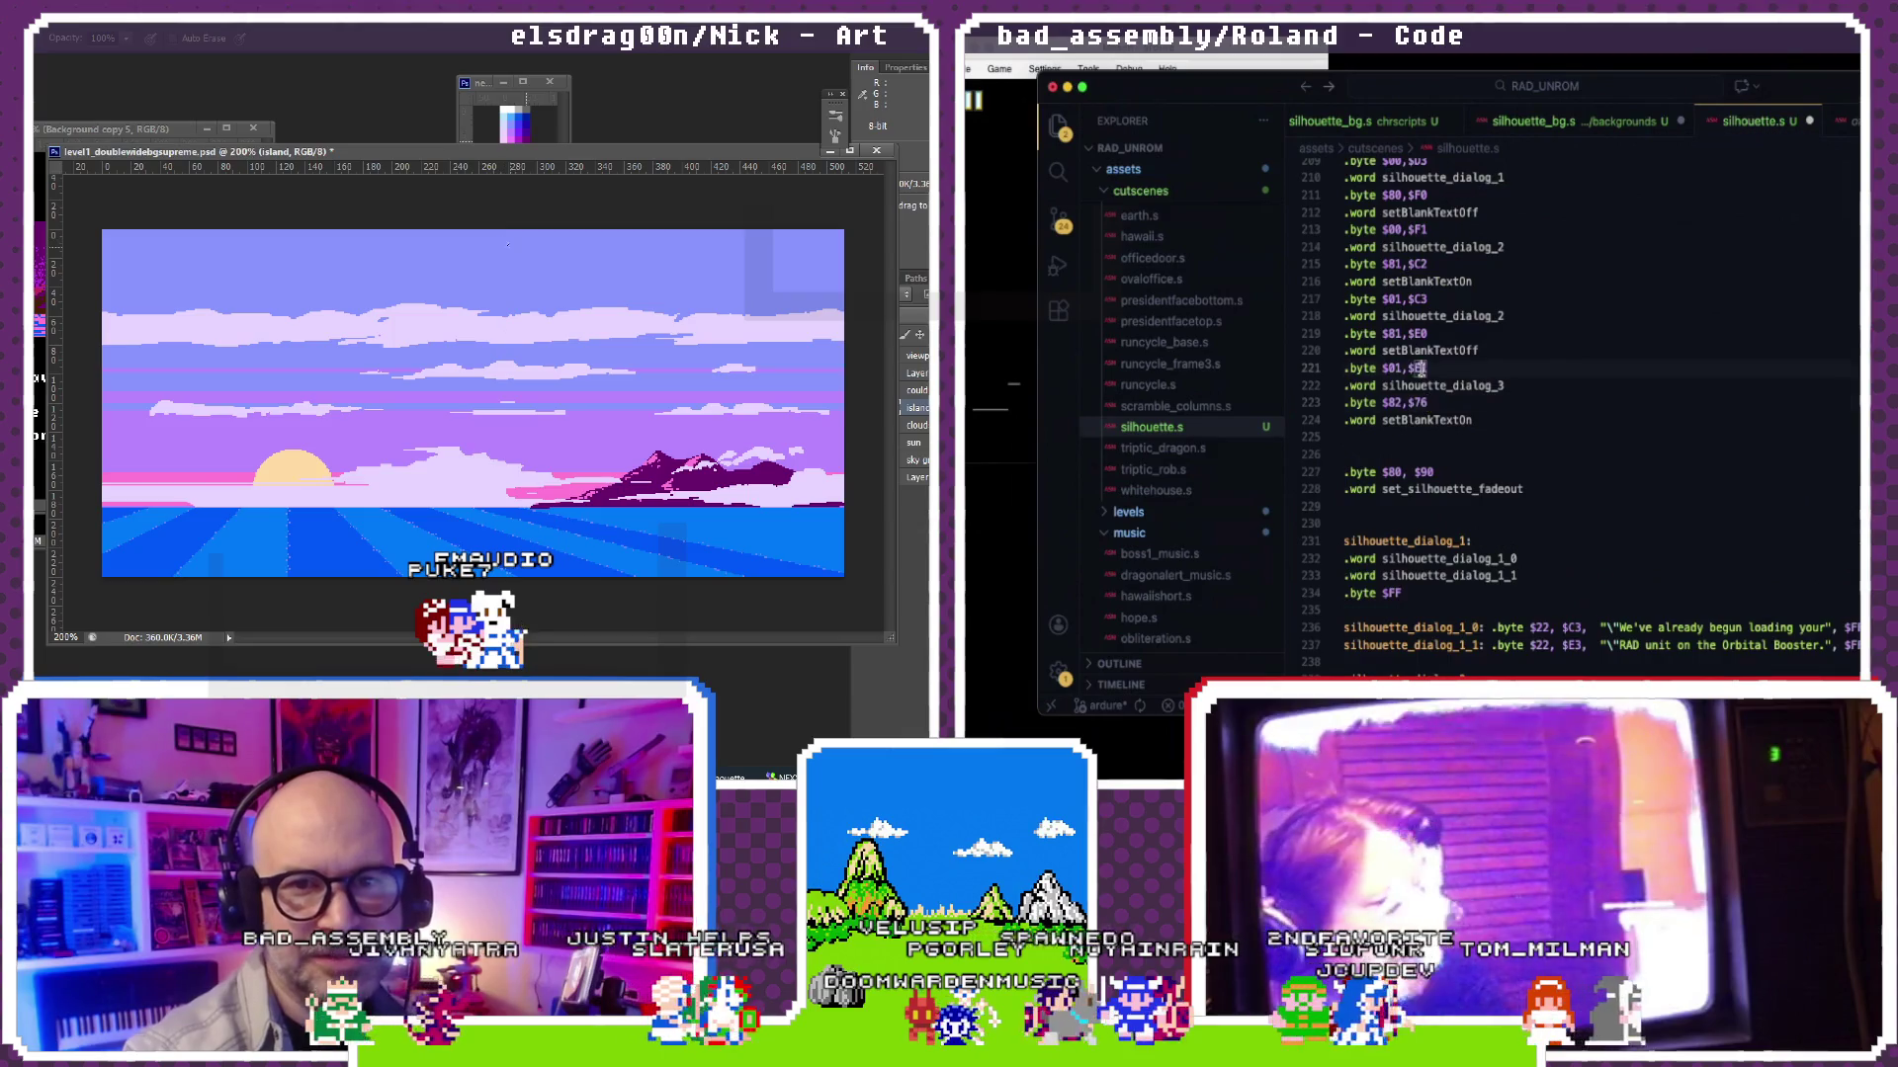
scroll(1421, 368, "down", 1)
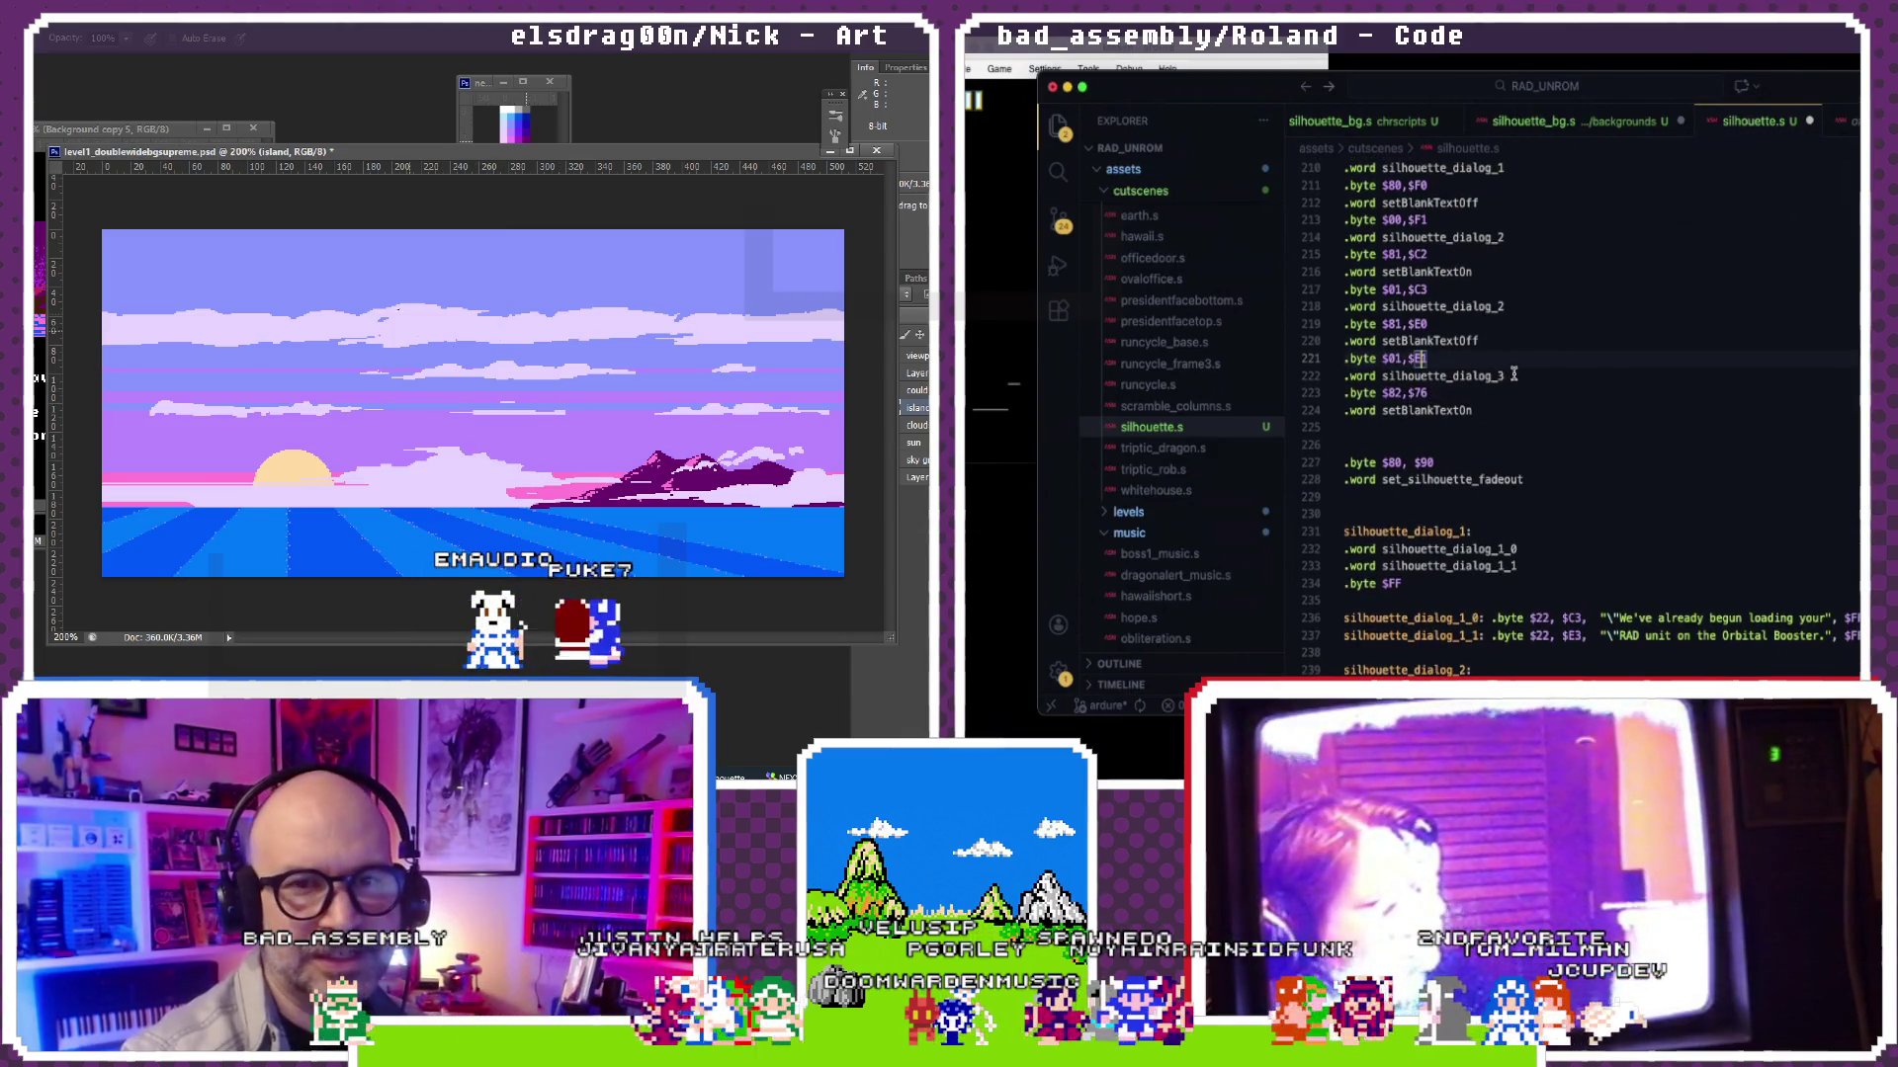
Step: Duplicate the silhouette_dialog_3 lines after setBlankTextOn as $82,$77 and set the fadeout timing to $82, $9E
left_click_drag(1514, 376, 1295, 365)
key("ctrl+c")
left_click(1394, 428)
key("ctrl+v")
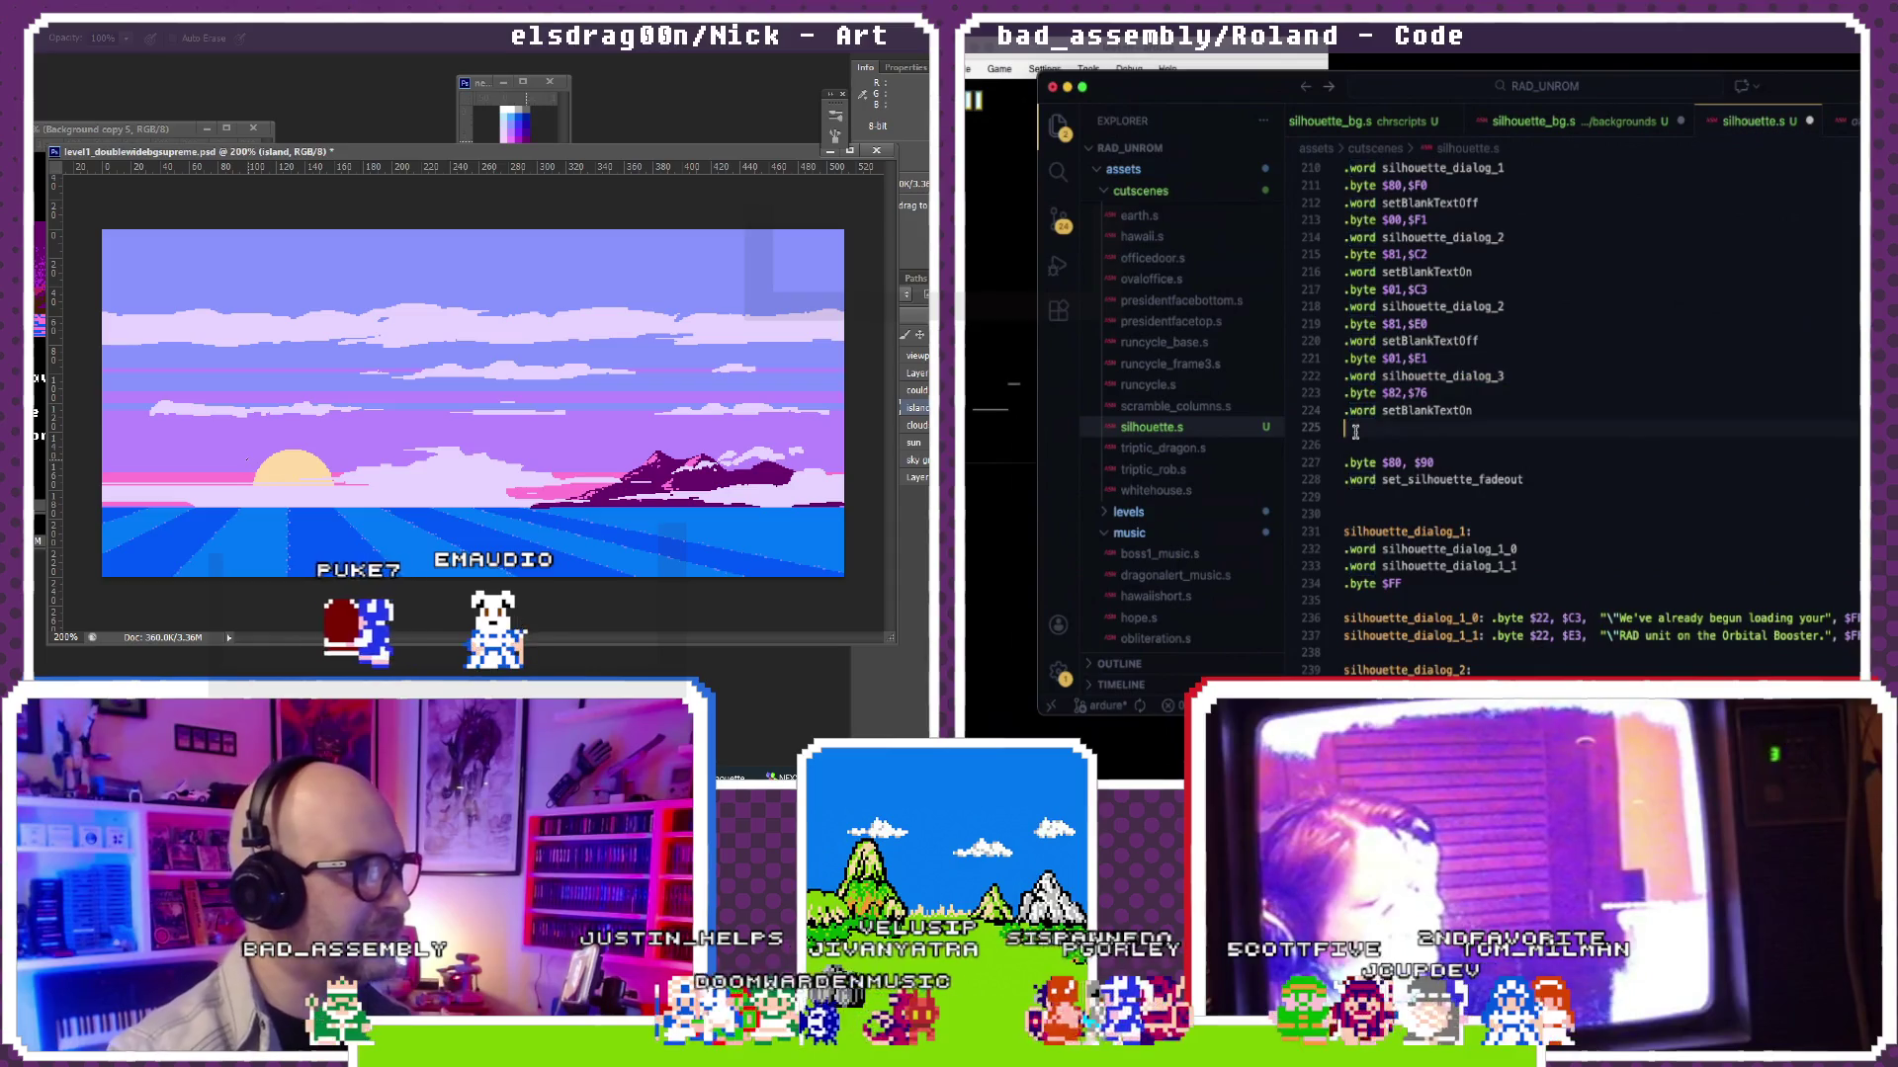
key("BackSpace")
type("2")
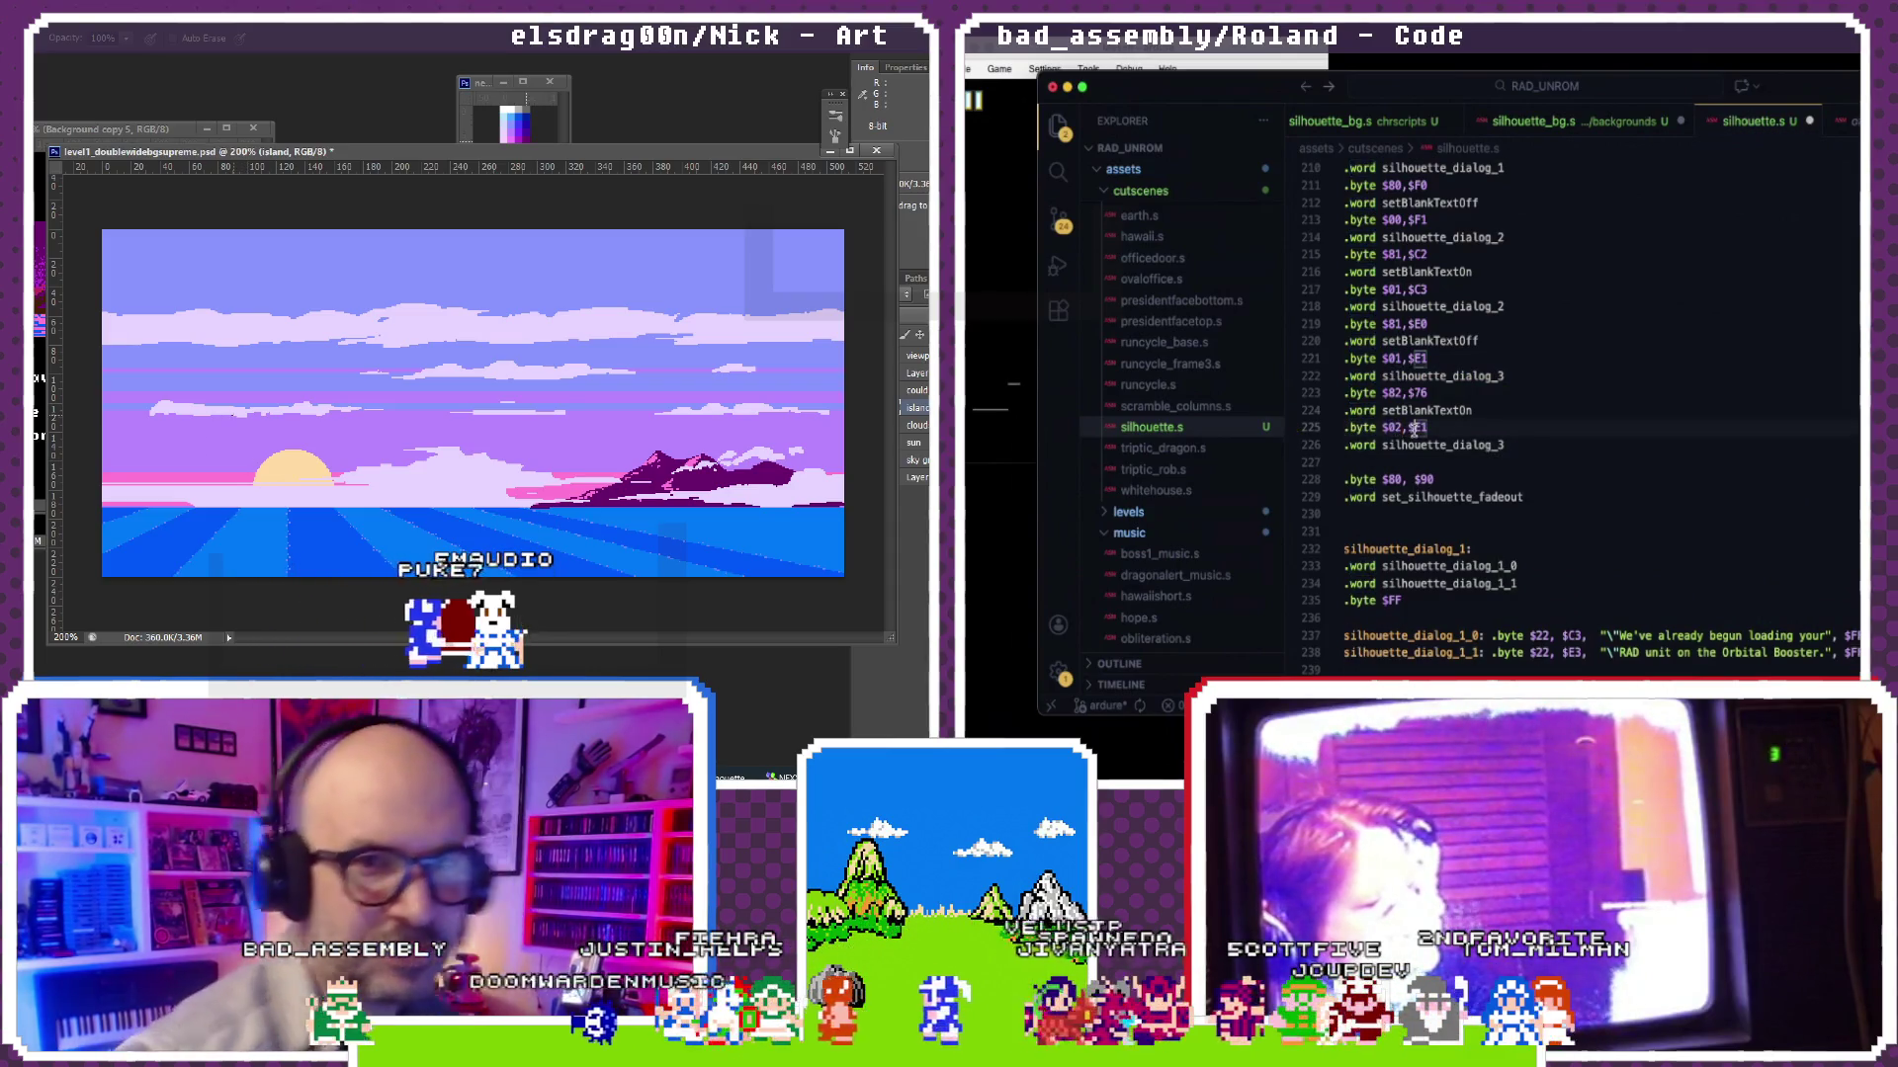
double_click(1420, 426)
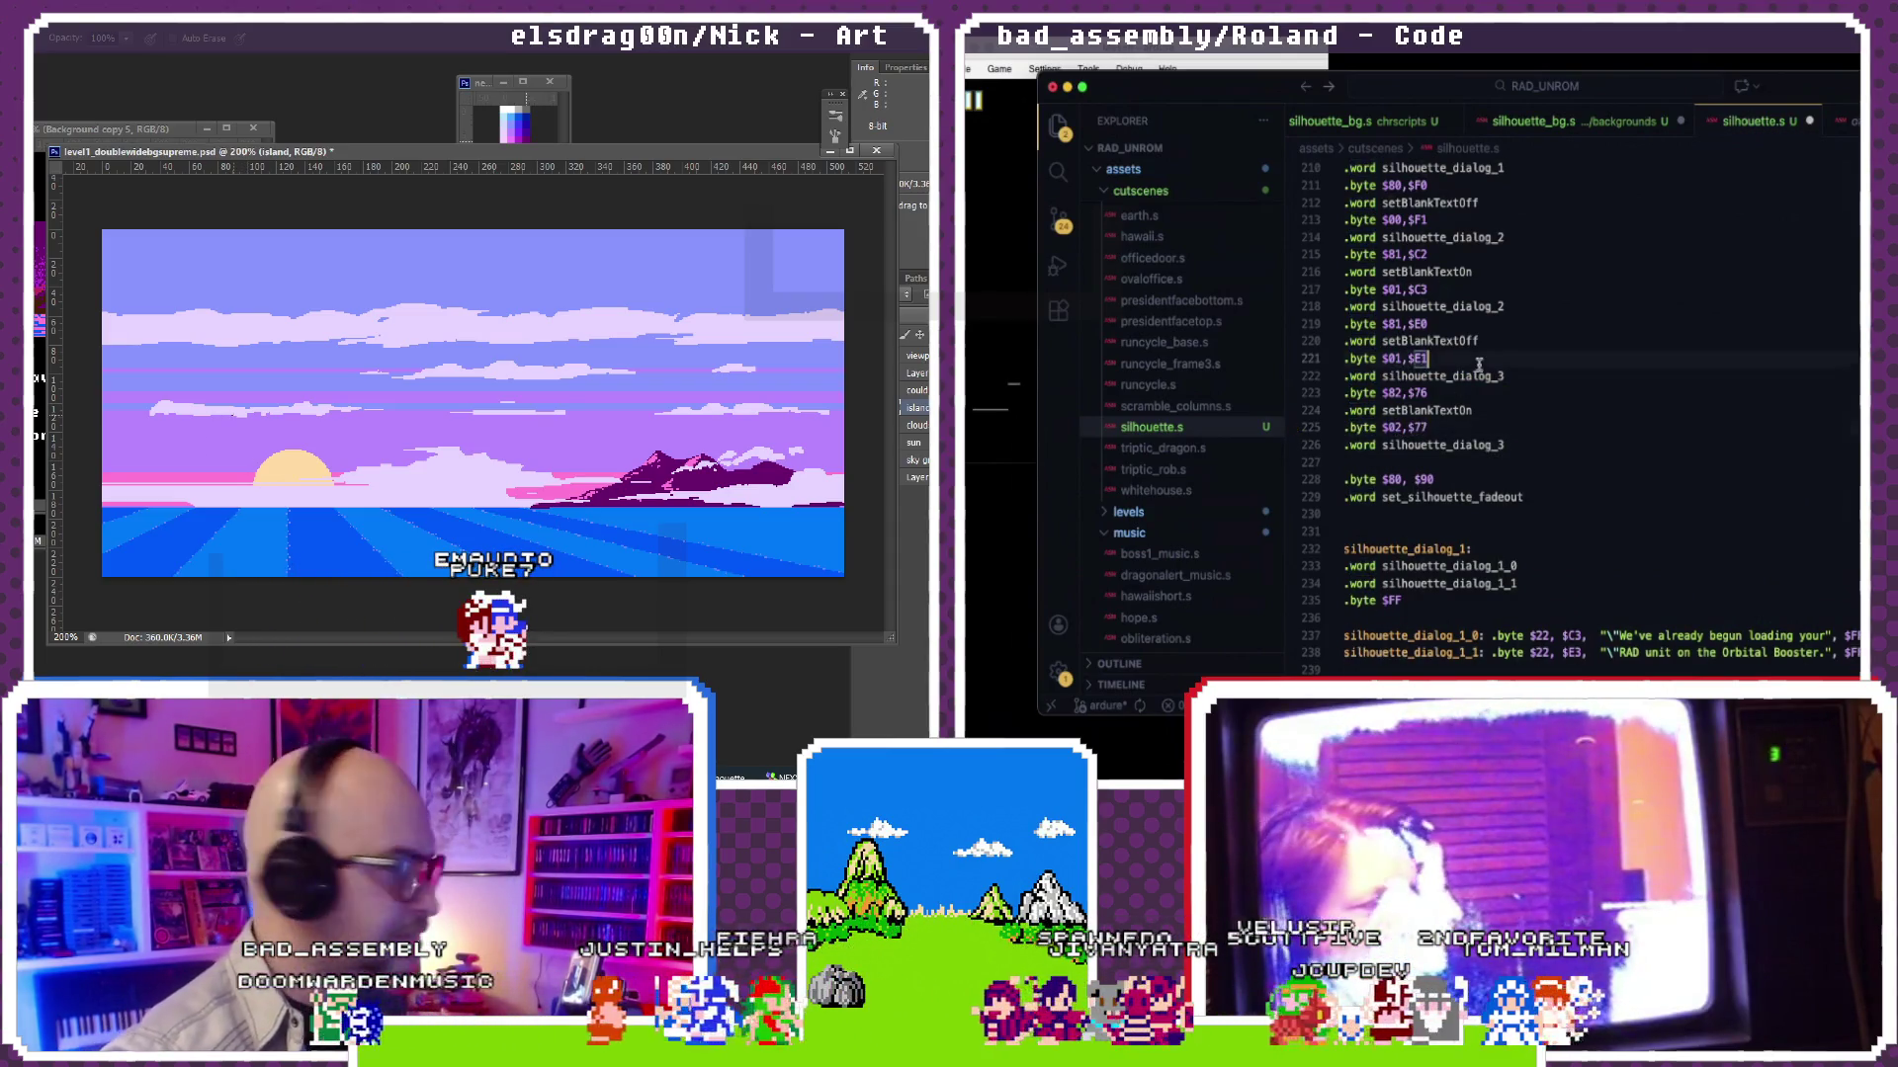
scroll(1478, 363, "up", 5)
scroll(1478, 363, "up", 1)
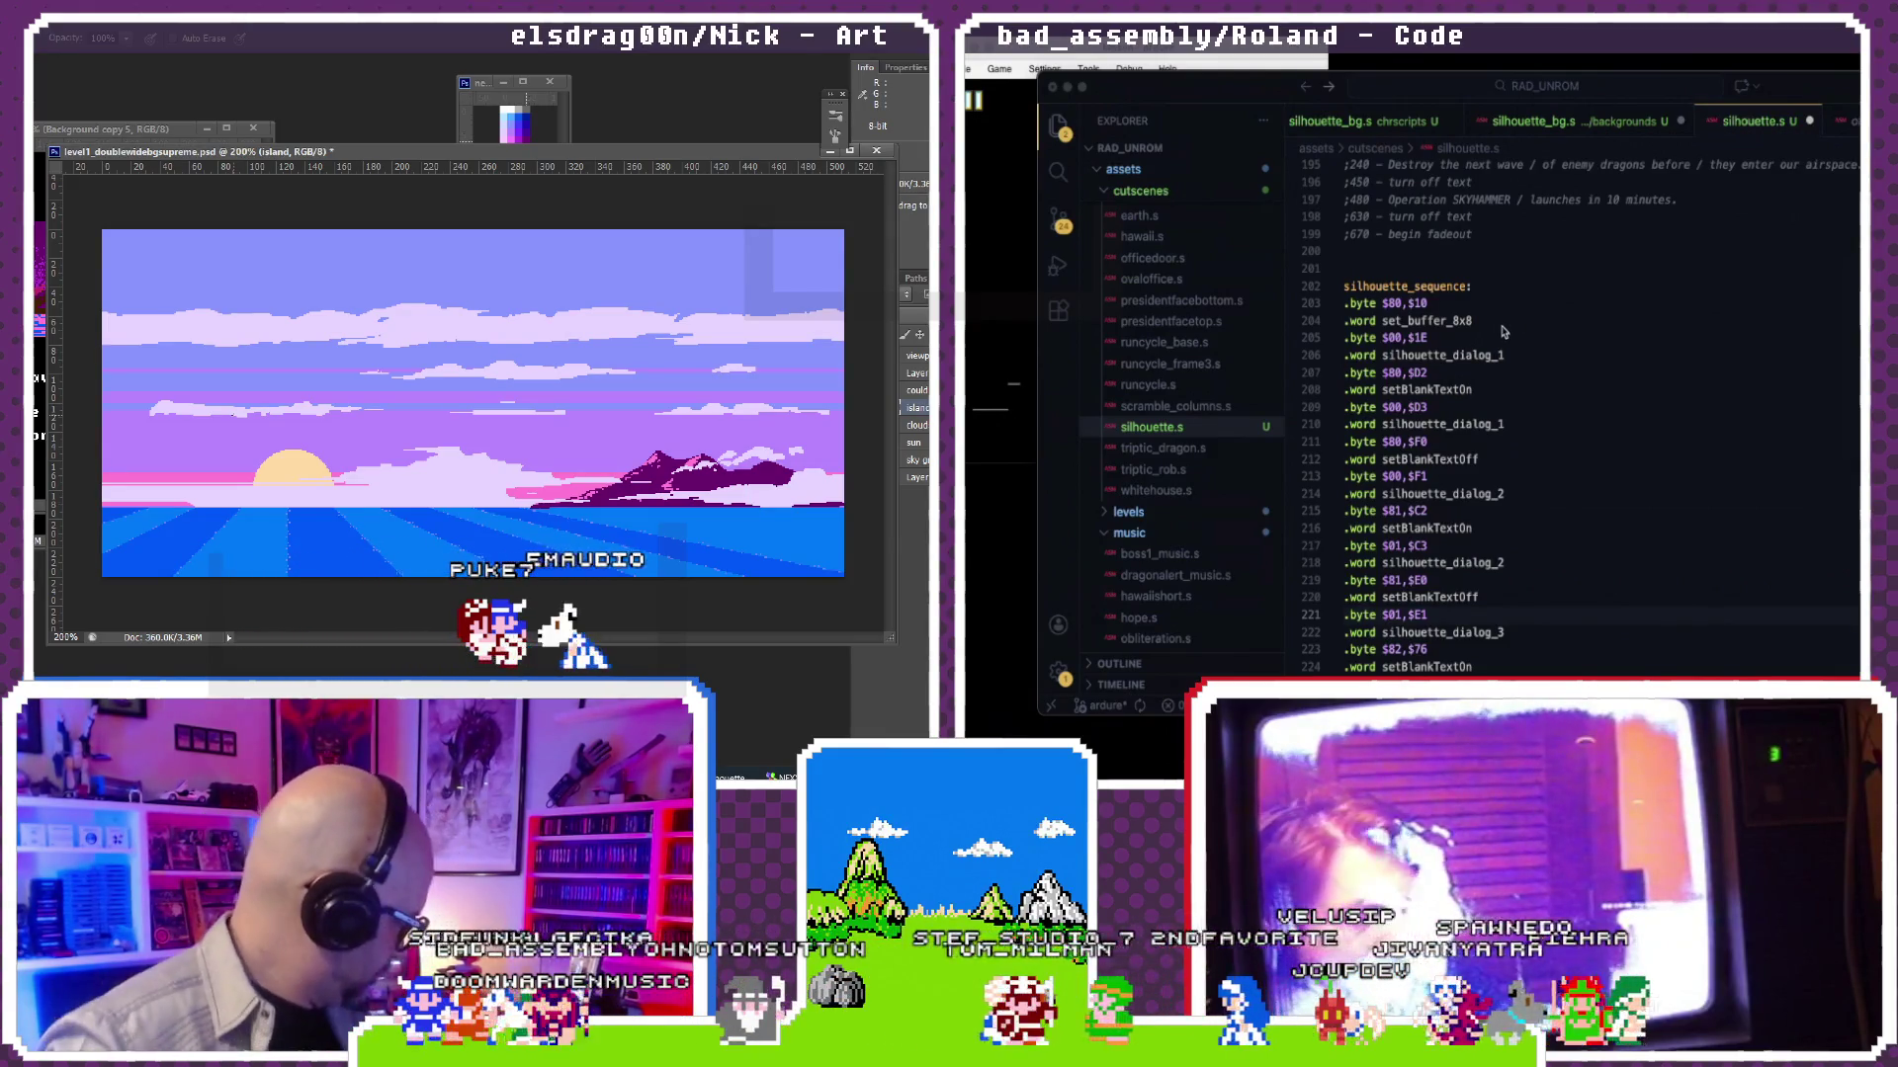
scroll(1483, 386, "down", 5)
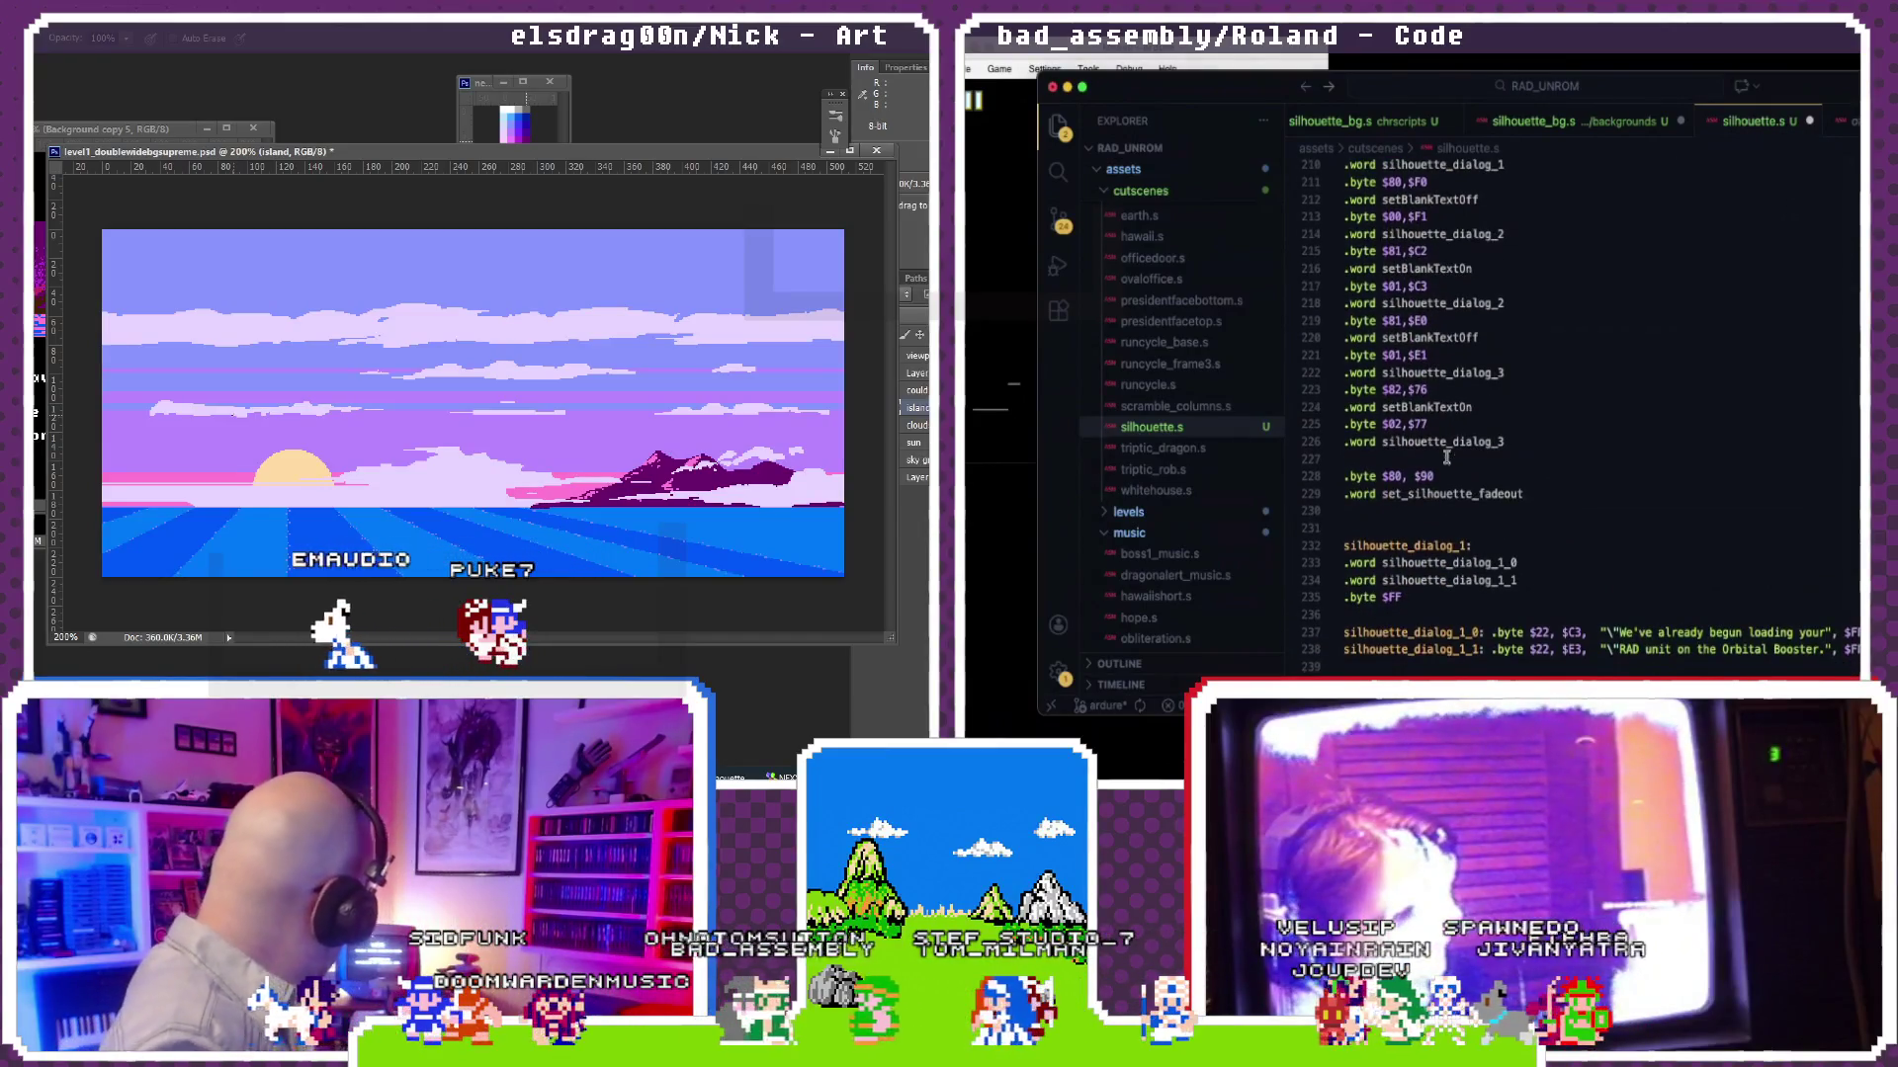
key("BackSpace")
type("2, $9")
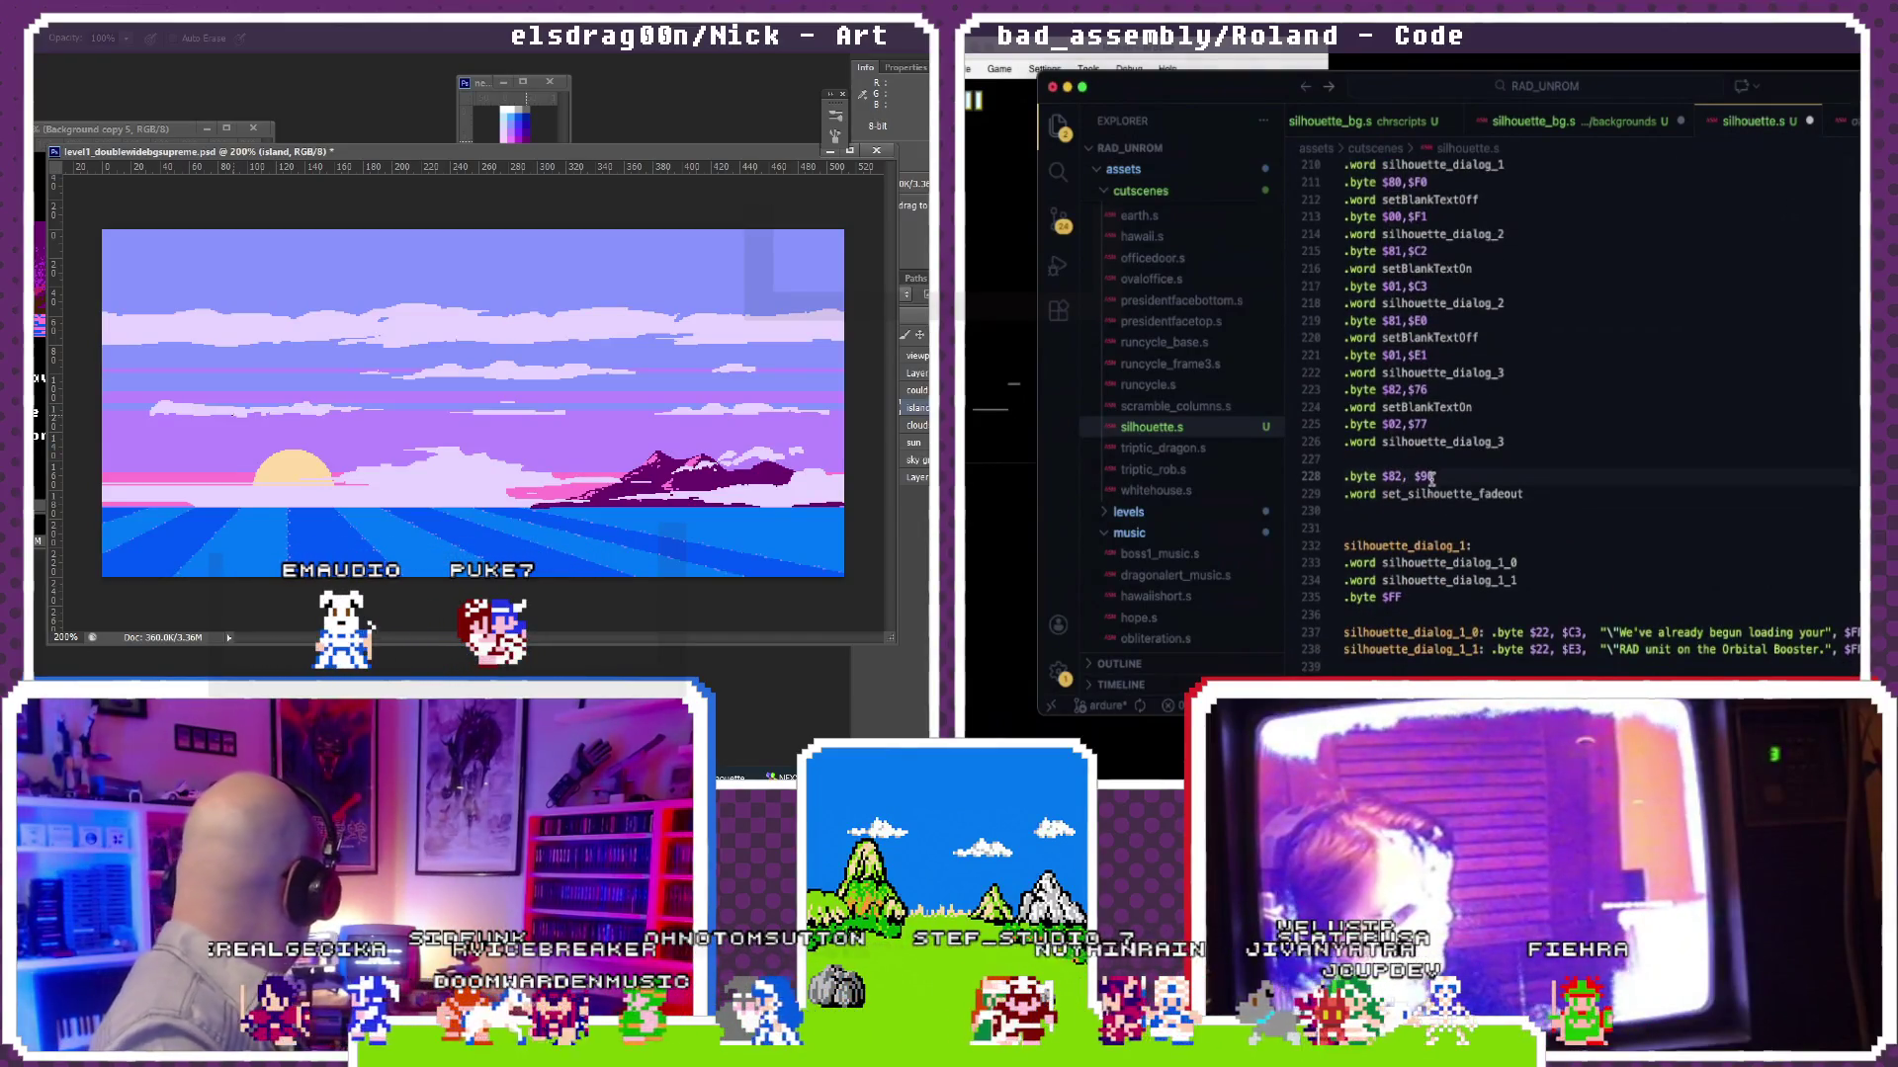
type("E")
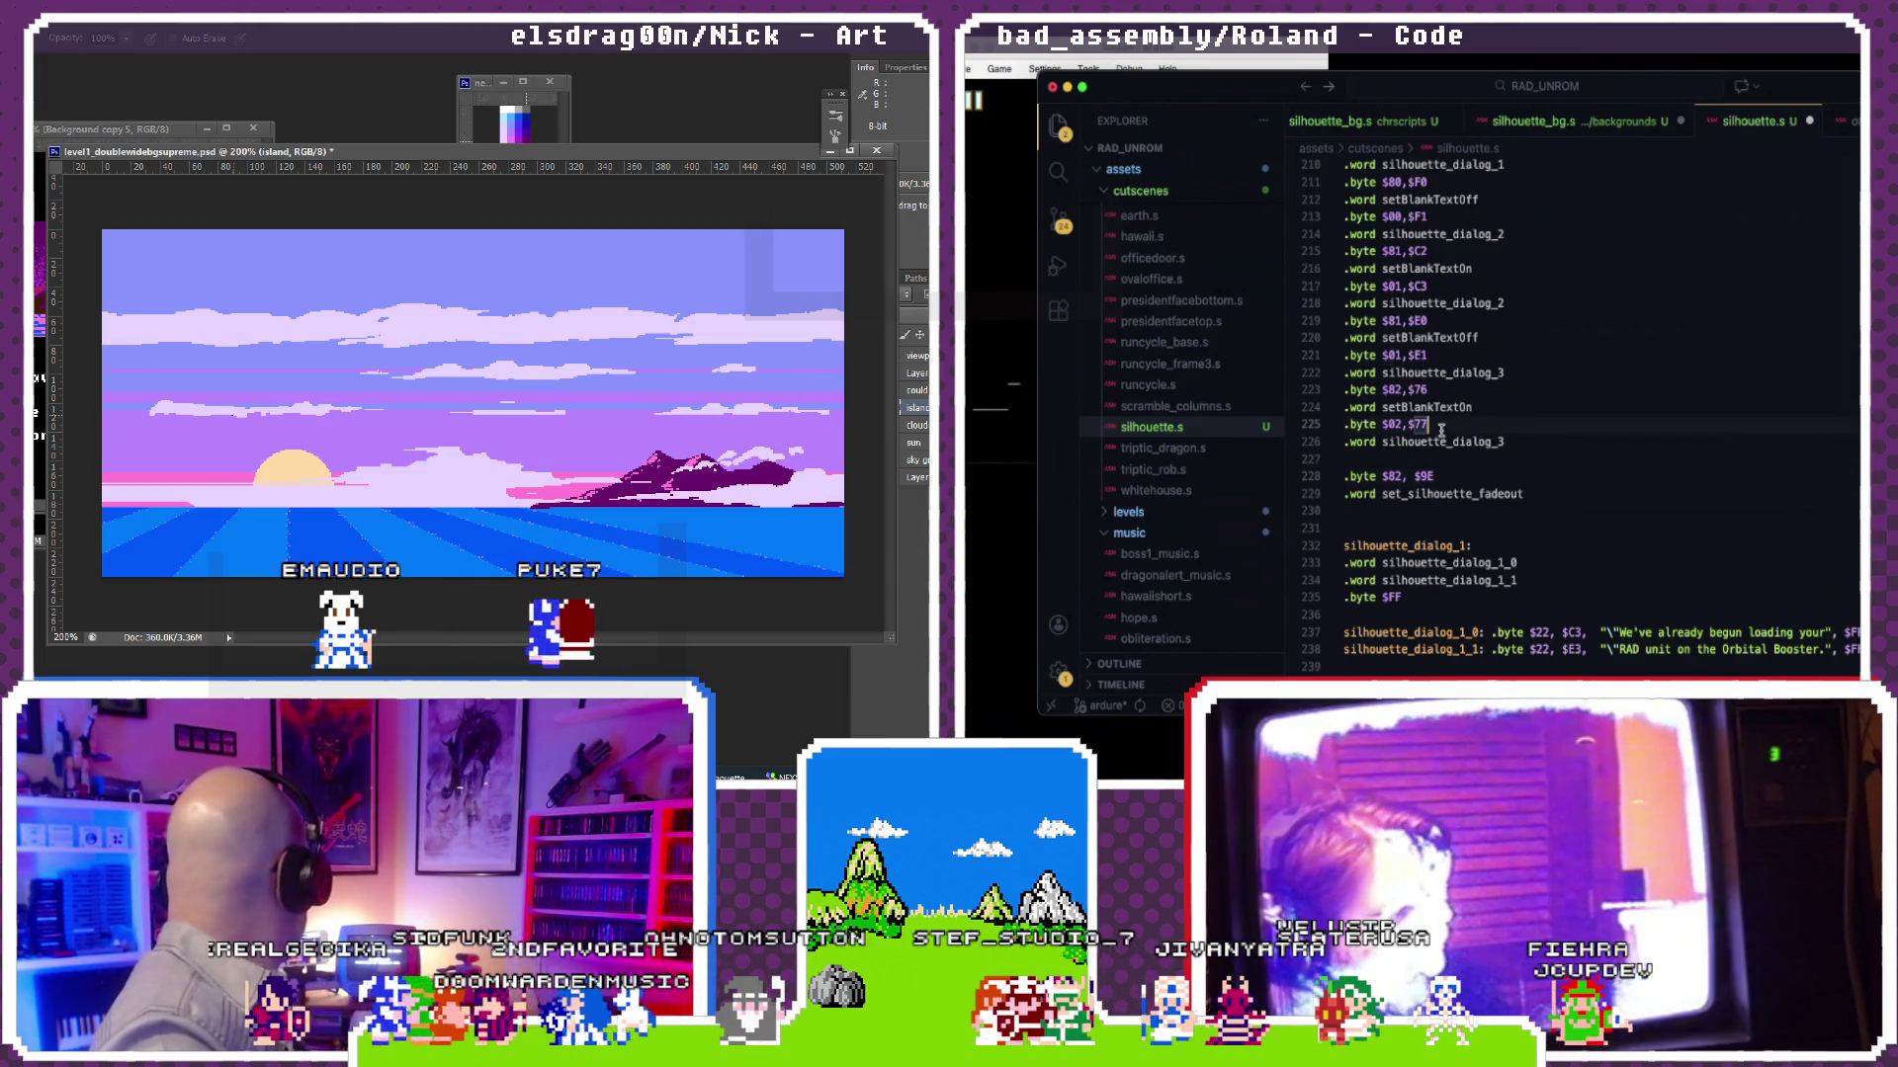
scroll(1438, 445, "down", 1)
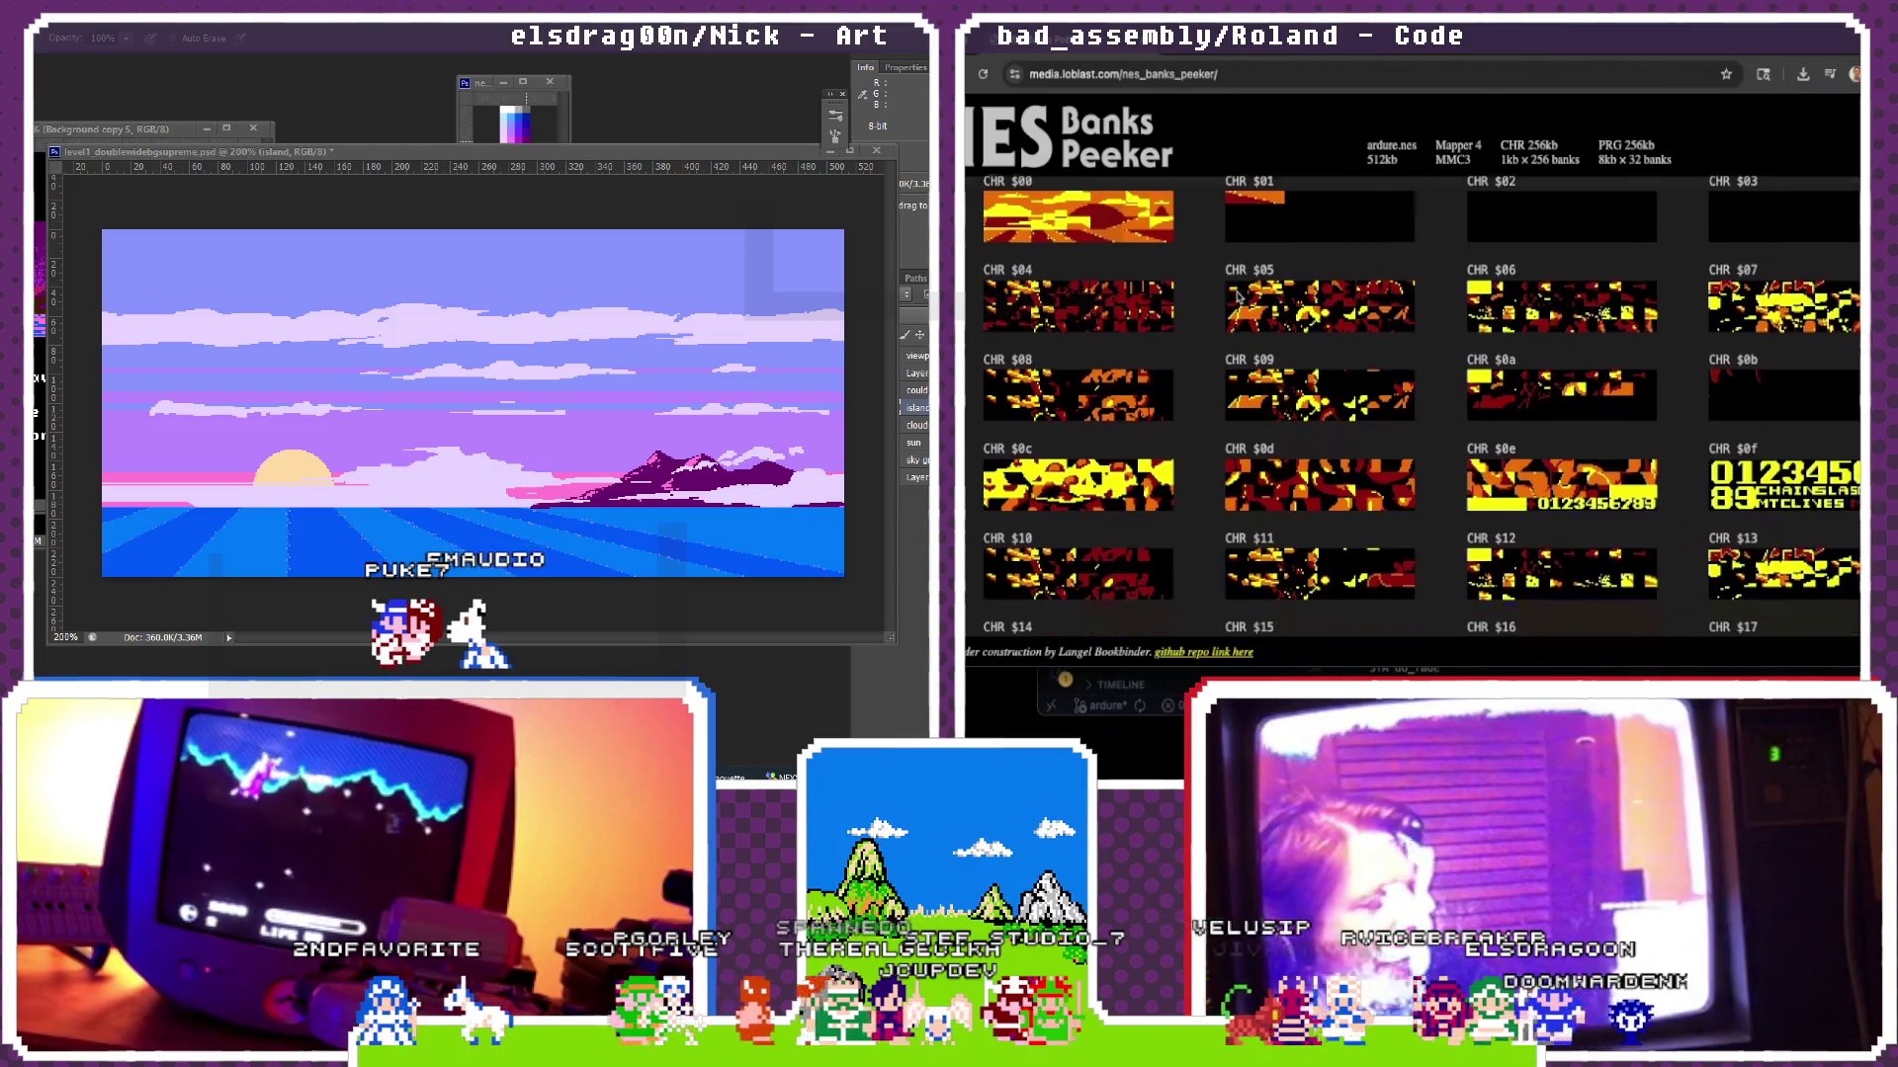
scroll(1228, 351, "down", 1)
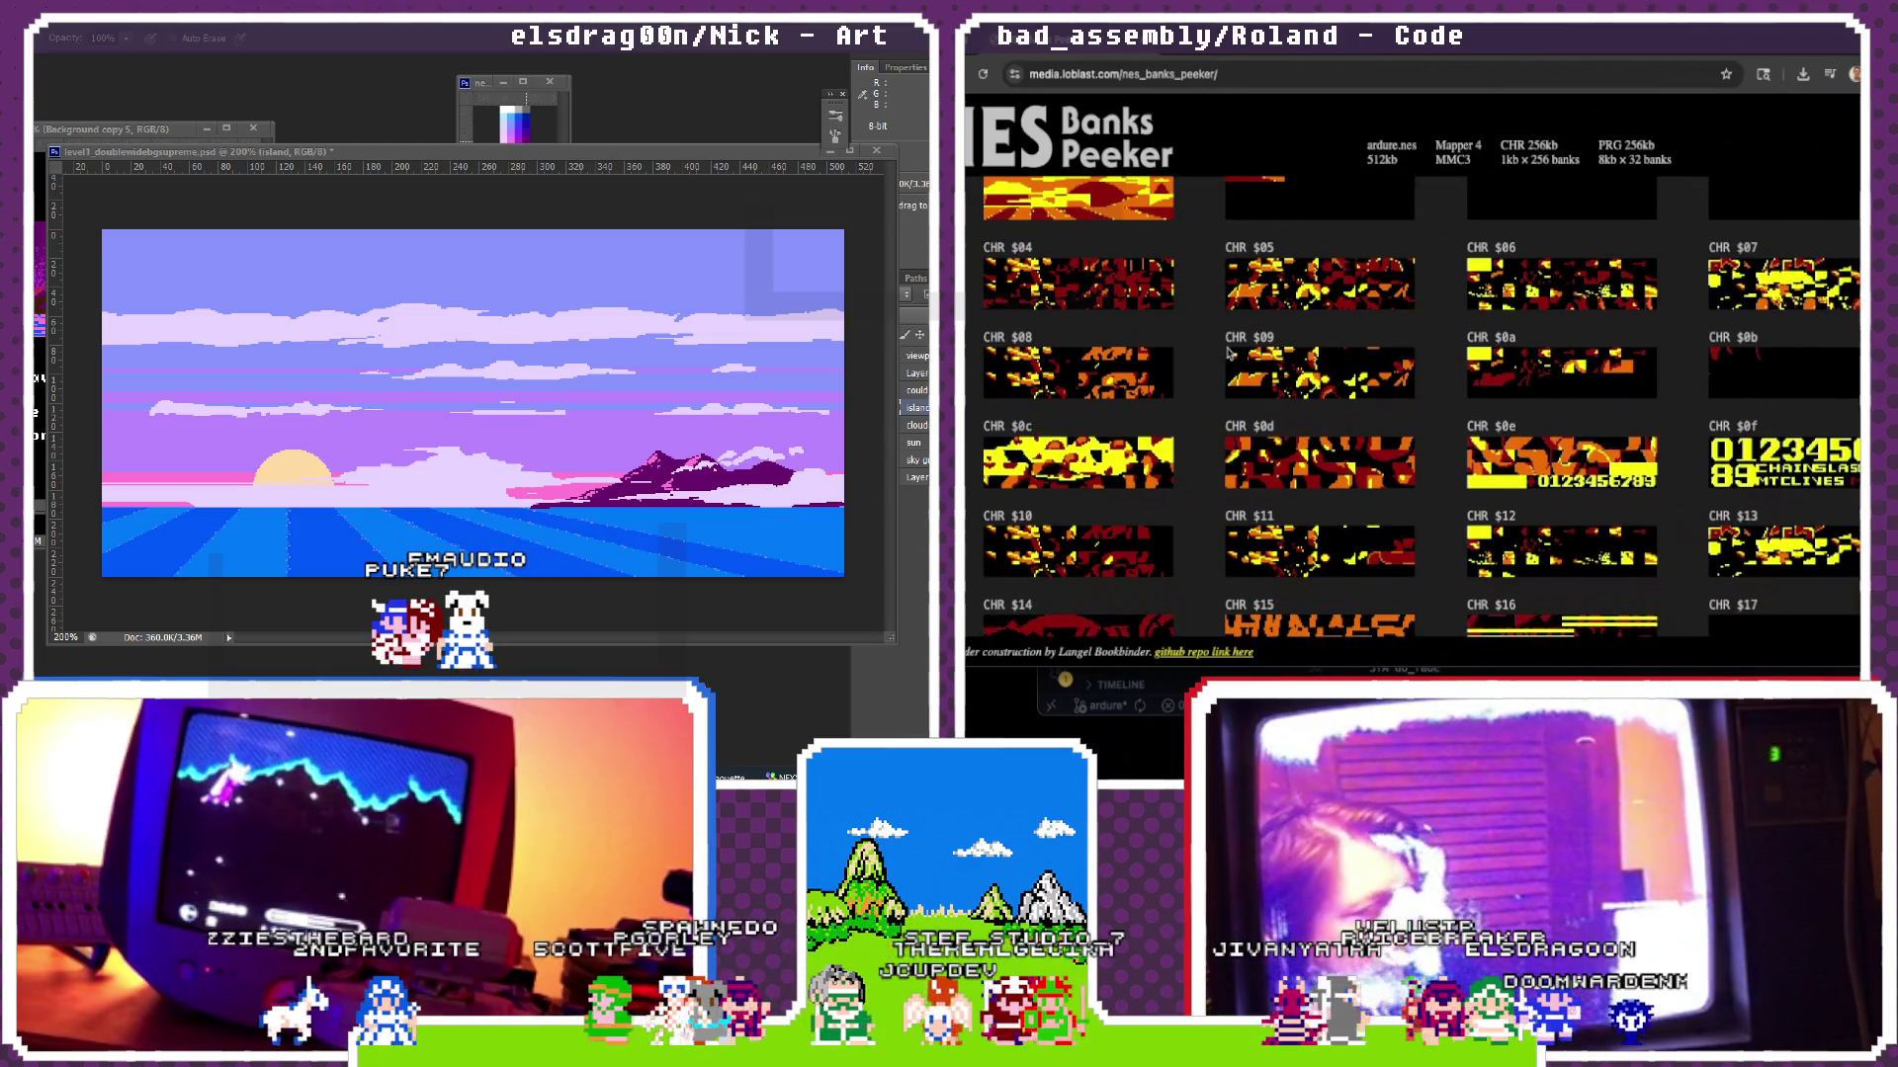
scroll(1228, 350, "down", 2)
scroll(1228, 350, "down", 3)
scroll(1228, 349, "down", 3)
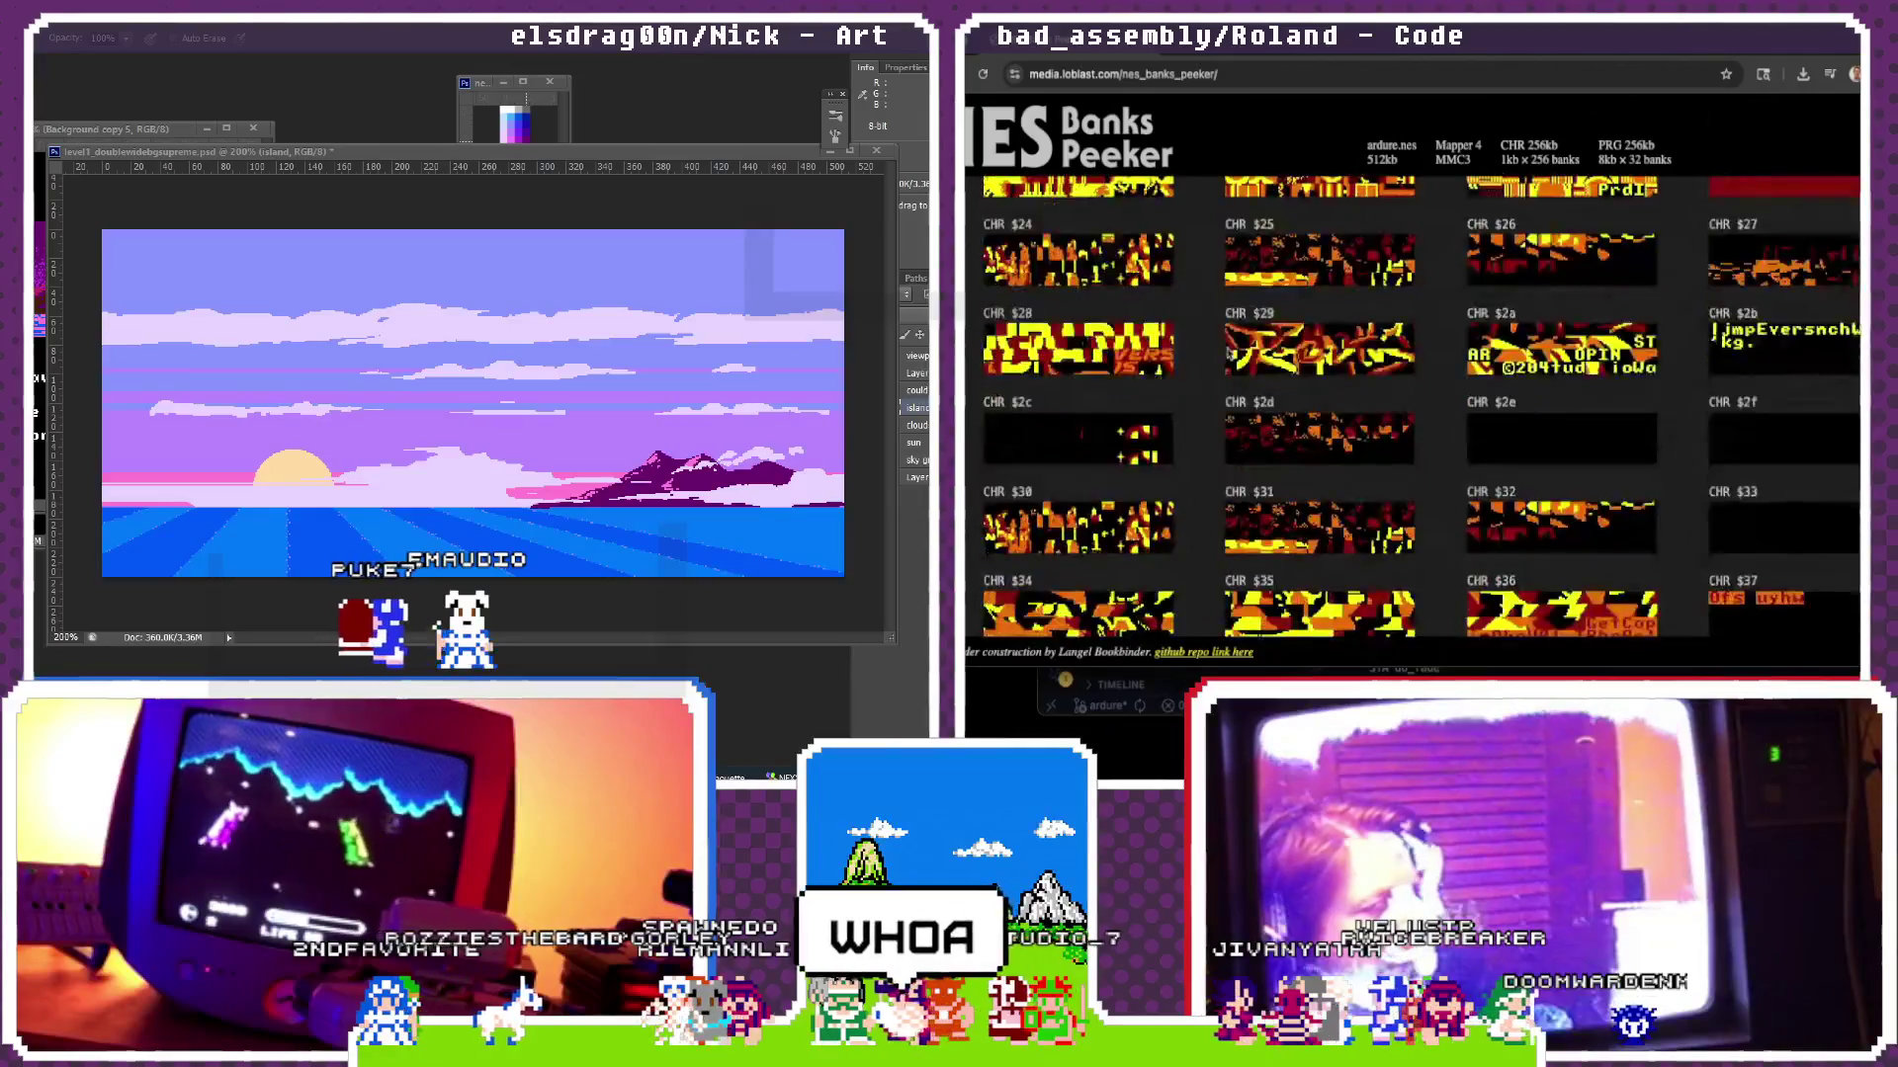
scroll(1408, 416, "down", 5)
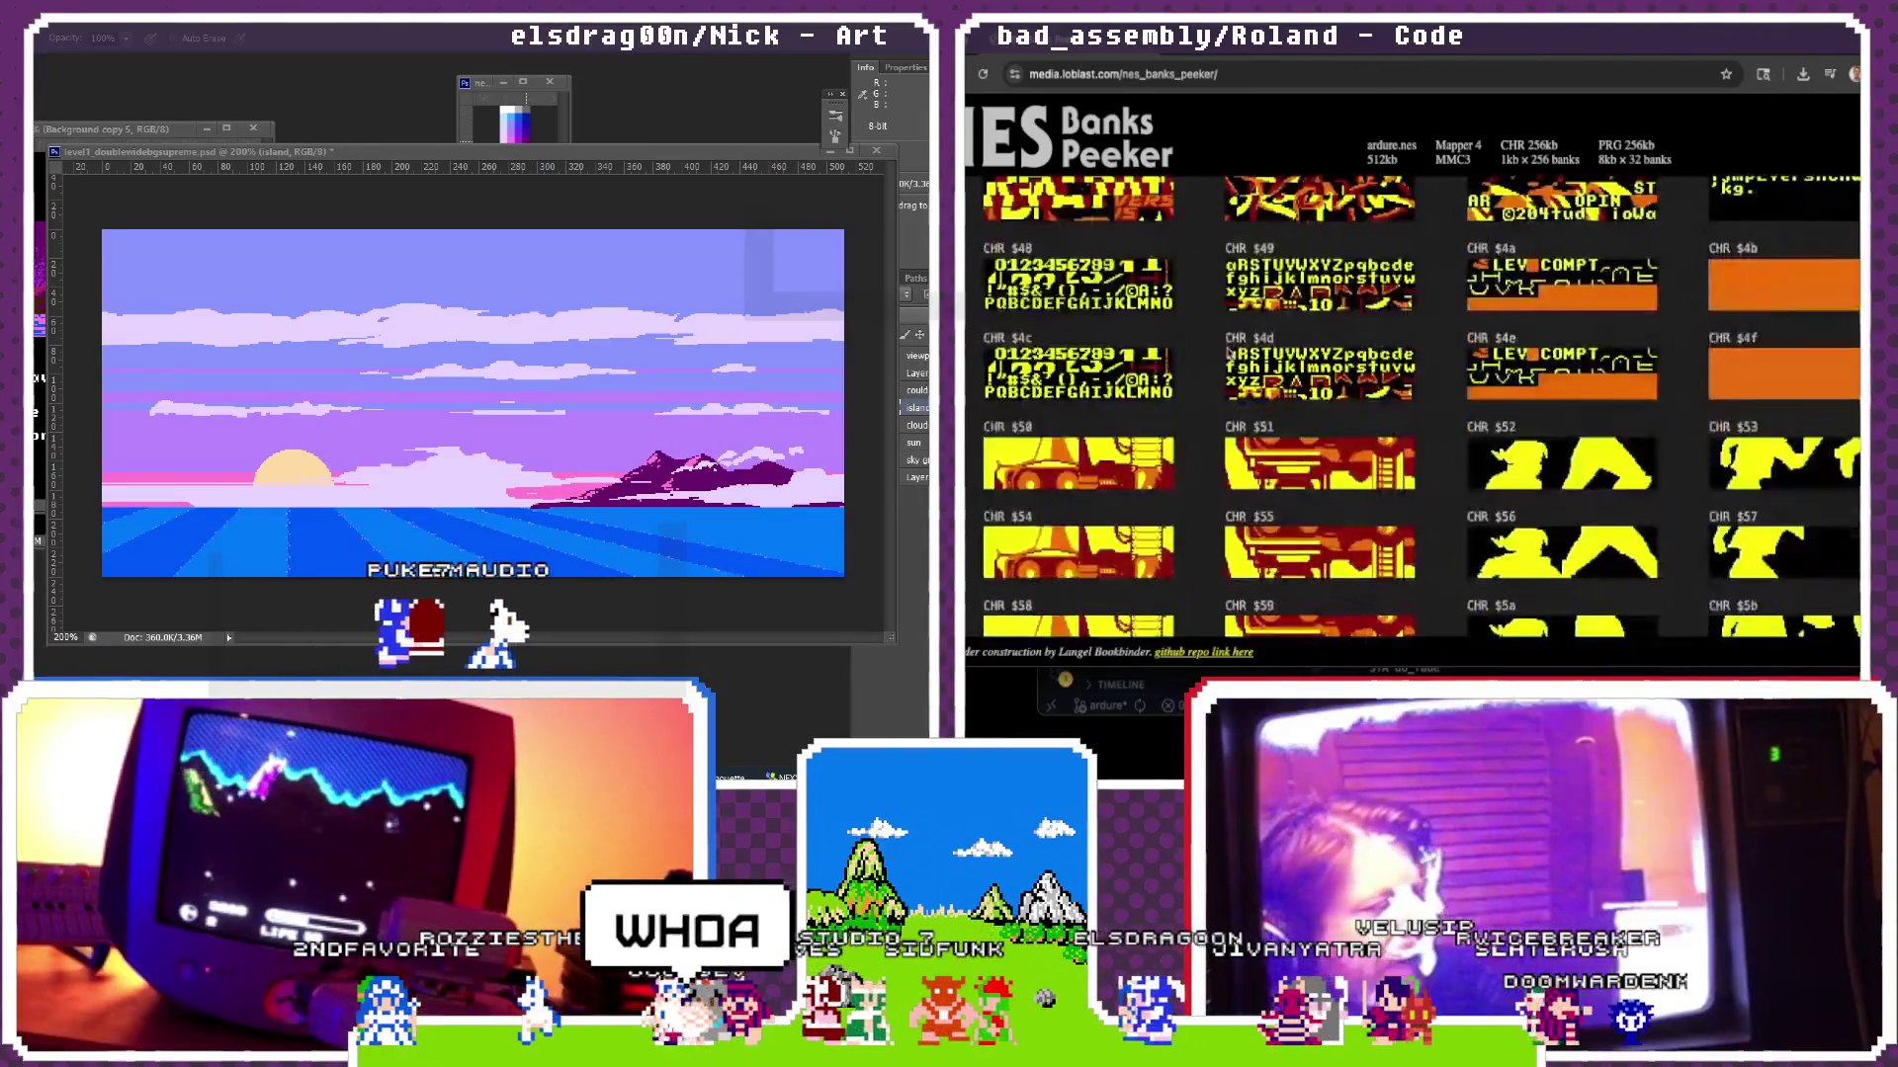
scroll(1408, 415, "down", 2)
scroll(1409, 416, "down", 2)
scroll(1408, 416, "down", 2)
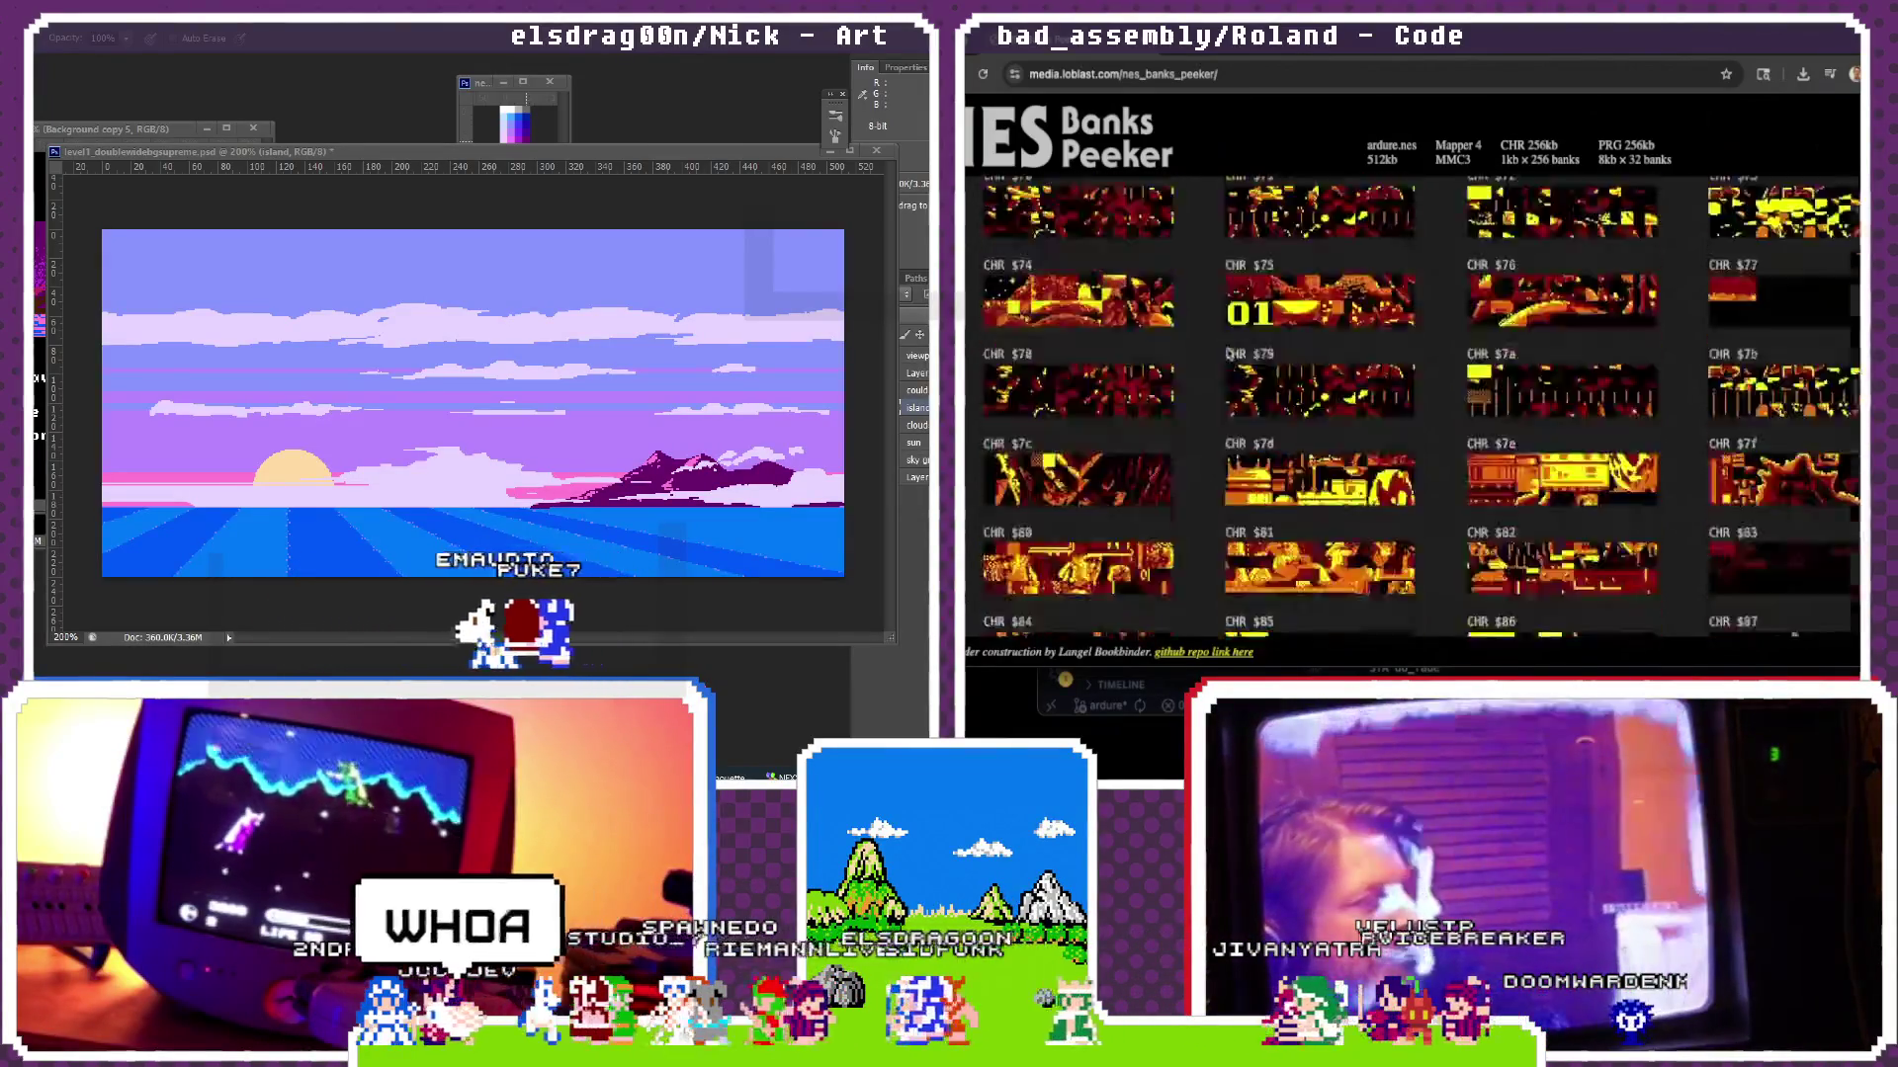
scroll(1229, 363, "down", 2)
scroll(1225, 393, "down", 2)
scroll(1220, 421, "down", 2)
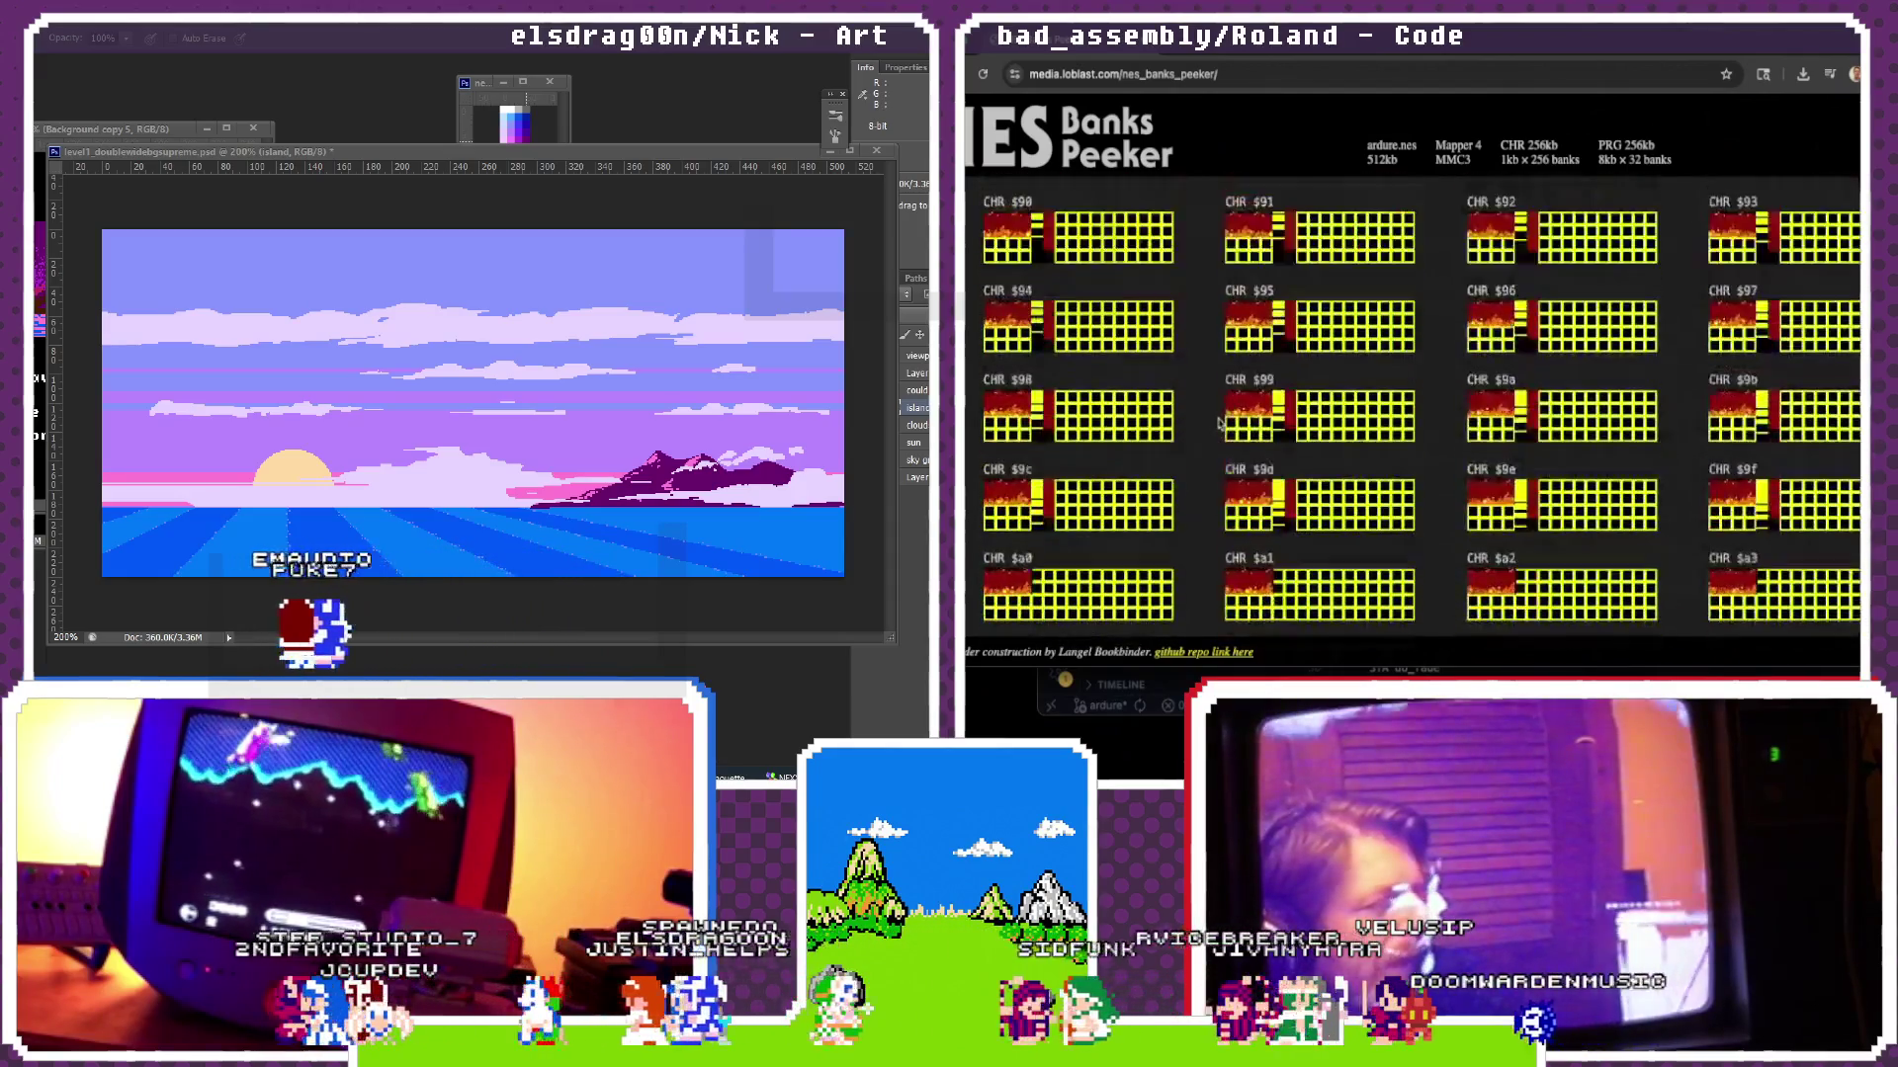
scroll(1238, 415, "down", 3)
scroll(1261, 400, "down", 3)
scroll(1283, 387, "down", 3)
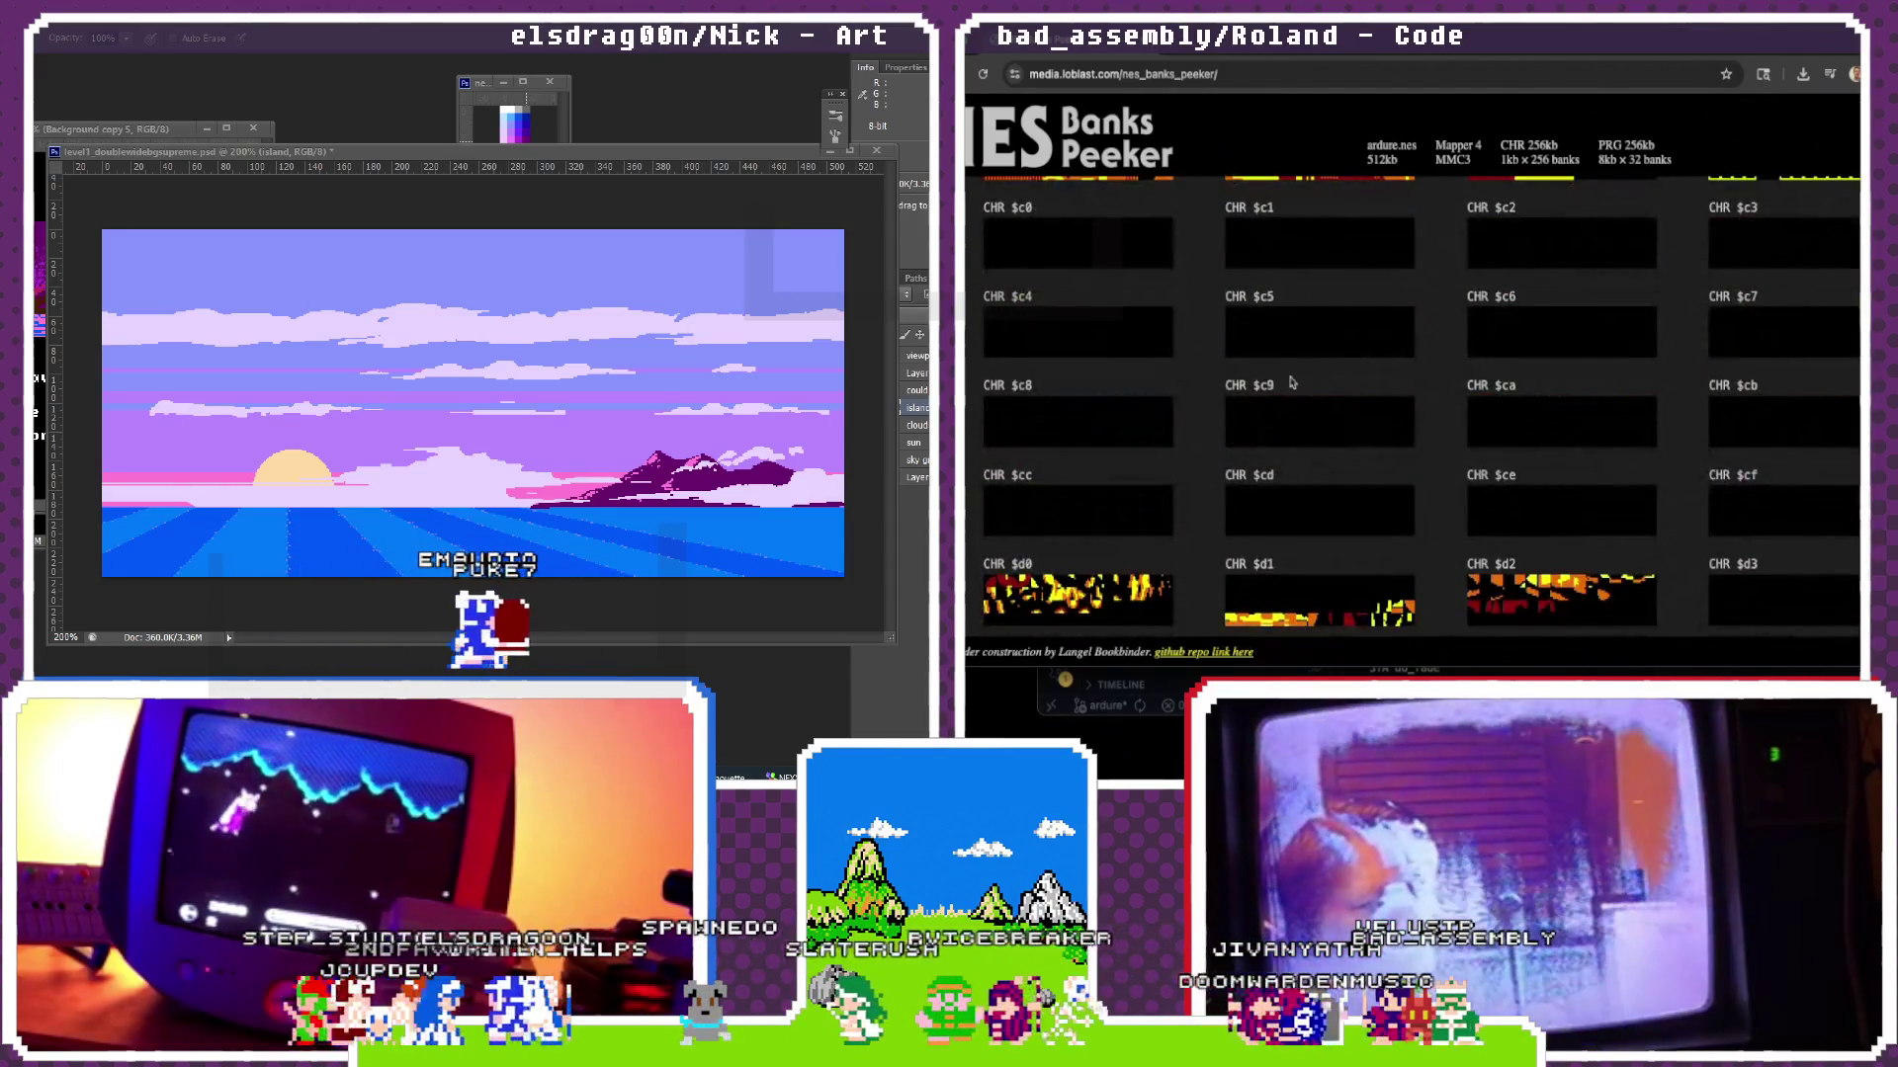
scroll(1291, 394, "down", 3)
scroll(1294, 415, "down", 3)
scroll(1298, 439, "down", 3)
scroll(1298, 438, "down", 3)
scroll(1298, 440, "down", 2)
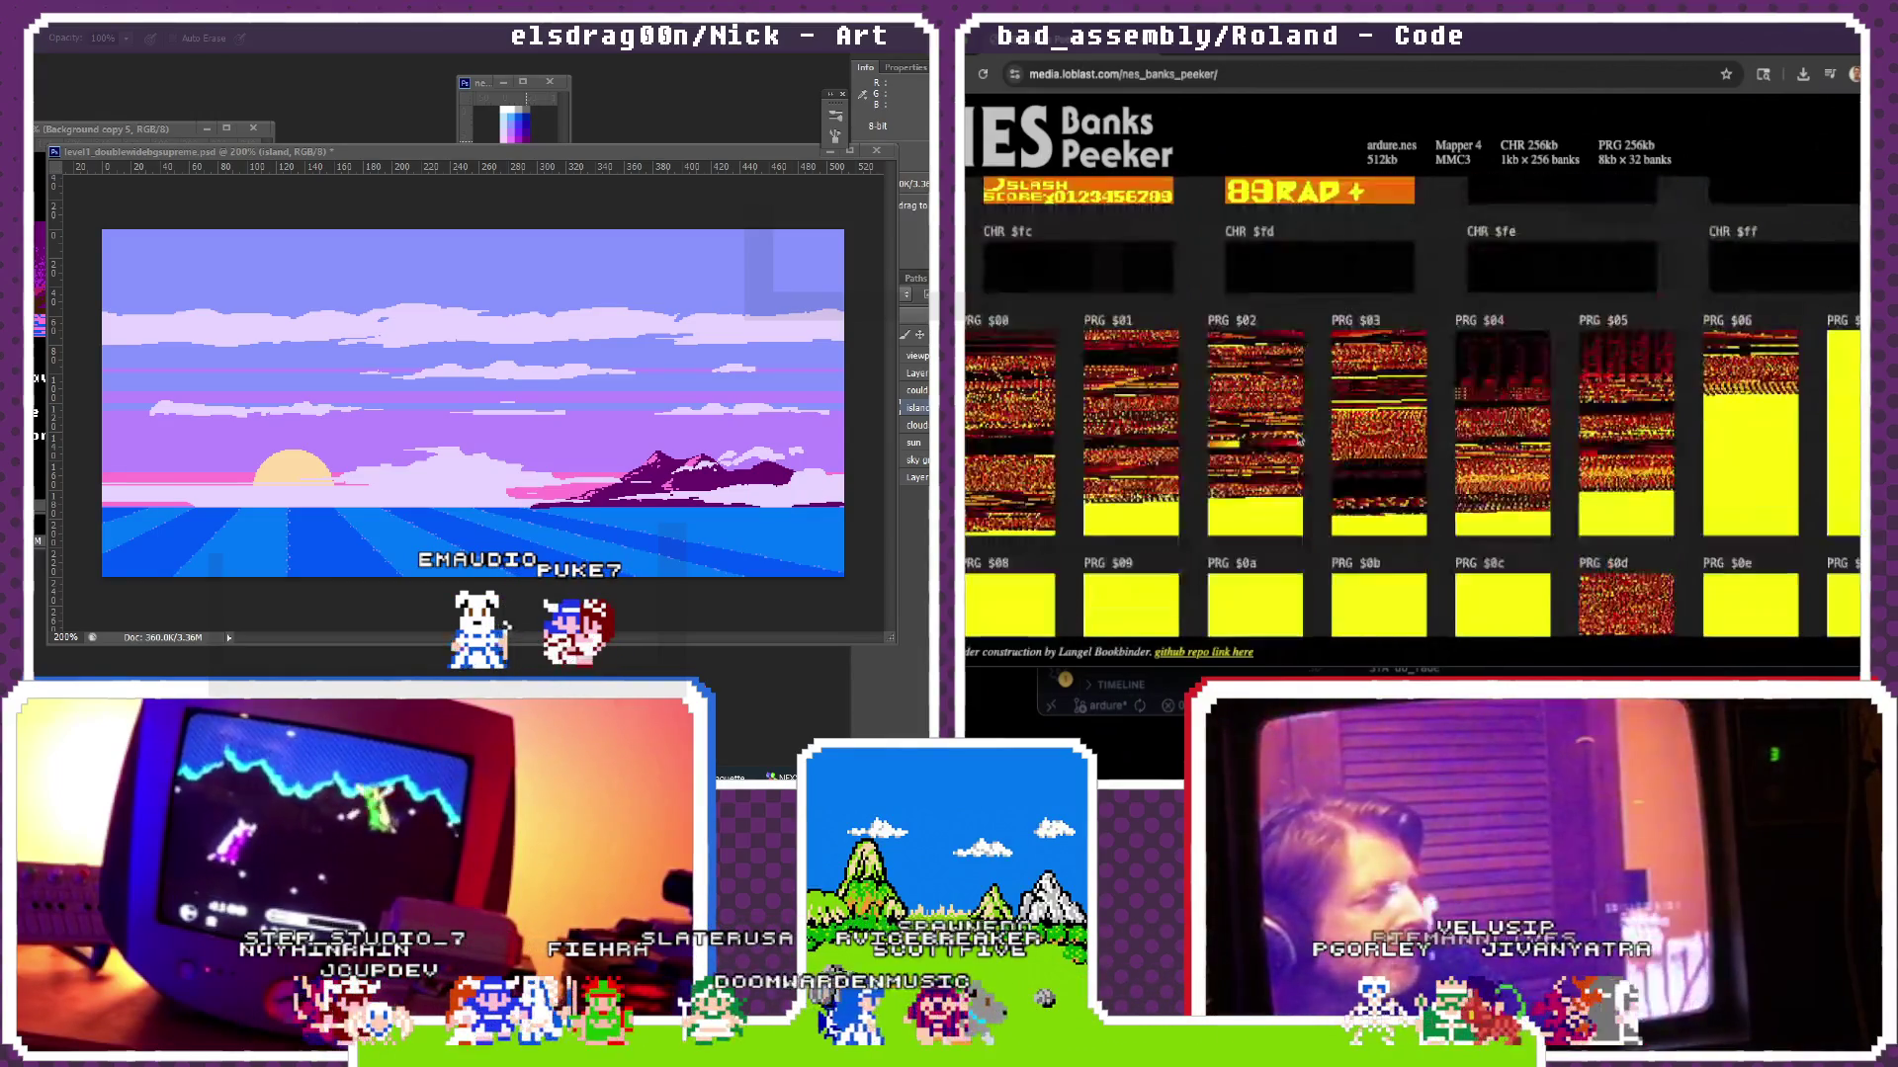
scroll(1290, 290, "up", 5)
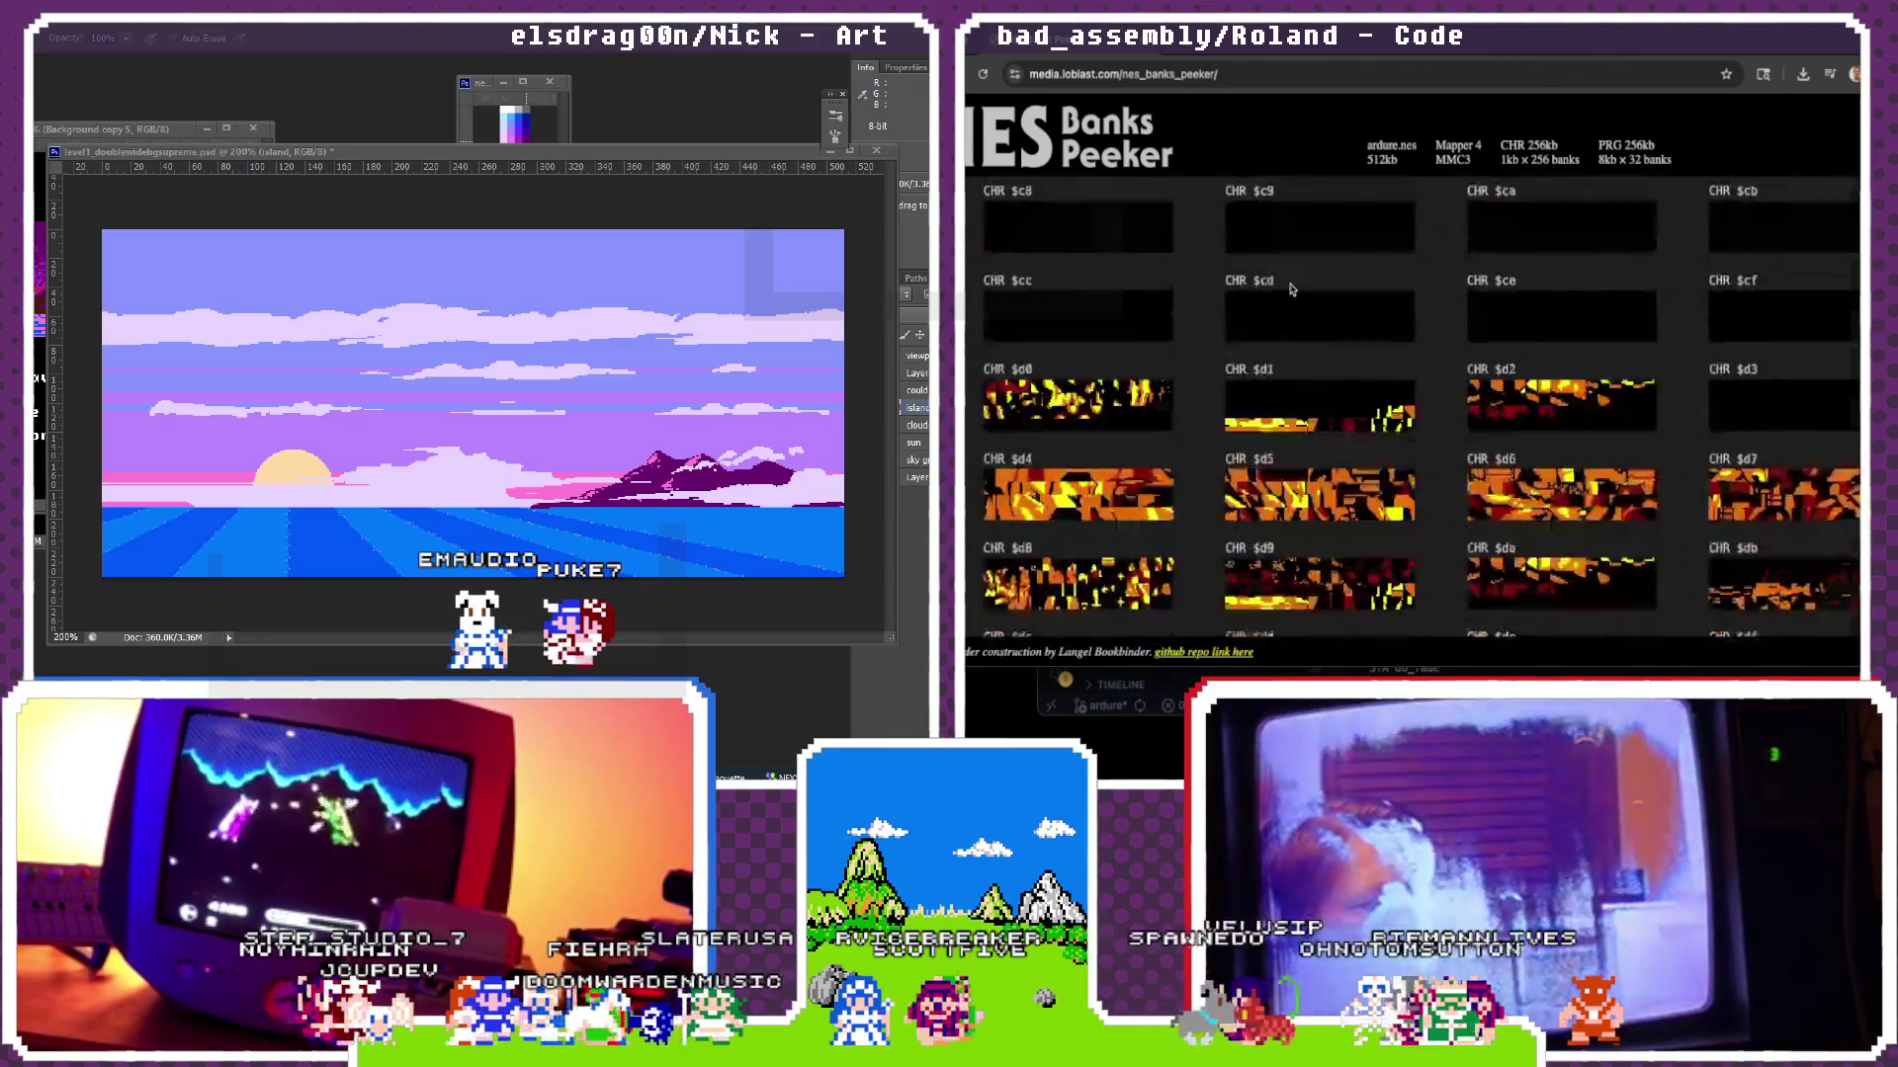
scroll(1290, 290, "down", 3)
scroll(1305, 357, "down", 5)
scroll(1318, 408, "down", 5)
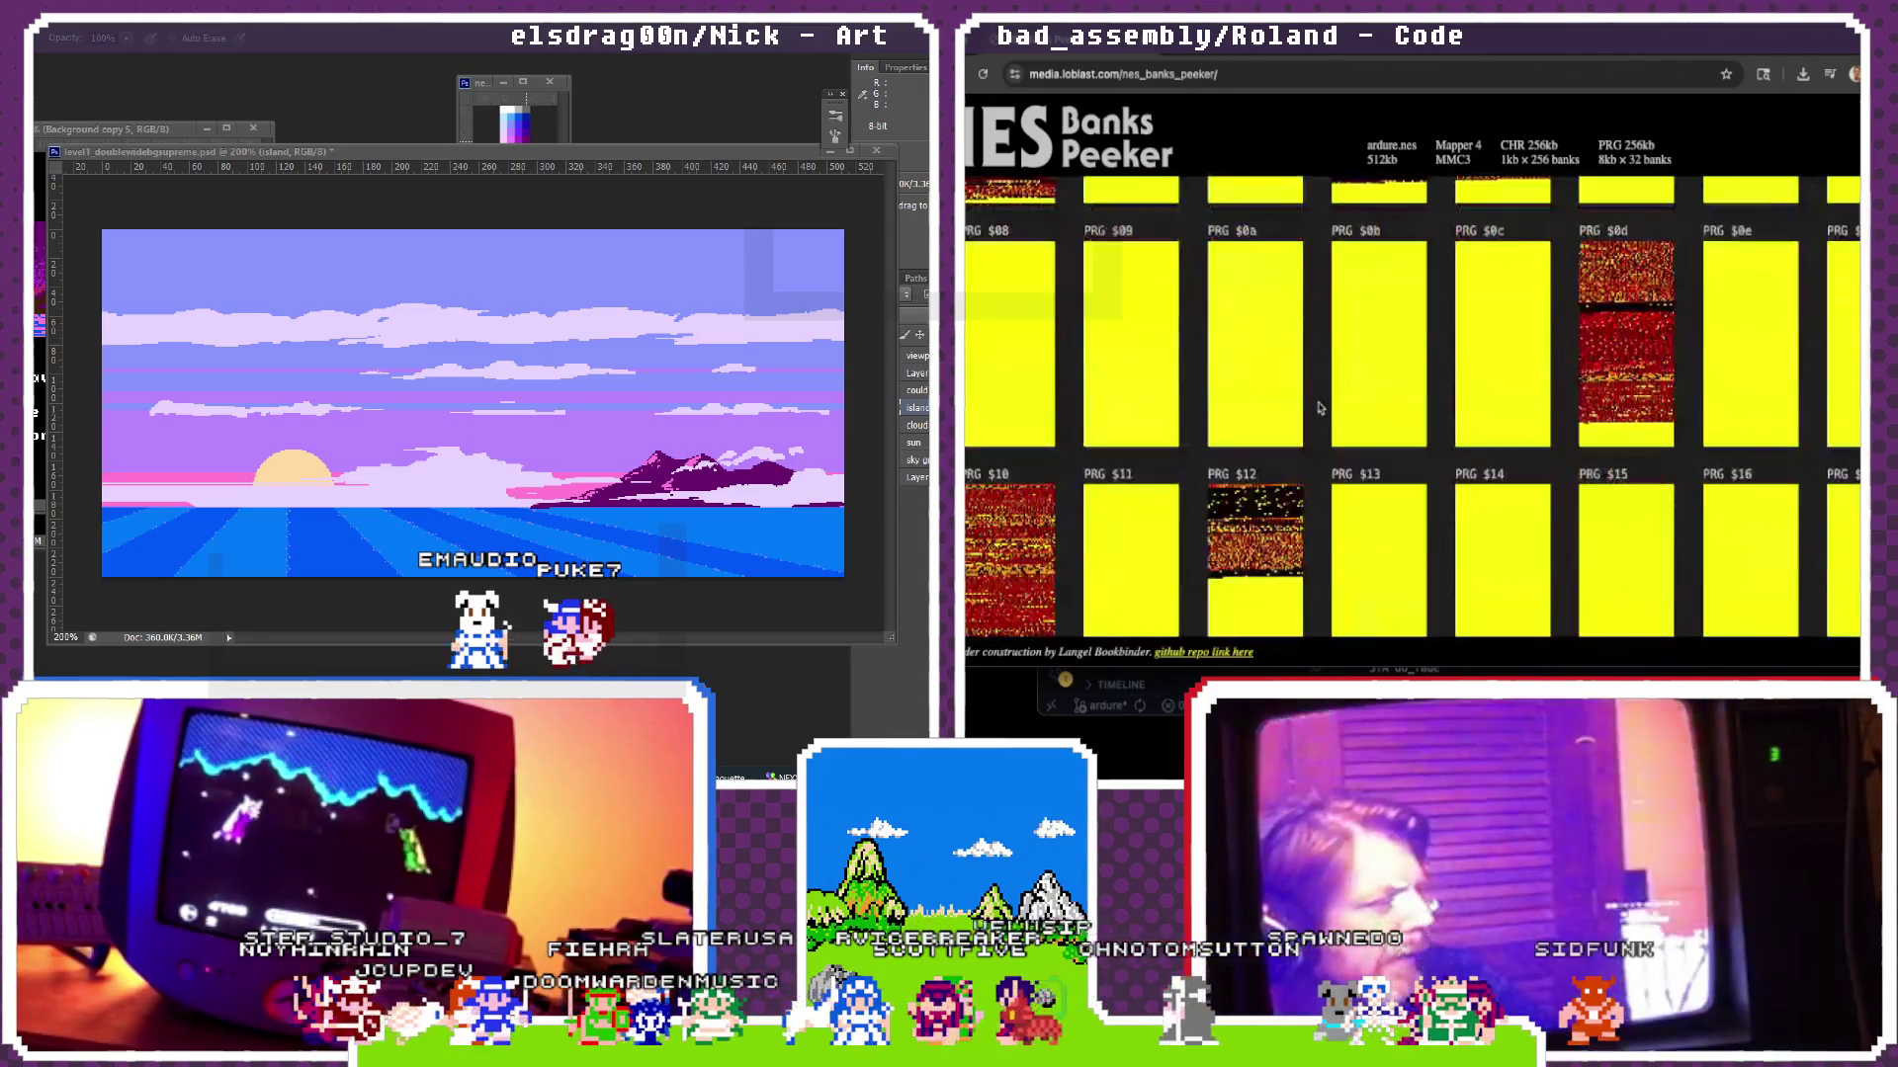
scroll(1354, 376, "up", 1)
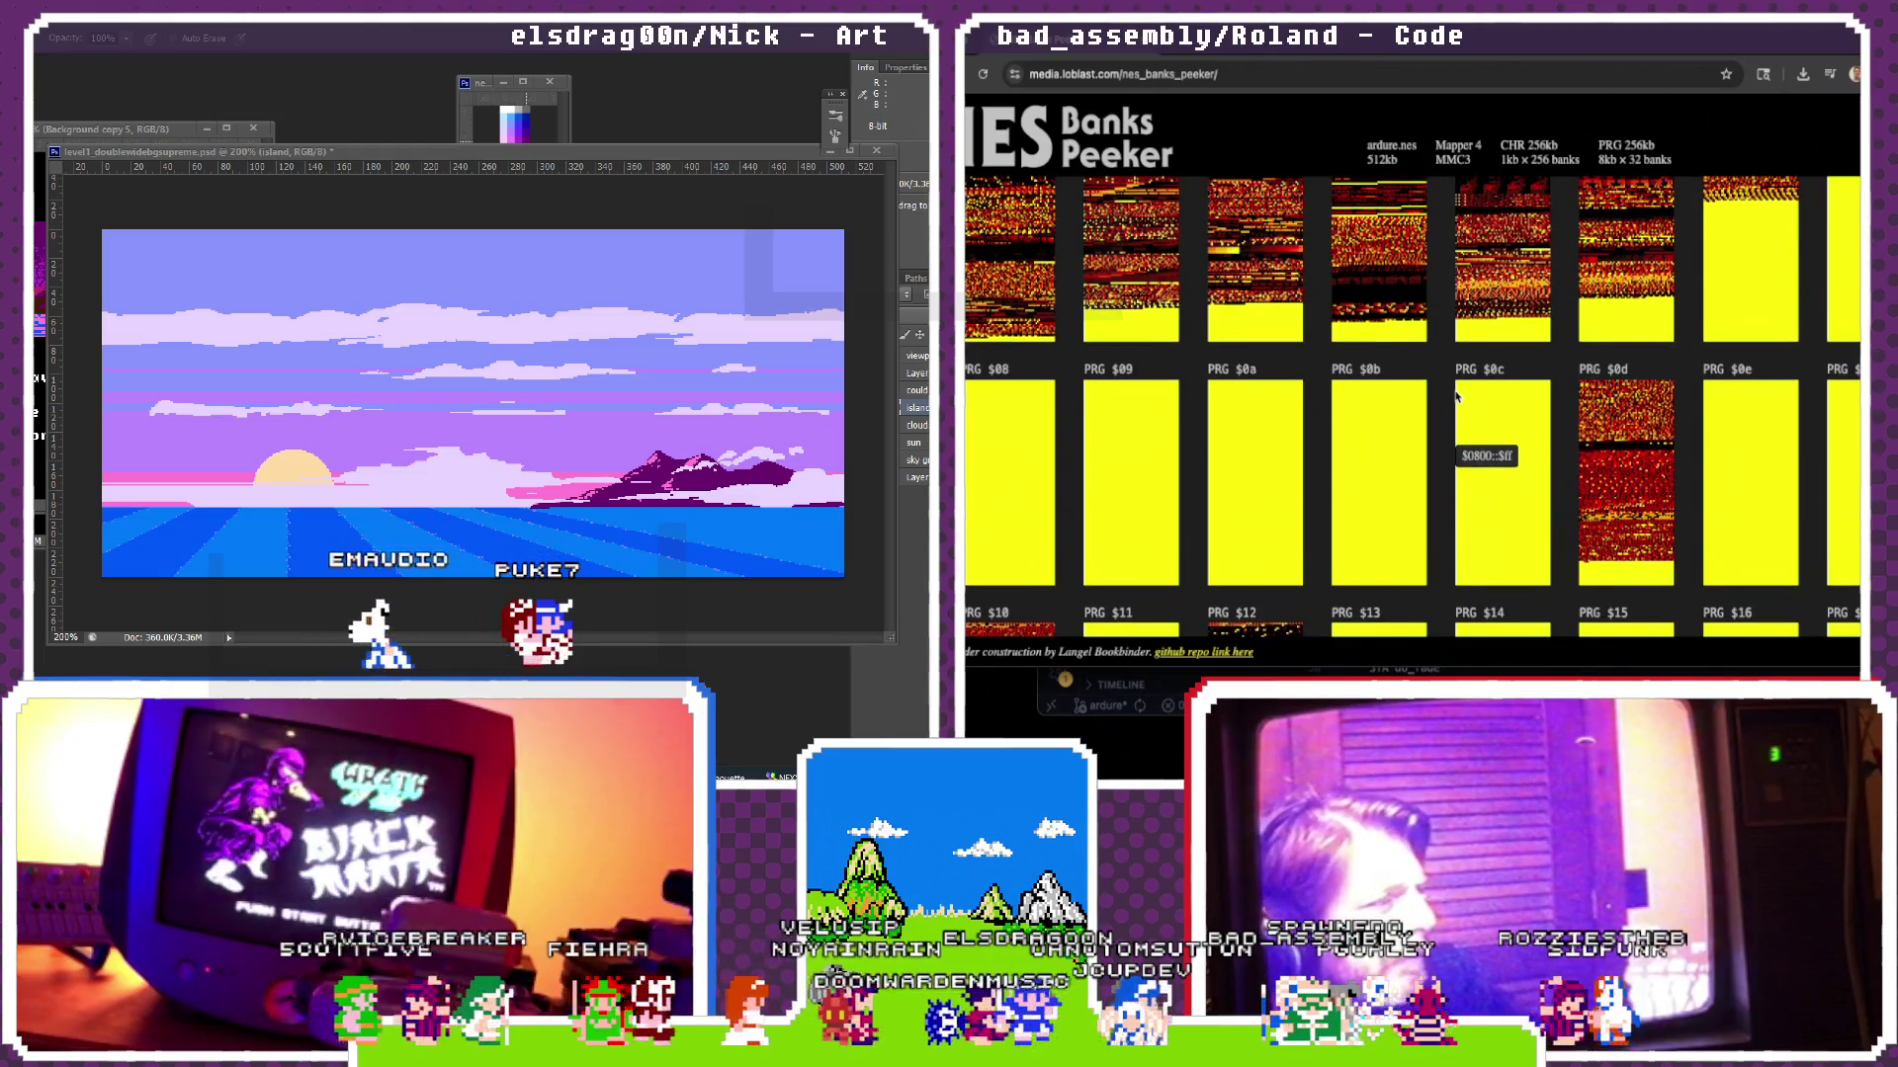
scroll(1456, 394, "up", 1)
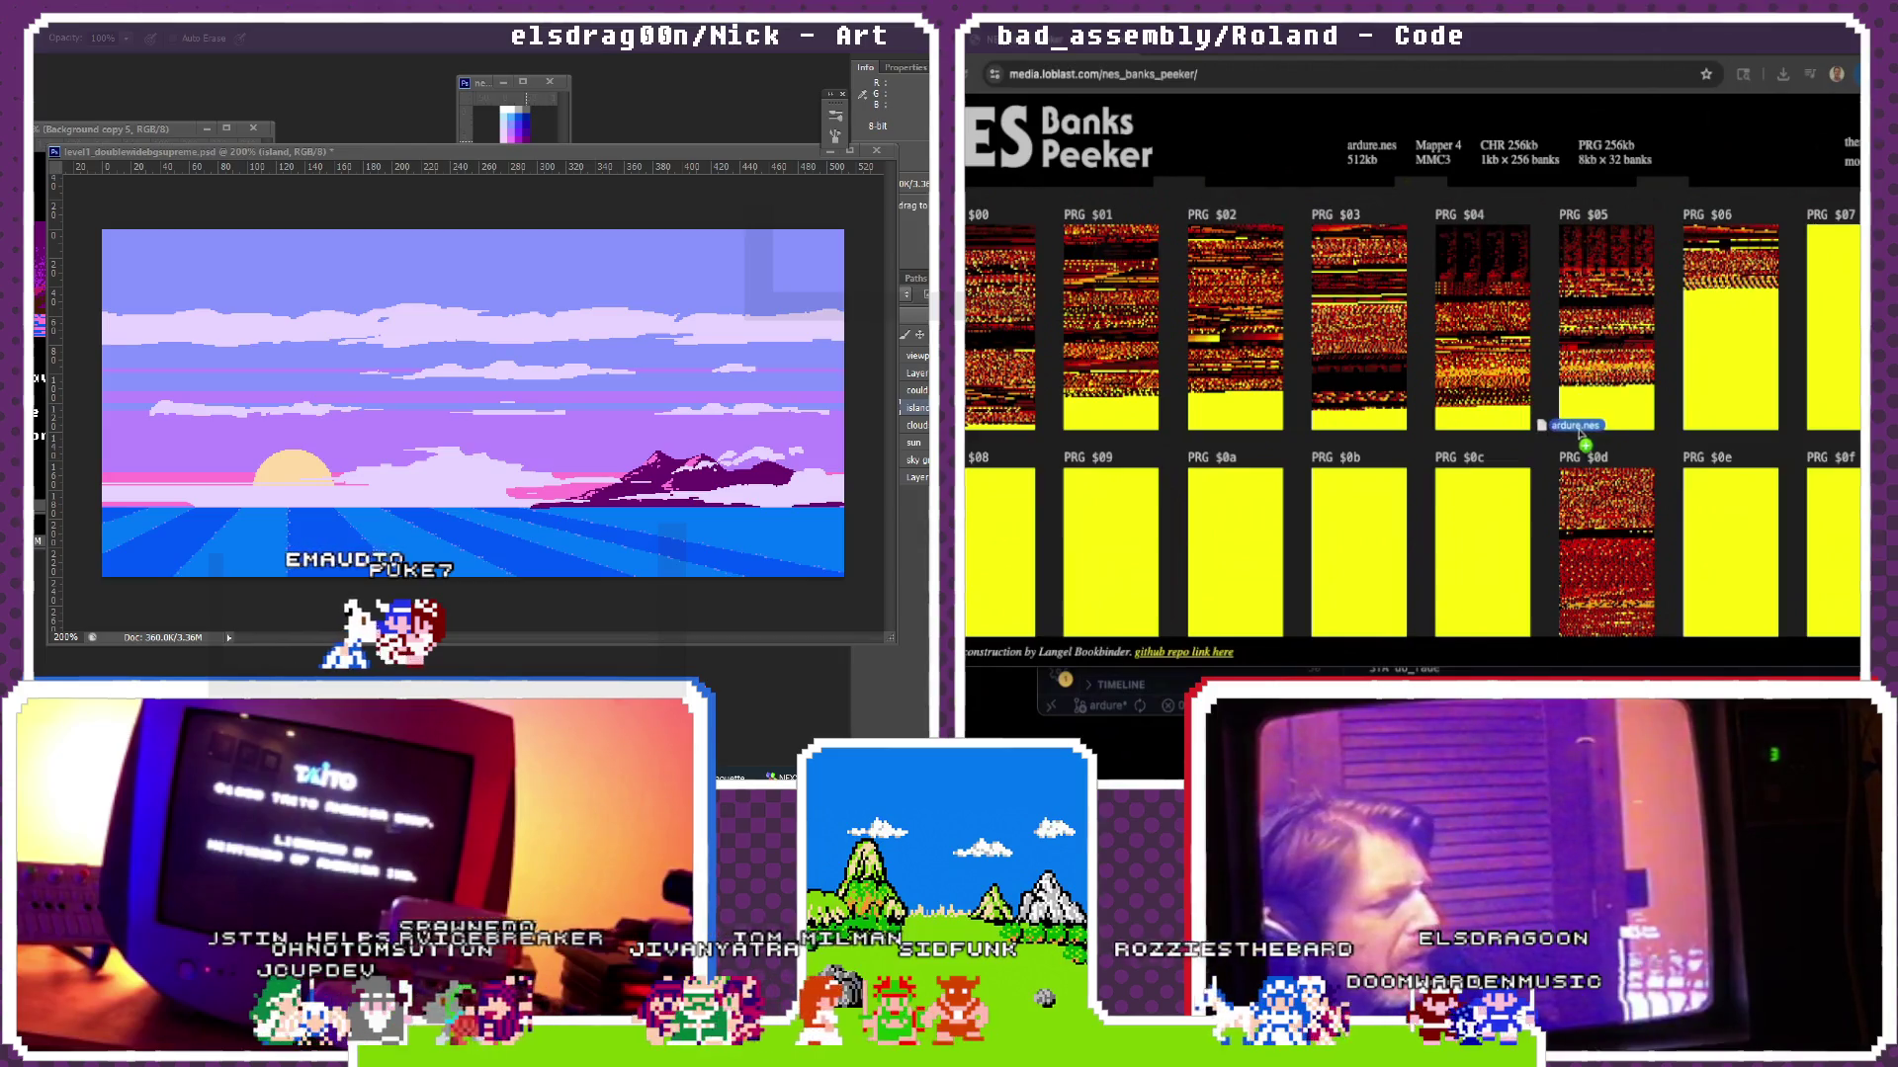
scroll(1576, 430, "down", 10)
scroll(1578, 433, "down", 5)
scroll(1581, 436, "down", 5)
scroll(1580, 437, "down", 5)
scroll(1582, 436, "down", 5)
scroll(1582, 436, "down", 5)
scroll(1580, 436, "down", 5)
scroll(1581, 435, "up", 20)
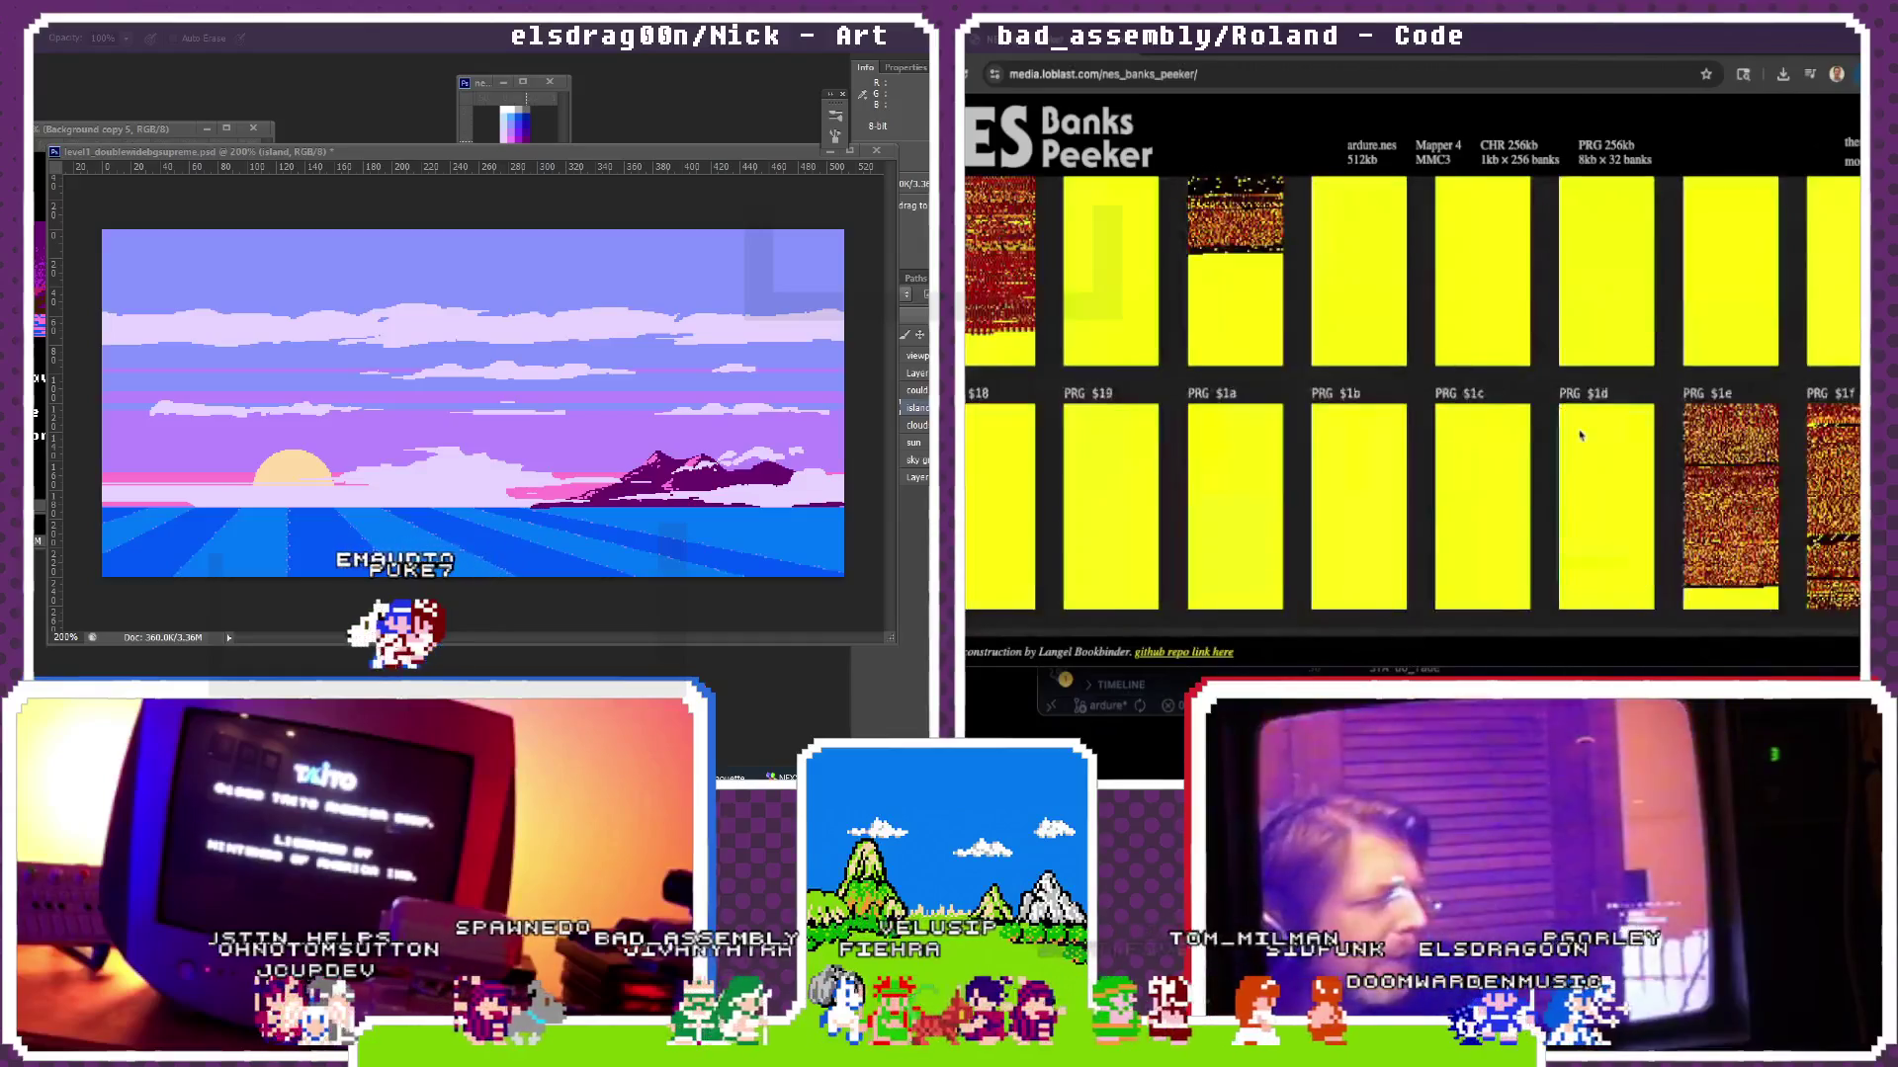
scroll(1581, 436, "up", 1)
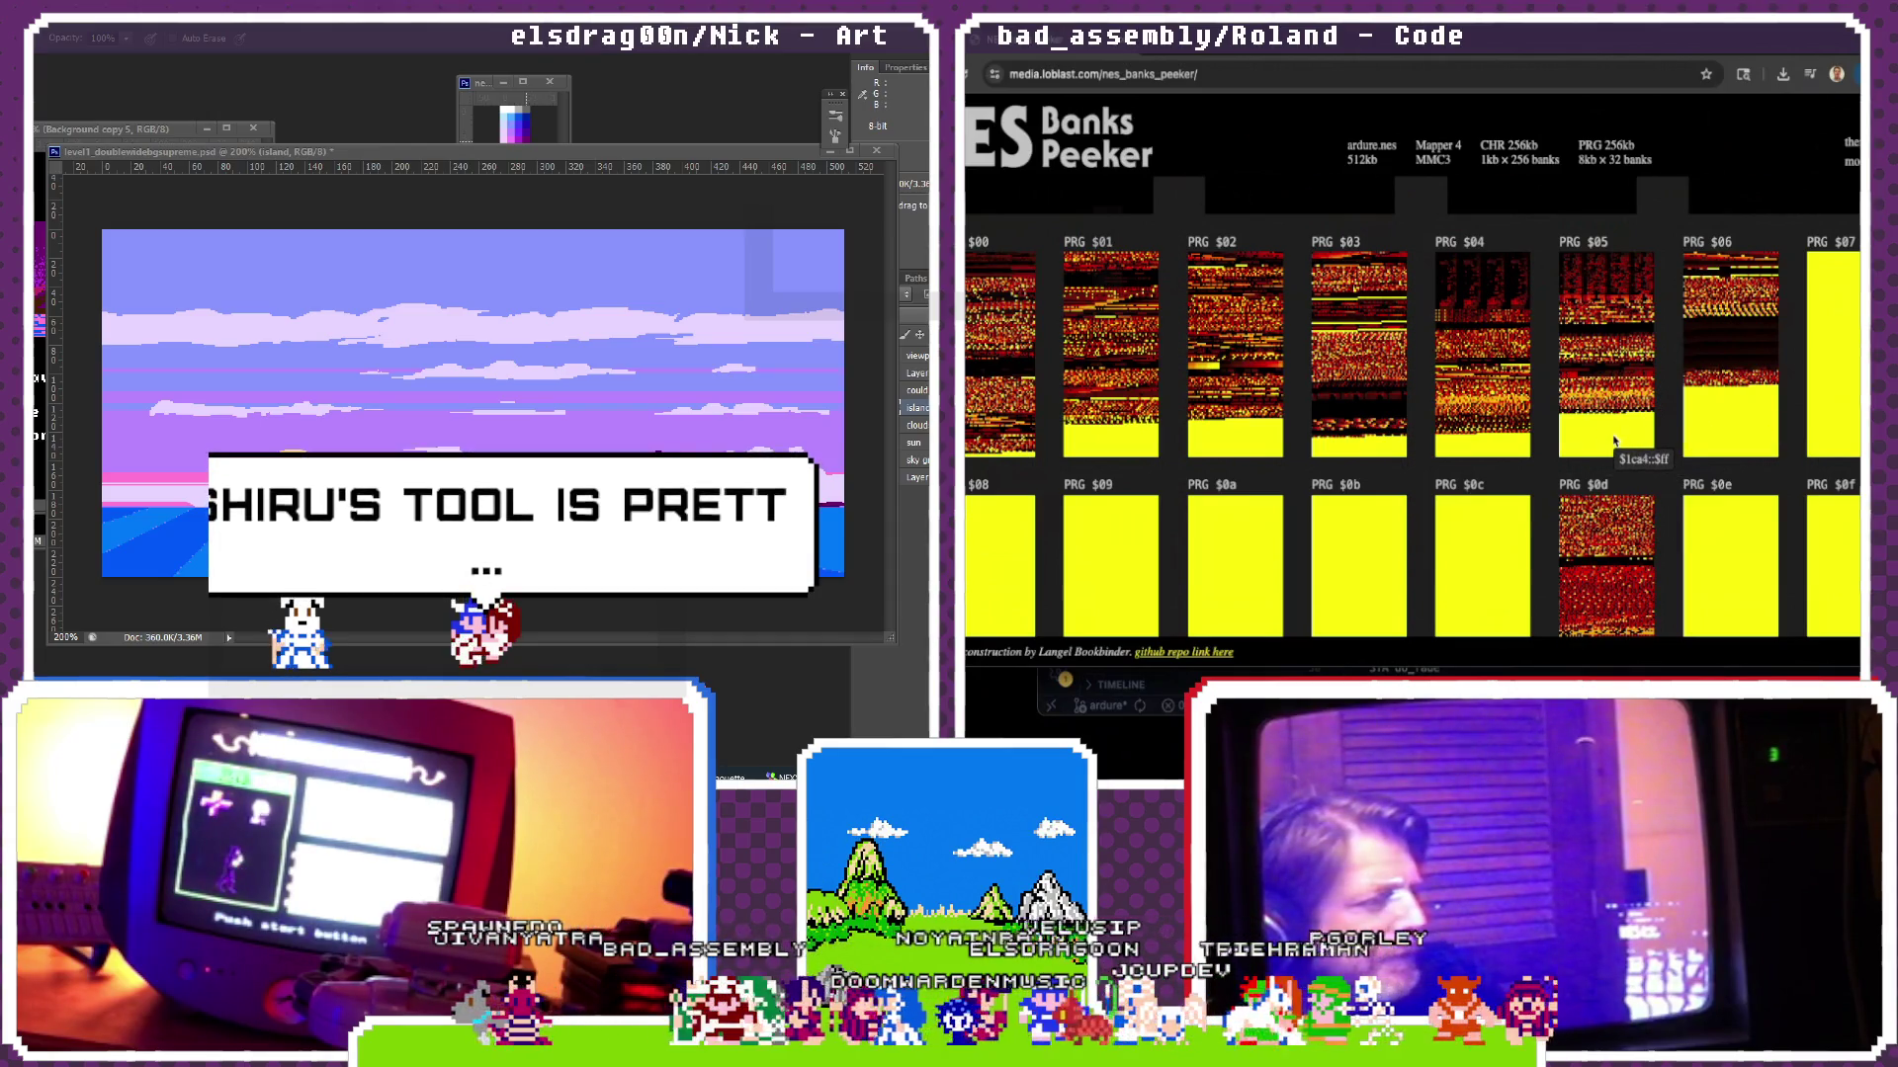
scroll(1614, 440, "up", 3)
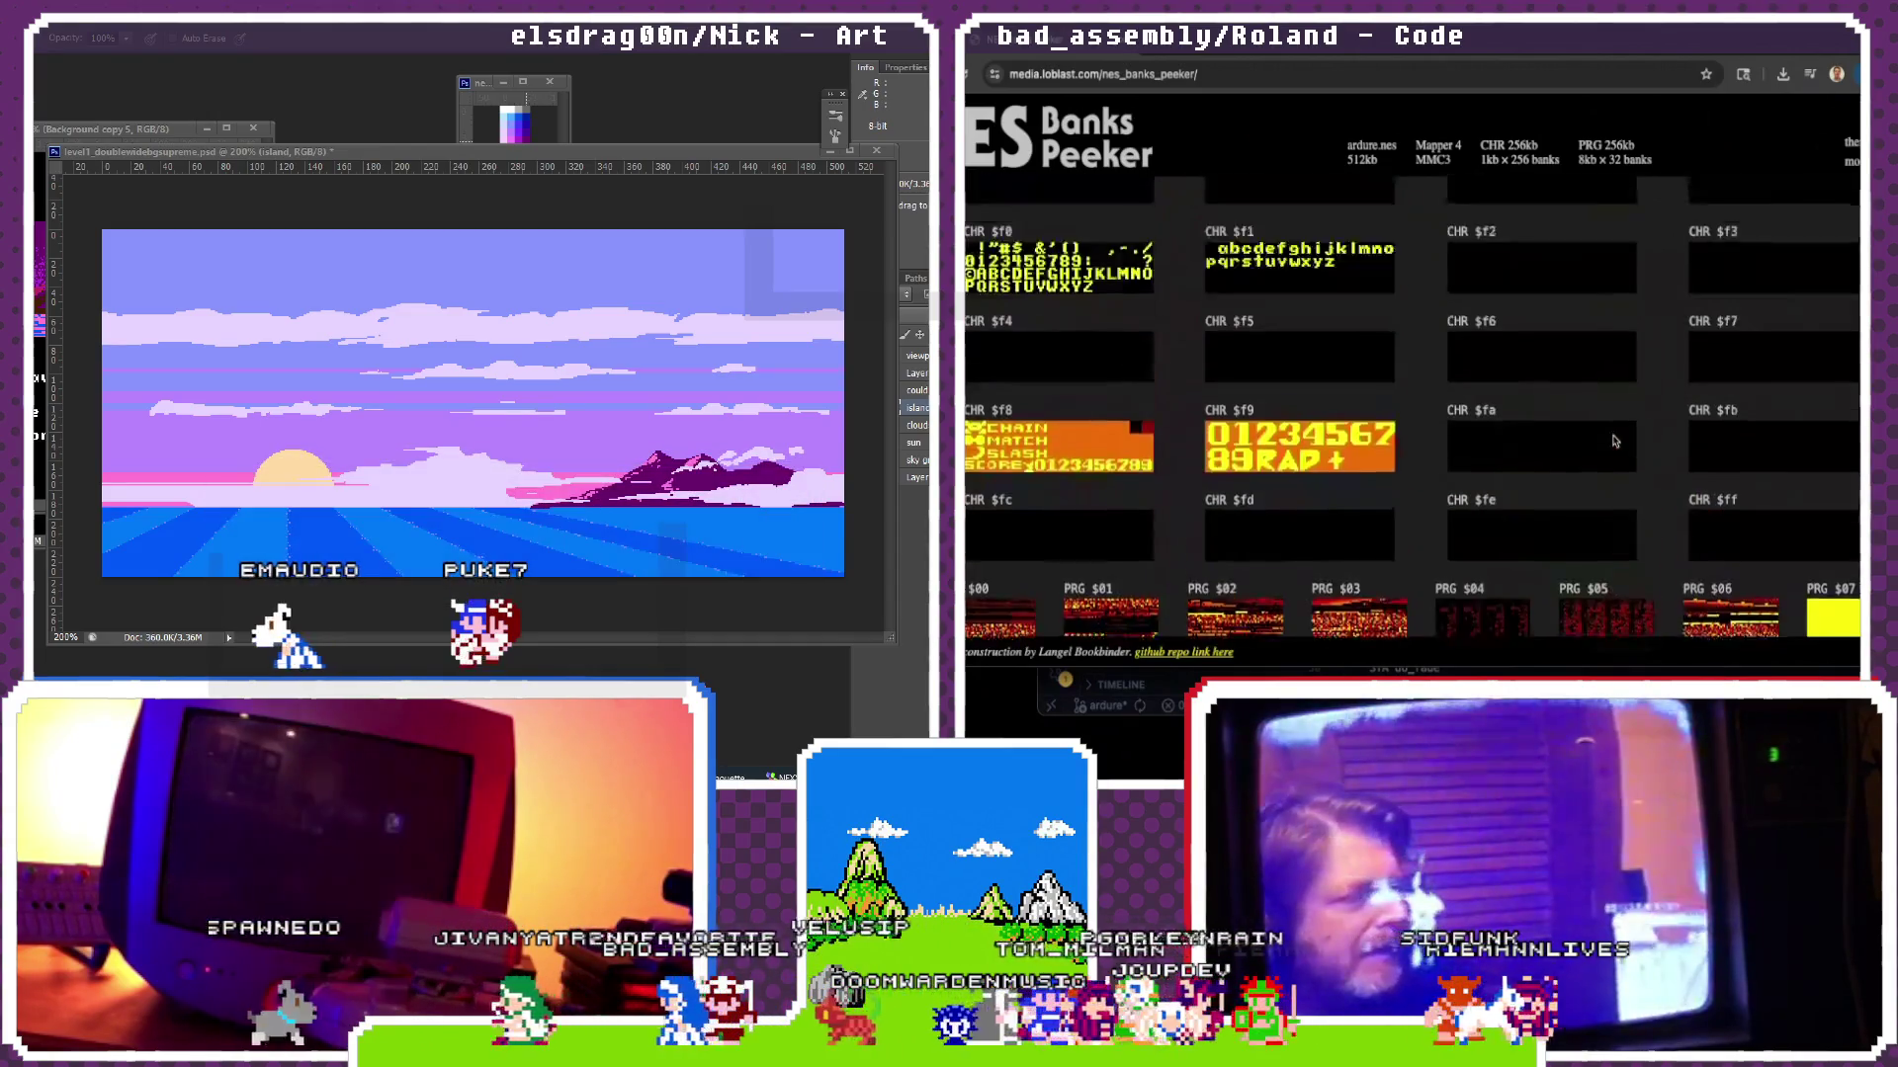
scroll(1614, 440, "up", 2)
scroll(1615, 440, "up", 2)
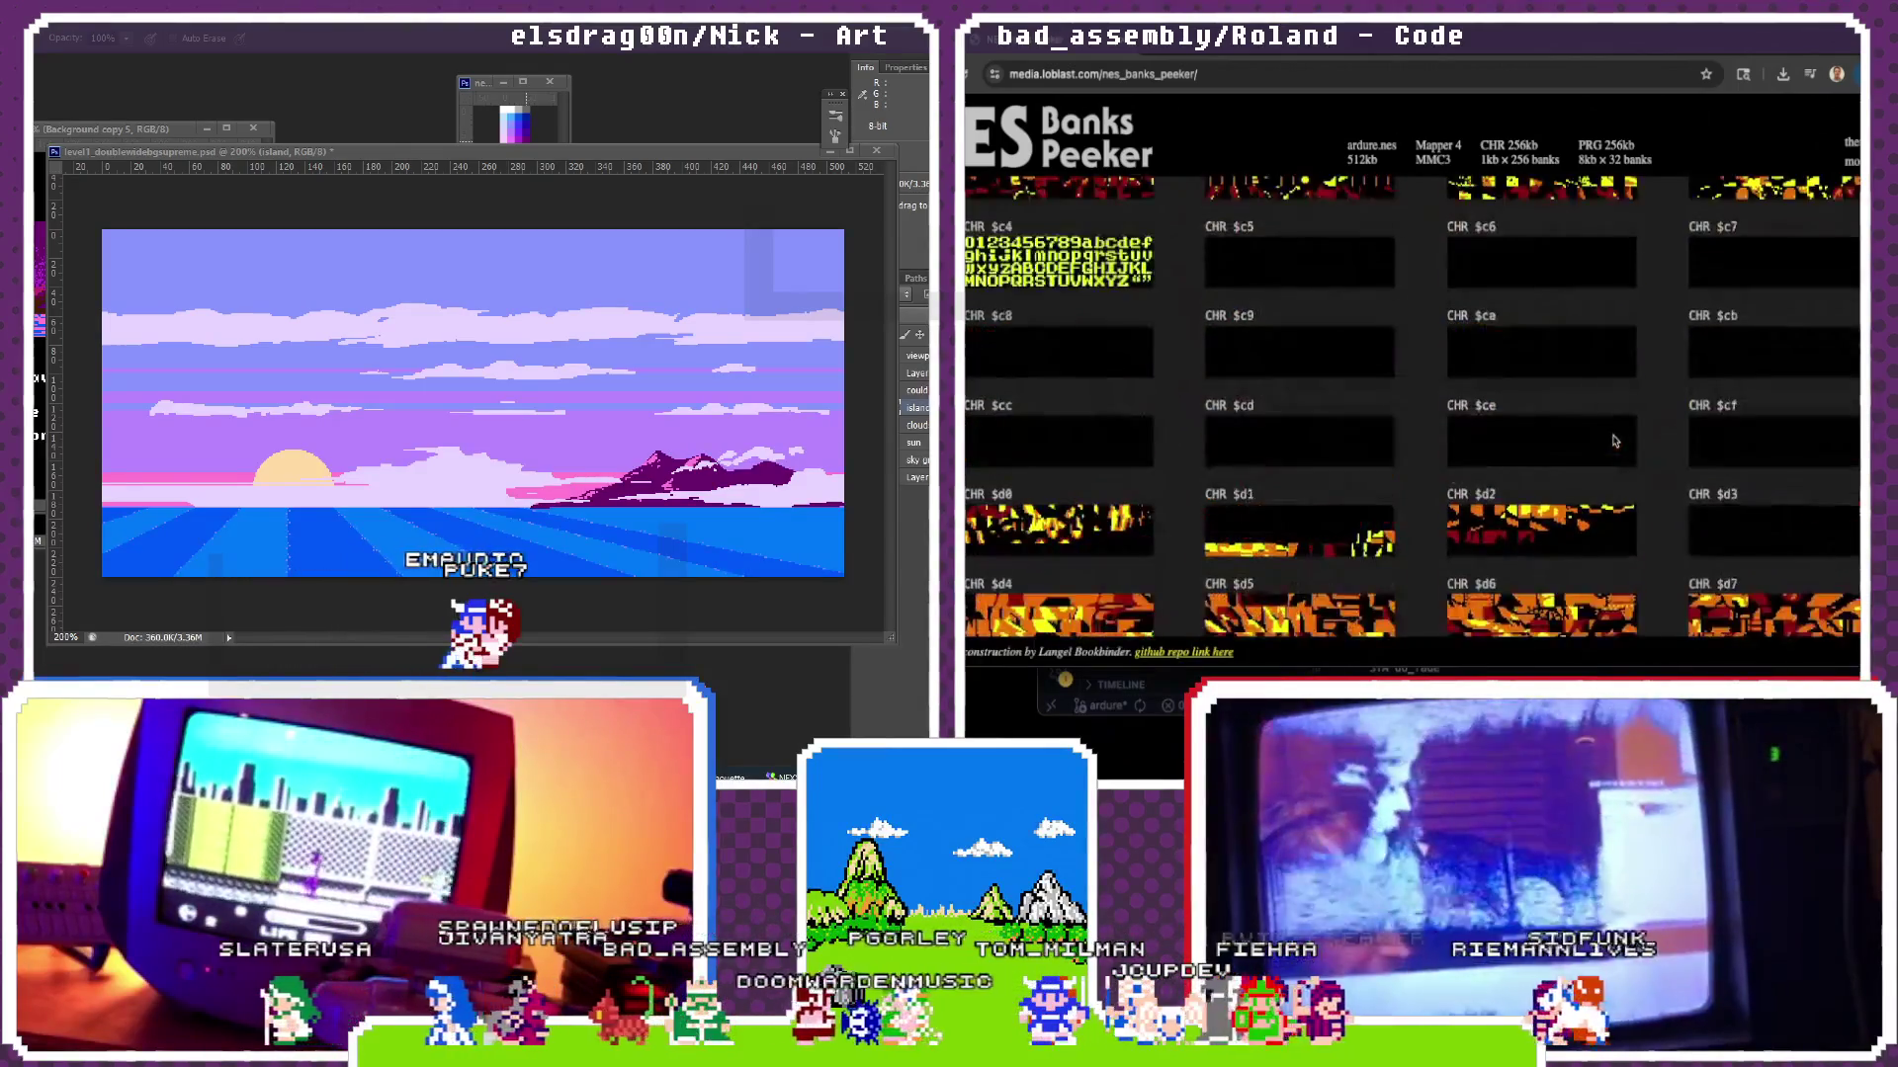
scroll(1615, 440, "up", 2)
scroll(1615, 441, "up", 2)
scroll(1615, 441, "up", 2)
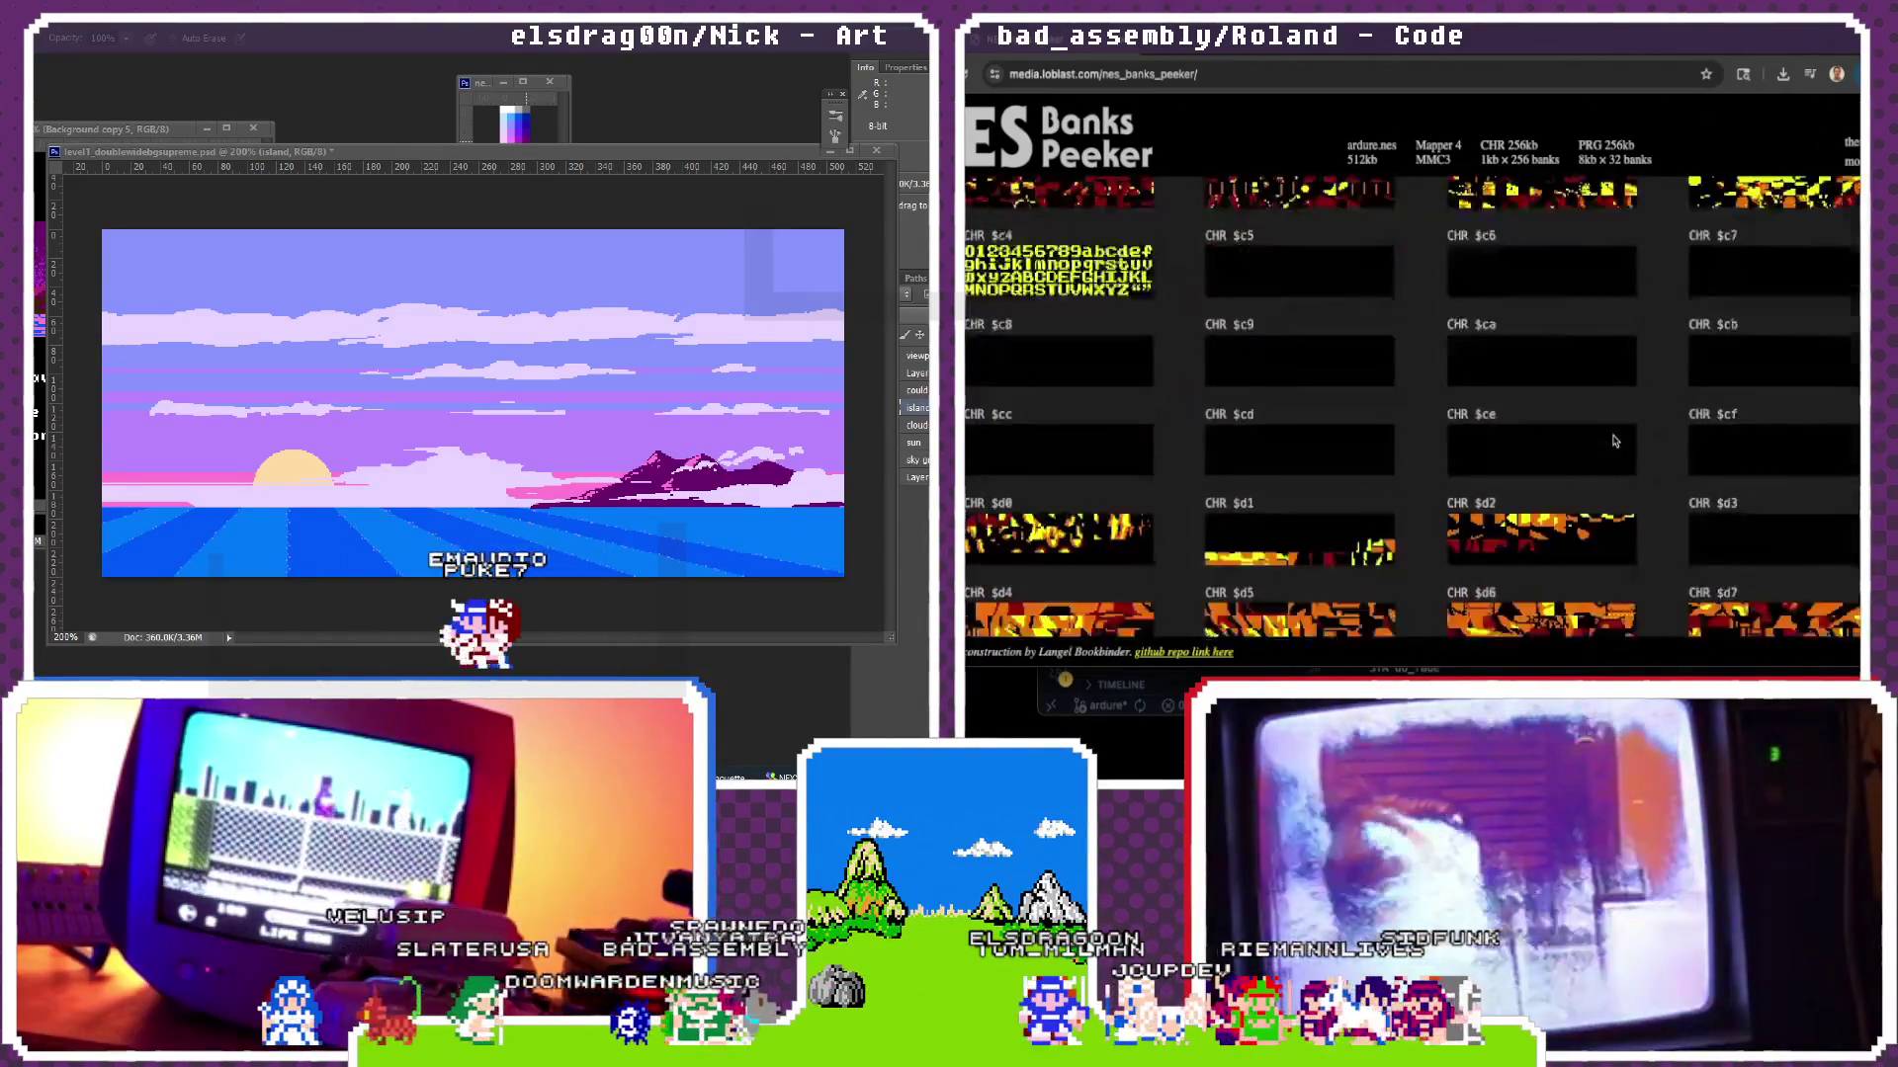
scroll(1614, 441, "up", 2)
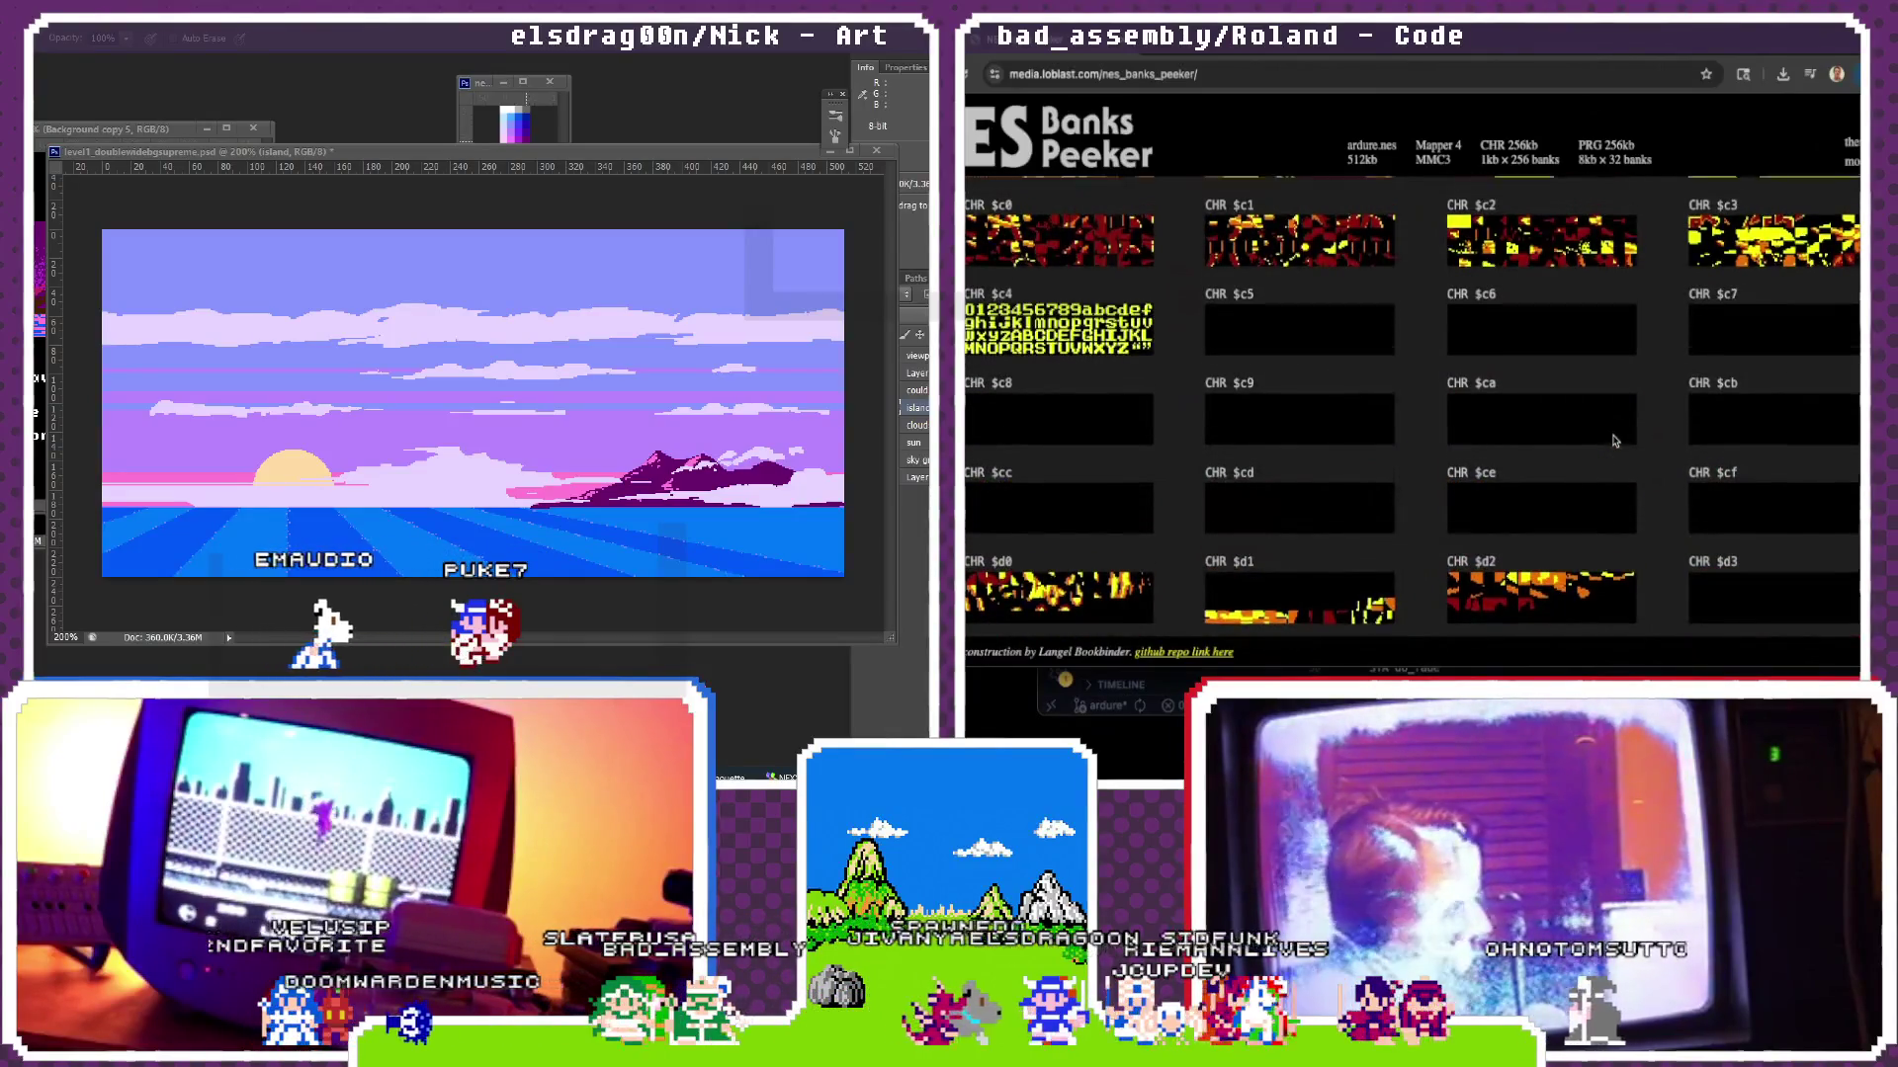
scroll(1615, 439, "down", 2)
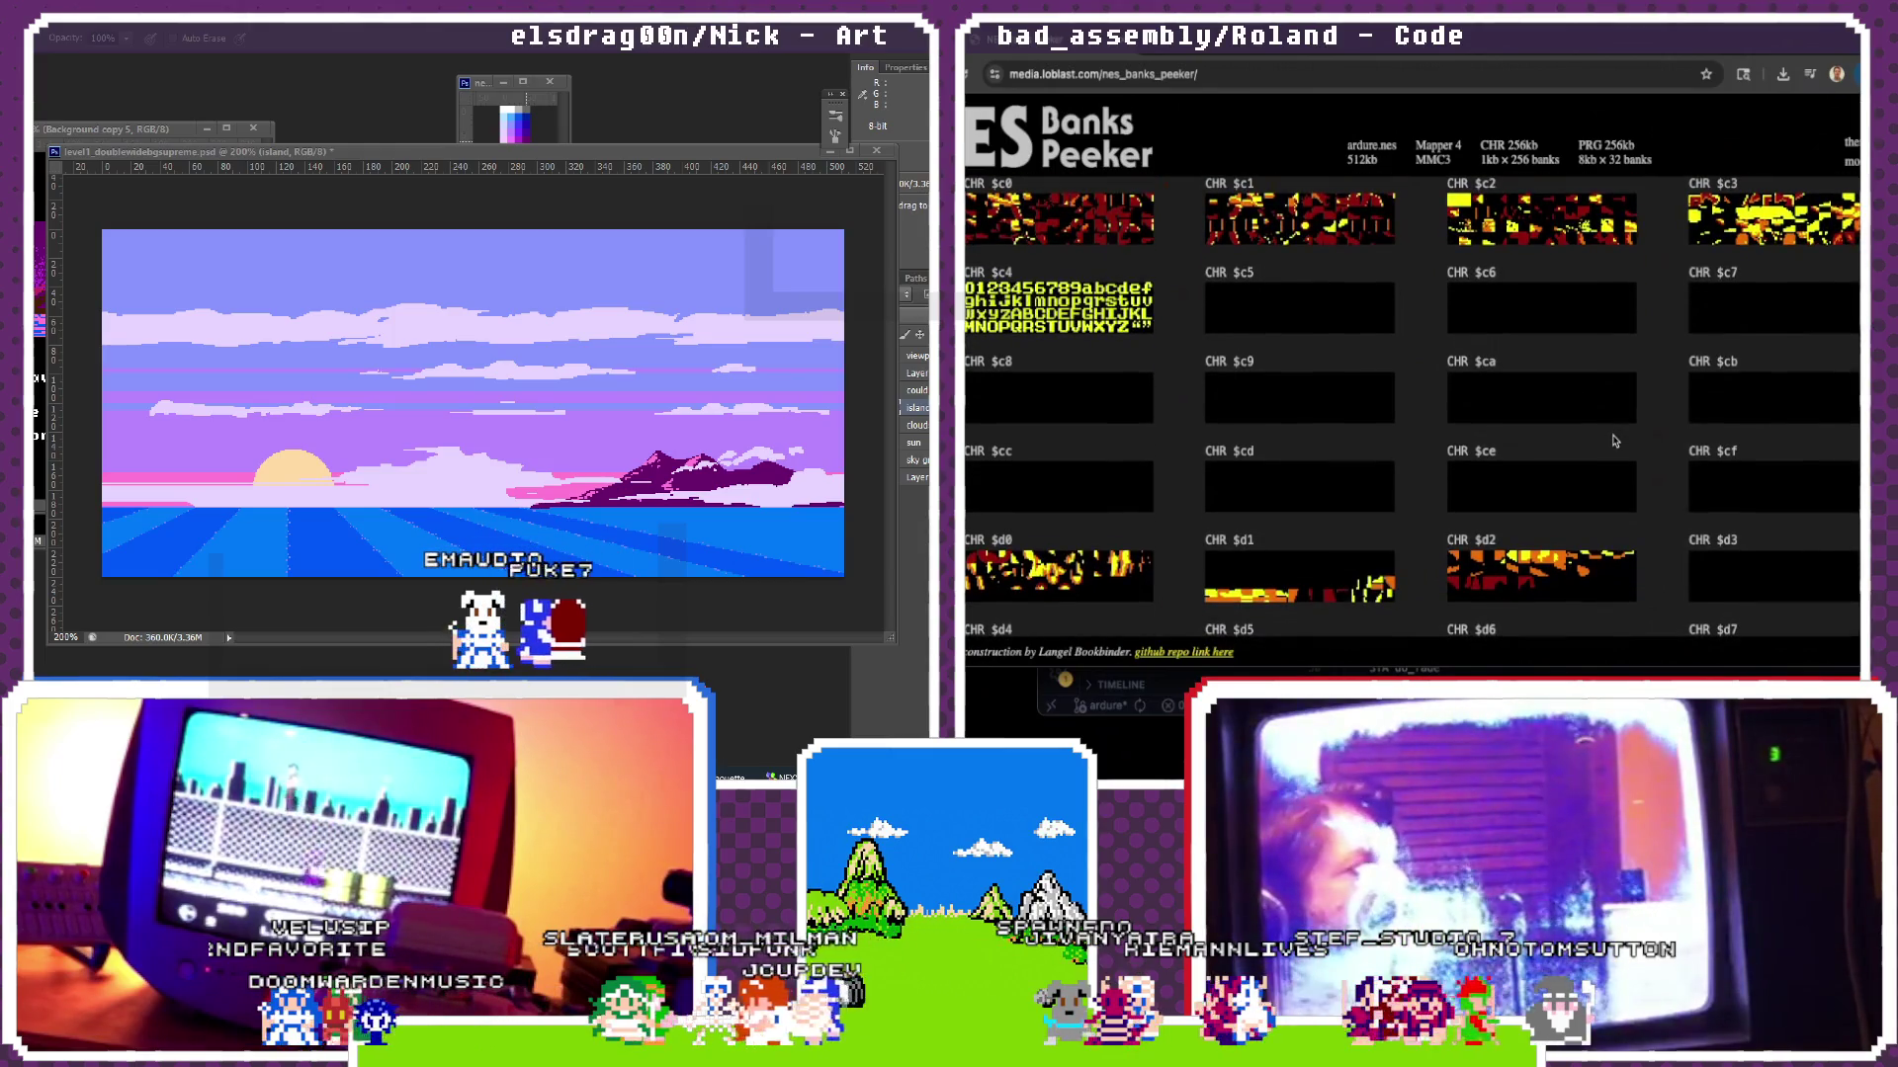
scroll(1615, 441, "up", 2)
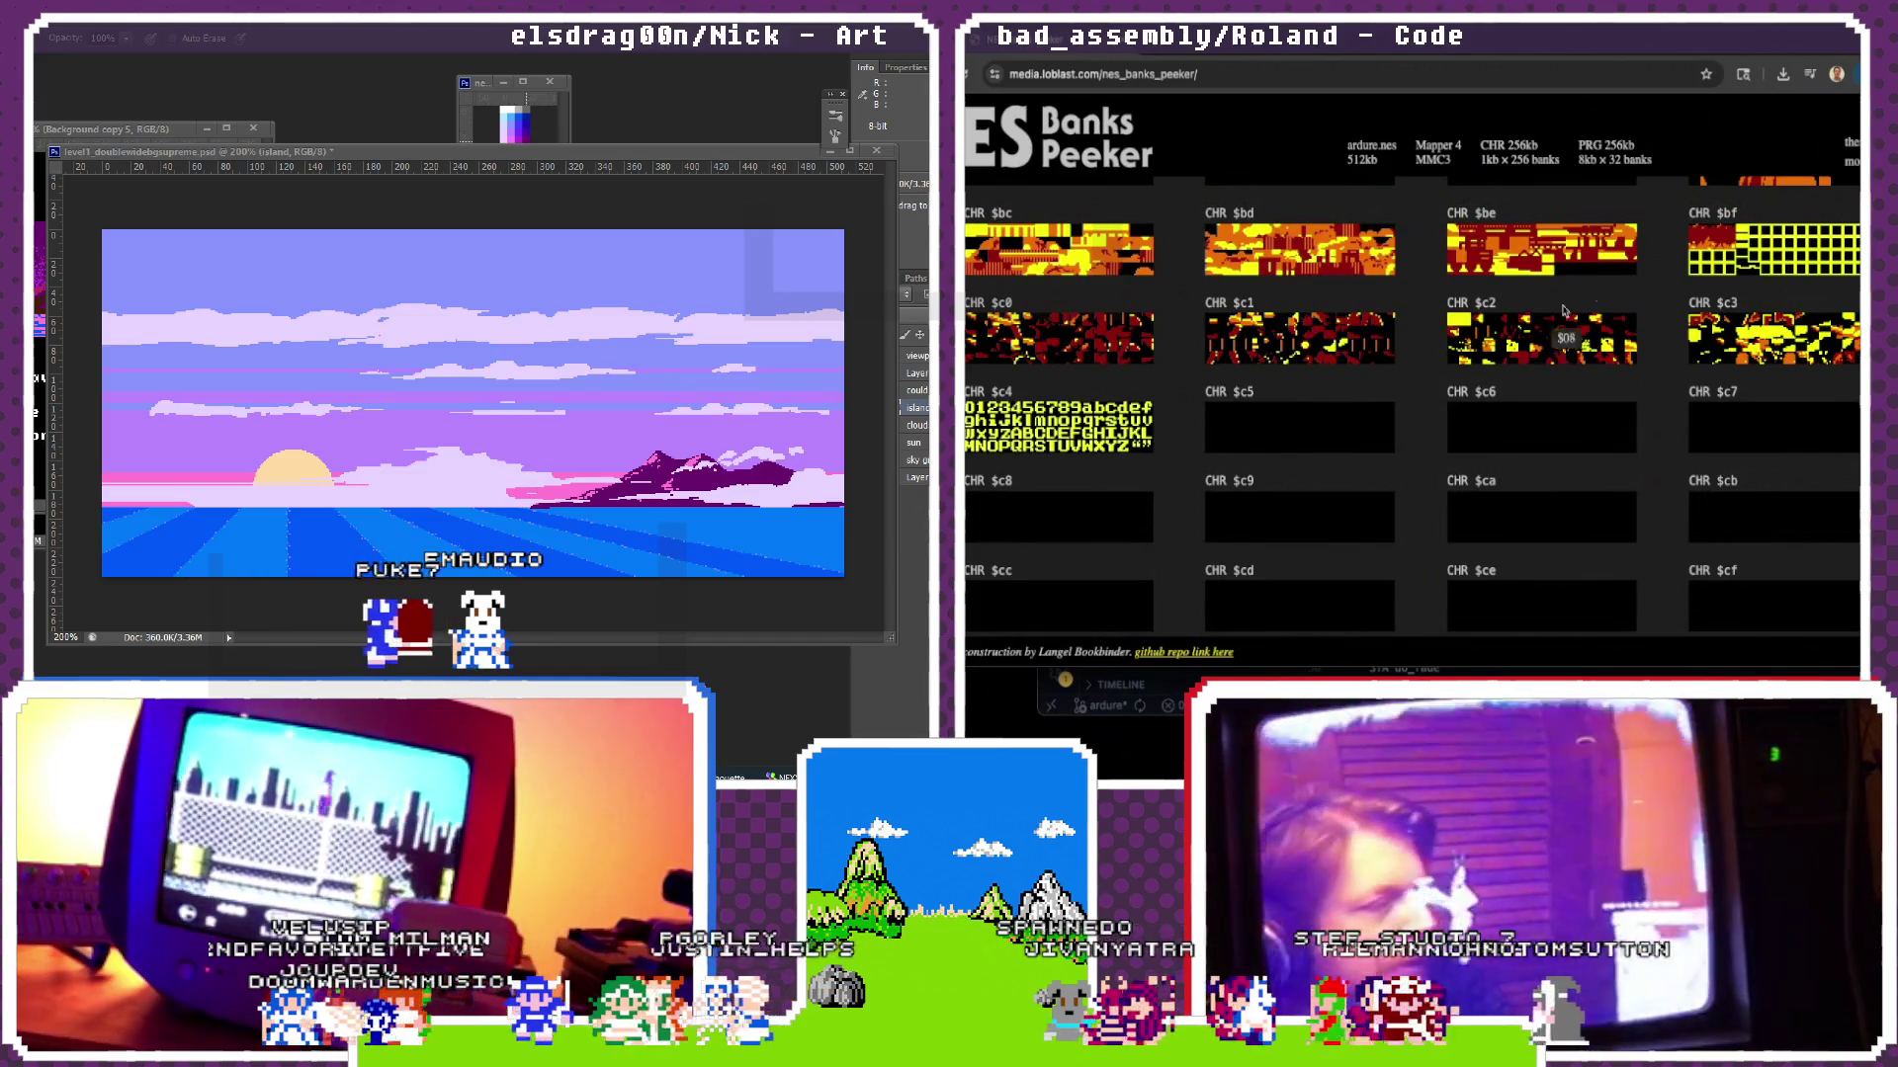
Step: Switch from the bank viewer back to the silhouette.s source
key("super+Tab")
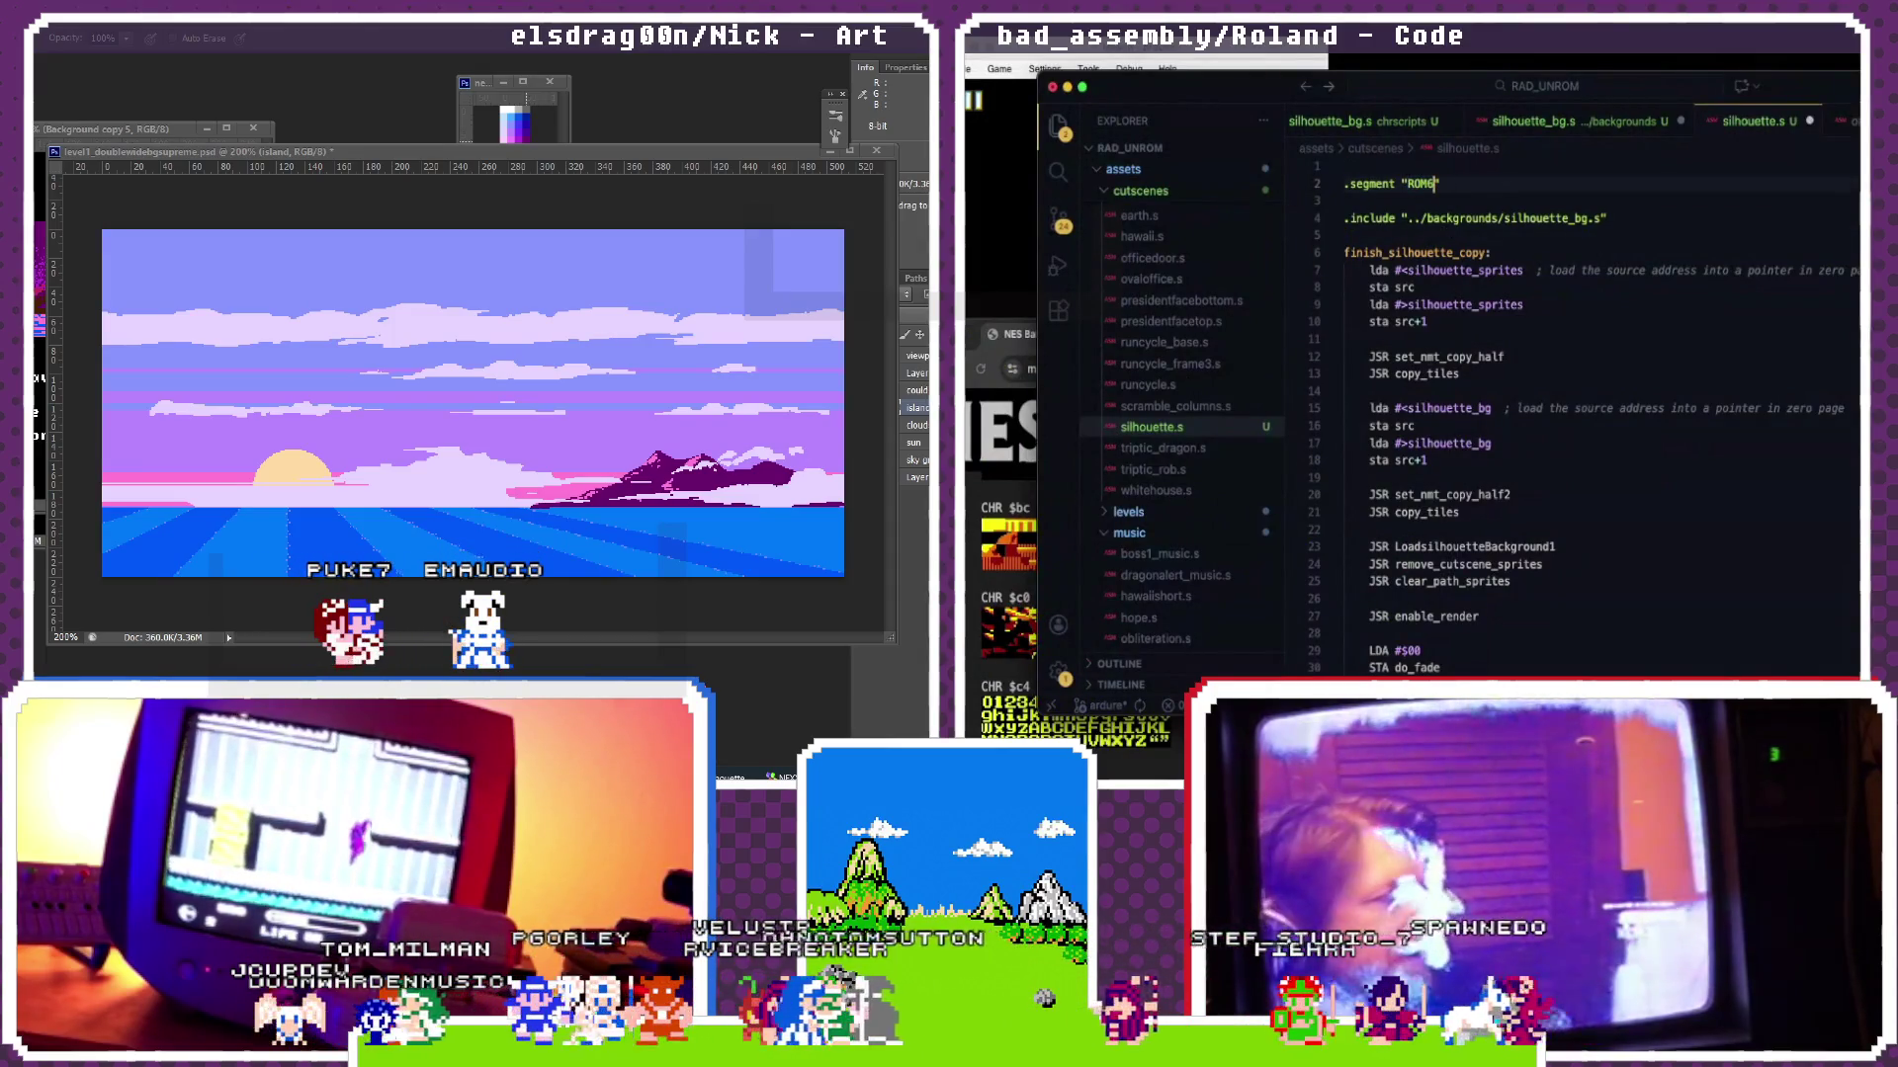
scroll(1517, 233, "down", 10)
scroll(1517, 232, "down", 10)
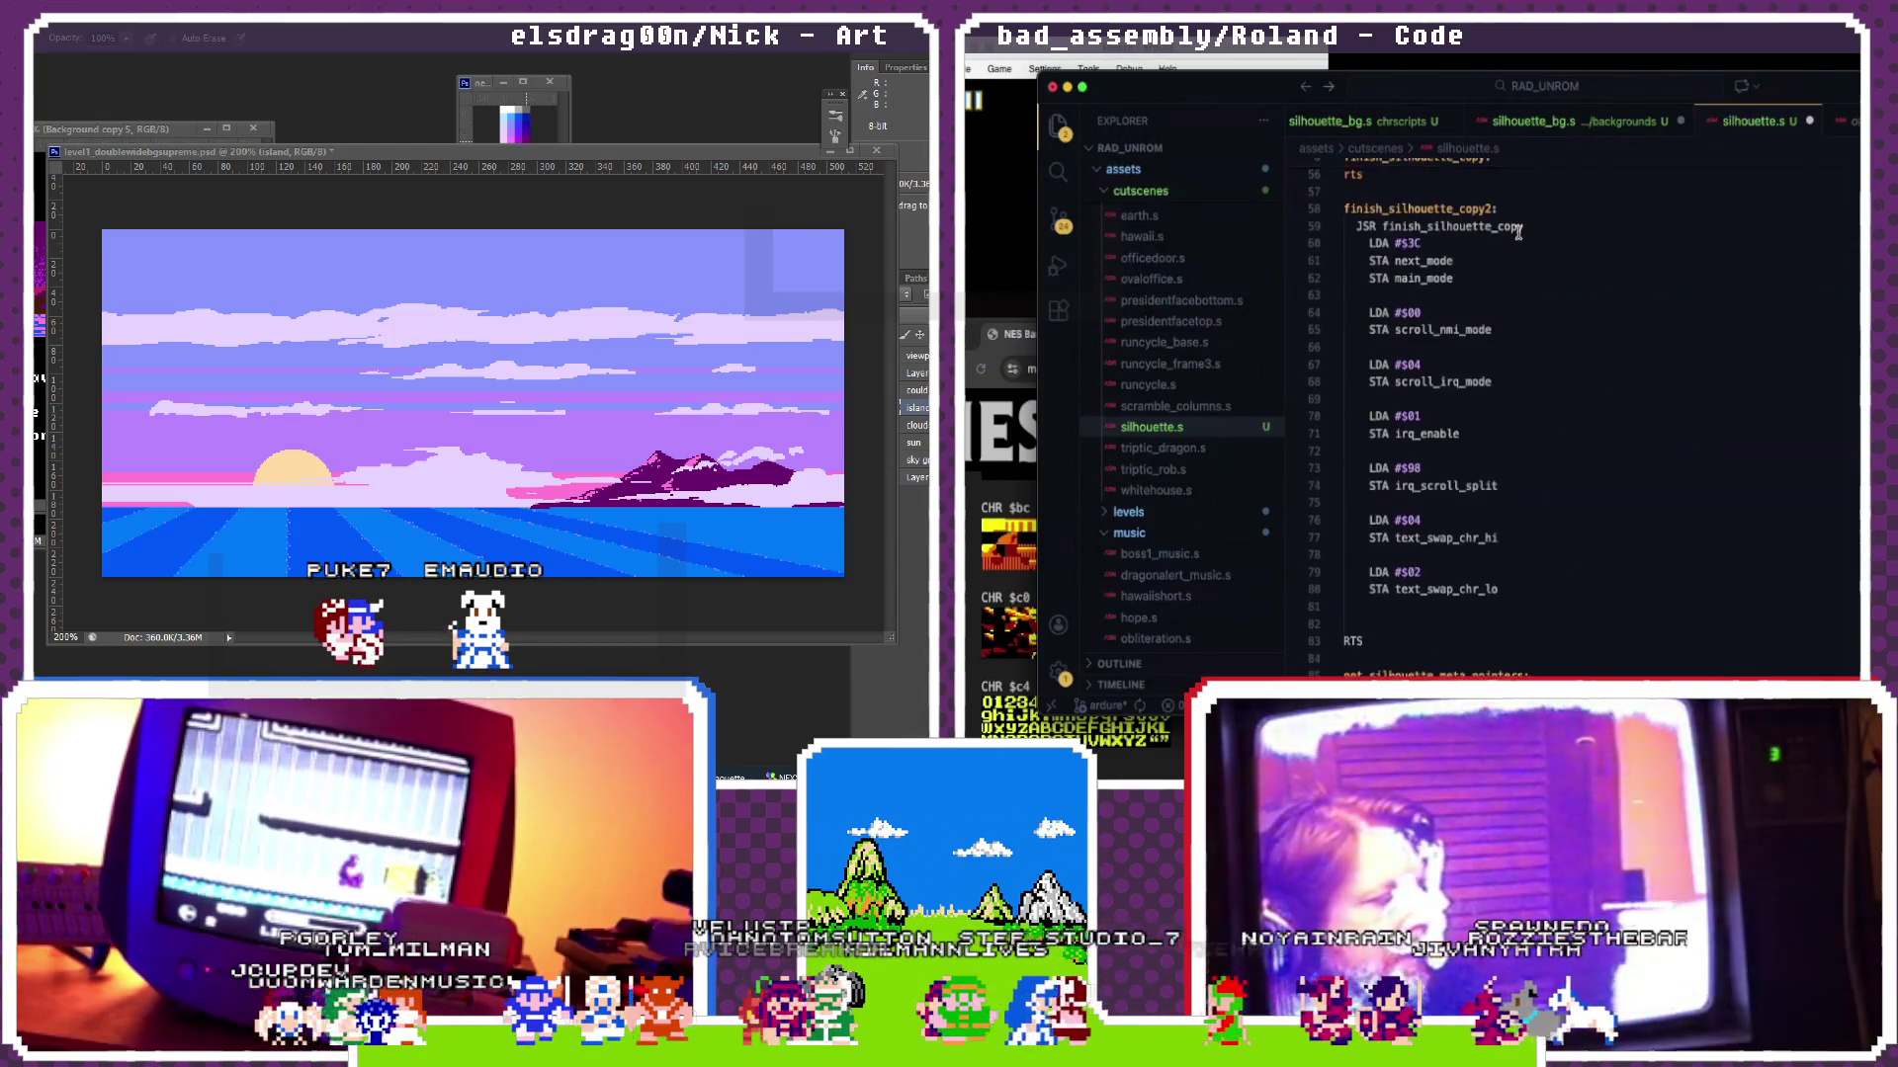
scroll(1517, 234, "down", 10)
scroll(1517, 232, "down", 8)
scroll(1517, 232, "down", 9)
scroll(1517, 233, "down", 9)
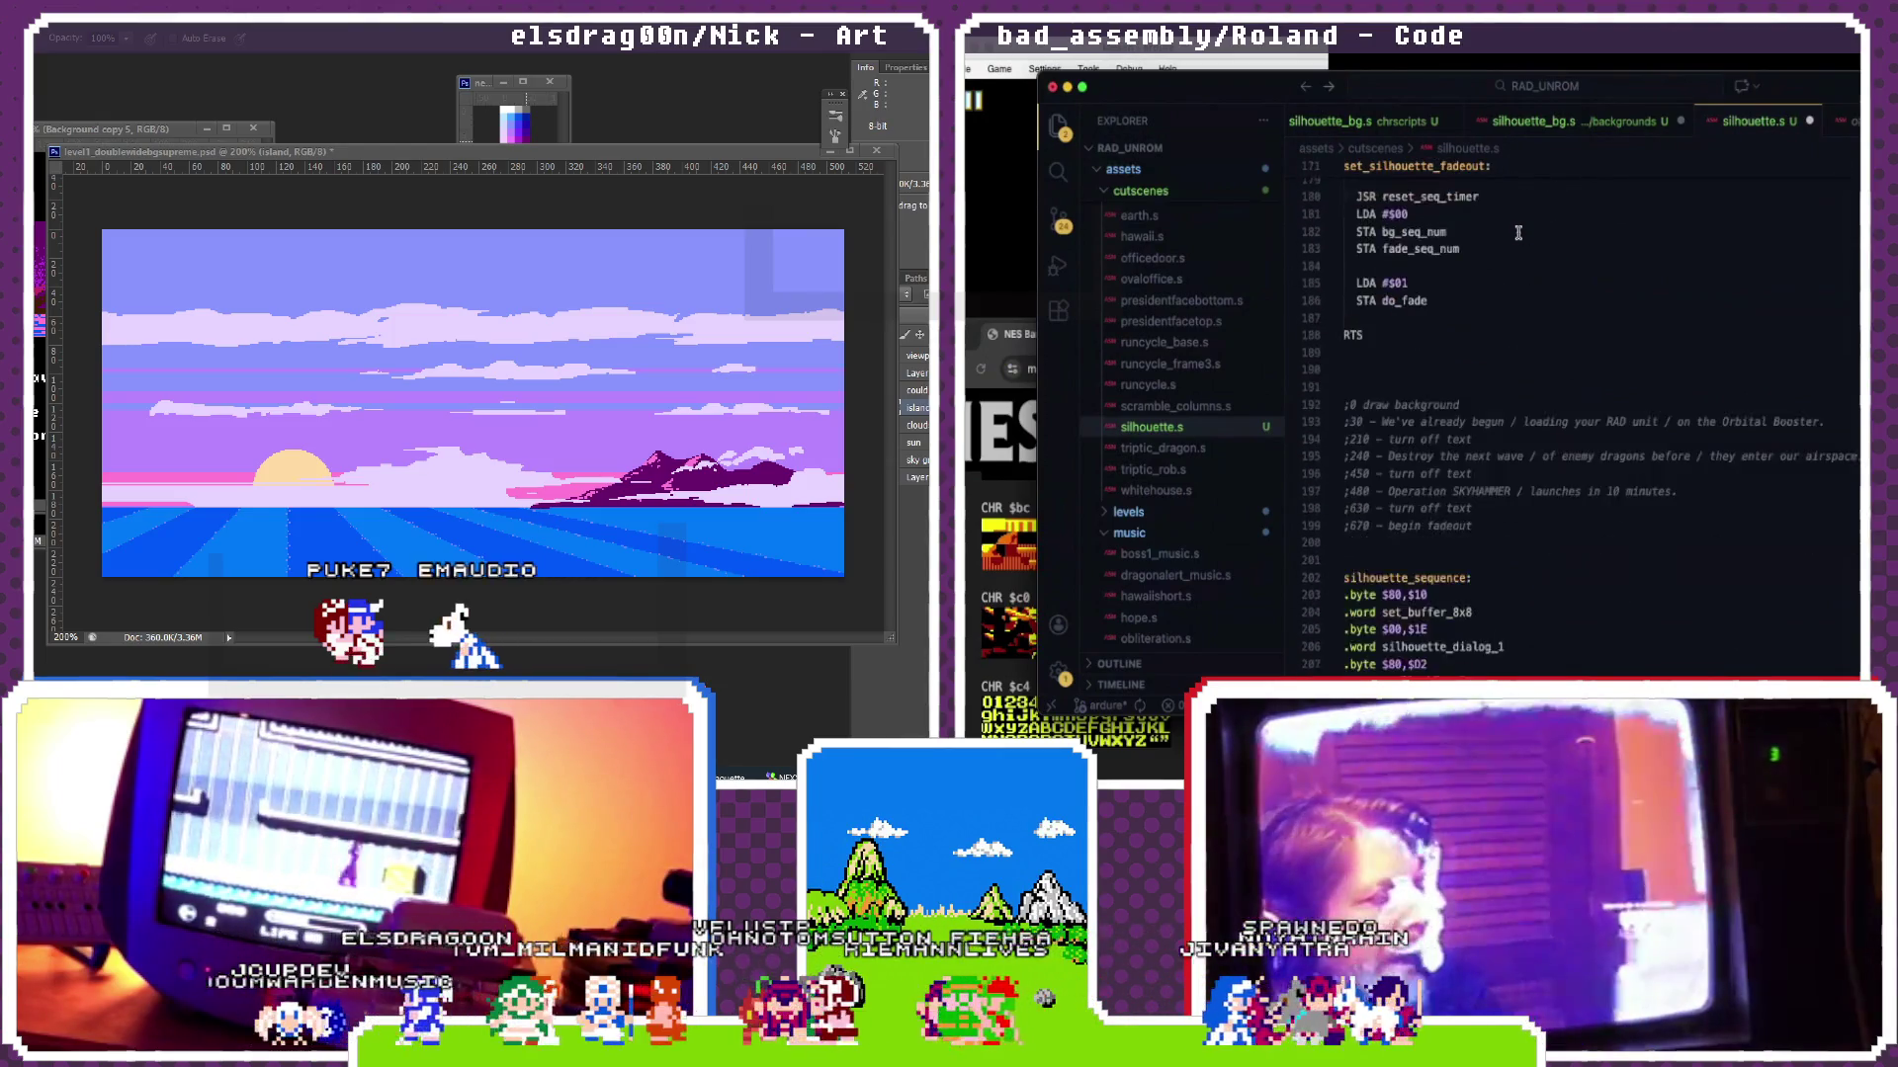
scroll(1517, 232, "down", 9)
scroll(1516, 234, "down", 9)
scroll(1518, 233, "up", 8)
scroll(1517, 232, "up", 20)
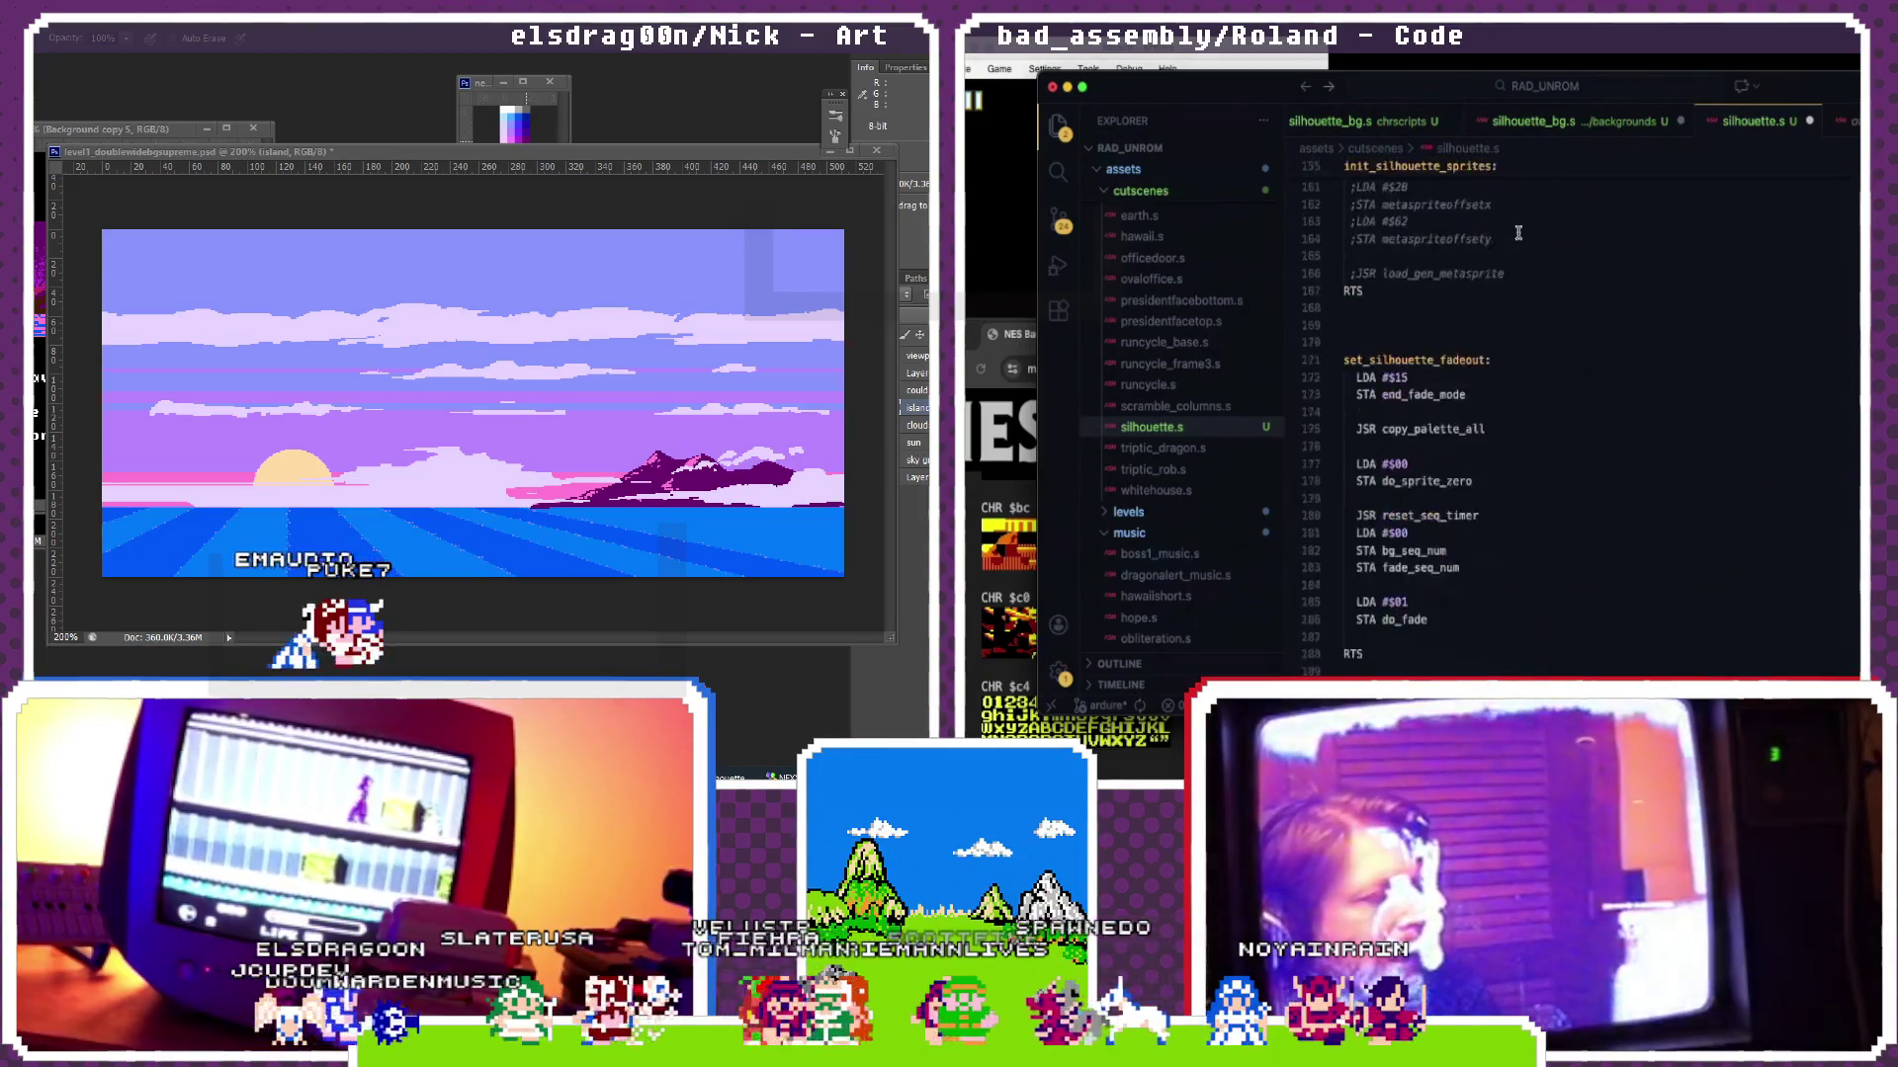
scroll(1517, 232, "up", 20)
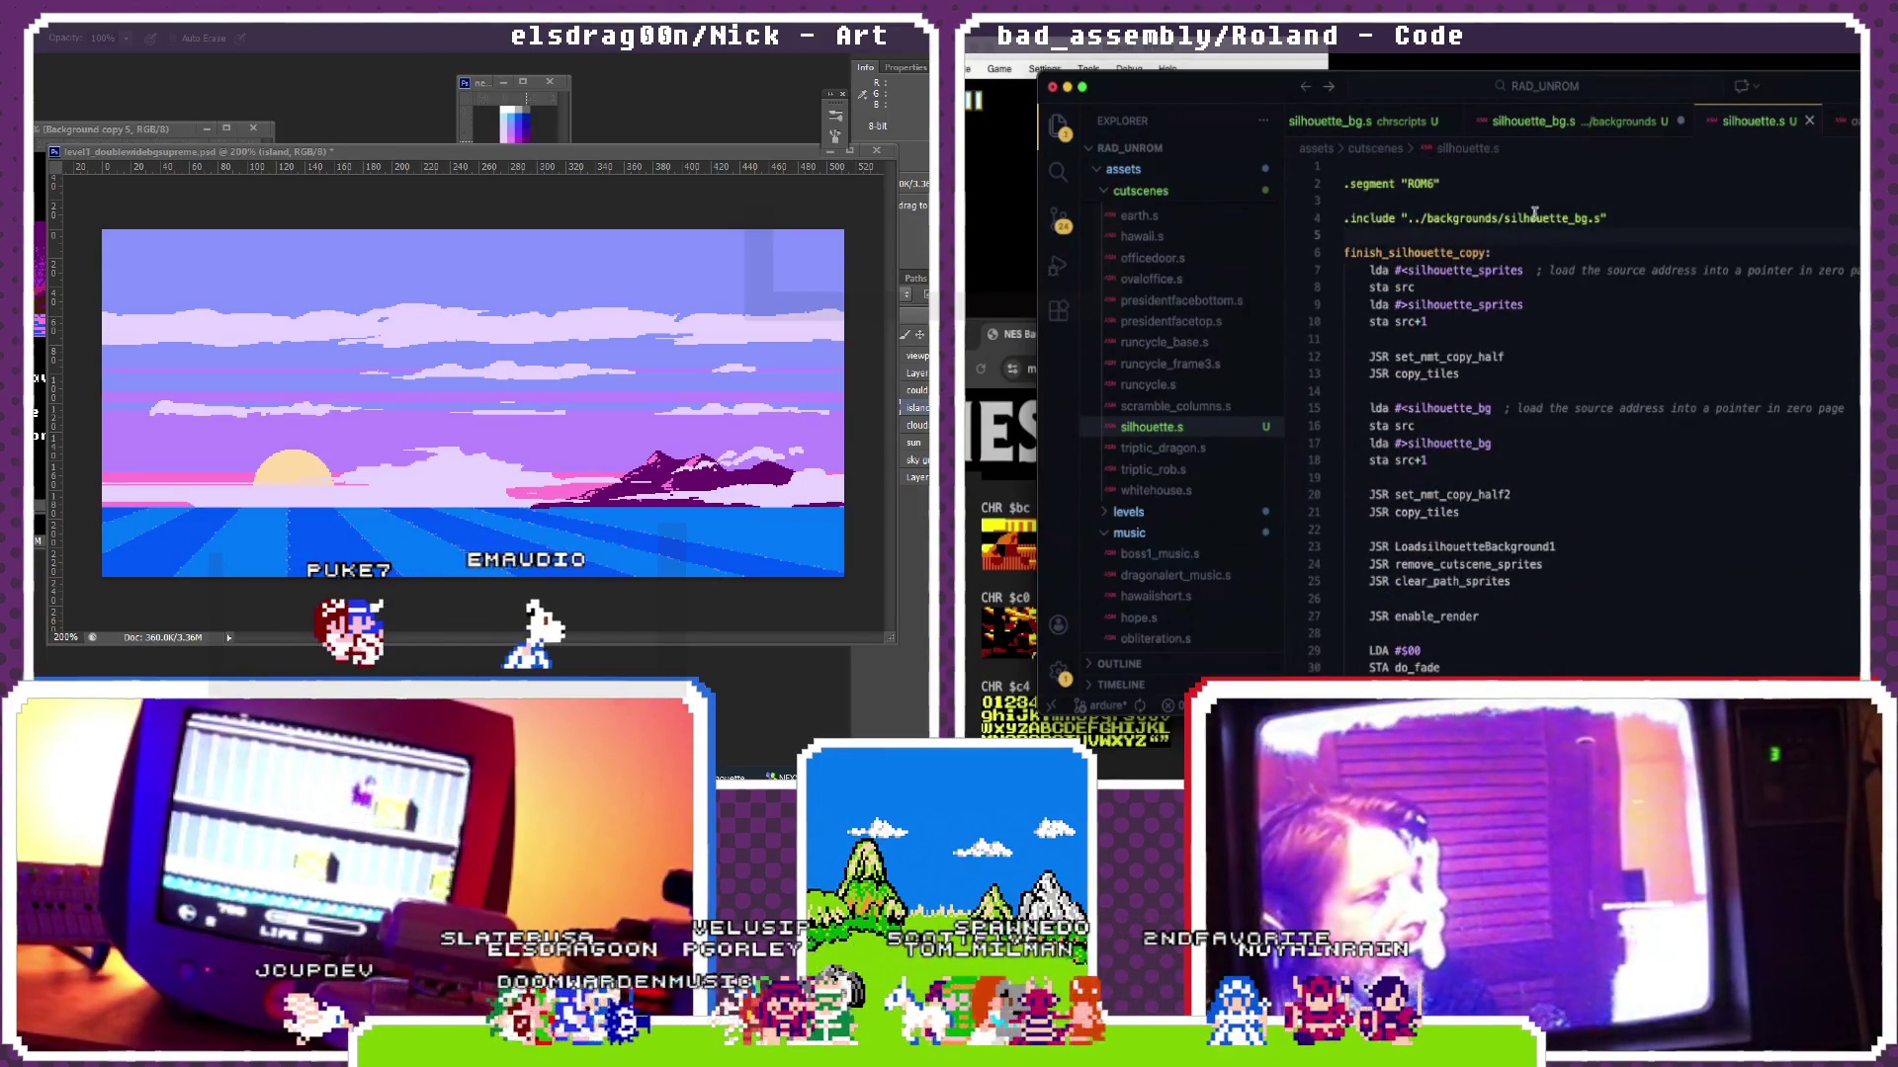
left_click(1552, 131)
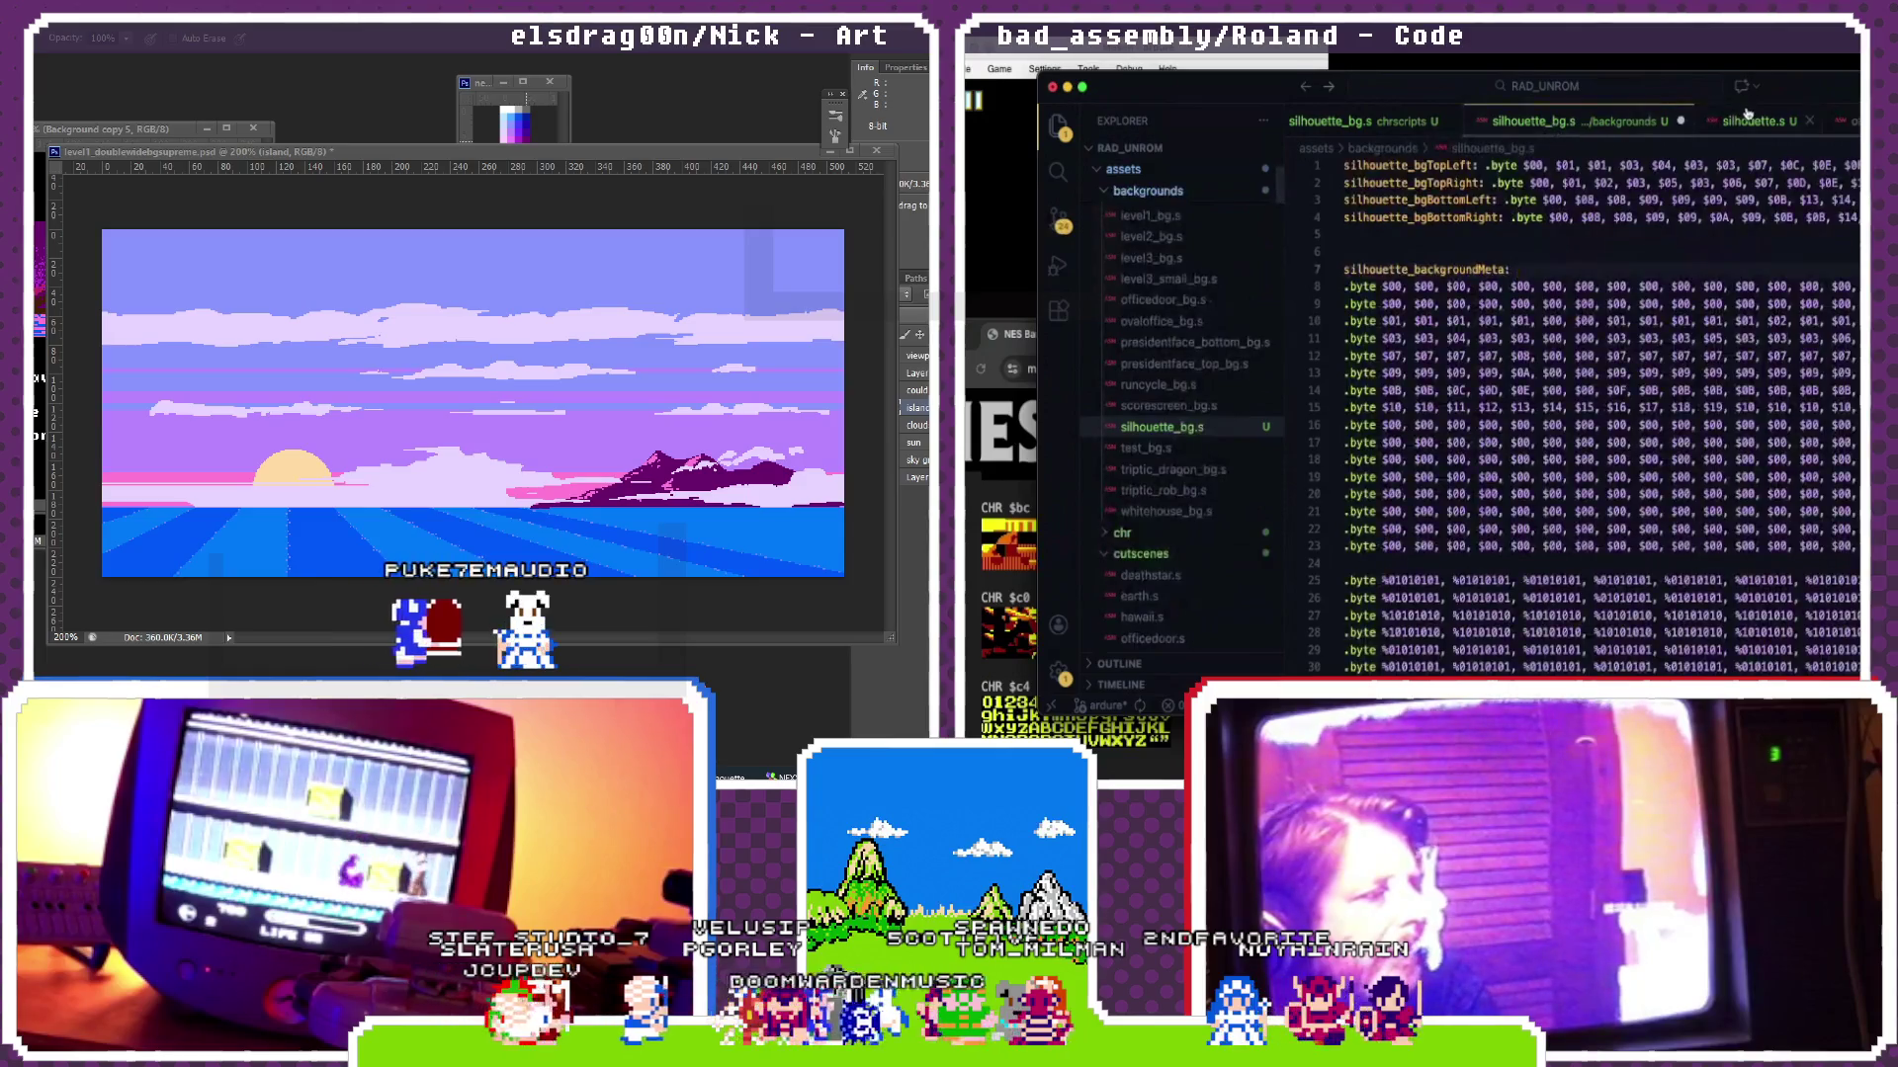
left_click(1750, 118)
scroll(1534, 130, "left", 2)
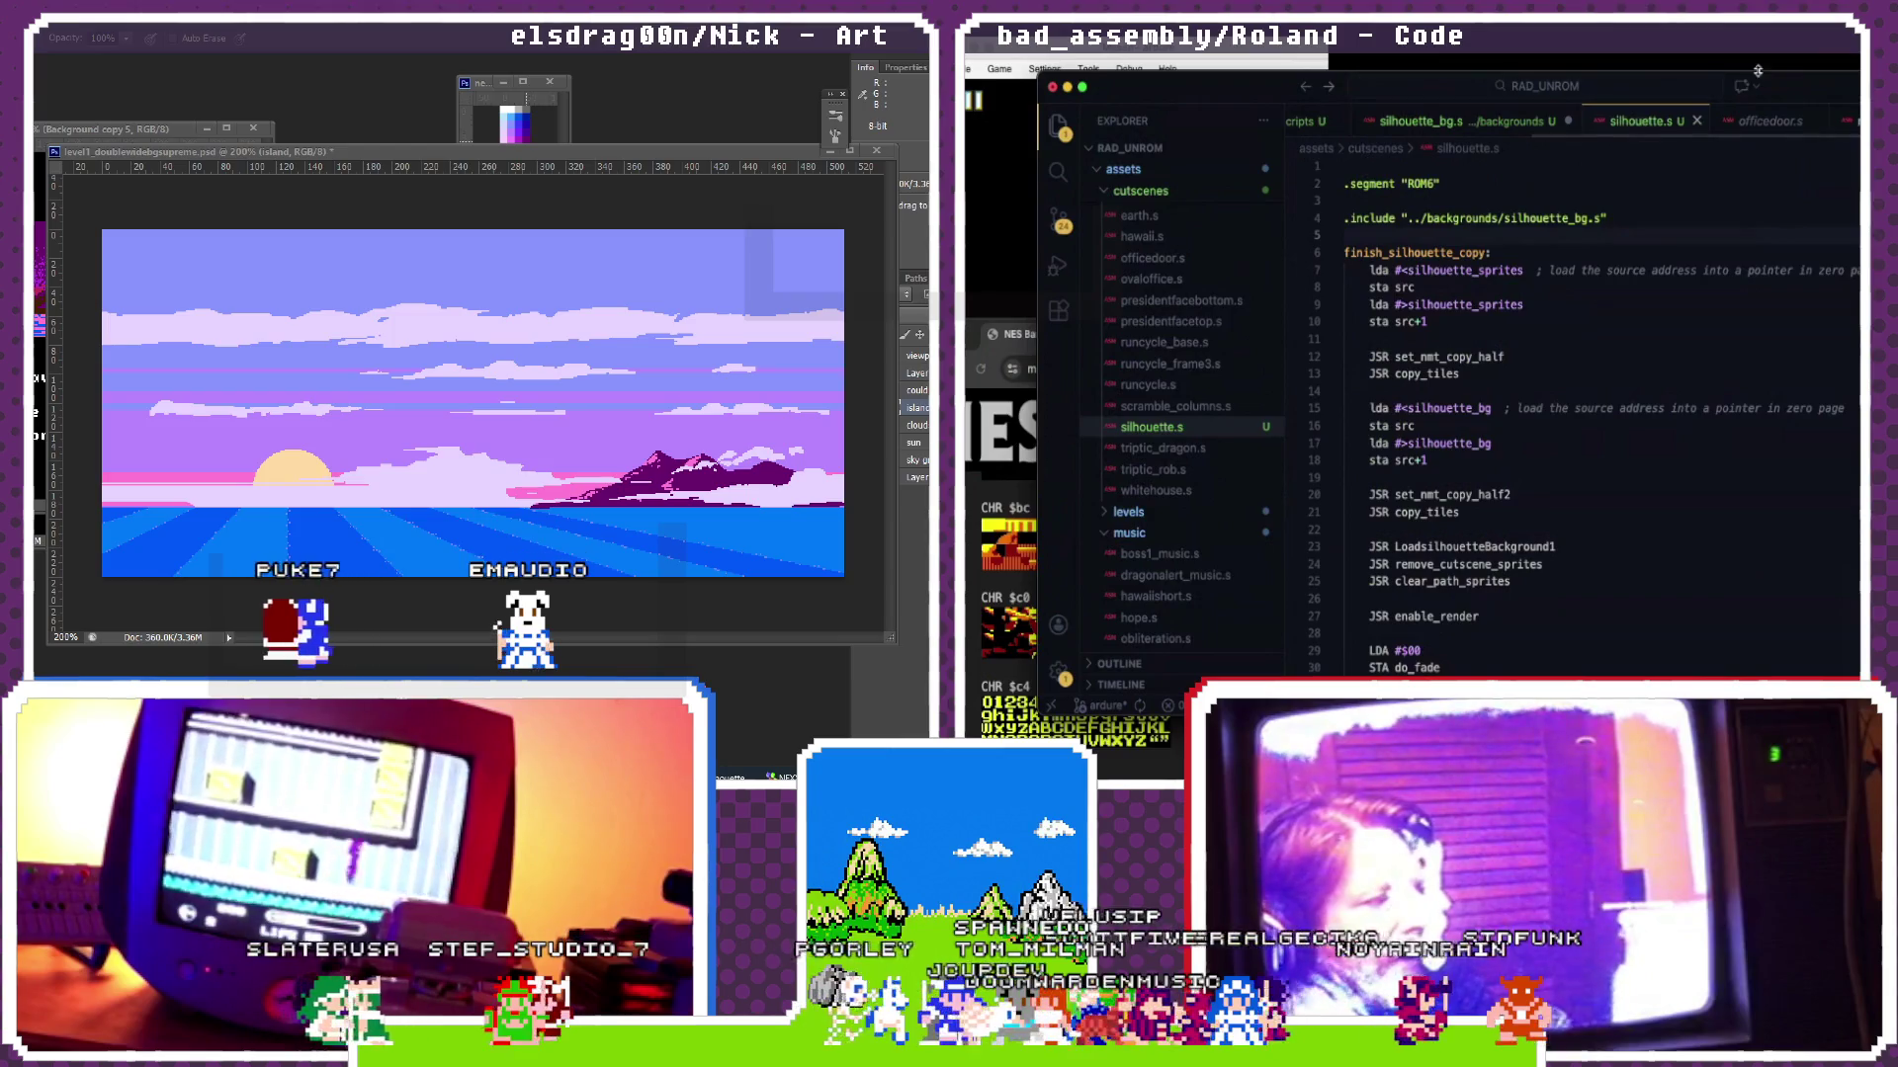
key("ctrl+Tab")
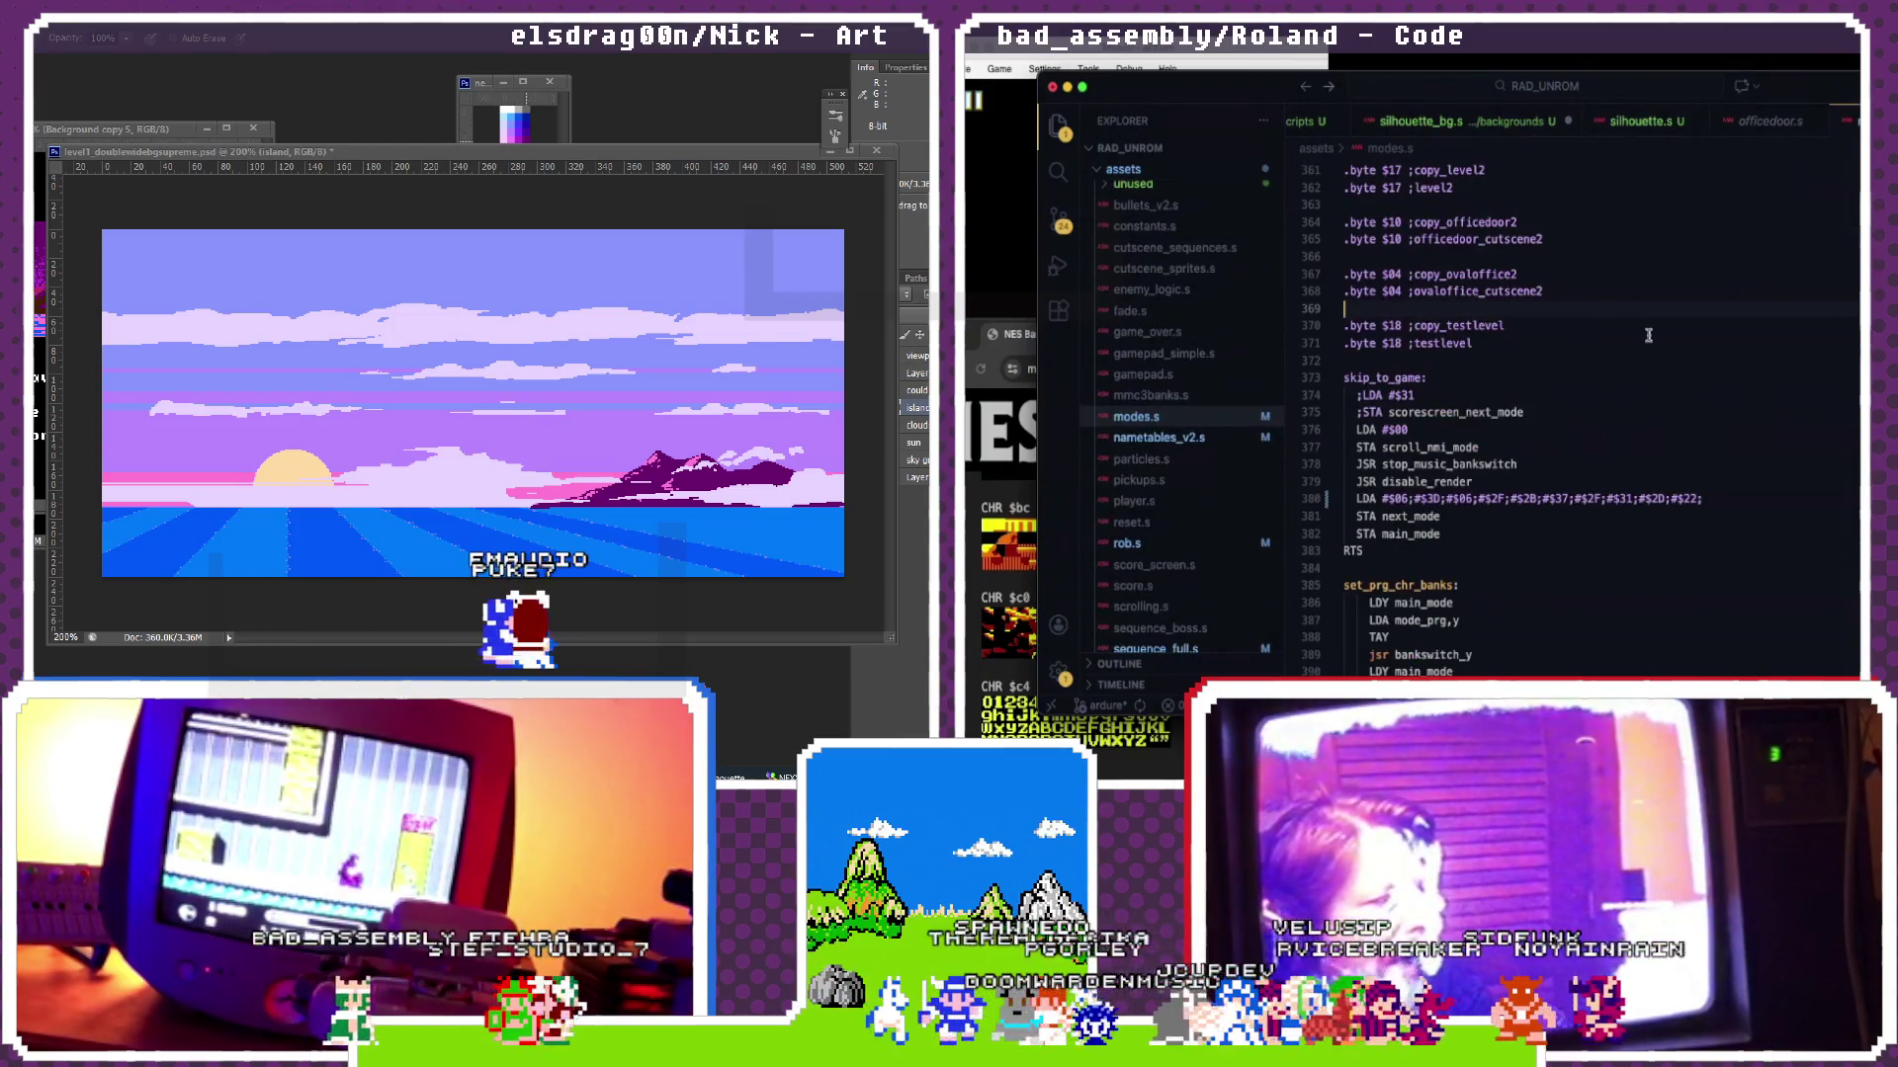
scroll(1647, 336, "up", 10)
scroll(1647, 335, "up", 9)
scroll(1647, 335, "up", 20)
scroll(1647, 336, "up", 20)
scroll(1648, 335, "up", 20)
scroll(1647, 335, "up", 20)
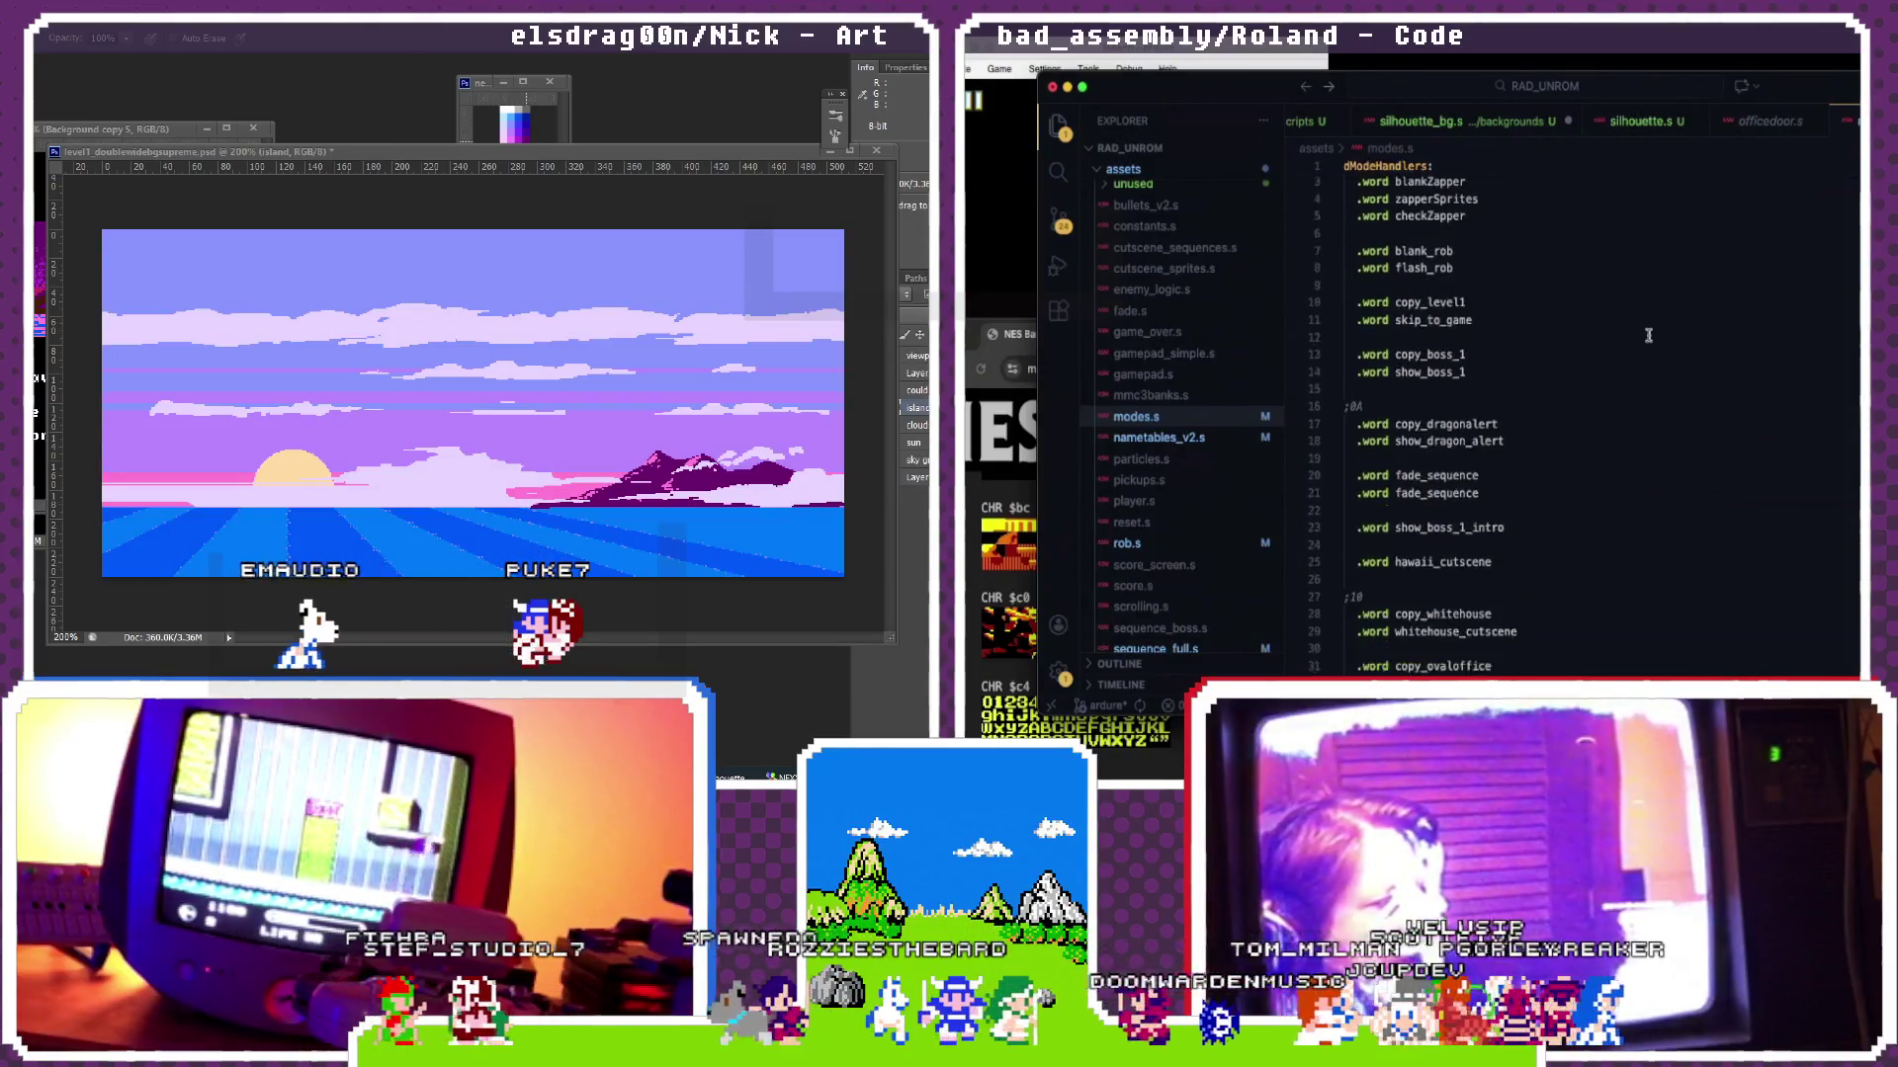
scroll(1647, 335, "down", 7)
scroll(1648, 335, "down", 7)
scroll(1646, 335, "down", 7)
scroll(1648, 335, "down", 6)
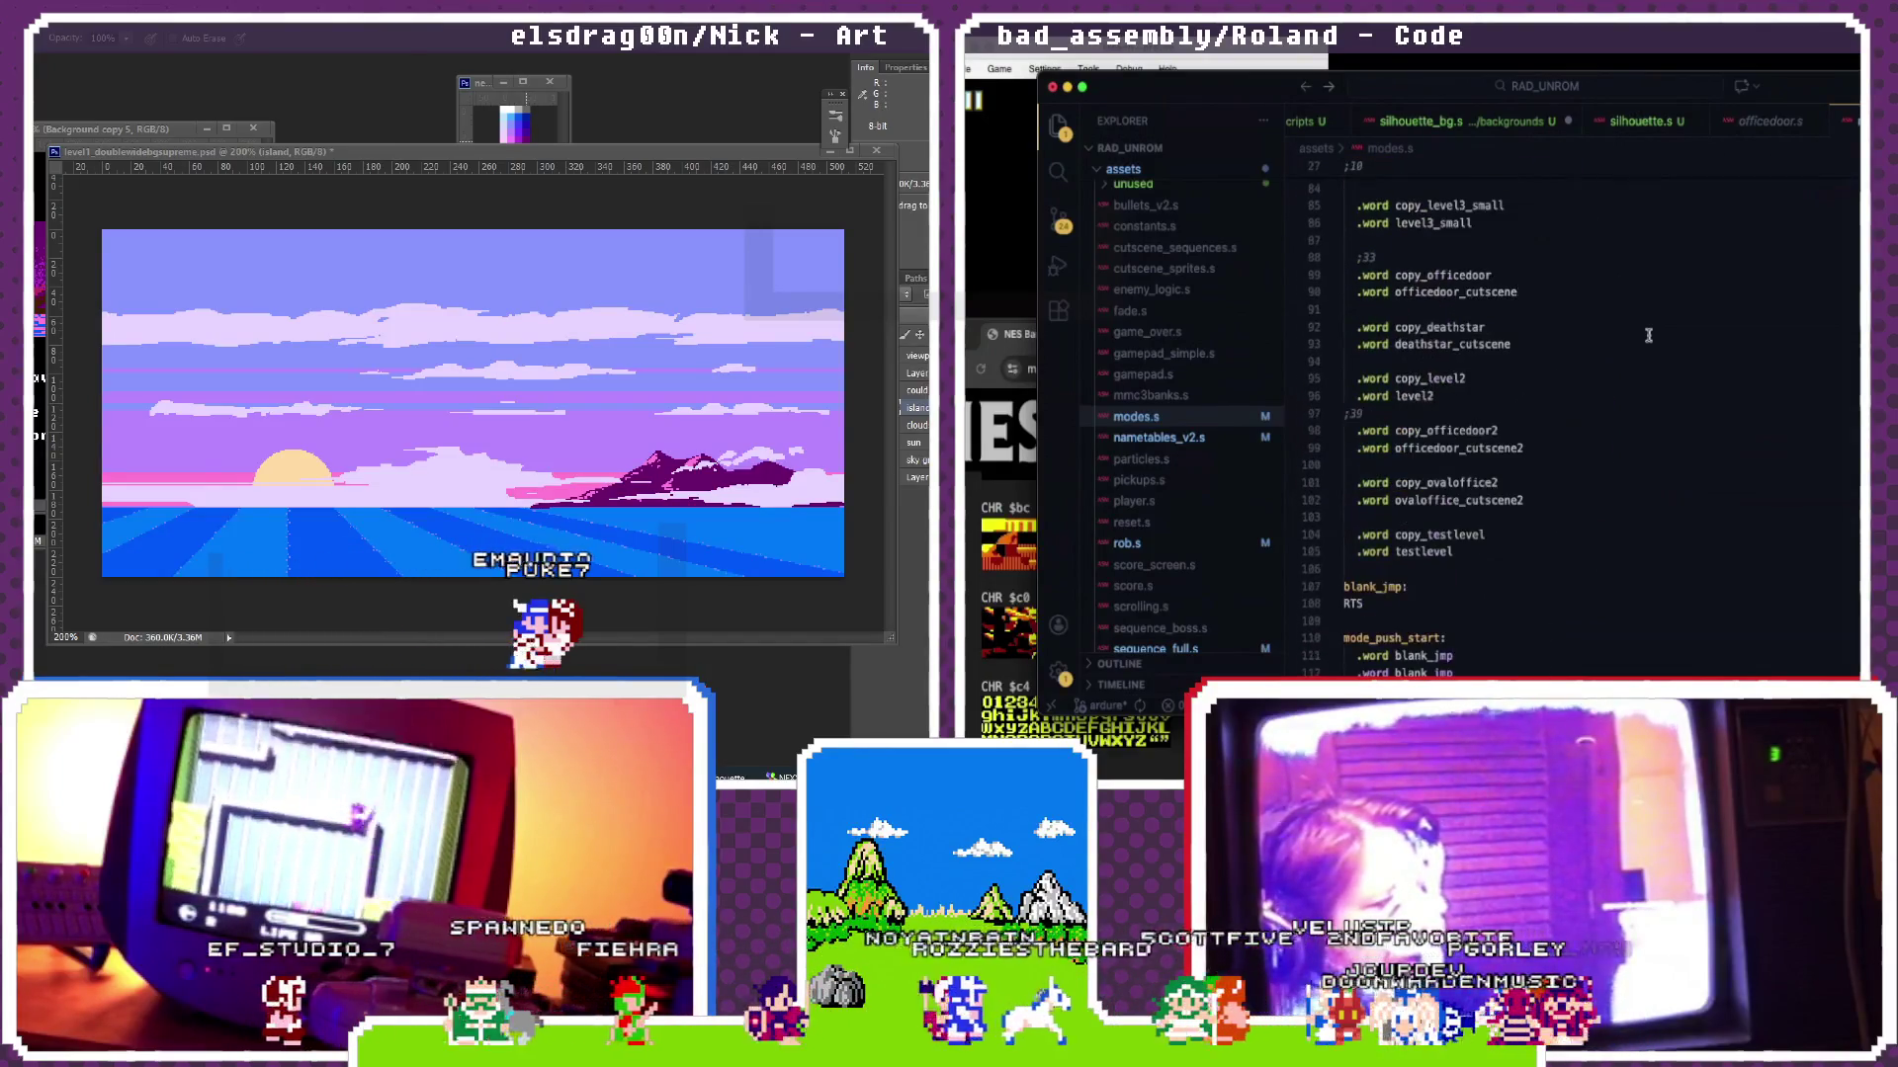
scroll(1628, 345, "down", 1)
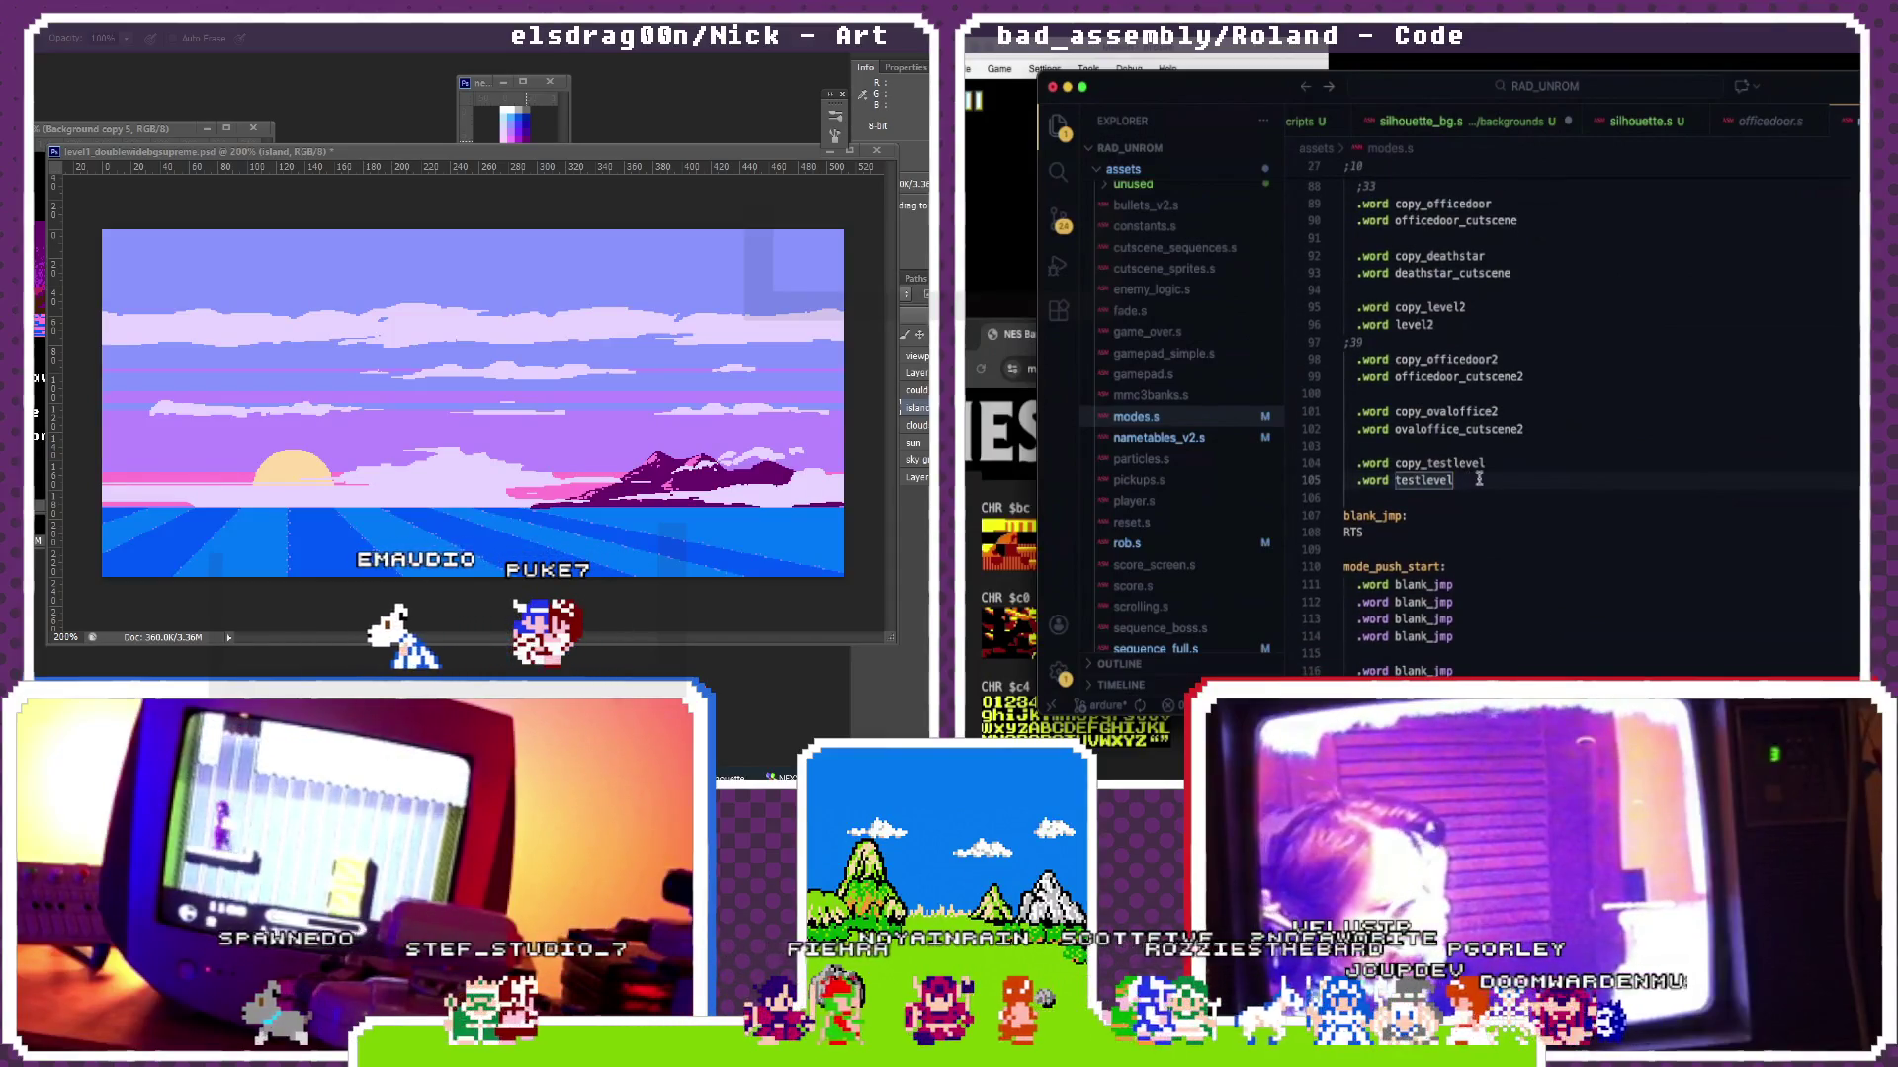
Step: Add .word copy_silhouette and .word silhouette_cutscene after the testlevel pair, checking the label in silhouette.s
key("Return")
key("Return")
type(".wo")
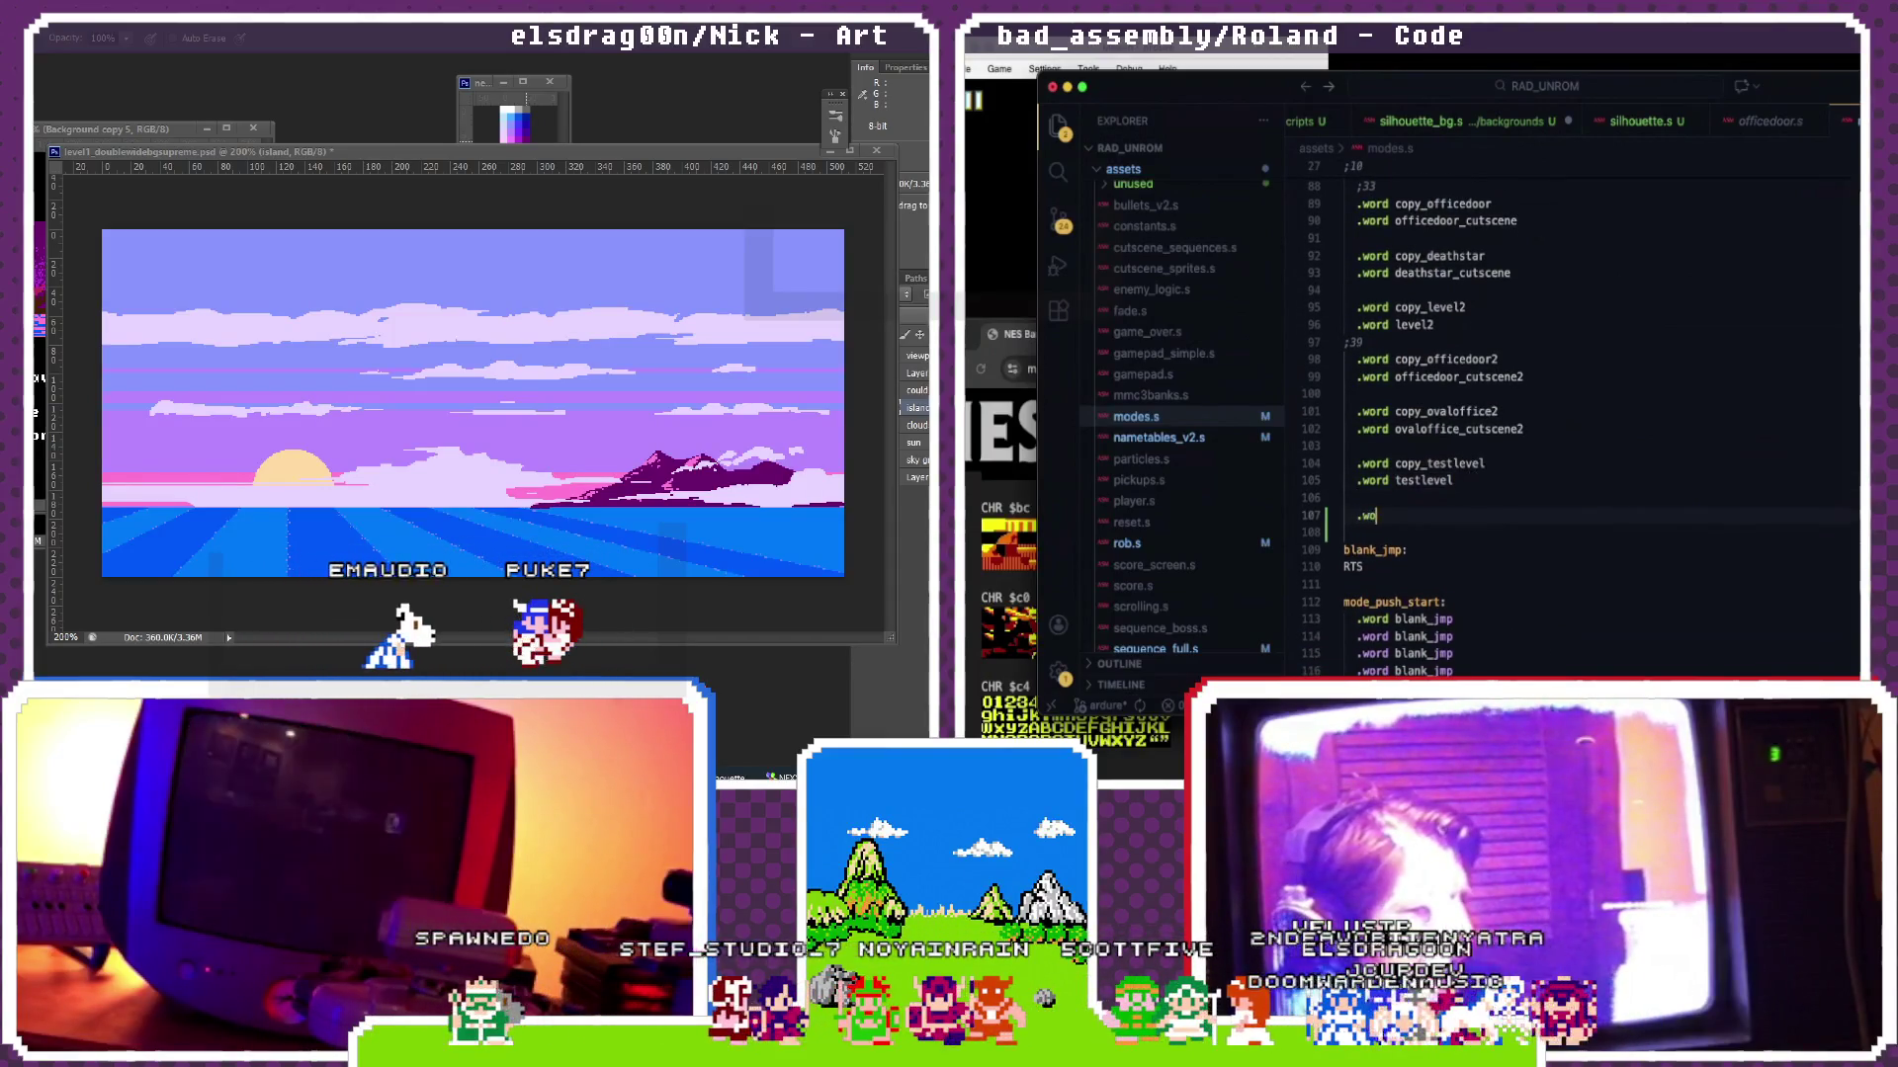
type("copy_silhouette")
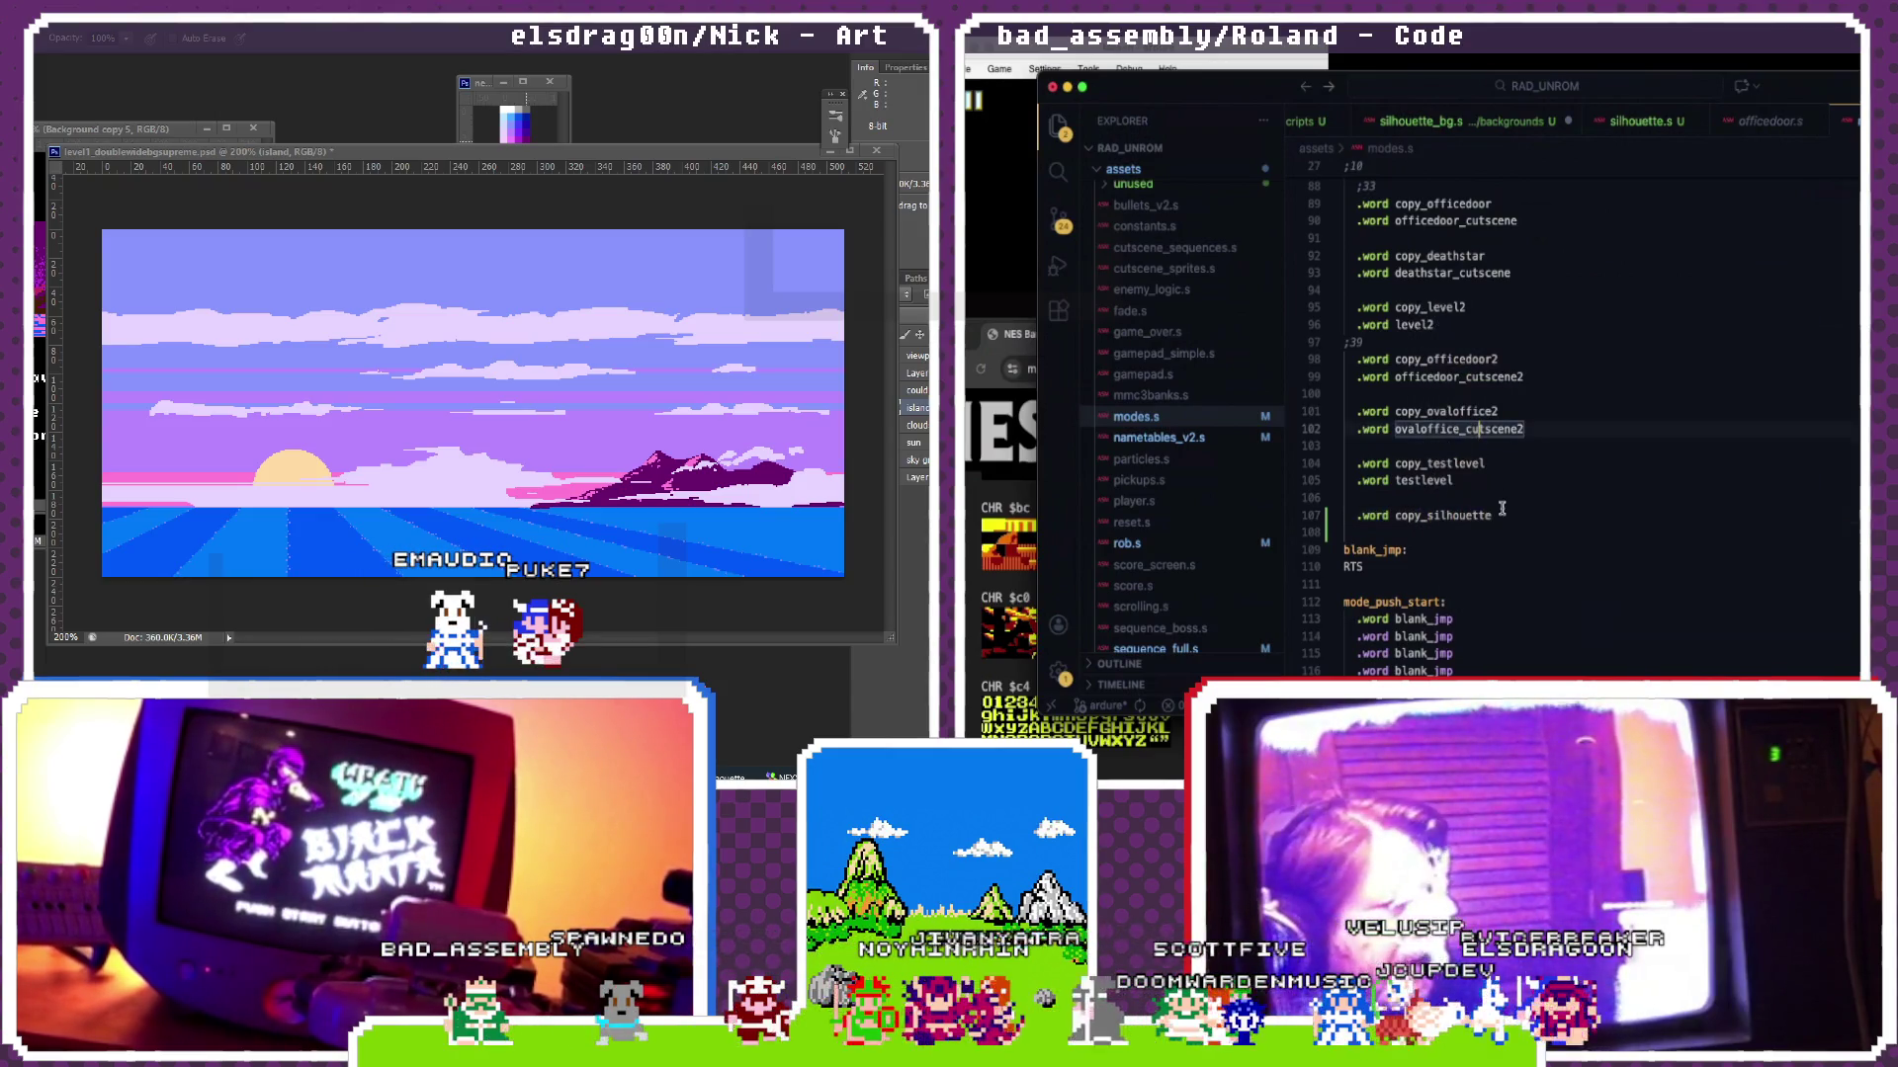
type(" silhouette")
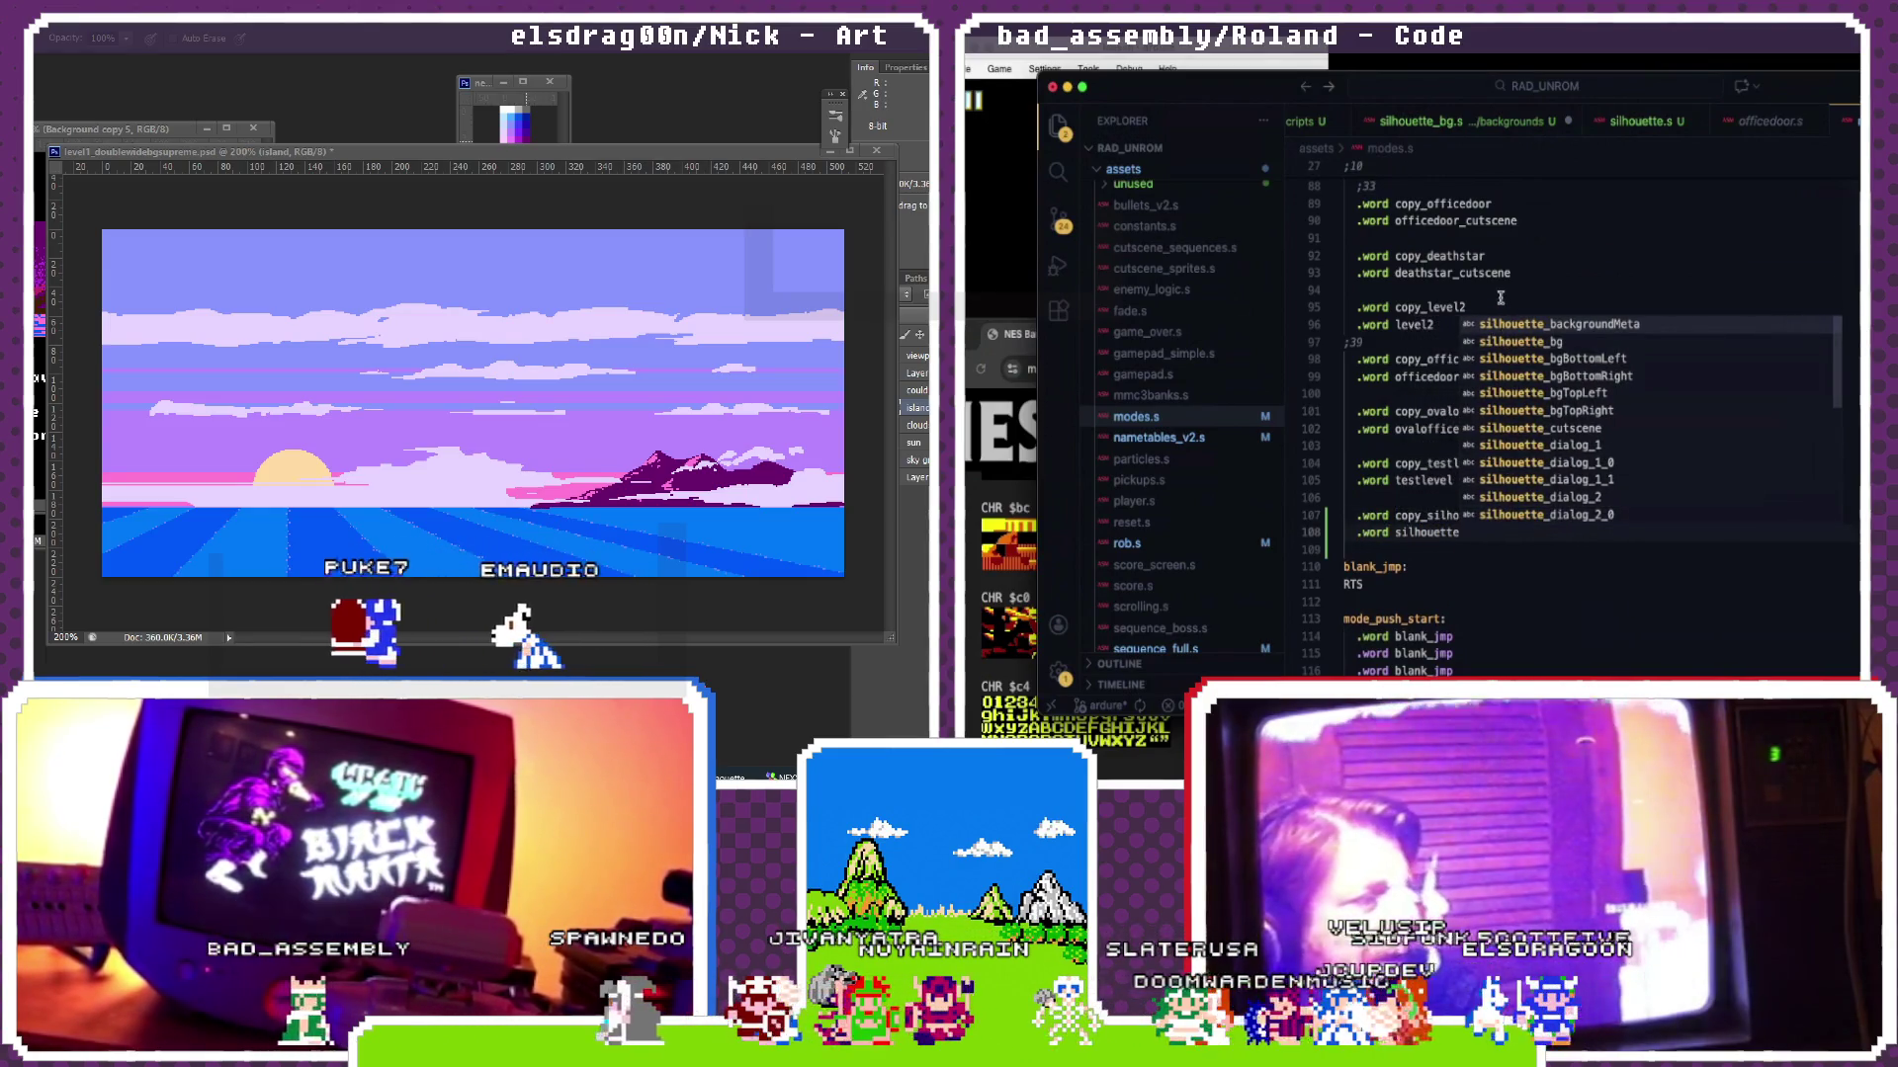
left_click(1640, 120)
scroll(1594, 267, "down", 5)
scroll(1592, 267, "down", 5)
scroll(1593, 266, "down", 5)
scroll(1594, 268, "down", 4)
scroll(1592, 267, "down", 5)
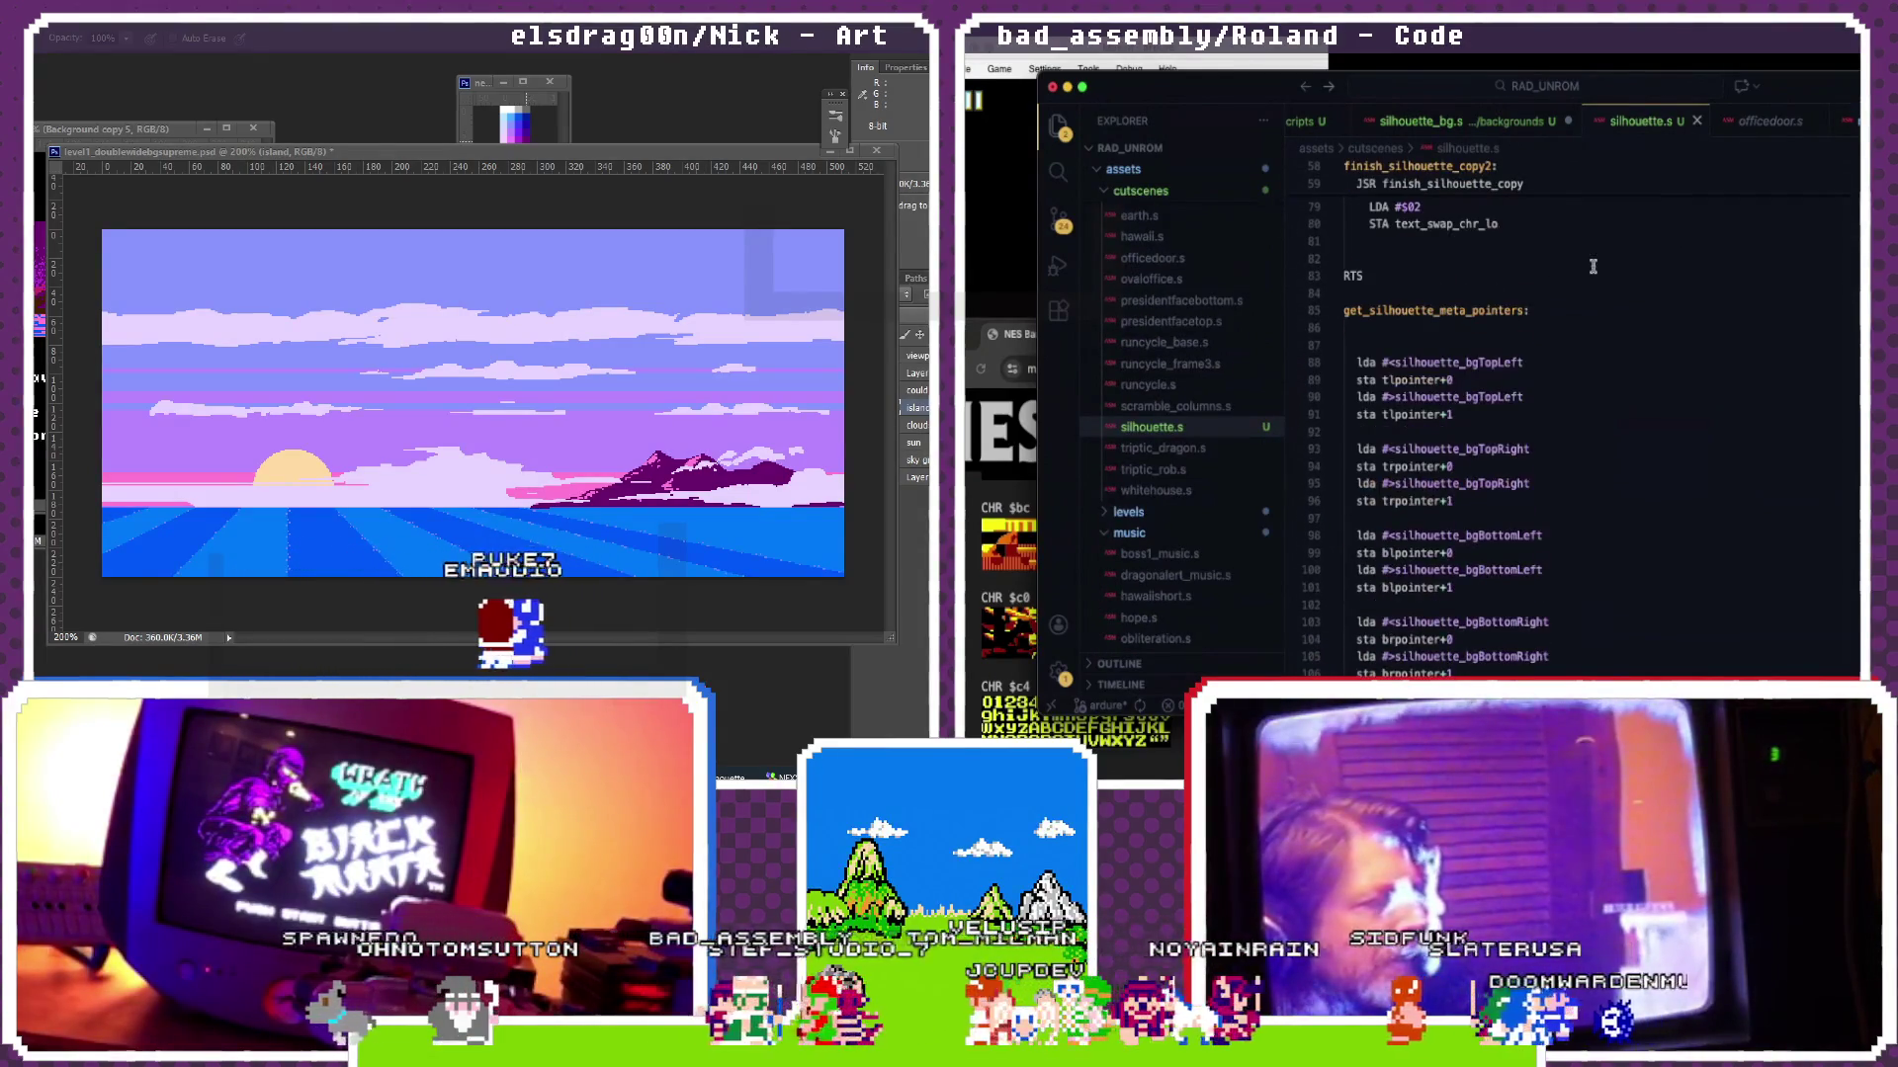
scroll(1592, 267, "down", 6)
scroll(1592, 267, "down", 6)
scroll(1592, 267, "down", 3)
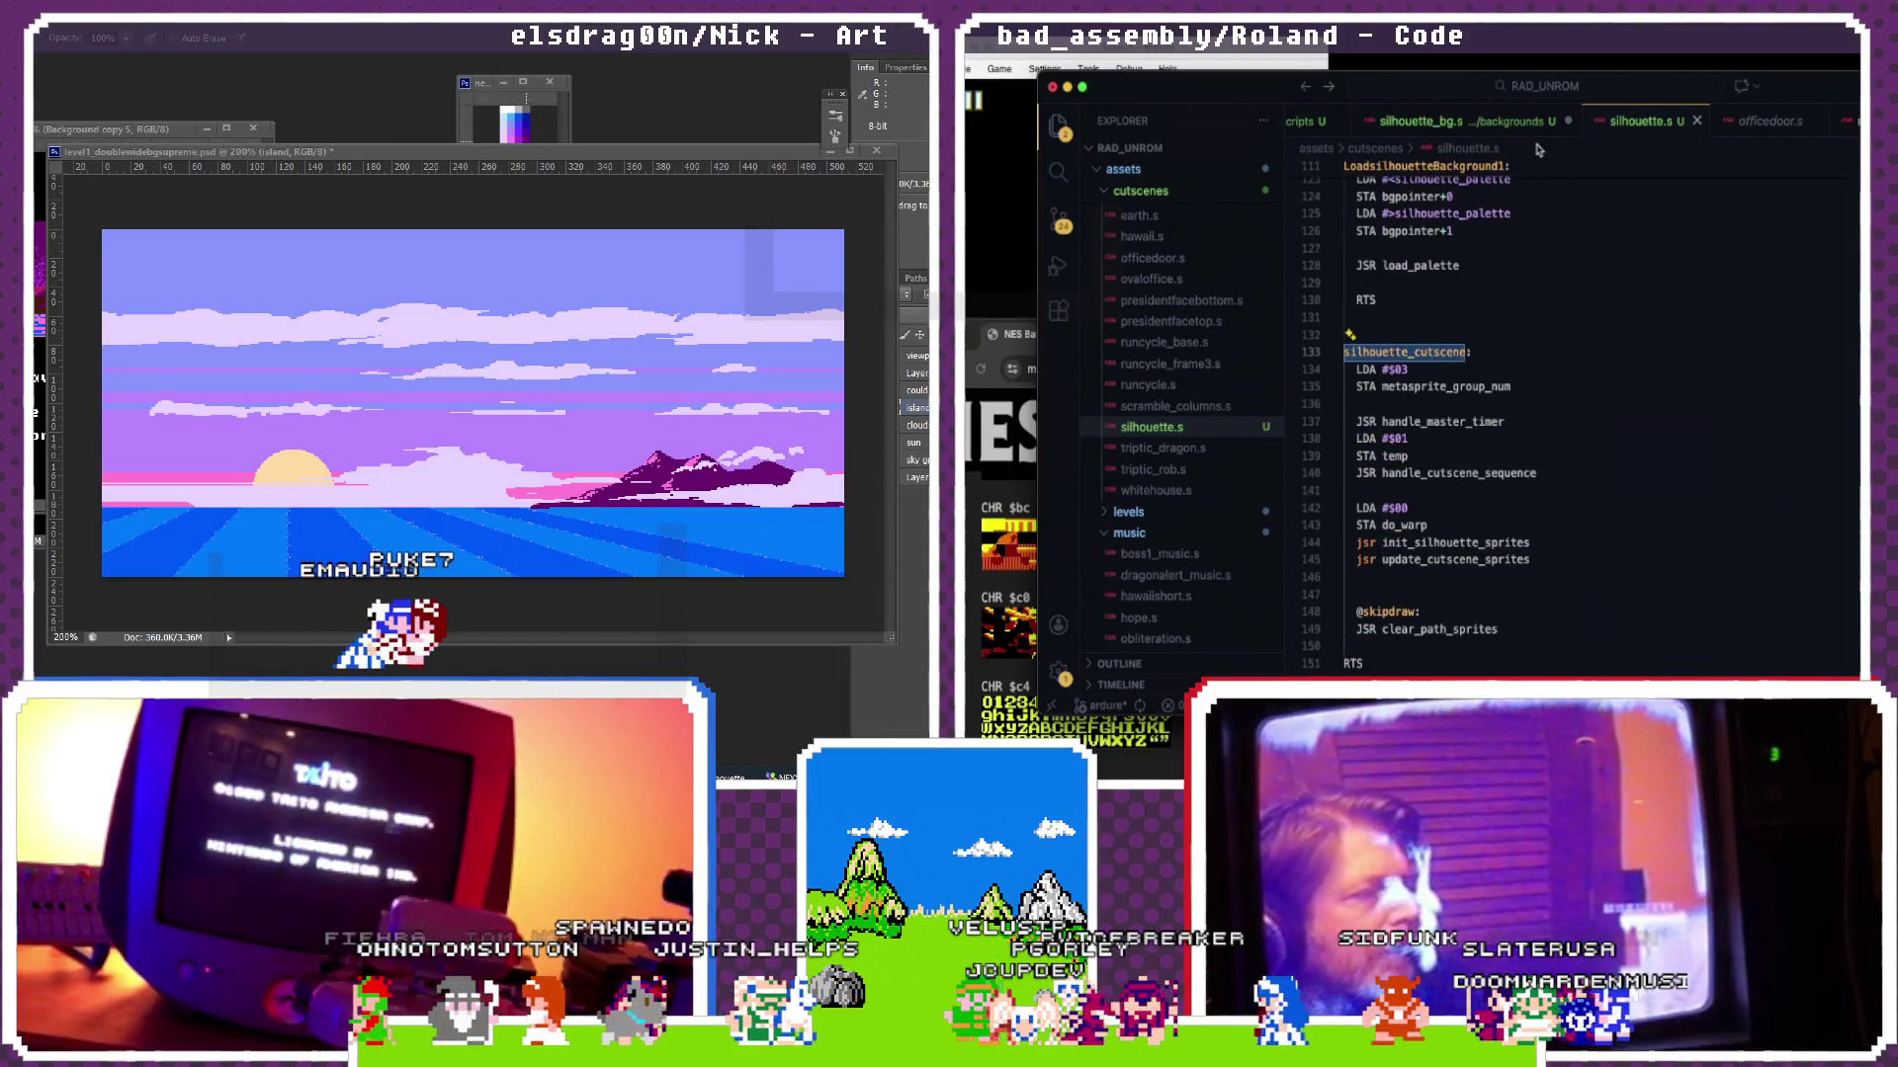
key("ctrl+Tab")
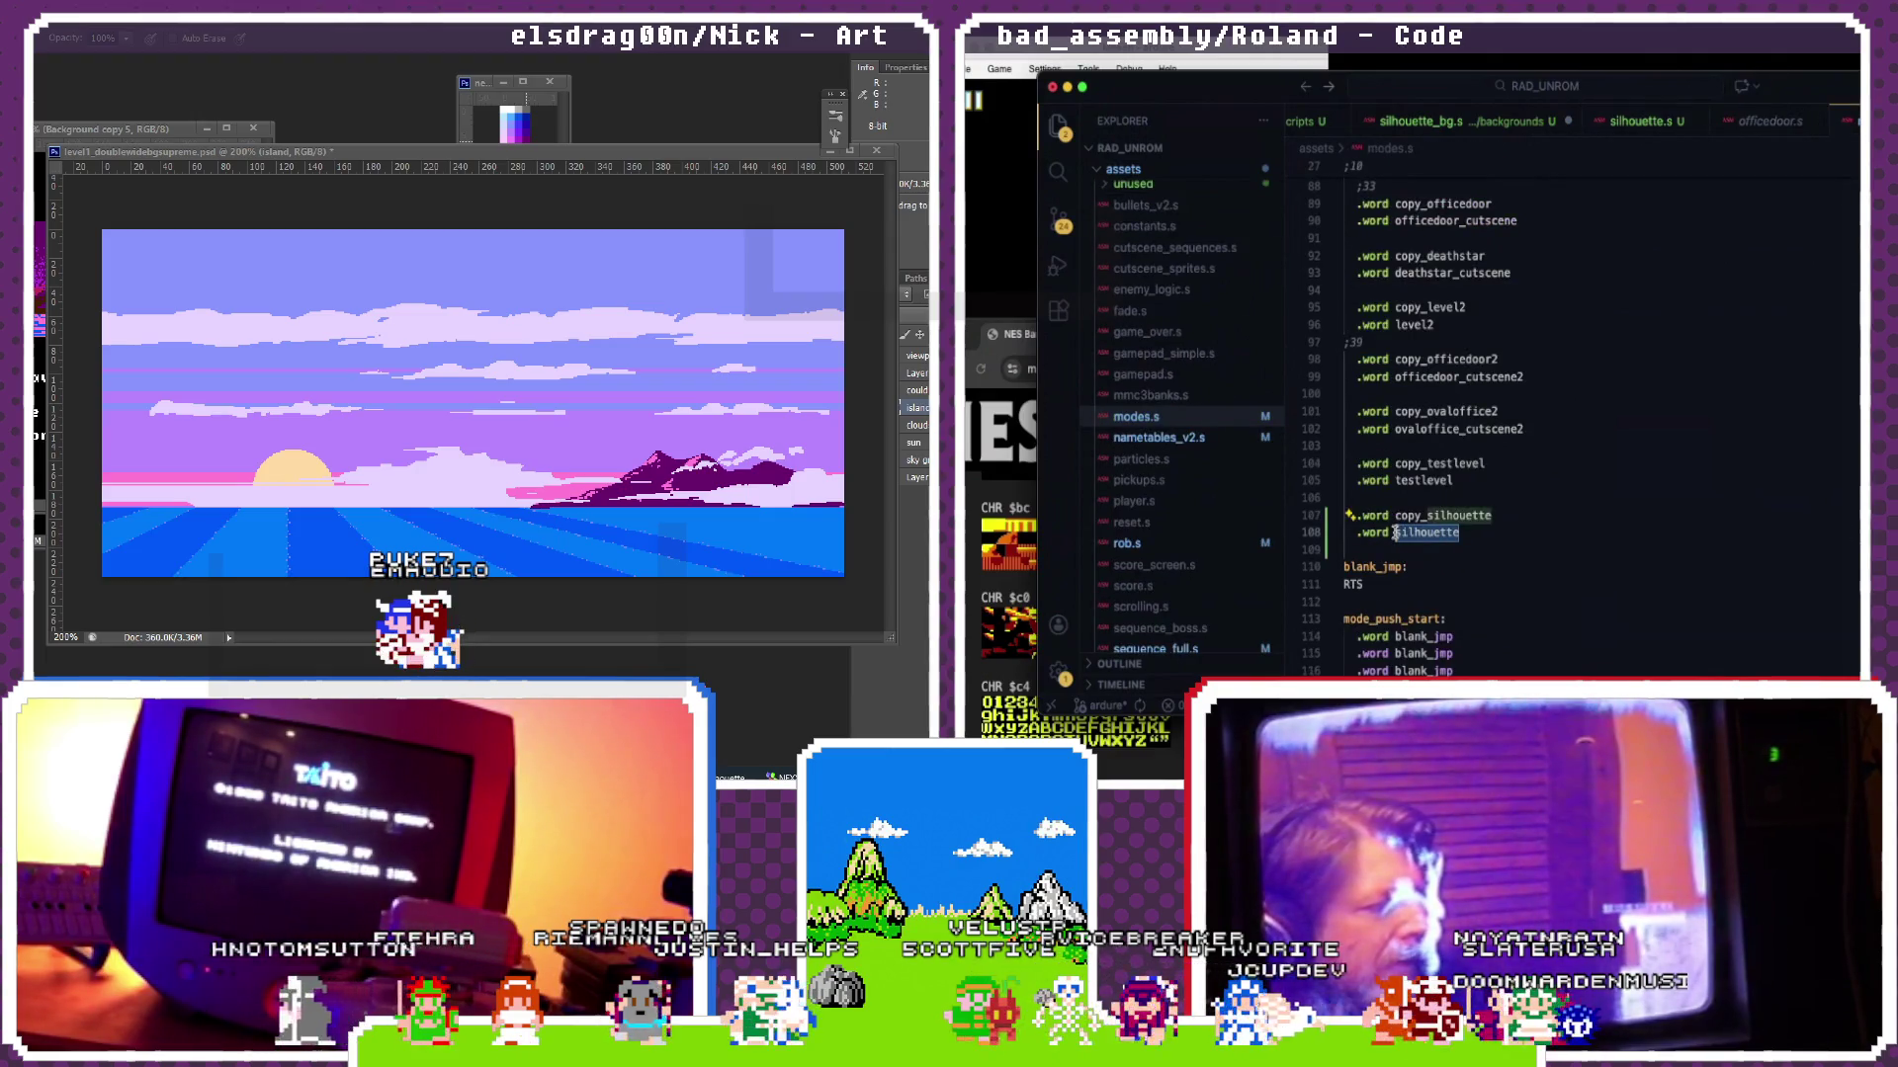
key("End")
type("_cutscene")
scroll(1476, 507, "down", 1)
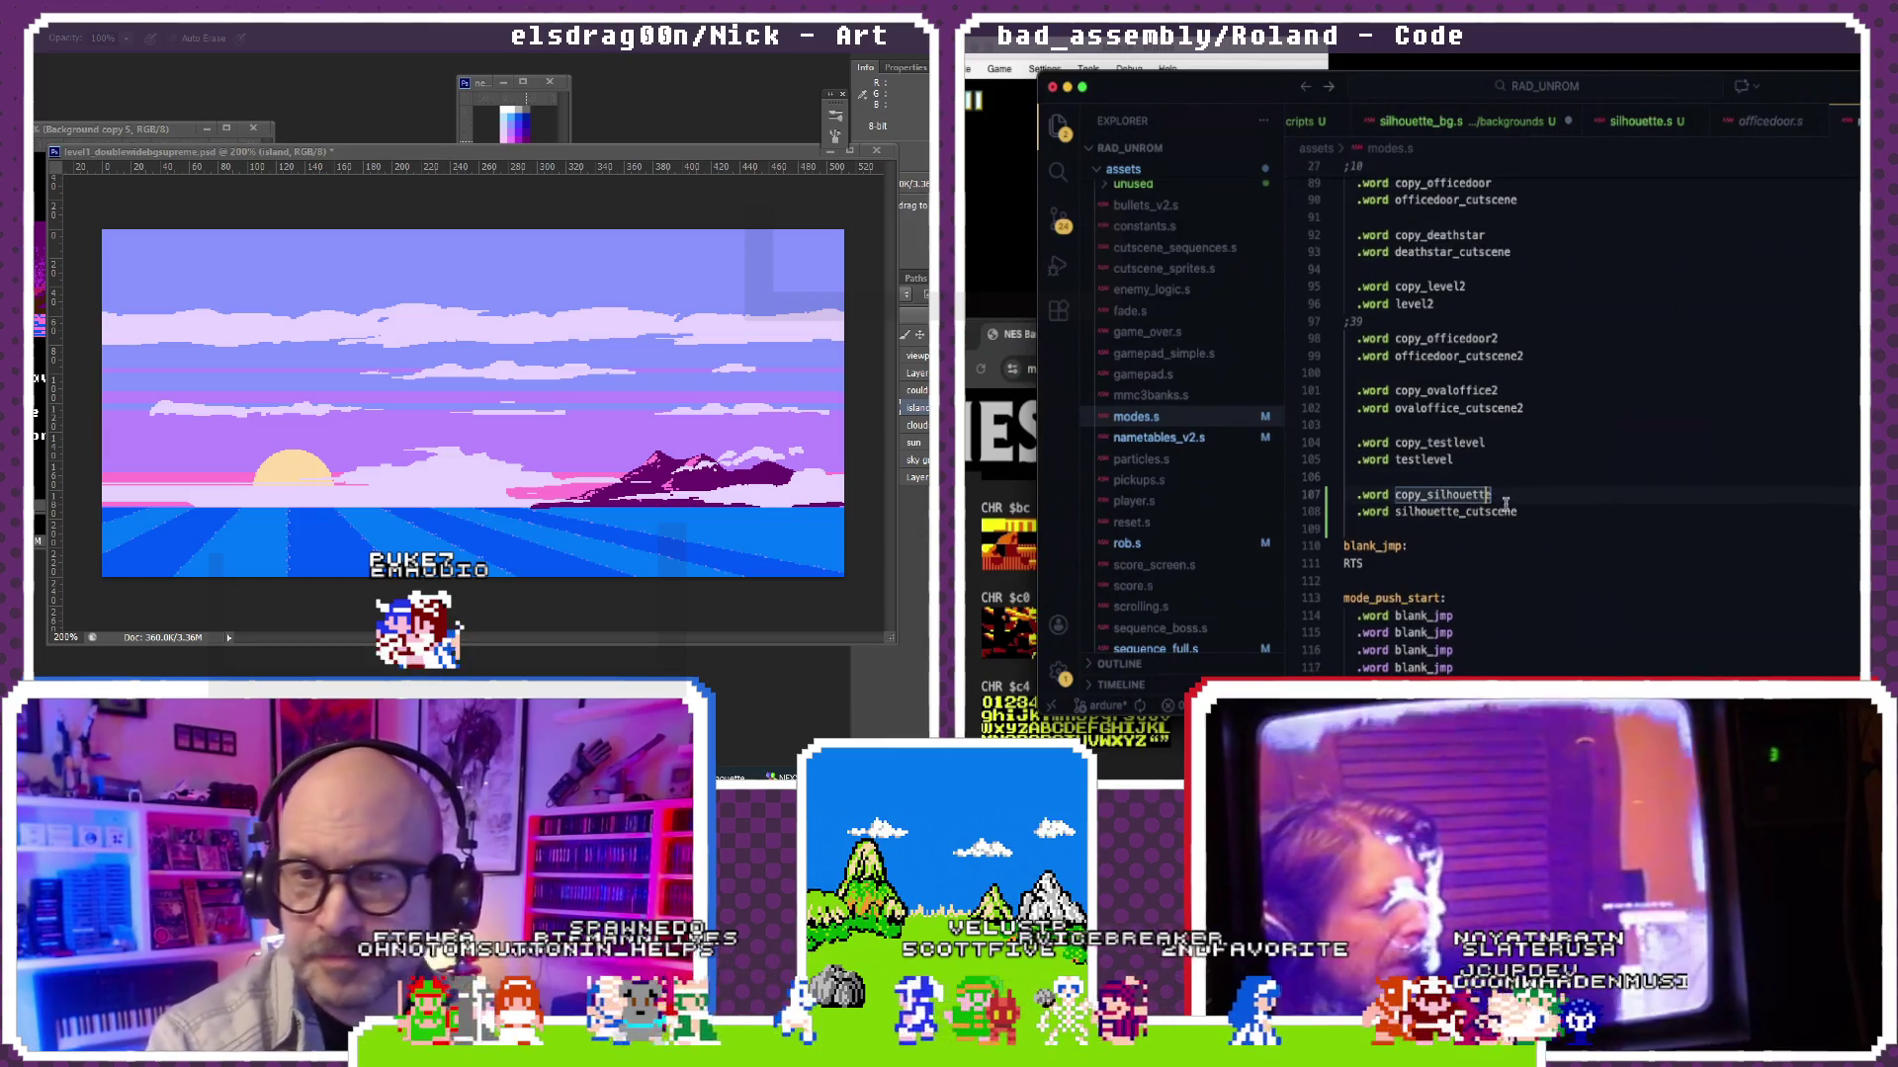
scroll(1505, 505, "down", 1)
scroll(1505, 504, "down", 1)
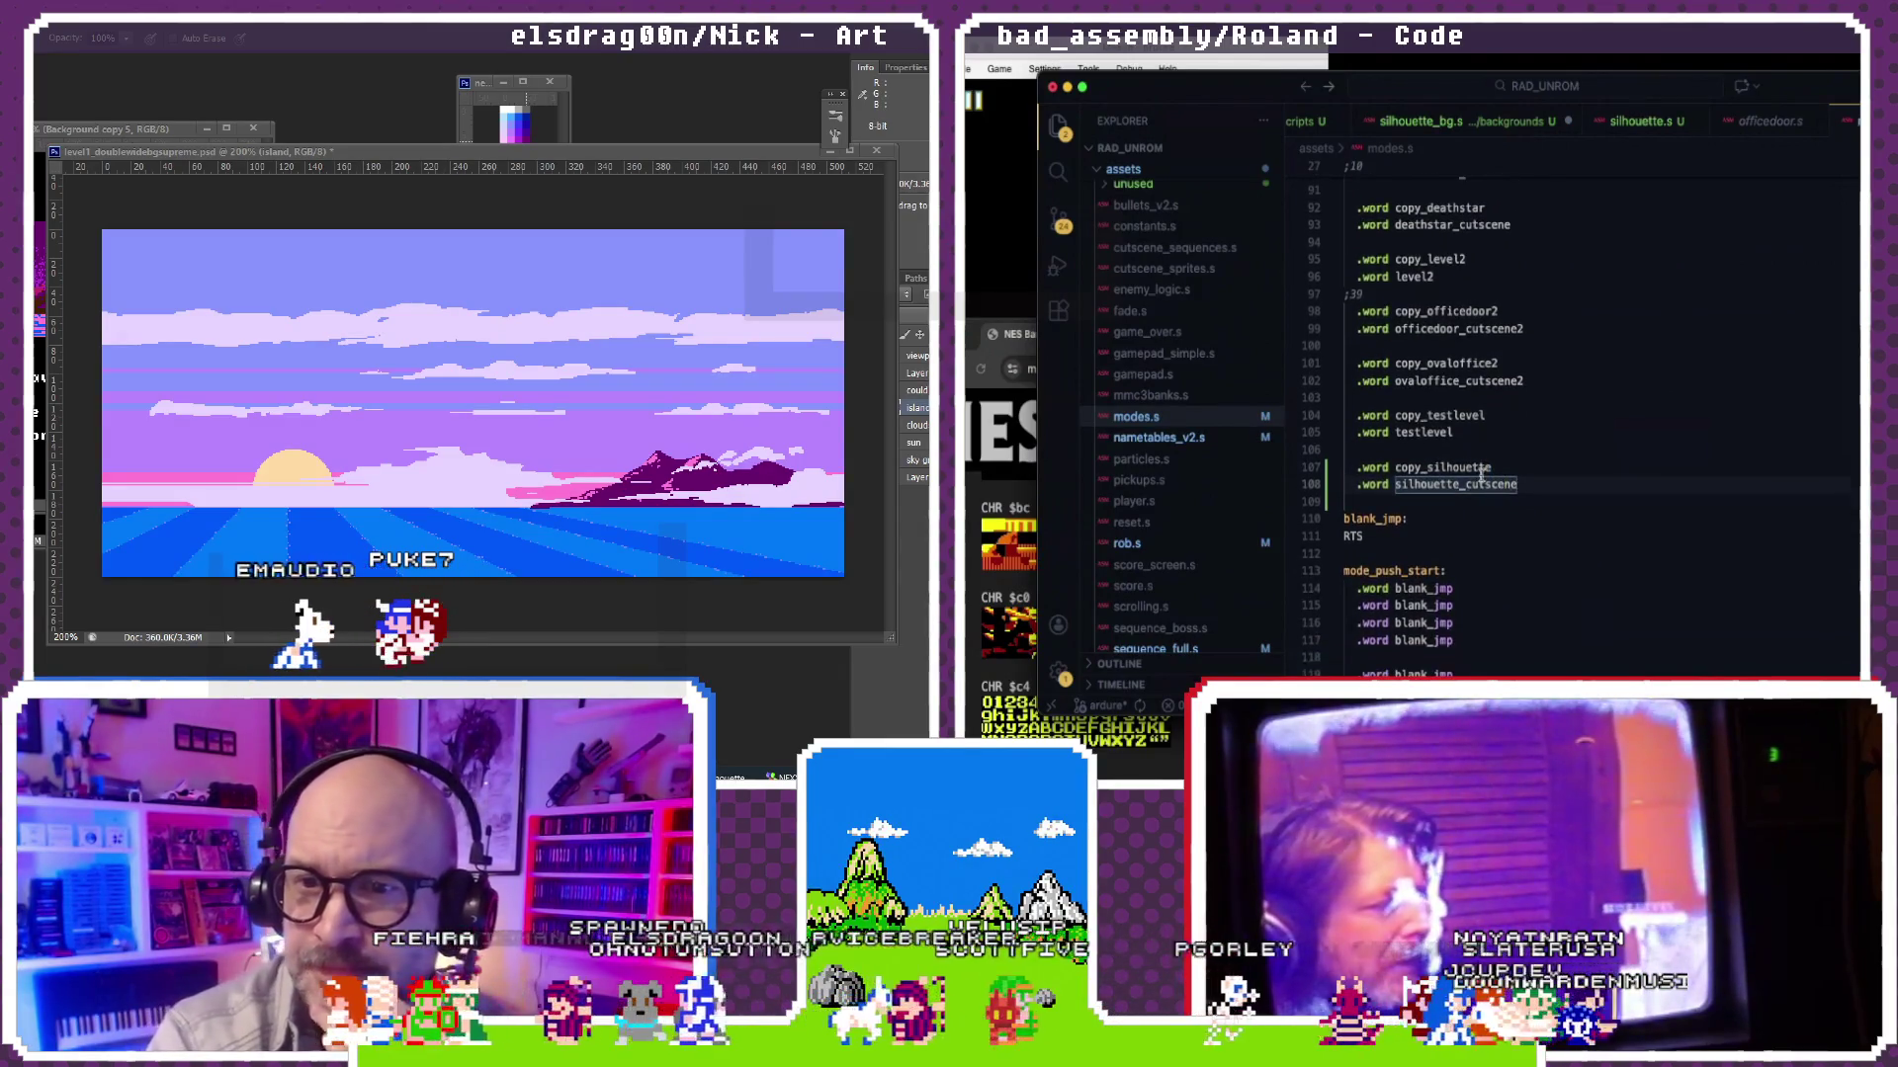
scroll(1490, 508, "down", 2)
scroll(1489, 509, "down", 3)
scroll(1488, 509, "down", 2)
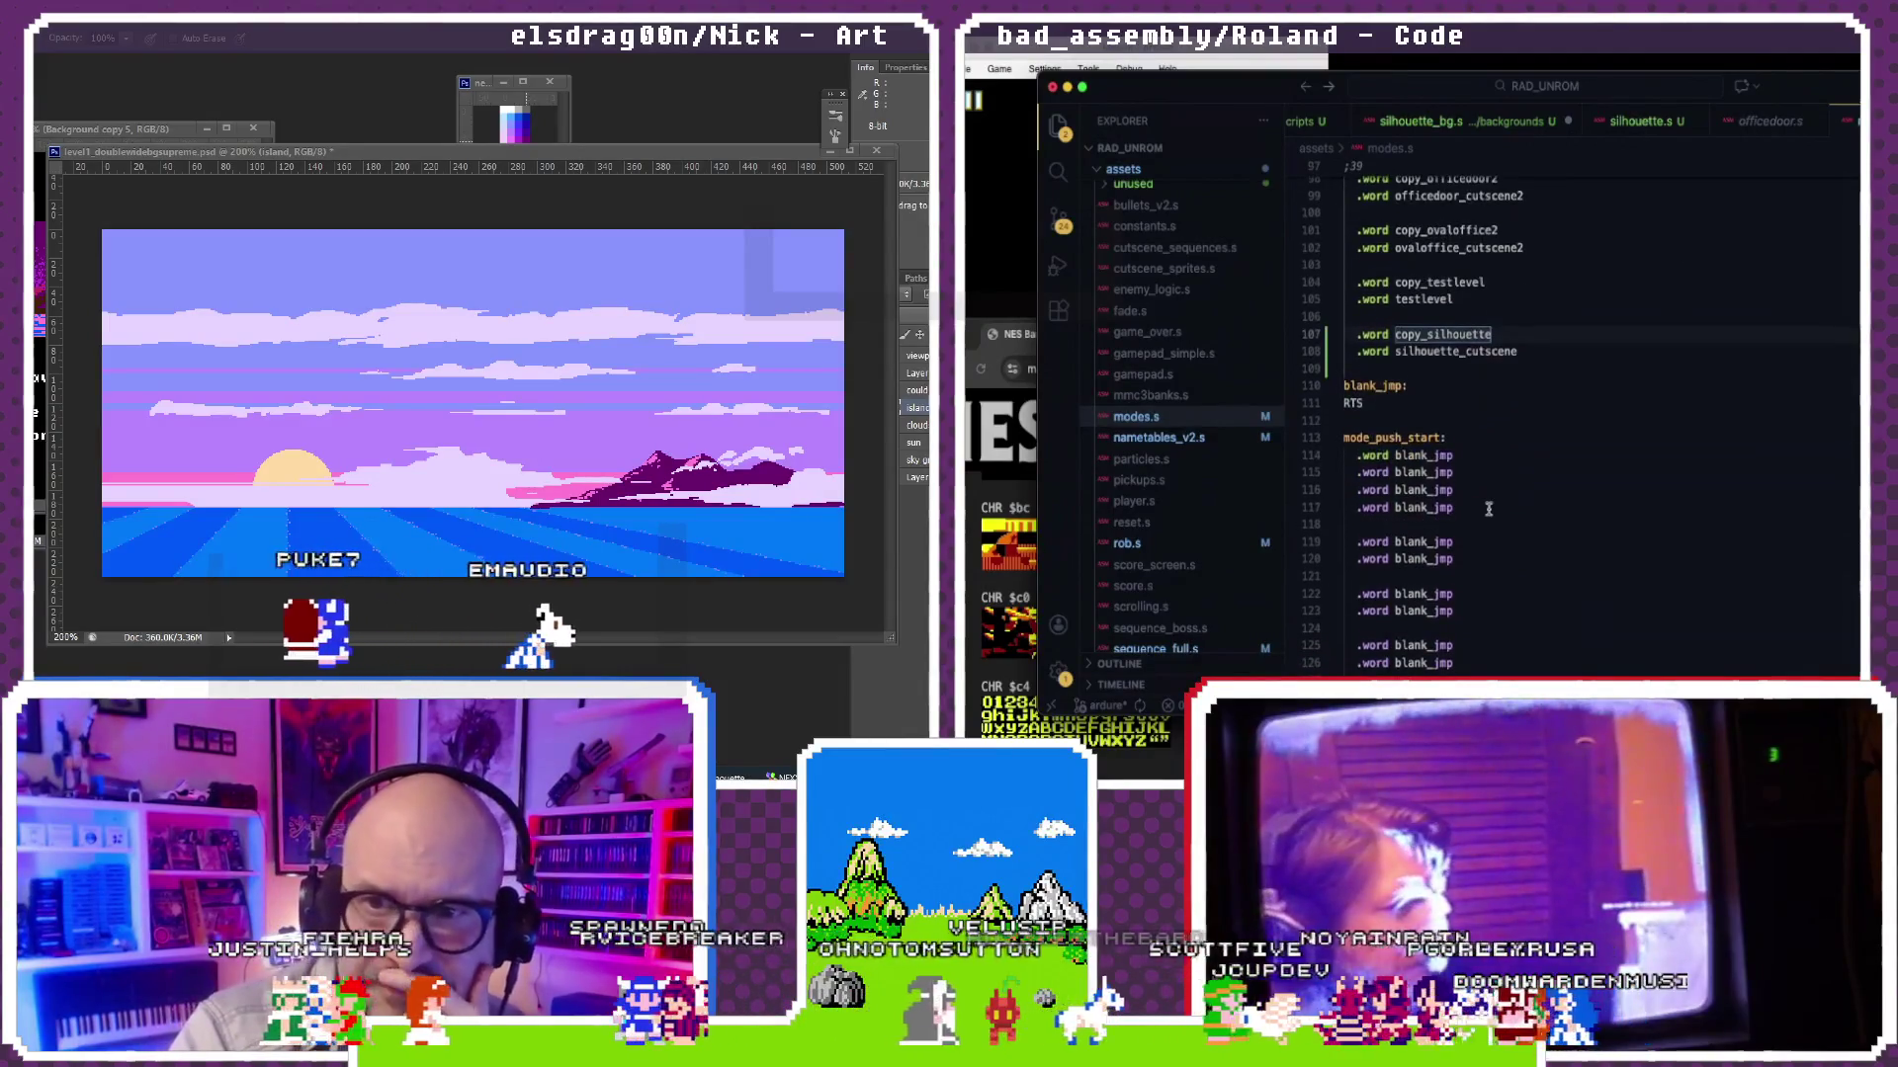
scroll(1488, 508, "down", 2)
scroll(1488, 509, "down", 5)
scroll(1489, 508, "down", 5)
scroll(1488, 509, "down", 3)
scroll(1489, 509, "up", 1)
scroll(1488, 509, "up", 1)
scroll(1488, 508, "up", 1)
scroll(1489, 509, "up", 1)
scroll(1488, 509, "down", 2)
scroll(1489, 509, "down", 3)
scroll(1489, 509, "down", 2)
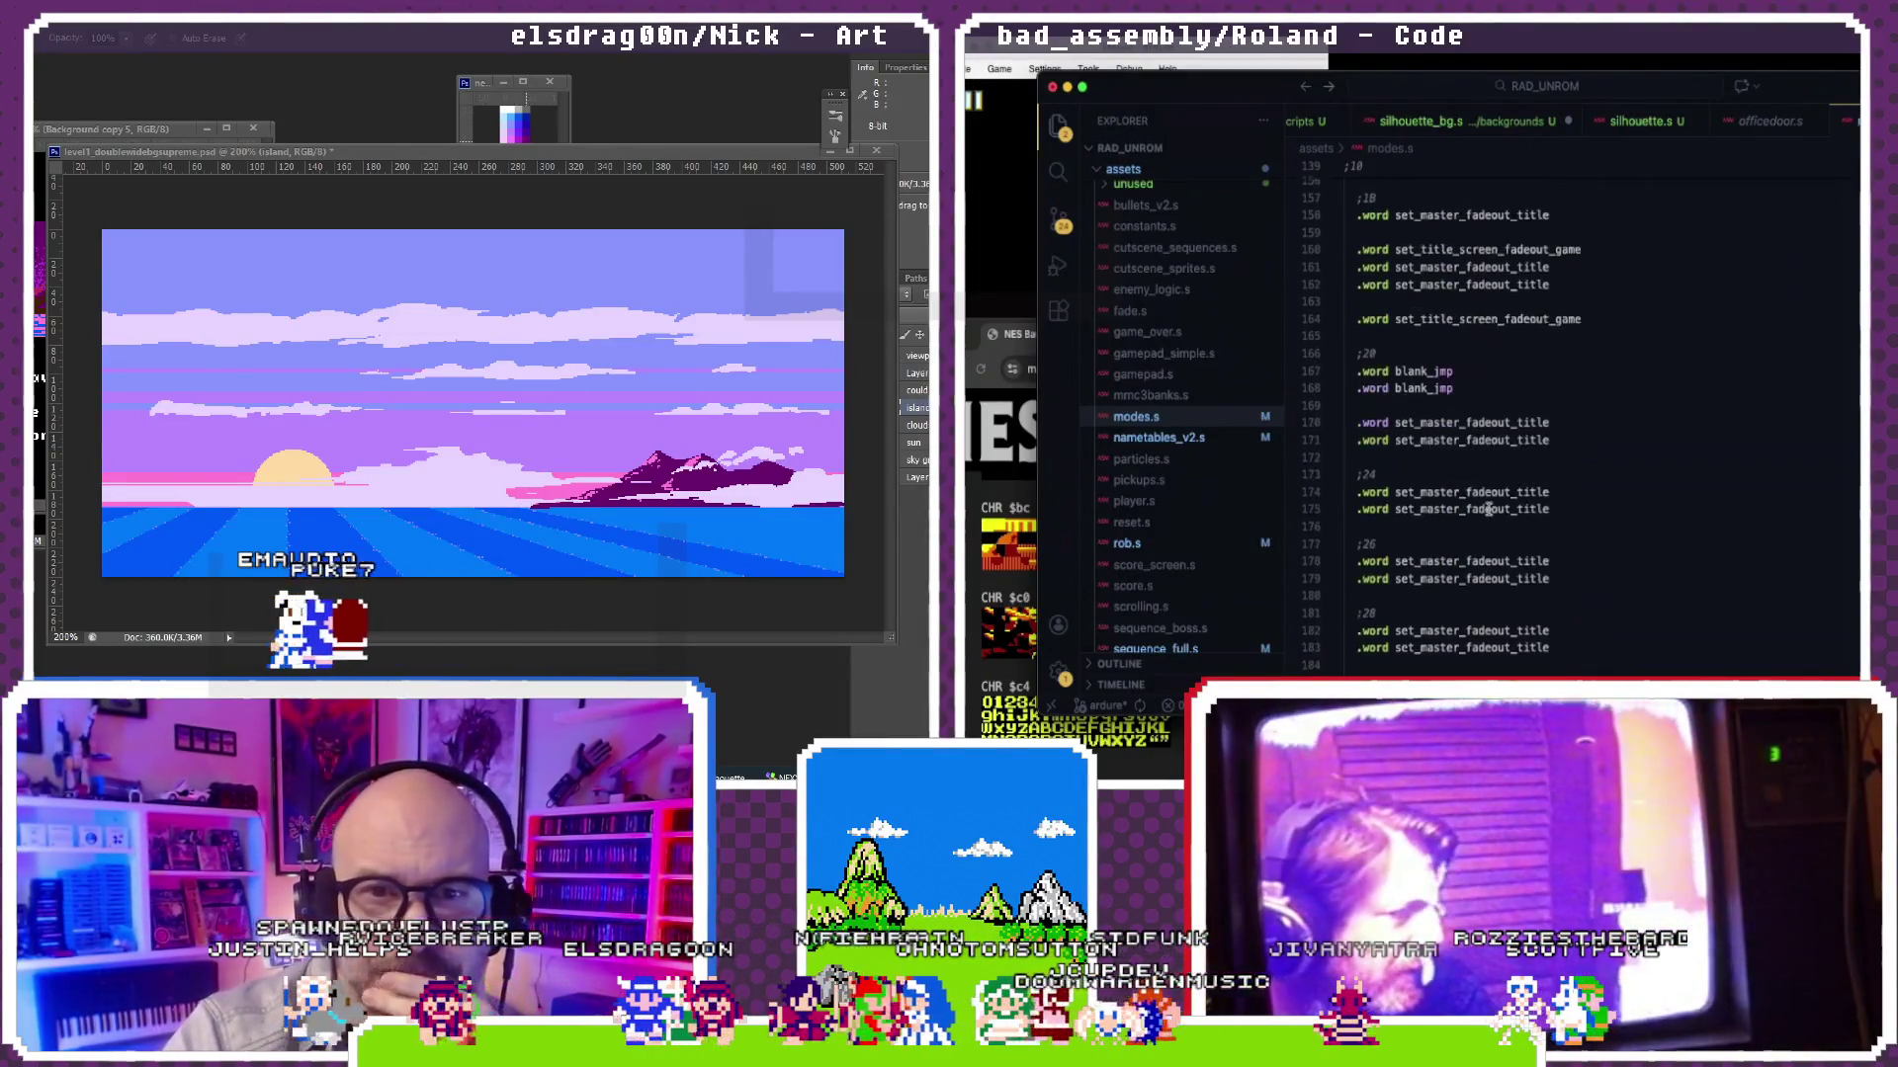
scroll(1488, 509, "down", 2)
scroll(1488, 508, "down", 1)
scroll(1489, 509, "down", 1)
scroll(1488, 509, "down", 1)
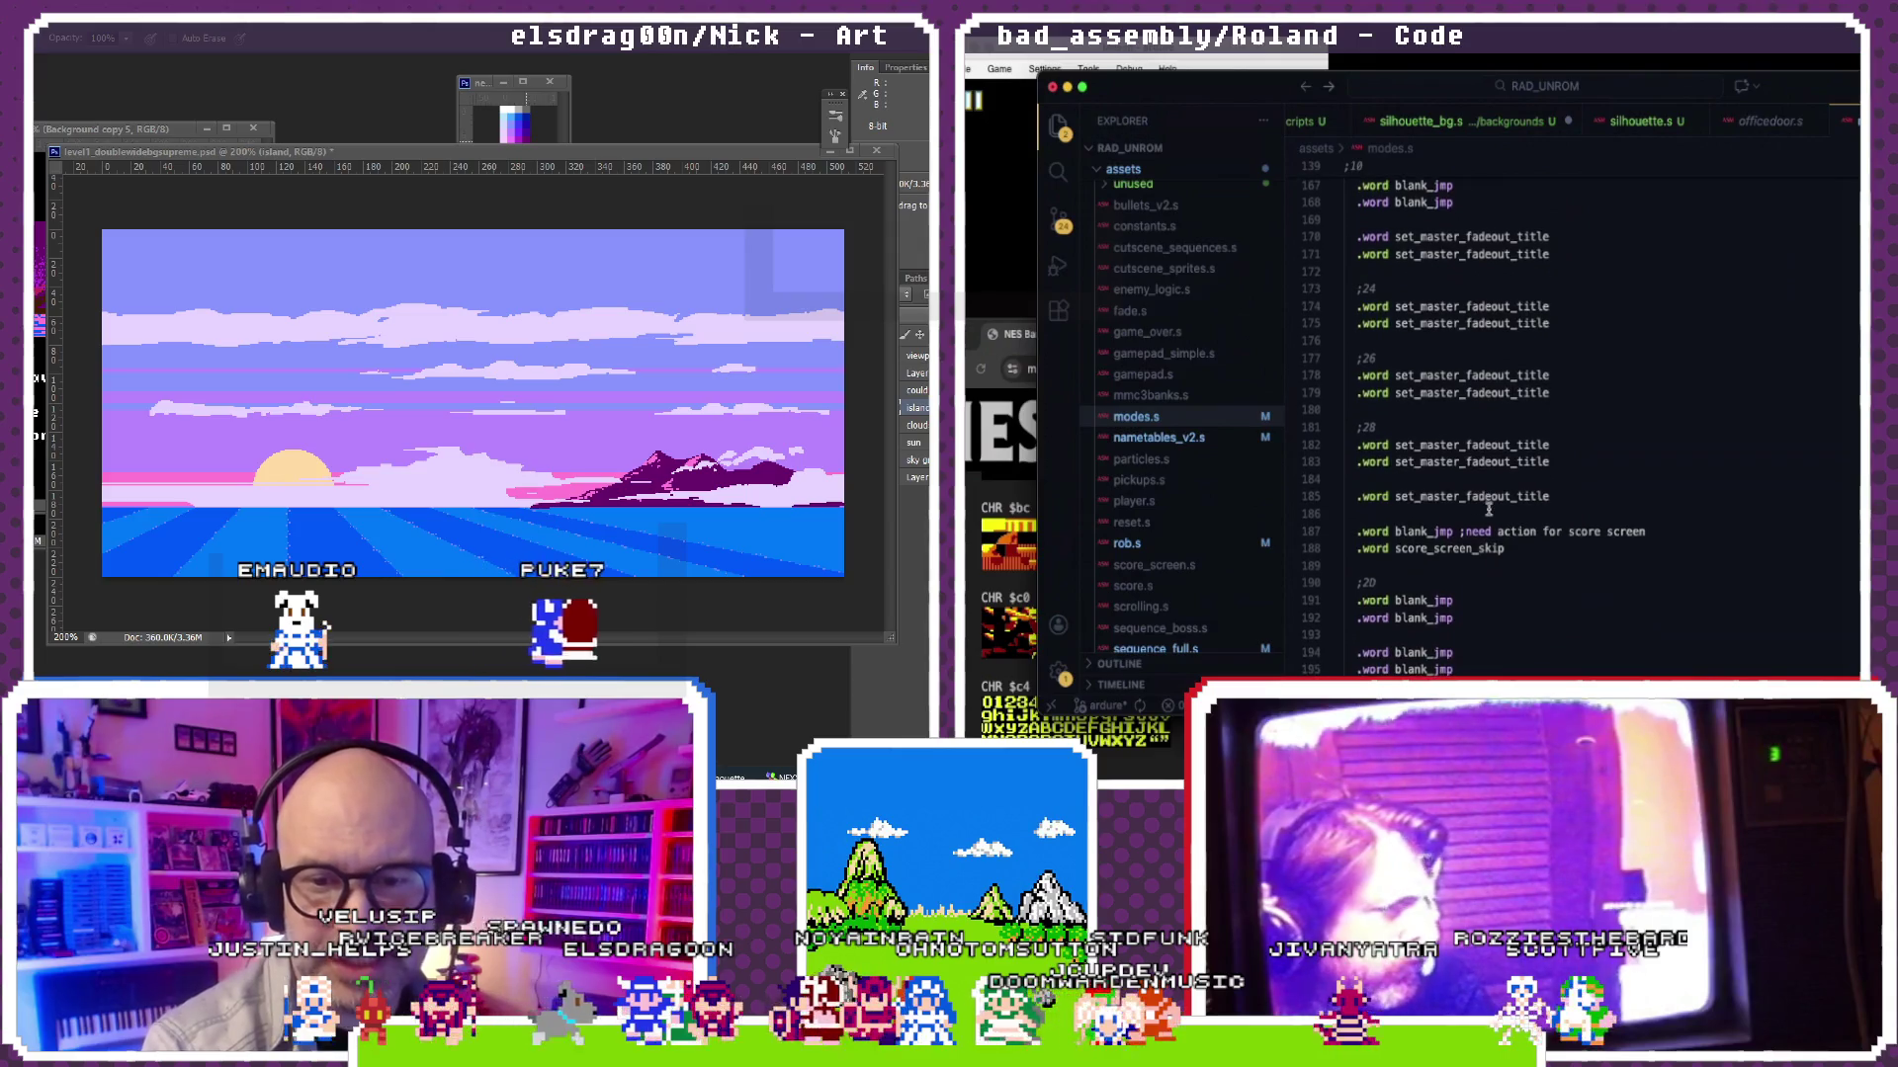
scroll(1488, 508, "up", 1)
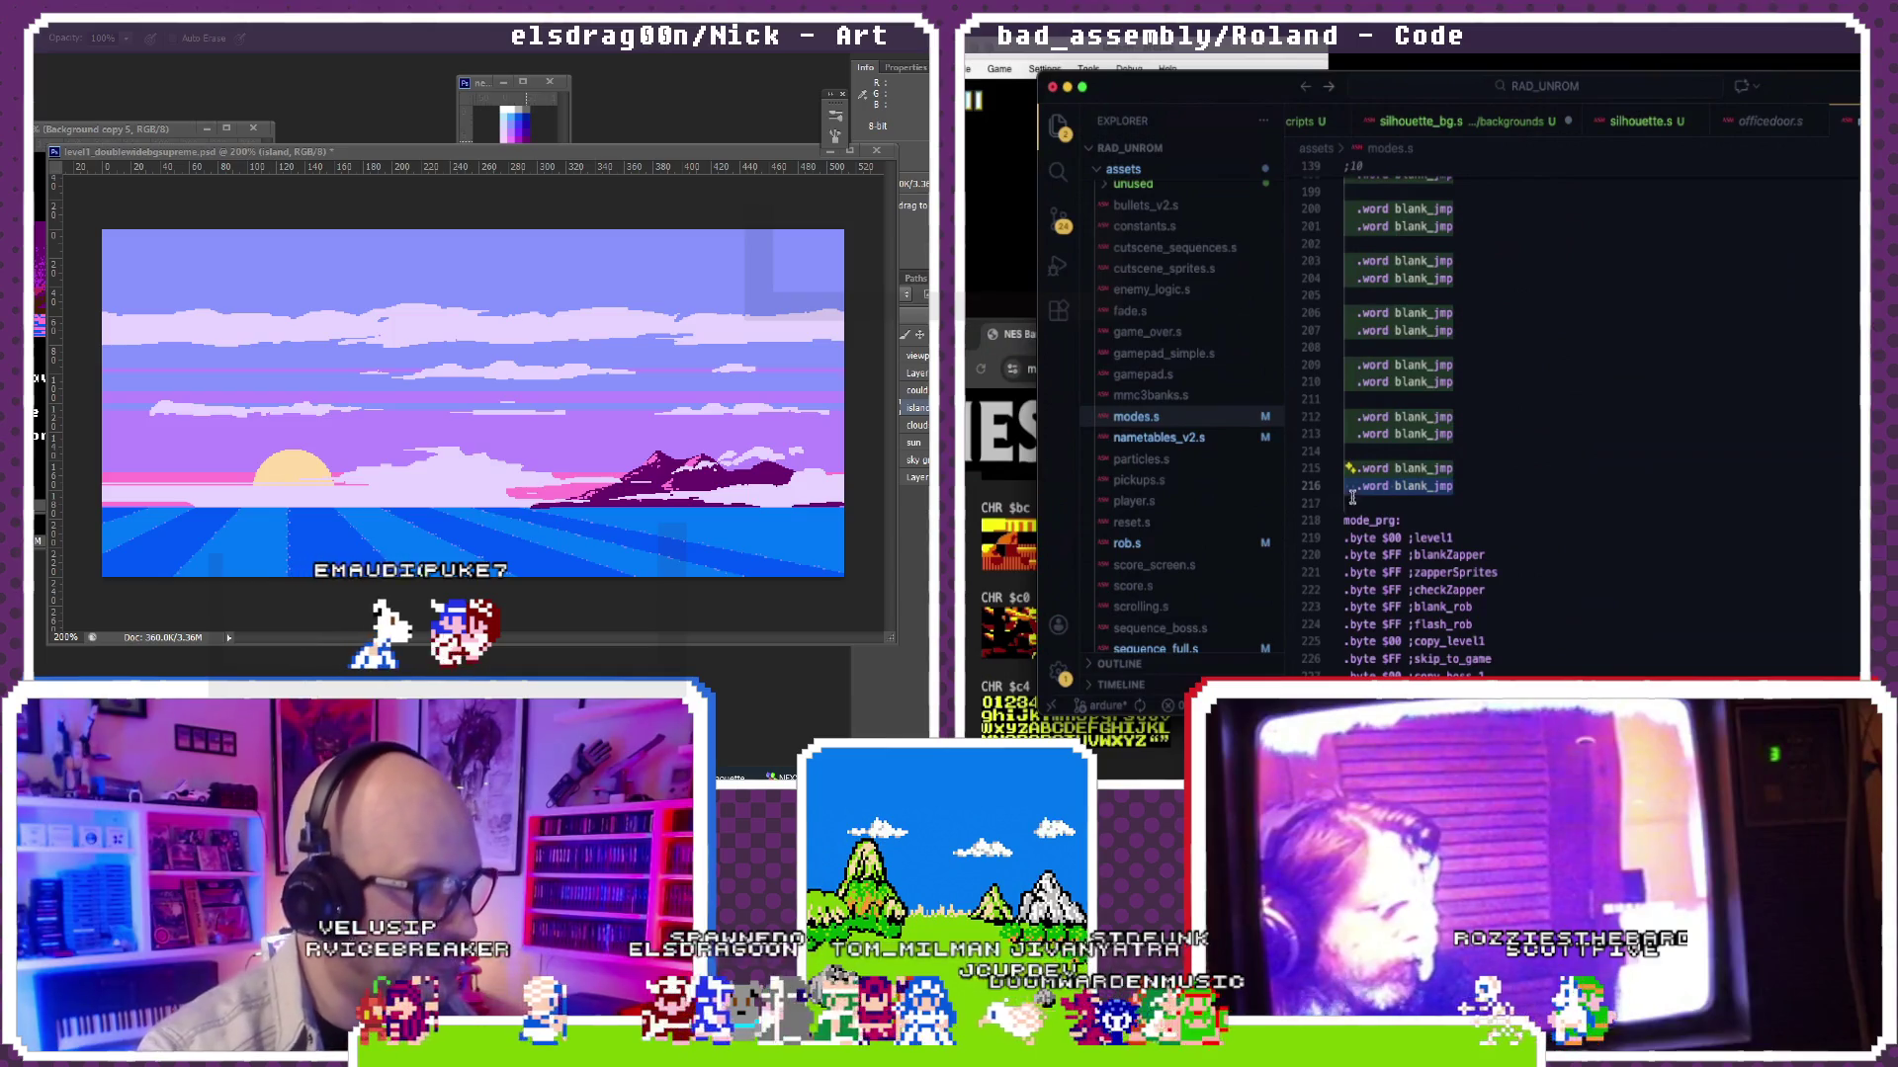
left_click_drag(1481, 484, 1300, 478)
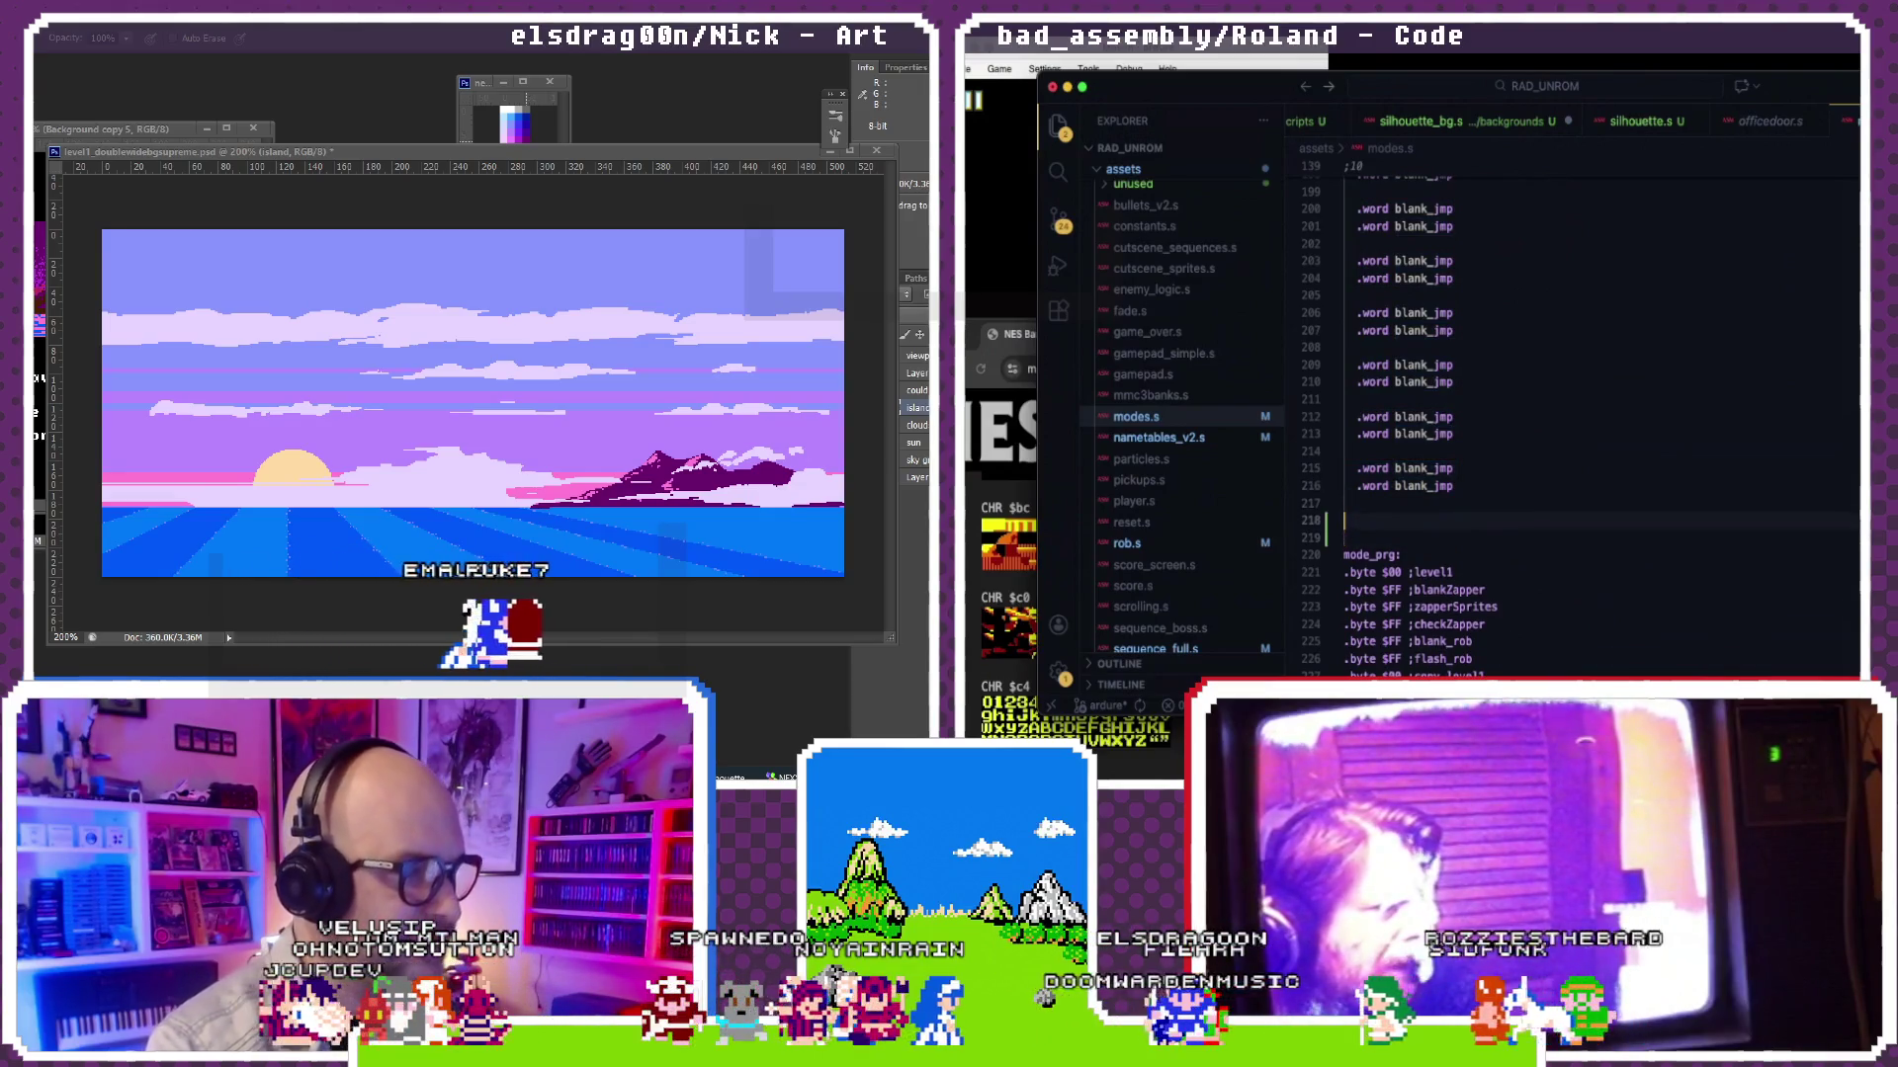
scroll(1420, 498, "down", 5)
scroll(1421, 497, "down", 5)
scroll(1420, 496, "down", 5)
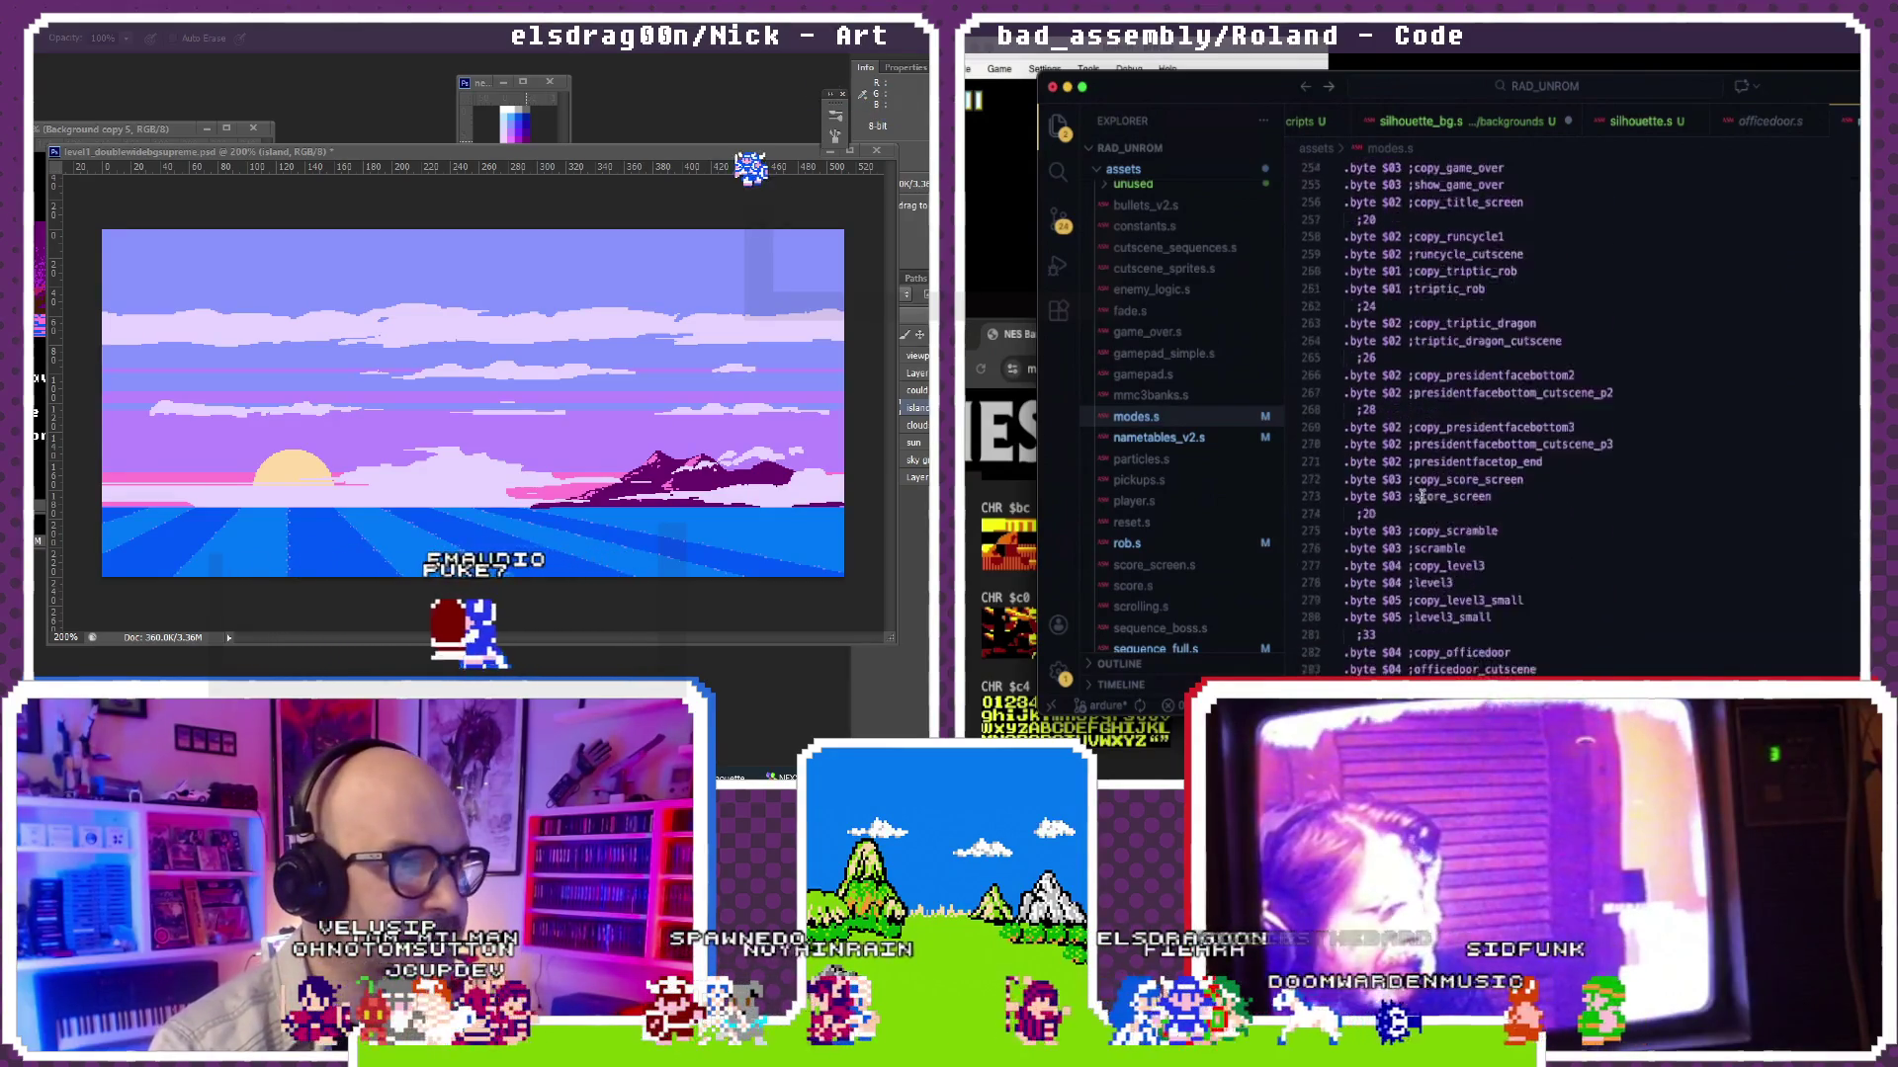
scroll(1420, 496, "down", 5)
scroll(1420, 497, "up", 10)
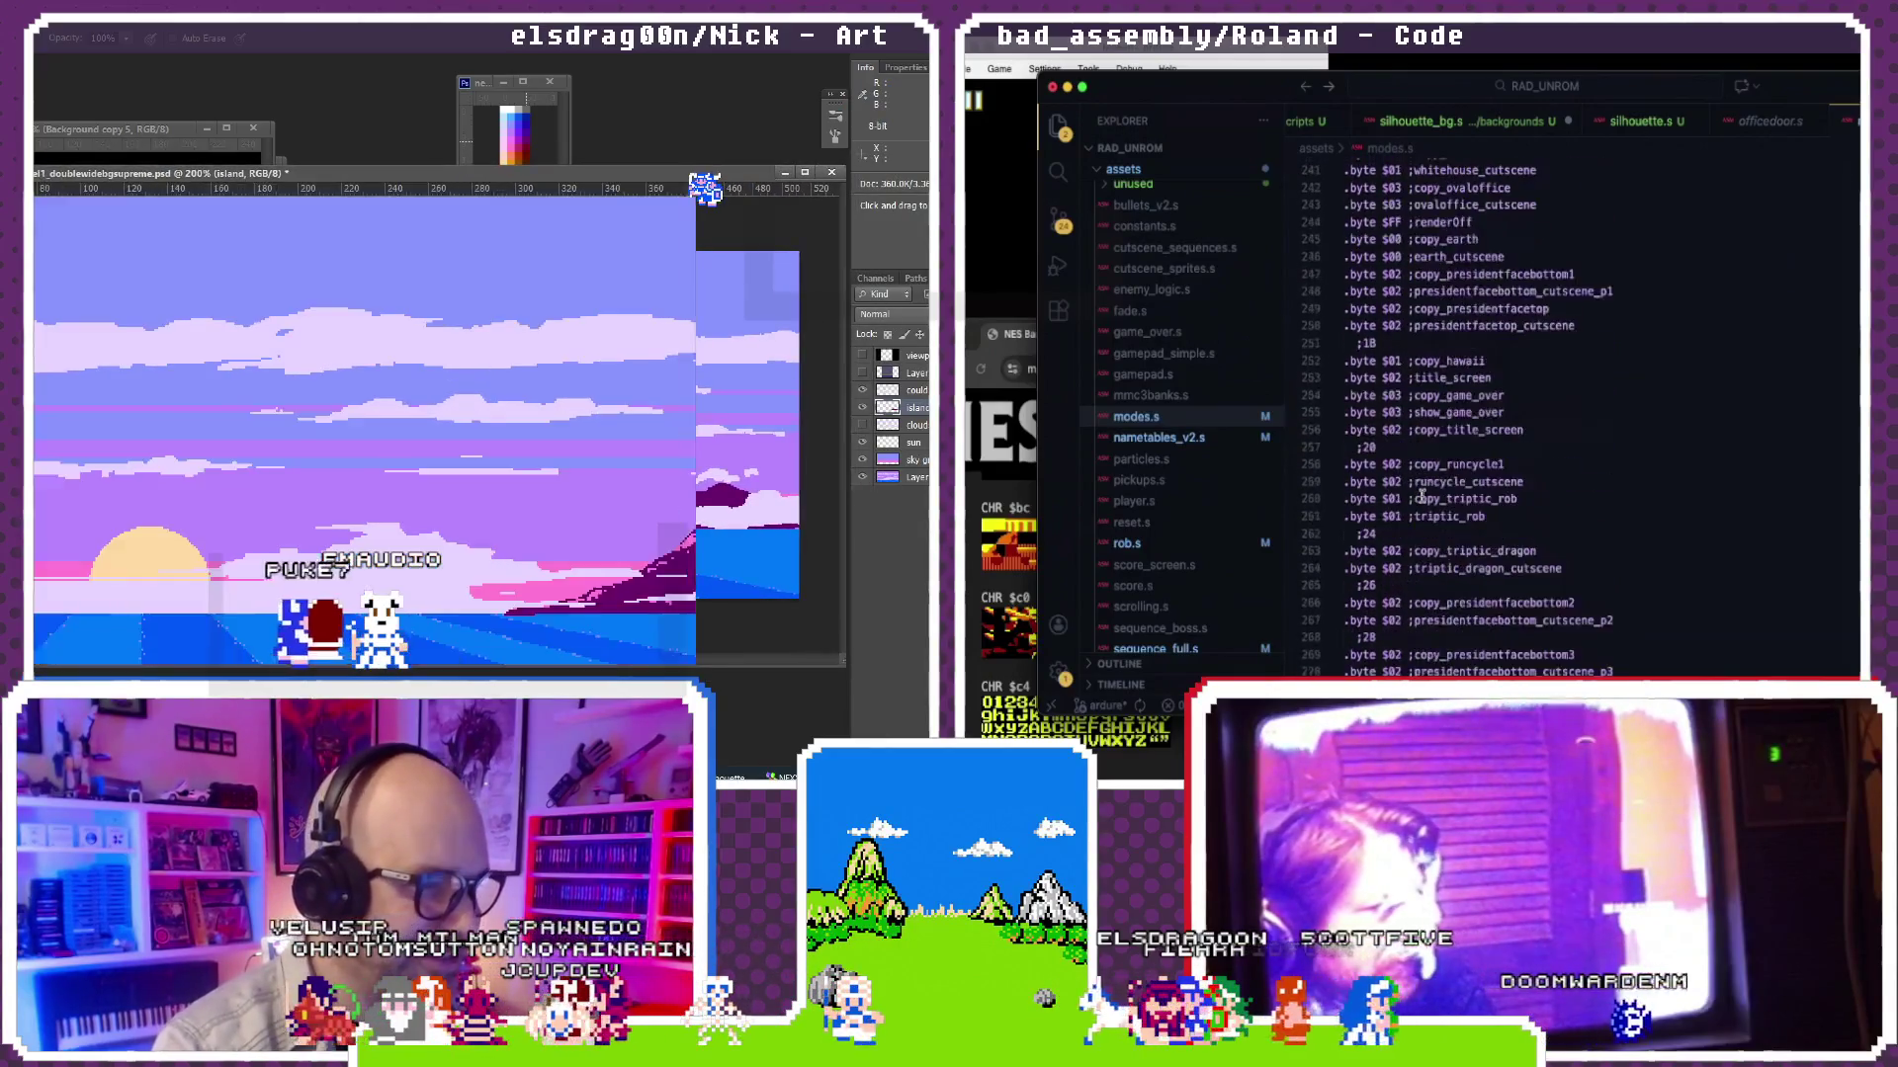
scroll(690, 172, "up", 2)
scroll(689, 173, "up", 2)
scroll(1420, 497, "down", 5)
scroll(1420, 496, "down", 5)
scroll(1420, 497, "down", 4)
scroll(1420, 497, "down", 2)
scroll(1420, 496, "down", 2)
scroll(431, 400, "down", 3)
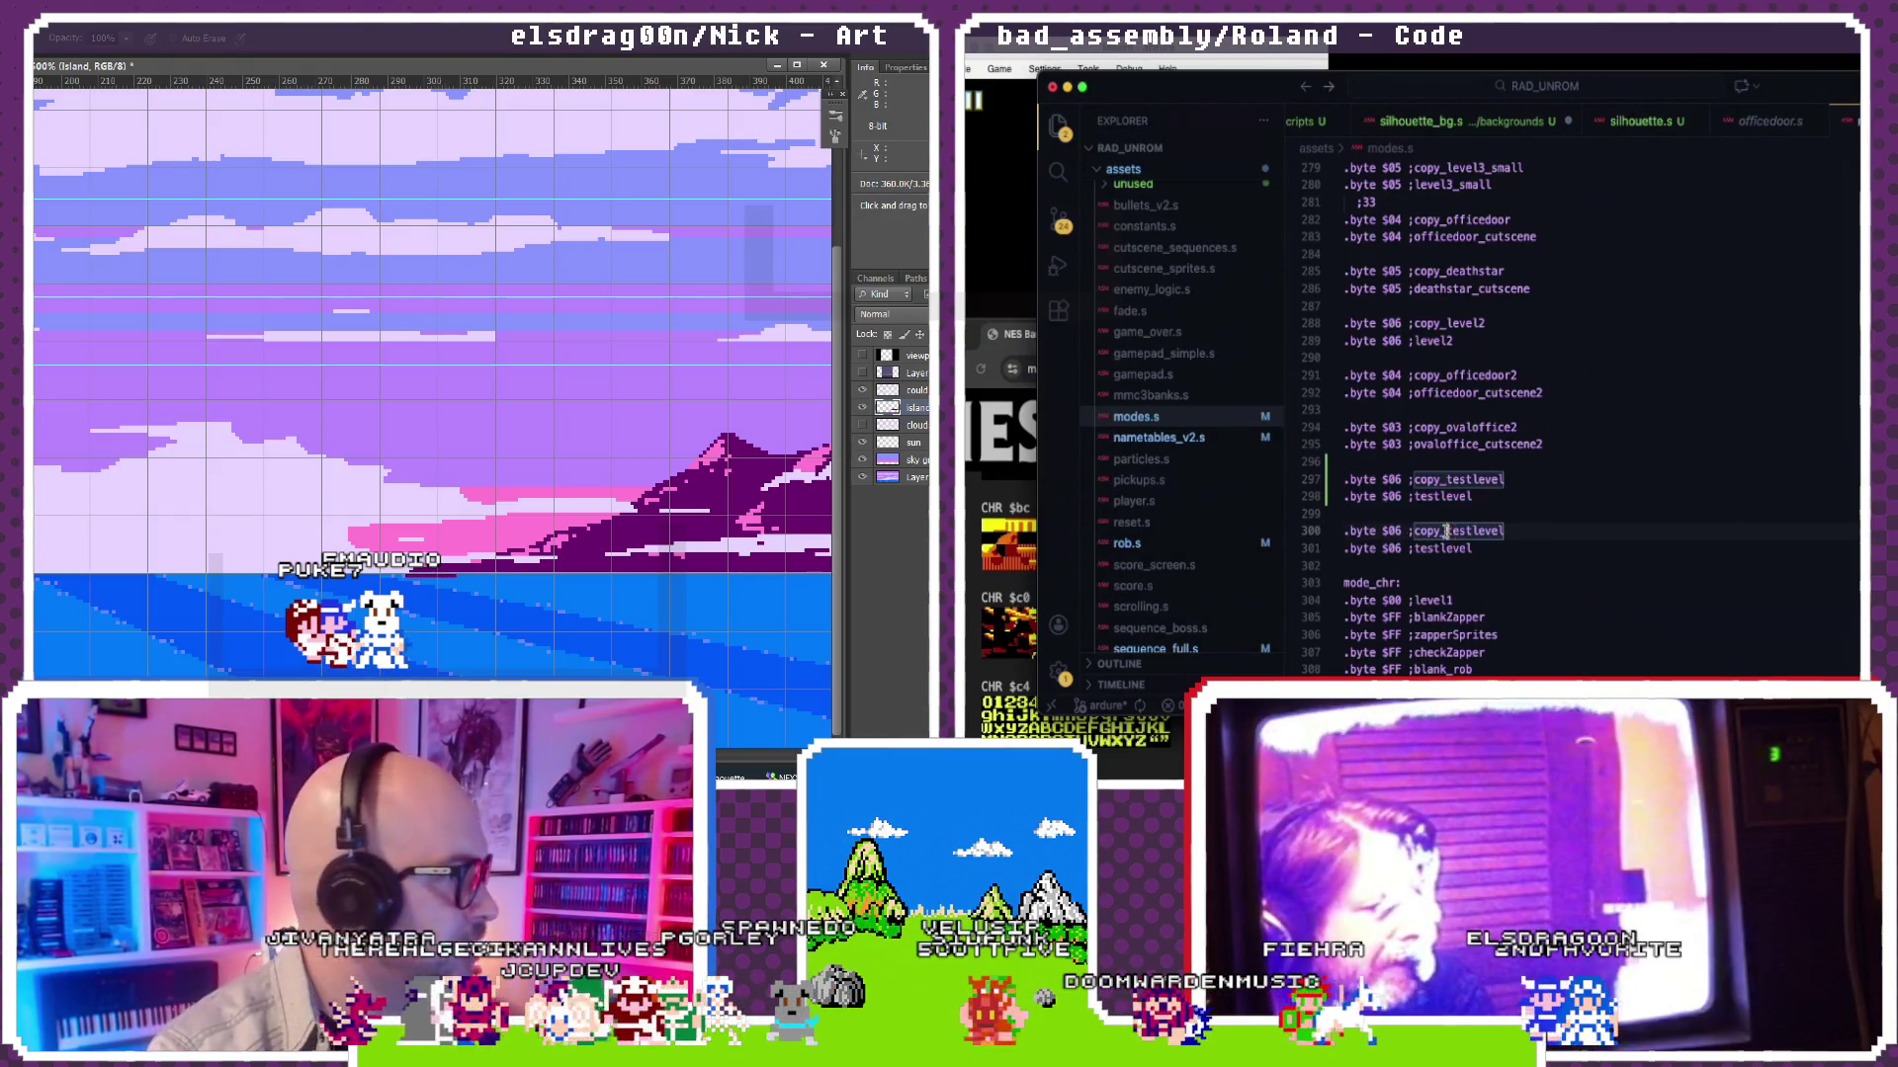
type("ilhou")
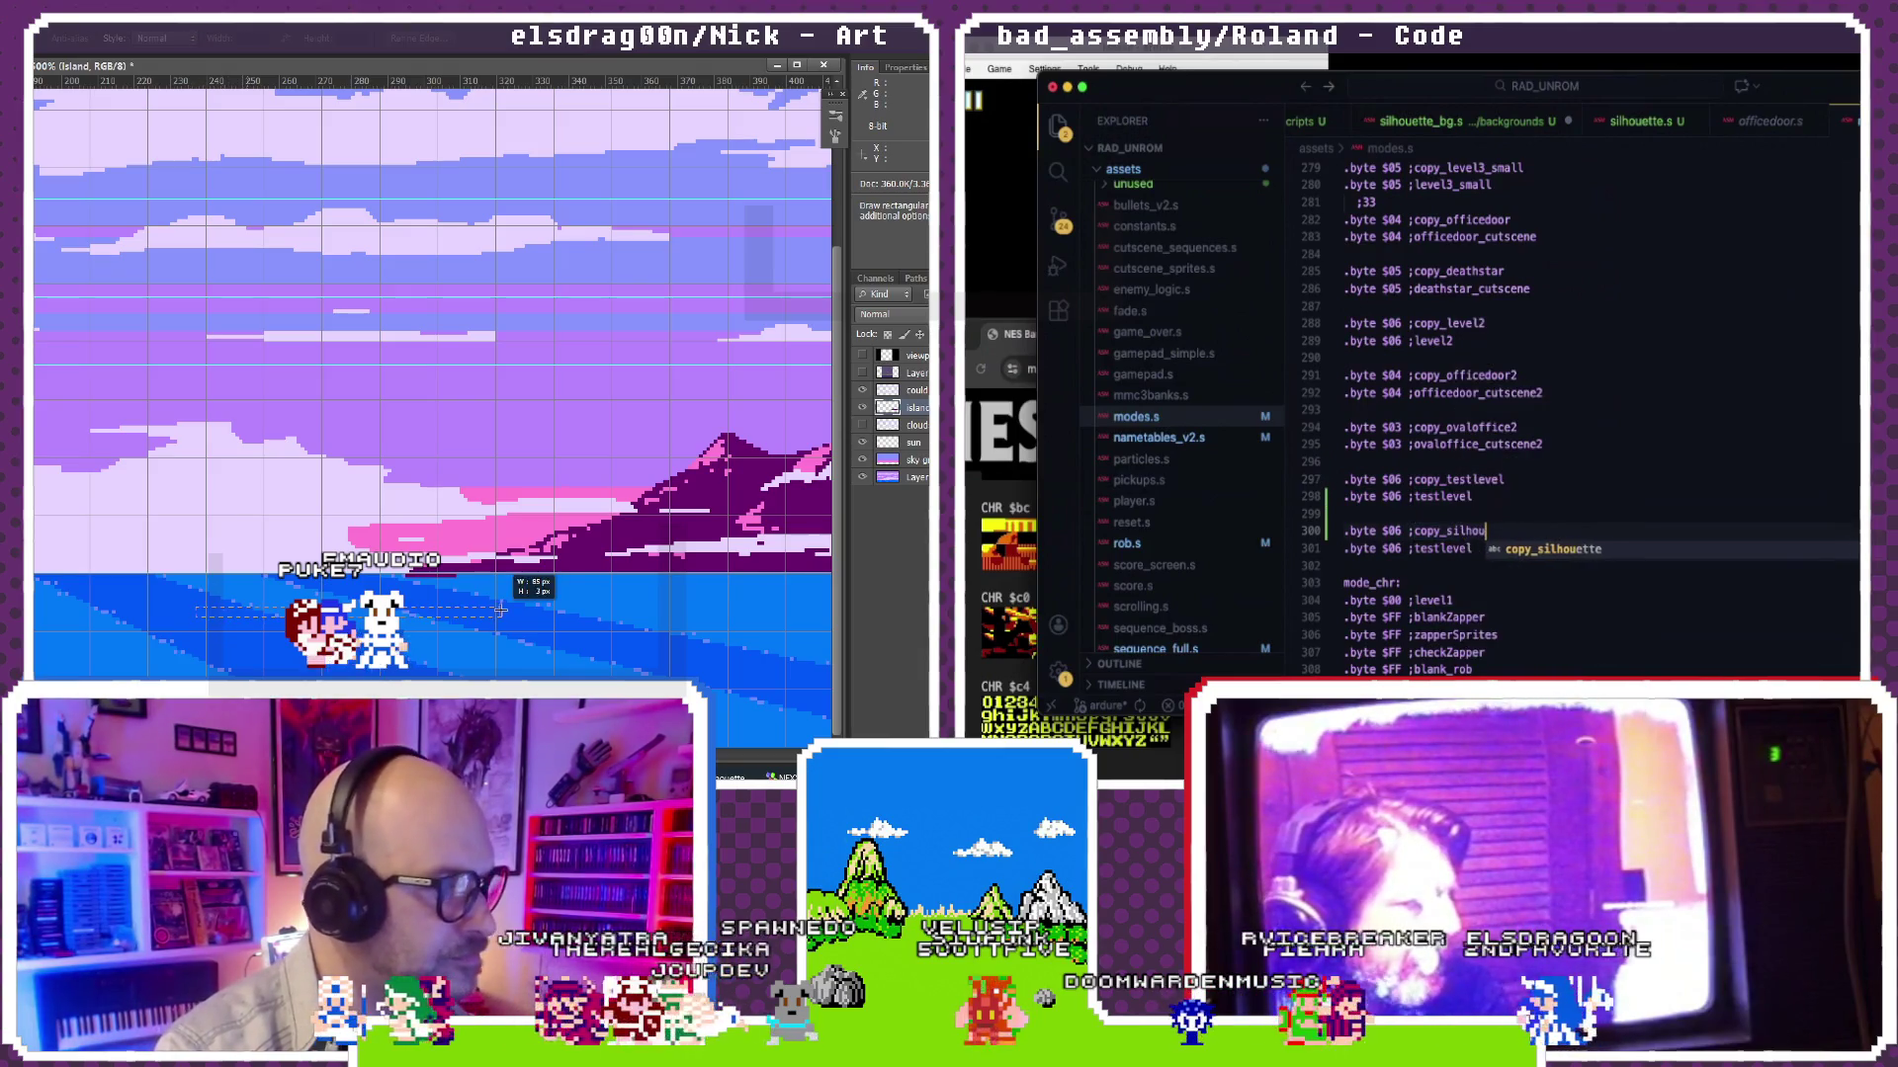
type("ette")
Step: Select testlevel on line 301 of the mode byte list to replace it with silhouette
double_click(1413, 548)
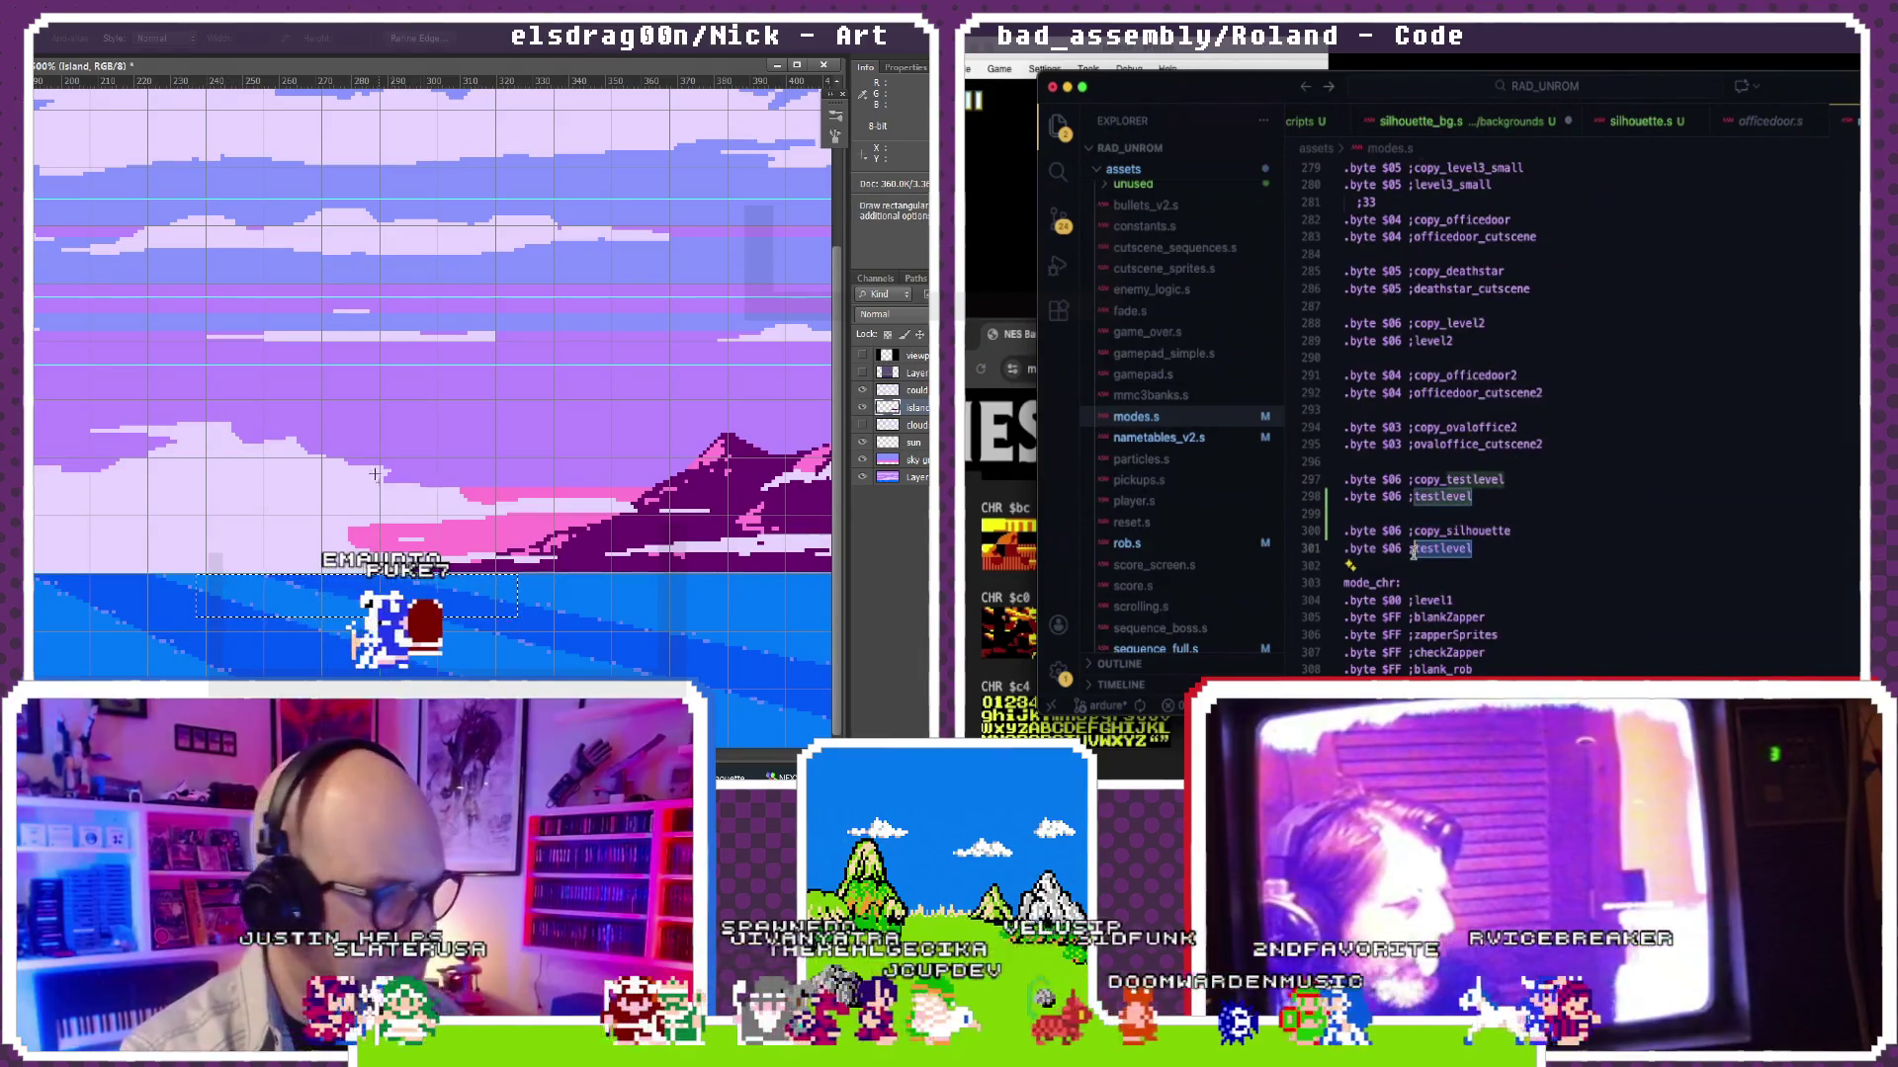
type("silh")
scroll(420, 539, "up", 2)
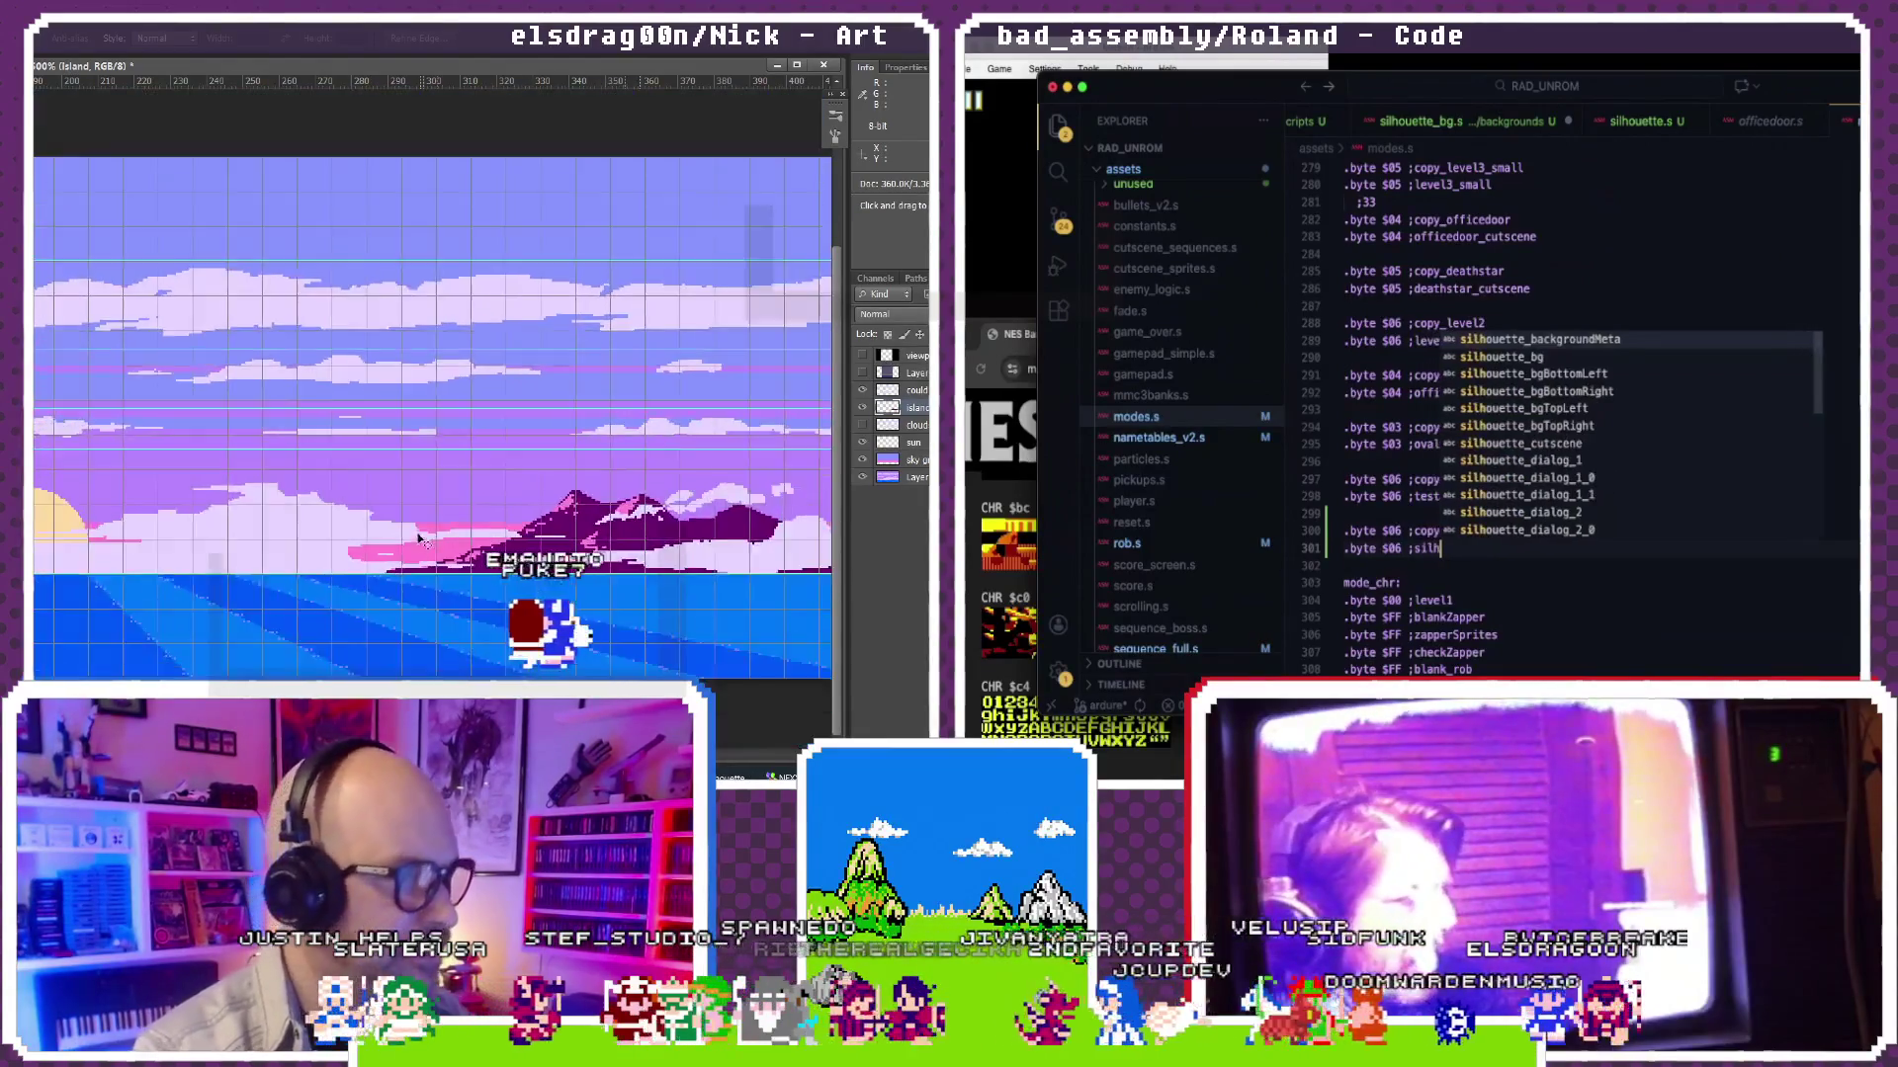
scroll(420, 539, "down", 2)
scroll(1483, 445, "down", 10)
scroll(420, 539, "down", 2)
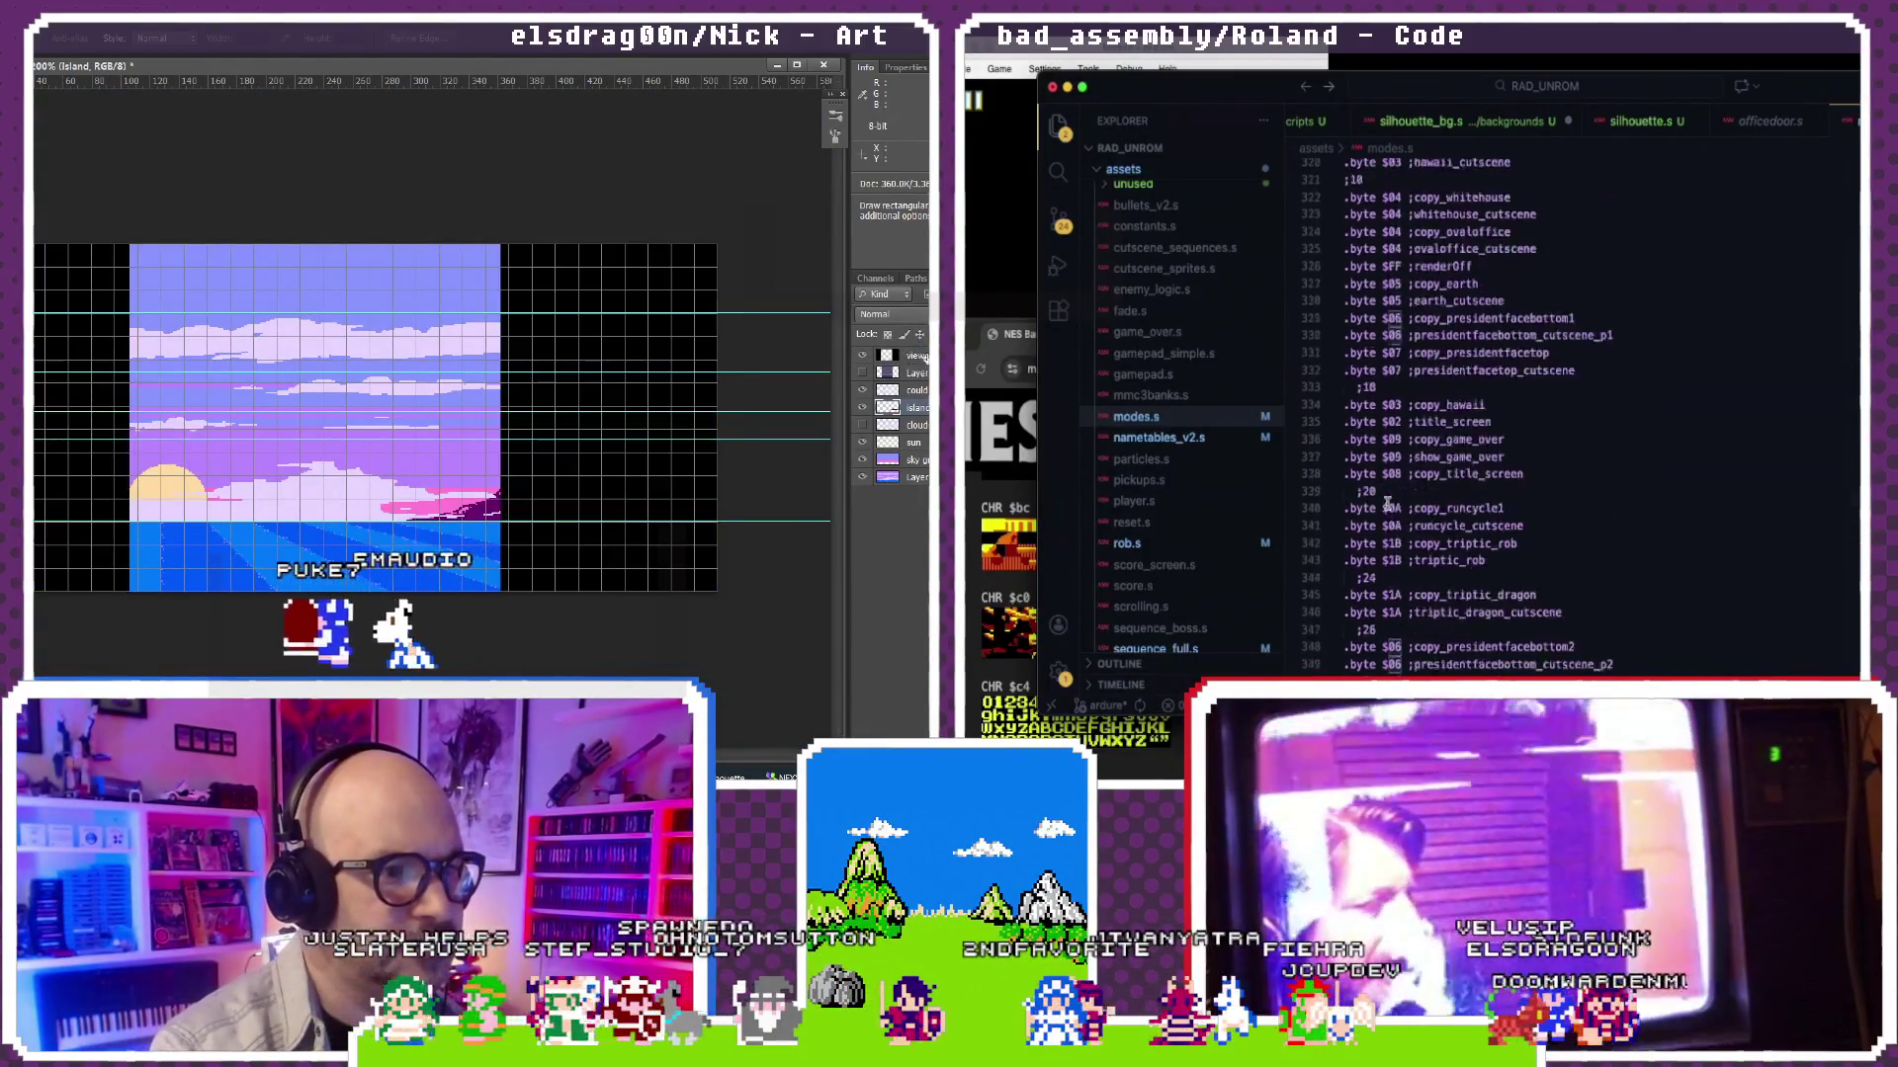
scroll(1386, 505, "down", 5)
scroll(1420, 450, "down", 5)
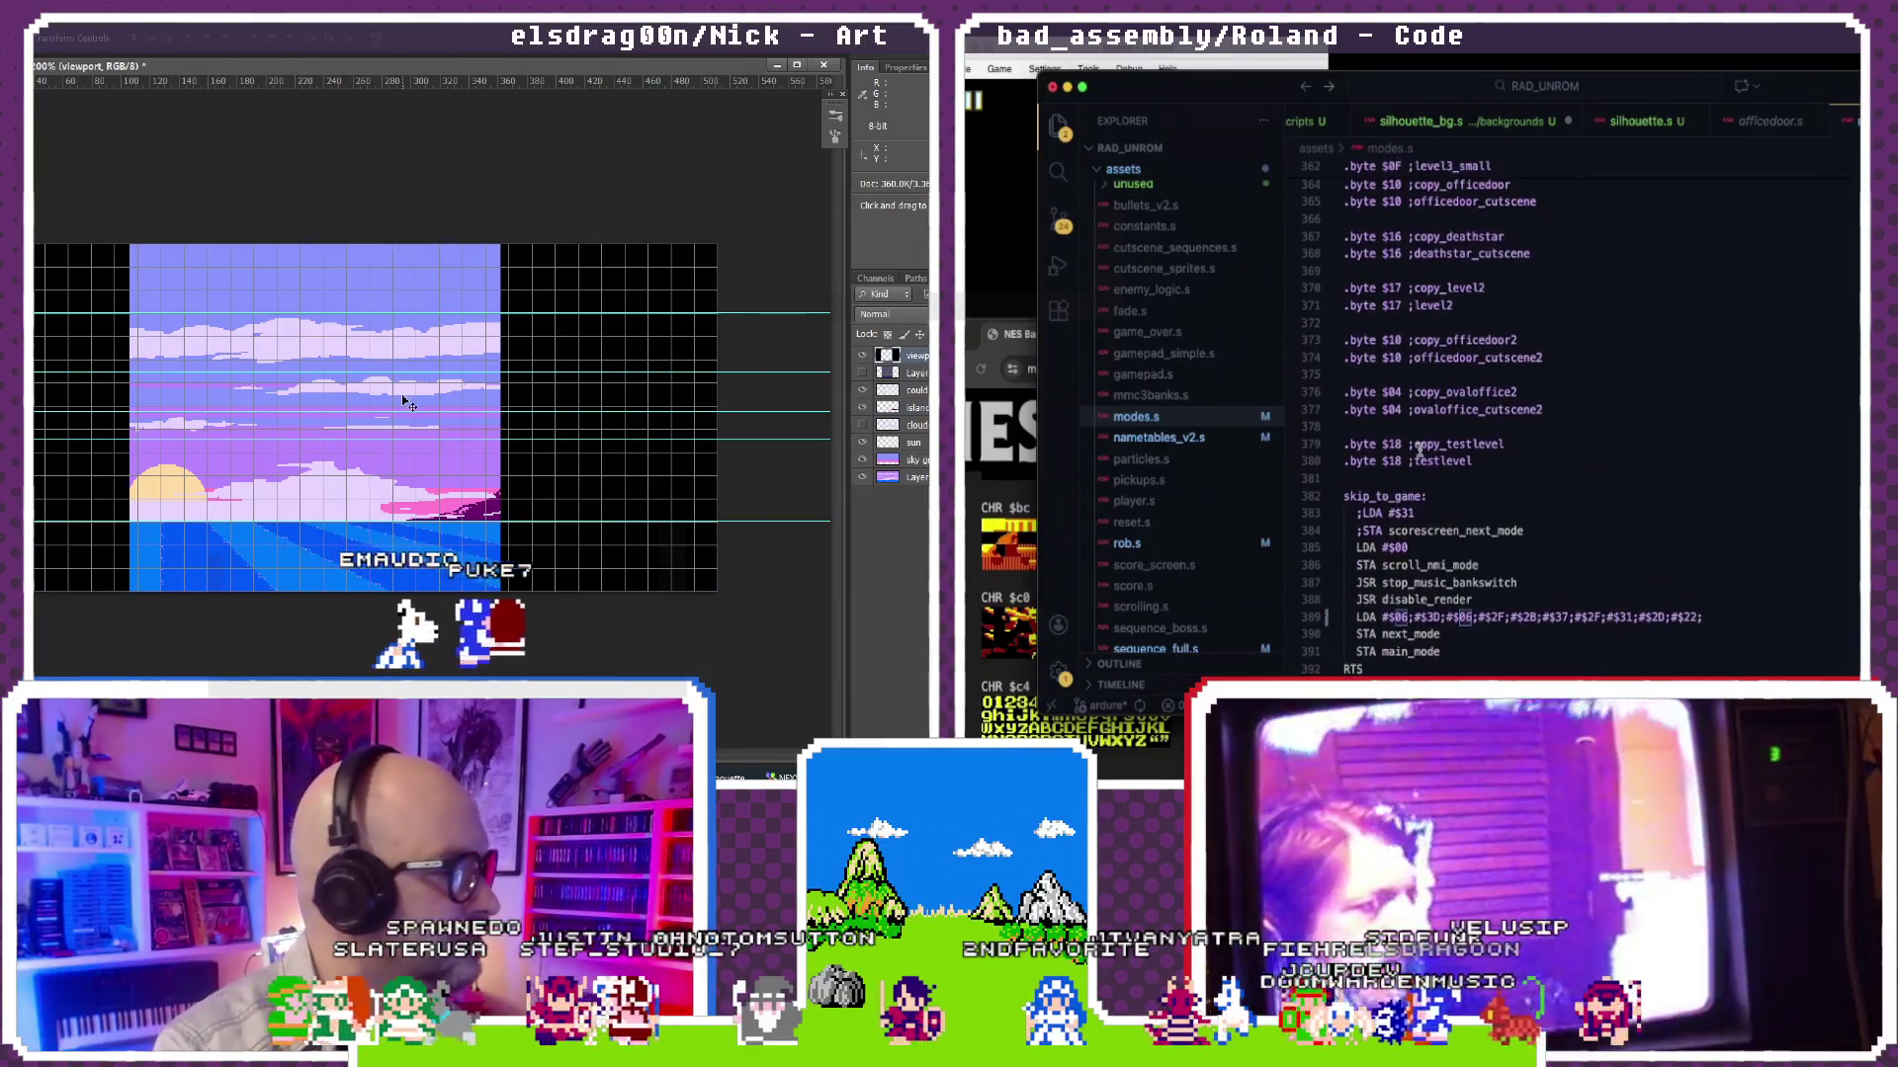
Step: Duplicate the two testlevel bank entries below them as a $19 pair
left_click_drag(404, 404, 382, 430)
left_click(1487, 461)
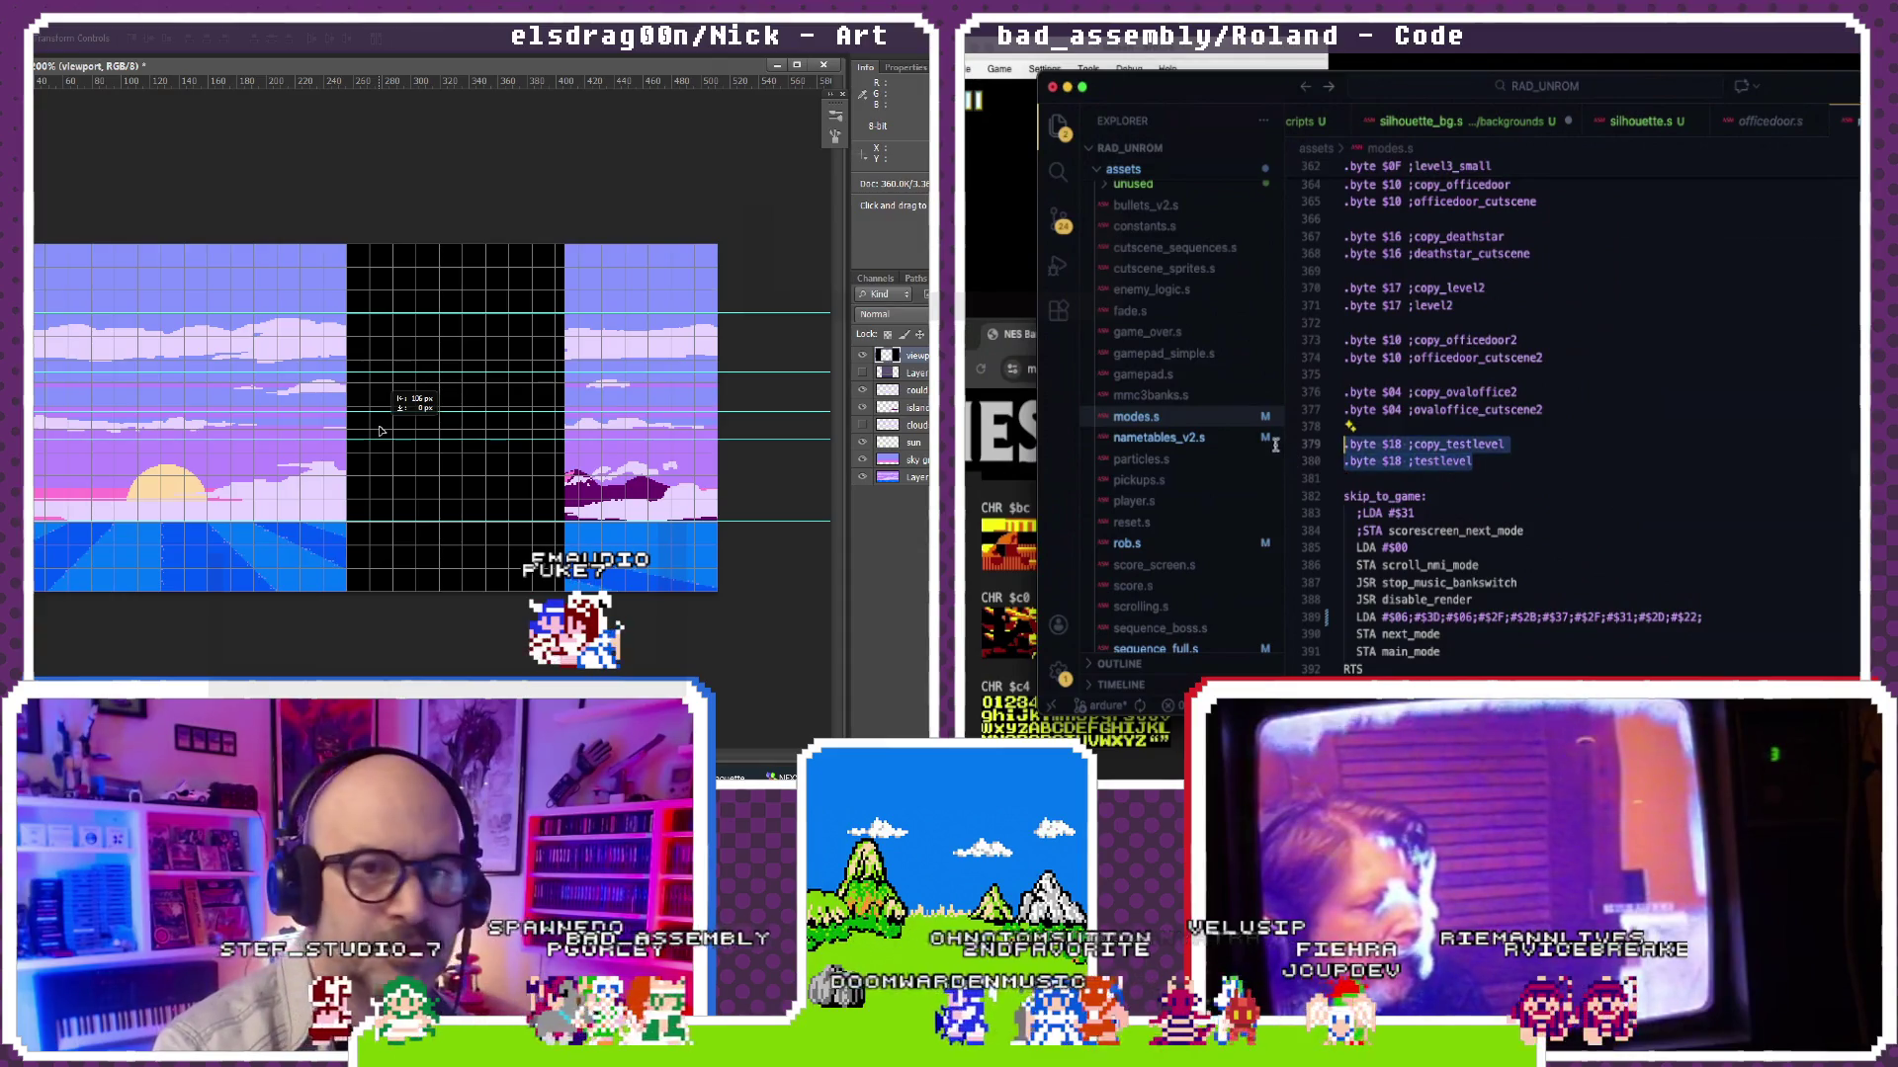
key("ctrl+v")
key("Tab")
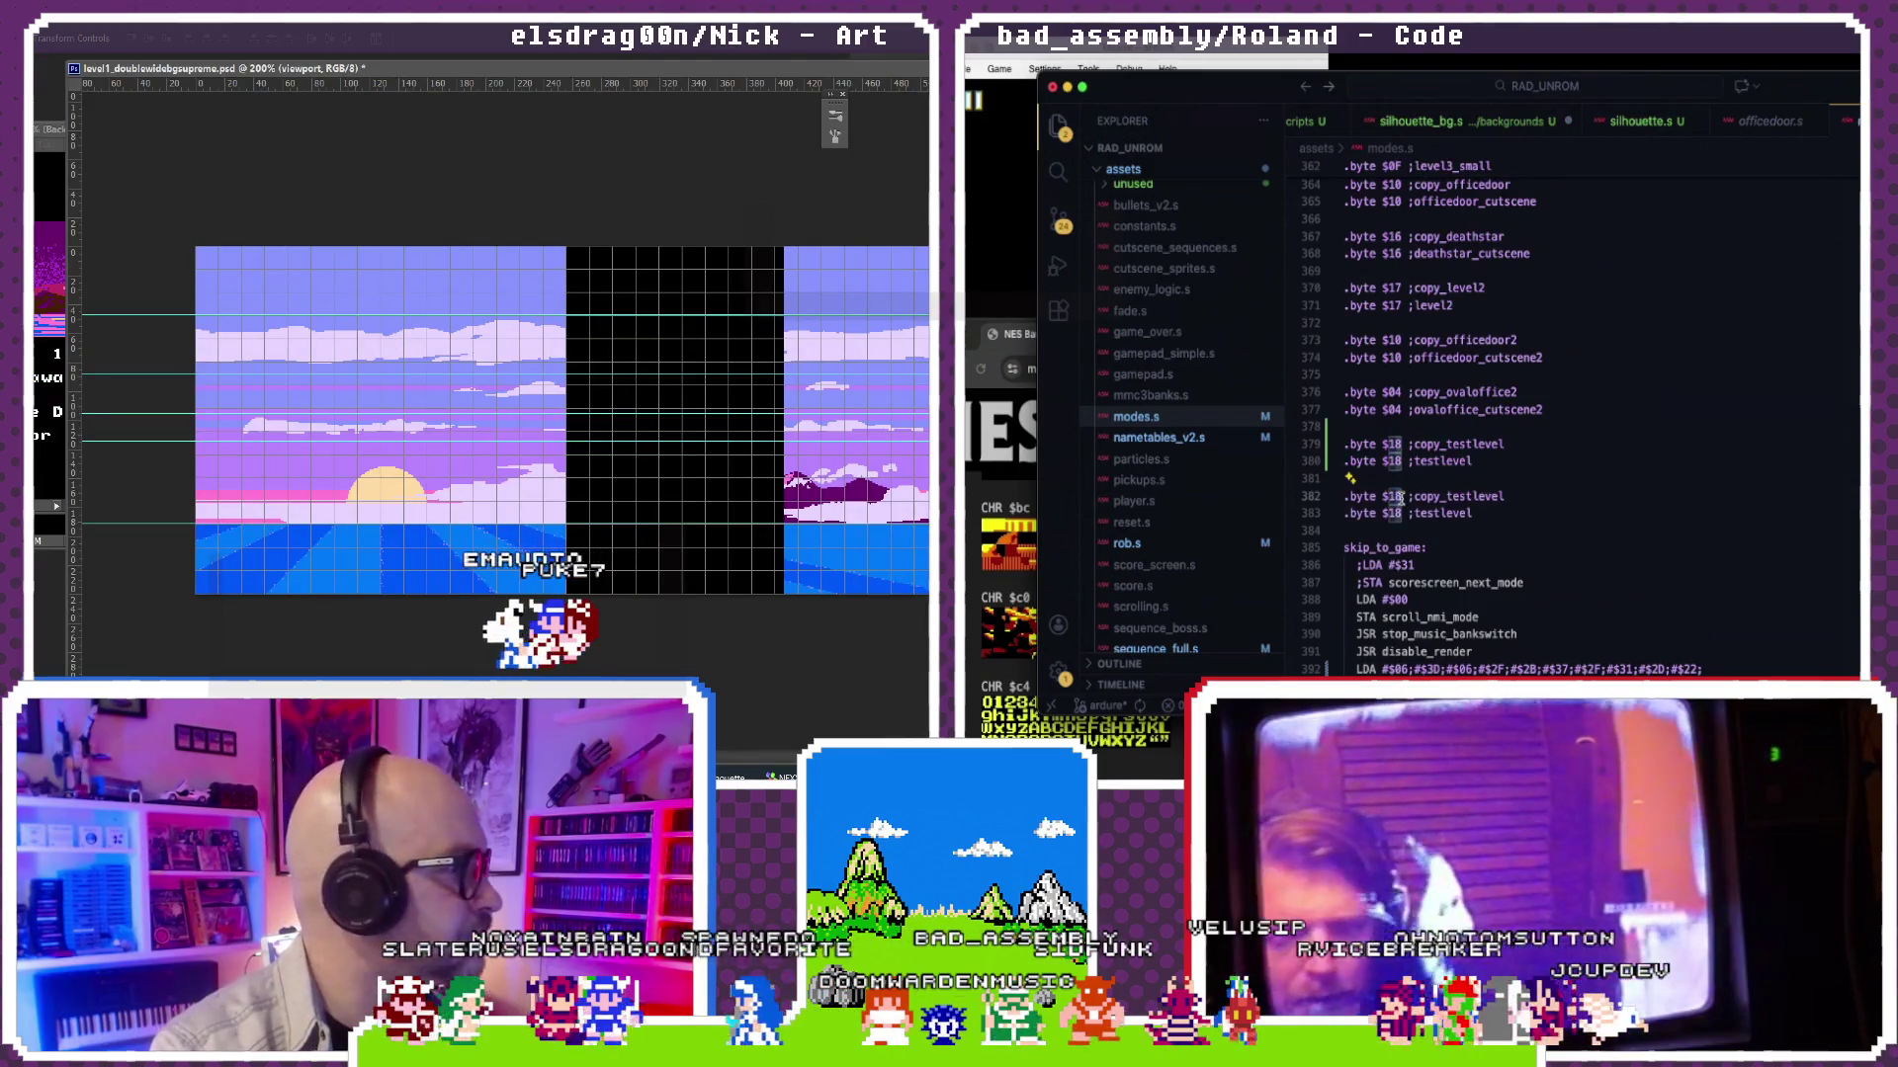
key("super+Tab")
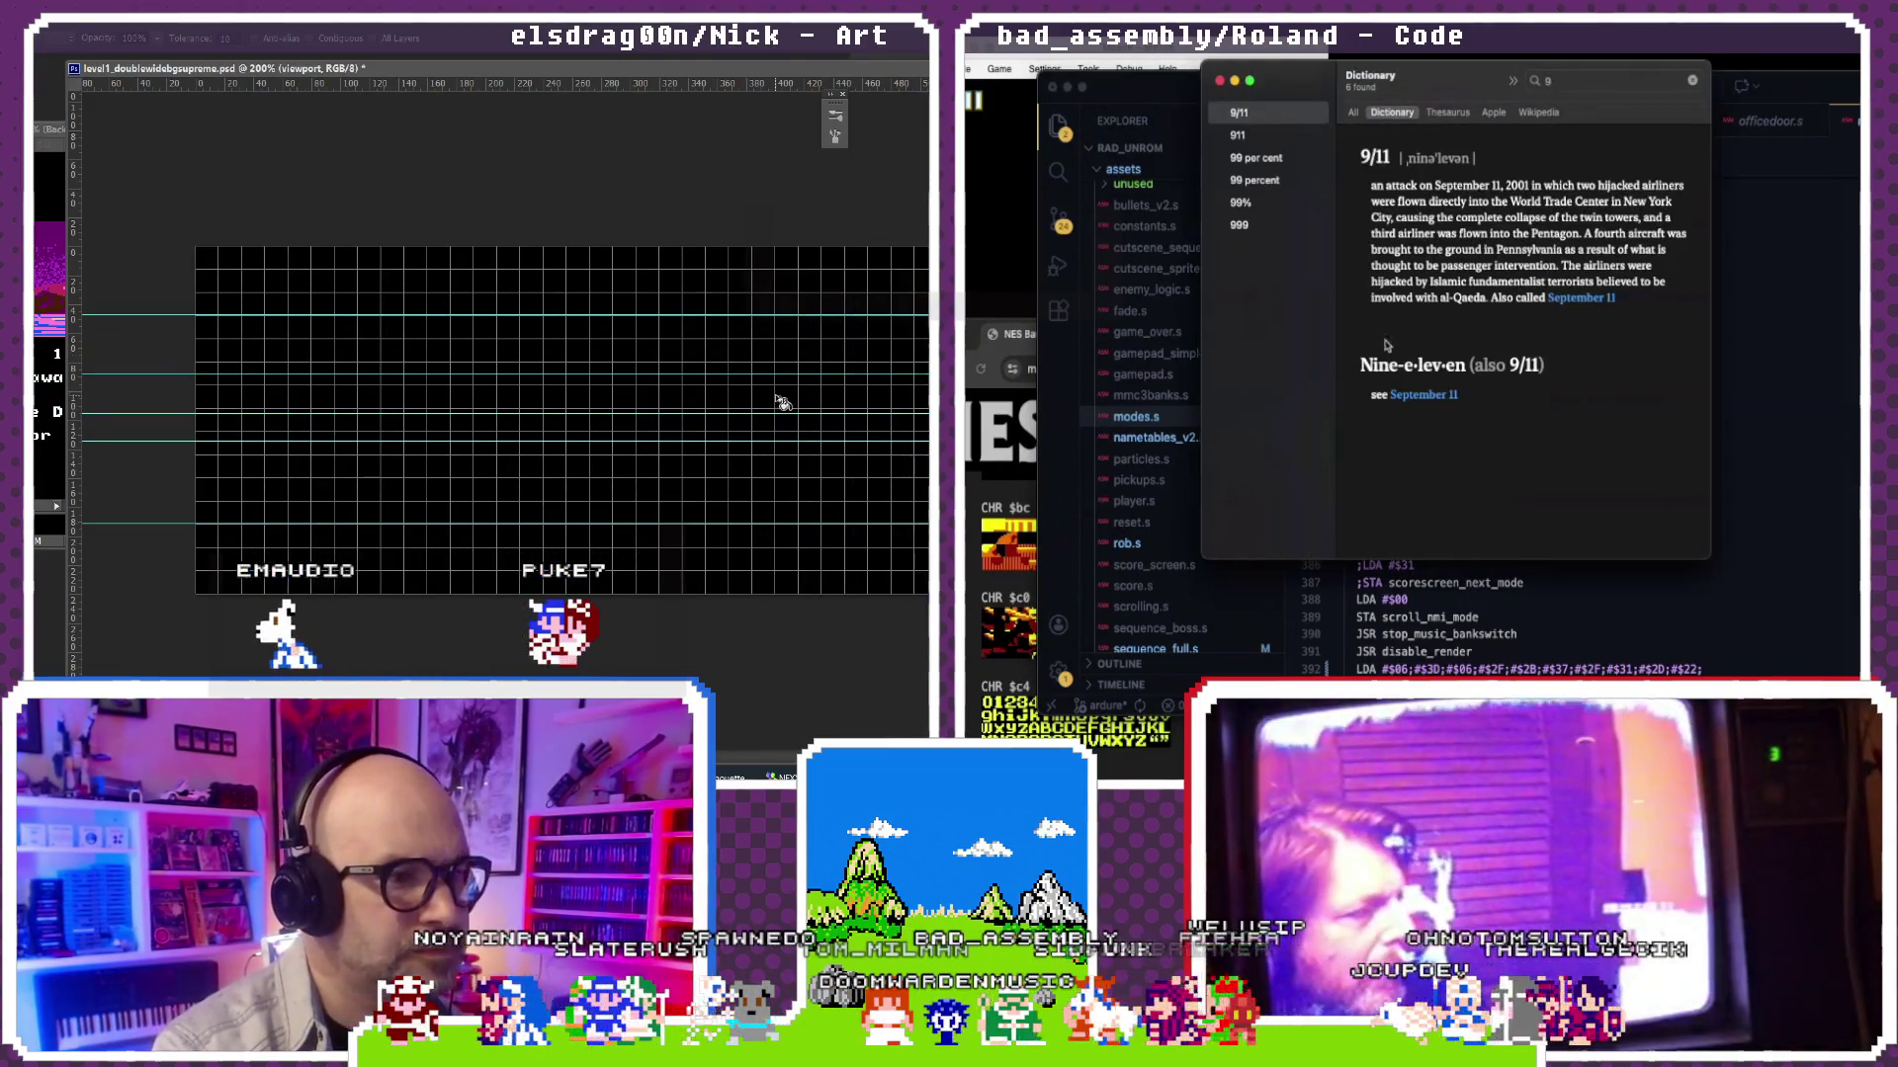
left_click(1218, 81)
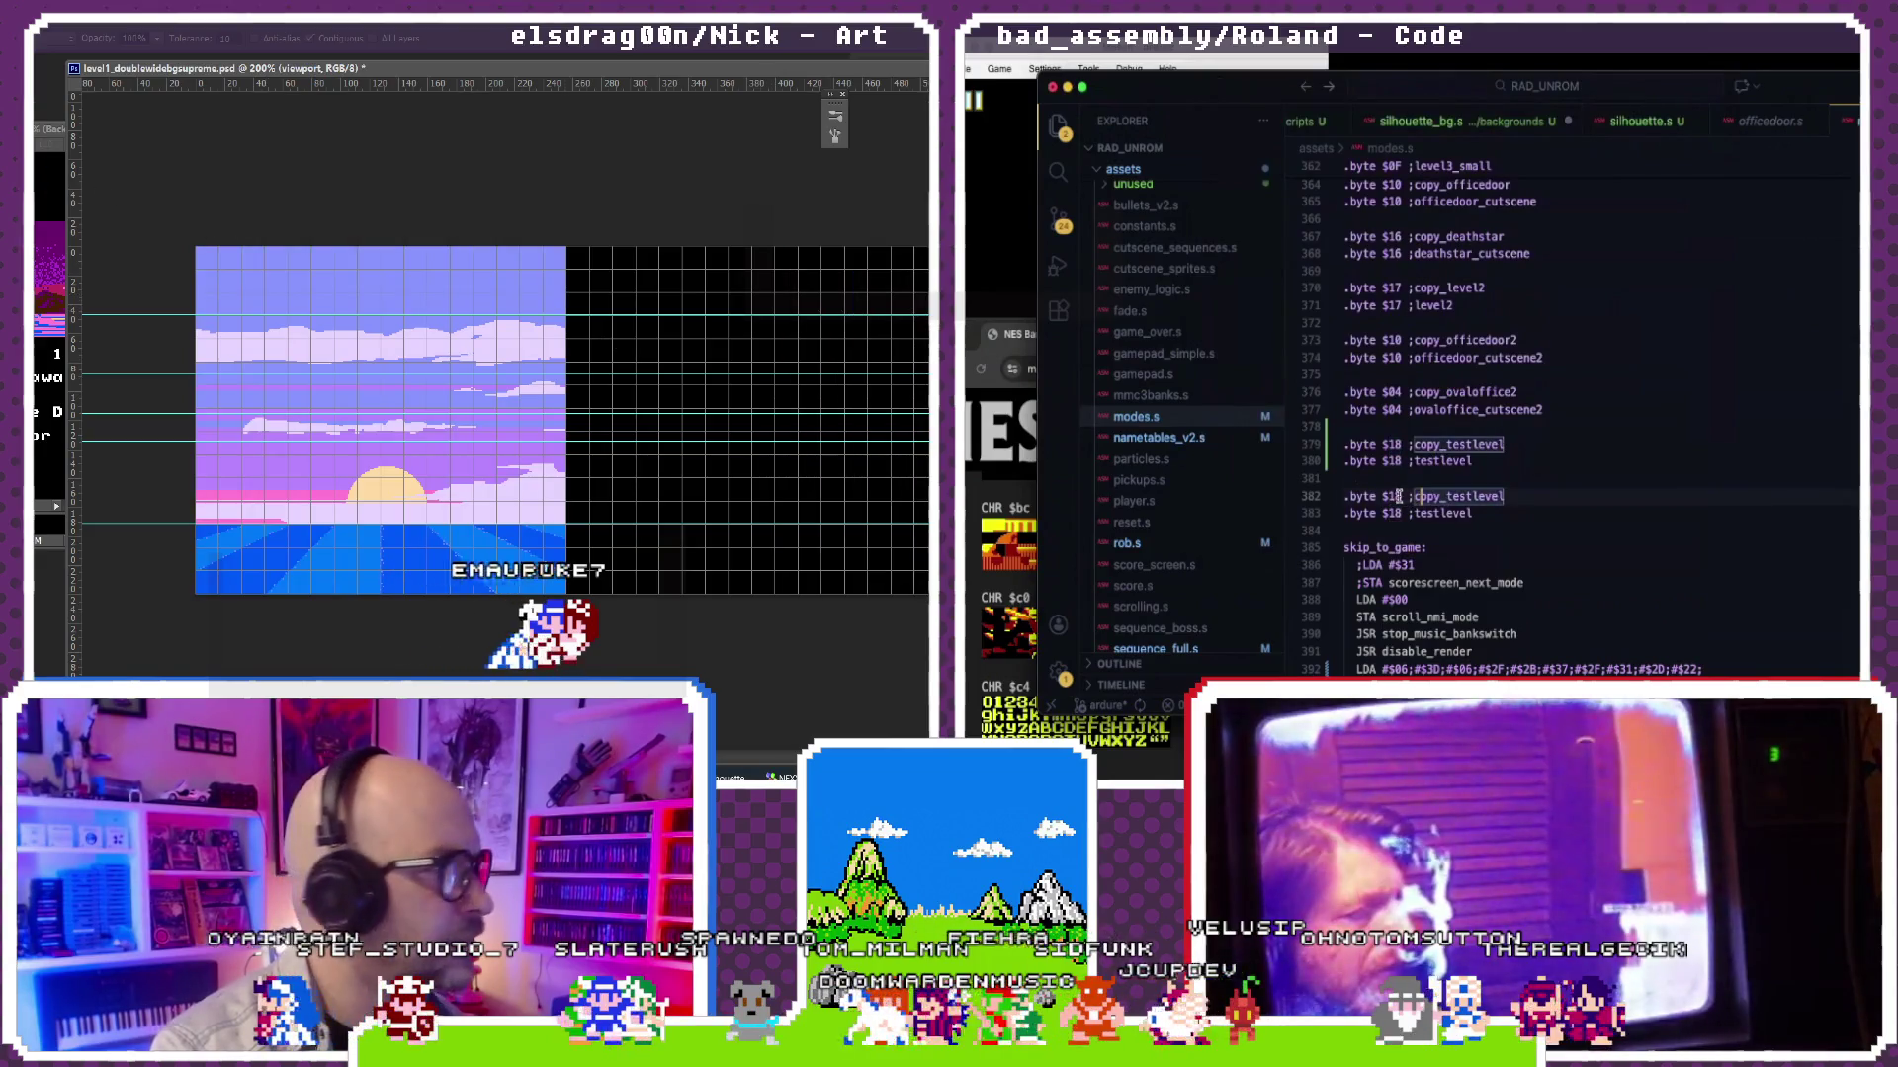
type("9")
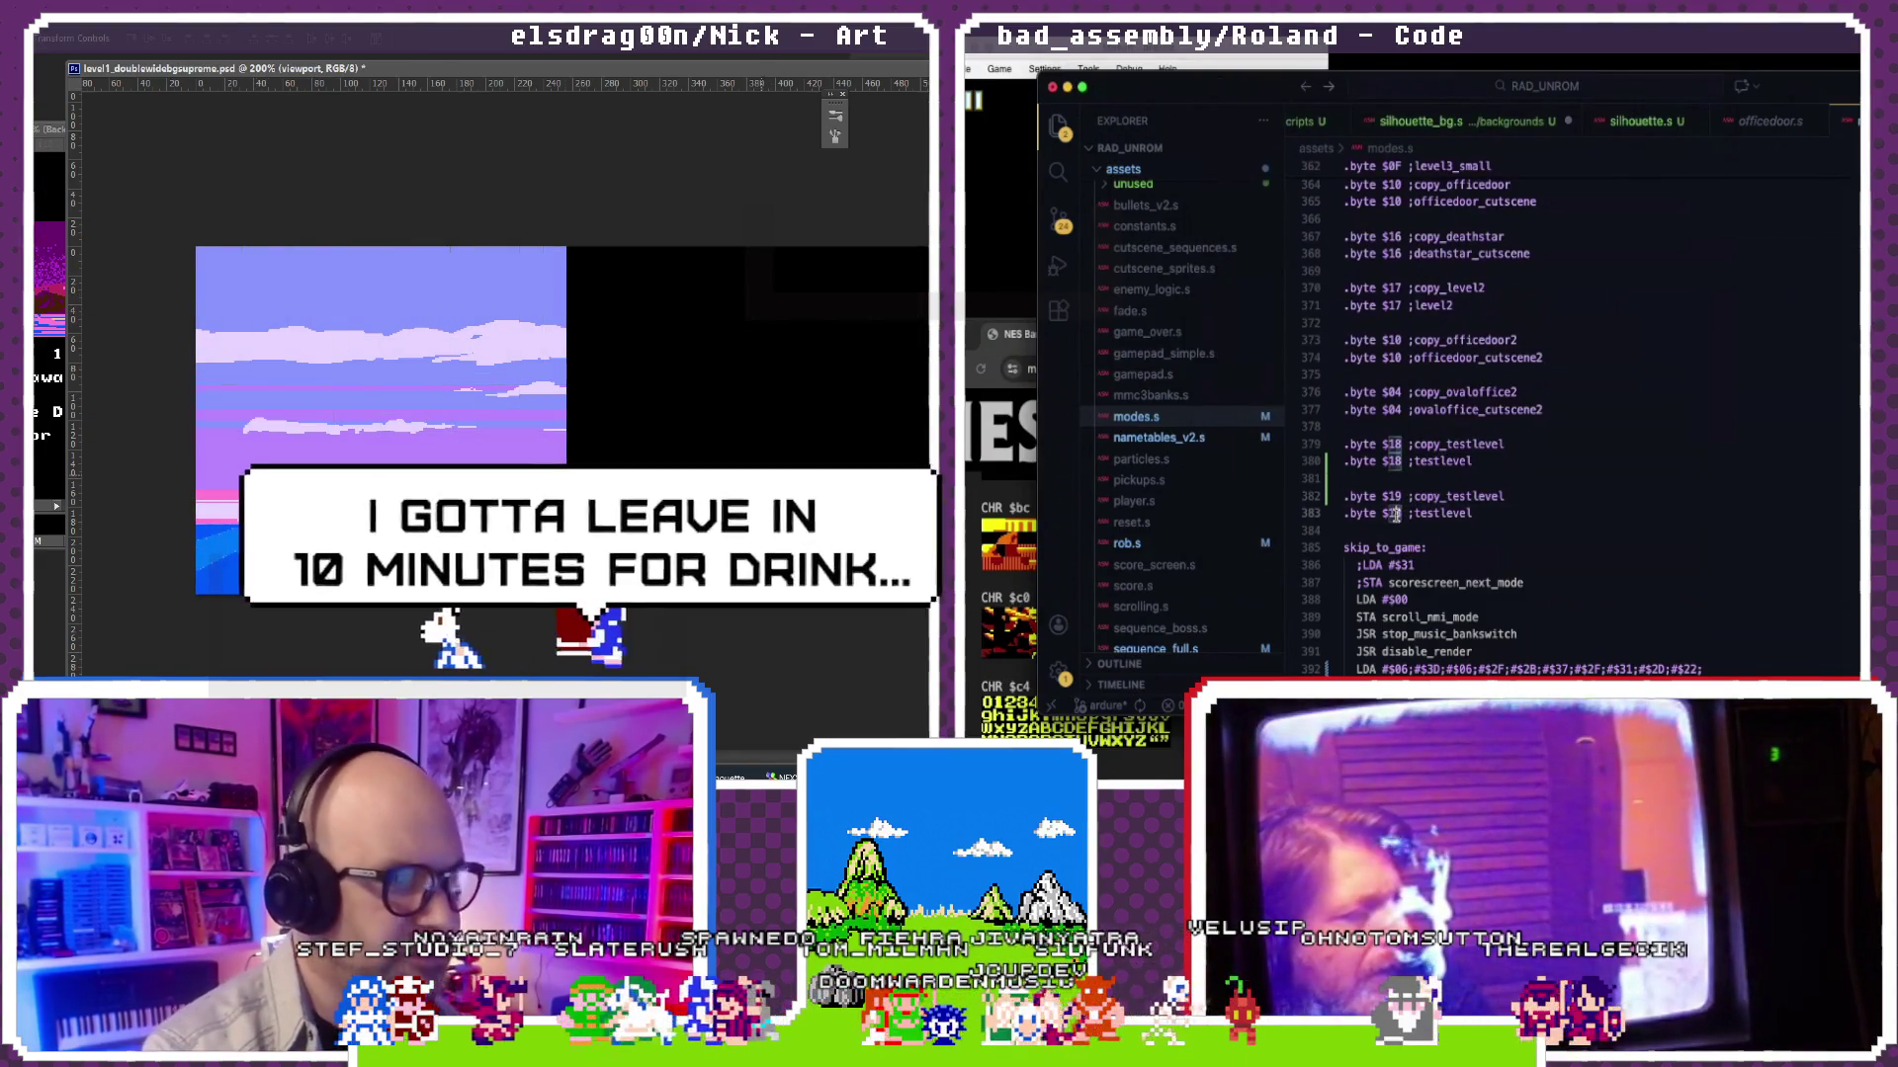
Step: Rename the pasted pair to copy_silhouette and silhouette
left_click_drag(1416, 496, 1510, 496)
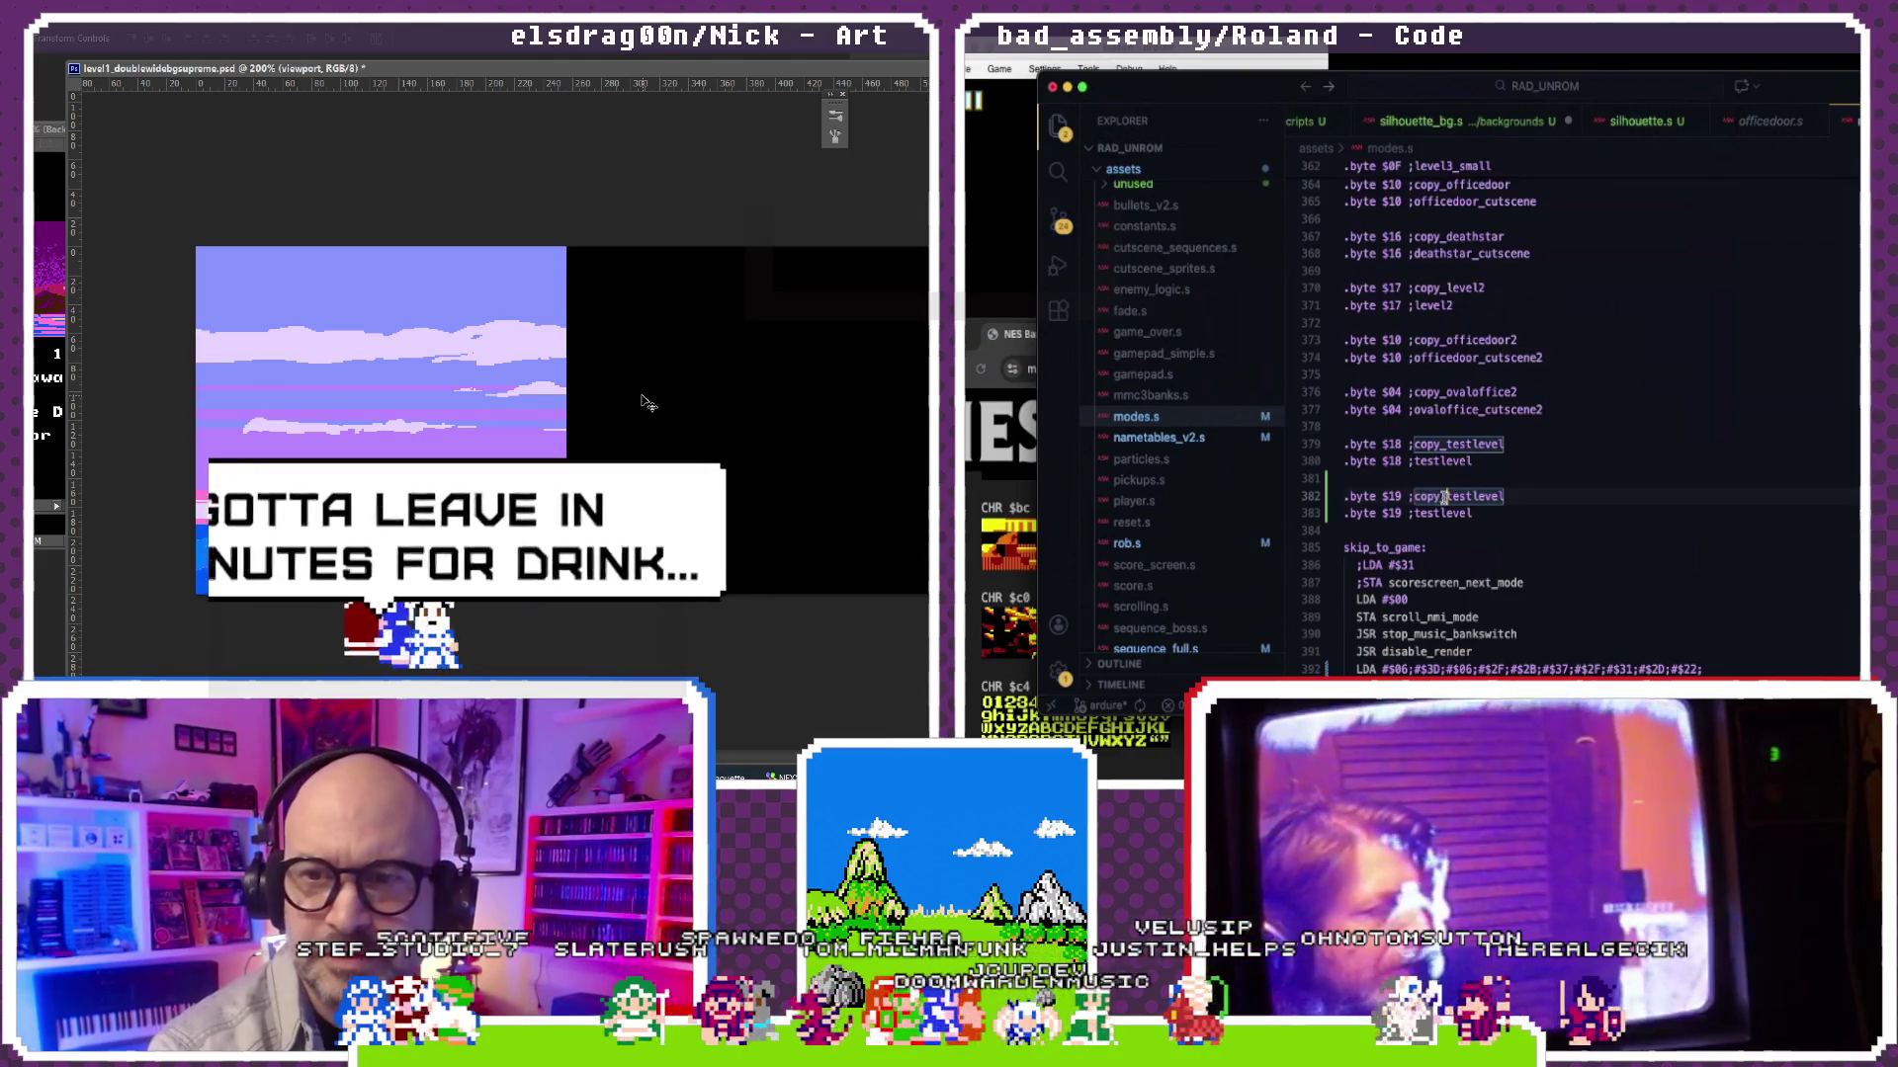
type("copy_silhouet")
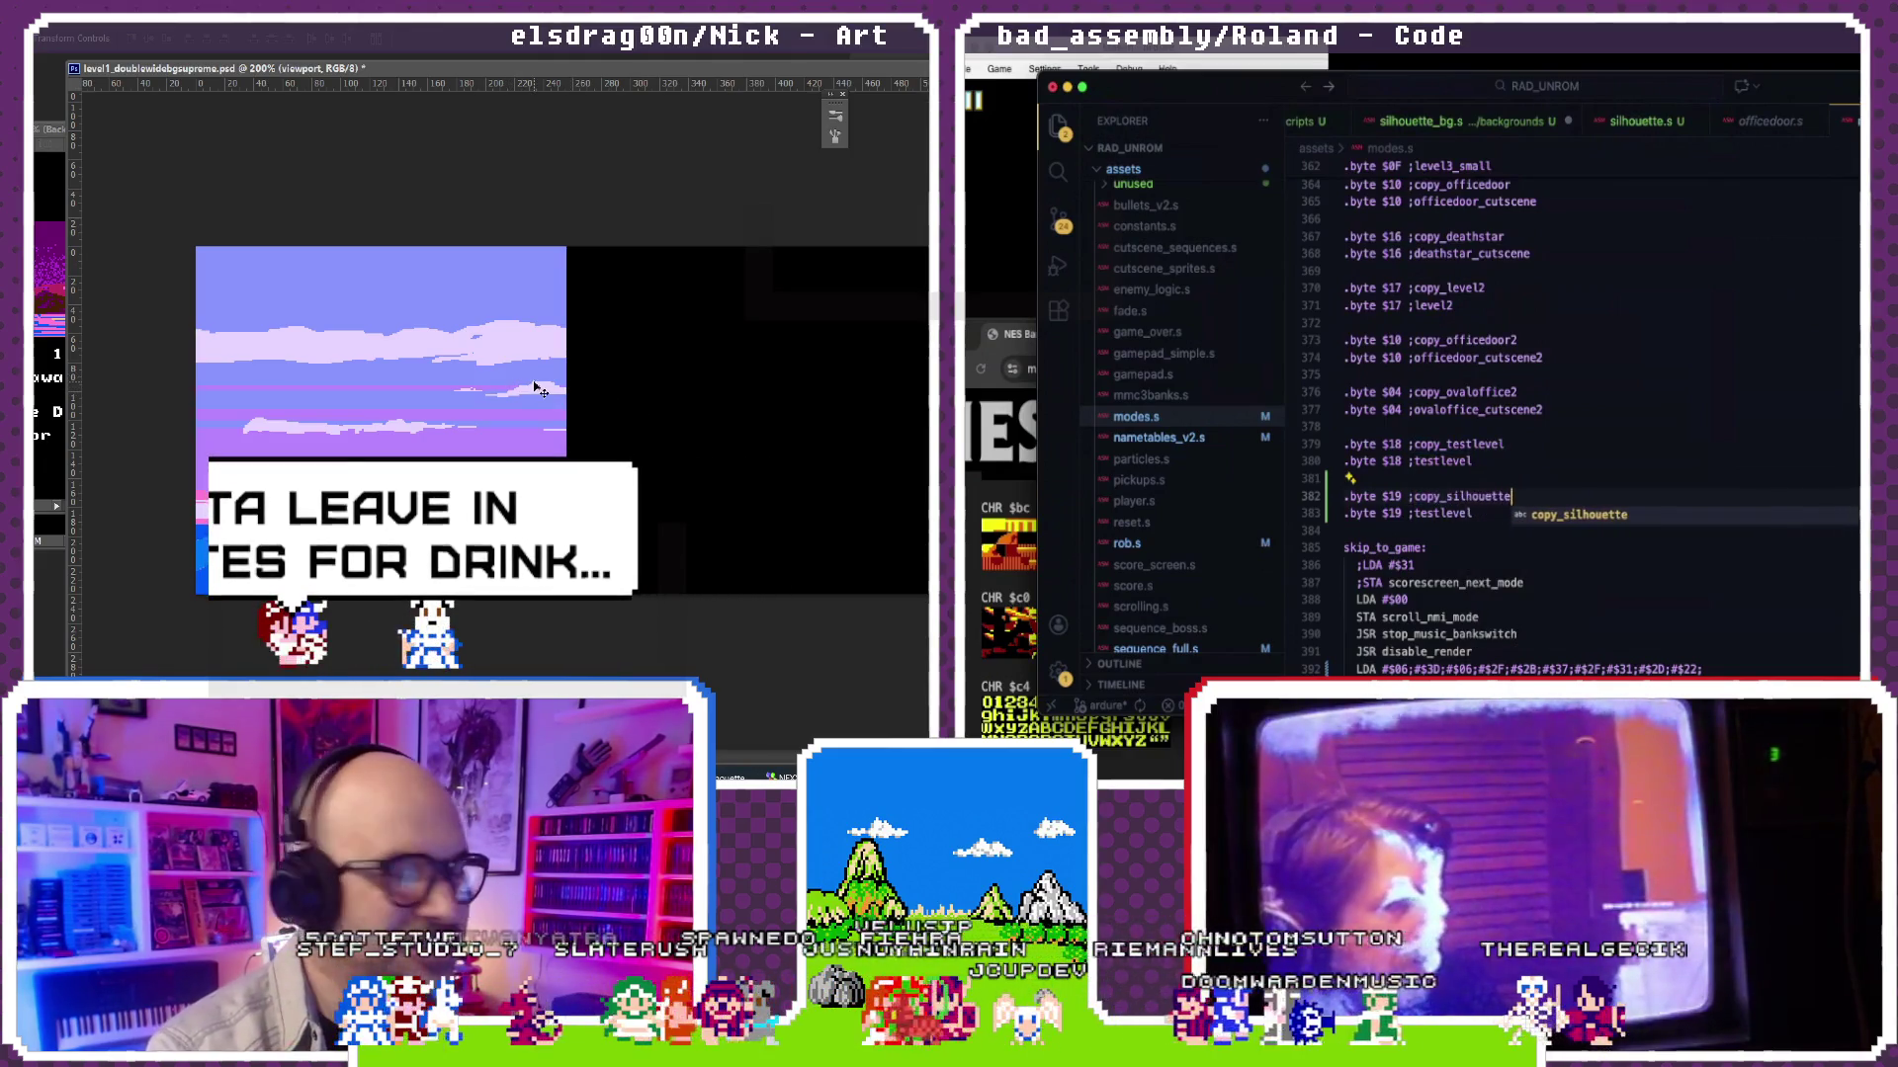
left_click(1428, 513)
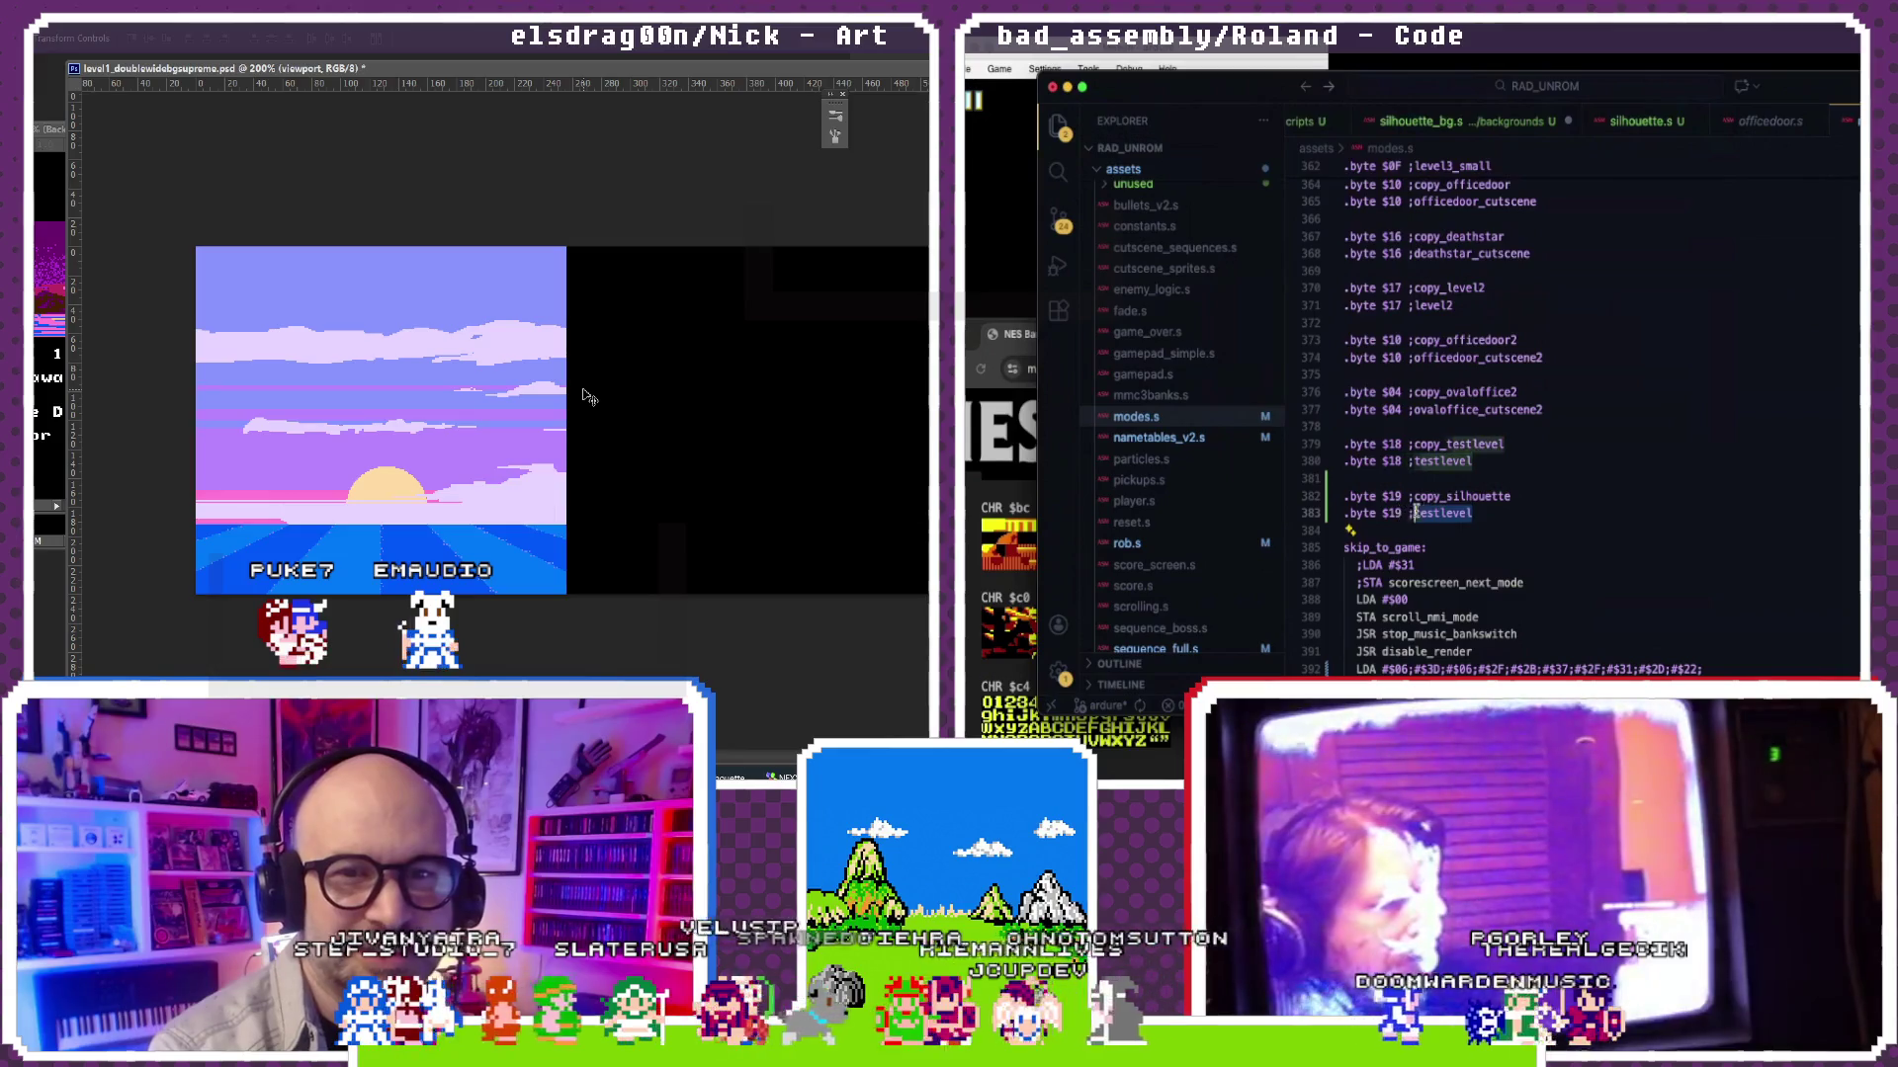
type("silhouett")
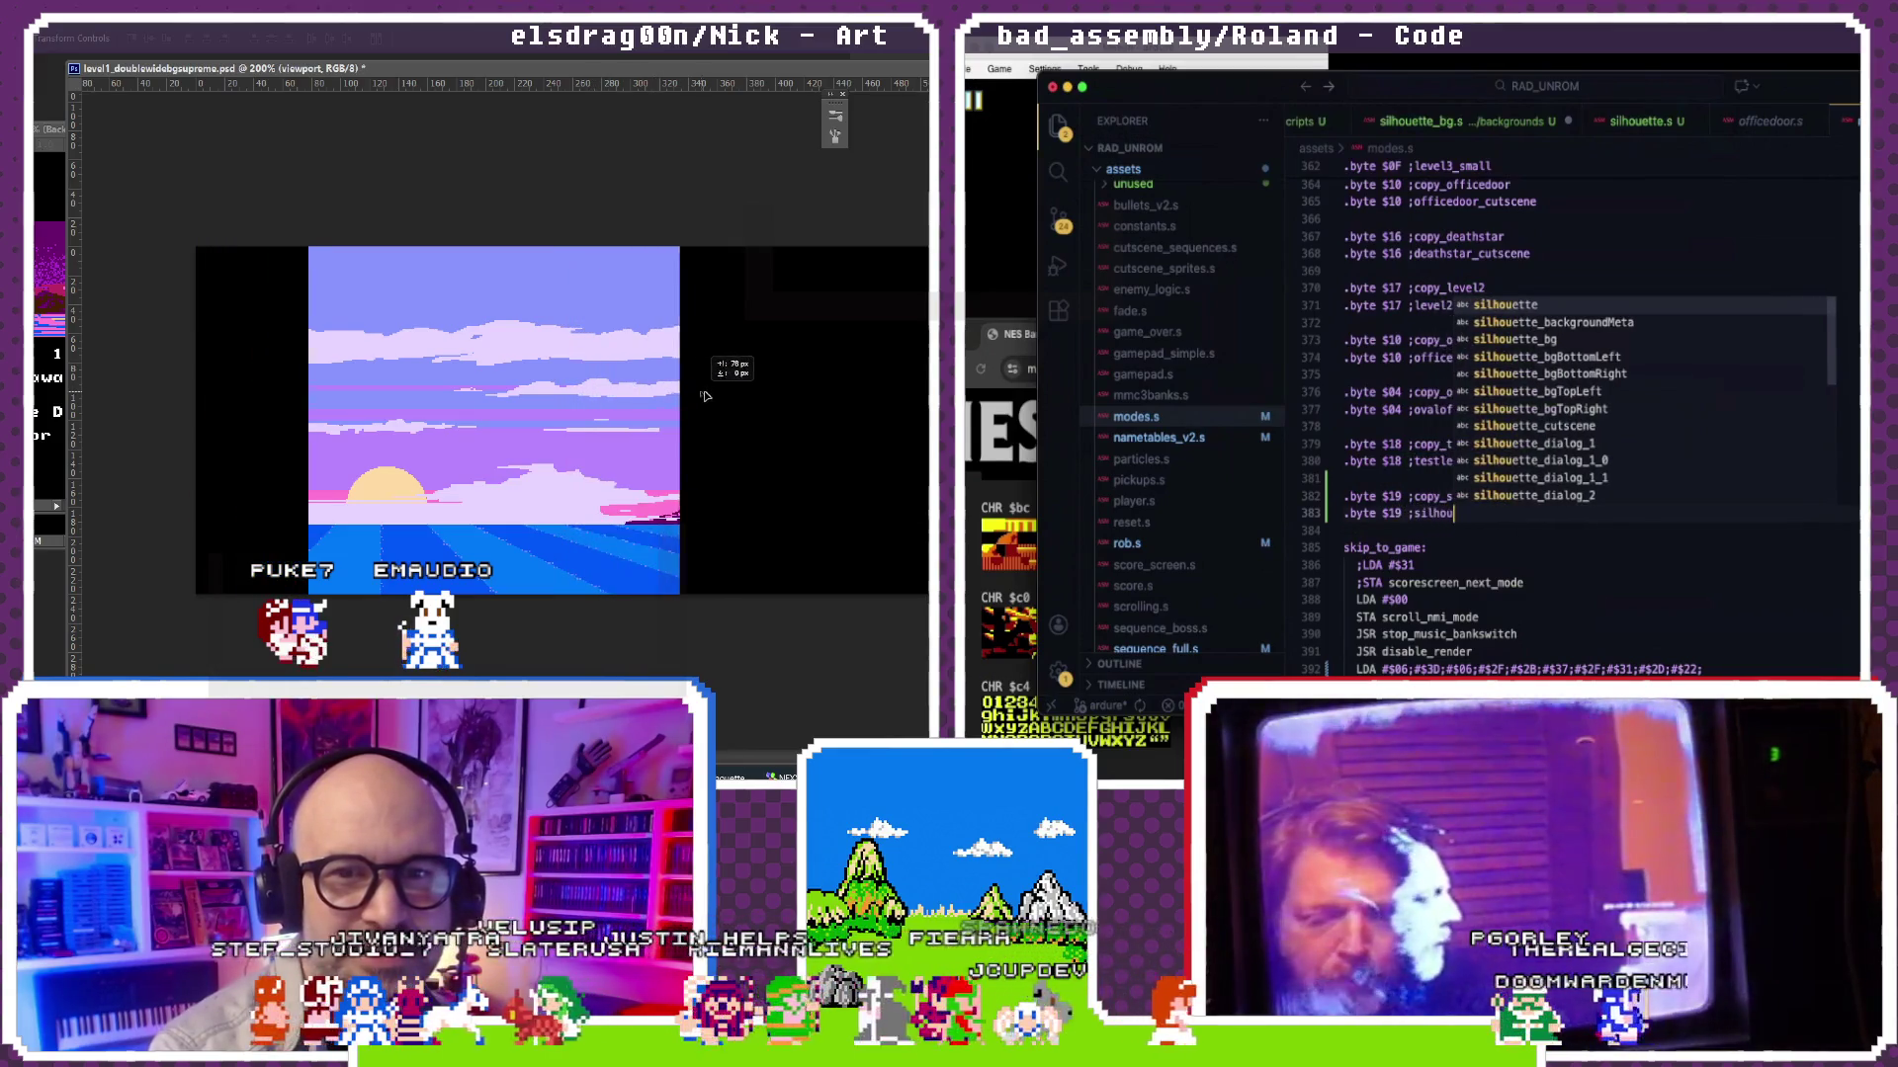
key("Return")
scroll(1438, 432, "down", 4)
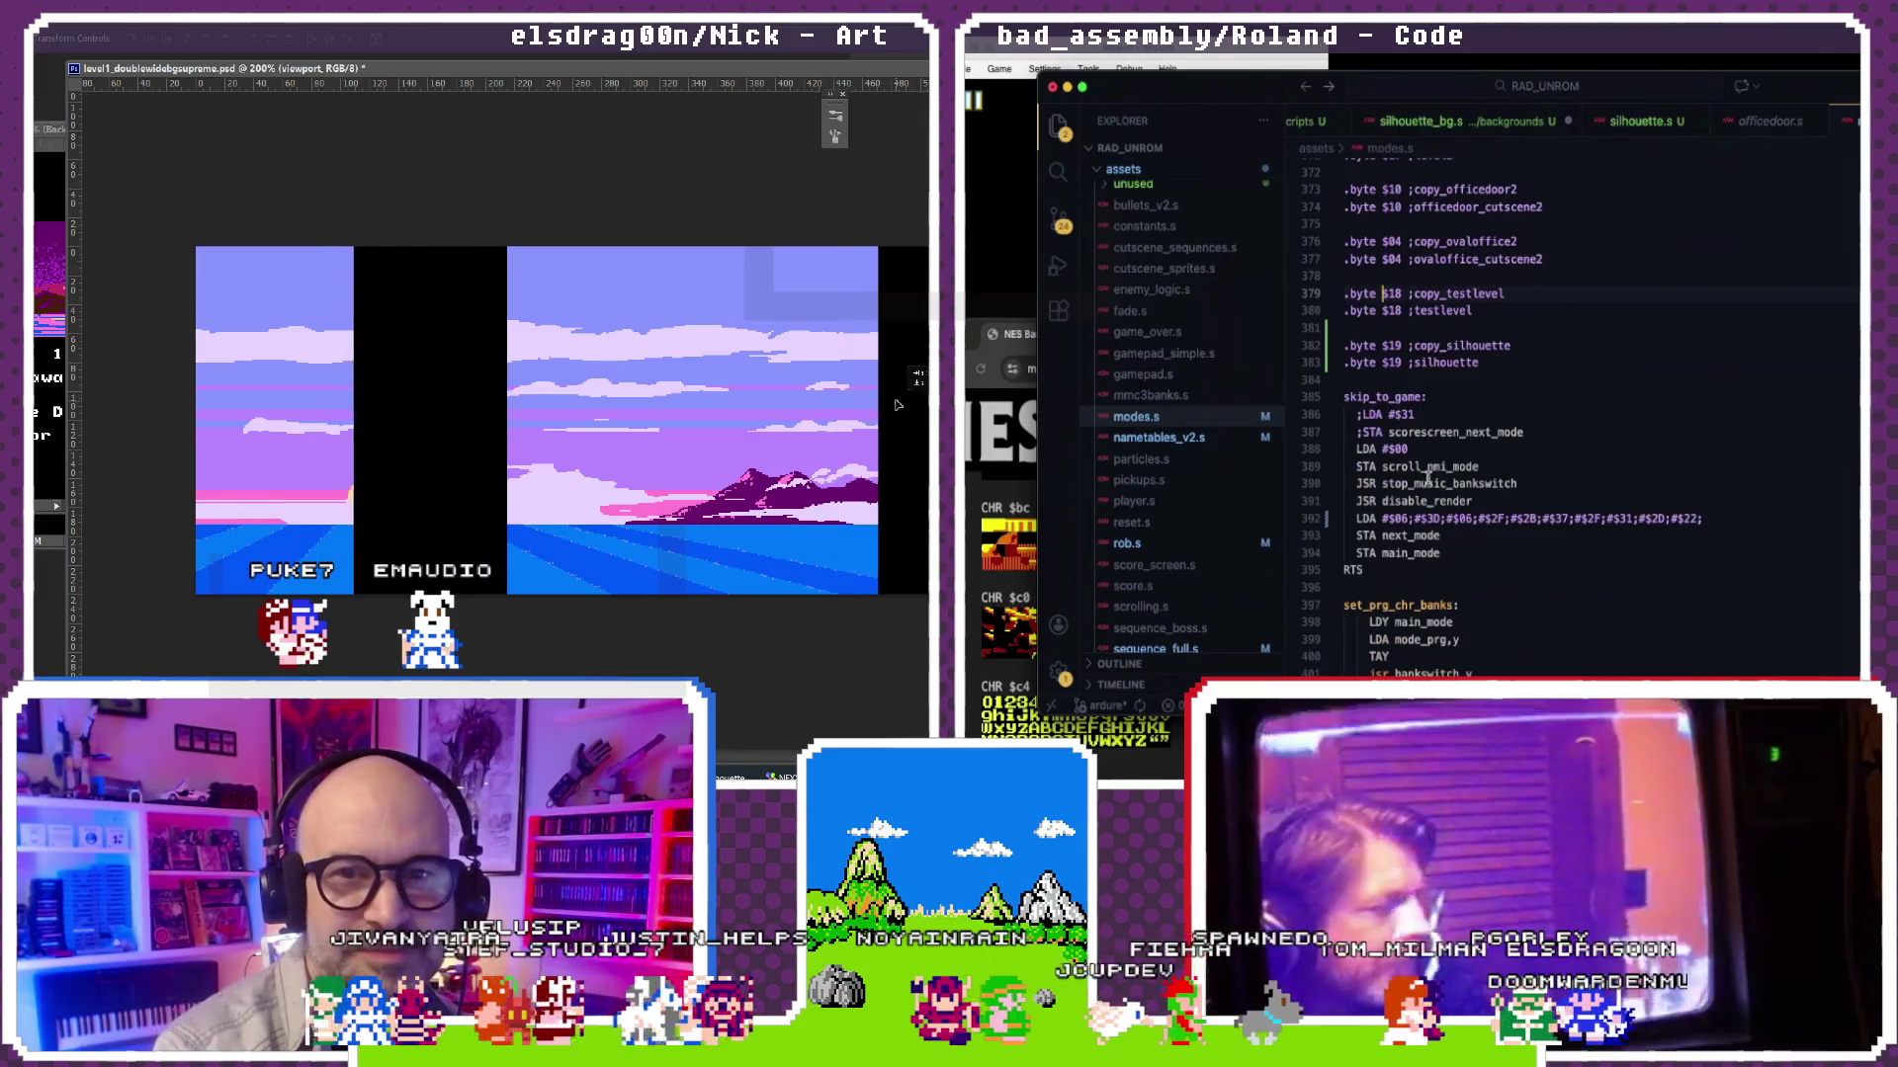
scroll(1438, 431, "down", 1)
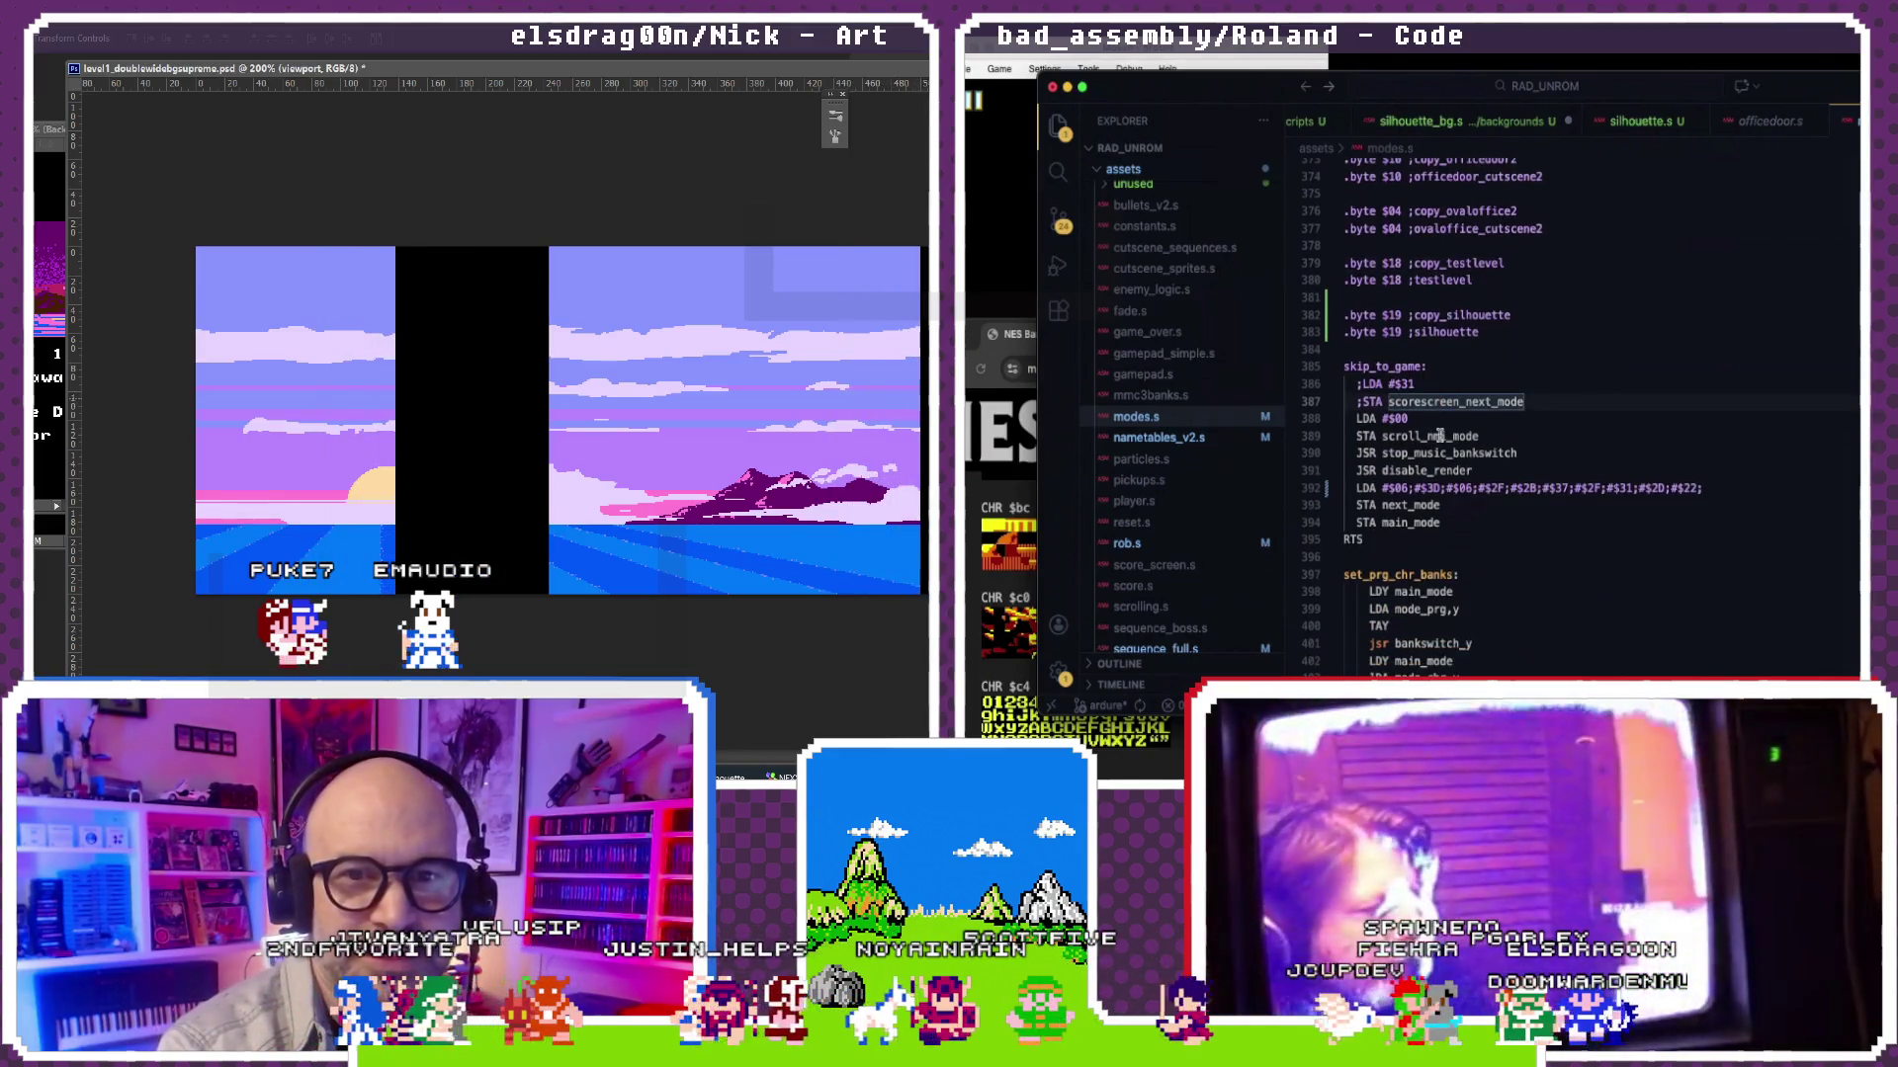
scroll(1439, 435, "down", 4)
scroll(1438, 435, "down", 7)
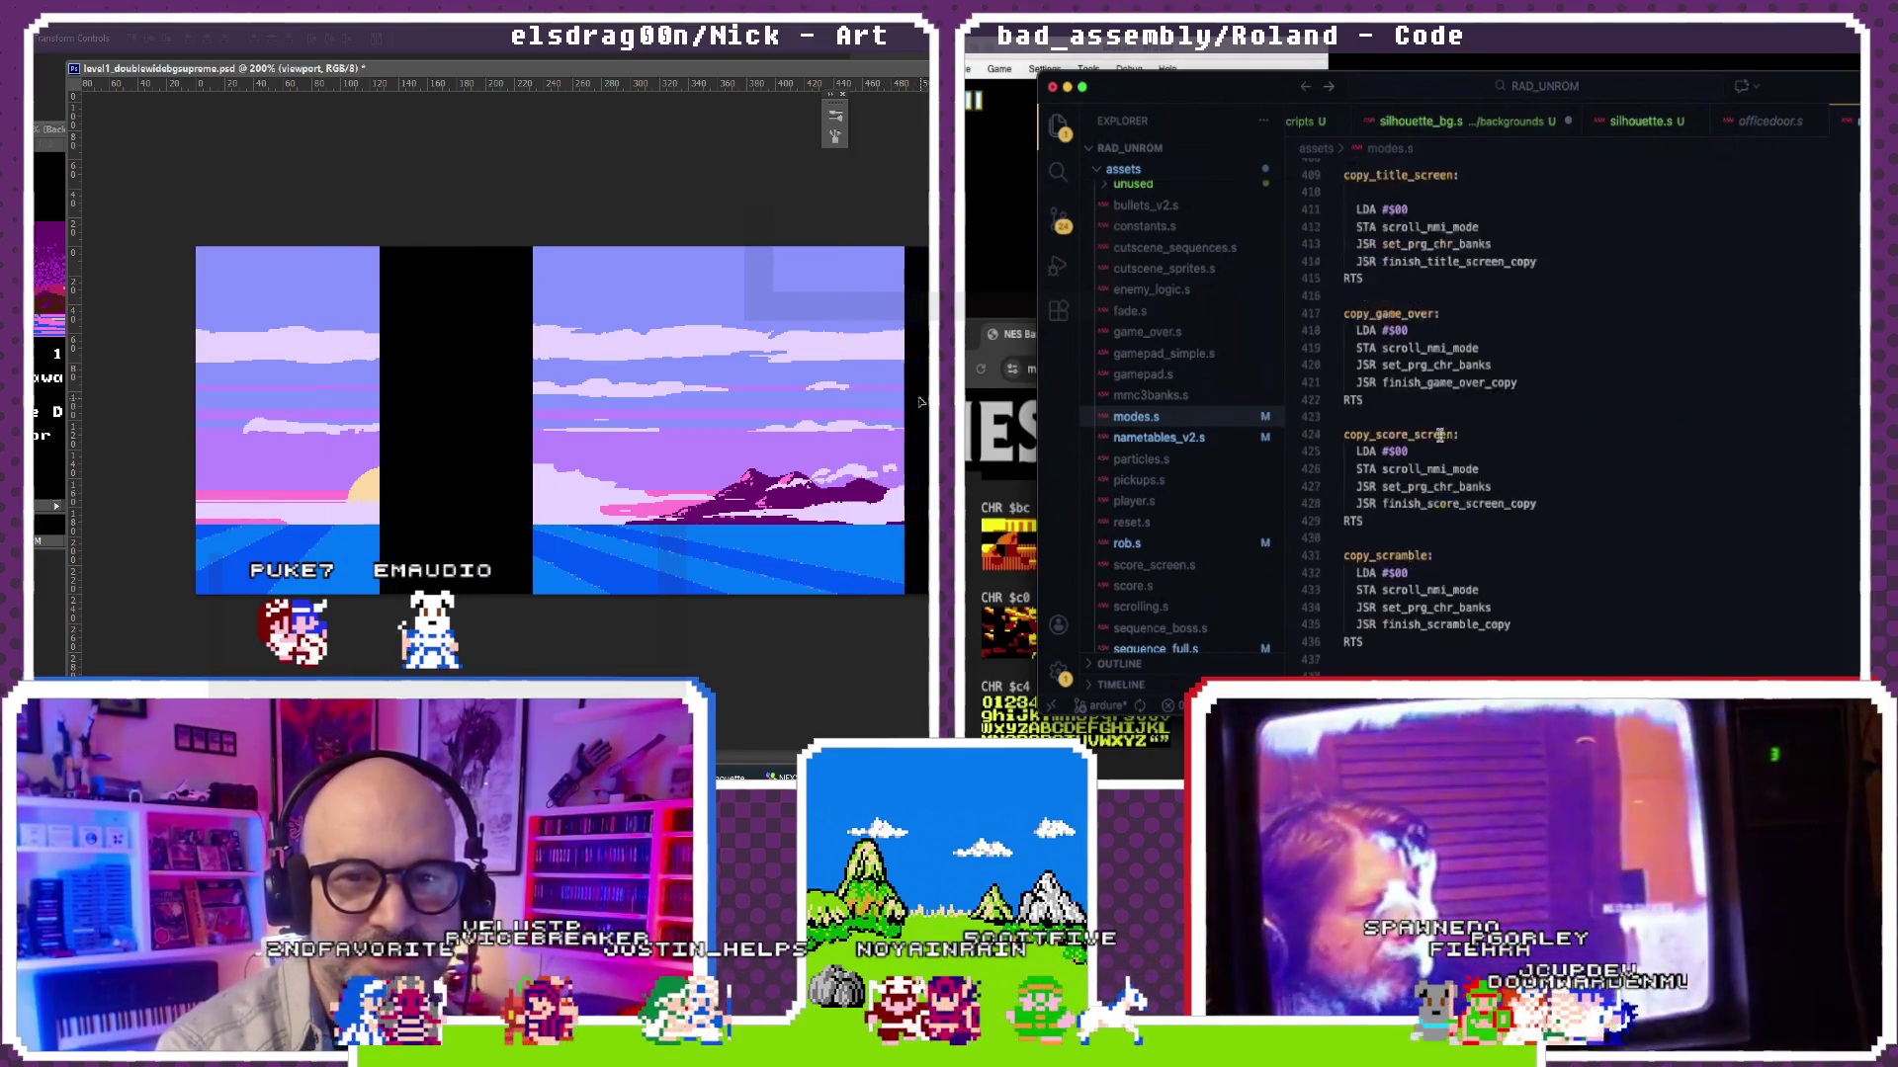
scroll(1439, 435, "down", 15)
scroll(1439, 435, "down", 15)
scroll(1439, 435, "down", 15)
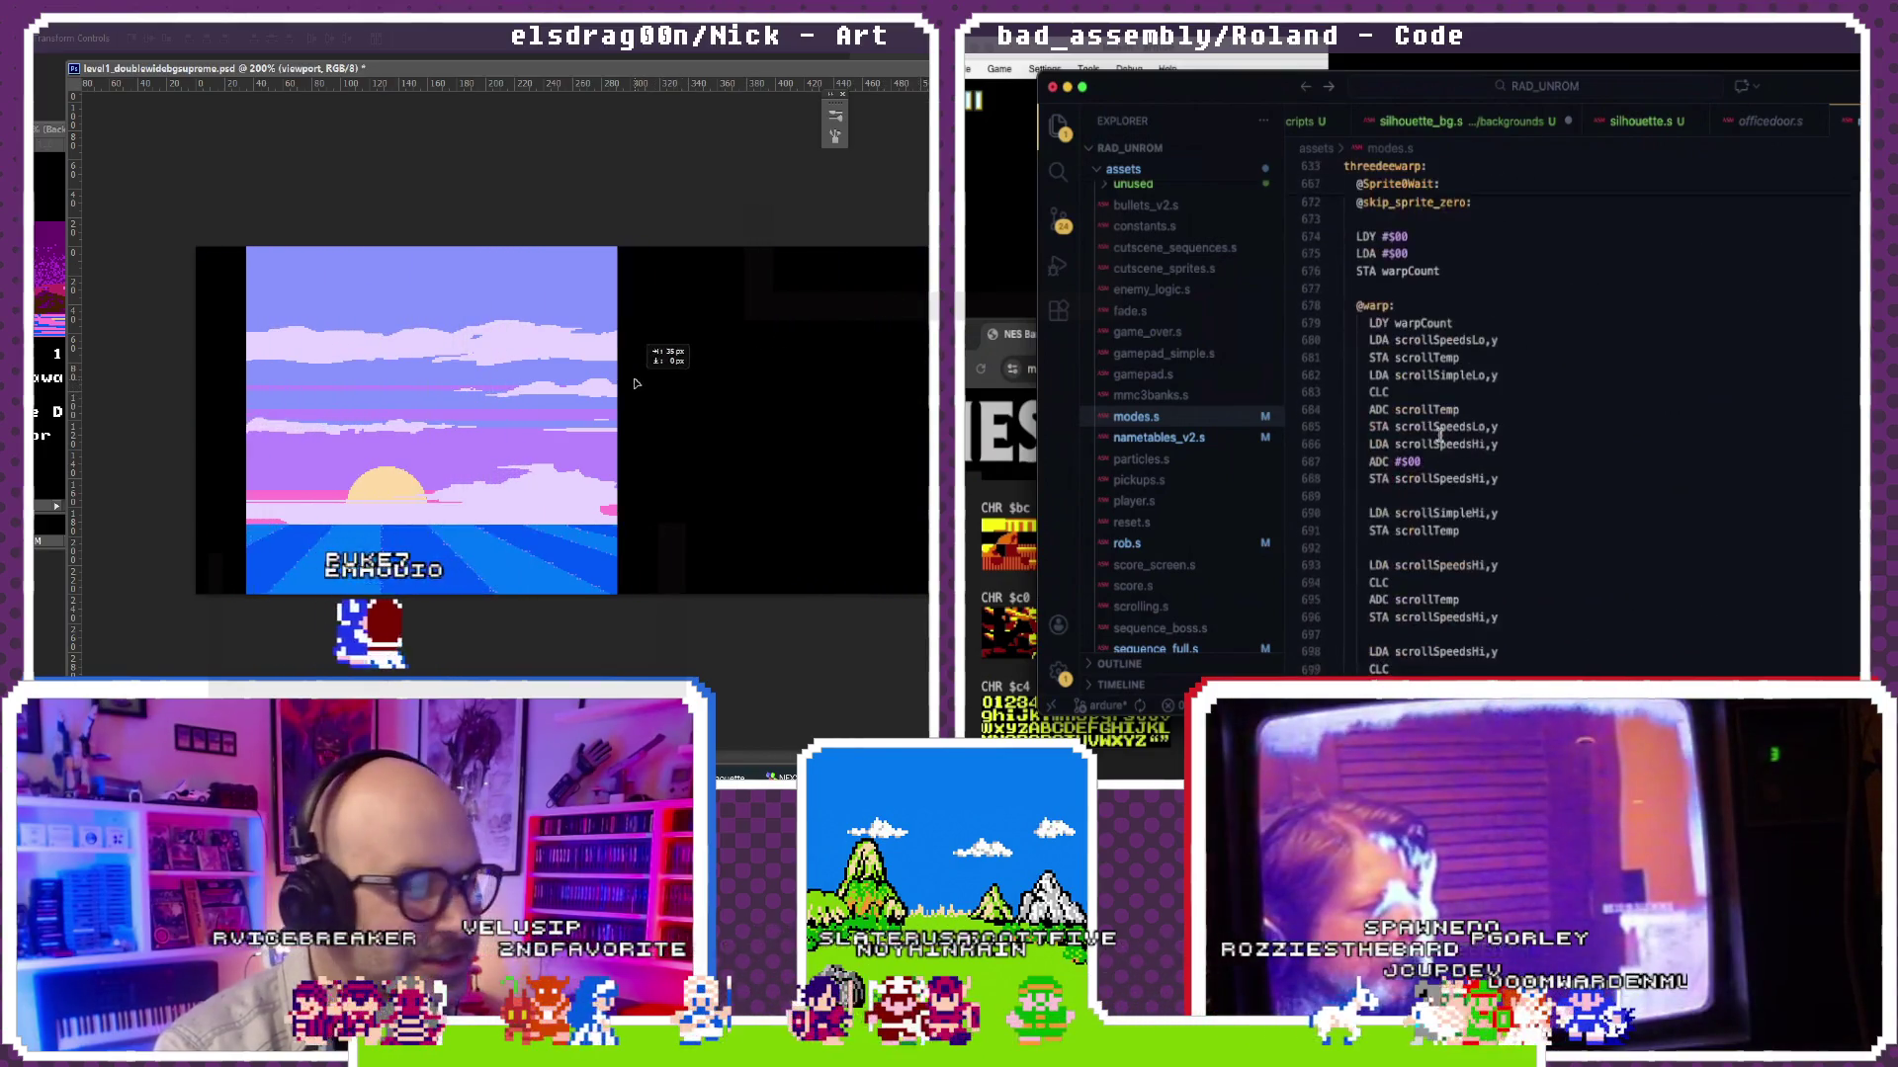
scroll(1438, 435, "down", 15)
scroll(1438, 434, "up", 1)
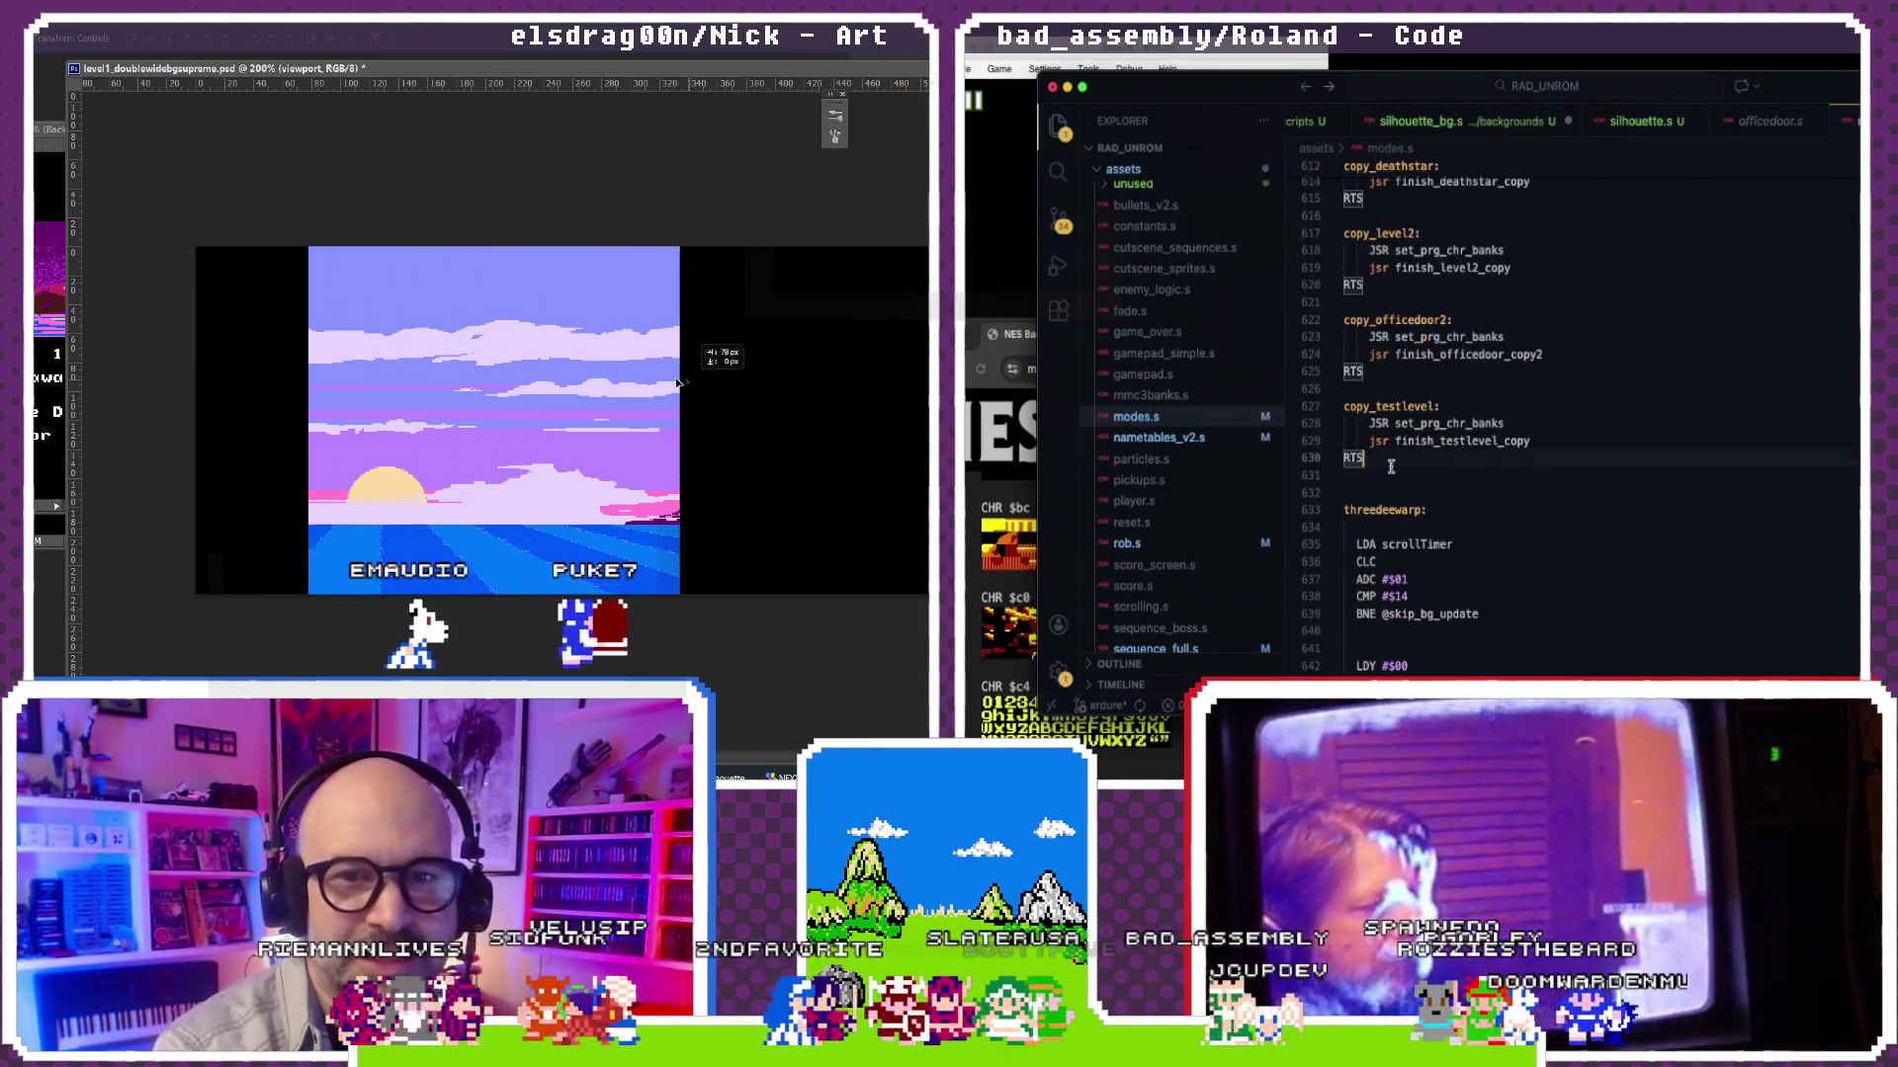
left_click_drag(1364, 456, 1275, 399)
Step: Duplicate copy_testlevel as a copy_silhouette routine calling finish_silhouette_copy
key("ctrl+c")
left_click(1408, 492)
key("ctrl+v")
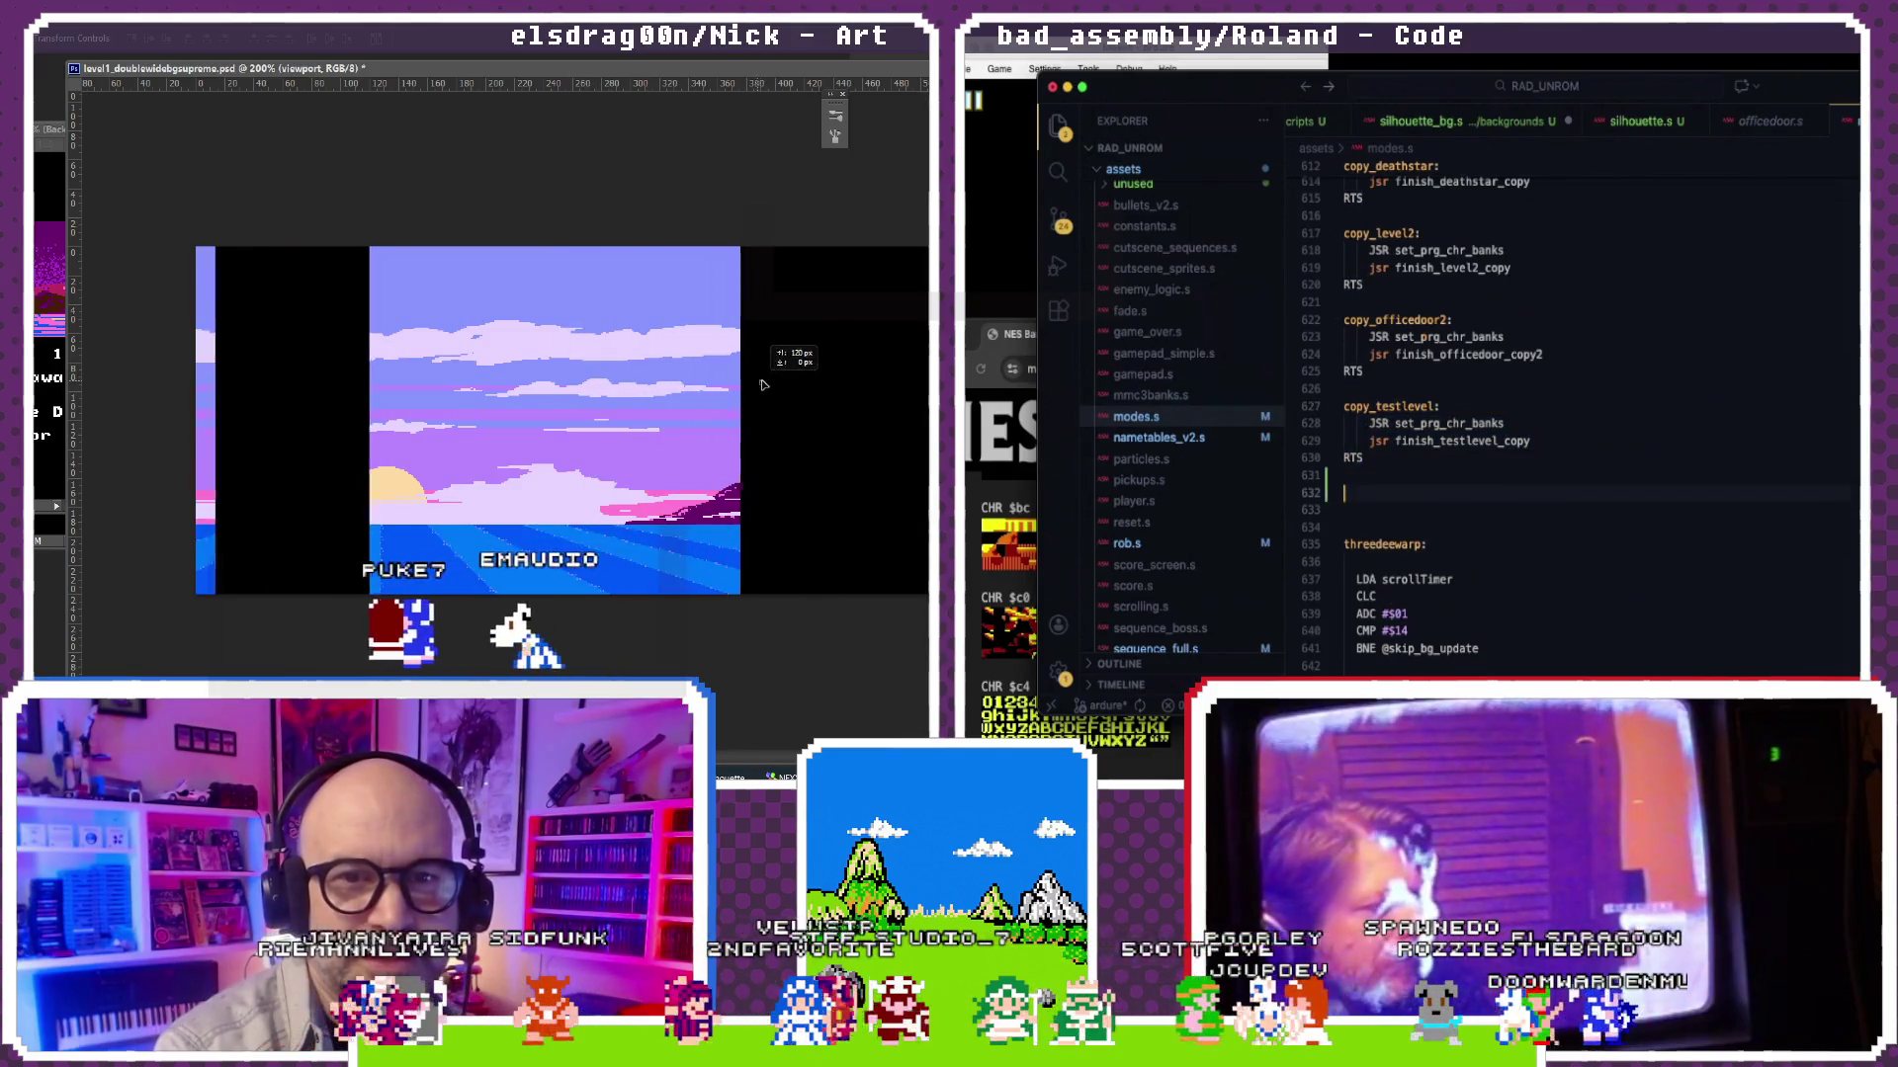
double_click(1375, 493)
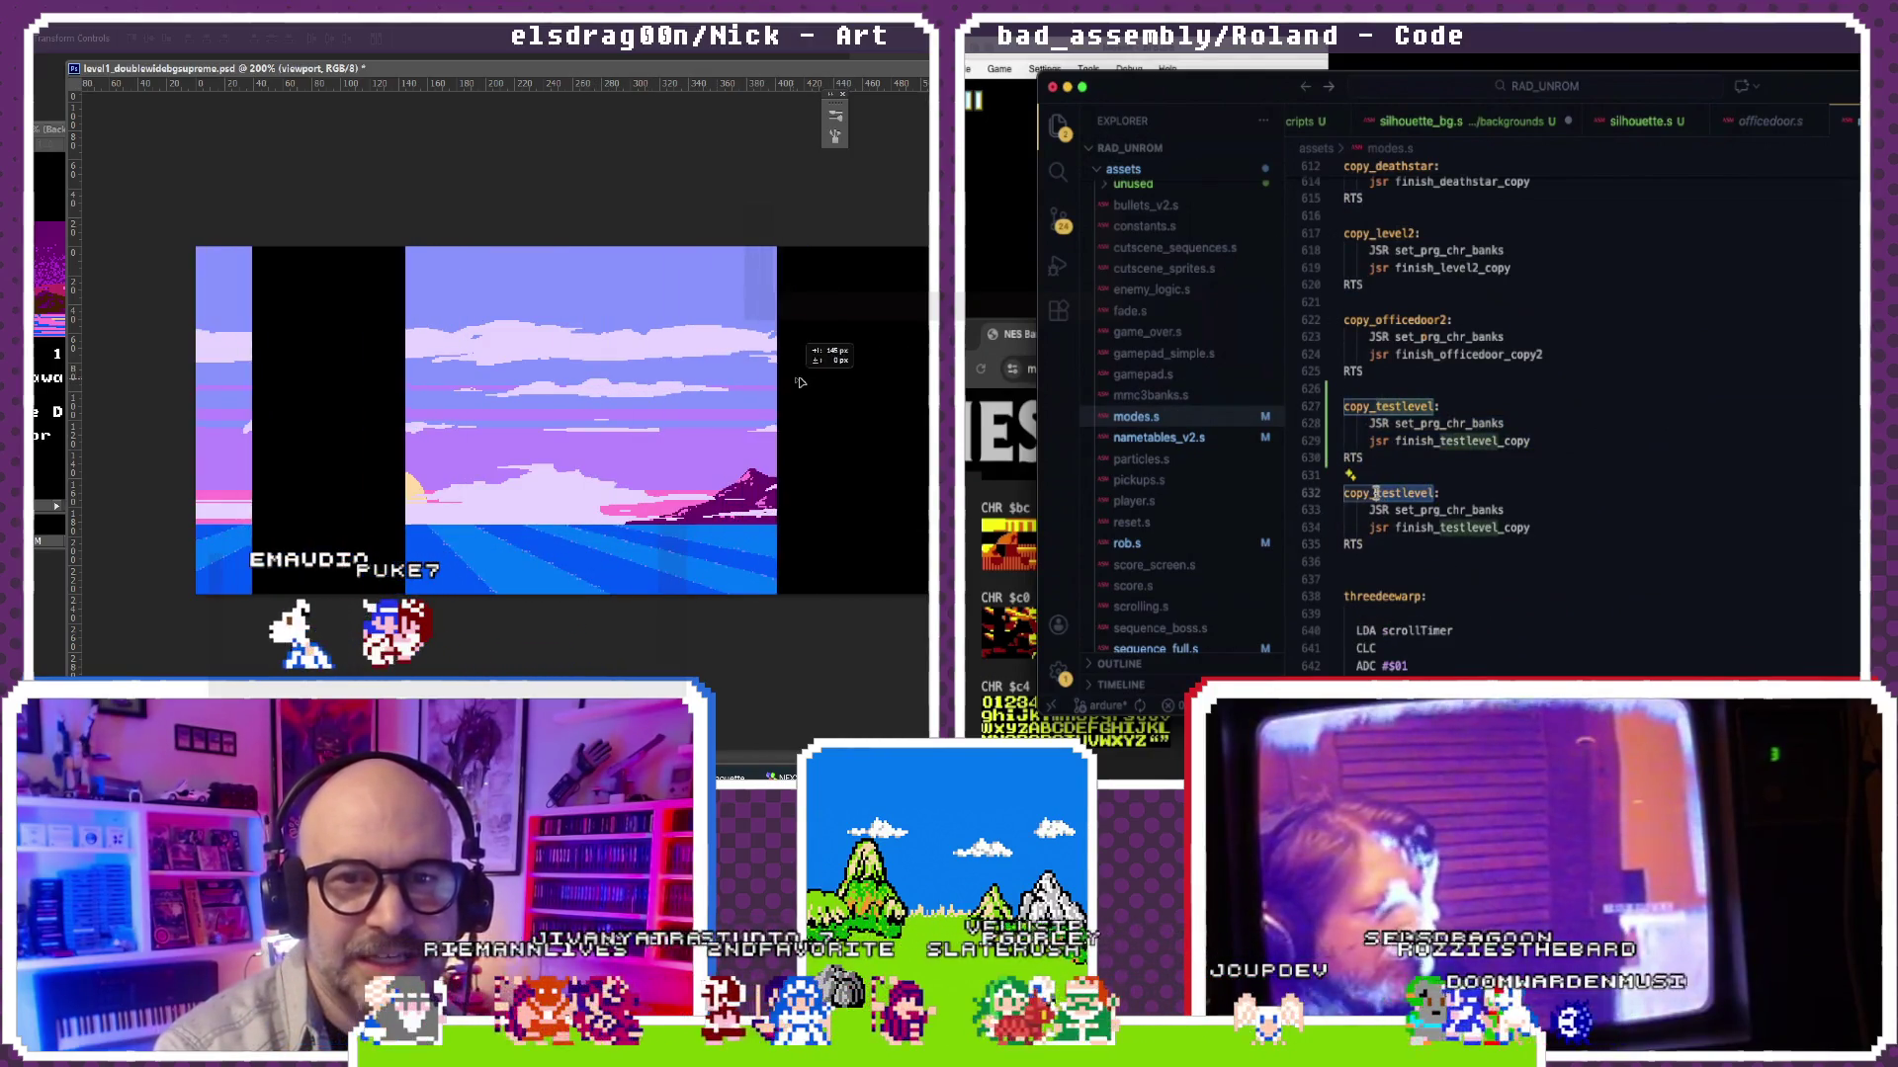
type("copy_sil")
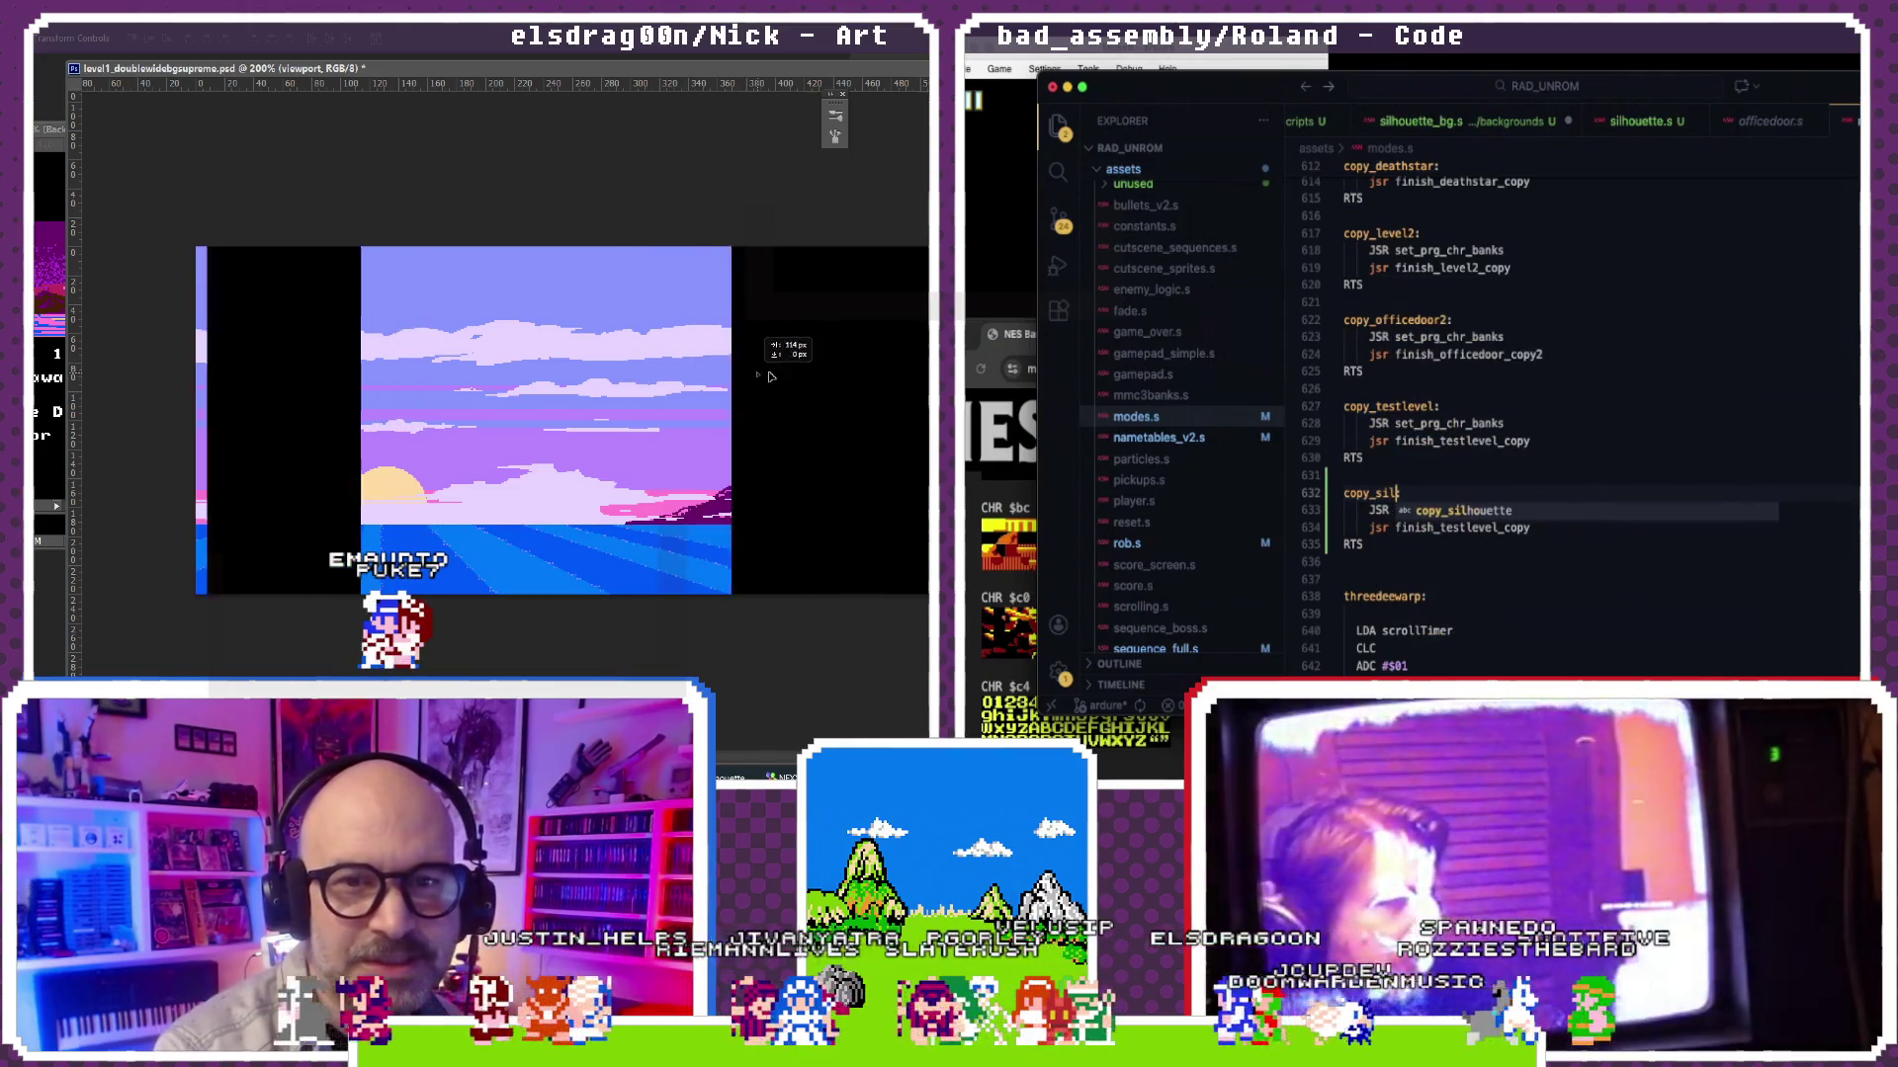
type("houette:")
key("Down")
key("Down")
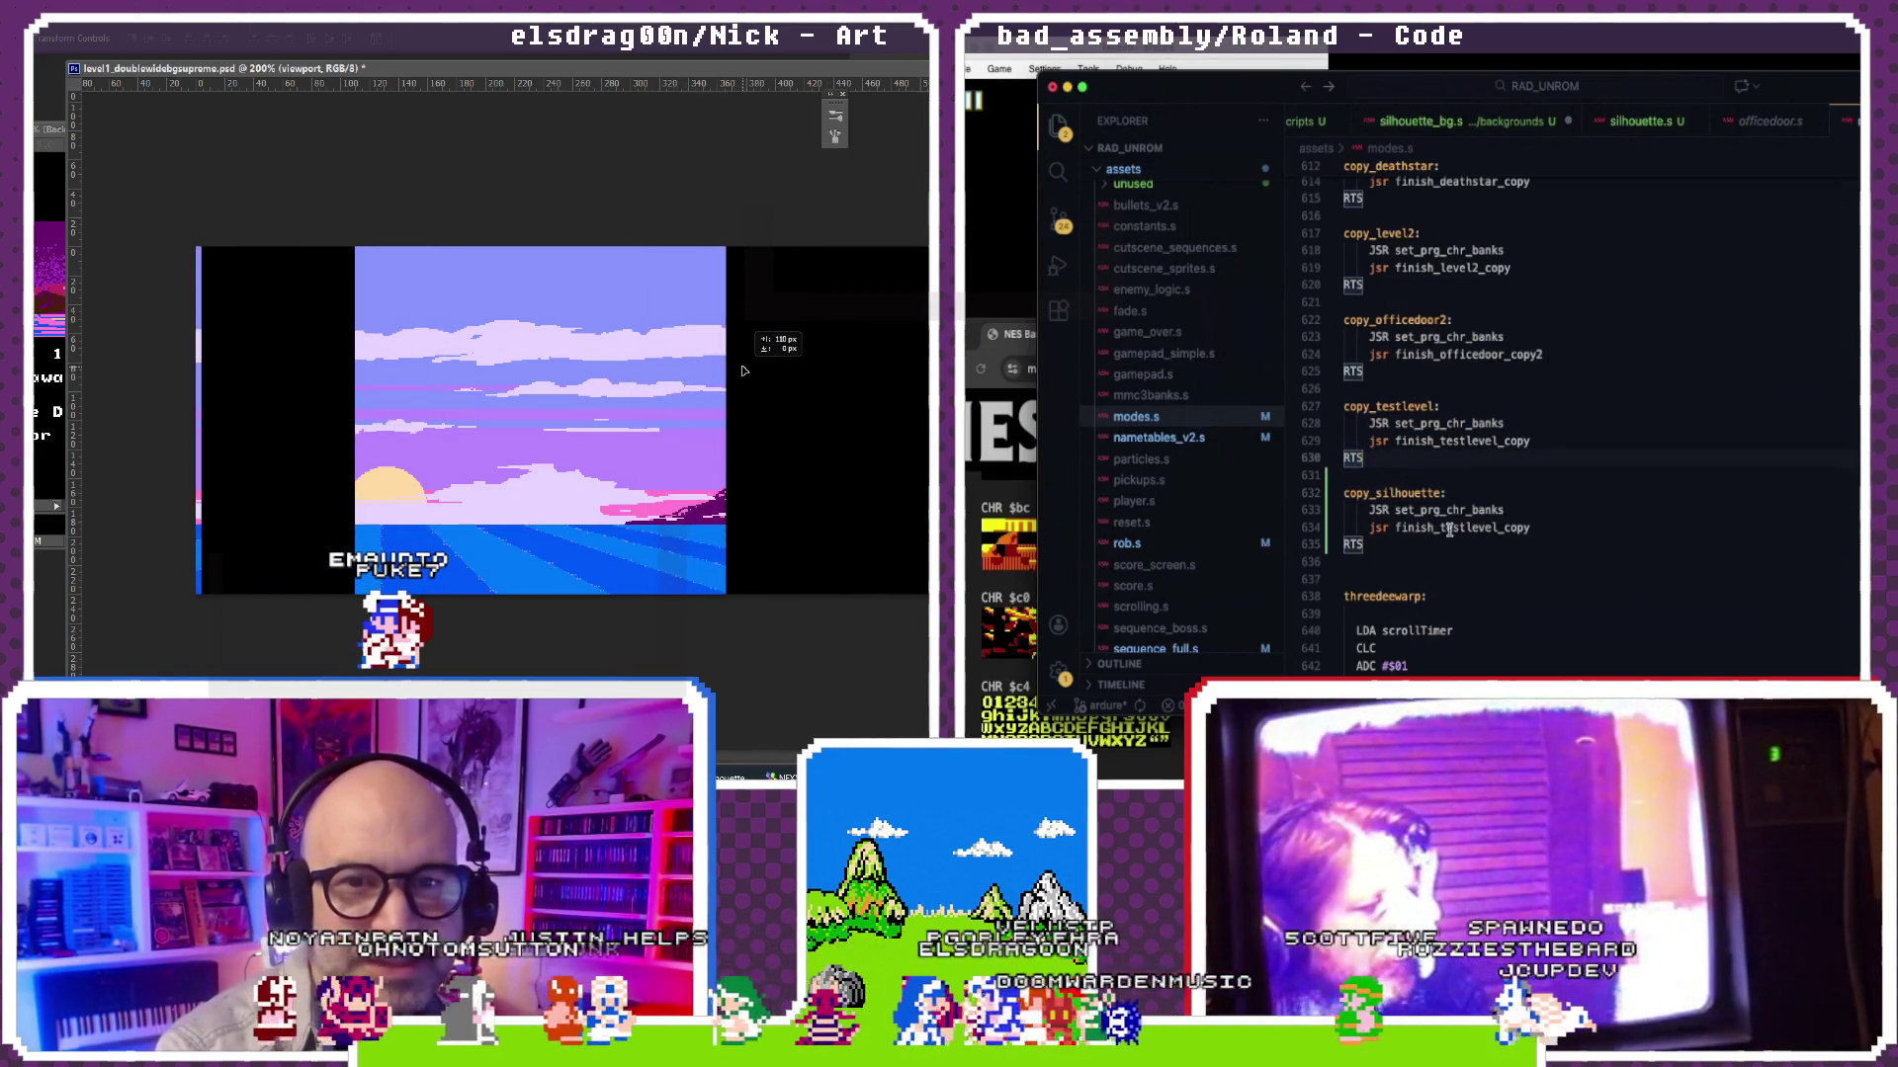
key("shift+Right")
key("shift+Right")
key("shift+Right")
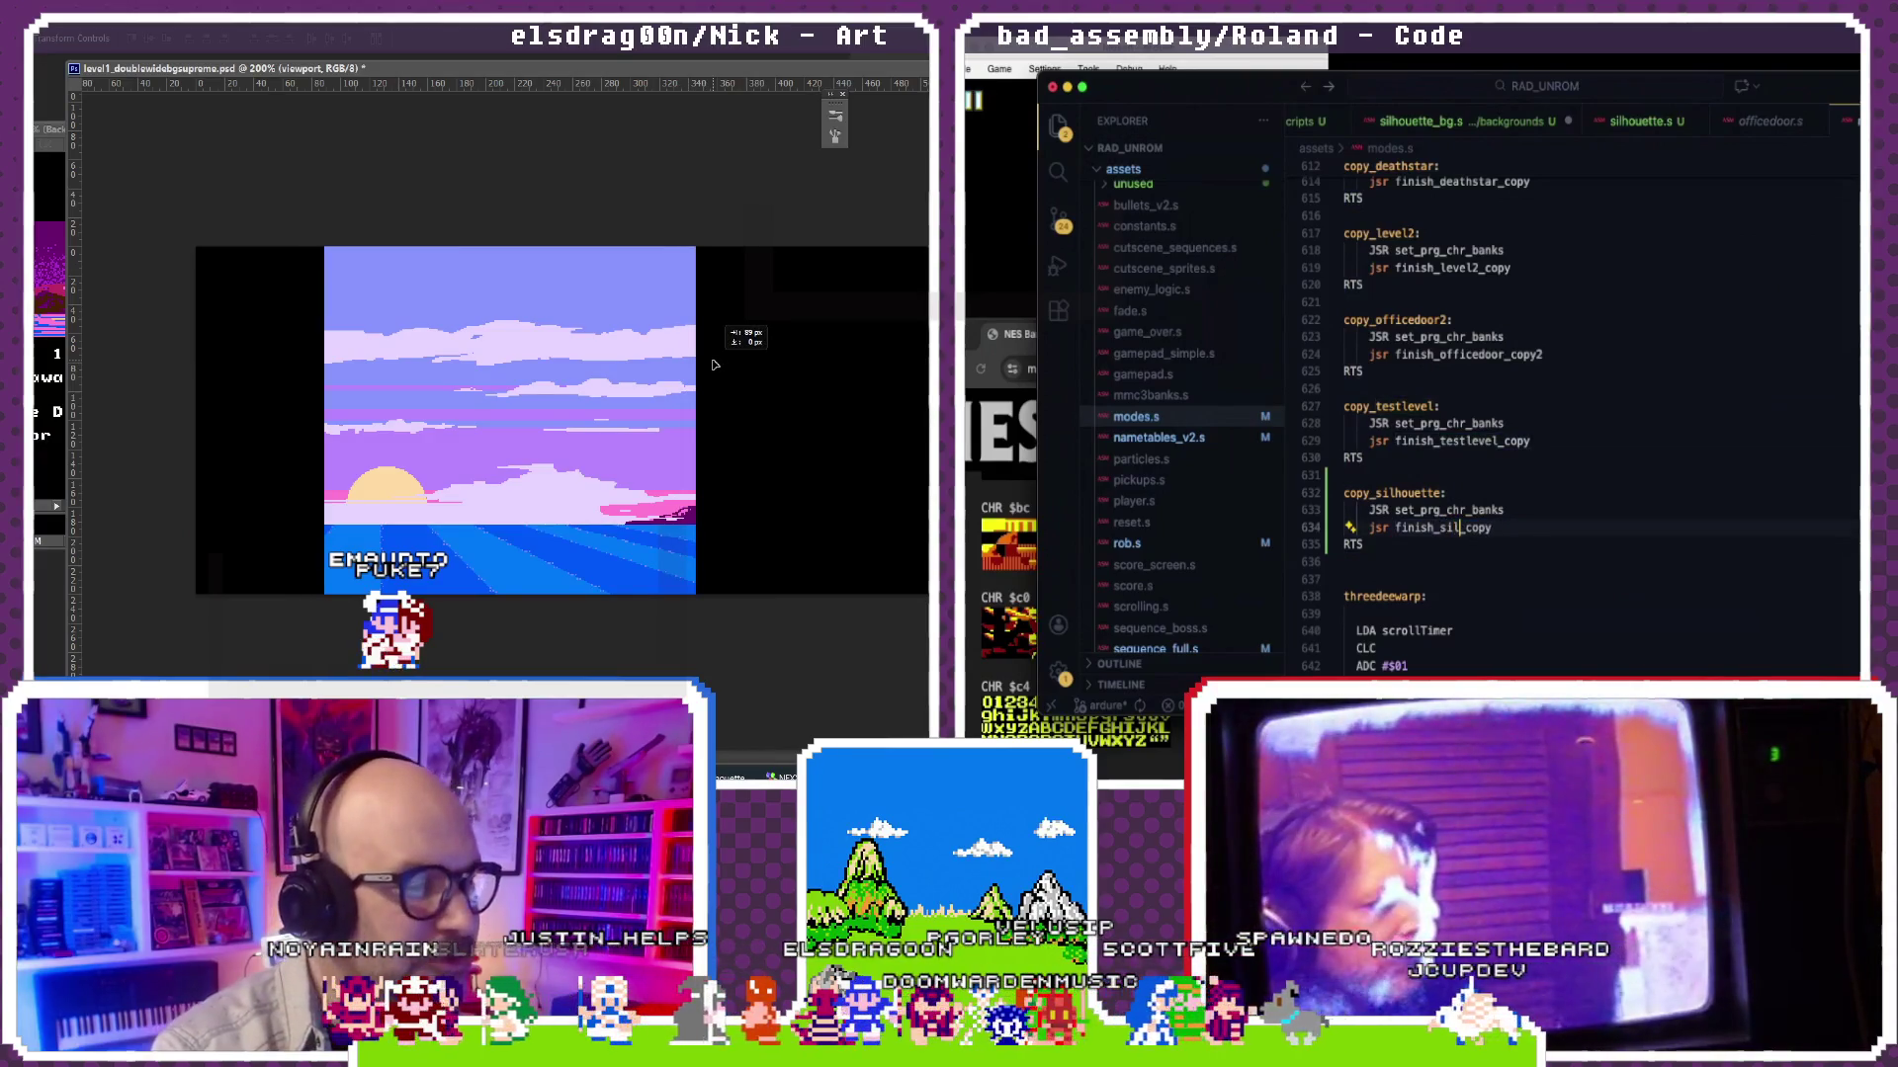
type("ette")
left_click(1387, 406)
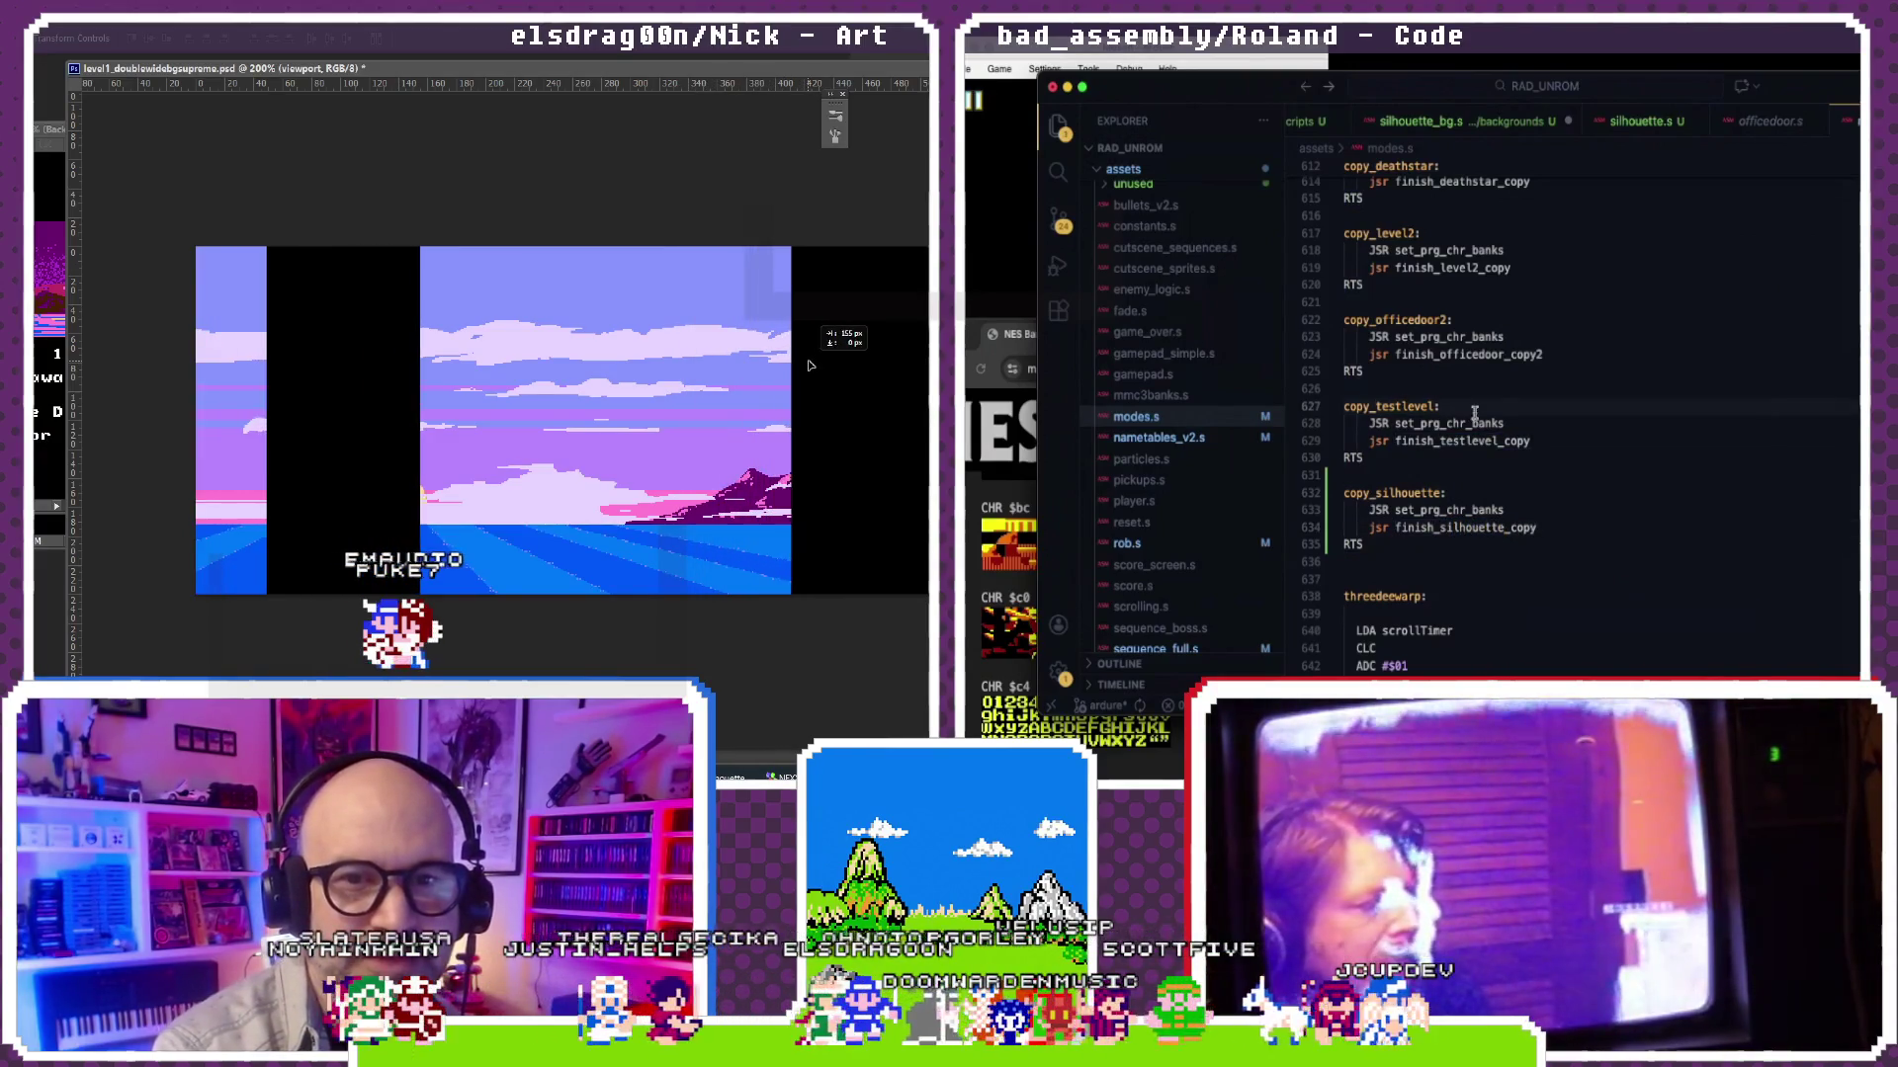
left_click(1388, 117)
scroll(1454, 238, "up", 2)
Step: Find the include lines and duplicate the test_level.s include as assets/cutscenes/silhouette.s in ROM13
key("super+f")
type("l")
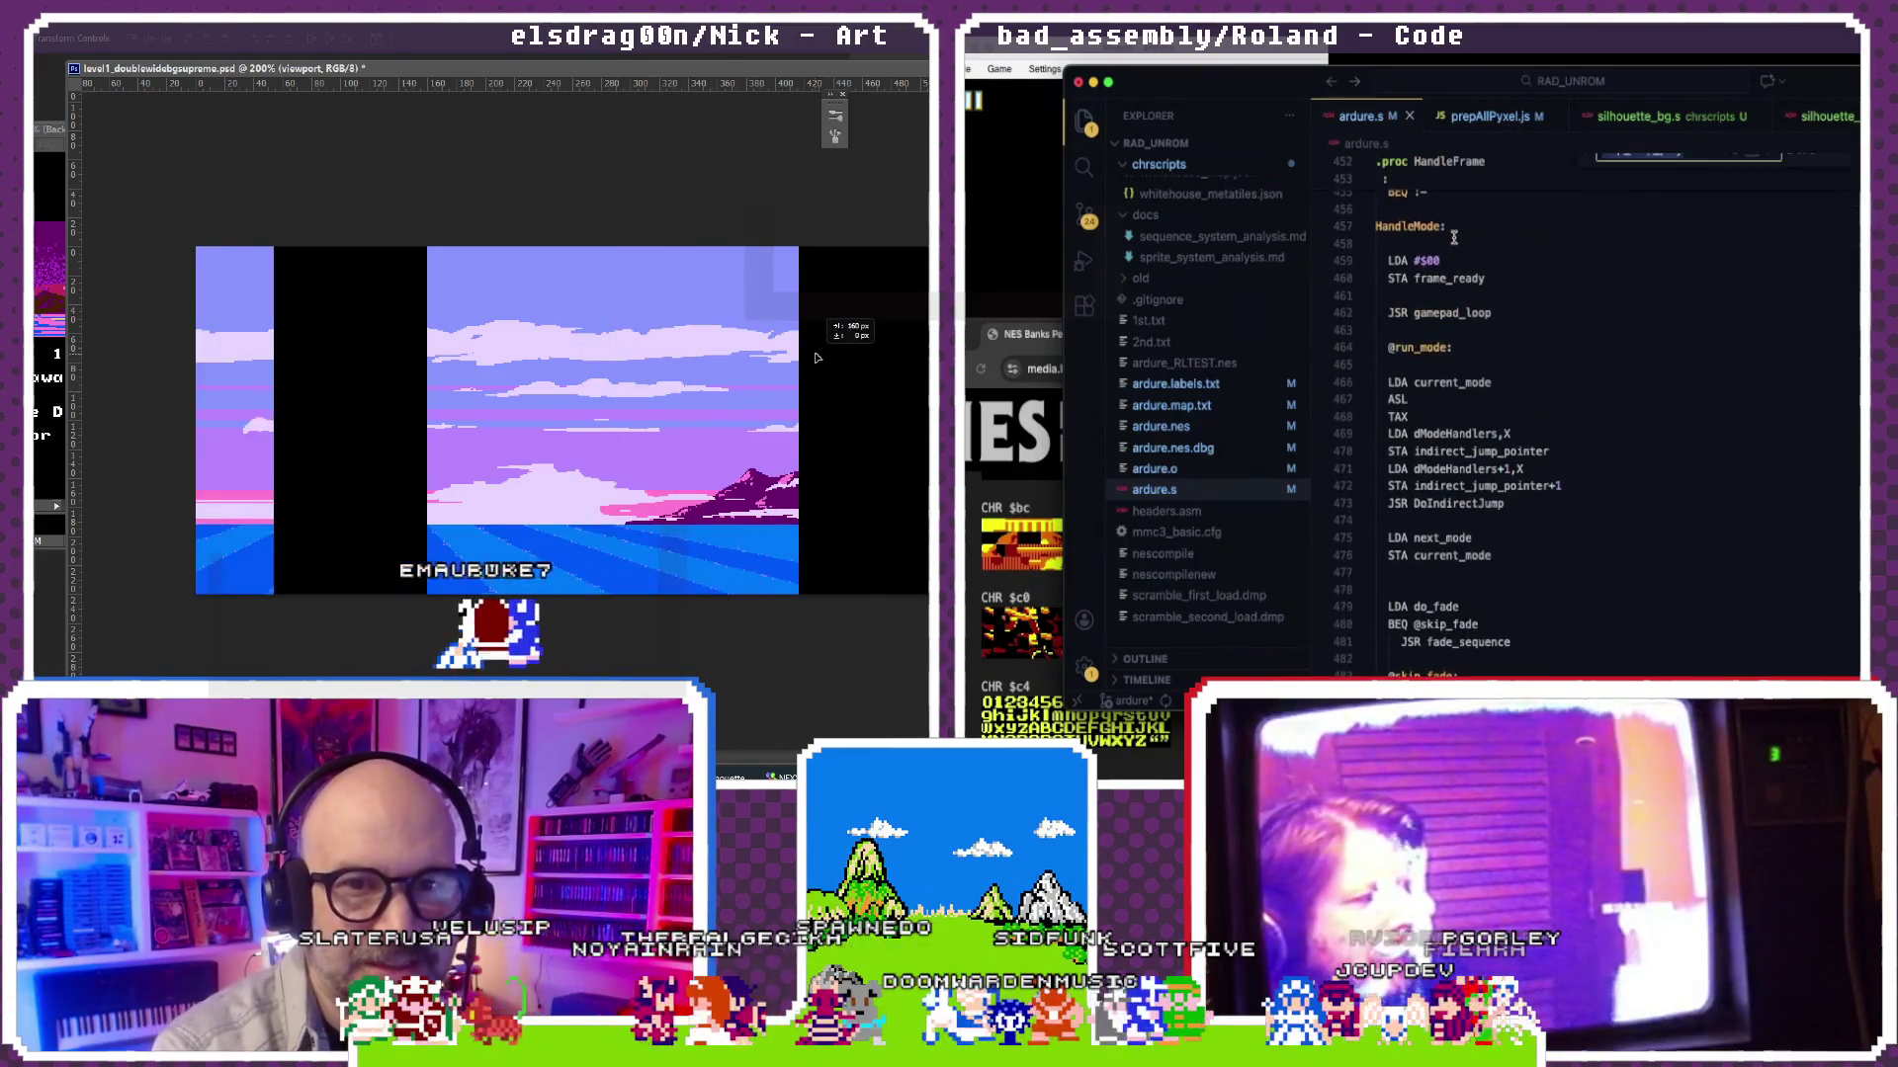
key("BackSpace")
type(".s")
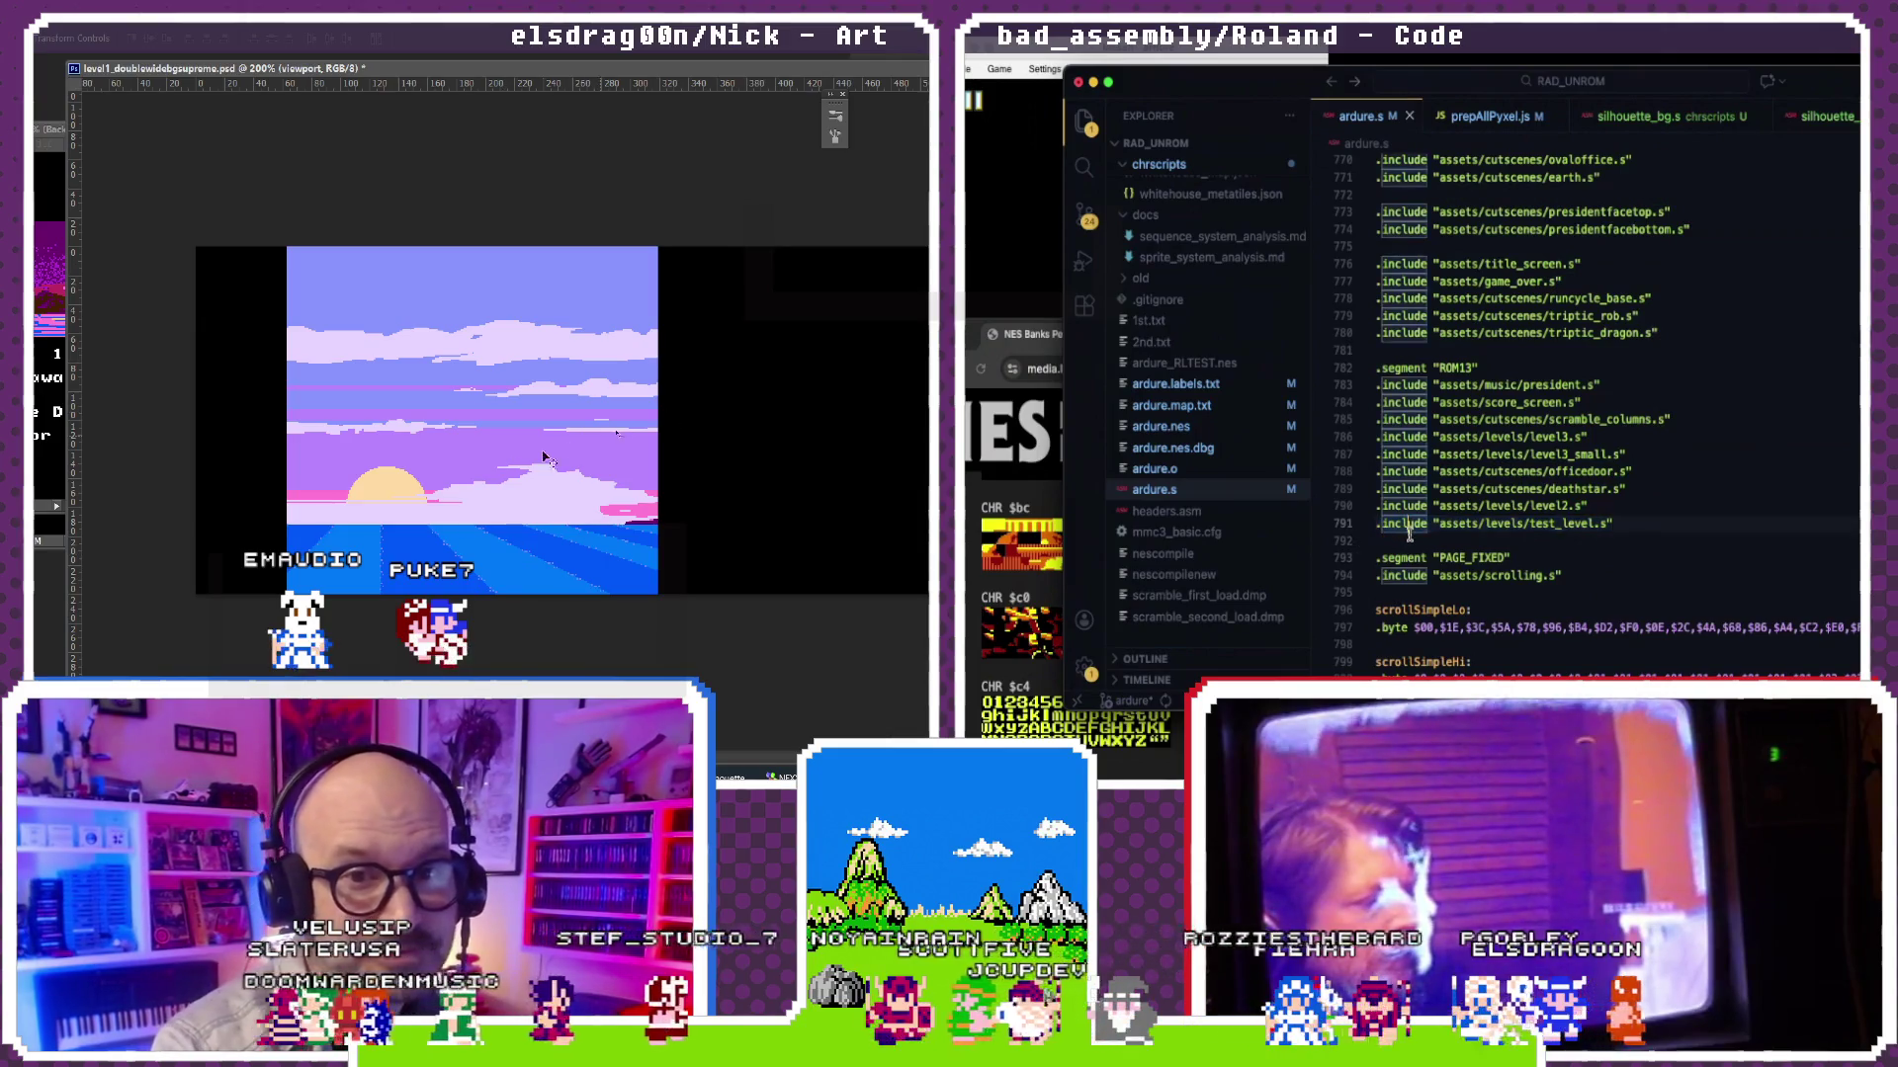
left_click_drag(579, 472, 546, 473)
type(".include \"assets/levels/test_level.s\"")
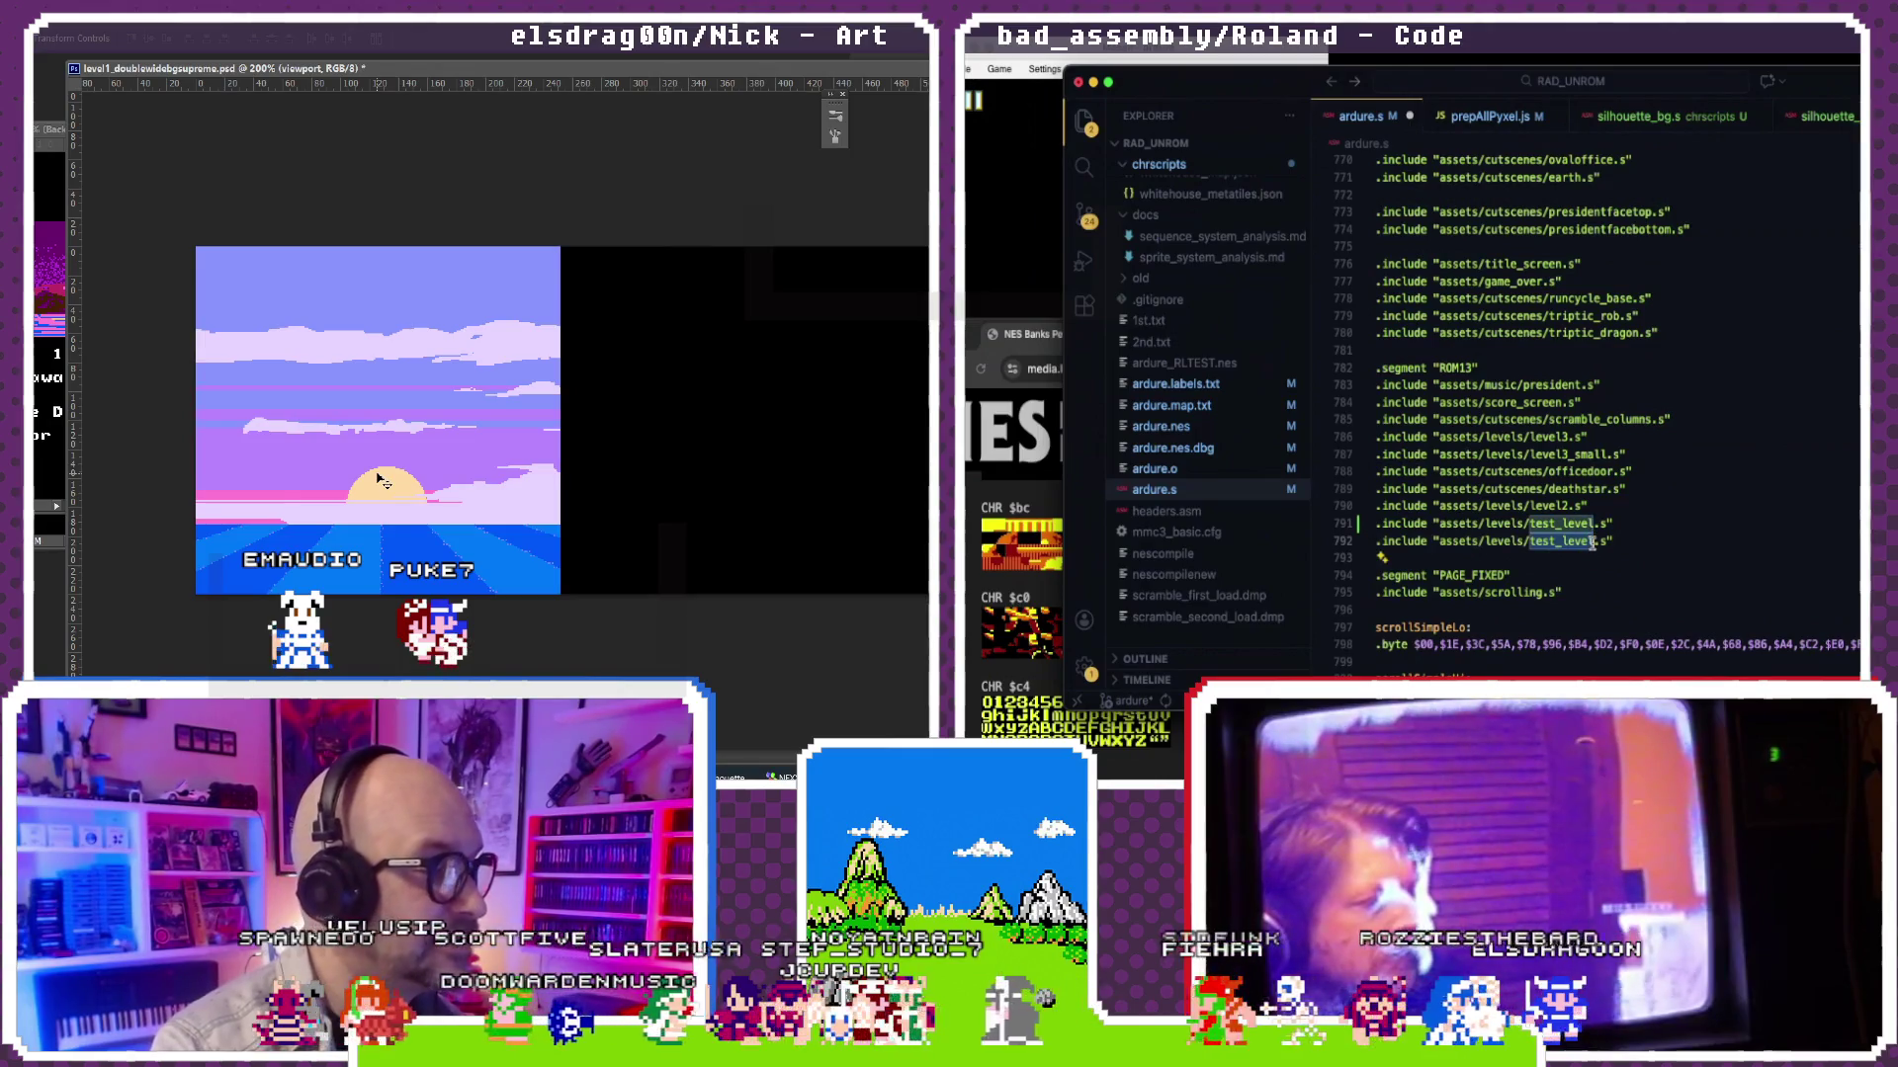
type("te")
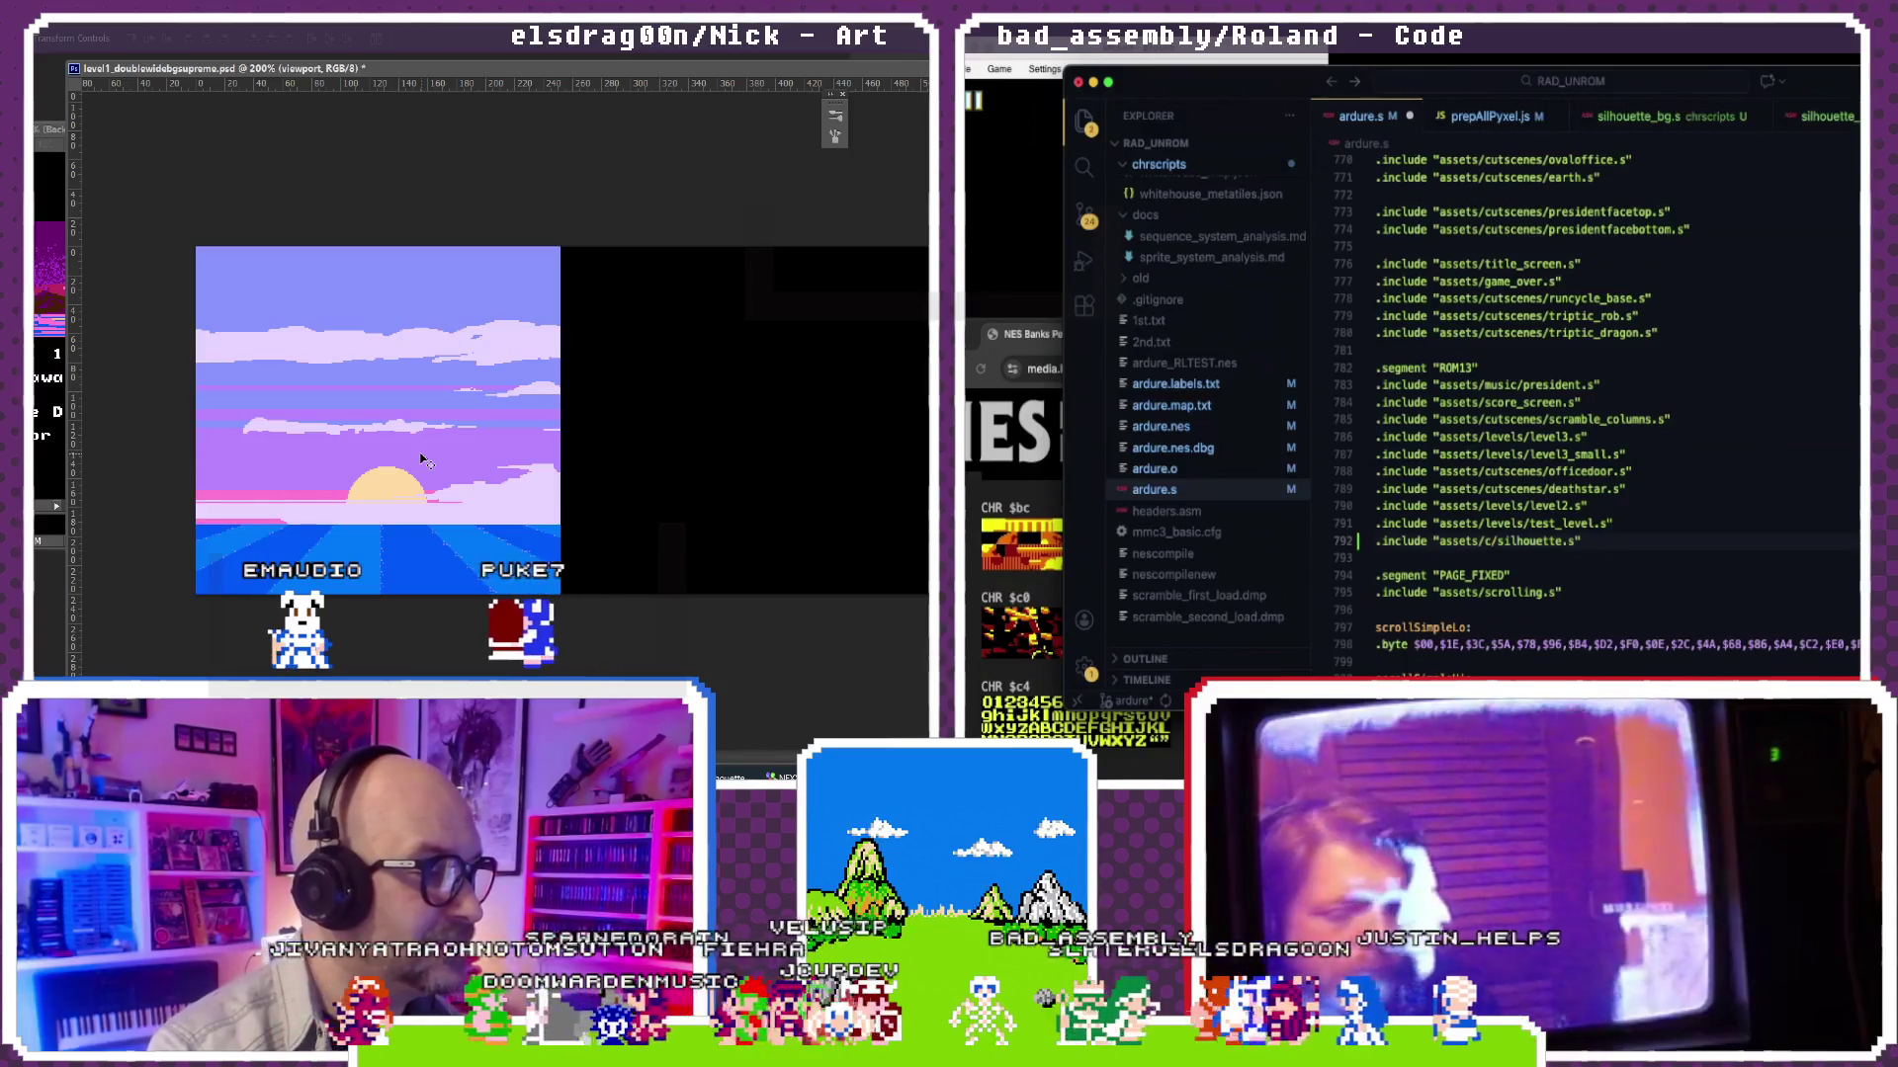
type("scenes/")
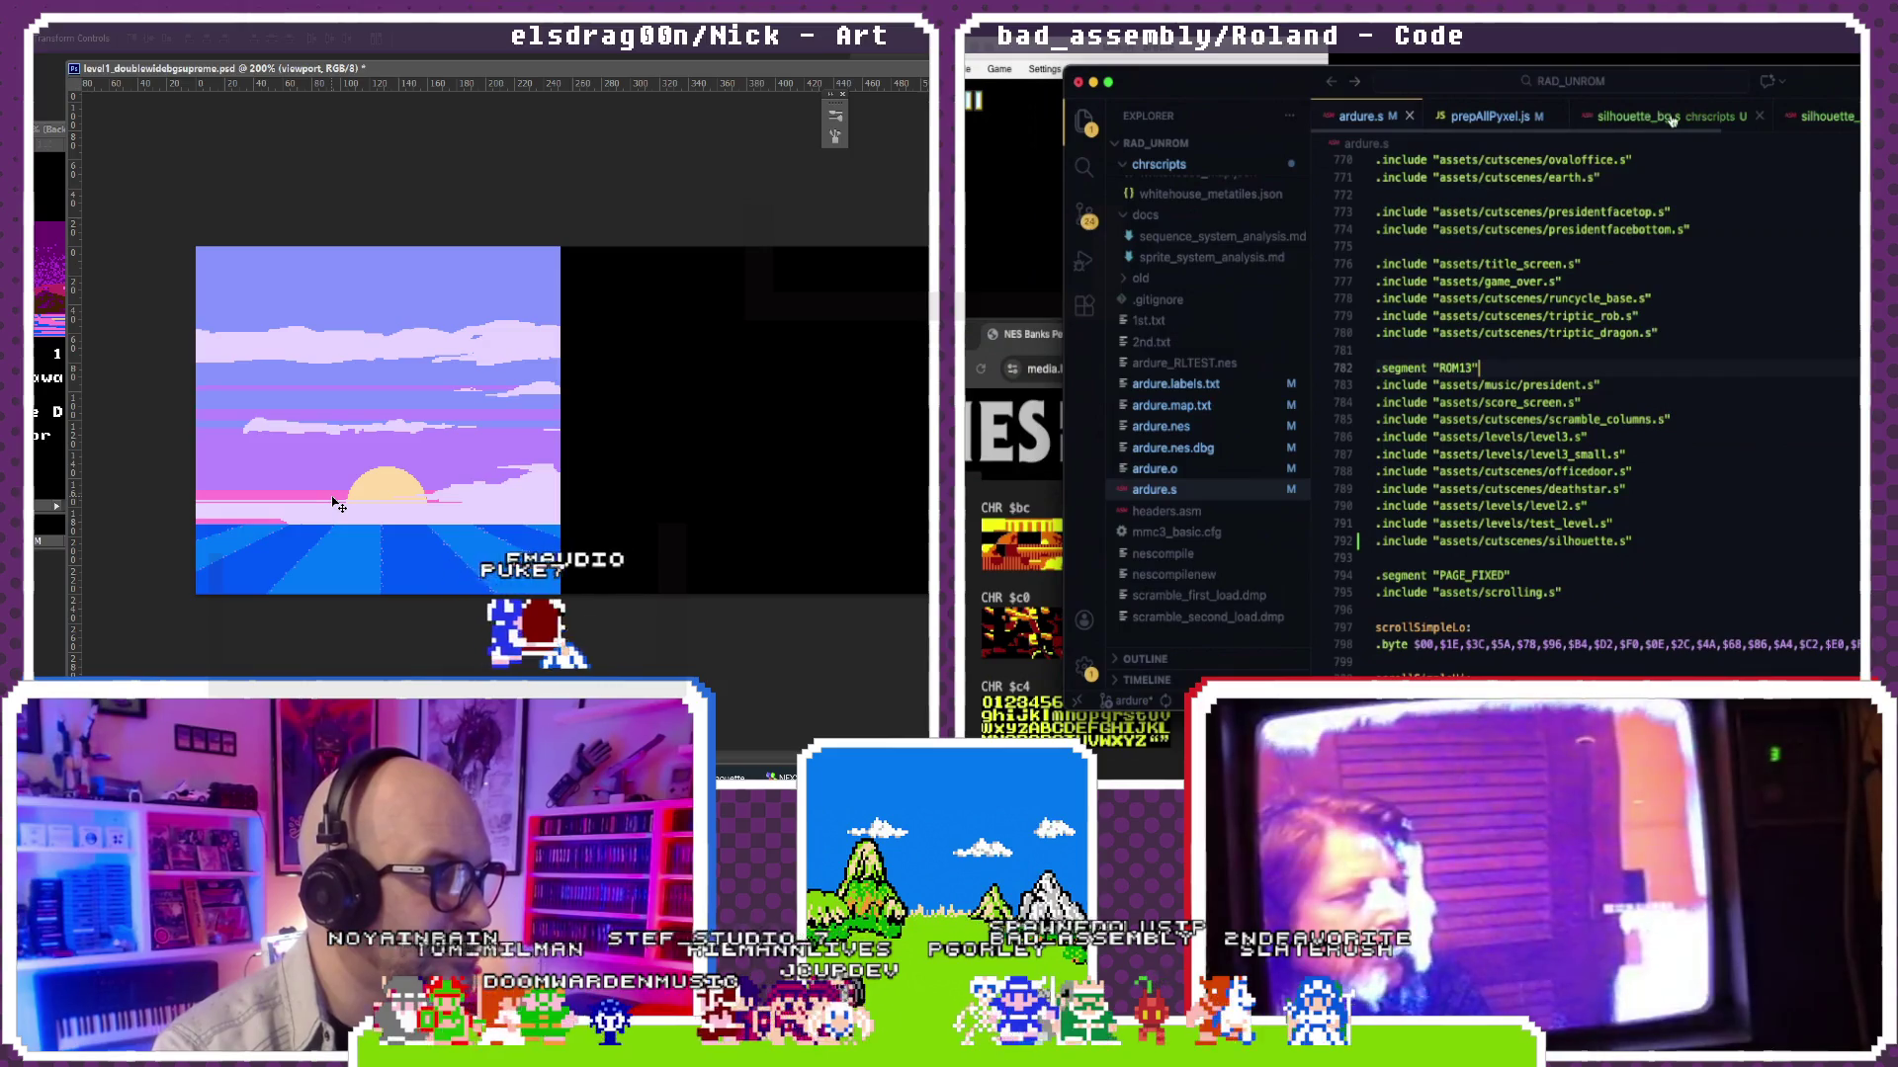
scroll(1676, 119, "right", 1)
scroll(1675, 119, "right", 1)
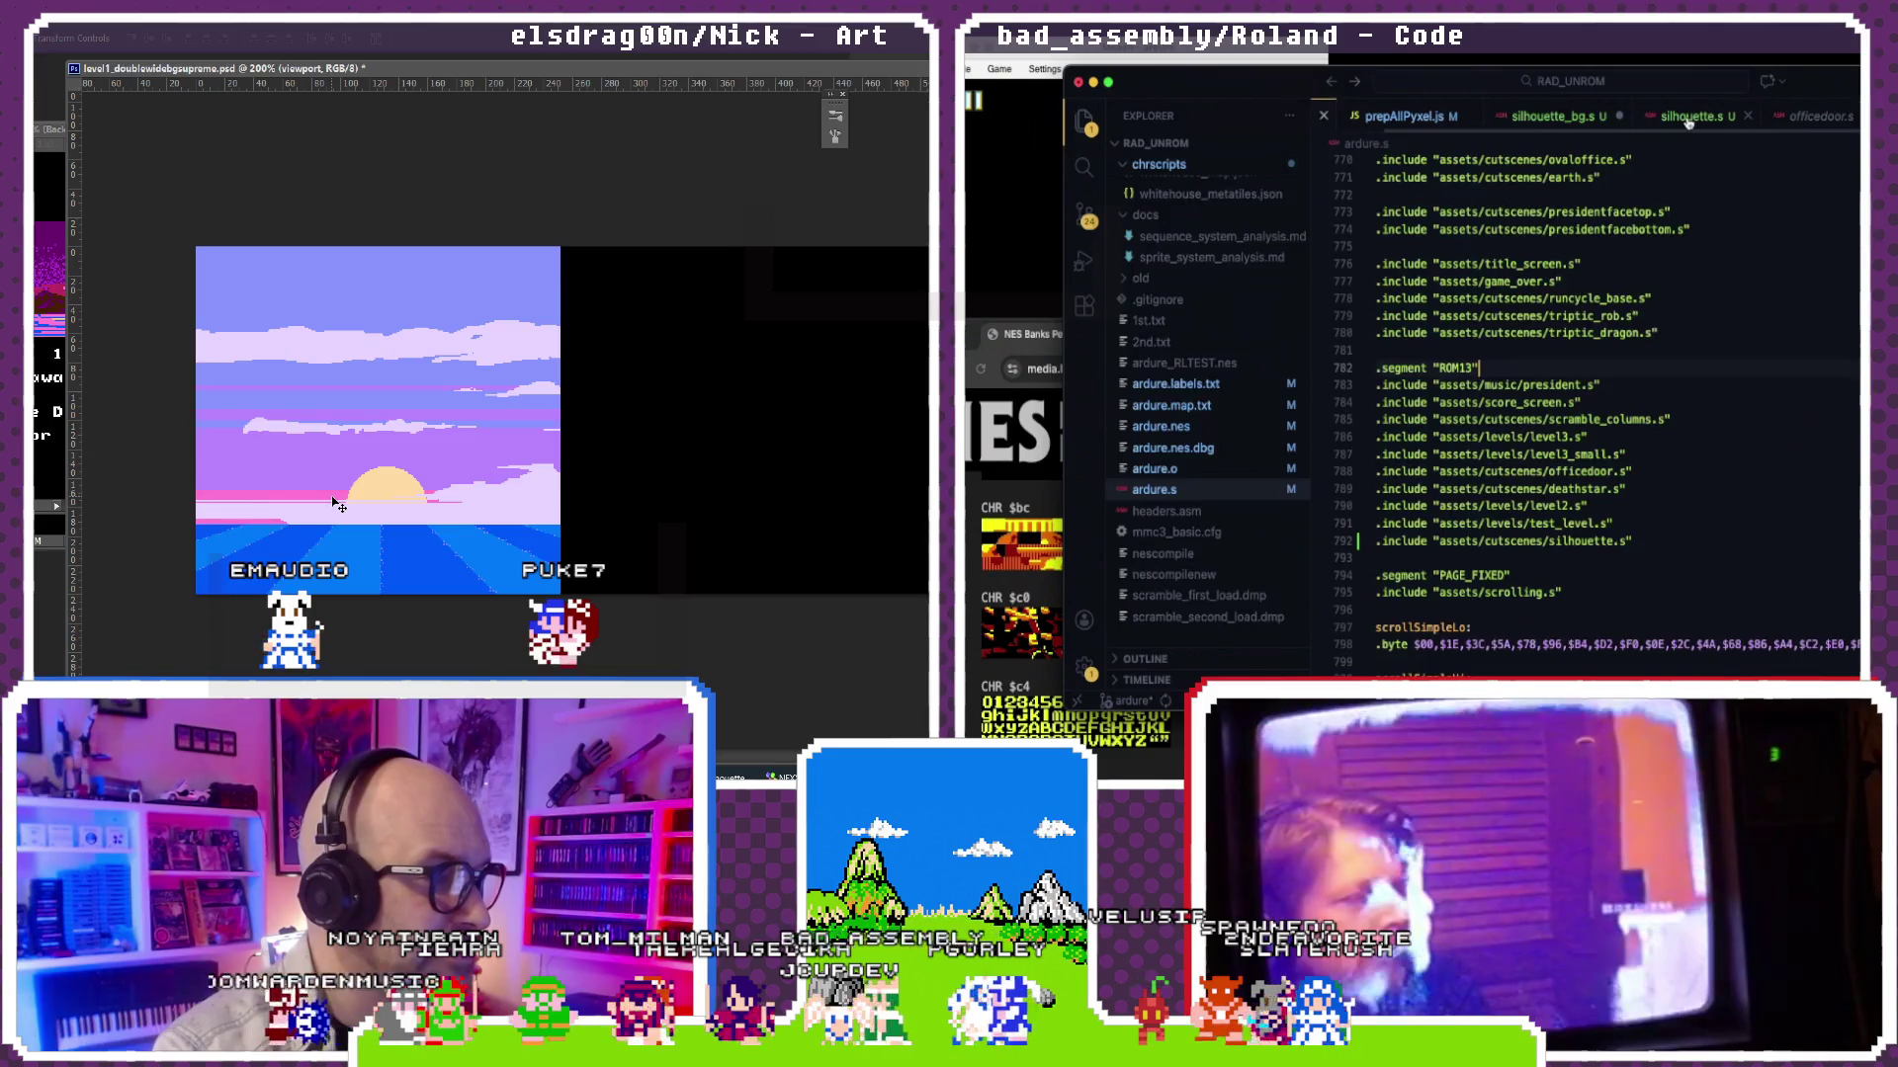
Step: Append .word silhouette_cutscene to the sequence list in cutscene_sequences.s
left_click(1687, 117)
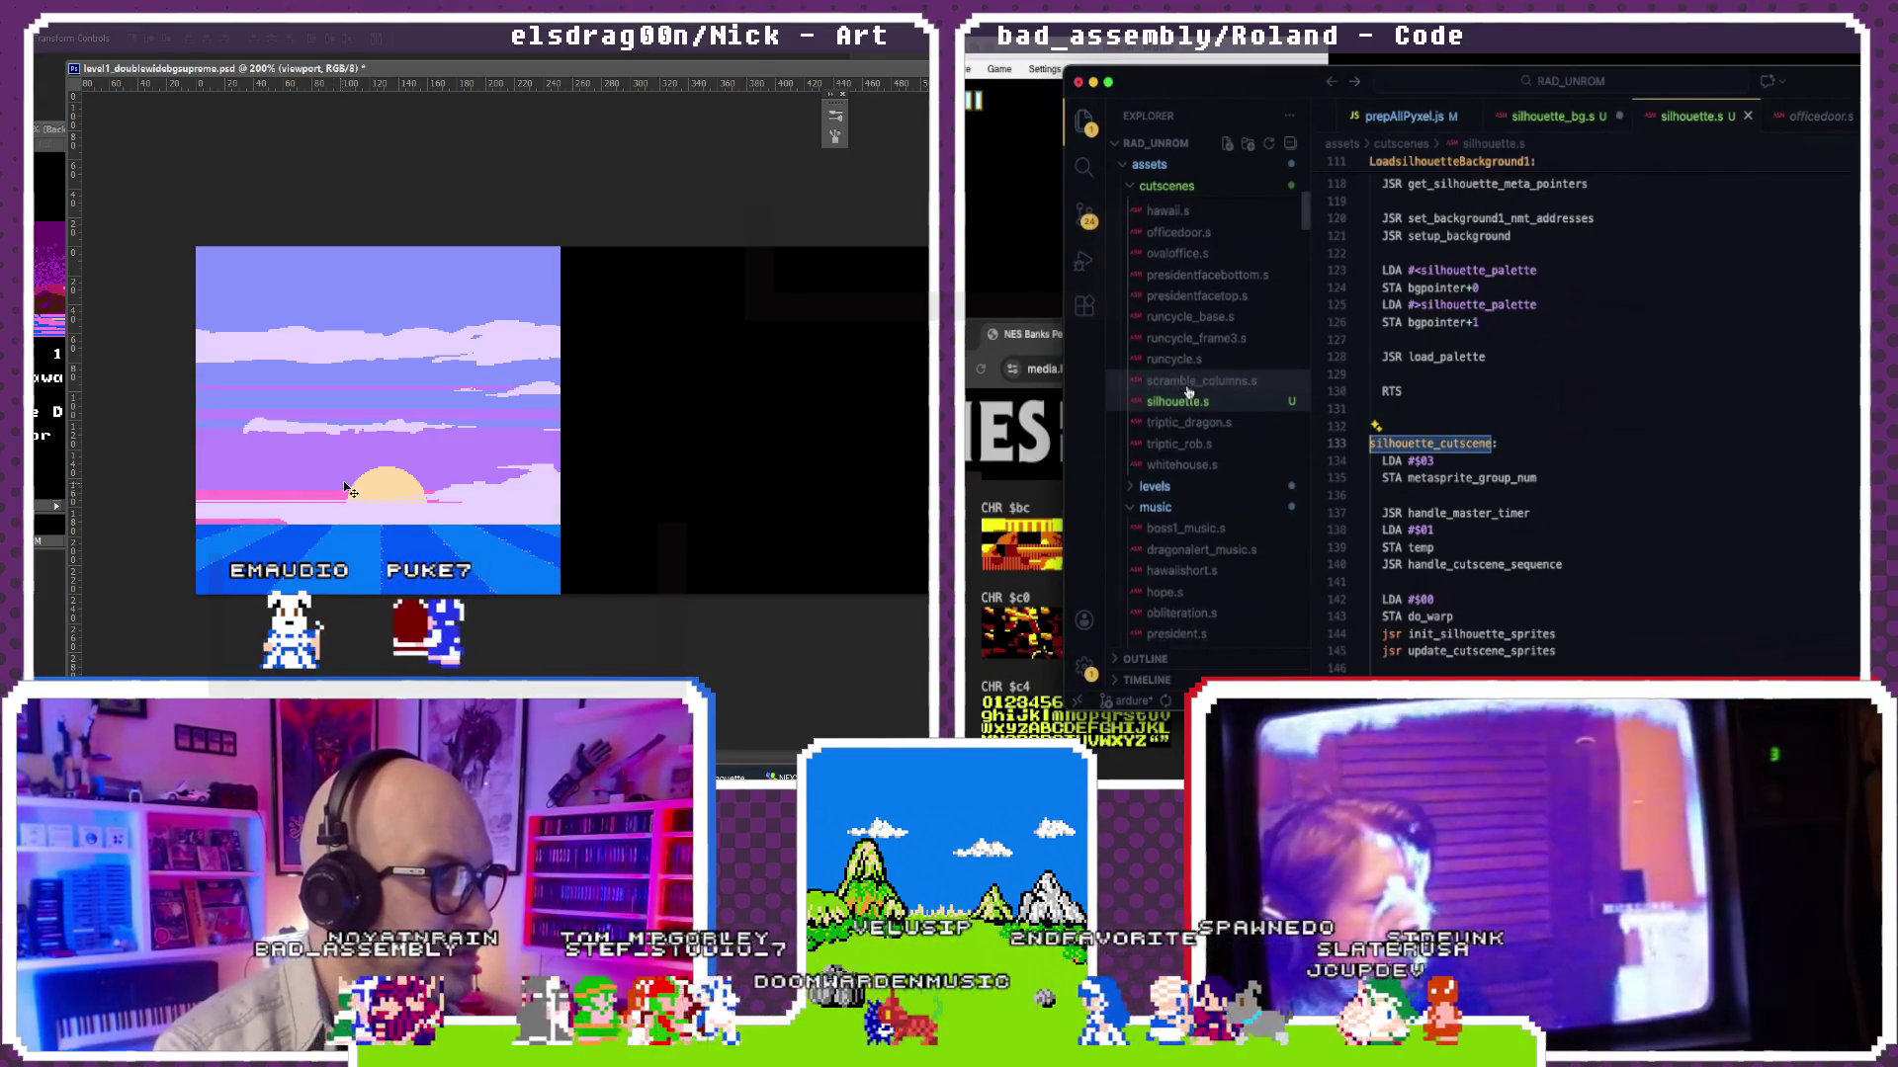
scroll(1262, 420, "up", 3)
scroll(1186, 392, "up", 1)
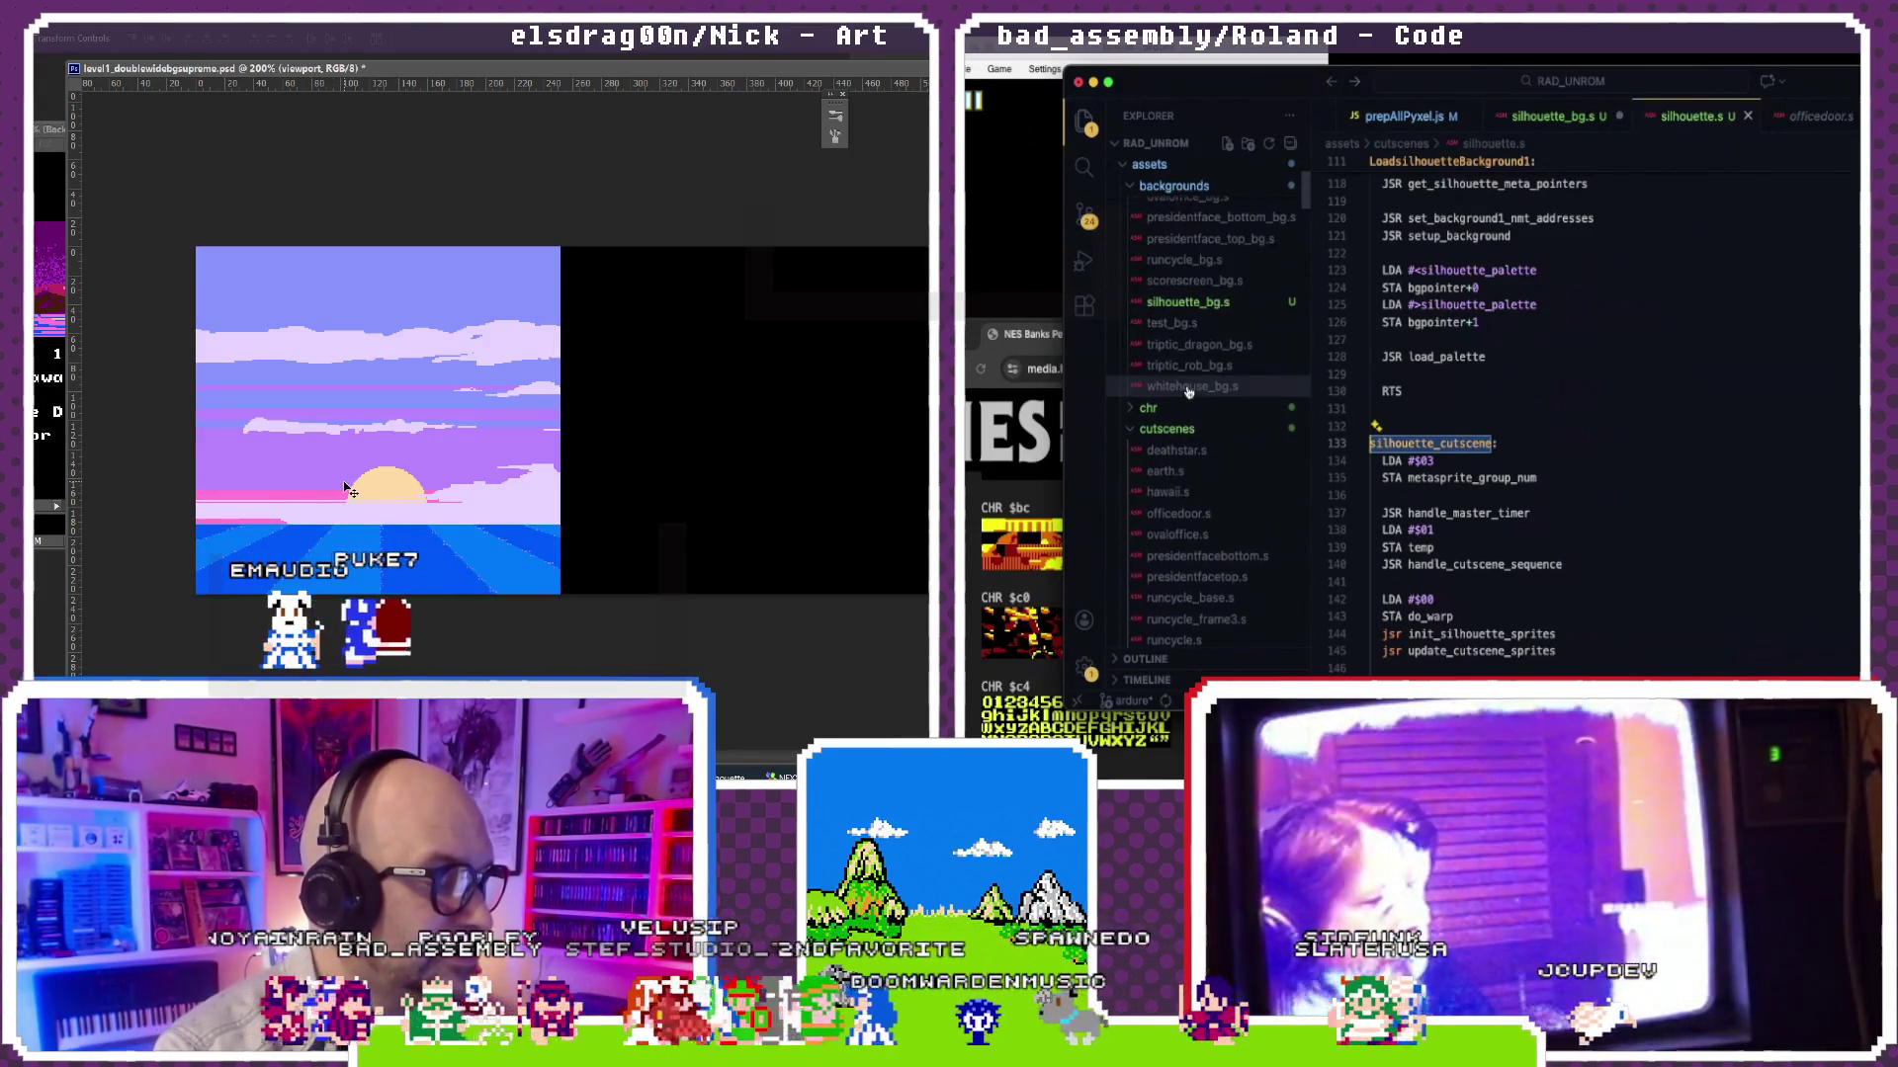
scroll(1165, 410, "down", 3)
scroll(1172, 423, "down", 3)
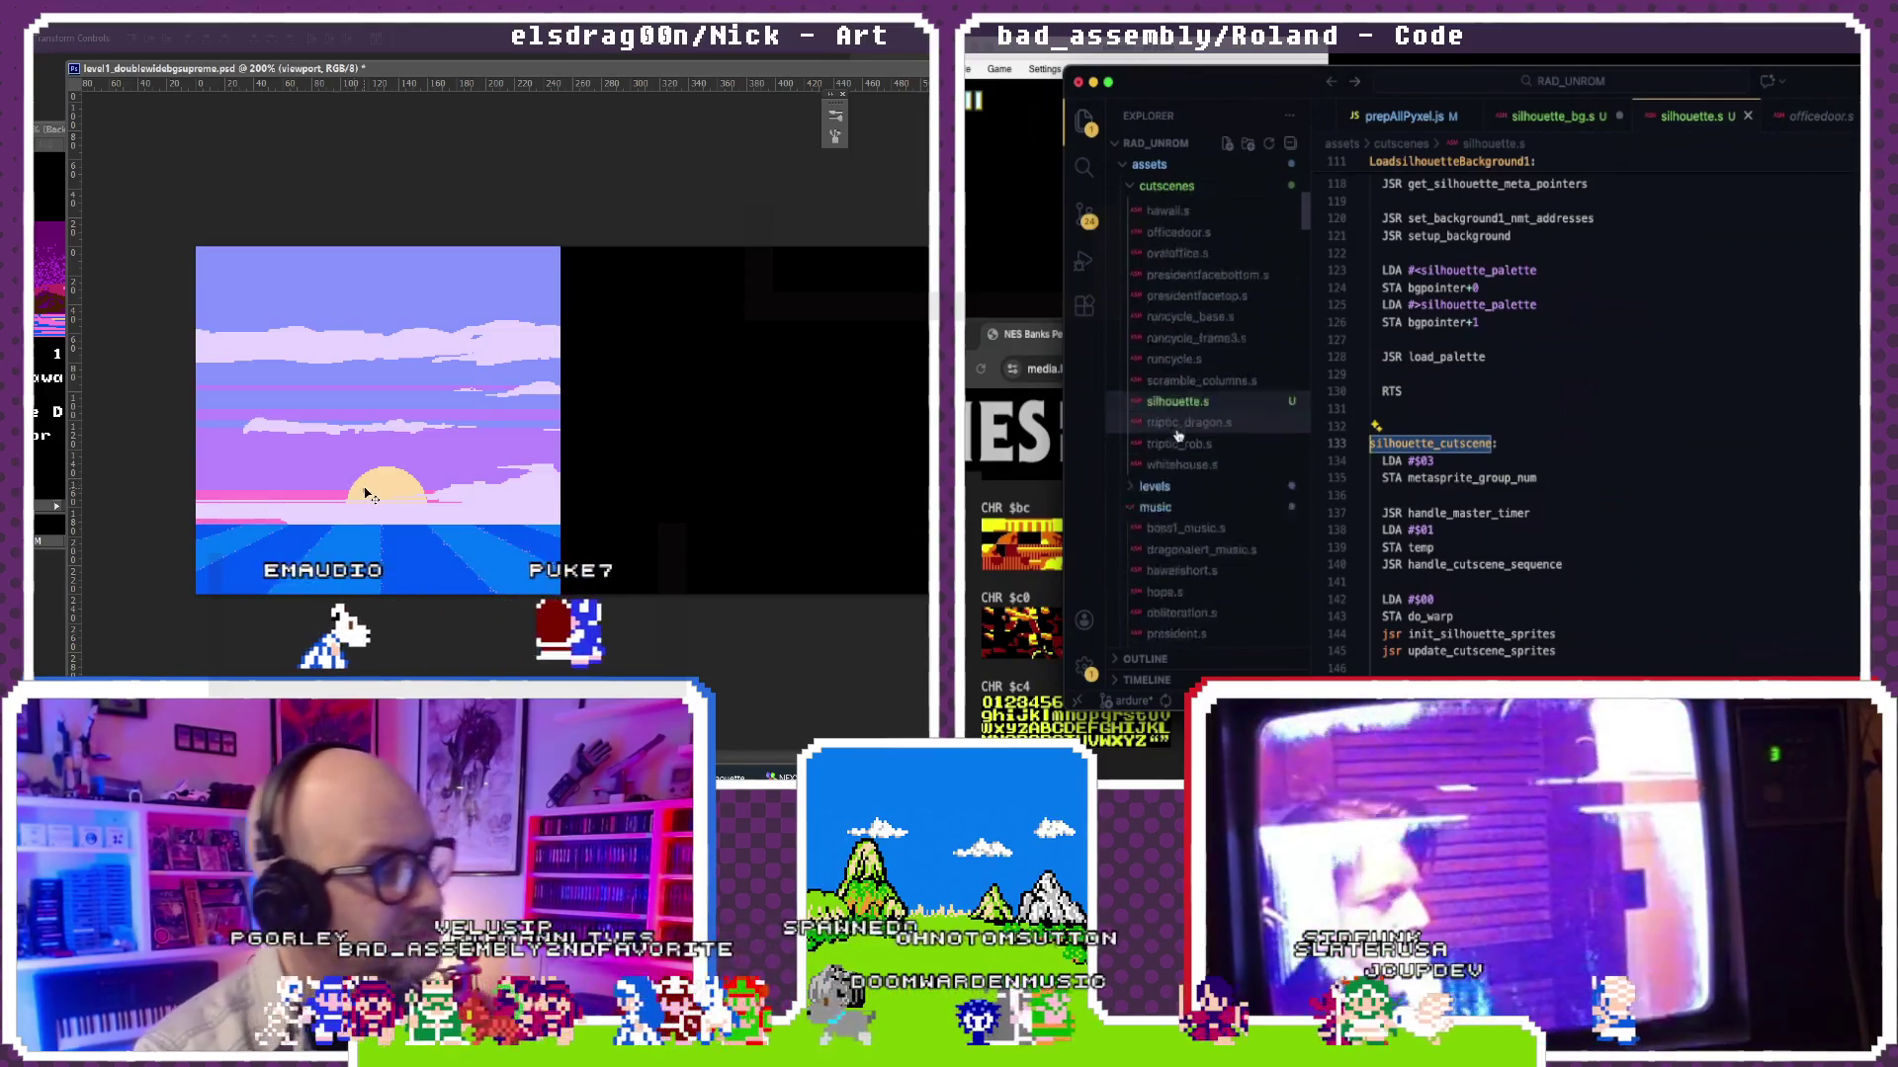
scroll(1179, 435, "down", 3)
scroll(1186, 422, "down", 2)
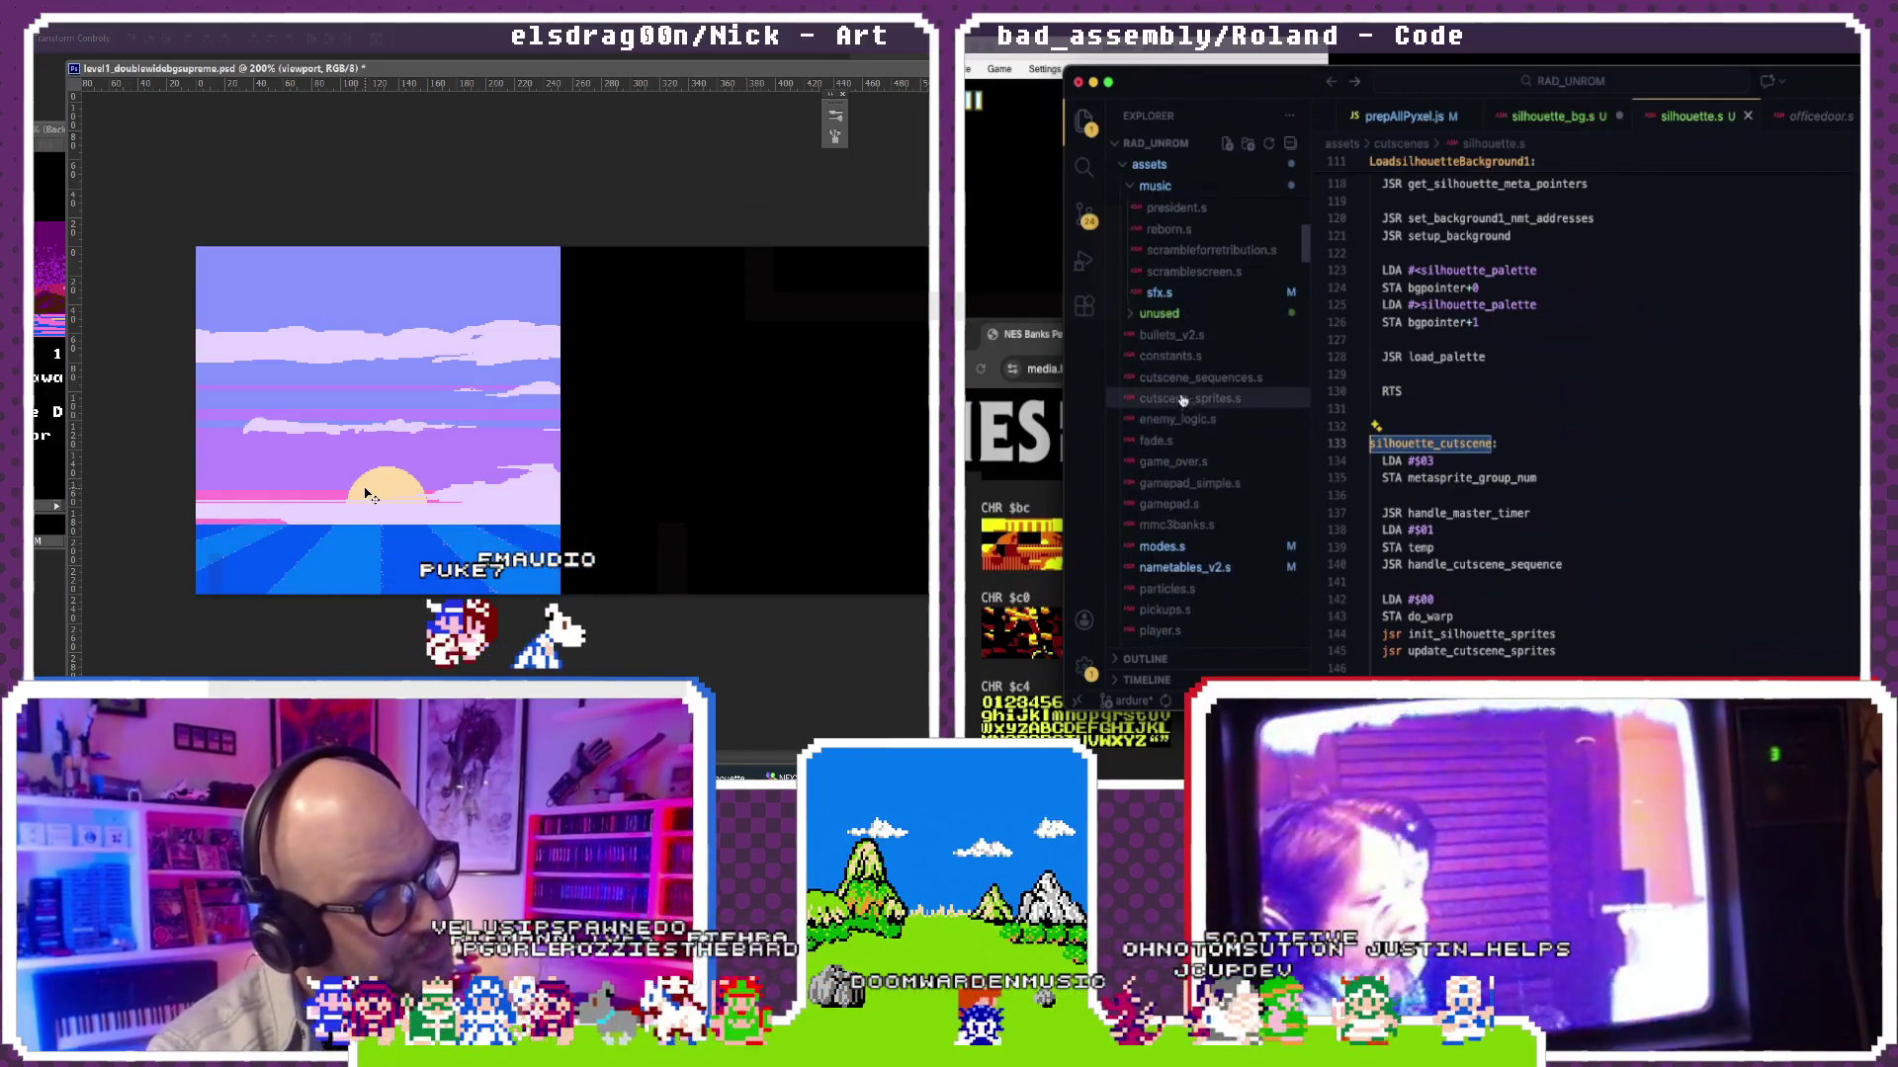
left_click(1204, 398)
scroll(1212, 387, "down", 1)
scroll(1483, 446, "down", 3)
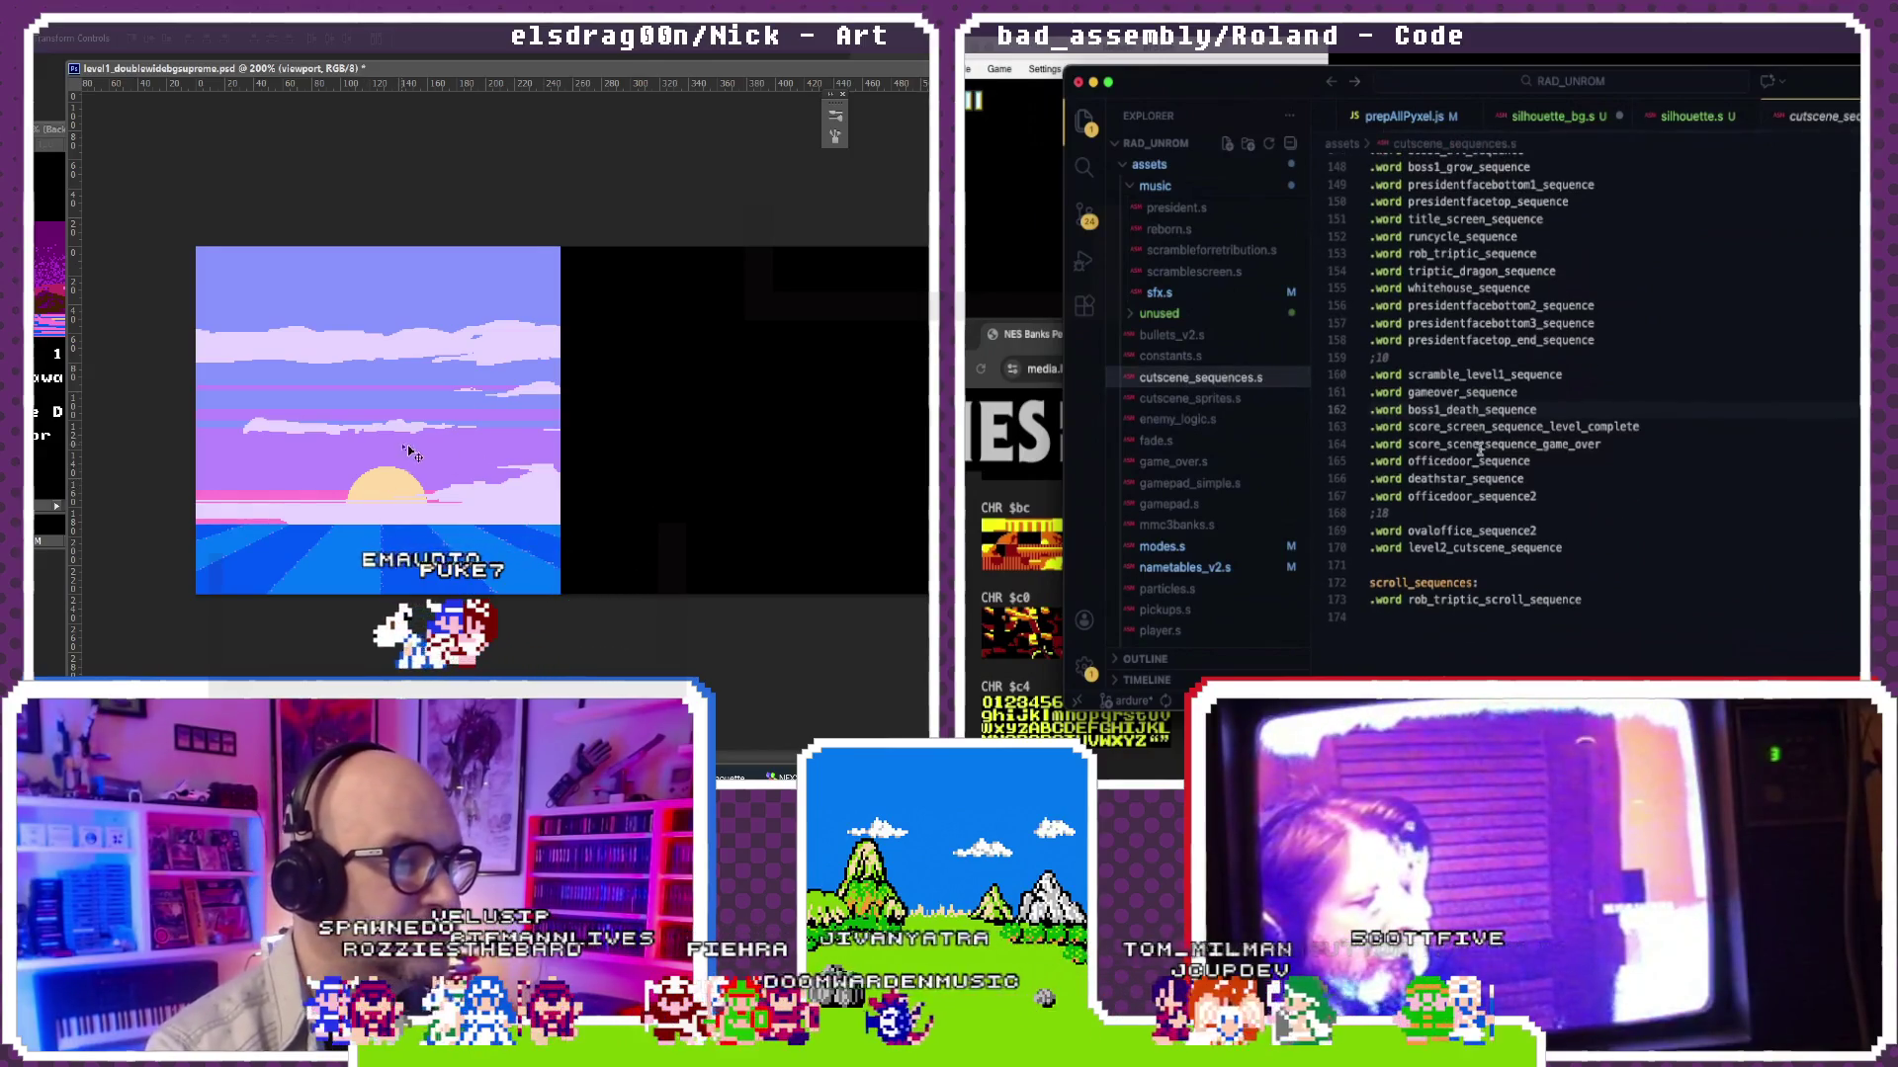
left_click(1514, 494)
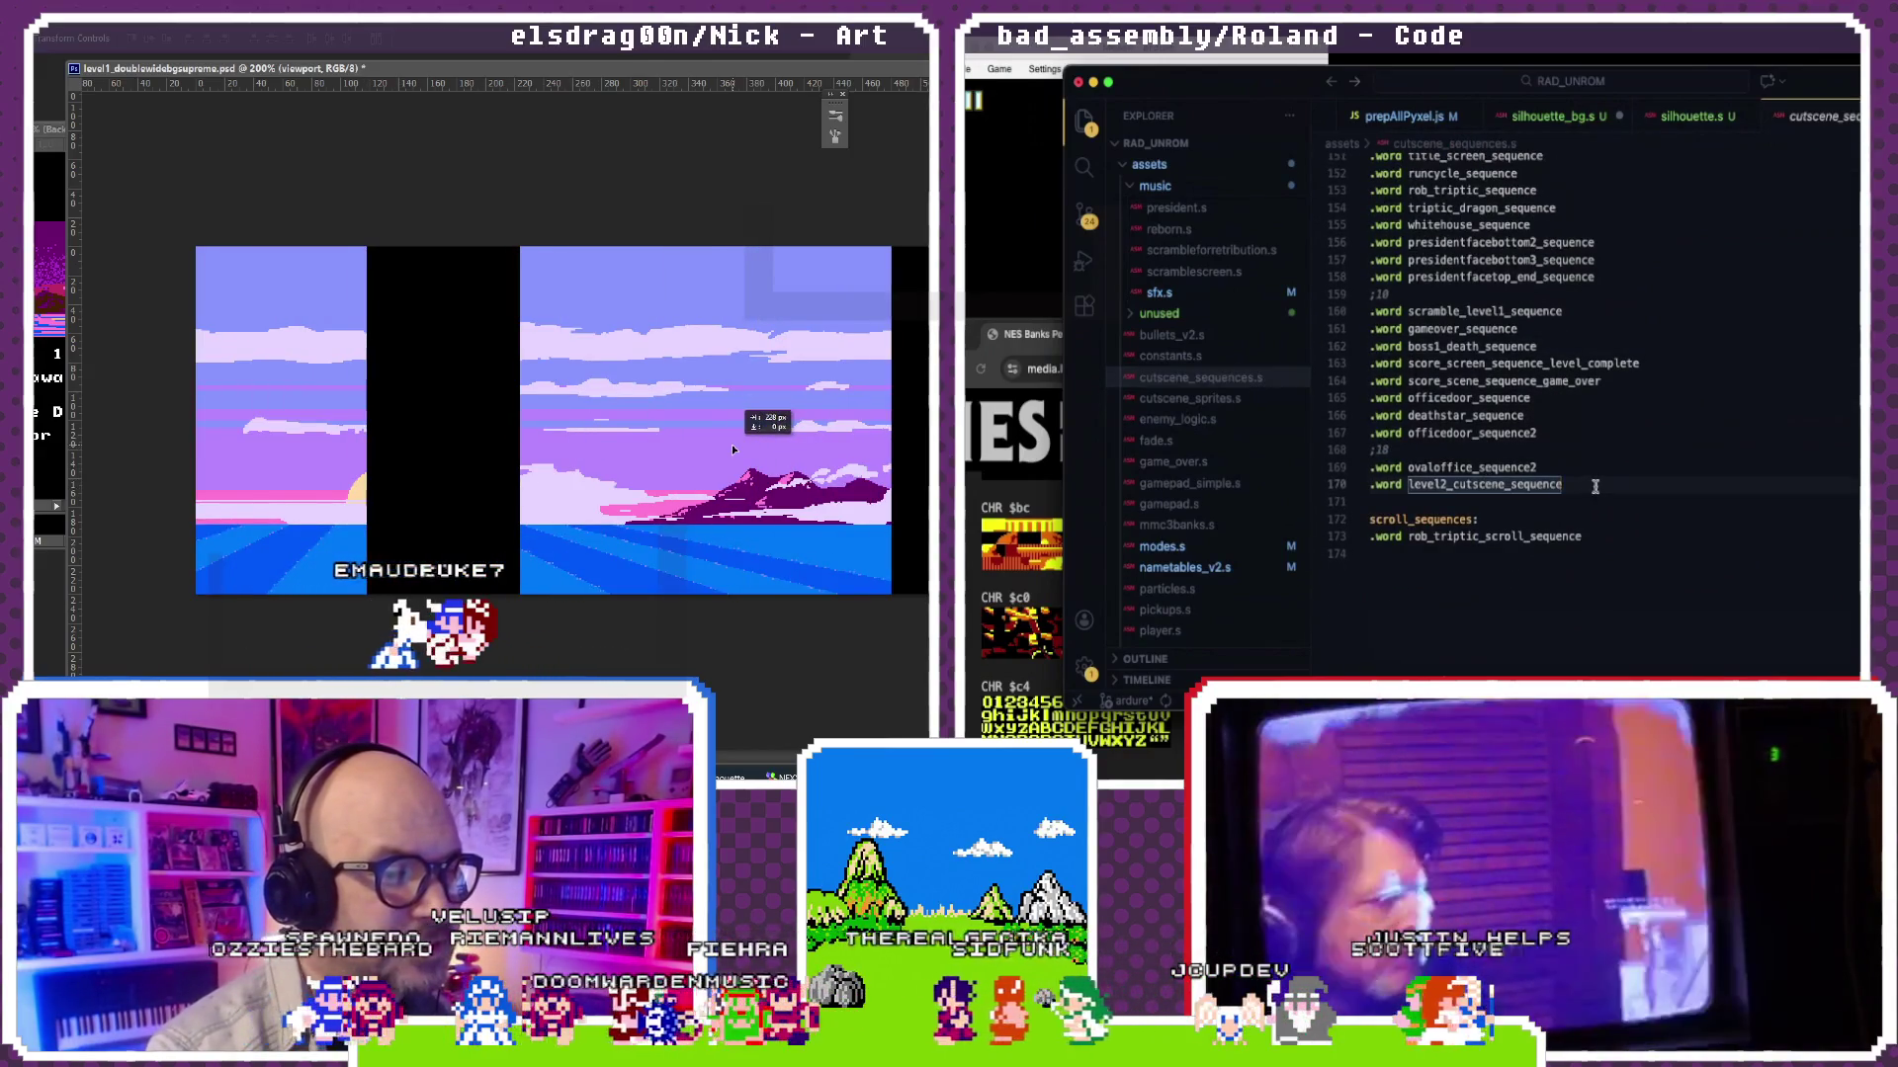
key("Return")
type(".word silhouette_cutscene")
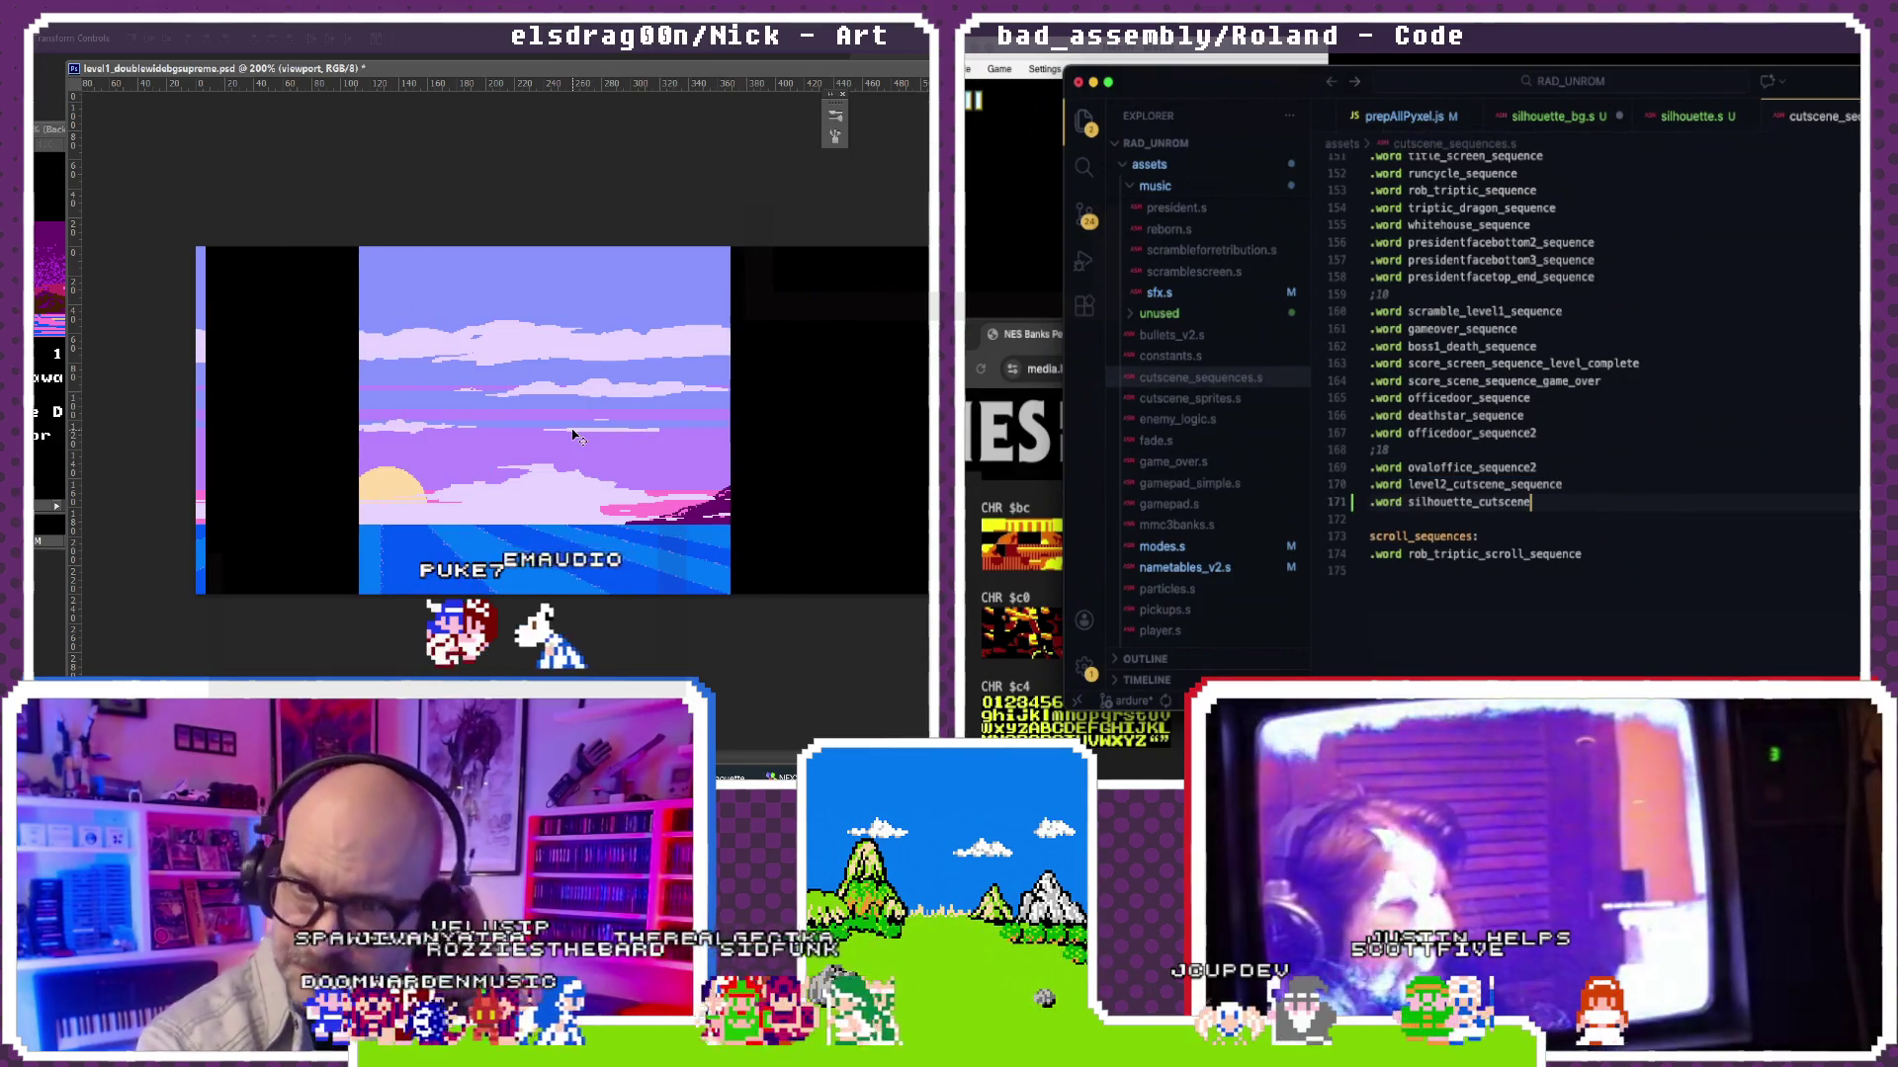
double_click(1387, 467)
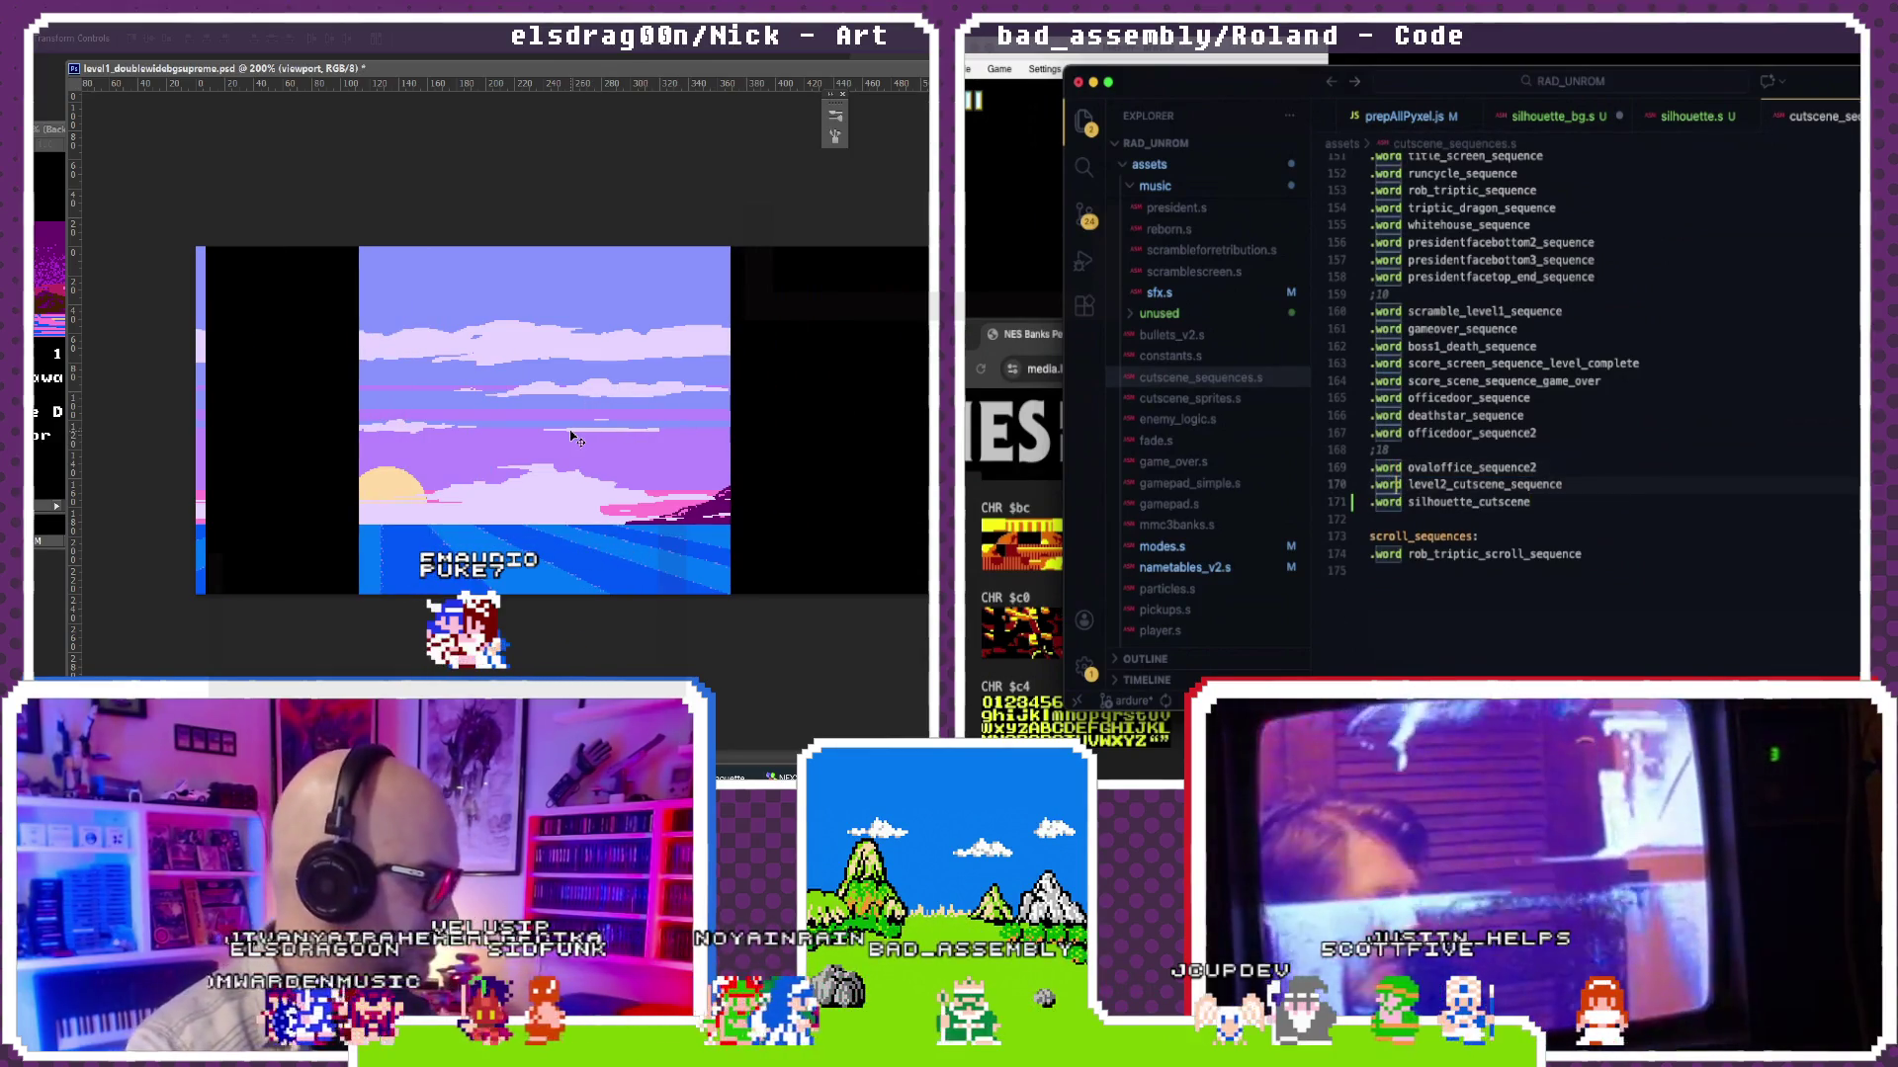
double_click(1487, 501)
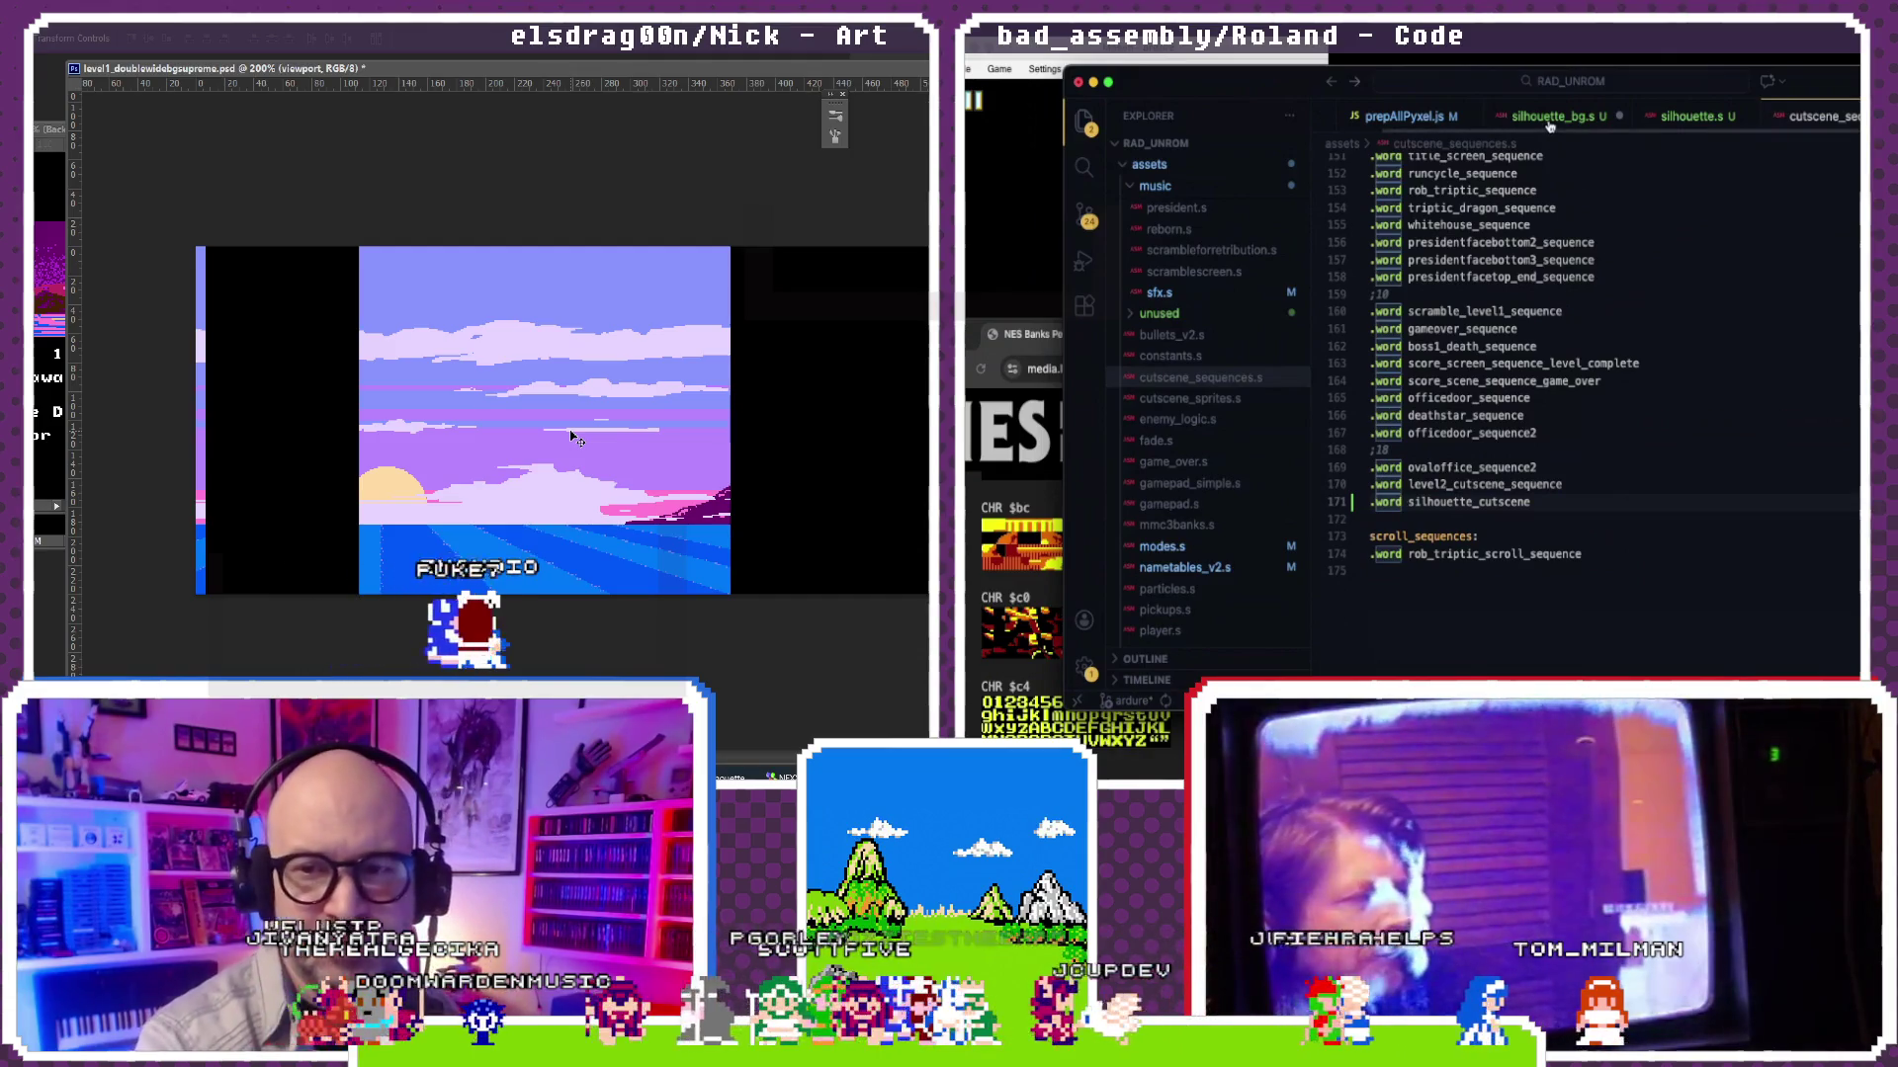
left_click(1665, 116)
scroll(1610, 297, "up", 5)
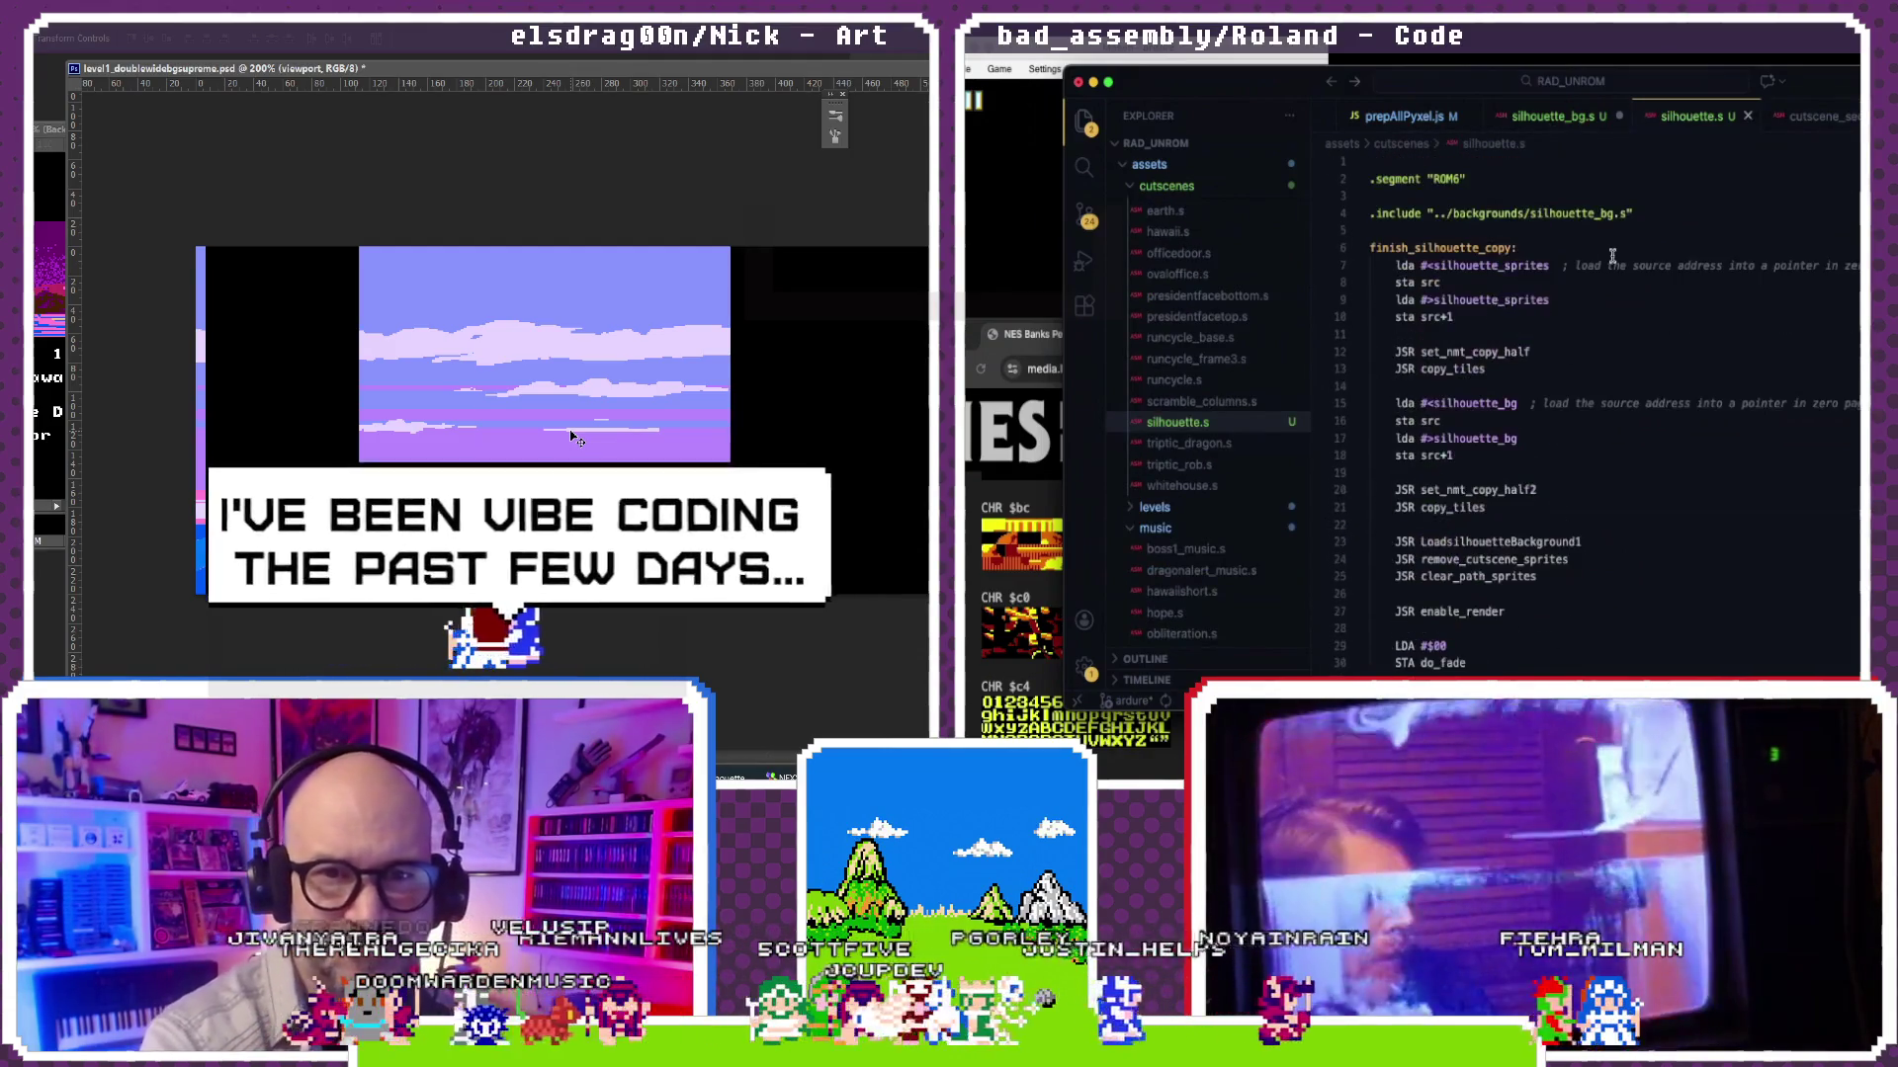
scroll(1612, 255, "down", 3)
scroll(1612, 255, "down", 2)
scroll(1594, 297, "down", 2)
scroll(1572, 341, "down", 2)
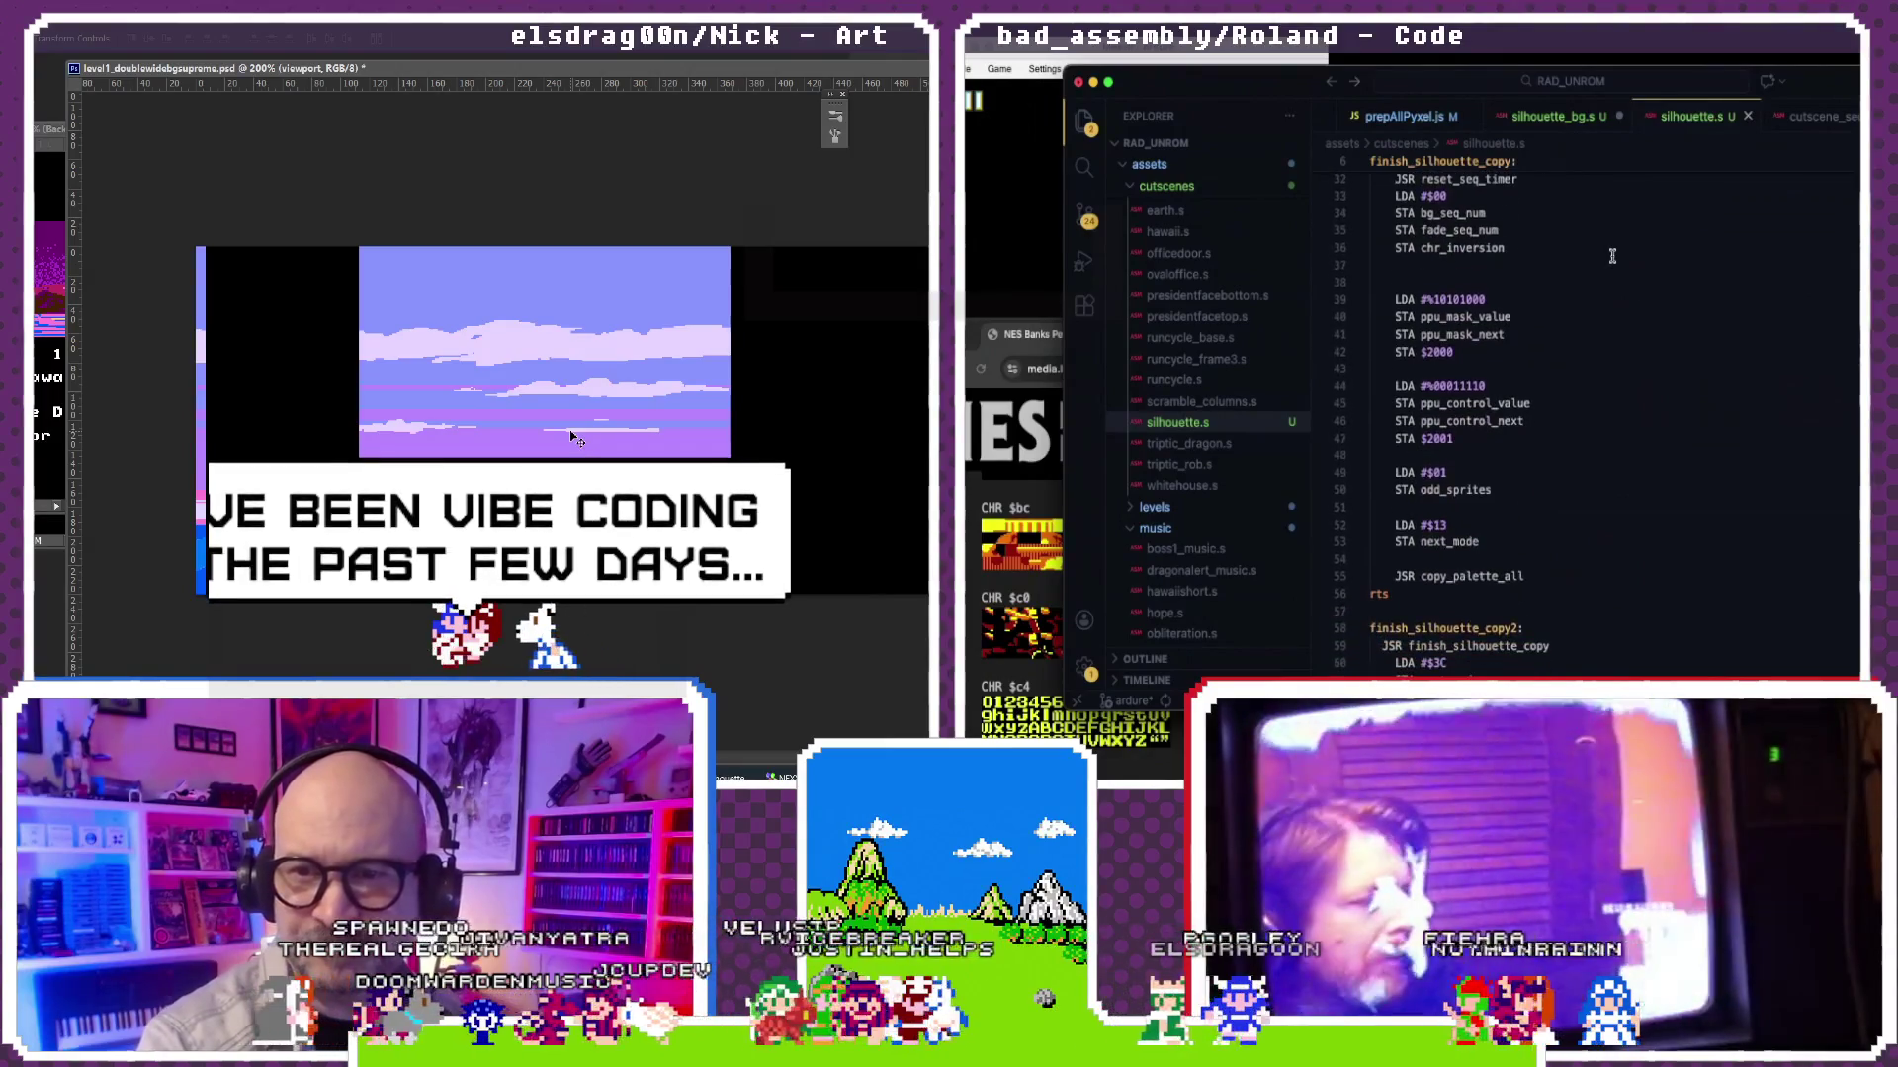
scroll(1554, 385, "down", 1)
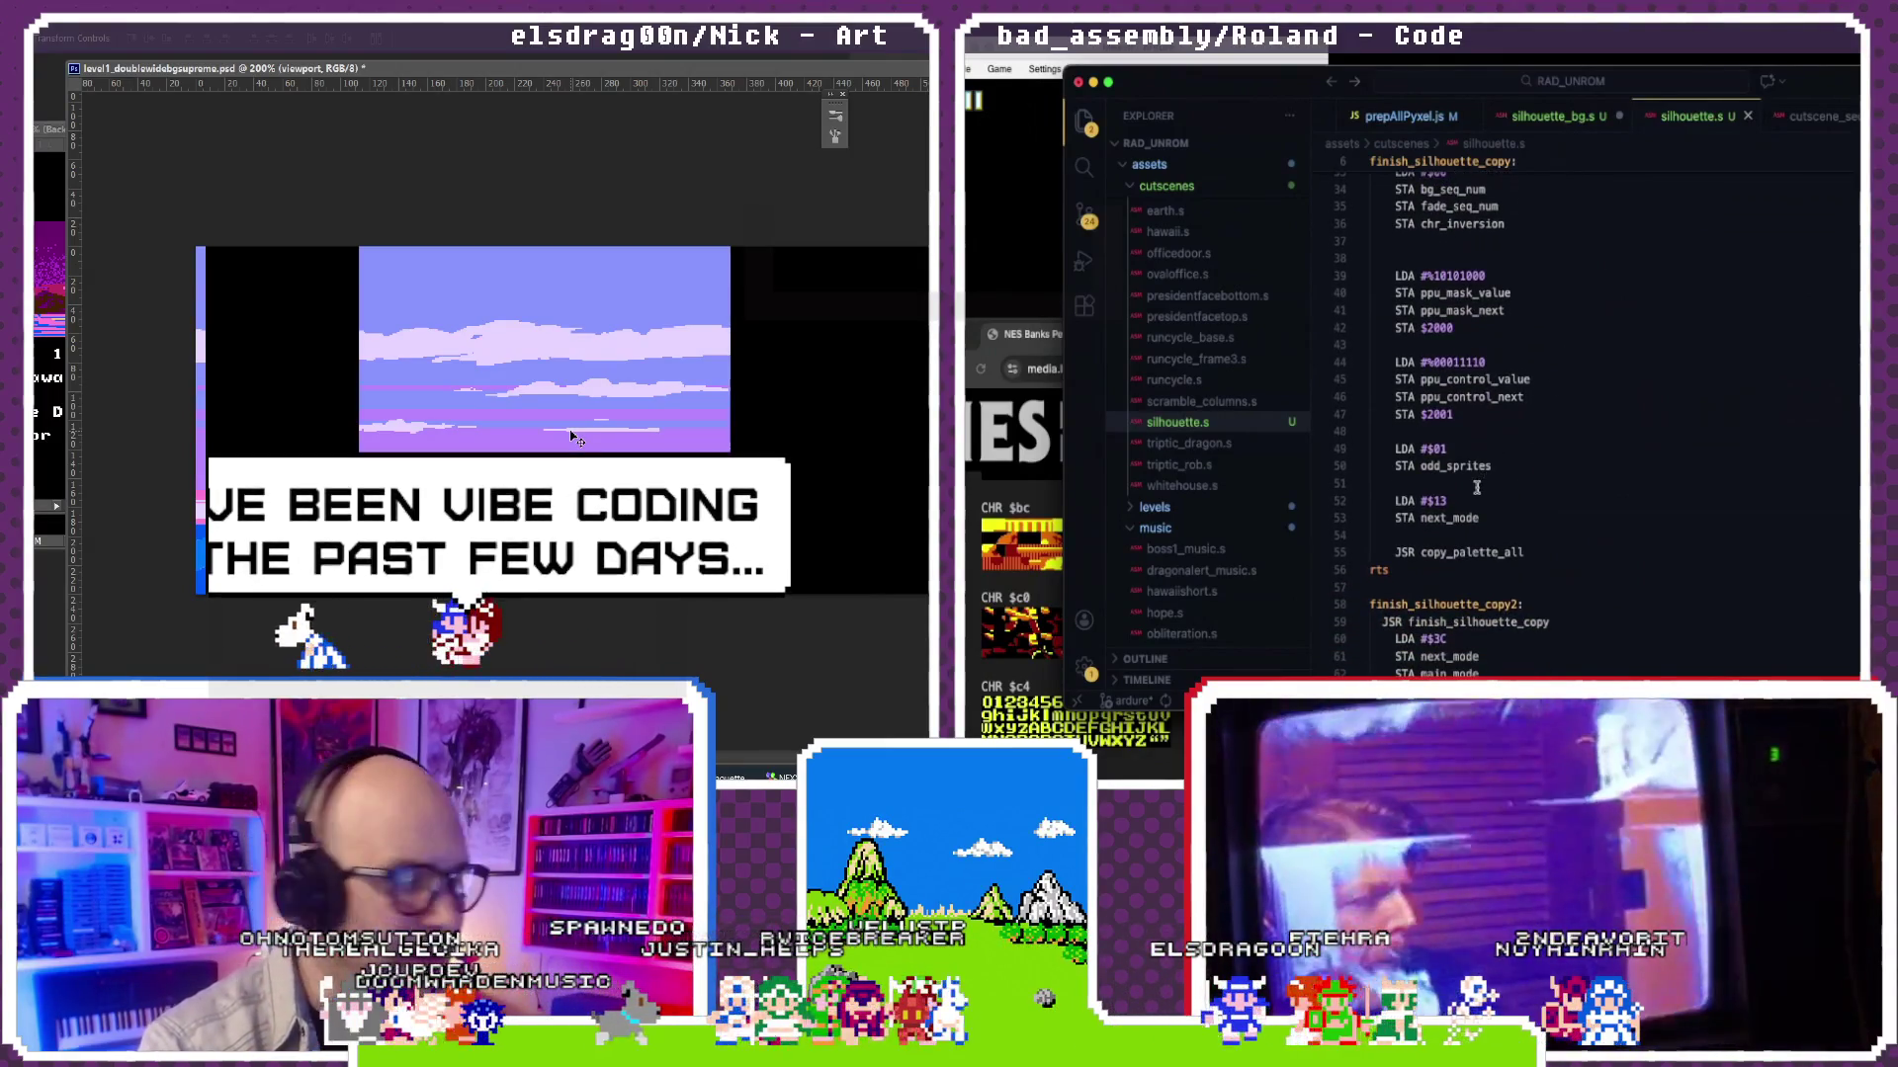
scroll(1476, 487, "down", 1)
scroll(1478, 486, "down", 5)
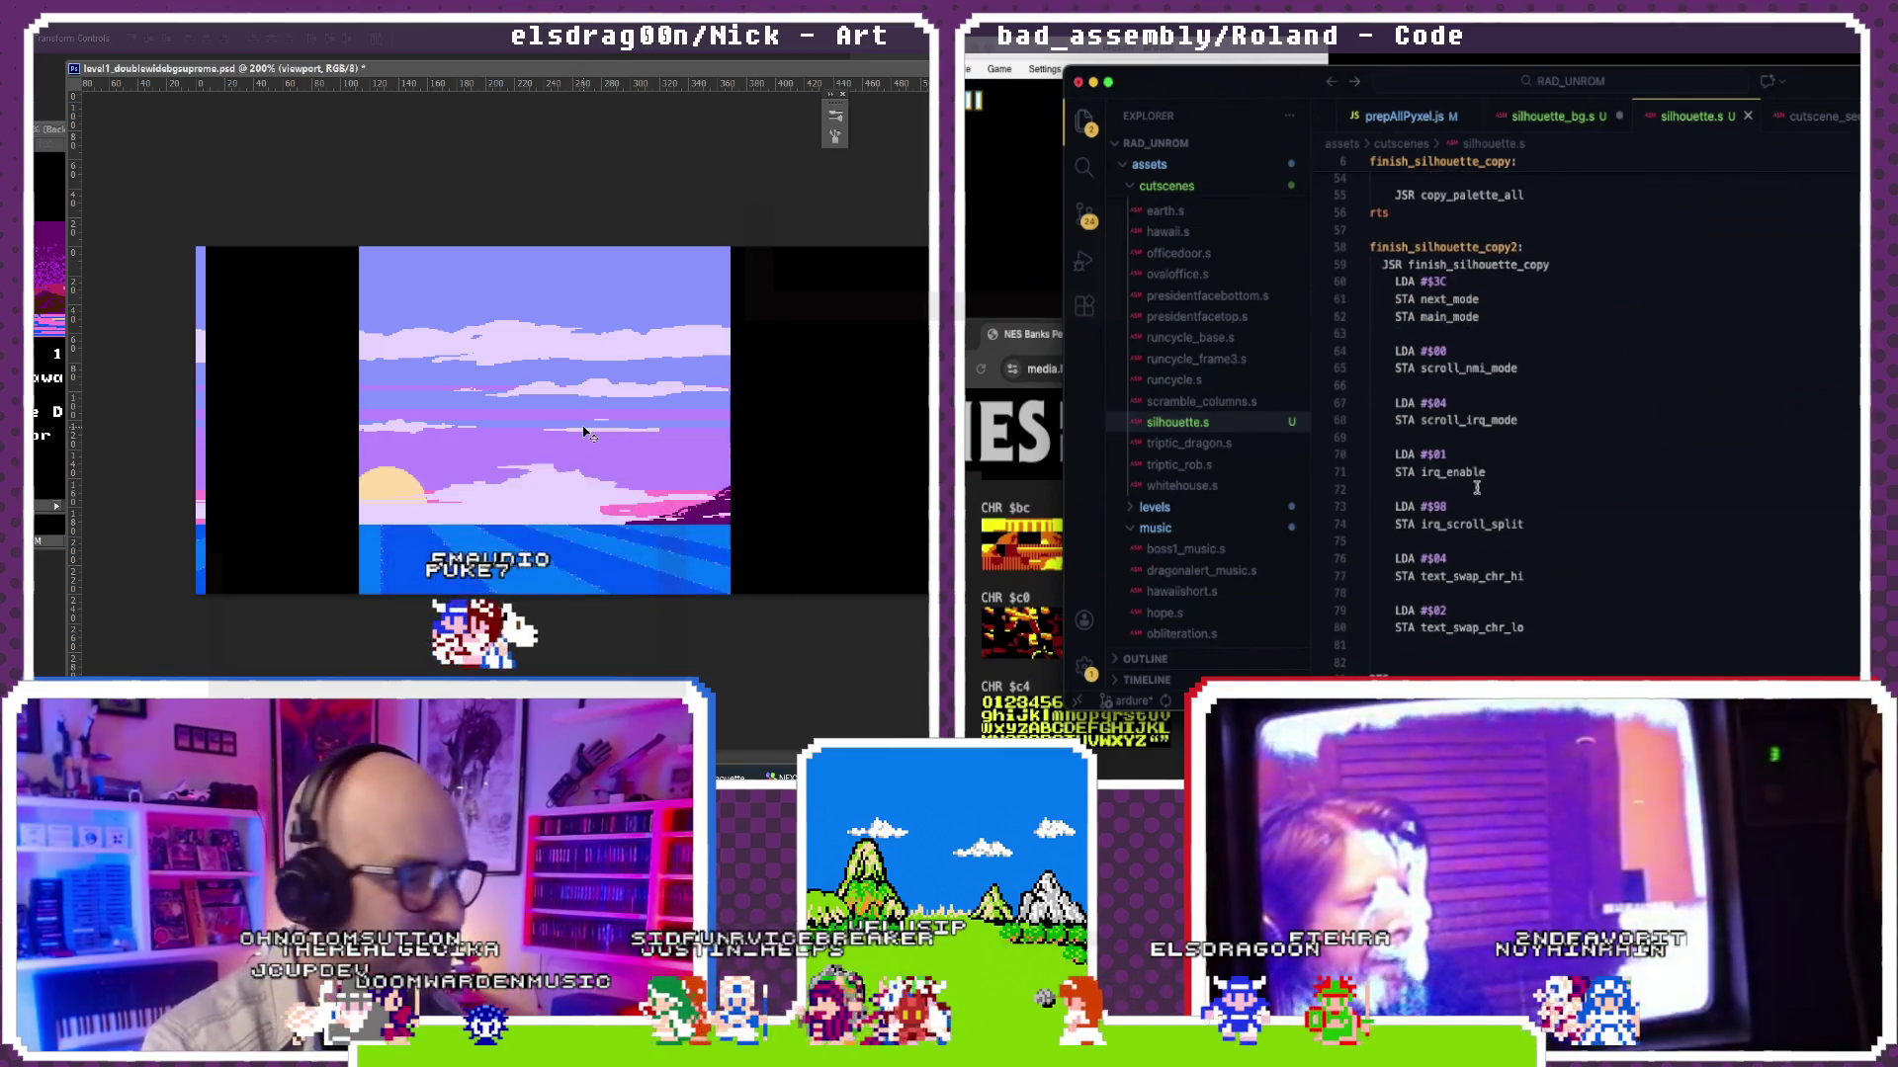
scroll(1478, 486, "down", 1)
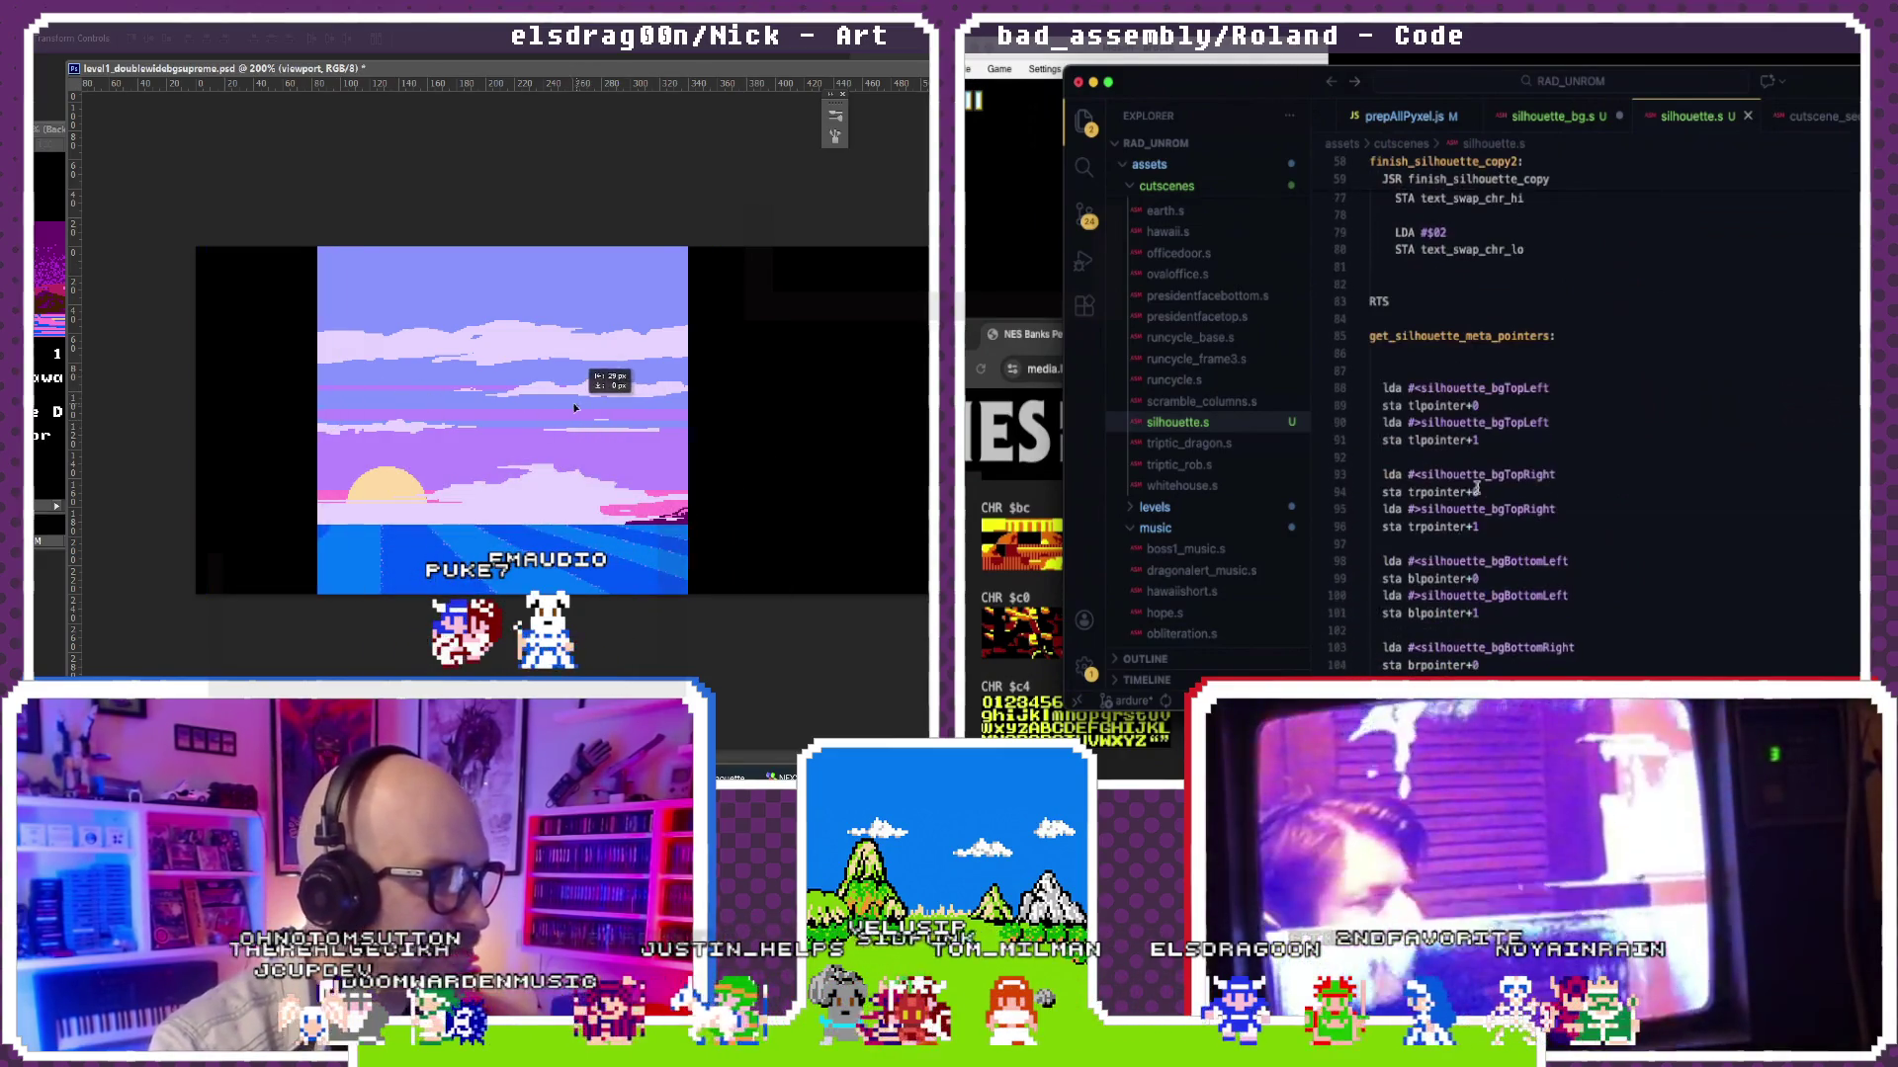
left_click_drag(624, 415, 502, 409)
scroll(1476, 486, "down", 5)
scroll(1477, 486, "down", 5)
scroll(1476, 487, "down", 3)
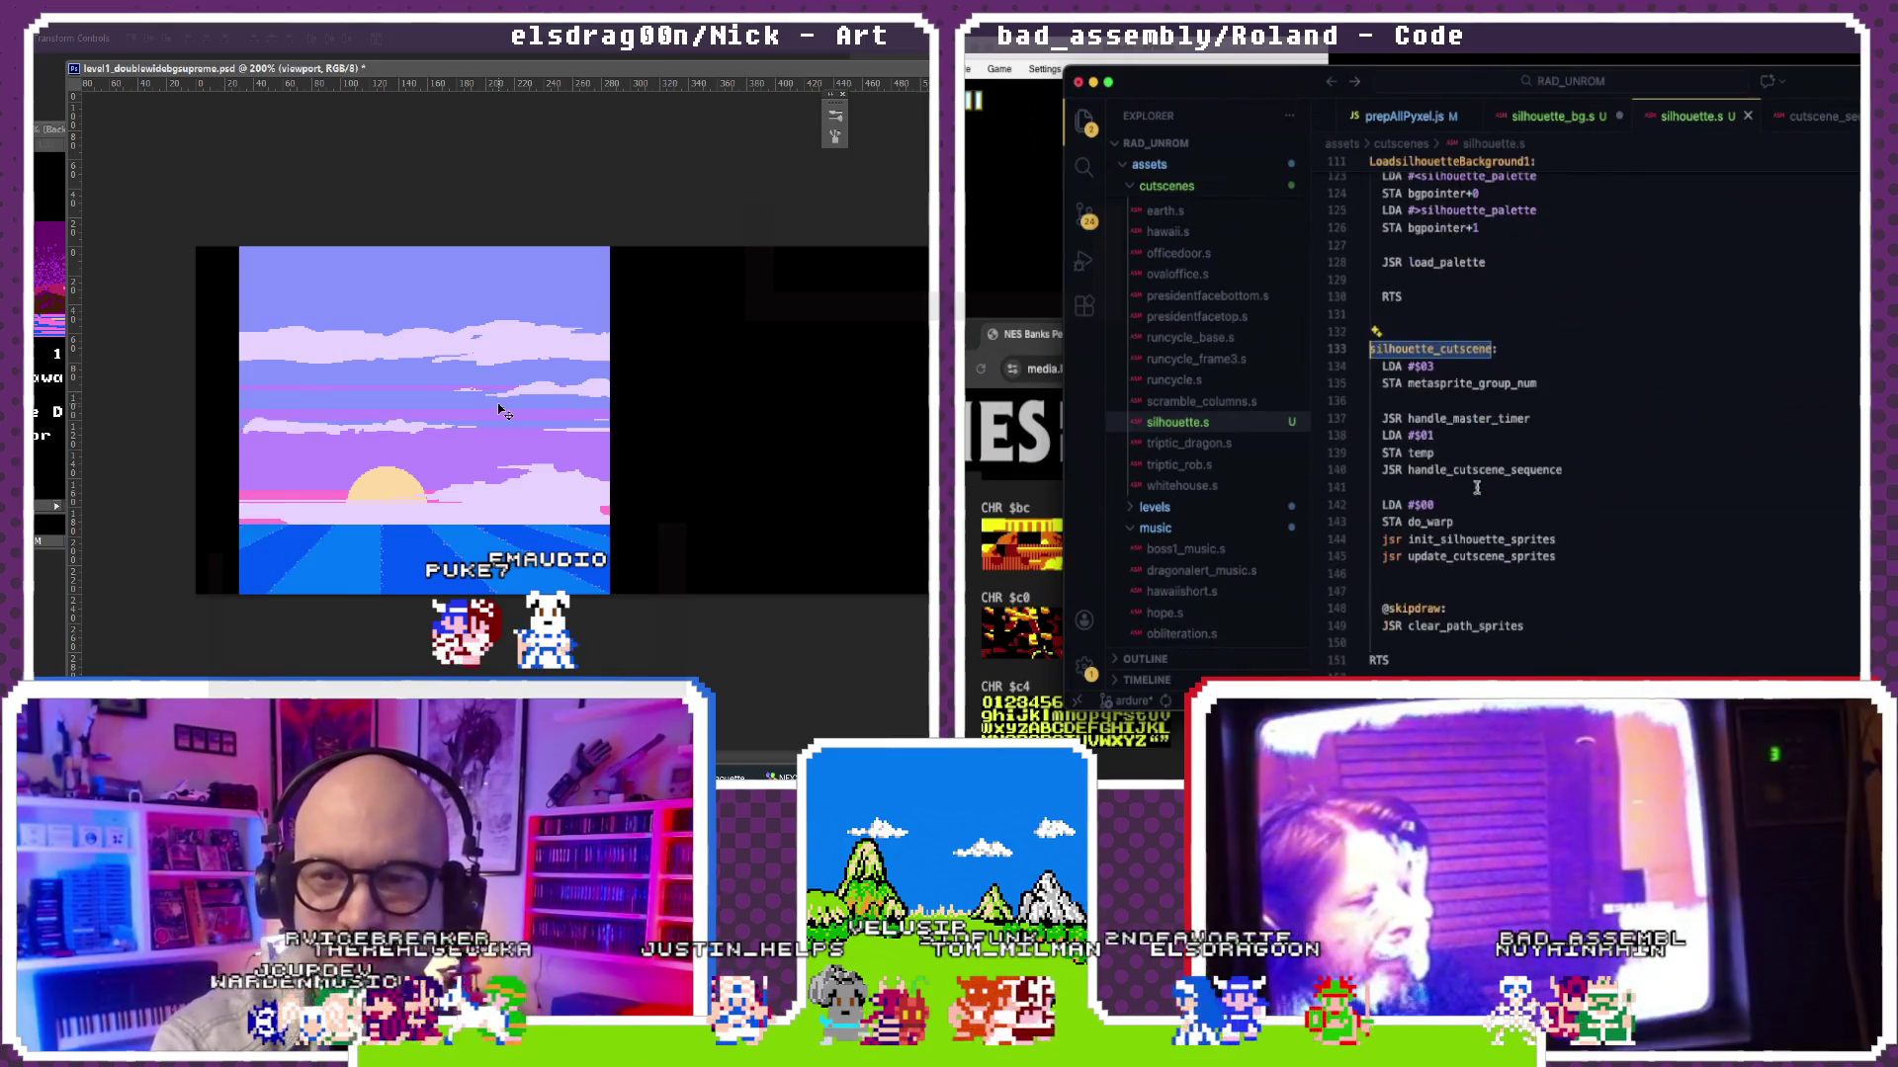
scroll(1476, 487, "down", 1)
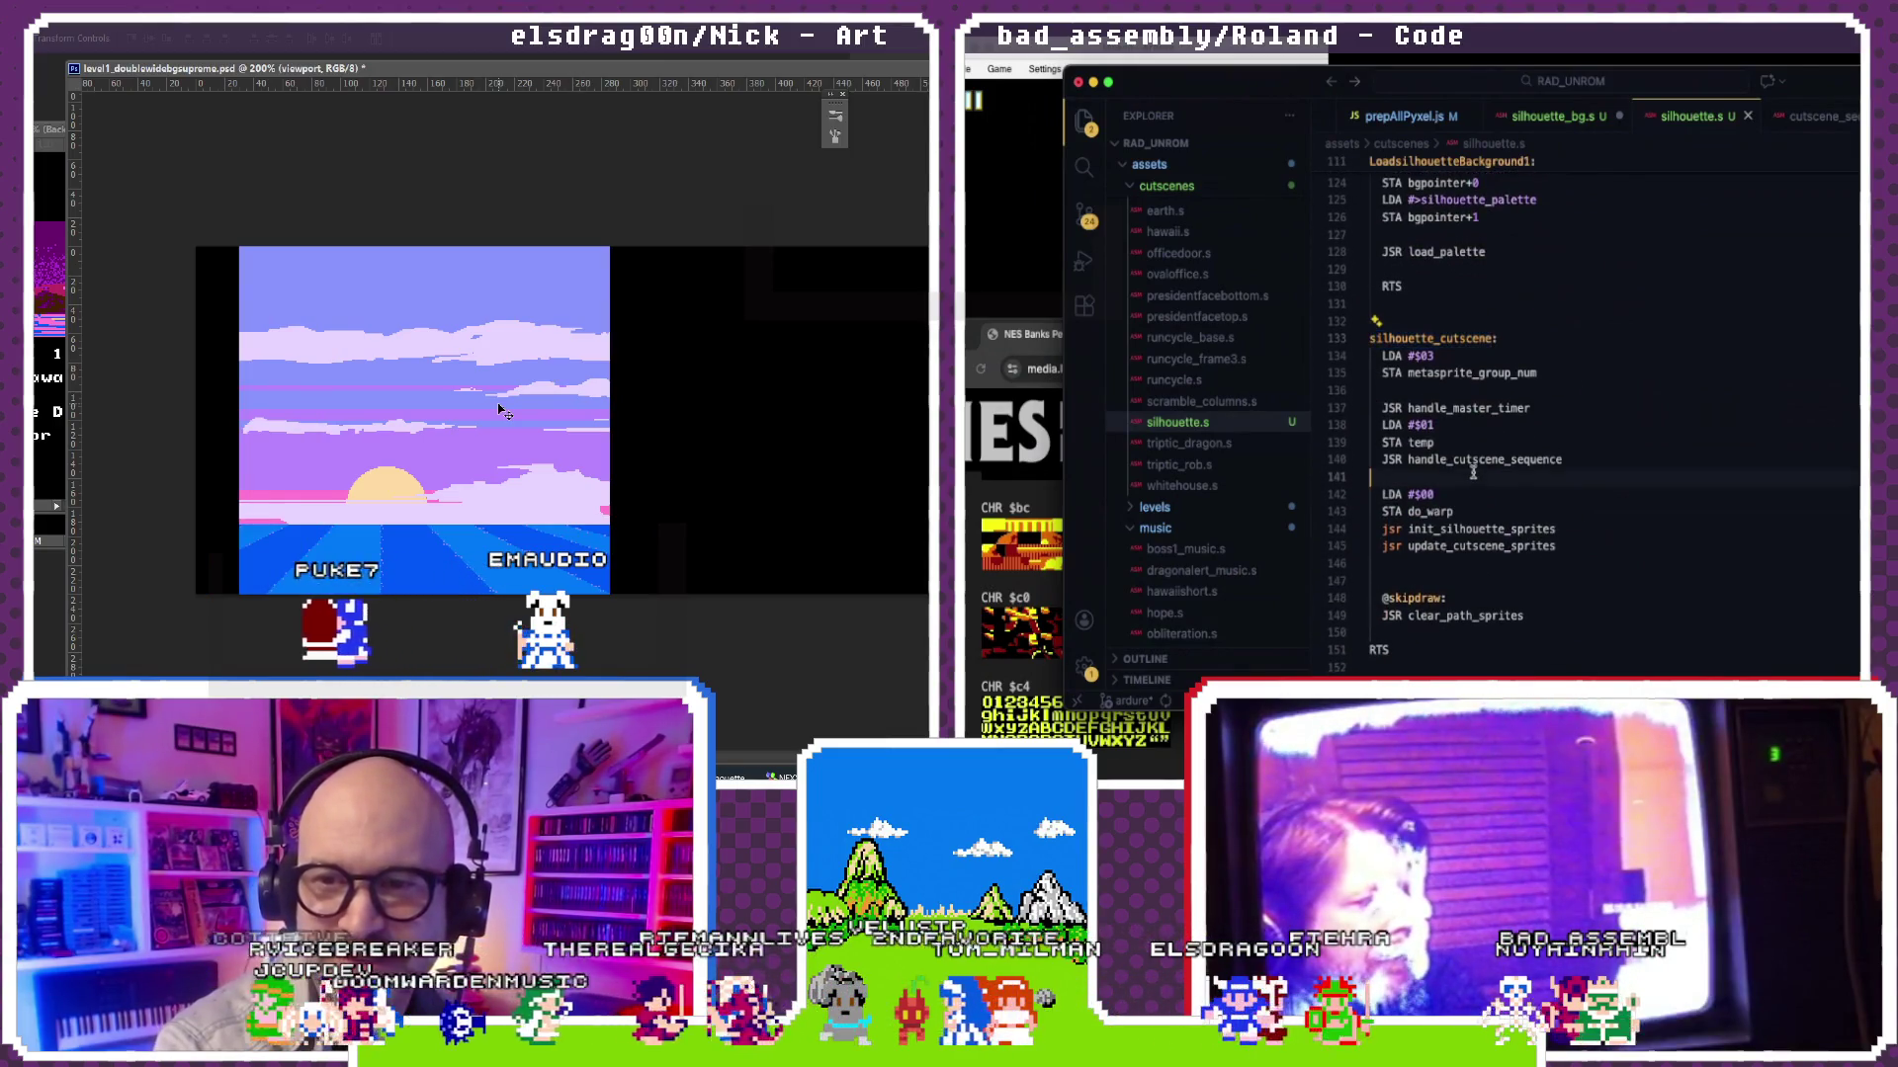
scroll(1457, 433, "down", 1)
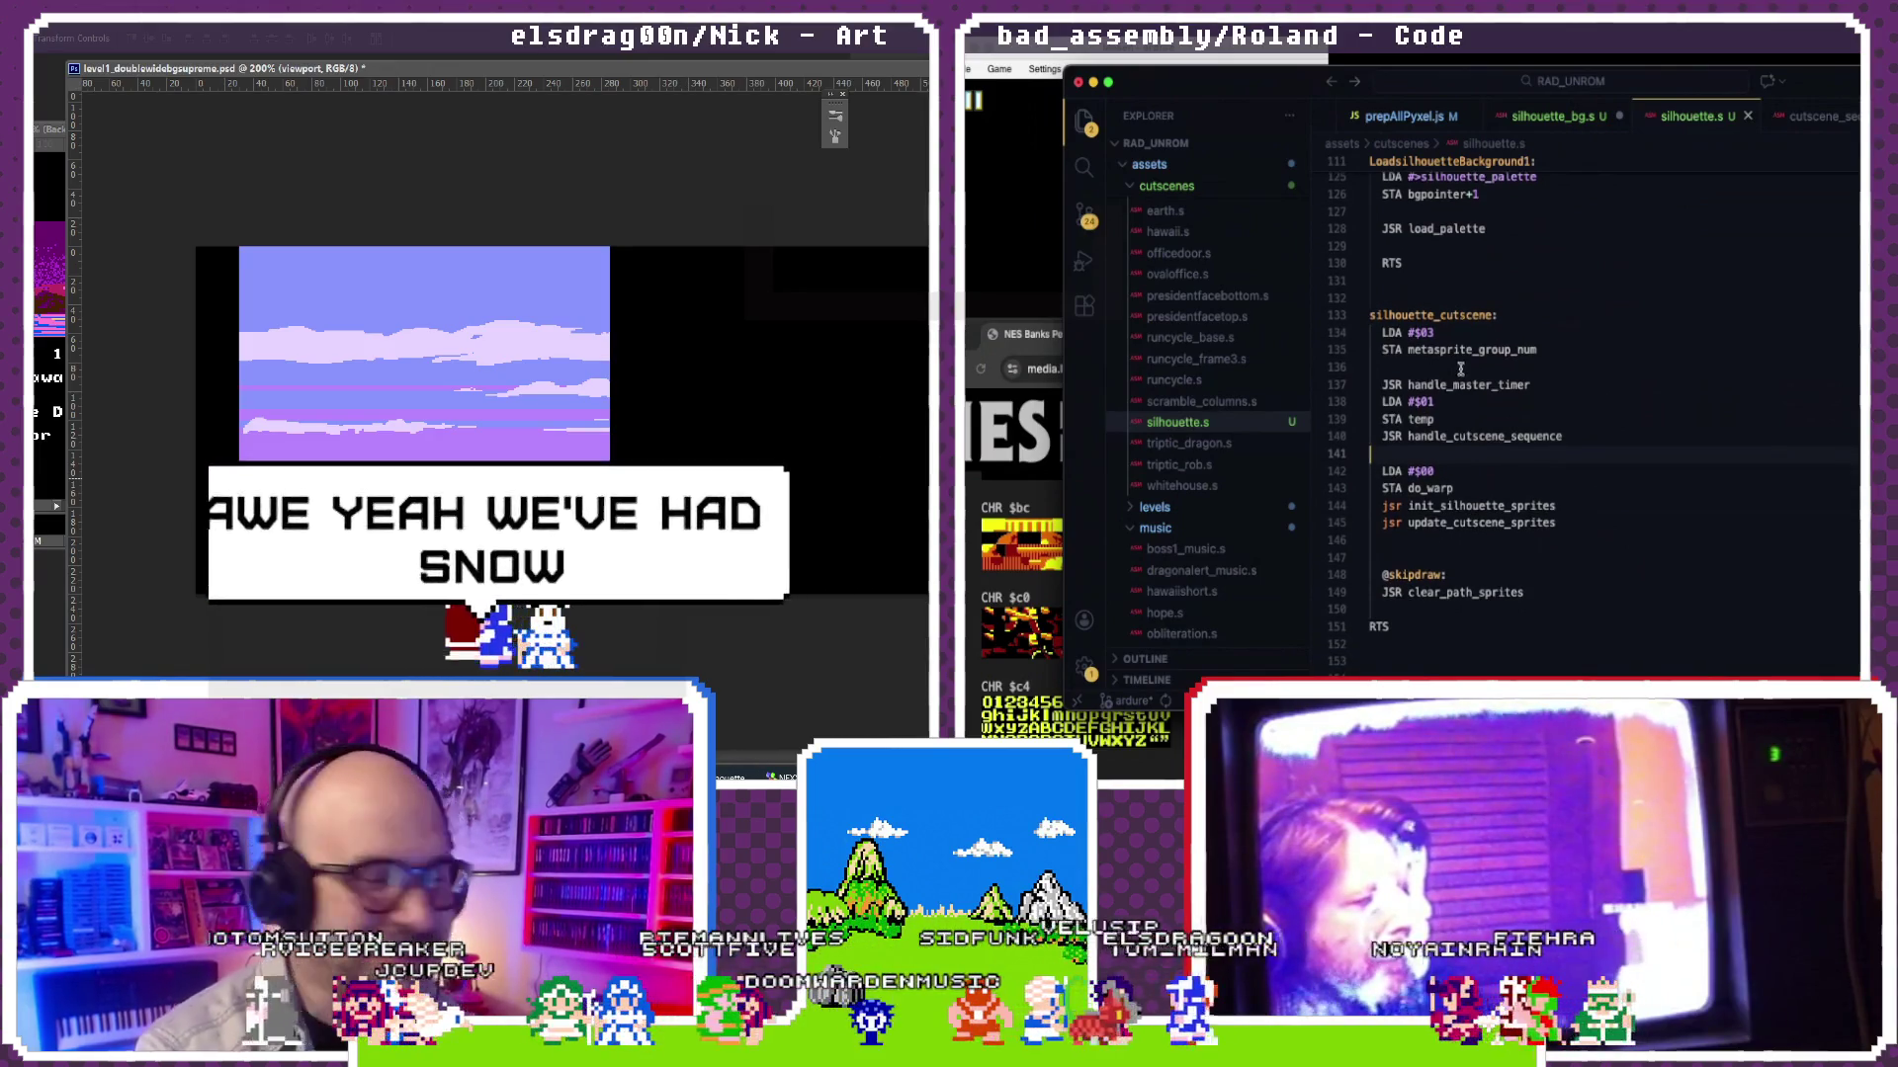
scroll(1456, 370, "down", 1)
Step: Replace #$01 with #$1A in the value stored to temp in silhouette_cutscene
left_click(1429, 387)
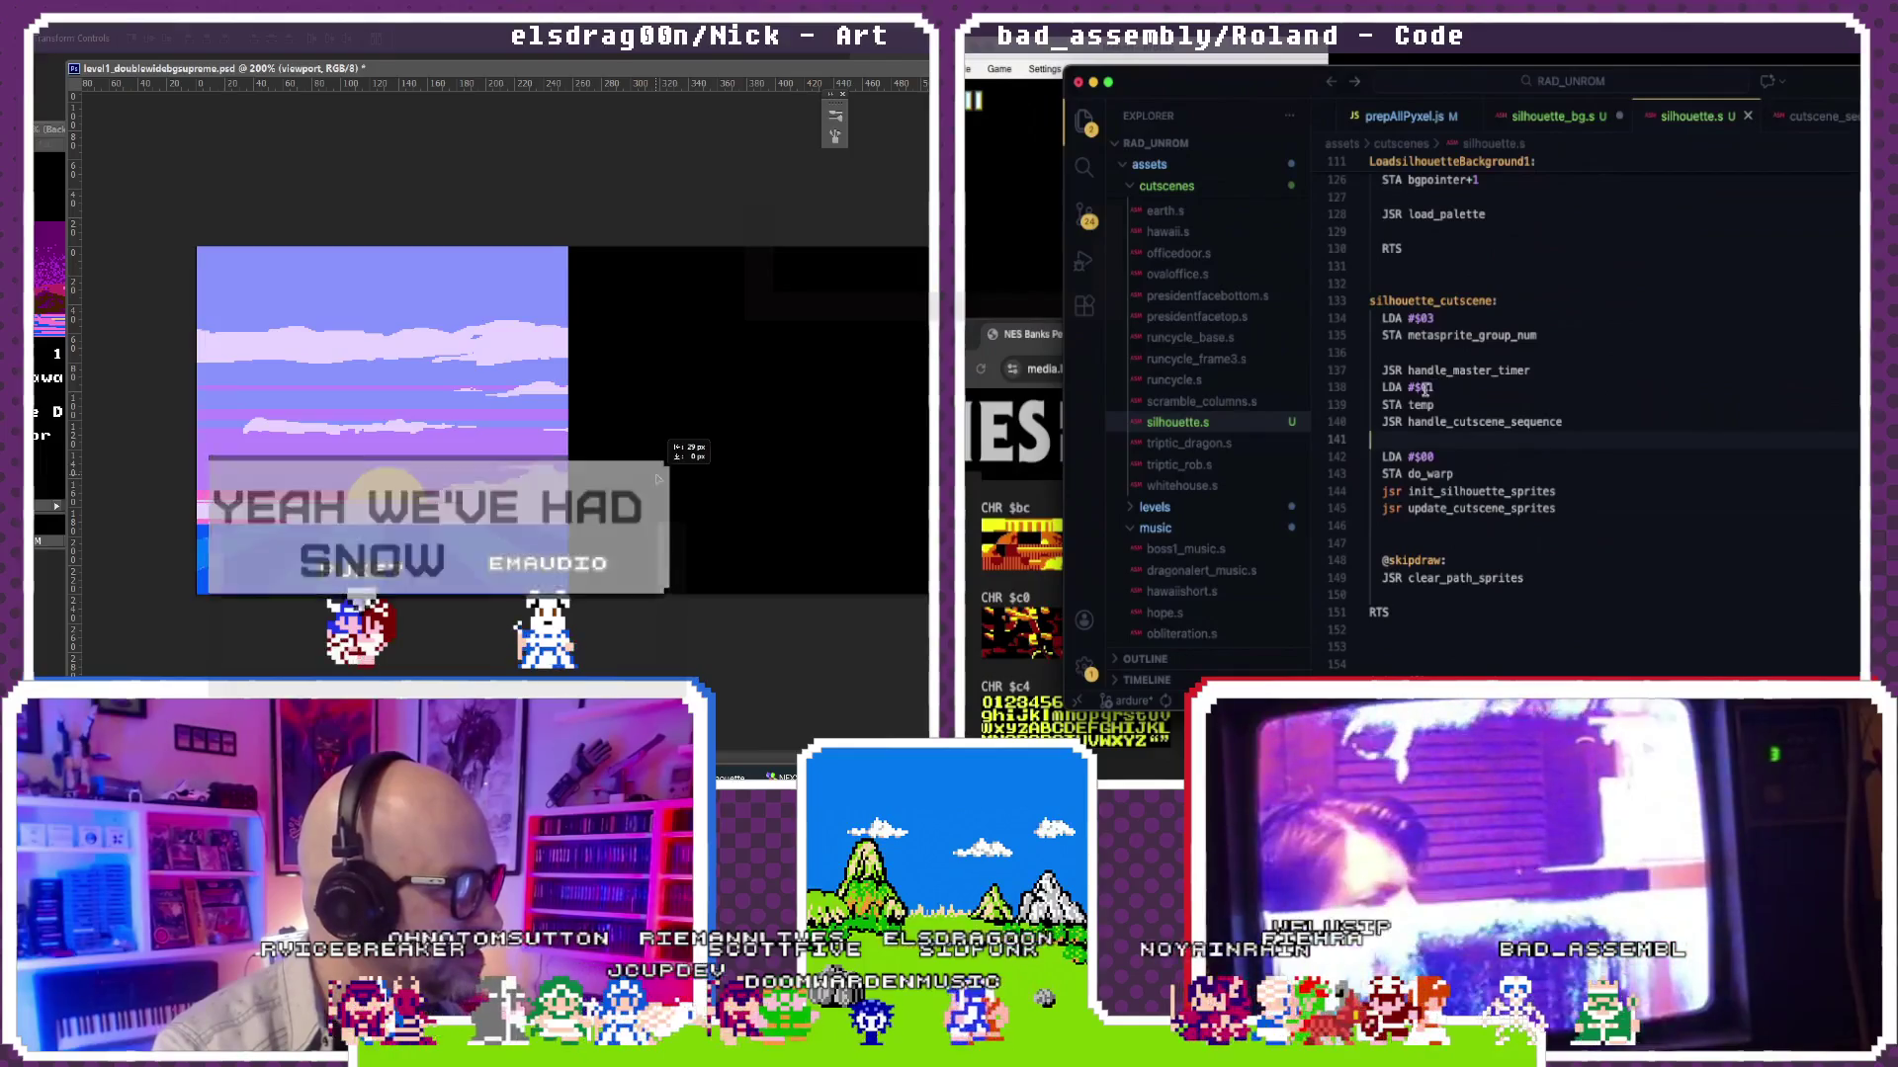
key("BackSpace")
key("BackSpace")
type("1A")
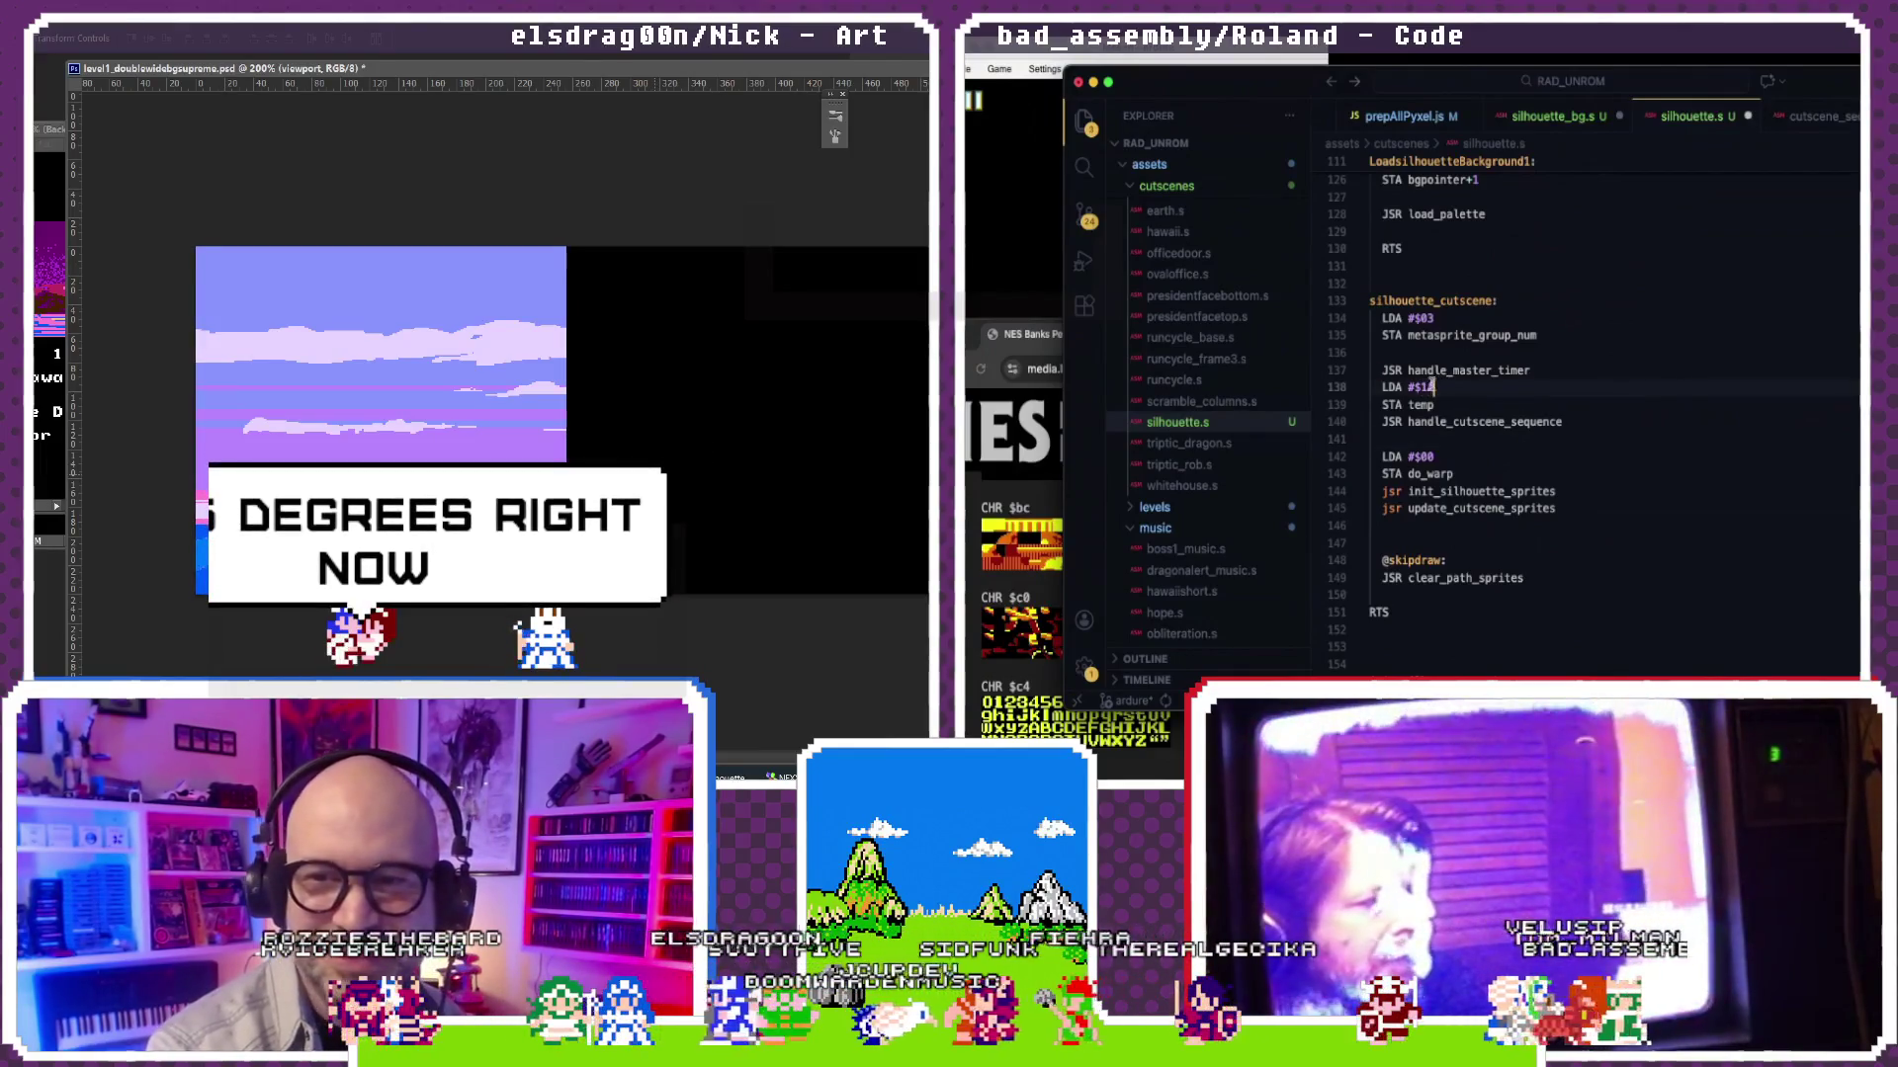
scroll(1432, 340, "down", 2)
left_click(1439, 379)
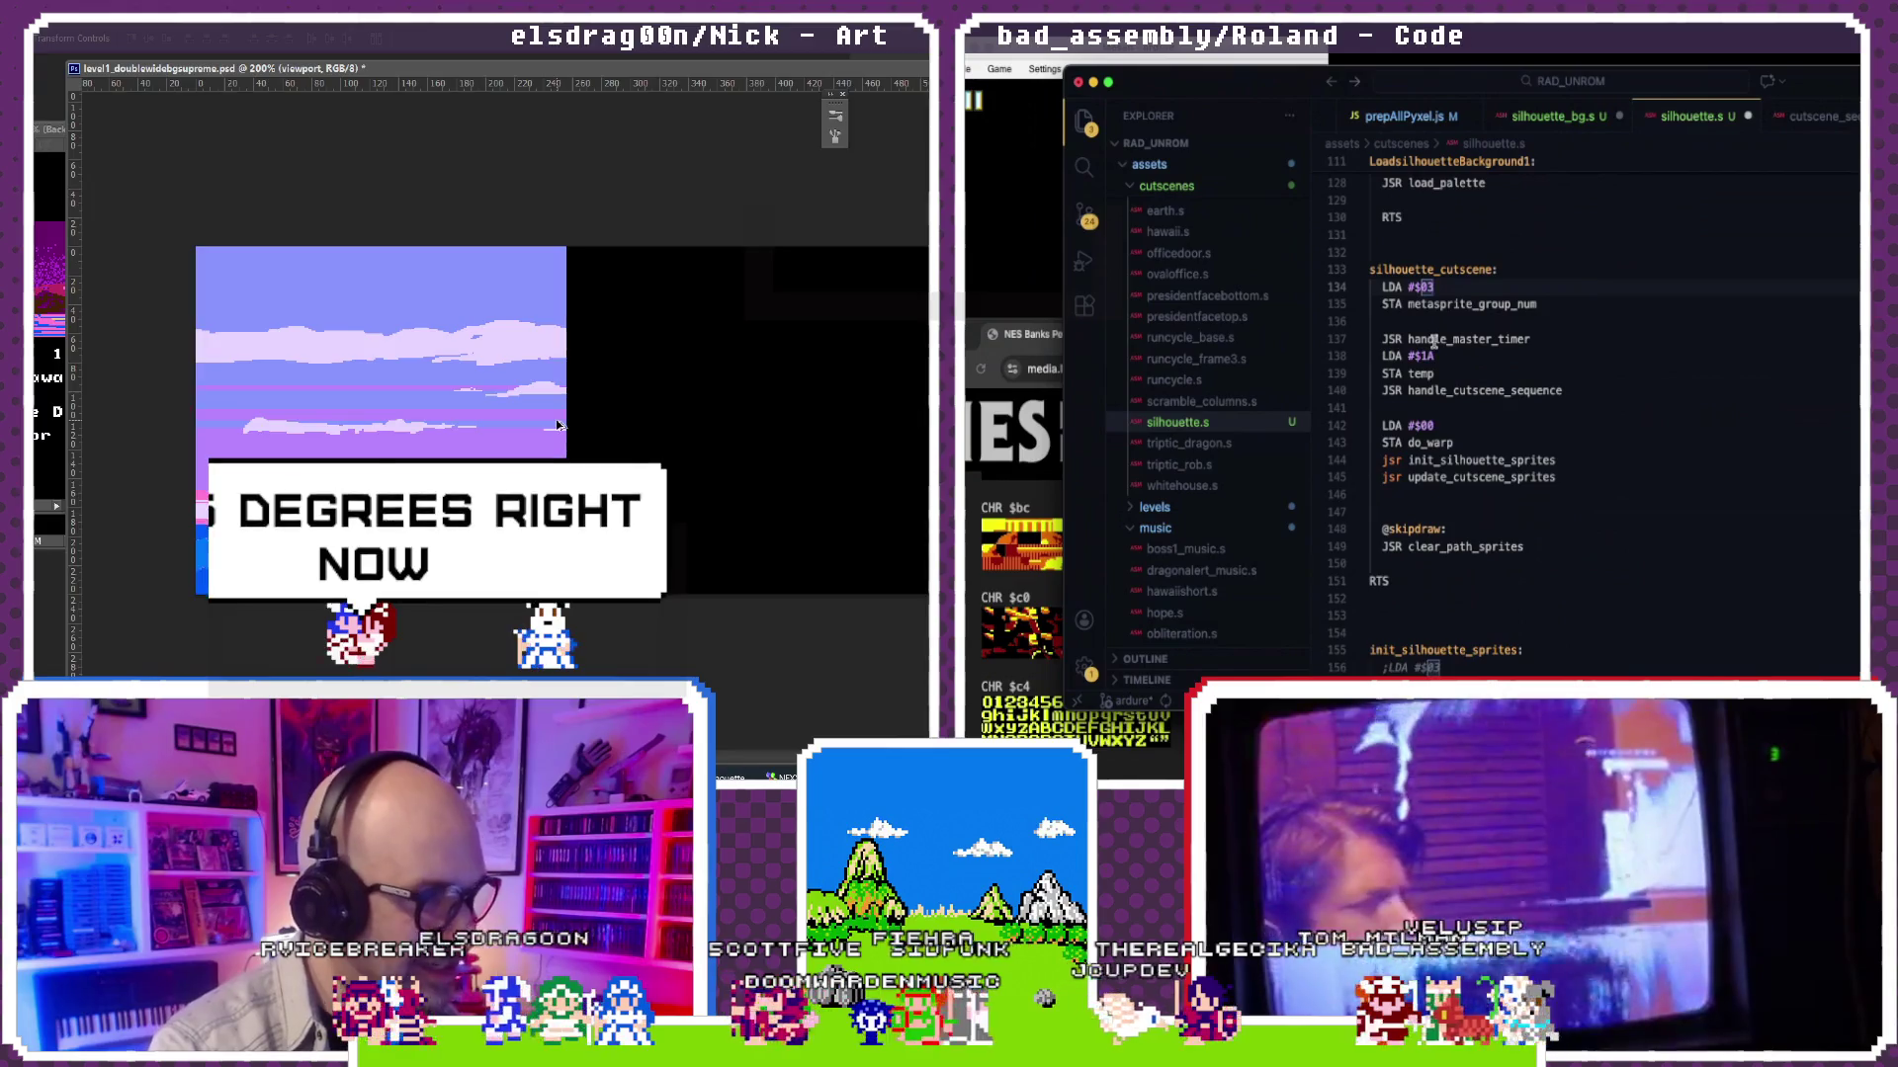
scroll(556, 427, "up", 2)
scroll(556, 419, "left", 5)
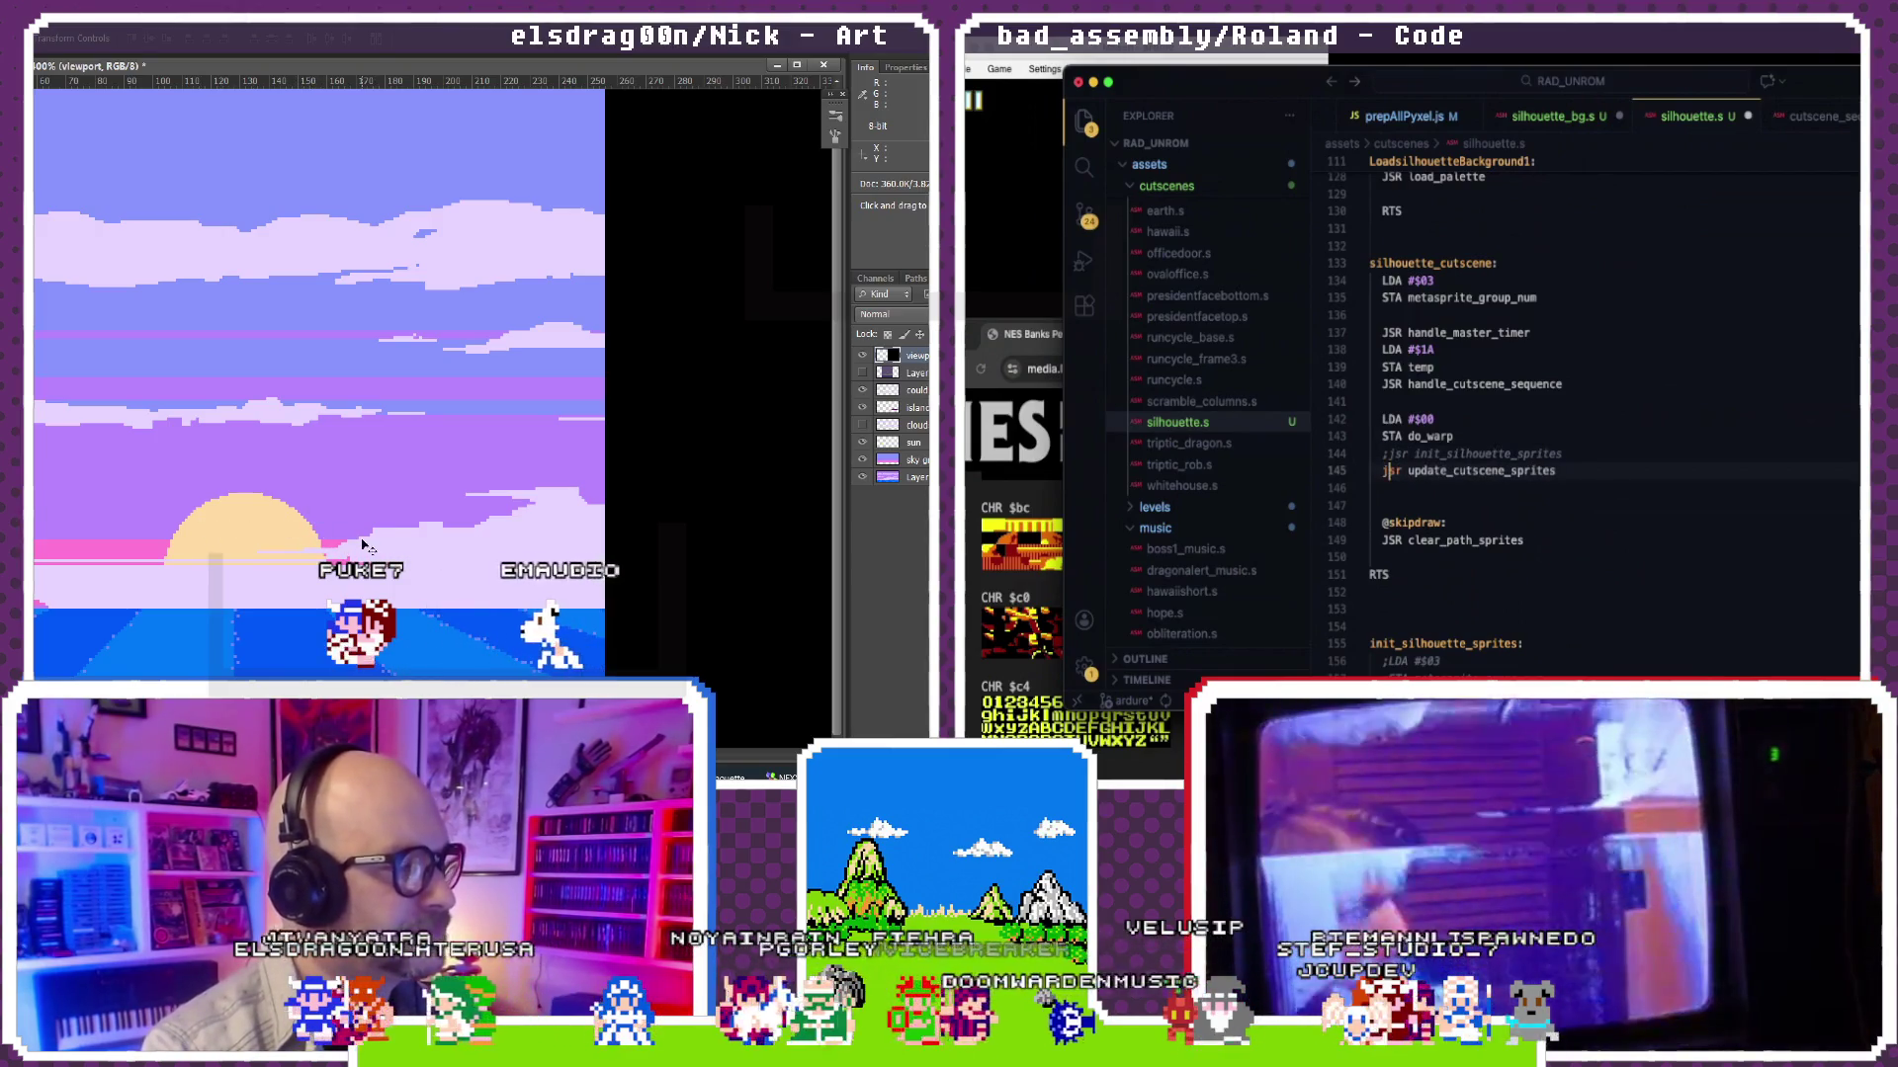
type(";")
scroll(1441, 453, "up", 1)
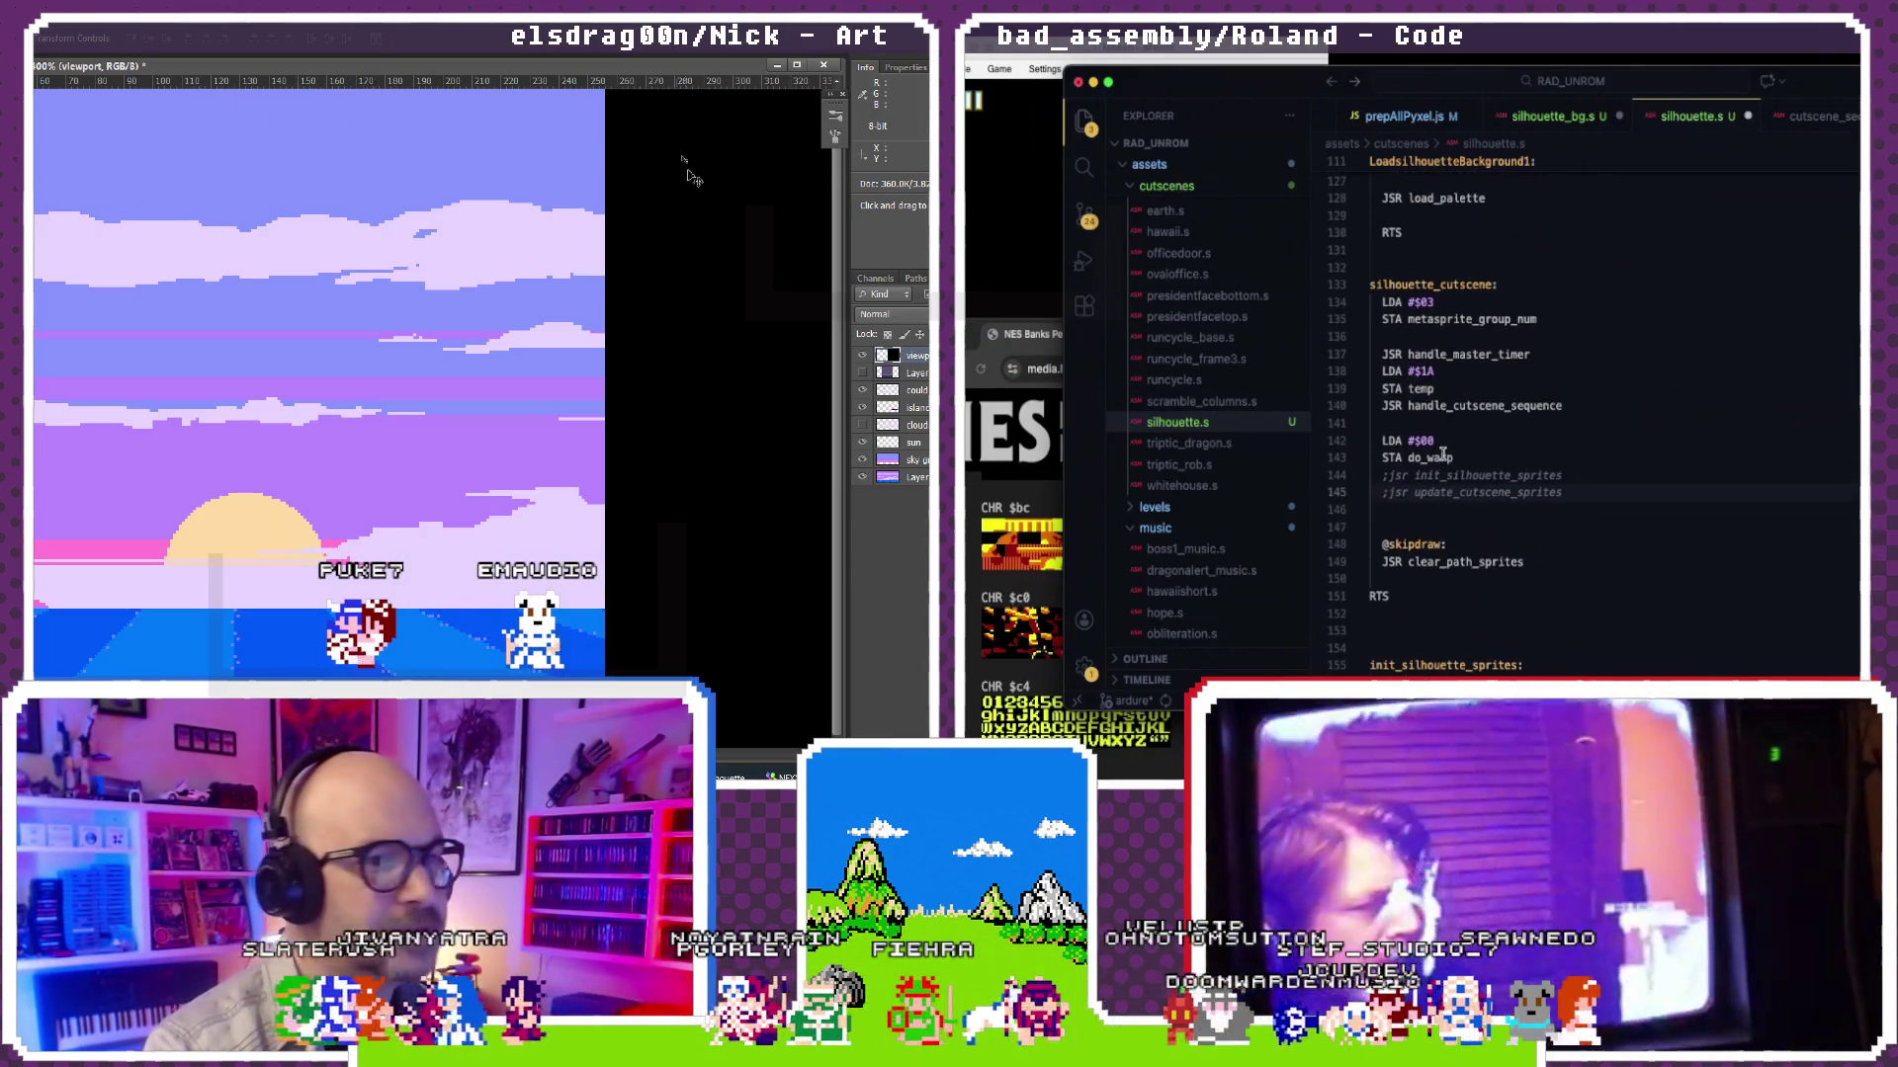
Step: Comment out the sprite init/update and metasprite setup lines in silhouette_cutscene
key("ctrl+o")
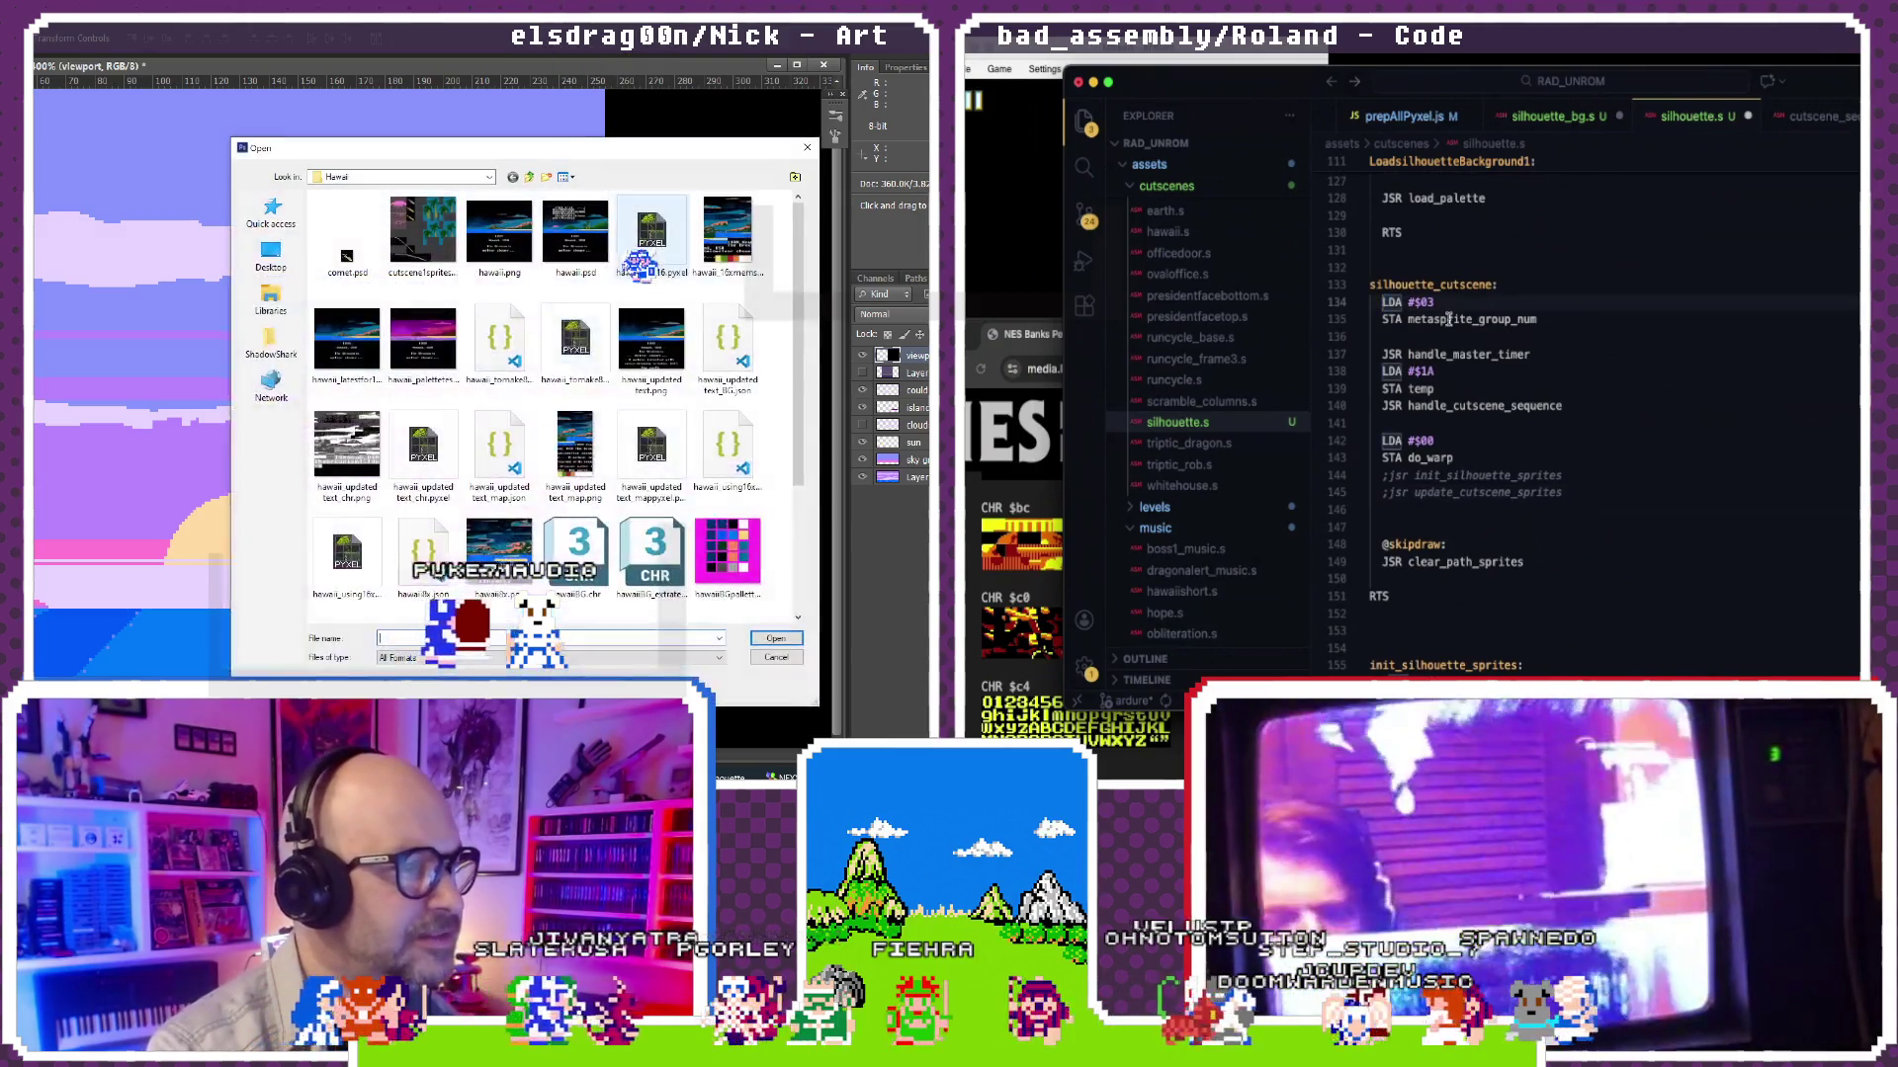
key("Escape")
scroll(1476, 346, "up", 5)
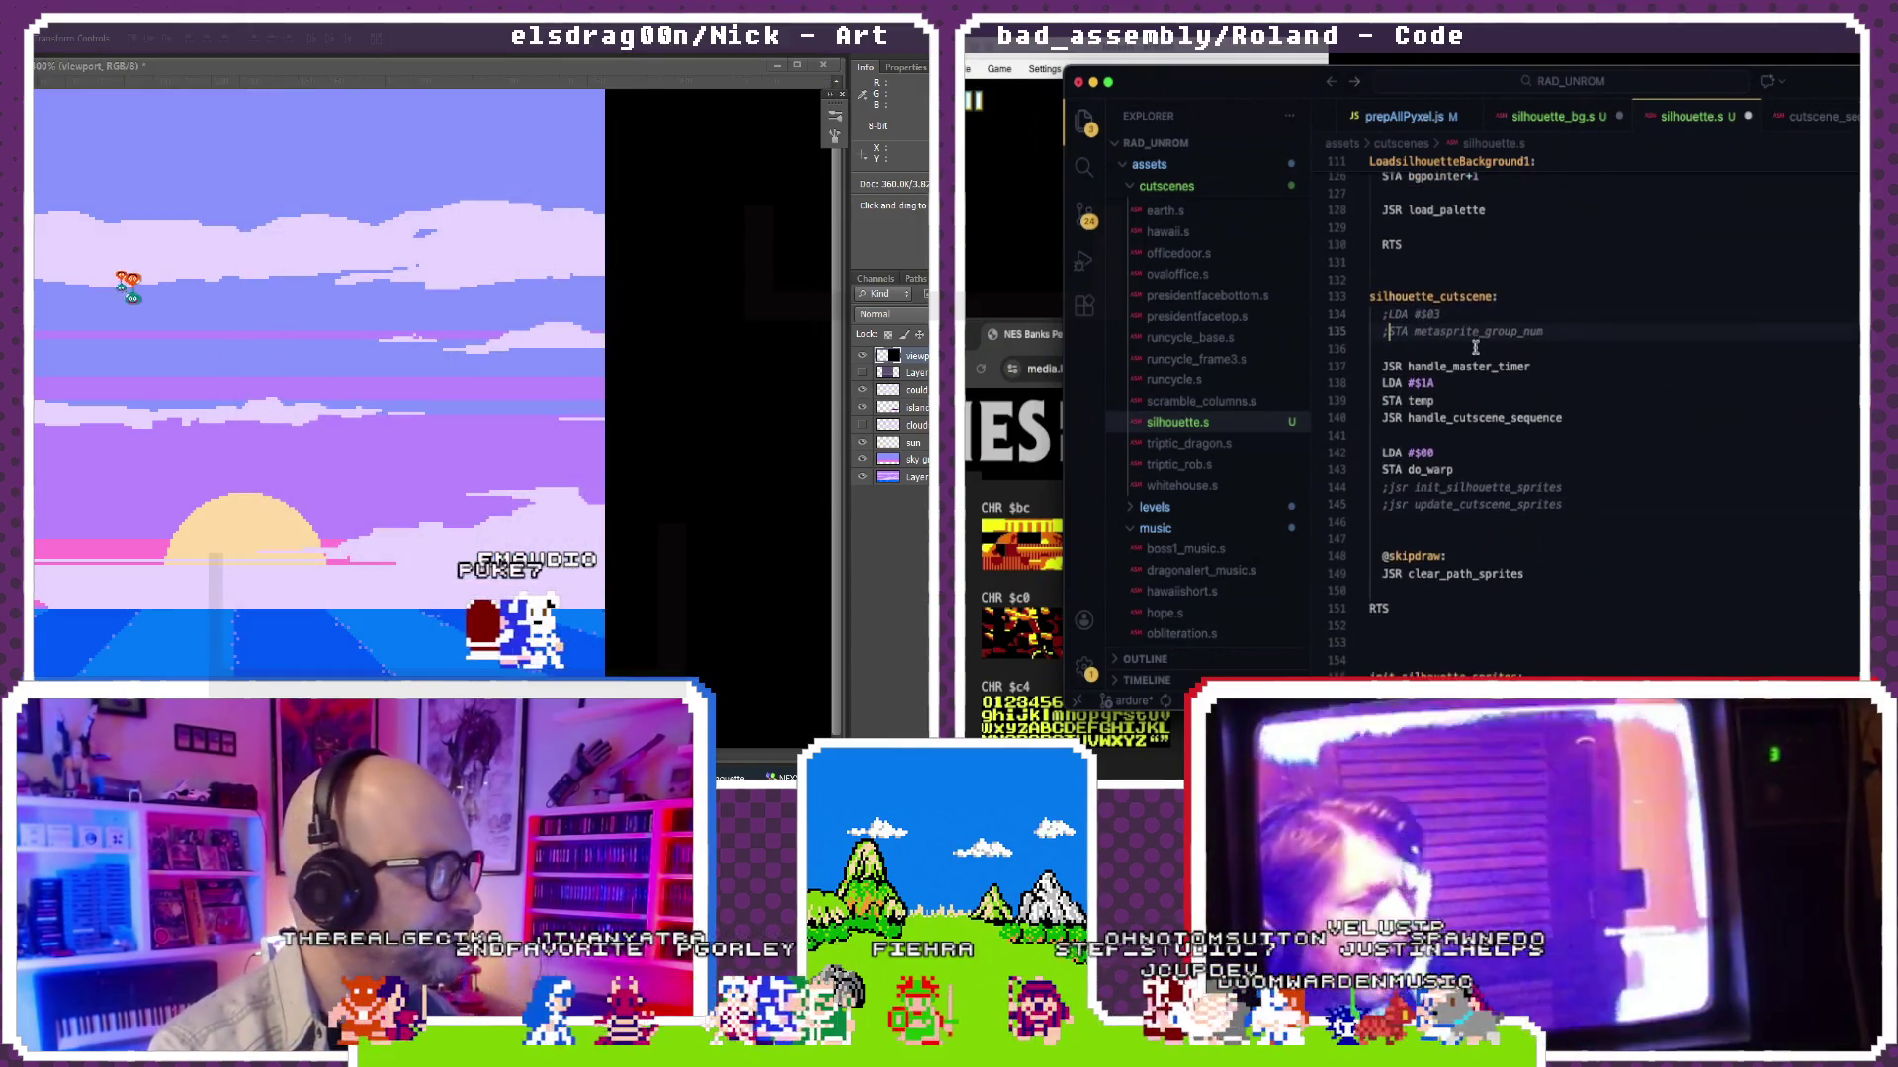
scroll(1476, 346, "up", 2)
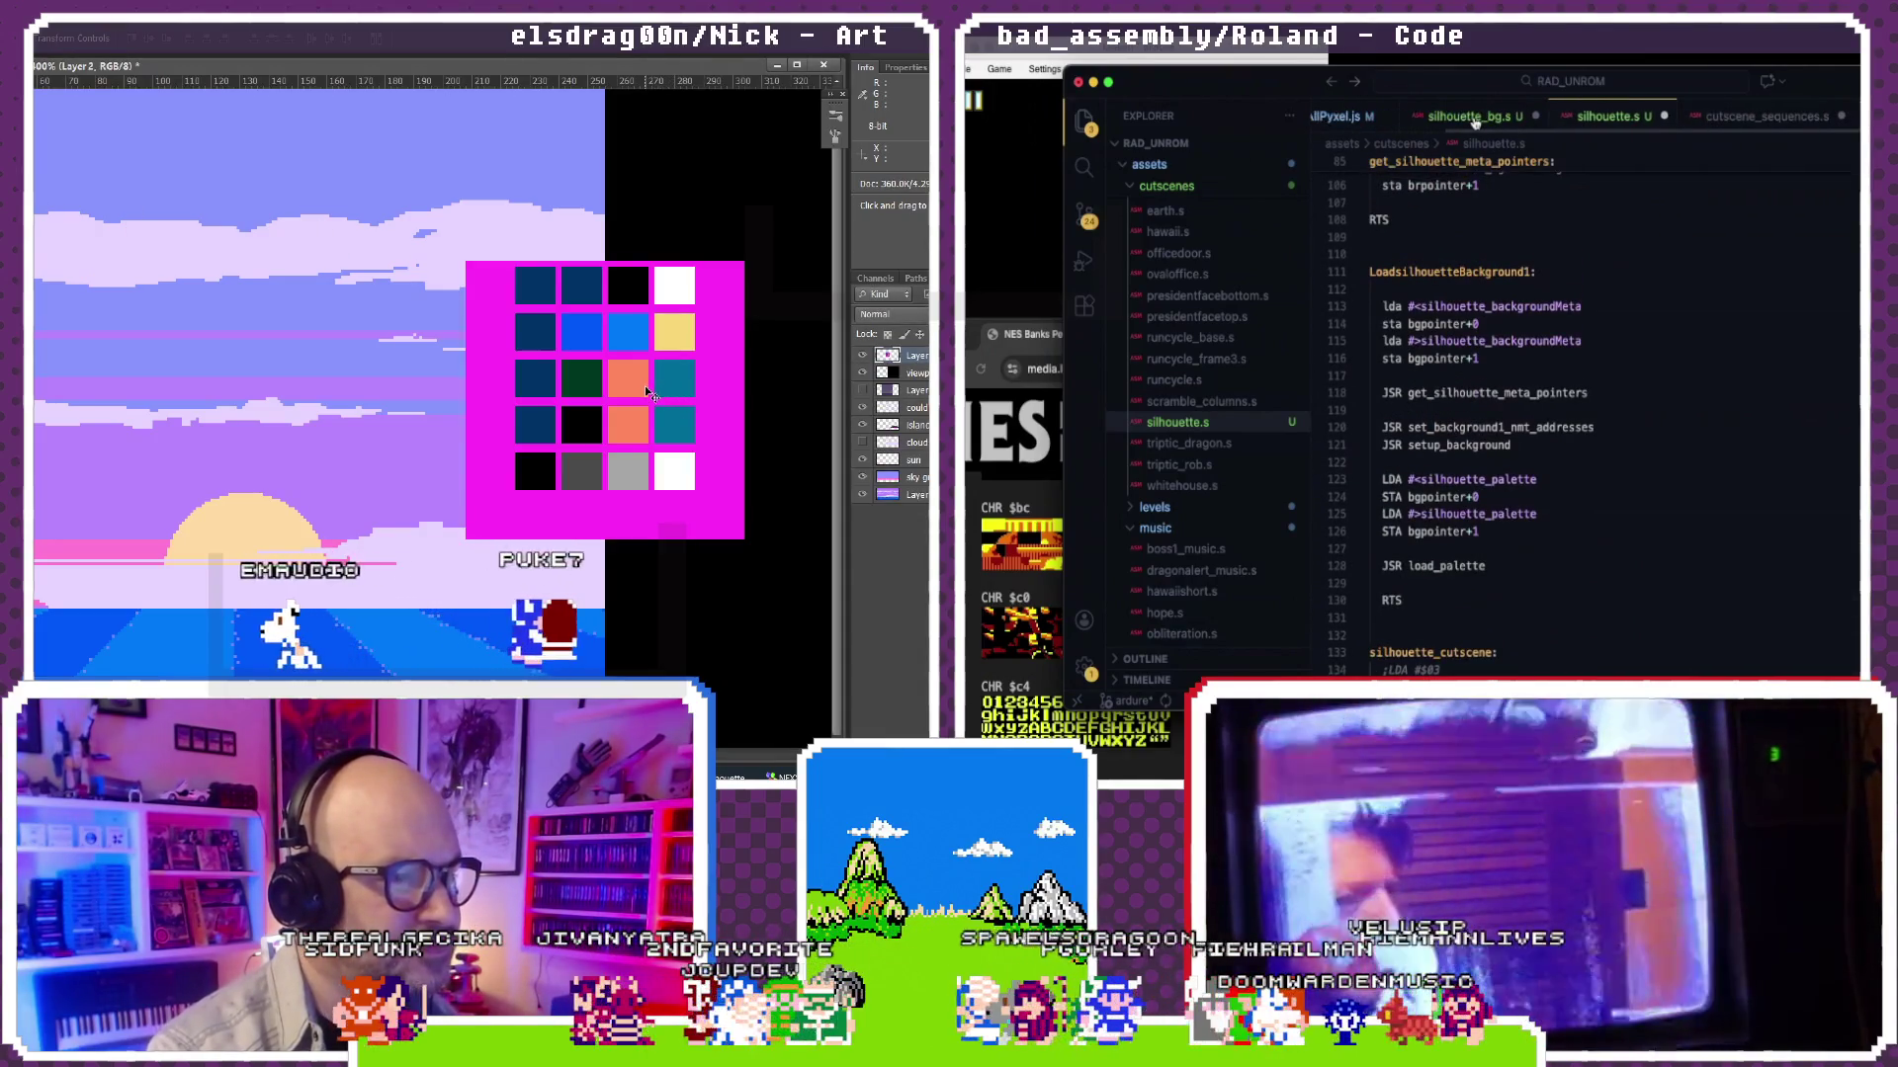
mouse_move(675, 391)
left_mouse_down()
mouse_move(680, 418)
mouse_move(705, 352)
left_mouse_up()
left_click_drag(503, 491, 585, 423)
scroll(1655, 335, "down", 15)
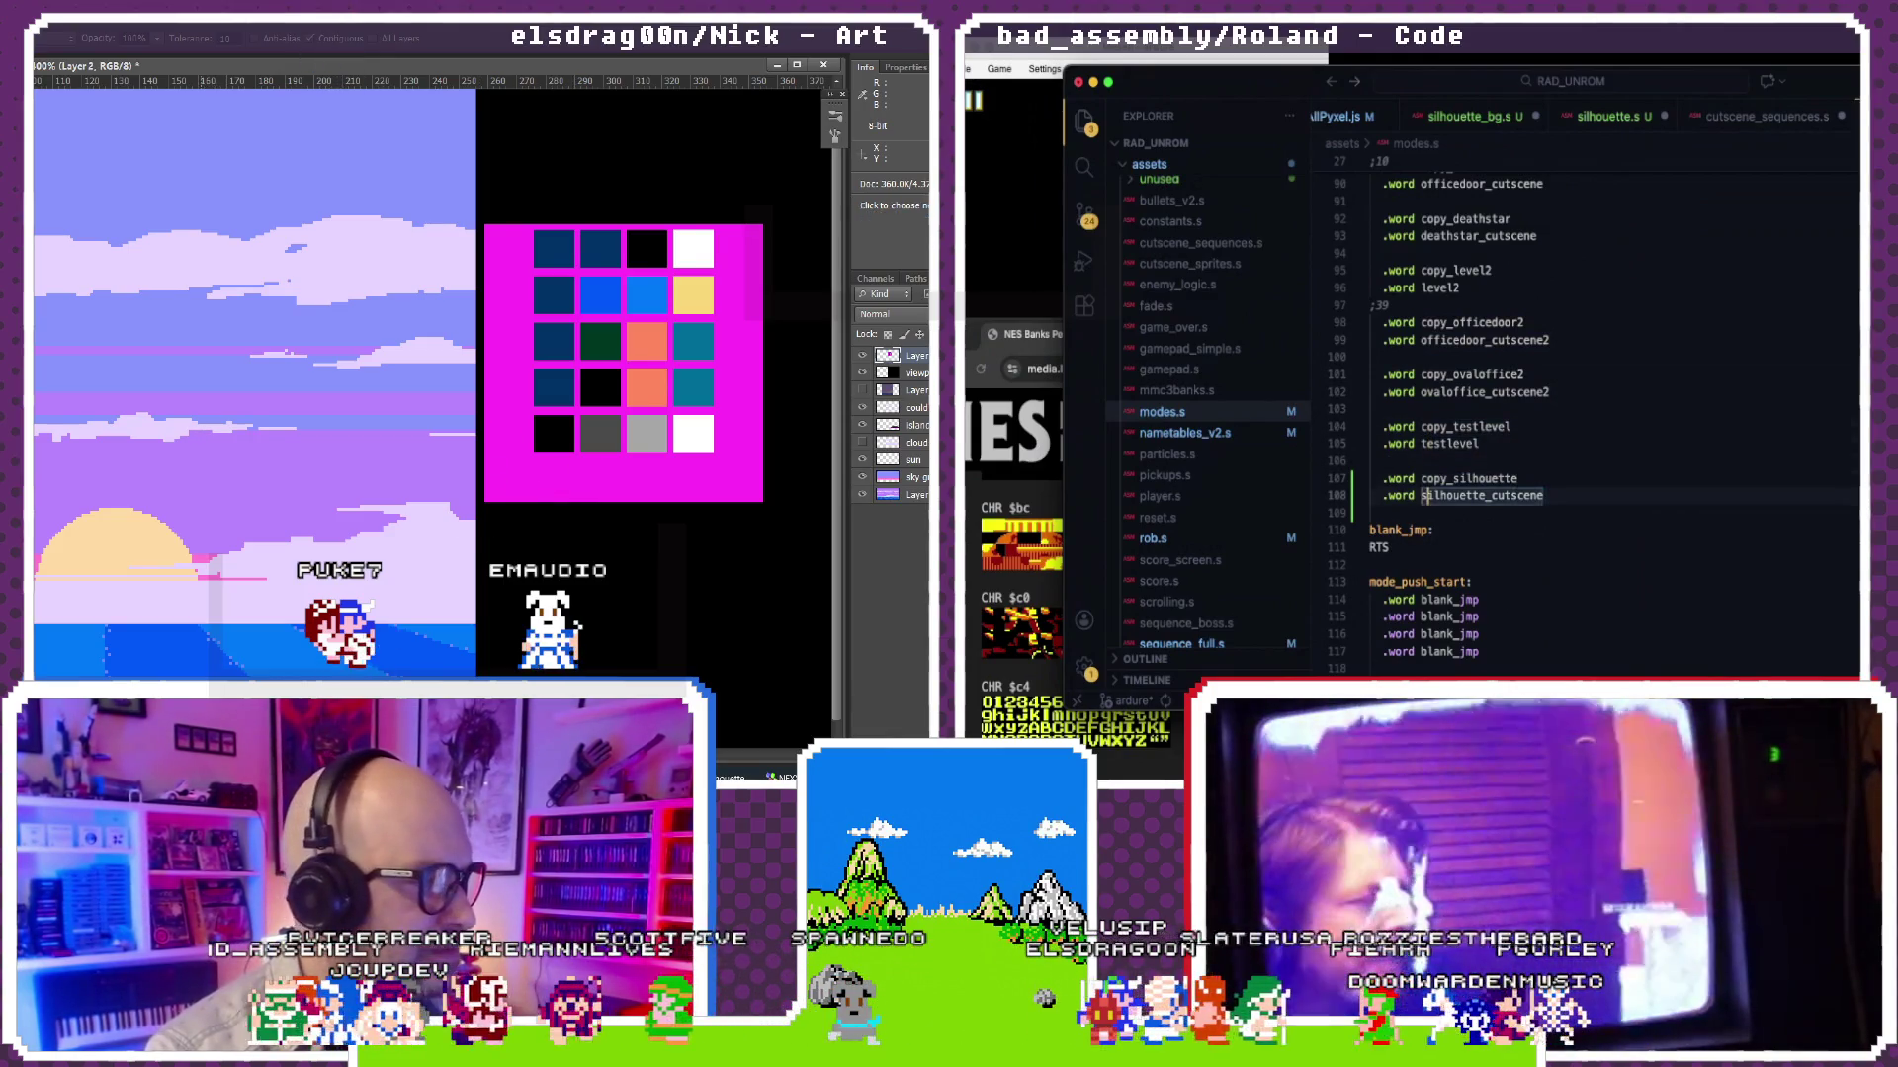
Step: Check the copy_silhouette and silhouette_cutscene entries, then return to silhouette.s for the set_nmt_copy_full change
double_click(1509, 483)
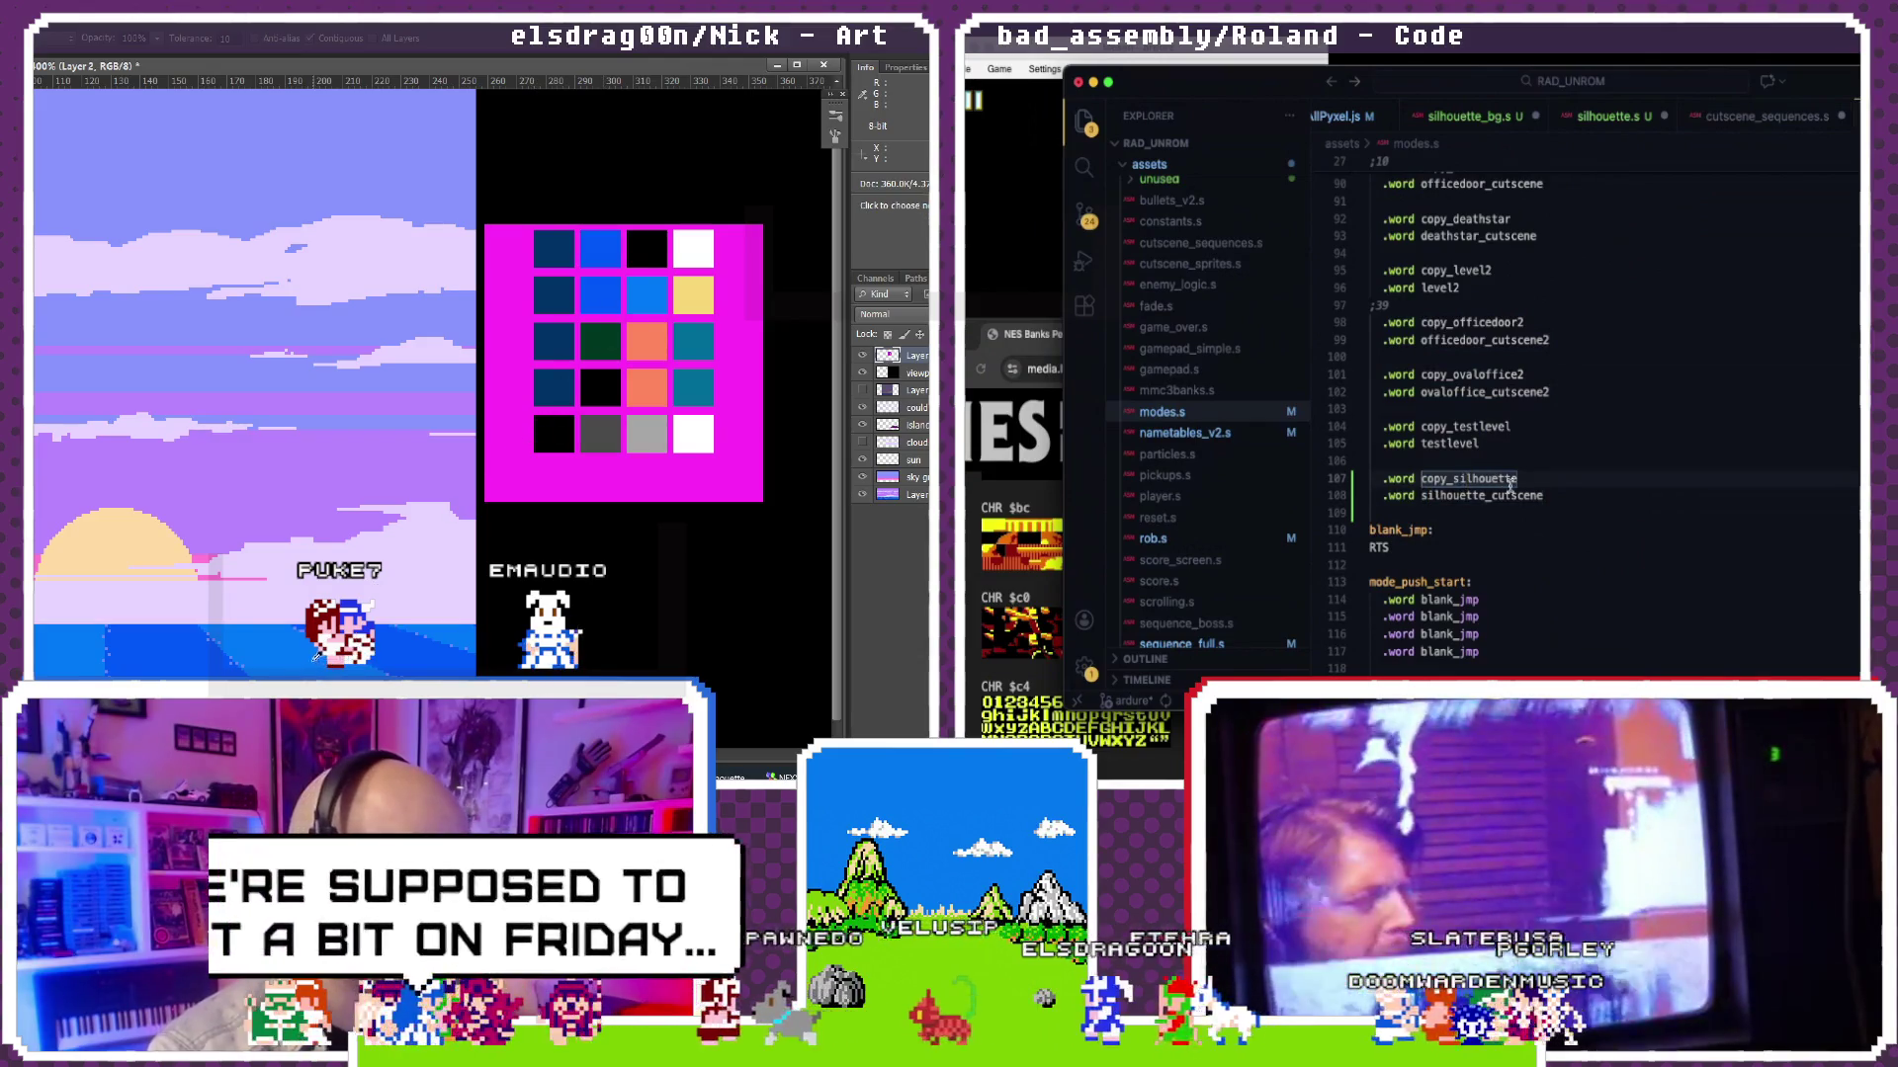
double_click(1479, 495)
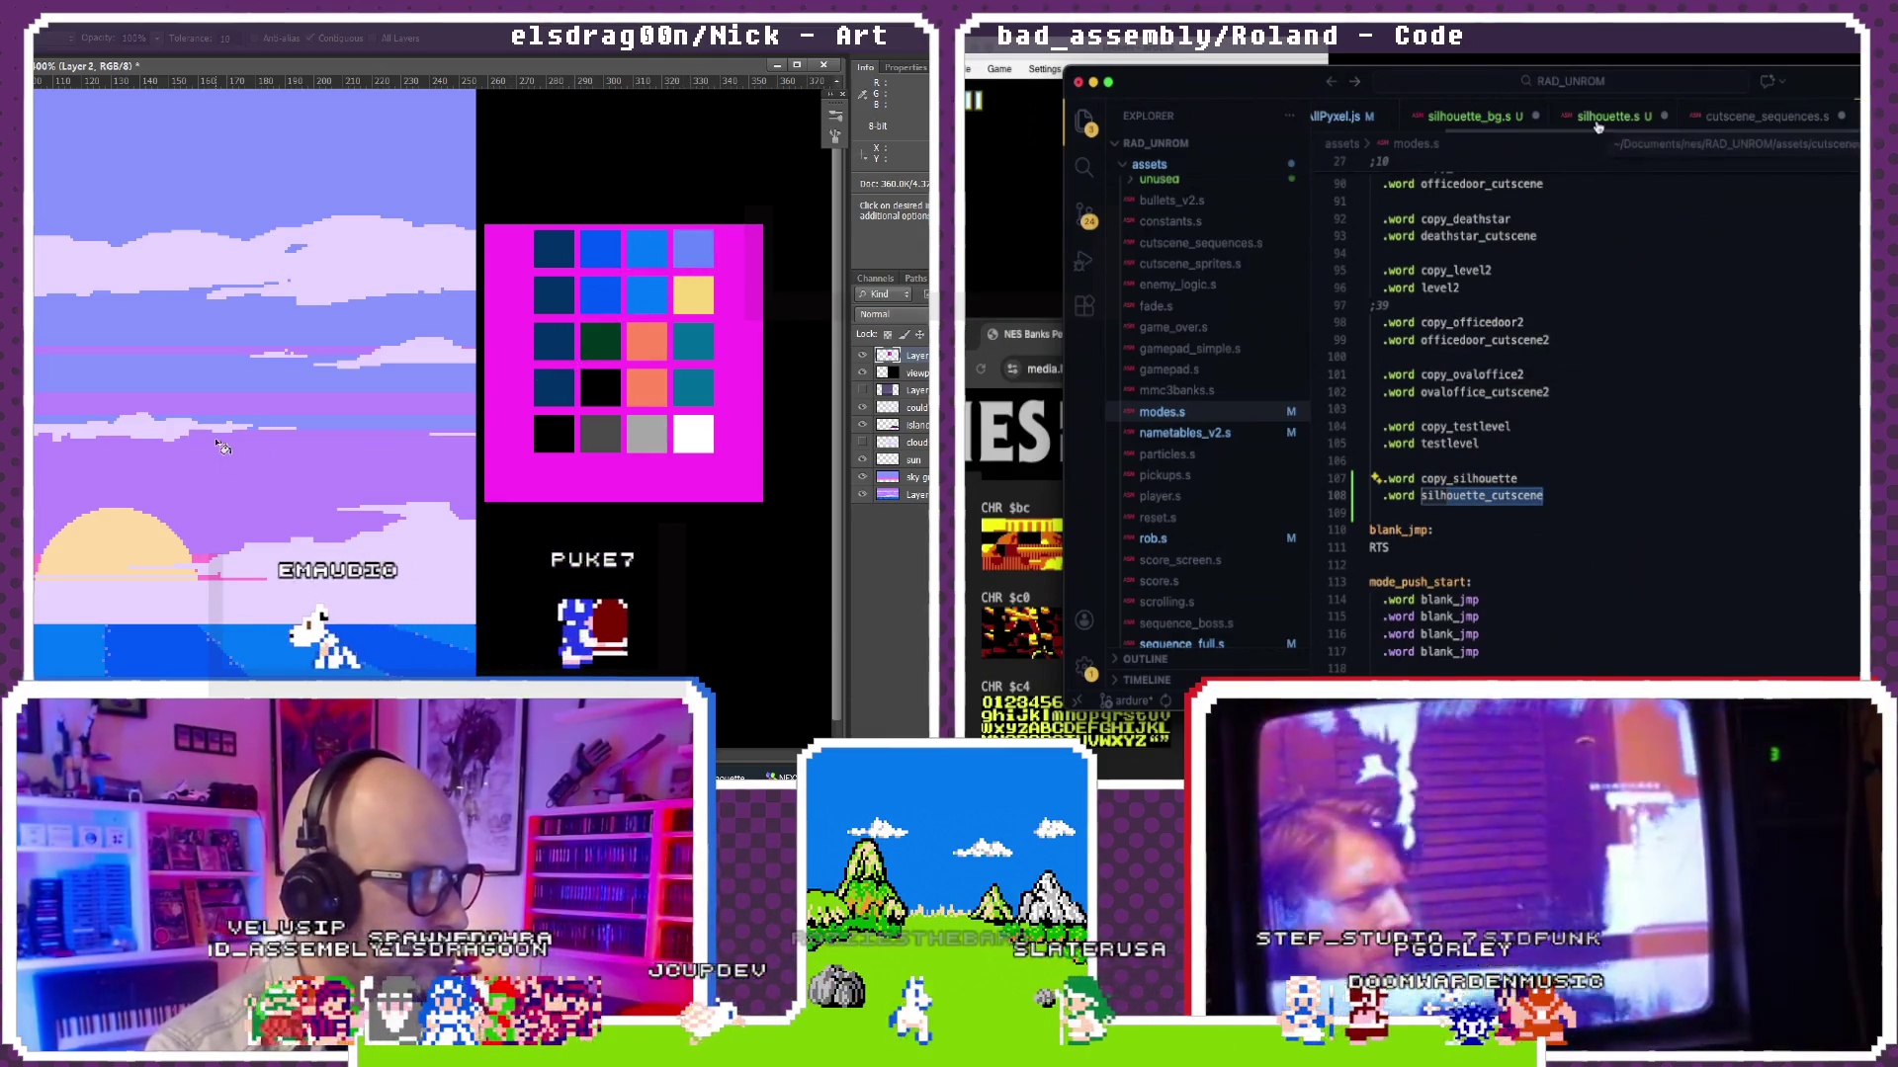
left_click(1597, 122)
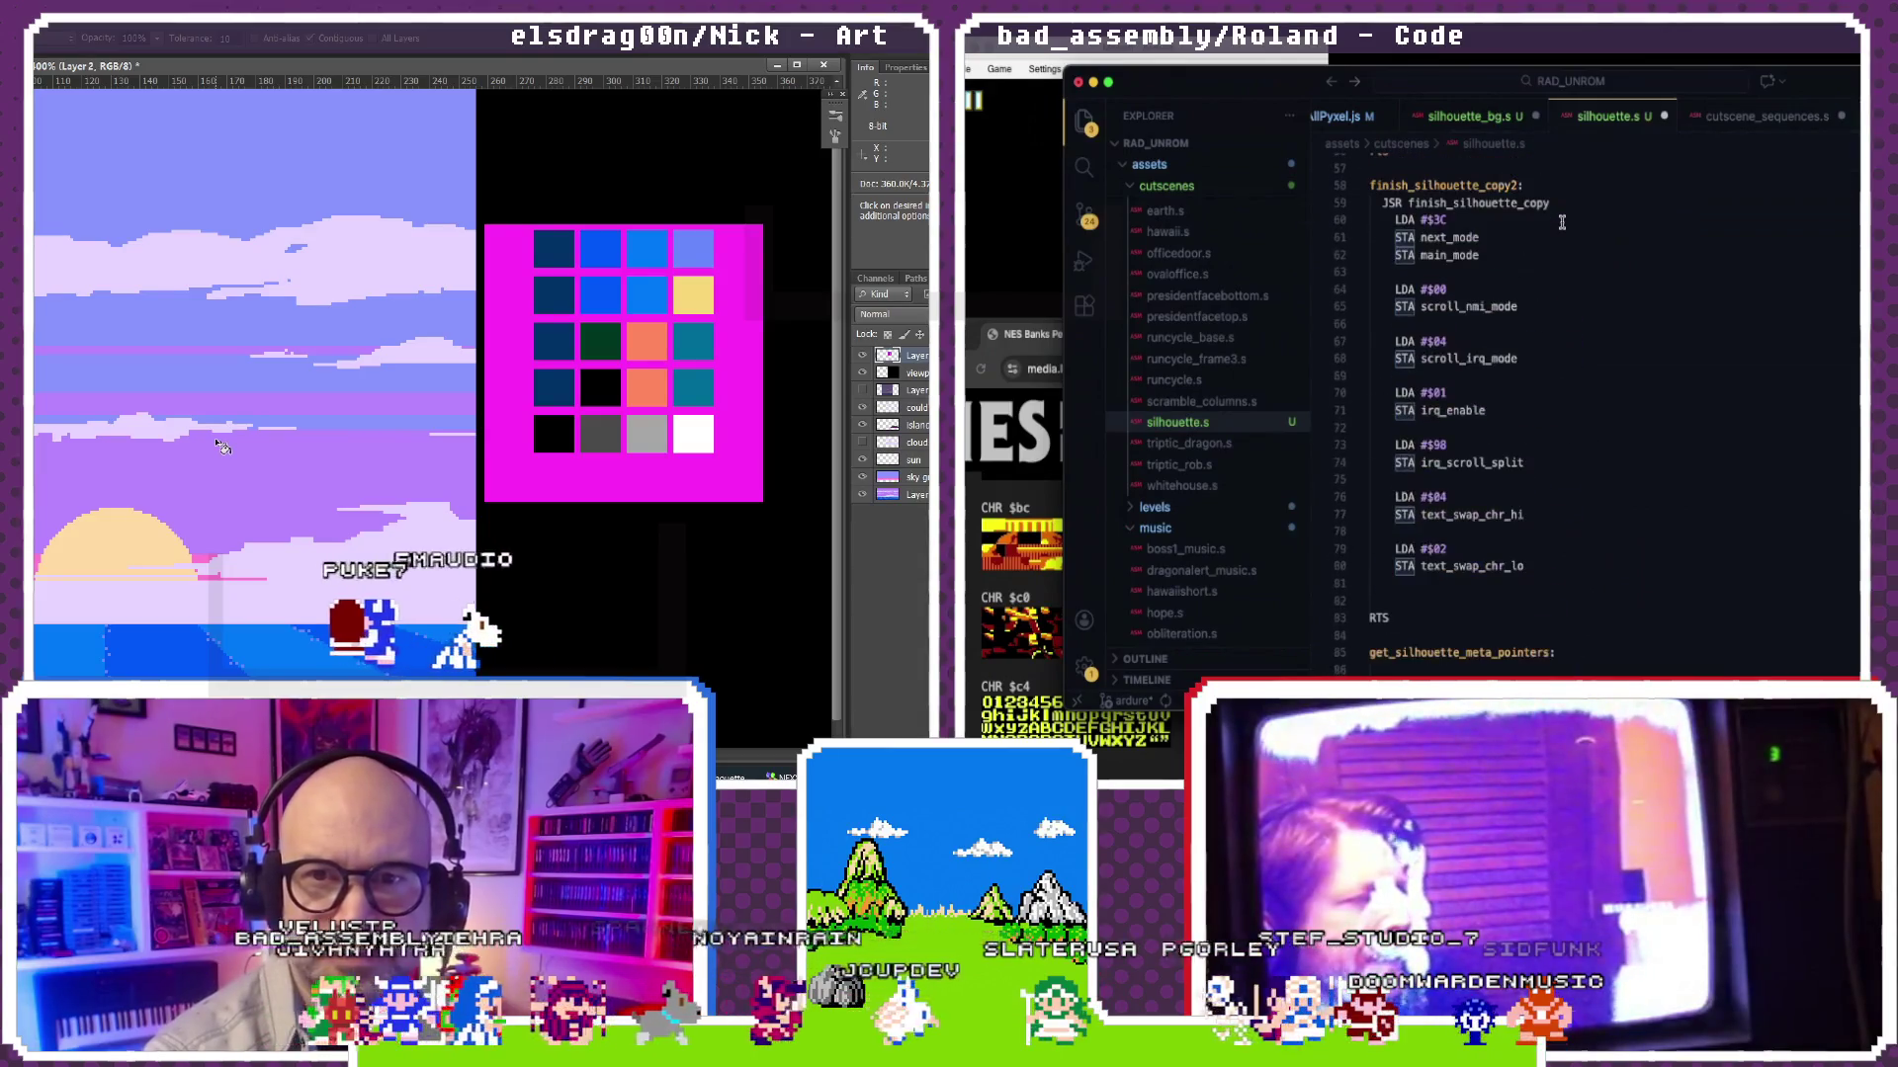
scroll(1561, 222, "up", 10)
scroll(1560, 223, "up", 5)
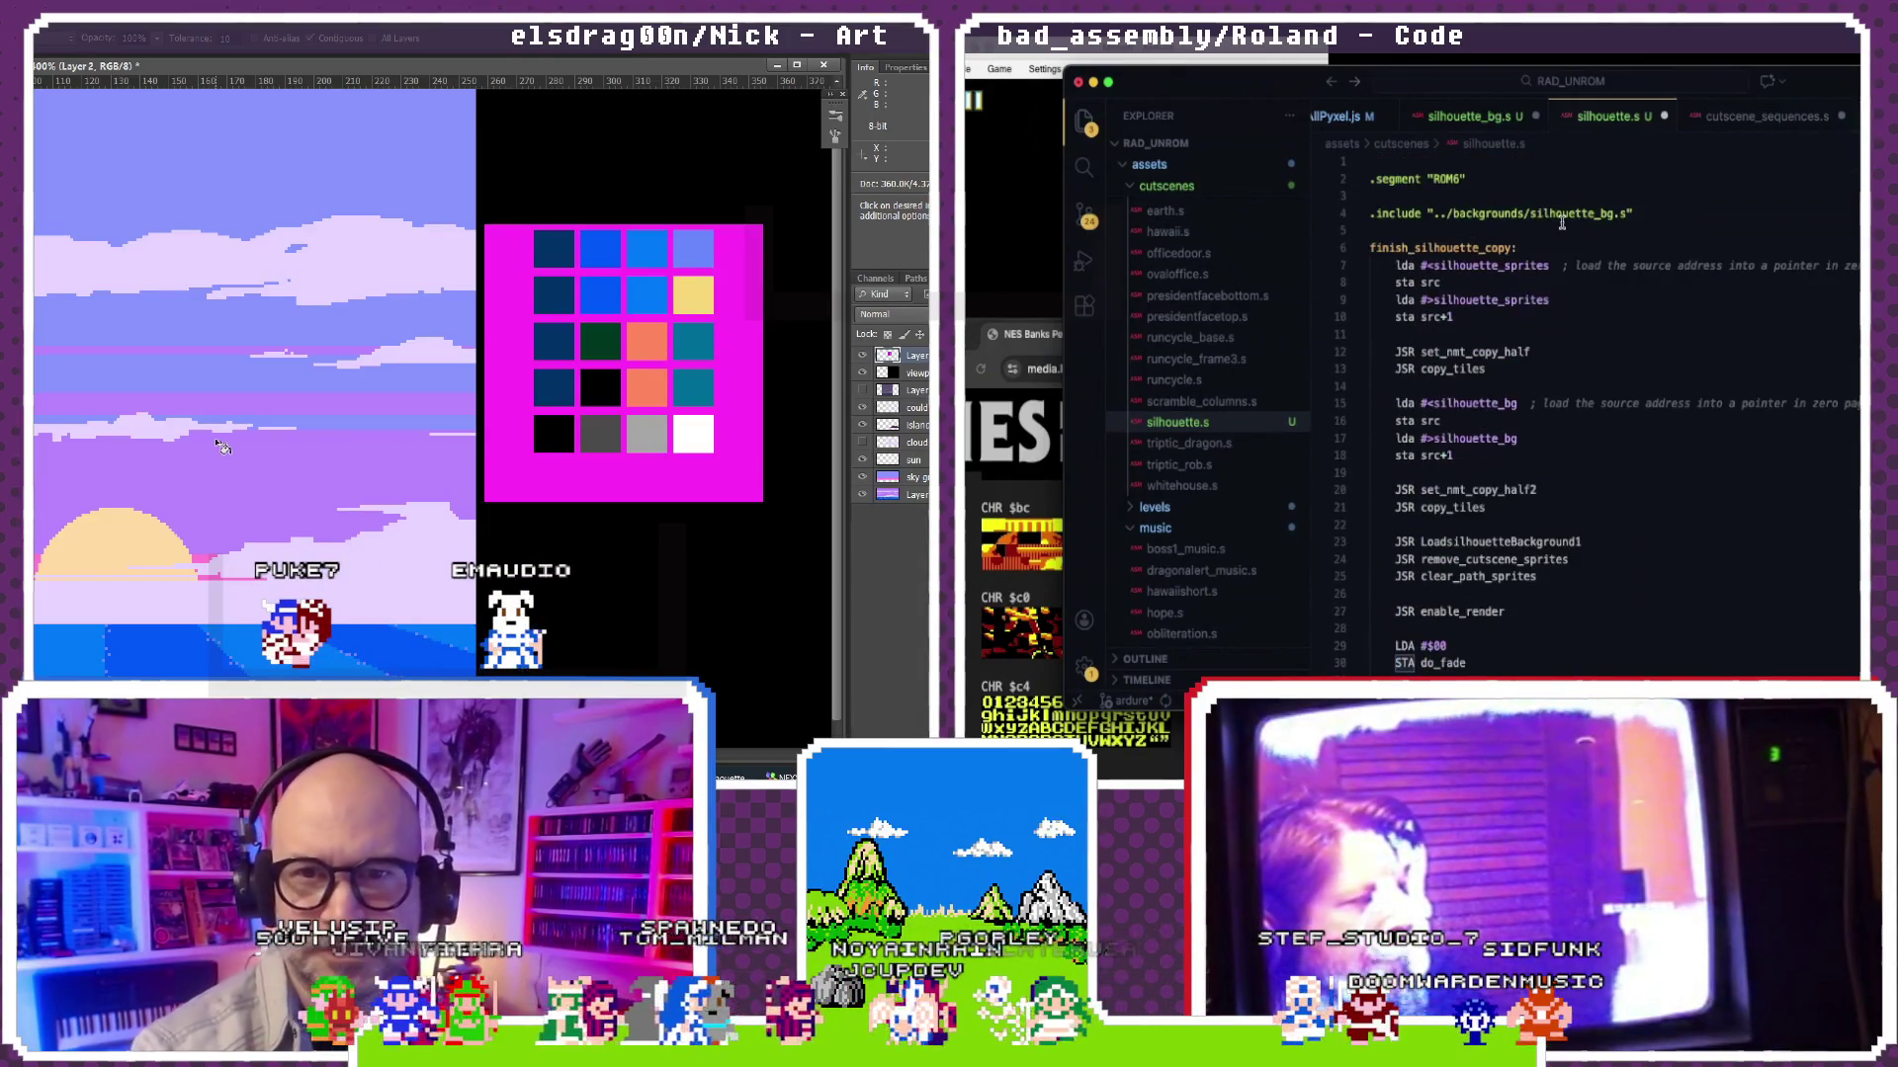
scroll(1561, 223, "down", 2)
scroll(1561, 222, "down", 2)
scroll(1542, 297, "down", 2)
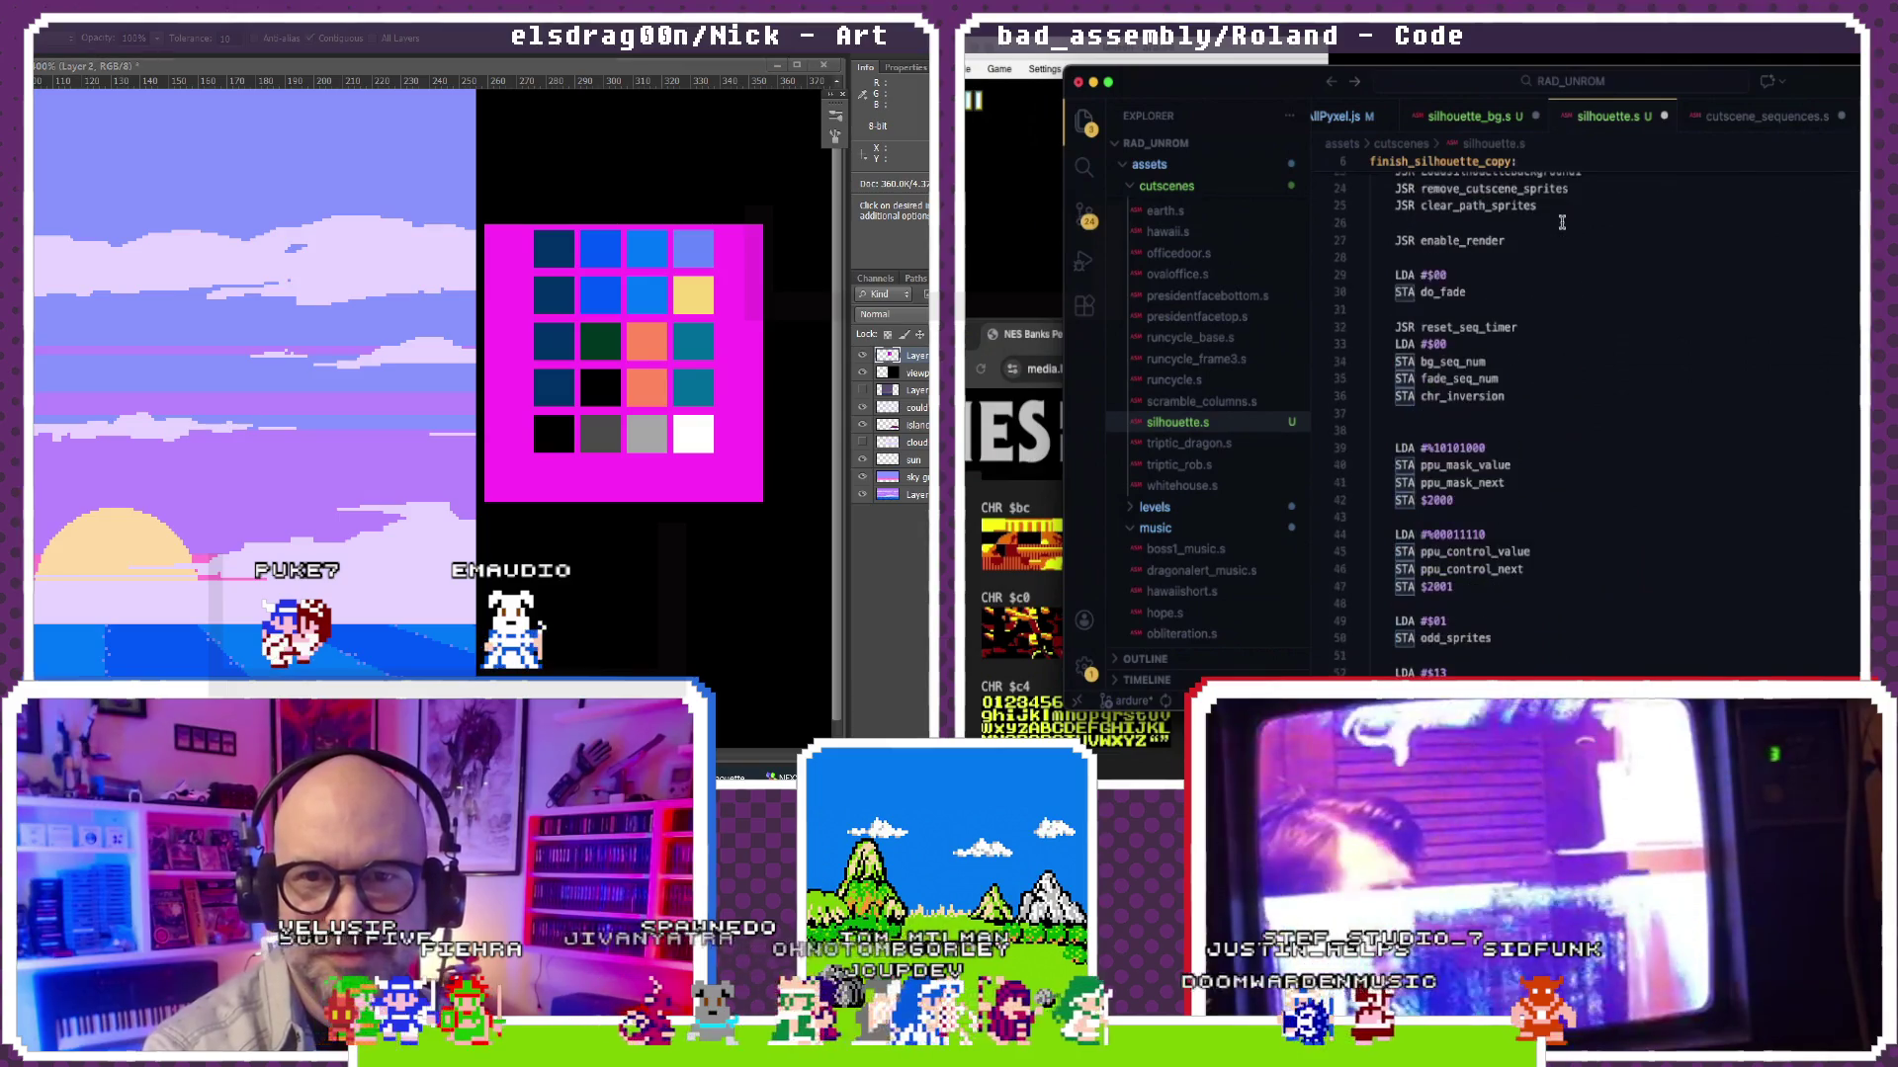
scroll(1519, 386, "down", 3)
scroll(1501, 470, "down", 2)
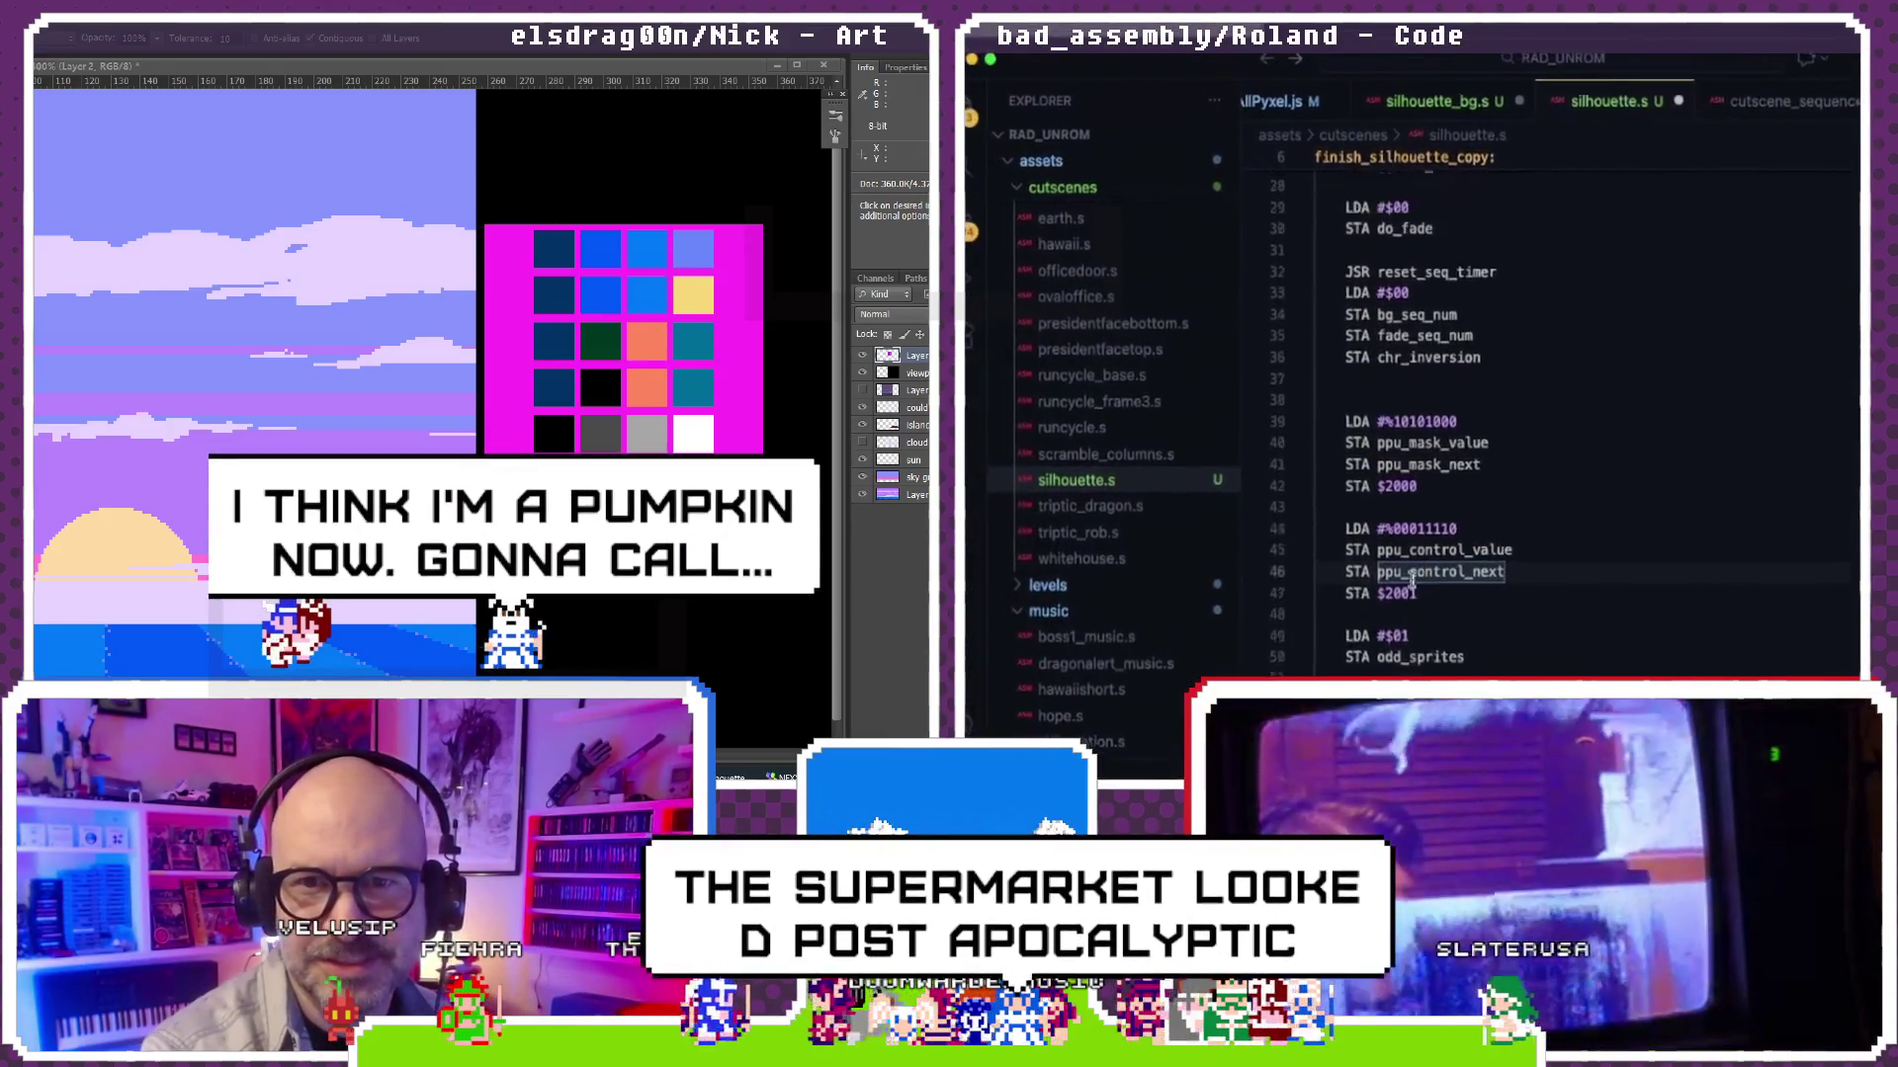
scroll(1411, 581, "up", 1)
scroll(1423, 564, "up", 2)
scroll(1438, 542, "up", 3)
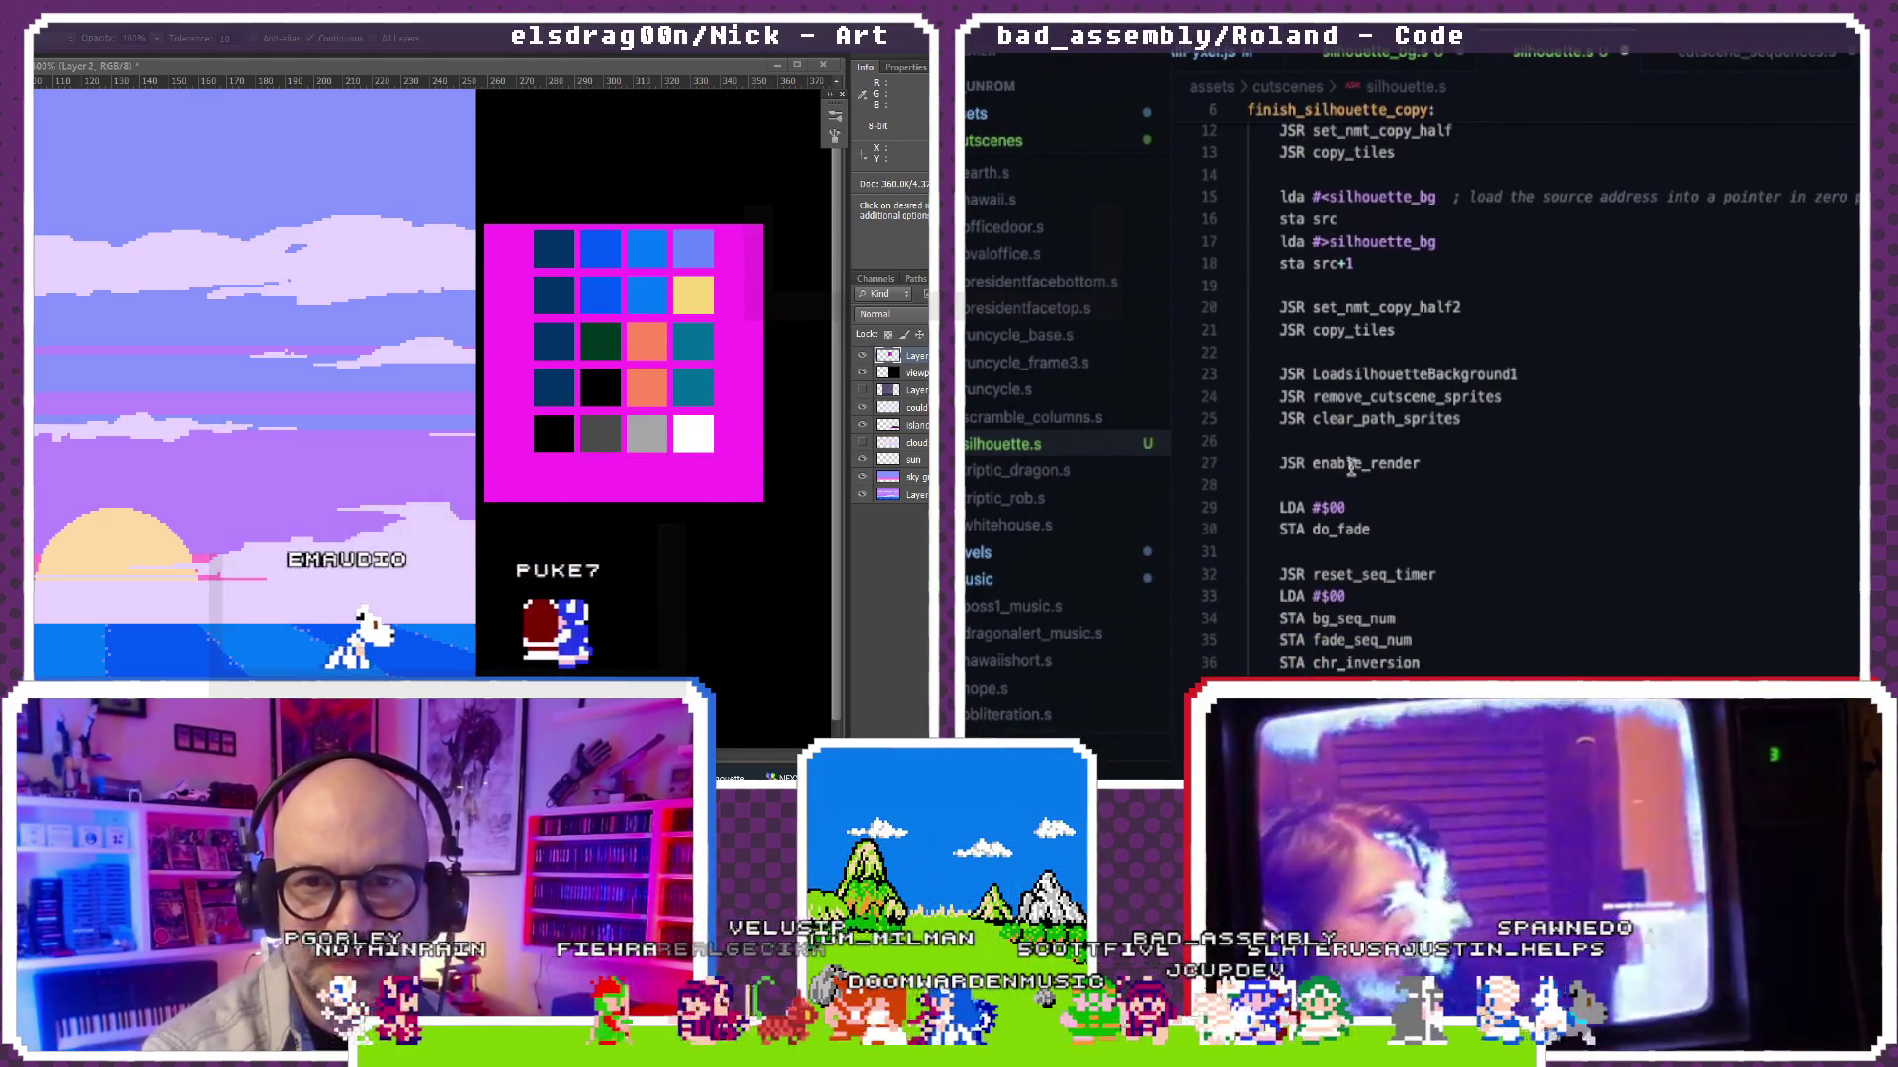
scroll(1453, 369, "up", 1)
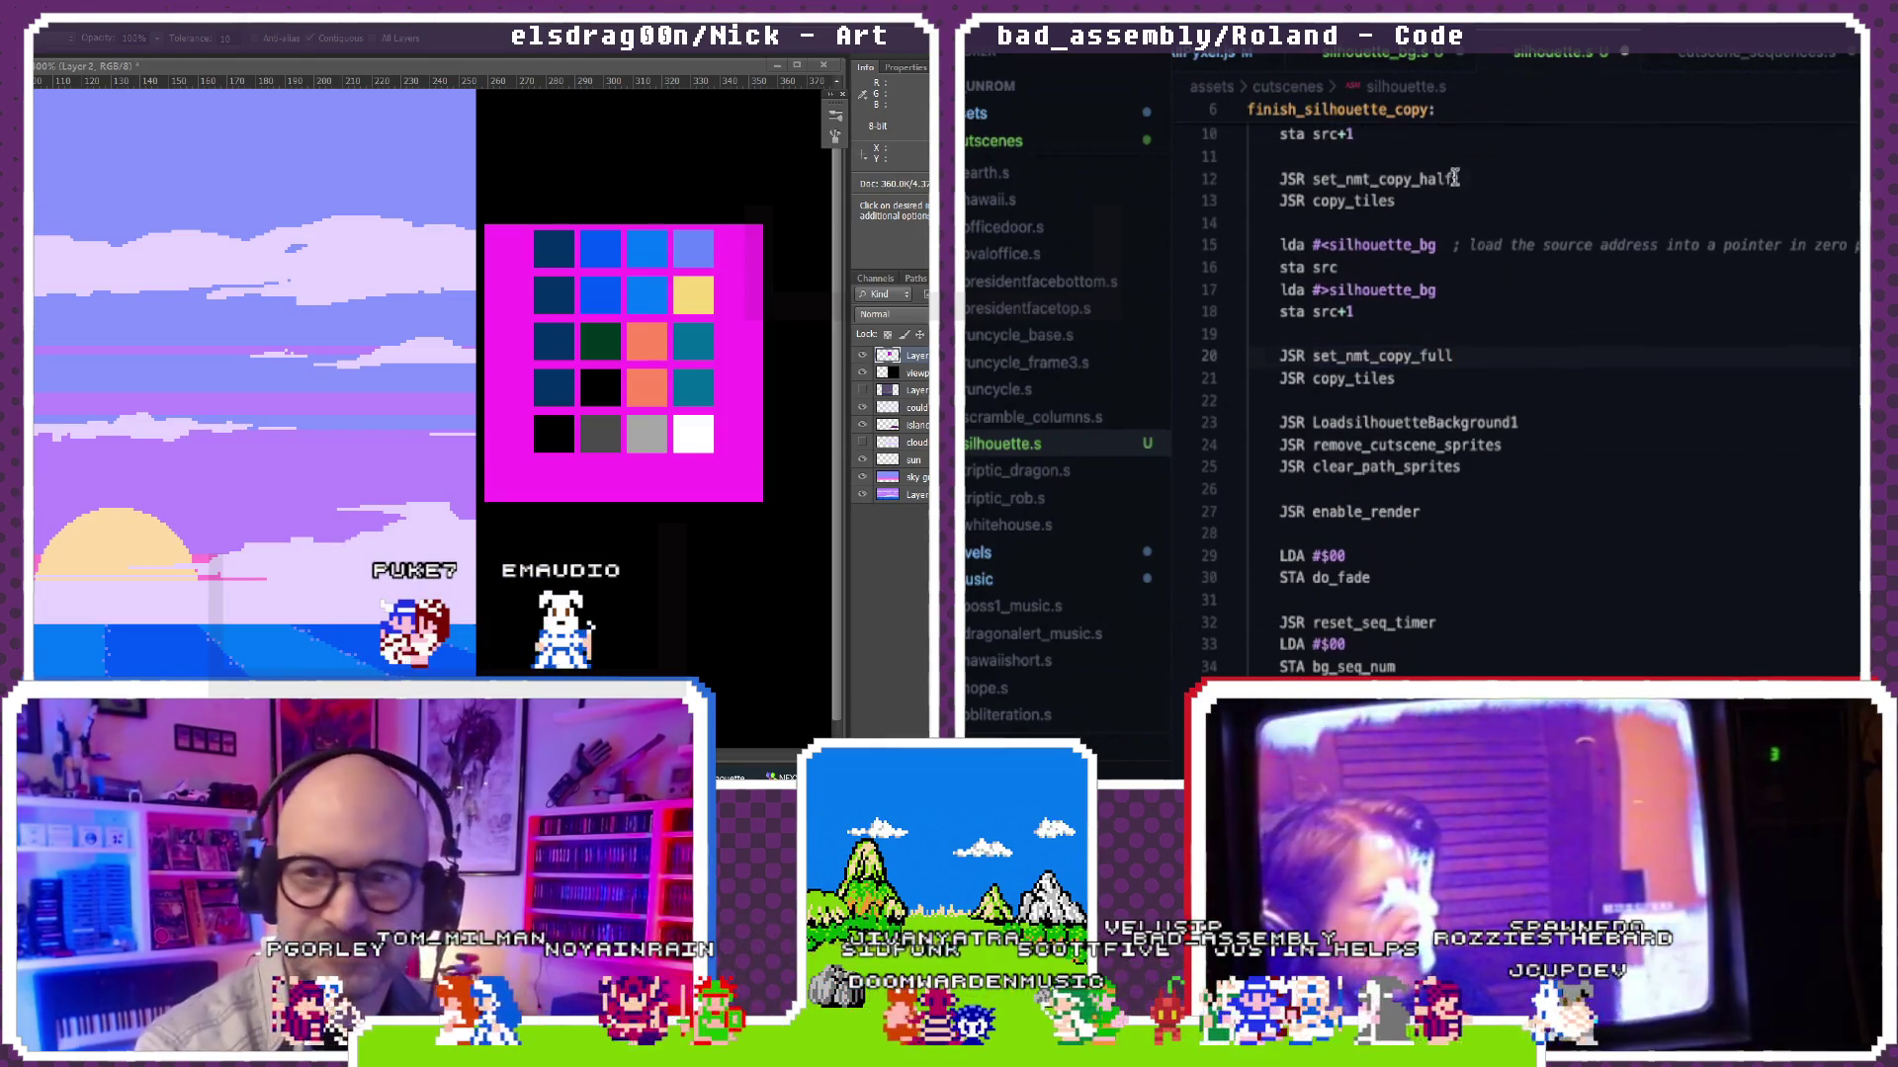
type("full")
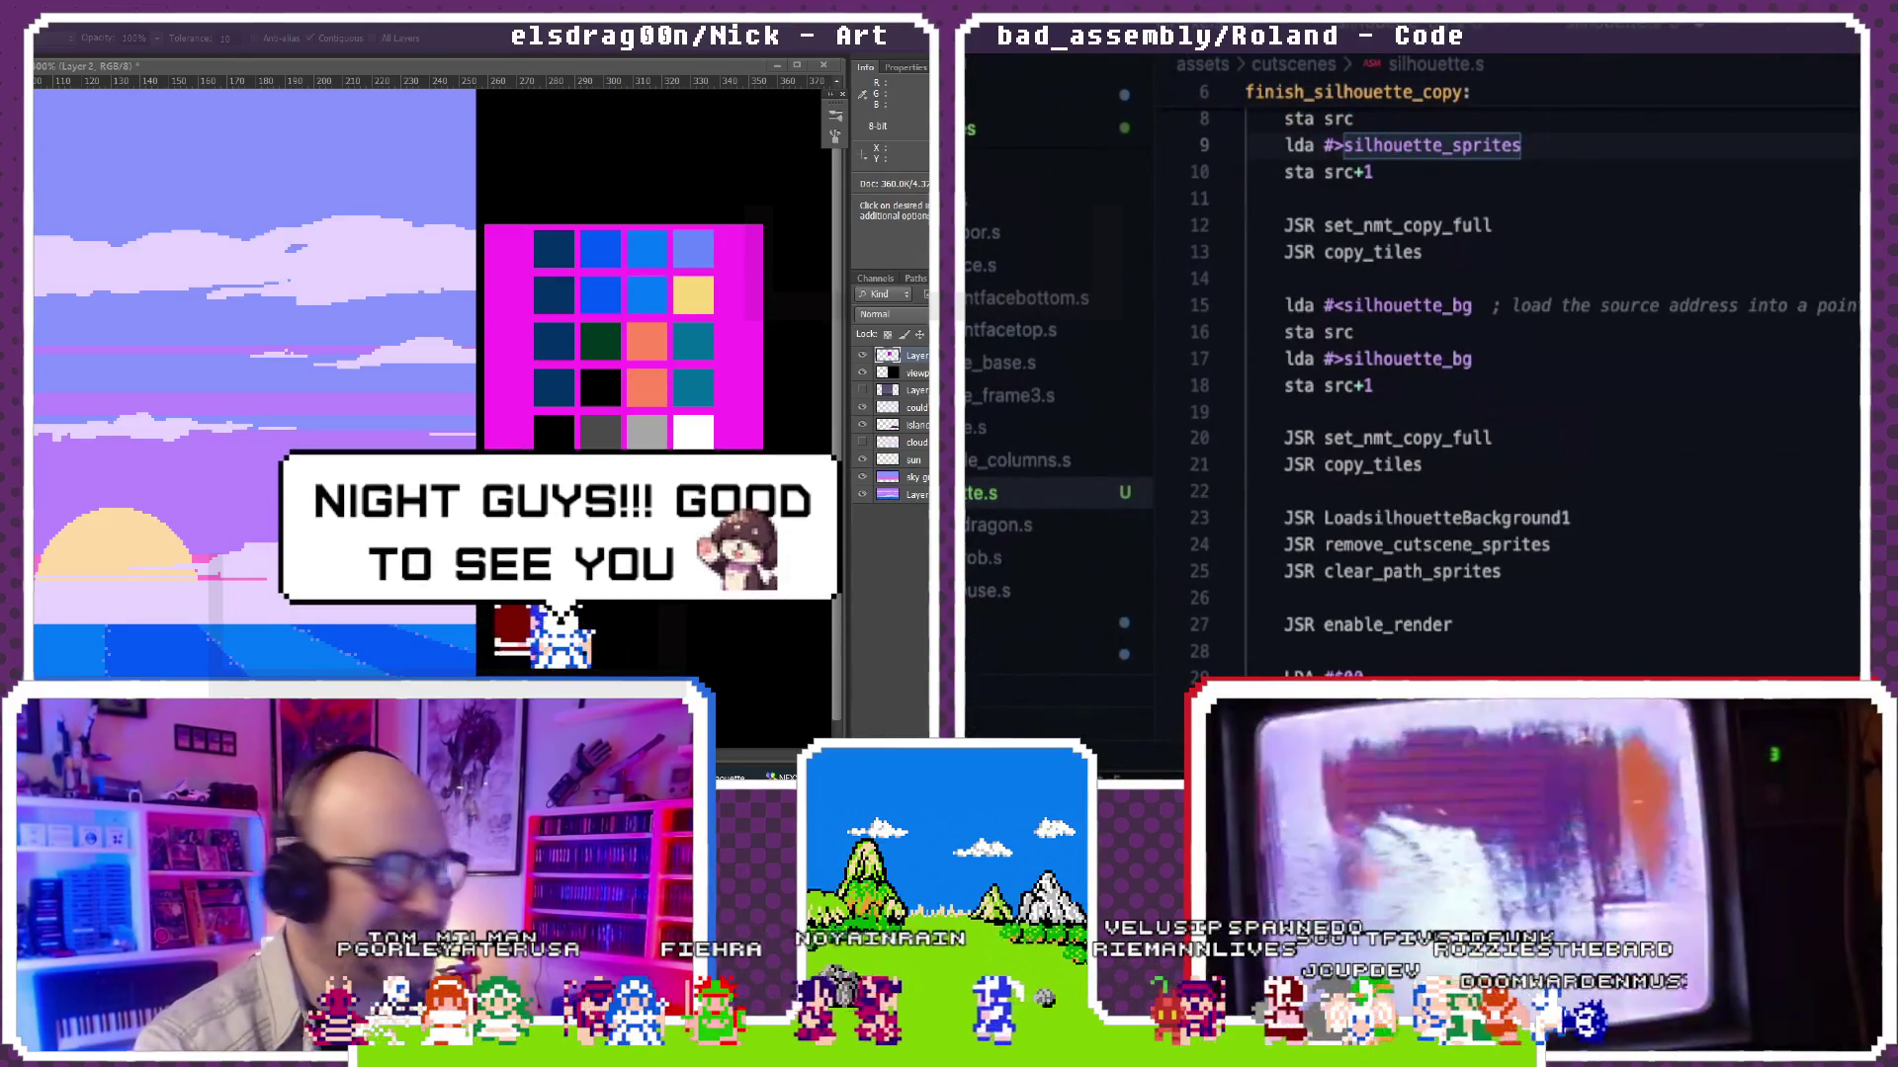
left_click(1783, 300)
scroll(1784, 291, "up", 2)
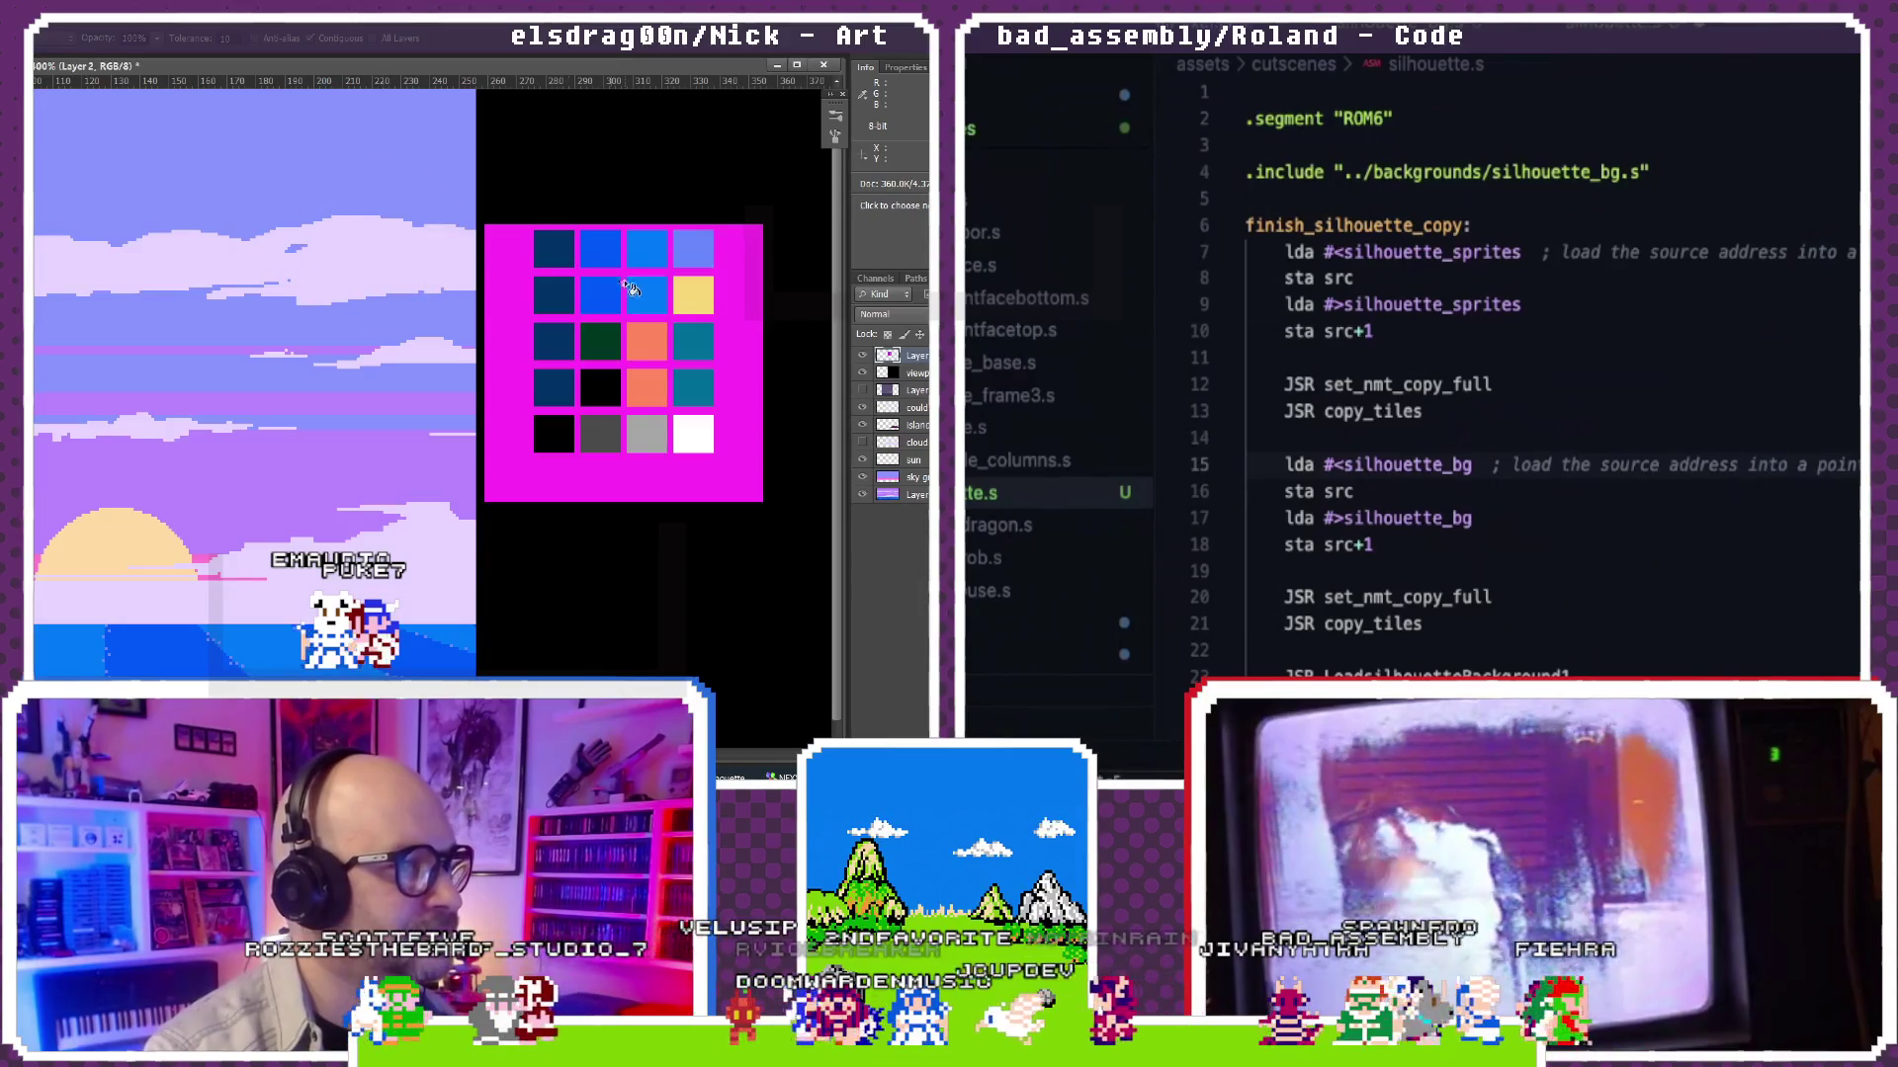
left_click(695, 312)
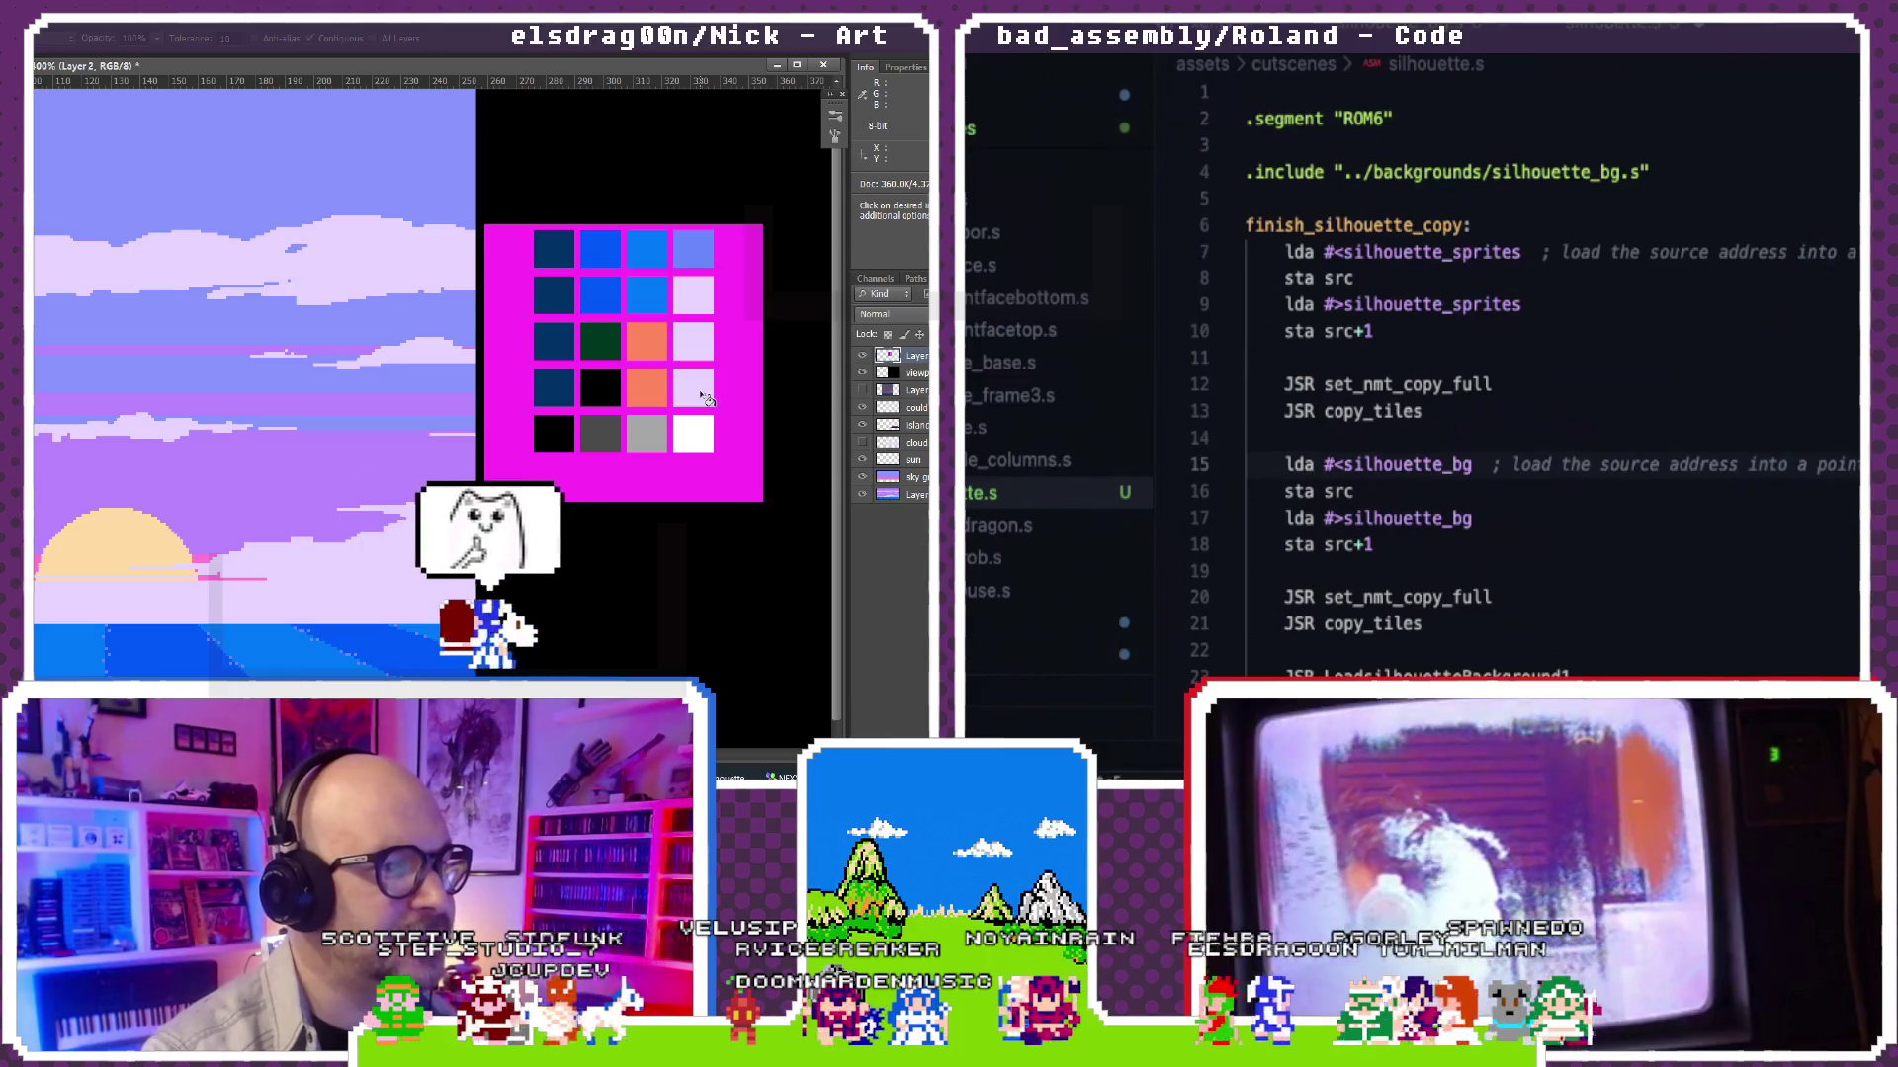
mouse_move(361, 350)
left_mouse_down()
mouse_move(154, 351)
mouse_move(466, 378)
left_mouse_up()
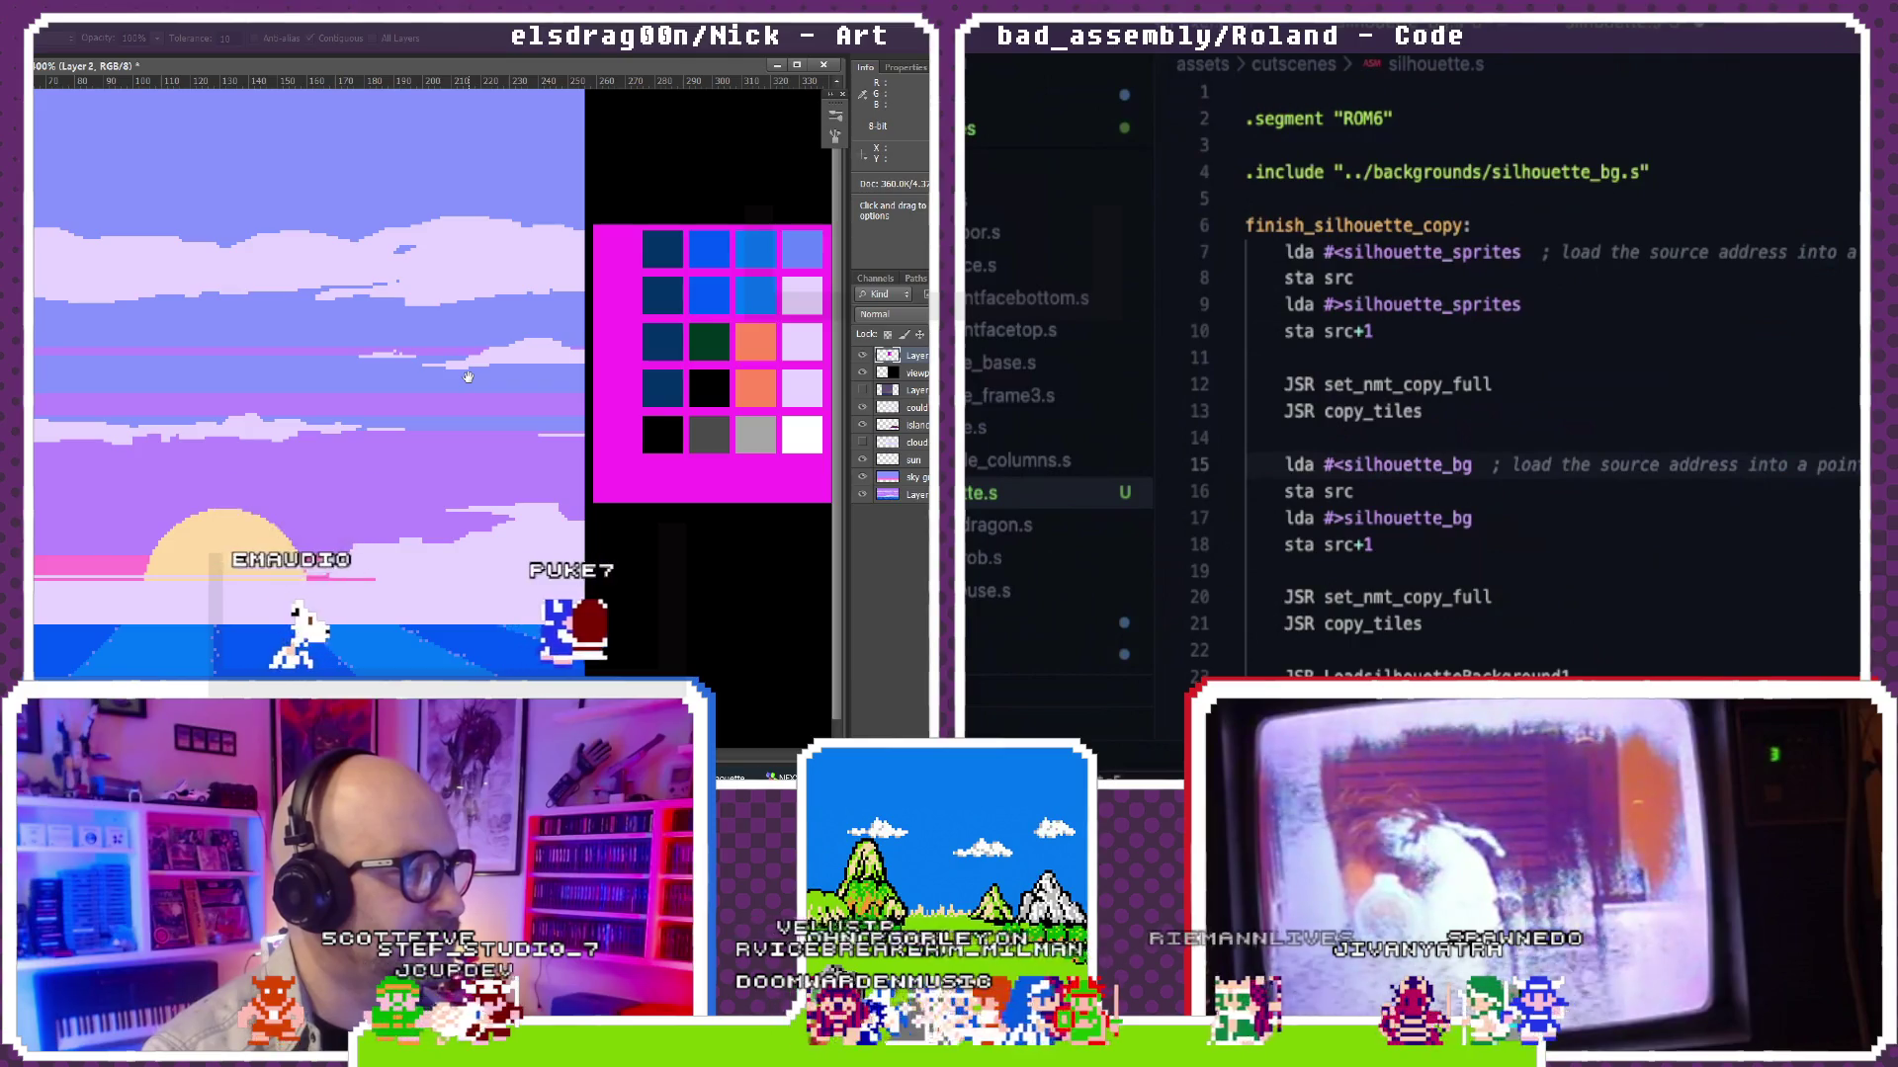
left_click_drag(468, 378, 447, 379)
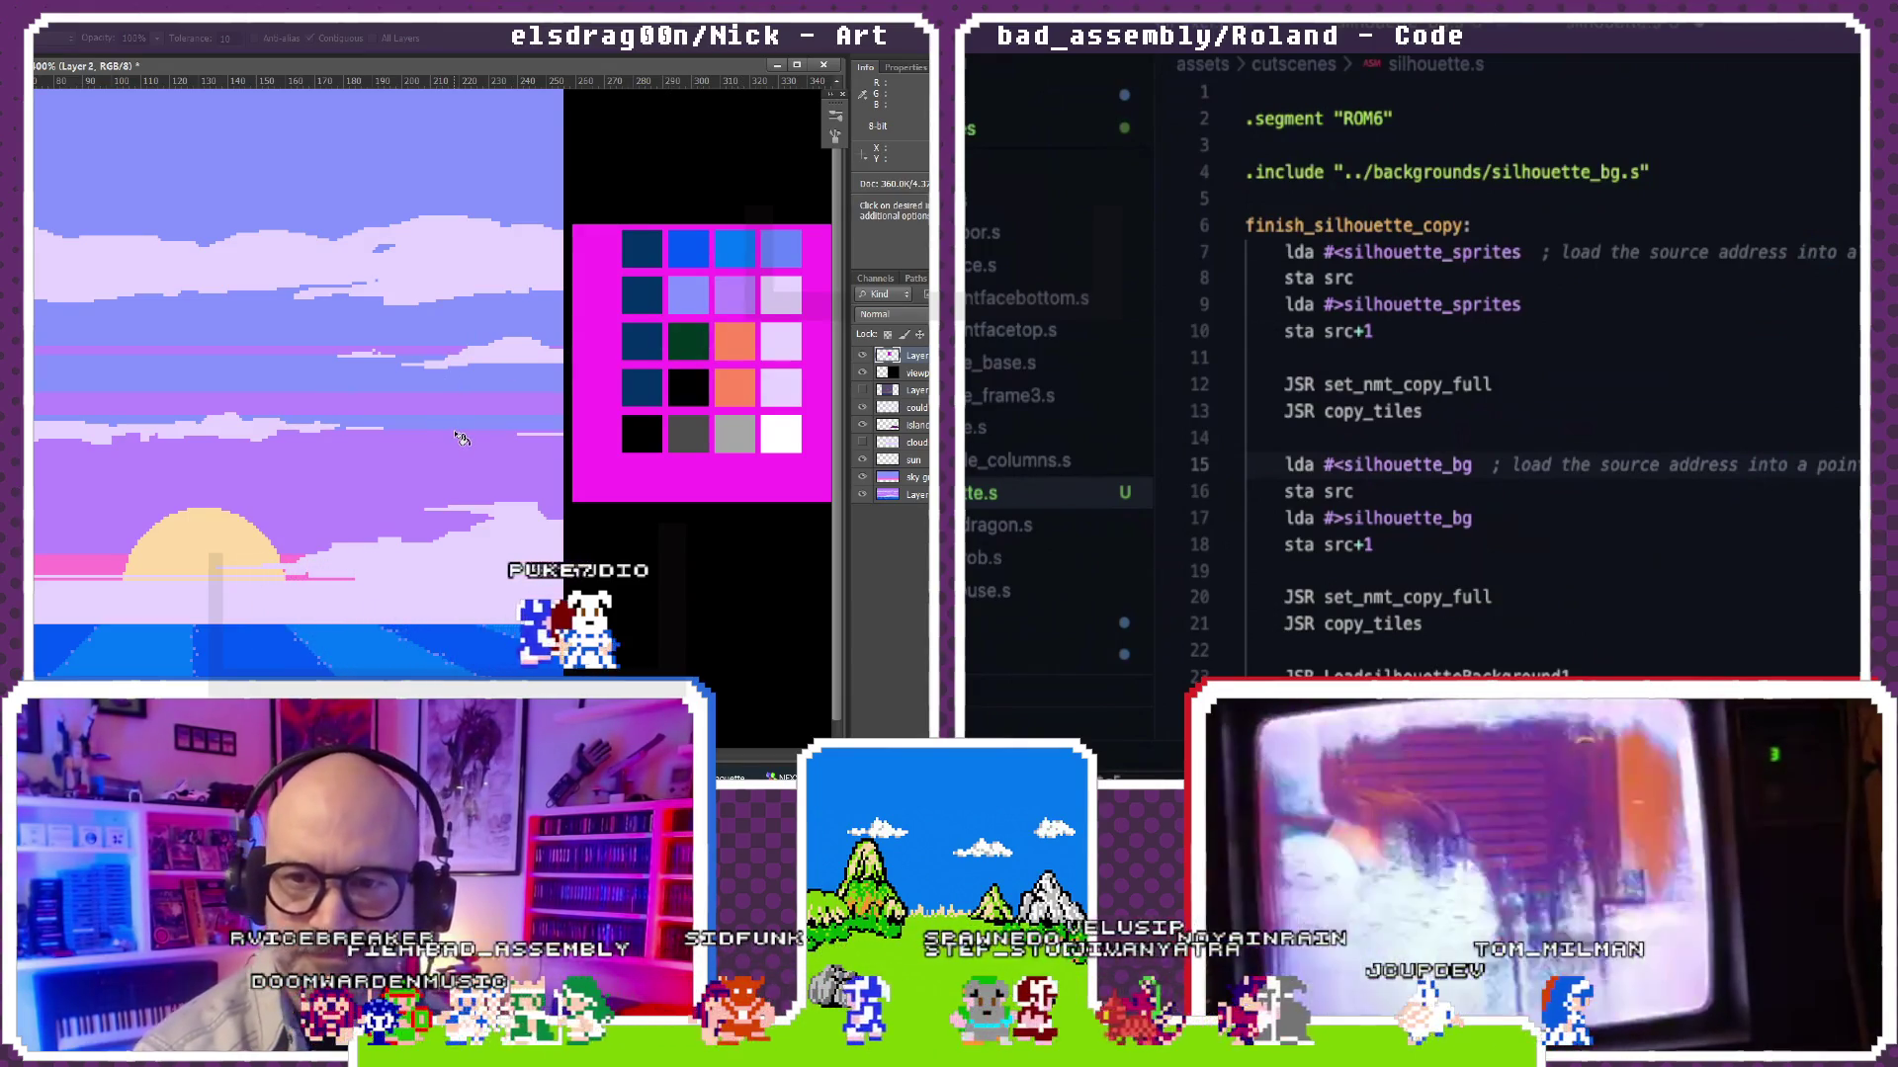
scroll(457, 434, "down", 1)
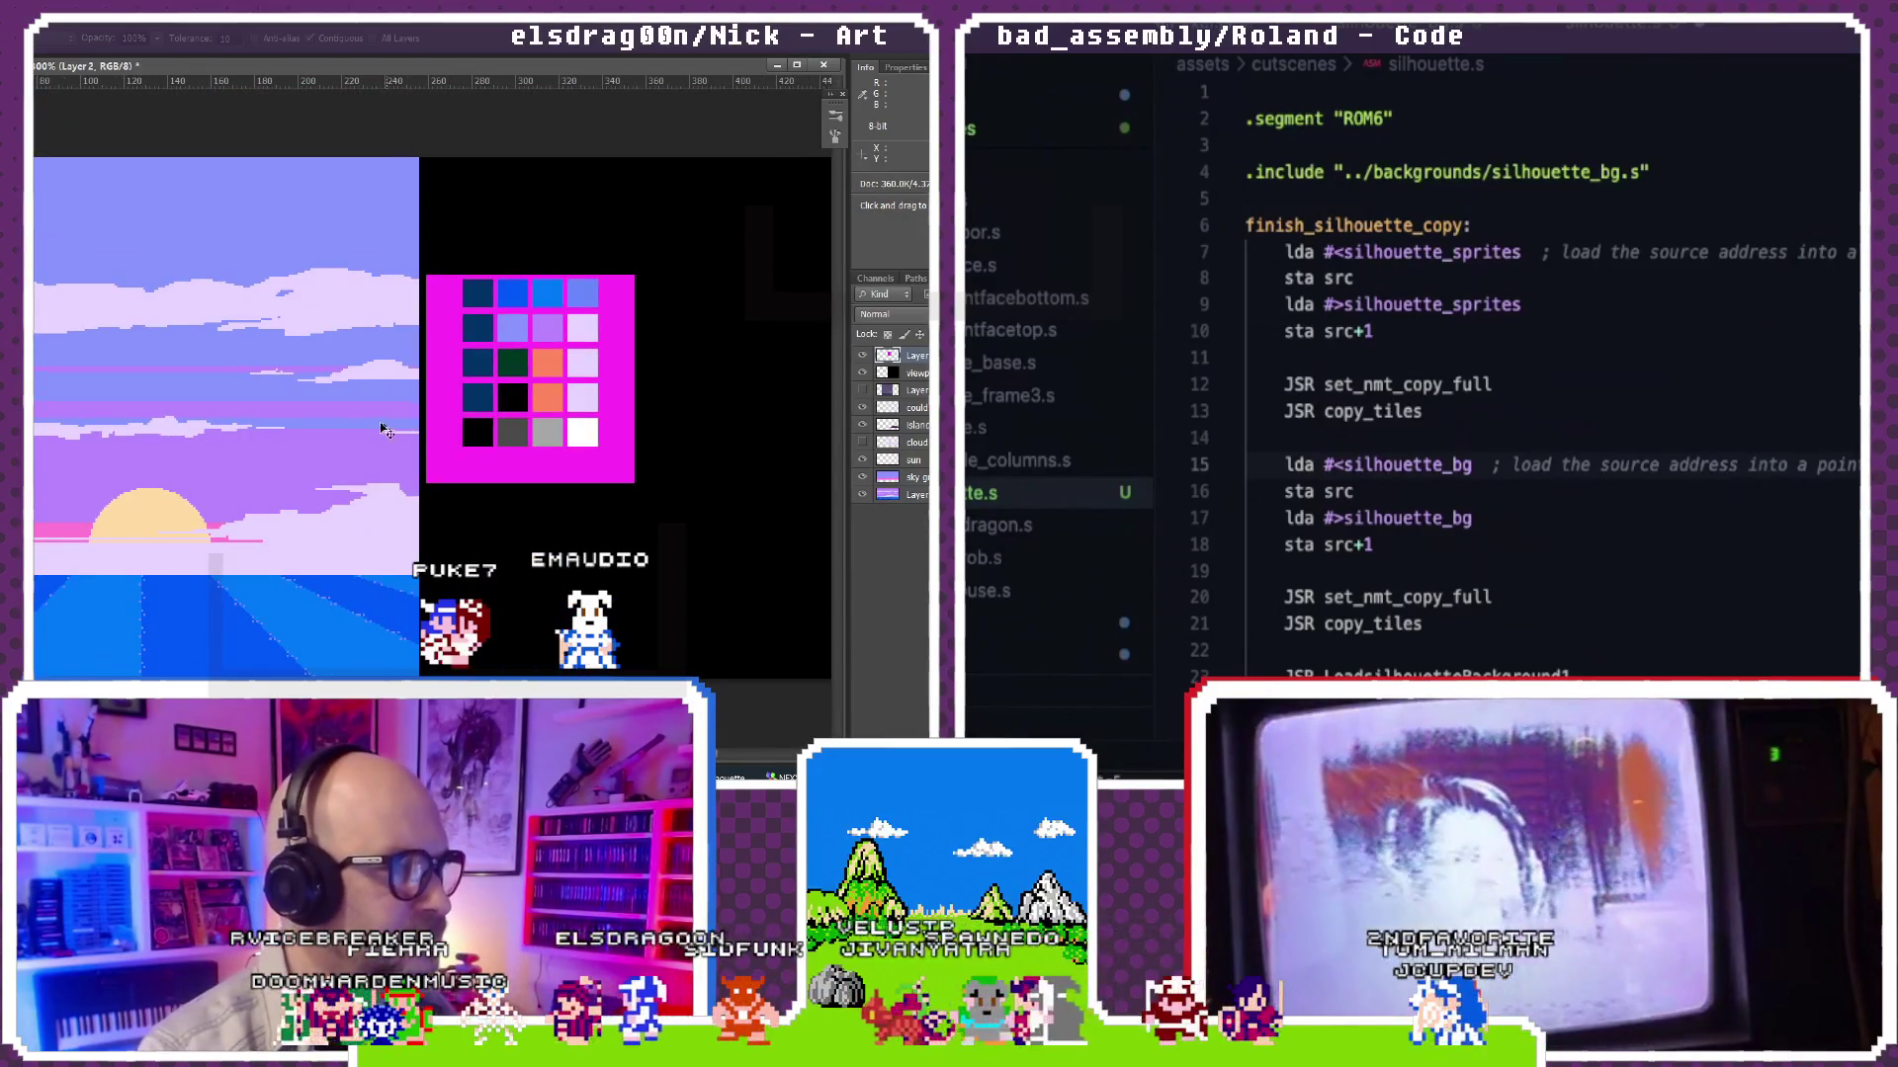
left_click(861, 378)
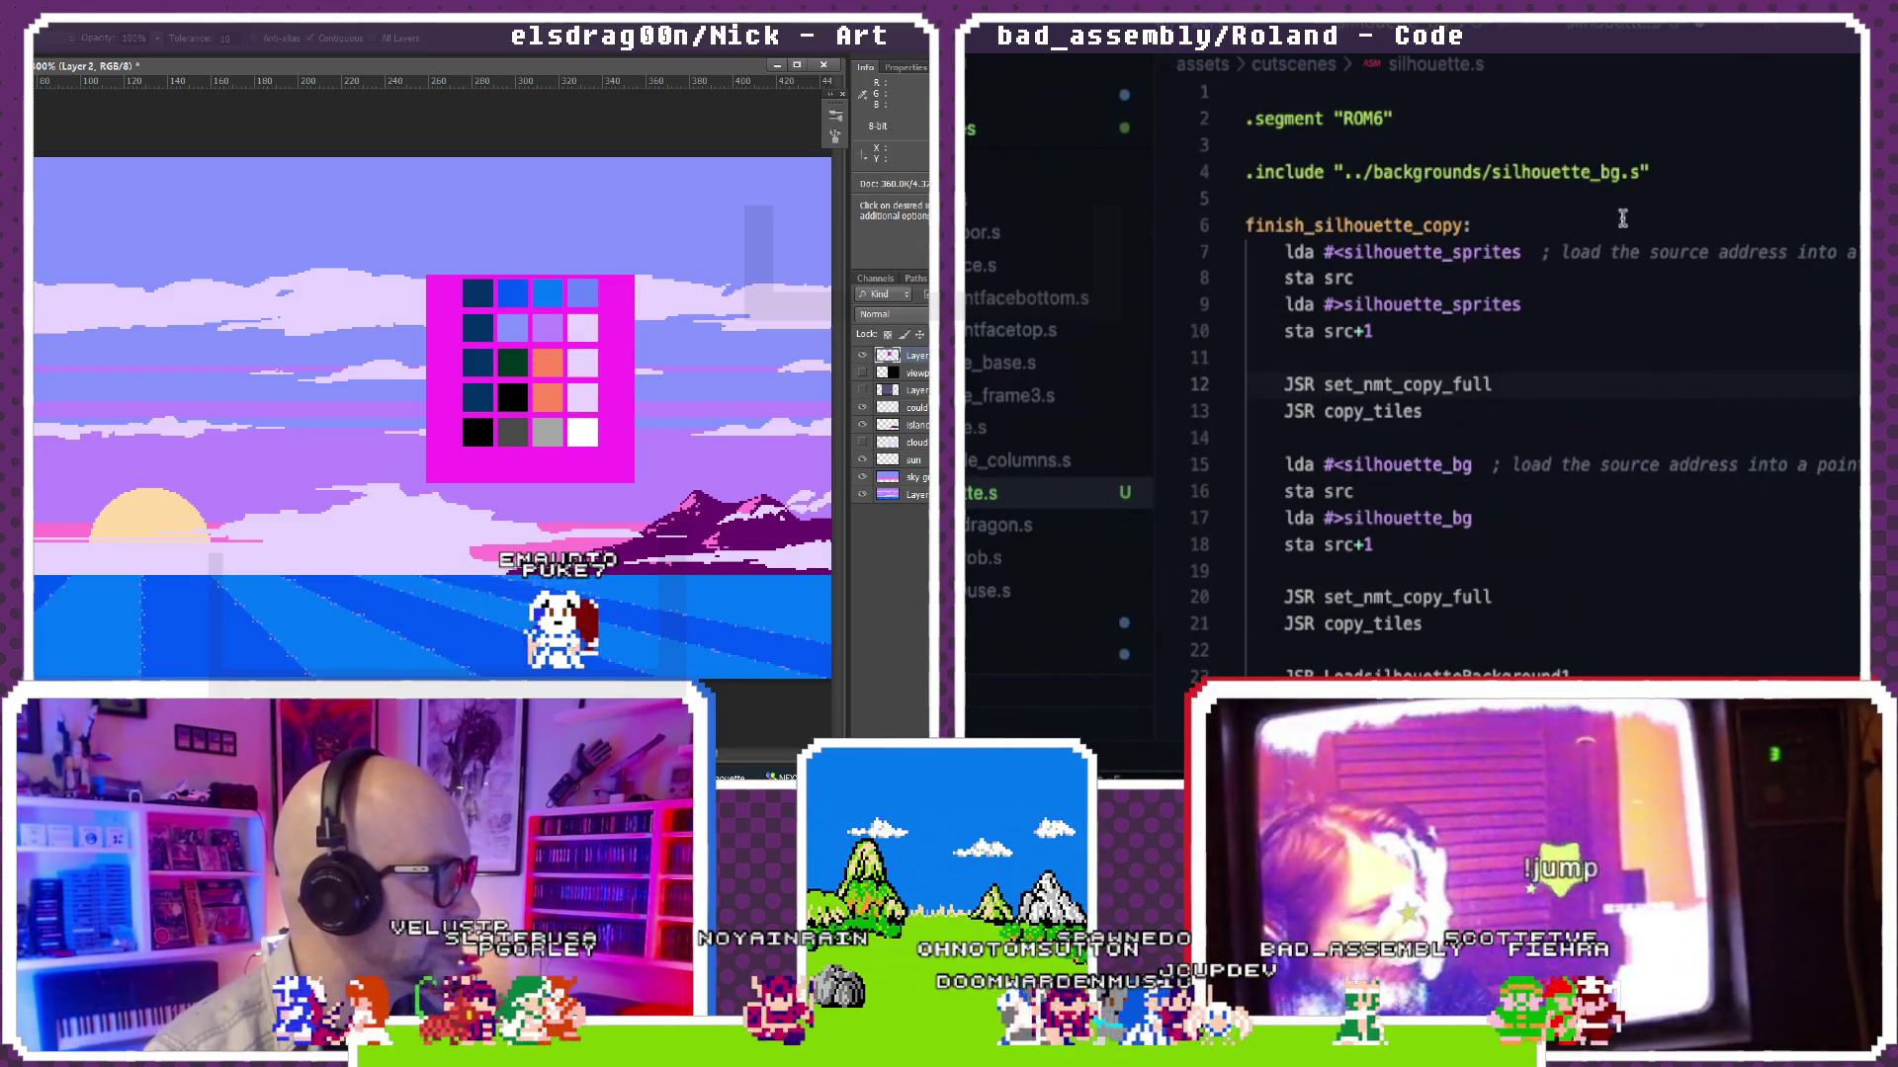
scroll(1622, 218, "down", 2)
scroll(1621, 218, "down", 20)
scroll(1623, 219, "down", 20)
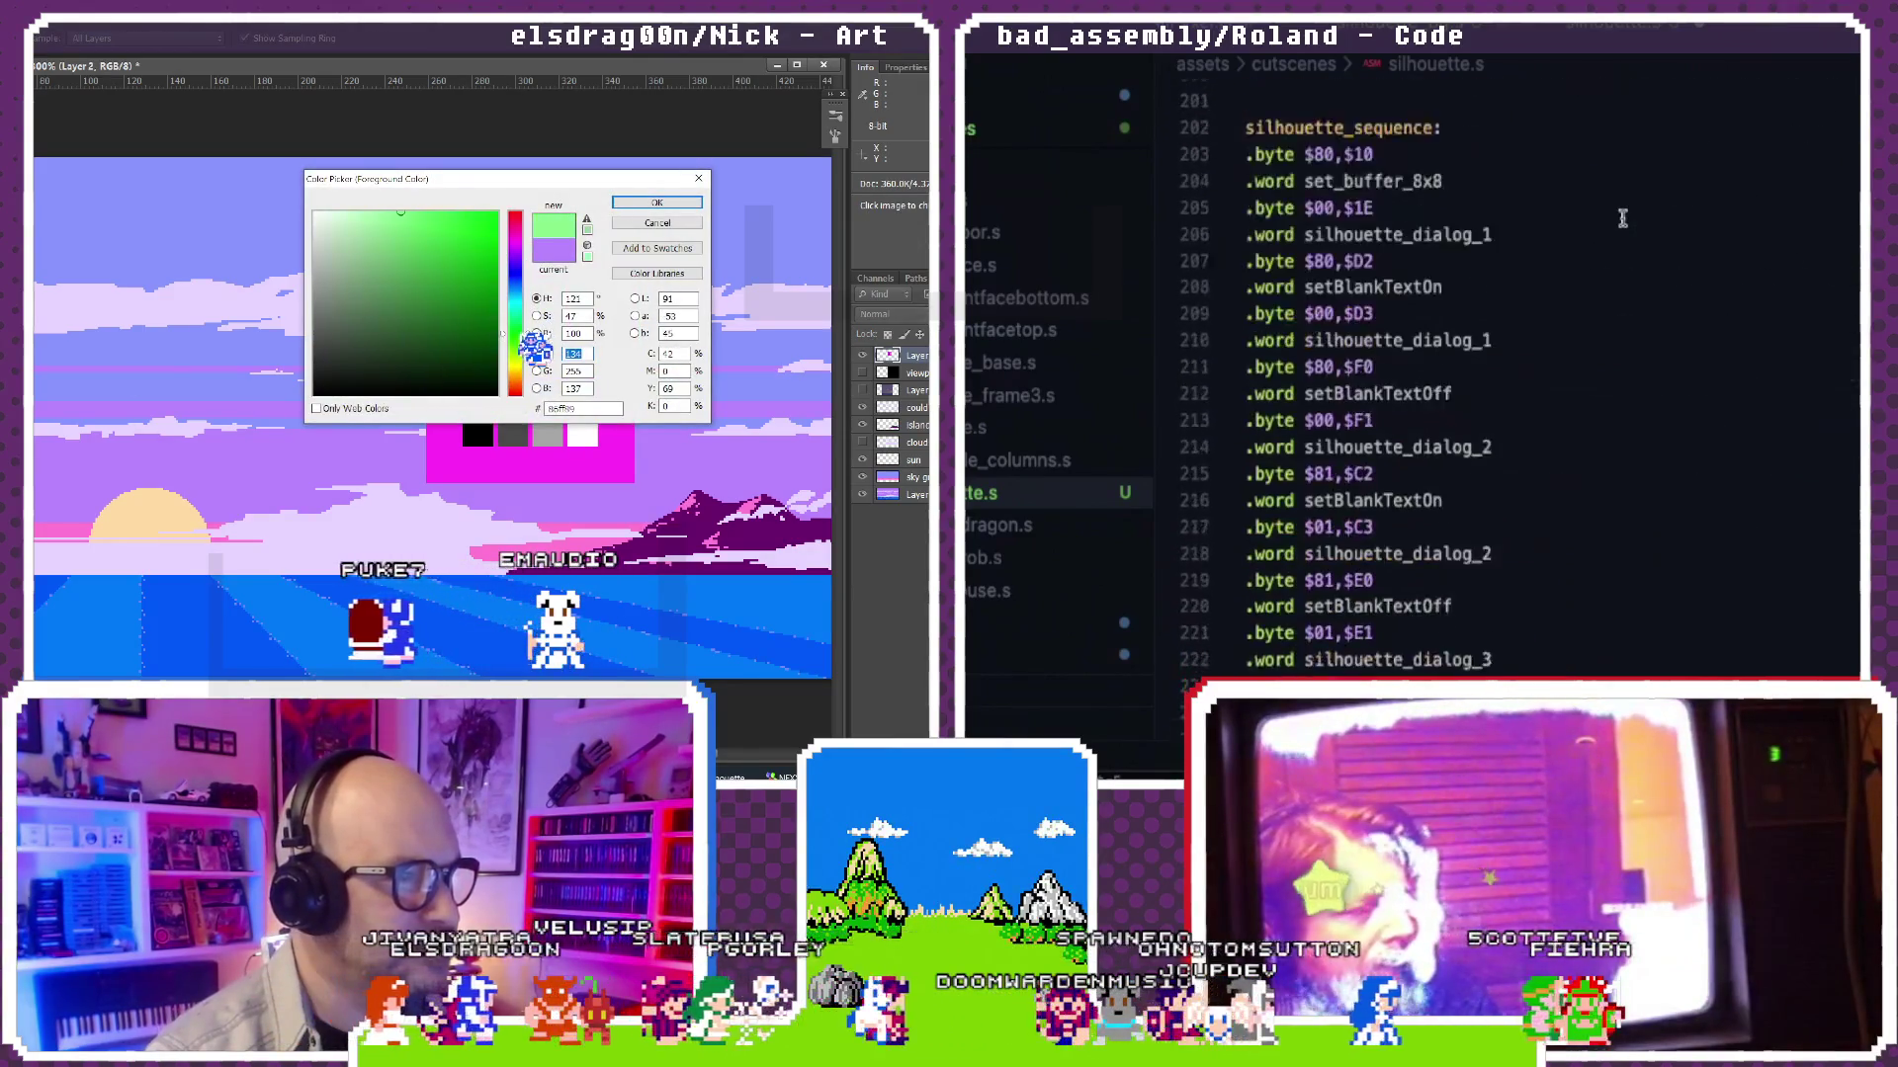
scroll(1622, 218, "down", 1)
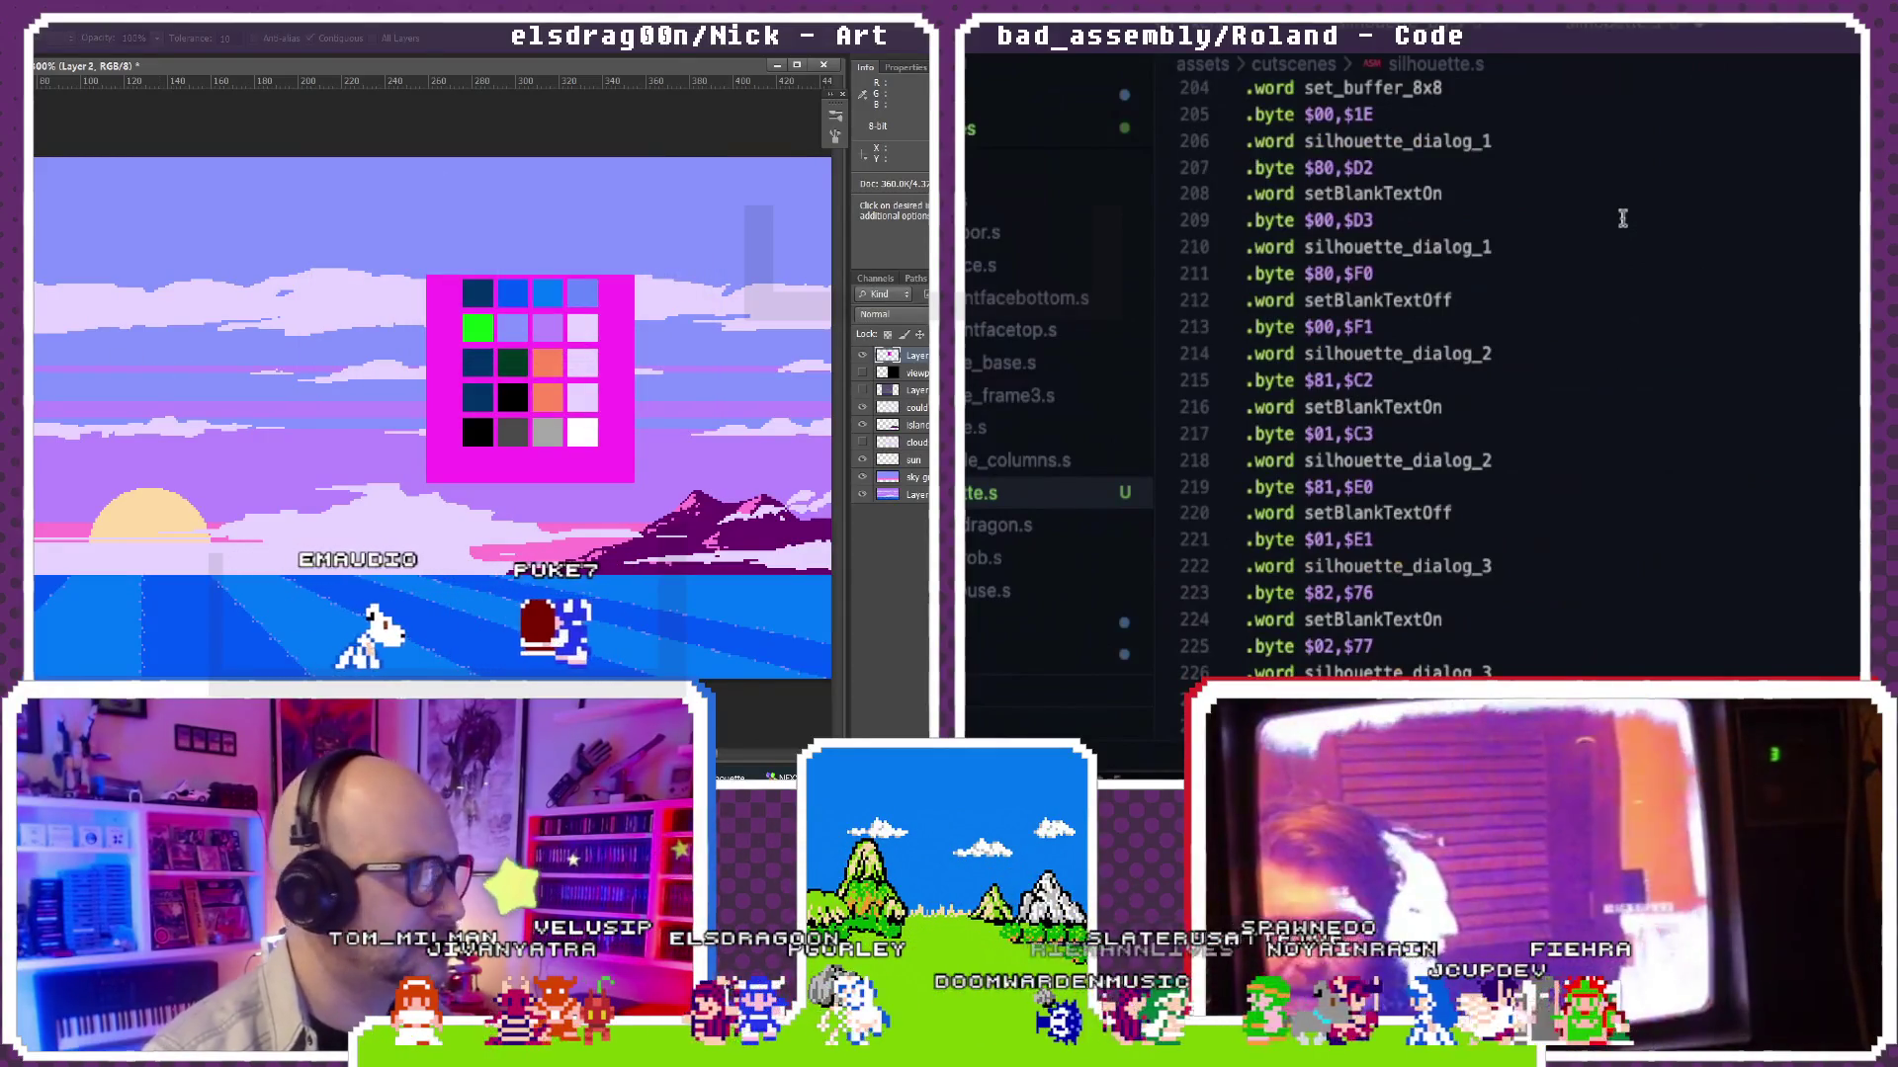
scroll(1622, 217, "down", 5)
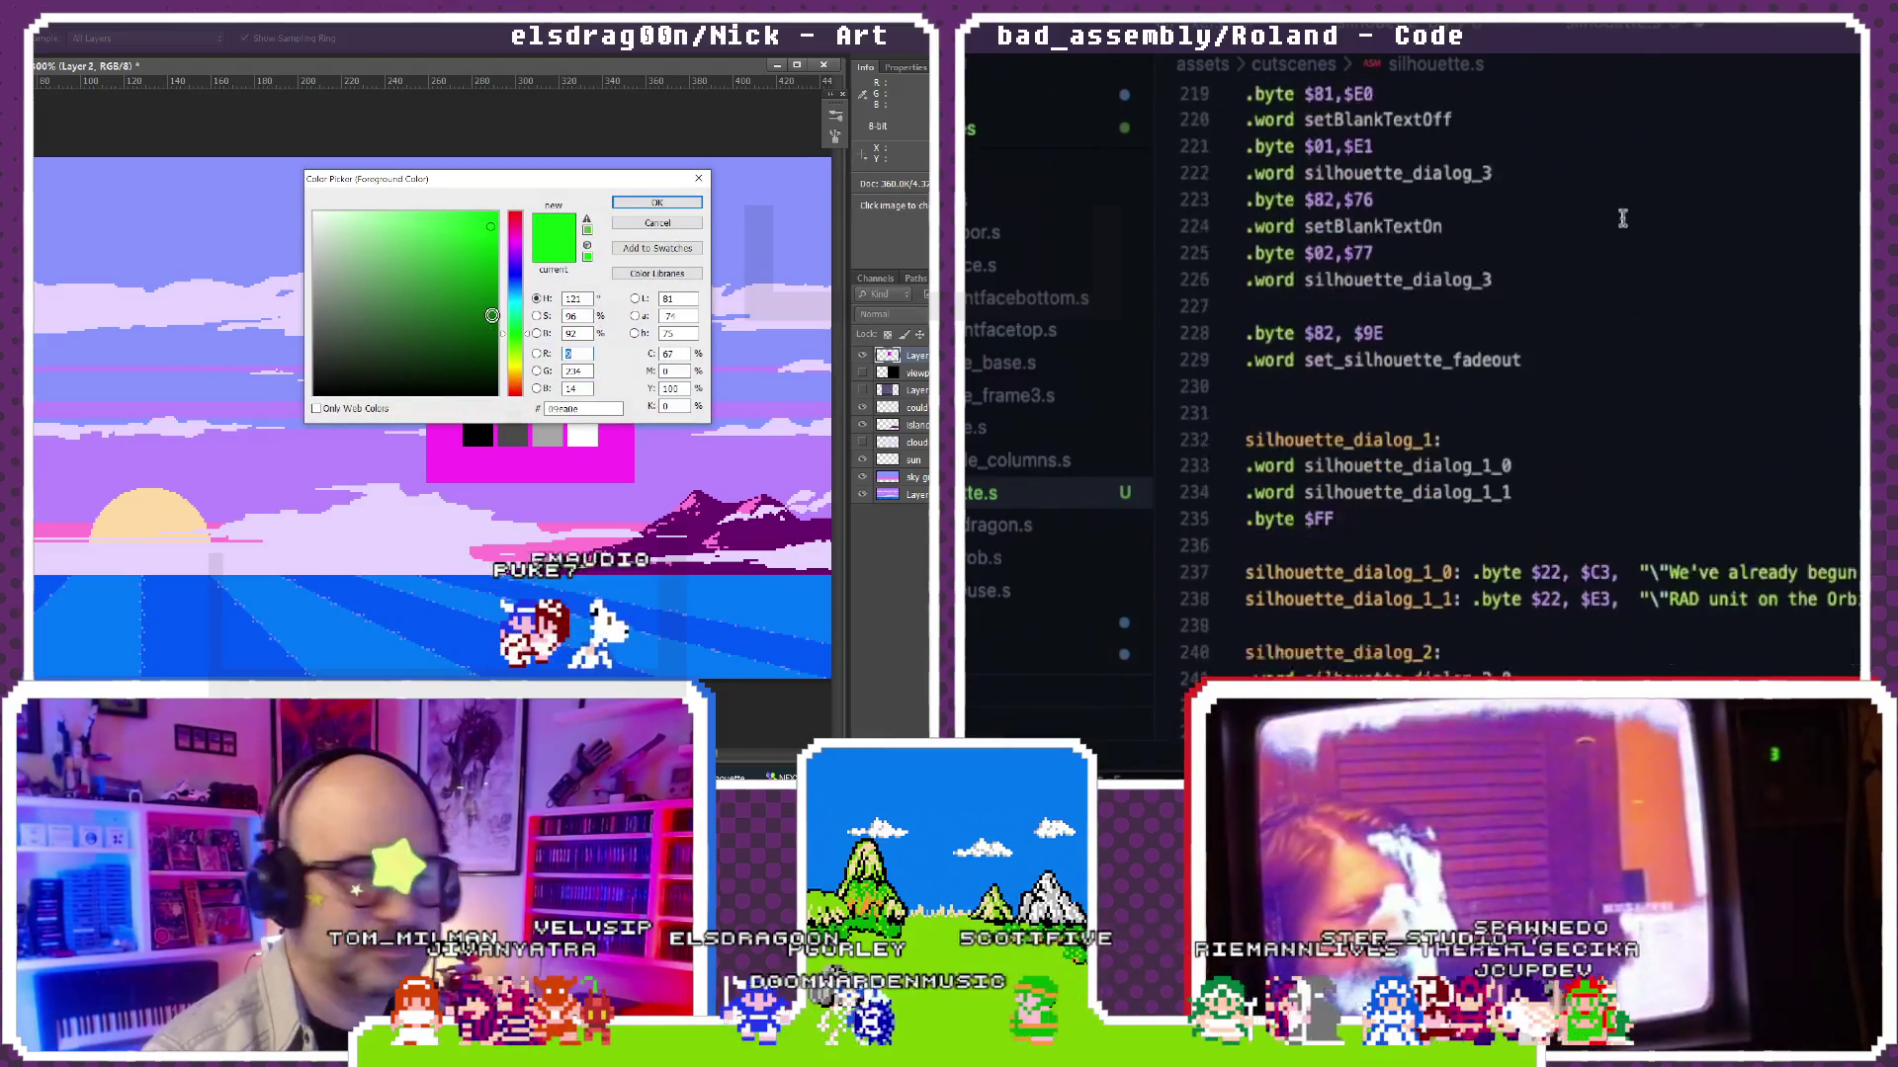
scroll(1622, 219, "down", 5)
scroll(1621, 218, "down", 6)
scroll(1622, 219, "up", 5)
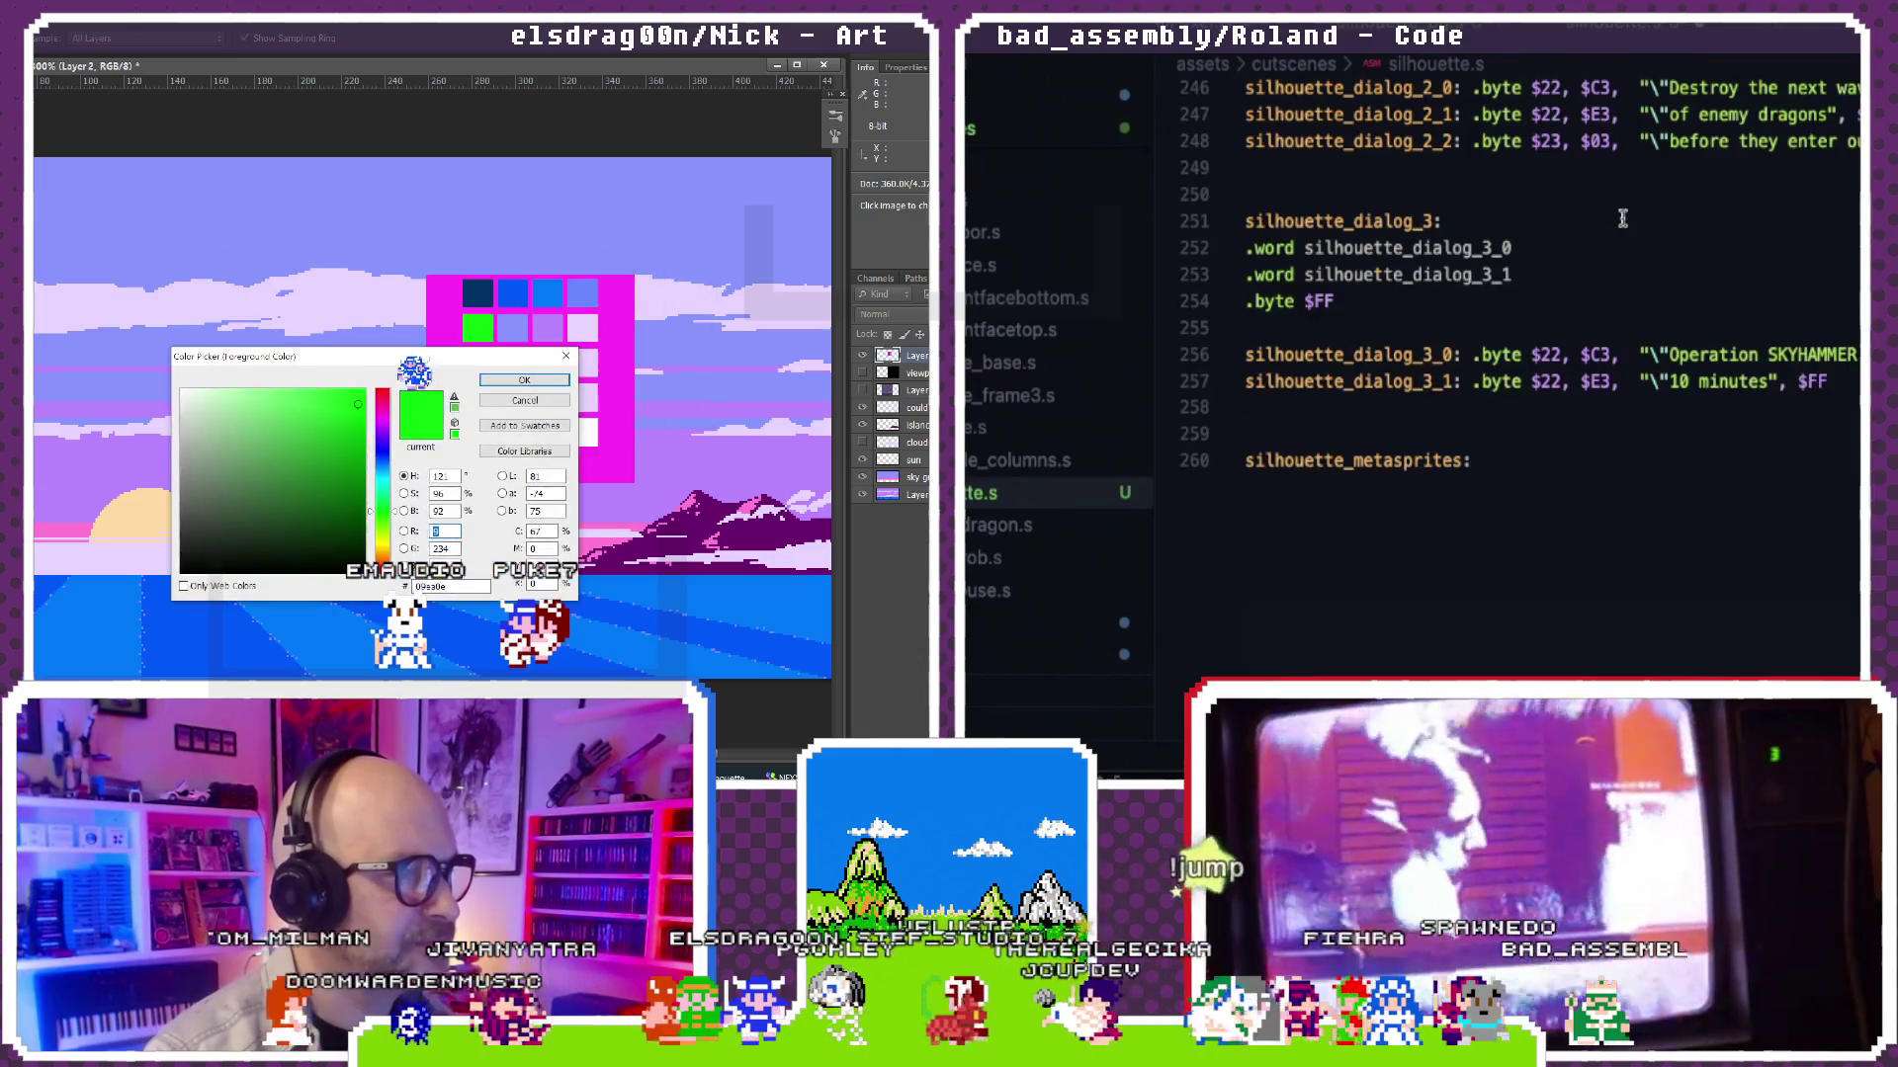
left_click_drag(445, 179, 371, 430)
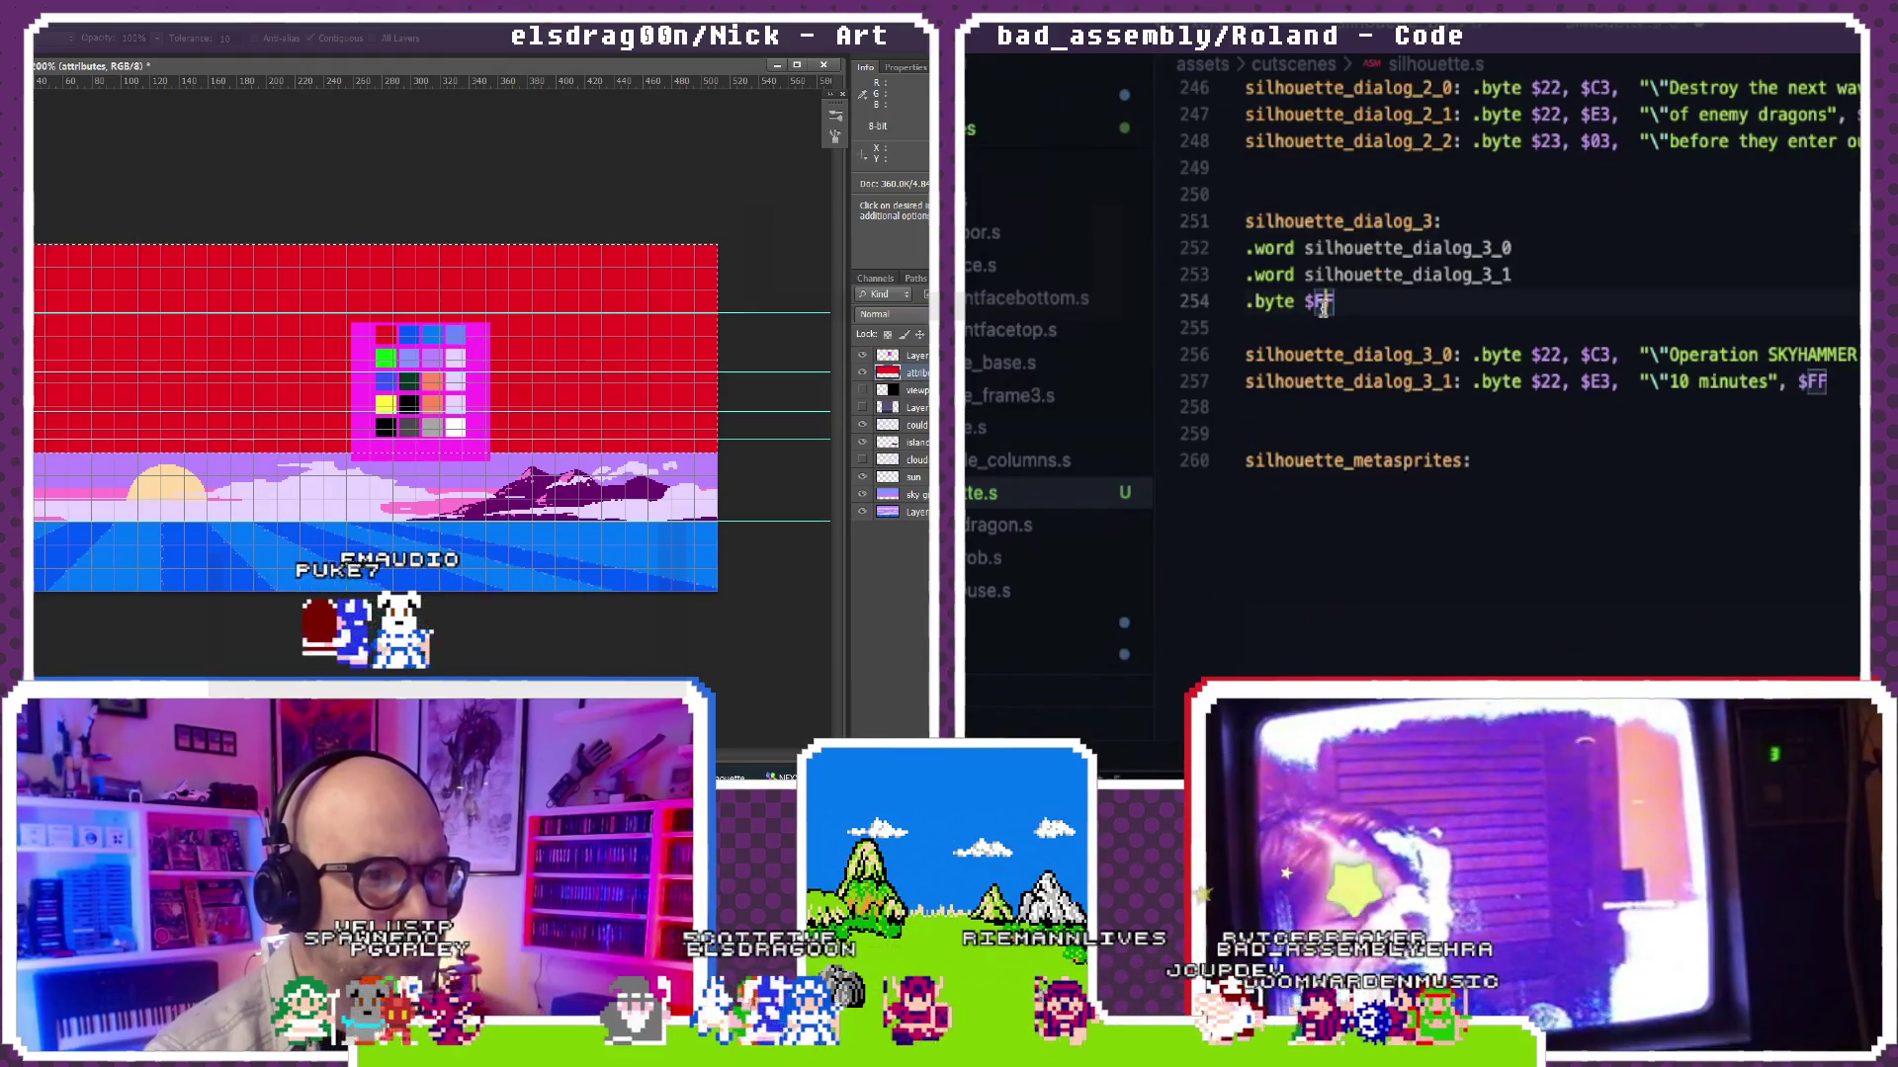
scroll(1011, 472, "down", 5)
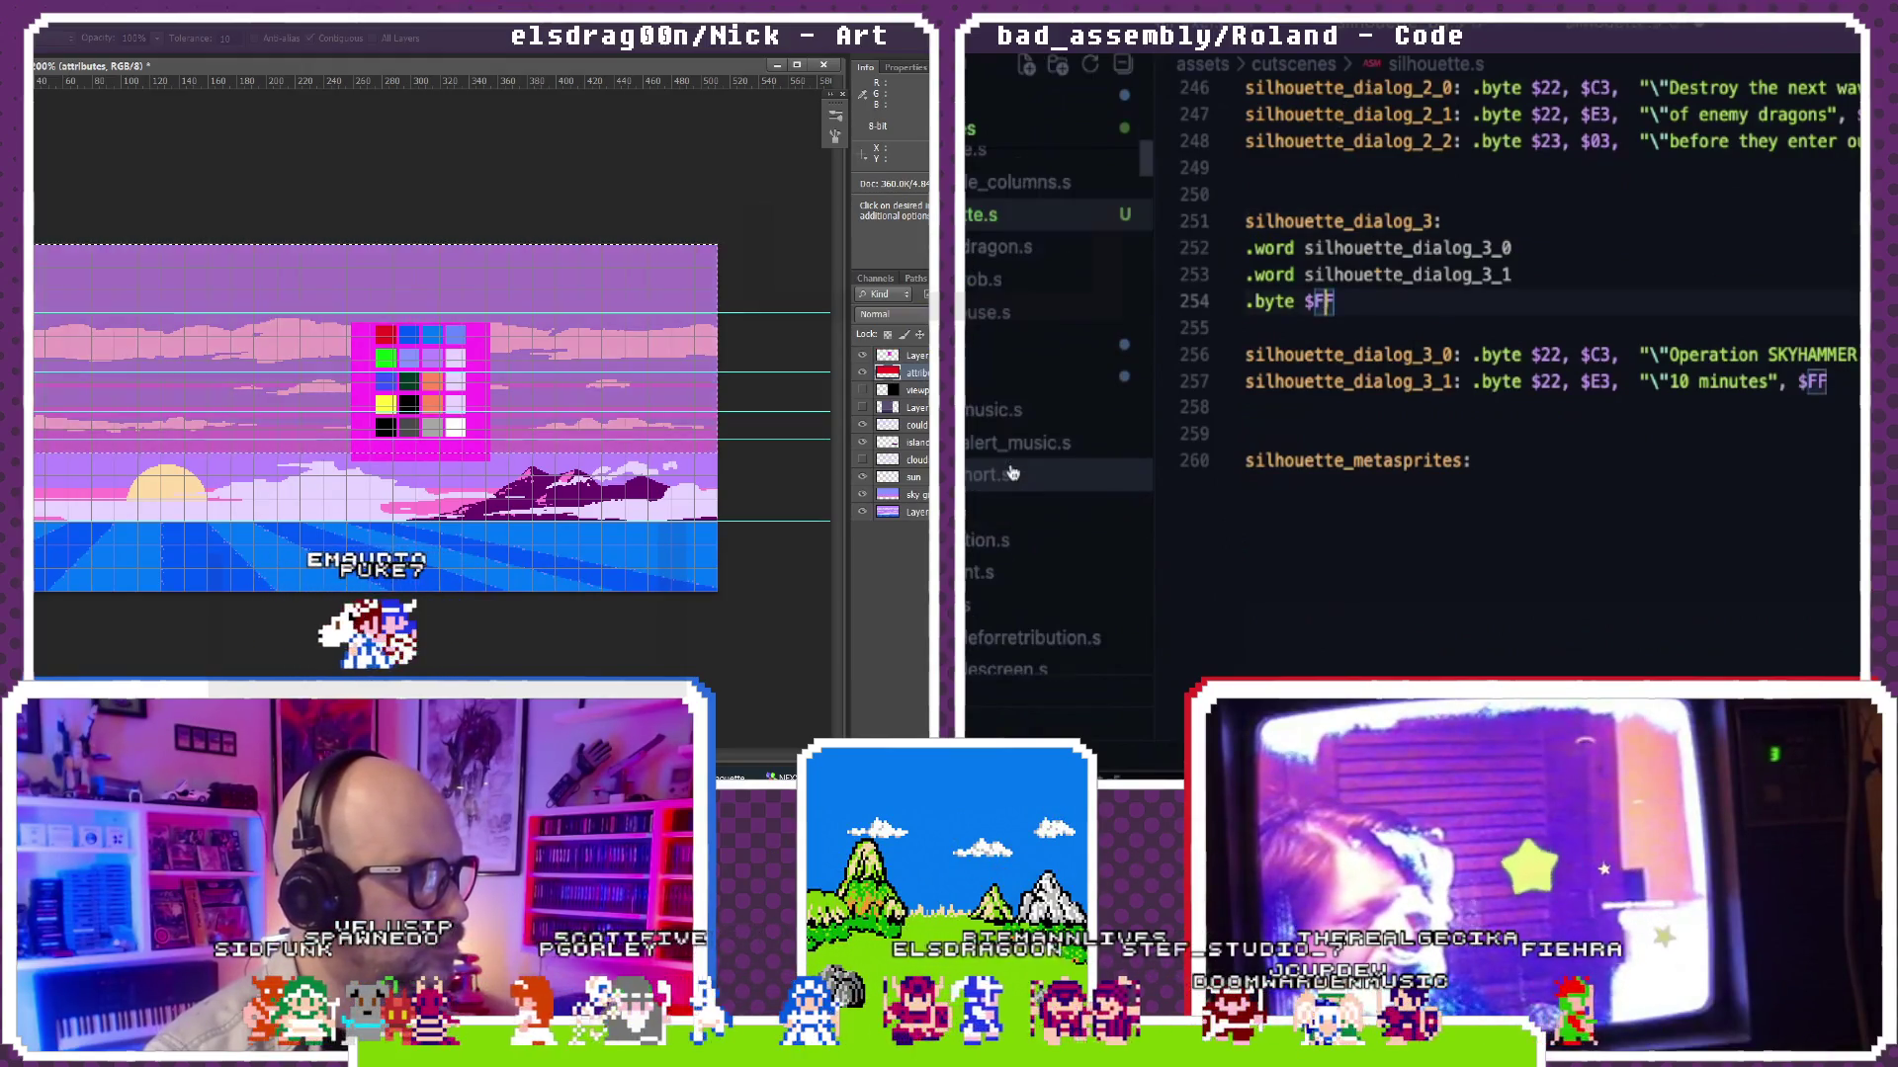
scroll(1012, 471, "down", 3)
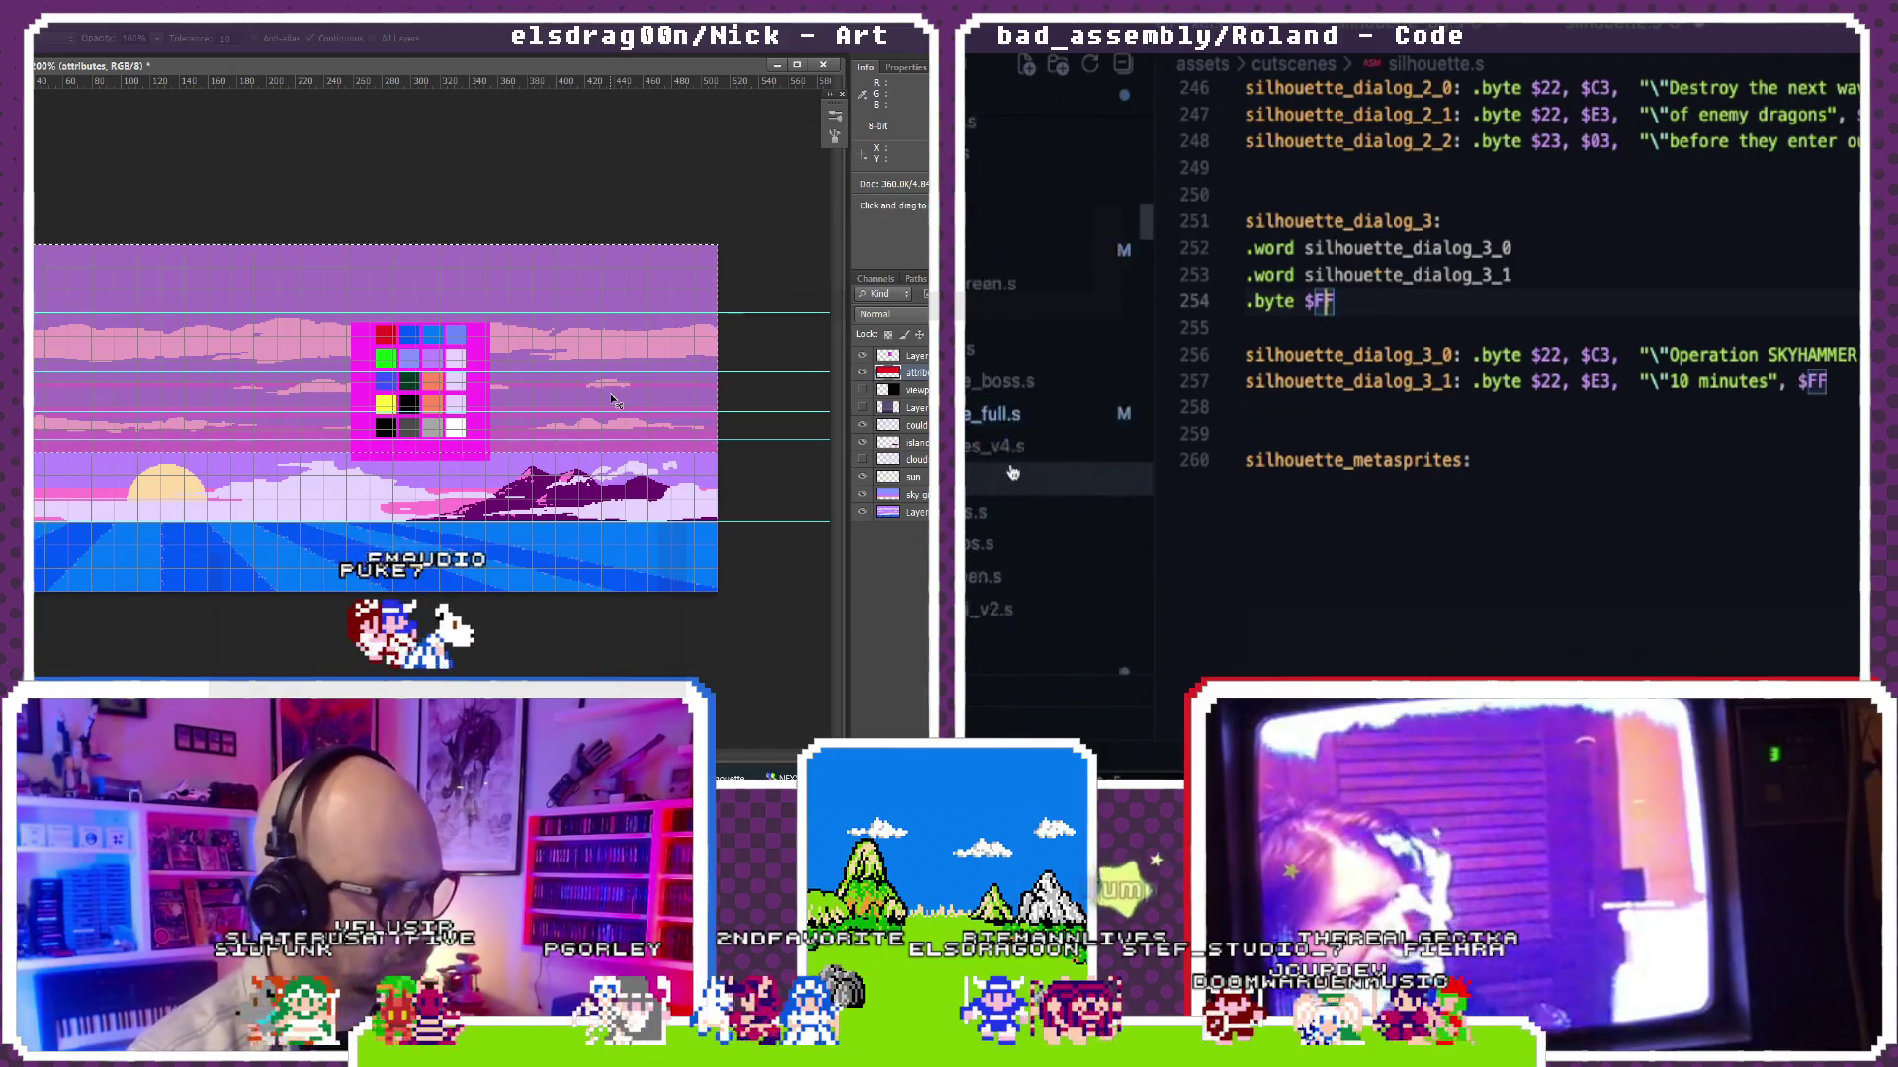
scroll(1011, 472, "down", 5)
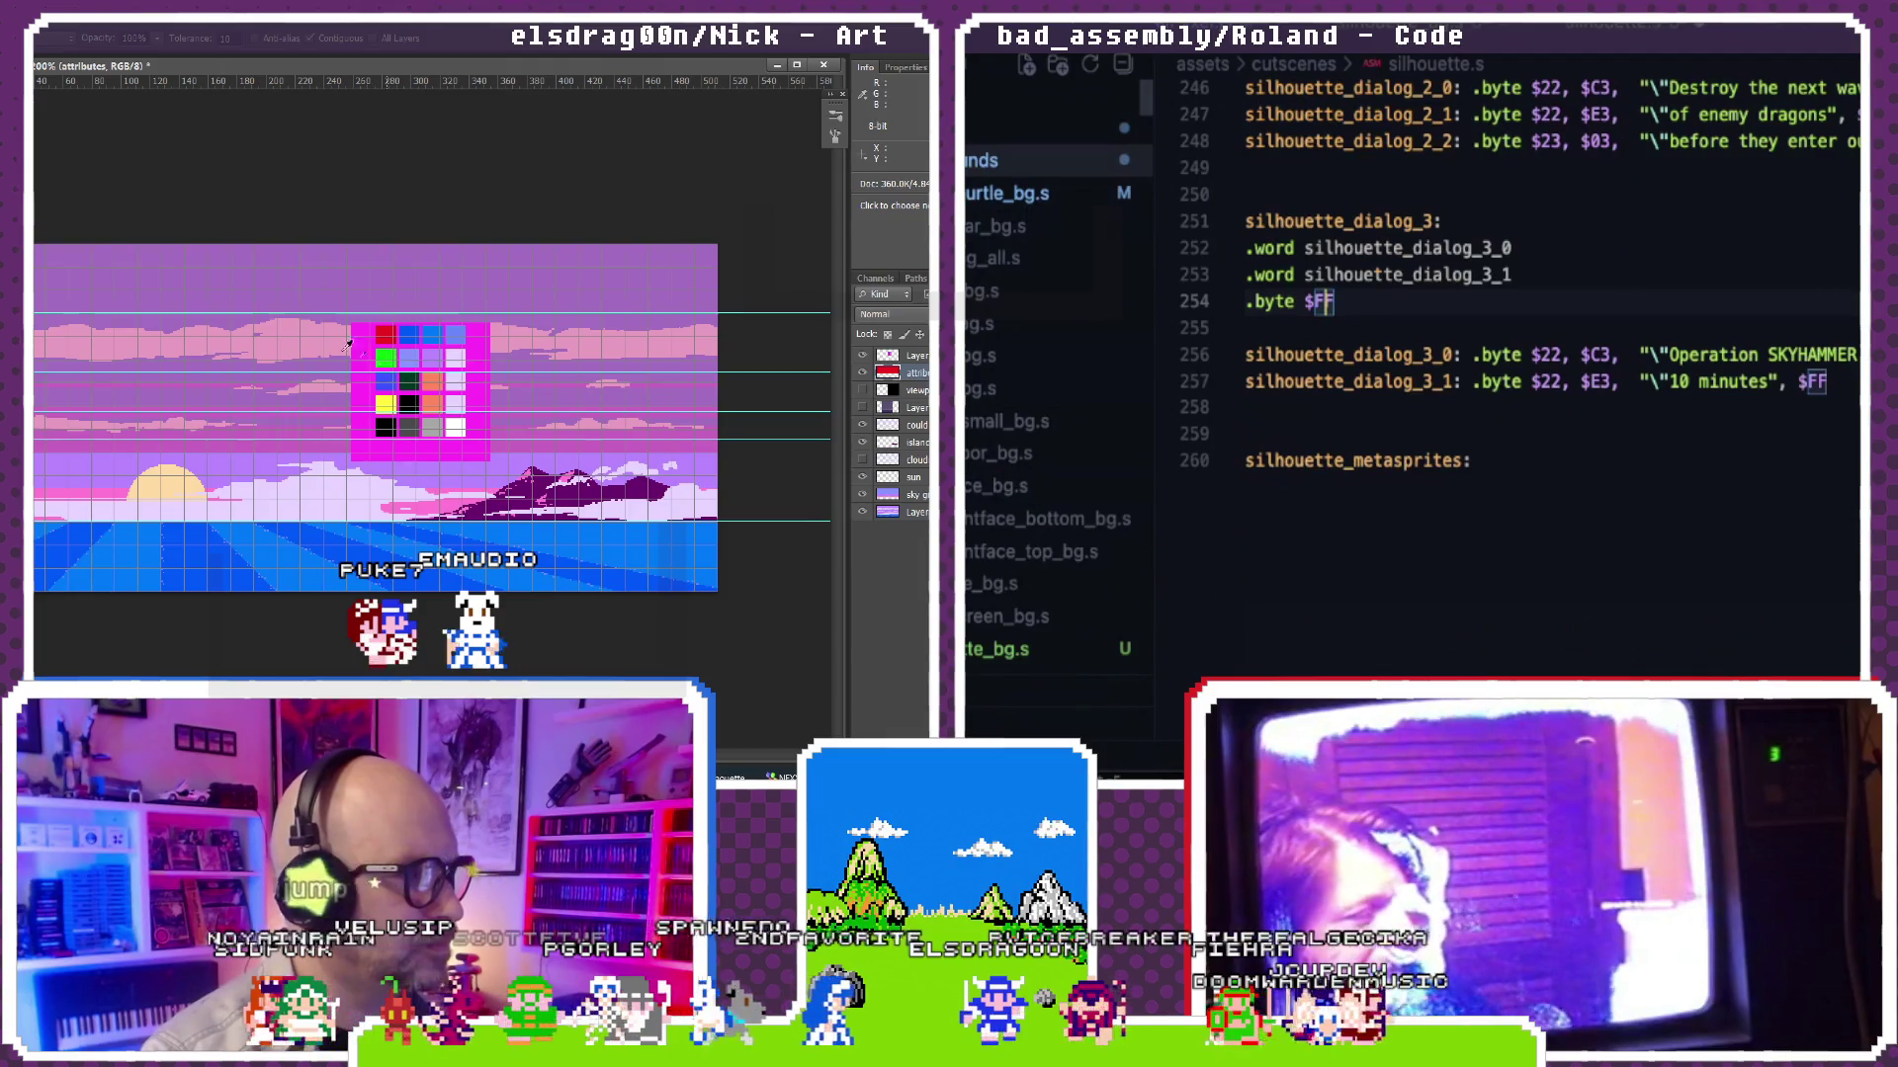
scroll(1012, 471, "down", 3)
Step: Open test_level.s from the levels folder in the Explorer
left_click(352, 383)
scroll(1011, 473, "down", 3)
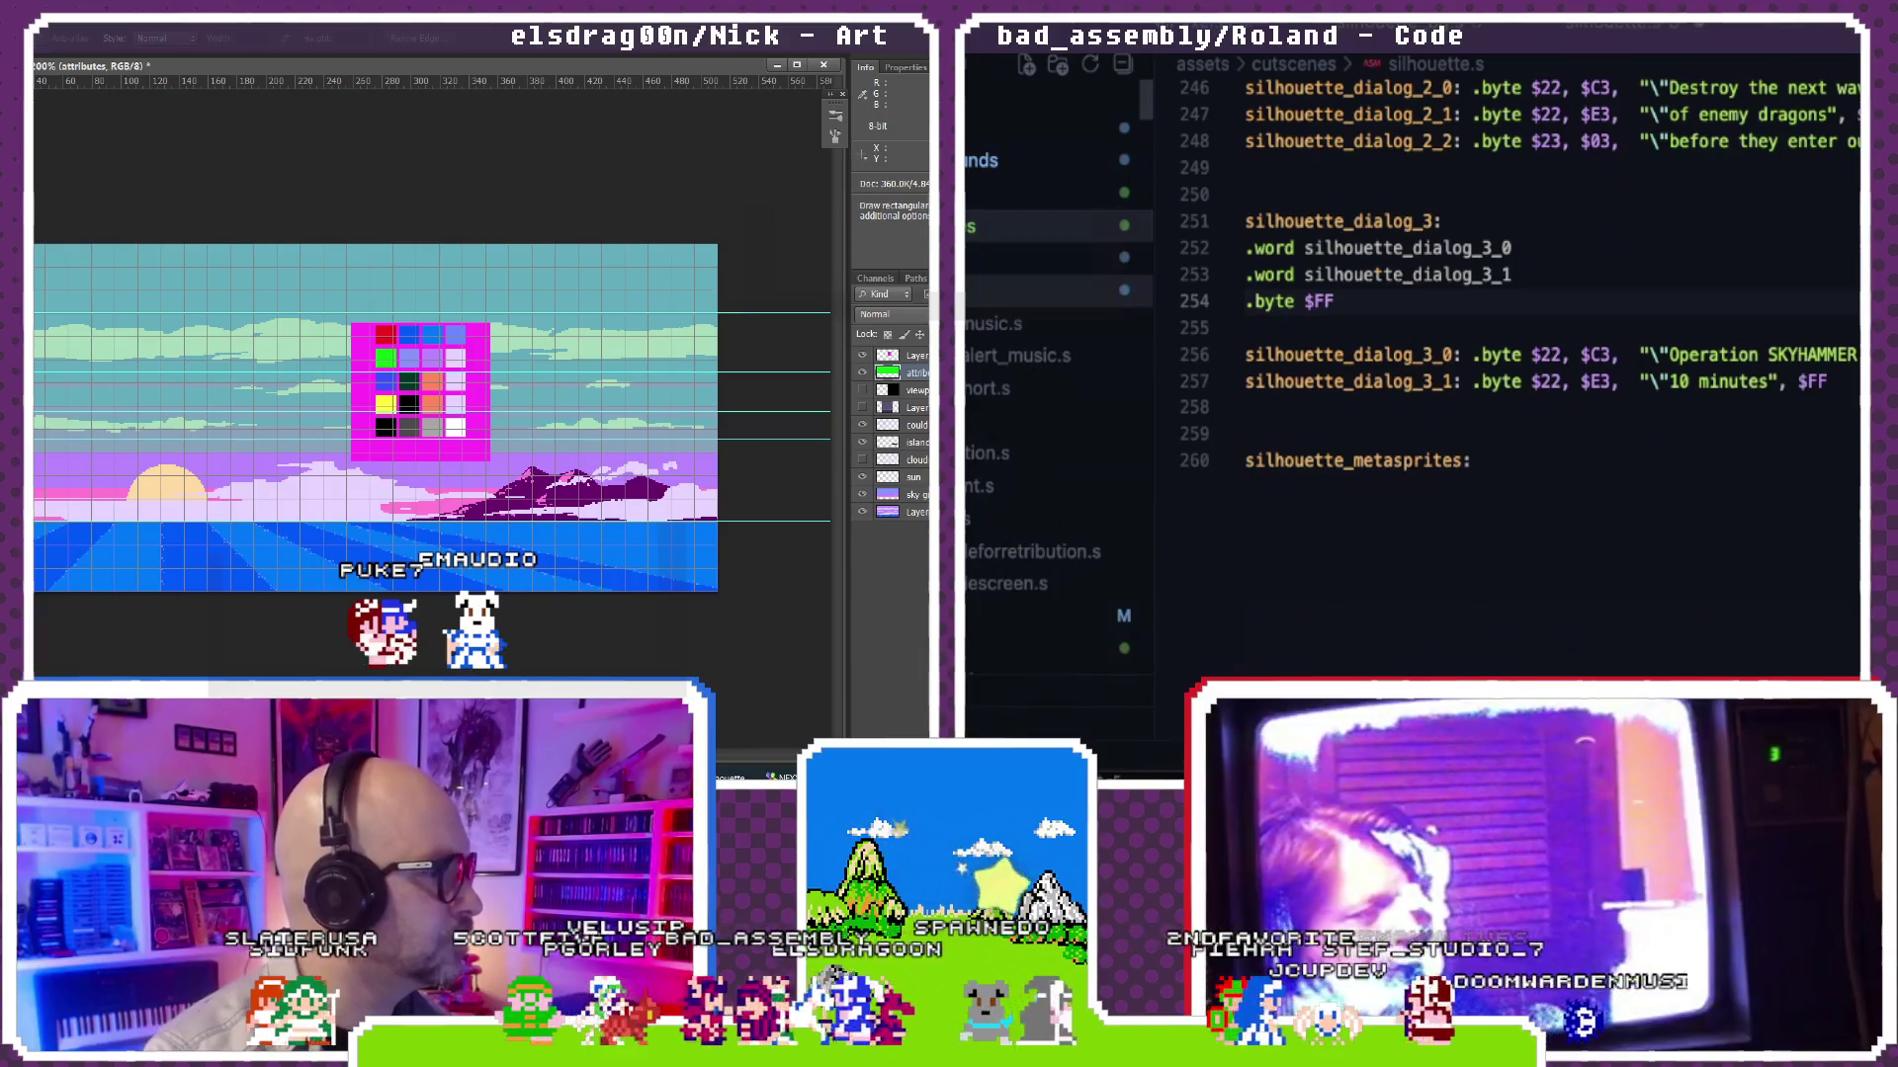
scroll(1039, 444, "down", 3)
scroll(1038, 444, "down", 3)
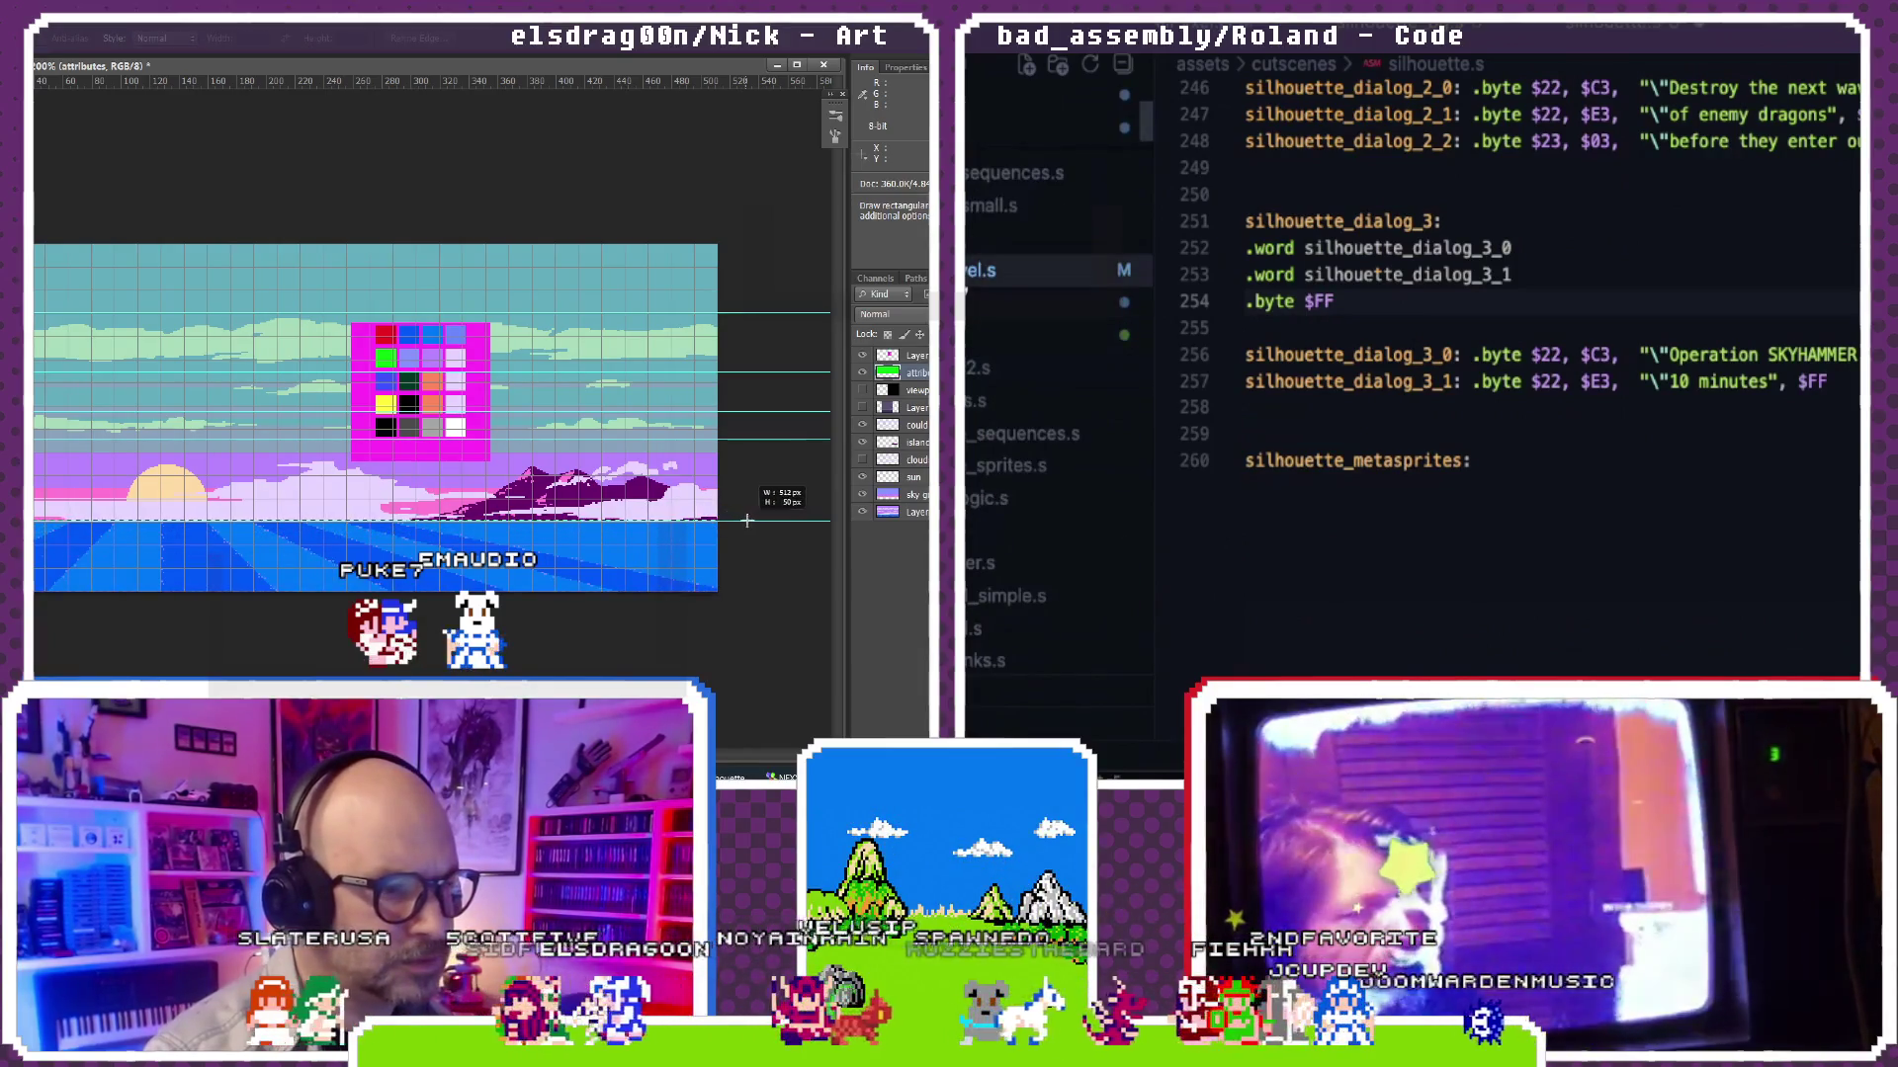
left_click(982, 270)
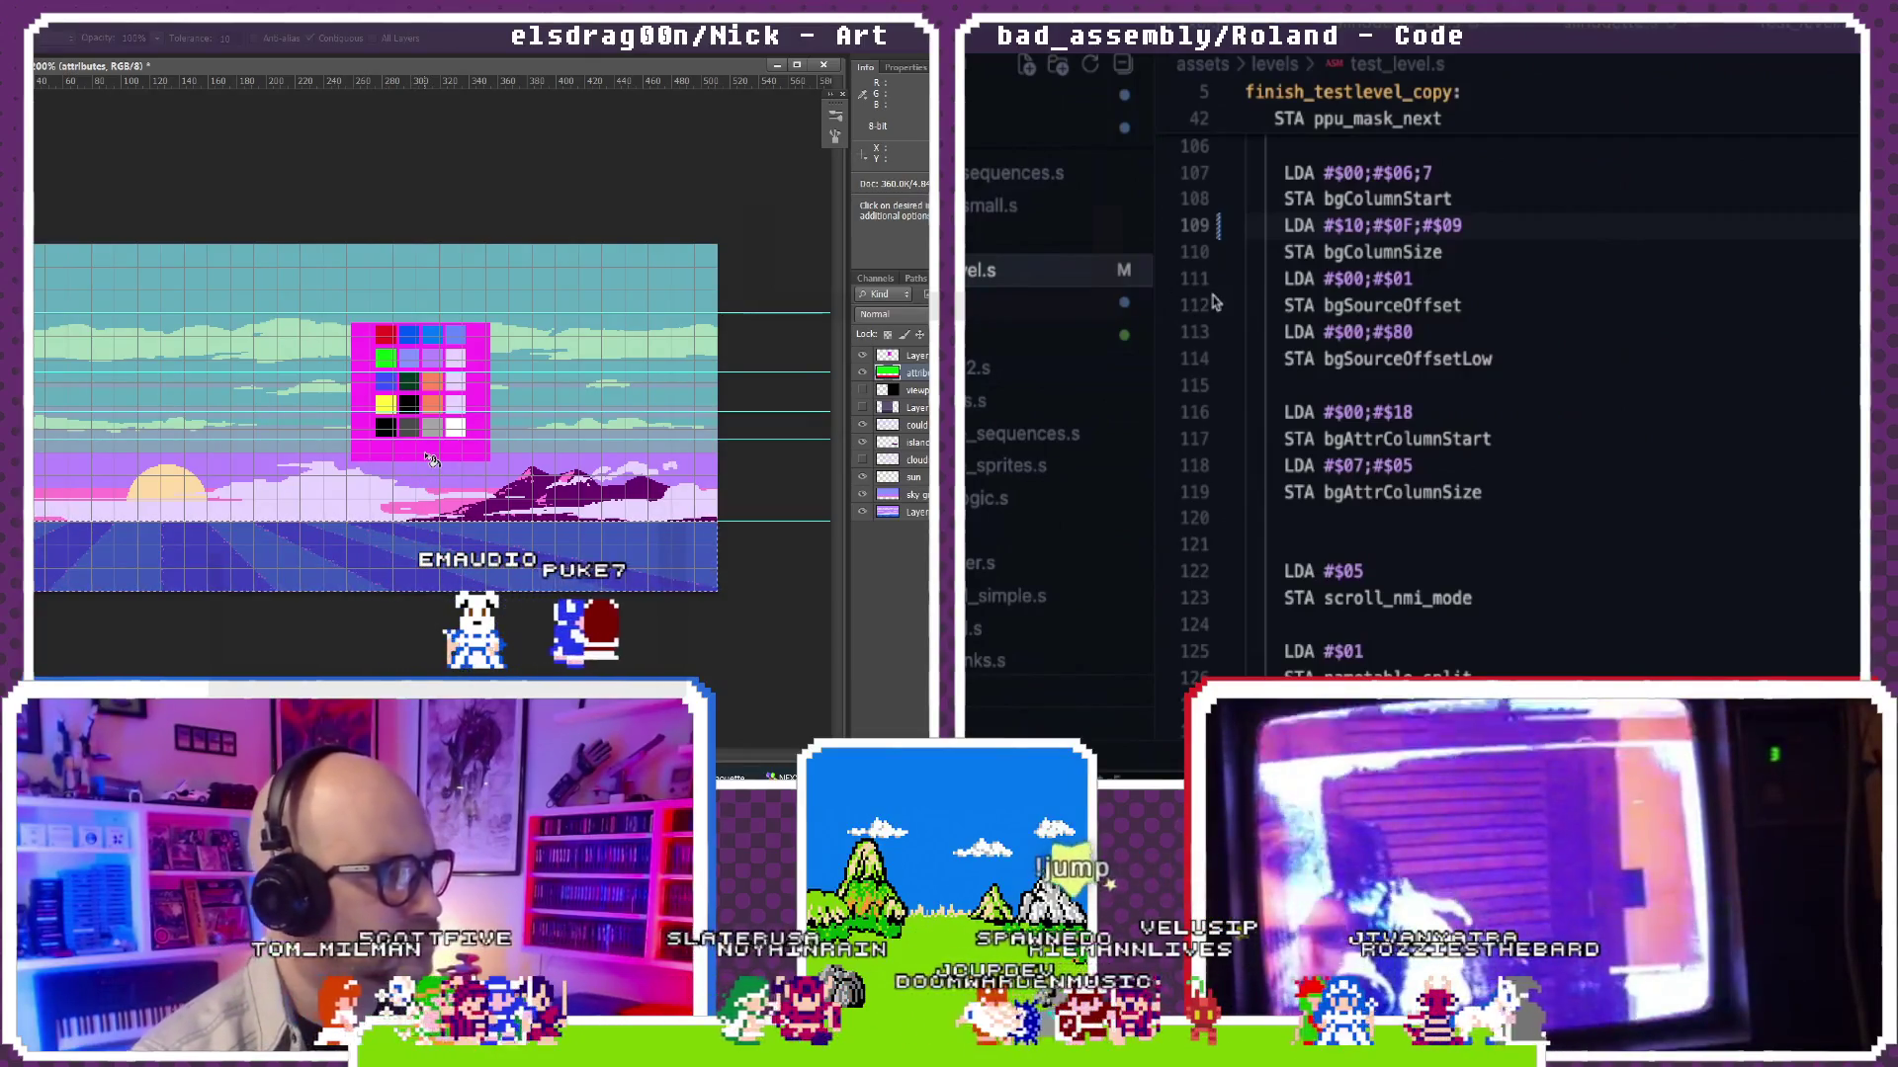
scroll(1380, 302, "down", 10)
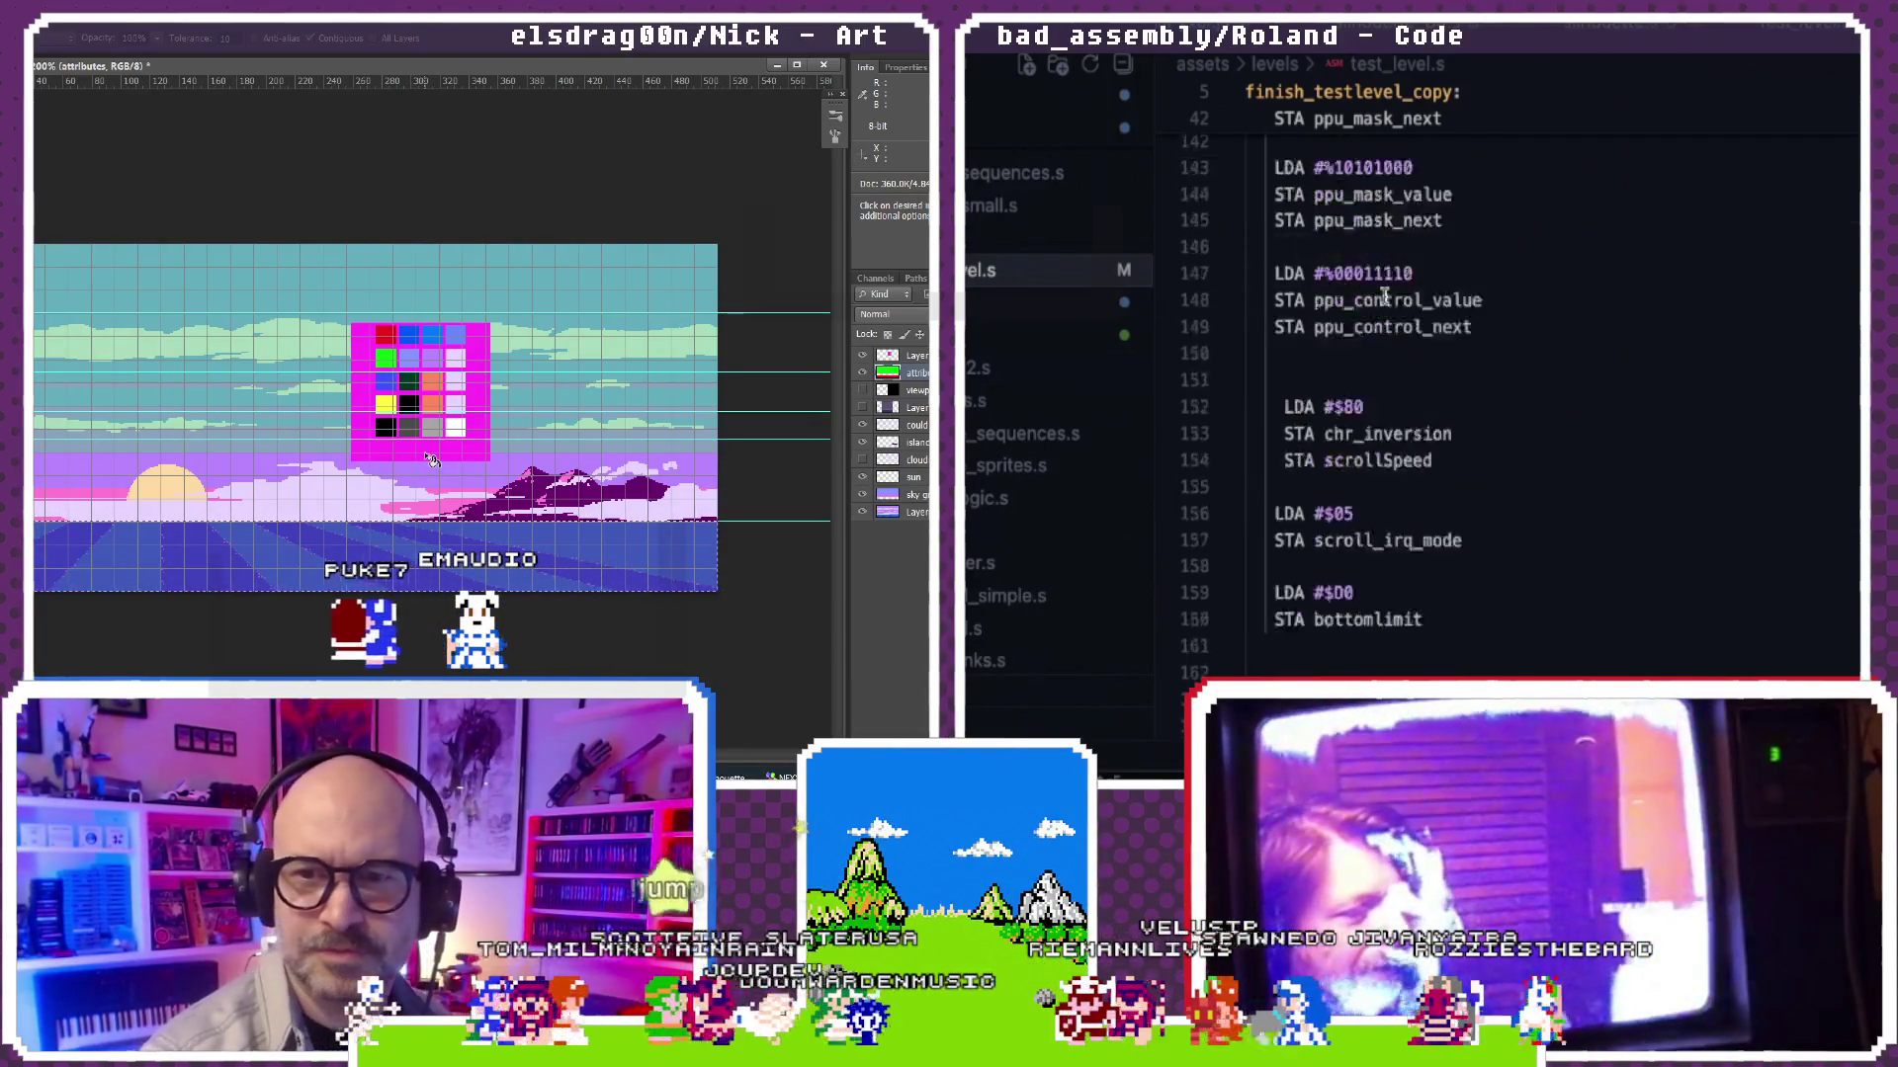
scroll(1384, 298, "down", 15)
scroll(1384, 296, "down", 10)
scroll(1384, 297, "down", 3)
scroll(1383, 298, "down", 3)
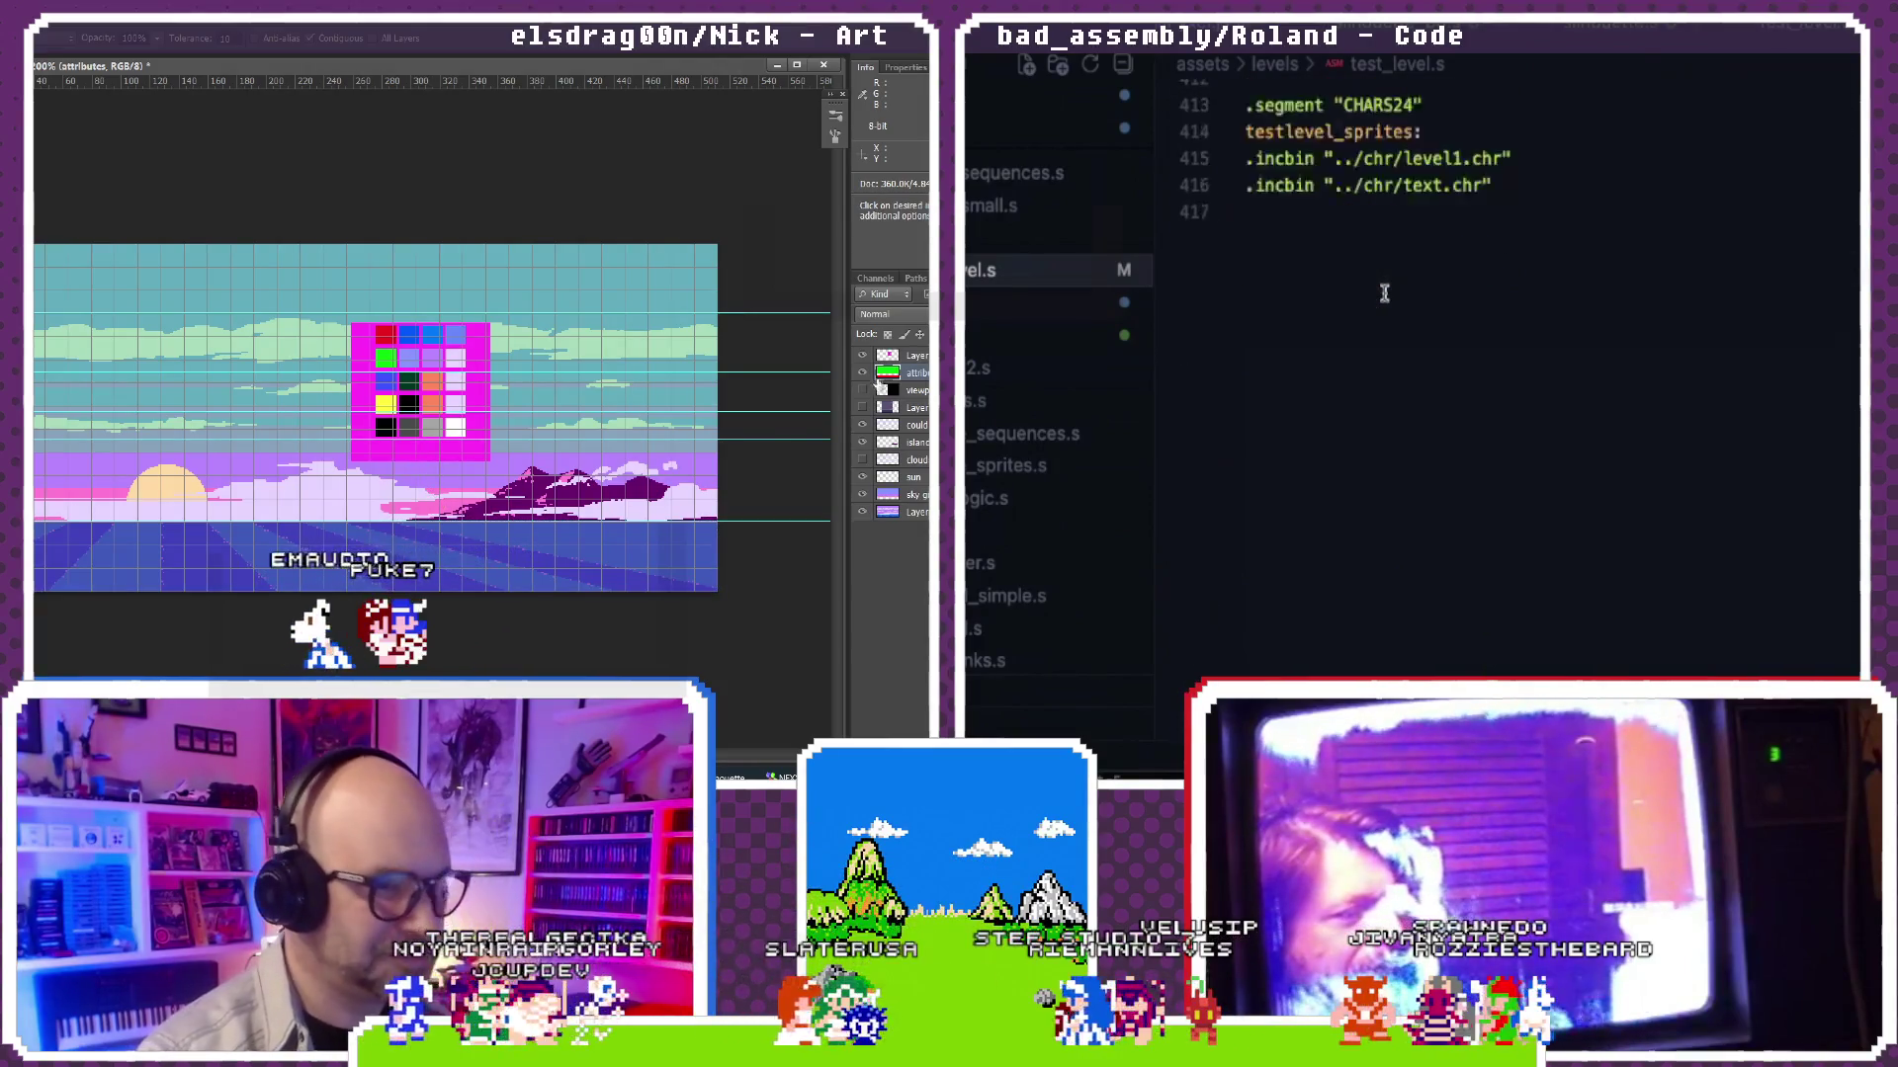
scroll(1382, 292, "up", 3)
scroll(1435, 432, "down", 1)
Step: Copy the CHARS24 segment with its CHR includes from test_level.s into the end of silhouette.s
left_click_drag(1503, 539, 1210, 471)
key("ctrl+c")
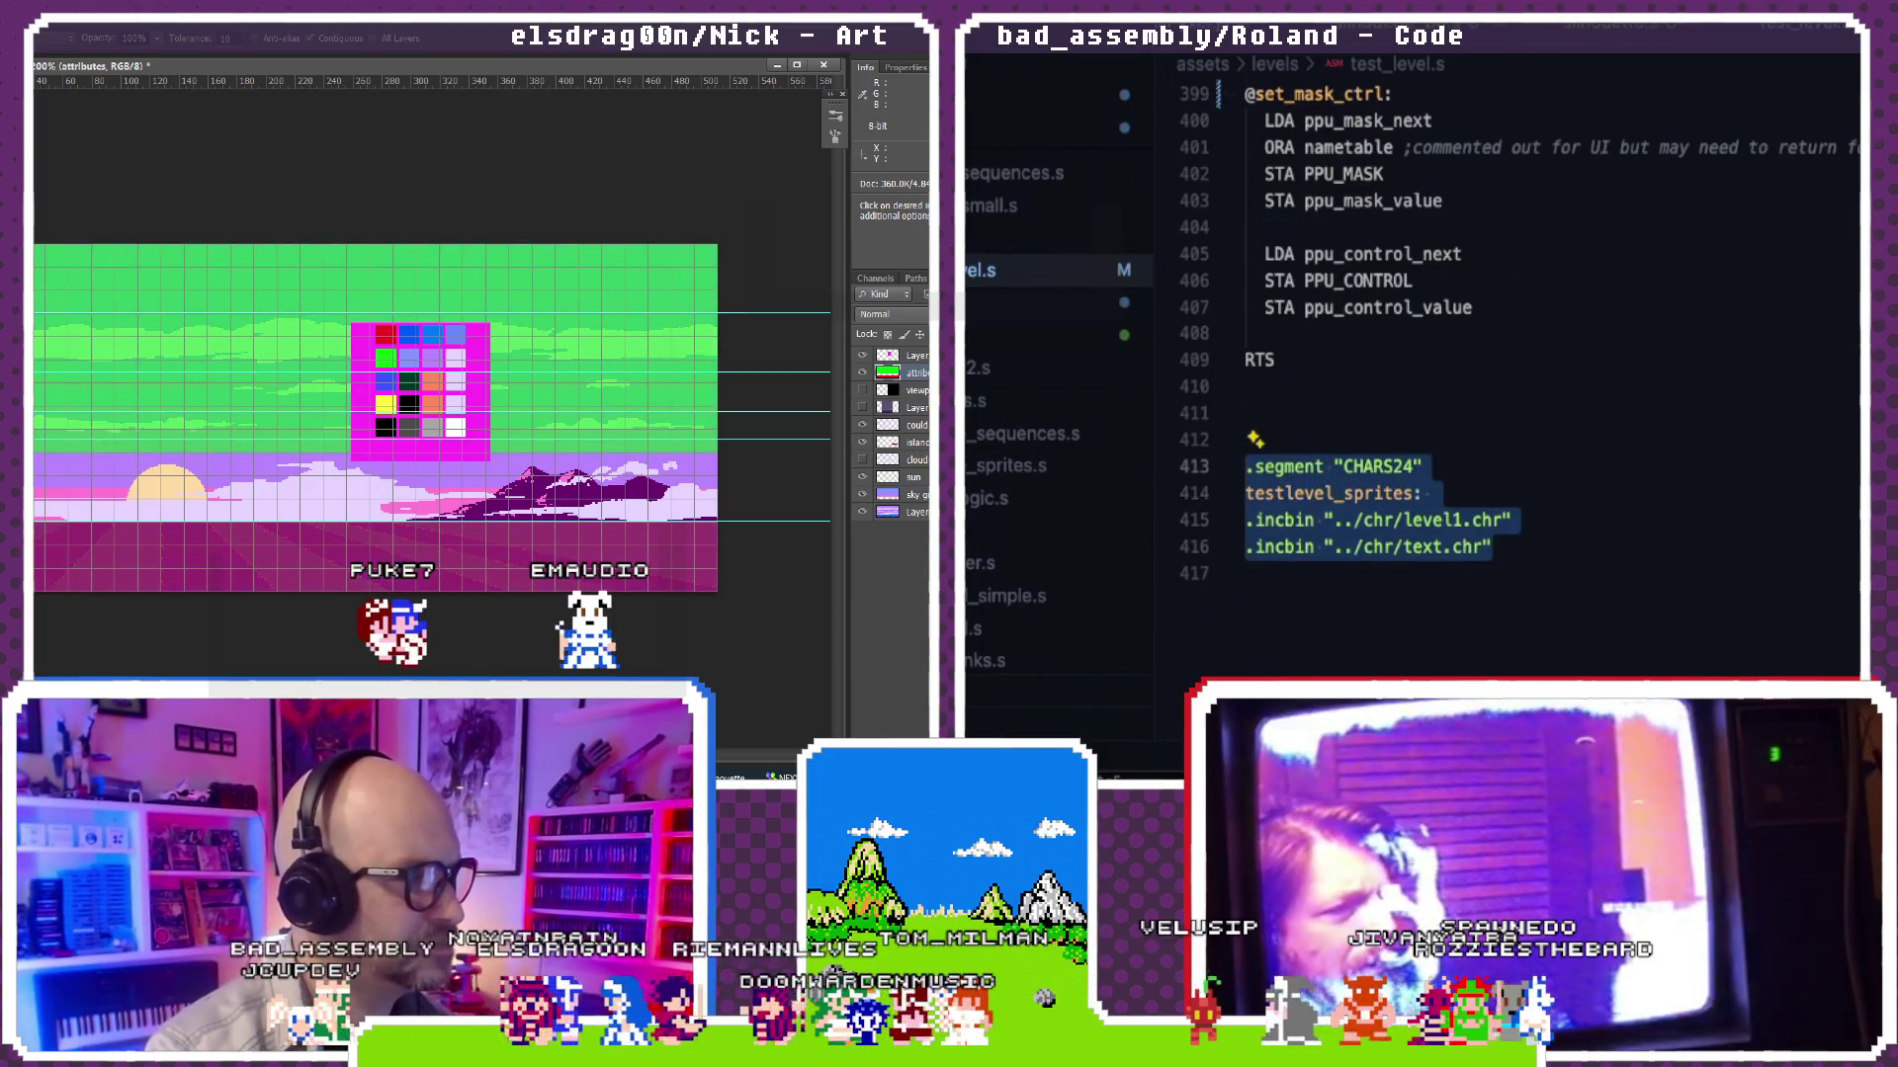
left_click(1617, 71)
key("Return")
key("Return")
key("Return")
key("ctrl+v")
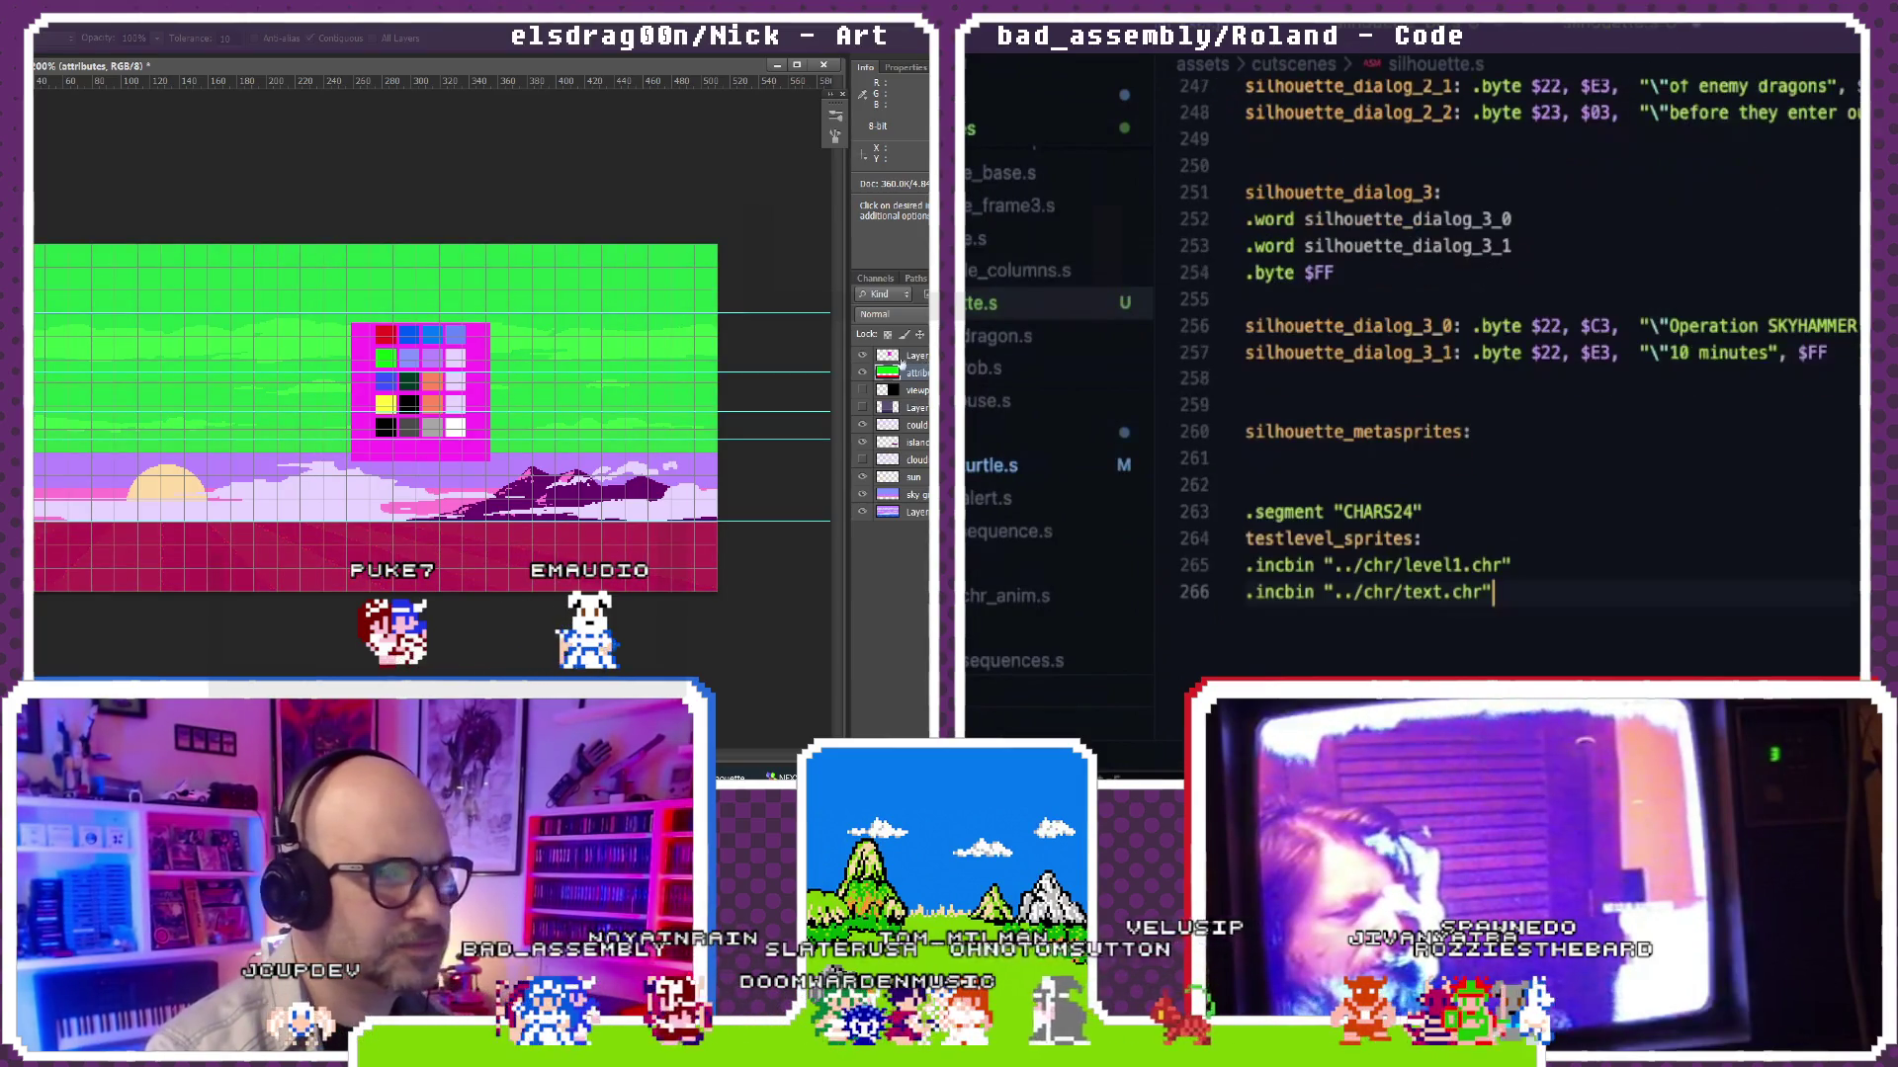
left_click(860, 377)
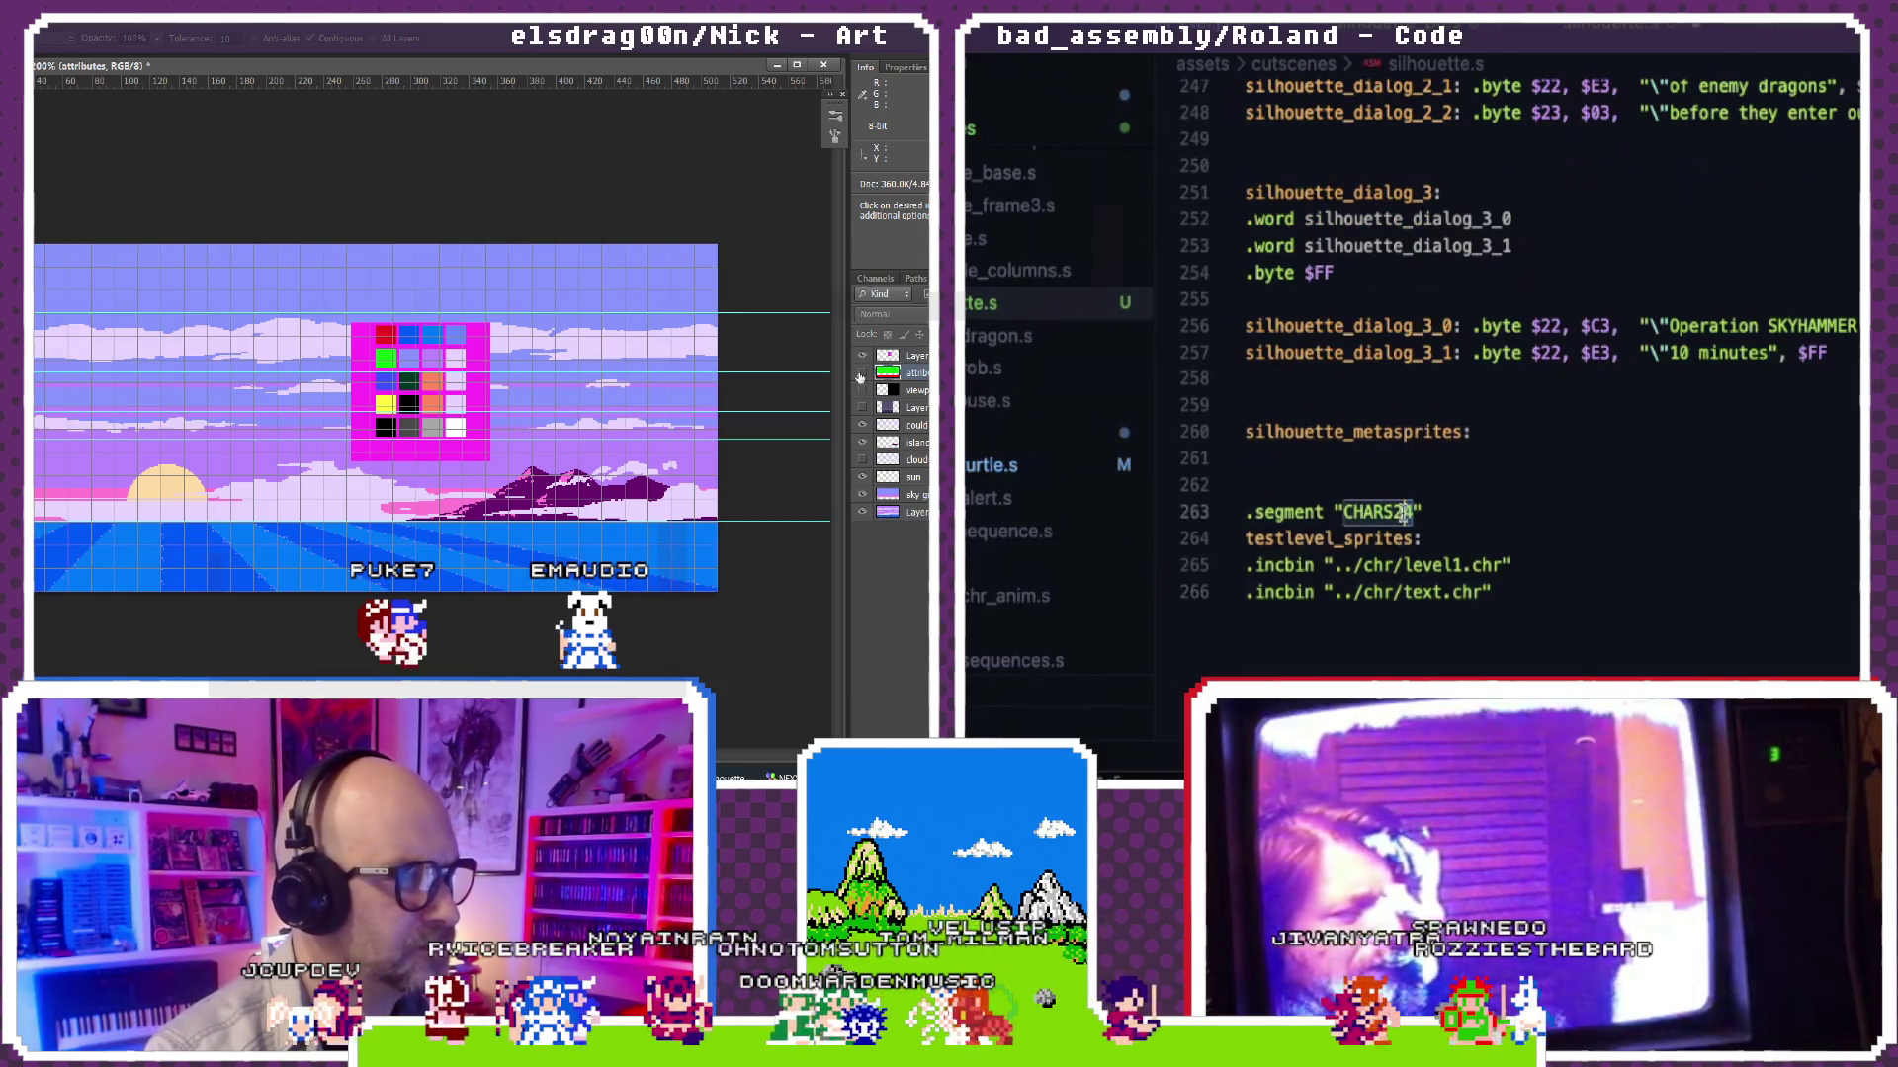
left_click(860, 376)
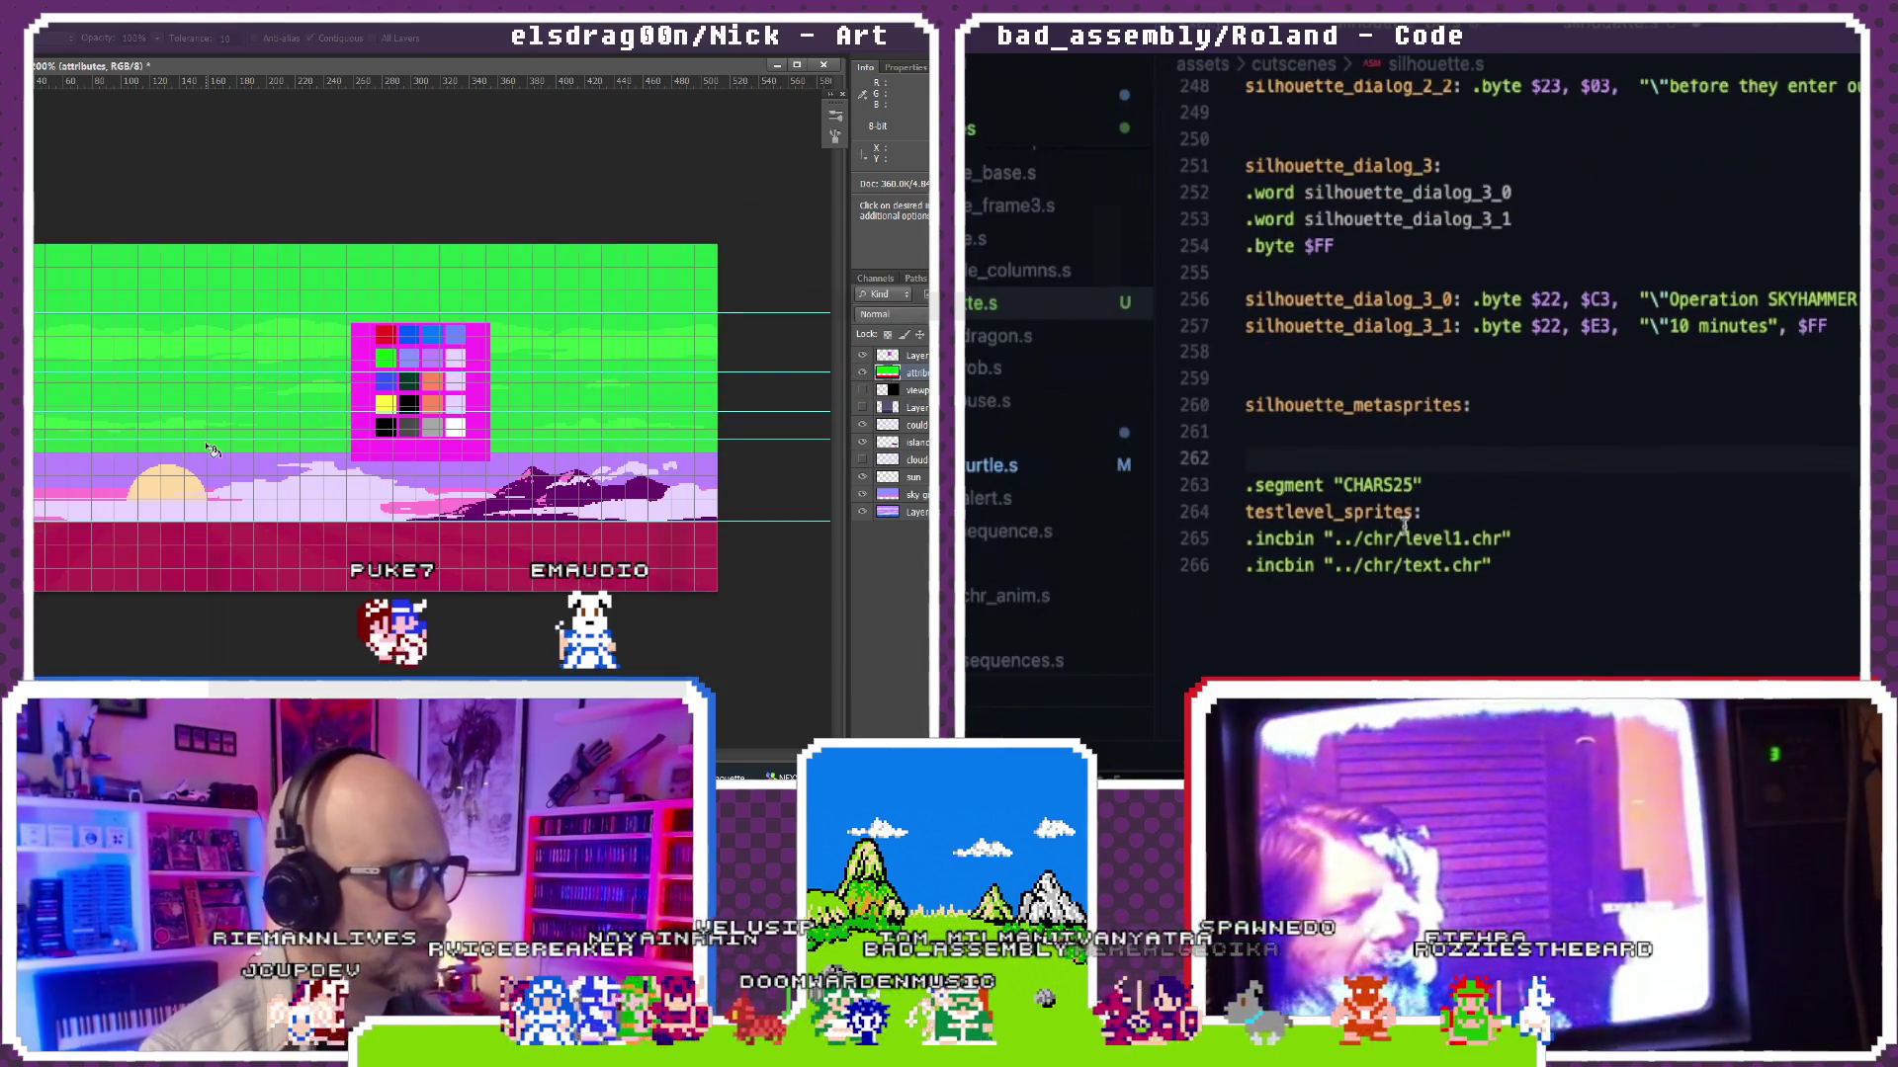
Step: Replace the level1 and text CHR names with silhouette_bg and silhouette_sprites1k in the new segment
left_click_drag(206, 449, 343, 414)
double_click(1433, 539)
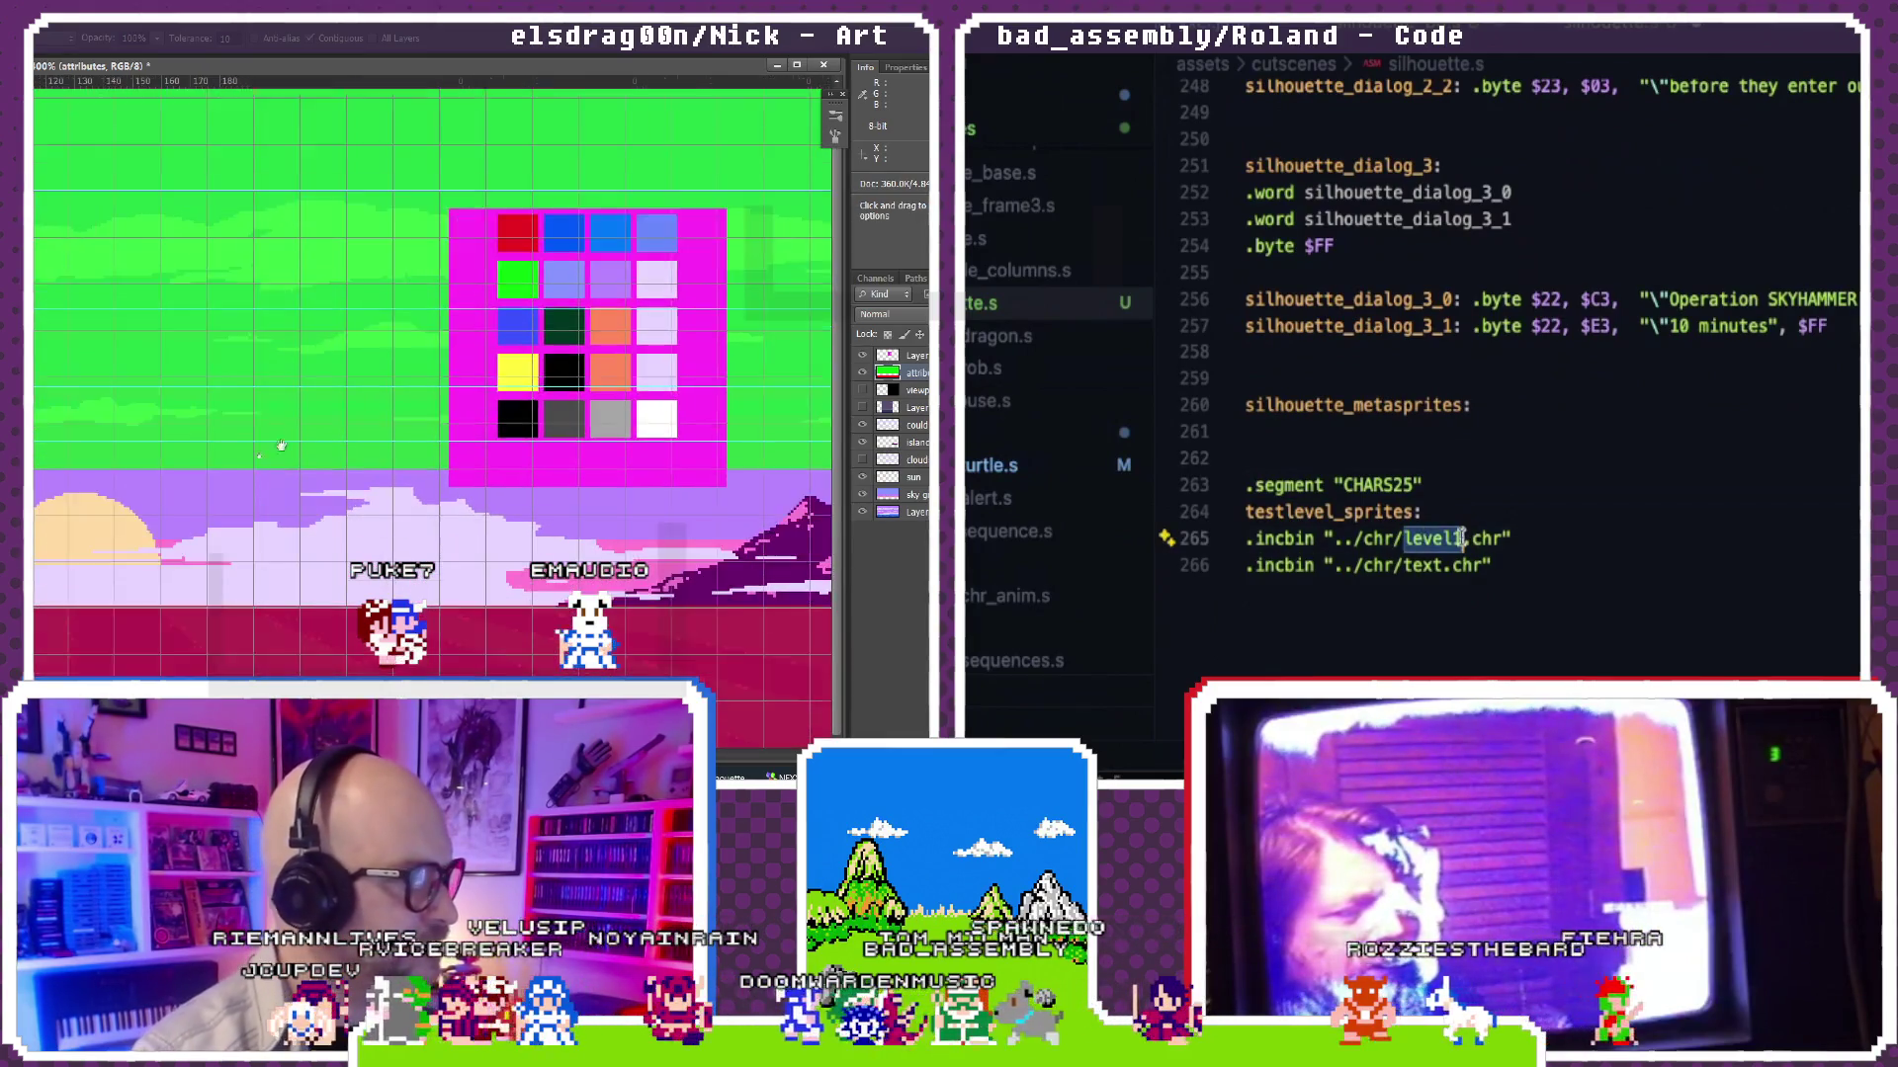
type("silho")
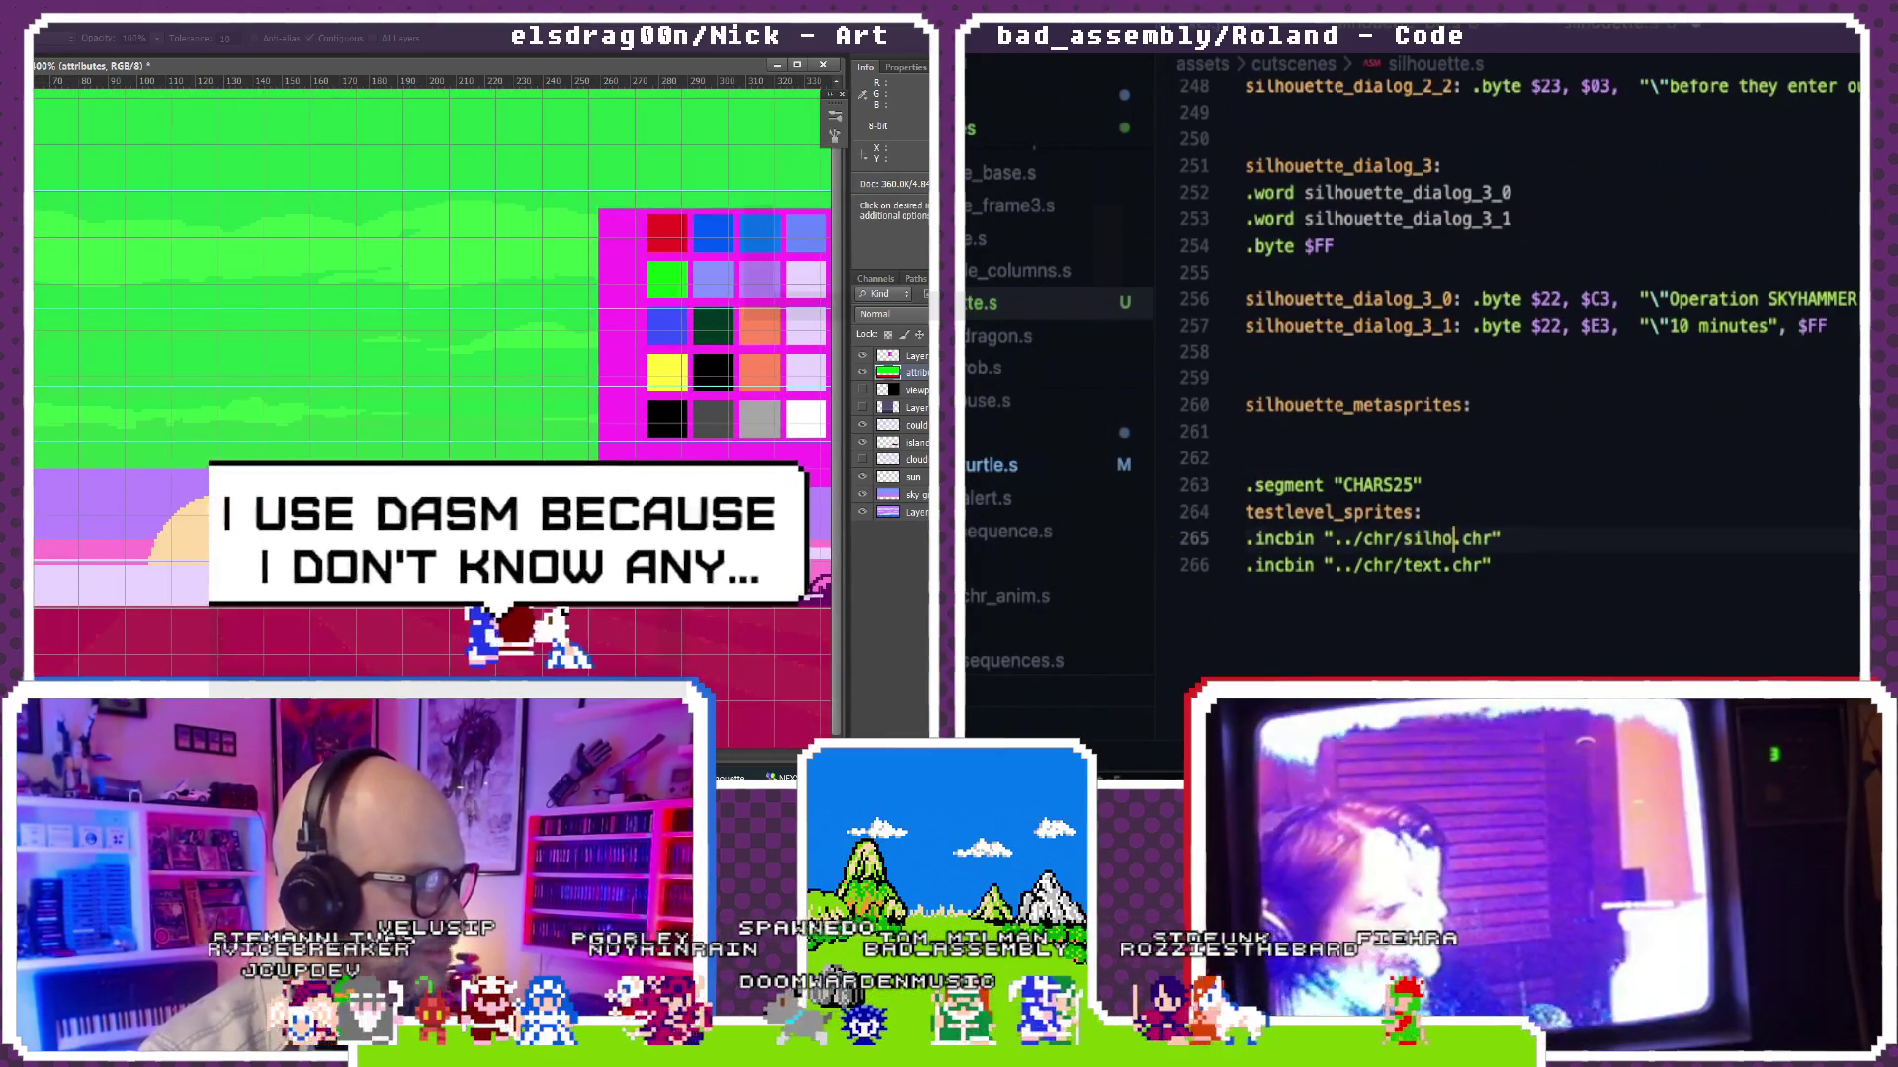
type("uettes")
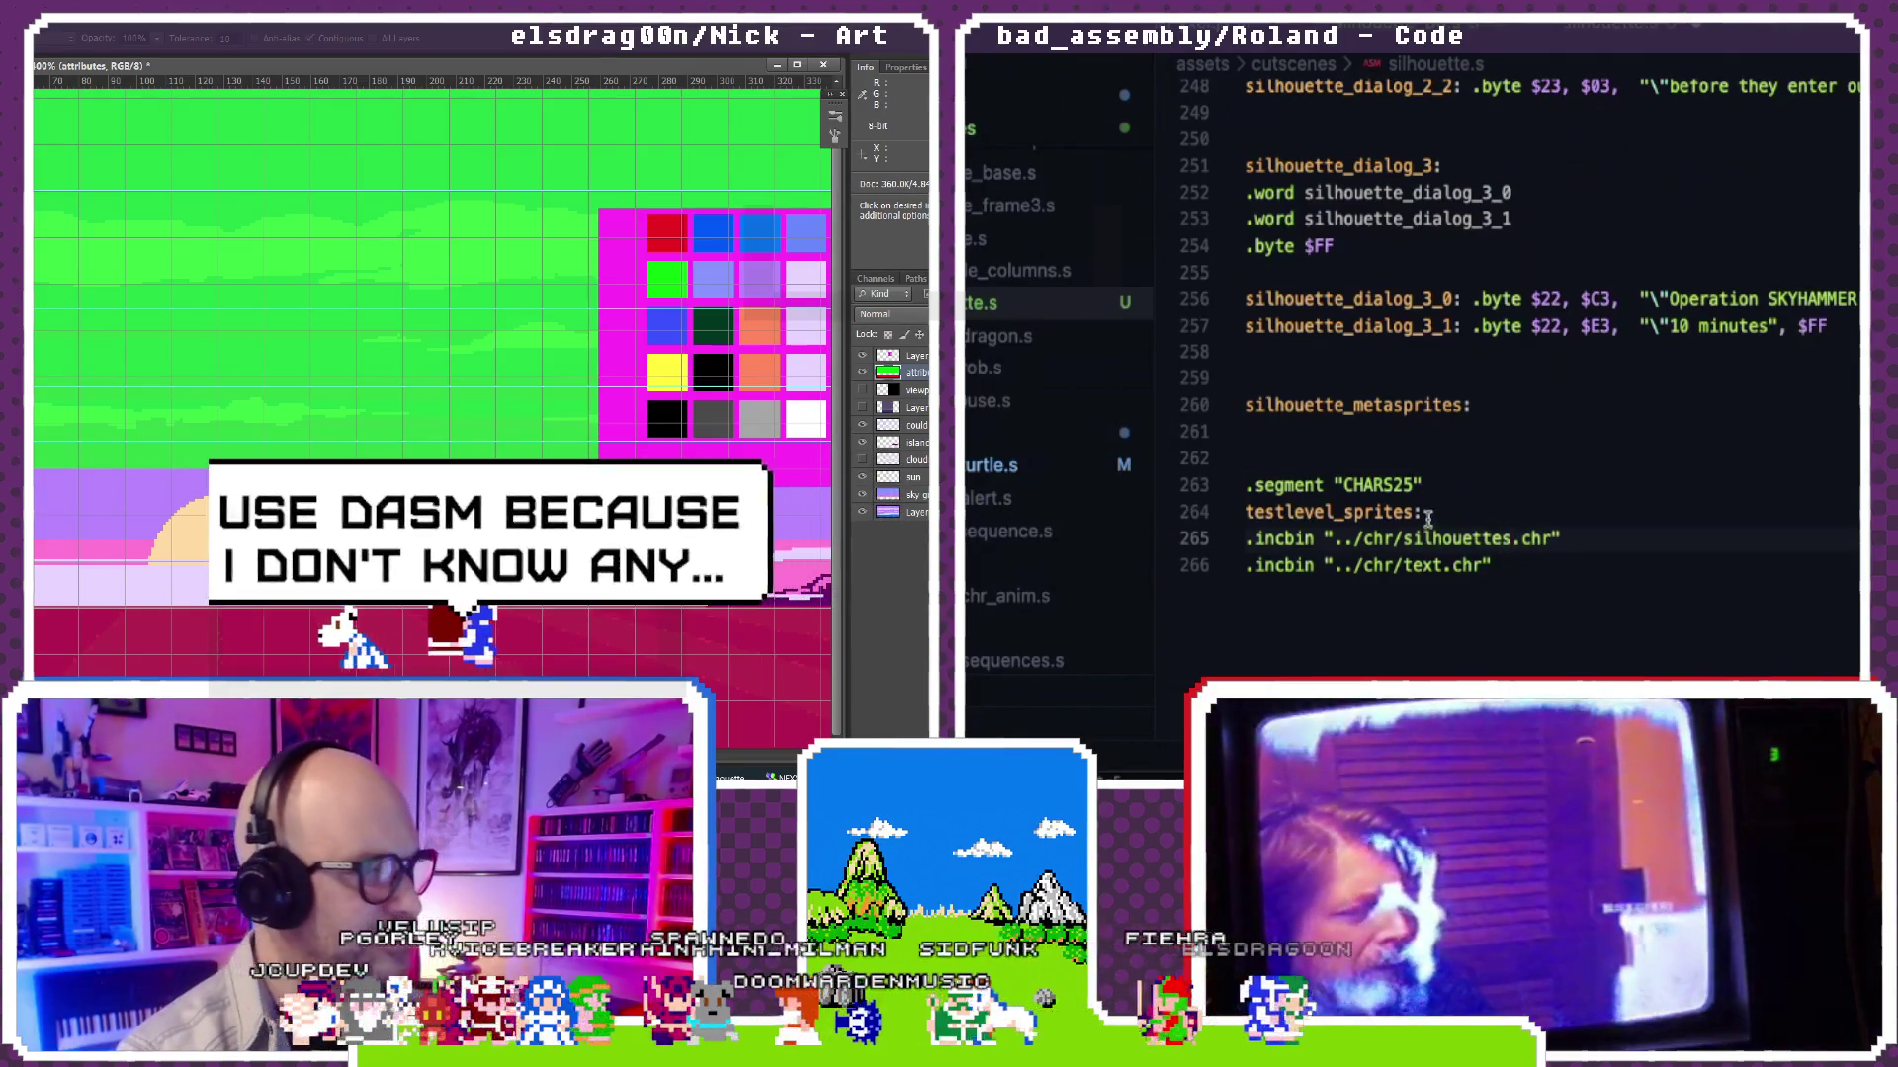
scroll(1034, 334, "up", 3)
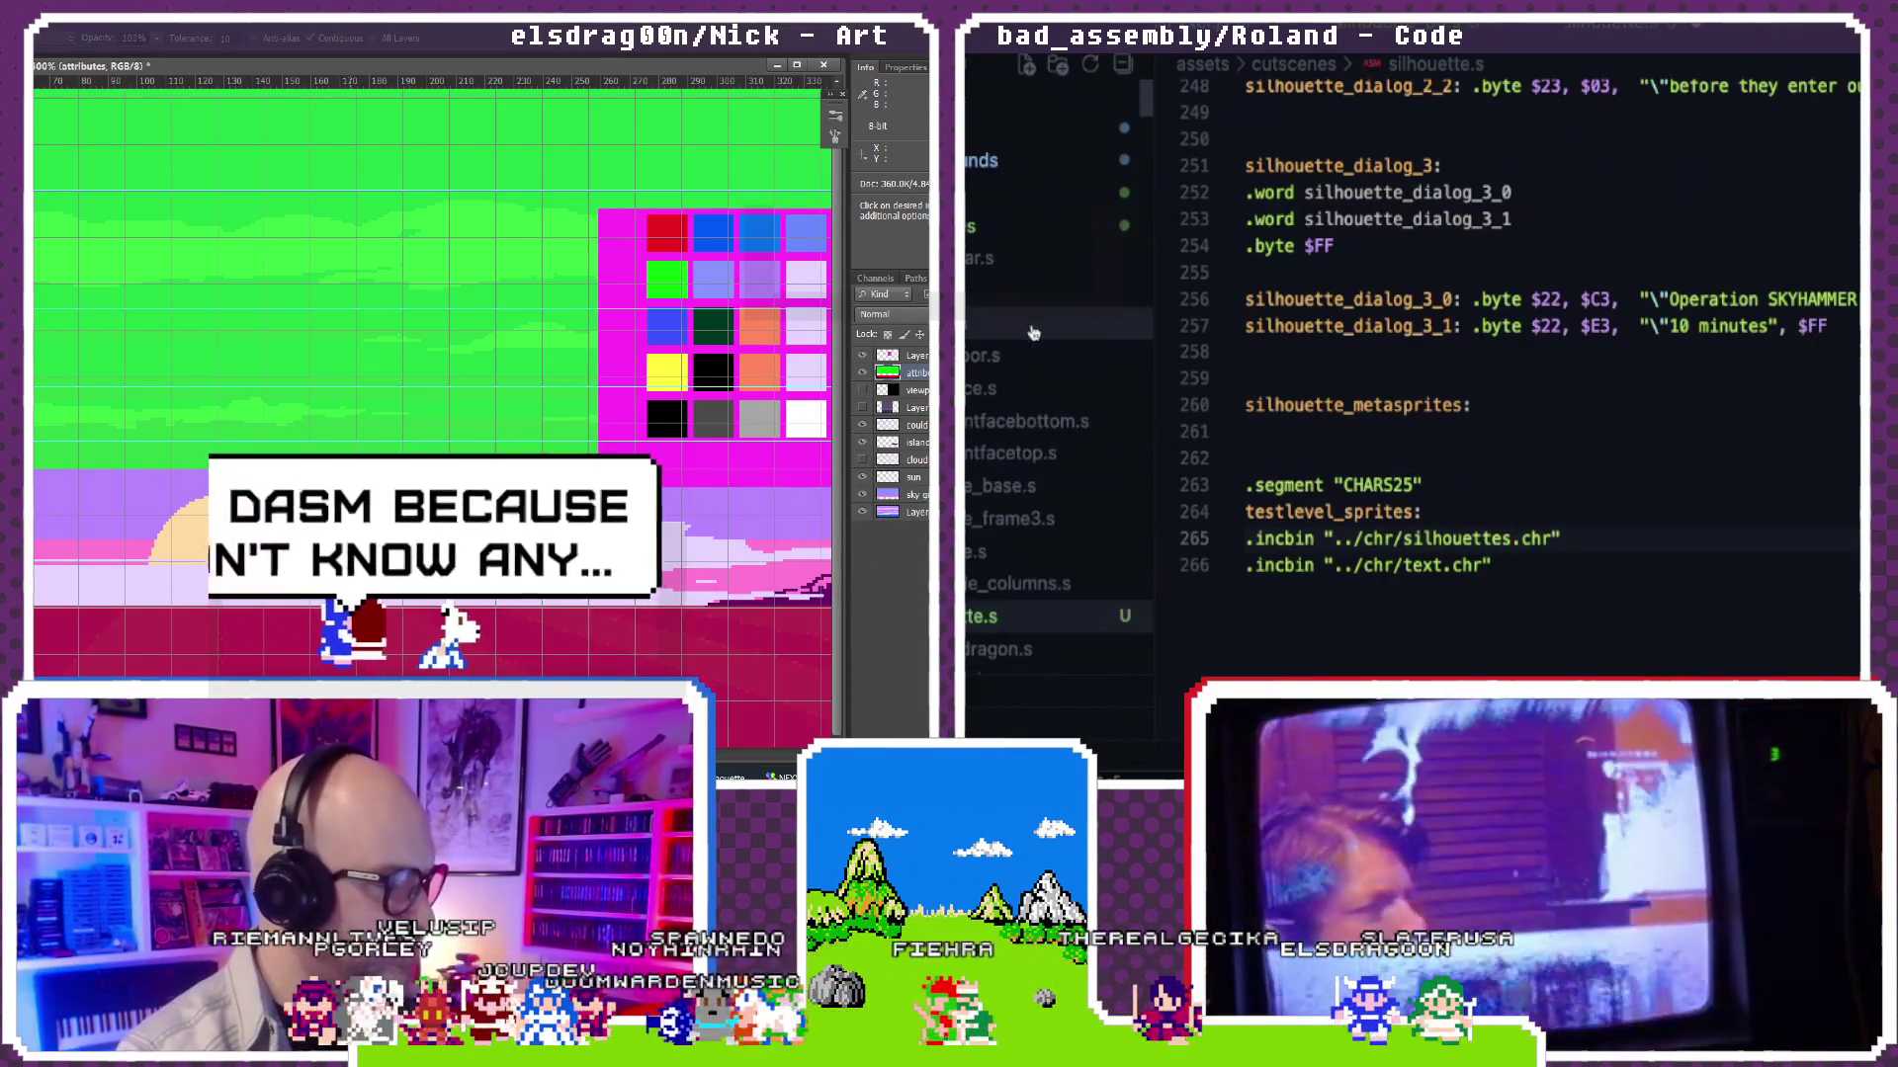
scroll(1020, 402, "up", 5)
scroll(1020, 402, "down", 3)
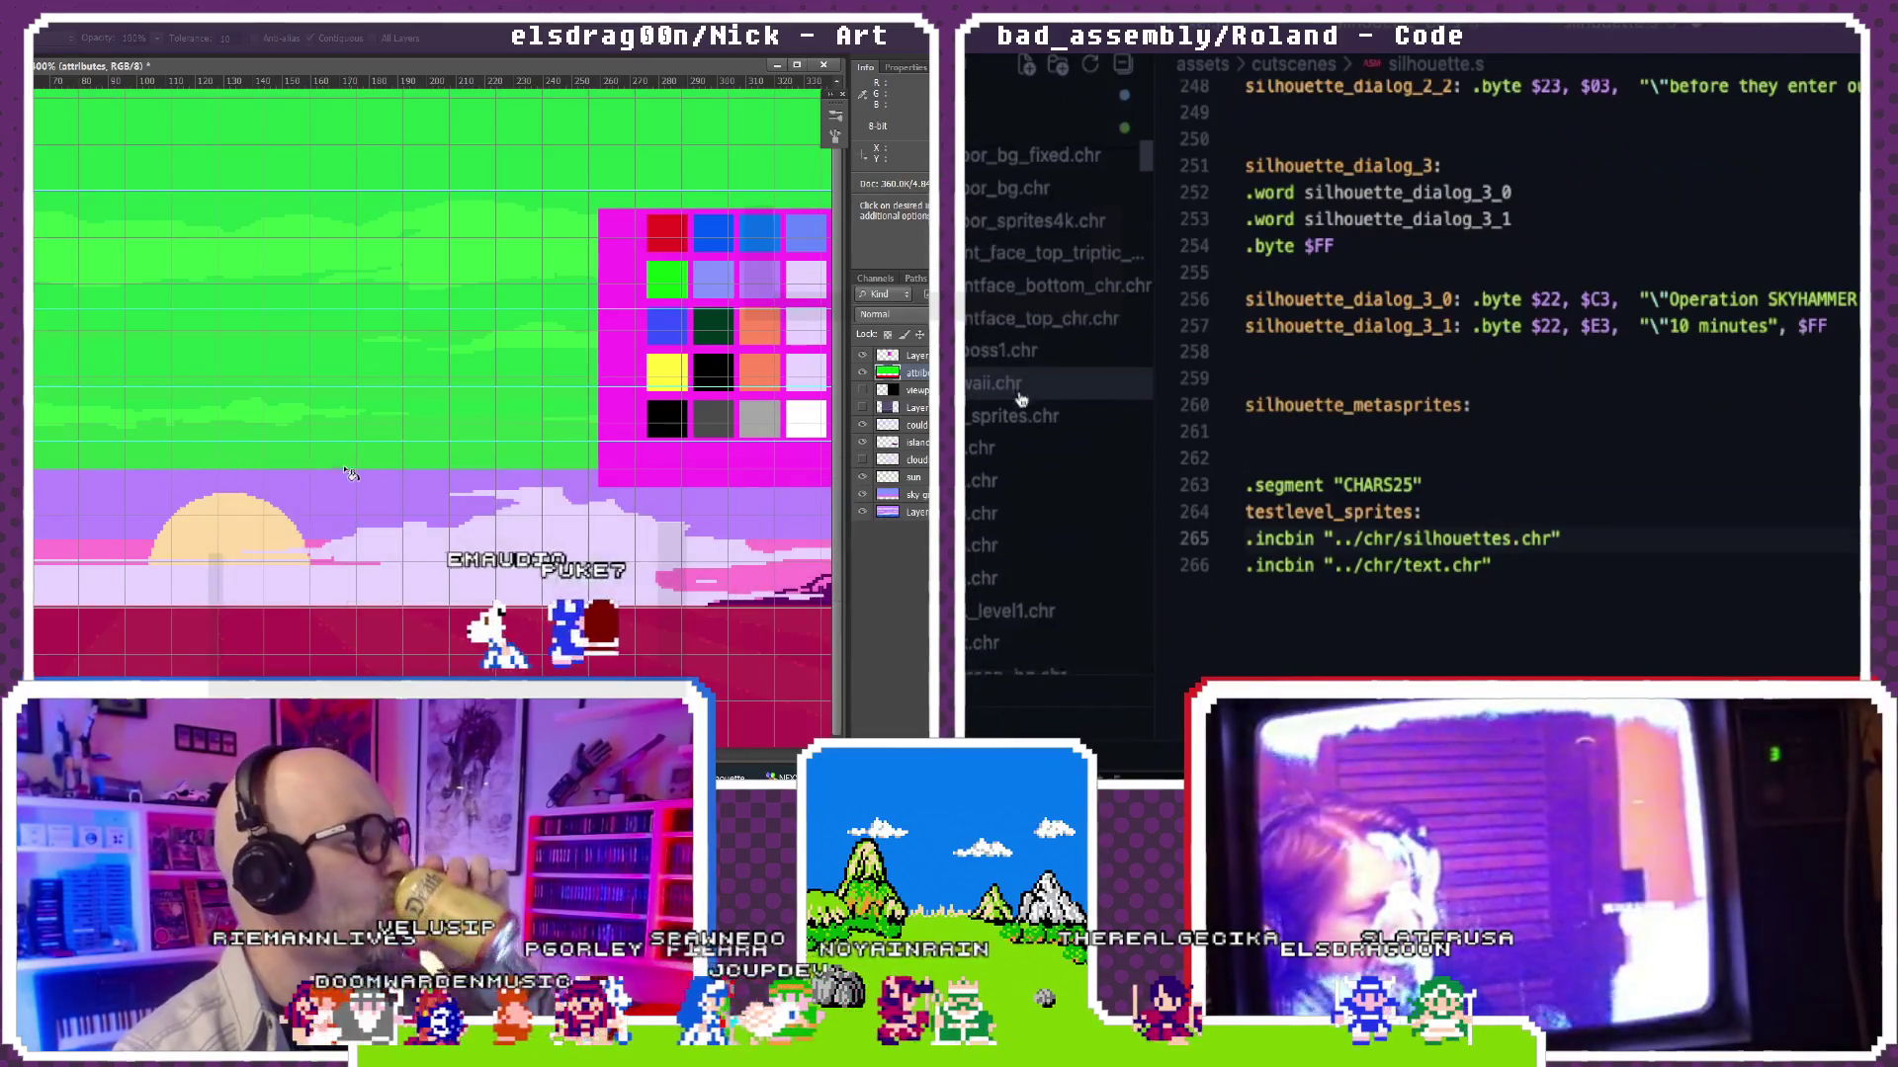
scroll(1024, 403, "down", 3)
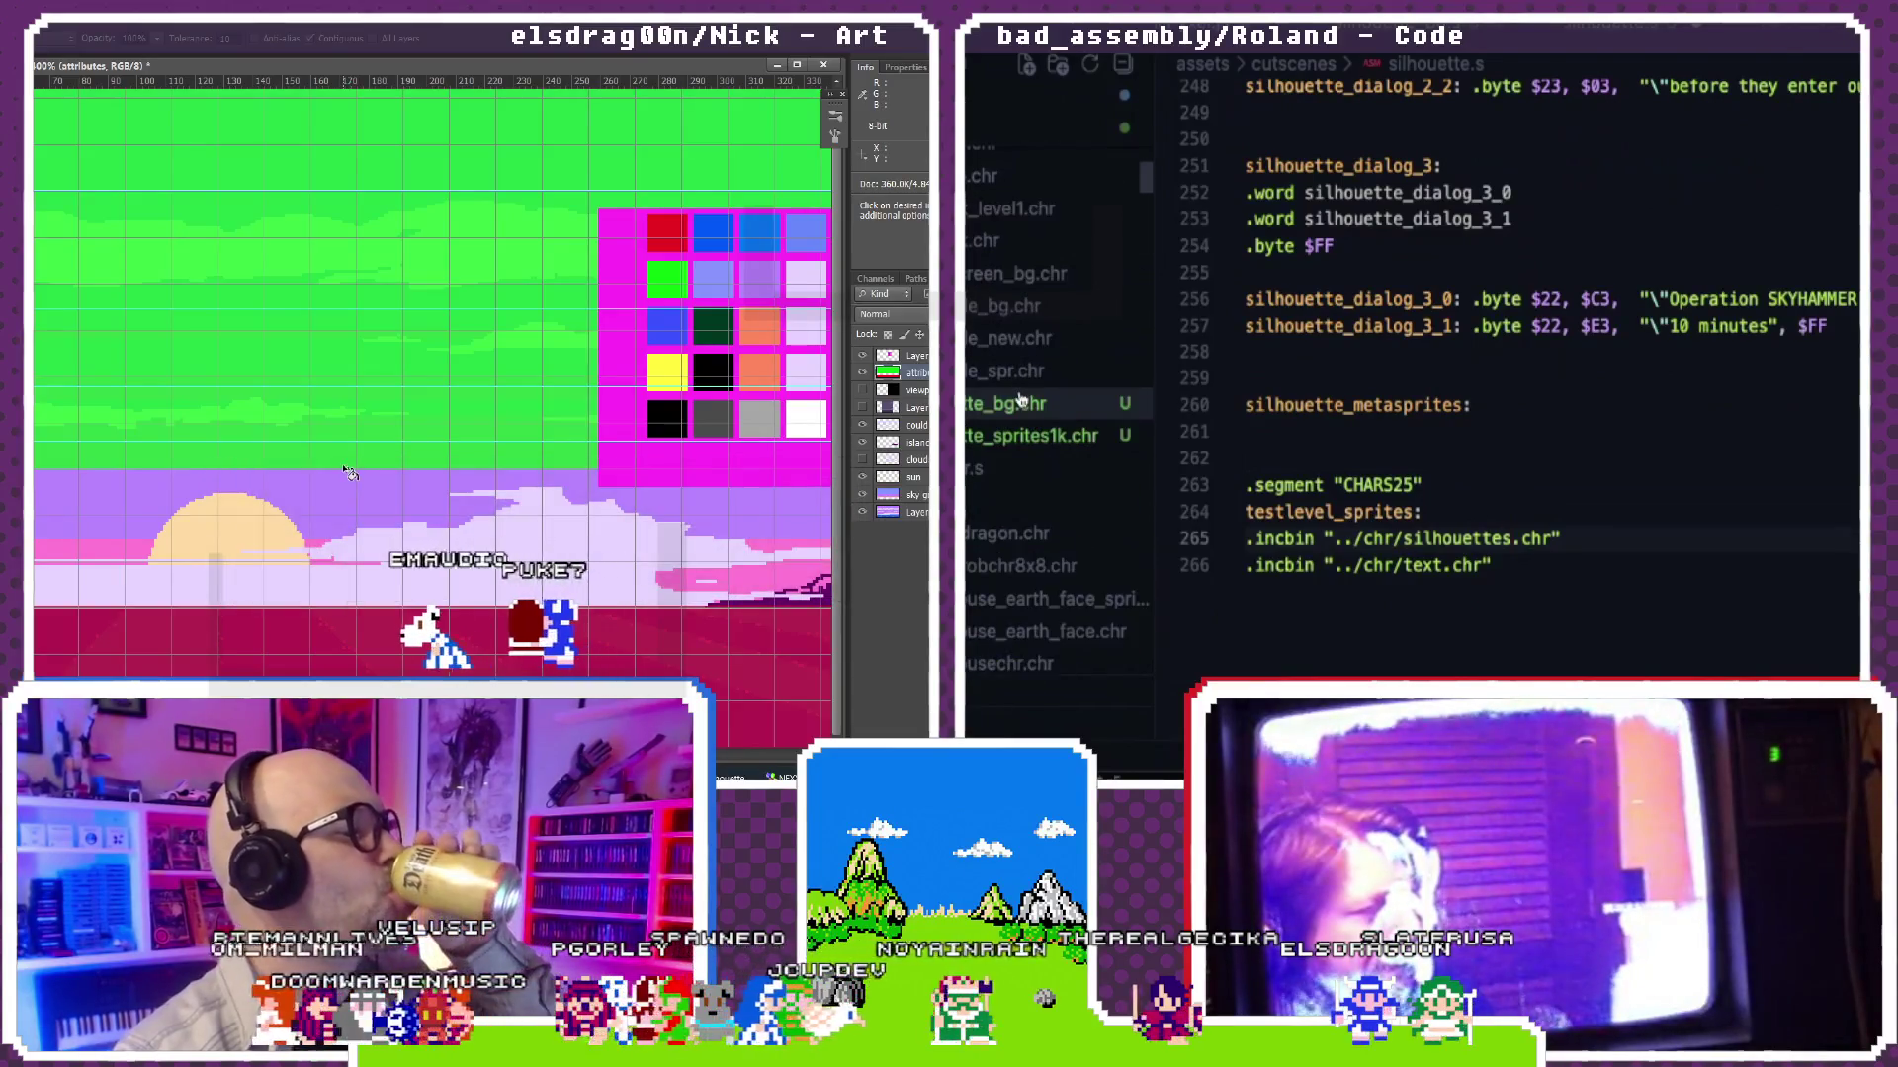
left_click(1510, 537)
type("_bg")
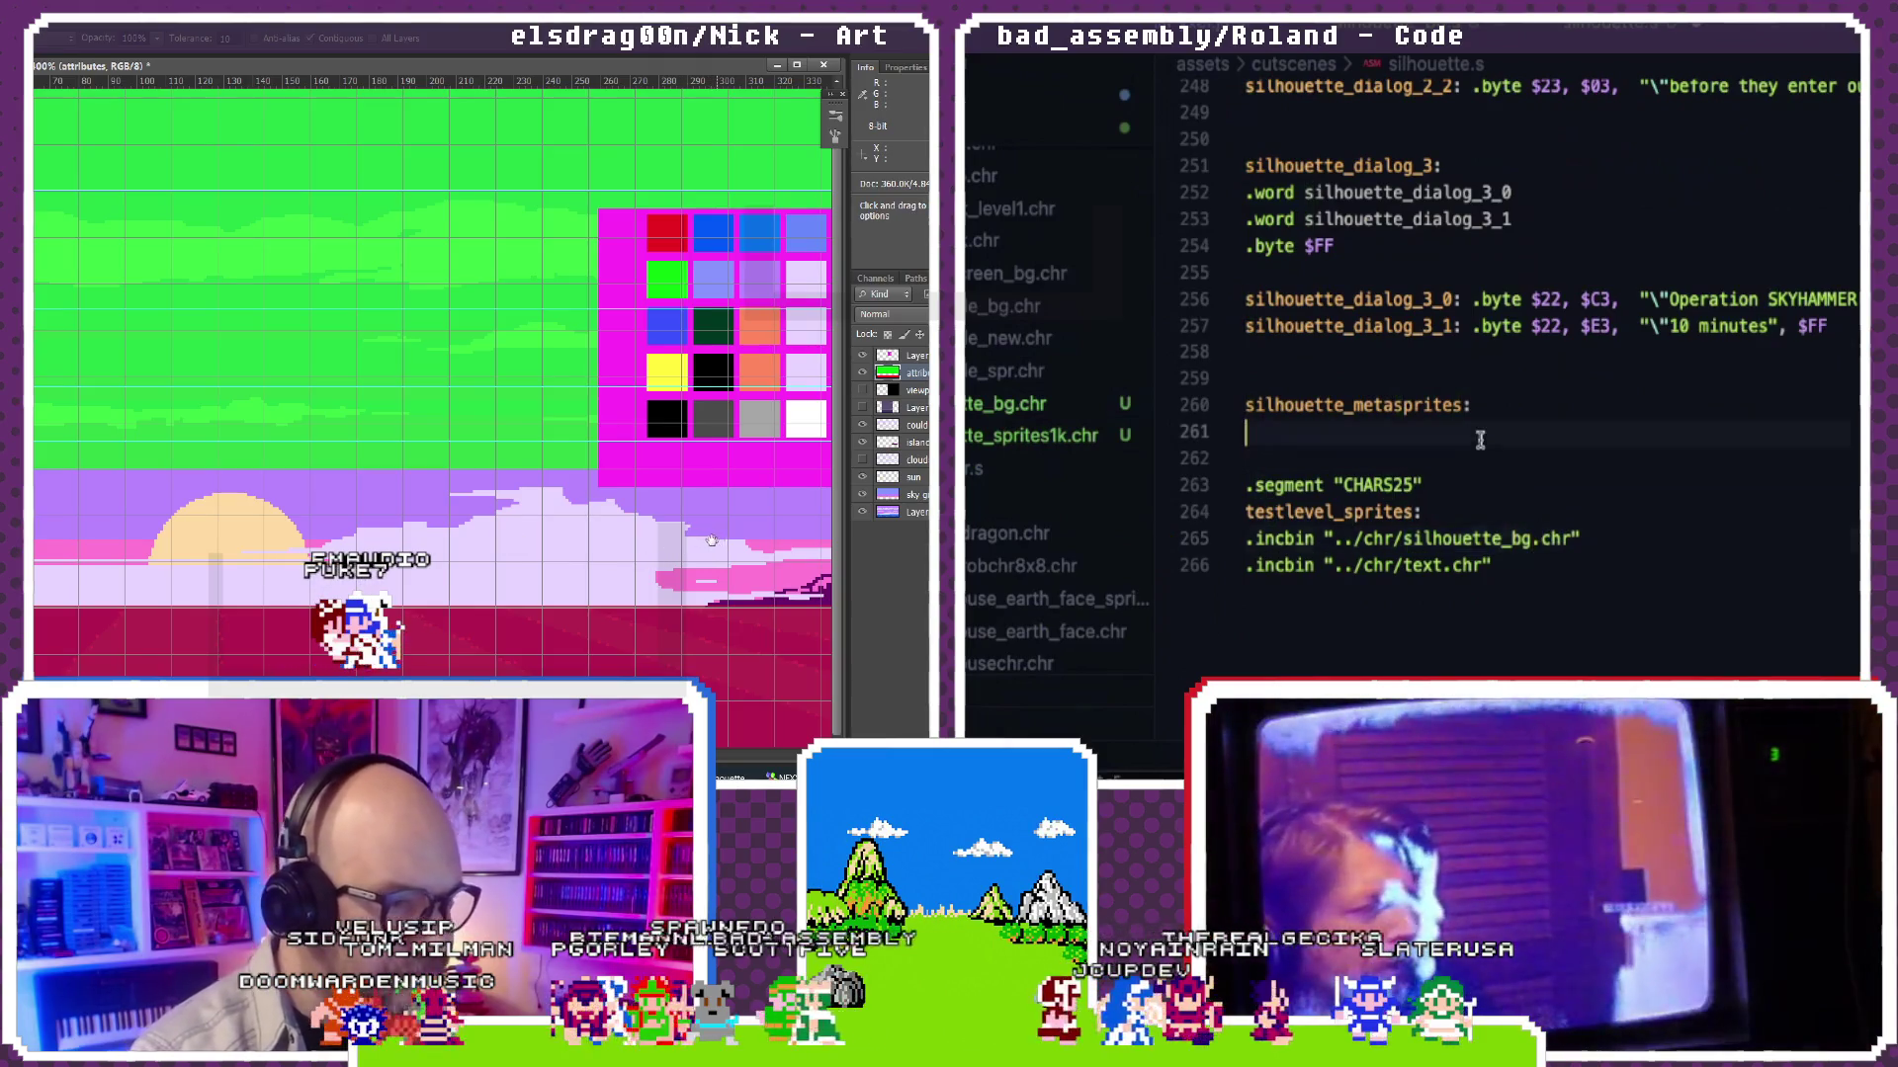
left_click_drag(504, 537, 141, 537)
left_click_drag(339, 538, 246, 536)
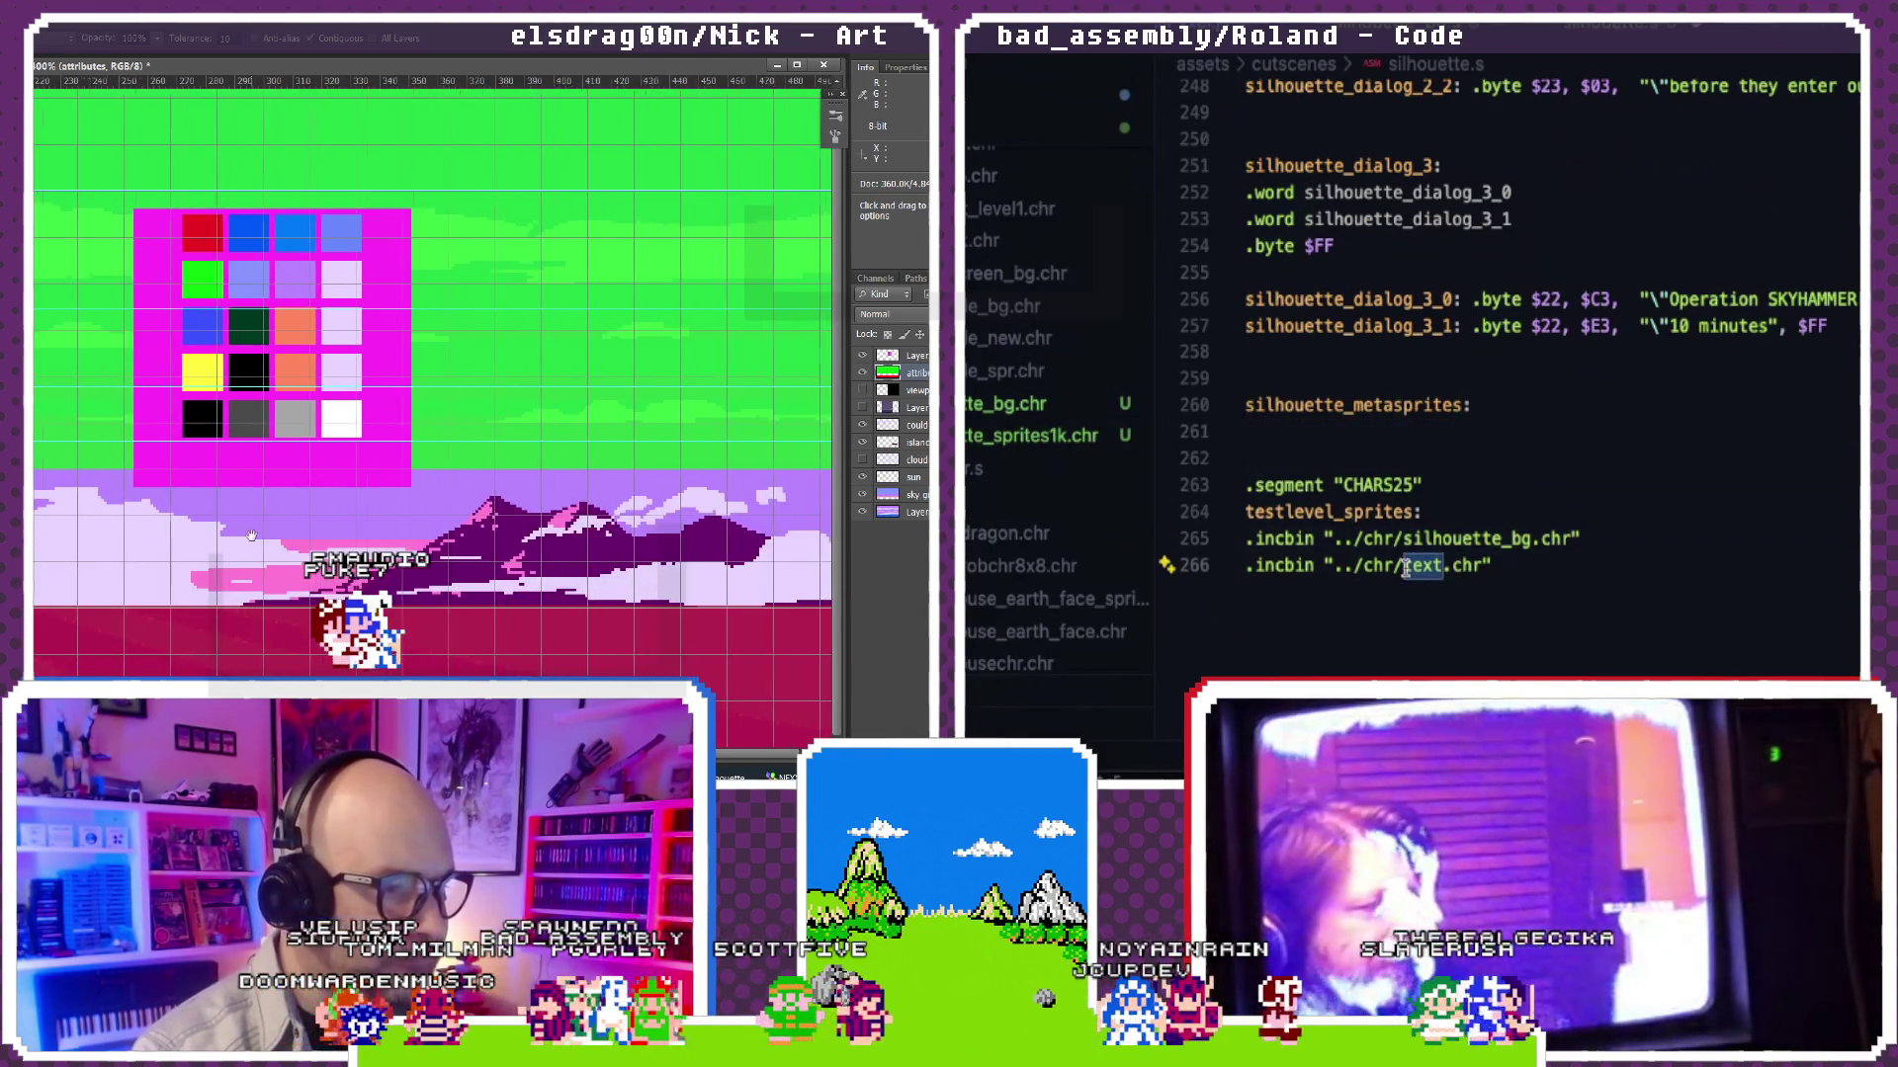
type("silhouette_sprites1")
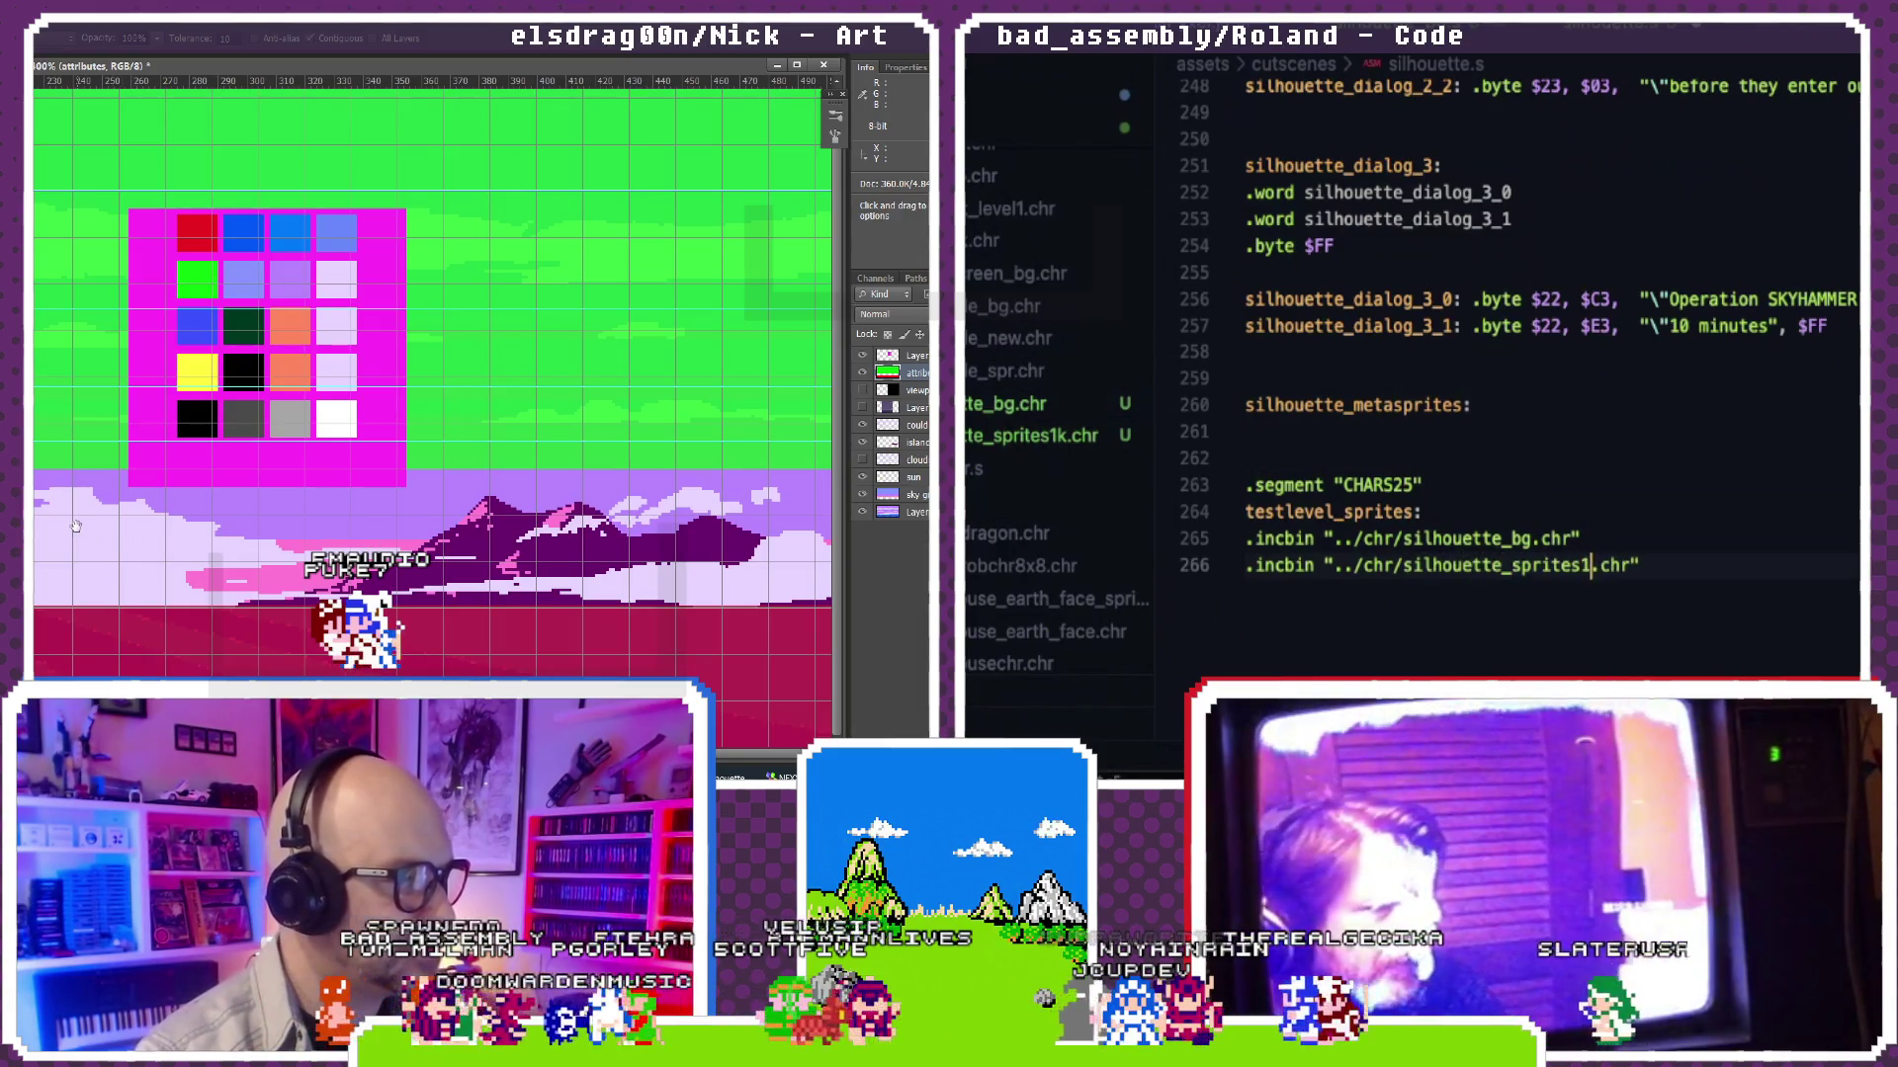
left_click_drag(75, 527, 226, 526)
type("k")
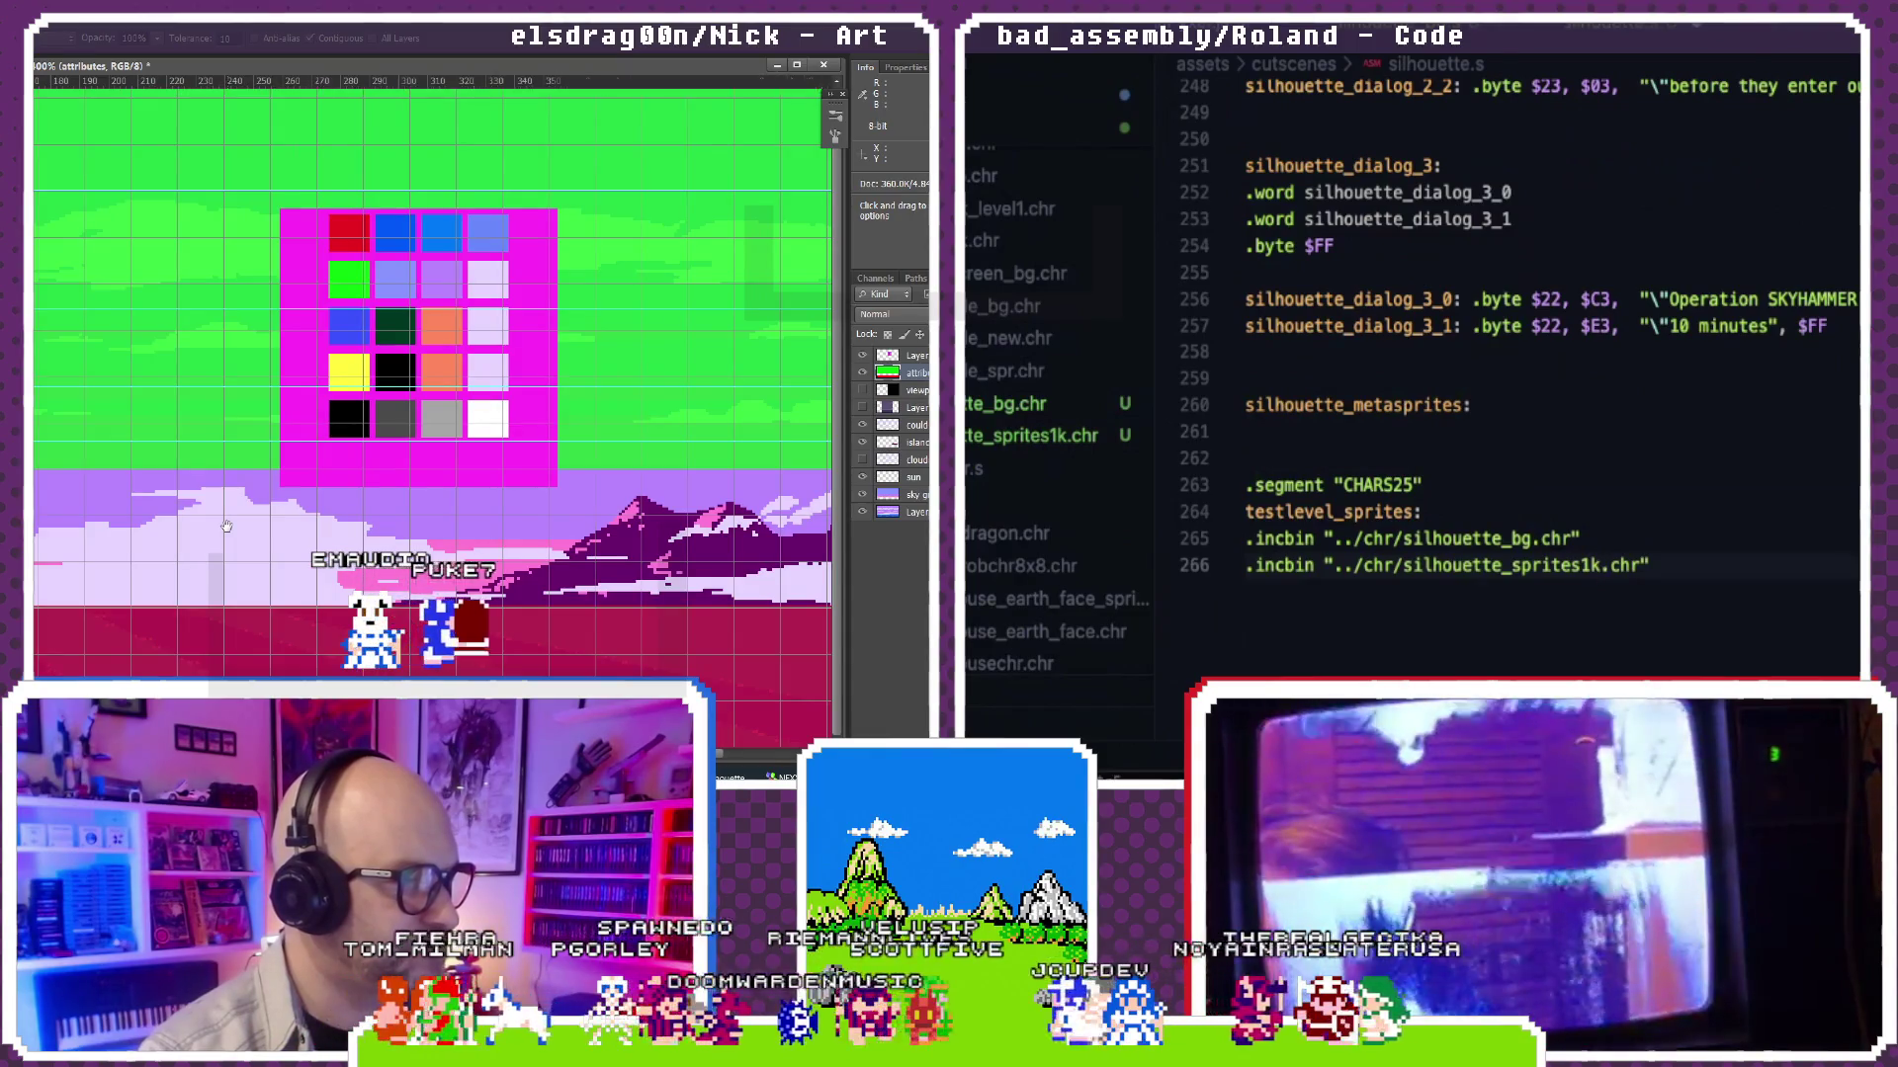
left_click_drag(225, 527, 472, 530)
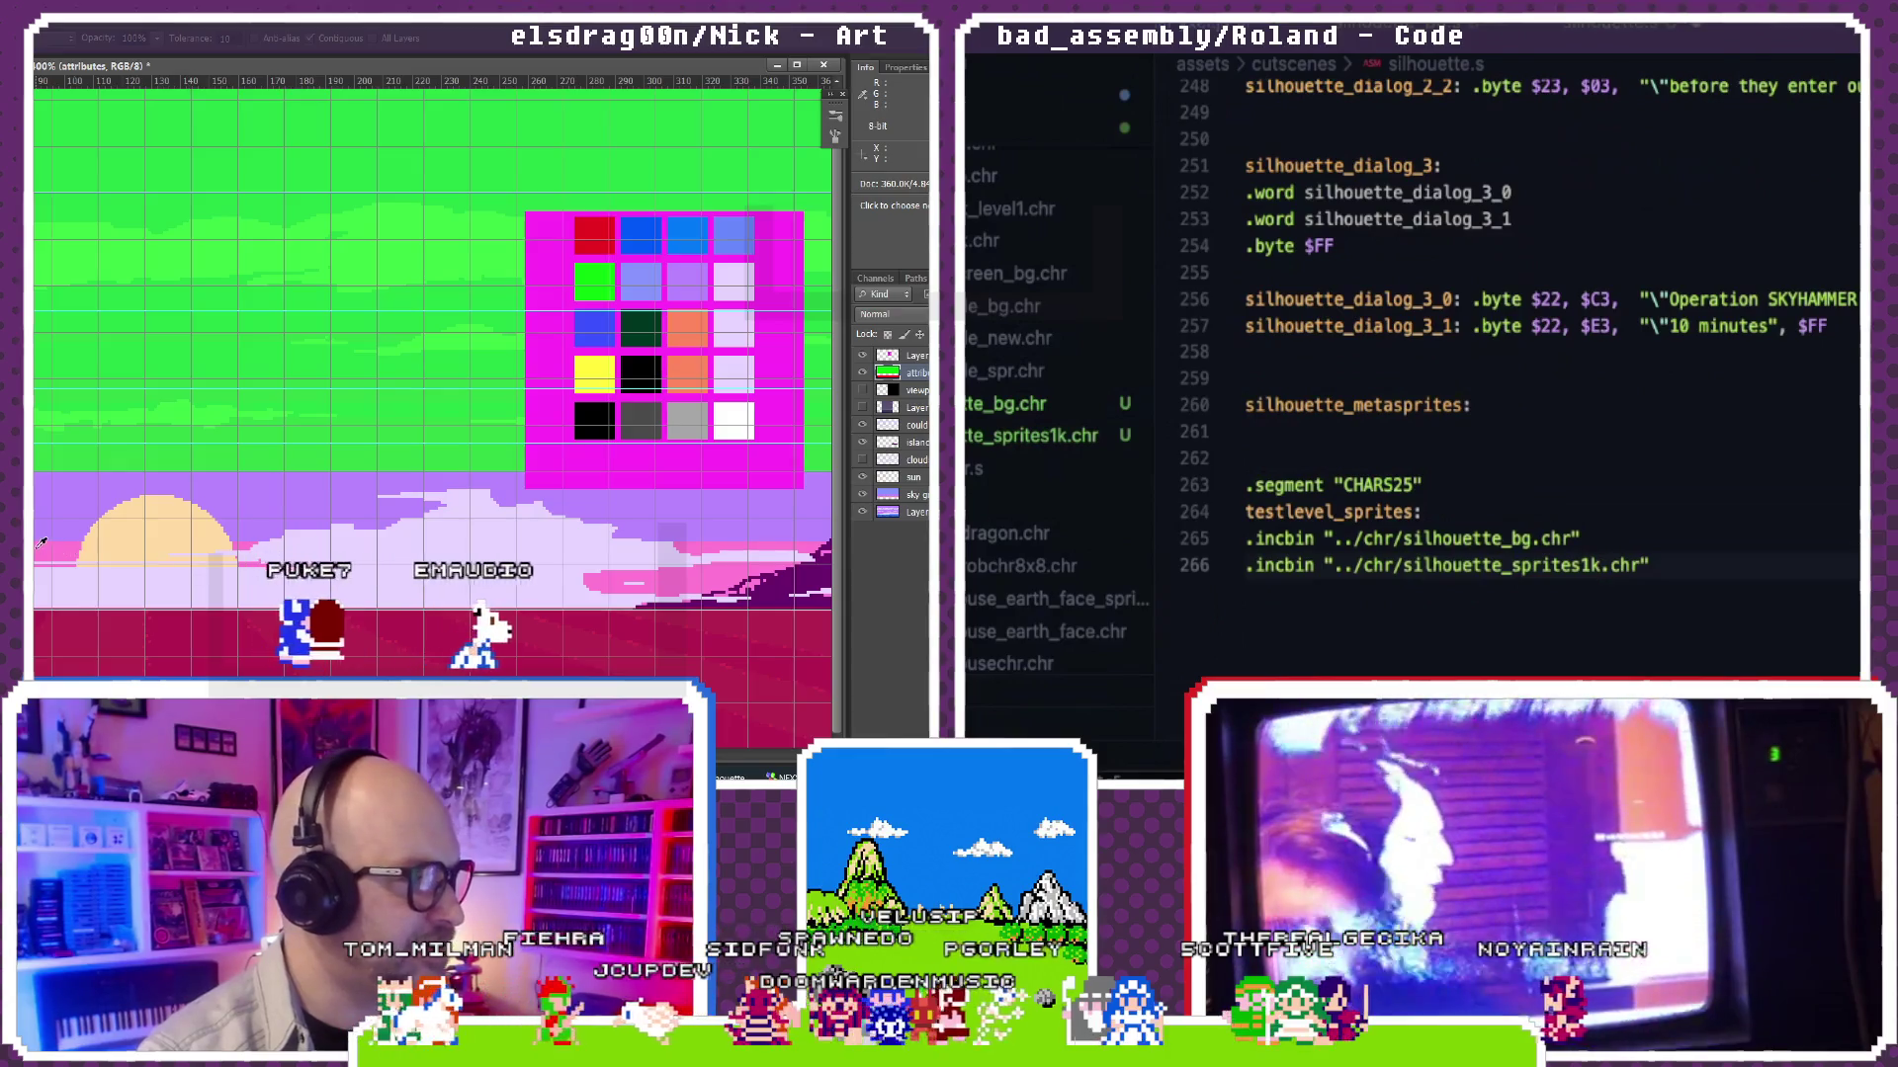
left_click(1418, 536)
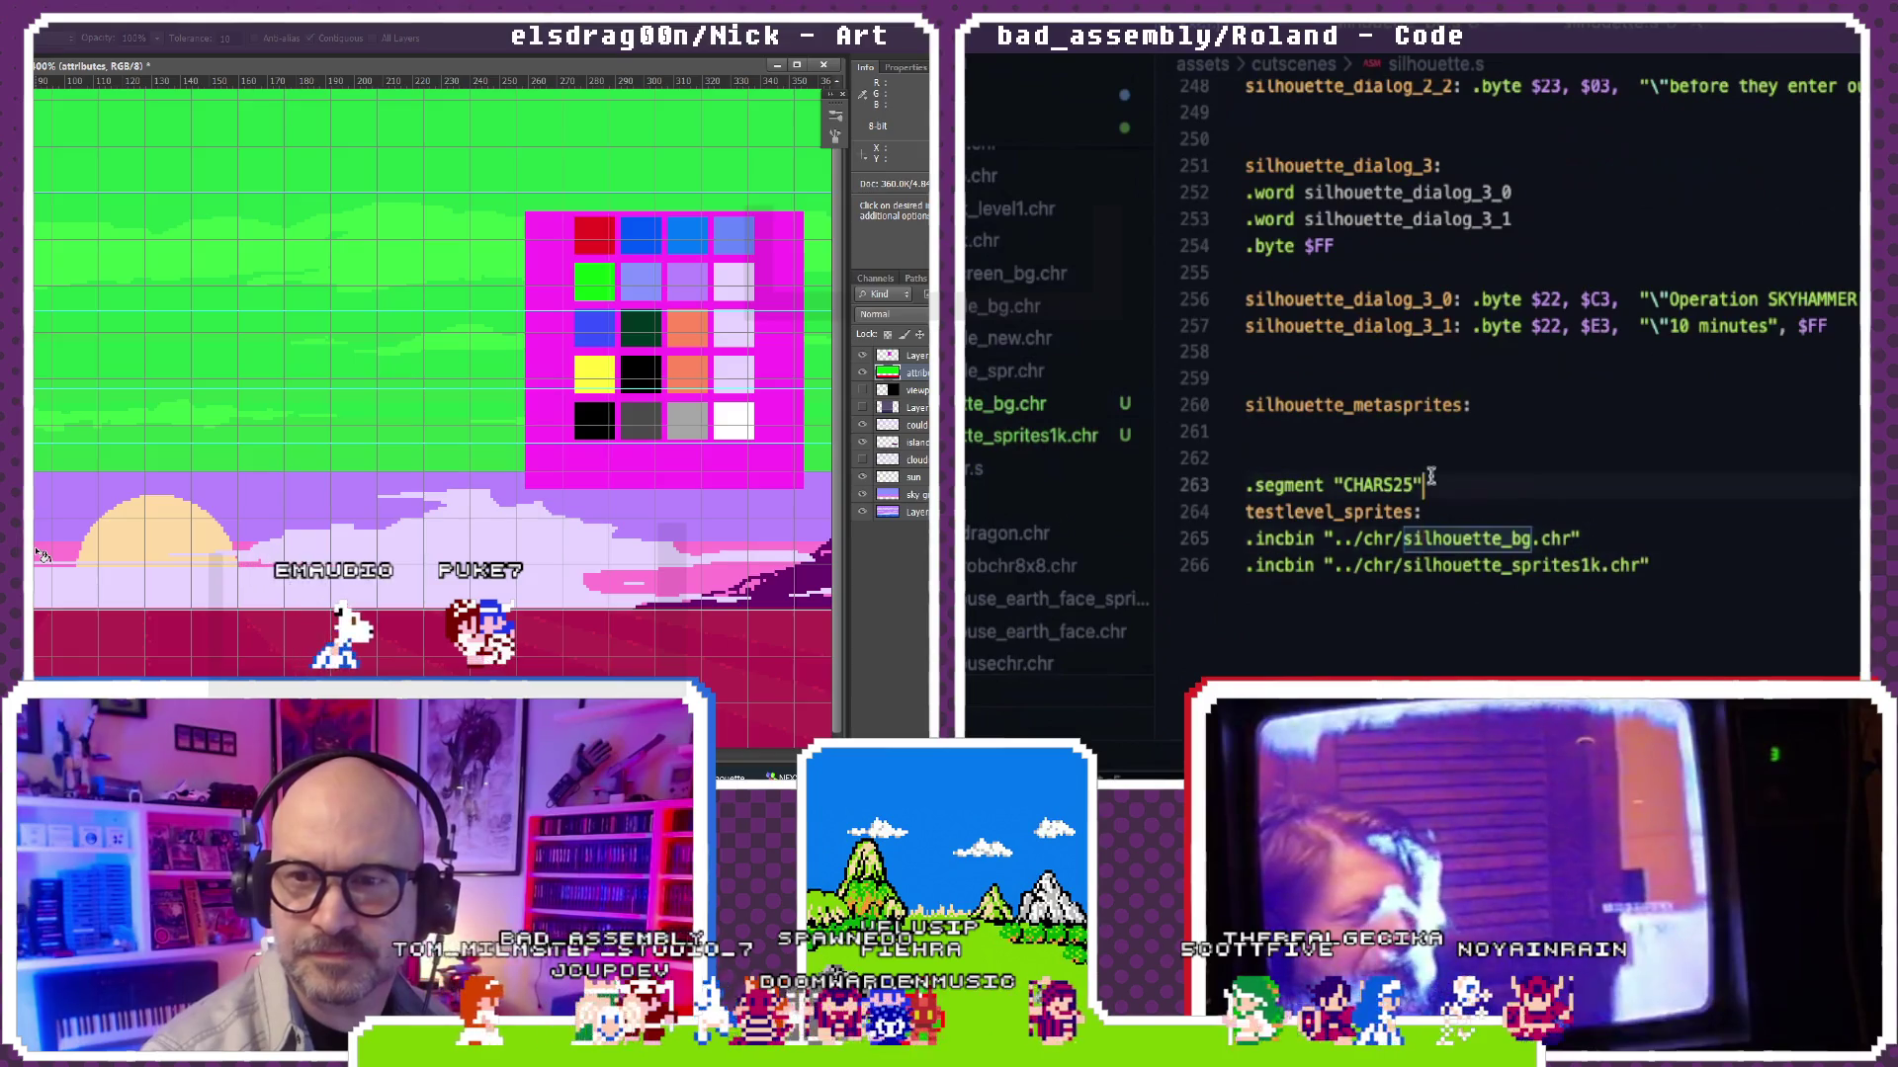
scroll(1430, 483, "up", 1)
scroll(1429, 481, "up", 5)
scroll(1431, 479, "down", 6)
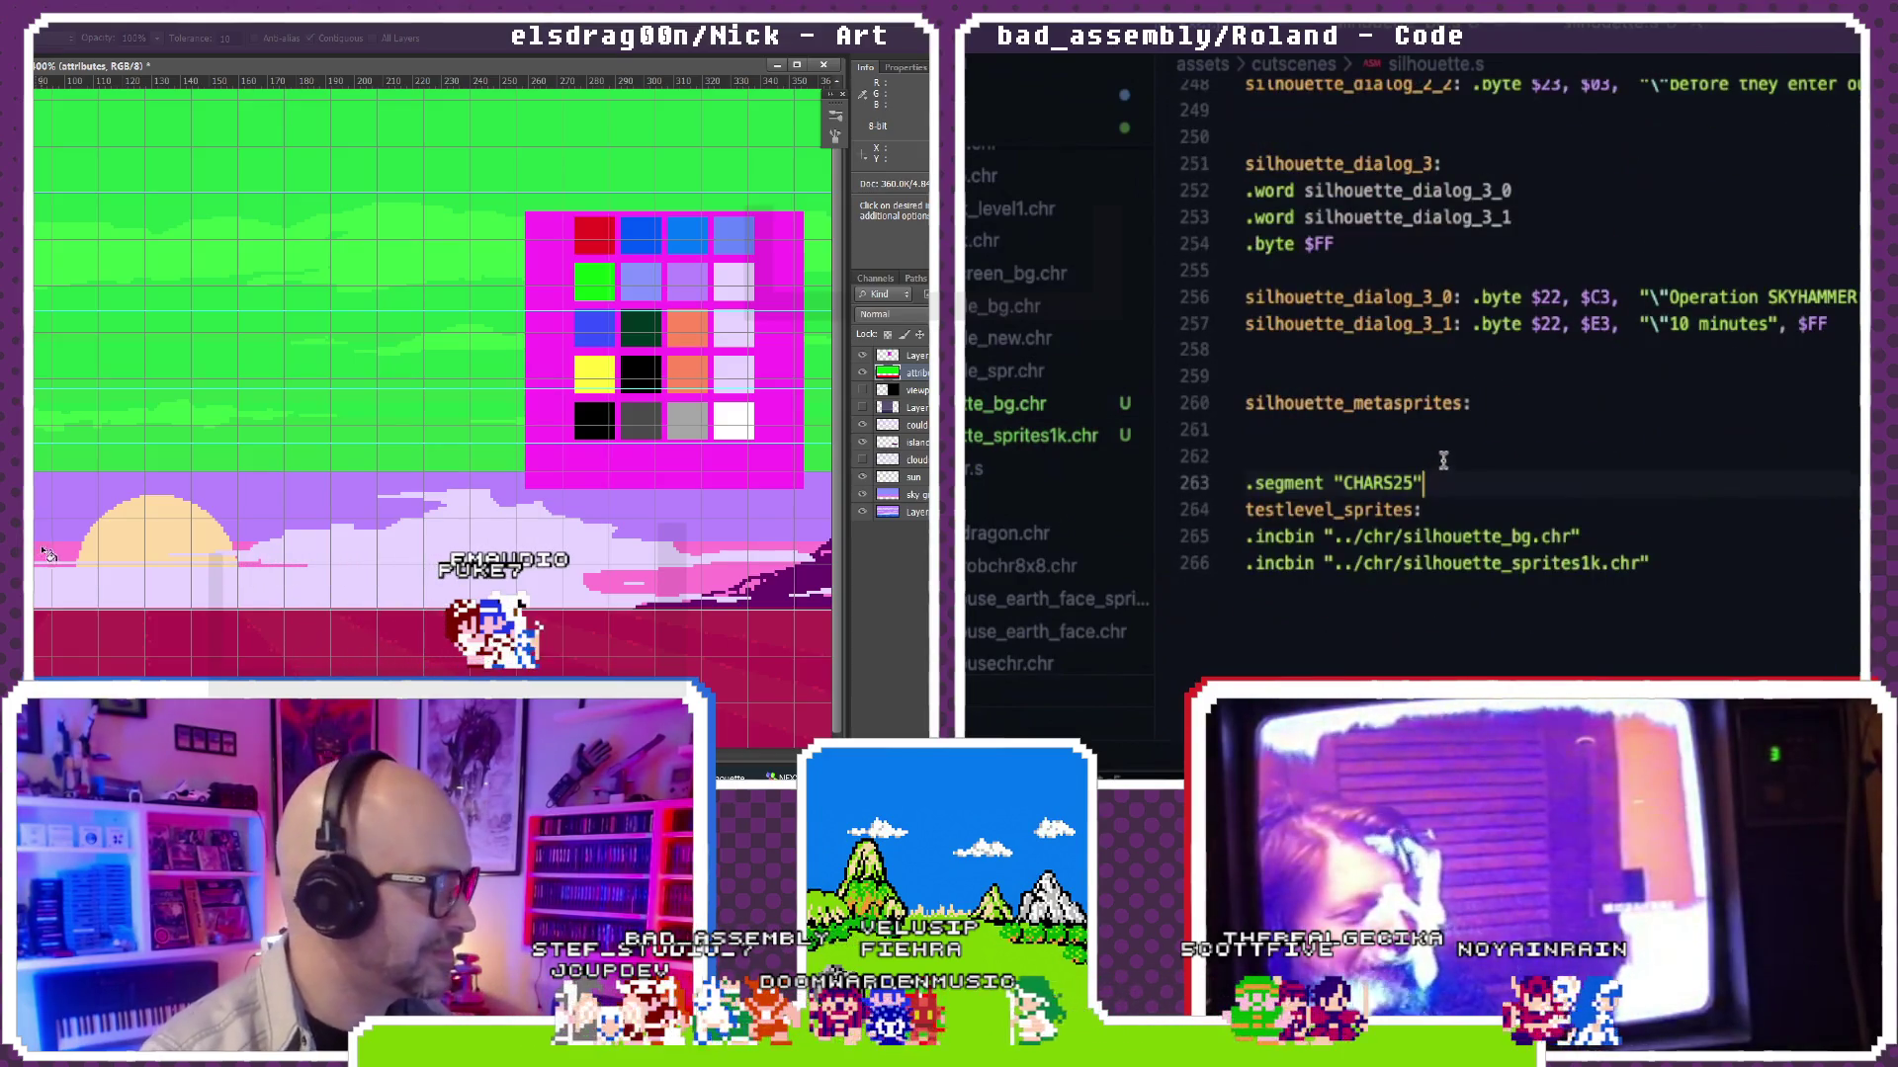
scroll(1443, 461, "up", 2)
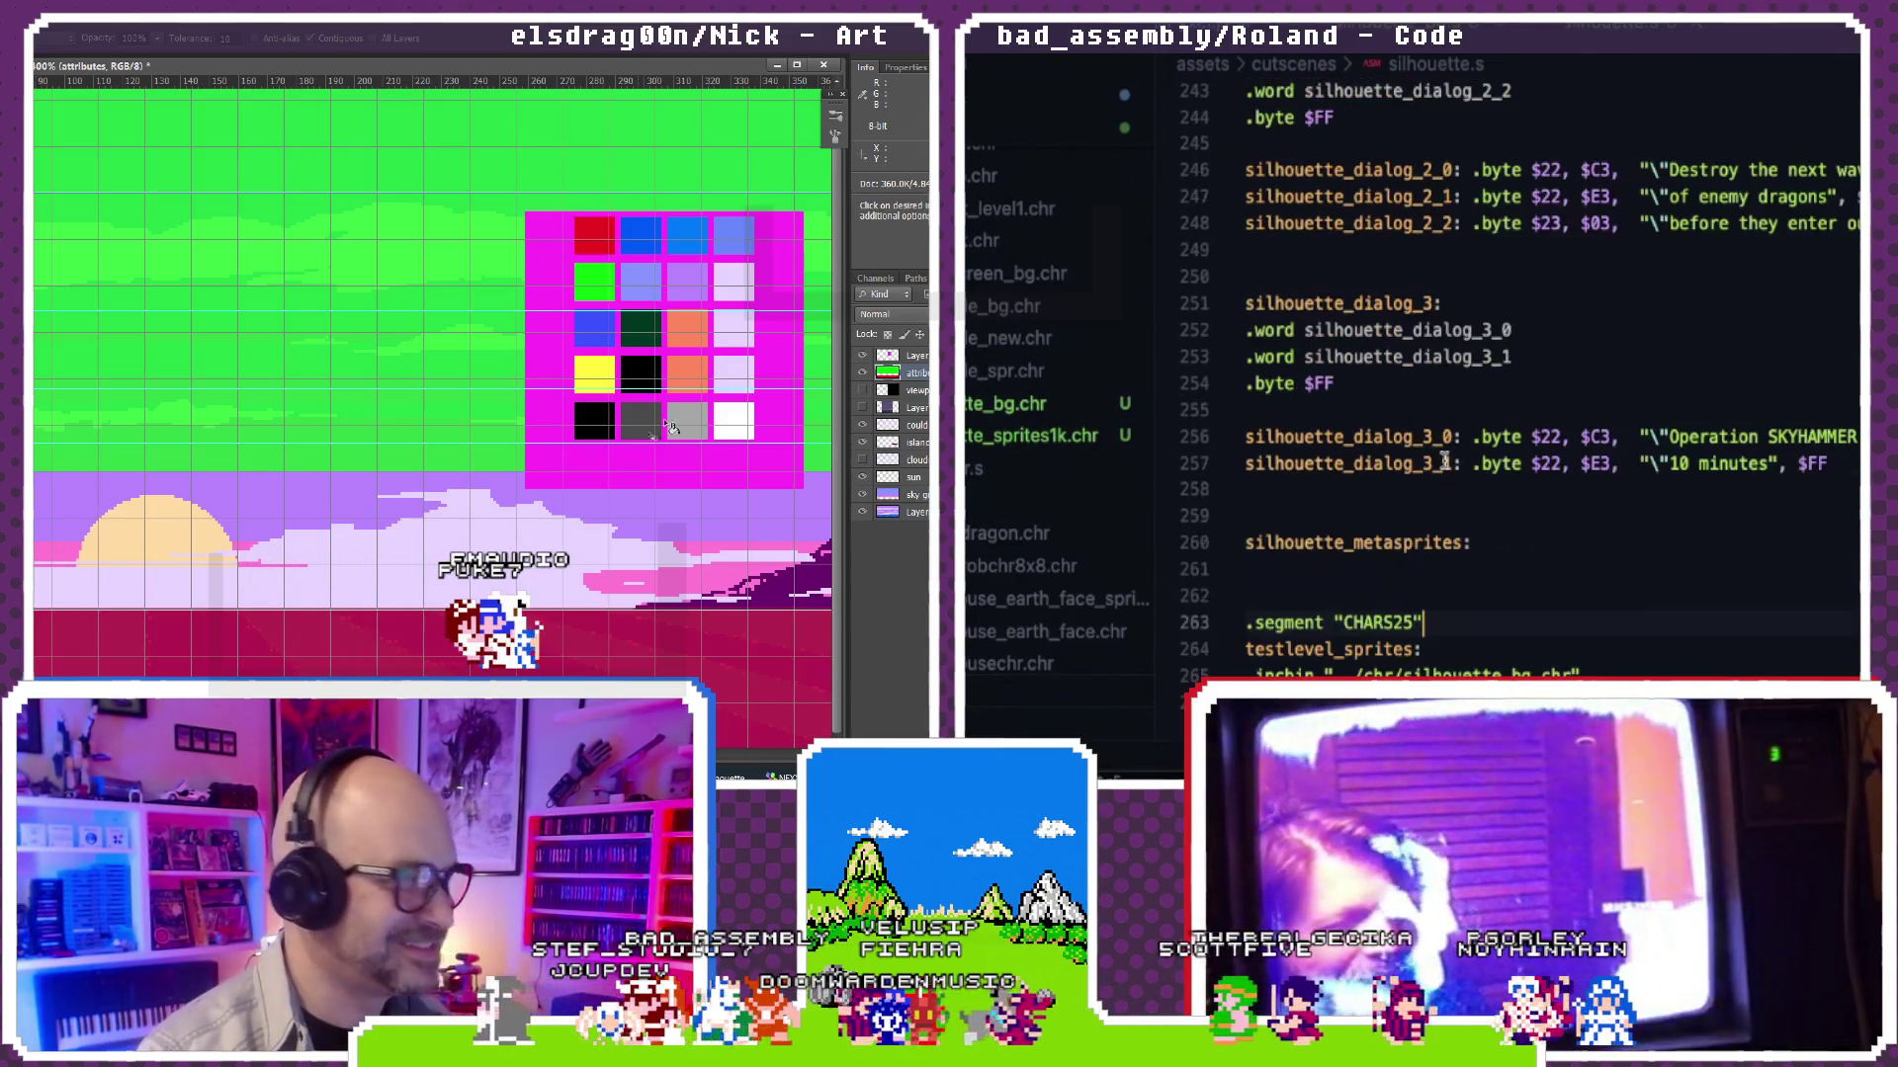
Step: Jump from silhouette_cutscene in silhouette.s to its entry in modes.s via F12
left_click(696, 339)
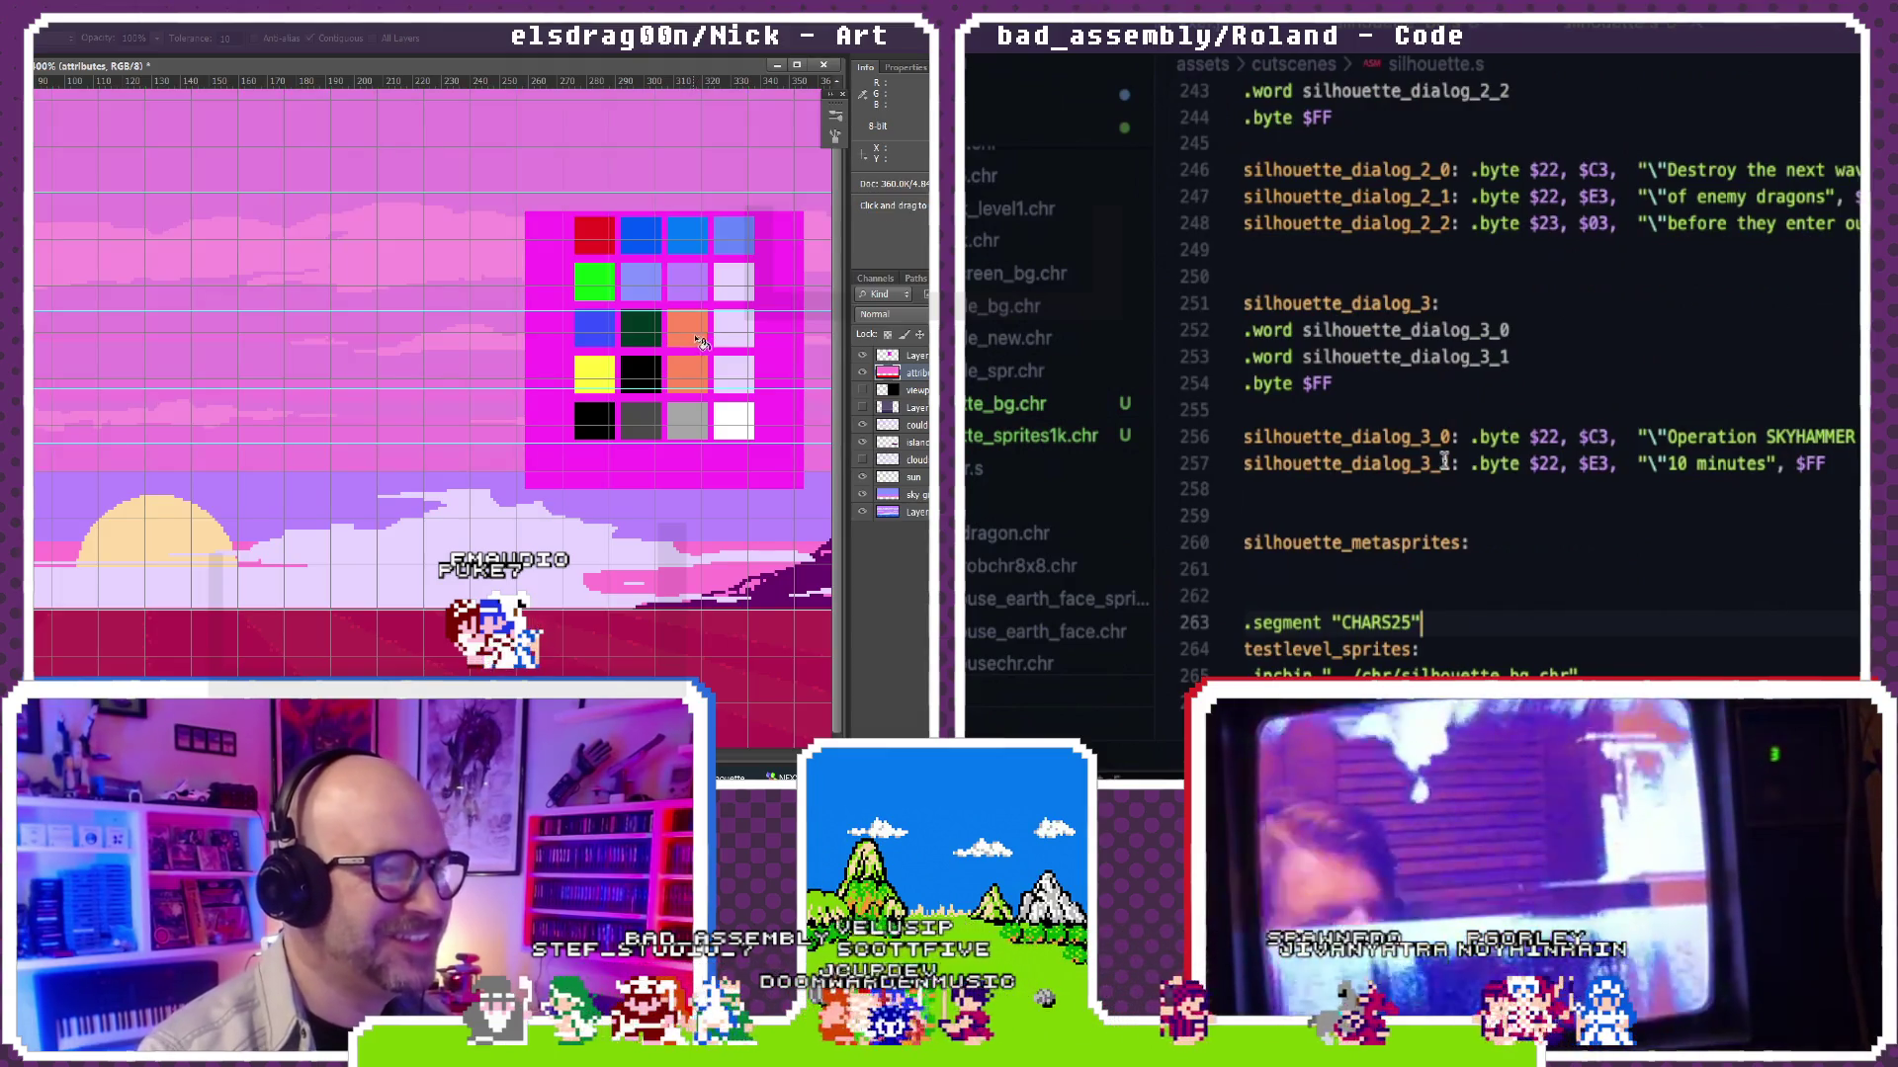
scroll(1443, 462, "up", 5)
scroll(1443, 460, "up", 10)
scroll(1443, 462, "up", 20)
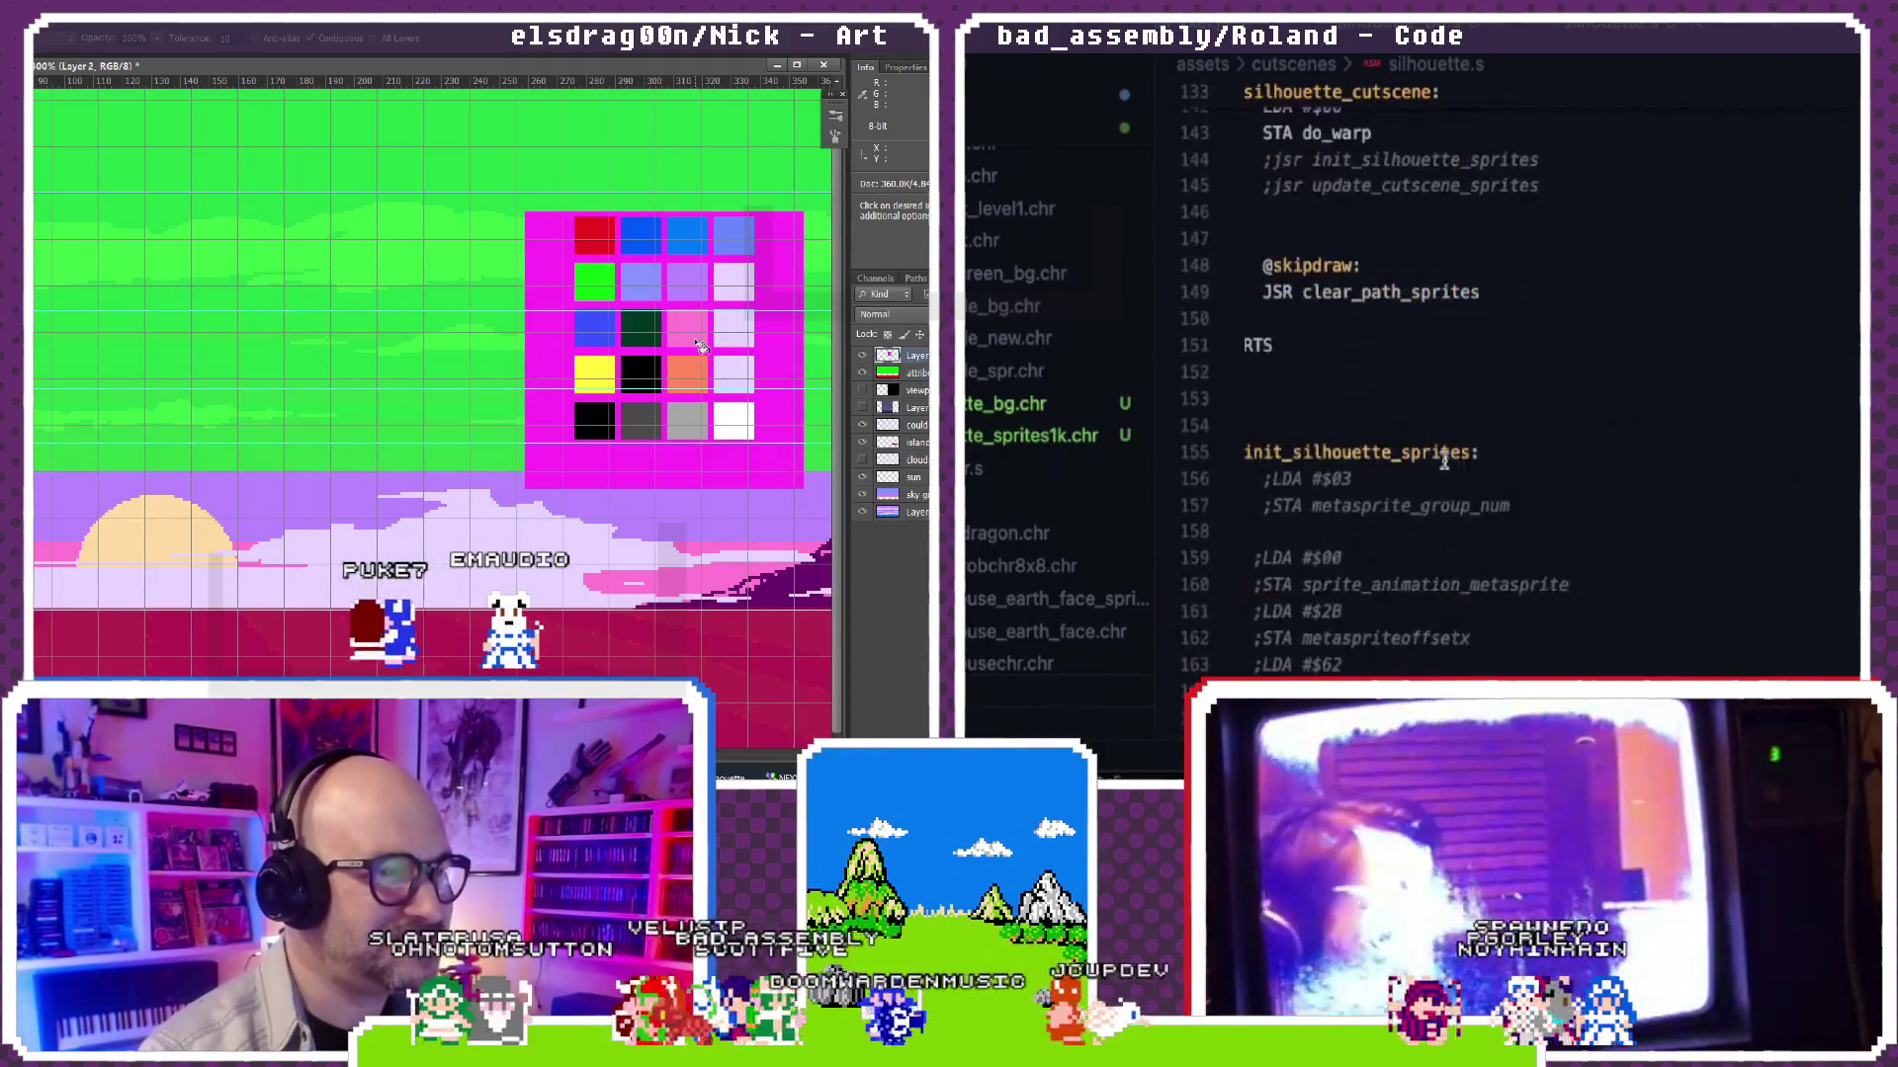
scroll(1443, 460, "up", 5)
scroll(1443, 462, "down", 5)
scroll(1431, 431, "up", 20)
scroll(1421, 400, "up", 2)
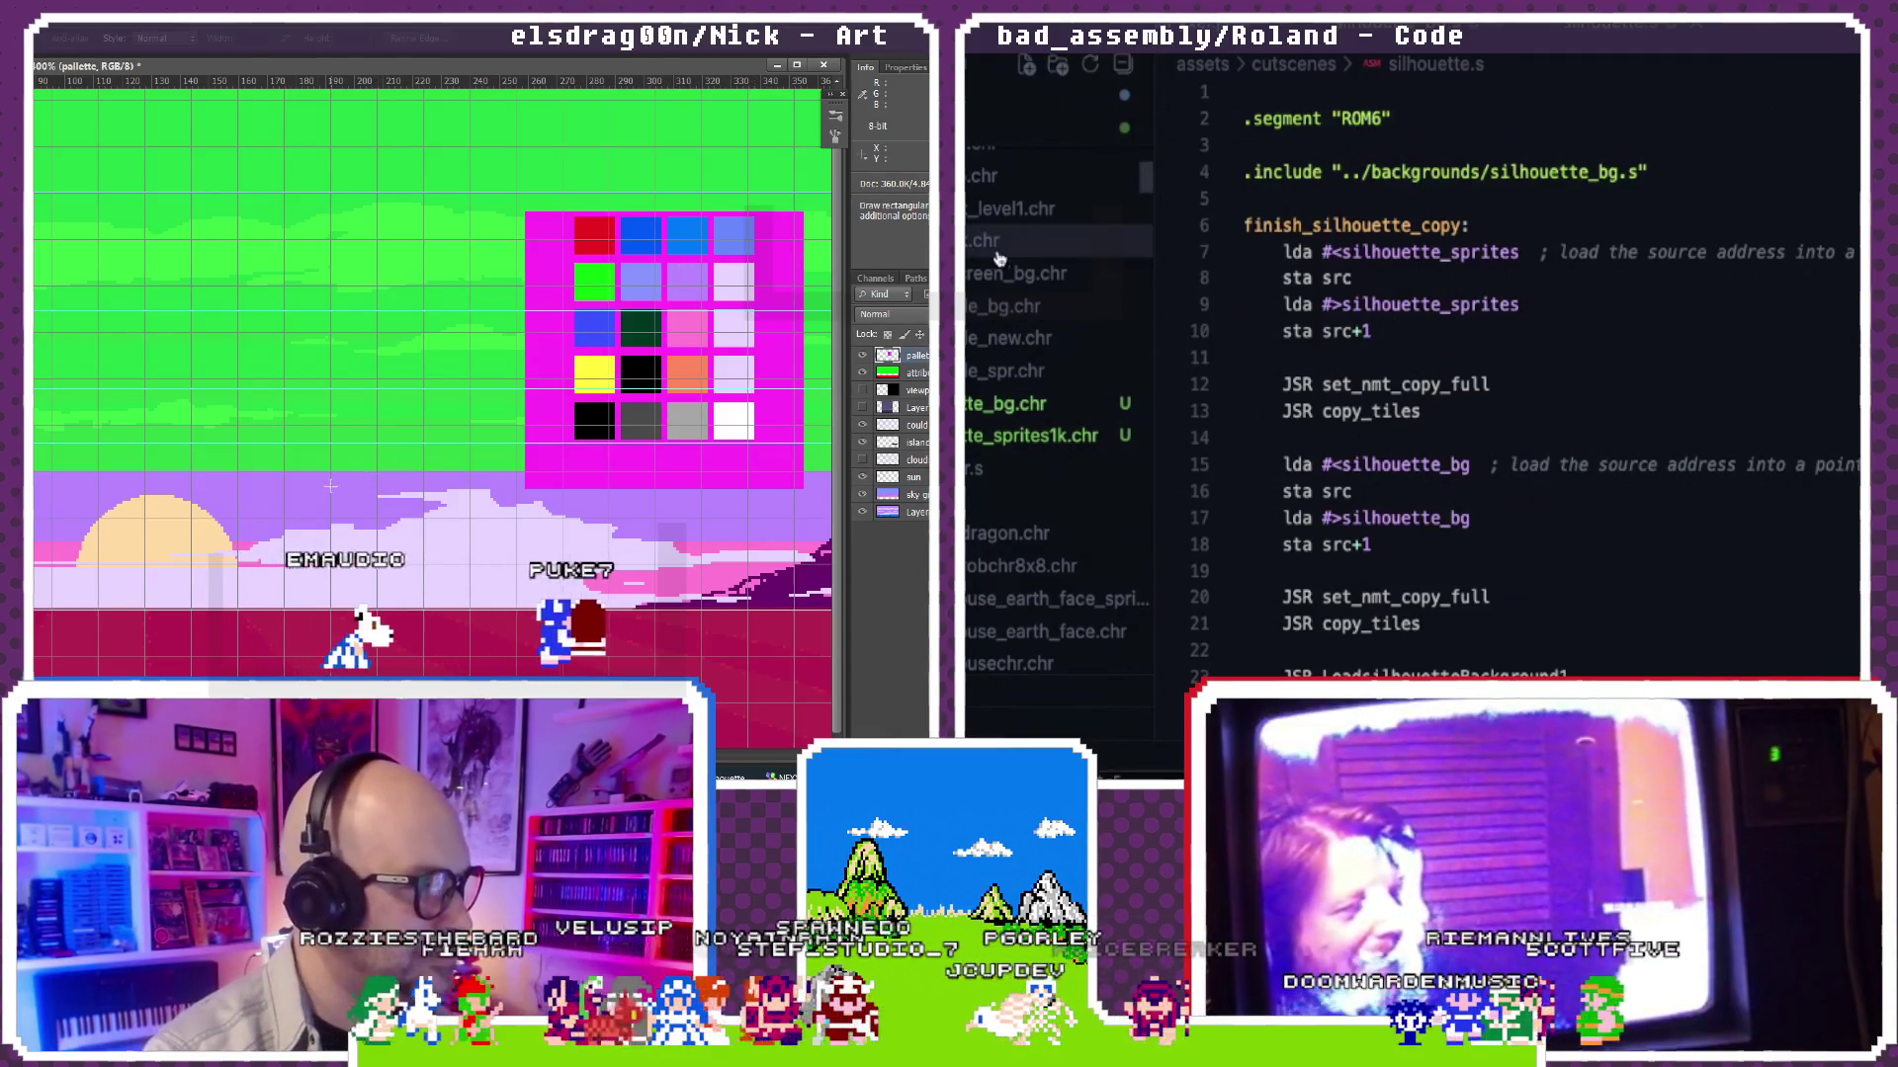
scroll(979, 257, "down", 5)
scroll(979, 256, "down", 5)
scroll(978, 257, "down", 5)
scroll(978, 256, "down", 5)
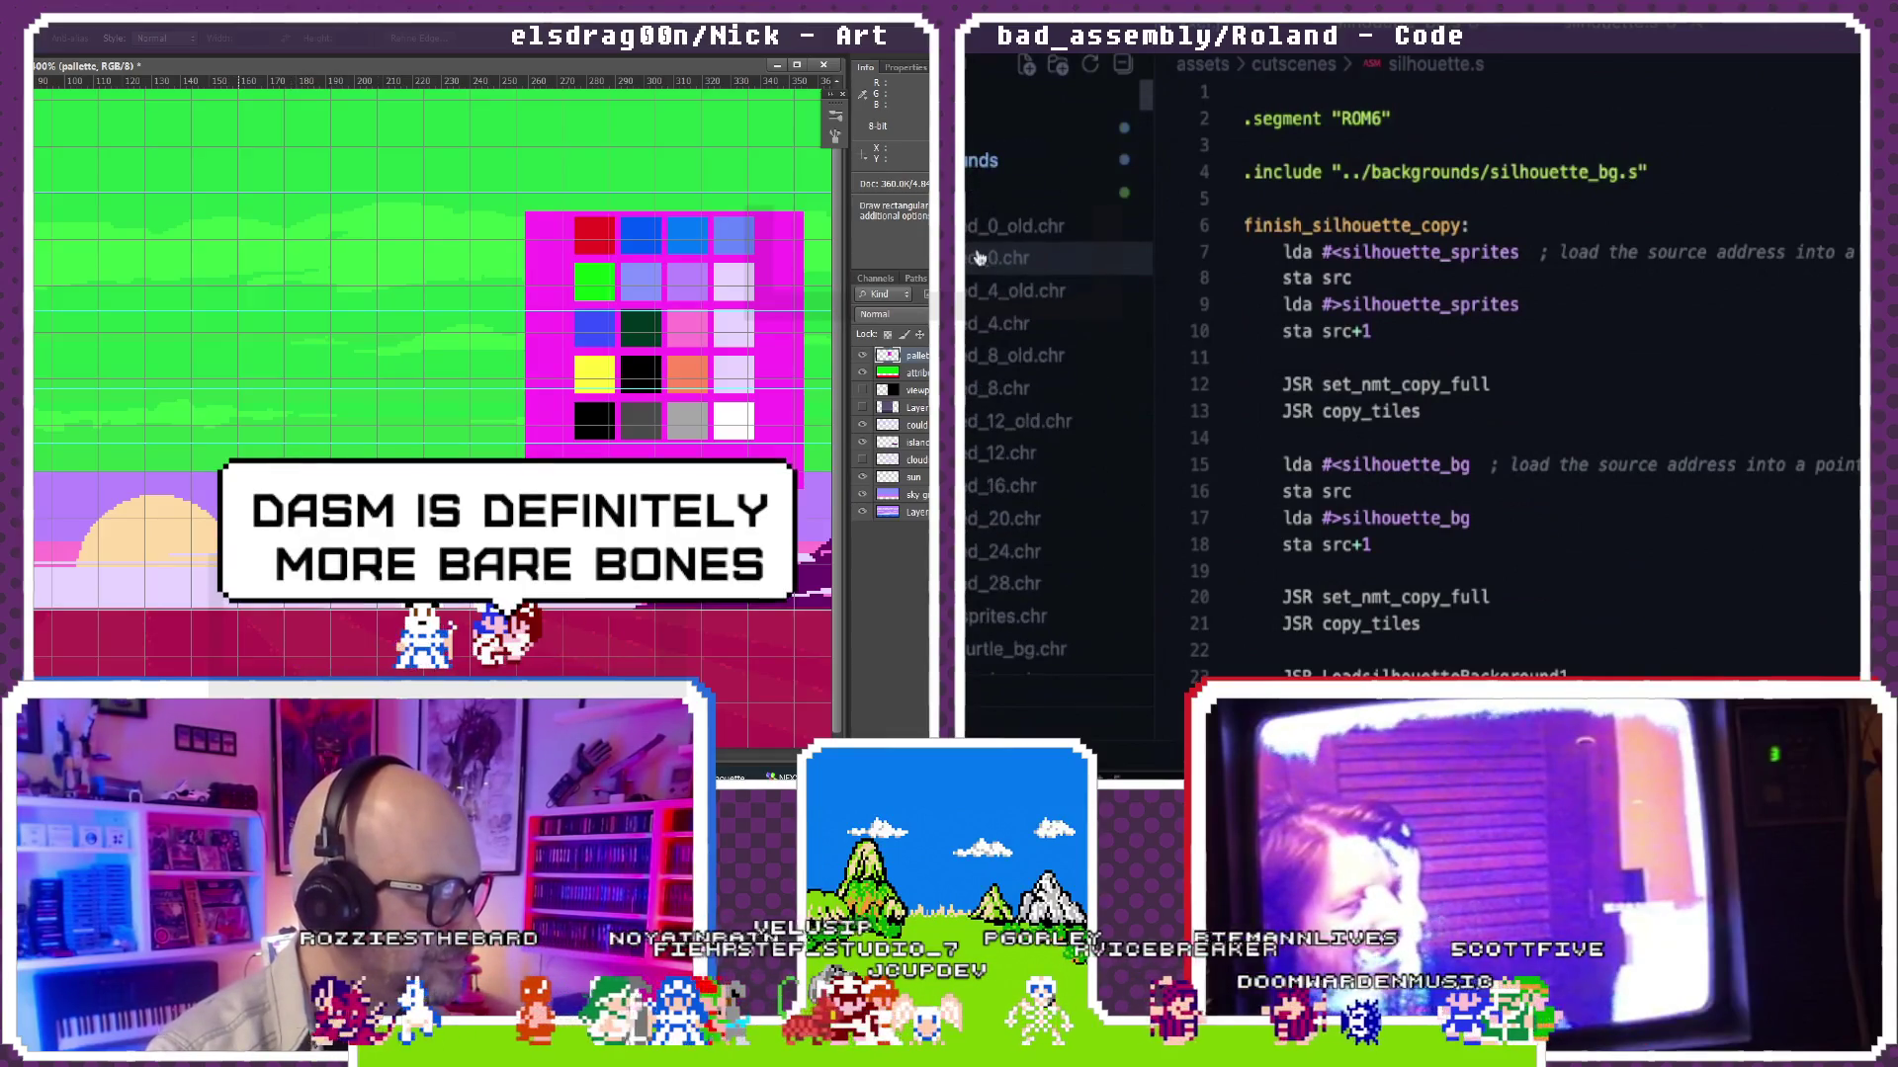
scroll(978, 257, "down", 5)
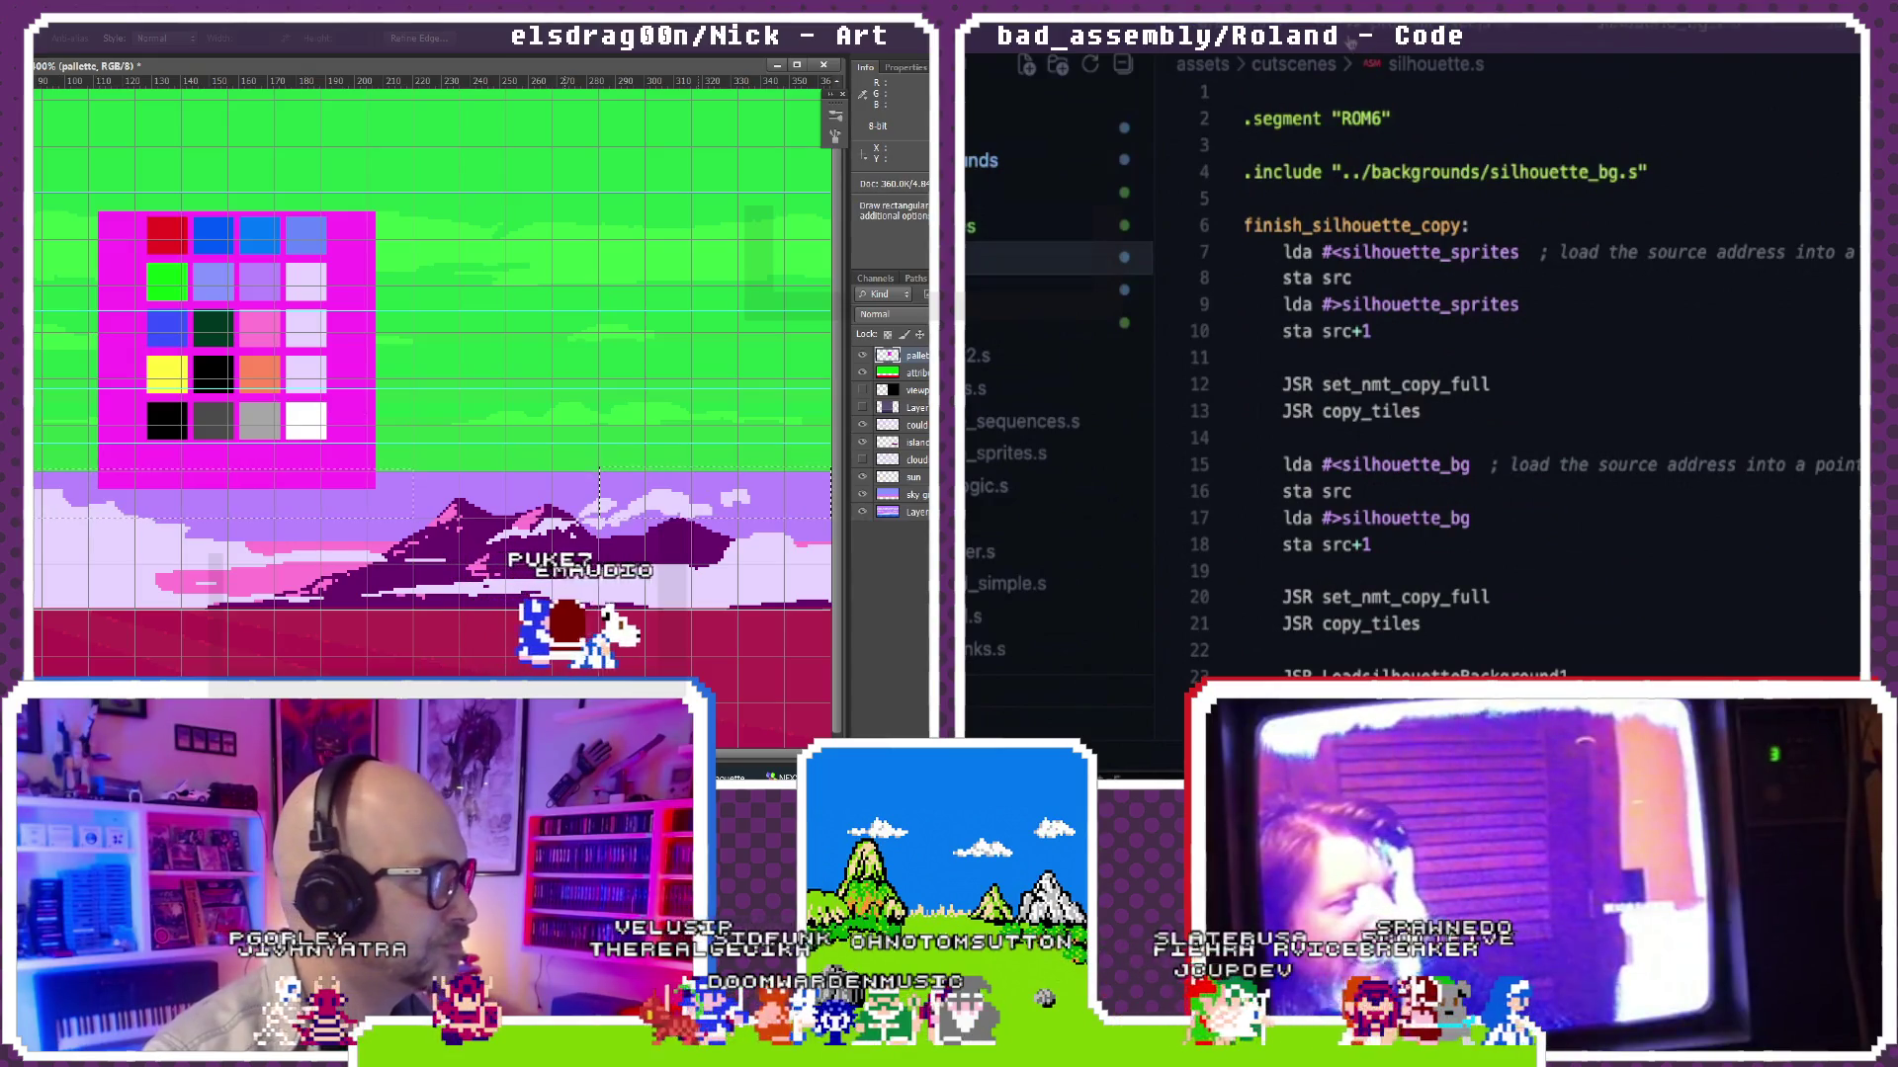
key("F12")
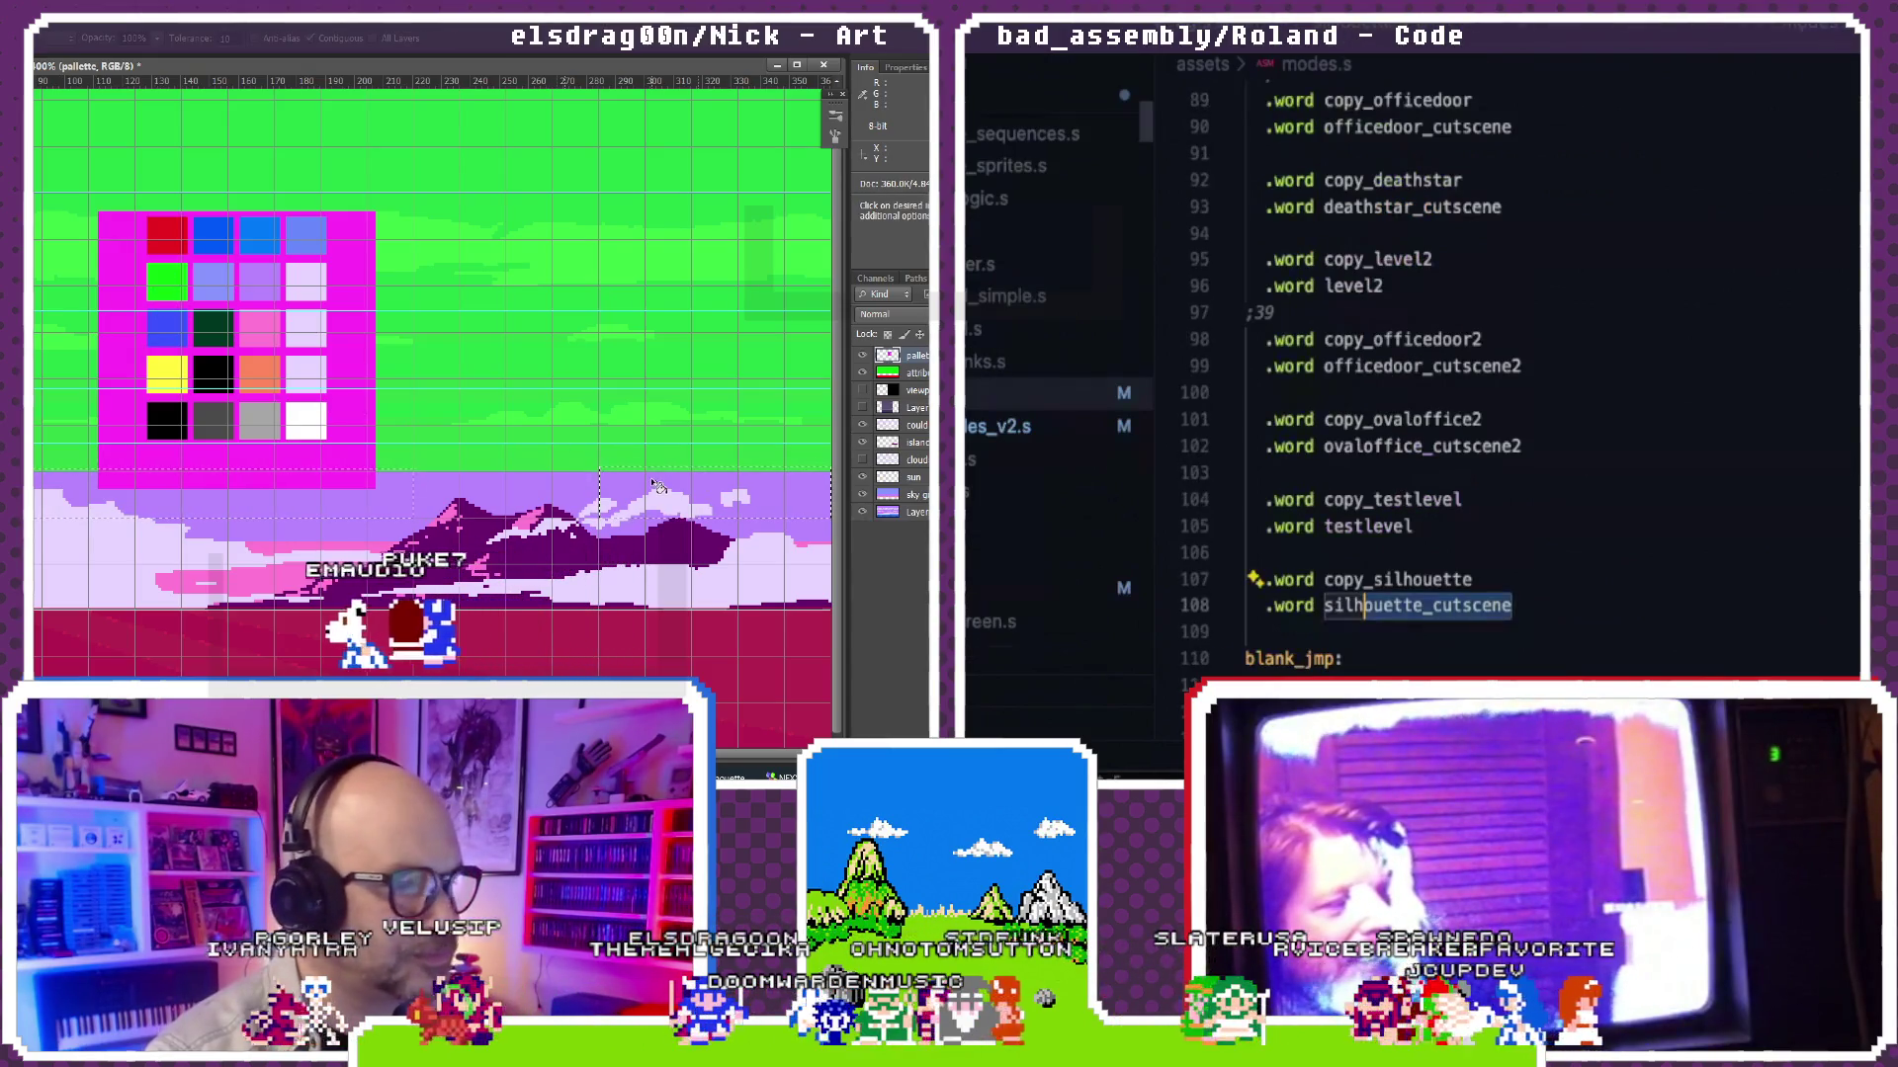
scroll(1669, 219, "down", 5)
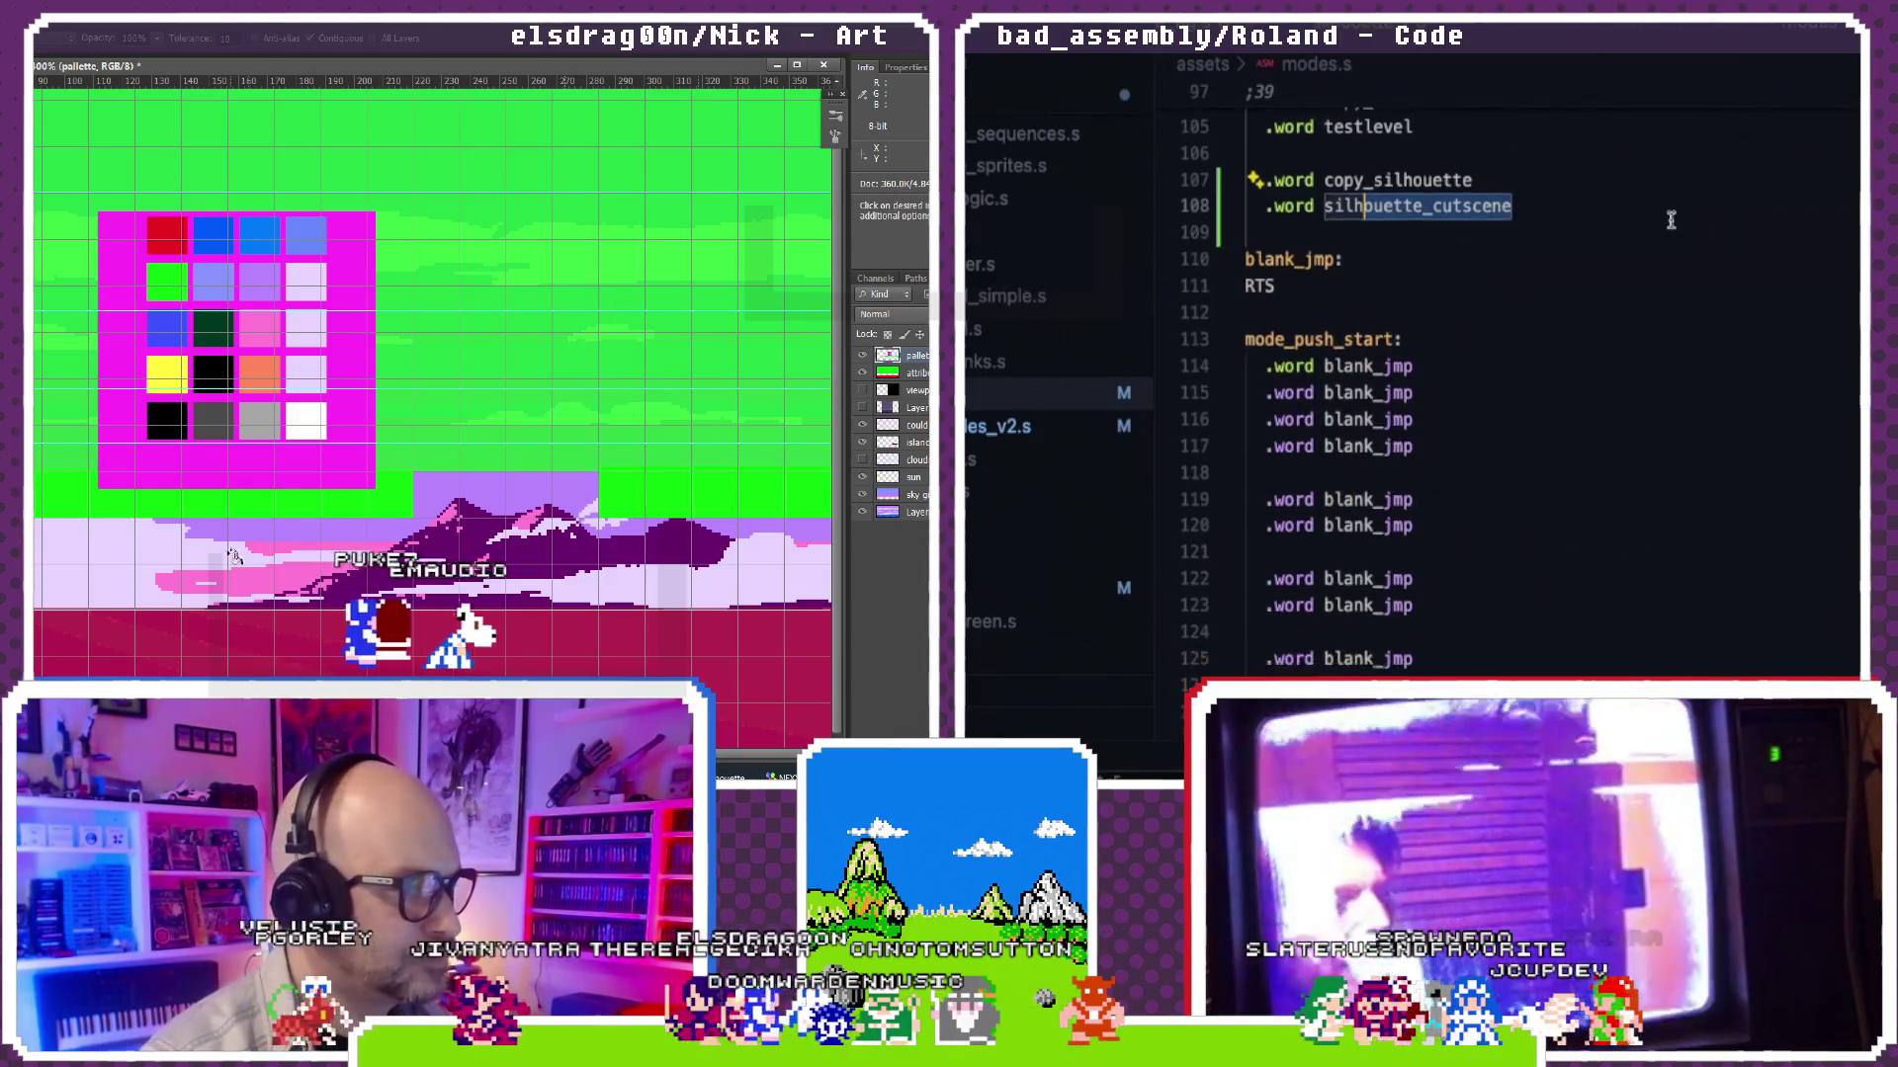
scroll(1669, 221, "down", 20)
scroll(1669, 220, "down", 15)
scroll(1669, 220, "down", 15)
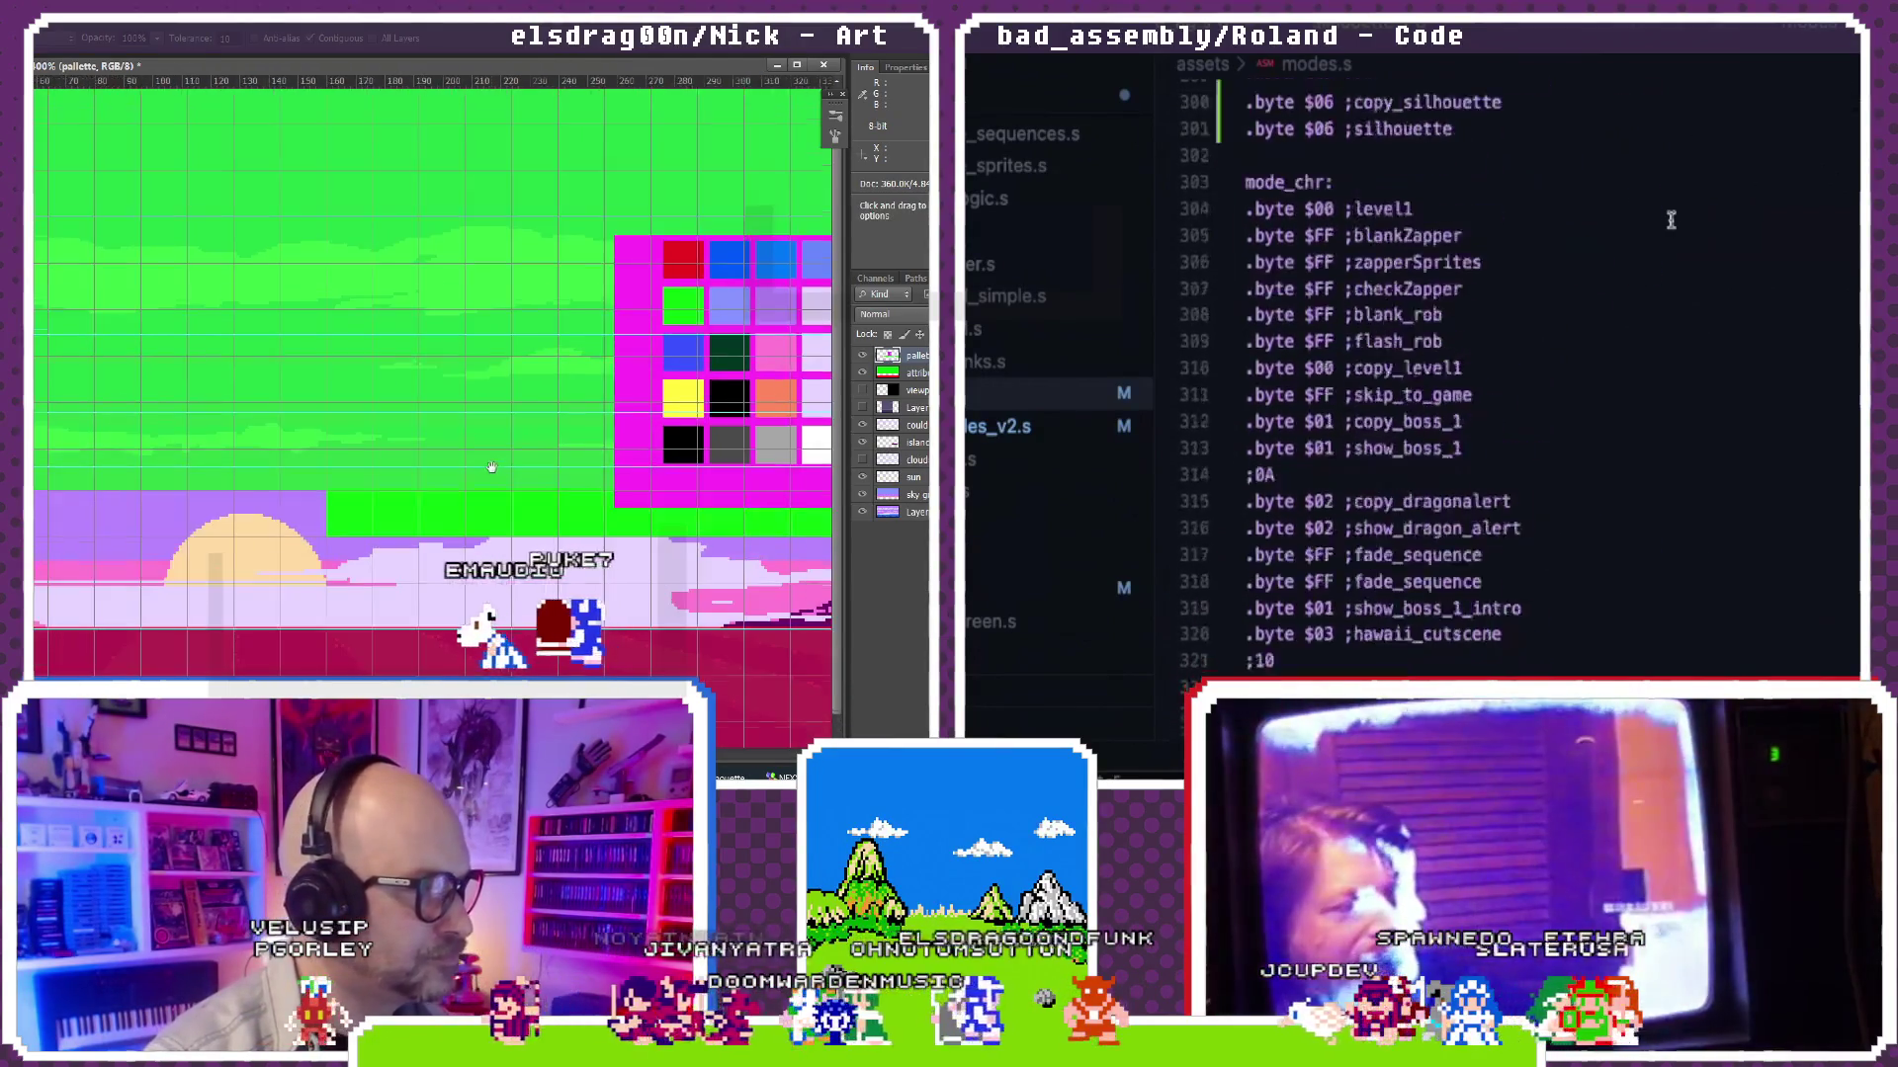
scroll(1670, 219, "down", 15)
scroll(1669, 219, "down", 10)
scroll(1671, 220, "down", 9)
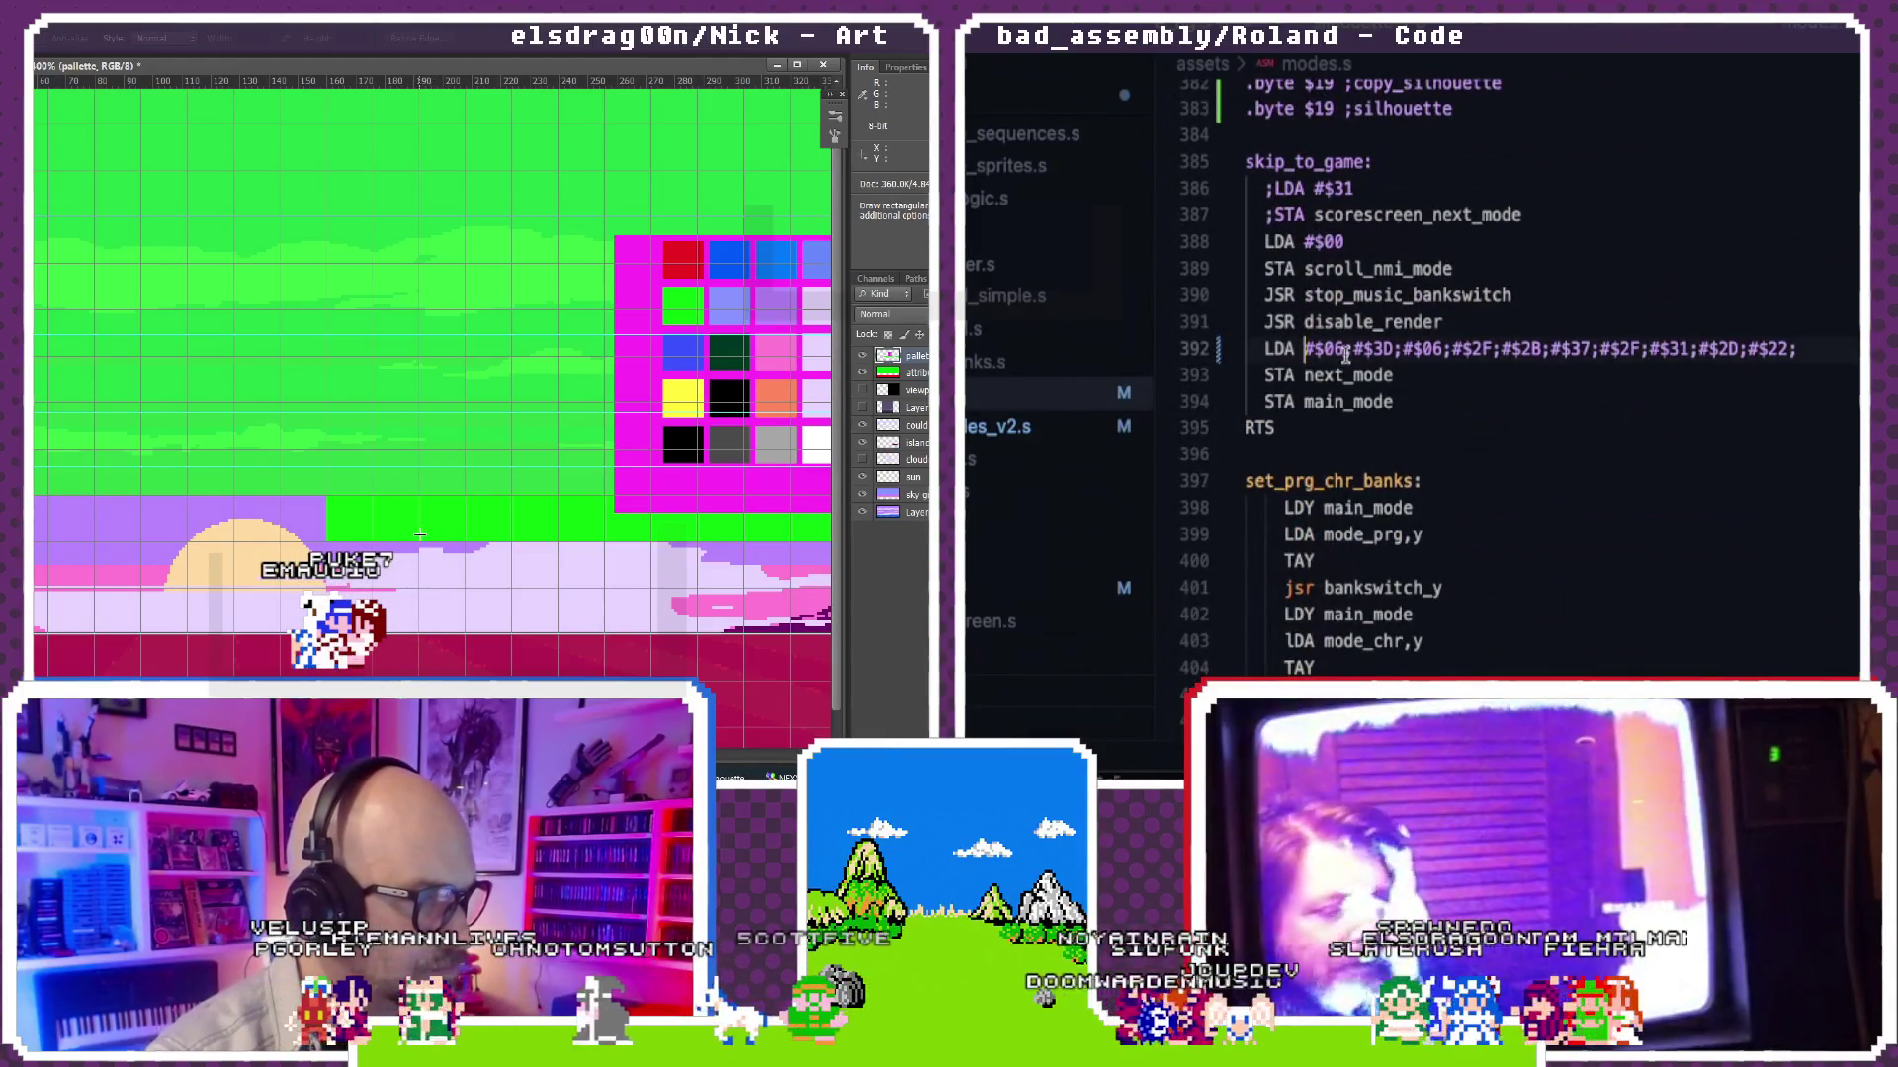
type(";")
Step: Make skip_to_game load #$3F before the commented old values, then switch to NES Banks Peeker
mouse_move(630, 624)
left_mouse_down()
mouse_move(657, 633)
mouse_move(650, 608)
left_mouse_up()
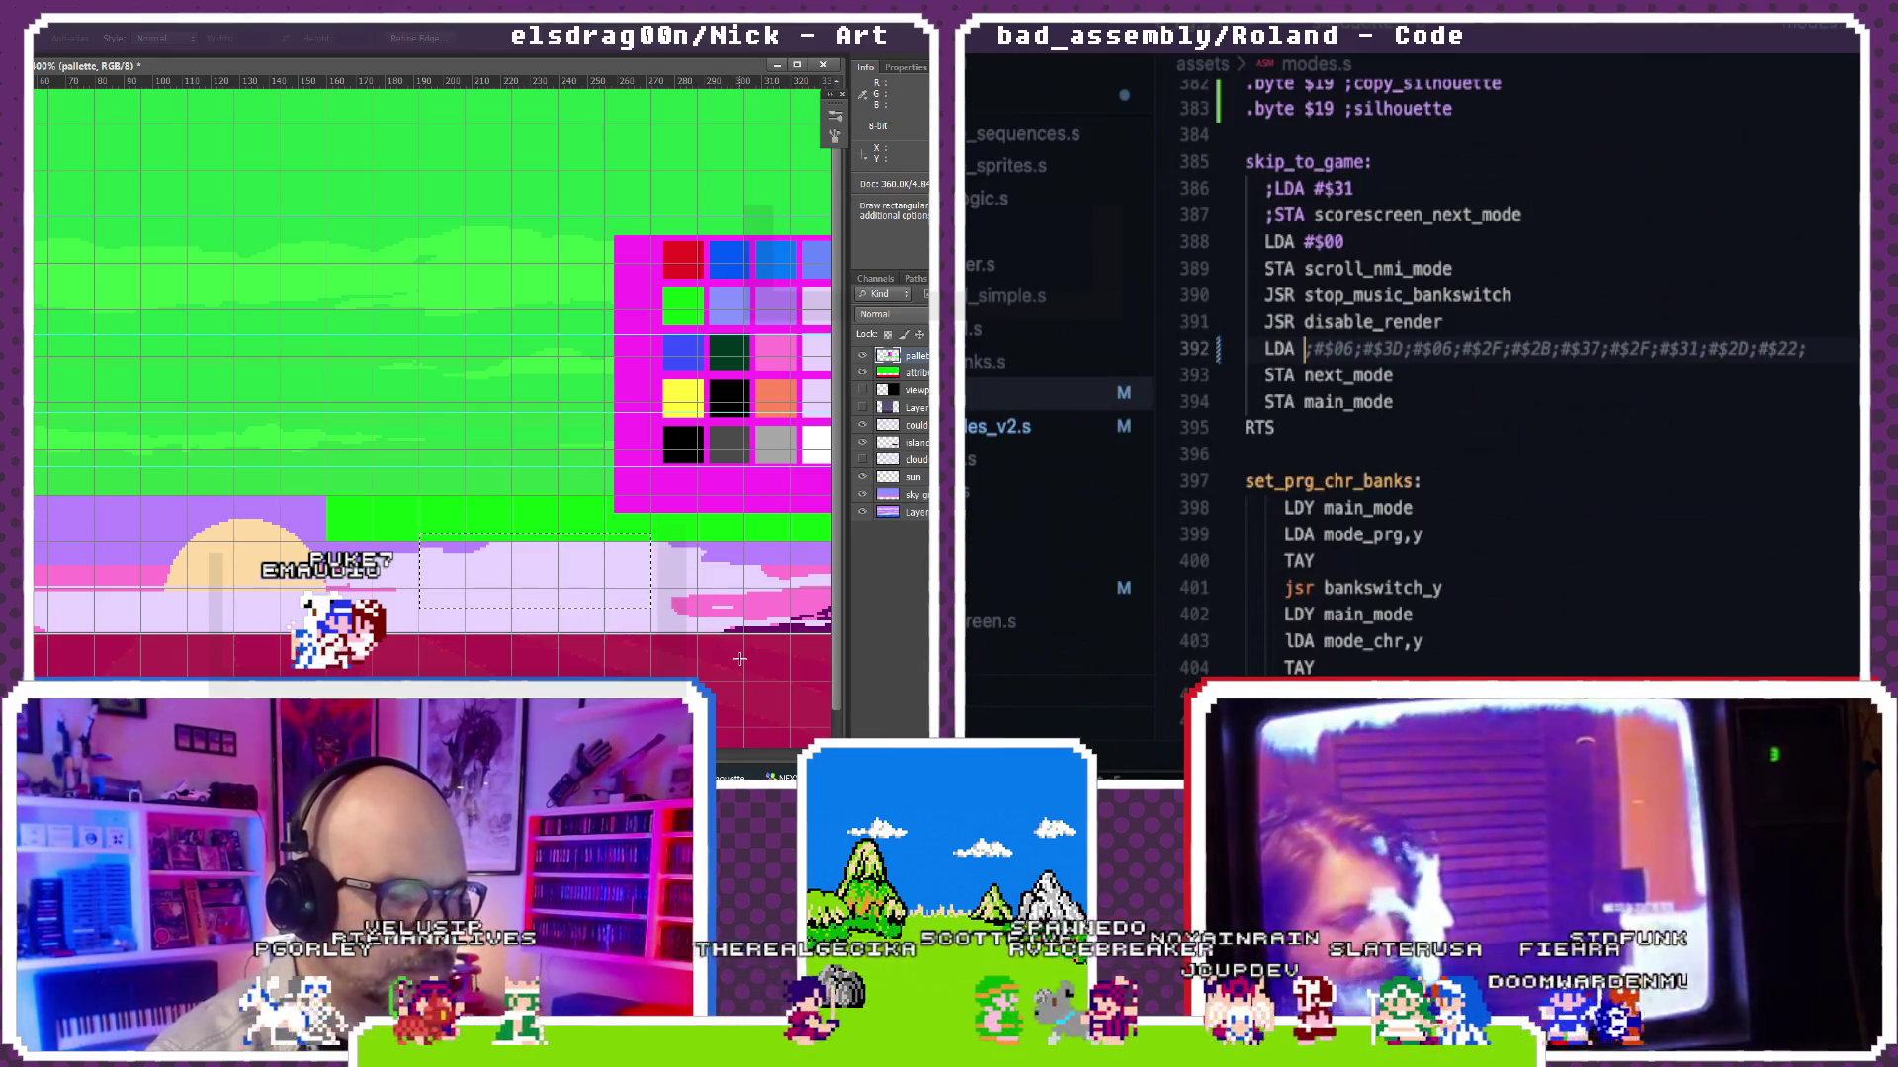
type("$")
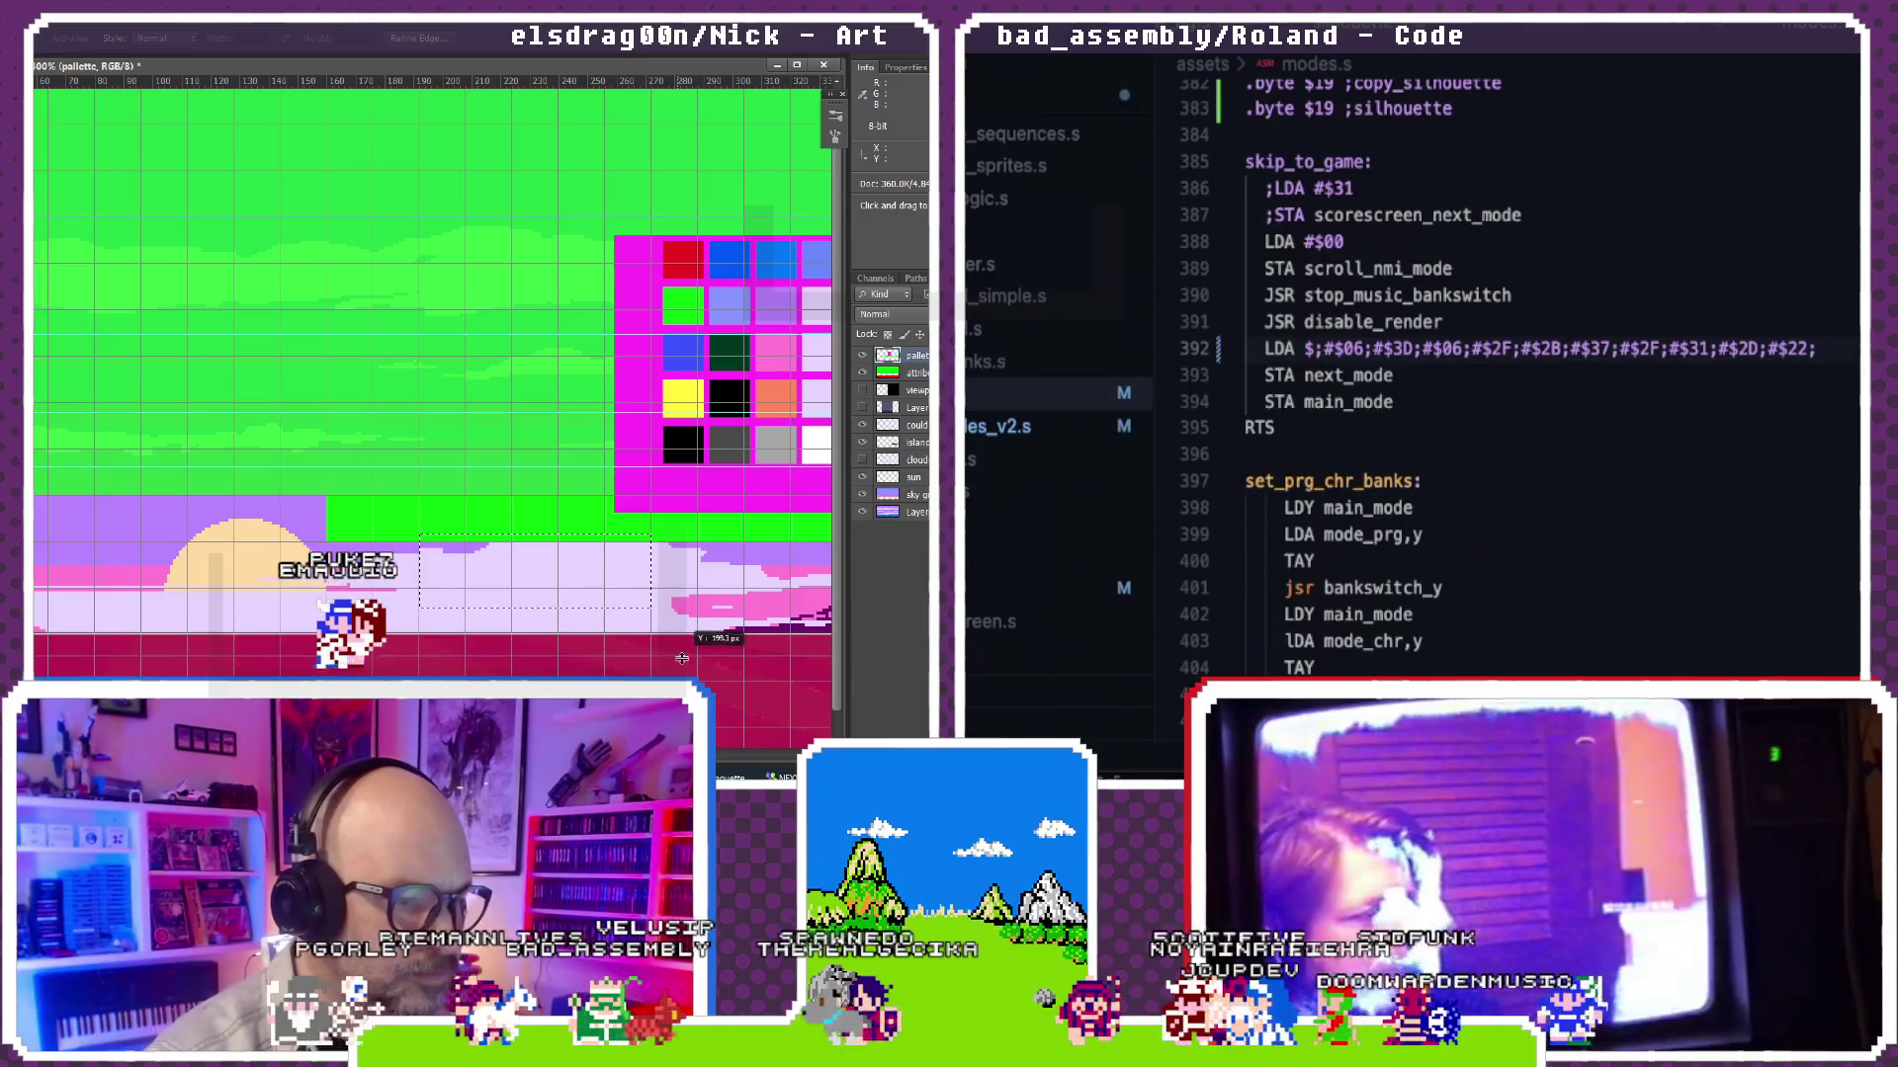
key("BackSpace")
type("#$3F")
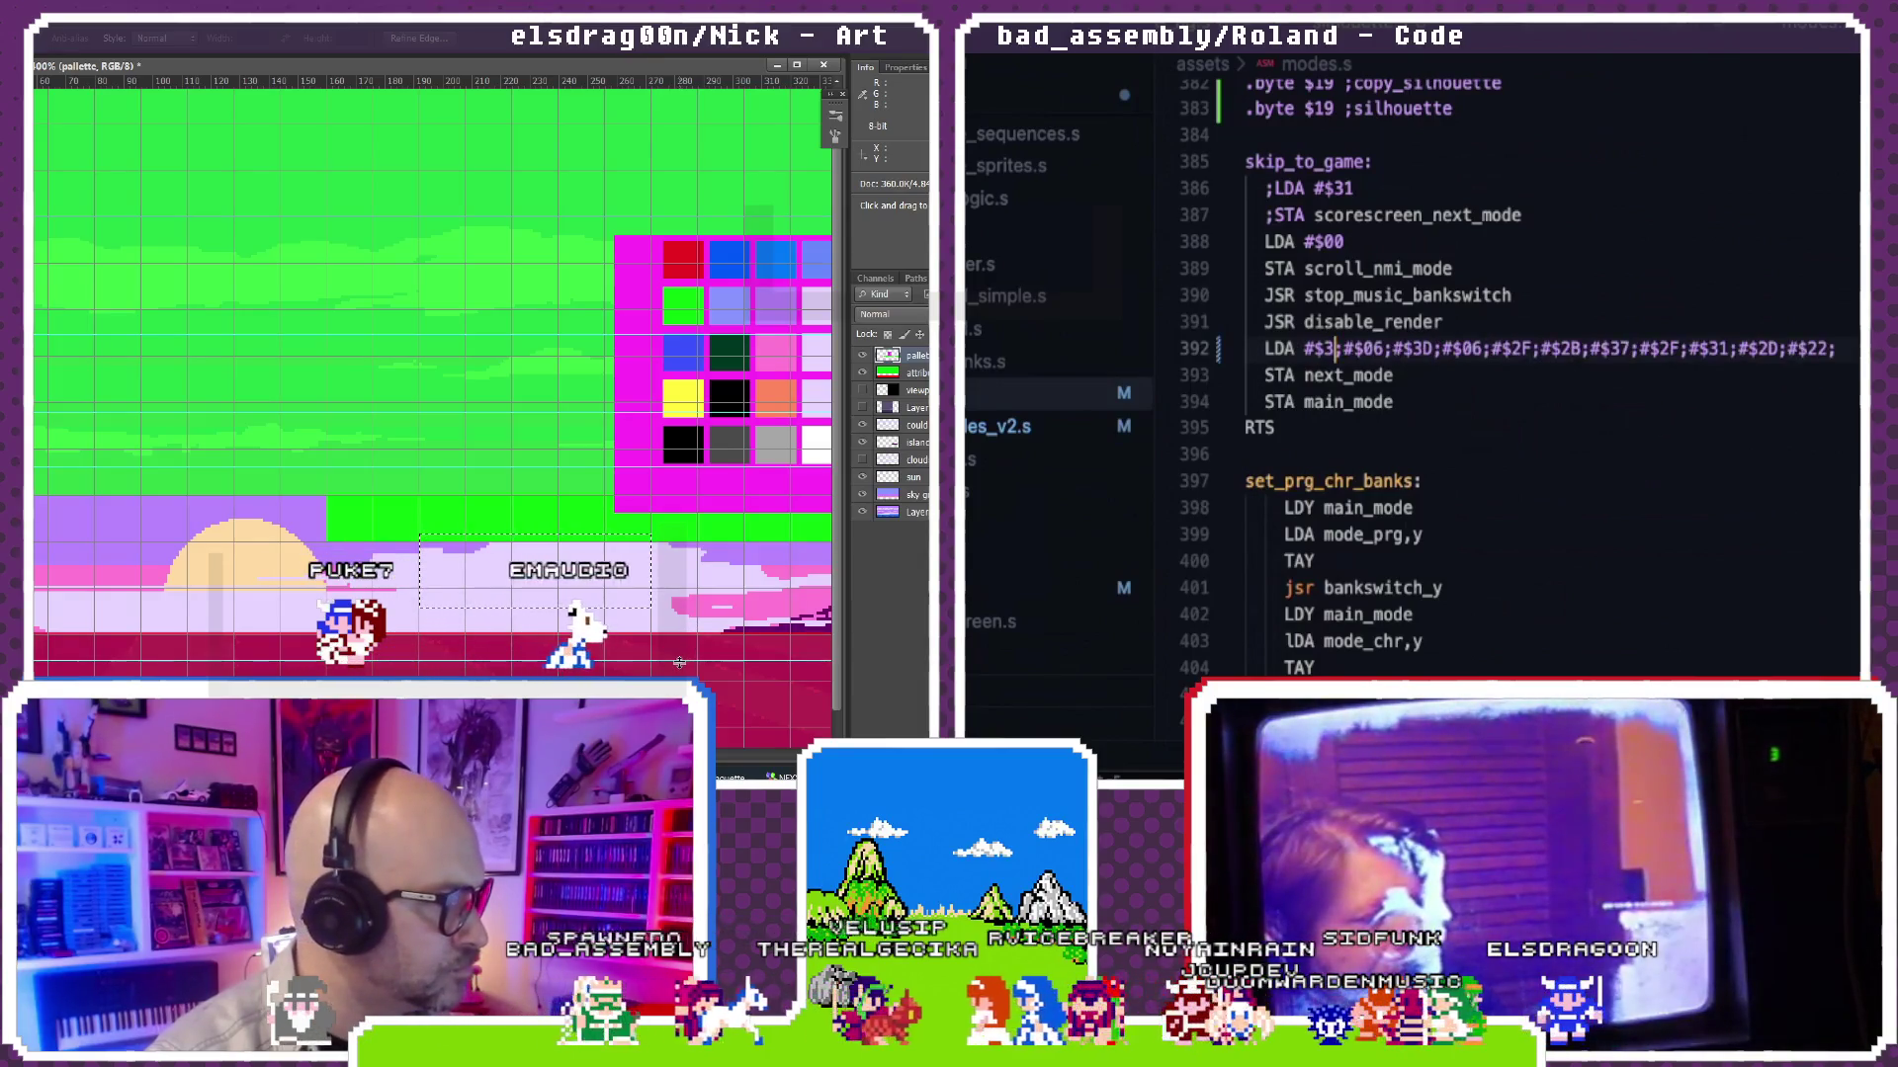
left_click(1378, 268)
left_click(858, 376)
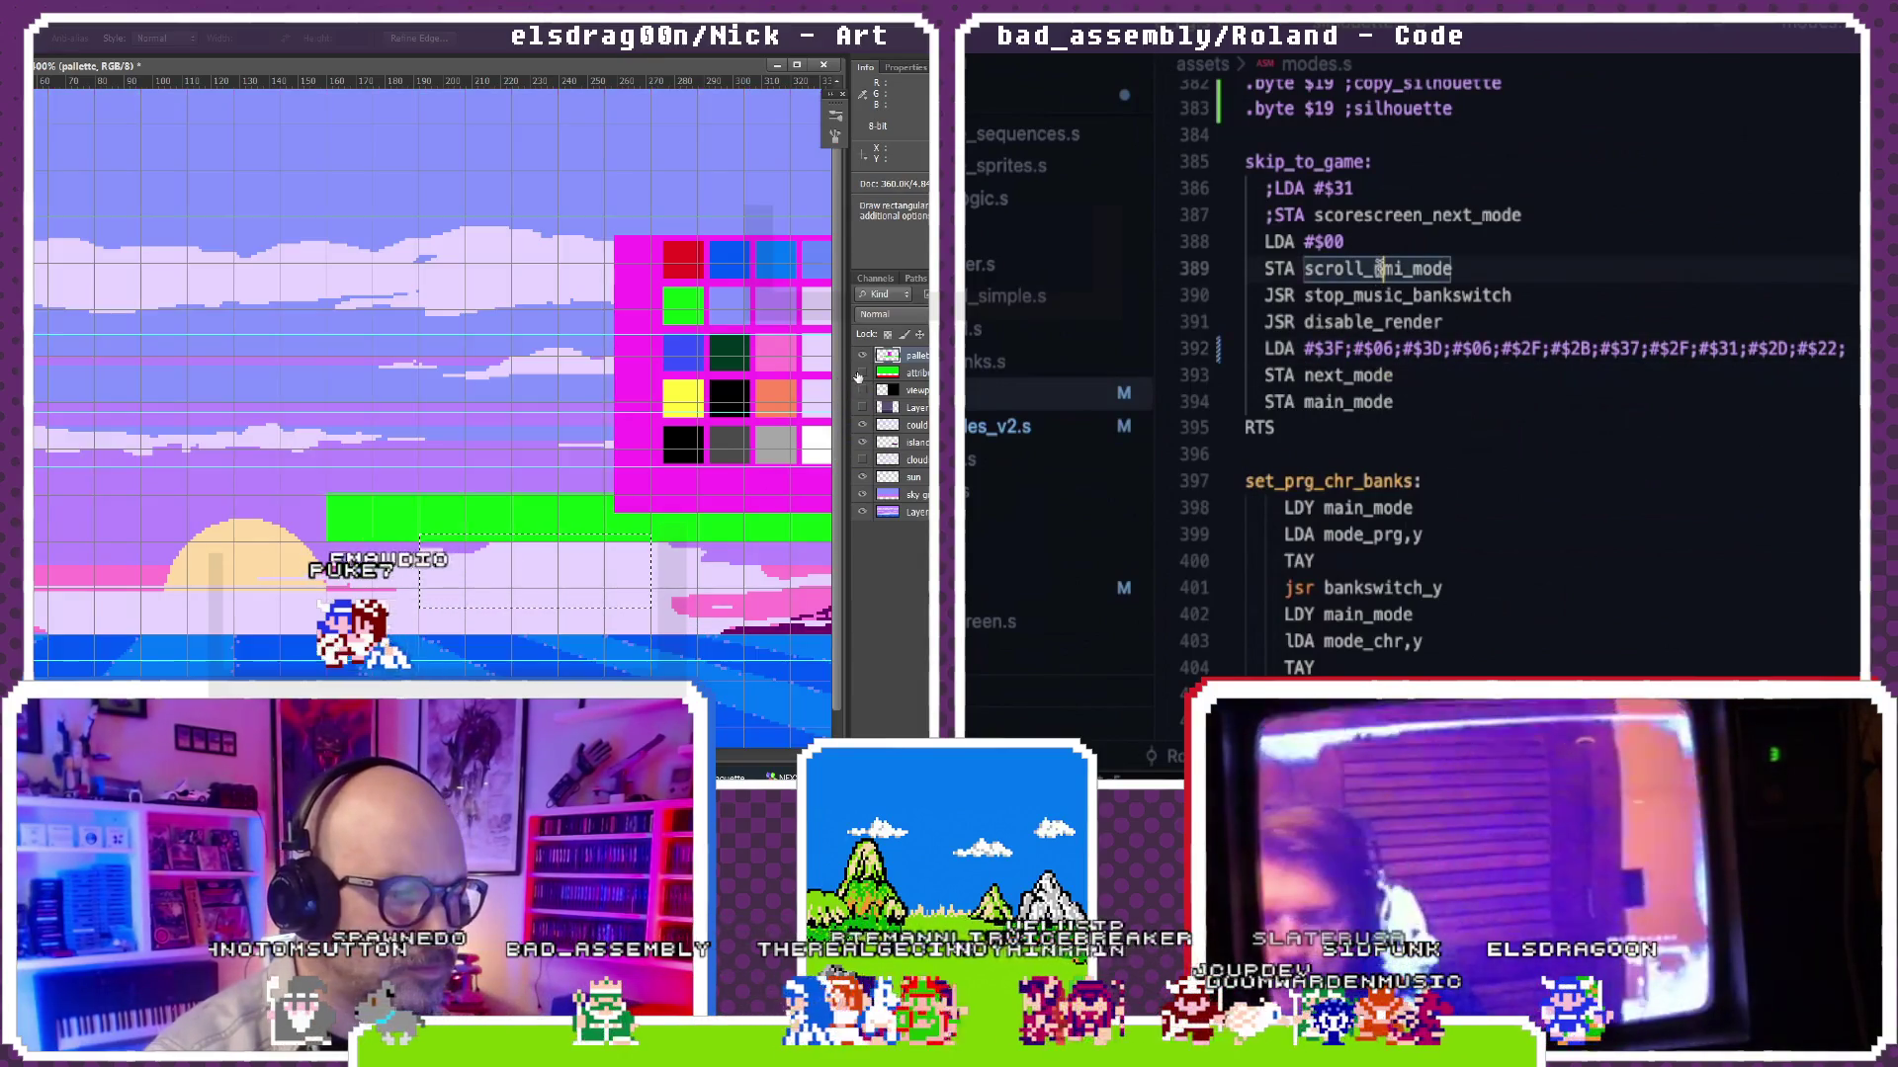
left_click(857, 377)
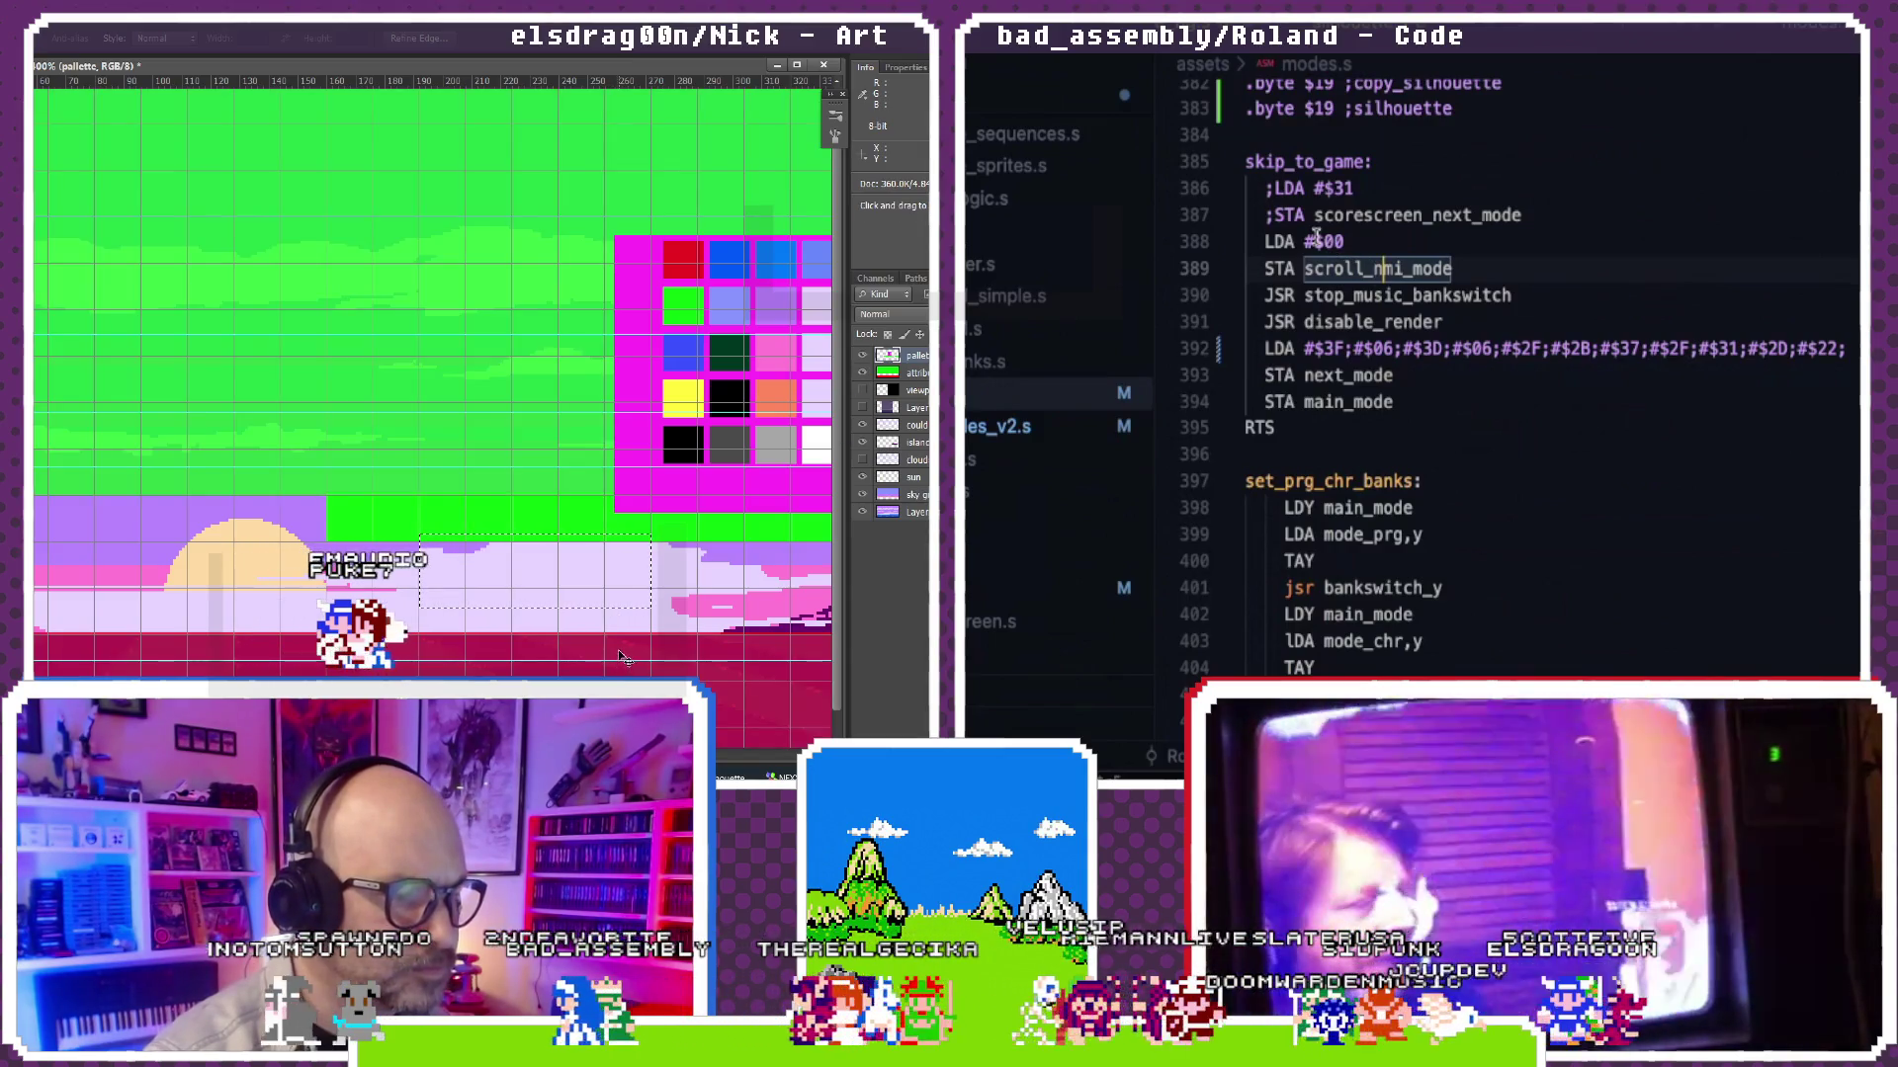
scroll(628, 663, "down", 3)
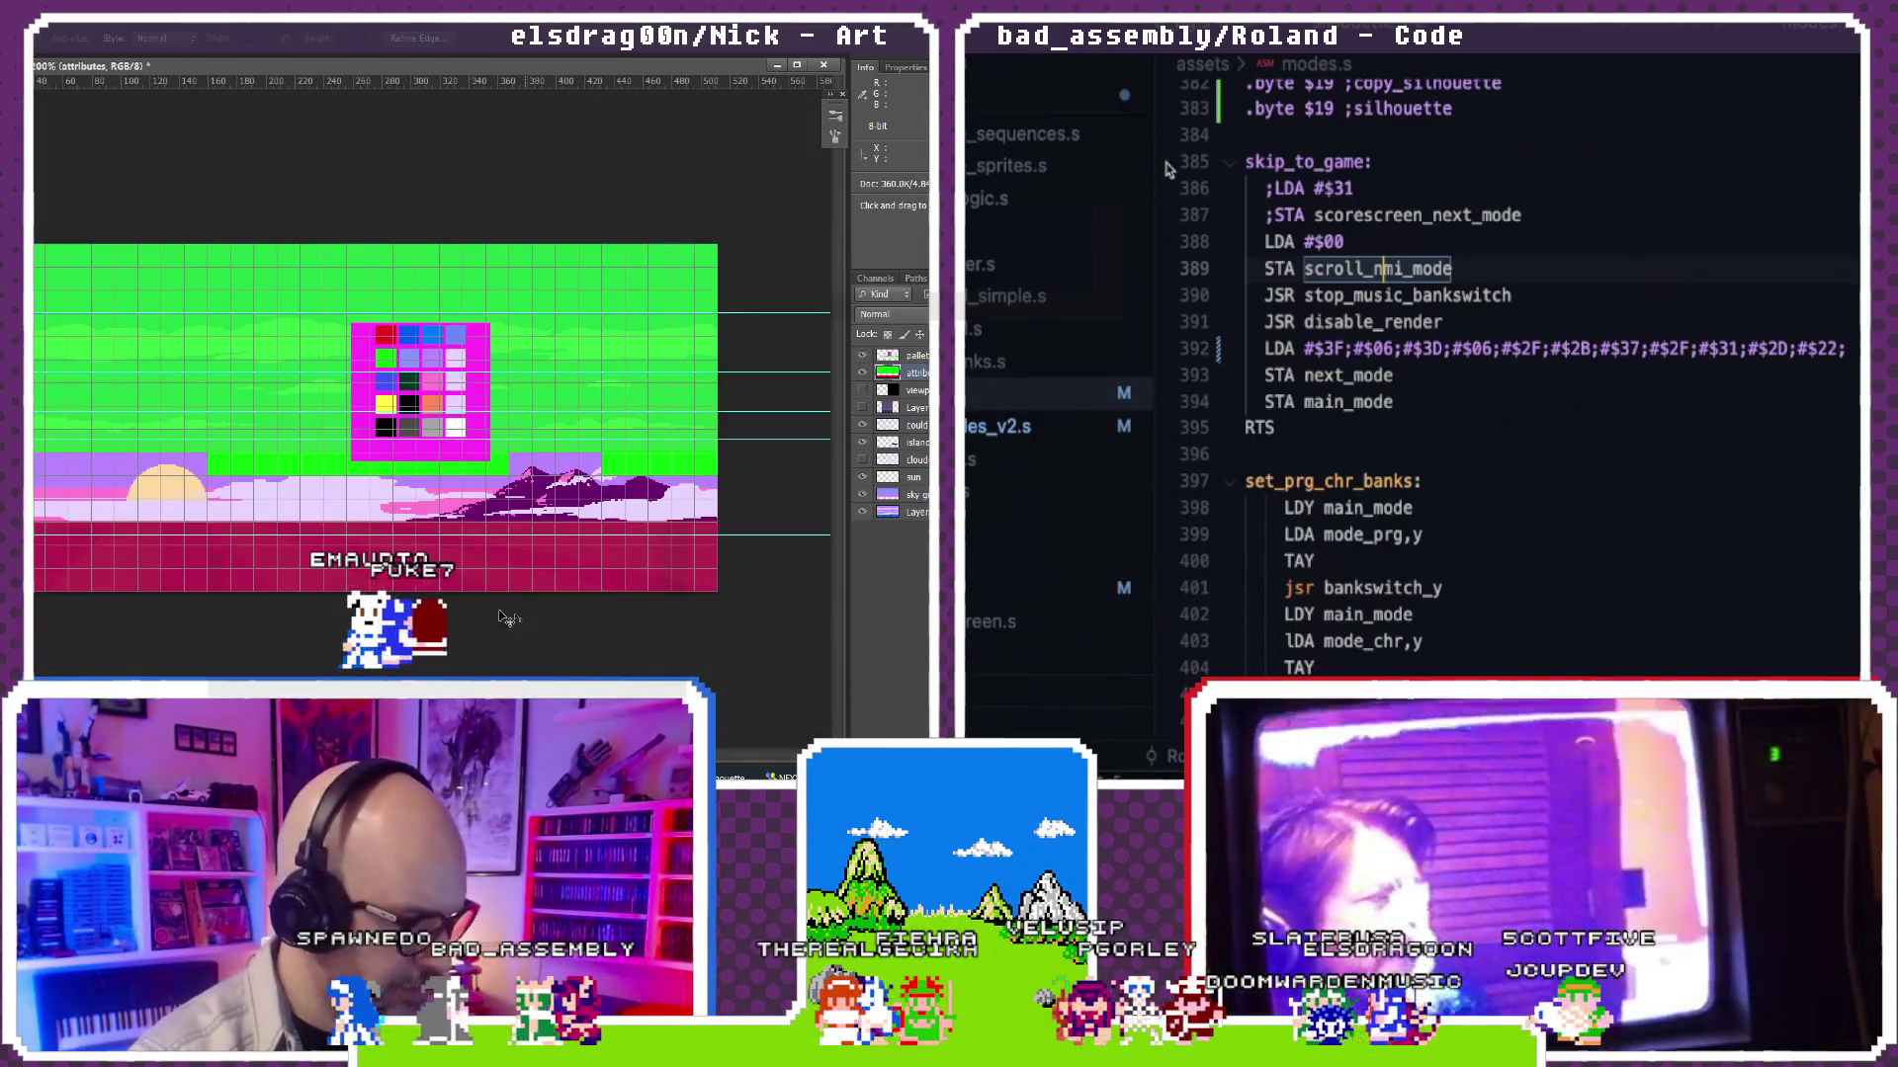
key("alt+Tab")
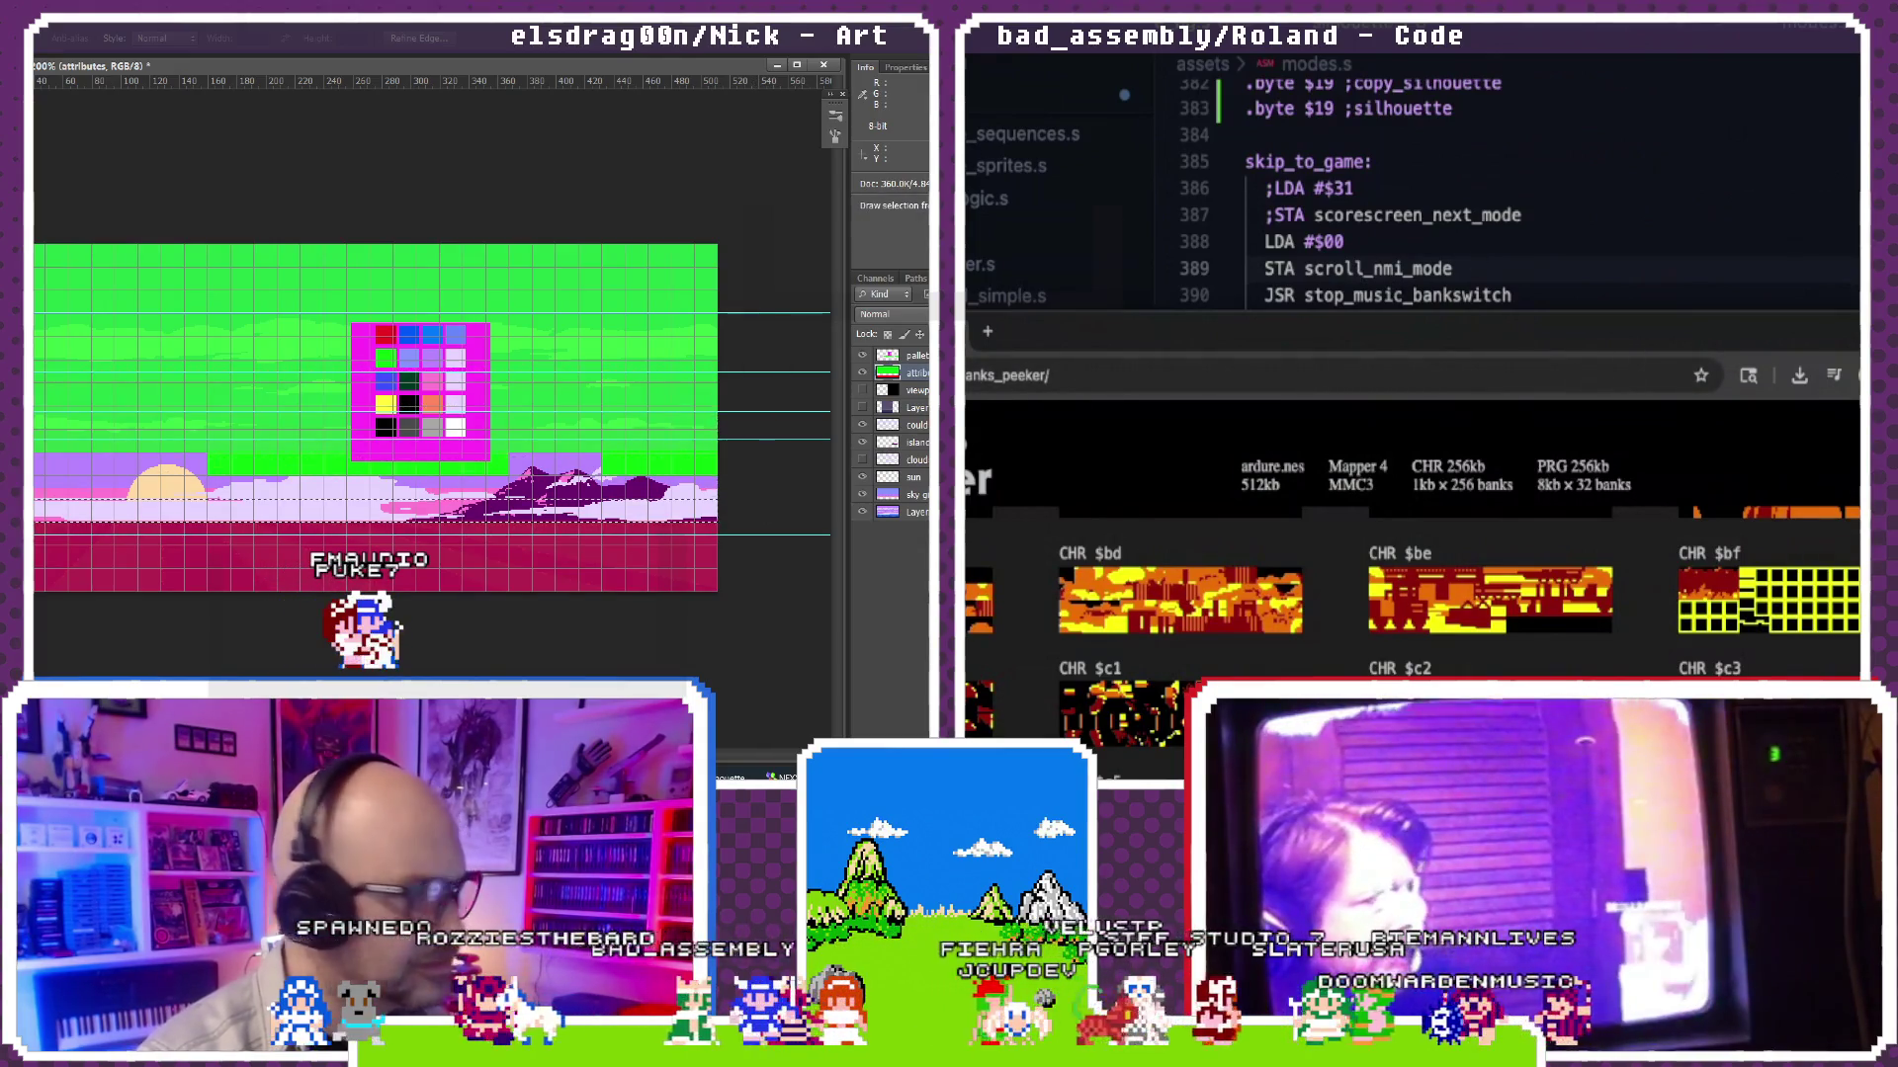
Step: Bring up Mesen's Tilemap Viewer, position it higher and open another debugger window
key("alt+Tab")
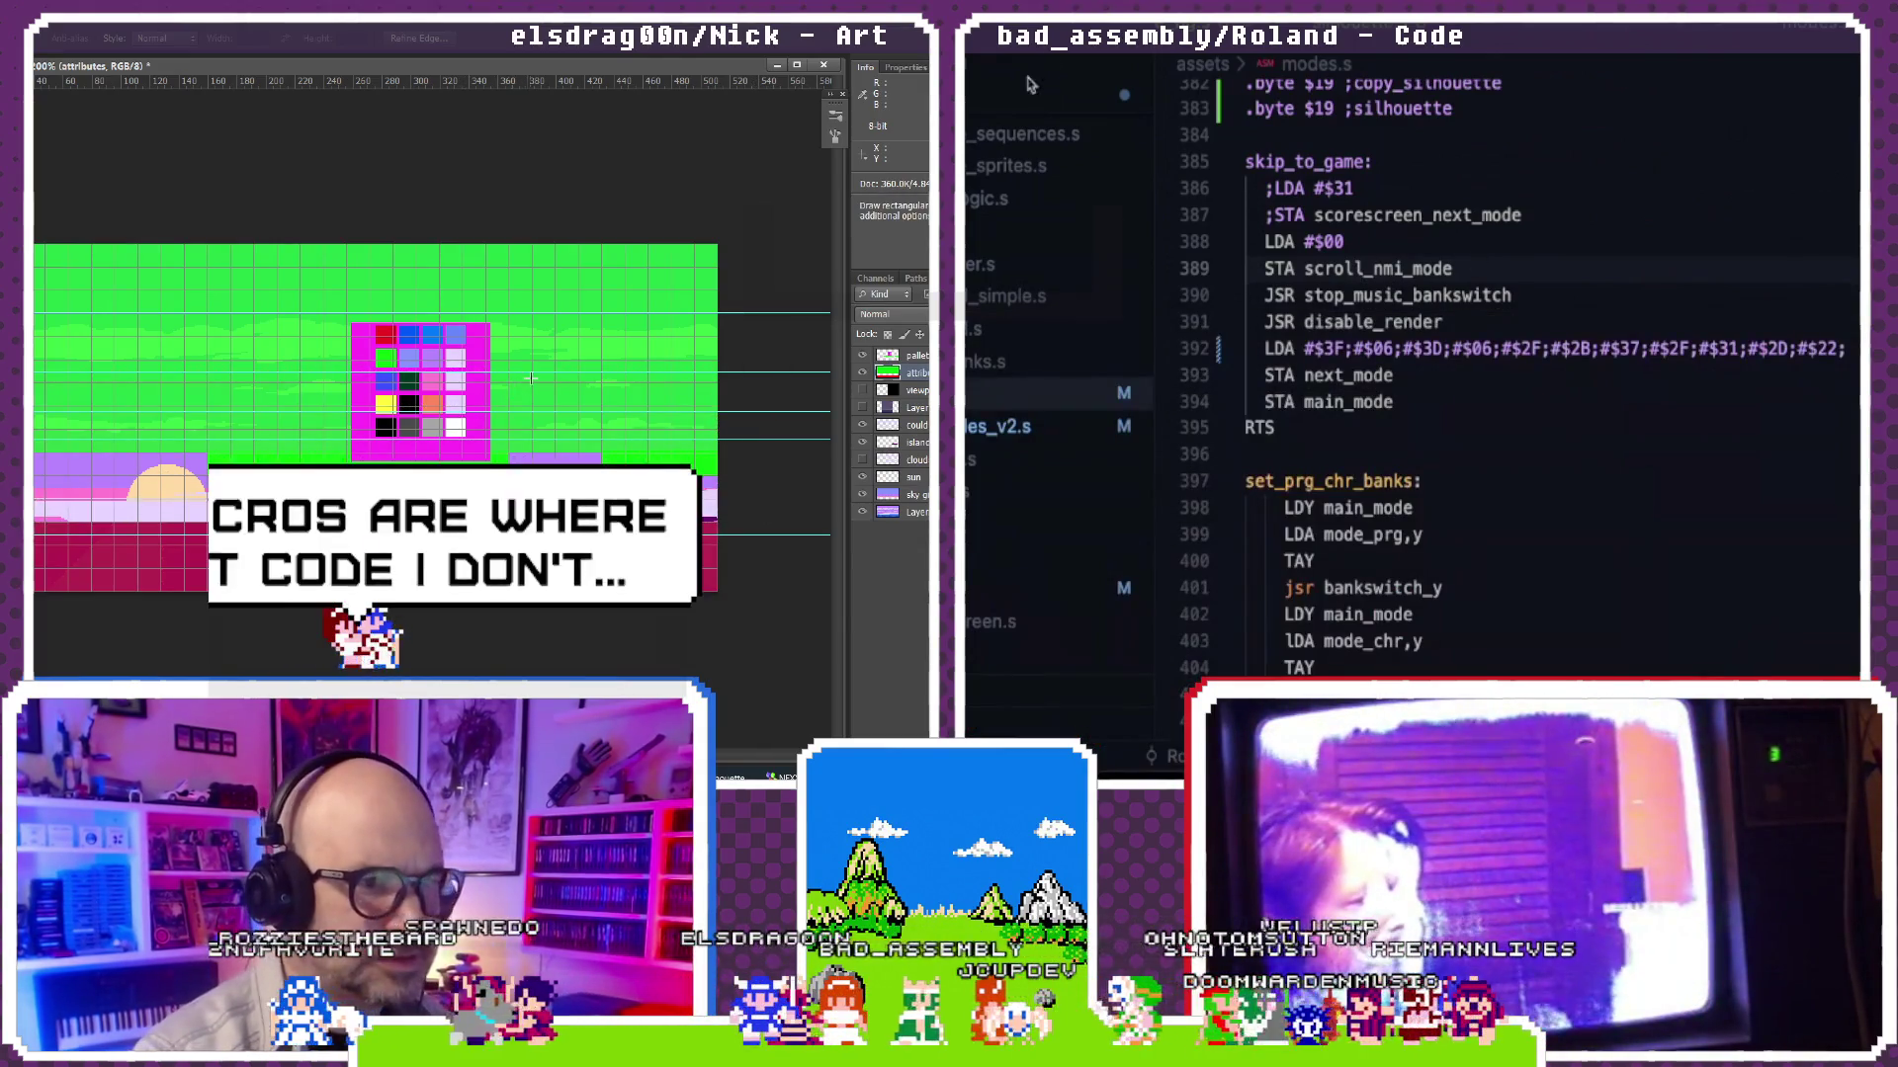
mouse_move(1036, 81)
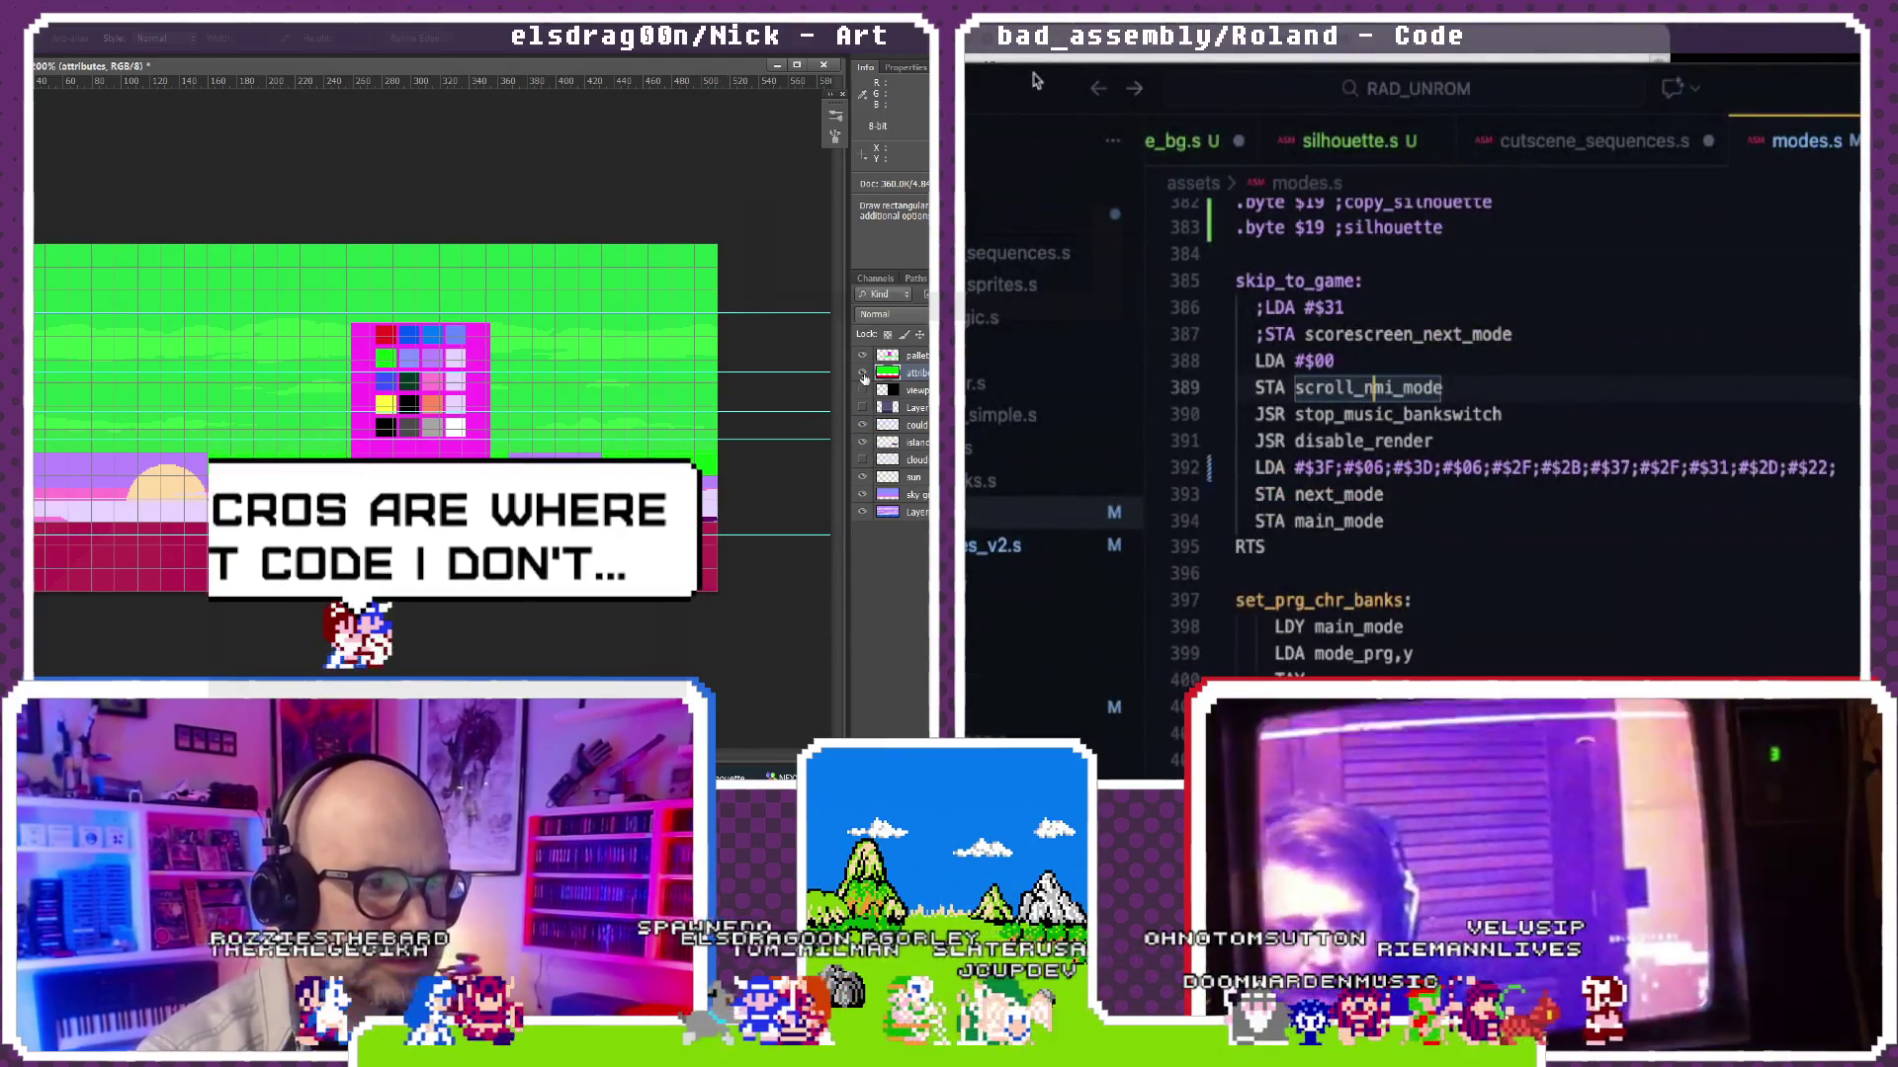
key("alt+Tab")
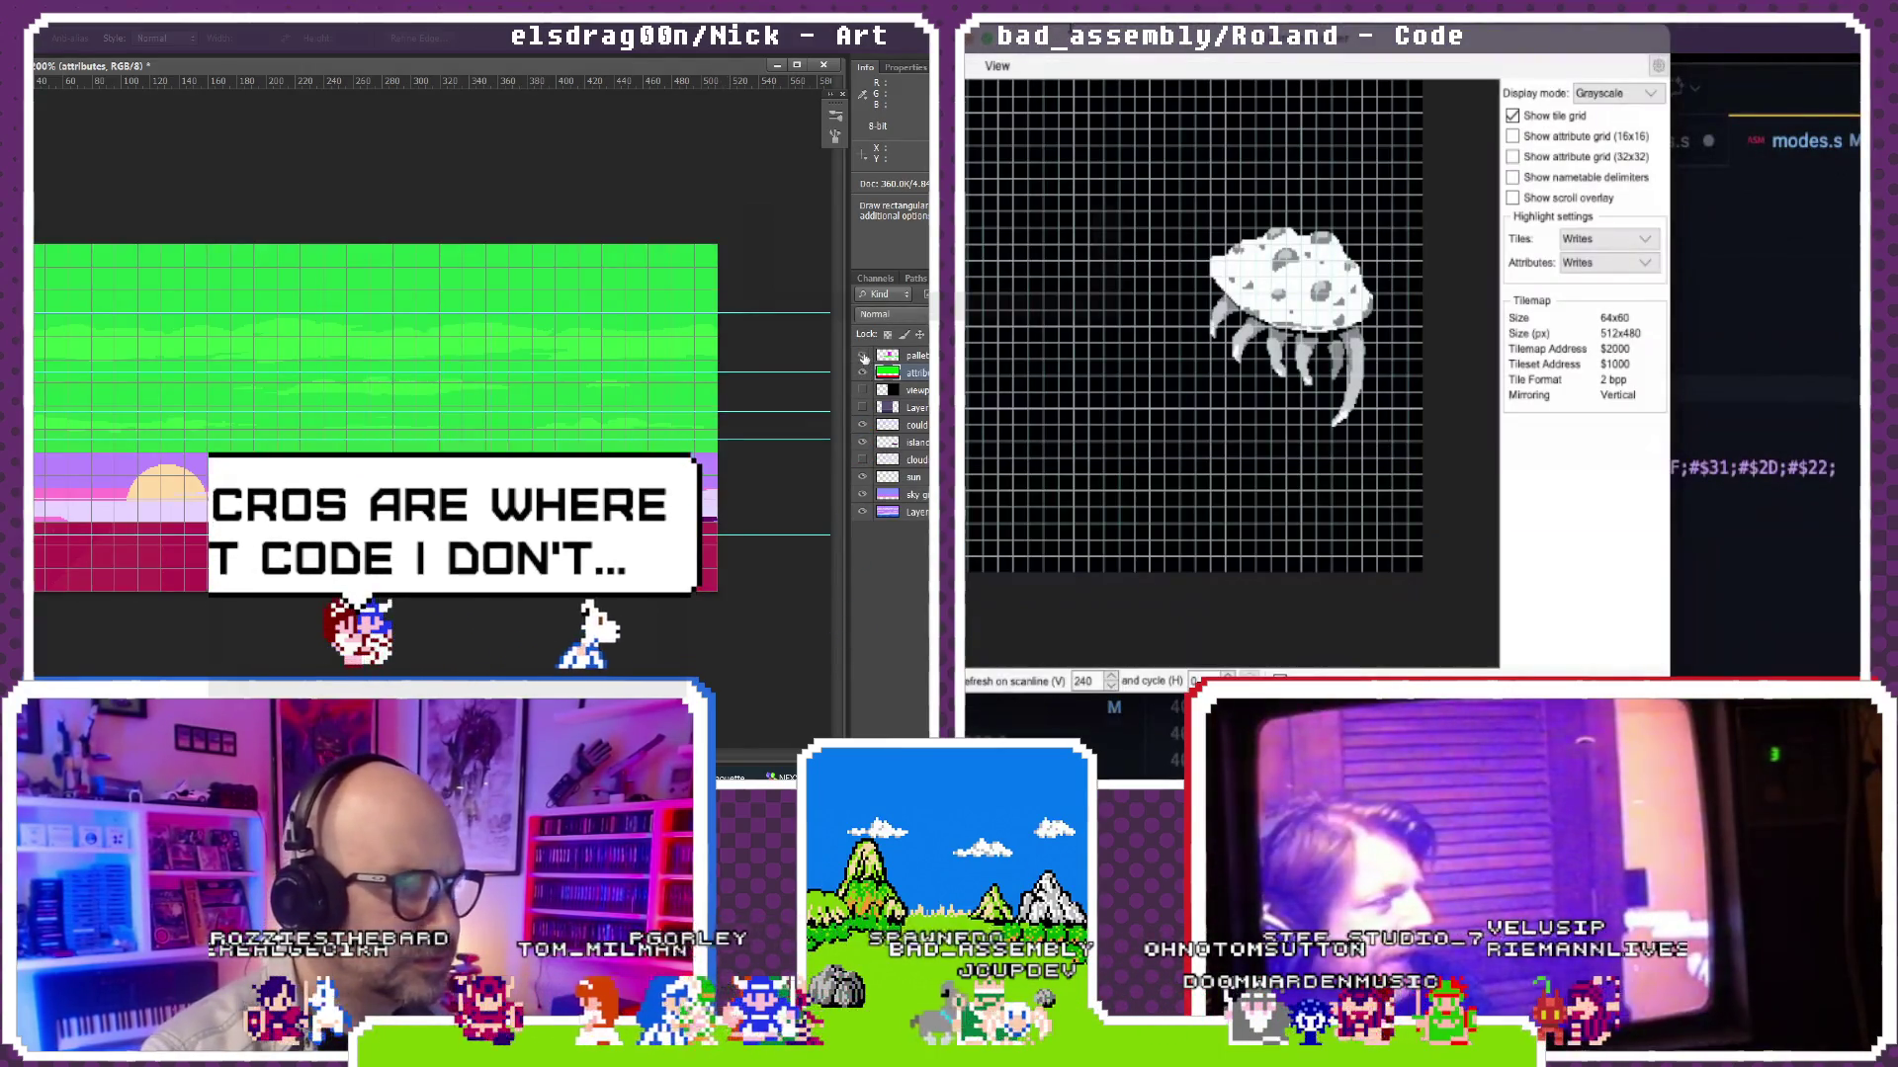
mouse_move(1120, 60)
left_click_drag(1119, 55, 1164, 0)
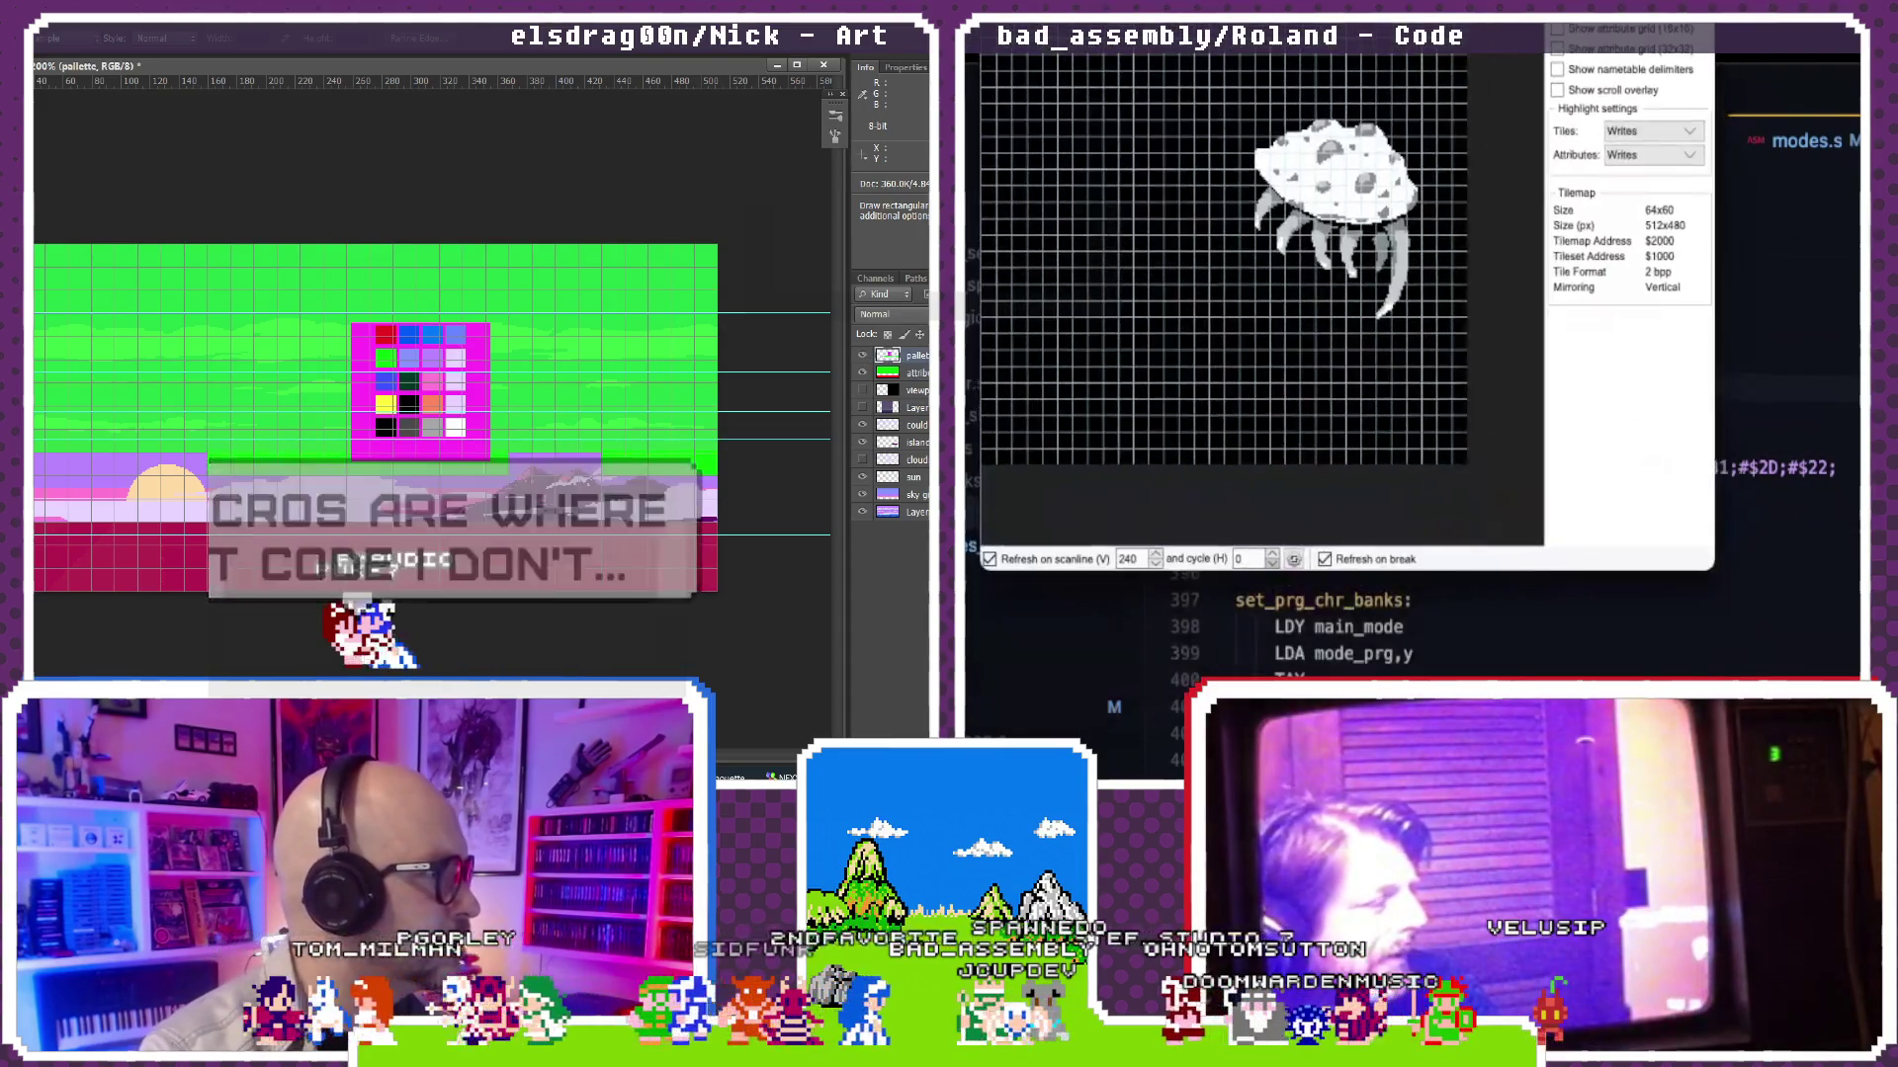
key("alt+Tab")
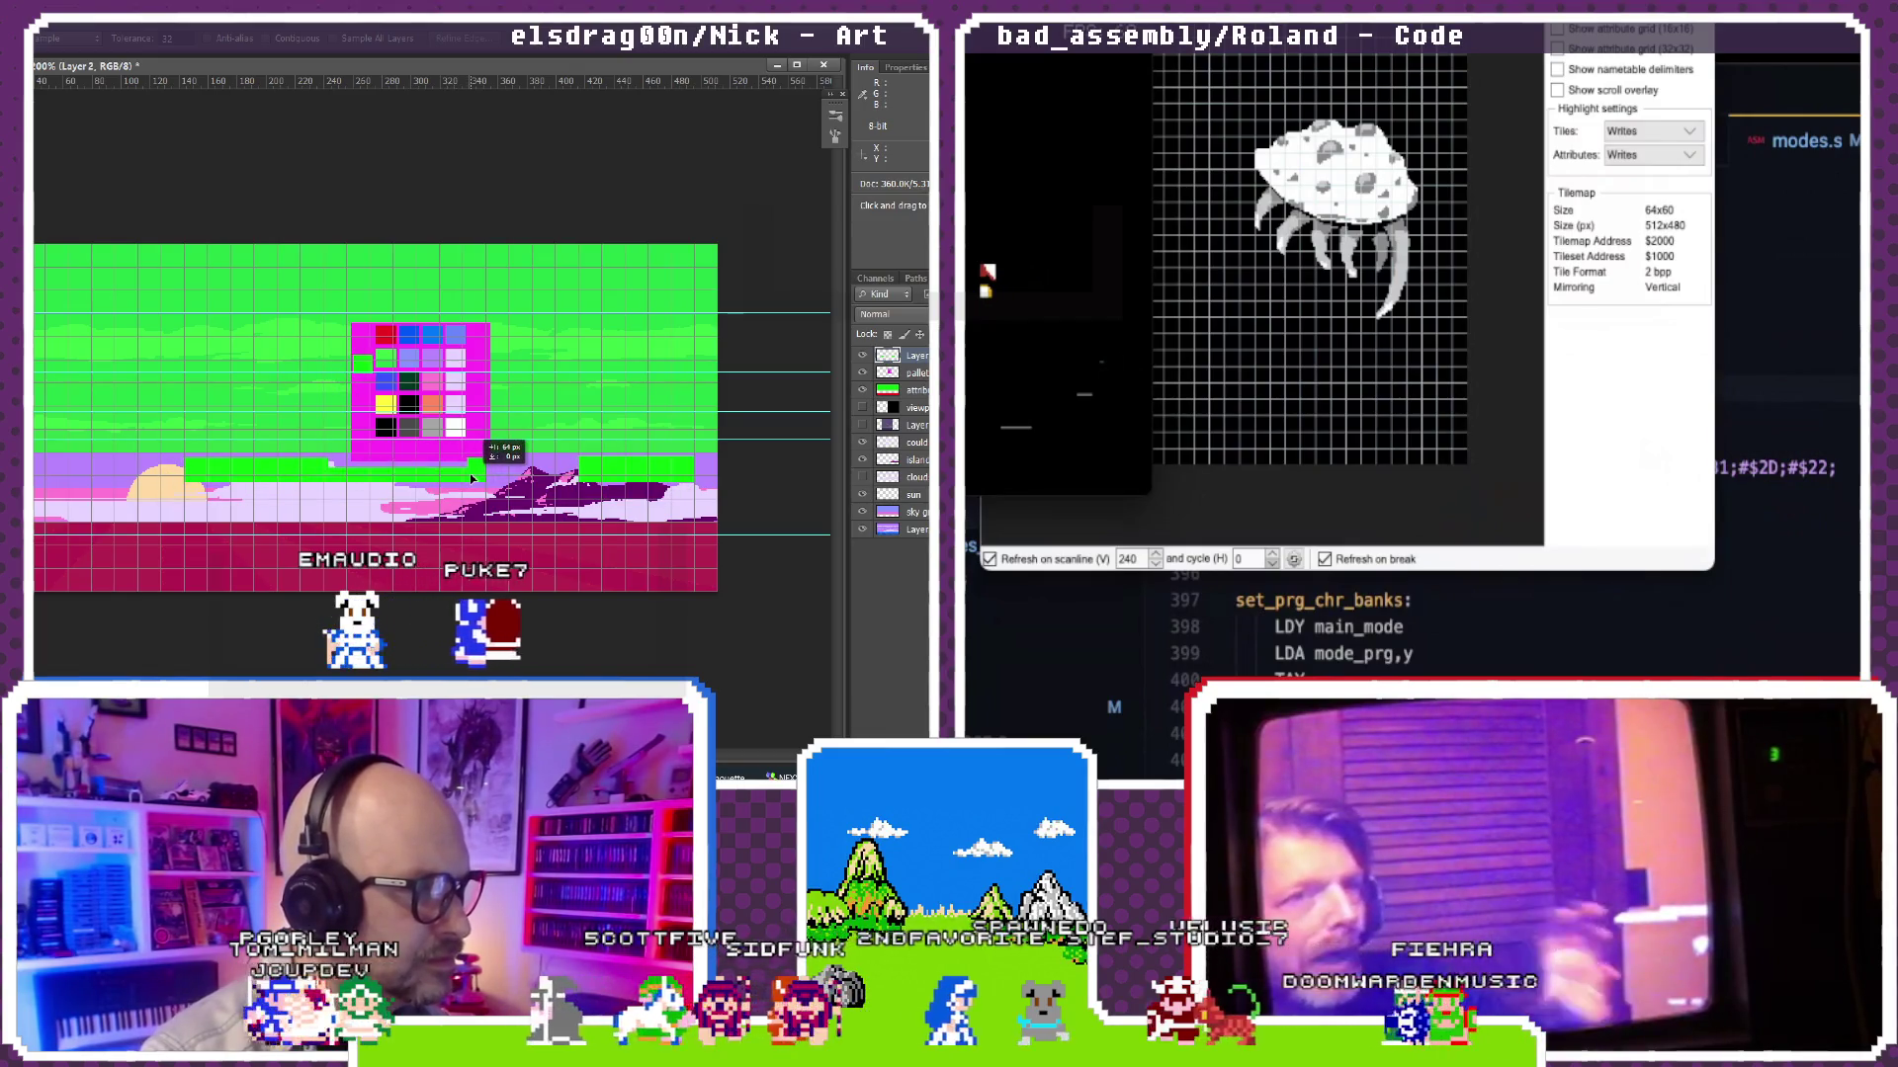
Step: Move green strips of the art canvas onto their own layer, undoing and redoing the copy
key("Delete")
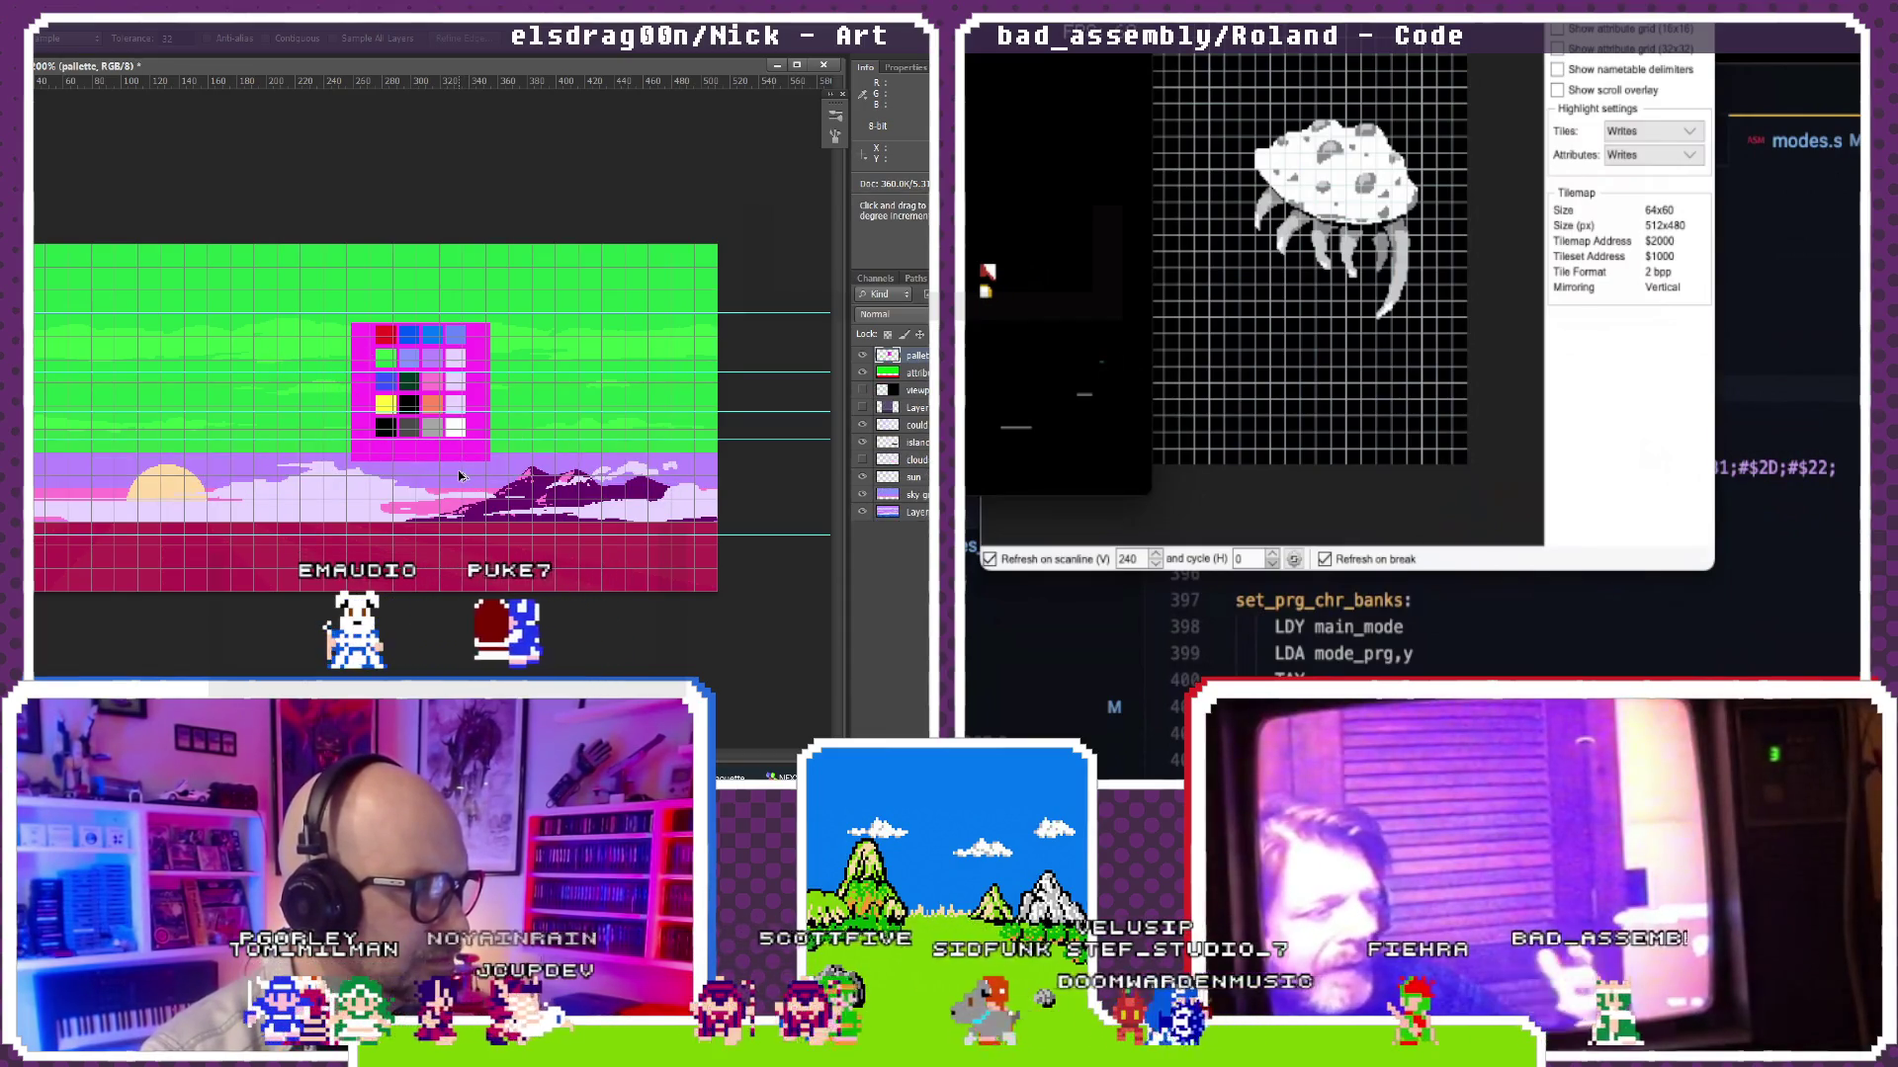
key("ctrl+z")
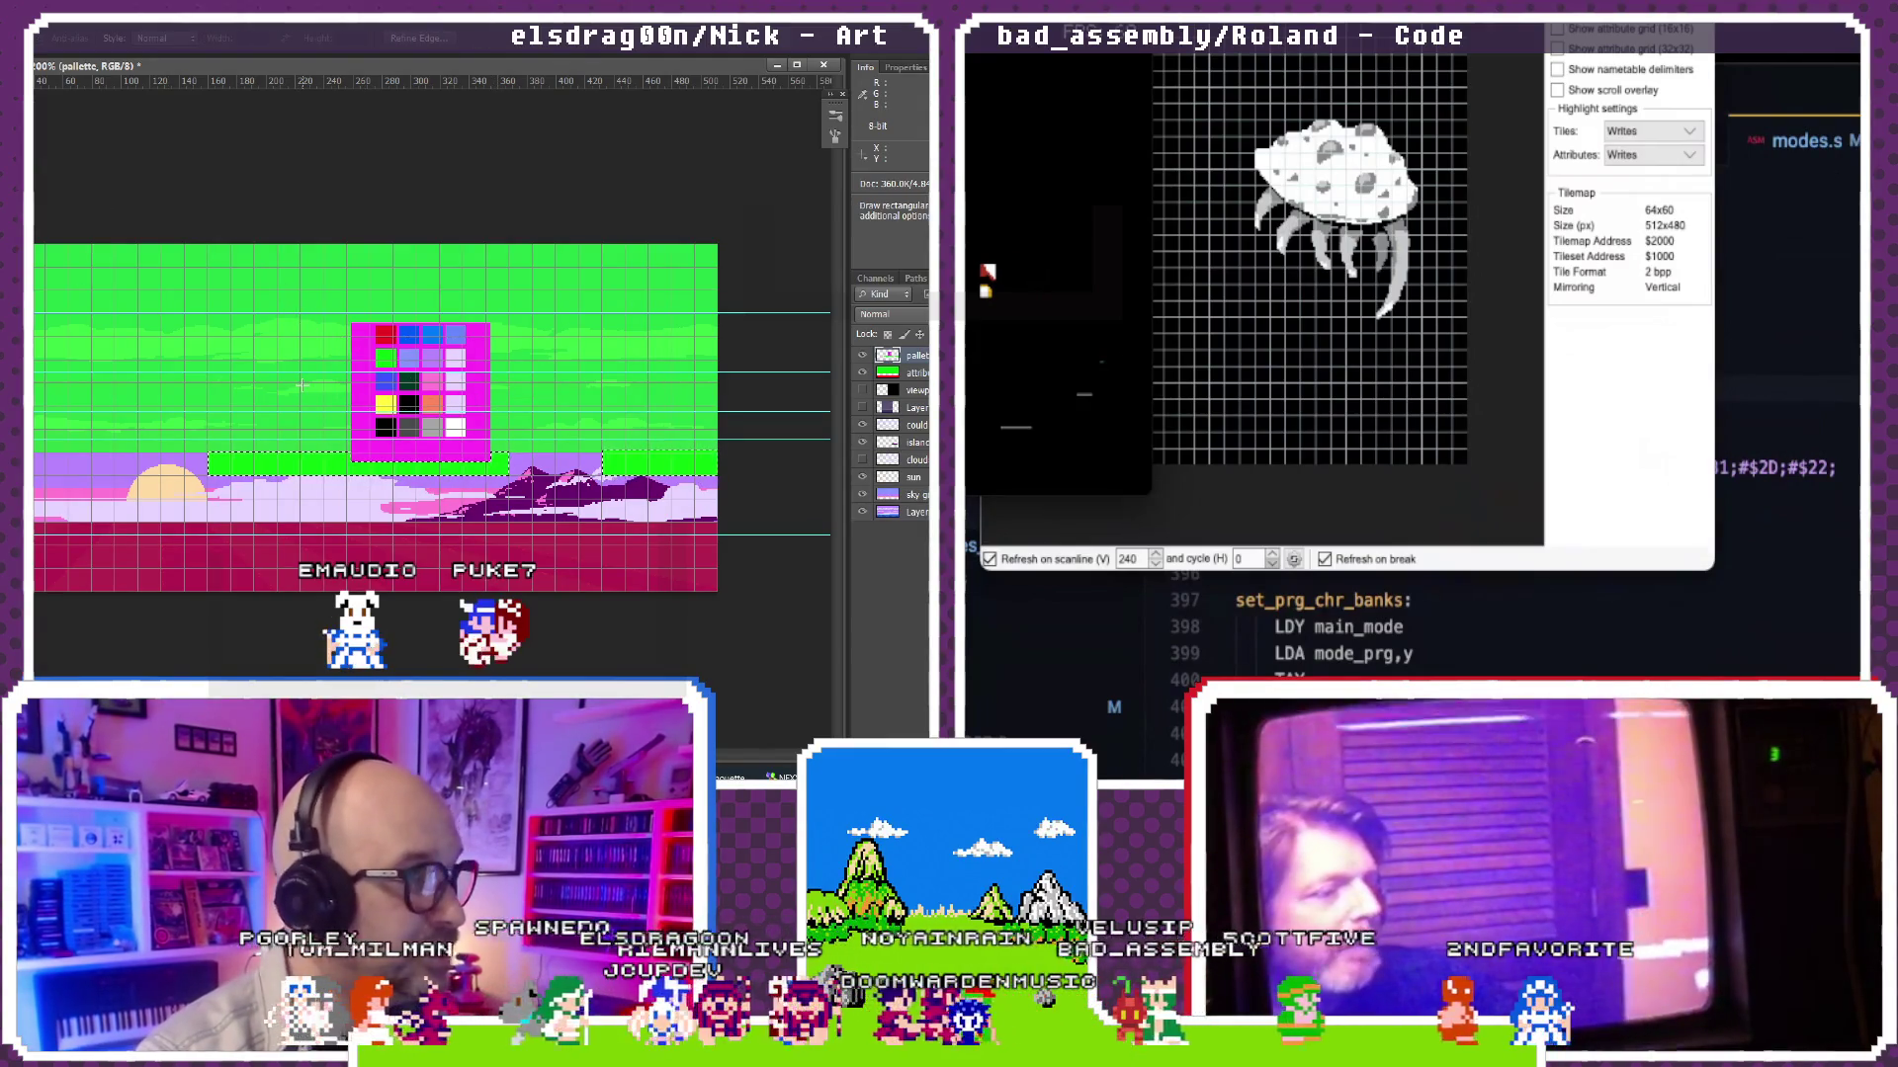
key("v")
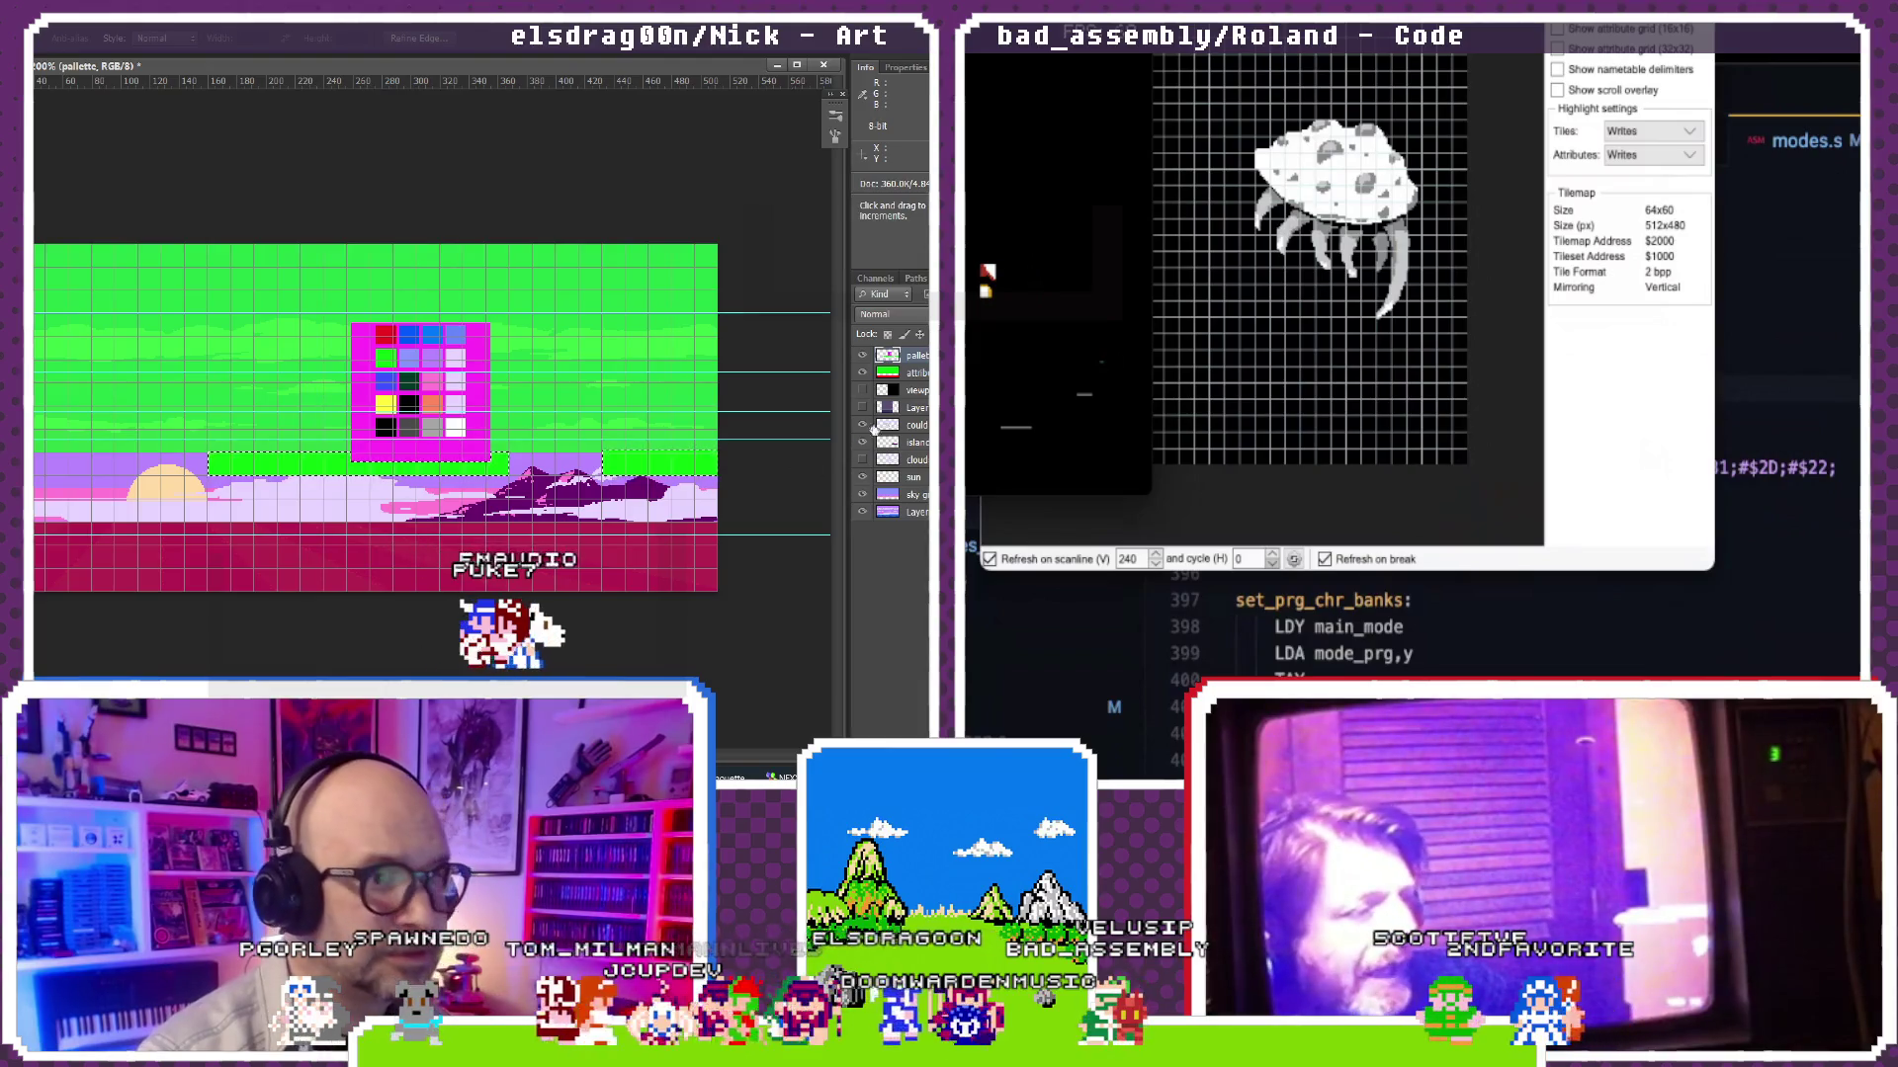
key("Delete")
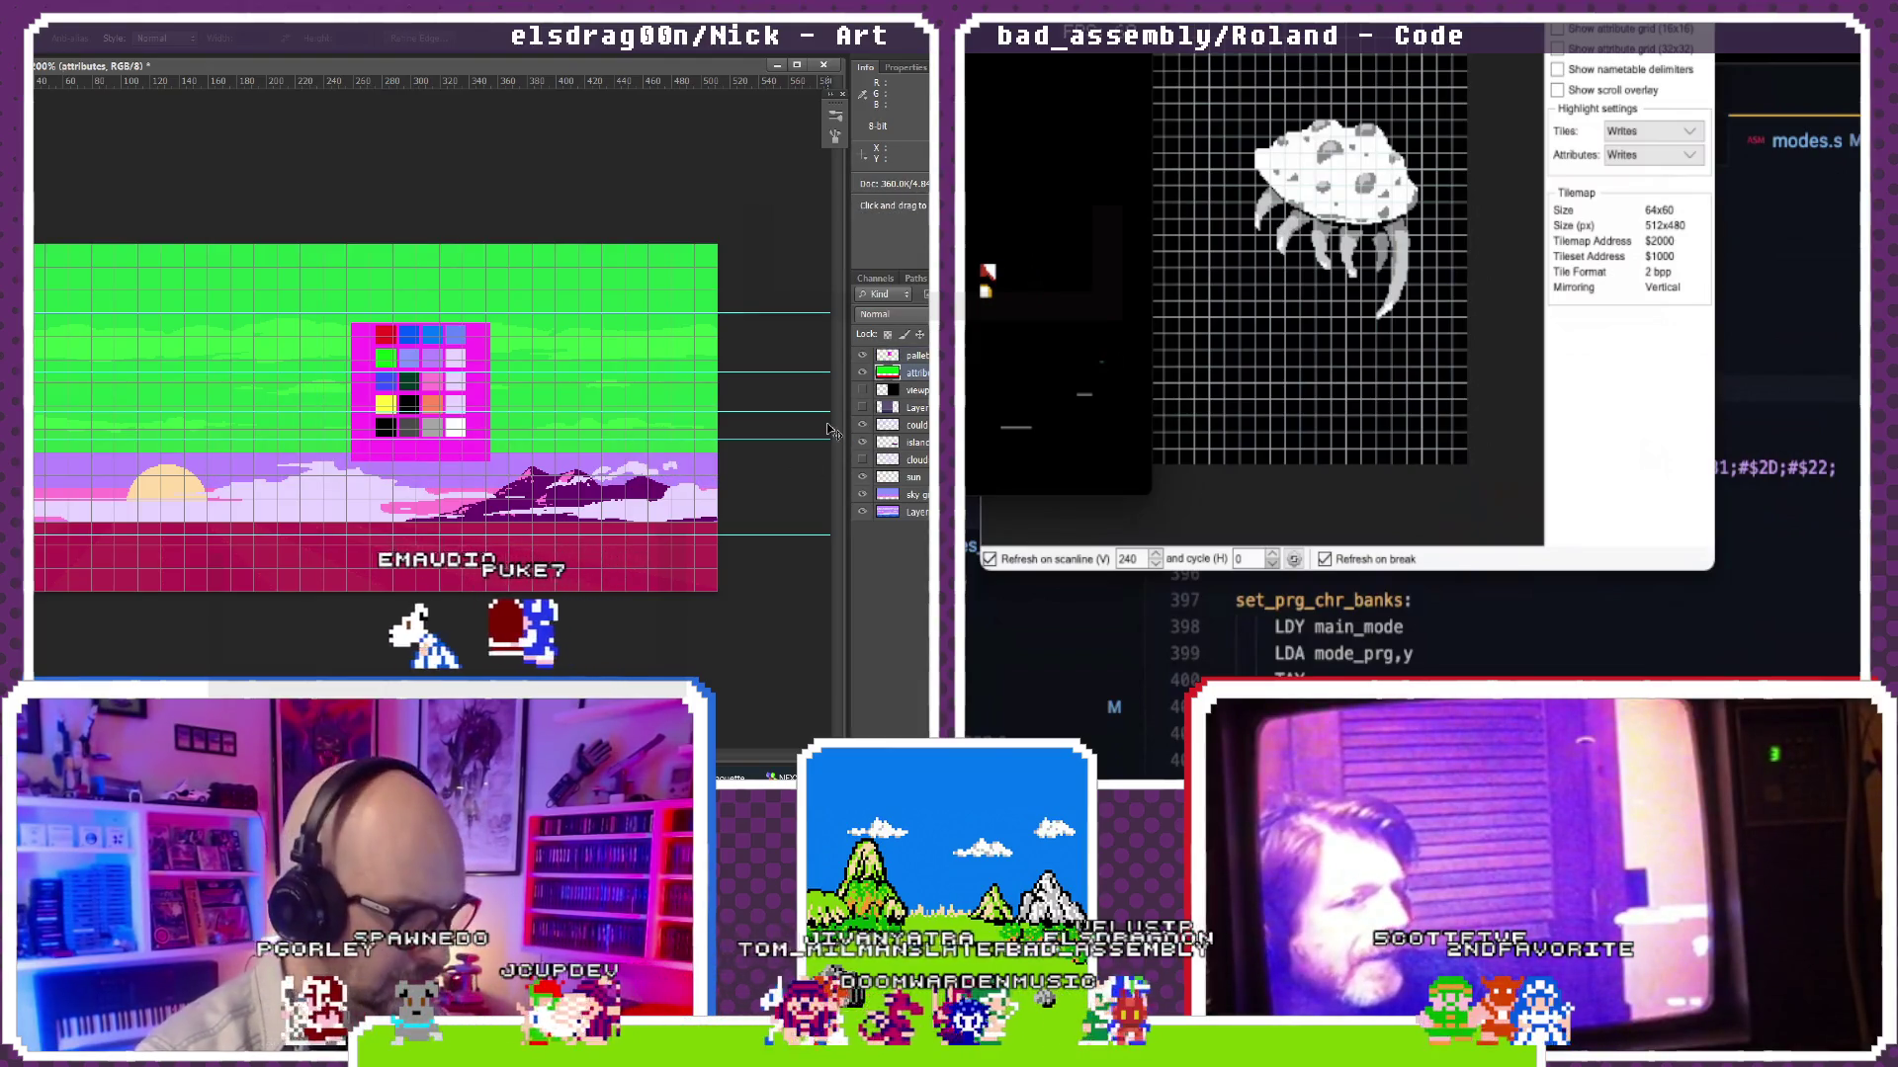
key("ctrl+v")
left_click_drag(653, 485, 692, 472)
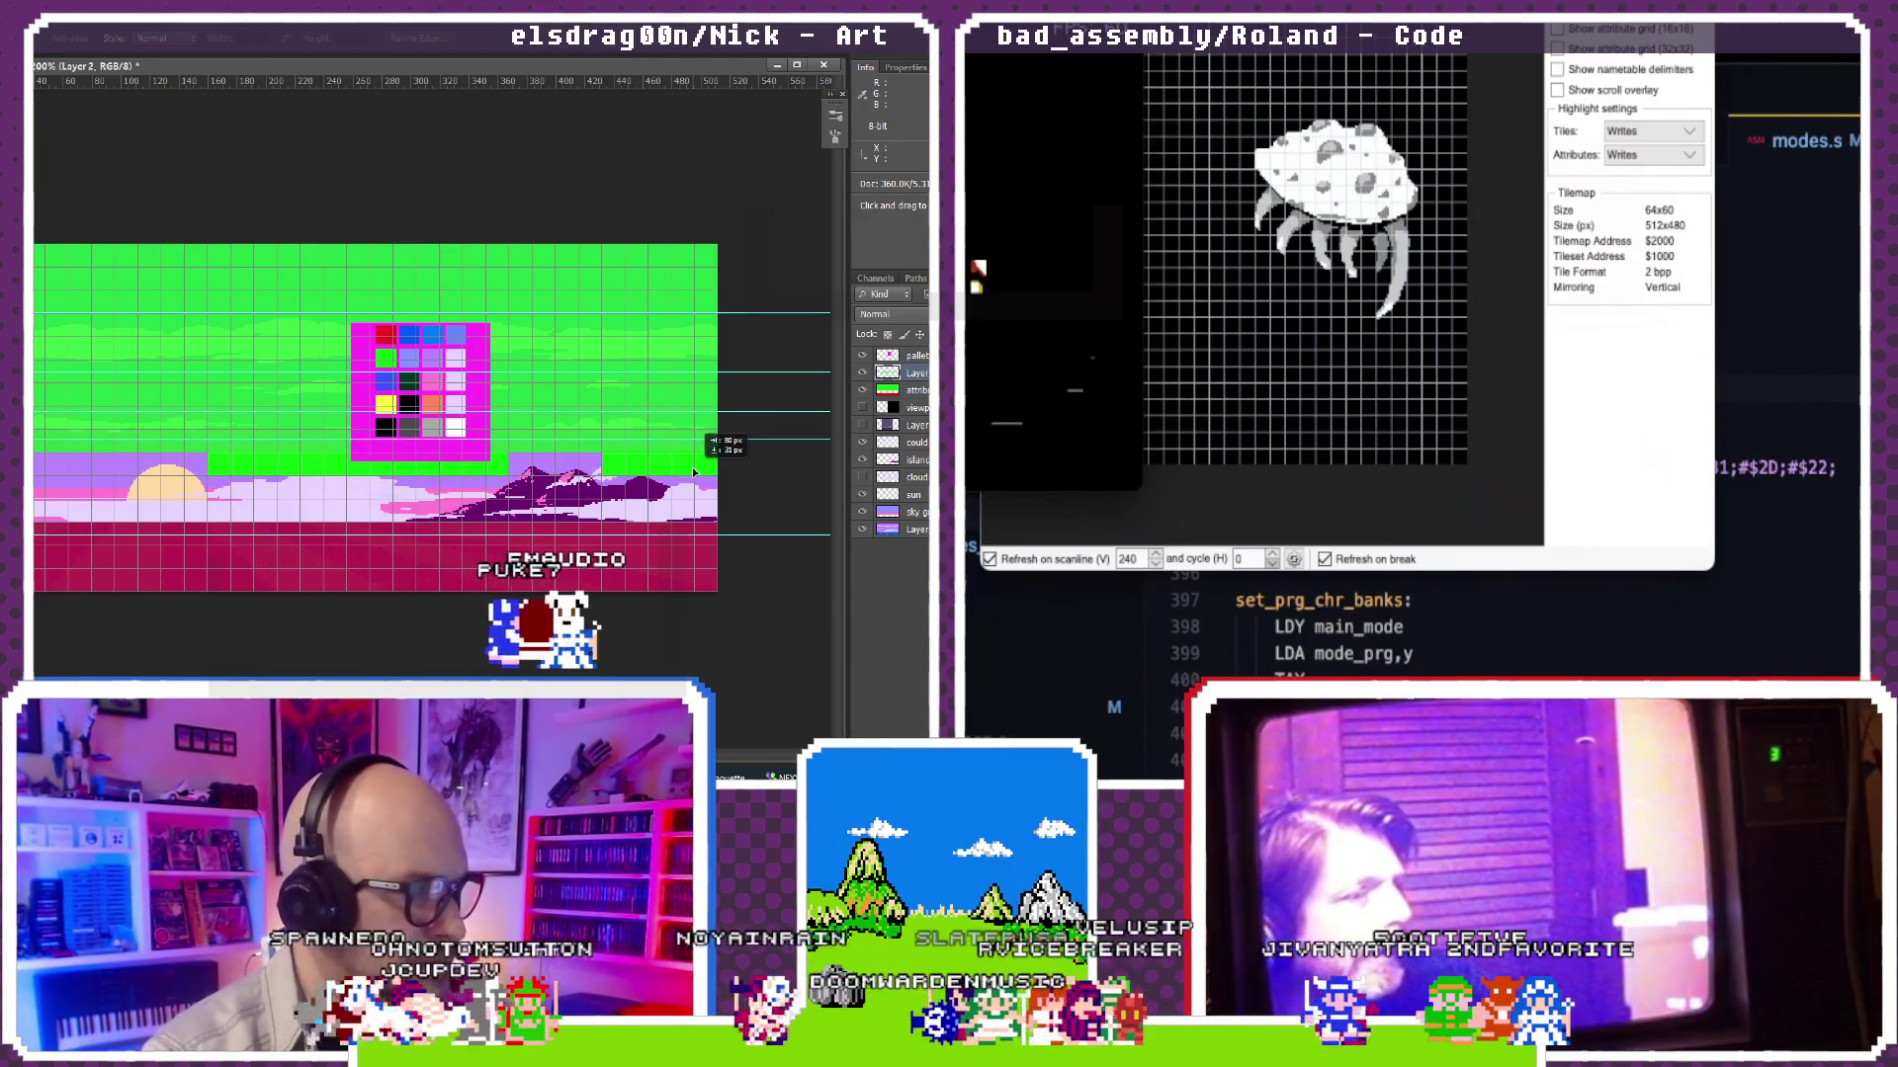
key("ctrl+e")
key("m")
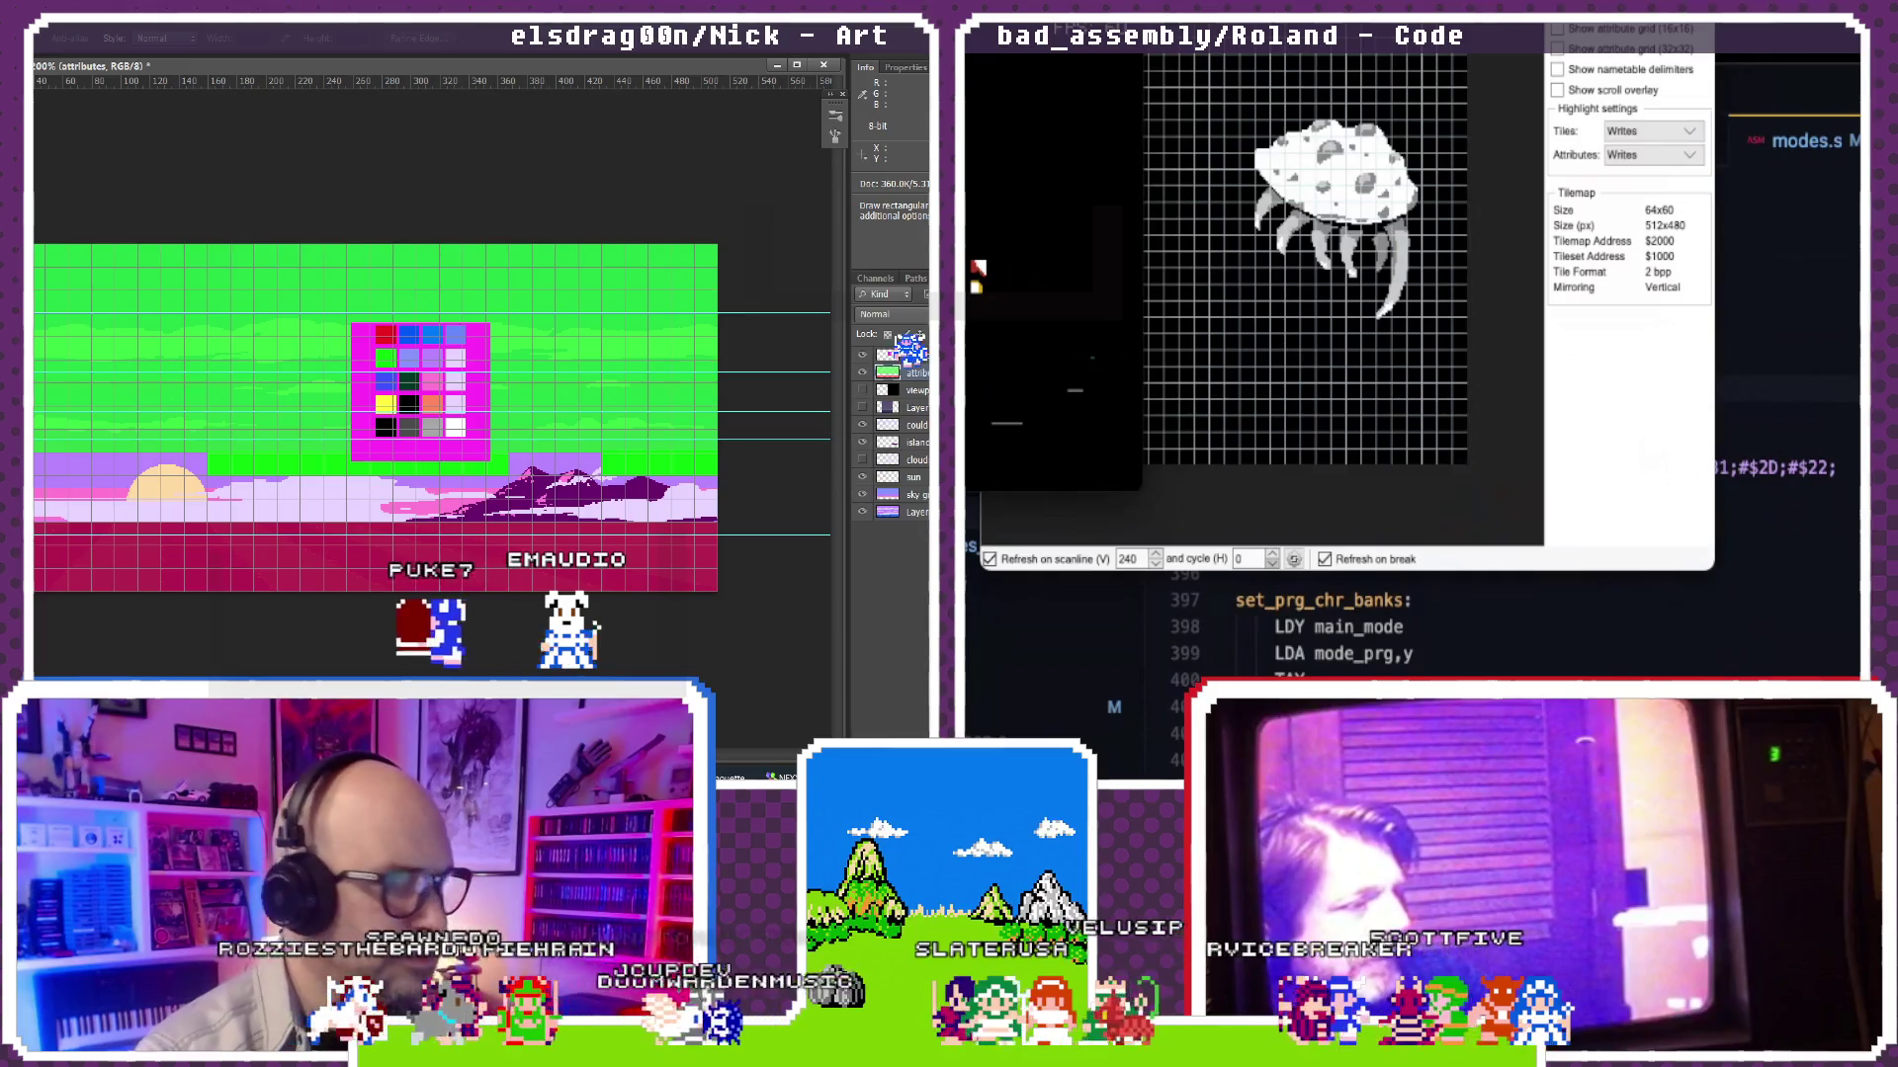
left_click(862, 358)
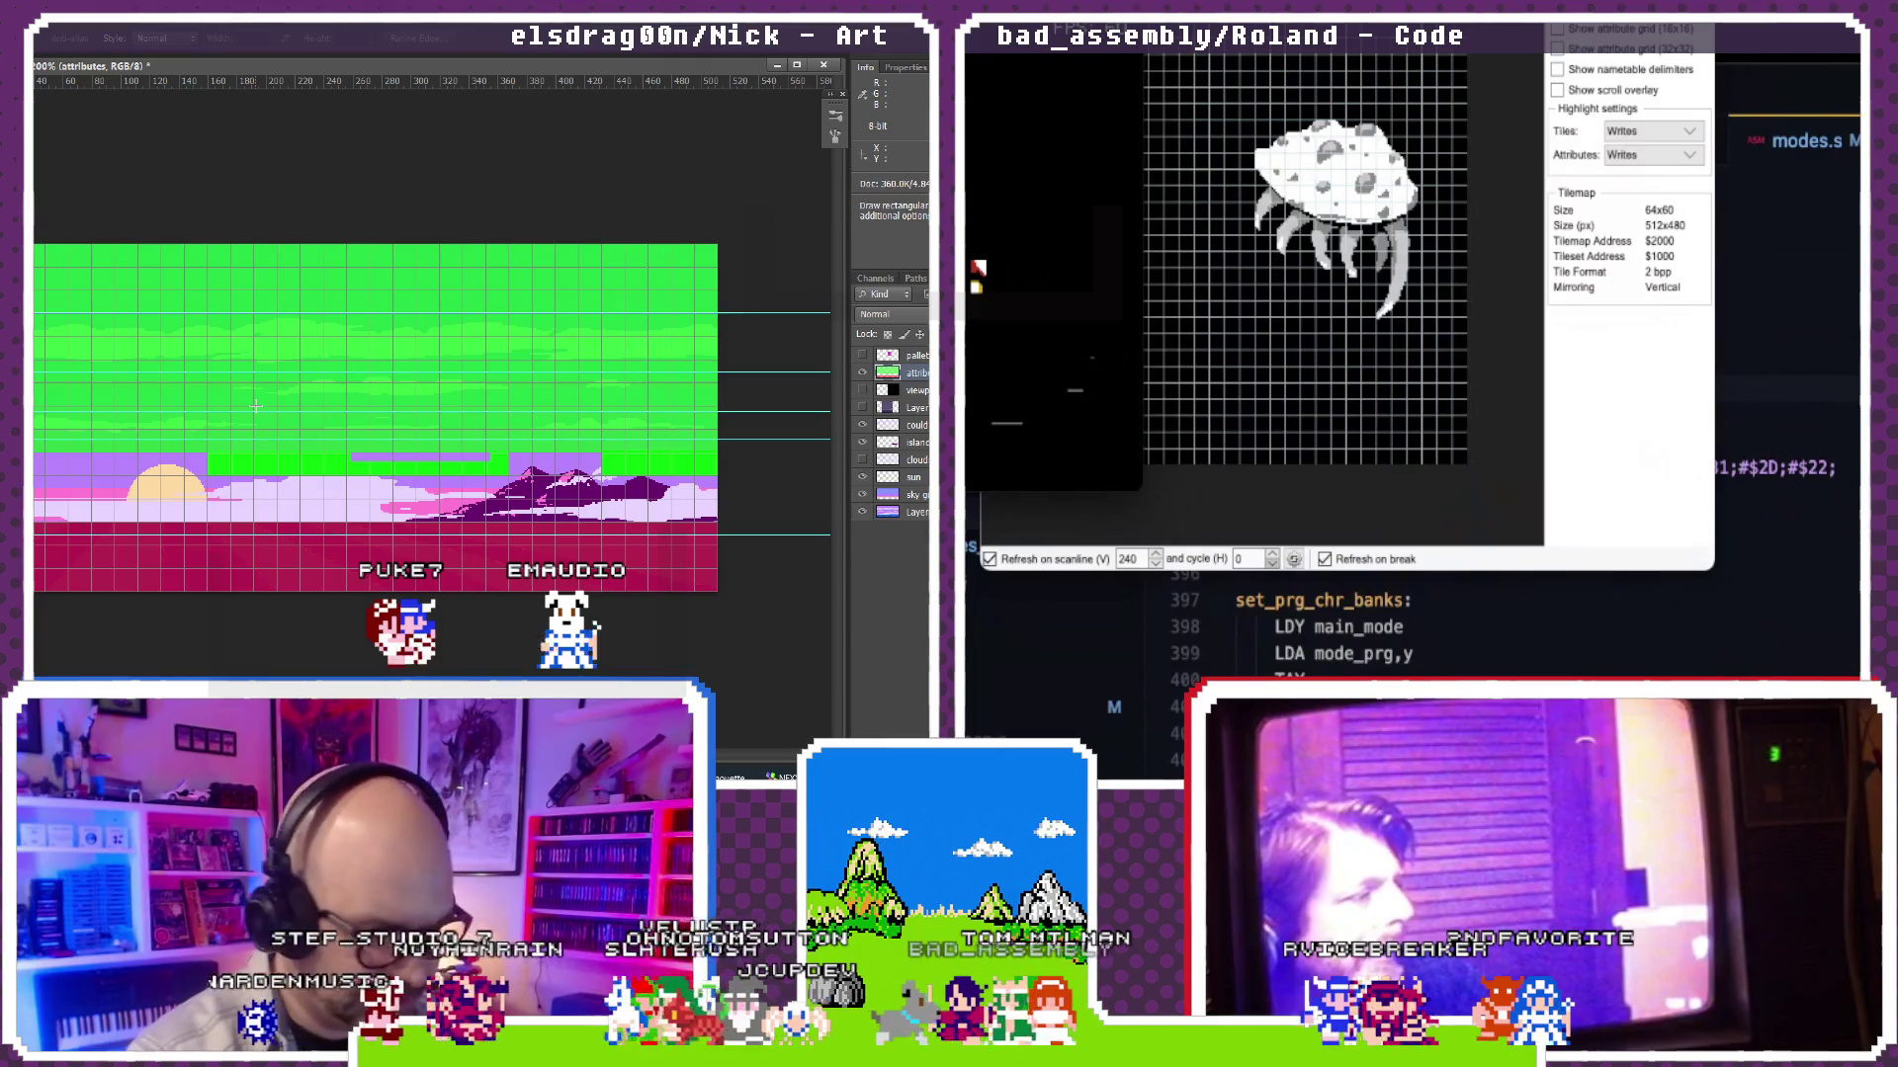
scroll(255, 405, "up", 1)
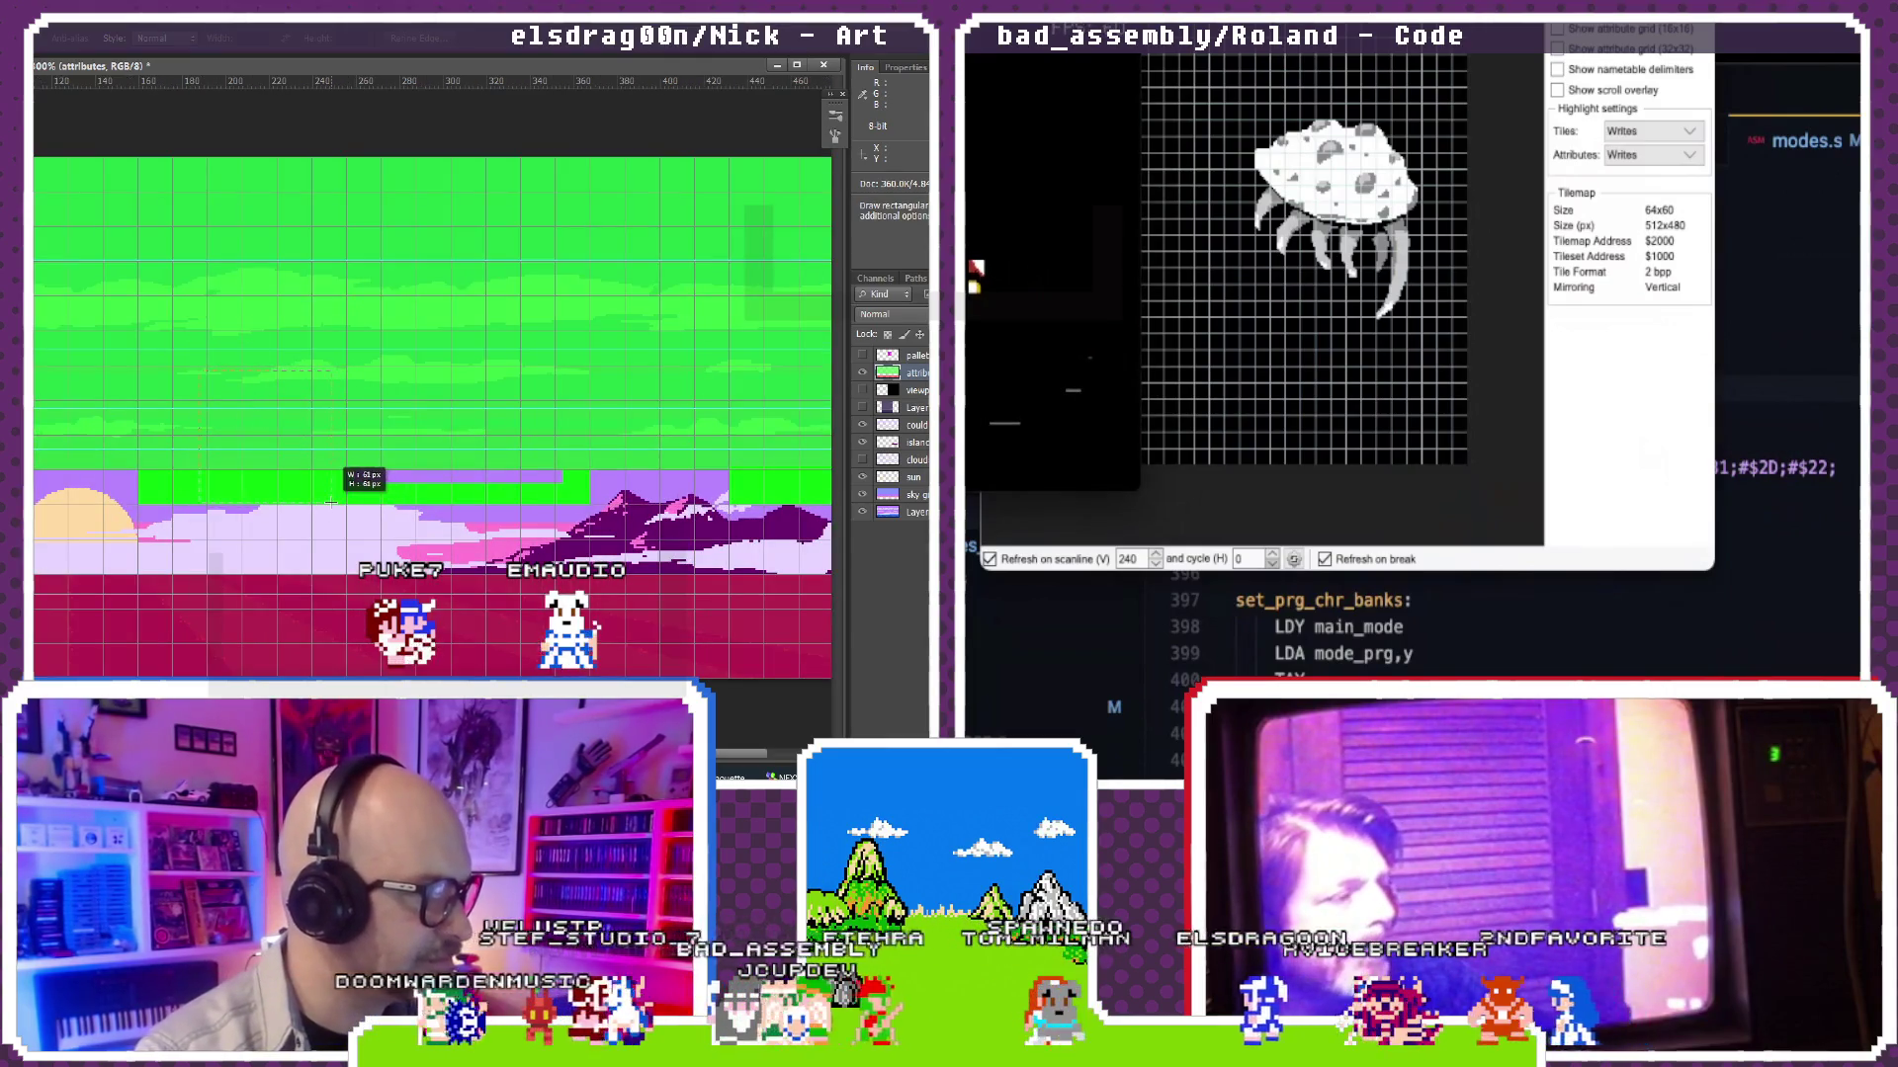
left_click_drag(323, 483, 484, 483)
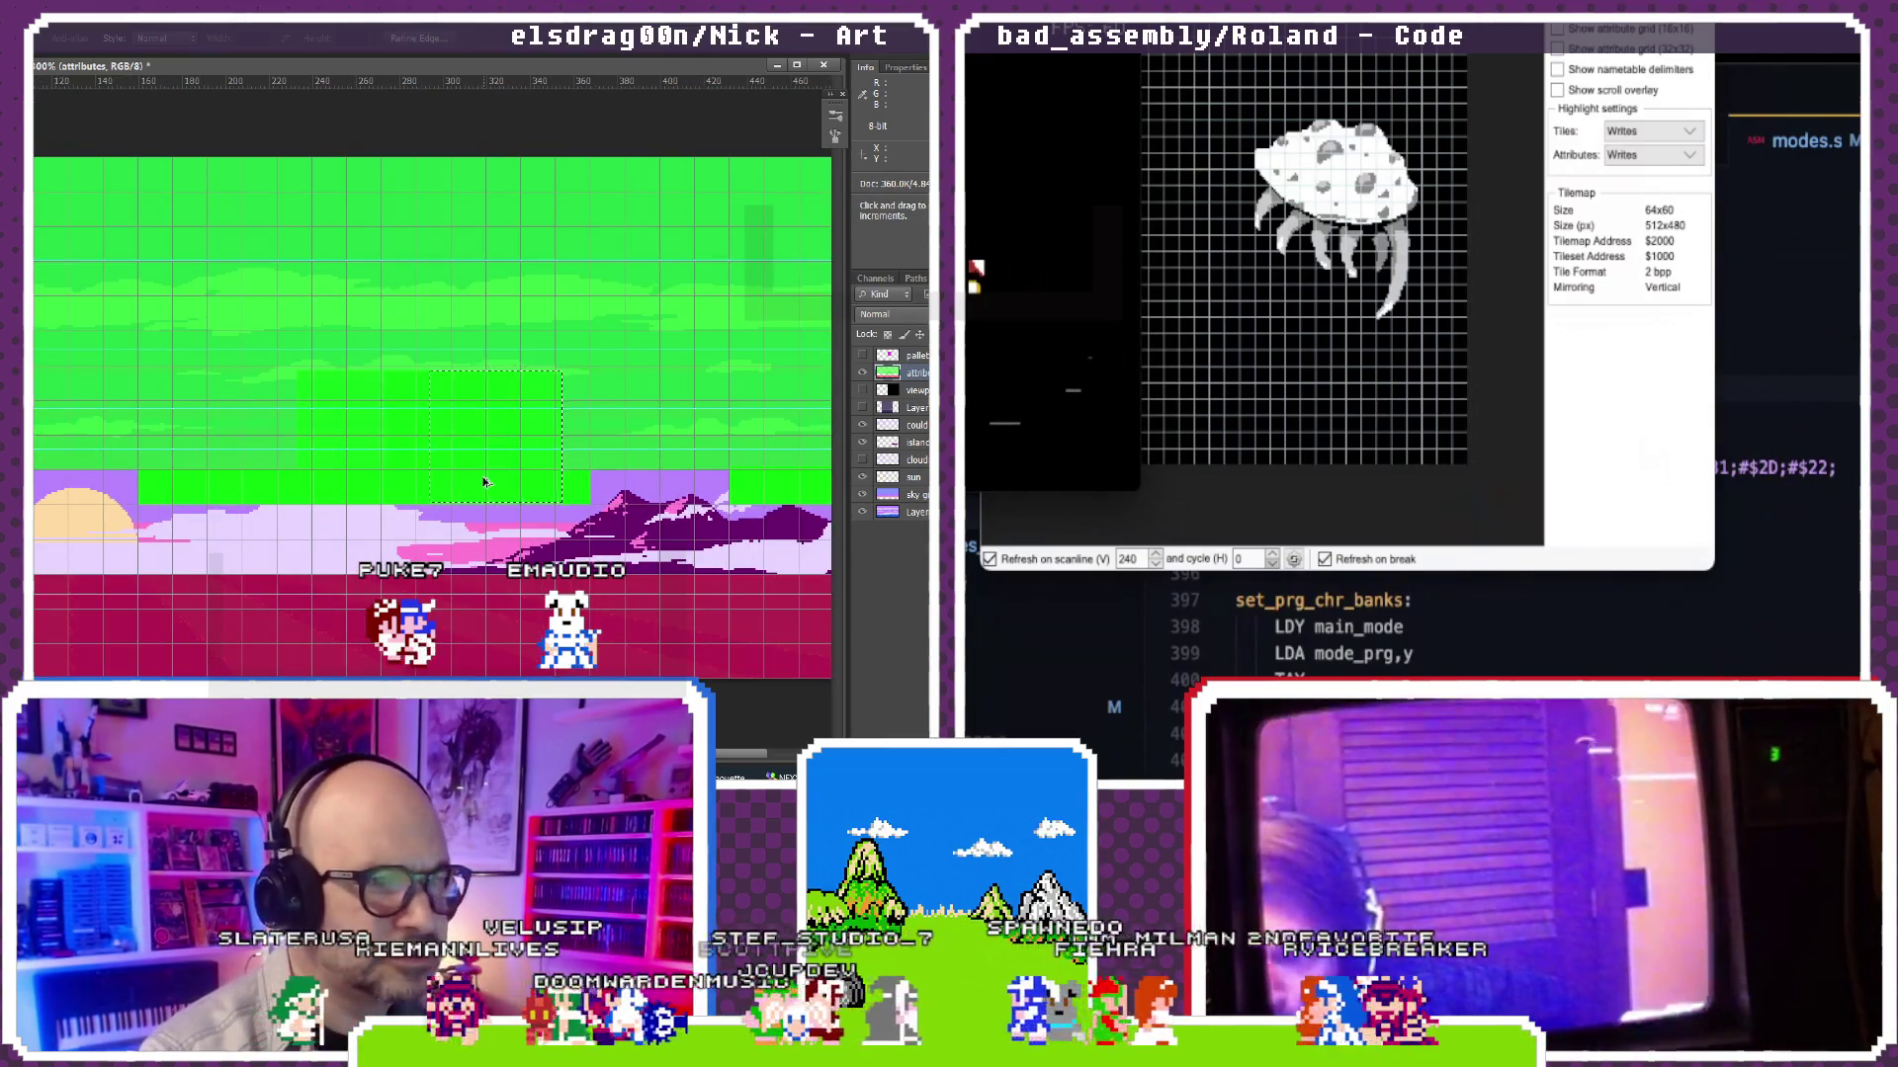
key("ctrl+z")
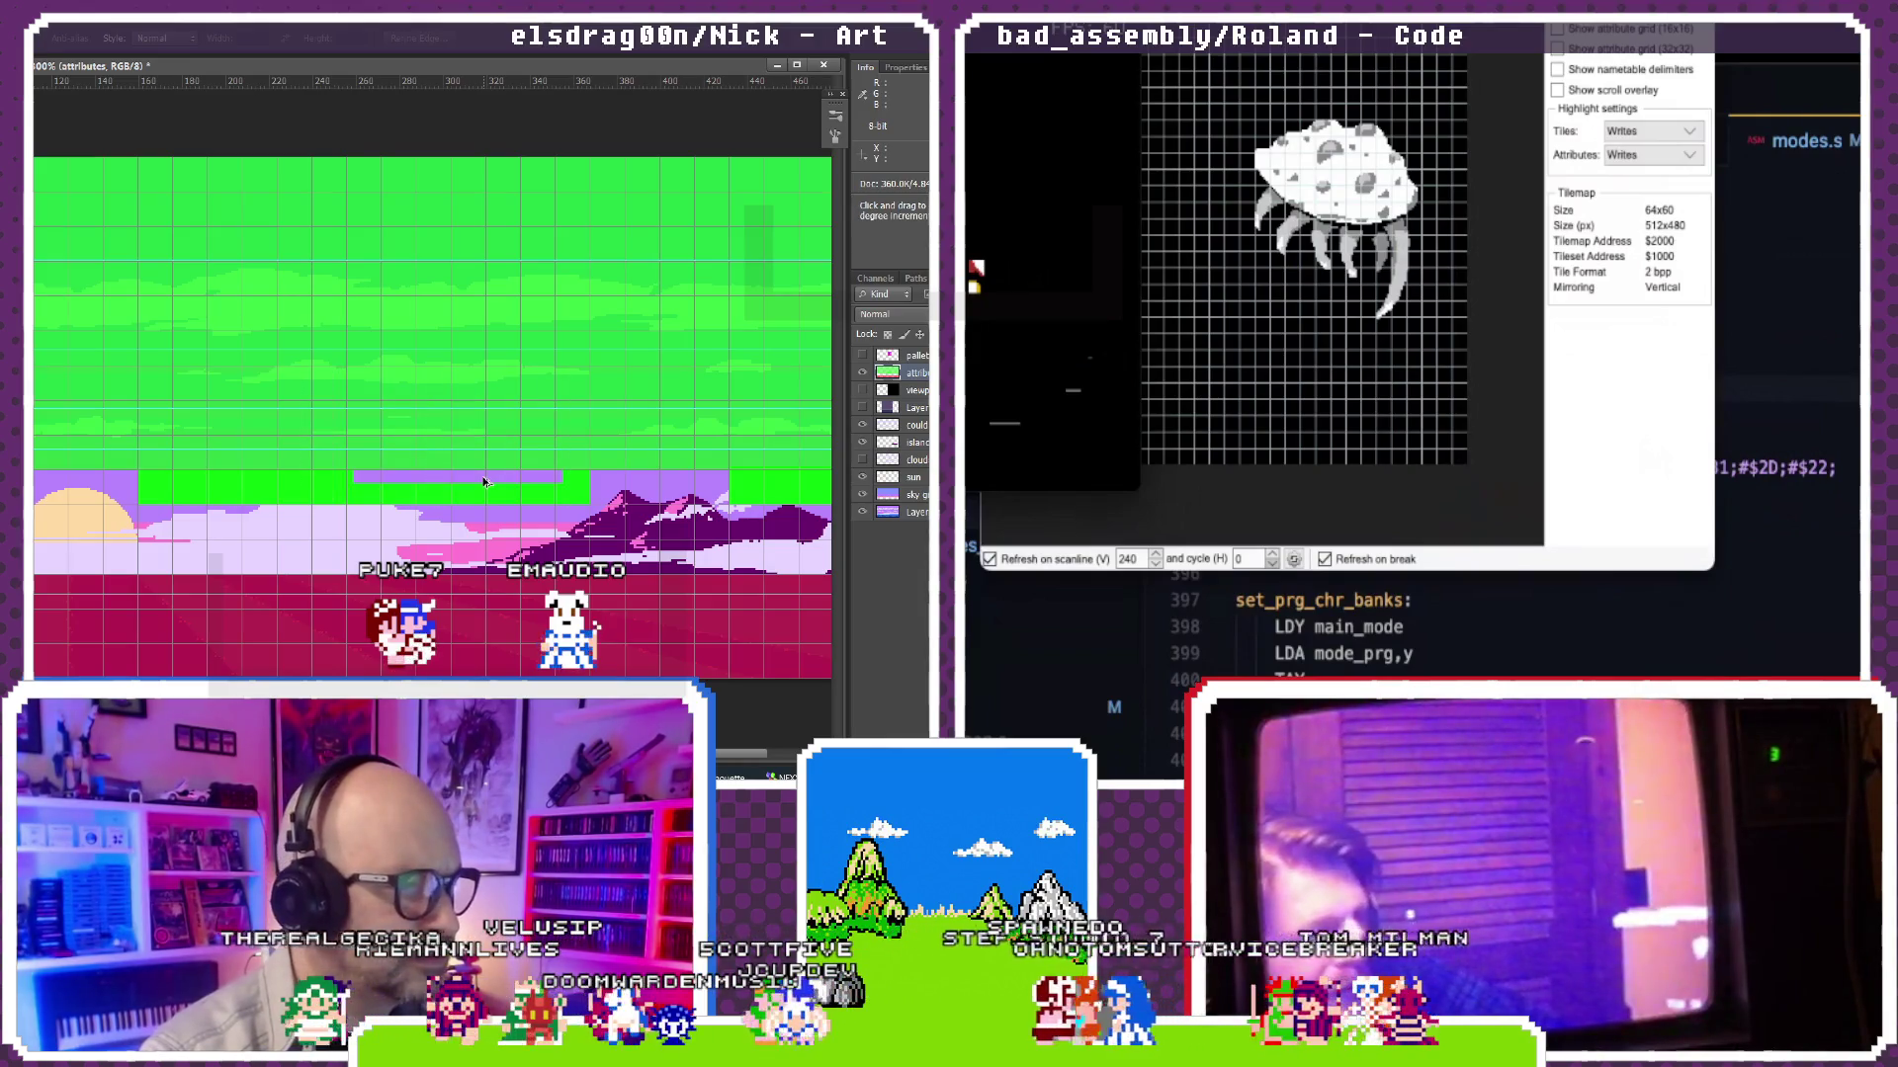
key("ctrl+z")
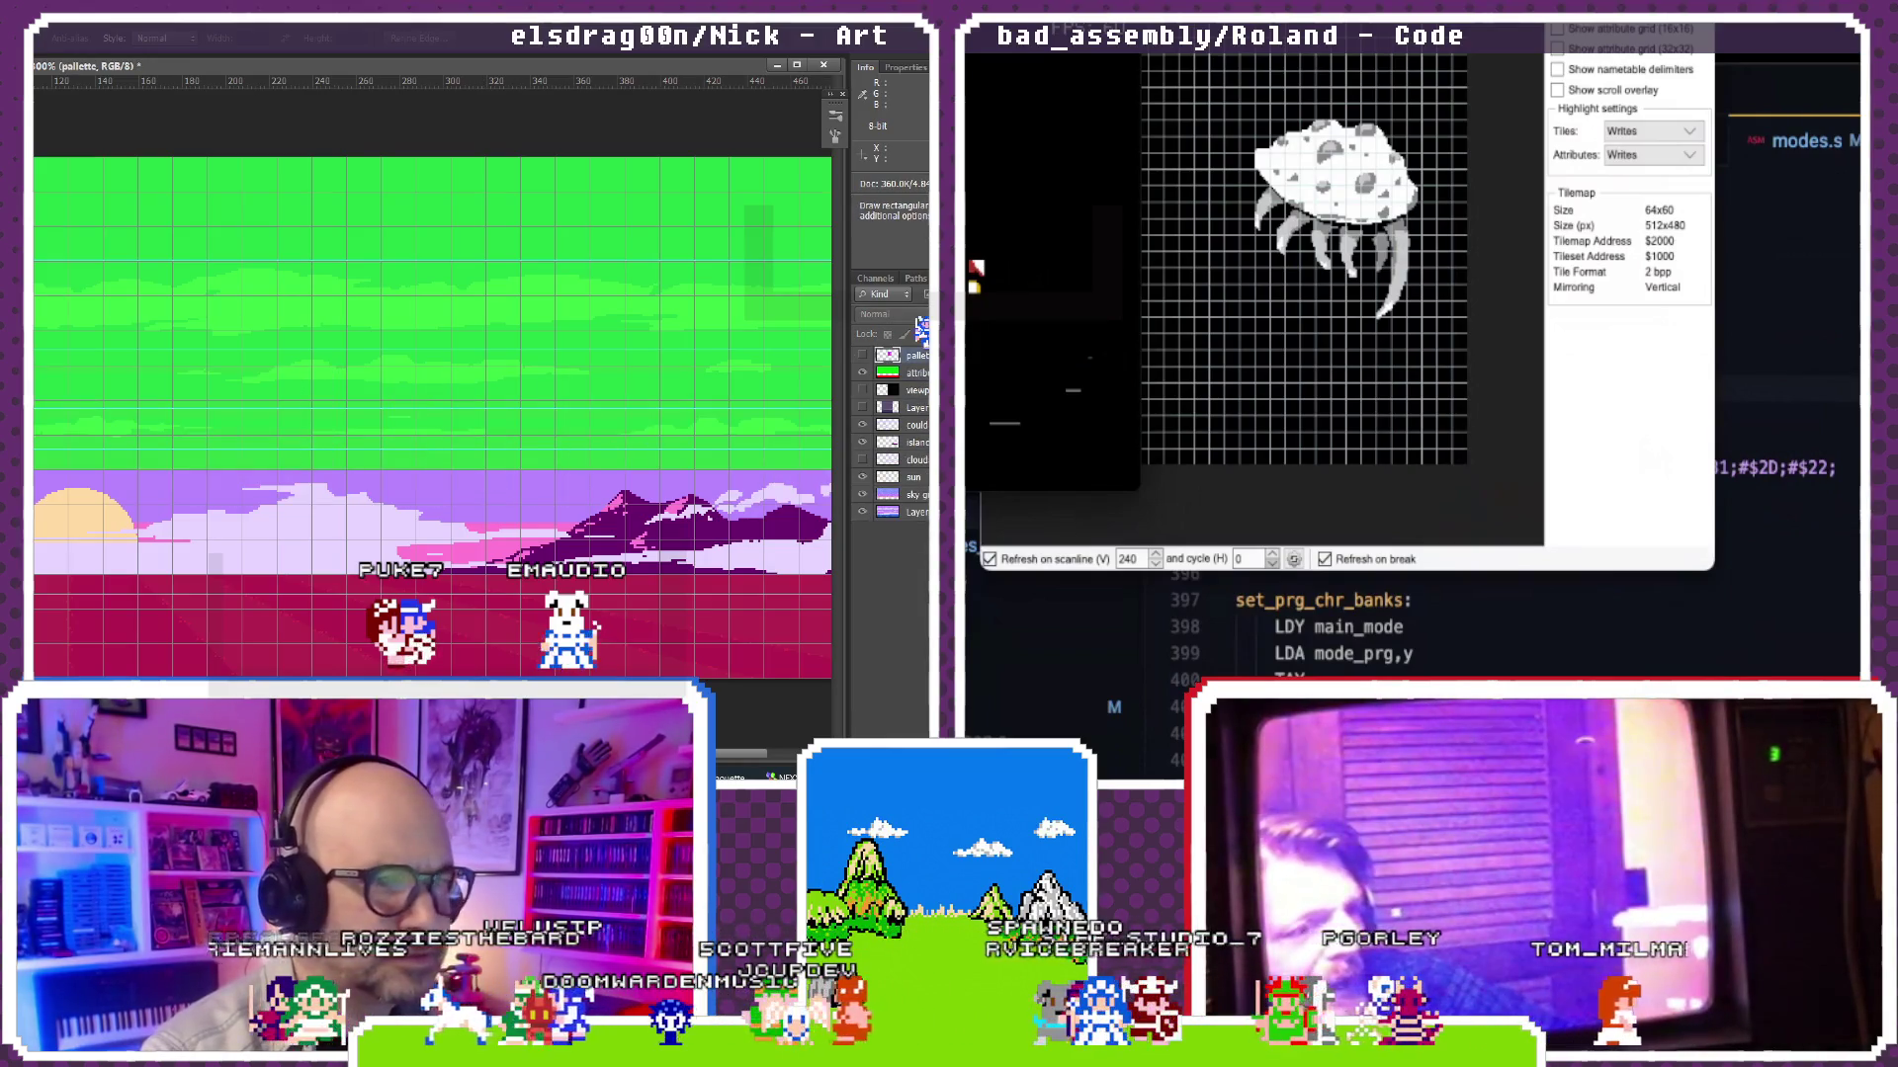
key("alt+bracketleft")
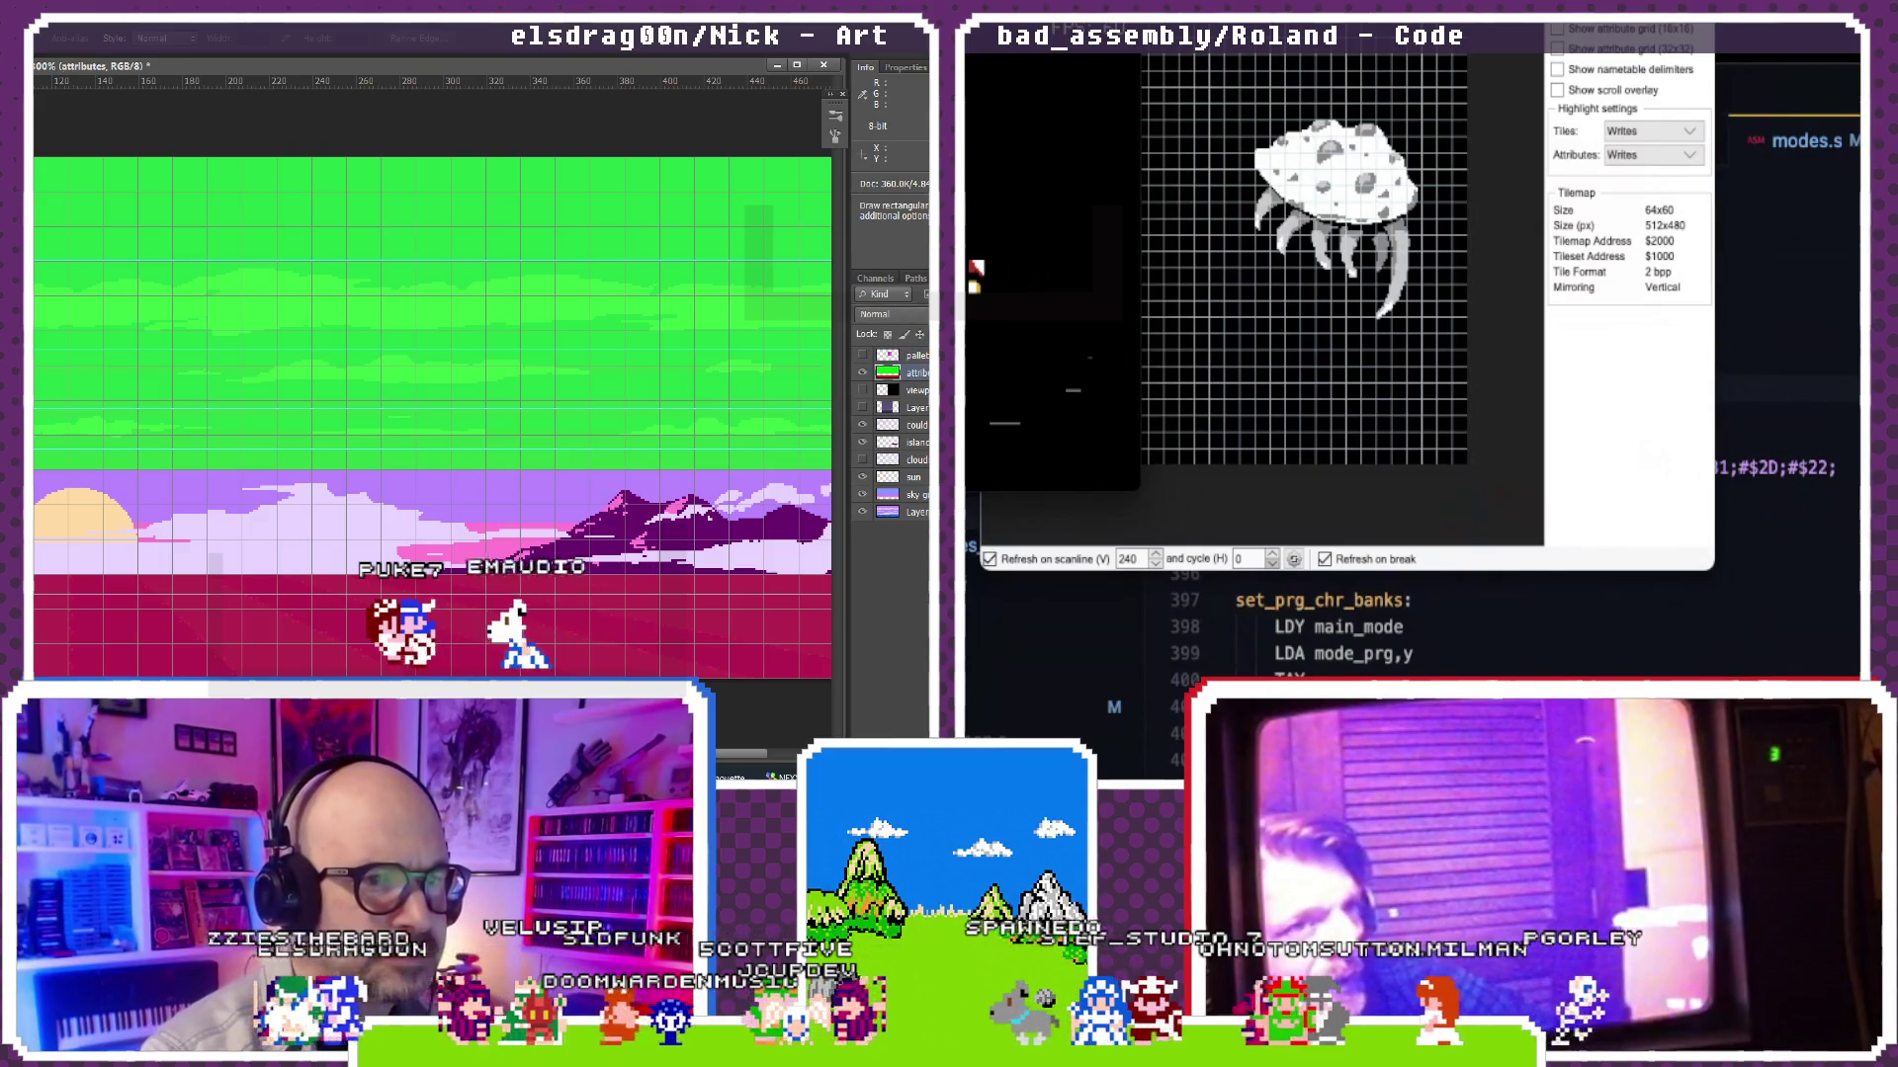
key("ctrl+j")
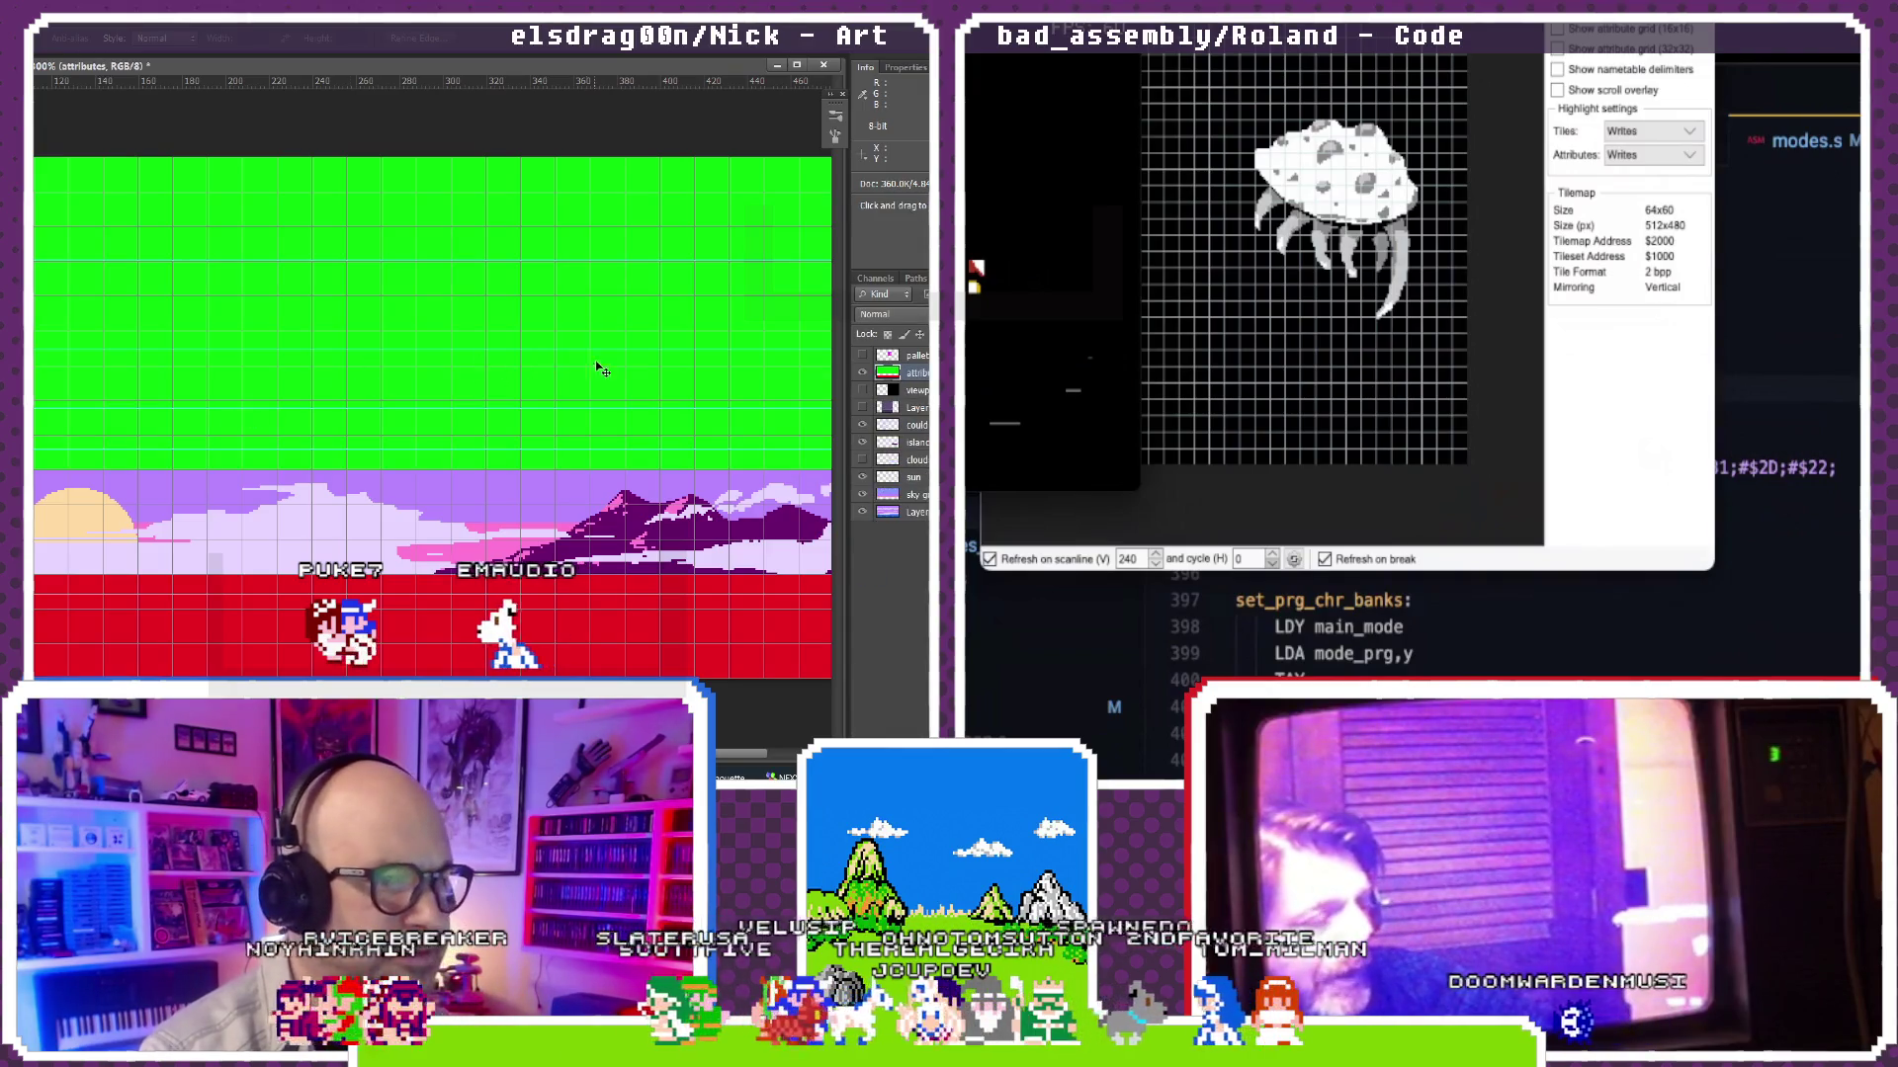
Step: Shift the new layer's strips and fill the selected areas above the mountains with green, then return to the editor
left_click_drag(327, 368, 345, 383)
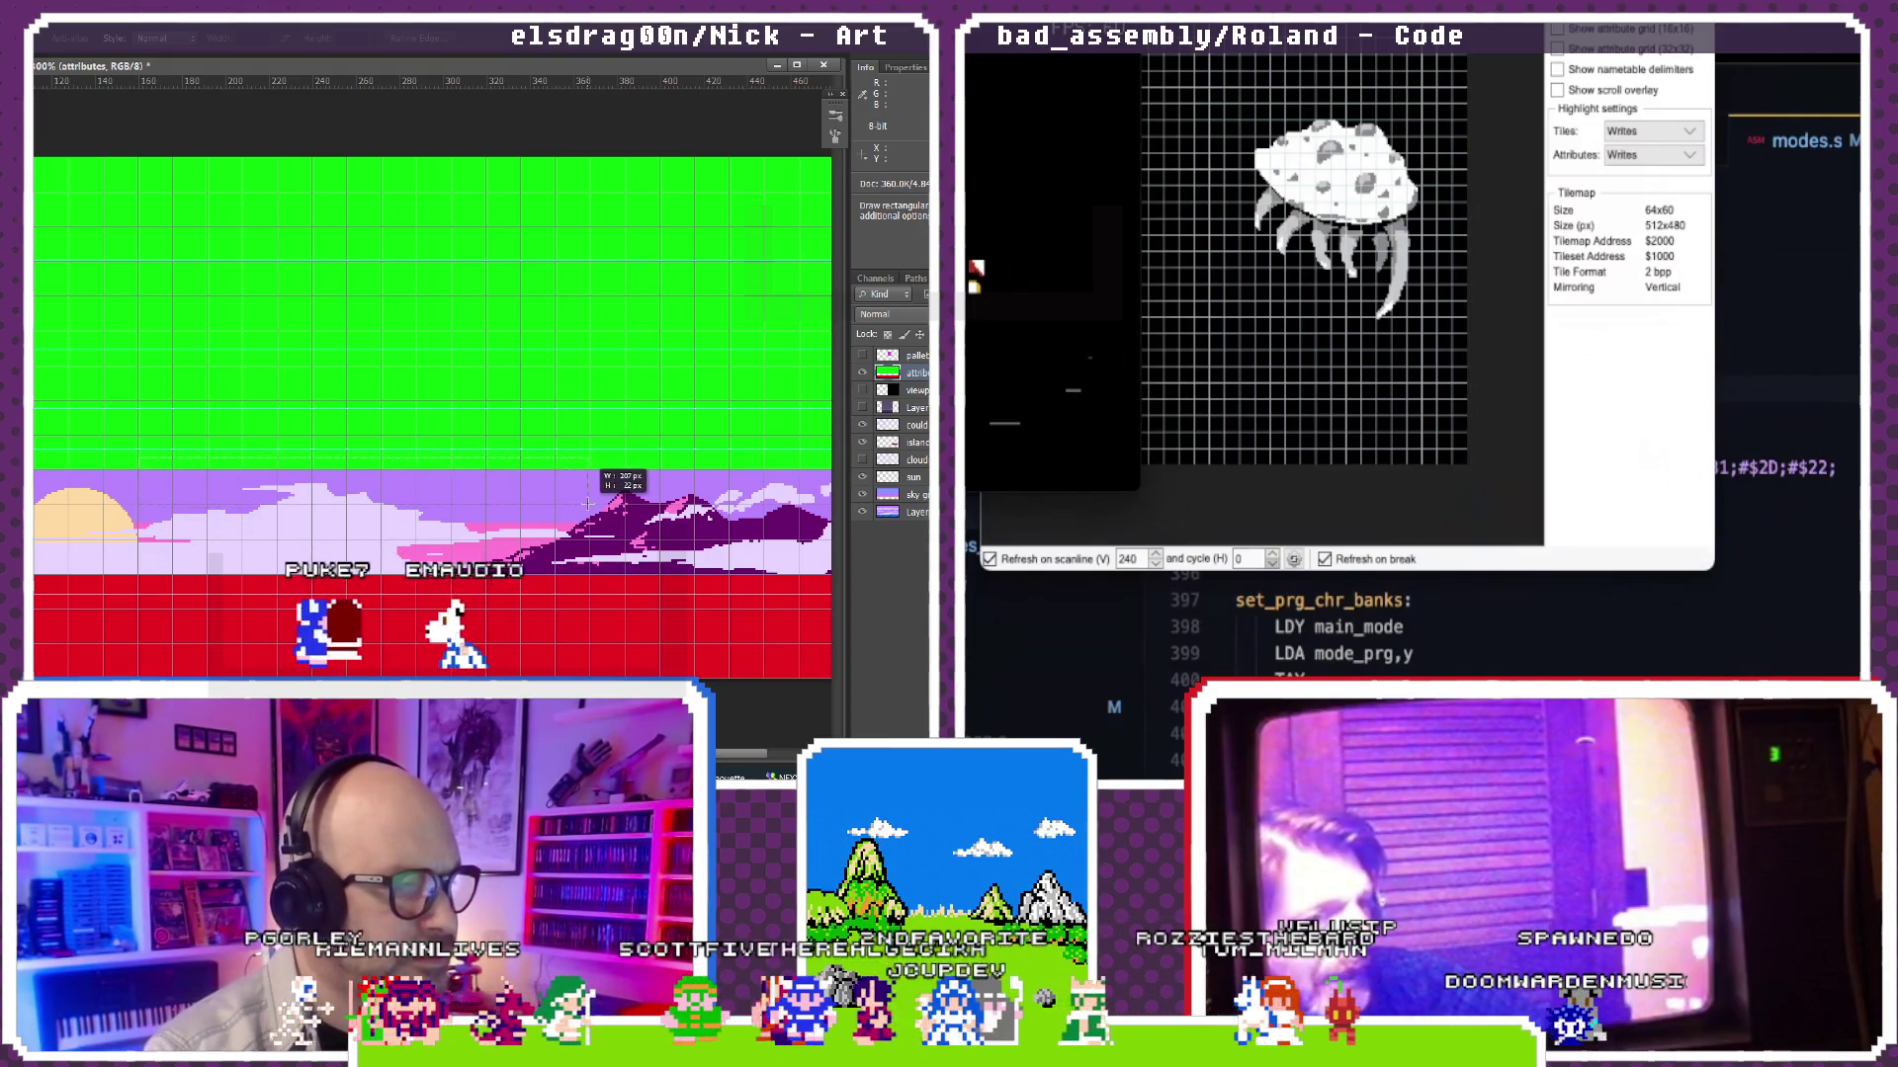
left_click_drag(416, 472, 591, 510)
key("g")
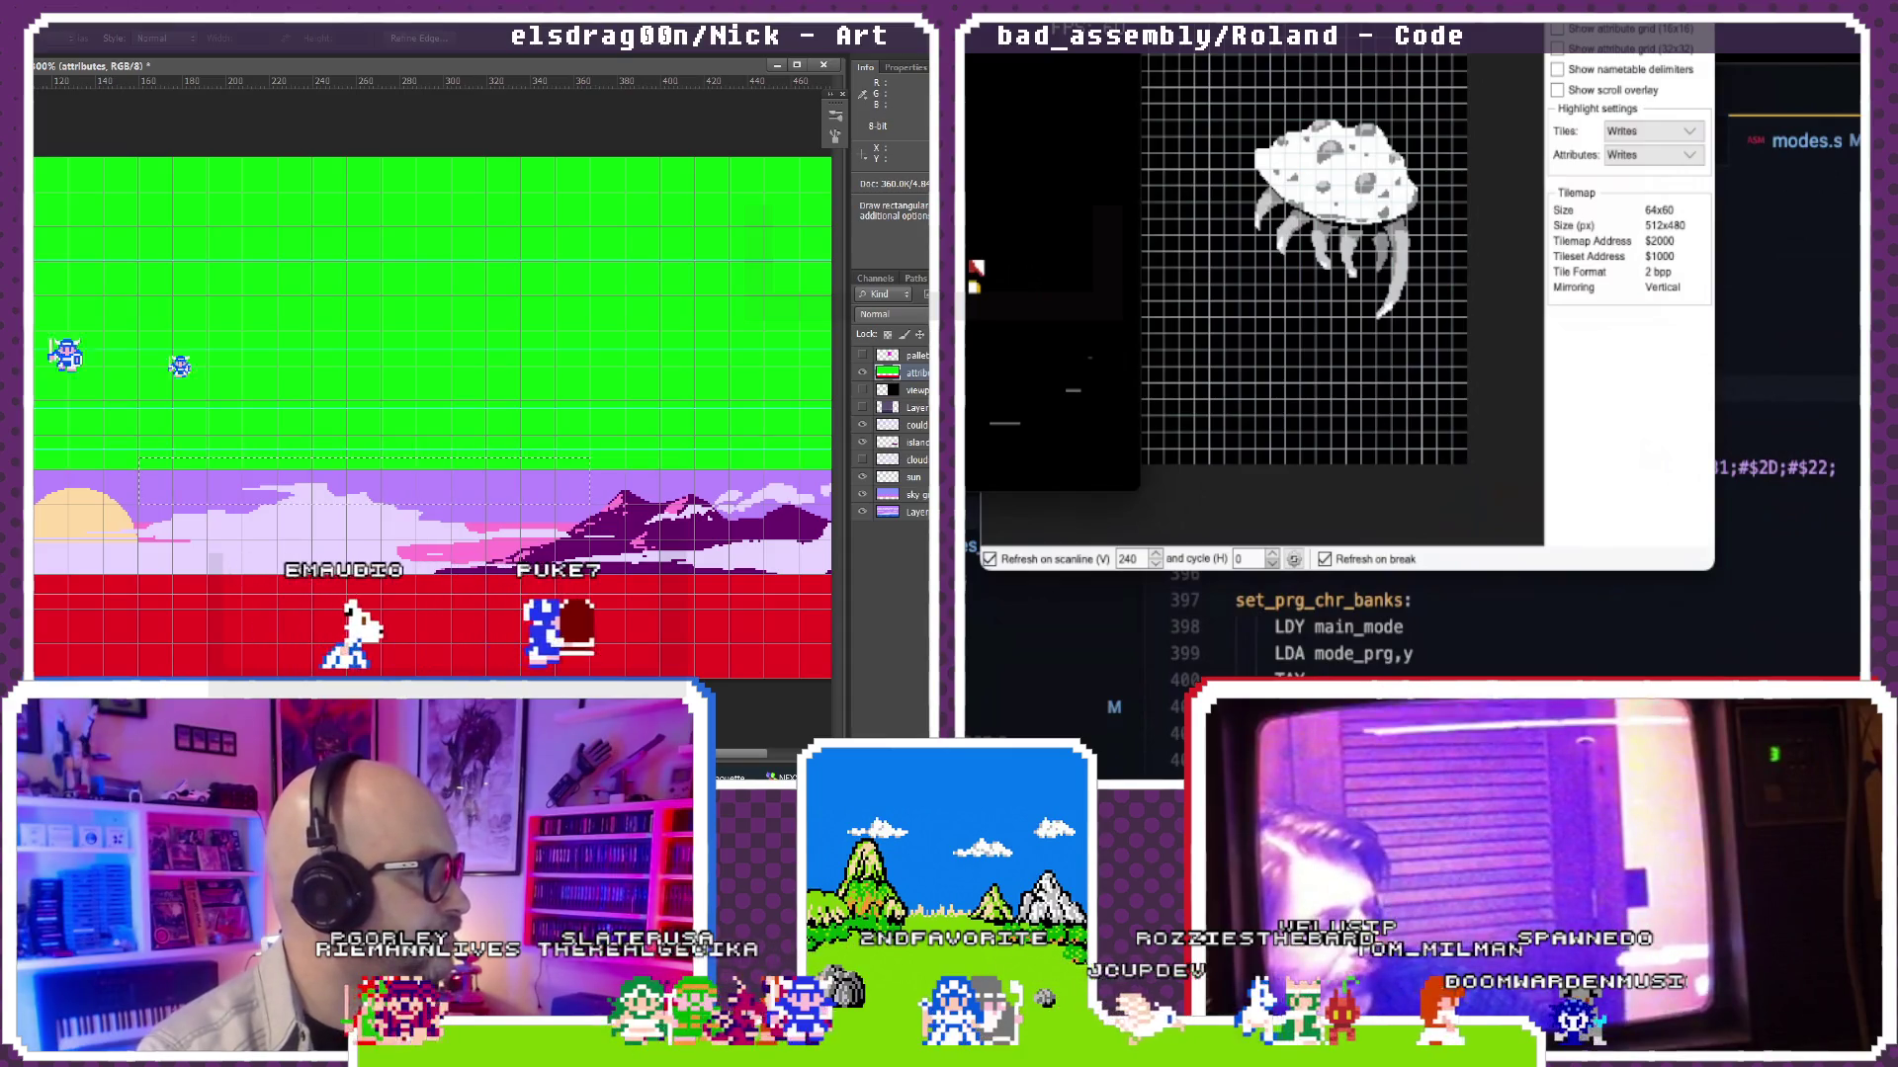
left_click(386, 490)
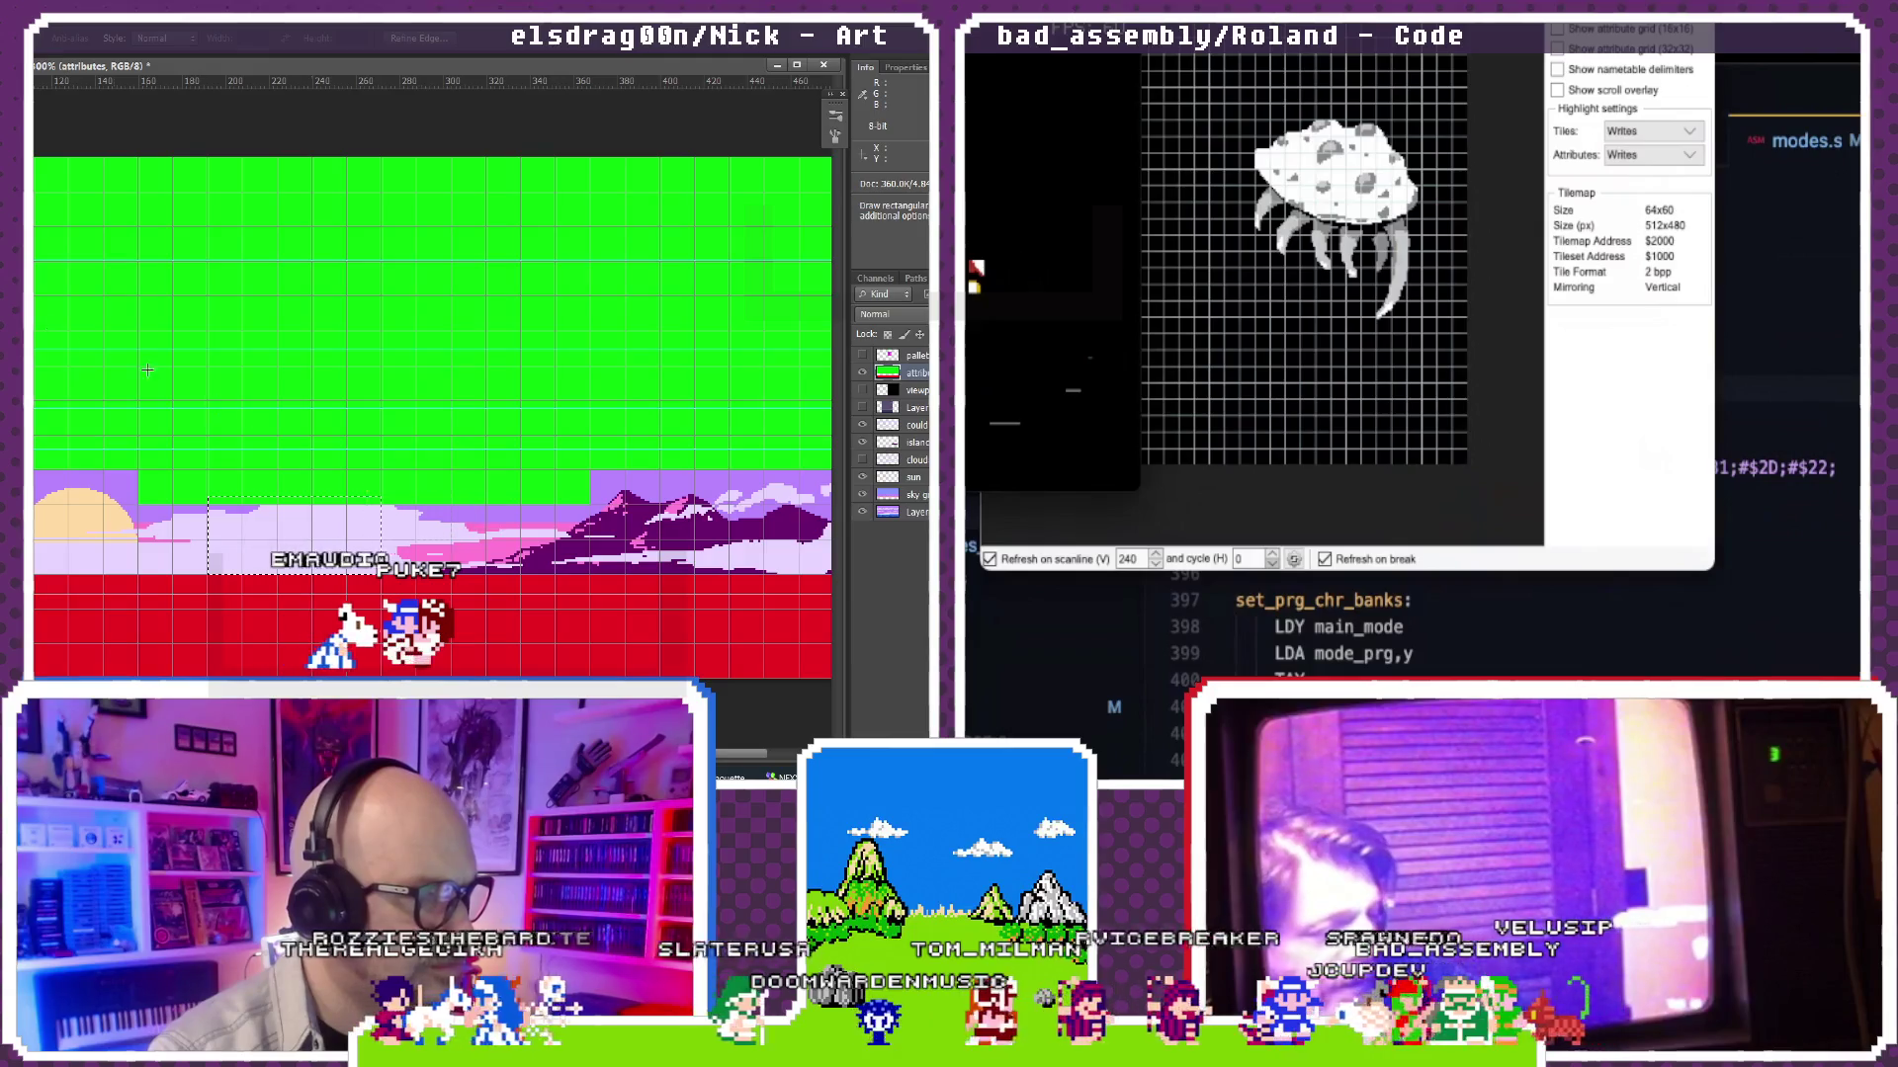
left_click(419, 518)
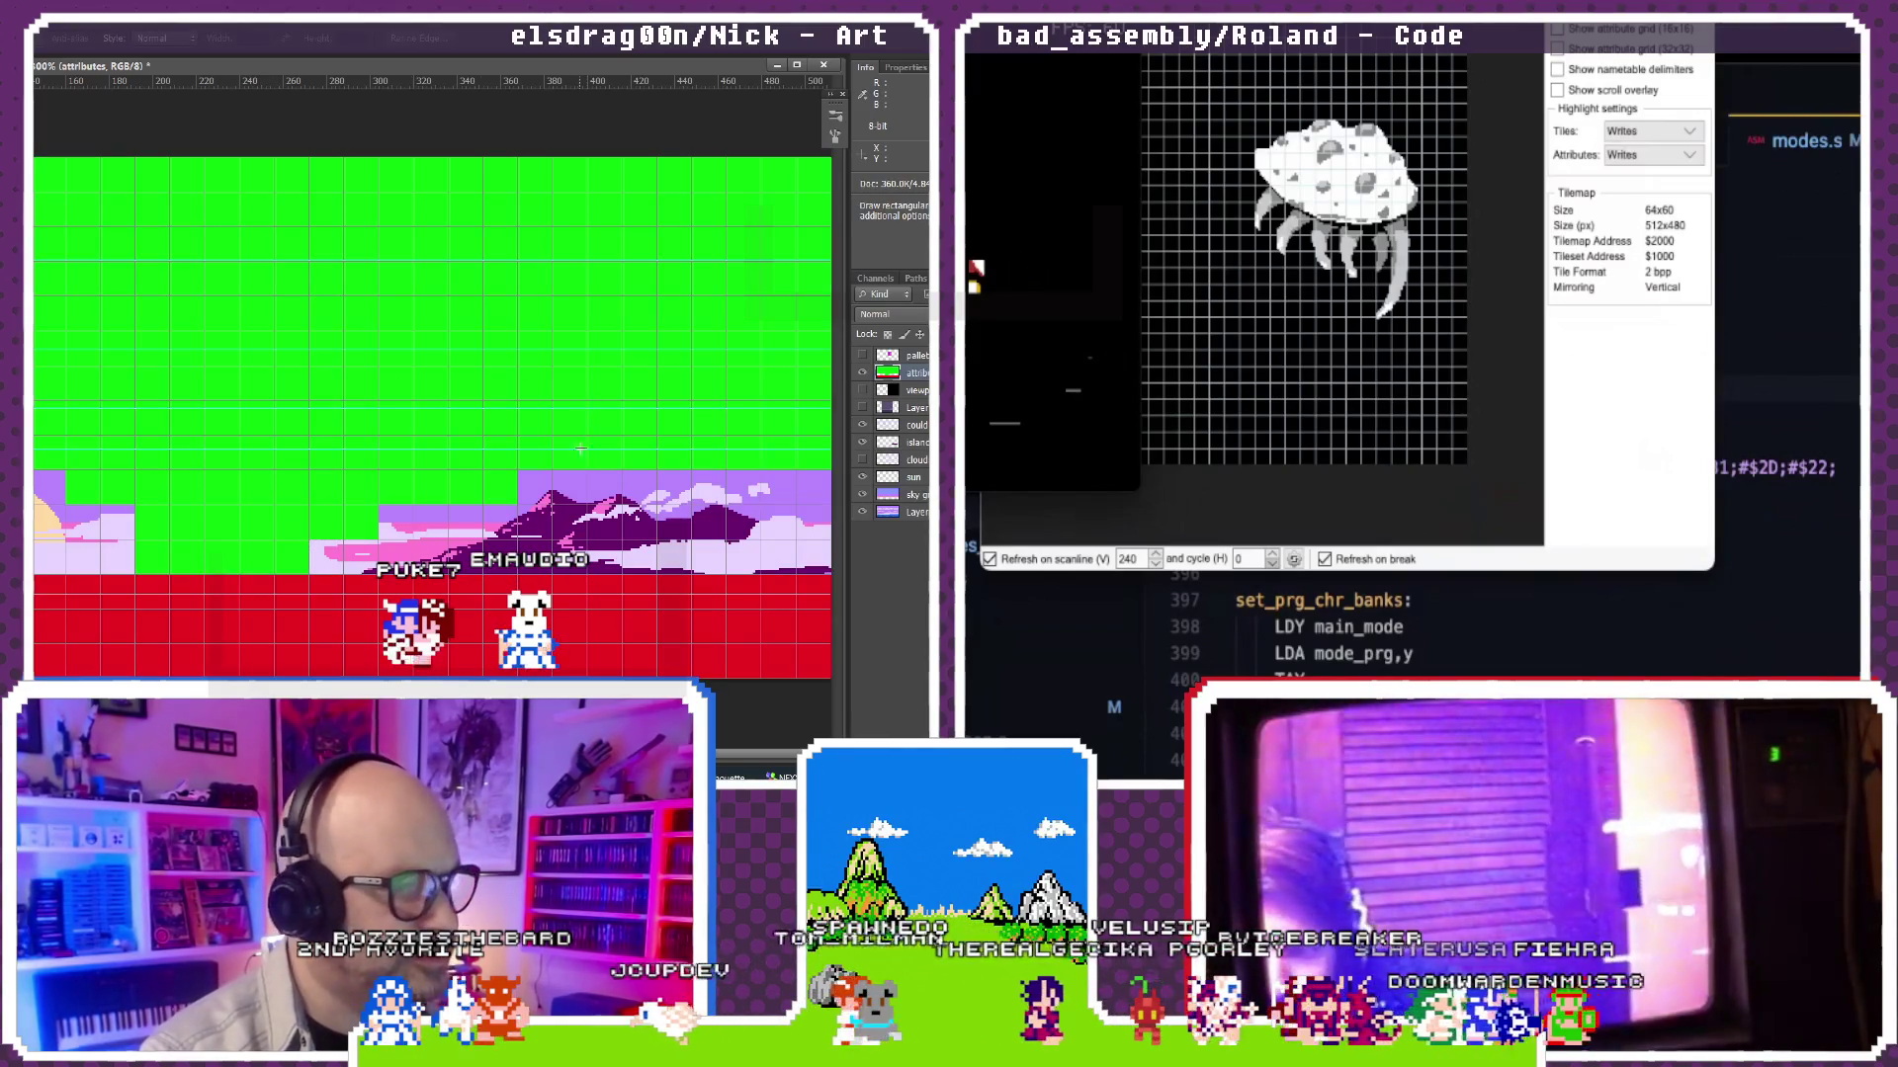
key("m")
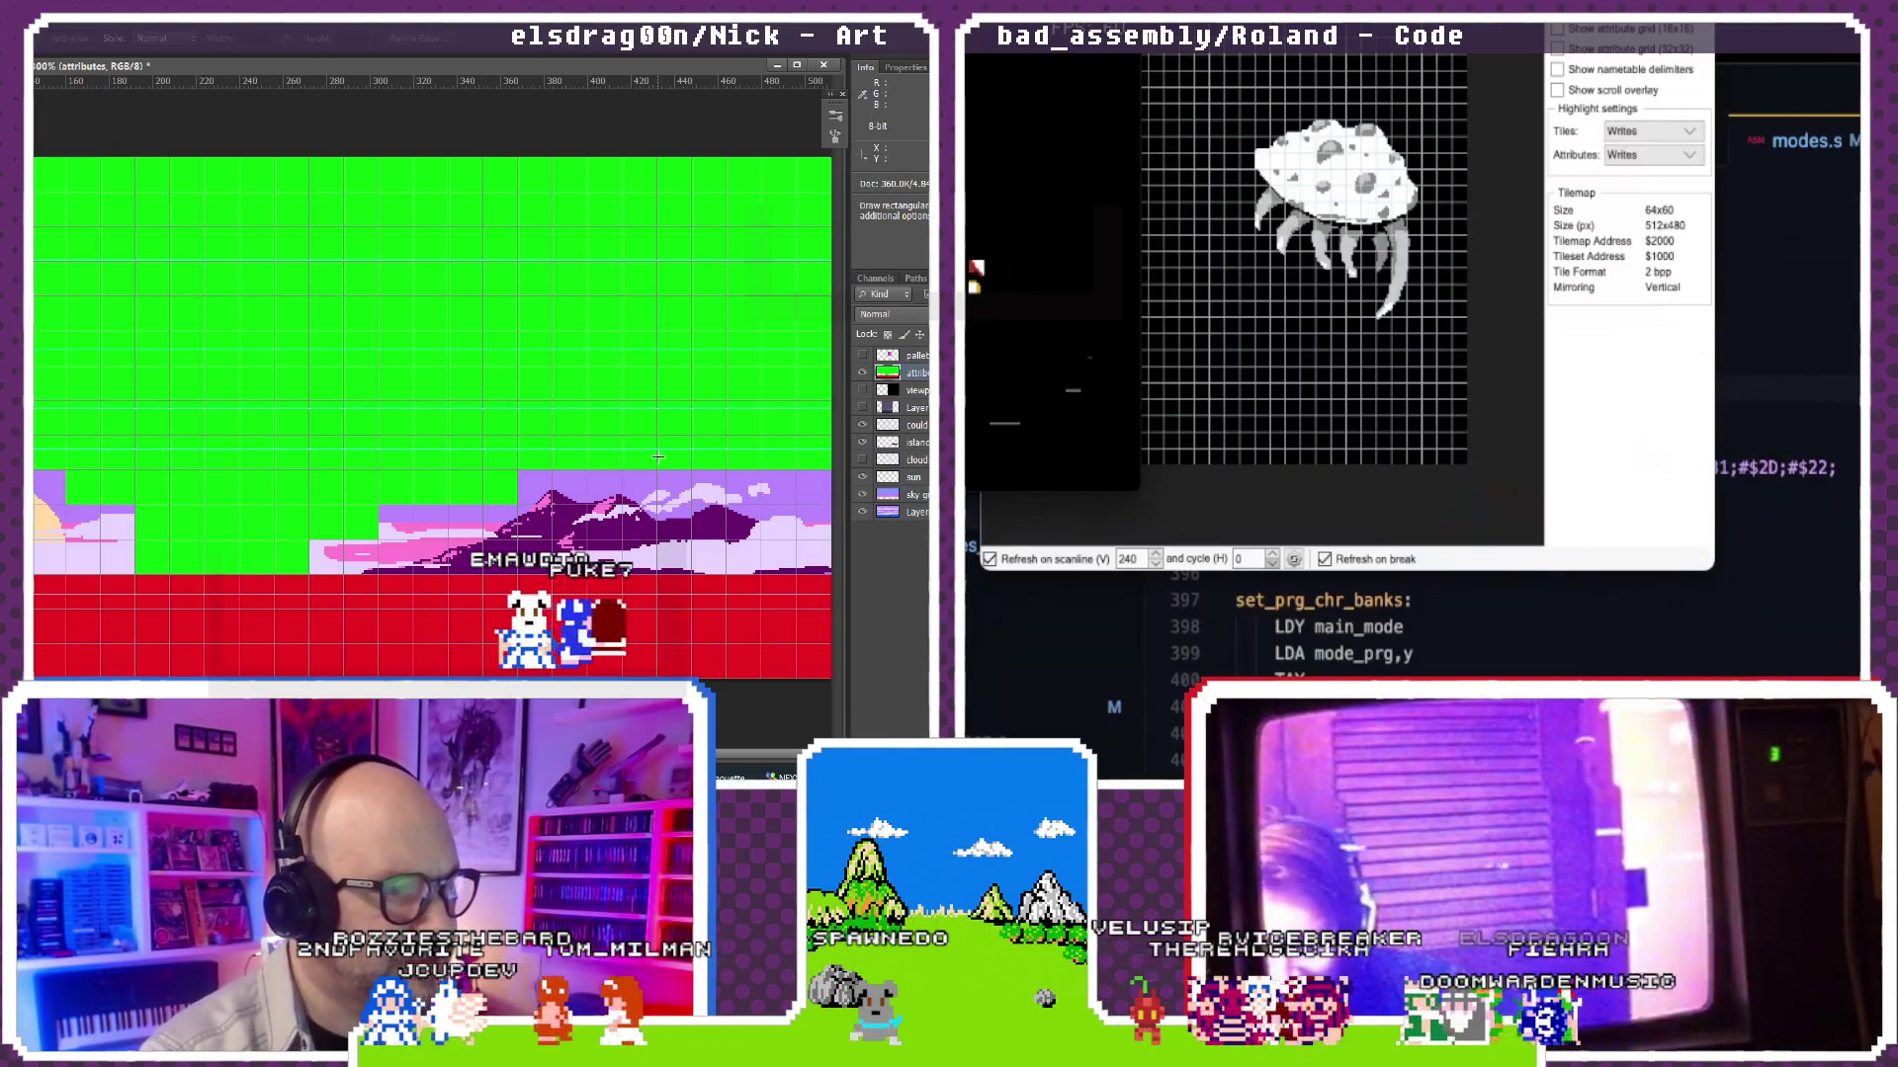
left_click_drag(667, 471, 751, 469)
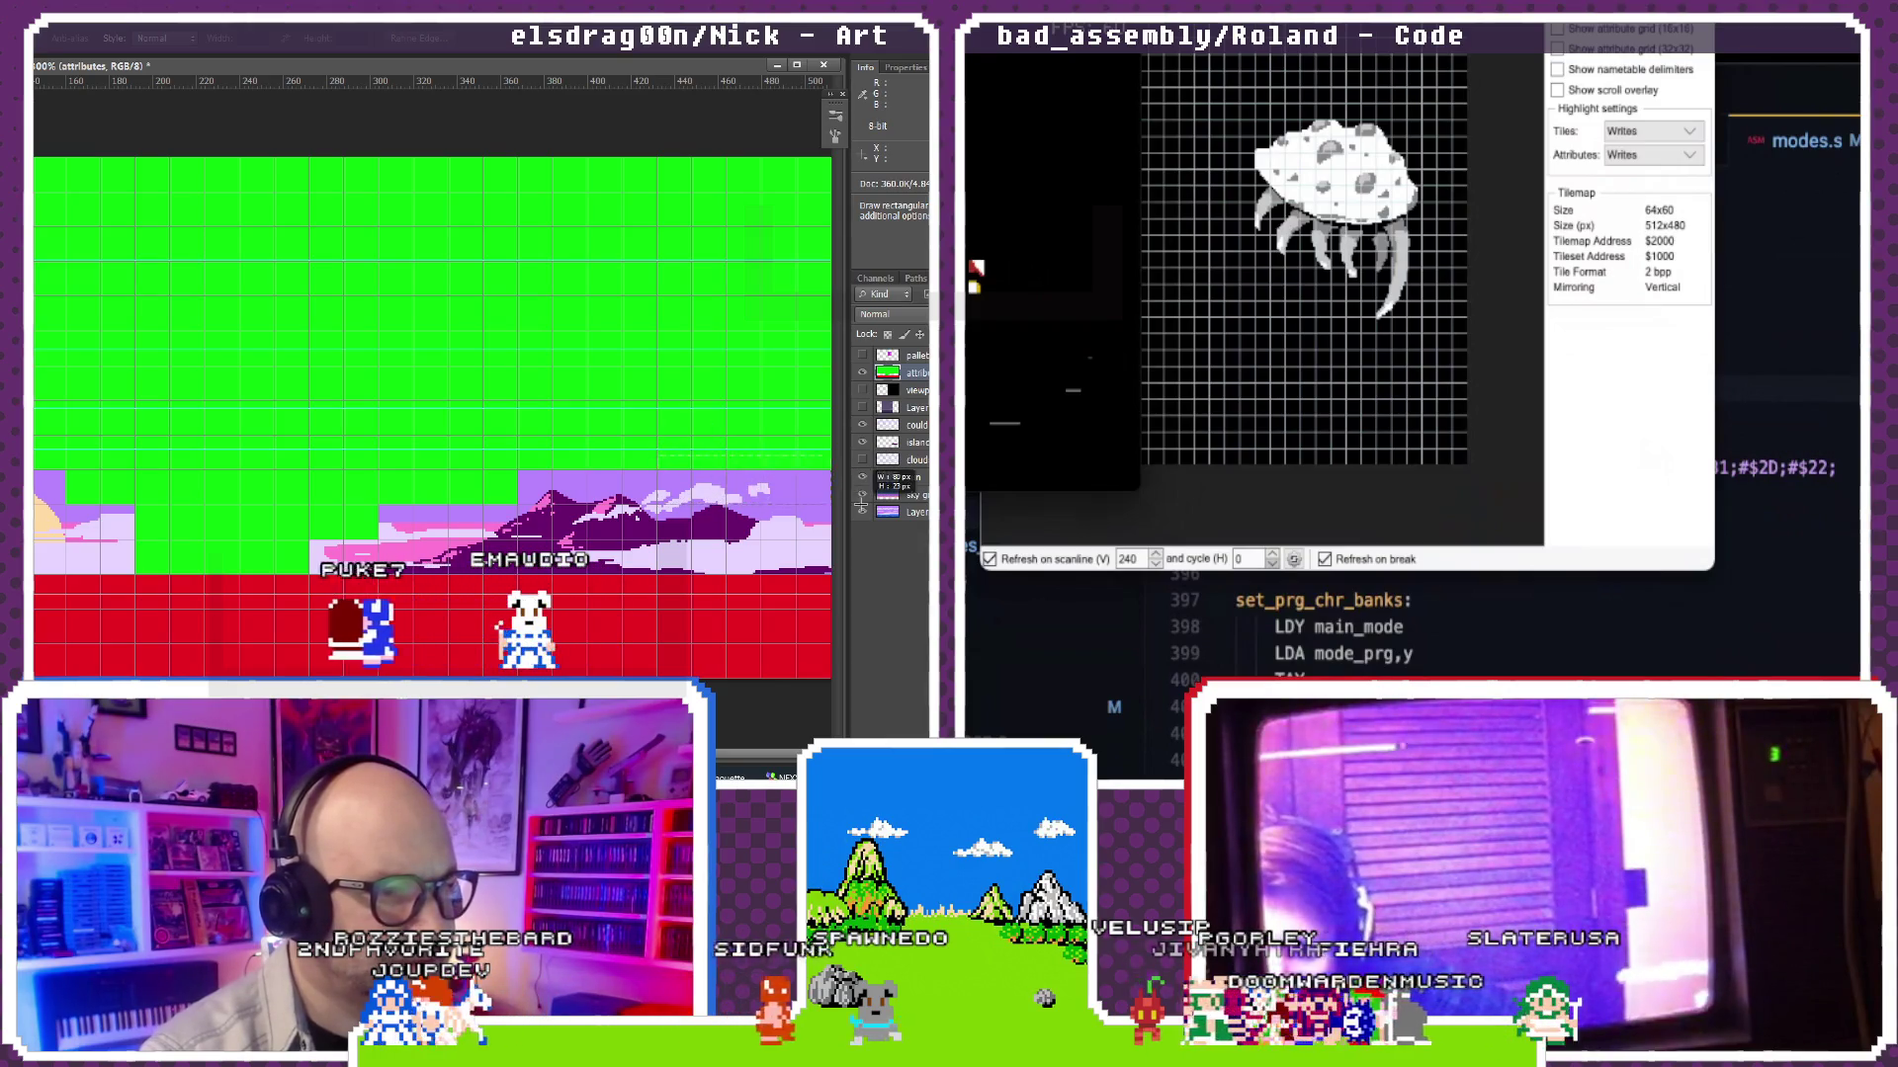
key("g")
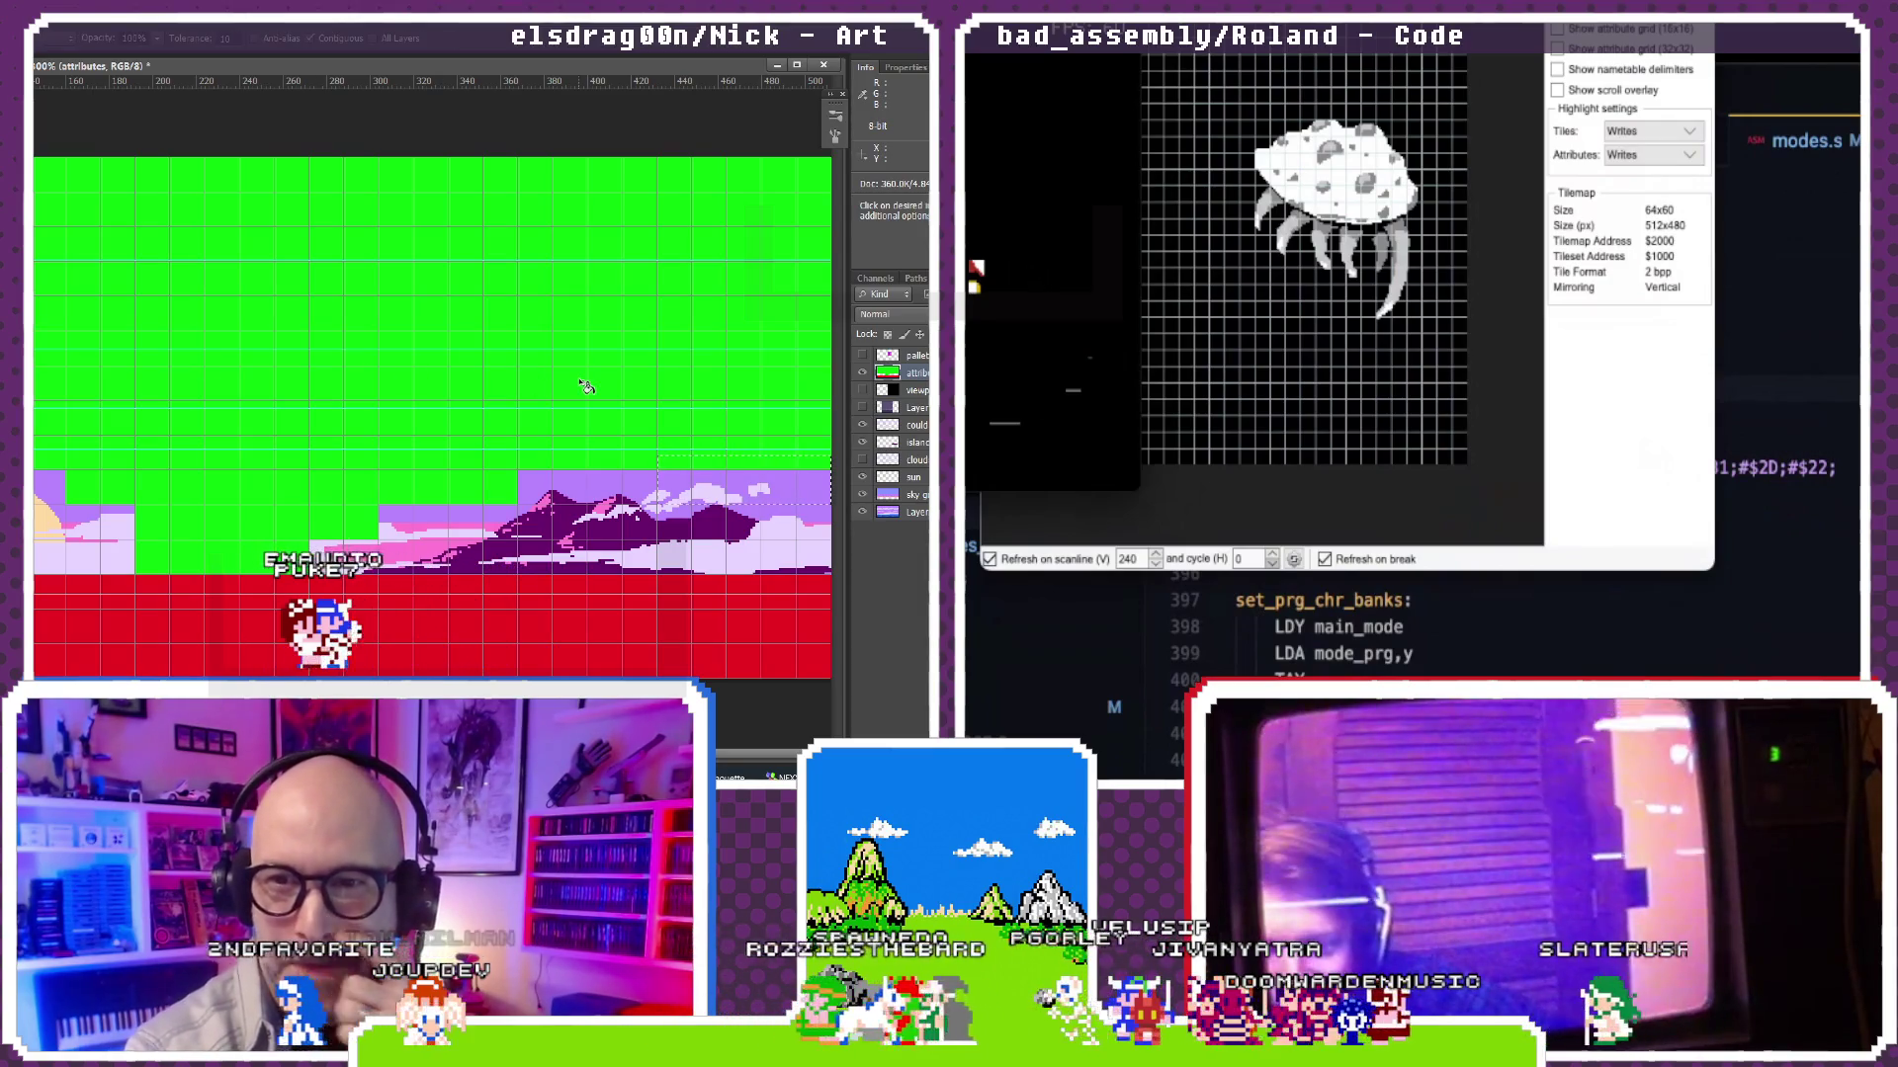
left_click(741, 493)
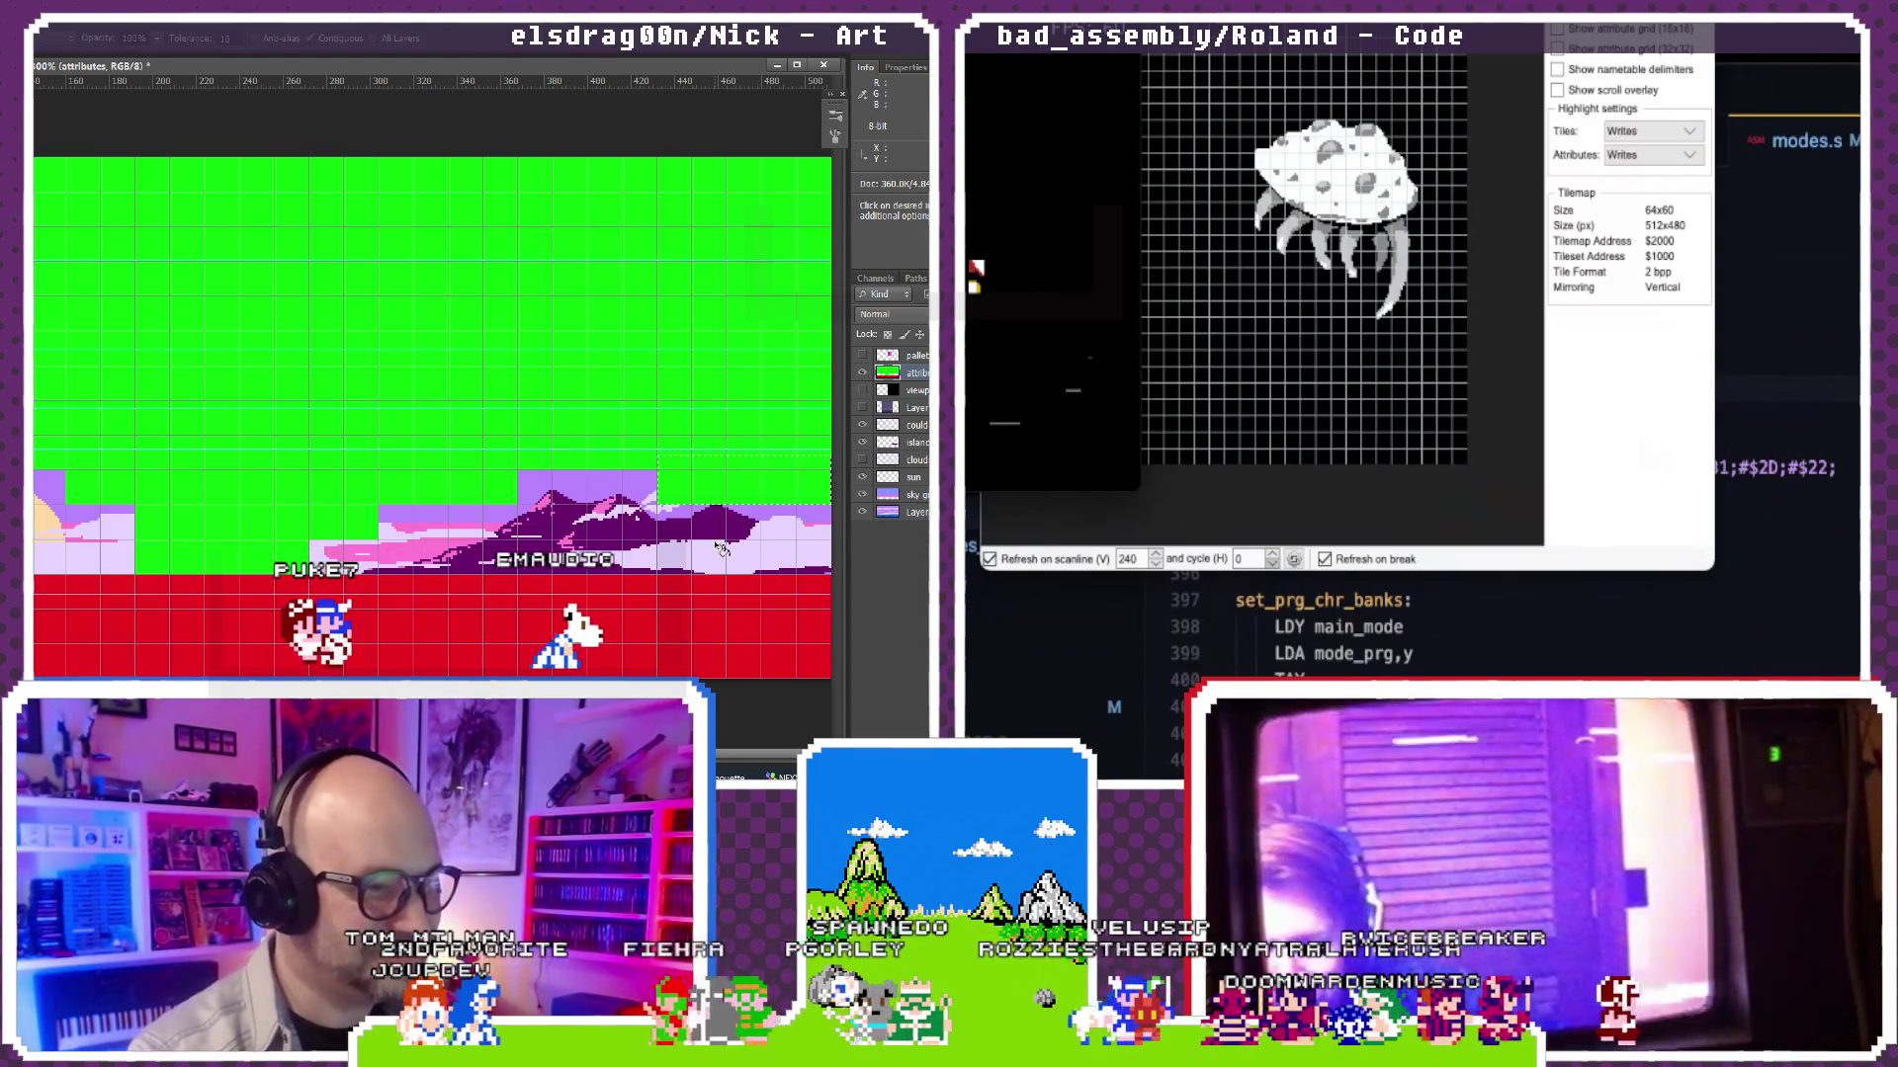
key("m")
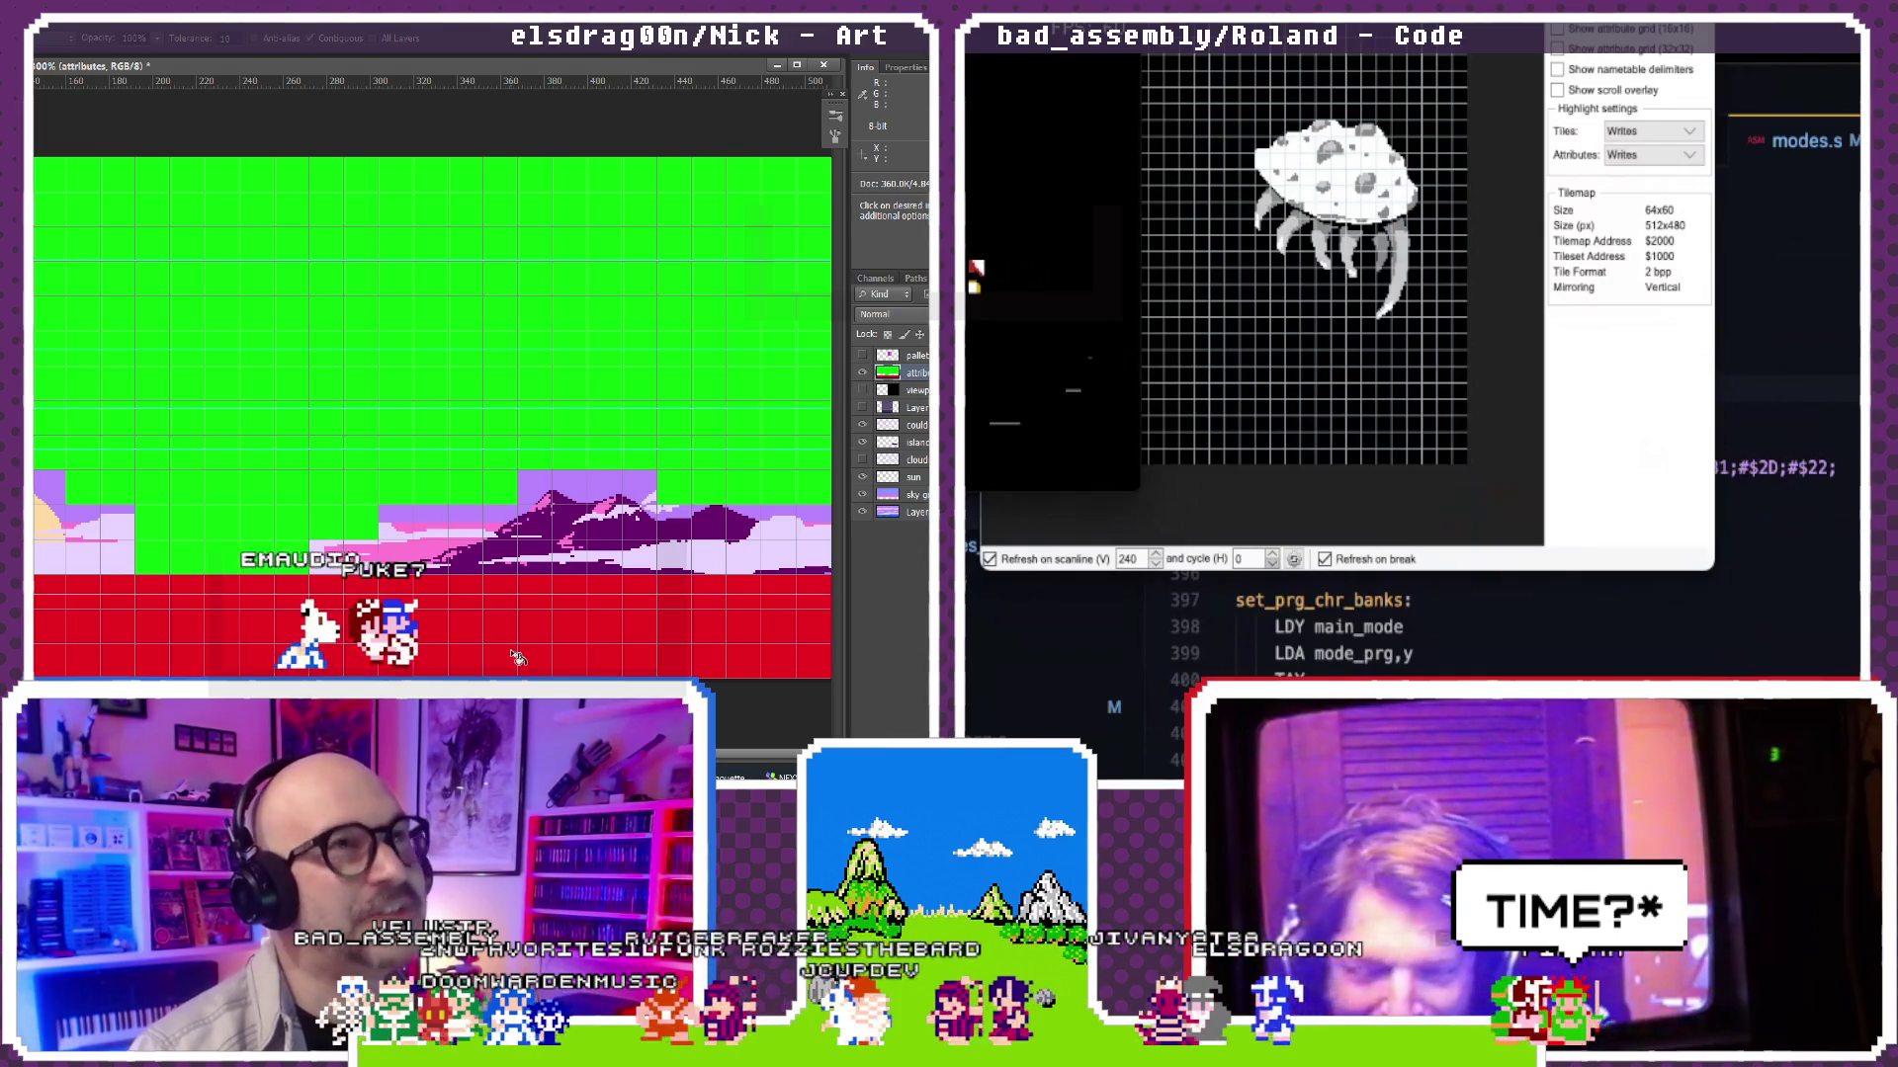
key("alt+Tab")
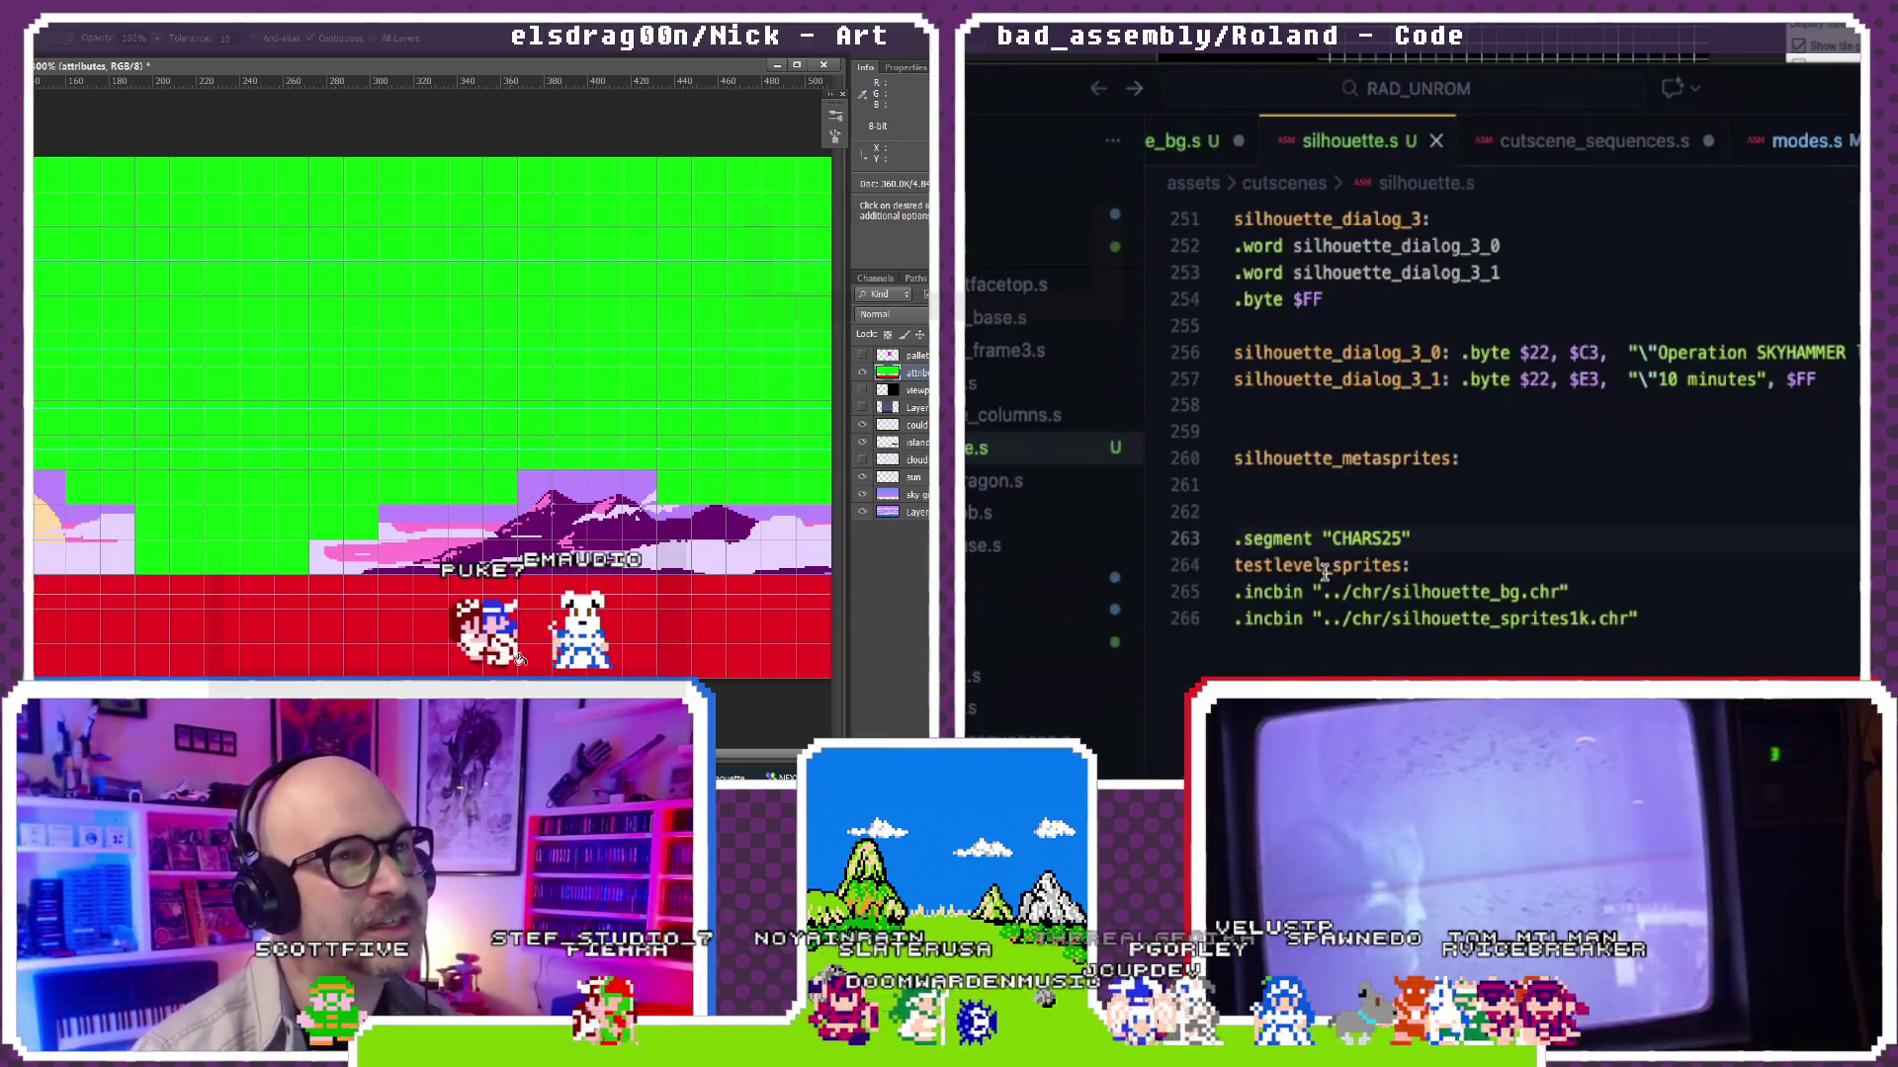
type("silhouette")
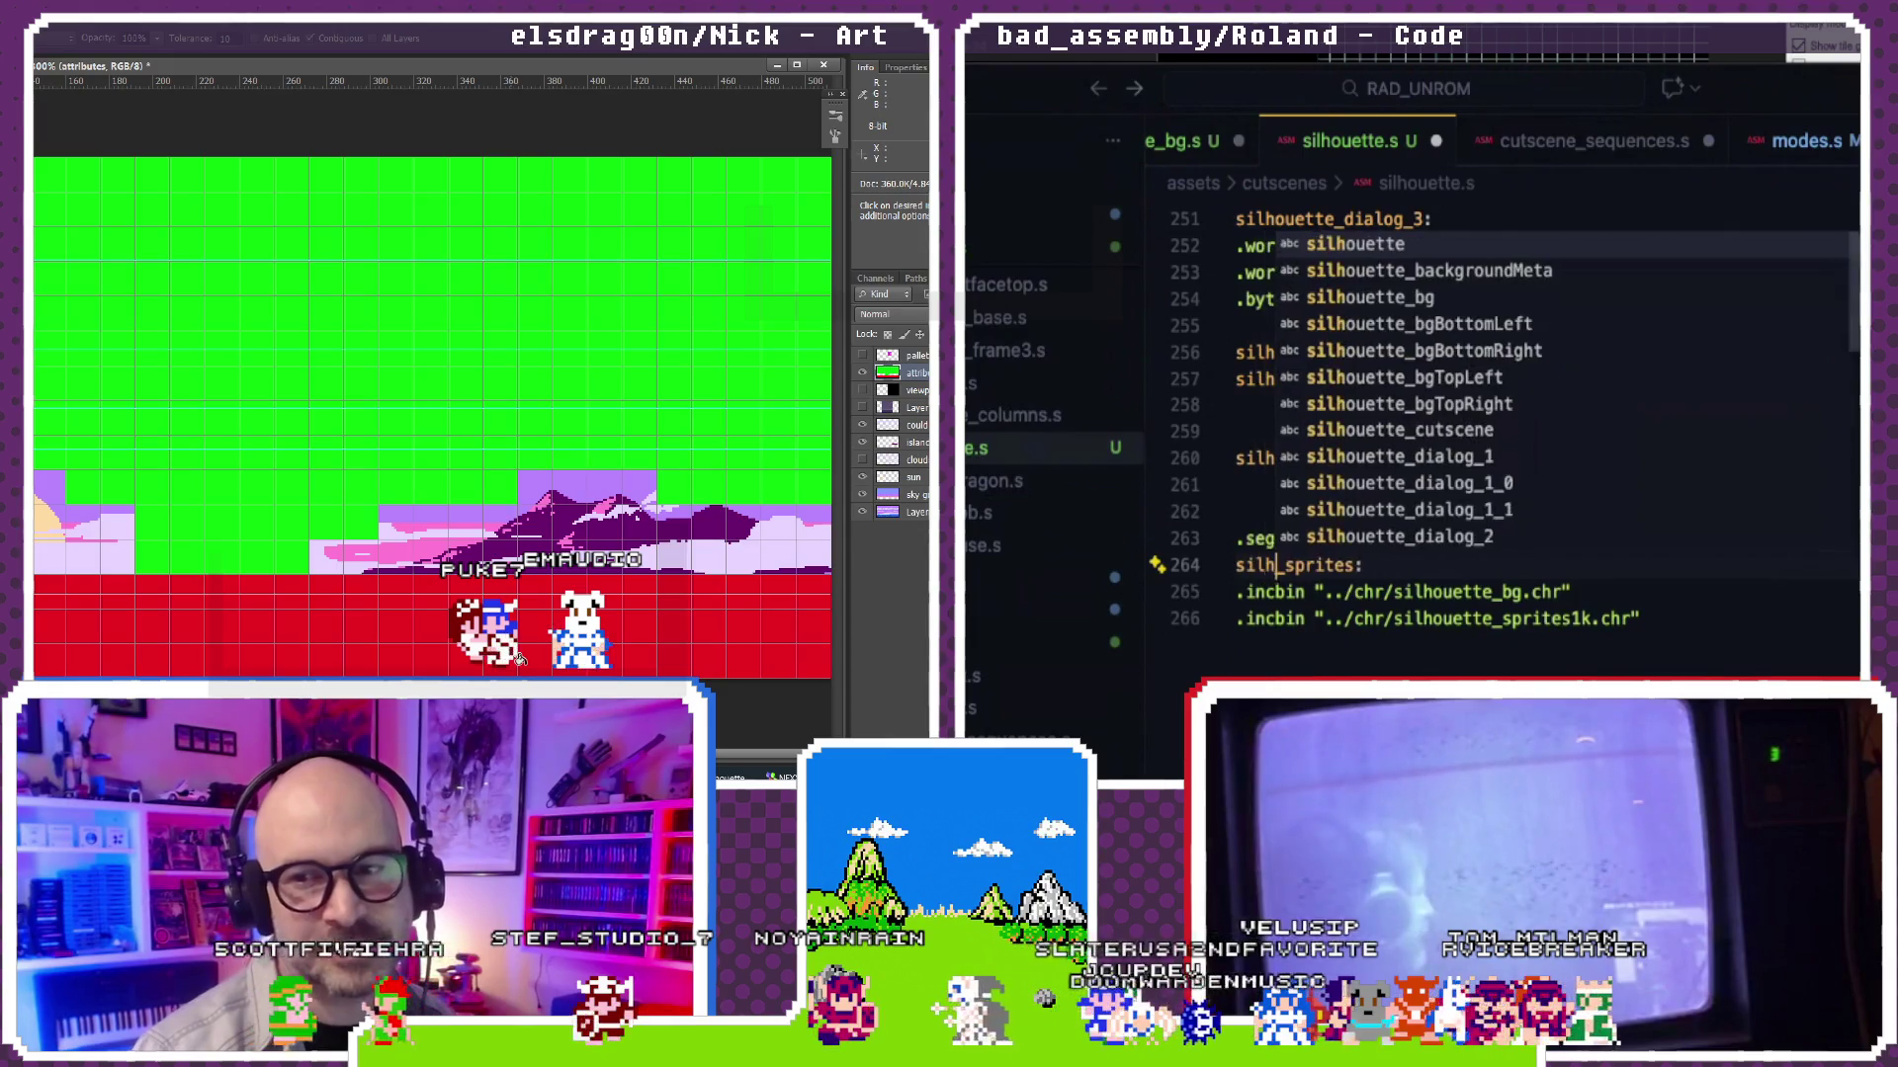
Step: Finish renaming testlevel_sprites to silhouette_sprites on line 264 and save silhouette.s
key("Escape")
left_click(1265, 461)
key("ctrl+s")
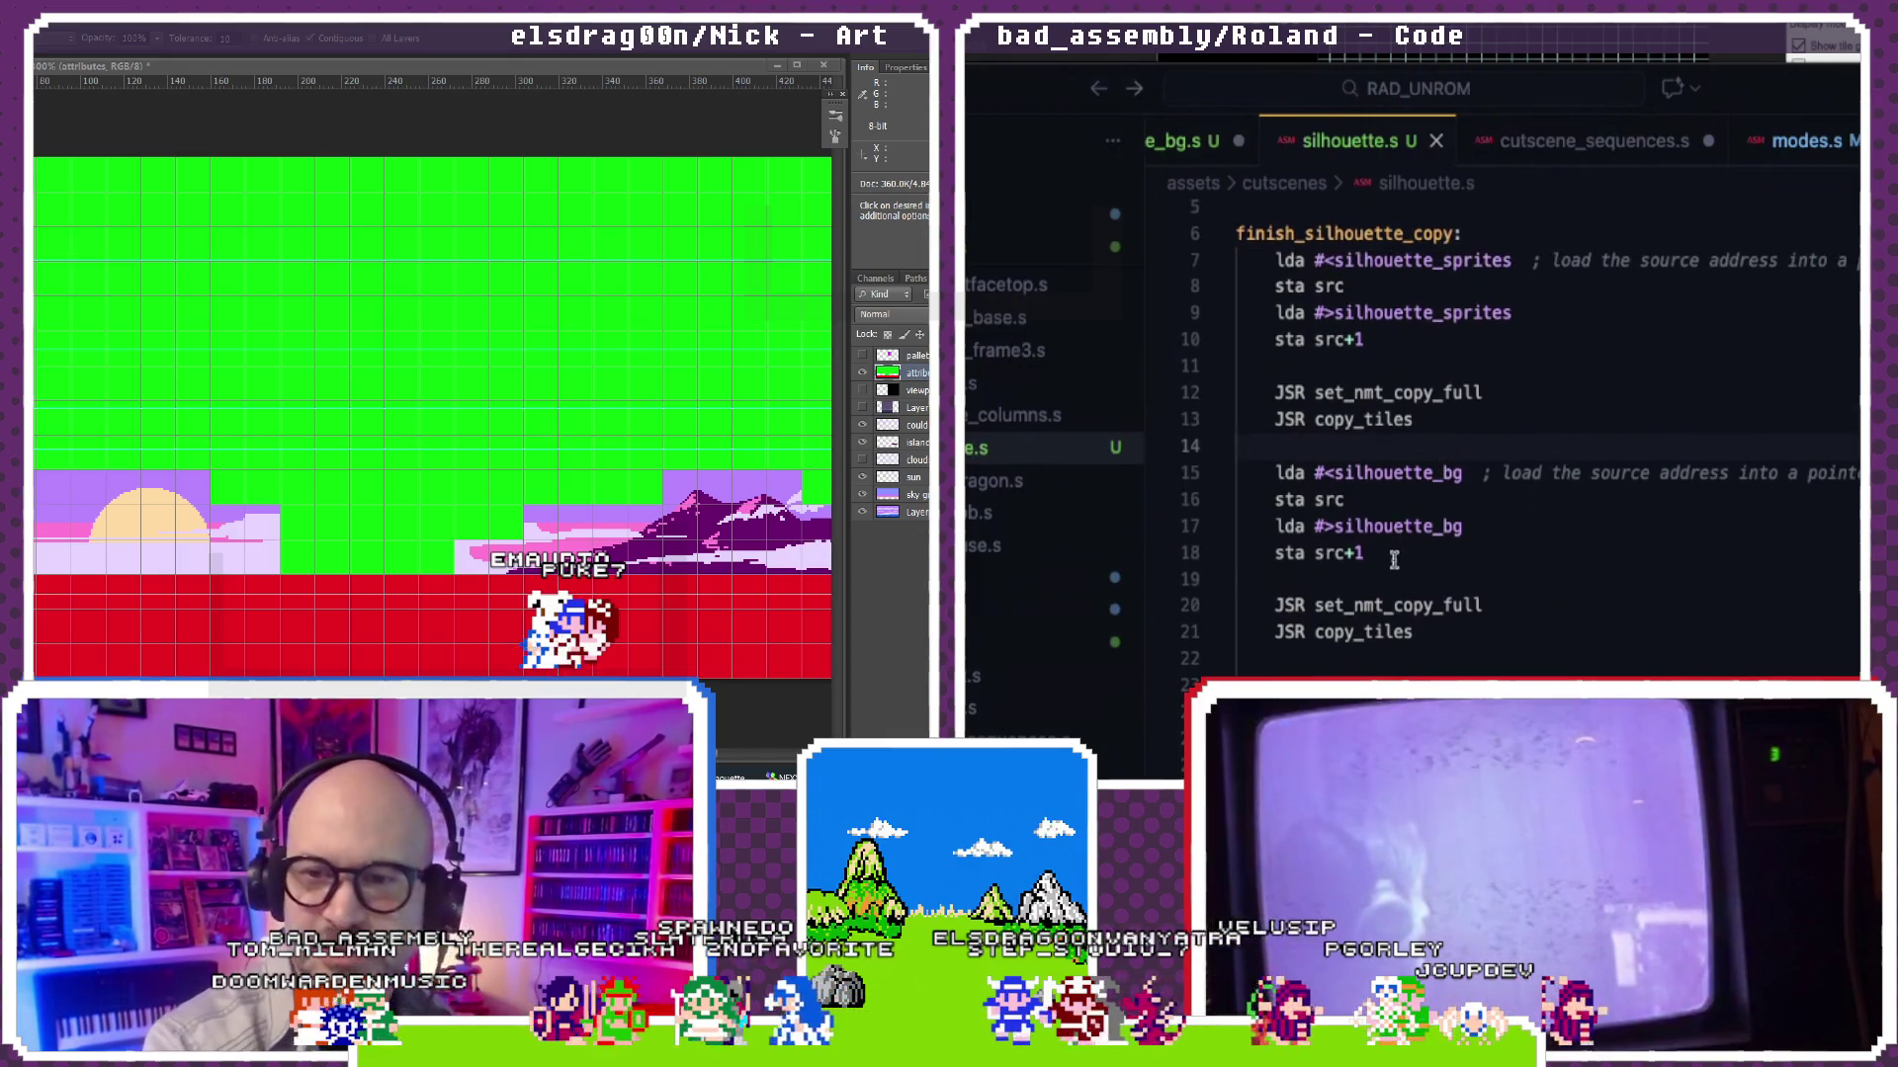
Step: Select the silhouette_bg pointer setup on lines 15–18 before consulting hawaii.s
left_click_drag(1391, 556, 1230, 490)
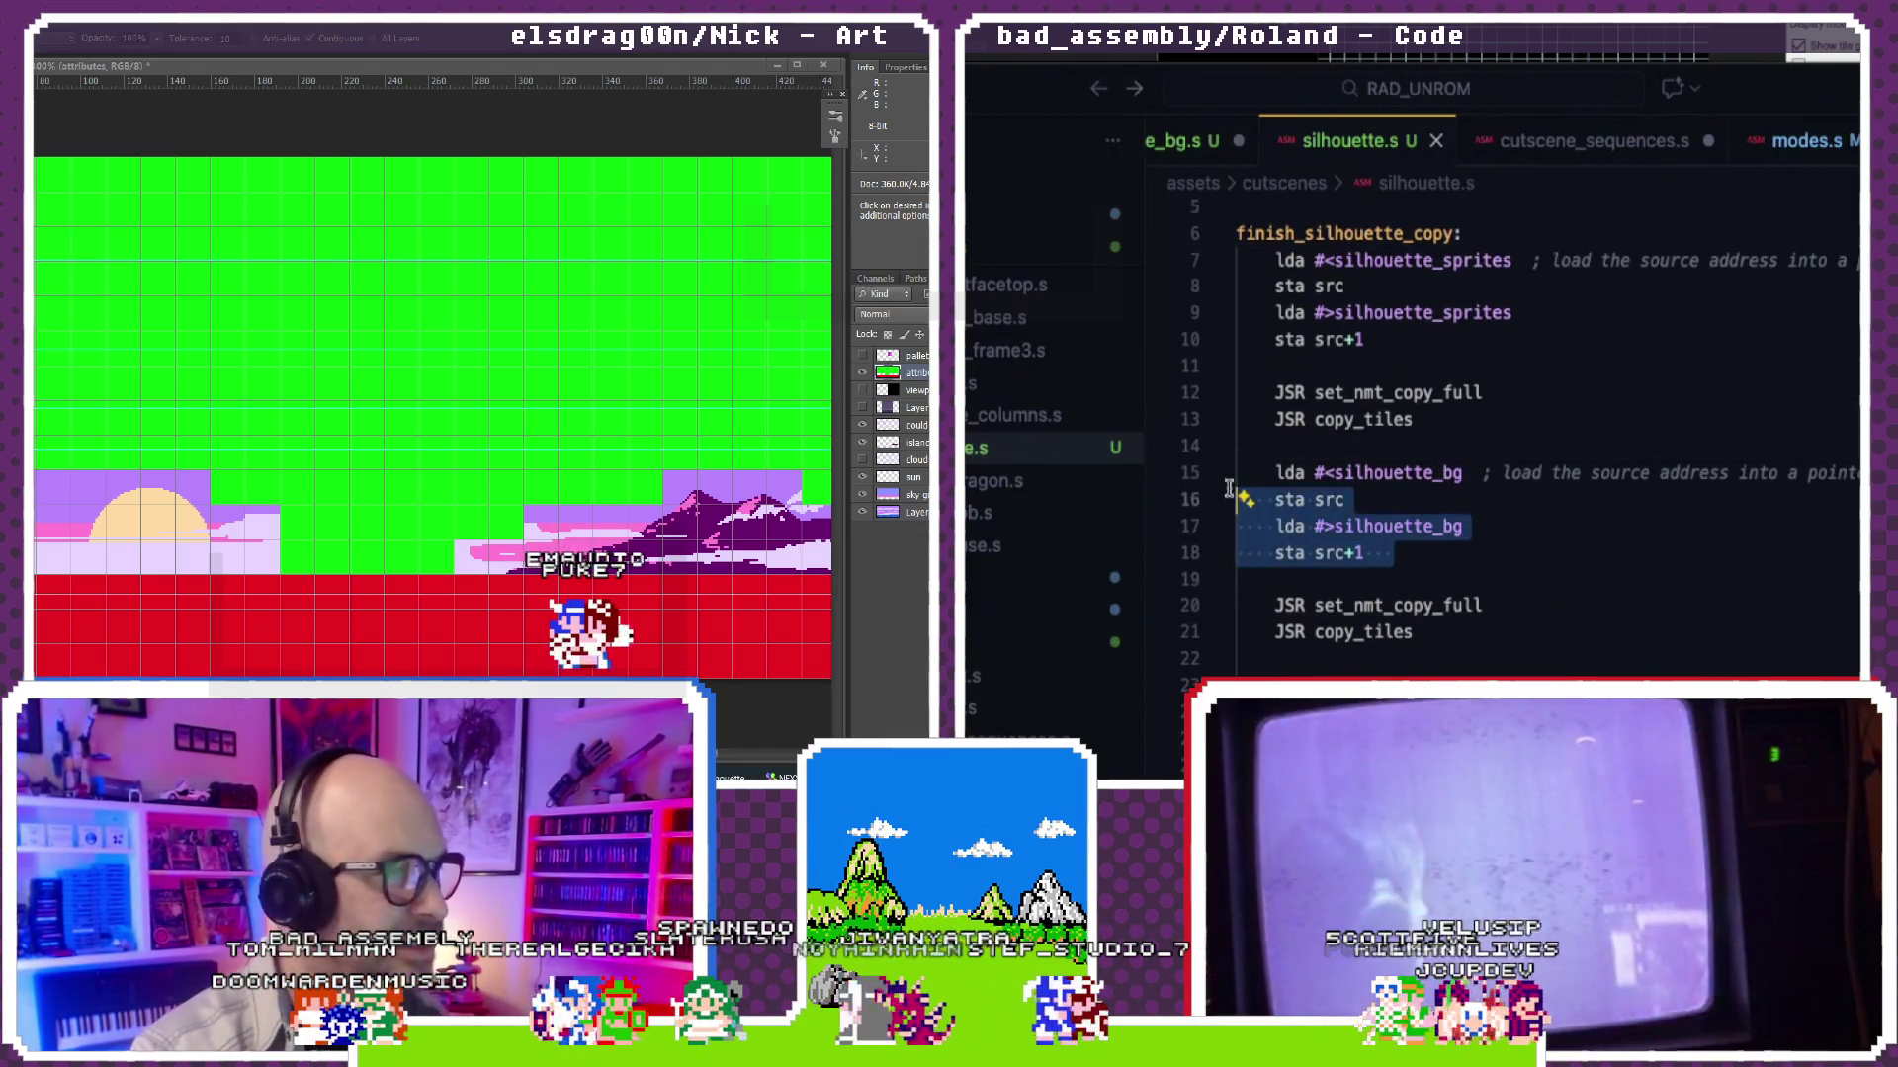
left_click(1336, 446)
left_click_drag(1376, 556, 1223, 468)
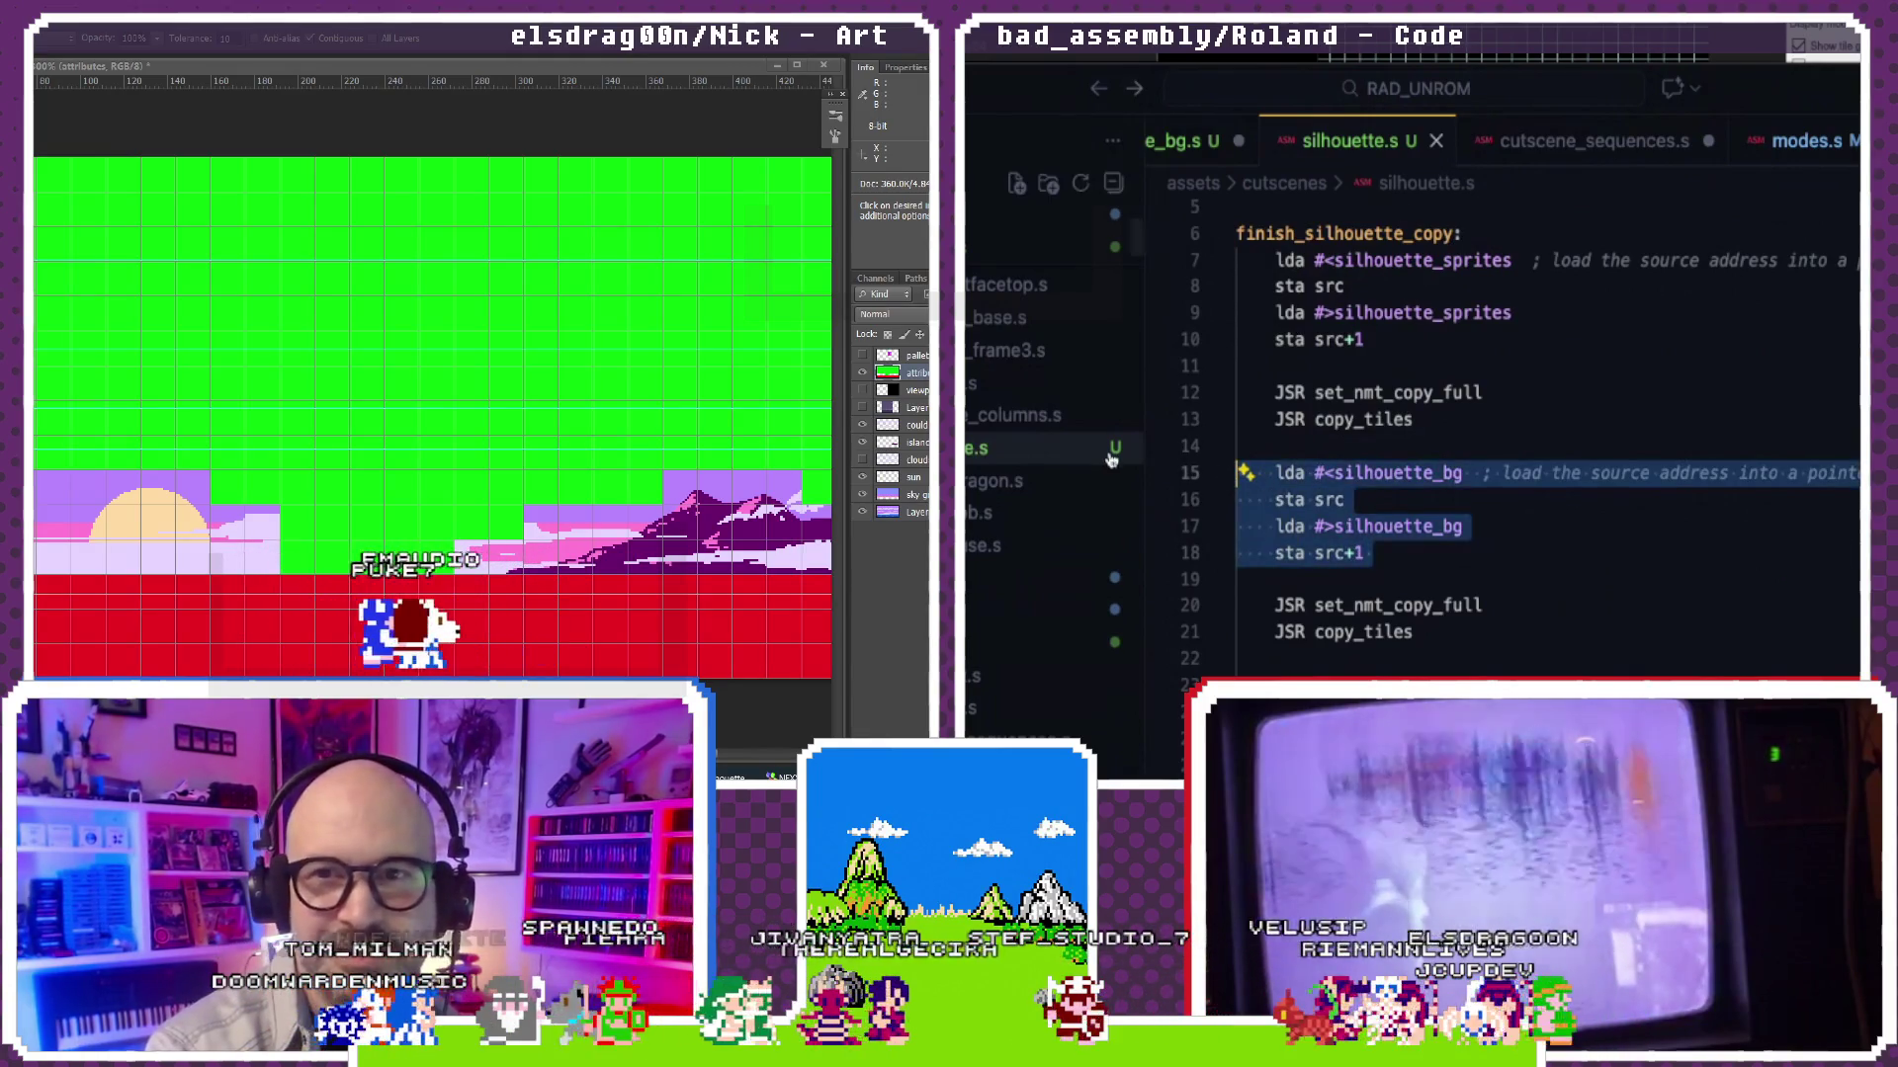
scroll(1019, 596, "down", 1)
scroll(1018, 596, "up", 2)
scroll(1019, 596, "up", 1)
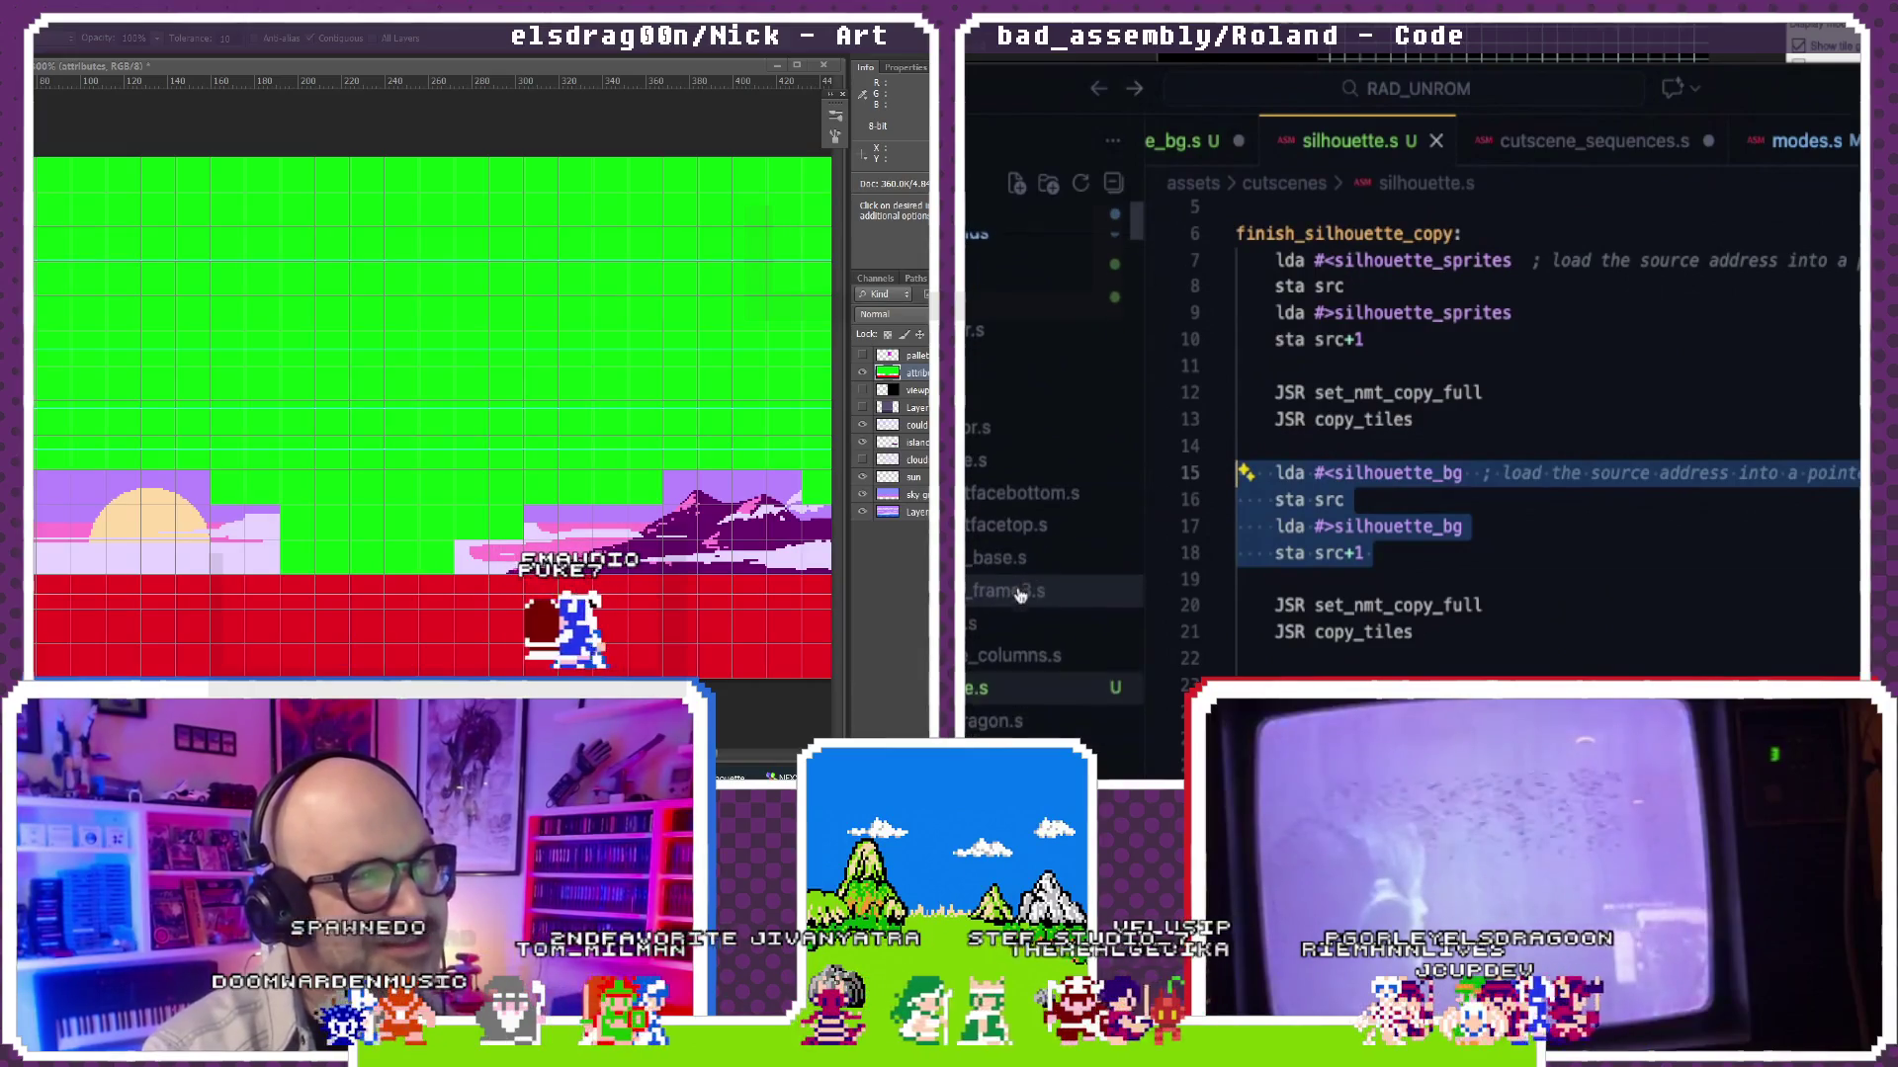
scroll(1019, 594, "up", 1)
scroll(1019, 594, "down", 3)
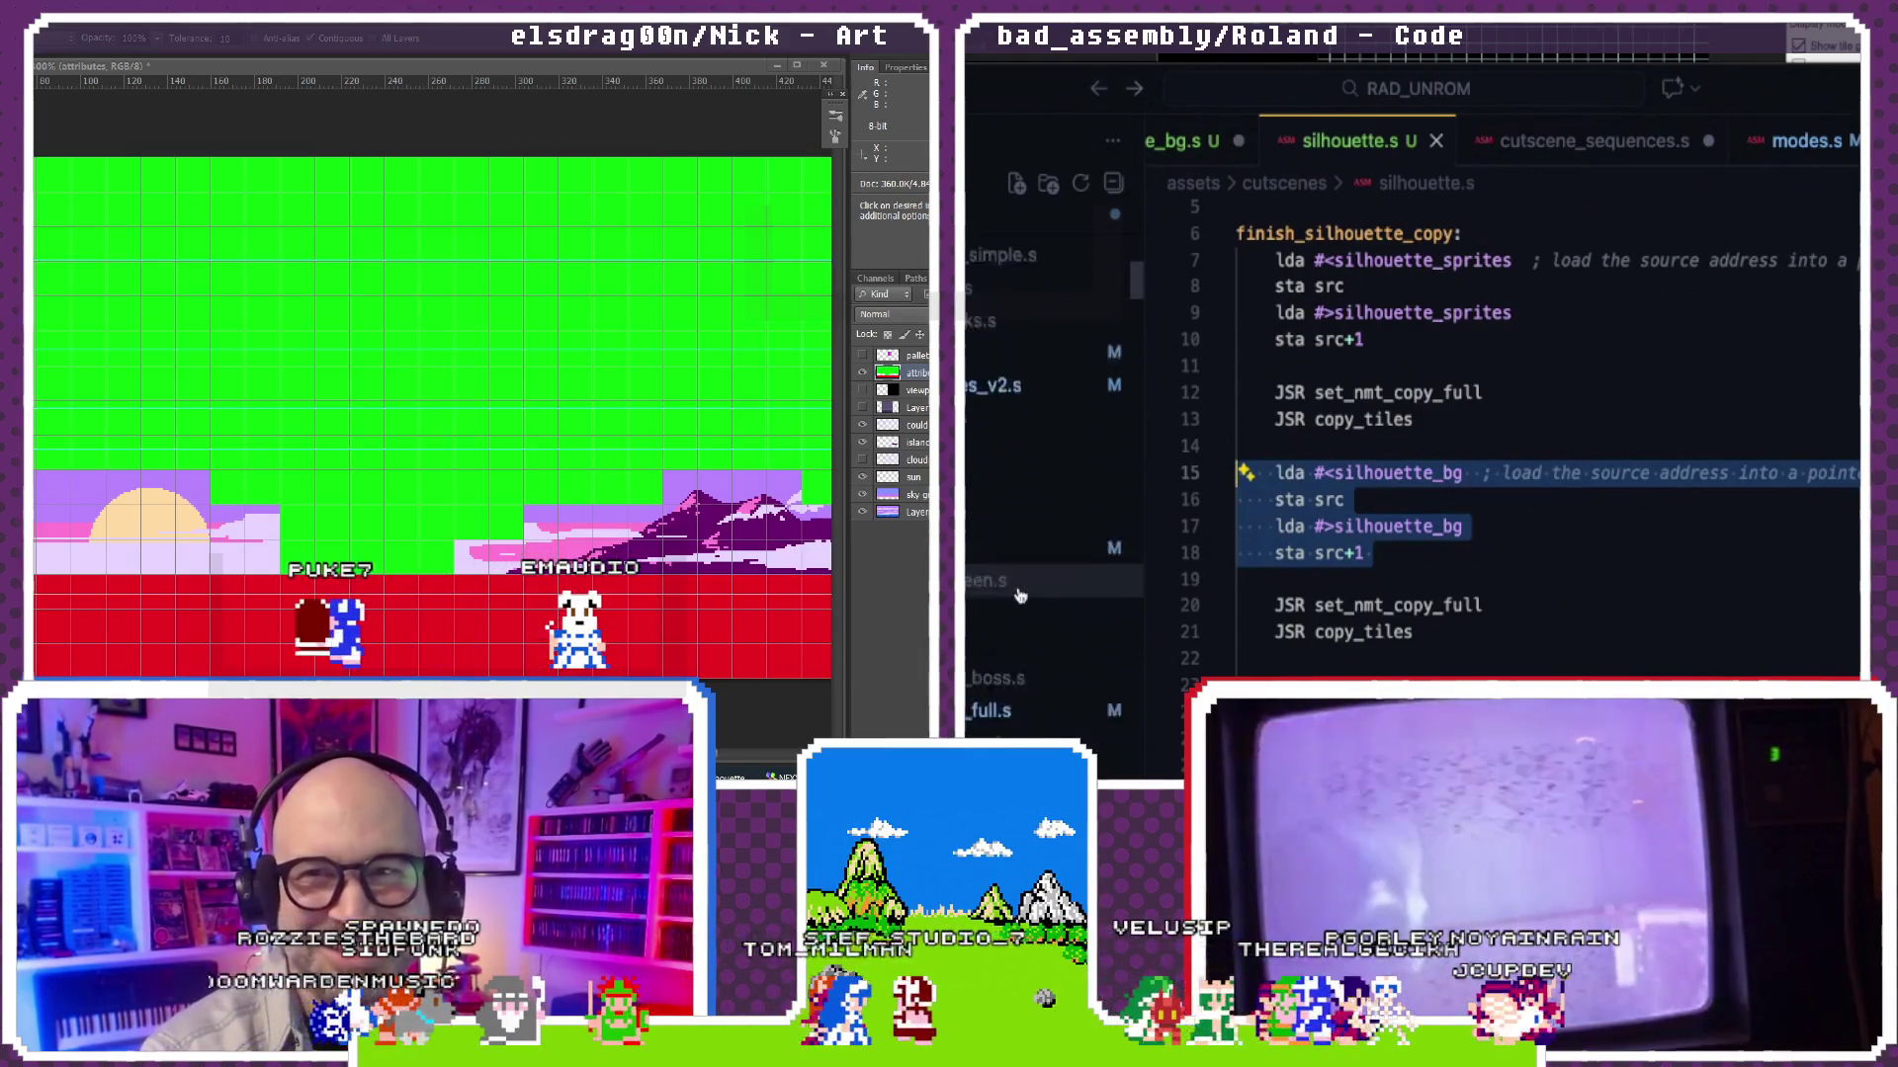
scroll(1018, 597, "up", 1)
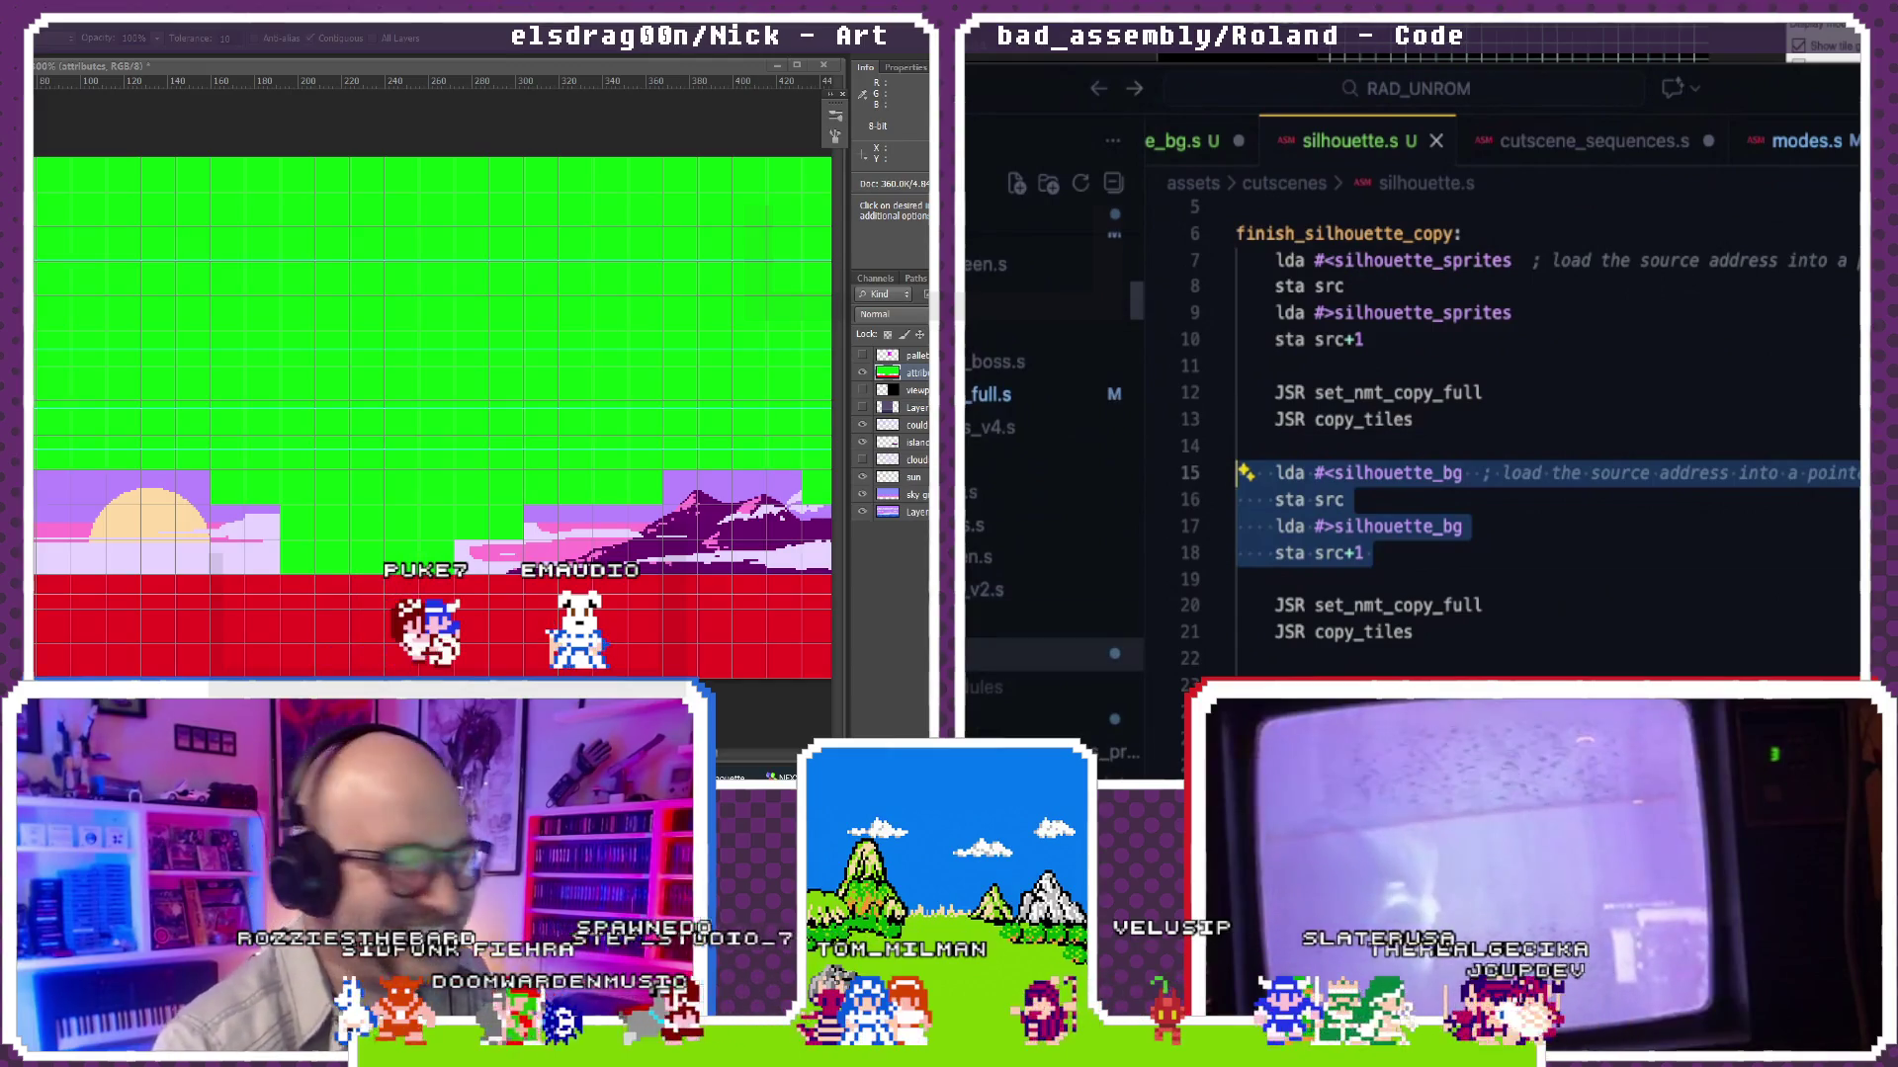
scroll(1019, 596, "up", 1)
scroll(1019, 597, "up", 2)
scroll(1018, 596, "up", 2)
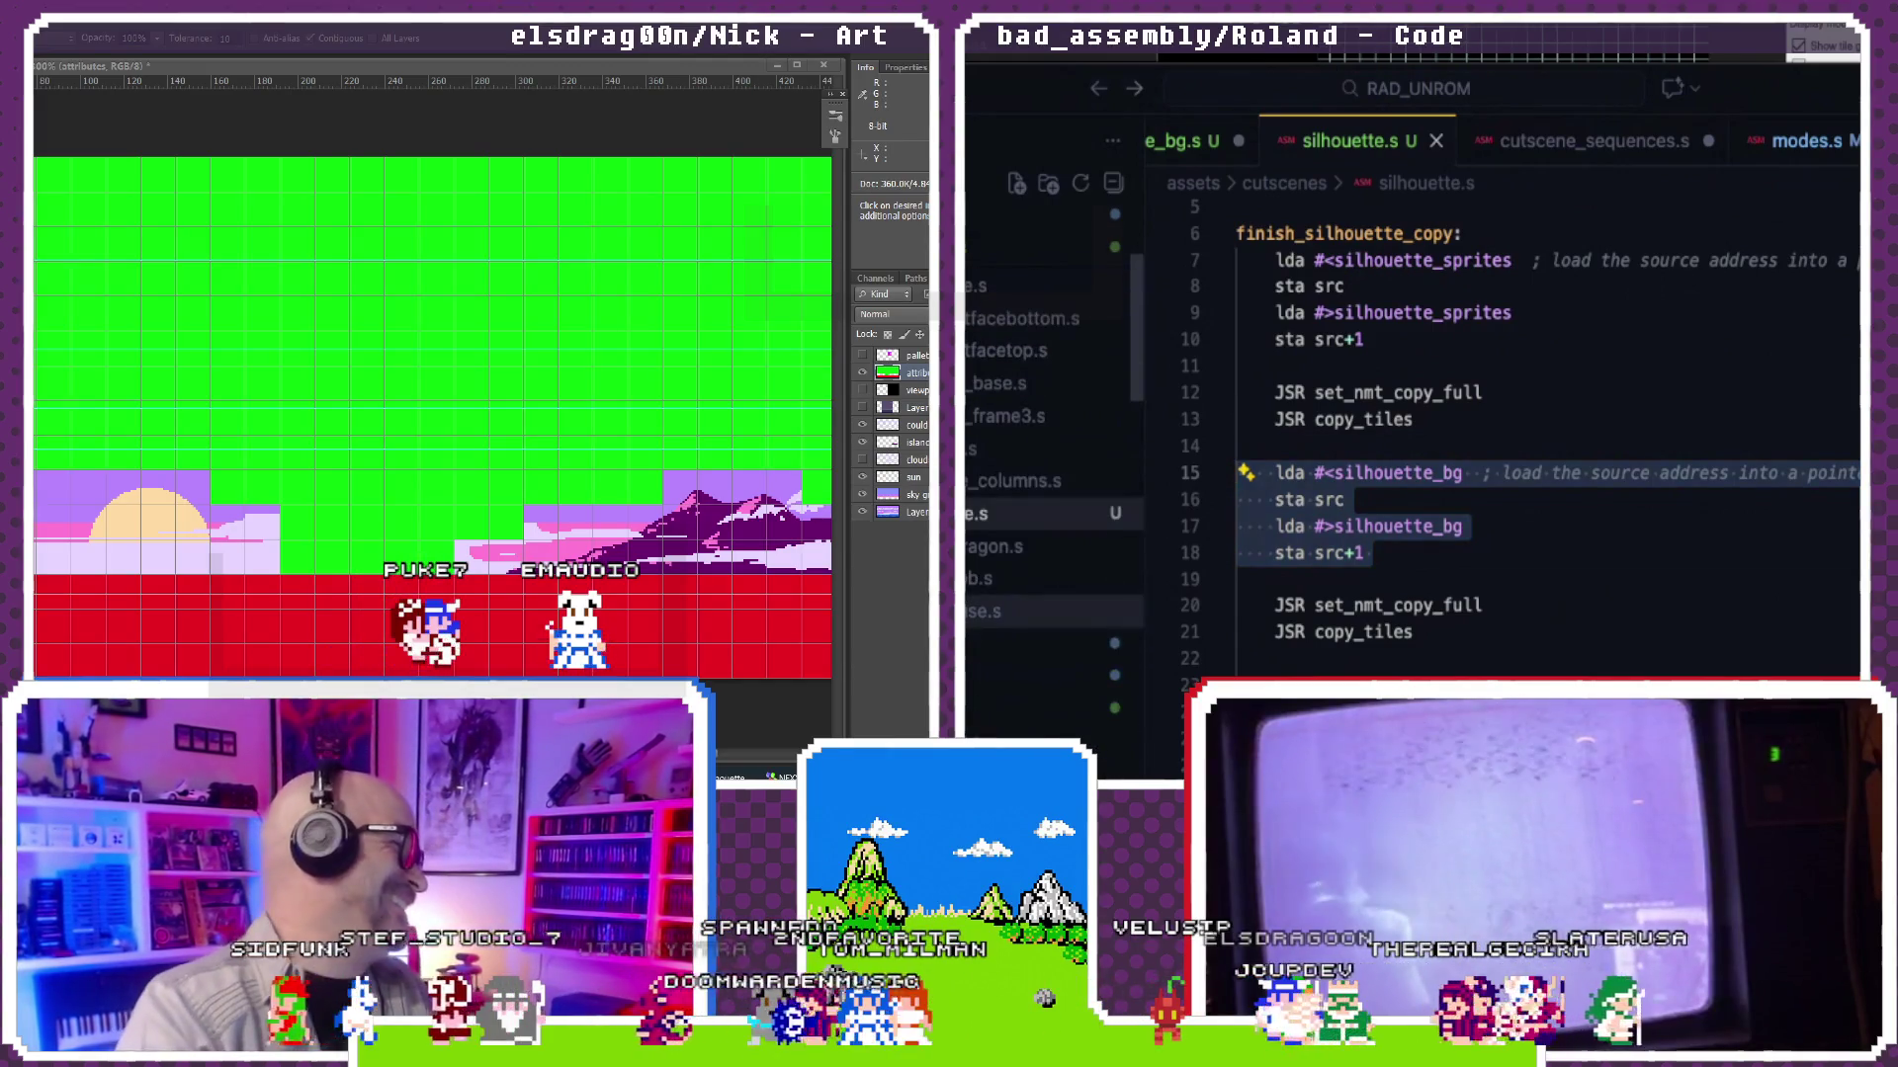
scroll(1018, 596, "up", 2)
scroll(1019, 596, "up", 1)
scroll(1019, 596, "up", 1)
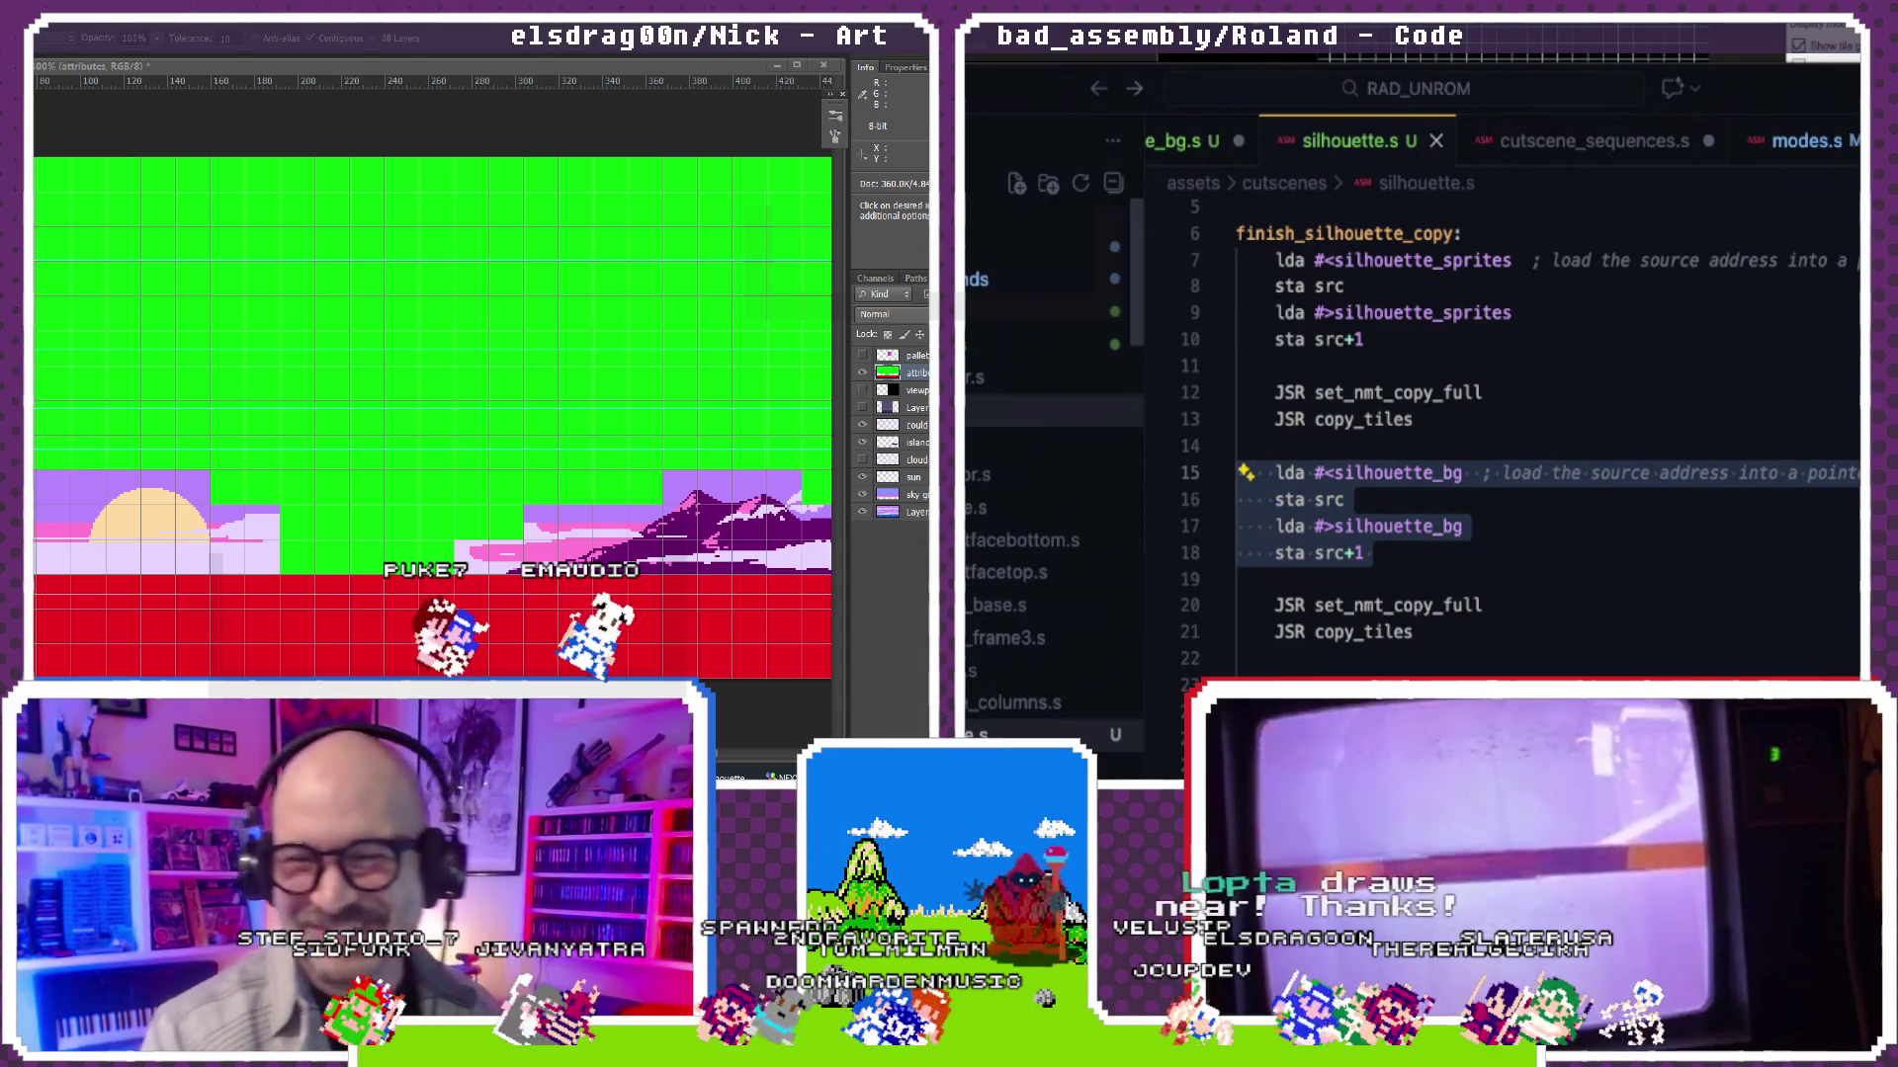
scroll(1019, 596, "up", 1)
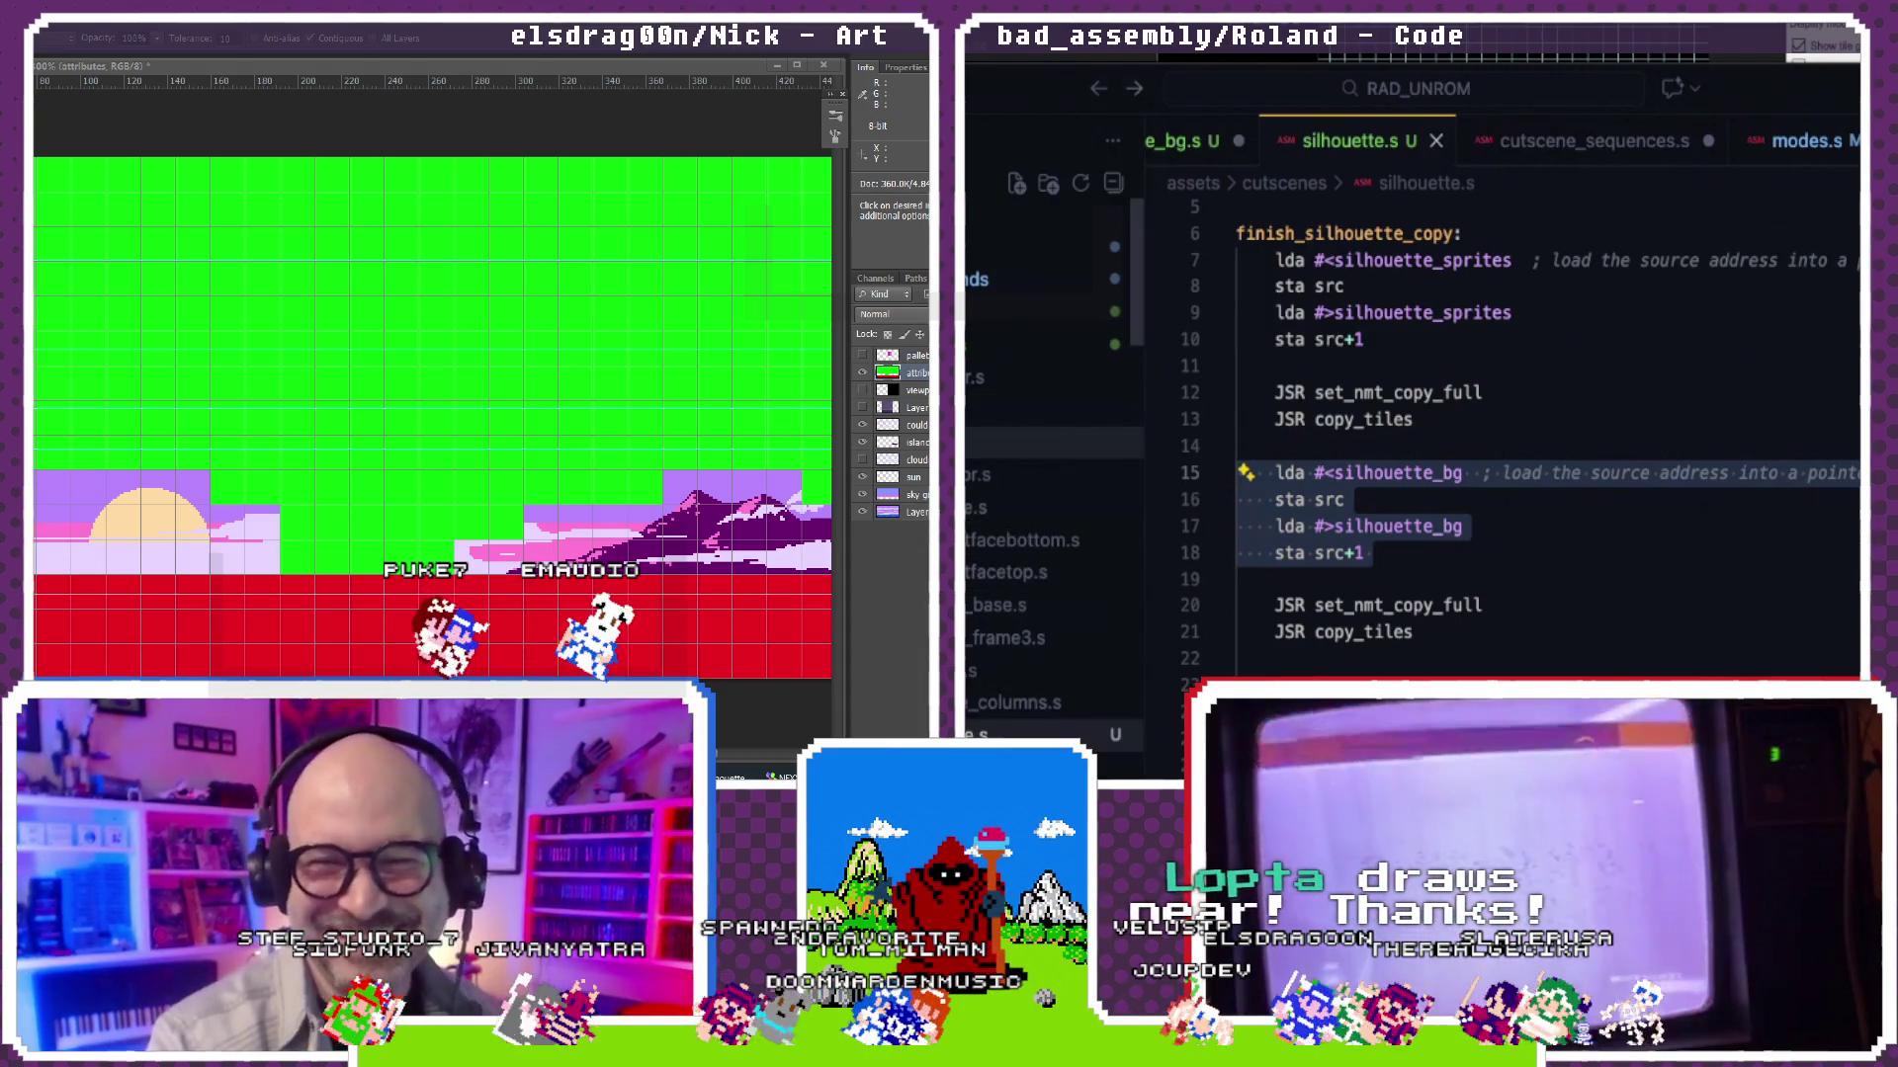
scroll(1382, 370, "up", 15)
scroll(1382, 371, "up", 15)
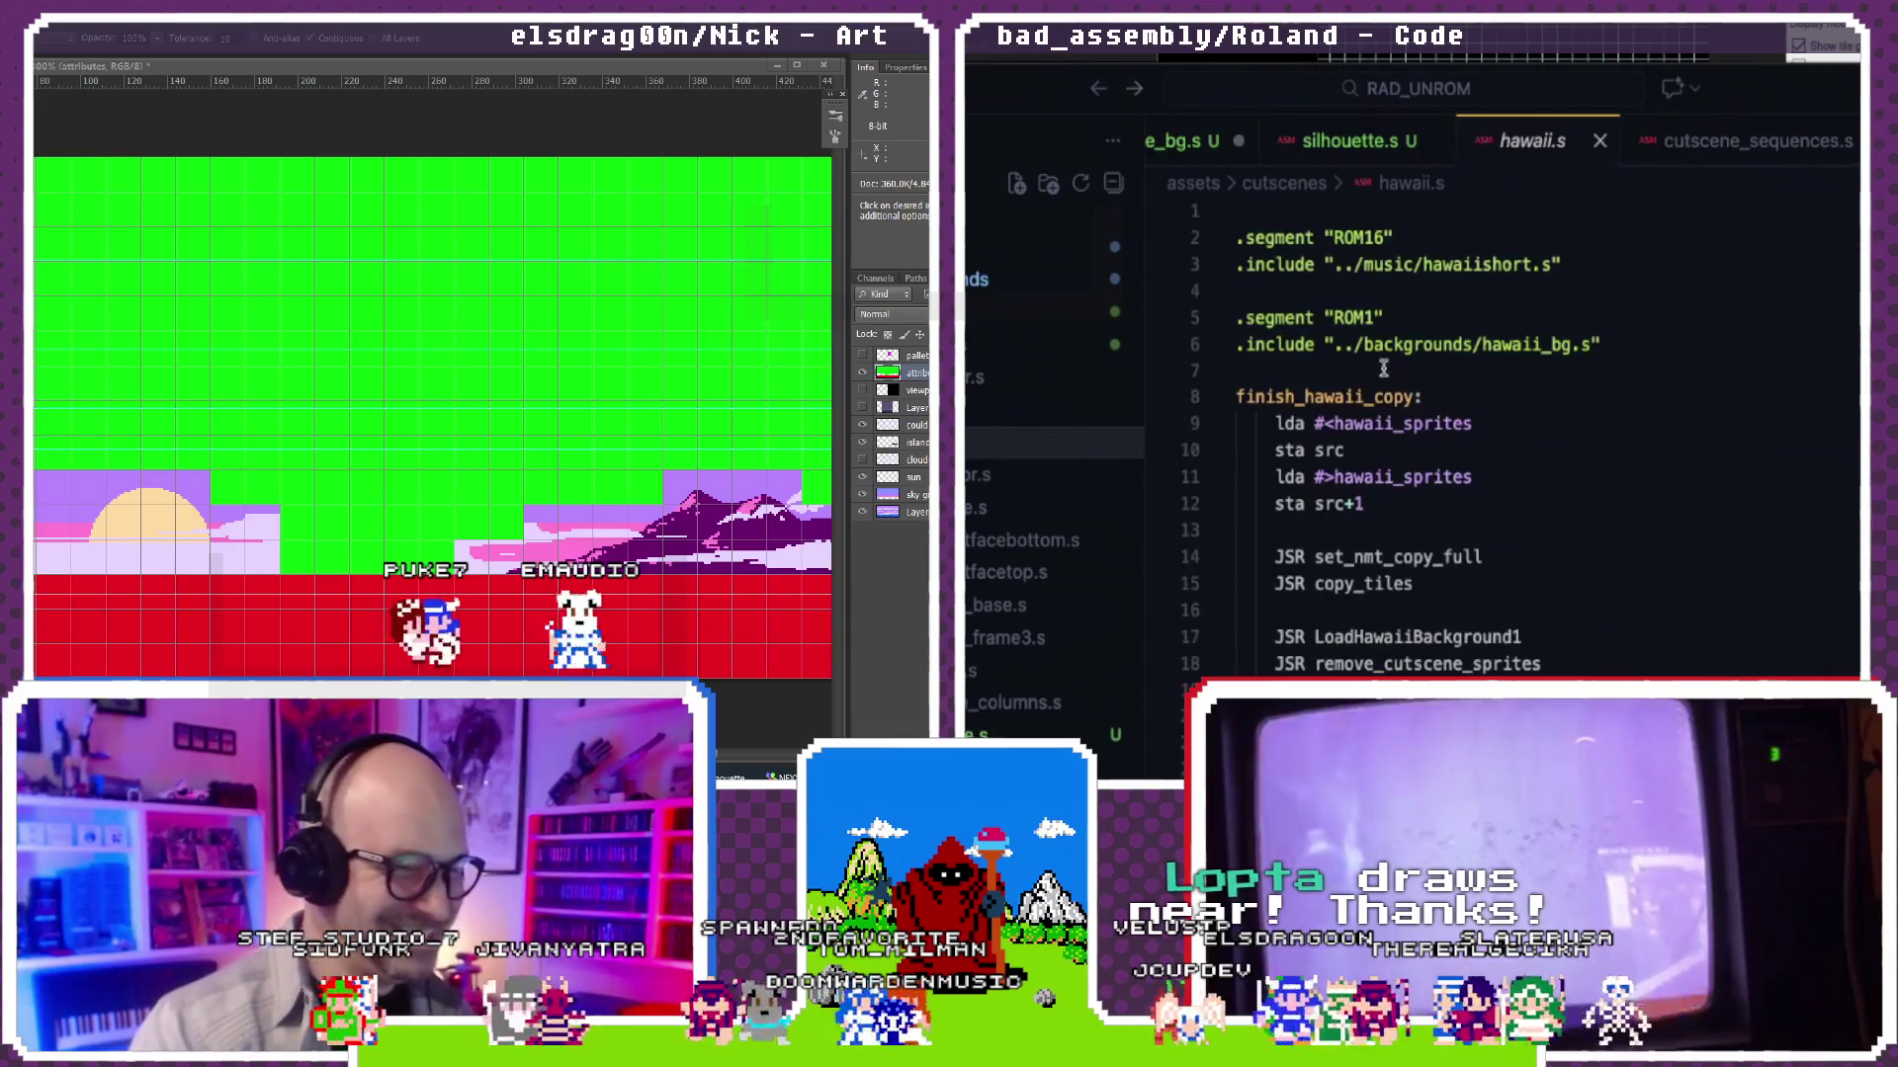
scroll(1382, 371, "down", 1)
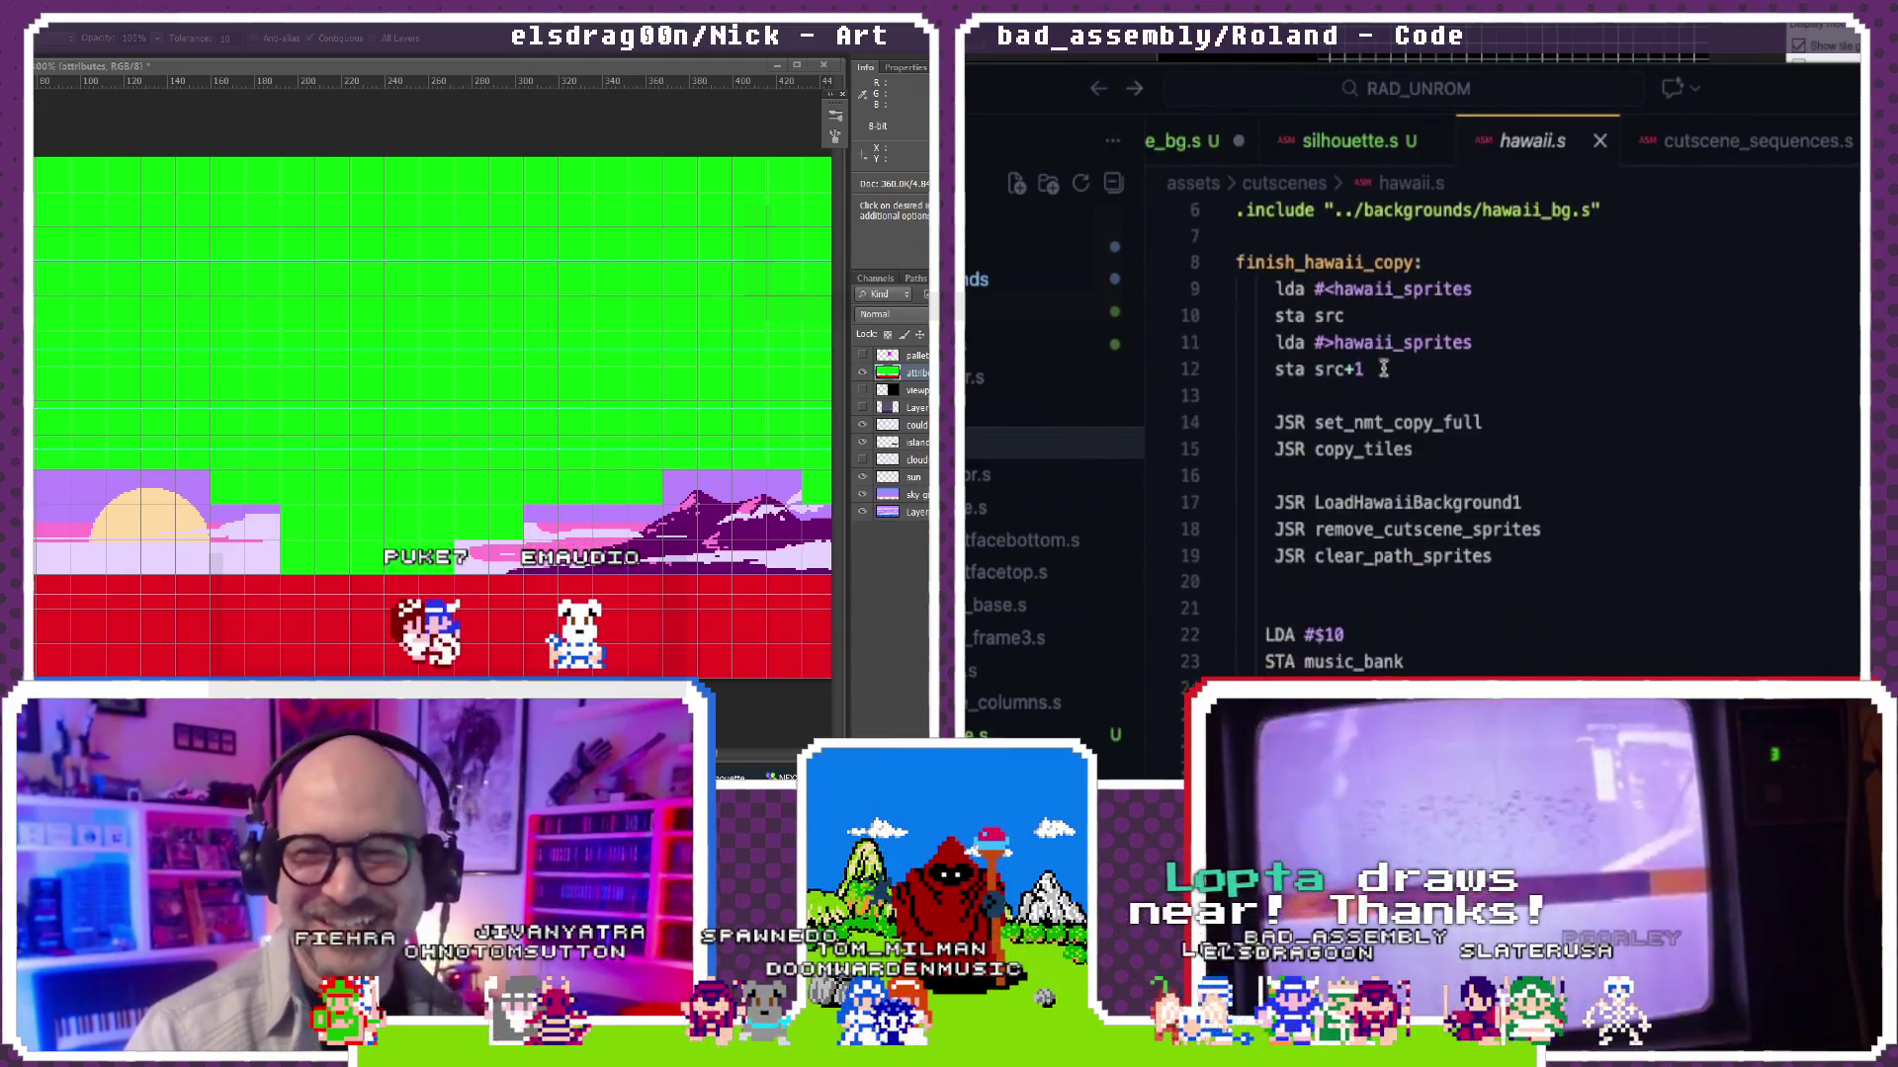
scroll(1382, 371, "down", 3)
scroll(1382, 366, "down", 1)
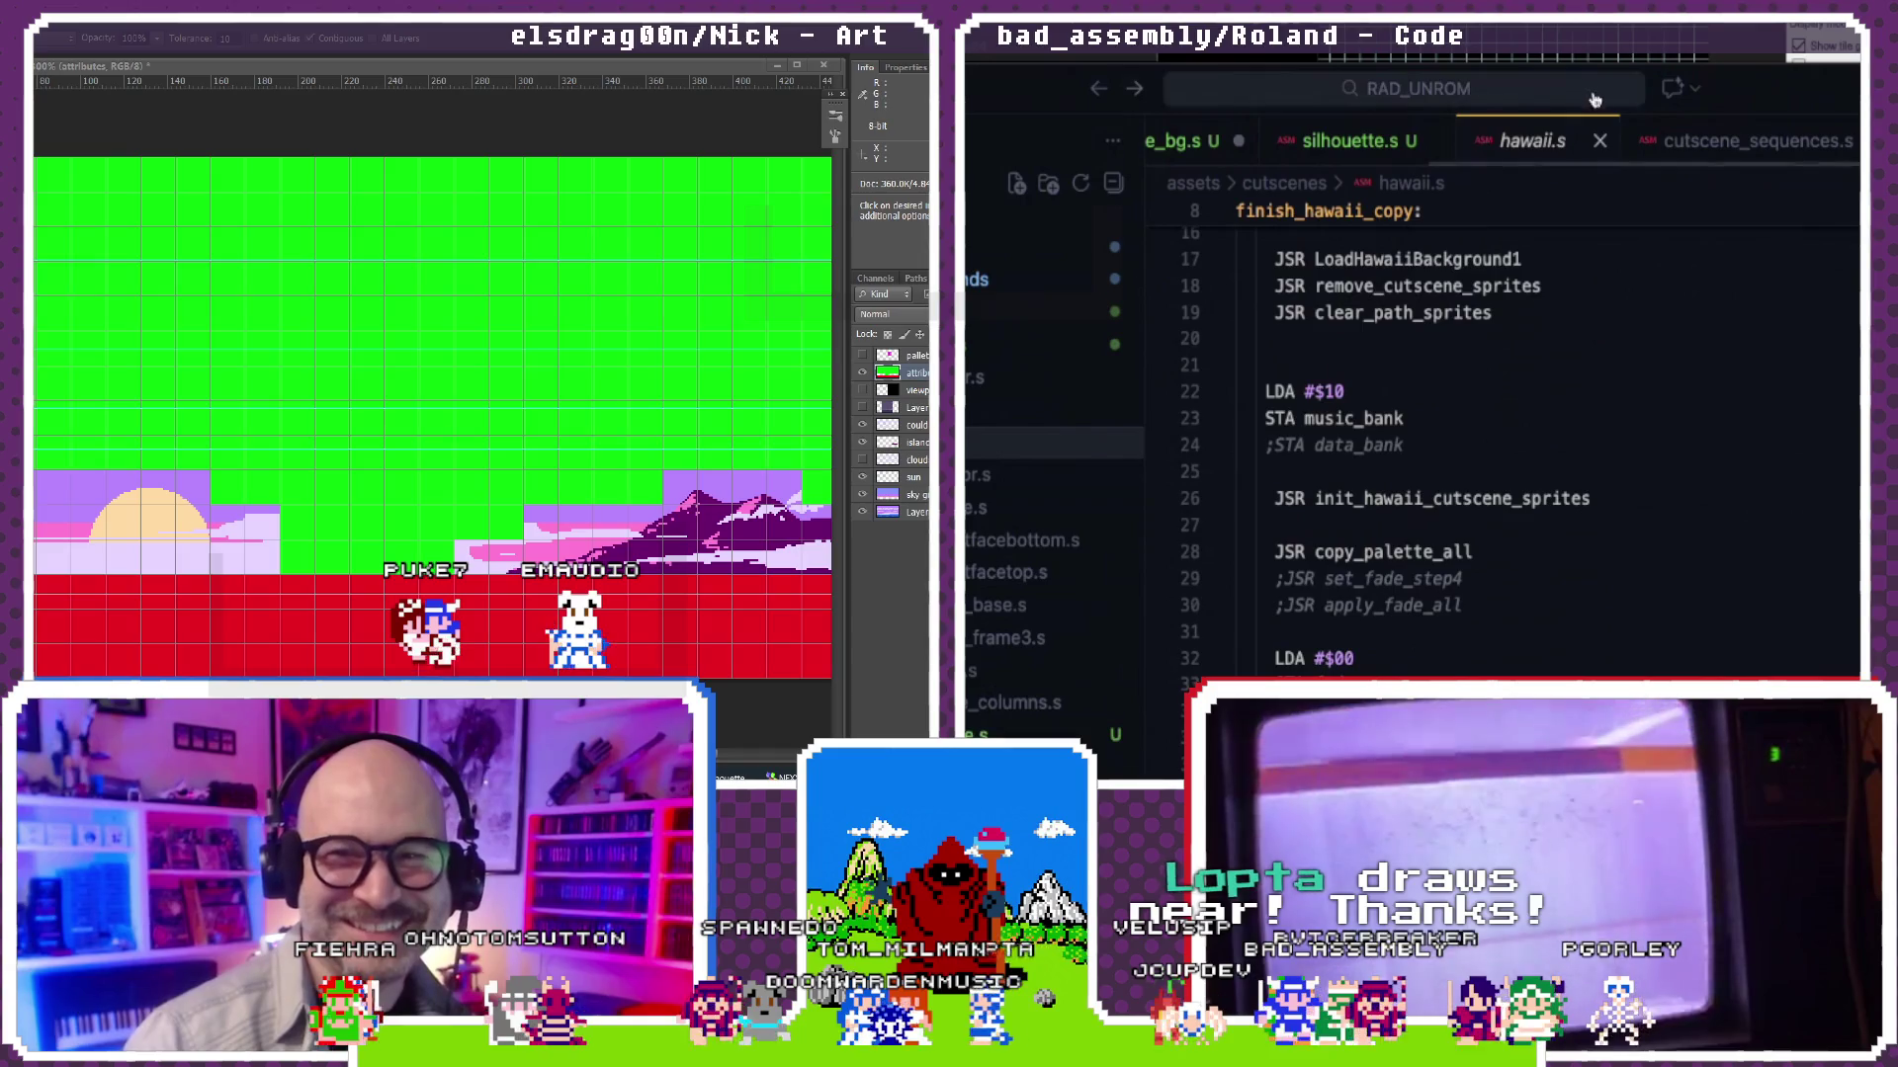
Step: Close hawaii.s and delete the silhouette_bg copy block, lines 15–21, from finish_silhouette_copy
left_click(1598, 140)
left_click(1391, 554)
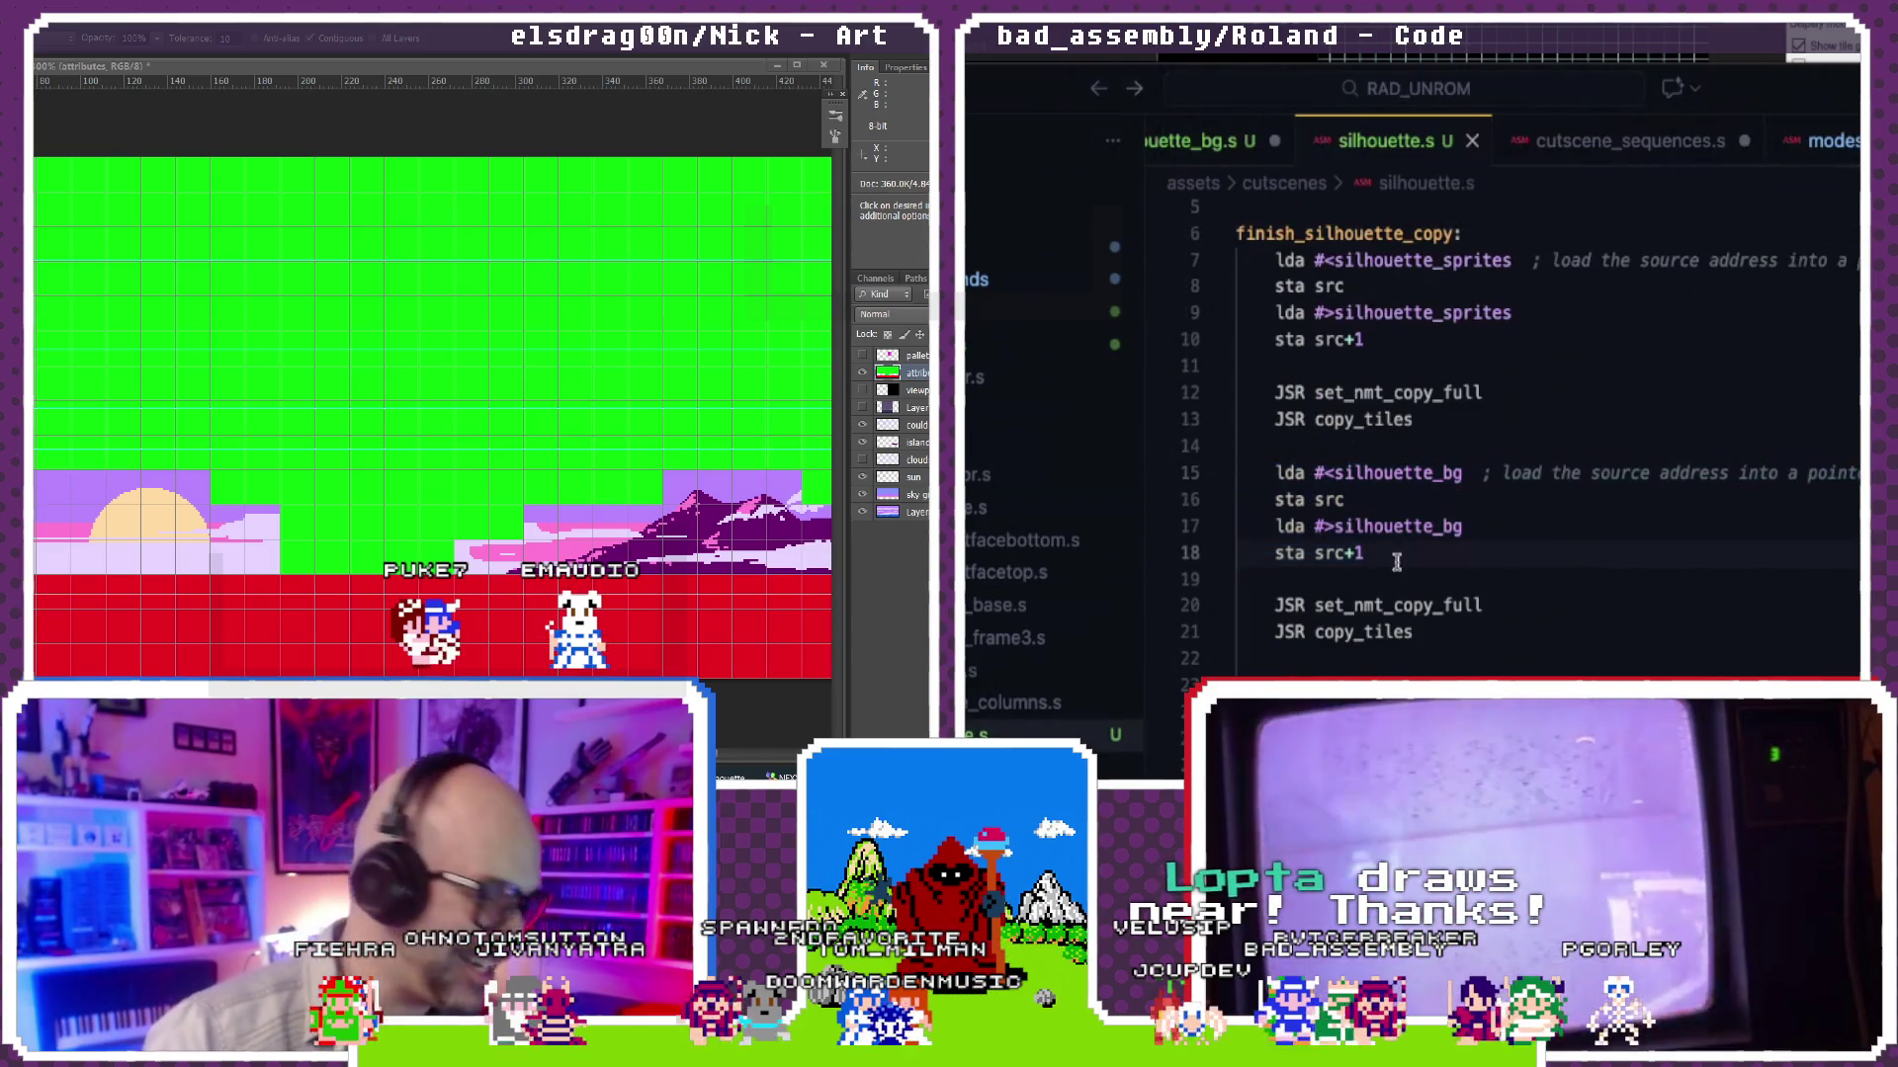
left_click_drag(1396, 561, 1211, 474)
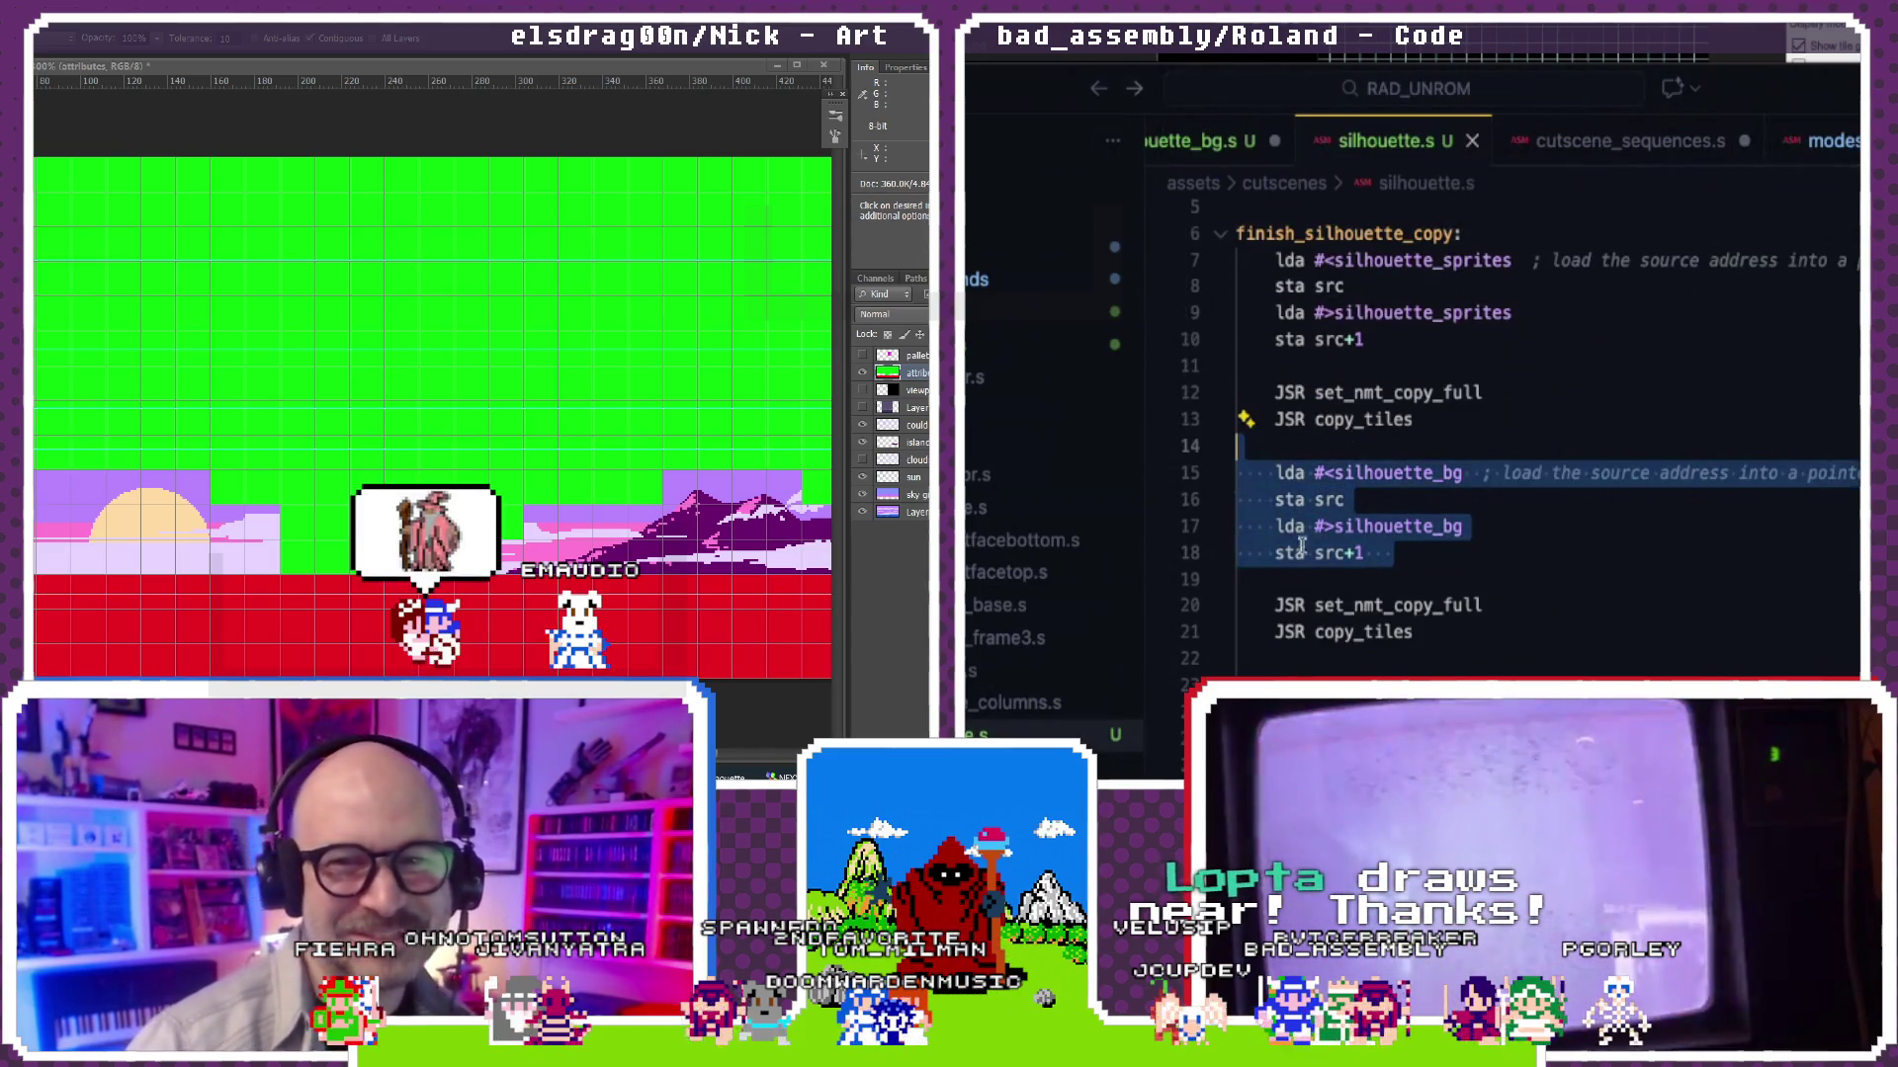
left_click_drag(1413, 632, 1162, 479)
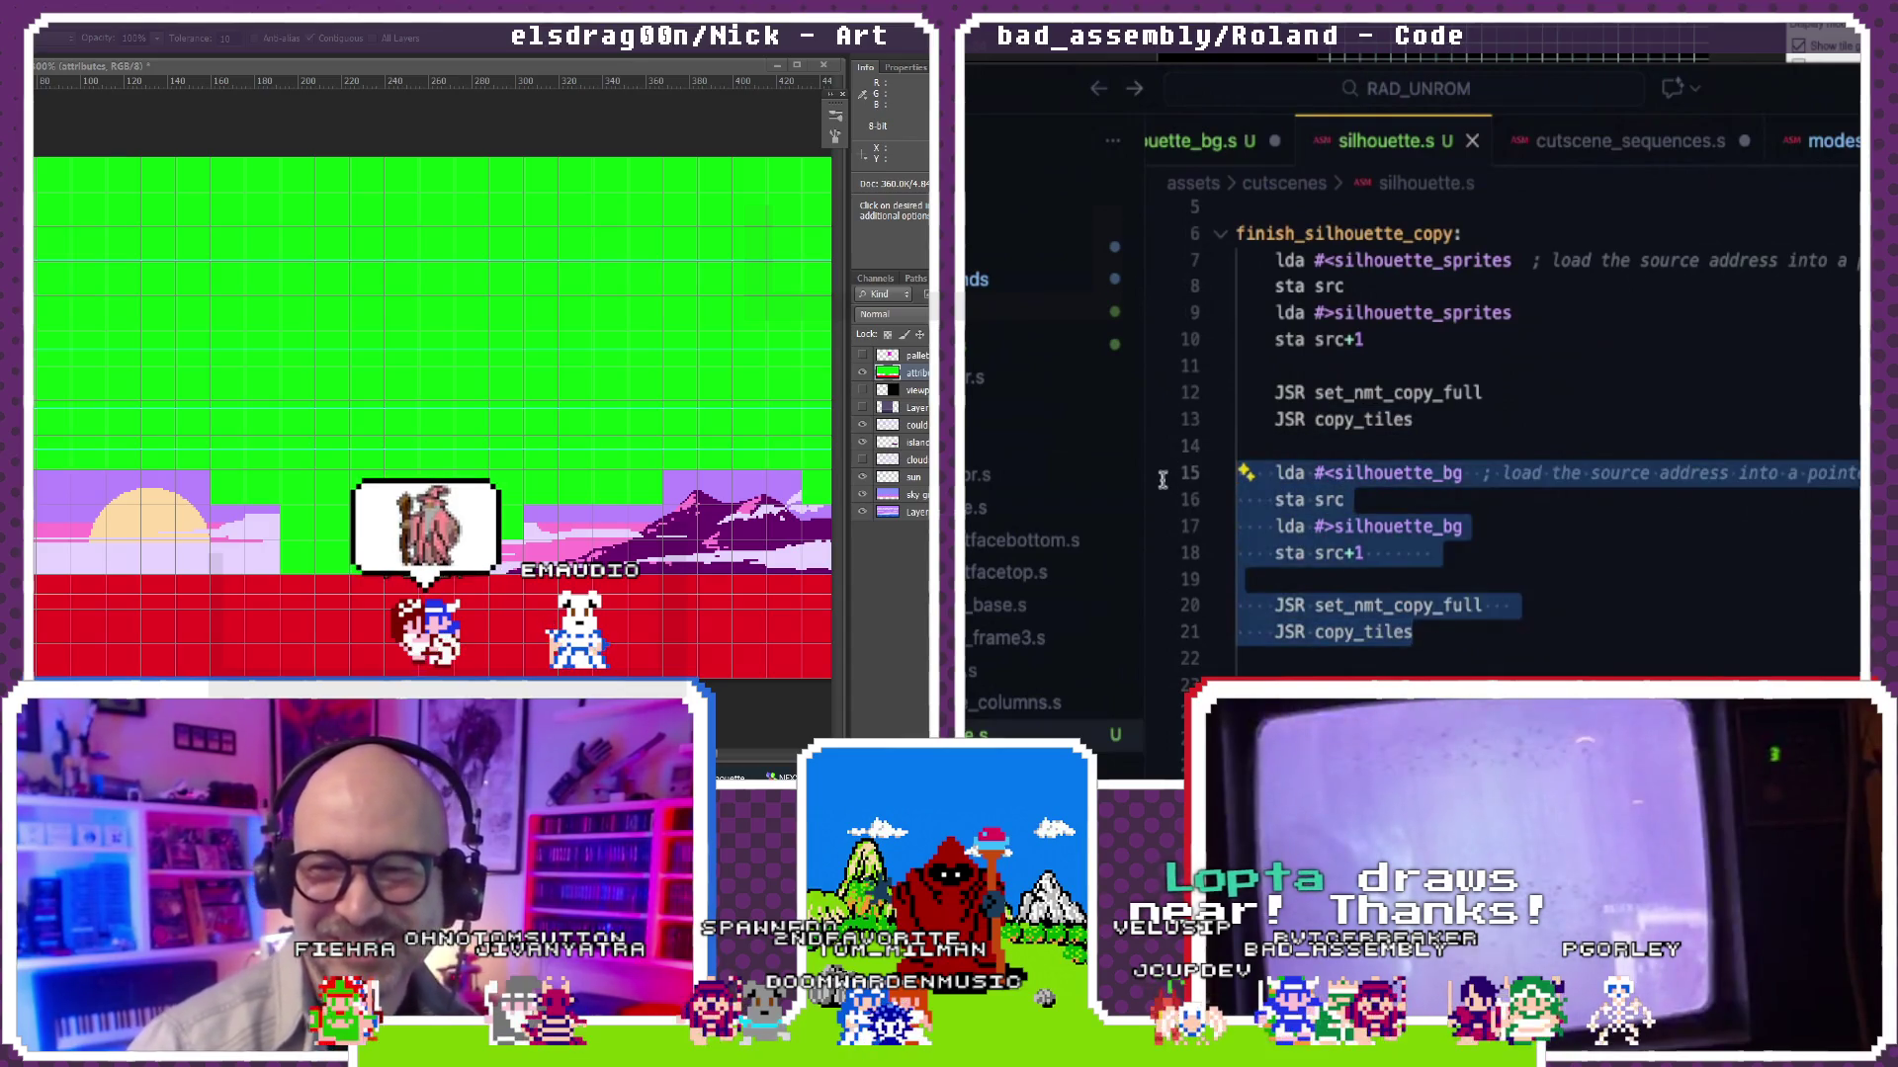
key("BackSpace")
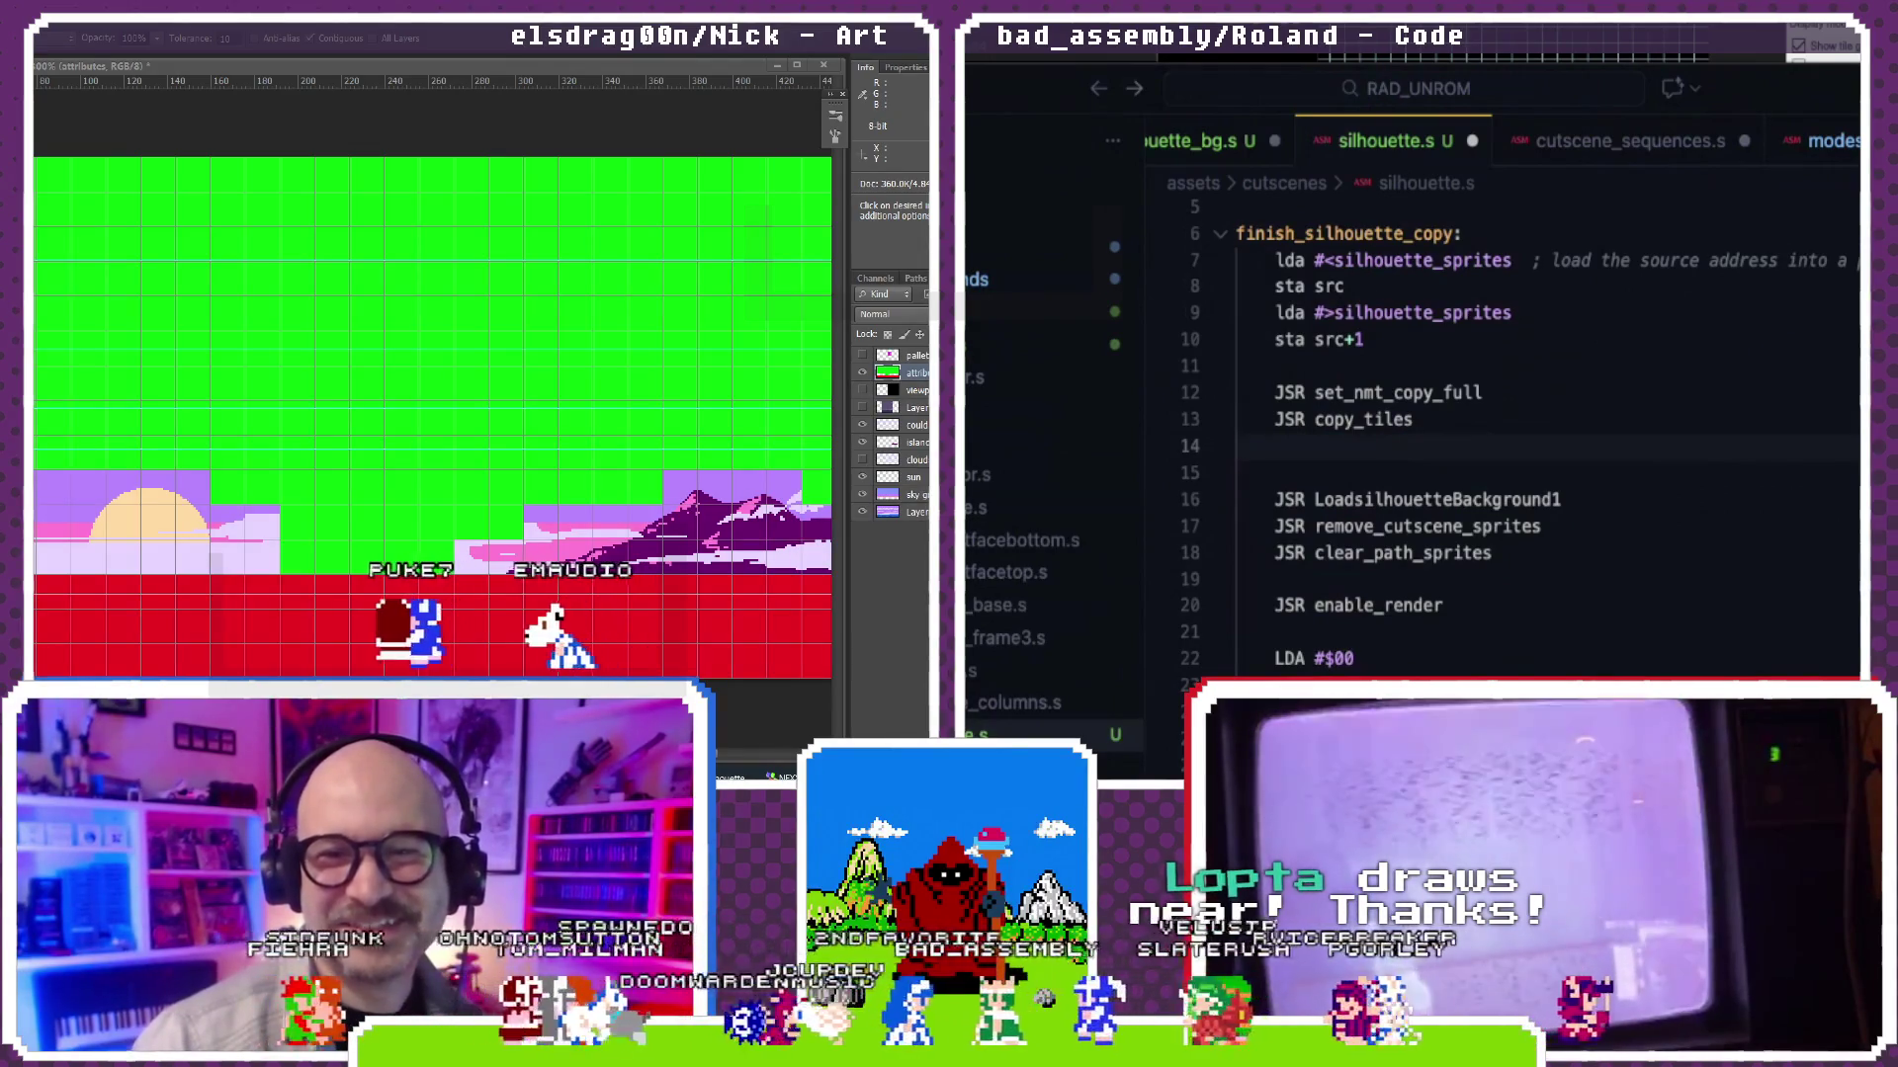
left_click(1320, 420)
scroll(1371, 148, "left", 2)
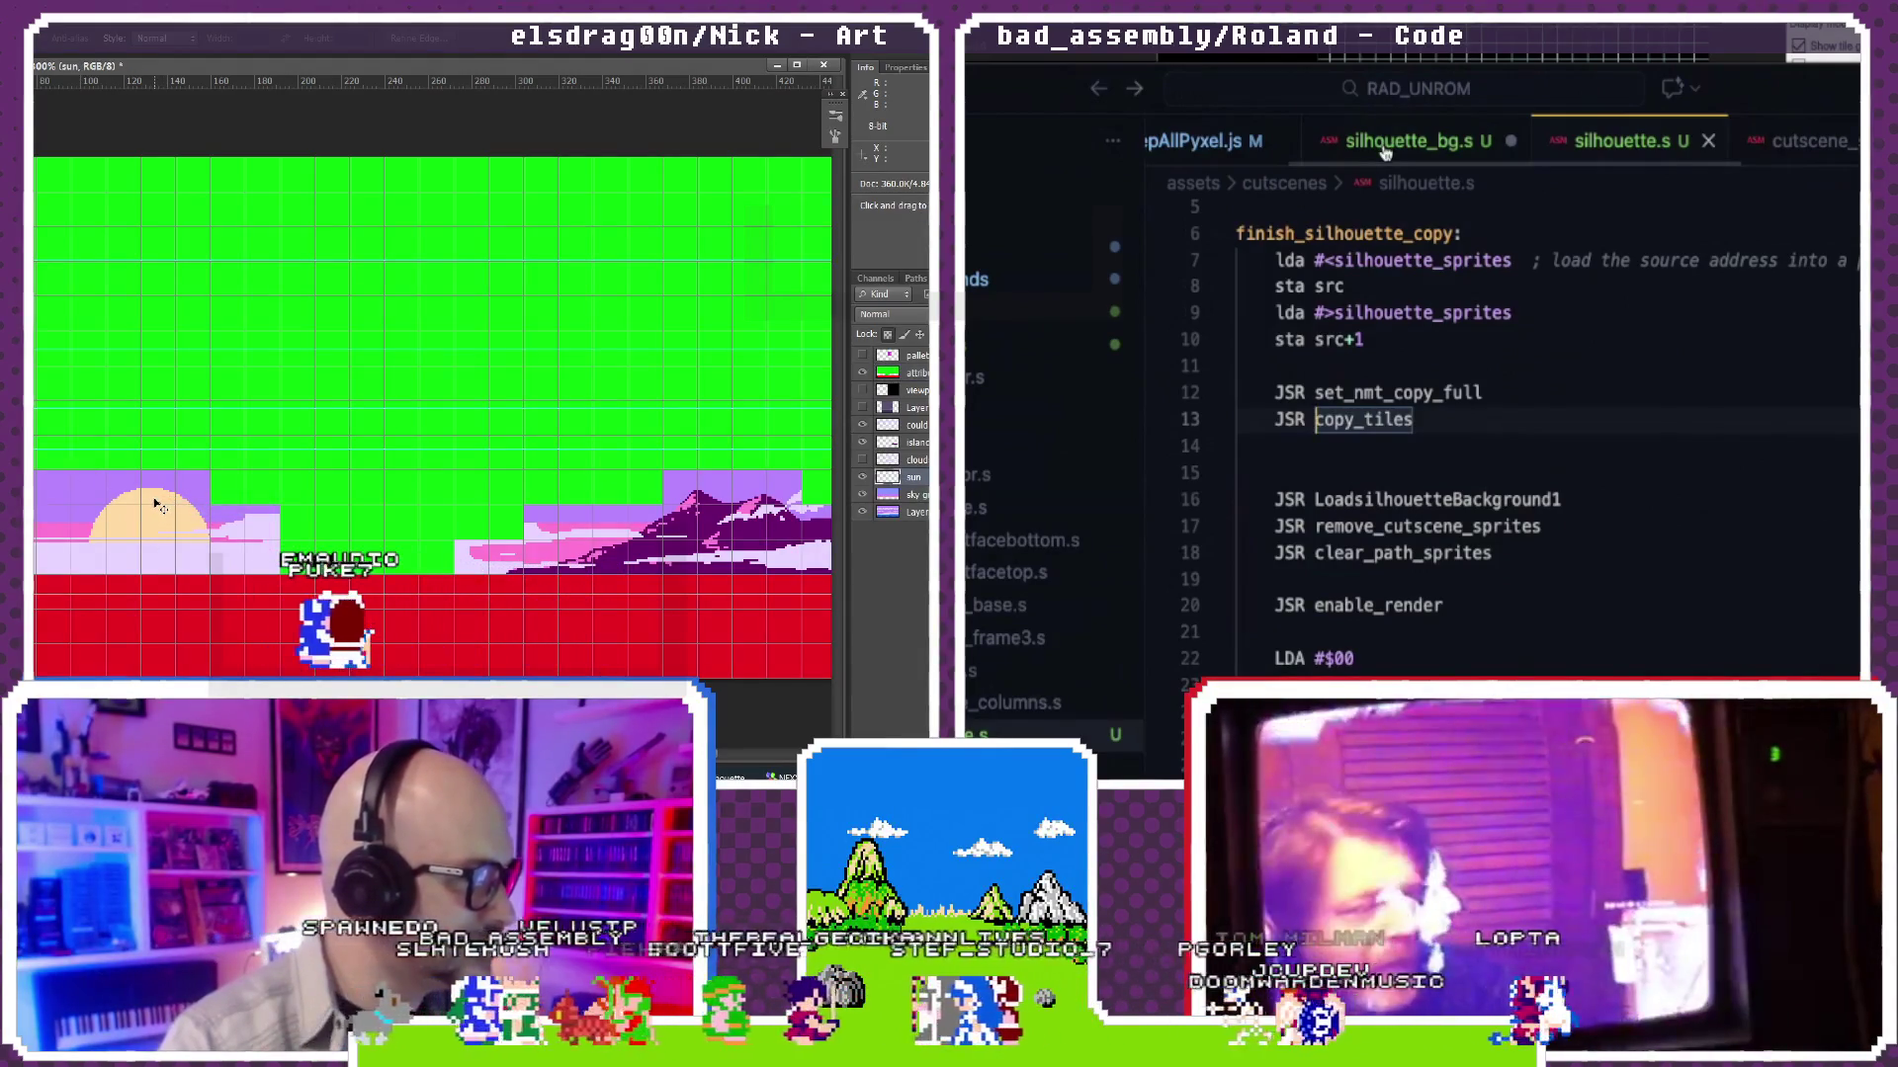
Step: Add a silhouette_palette: label with an empty .byte line at the end of silhouette_bg.s
left_click(1383, 148)
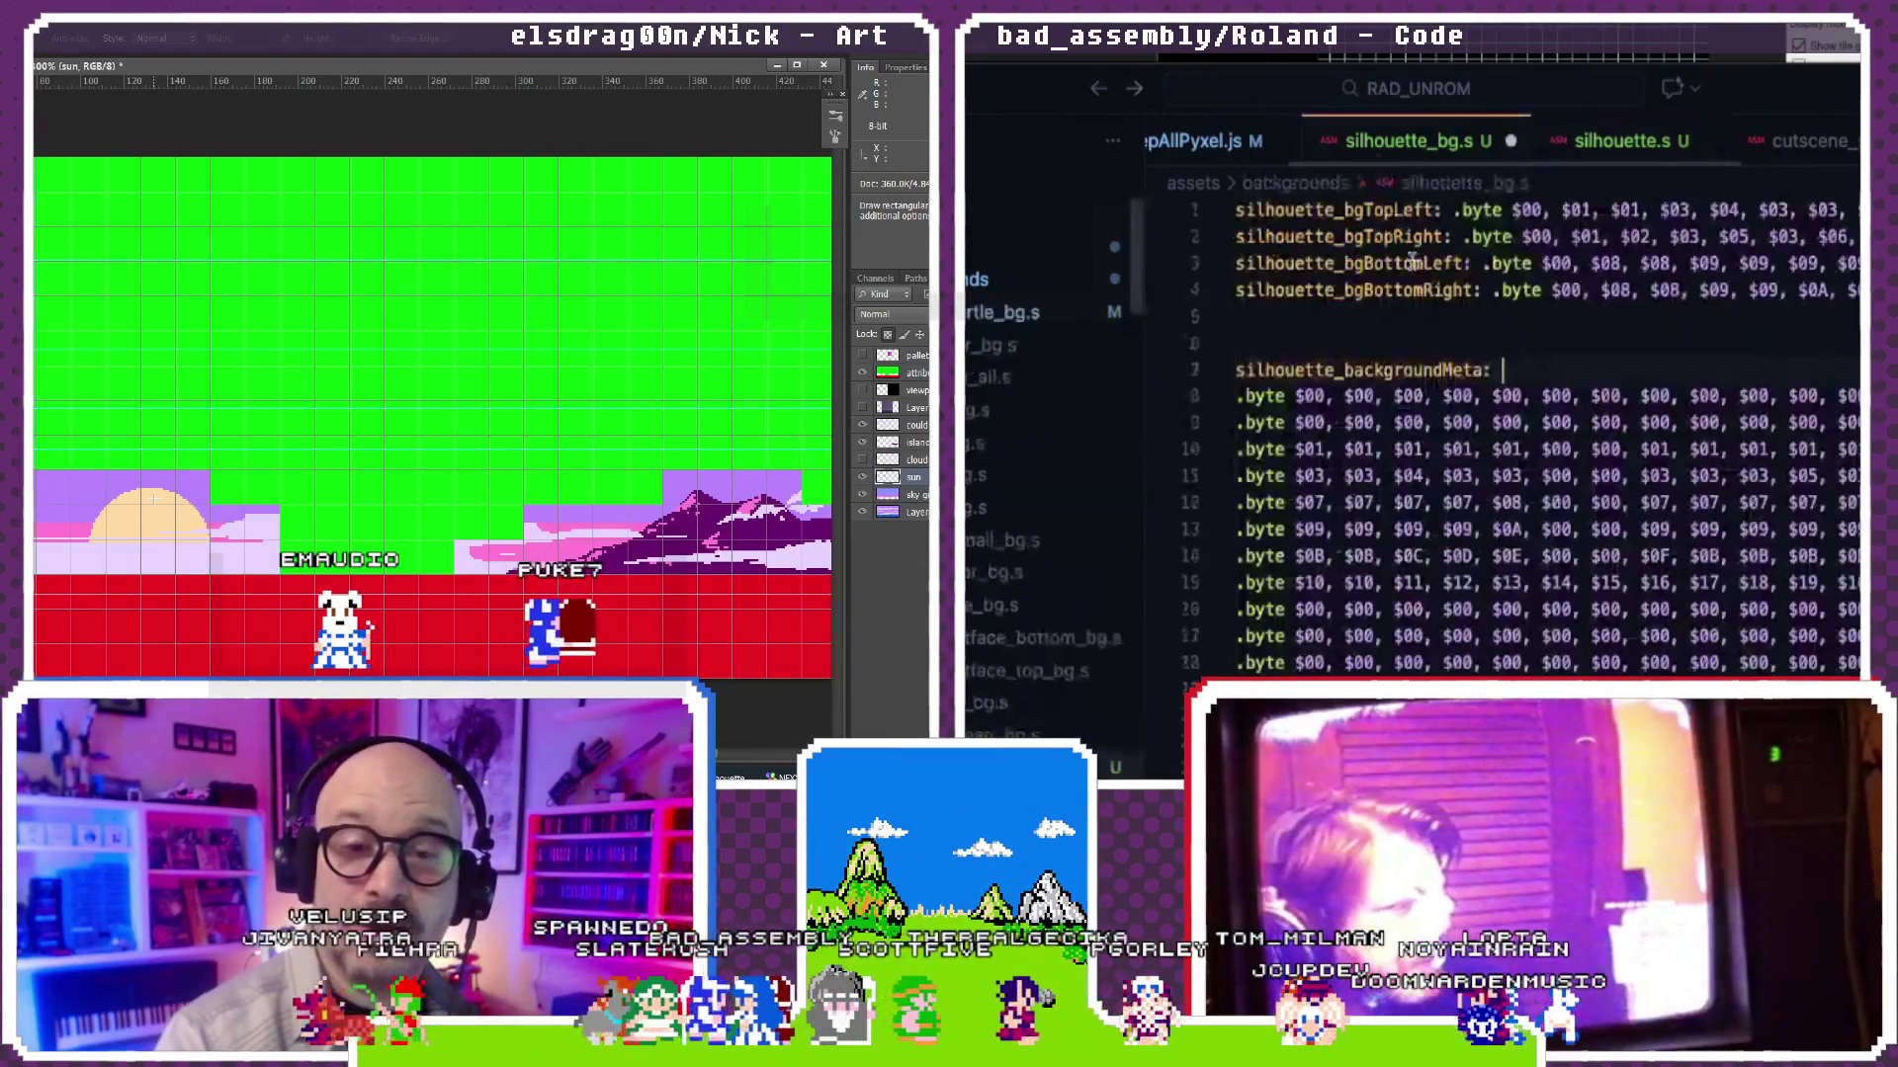
scroll(1417, 386, "down", 5)
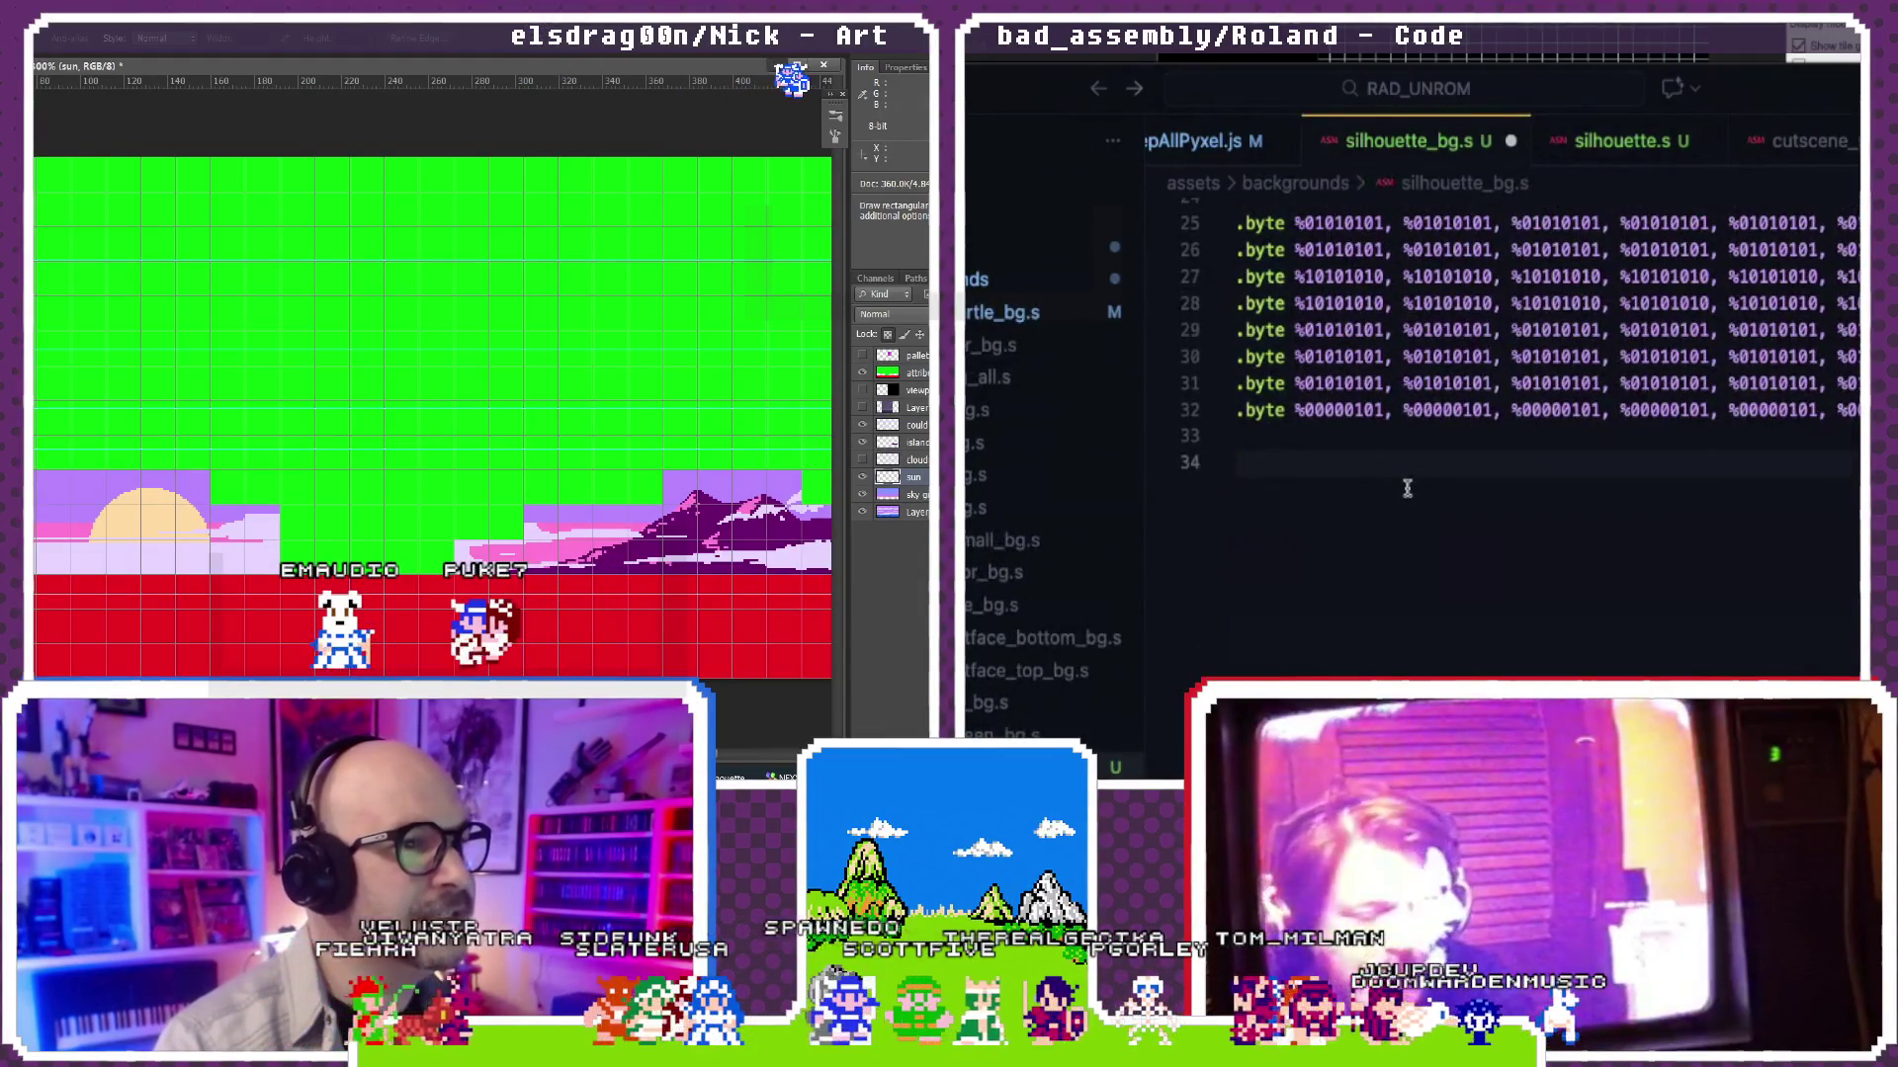
type("silhouette_pl")
key("BackSpace")
type("alette:")
type(".byte")
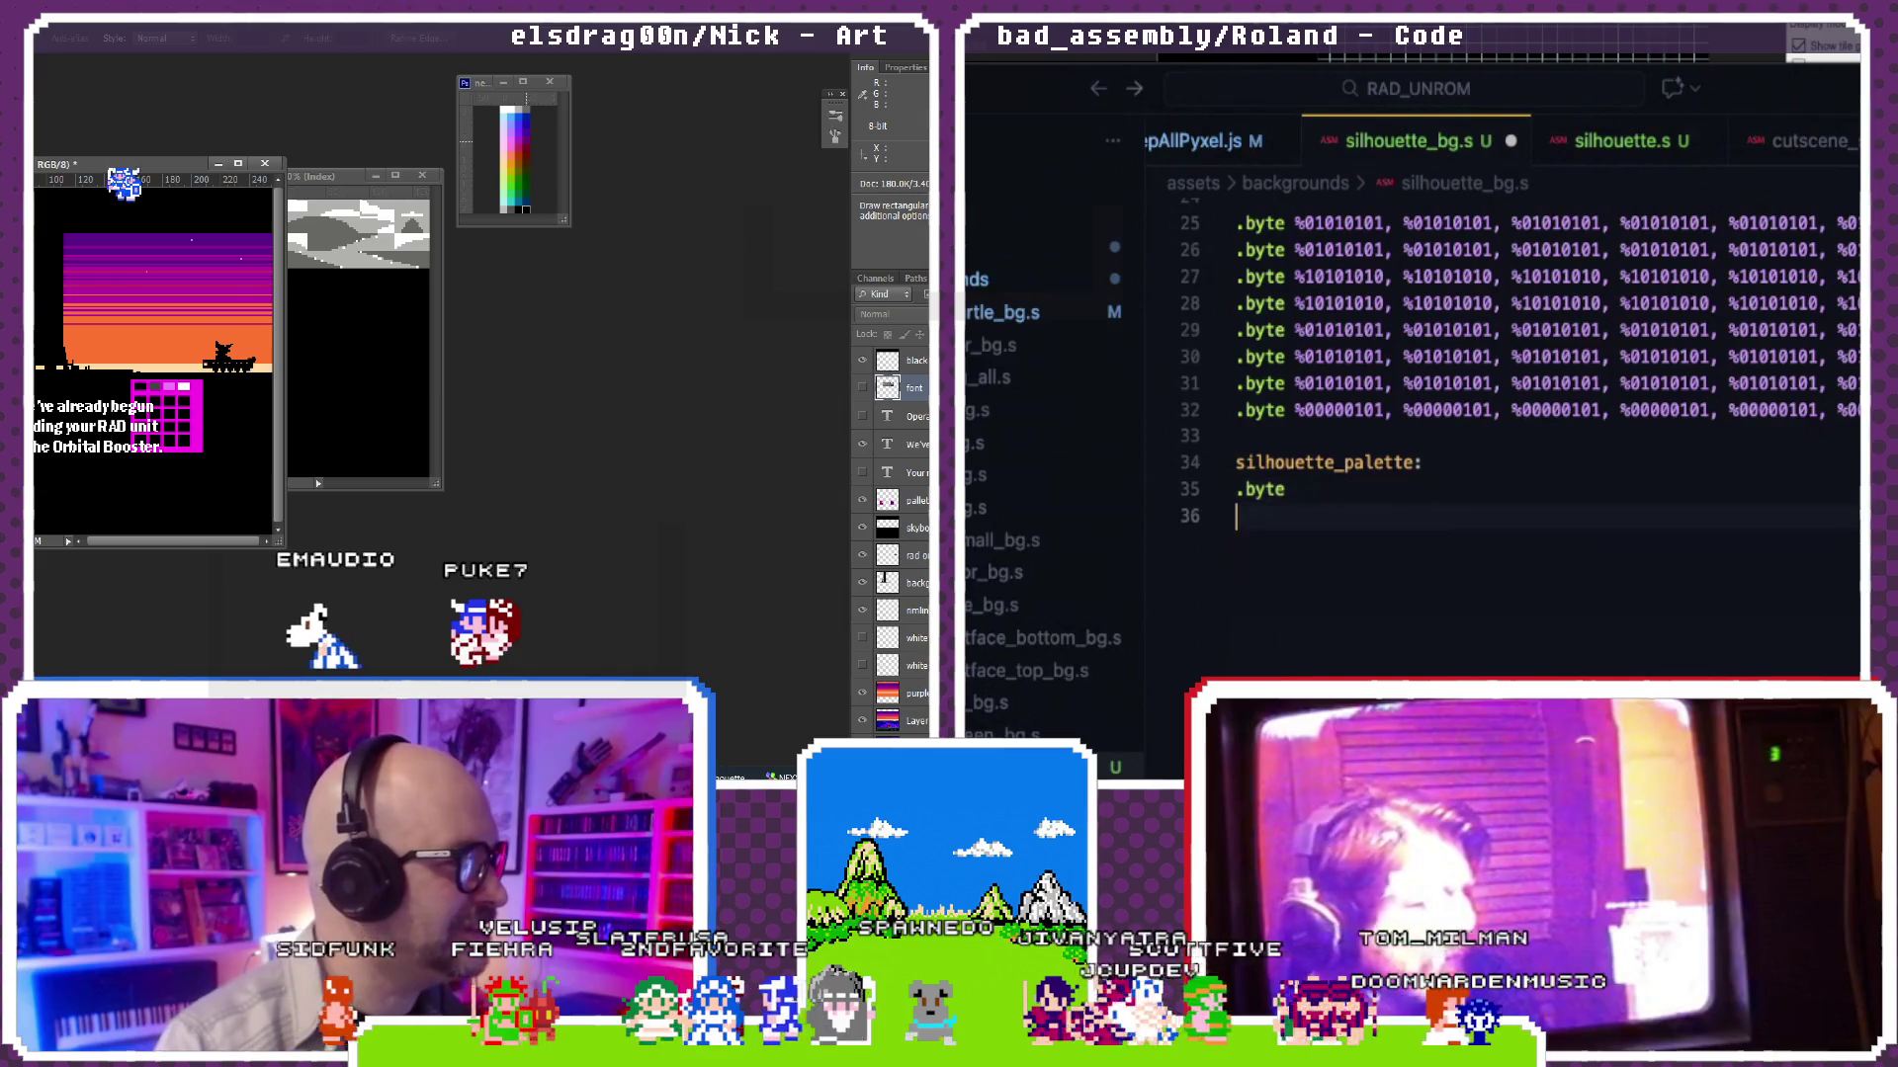
left_click_drag(1408, 497, 1208, 493)
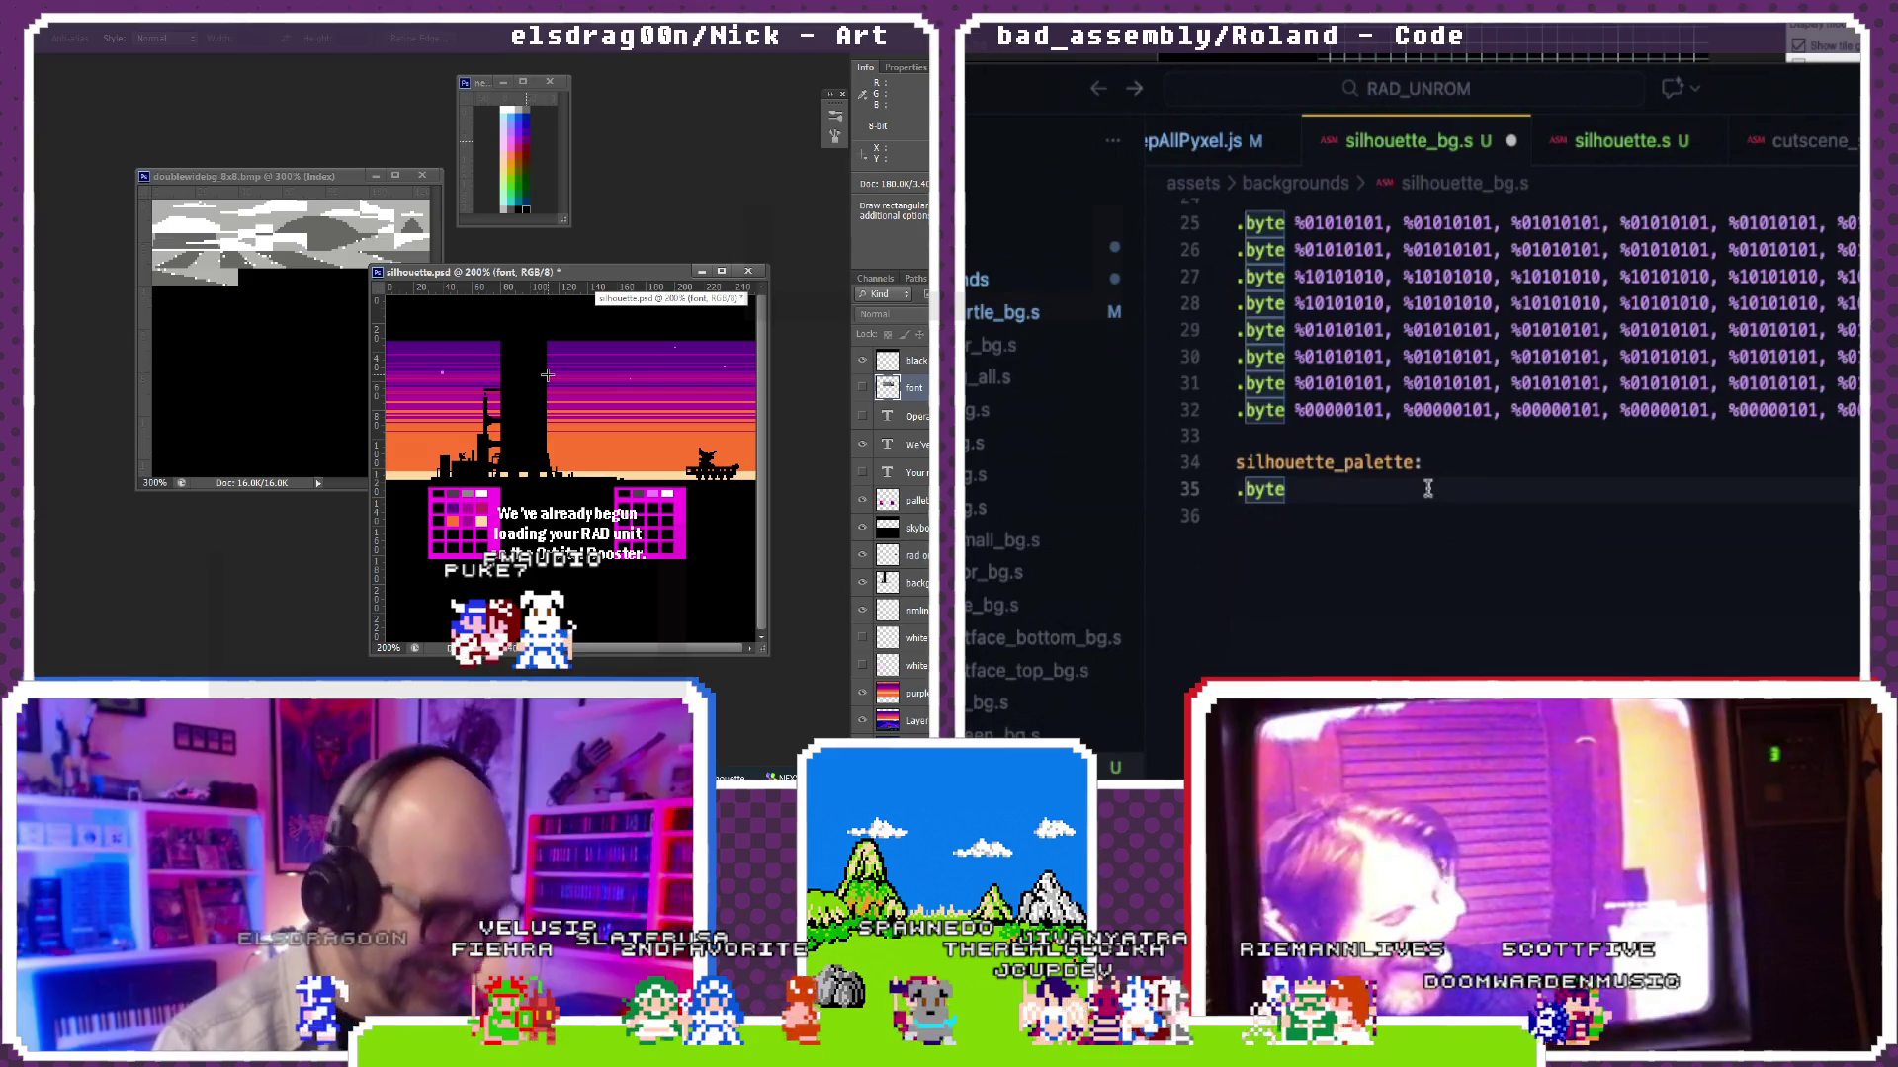
key("ctrl+plus")
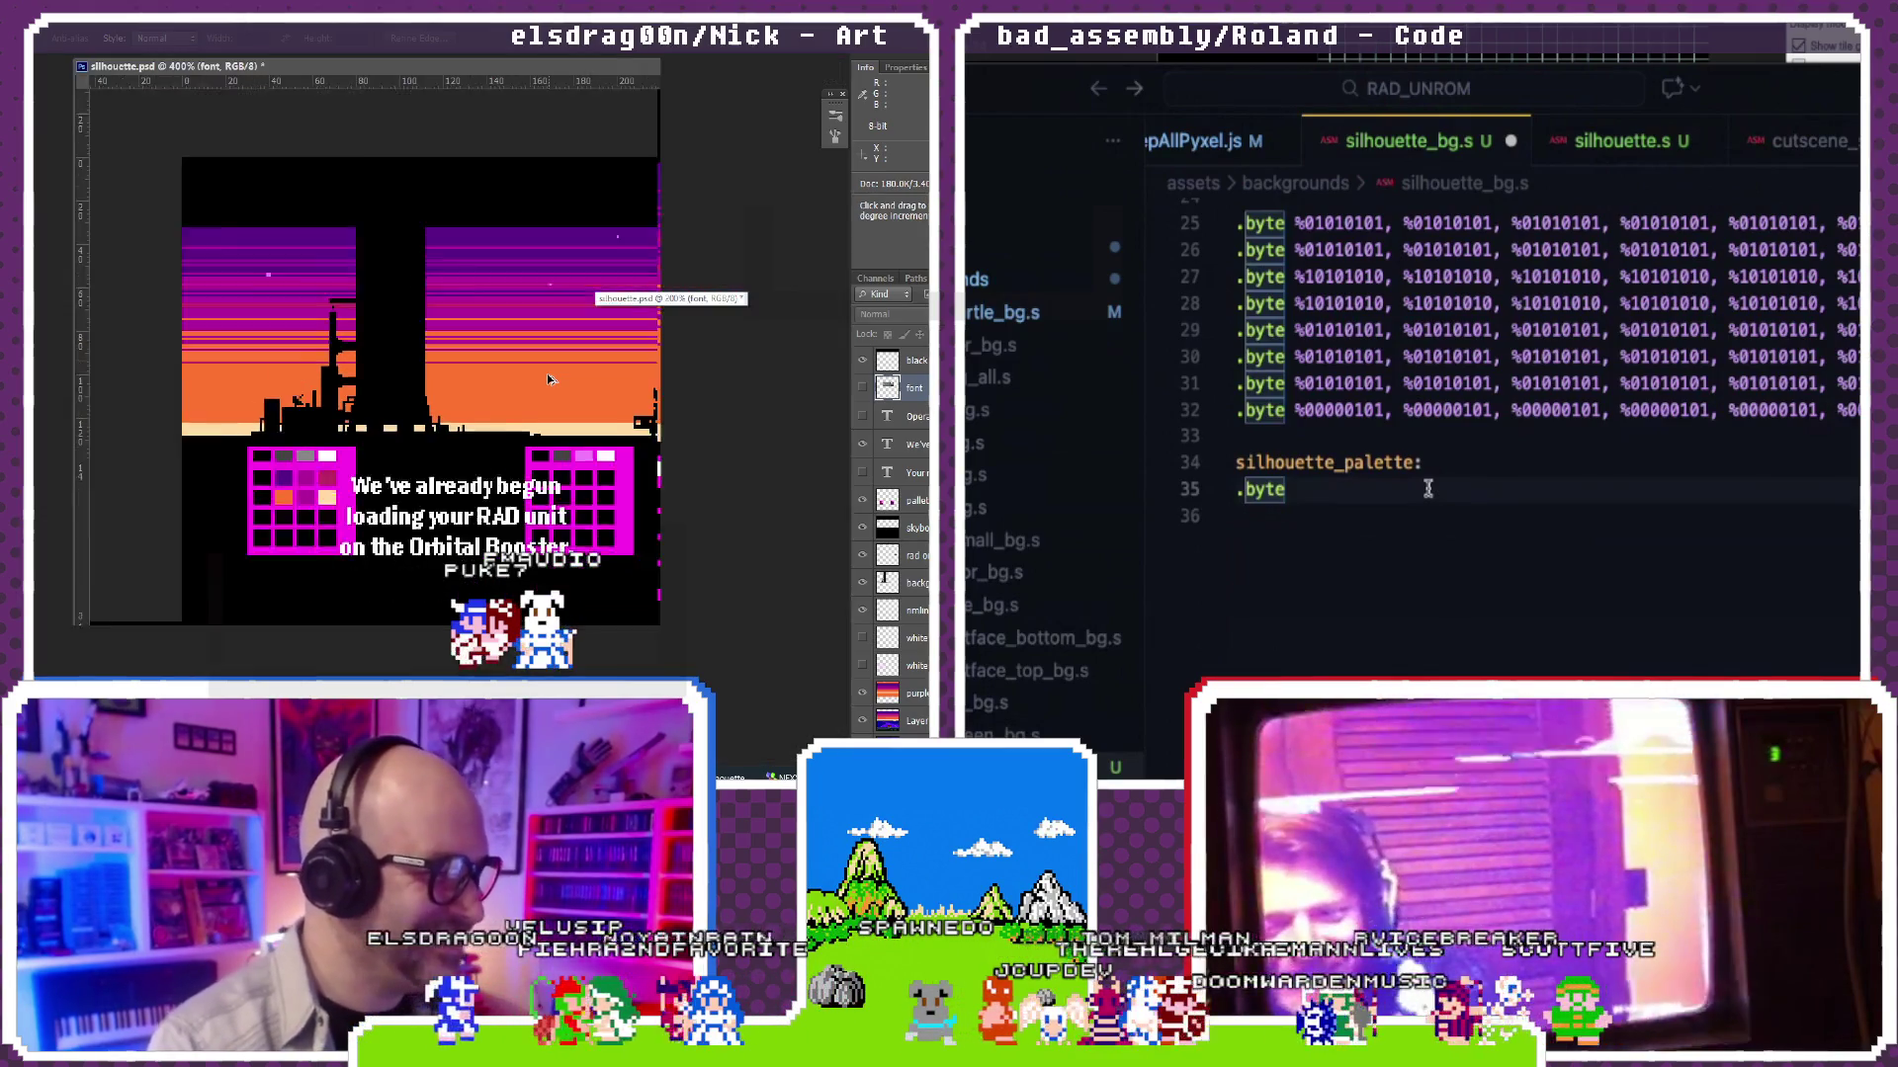
left_click_drag(296, 66, 418, 132)
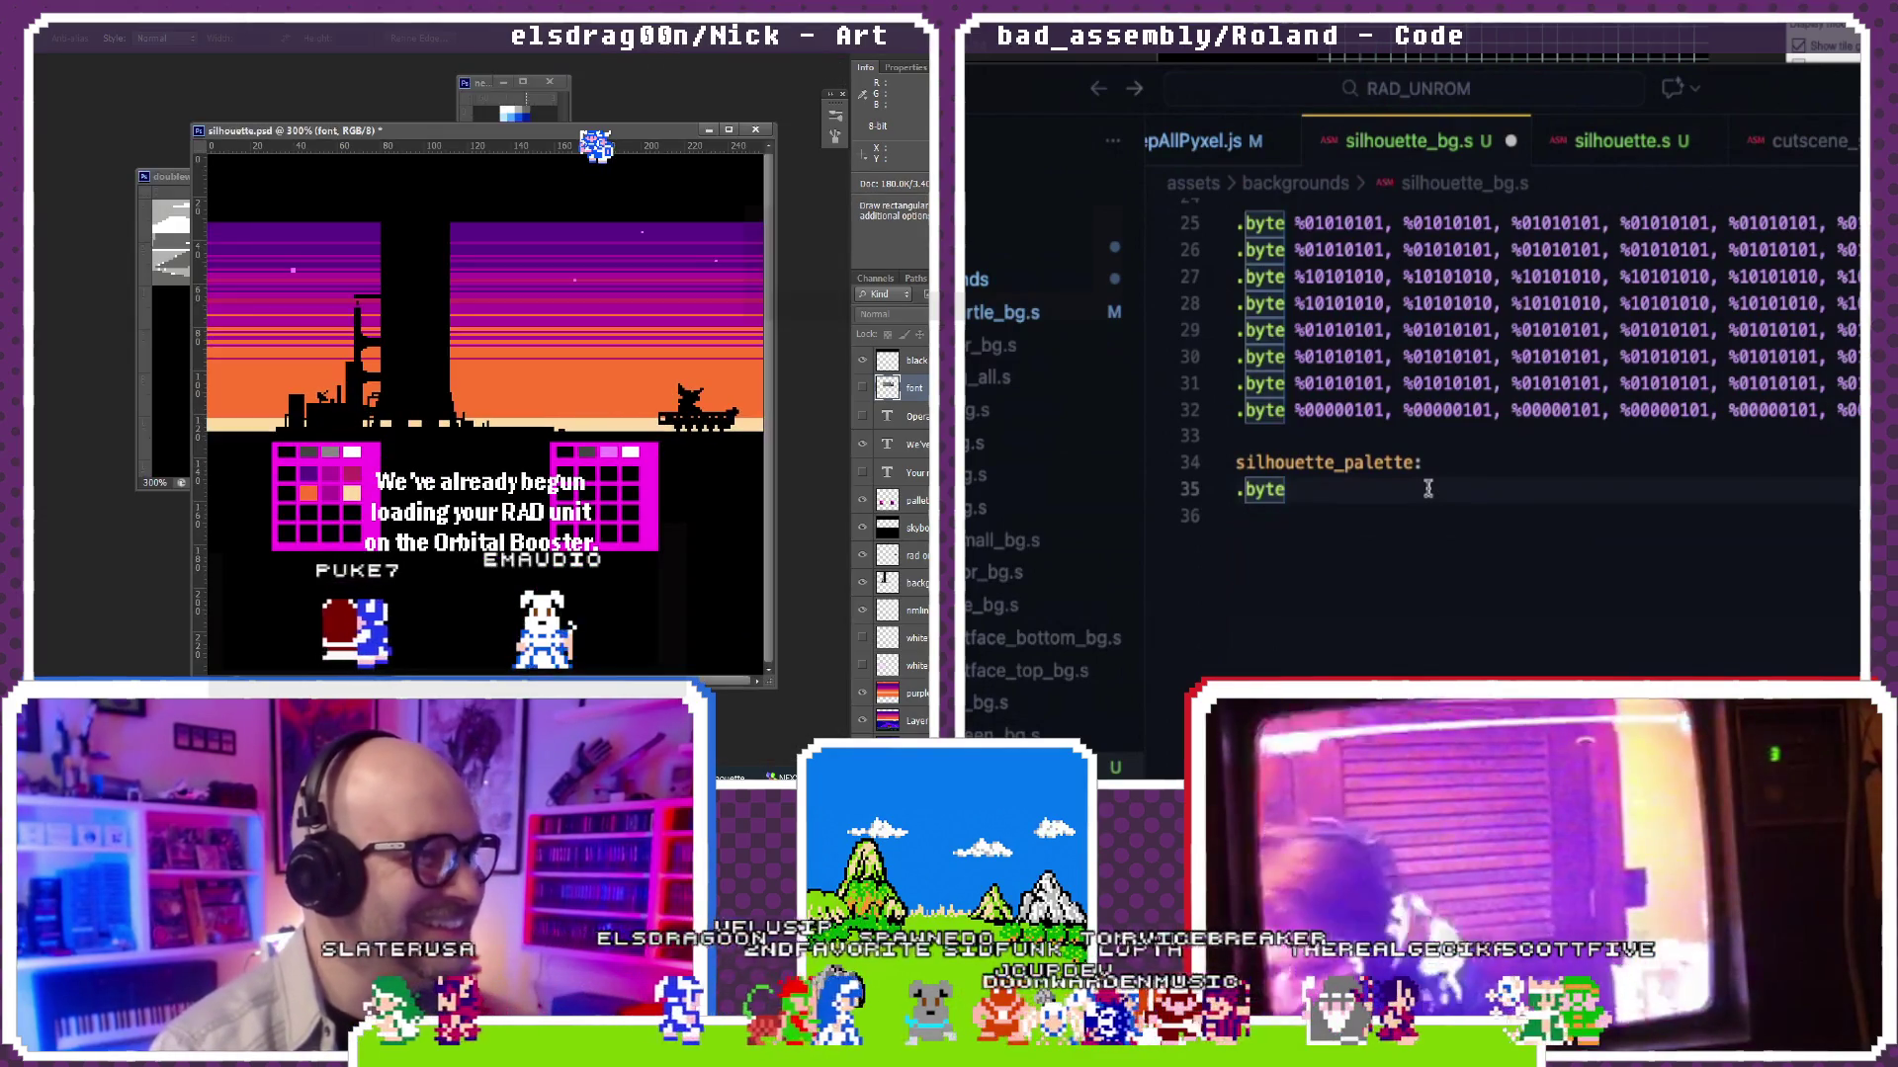
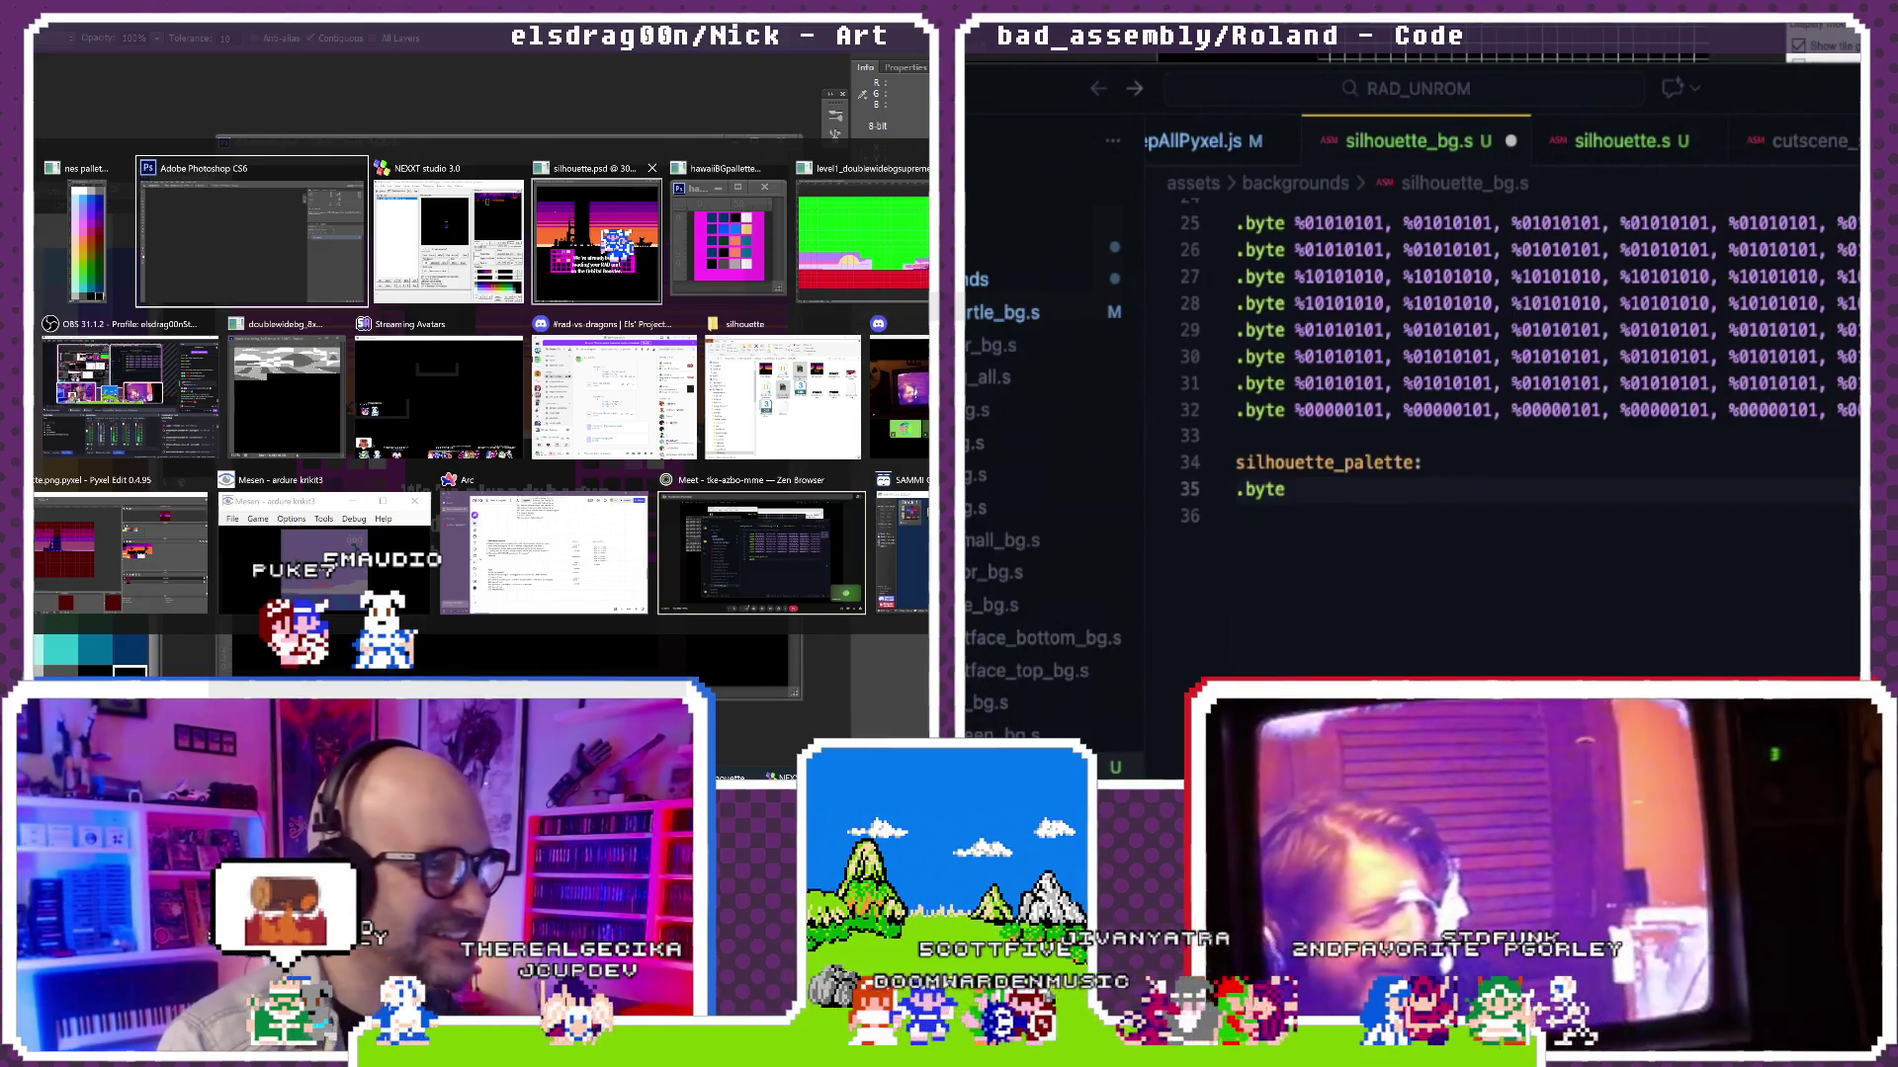
Step: Bring the Photoshop silhouette.psd cutscene mockup window to the front
left_click(1631, 520)
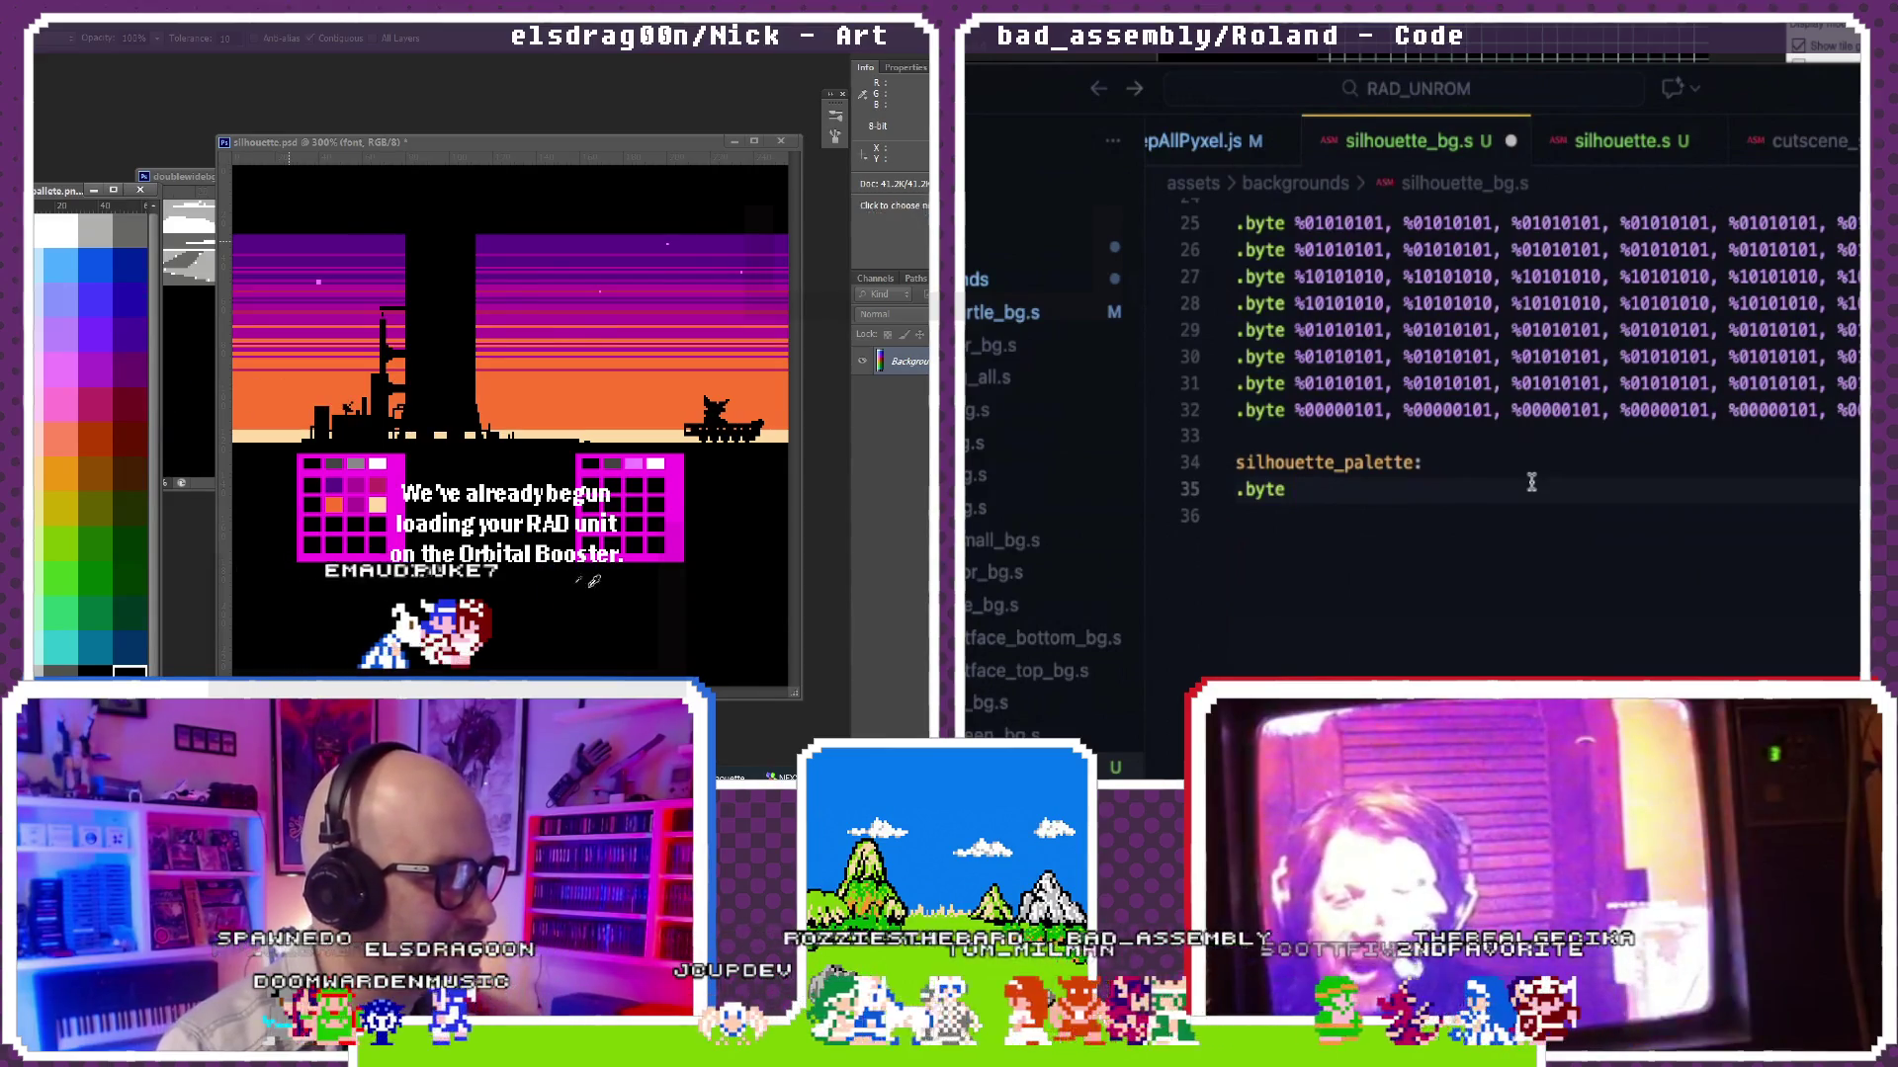
Step: Switch between NEXXT Studio and the Photoshop mockup, focusing the colour palette window to compare palettes
key("alt+Tab")
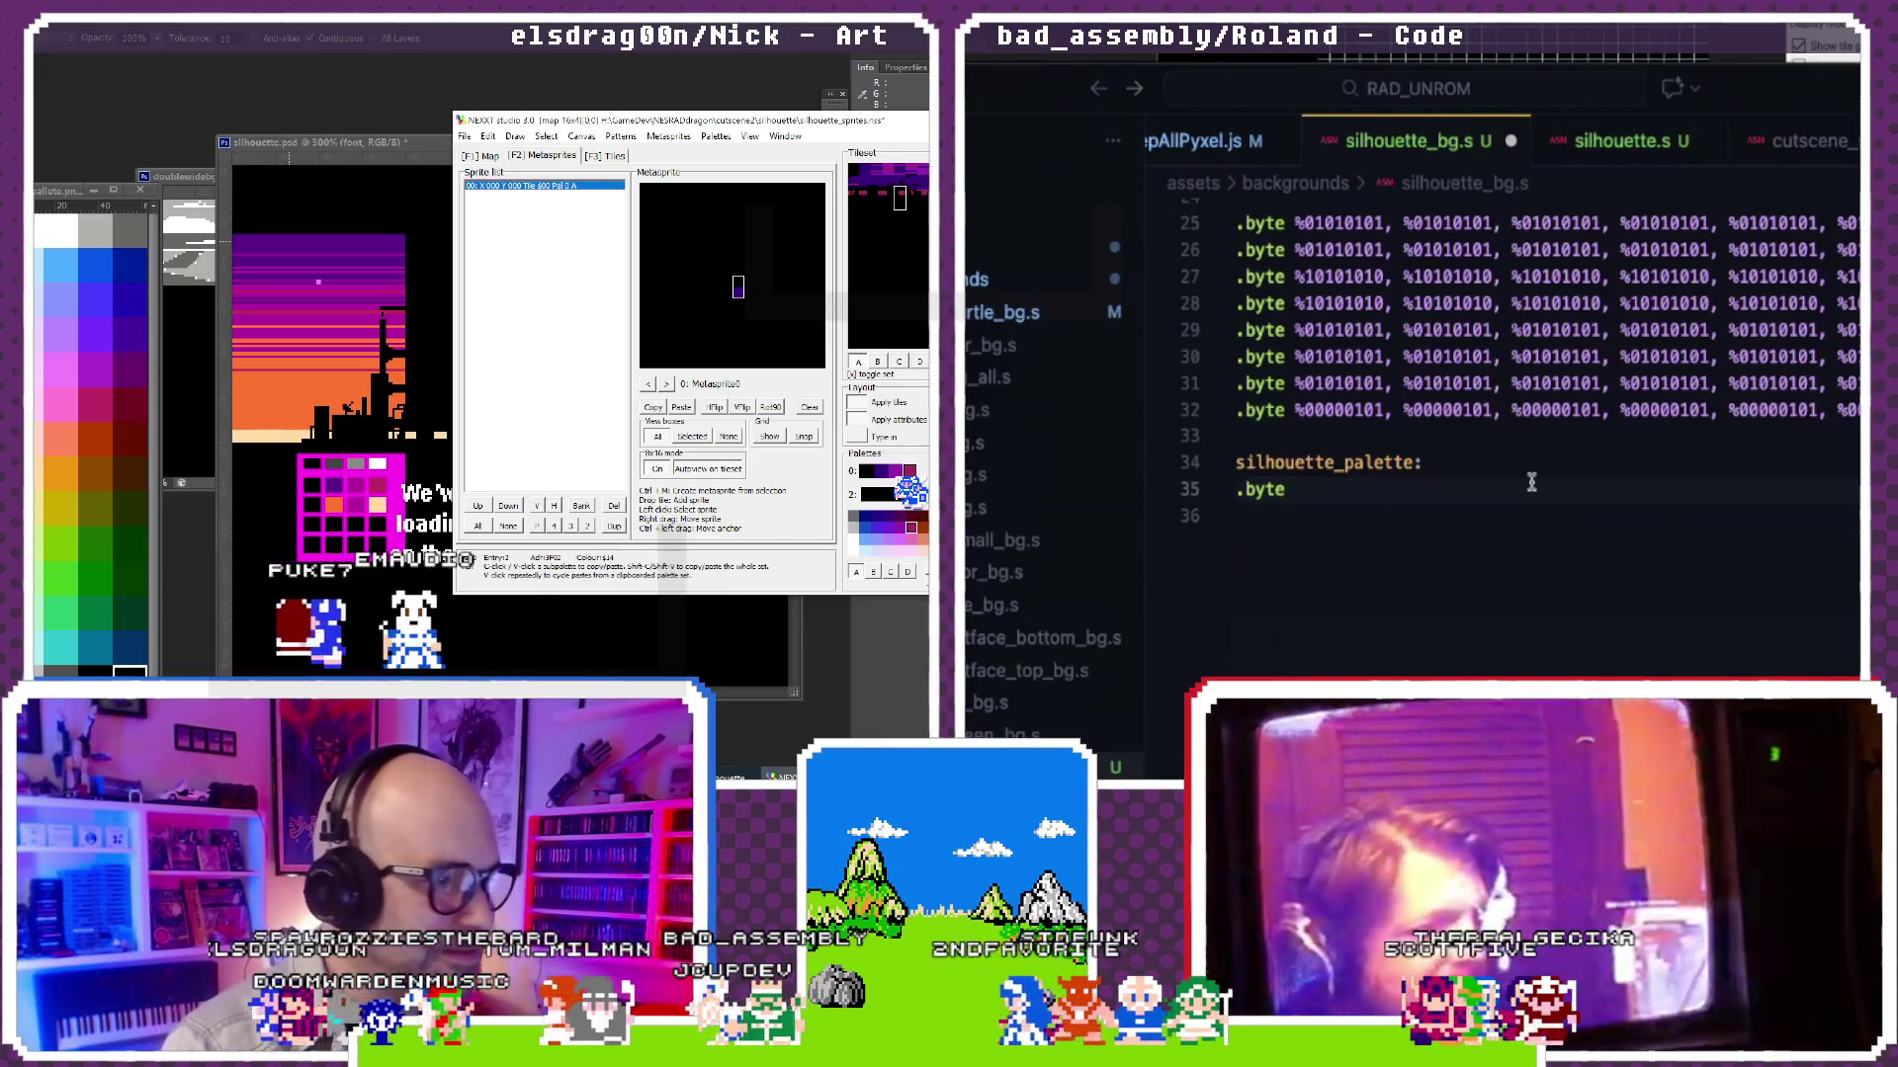
key("alt+Tab")
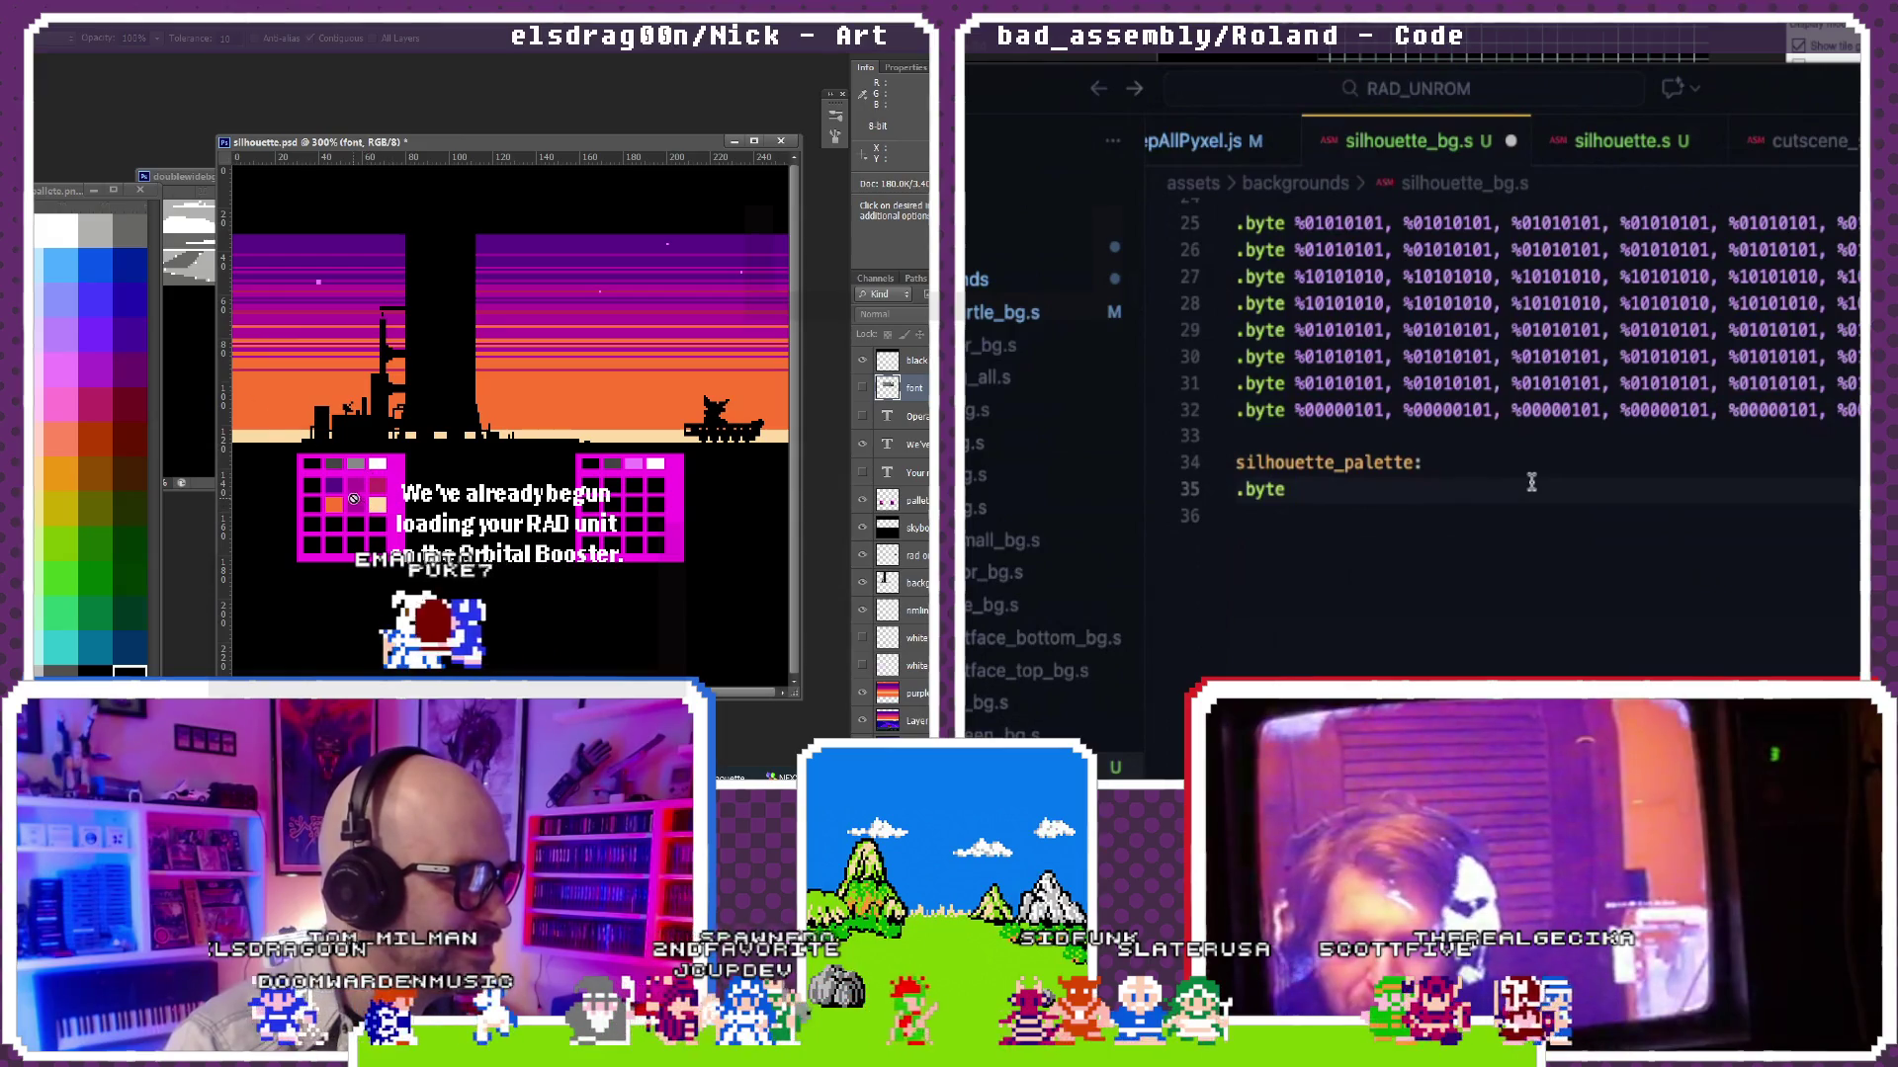
left_click(116, 403)
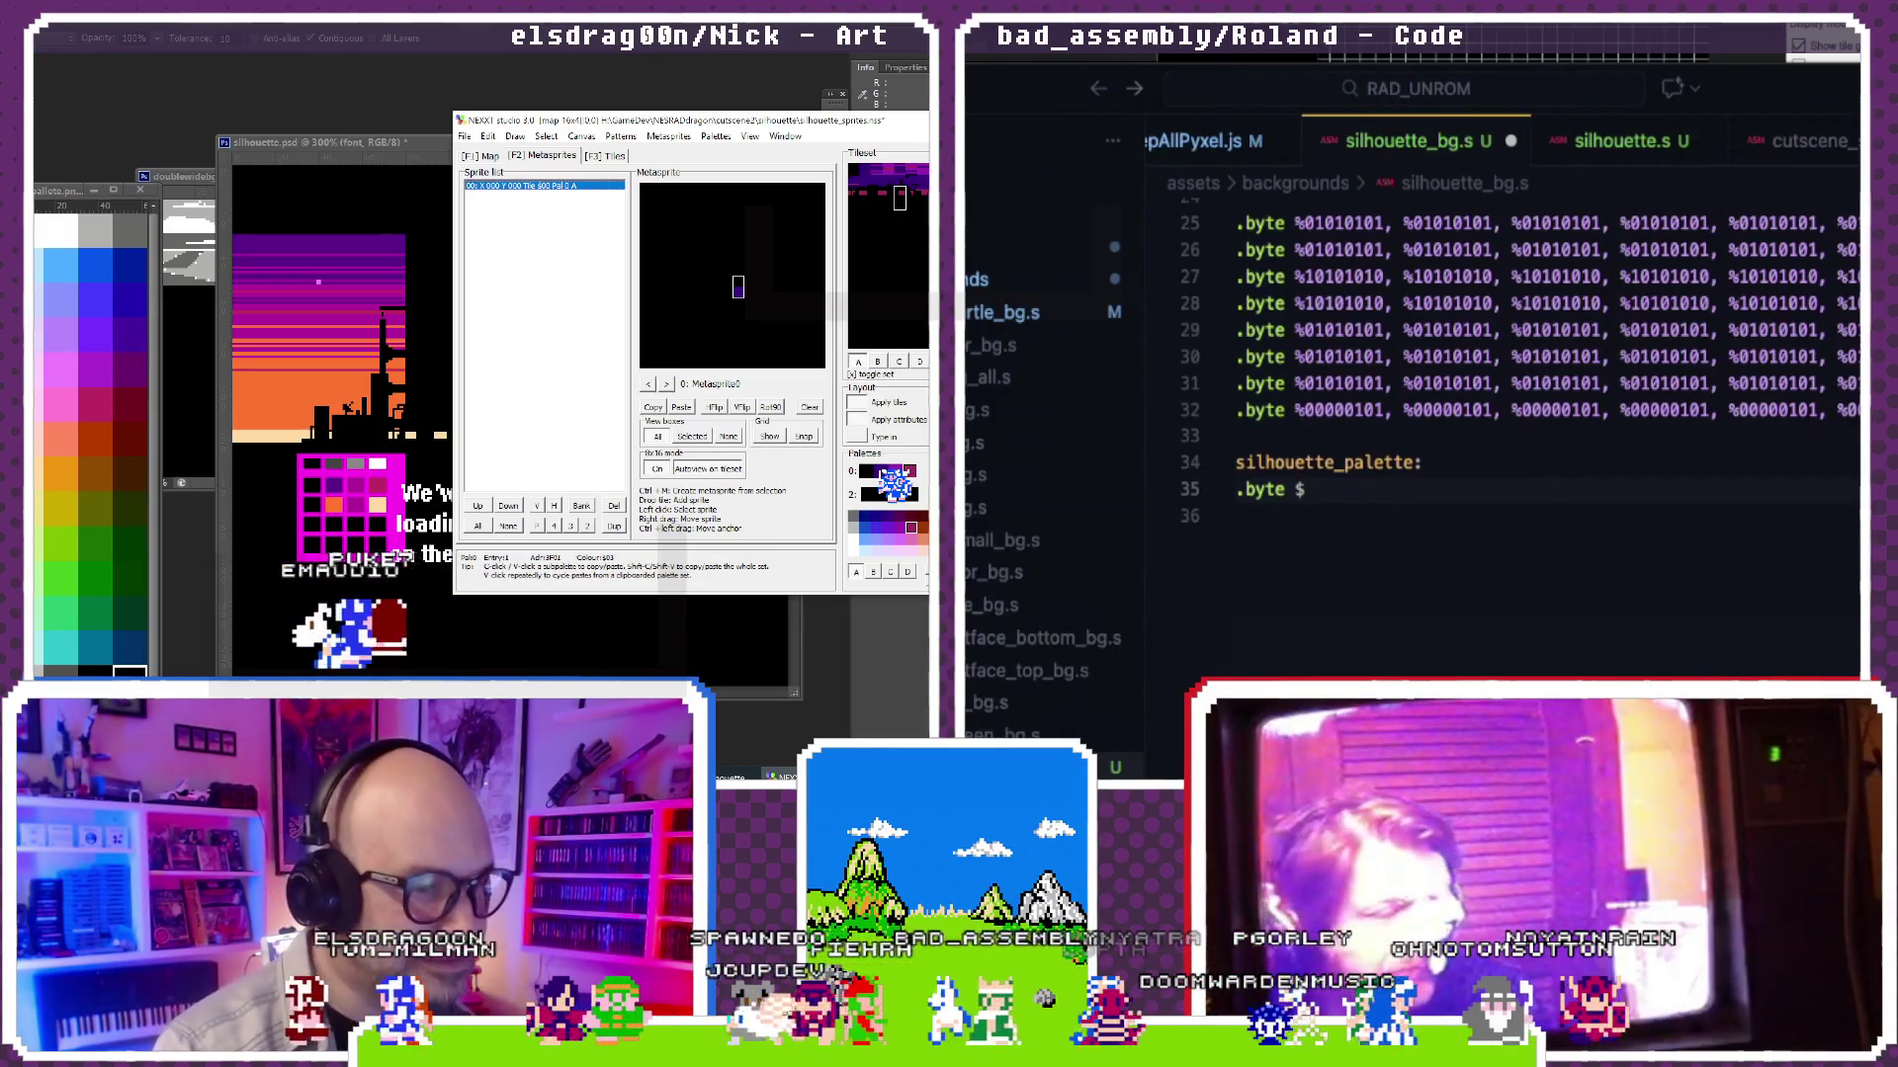
type("03, $")
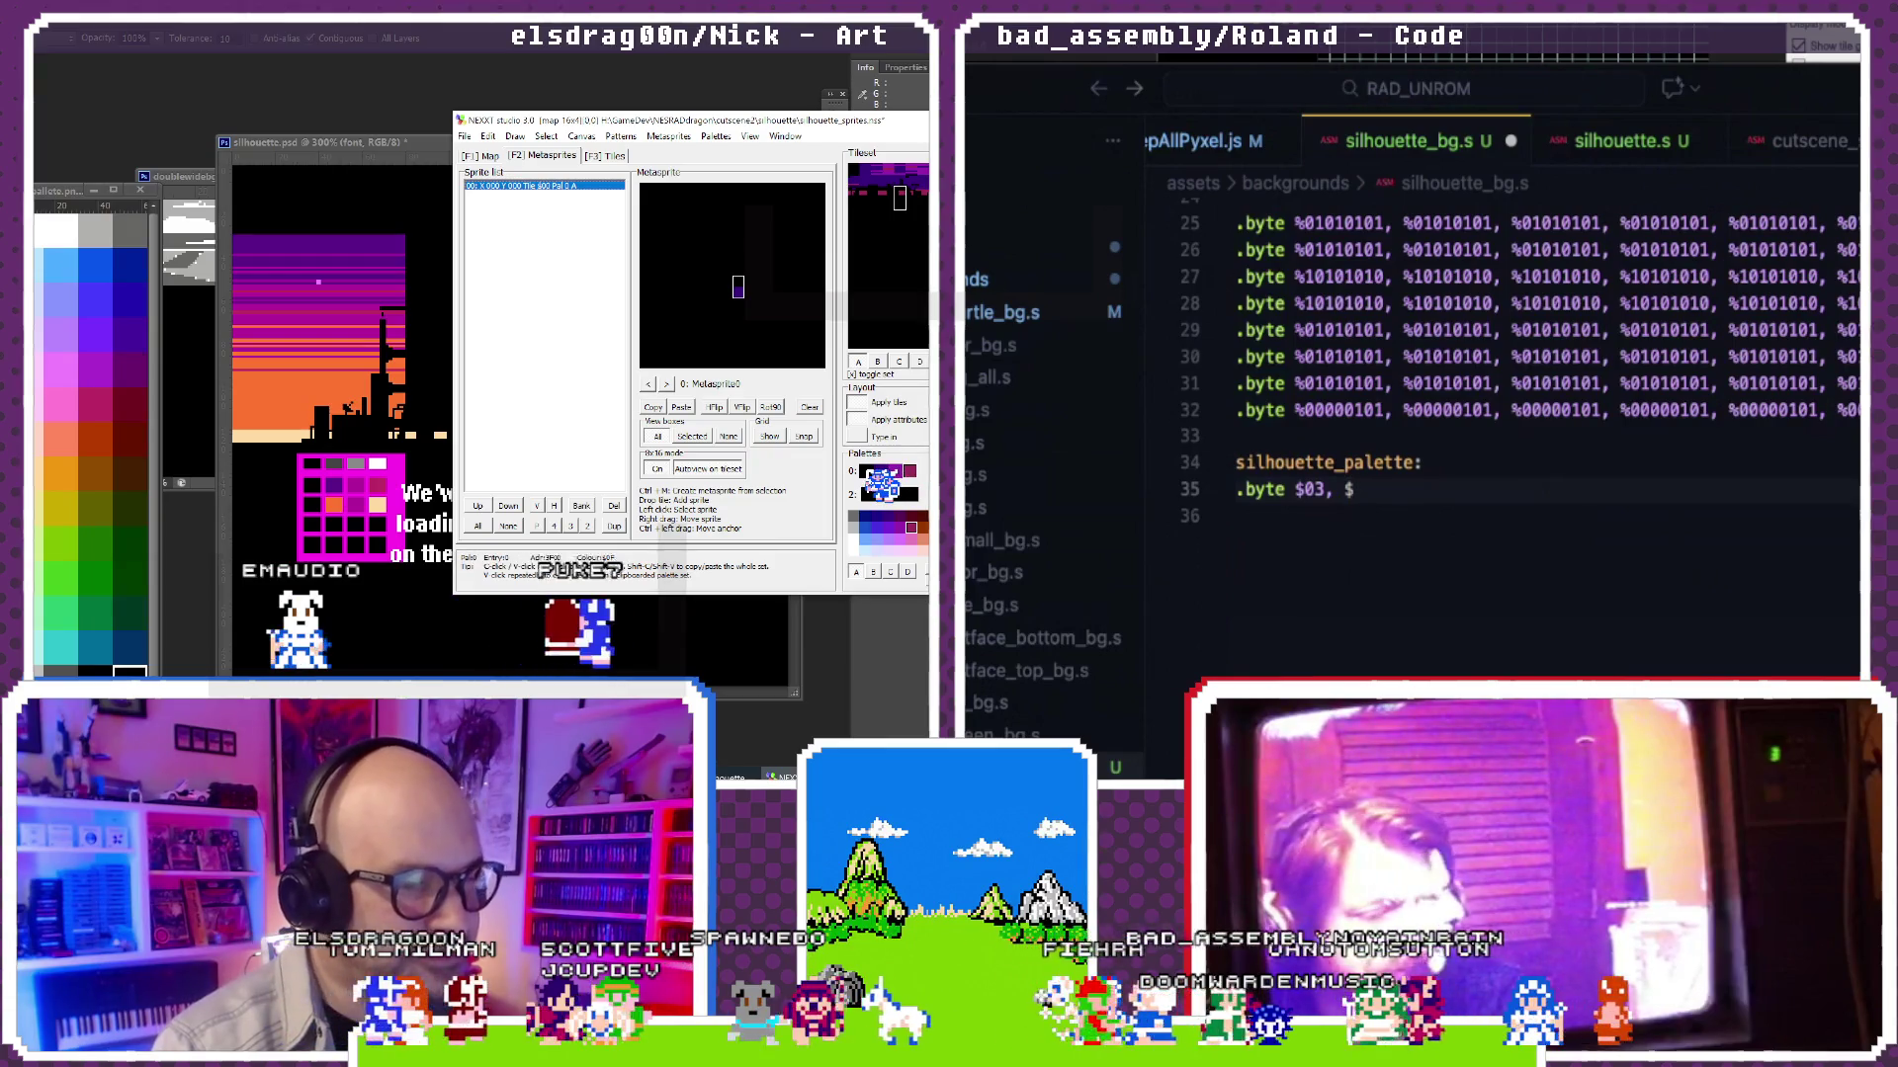
Step: Remove the mistyped digit of the first colour in the silhouette_palette line
key("BackSpace")
key("BackSpace")
type("F")
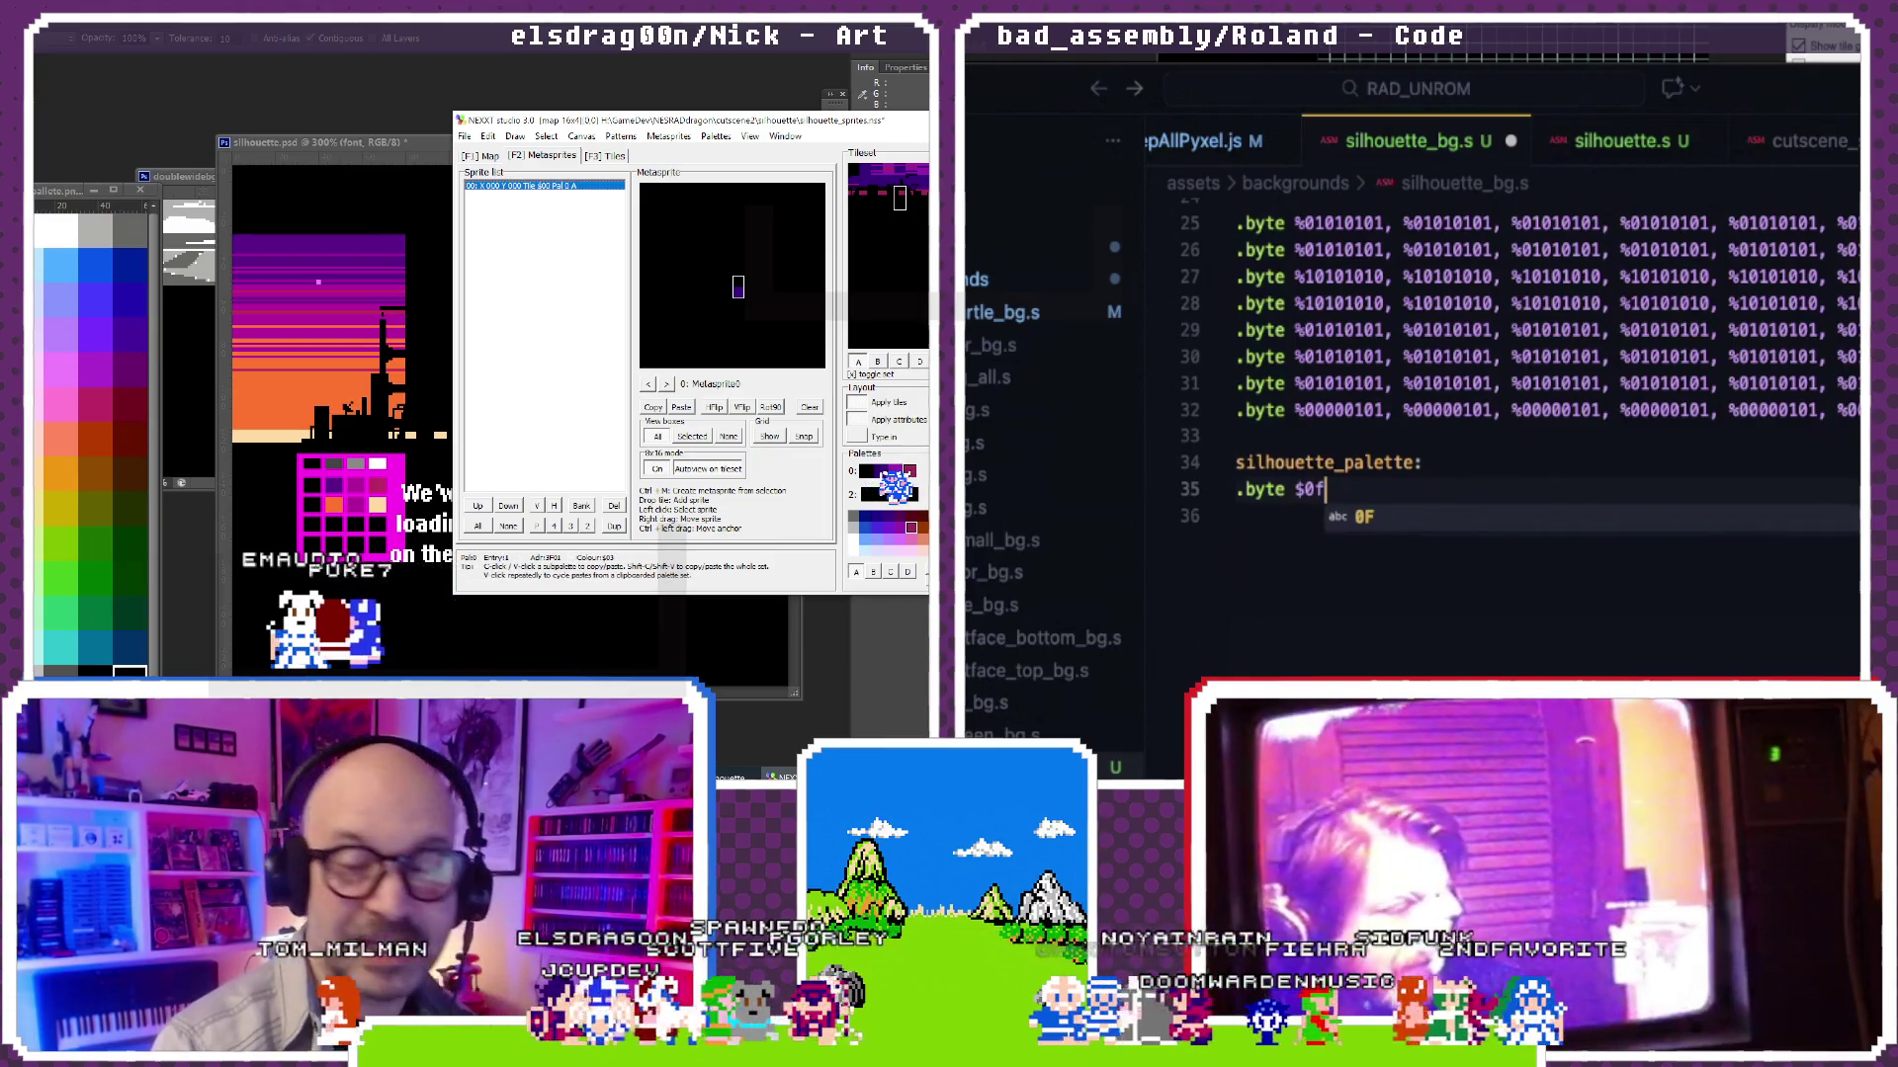
type(", $")
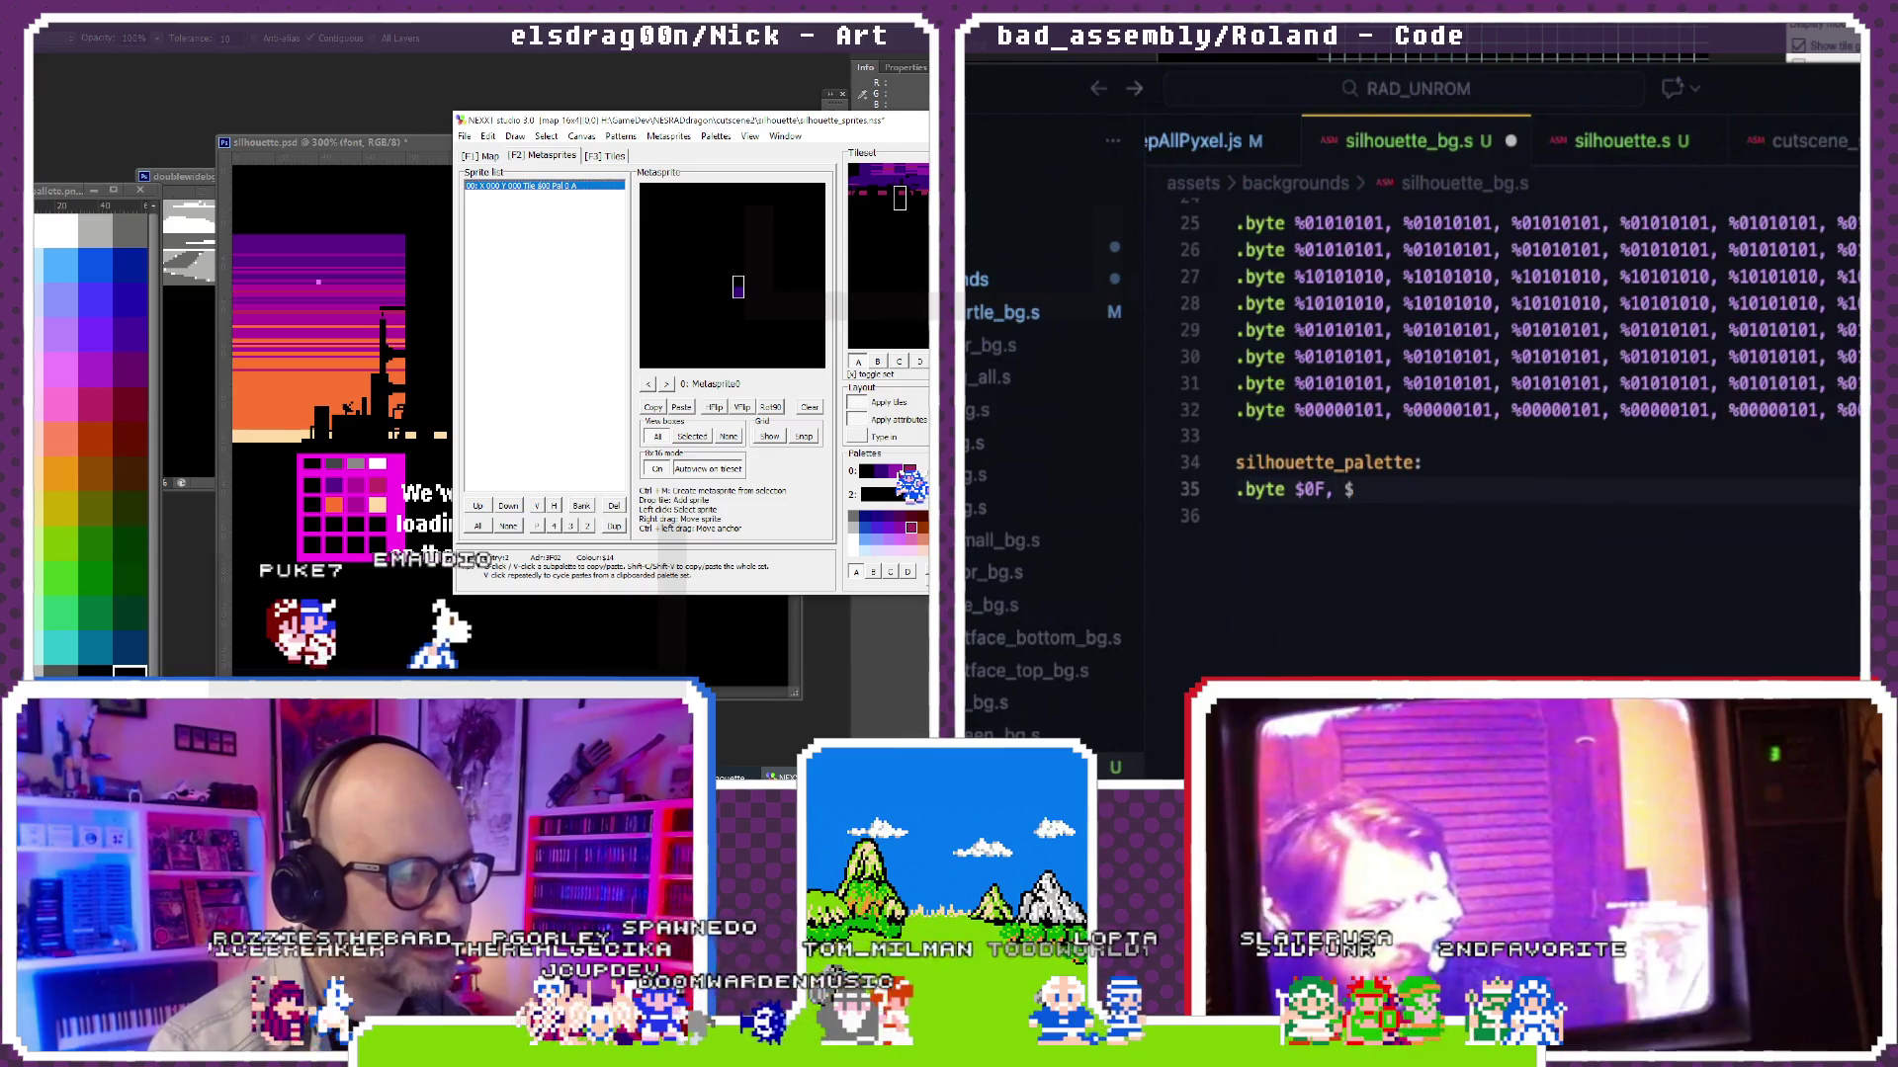
type("03, $14")
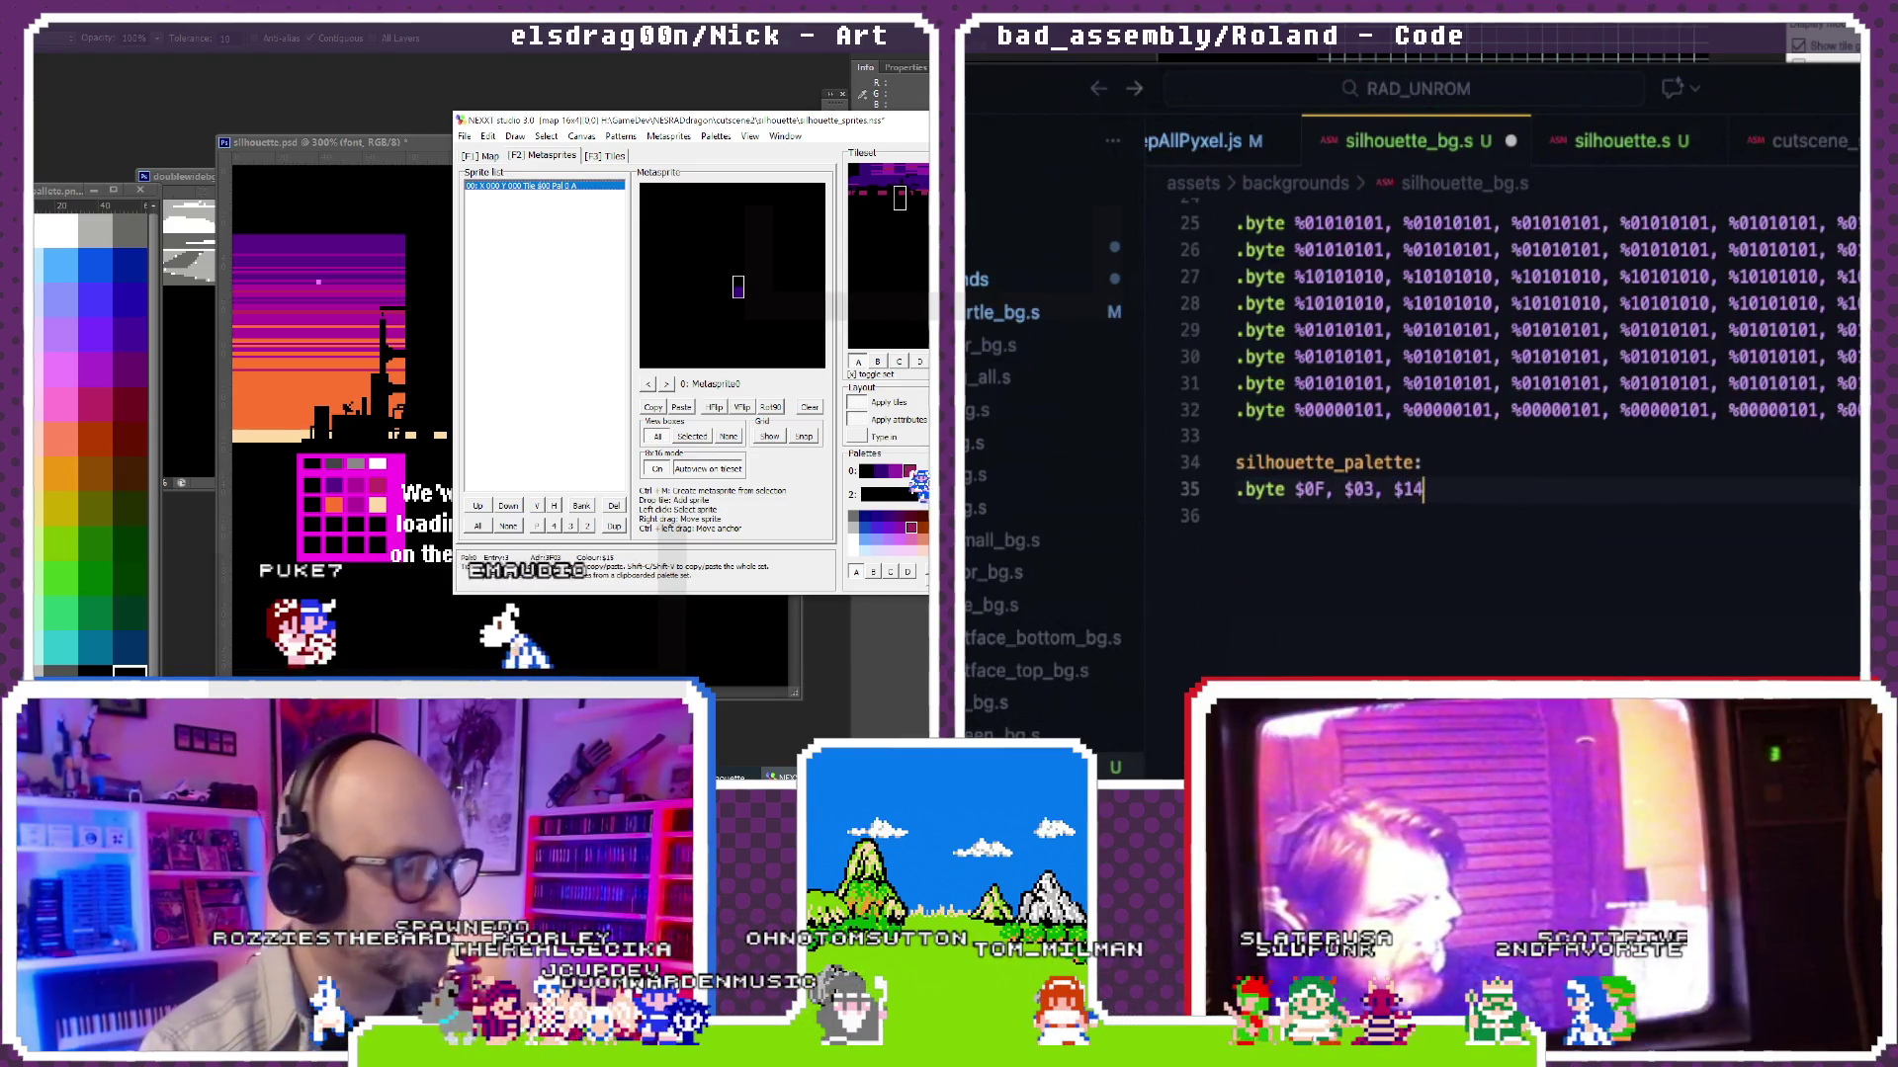
type(", $15")
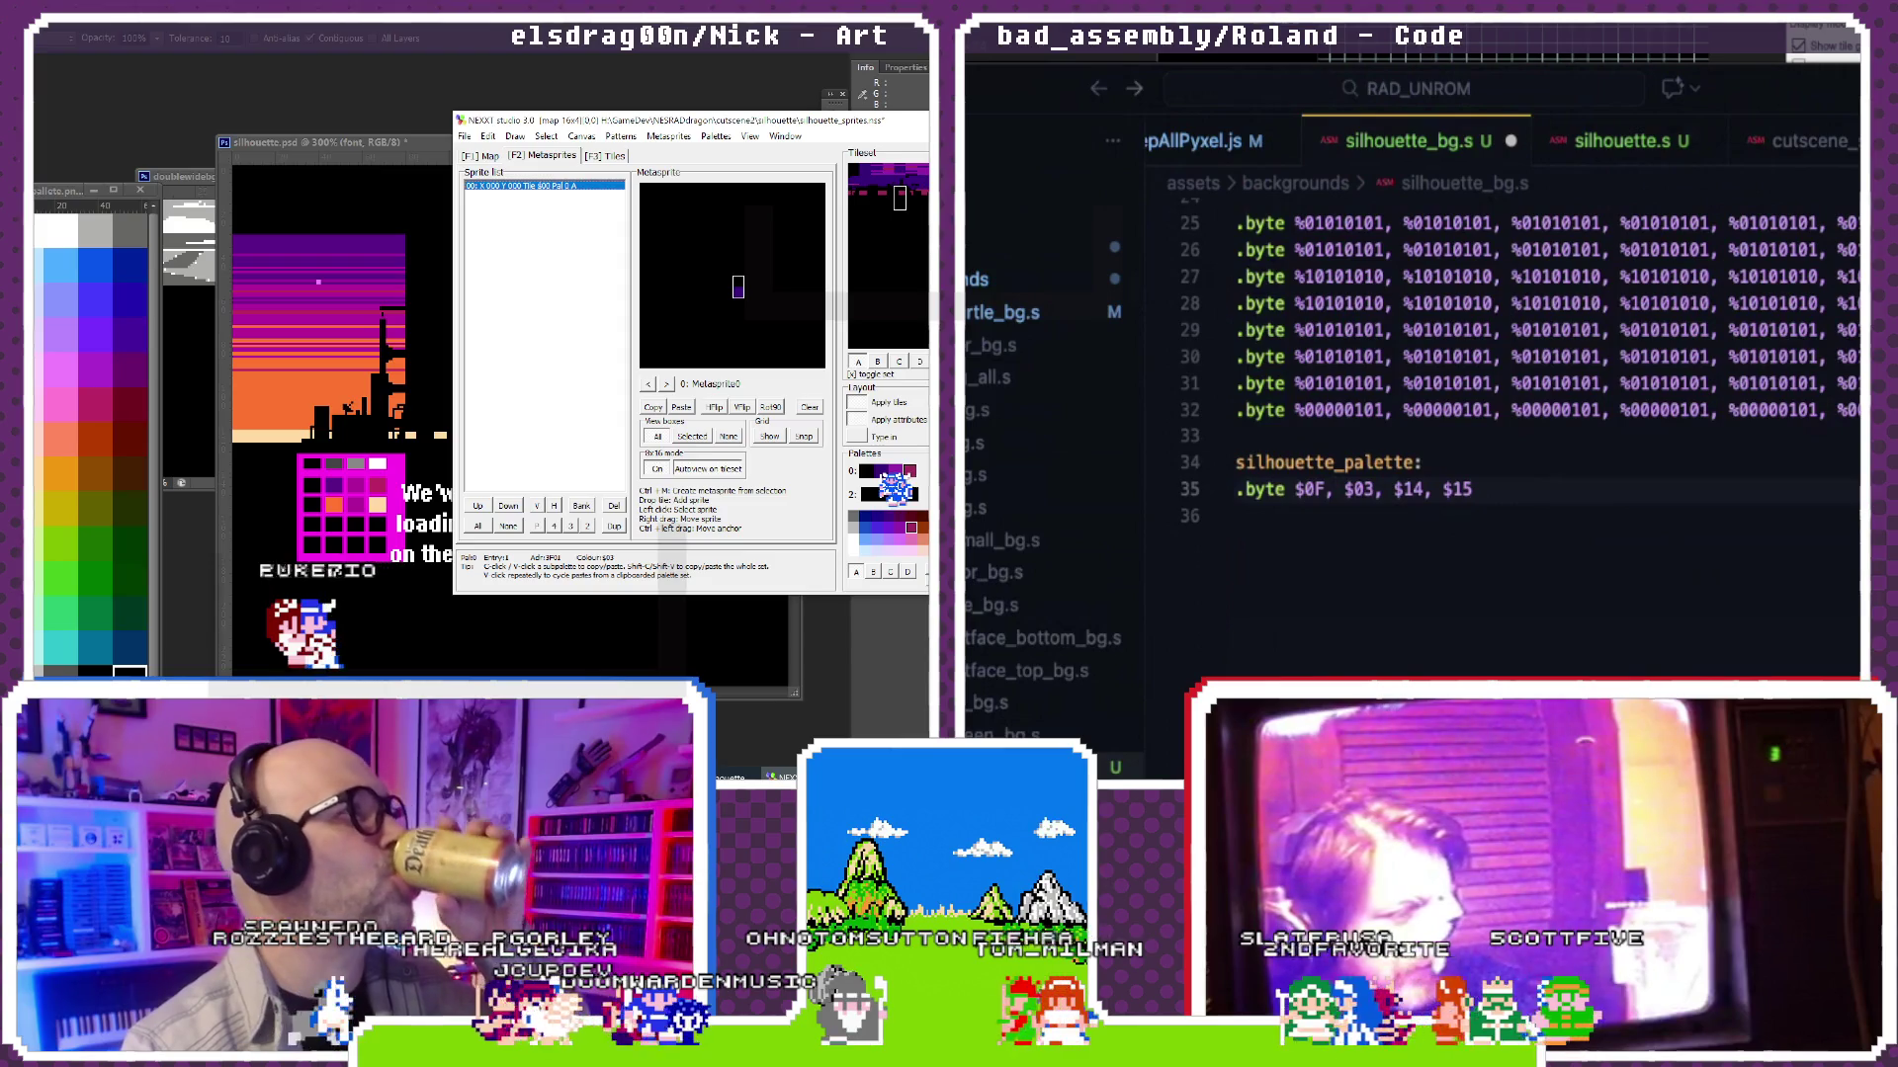
type(",")
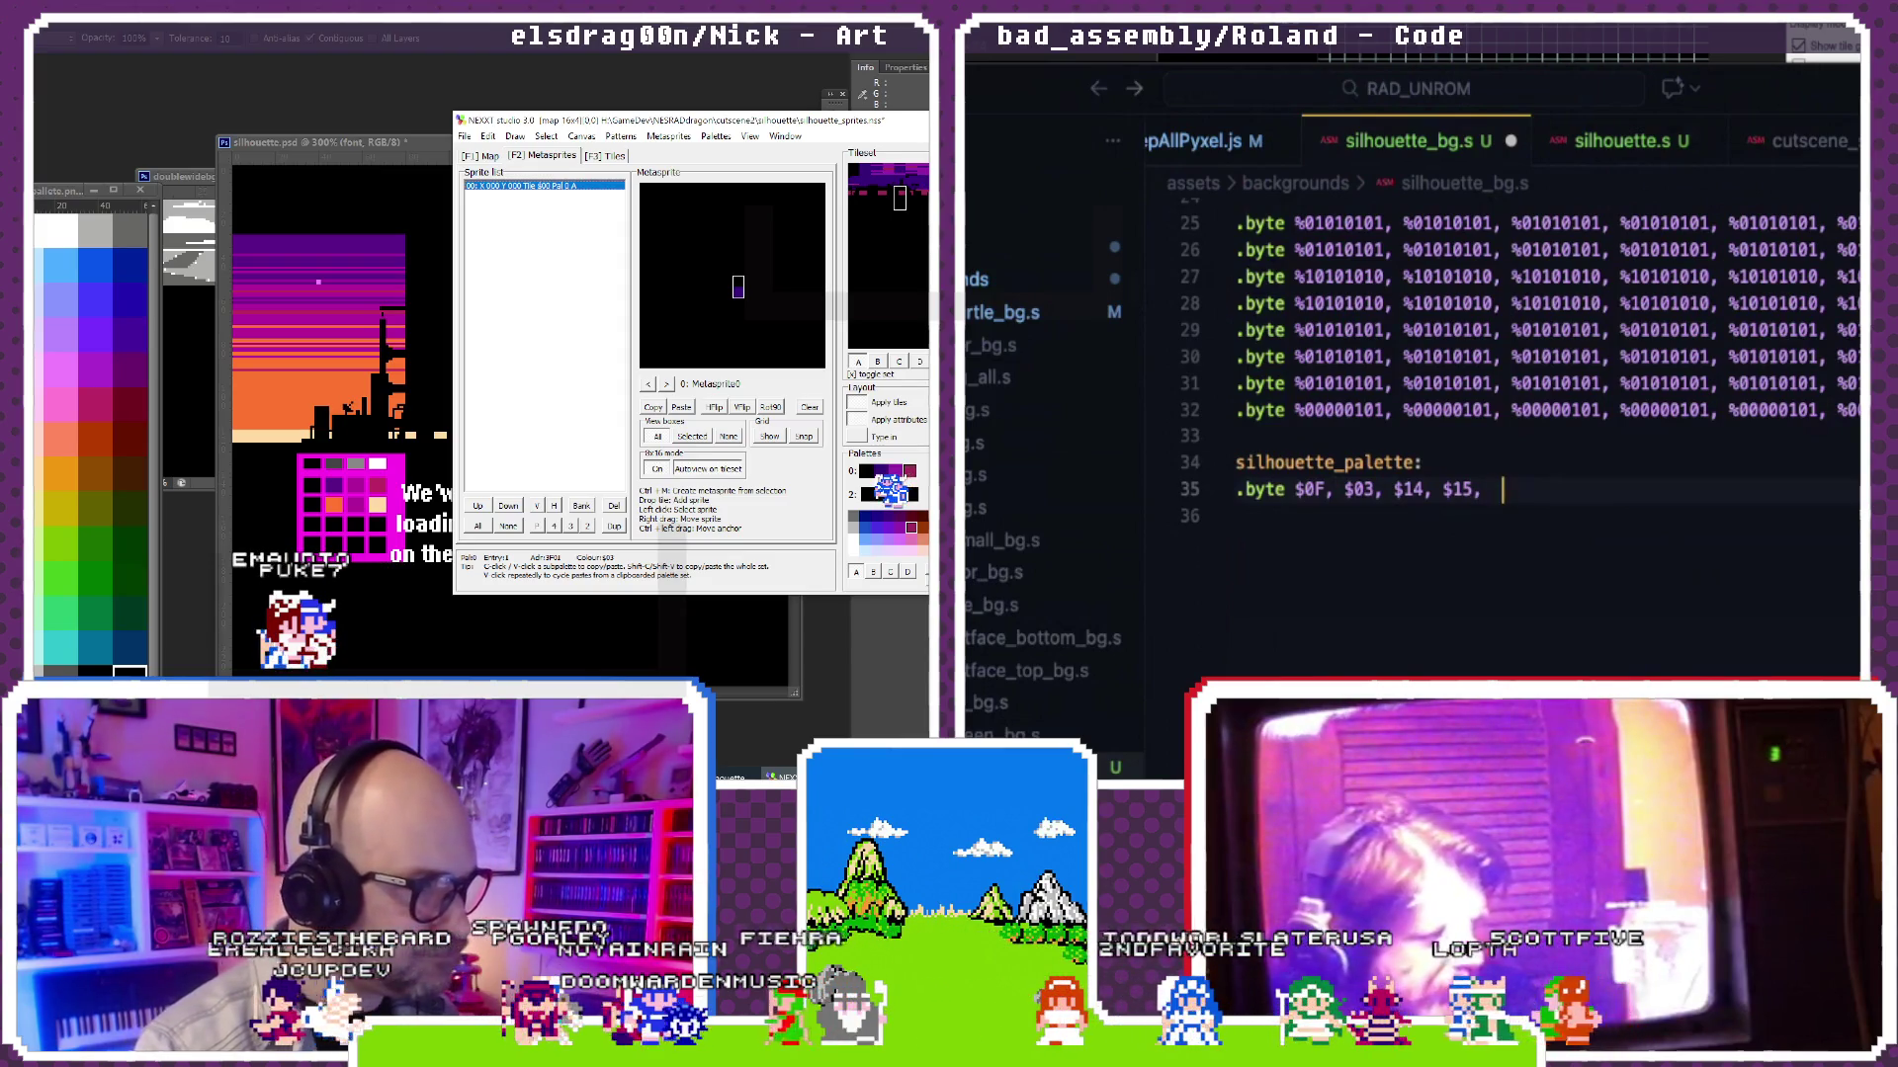
type("0F, $26, $14, $38,   $0F, $0F, $")
key("Tab")
type(".byte $")
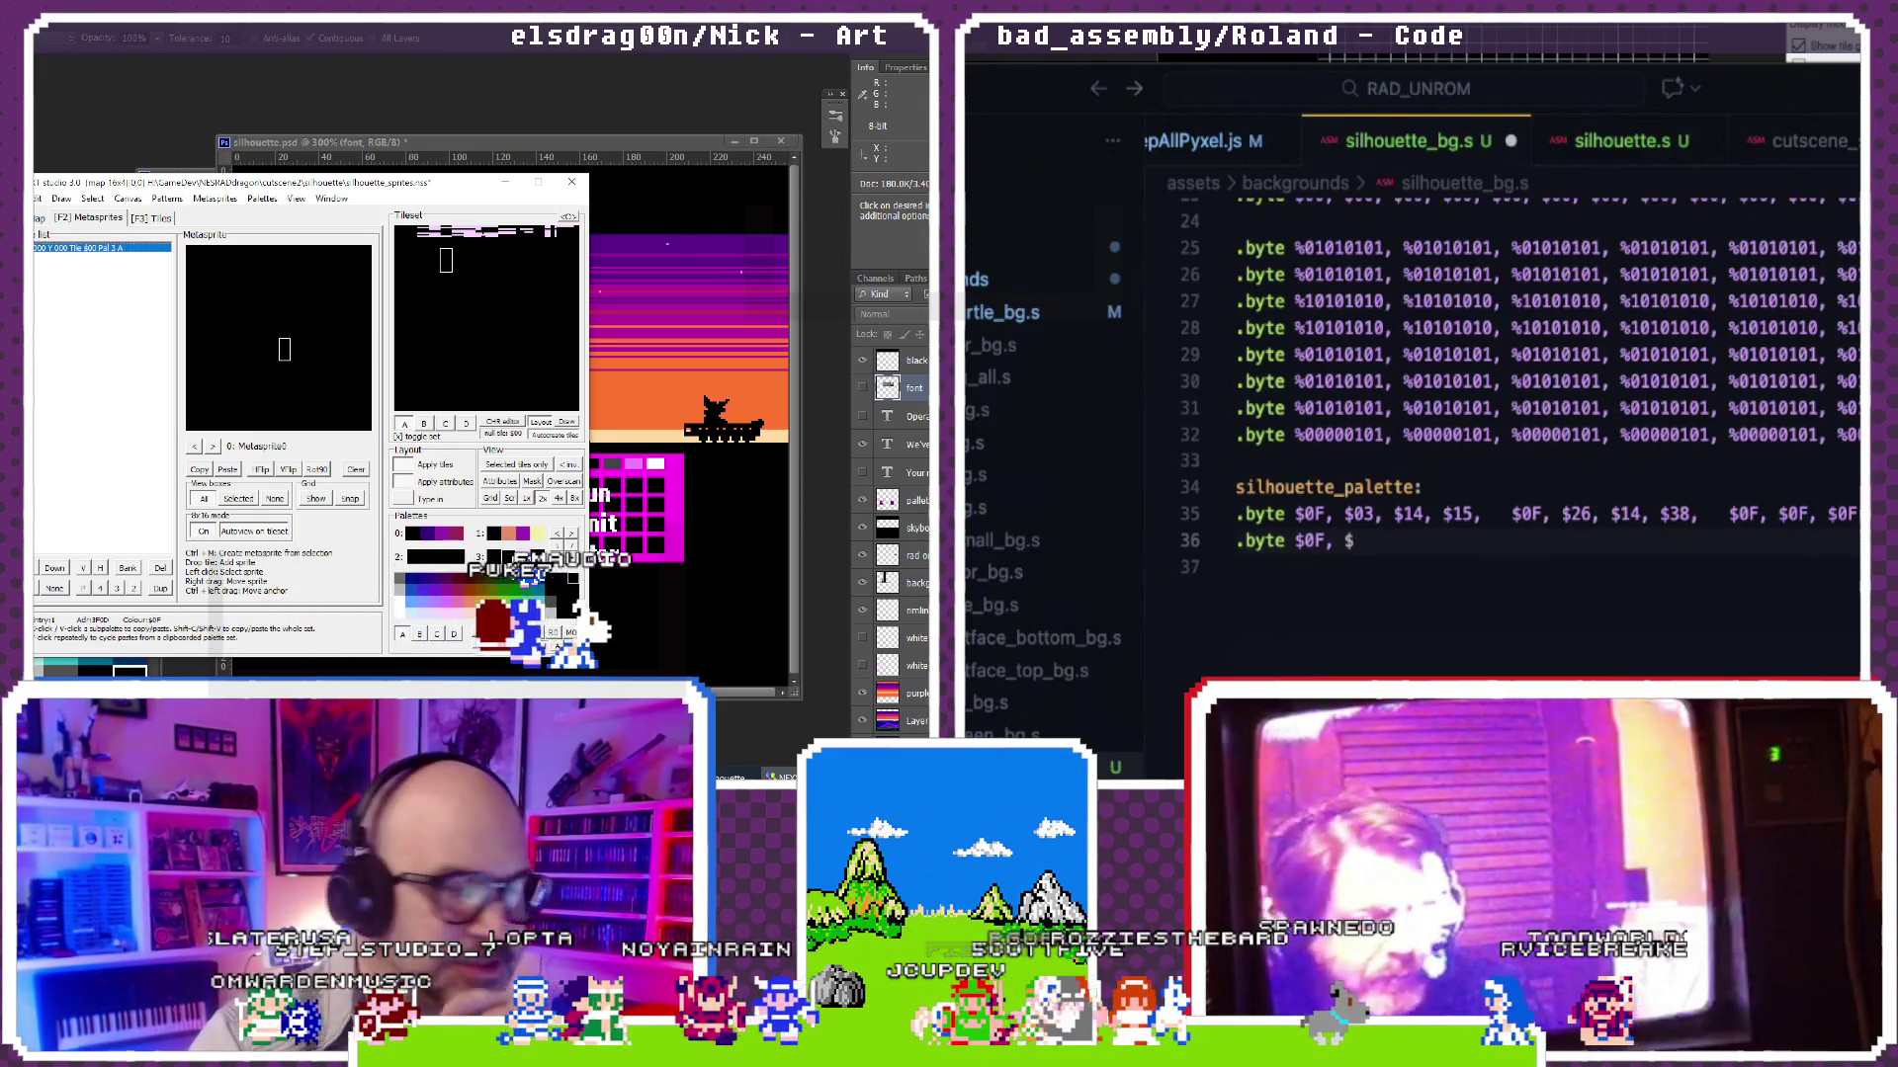
type("0F, $")
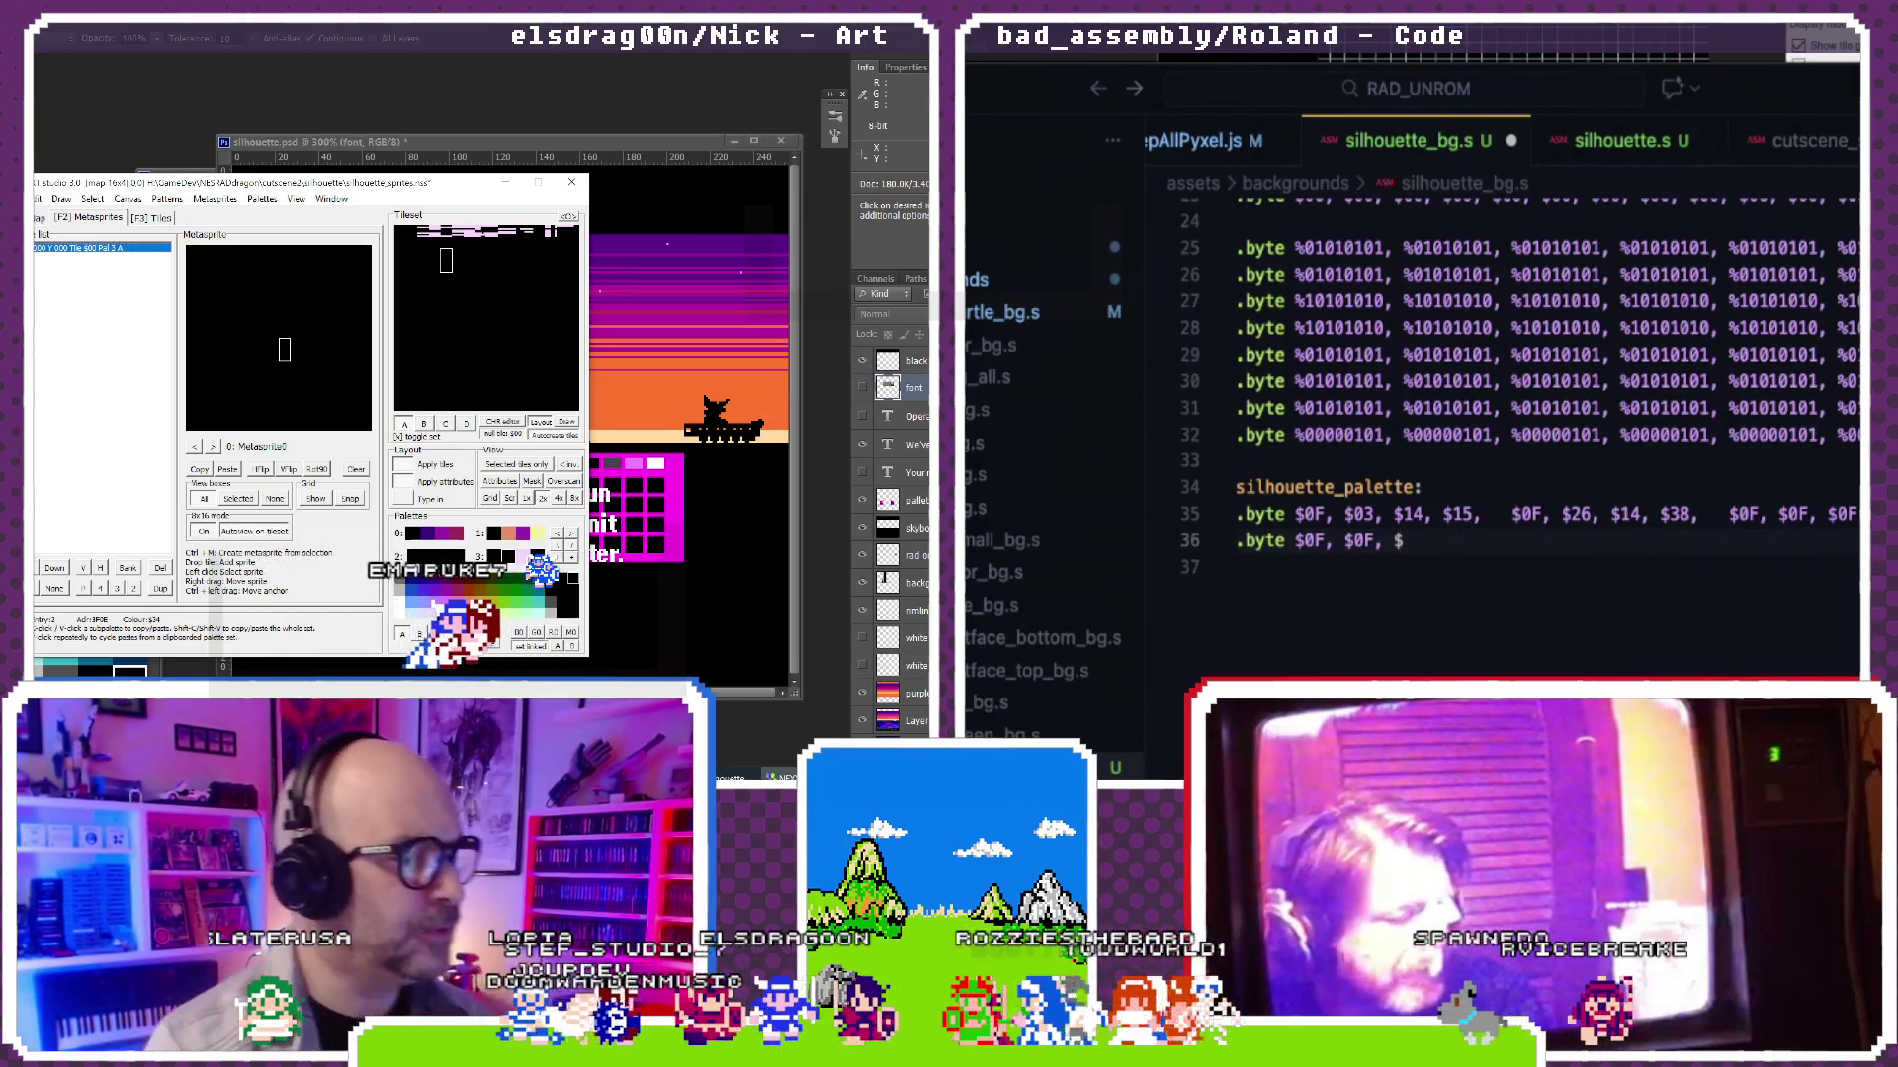
type("34, ")
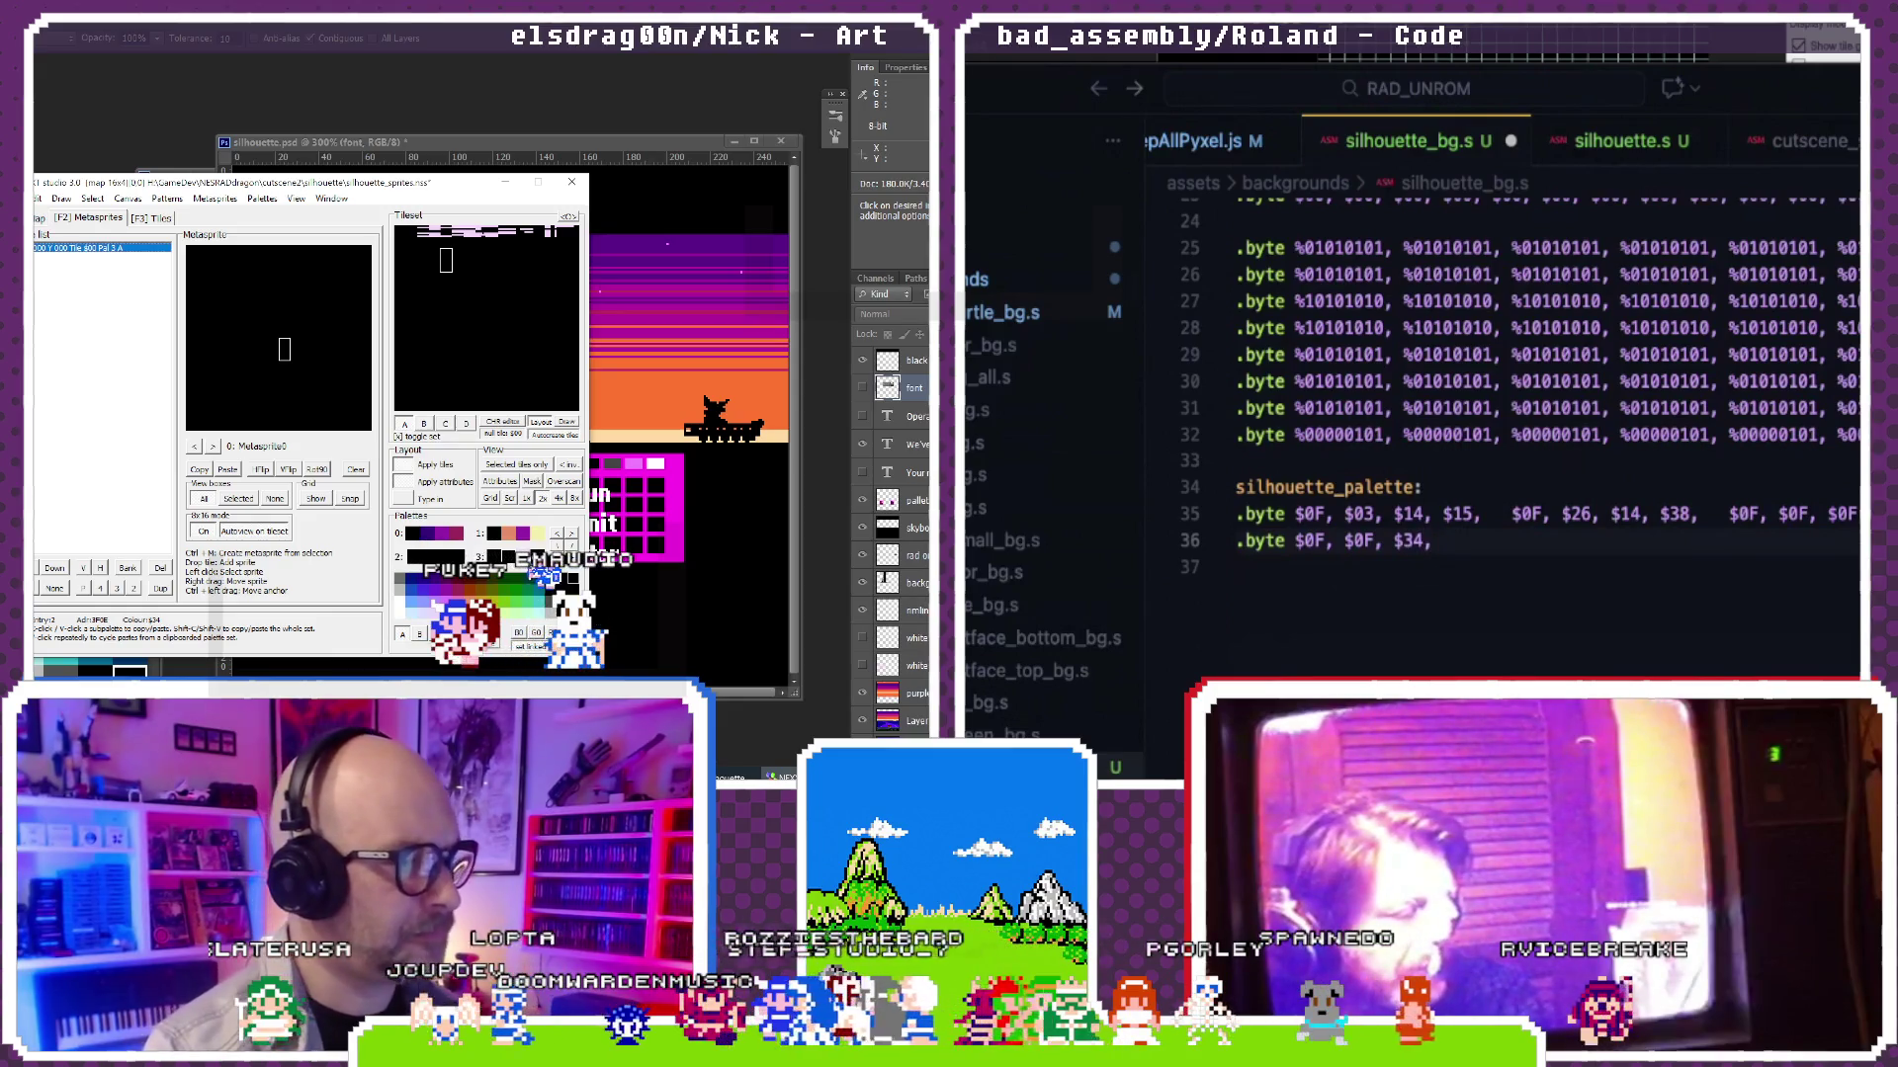
type("$30,")
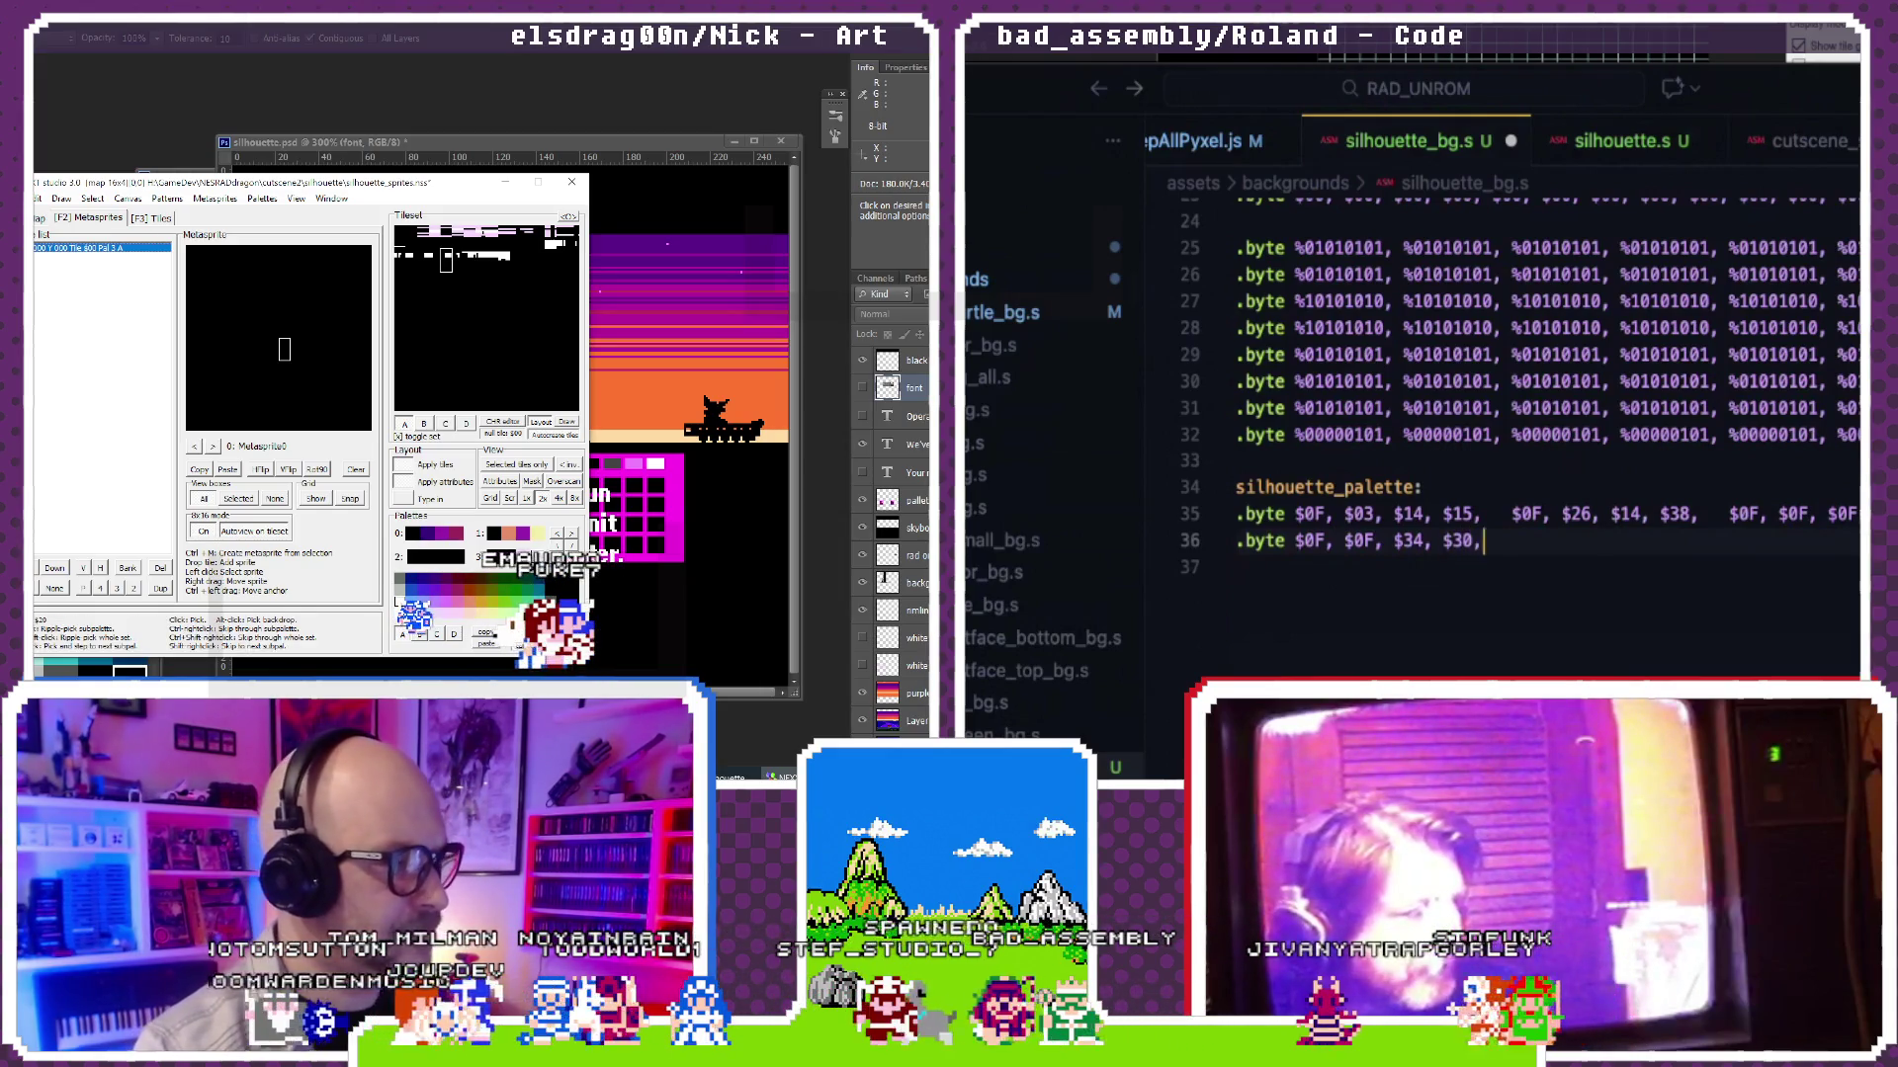
Step: Repeat the $0F, $0F, $34, $30 group to fill the second palette row with four copies
left_click_drag(1294, 541, 1513, 529)
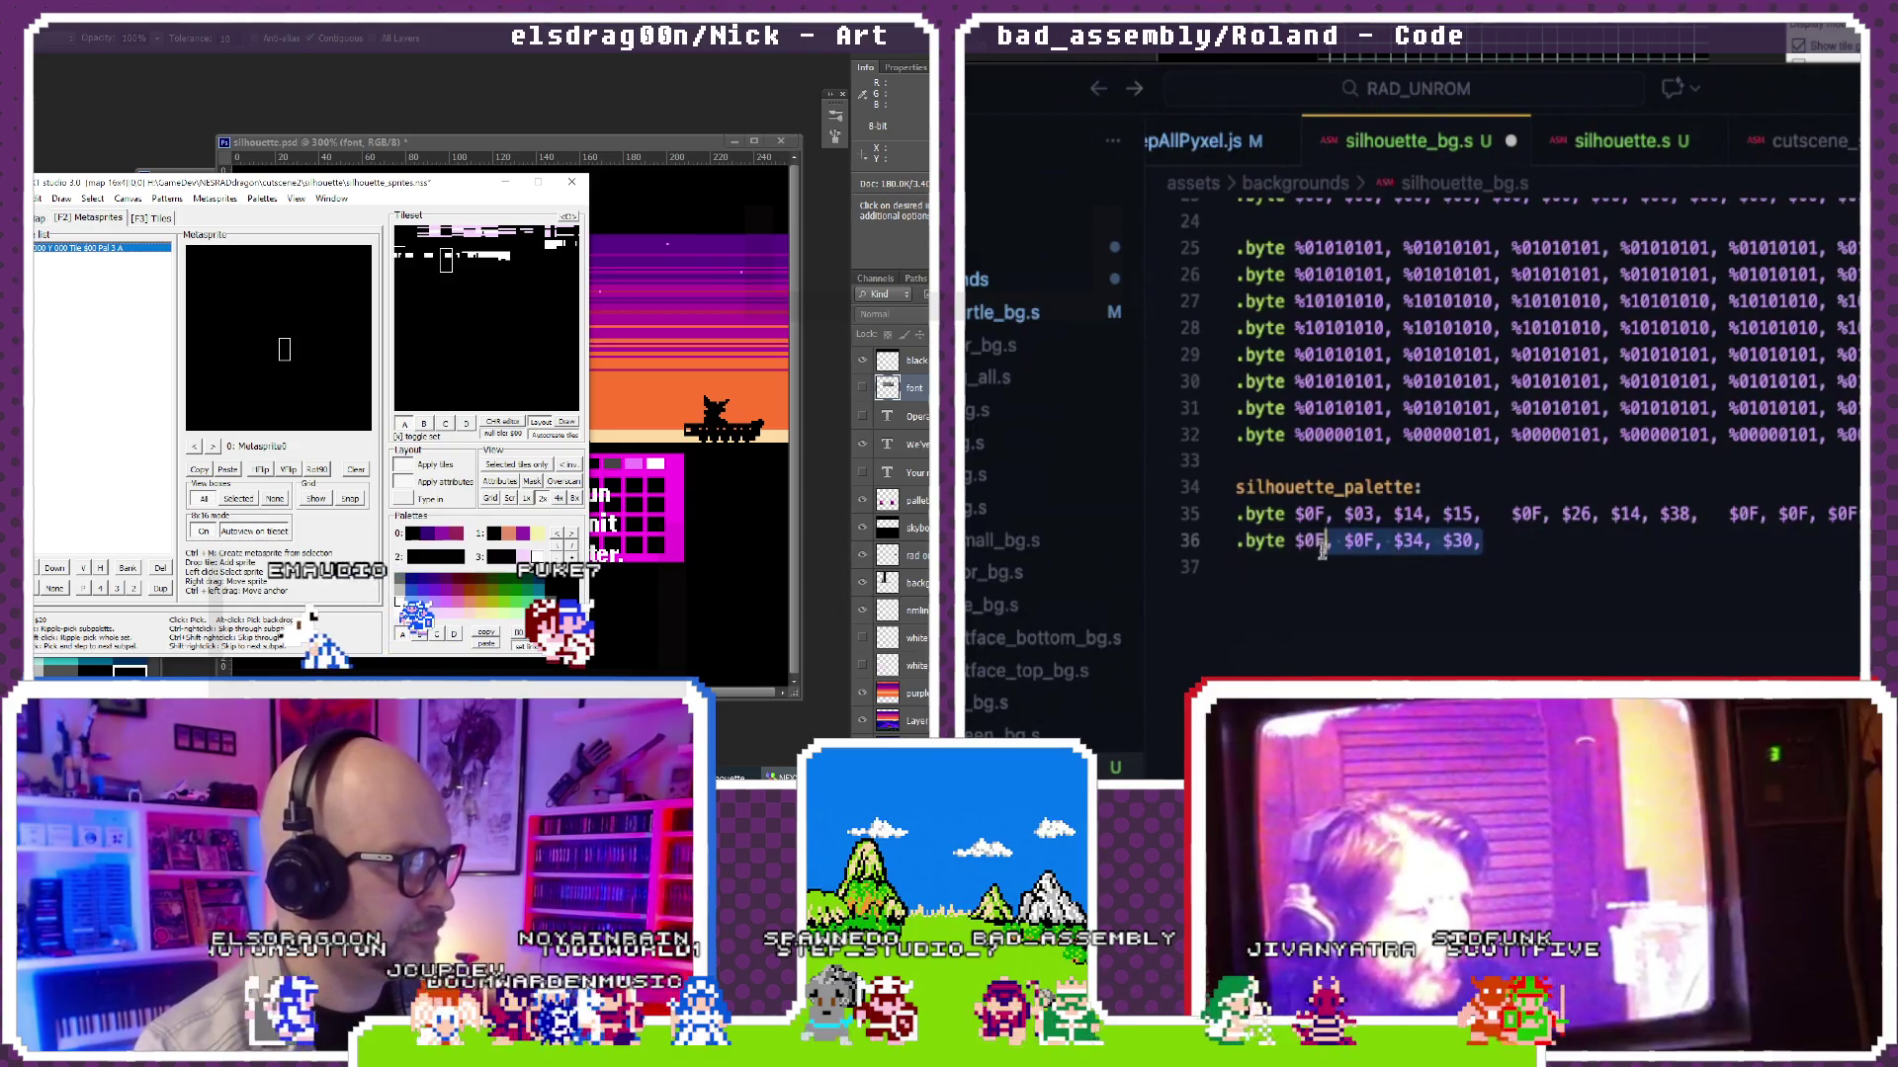
key("ctrl+c")
key("End")
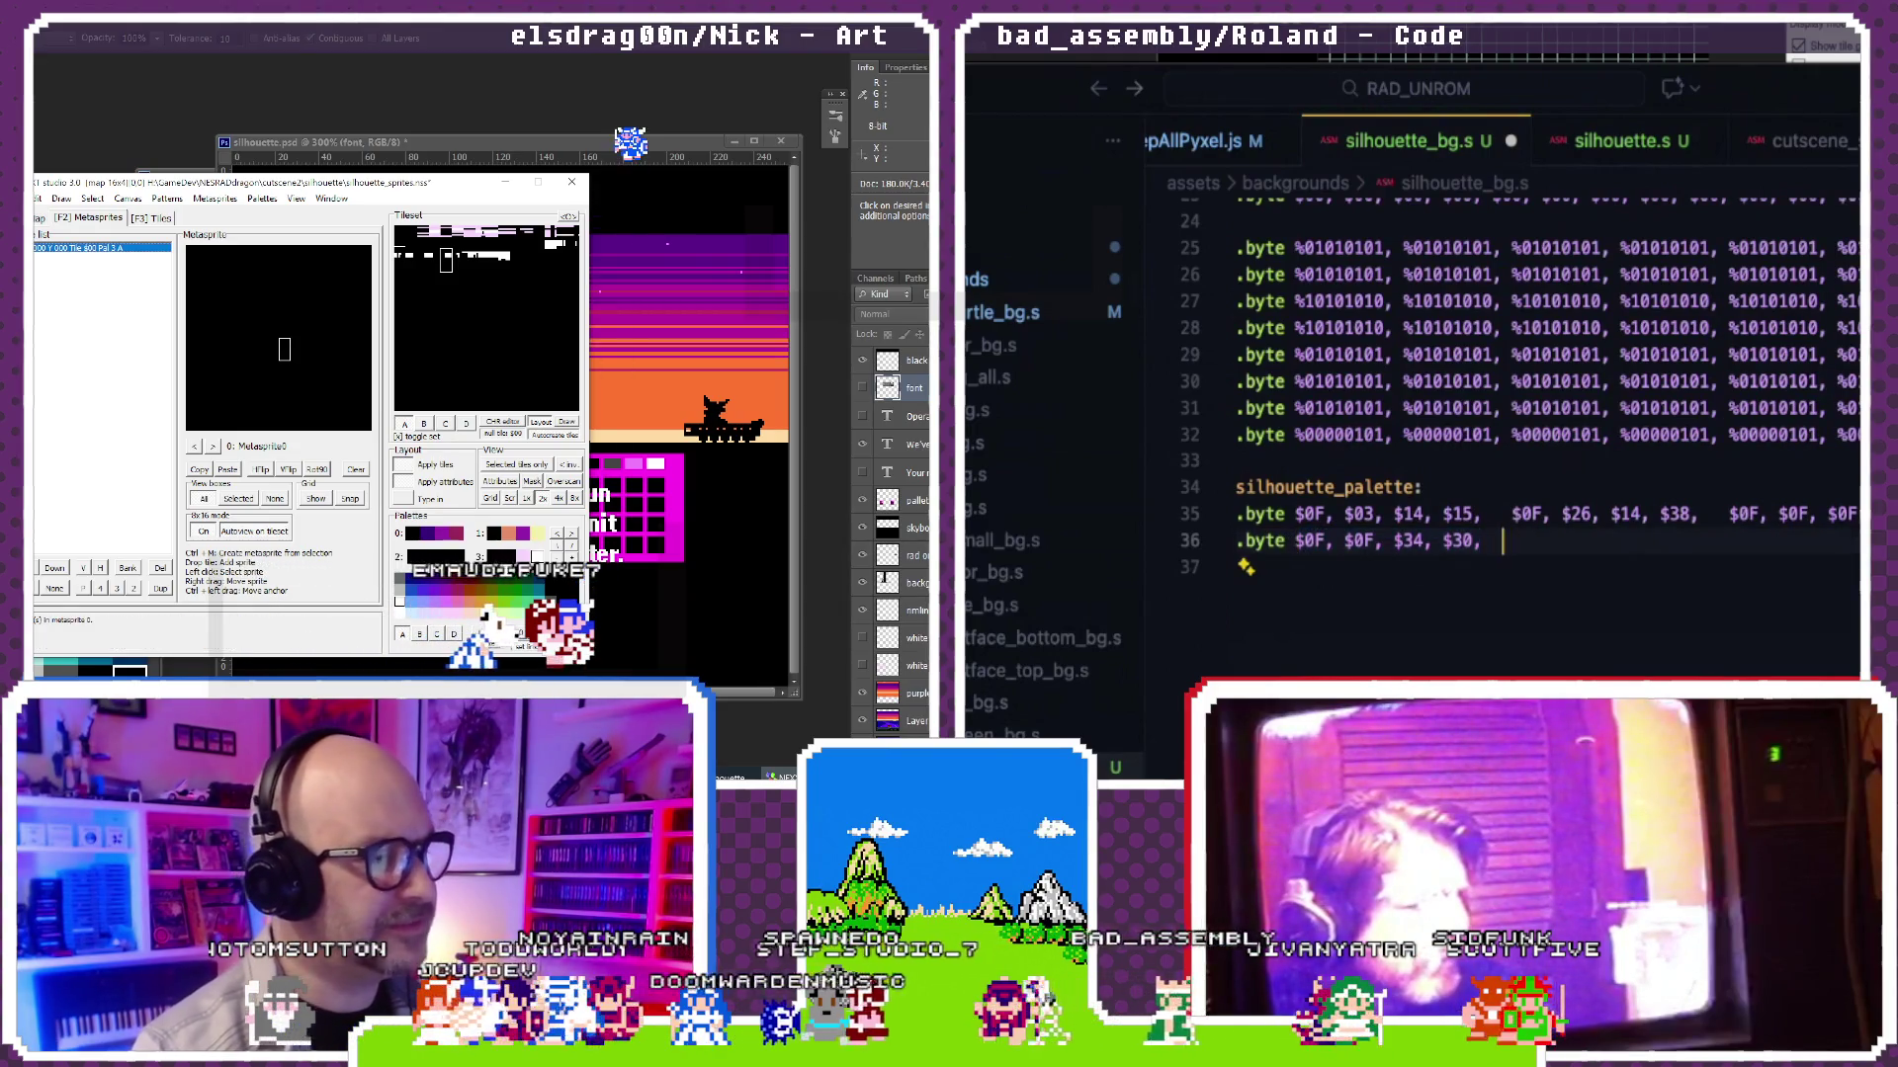
key("Tab")
key("ctrl+v")
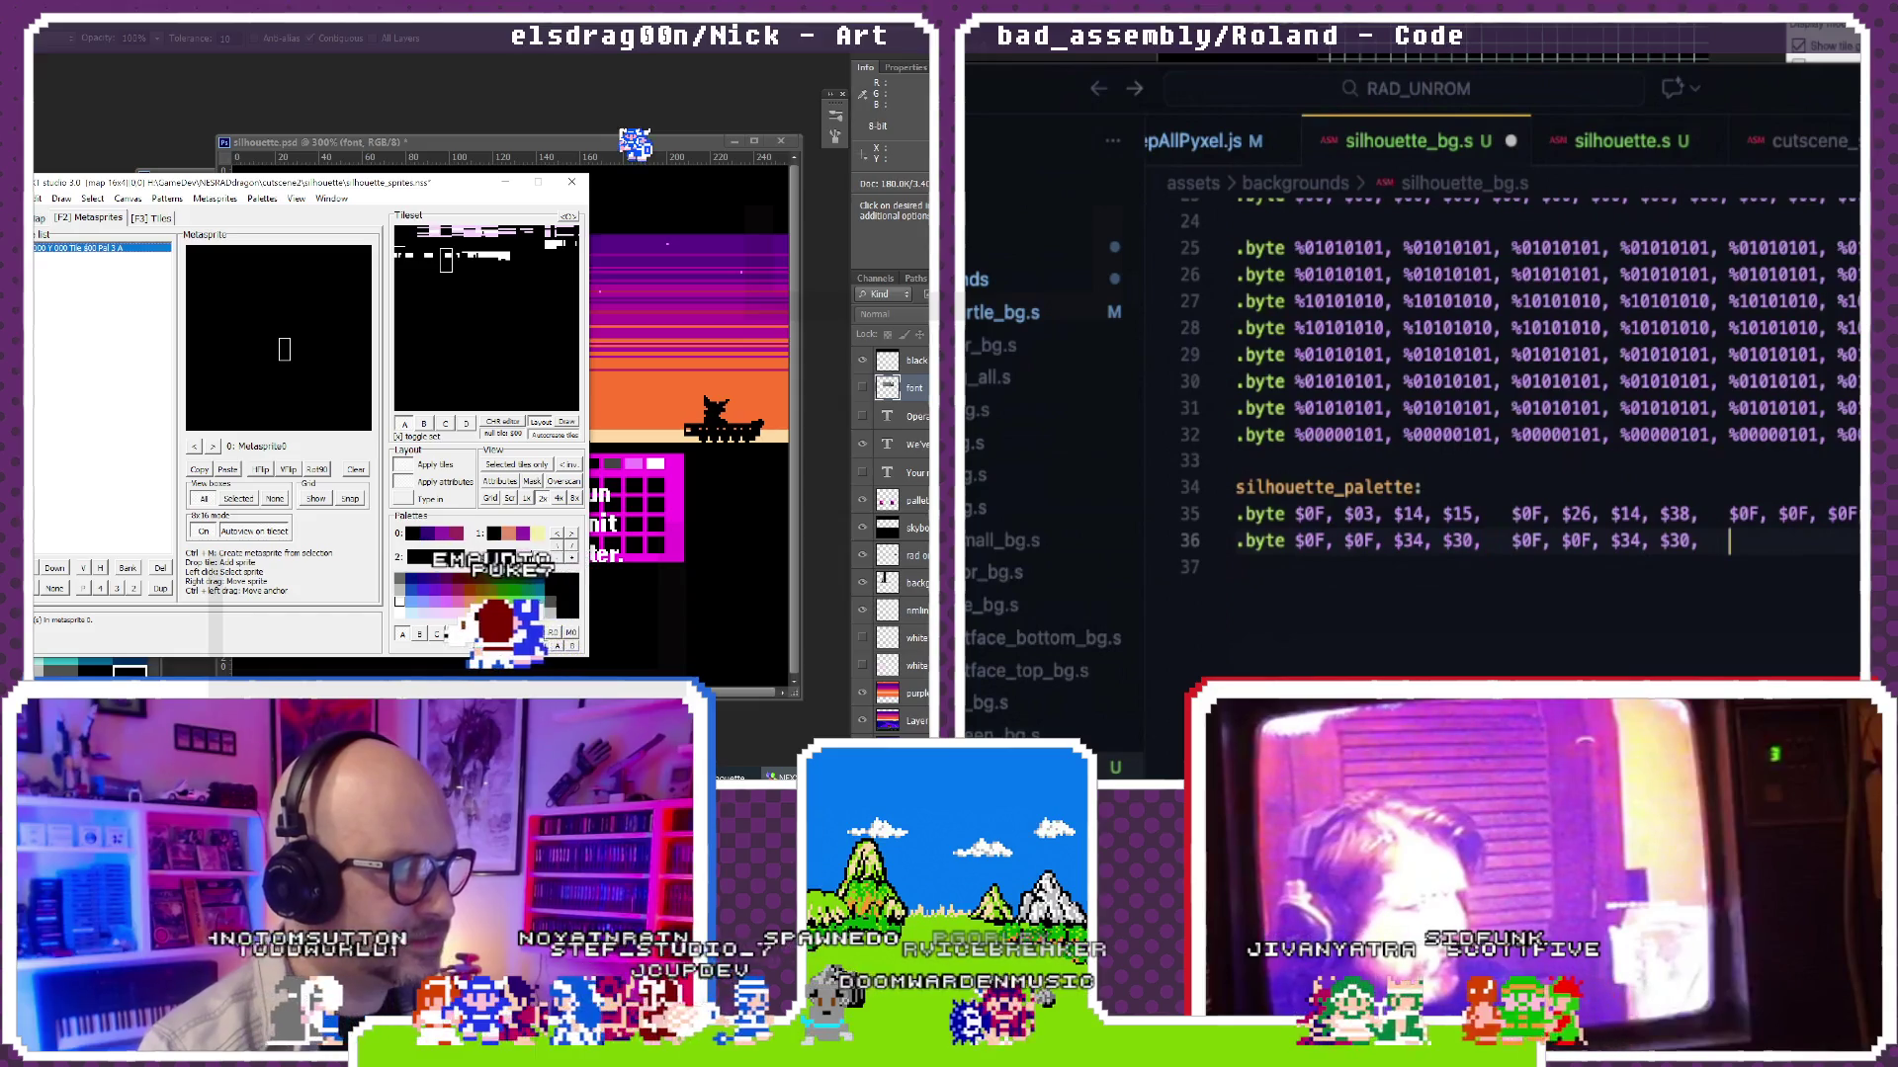
key("Tab")
key("ctrl+v")
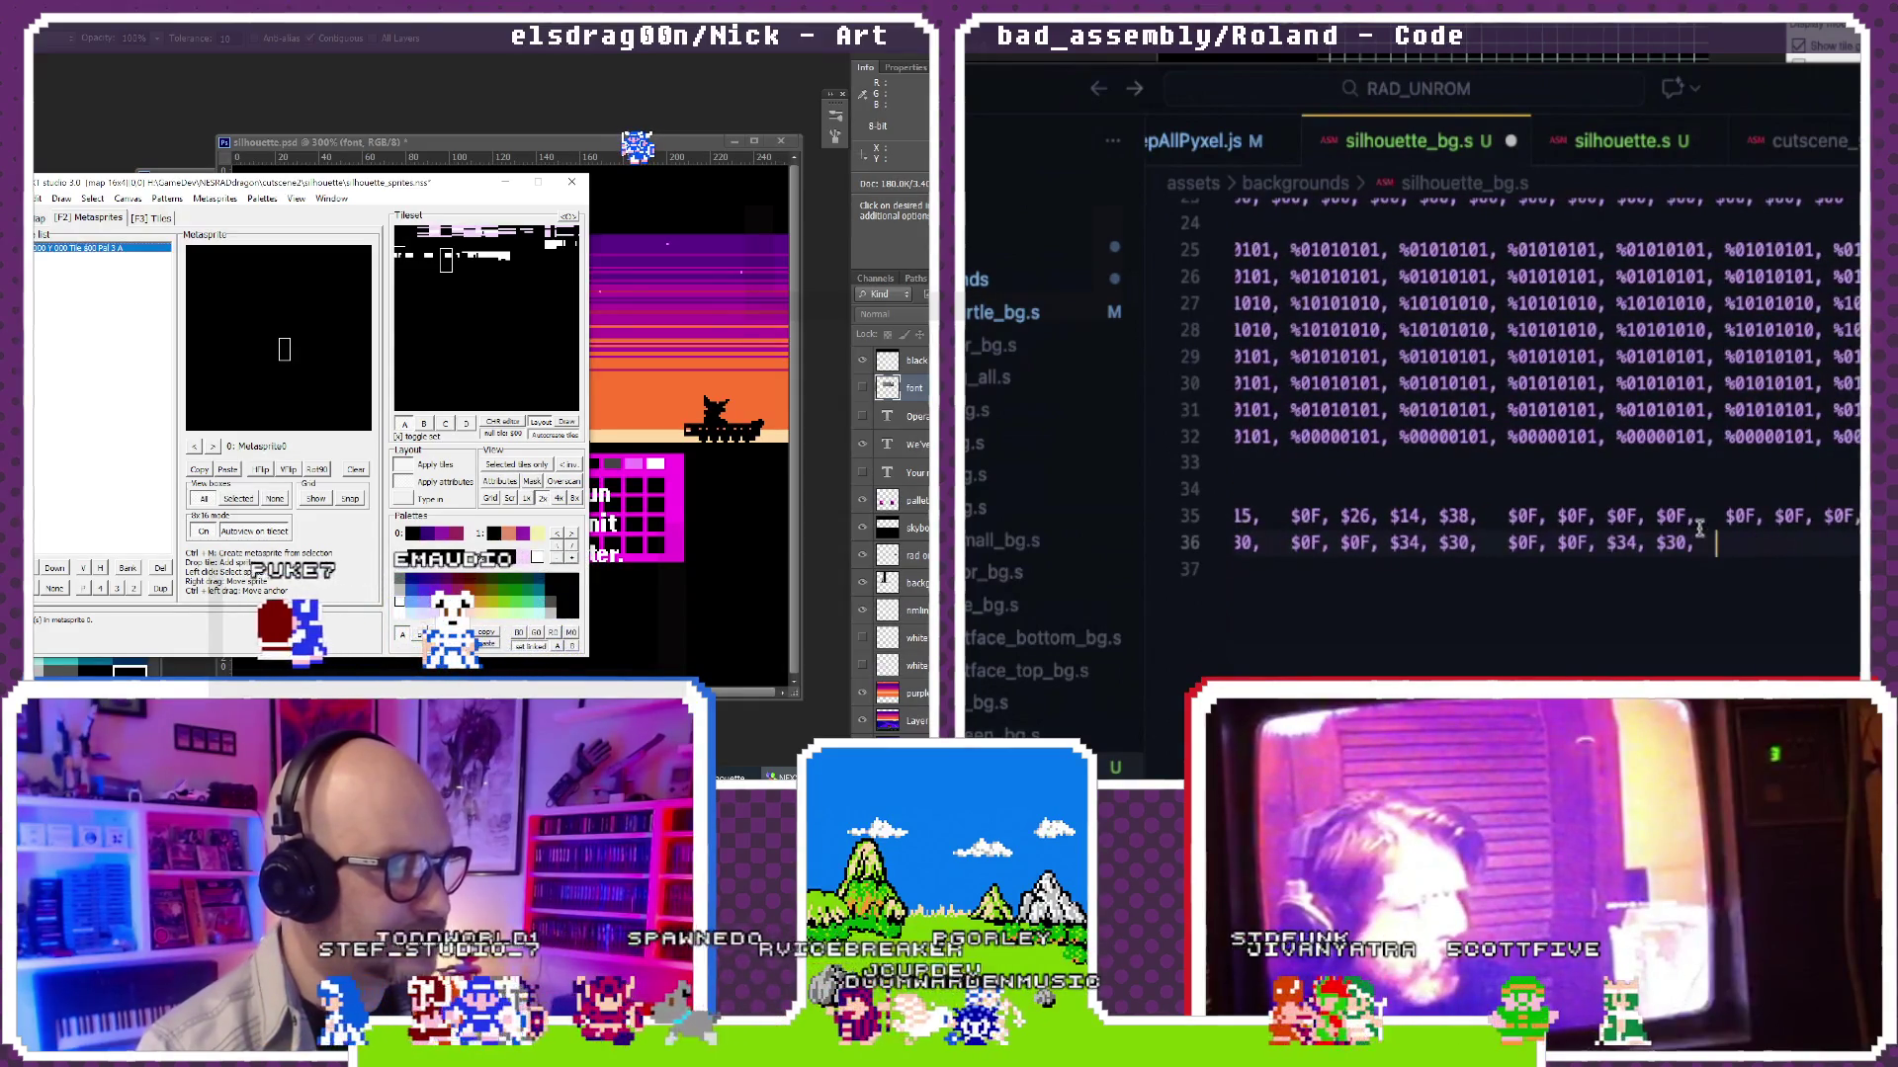
key("Tab")
key("ctrl+v")
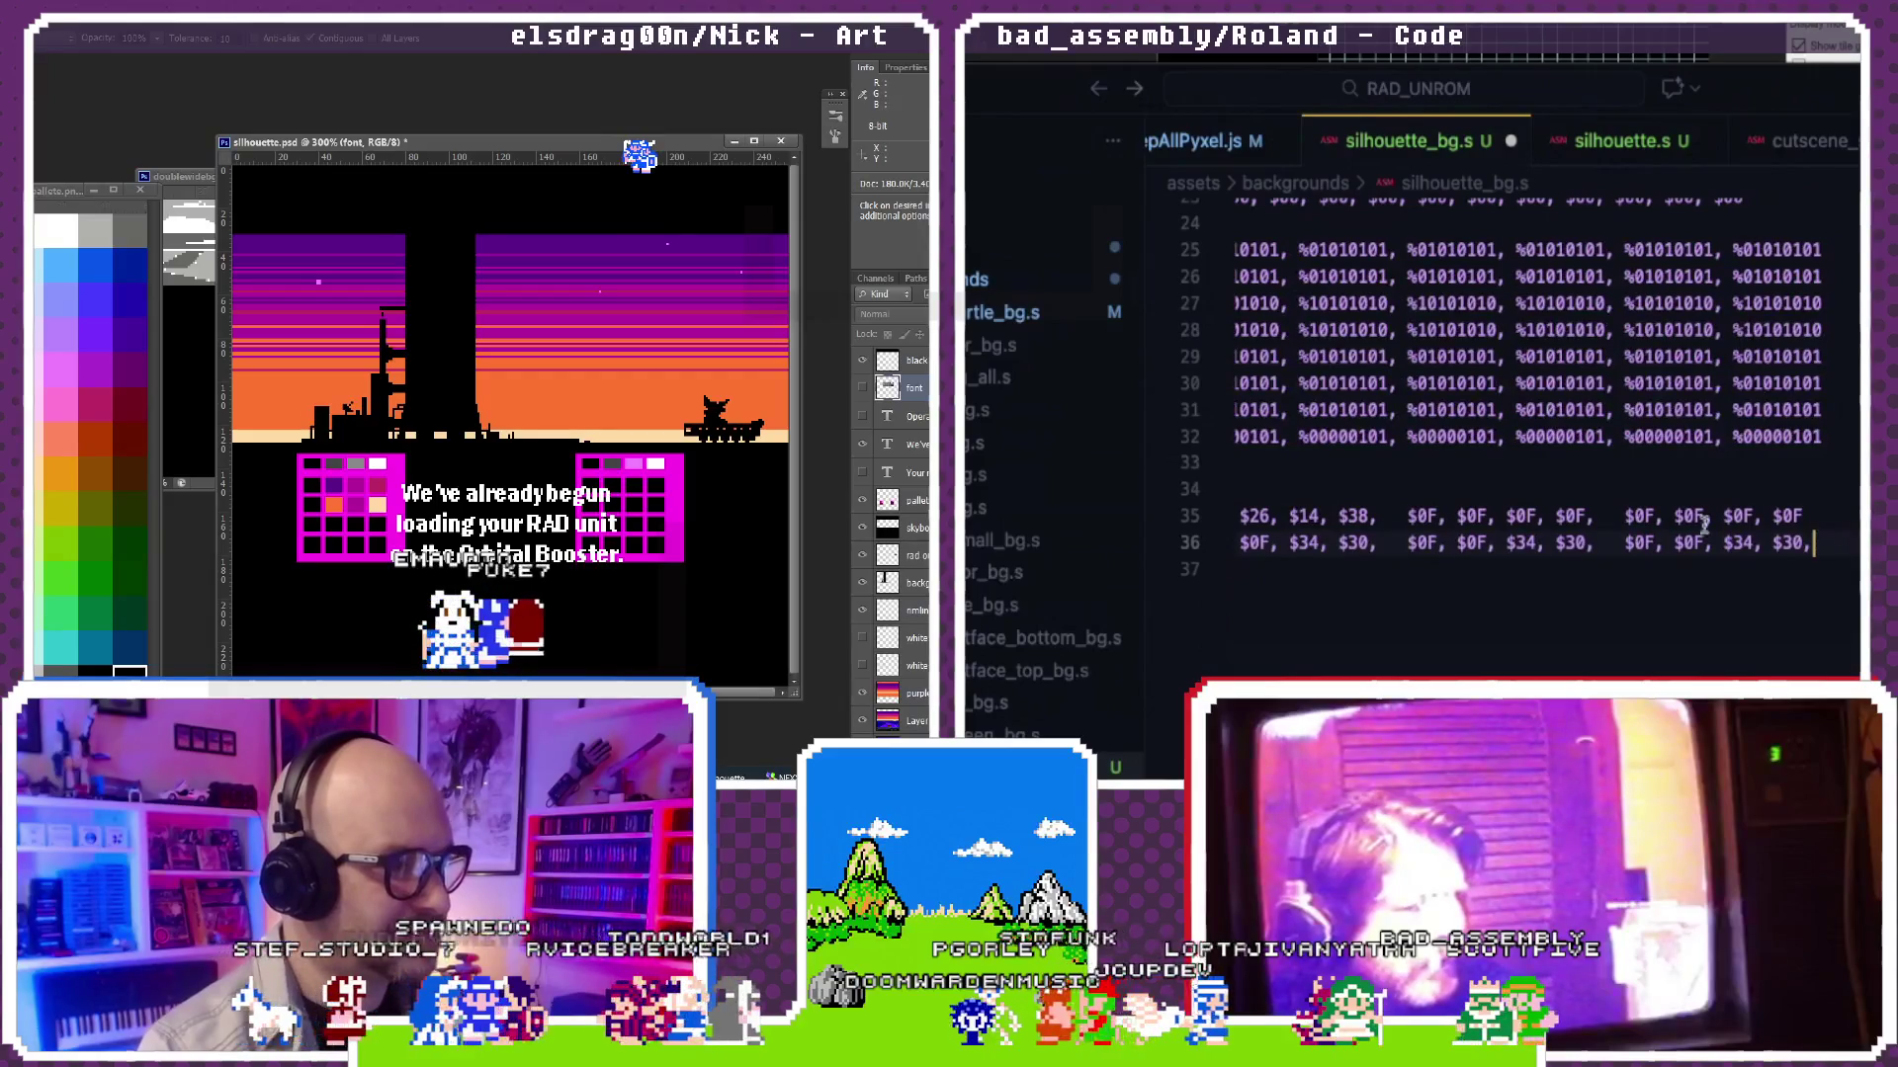
Step: Save silhouette_bg.s and close the tab, triggering a build
key("Home")
left_click(1823, 517)
key("ctrl+s")
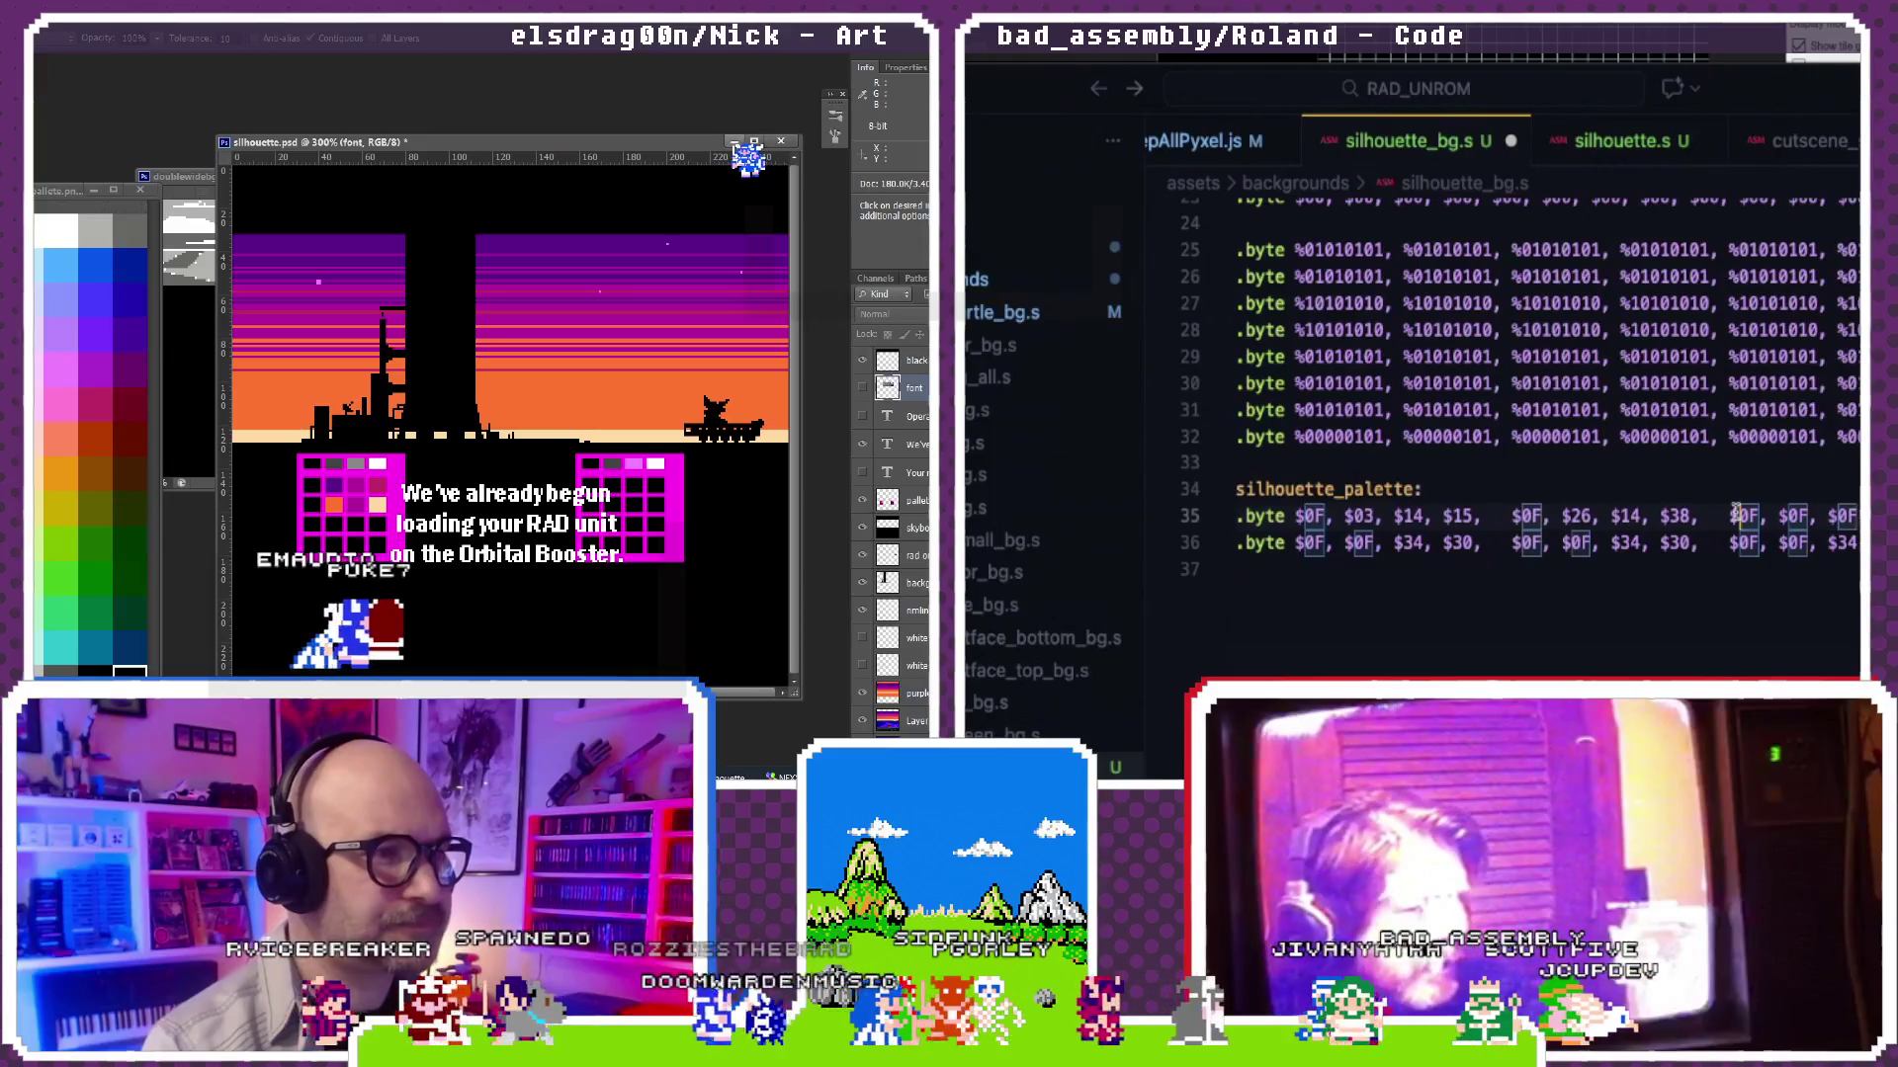
key("ctrl+w")
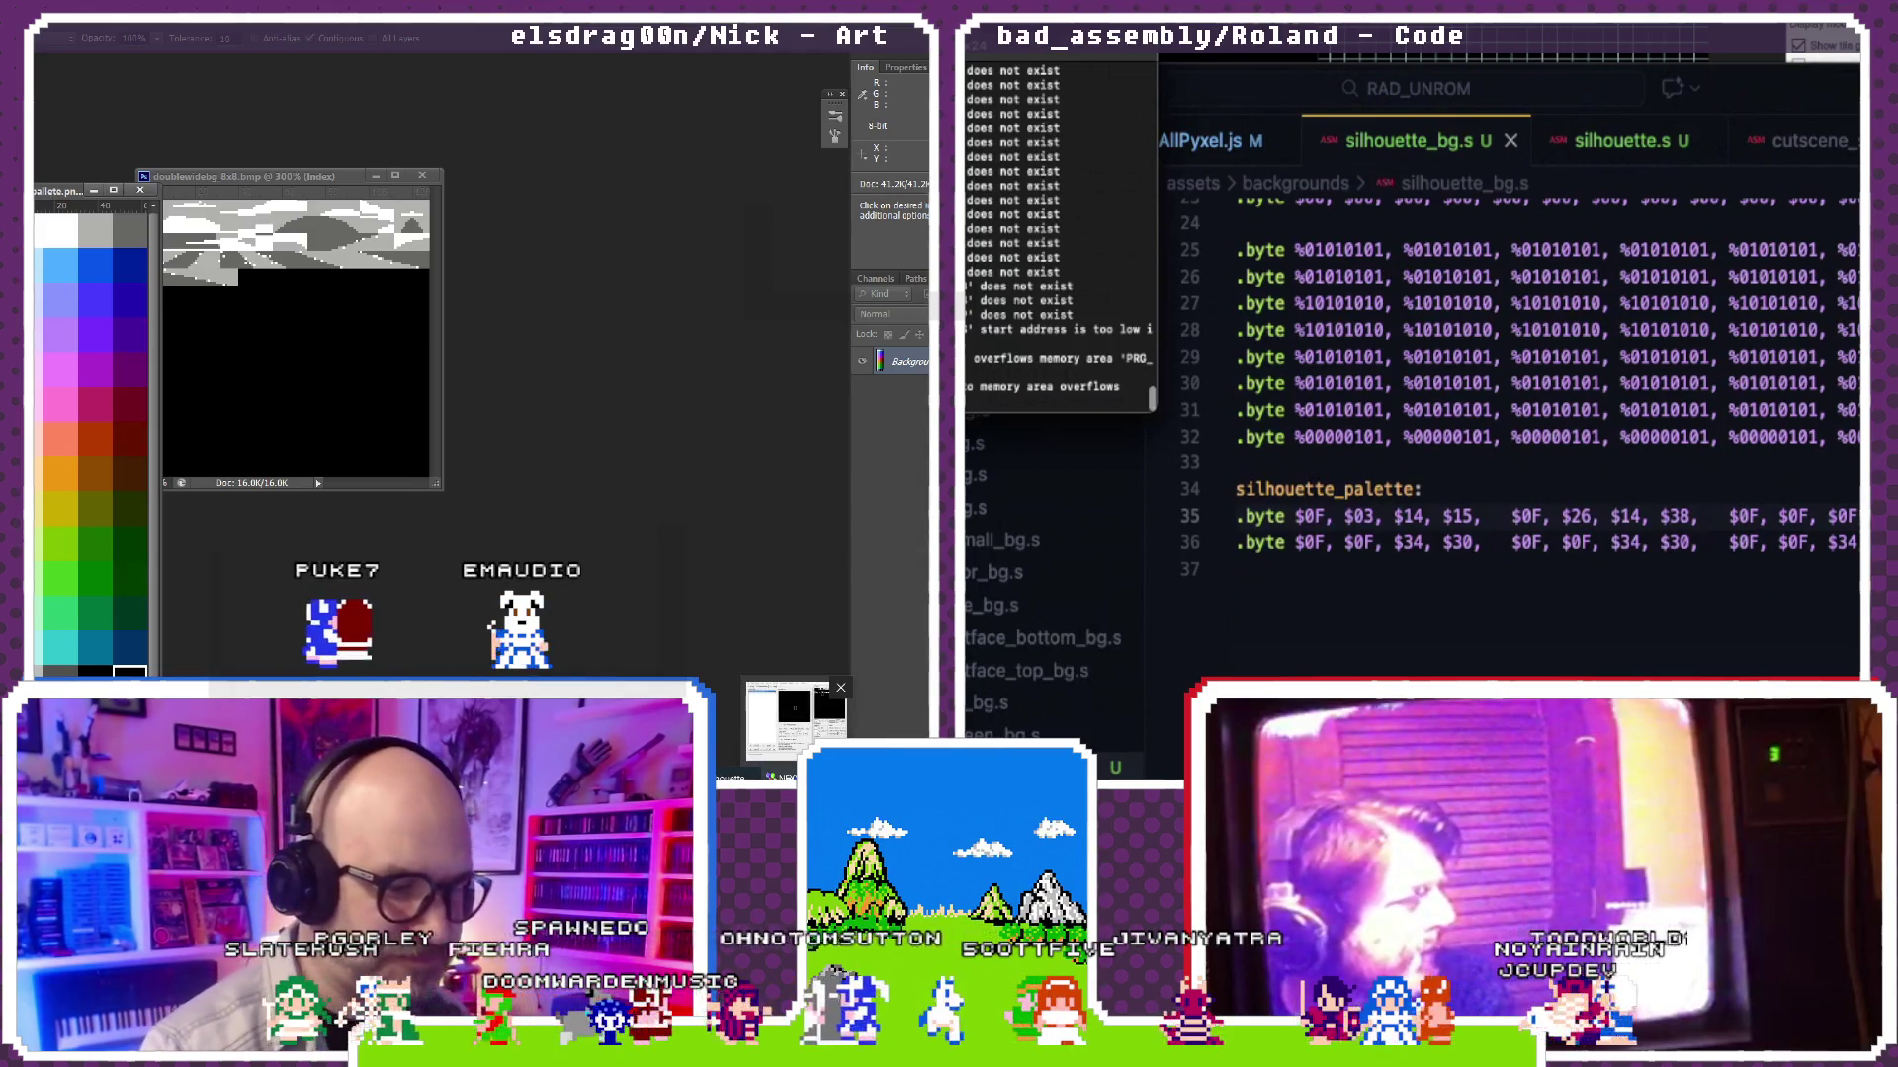
Step: Show rulers, enlarge the background layout and make the island layer active in the island document
key("ctrl+r")
double_click(301, 181)
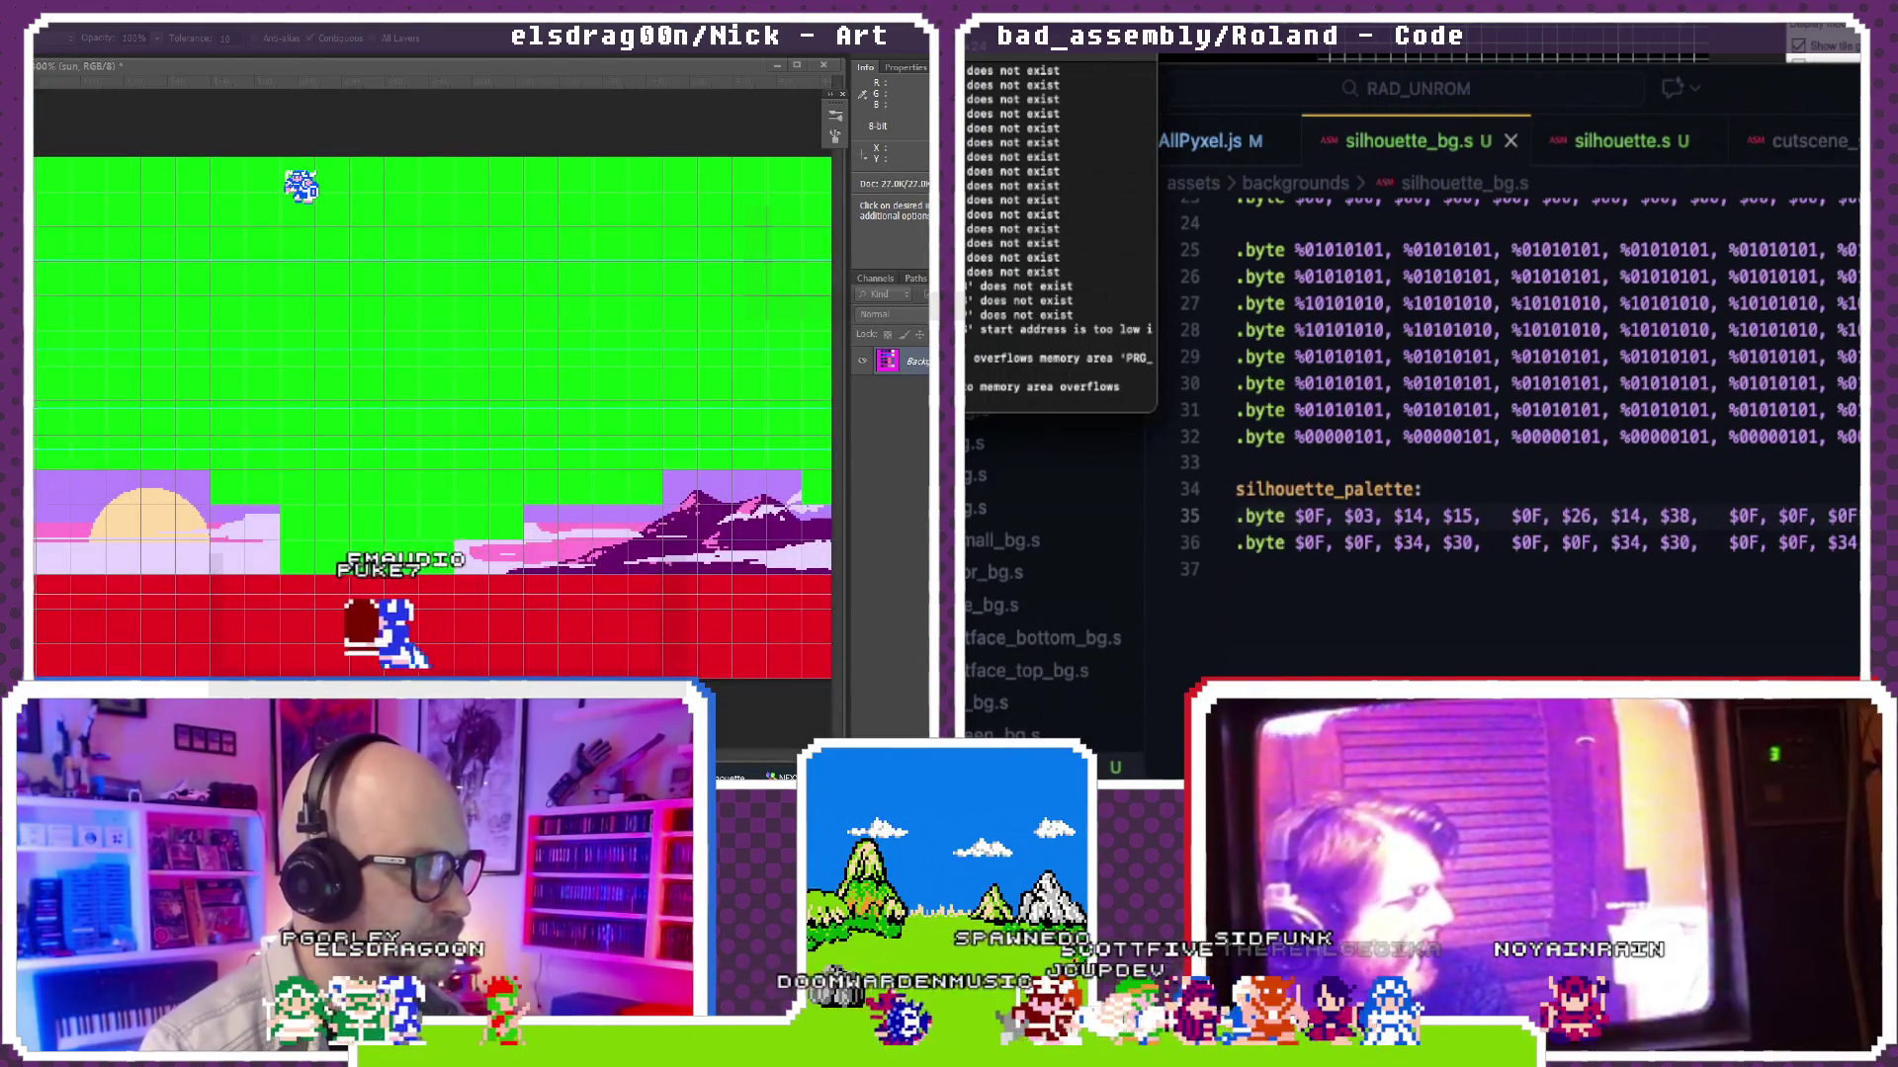
key("ctrl+Tab")
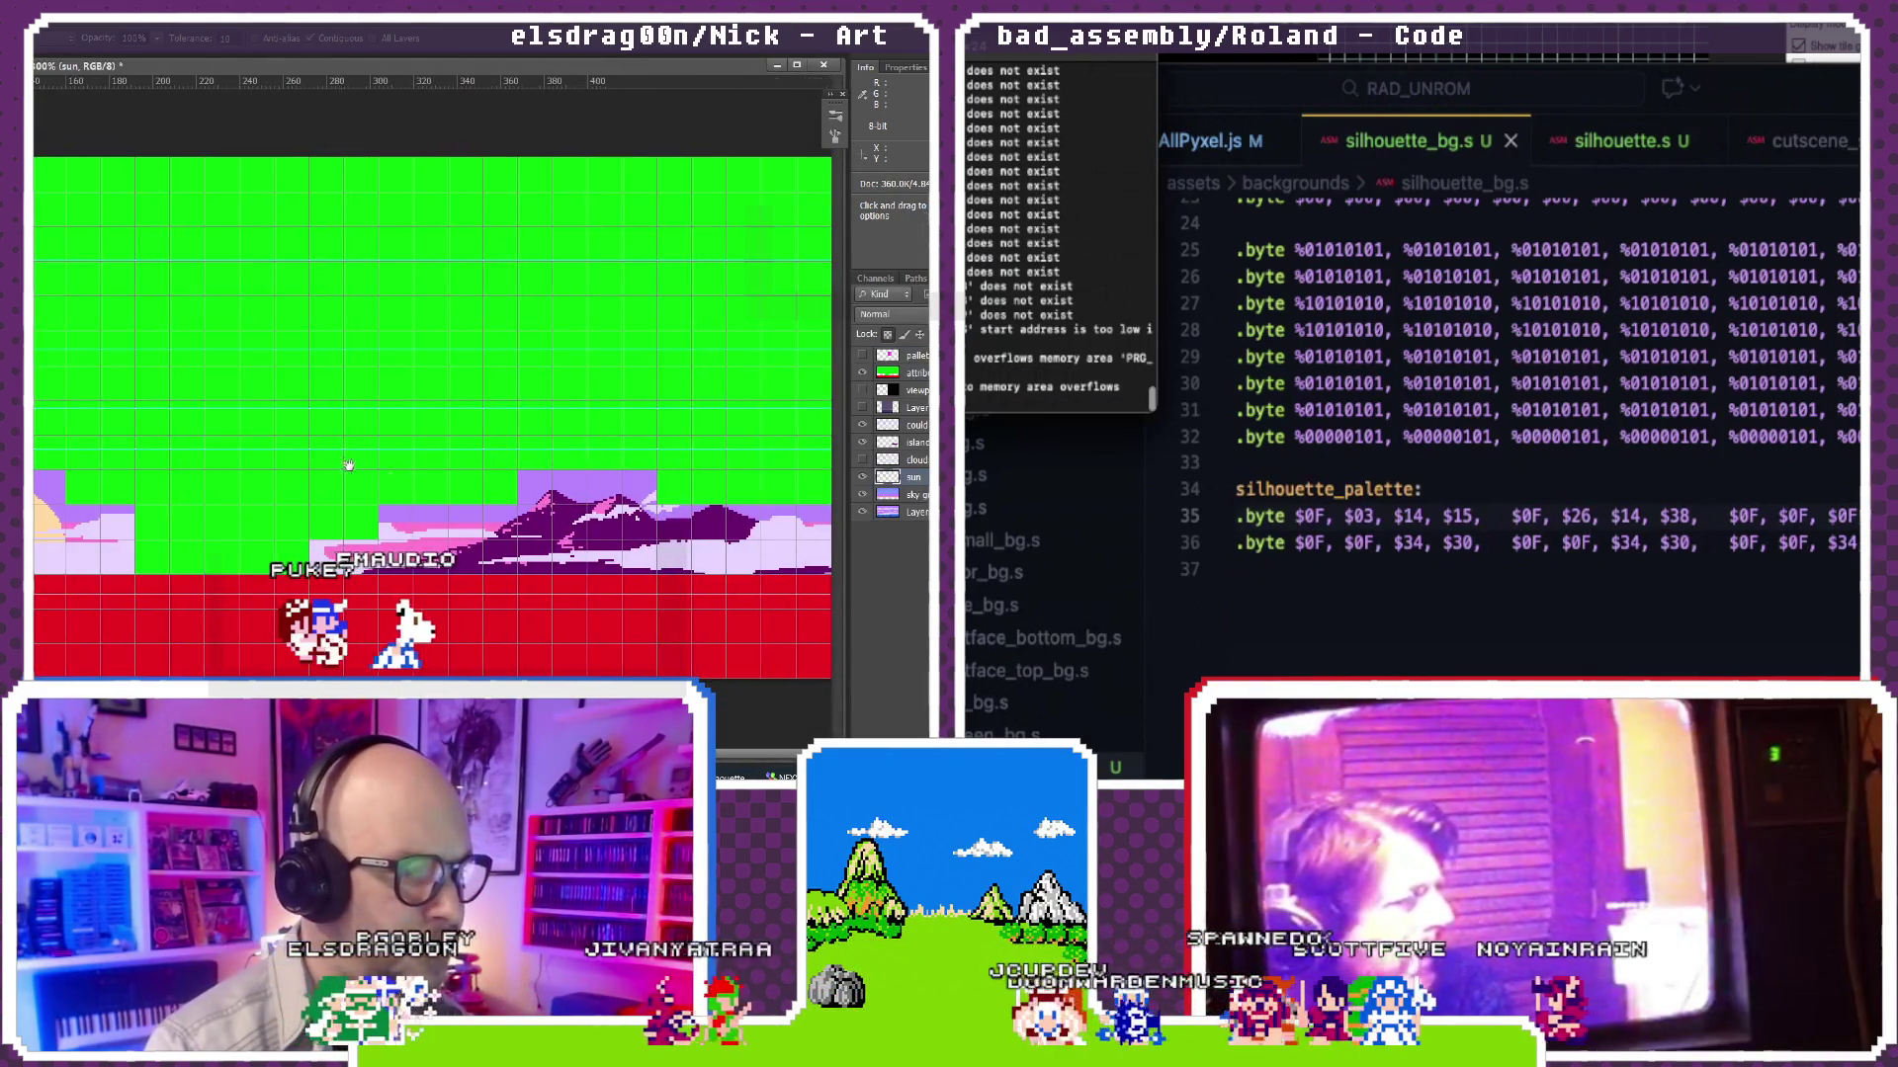
left_click(601, 538)
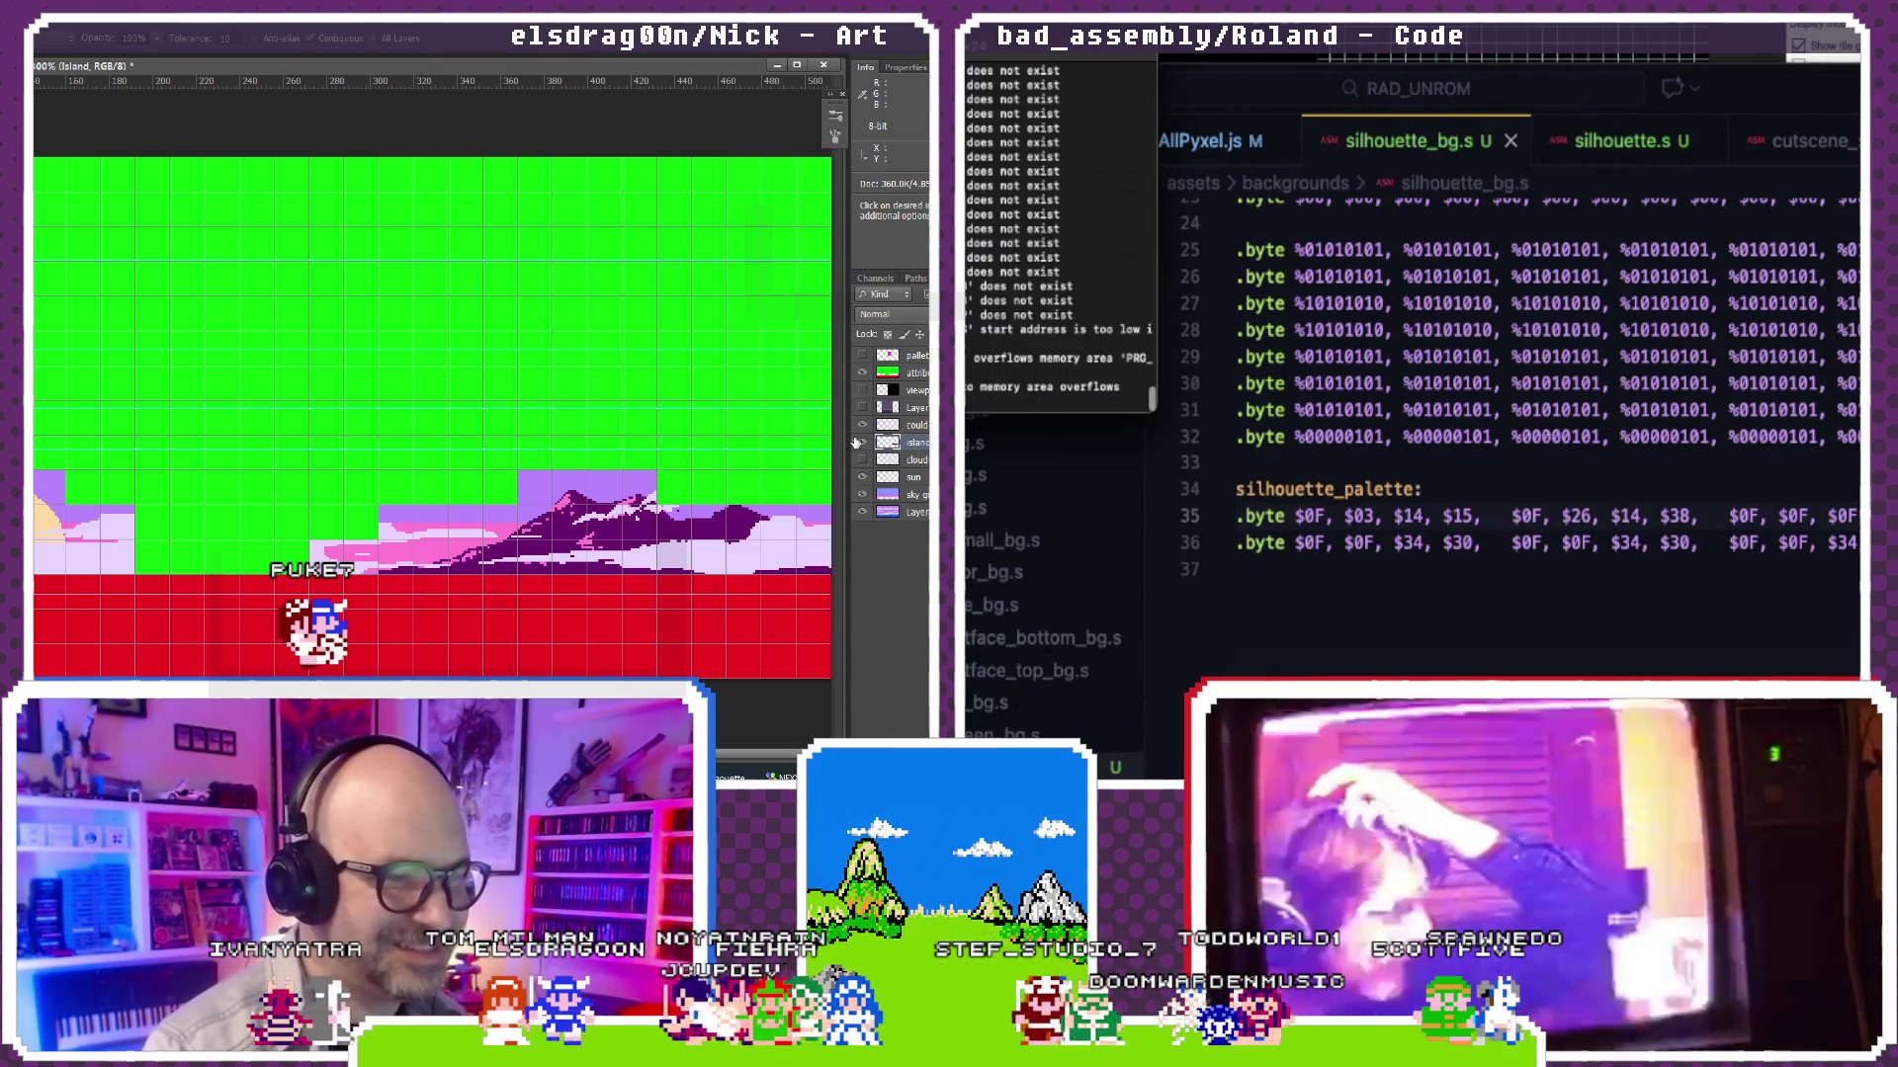
Step: Hide and re-show the green-and-red overlay layer to check the artwork beneath
left_click(865, 378)
left_click(864, 377)
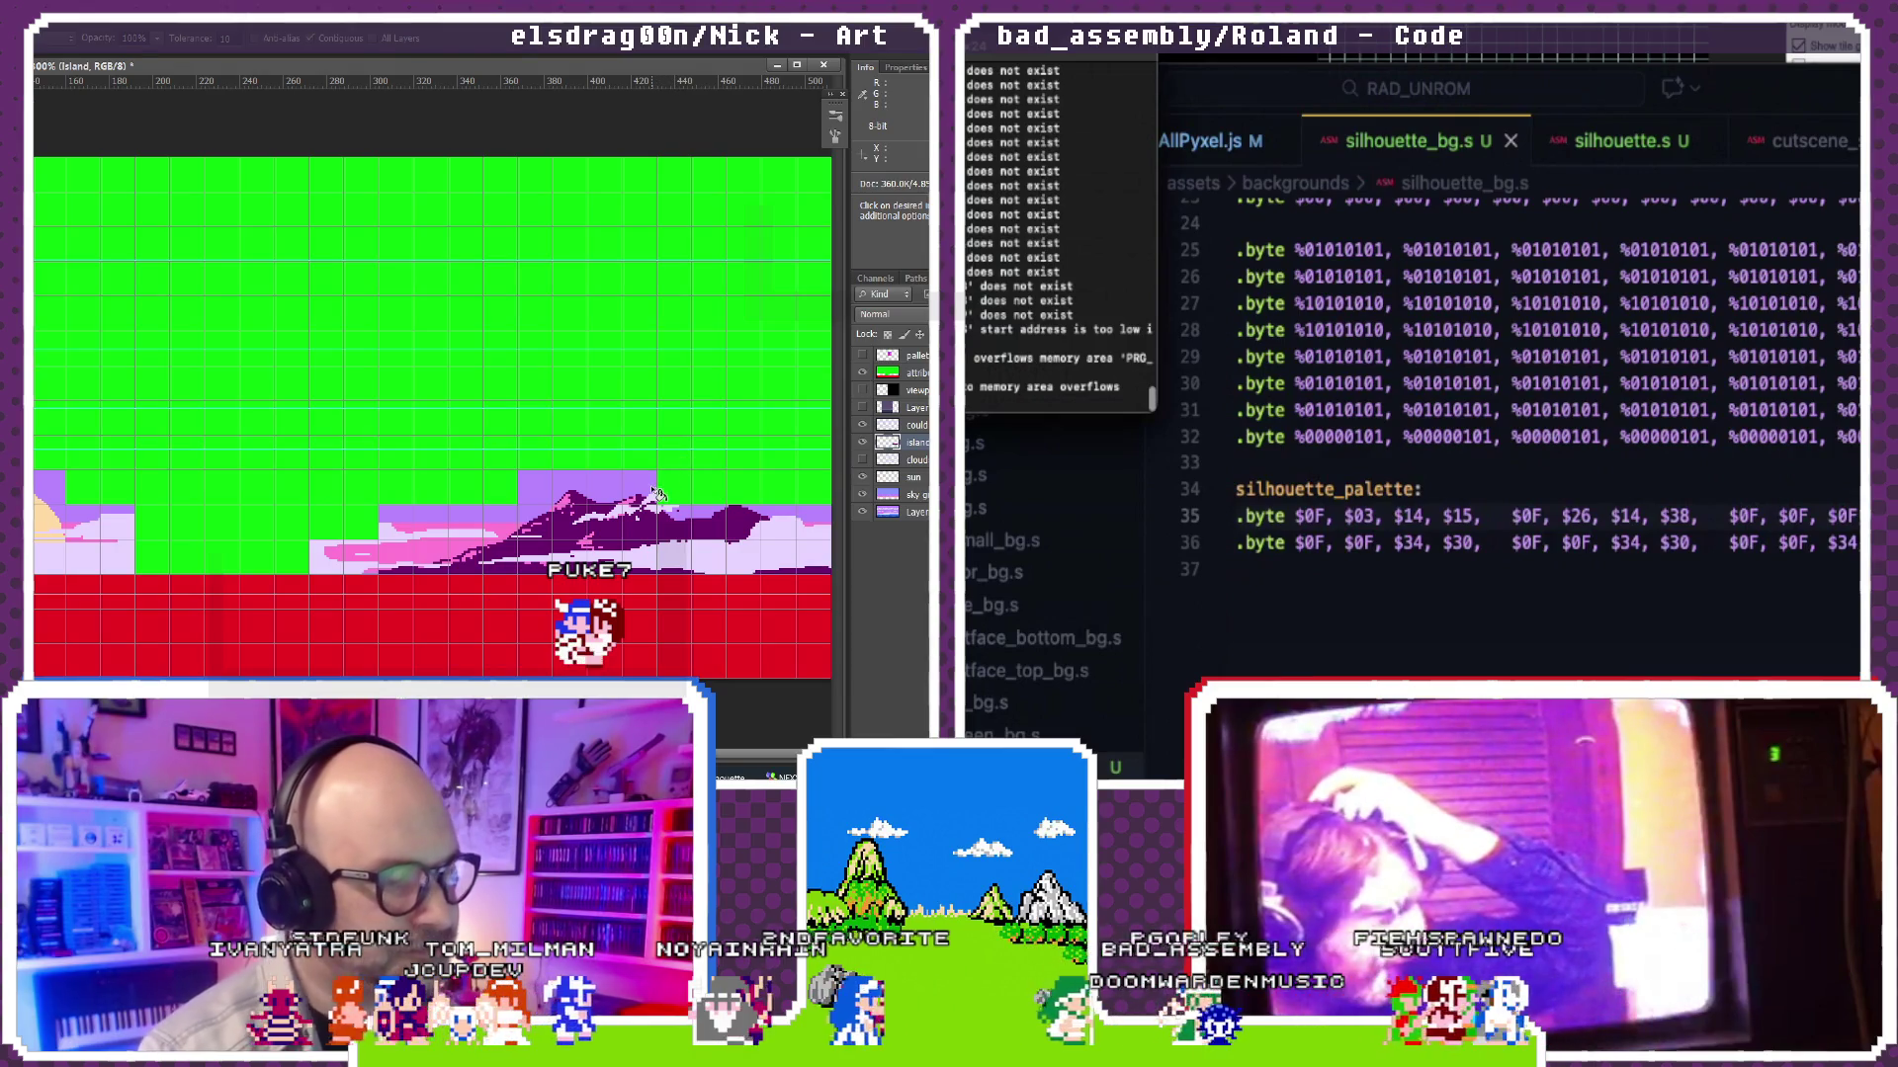
scroll(1377, 343, "up", 2)
scroll(1377, 343, "up", 6)
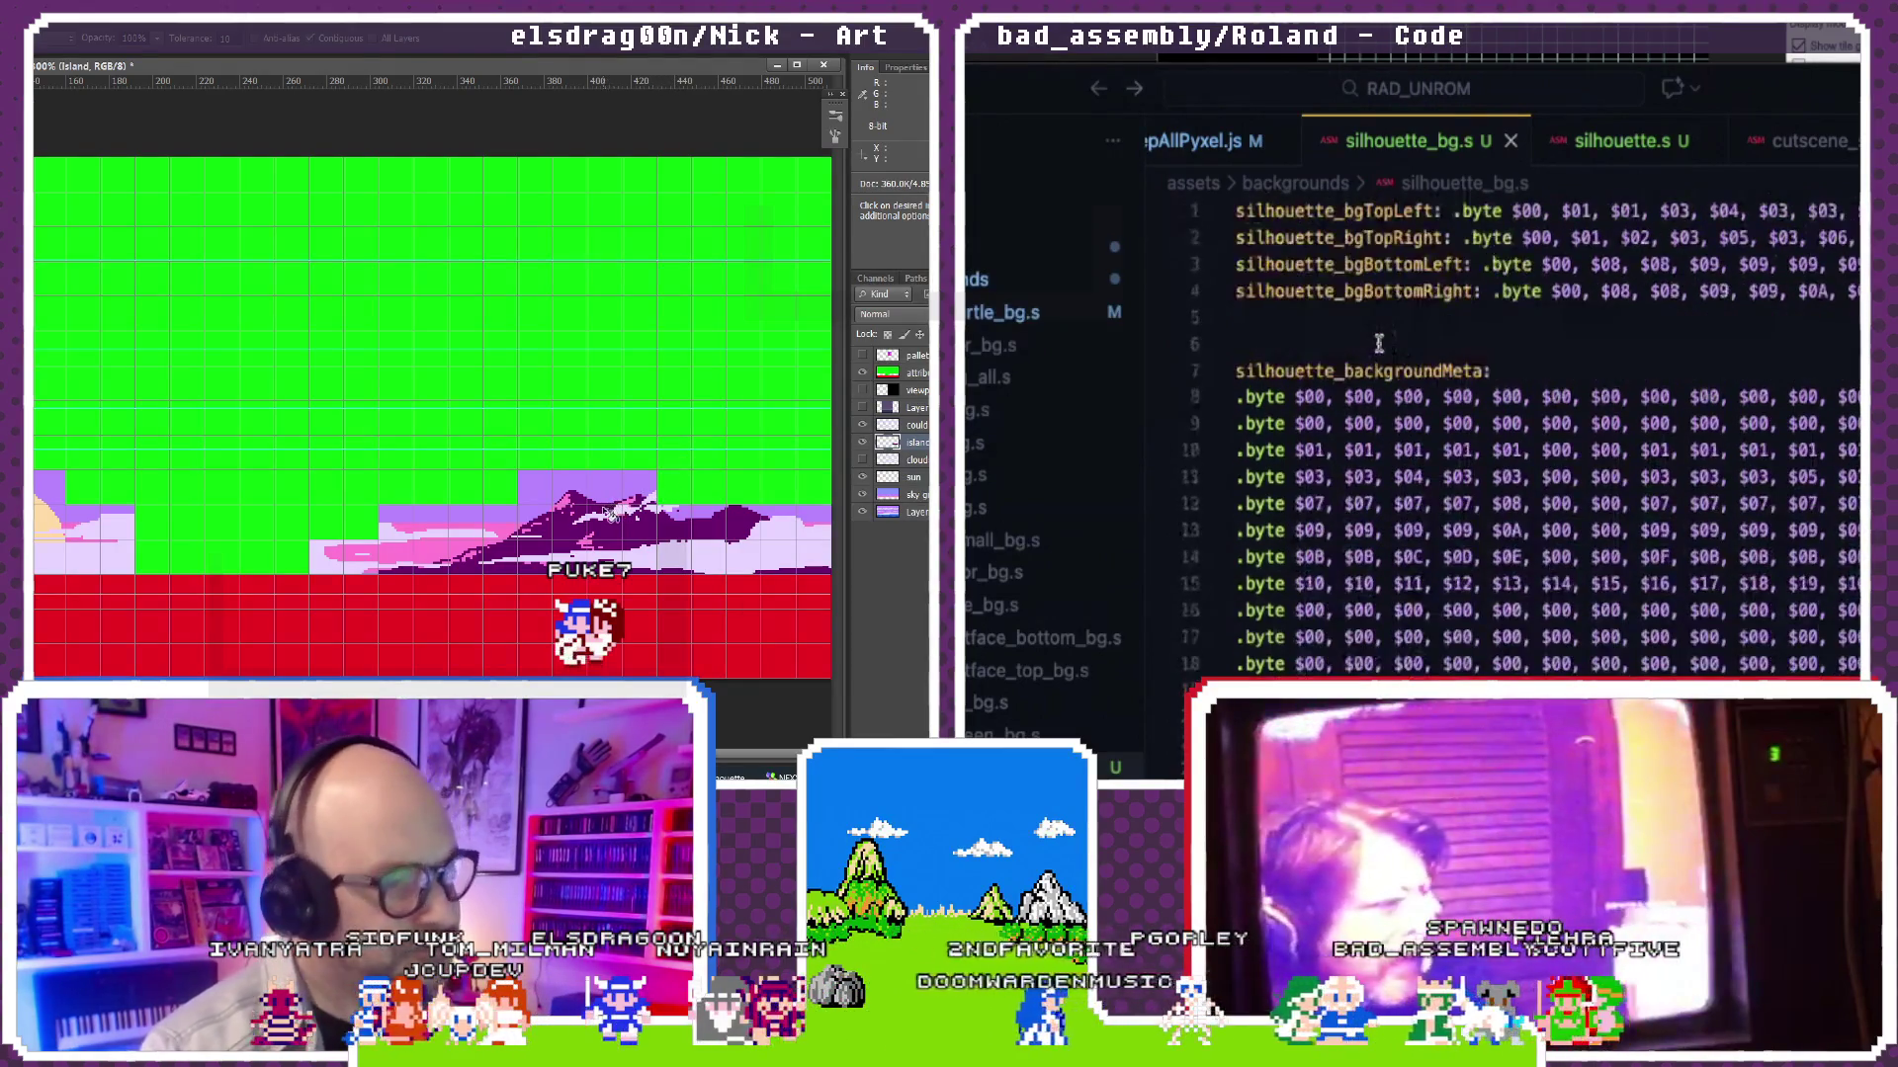
Step: Add .include "assets/cutscenes/silhouette.s" under ROM13 in ardure.s and run a build
left_click(1609, 148)
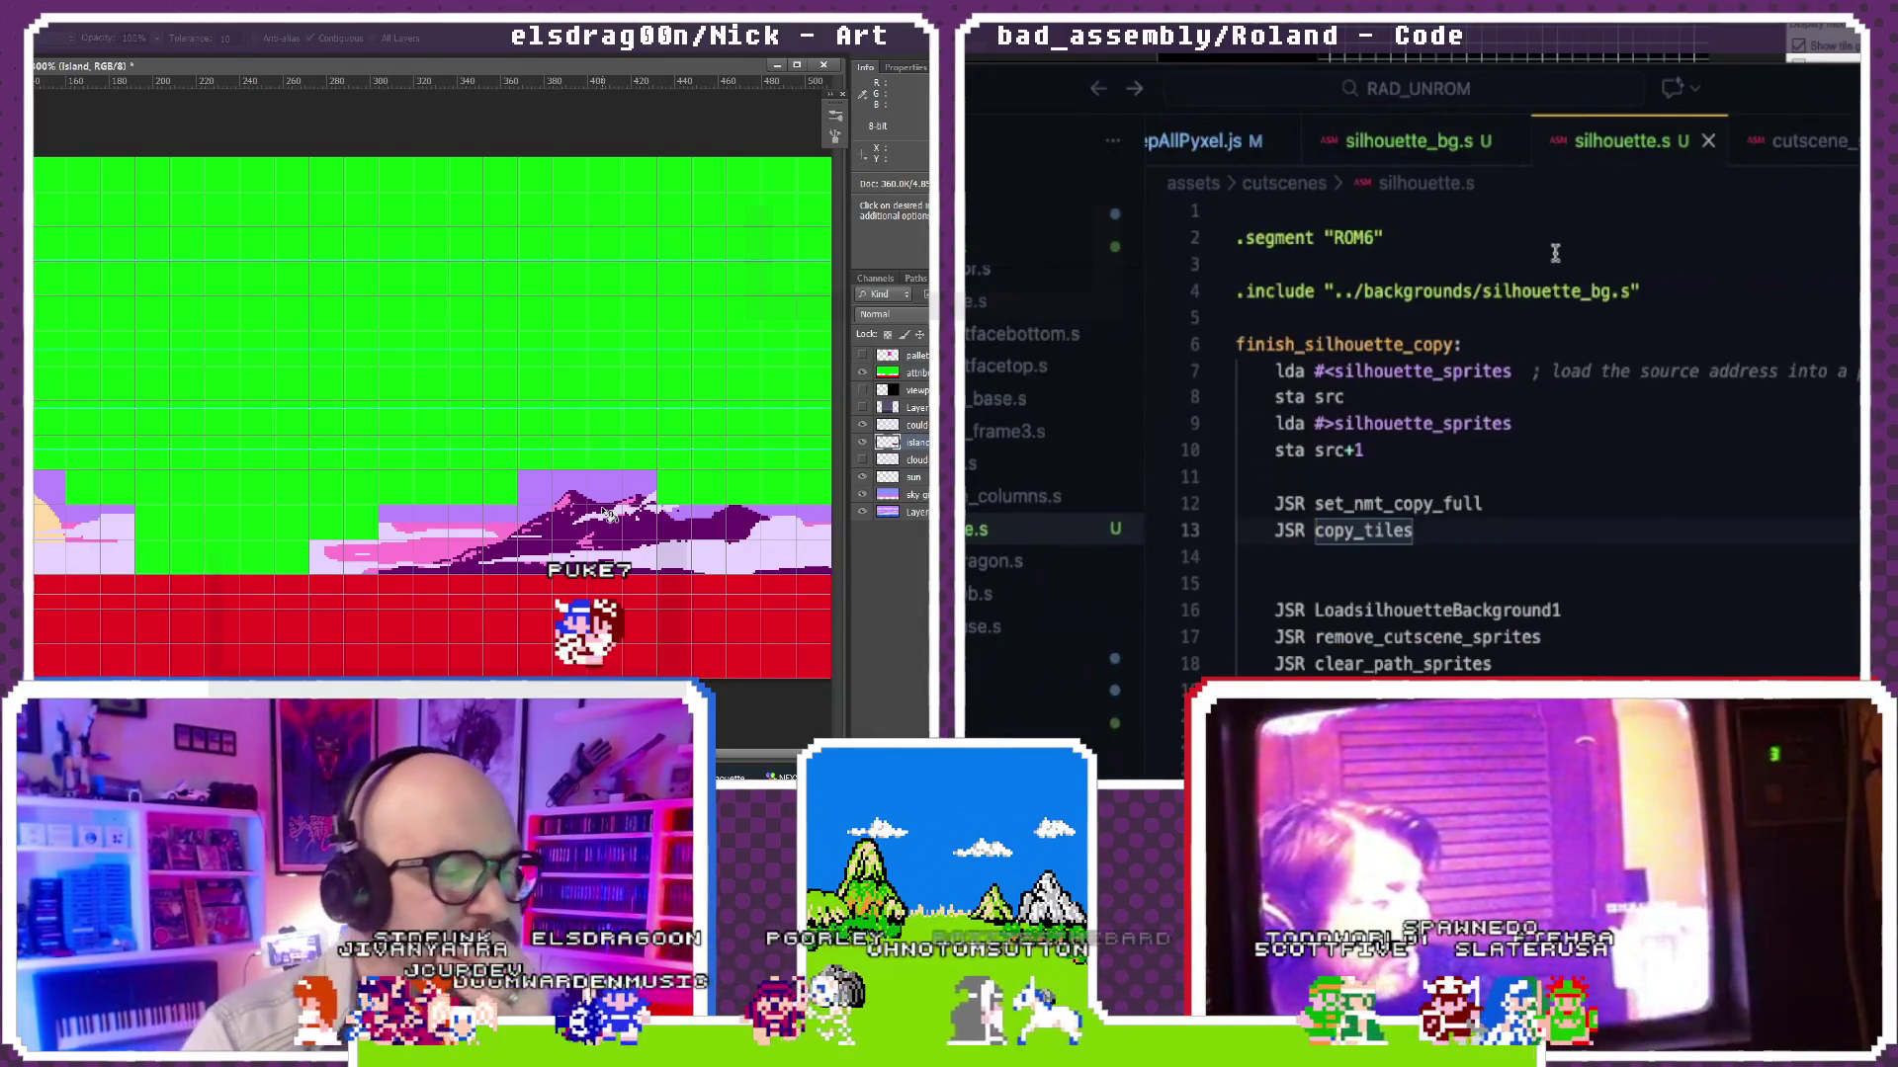
scroll(1555, 253, "down", 1)
scroll(1555, 252, "down", 6)
scroll(1555, 253, "down", 6)
scroll(1555, 252, "down", 5)
scroll(1556, 252, "down", 8)
scroll(1555, 252, "down", 10)
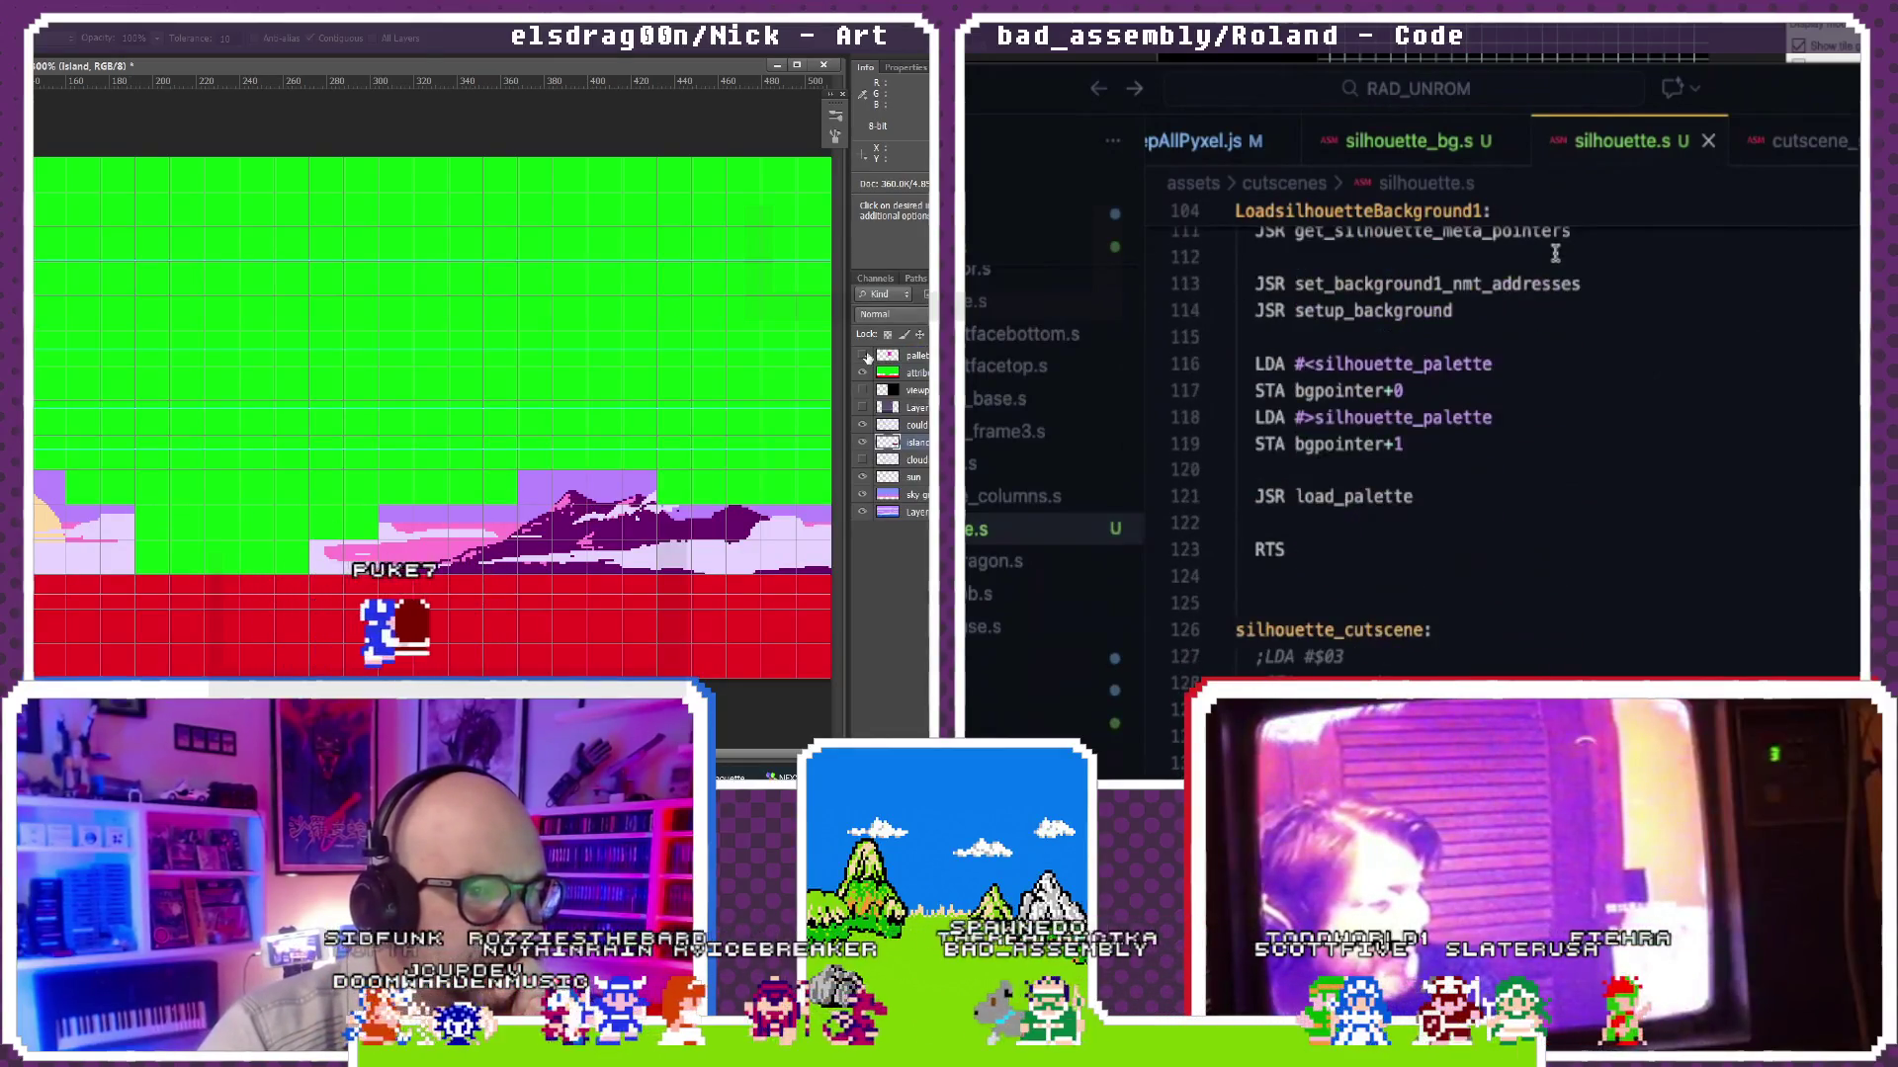
scroll(1554, 252, "down", 4)
scroll(1555, 252, "down", 5)
scroll(1556, 252, "down", 8)
scroll(1556, 253, "down", 4)
scroll(1555, 252, "down", 2)
scroll(1555, 252, "down", 4)
scroll(1554, 252, "down", 4)
scroll(1555, 252, "down", 3)
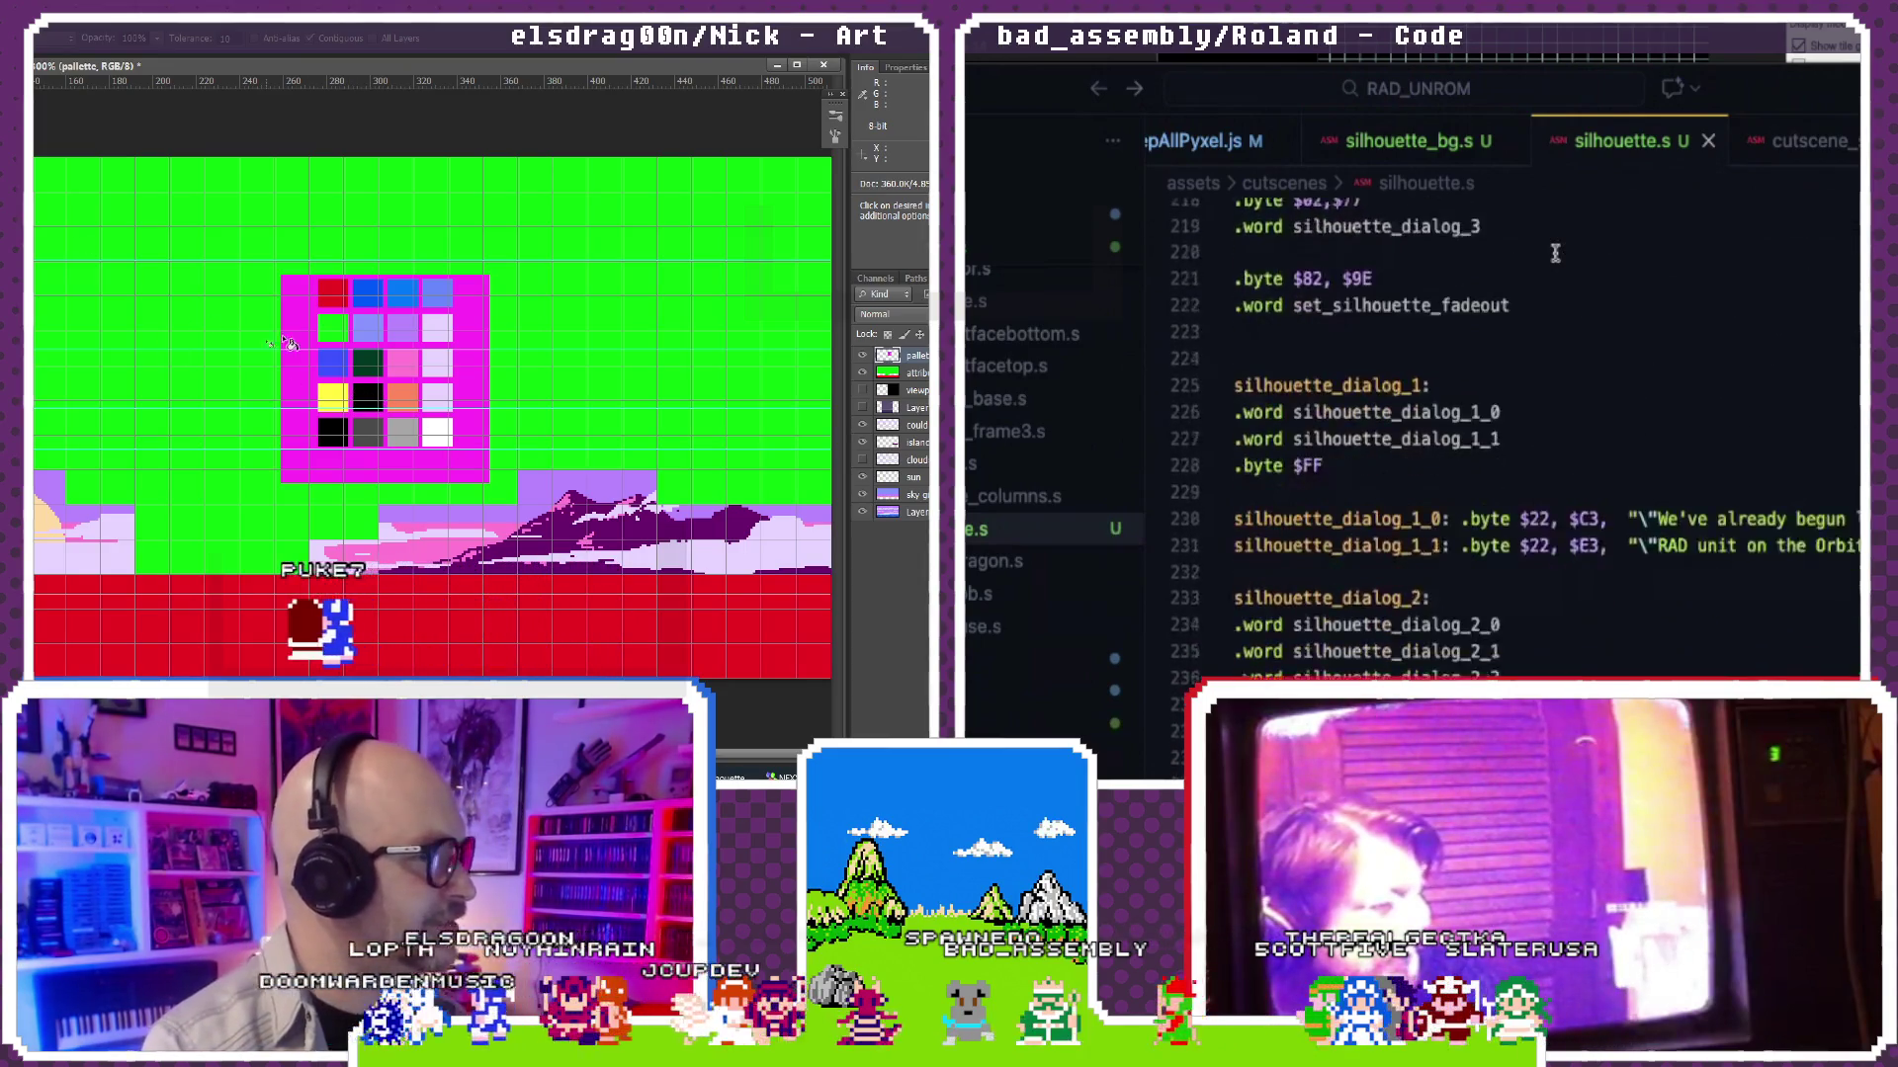
scroll(1555, 252, "down", 1)
scroll(1555, 253, "down", 7)
scroll(1556, 252, "up", 1)
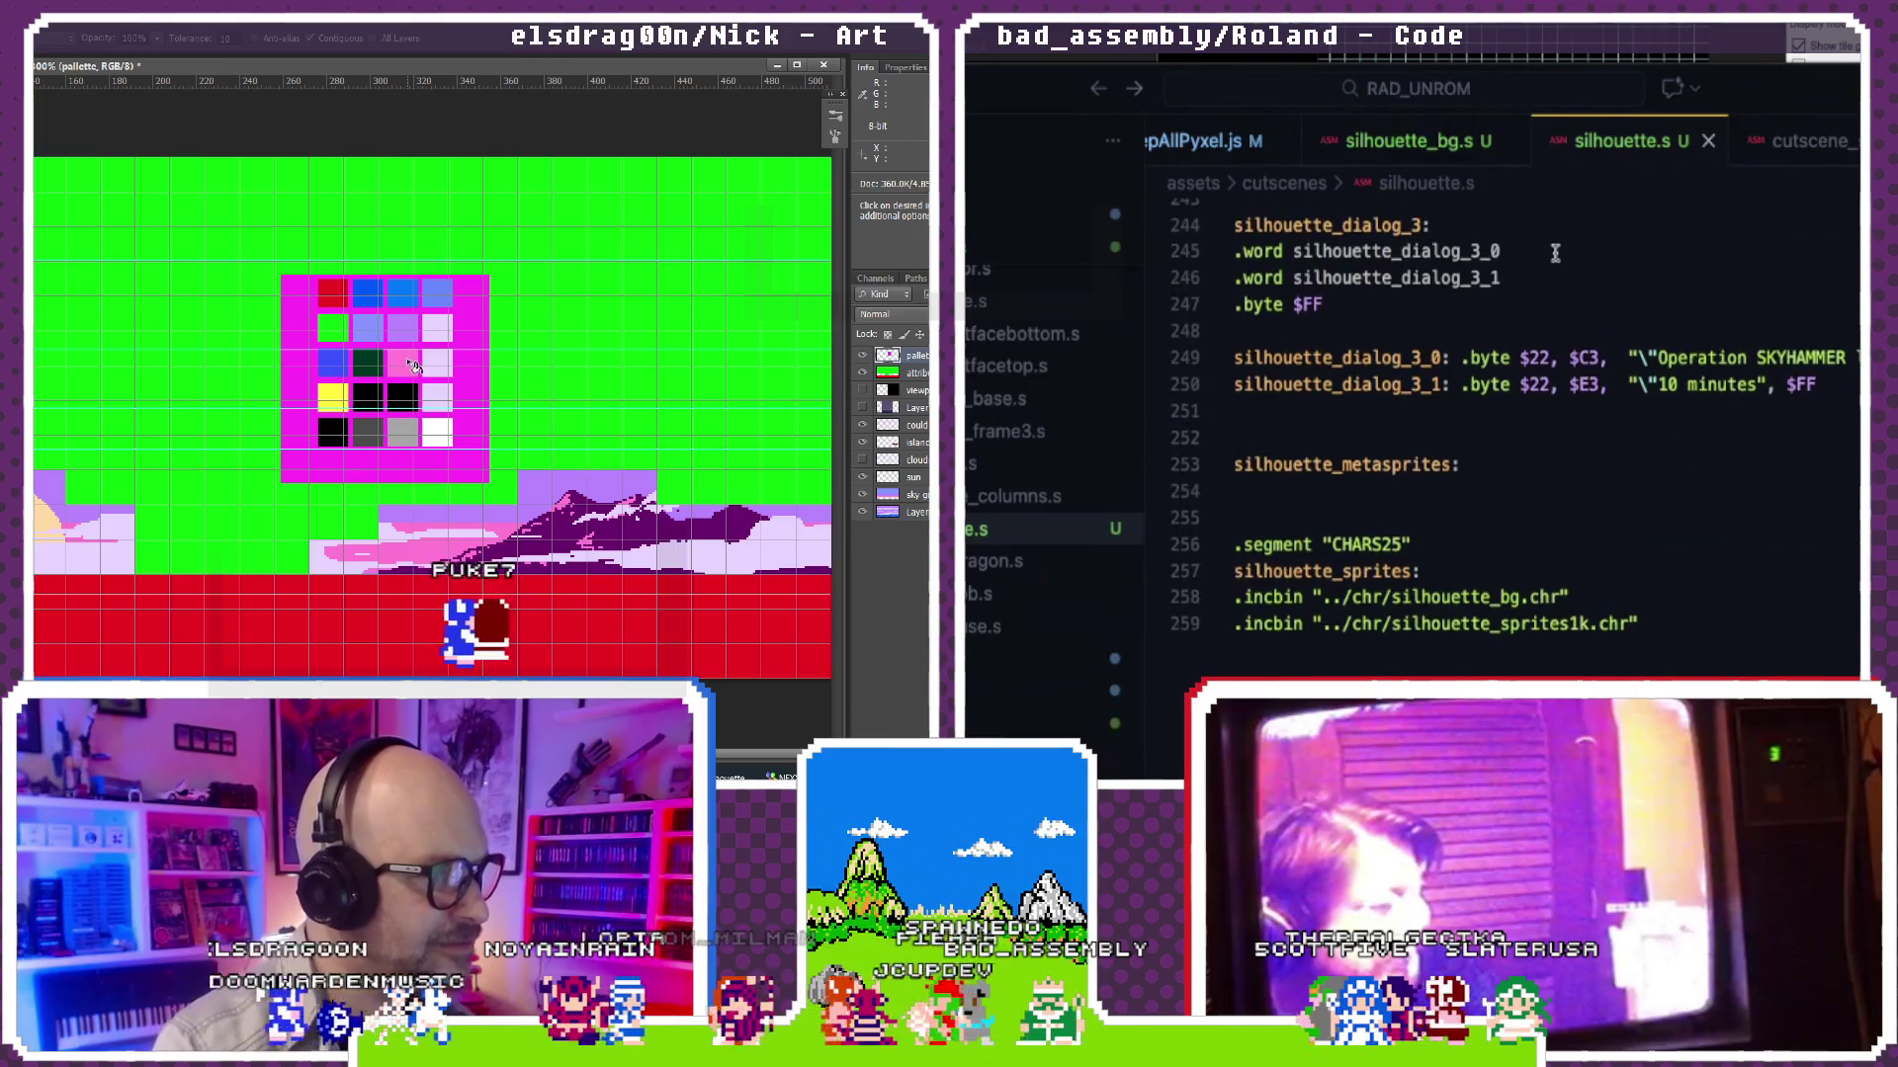
scroll(1556, 252, "right", 2)
scroll(1555, 252, "right", 3)
scroll(1556, 252, "left", 5)
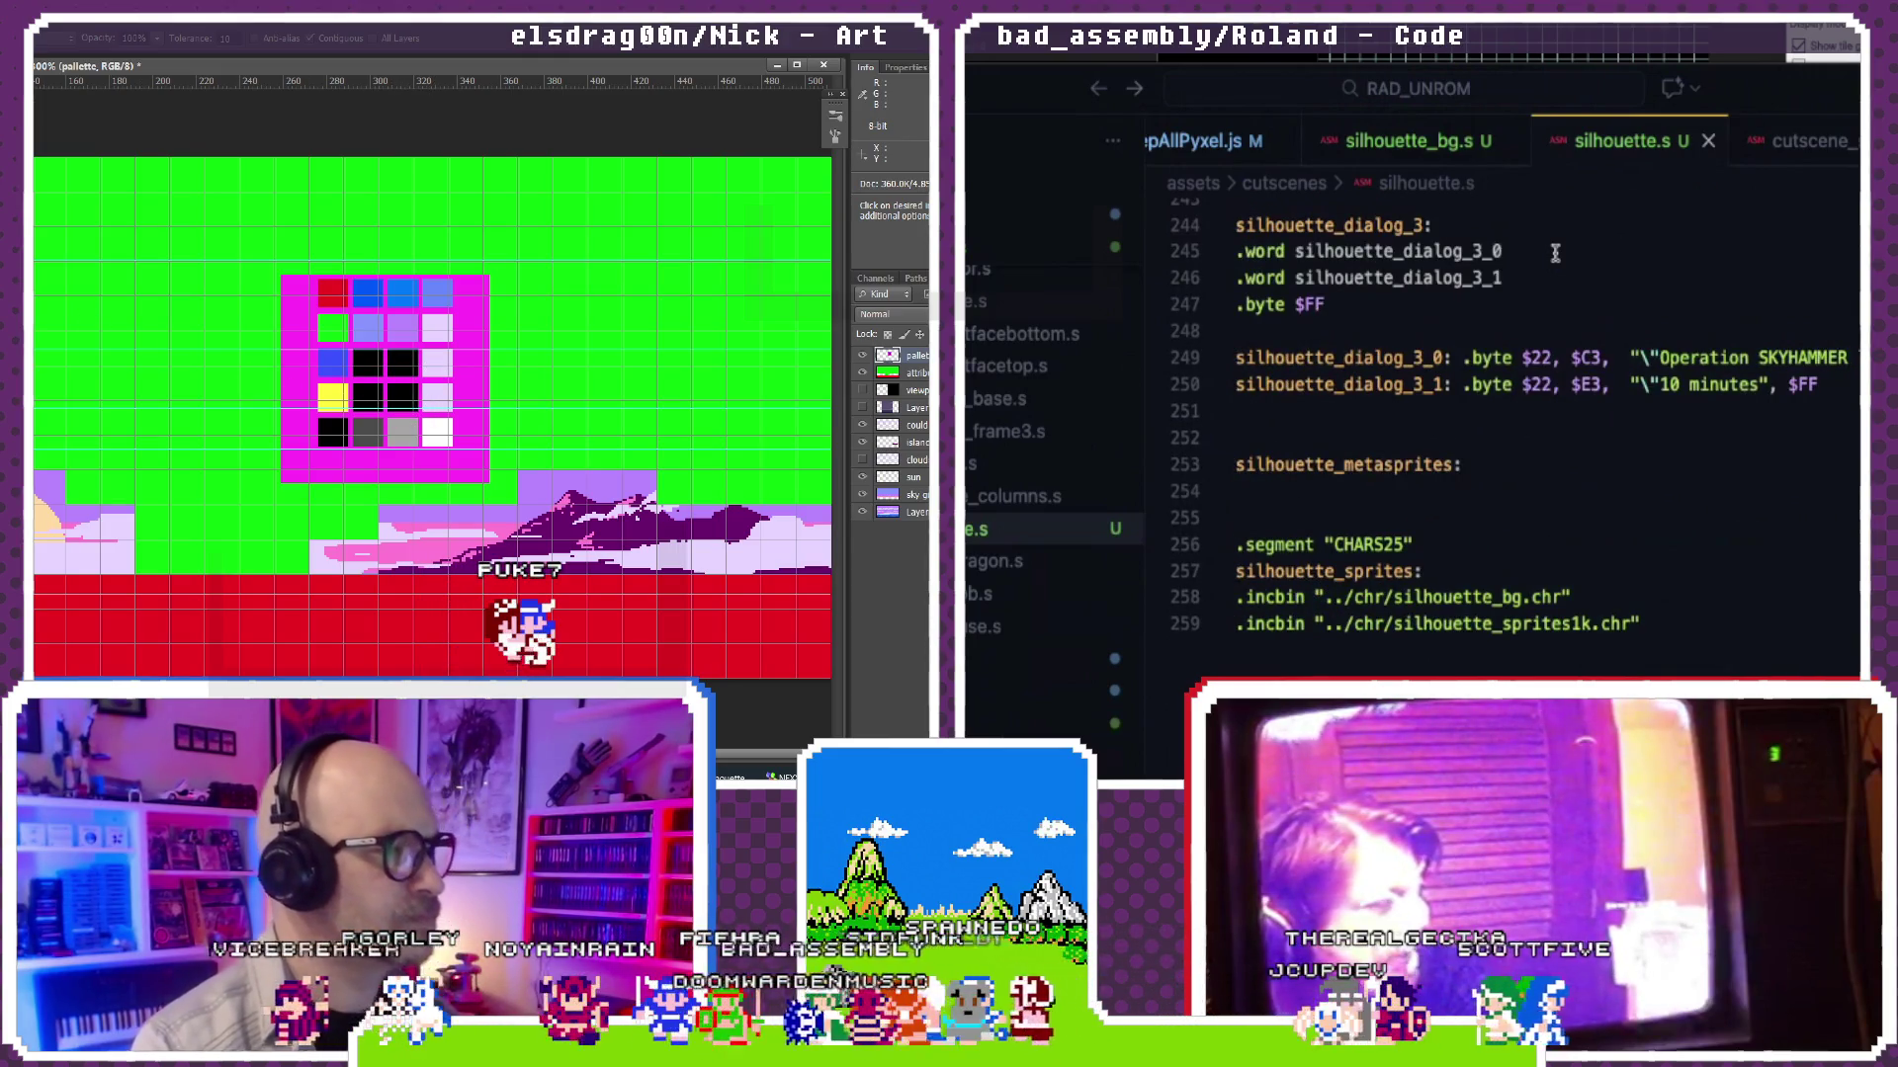
scroll(1556, 252, "down", 2)
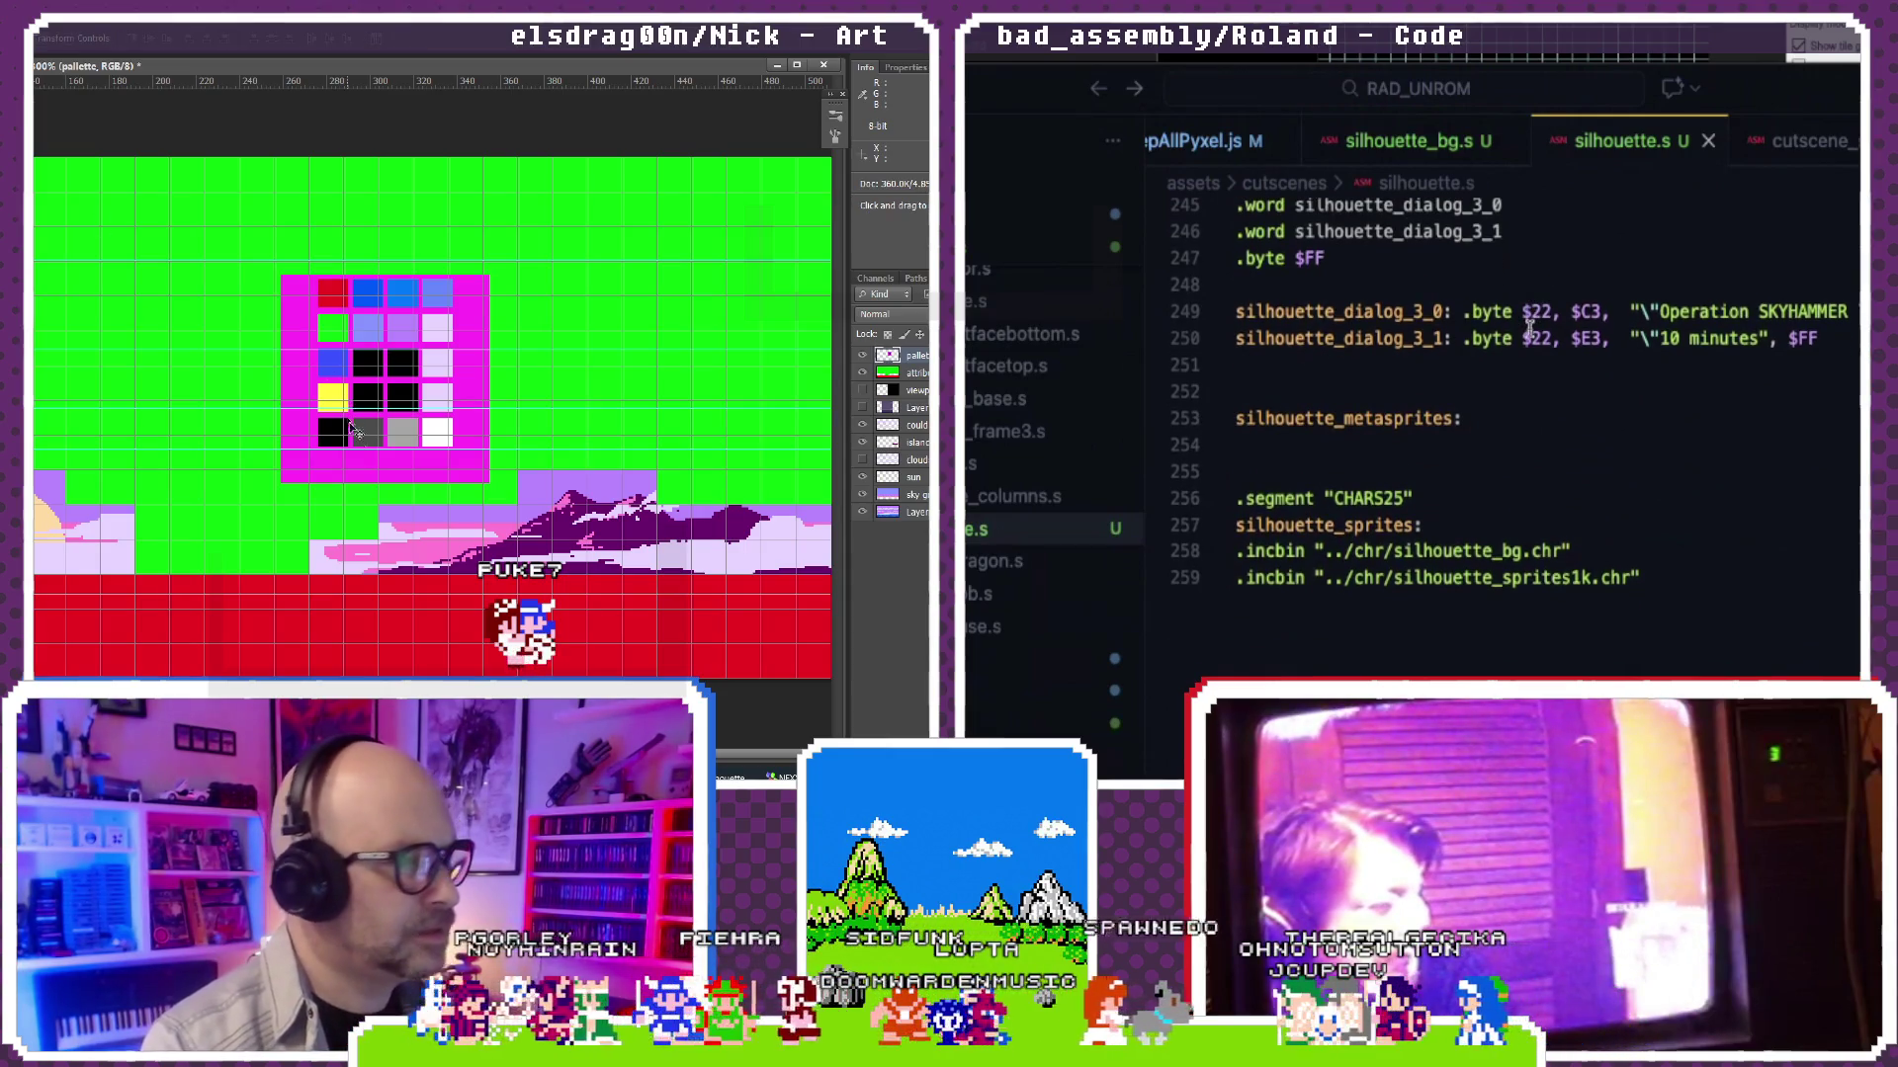
left_click_drag(261, 412, 378, 412)
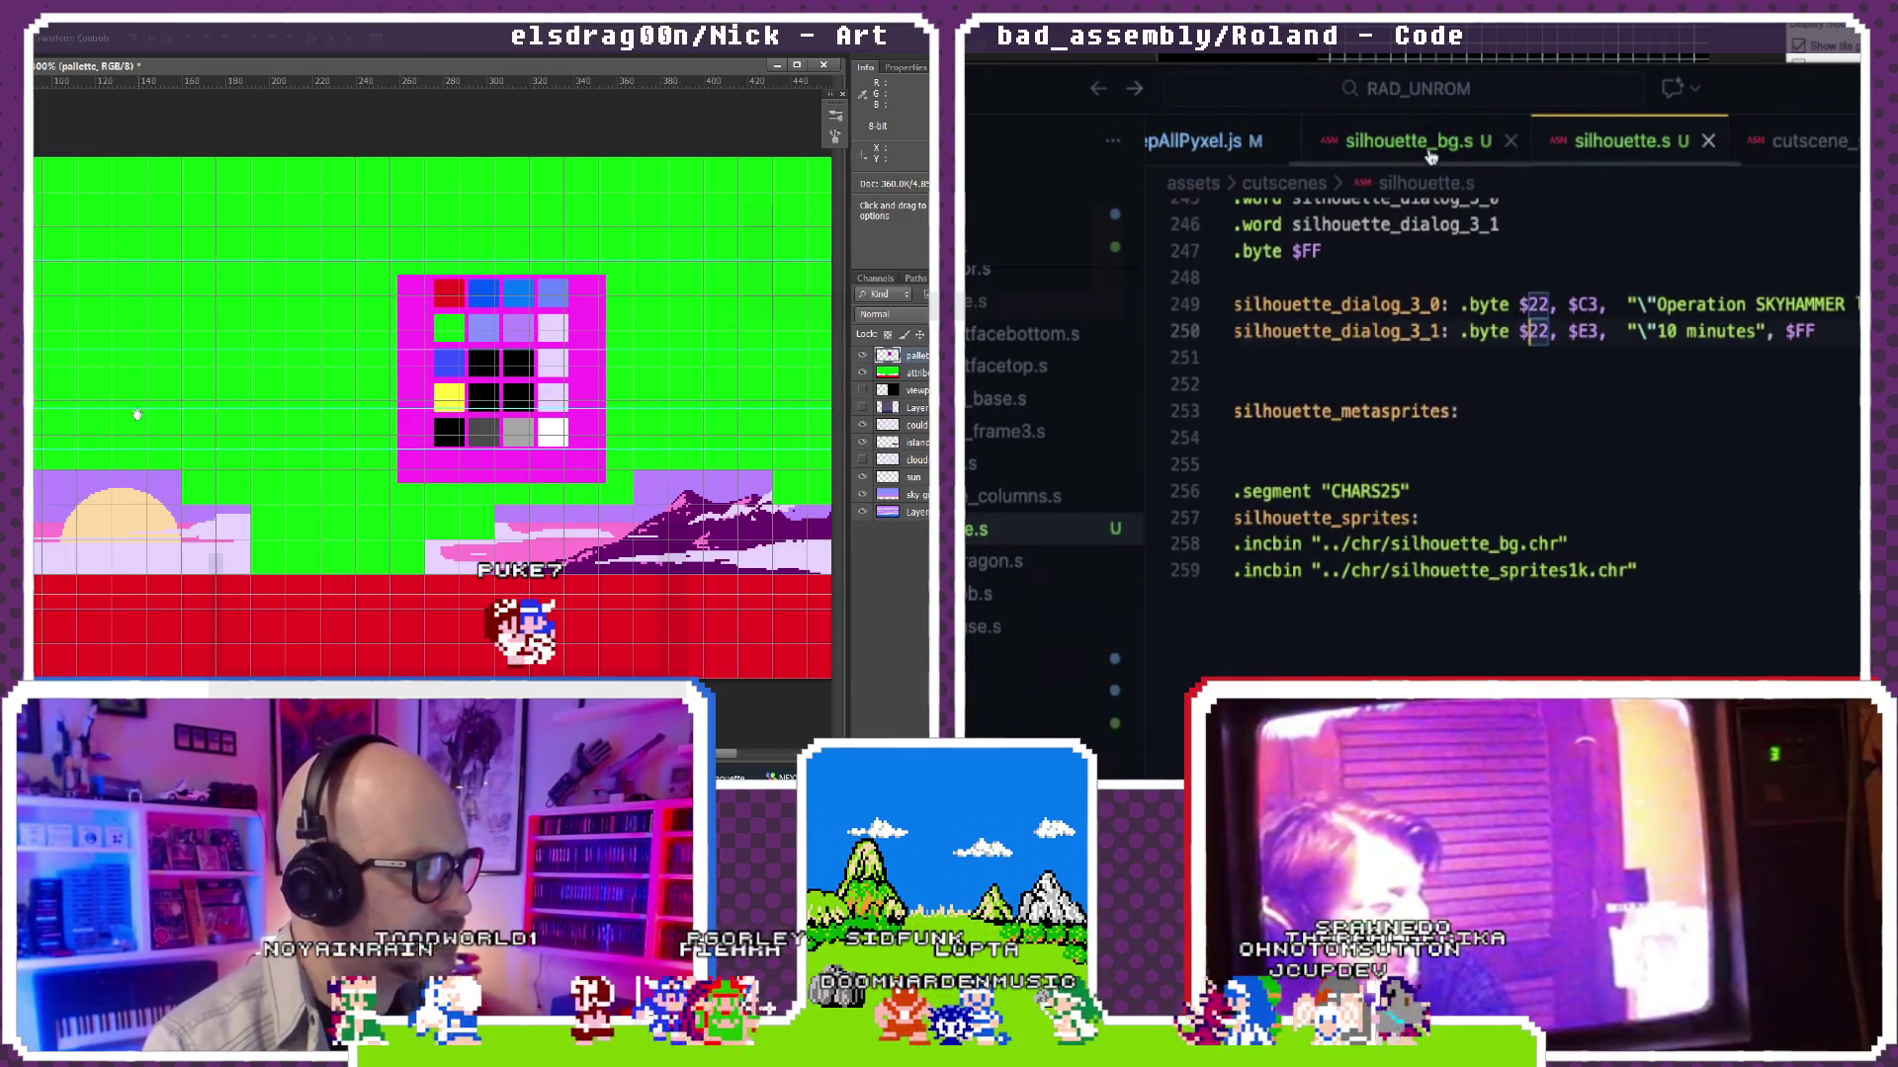
scroll(1330, 307, "down", 3)
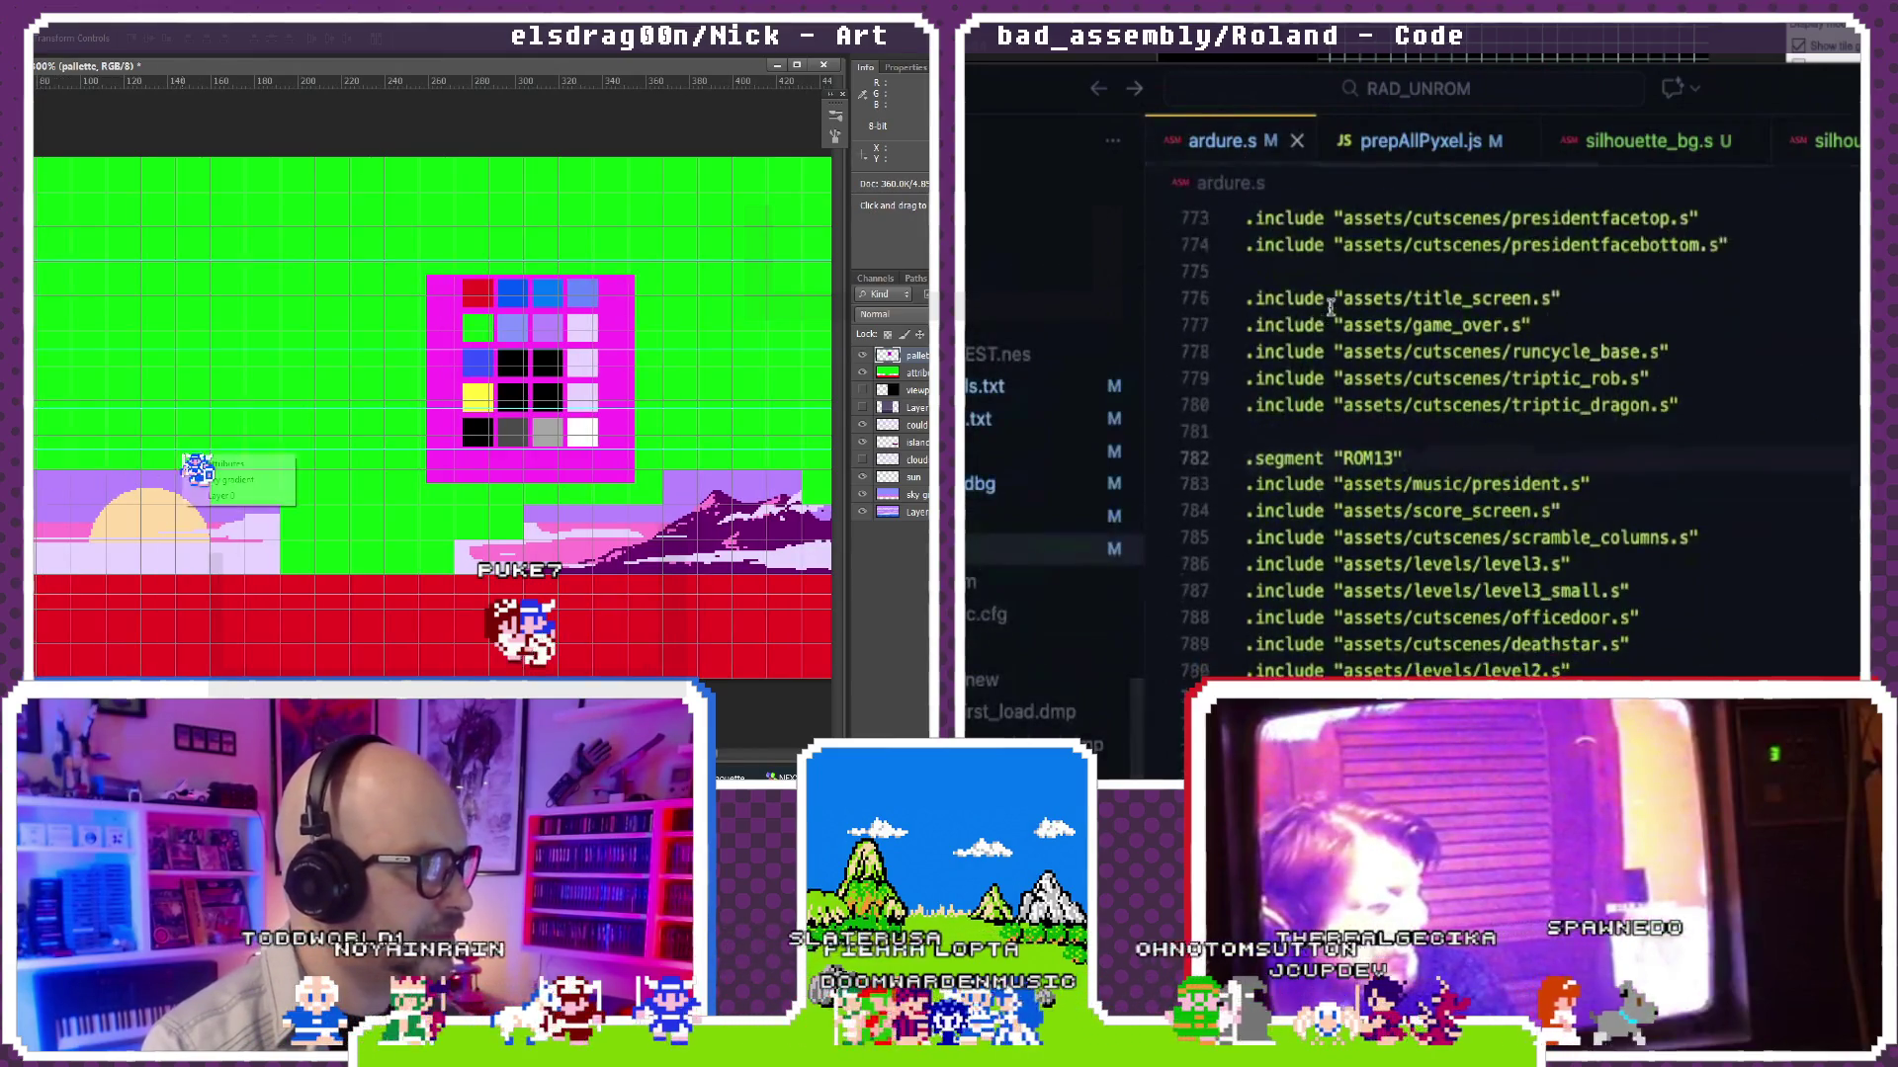
double_click(1372, 435)
scroll(1353, 438, "down", 1)
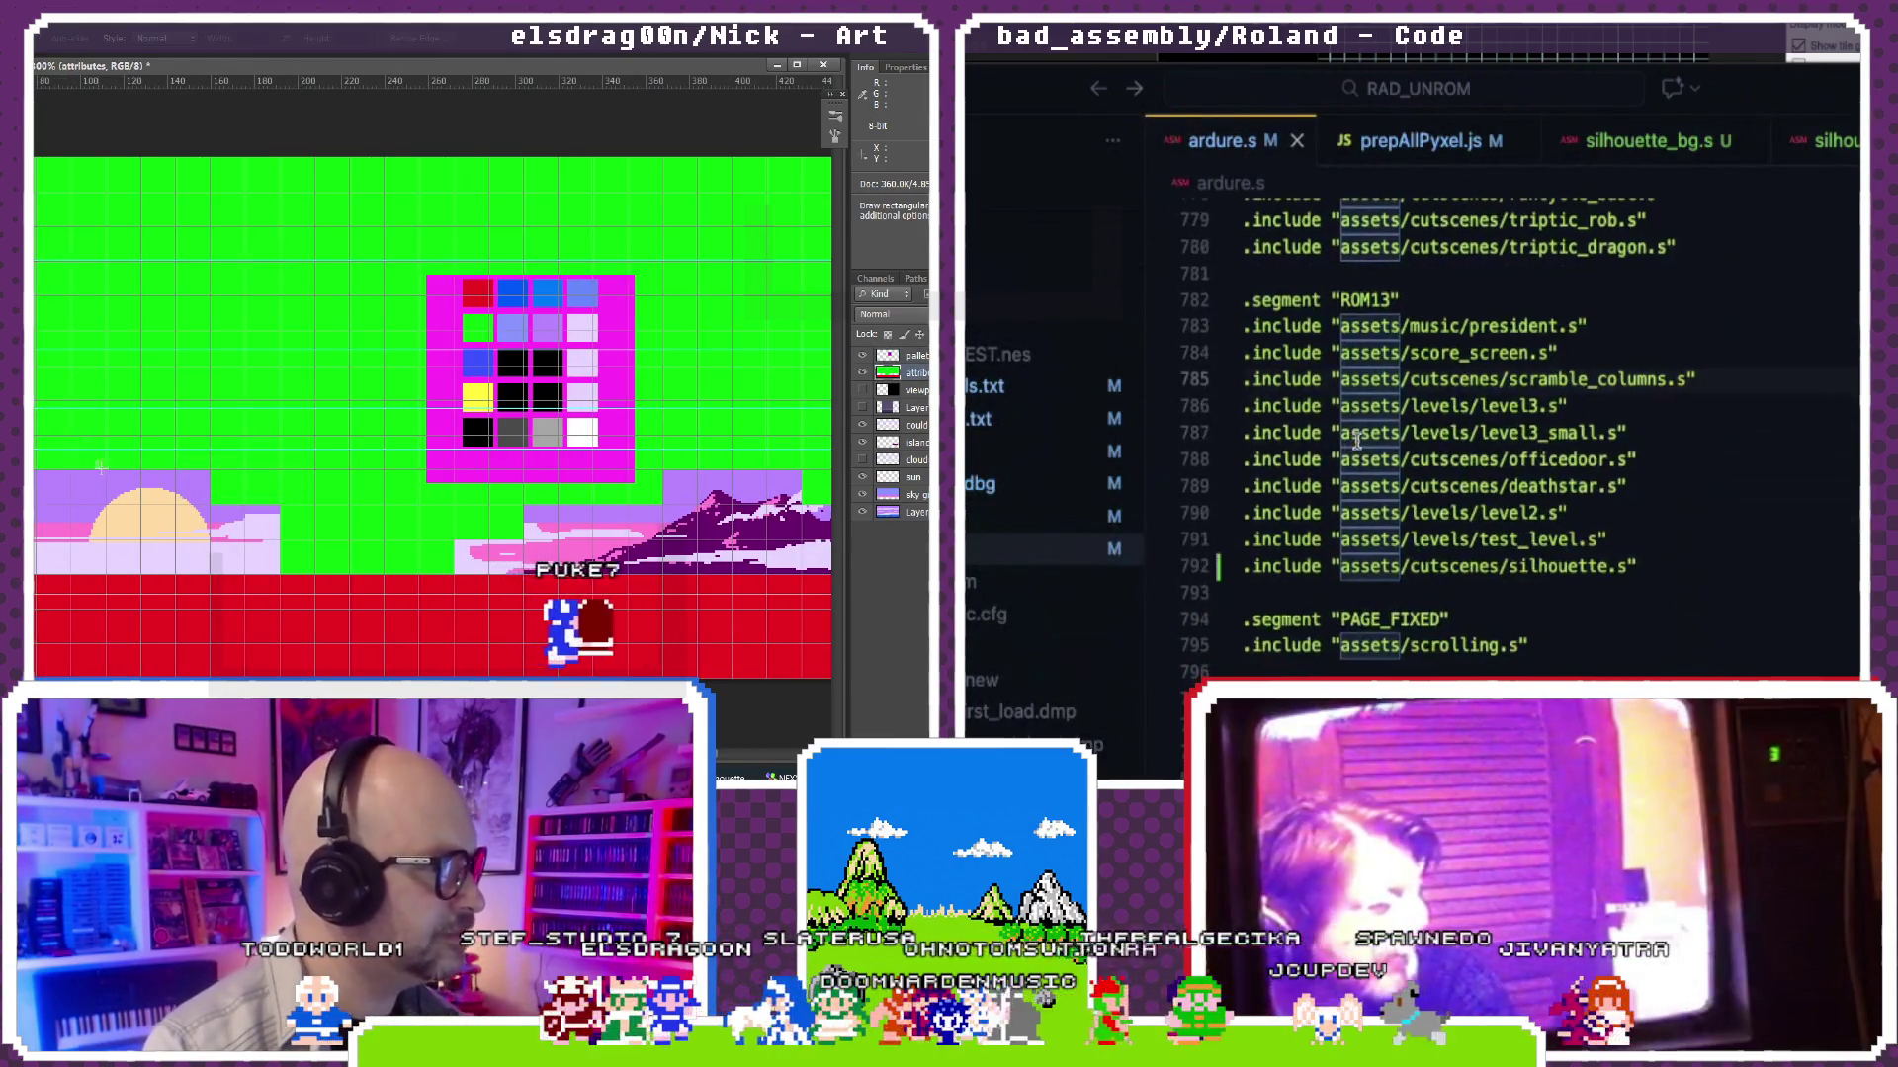
left_click(1410, 554)
left_click(1421, 579)
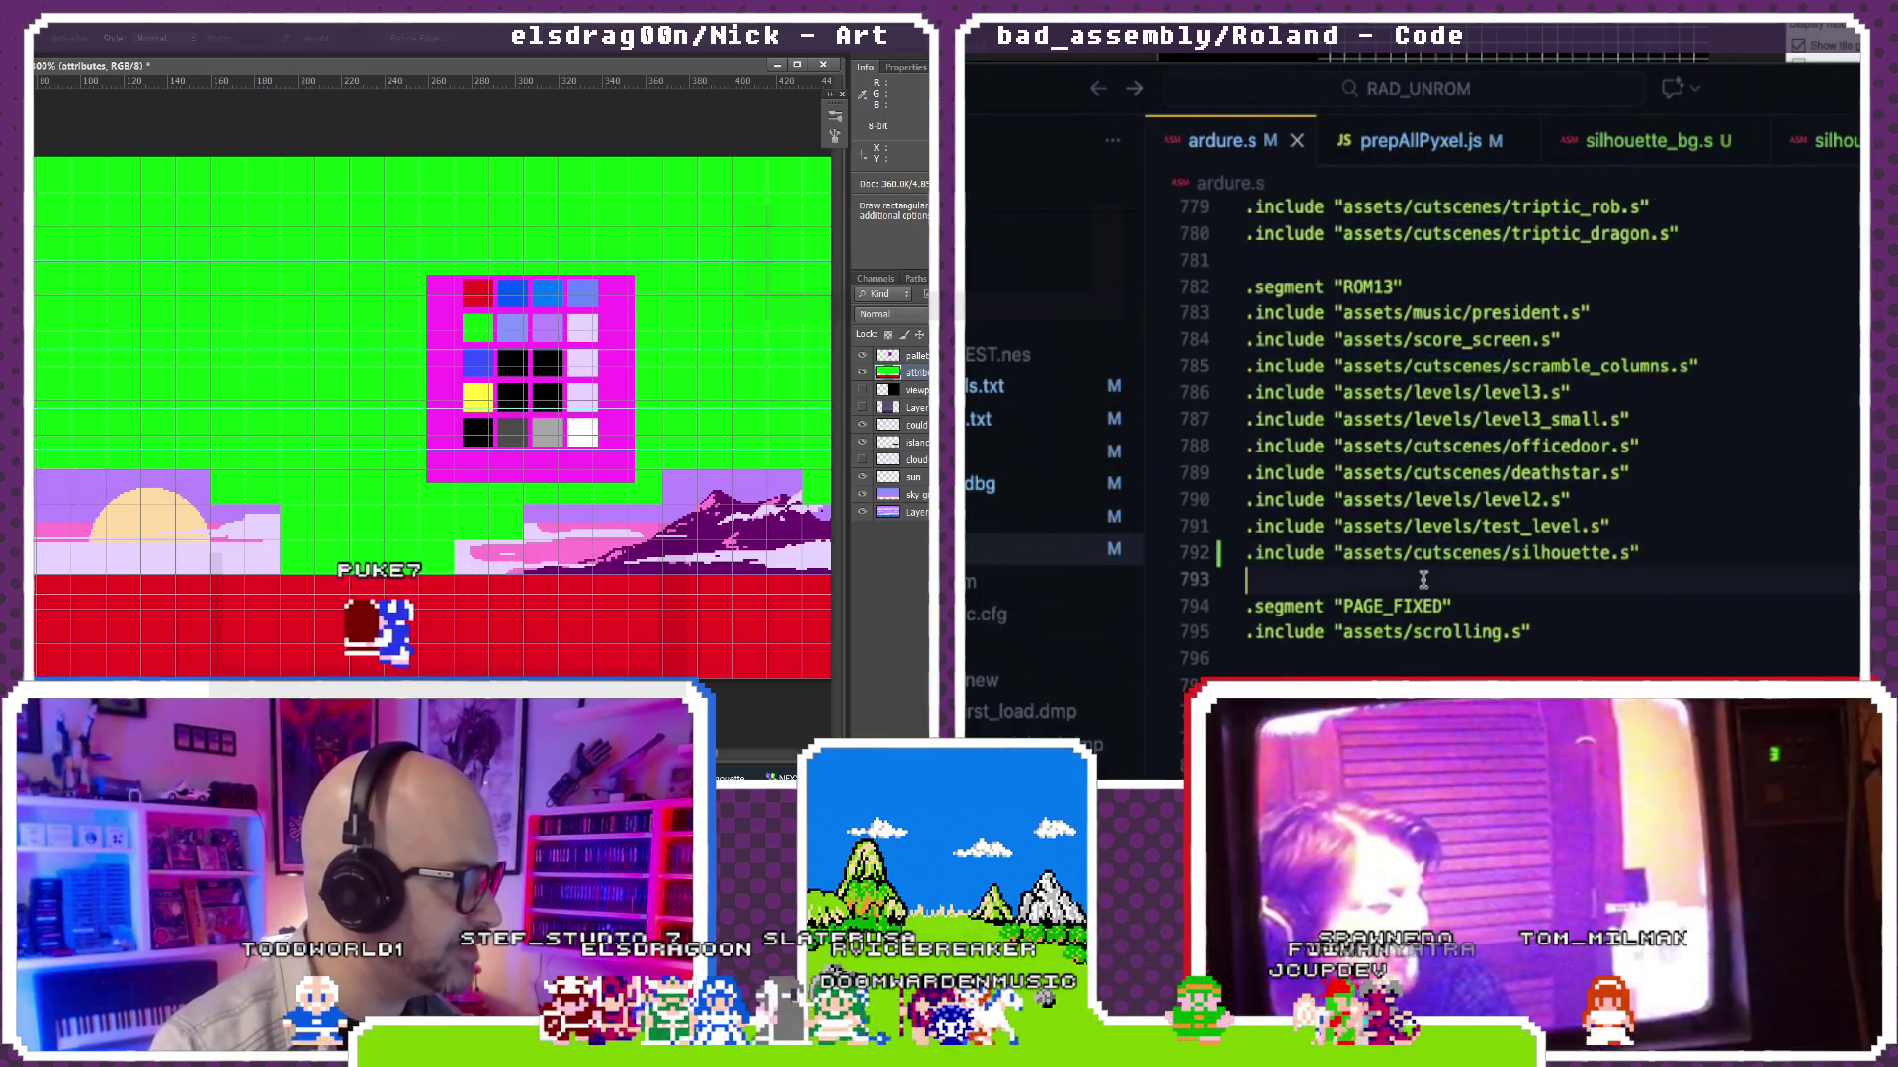
scroll(1421, 579, "down", 1)
scroll(1425, 582, "down", 1)
scroll(1424, 582, "up", 1)
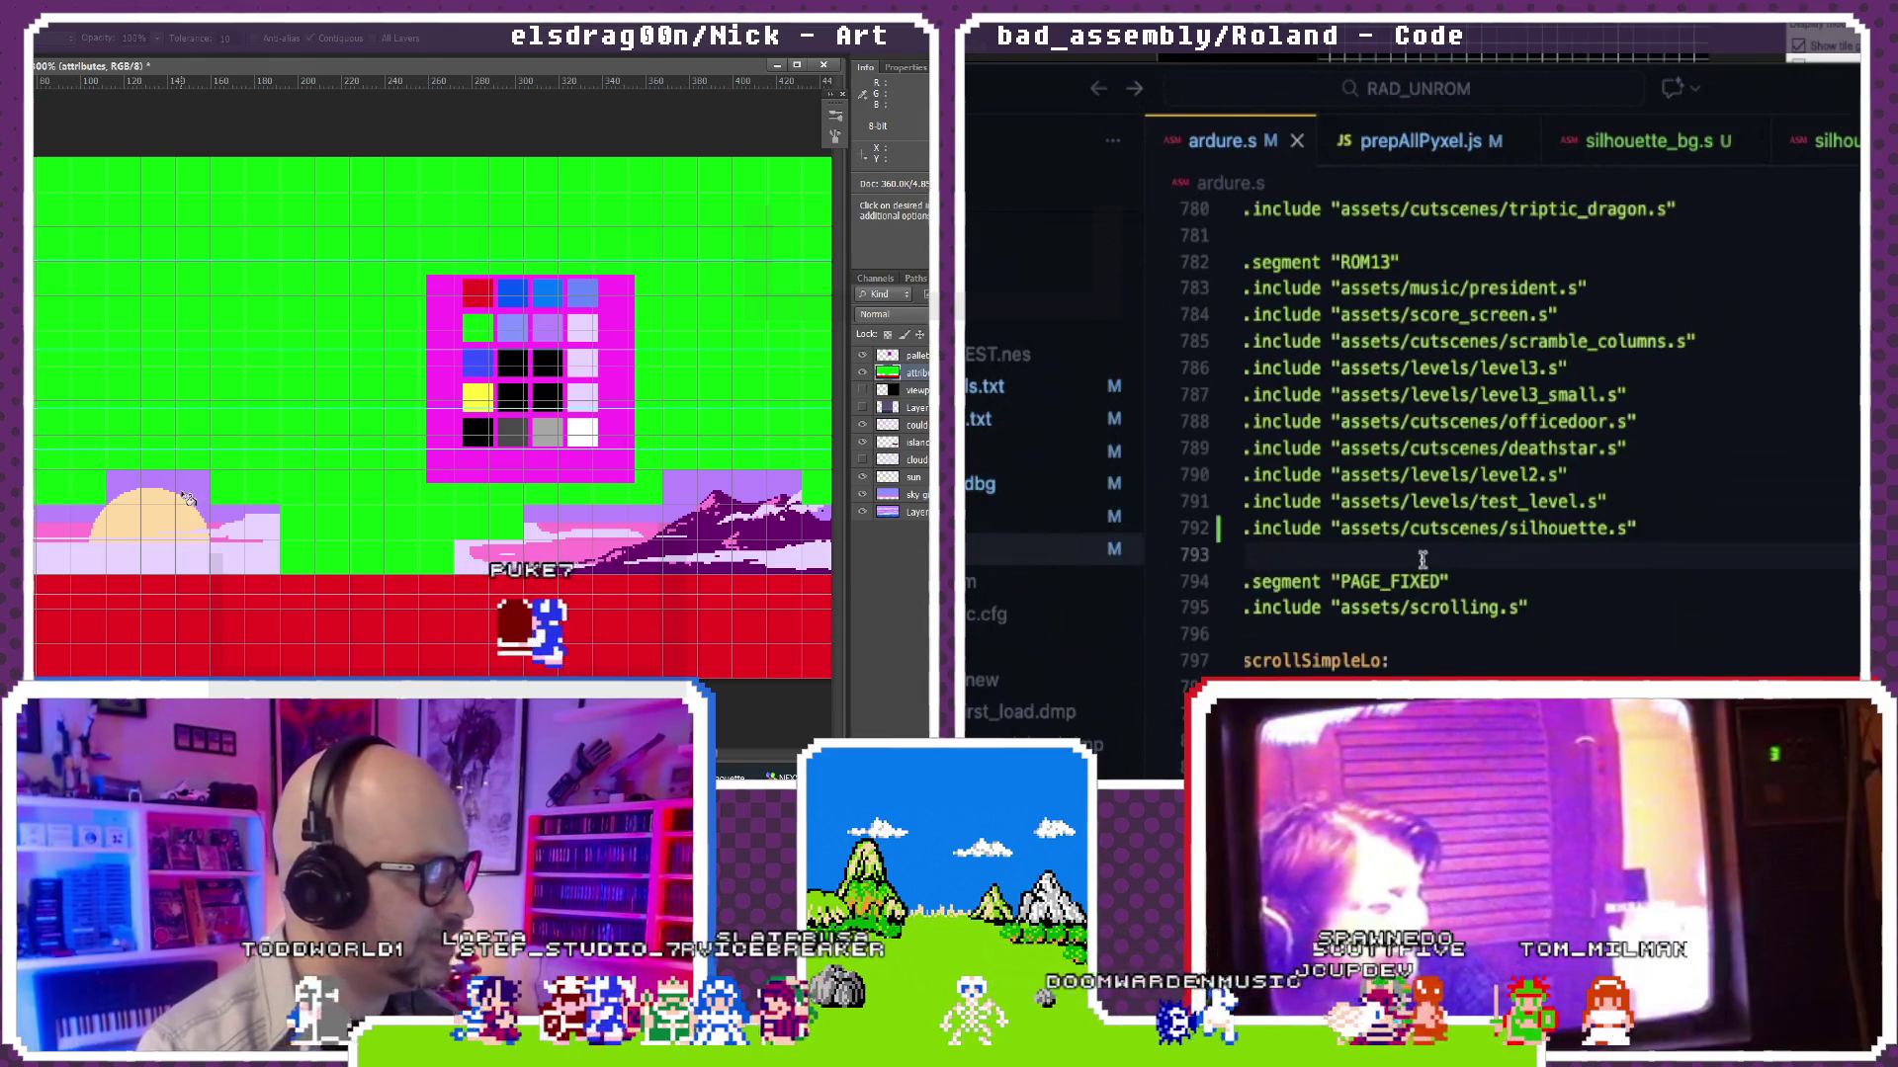
key("alt+Tab")
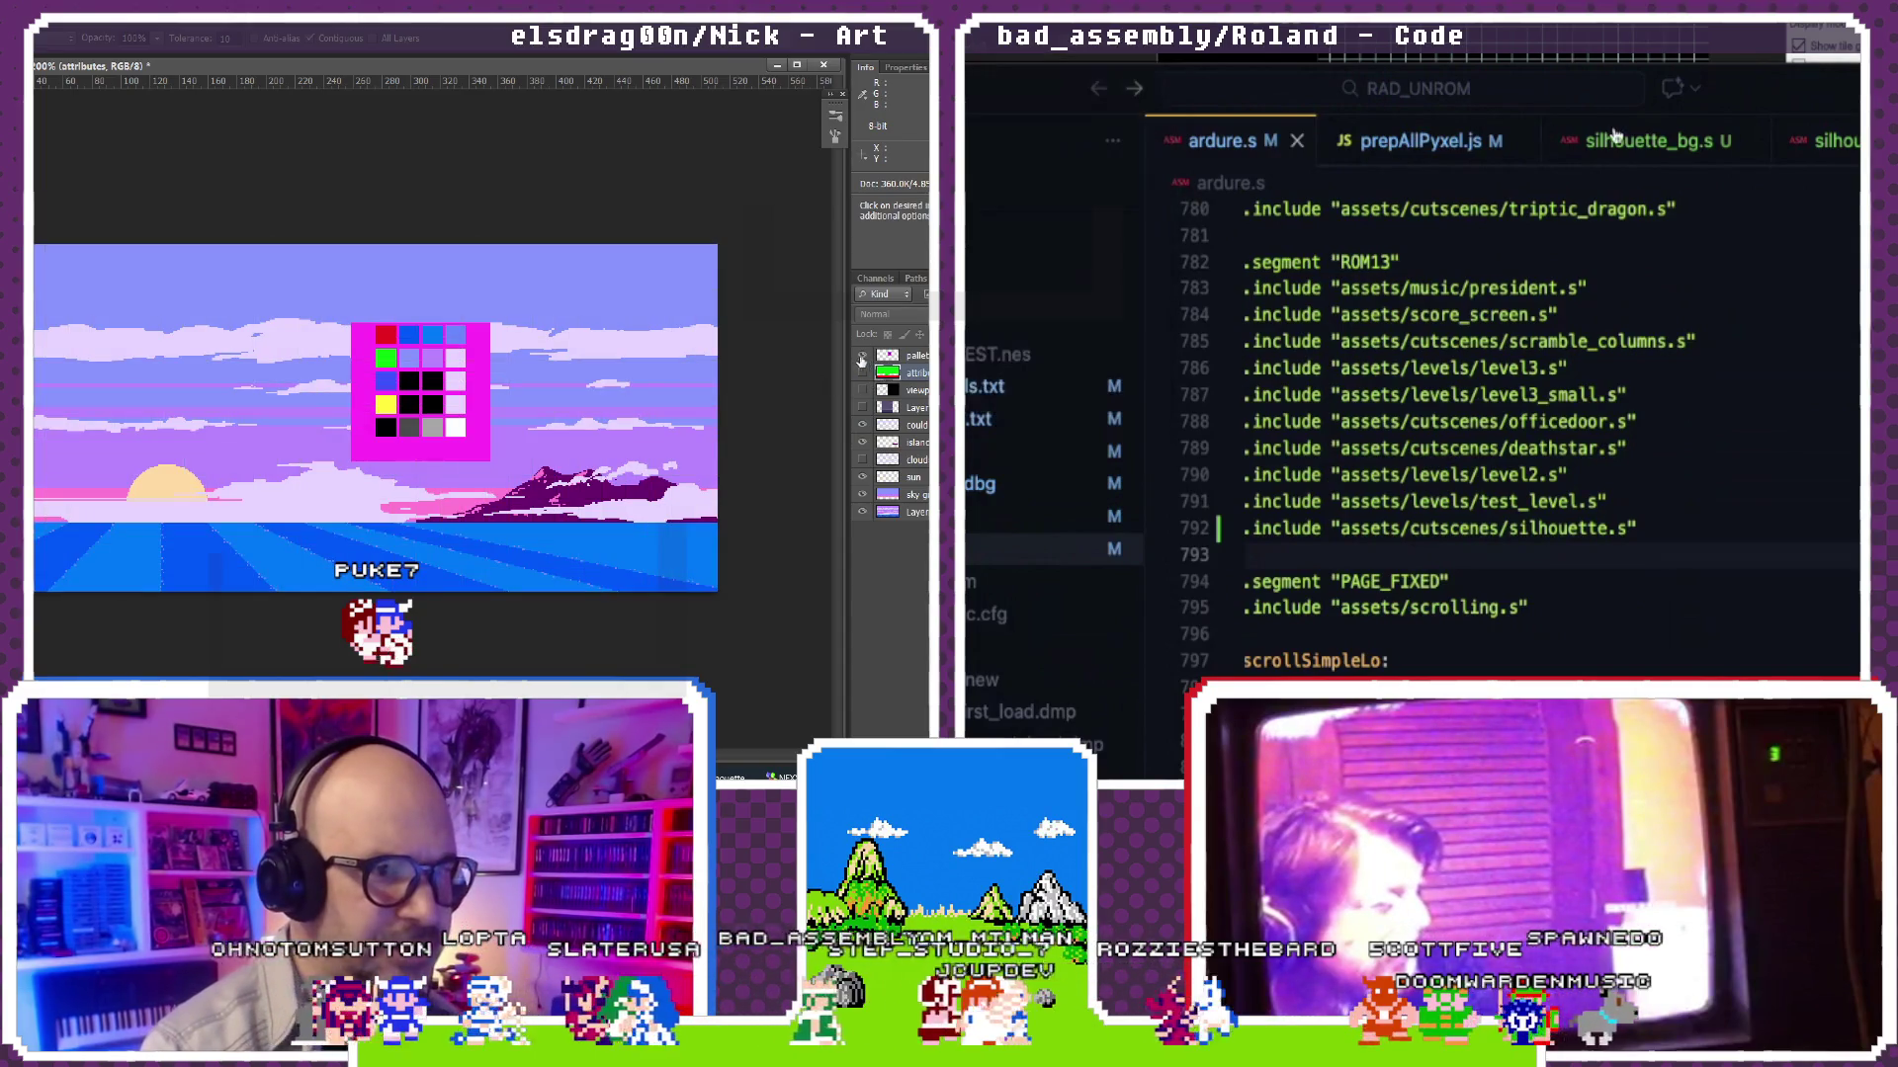
Step: Review silhouette_bg.s and ardure.s, then close the prepAllPyxel.js script
left_click(1617, 140)
scroll(1586, 237, "down", 10)
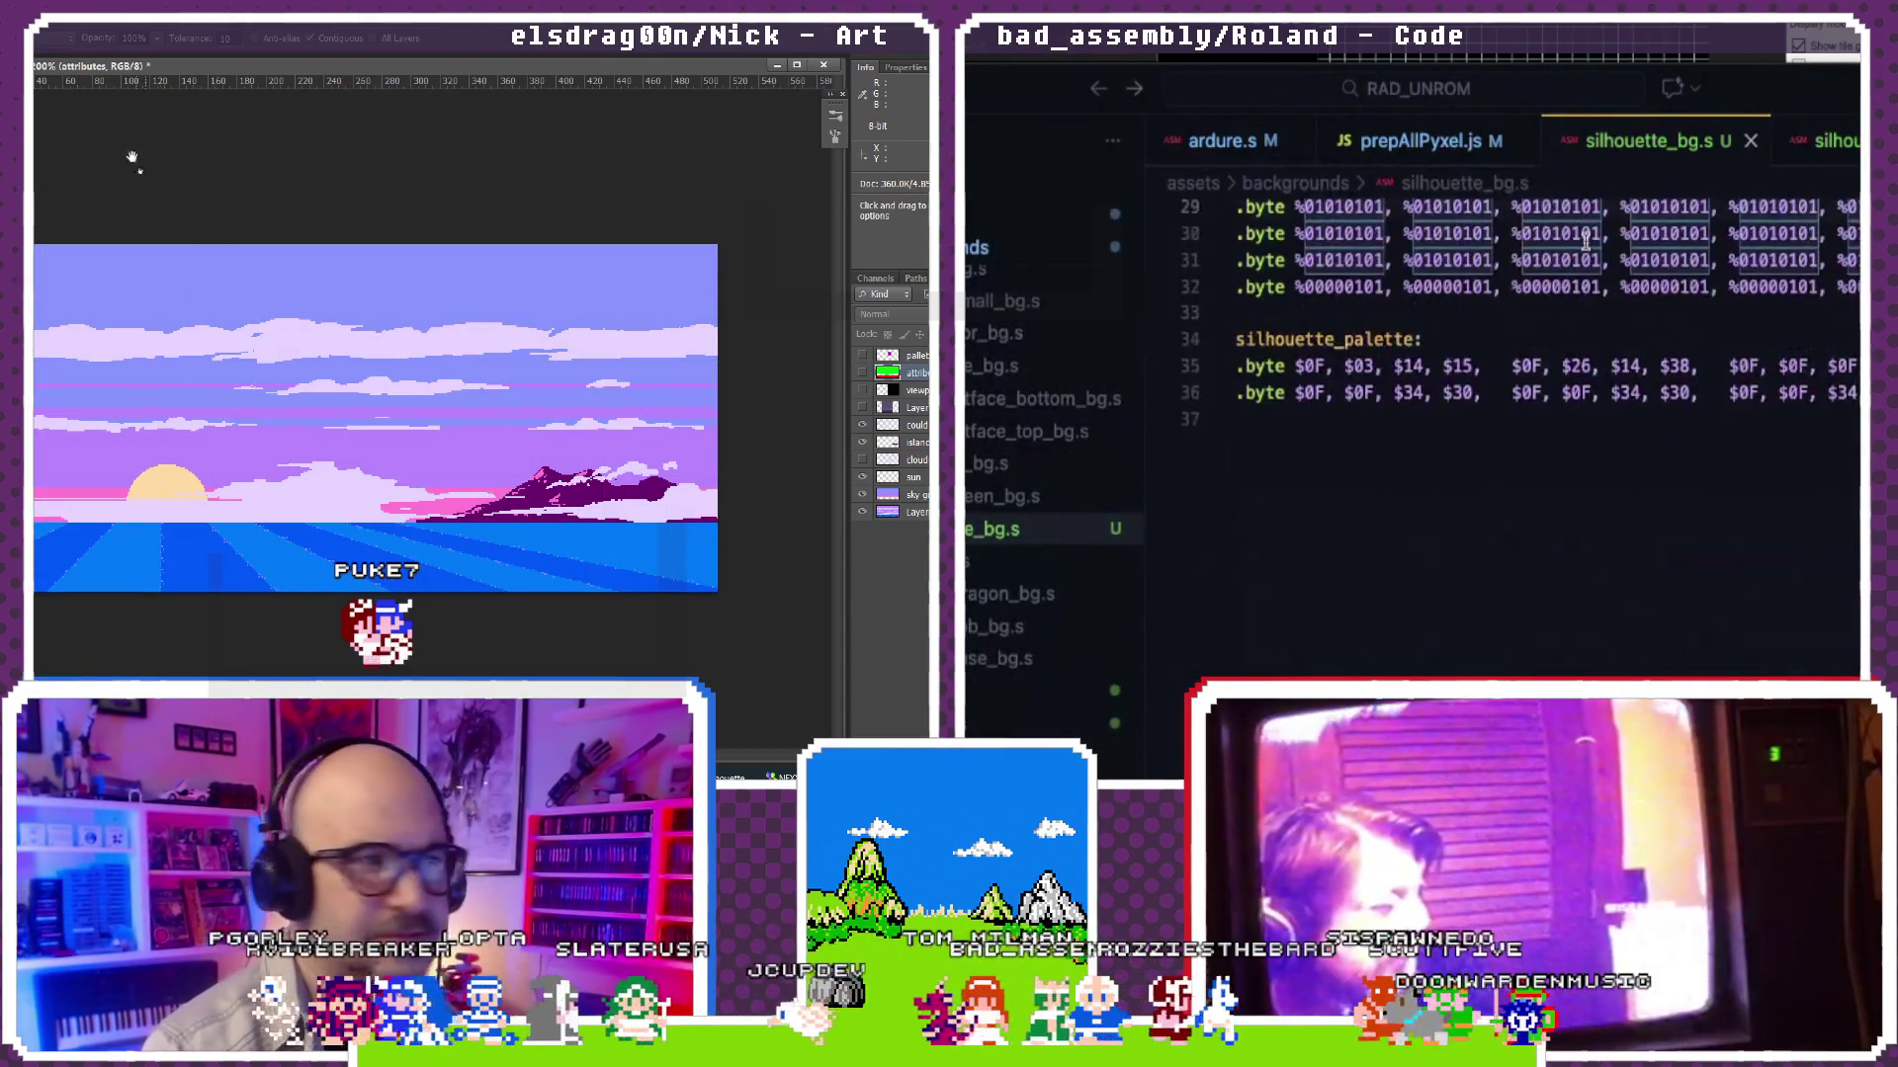
scroll(1586, 238, "up", 10)
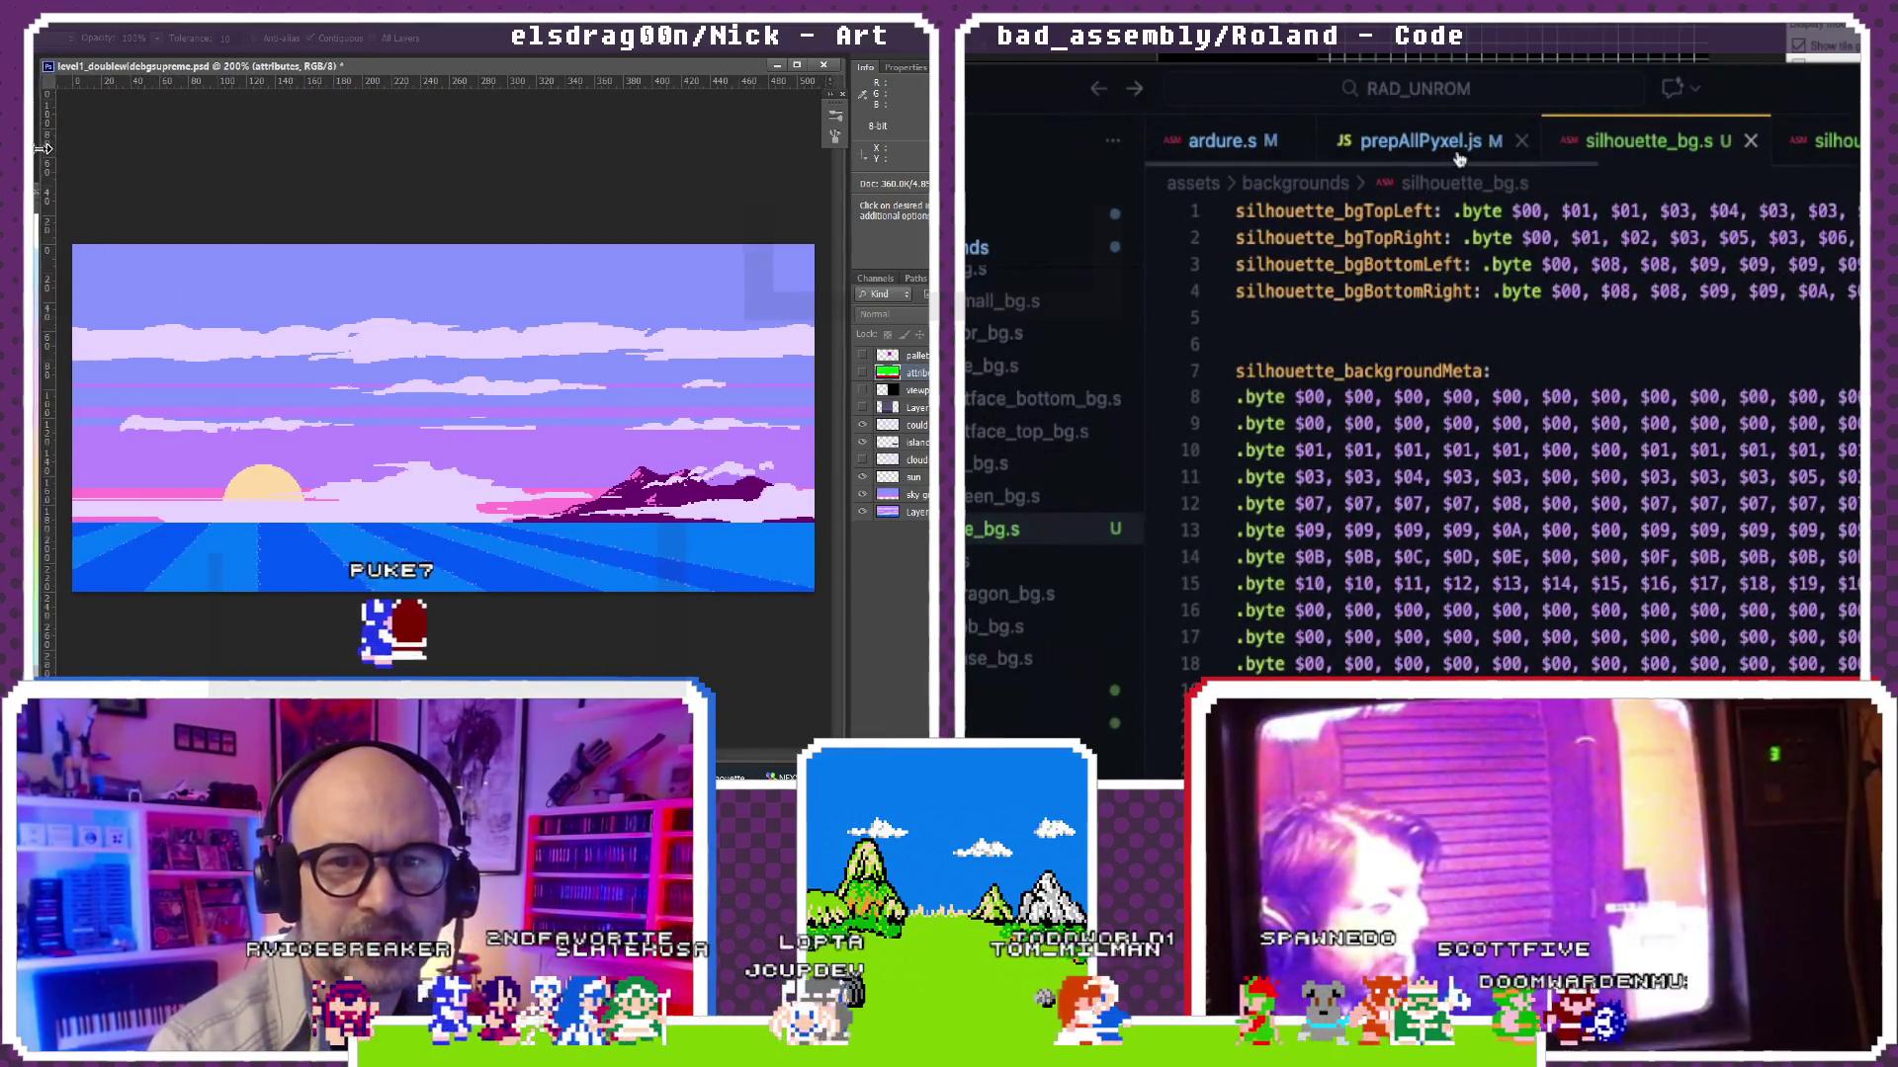
left_click(1256, 148)
left_click(1649, 140)
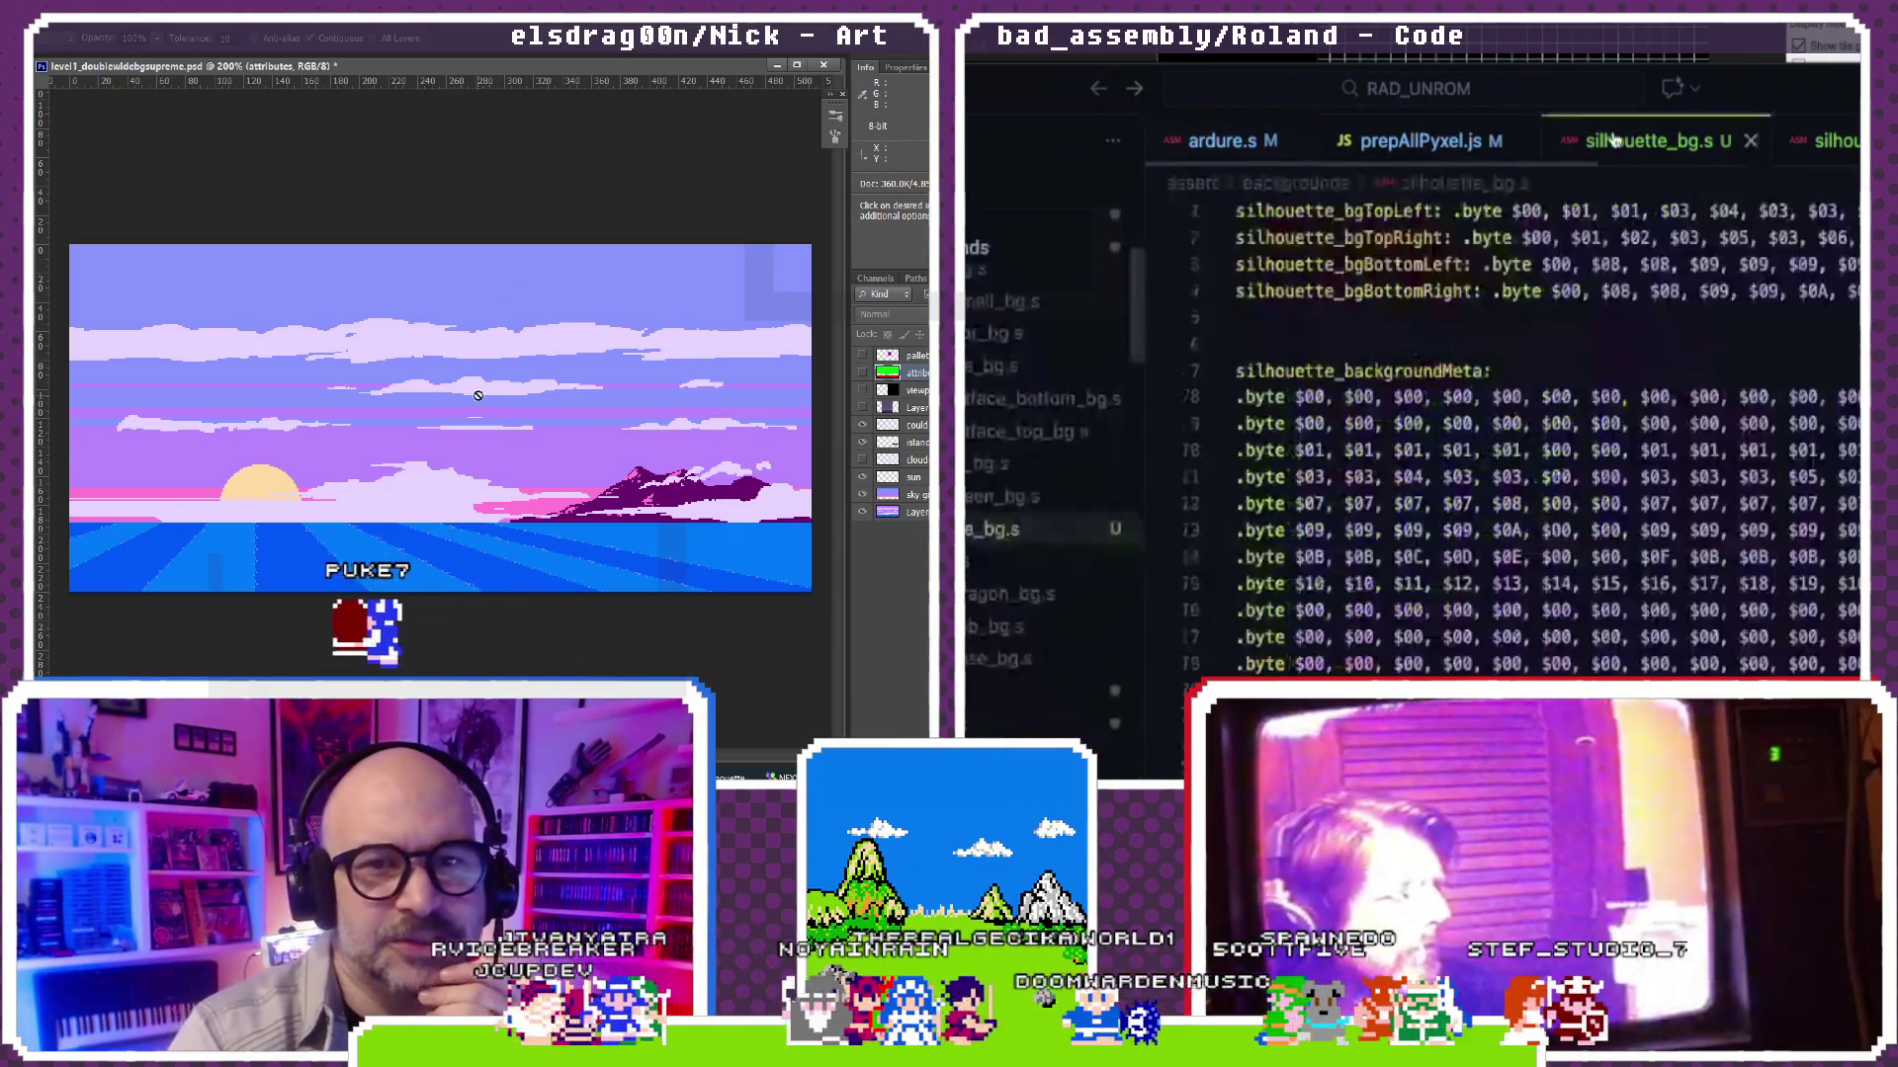
scroll(1614, 455, "up", 4)
scroll(1613, 455, "up", 4)
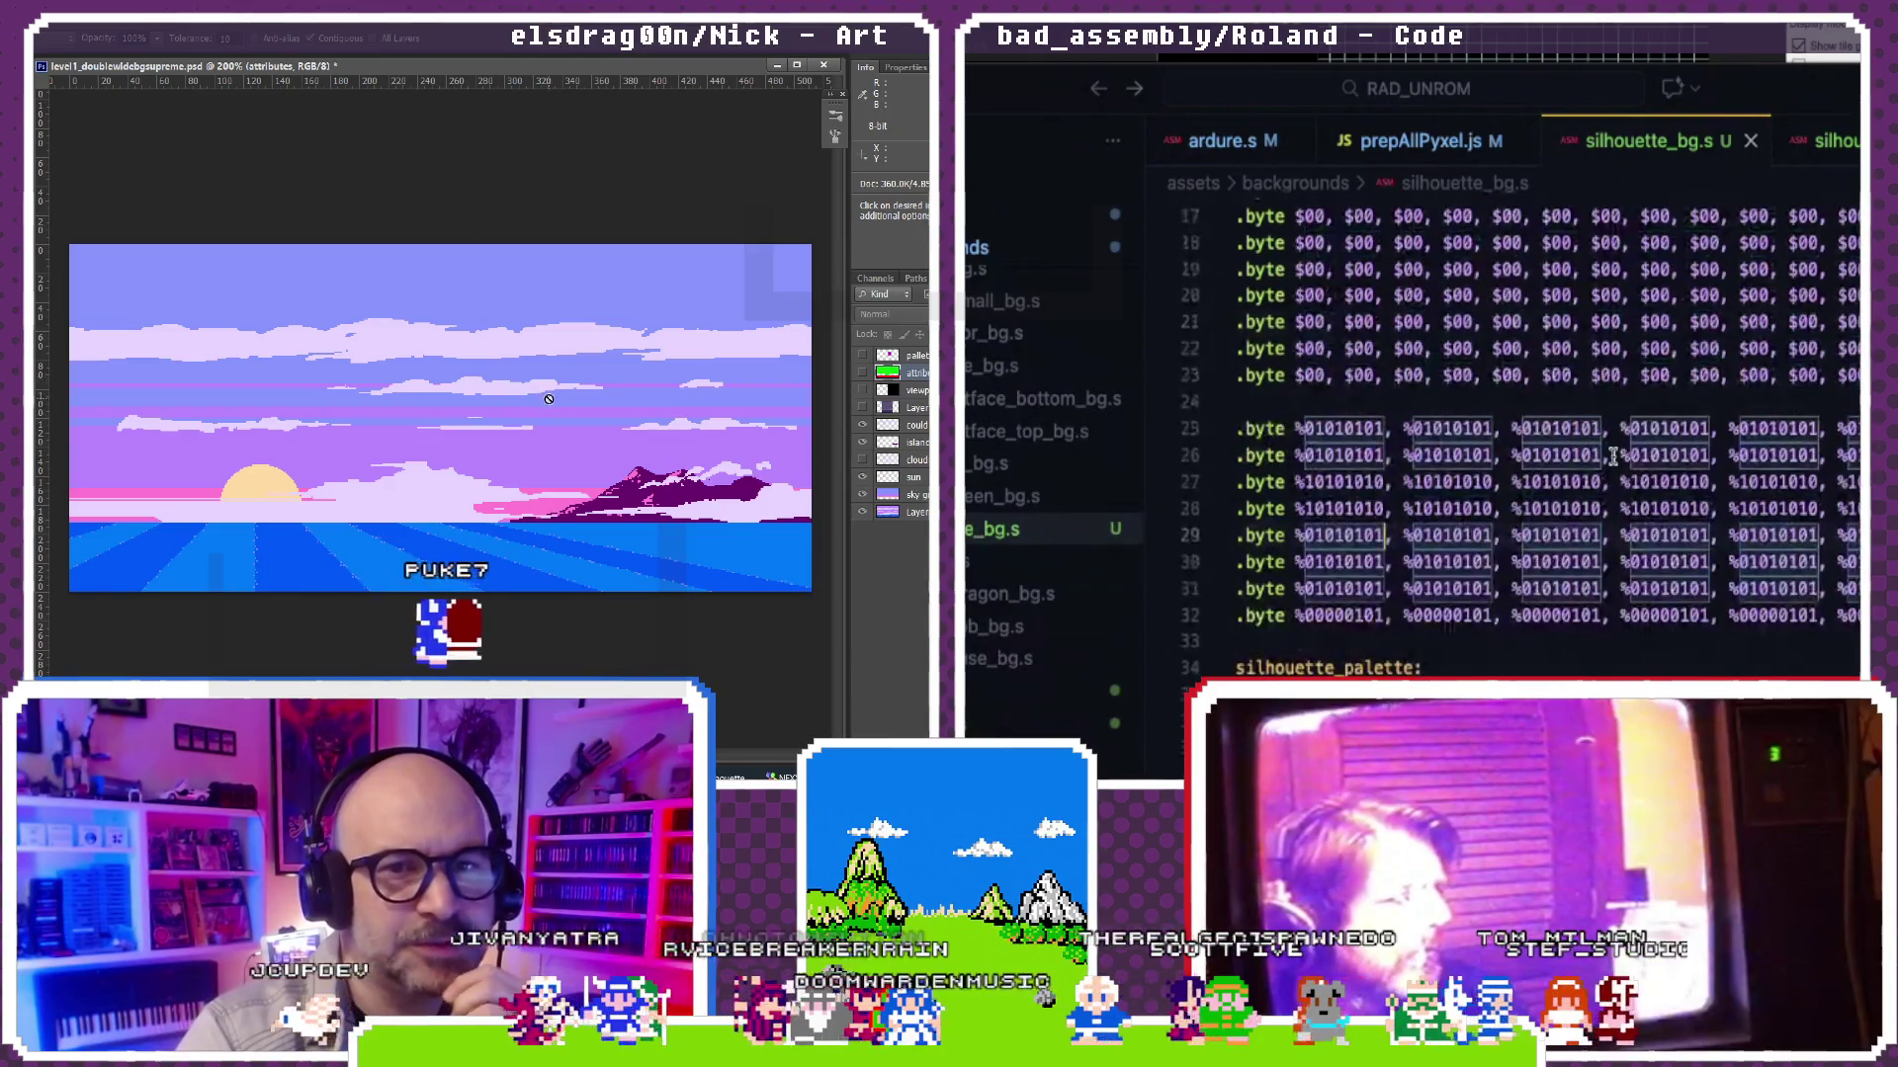
scroll(1612, 457, "up", 4)
left_click(1465, 149)
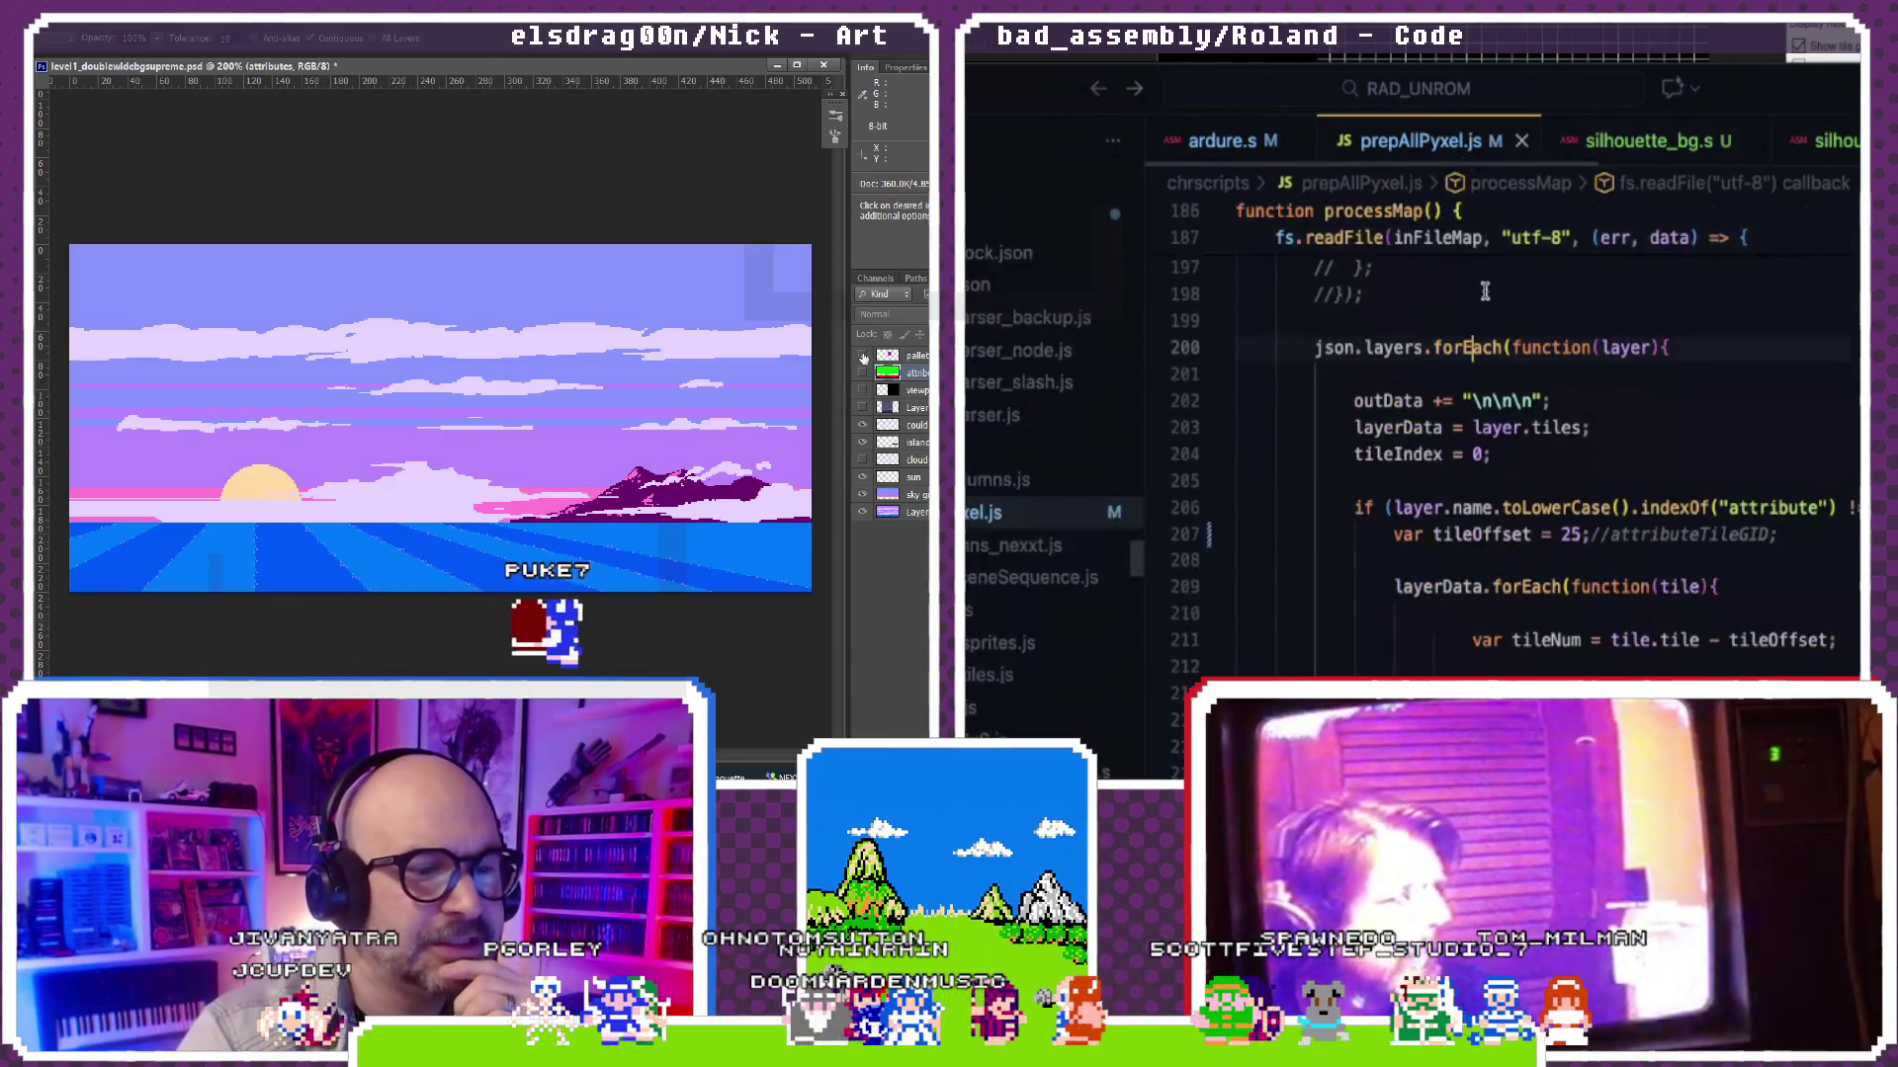
left_click(1521, 139)
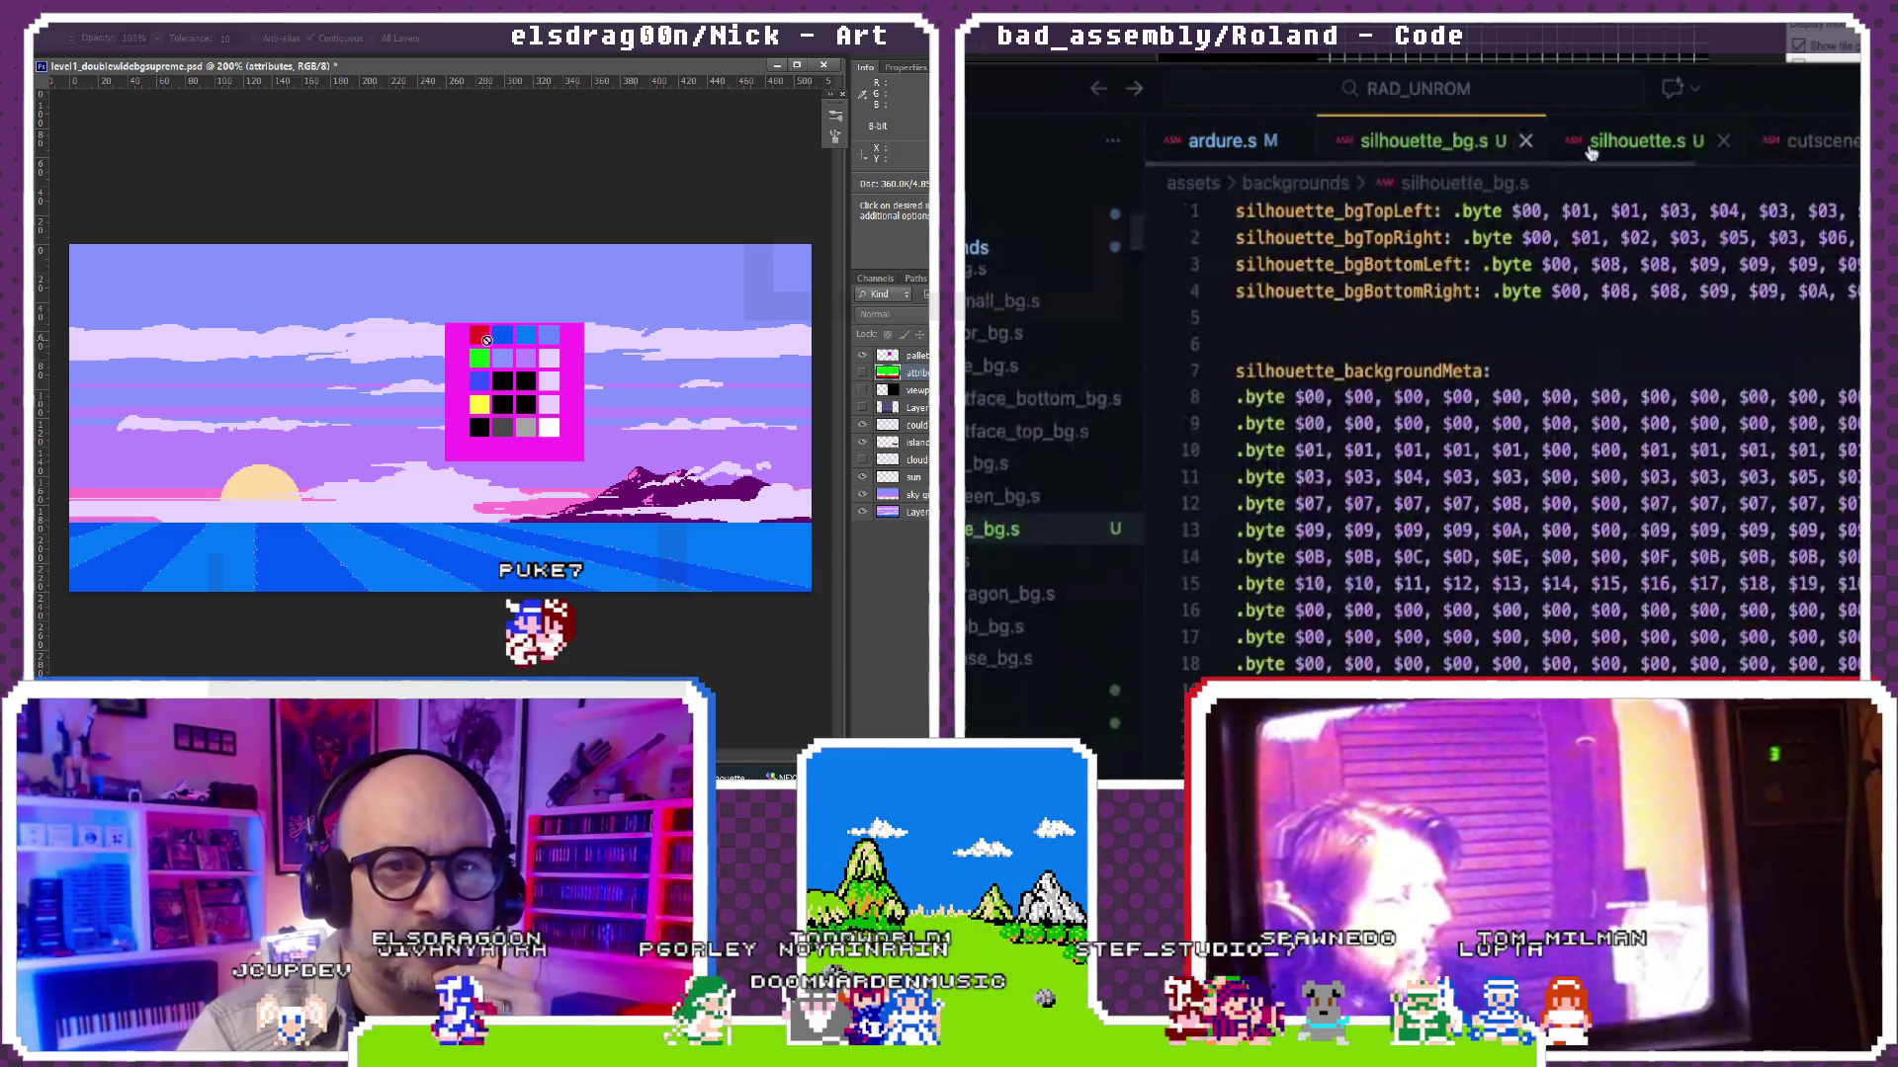
Step: Change the silhouette sprite segment to CHARS26, rebuild, and dismiss the still-overflowing build output
left_click(1594, 142)
scroll(1568, 213, "up", 1)
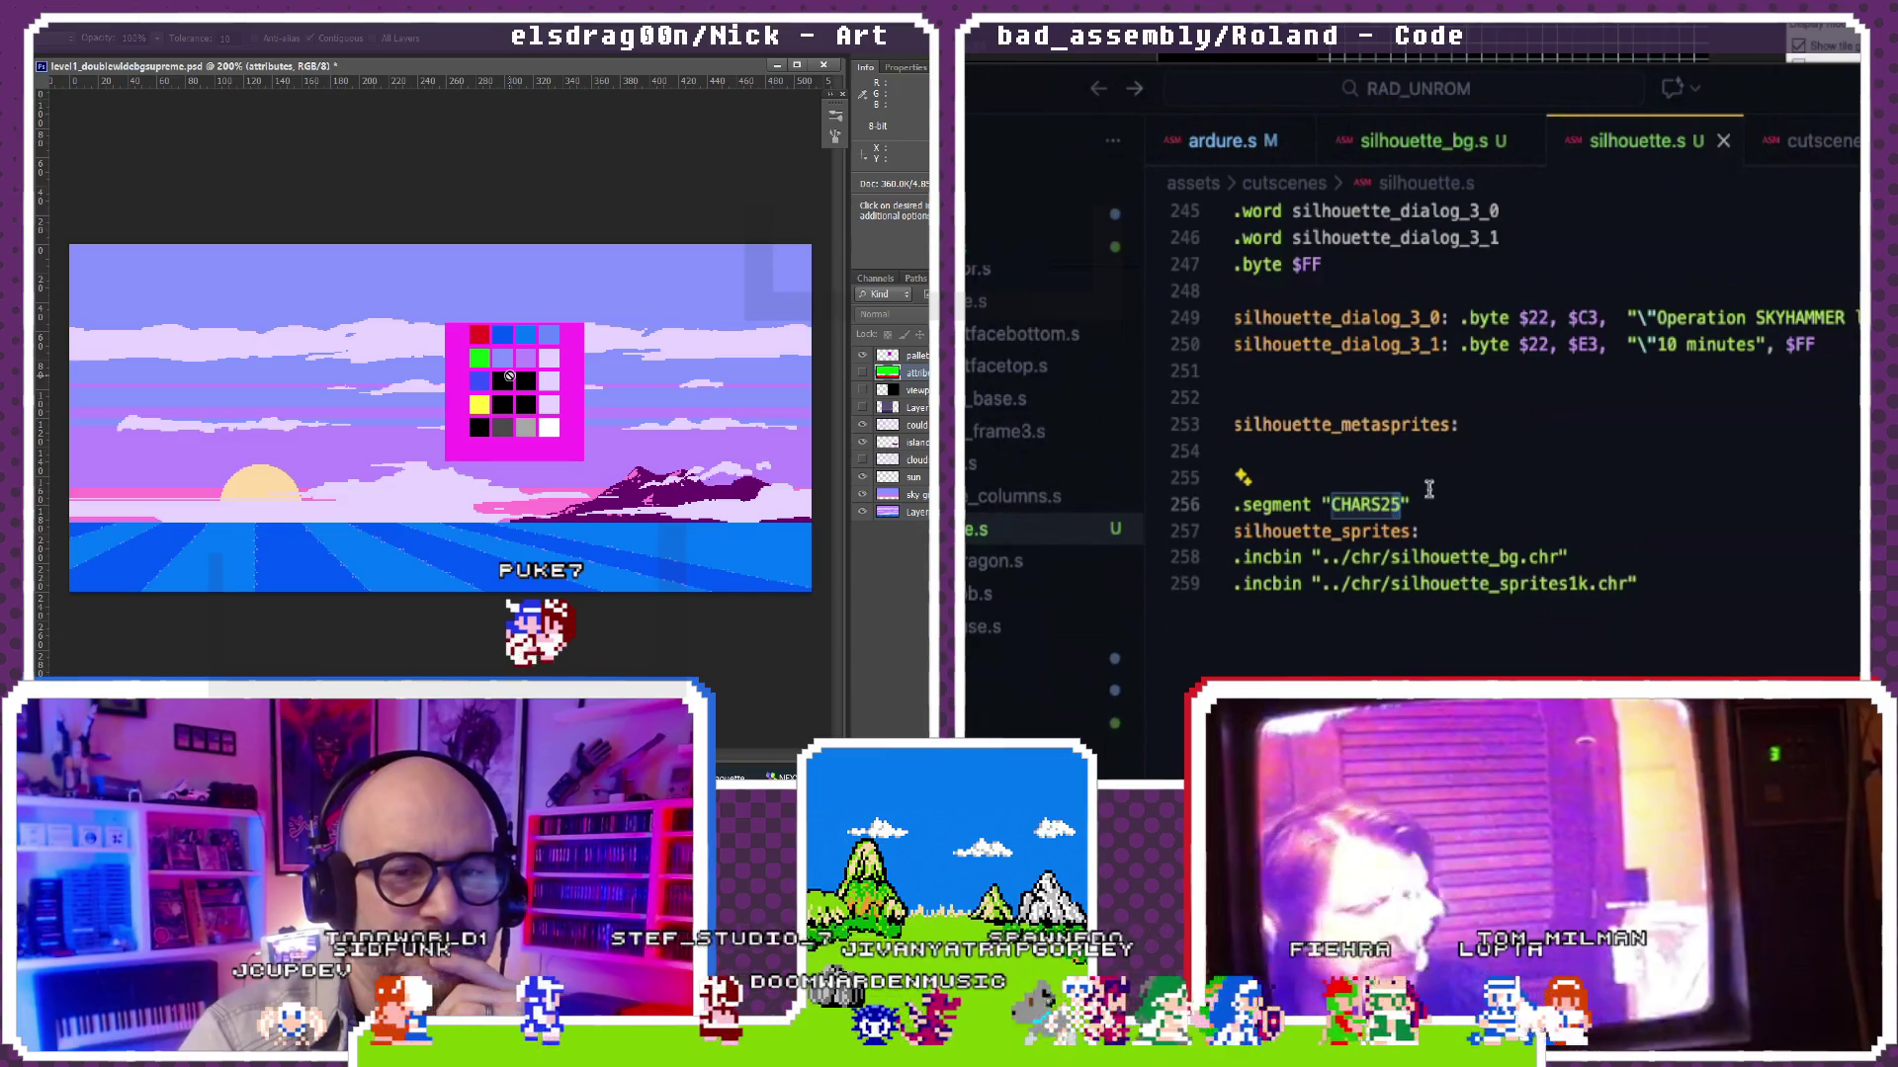
key("BackSpace")
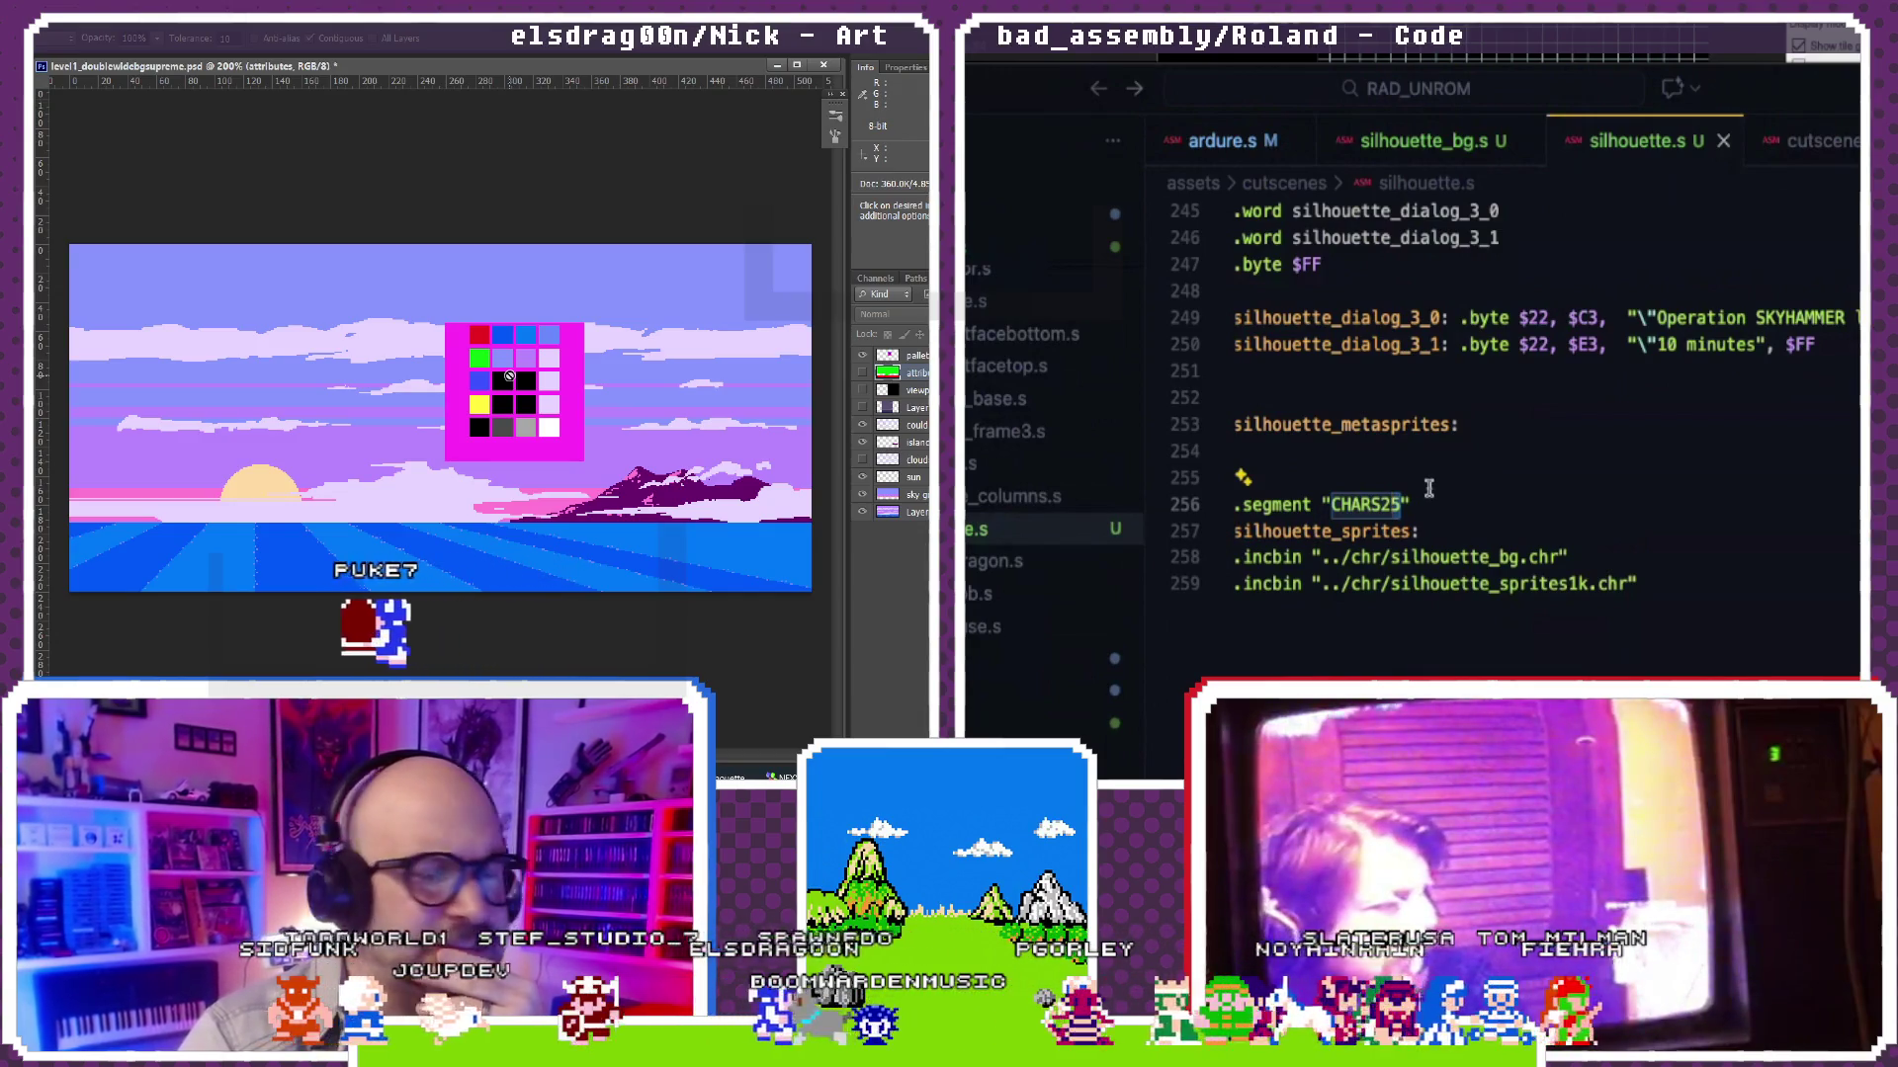
type("6")
key("ctrl+shift+b")
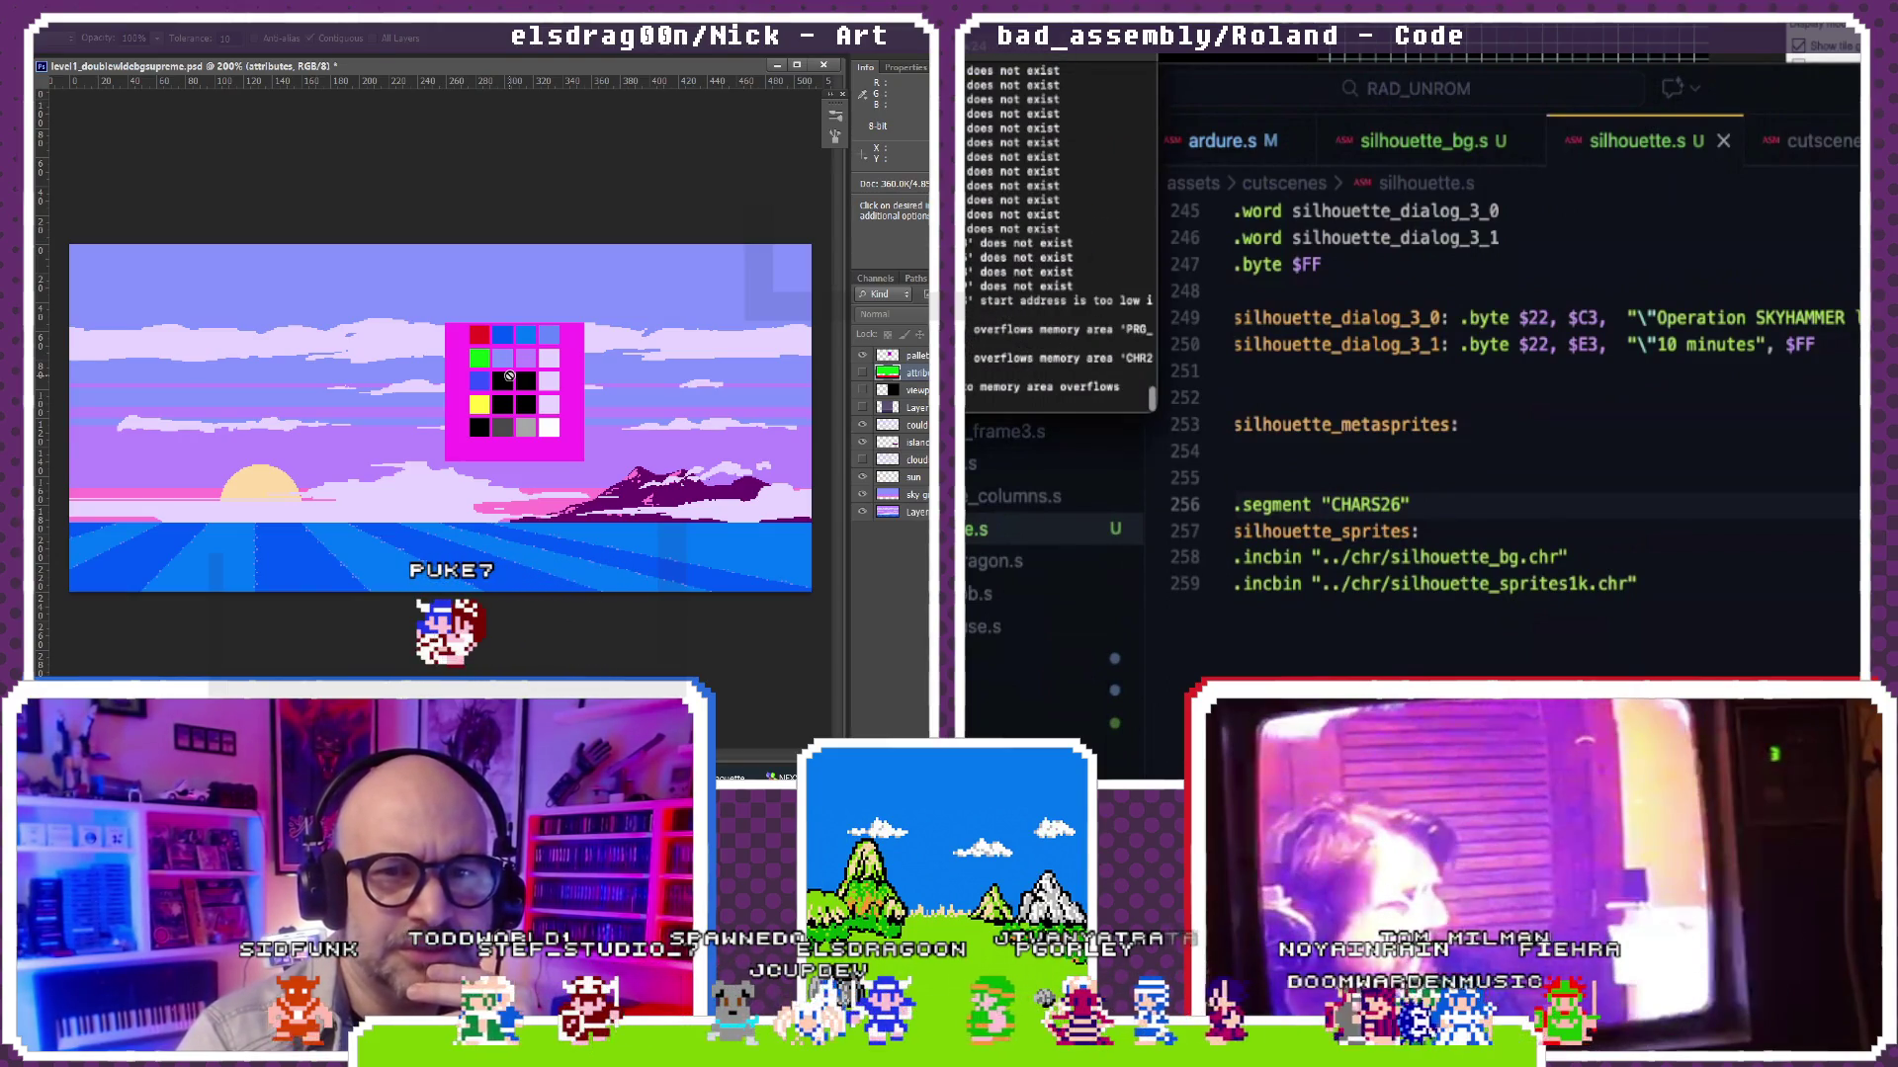
left_click(1276, 396)
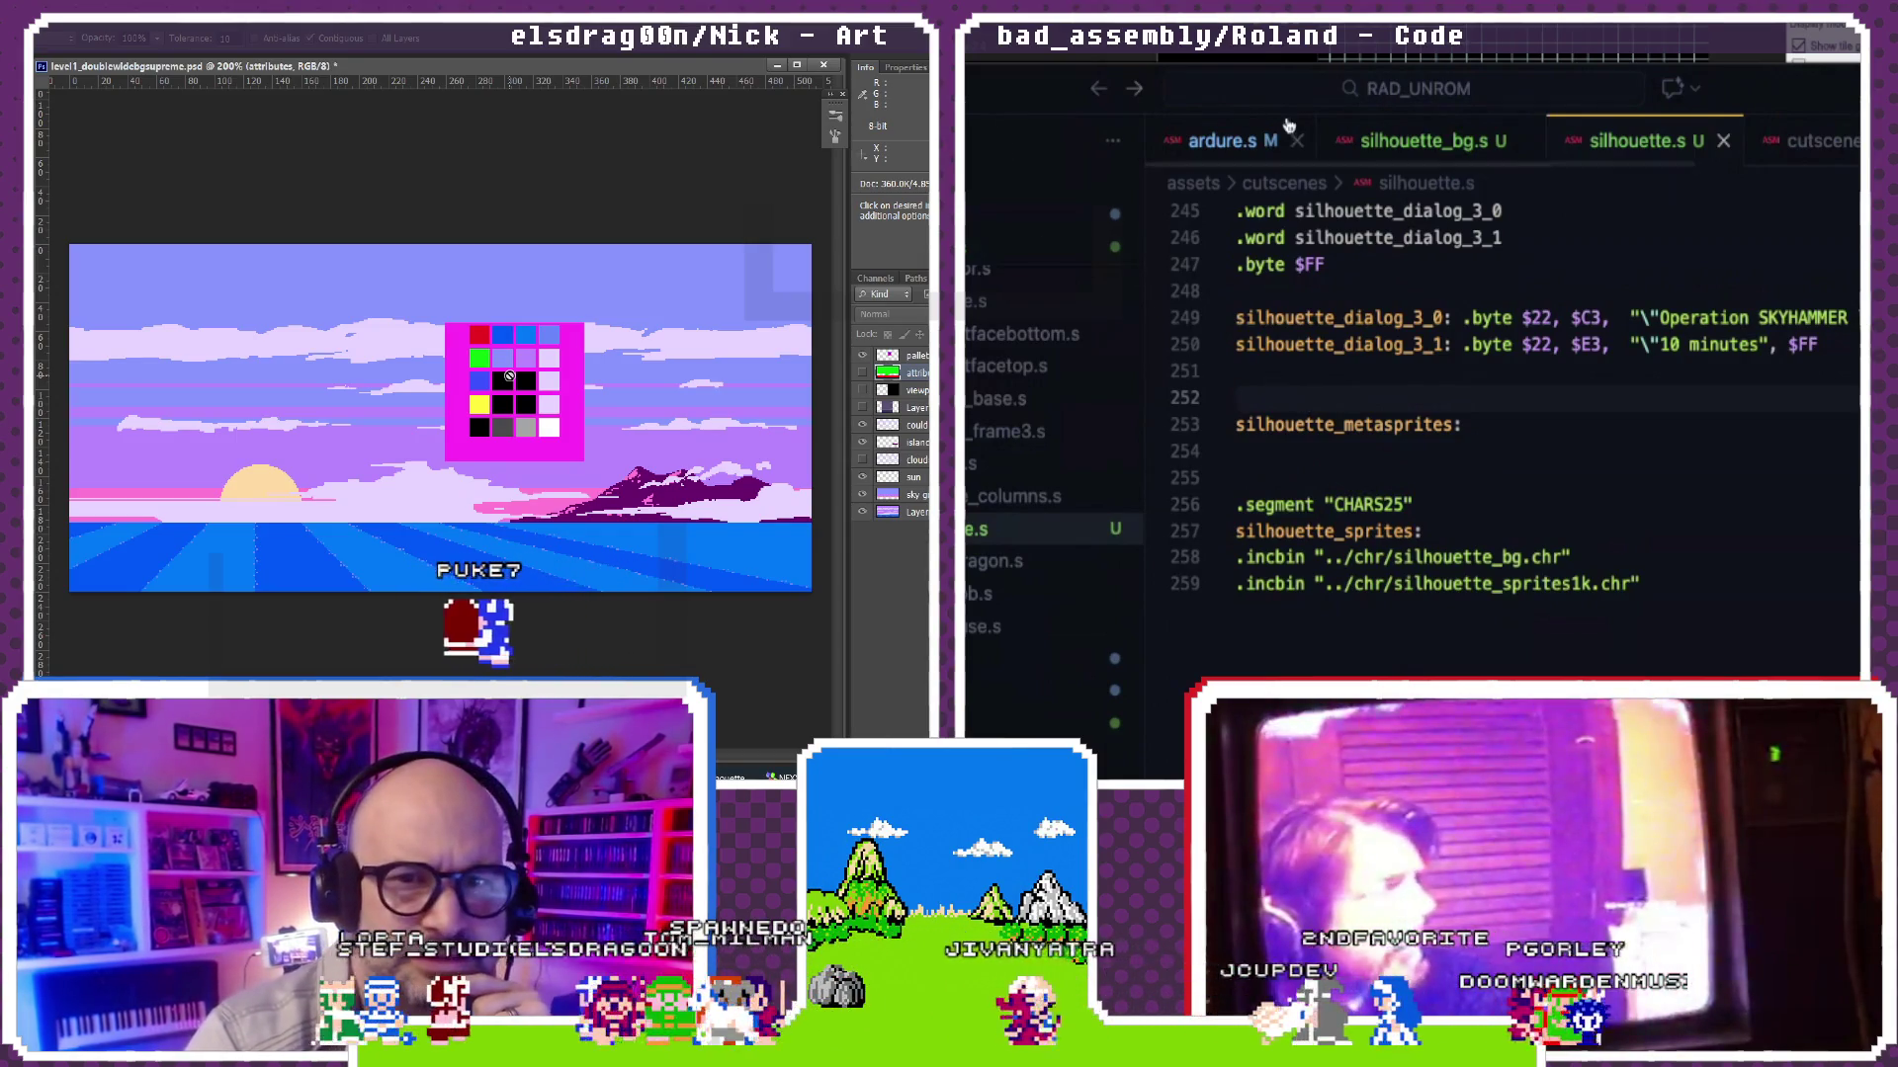
scroll(986, 366, "up", 5)
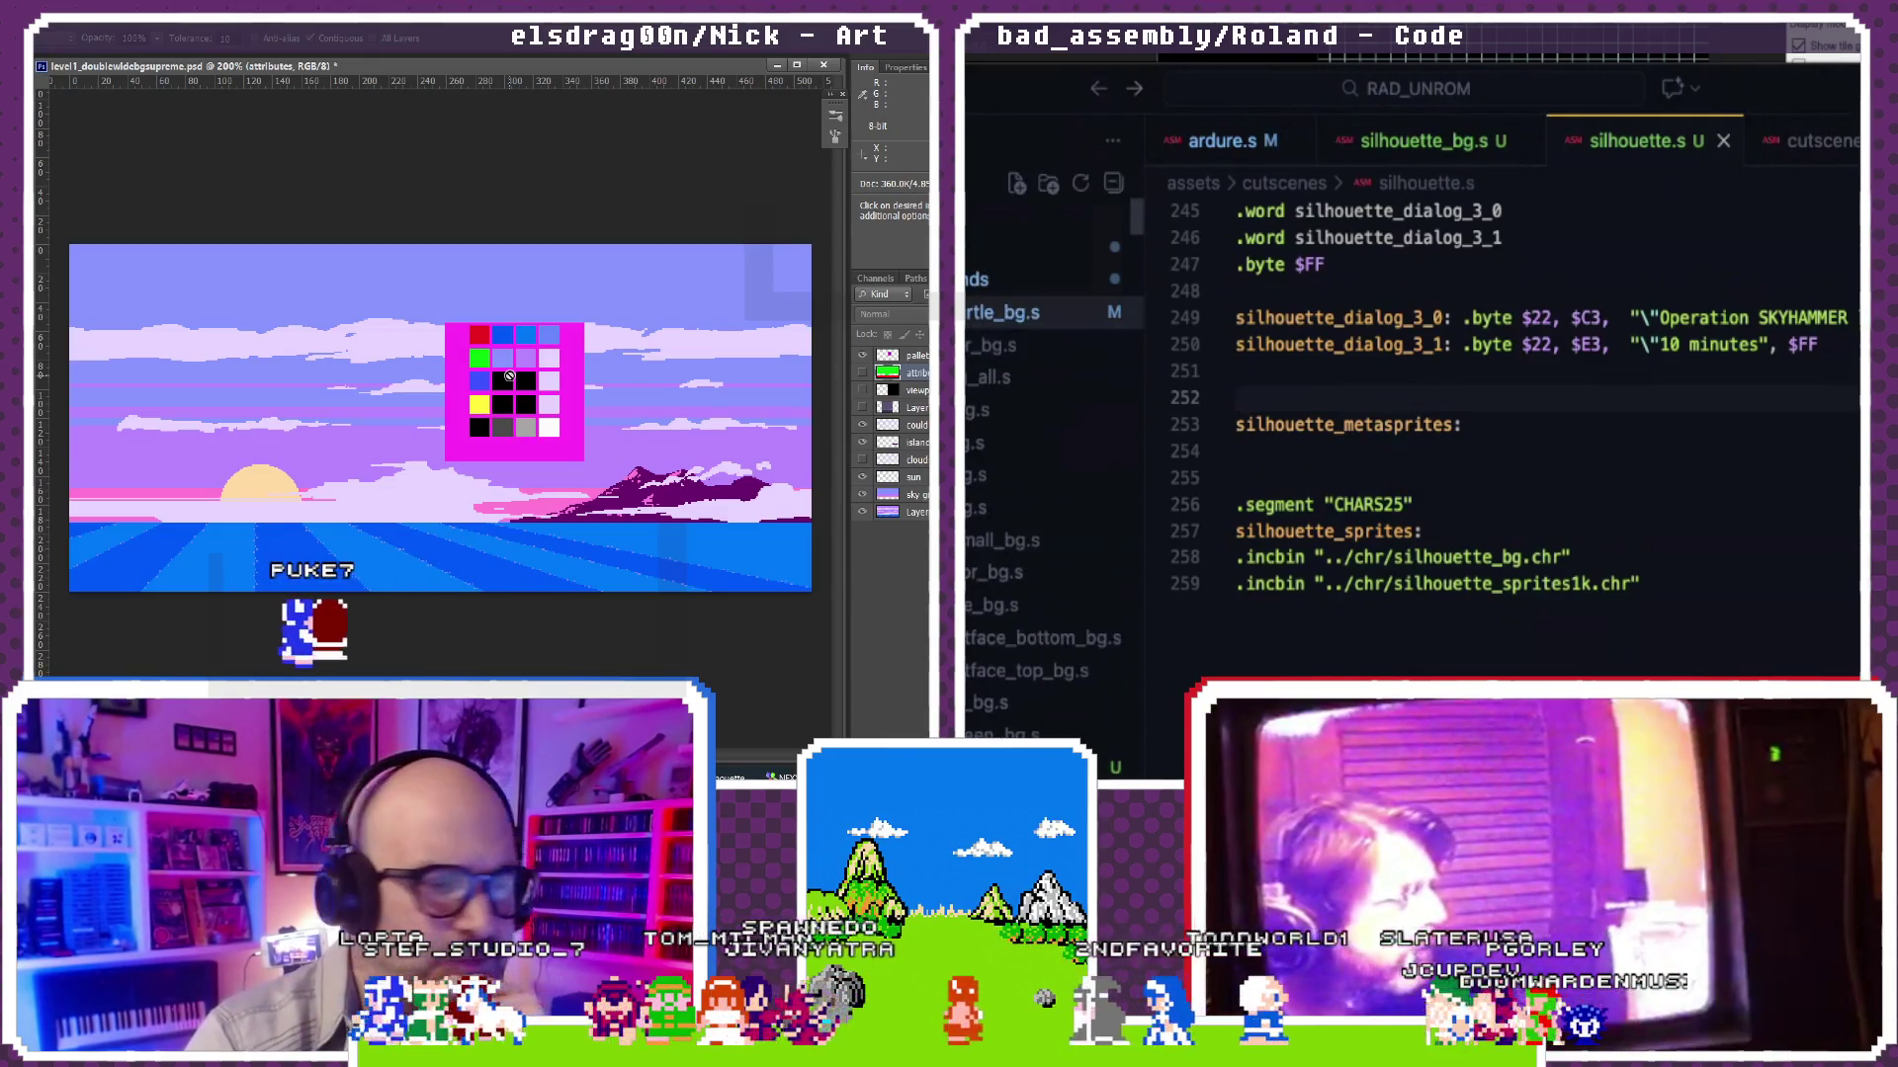
scroll(1038, 386, "down", 1)
Step: Open level1_bg.s from the explorer for comparison
left_click(1038, 419)
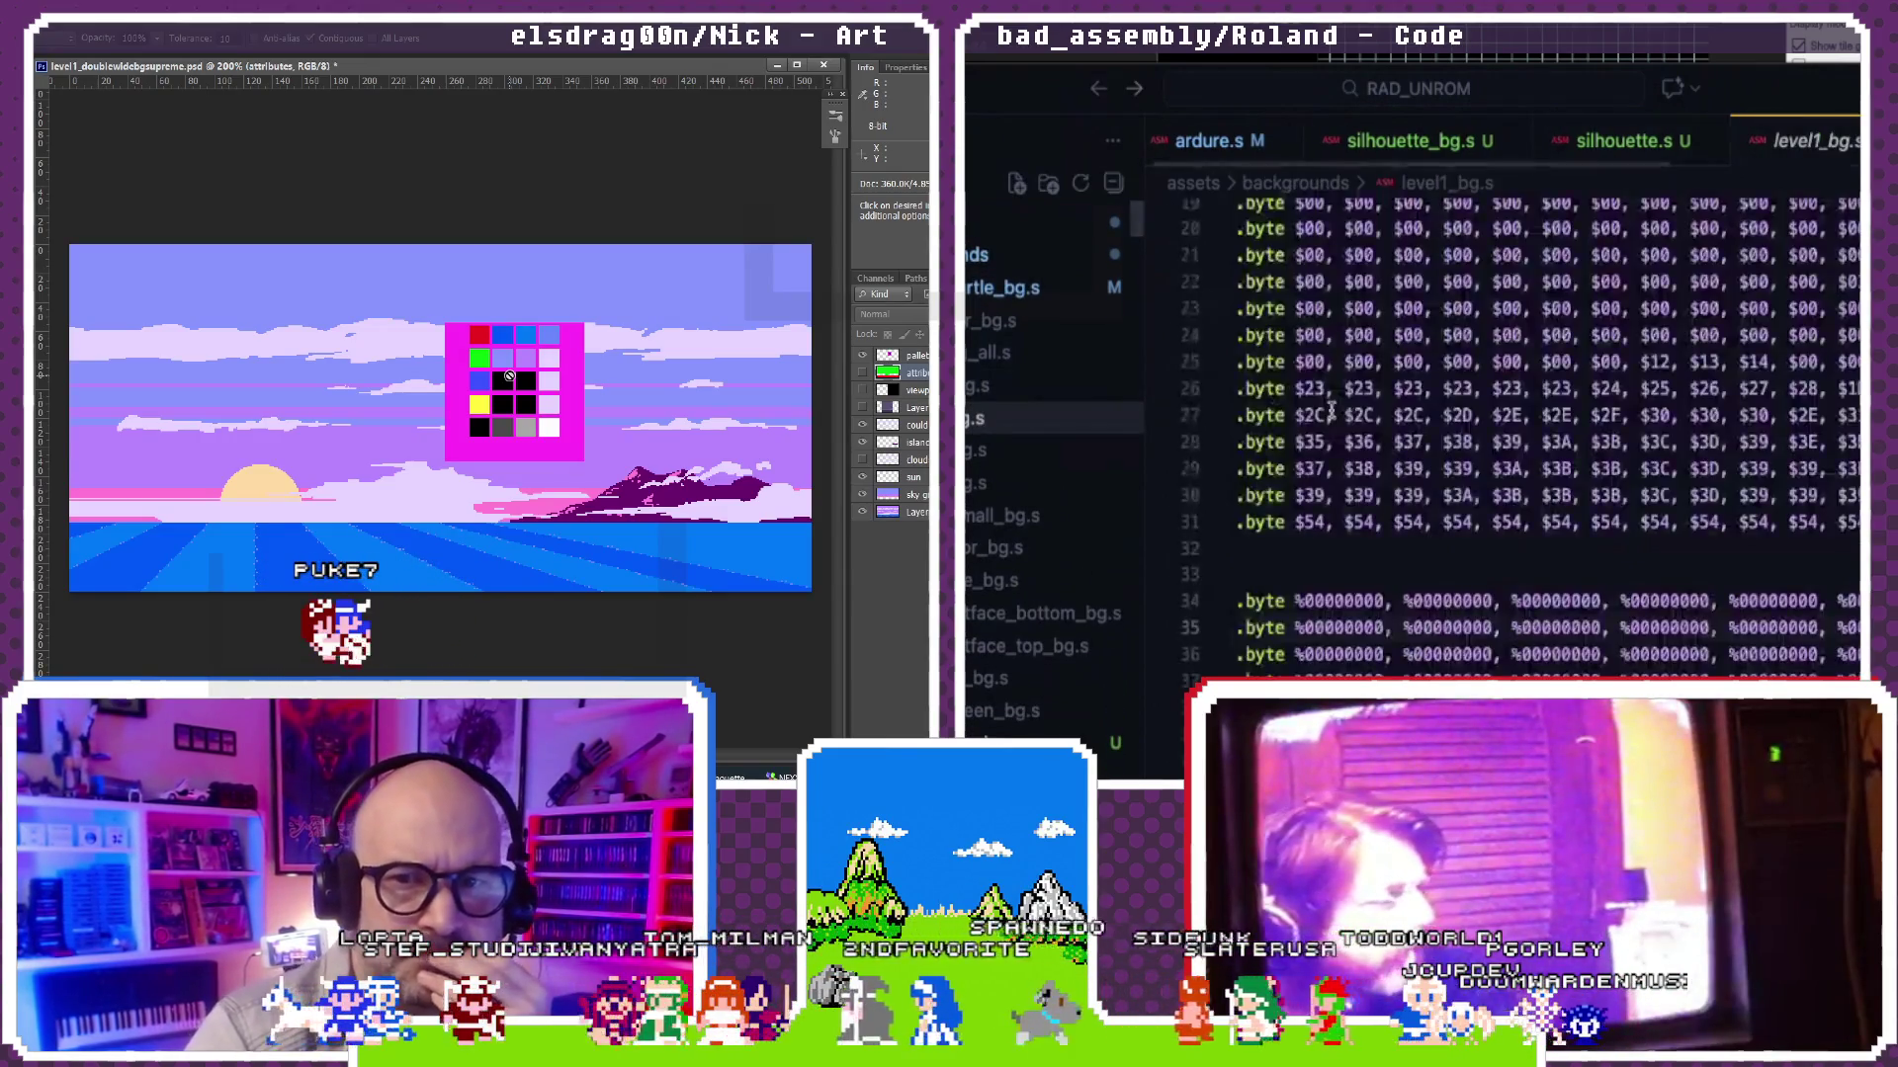
scroll(1330, 408, "down", 4)
scroll(1330, 410, "down", 3)
scroll(1331, 410, "down", 3)
scroll(1330, 411, "down", 3)
scroll(1330, 411, "up", 2)
scroll(1330, 409, "down", 4)
scroll(1331, 408, "down", 1)
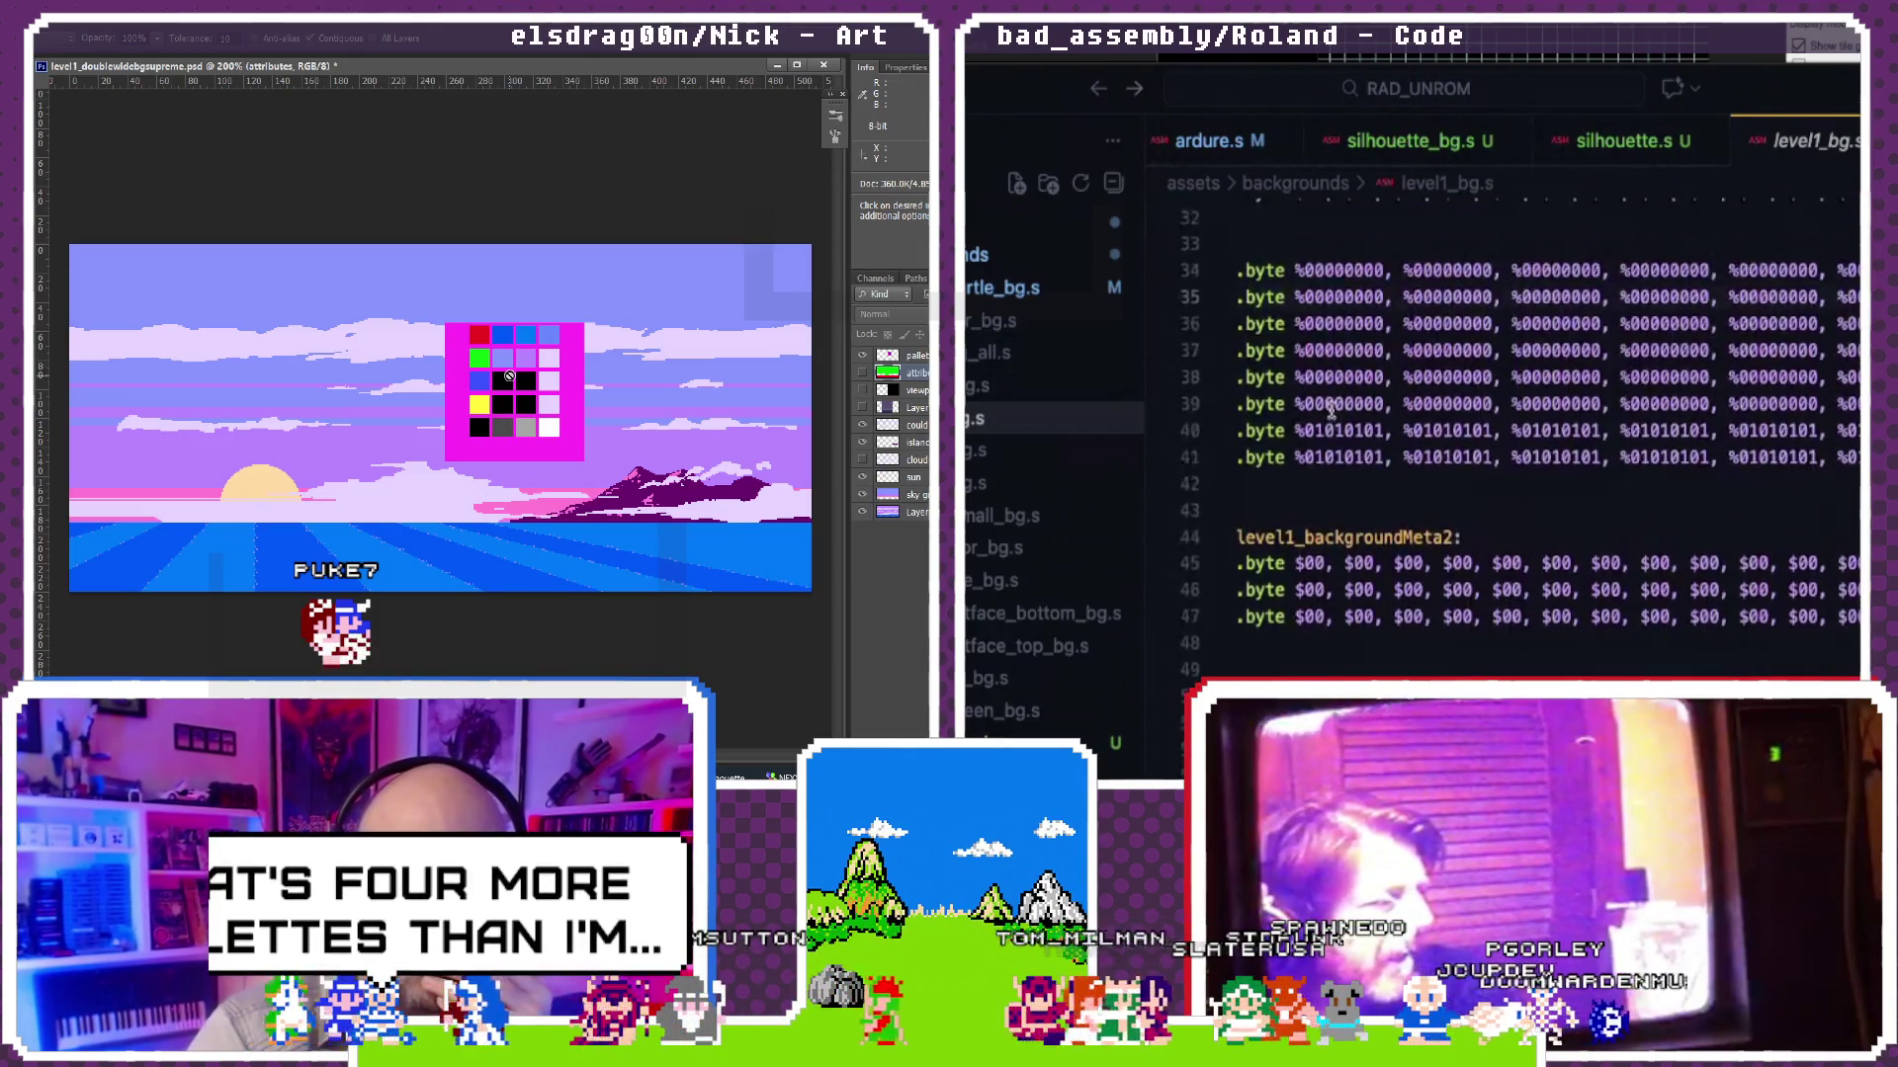
scroll(1329, 406, "up", 15)
scroll(1329, 406, "up", 6)
scroll(1331, 408, "up", 1)
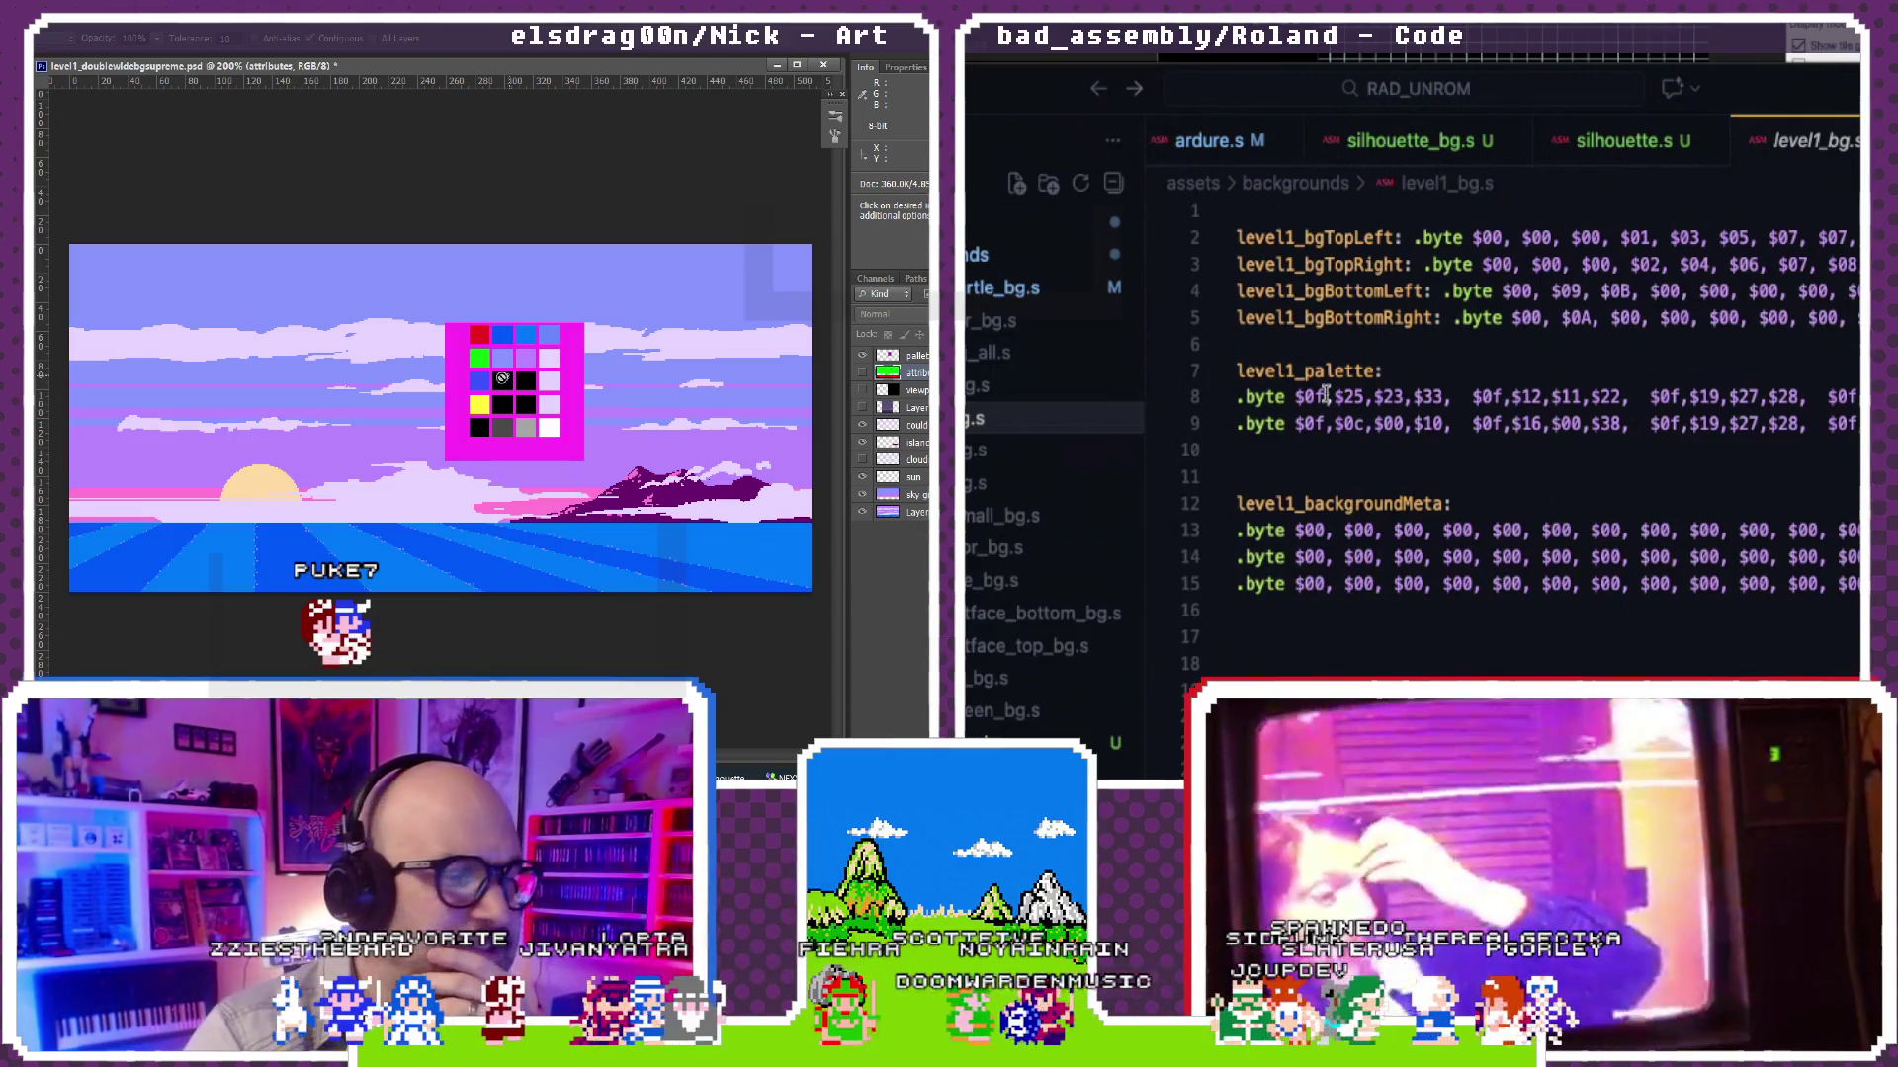
scroll(1324, 392, "right", 1)
scroll(1324, 393, "right", 4)
scroll(1325, 392, "left", 2)
scroll(1324, 392, "left", 3)
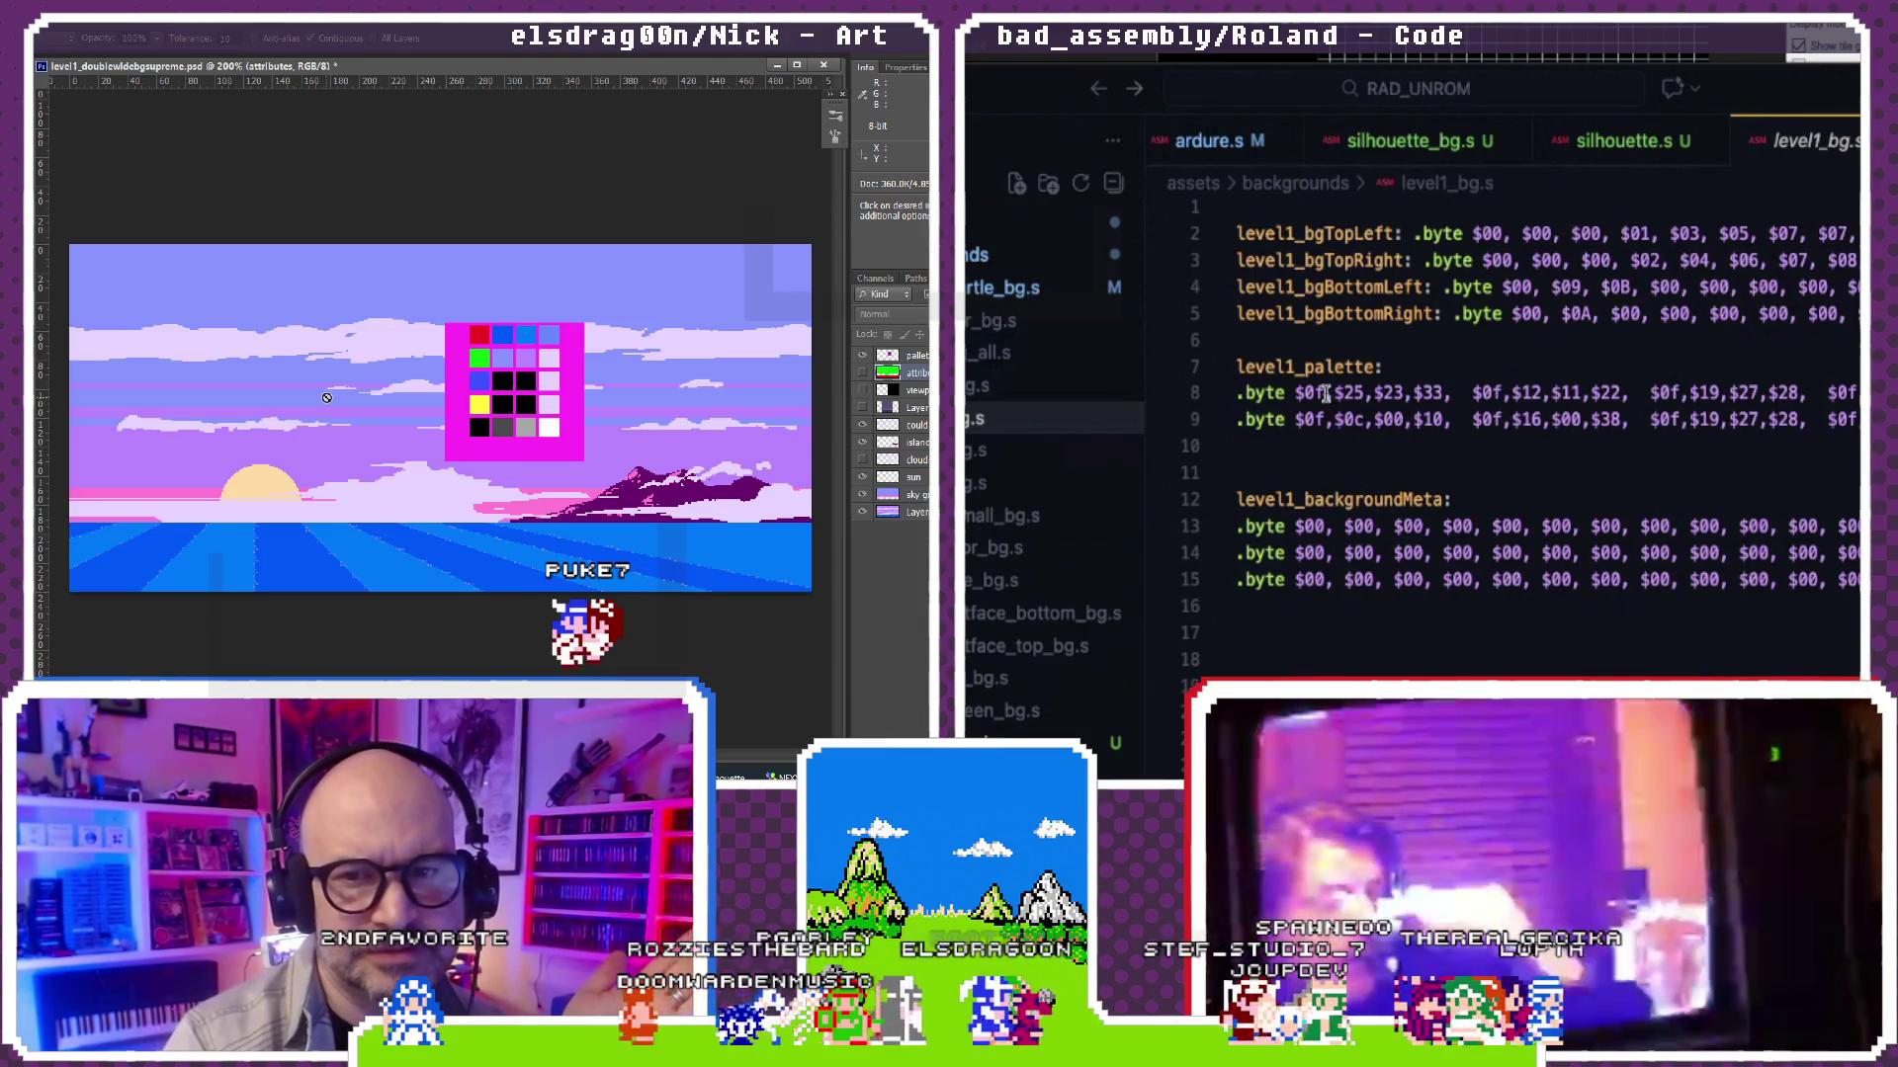
scroll(1325, 393, "down", 1)
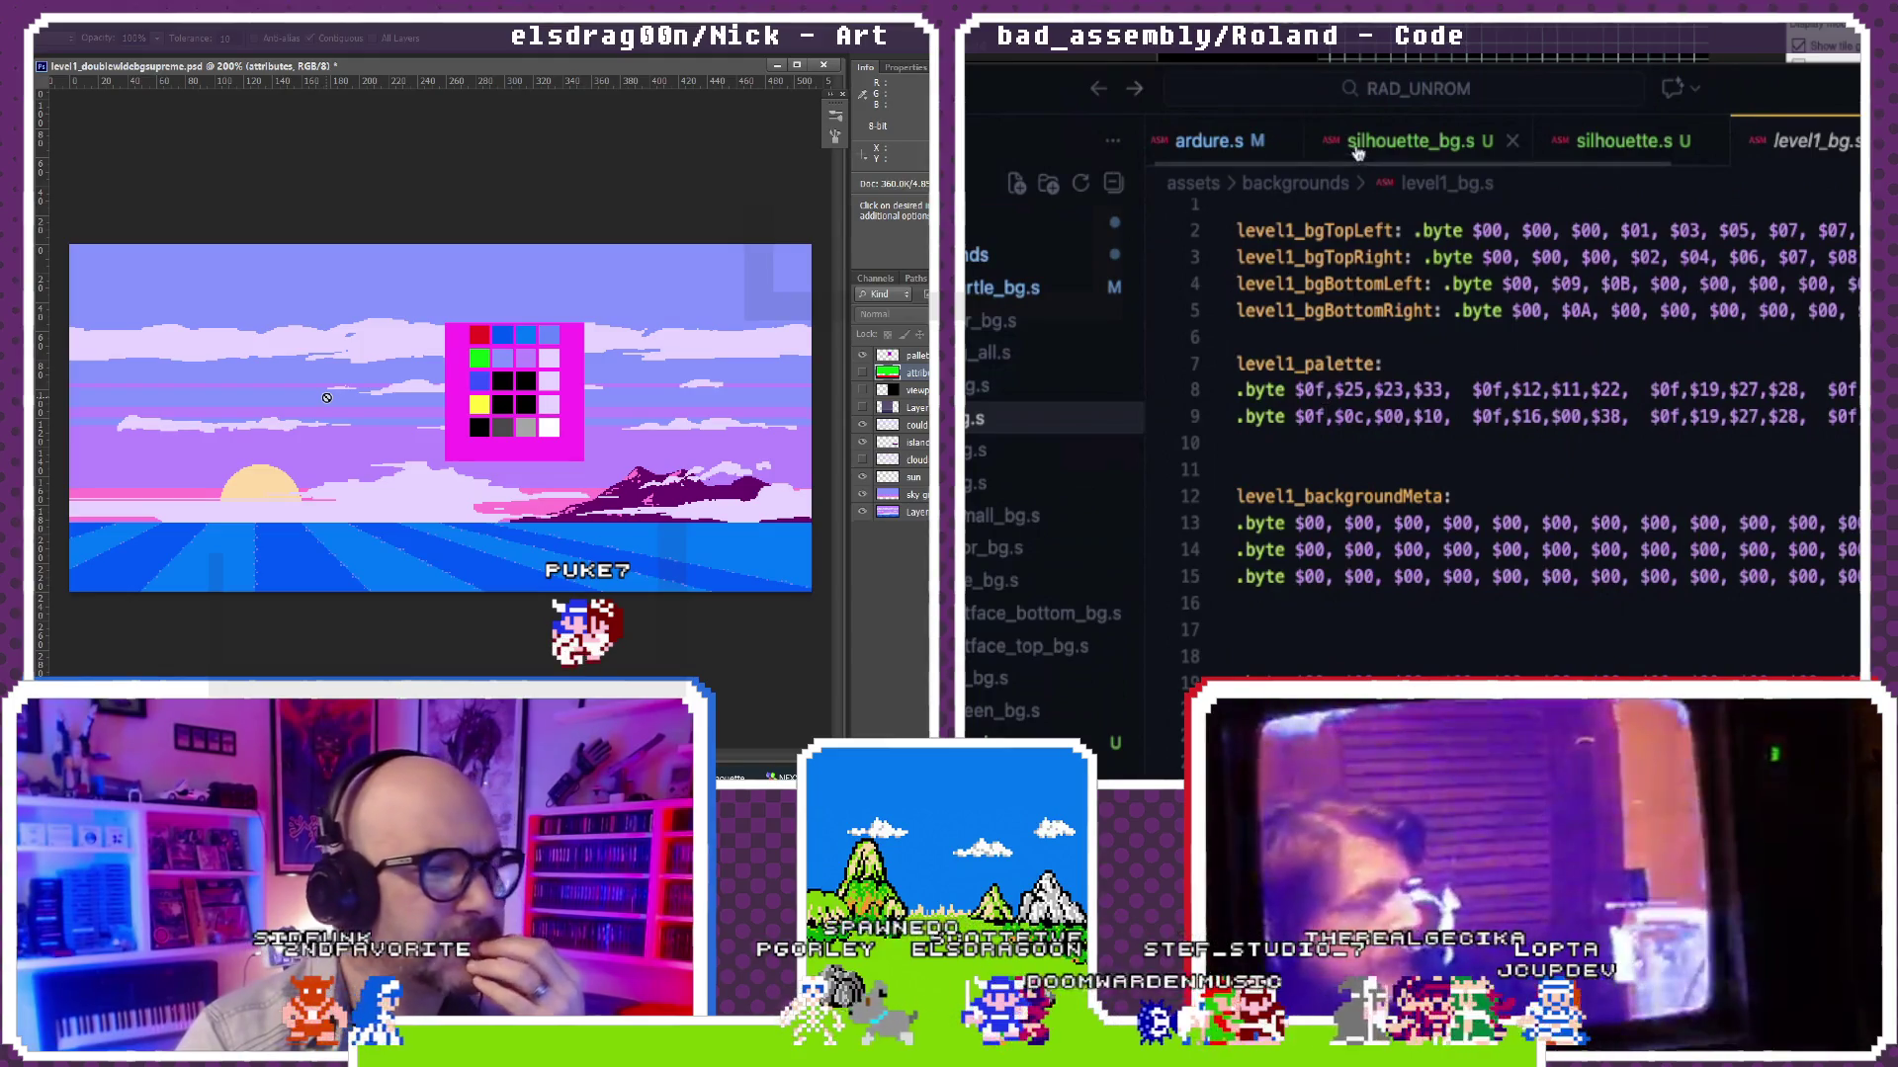
left_click(1630, 141)
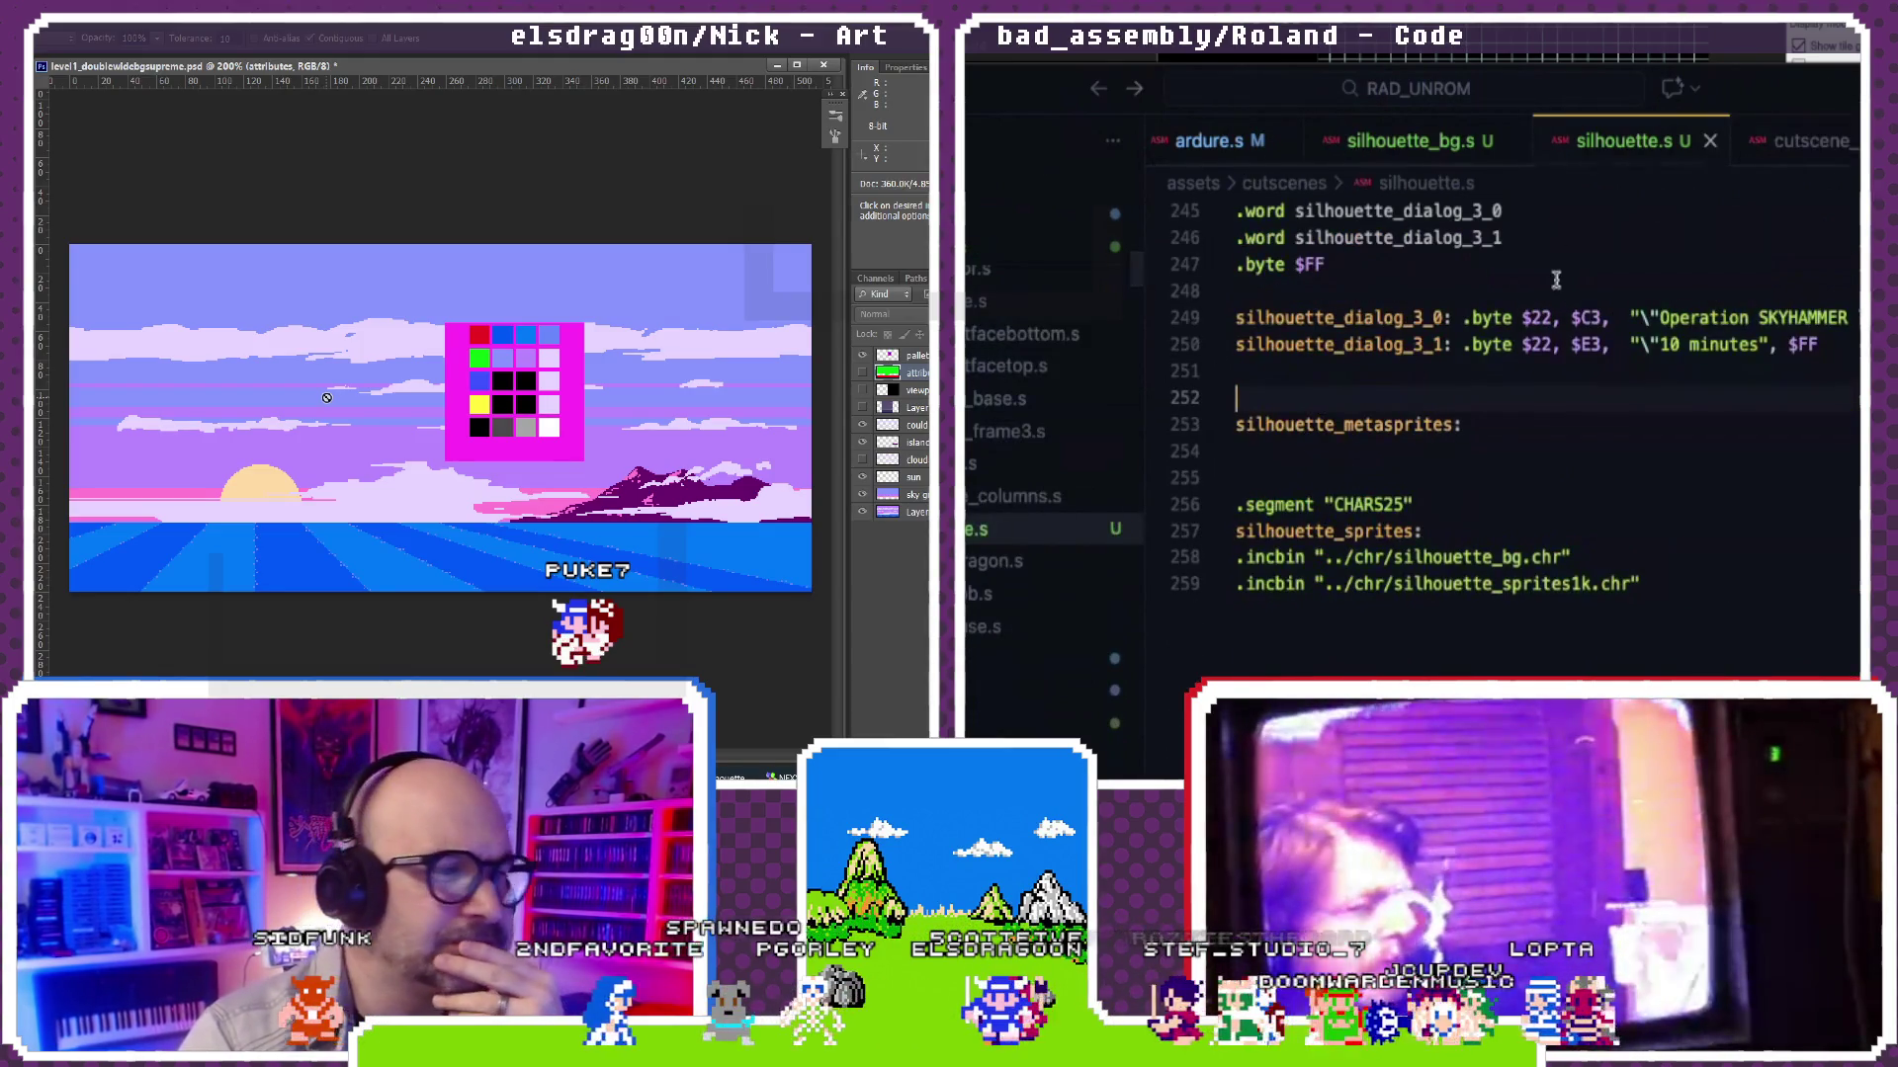
scroll(1555, 278, "right", 2)
scroll(1556, 278, "right", 1)
scroll(1555, 279, "right", 1)
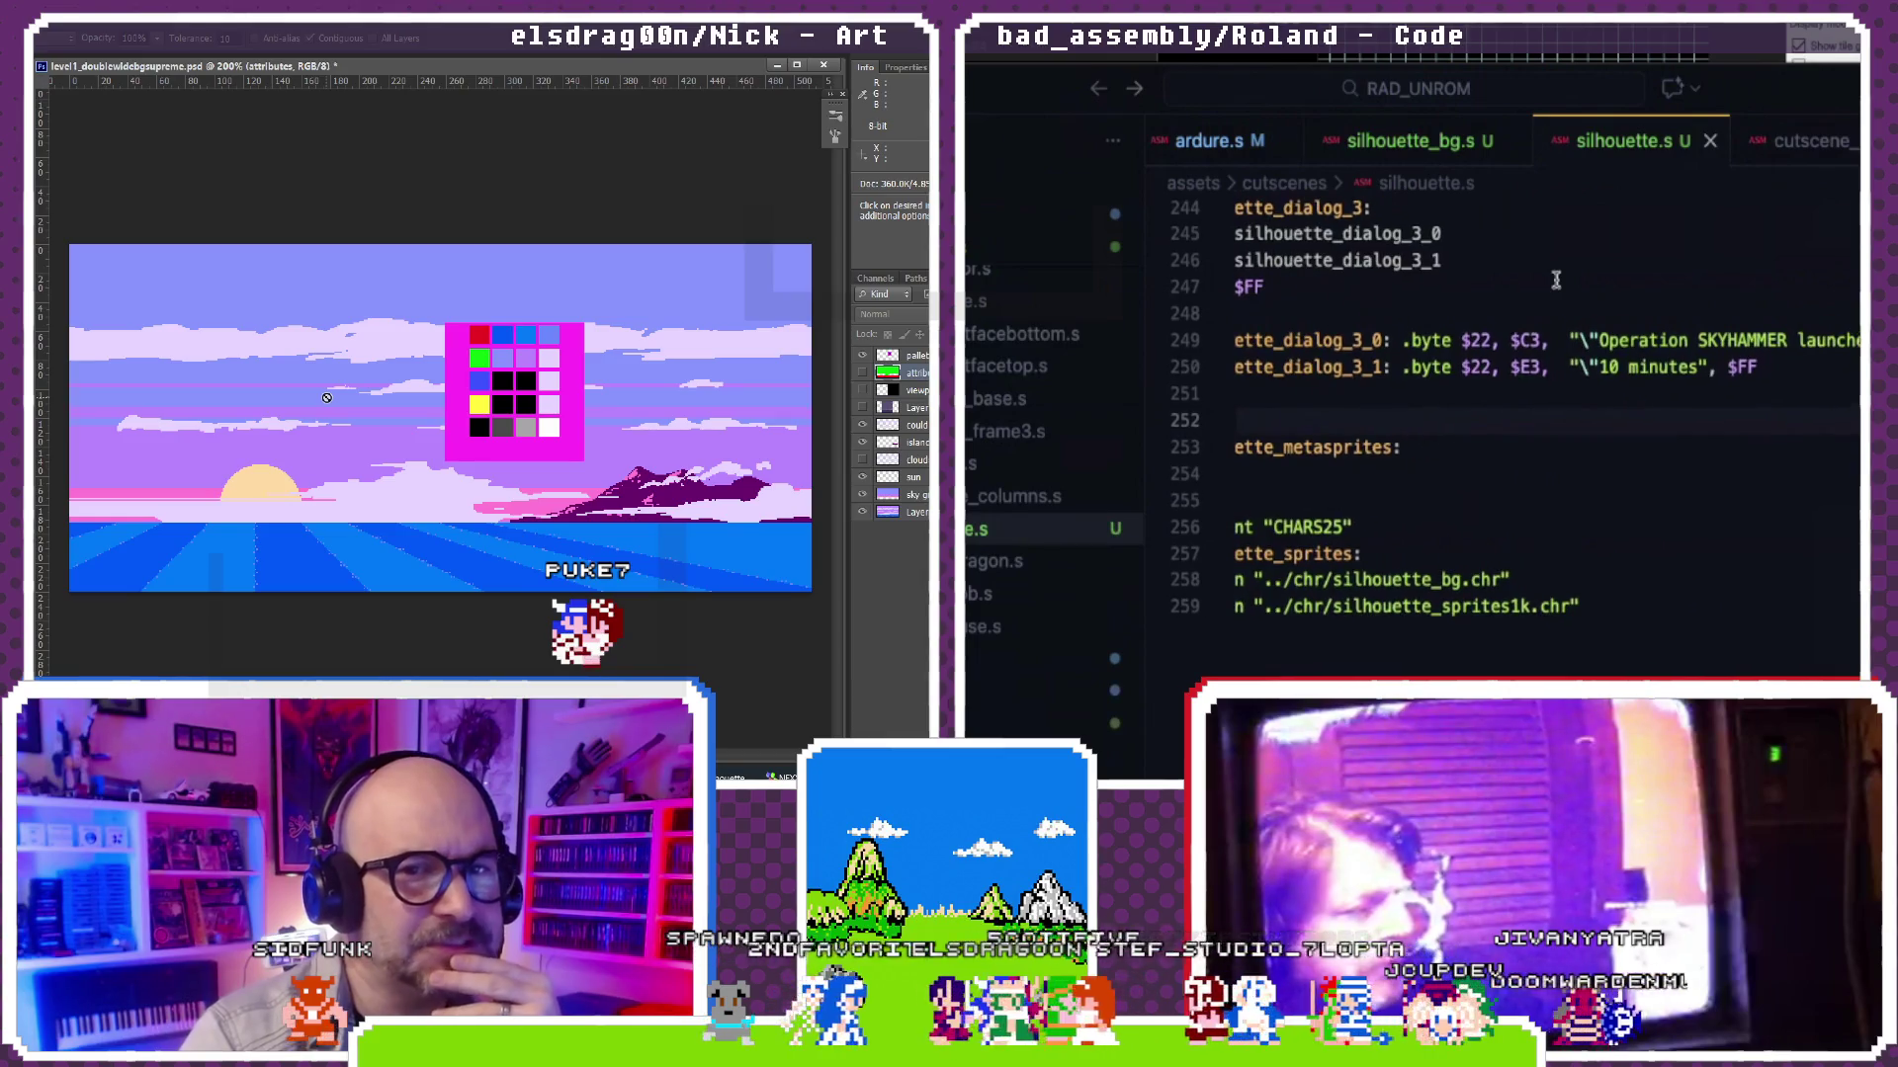
scroll(1556, 279, "right", 2)
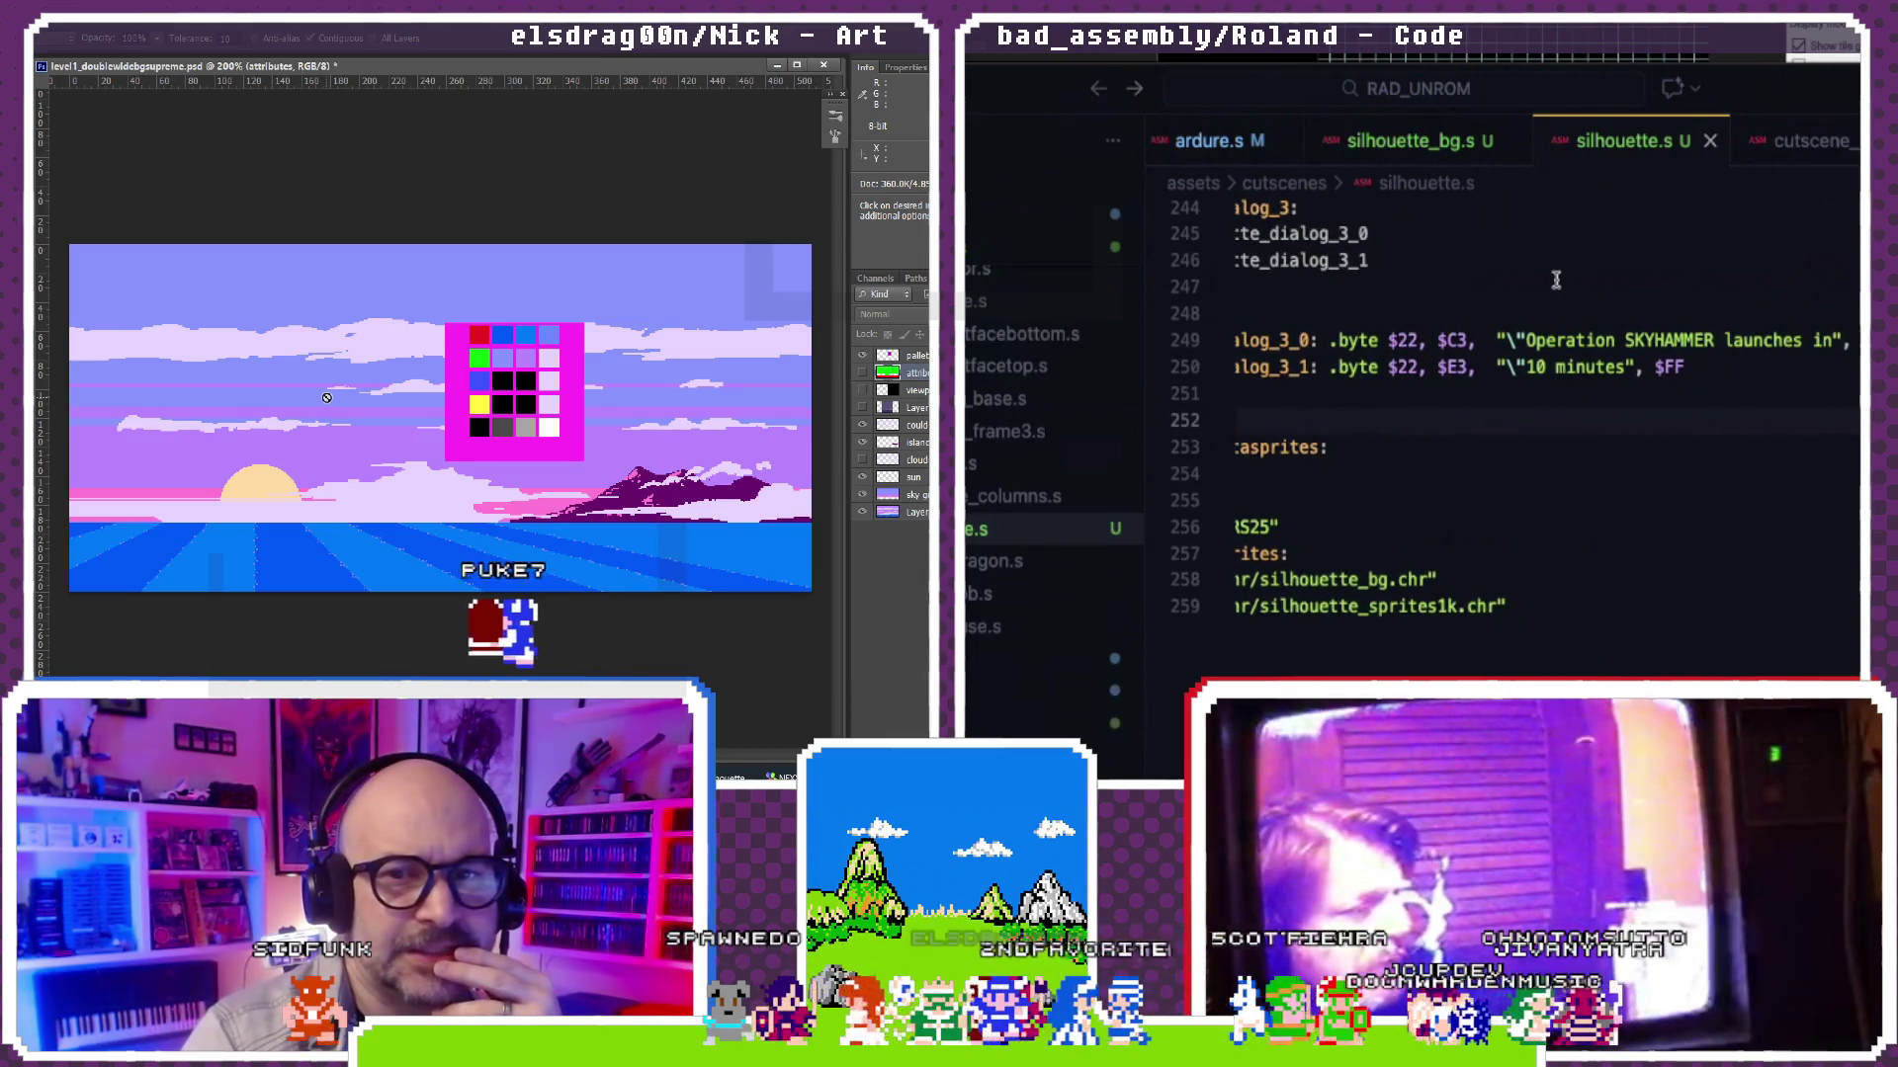
scroll(1556, 279, "left", 1)
scroll(1556, 279, "left", 3)
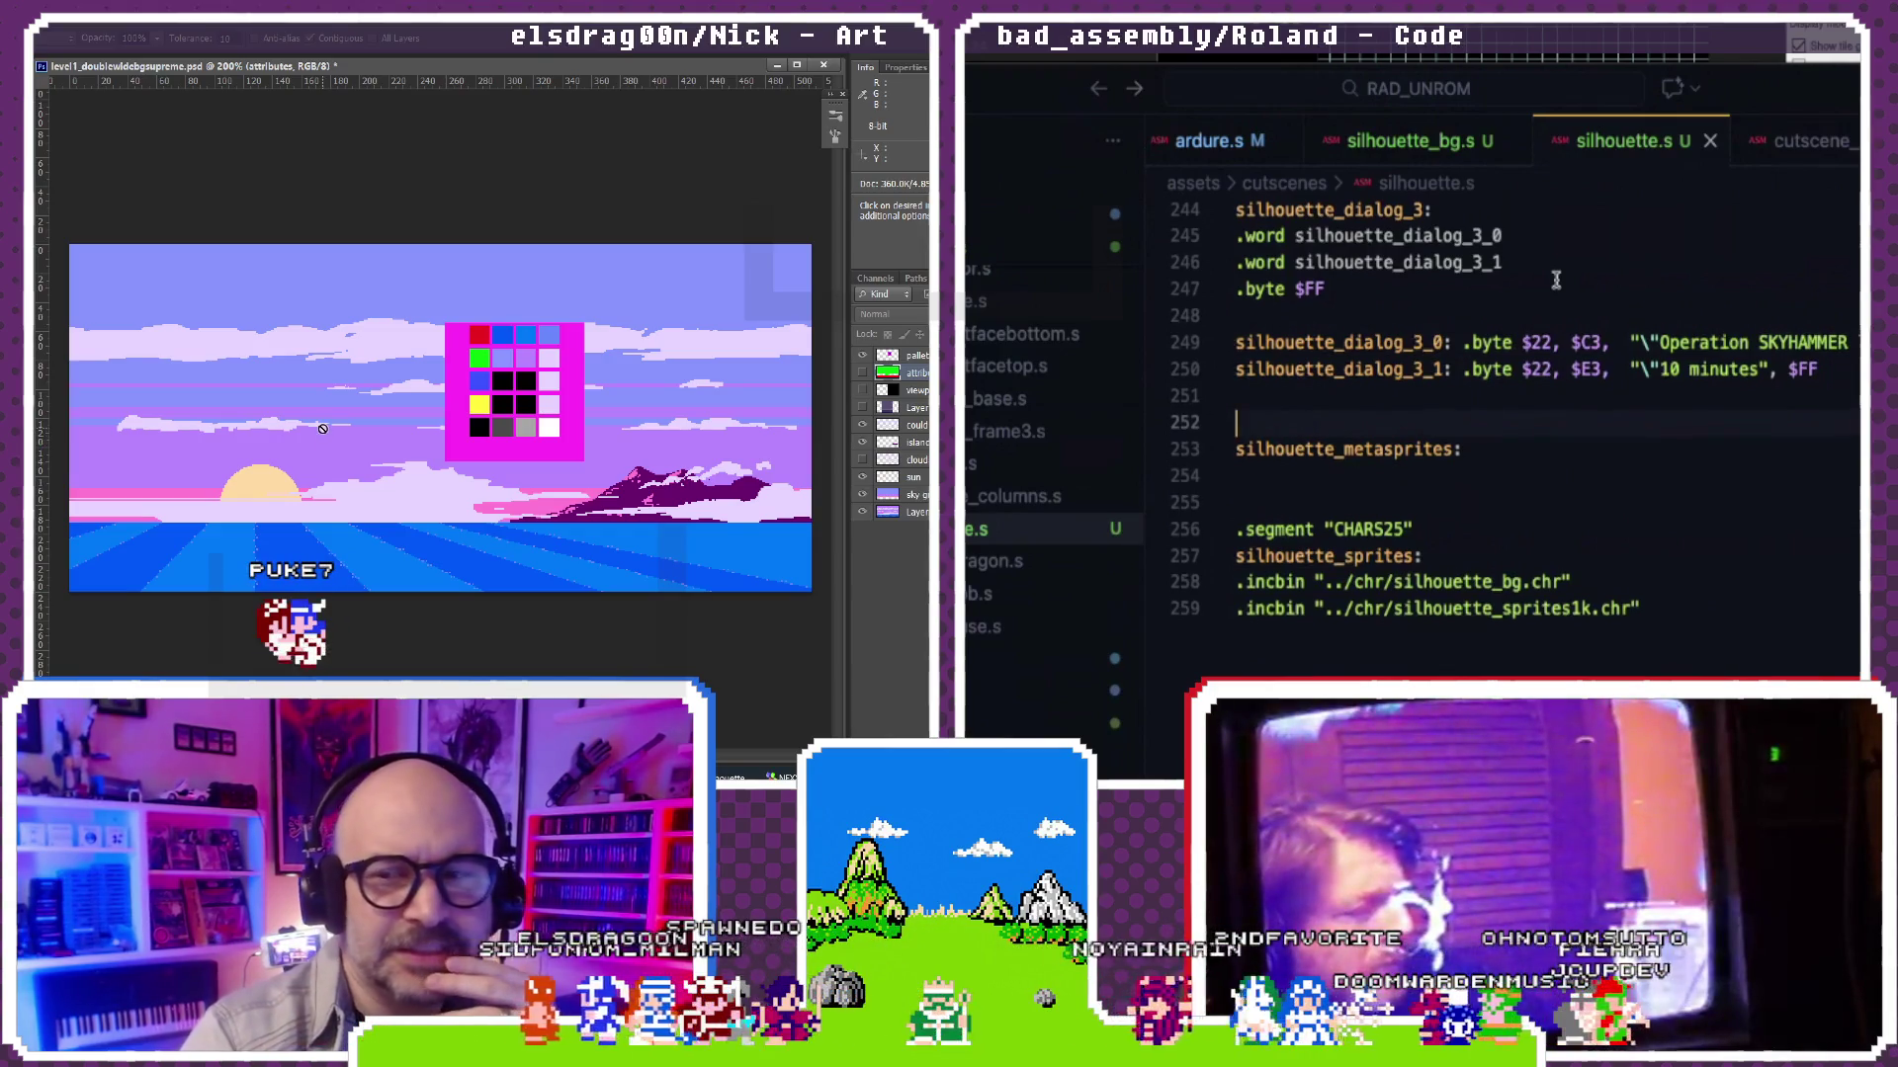
scroll(1555, 278, "up", 1)
scroll(1555, 279, "up", 1)
scroll(1555, 279, "up", 1)
scroll(1554, 279, "right", 4)
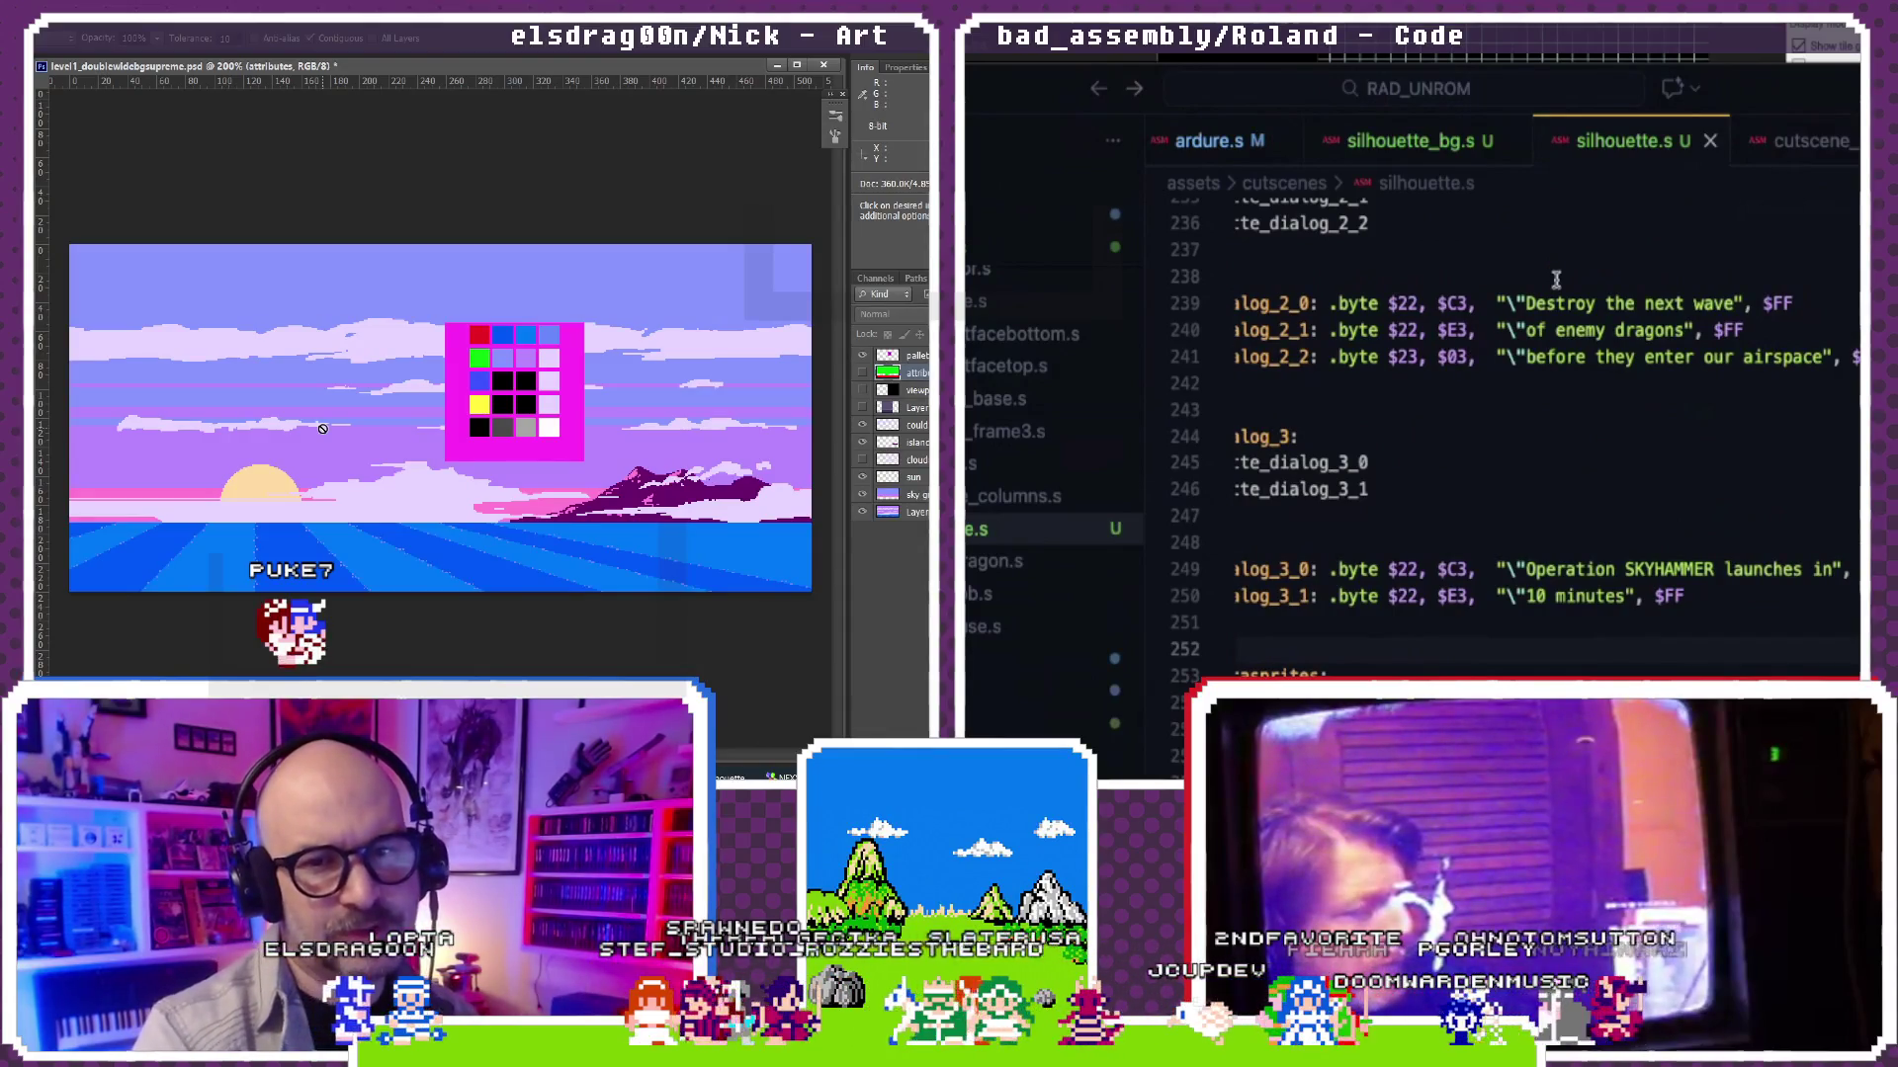
scroll(1555, 279, "up", 2)
scroll(1555, 280, "up", 1)
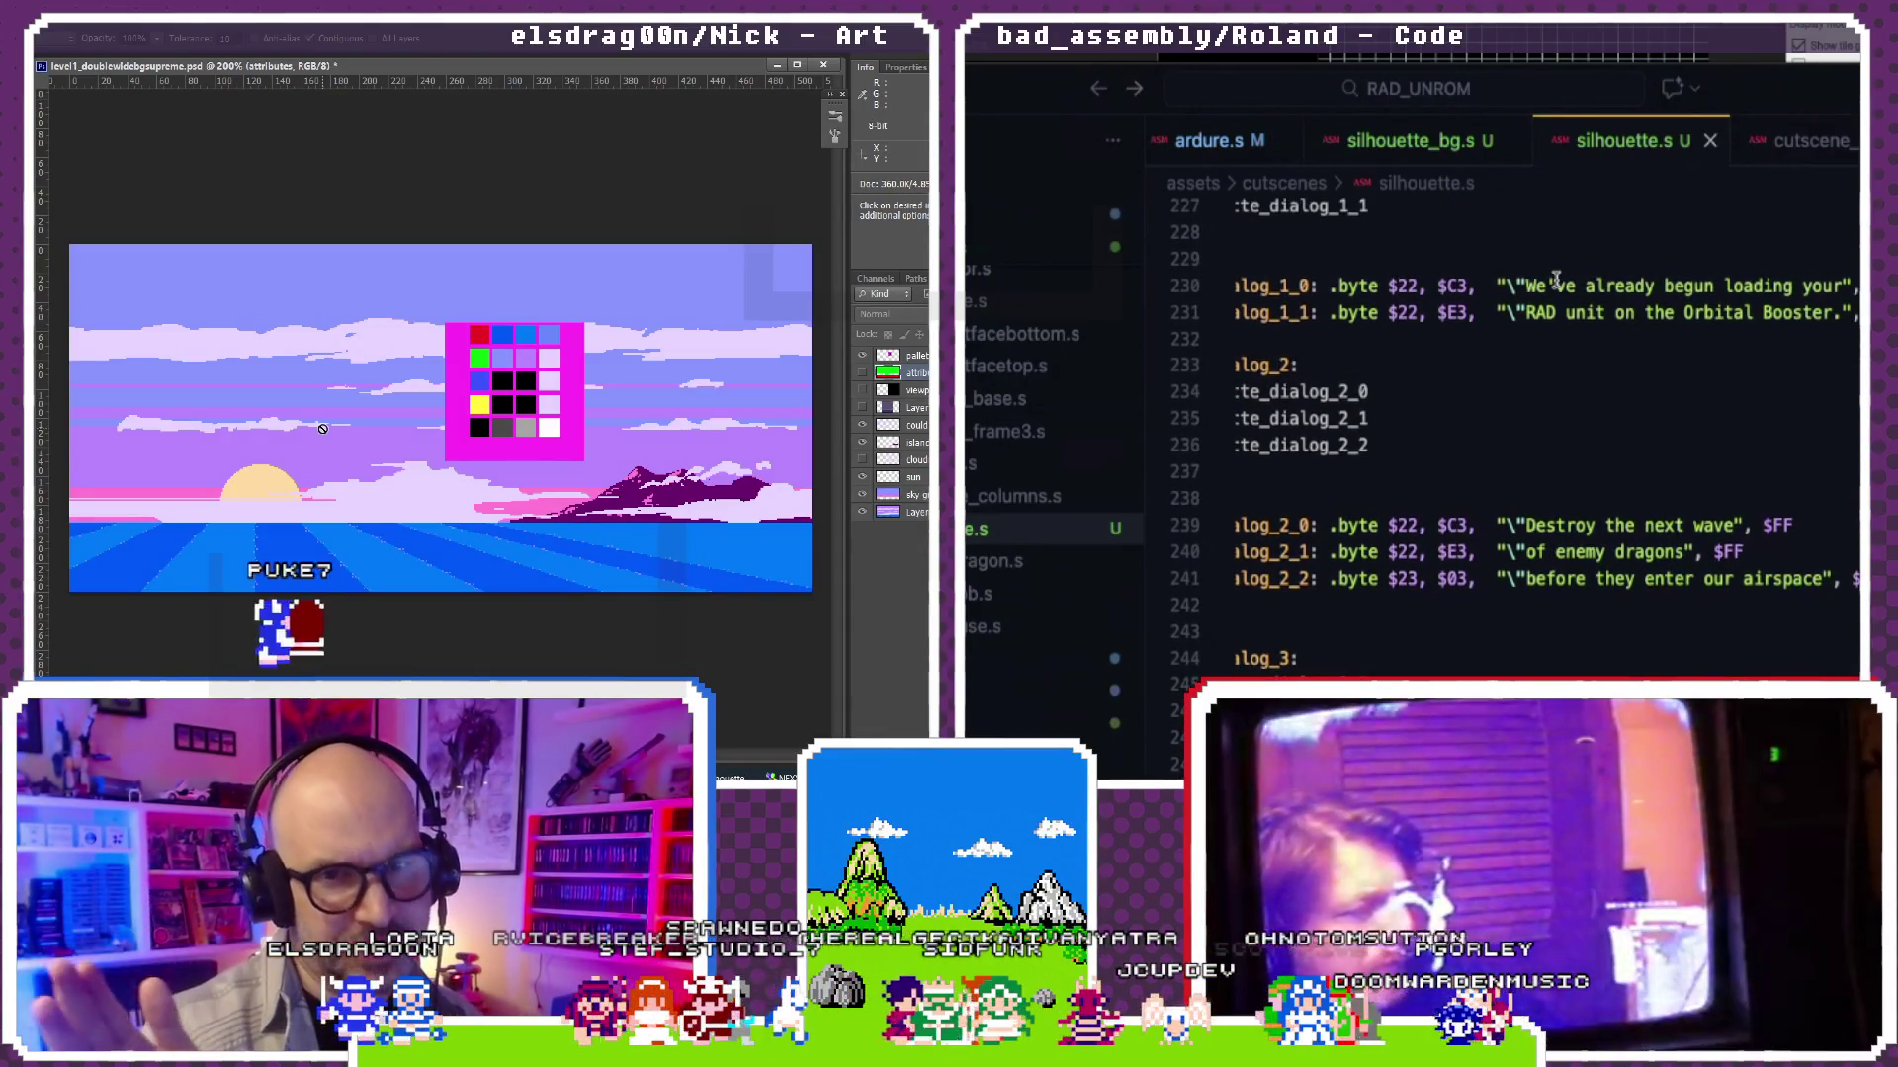
scroll(1555, 279, "up", 1)
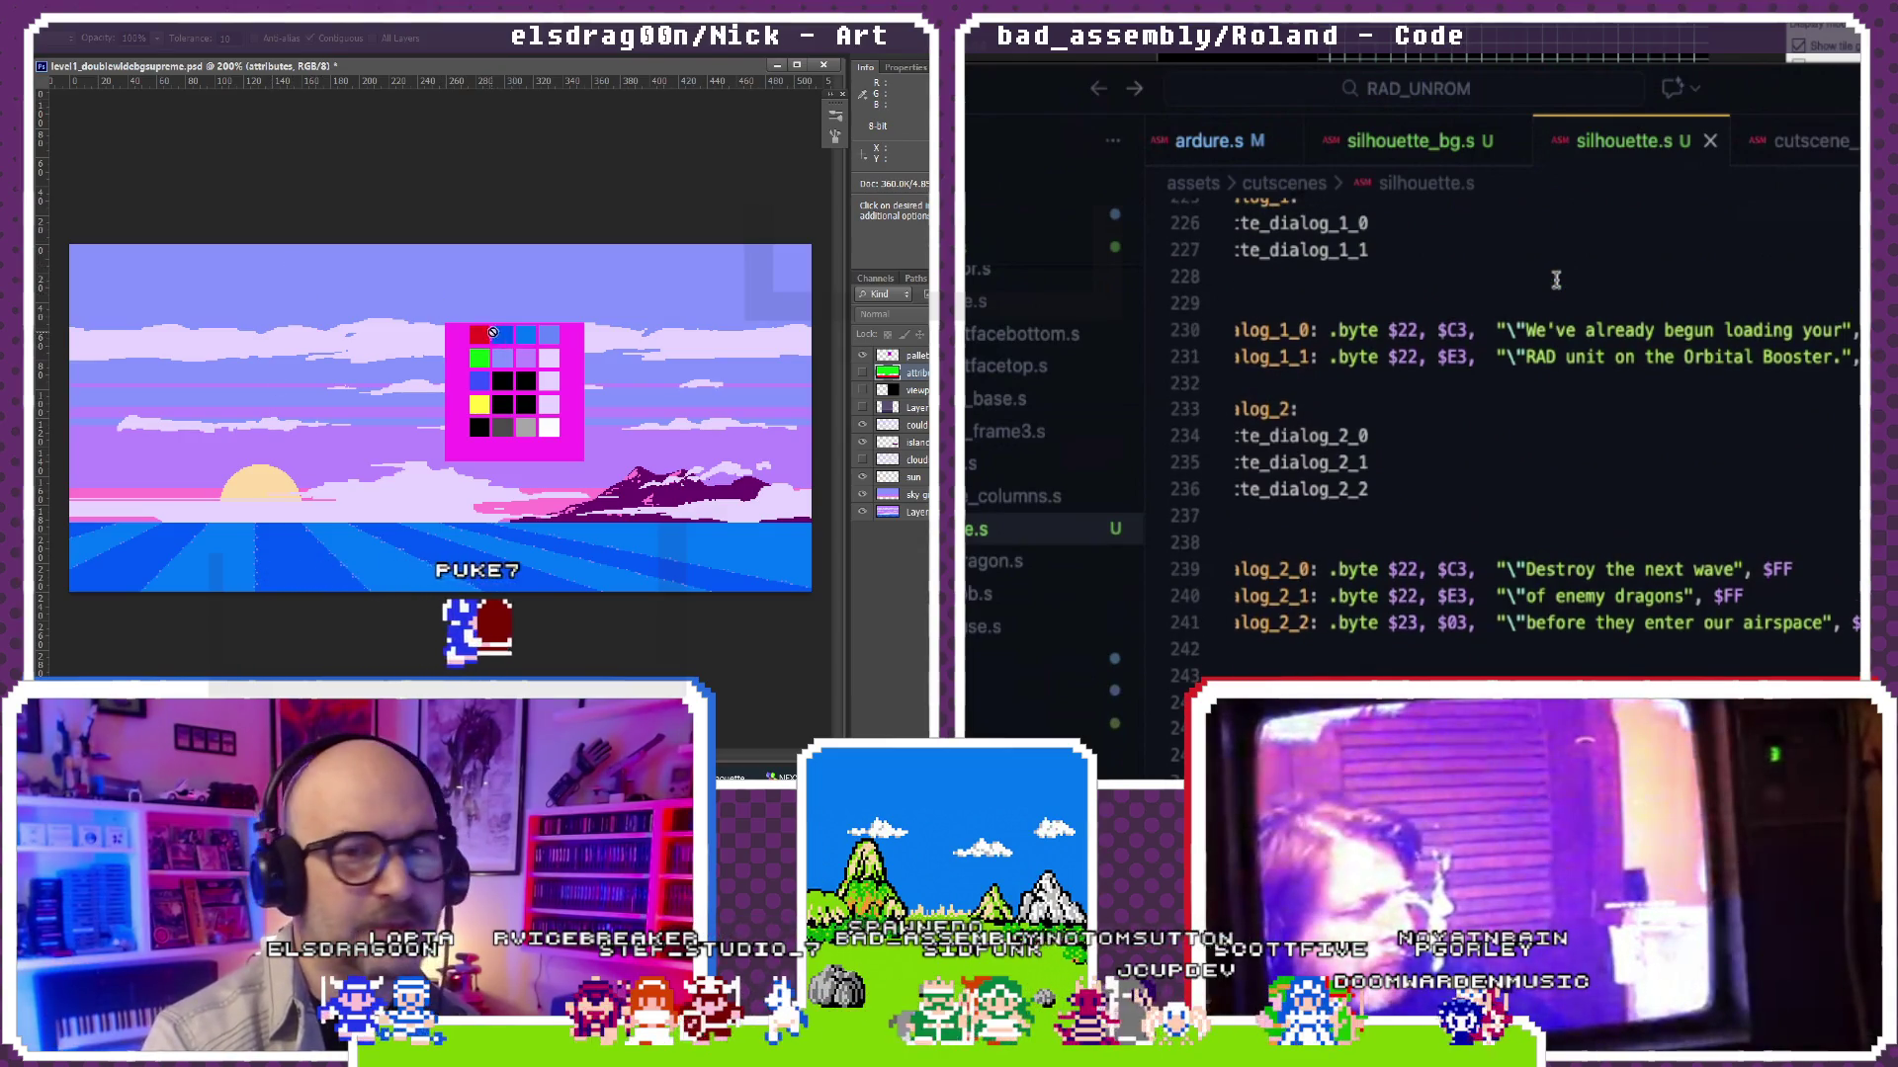
scroll(1556, 279, "up", 1)
scroll(1556, 280, "up", 2)
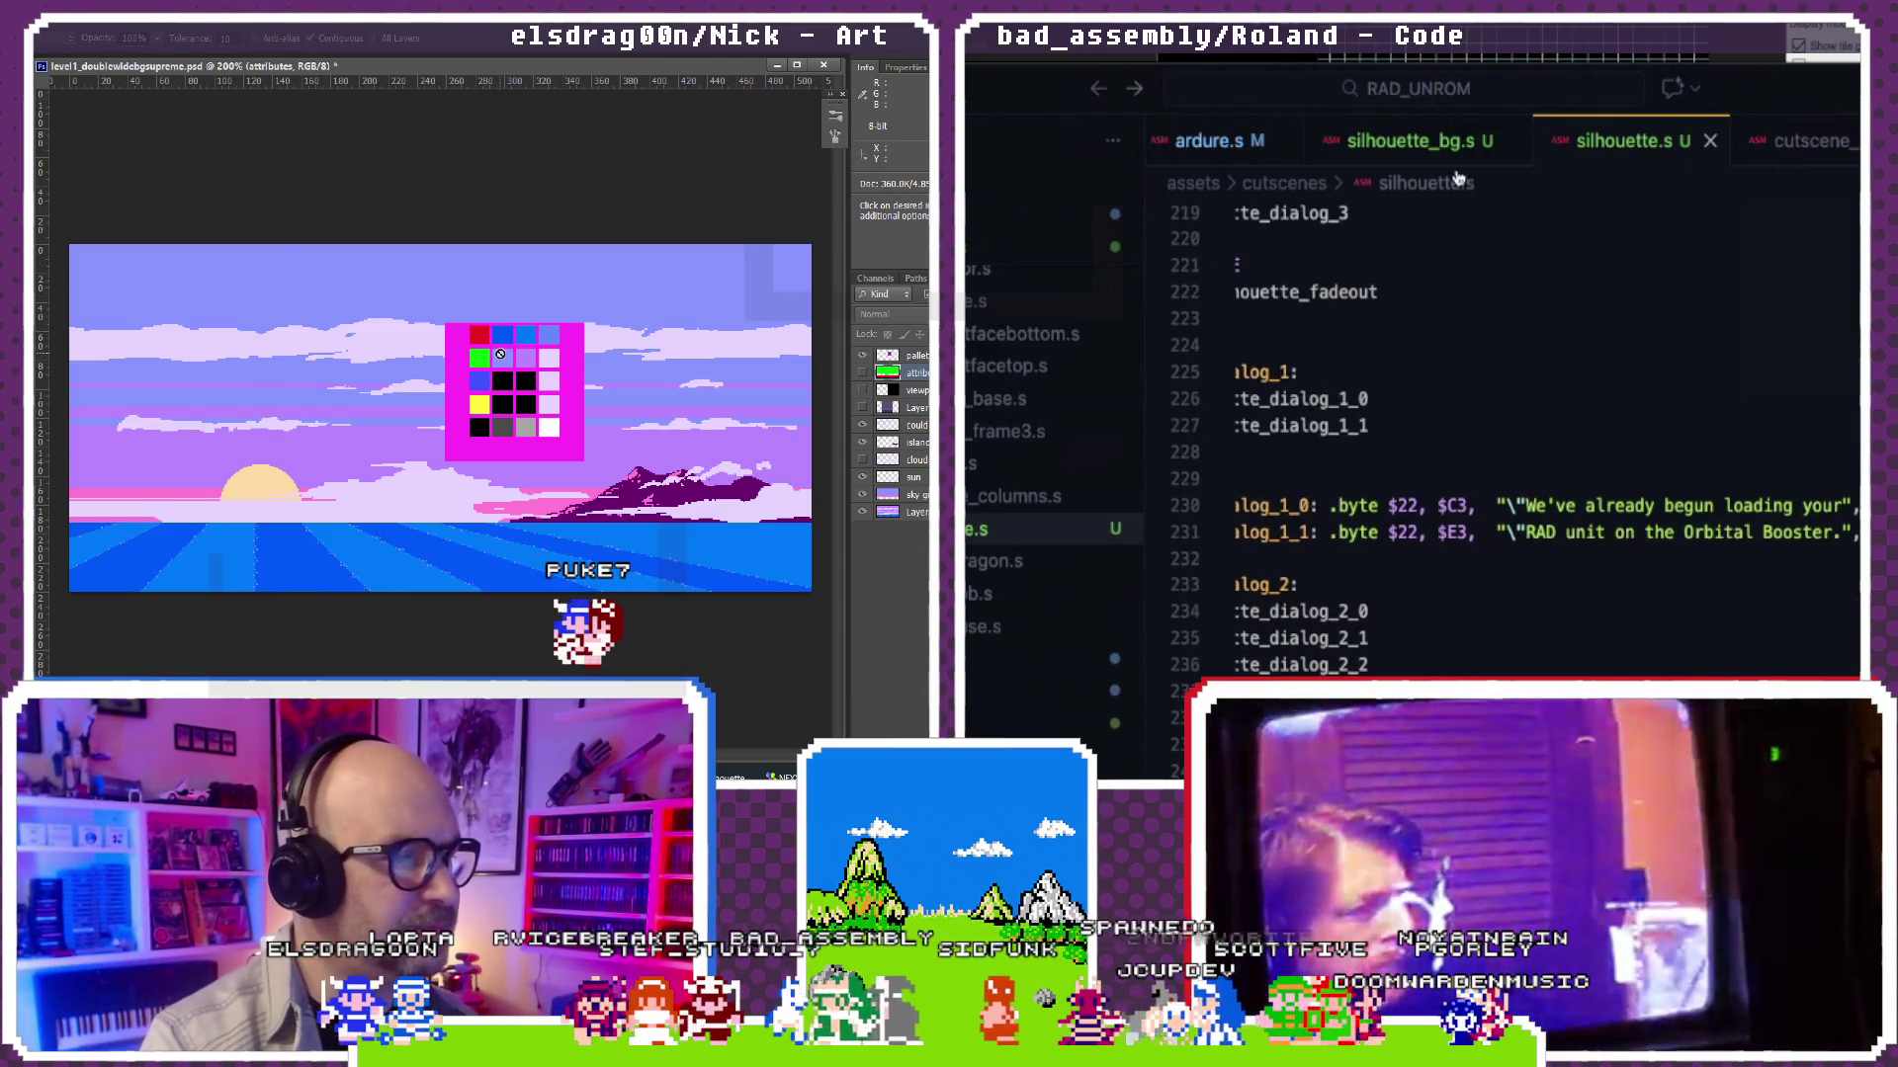
key("ctrl+plus")
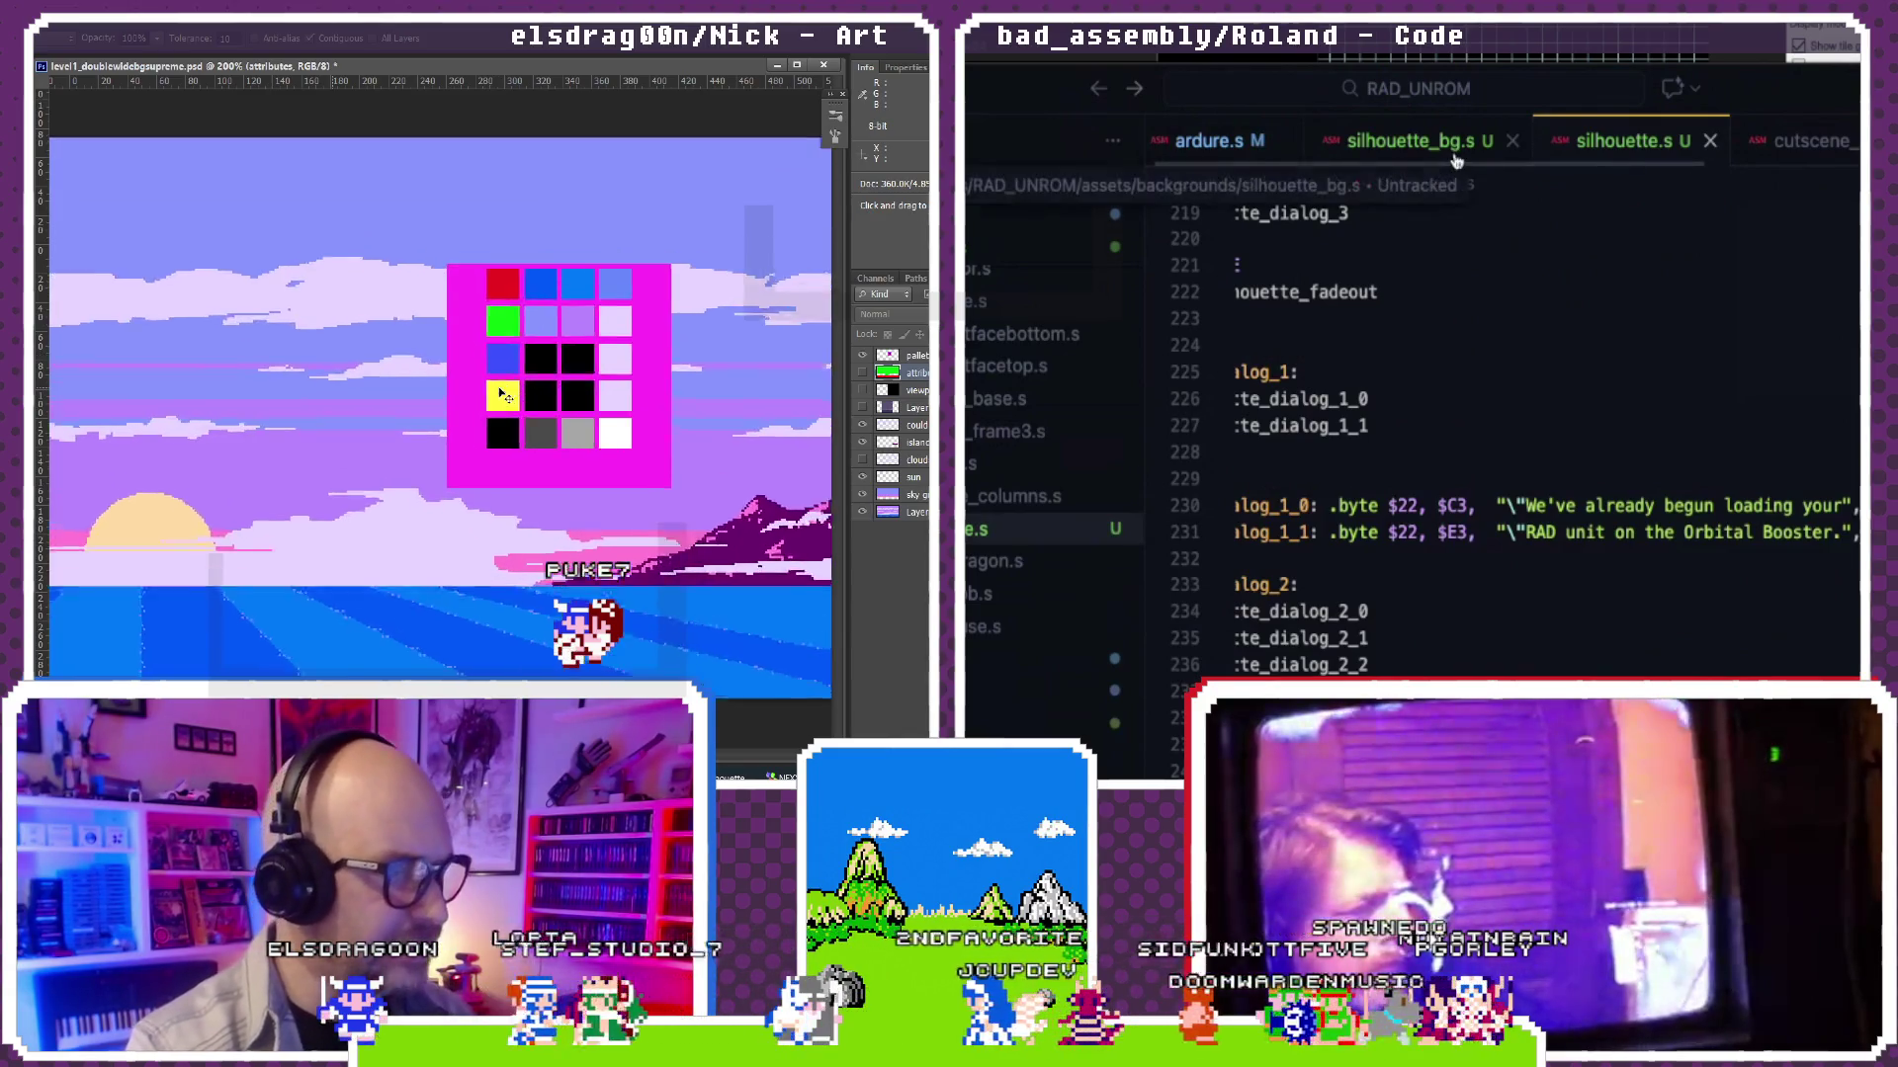
Step: Close cutscene_sequences.s, discarding its unsaved changes
left_click(1810, 142)
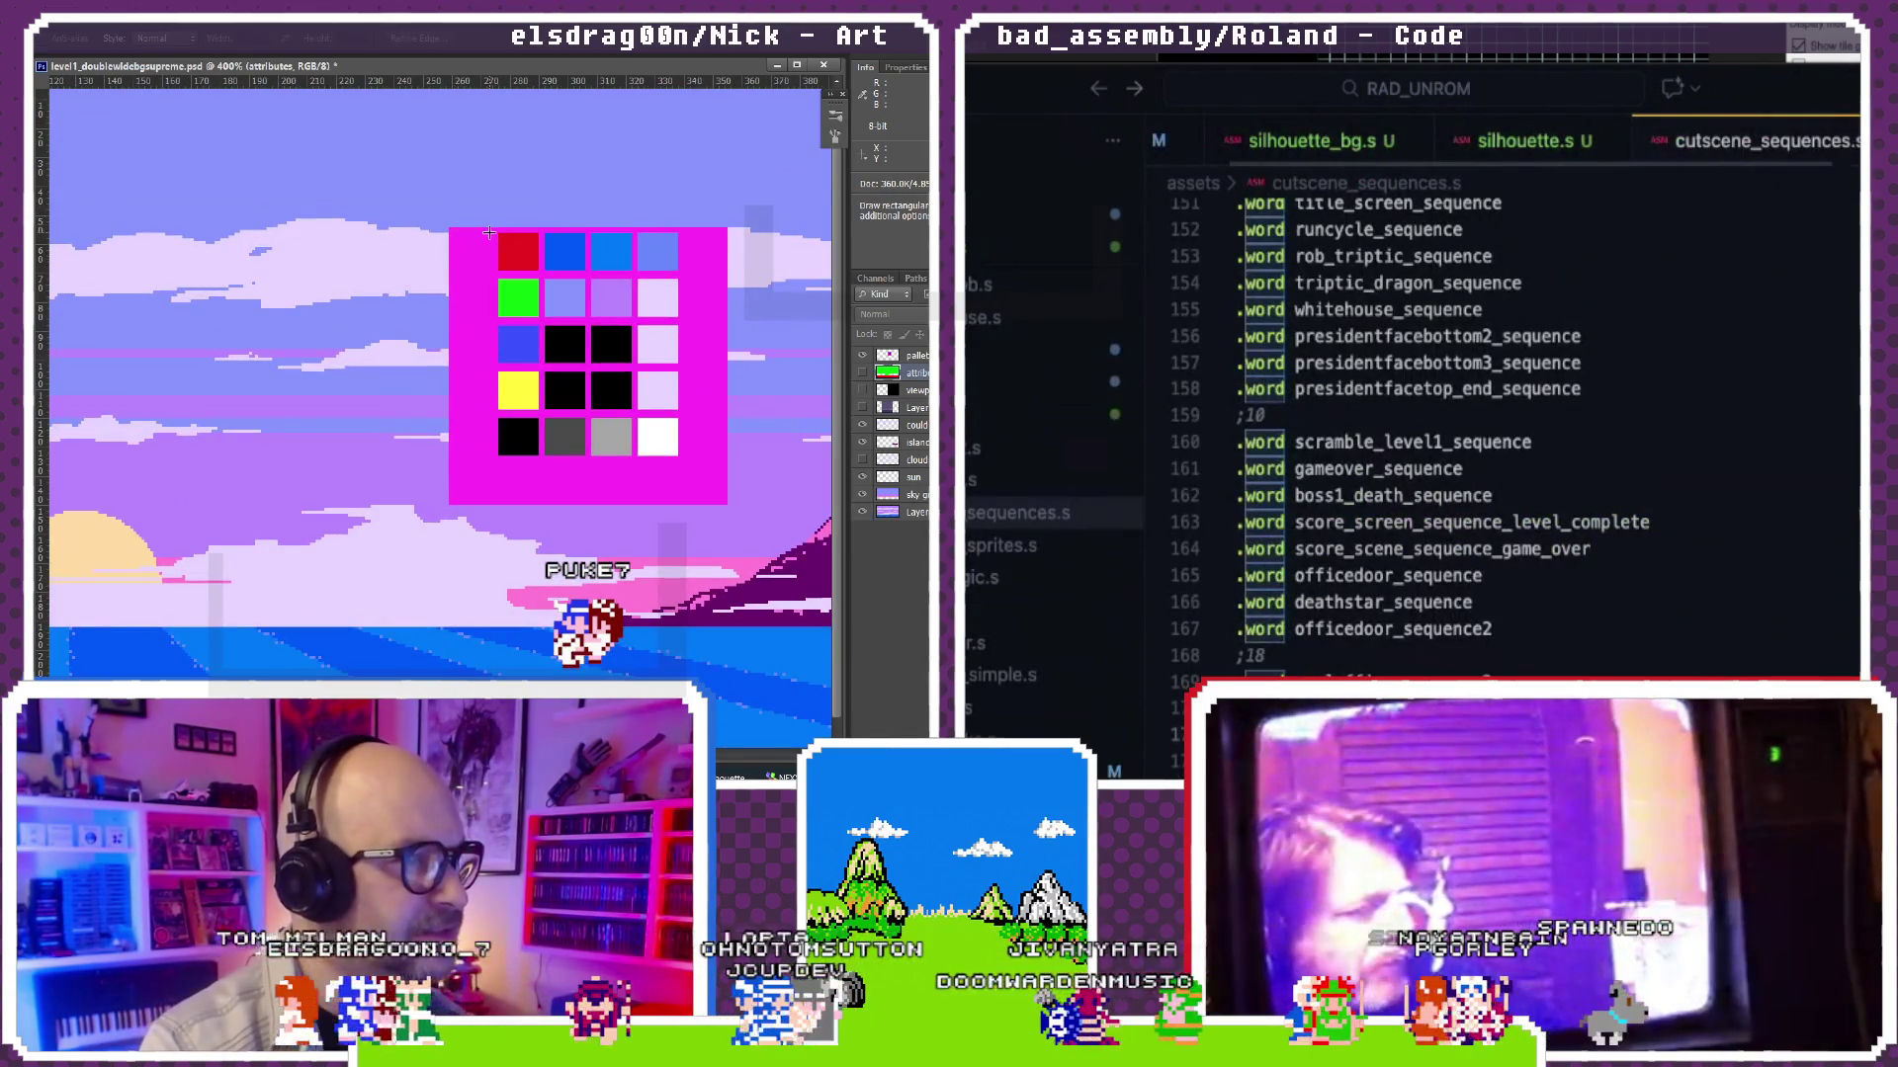
key("super+w")
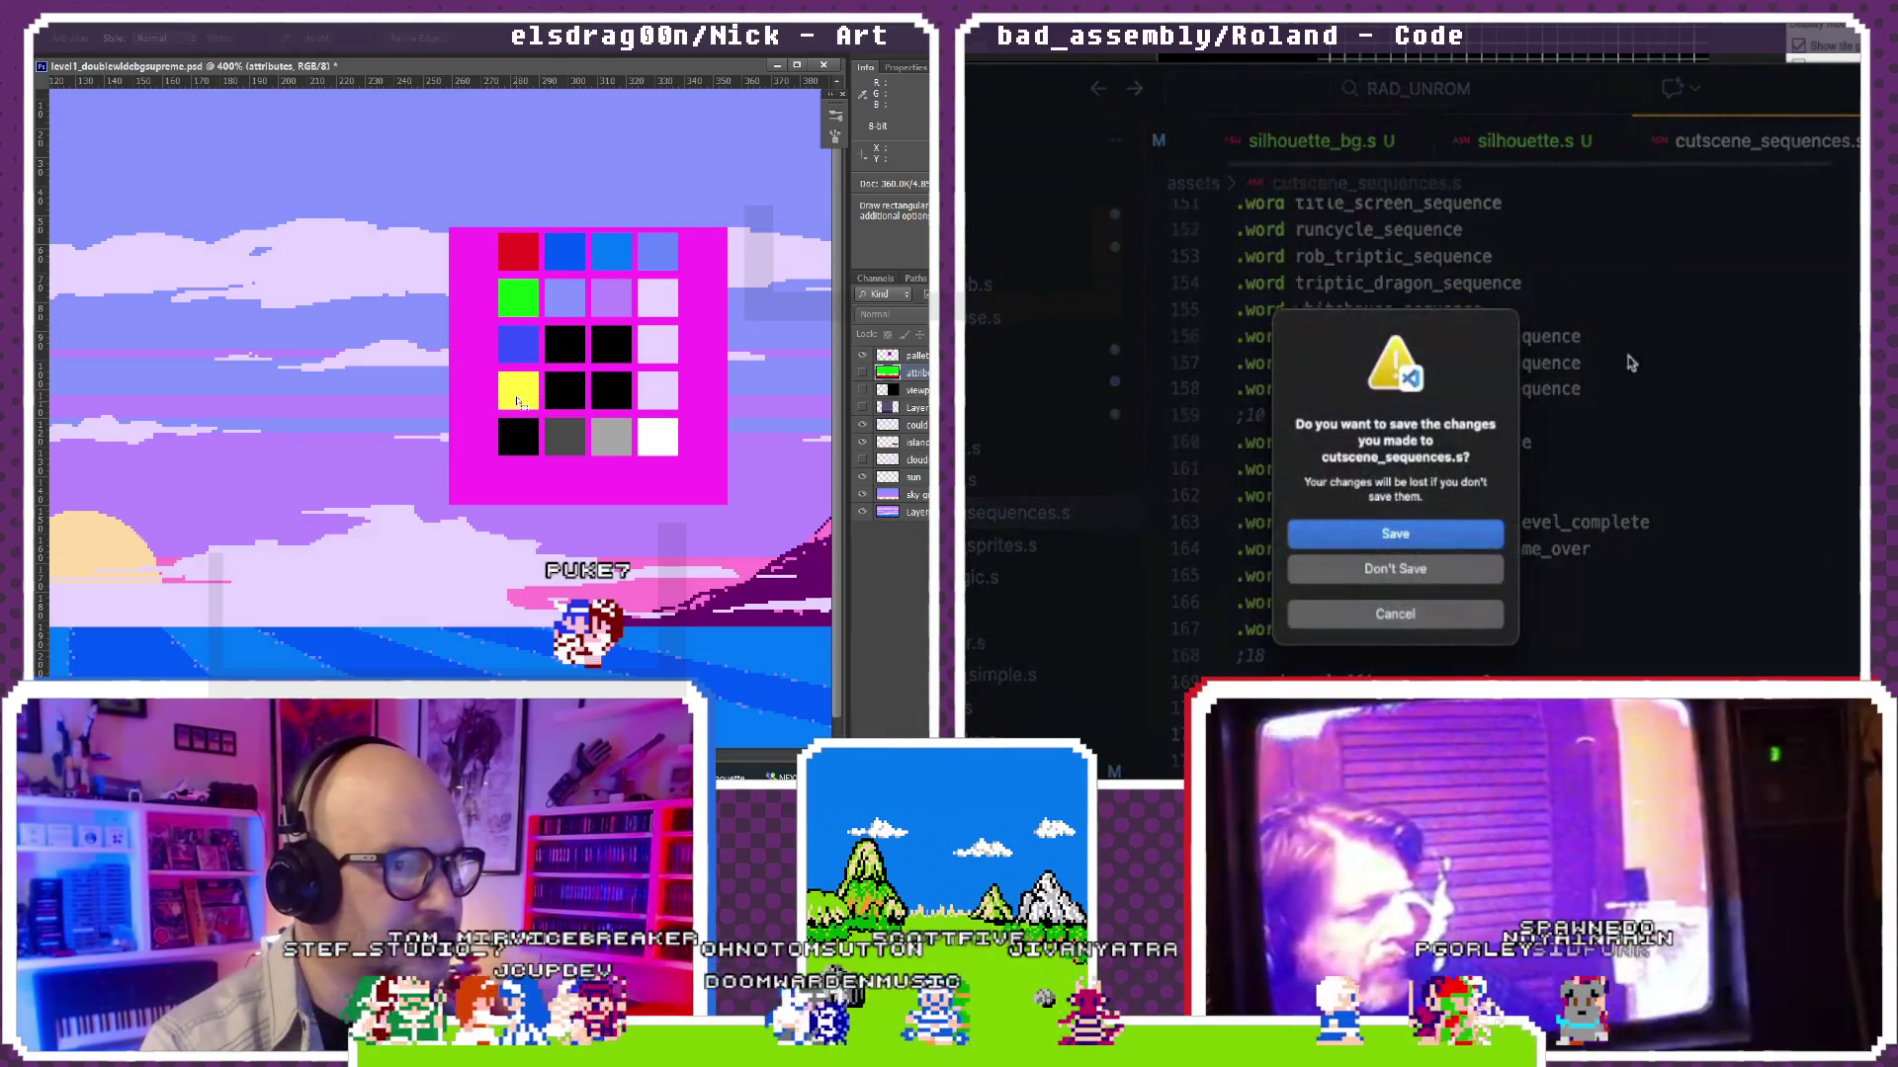
left_click(1457, 576)
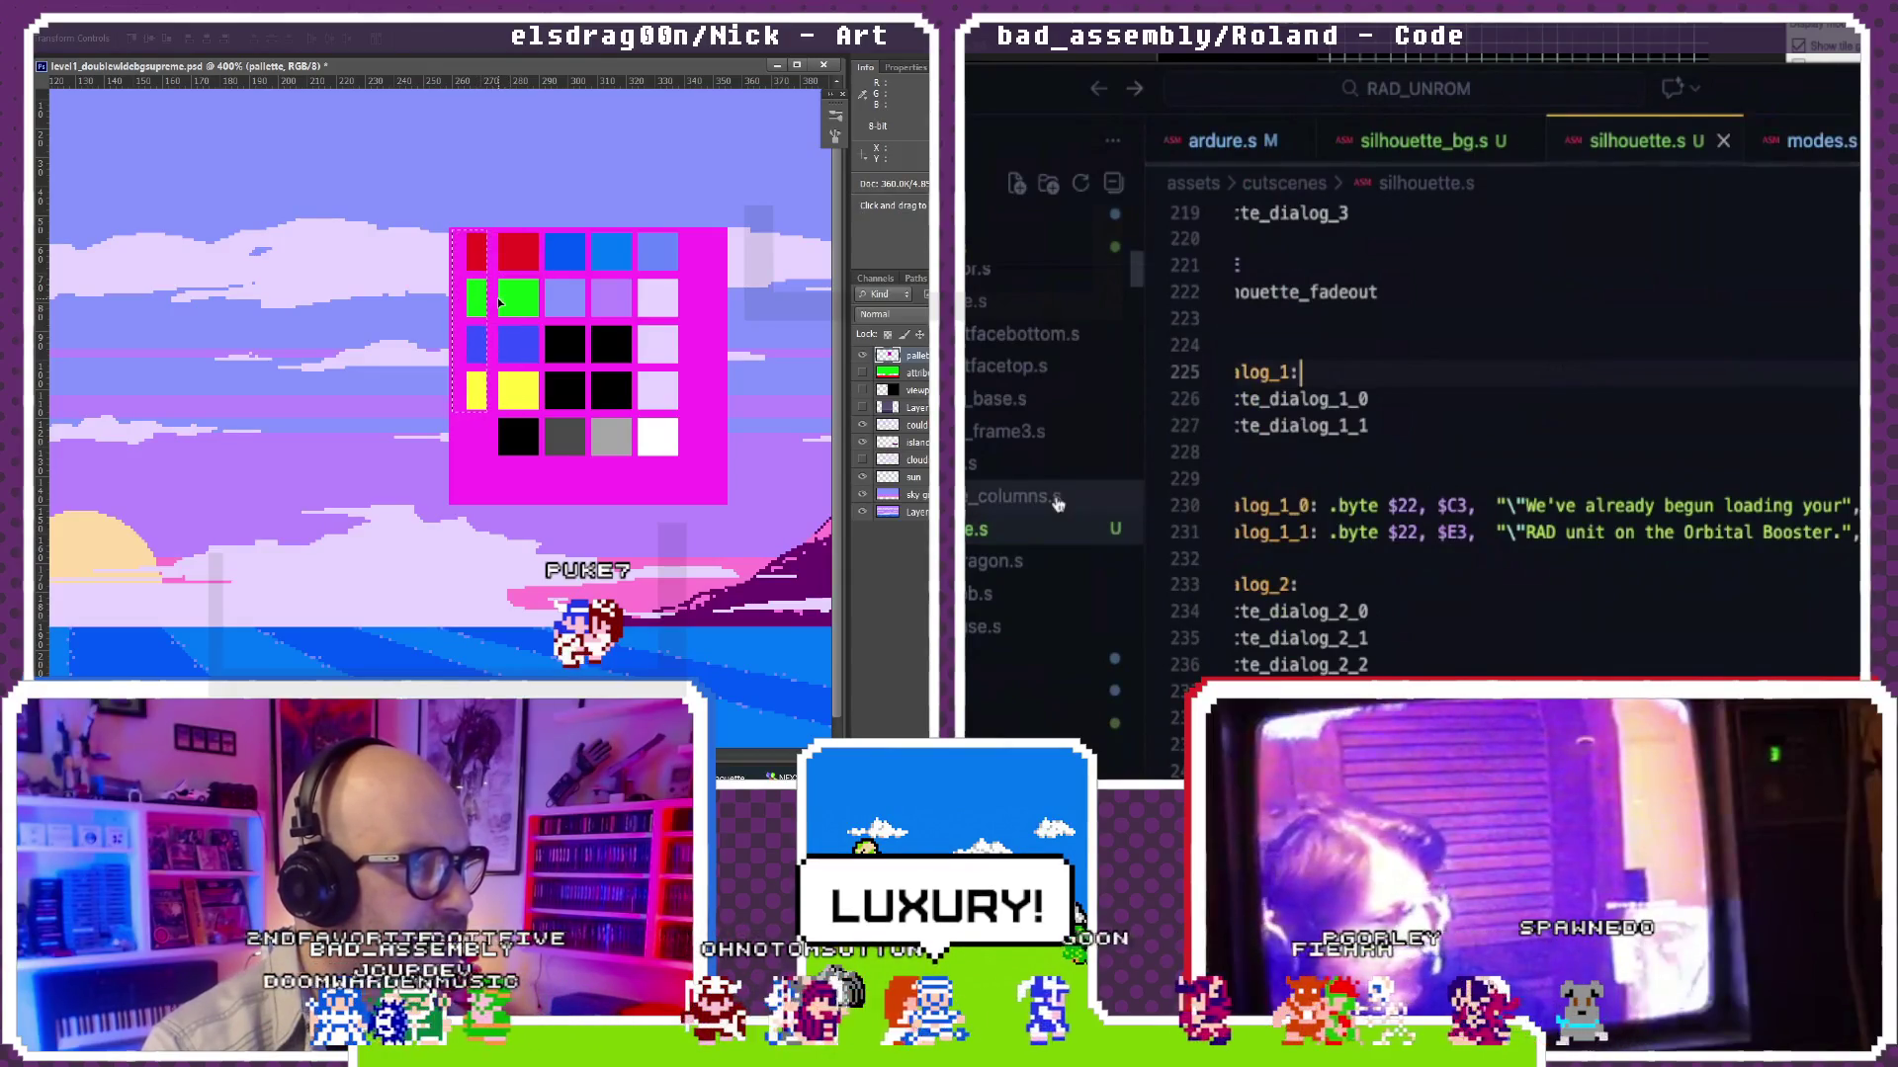
scroll(1007, 471, "up", 5)
scroll(1007, 471, "down", 2)
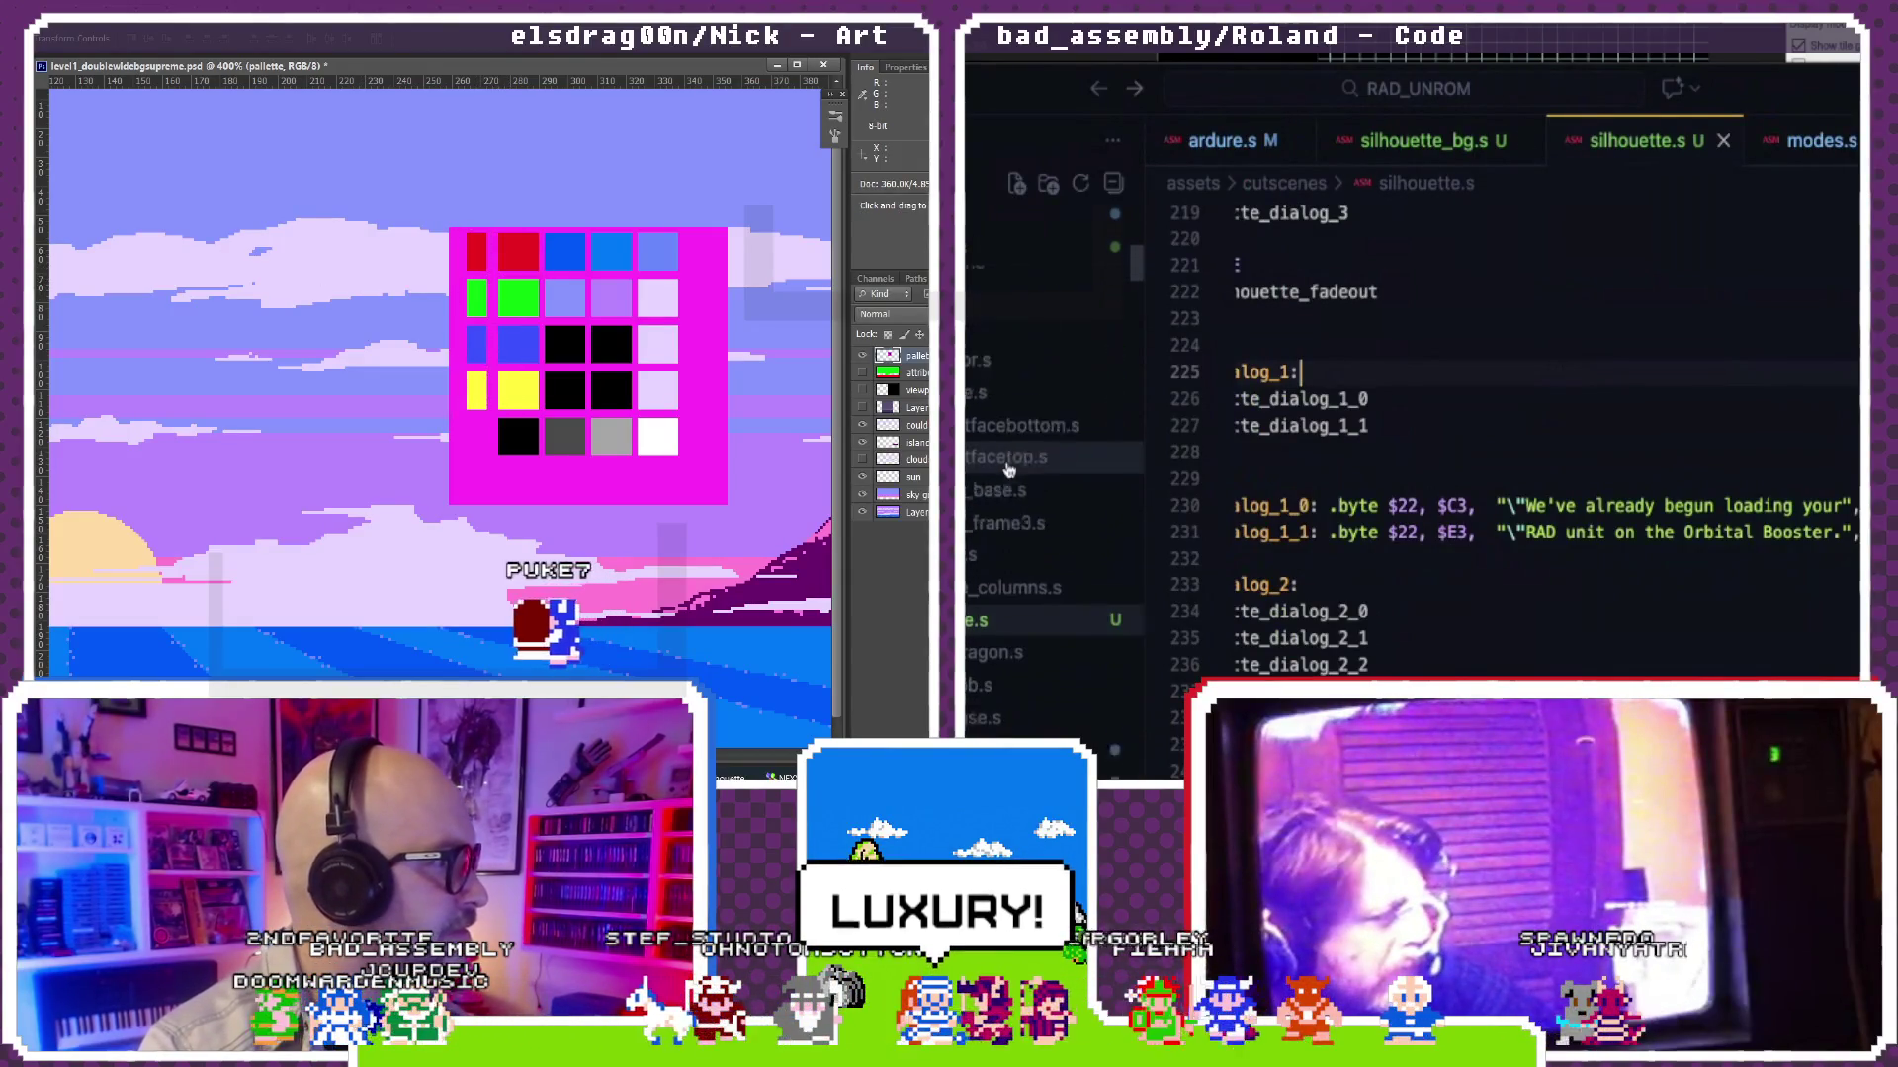
scroll(996, 431, "down", 2)
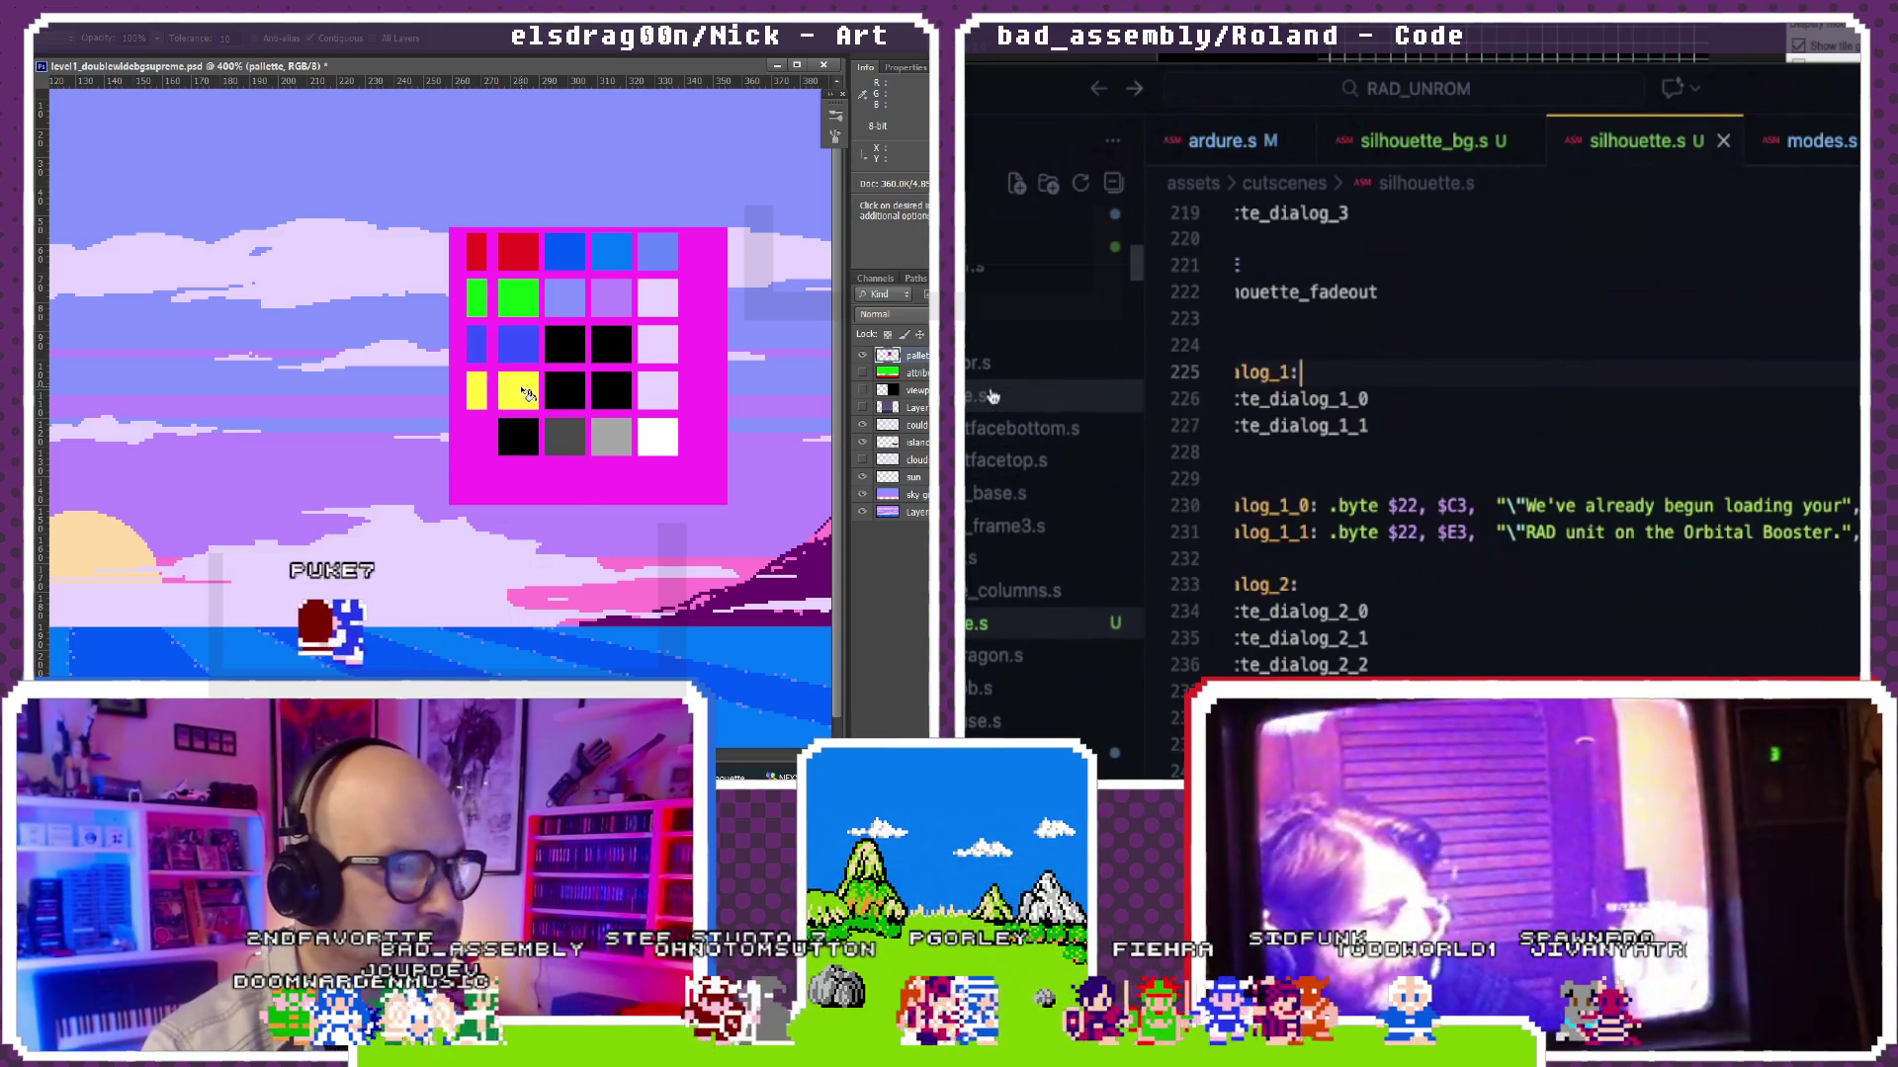
scroll(996, 446, "up", 1)
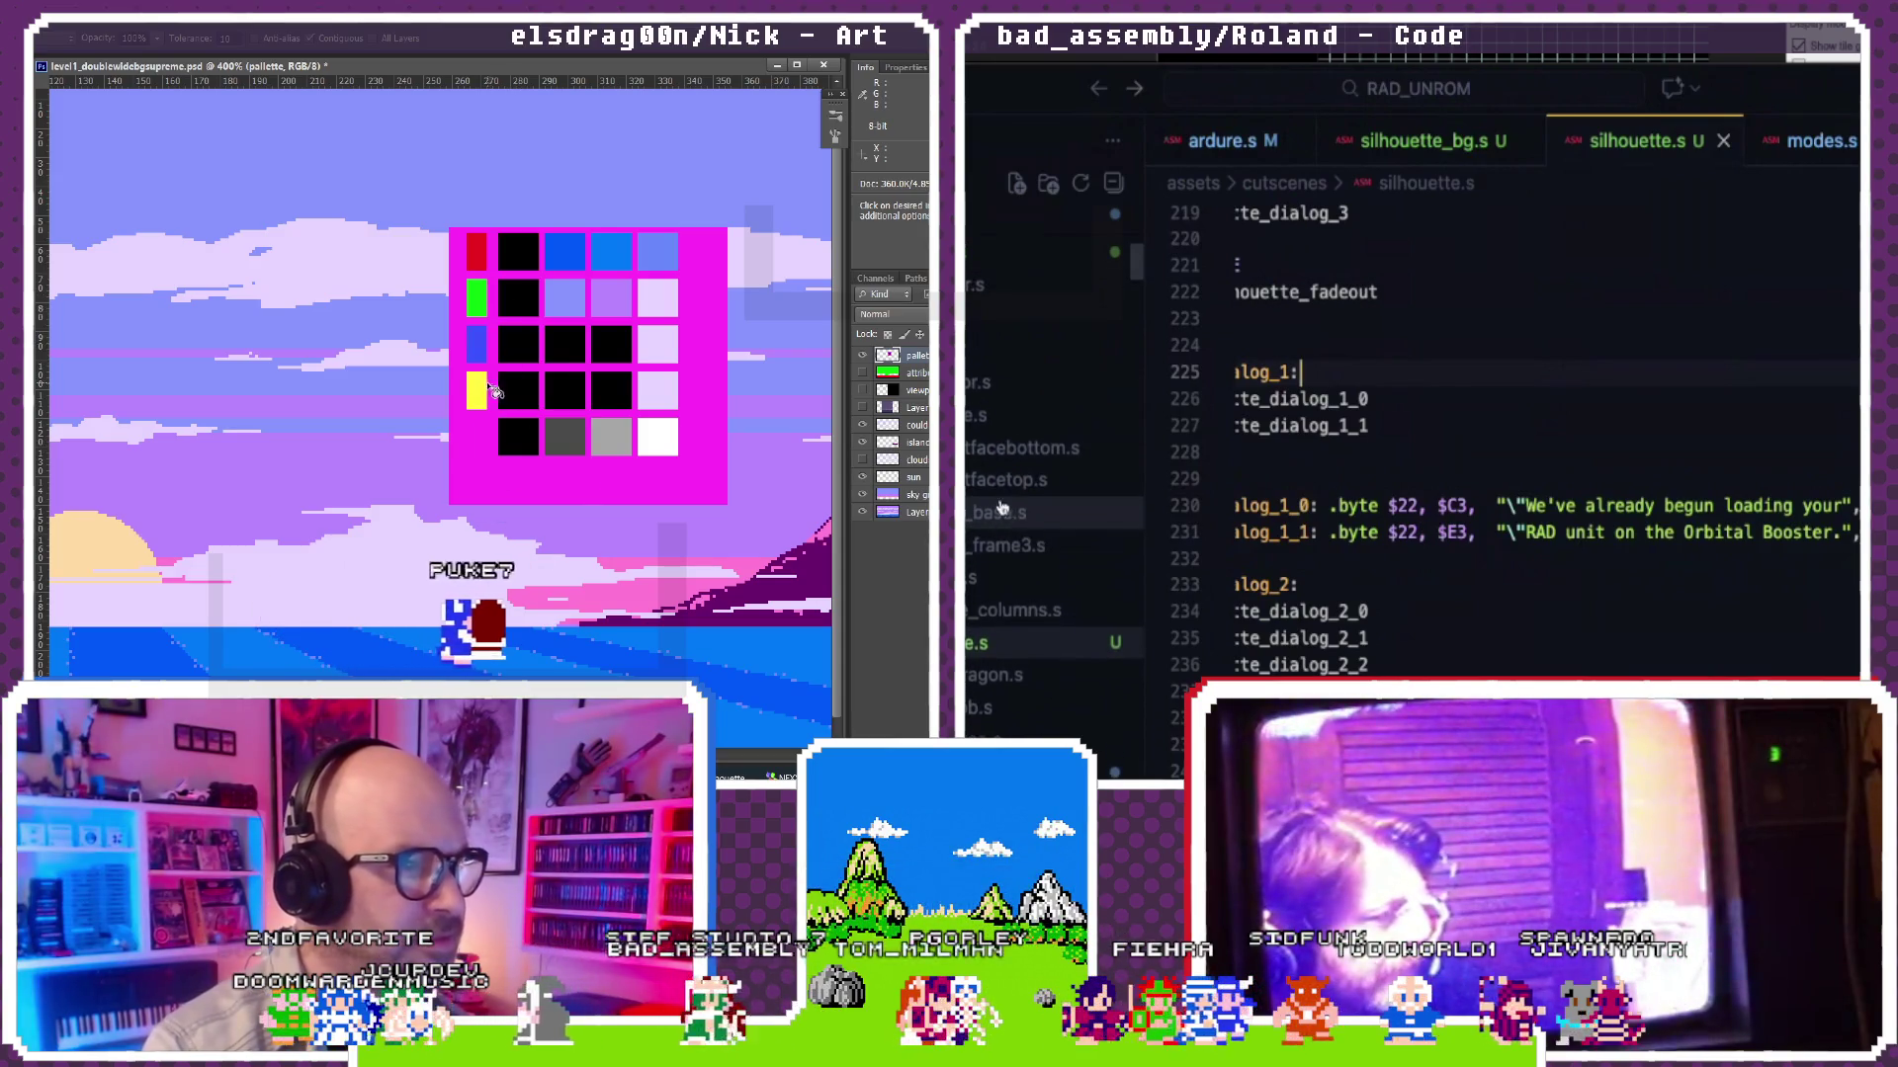
scroll(1000, 508, "up", 1)
Step: Open officedoor.s to review its Captain Dakota dialog strings, then return to silhouette.s
left_click(983, 415)
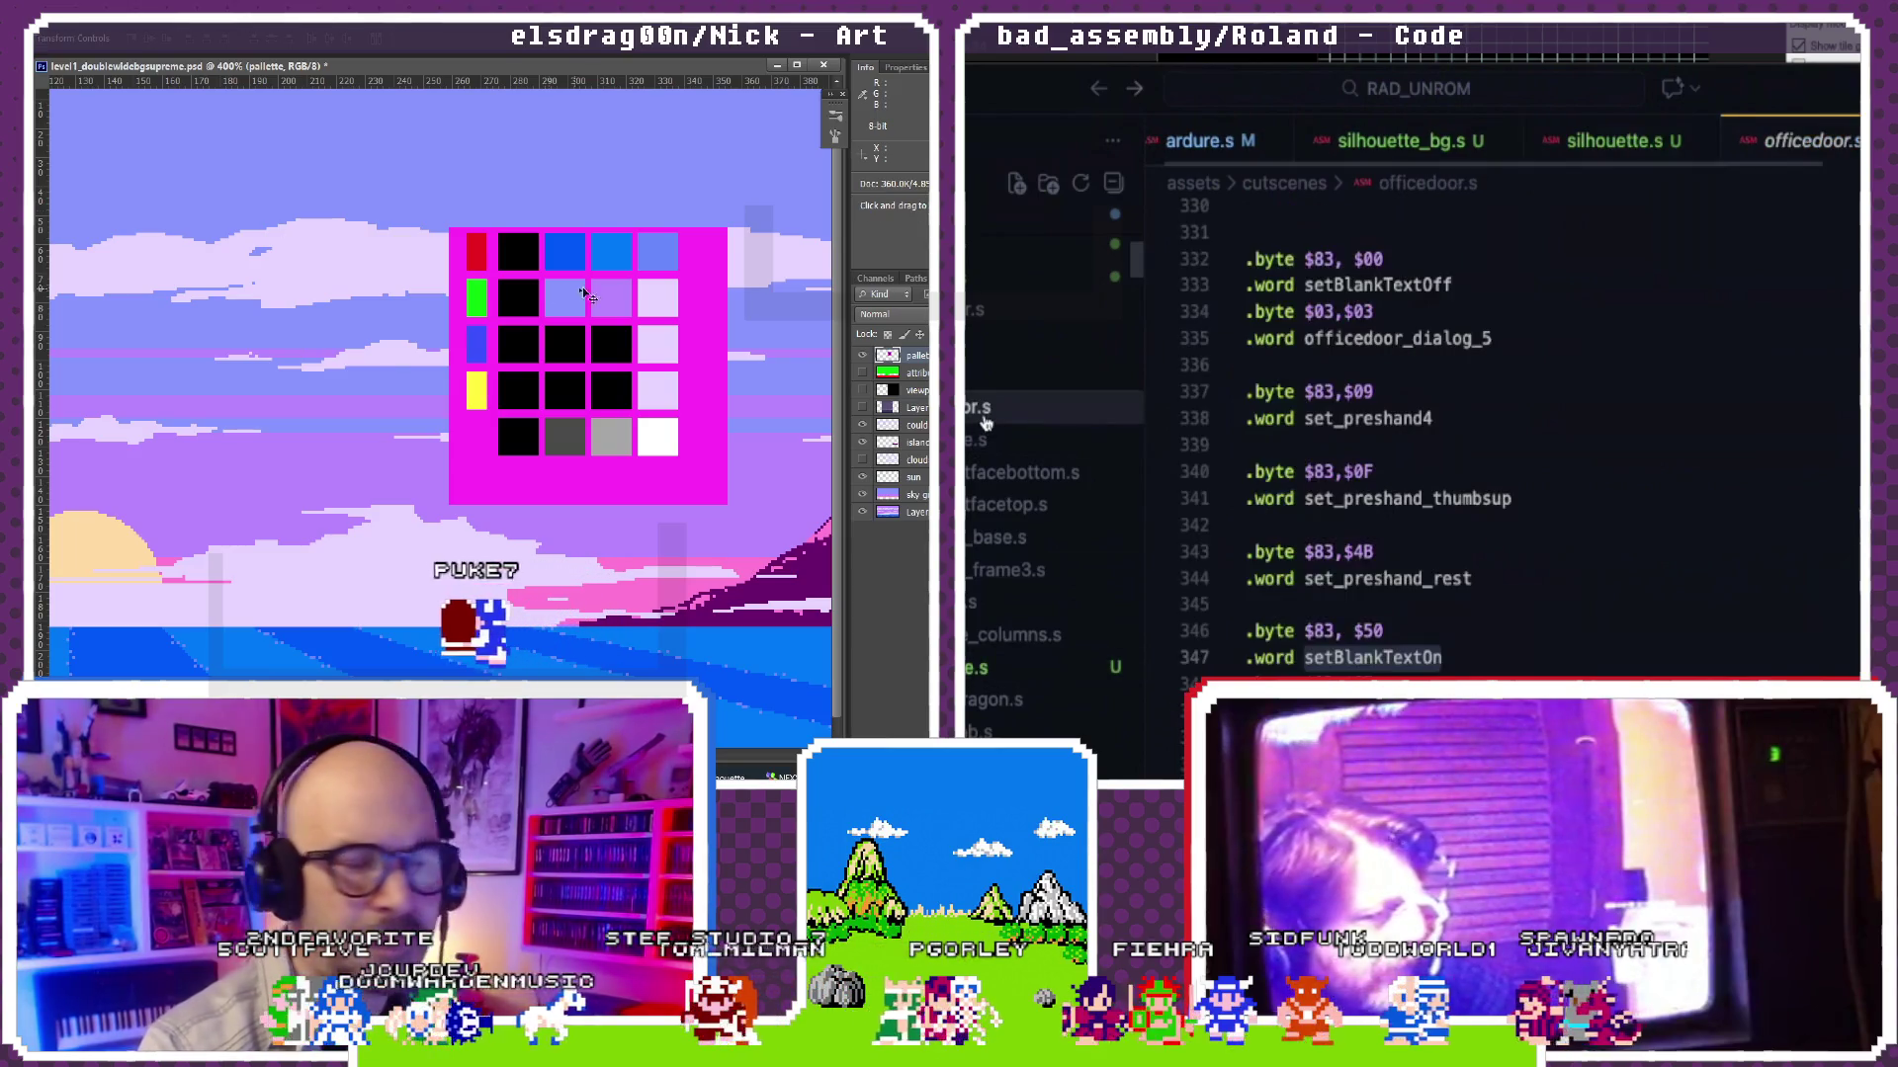
scroll(1345, 494, "down", 15)
scroll(1345, 493, "down", 15)
scroll(1344, 494, "down", 15)
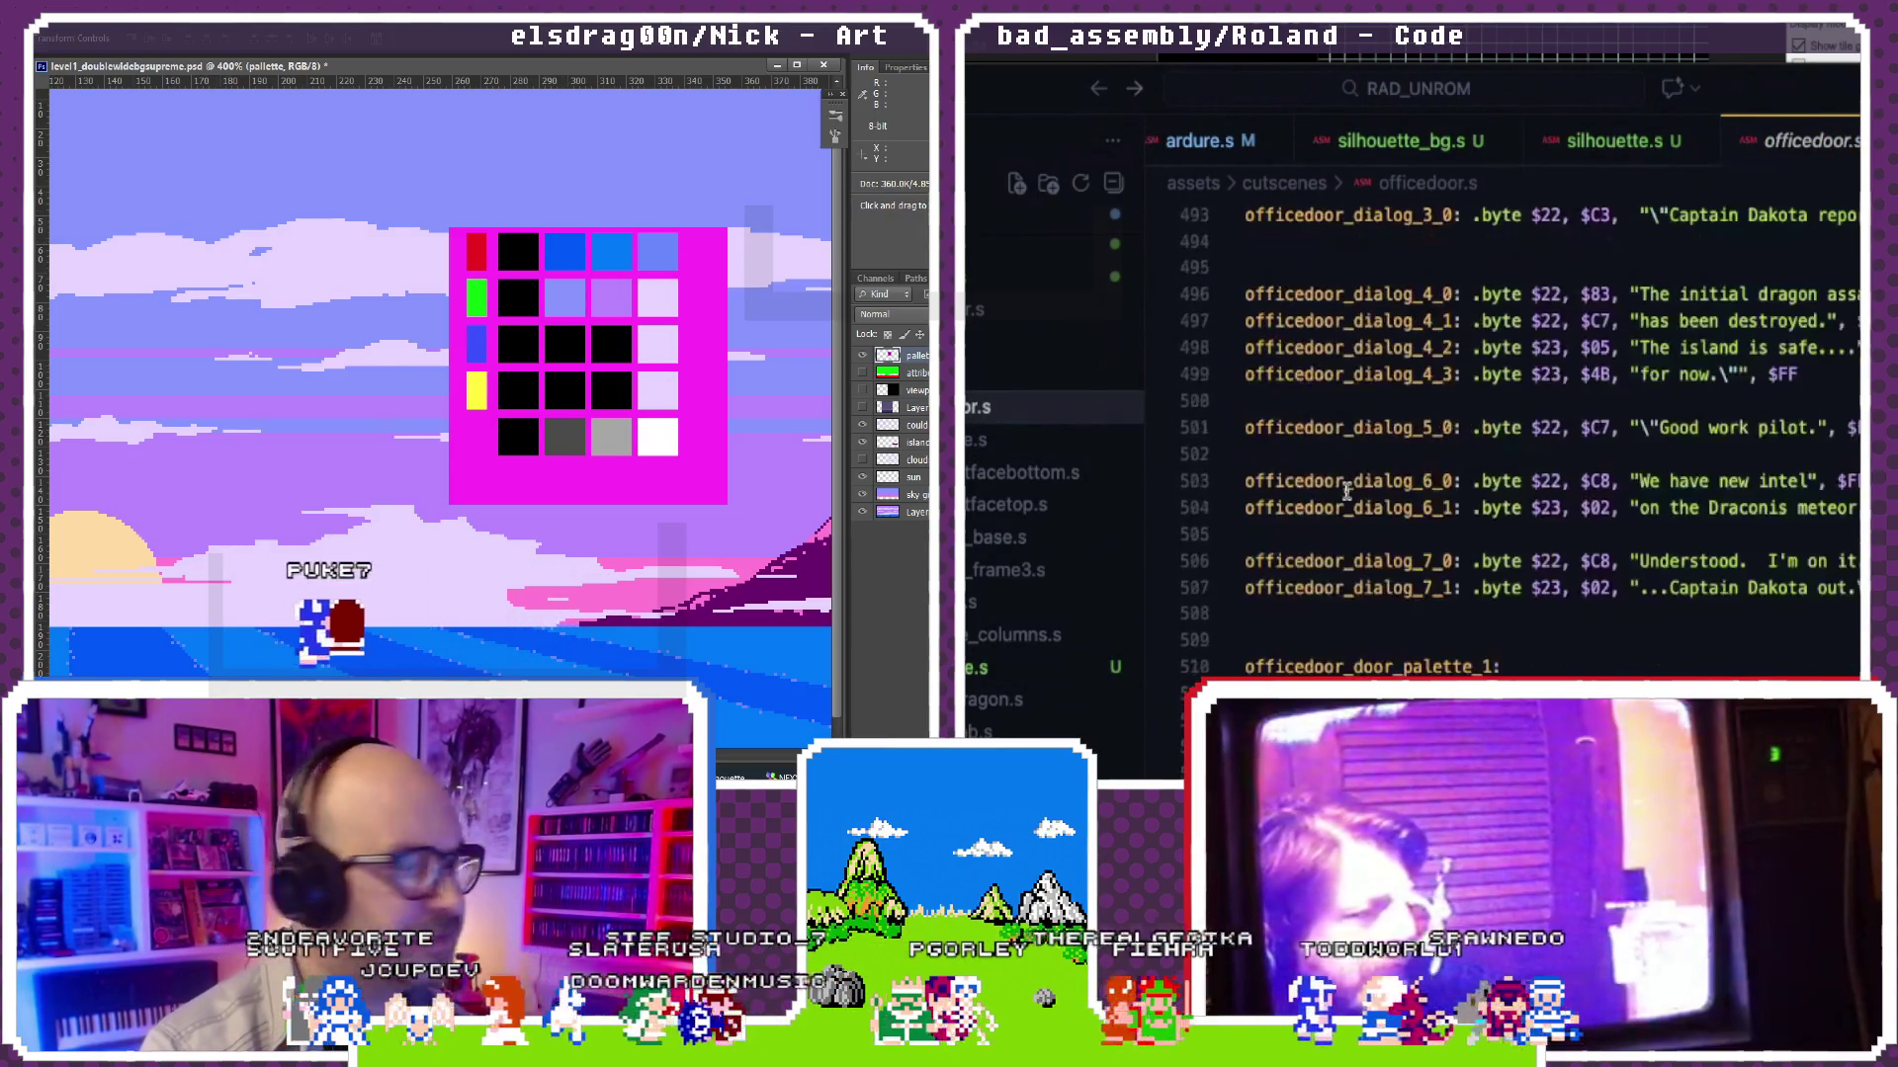
scroll(1344, 494, "right", 3)
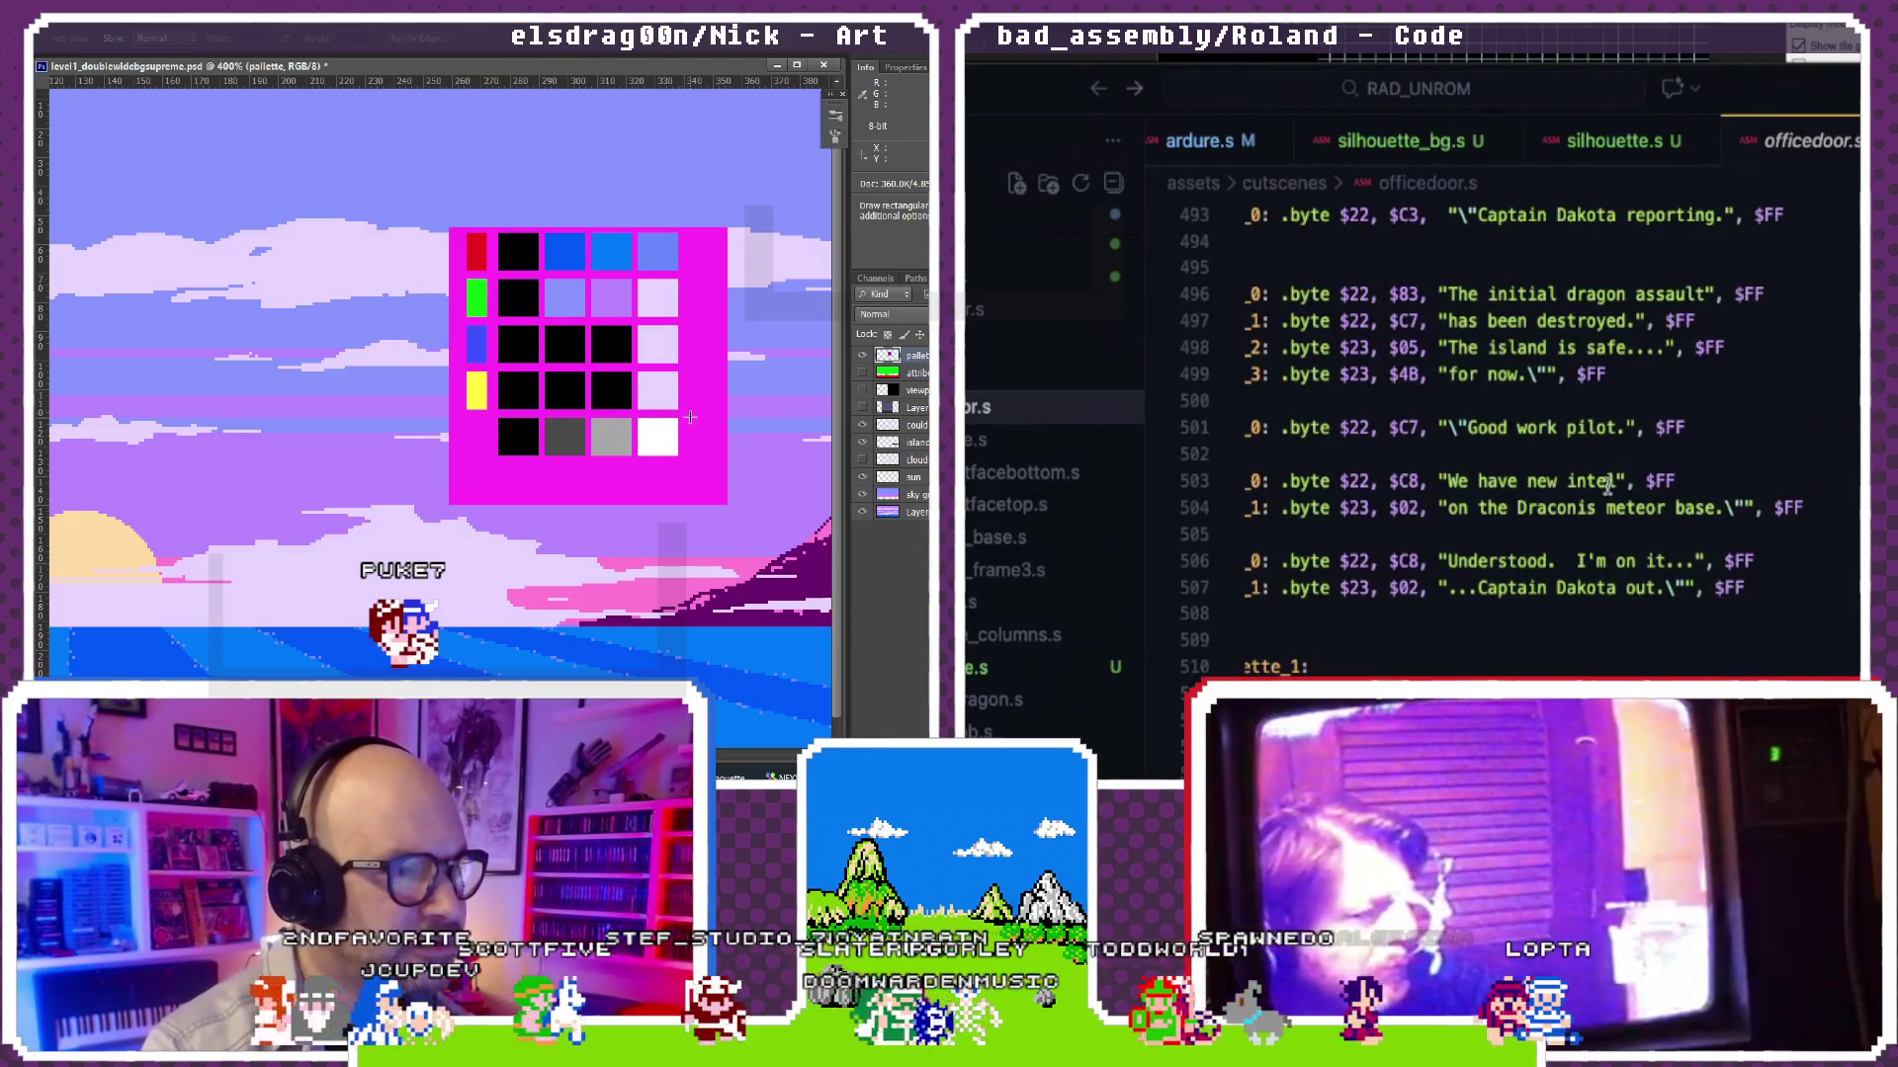
scroll(1679, 489, "up", 1)
left_click_drag(691, 415, 462, 420)
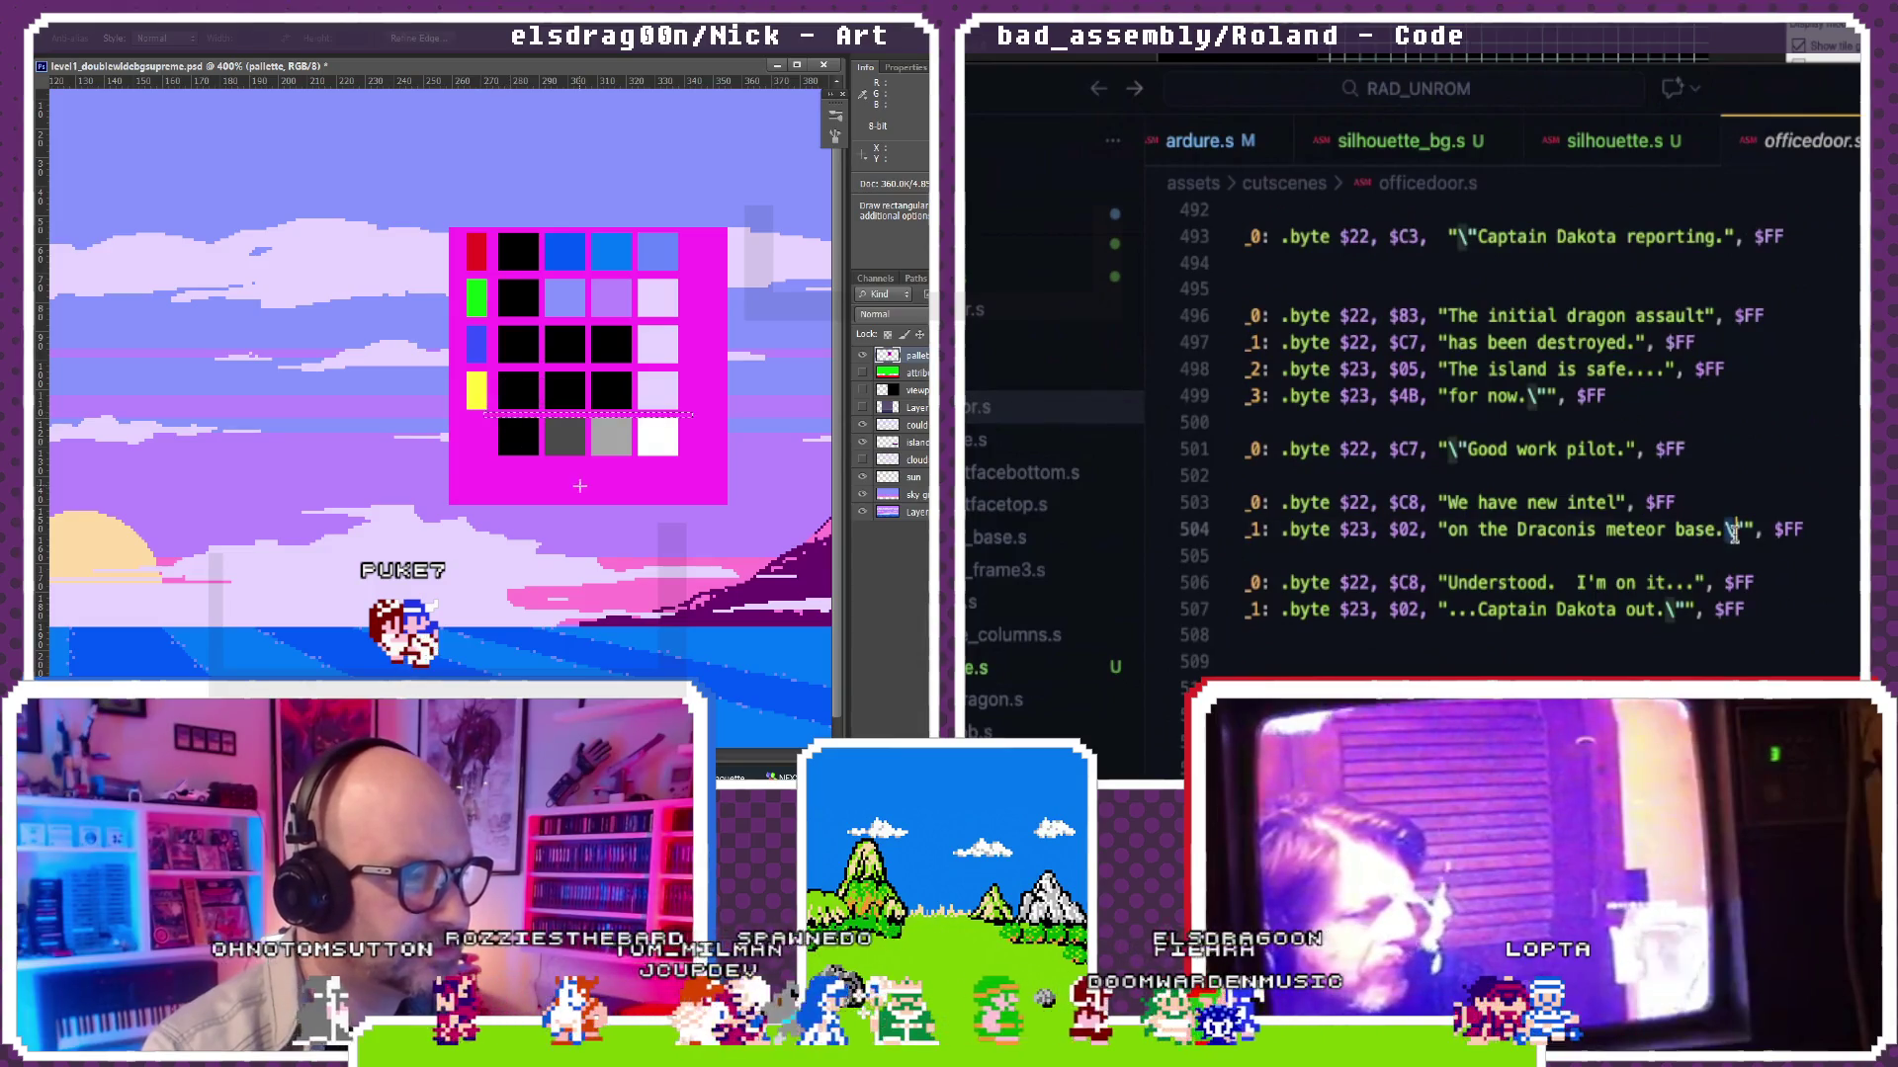
left_click_drag(691, 462, 675, 432)
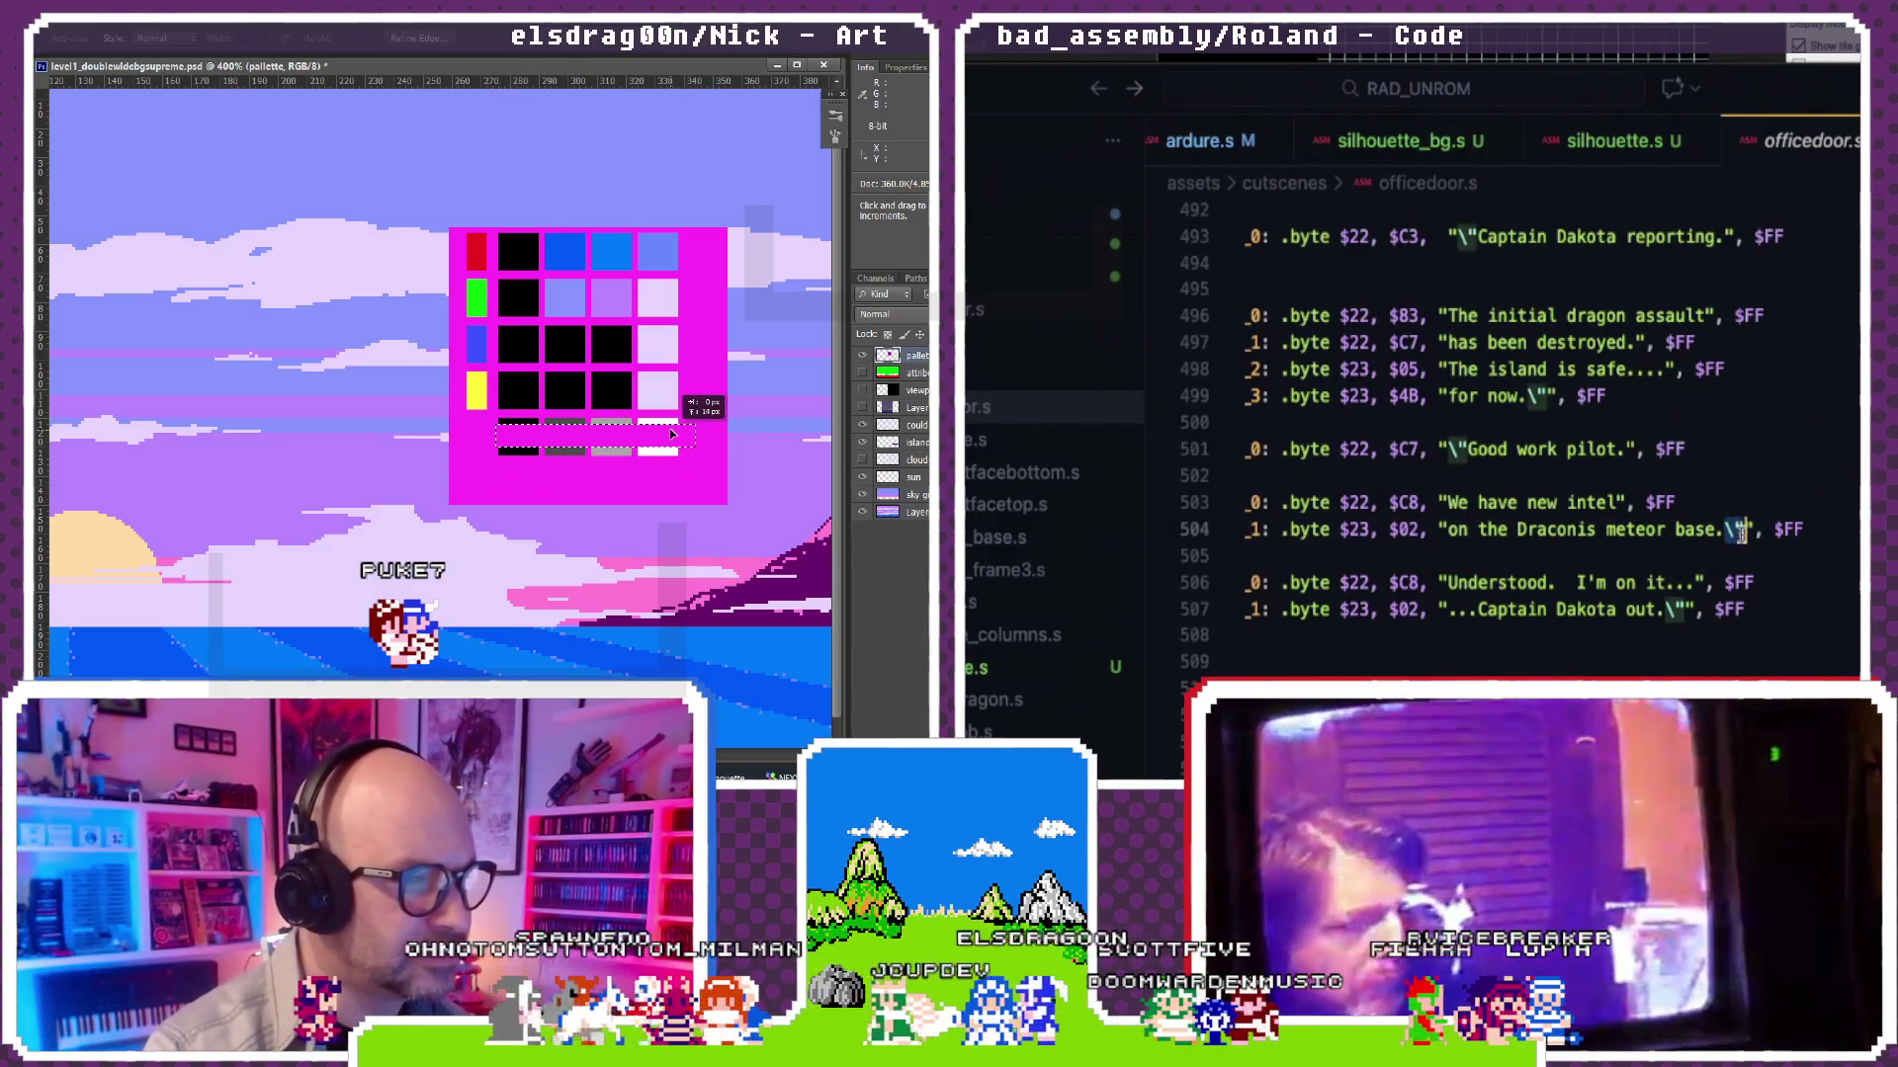
left_click(1624, 142)
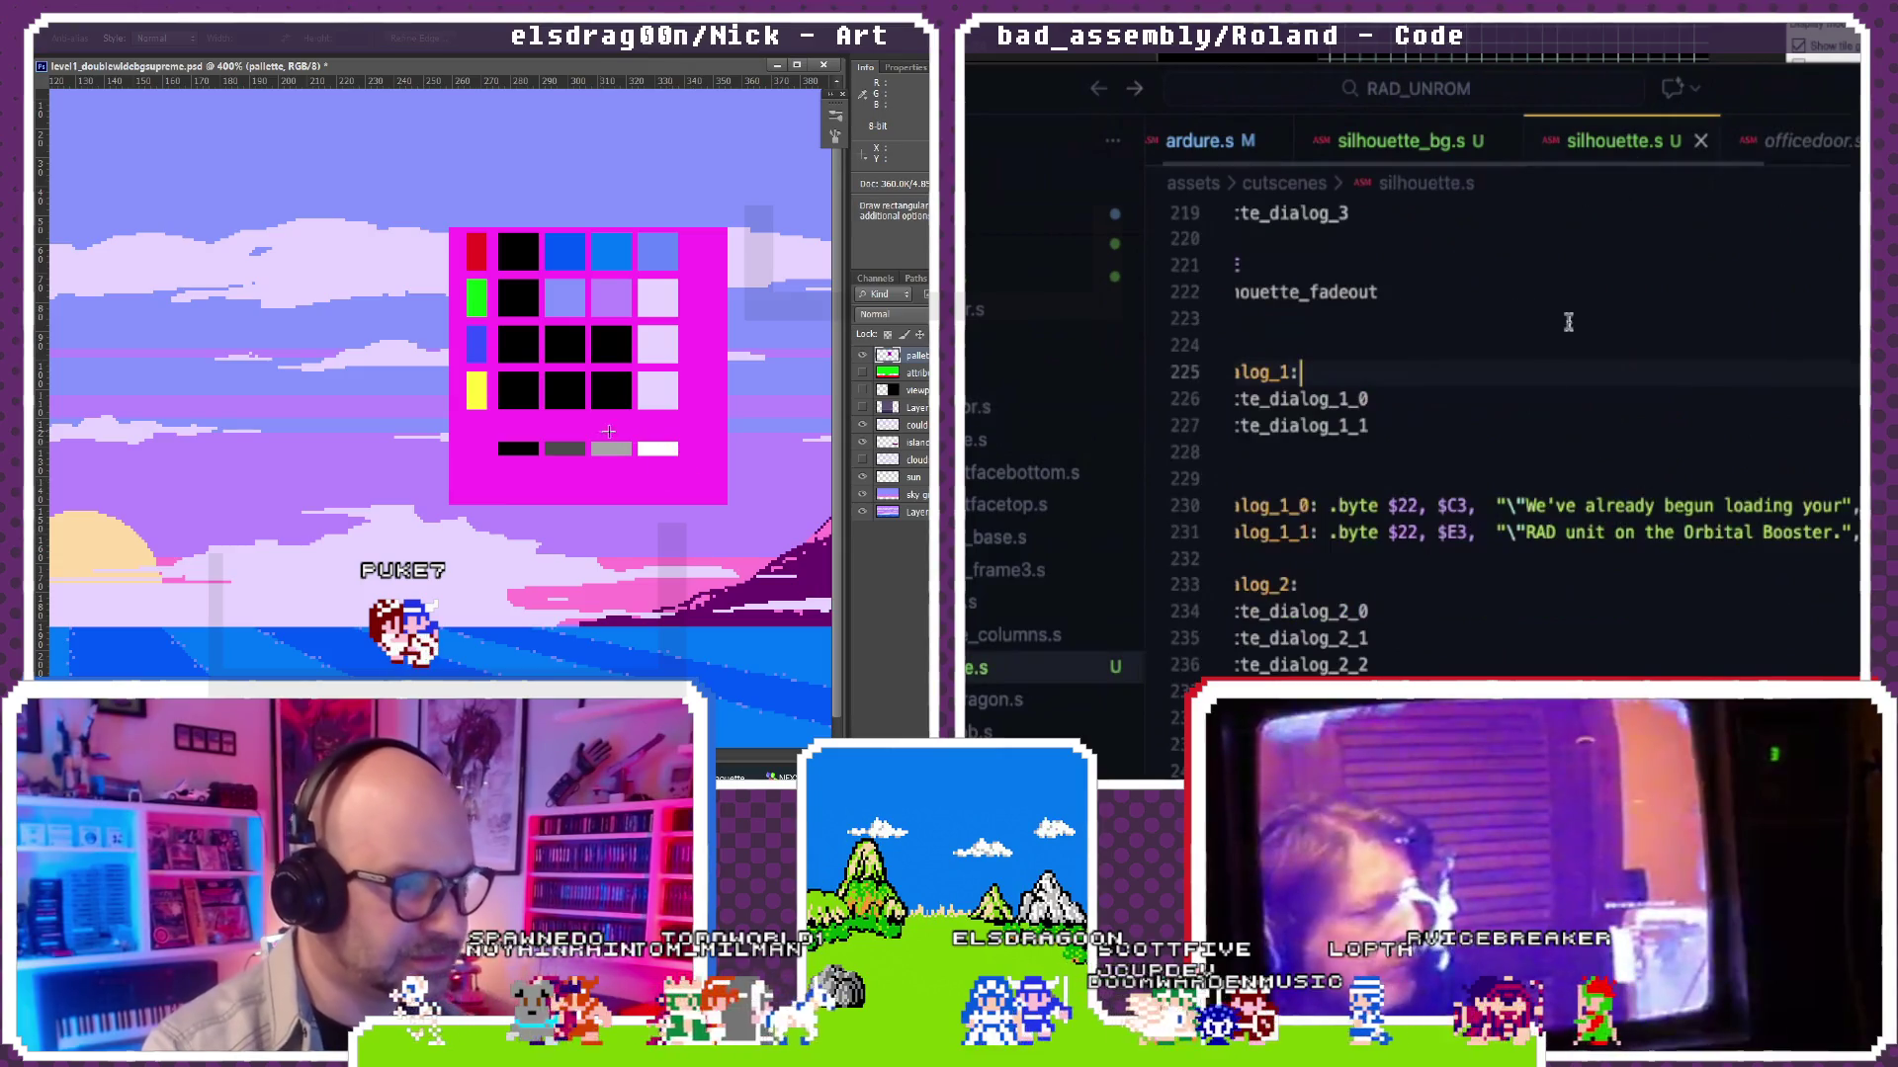
scroll(1558, 372, "down", 3)
Step: Add \" after Booster. on line 231, remove the stray quotes on lines 240-241, and close the message after airspace
double_click(1542, 421)
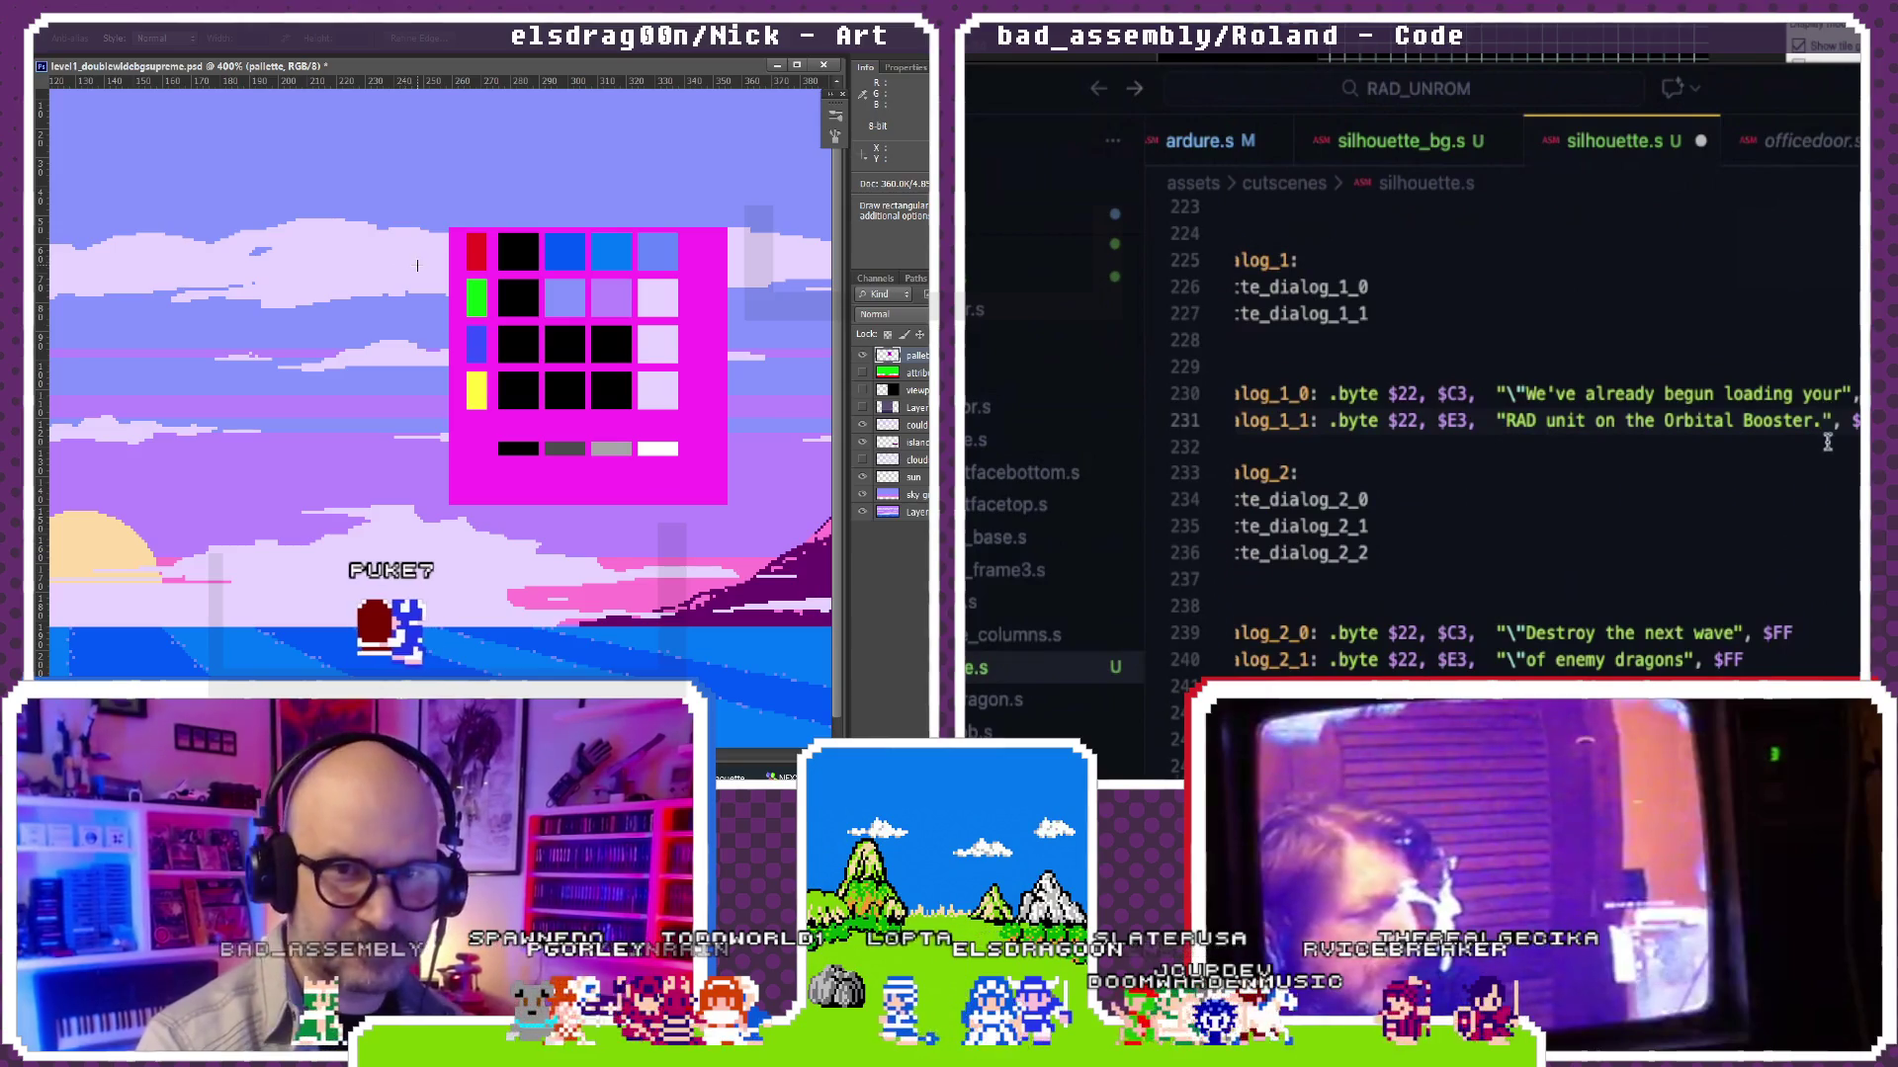
scroll(1827, 441, "down", 1)
left_click(1827, 405)
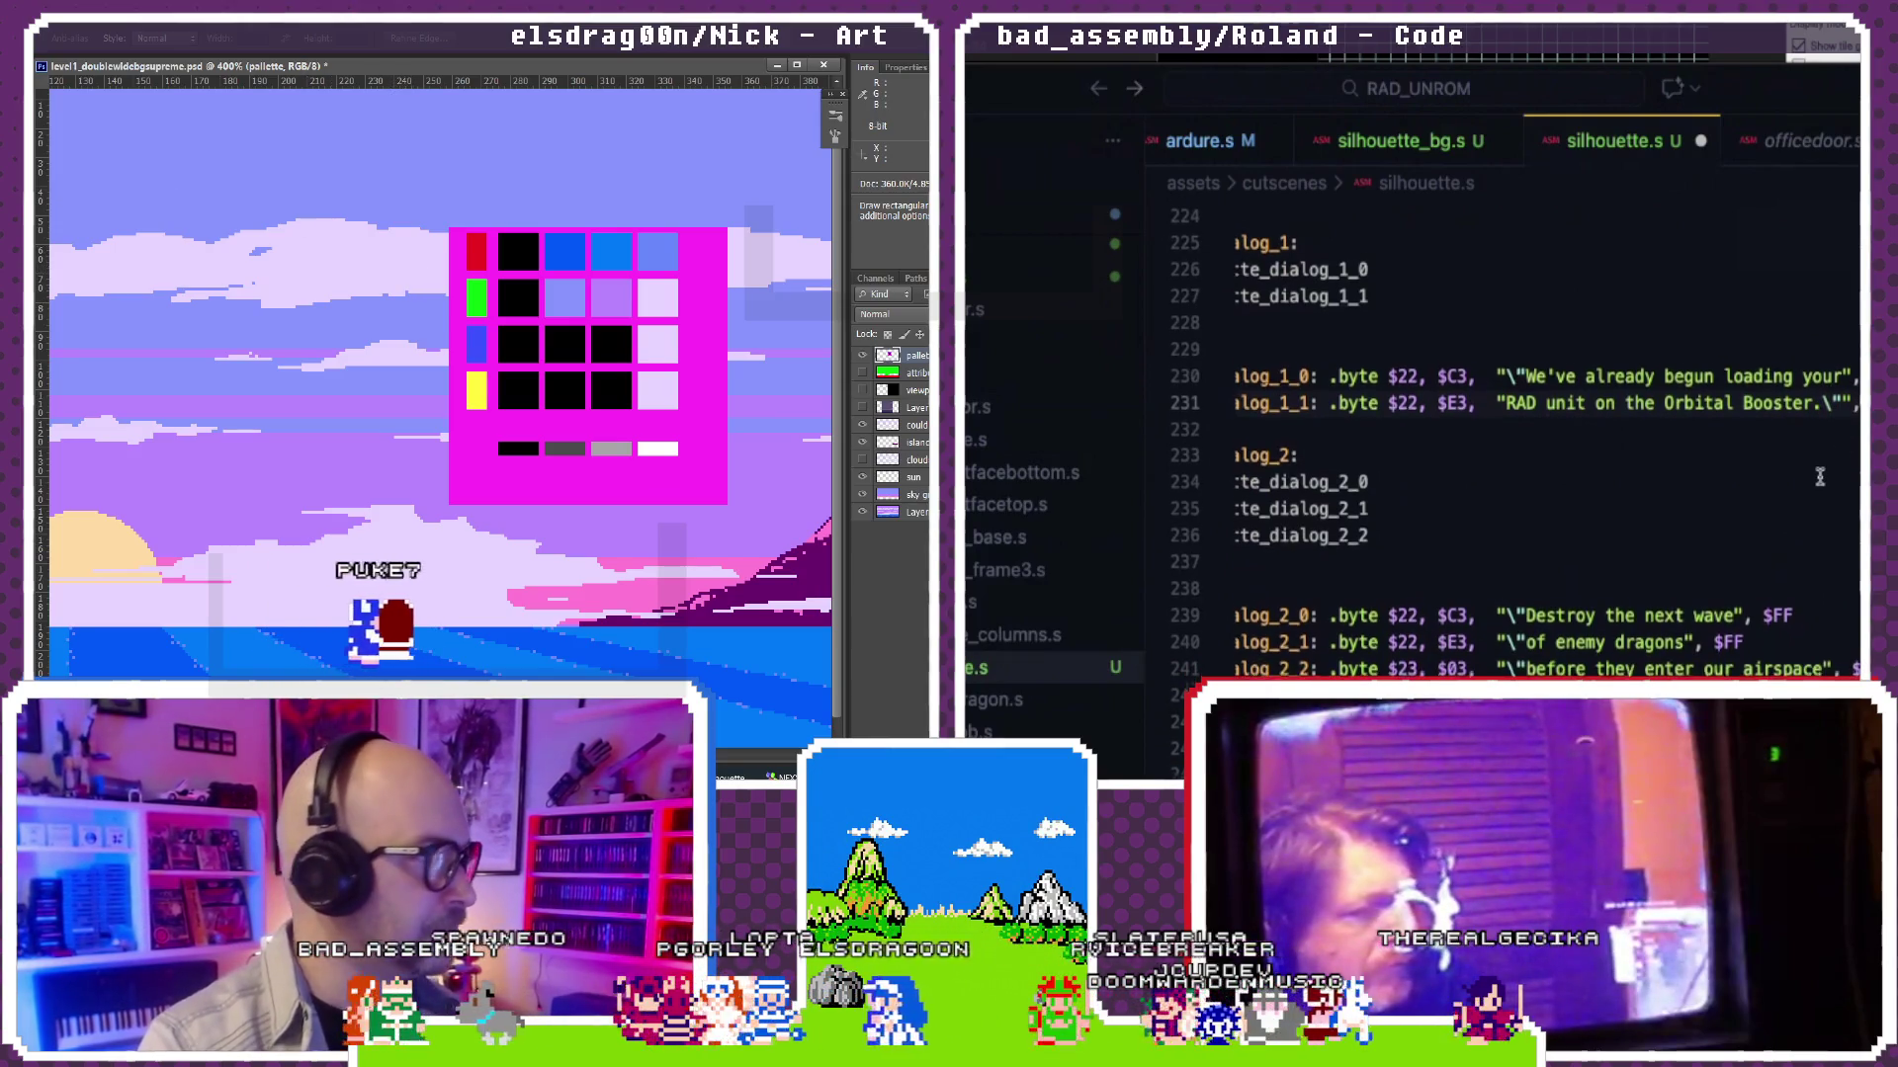
scroll(1849, 409, "down", 2)
left_click(1524, 588)
key("BackSpace")
key("BackSpace")
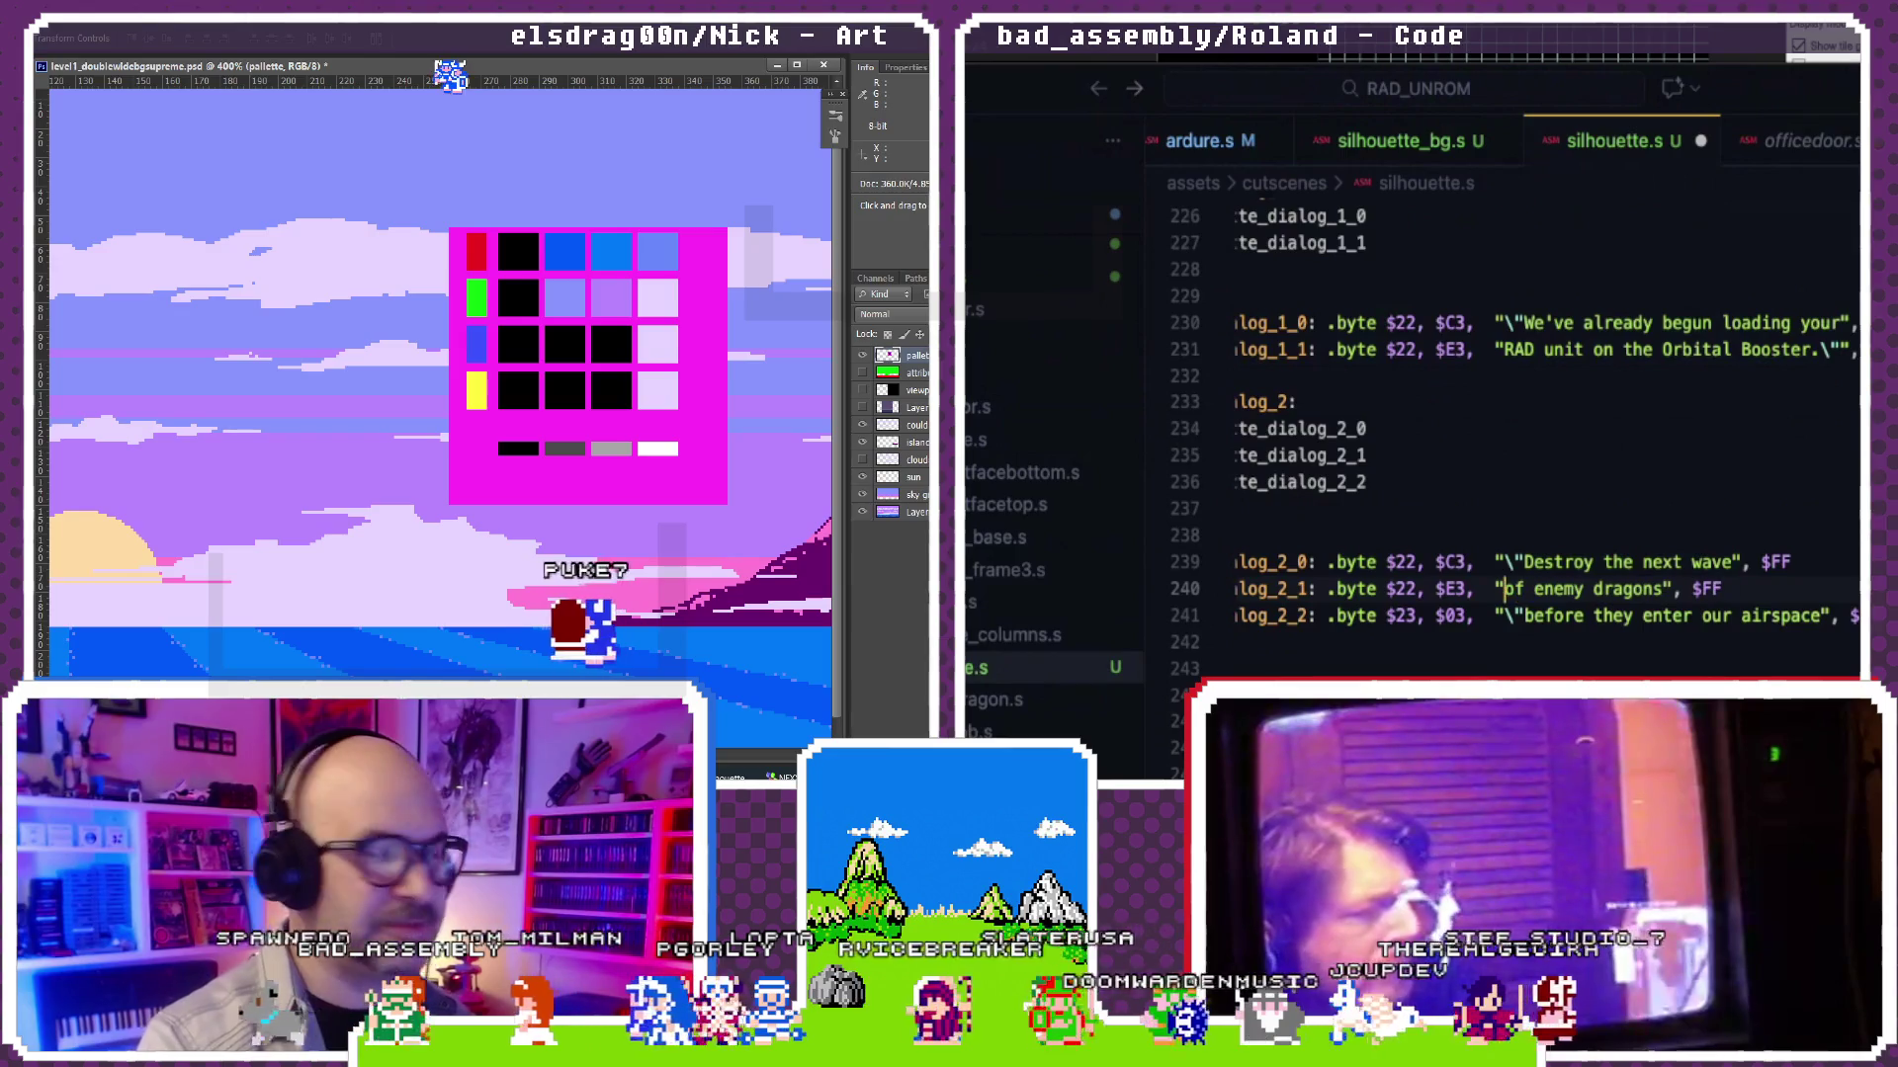
left_click(1527, 615)
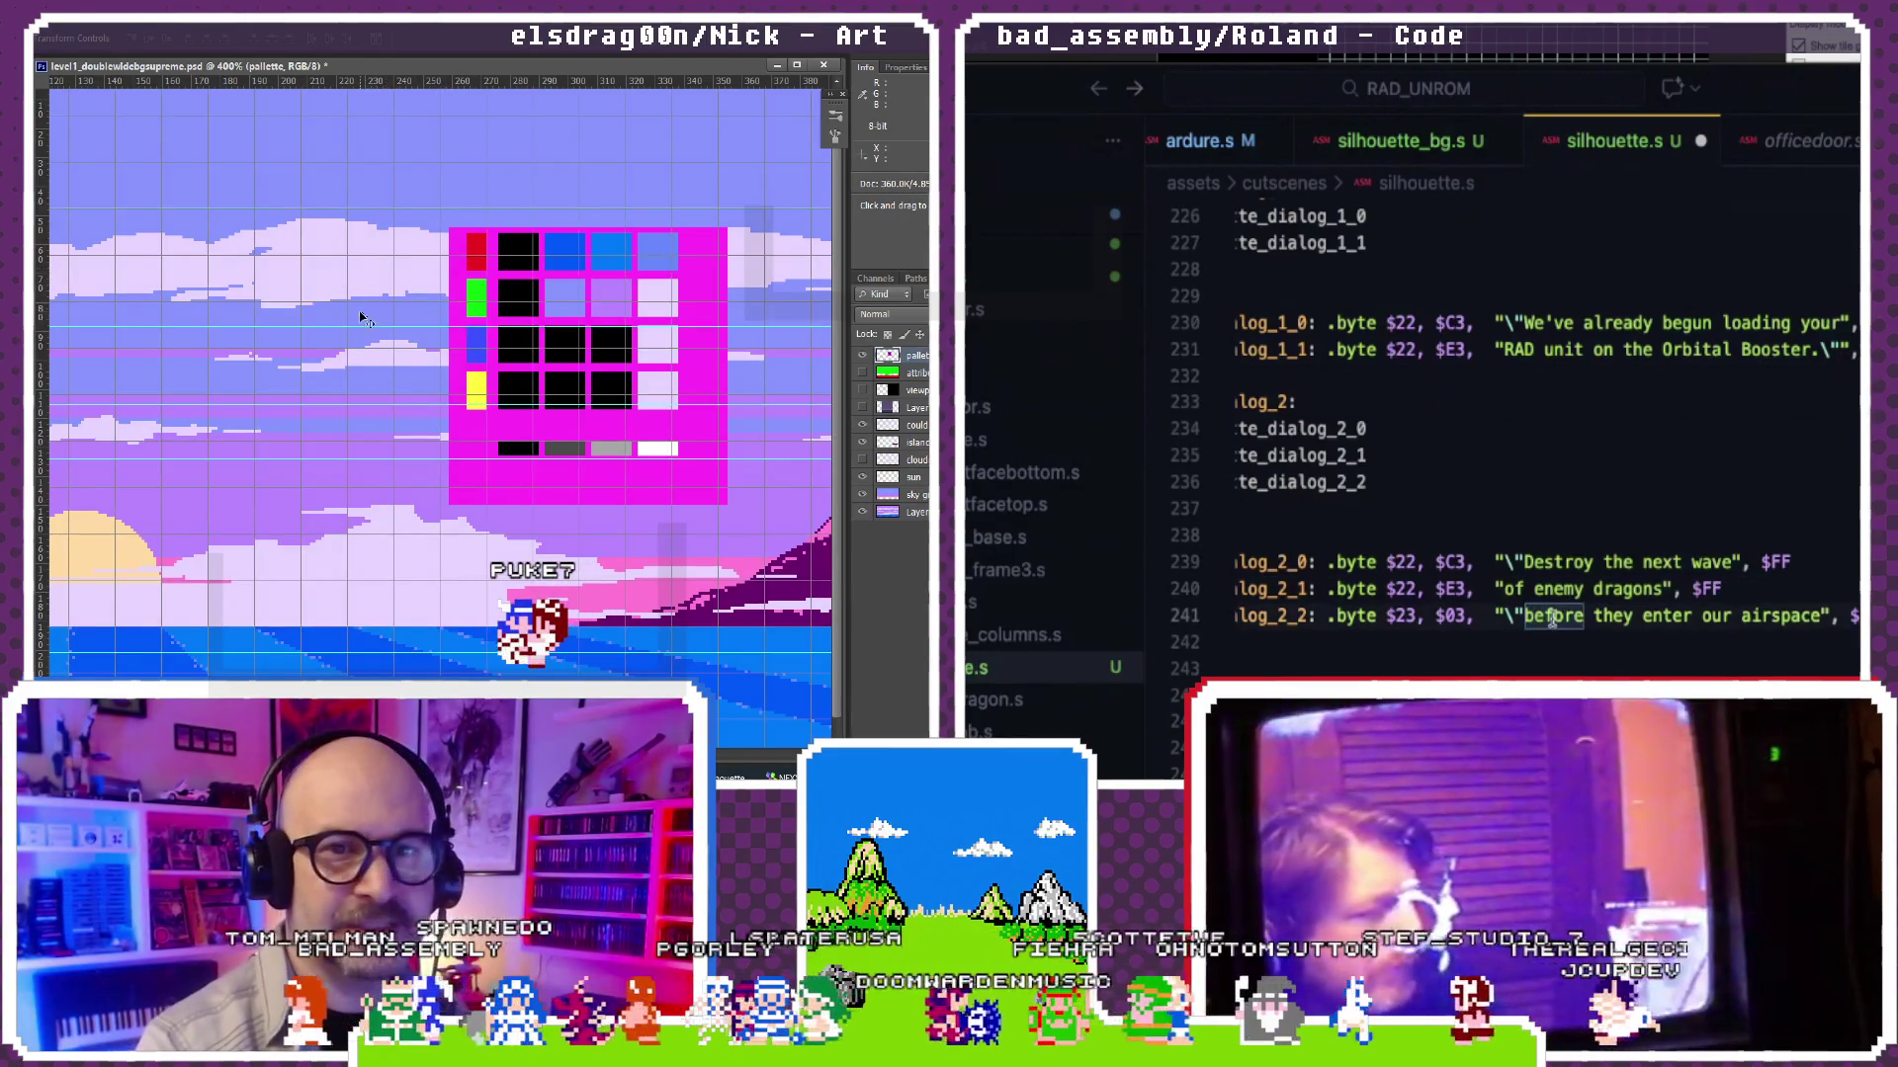
double_click(1757, 615)
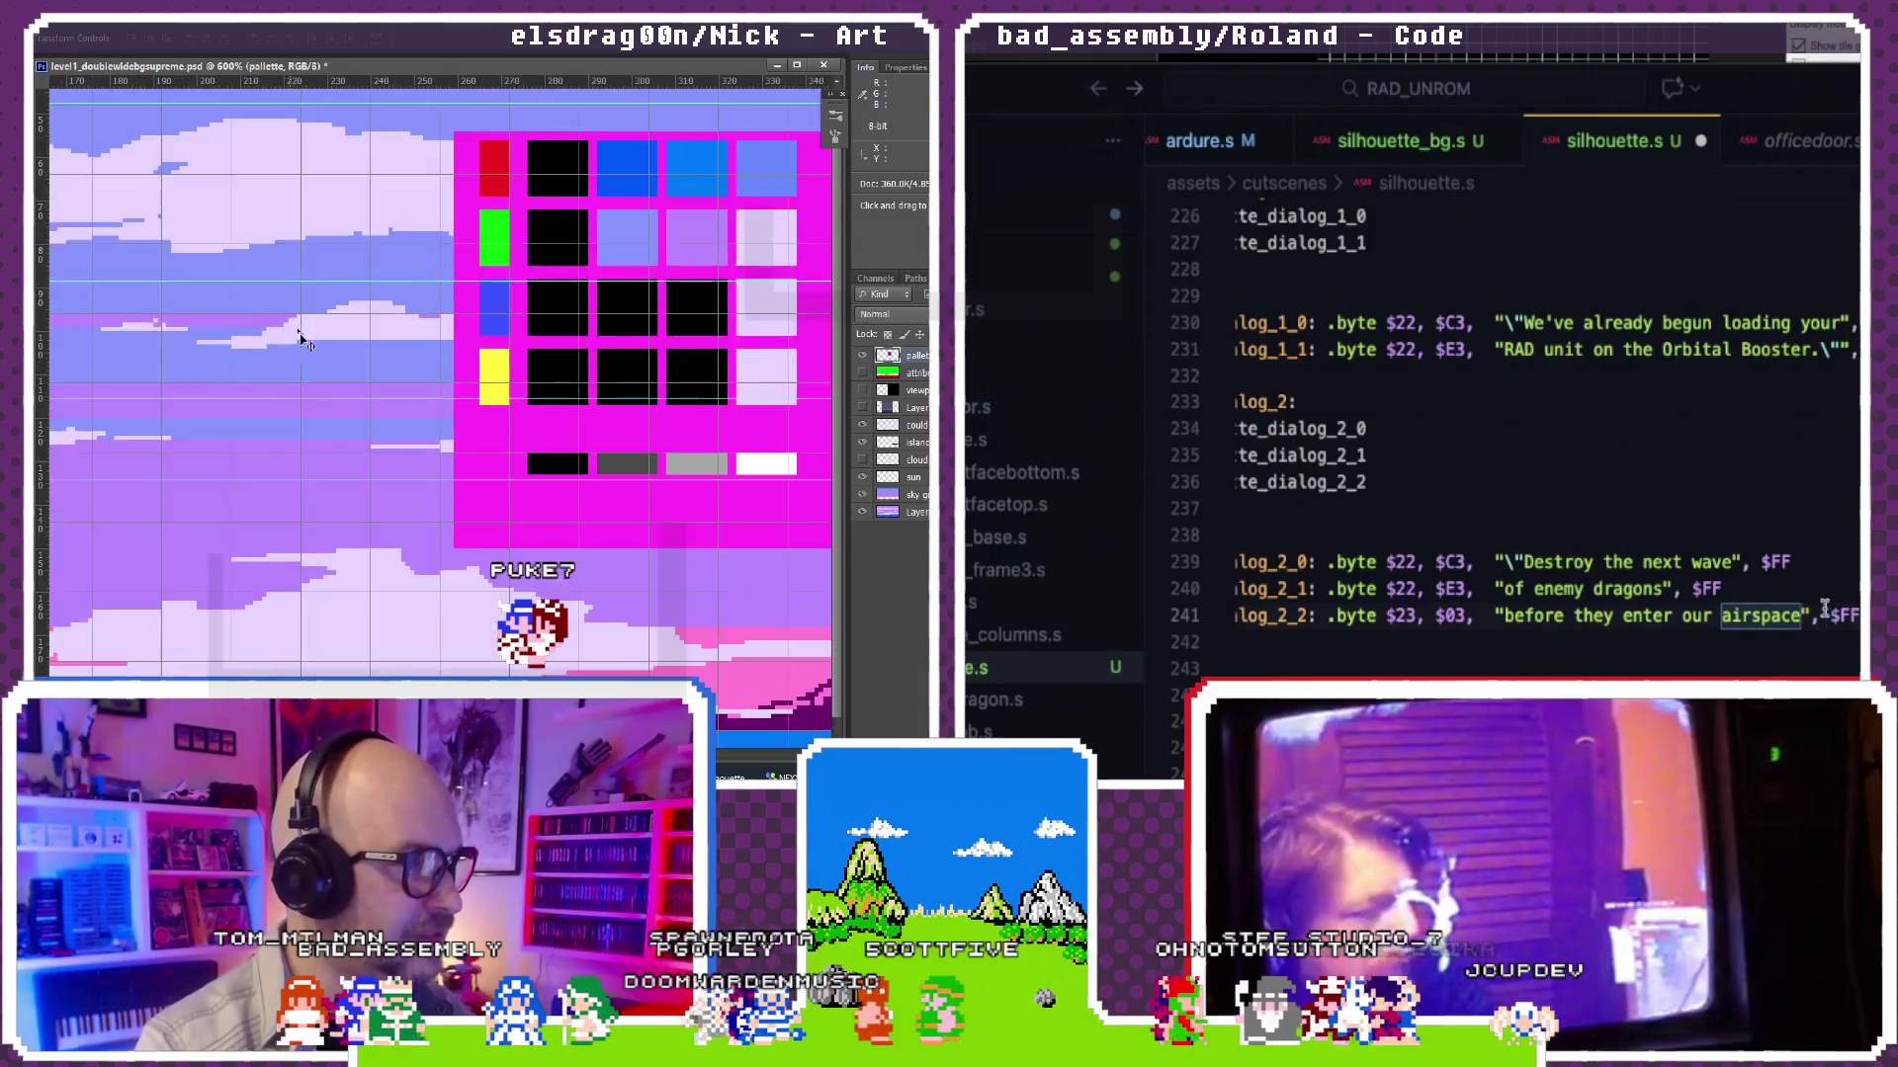
scroll(1809, 608, "down", 3)
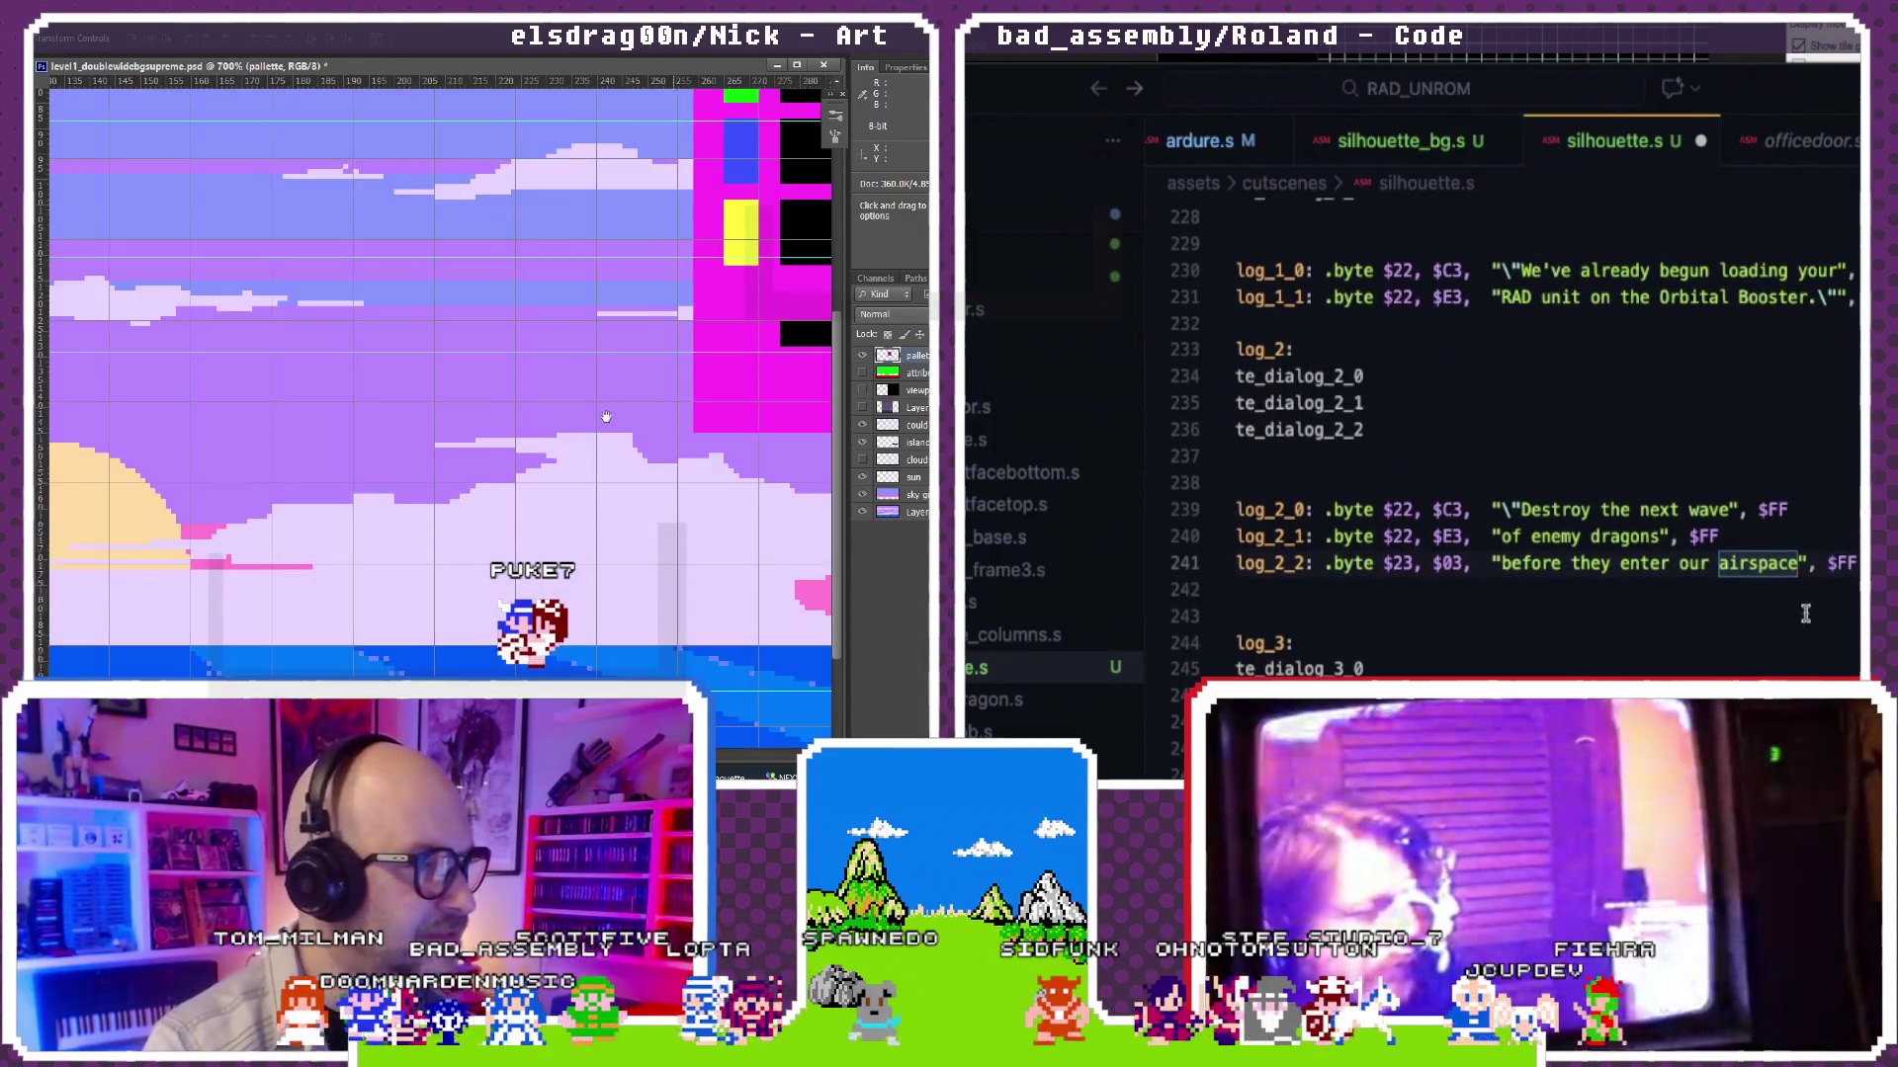
scroll(1805, 611, "down", 1)
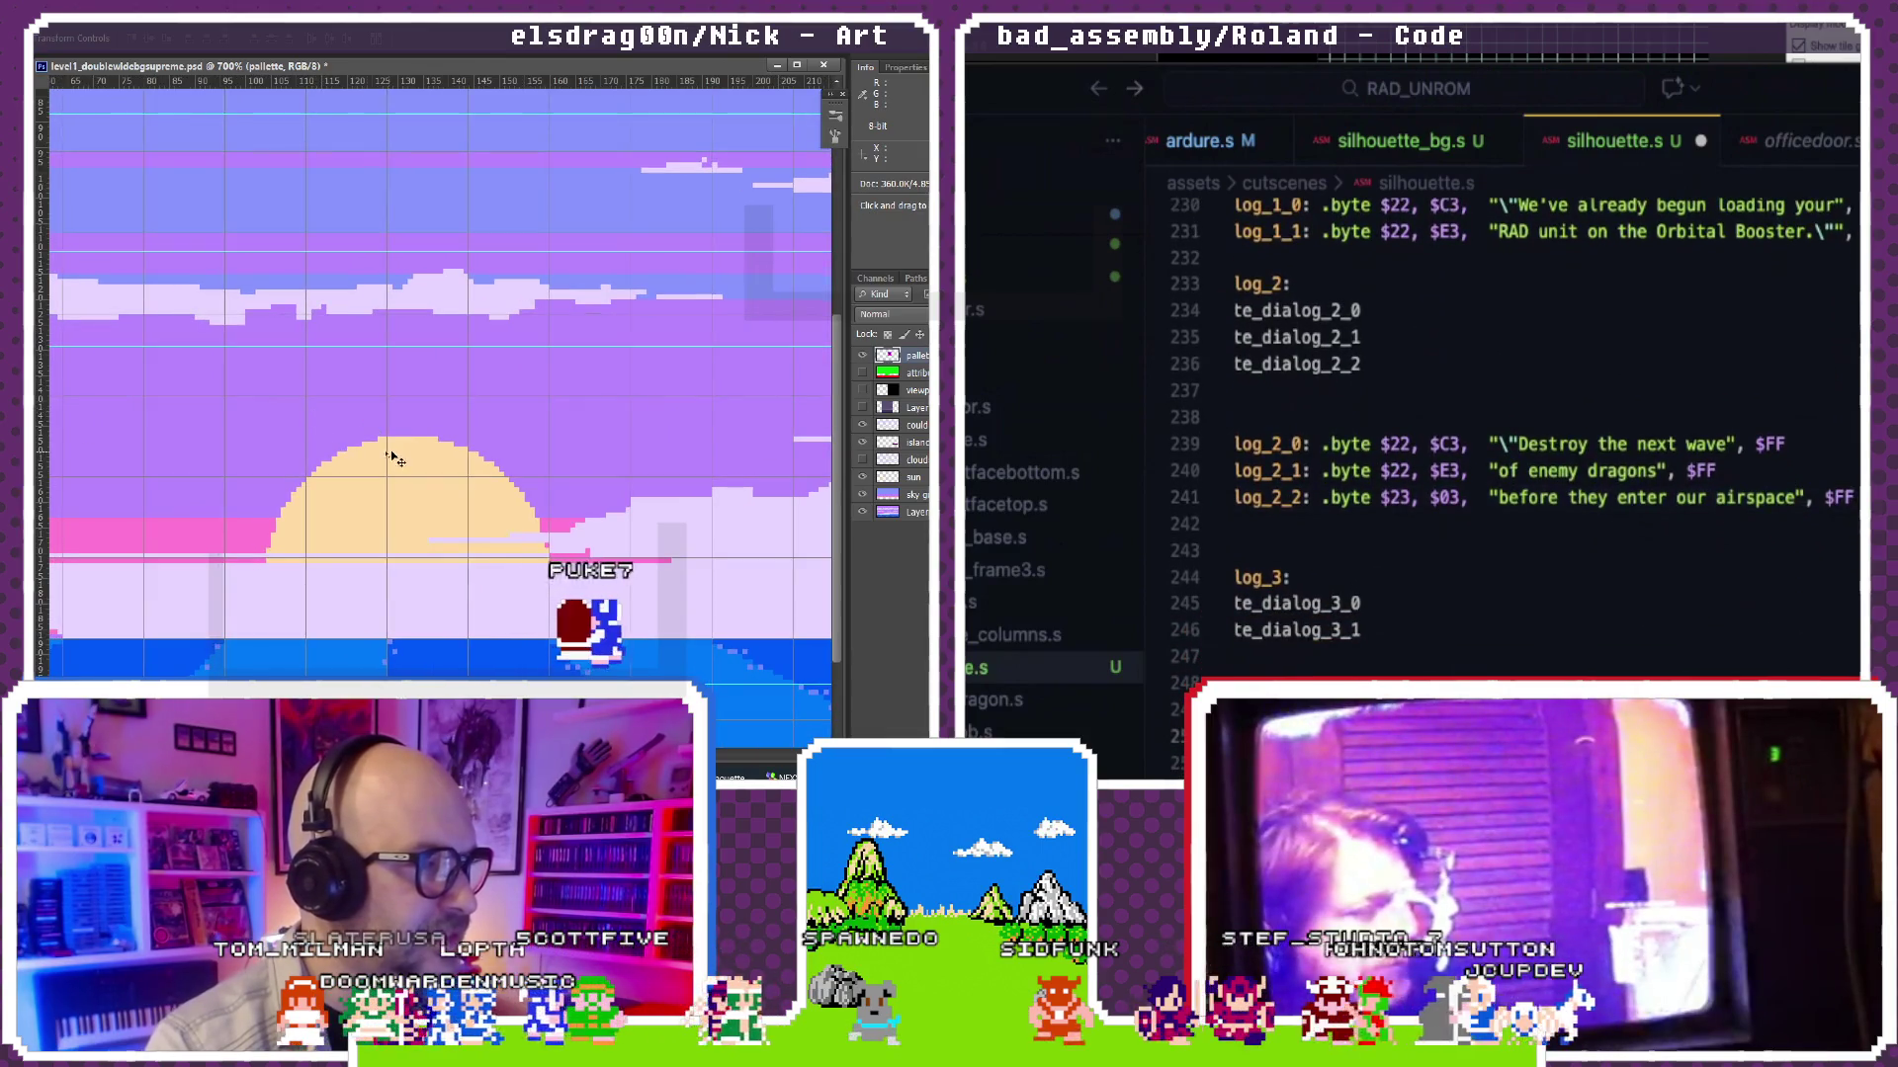
type(".\"")
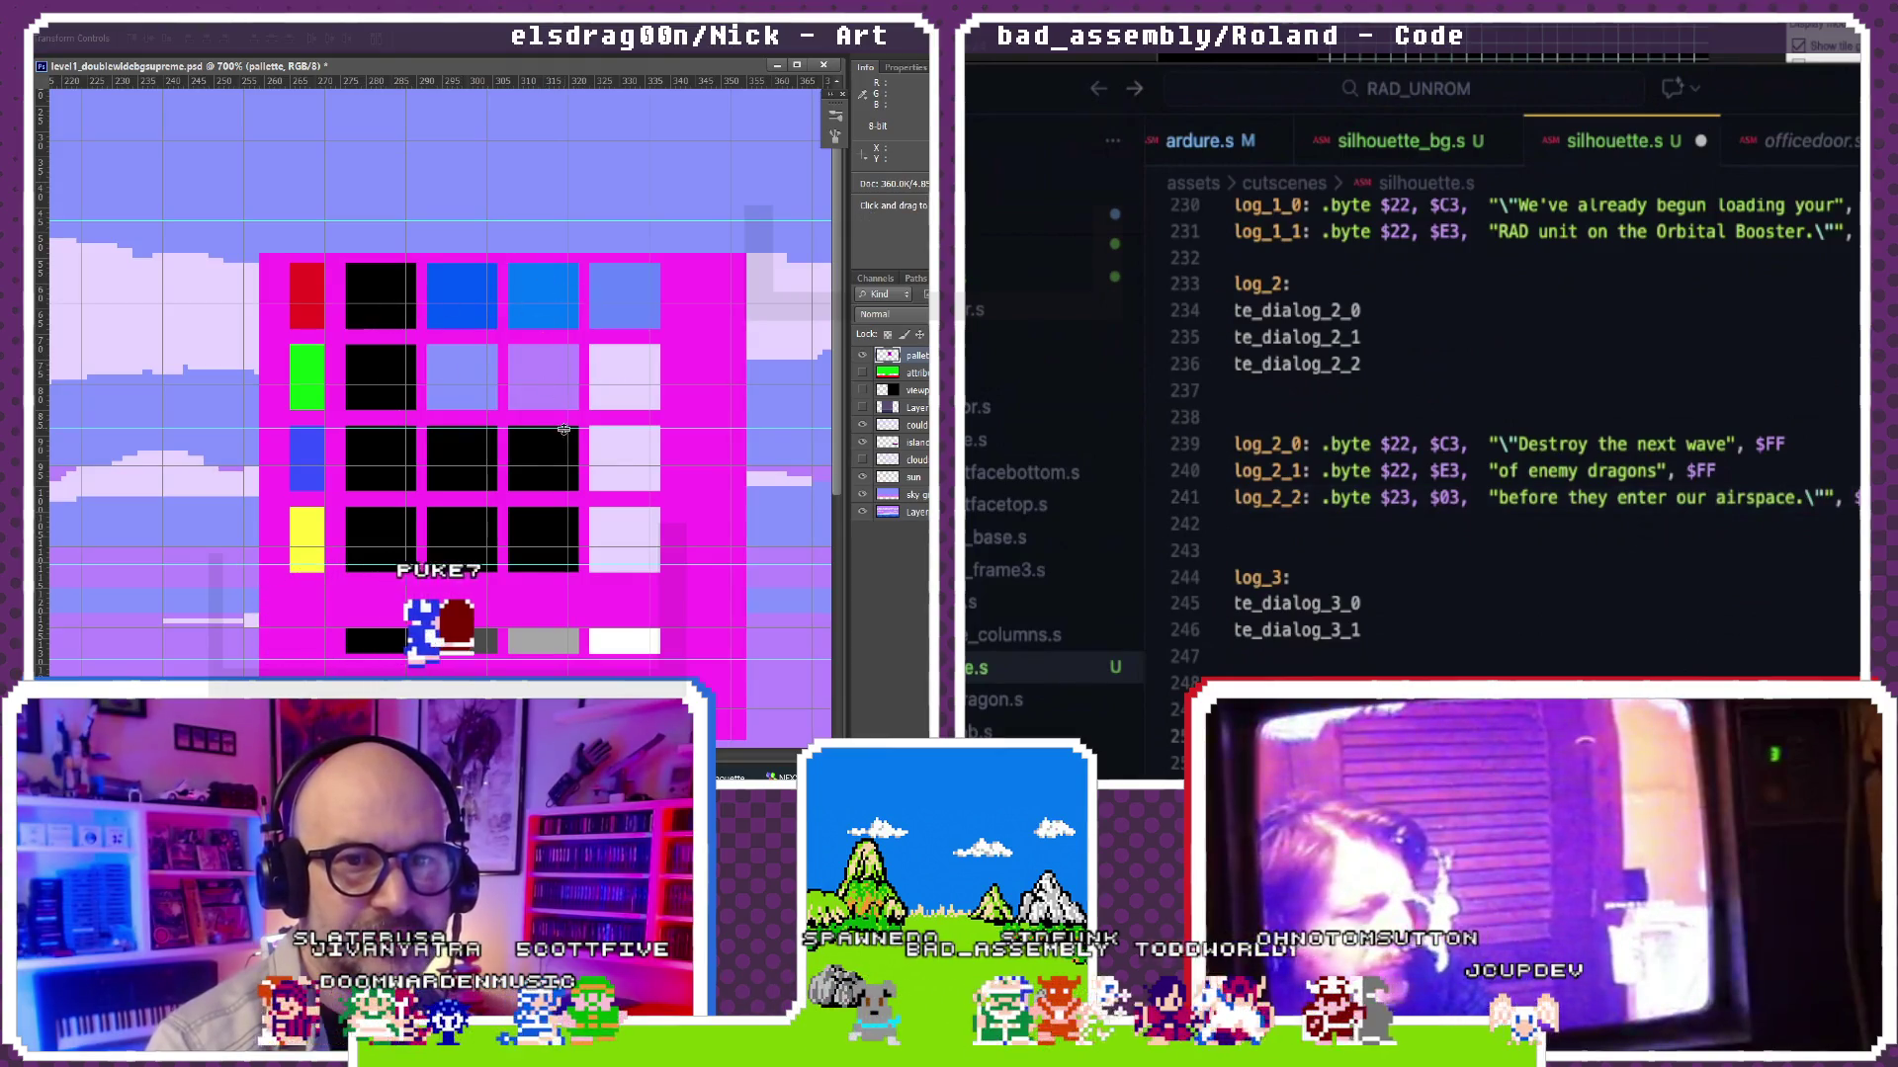
scroll(565, 432, "down", 1)
scroll(1482, 444, "down", 1)
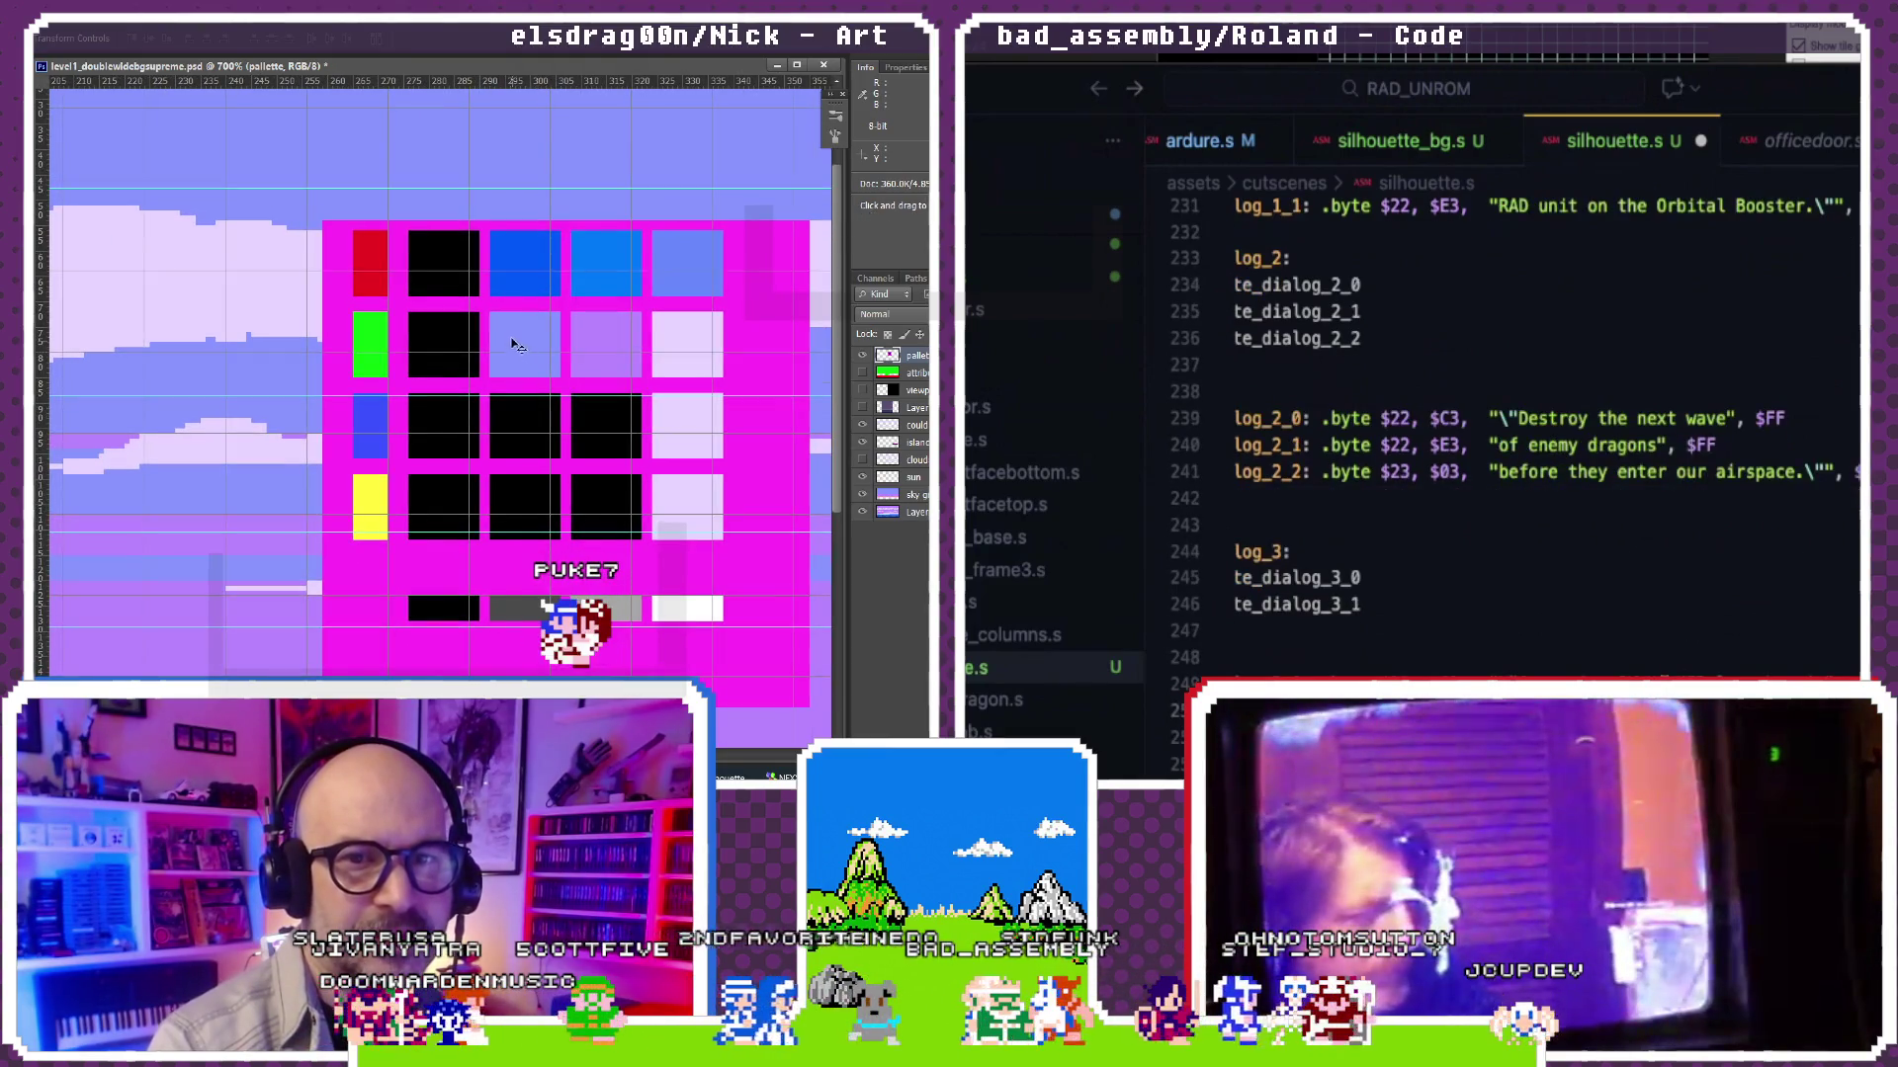
scroll(1650, 607, "down", 1)
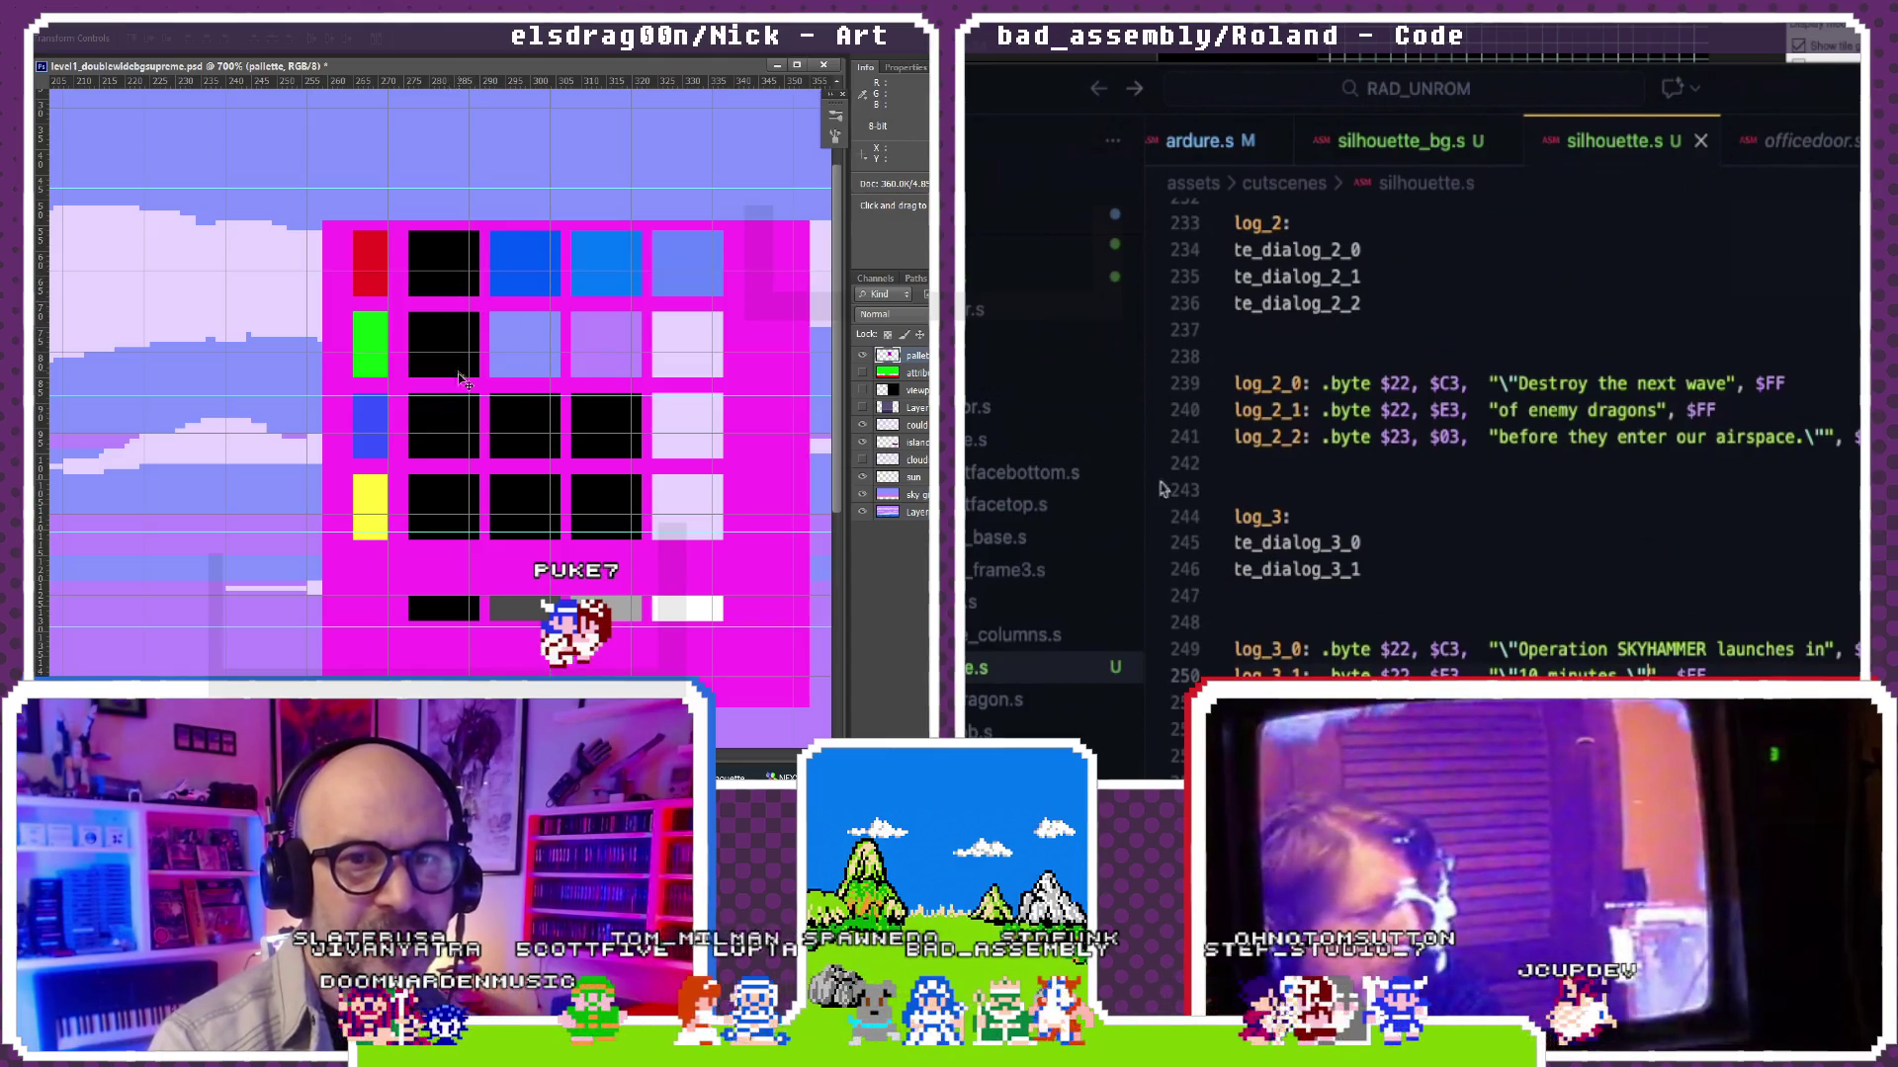
Step: Build the project to check for remaining errors
key("ctrl+shift+b")
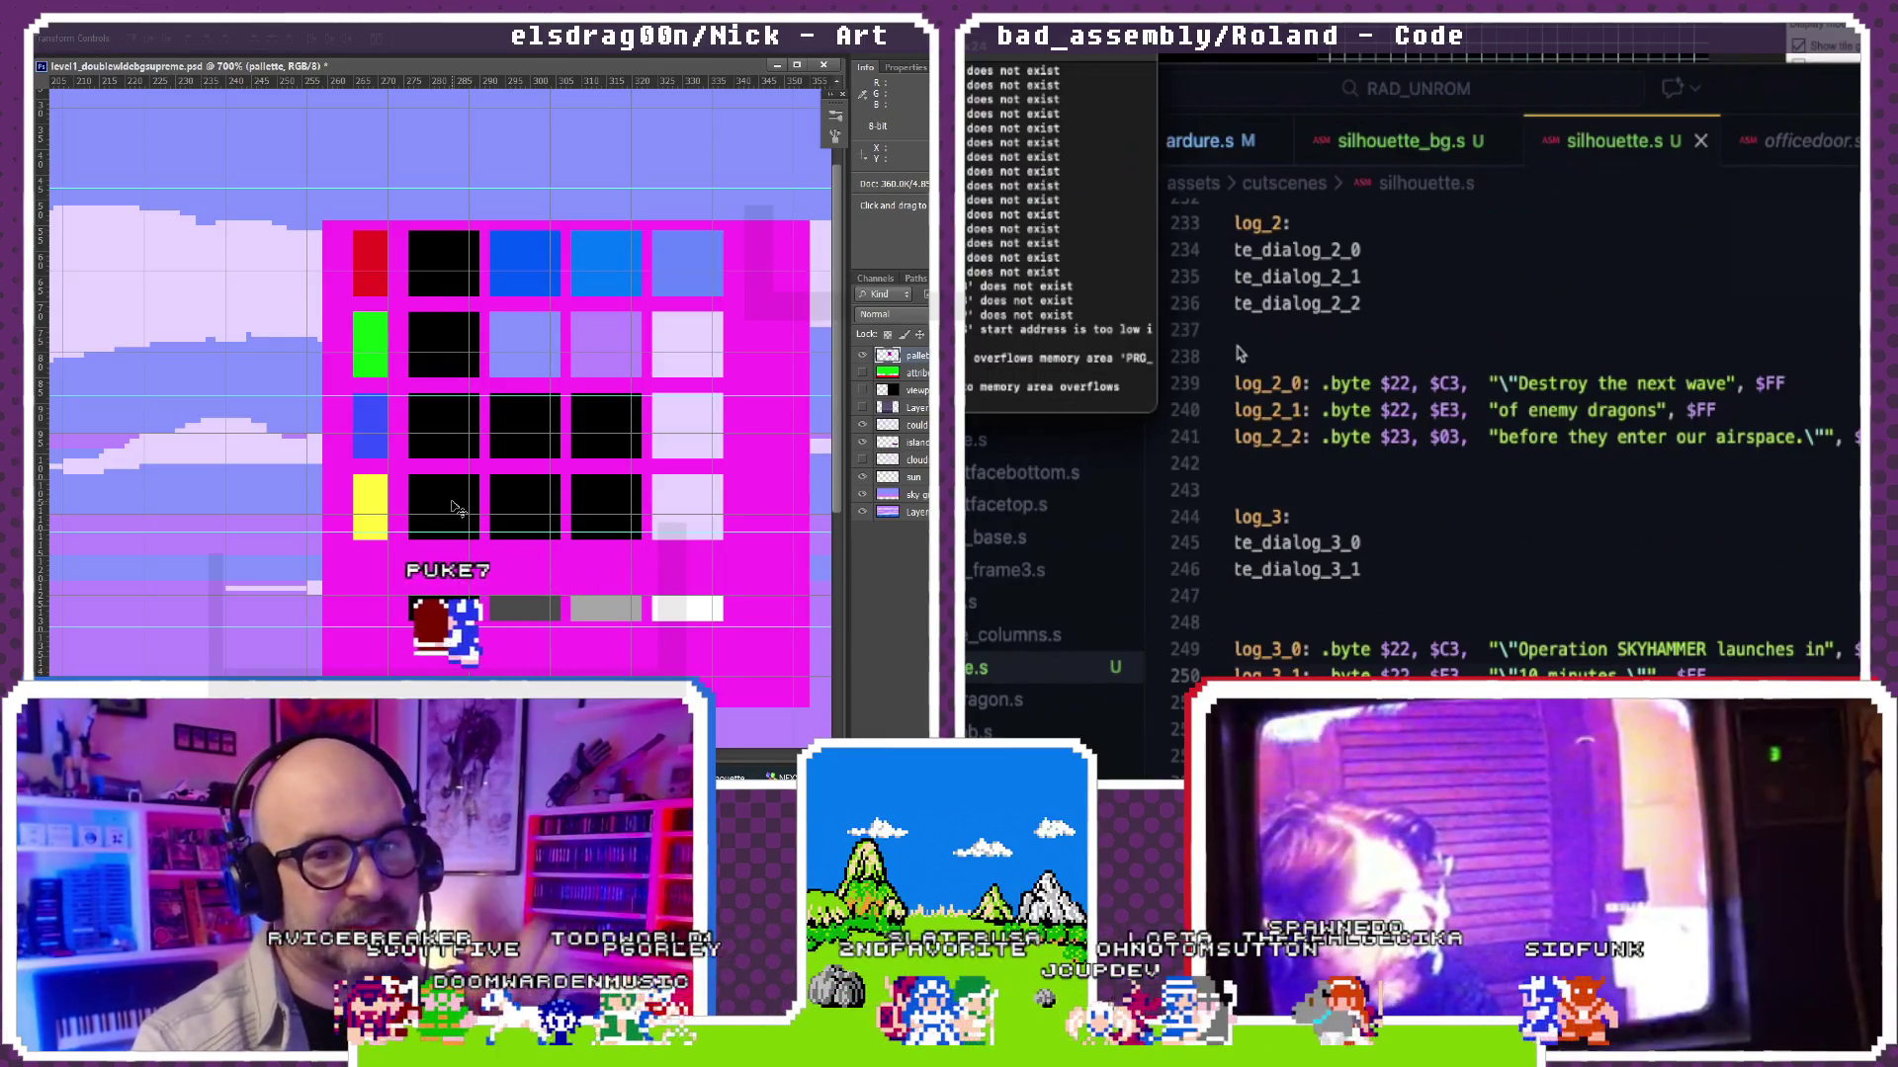
Step: Dismiss the overflow build output and shrink the editor font to review silhouette.s
left_click(1238, 353)
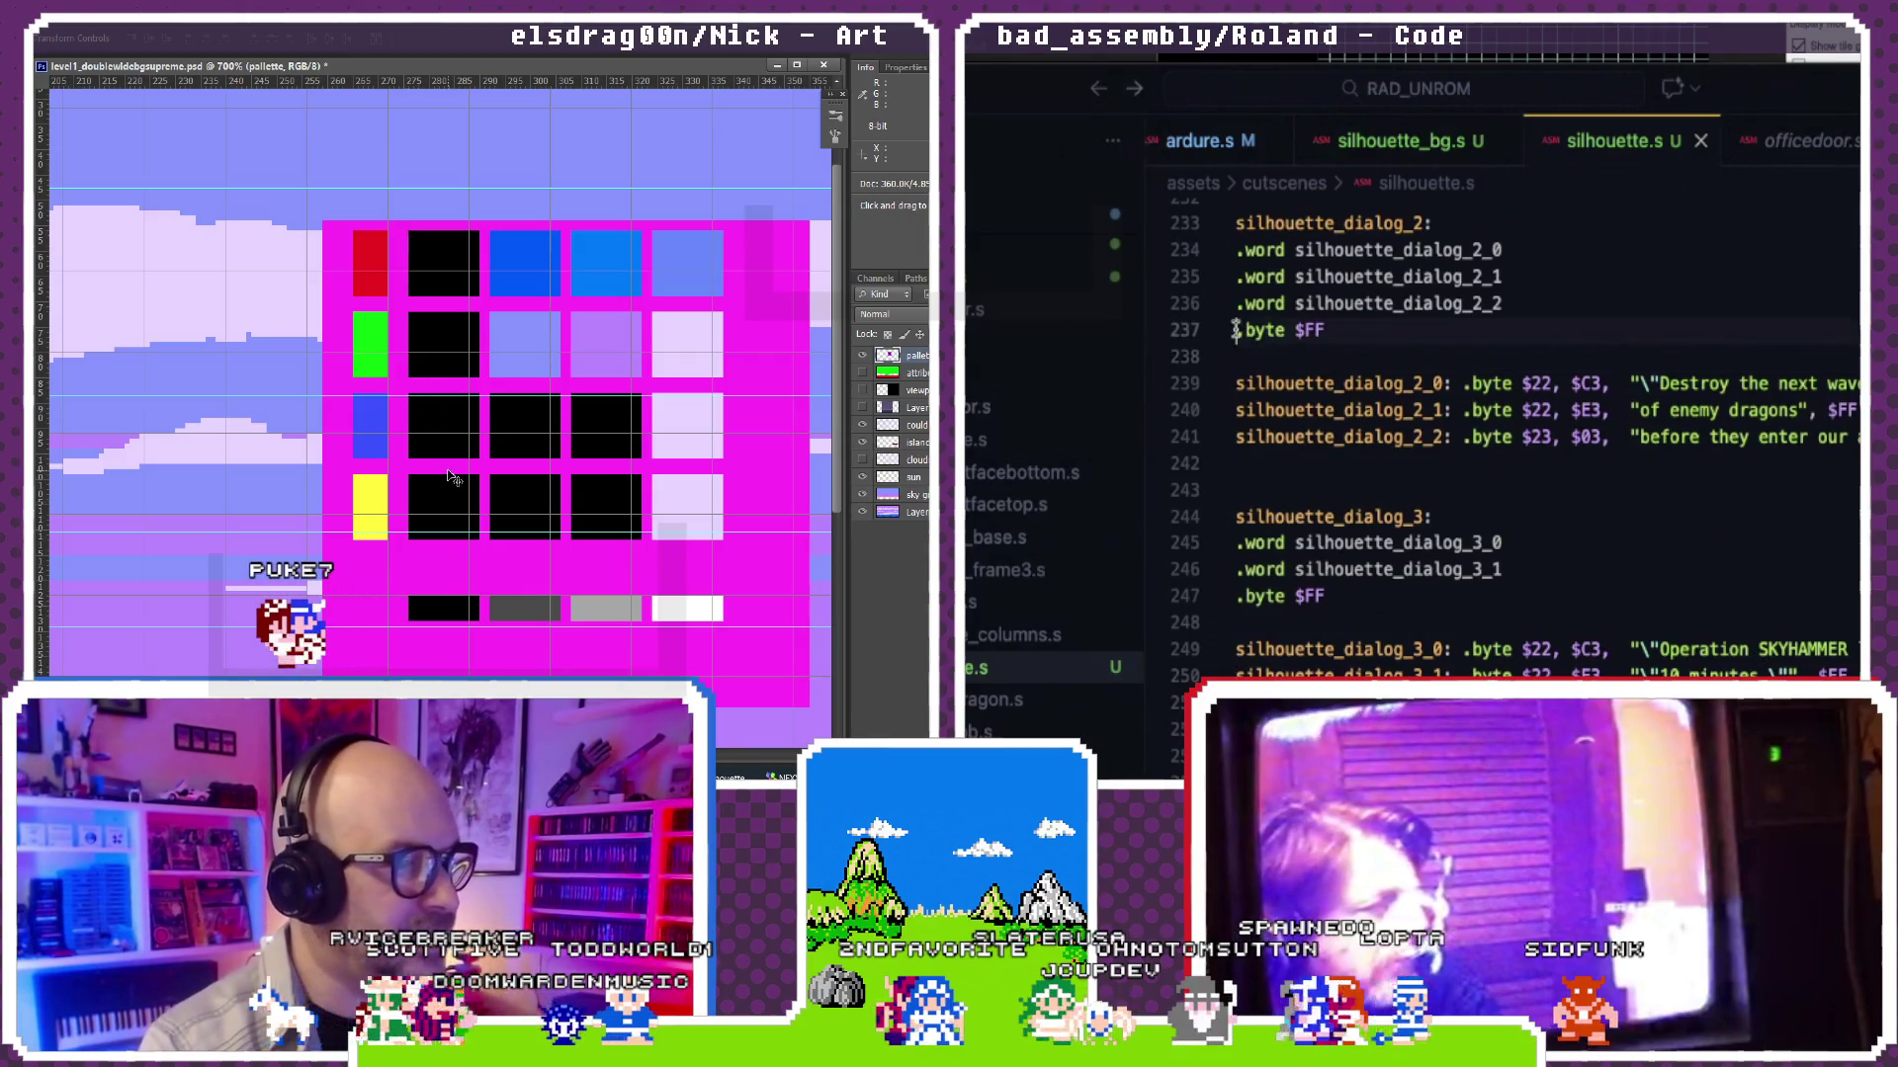
key("ctrl+minus")
key("ctrl+minus")
key("ctrl+minus")
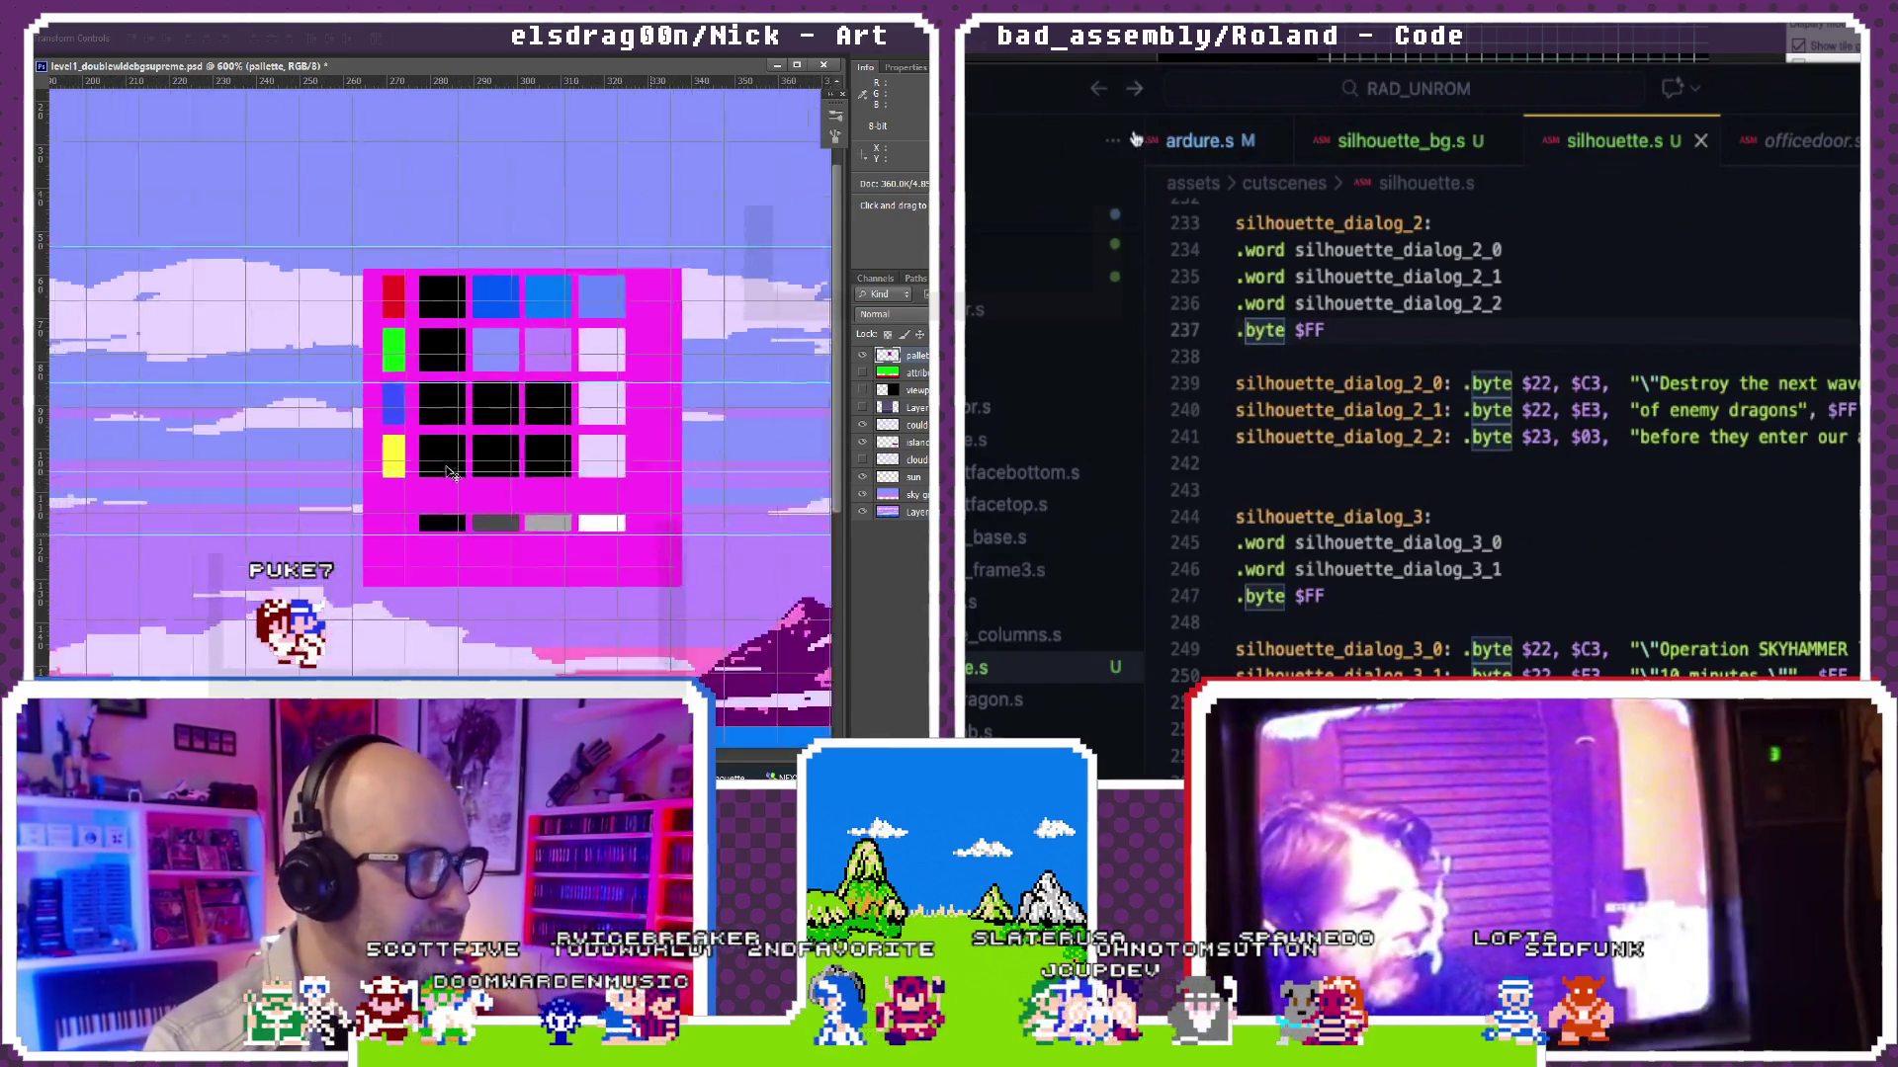
left_click(1307, 276)
scroll(1054, 519, "down", 5)
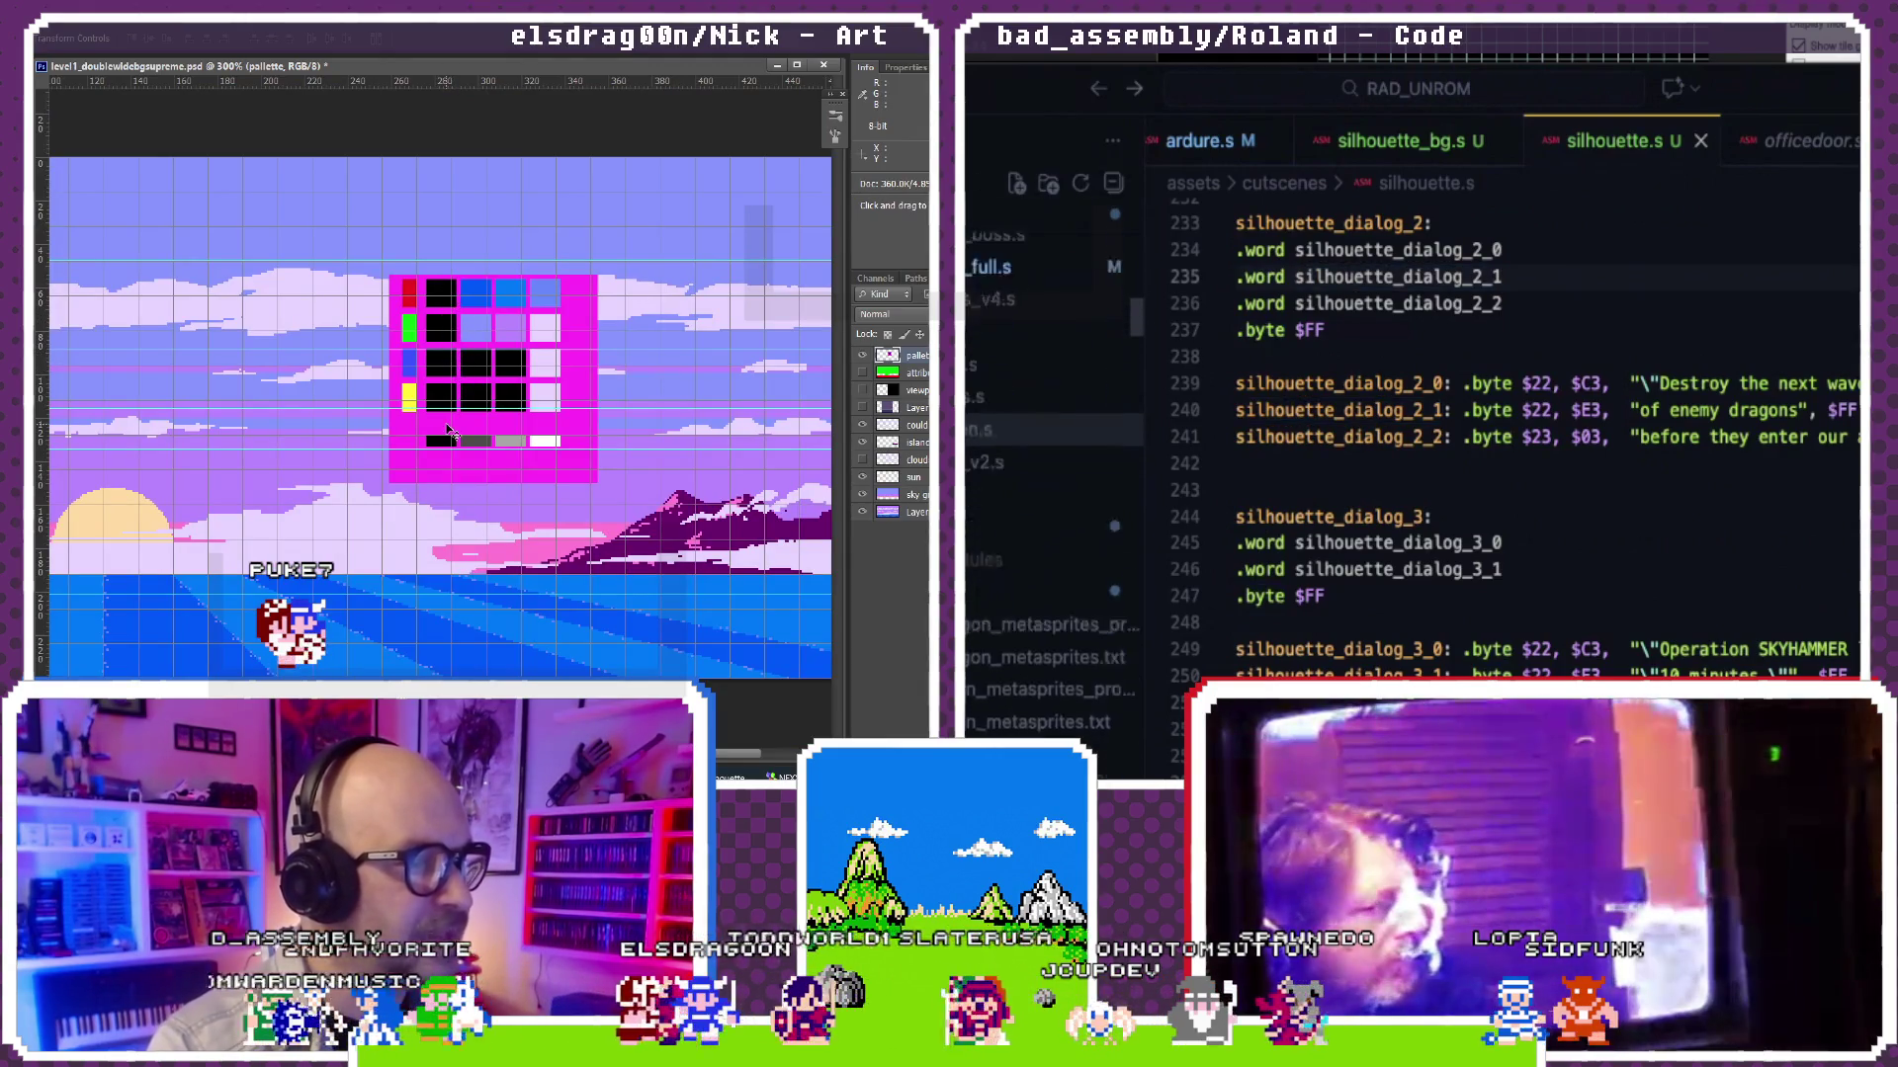
mouse_move(598, 514)
left_mouse_down()
mouse_move(520, 513)
mouse_move(675, 490)
left_mouse_up()
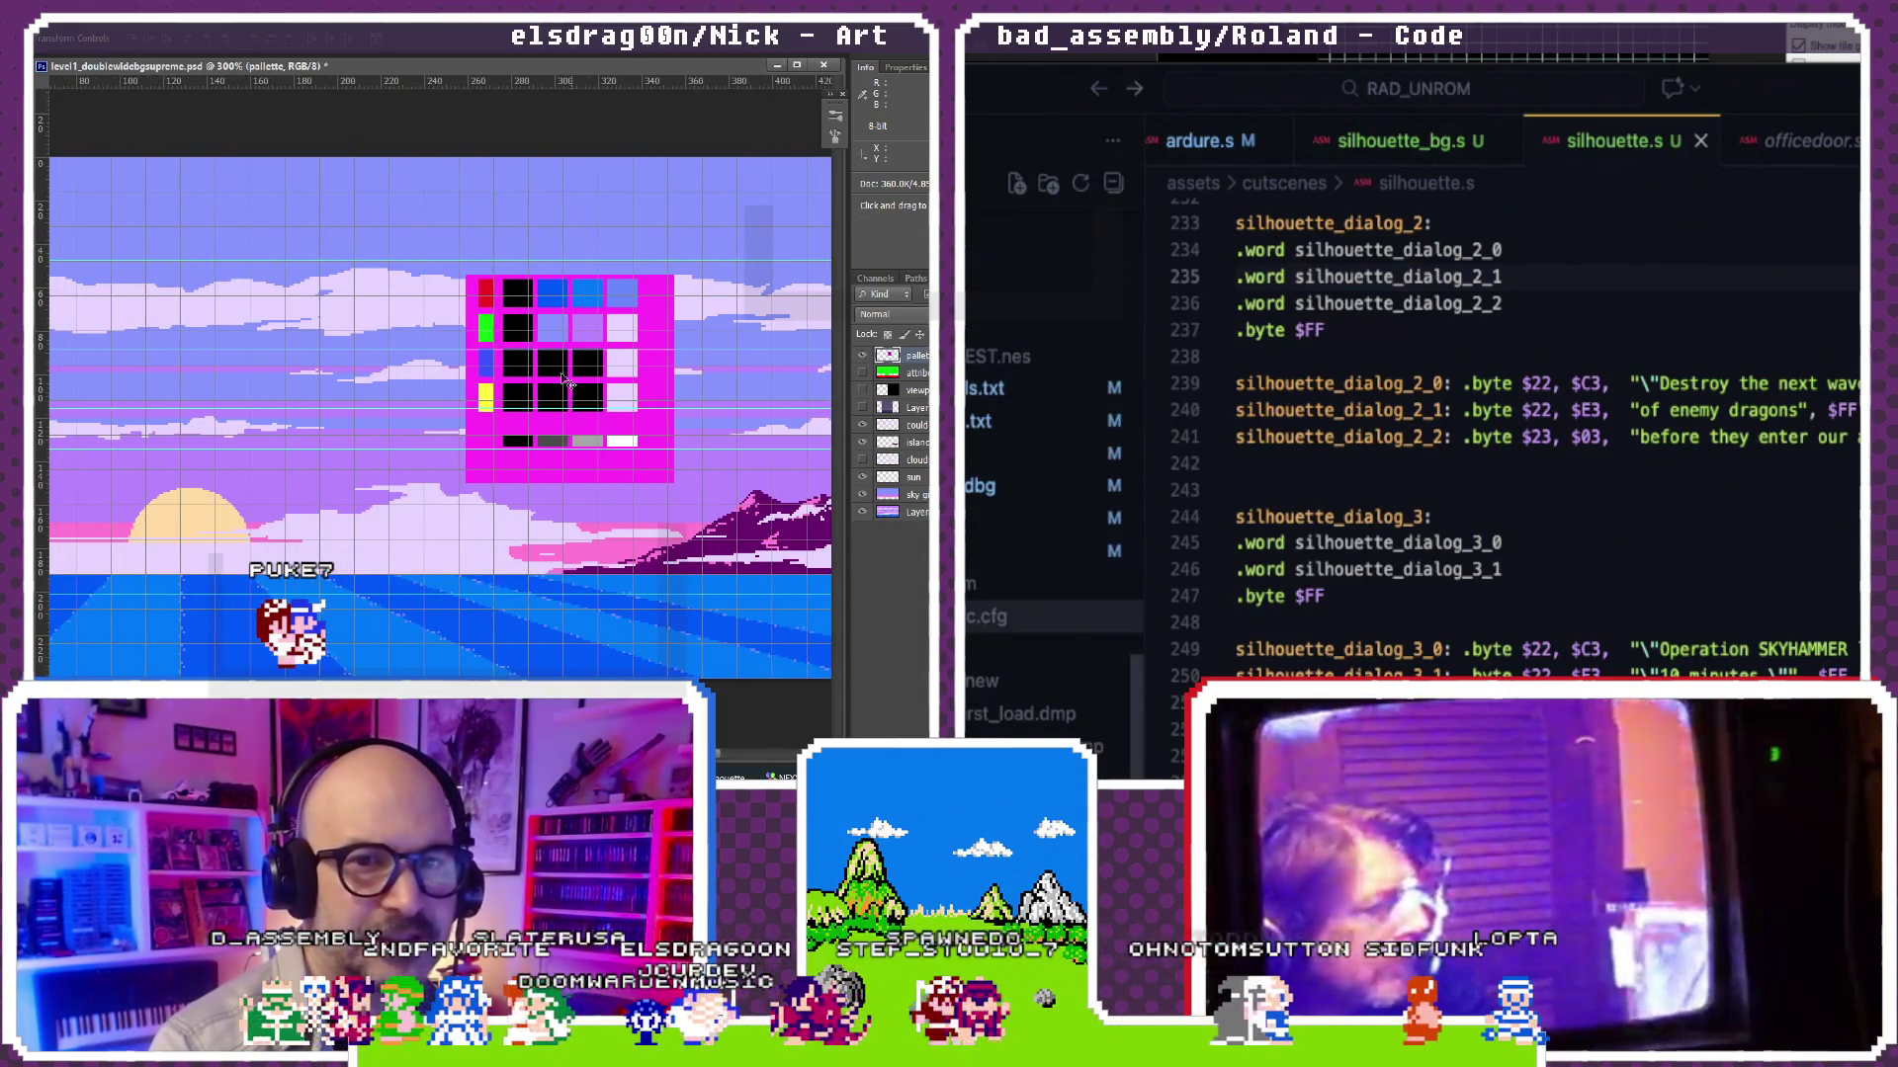
left_click(986, 615)
scroll(1319, 520, "down", 10)
scroll(1319, 519, "up", 15)
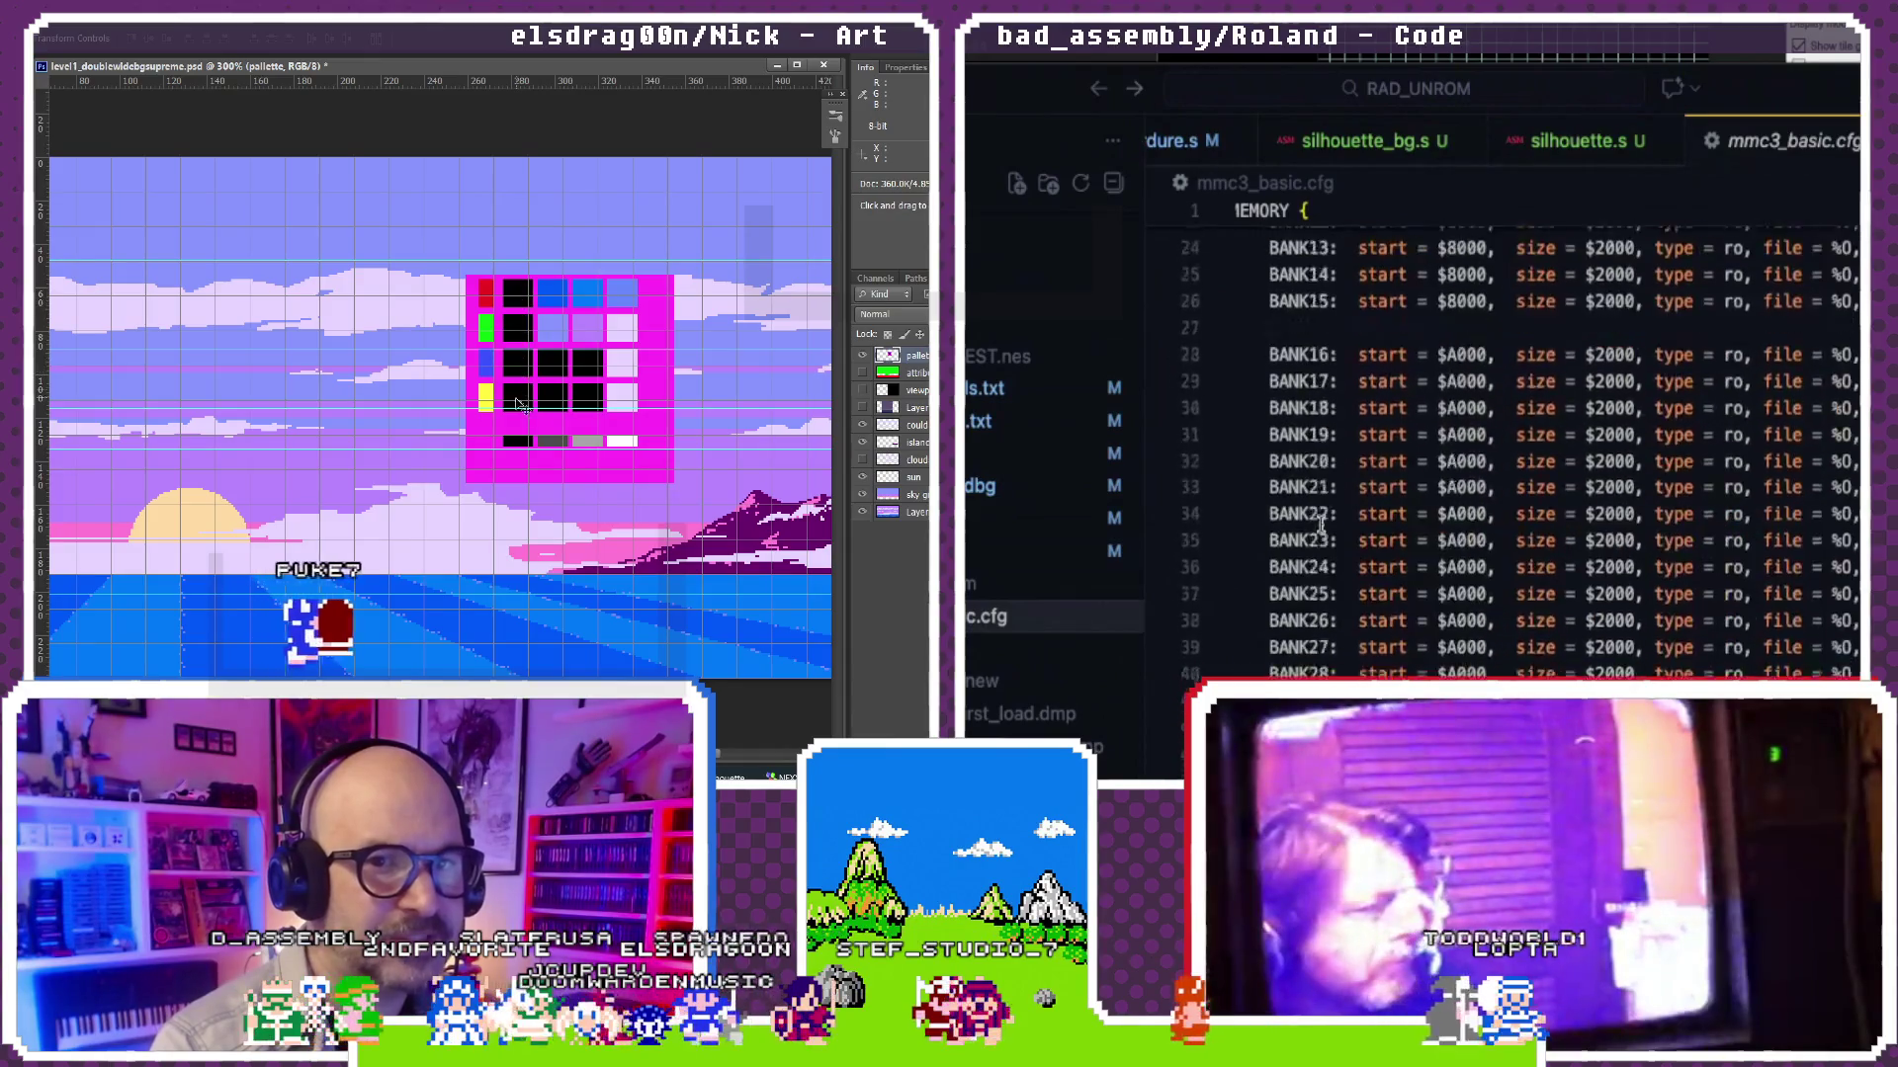
scroll(1319, 523, "down", 5)
scroll(1319, 525, "down", 7)
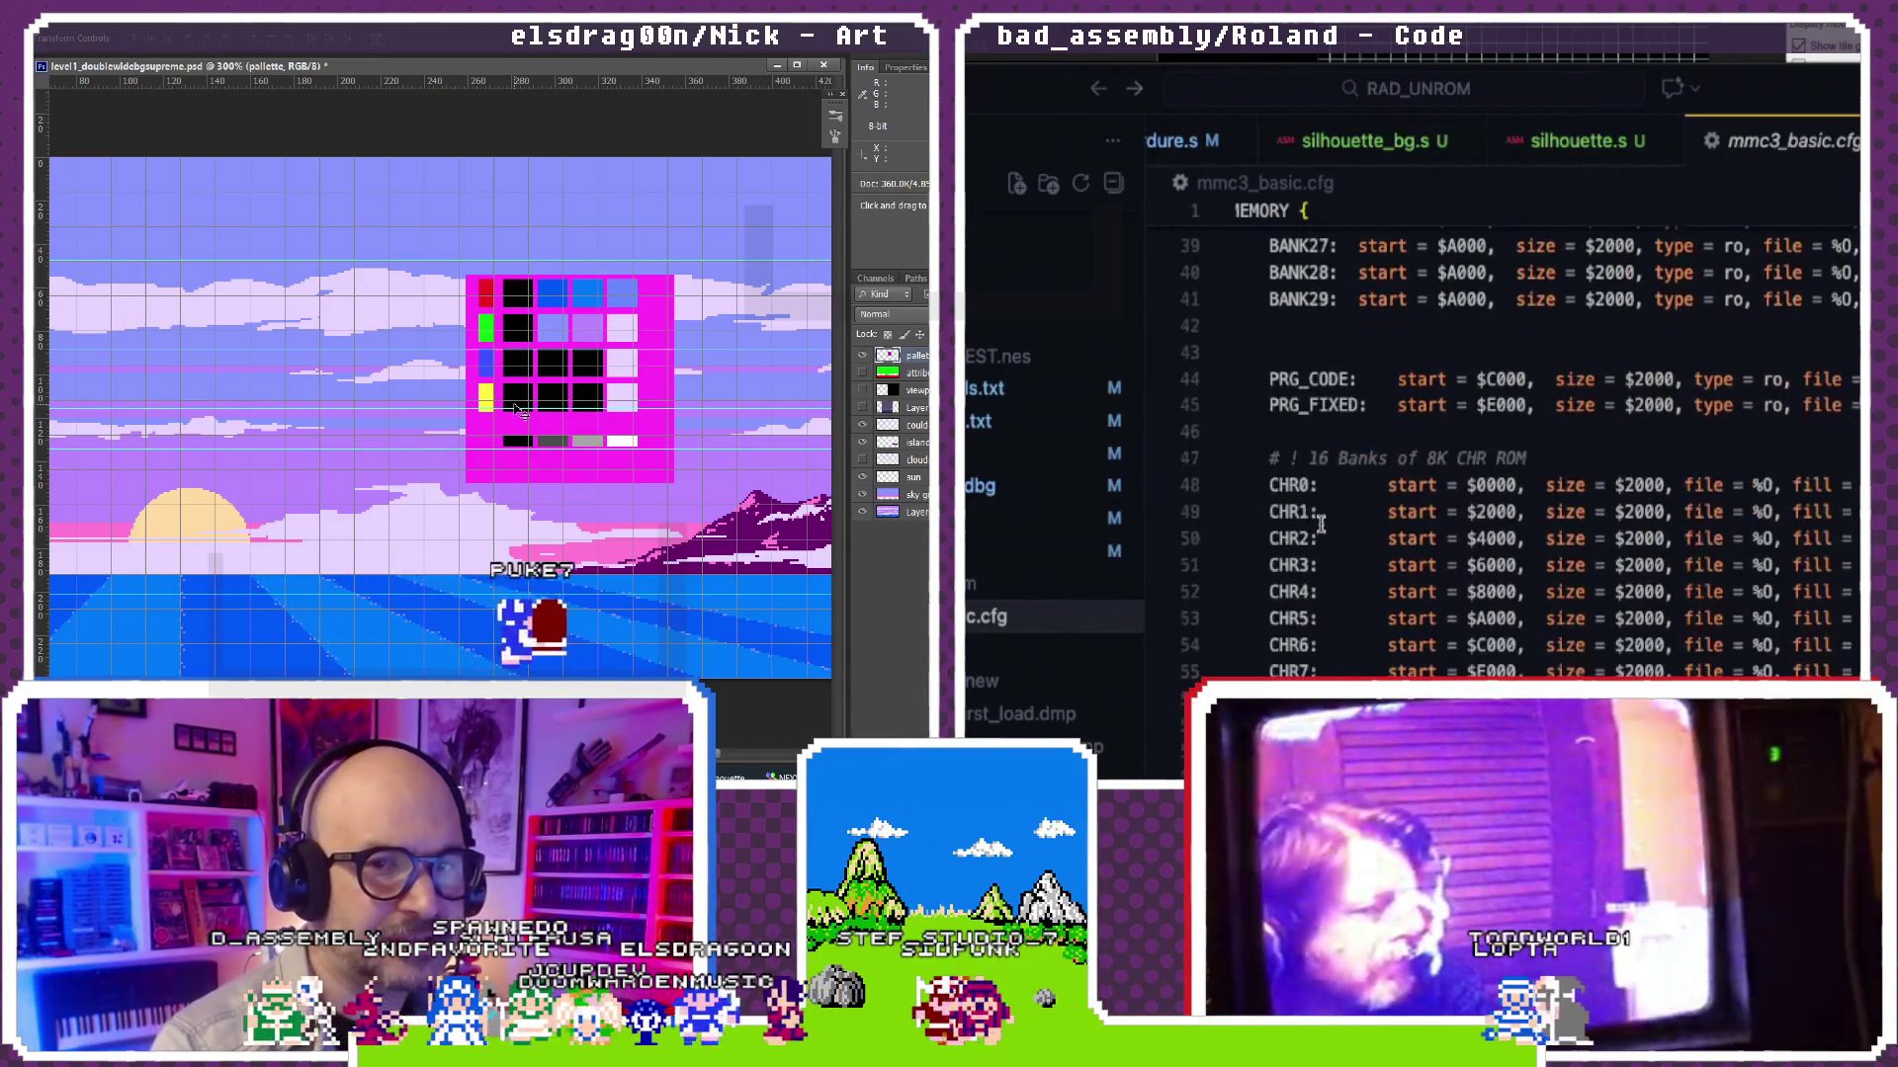
scroll(1319, 523, "down", 5)
scroll(1319, 523, "up", 3)
scroll(1319, 525, "up", 4)
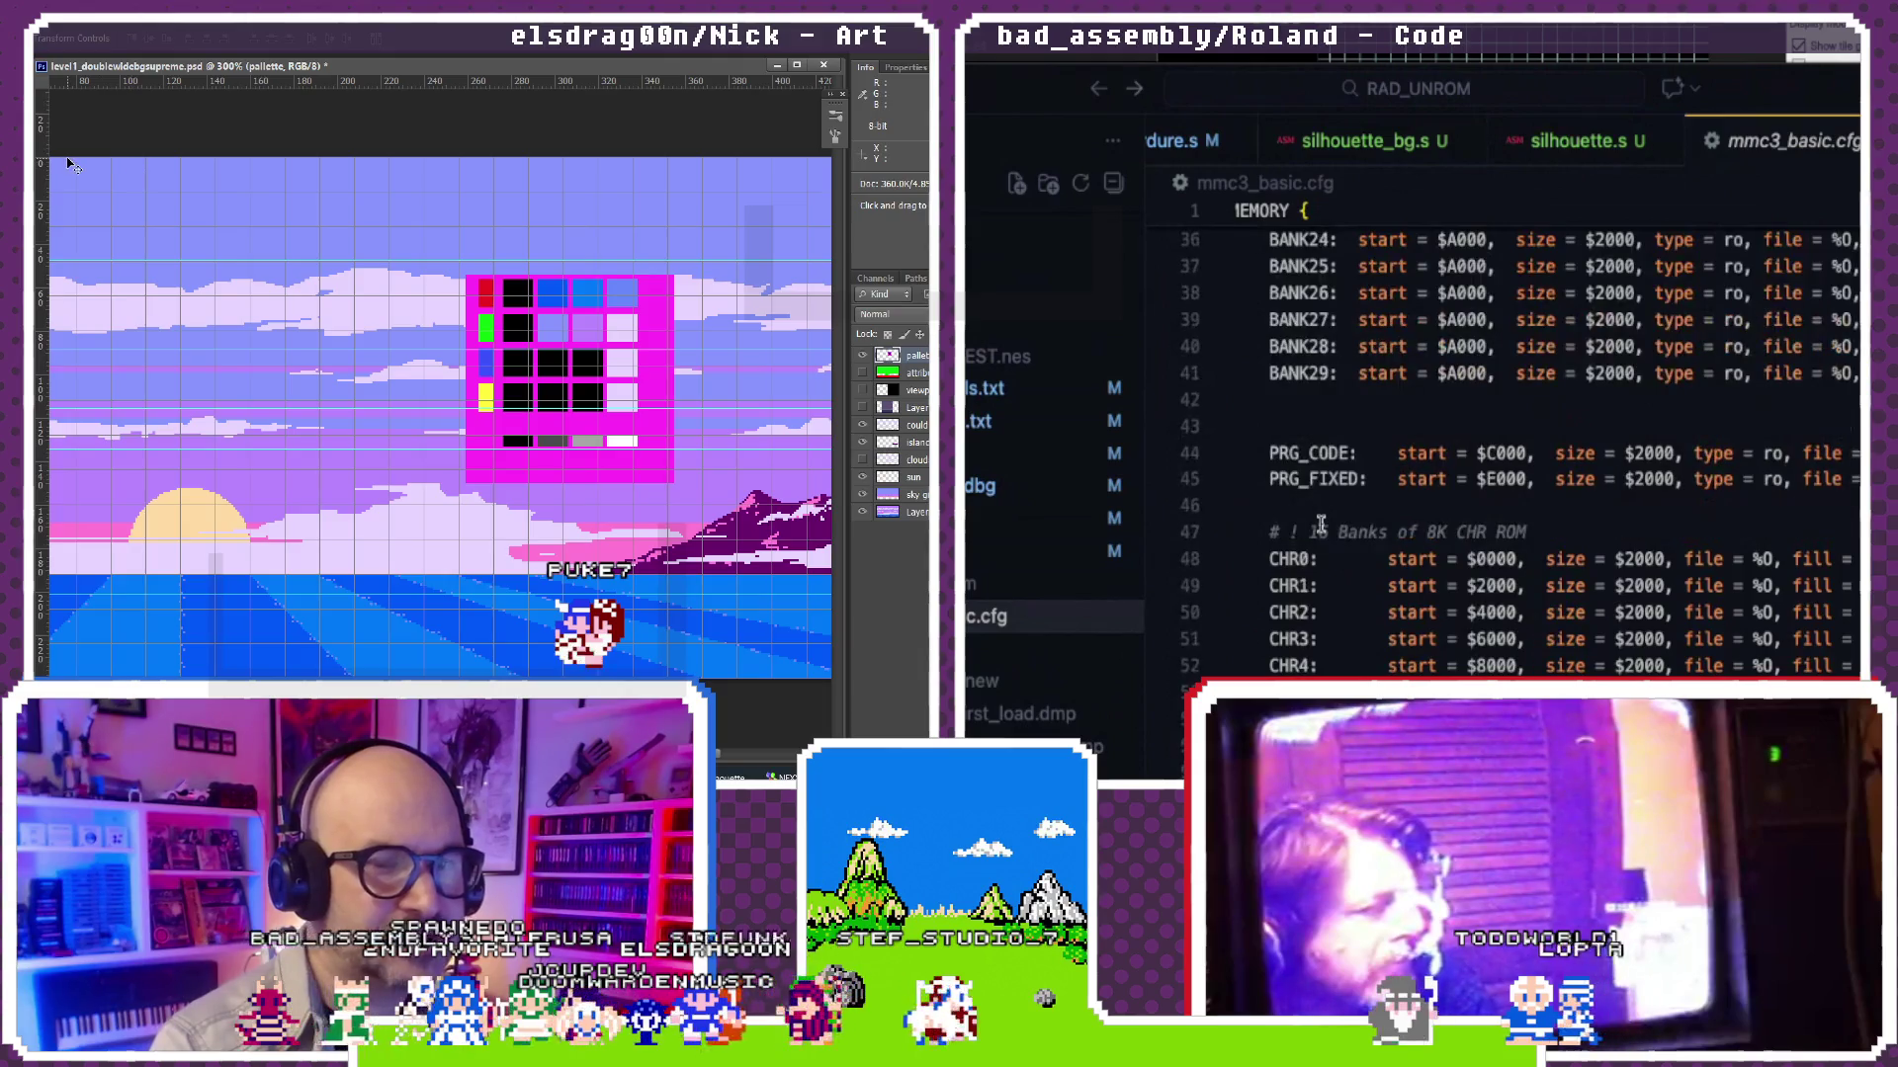
scroll(1320, 522, "down", 8)
scroll(1319, 522, "down", 5)
scroll(1320, 522, "down", 2)
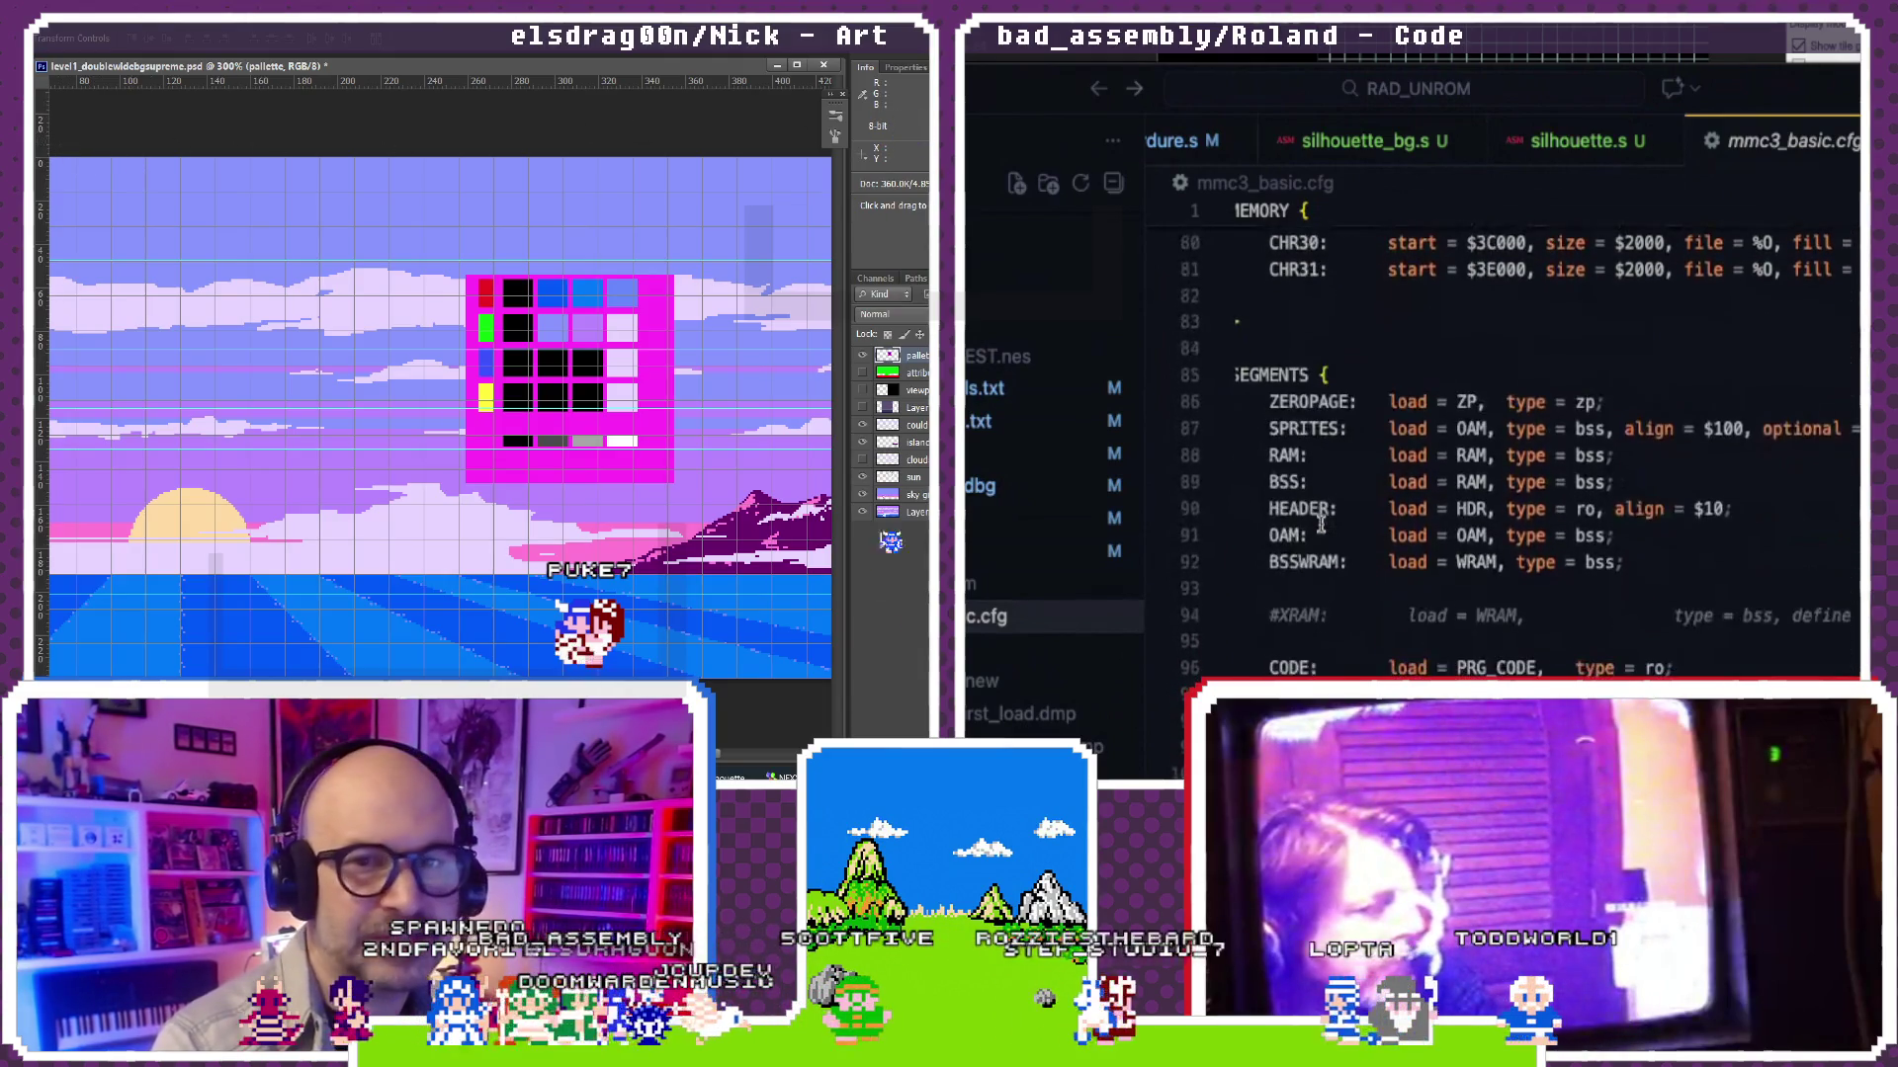
scroll(1319, 521, "down", 1)
scroll(1320, 522, "down", 1)
scroll(1320, 521, "down", 4)
scroll(1320, 525, "down", 8)
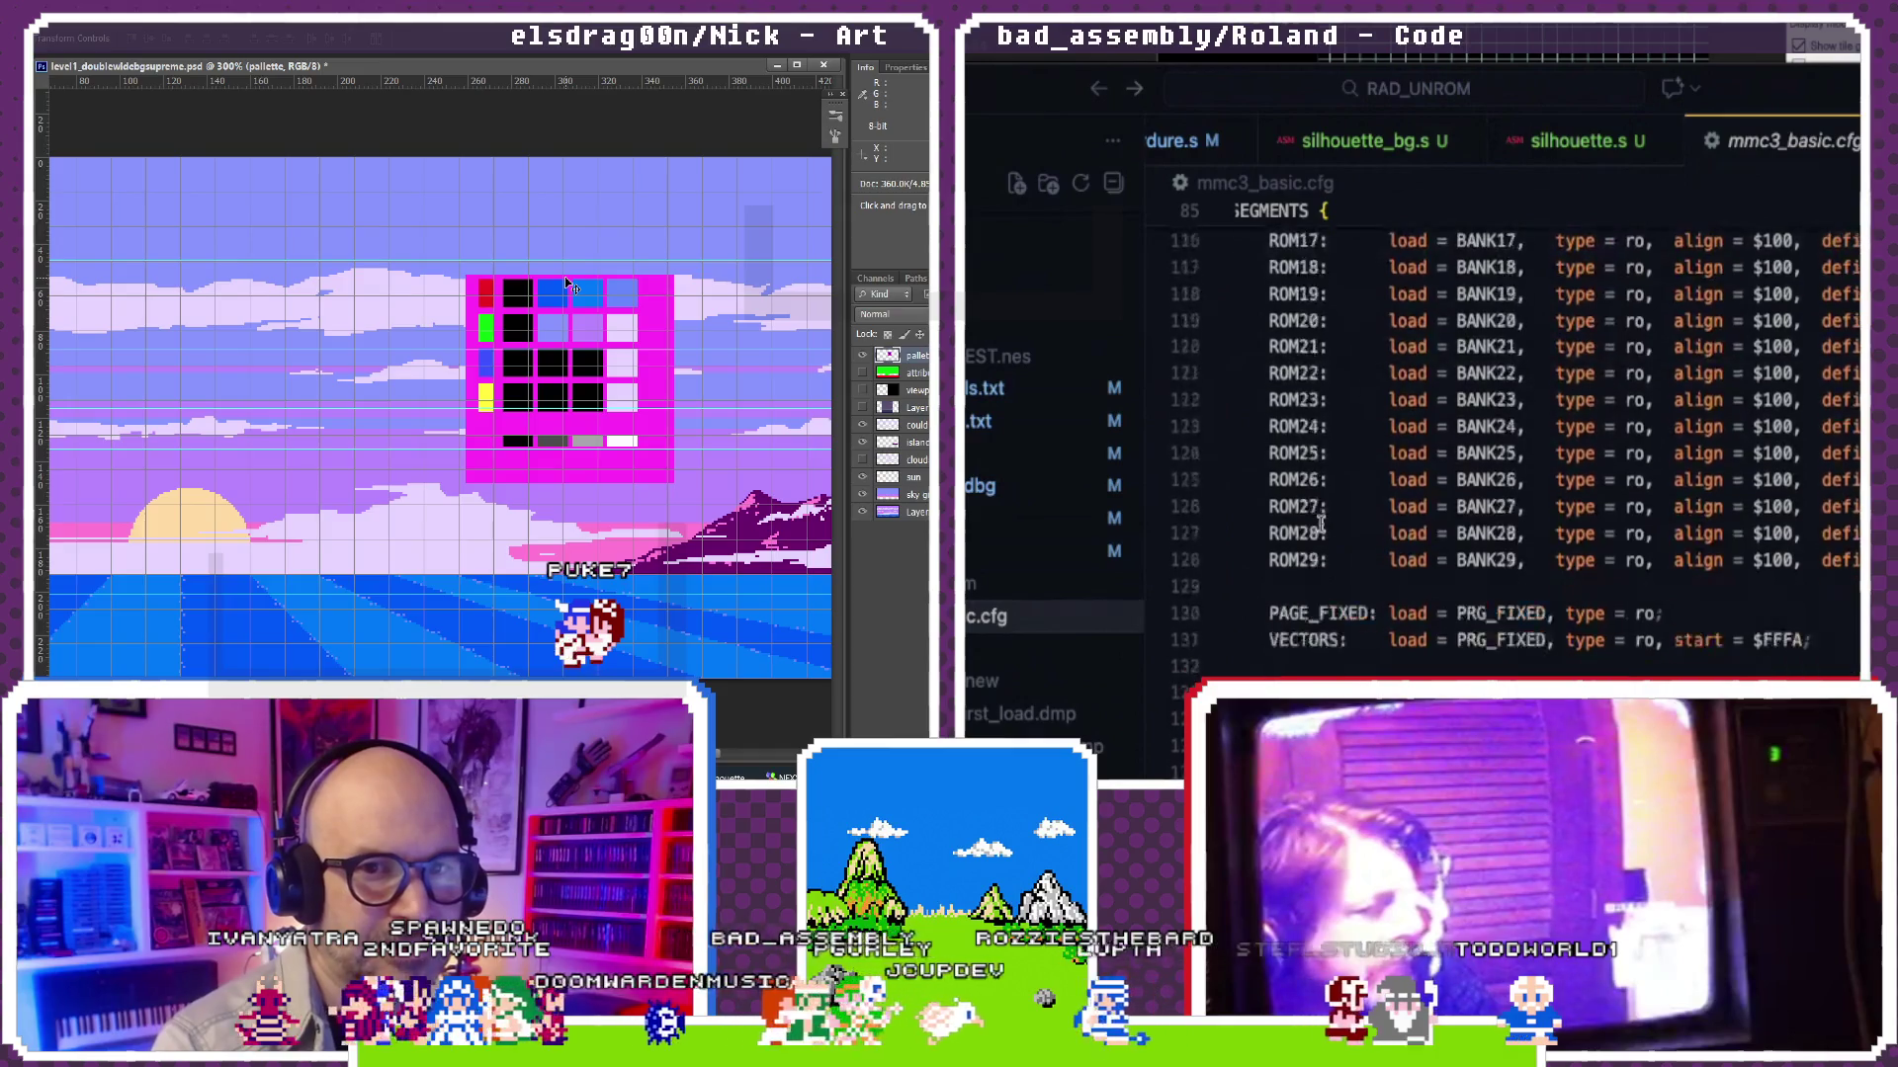
scroll(1319, 530, "down", 3)
scroll(1321, 526, "up", 1)
scroll(1322, 525, "up", 2)
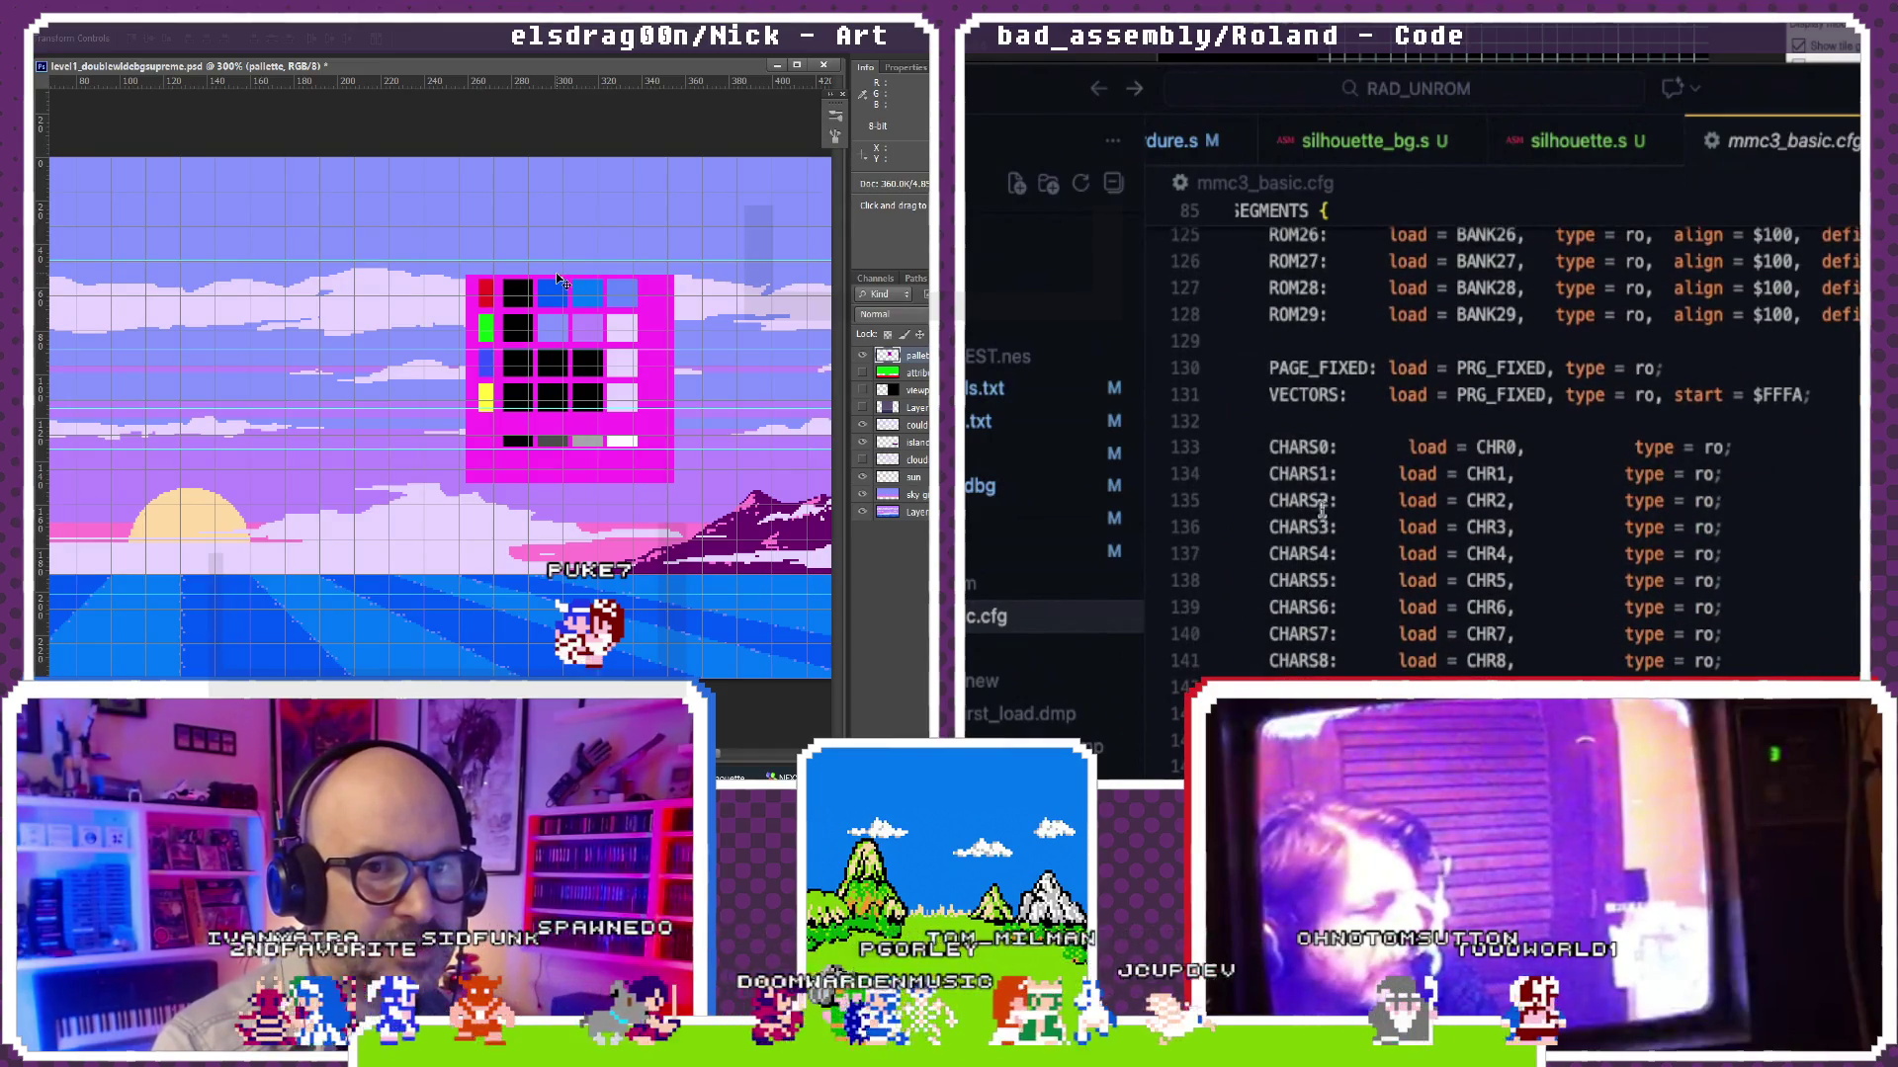
scroll(1324, 496, "up", 2)
scroll(1323, 497, "up", 1)
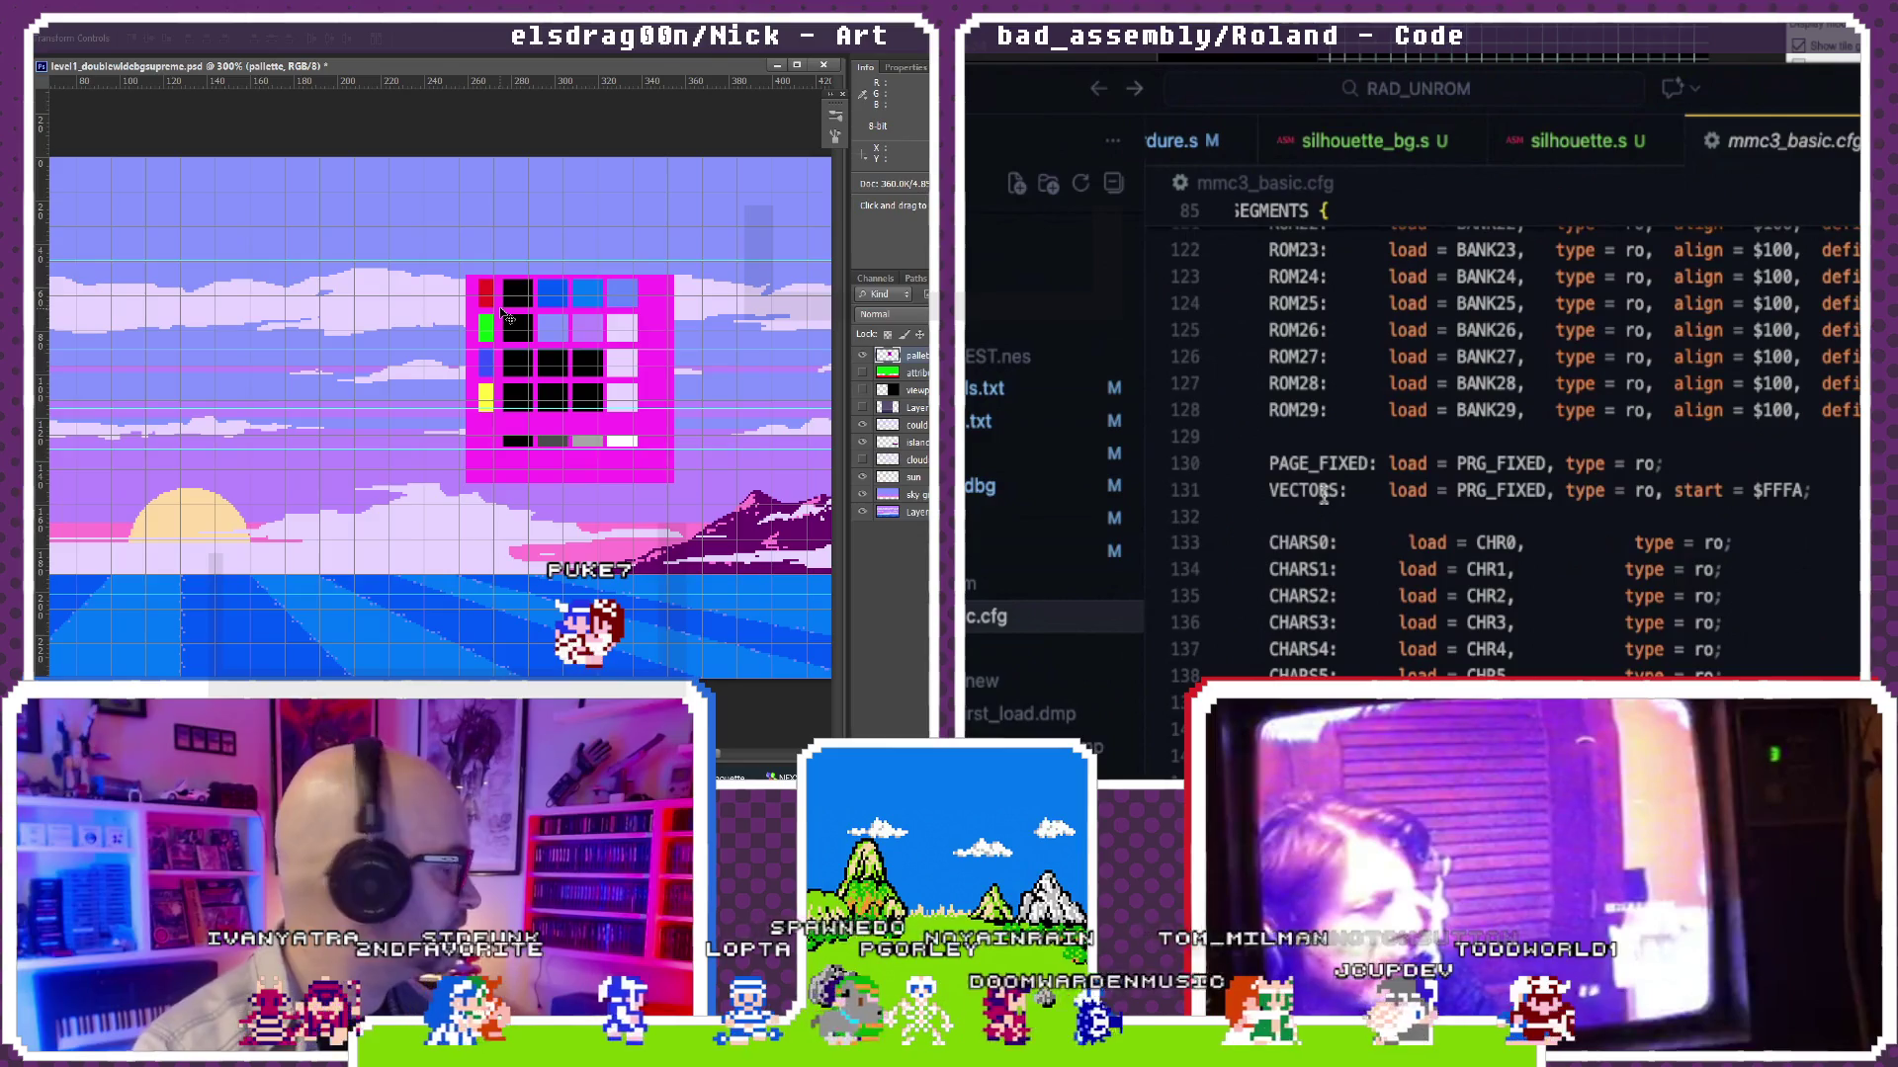
scroll(1324, 495, "up", 1)
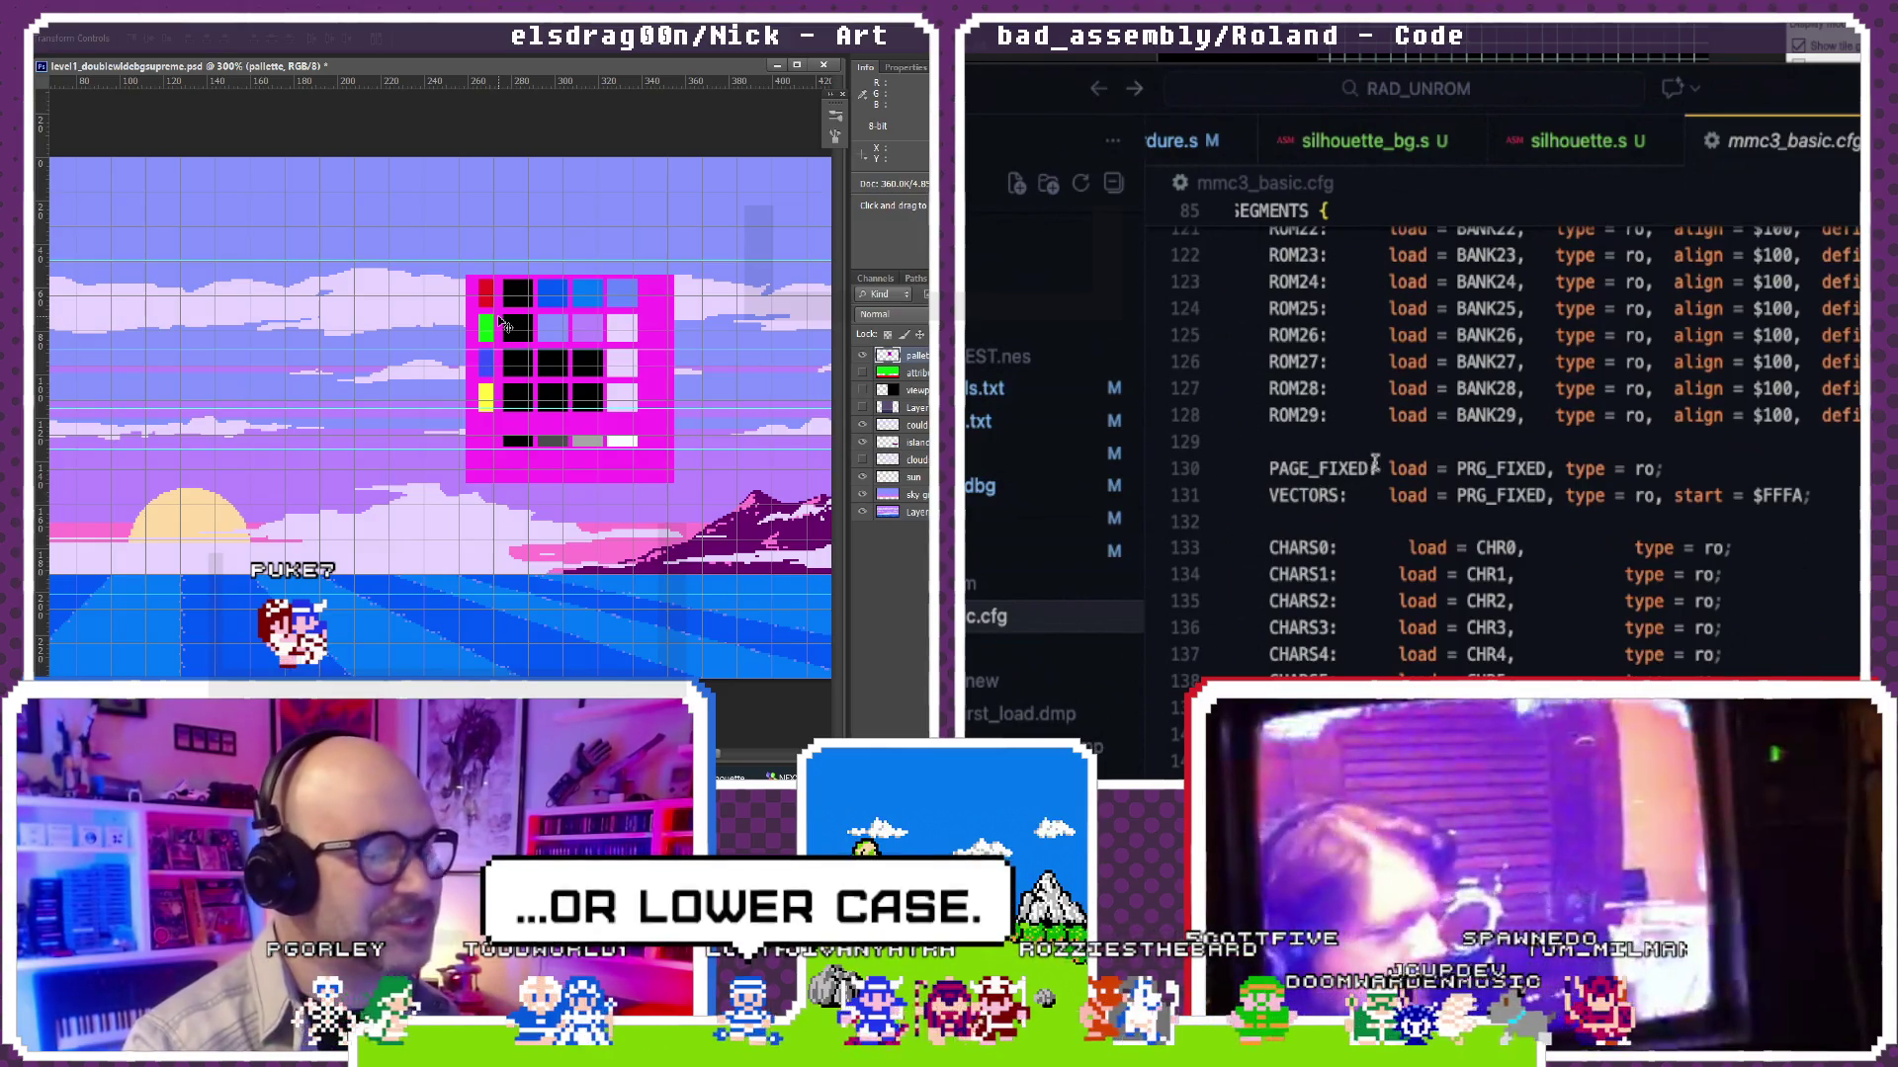
scroll(1375, 465, "down", 1)
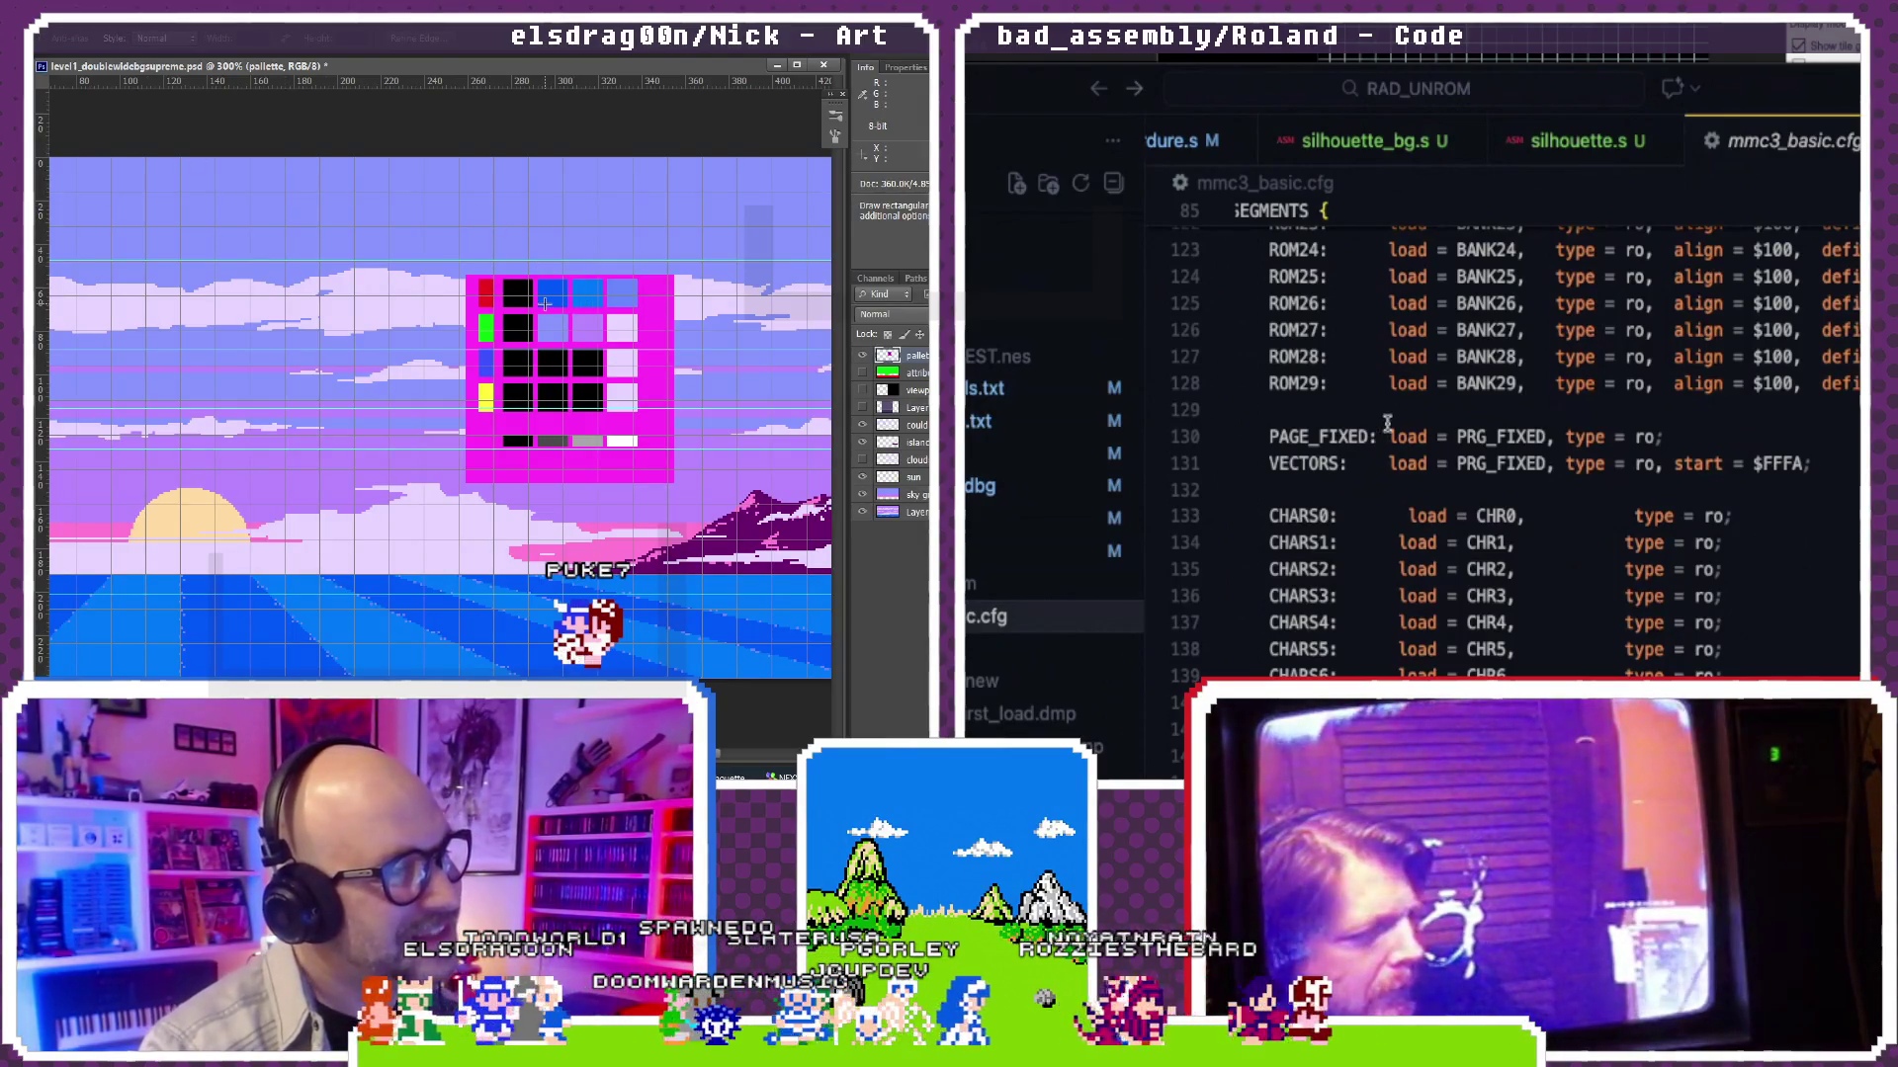
scroll(1386, 423, "up", 1)
scroll(1386, 423, "up", 4)
scroll(1385, 423, "up", 9)
scroll(1386, 423, "up", 5)
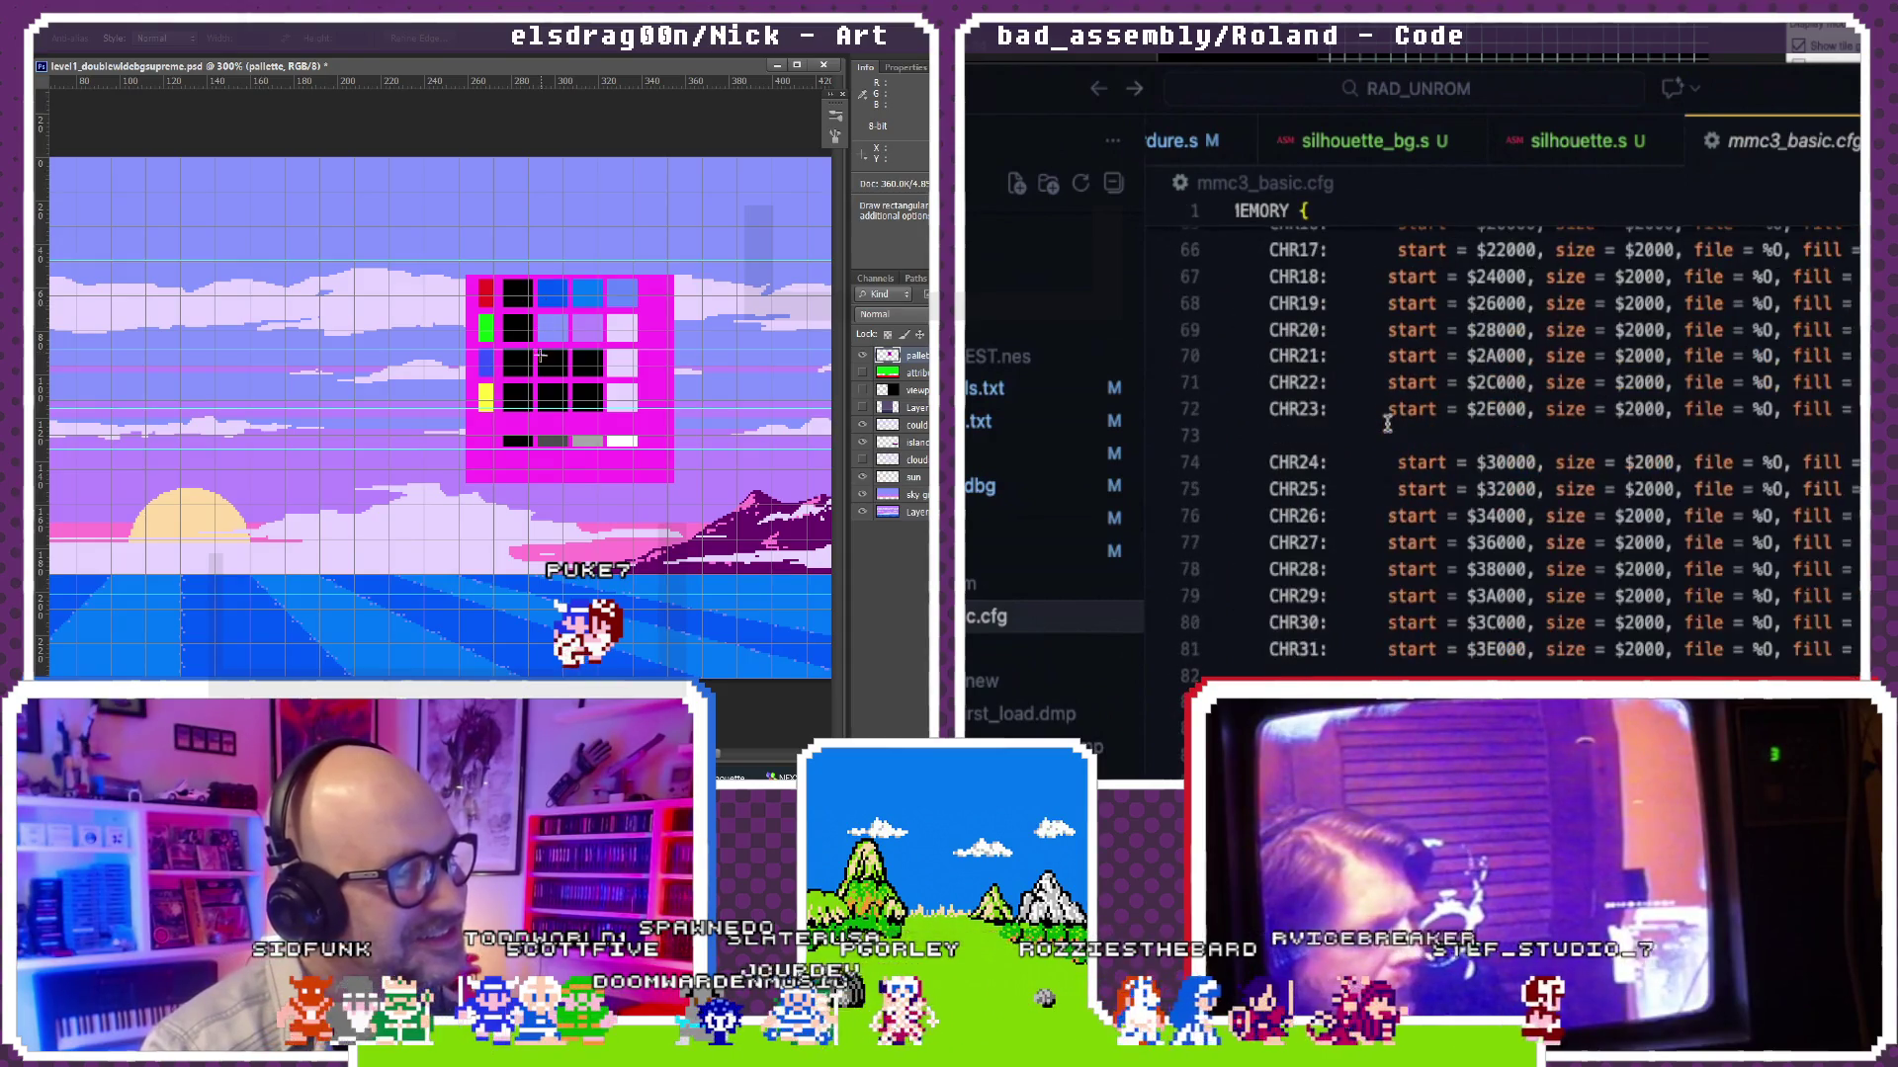
scroll(1387, 422, "up", 5)
scroll(1387, 423, "up", 3)
scroll(1386, 423, "down", 8)
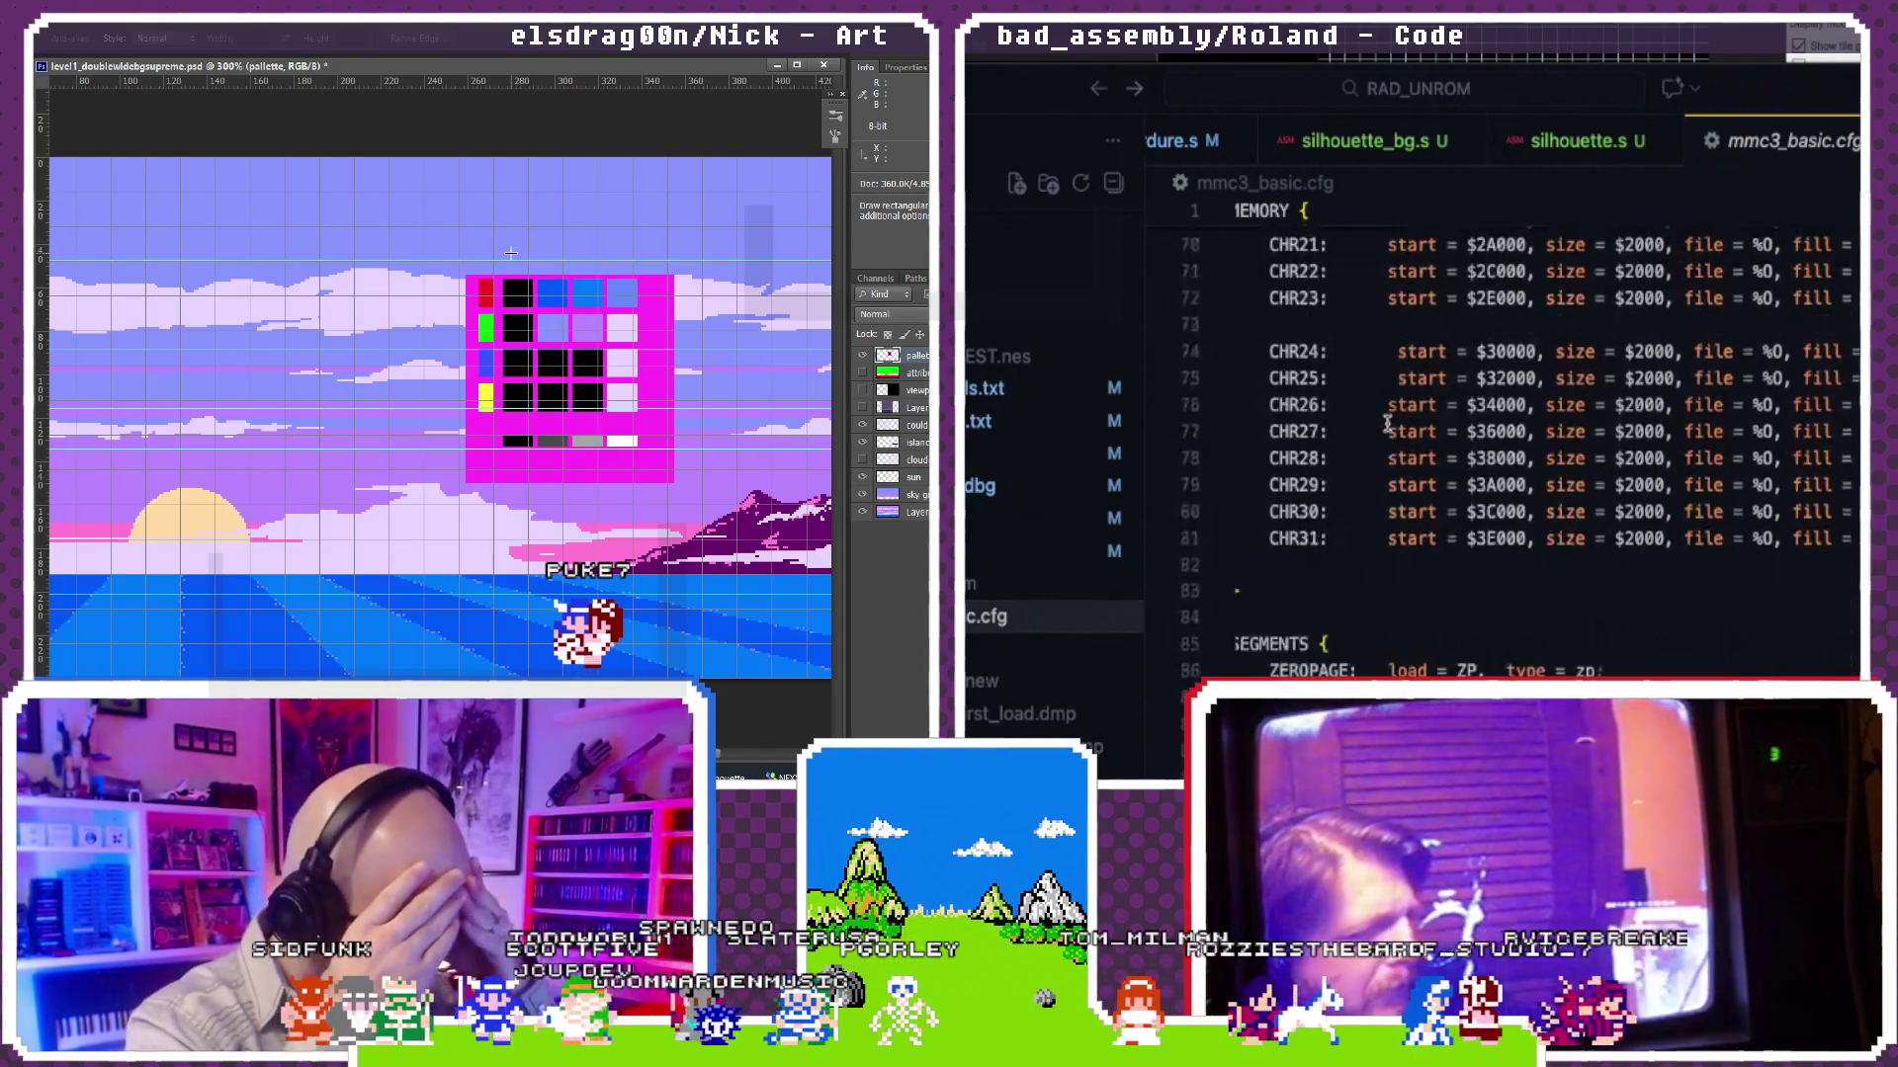
scroll(1385, 422, "up", 1)
scroll(1387, 423, "up", 6)
scroll(1386, 423, "up", 4)
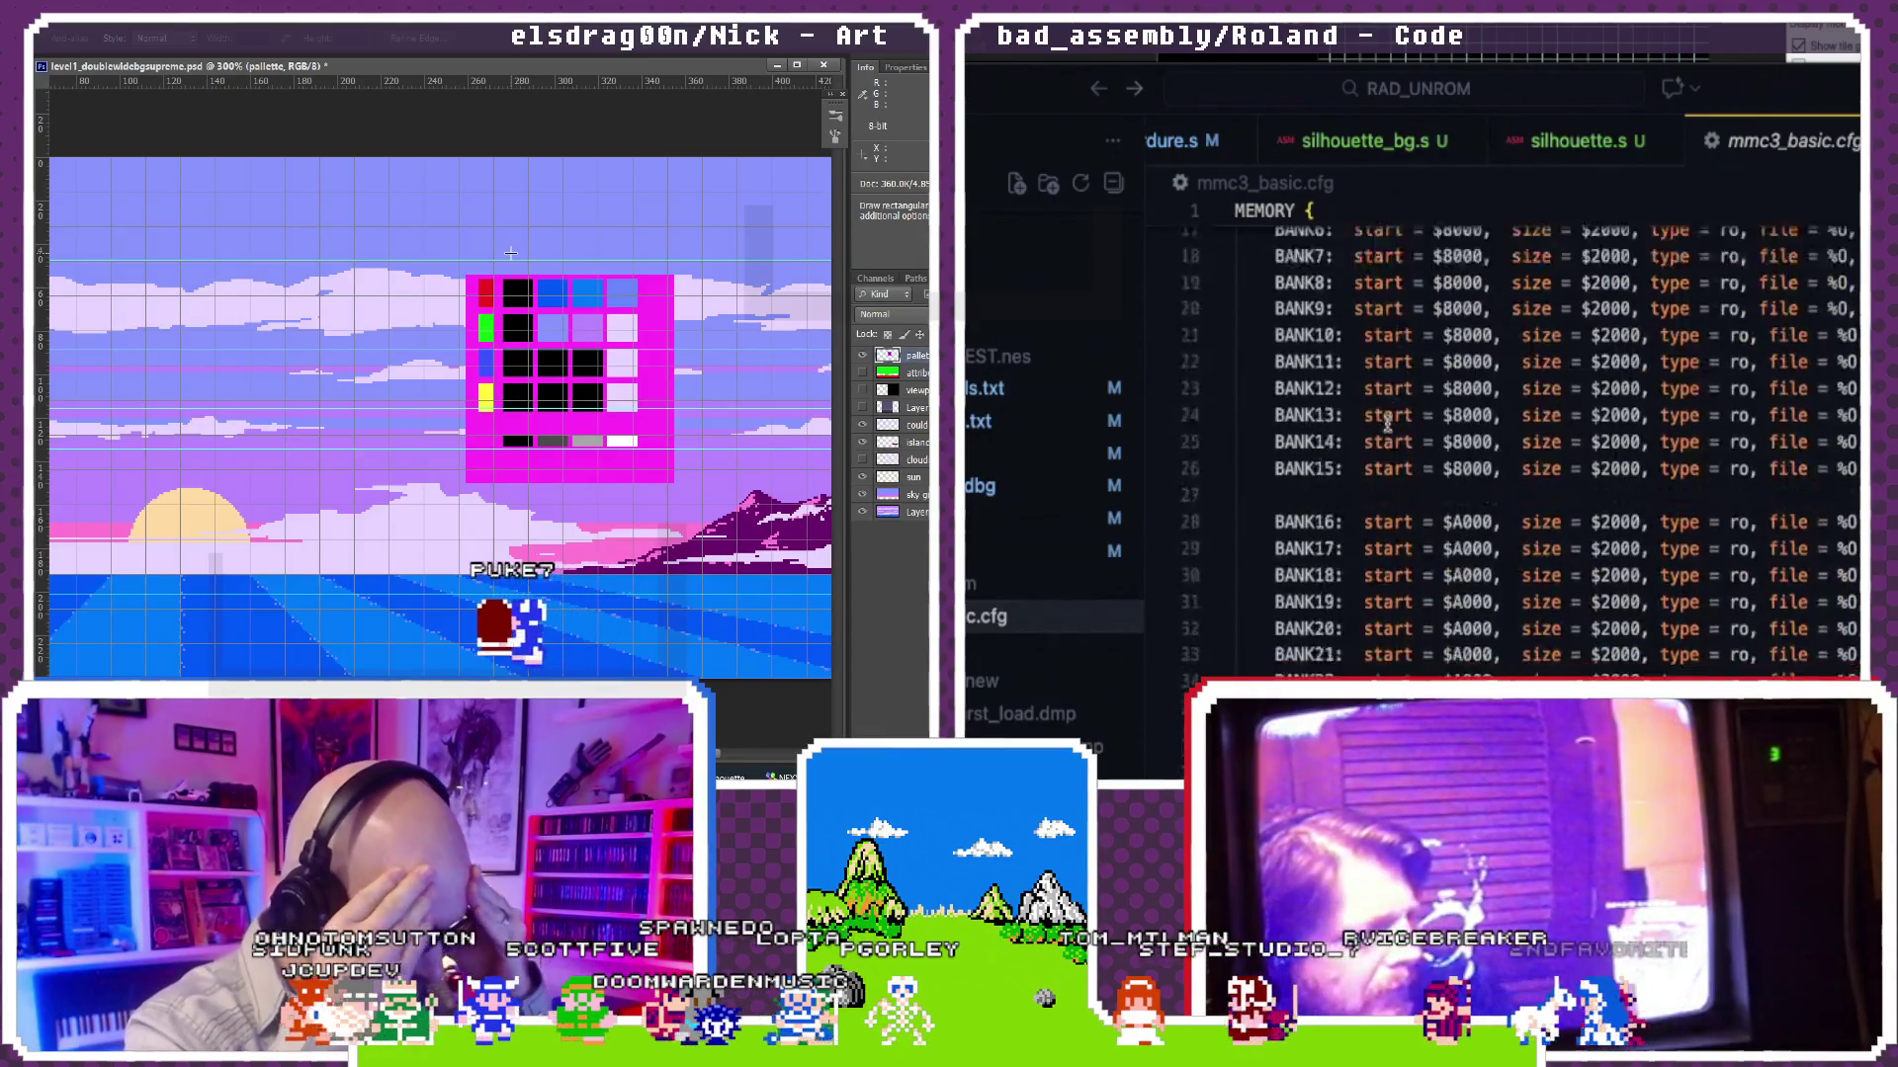
scroll(1386, 422, "up", 3)
scroll(1387, 422, "down", 1)
scroll(1386, 422, "right", 2)
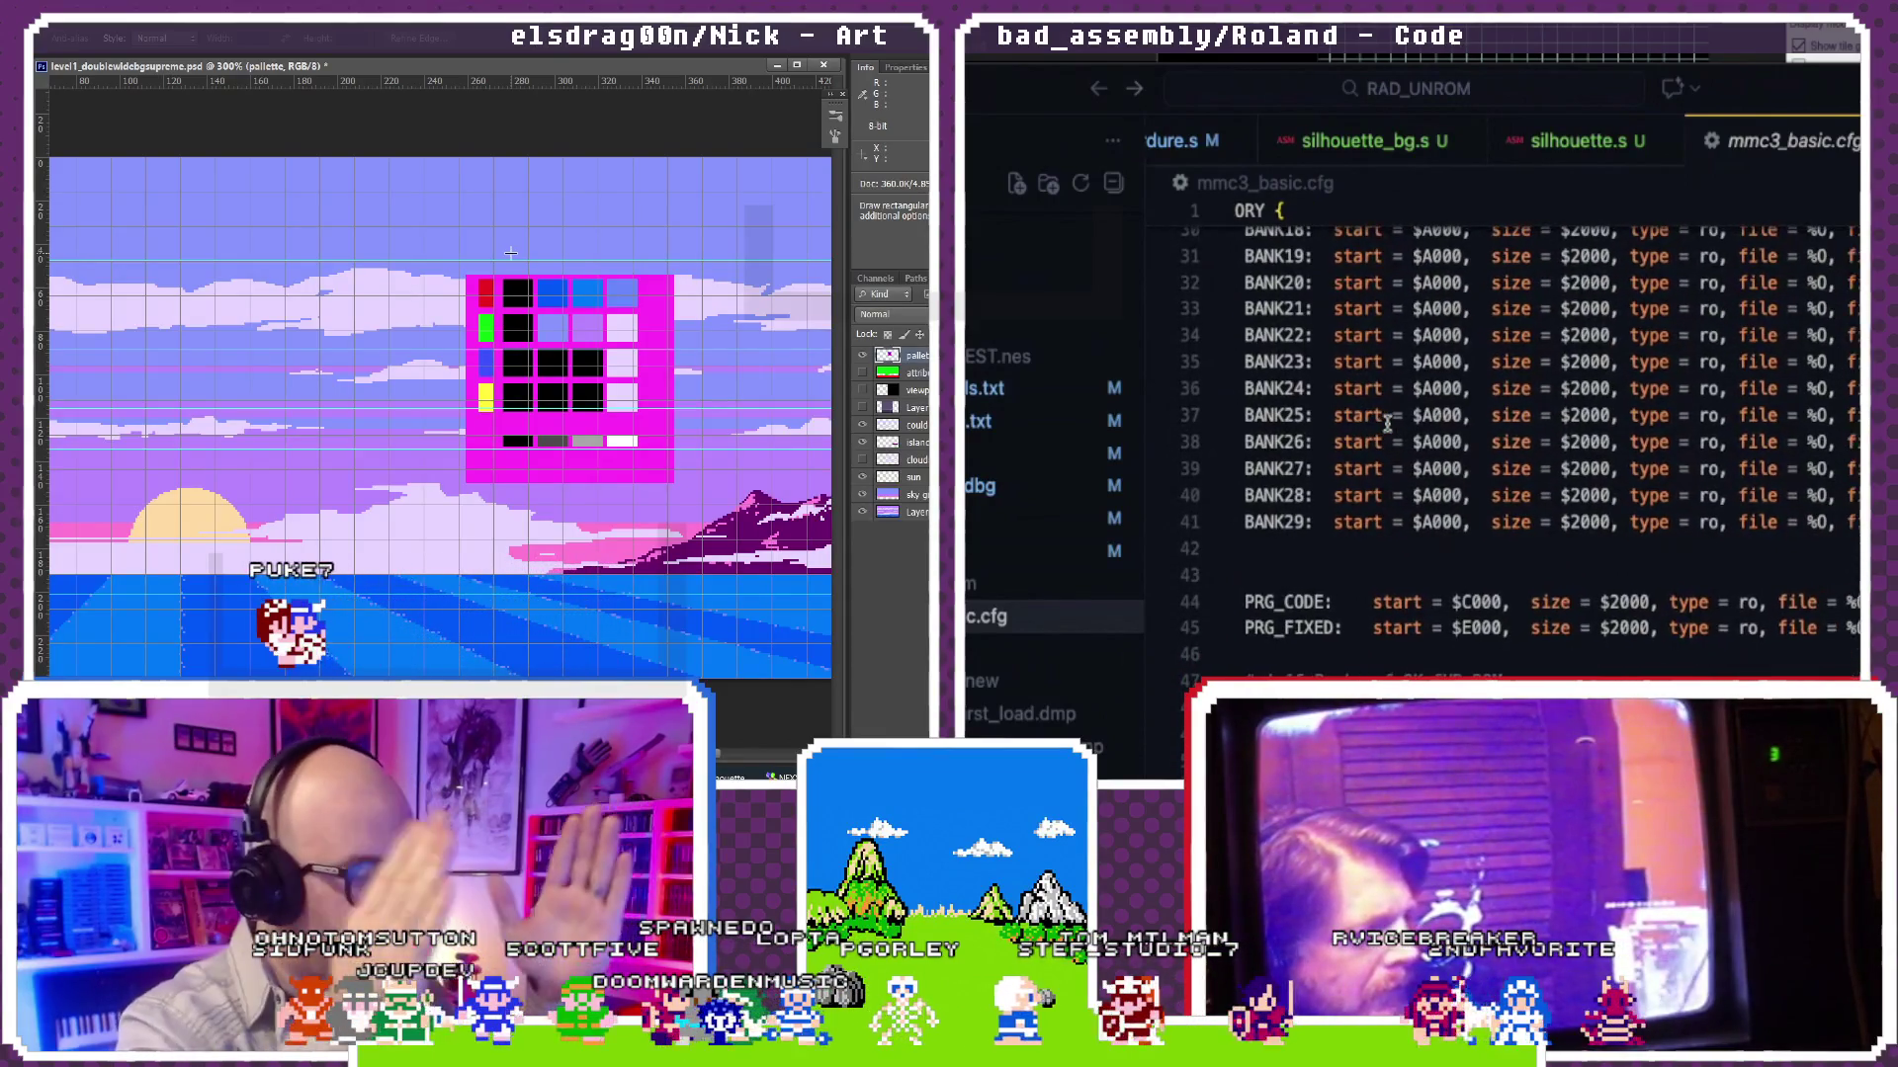
scroll(1387, 423, "right", 5)
scroll(1386, 422, "right", 3)
scroll(1386, 423, "left", 3)
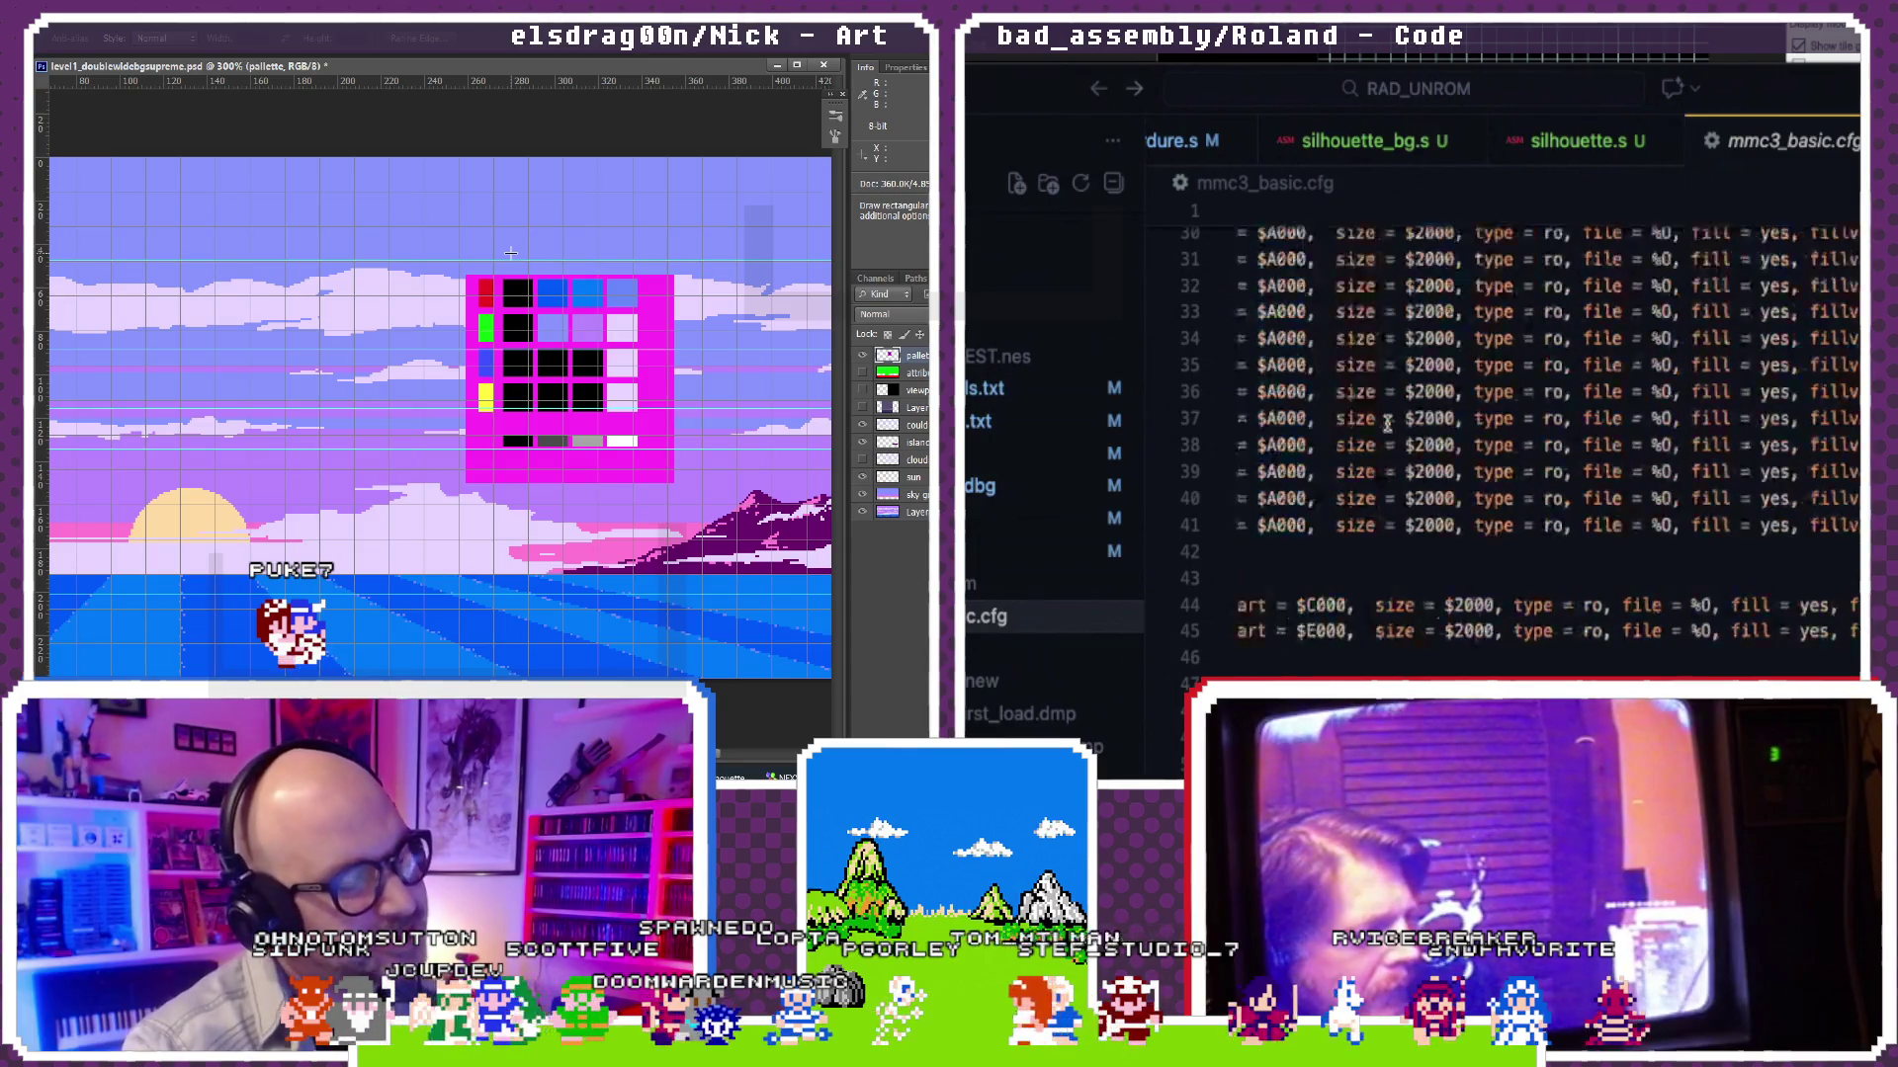
scroll(1386, 423, "left", 6)
scroll(1386, 423, "up", 2)
scroll(1386, 423, "up", 9)
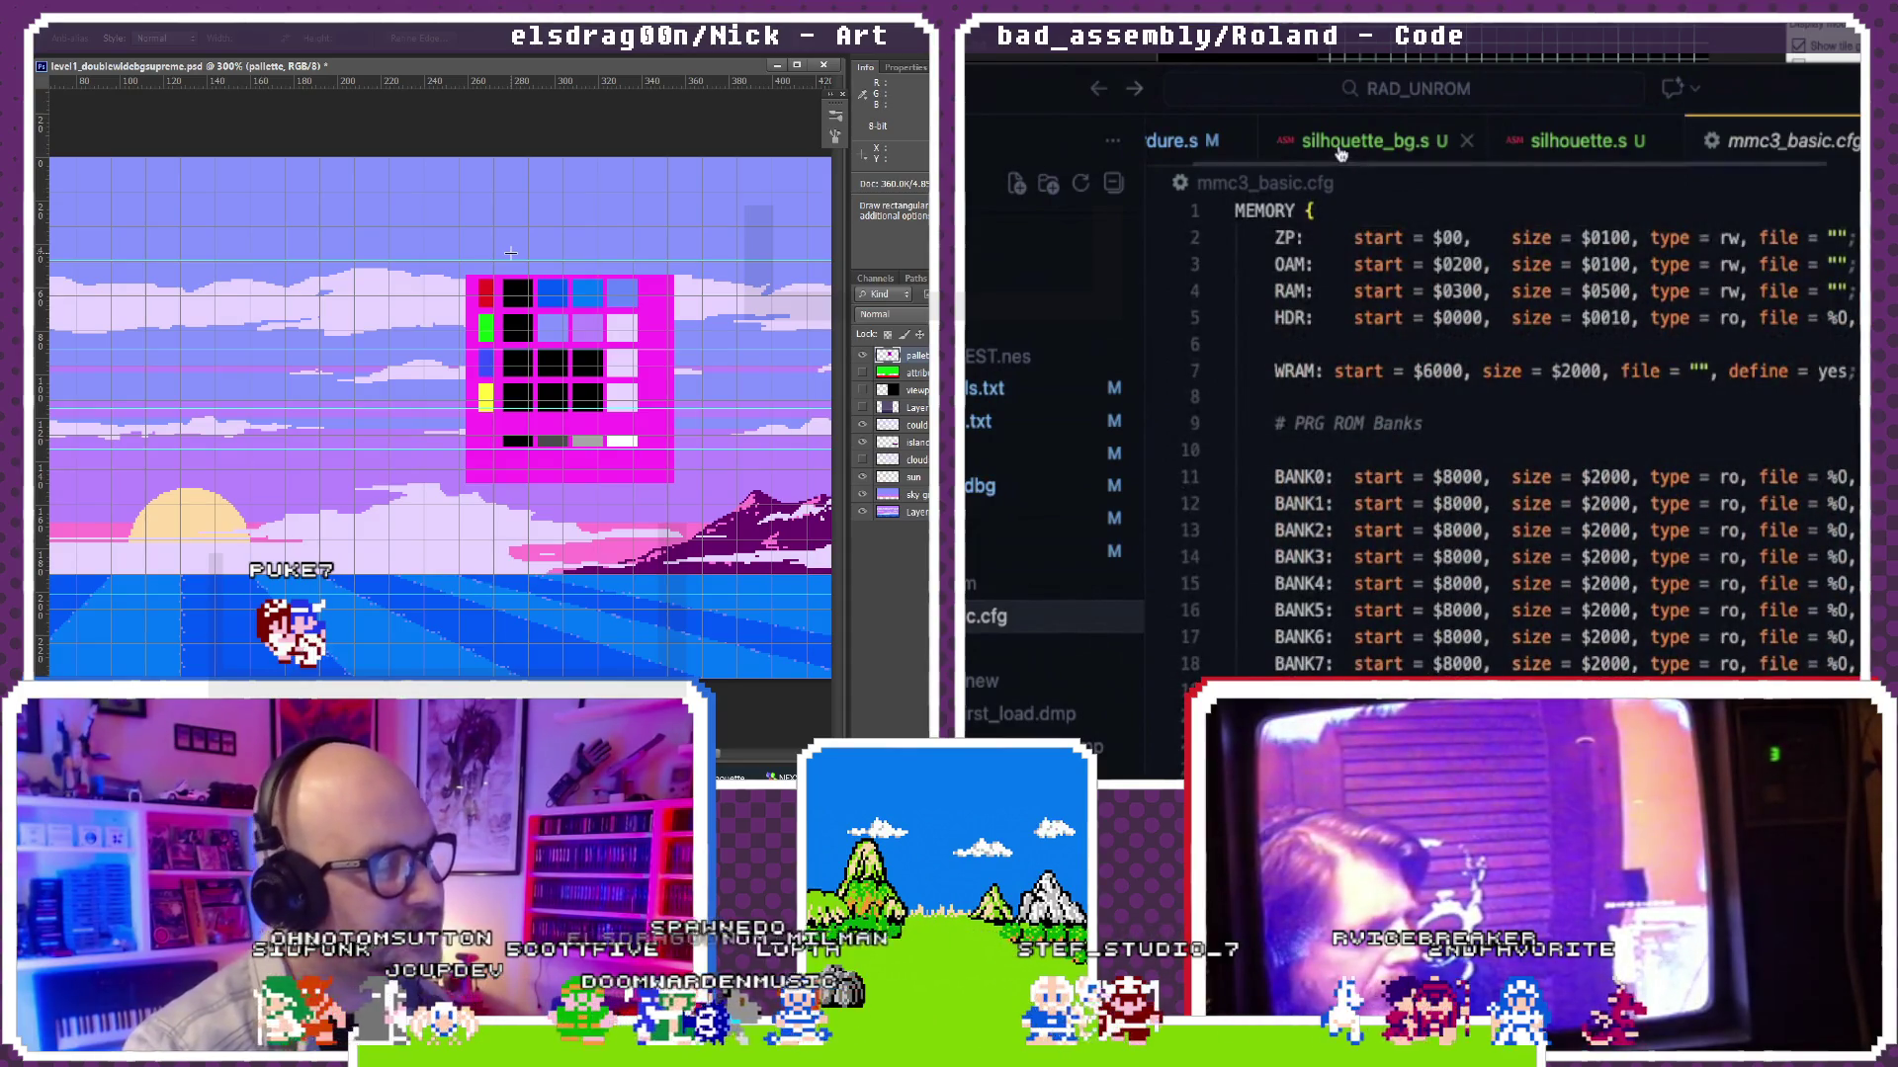
scroll(1339, 148, "right", 2)
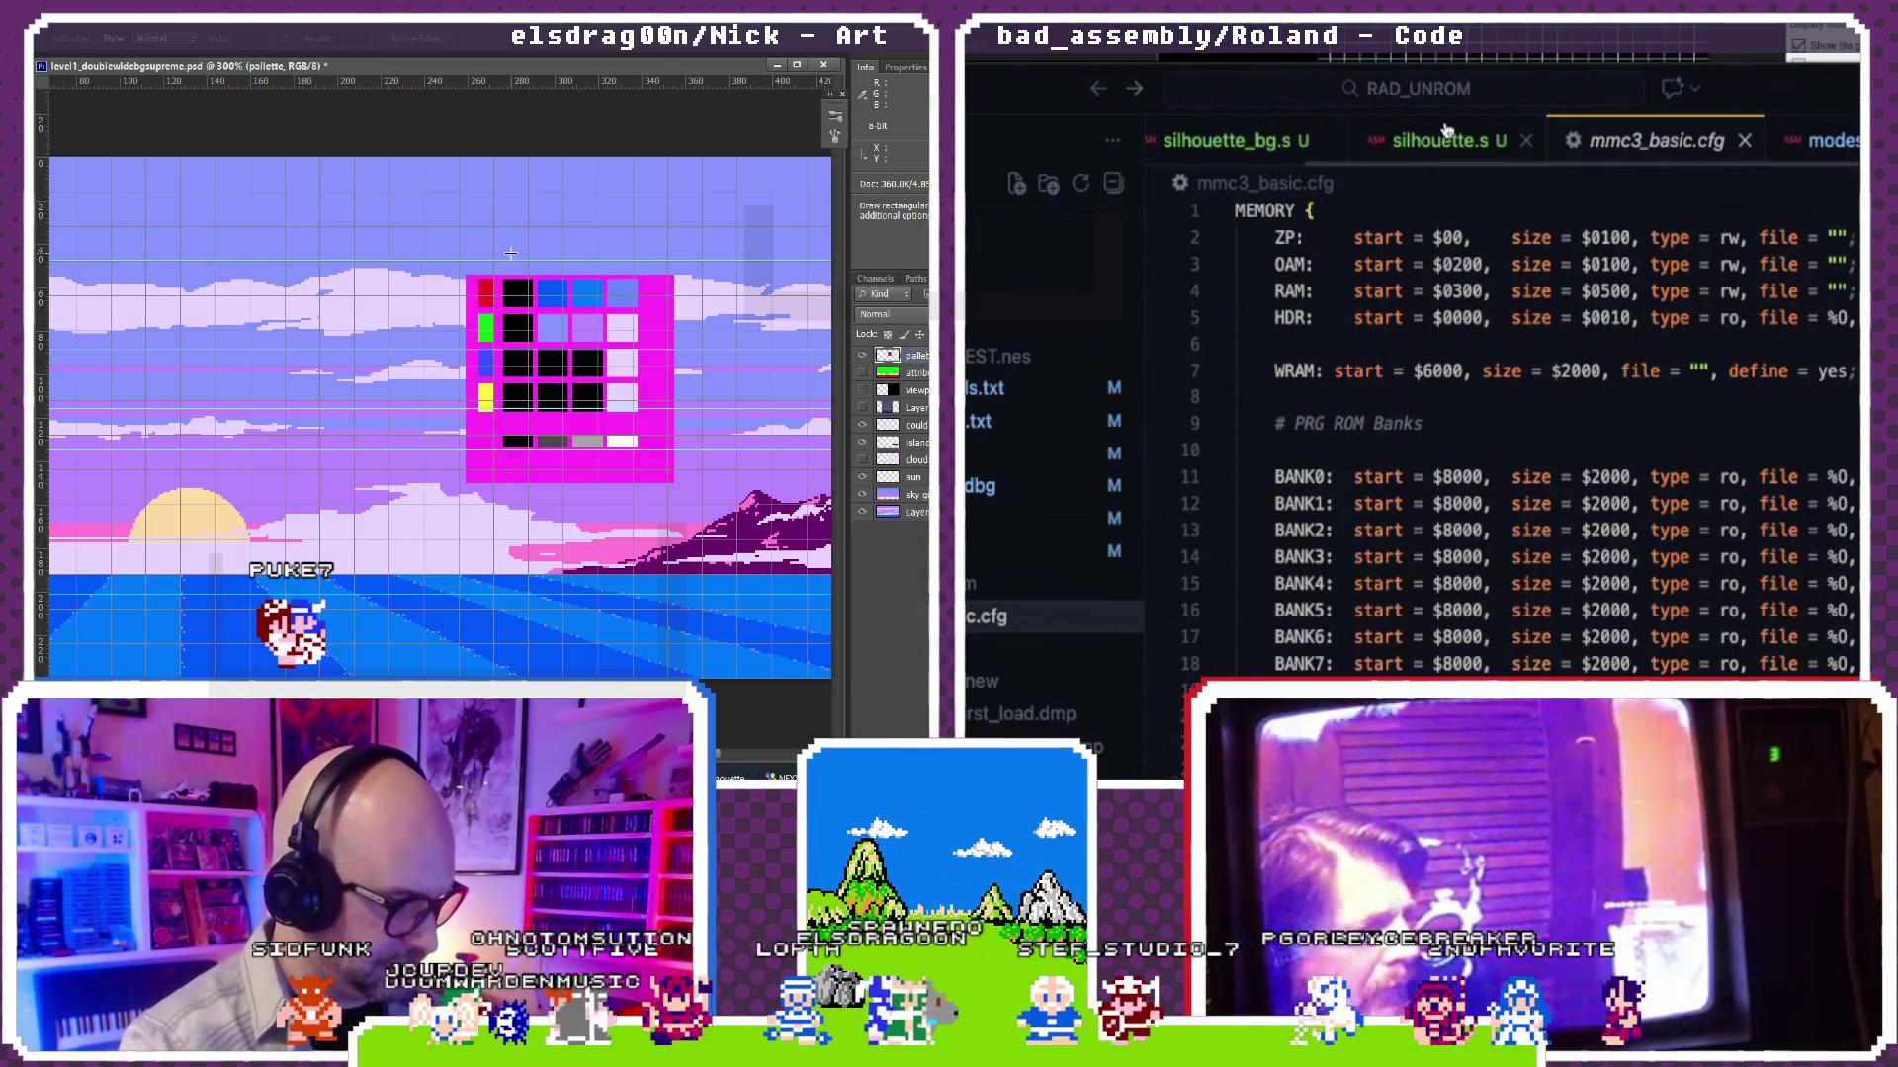
left_click(1427, 140)
scroll(1436, 304, "up", 1)
scroll(1437, 305, "down", 6)
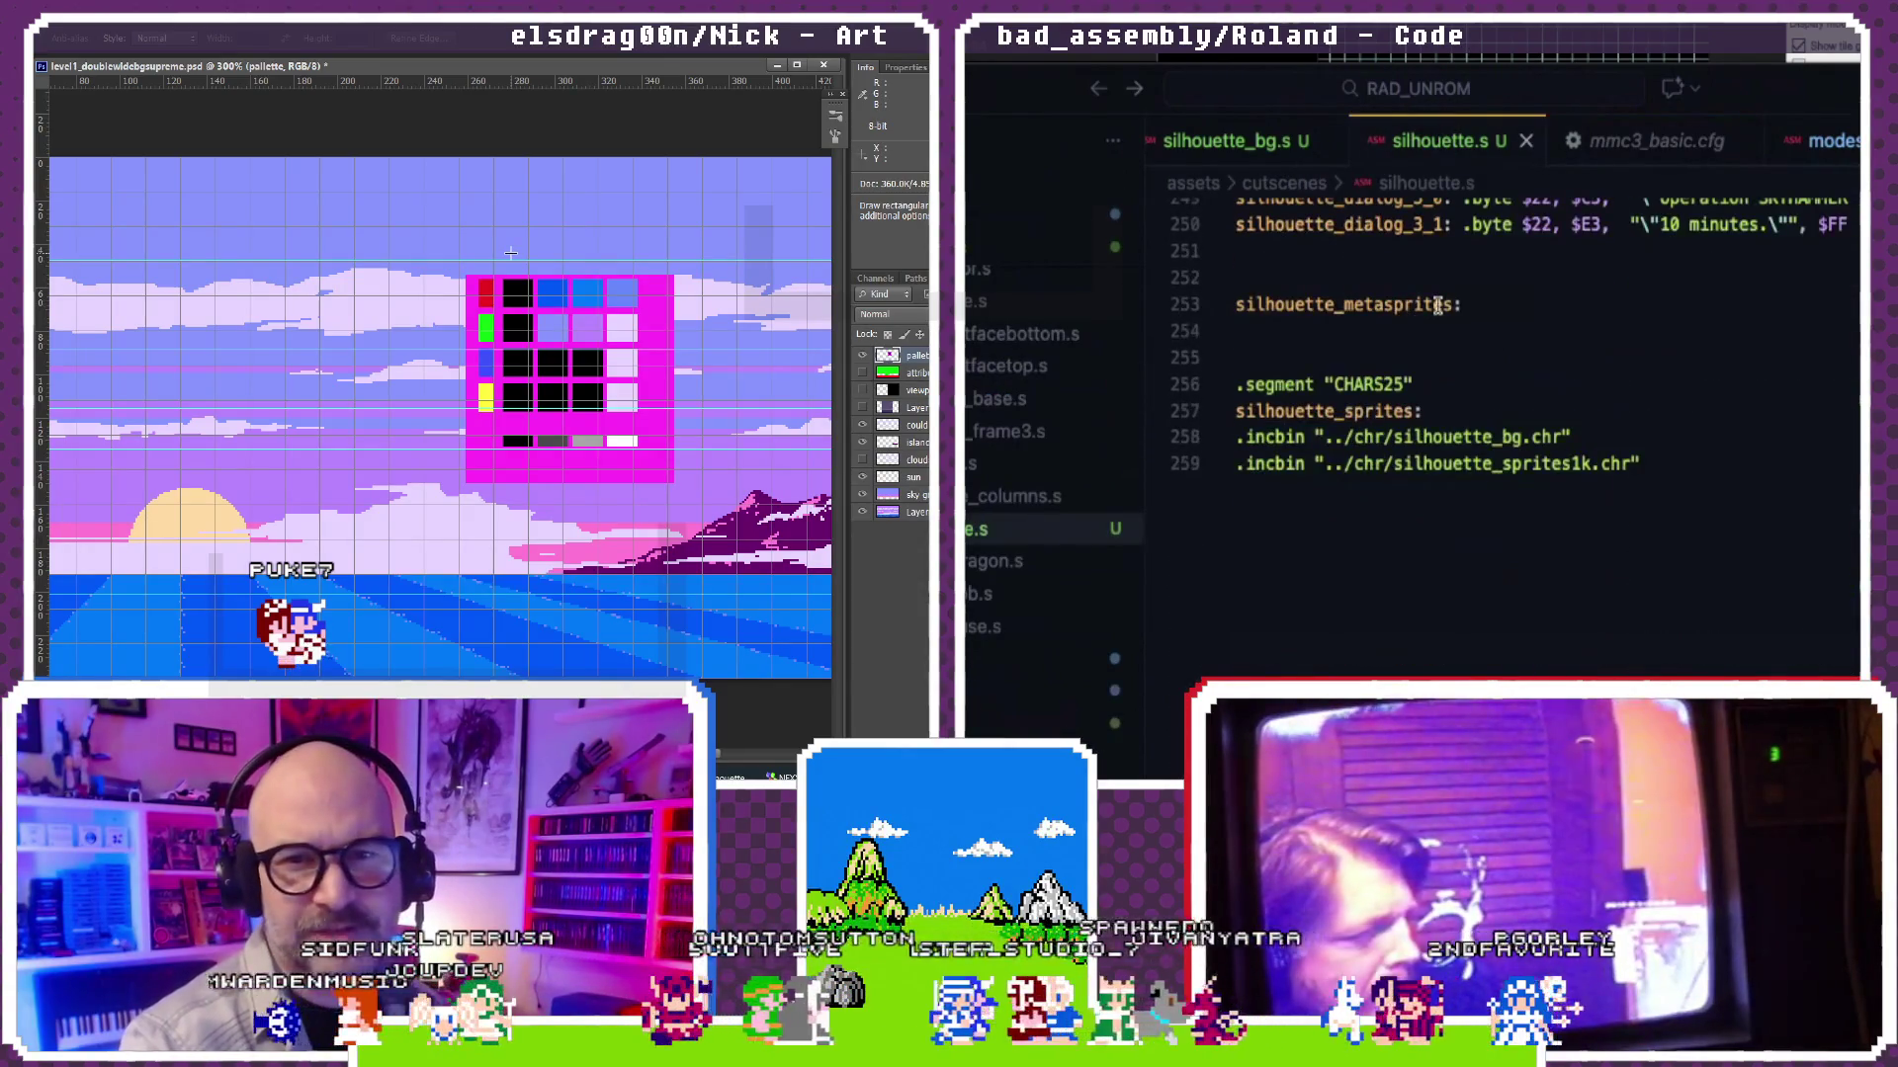
scroll(1437, 303, "up", 1)
Step: Delete the empty silhouette_metasprites label, leave a blank line before CHARS25, and switch to ardure.s
left_click_drag(1347, 457, 1237, 385)
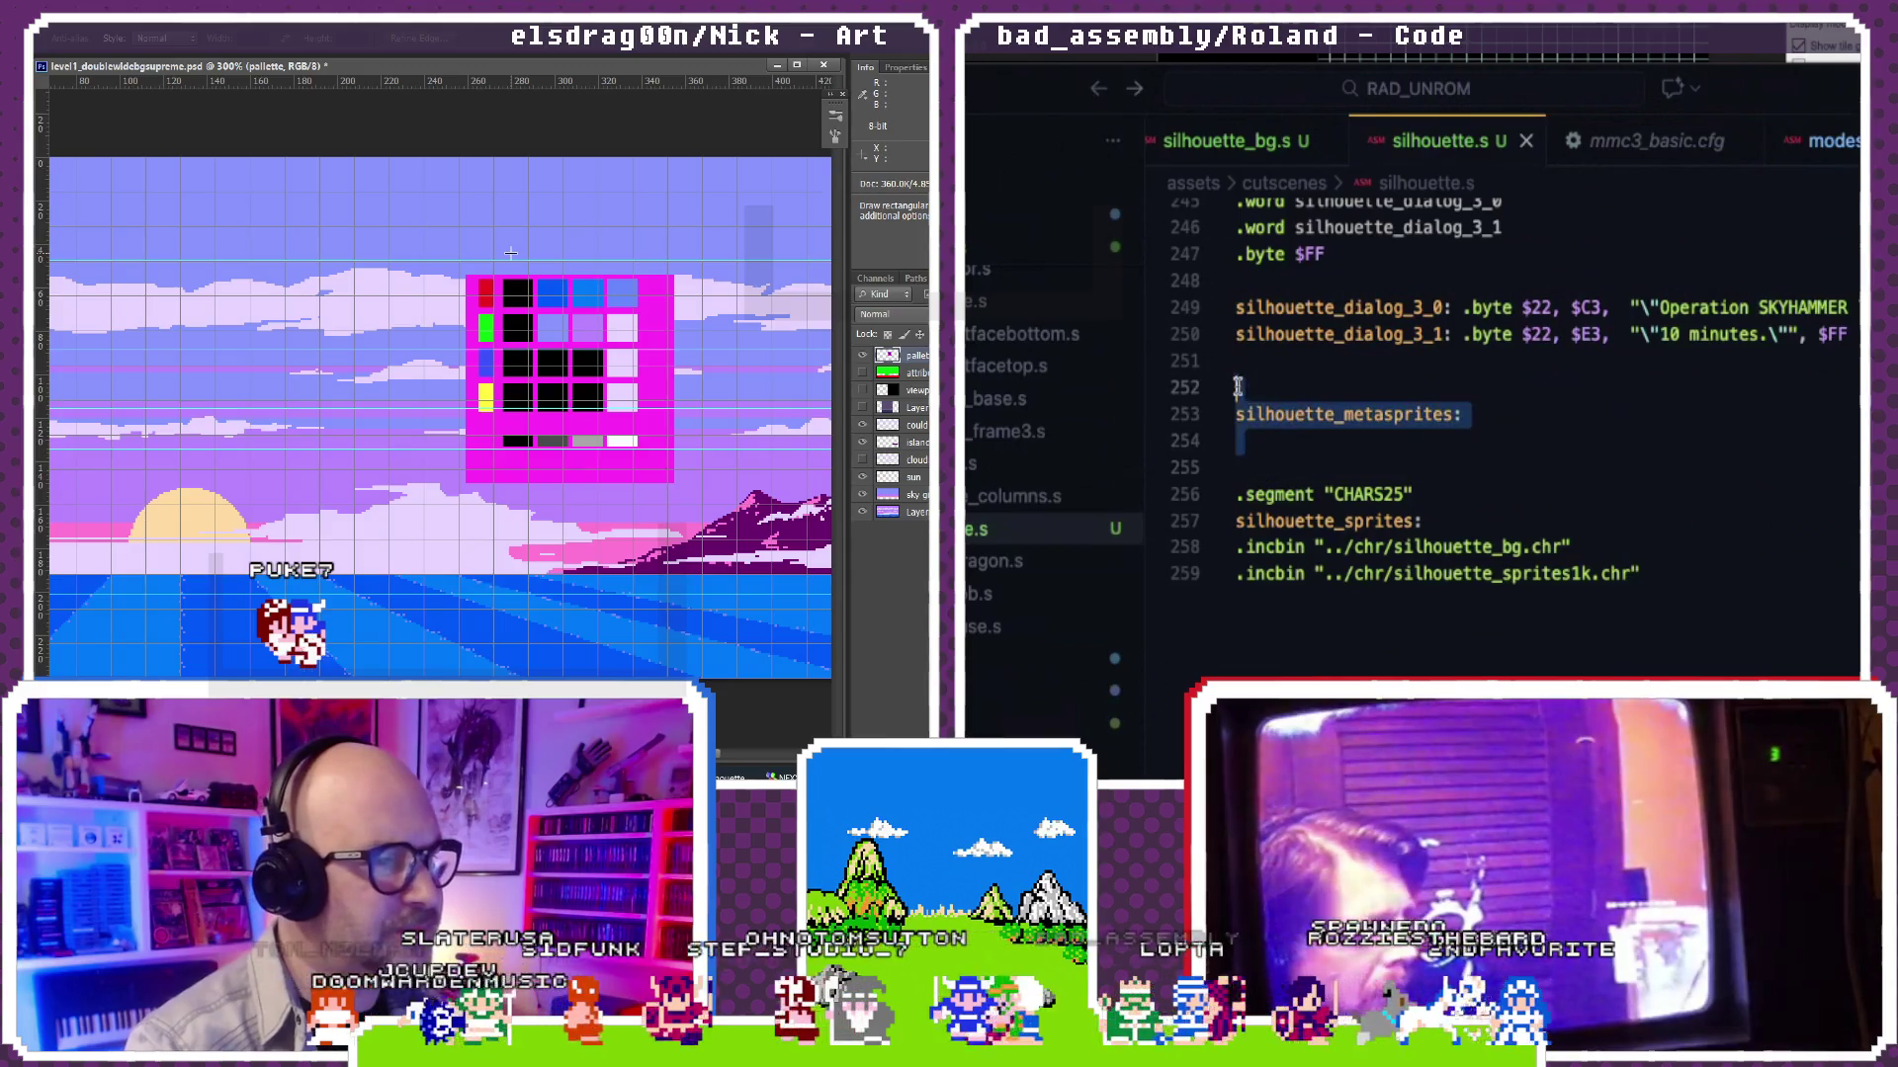
key("BackSpace")
key("BackSpace")
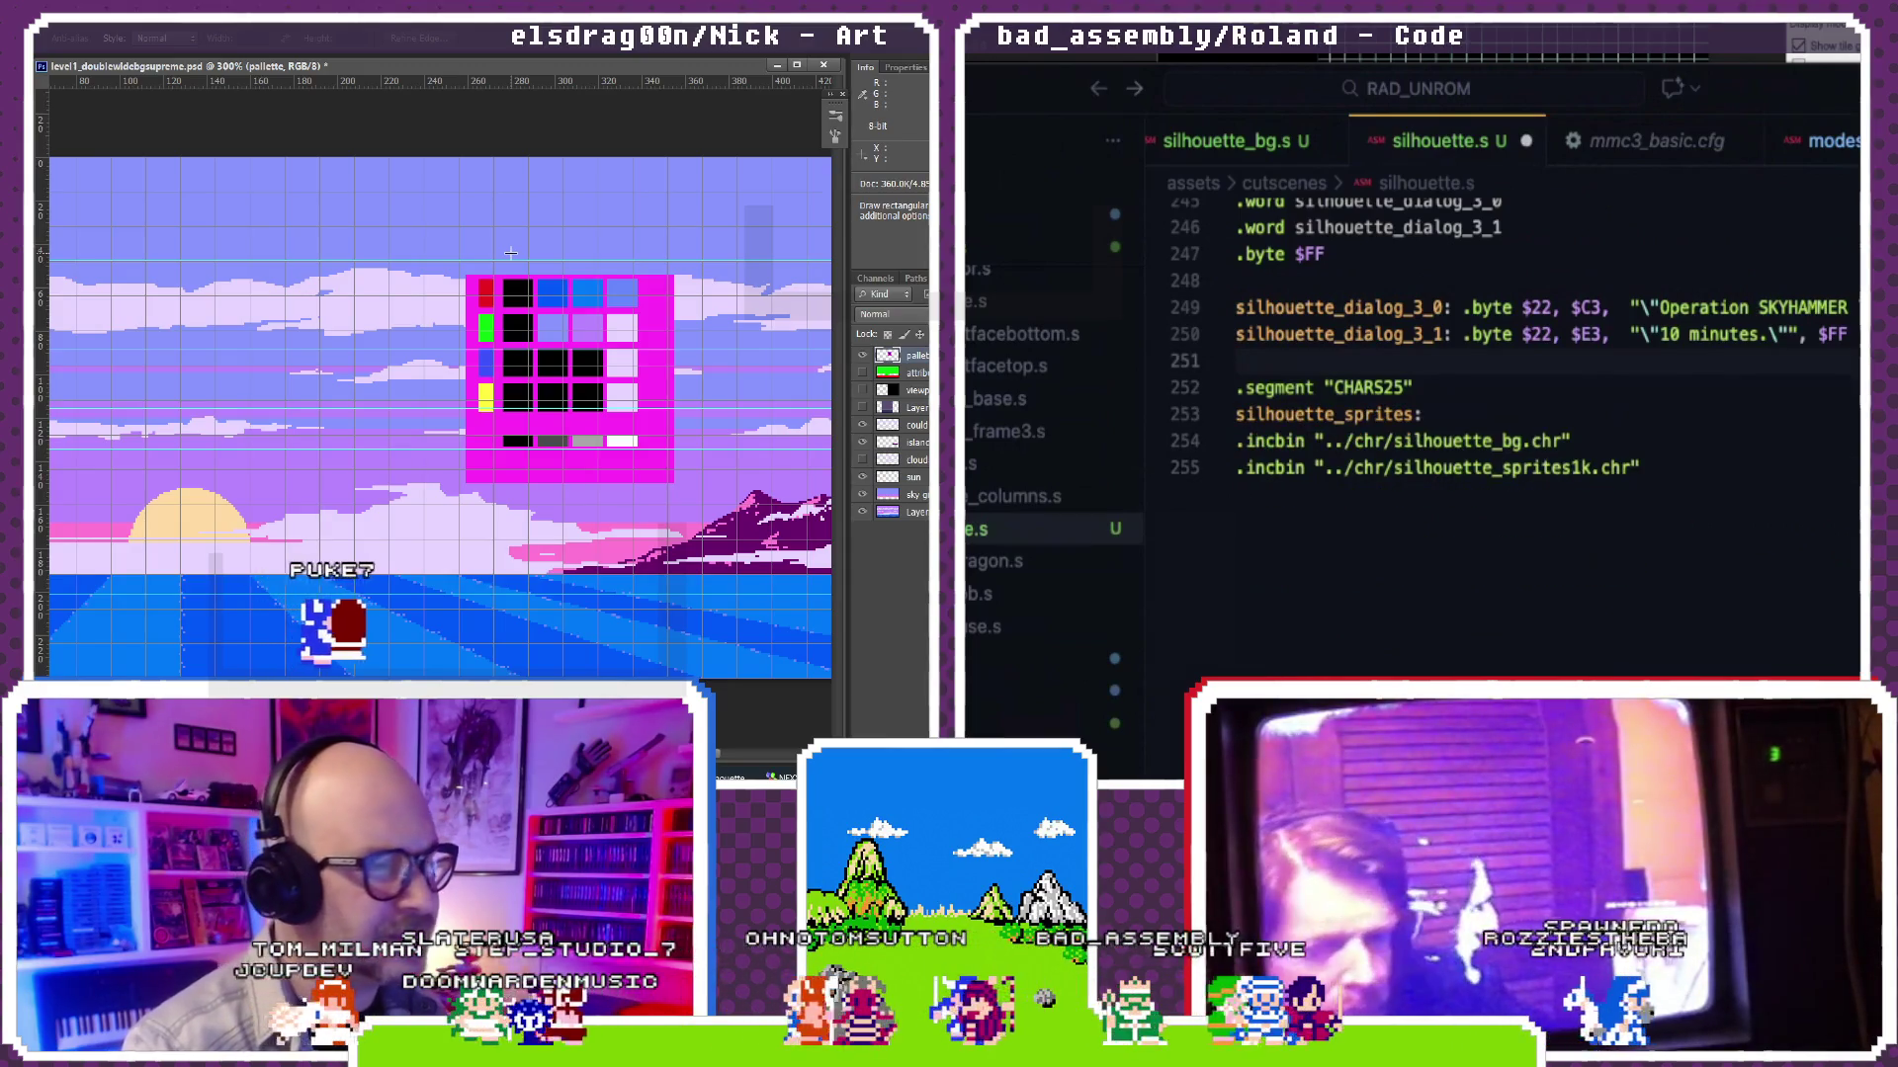
key("Return")
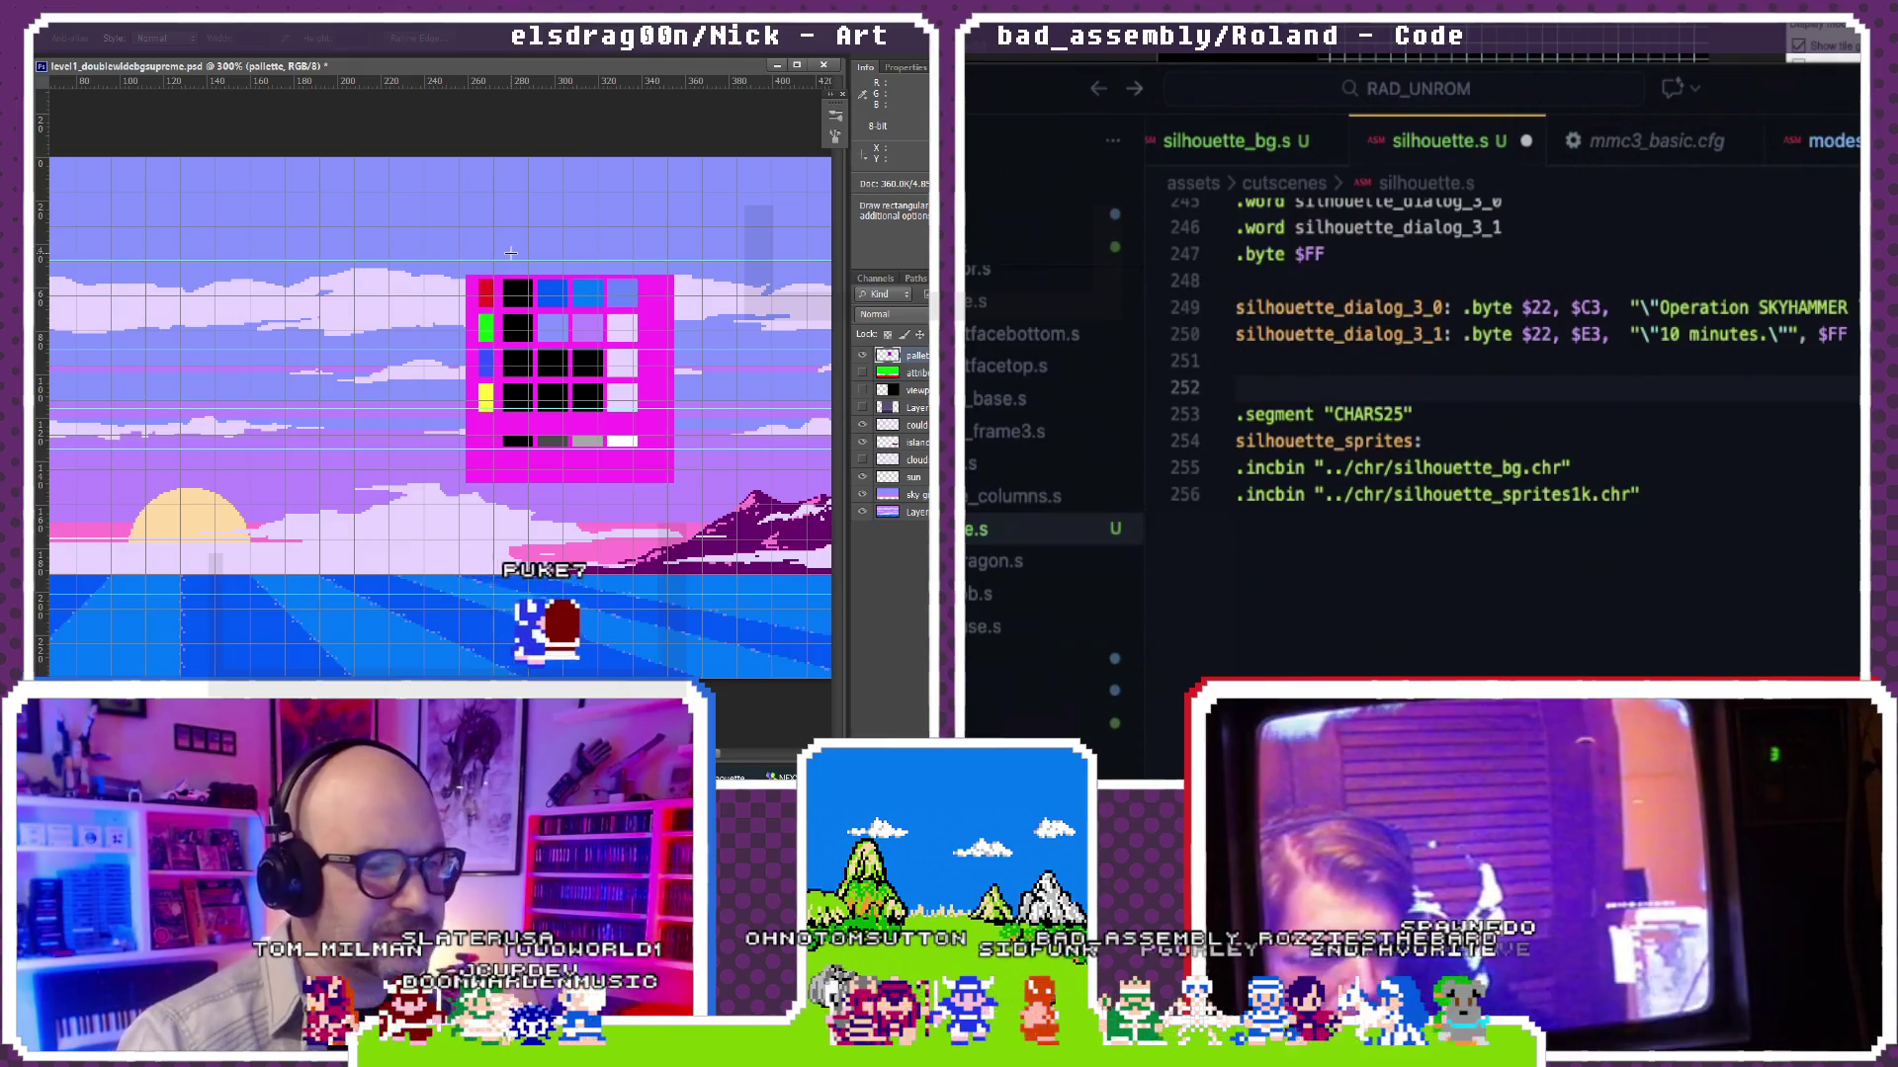
scroll(1267, 365, "up", 1)
scroll(1266, 366, "up", 3)
scroll(1266, 366, "up", 3)
left_click(1293, 354)
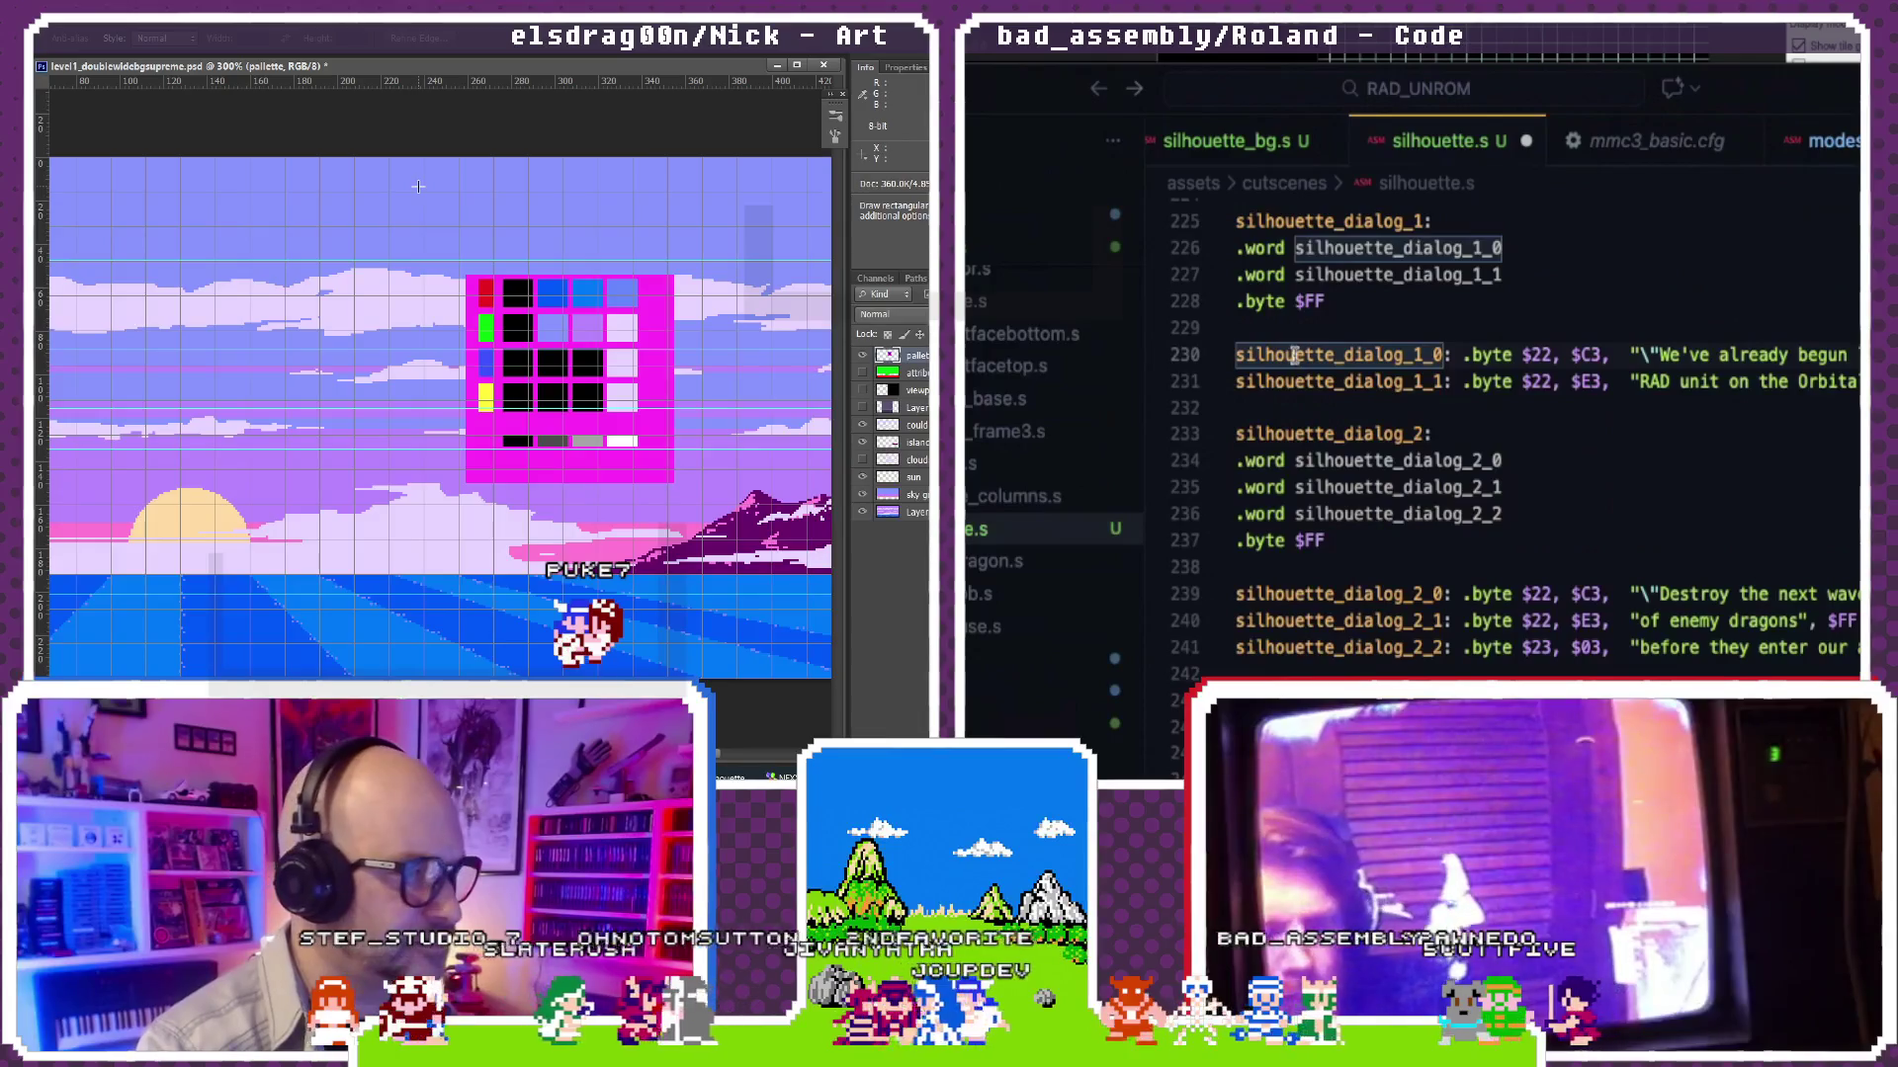
scroll(1300, 330, "up", 9)
scroll(1300, 329, "down", 2)
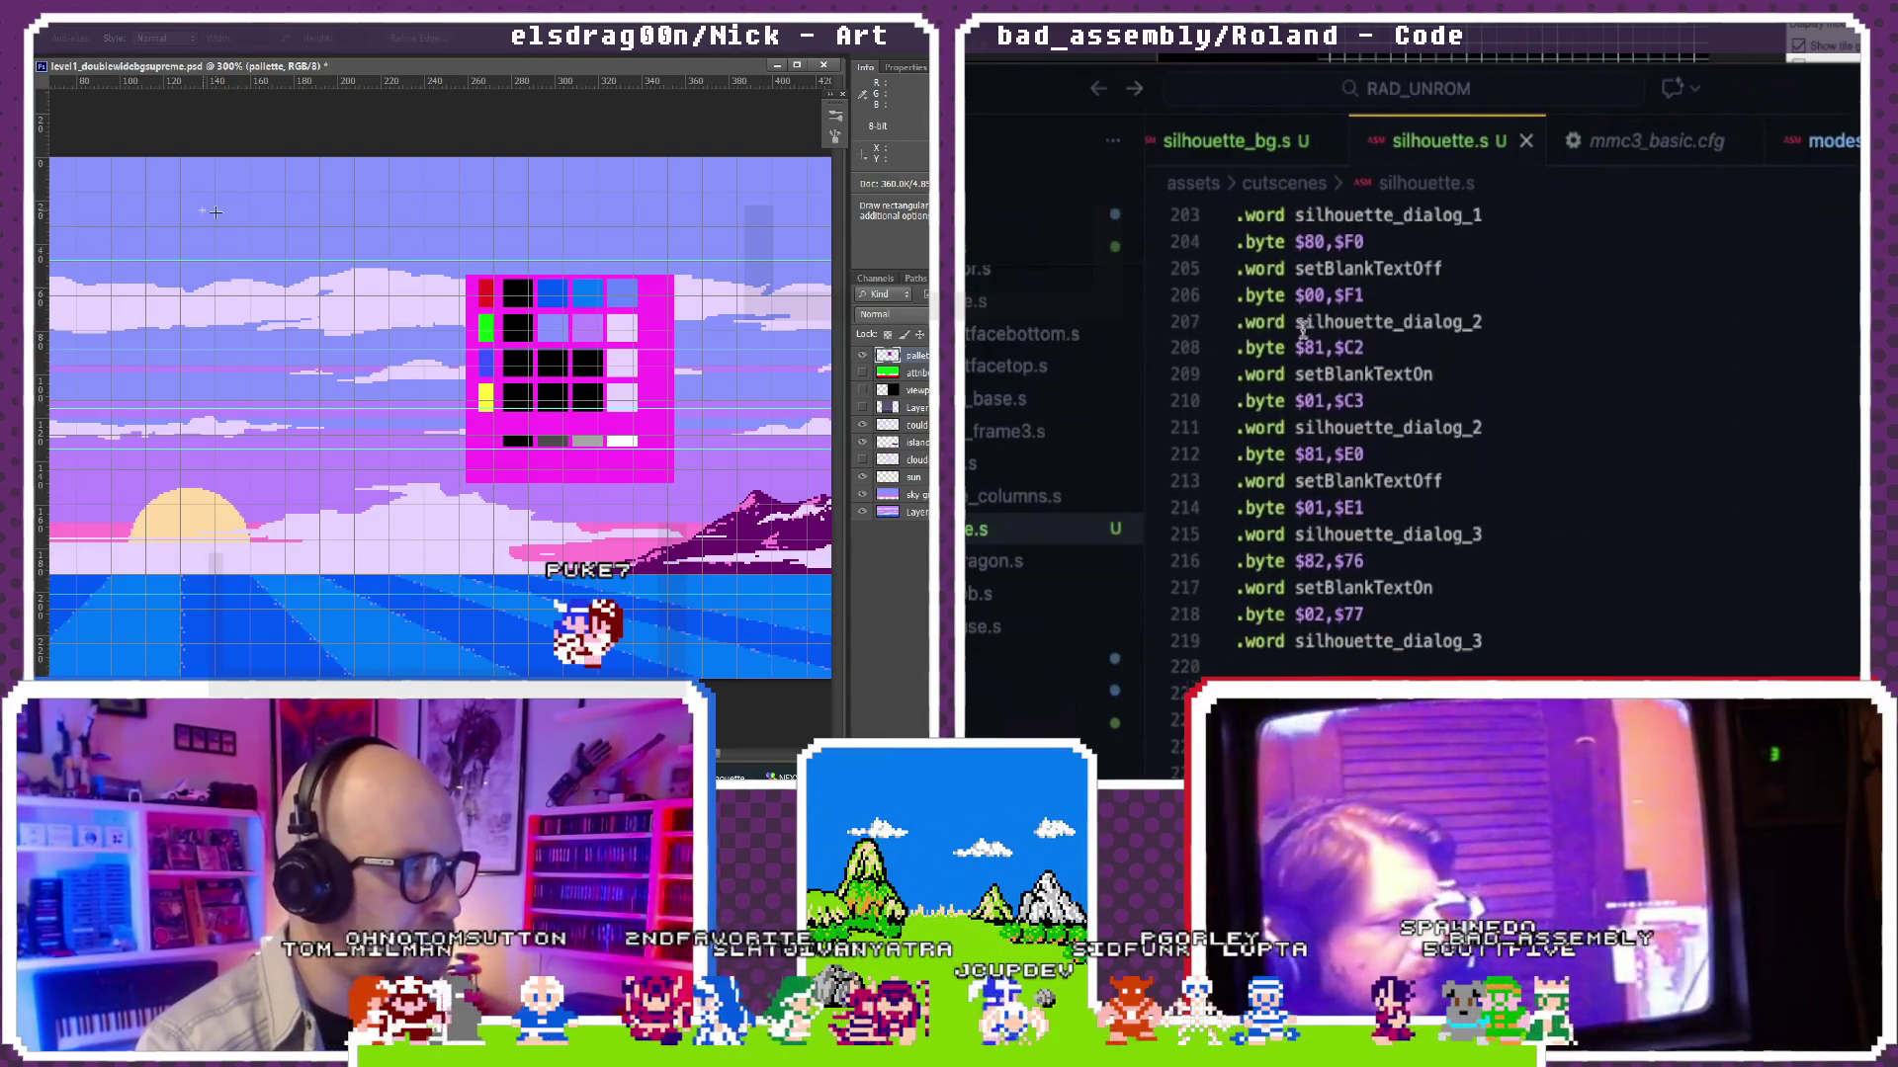
scroll(1303, 296, "down", 1)
scroll(1306, 264, "down", 1)
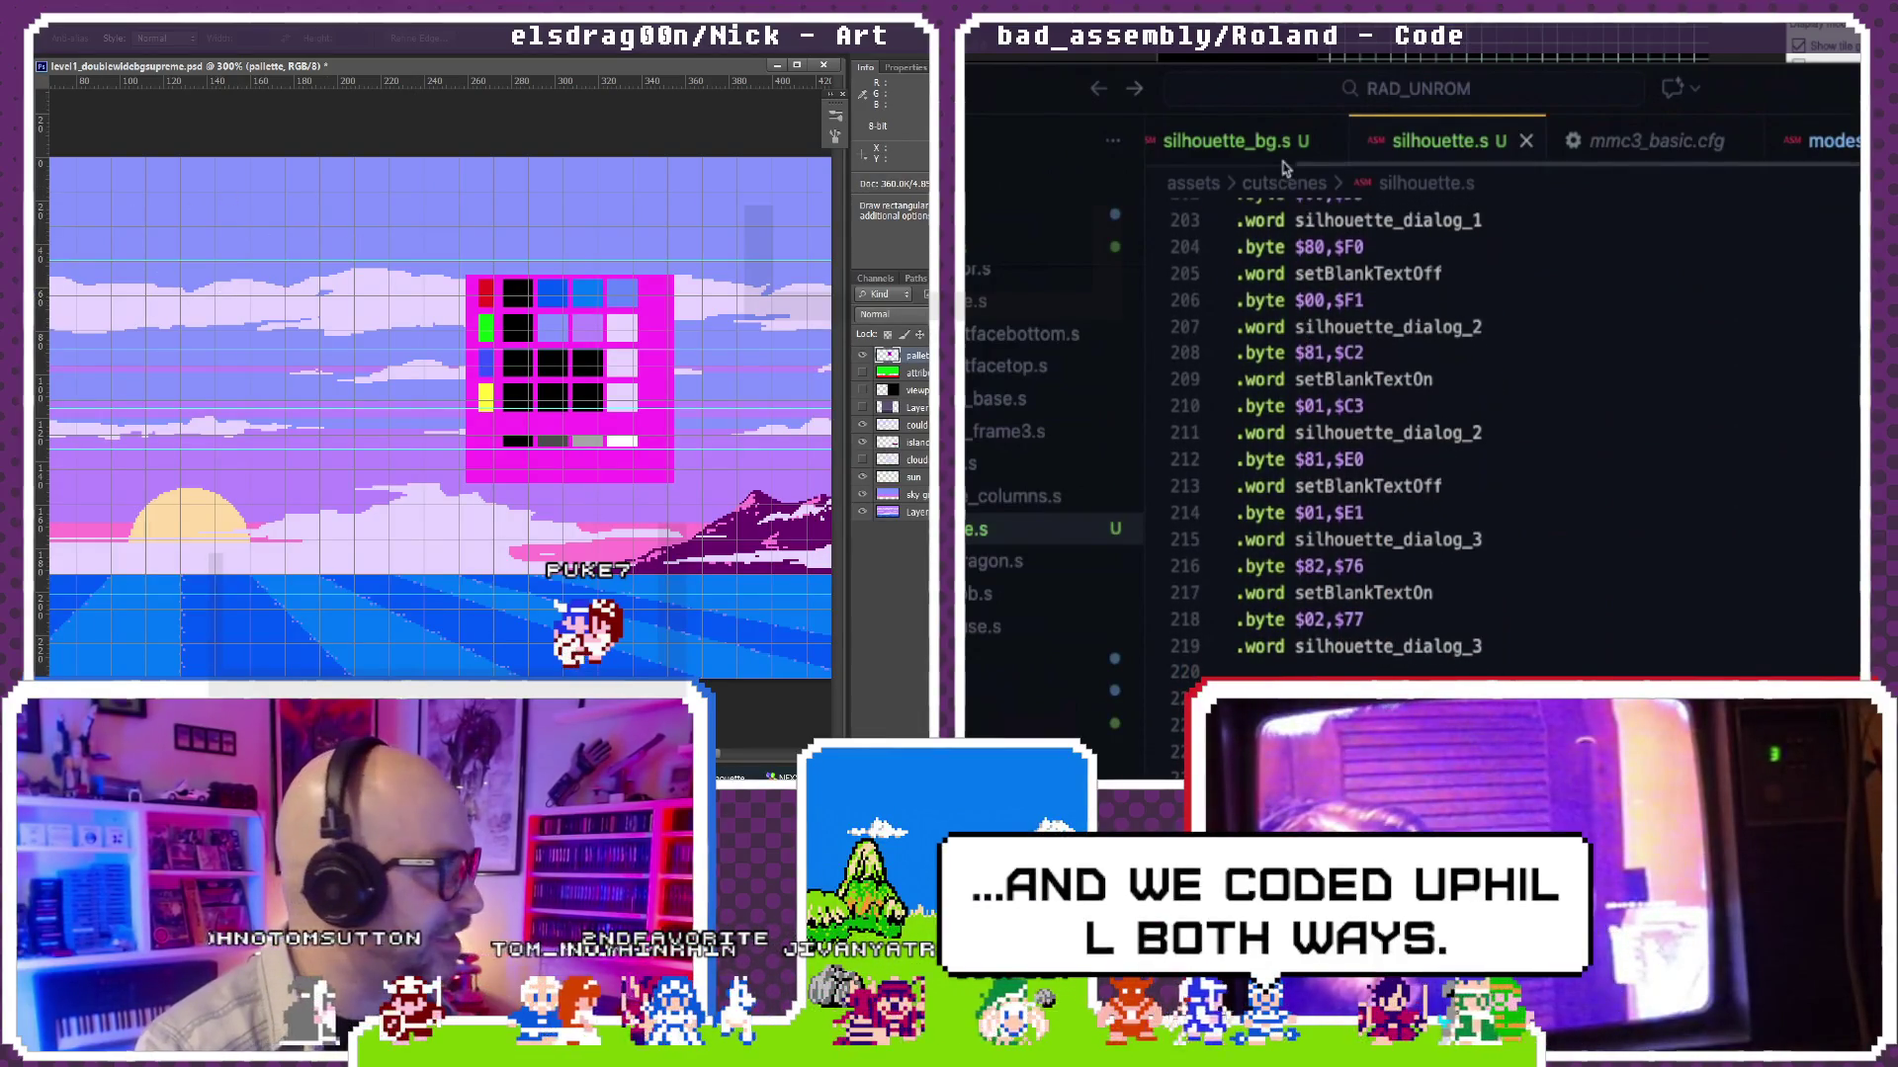
scroll(1278, 158, "left", 2)
left_click(1225, 140)
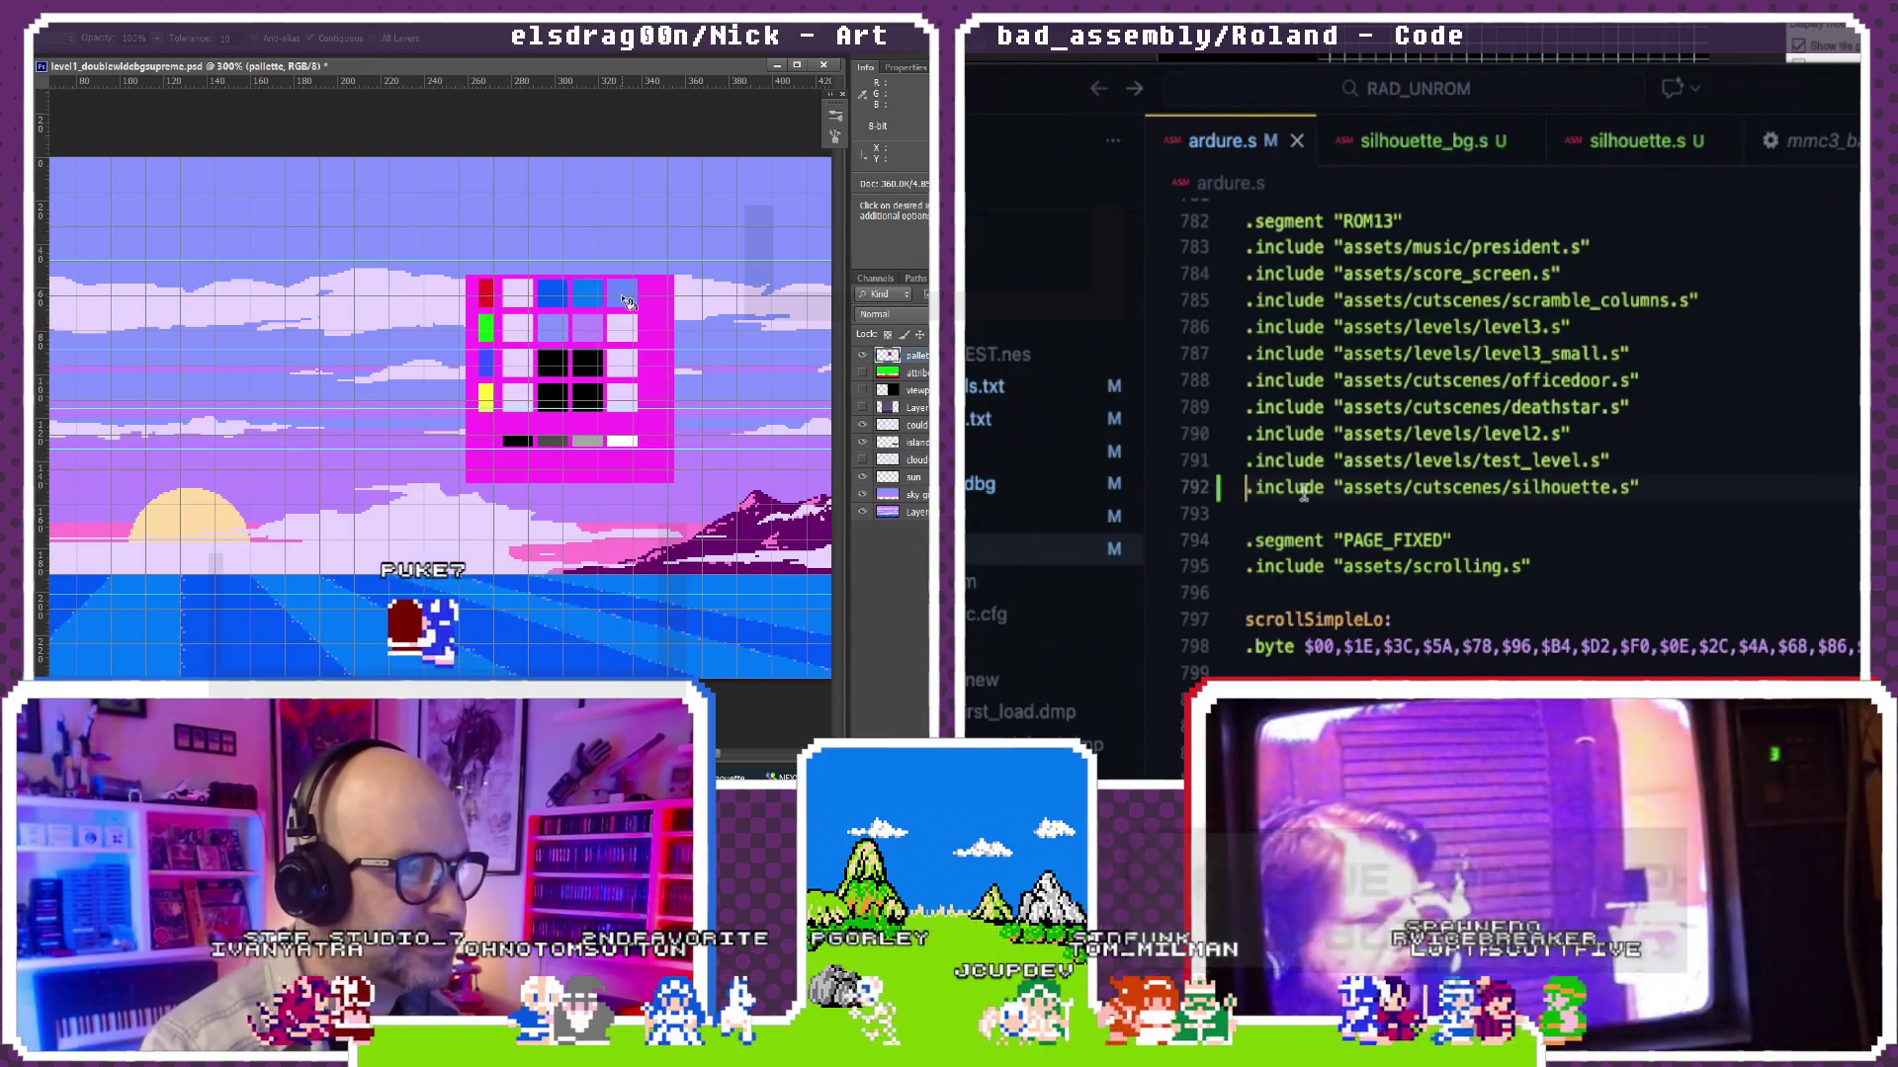
type(";")
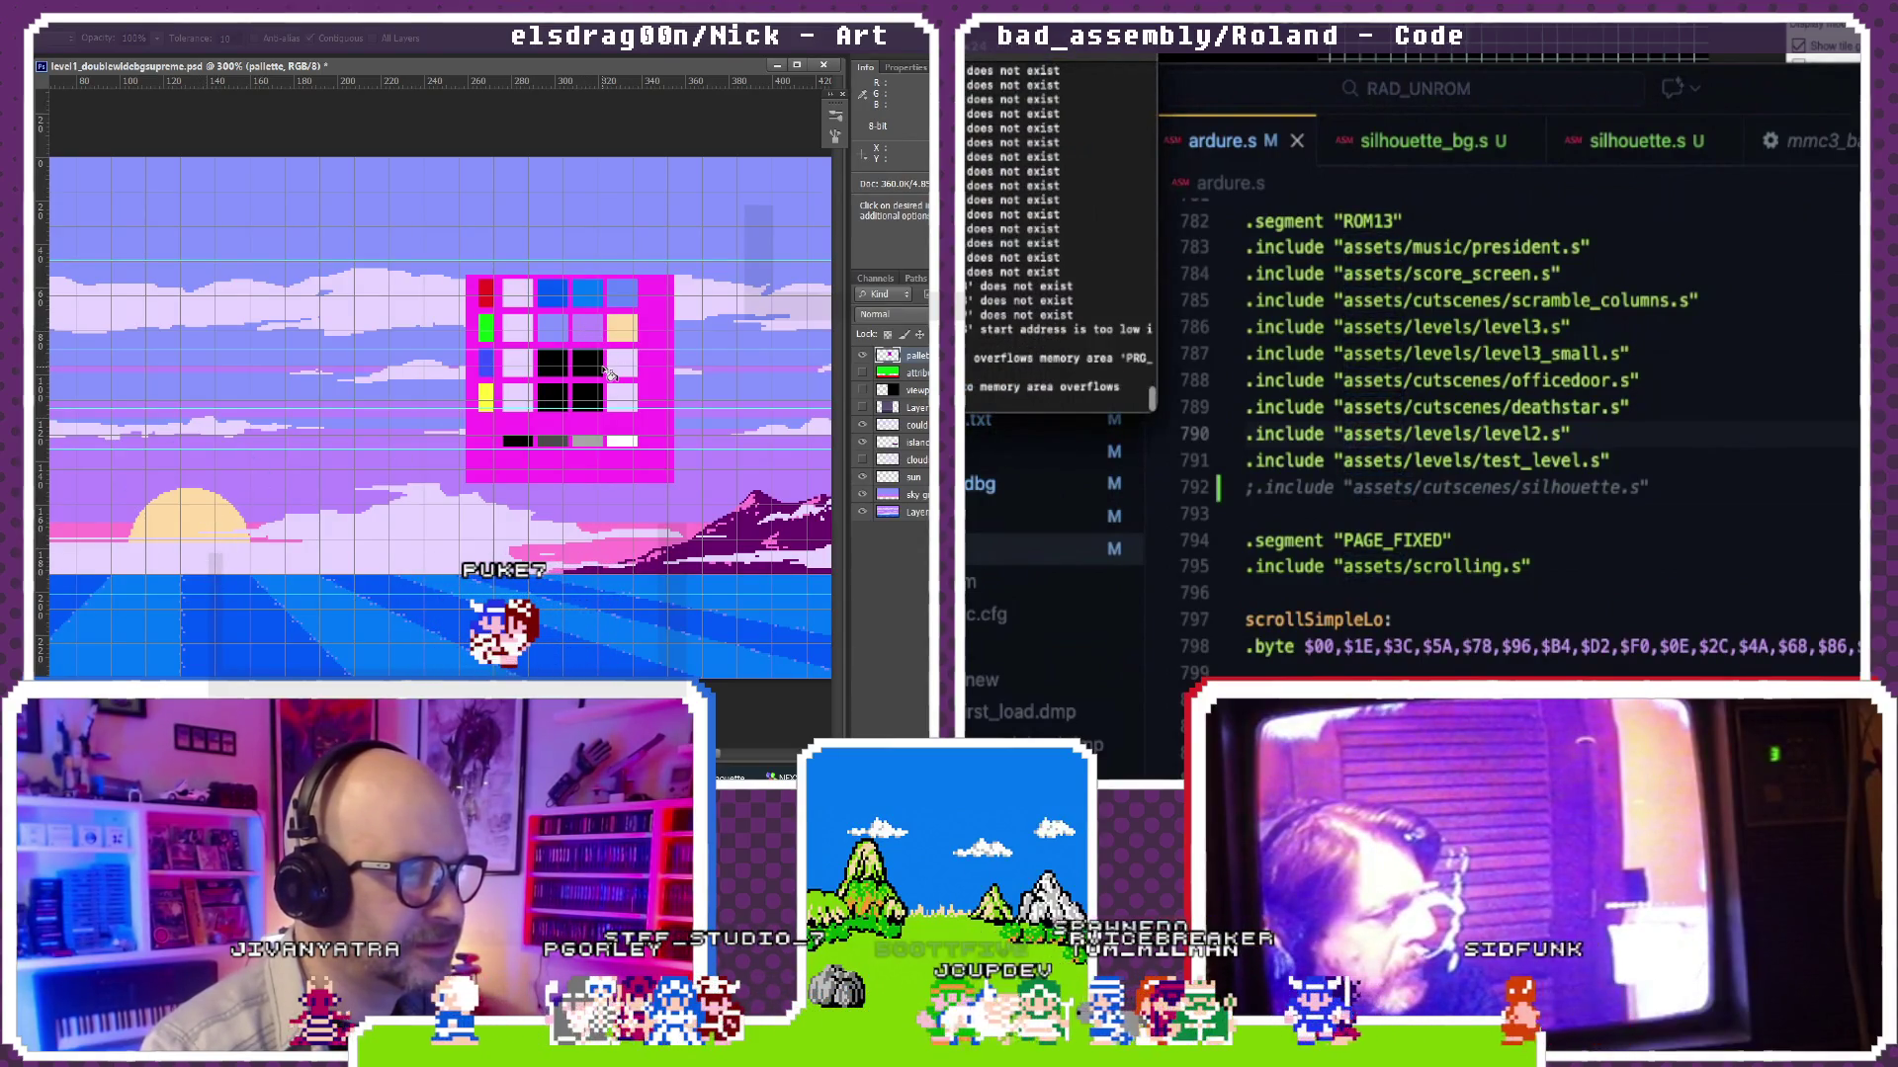
Step: Uncomment the silhouette.s include in ardure.s again and switch to modes.s
left_click(1277, 385)
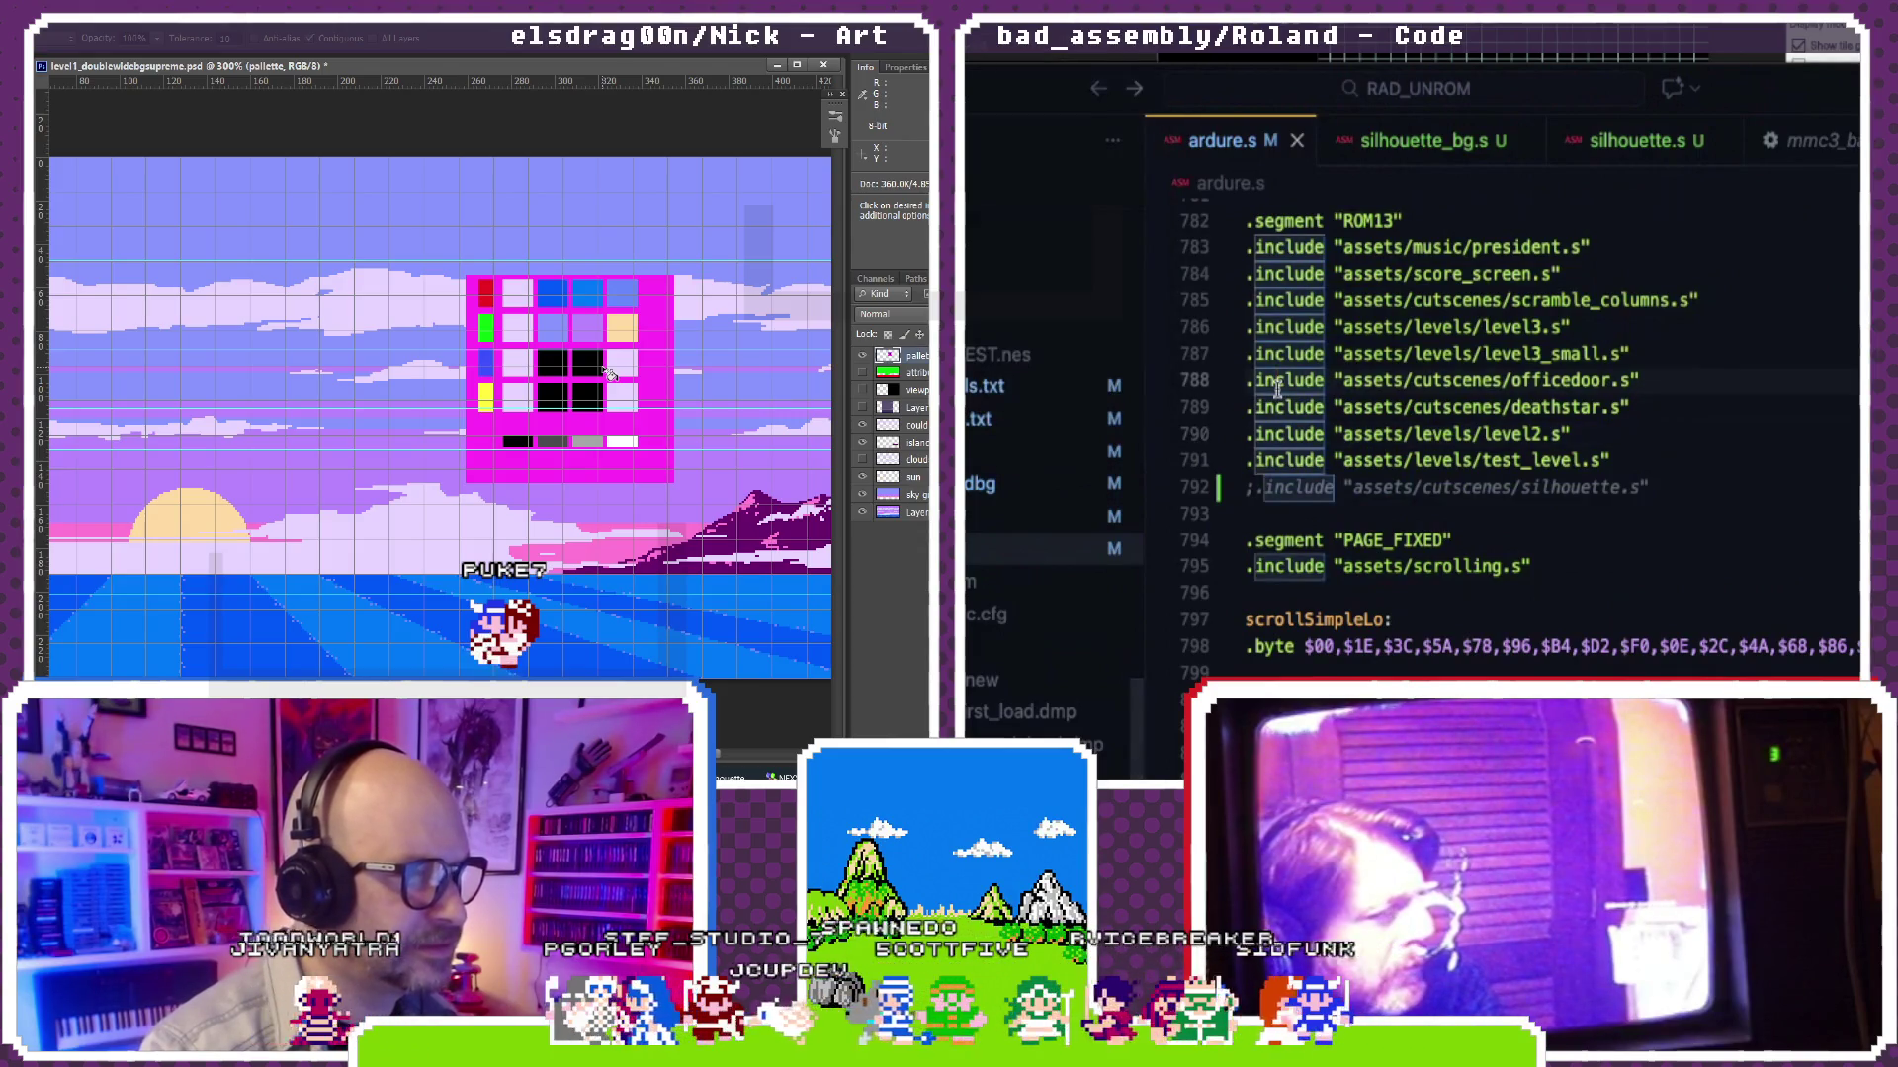
key("Down")
key("Down")
key("Down")
key("ctrl+slash")
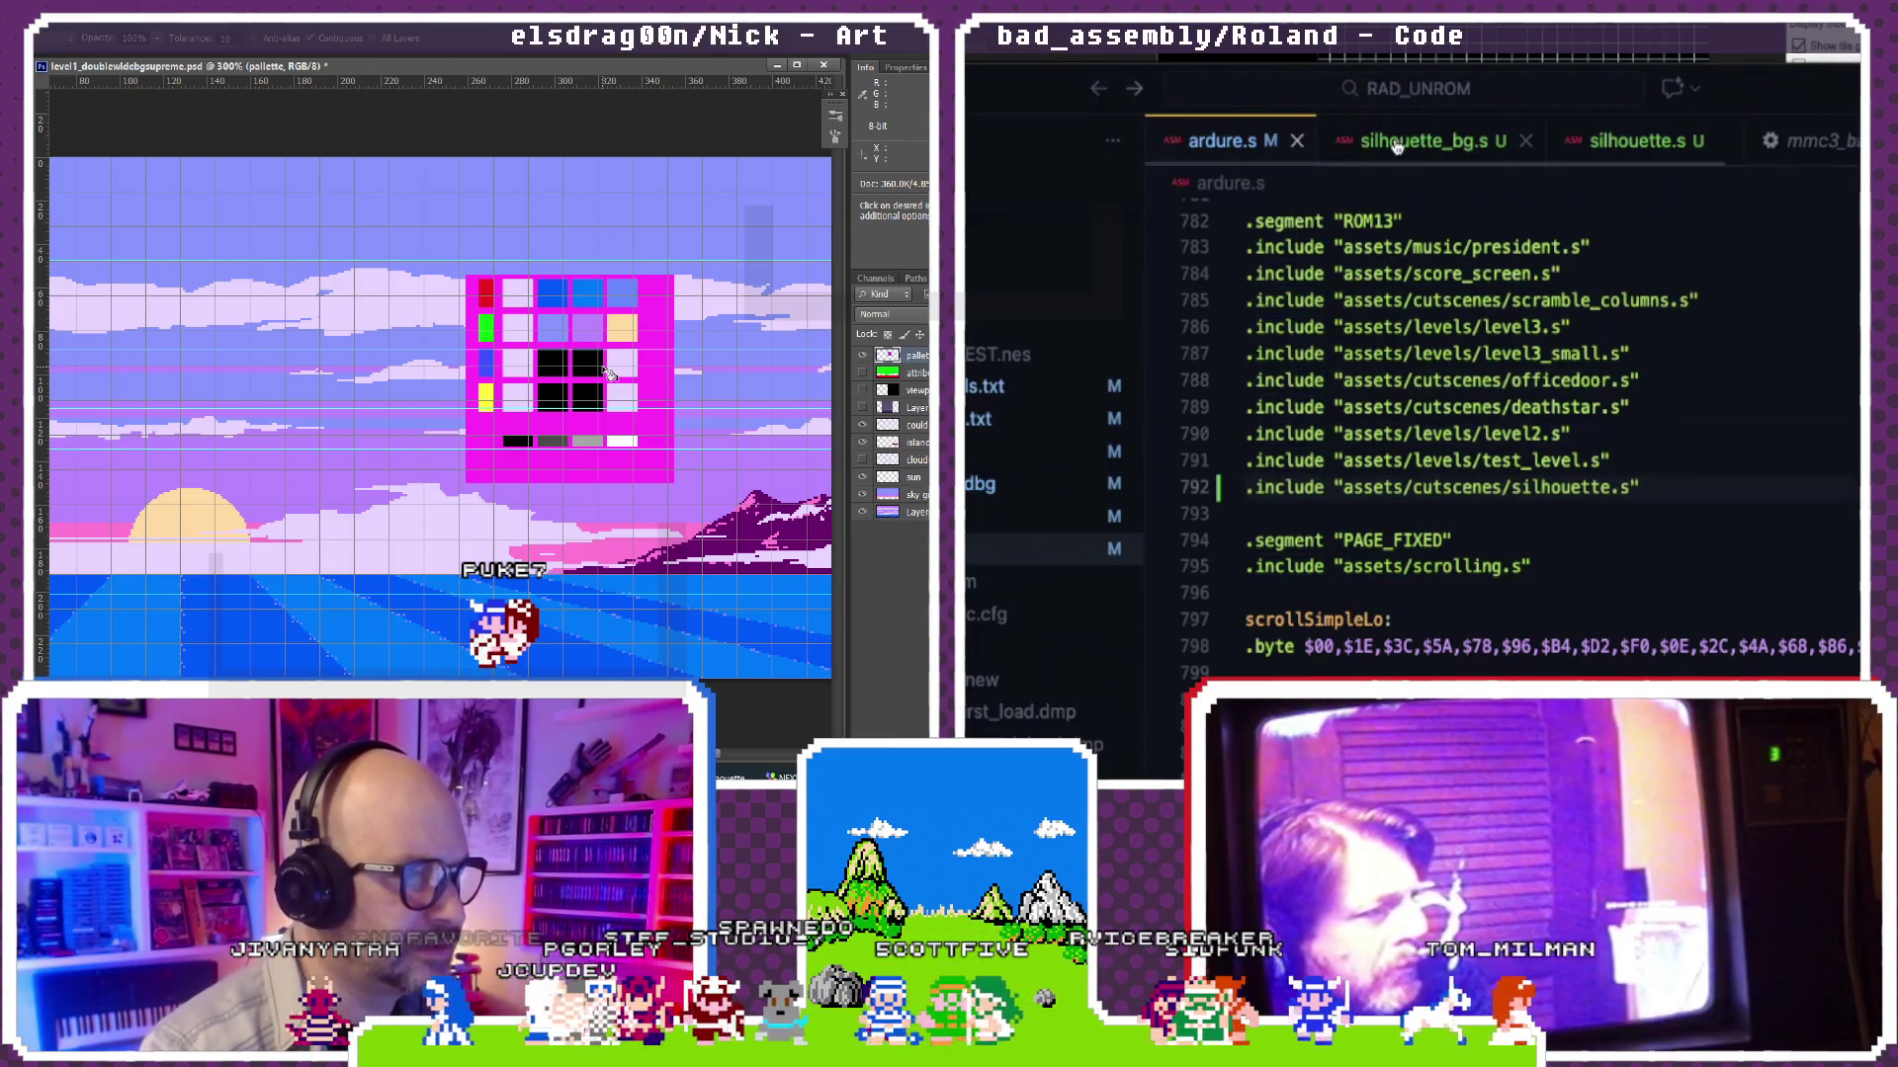
left_click(1806, 139)
scroll(1597, 333, "up", 1)
scroll(1597, 332, "up", 2)
scroll(1597, 333, "up", 5)
scroll(1597, 333, "up", 10)
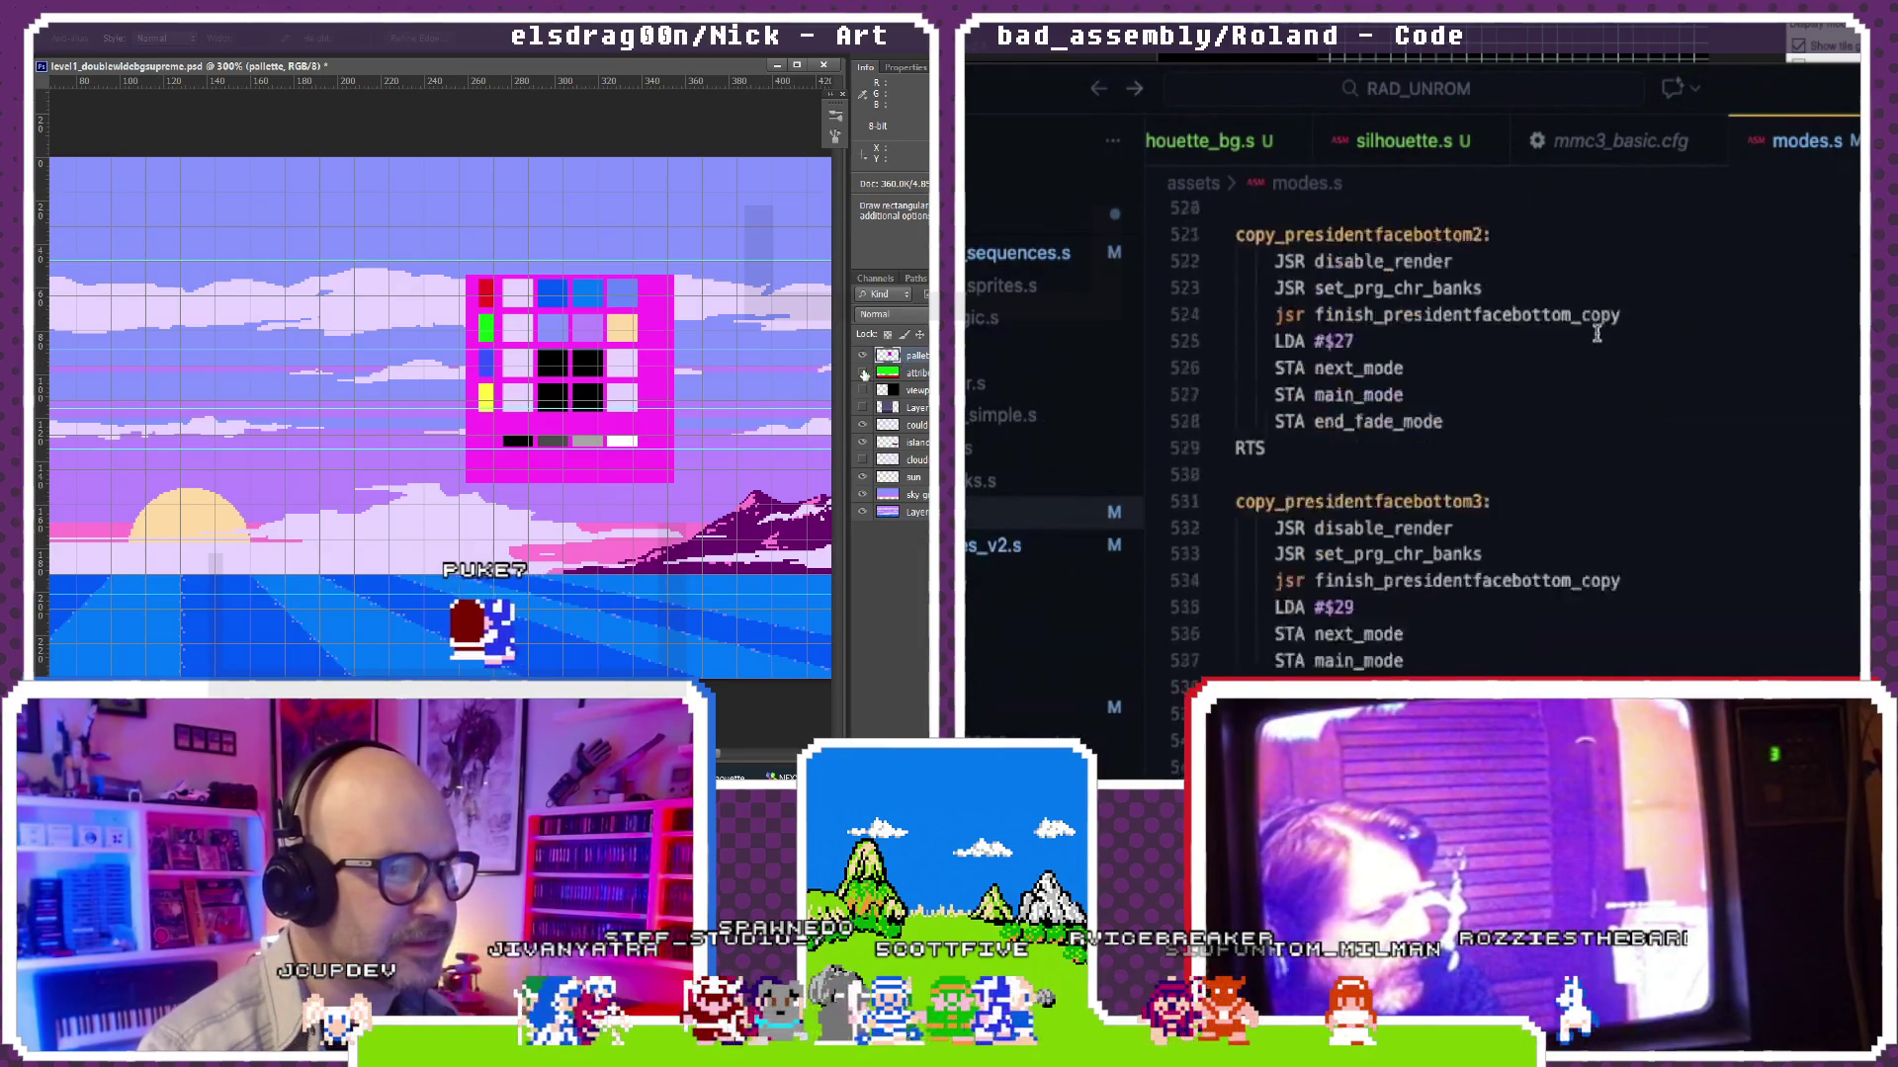
scroll(1596, 333, "up", 10)
scroll(1598, 332, "up", 10)
scroll(1596, 333, "up", 10)
scroll(1597, 334, "up", 10)
scroll(1597, 332, "up", 10)
scroll(1597, 333, "up", 10)
scroll(1596, 332, "up", 10)
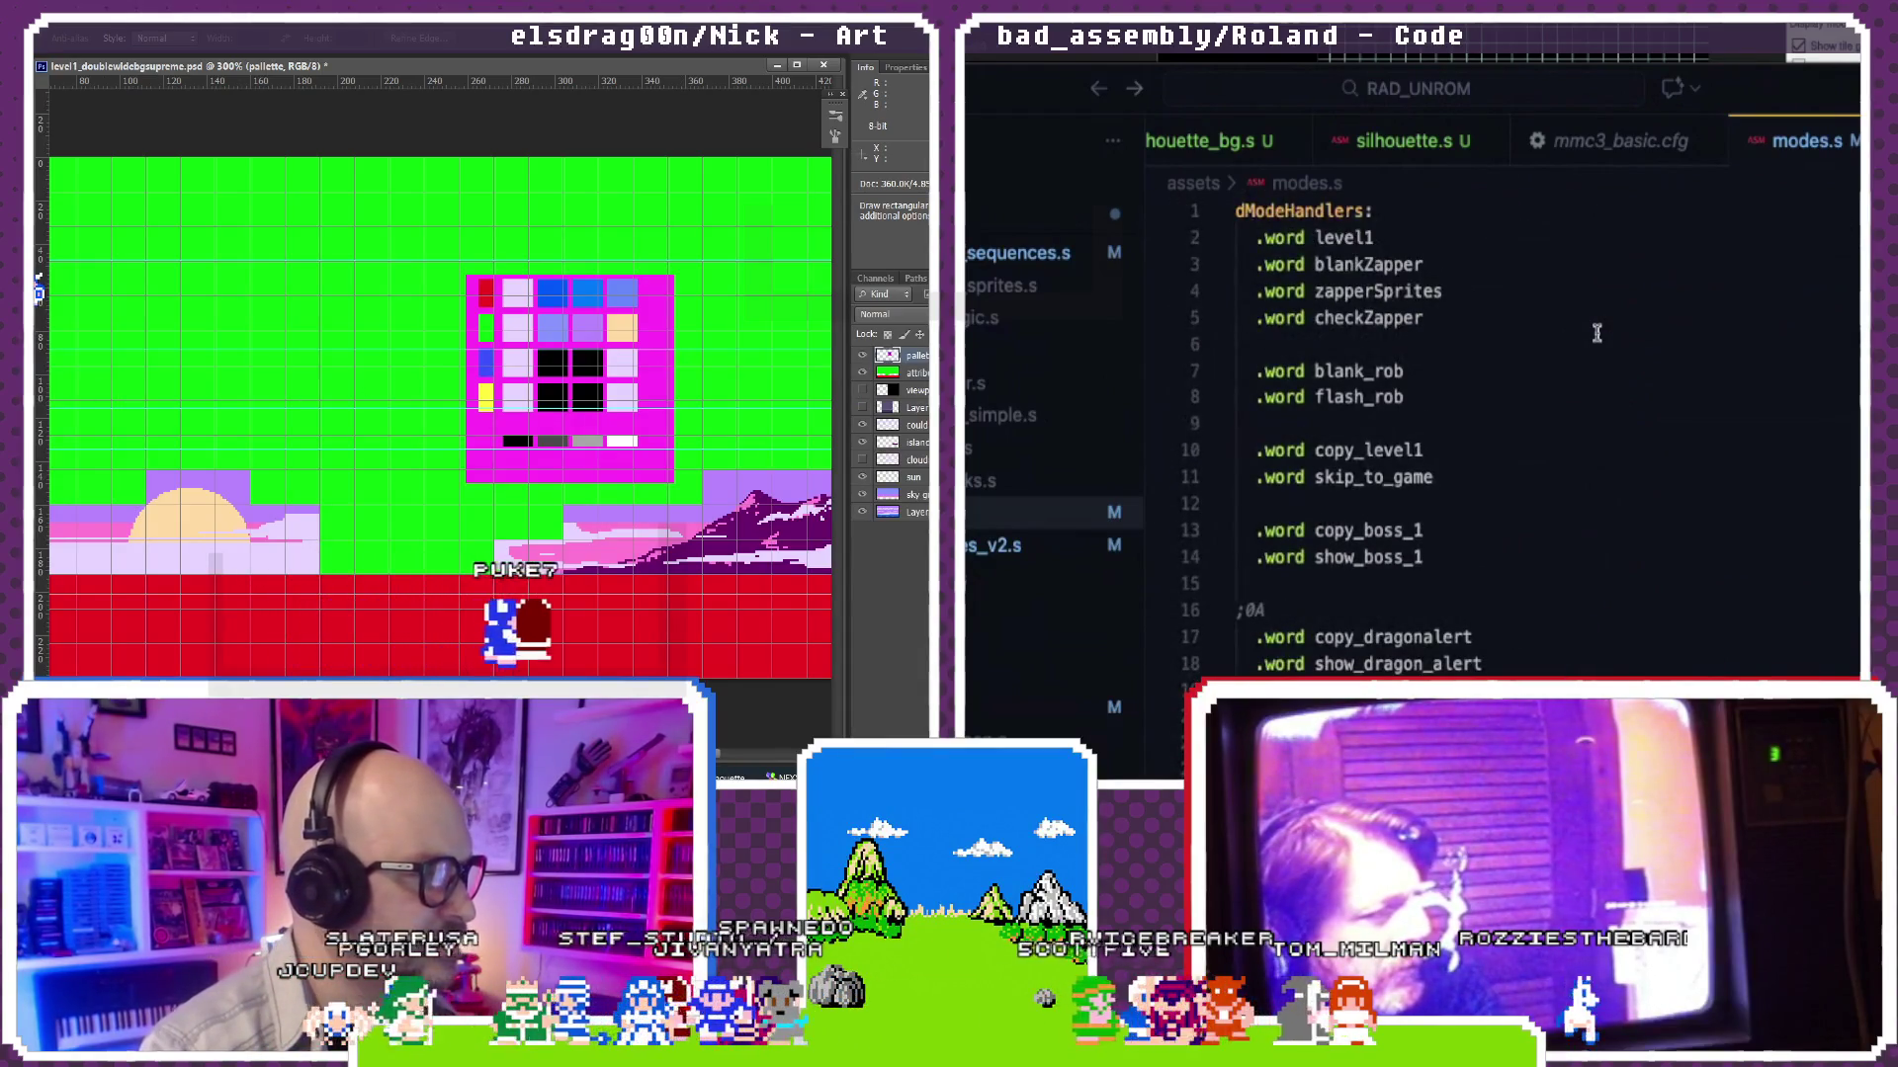
scroll(1598, 332, "down", 2)
scroll(1597, 332, "up", 2)
scroll(1597, 332, "down", 3)
scroll(1597, 333, "down", 5)
scroll(1596, 333, "down", 5)
scroll(1597, 333, "down", 5)
scroll(1597, 333, "down", 5)
scroll(1597, 332, "down", 5)
scroll(1597, 332, "down", 3)
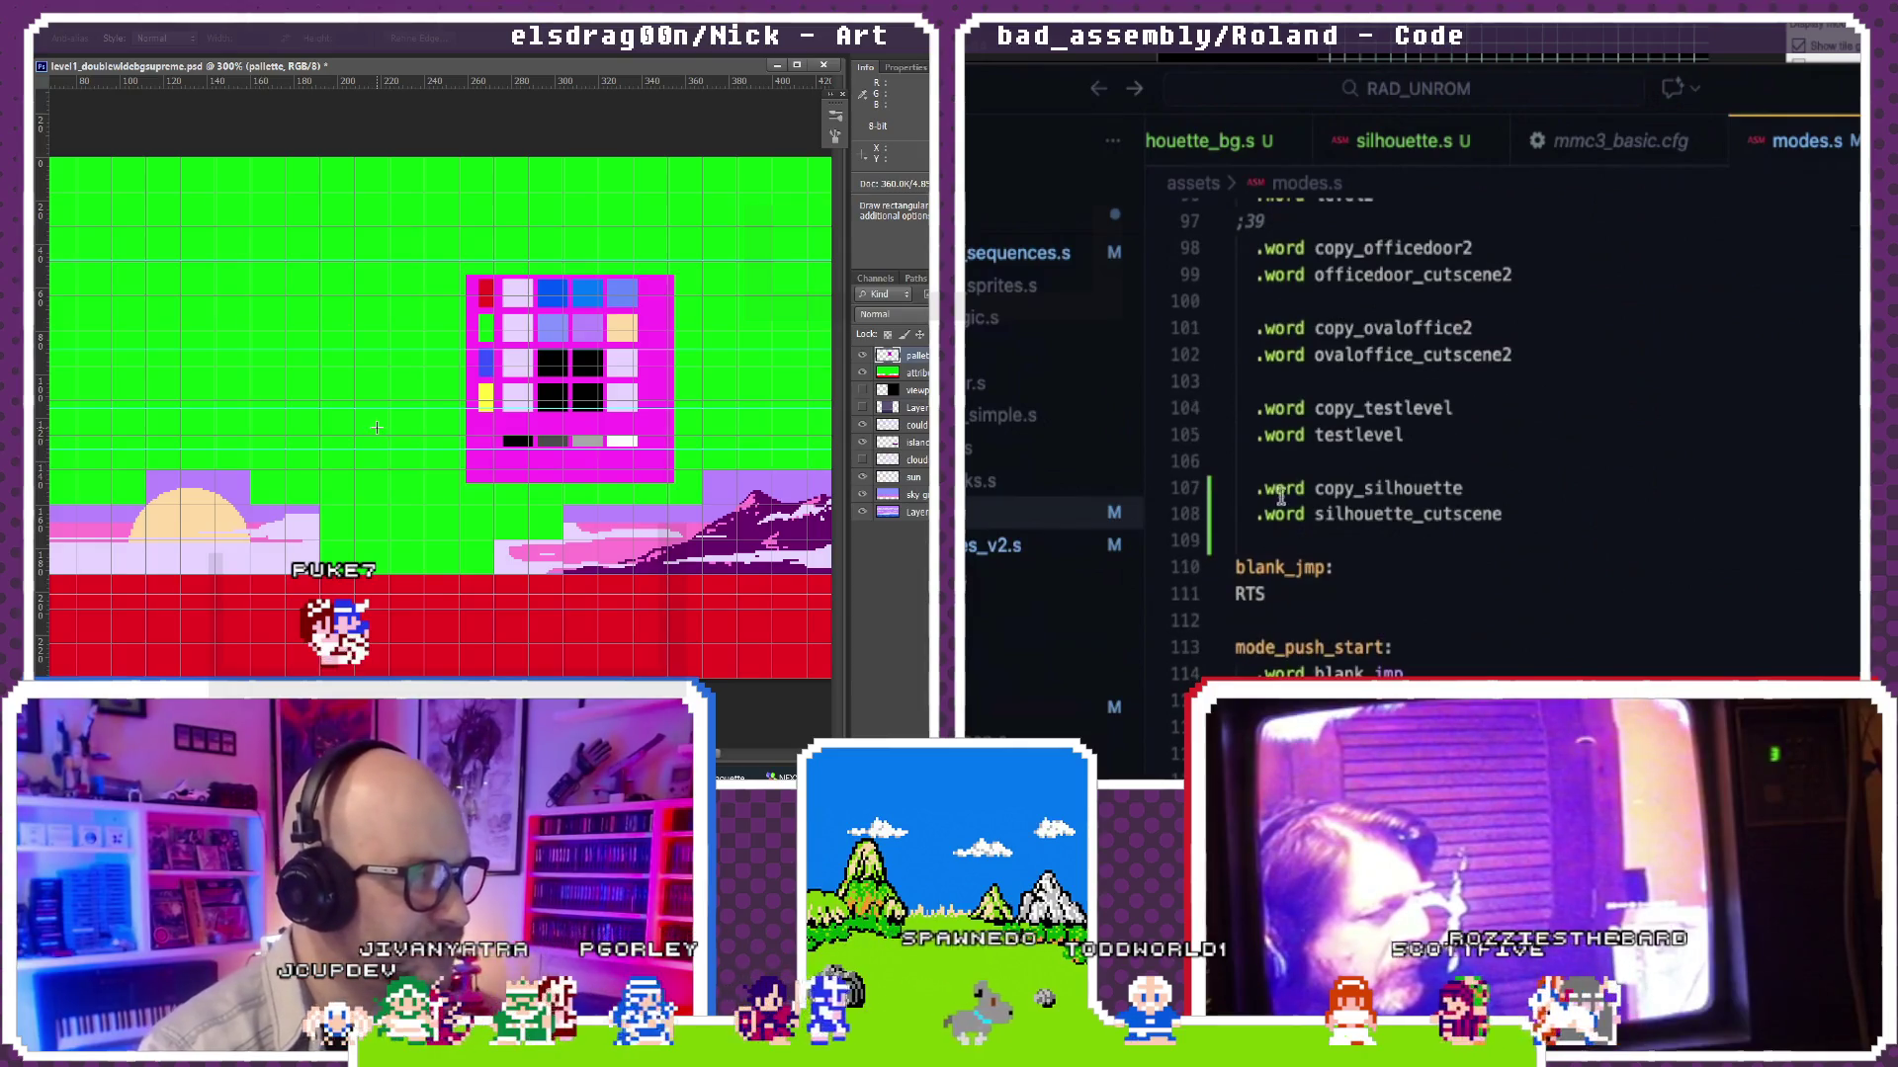
scroll(1320, 504, "down", 1)
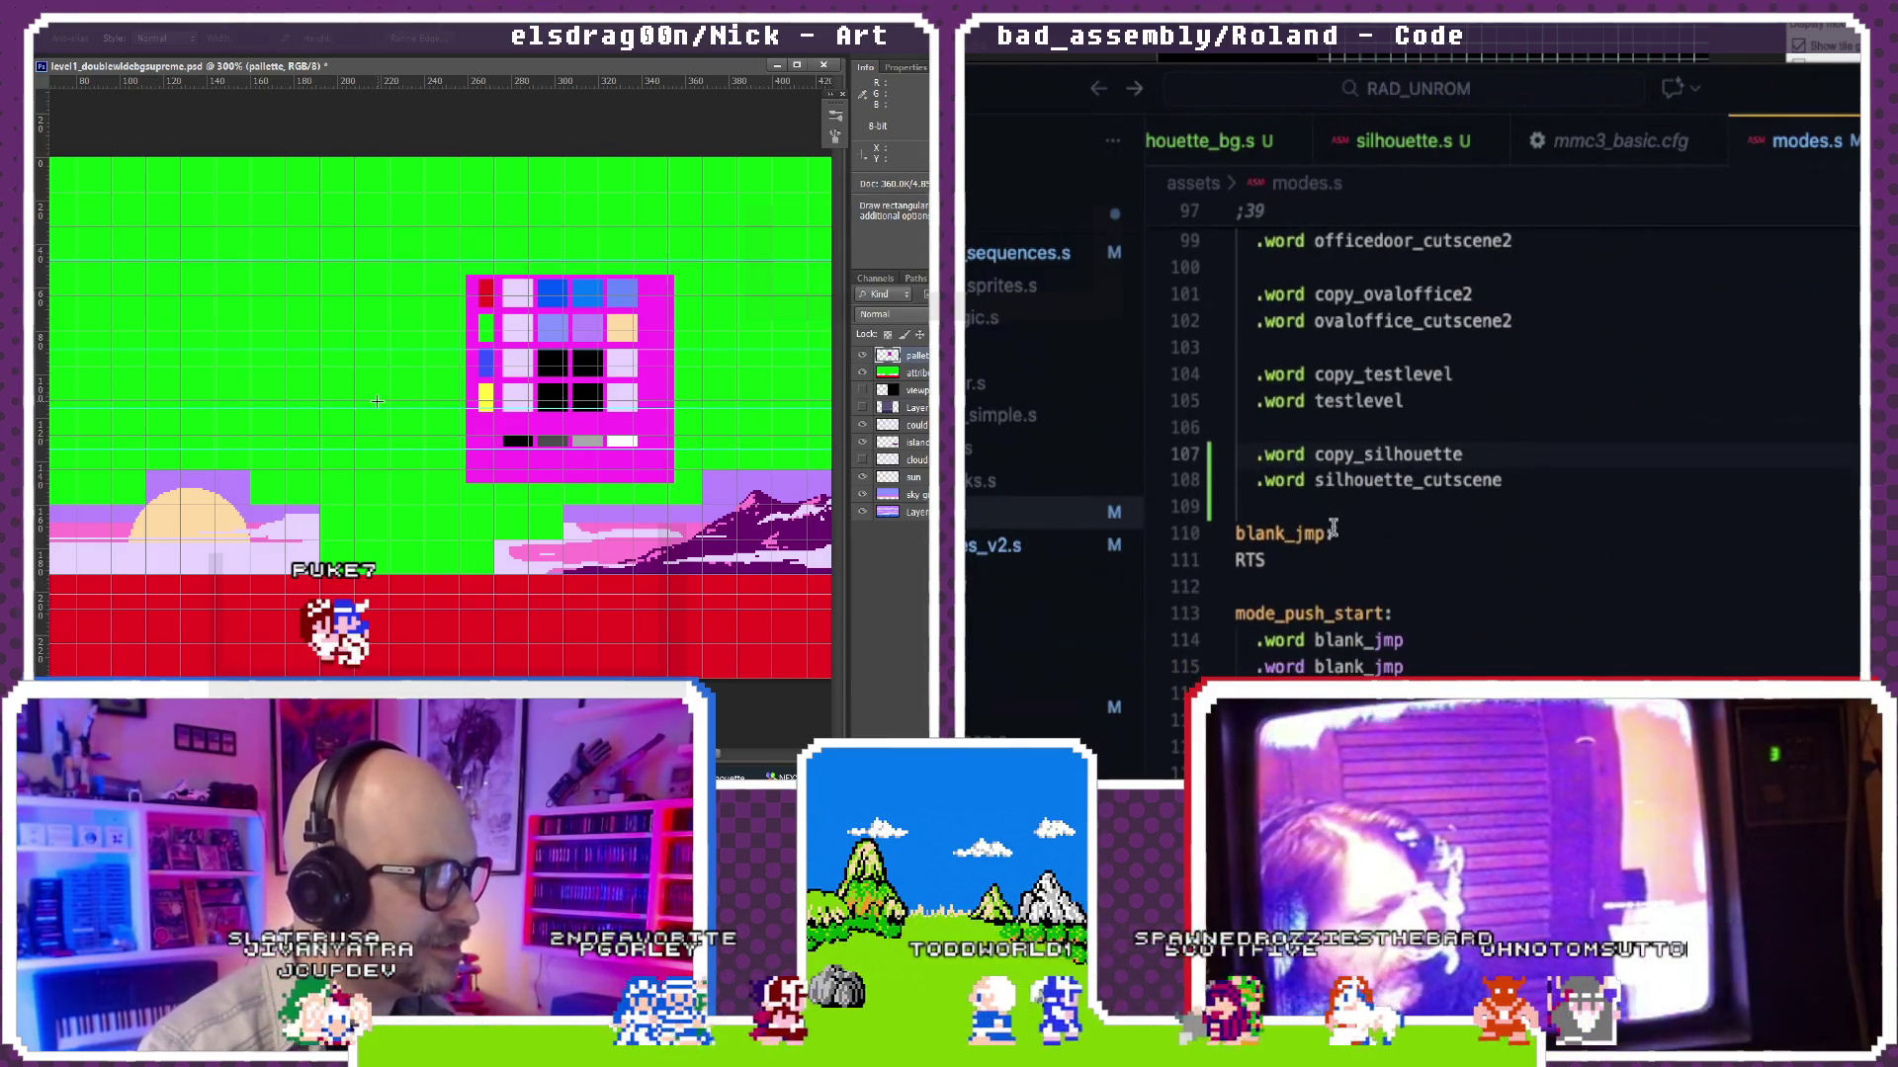
scroll(1331, 526, "down", 3)
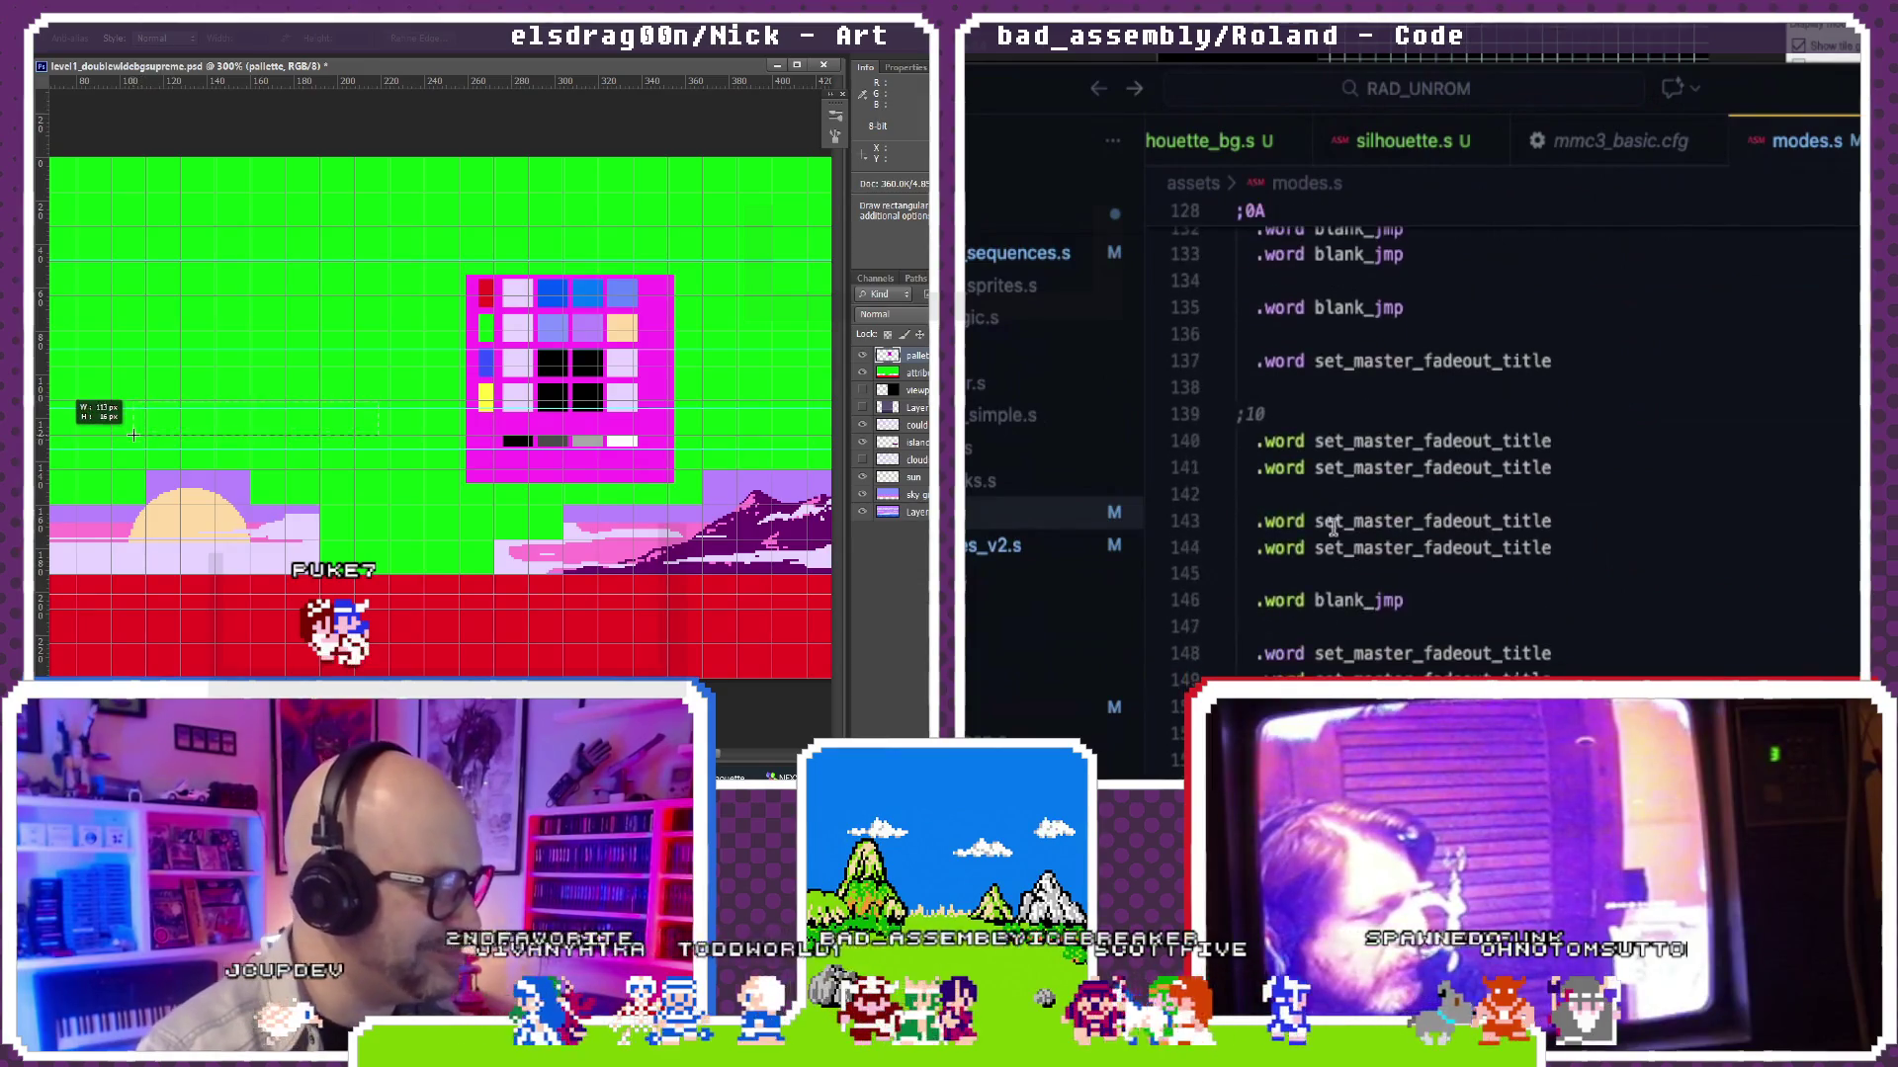
scroll(1331, 526, "down", 5)
scroll(1331, 527, "down", 4)
scroll(1331, 527, "down", 4)
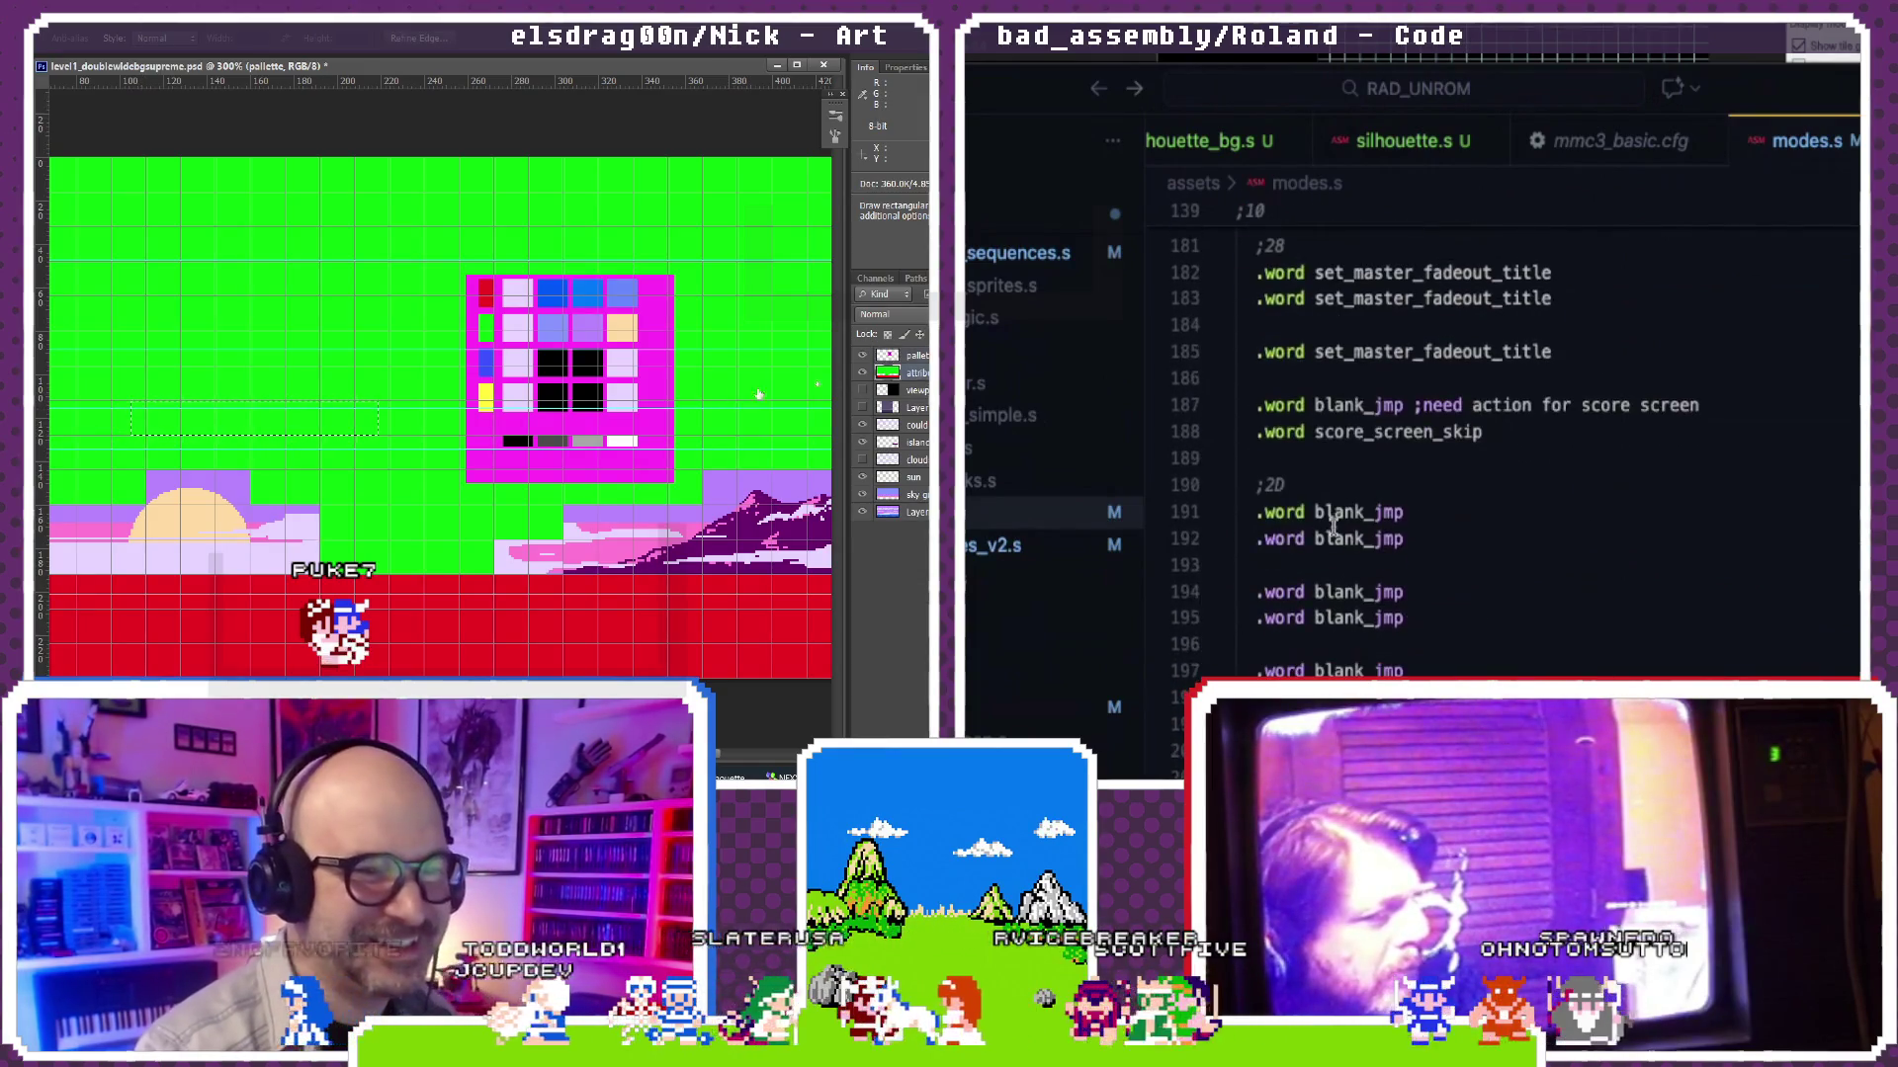
scroll(1332, 526, "down", 5)
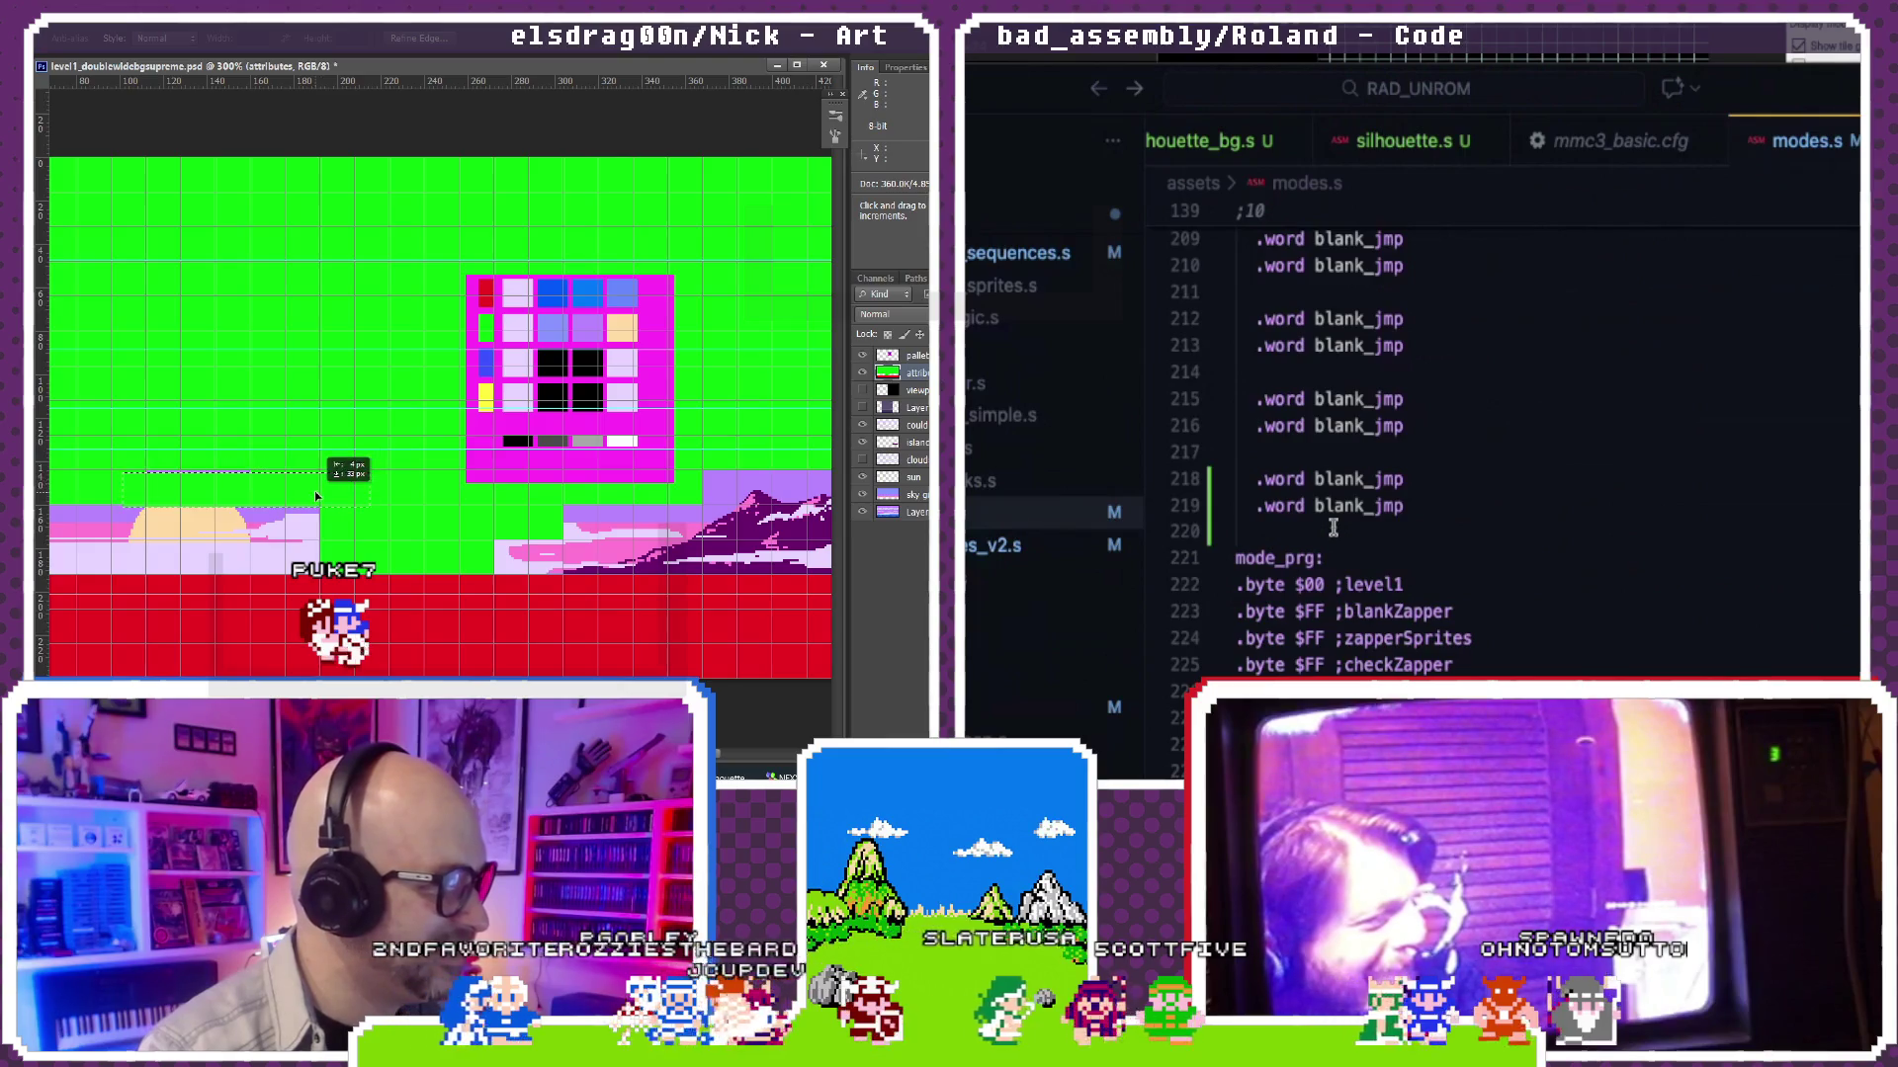
left_click_drag(316, 496, 316, 496)
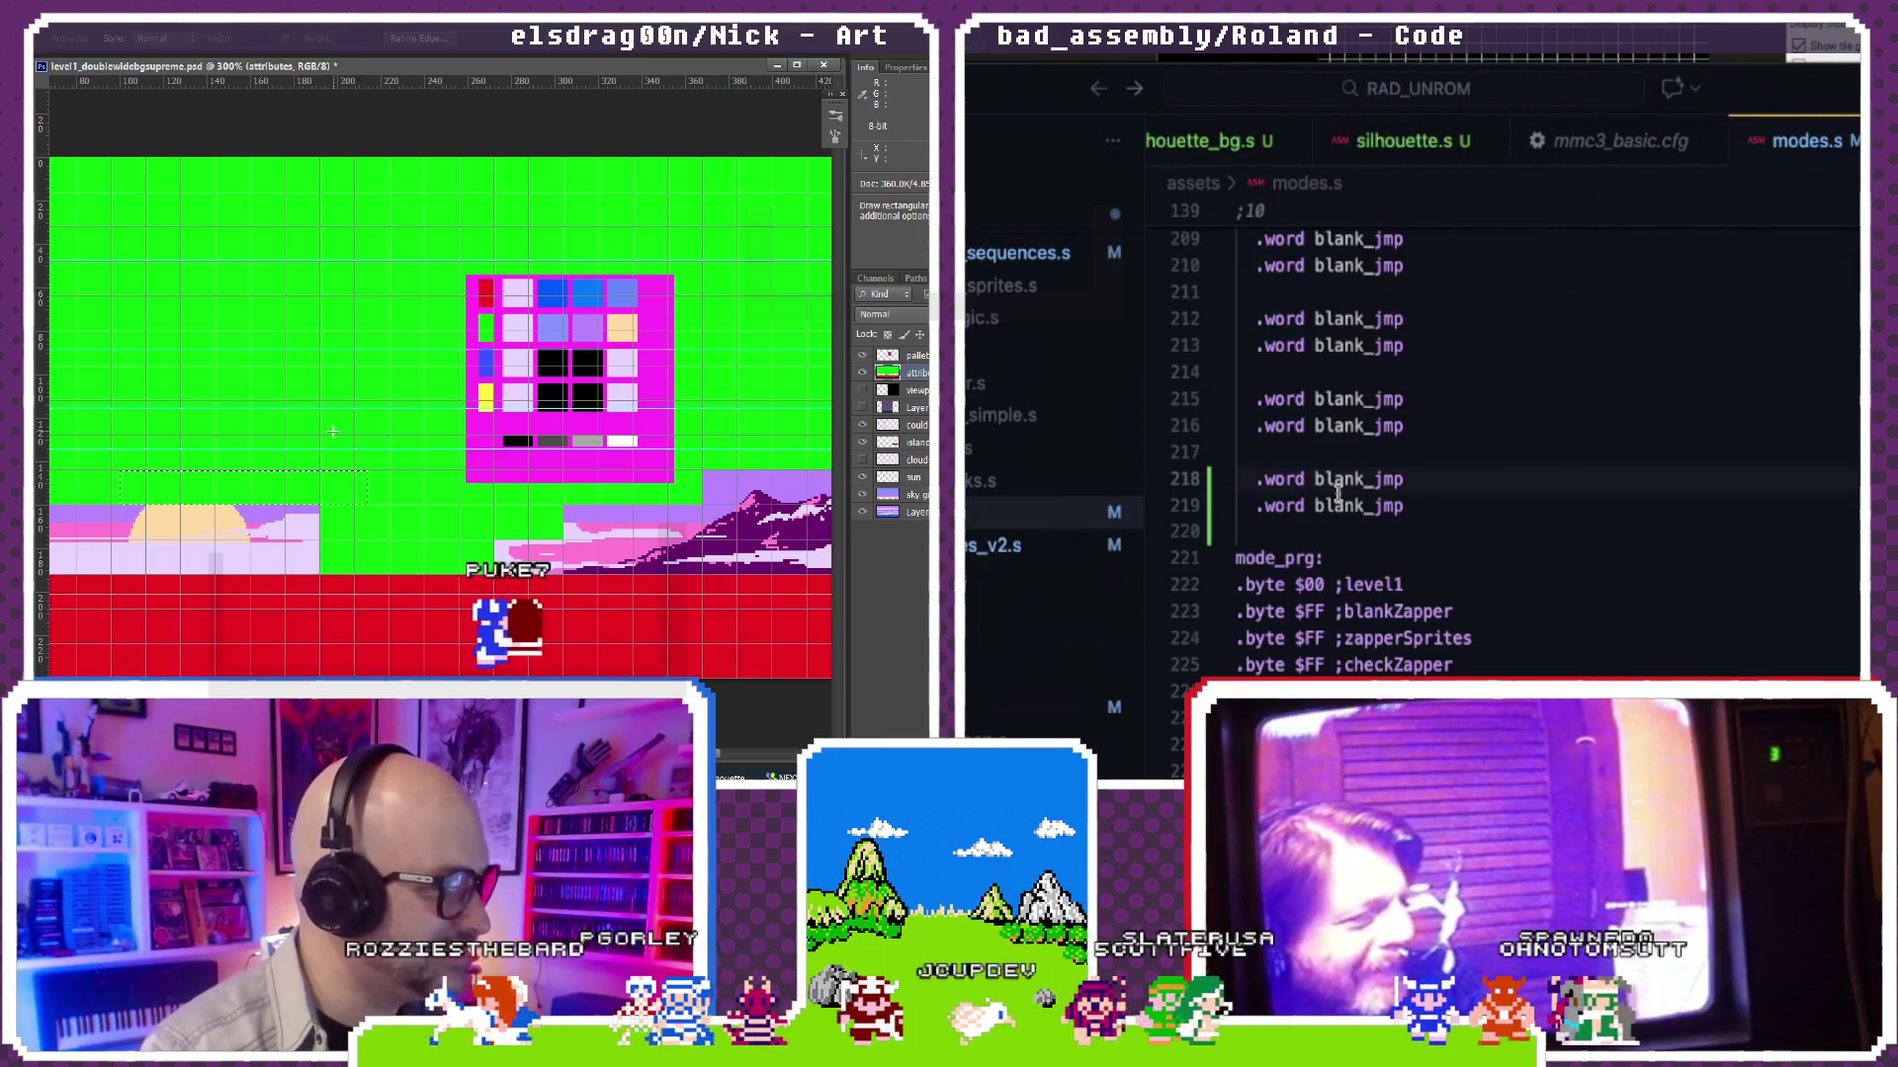
scroll(1339, 500, "down", 4)
scroll(1339, 500, "down", 5)
scroll(1339, 499, "down", 5)
scroll(1339, 493, "down", 5)
scroll(1340, 492, "down", 5)
scroll(1340, 496, "down", 2)
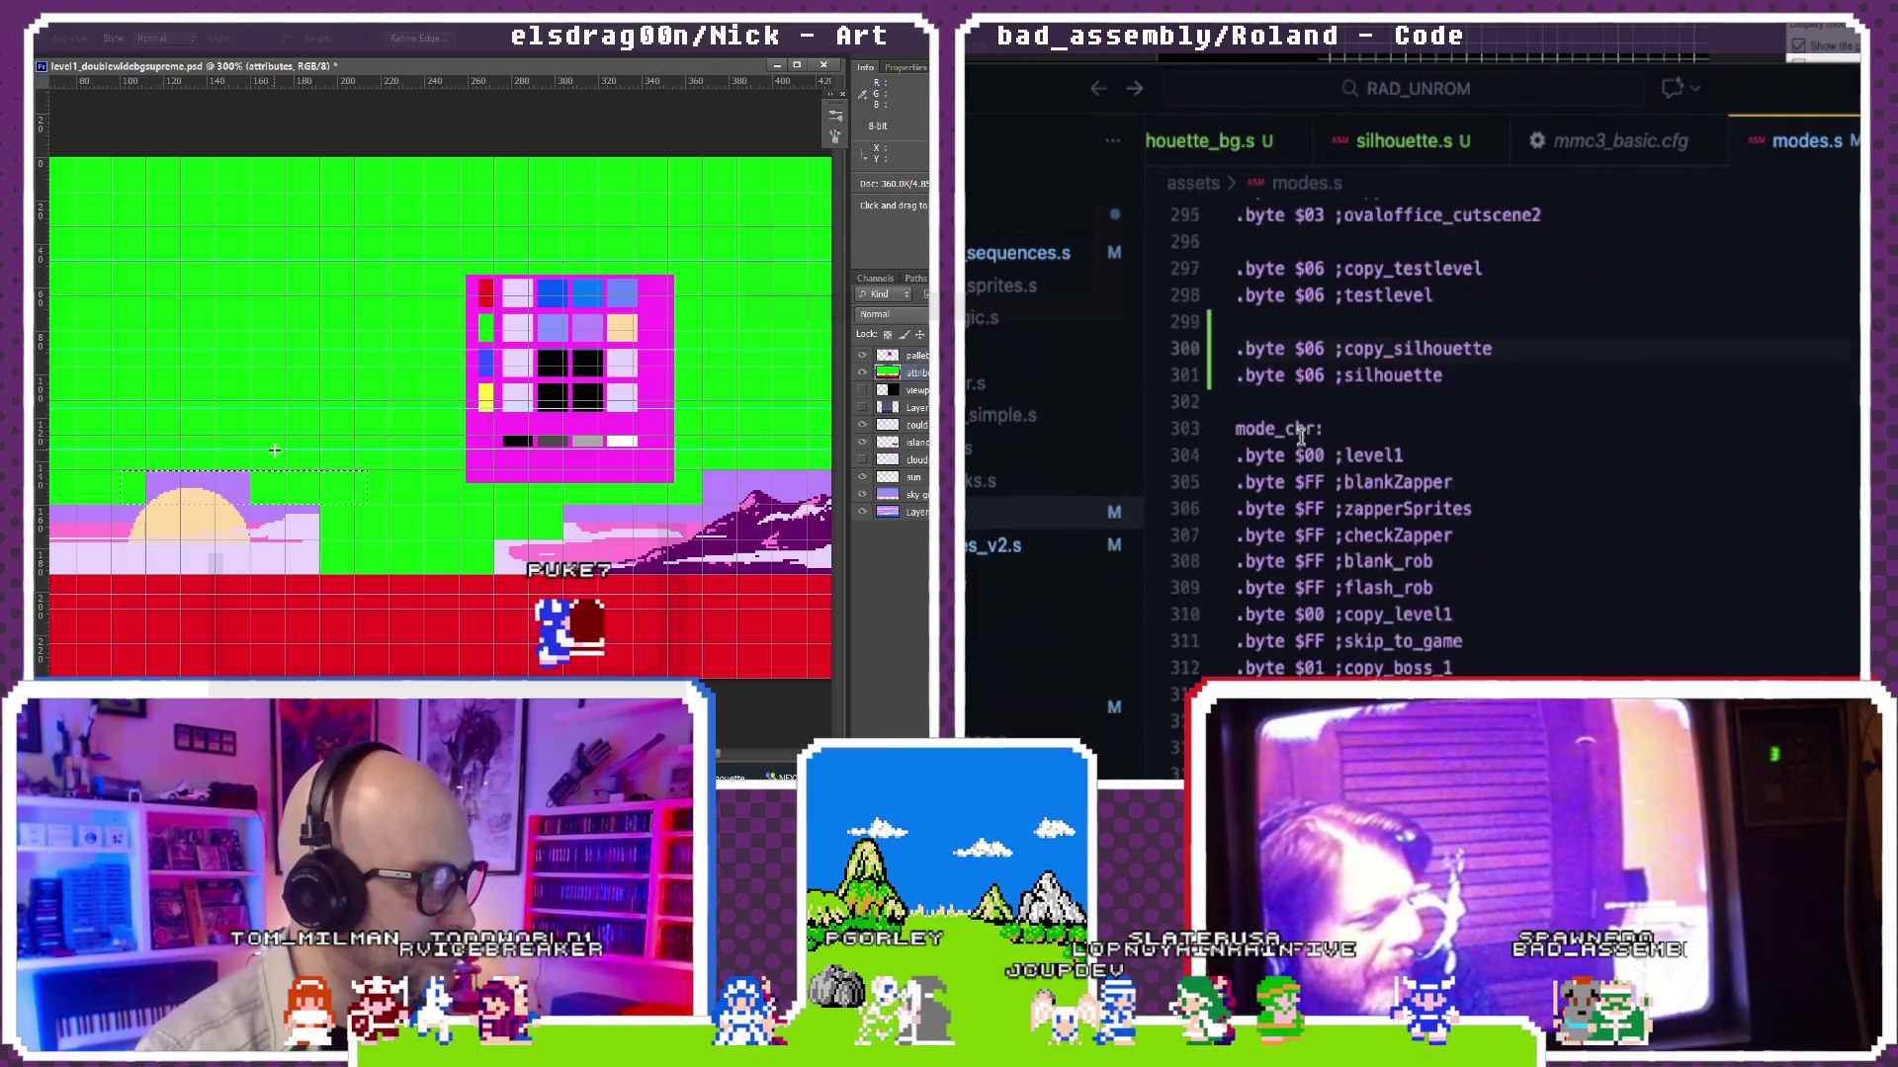
scroll(1301, 434, "down", 5)
scroll(1300, 434, "down", 3)
scroll(1301, 436, "down", 4)
scroll(1299, 437, "down", 4)
scroll(1301, 438, "down", 5)
scroll(1301, 436, "down", 3)
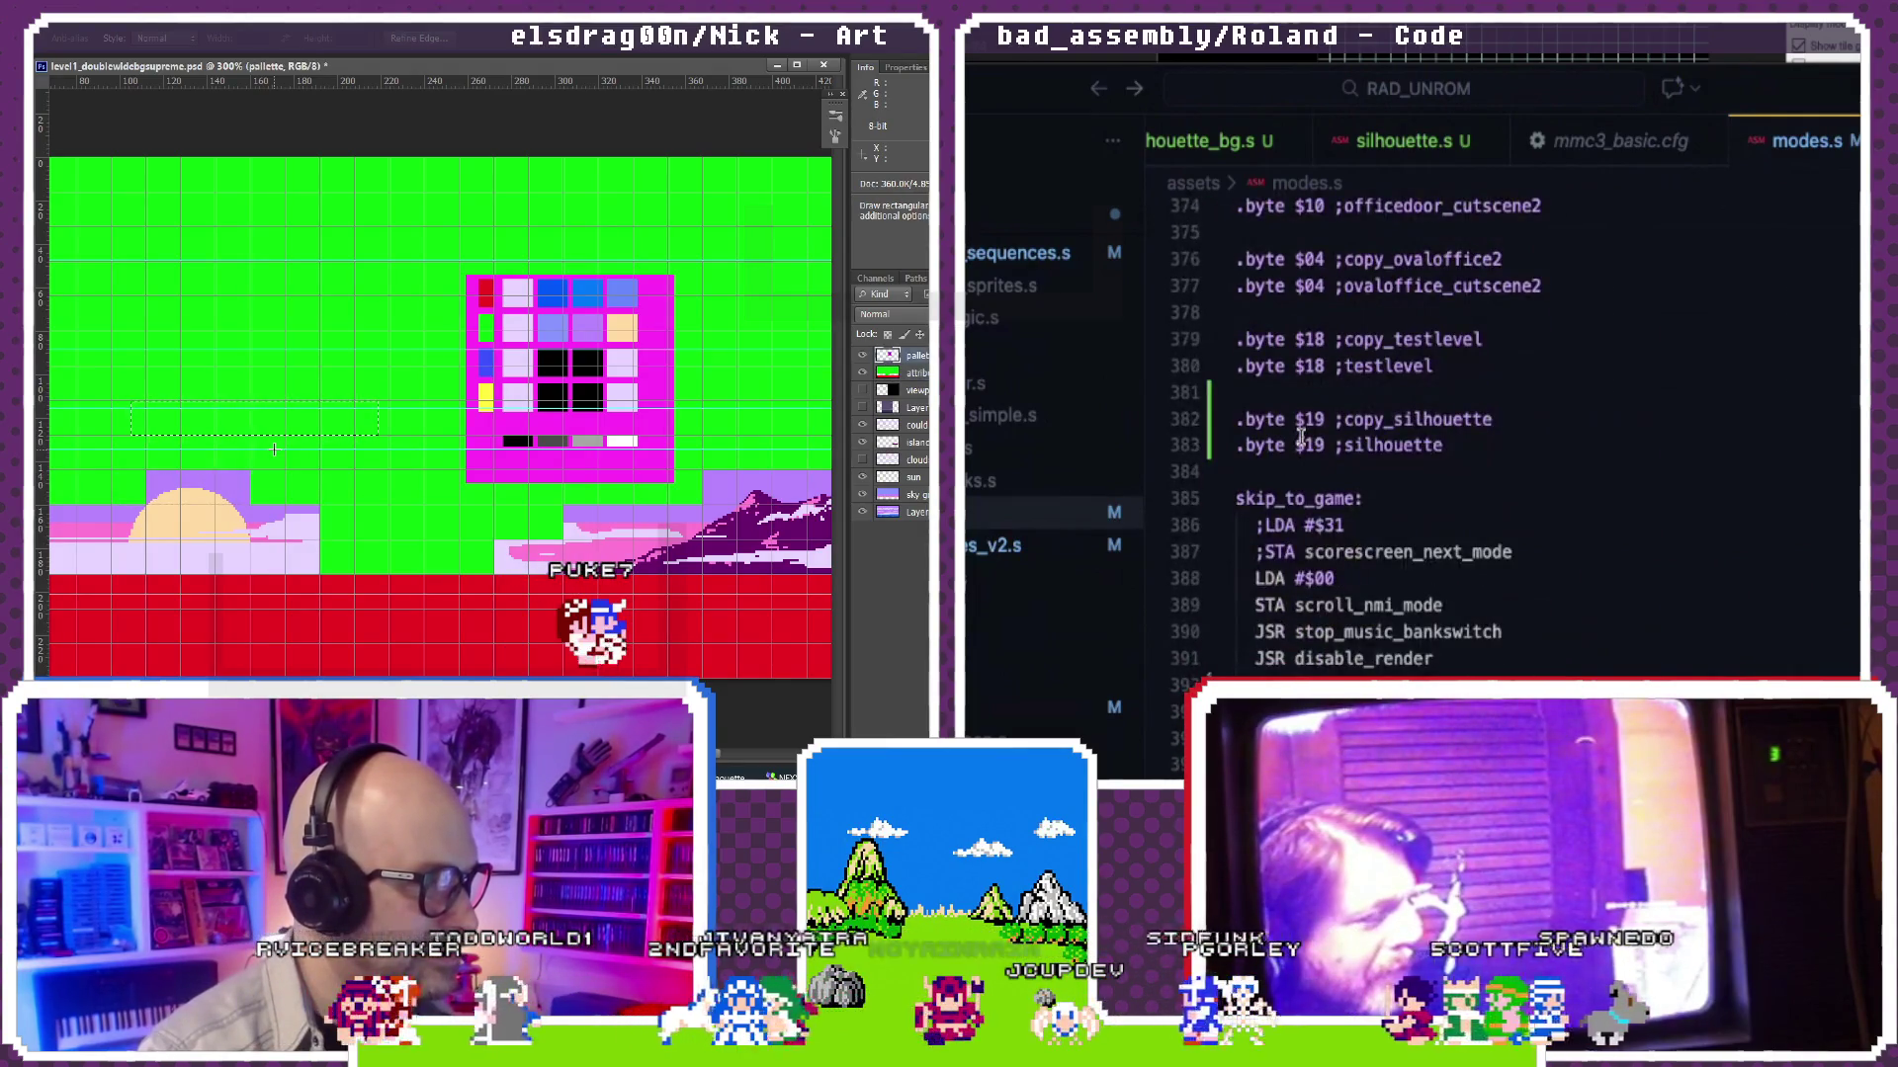
scroll(1301, 435, "down", 1)
scroll(1299, 434, "down", 1)
scroll(1300, 436, "down", 1)
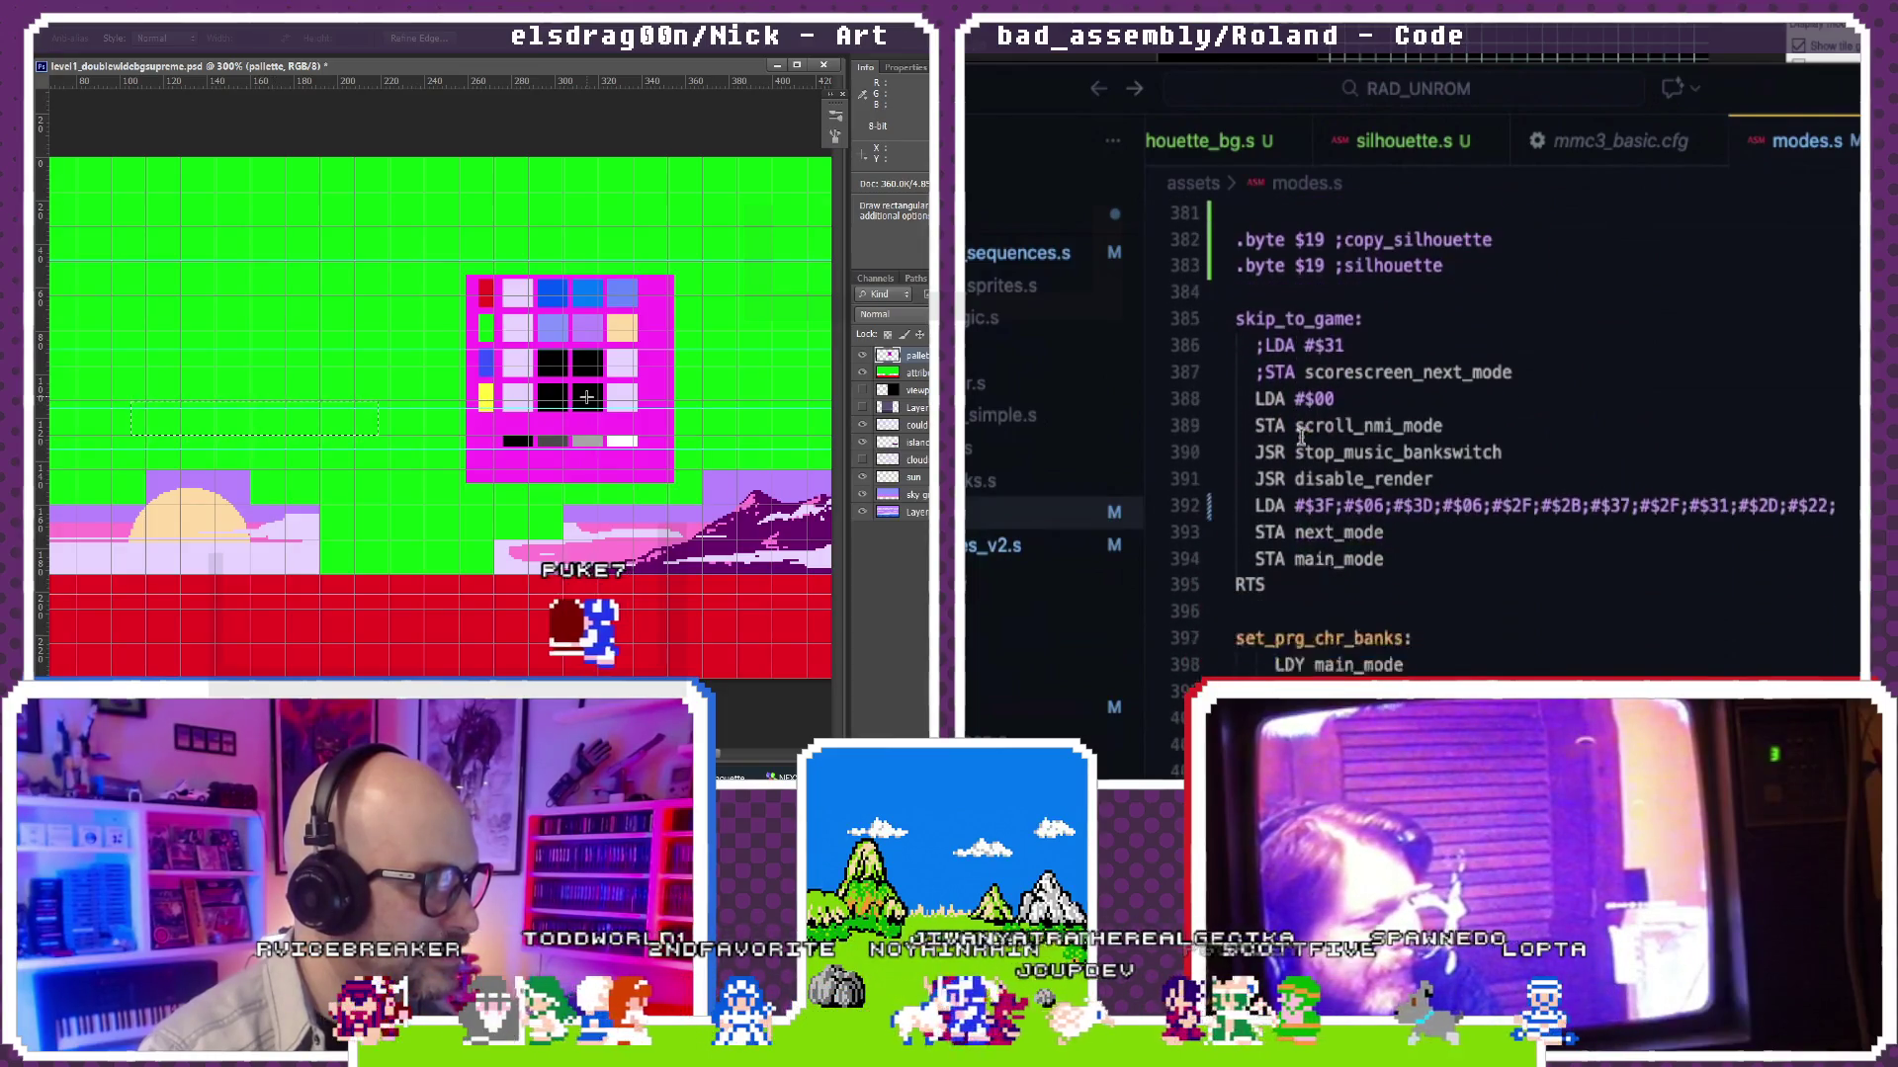
scroll(1301, 438, "down", 2)
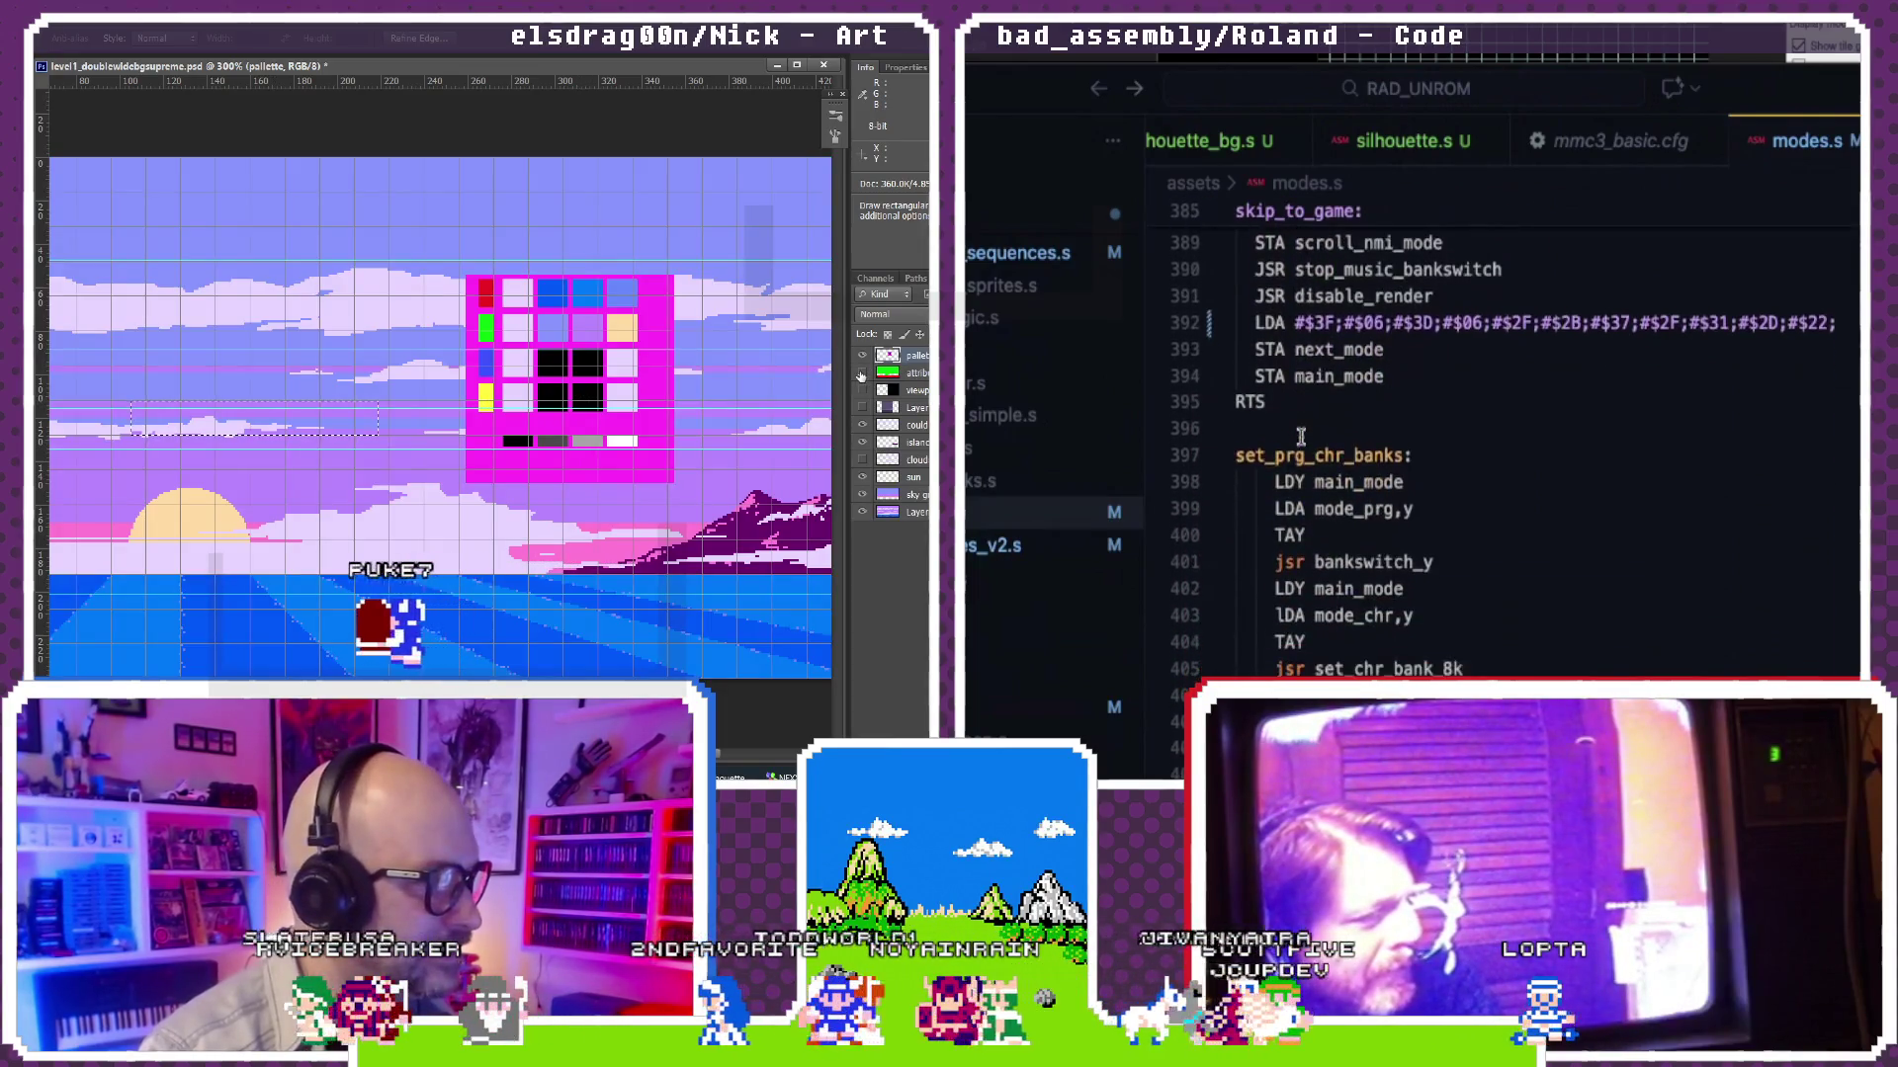
scroll(1300, 438, "down", 3)
scroll(1300, 435, "down", 5)
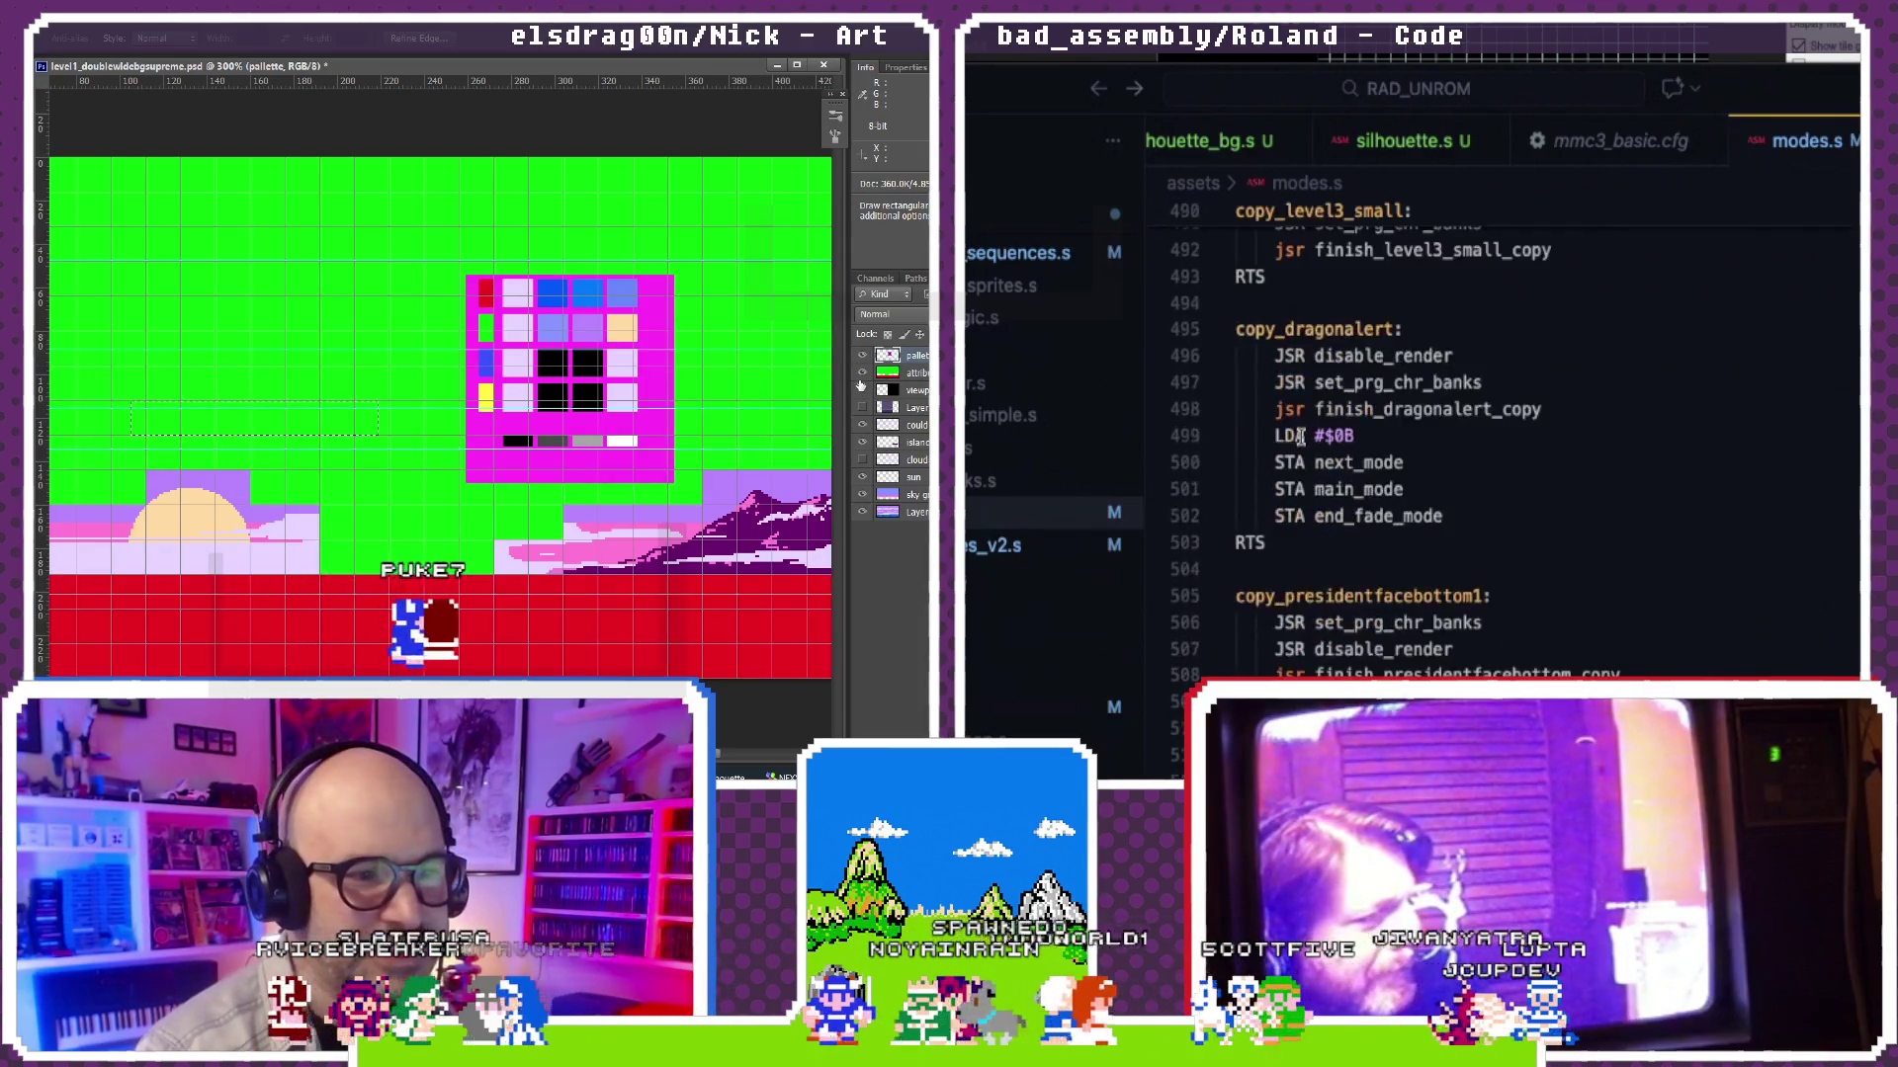
scroll(1300, 436, "down", 4)
scroll(1300, 434, "down", 2)
scroll(1300, 433, "down", 2)
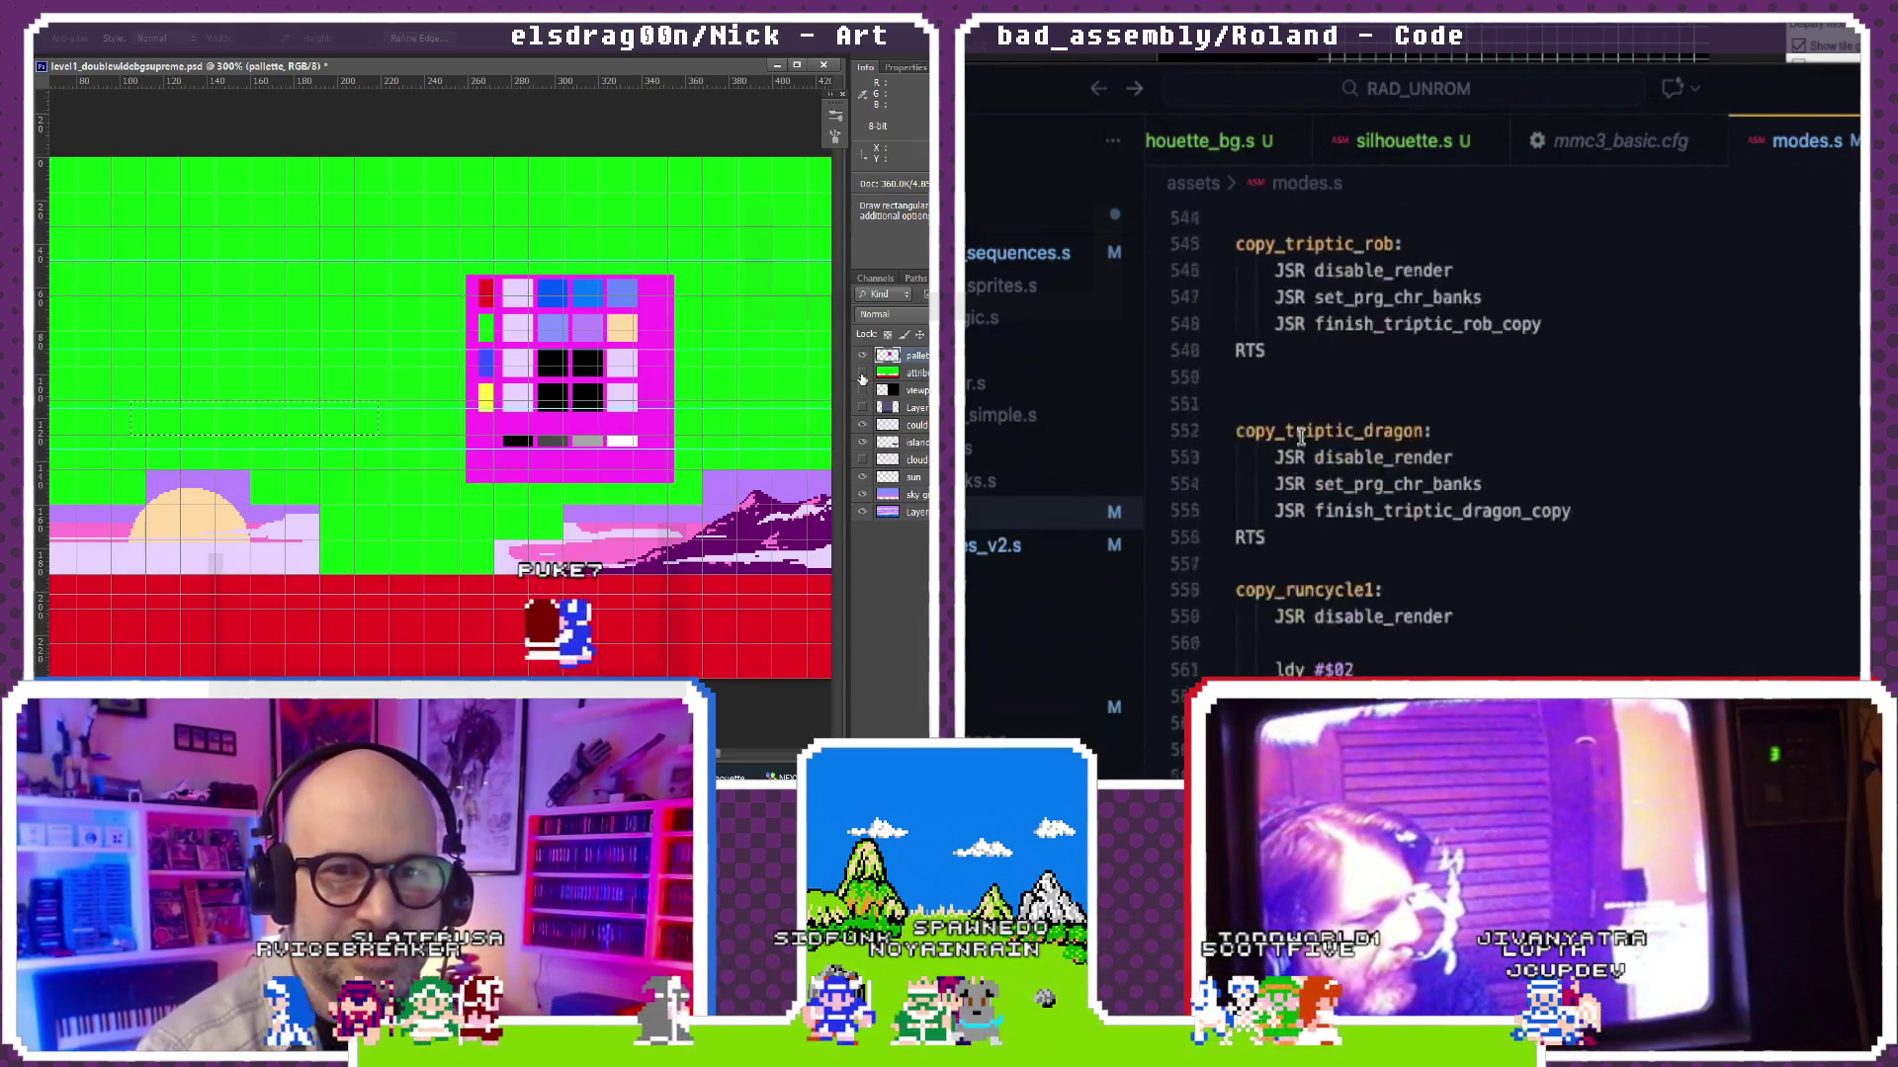
scroll(1299, 435, "down", 3)
scroll(1301, 437, "down", 3)
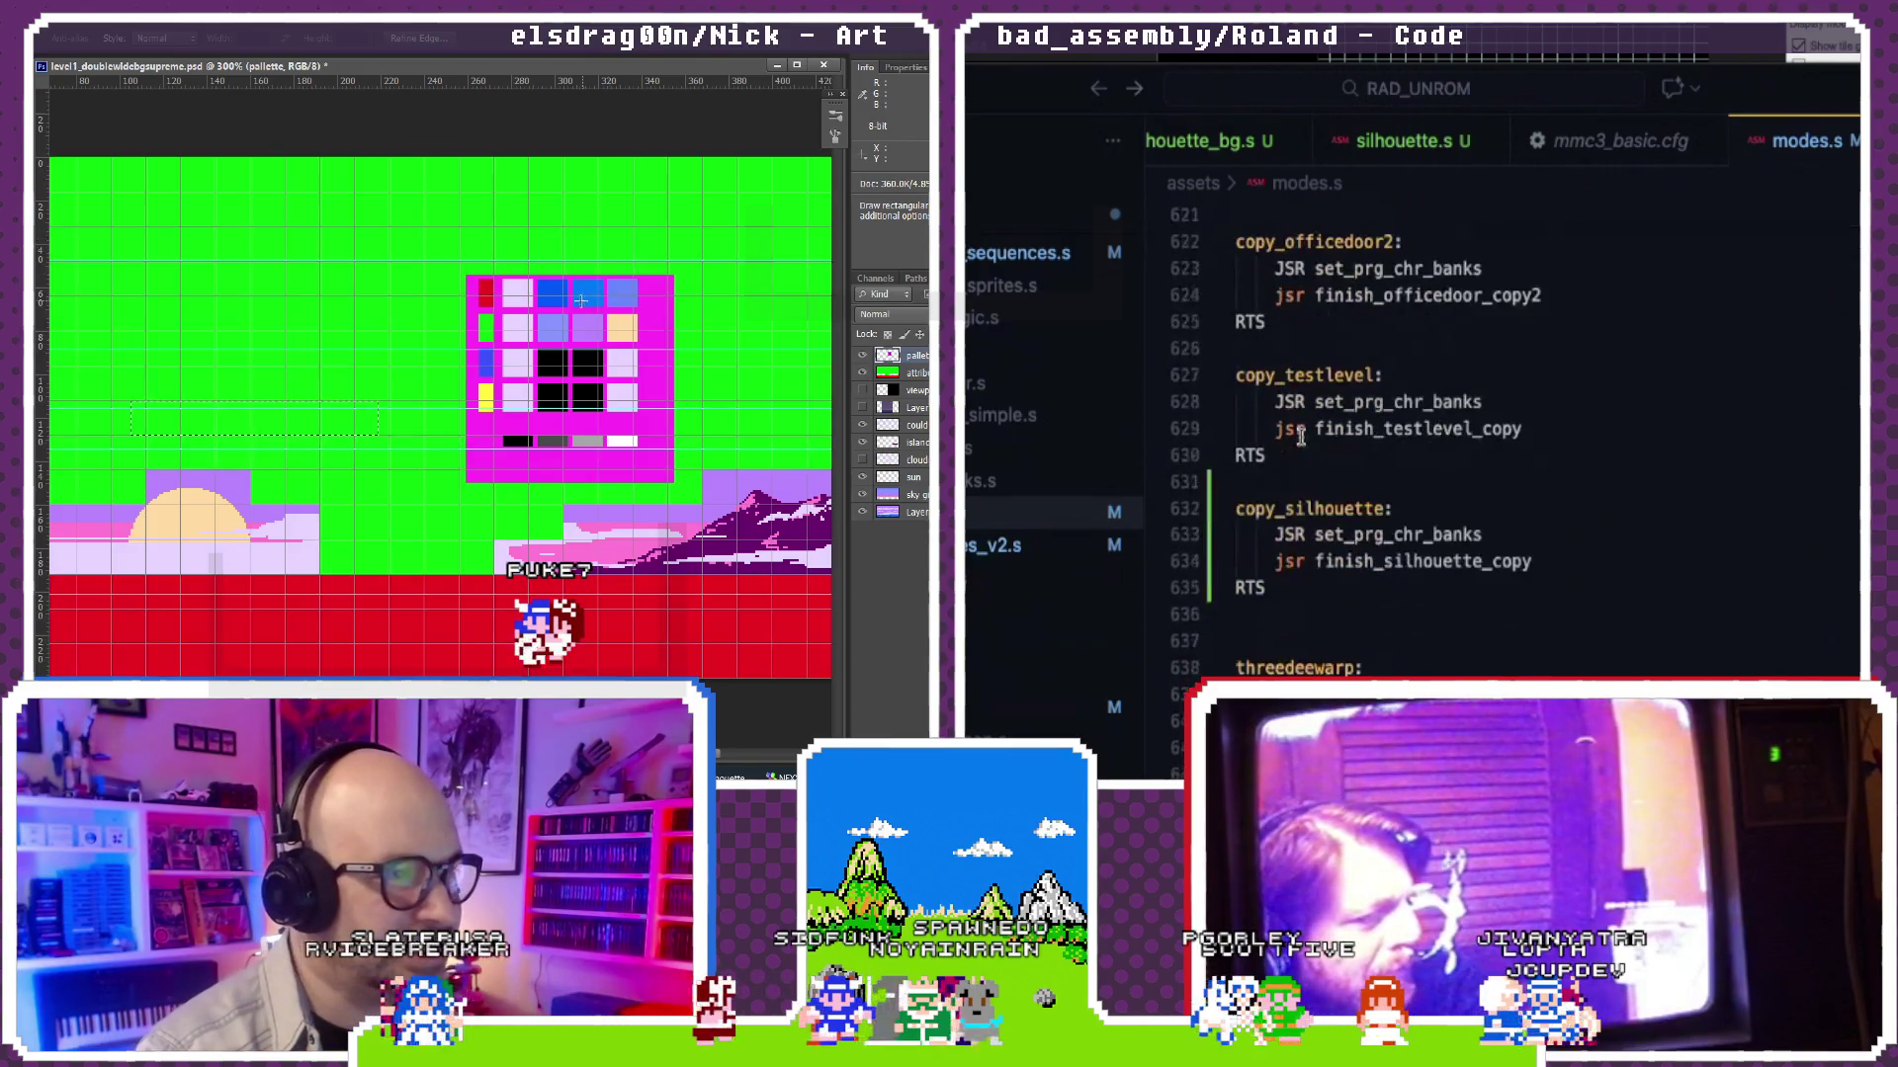
scroll(1301, 436, "down", 1)
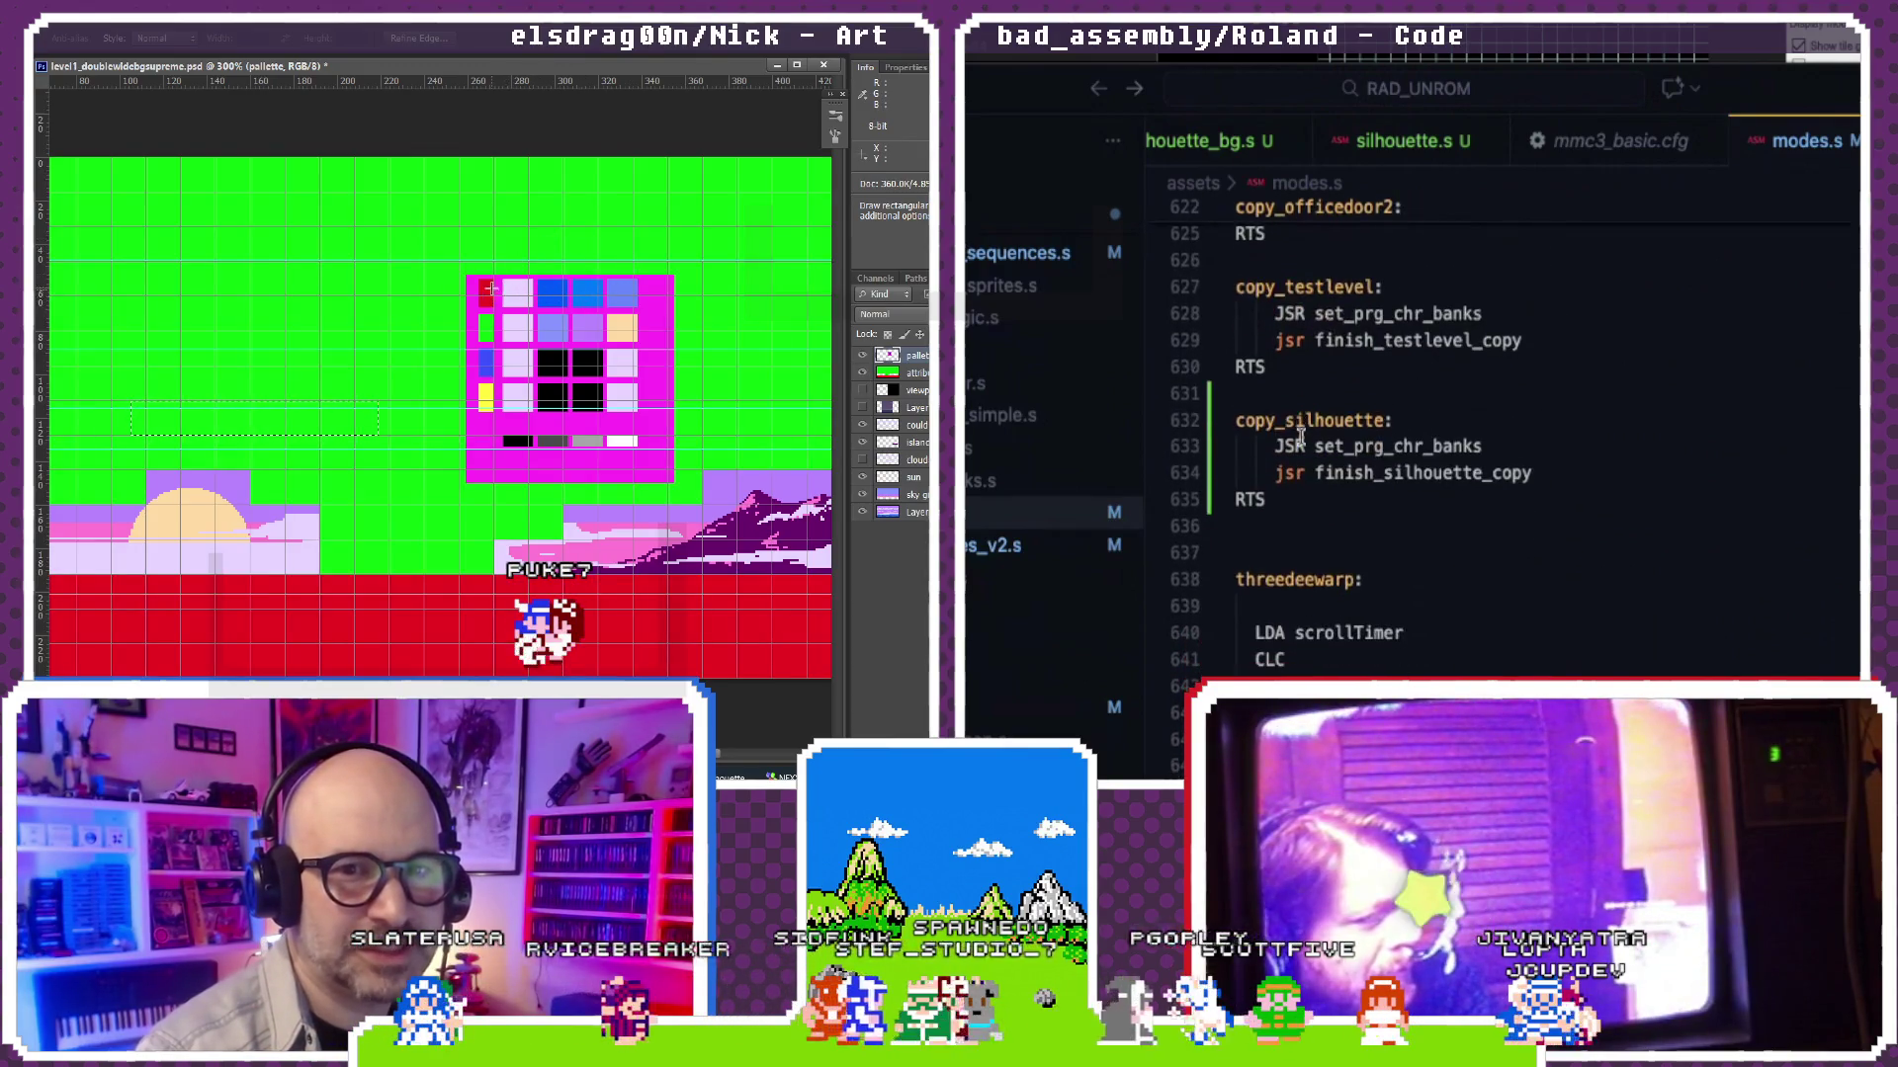
scroll(1300, 436, "down", 3)
scroll(1301, 430, "up", 10)
scroll(1301, 430, "up", 2)
scroll(1300, 430, "up", 10)
scroll(1300, 430, "up", 10)
scroll(1300, 431, "up", 10)
scroll(1300, 431, "up", 10)
scroll(1300, 430, "up", 10)
scroll(1299, 437, "up", 2)
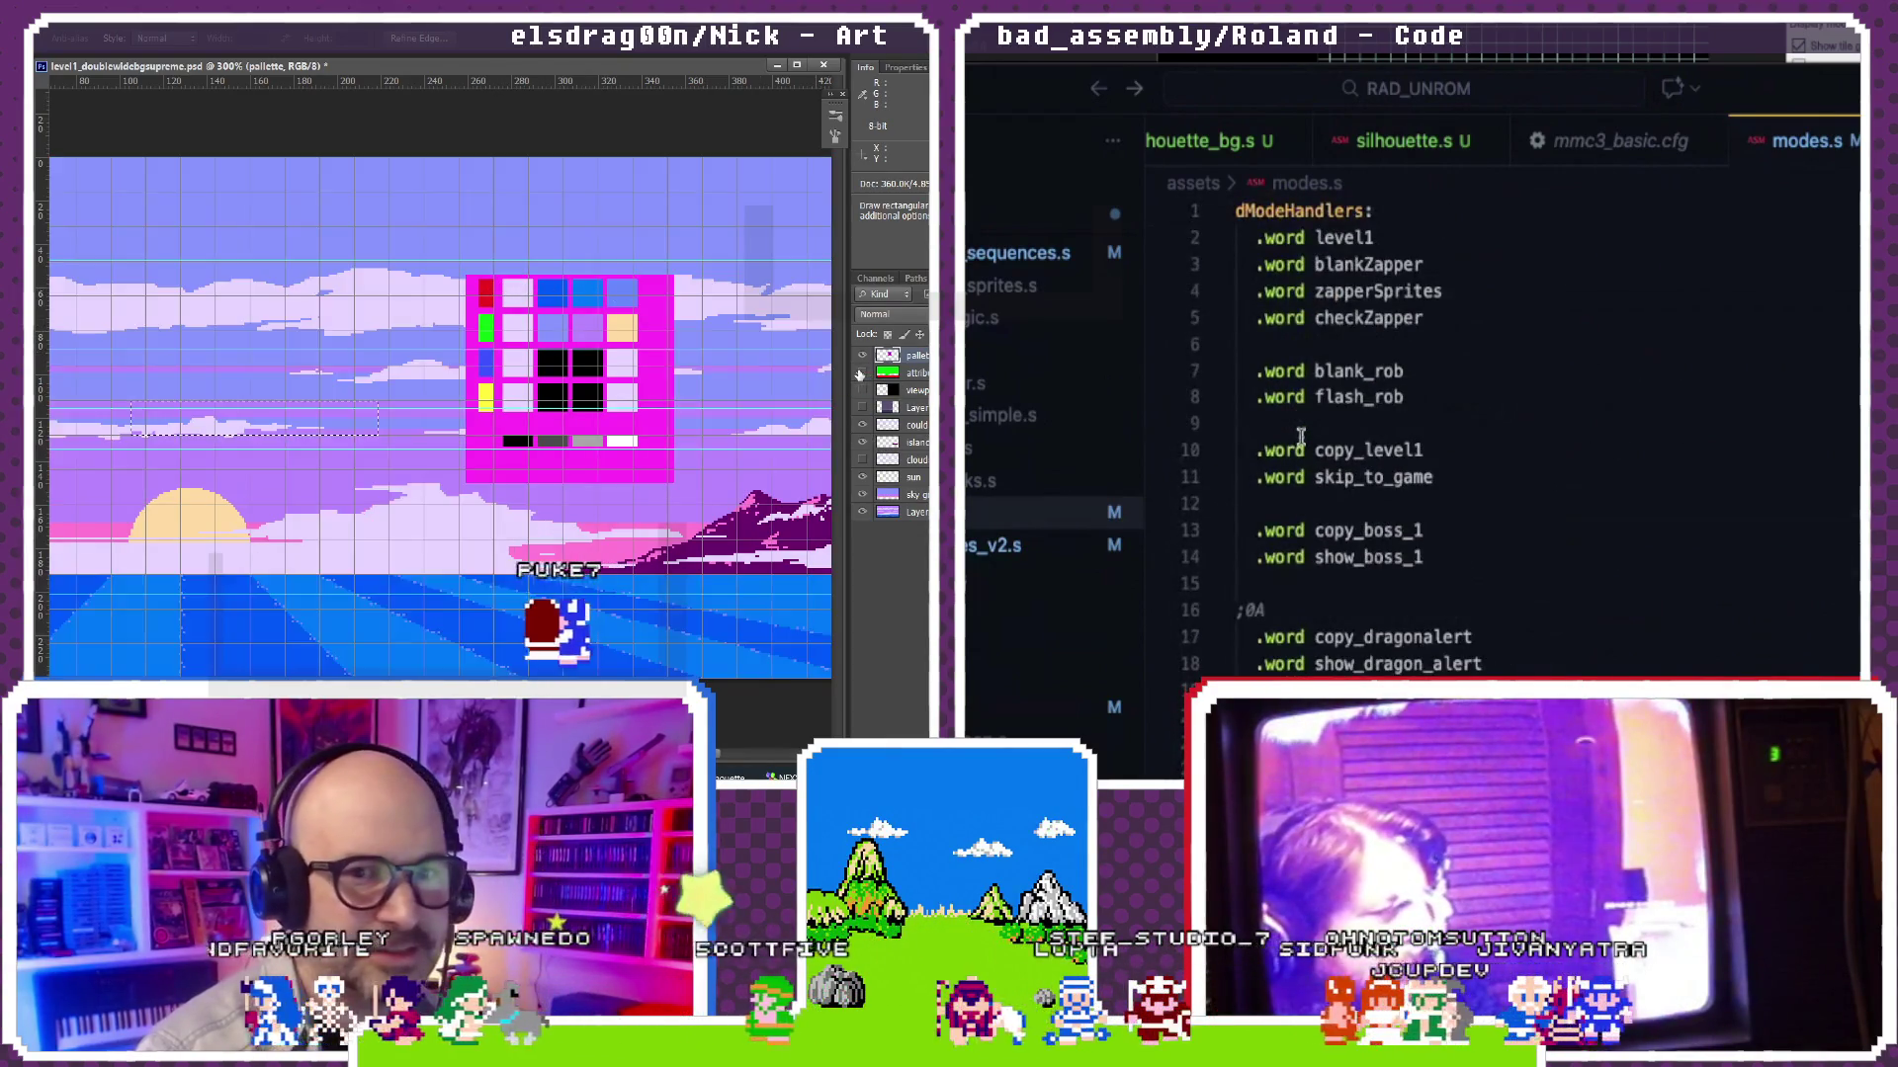
scroll(1301, 436, "down", 6)
scroll(1299, 437, "down", 6)
scroll(1300, 436, "up", 4)
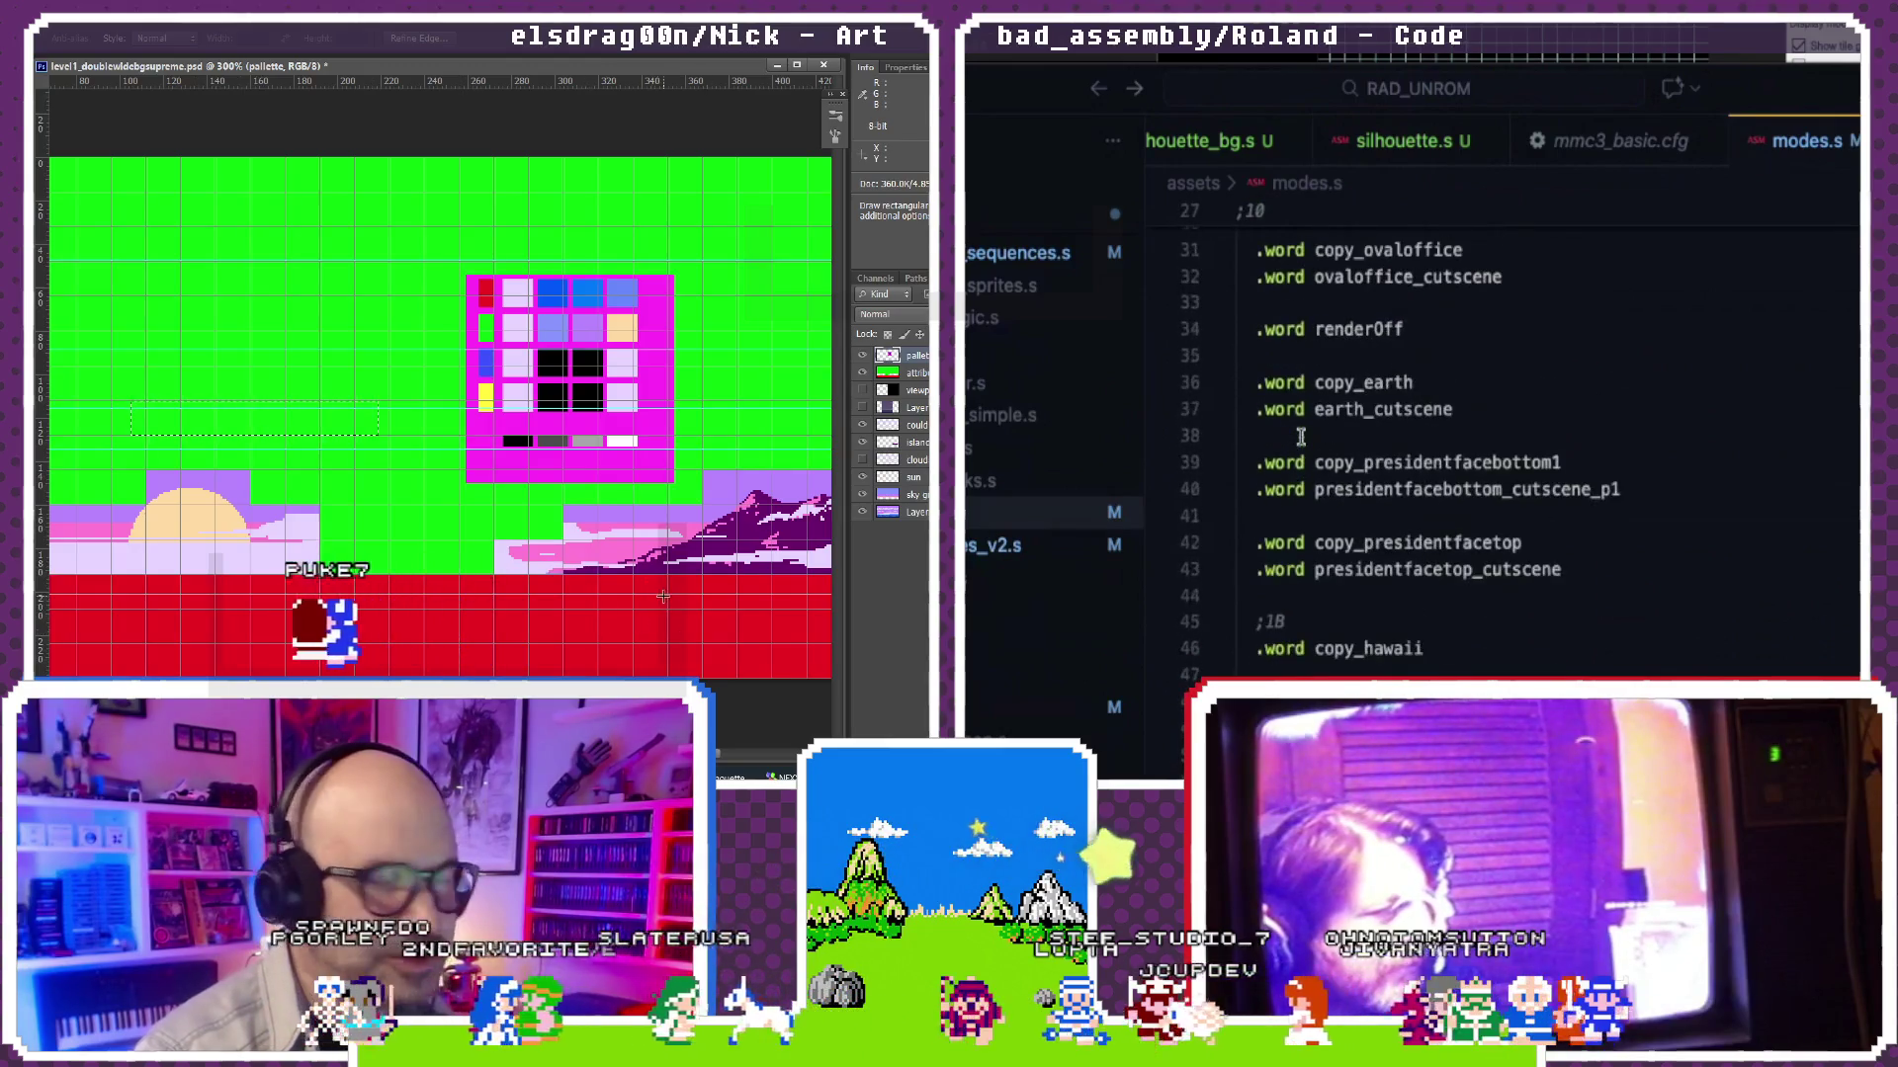
scroll(1300, 436, "down", 6)
scroll(1300, 437, "down", 6)
scroll(1300, 439, "down", 6)
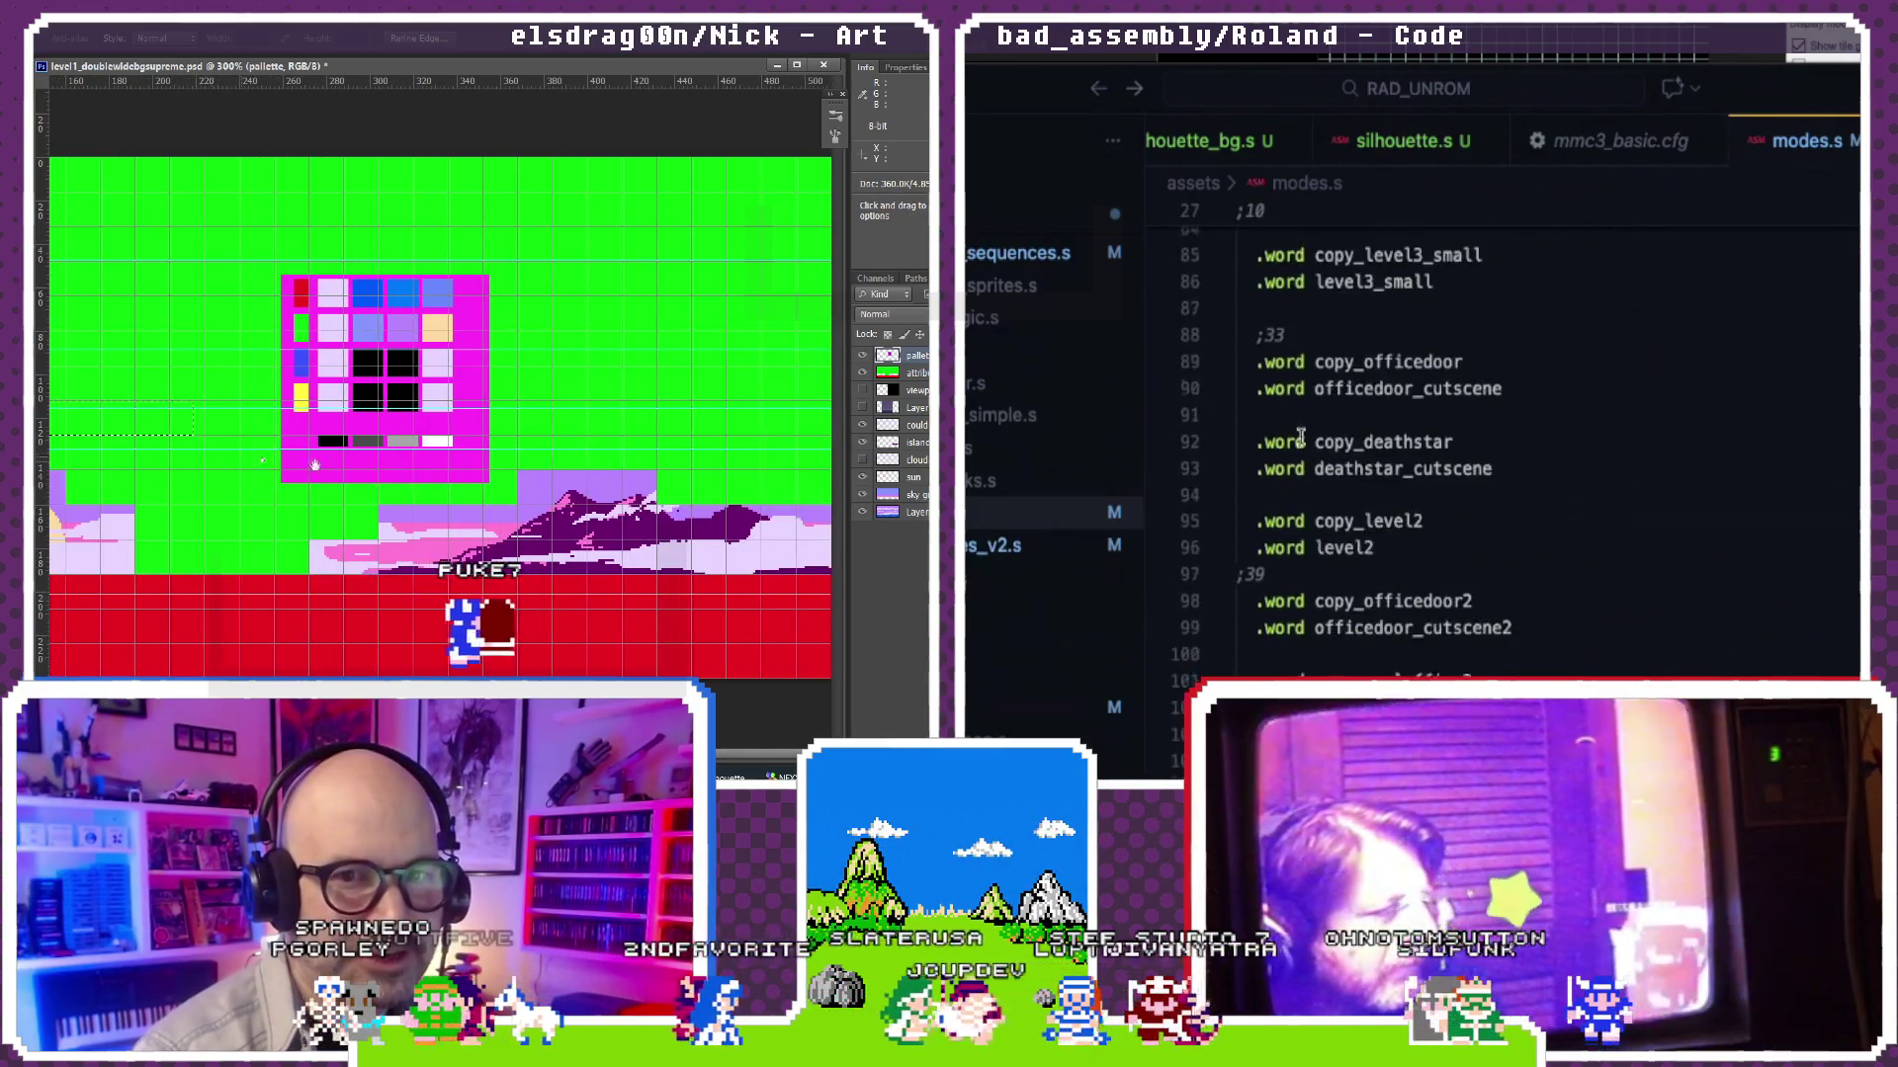
scroll(1300, 439, "down", 5)
scroll(1238, 390, "down", 1)
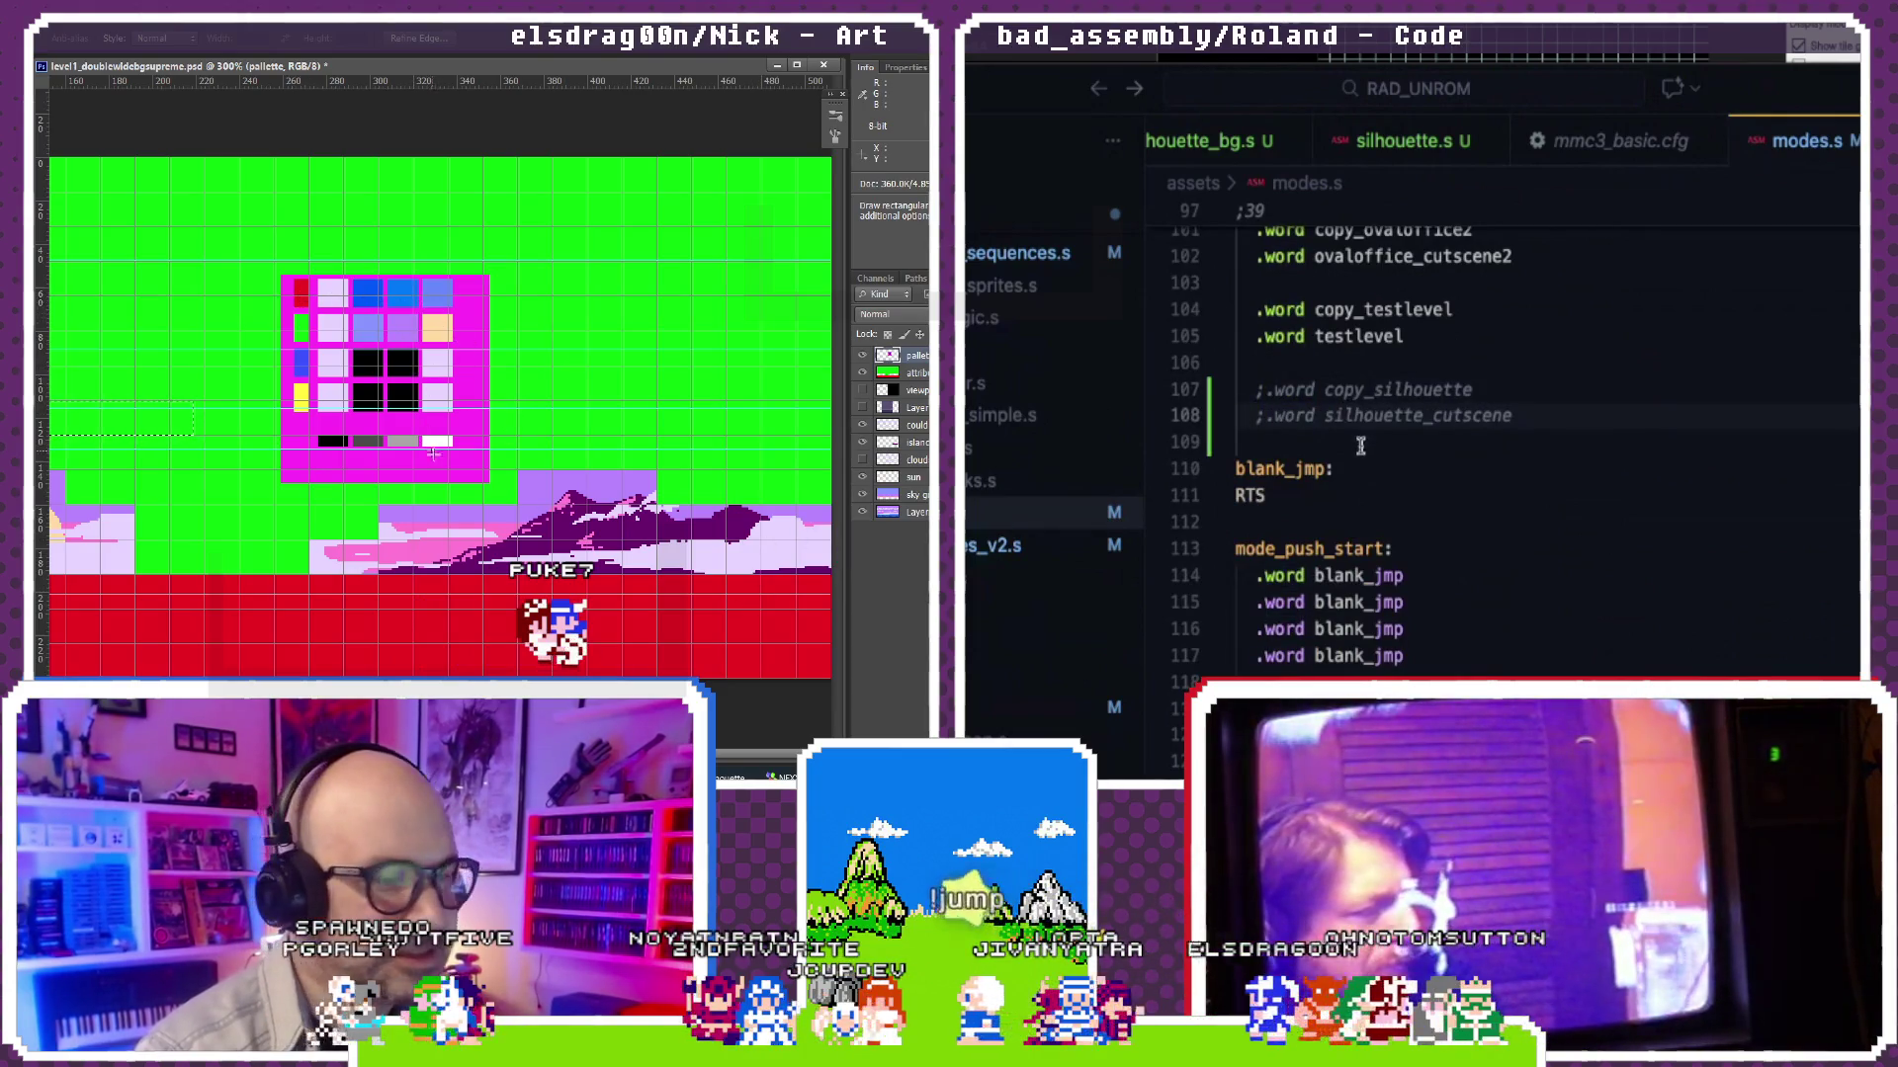
scroll(1360, 445, "down", 4)
scroll(1359, 444, "down", 4)
scroll(1360, 447, "down", 5)
scroll(1360, 449, "down", 5)
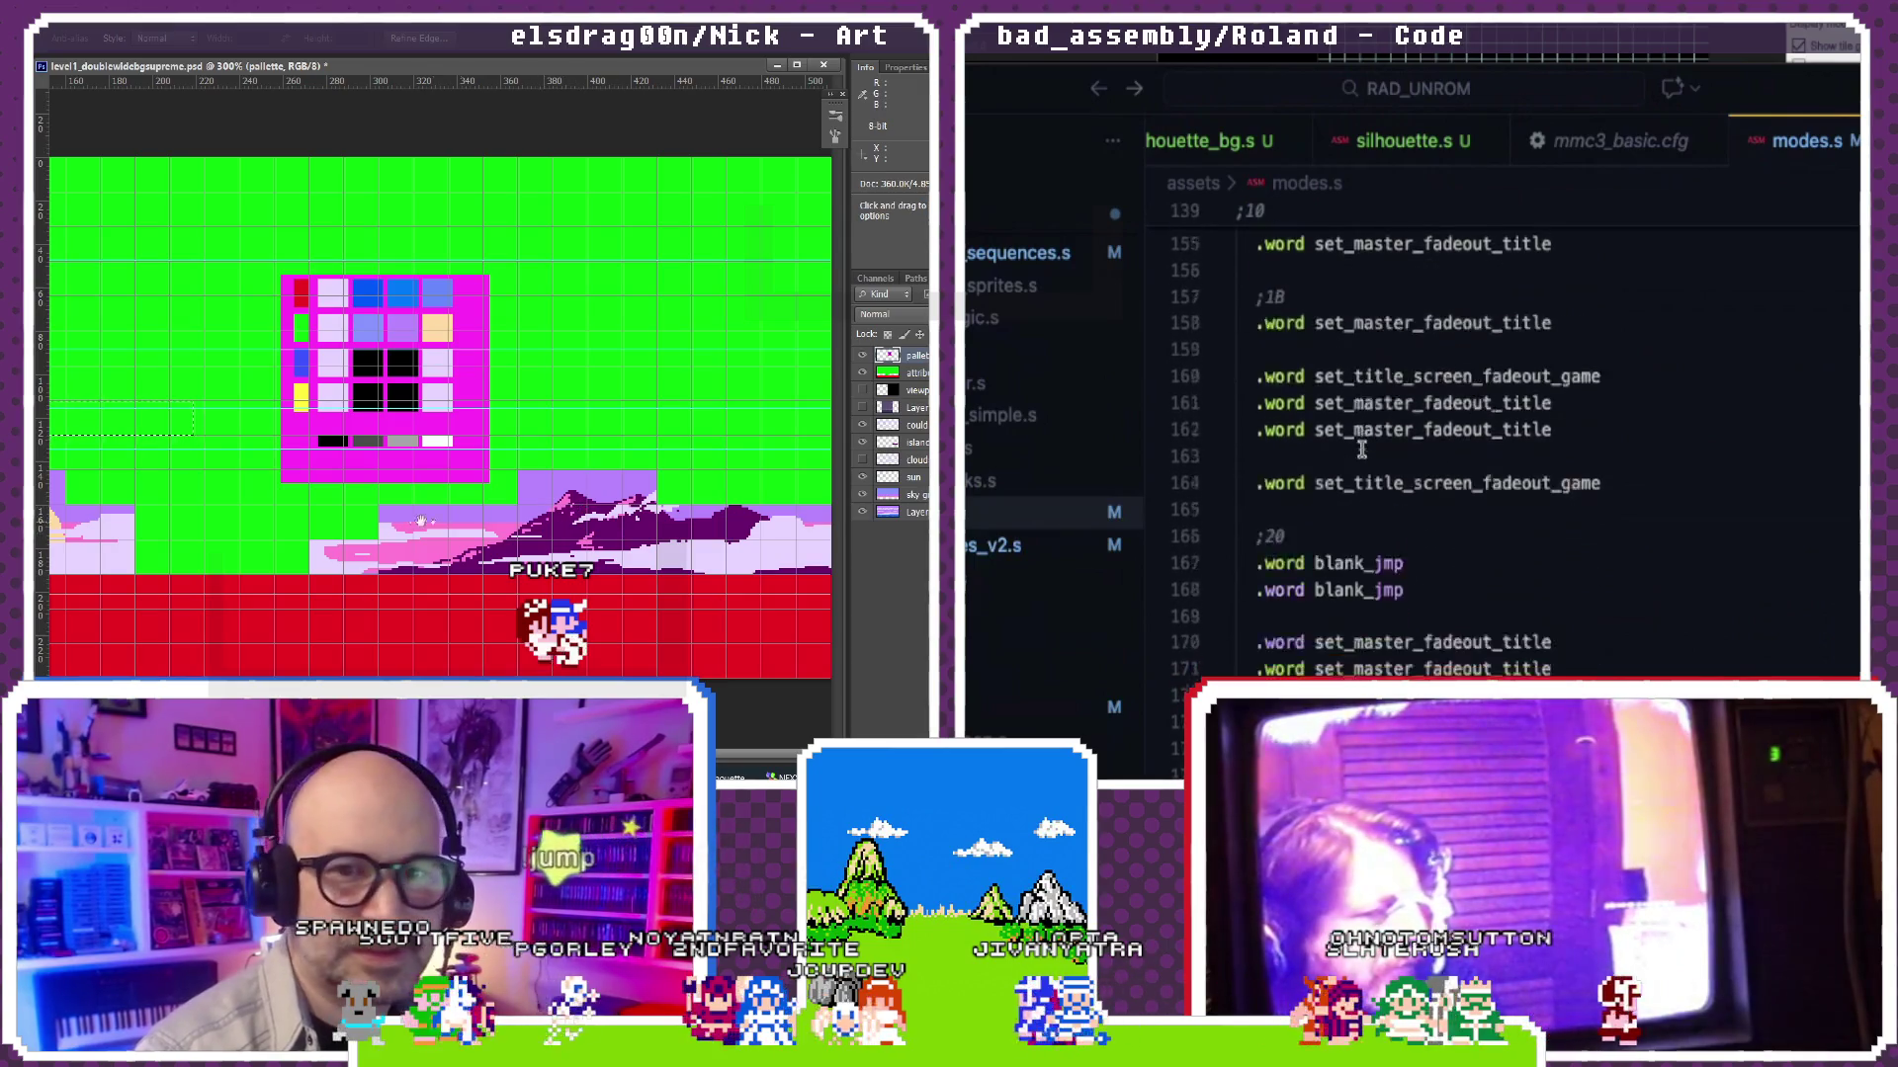
scroll(1360, 449, "down", 6)
scroll(1360, 449, "down", 5)
scroll(1360, 449, "down", 5)
scroll(1359, 450, "down", 4)
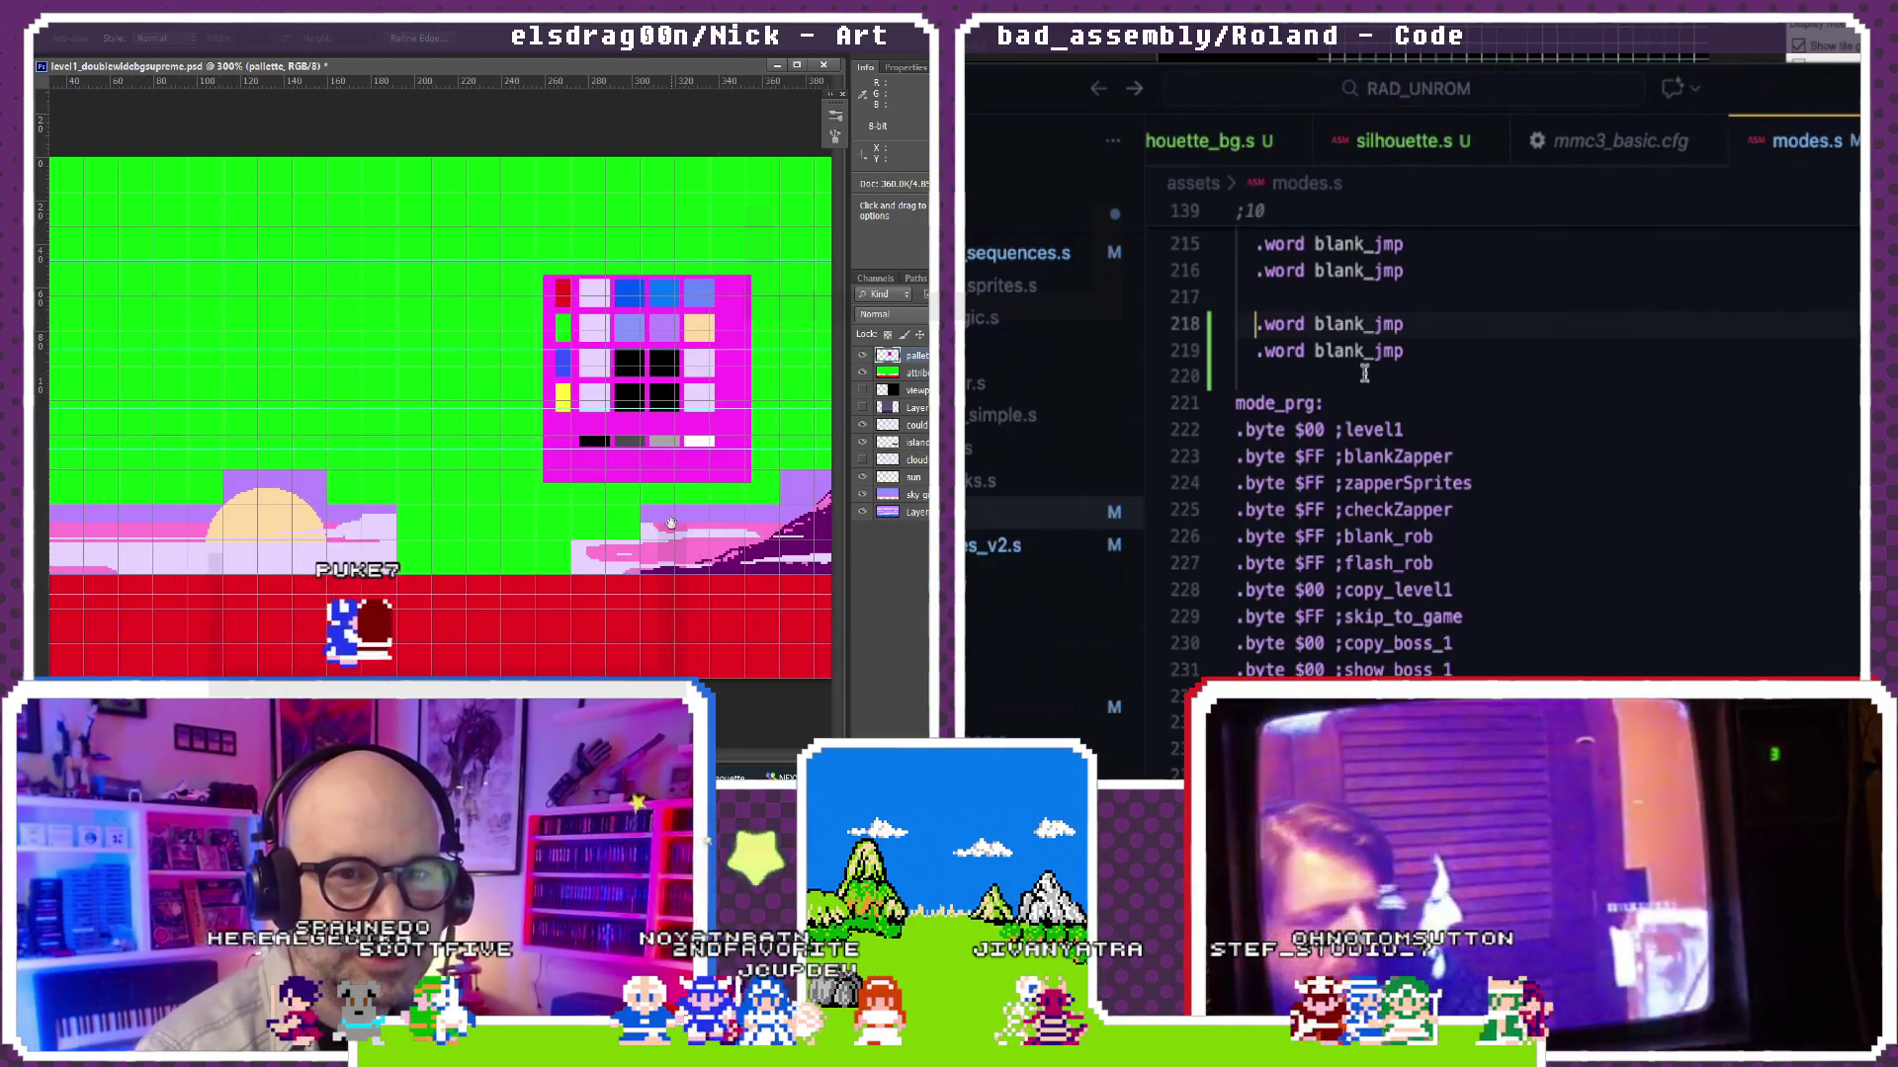
type(";")
Step: Comment out the blank_jmp pair and the silhouette entries on lines 300–301 and 382–383
key("Down")
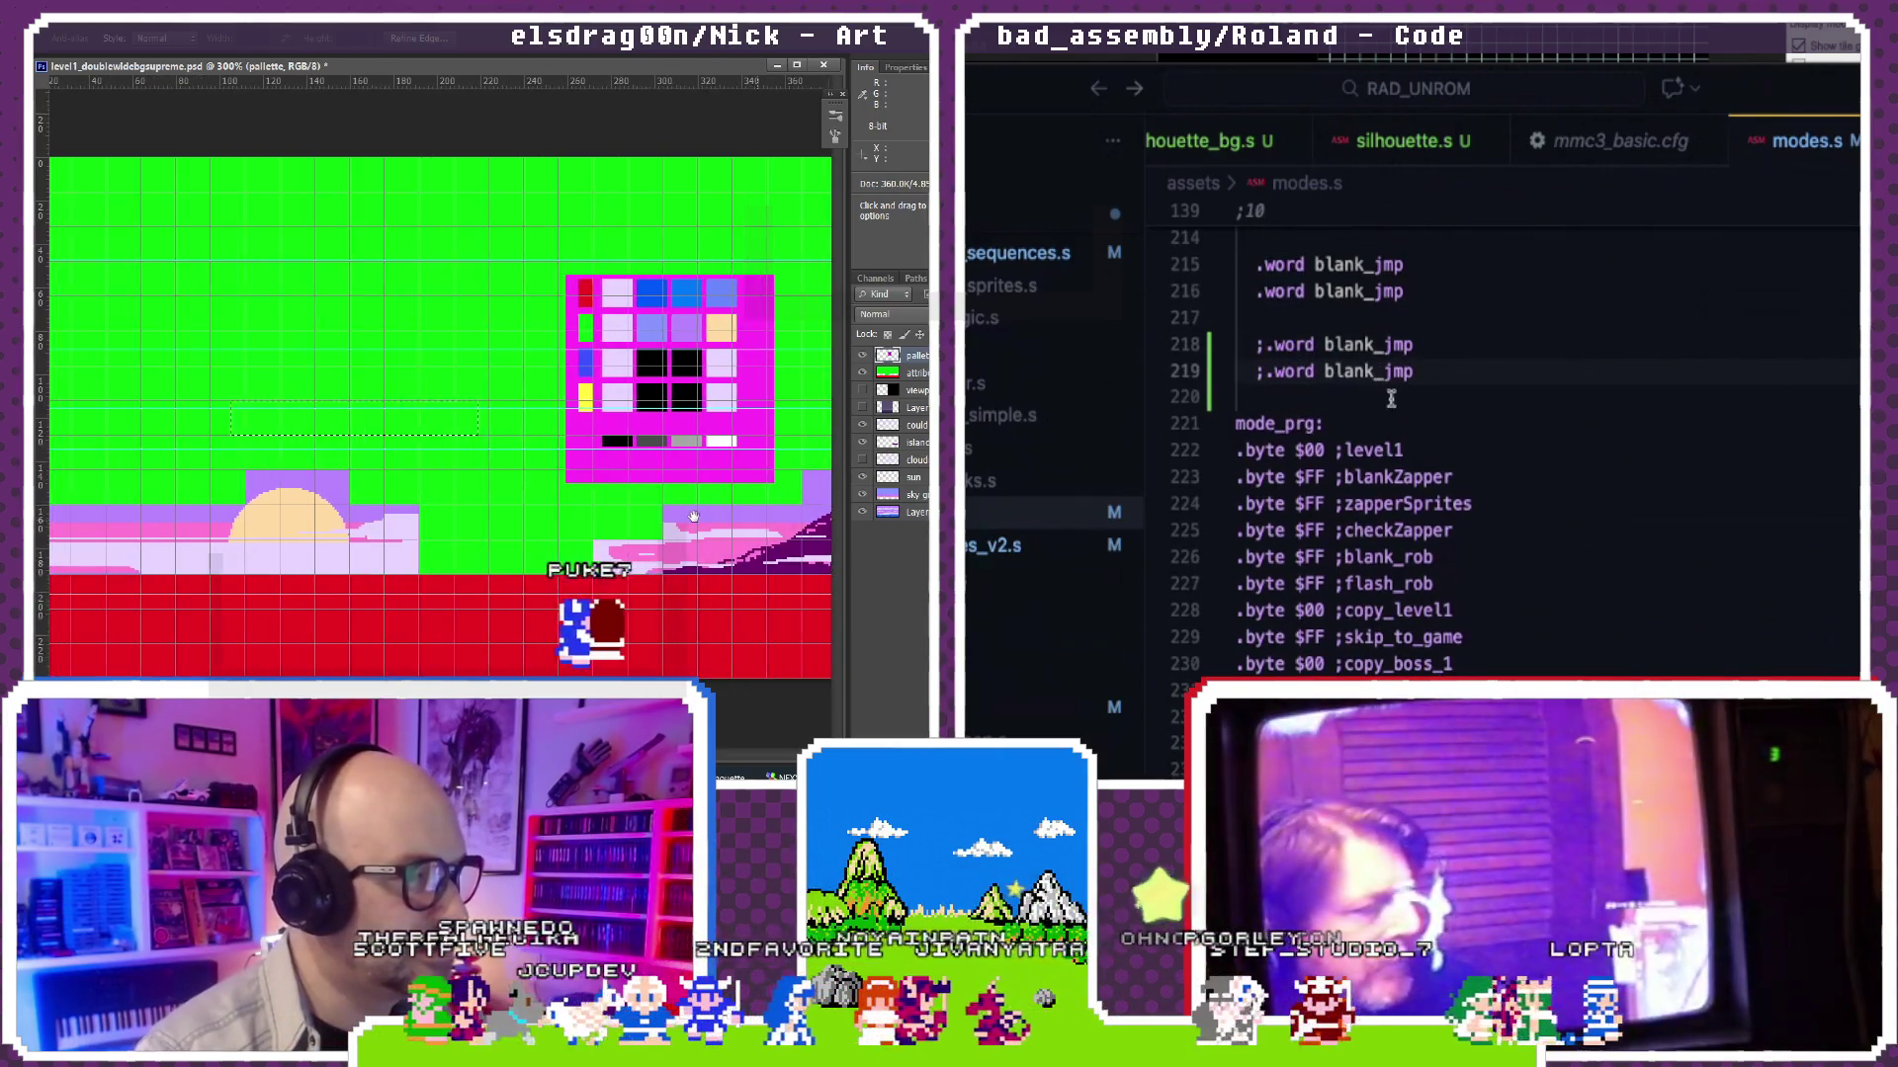
scroll(1390, 397, "down", 4)
scroll(1391, 398, "down", 7)
scroll(1391, 397, "down", 6)
scroll(1391, 398, "down", 5)
scroll(1391, 398, "down", 4)
left_click(1392, 400)
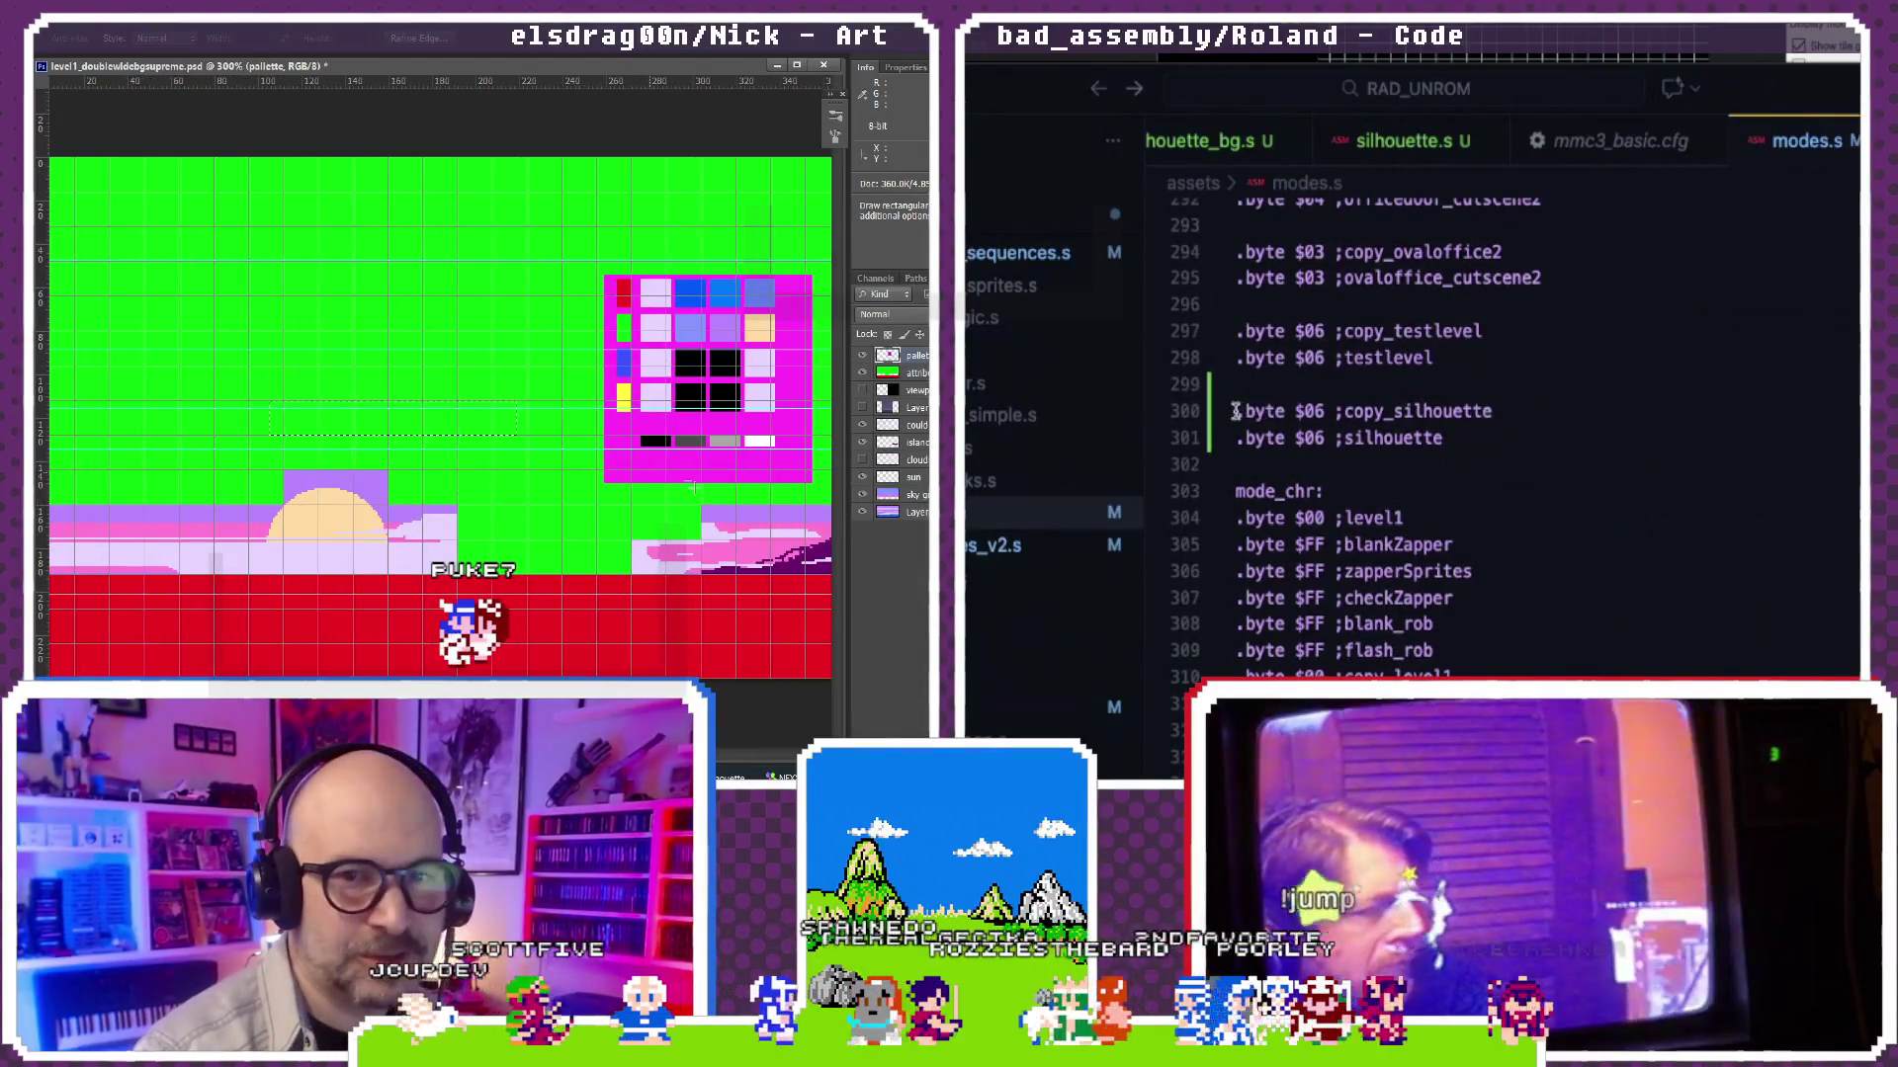
key("Home")
type(";")
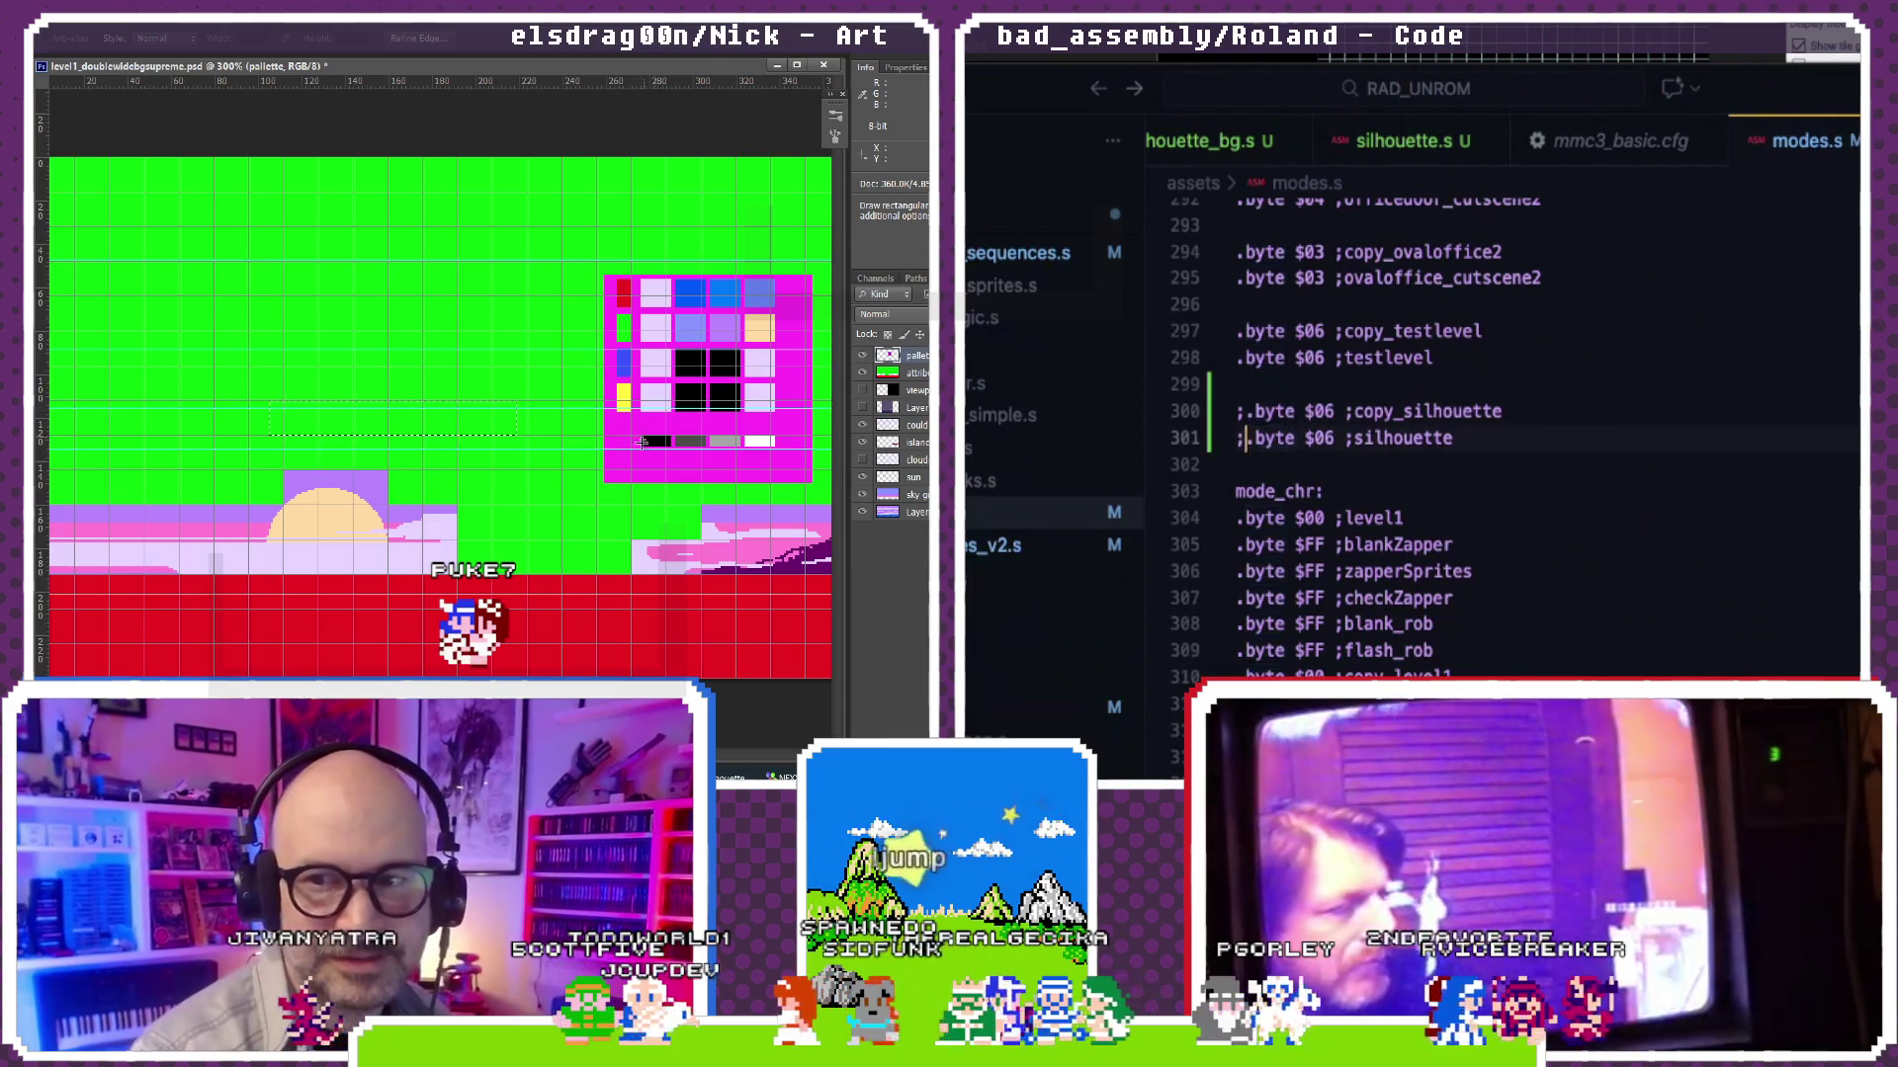
scroll(1400, 486, "down", 5)
scroll(1401, 486, "down", 5)
scroll(1401, 487, "down", 4)
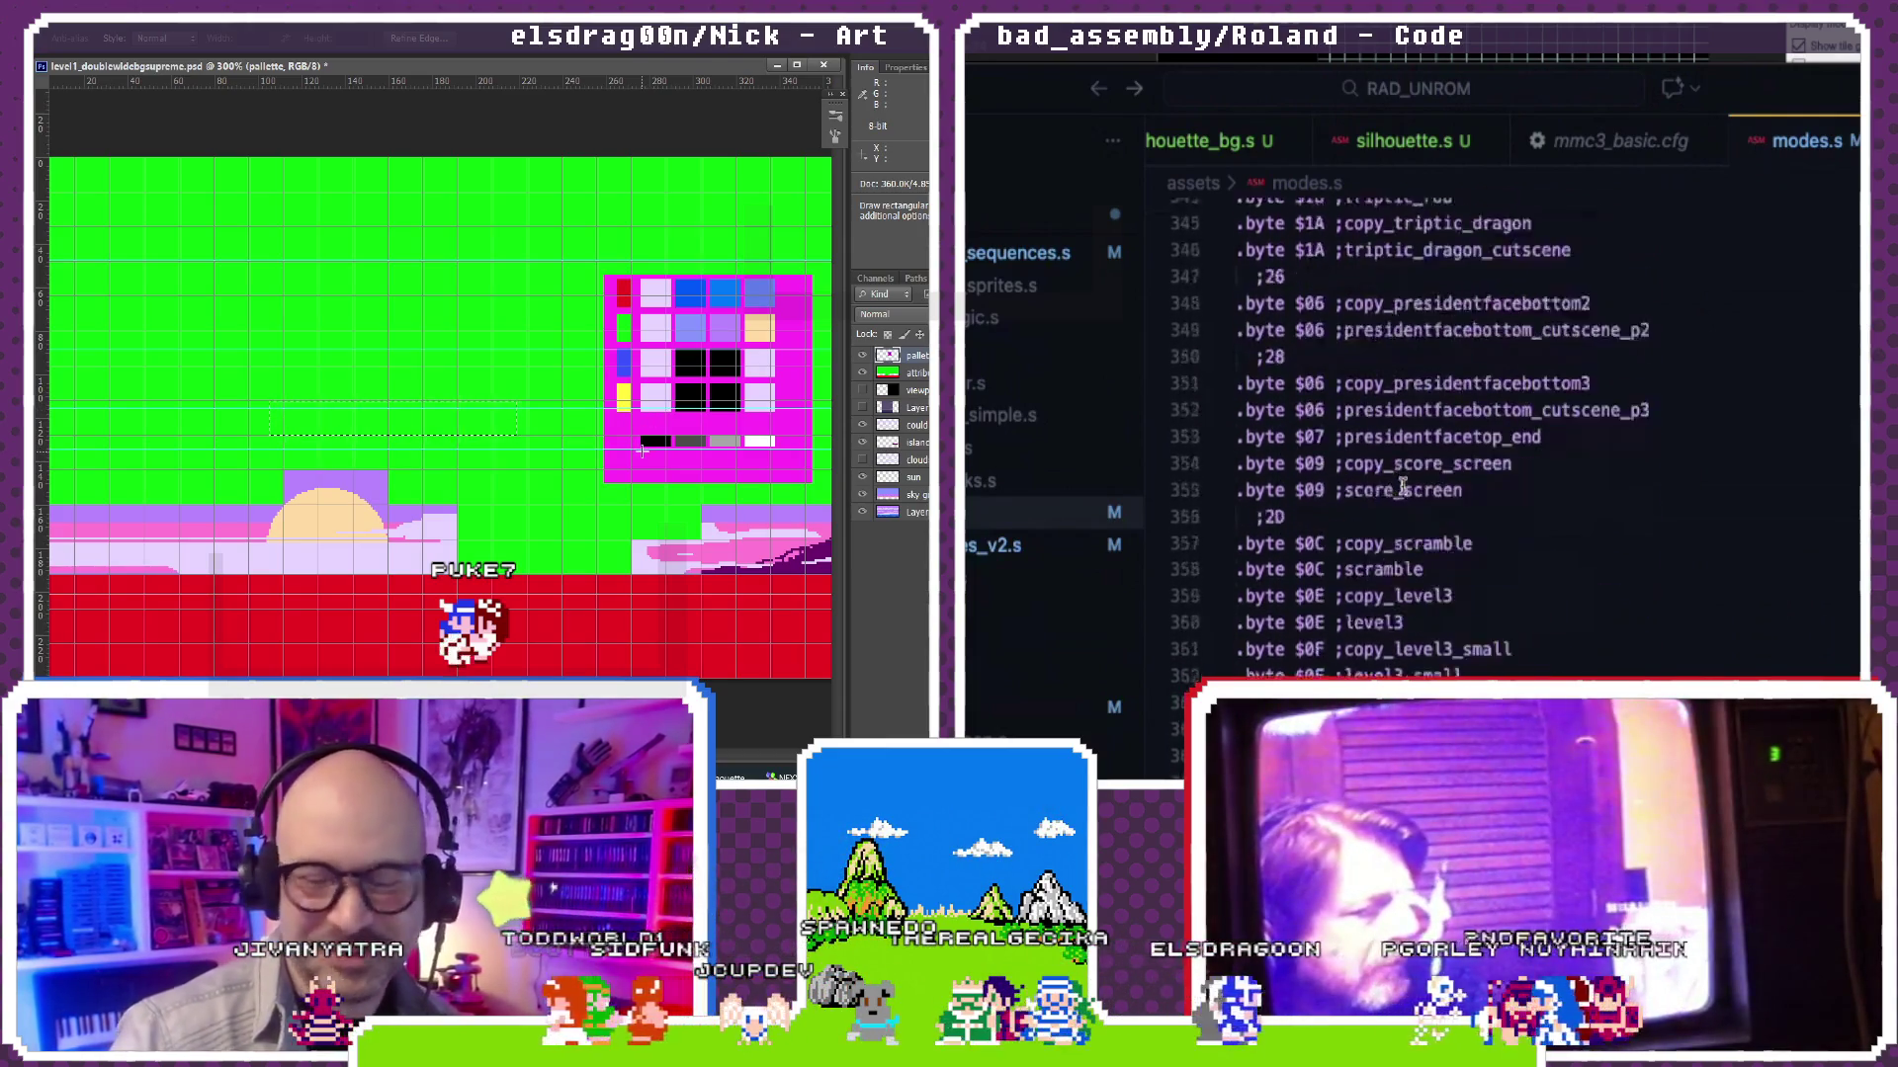
scroll(1401, 486, "down", 3)
scroll(1400, 487, "down", 4)
scroll(1379, 478, "down", 1)
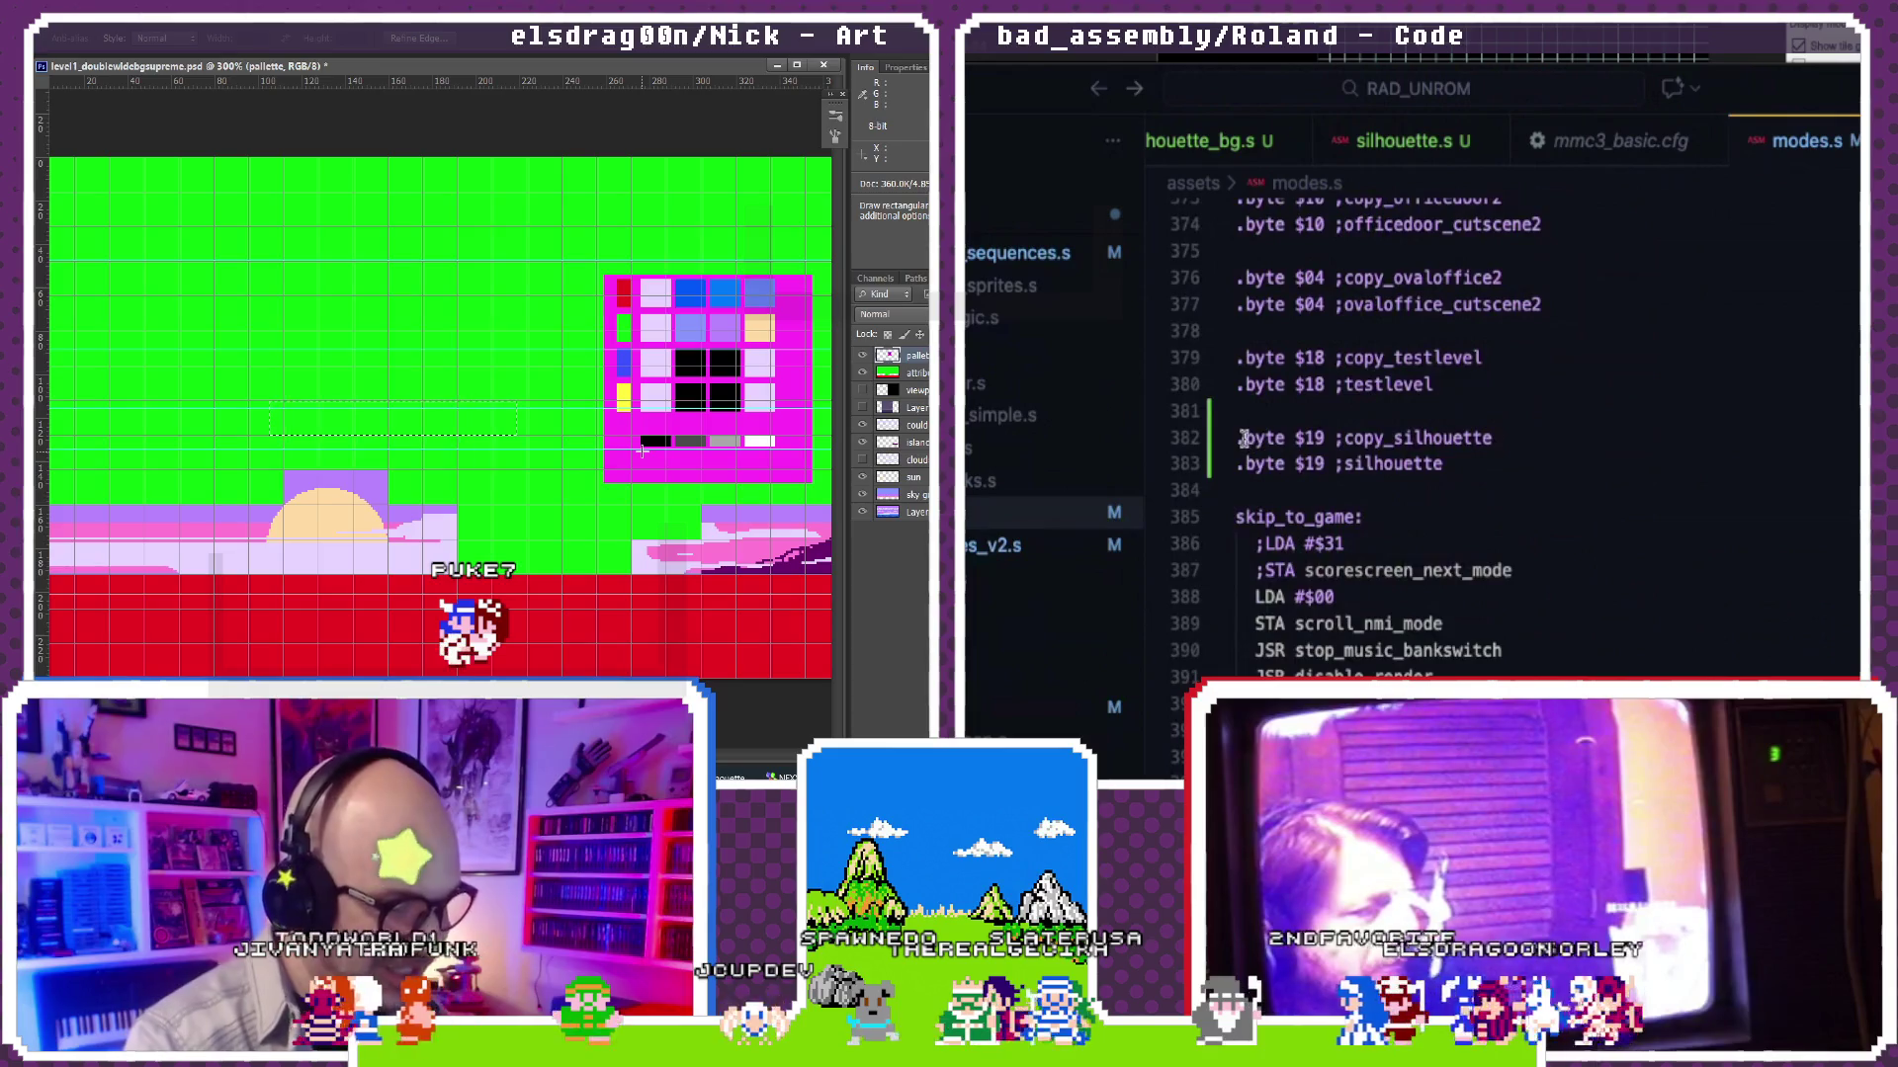
key("Home")
type(";")
key("Down")
key("Home")
type(";")
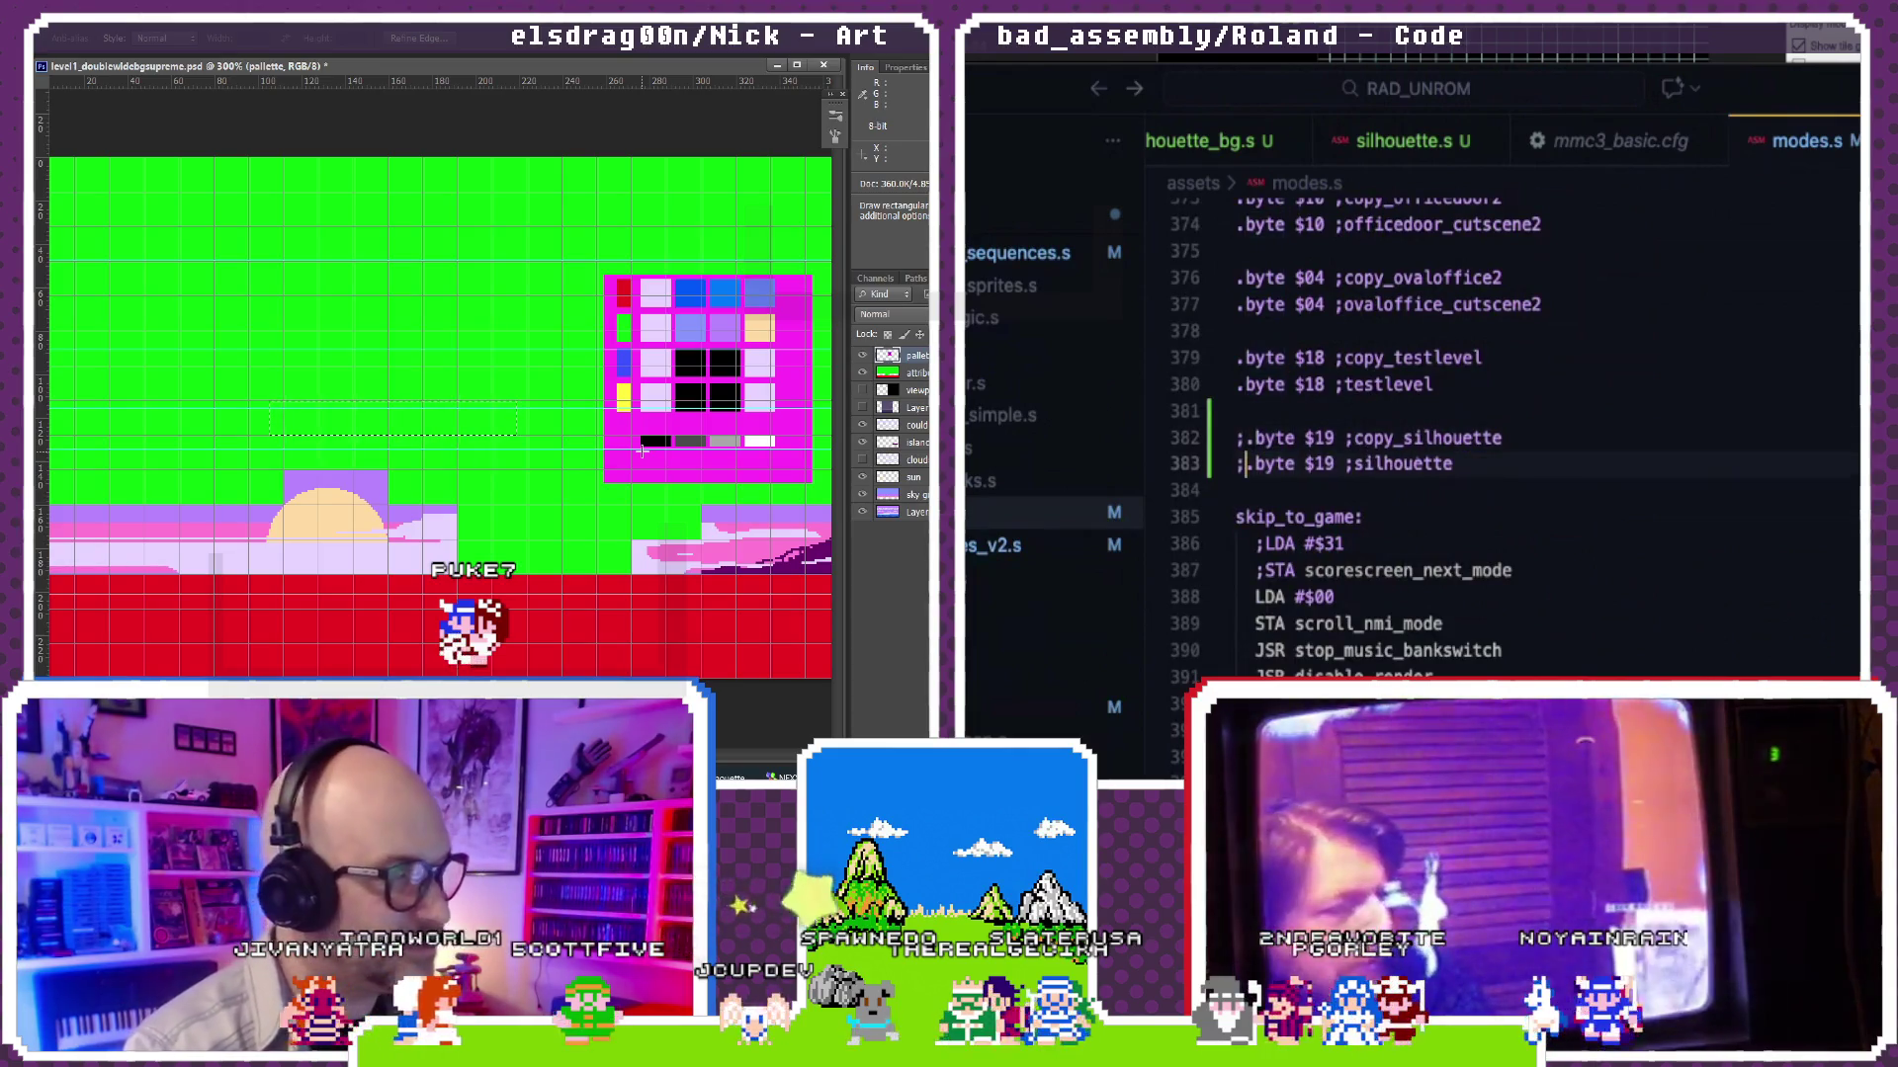
scroll(1137, 477, "down", 1)
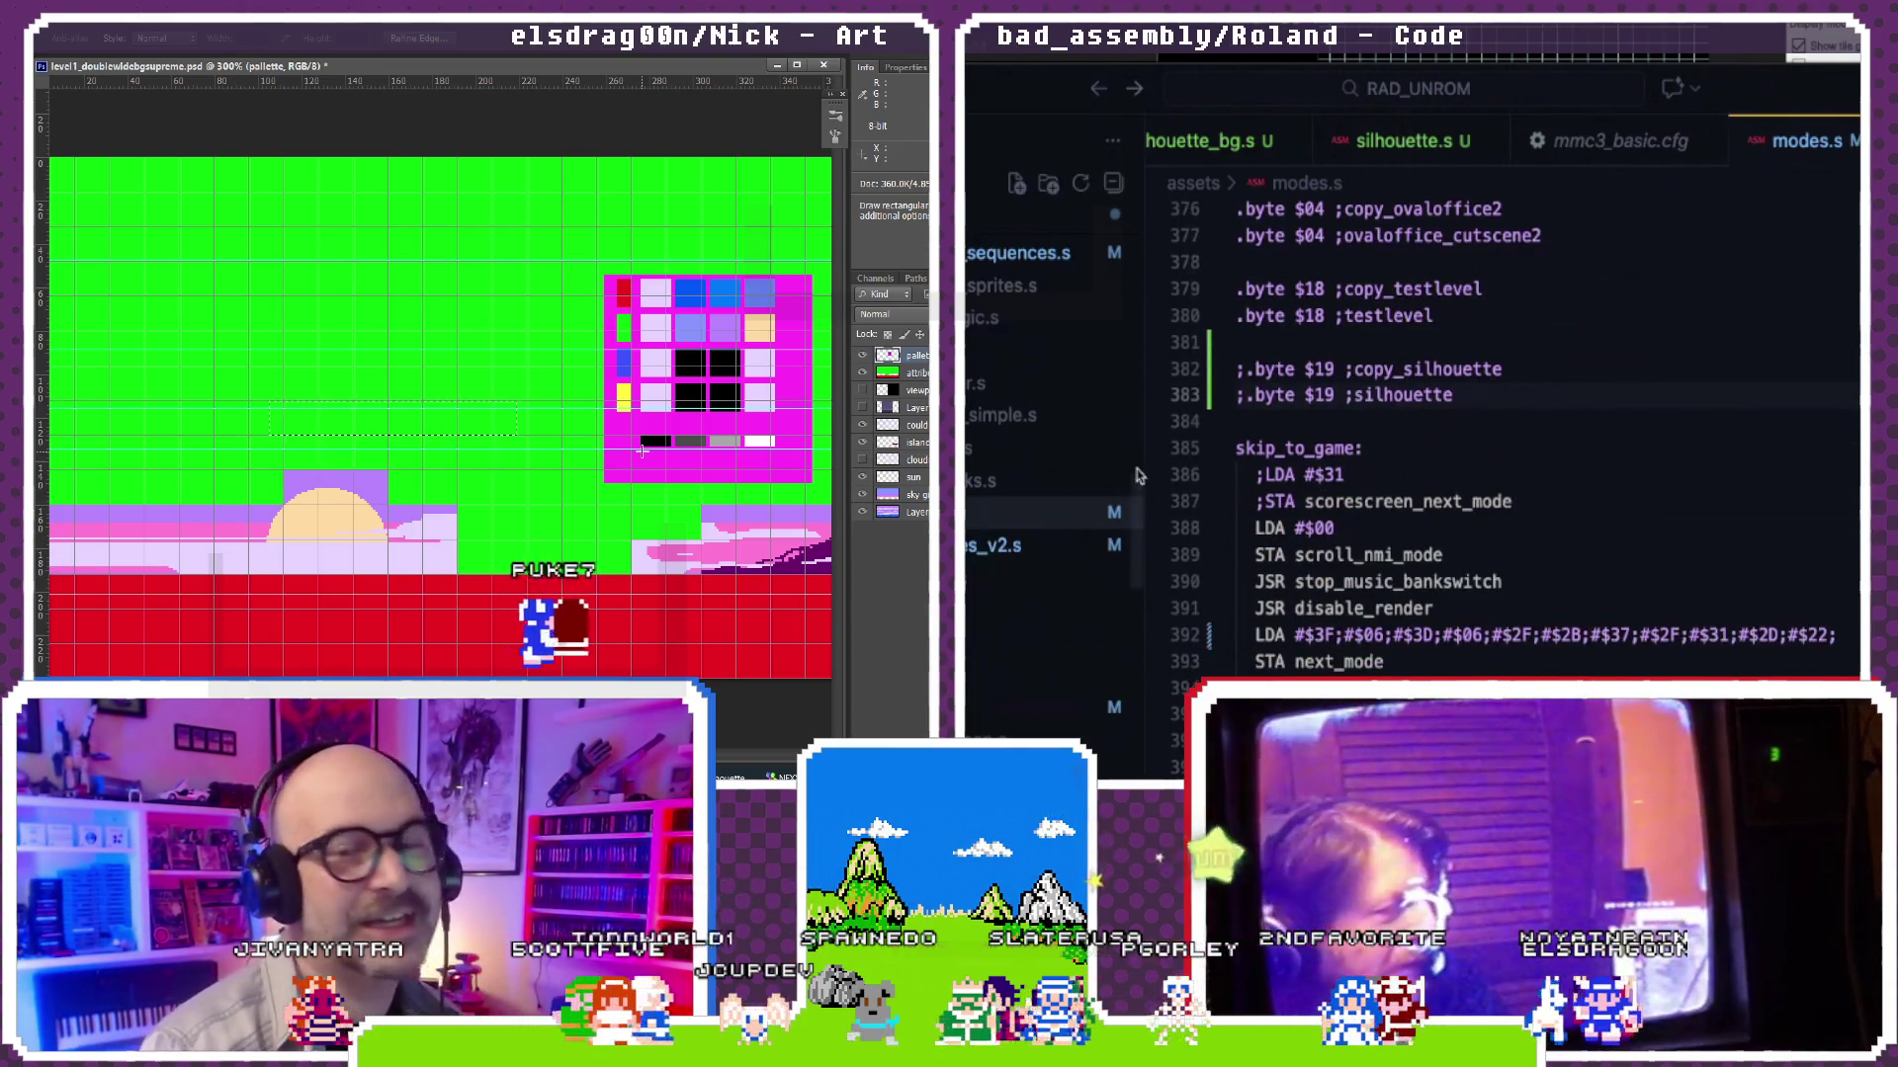
Step: Rebuild the project and dismiss the missing-symbol build output
key("ctrl+shift+b")
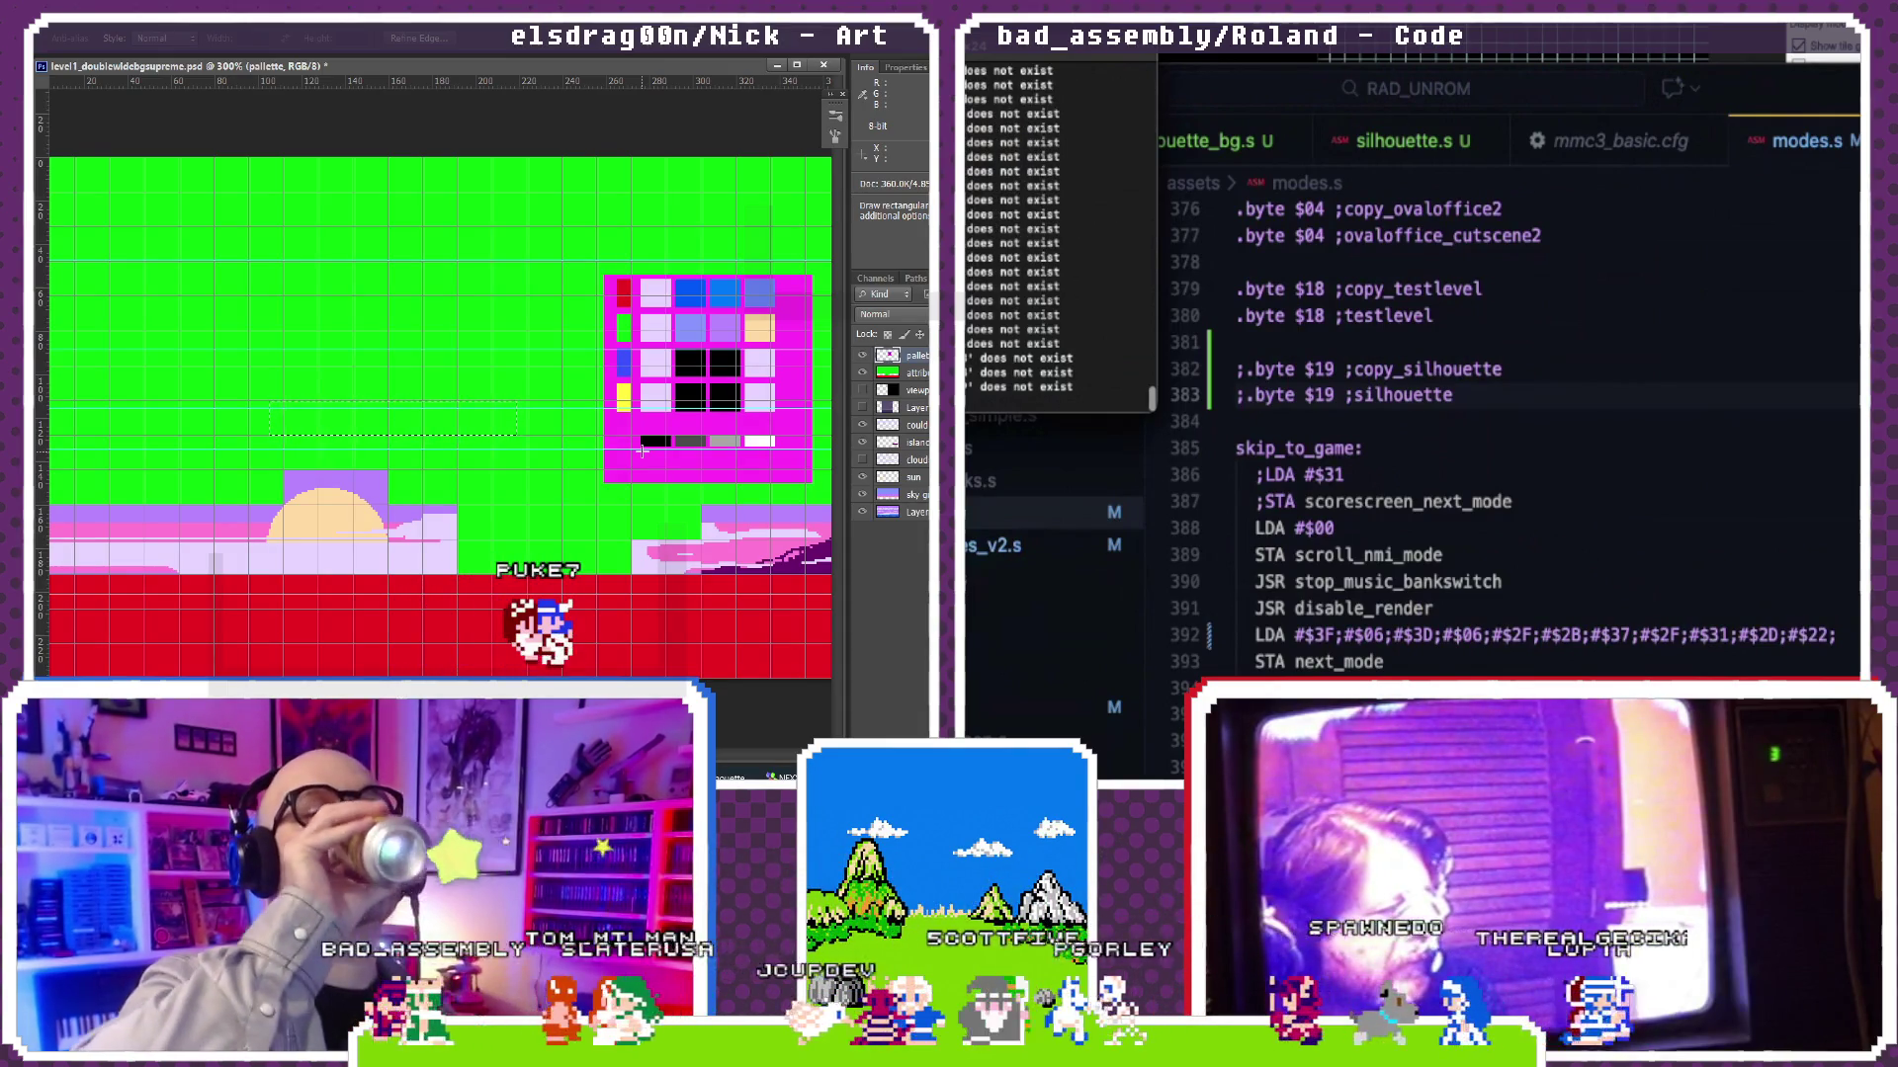
left_click(1244, 395)
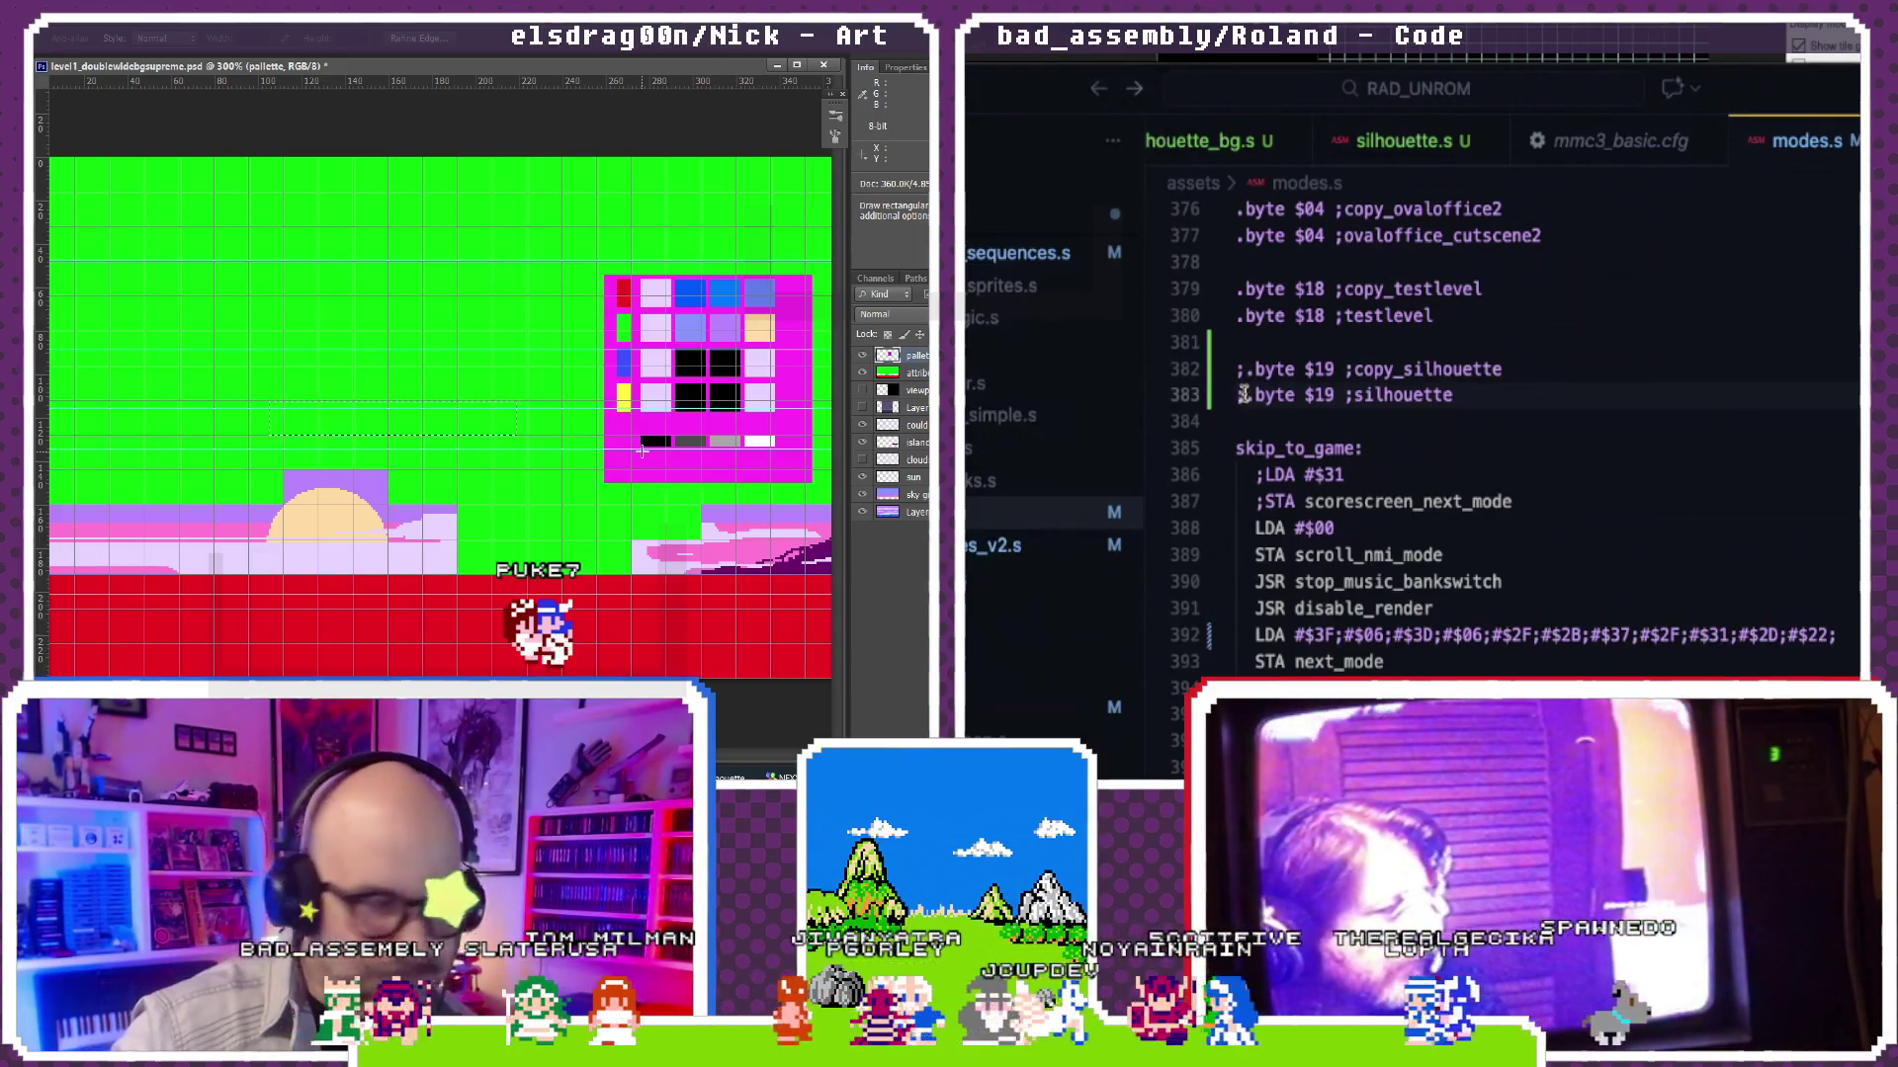
scroll(1243, 396, "up", 15)
scroll(1242, 395, "up", 15)
scroll(1242, 395, "down", 3)
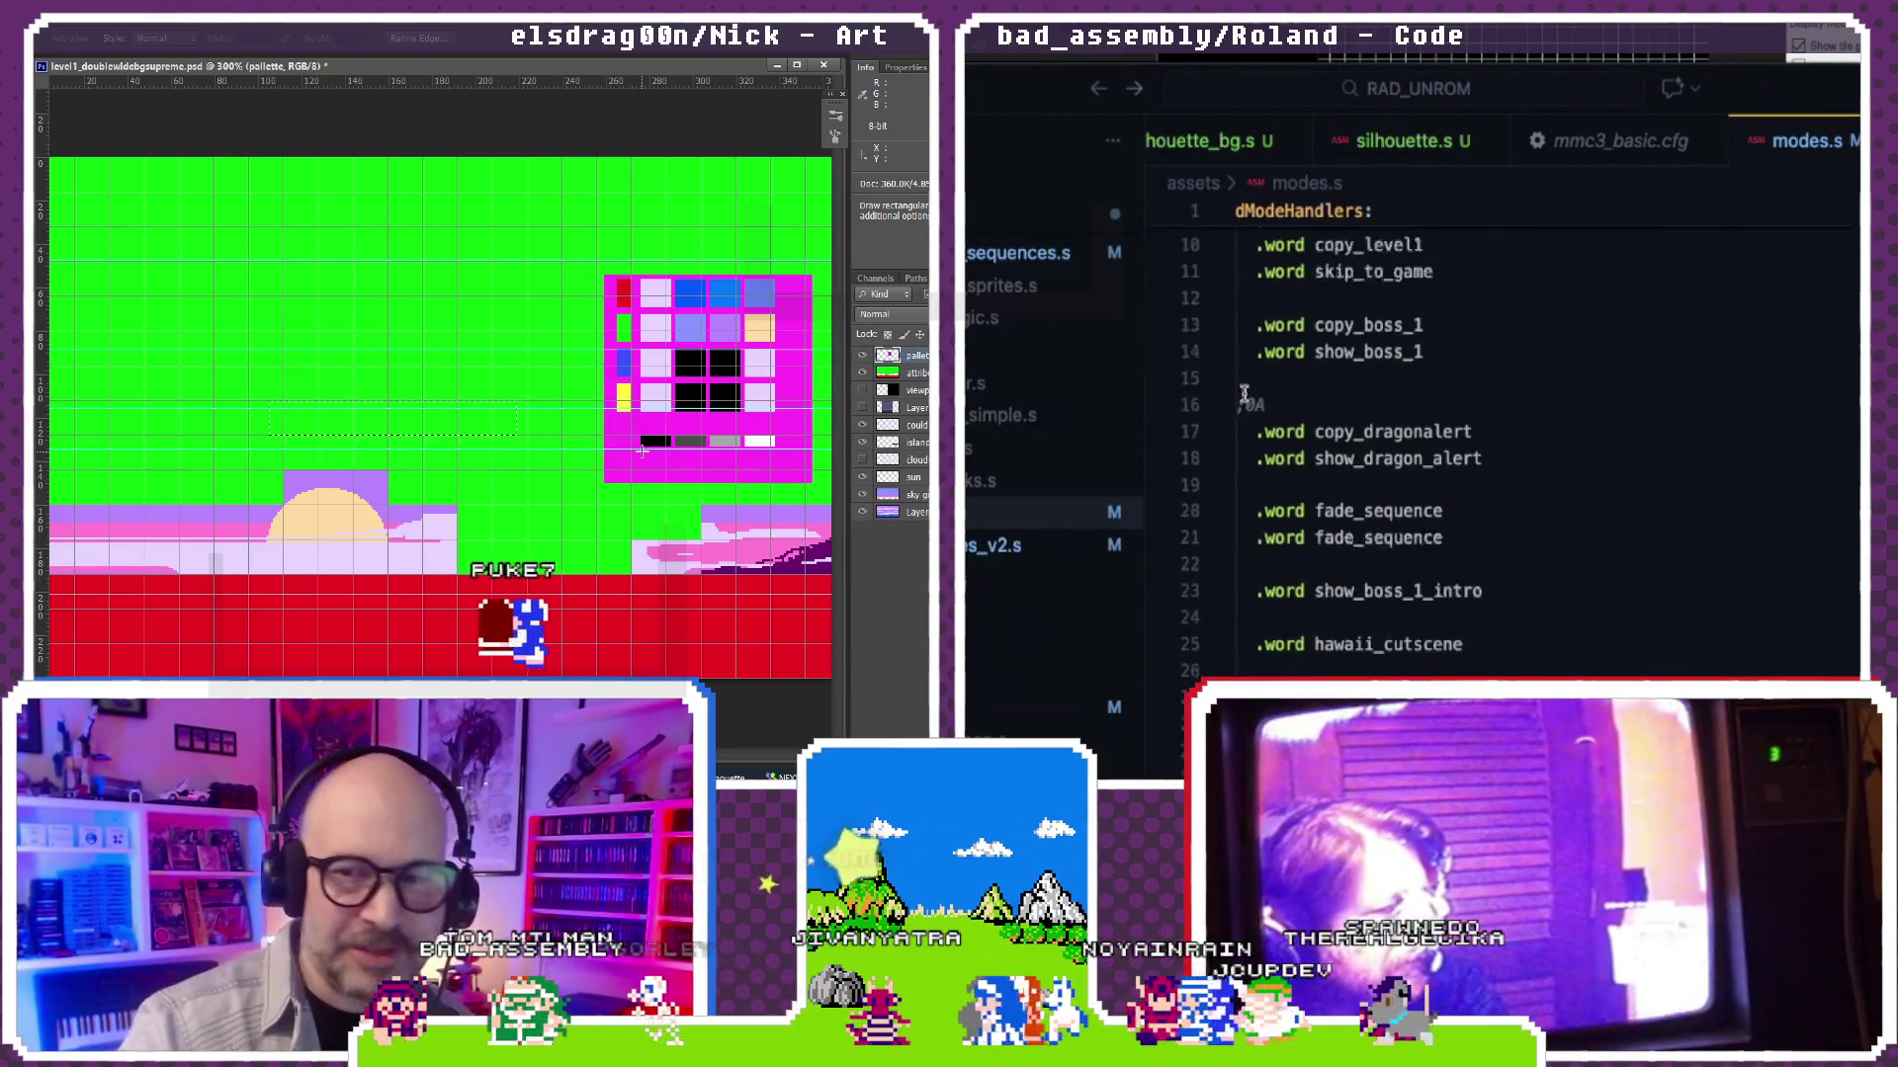
scroll(1243, 395, "down", 3)
scroll(1242, 394, "down", 4)
scroll(1242, 395, "down", 5)
scroll(1244, 395, "down", 4)
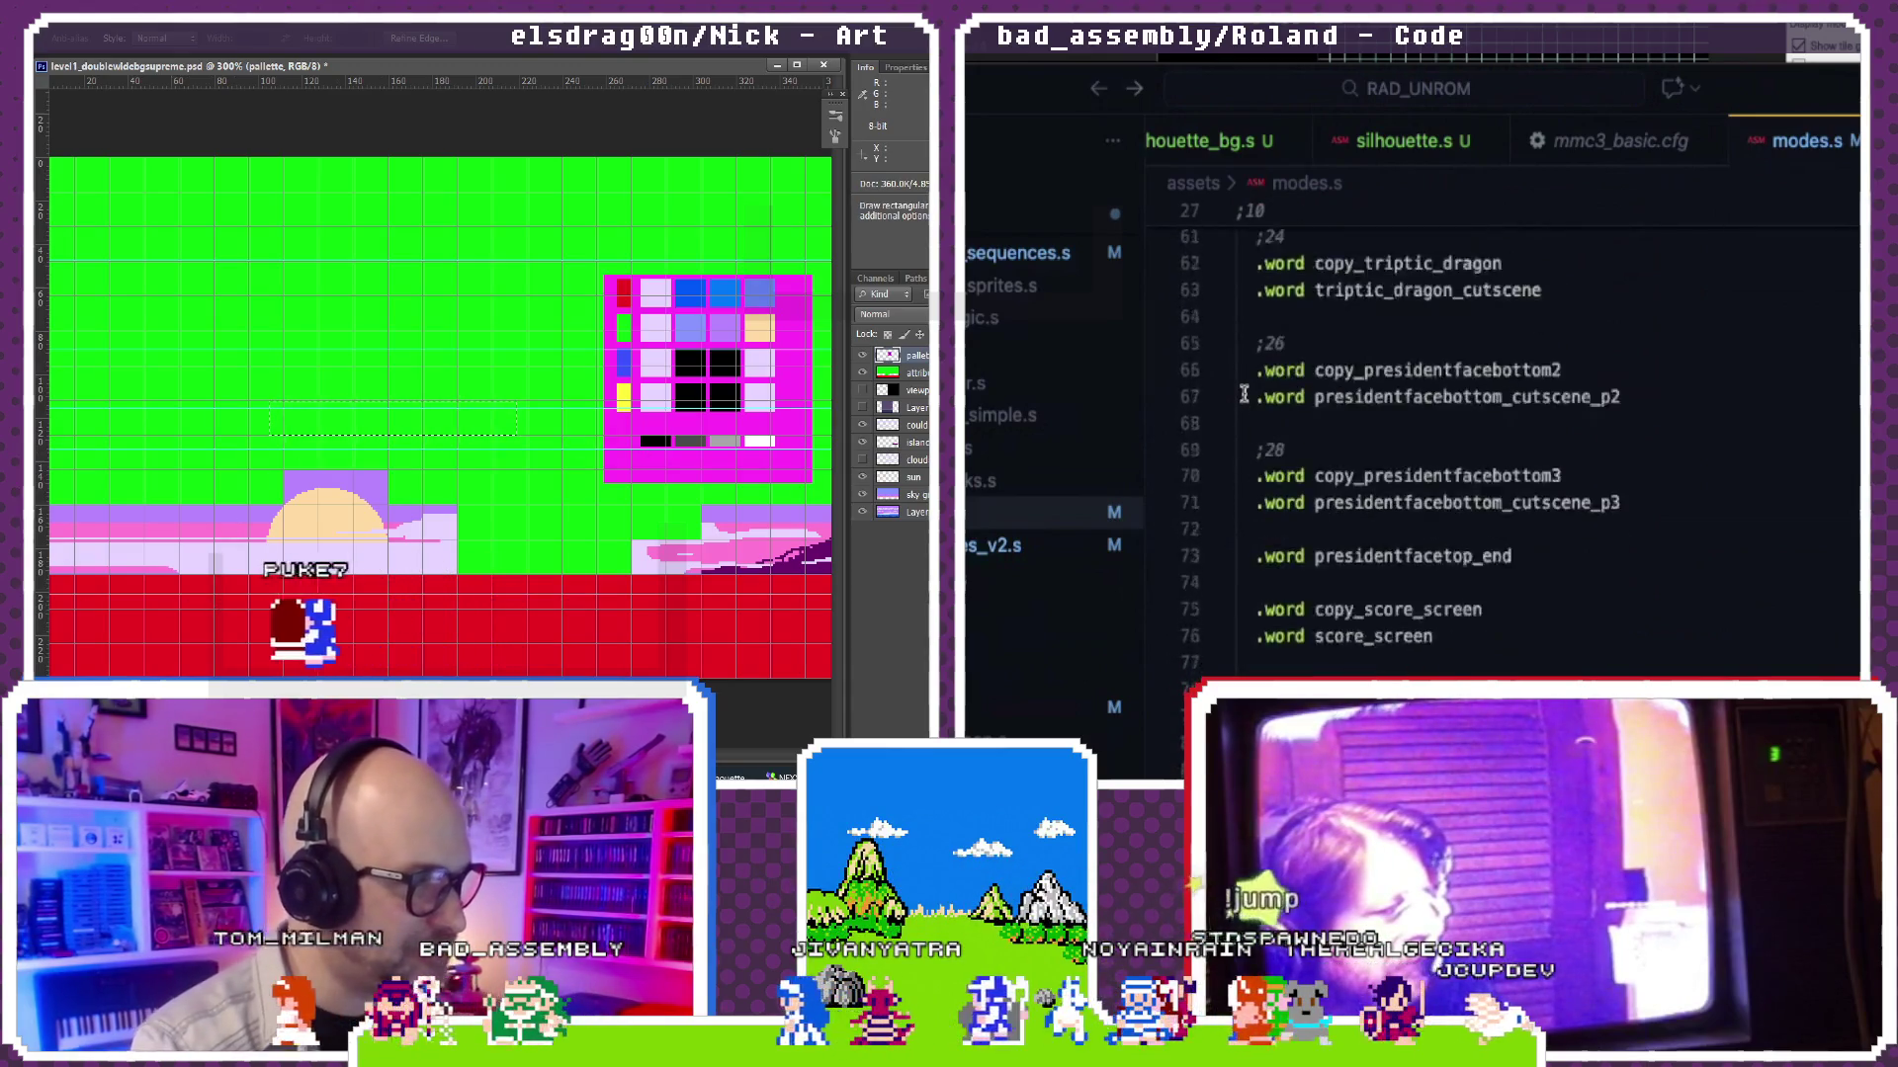
scroll(1242, 394, "down", 4)
scroll(1242, 394, "down", 4)
scroll(1242, 394, "down", 4)
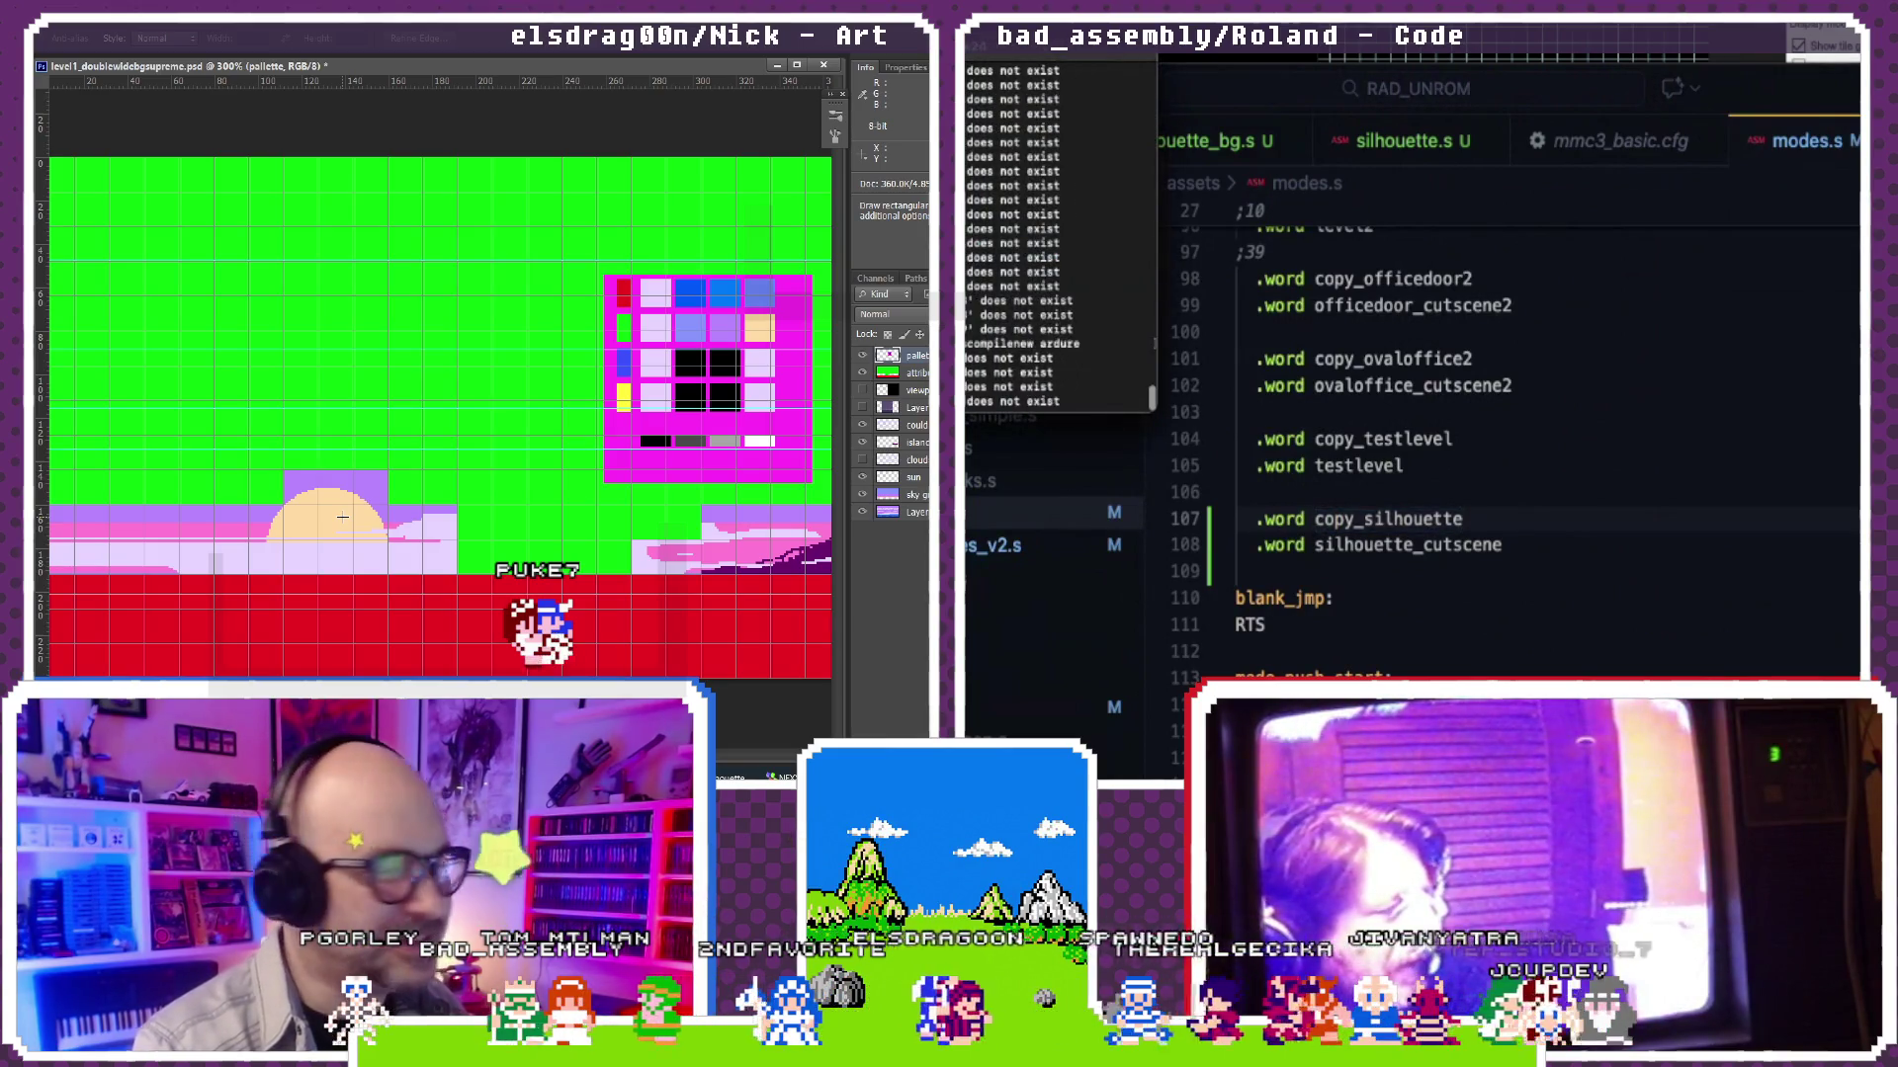
scroll(1322, 406, "down", 3)
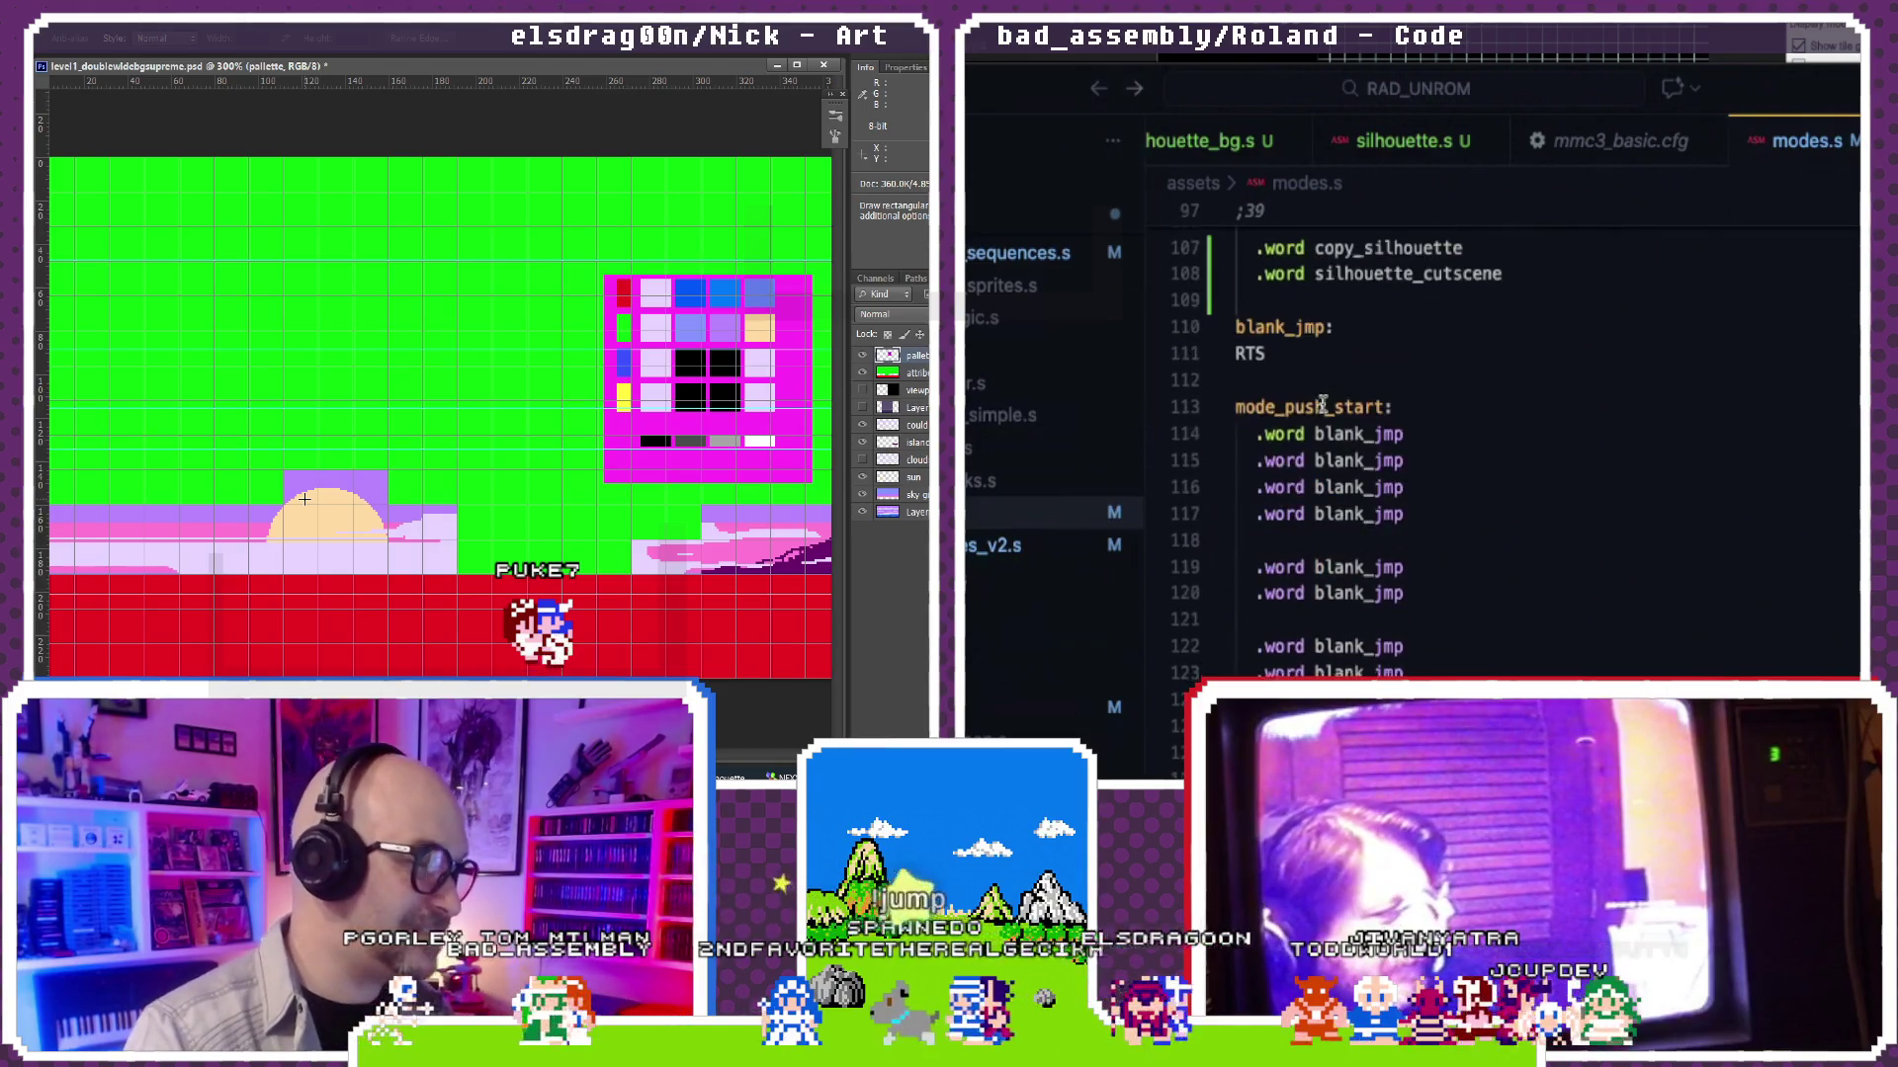
scroll(1322, 405, "down", 2)
scroll(1321, 405, "down", 5)
scroll(1321, 405, "down", 6)
scroll(1321, 405, "down", 6)
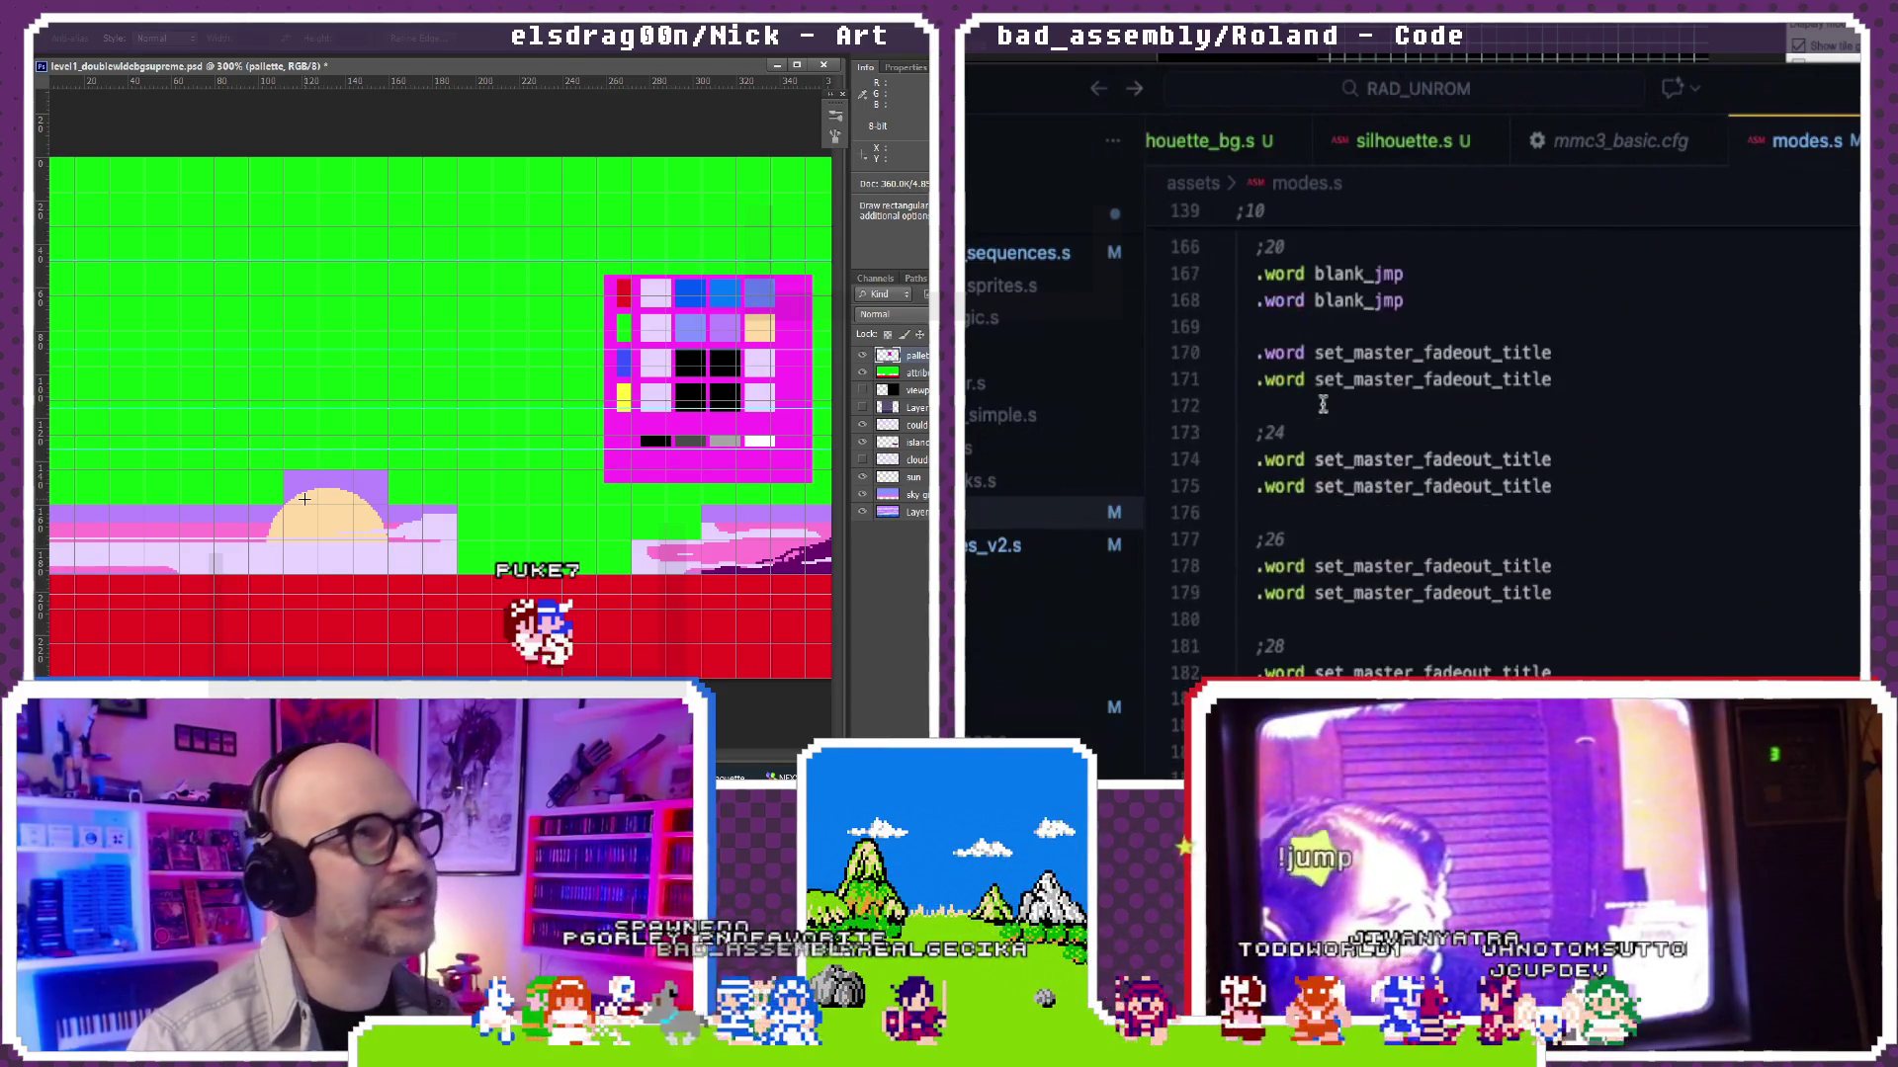
scroll(1322, 404, "down", 3)
scroll(1321, 405, "down", 3)
scroll(1321, 405, "up", 2)
scroll(1322, 405, "up", 2)
scroll(1320, 404, "up", 2)
scroll(1320, 405, "down", 4)
scroll(1321, 404, "down", 5)
scroll(1320, 405, "down", 2)
scroll(1321, 406, "down", 4)
scroll(1322, 406, "down", 3)
scroll(1321, 405, "down", 4)
scroll(1322, 405, "down", 6)
scroll(1321, 405, "down", 6)
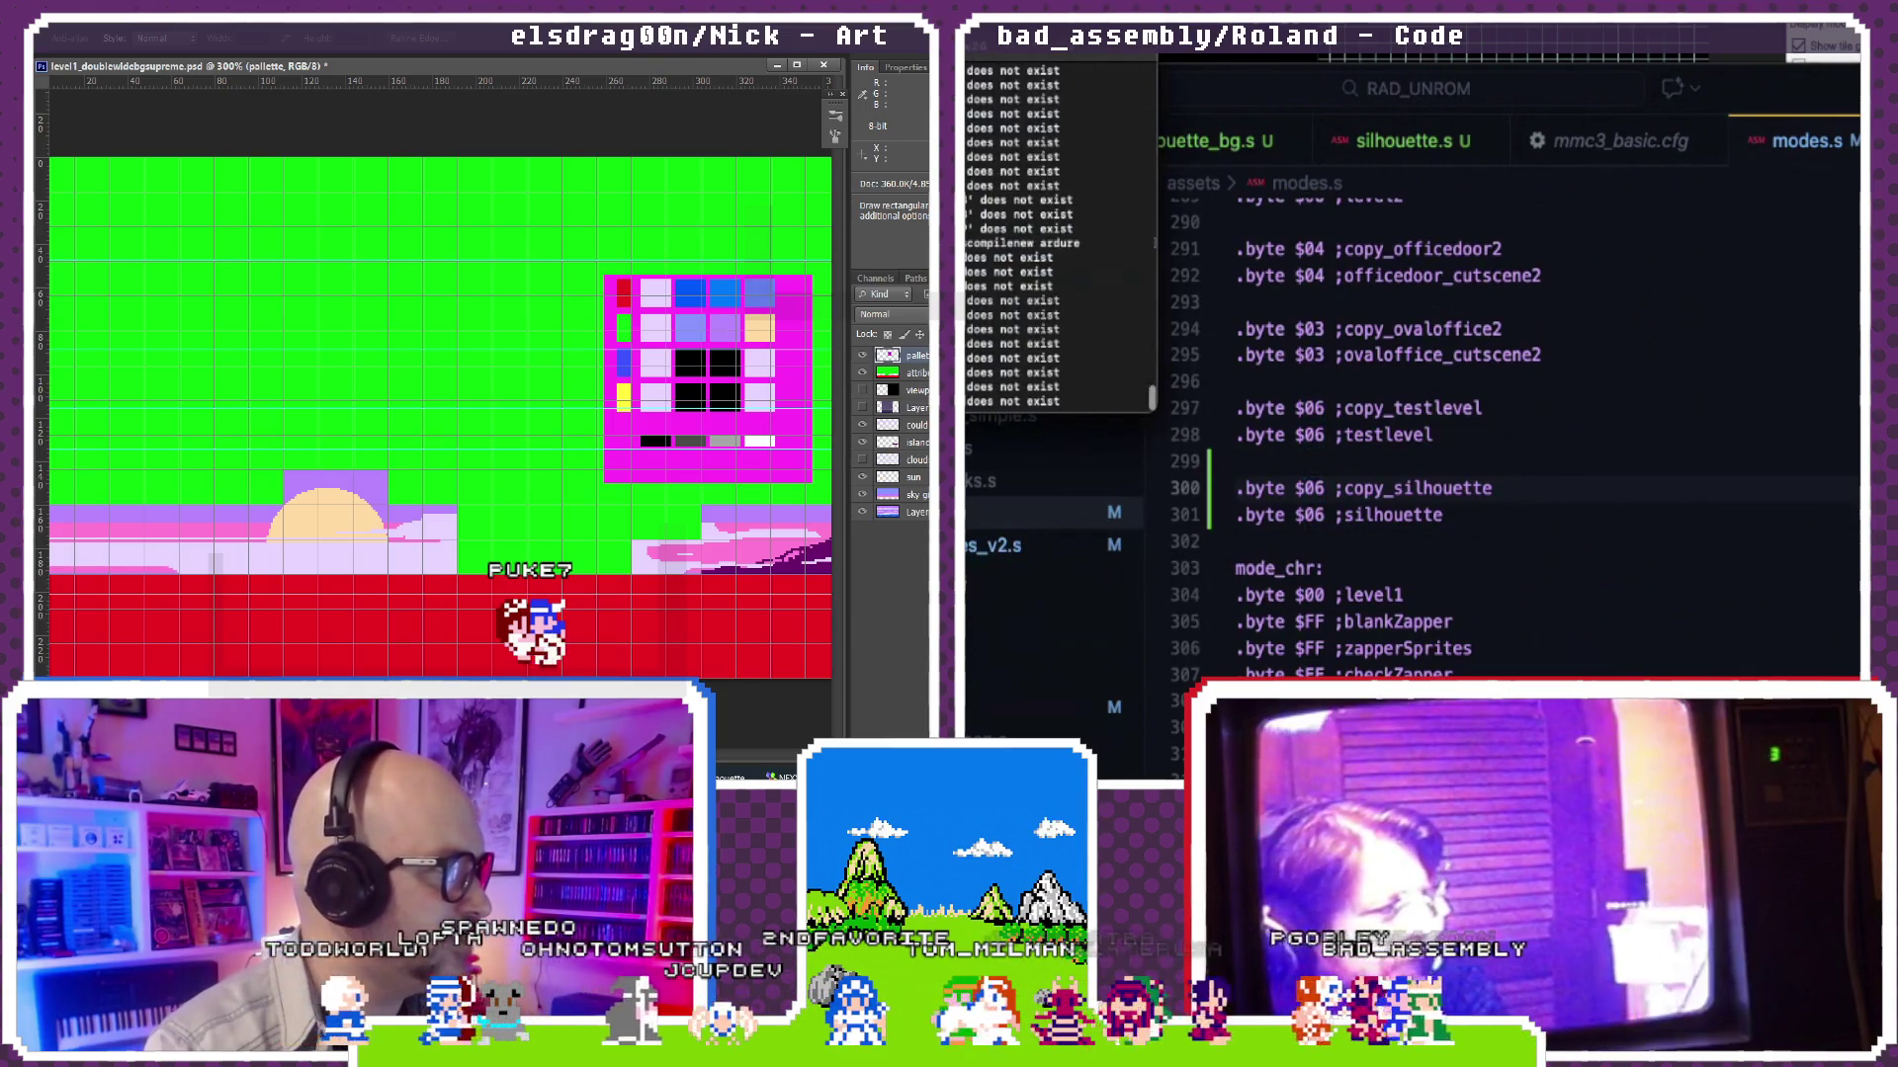
scroll(1406, 450, "down", 5)
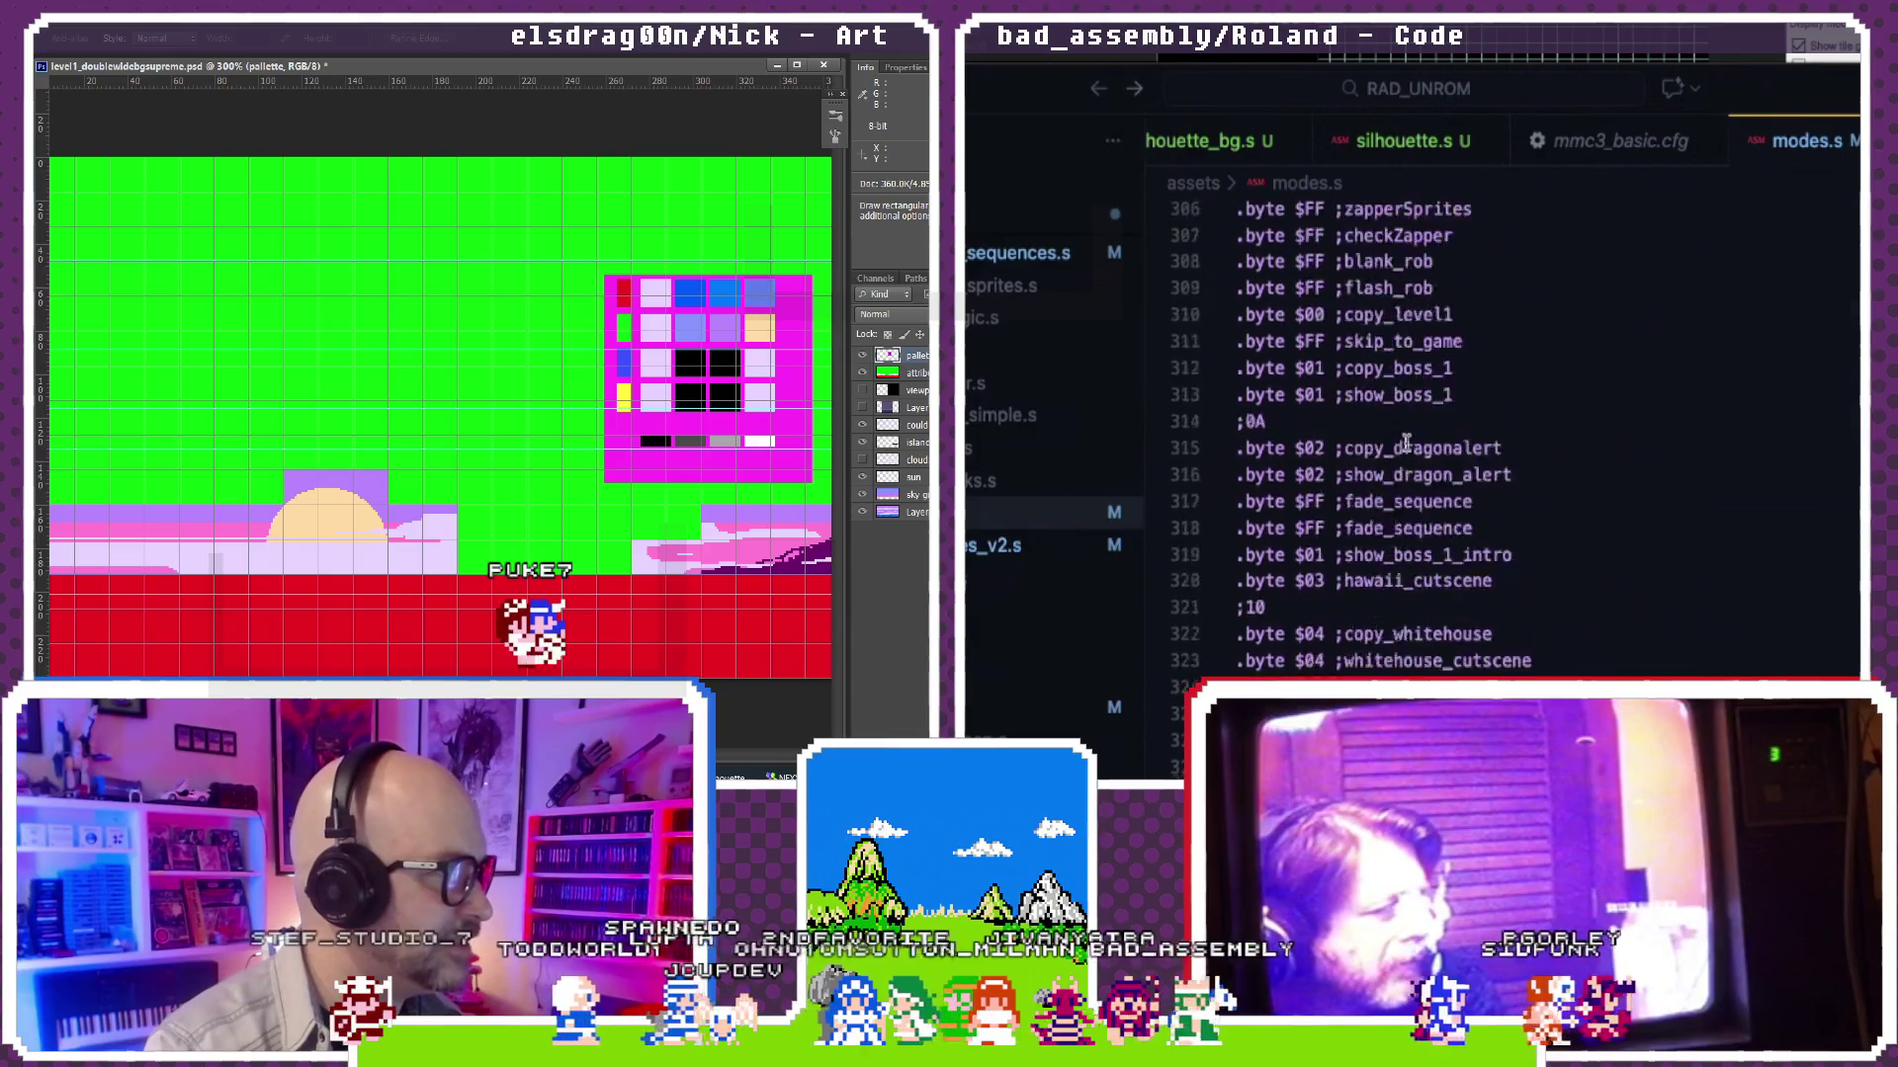
scroll(1405, 450, "down", 5)
scroll(1405, 445, "down", 5)
scroll(1406, 443, "down", 5)
scroll(1405, 444, "down", 6)
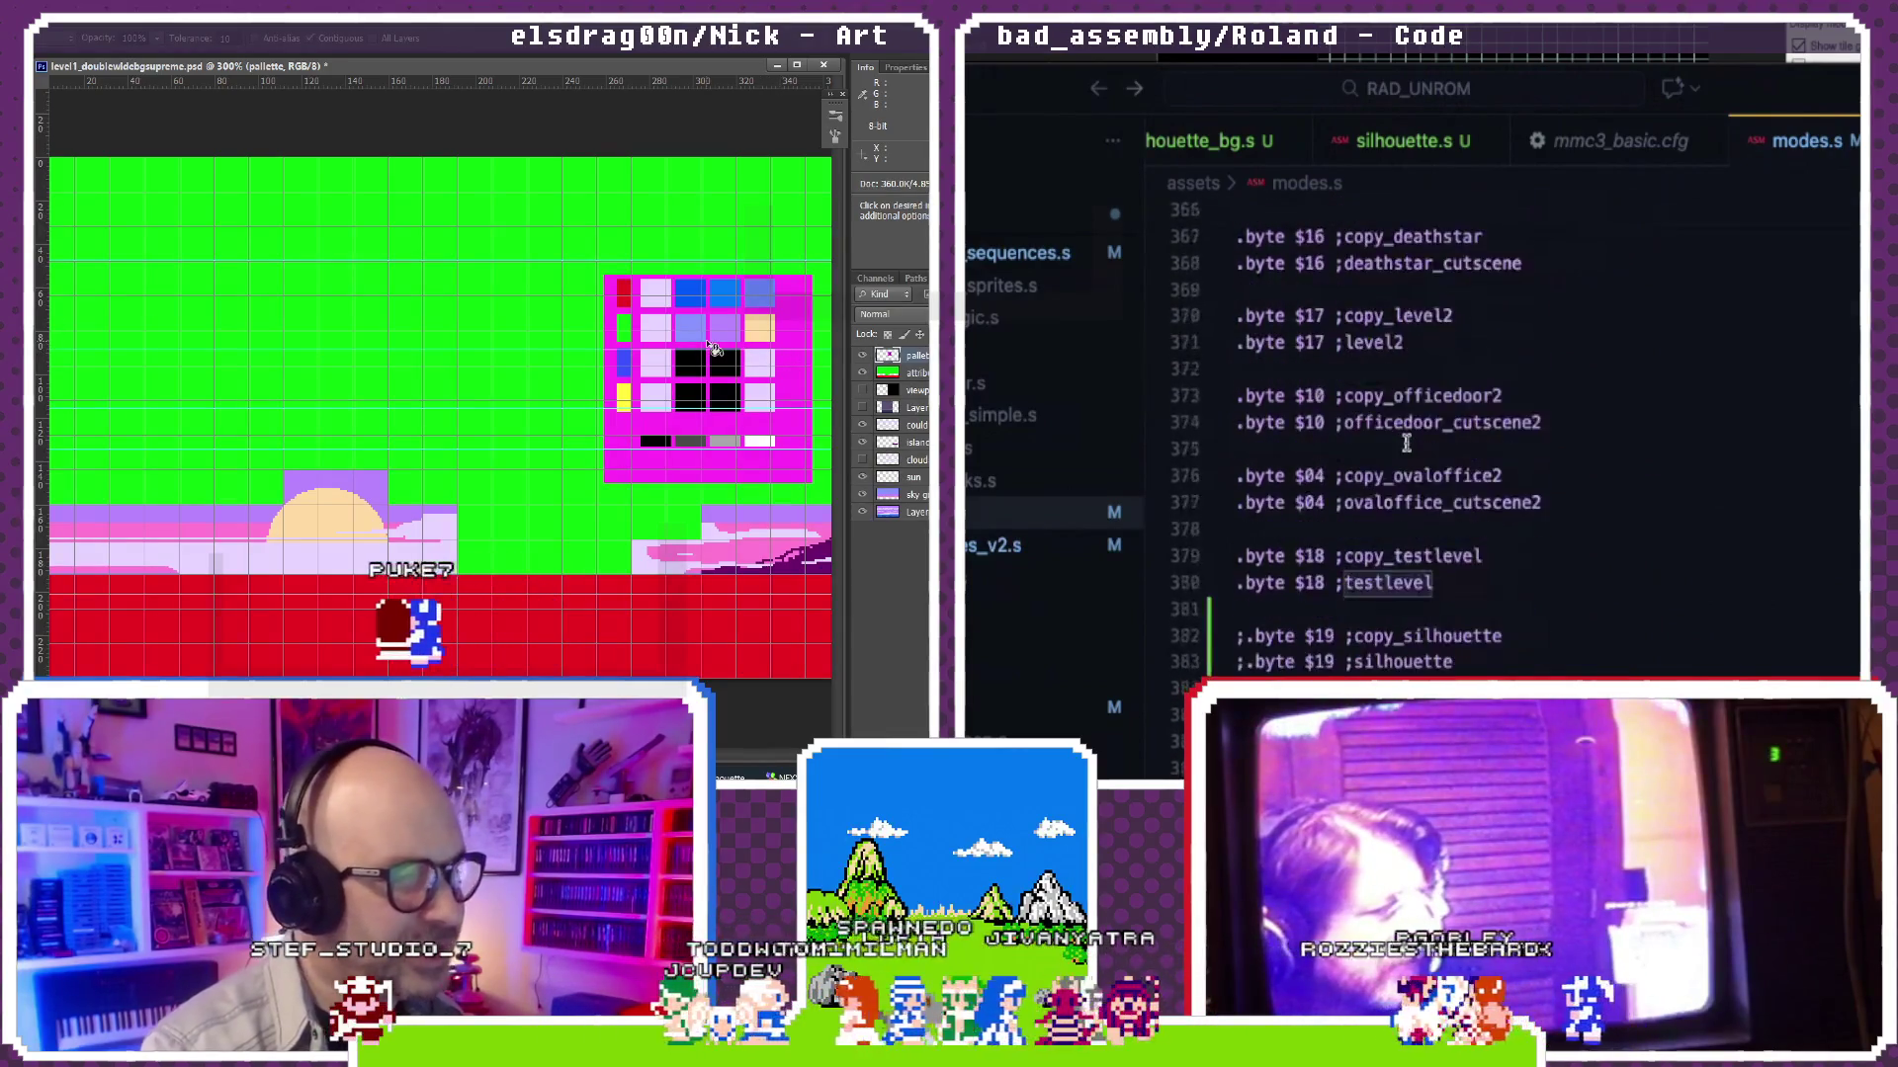
scroll(1405, 445, "down", 2)
Step: Test-build with the silhouette bank entries uncommented, re-comment them, rebuild, and bring up NES Banks Peeker
left_click(1245, 462)
key("BackSpace")
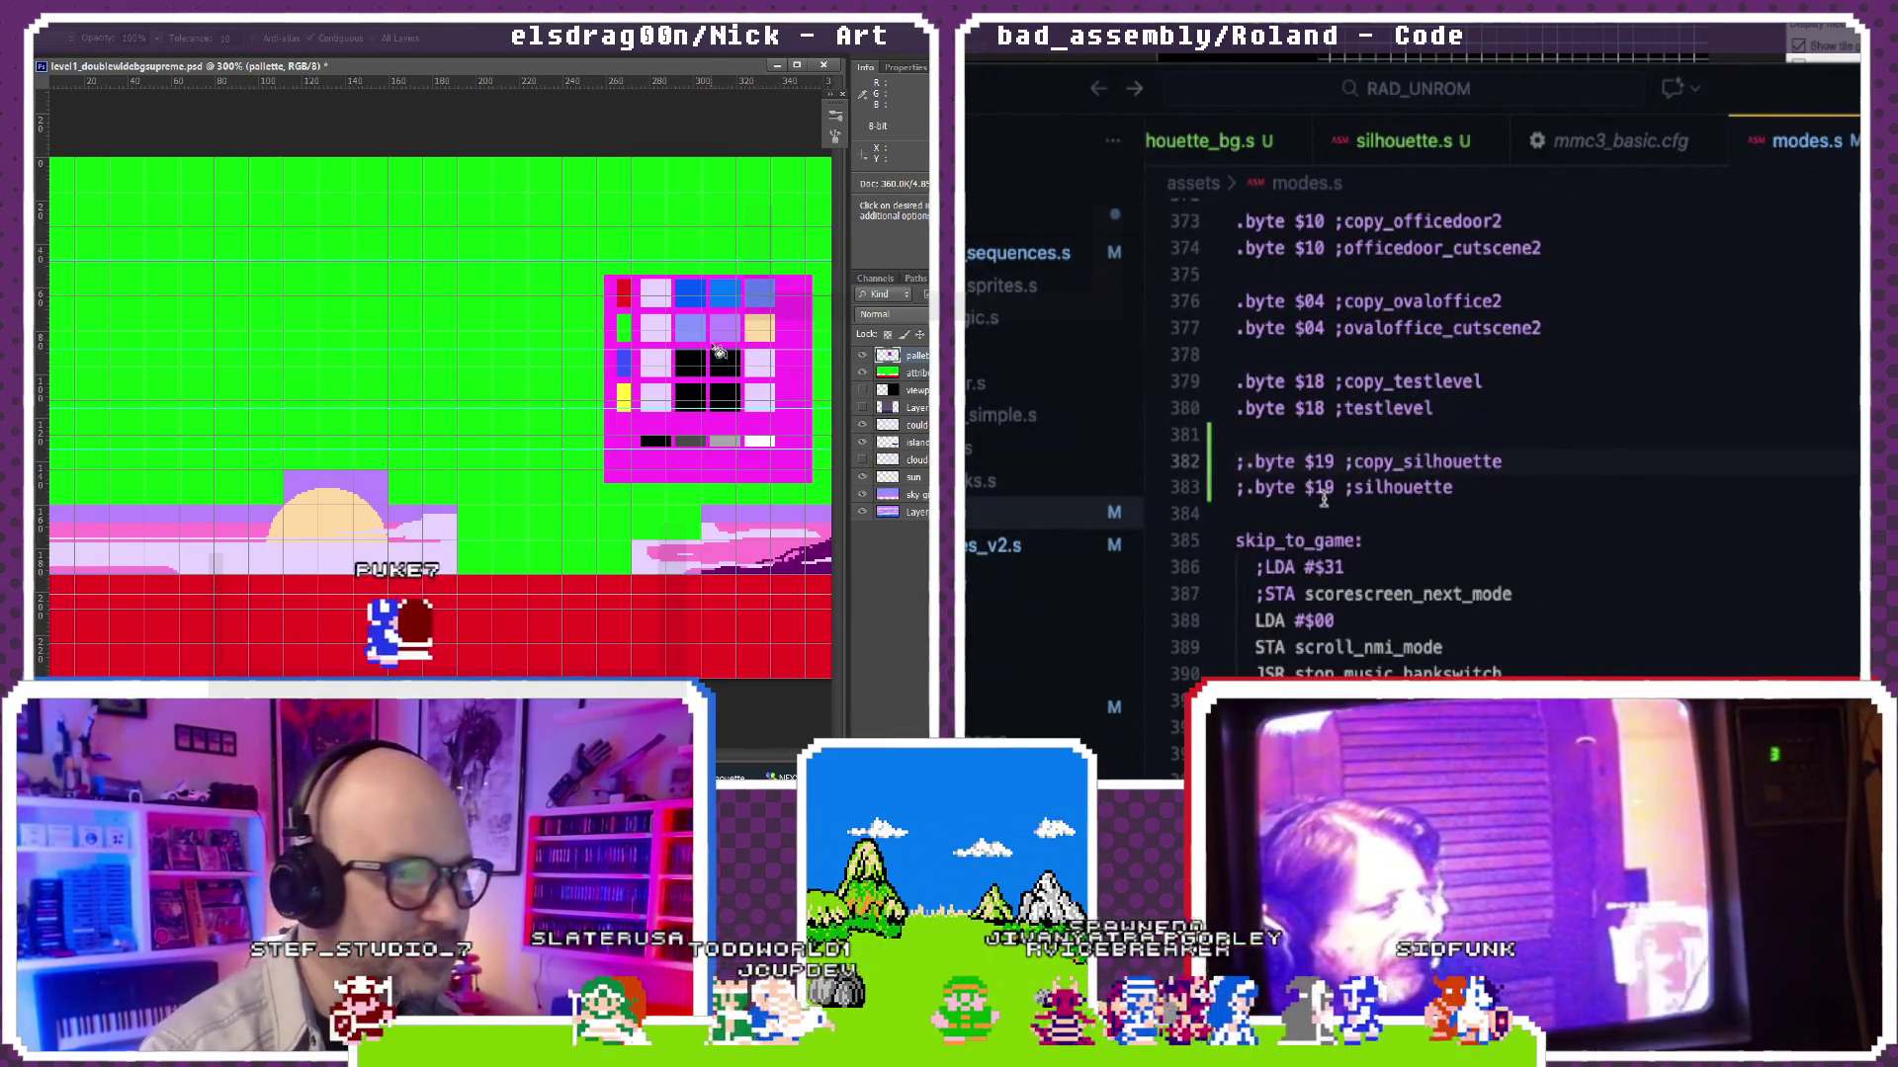
key("BackSpace")
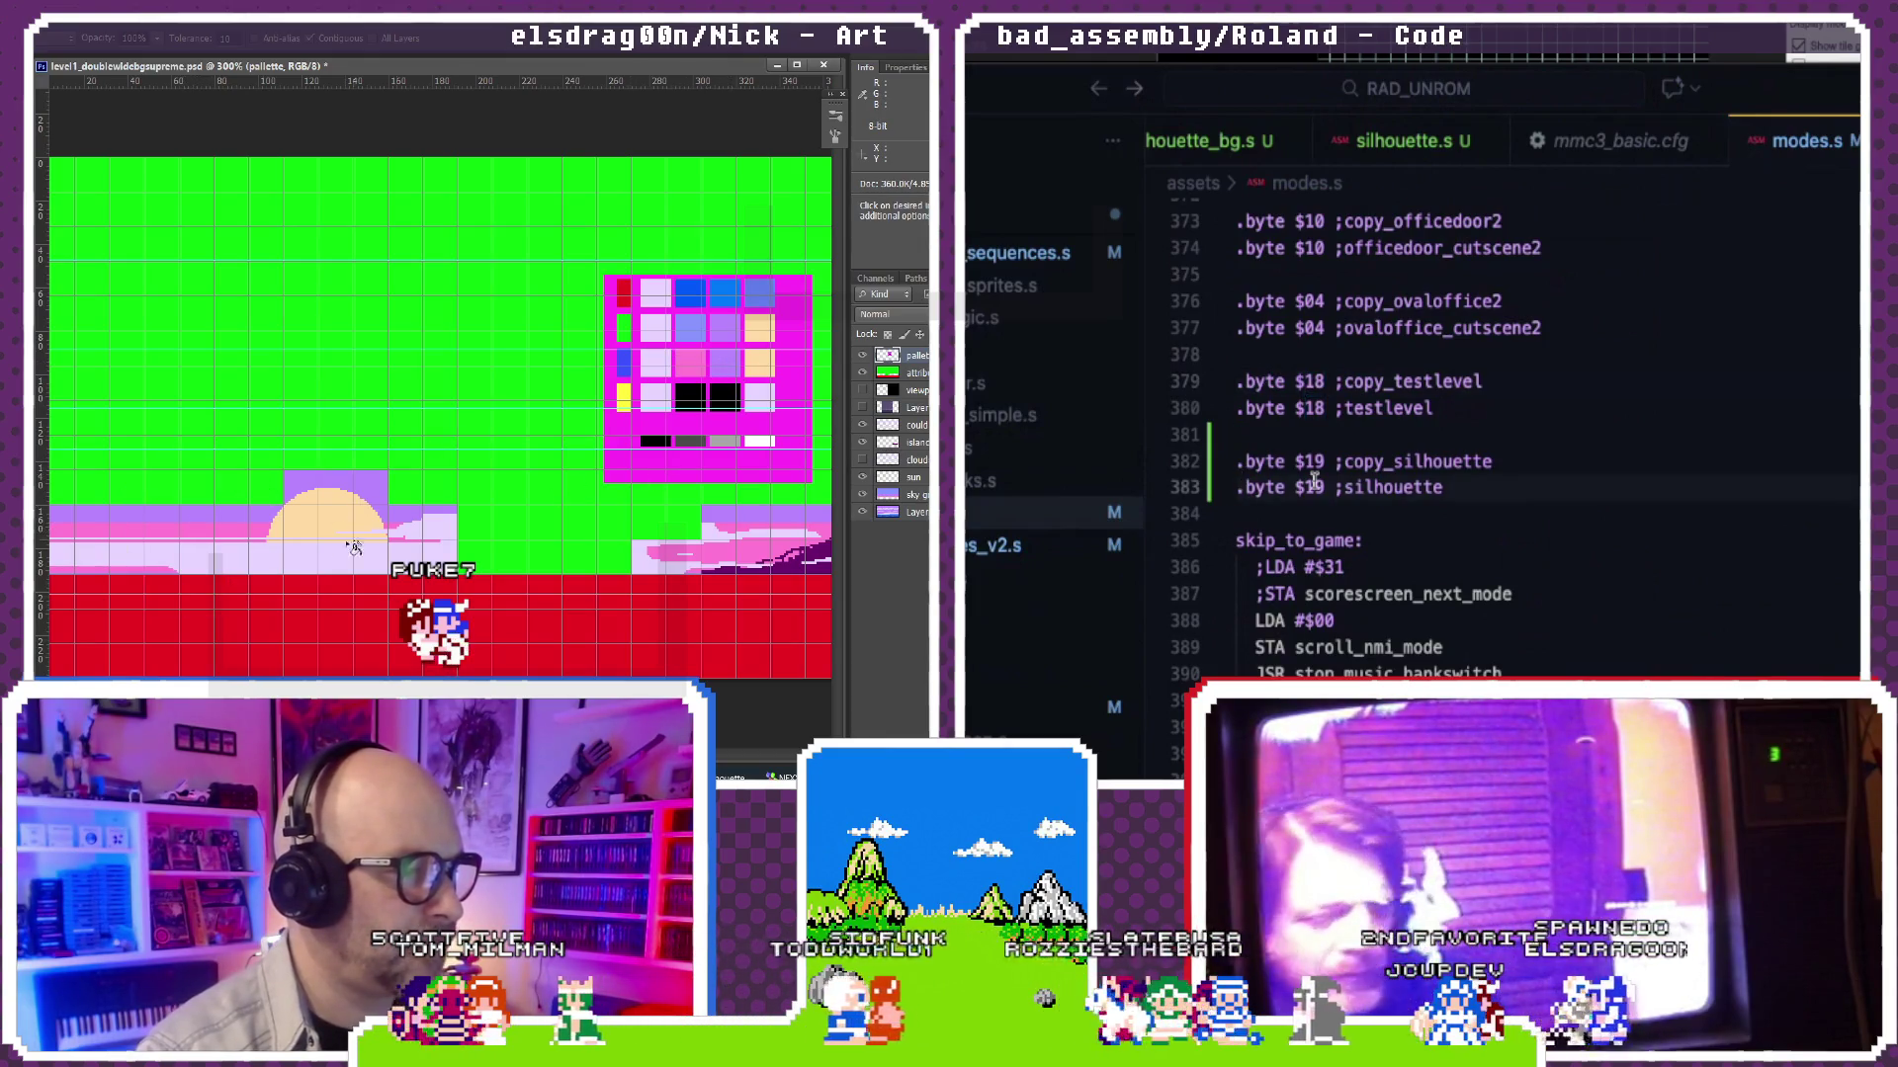
key("ctrl+slash")
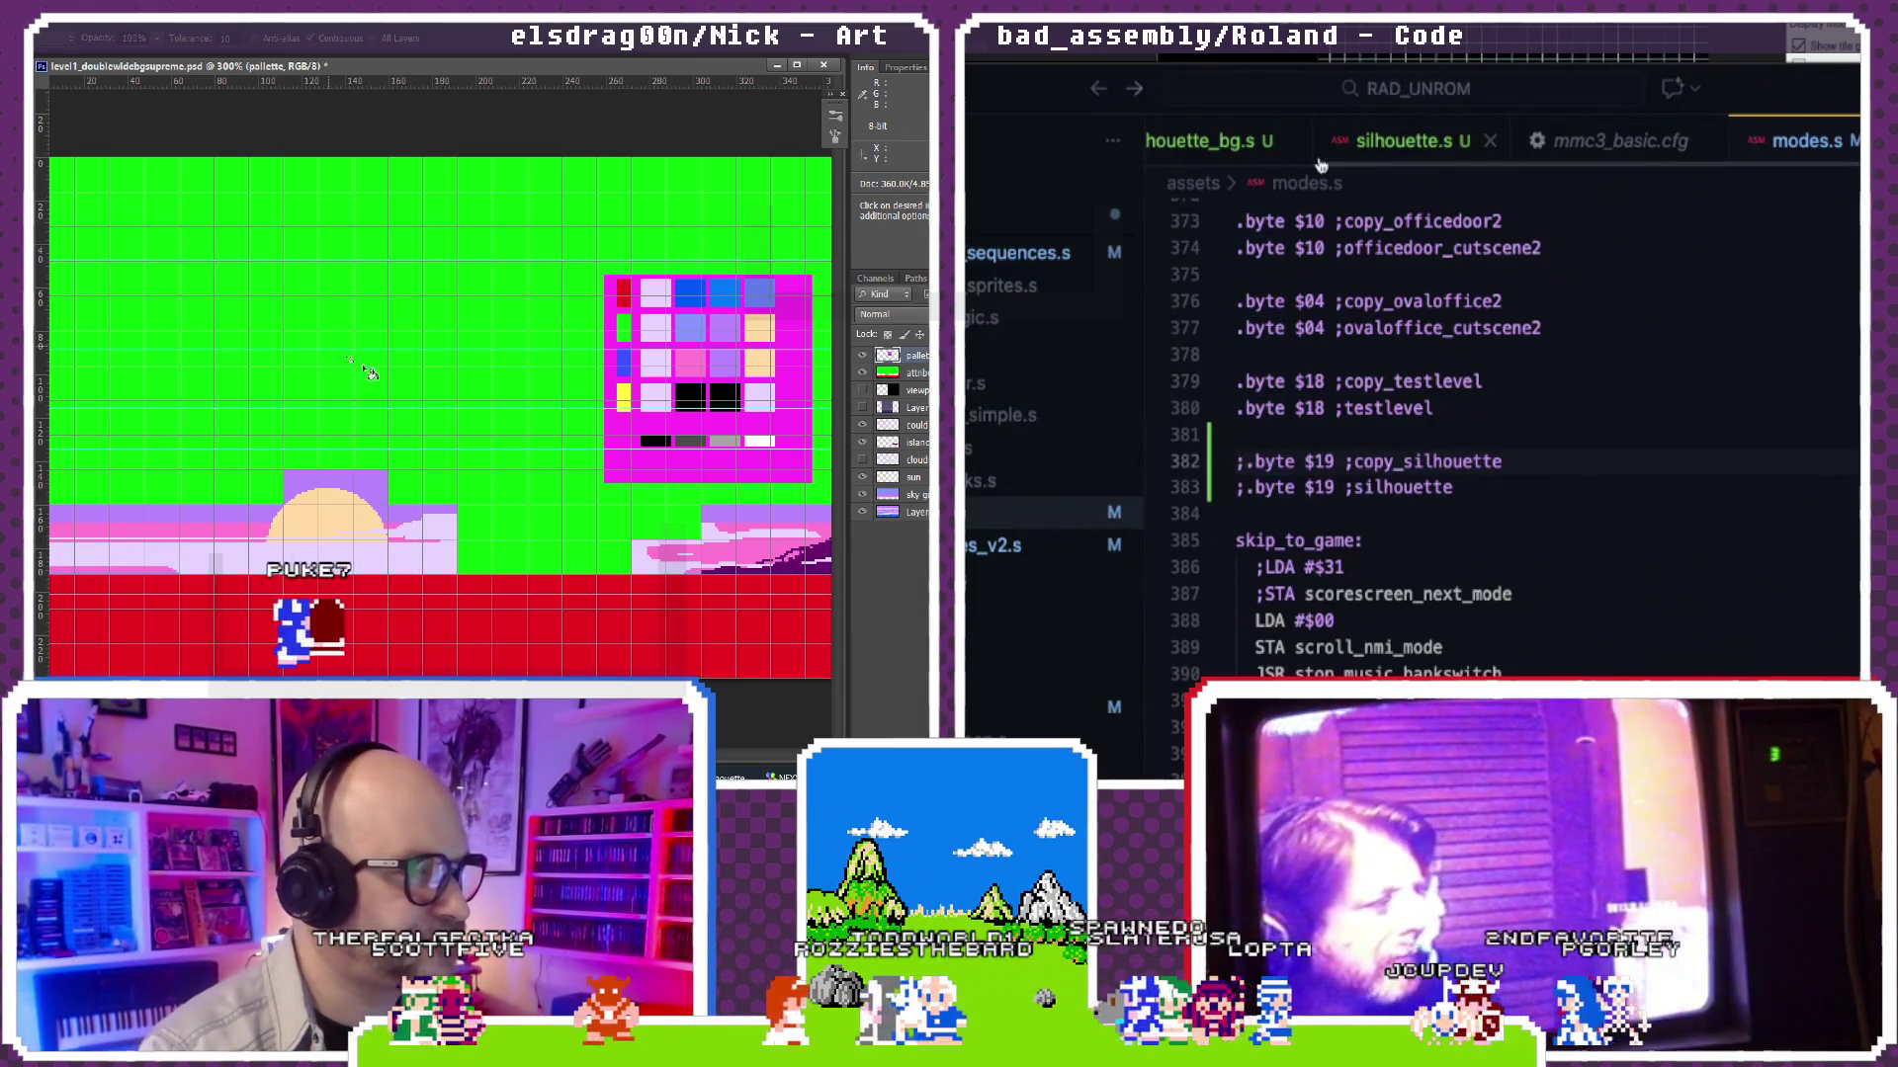
key("Return")
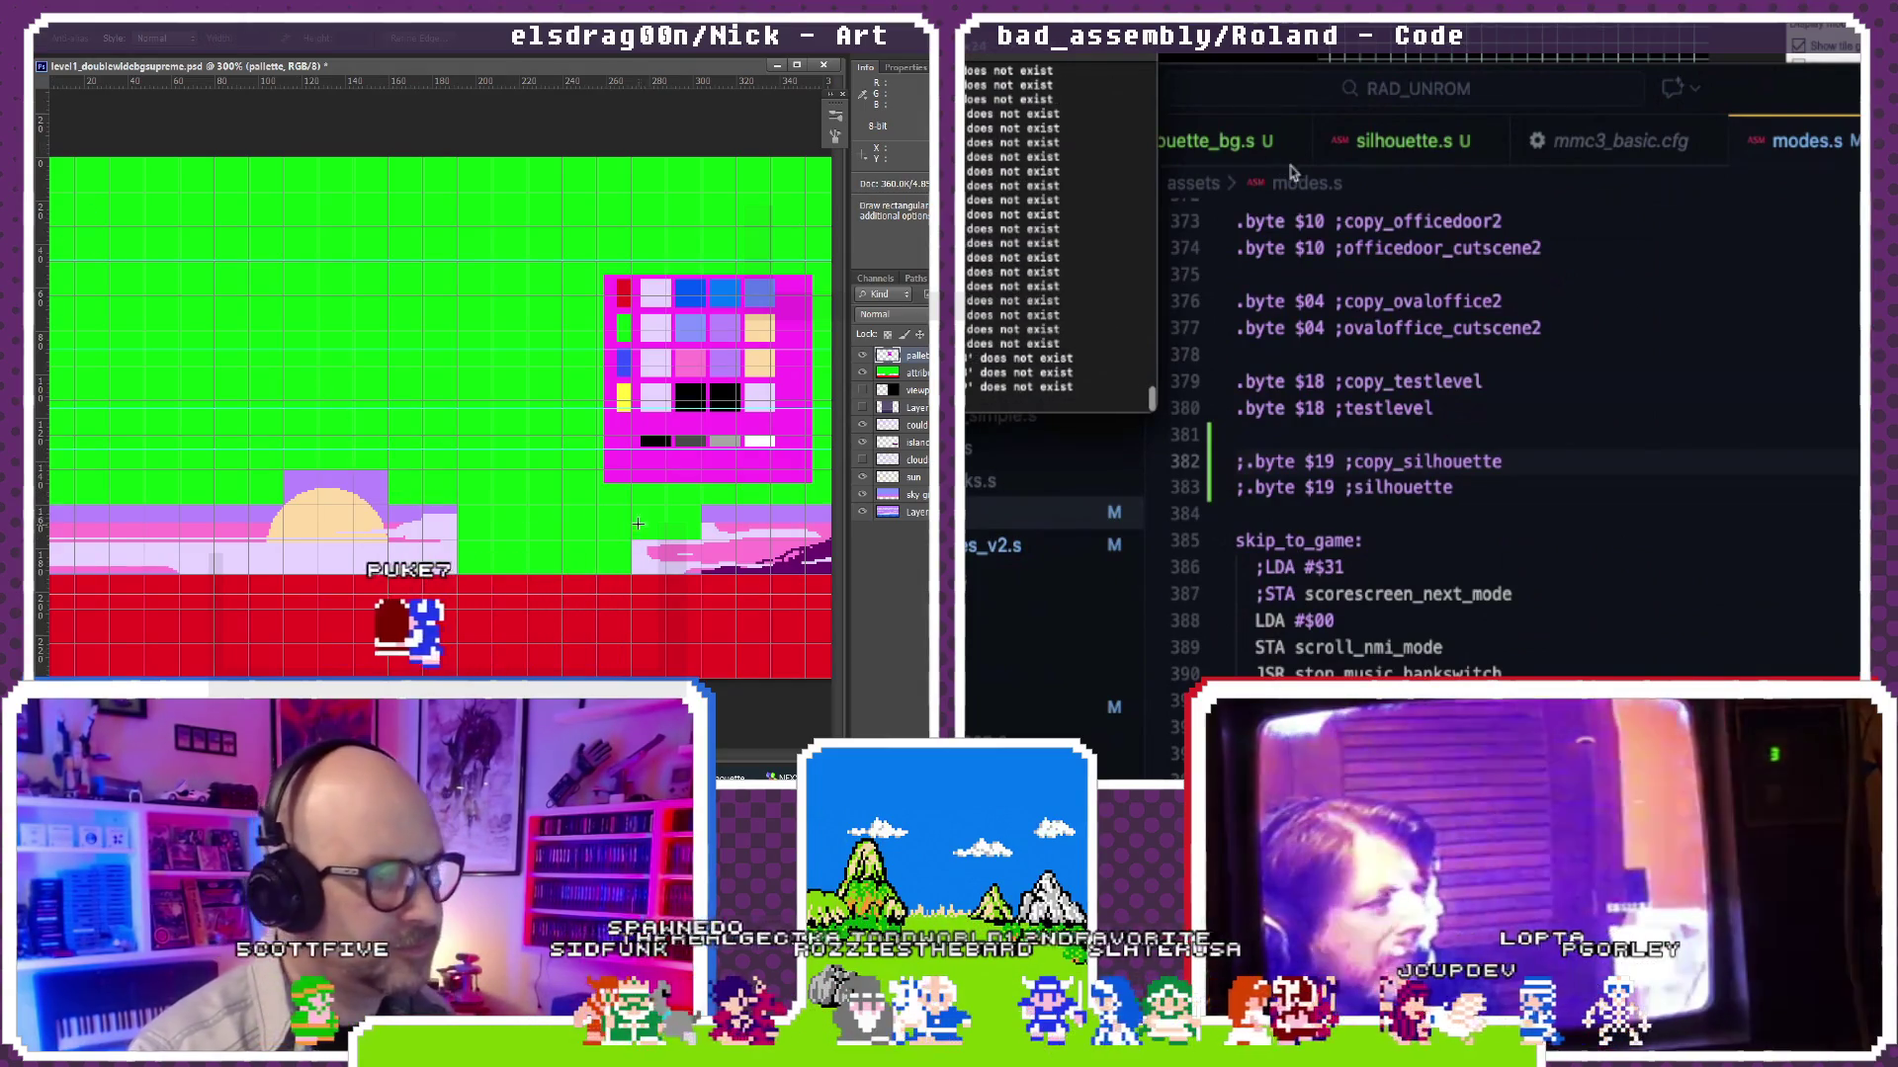
left_click_drag(550, 515, 392, 521)
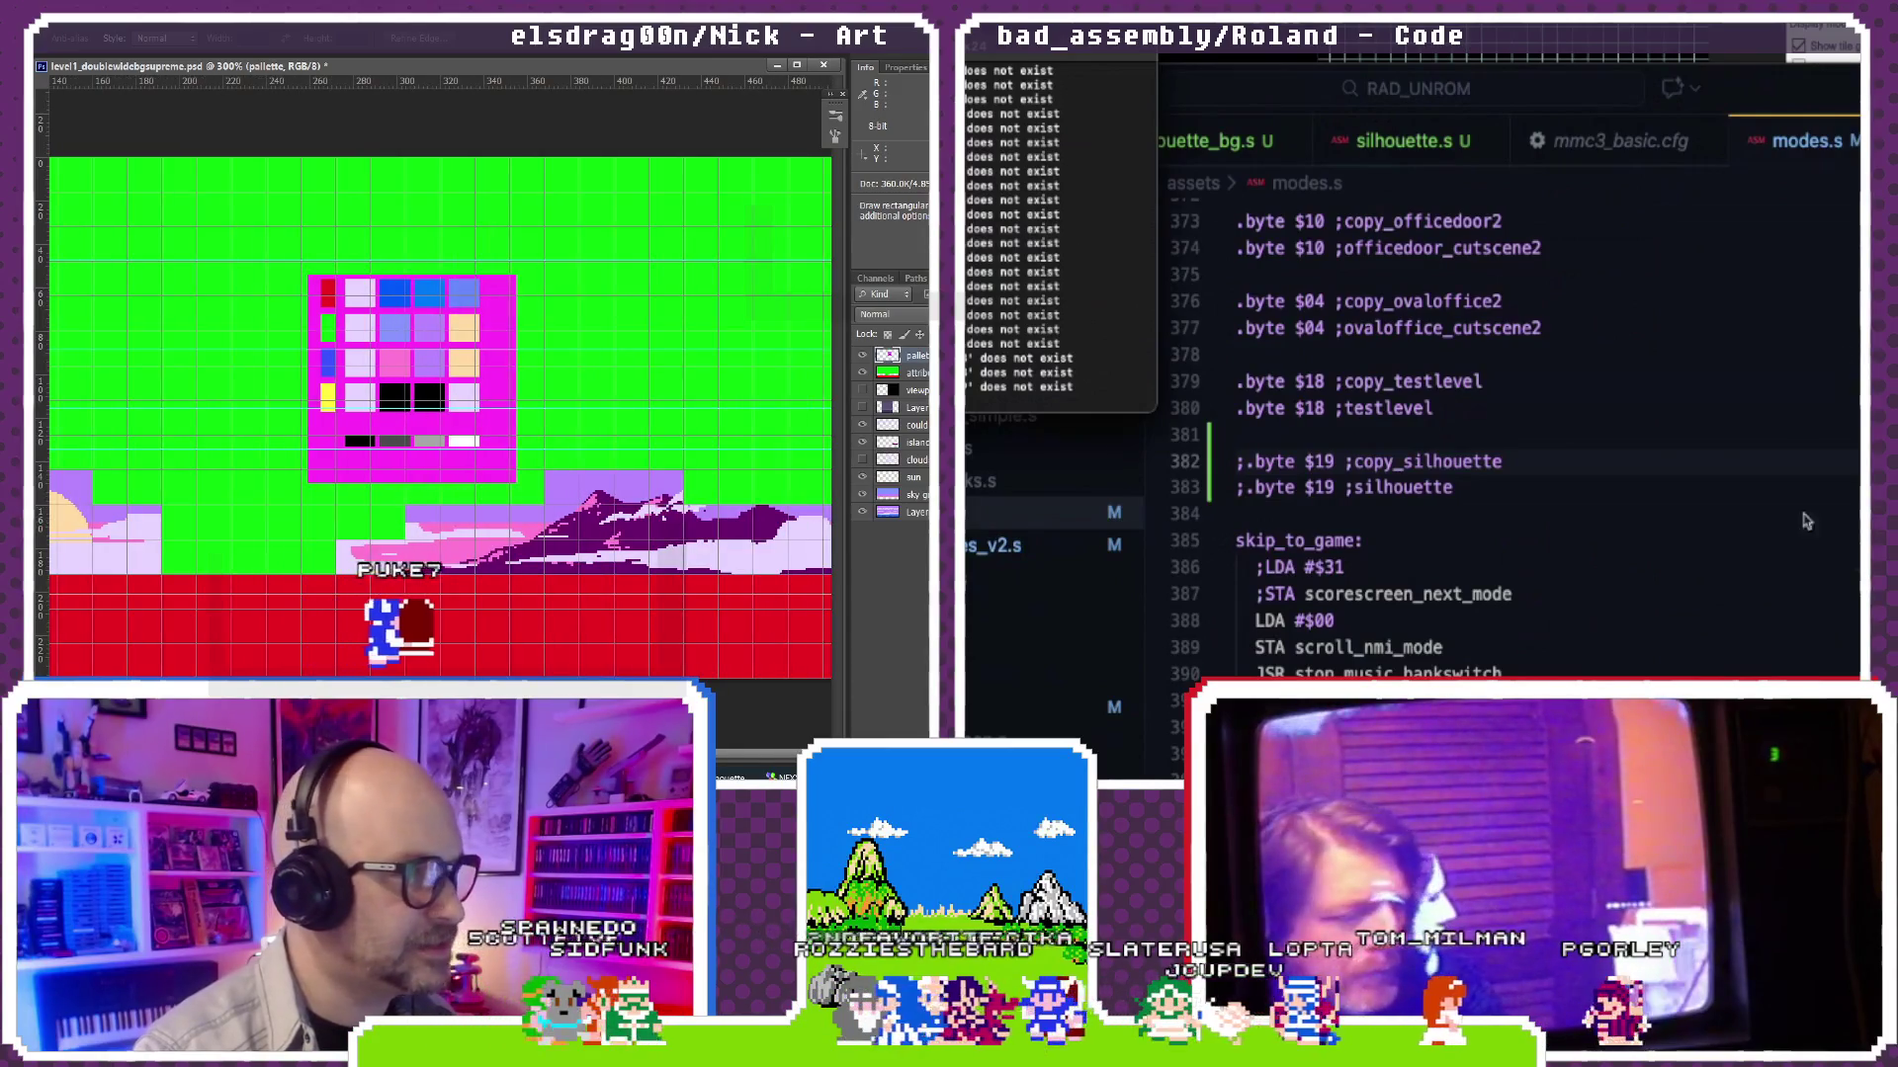
key("alt+Tab")
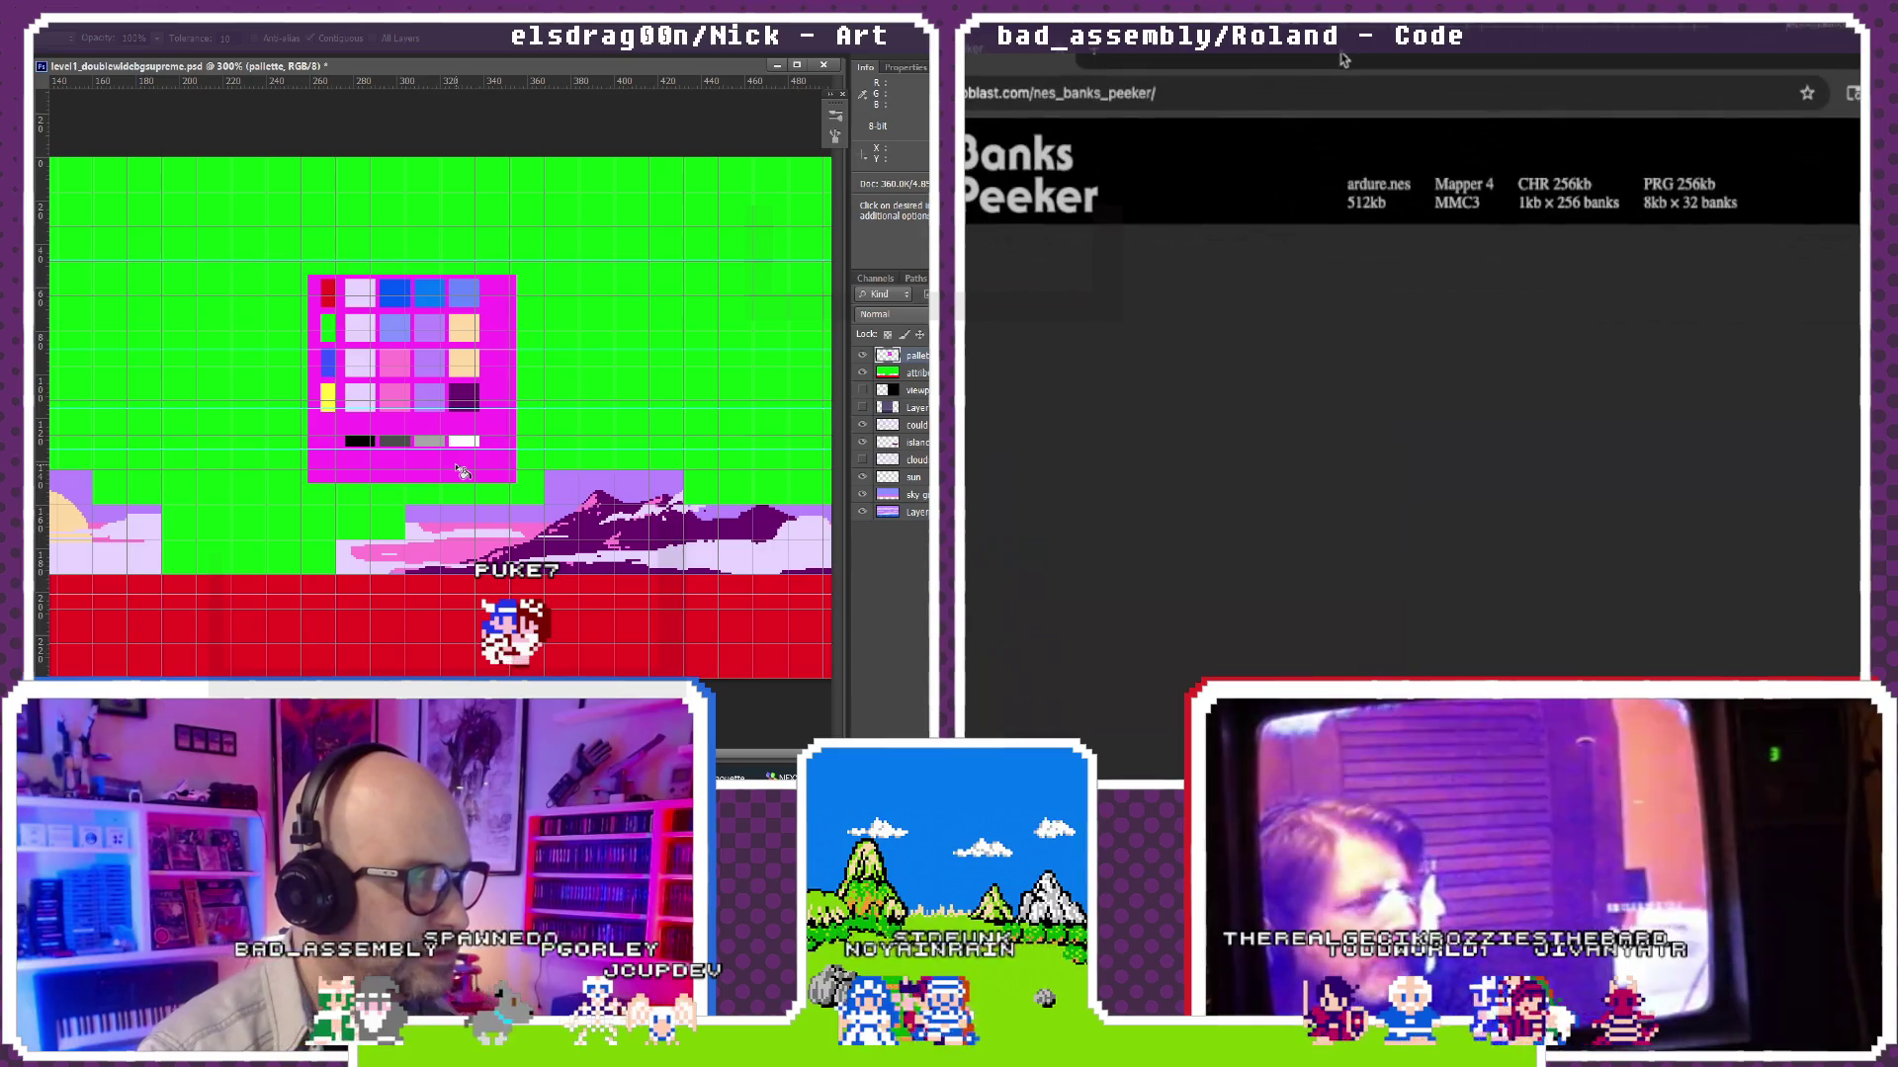
scroll(1356, 322, "up", 20)
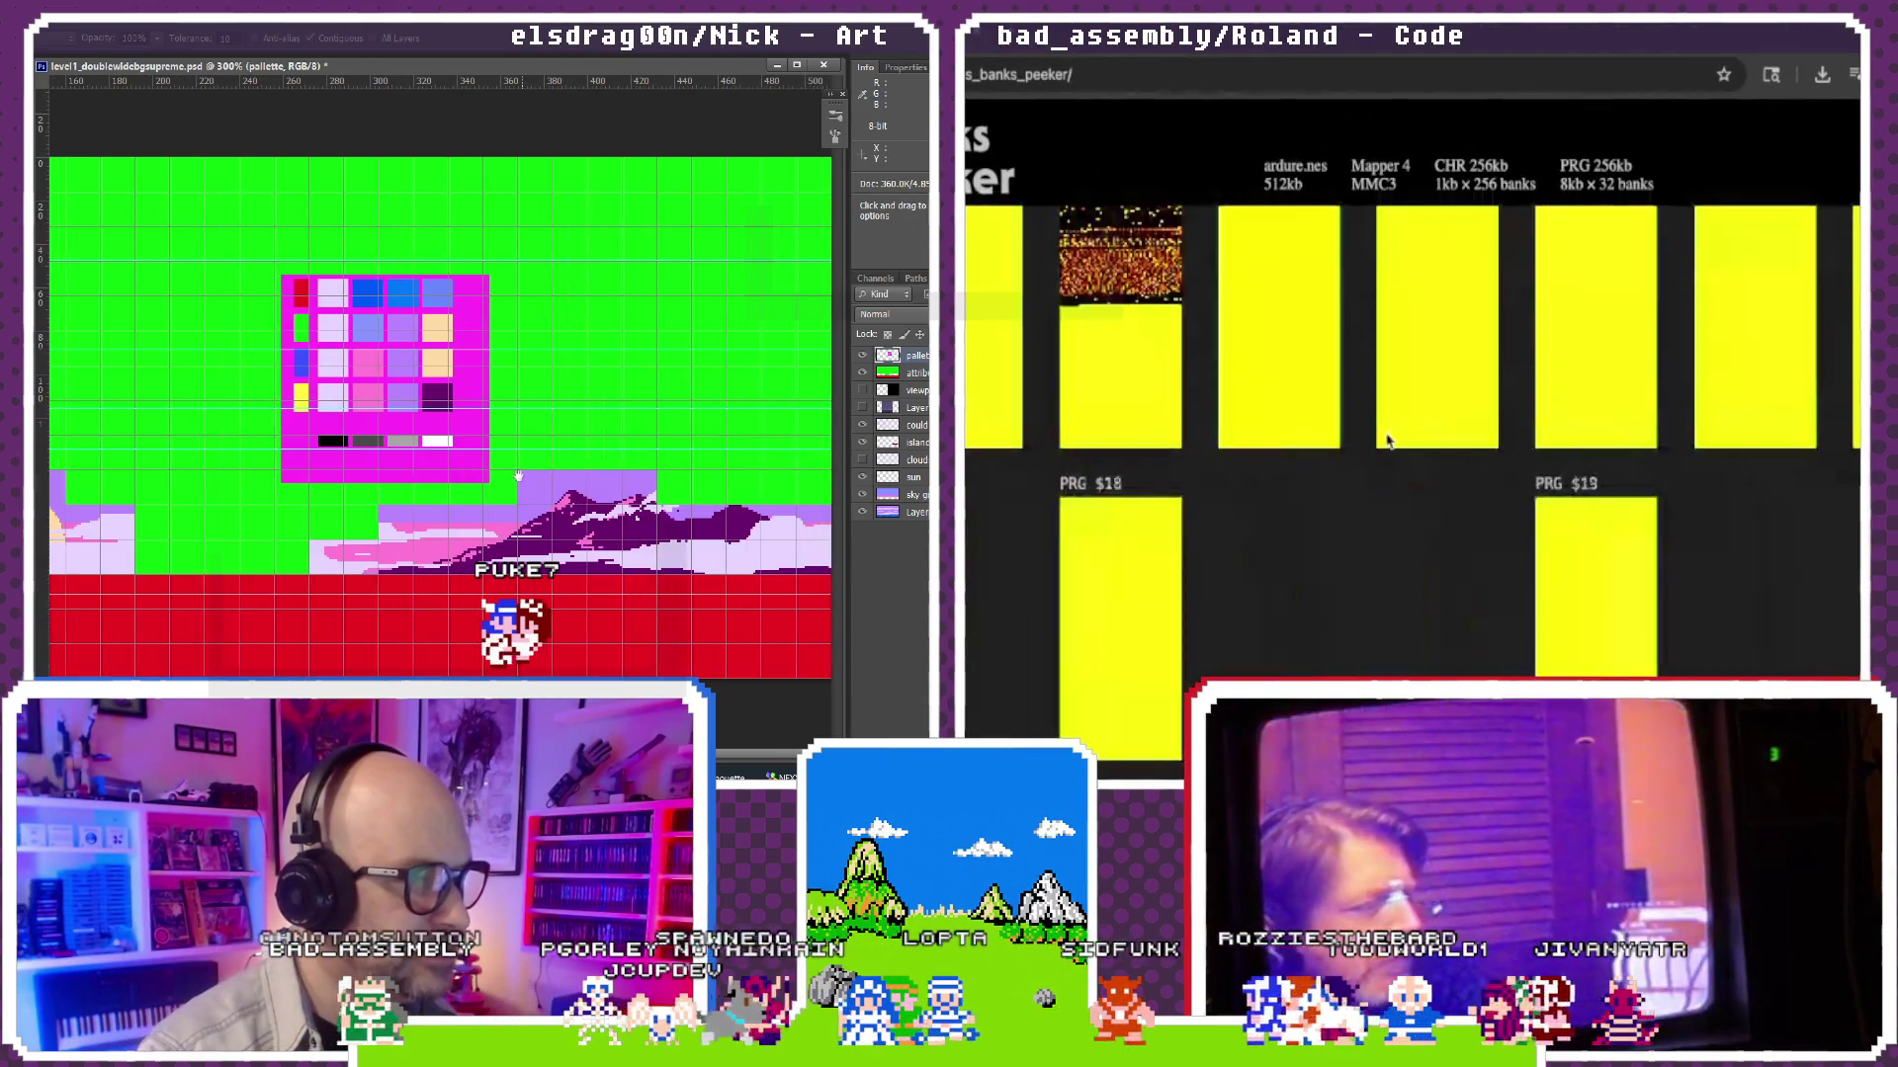
scroll(1385, 433, "up", 2)
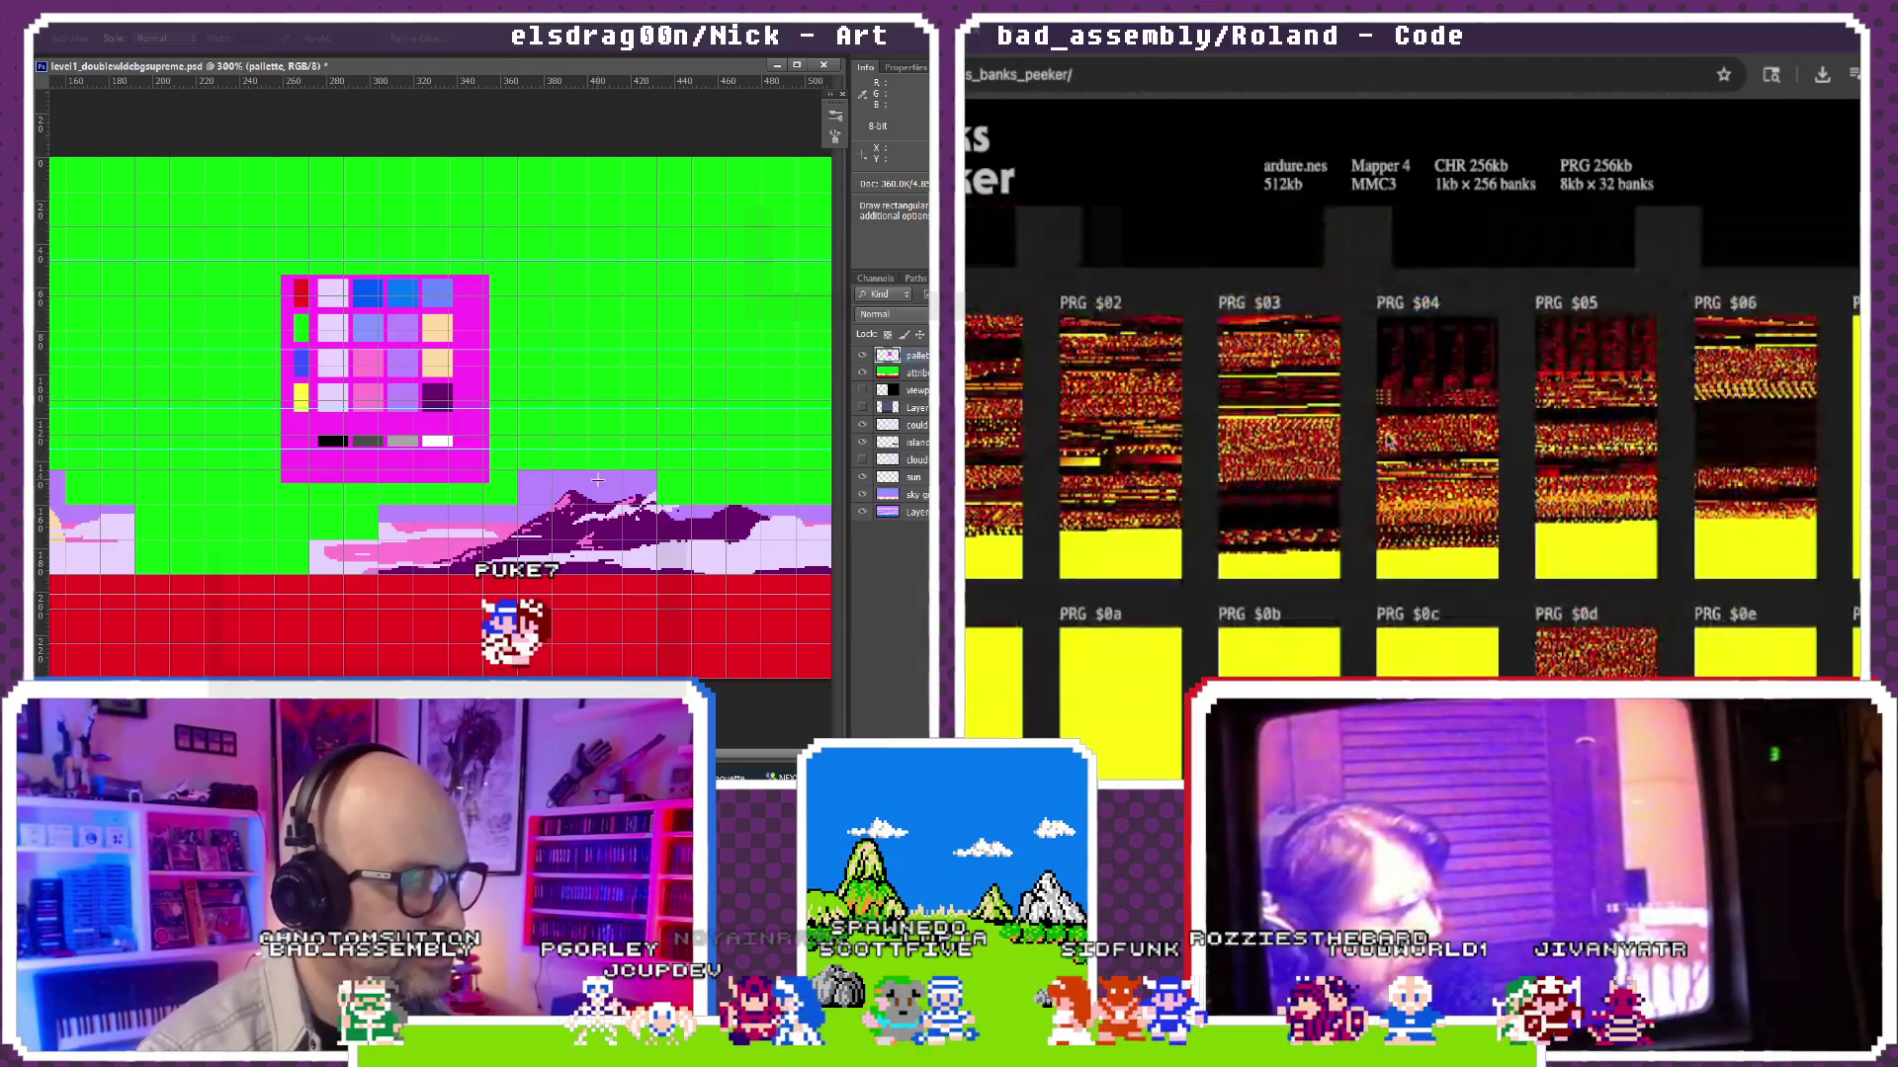
scroll(1385, 434, "up", 2)
scroll(1389, 441, "up", 2)
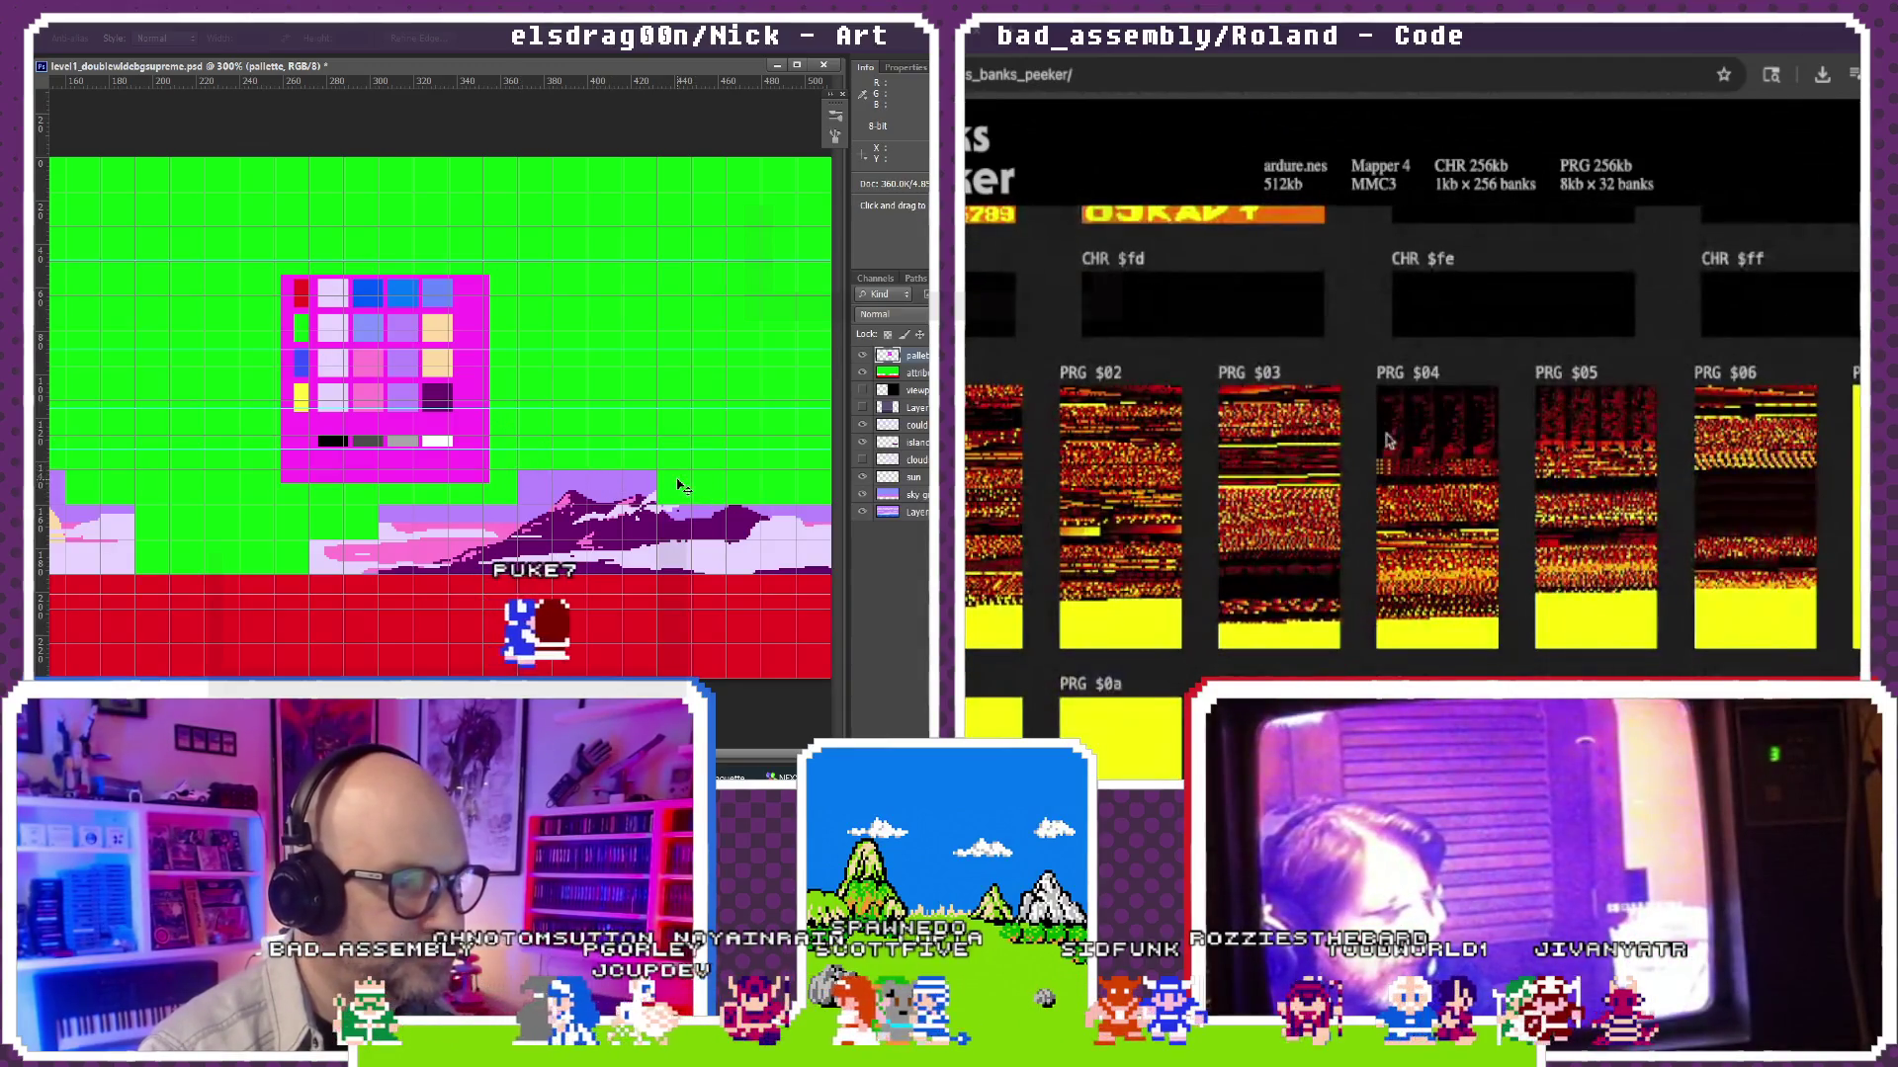
scroll(1387, 434, "down", 1)
scroll(1385, 438, "down", 3)
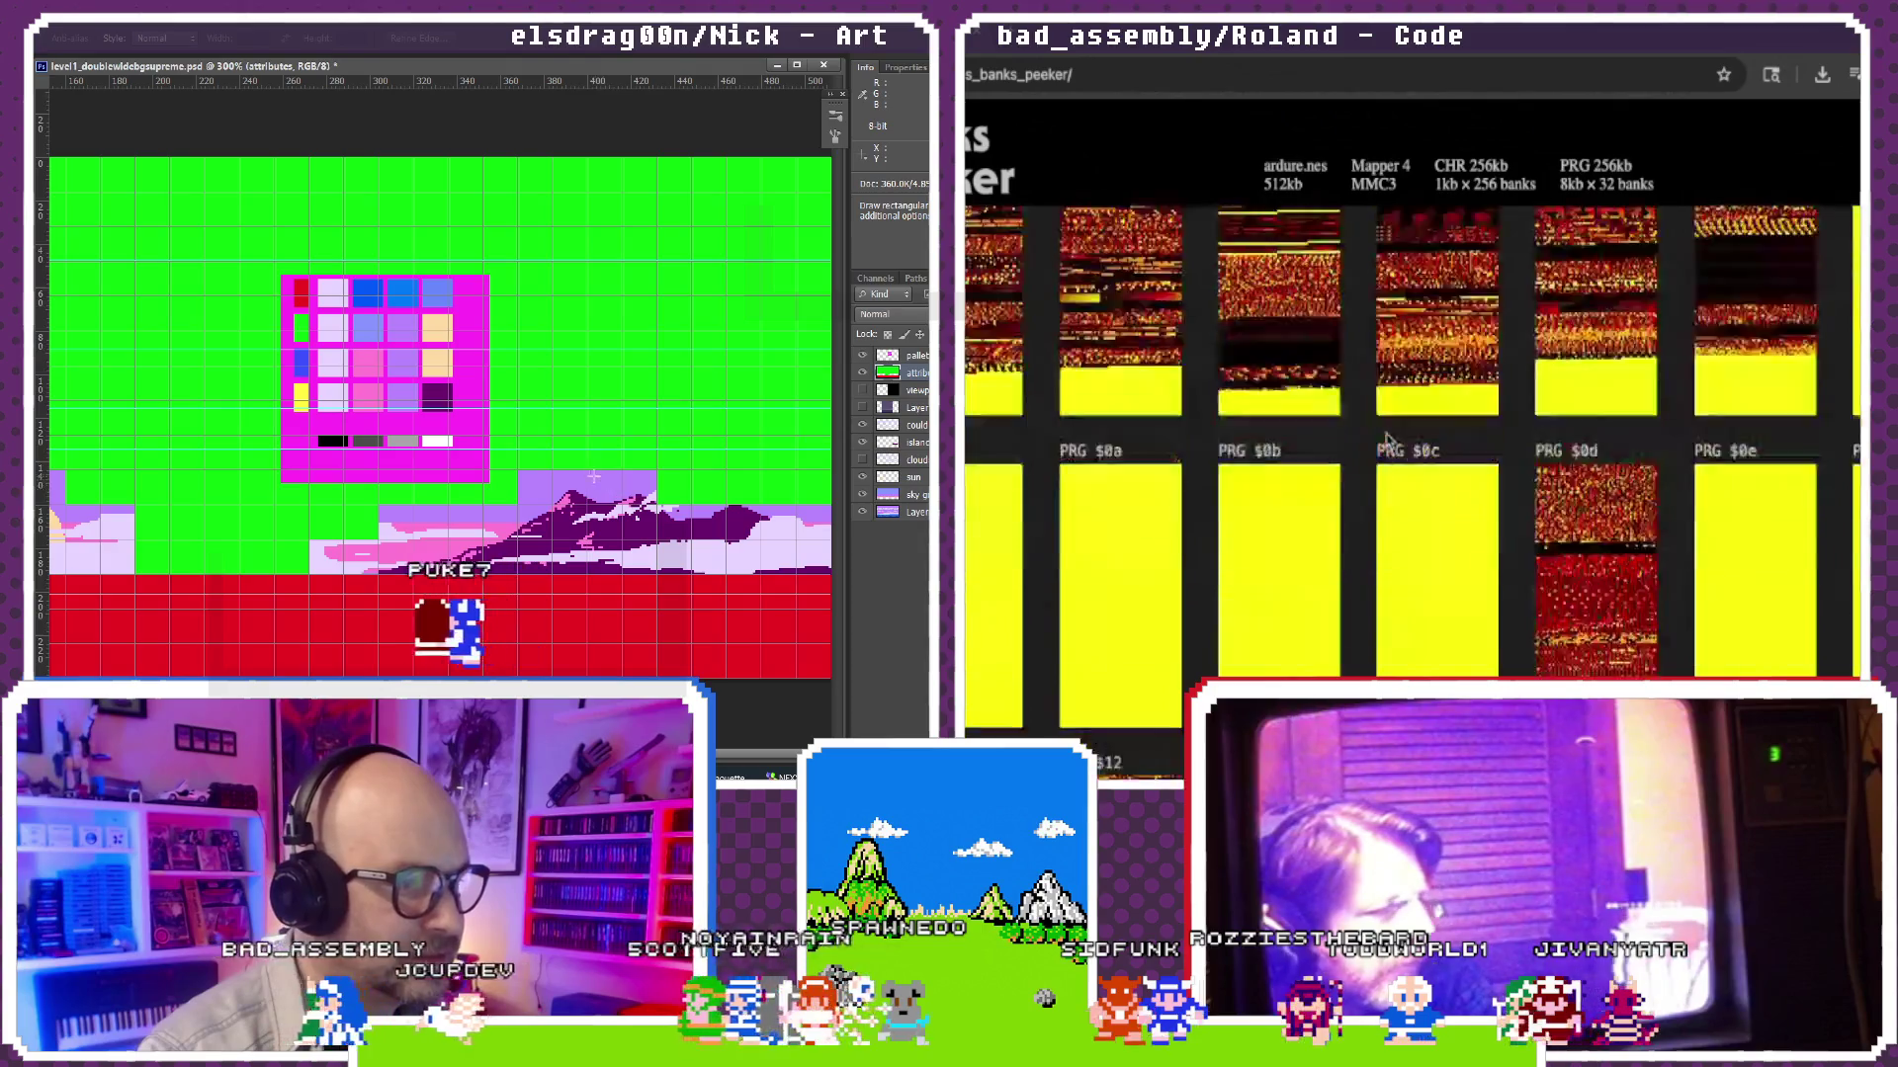
scroll(1386, 437, "down", 5)
scroll(1387, 438, "down", 1)
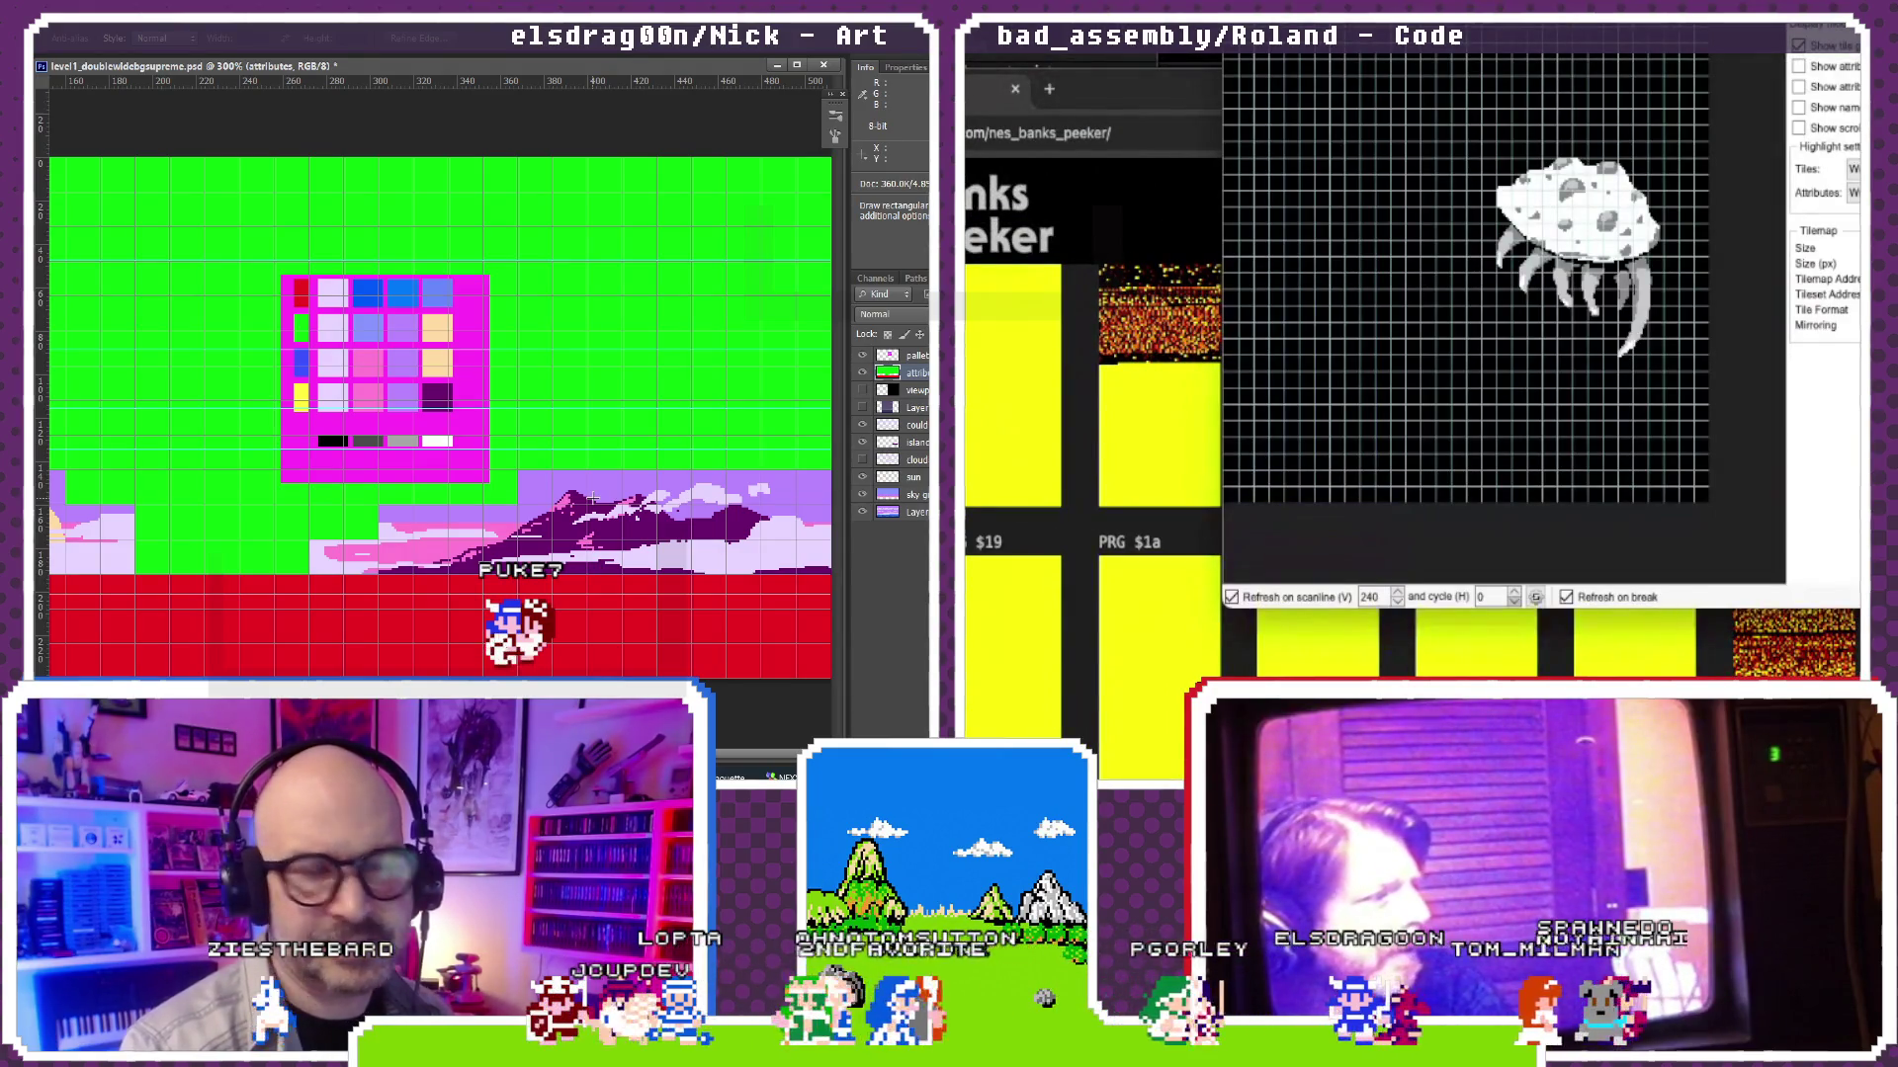
Step: Bring the NES Banks Peeker window in front of the tile viewer to scan the PRG banks
left_click(1101, 91)
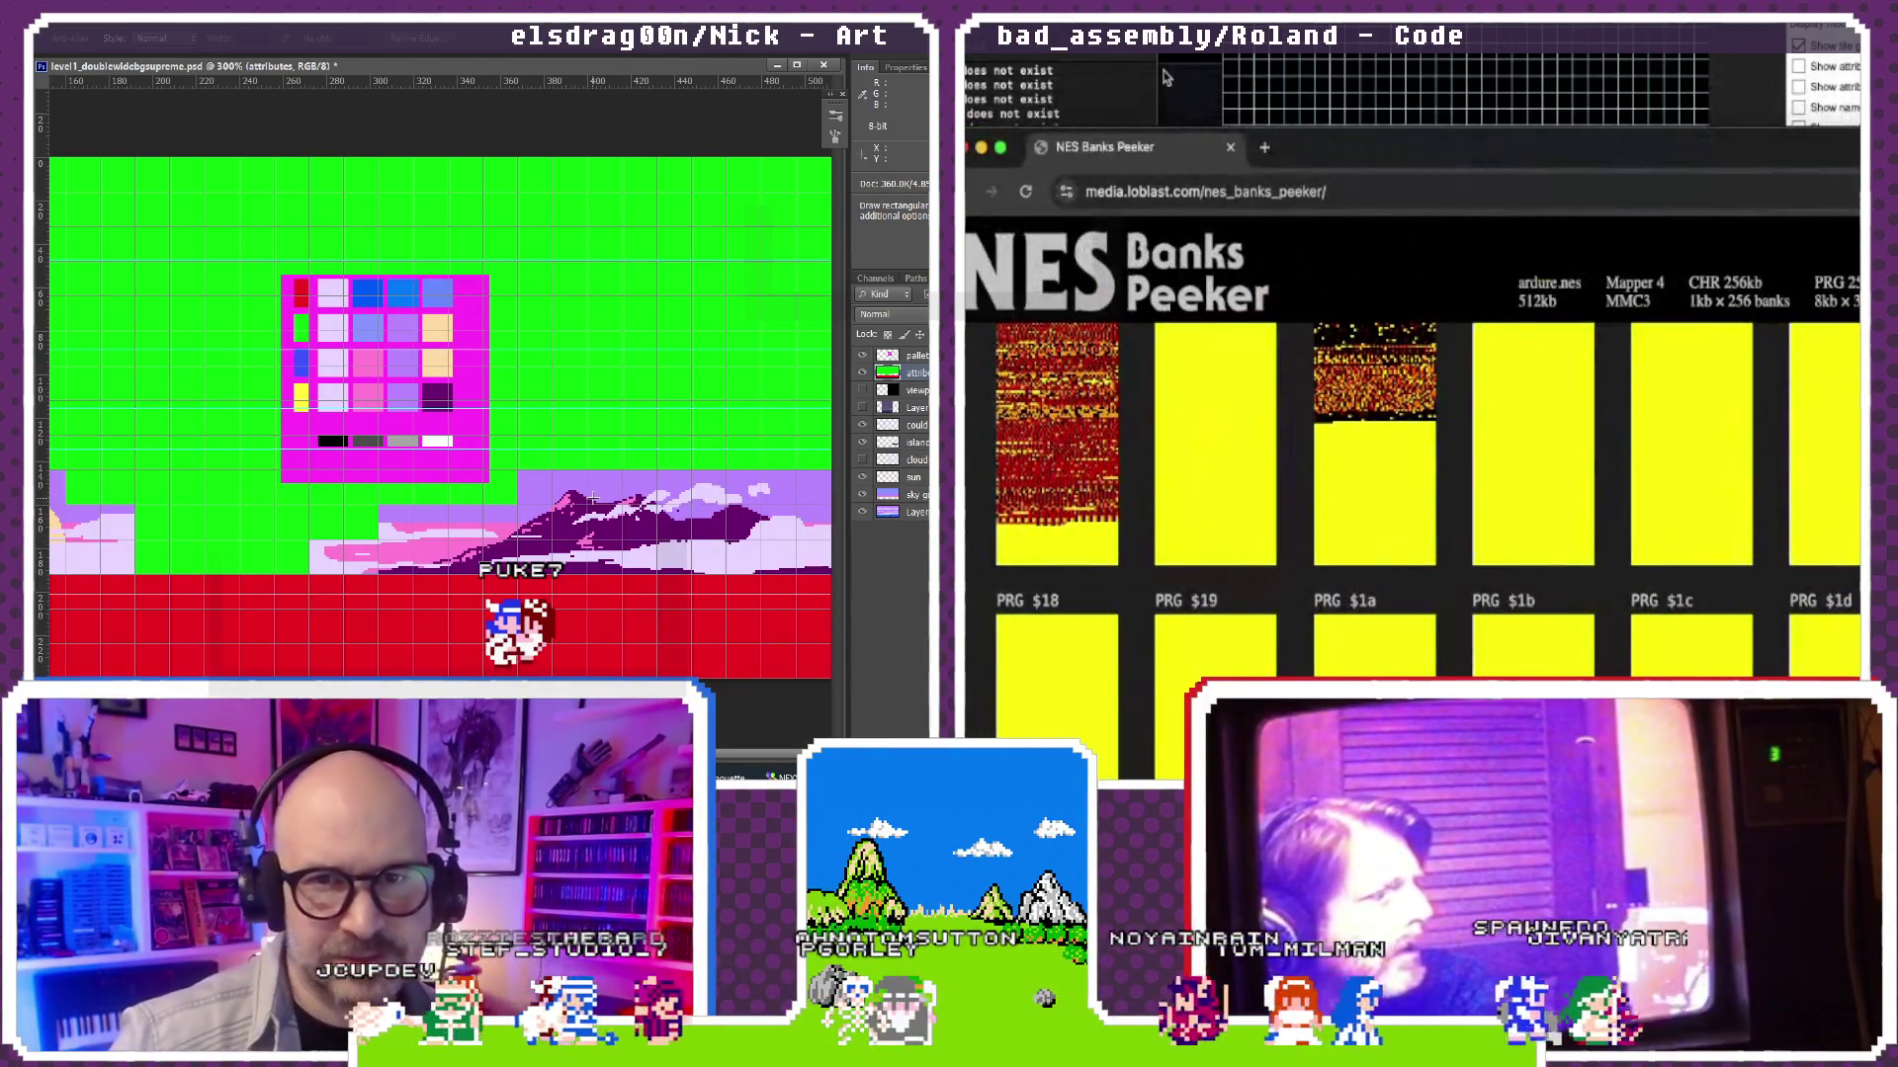
scroll(1364, 142, "up", 2)
scroll(1327, 144, "down", 3)
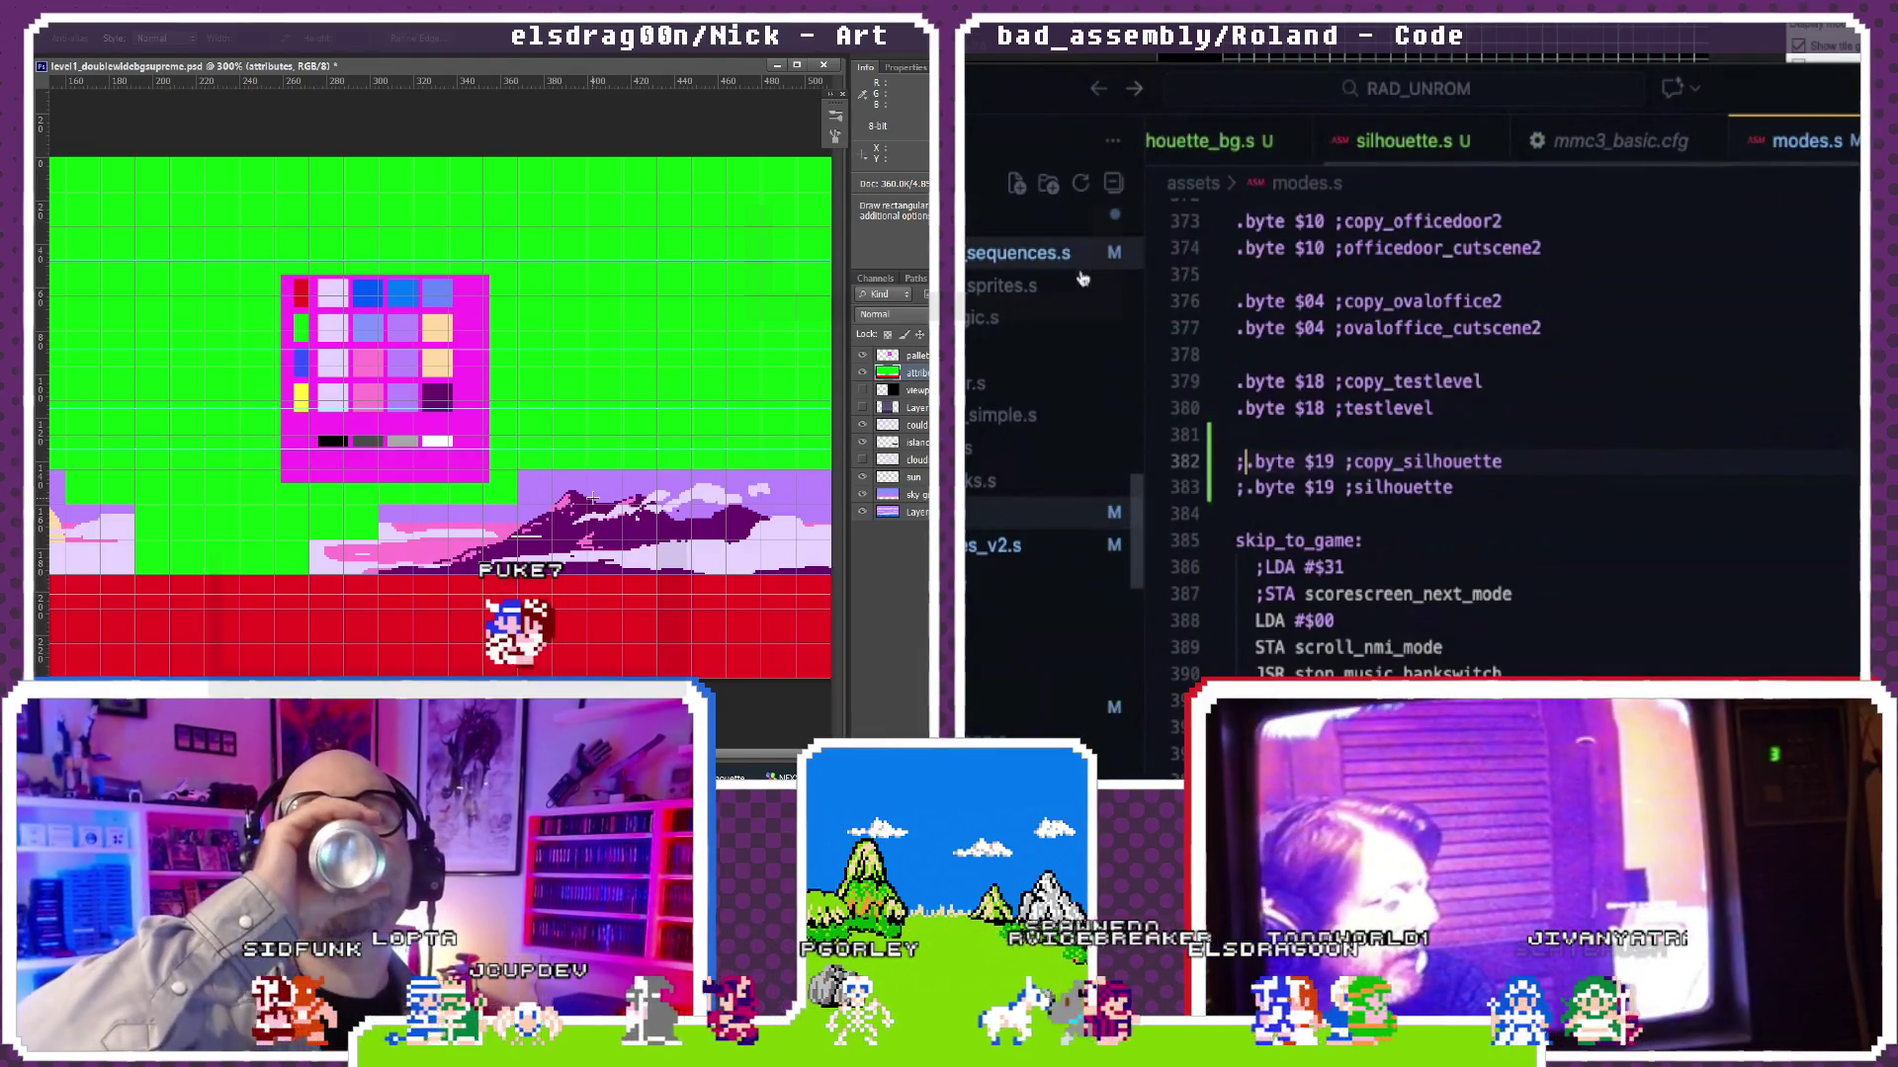
scroll(1079, 287, "up", 2)
scroll(1078, 296, "up", 2)
scroll(1077, 306, "up", 2)
scroll(1075, 313, "up", 2)
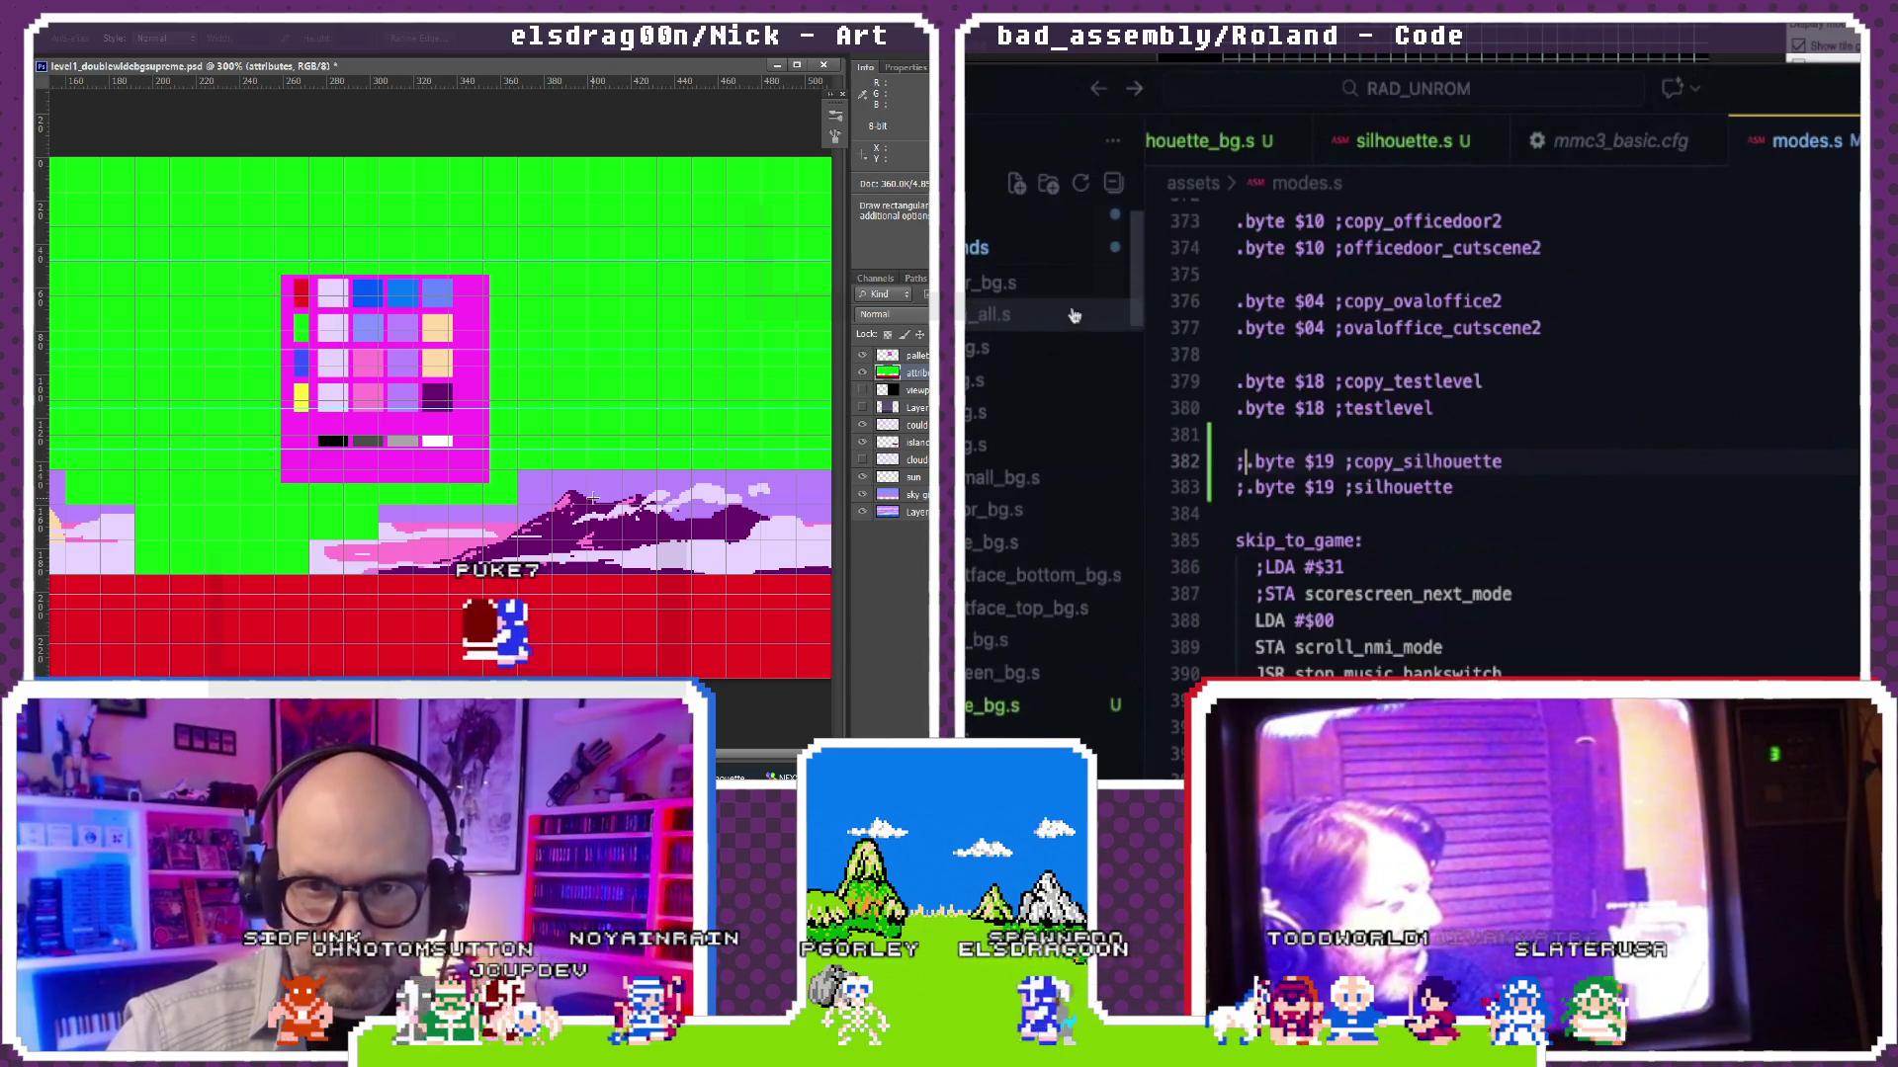
Step: Change level1_bg.s palette $0f entries to $34 and return to modes.s
left_click(1074, 380)
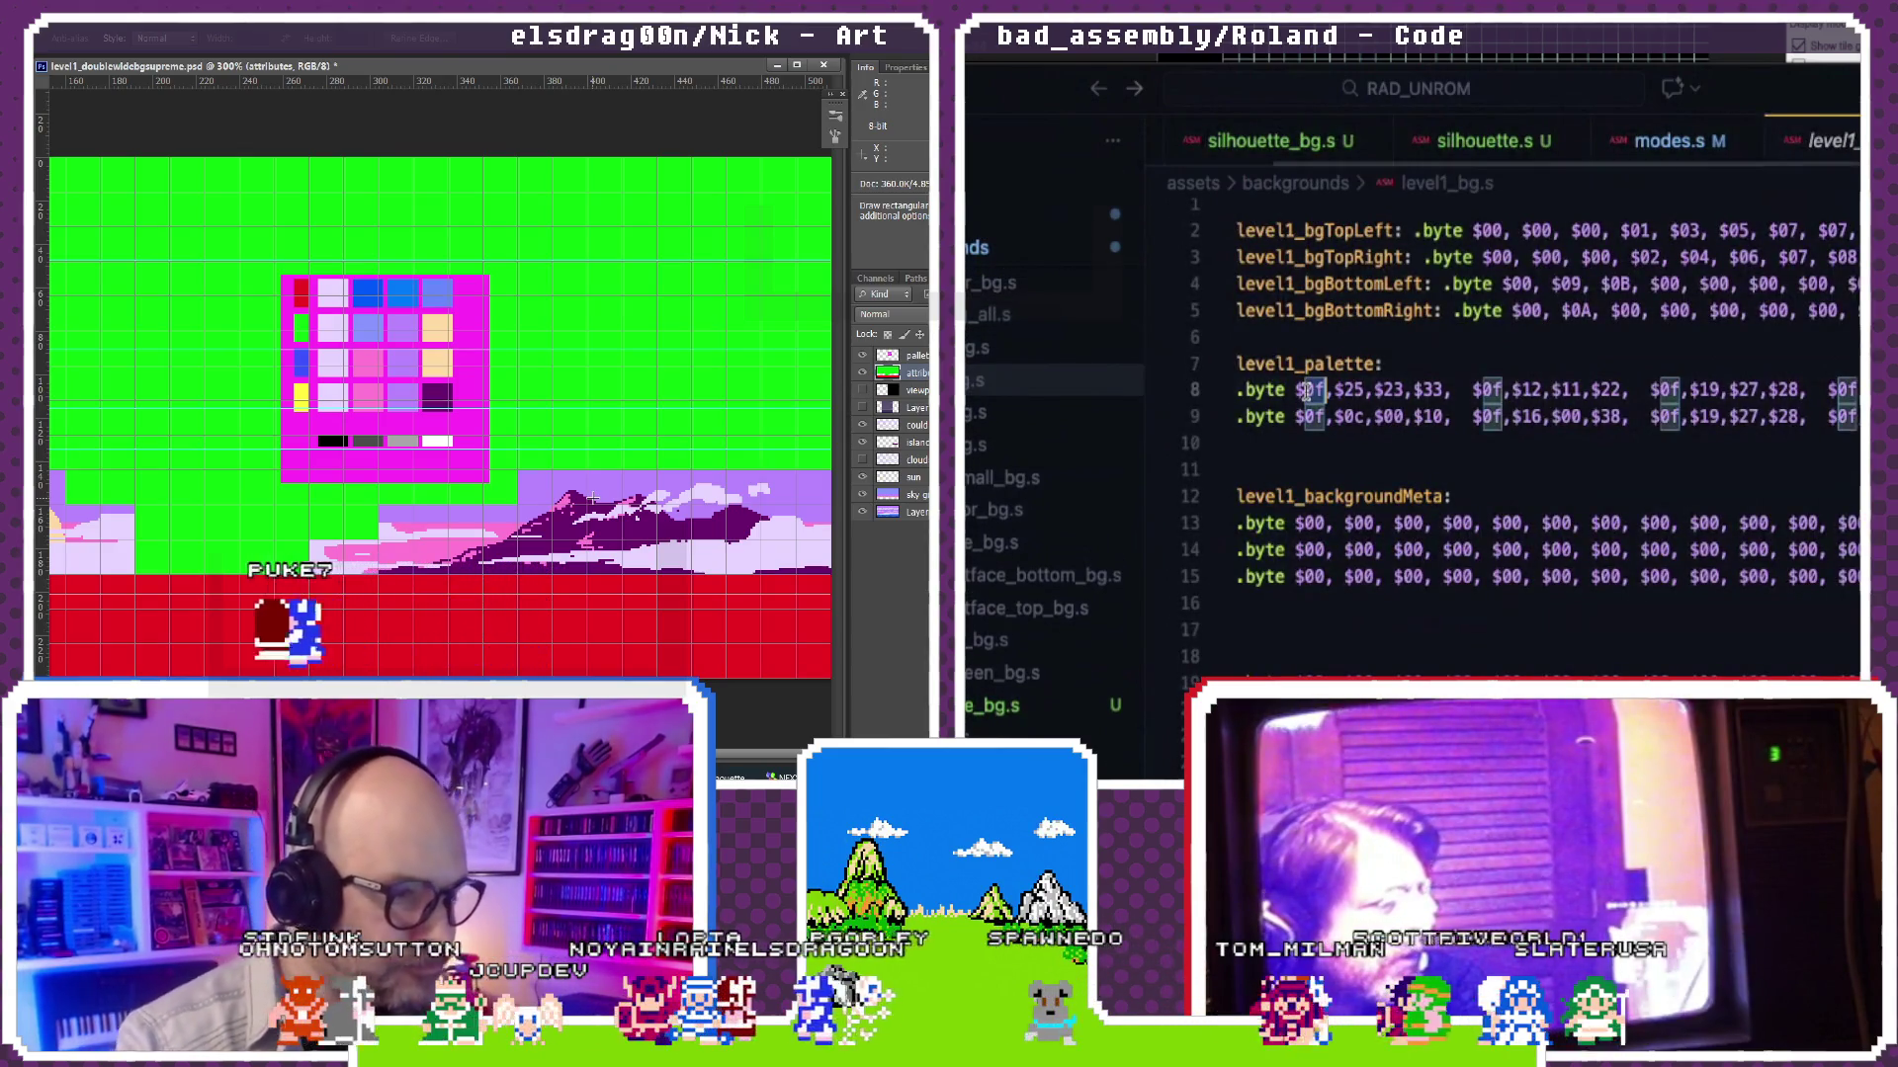
type("4")
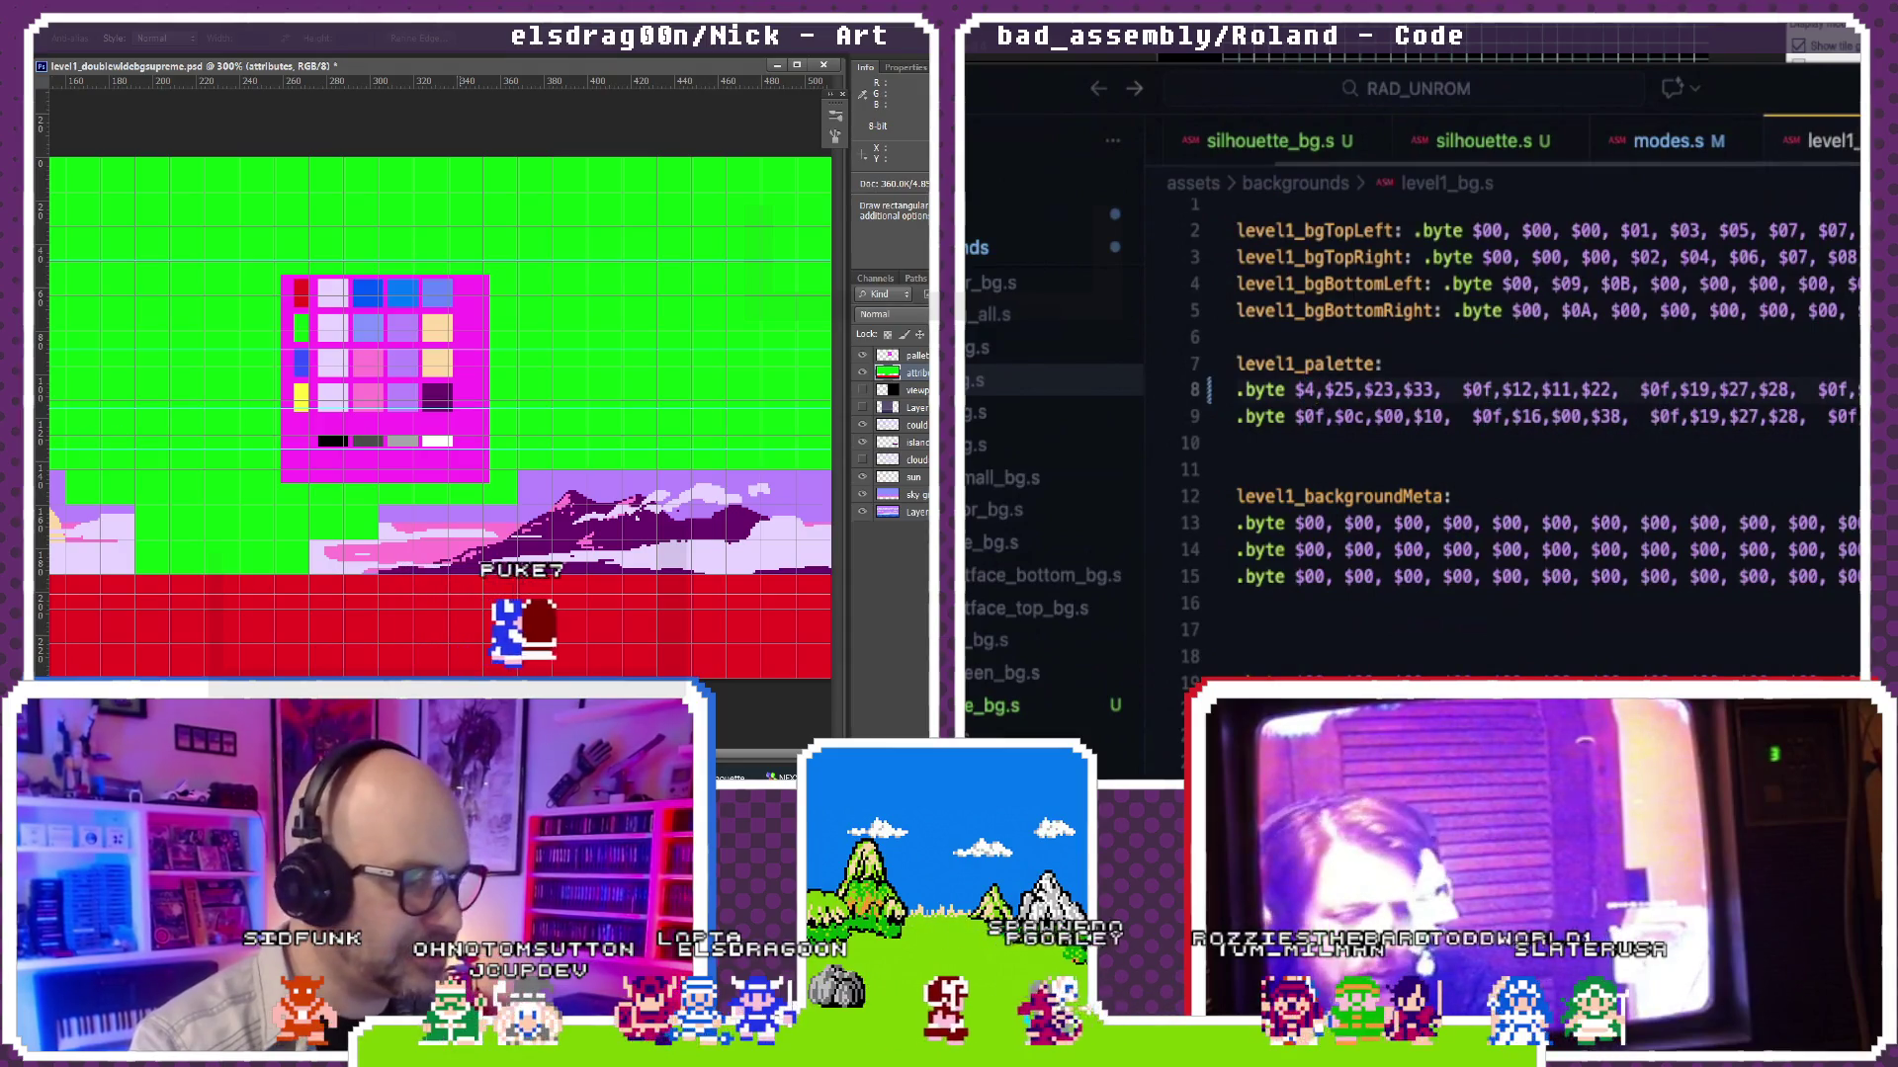
key("BackSpace")
type("30")
key("Down")
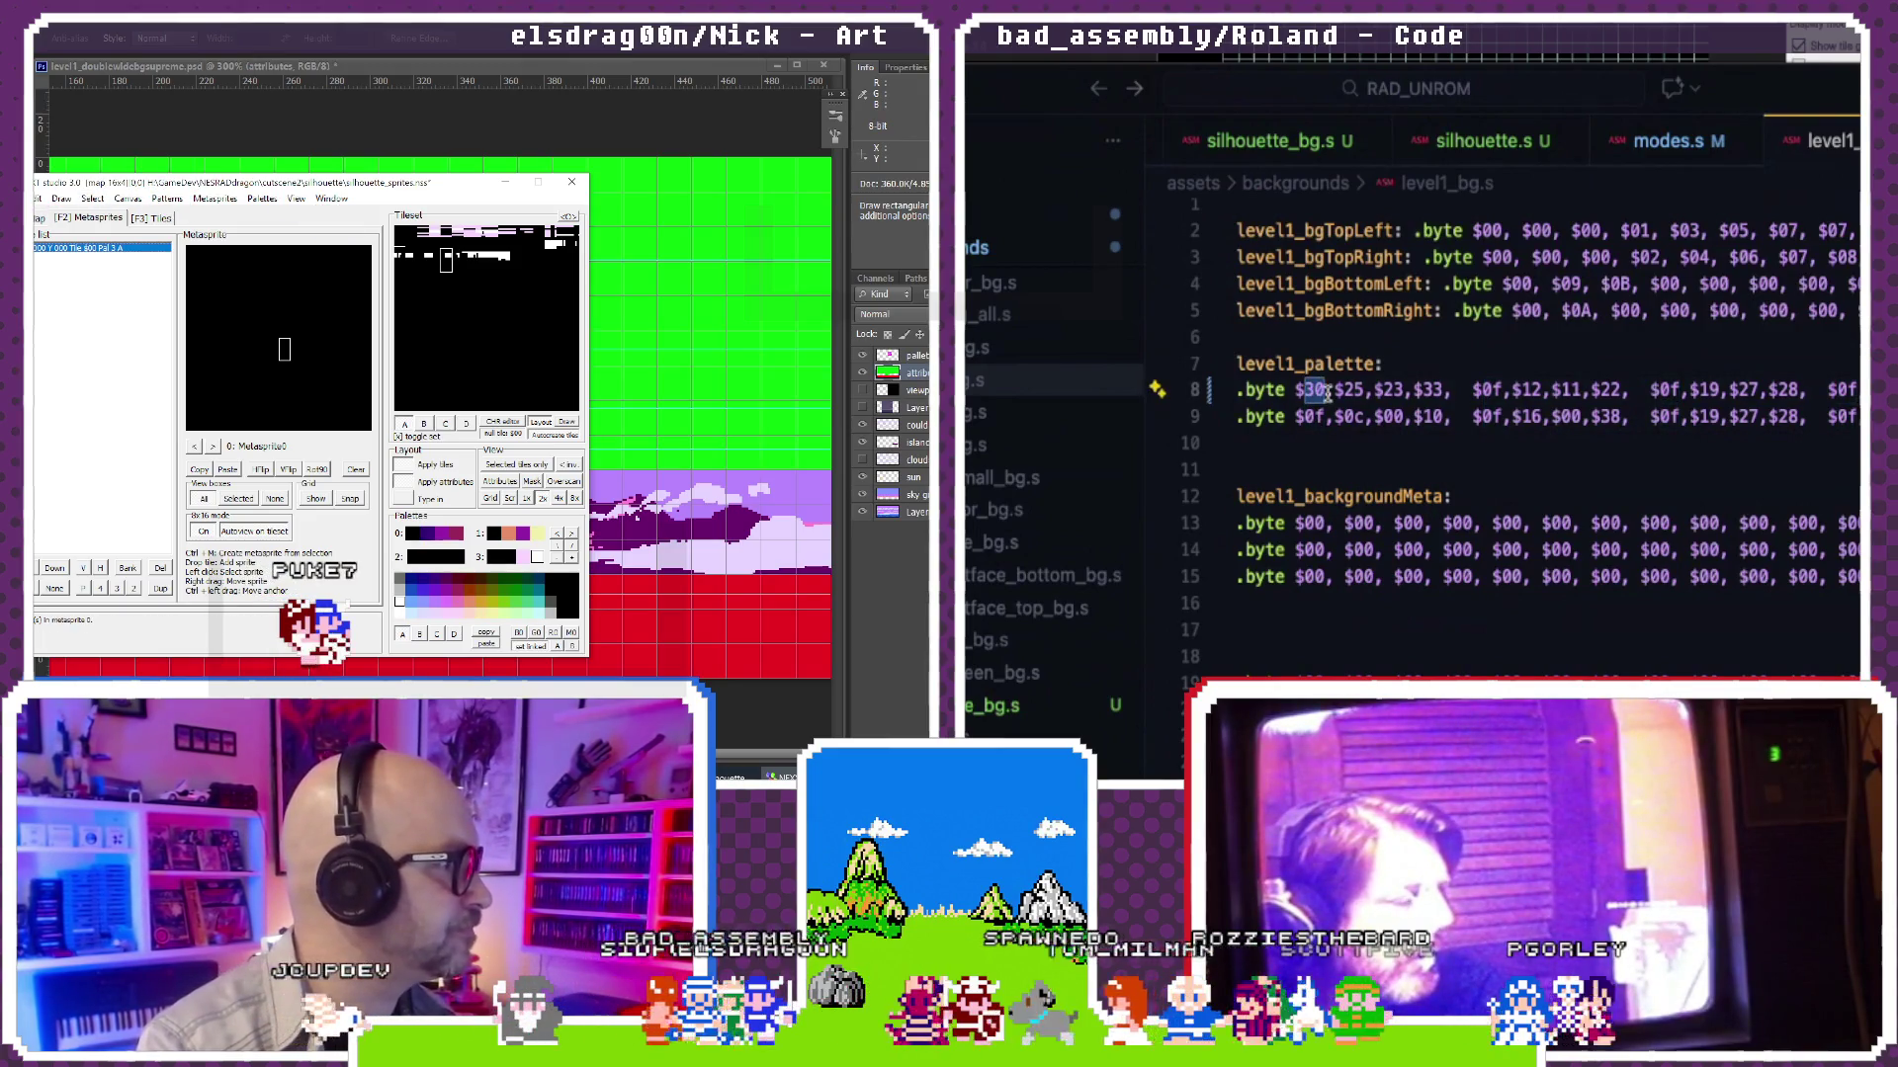
key("alt+Tab")
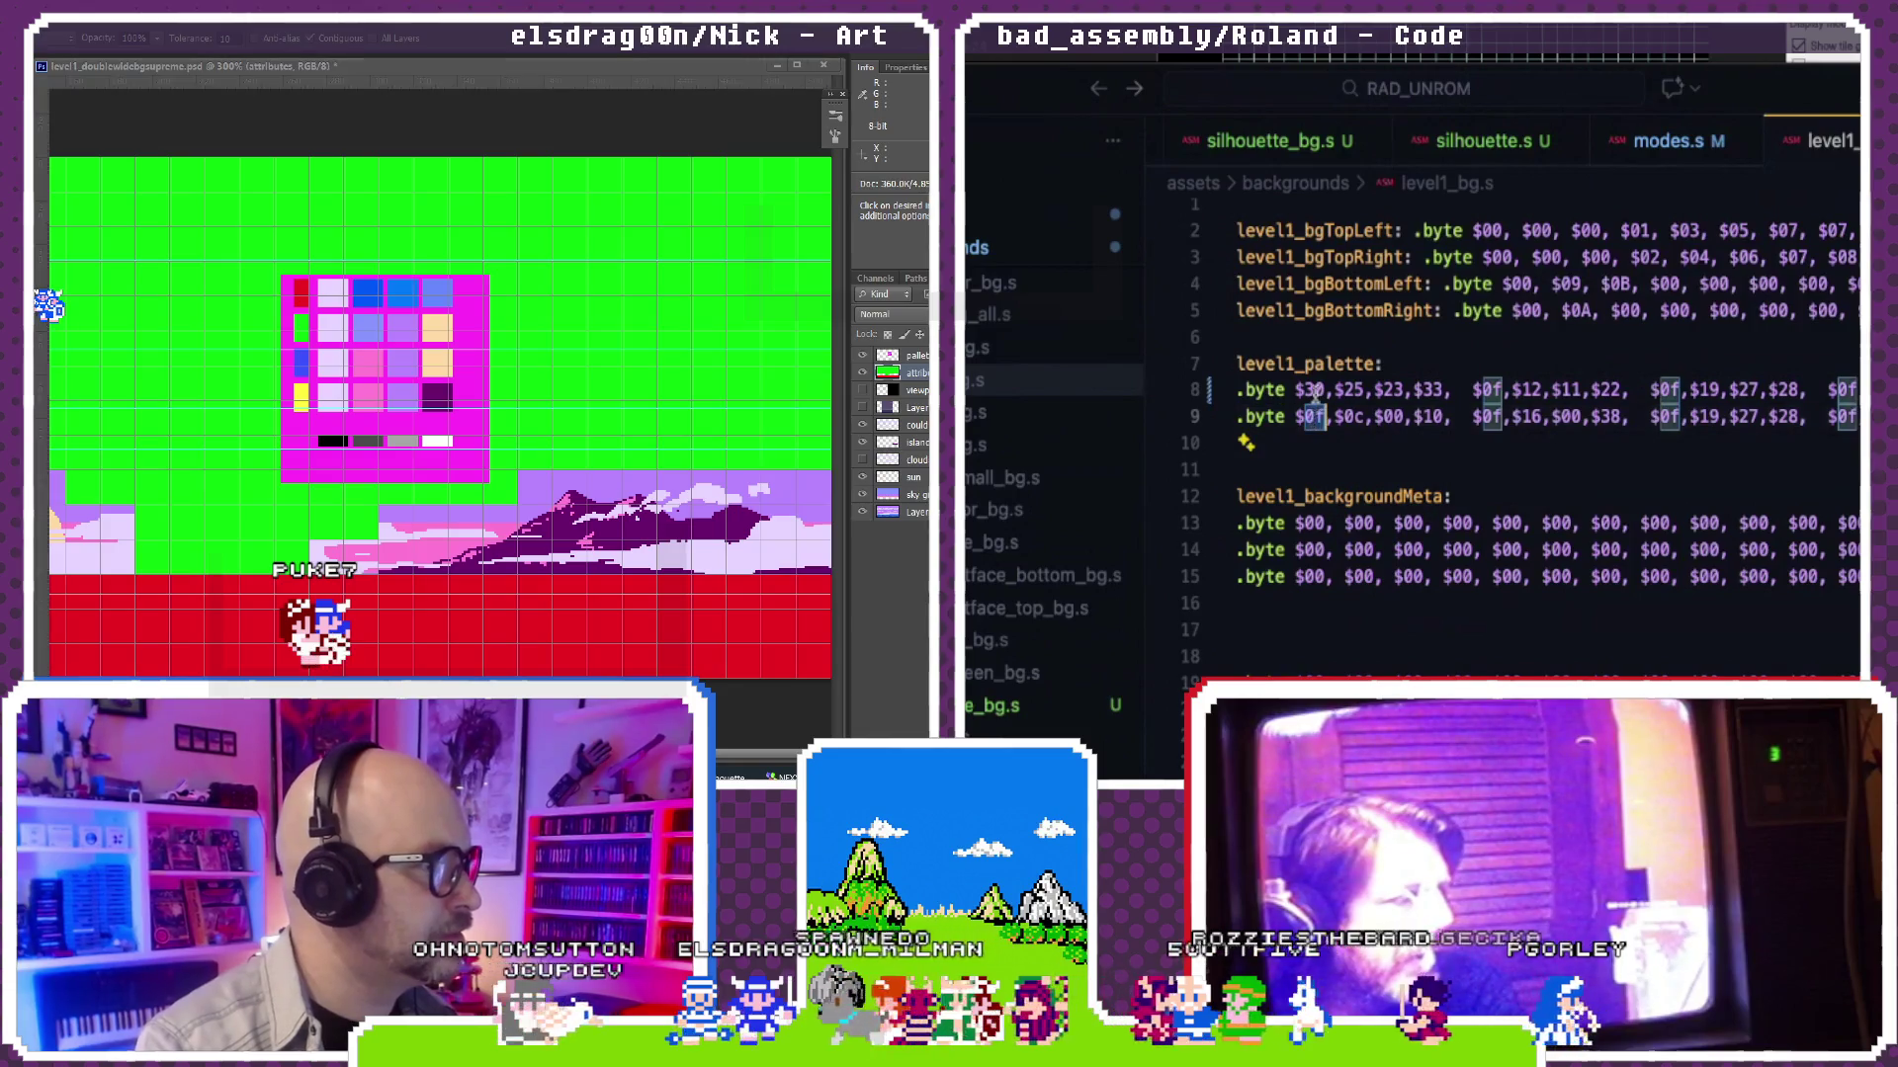
key("alt+Tab")
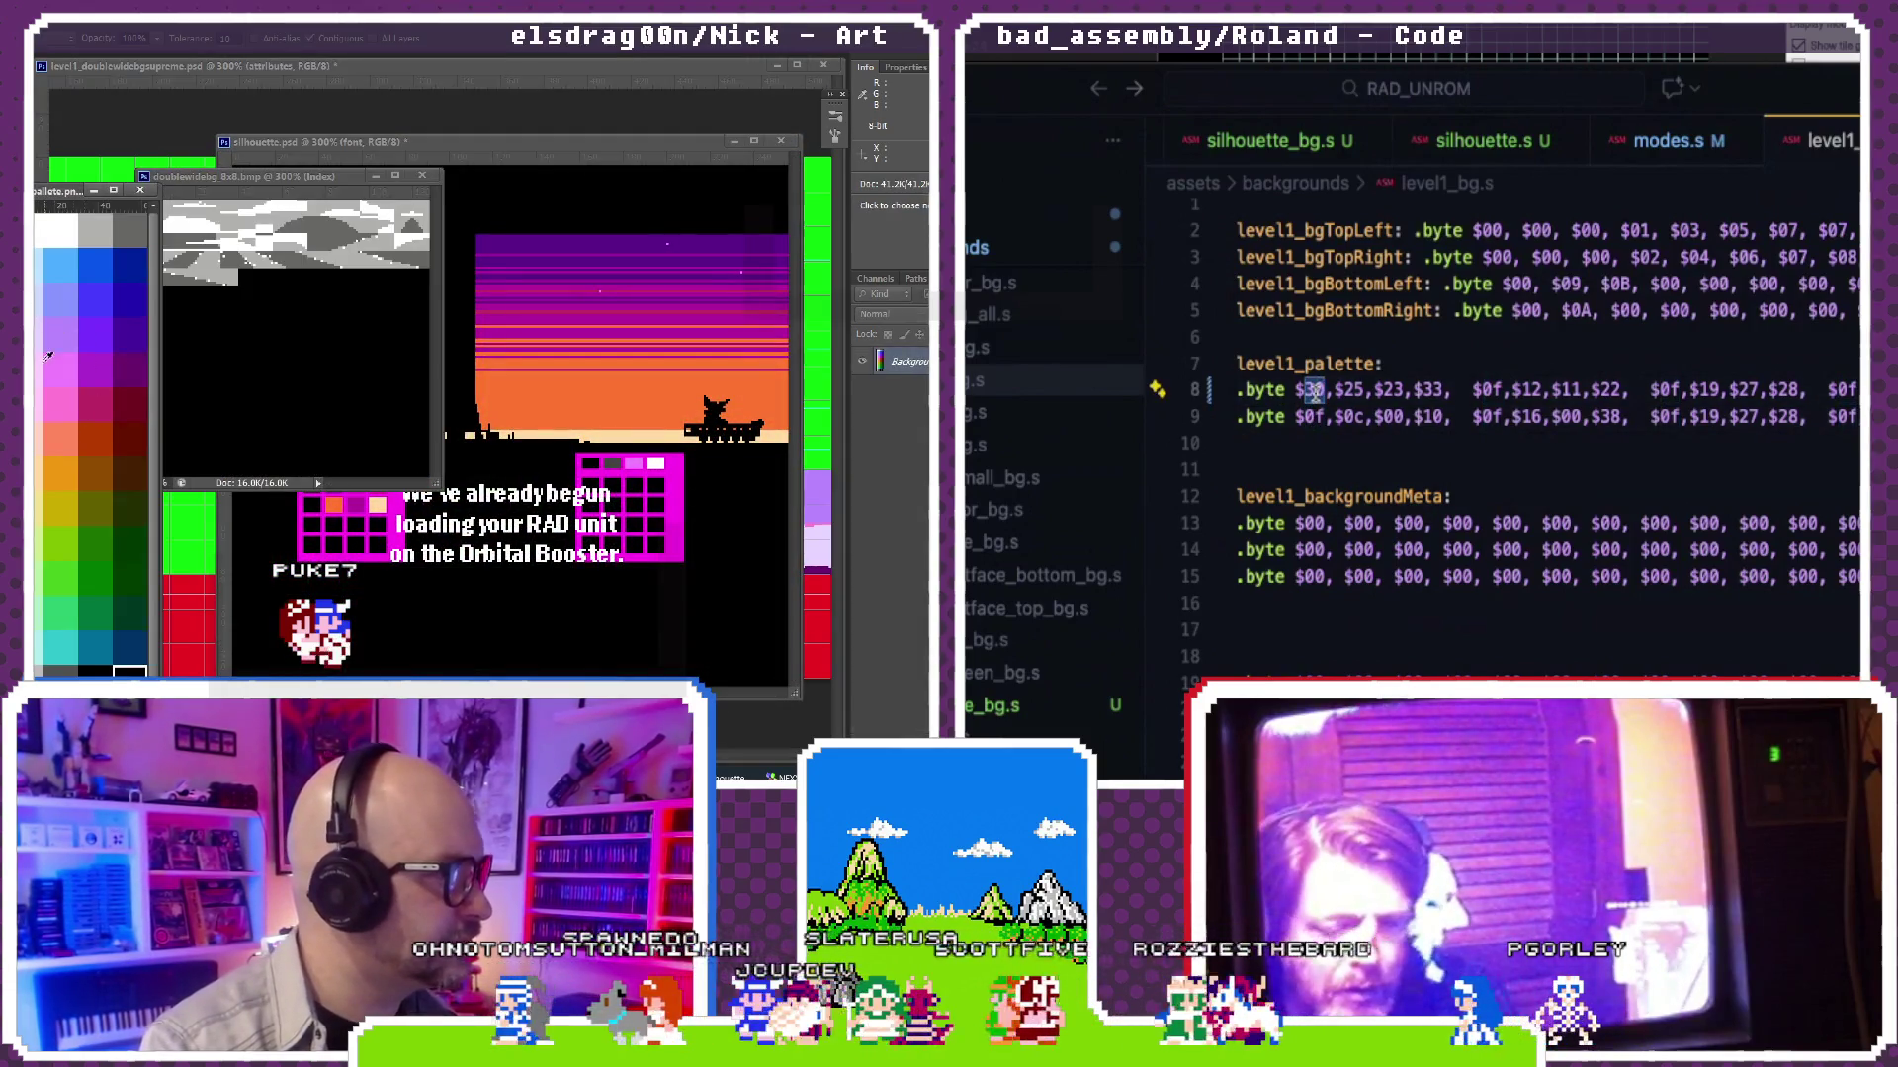
key("alt+Tab")
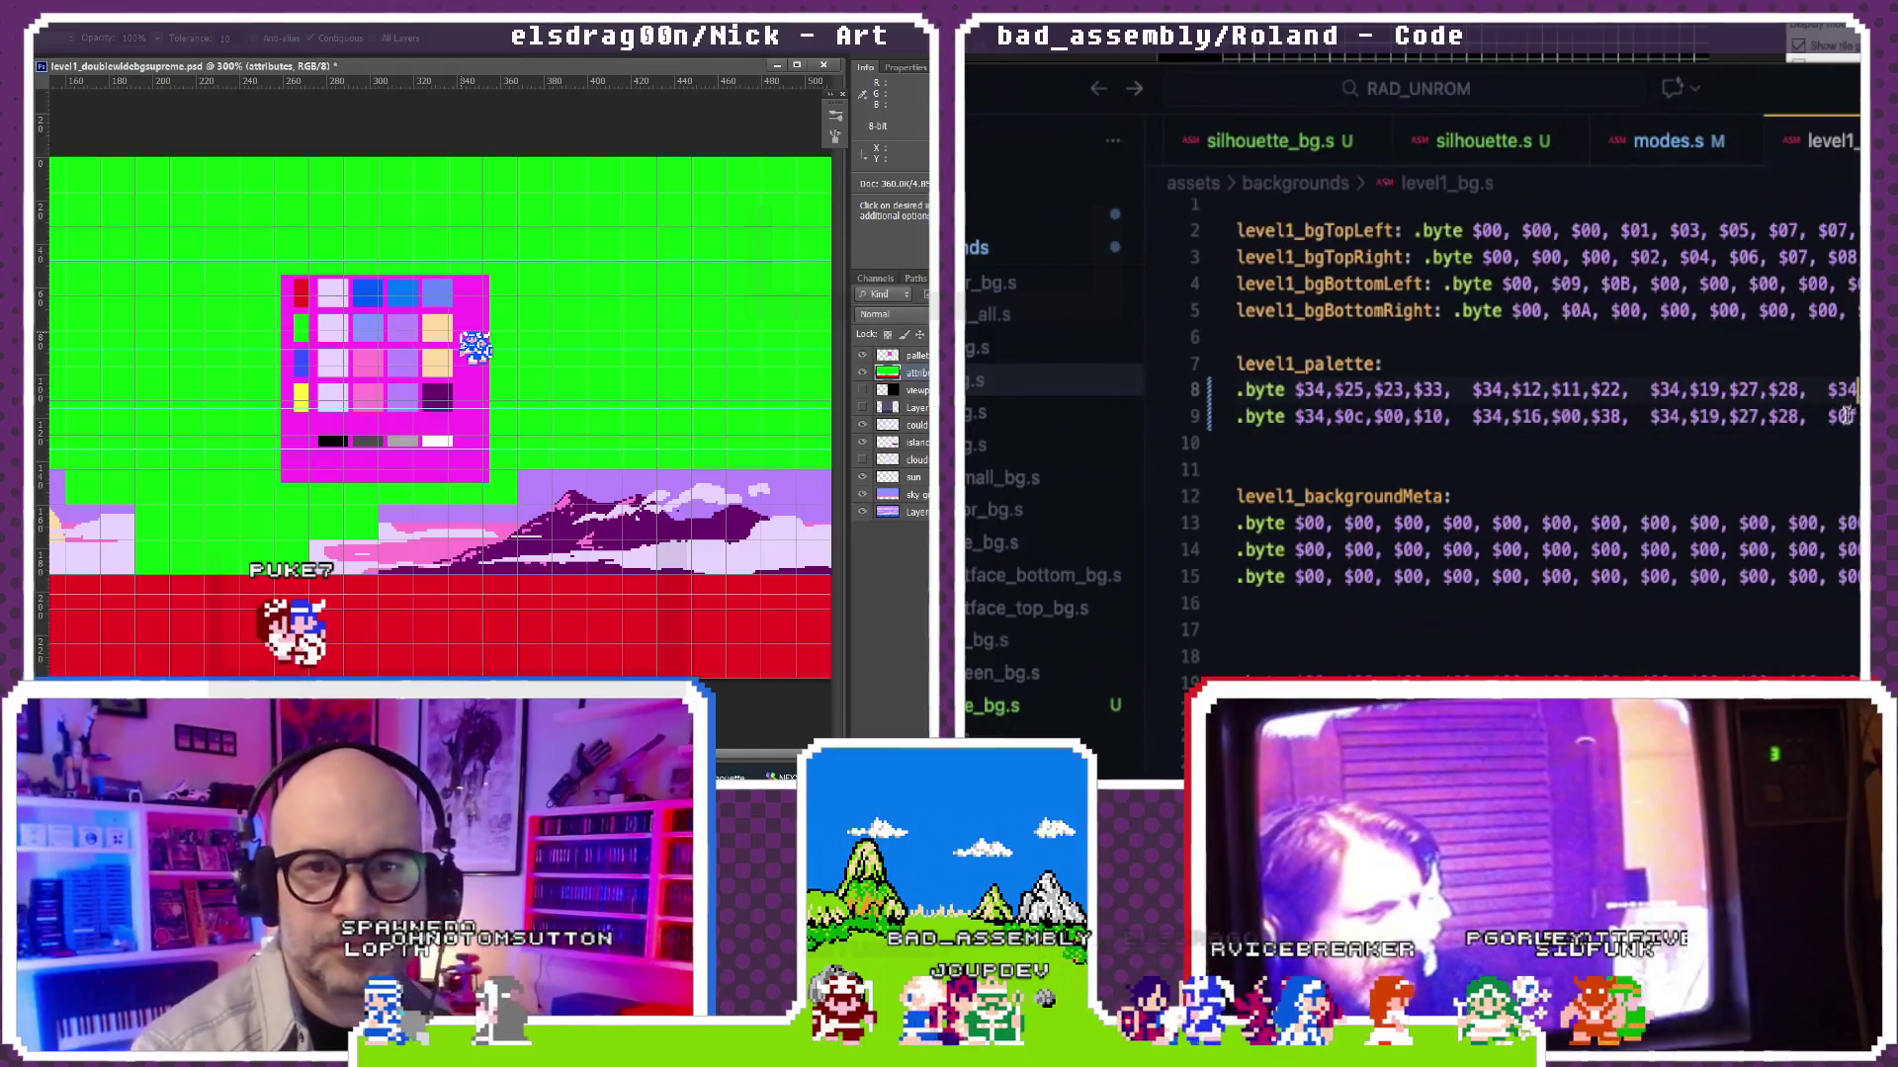
scroll(1774, 389, "up", 3)
scroll(1775, 388, "down", 3)
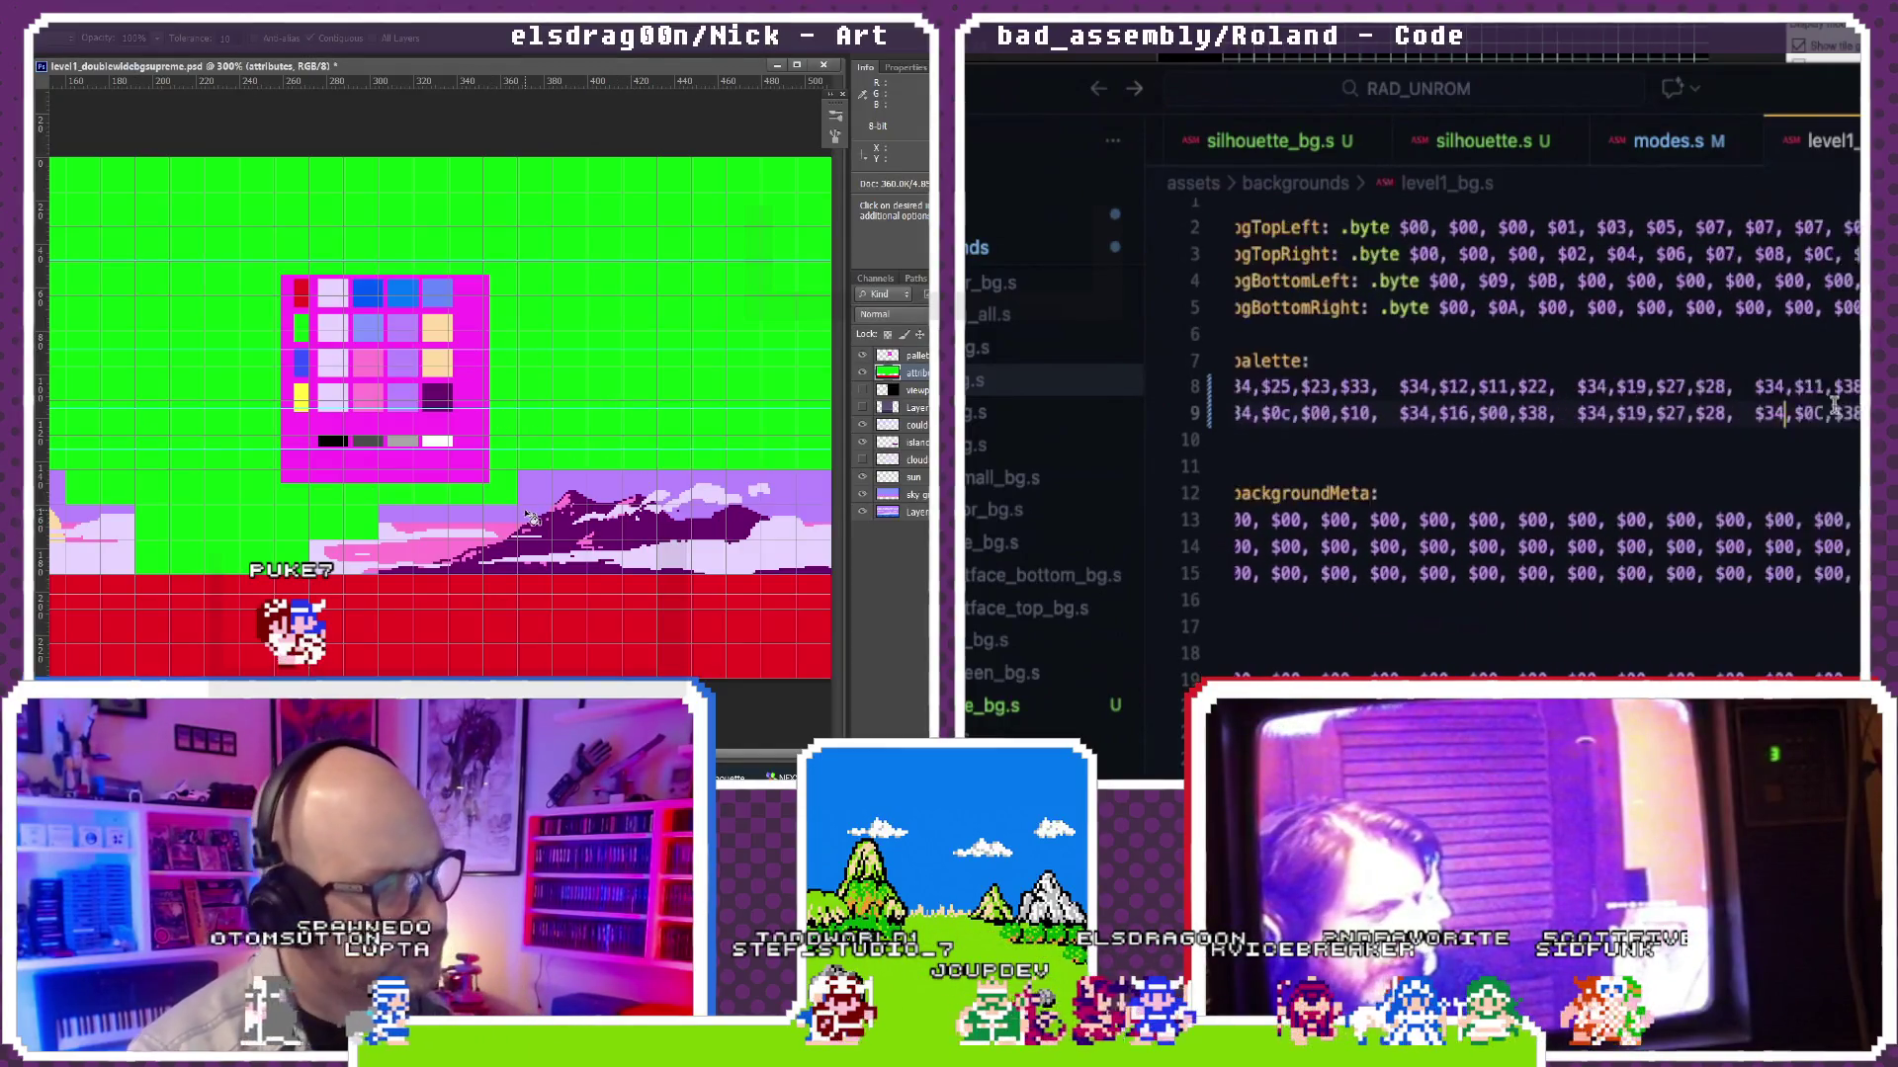
left_click(1637, 145)
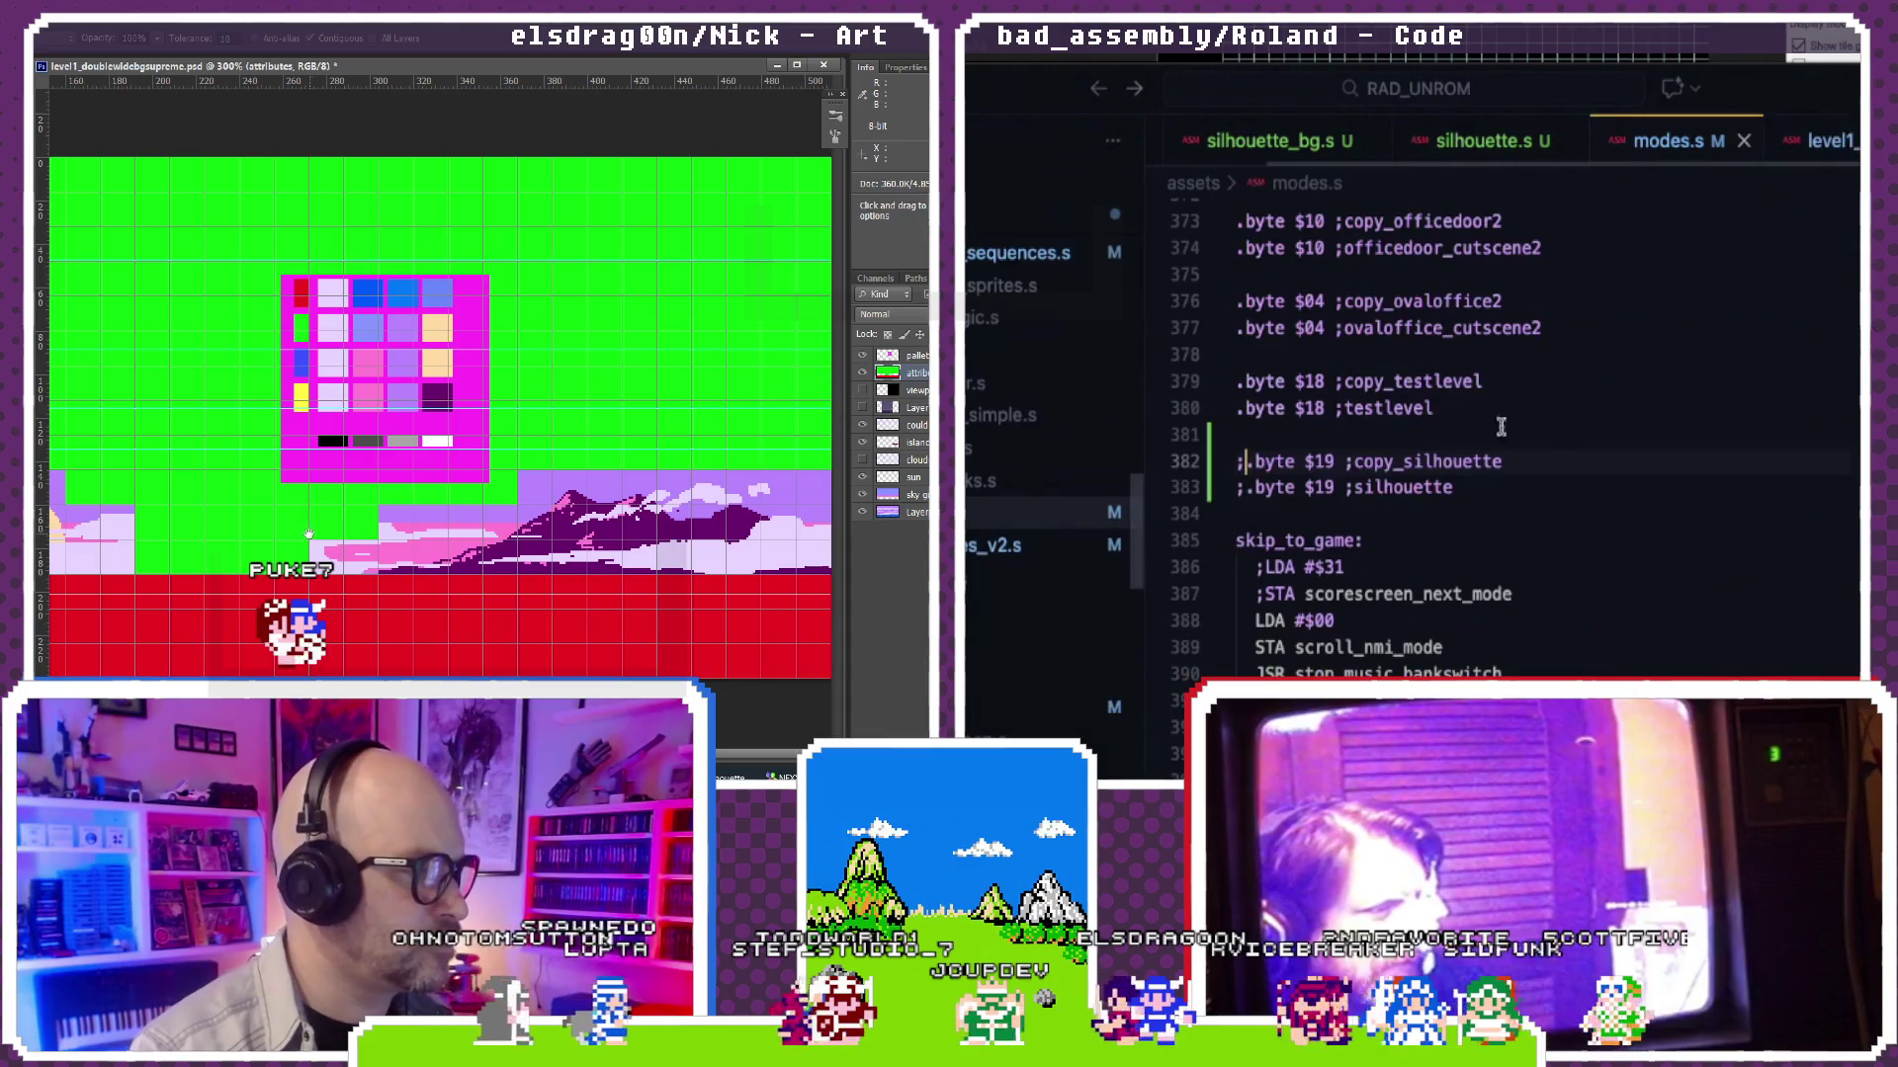
scroll(1672, 424, "down", 5)
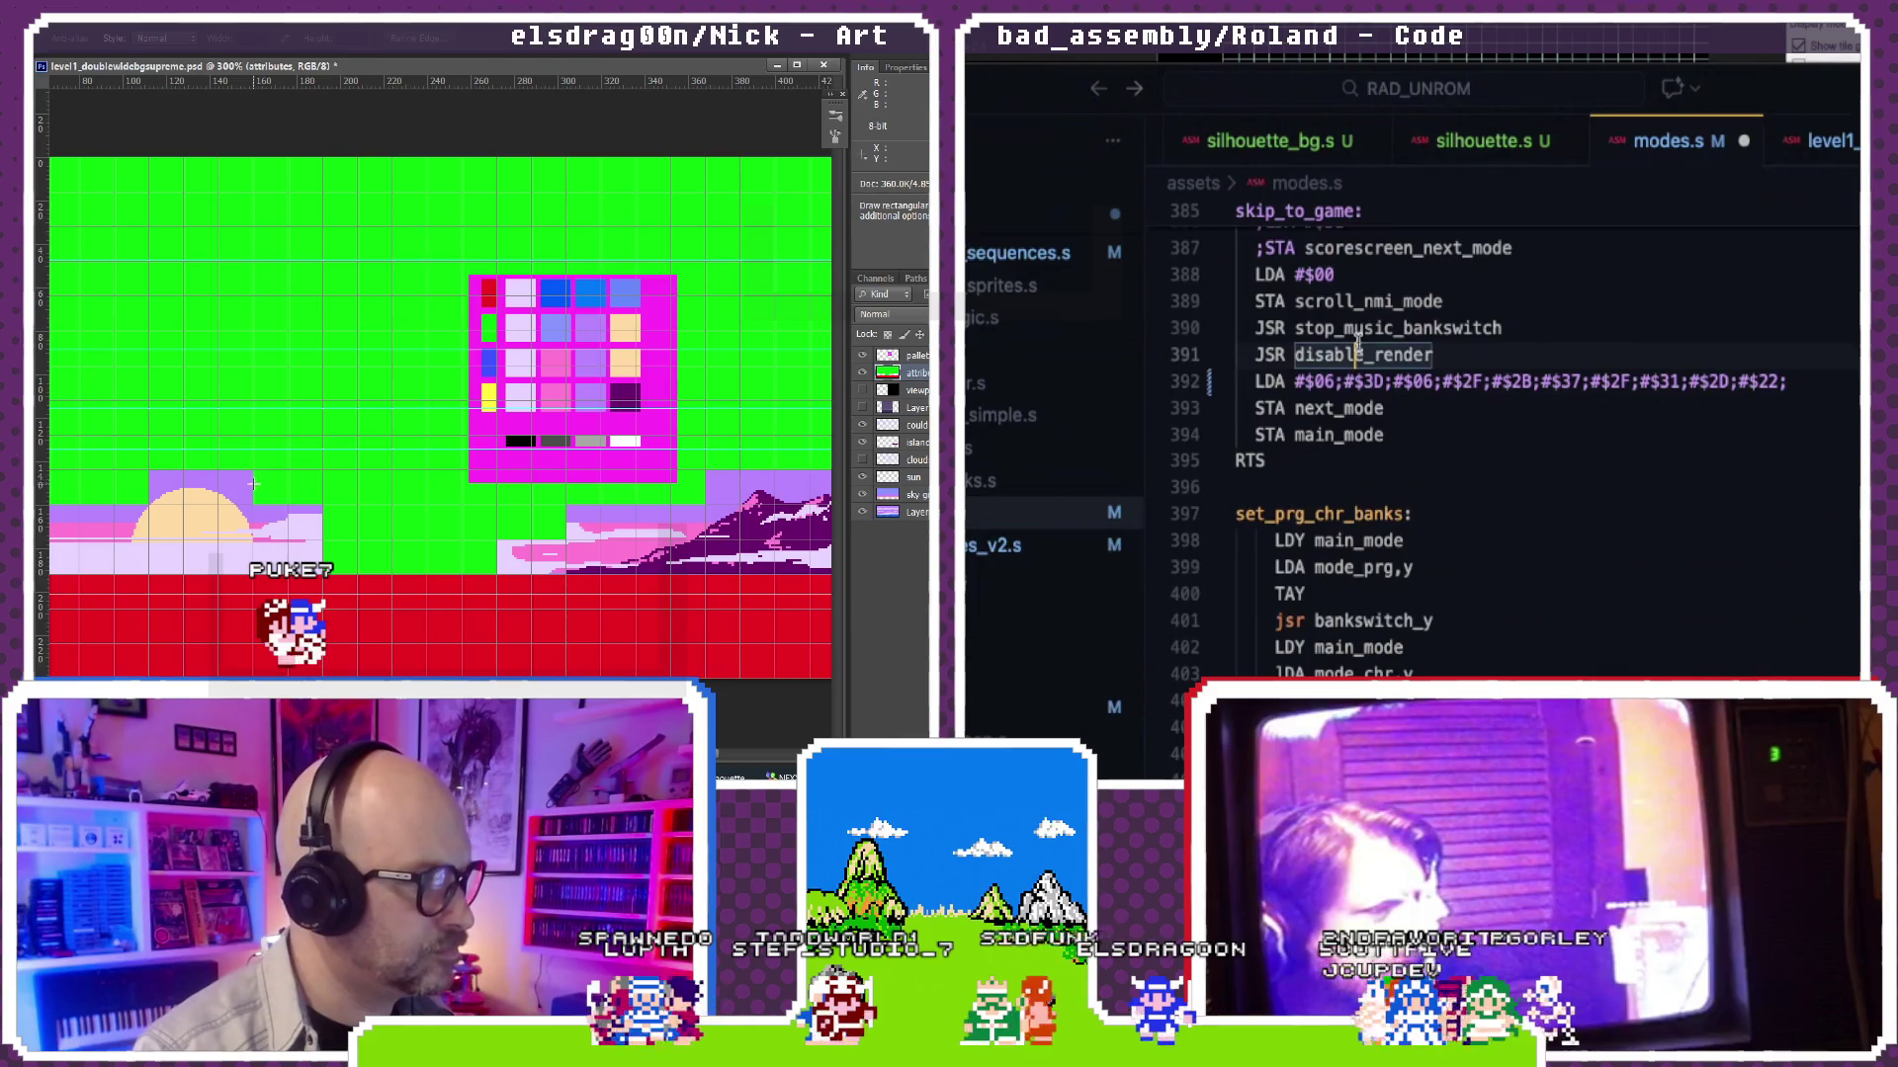
type("#$3F;")
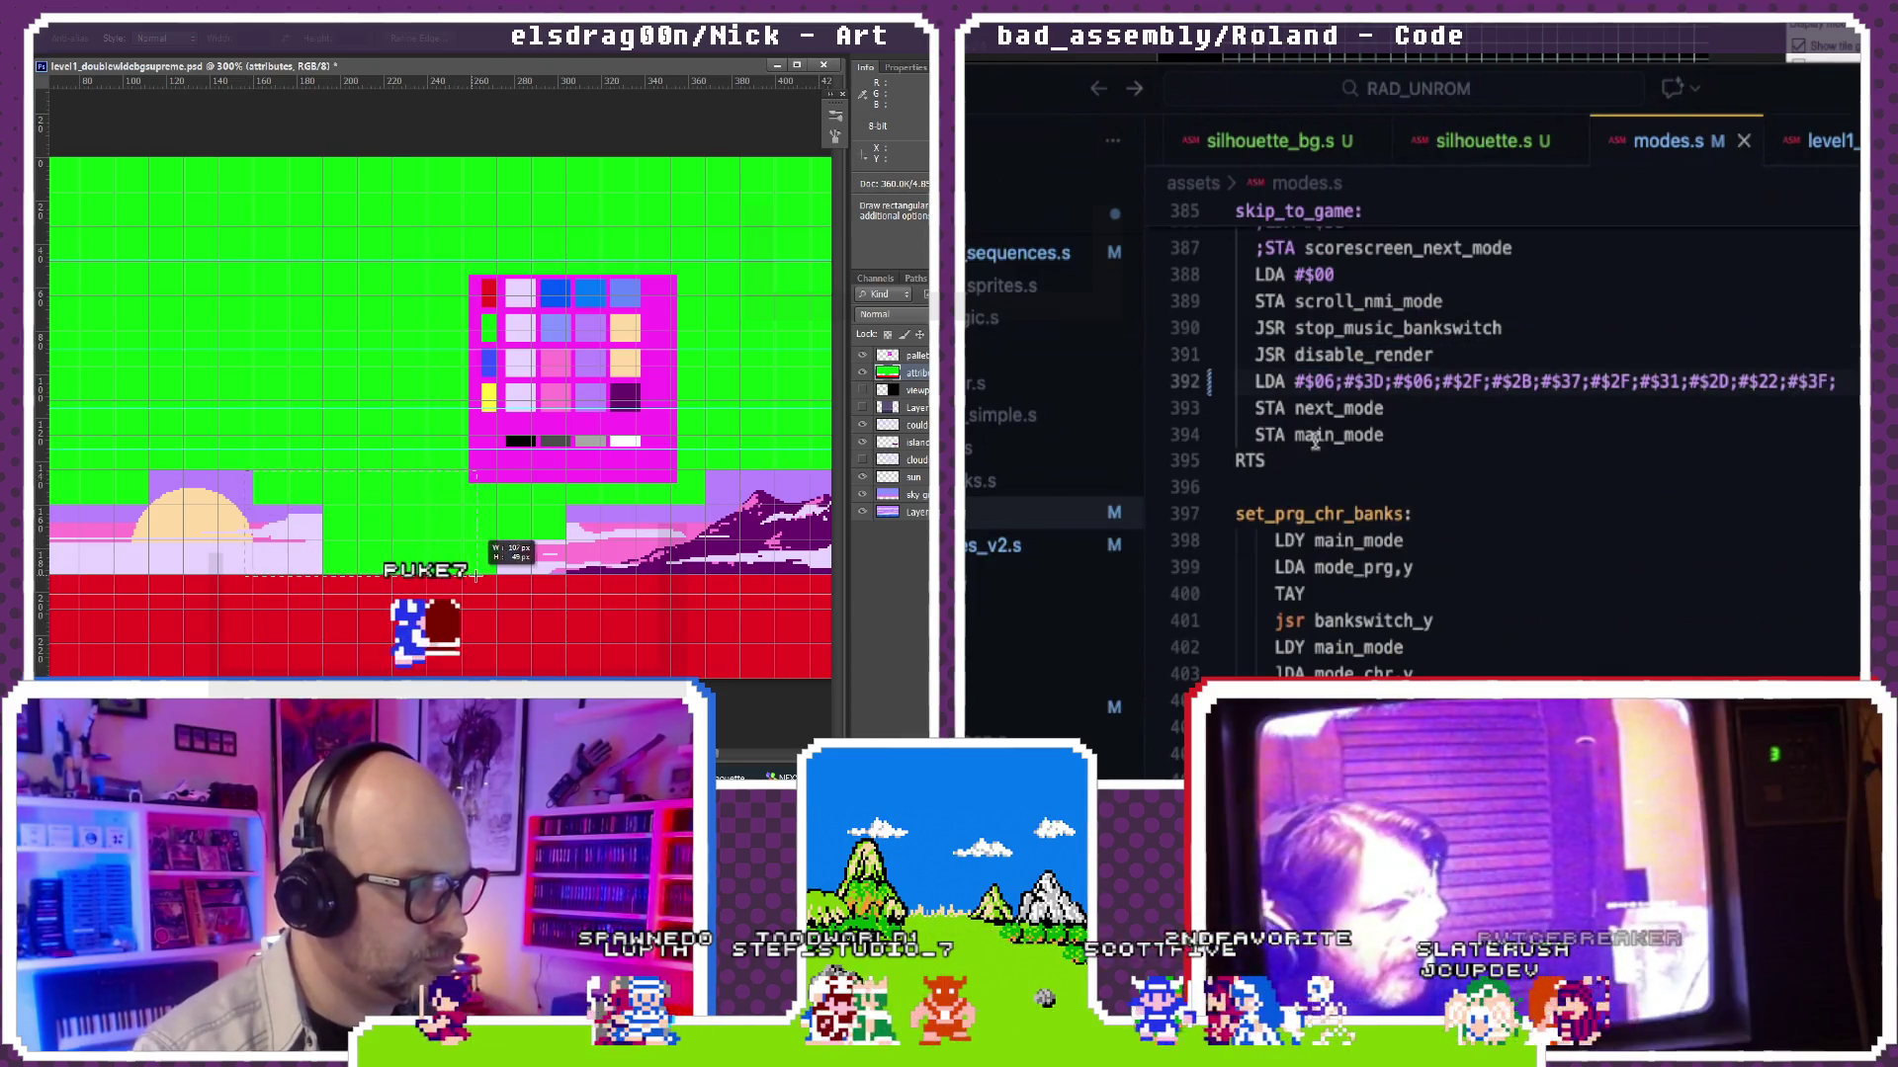
Step: Rebuild with the $3F palette value on line 392 and launch ardure in Mesen
key("ctrl+shift+b")
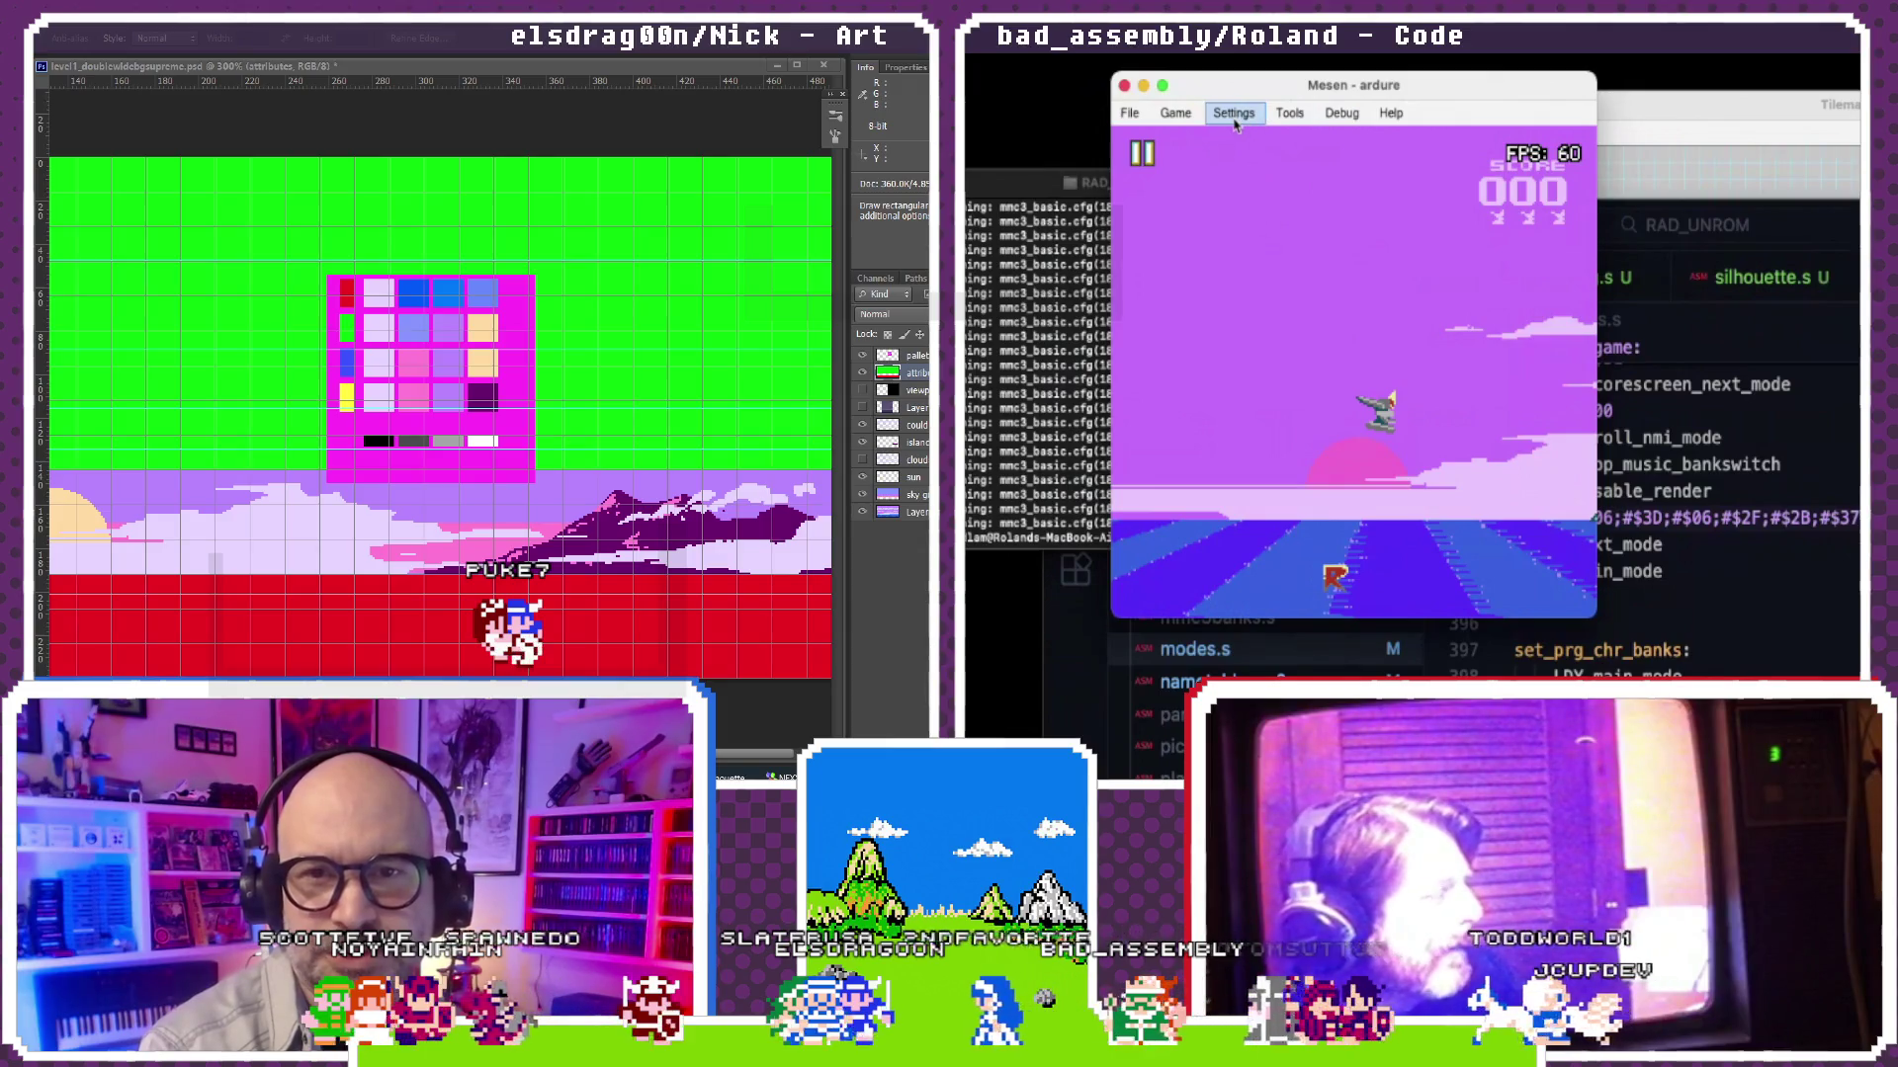
left_click(1191, 123)
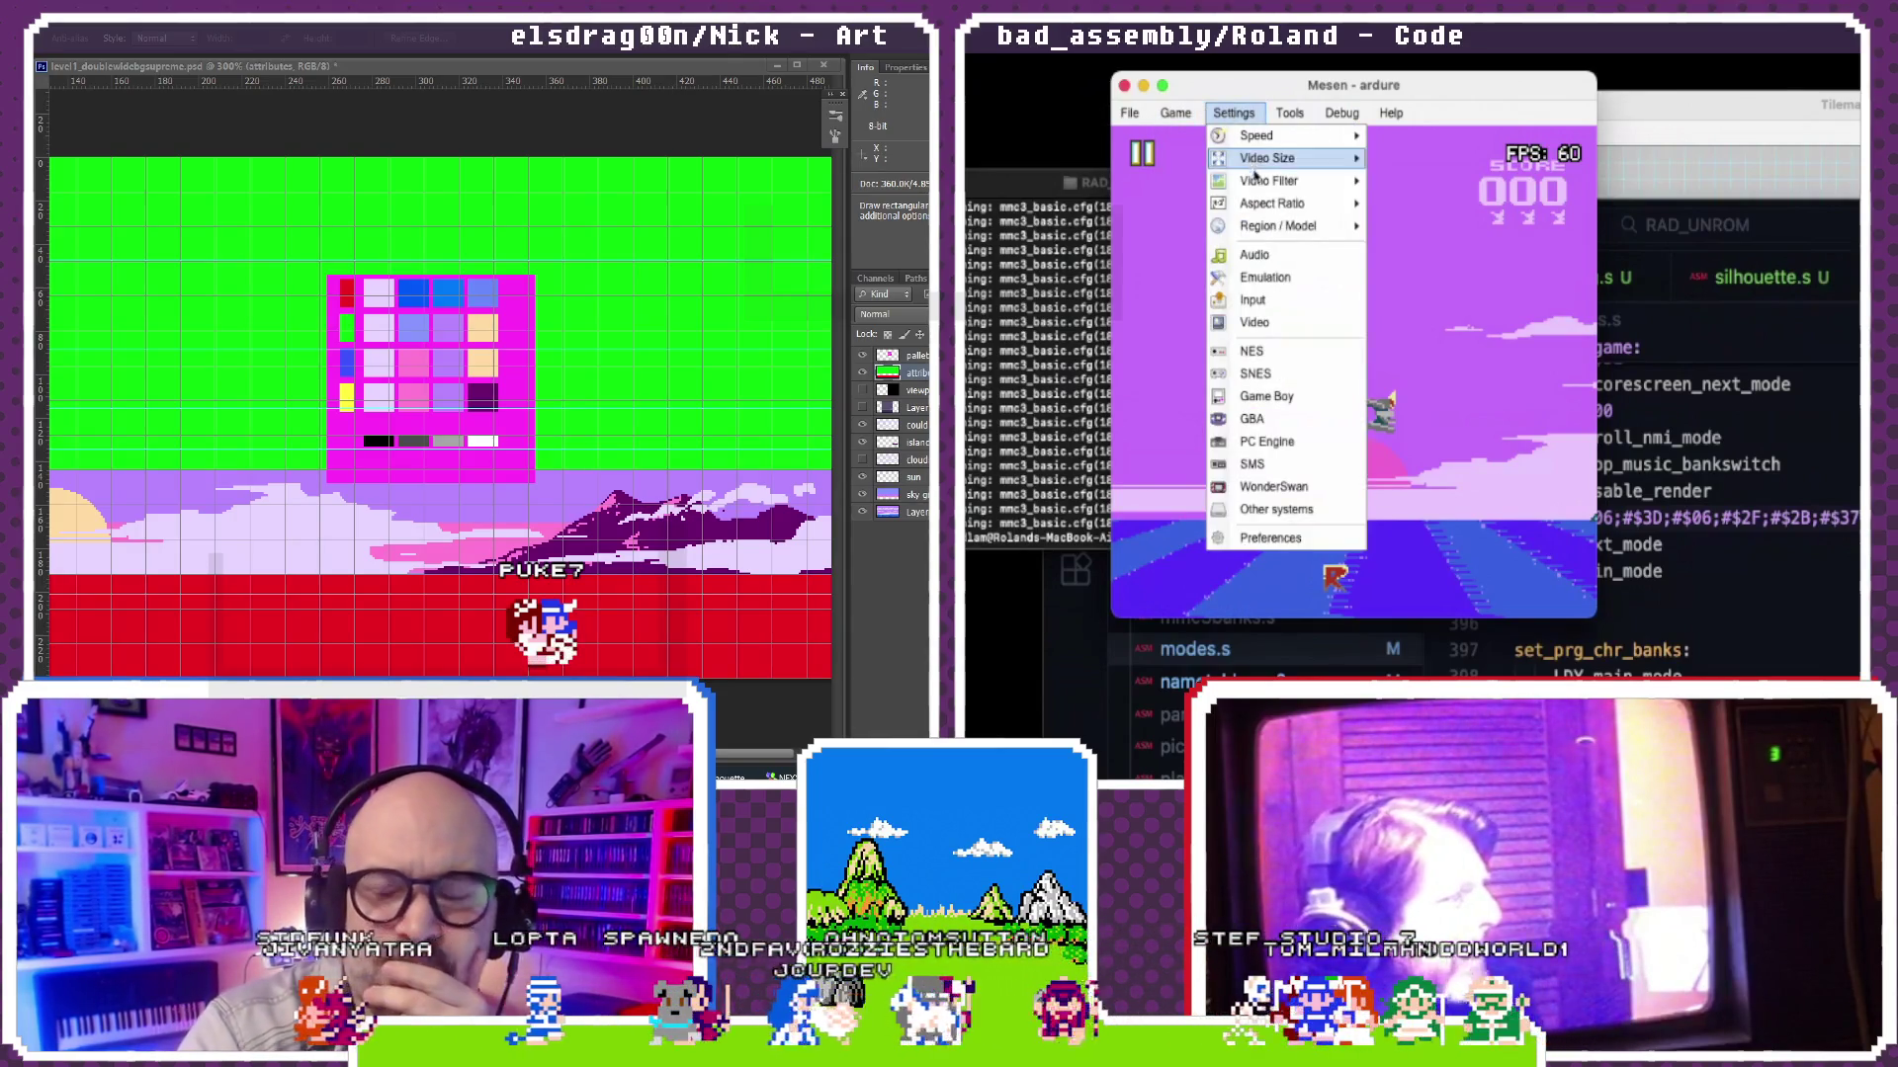
mouse_move(1271, 203)
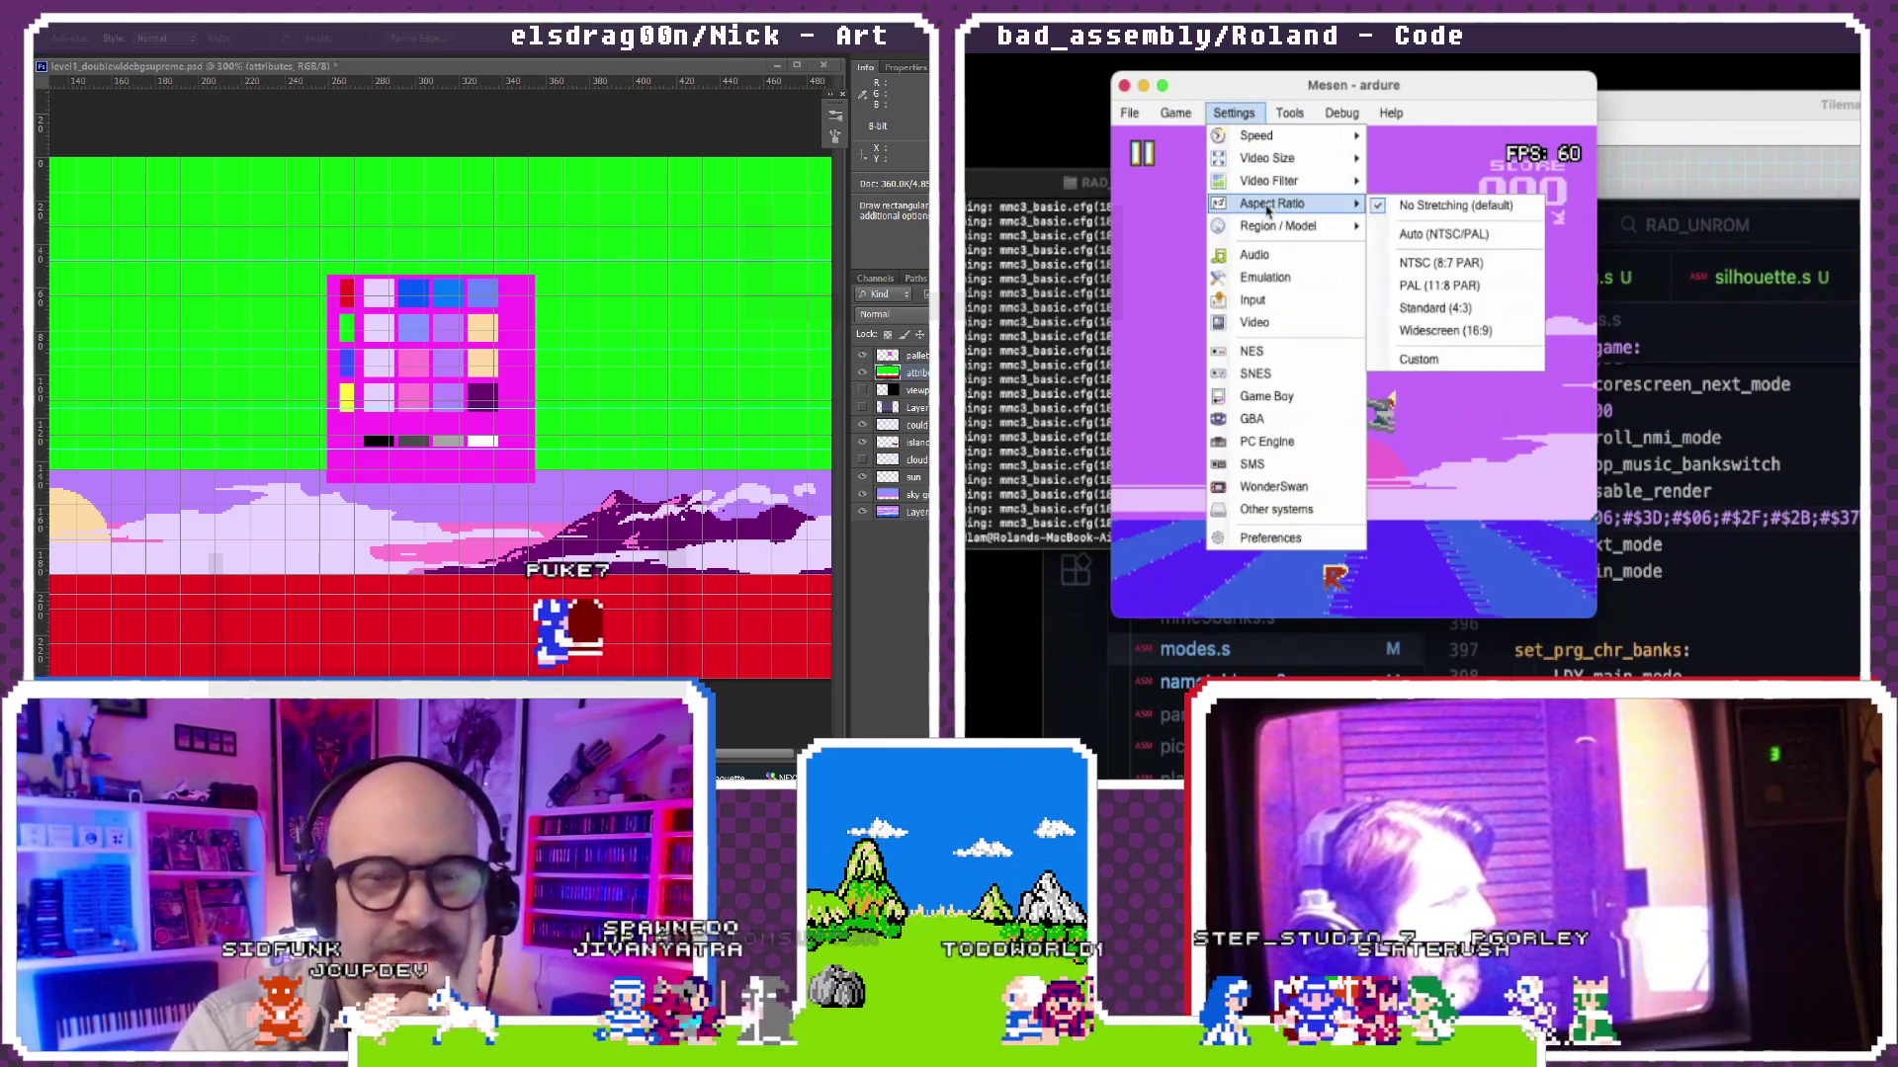
left_click(1435, 307)
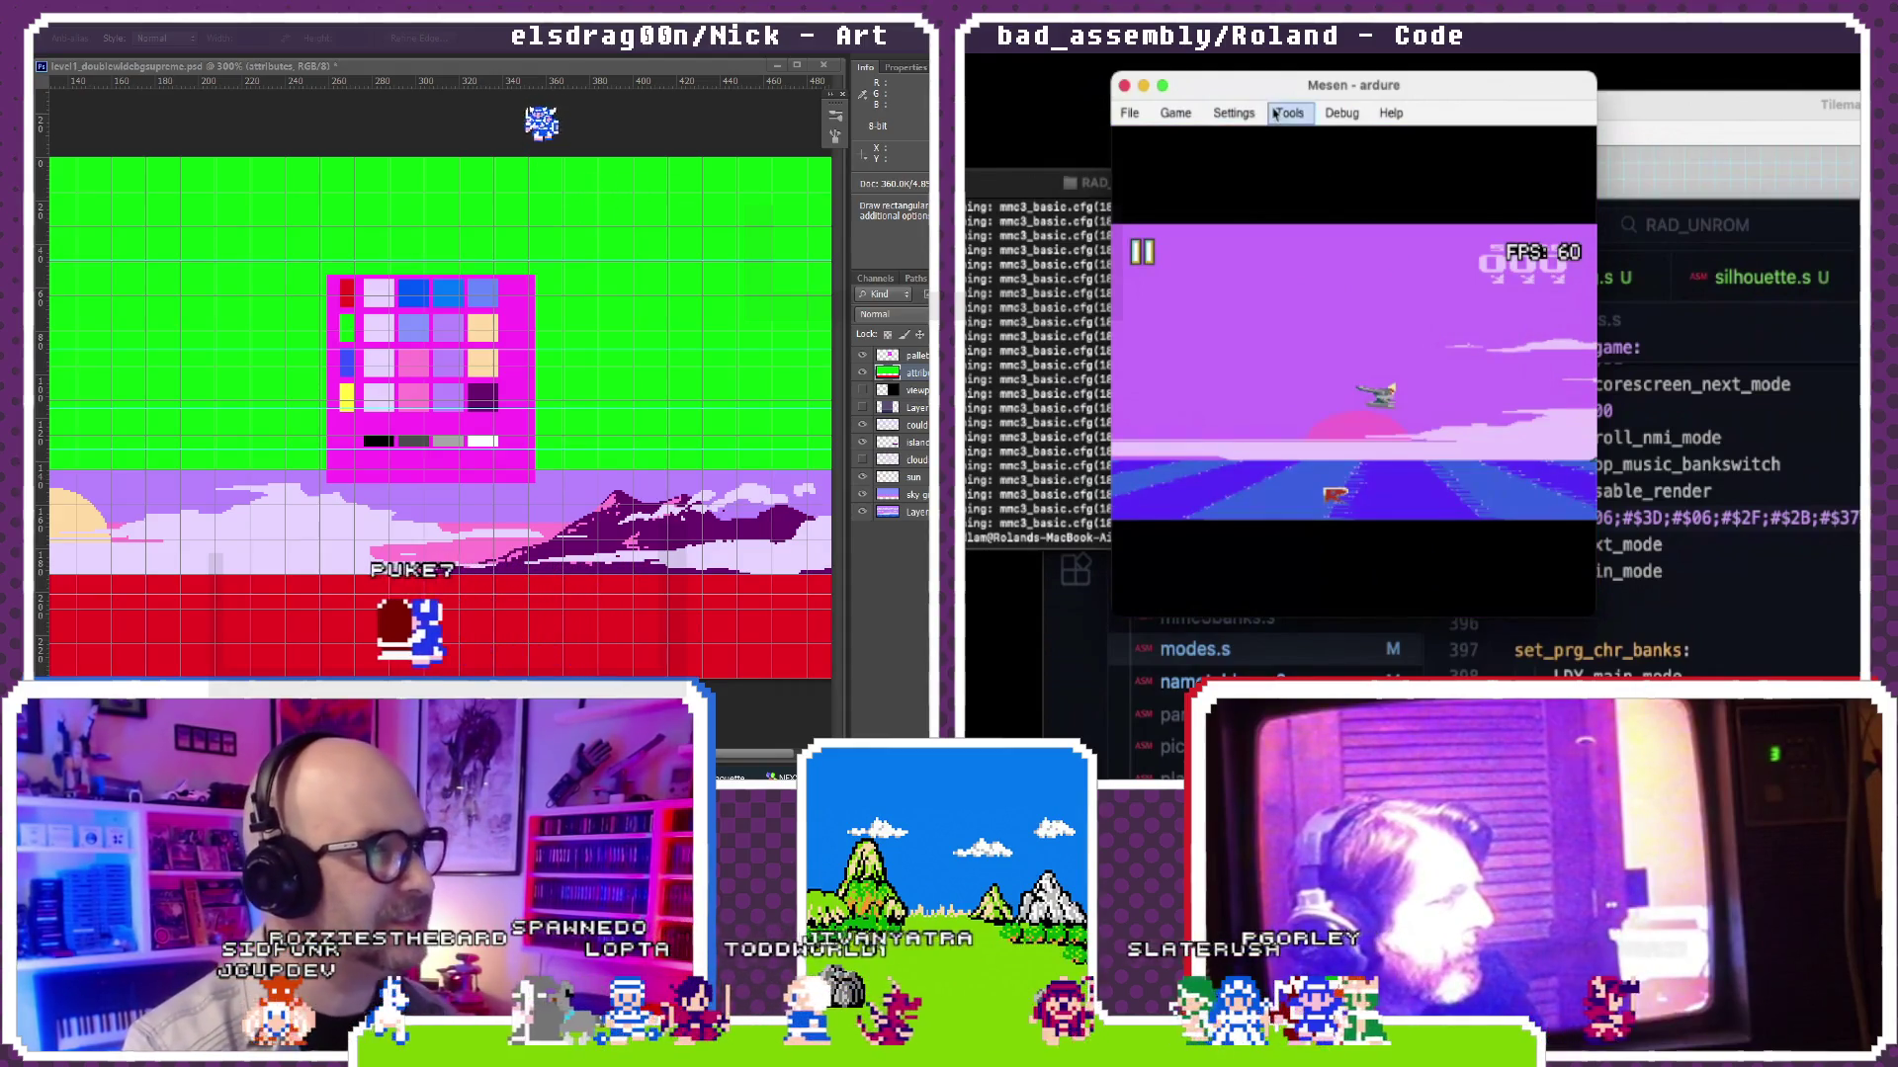
left_click(1195, 114)
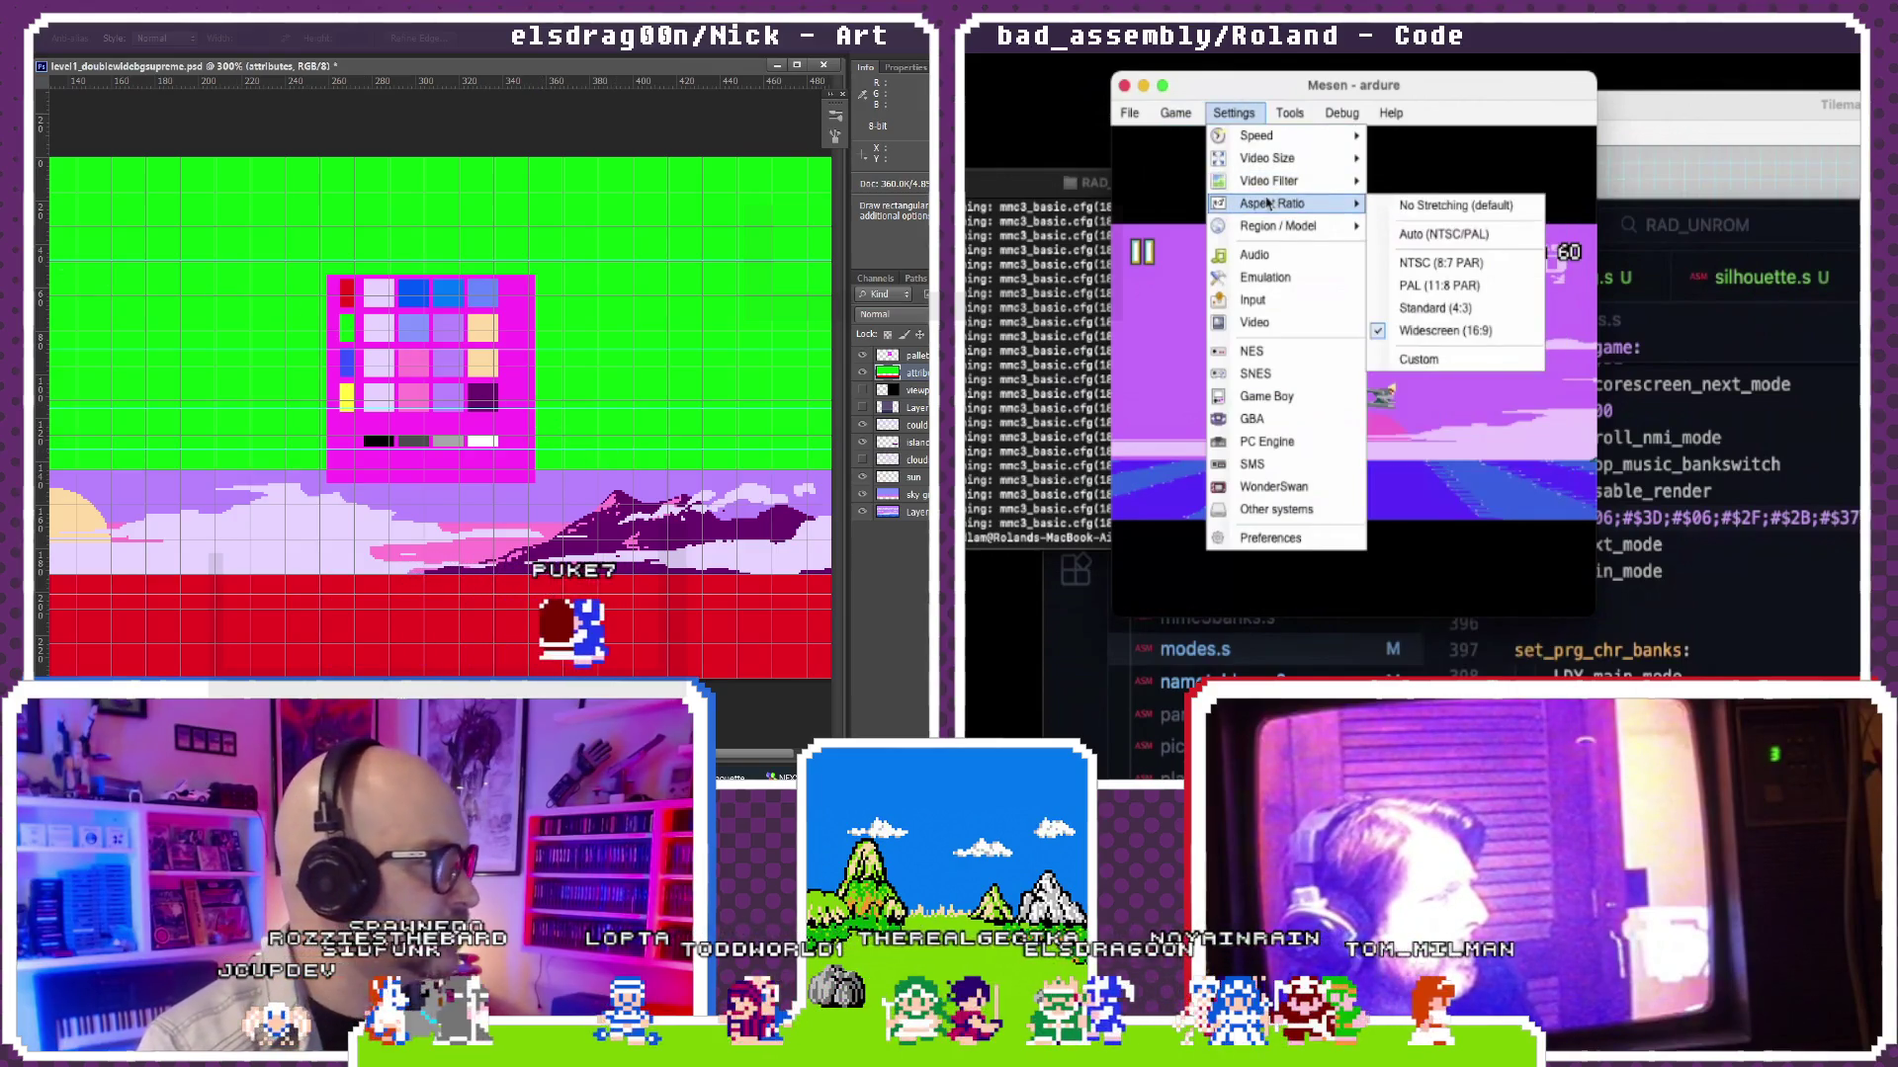
mouse_move(1273, 203)
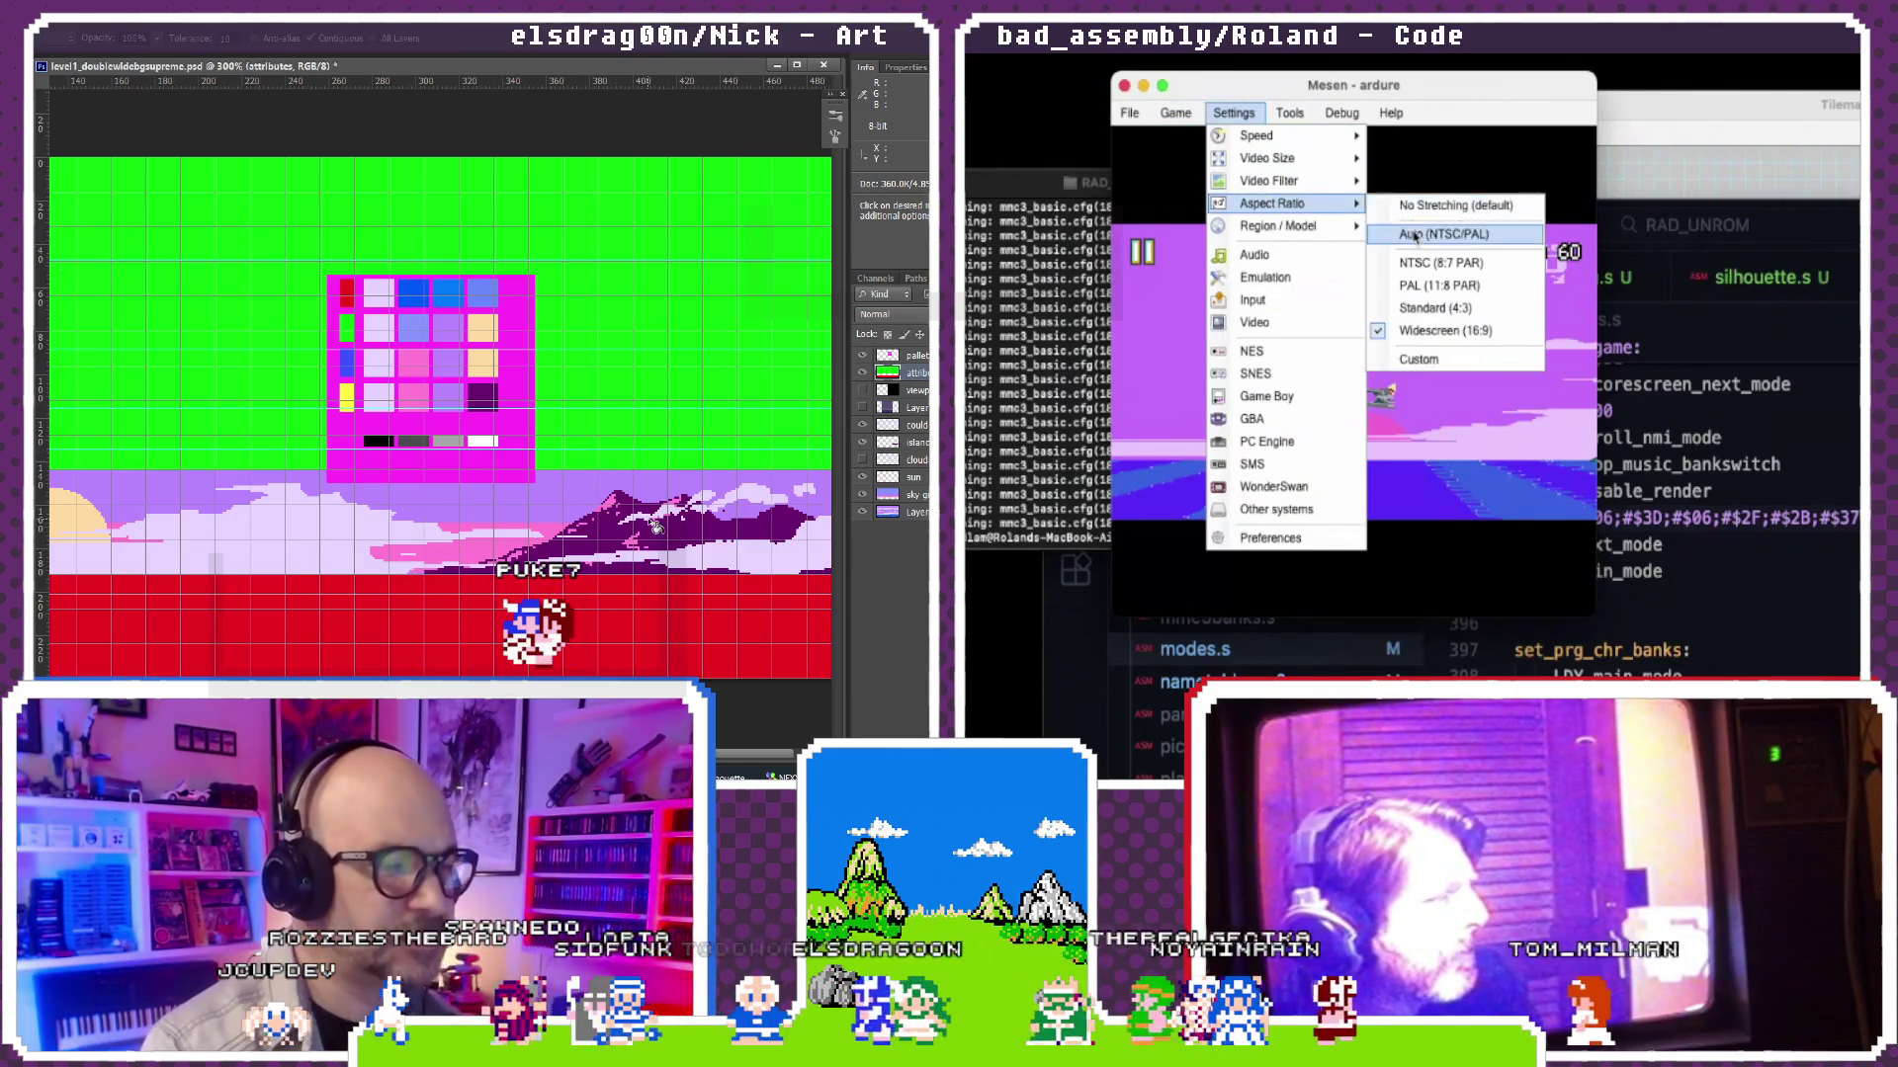
left_click(1410, 208)
left_click(1200, 117)
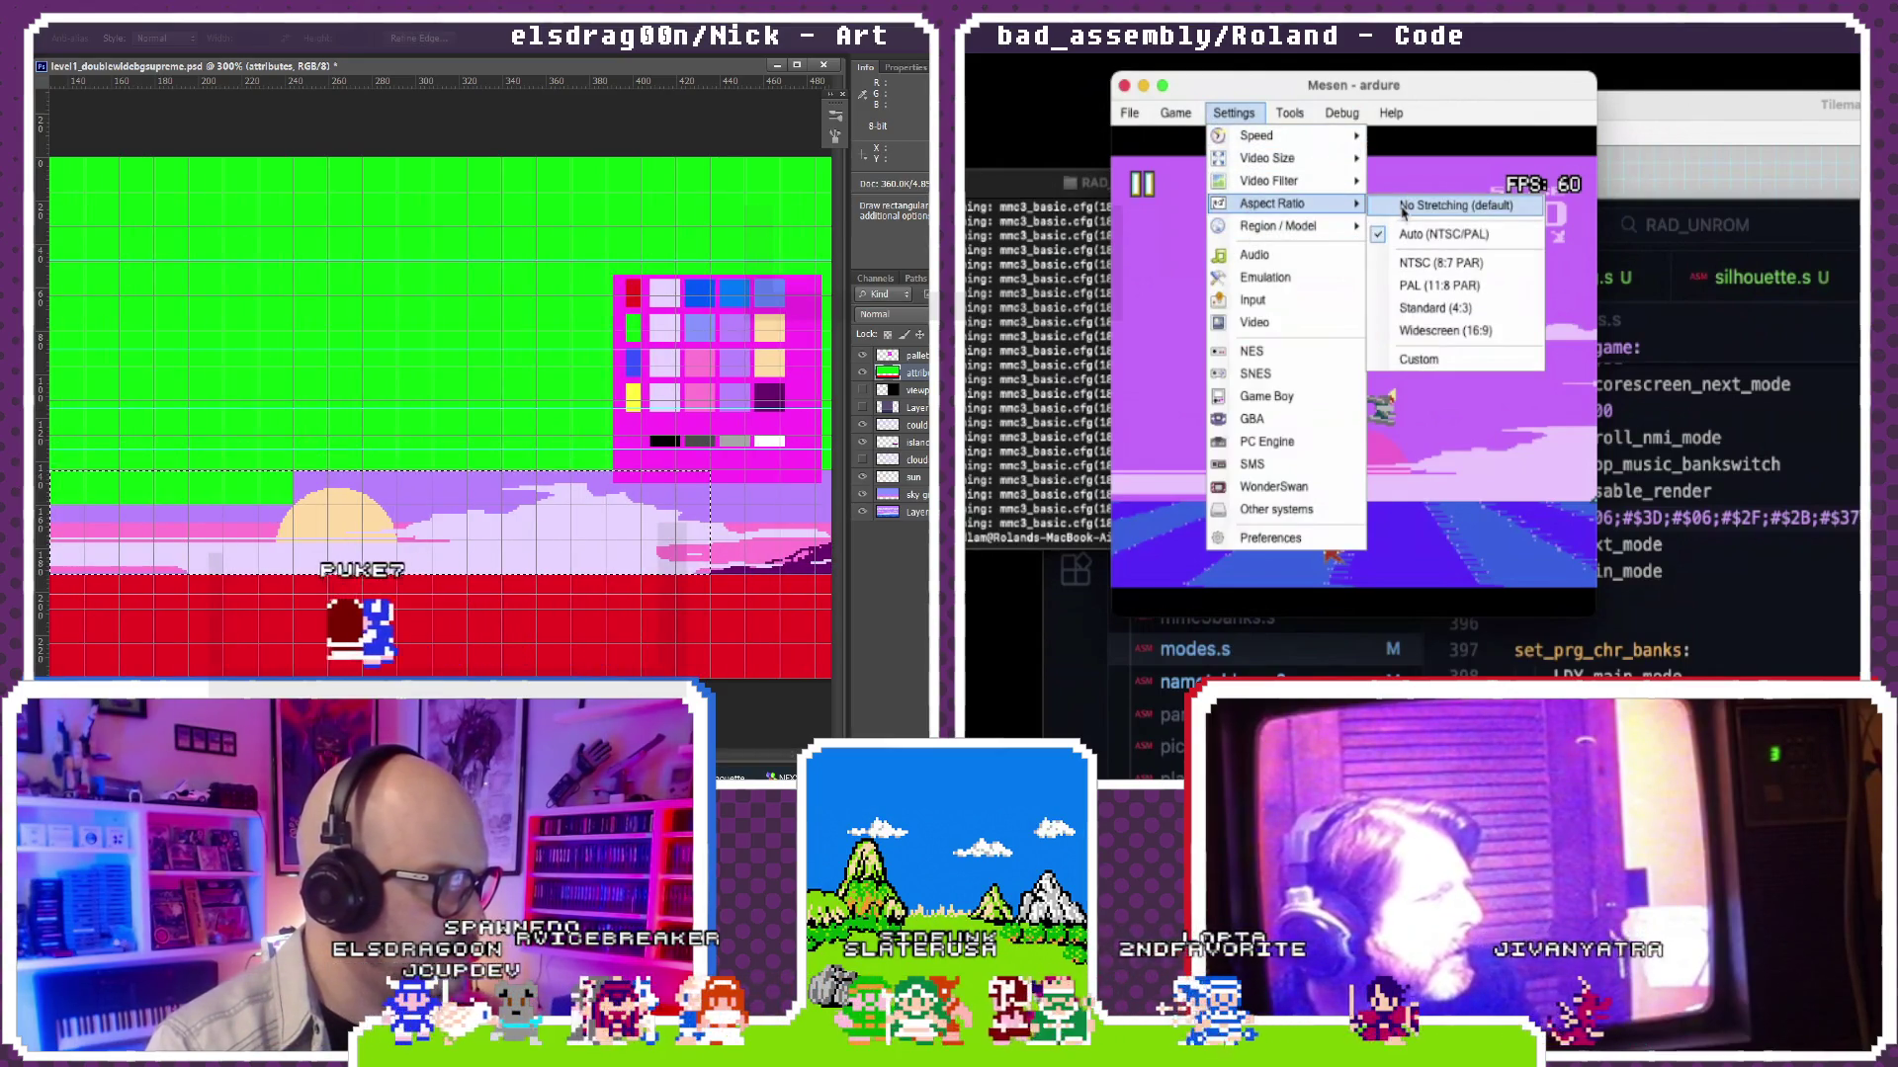
left_click(1403, 211)
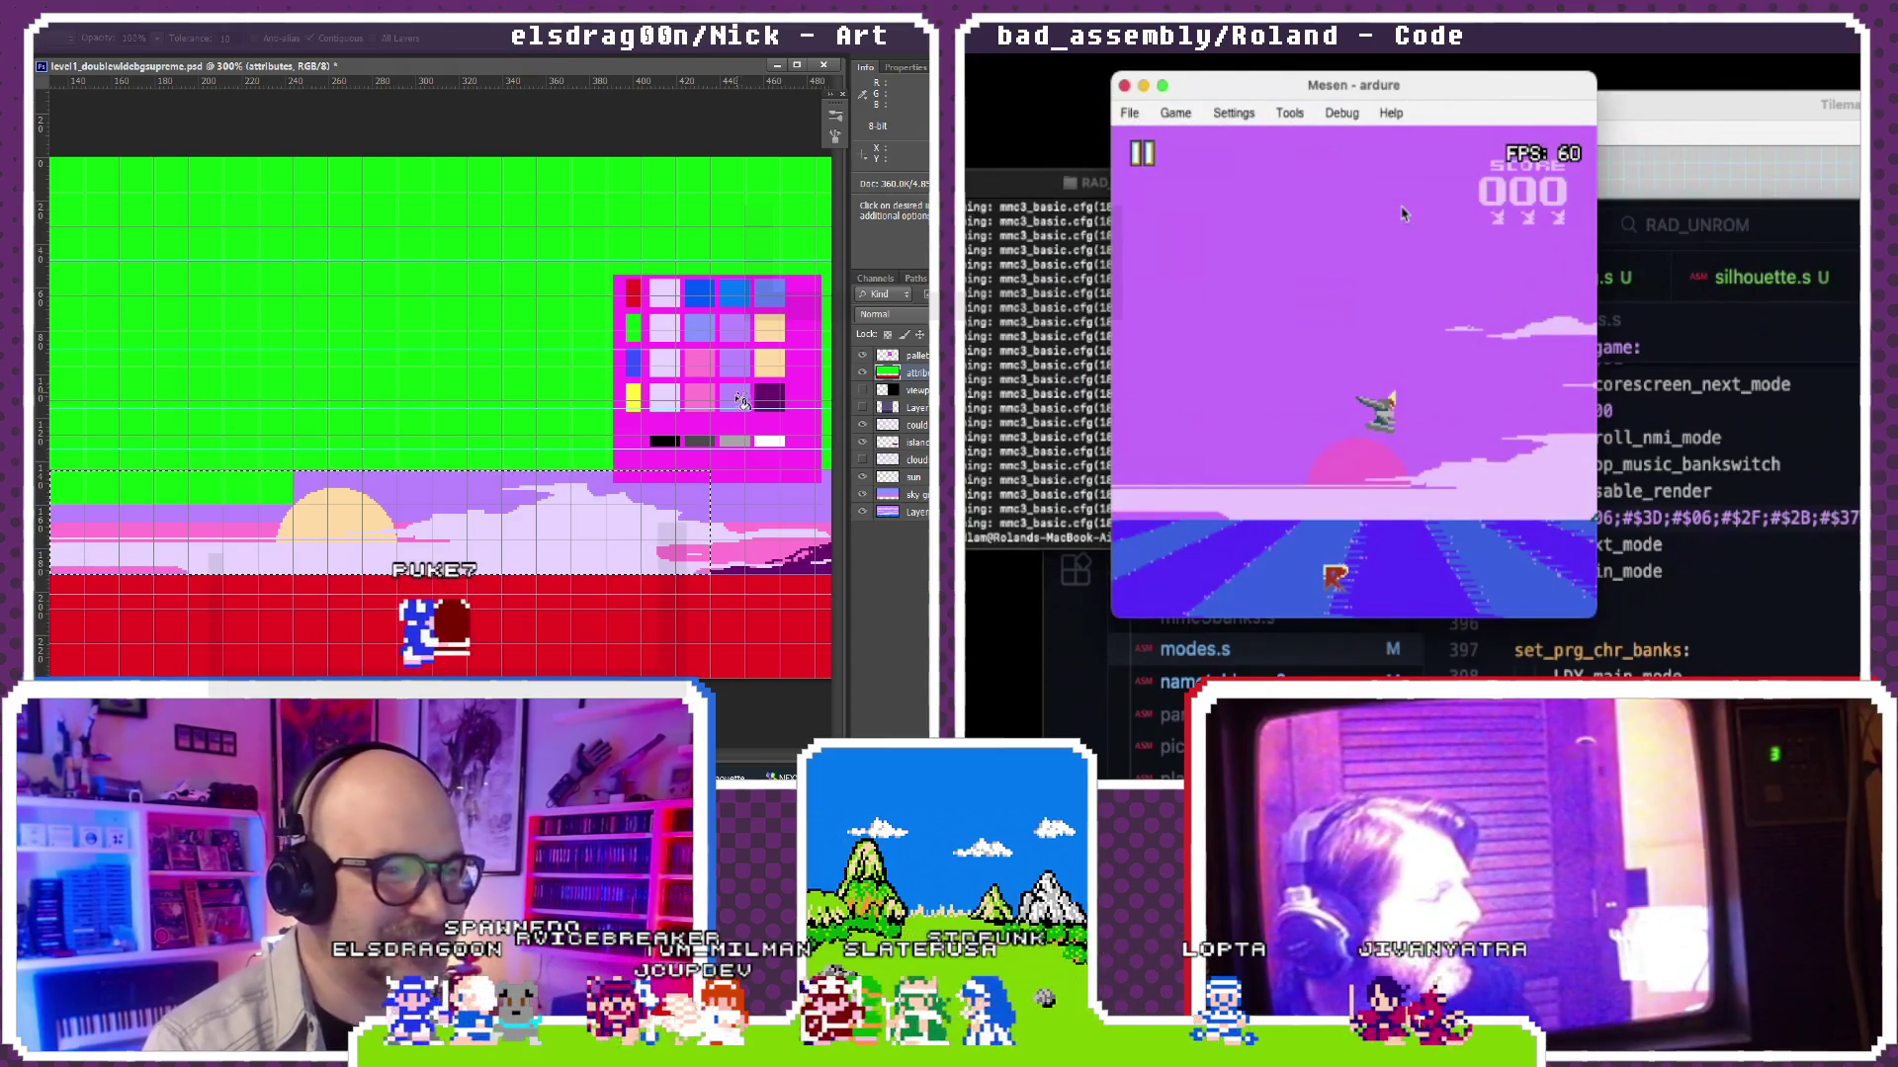
left_click(1194, 120)
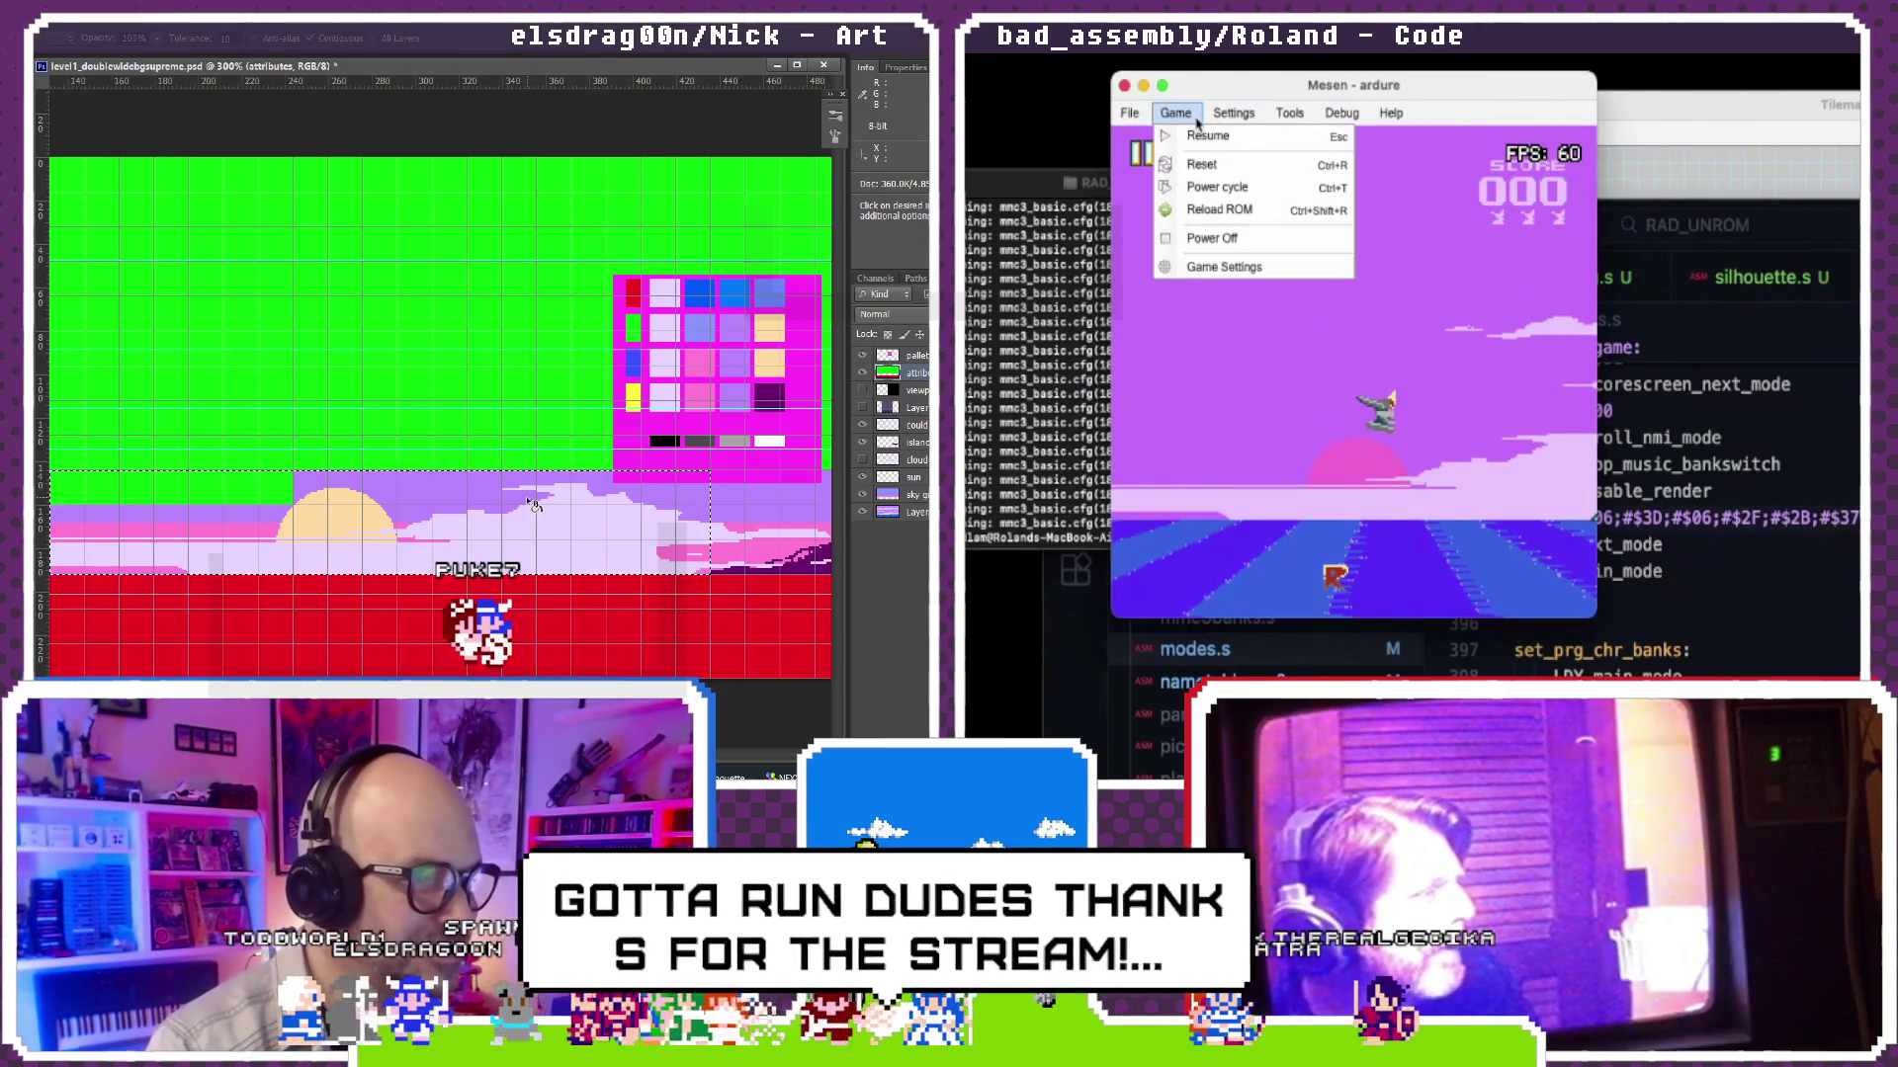
Step: Resume the paused game in Mesen and let it play into the silhouette cutscene
key("alt+BackSpace")
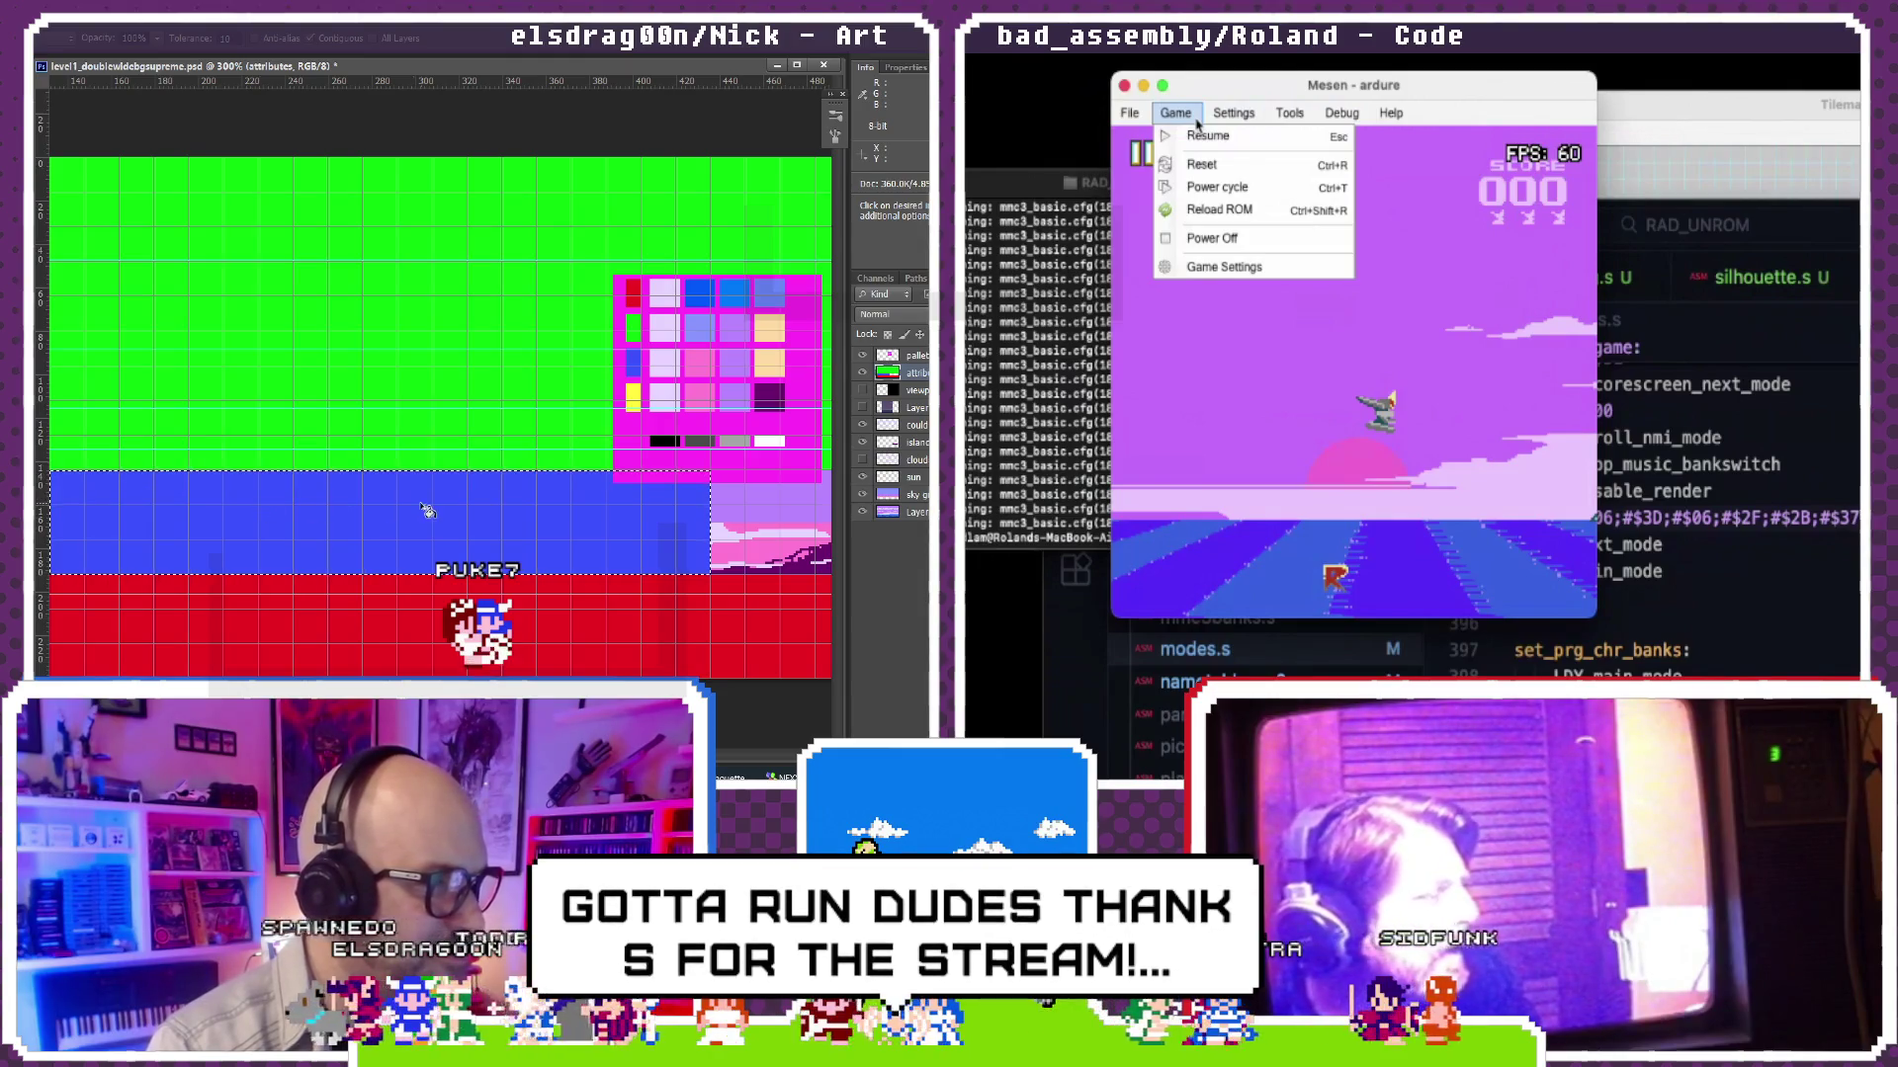
left_click_drag(443, 549, 157, 544)
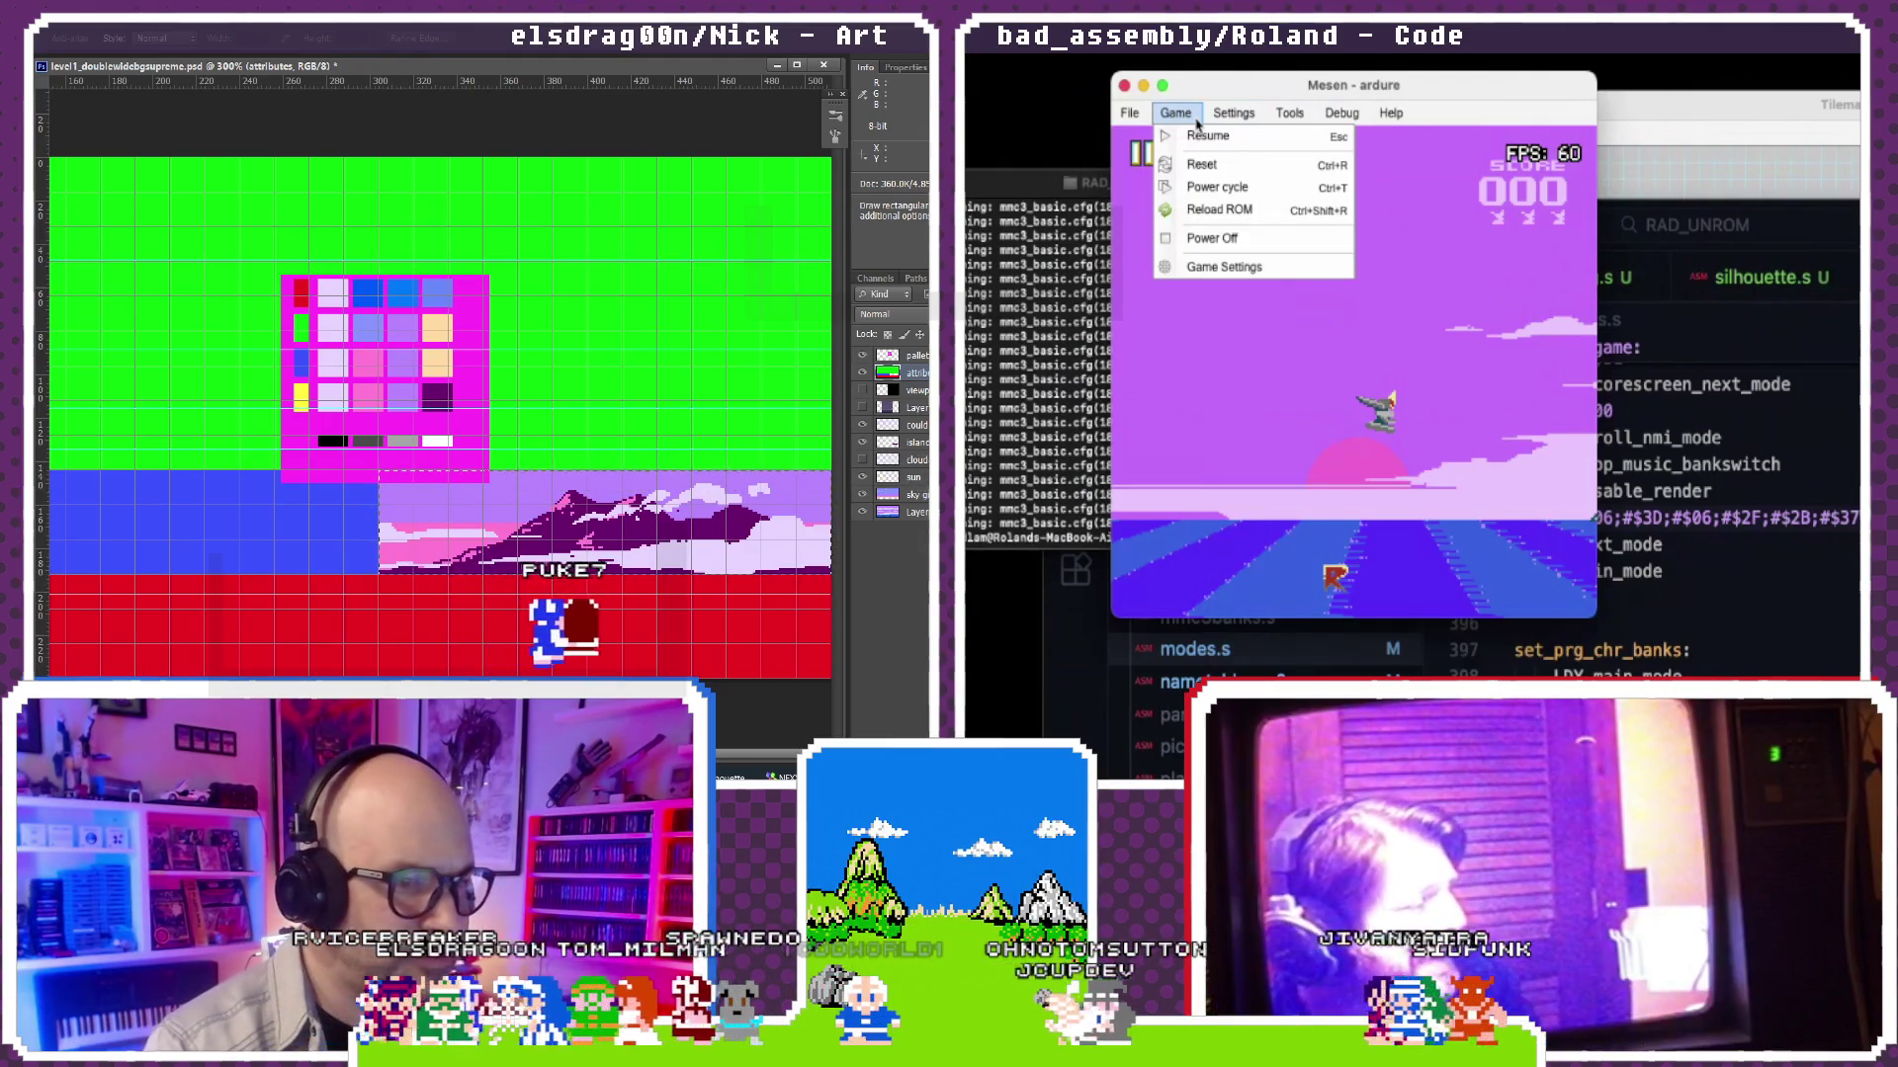
key("g")
left_click(326, 361, "alt")
left_click(509, 511)
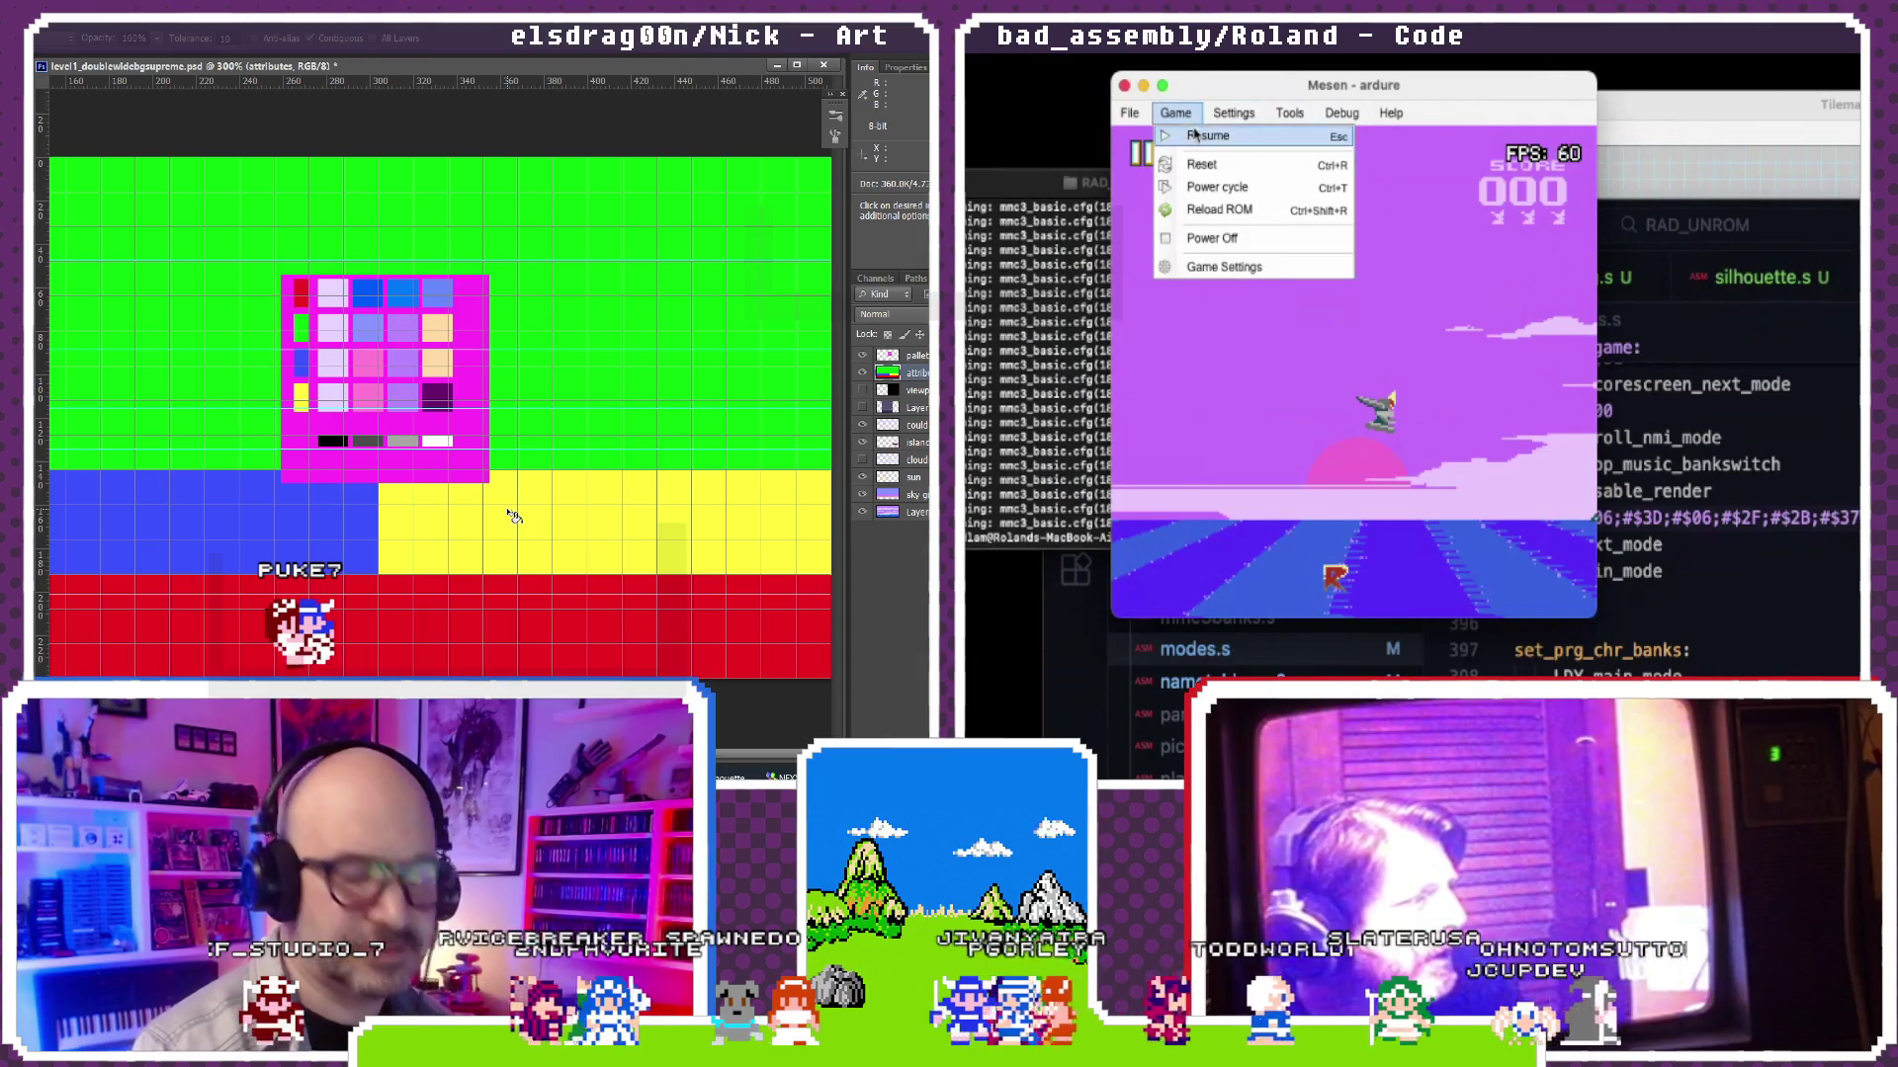
left_click(1195, 134)
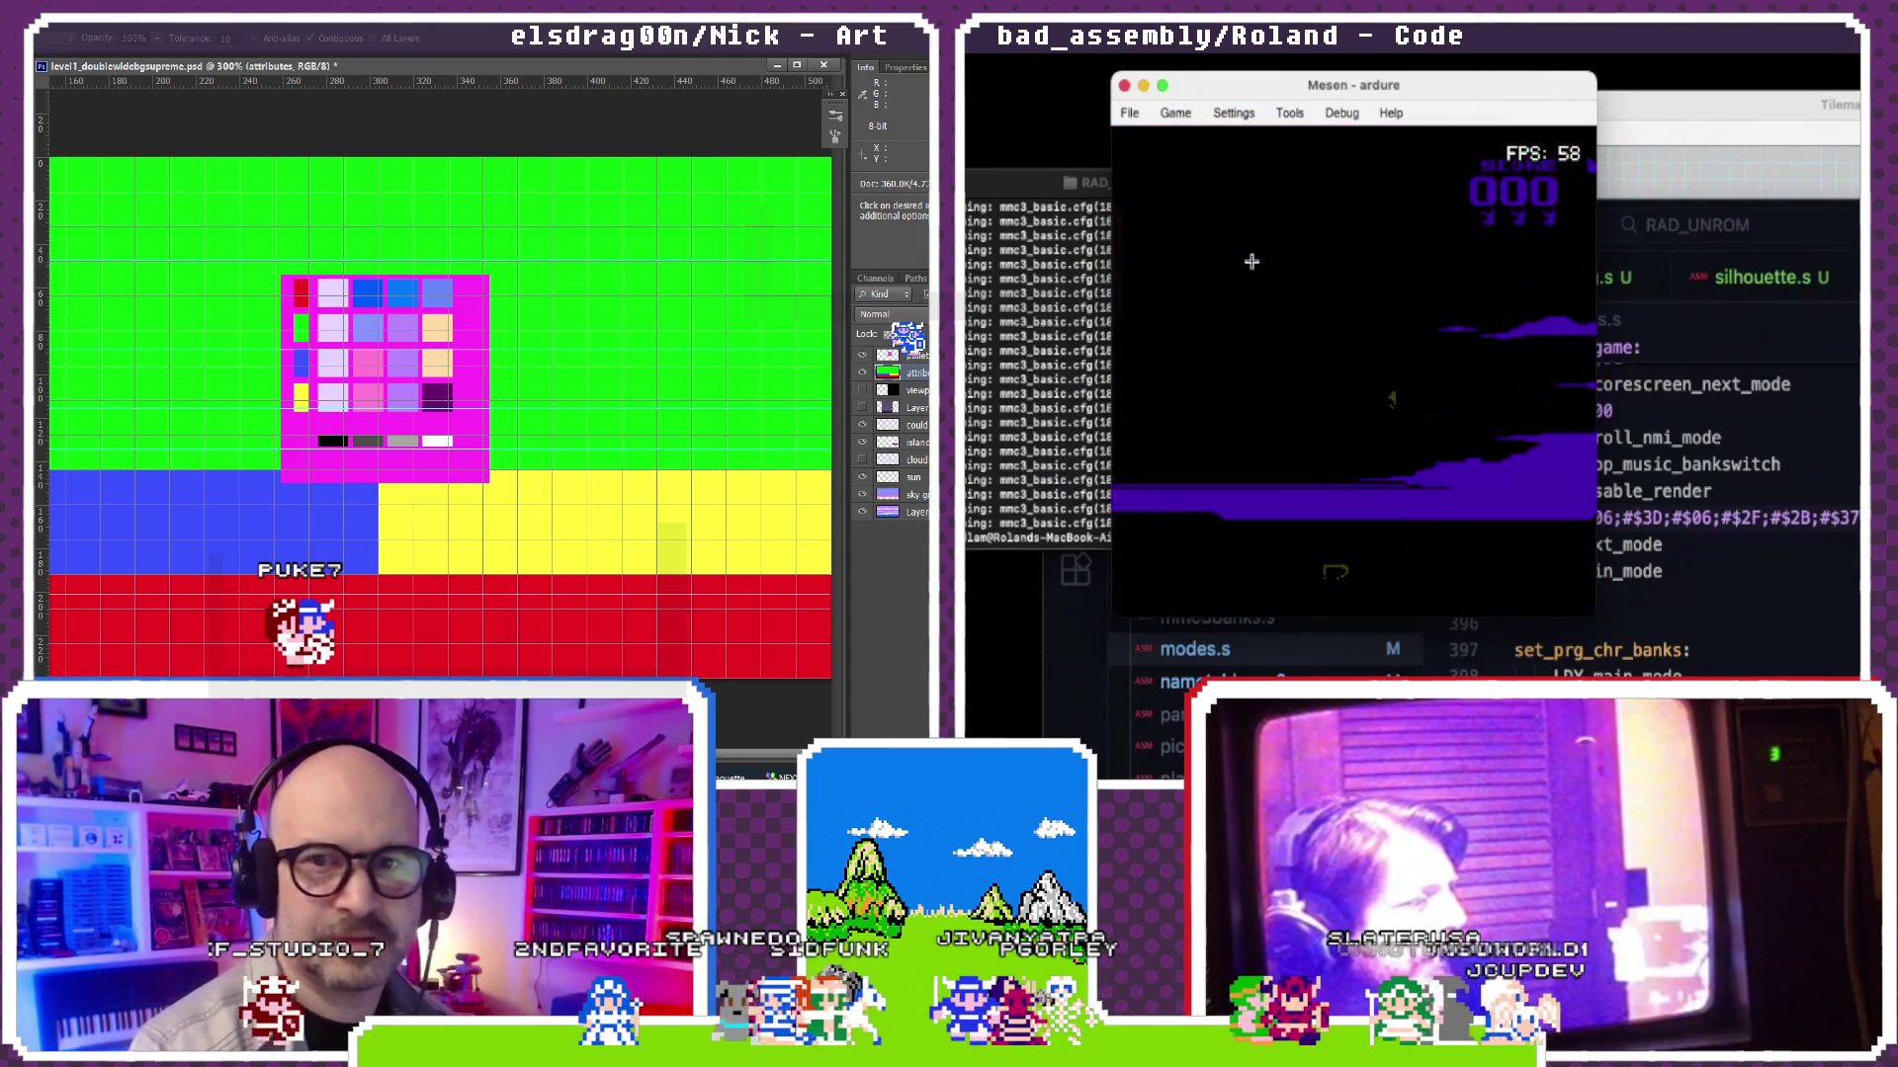
Step: Pause the running cutscene from the Game menu and bring VS Code forward
left_click(1172, 114)
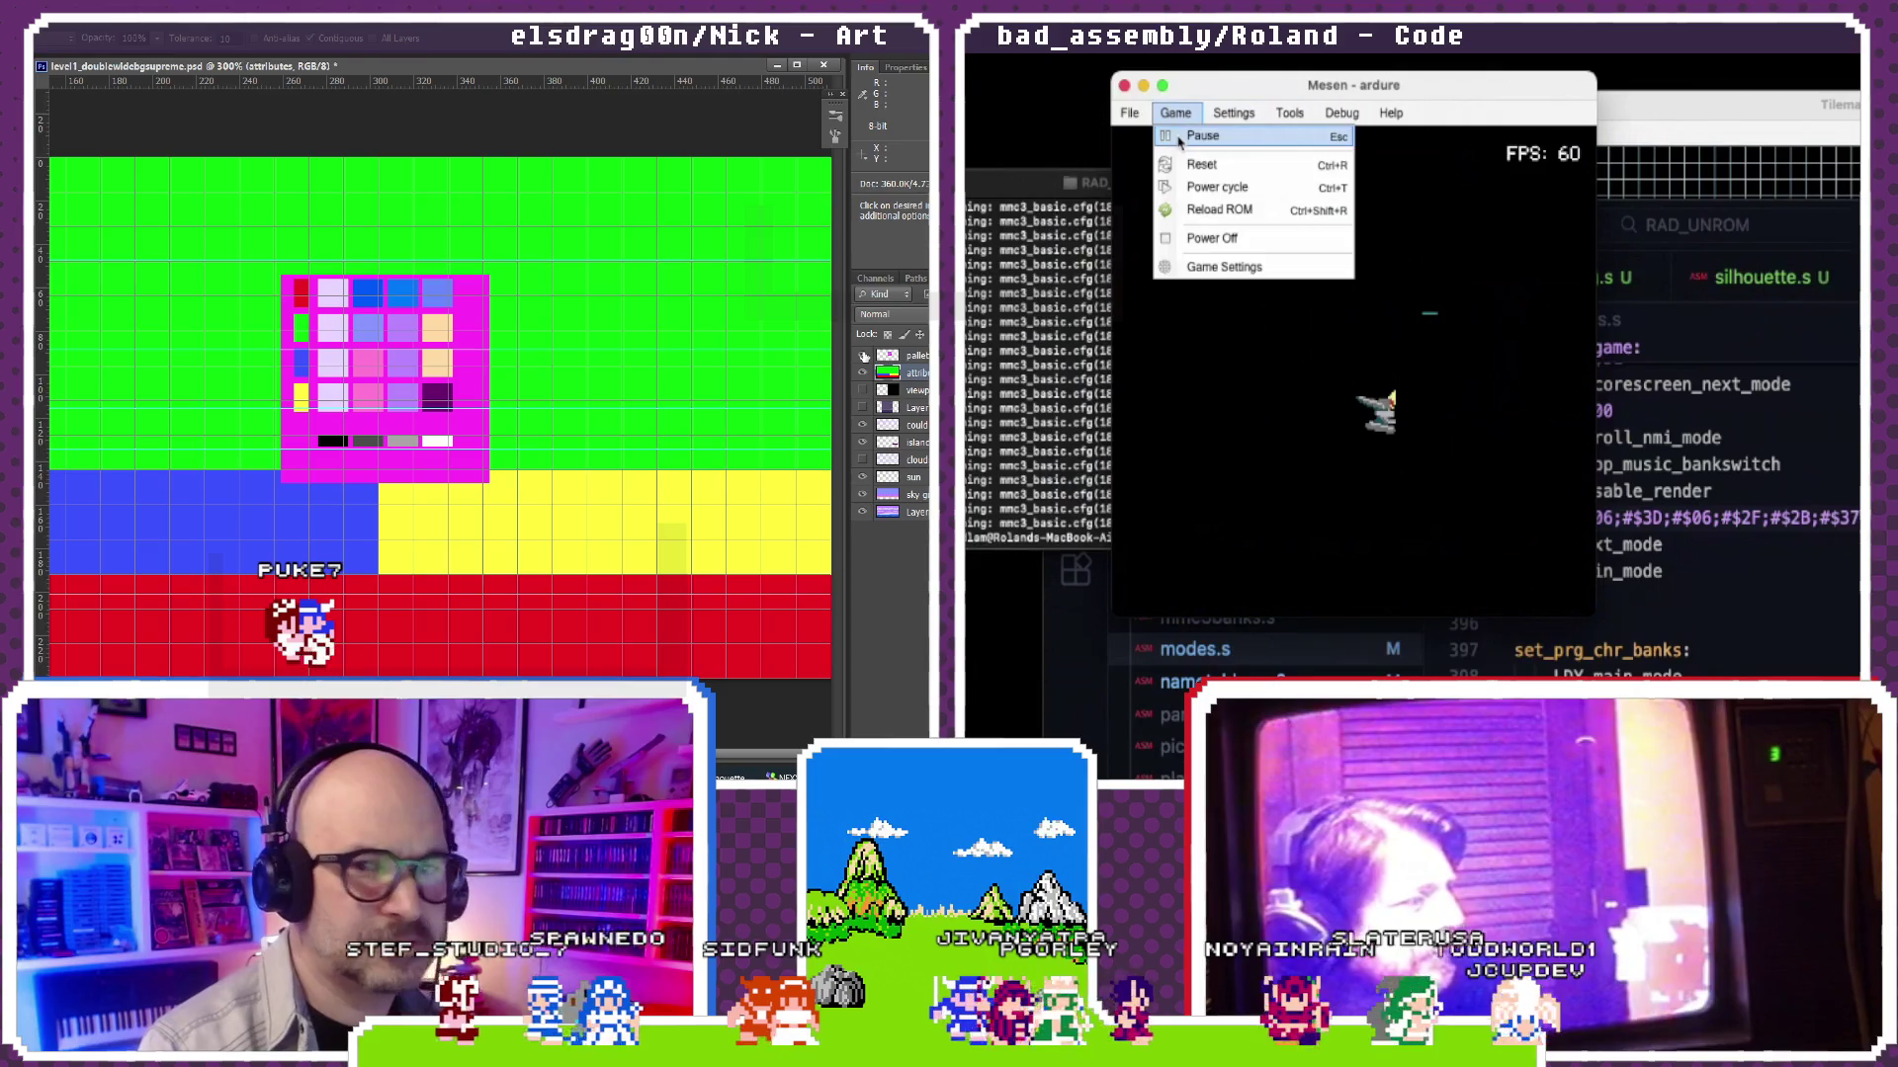
left_click(1201, 136)
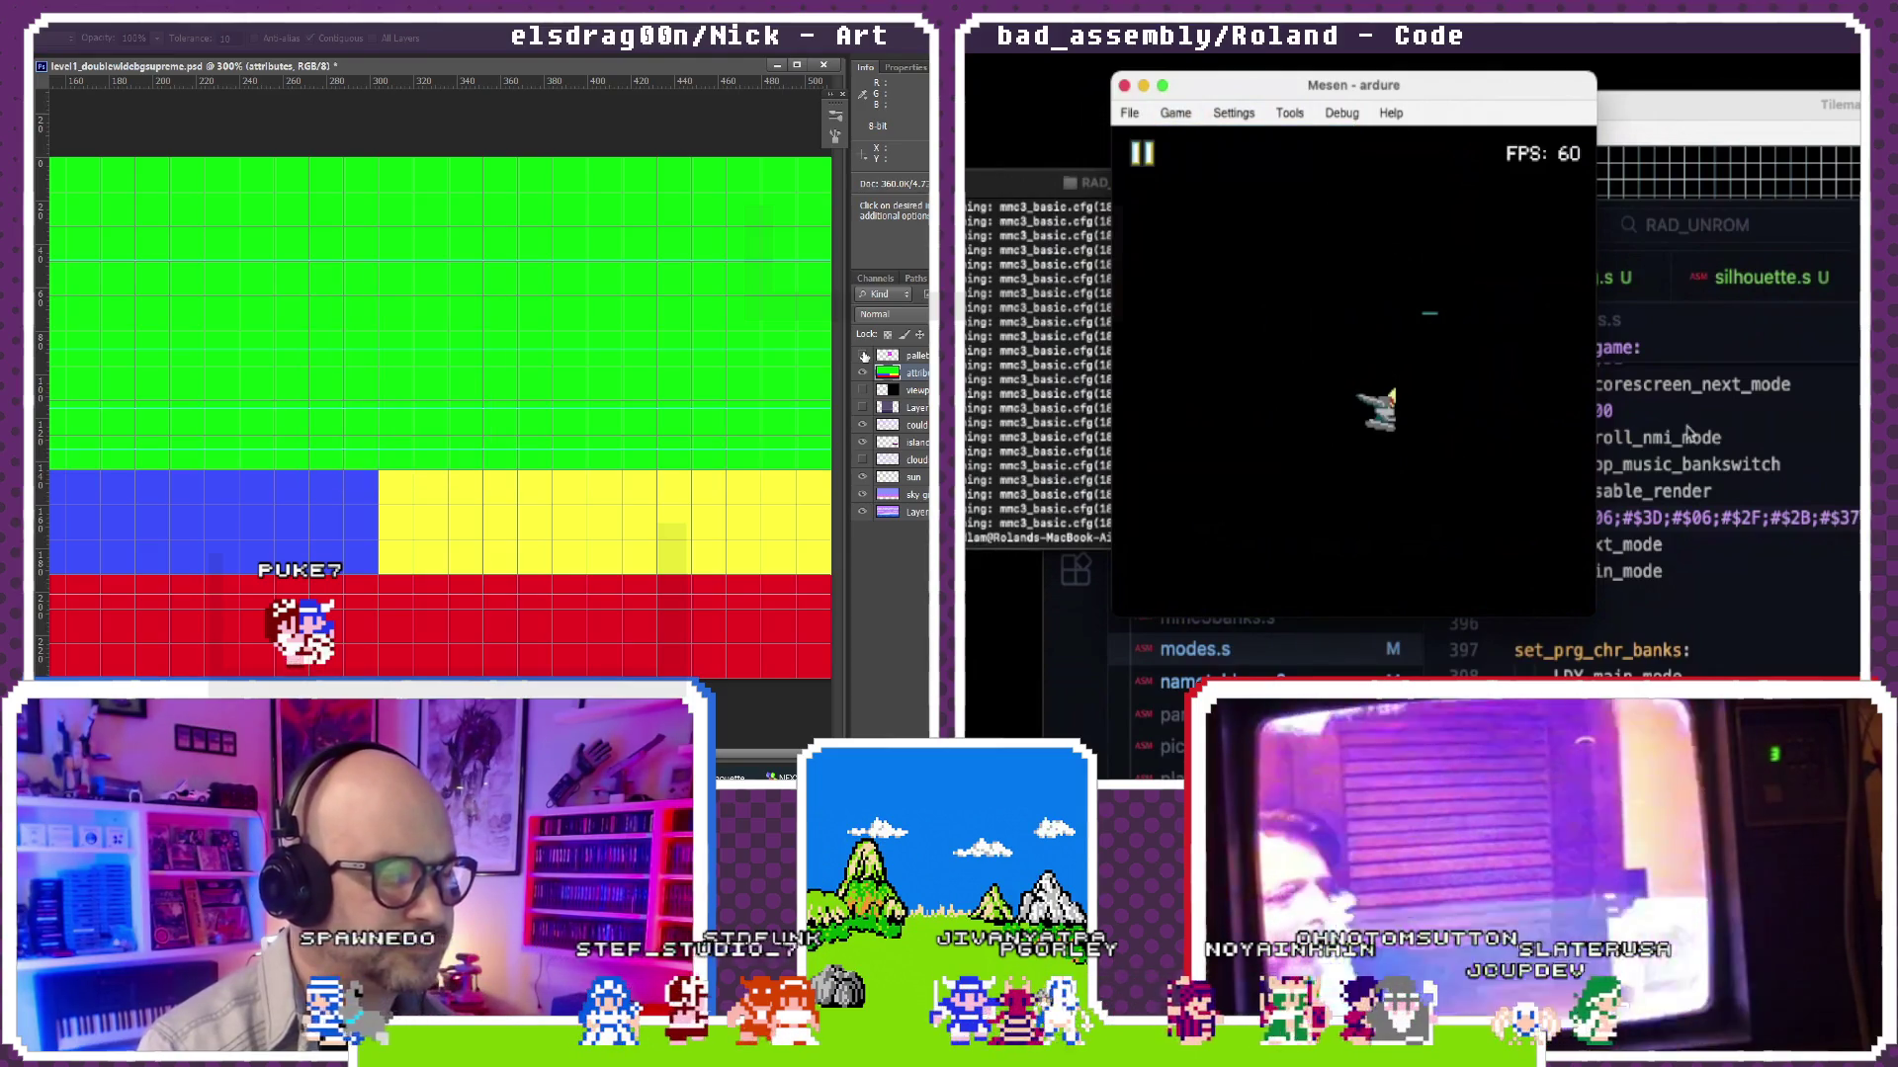
left_click(1685, 430)
key("ctrl+minus")
key("ctrl+minus")
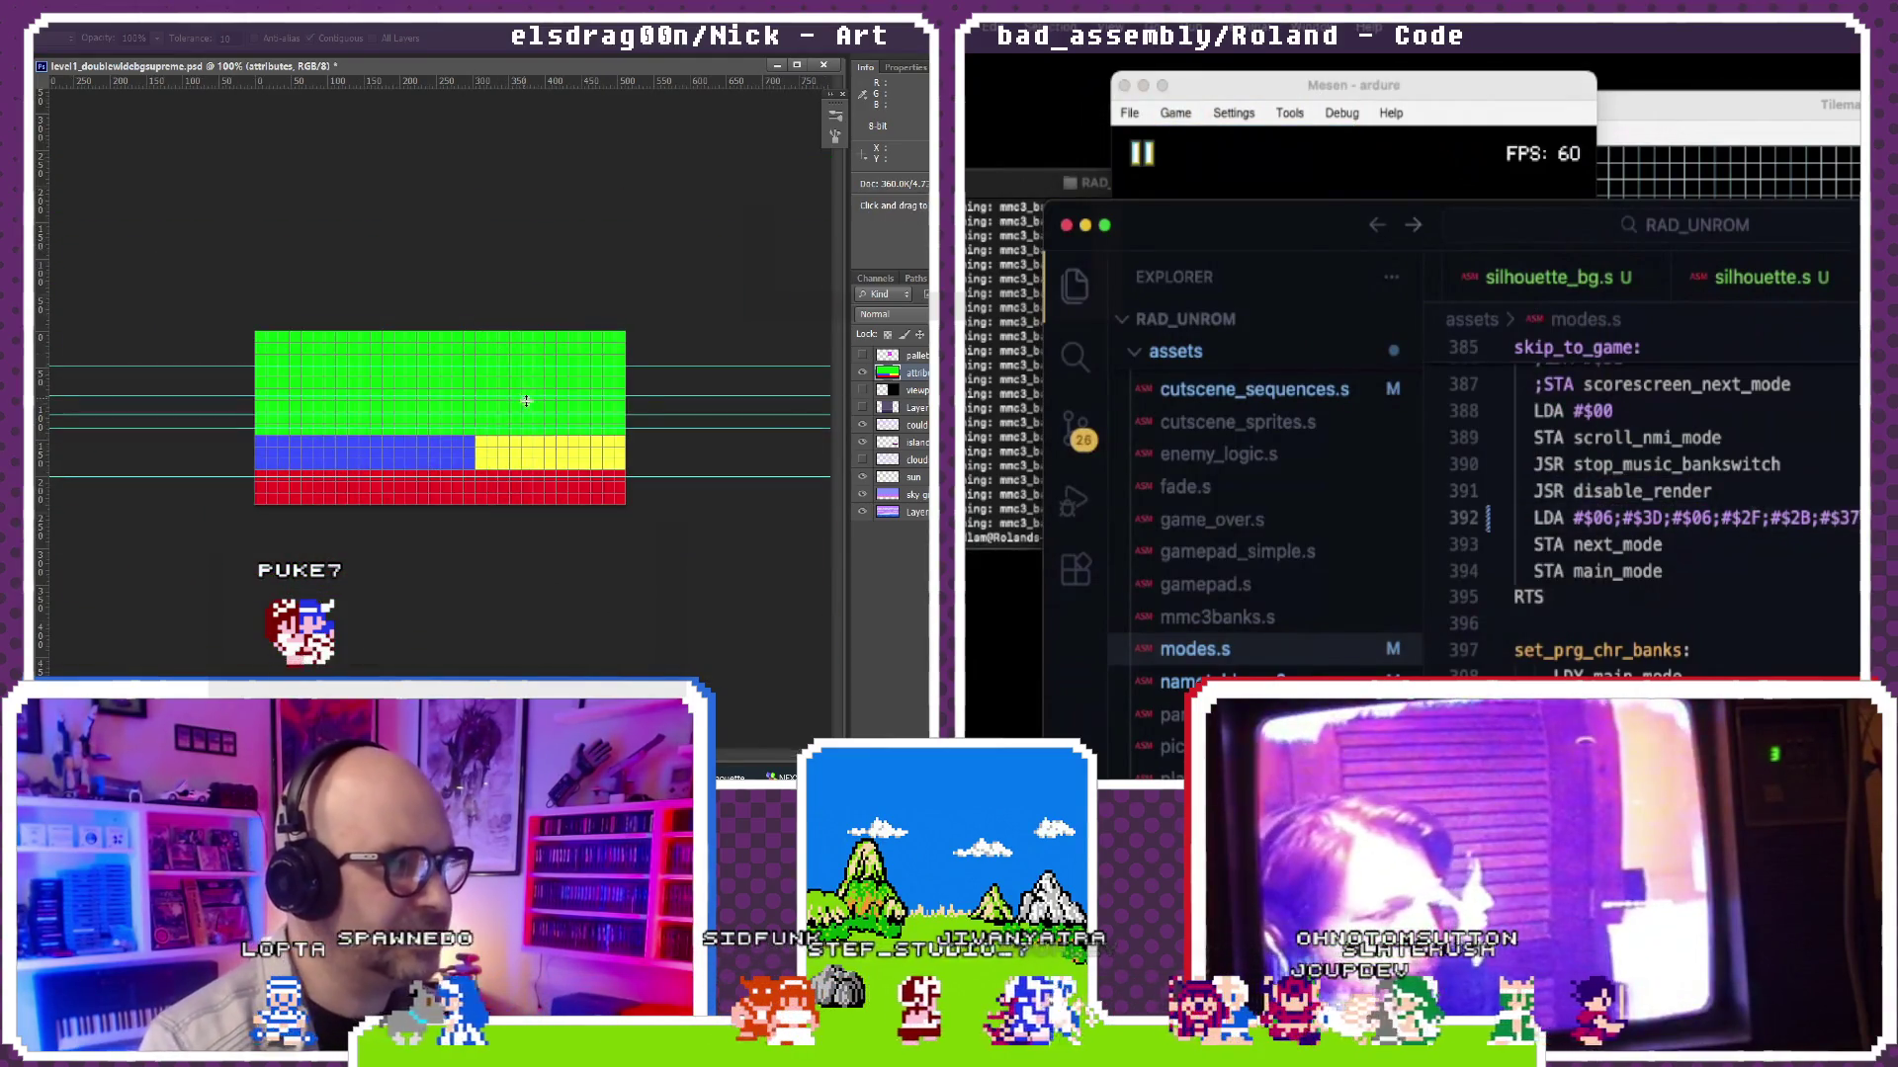
Step: Review the stop_music_bankswitch call beside the $3F-led palette list in skip_to_game
key("ctrl+plus")
key("ctrl+apostrophe")
type("#$3F;")
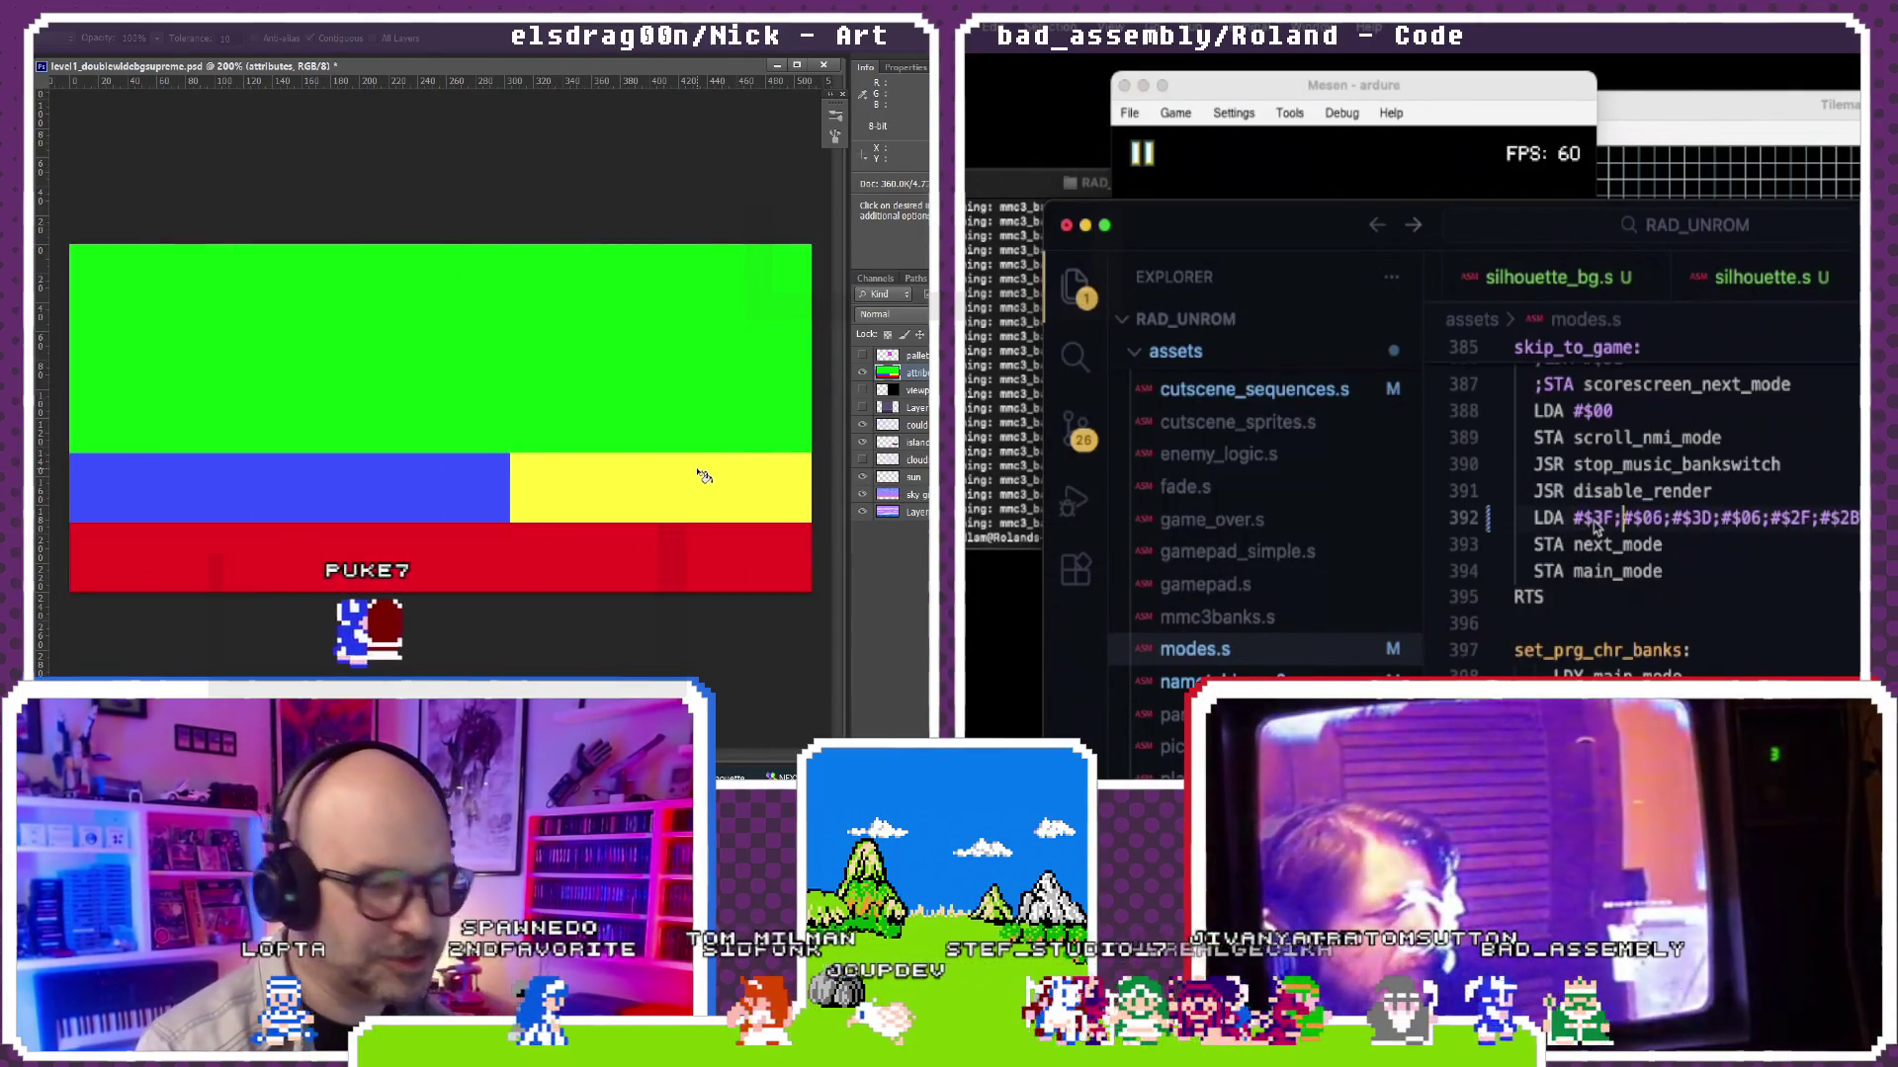
left_click(1623, 470)
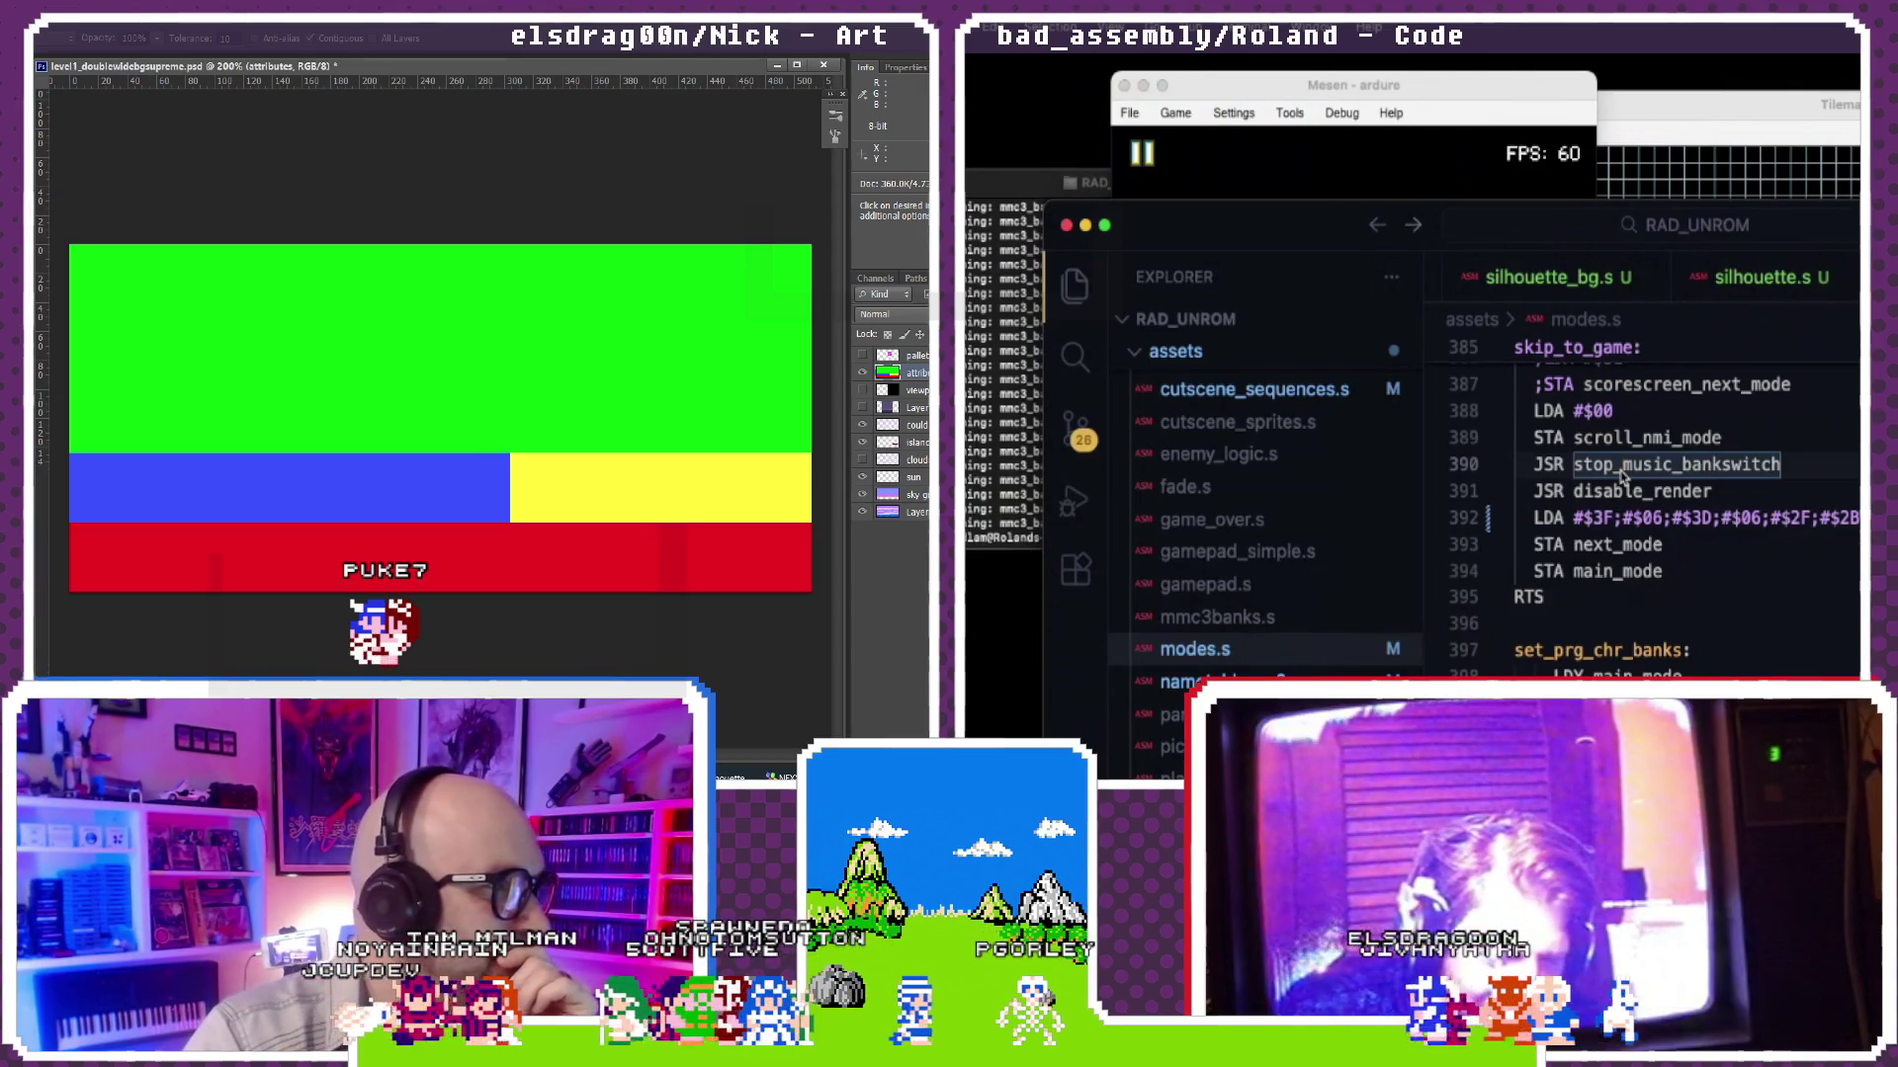
left_click(863, 367)
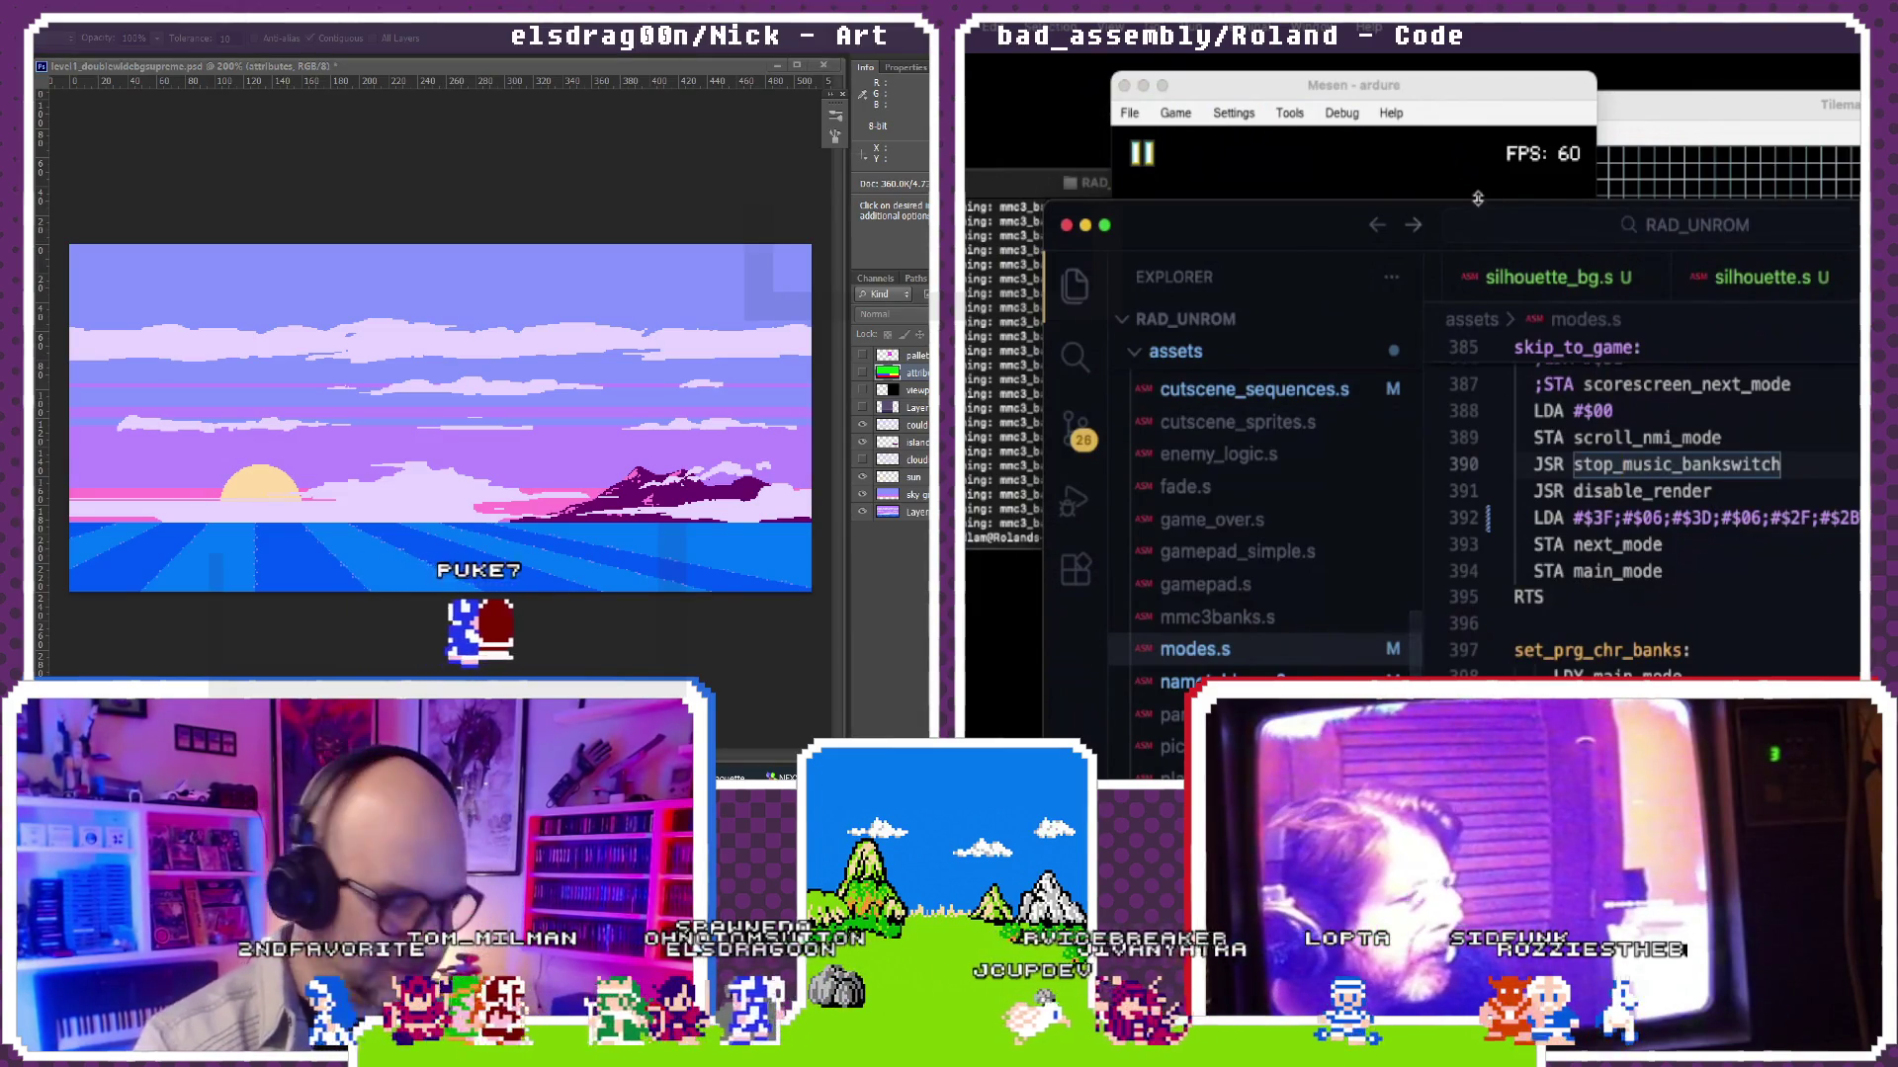
left_click_drag(1327, 244, 1324, 197)
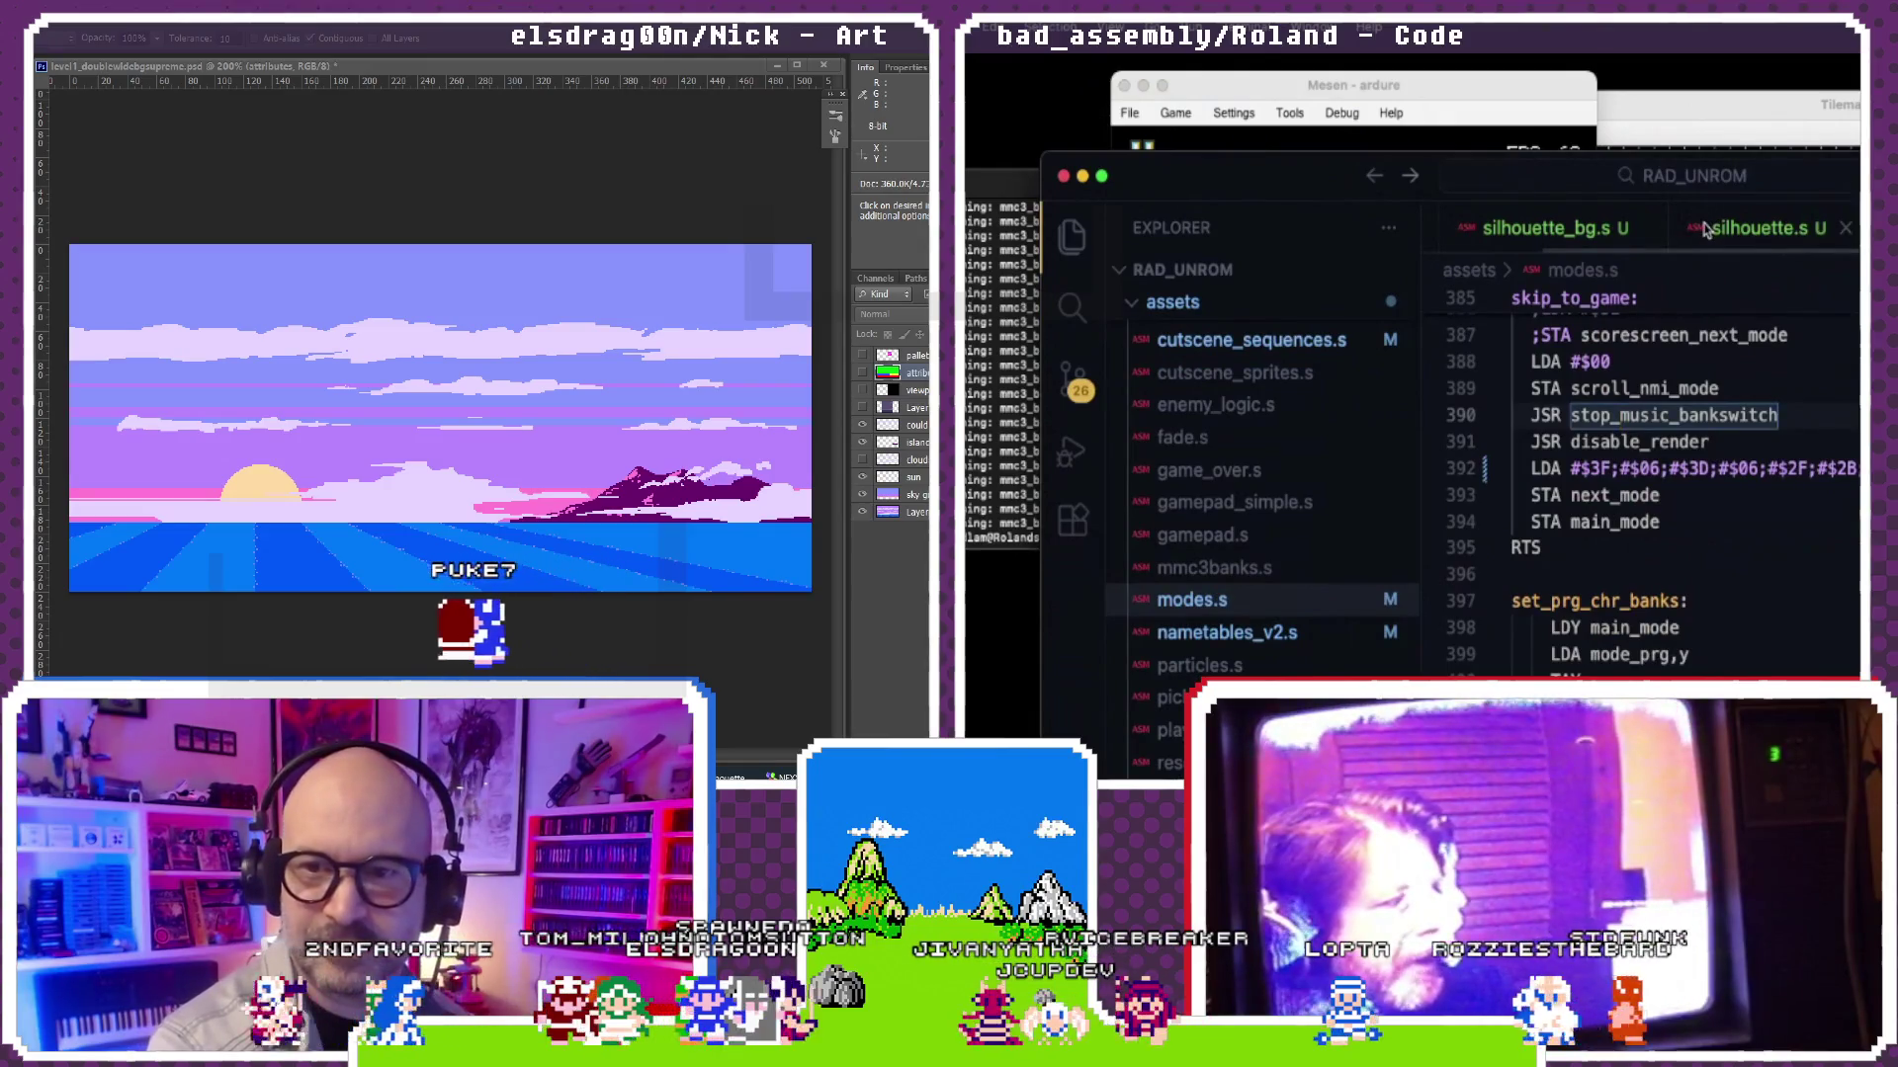
scroll(1790, 226, "up", 3)
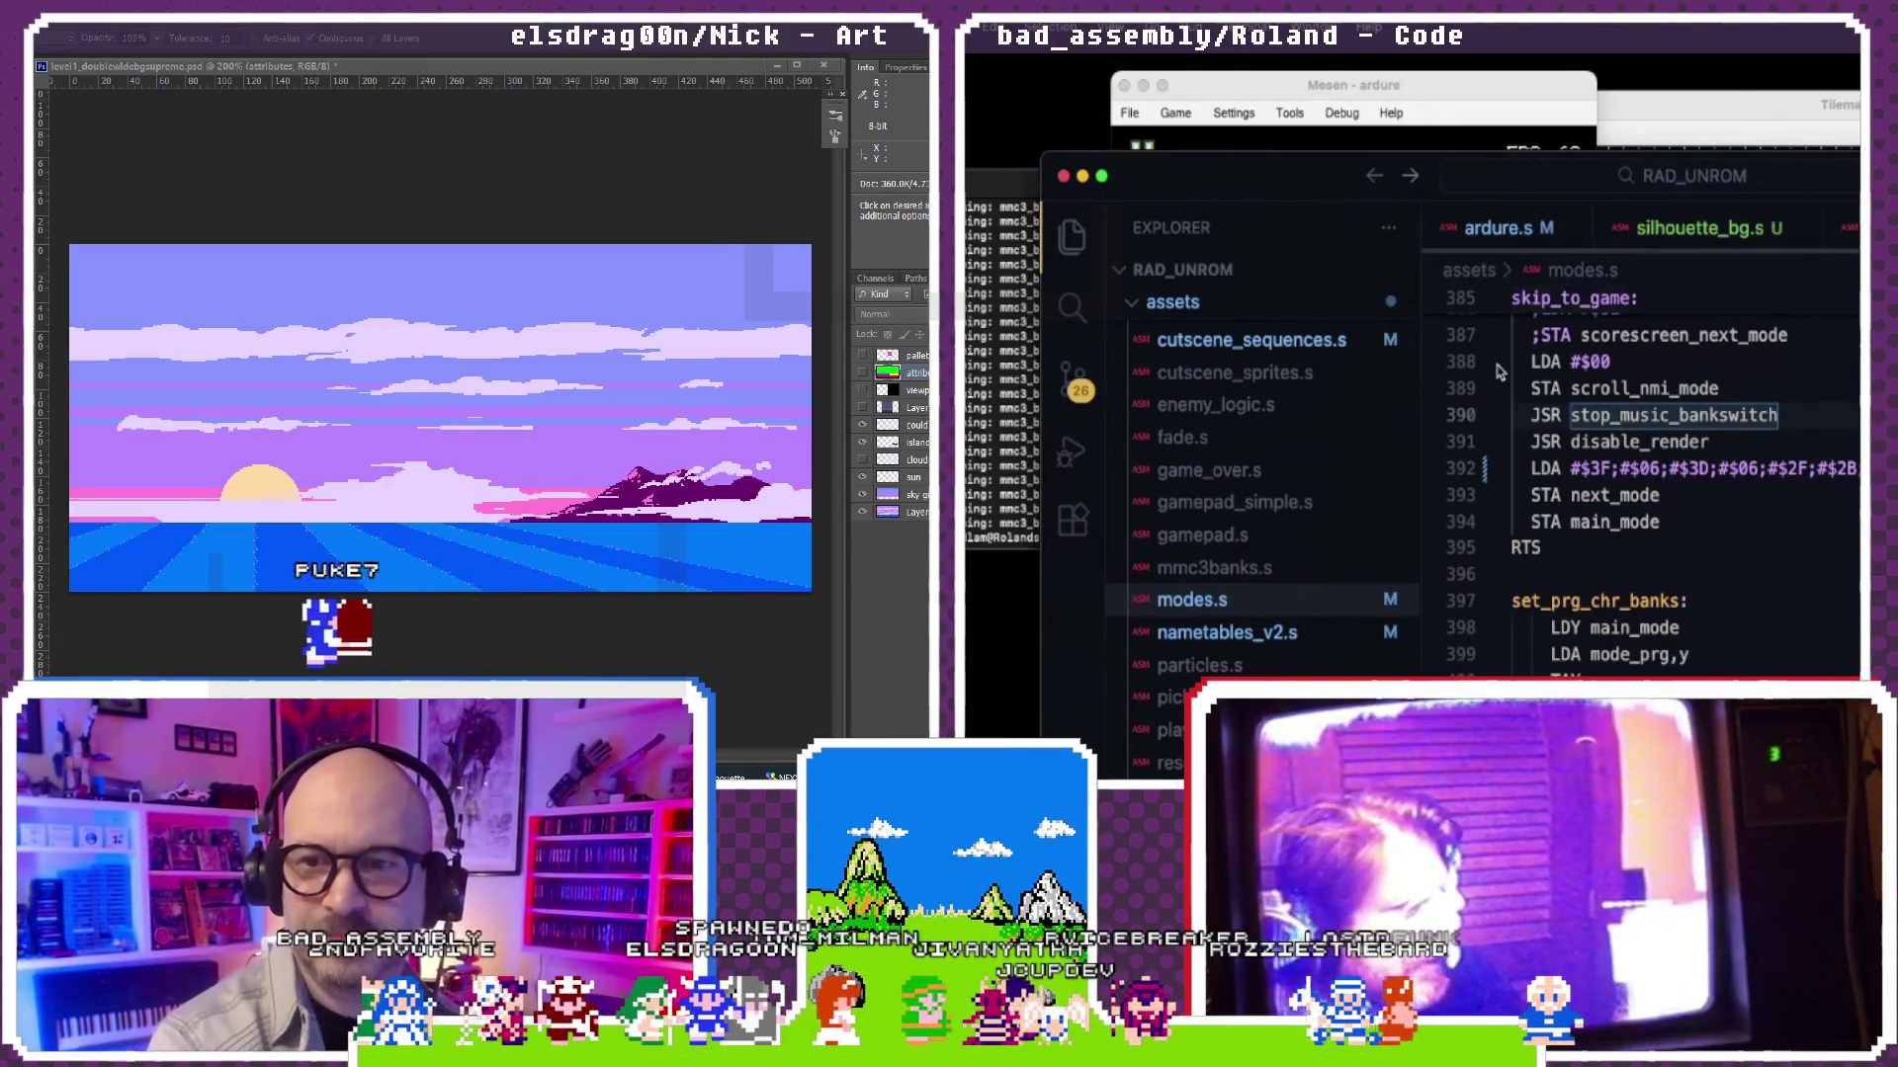
scroll(1261, 519, "down", 5)
scroll(1261, 549, "down", 5)
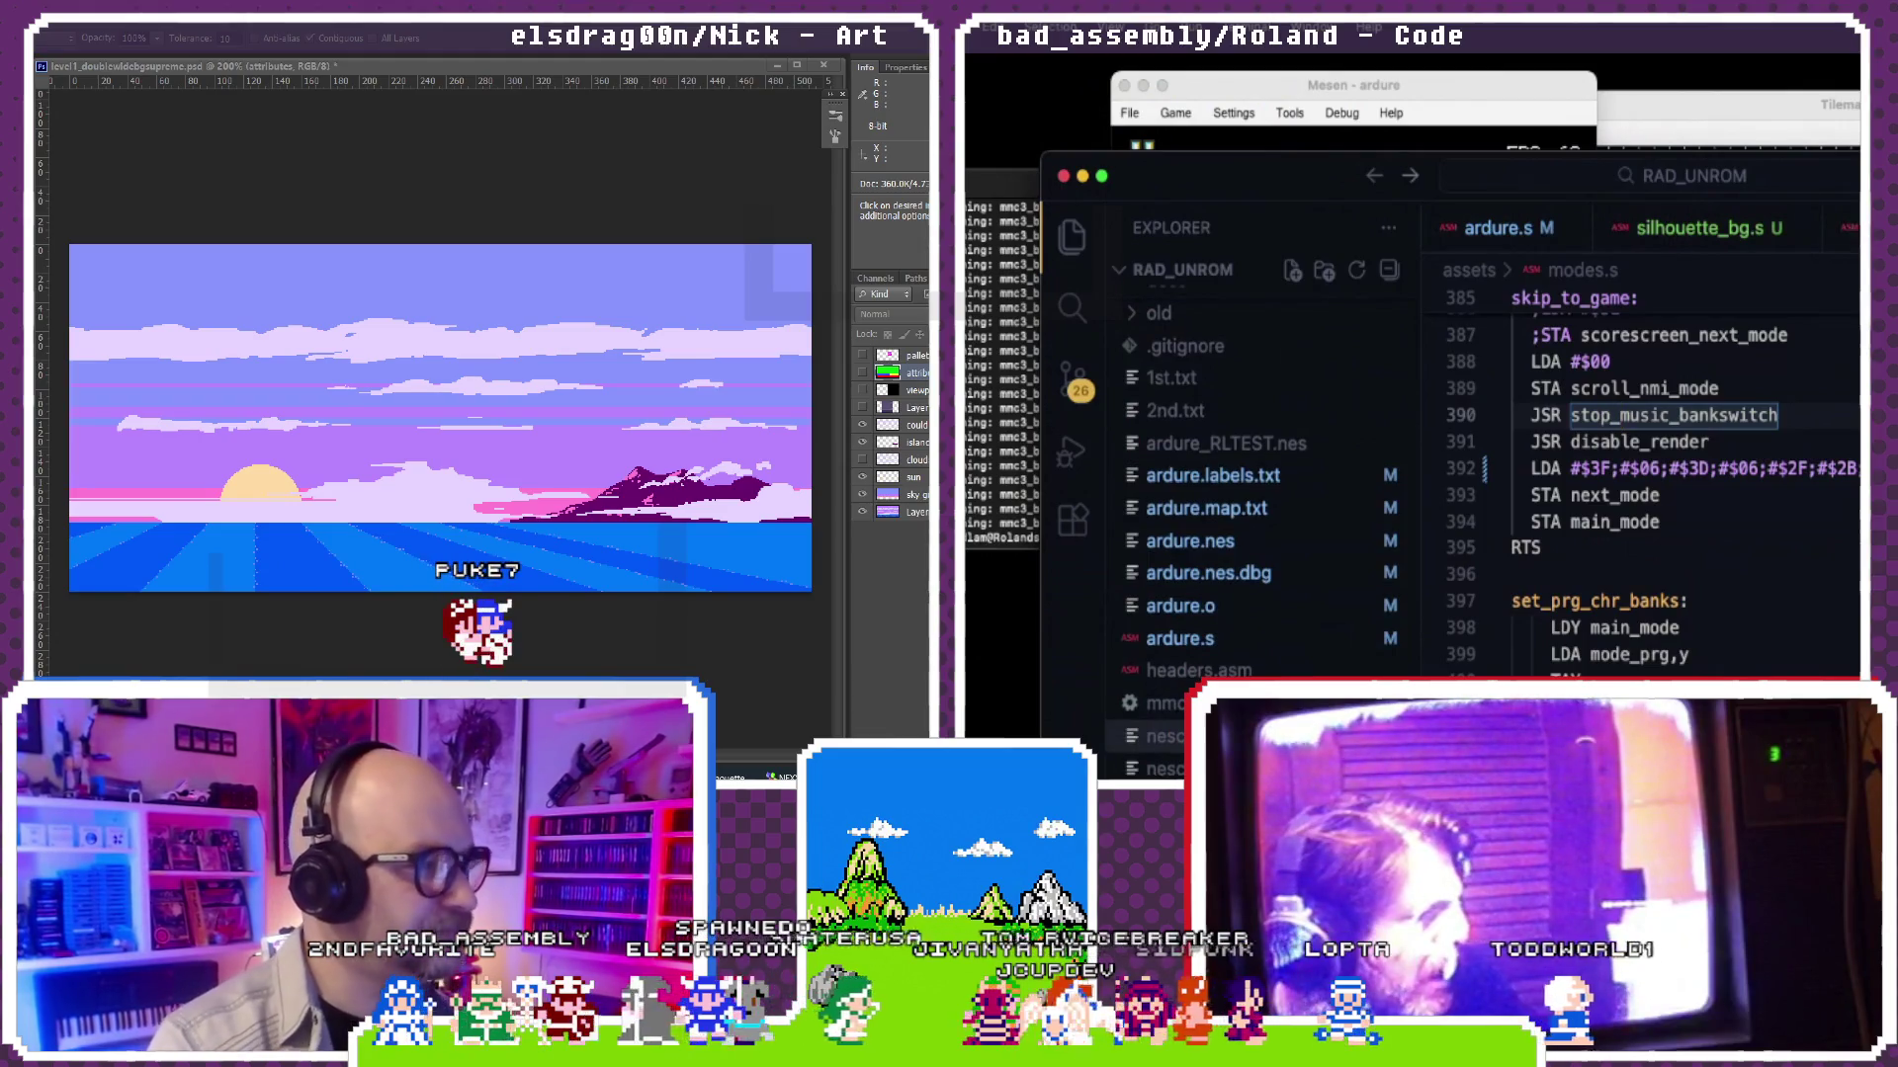
Step: Review the MEMORY and SEGMENTS blocks of mmc3_basic.cfg, then switch to the NES Banks Peeker window
left_click(1171, 703)
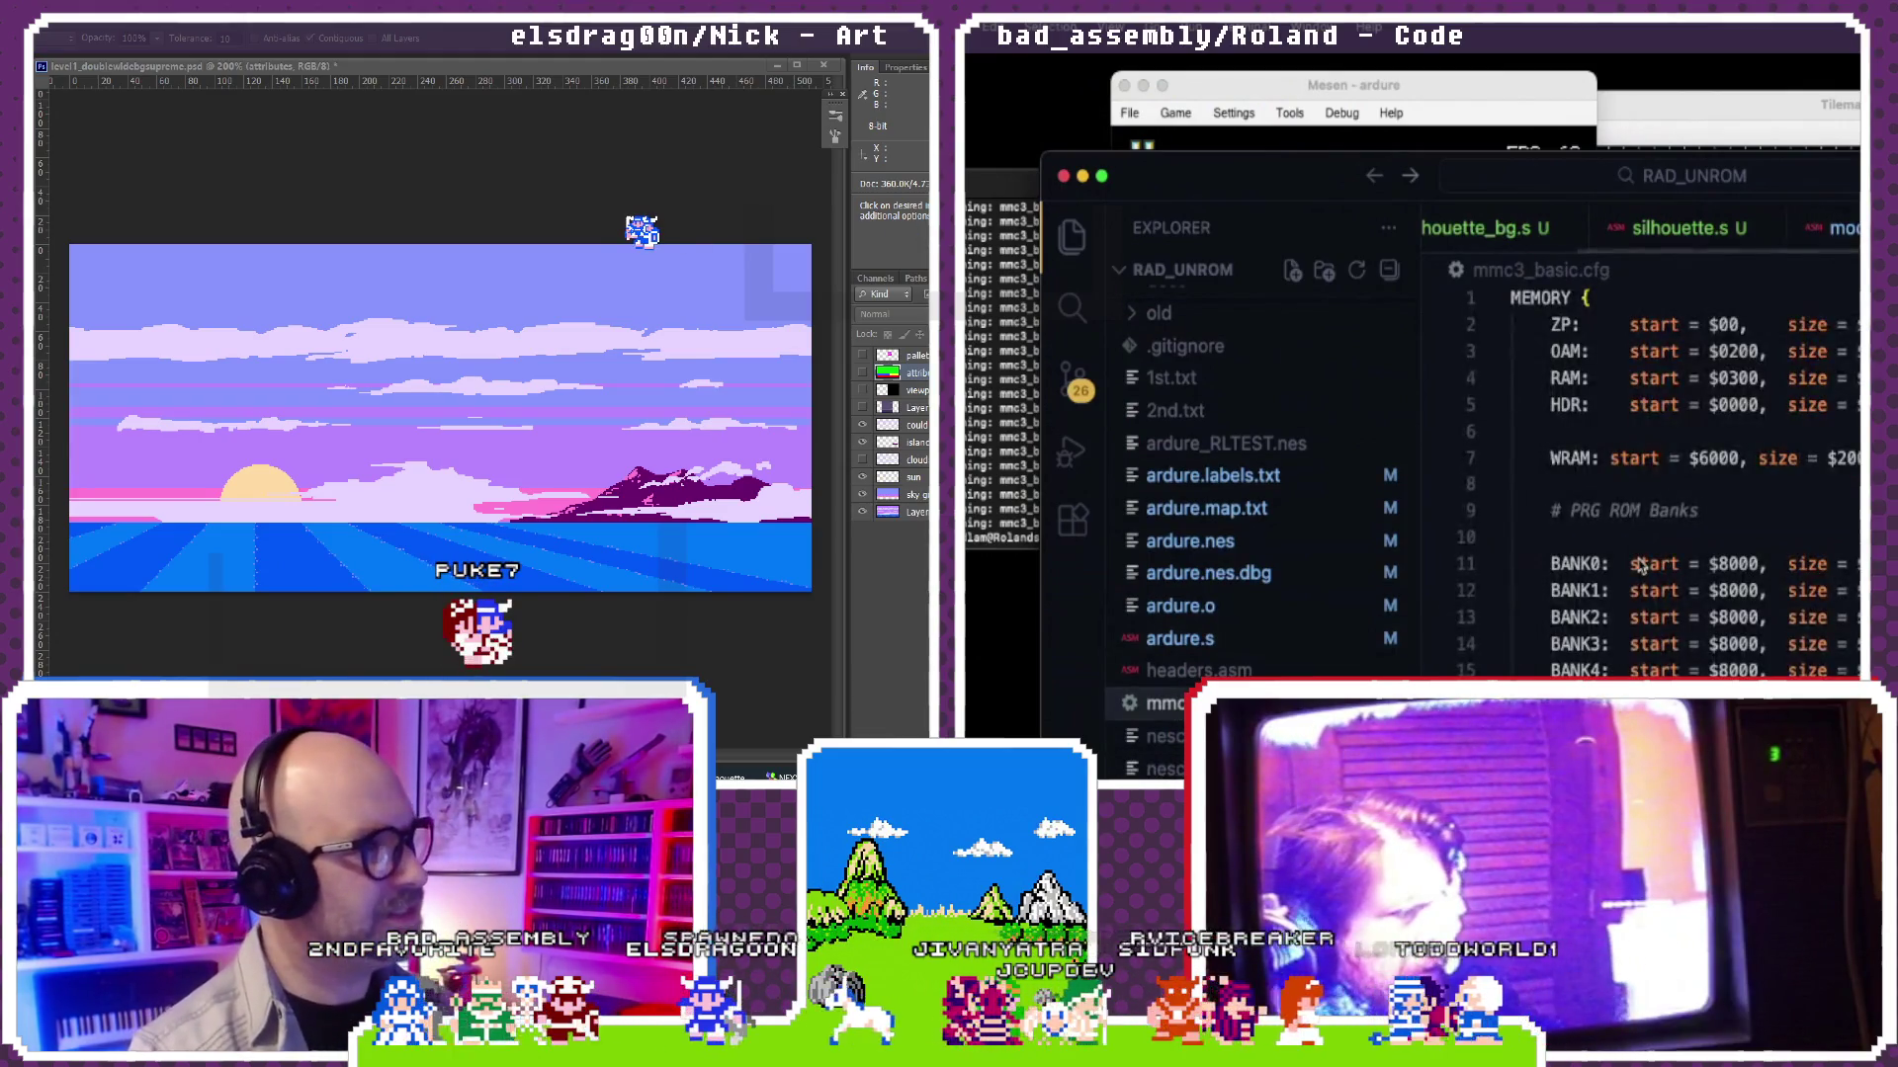
scroll(1639, 568, "down", 5)
scroll(1639, 568, "down", 5)
scroll(1640, 567, "down", 5)
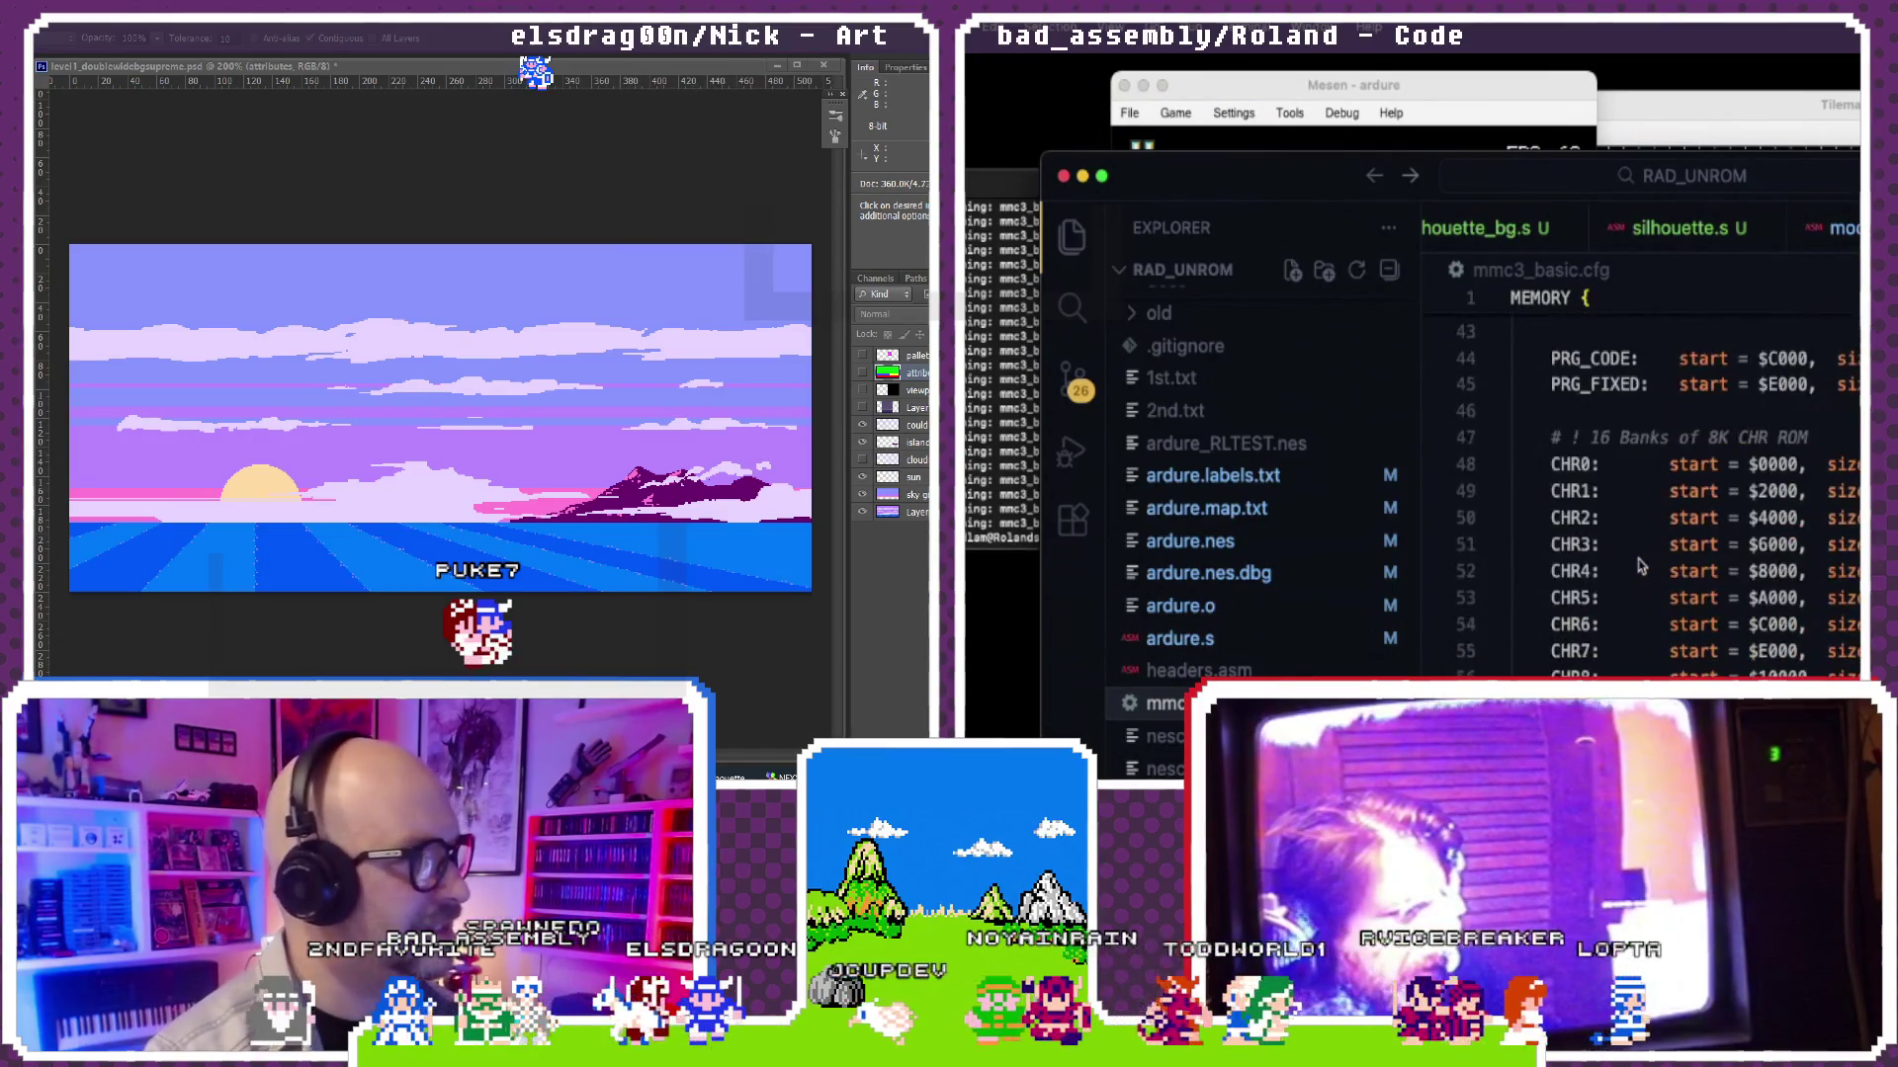
scroll(1640, 567, "down", 3)
scroll(1640, 567, "down", 5)
scroll(1641, 568, "down", 3)
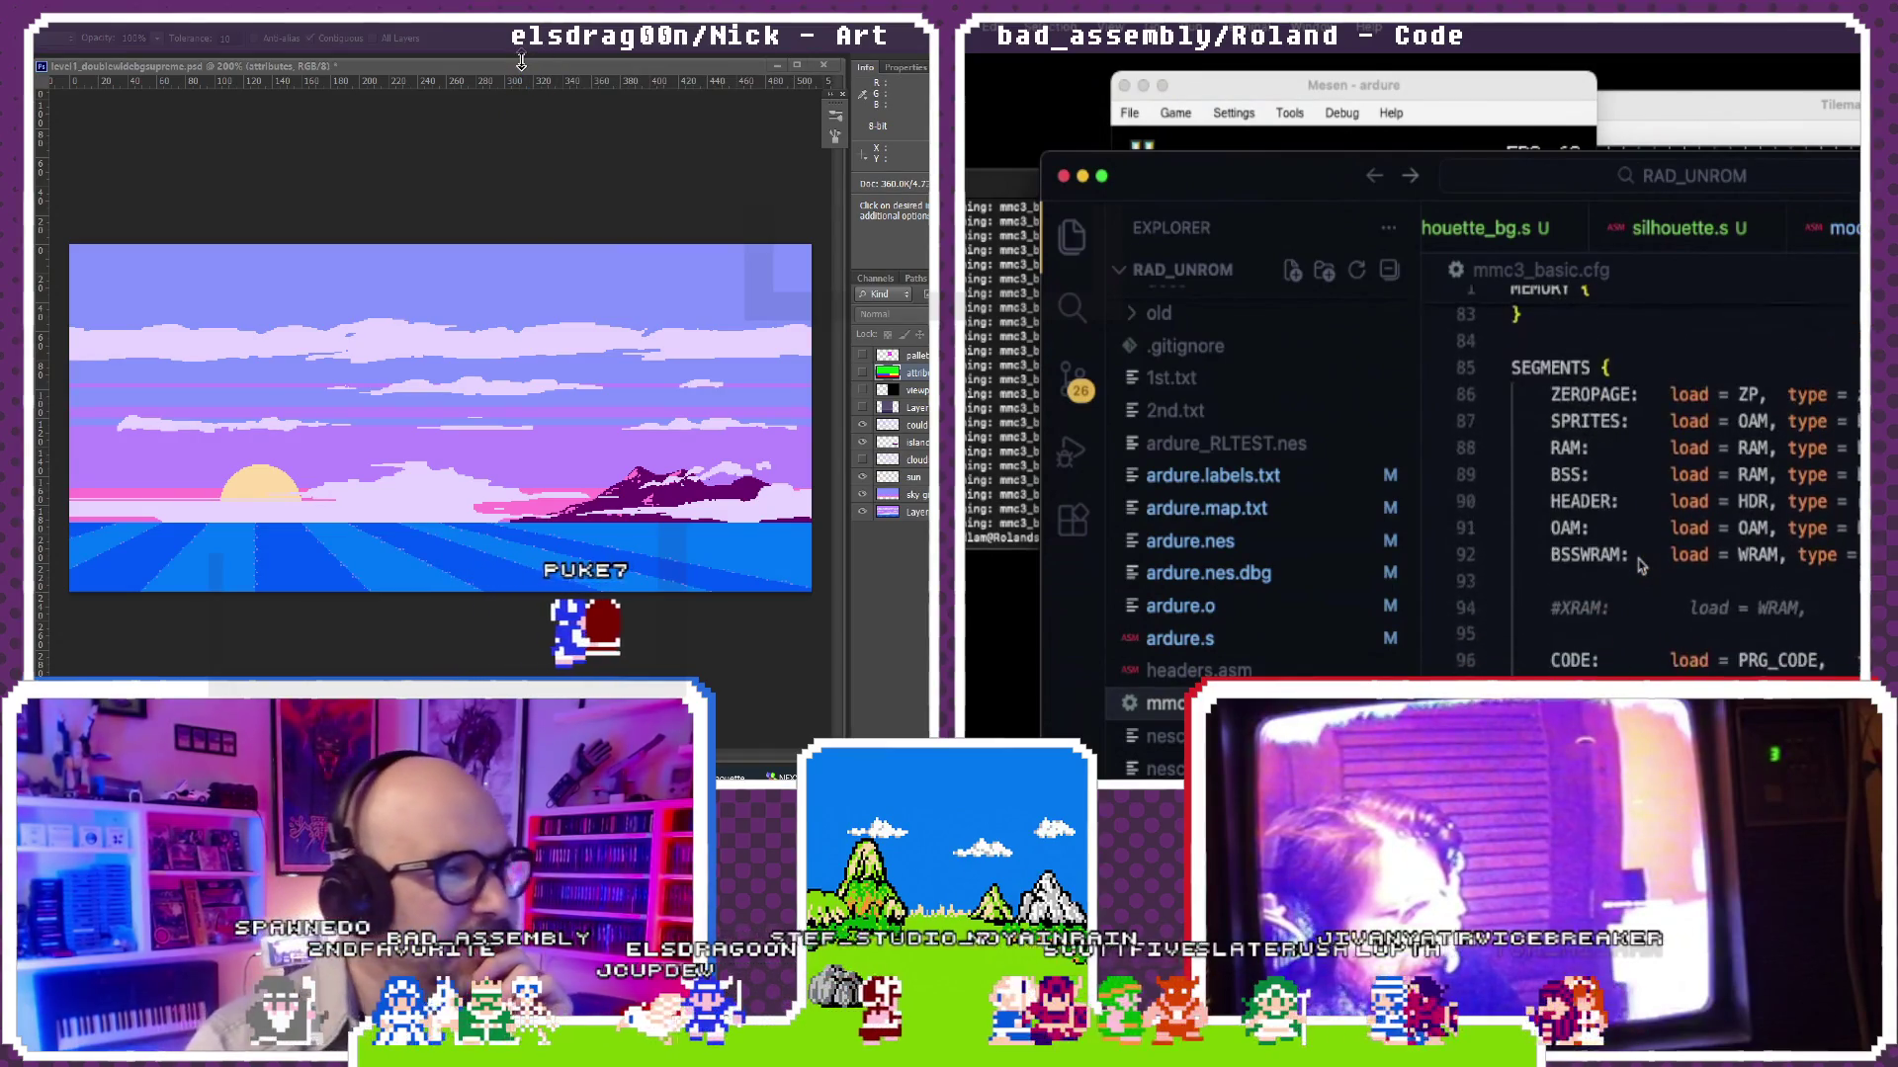
scroll(1641, 569, "down", 5)
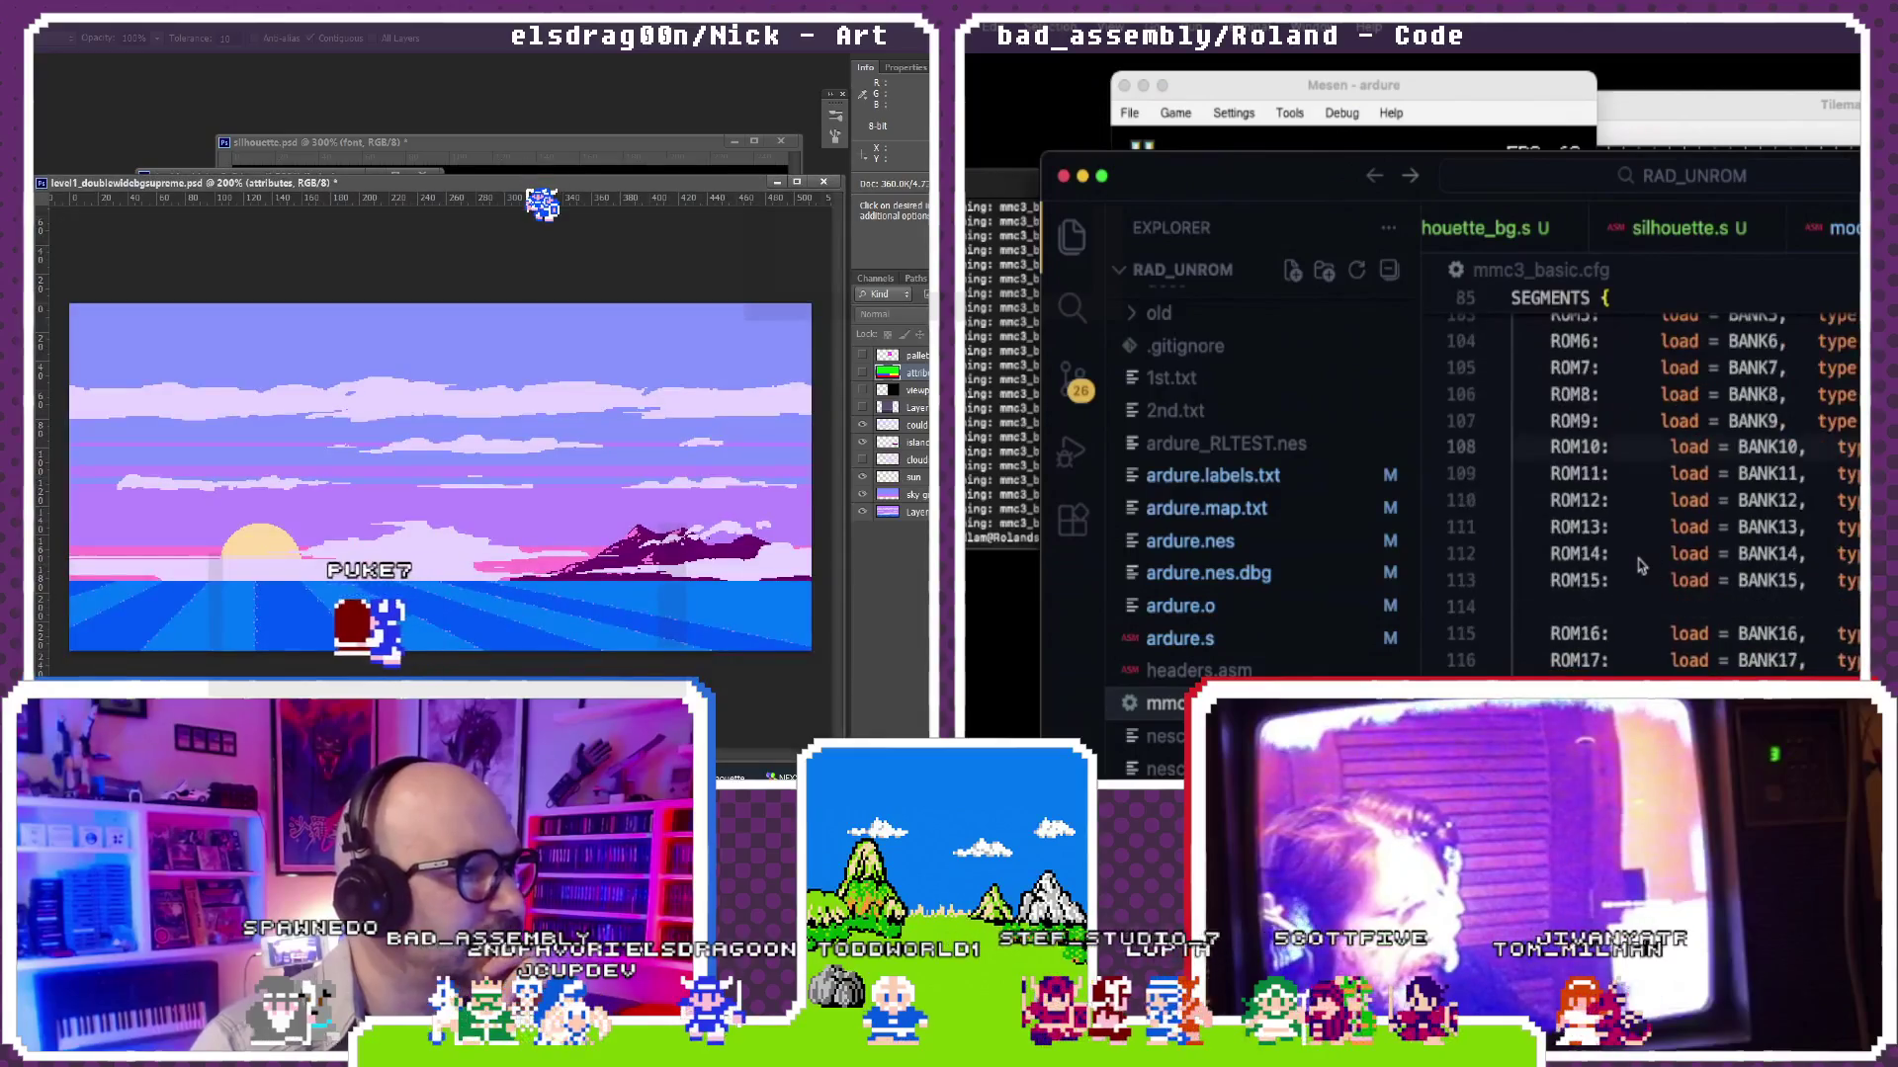
scroll(1639, 568, "down", 3)
scroll(1640, 568, "down", 1)
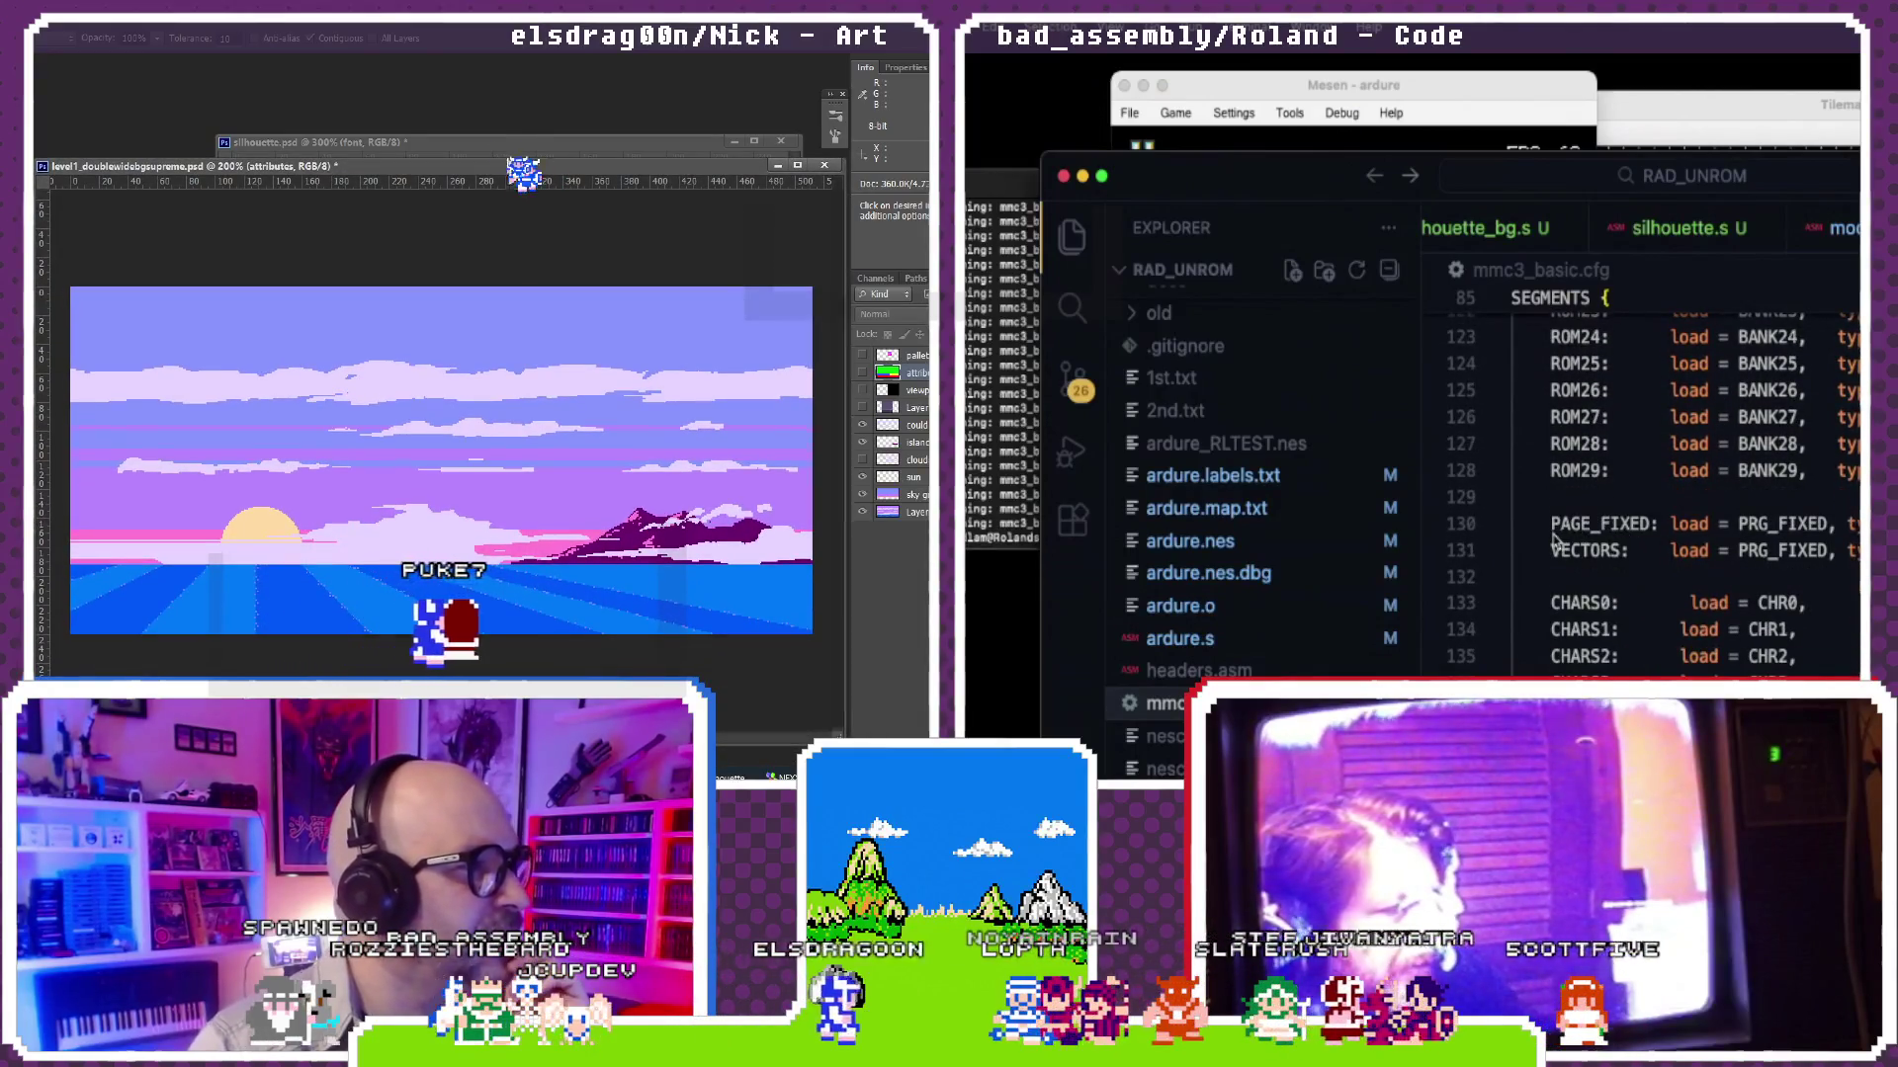
left_click(1833, 528)
scroll(1833, 528, "up", 3)
scroll(1832, 528, "up", 4)
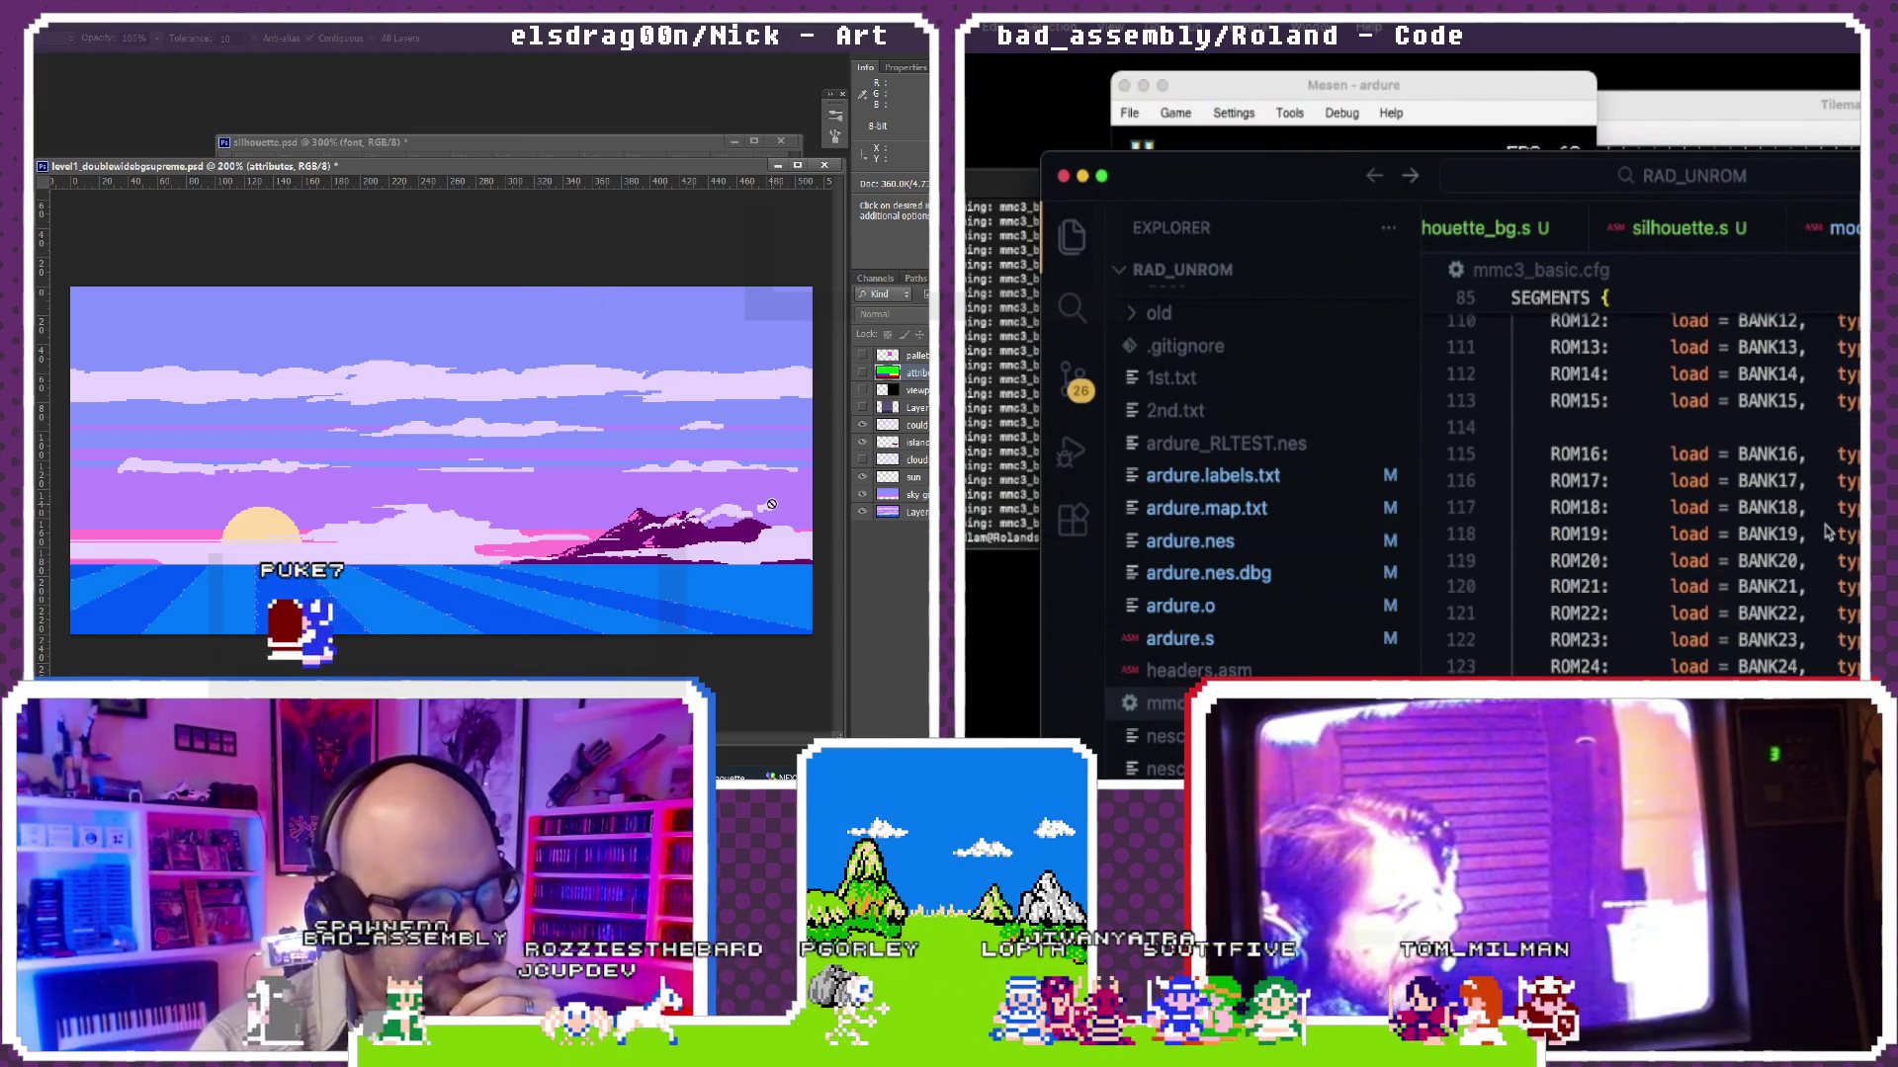
scroll(1832, 530, "up", 4)
scroll(1829, 532, "up", 4)
scroll(1828, 532, "up", 5)
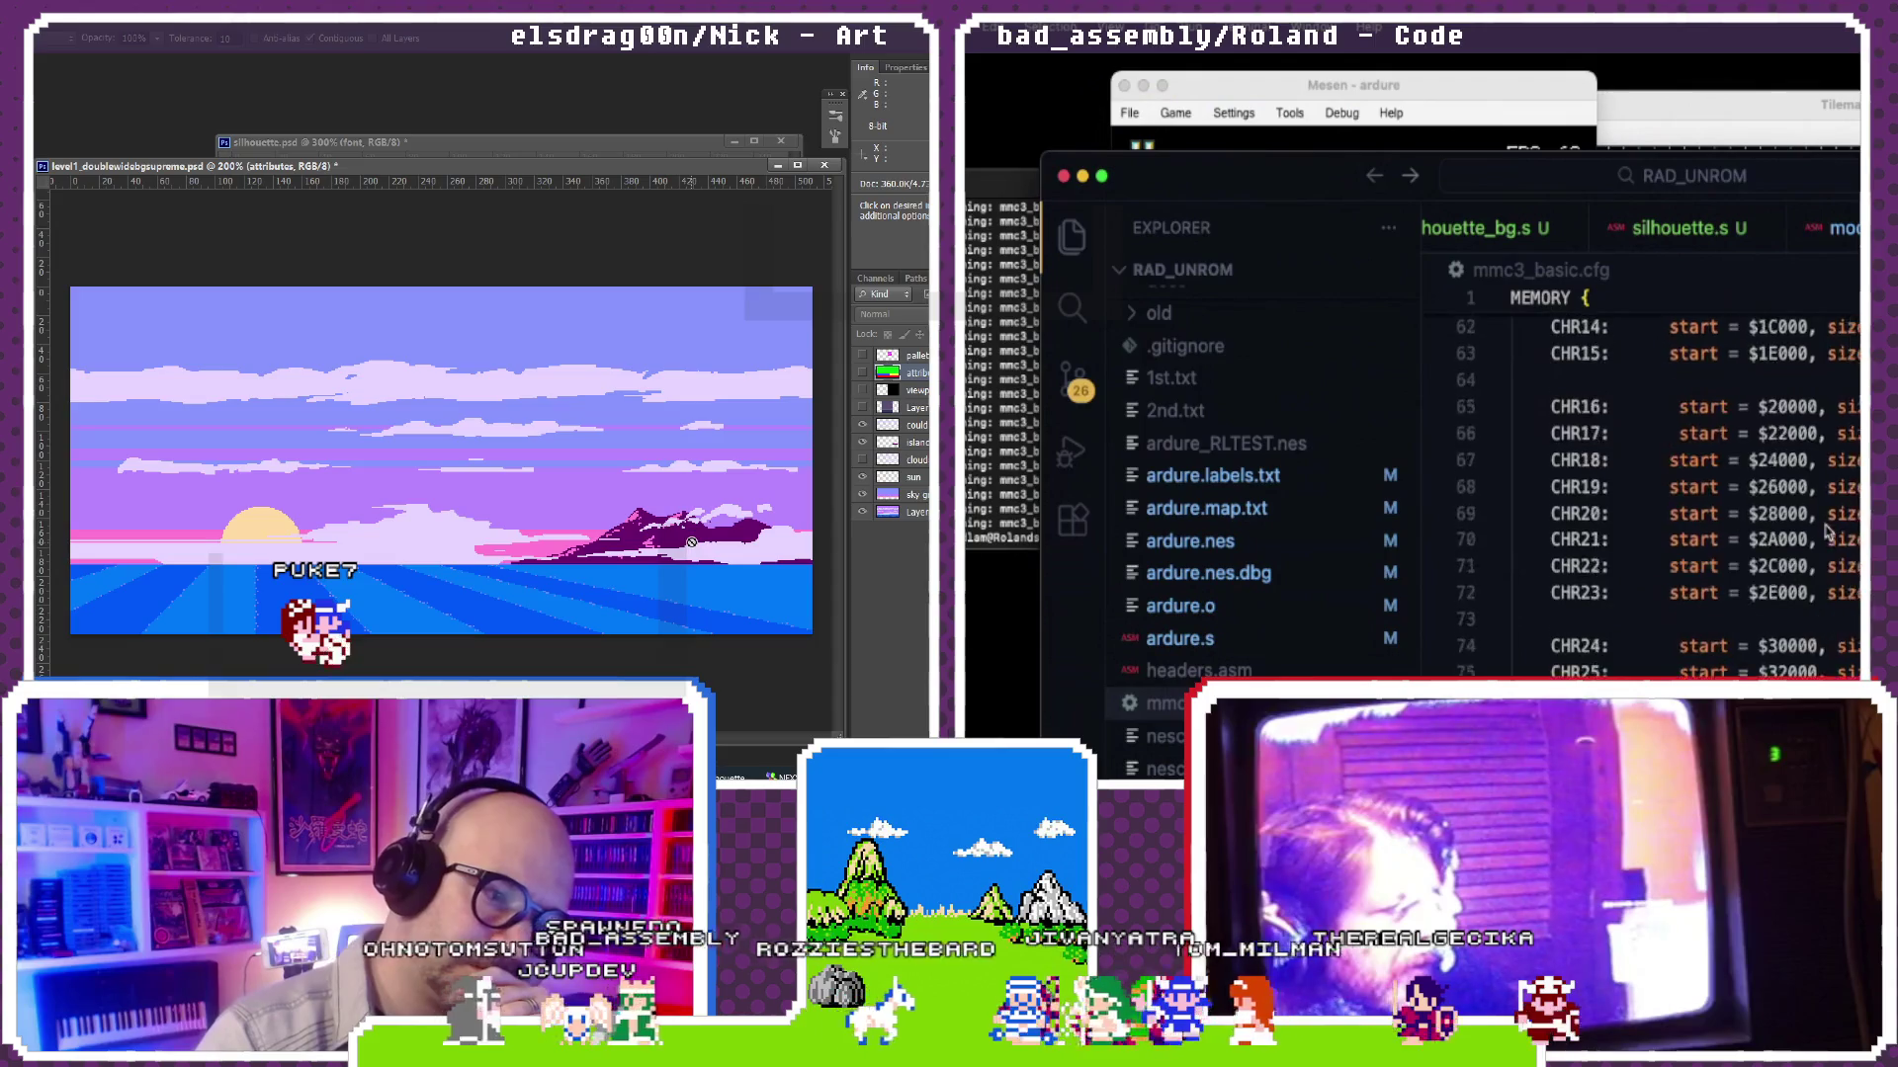
scroll(1828, 532, "up", 6)
scroll(1828, 531, "up", 4)
scroll(1829, 531, "down", 1)
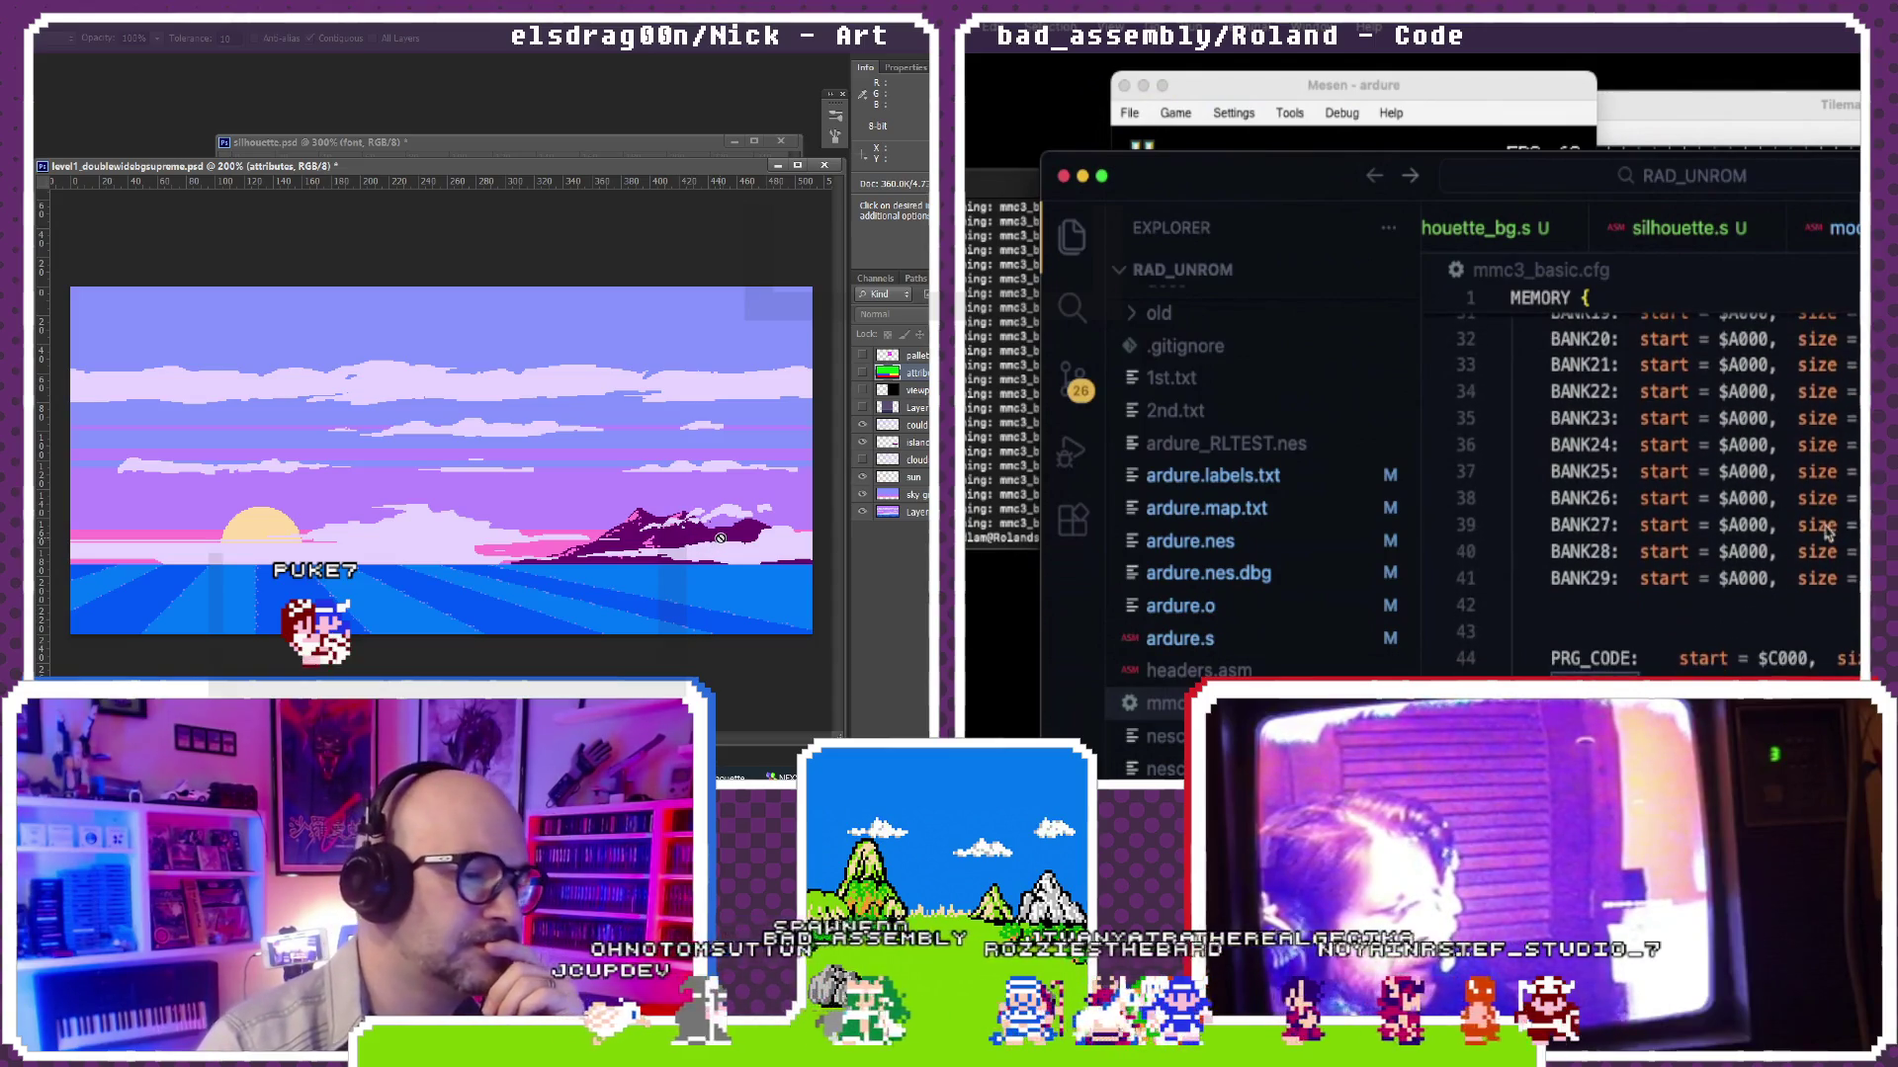
scroll(1832, 646, "down", 1)
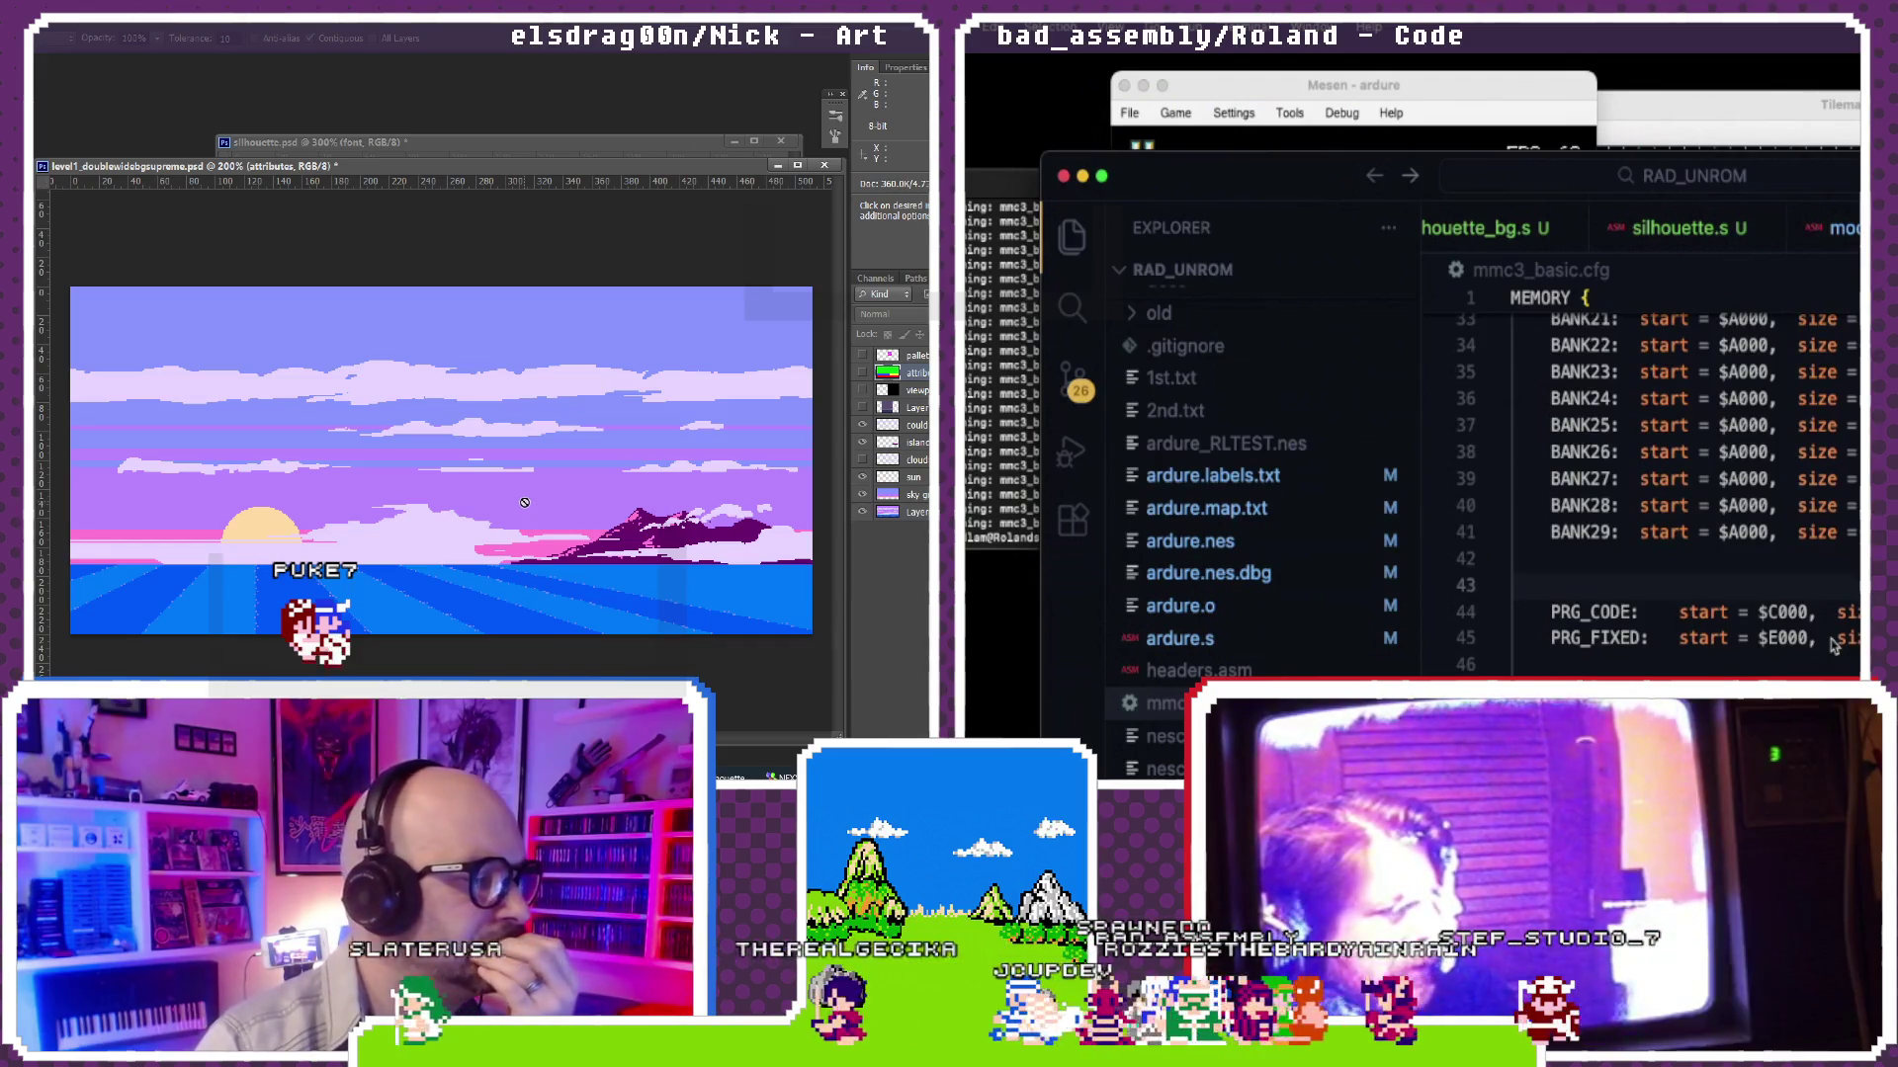
scroll(1833, 646, "down", 5)
scroll(1833, 649, "down", 8)
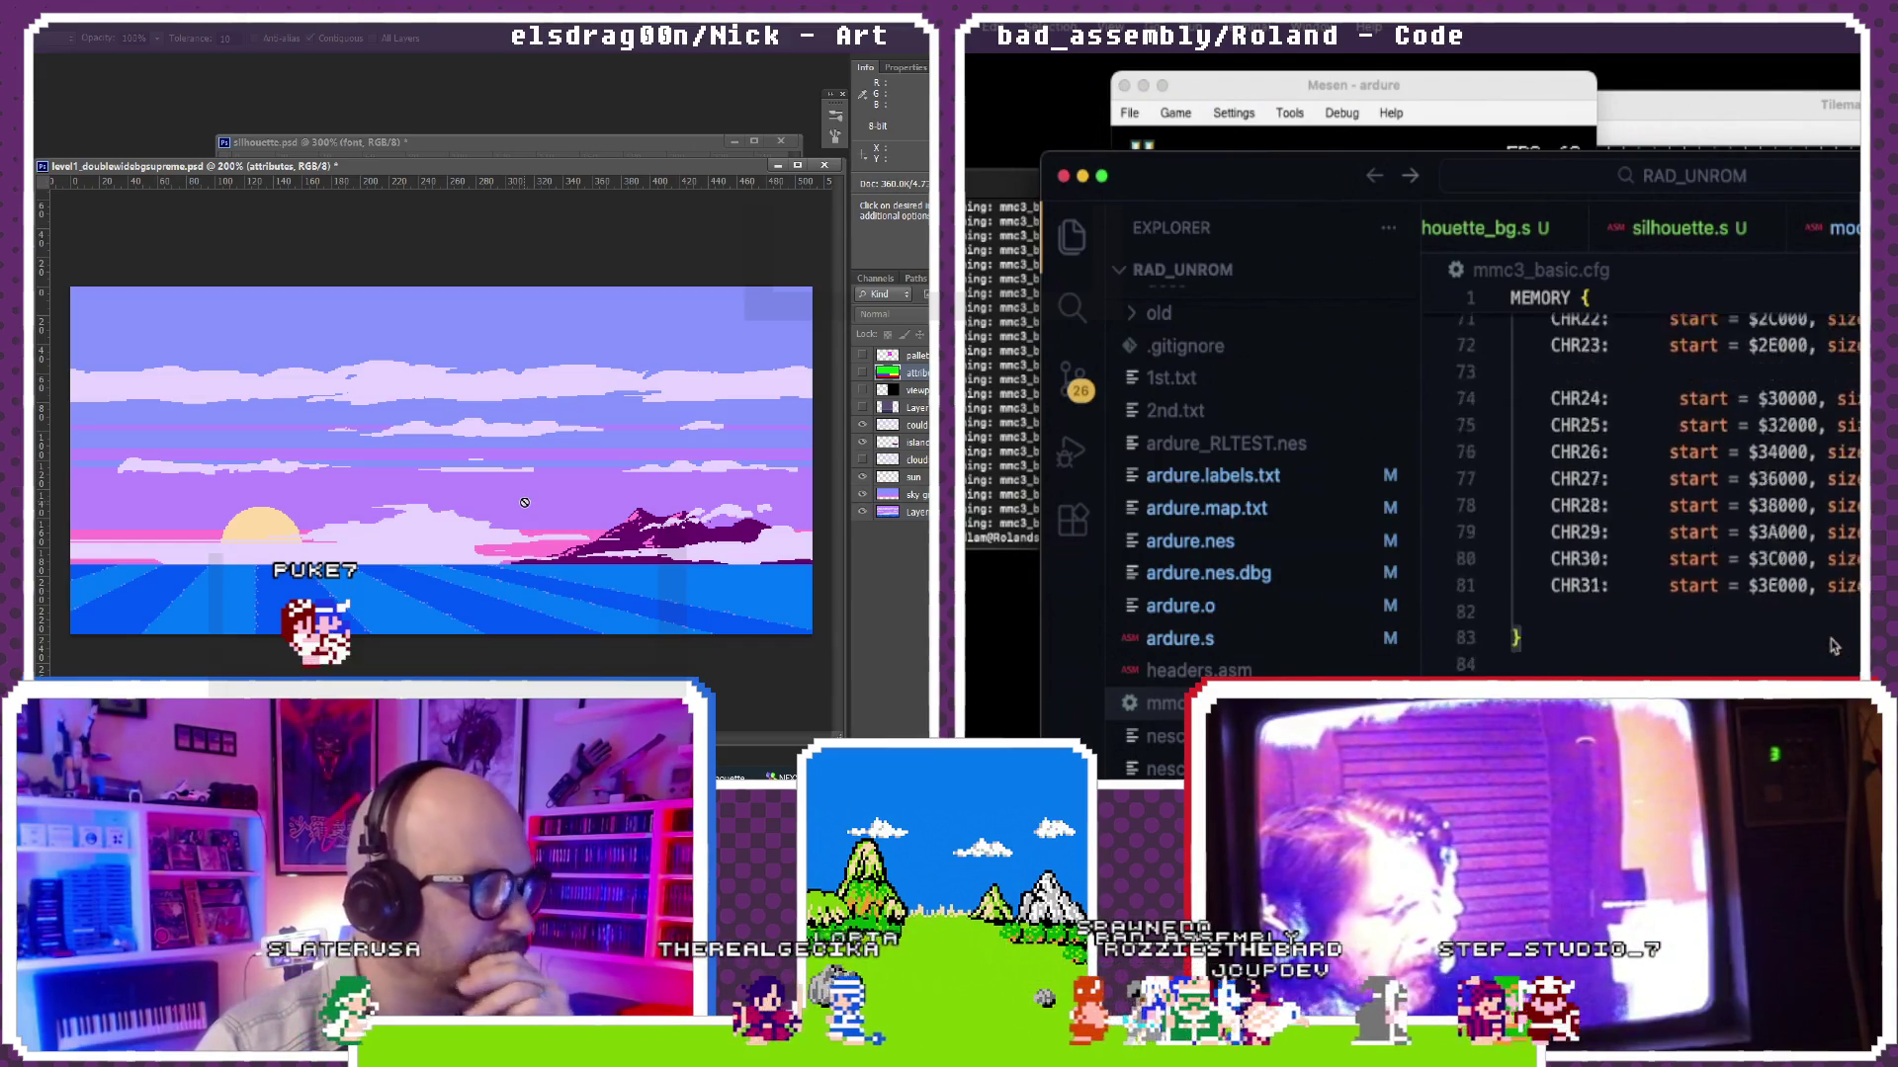
scroll(1833, 650, "down", 8)
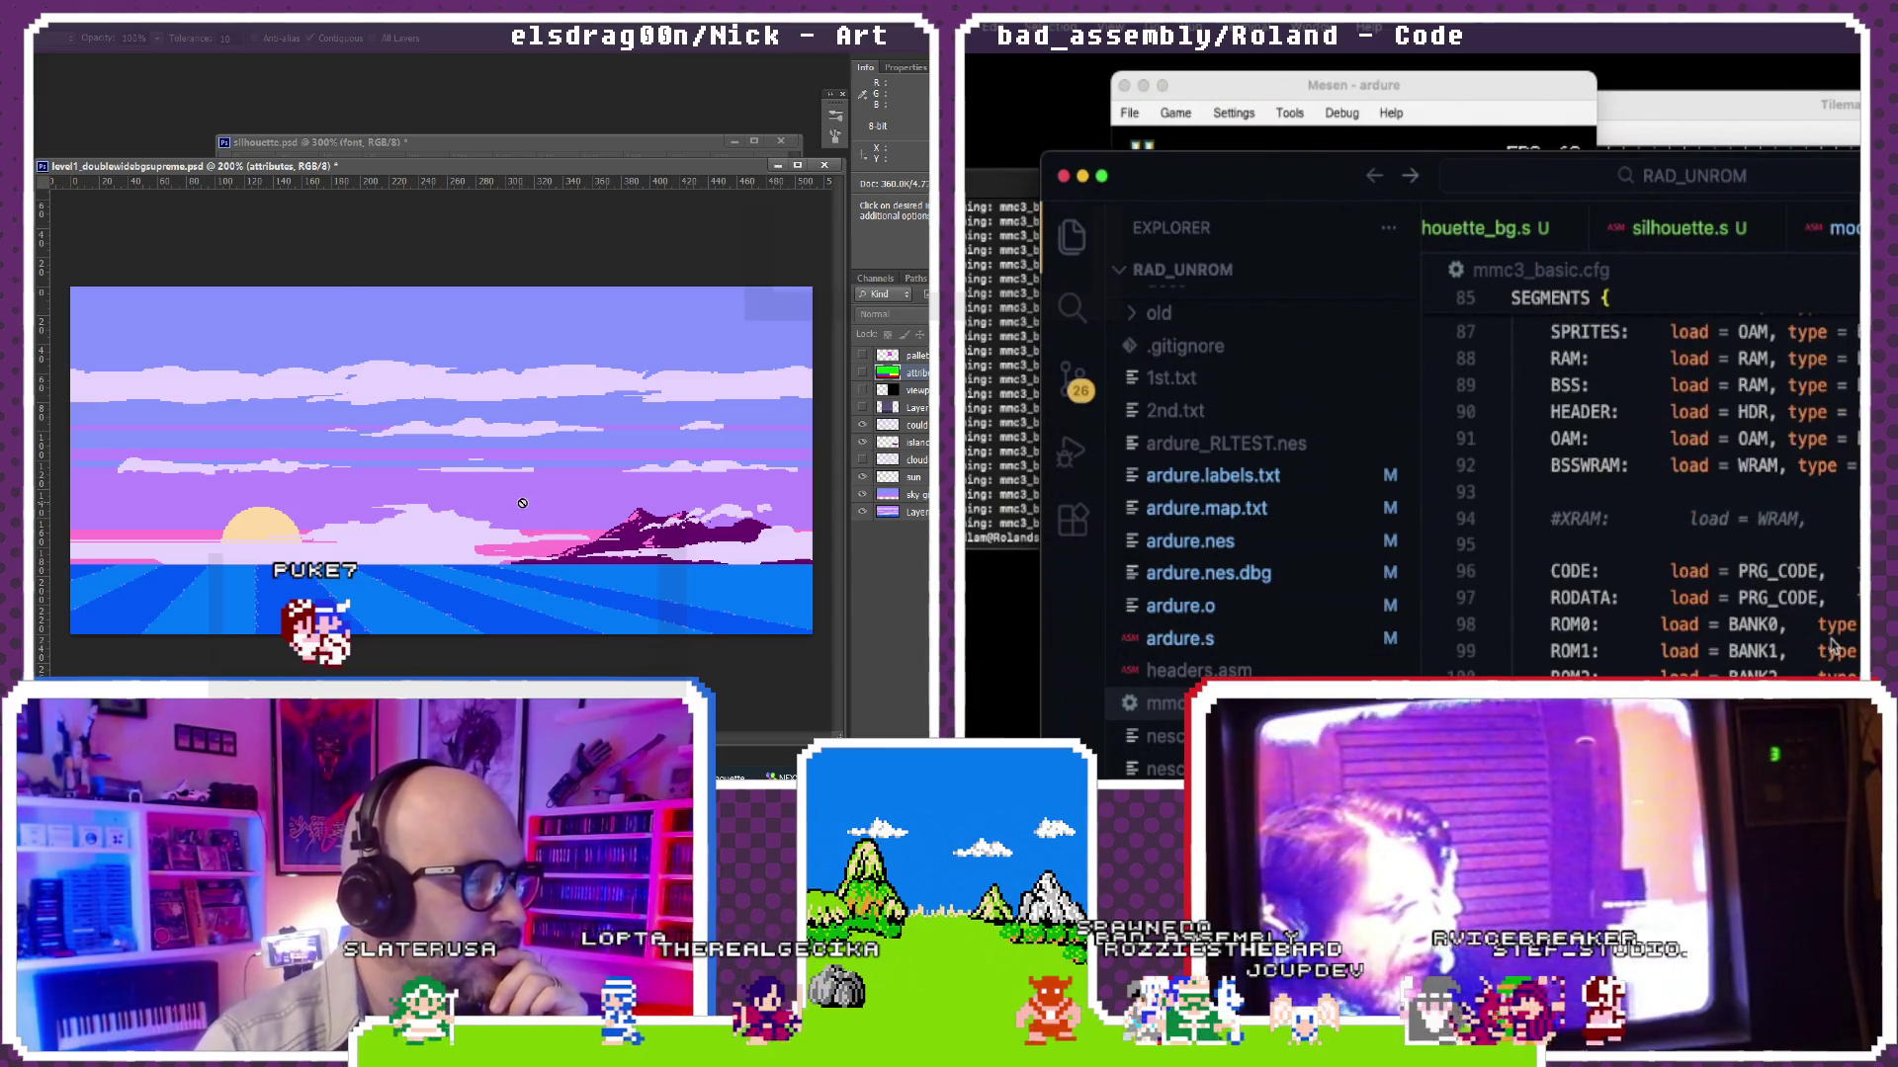
scroll(1834, 647, "down", 1)
scroll(1834, 648, "down", 1)
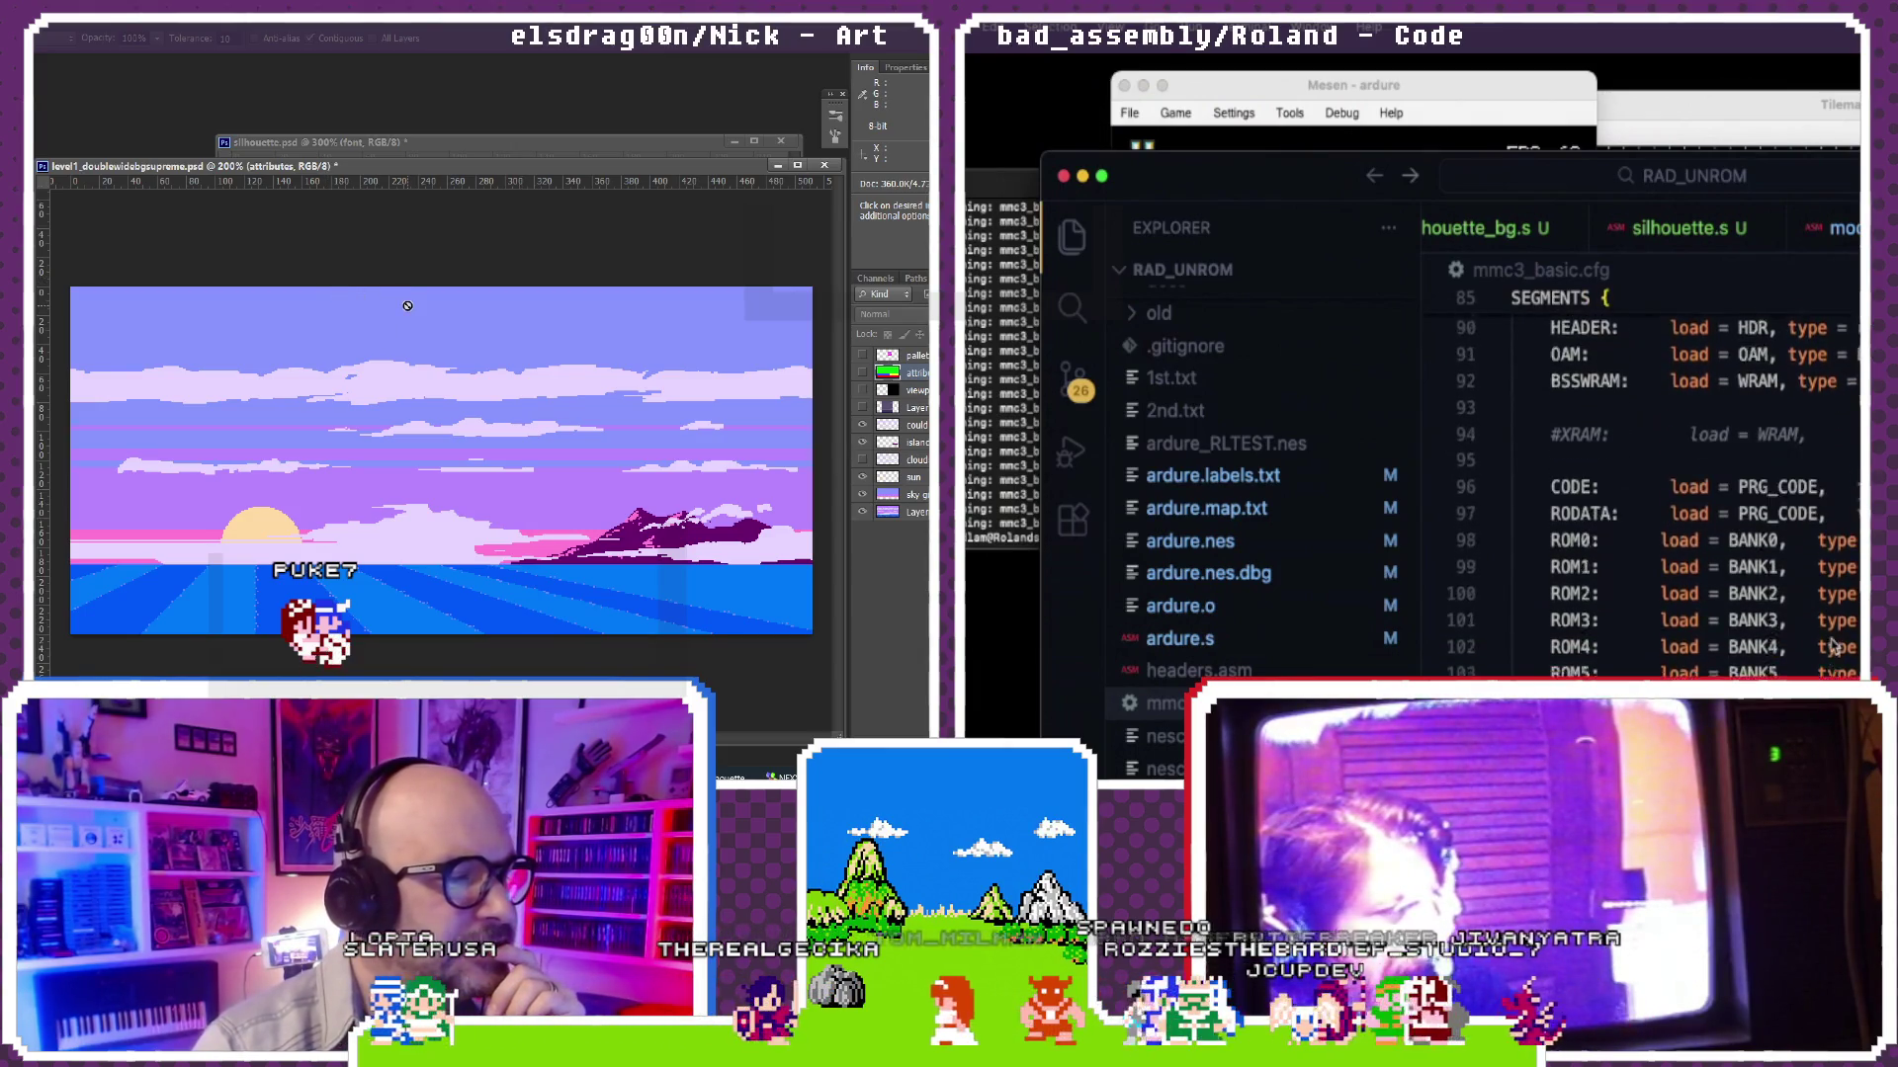
scroll(1834, 647, "down", 3)
scroll(1834, 647, "down", 6)
scroll(1834, 649, "down", 1)
scroll(1834, 649, "down", 2)
scroll(1833, 648, "down", 4)
scroll(1834, 646, "down", 1)
scroll(1835, 648, "up", 5)
scroll(1835, 649, "up", 3)
scroll(1835, 647, "up", 2)
scroll(1834, 648, "up", 2)
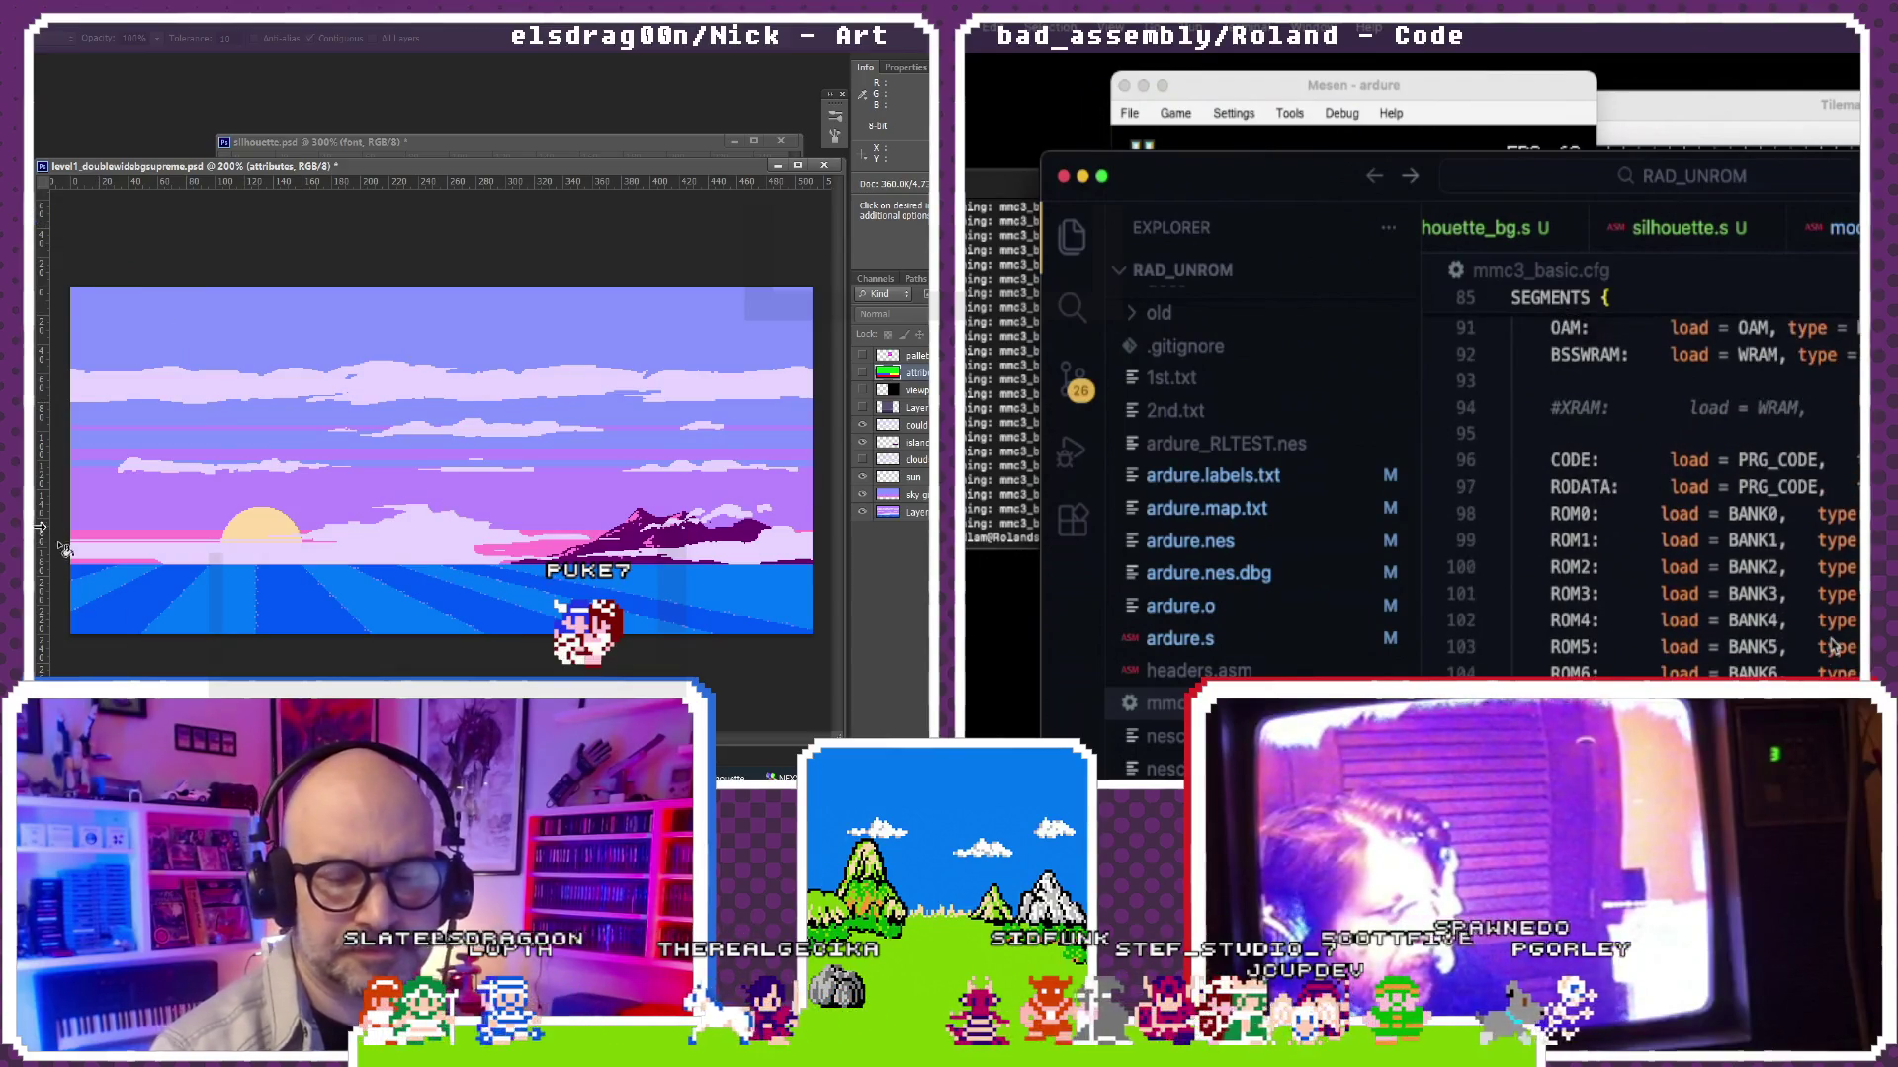
scroll(1834, 648, "up", 5)
scroll(1834, 649, "up", 8)
scroll(1835, 649, "up", 8)
scroll(1834, 647, "up", 1)
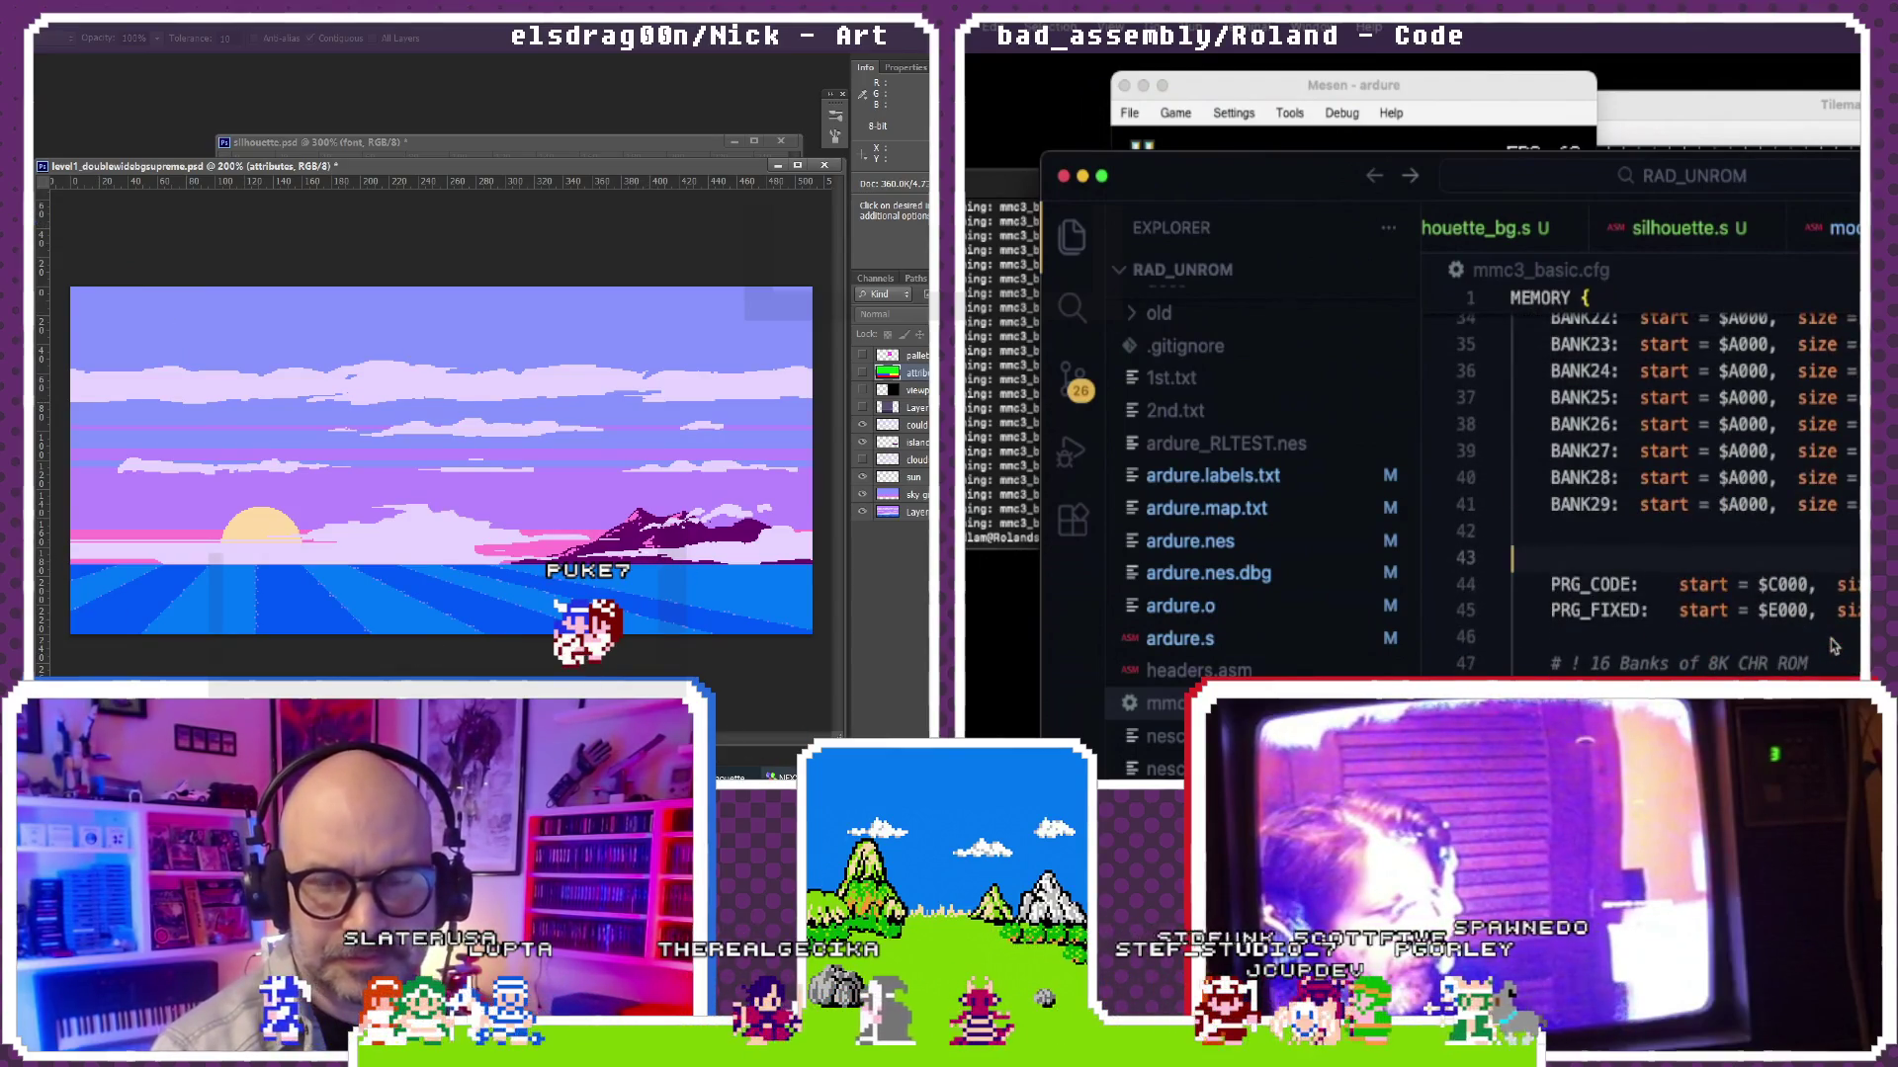
key("super+Tab")
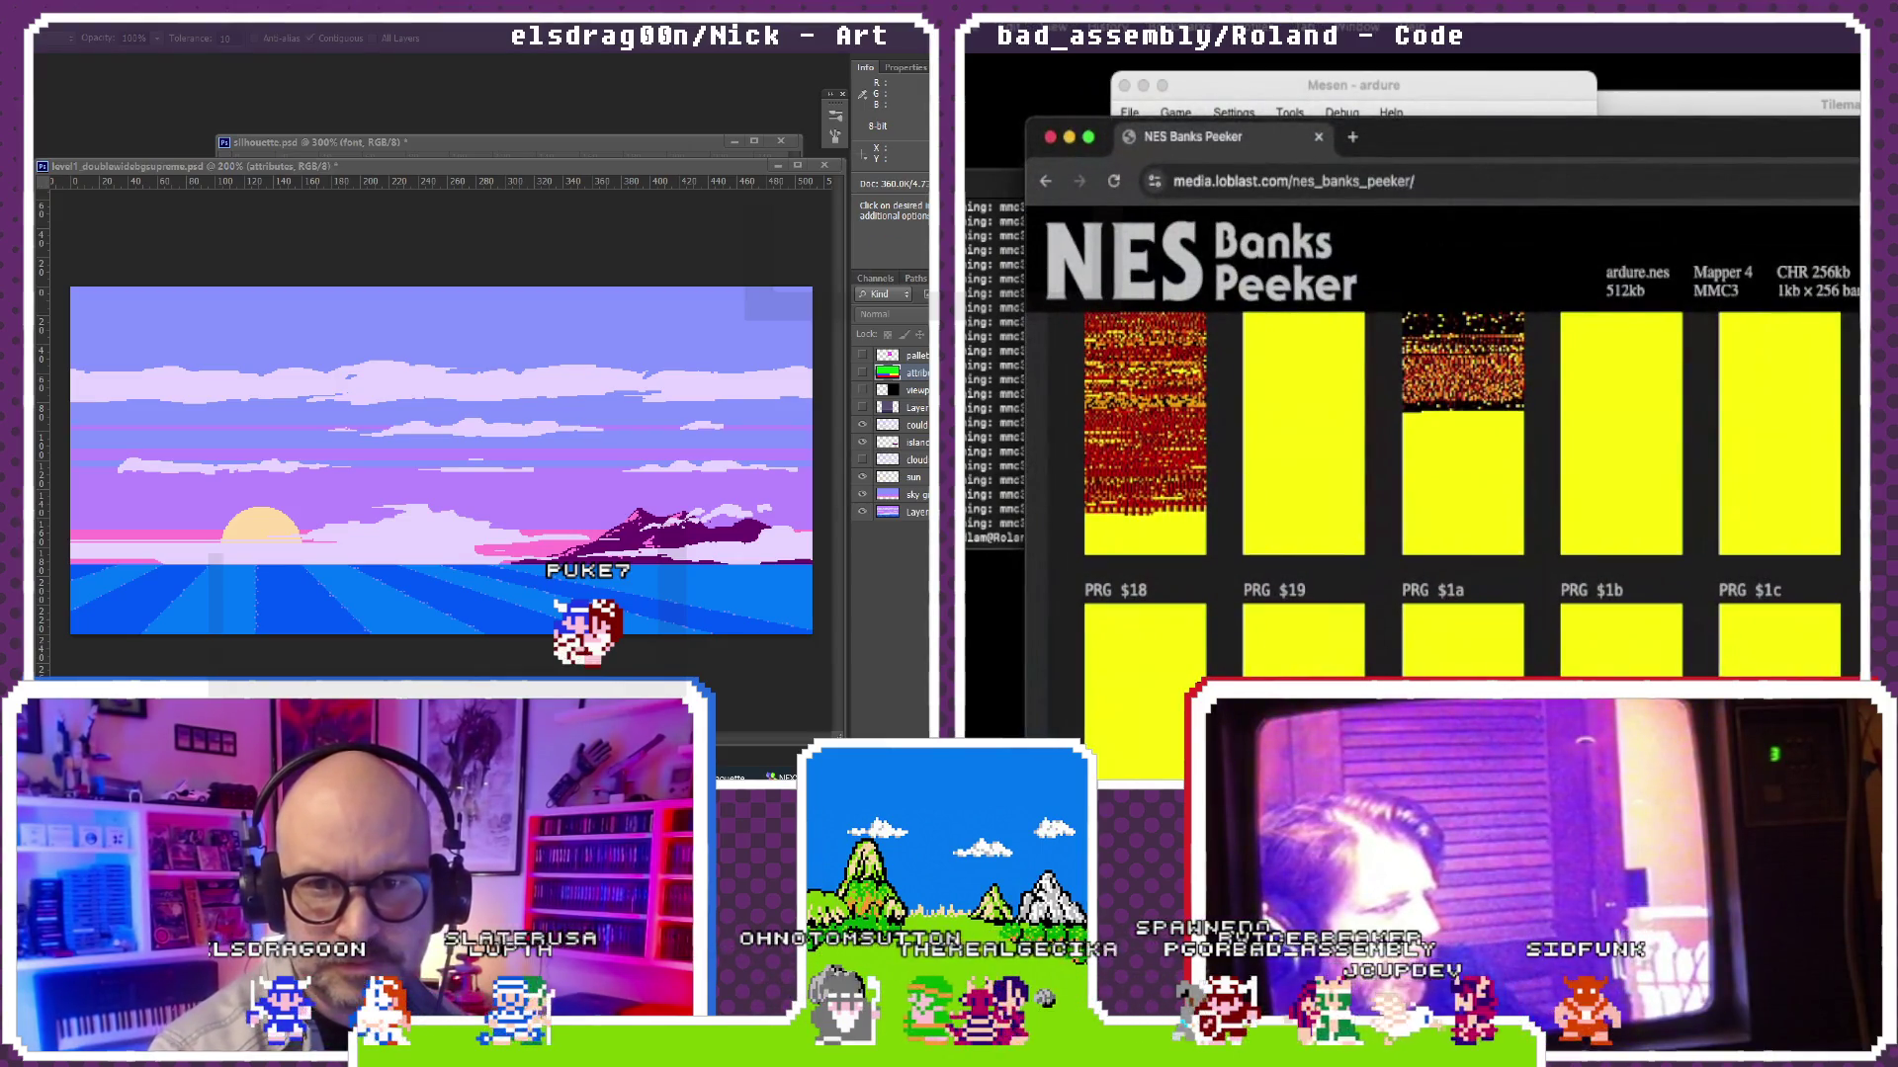
scroll(1460, 489, "up", 2)
scroll(1460, 490, "down", 2)
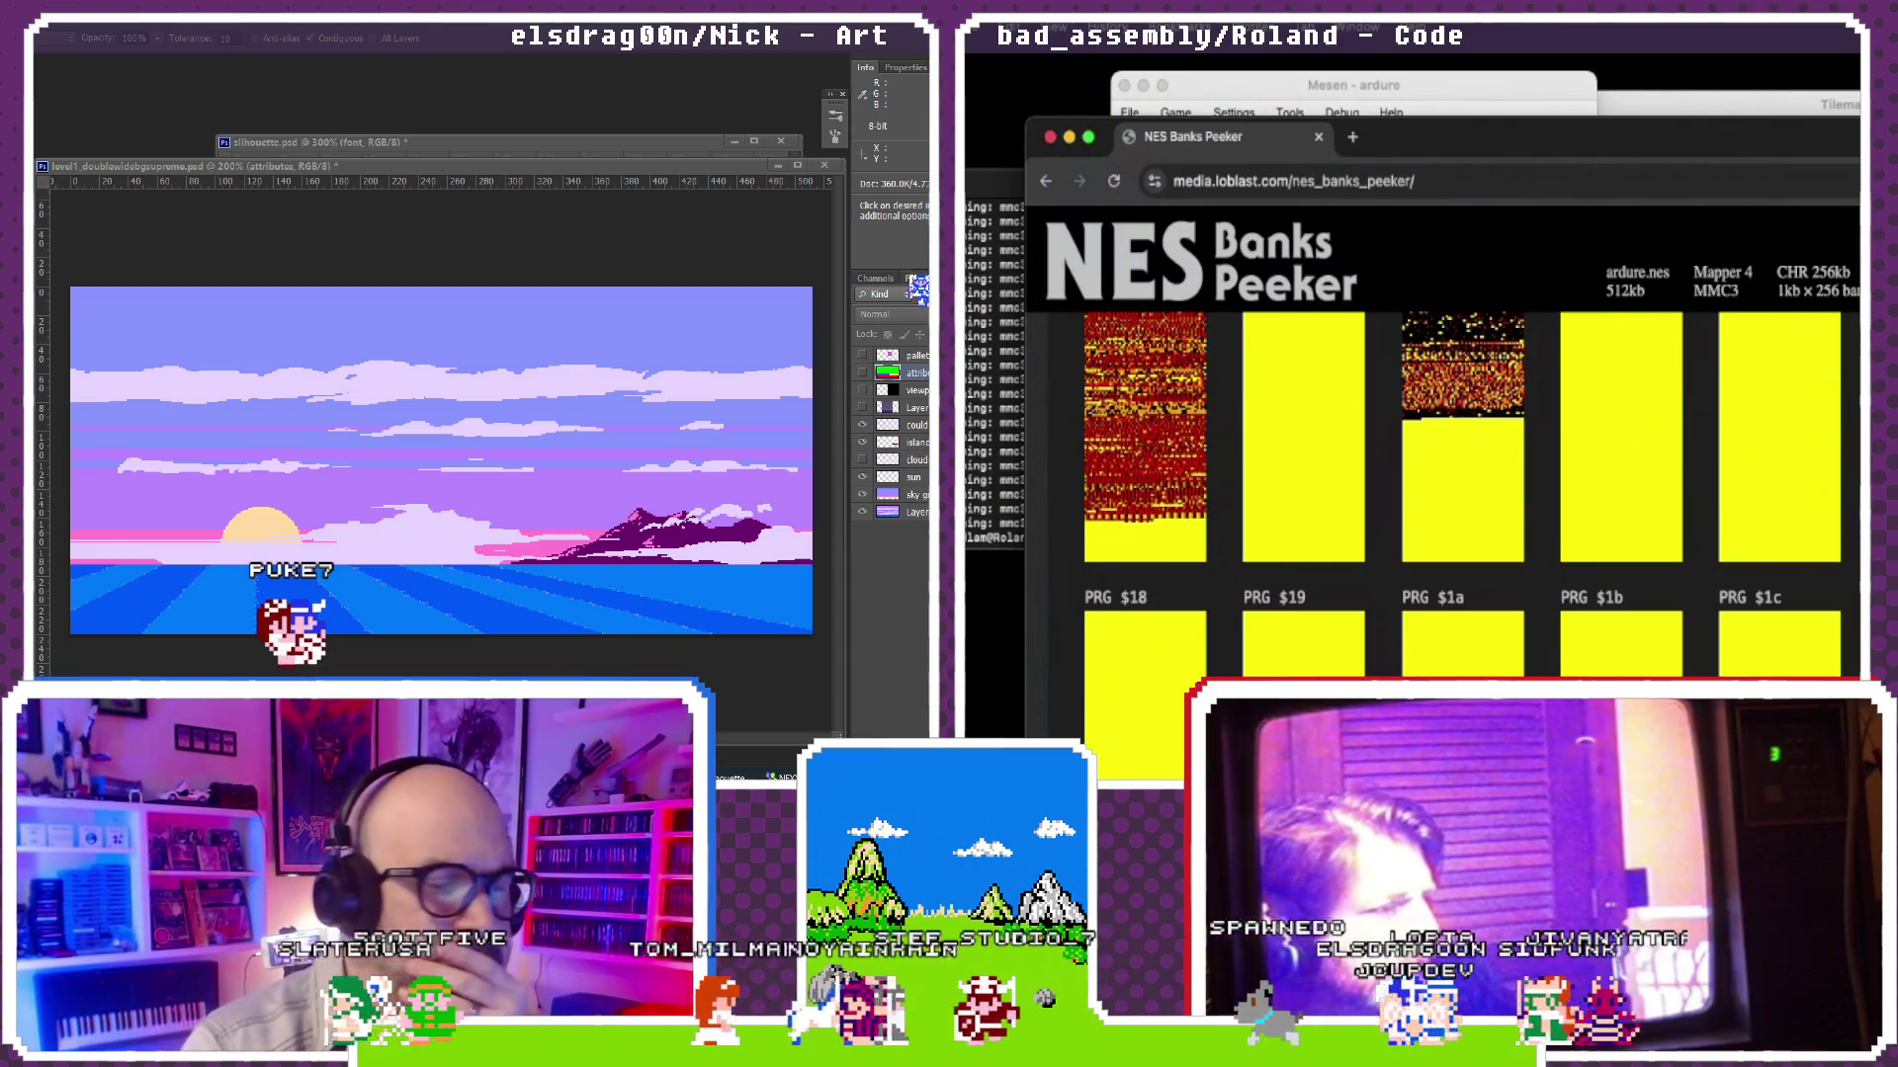
scroll(1461, 520, "up", 3)
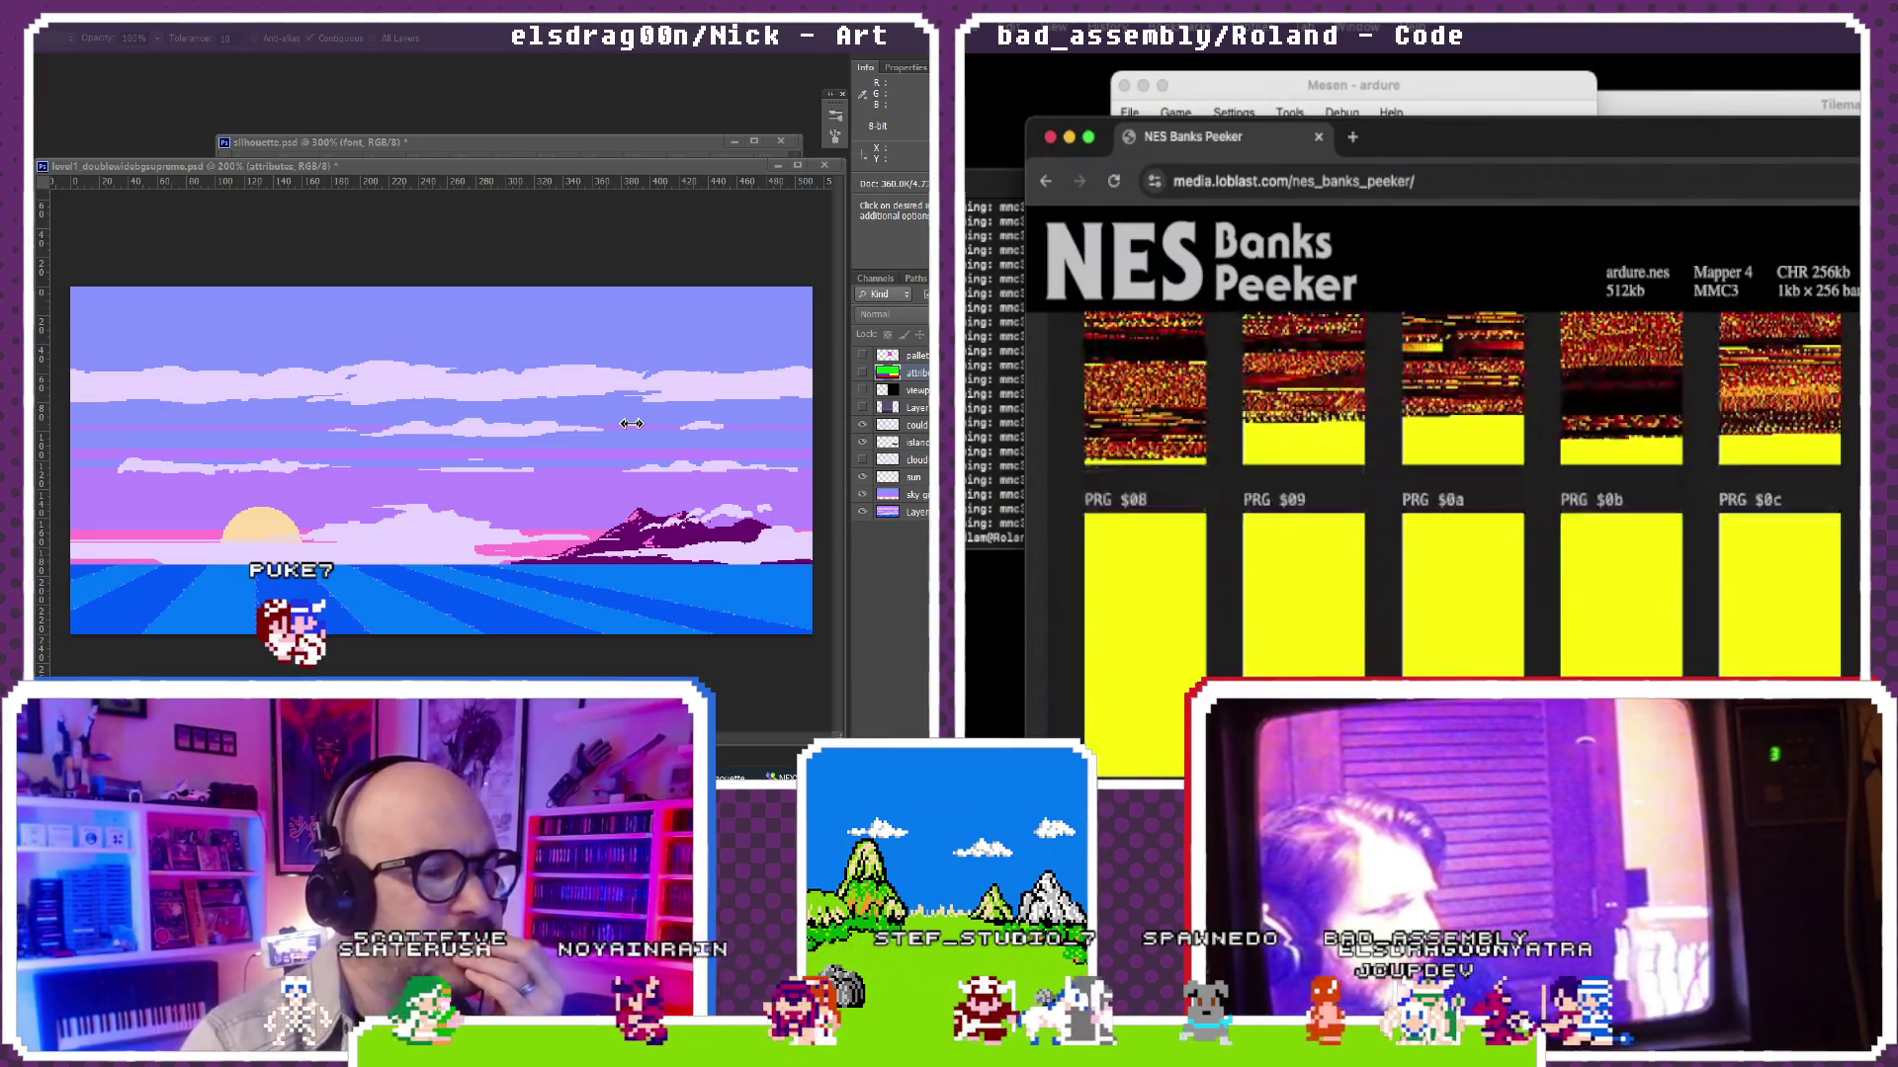
scroll(1460, 519, "up", 2)
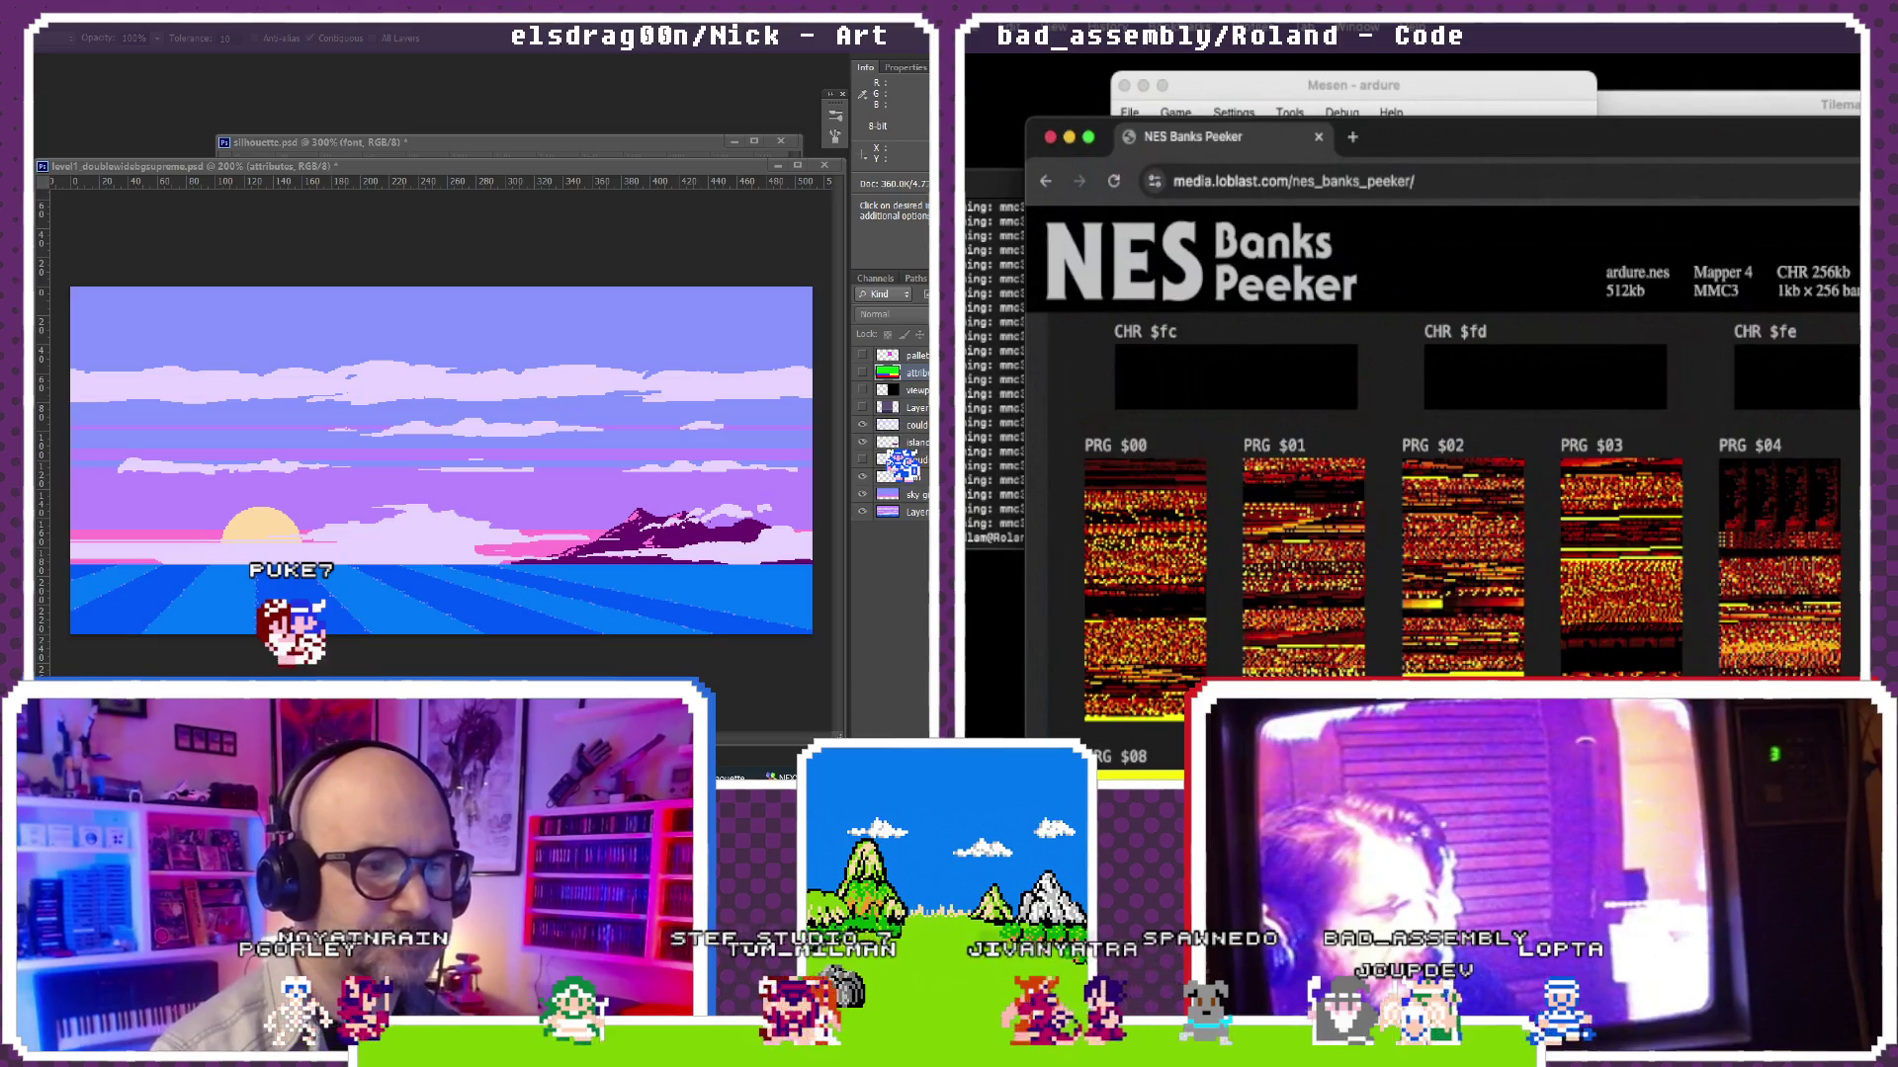
scroll(1459, 520, "down", 5)
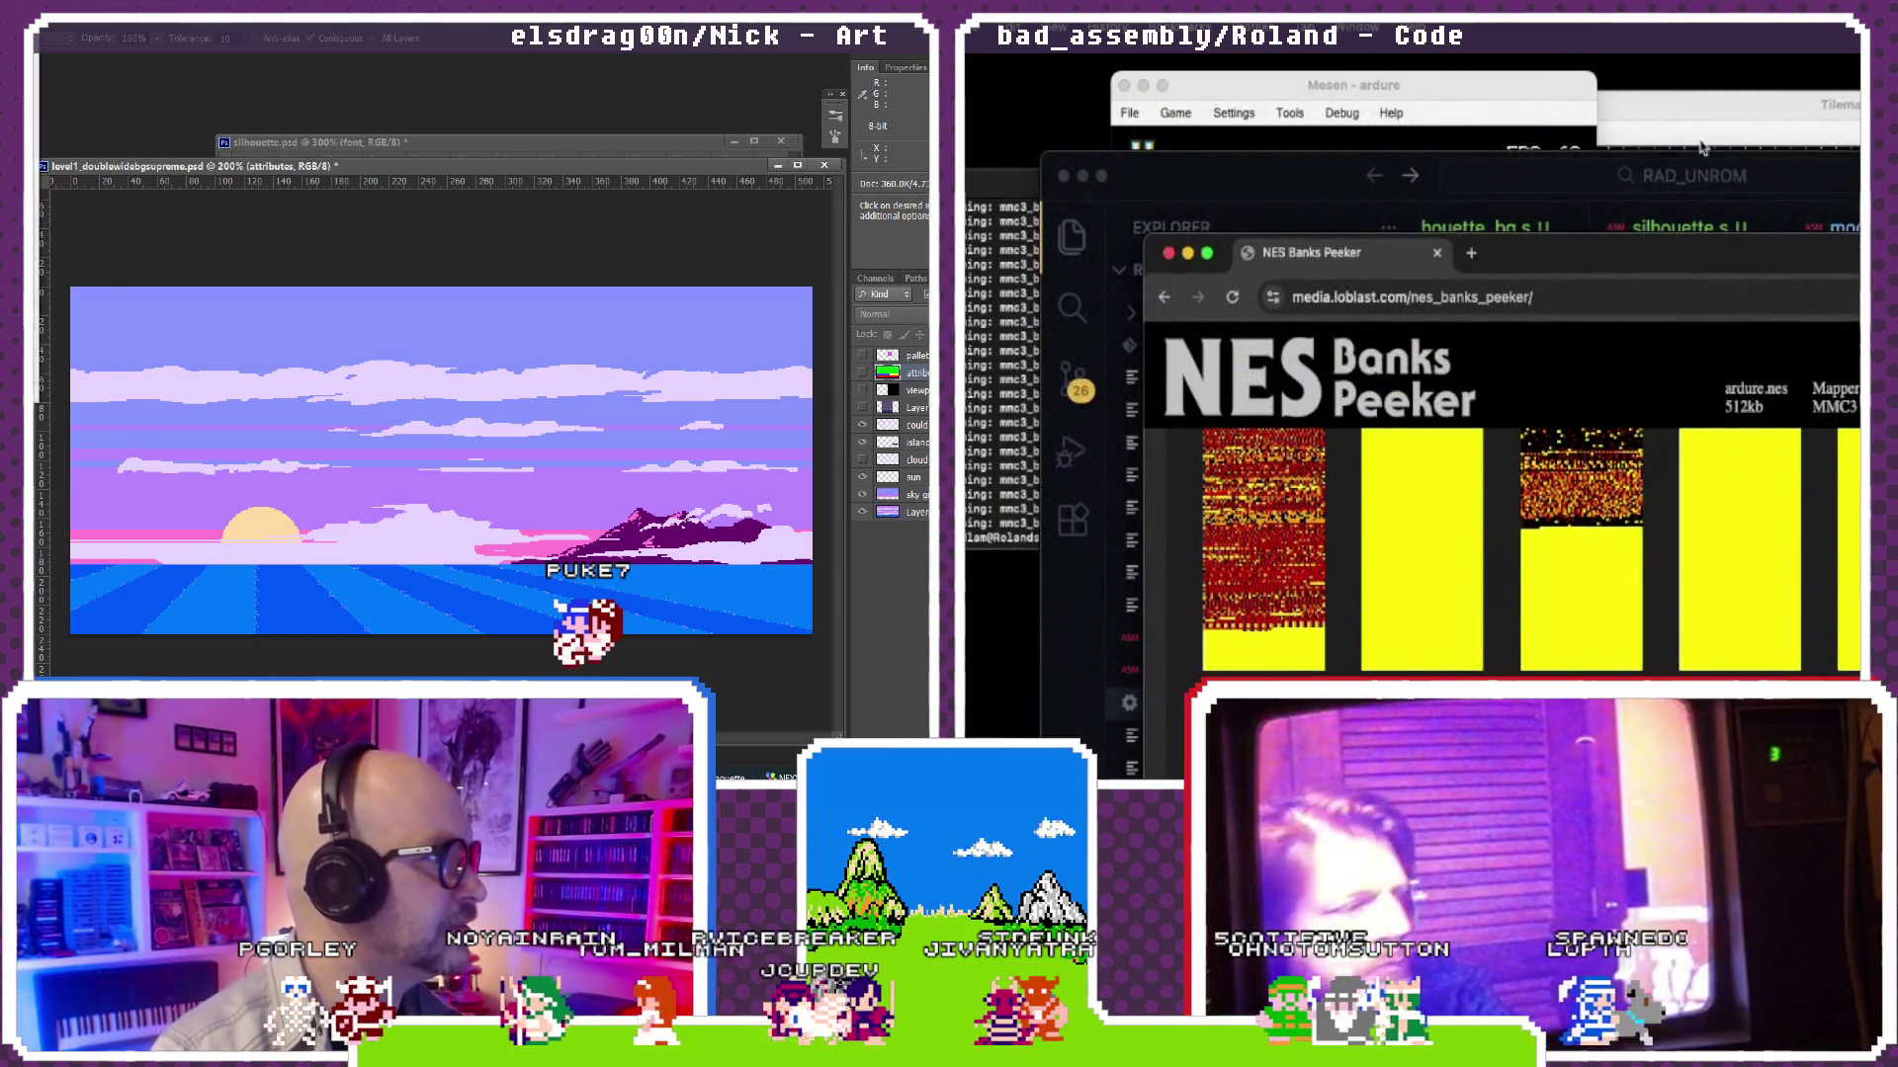
Step: Compare the fill of ardure.nes PRG banks $00–$1c, then return to the code editor
key("alt+l")
left_click(1302, 190)
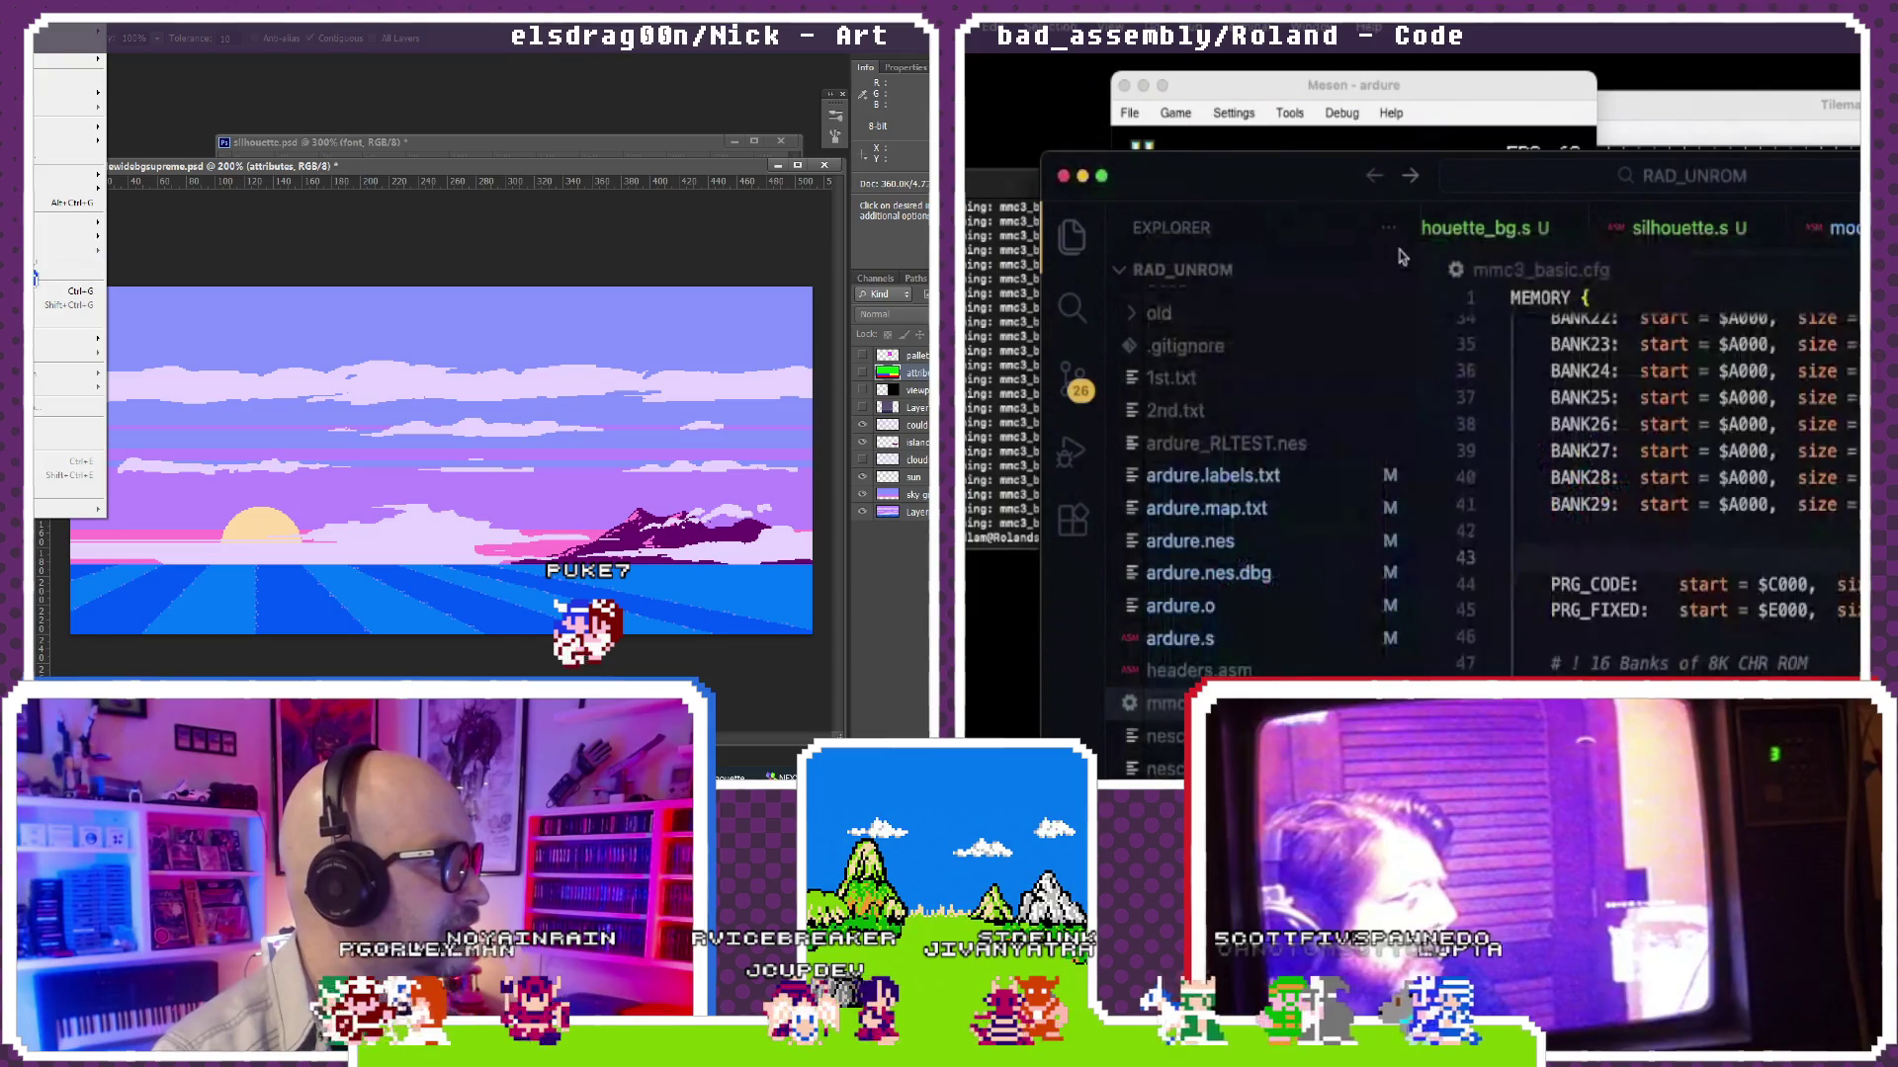
Step: Locate the modes.s include line in ardure.s by searching for 'modes'
left_click(1465, 234)
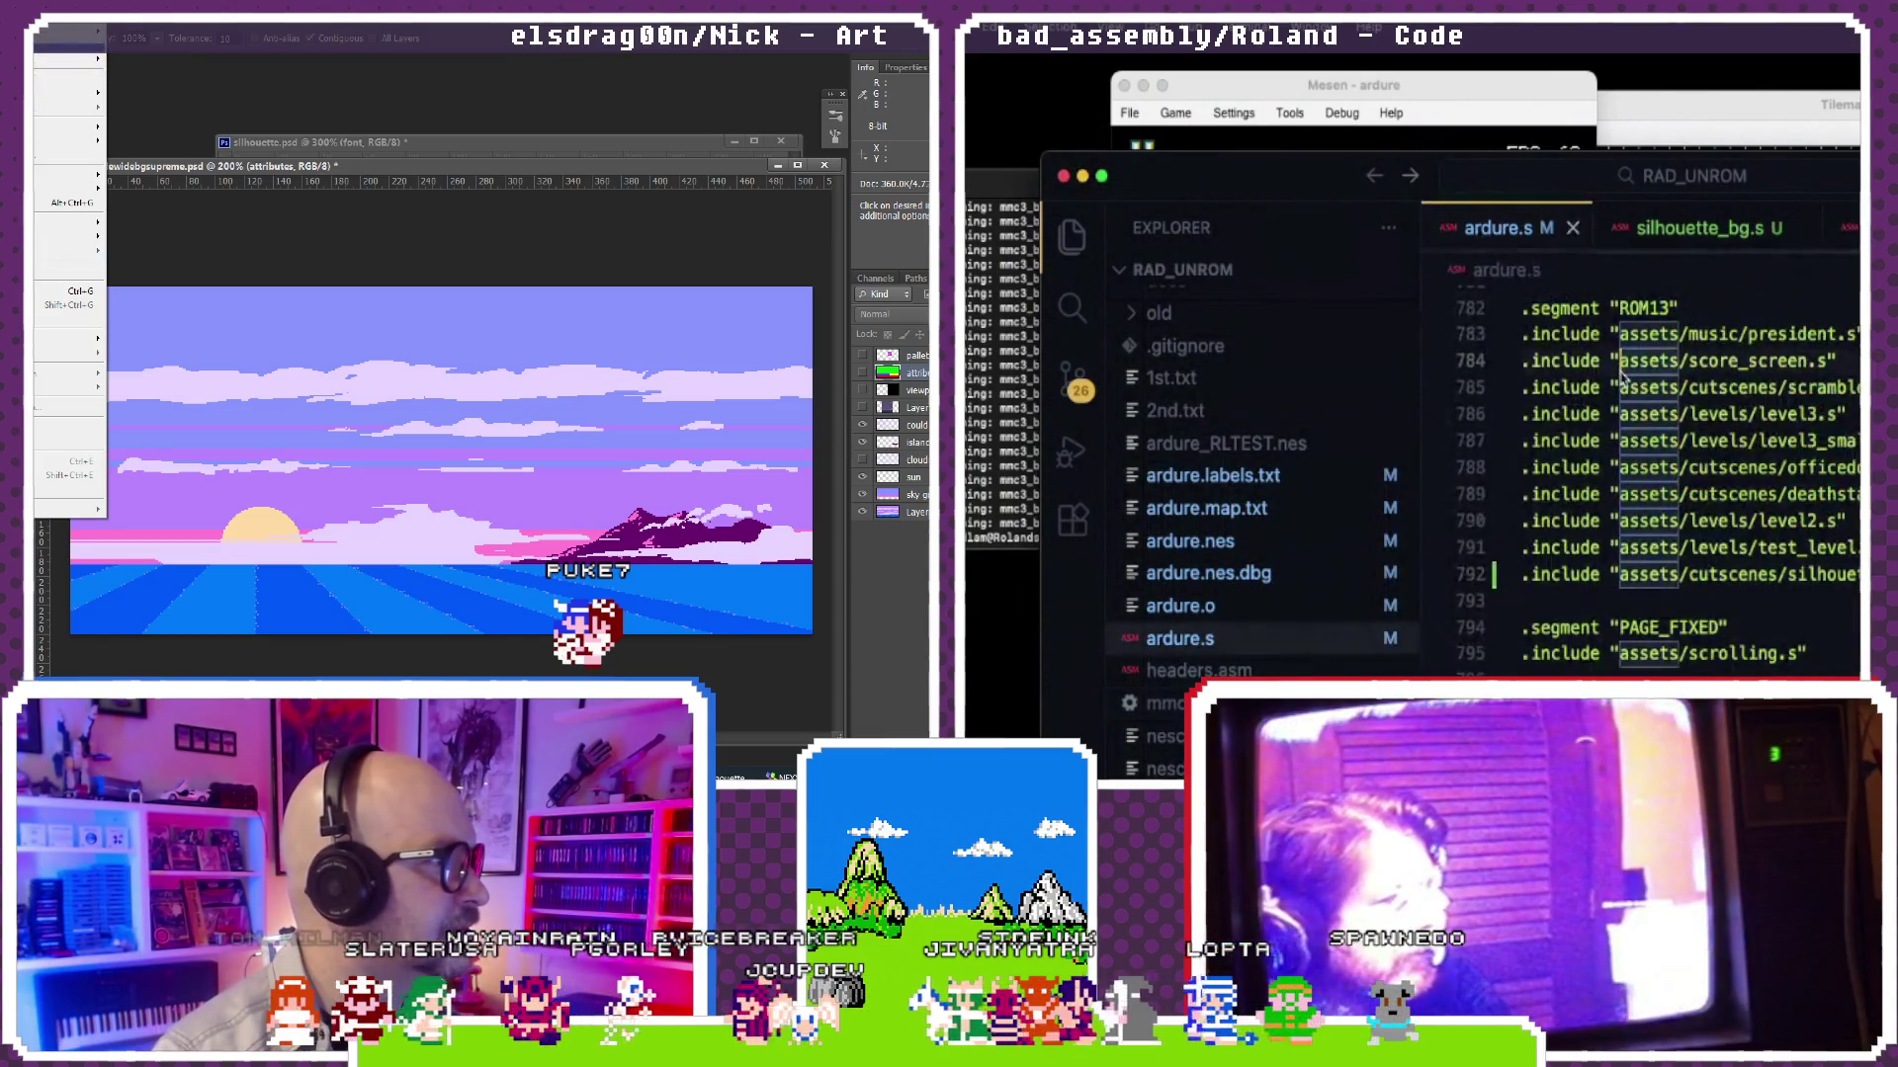
scroll(1632, 446, "up", 1)
double_click(1620, 371)
key("ctrl+f")
type("mode")
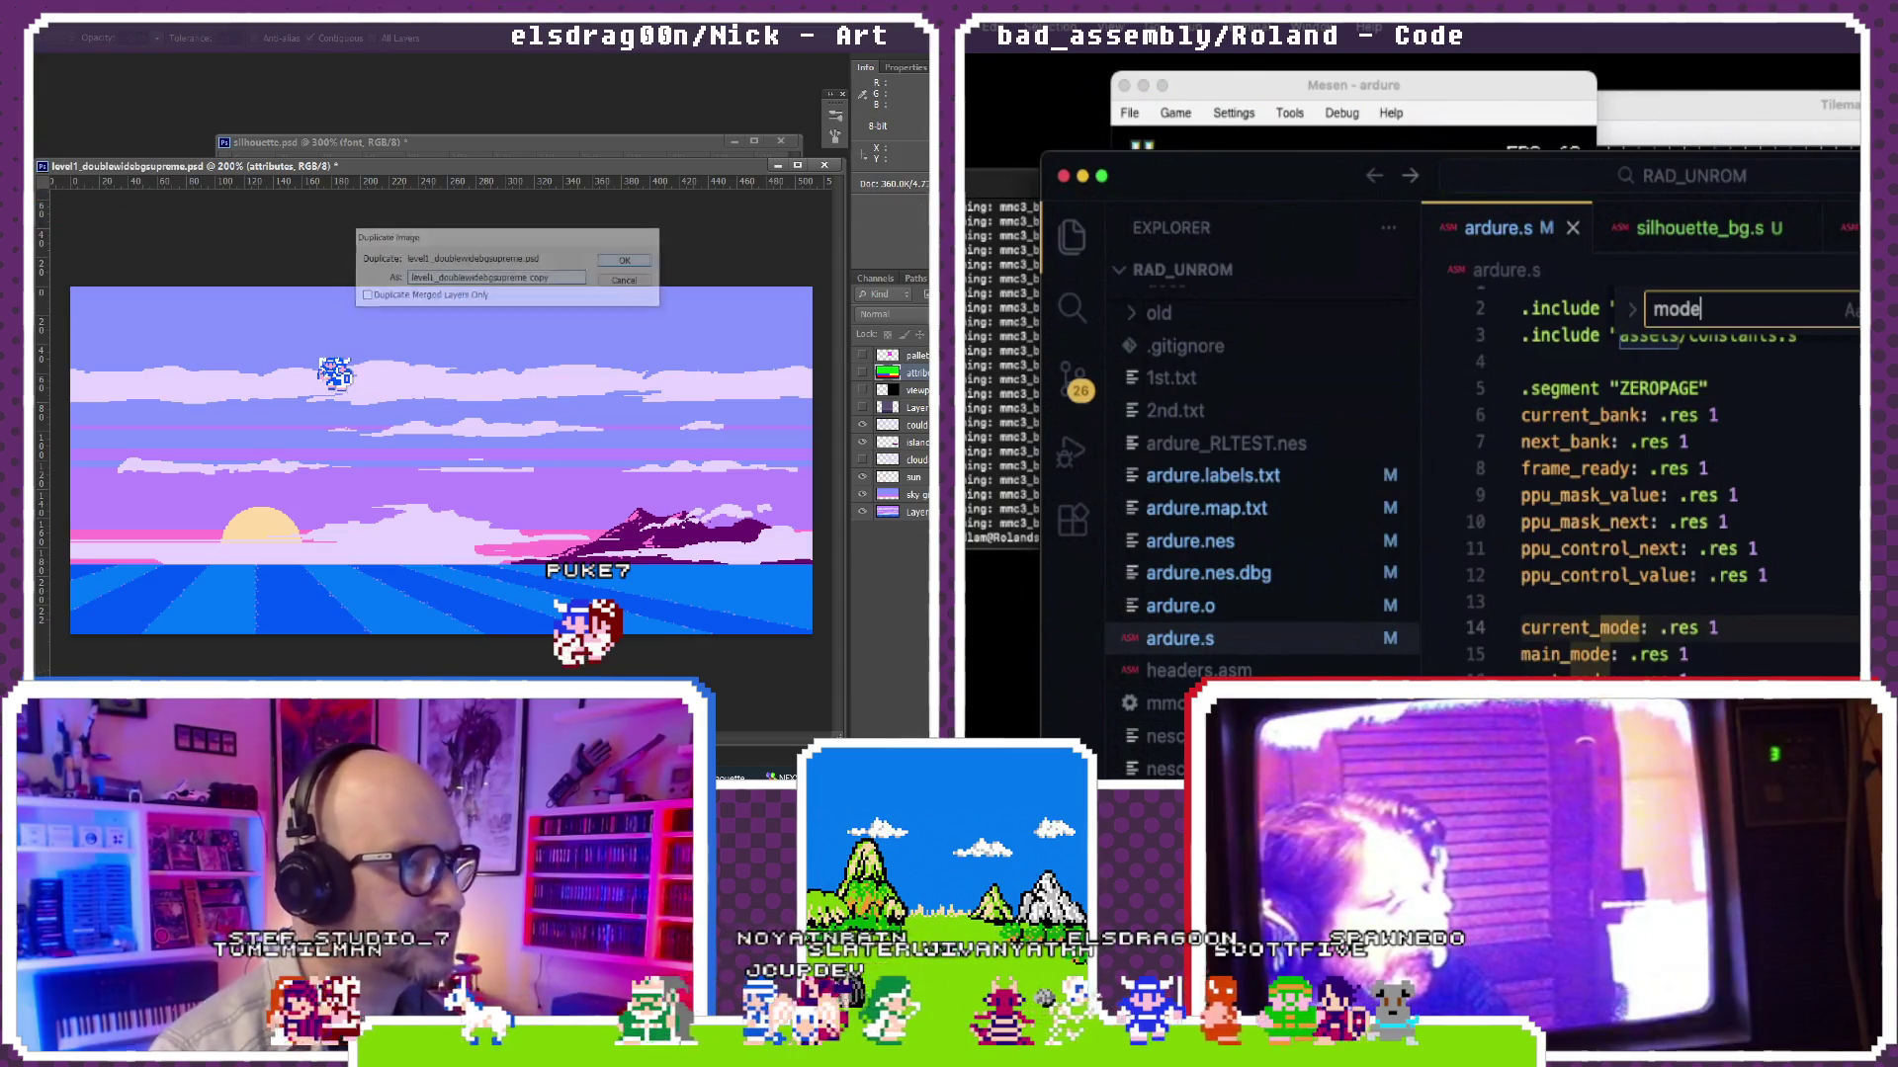
key("Return")
type("s")
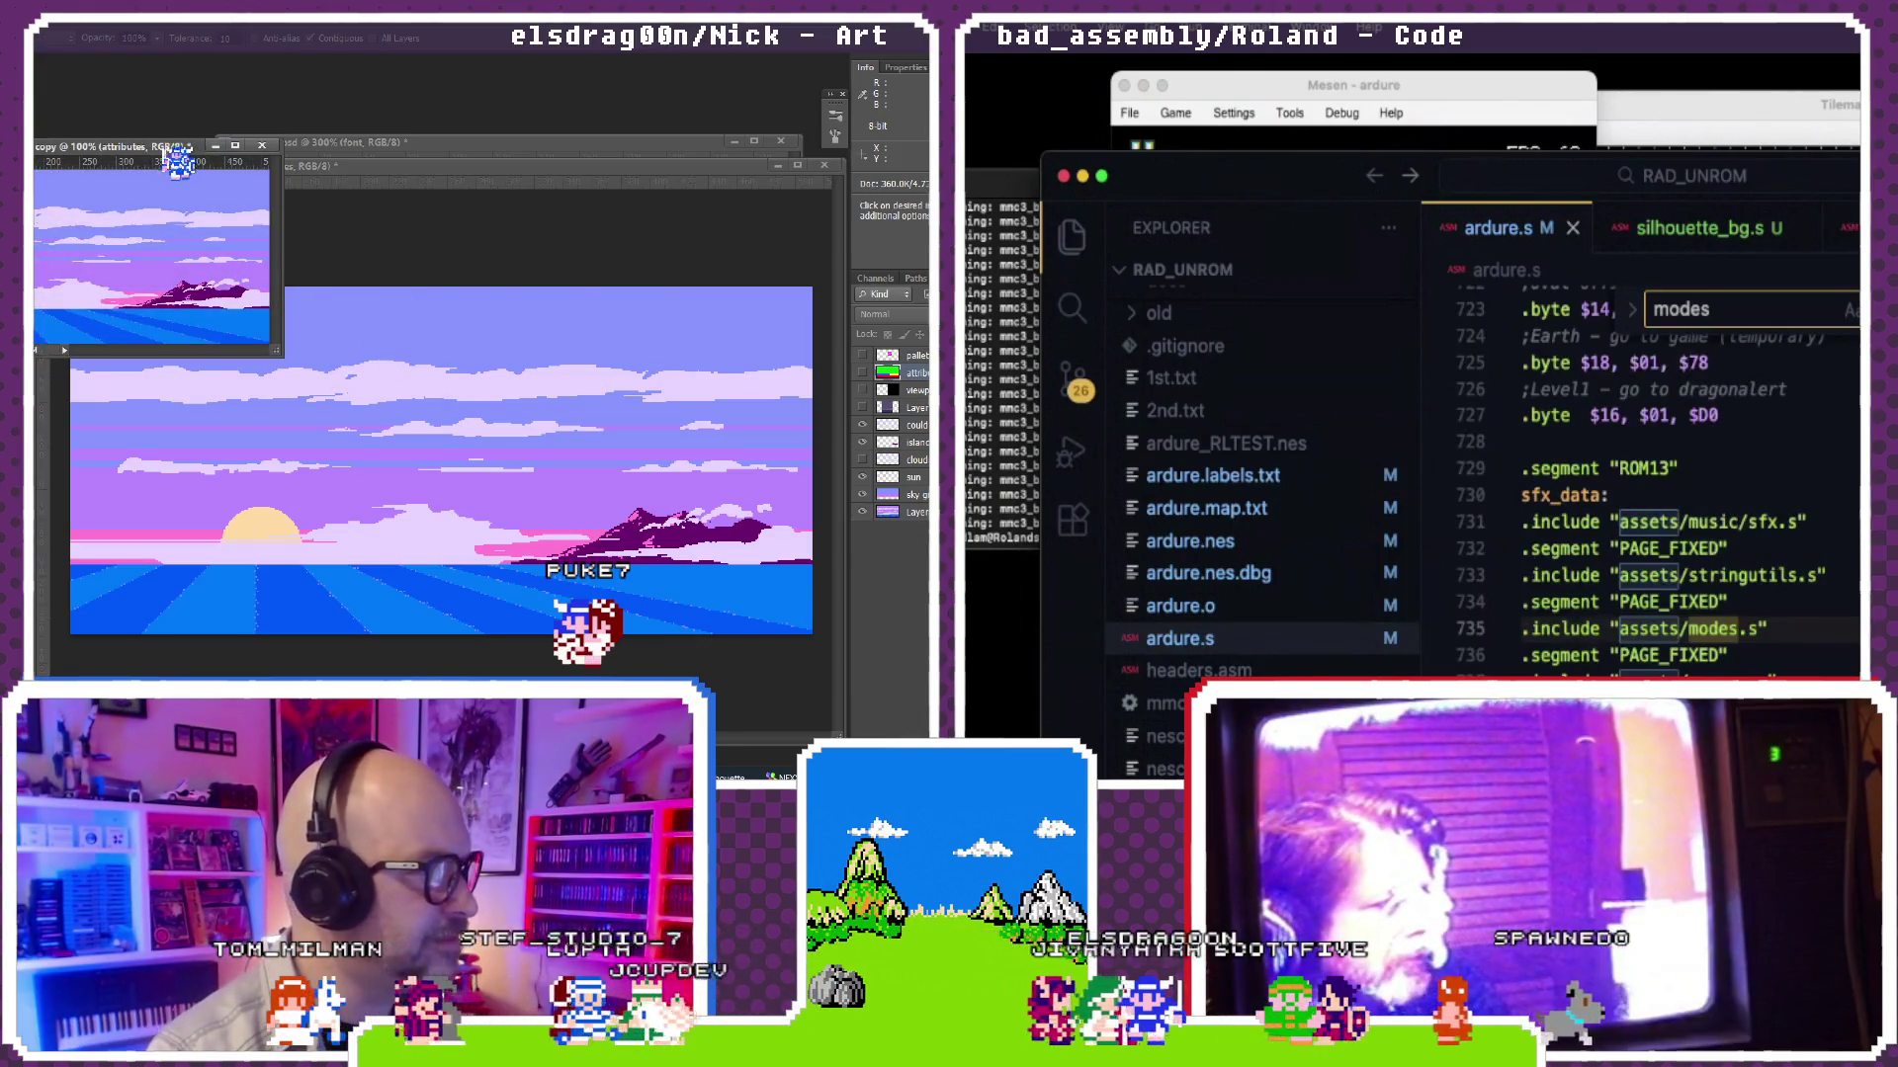
left_click_drag(171, 150, 545, 279)
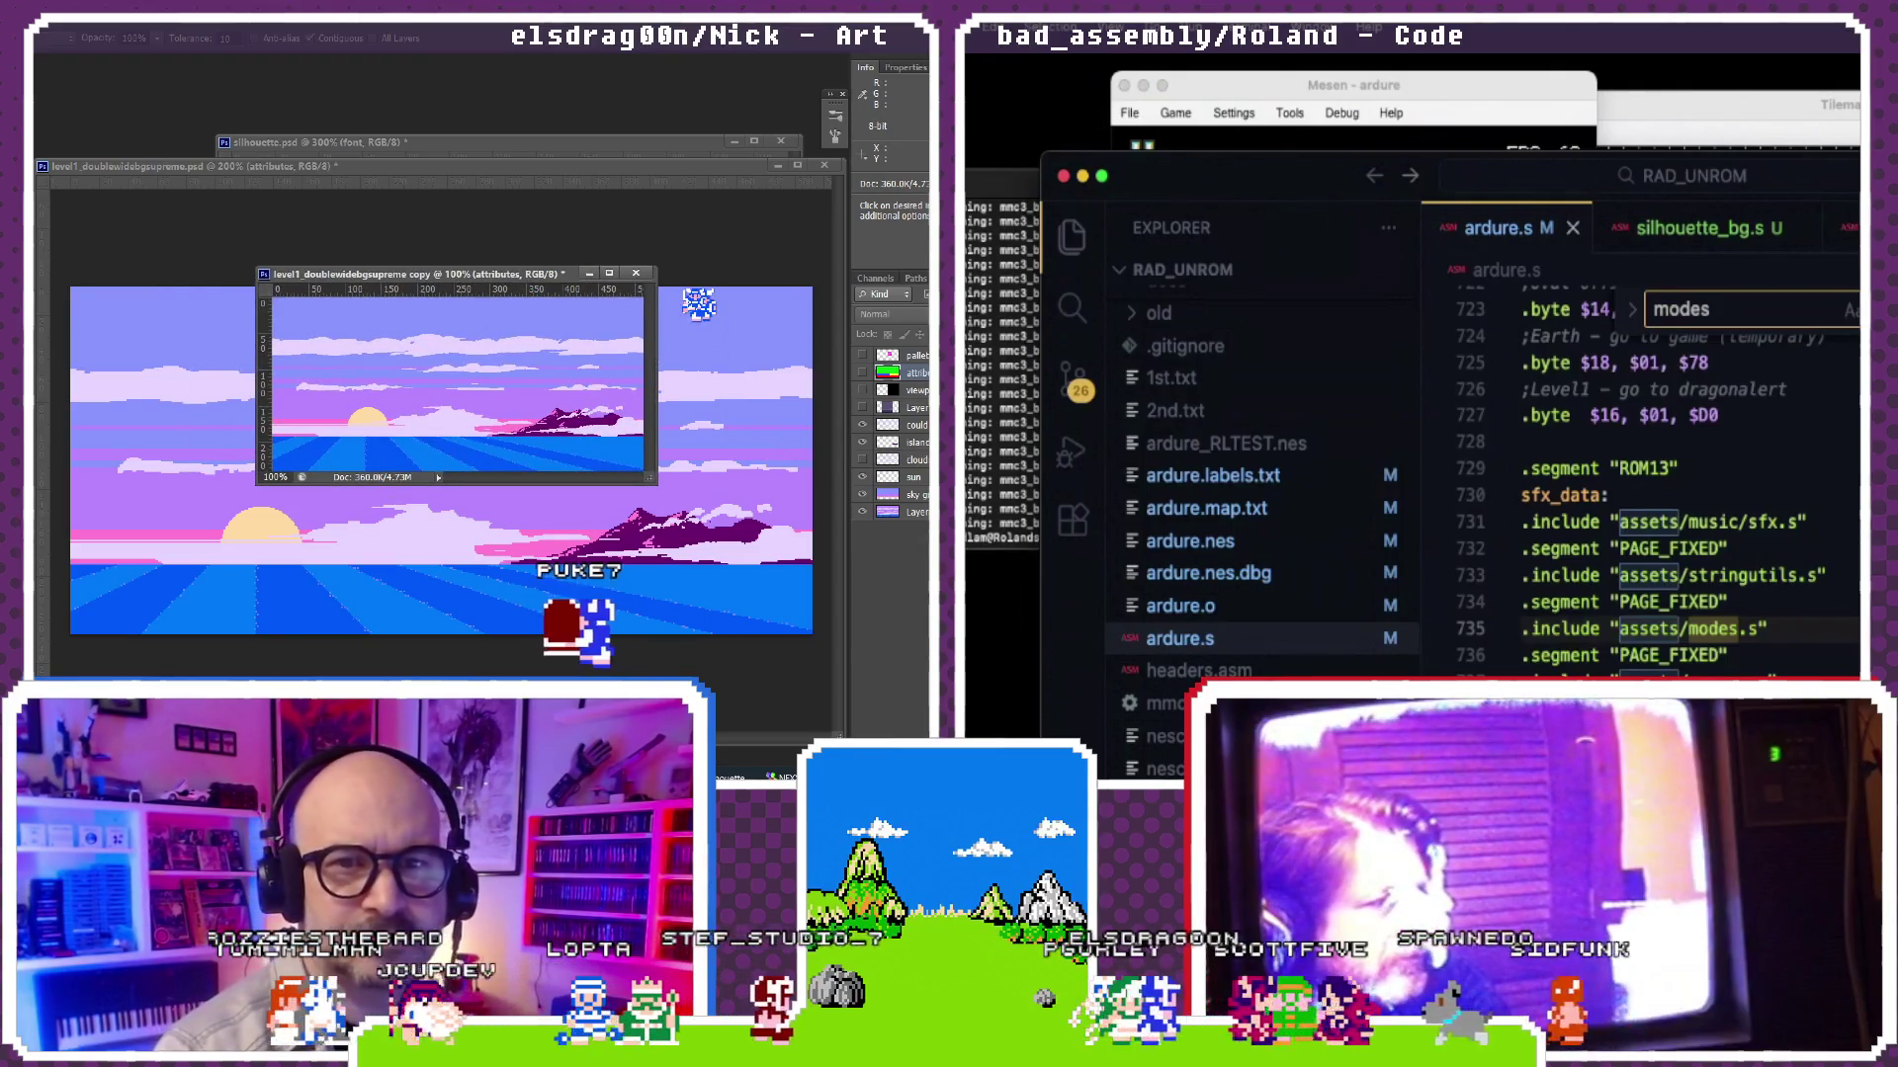
key("Escape")
scroll(1630, 490, "down", 1)
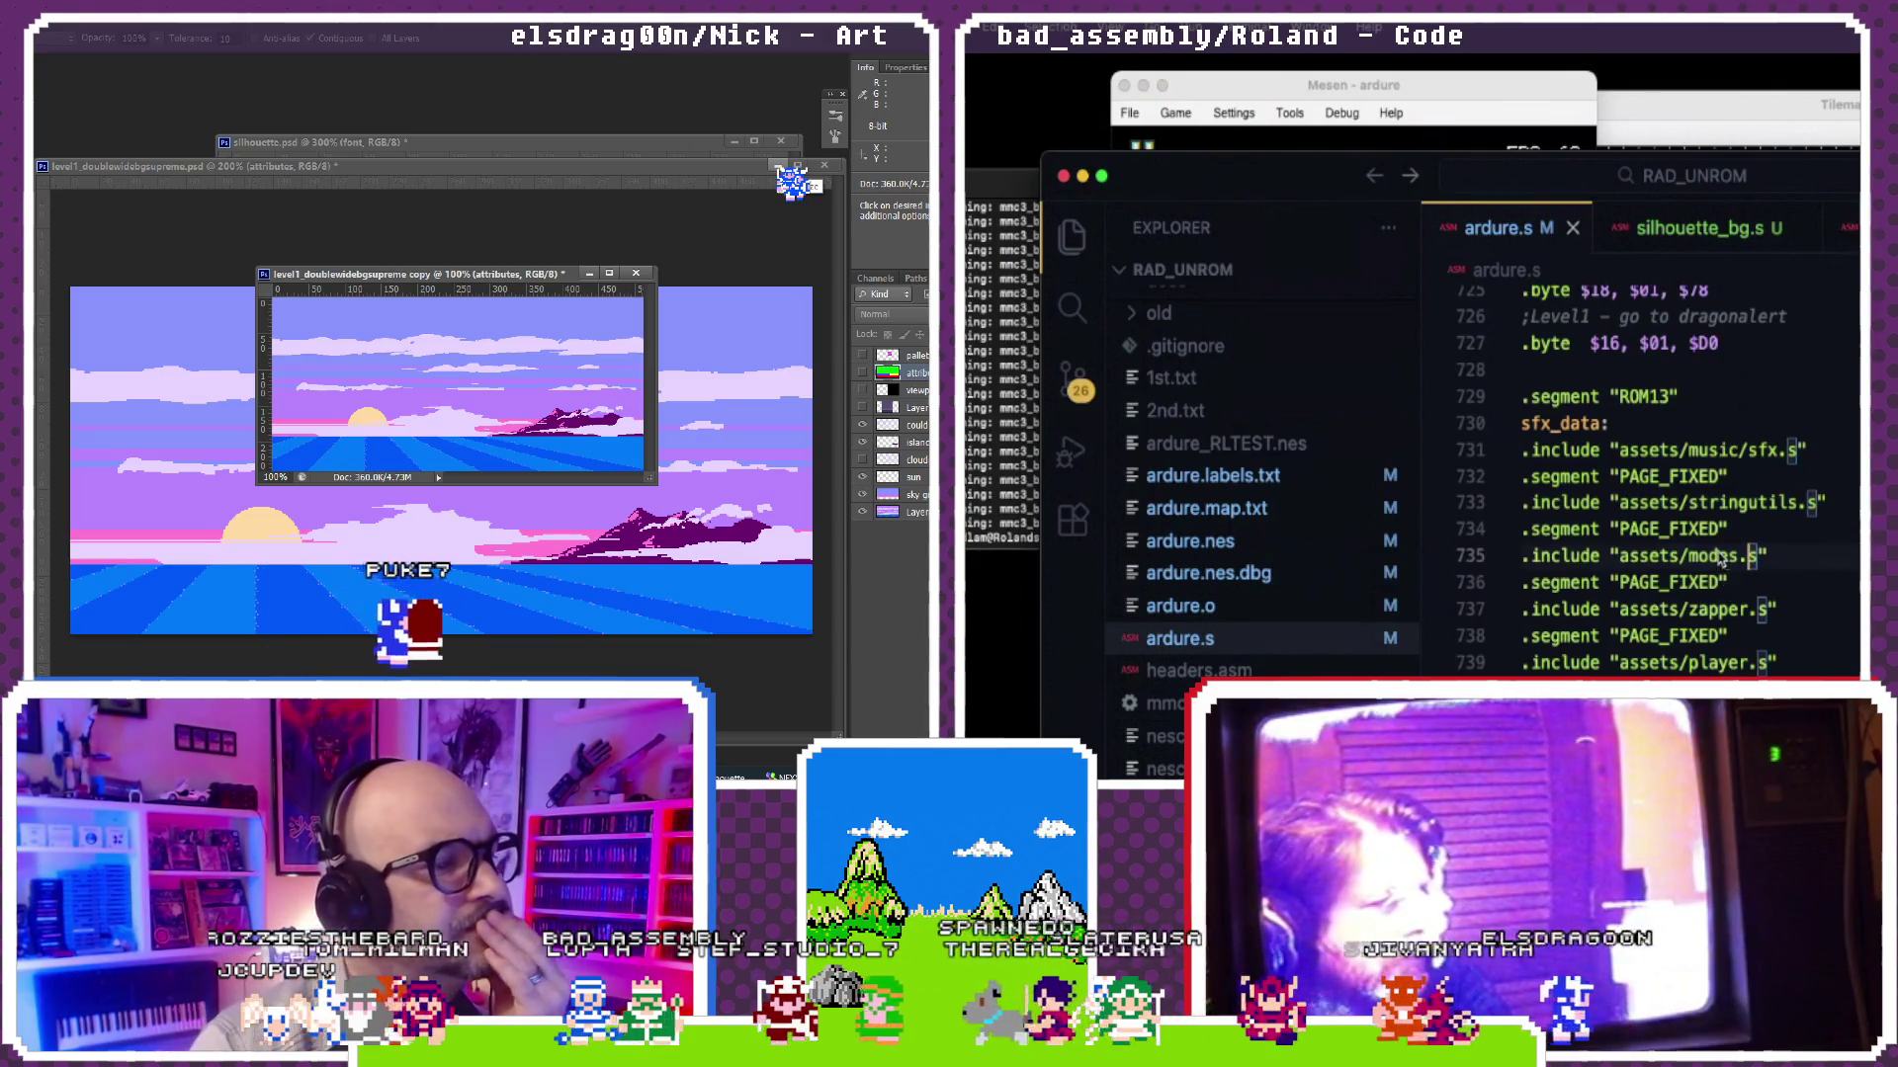
Step: Replace the PAGE_FIXED segment name on line 734 with CODE
double_click(1690, 530)
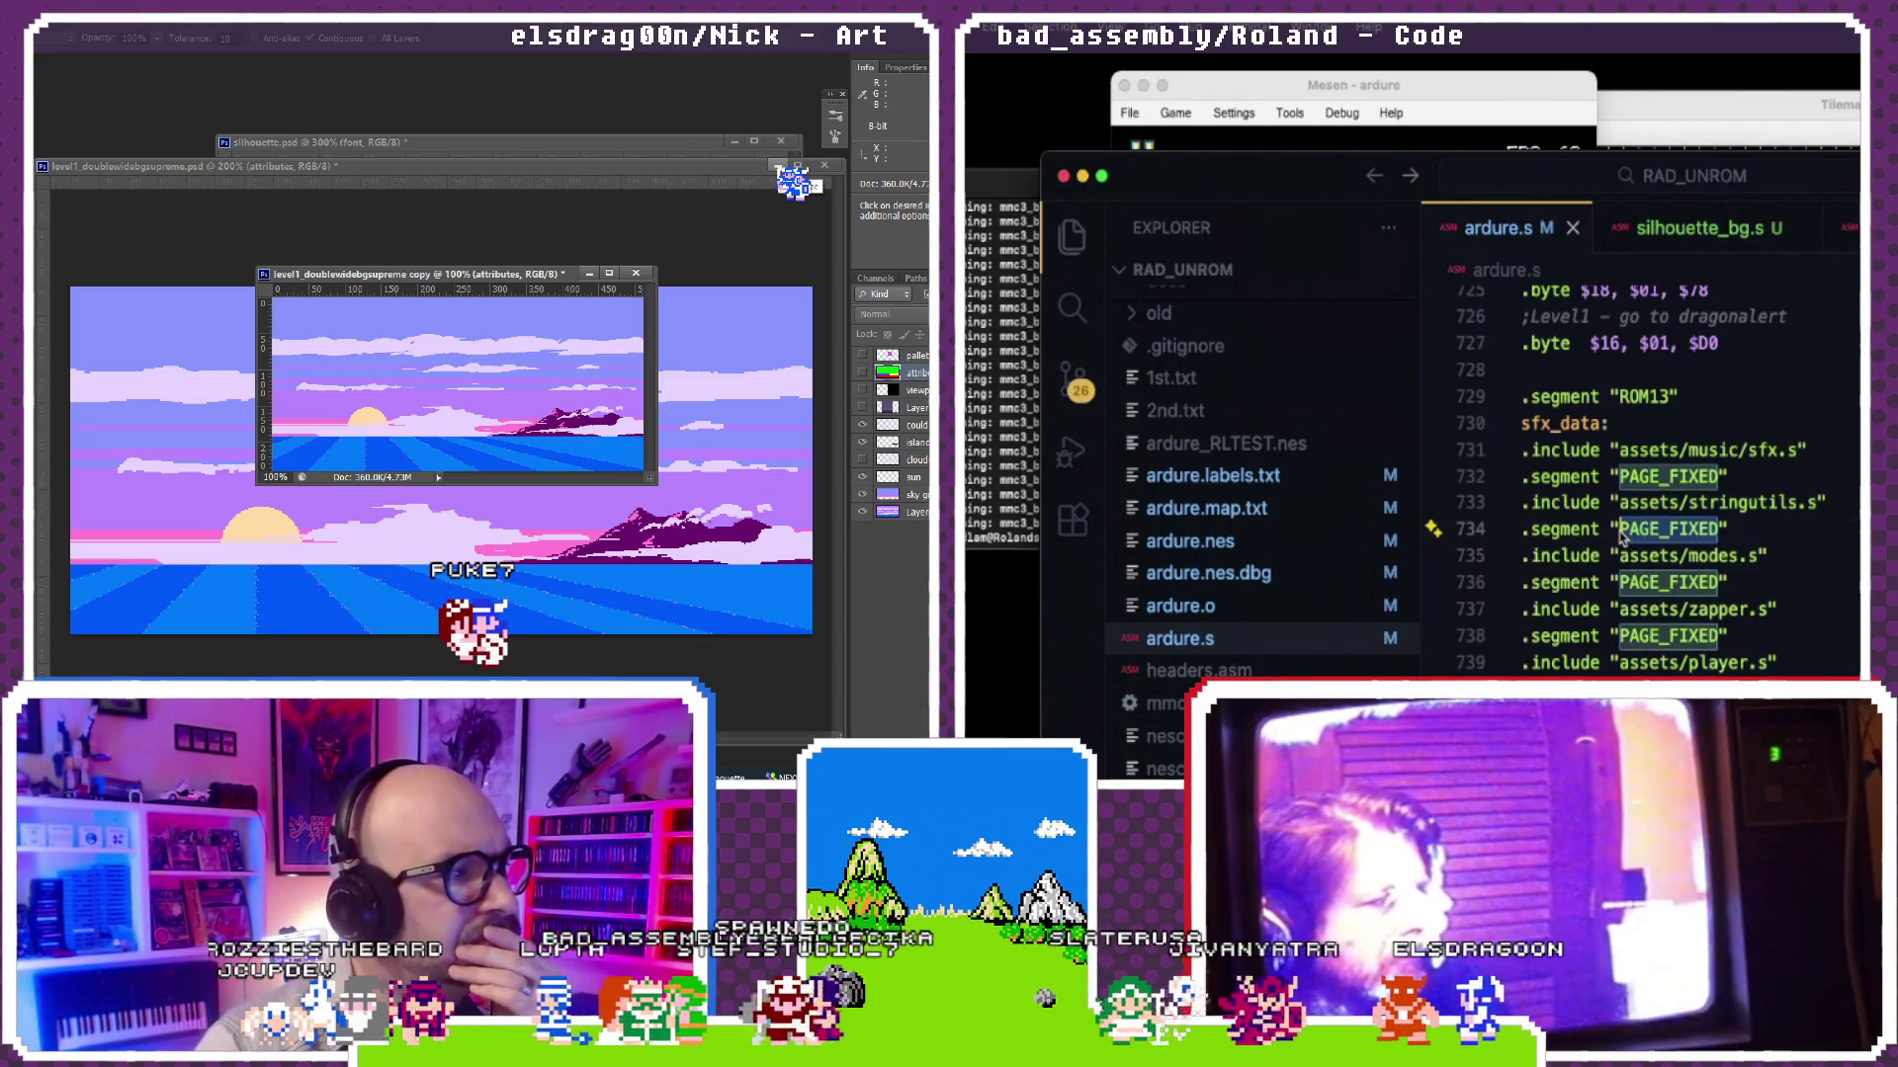
type("CIDE")
key("ctrl+w")
key("ctrl+w")
type("===")
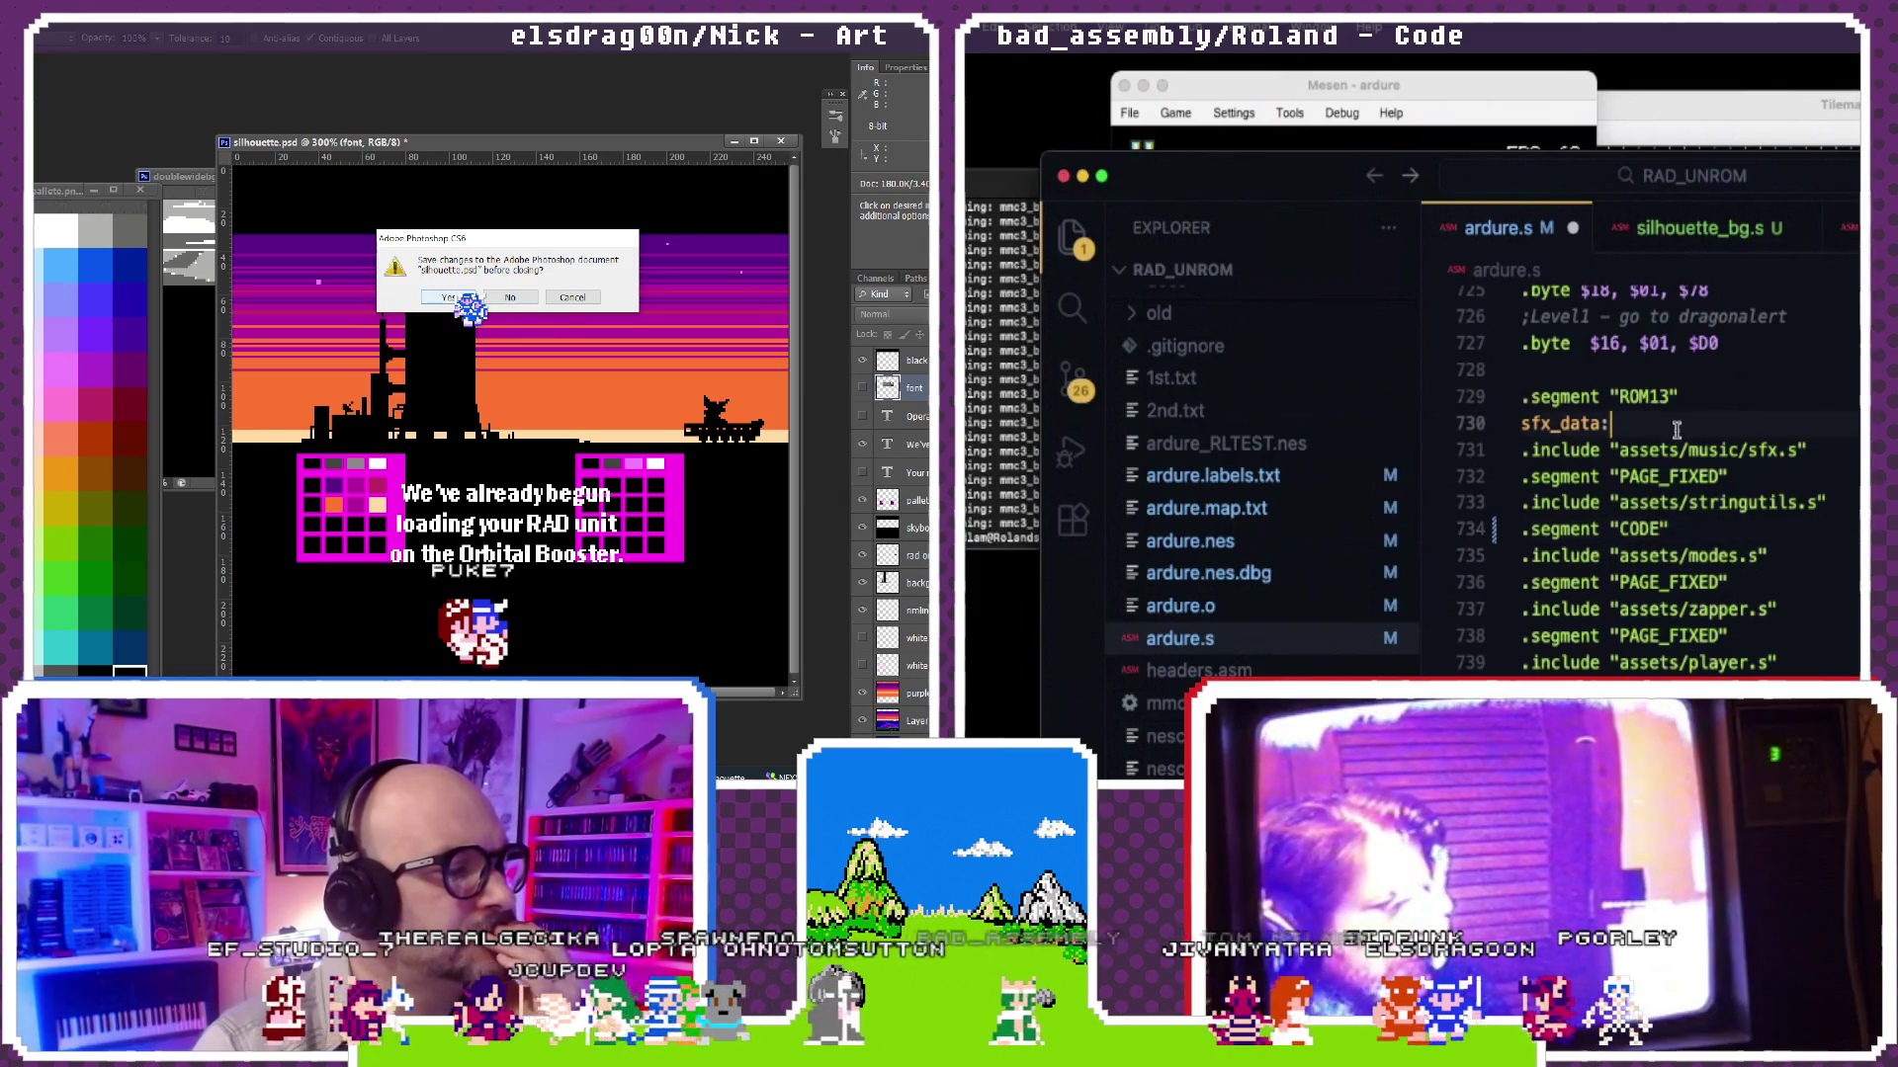
Step: Run sh nescompilenew ardure and read the resulting segment overflow errors
left_click(1029, 515)
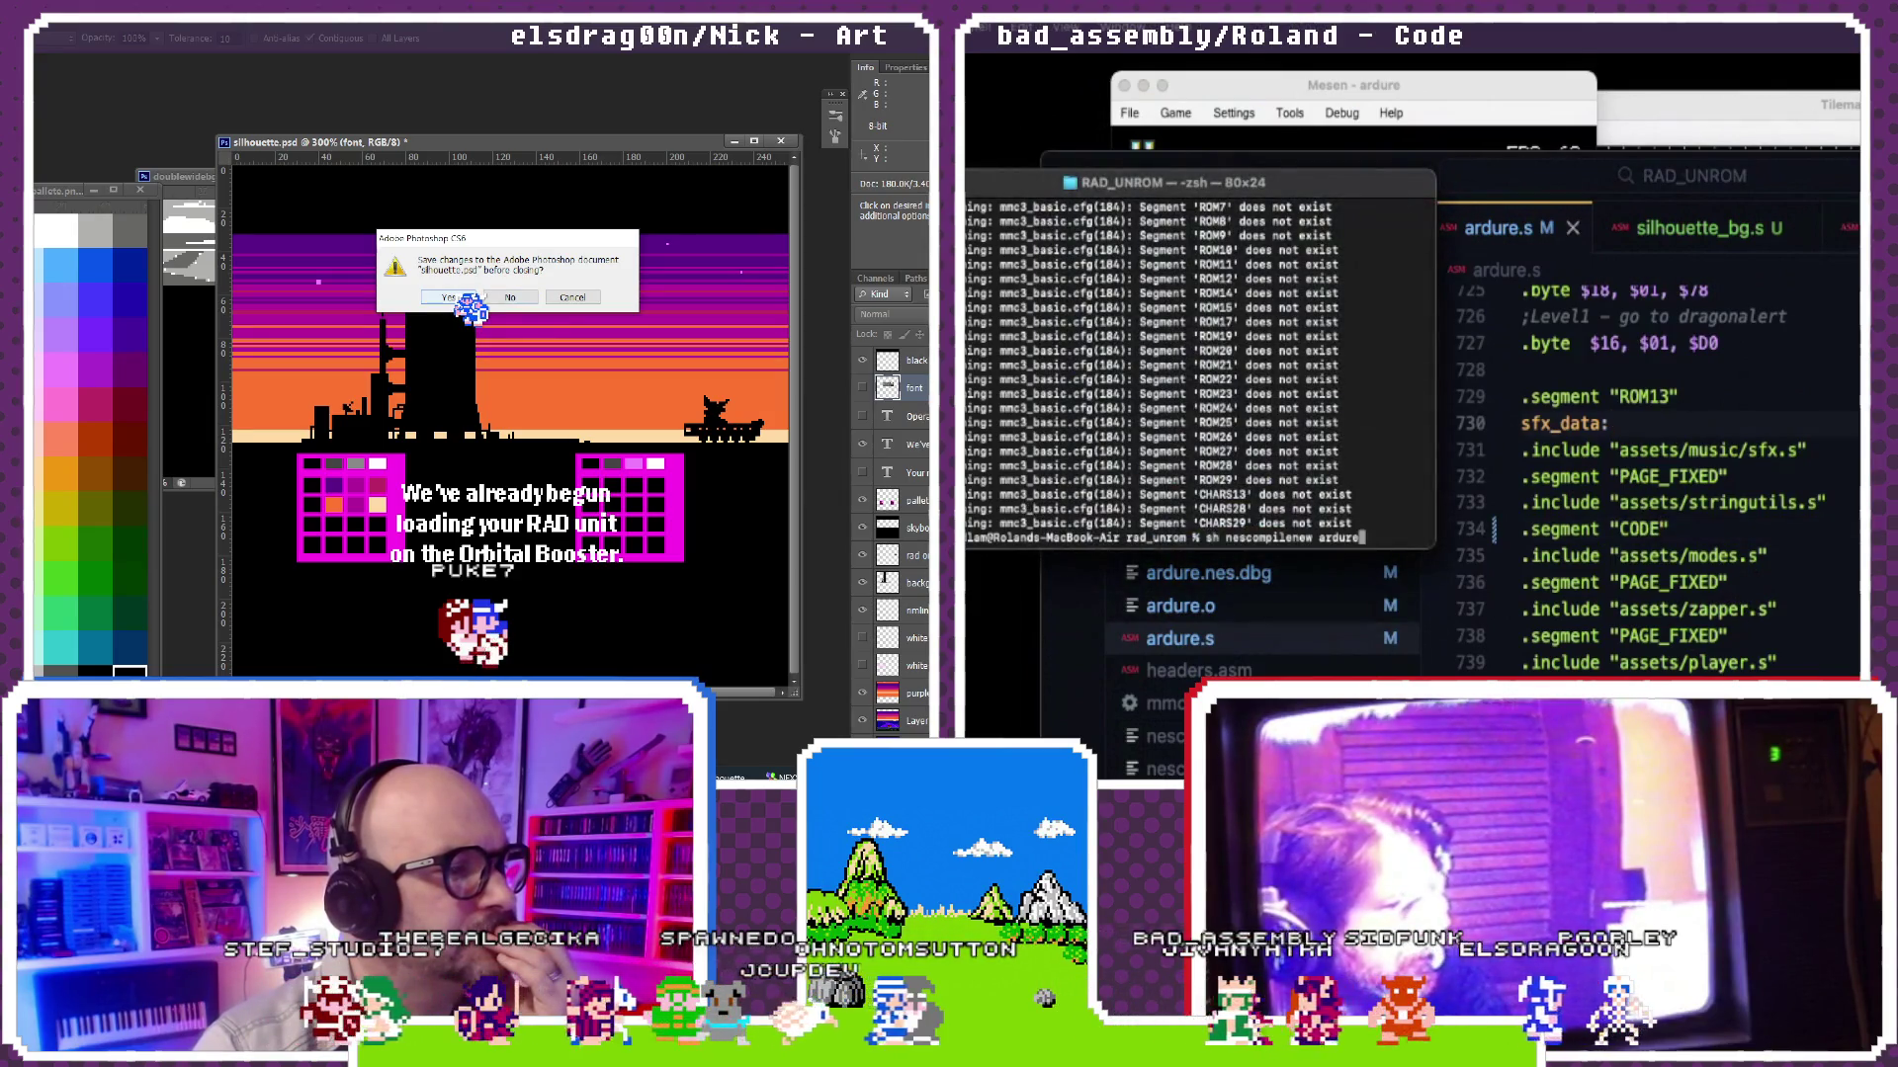
key("Return")
left_click(462, 297)
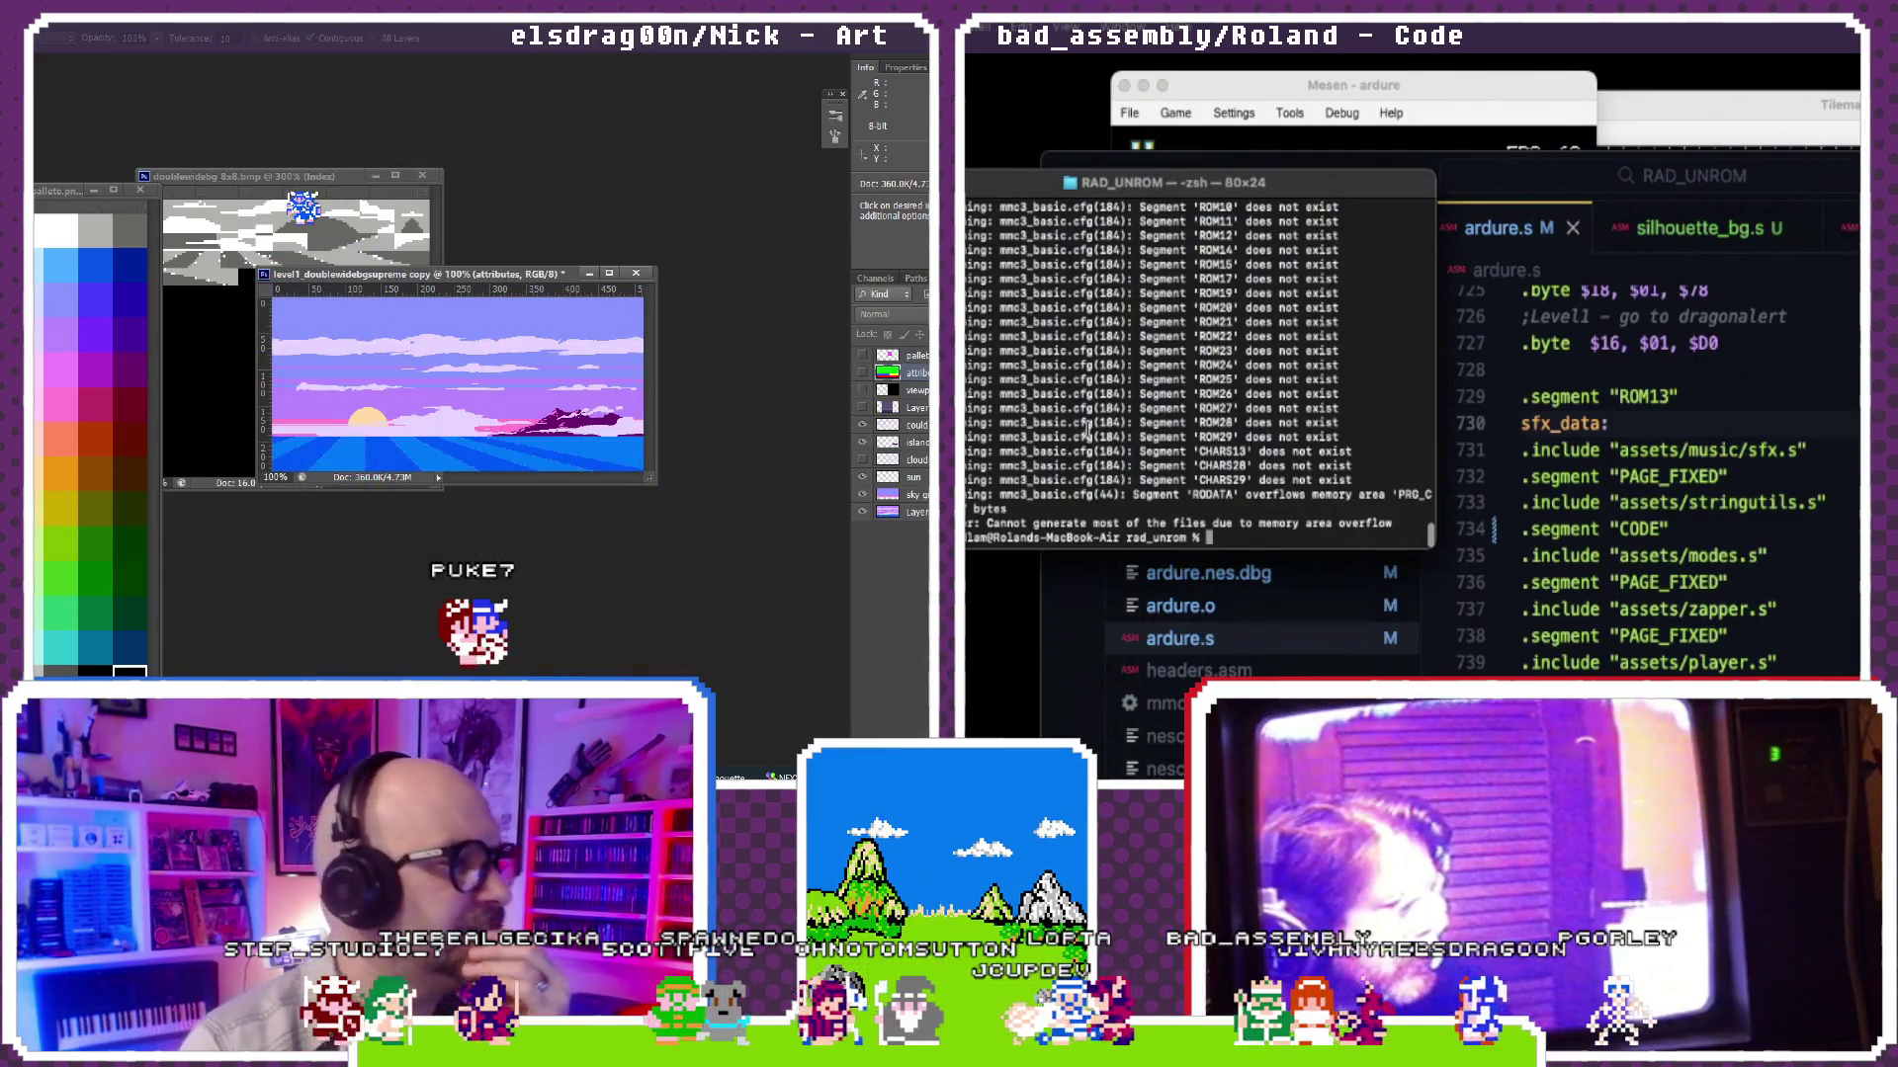
left_click(307, 182)
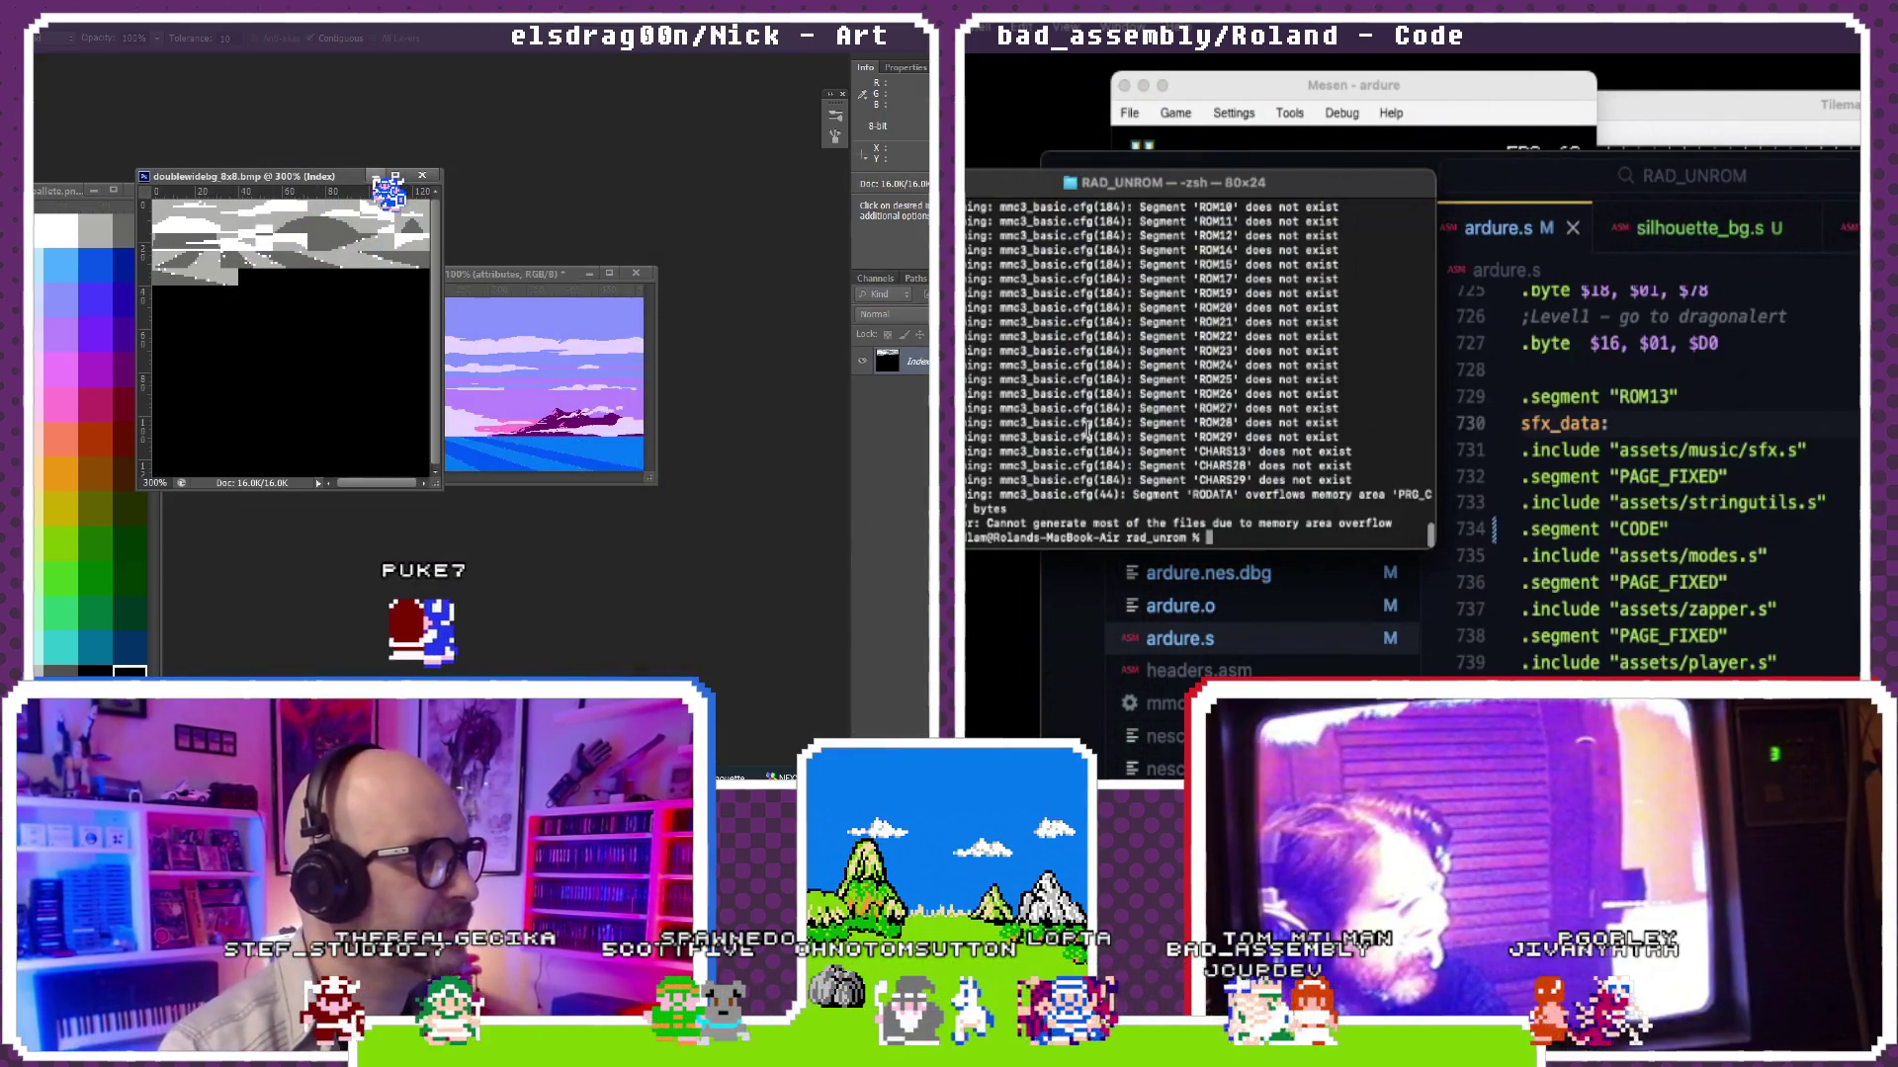
left_click(376, 177)
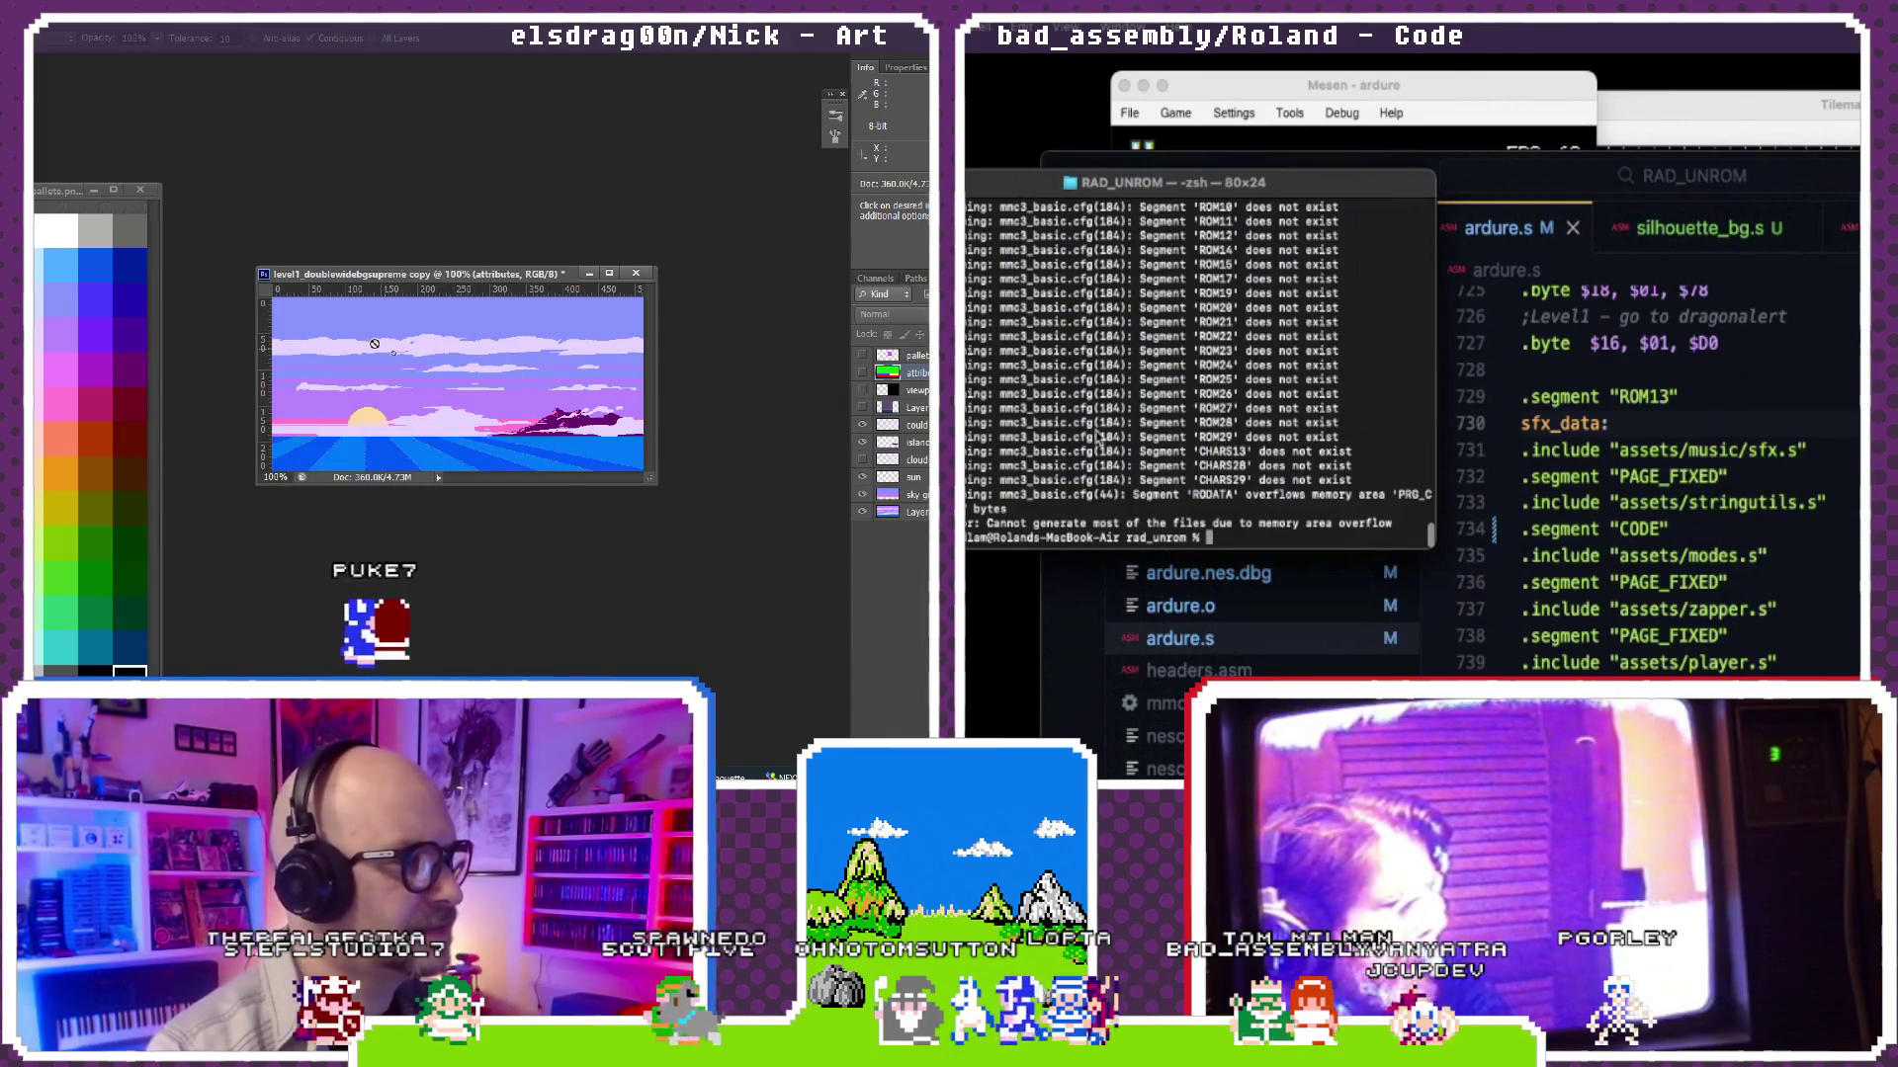
left_click_drag(438, 284, 456, 279)
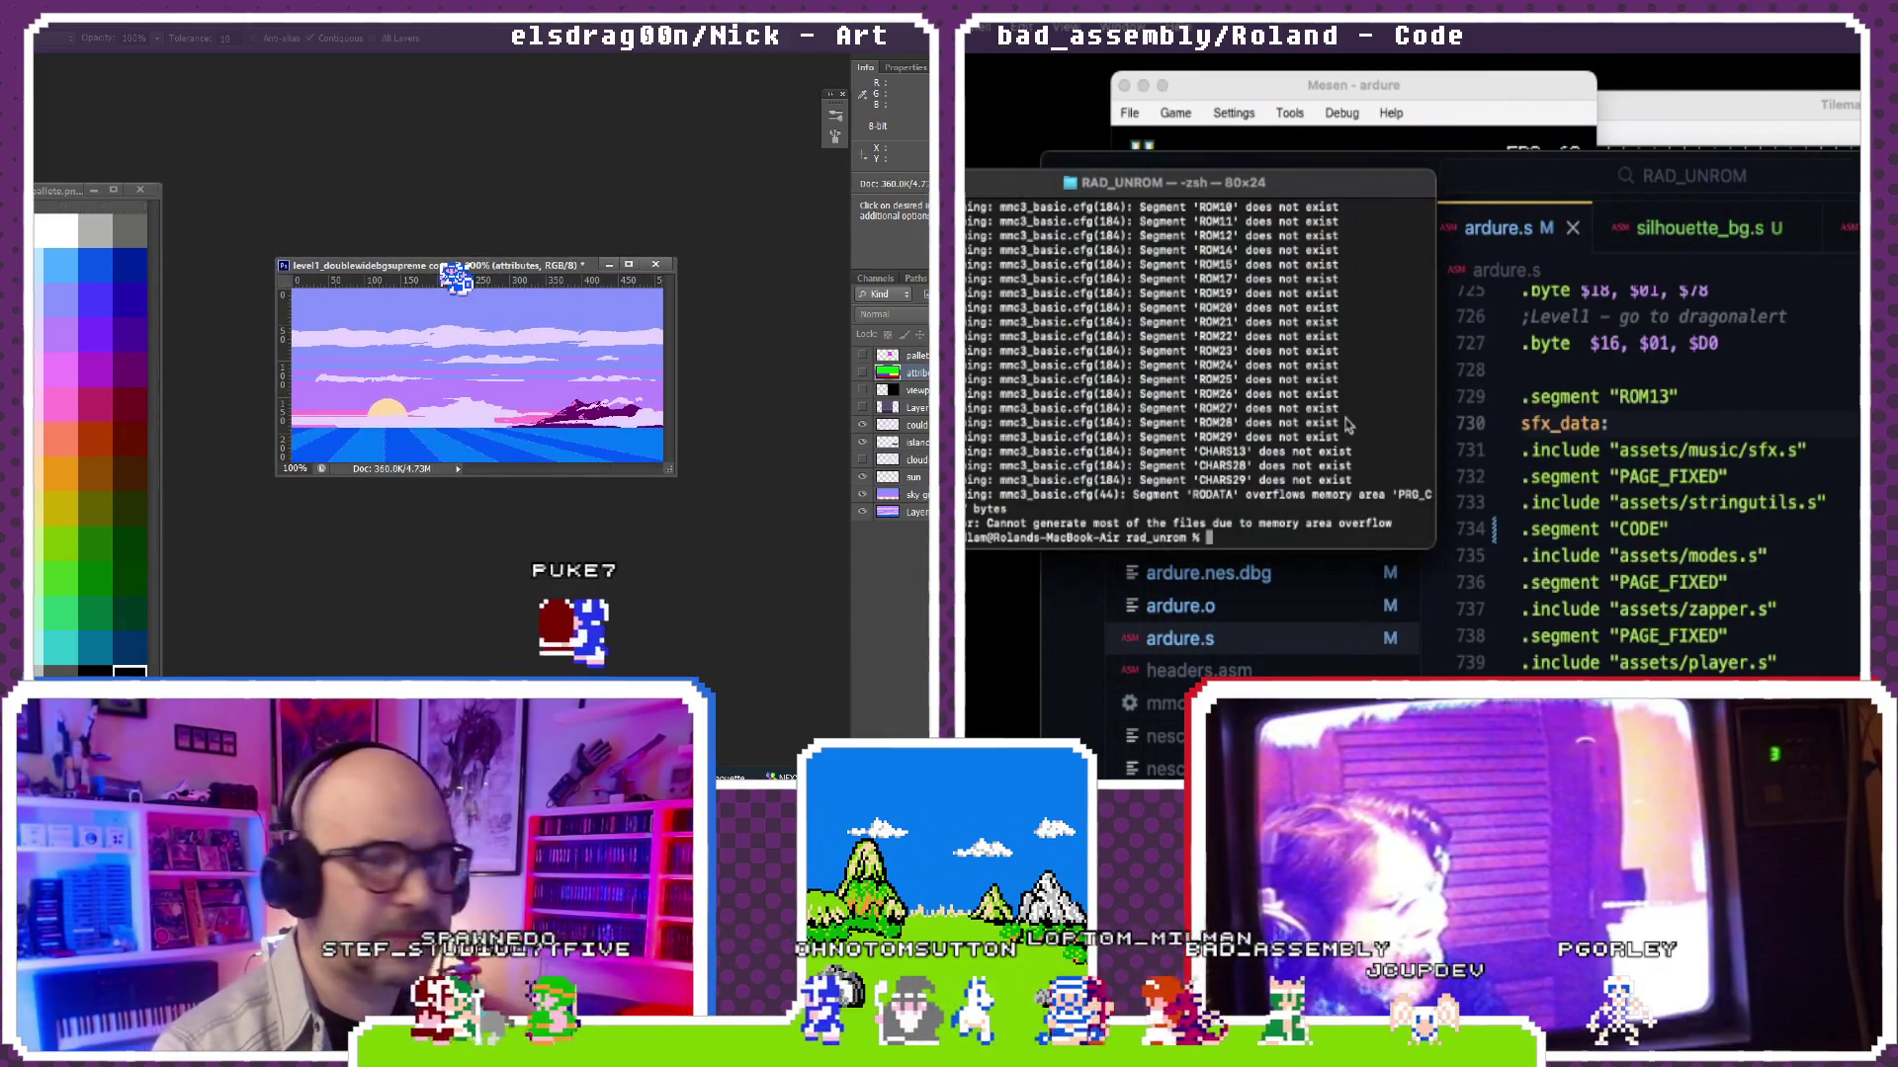
Step: Put modes.s back under the PAGE_FIXED segment on line 734 of ardure.s
left_click(1660, 541)
key("ctrl+plus")
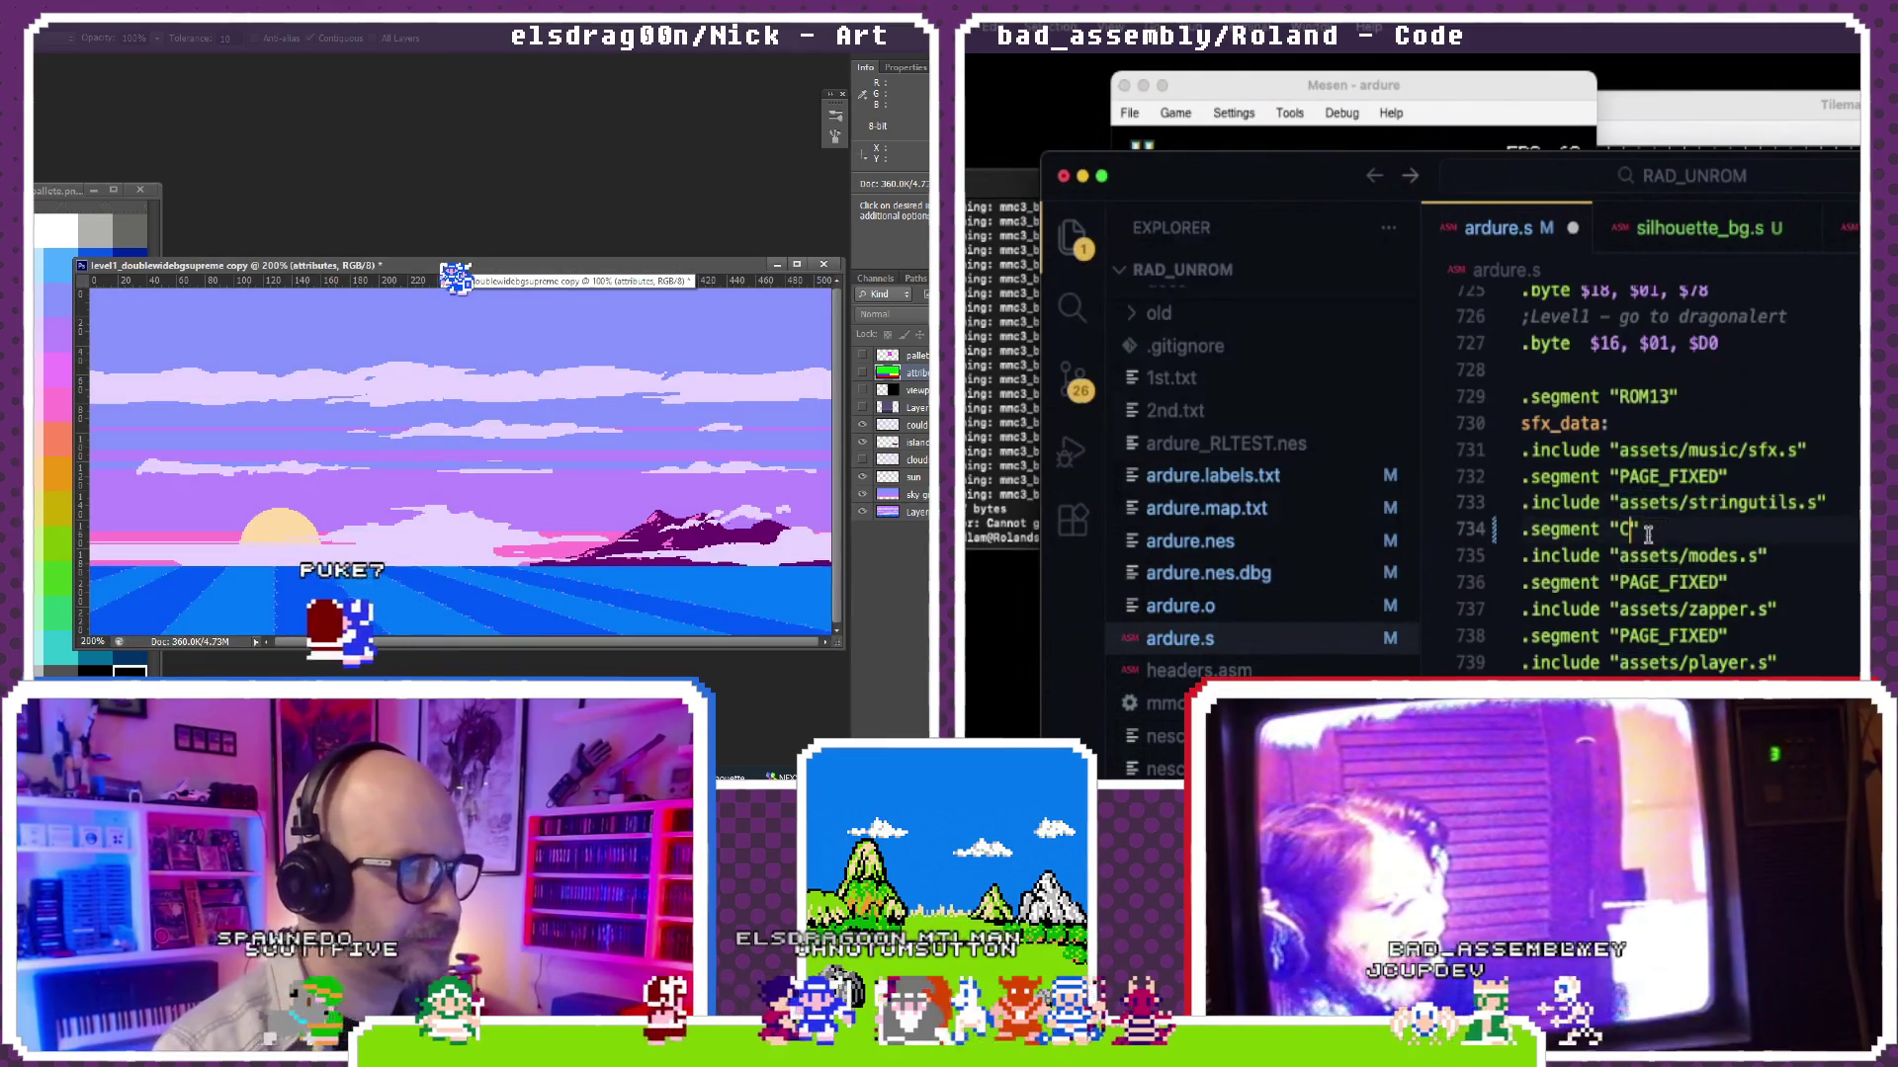
type("IDR")
left_click_drag(396, 258, 396, 193)
type("PAGE_FIXED")
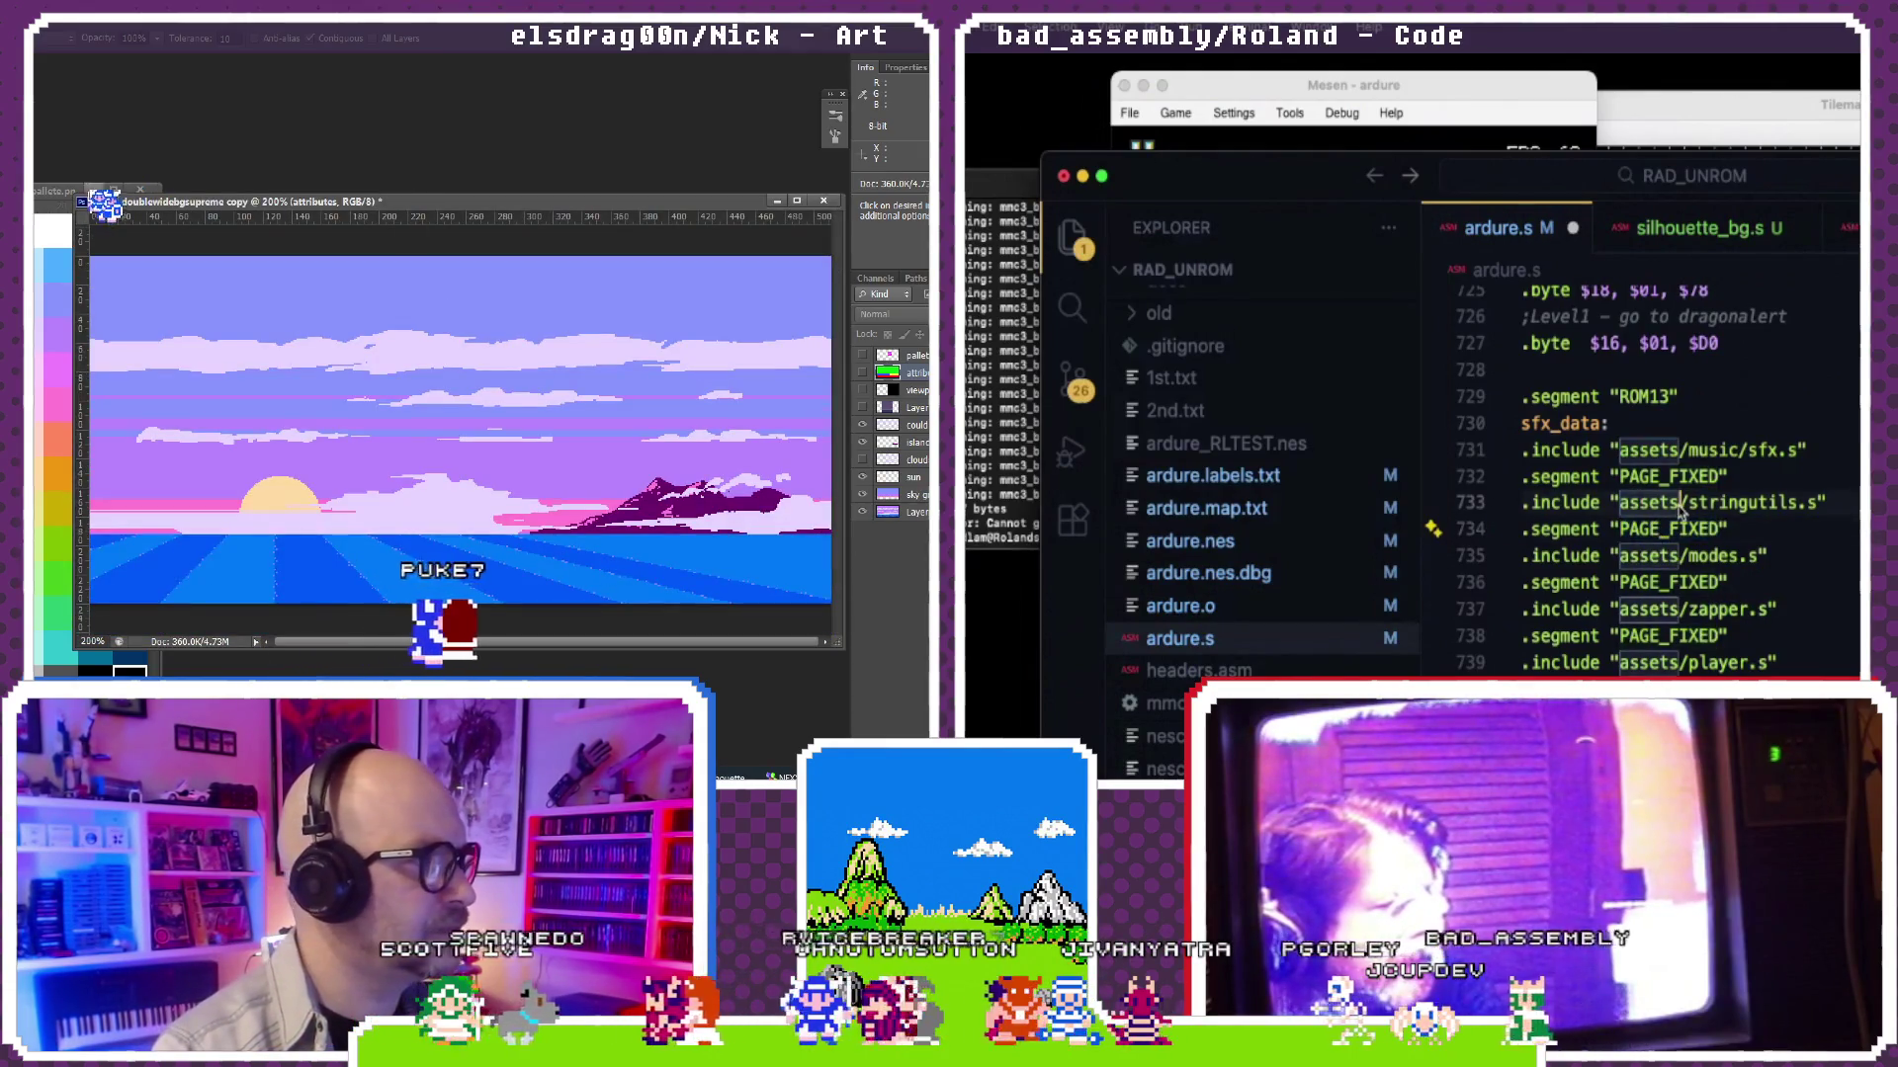
left_click_drag(74, 193, 38, 158)
scroll(1736, 549, "down", 3)
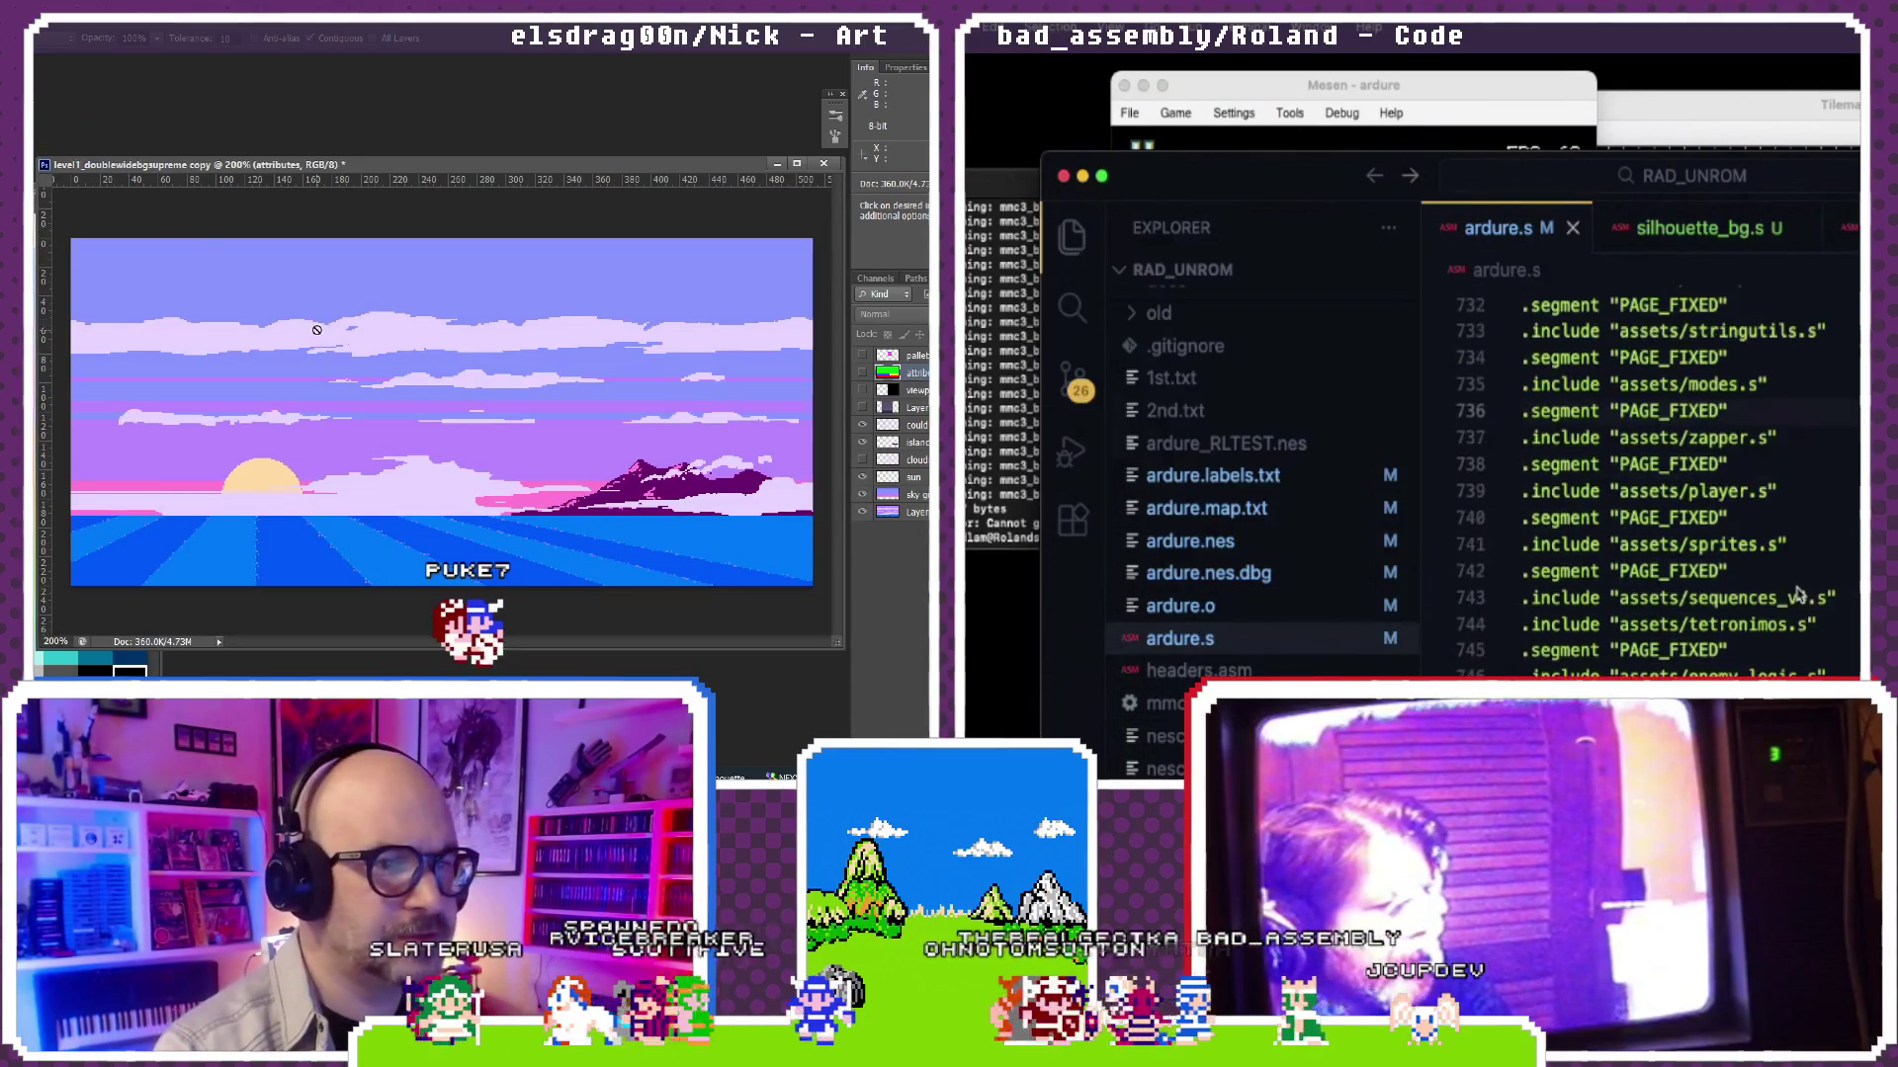
scroll(1800, 593, "down", 2)
scroll(1800, 594, "down", 2)
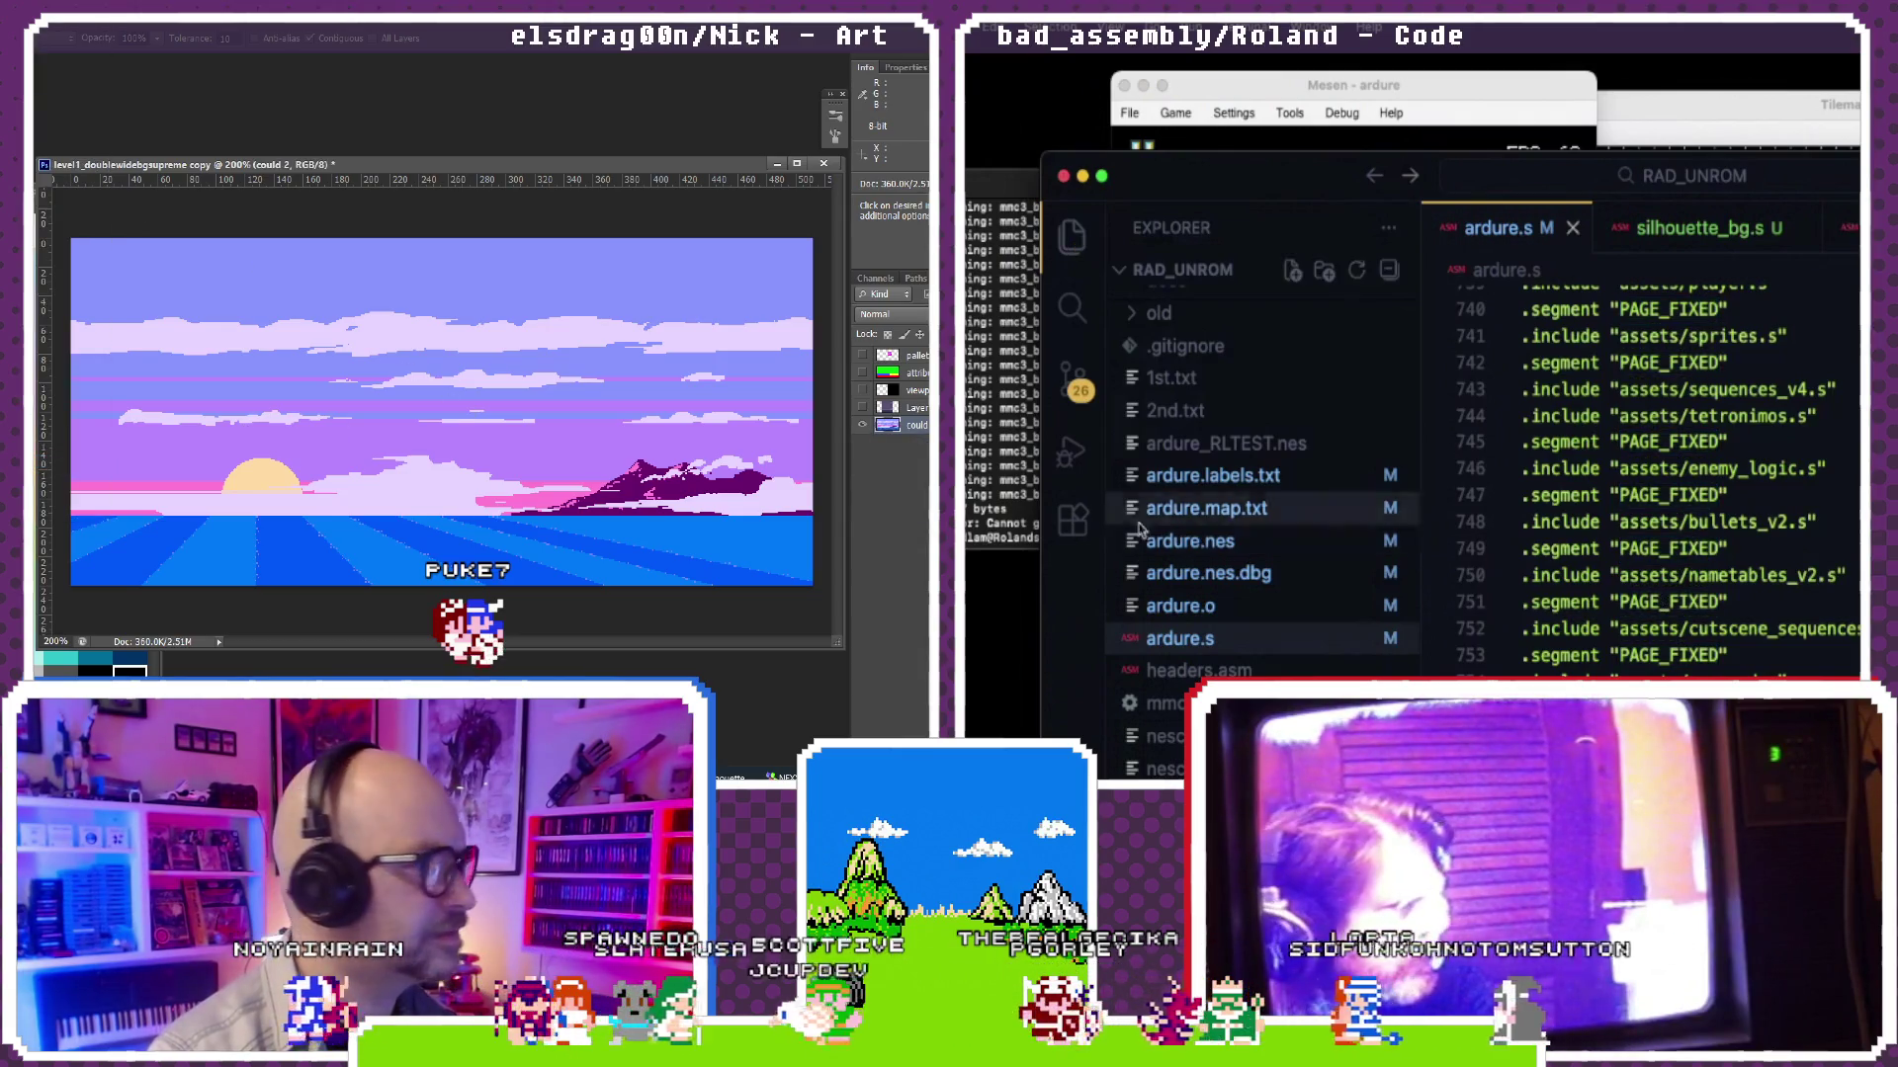
Step: Rebuild the project, then switch to the silhouette.s cutscene file
left_click(971, 511)
key("Return")
key("ctrl+apostrophe")
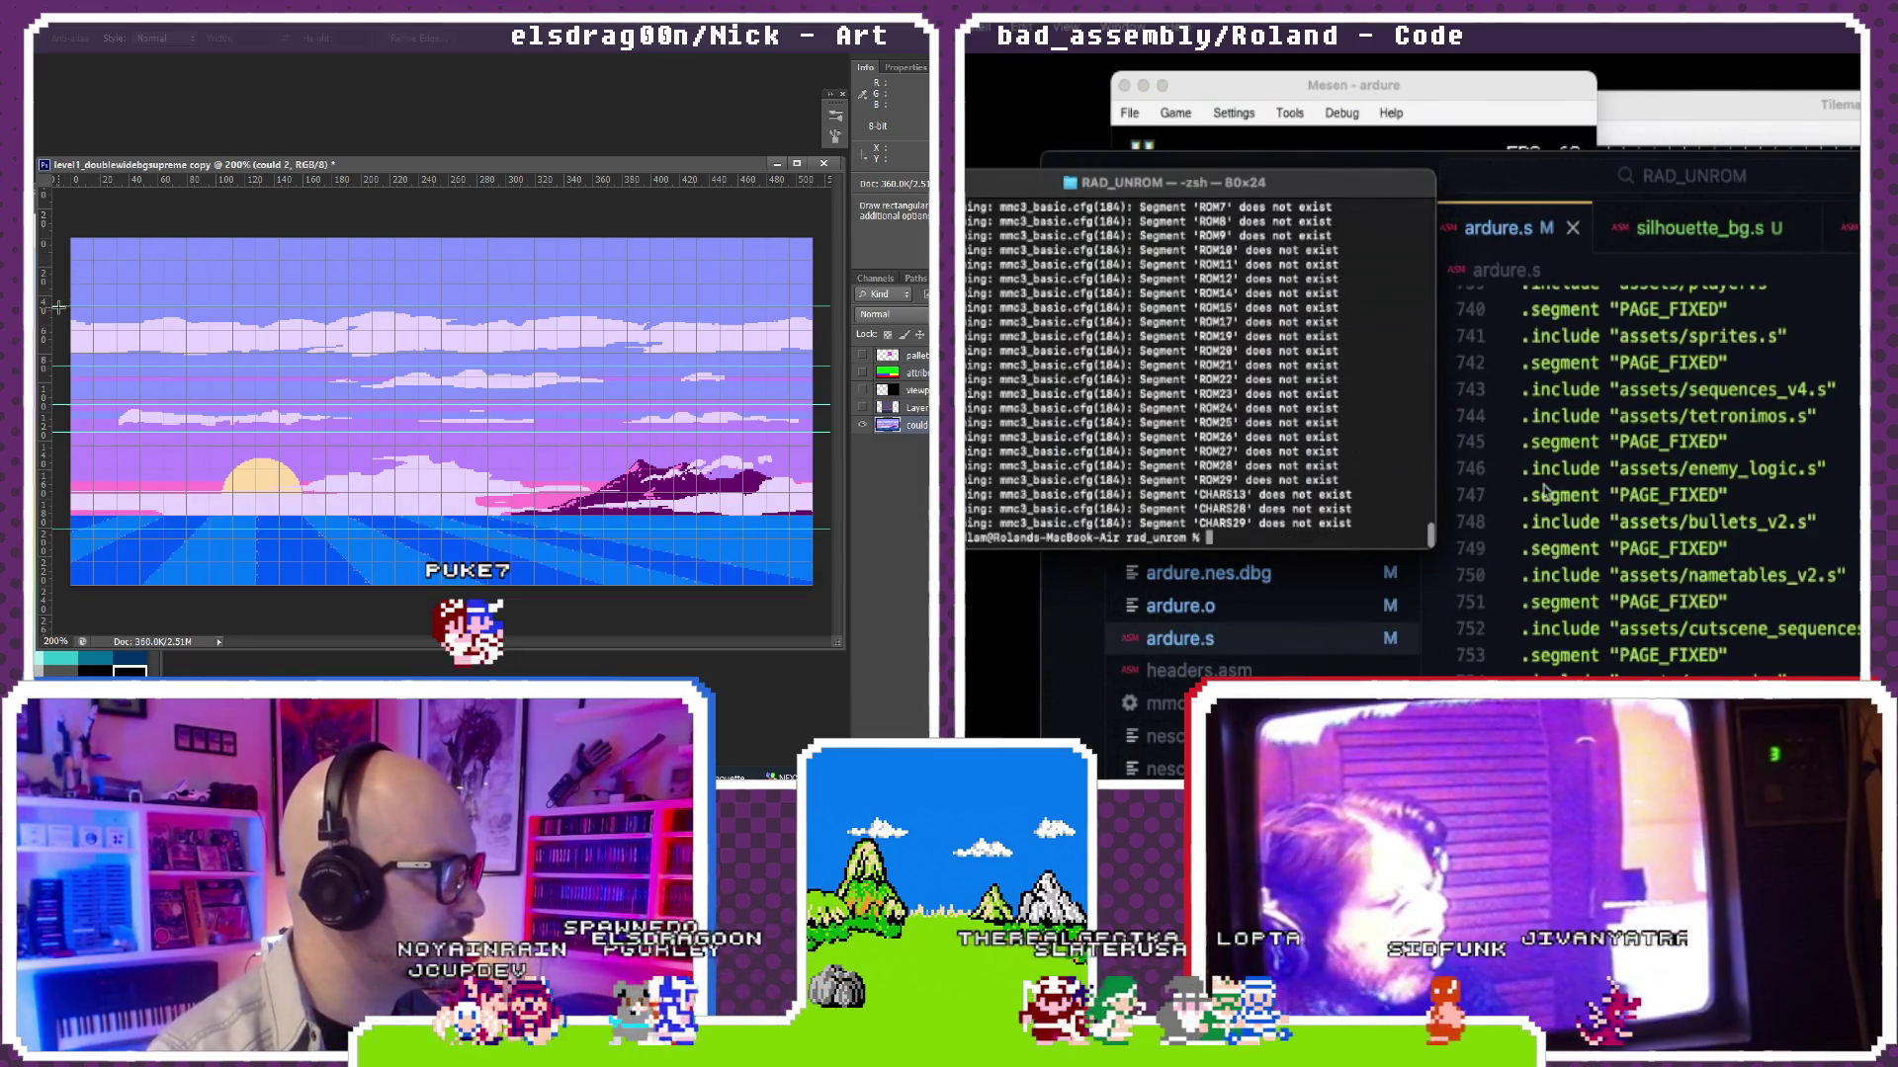
left_click(1646, 440)
key("ctrl+Tab")
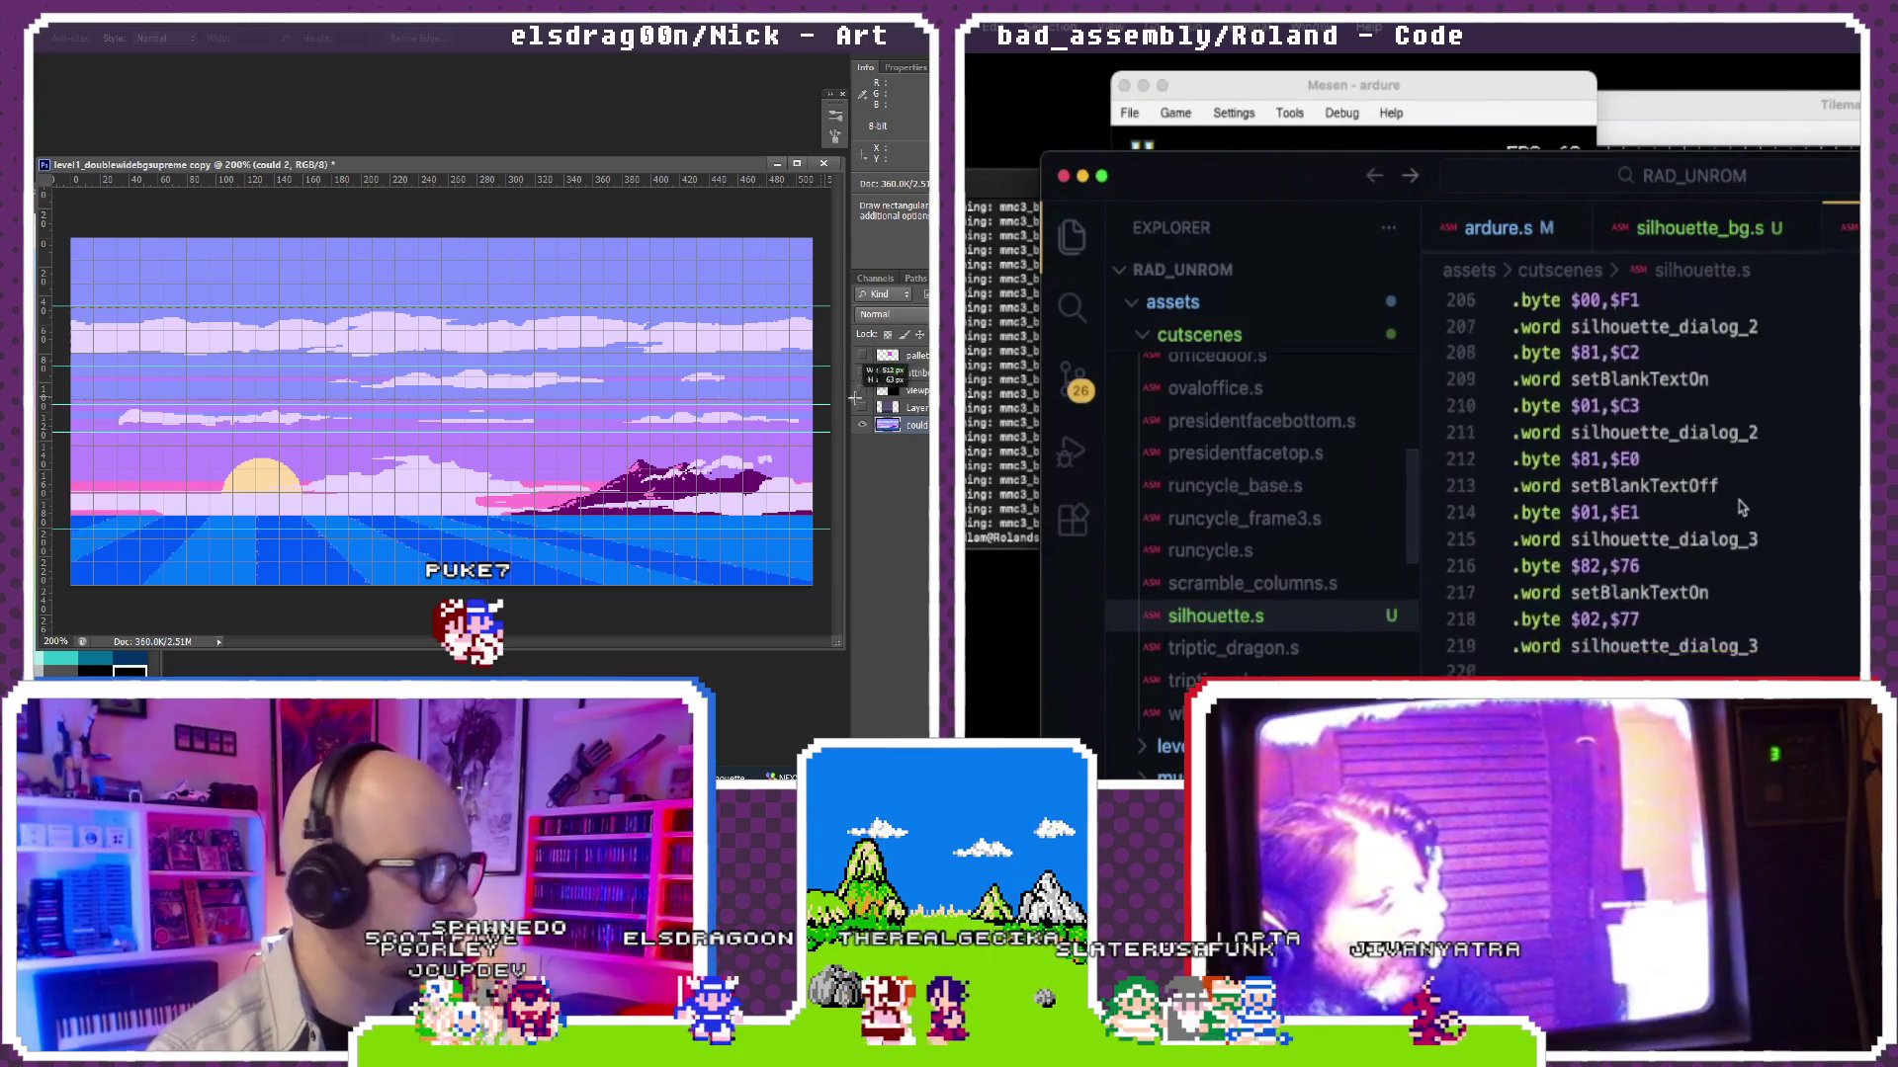
scroll(1742, 508, "down", 3)
scroll(1741, 507, "up", 5)
scroll(1741, 507, "up", 5)
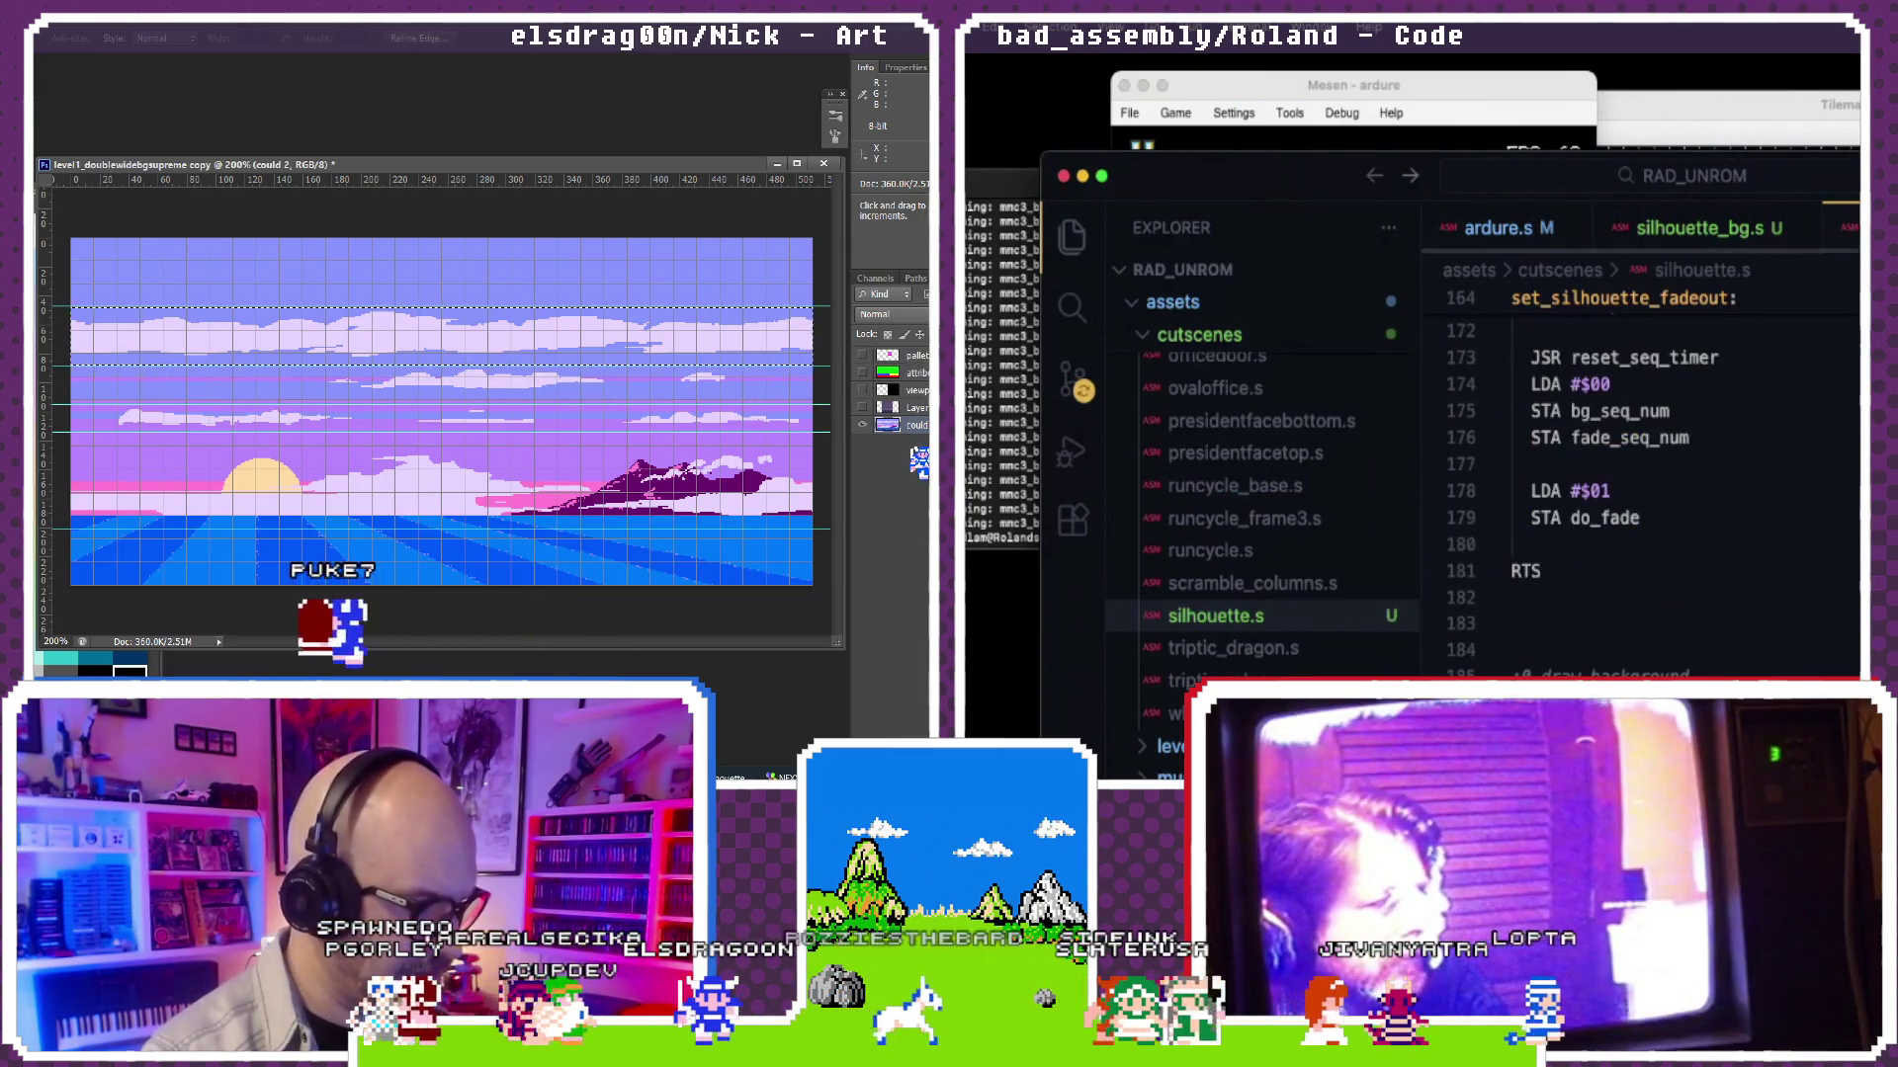
Step: Switch to modes.s and look over its contents
key("ctrl+Tab")
scroll(1683, 475, "up", 5)
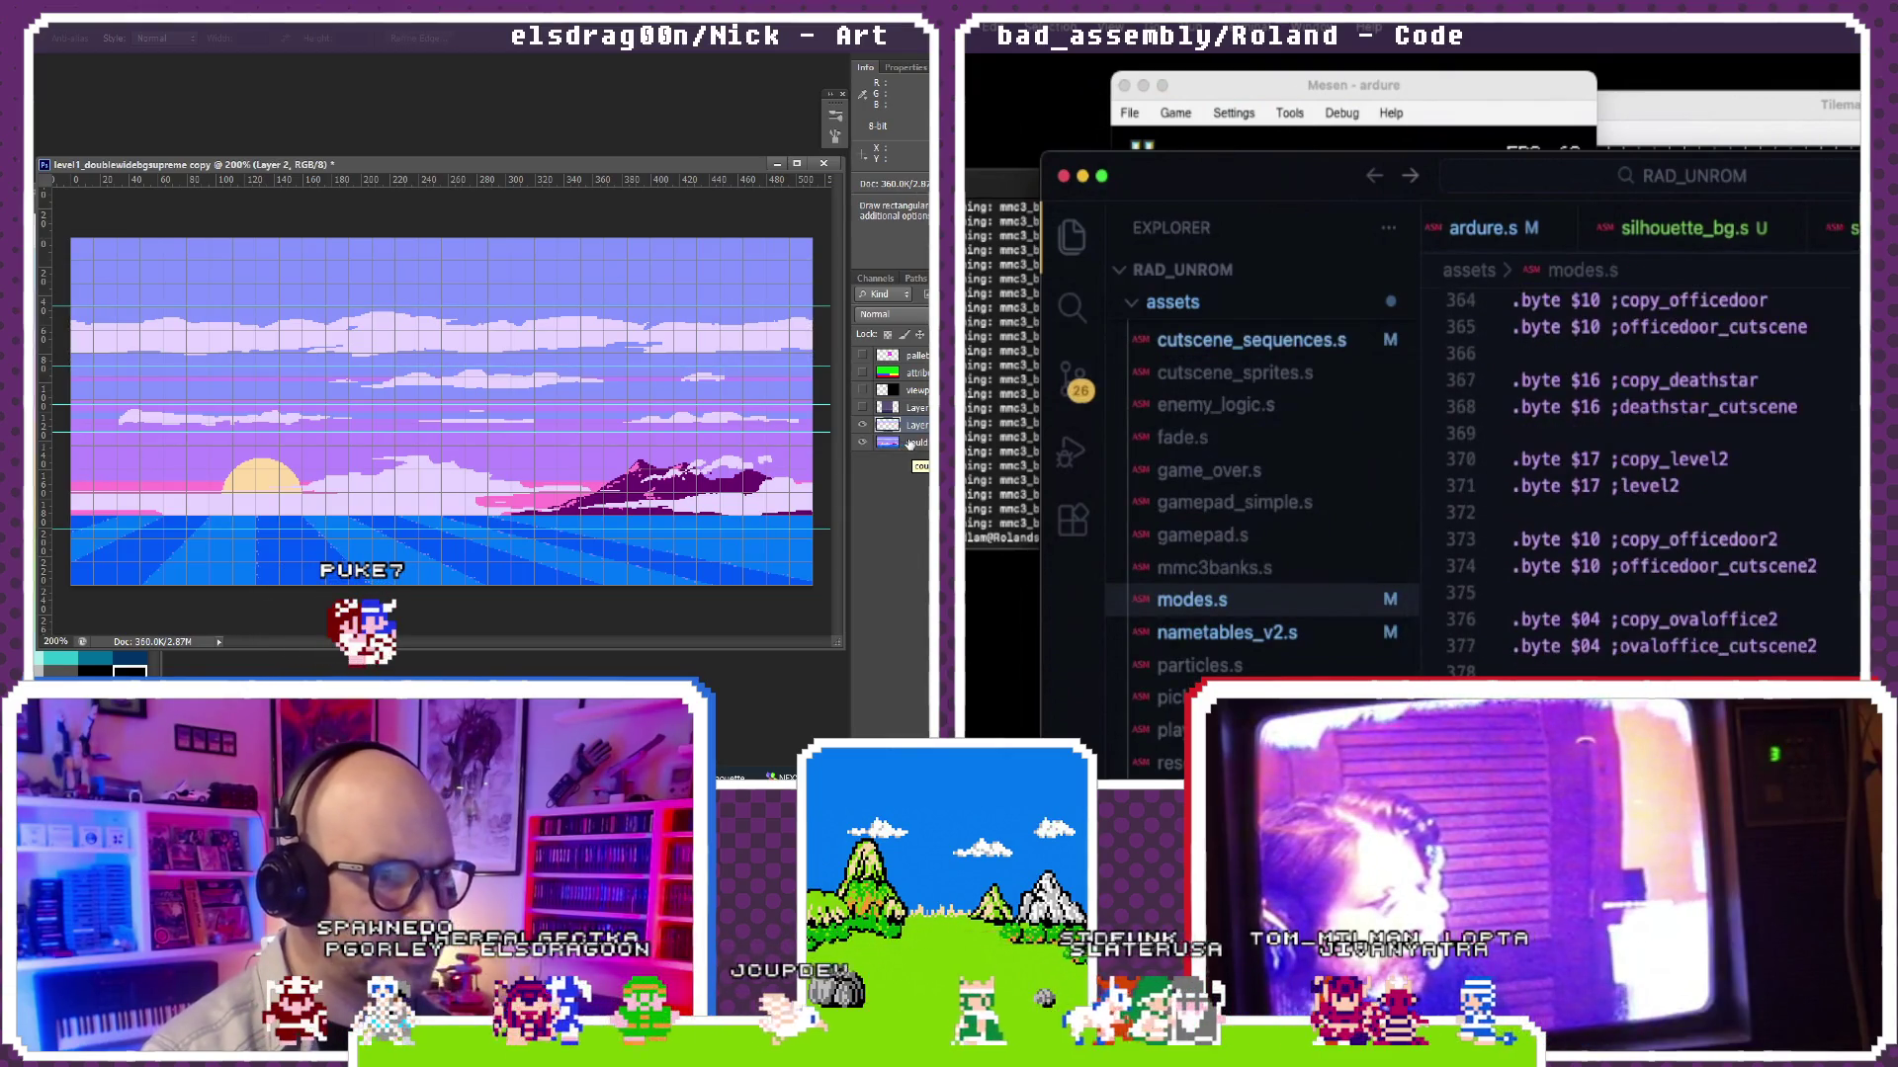
key("Return")
scroll(1683, 474, "down", 1)
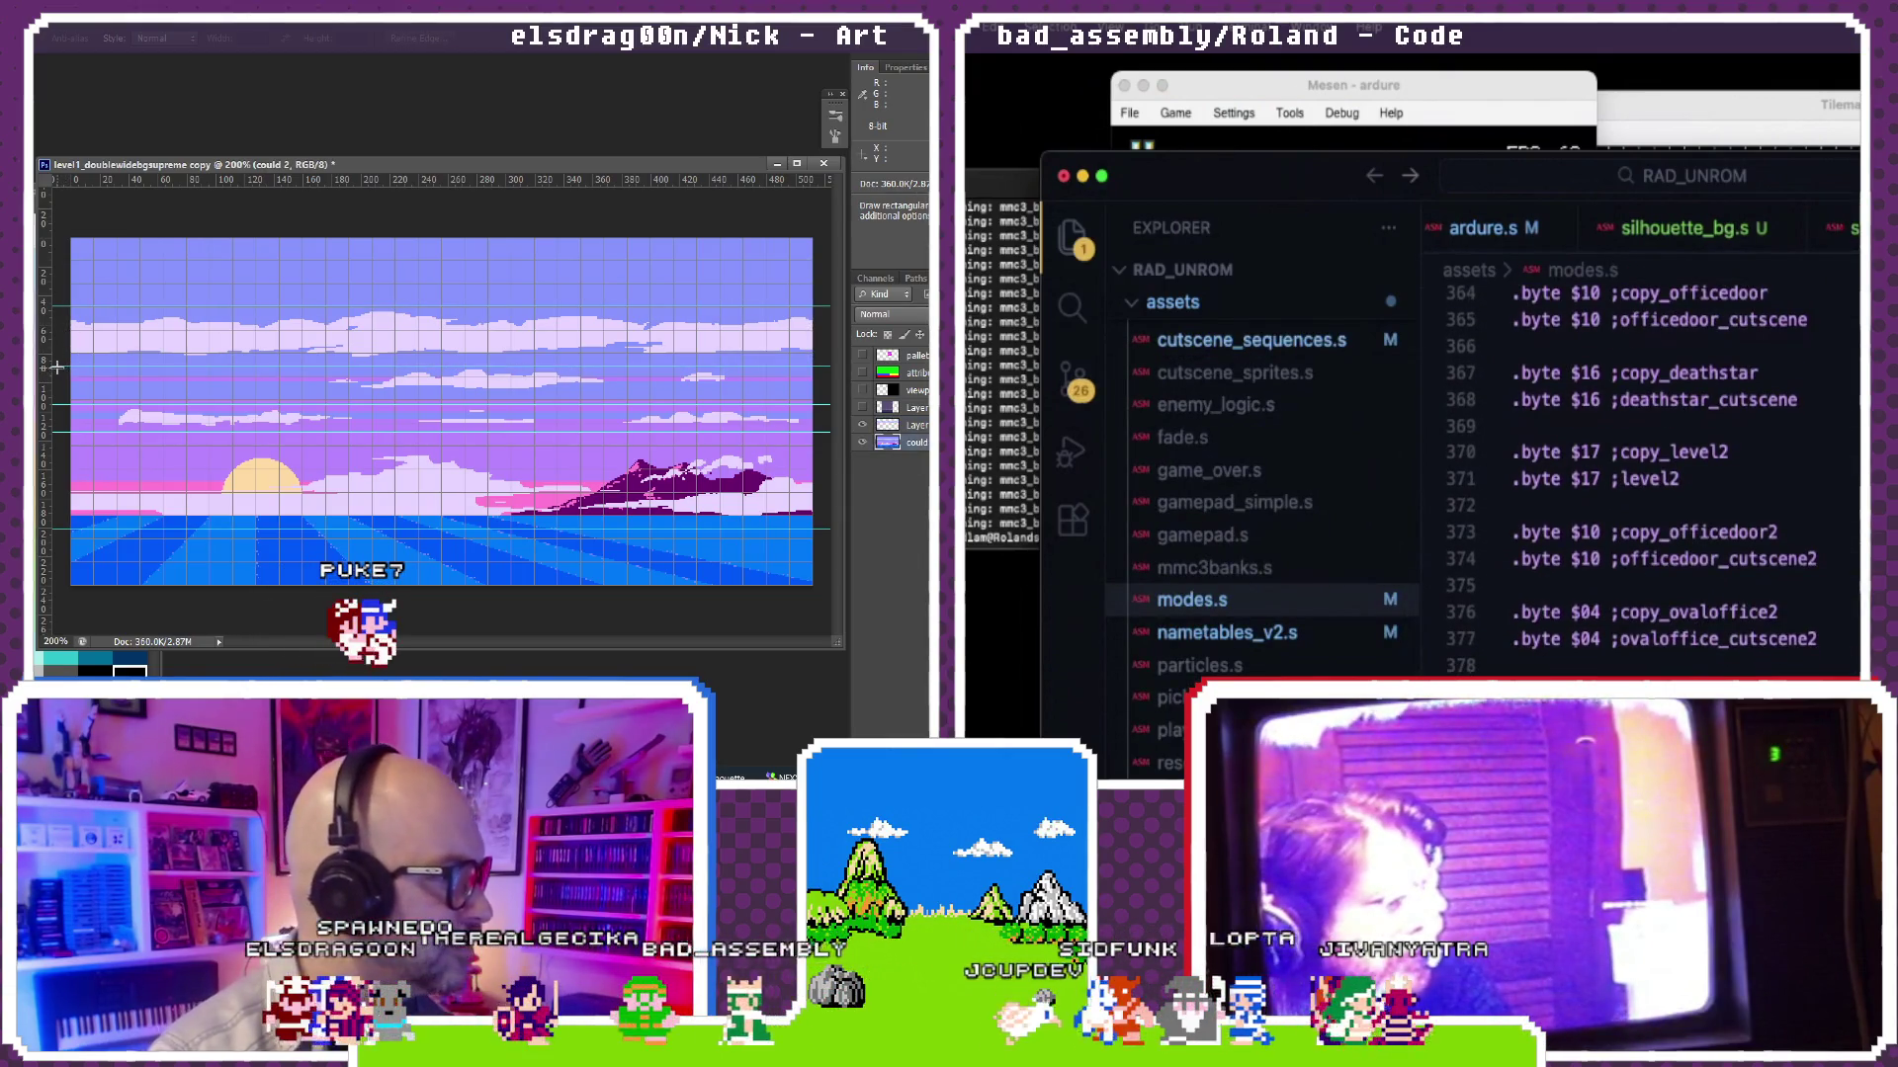
scroll(1616, 674, "up", 7)
scroll(1617, 675, "up", 7)
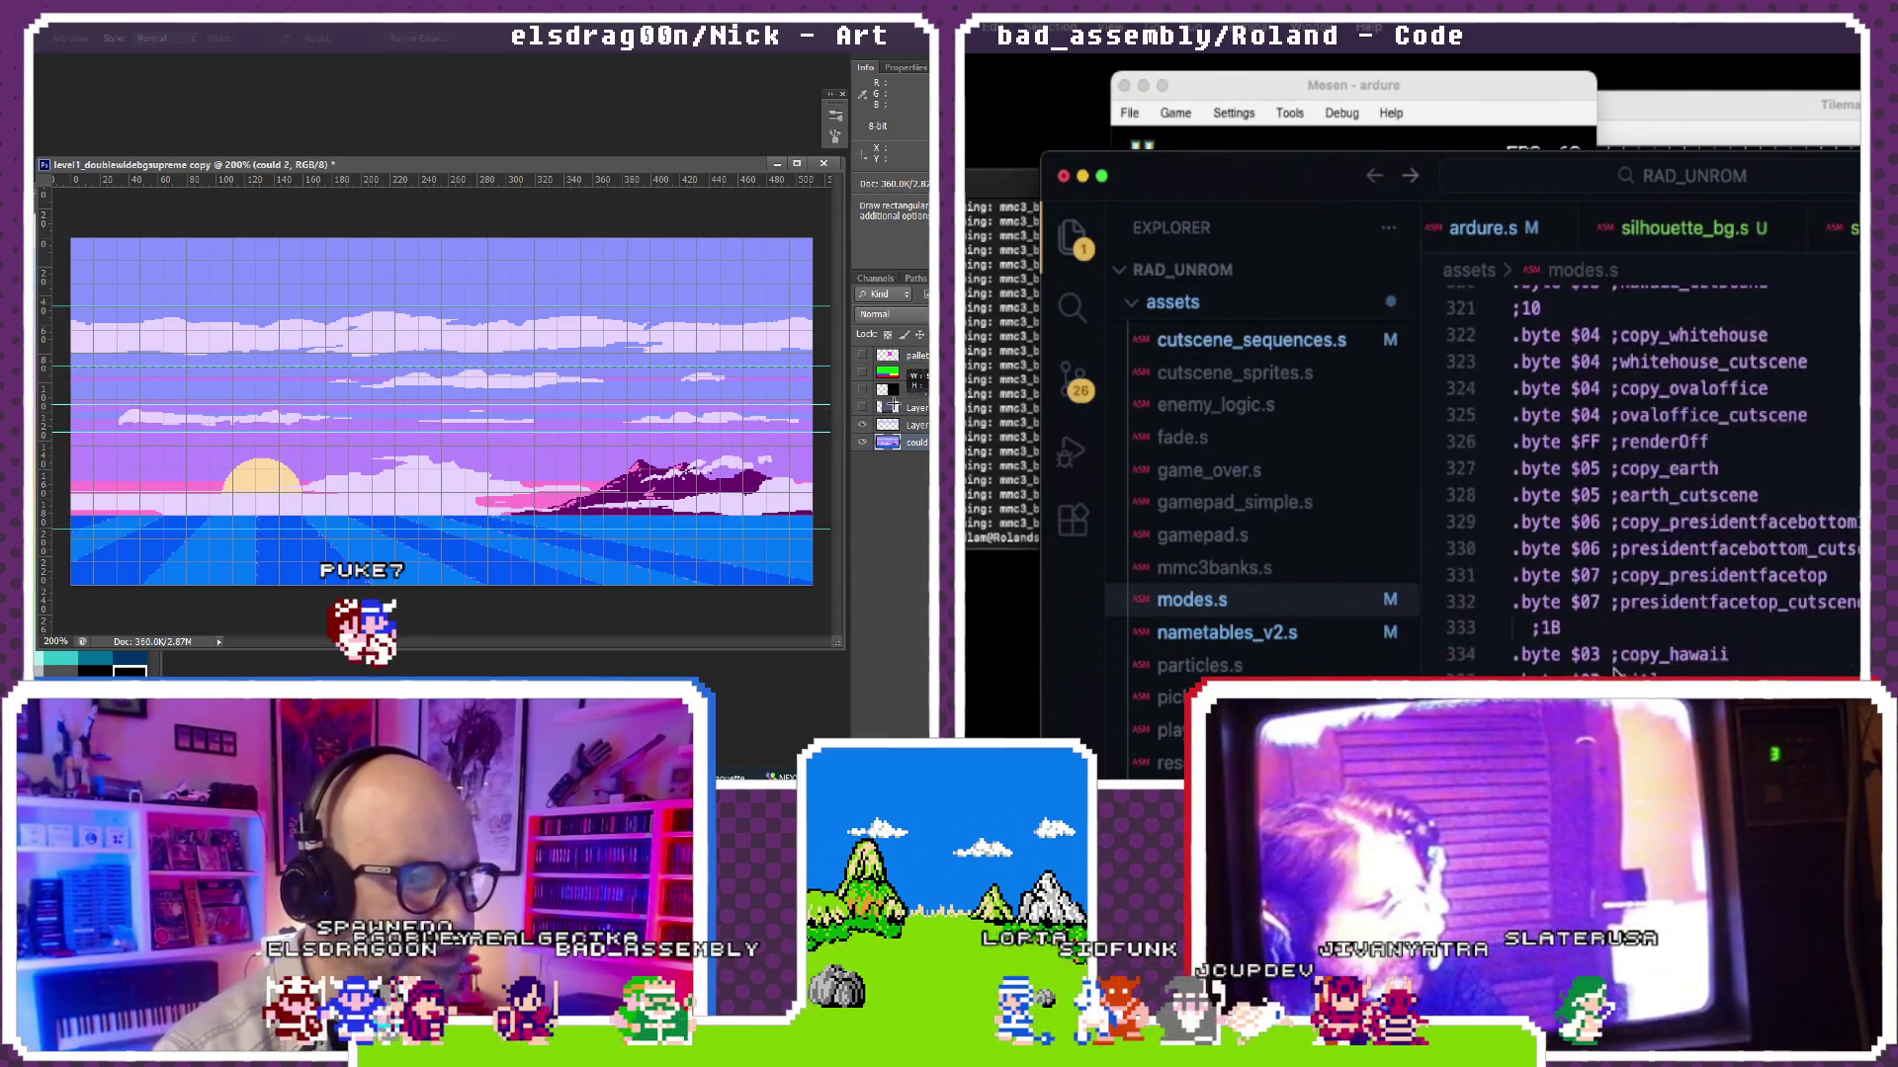
scroll(1616, 675, "up", 7)
scroll(1615, 676, "up", 7)
scroll(1617, 674, "up", 6)
scroll(1616, 675, "up", 6)
scroll(1617, 674, "up", 6)
scroll(1616, 674, "up", 4)
scroll(1617, 675, "down", 5)
scroll(1543, 593, "up", 5)
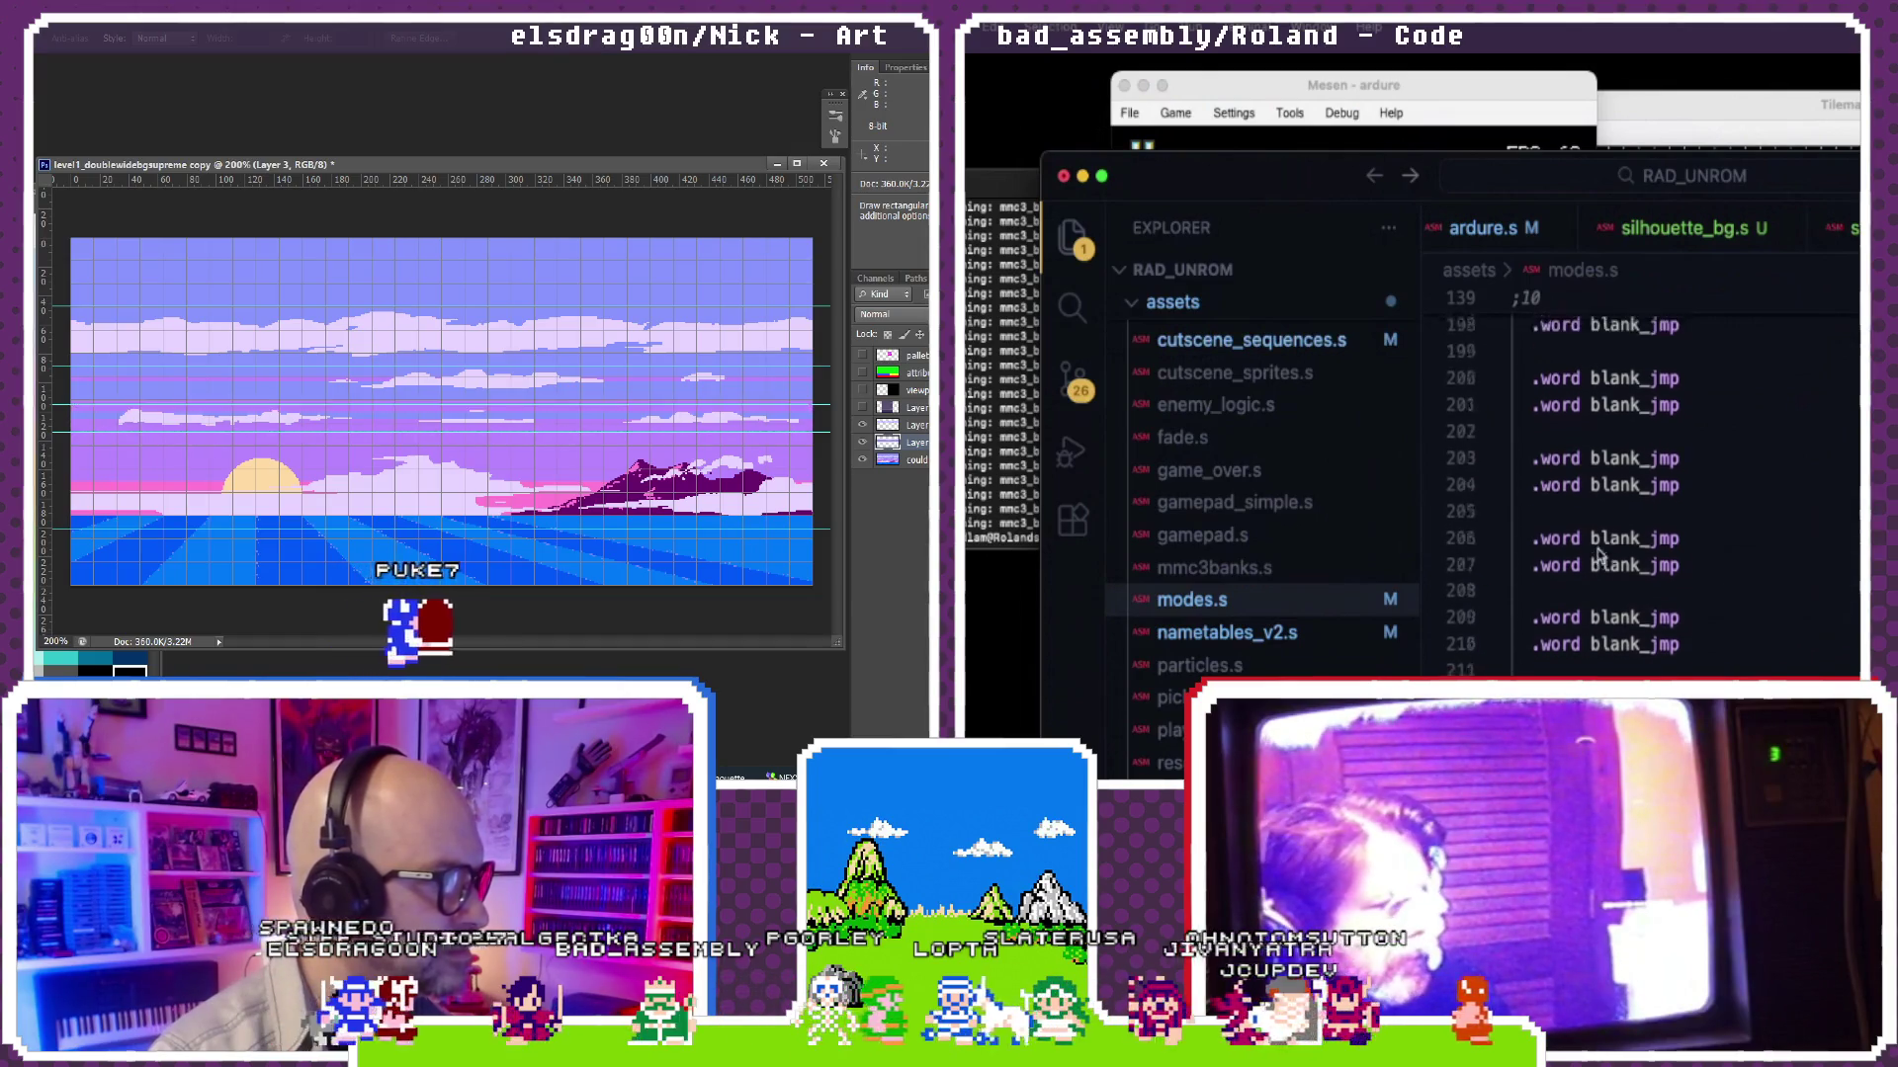
scroll(1598, 556, "up", 4)
scroll(1599, 555, "up", 3)
scroll(1598, 556, "up", 2)
left_click(884, 460)
scroll(1599, 555, "up", 6)
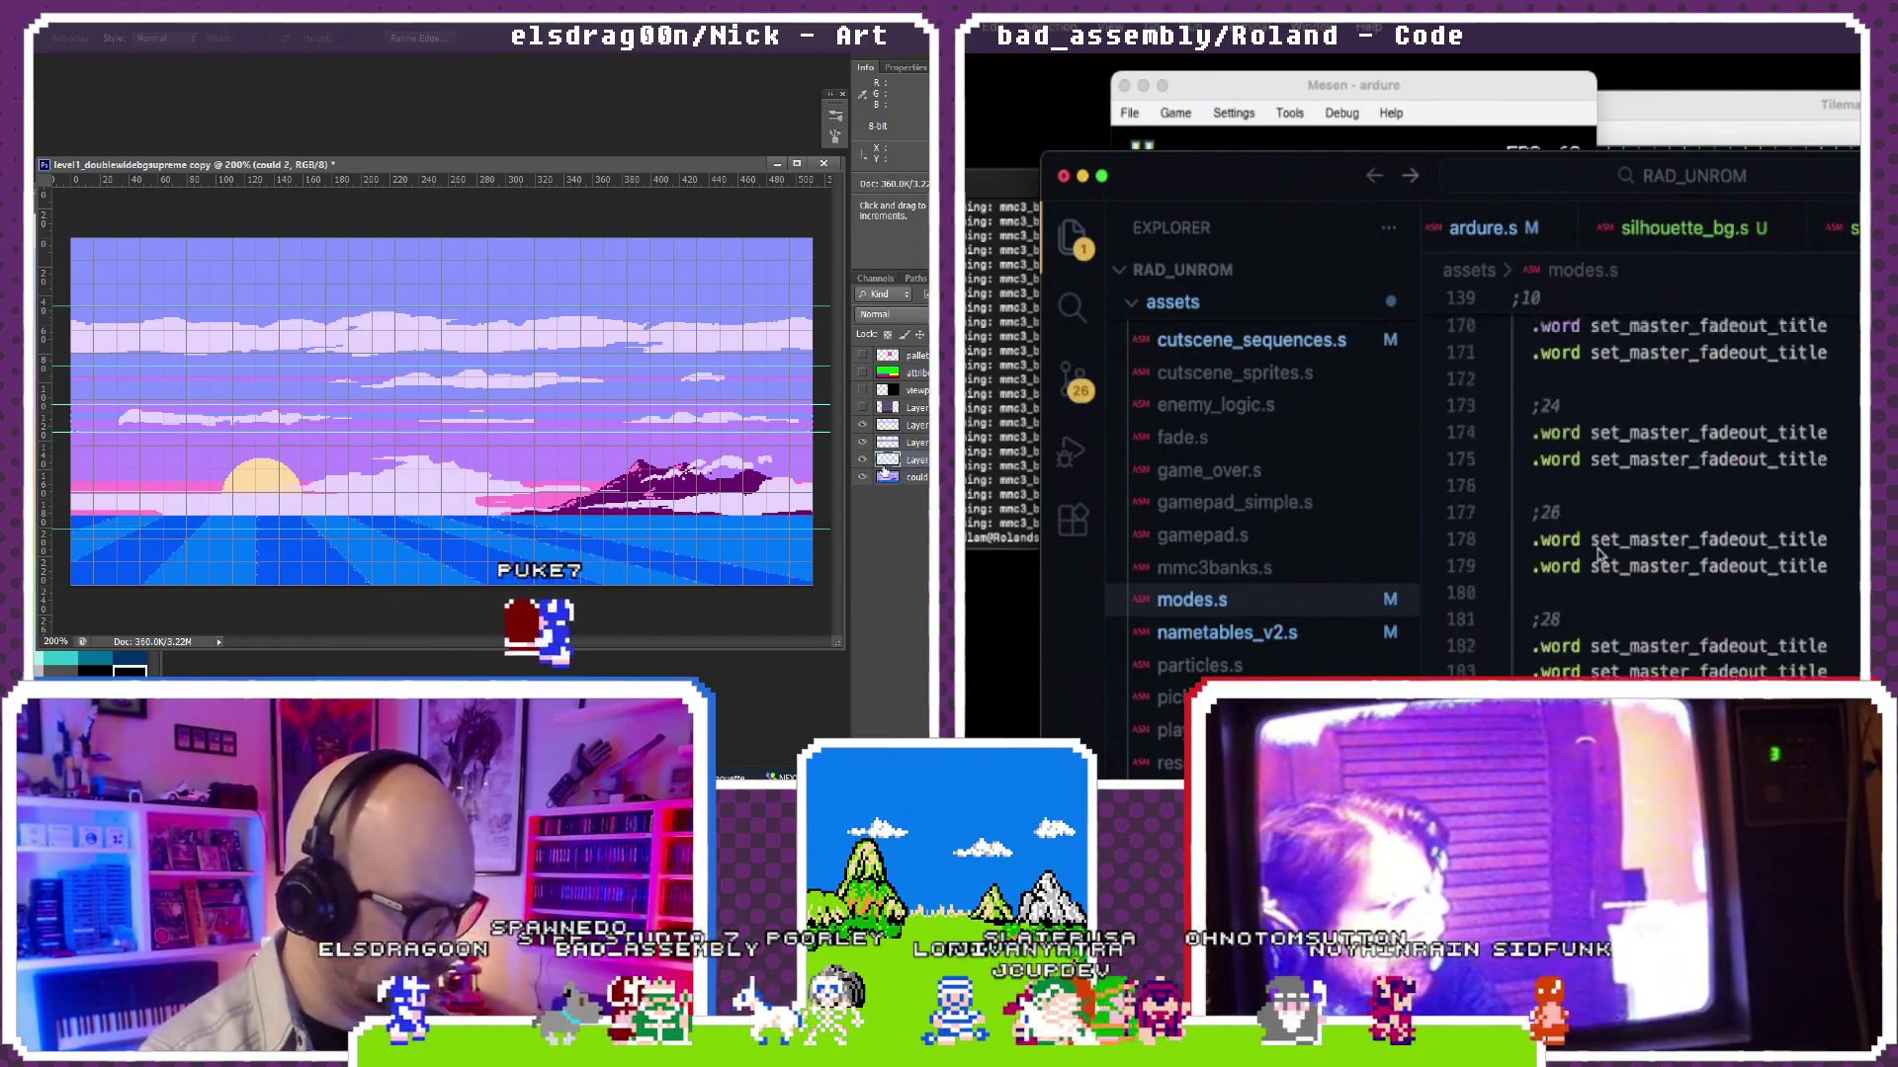
scroll(1598, 554, "up", 7)
left_click(869, 393)
scroll(1599, 555, "up", 6)
left_click(867, 391)
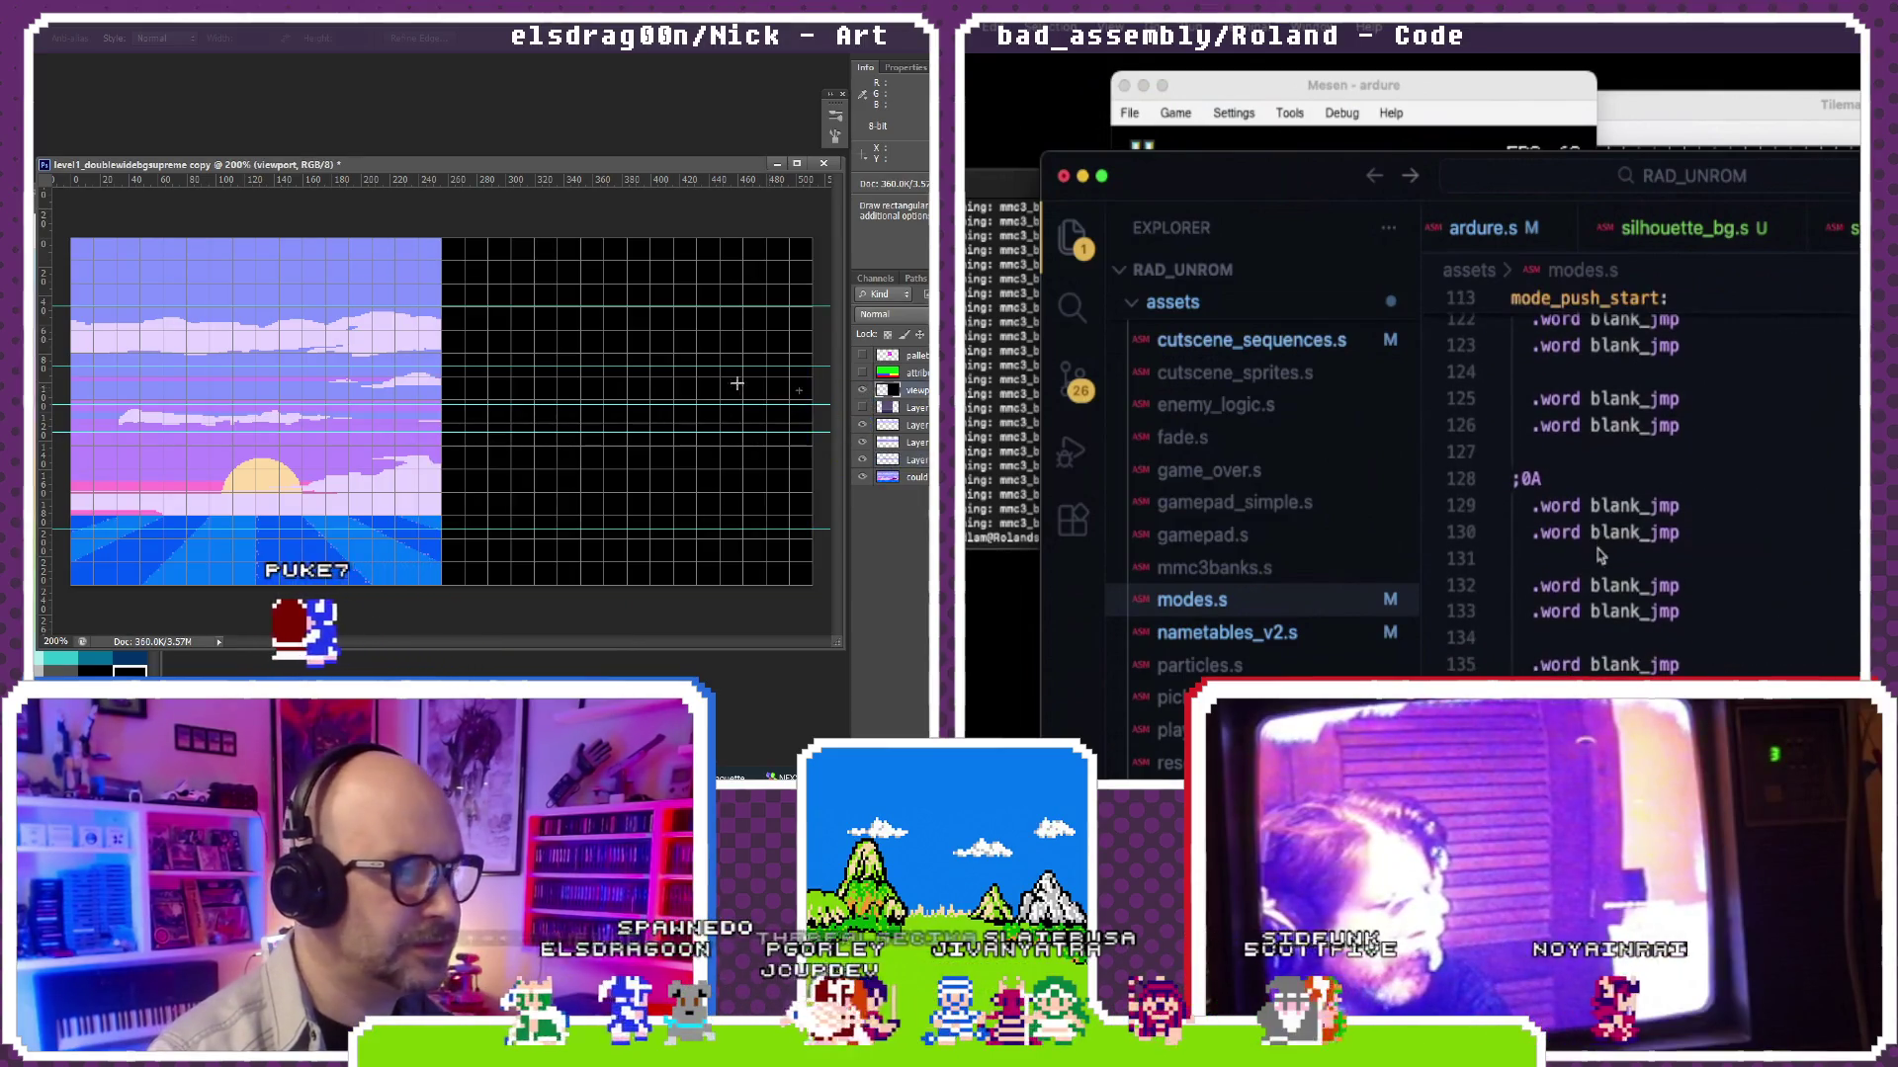
scroll(1598, 555, "up", 6)
scroll(1599, 555, "up", 2)
mouse_move(254, 360)
left_mouse_down()
mouse_move(500, 372)
mouse_move(251, 356)
left_mouse_up()
scroll(1599, 534, "up", 8)
Step: Rebuild so the terminal reports the VECTORS segment overflowing by 6 bytes
left_click(1008, 457)
key("Return")
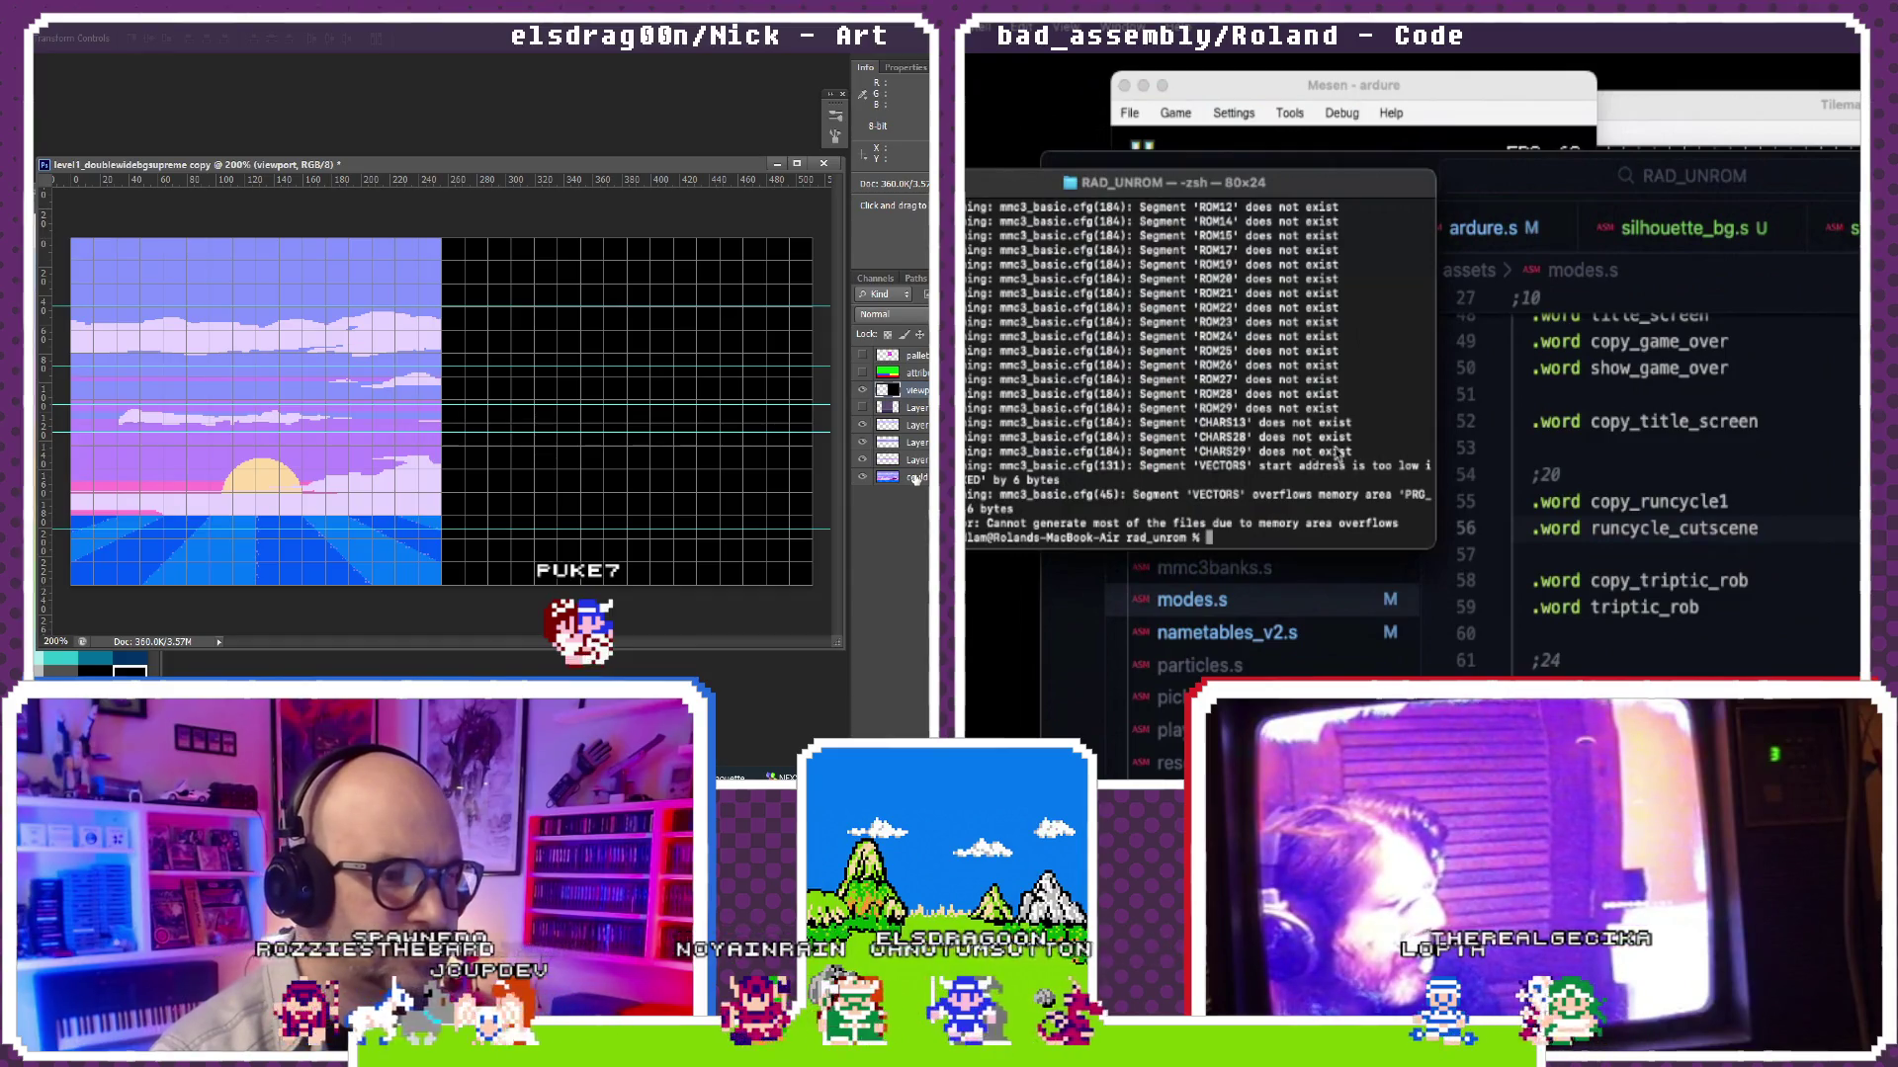
Step: Bring ardure.s up in the editor to review its .segment/.include assignments
left_click(1561, 475)
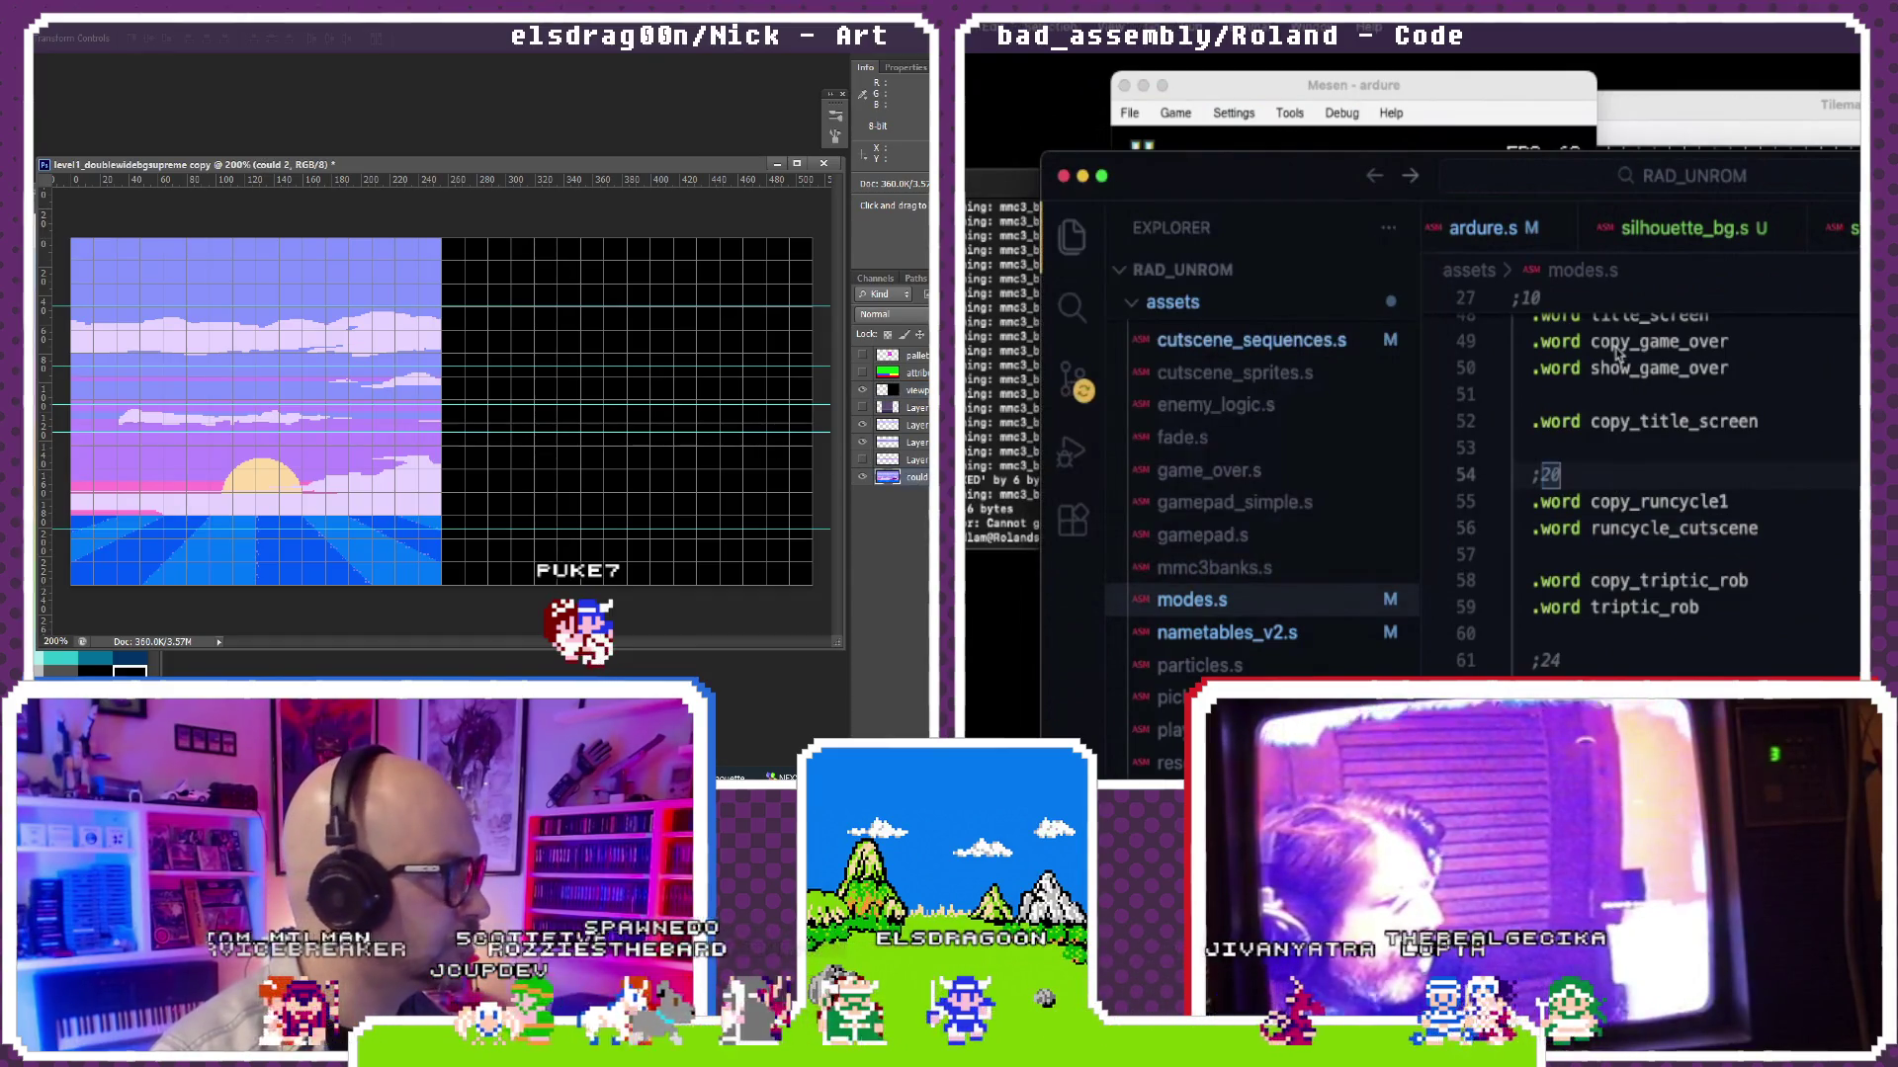
left_click(1494, 237)
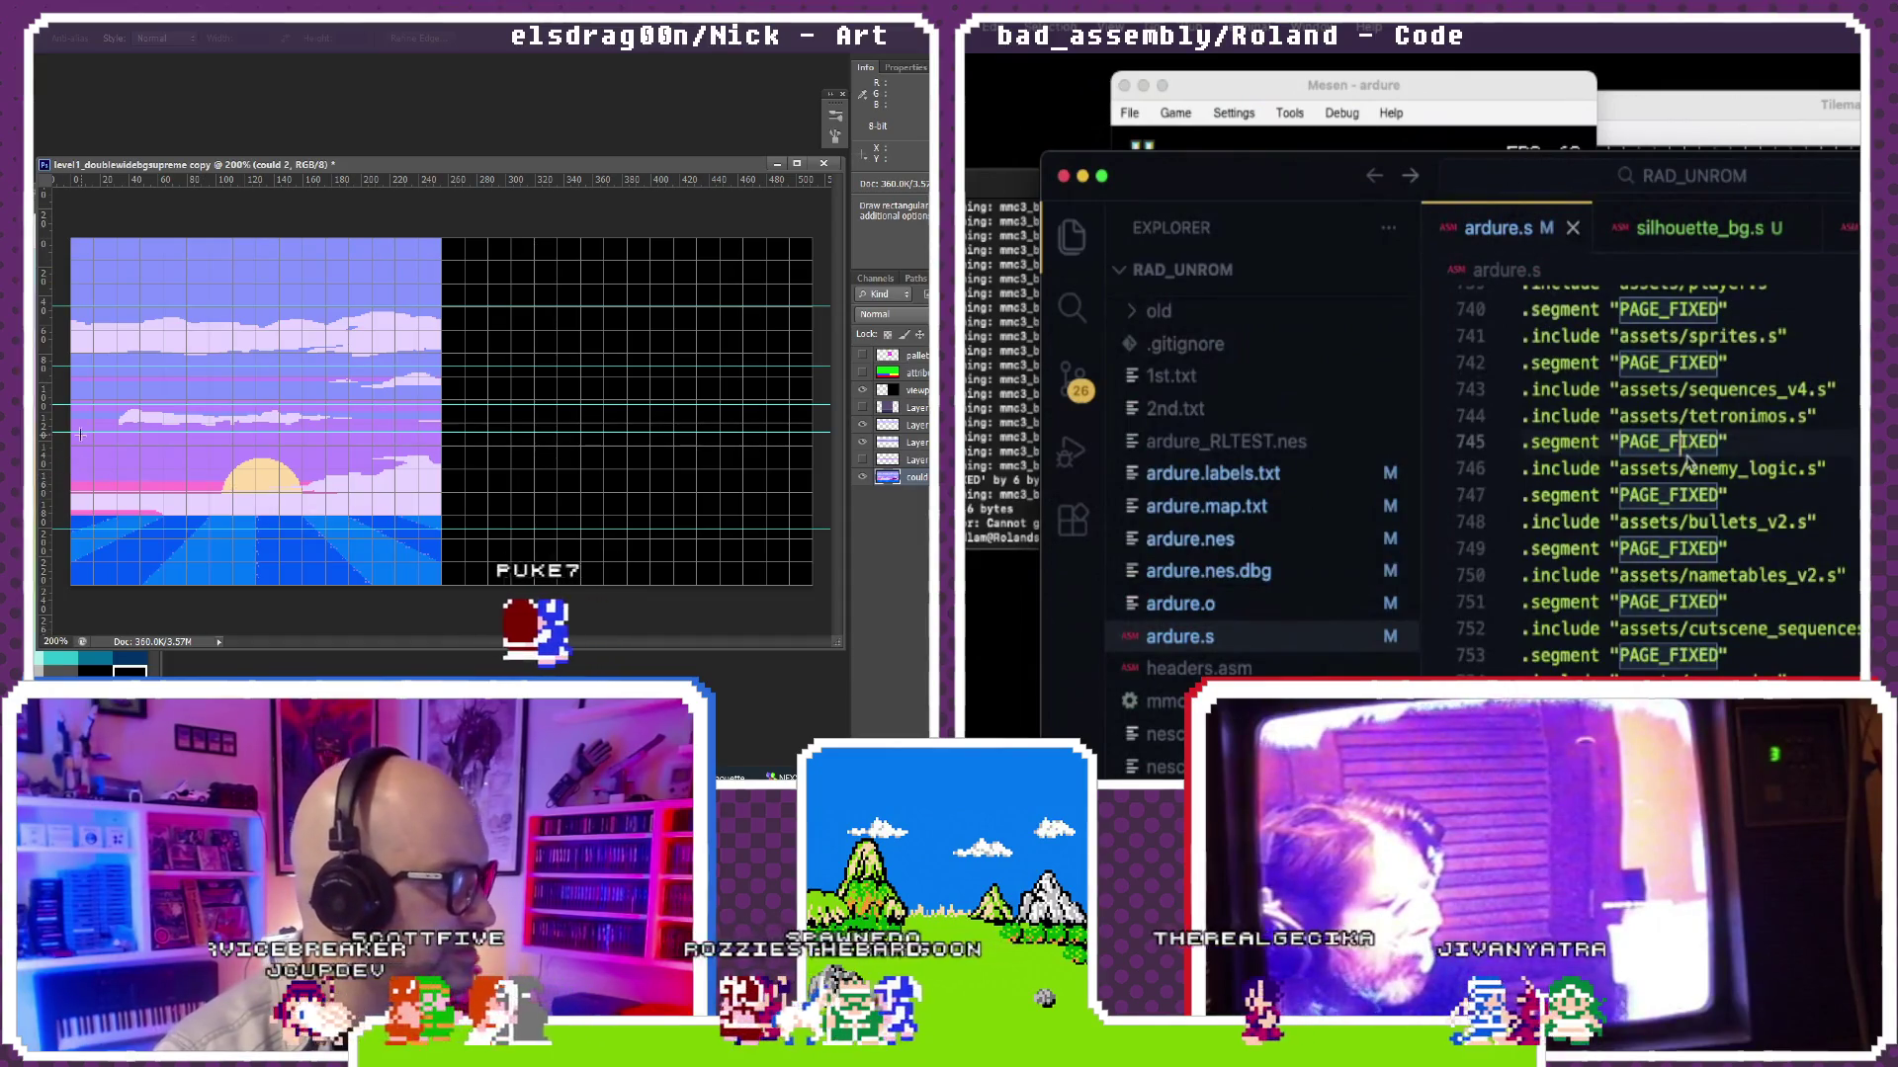
scroll(1688, 463, "down", 1)
scroll(1688, 463, "up", 1)
scroll(1688, 462, "up", 4)
scroll(1687, 462, "up", 3)
scroll(1687, 463, "up", 2)
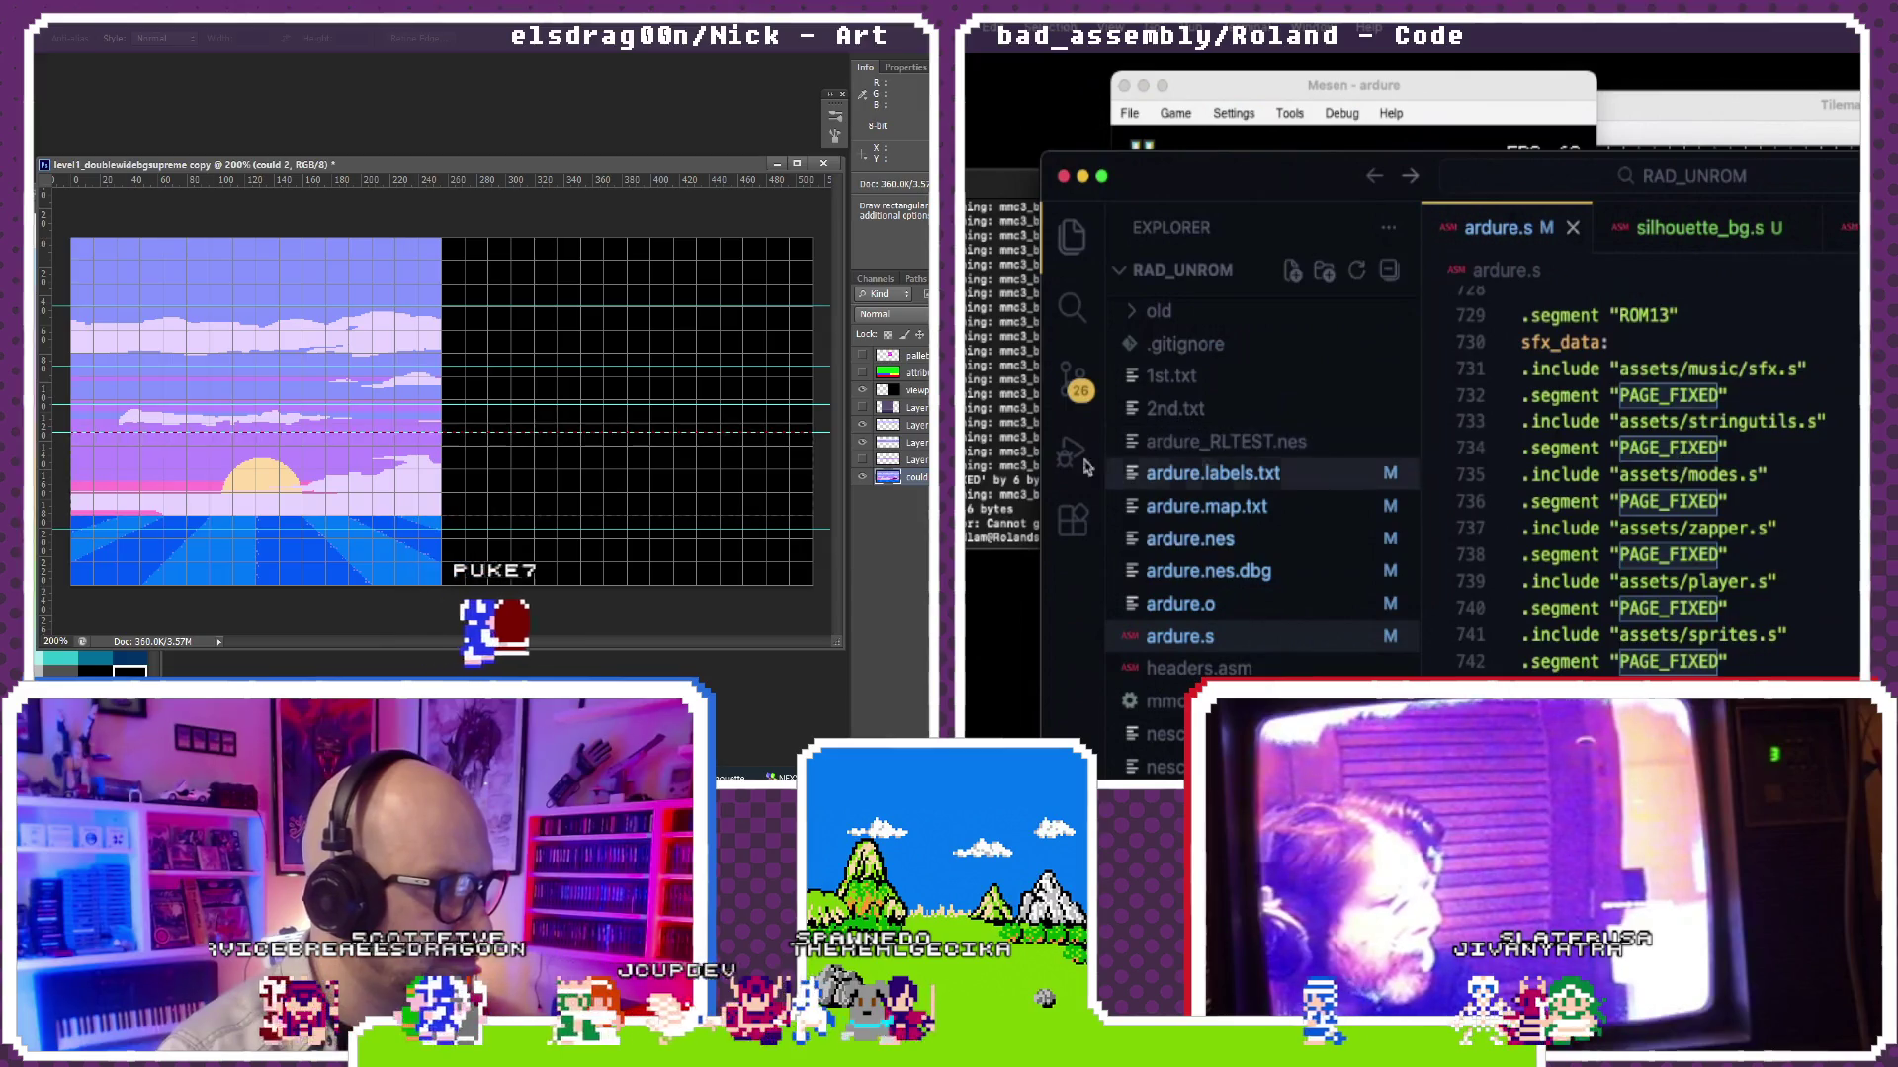
Step: Glance back at the terminal's build errors, then return to ardure.s's PAGE_FIXED include list
left_click(1001, 475)
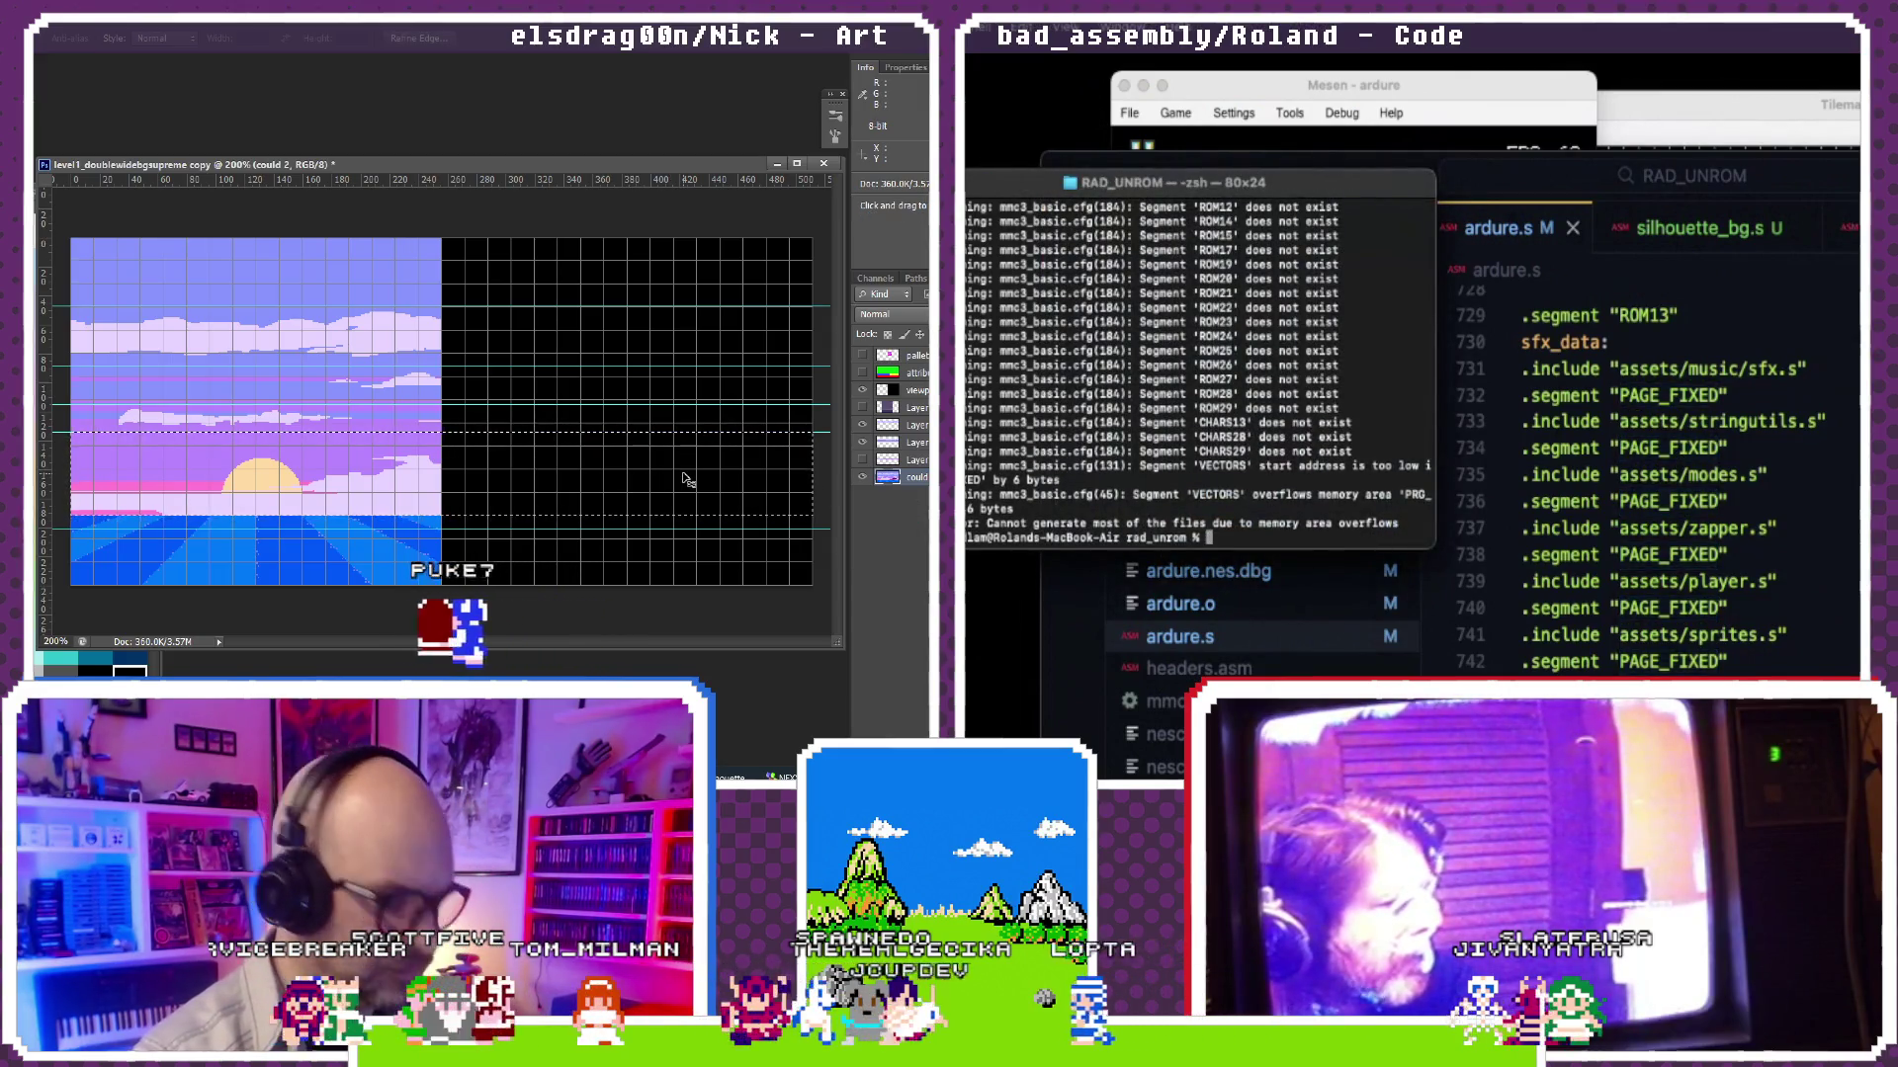
key("shift+Up")
key("shift+Up")
key("ctrl+alt+z")
key("ctrl+alt+z")
key("ctrl+alt+z")
key("ctrl+alt+z")
key("ctrl+alt+z")
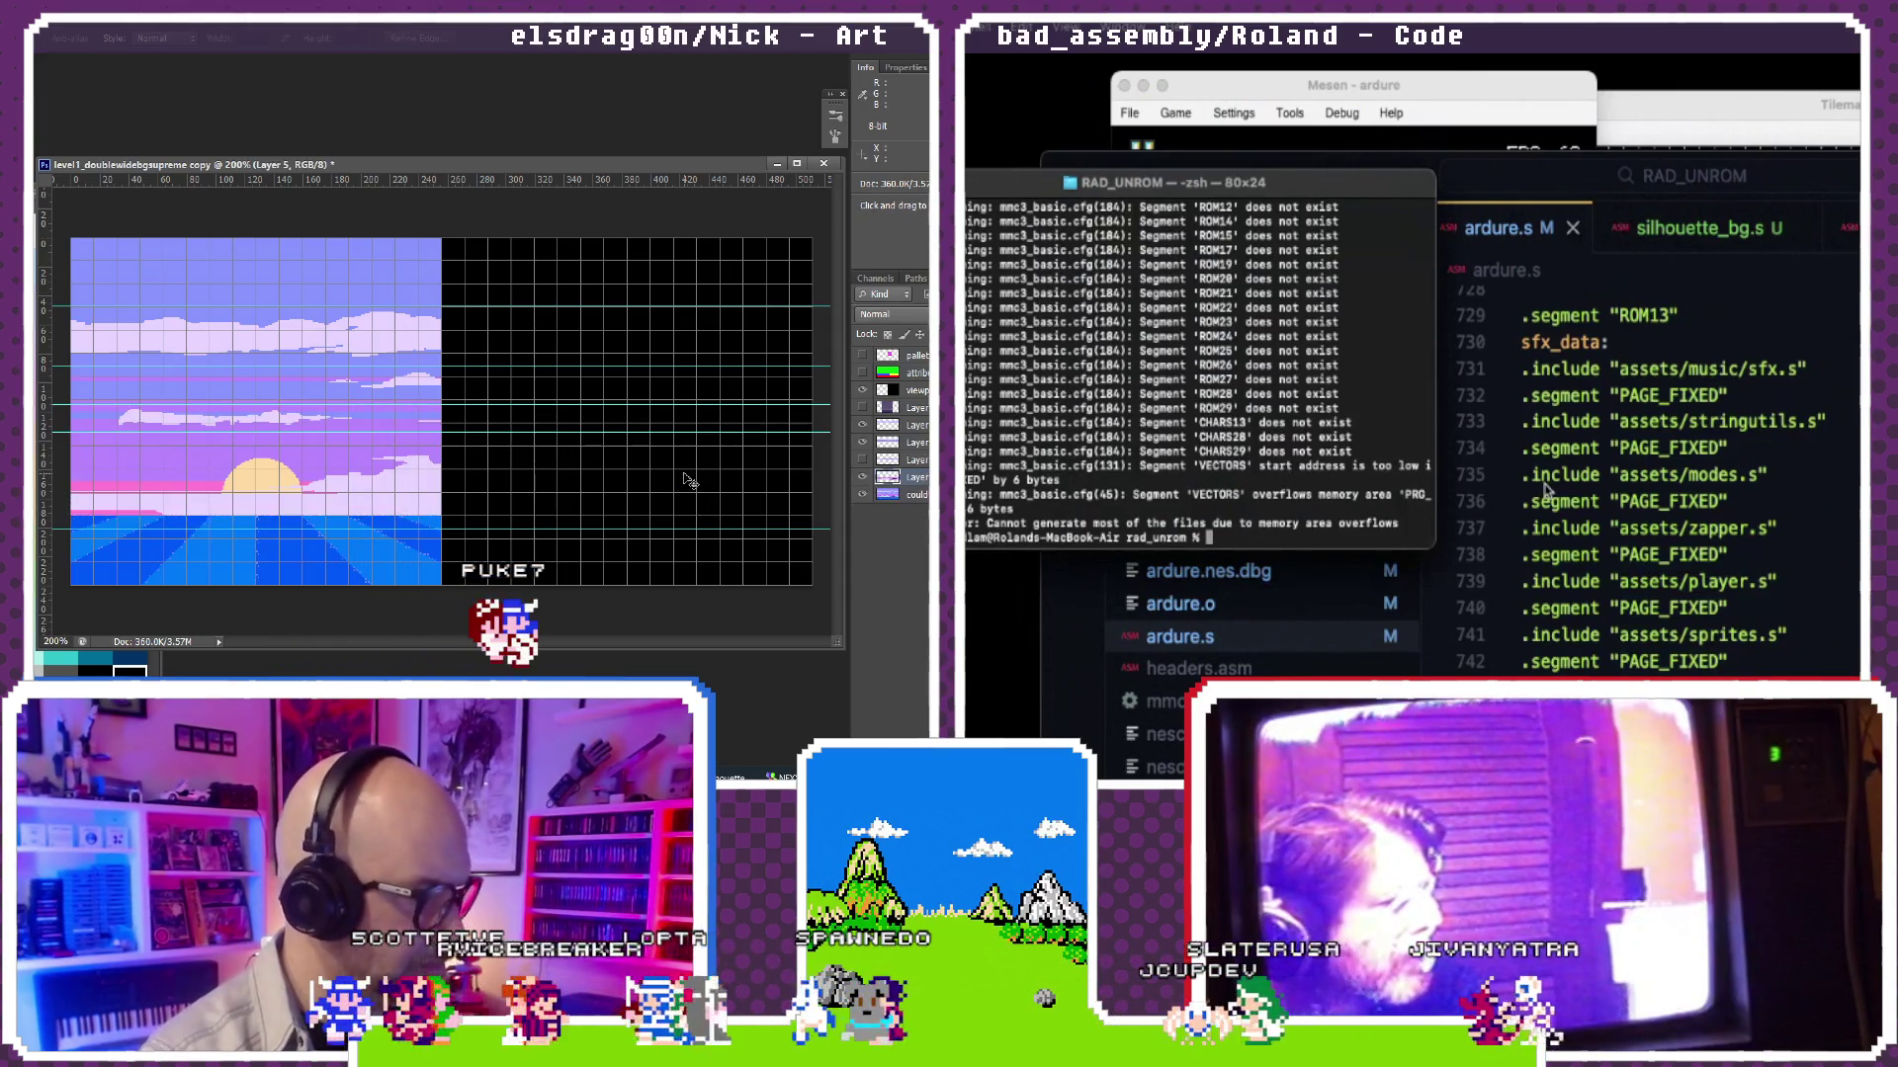
scroll(1553, 489, "down", 1)
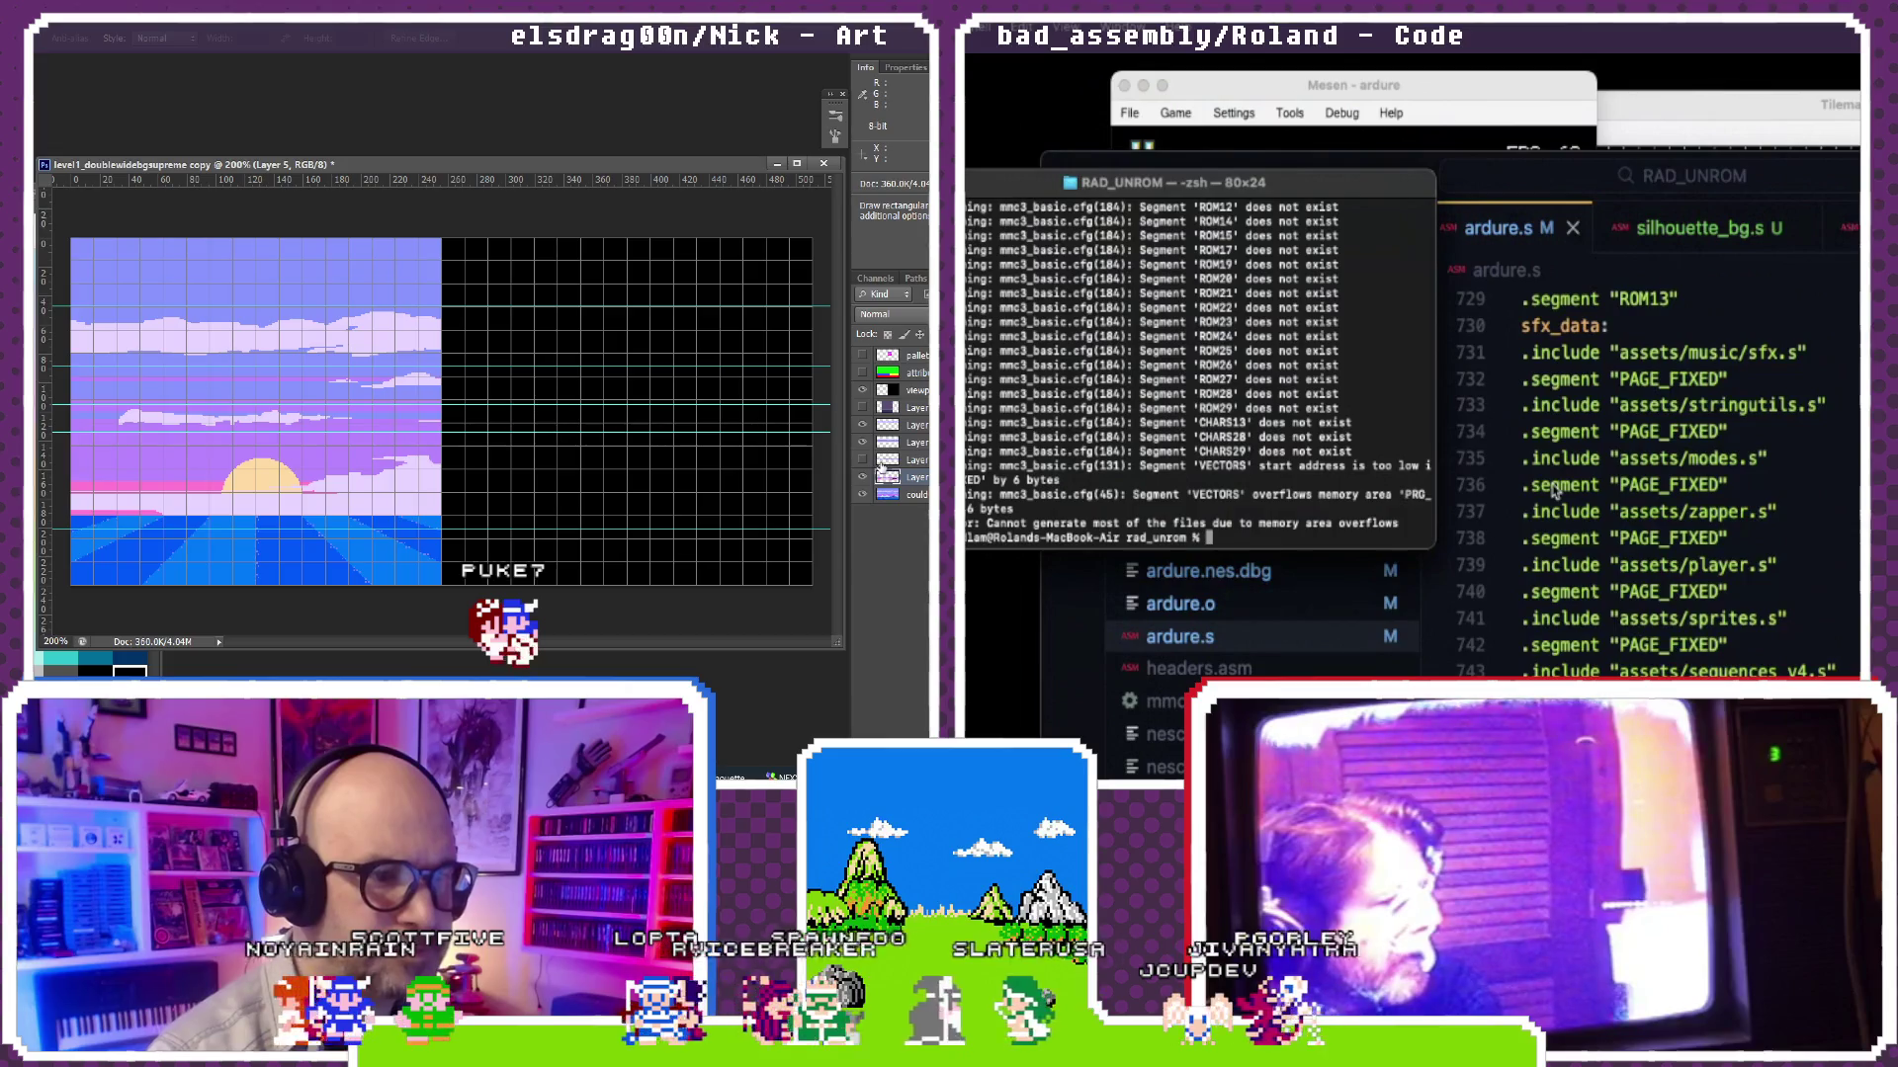
left_click(1551, 495)
scroll(1553, 494, "down", 5)
scroll(1551, 501, "down", 4)
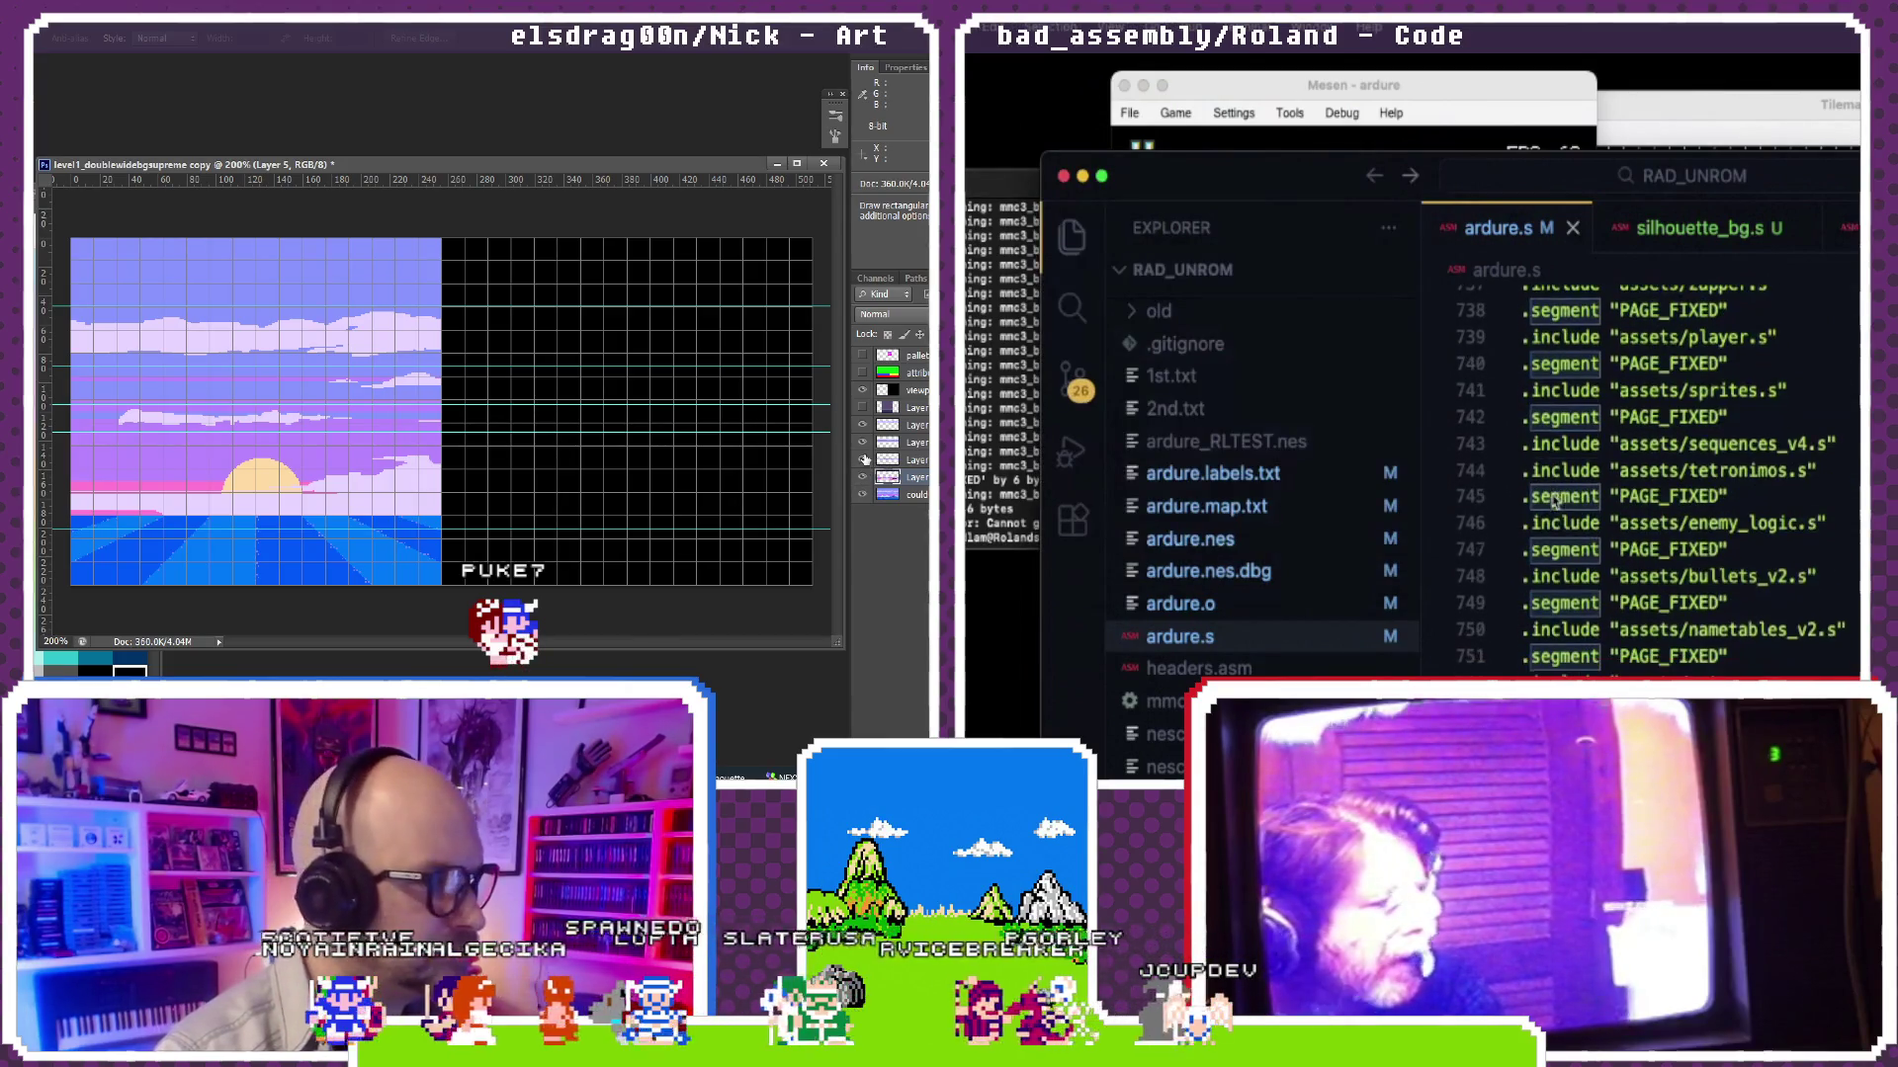
scroll(1685, 482, "down", 2)
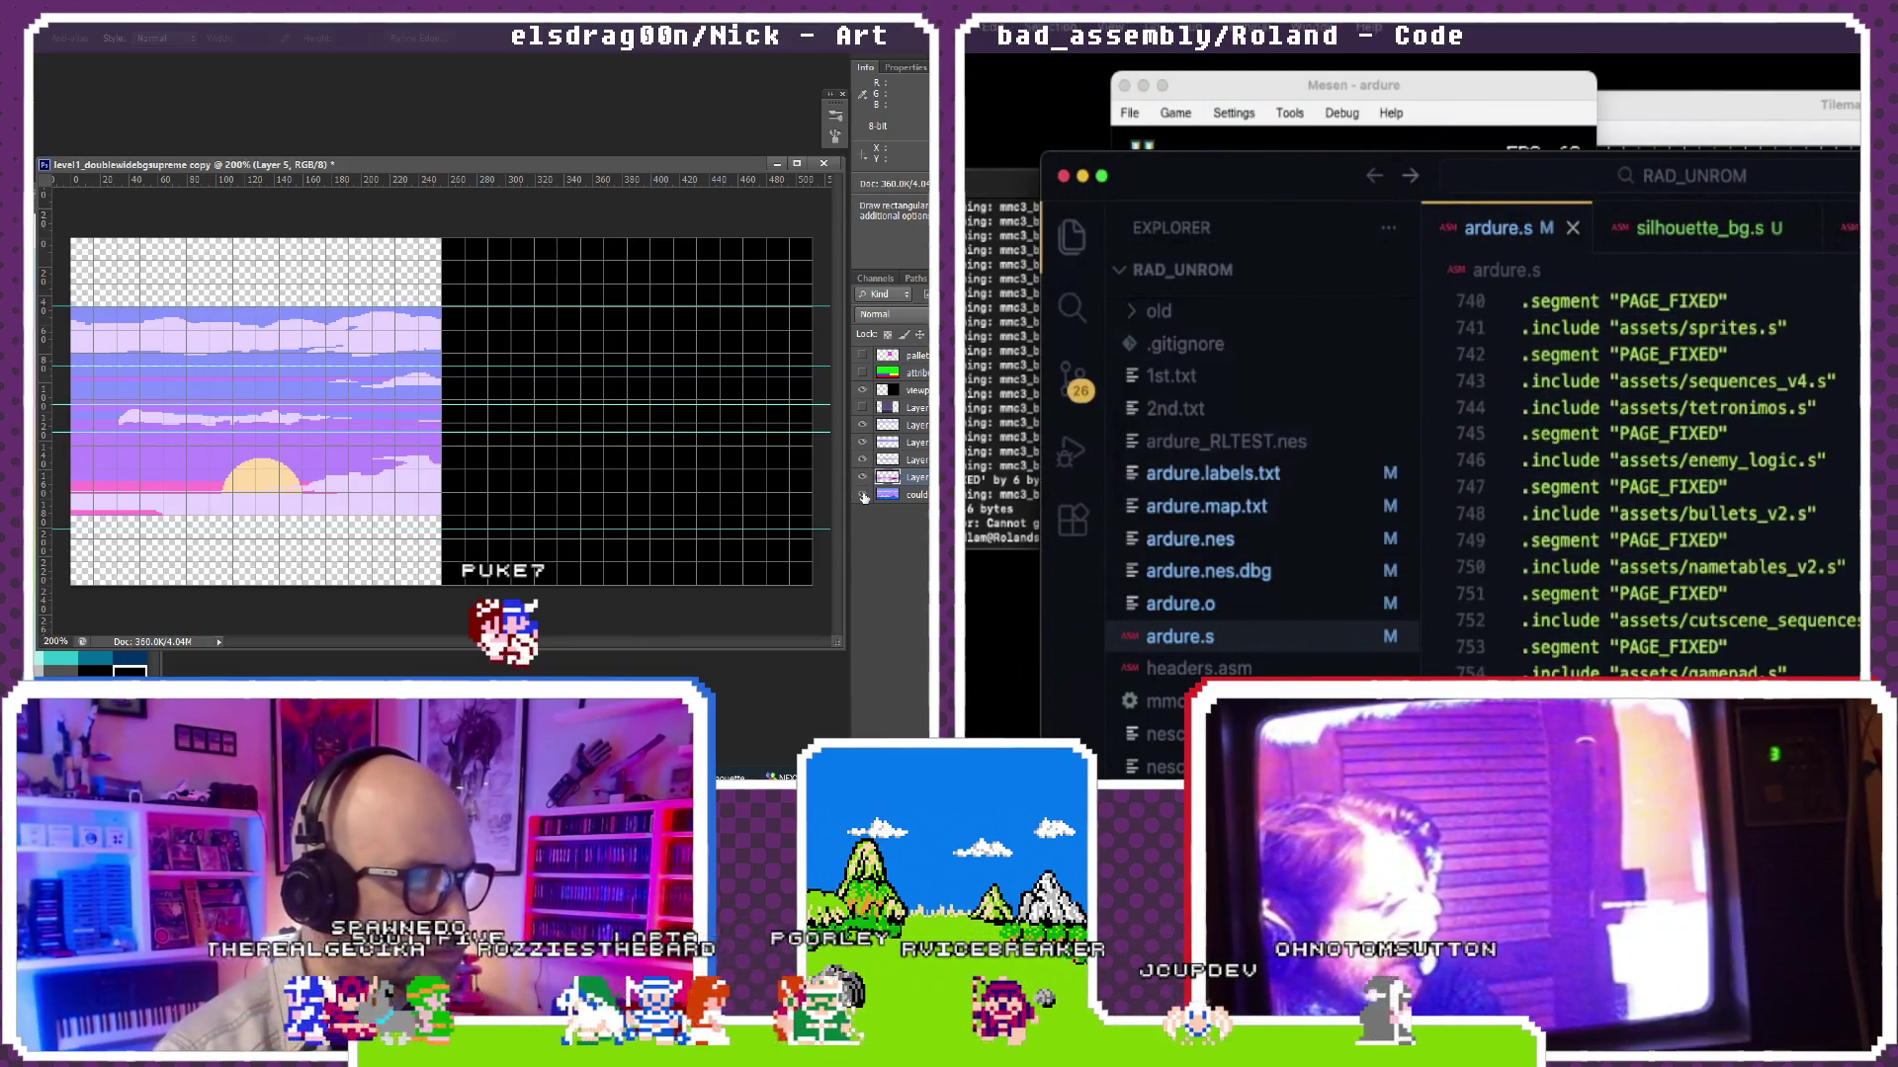
mouse_move(1239, 629)
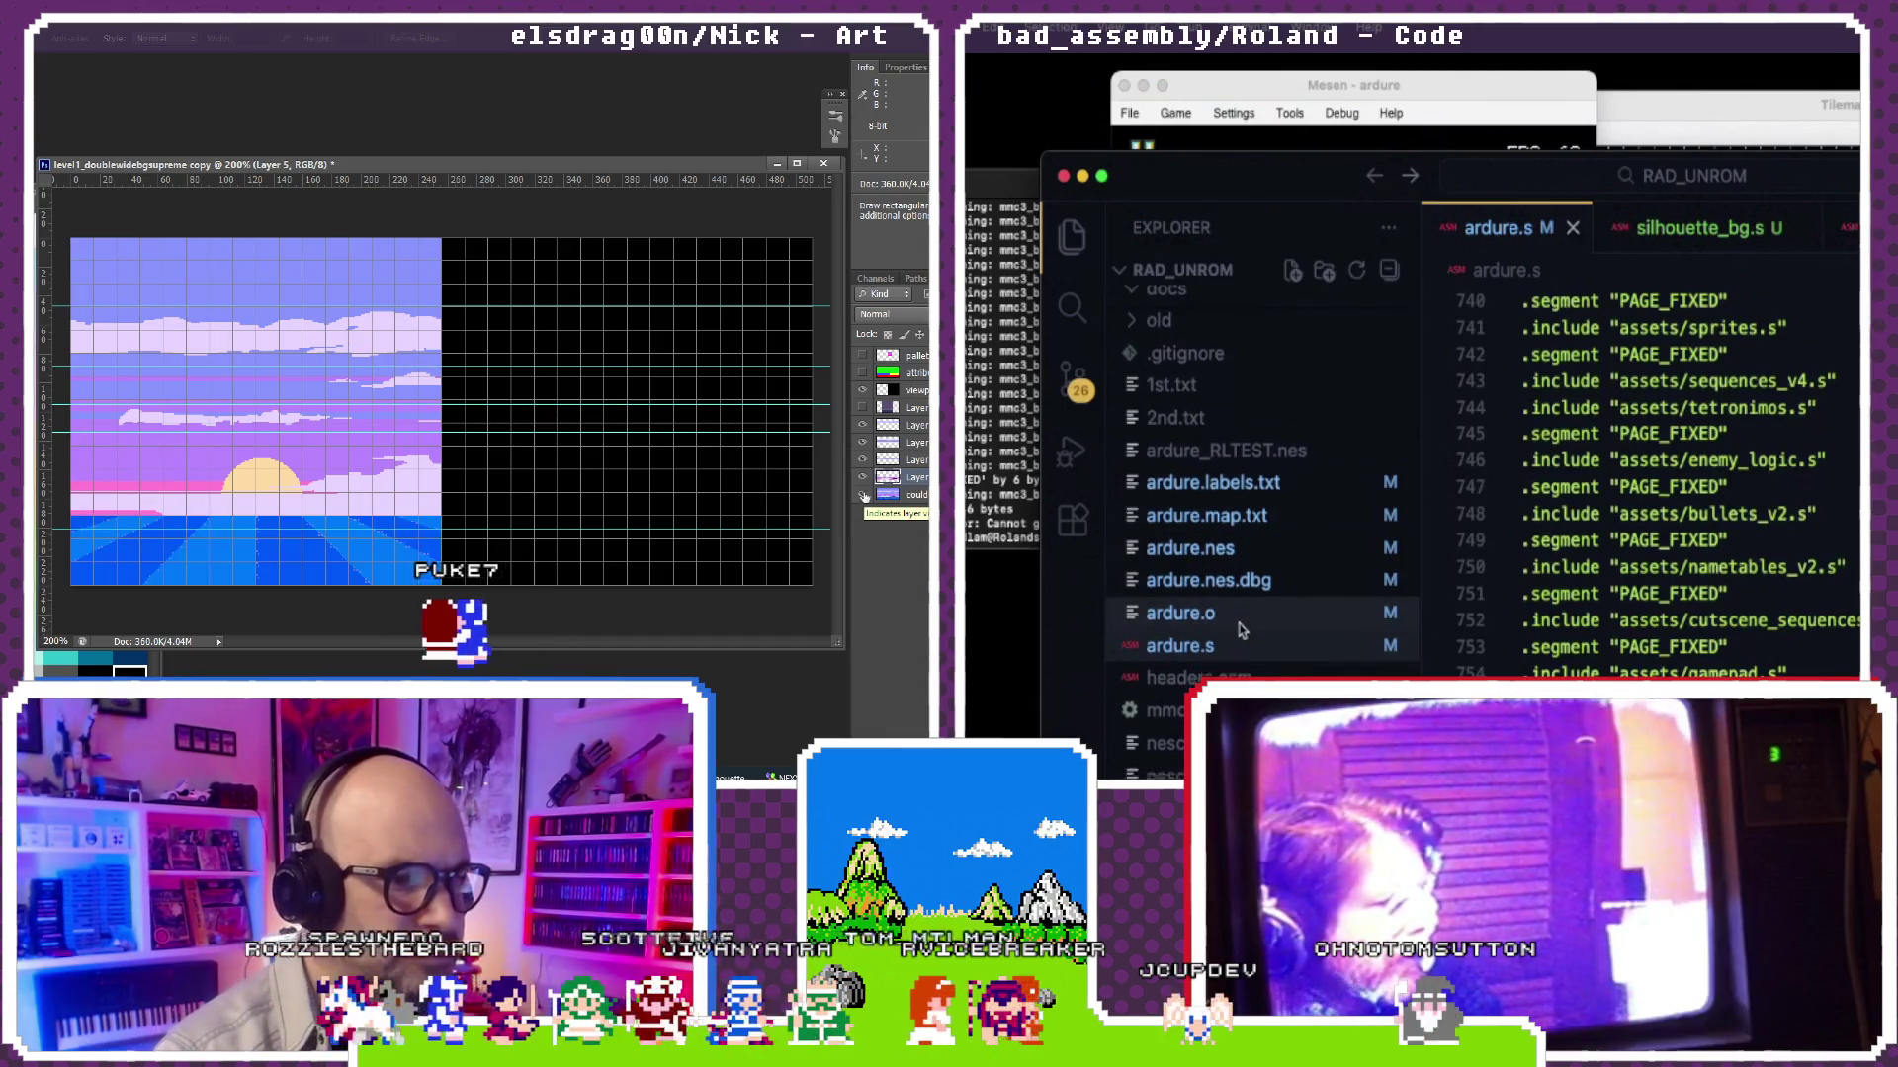
scroll(1241, 628, "up", 5)
scroll(1242, 630, "up", 3)
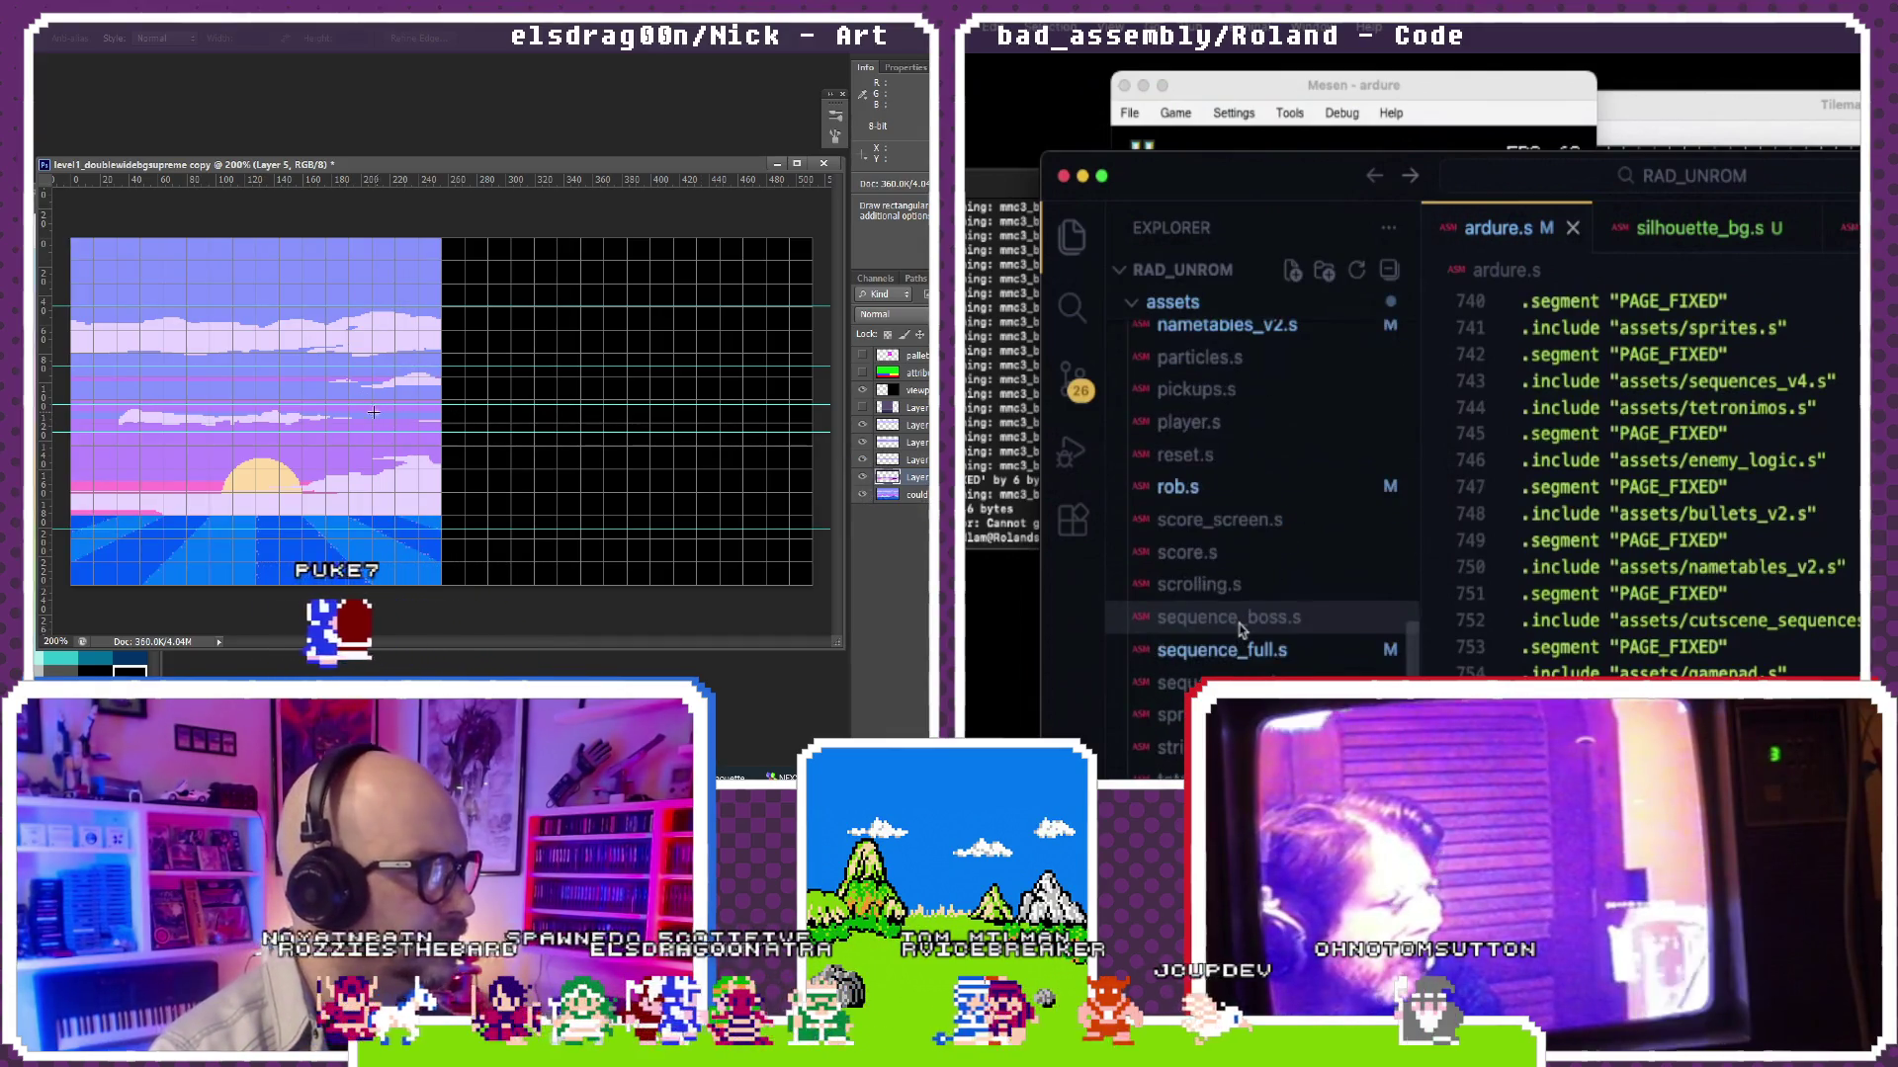
left_click(1177, 486)
scroll(1651, 457, "up", 5)
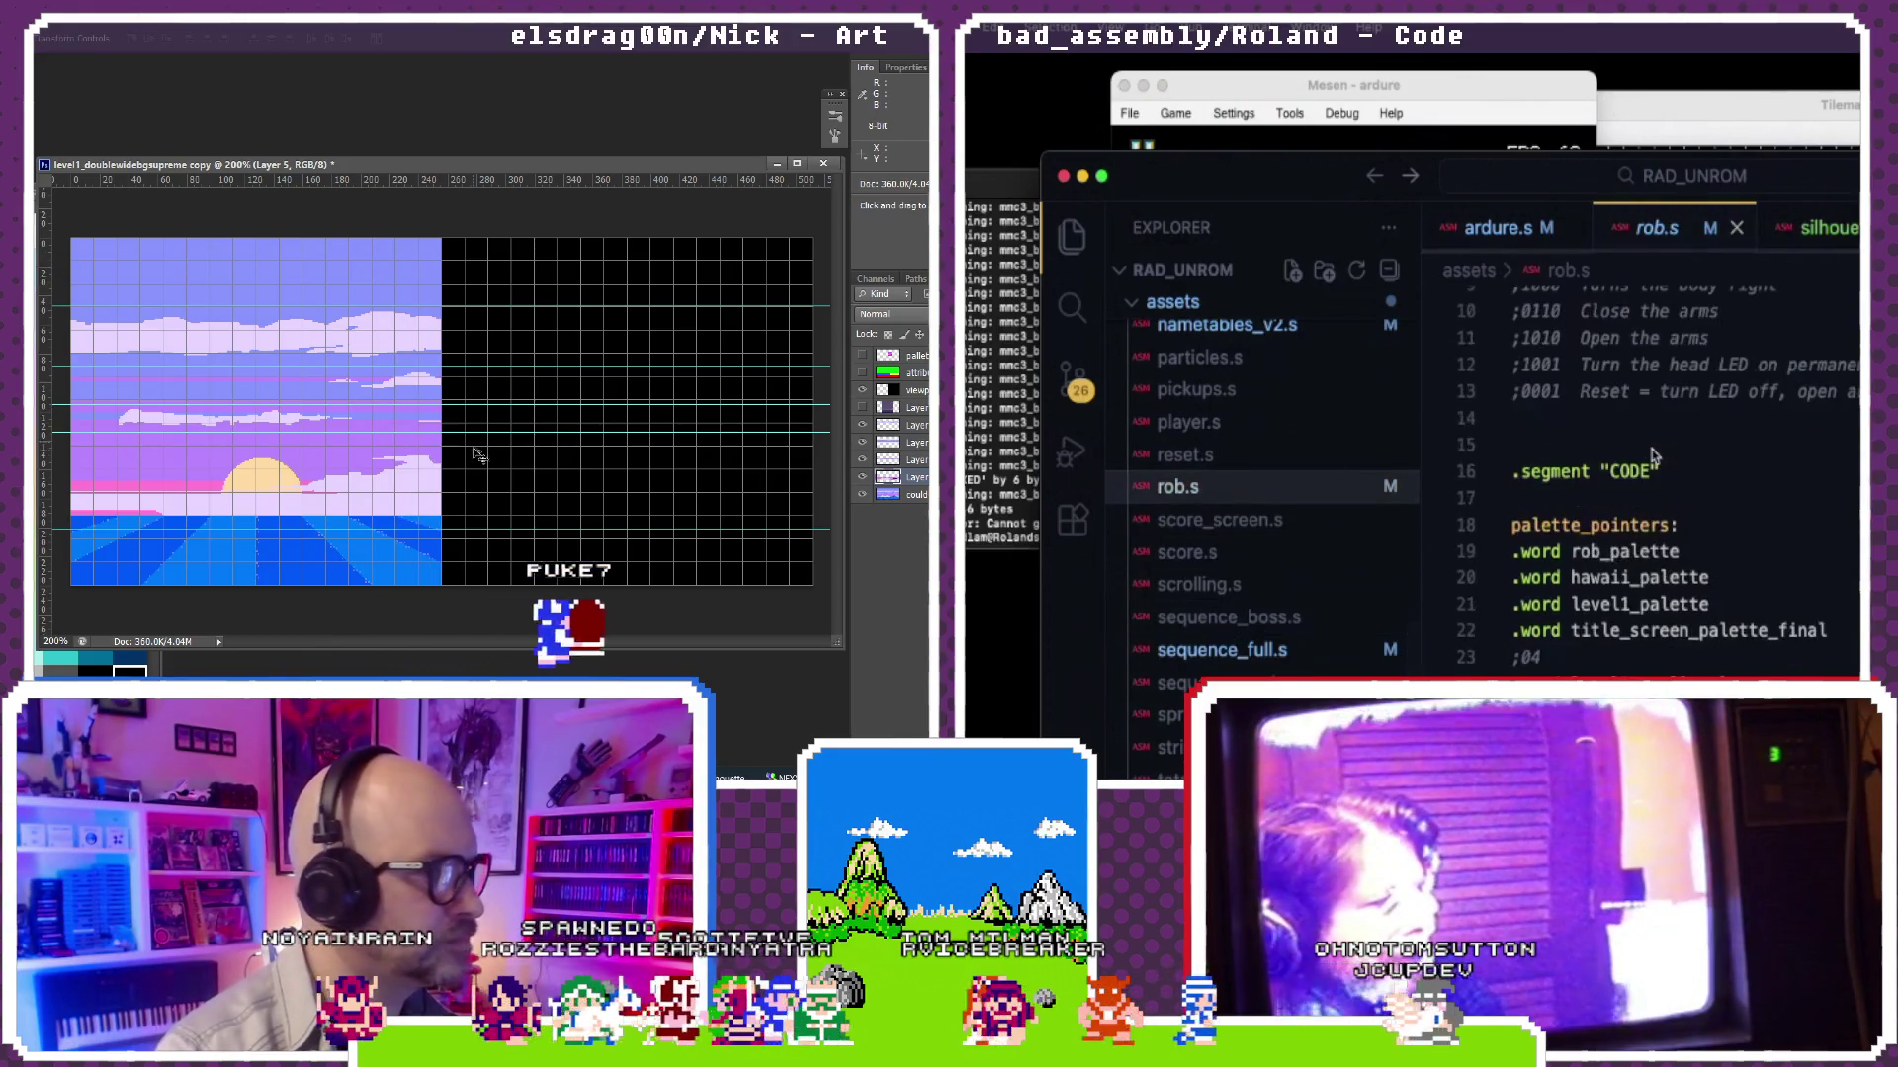
scroll(1653, 456, "down", 15)
scroll(1653, 457, "down", 10)
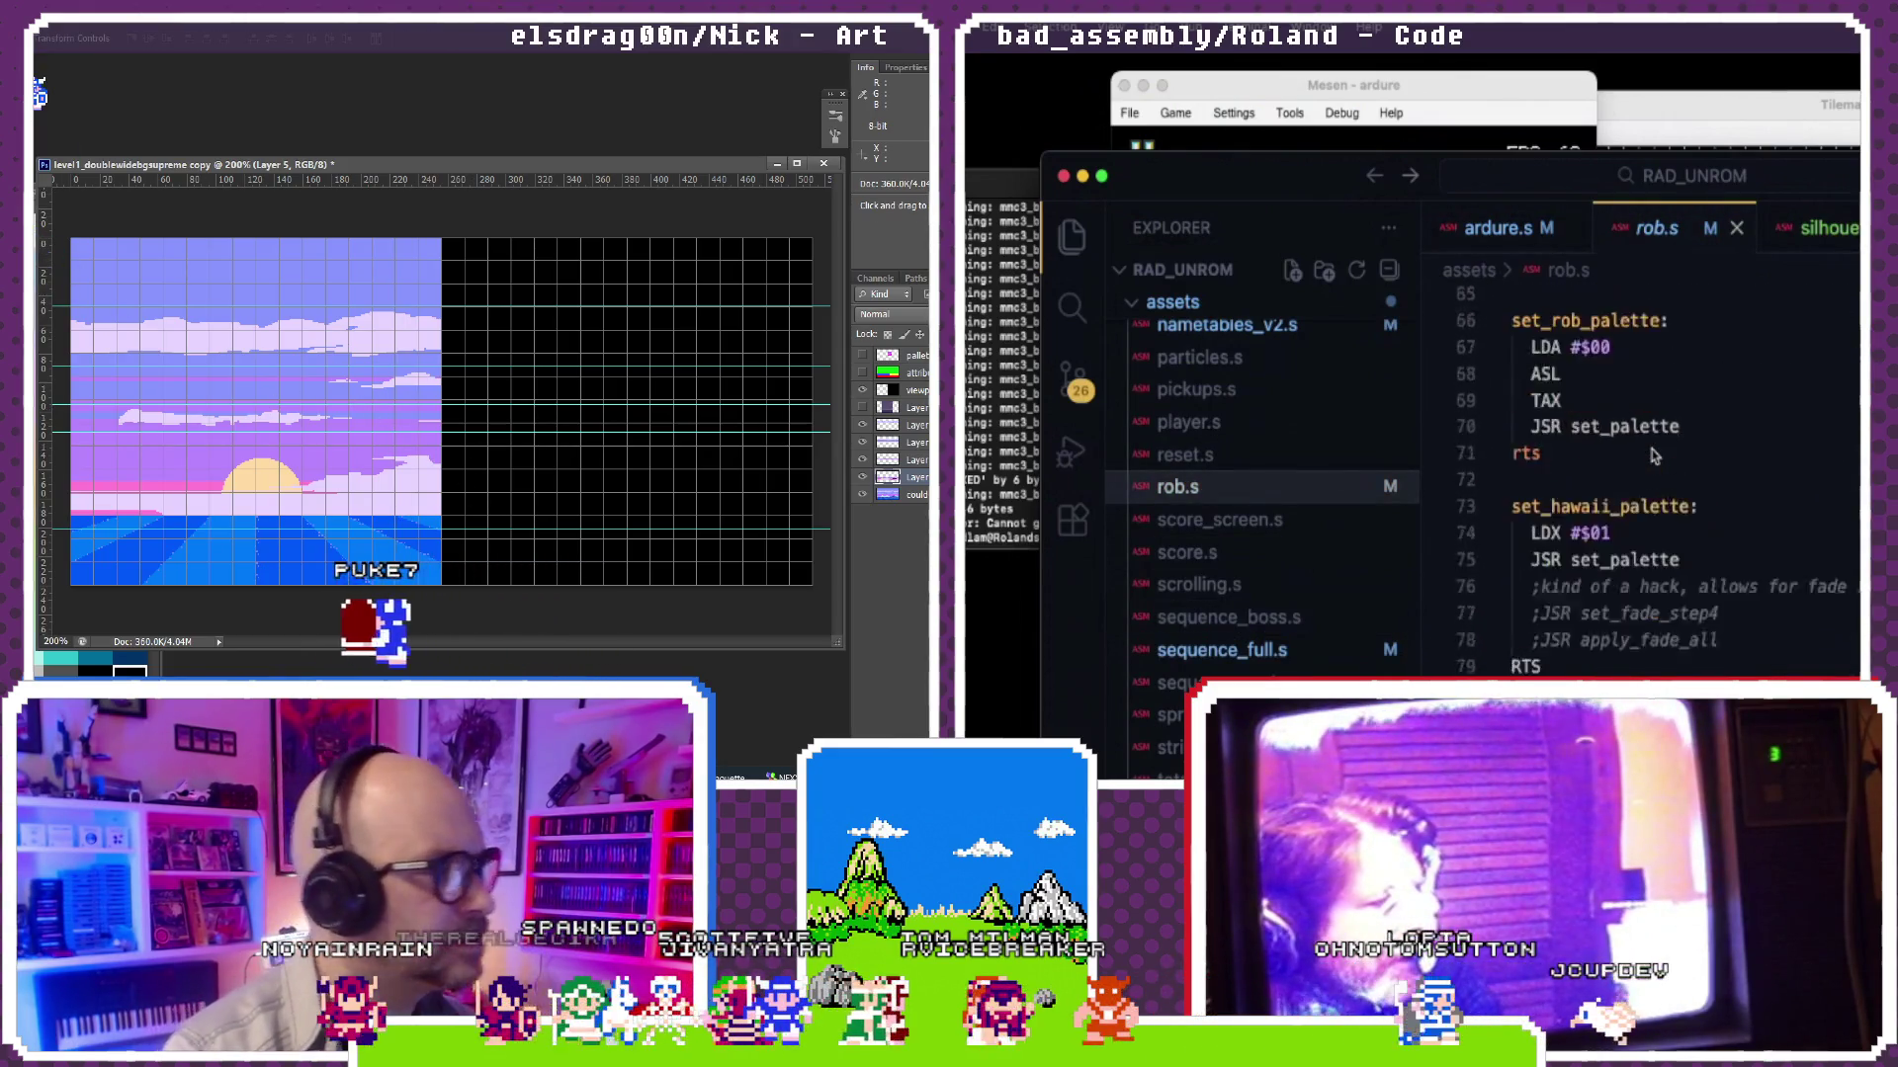
scroll(1653, 457, "down", 10)
scroll(1653, 456, "down", 10)
scroll(1653, 456, "down", 10)
scroll(1652, 457, "down", 15)
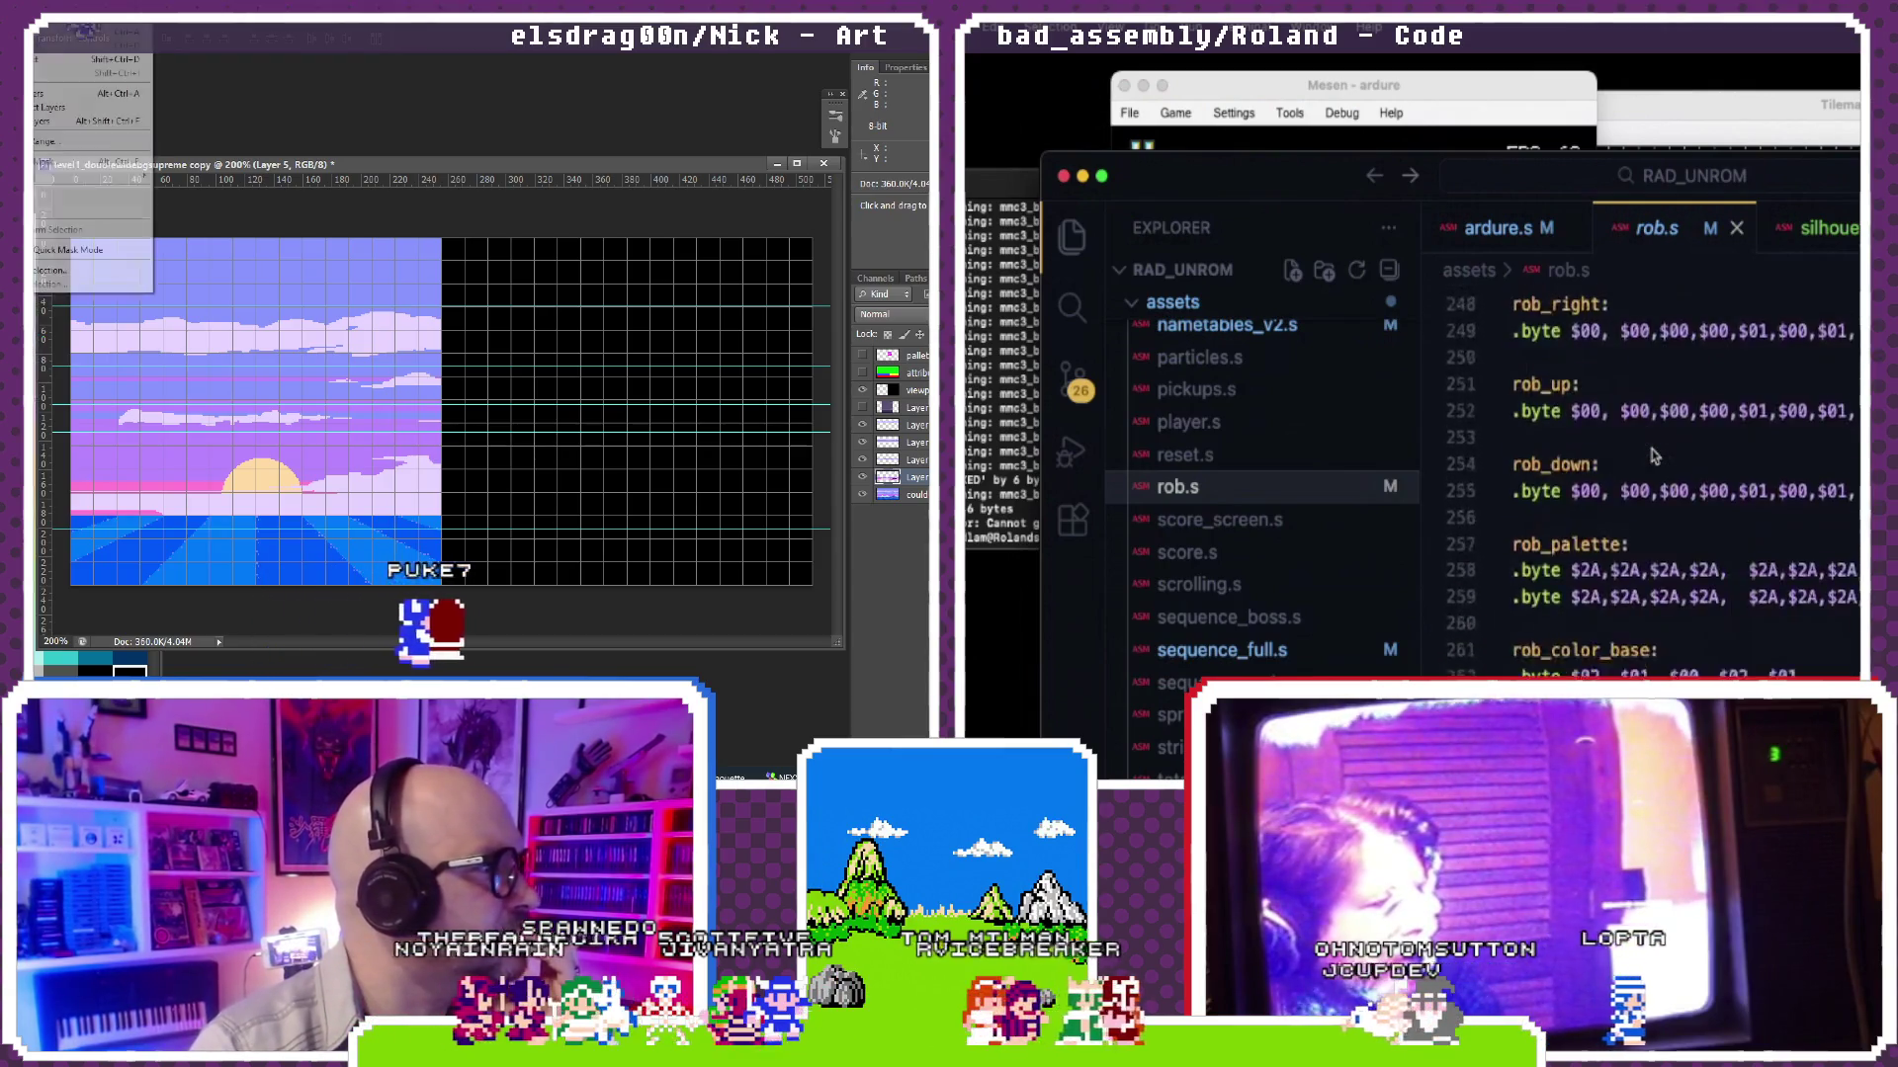
scroll(1653, 457, "up", 5)
scroll(1654, 458, "up", 8)
scroll(1655, 457, "down", 6)
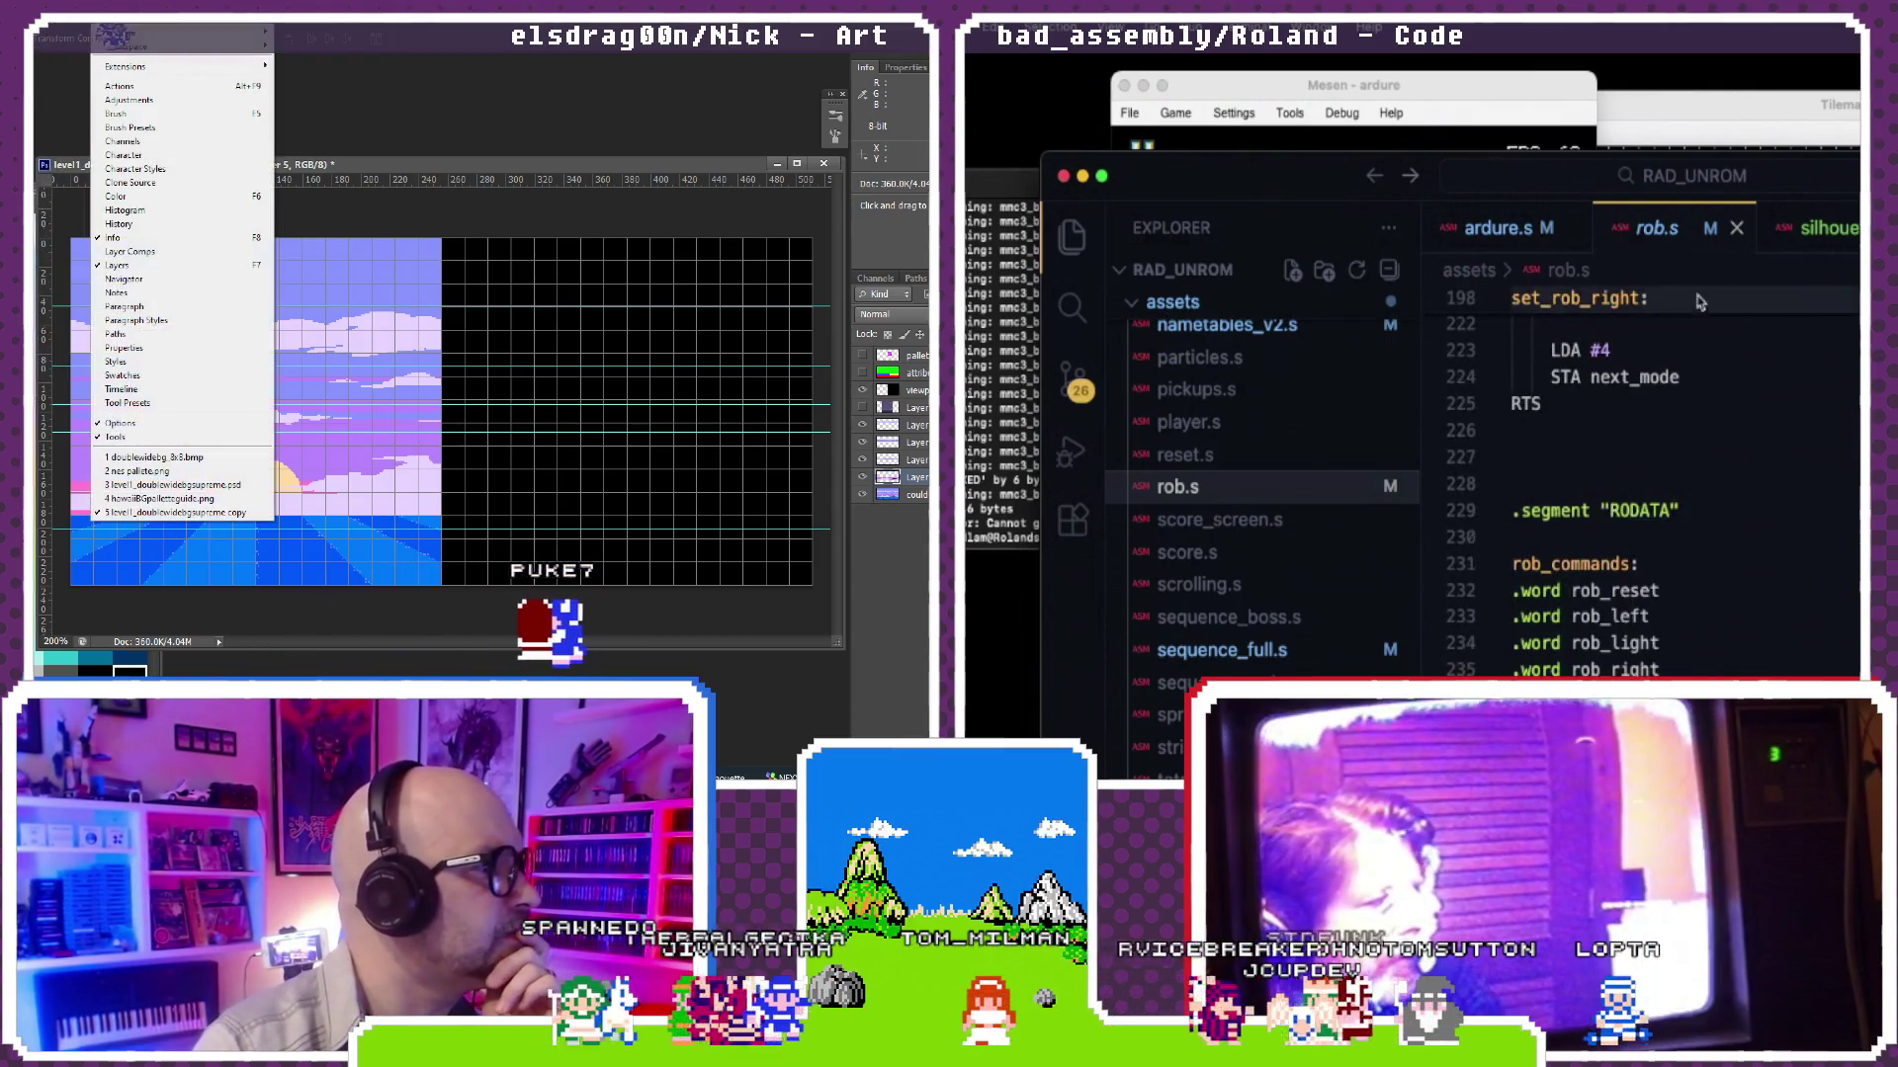
scroll(1709, 417, "down", 2)
scroll(1709, 417, "down", 2)
scroll(1709, 417, "down", 1)
scroll(1709, 417, "down", 2)
scroll(1709, 417, "up", 1)
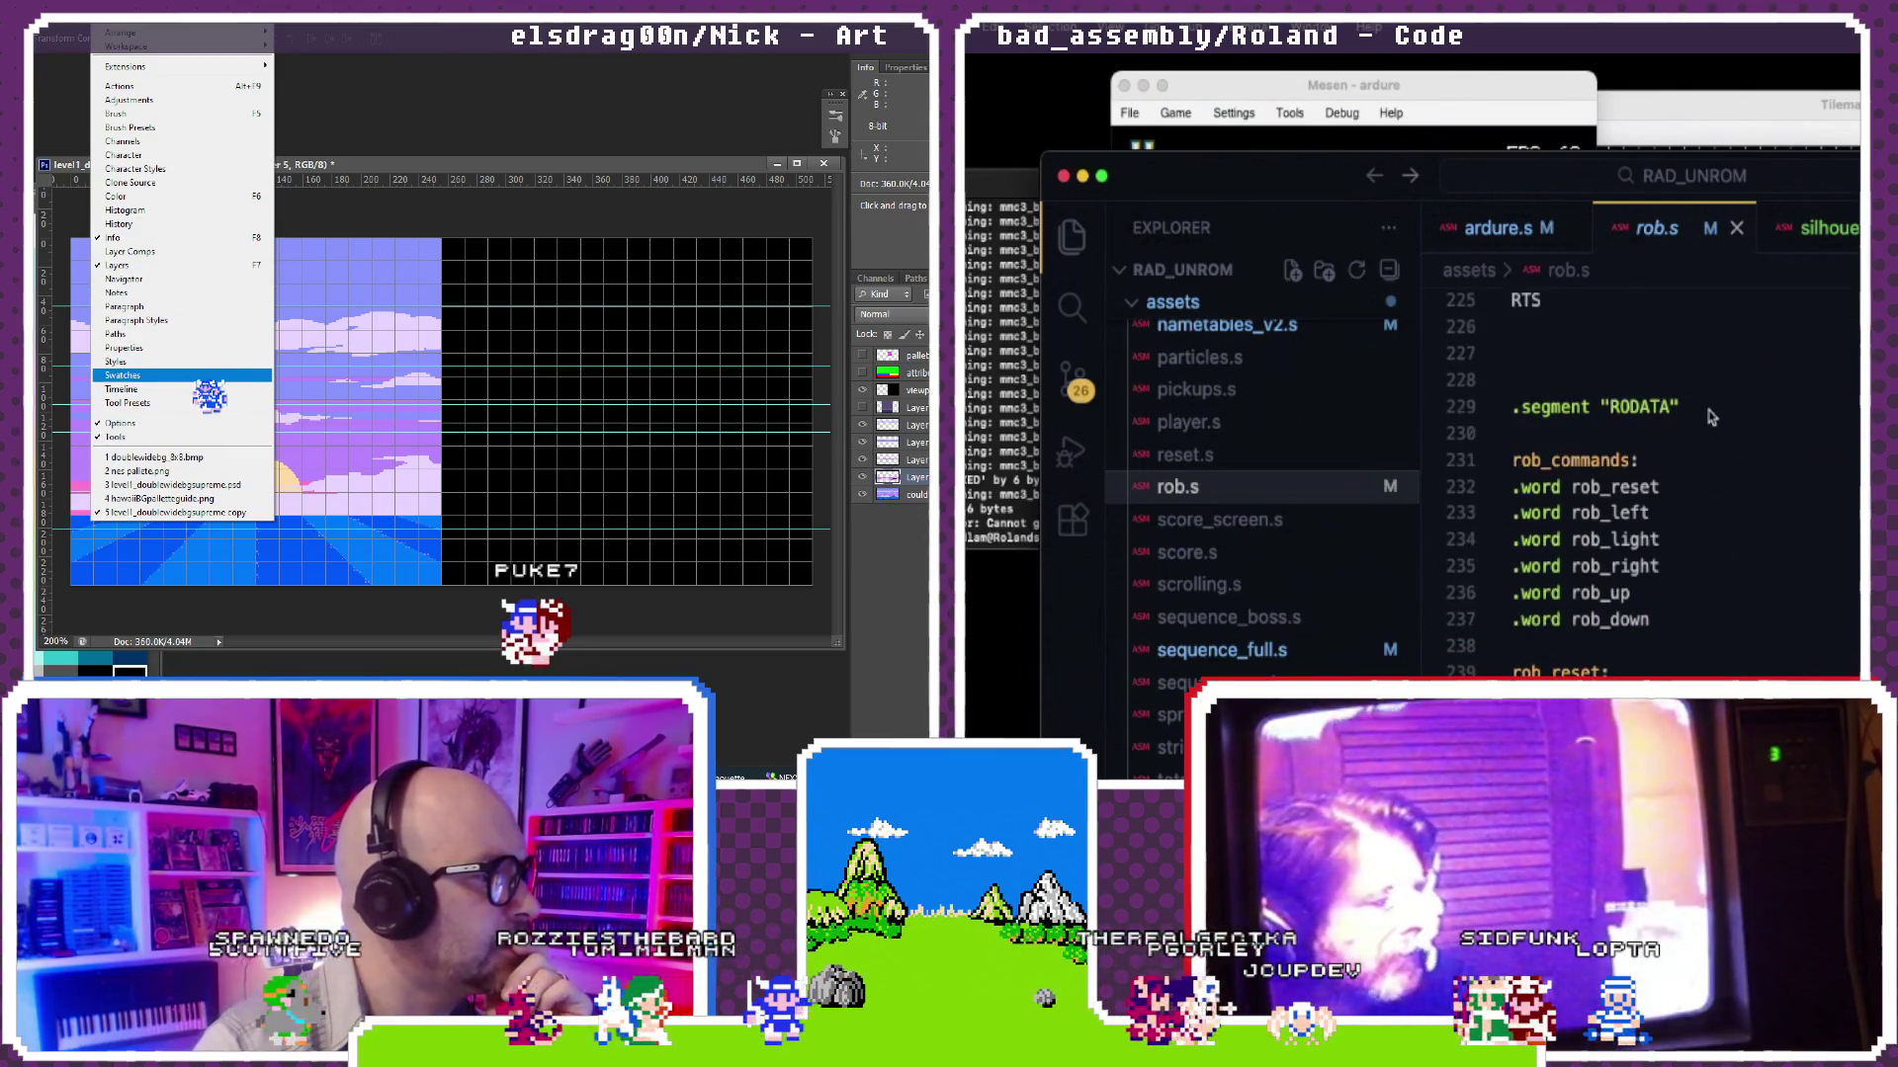
scroll(1710, 416, "down", 1)
scroll(1709, 417, "down", 4)
scroll(1710, 417, "up", 3)
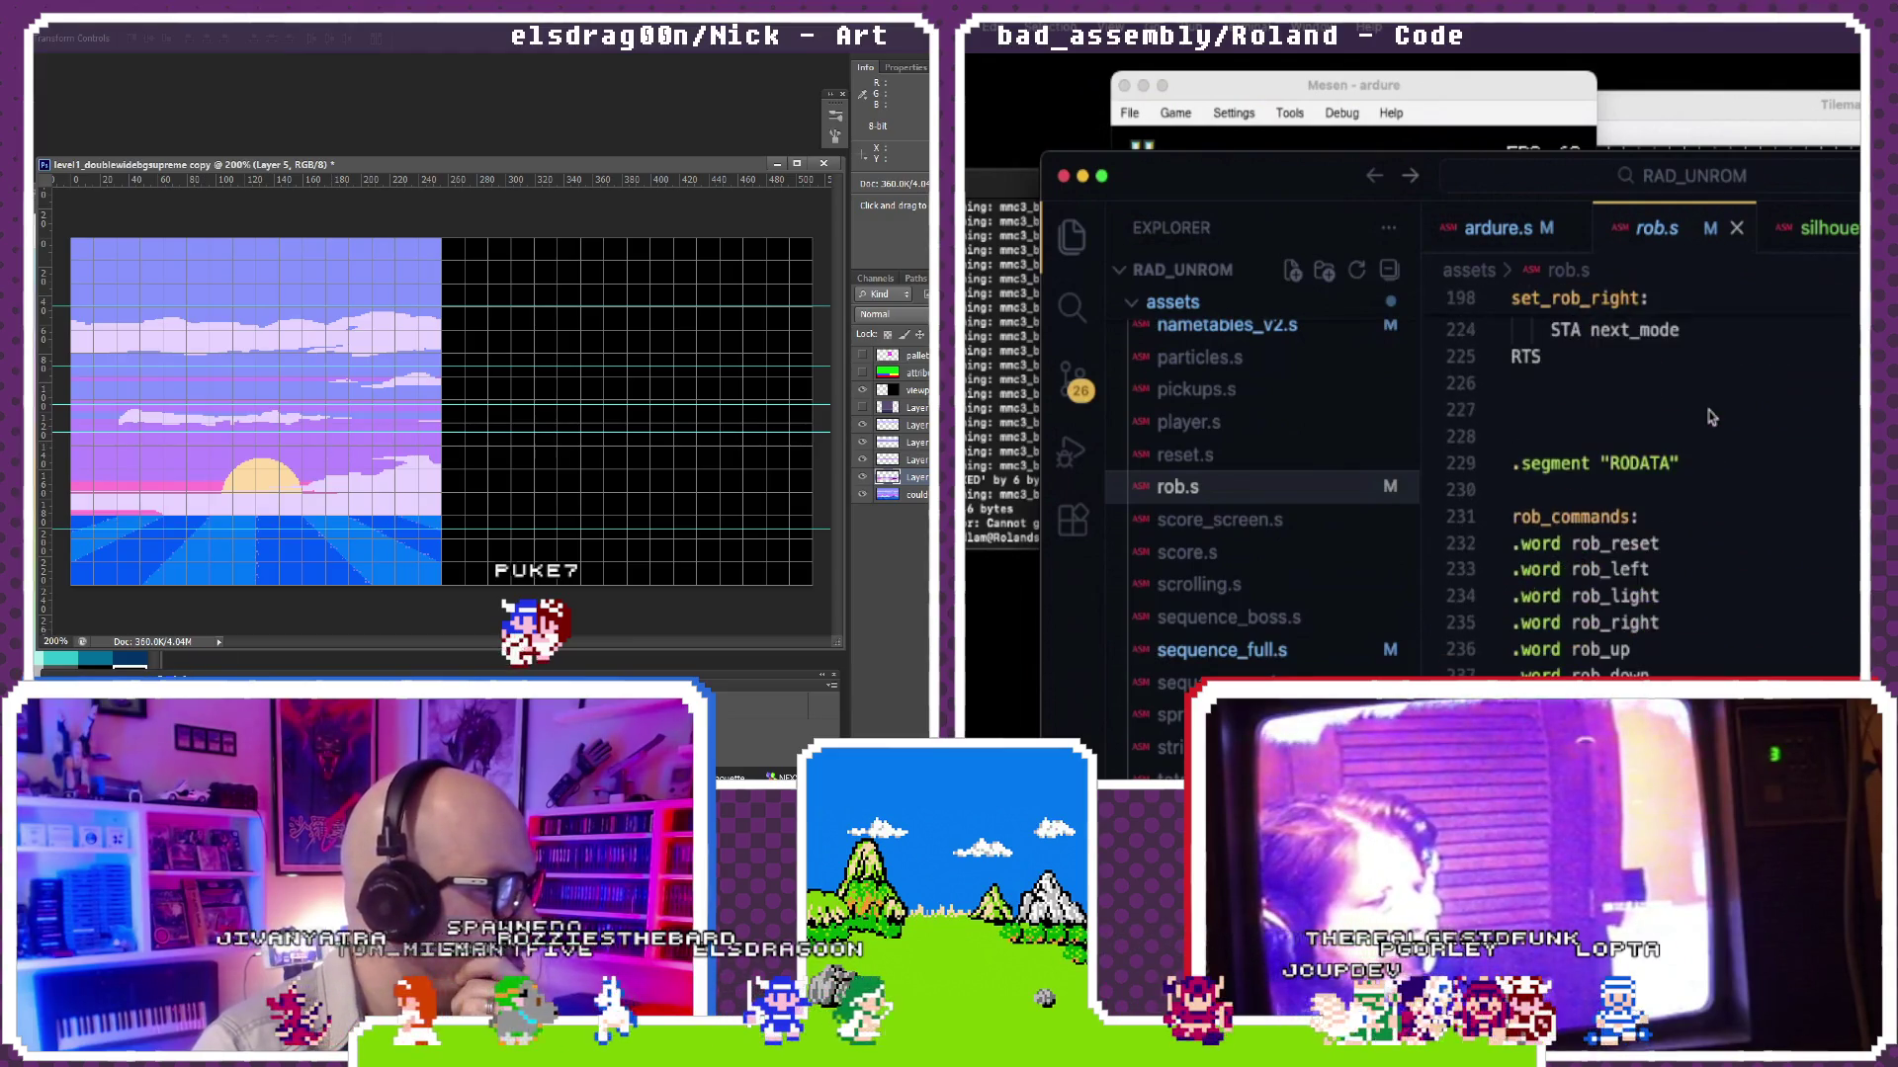
key("super+w")
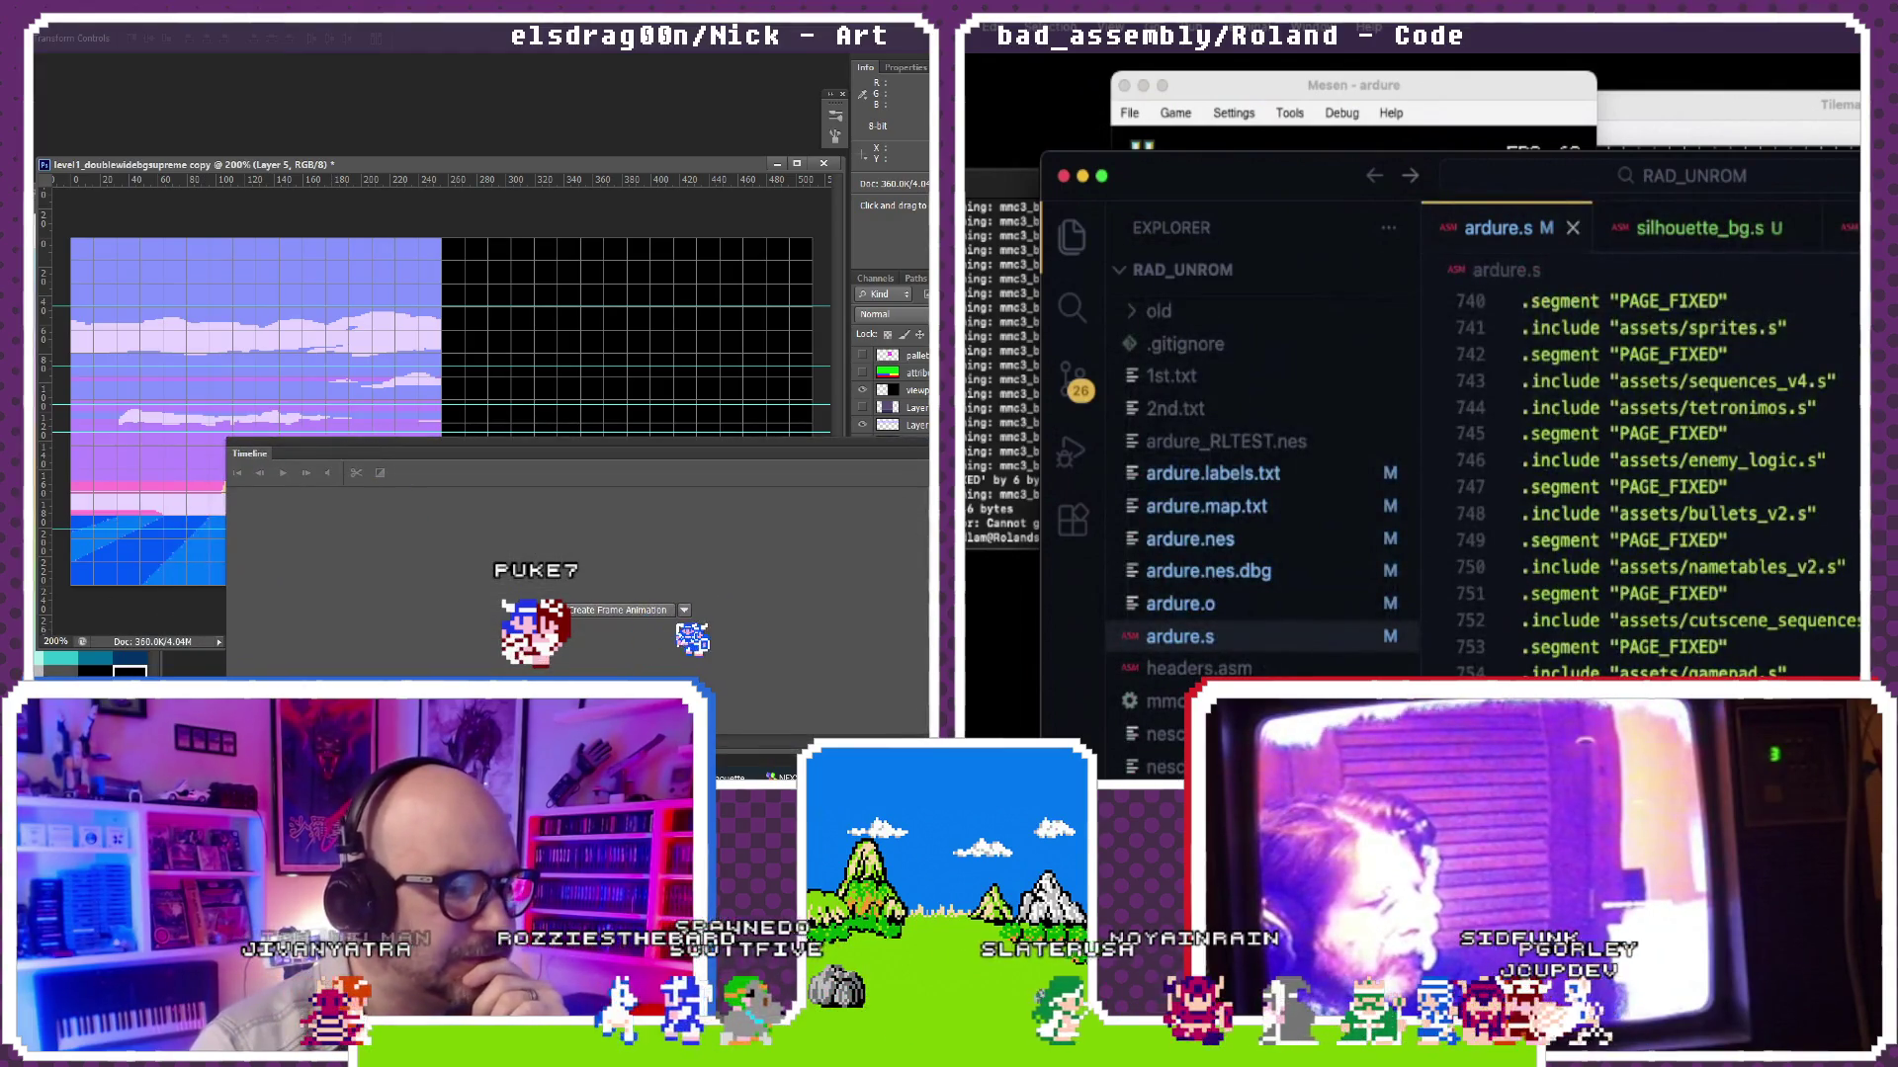
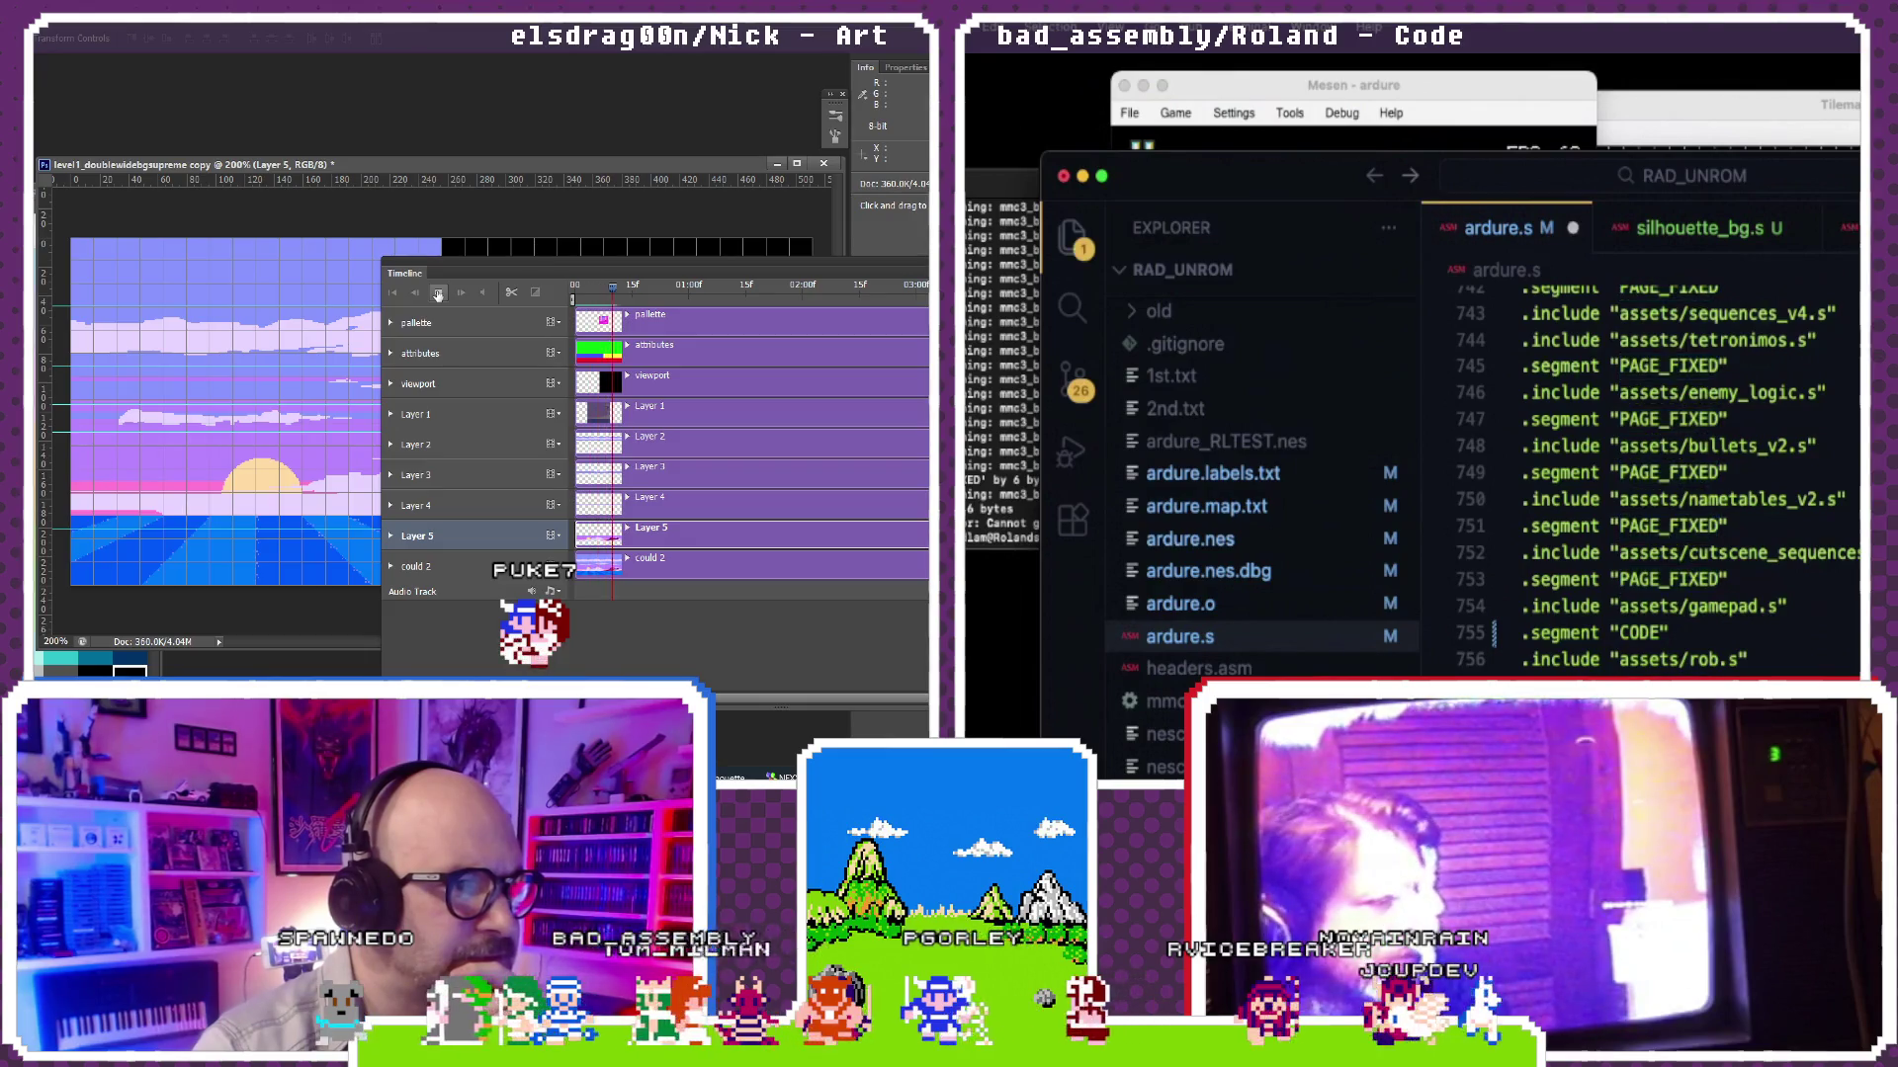
Step: Check the build terminal, then read fade.s in the editor and close it
left_click(1033, 489)
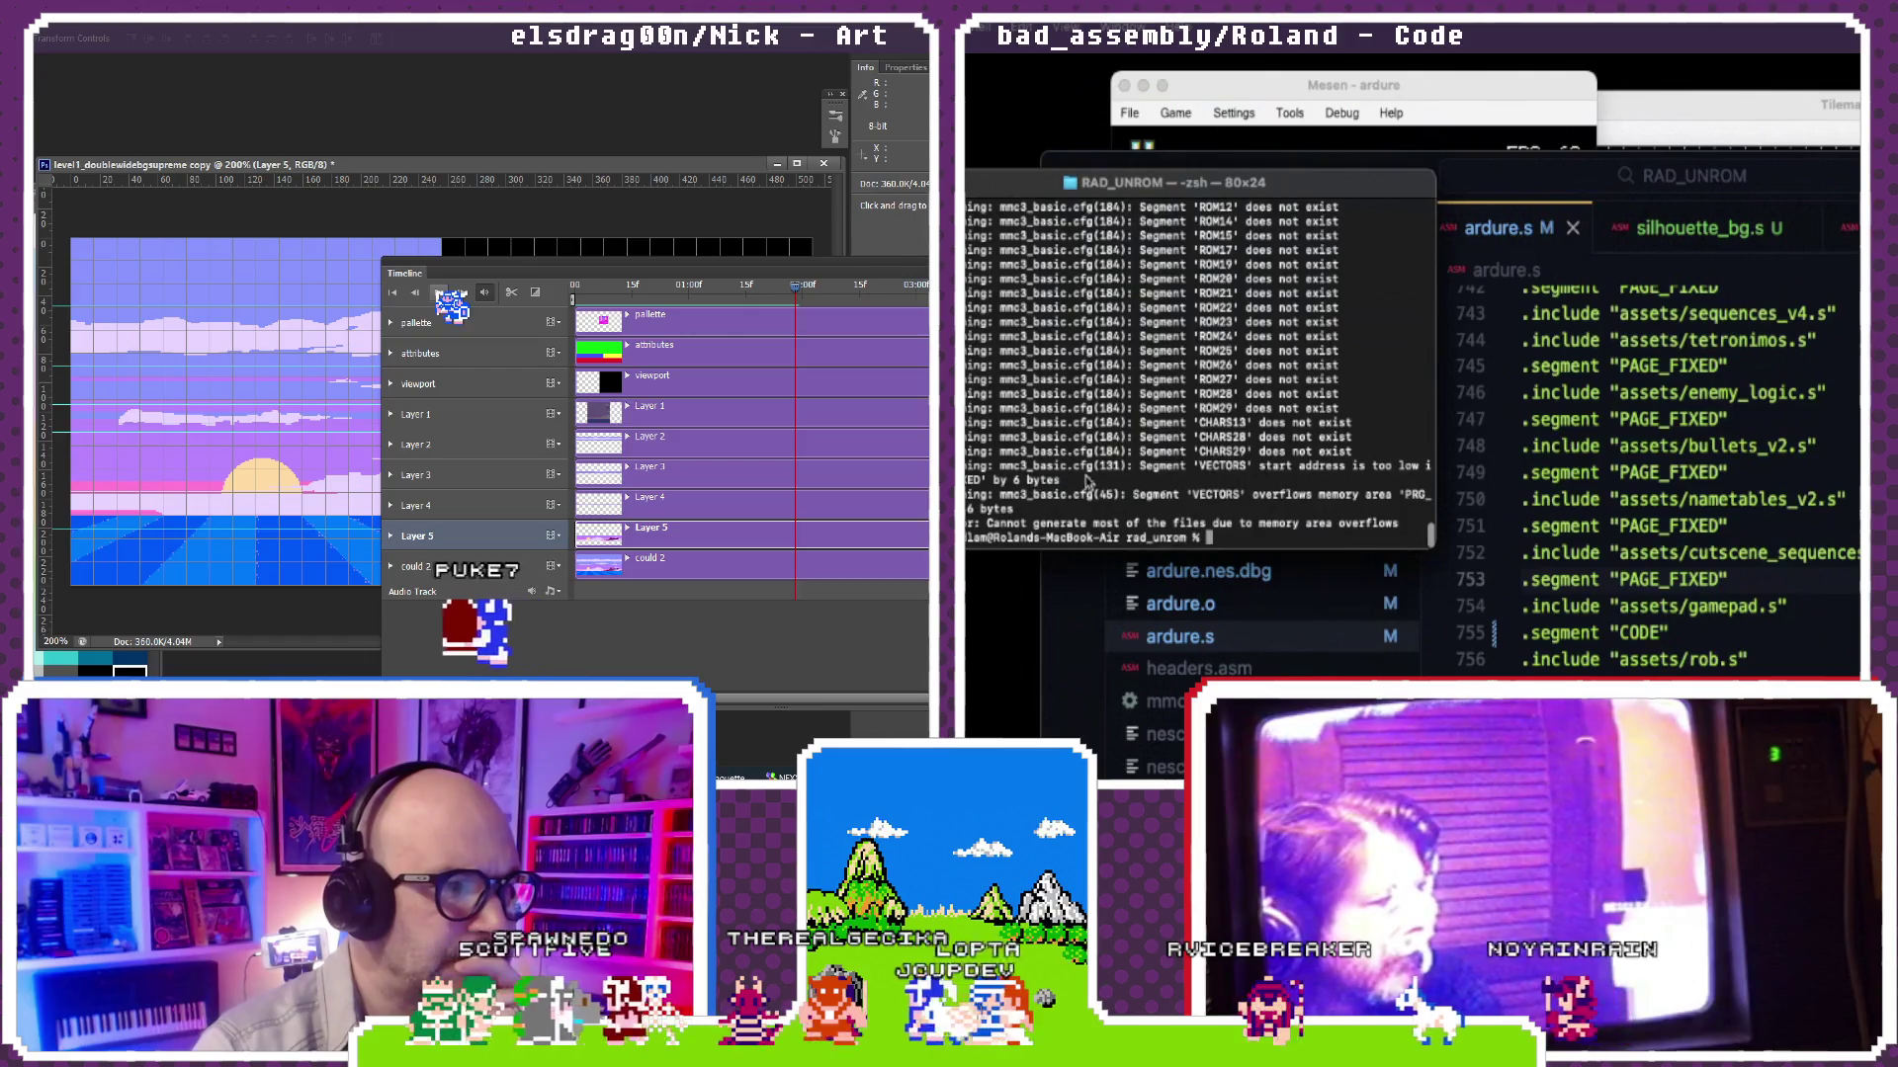
left_click(1215, 567)
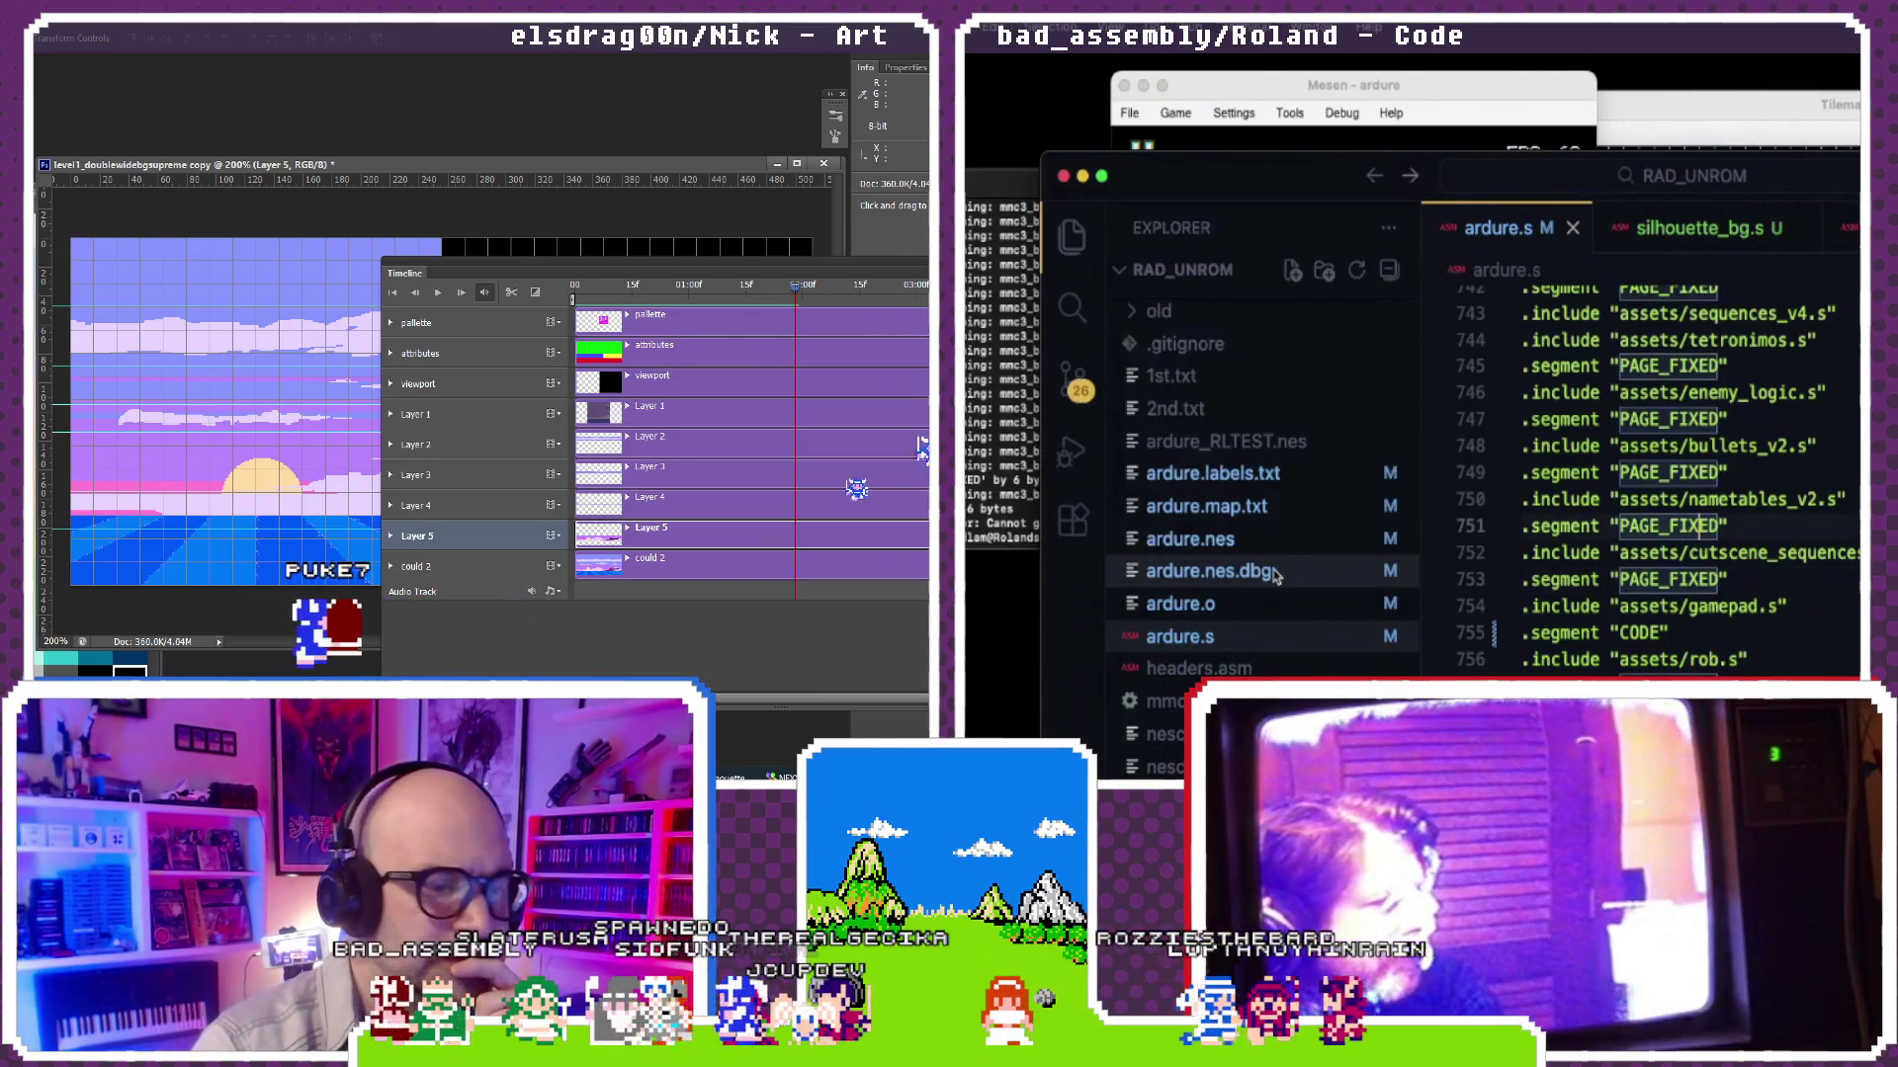
scroll(1272, 573, "up", 3)
scroll(1273, 575, "up", 3)
scroll(1272, 574, "up", 2)
scroll(1272, 575, "up", 2)
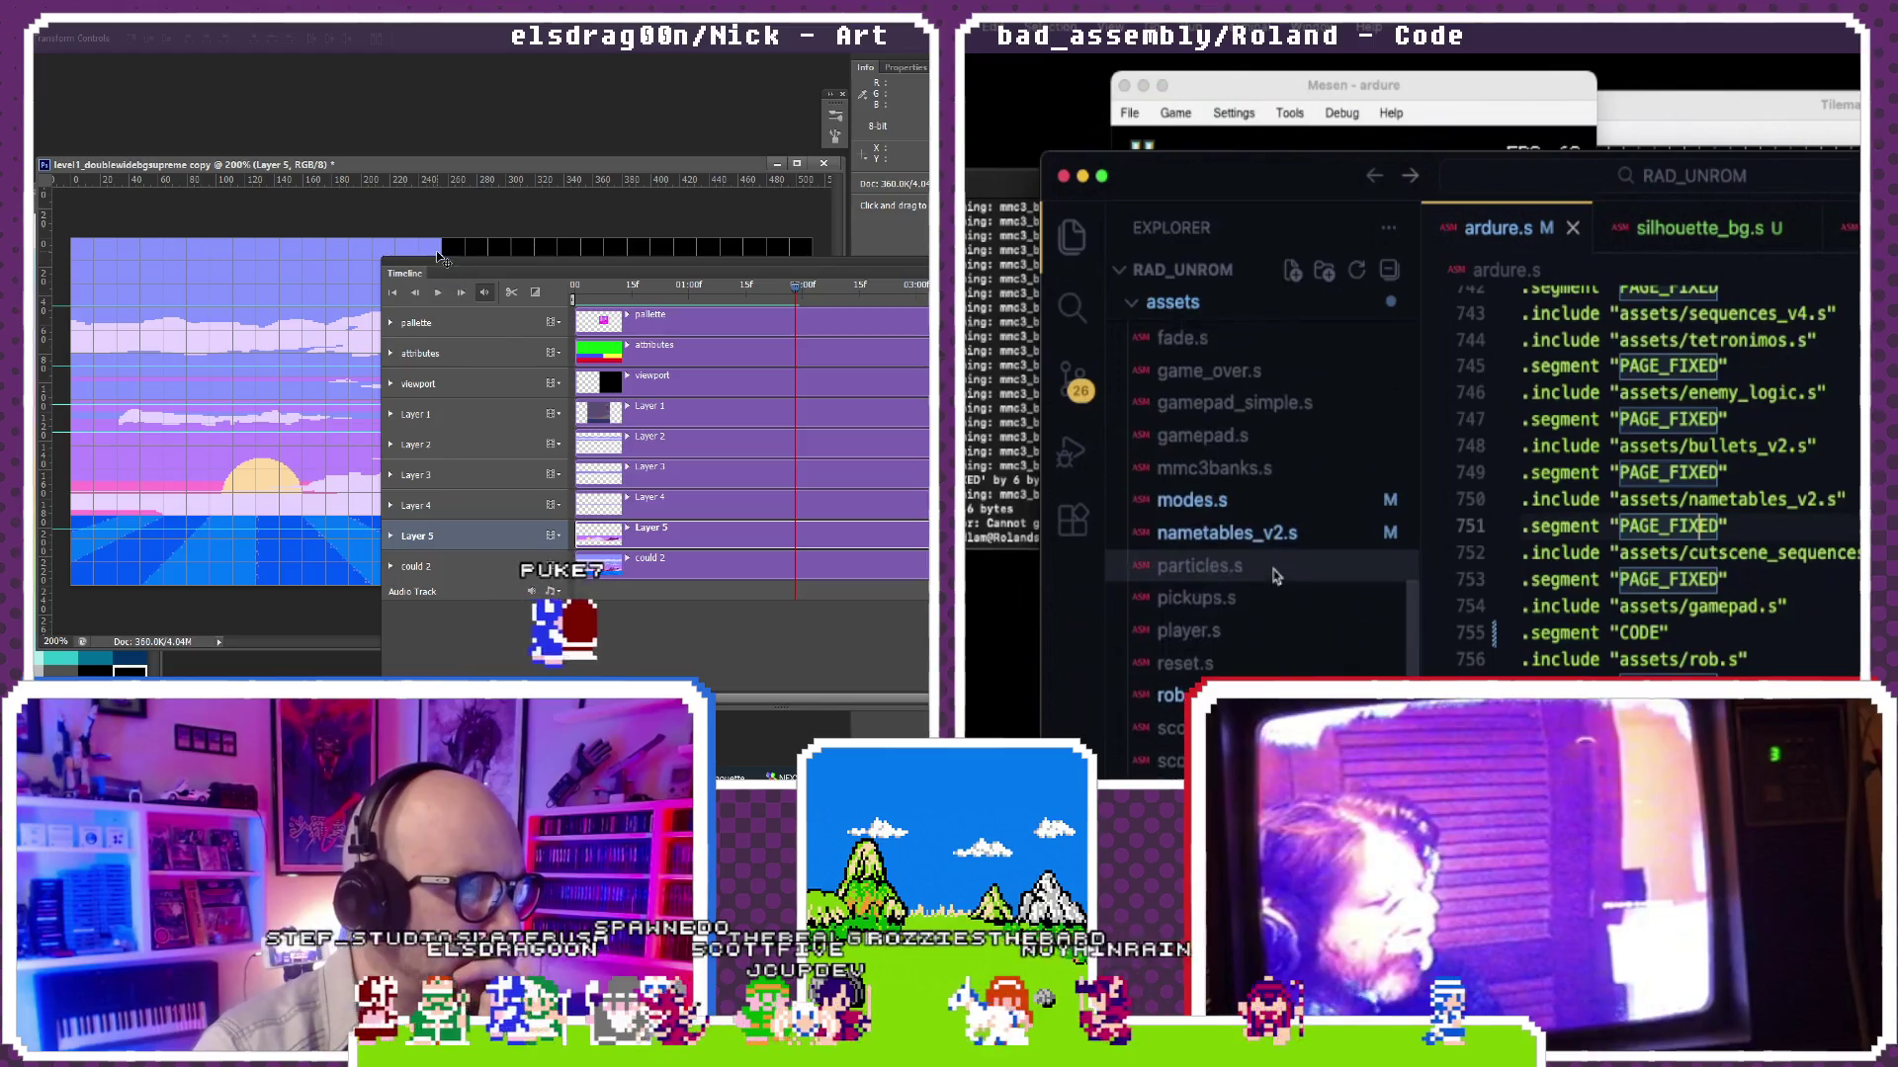
scroll(1272, 575, "up", 2)
left_click(1181, 455)
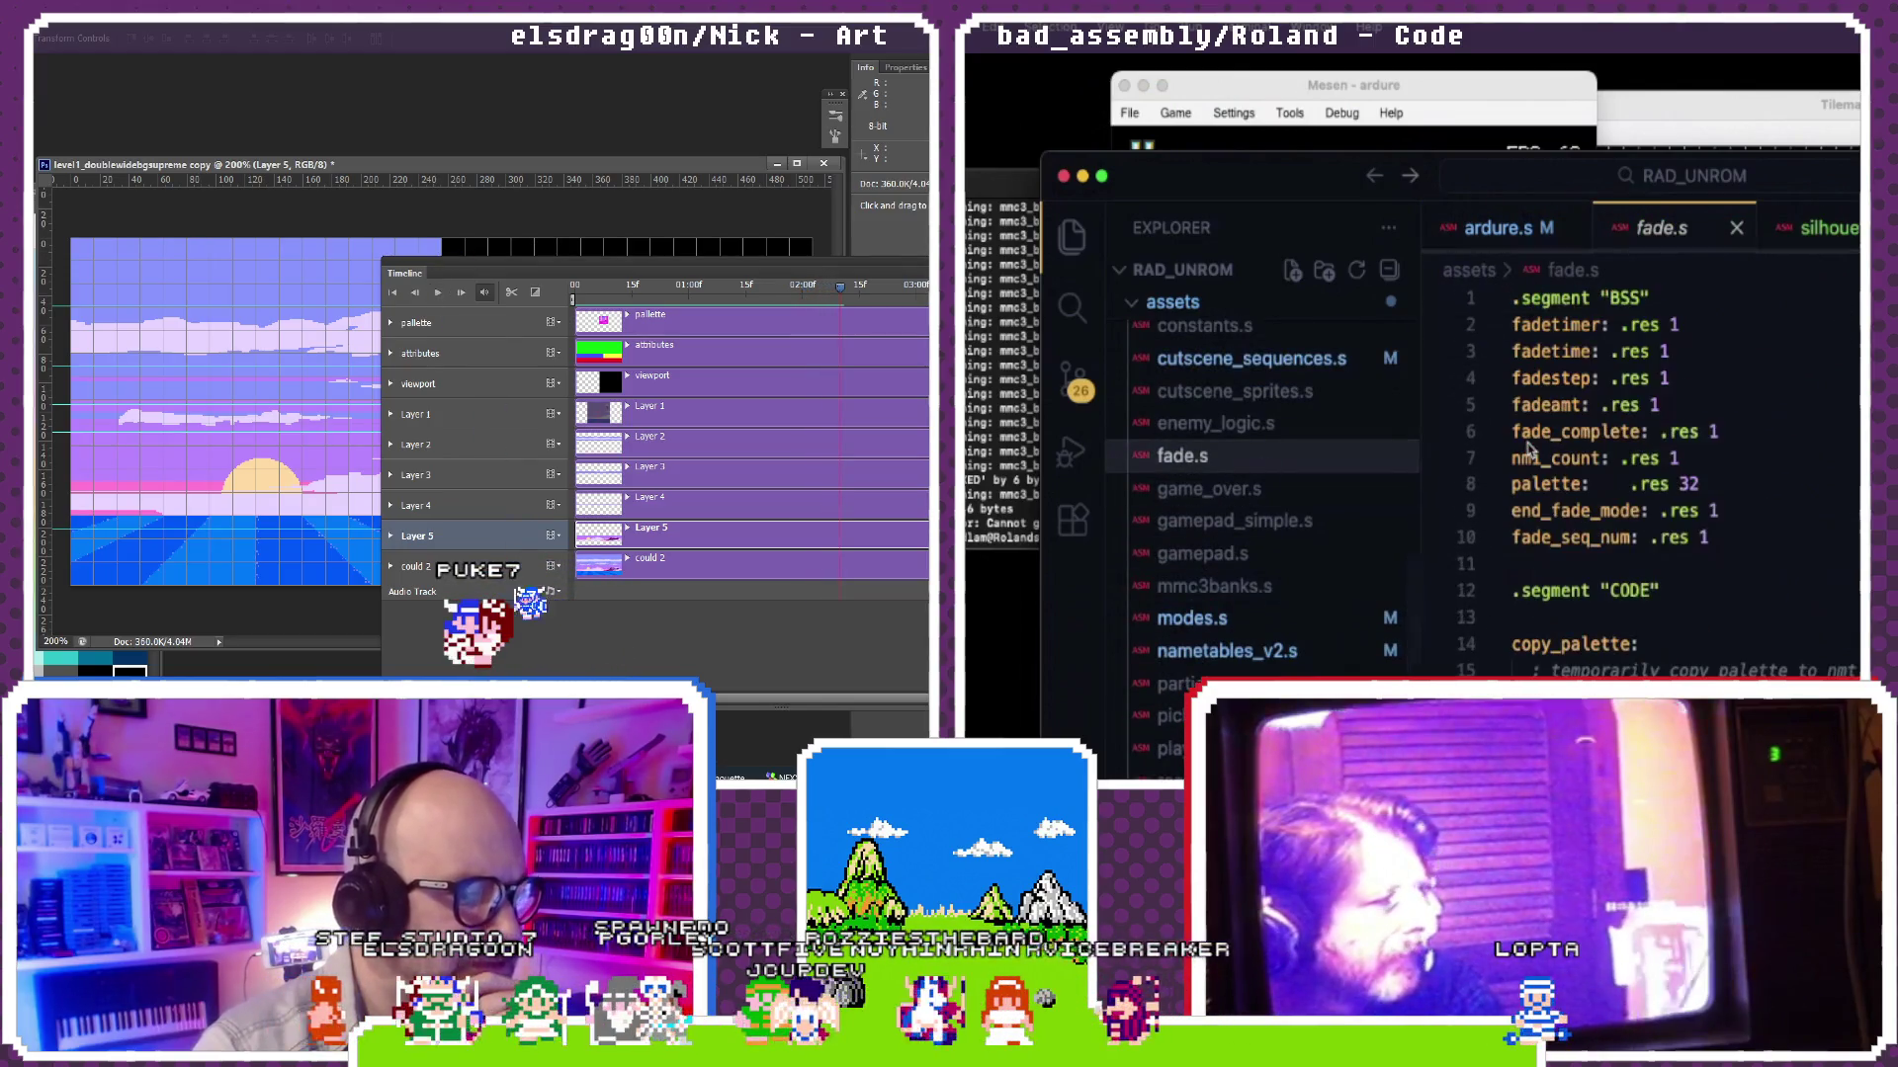
scroll(1556, 495, "down", 5)
scroll(1557, 495, "down", 15)
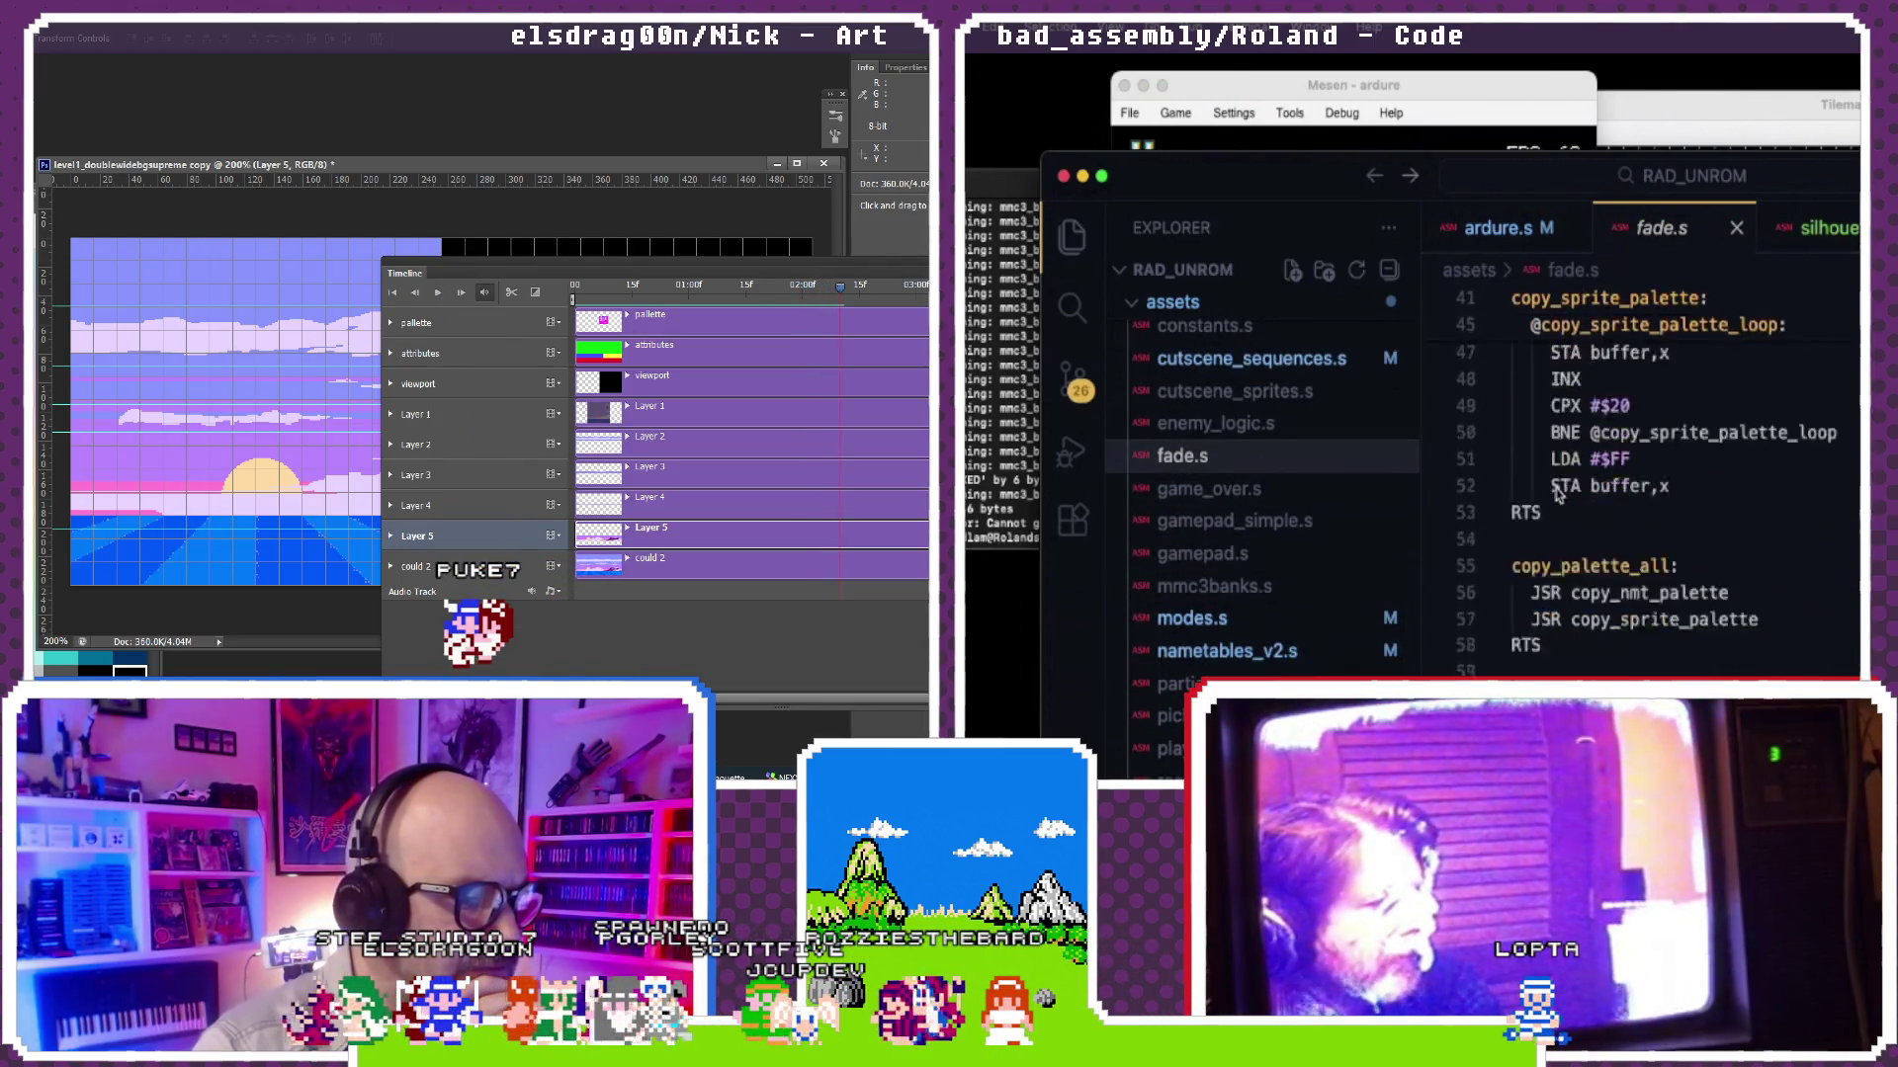
scroll(1557, 496, "down", 15)
scroll(1556, 495, "down", 15)
scroll(1556, 495, "down", 5)
scroll(1557, 496, "down", 5)
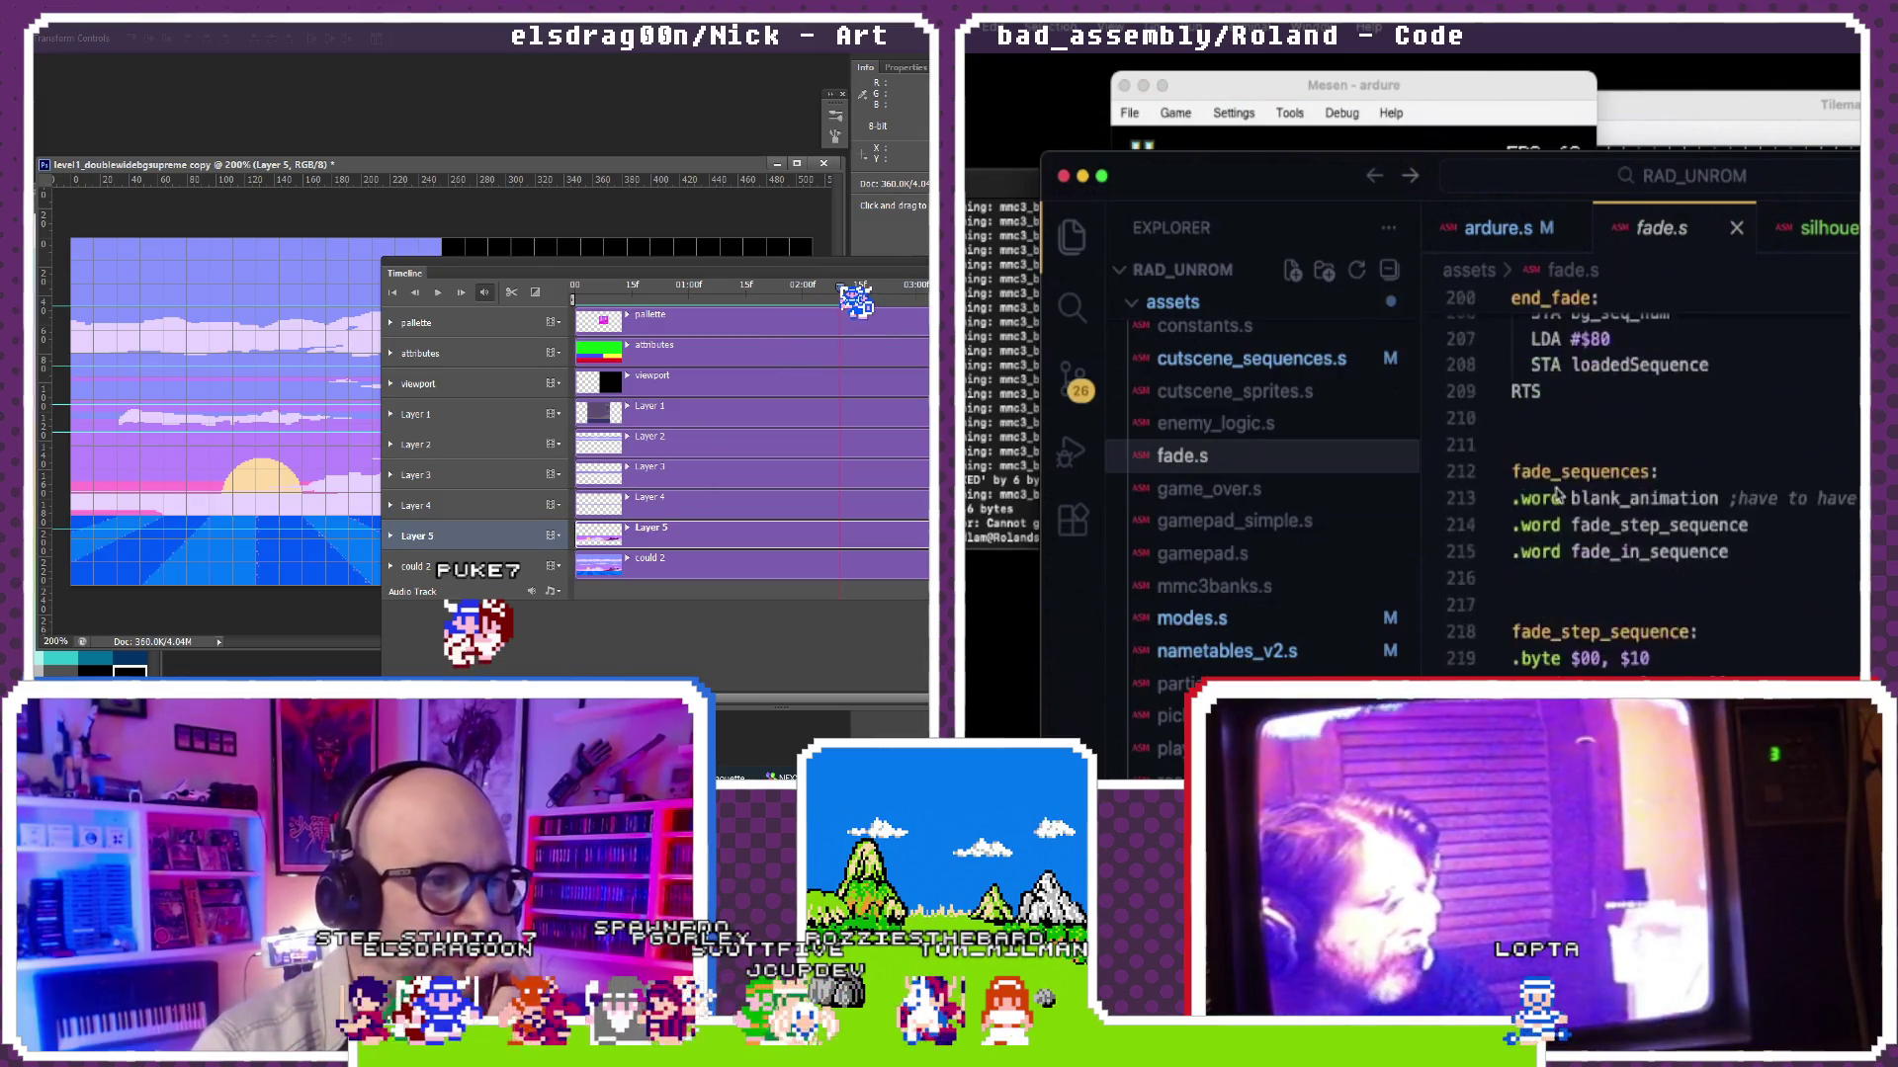
scroll(1556, 495, "down", 5)
scroll(1556, 496, "down", 5)
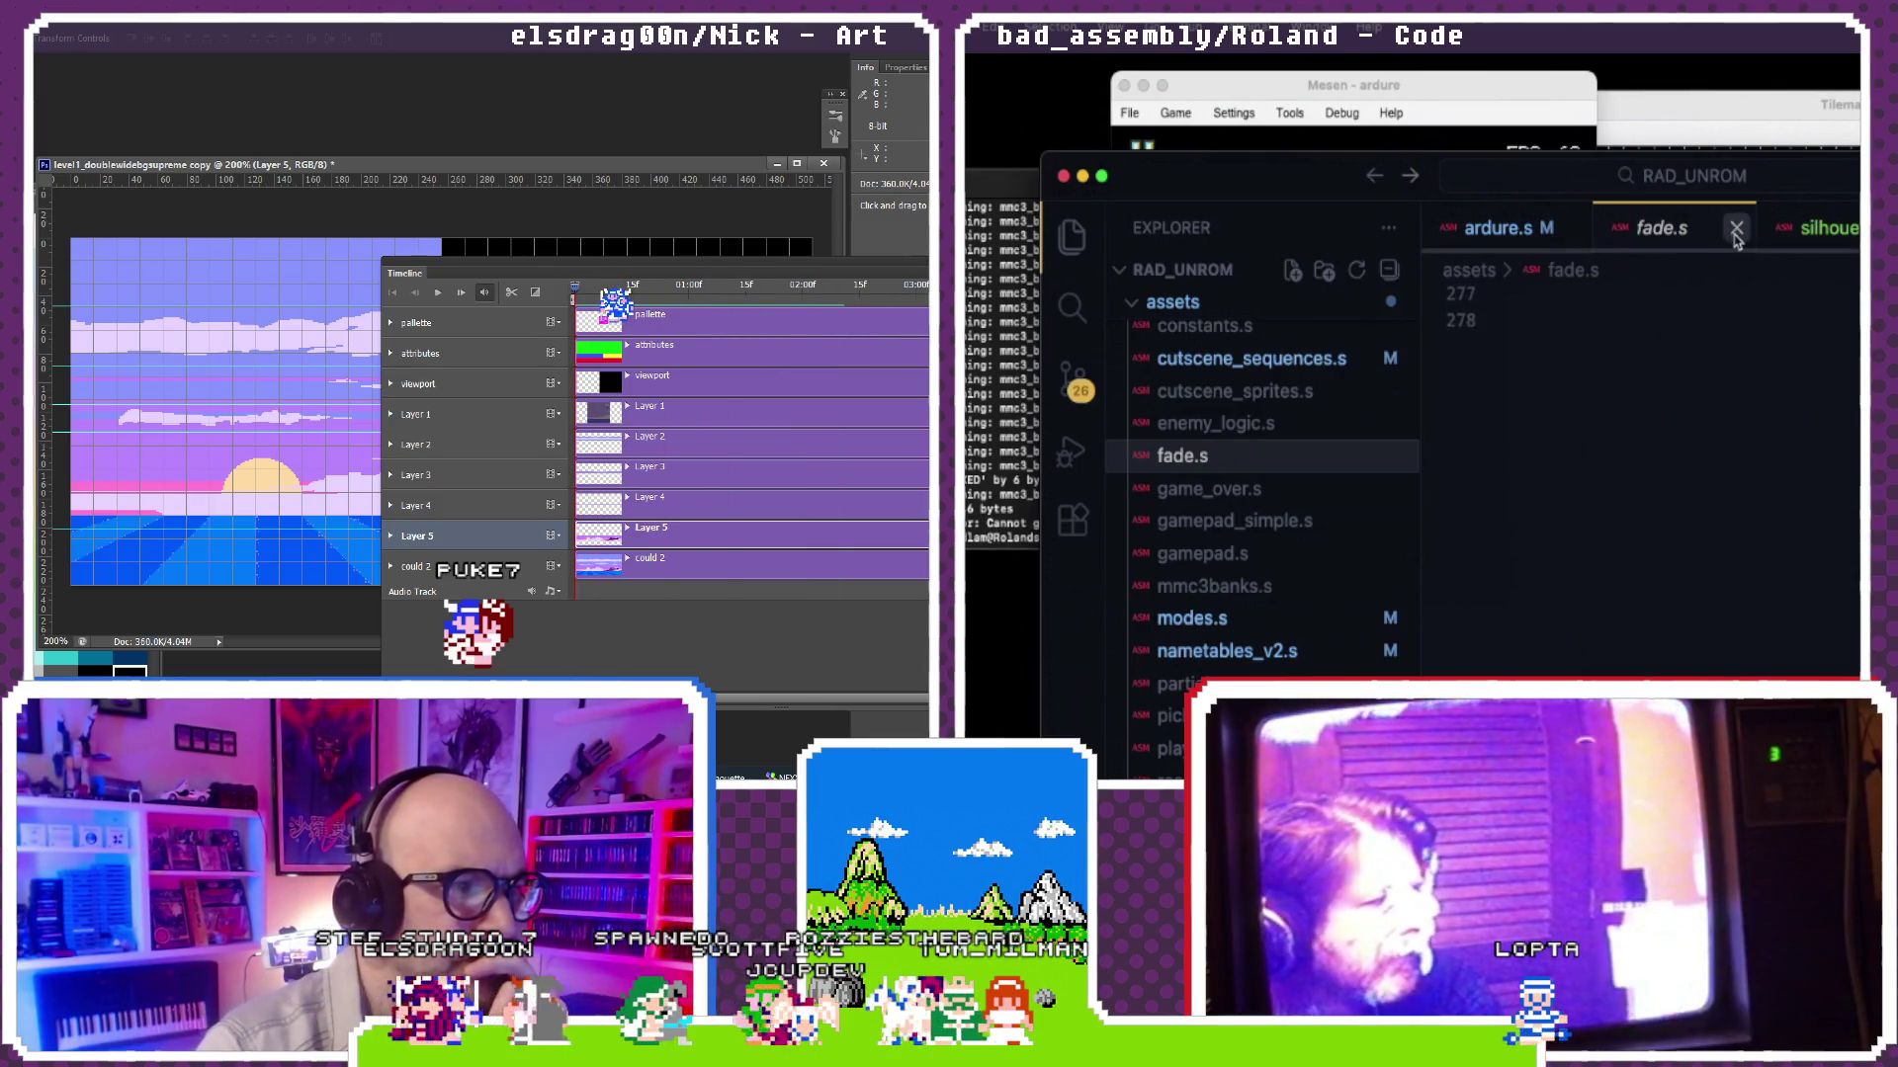
left_click(1736, 229)
scroll(1713, 637, "down", 1)
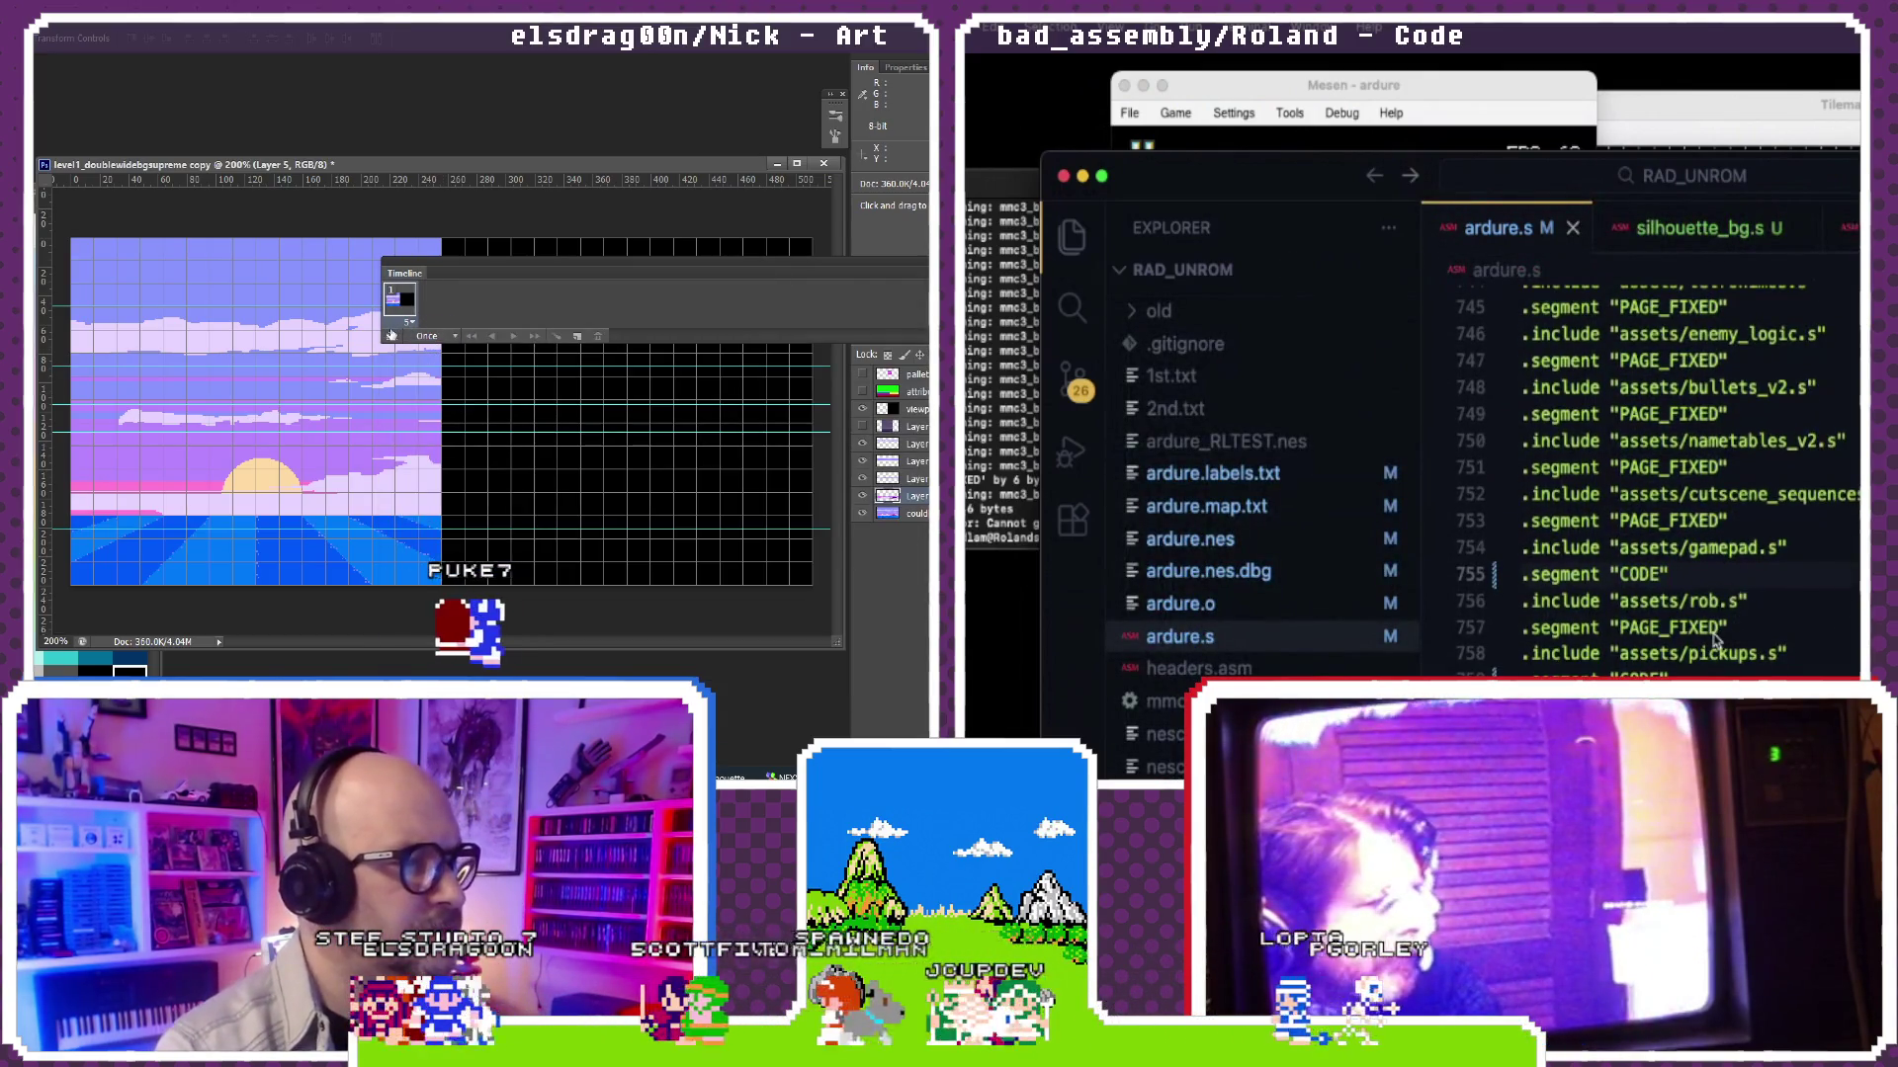
Step: Change the PAGE_FIXED segment before the pickups include on line 757 to CODE and save ardure.s
double_click(1675, 626)
type("COD")
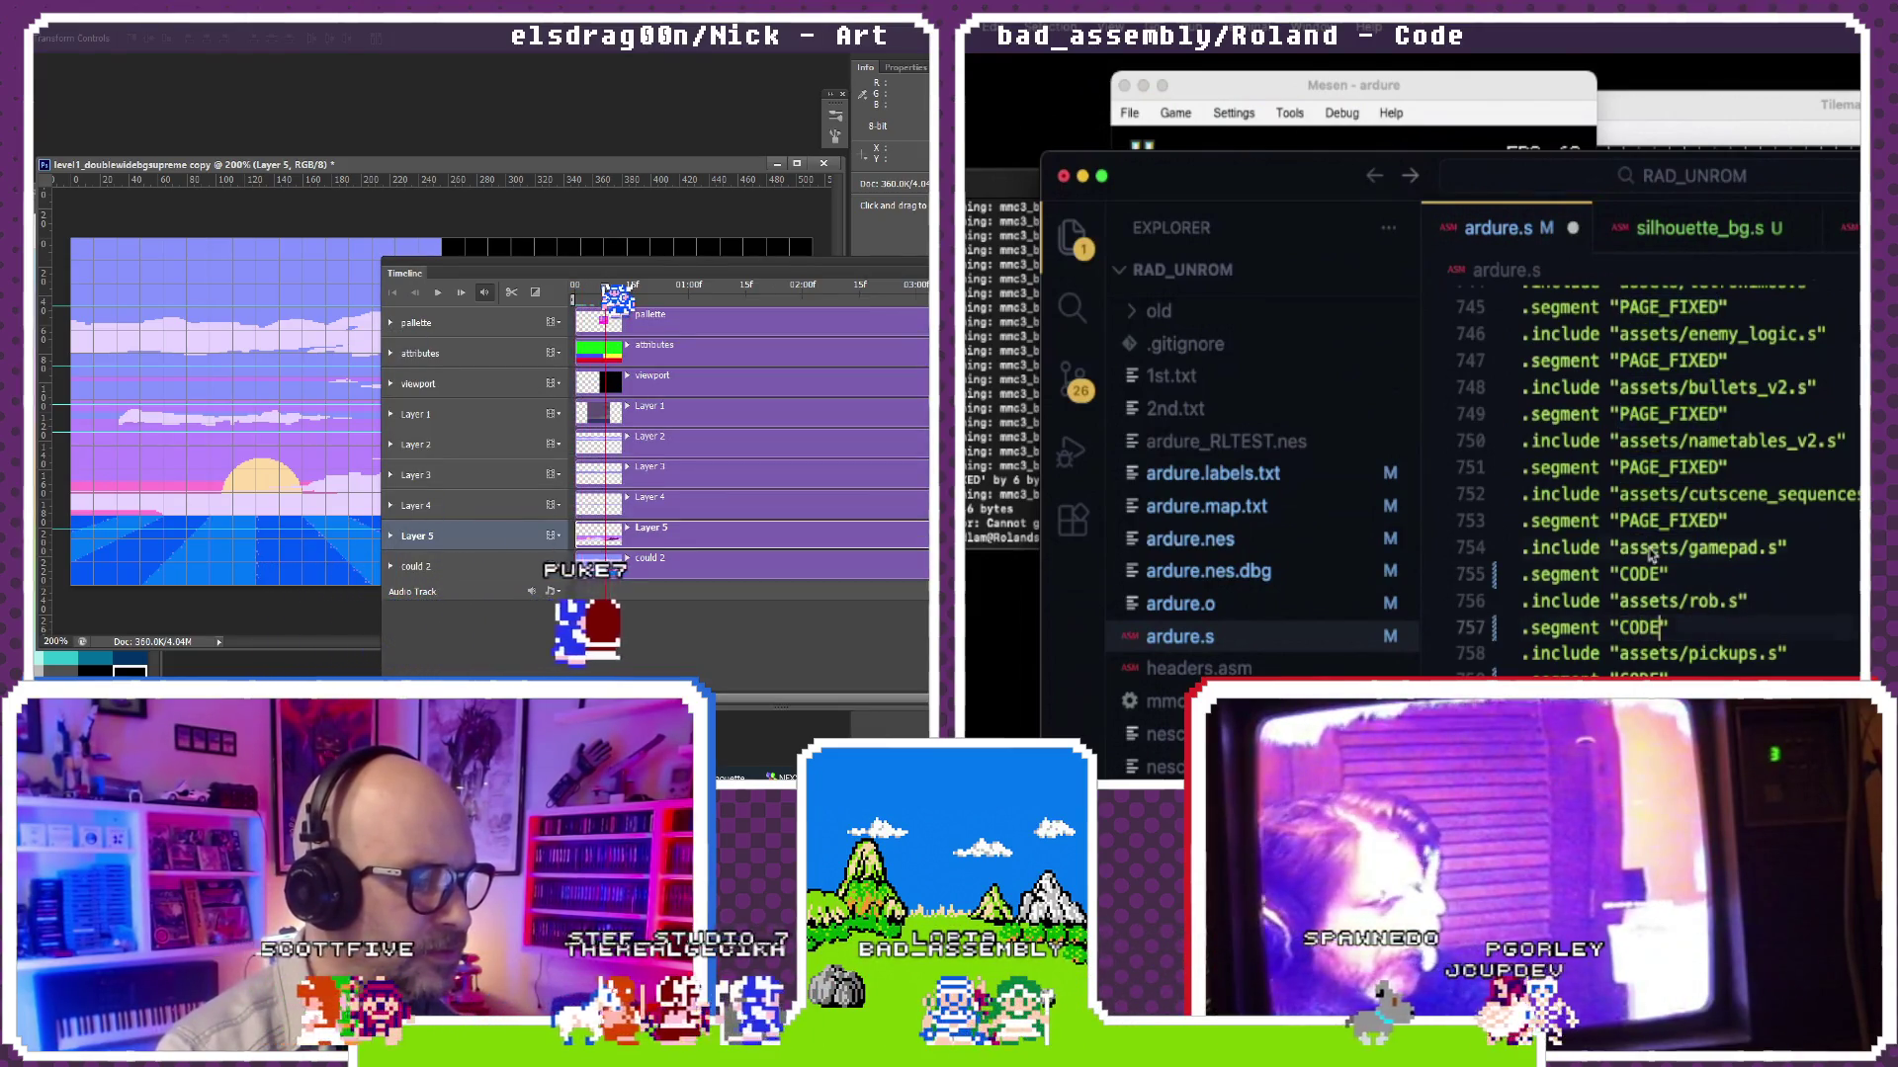
key("super+s")
left_click(1002, 513)
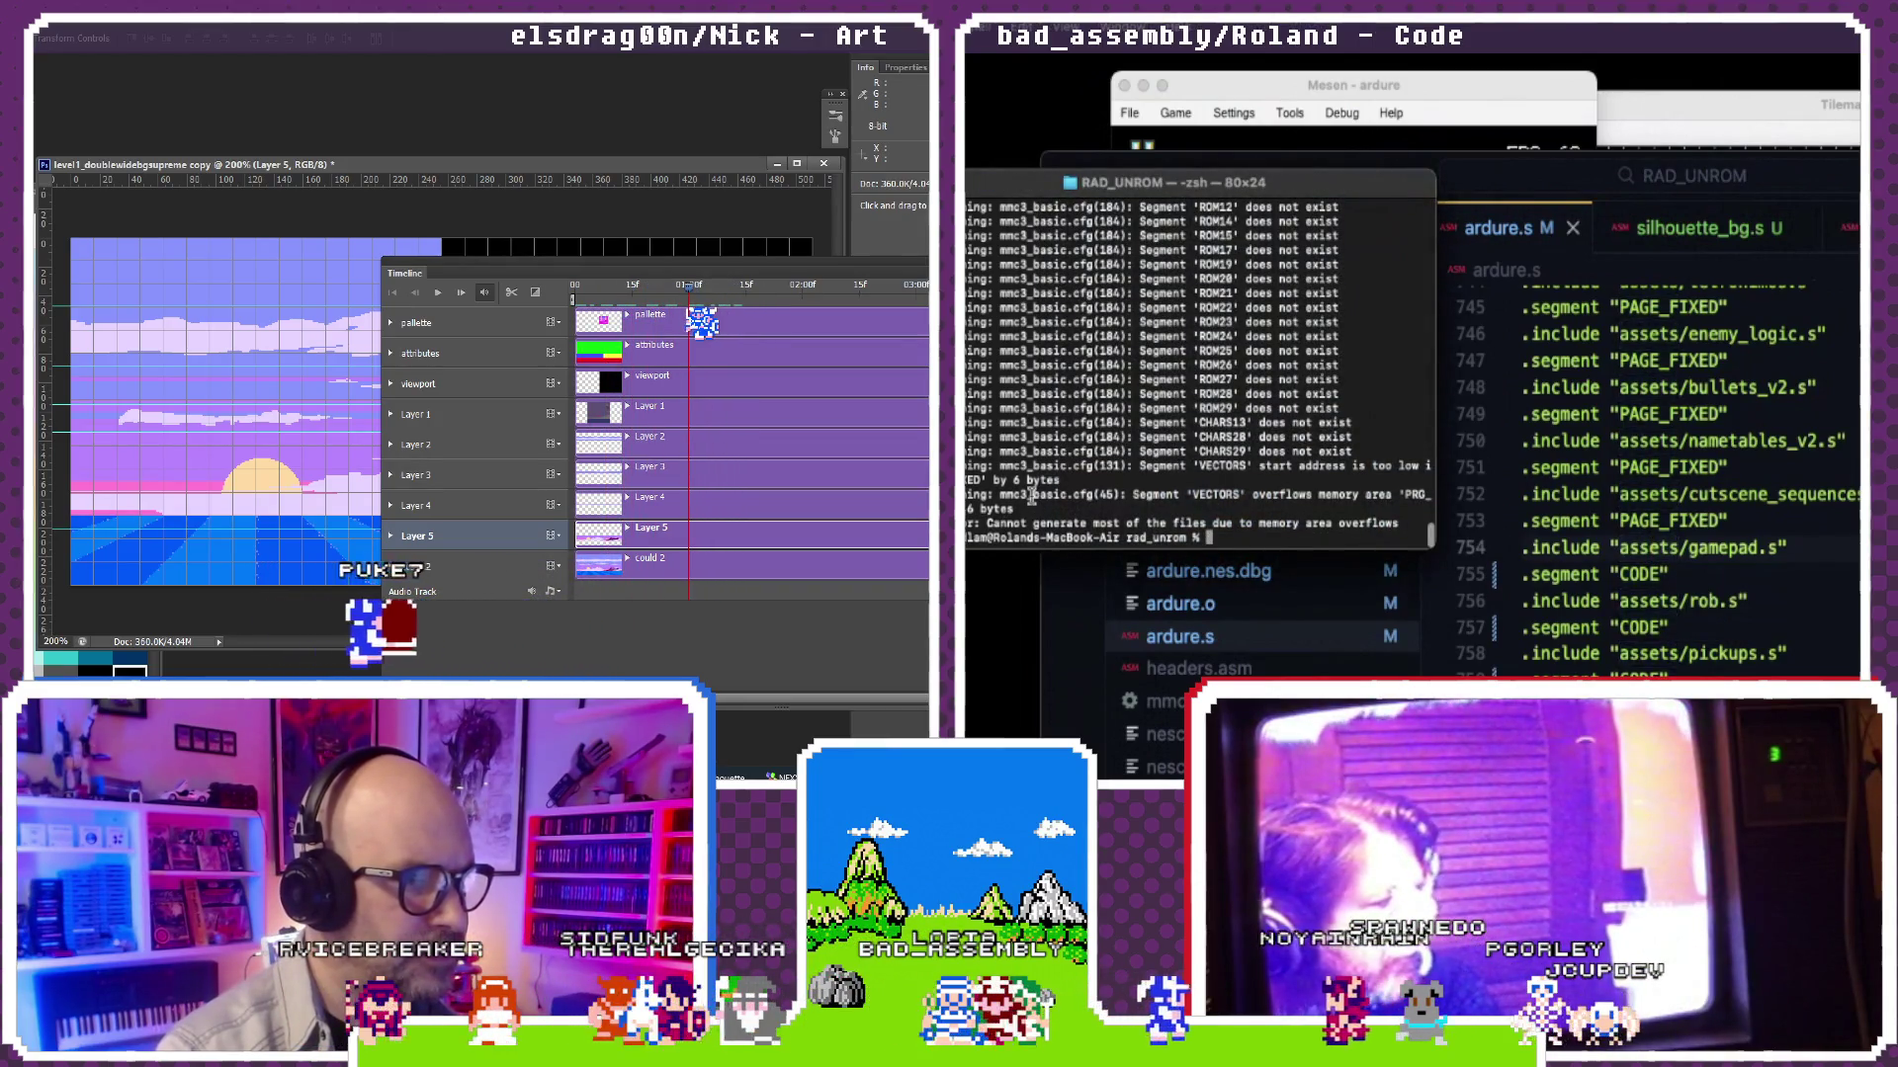
left_click(1680, 494)
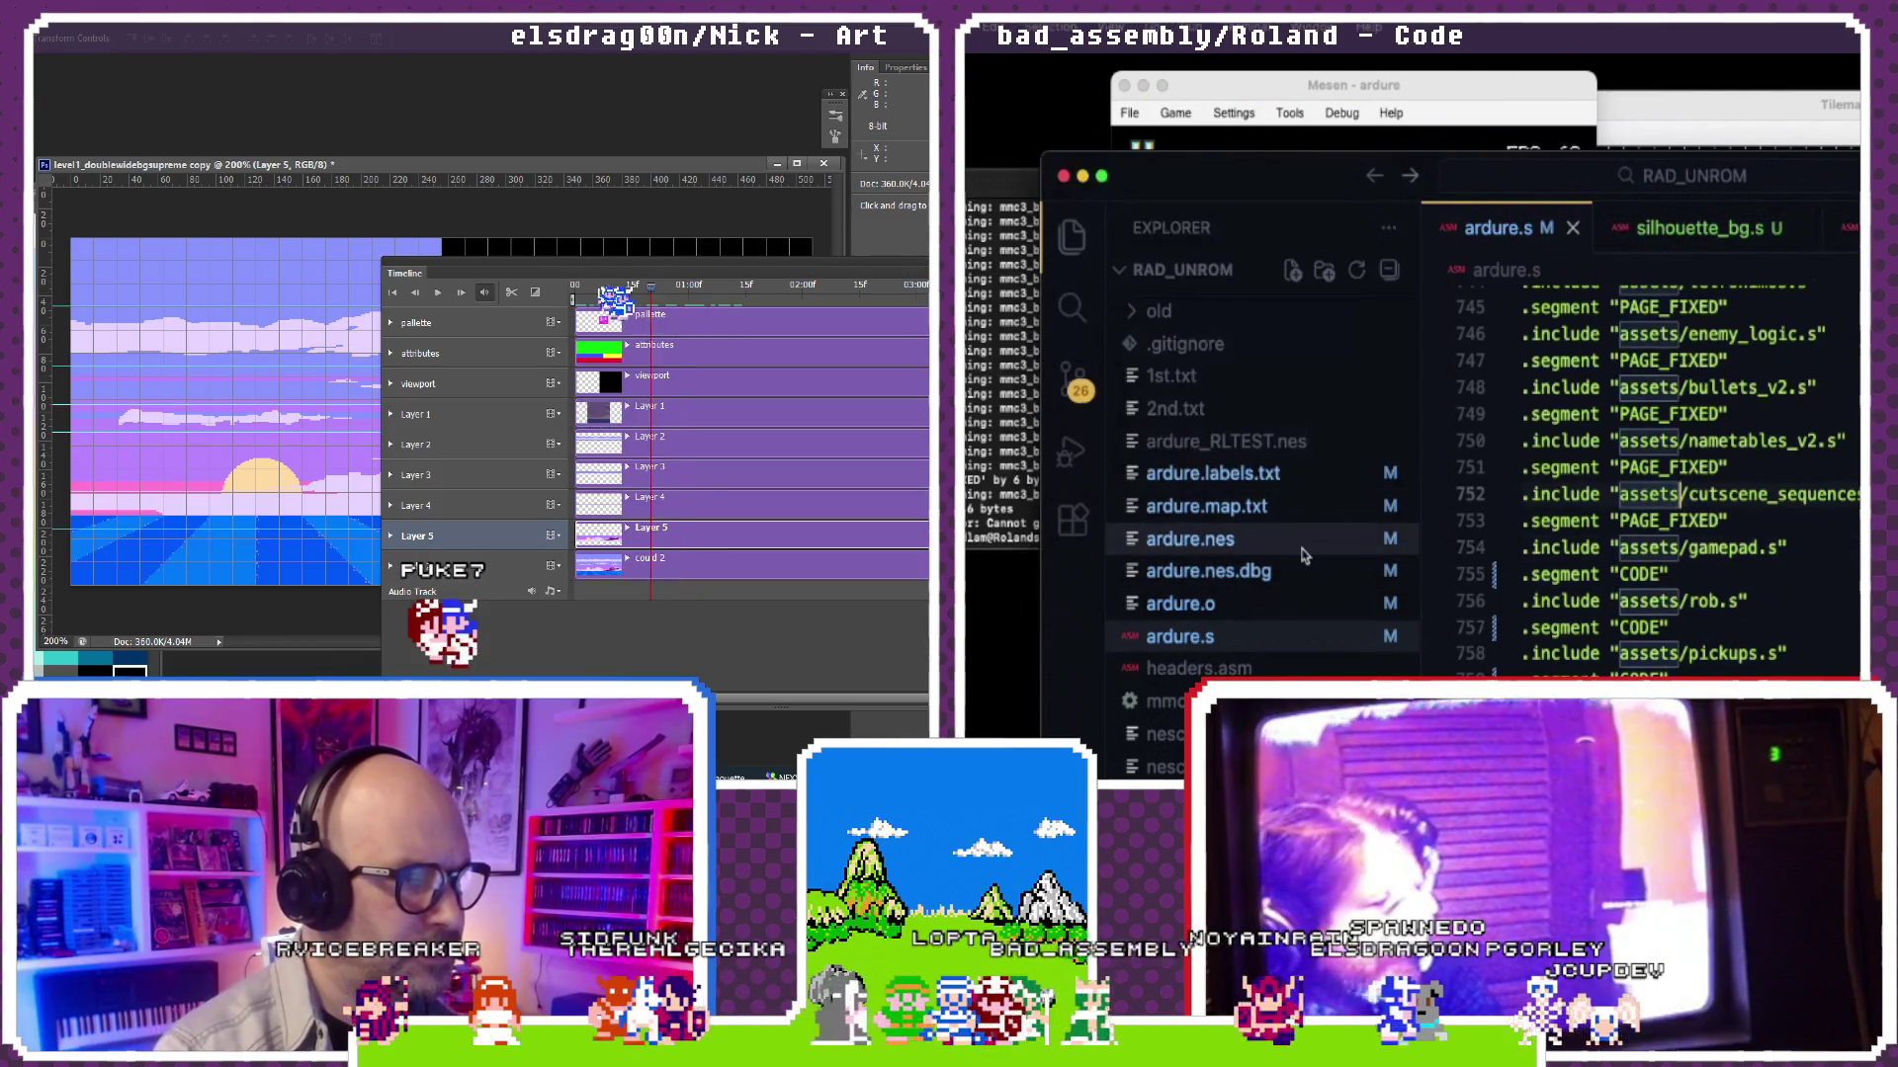
scroll(1303, 556, "up", 5)
scroll(1298, 545, "up", 5)
scroll(1293, 536, "up", 3)
scroll(1287, 526, "up", 3)
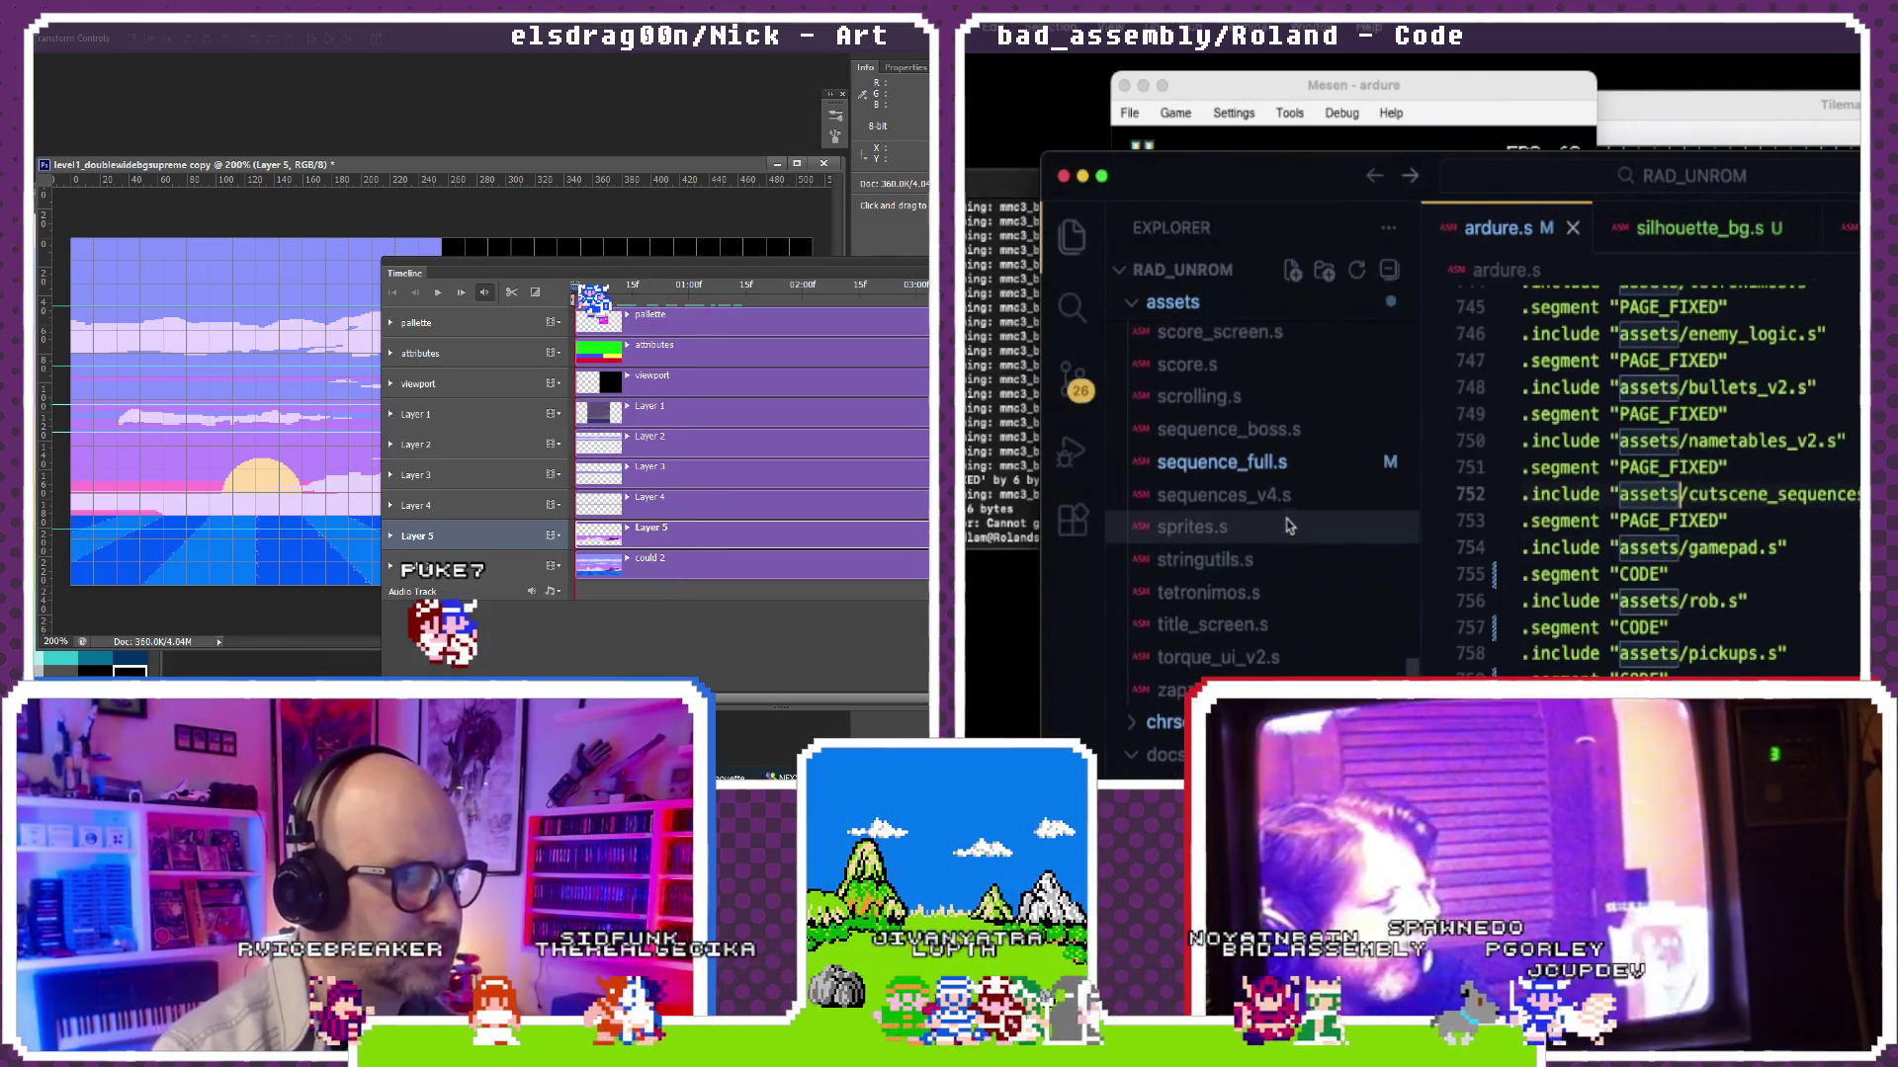
Step: Peek at tetronimos.s, close it, clear the search highlight and switch to the build terminal
left_click(1279, 605)
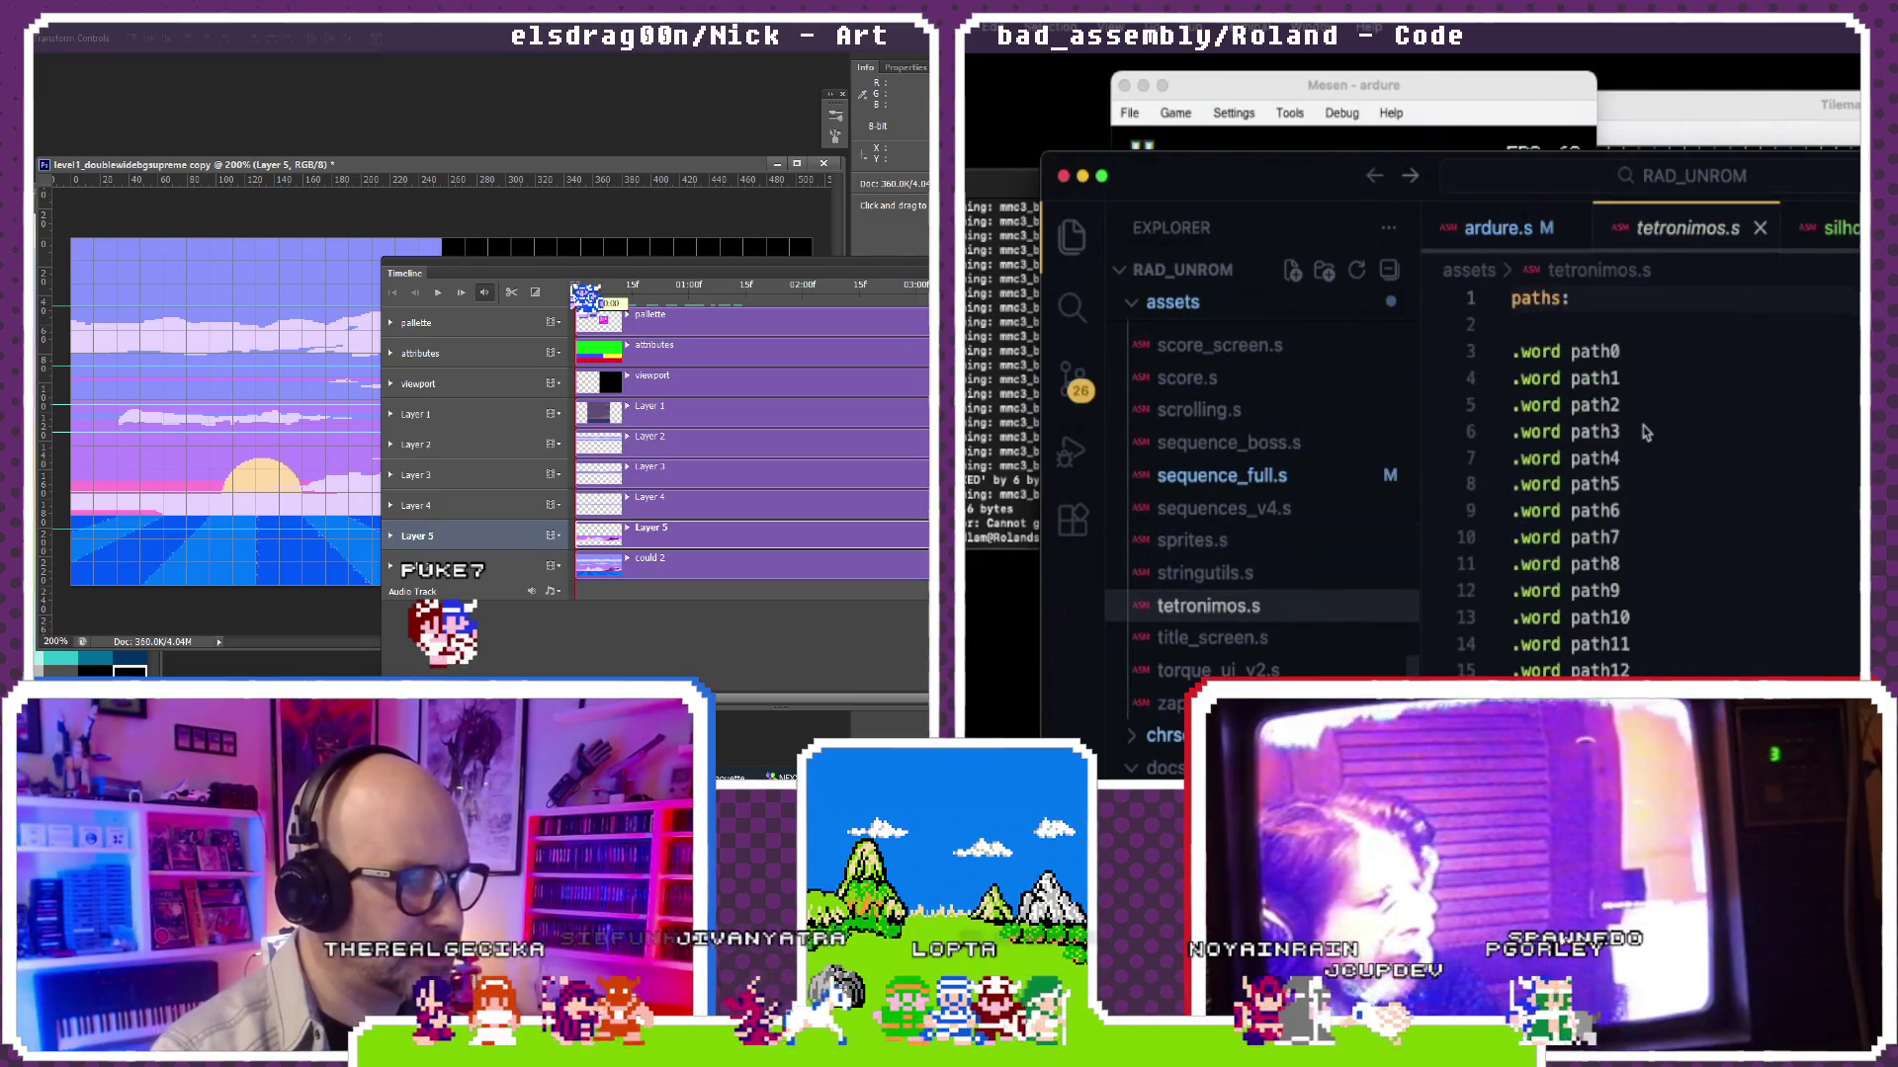
scroll(1644, 431, "down", 10)
scroll(1661, 385, "up", 3)
scroll(1694, 321, "up", 10)
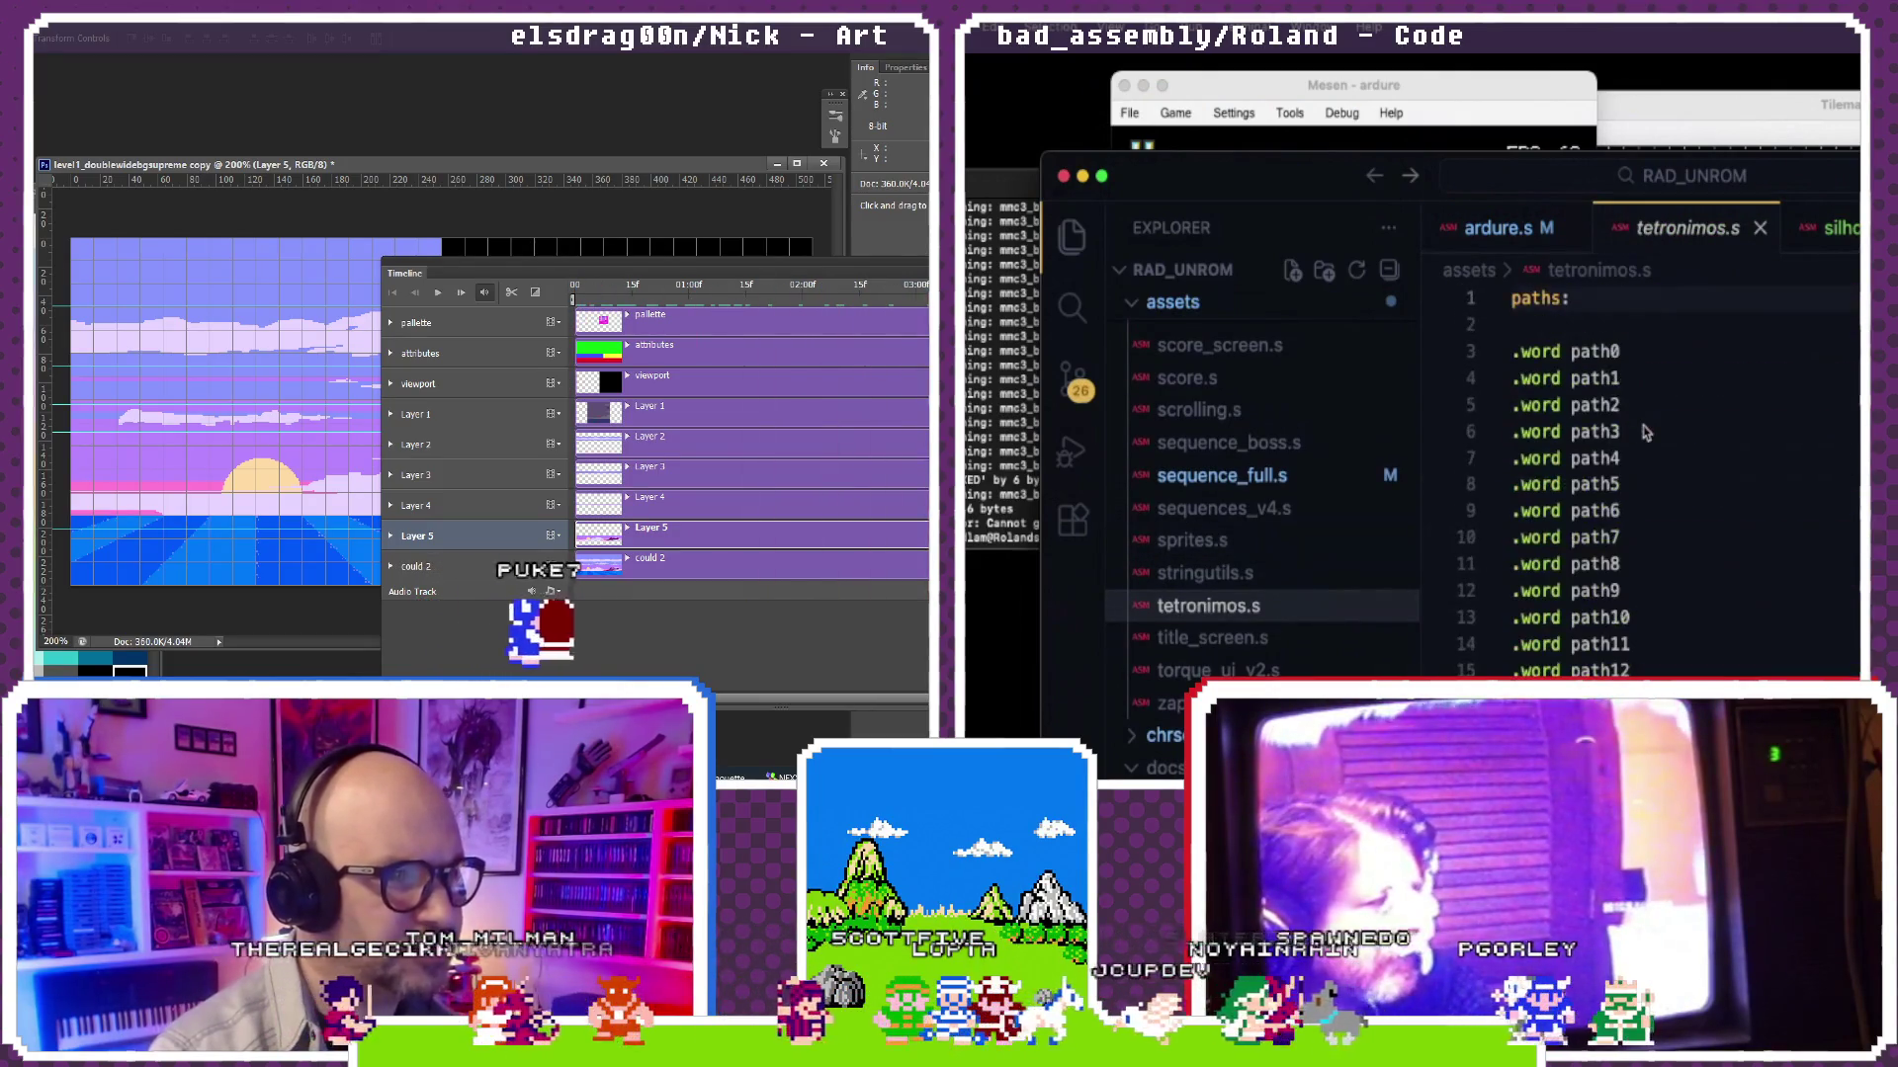
key("super+w")
scroll(1319, 542, "up", 5)
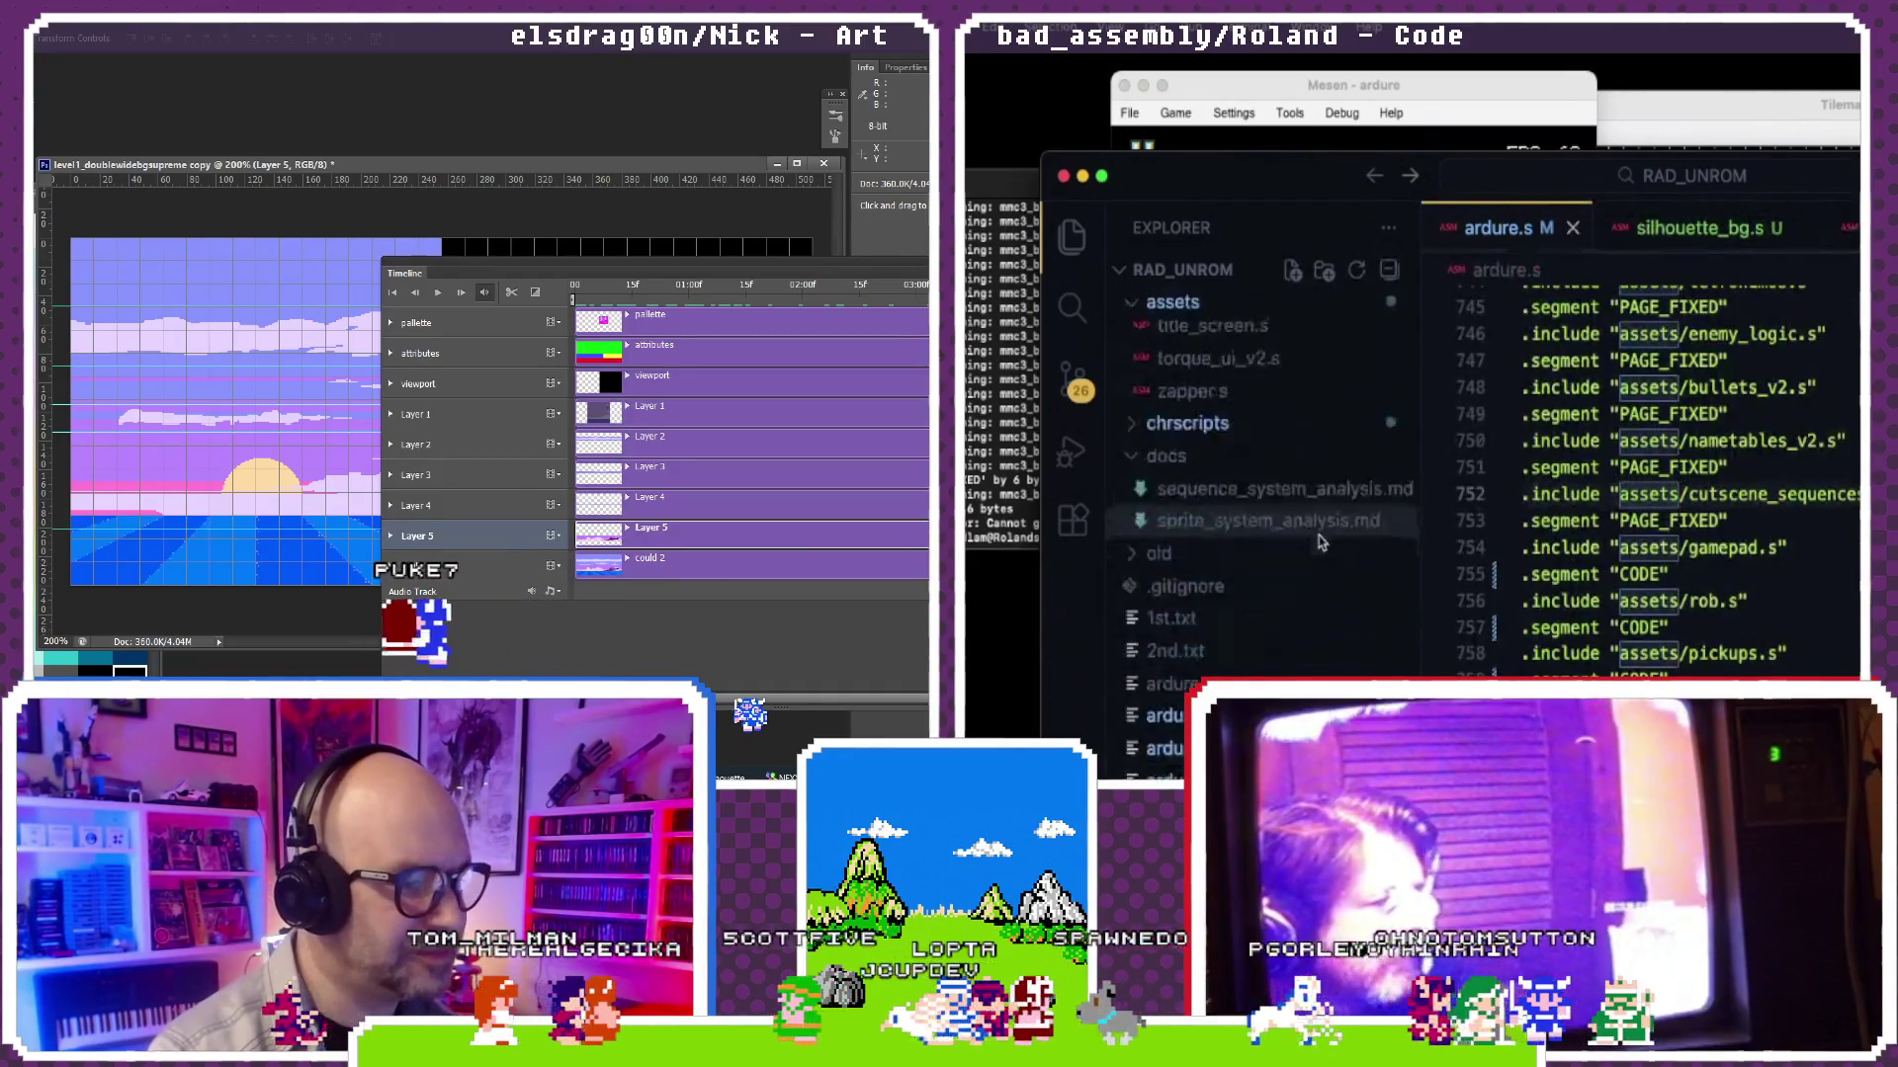
scroll(1320, 542, "up", 2)
scroll(1664, 589, "down", 3)
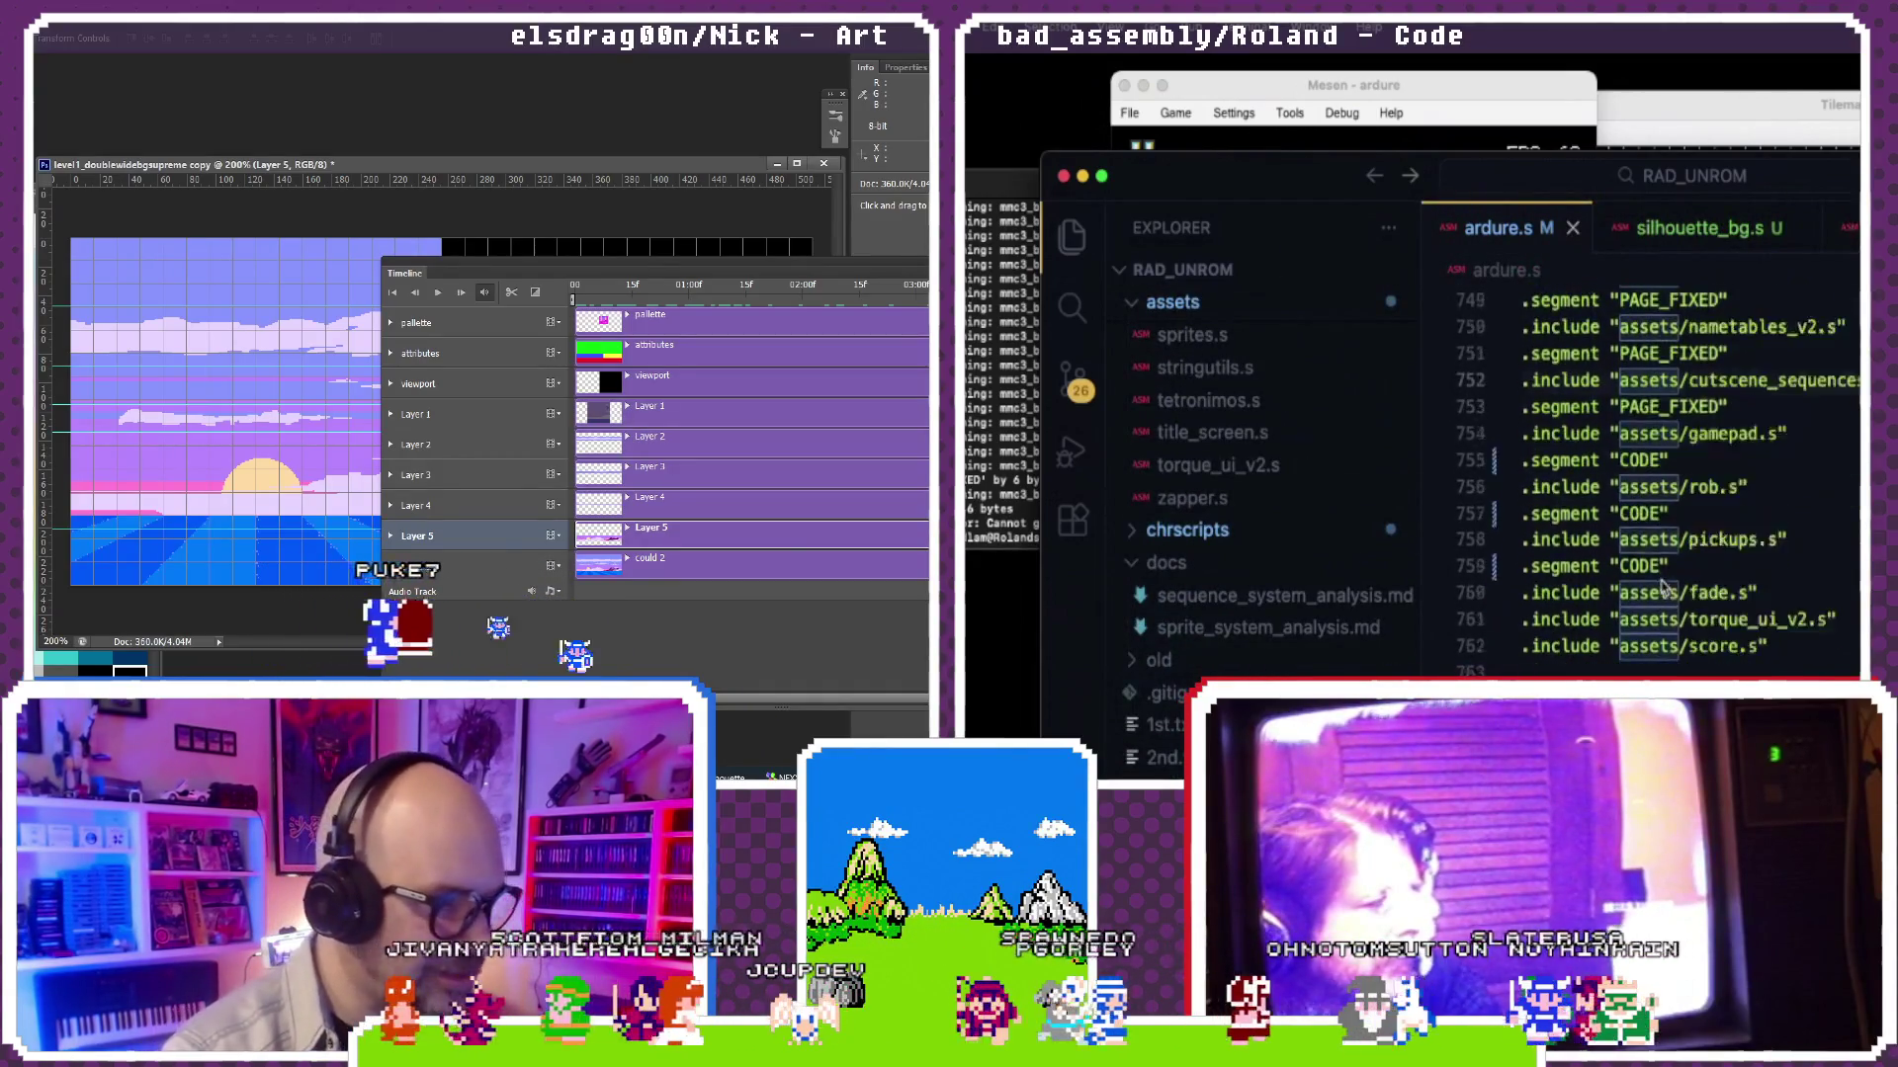
scroll(1663, 589, "down", 3)
scroll(1660, 586, "down", 2)
scroll(1661, 585, "down", 2)
scroll(1661, 586, "down", 3)
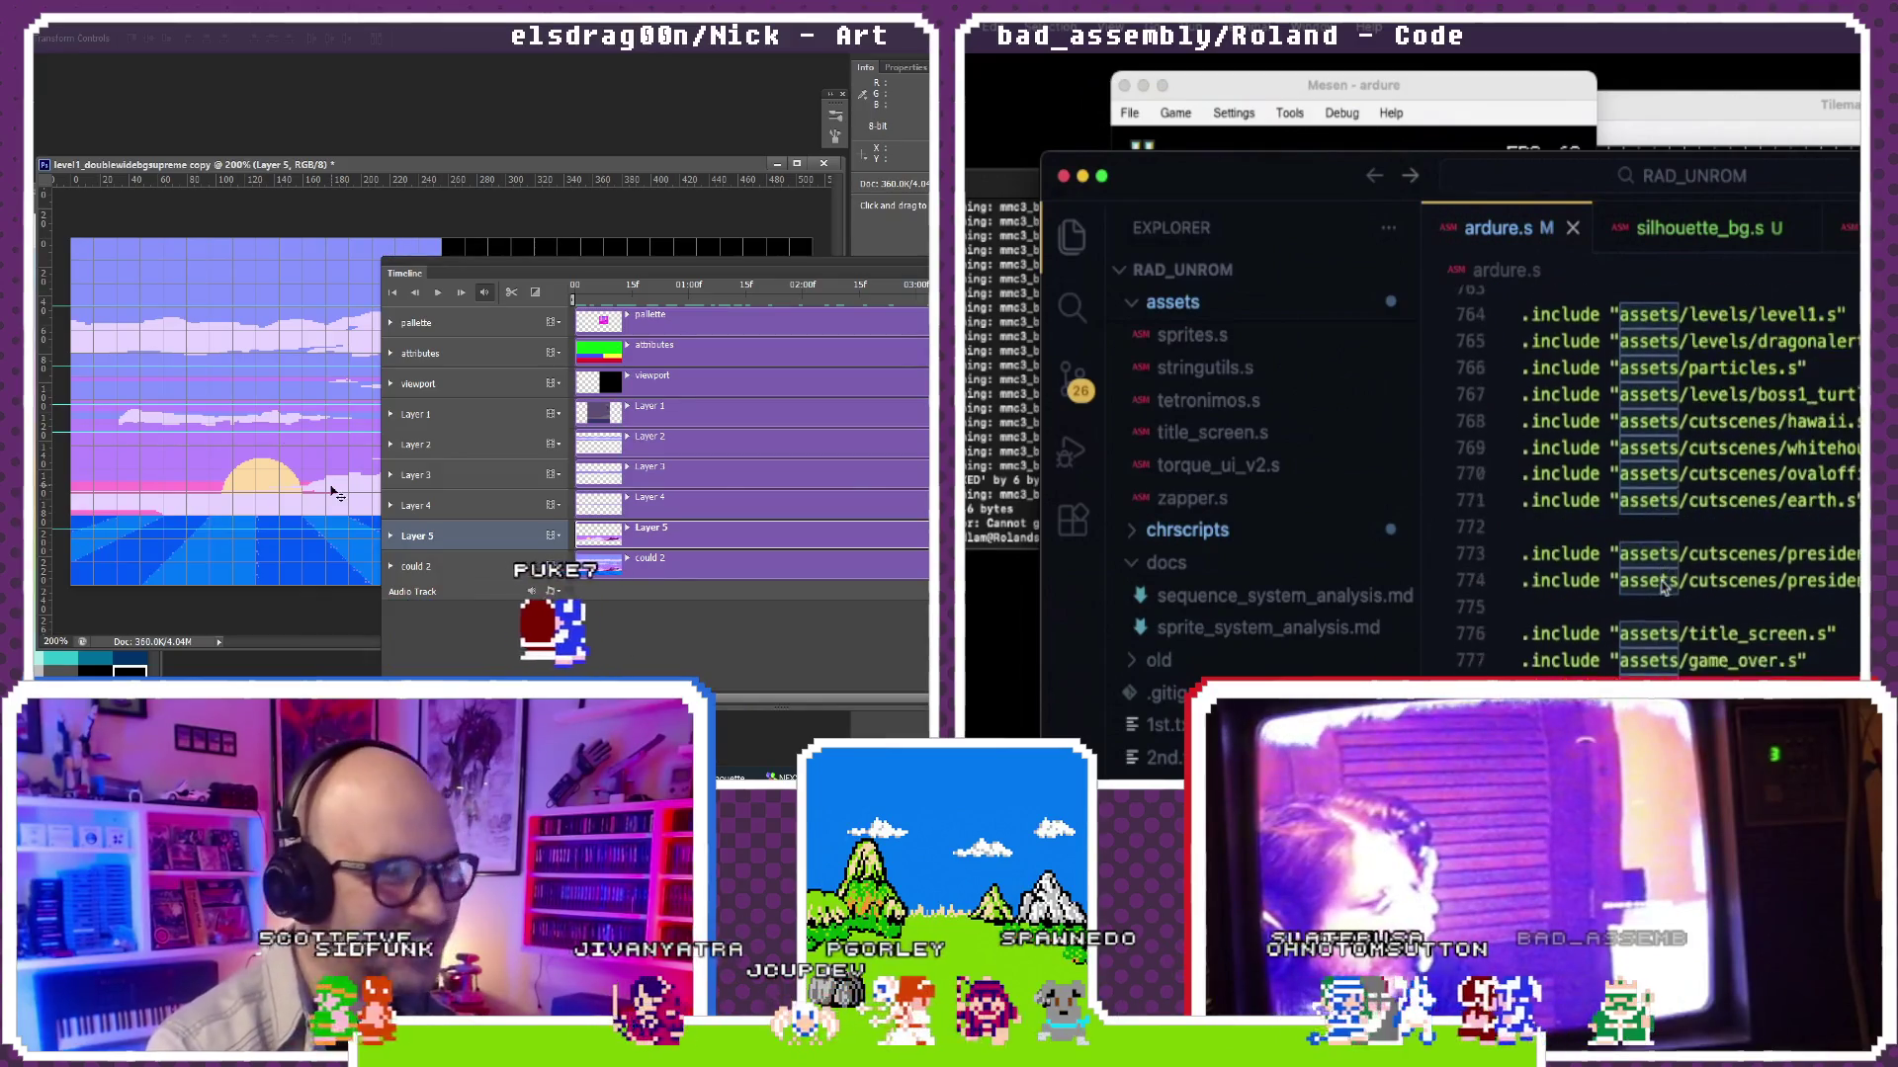
scroll(1662, 587, "down", 4)
scroll(1665, 589, "down", 1)
scroll(1662, 586, "down", 1)
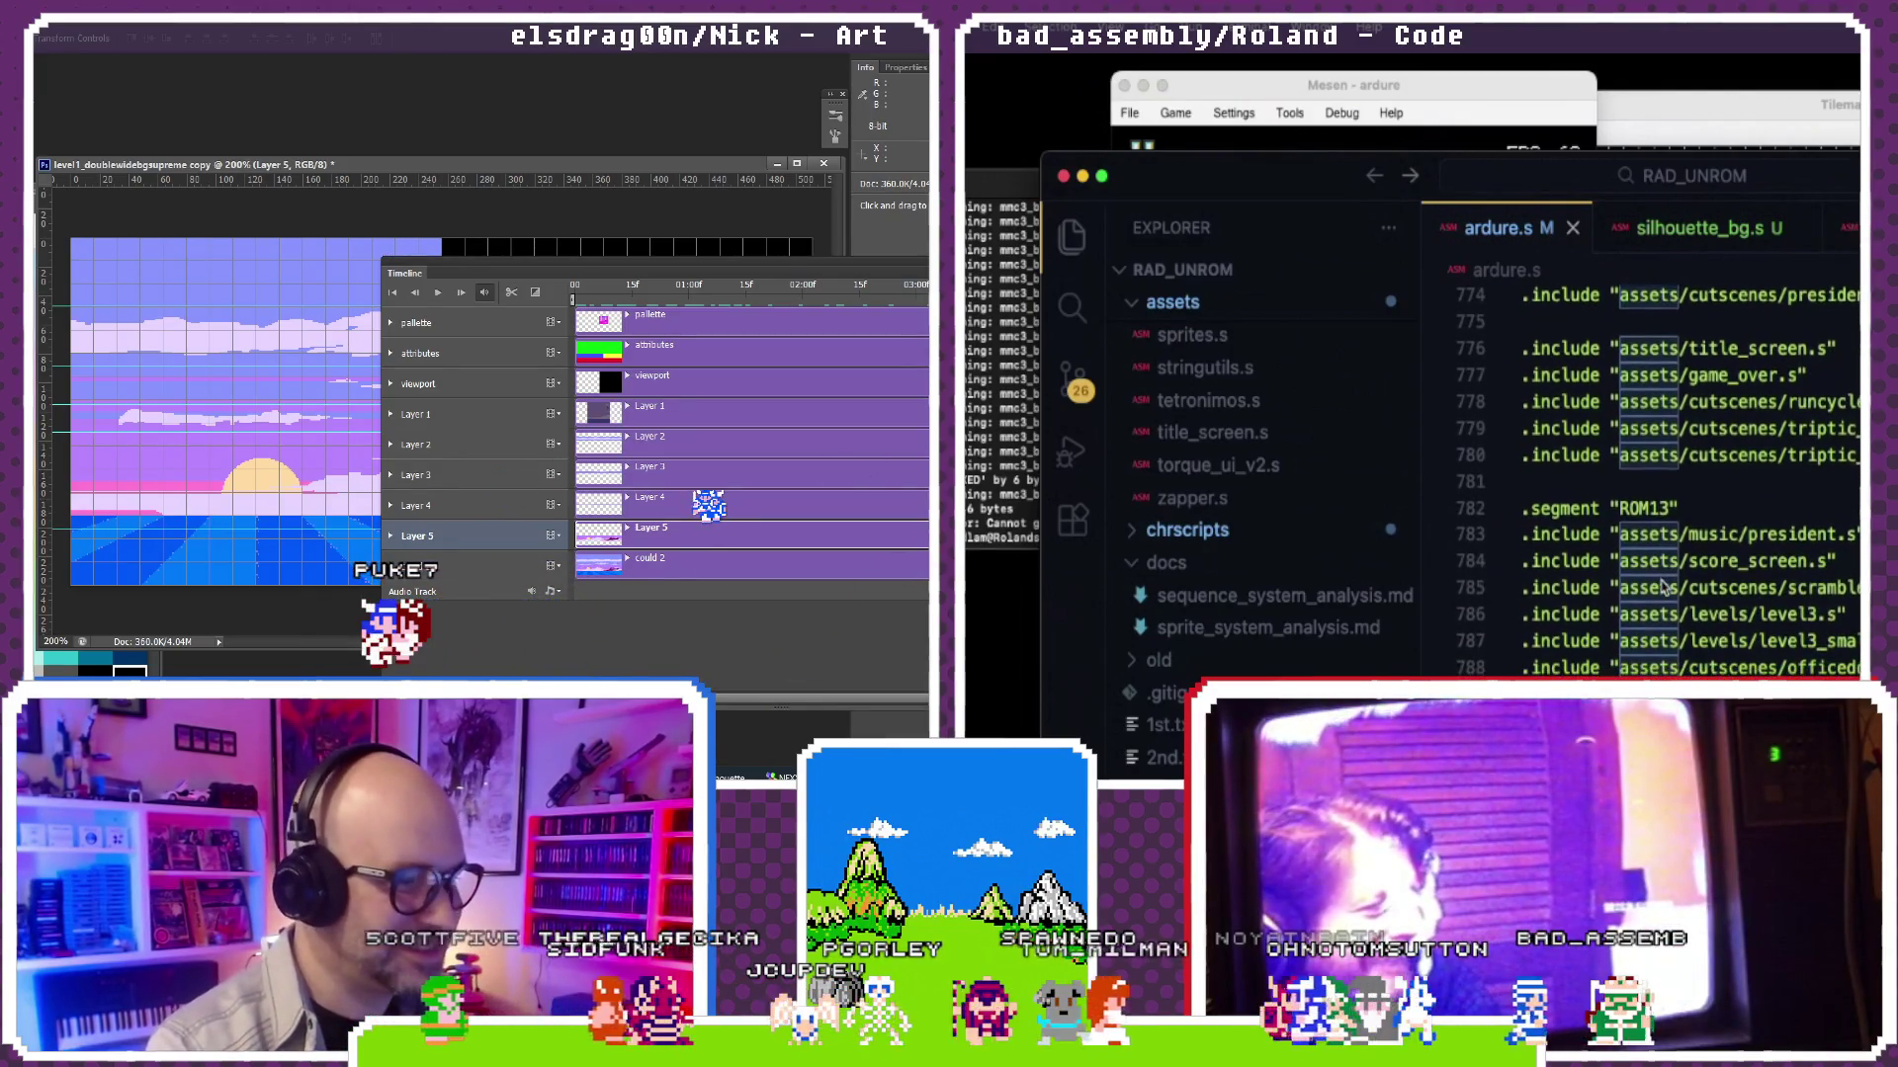
key("Escape")
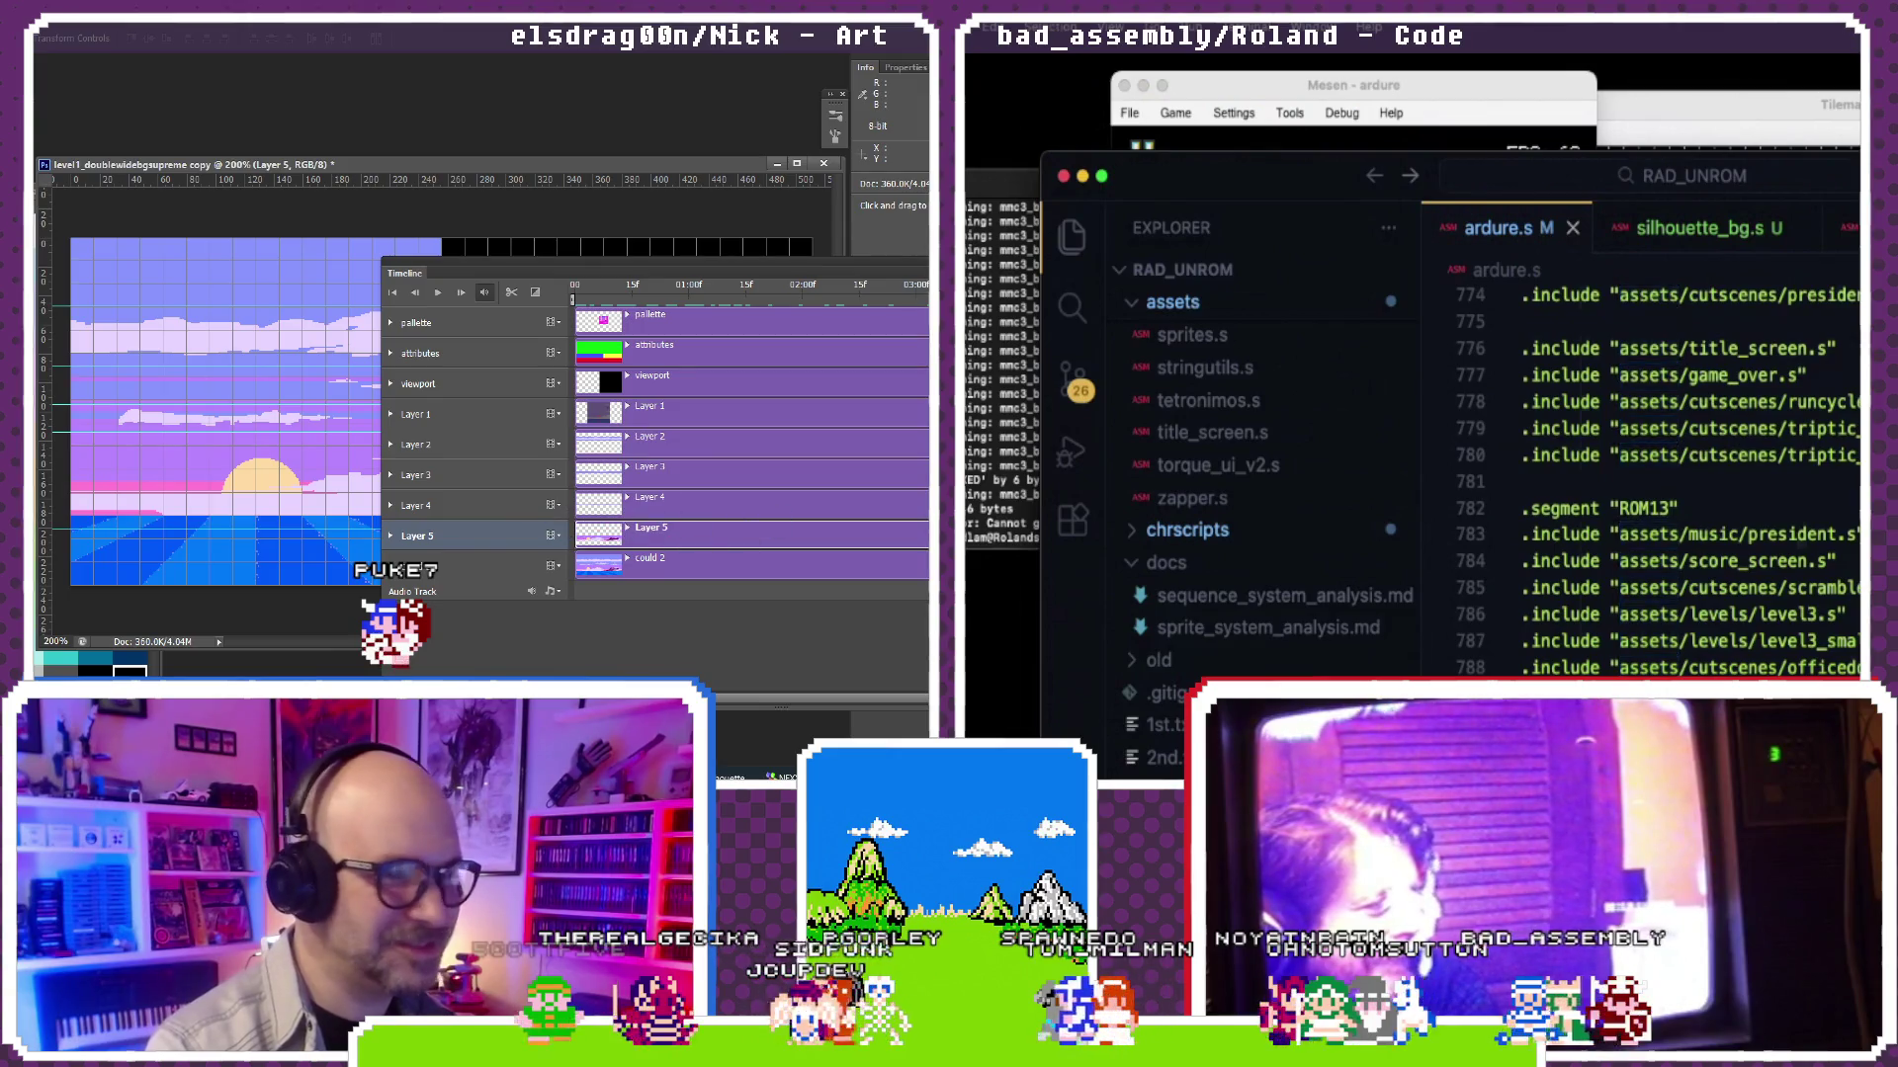
scroll(1664, 474, "down", 1)
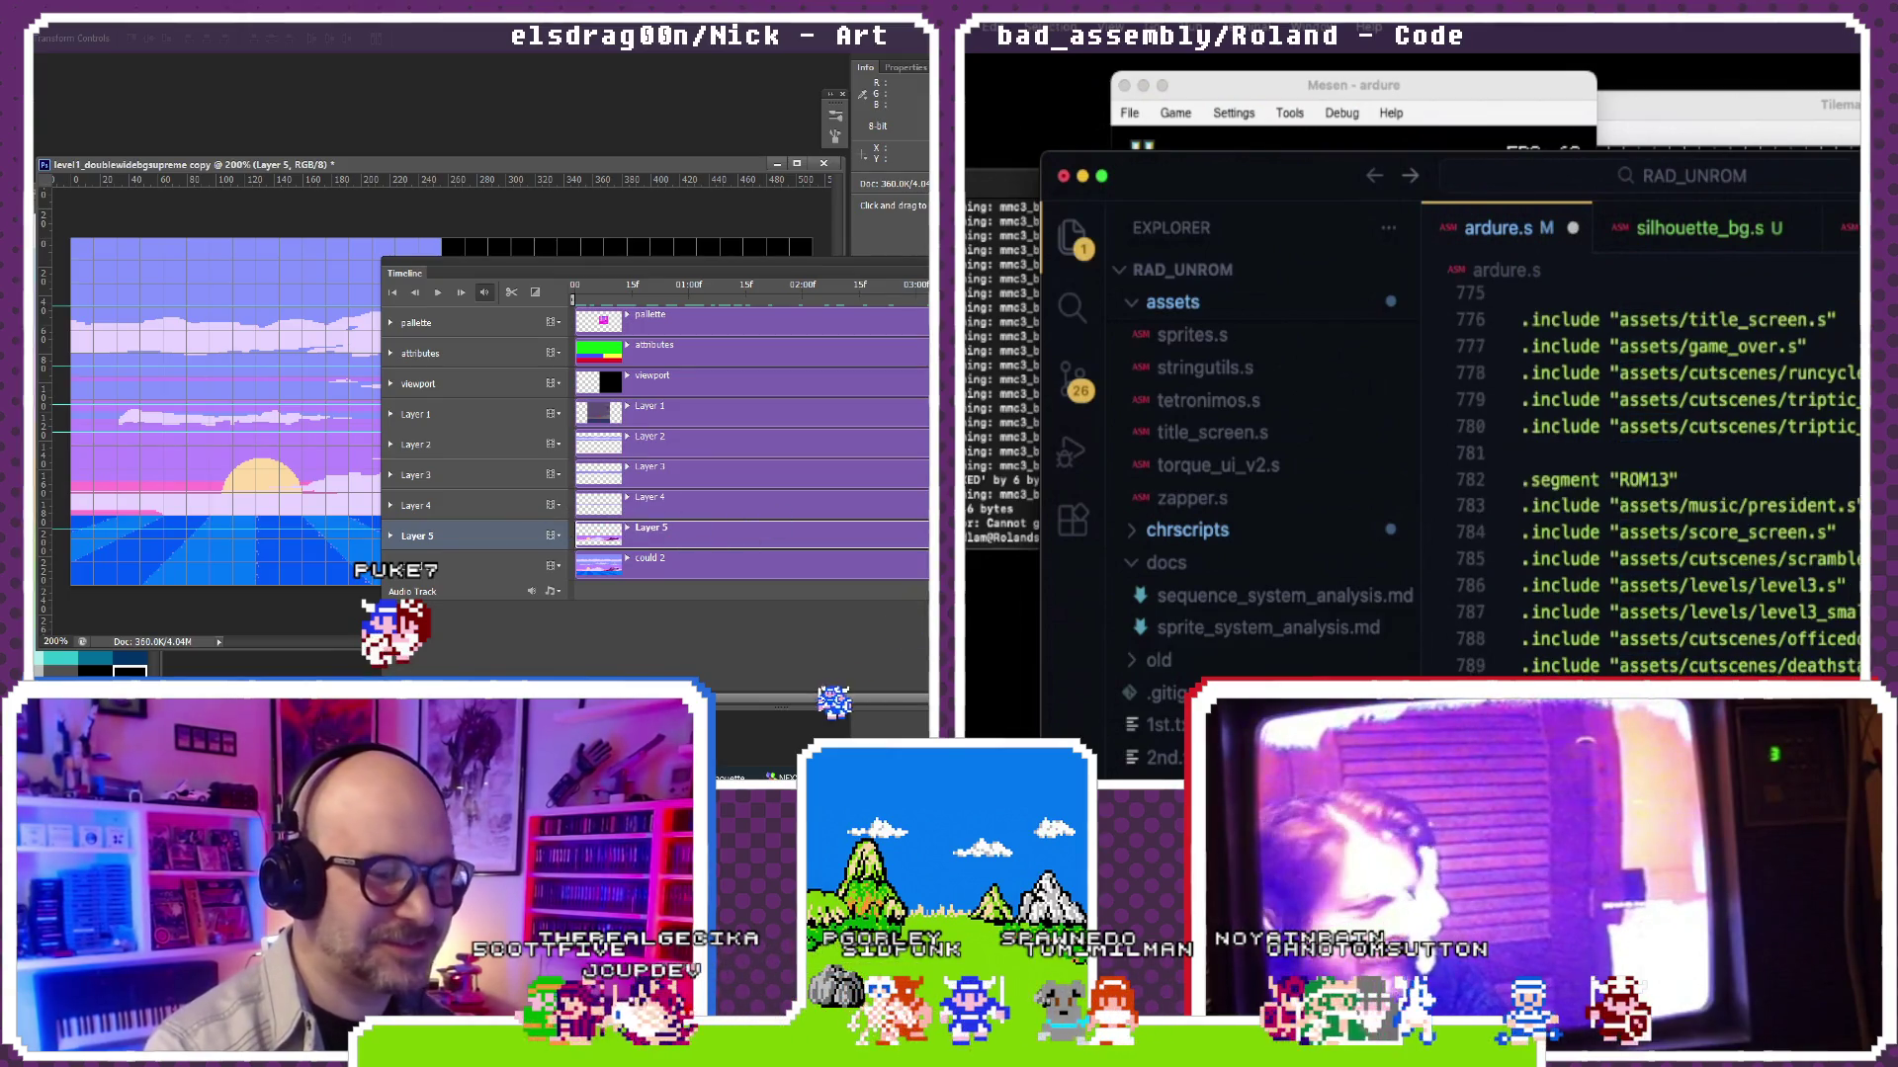
key("super+Tab")
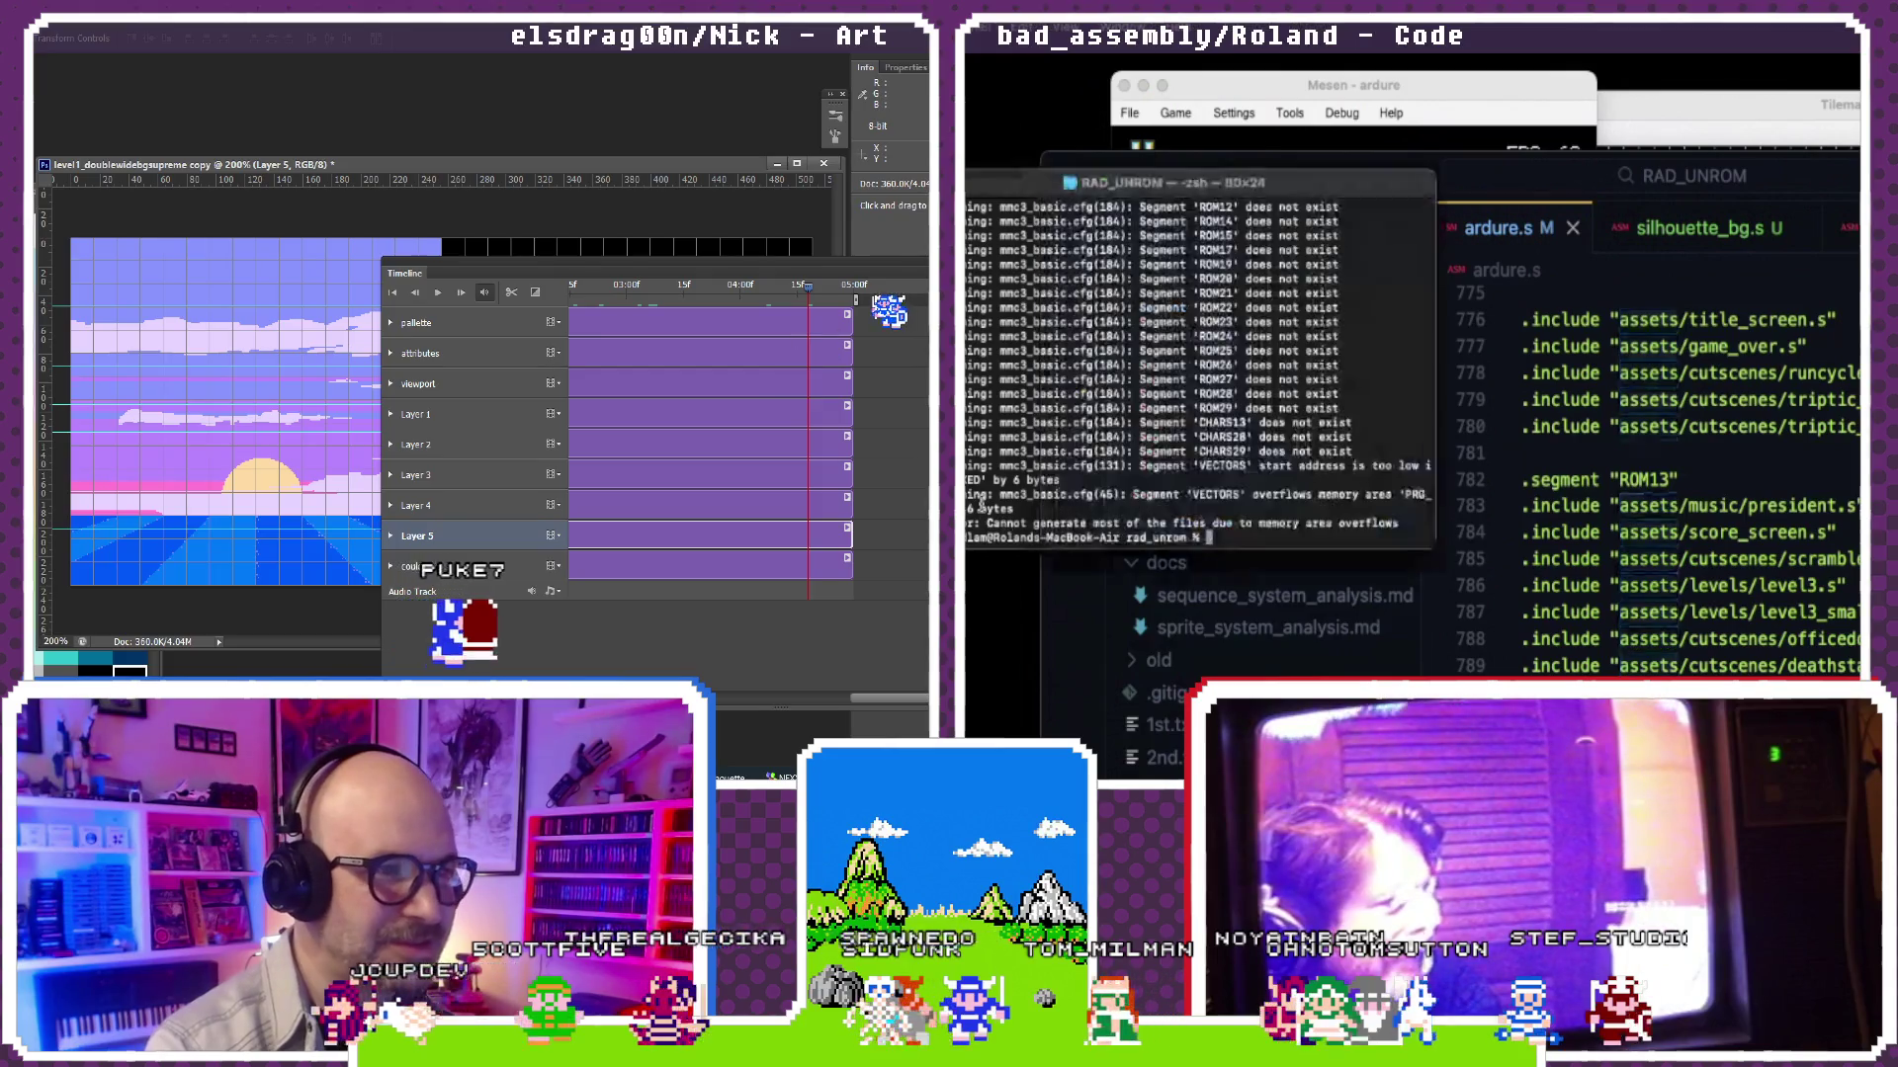
Step: Rerun the ardure build, reload the ROM in Mesen via Game > Reload ROM and pause it
key("Up")
key("Return")
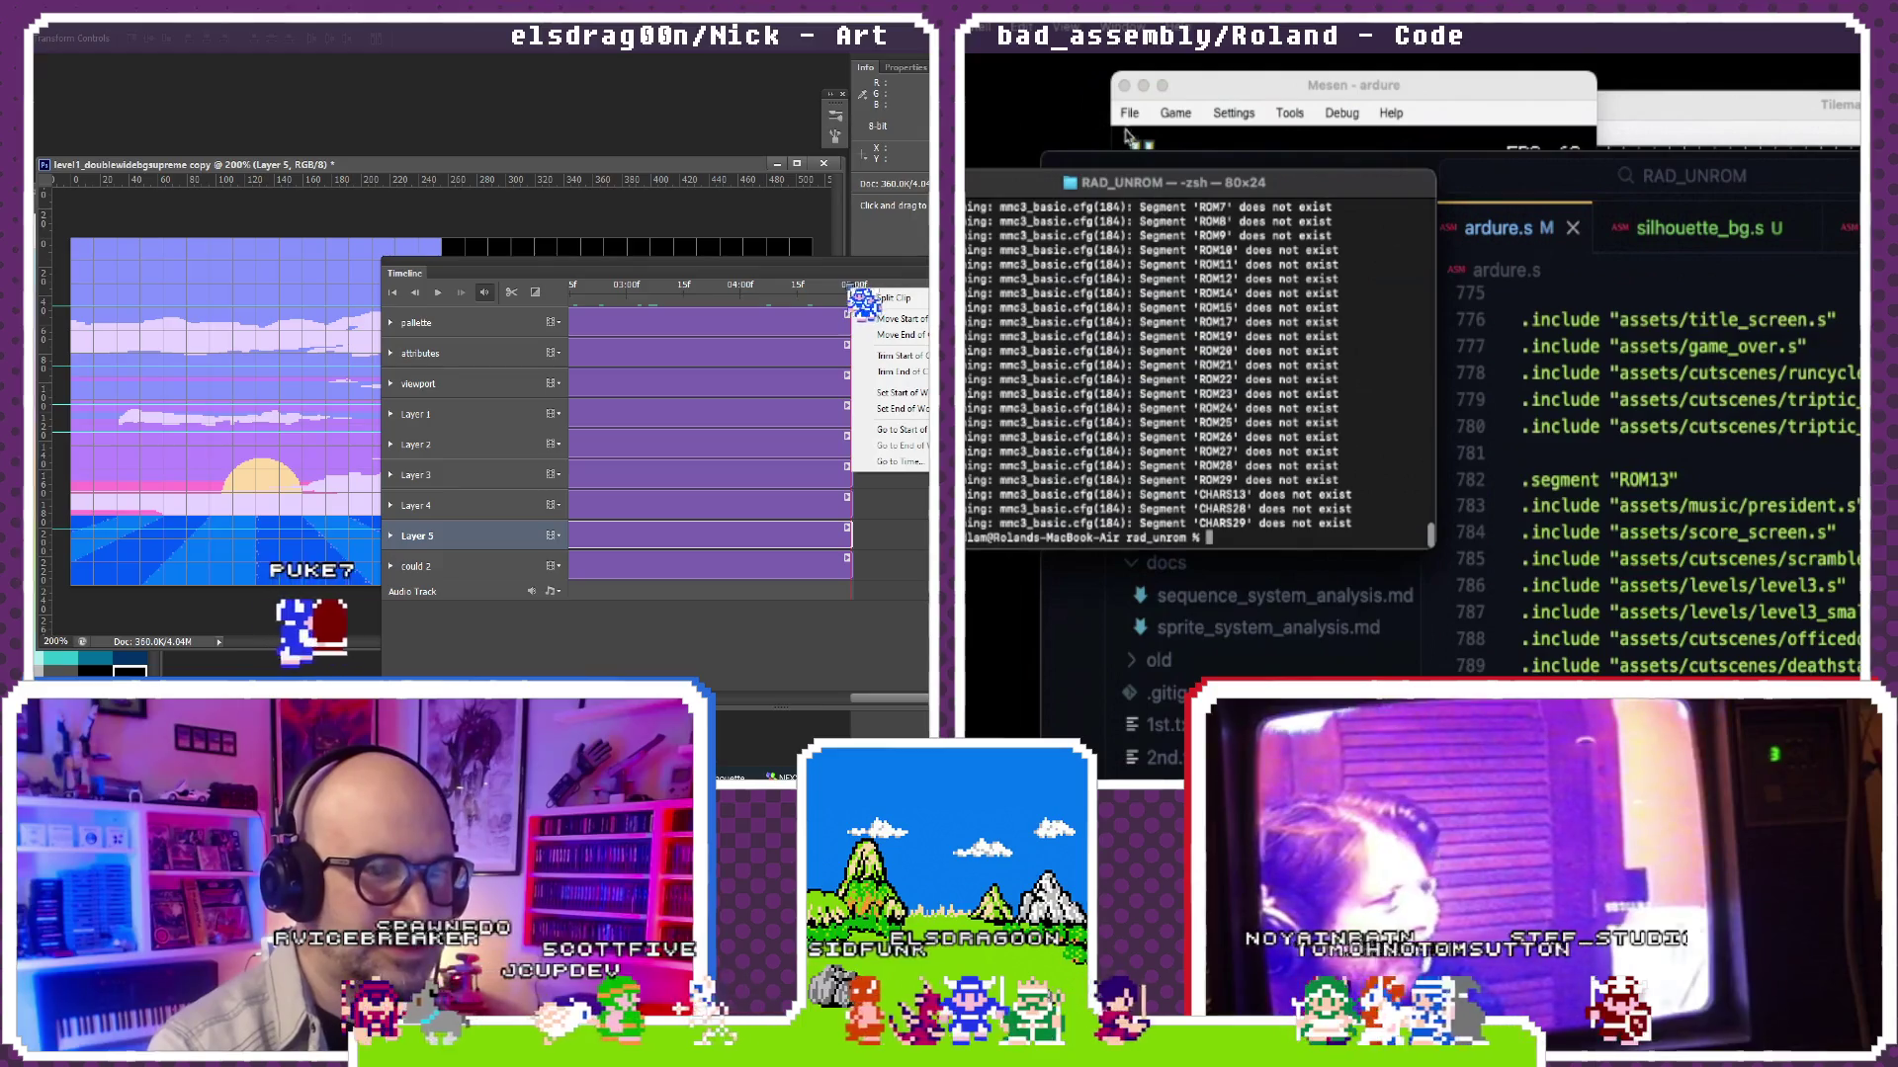
left_click(1175, 113)
left_click(1204, 210)
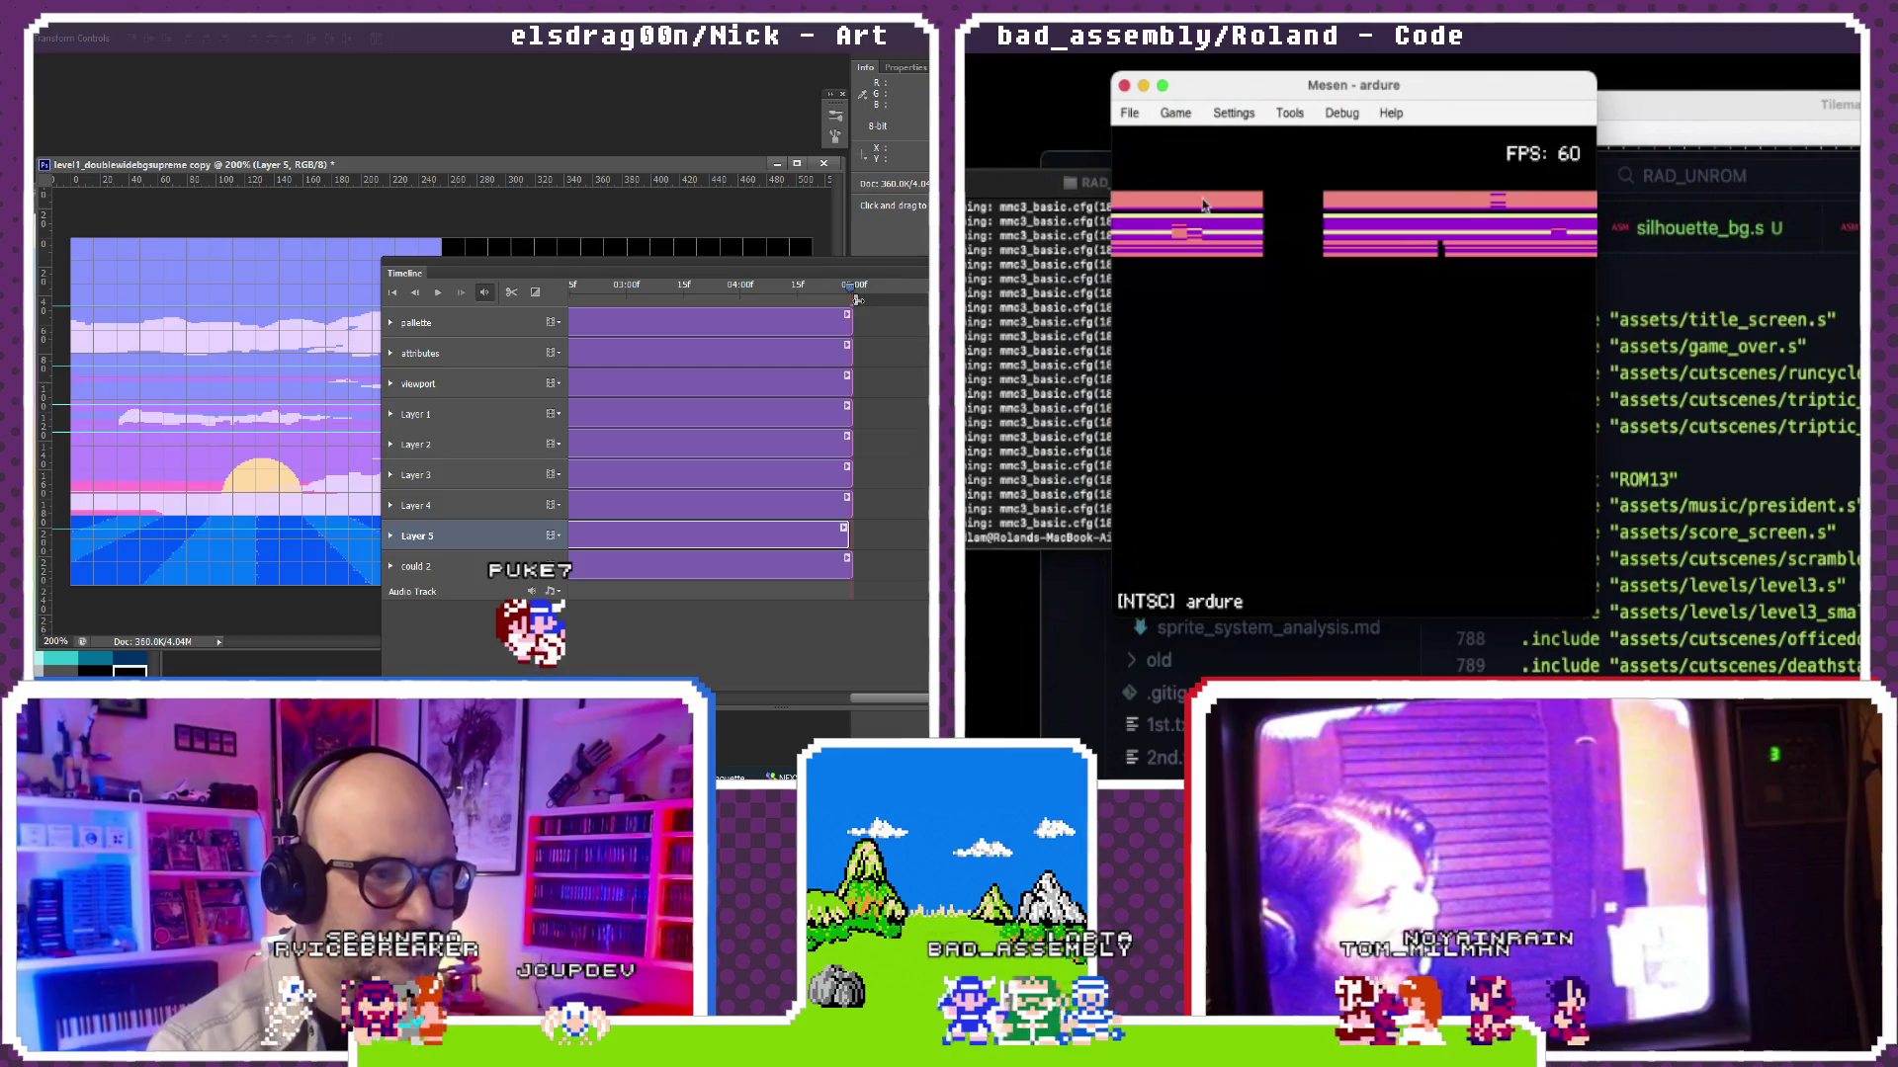
left_click(1175, 113)
left_click(1200, 137)
Step: Bring up Debug > Tilemap Viewer and arrange it beside the emulator window
left_click(1341, 115)
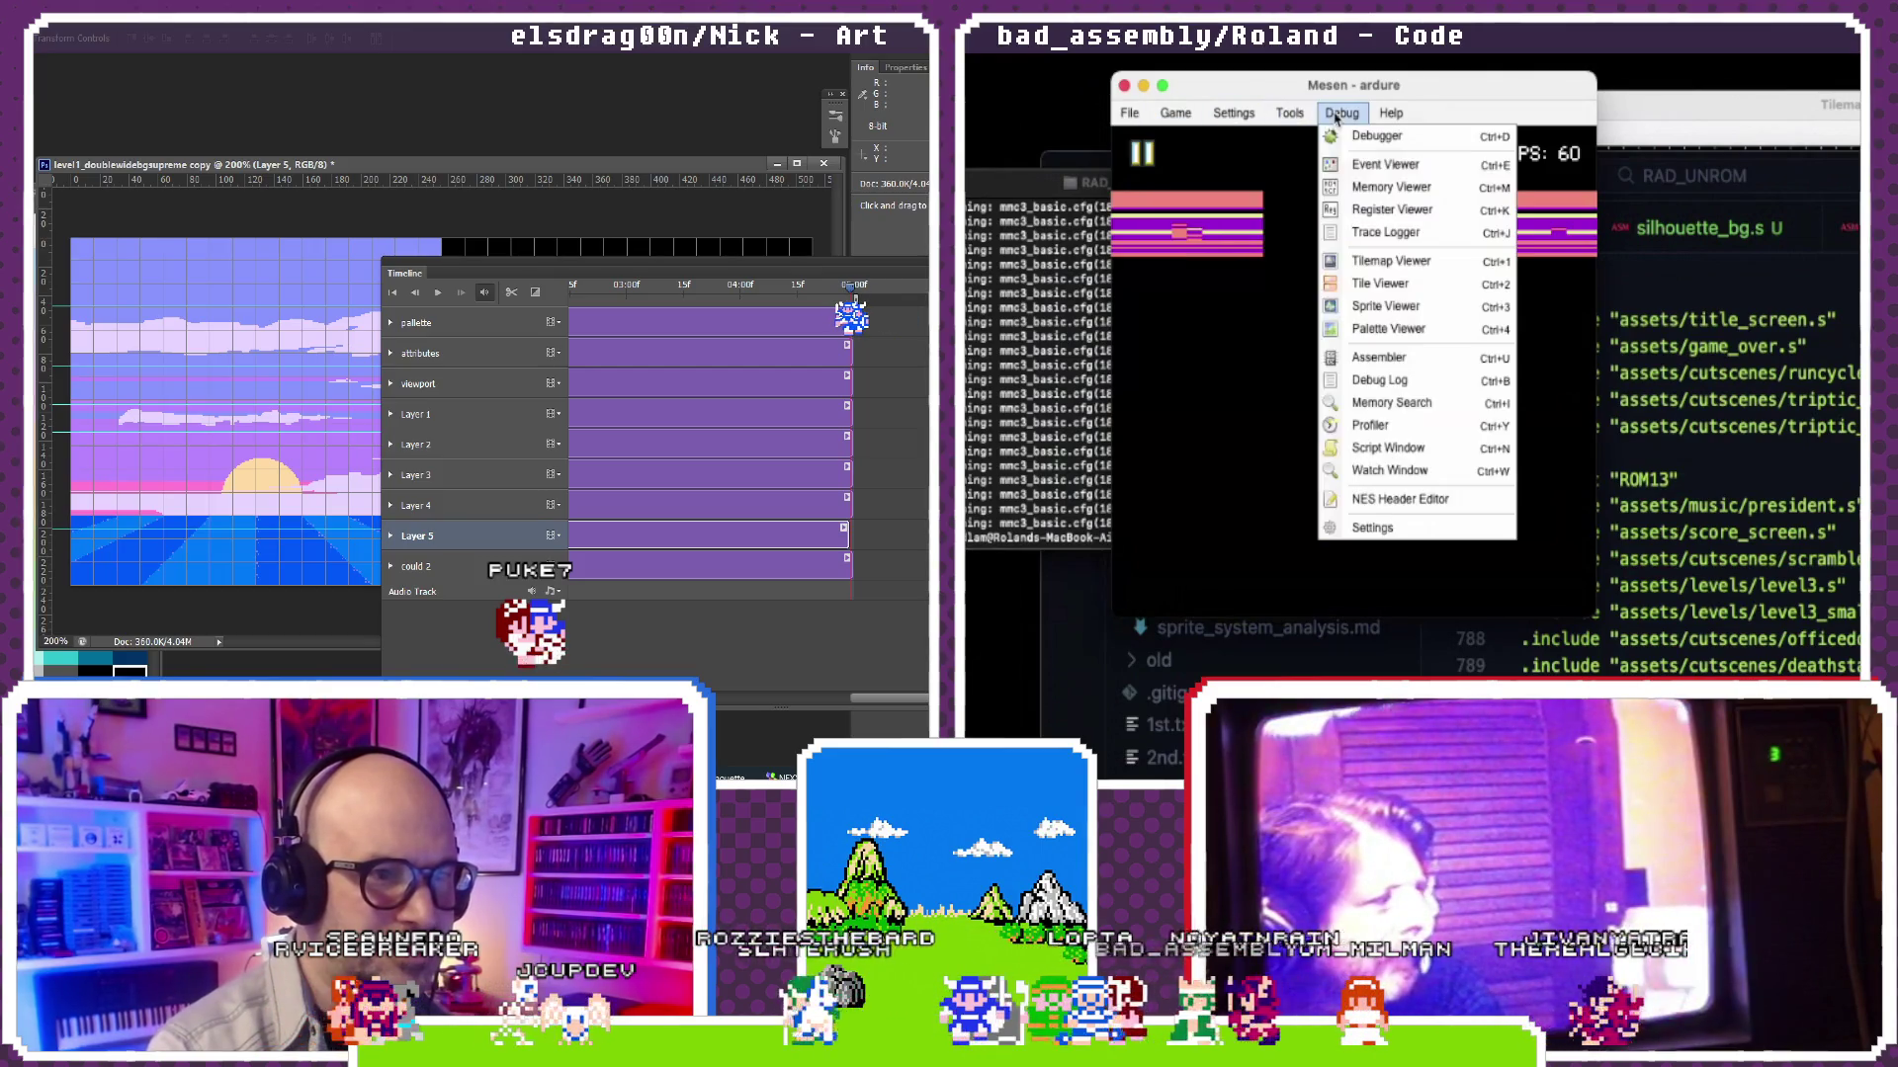
left_click(1352, 262)
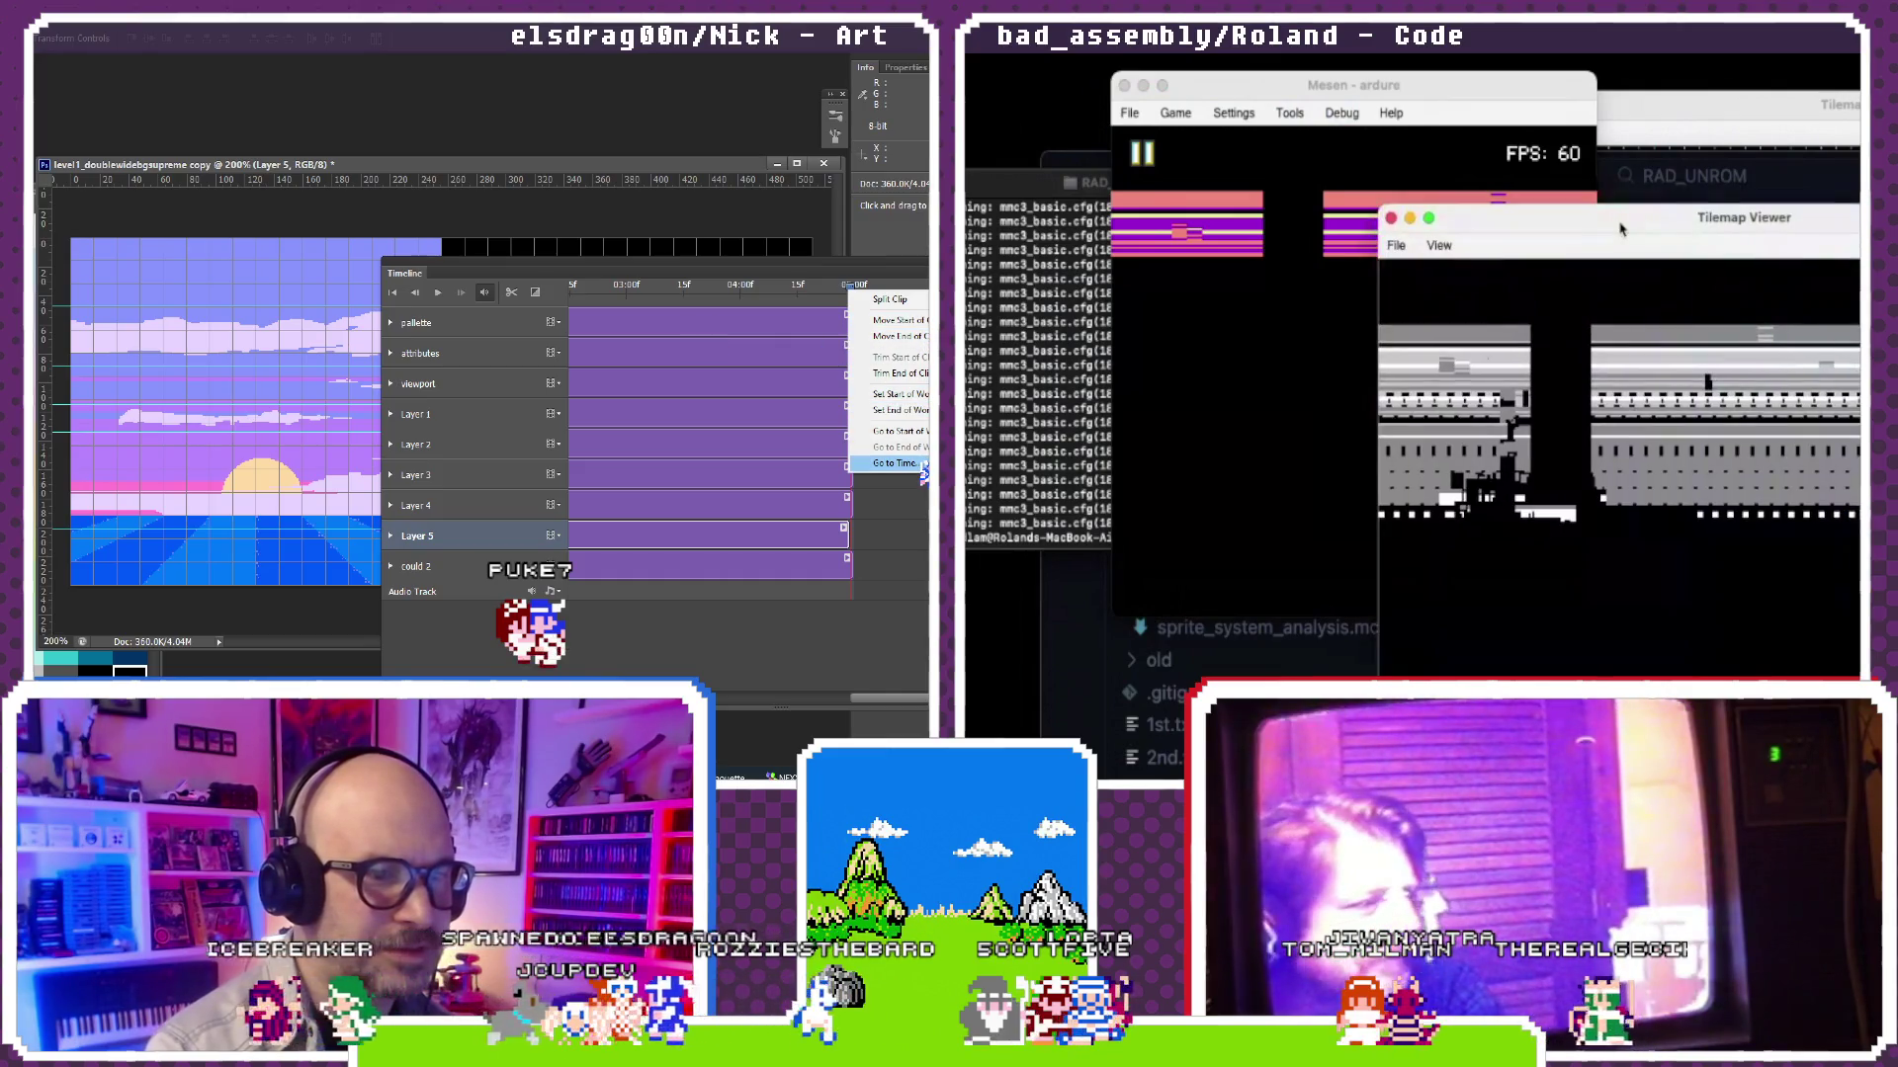
mouse_move(1744, 118)
left_mouse_down()
mouse_move(1664, 171)
mouse_move(1671, 140)
left_mouse_up()
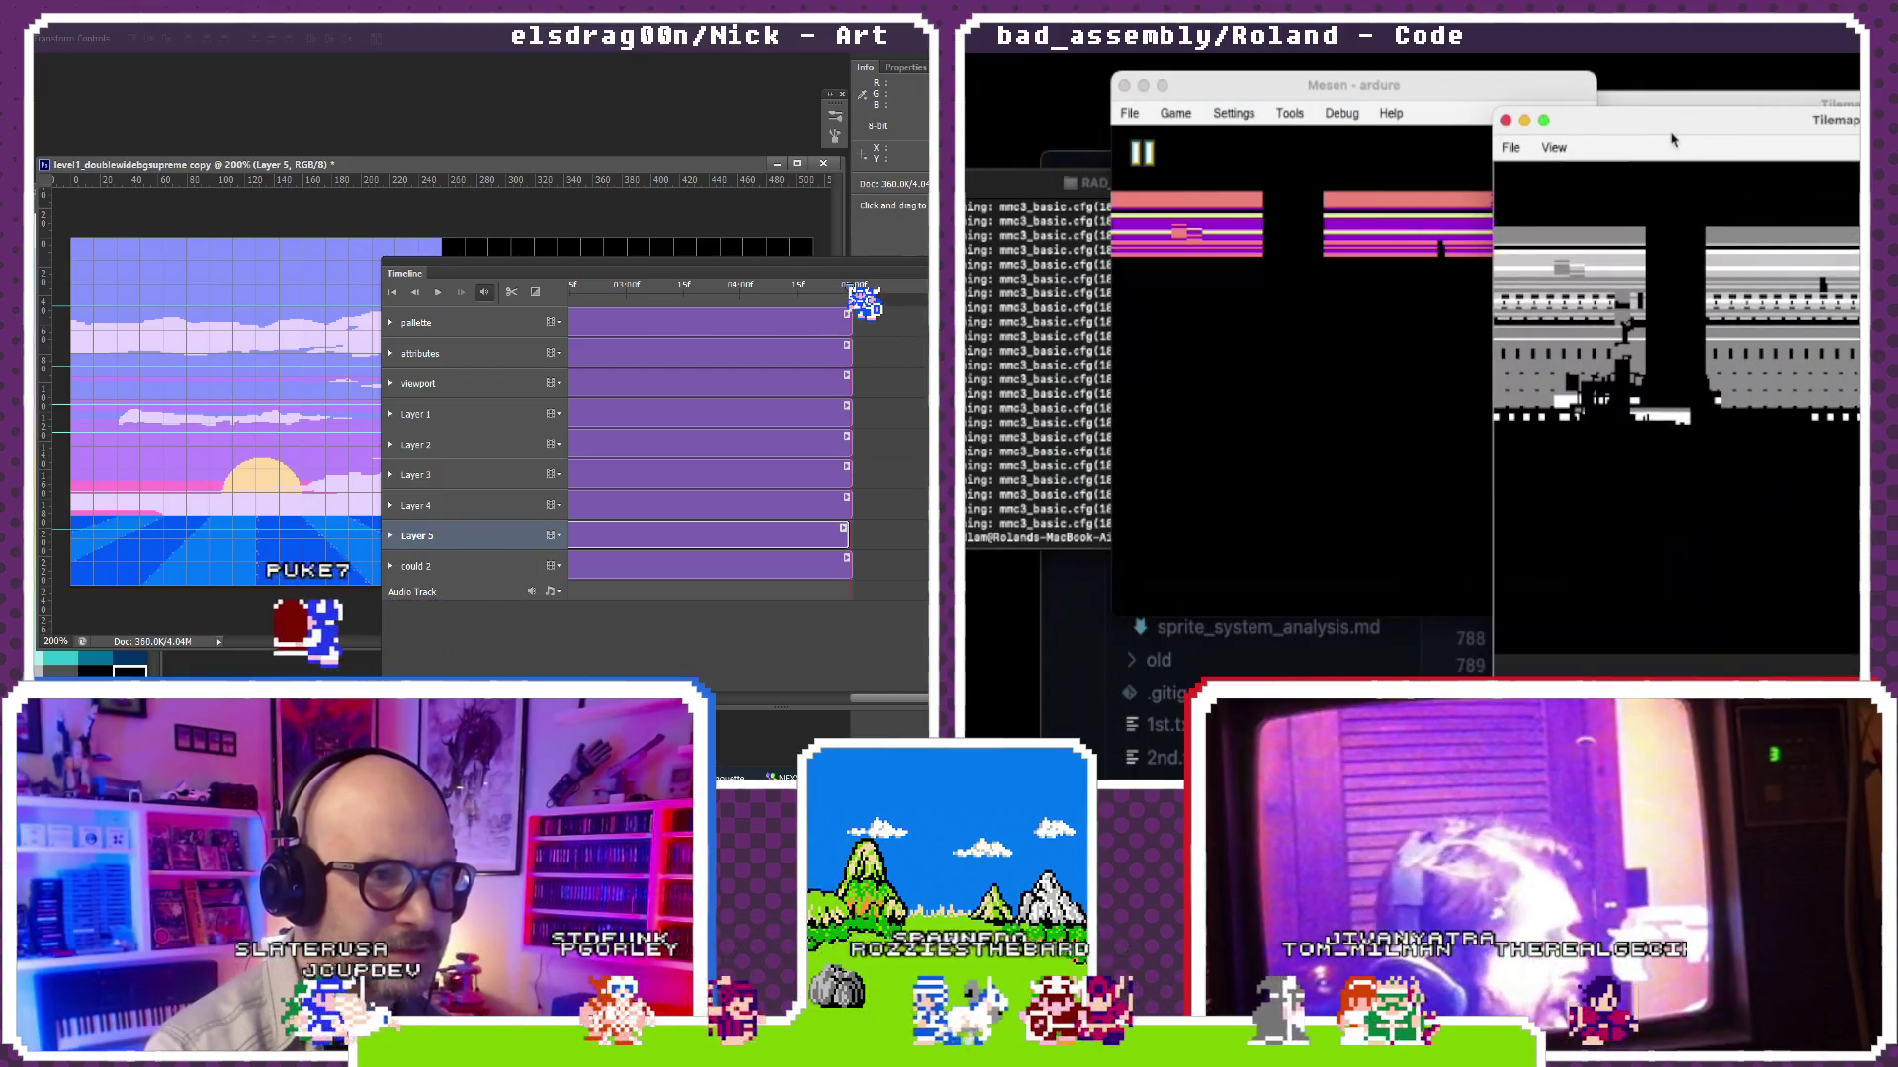
left_click(1553, 146)
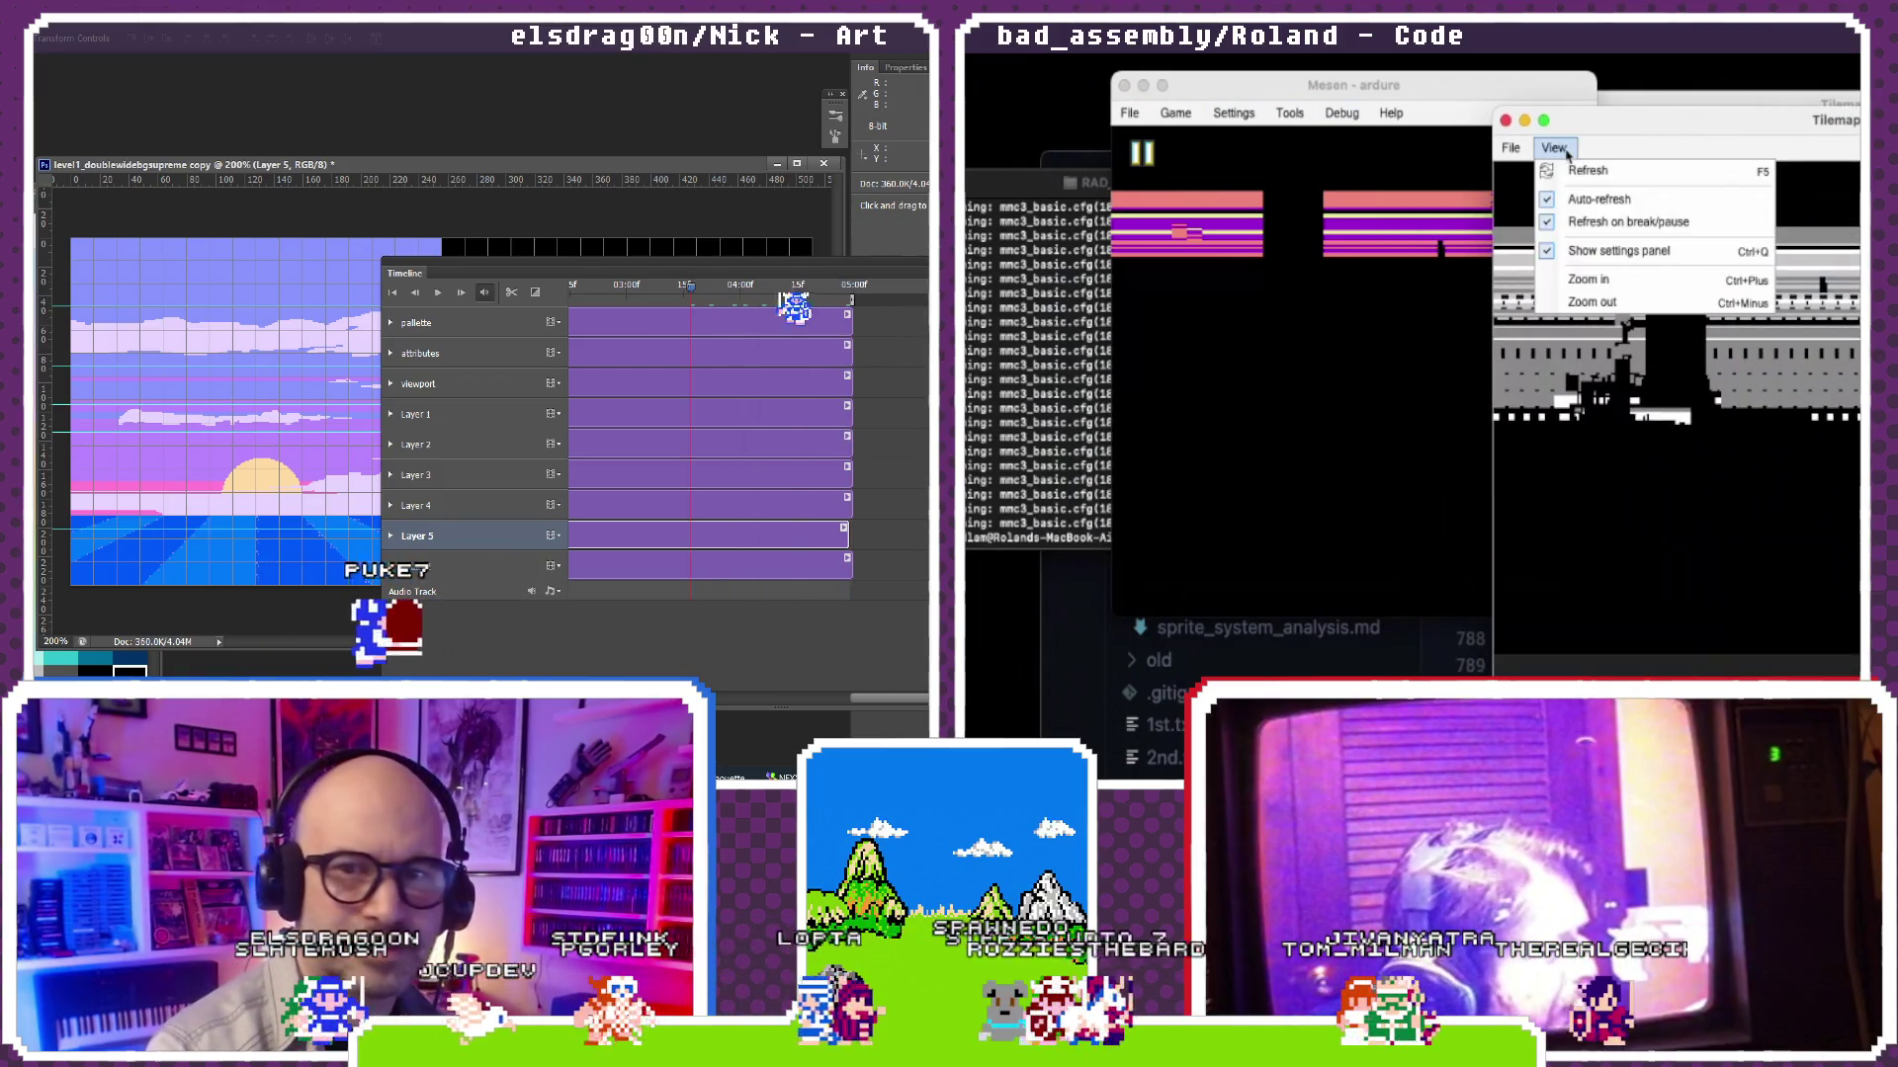
left_click(1468, 163)
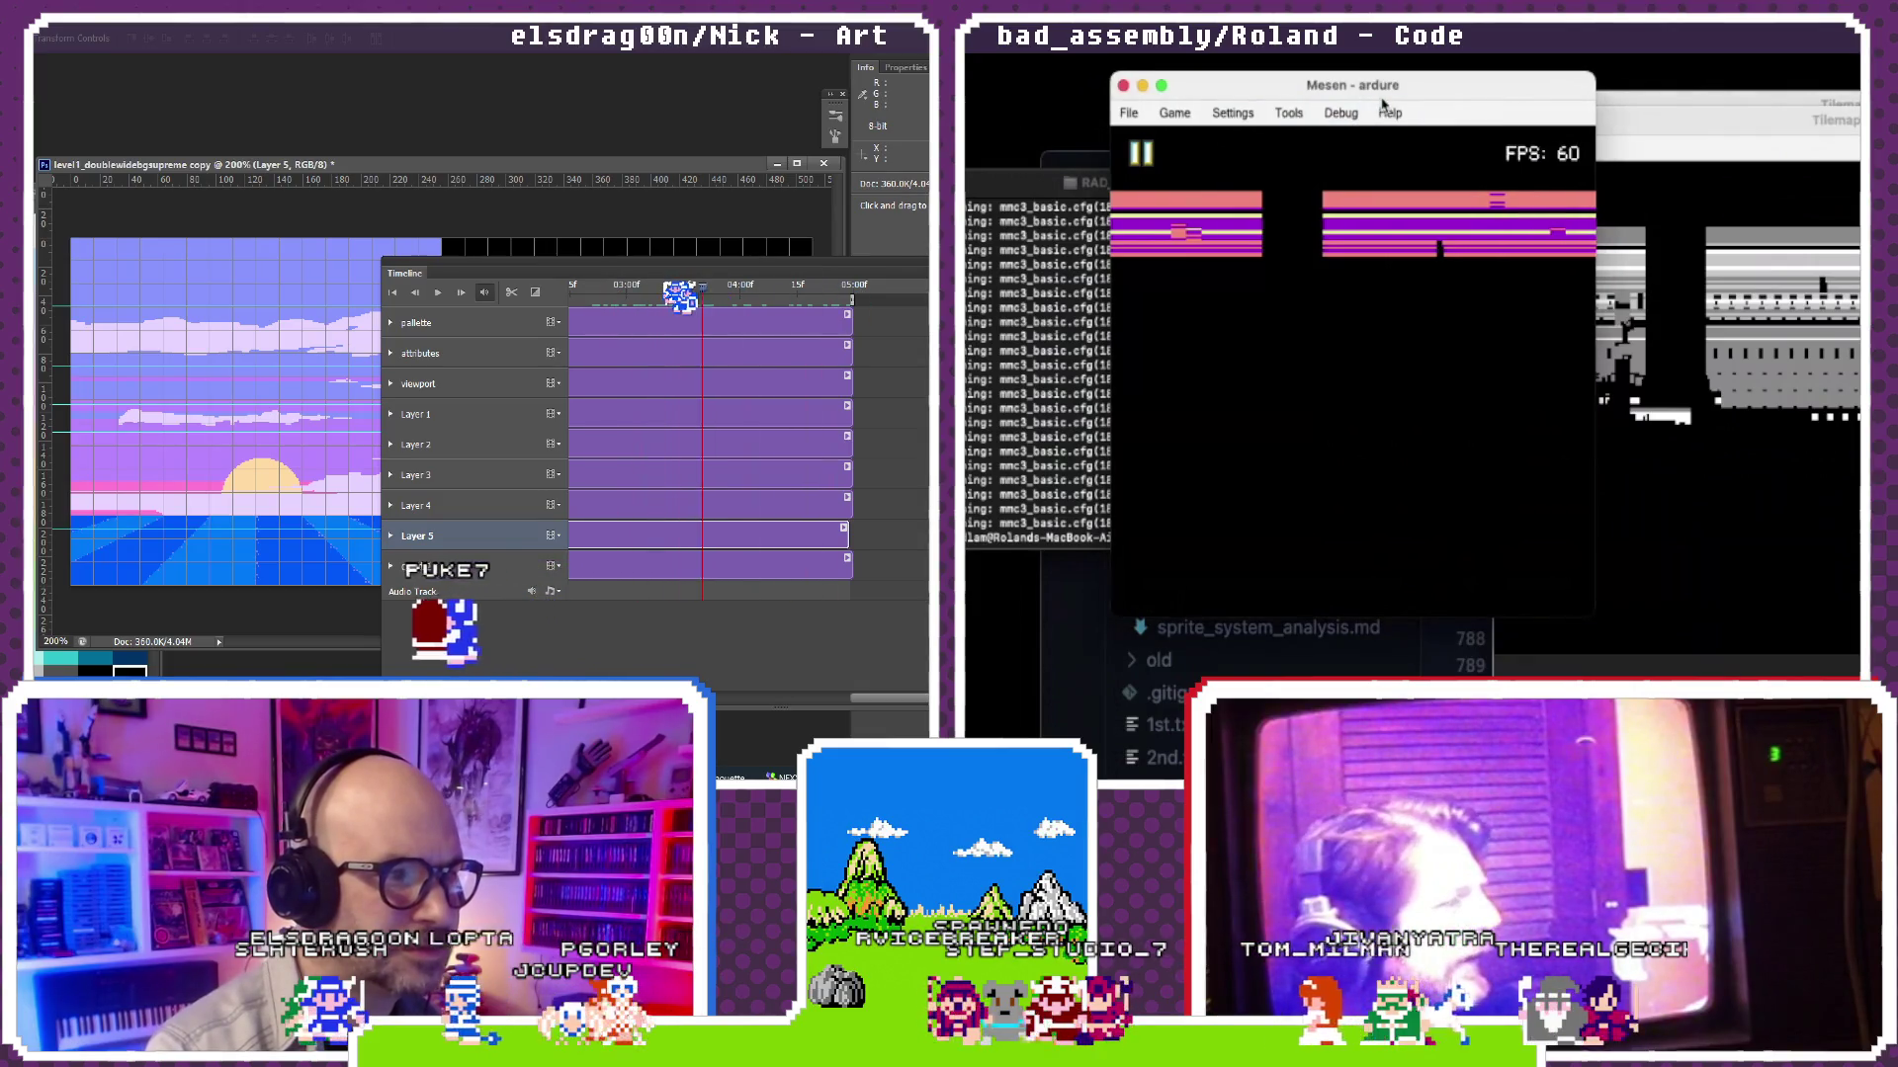
left_click_drag(1384, 105, 1368, 102)
left_click(1640, 112)
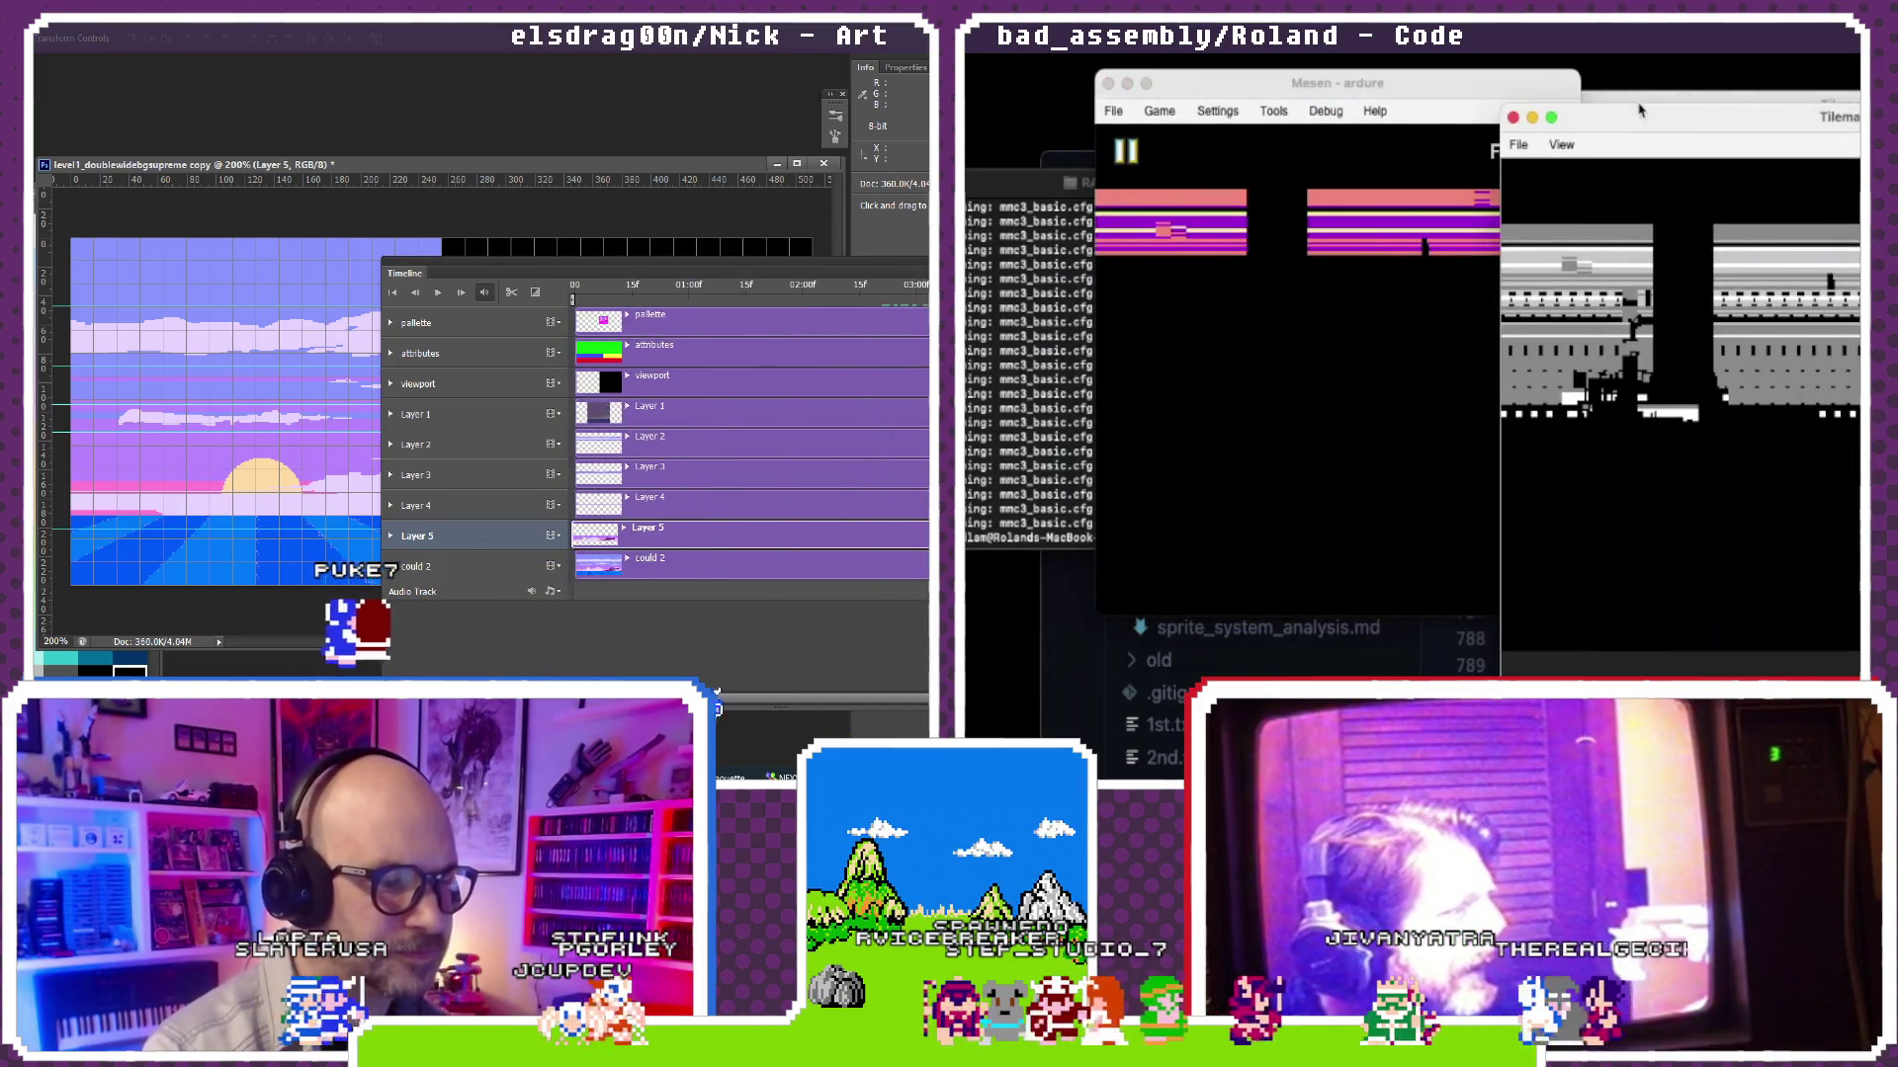
Step: Launch the Tile Viewer, zoom its tile display in and back out, and reposition the window
left_click(1325, 111)
left_click(1325, 110)
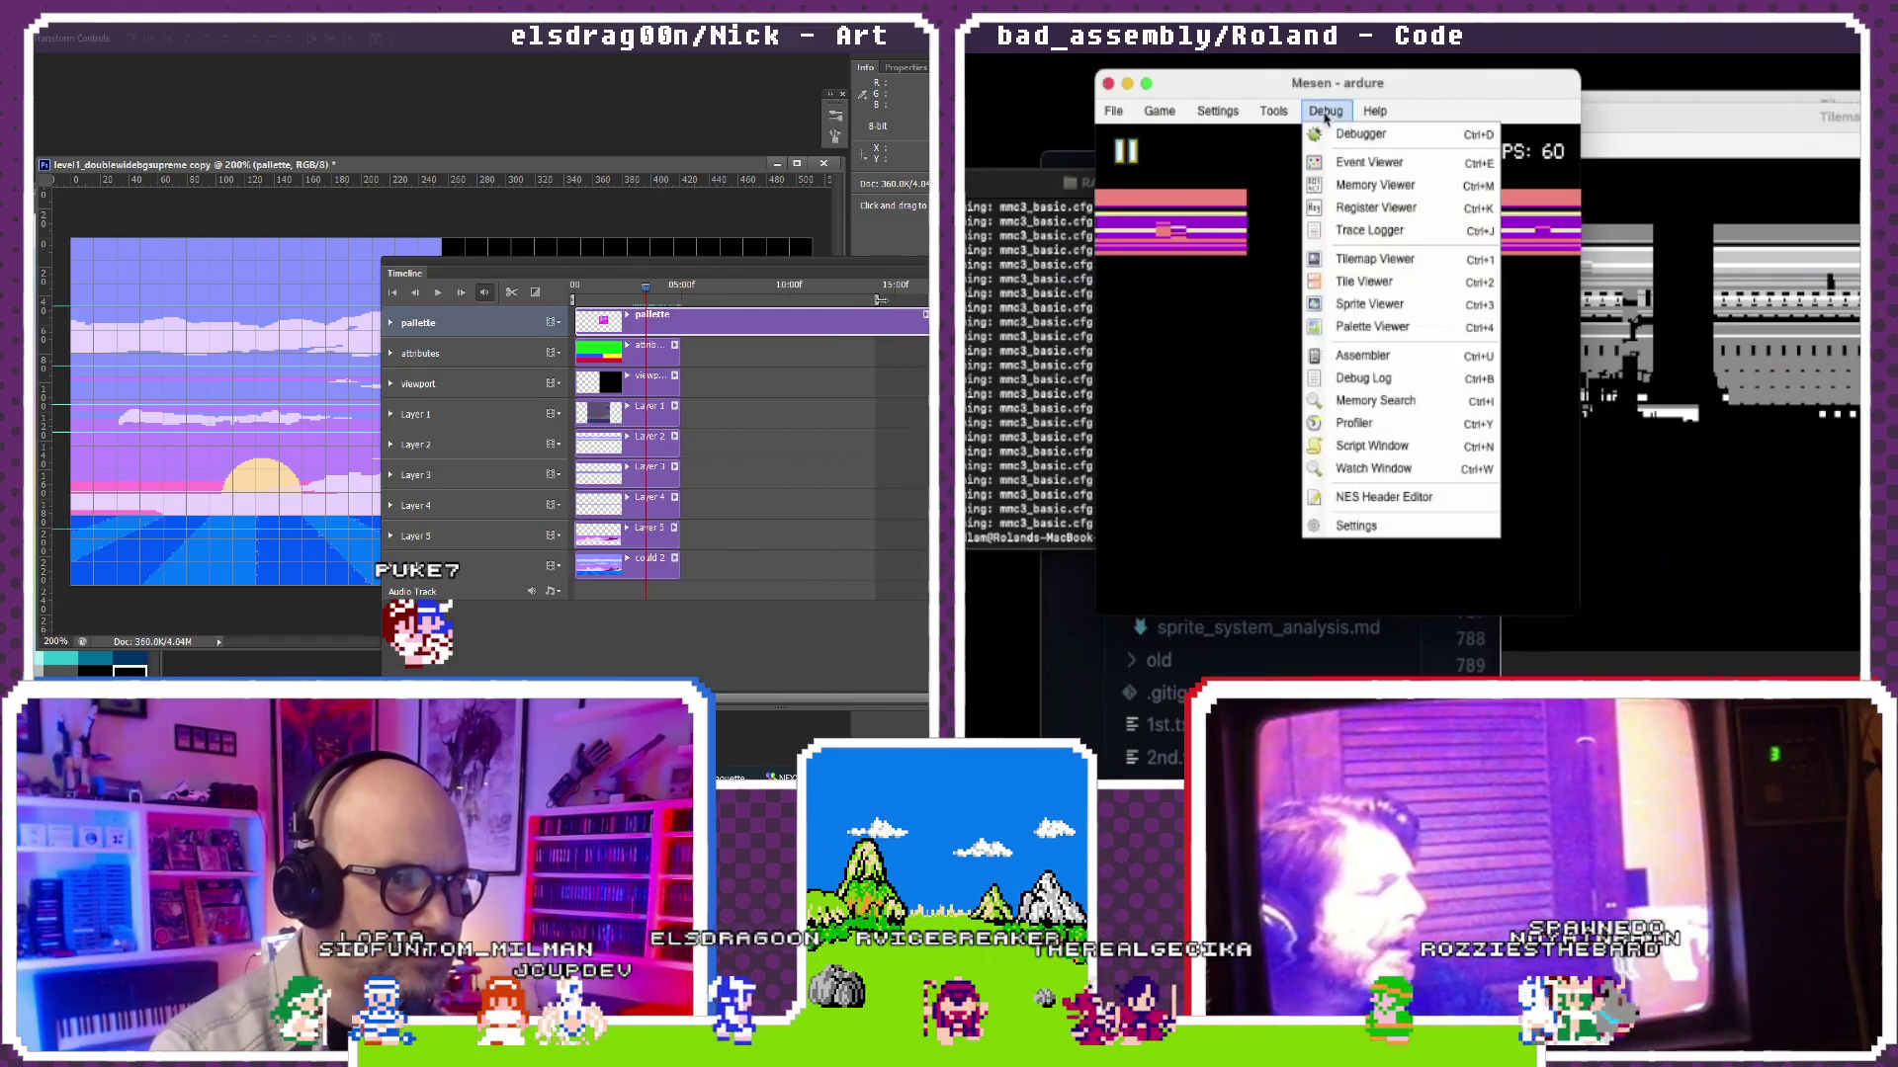
left_click(1360, 287)
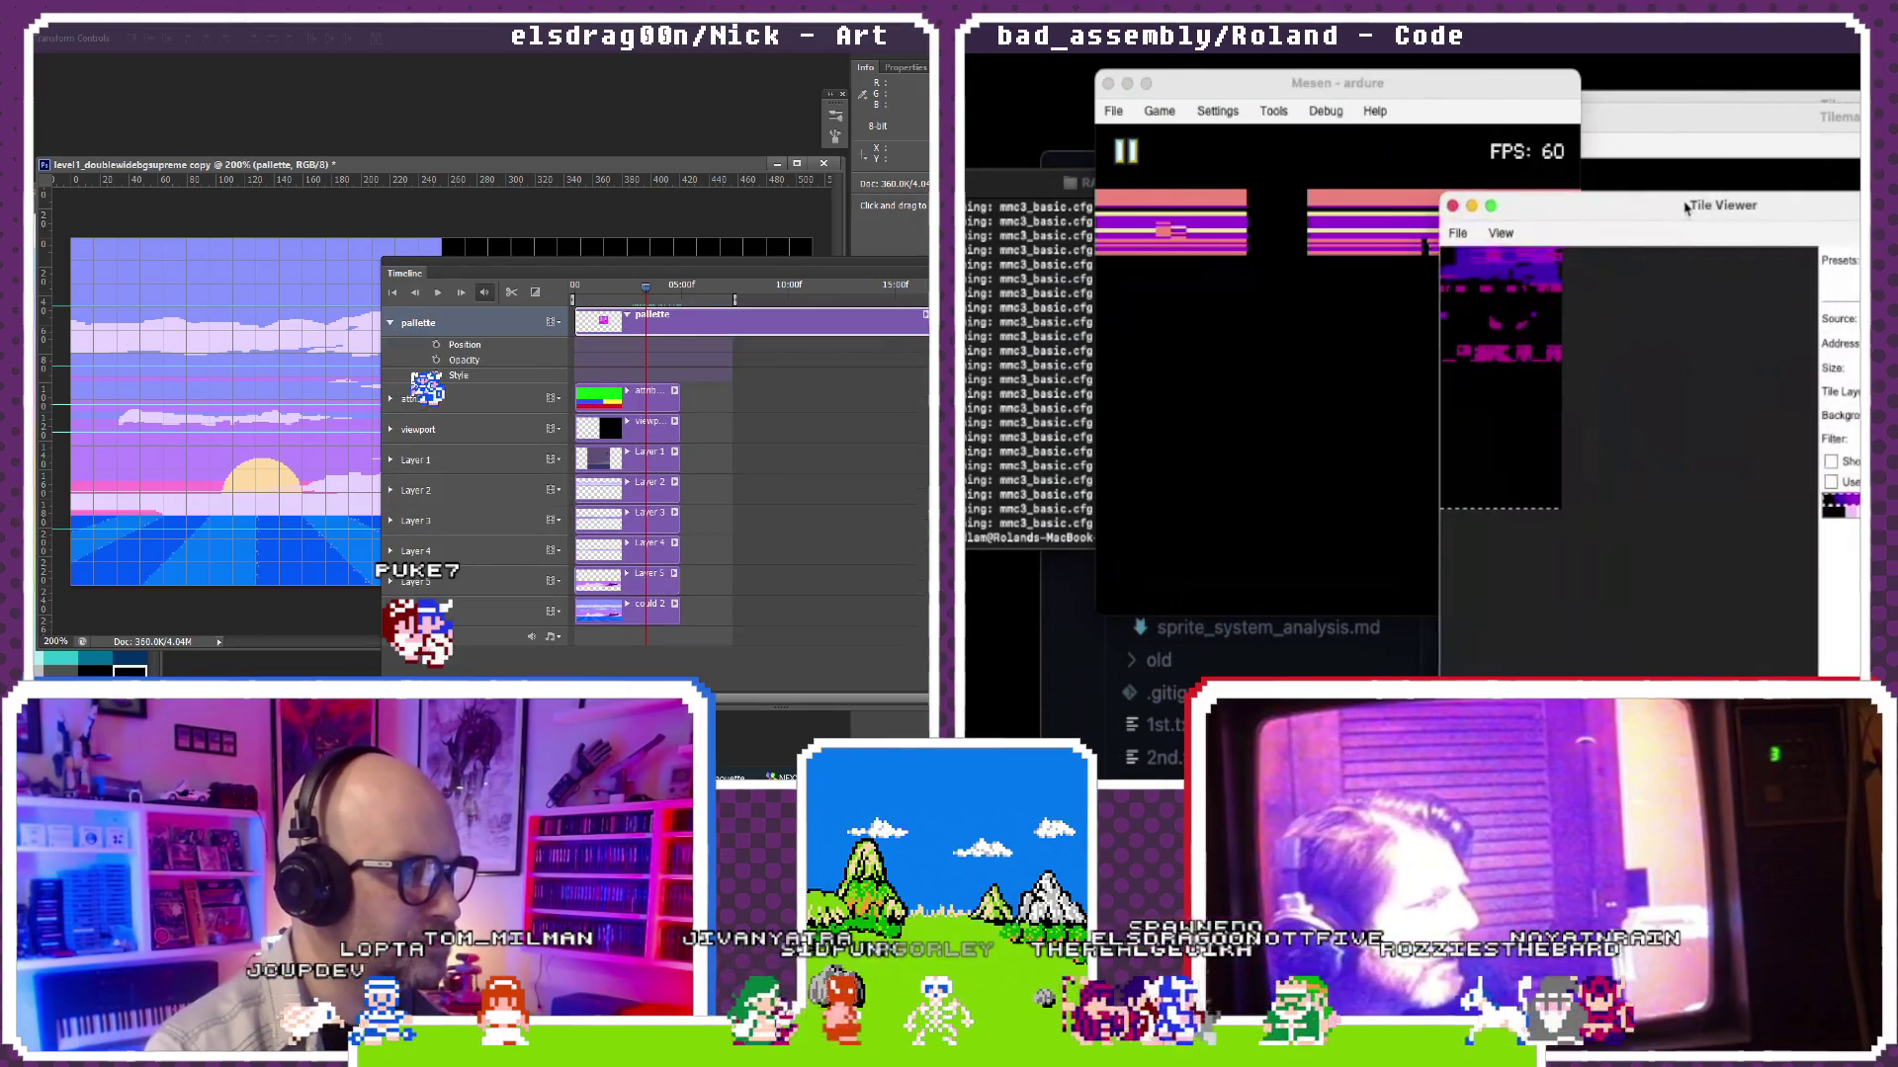
left_click_drag(1692, 208, 1633, 207)
left_click(1447, 232)
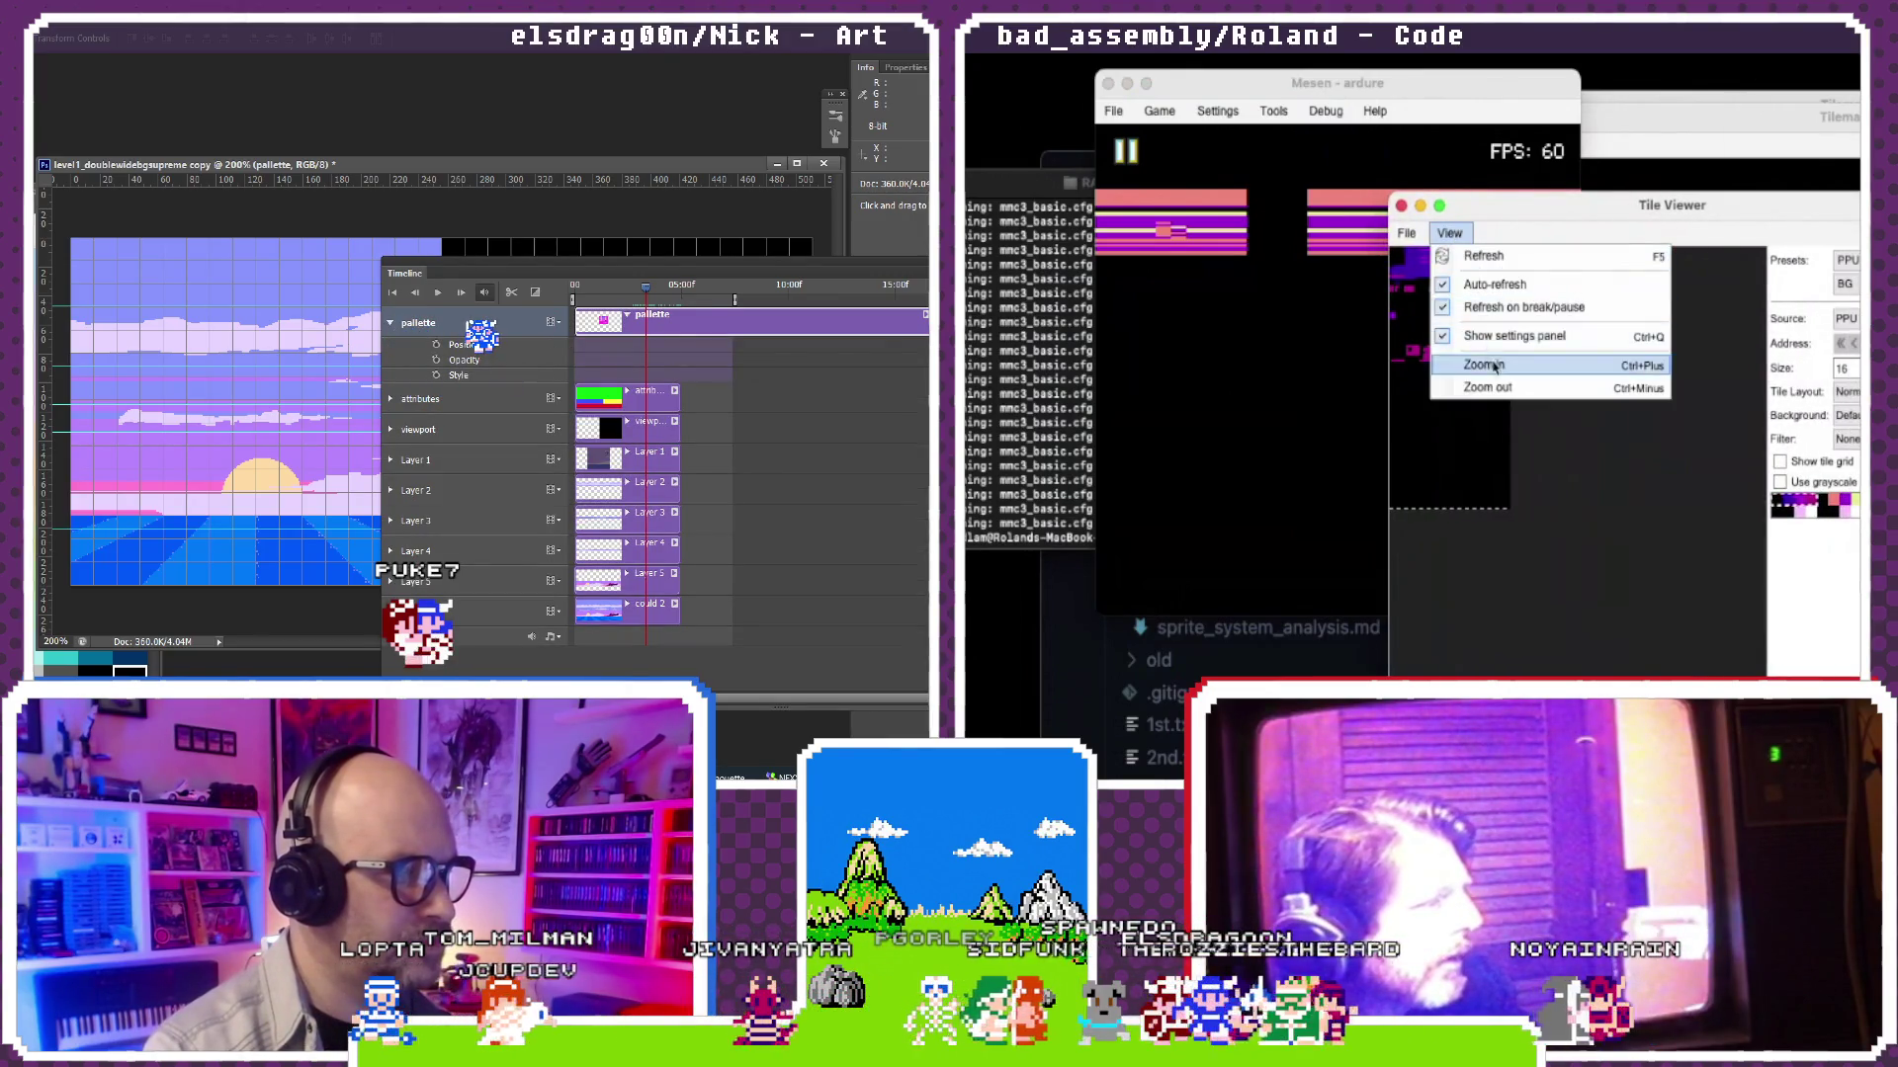
left_click(1484, 365)
left_click(1449, 233)
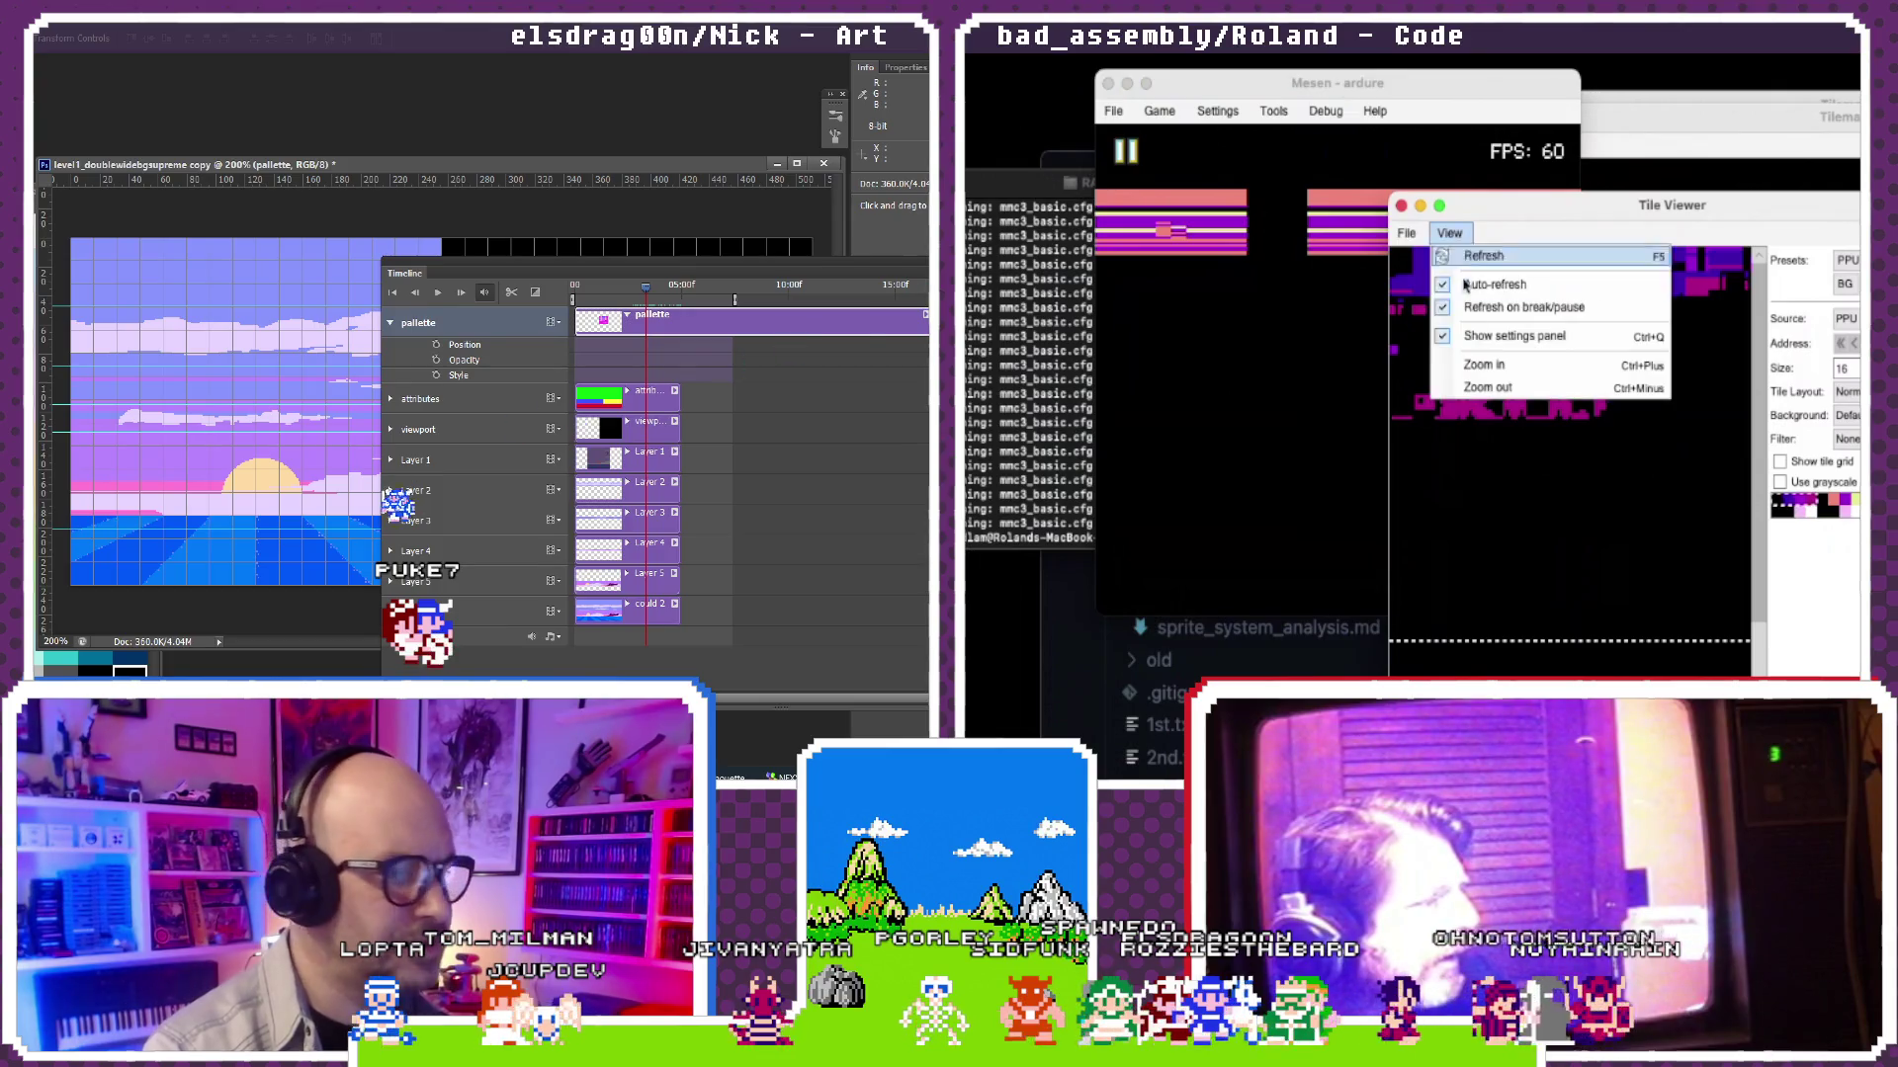
left_click(1487, 387)
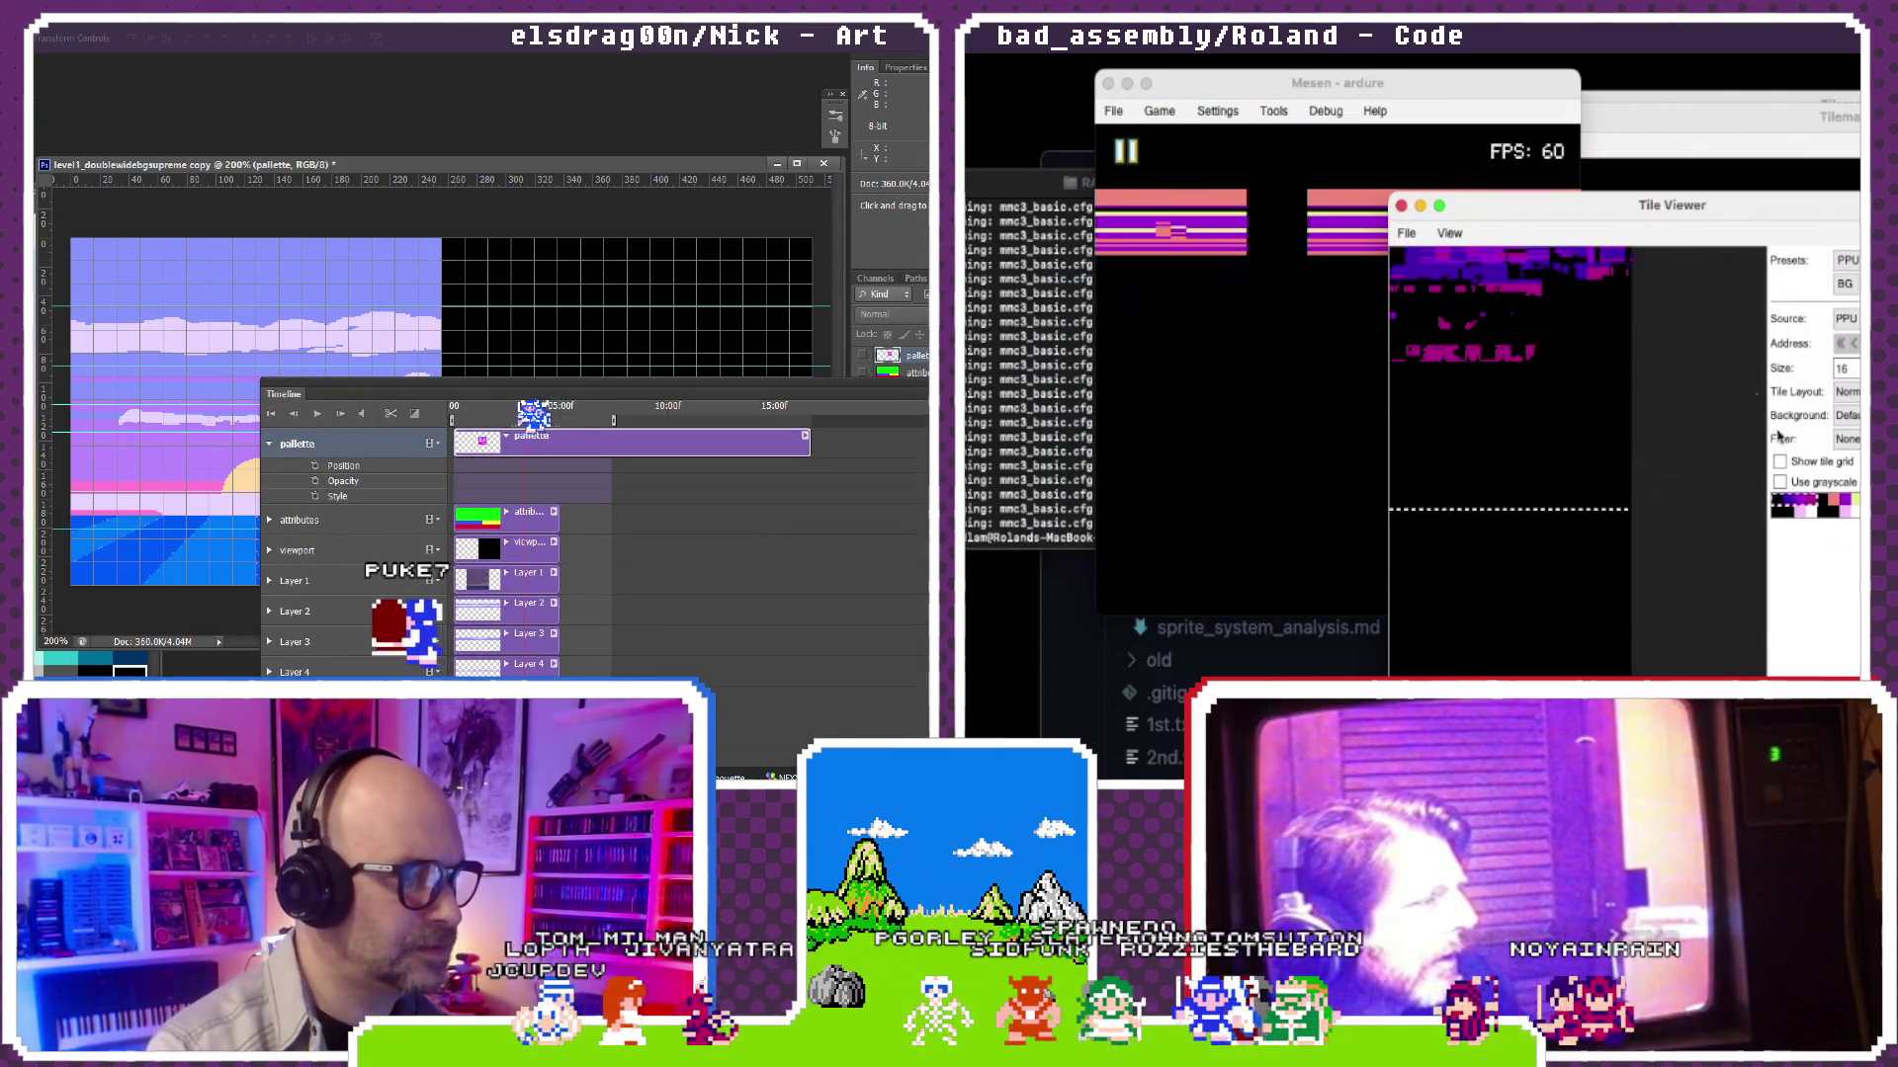
left_click_drag(1592, 208, 1690, 161)
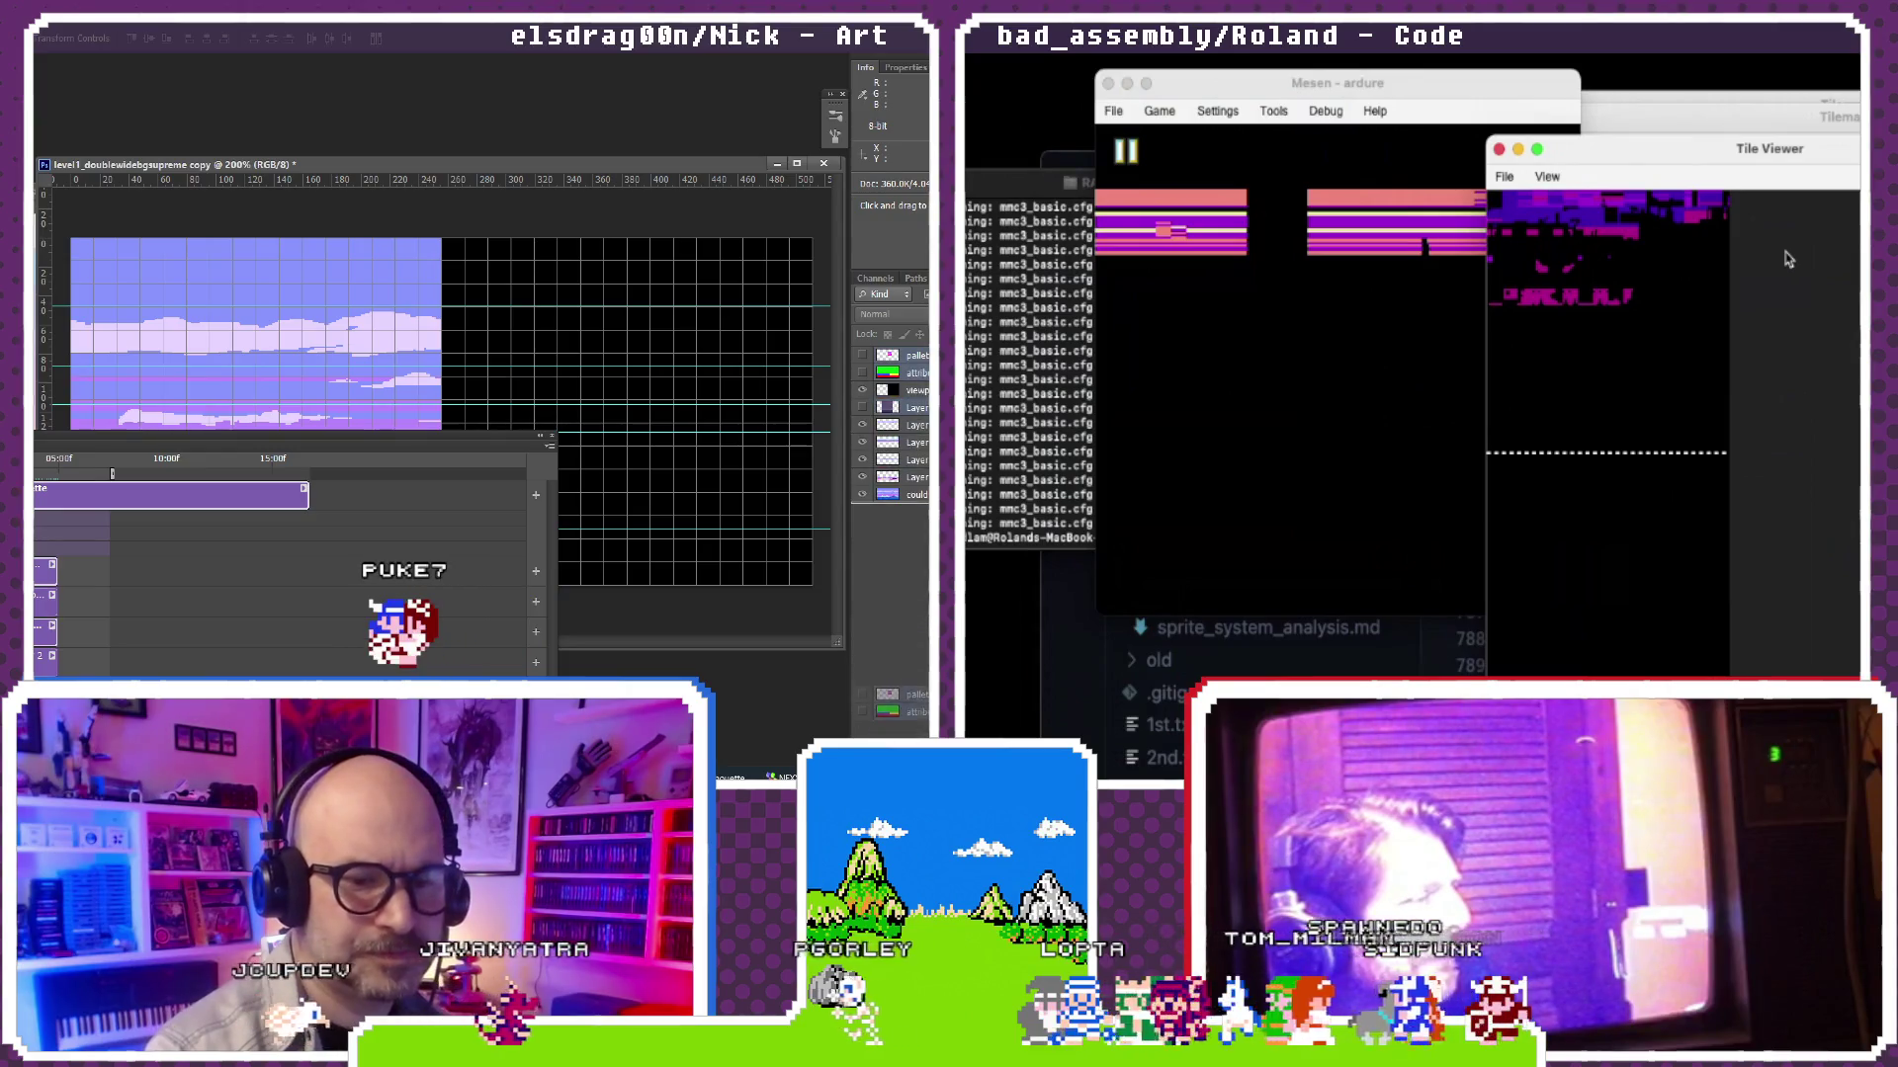
Step: Focus Mesen, switch to VS Code and bring up silhouette.s from the cutscene assets
left_click(717, 510)
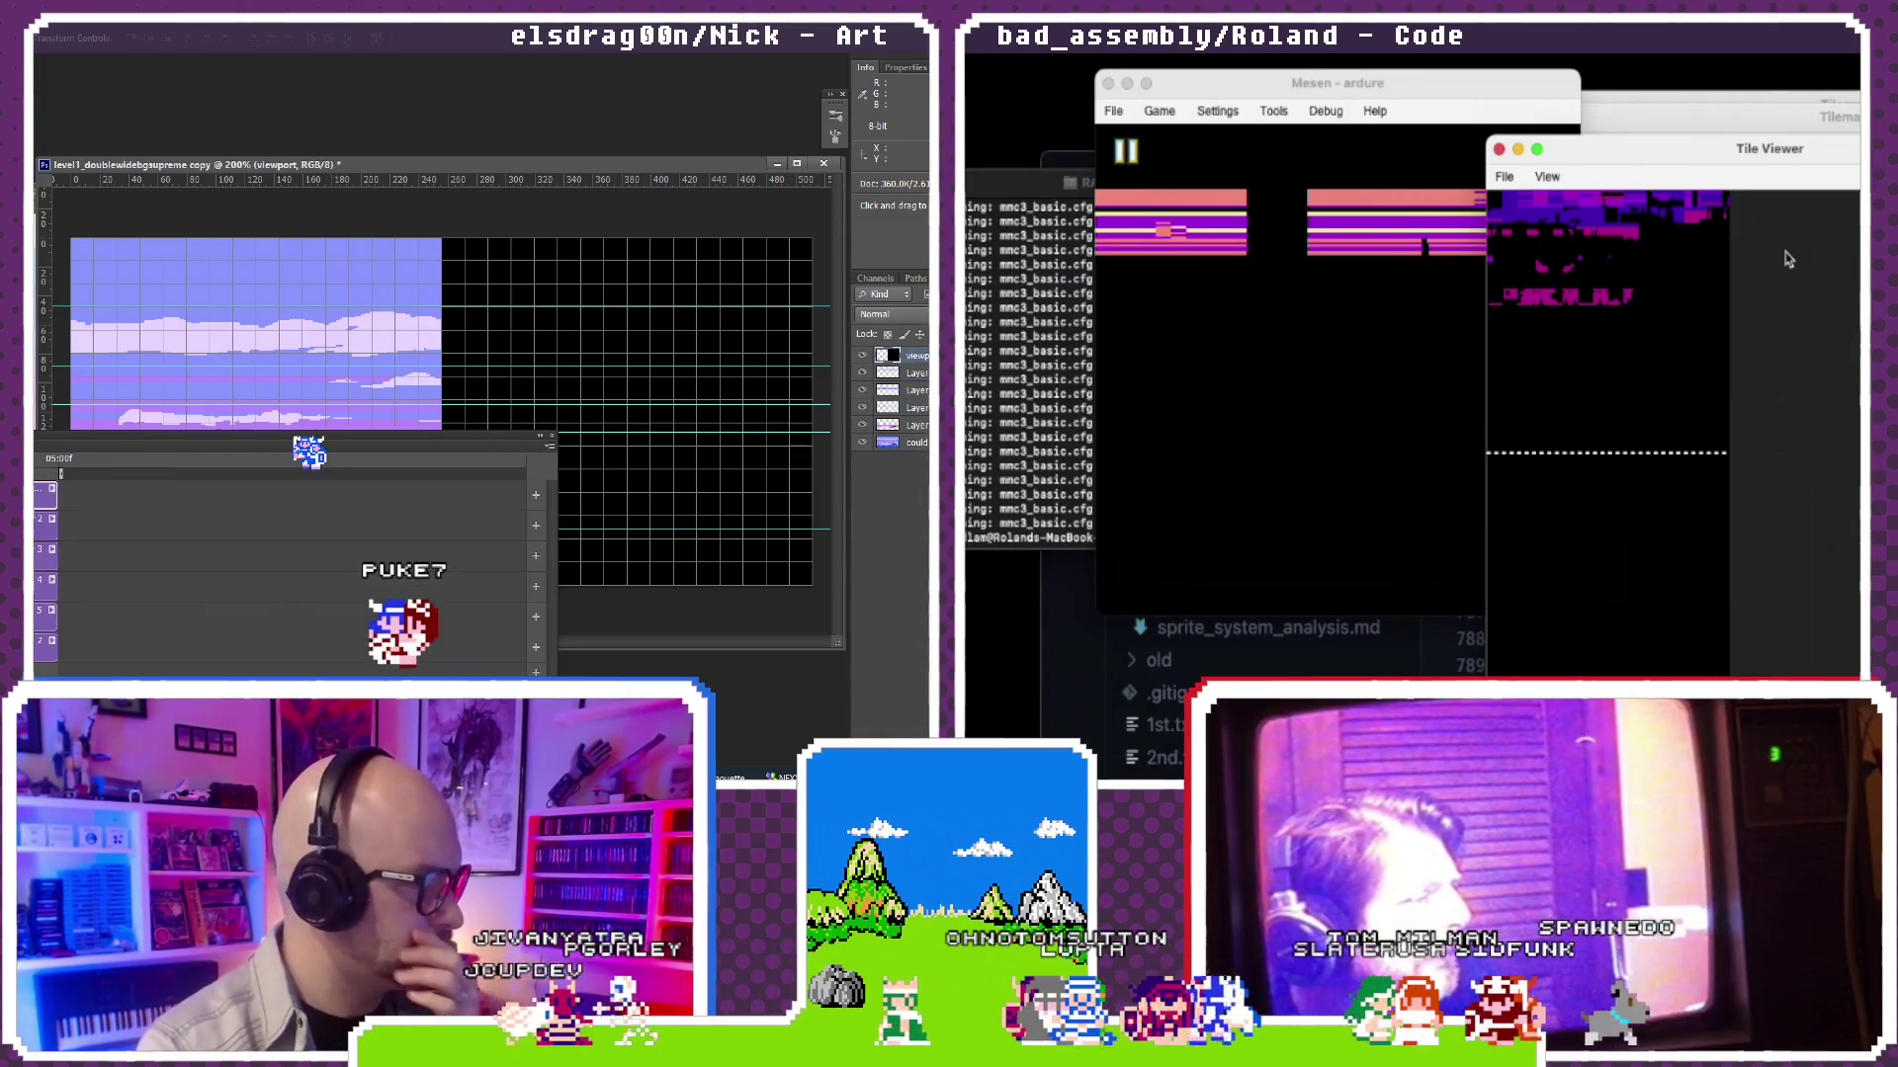
left_click(1399, 101)
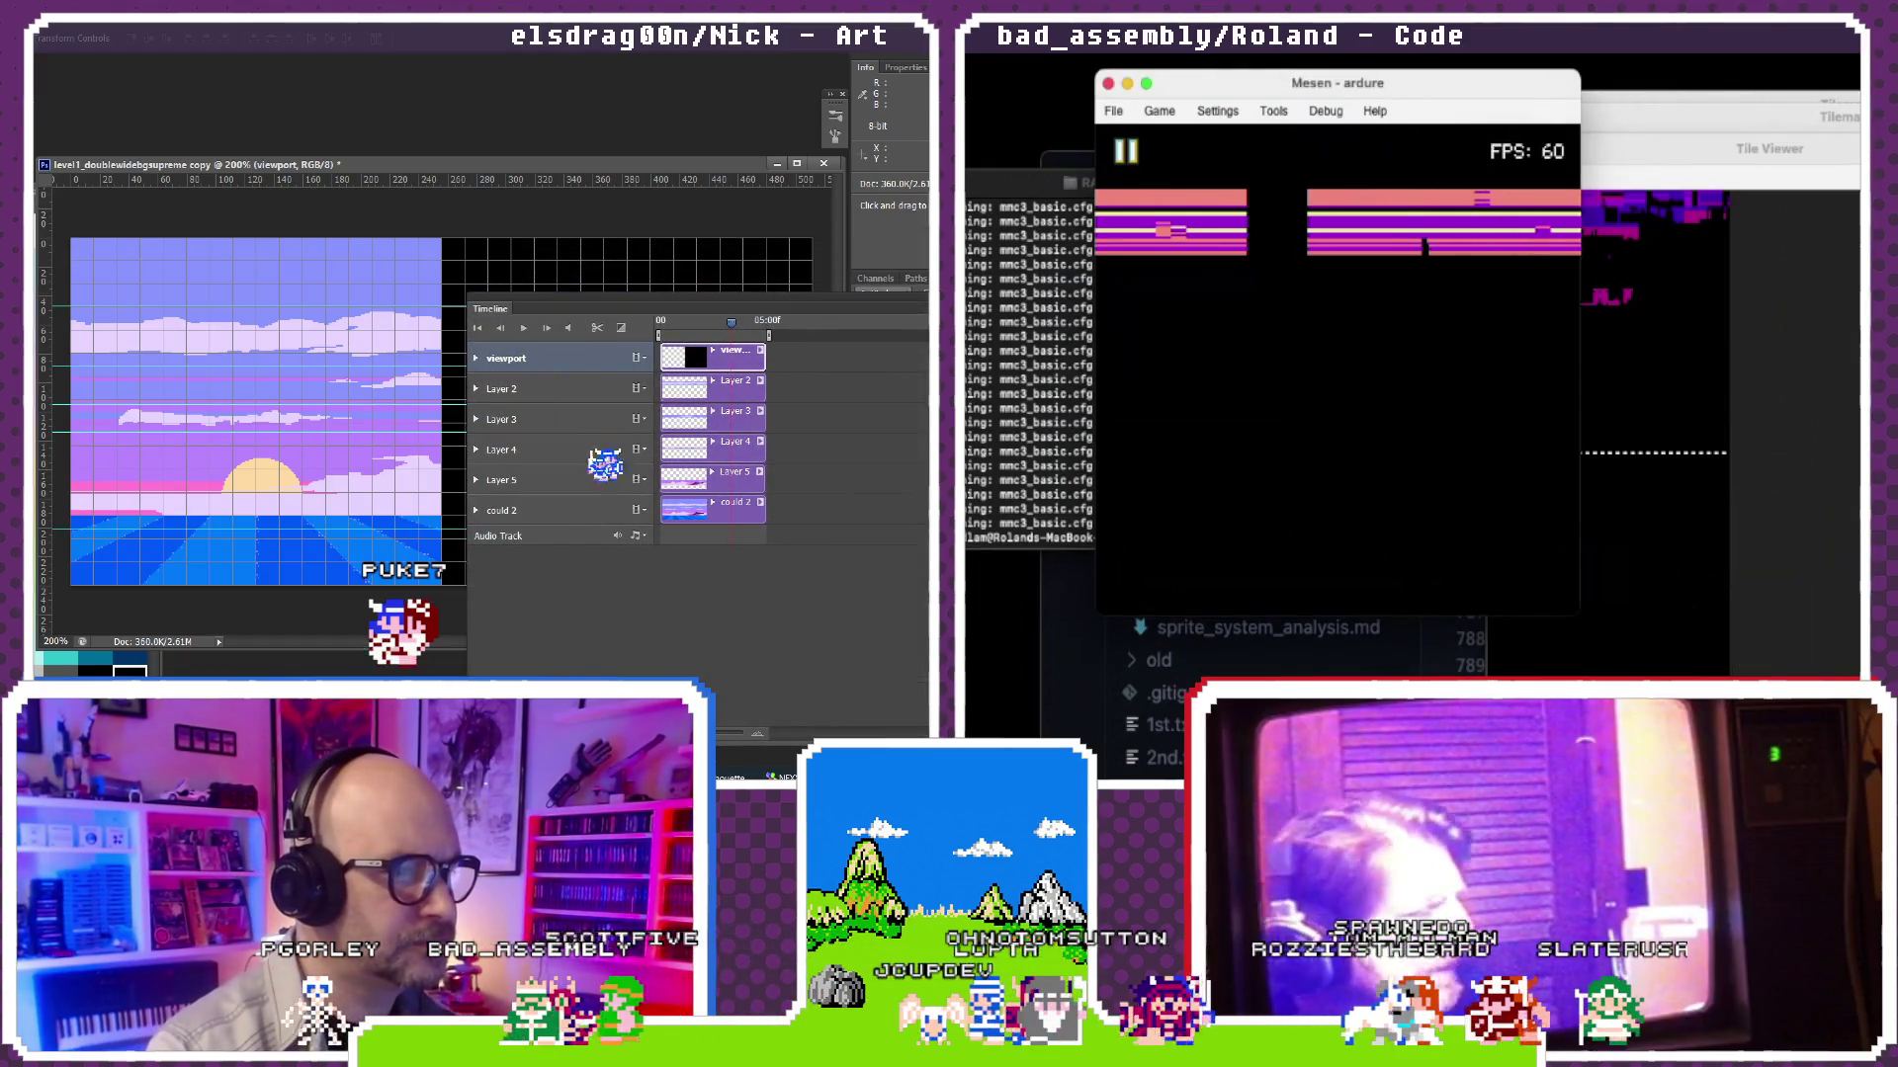
key("super+Tab")
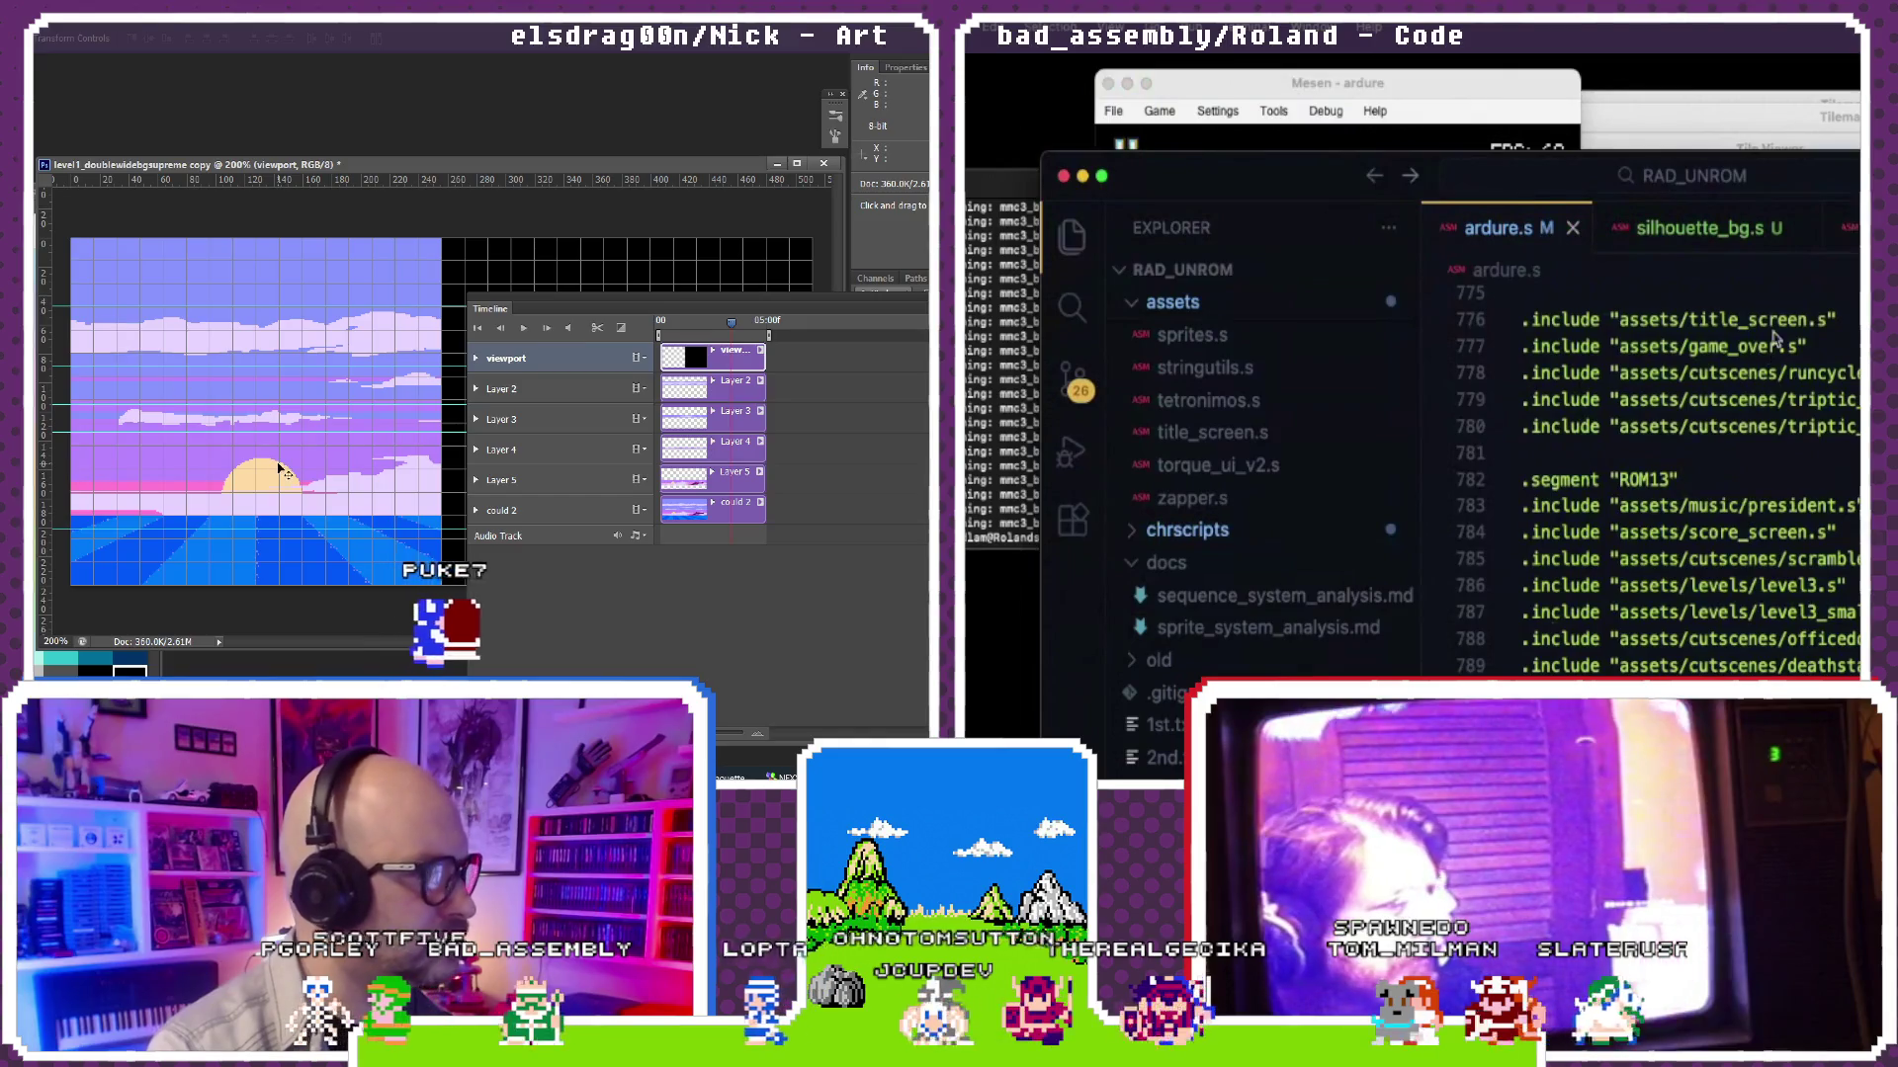
left_click(1839, 228)
scroll(1836, 653, "down", 10)
scroll(1835, 654, "down", 5)
scroll(1836, 655, "down", 5)
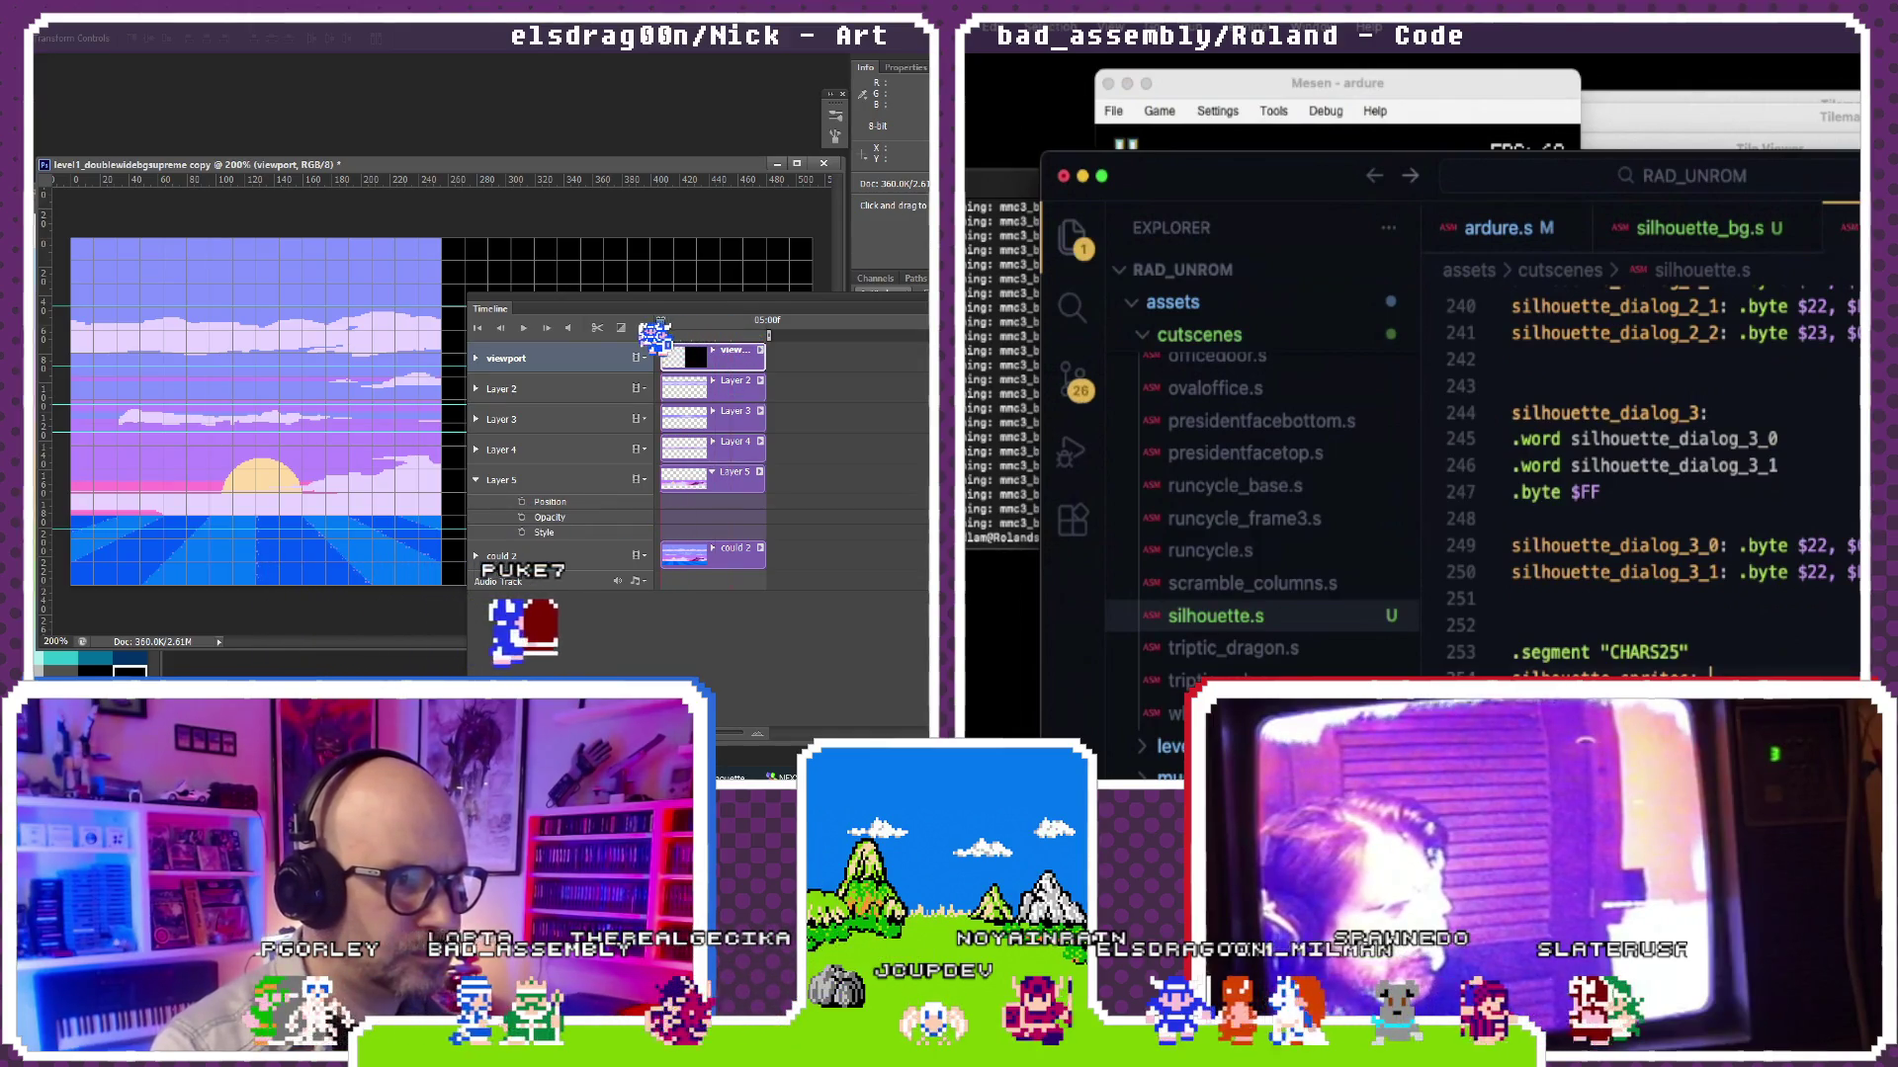
Step: Reload the rebuilt ROM in Mesen, pause it, and return to the code editor
key("super+Tab")
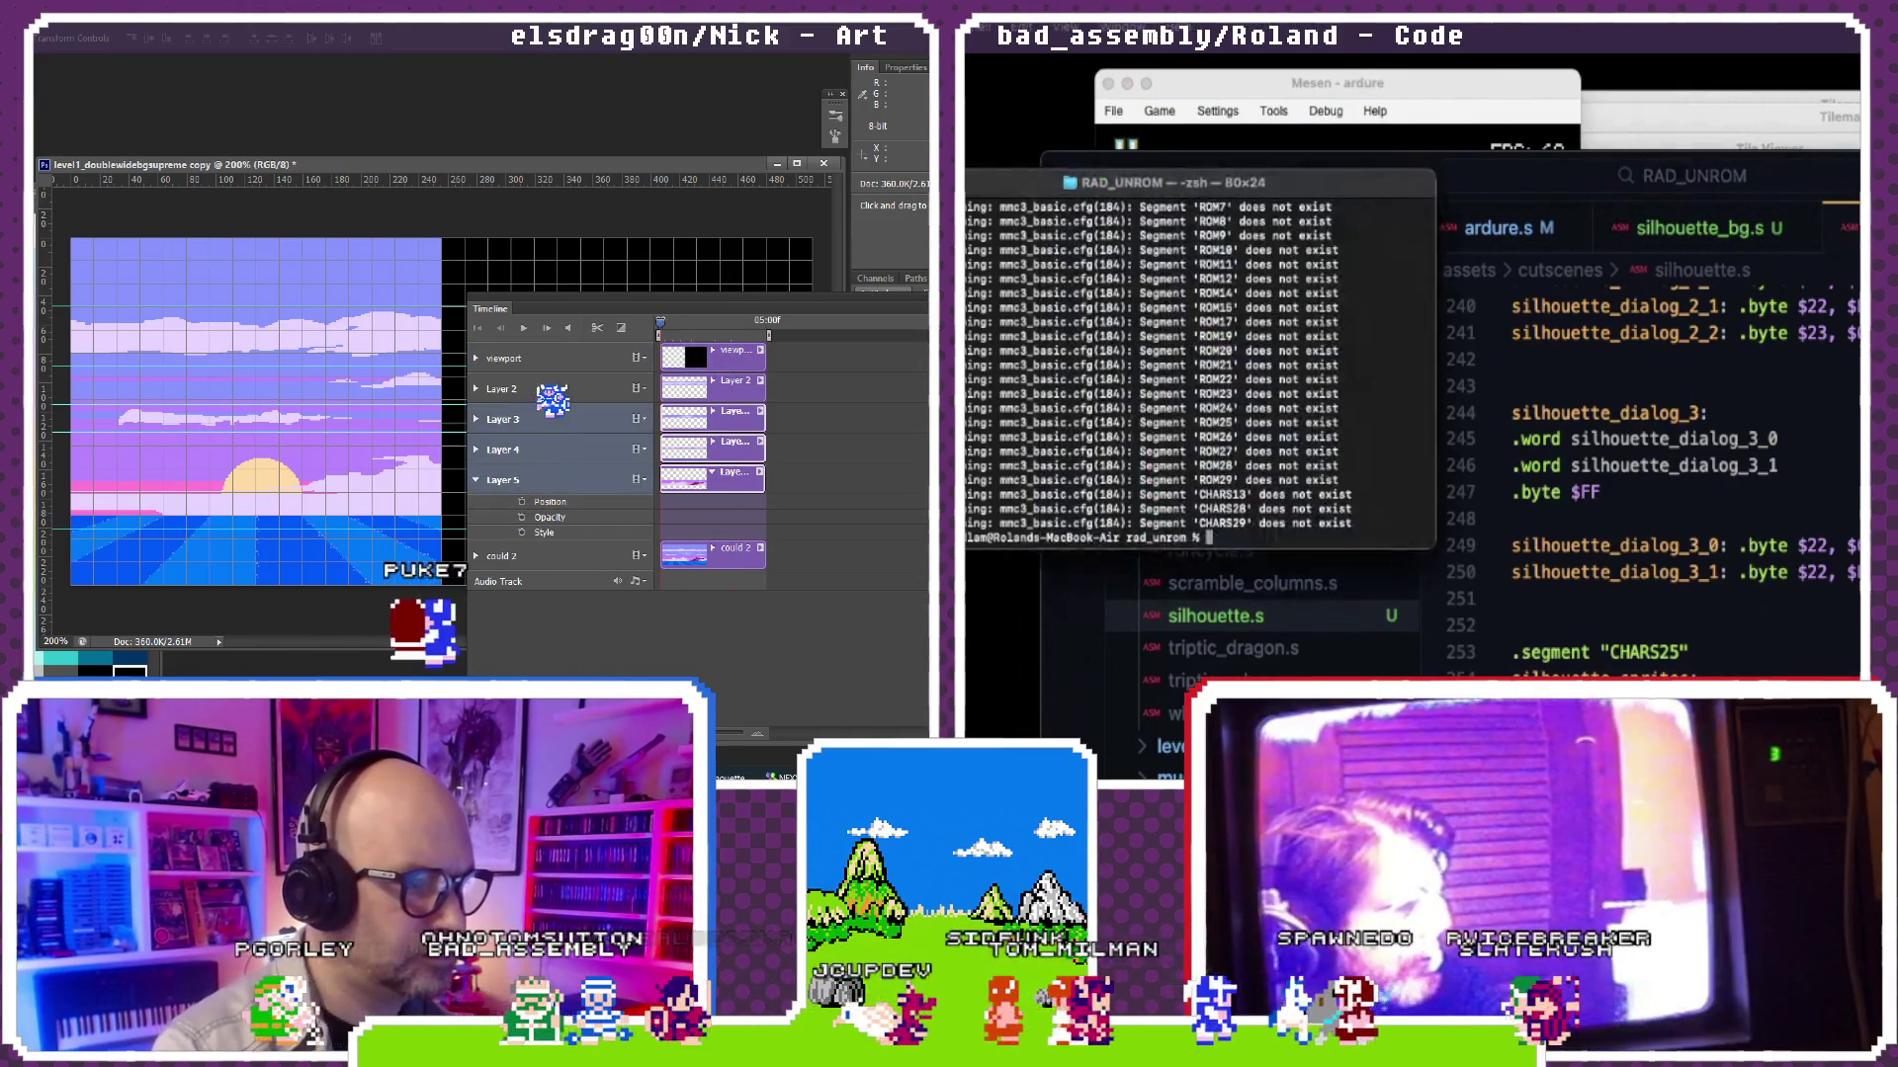
left_click(1191, 92)
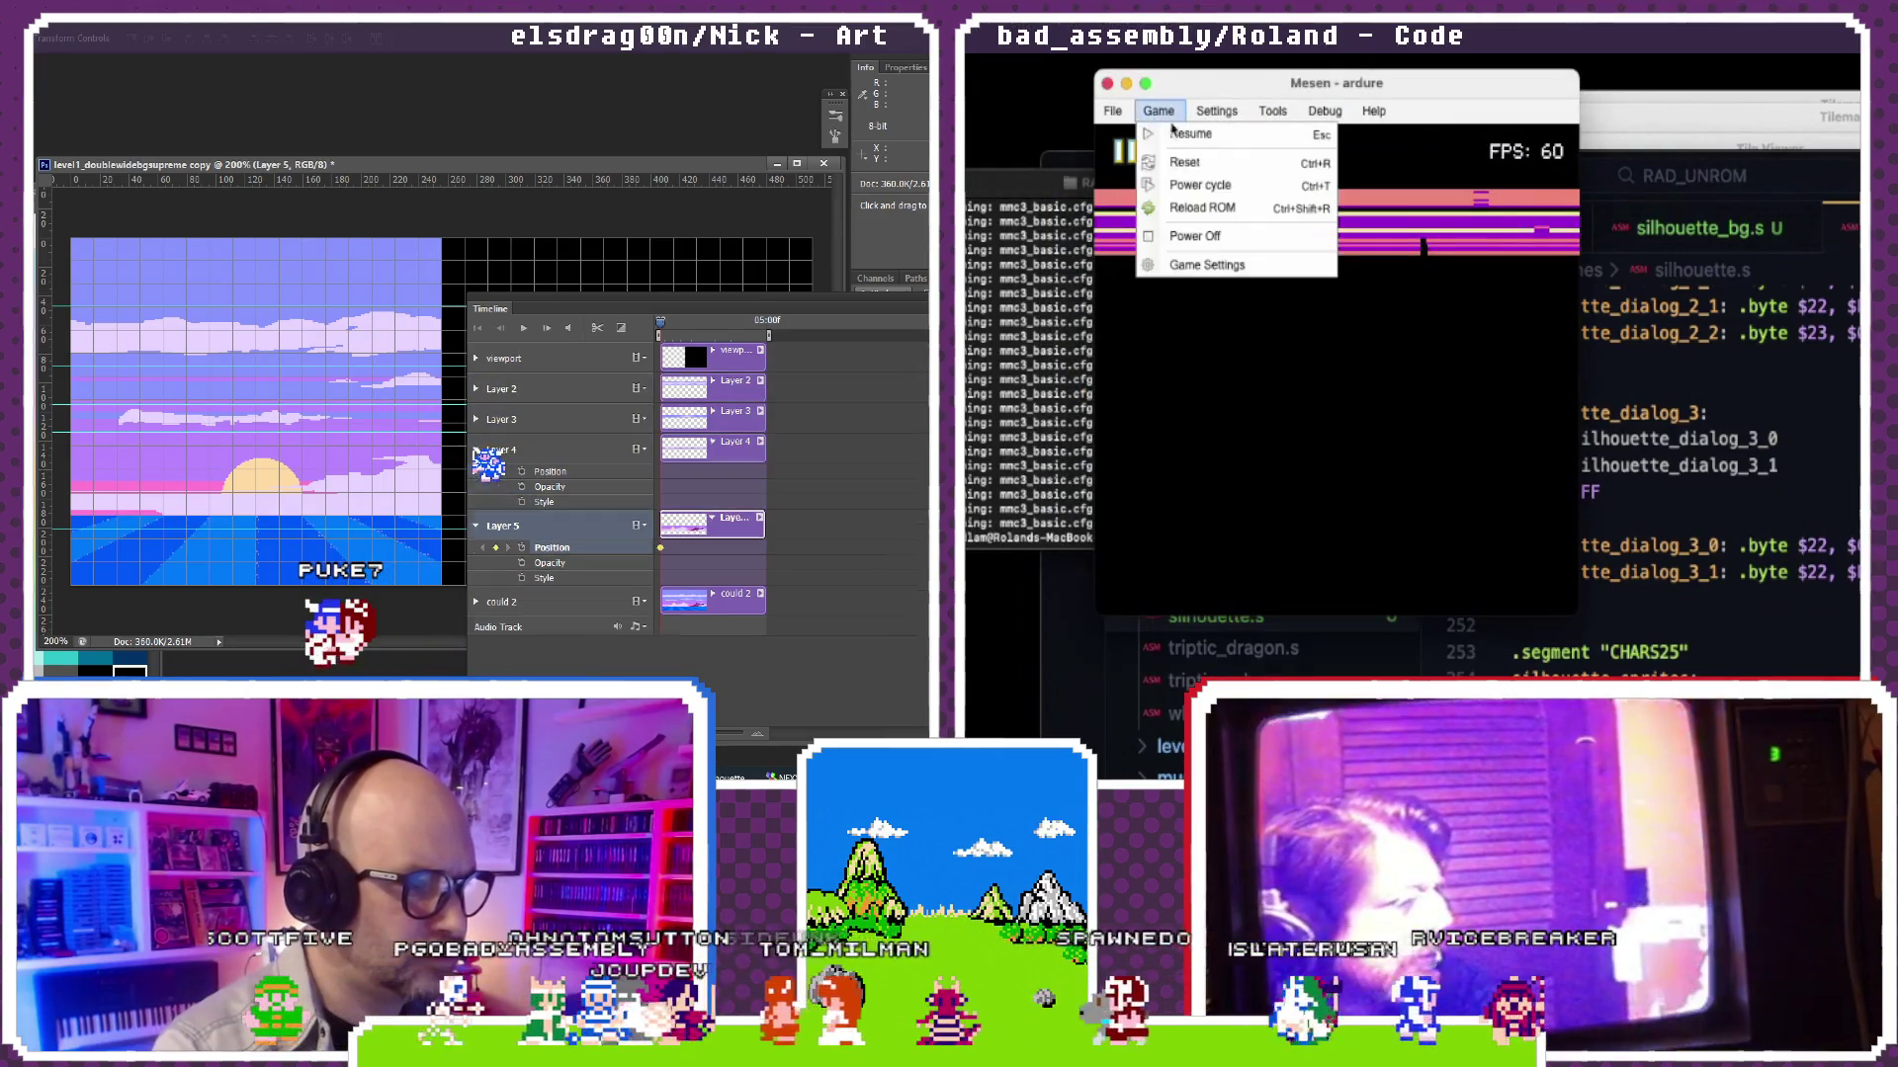
left_click(1189, 209)
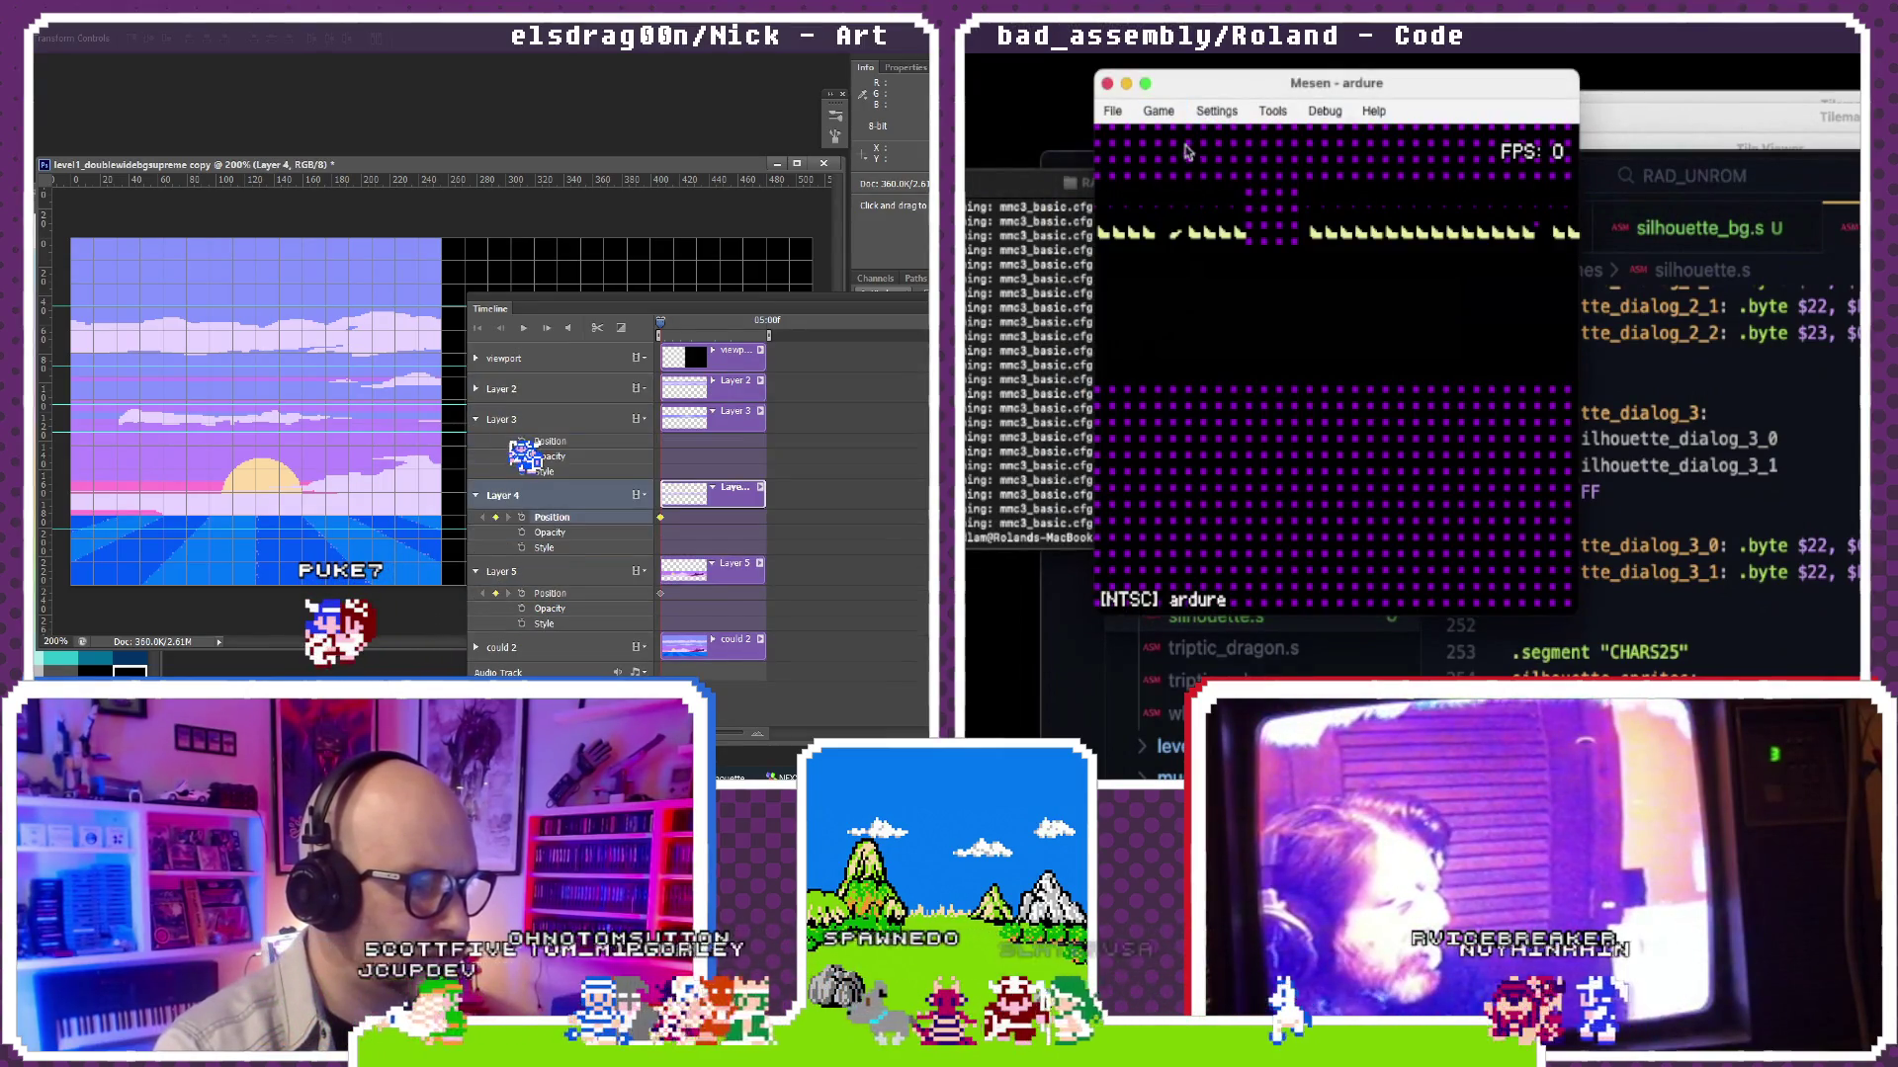
left_click(1159, 112)
left_click(519, 411)
left_click(1272, 109)
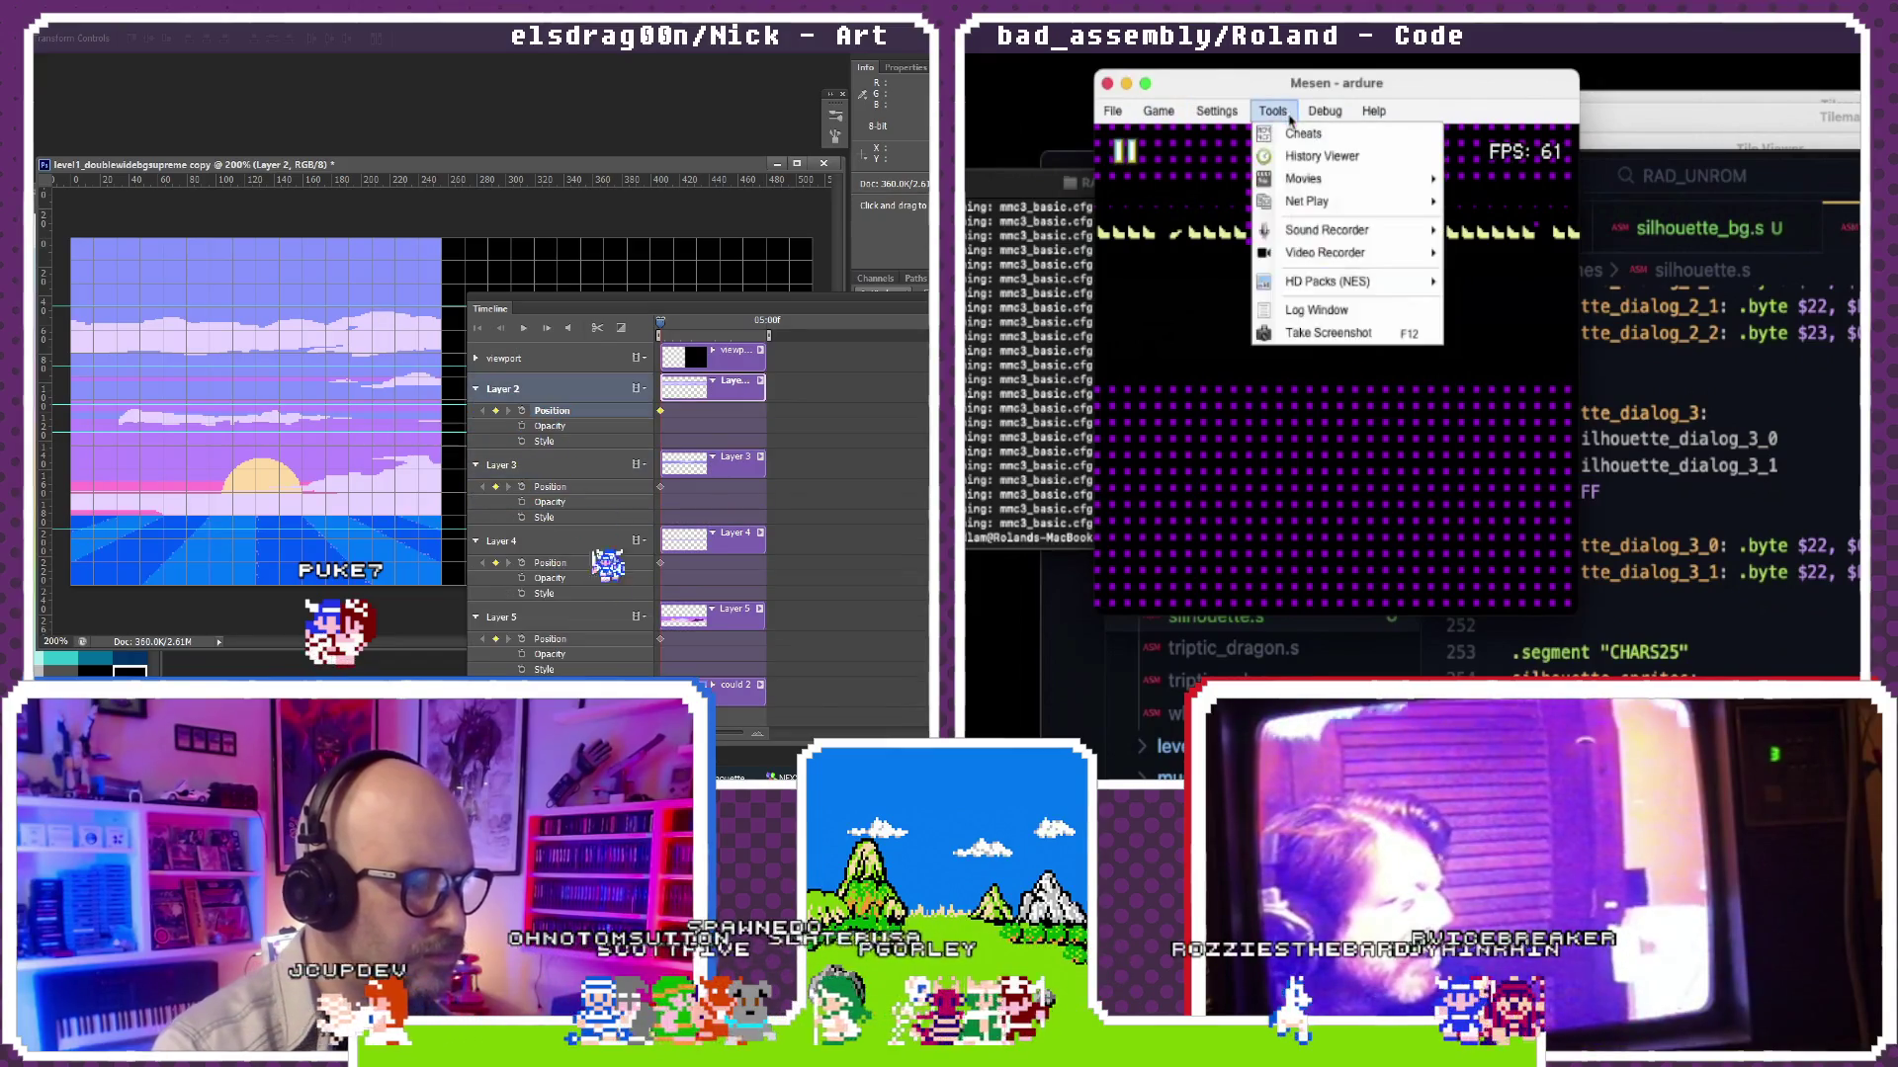
left_click(604, 654)
left_click(1701, 519)
left_click(1804, 654)
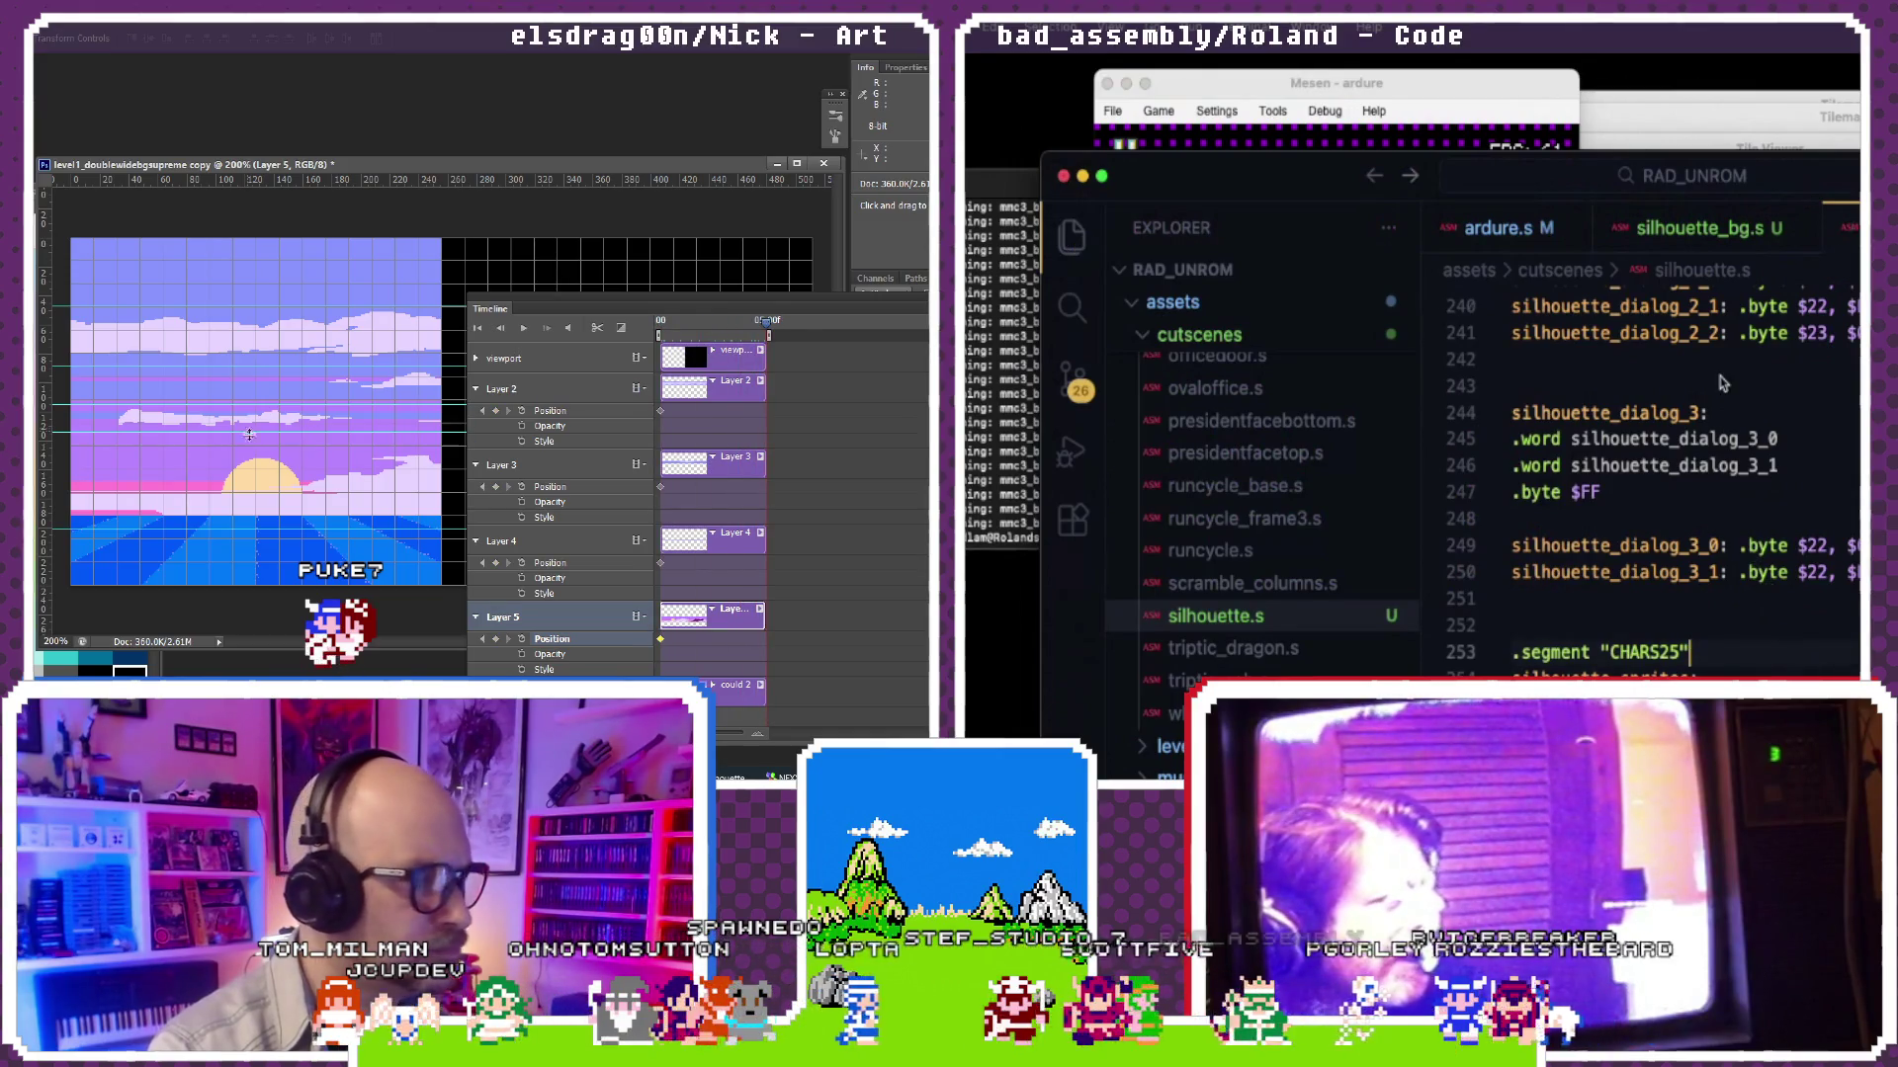
Step: Rebuild again, reload and pause the game in Mesen, then go back to silhouette.s
left_click(1004, 467)
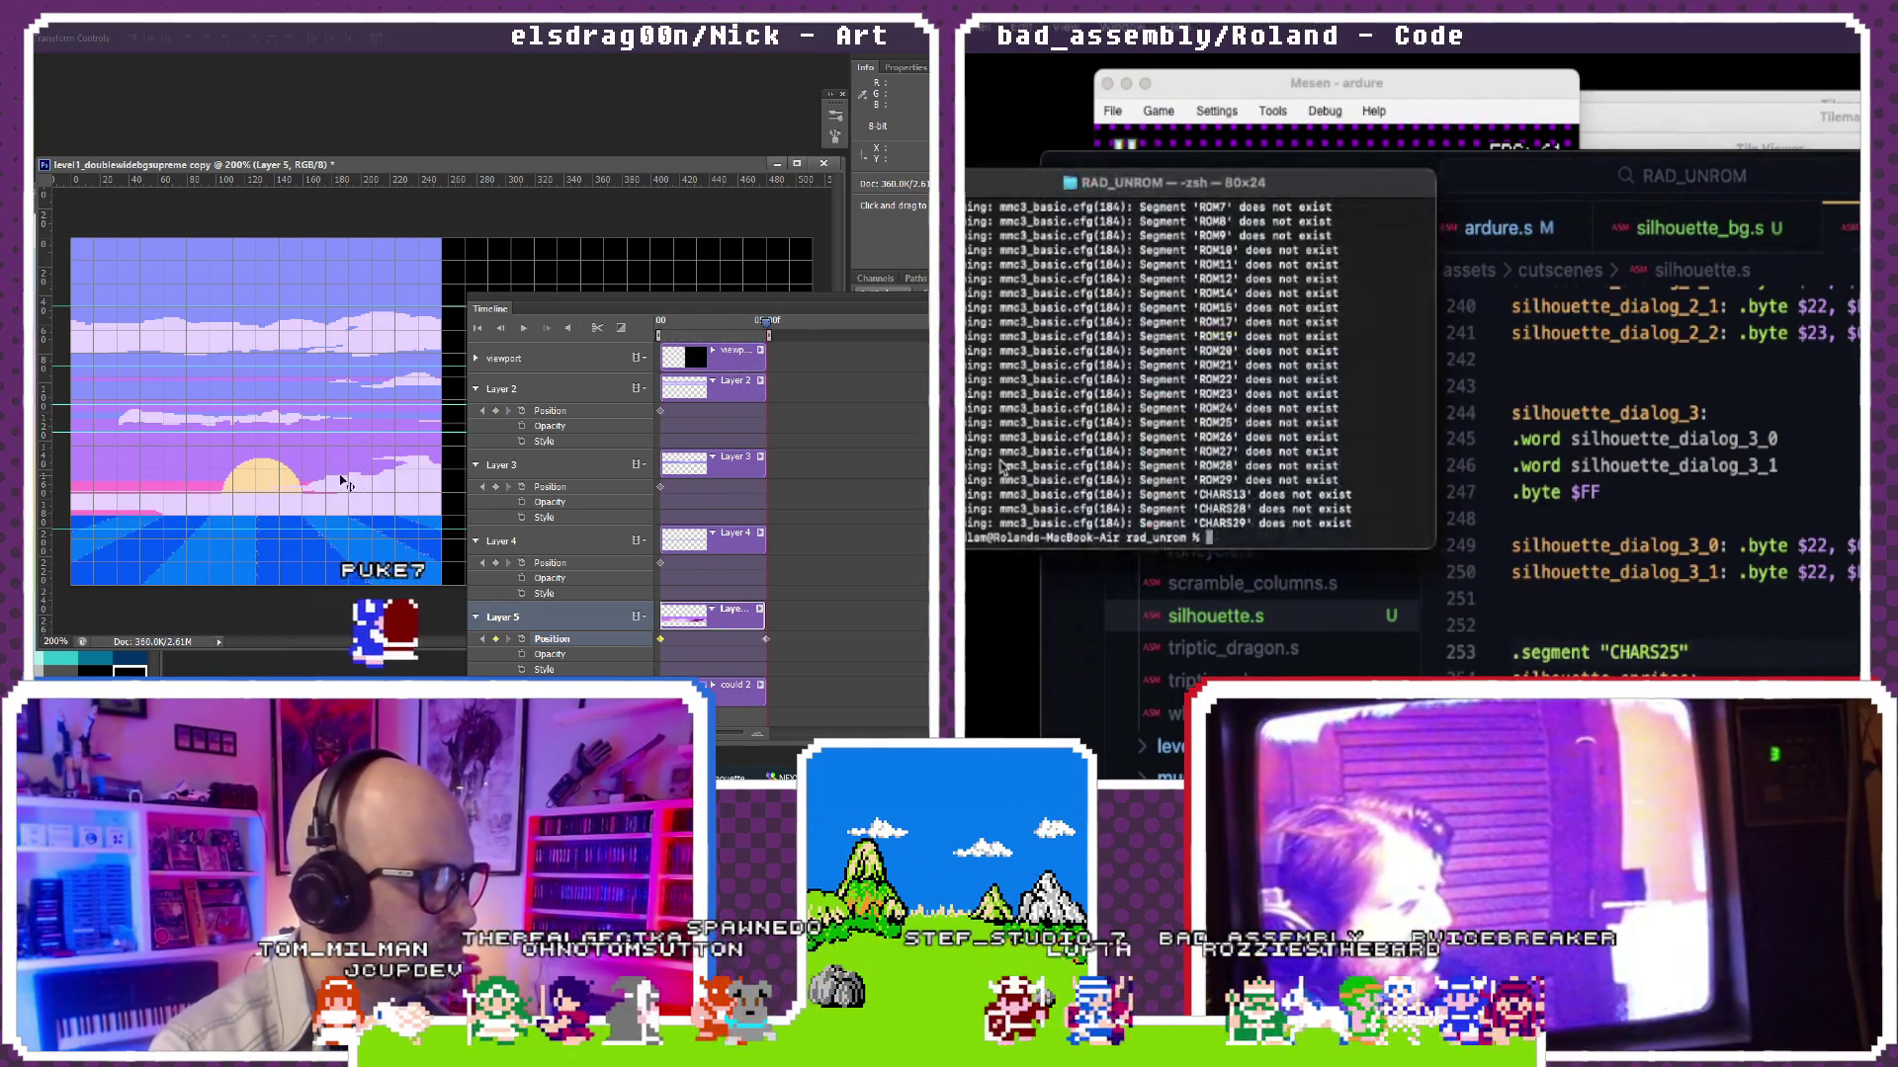
left_click(1158, 110)
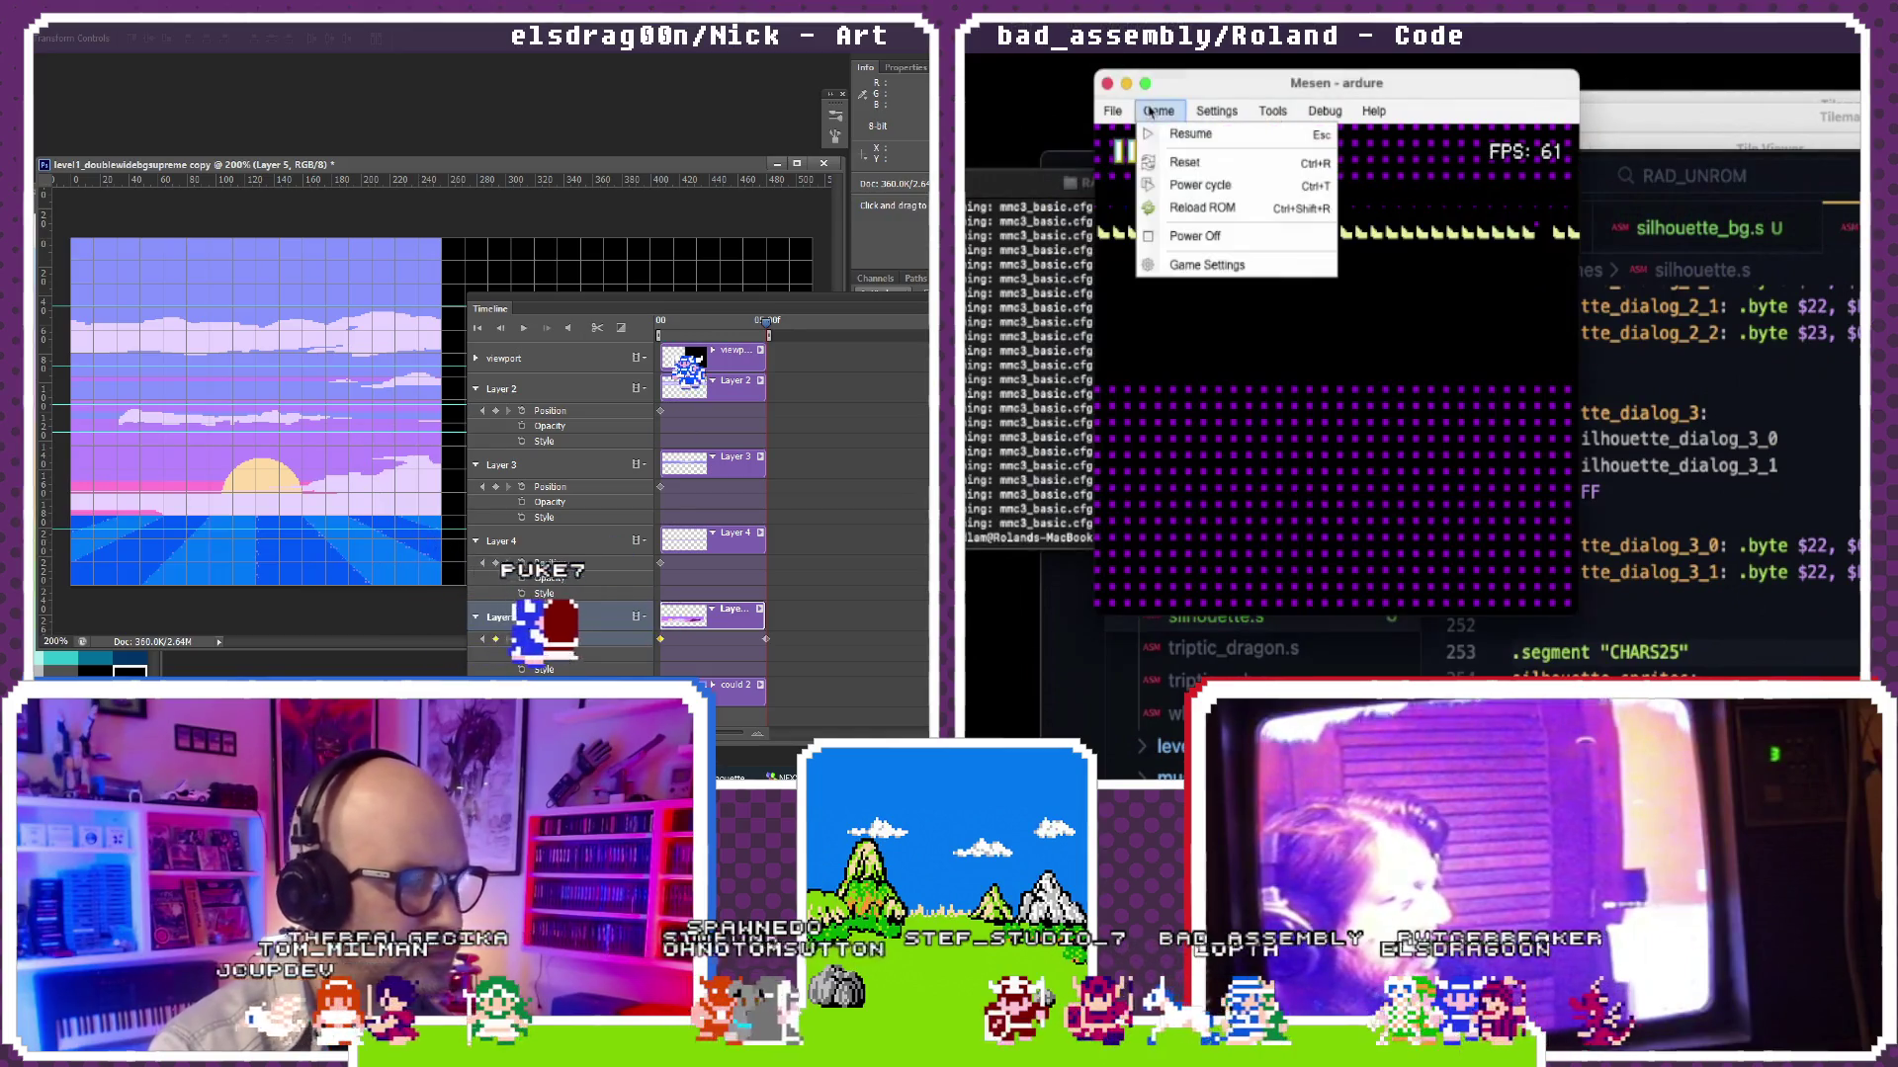
left_click(1199, 201)
left_click(1159, 110)
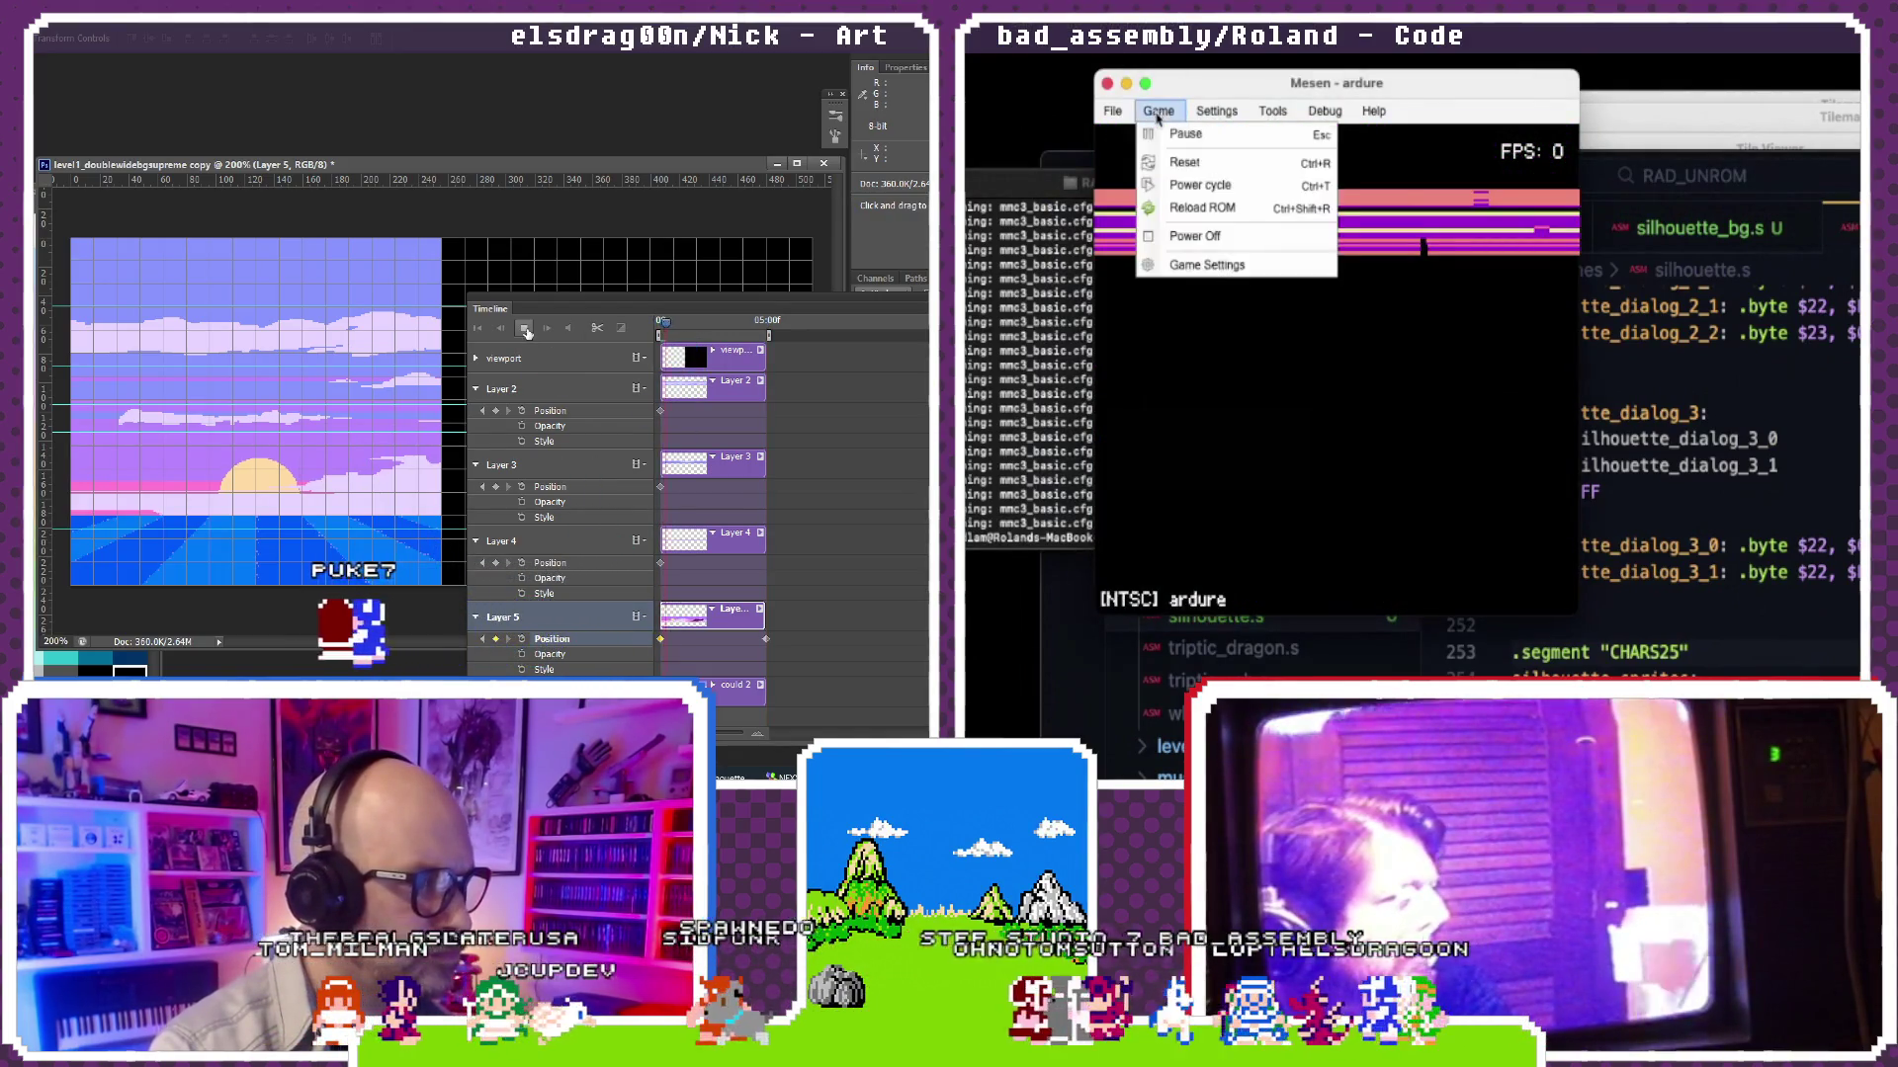
left_click(1188, 141)
left_click(1782, 391)
scroll(1782, 390, "up", 10)
scroll(1782, 391, "up", 5)
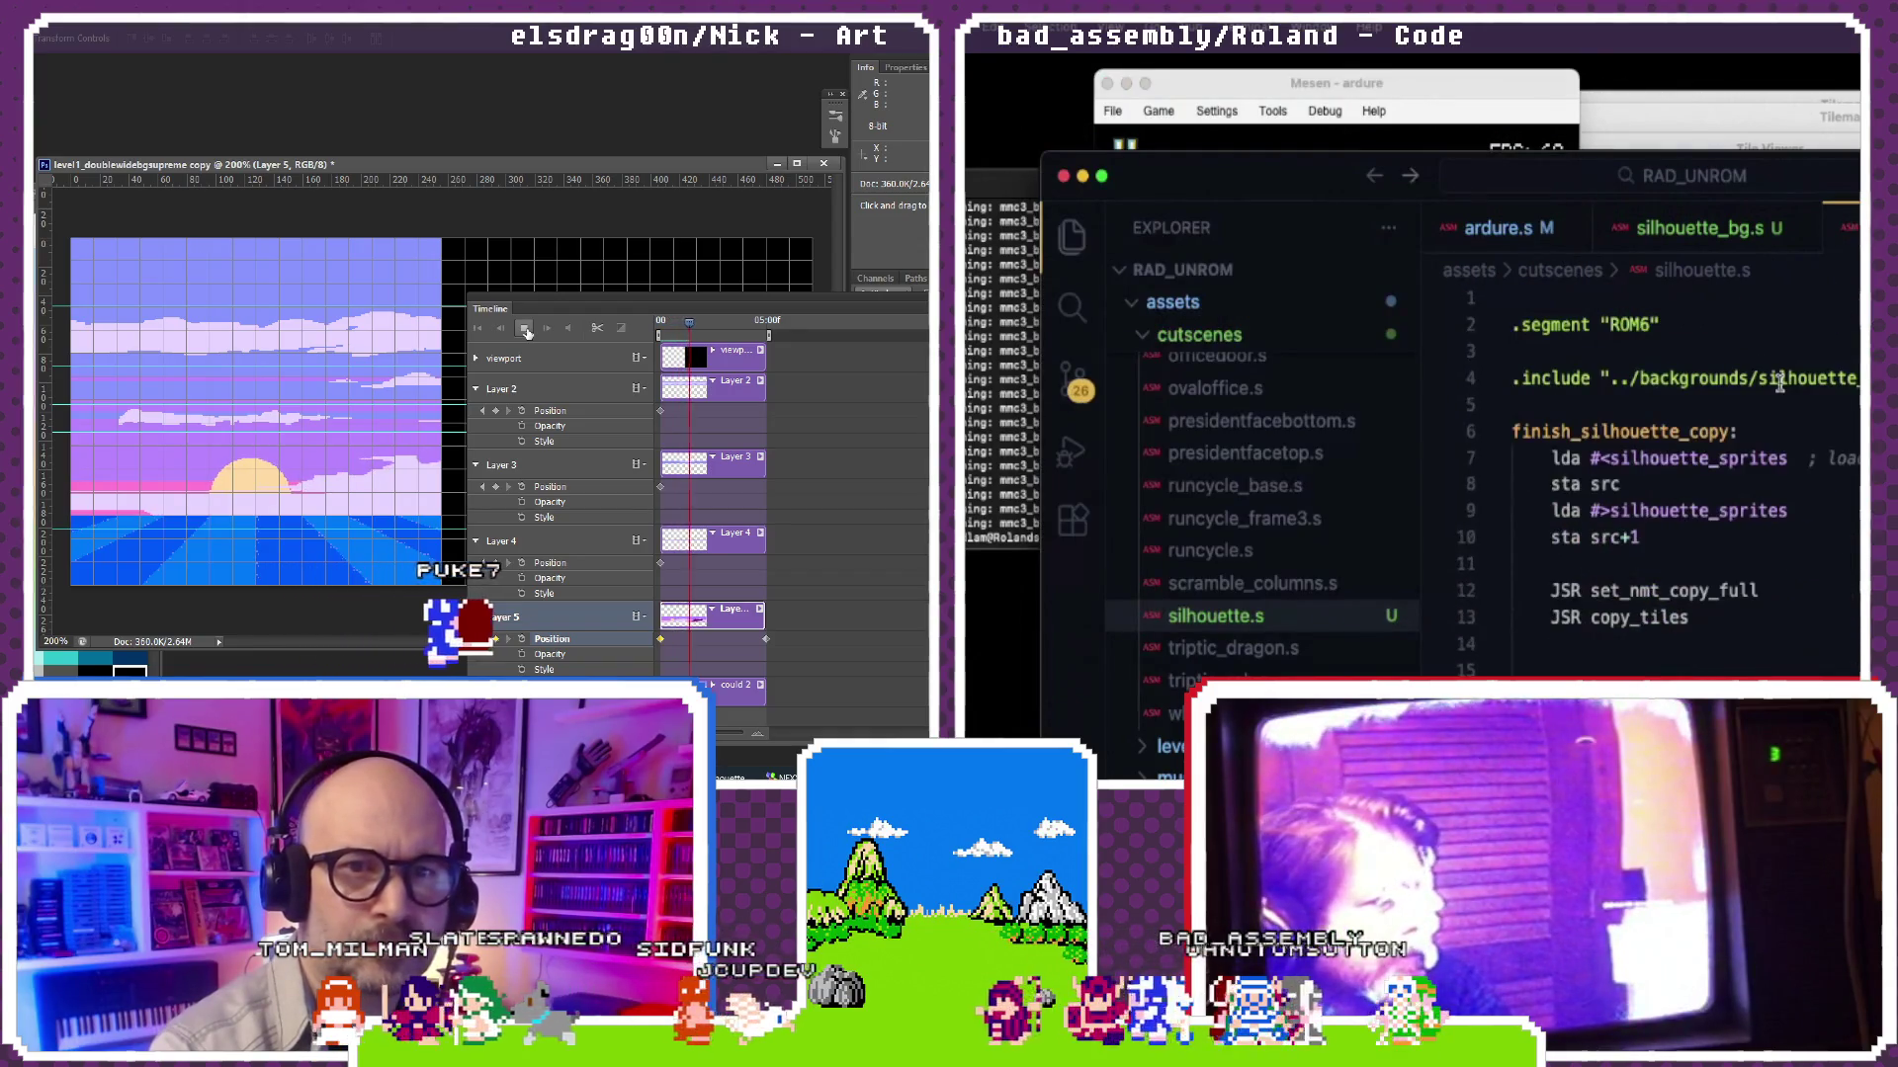
scroll(1780, 385, "down", 1)
scroll(1779, 386, "down", 2)
scroll(1780, 384, "down", 2)
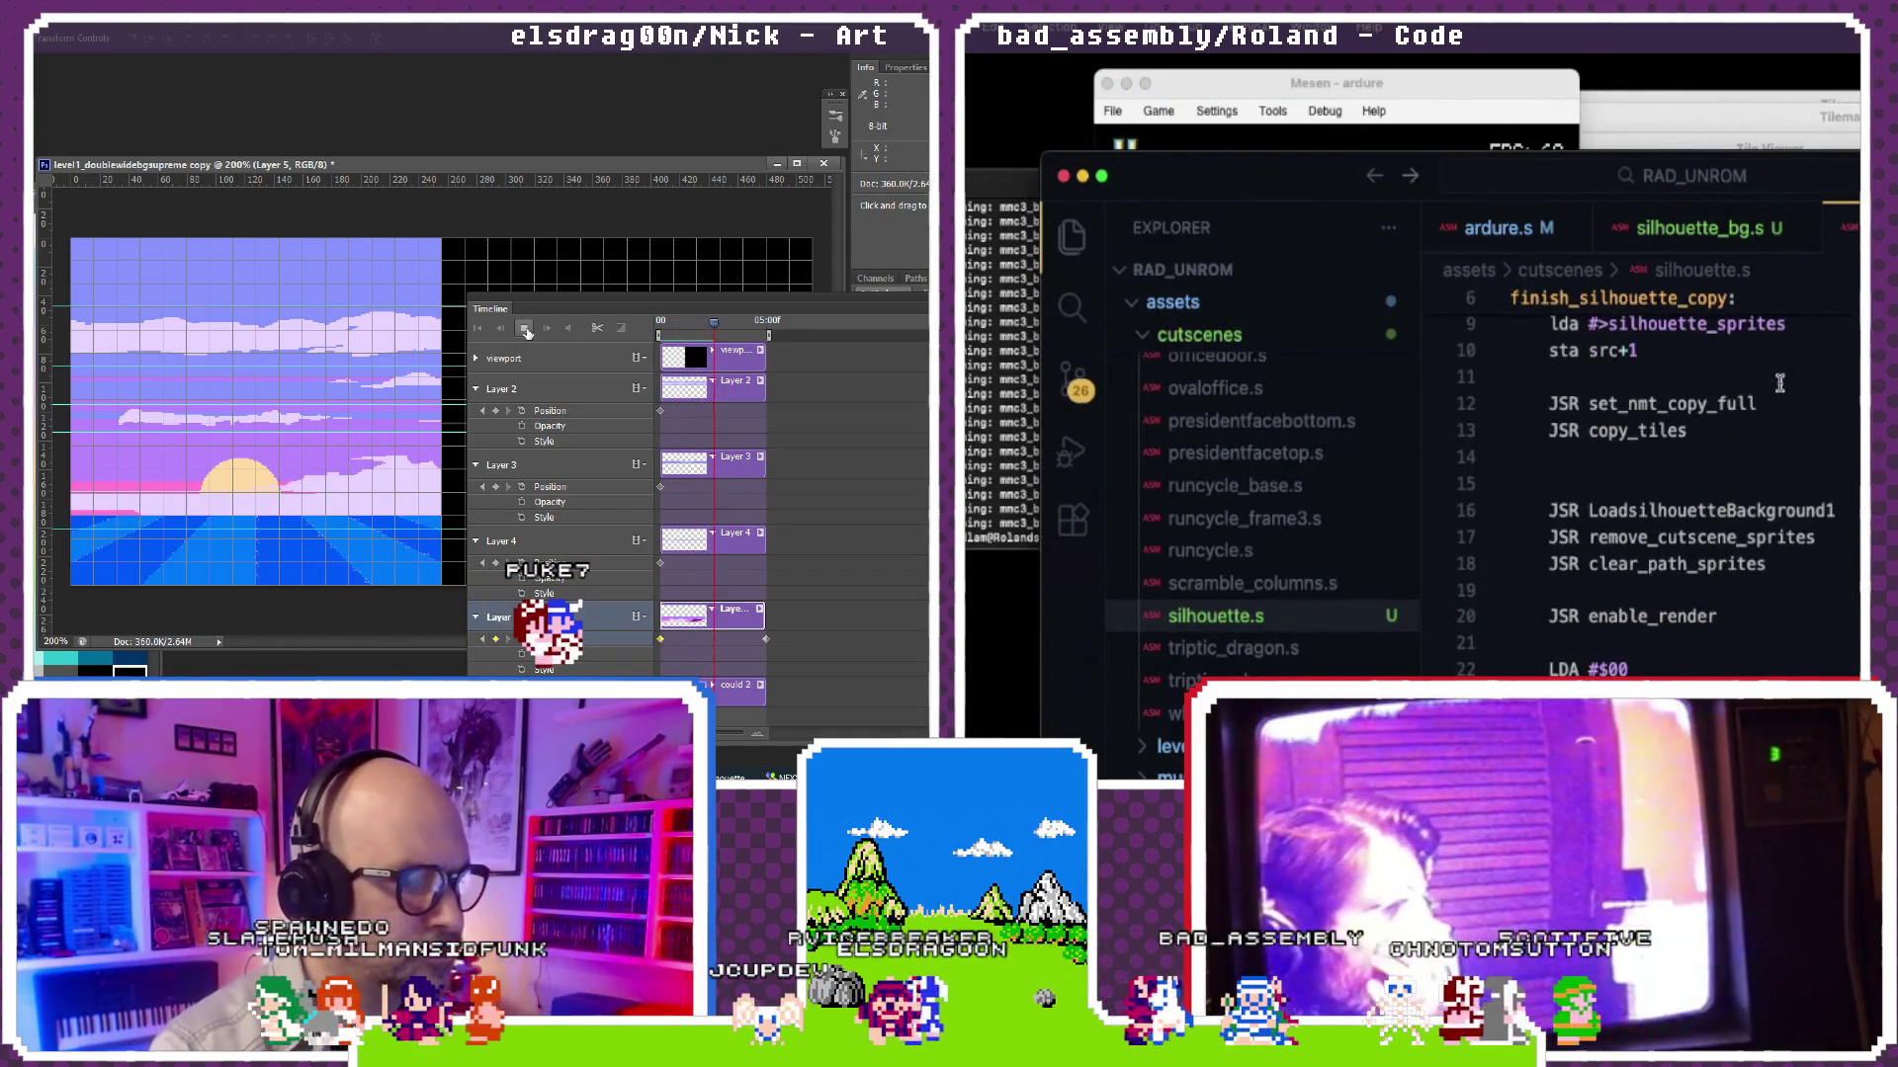
scroll(1779, 385, "down", 1)
scroll(1779, 383, "down", 1)
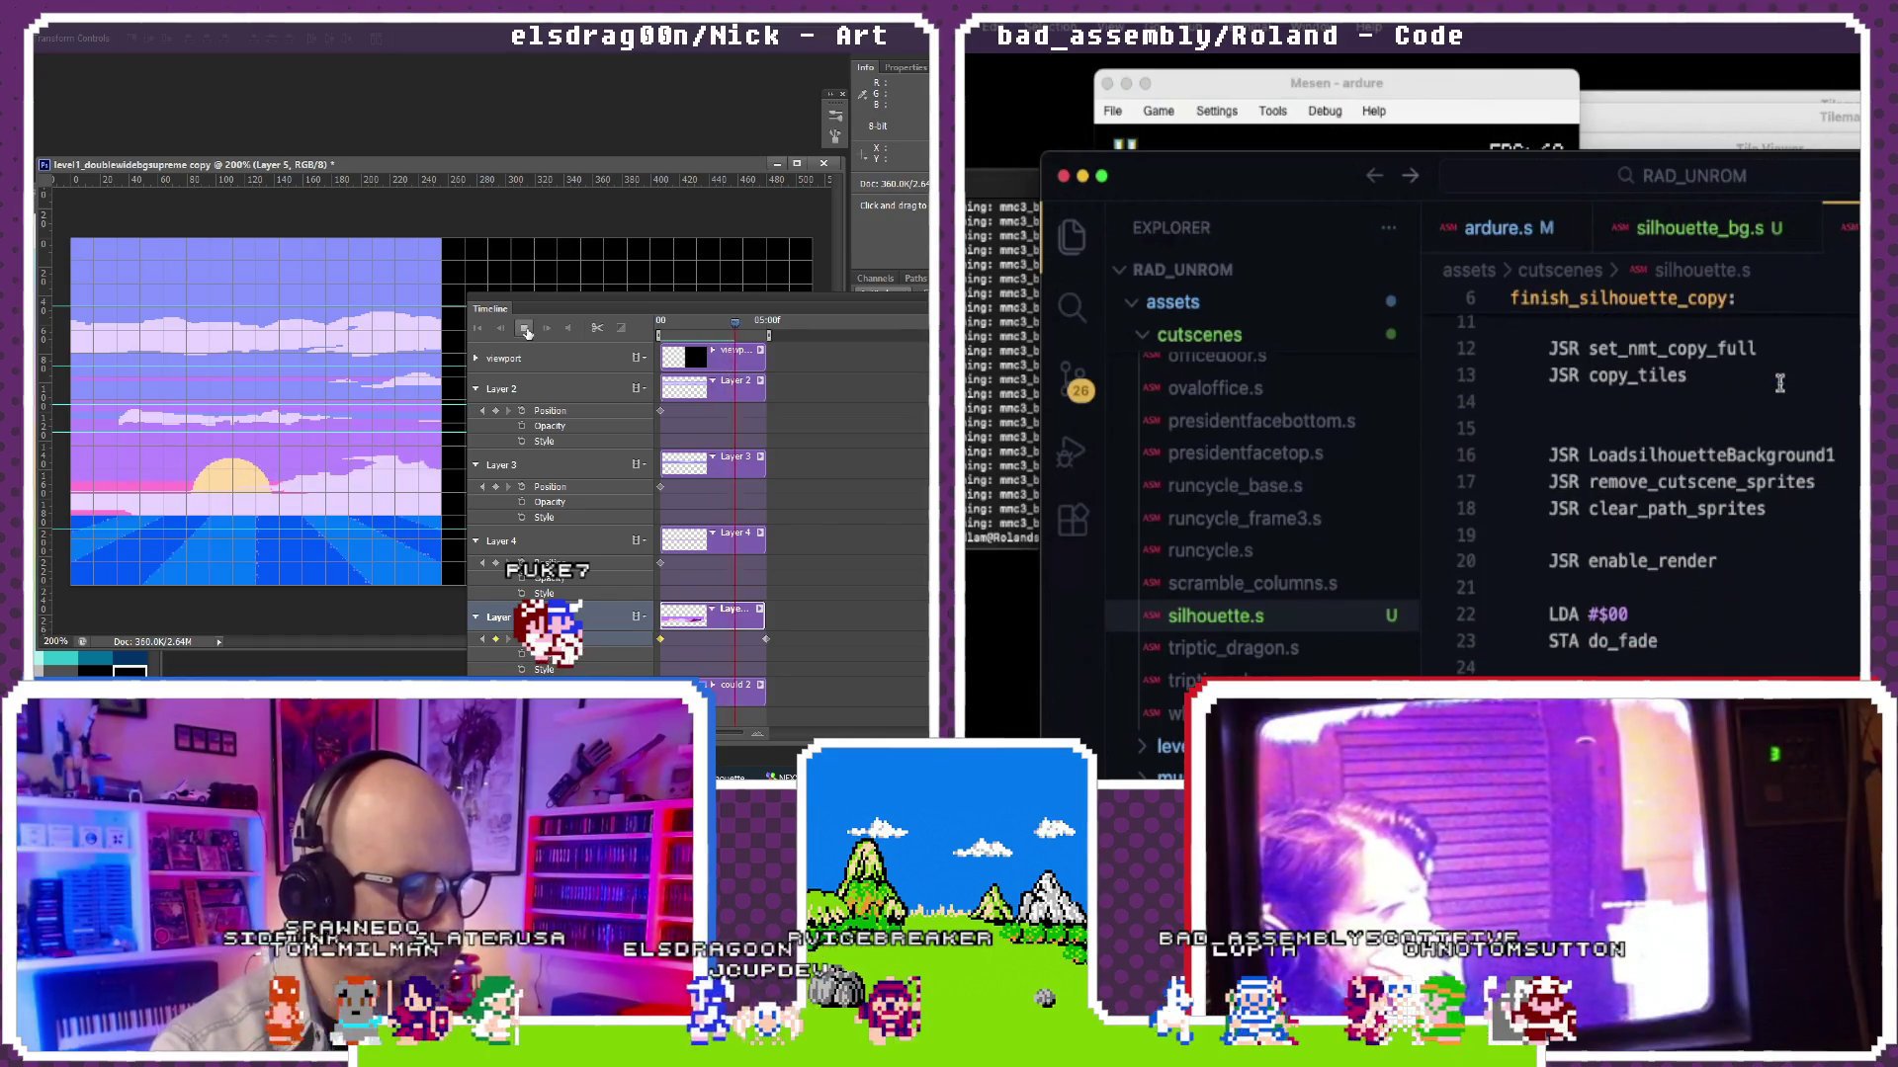
Step: Delete the blank line 14 after JSR copy_tiles in finish_silhouette_copy
left_click(1773, 420)
scroll(1773, 420, "up", 2)
key("BackSpace")
scroll(1803, 499, "down", 2)
scroll(1805, 500, "up", 2)
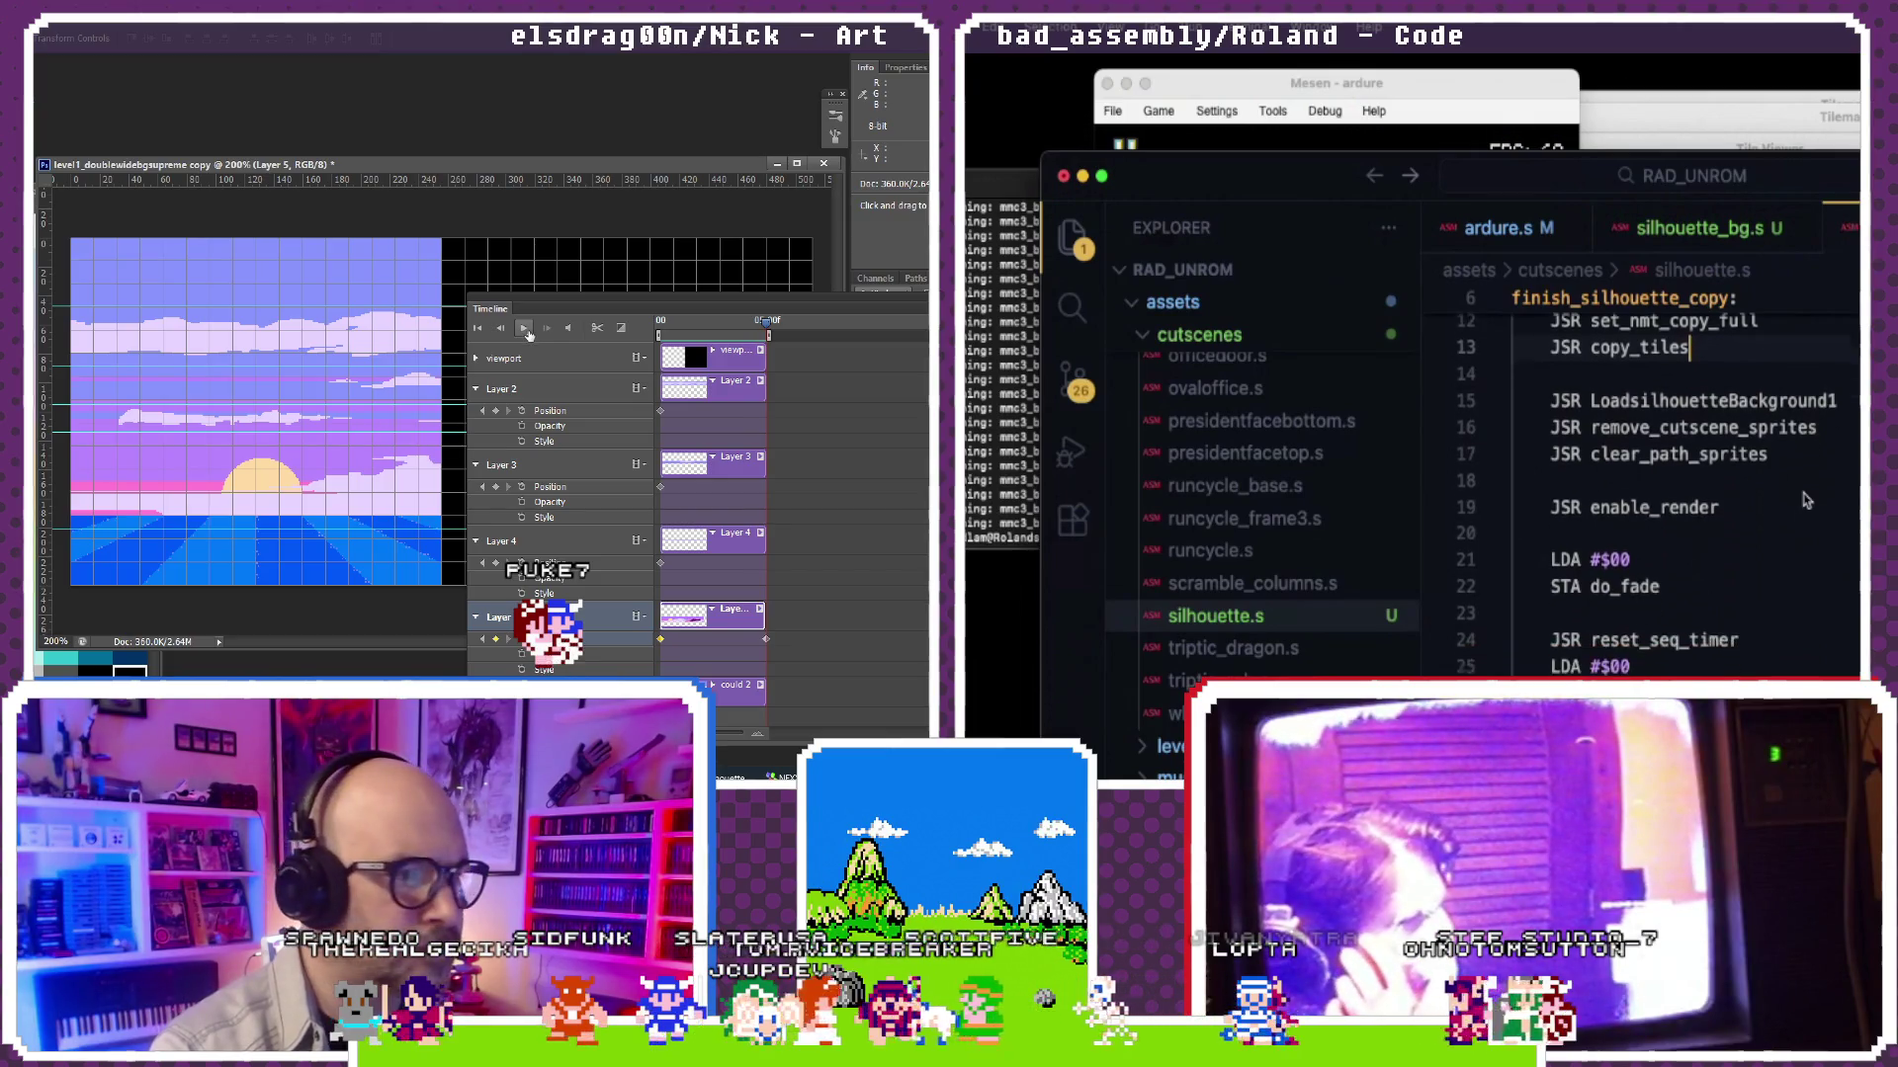
scroll(1805, 500, "down", 3)
scroll(1804, 499, "up", 2)
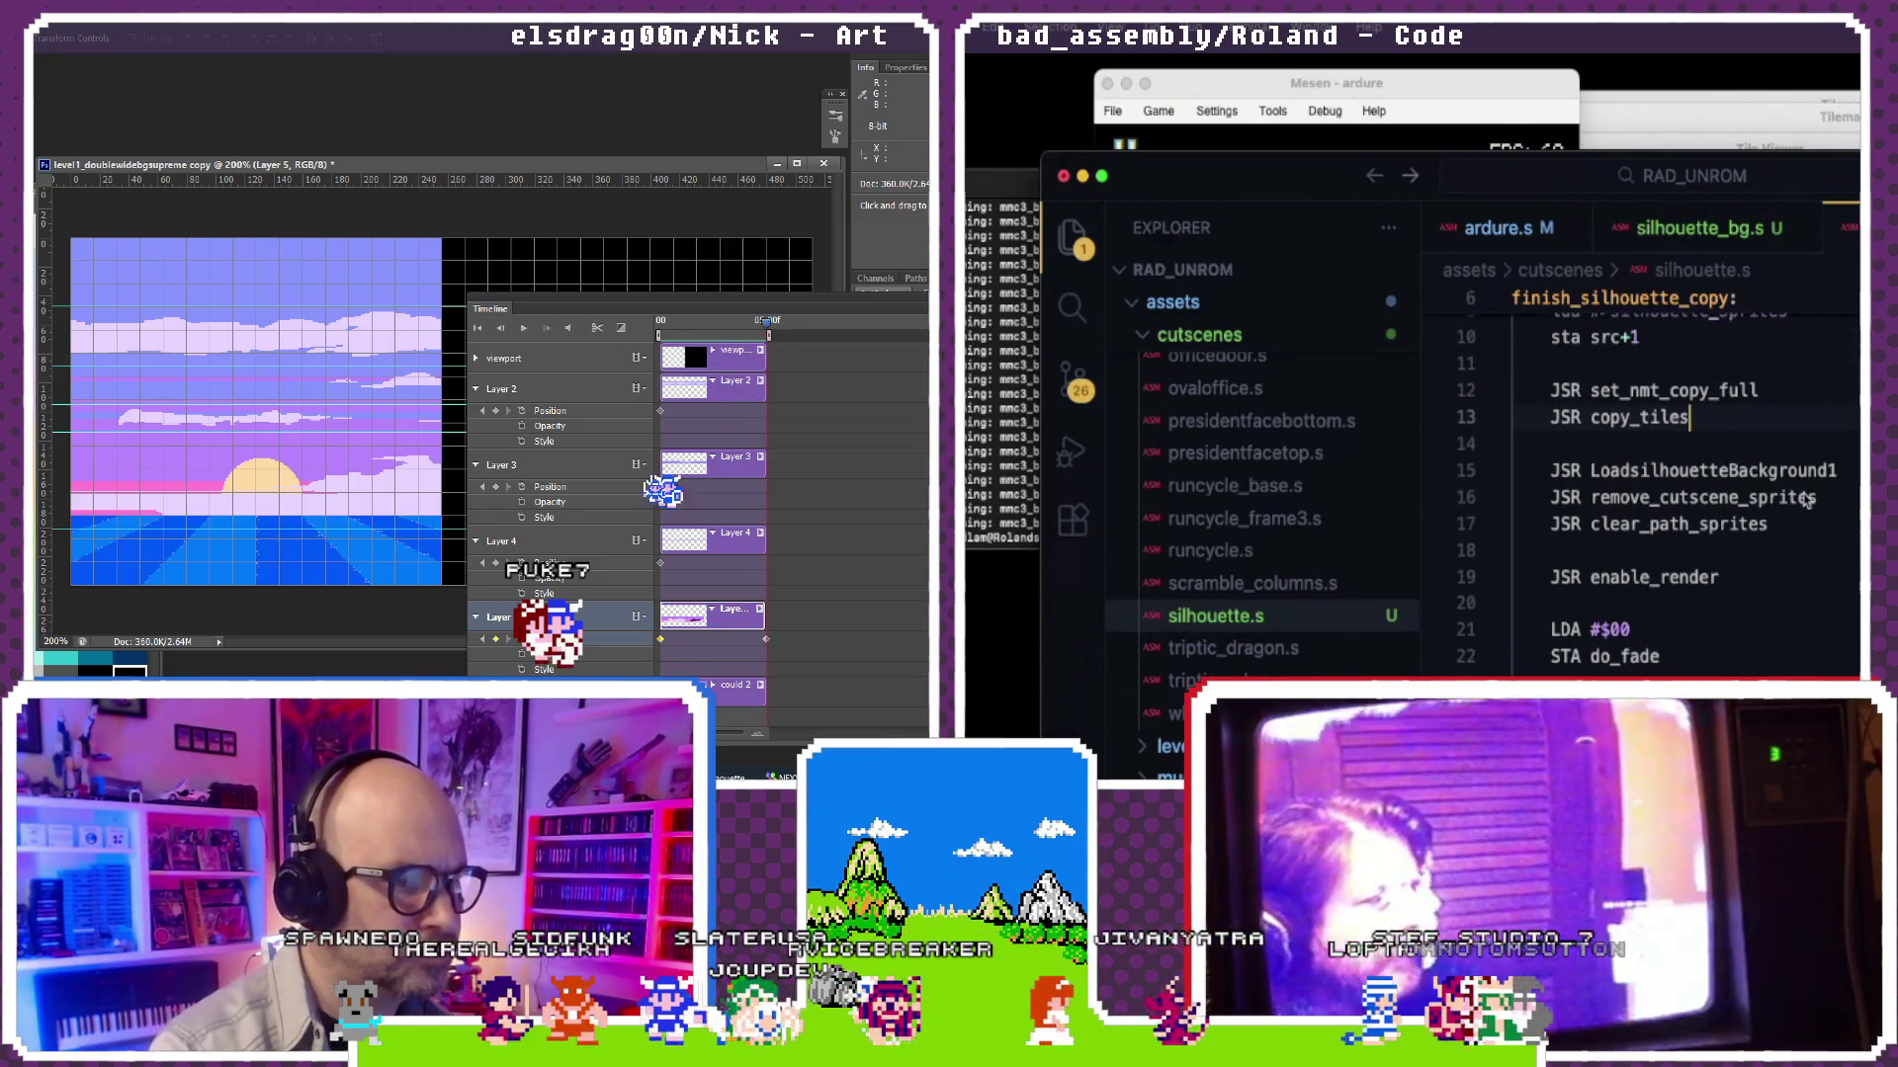
scroll(1805, 500, "up", 2)
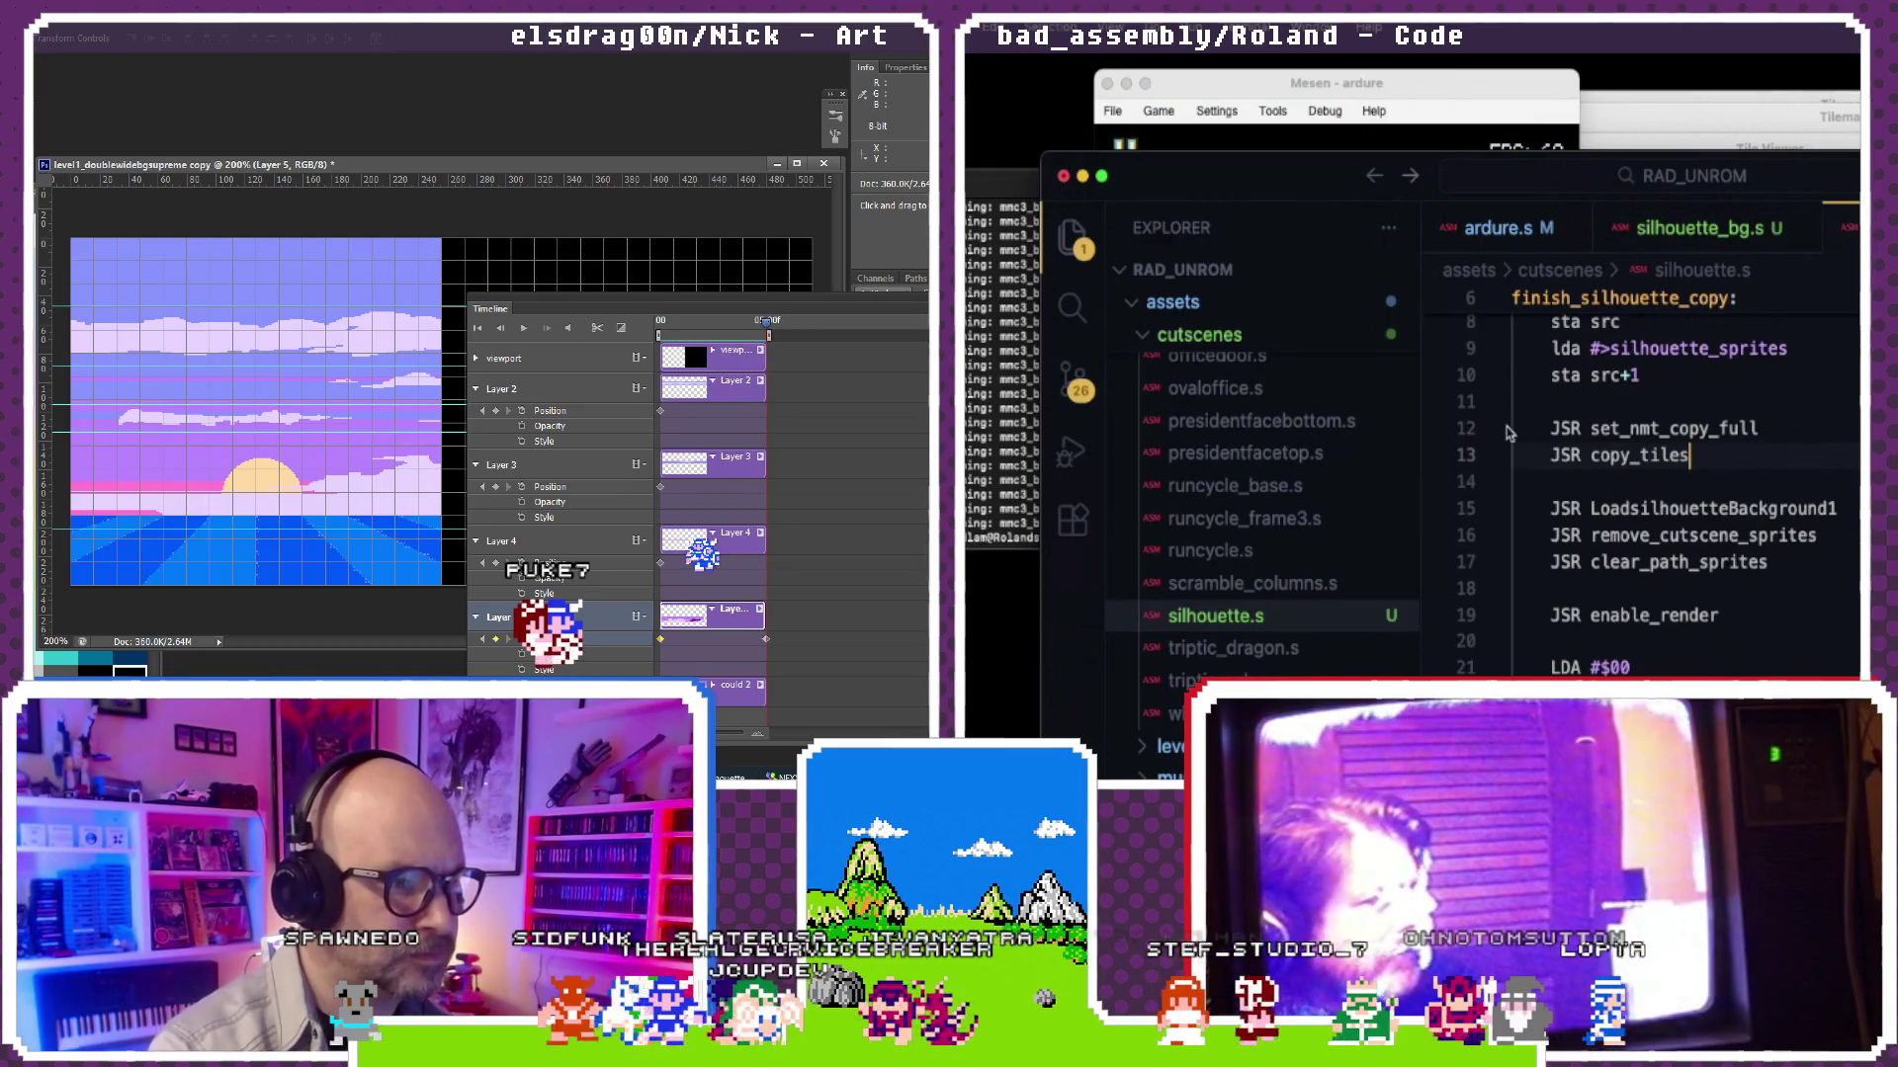
scroll(1269, 524, "up", 3)
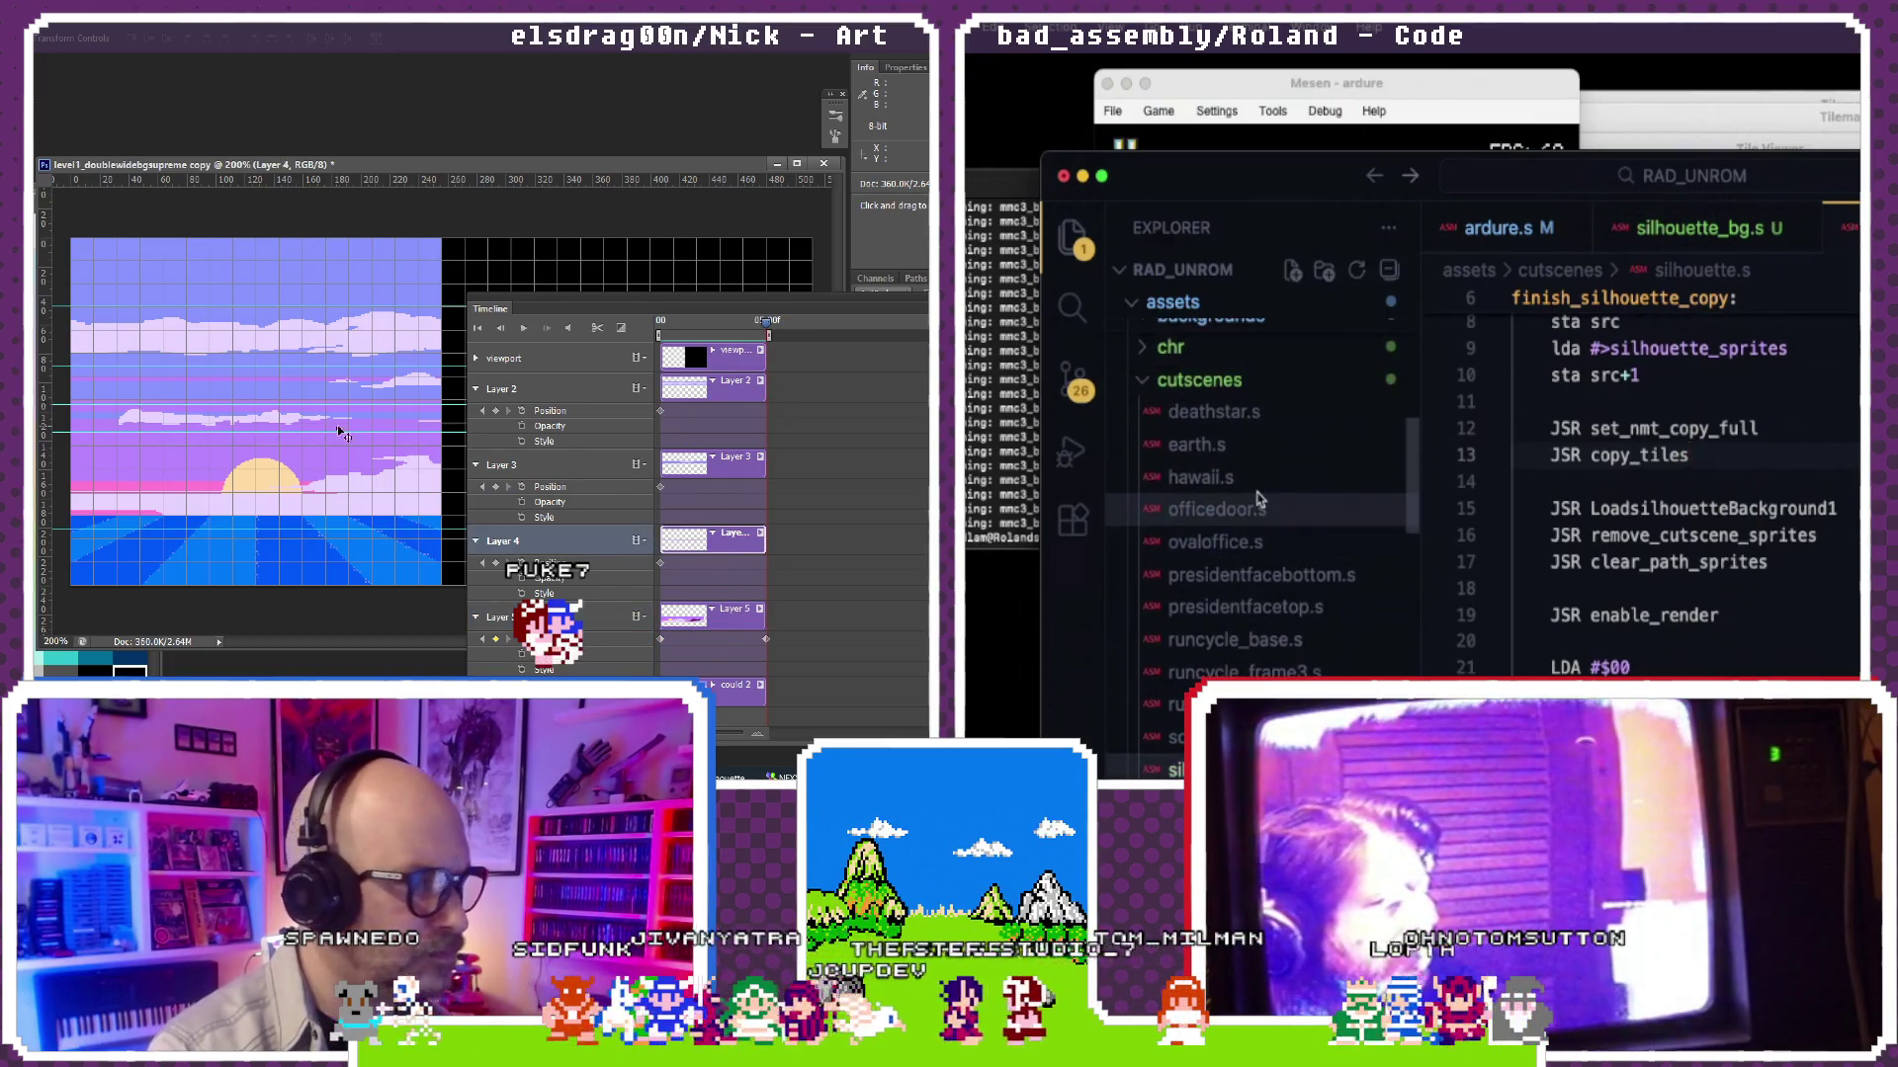
Step: Review hawaii.s's finish_hawaii_copy for comparison, then return via silhouette_bg.s to silhouette.s
left_click(1254, 477)
scroll(1623, 530, "down", 3)
scroll(1622, 529, "down", 1)
scroll(1624, 529, "up", 4)
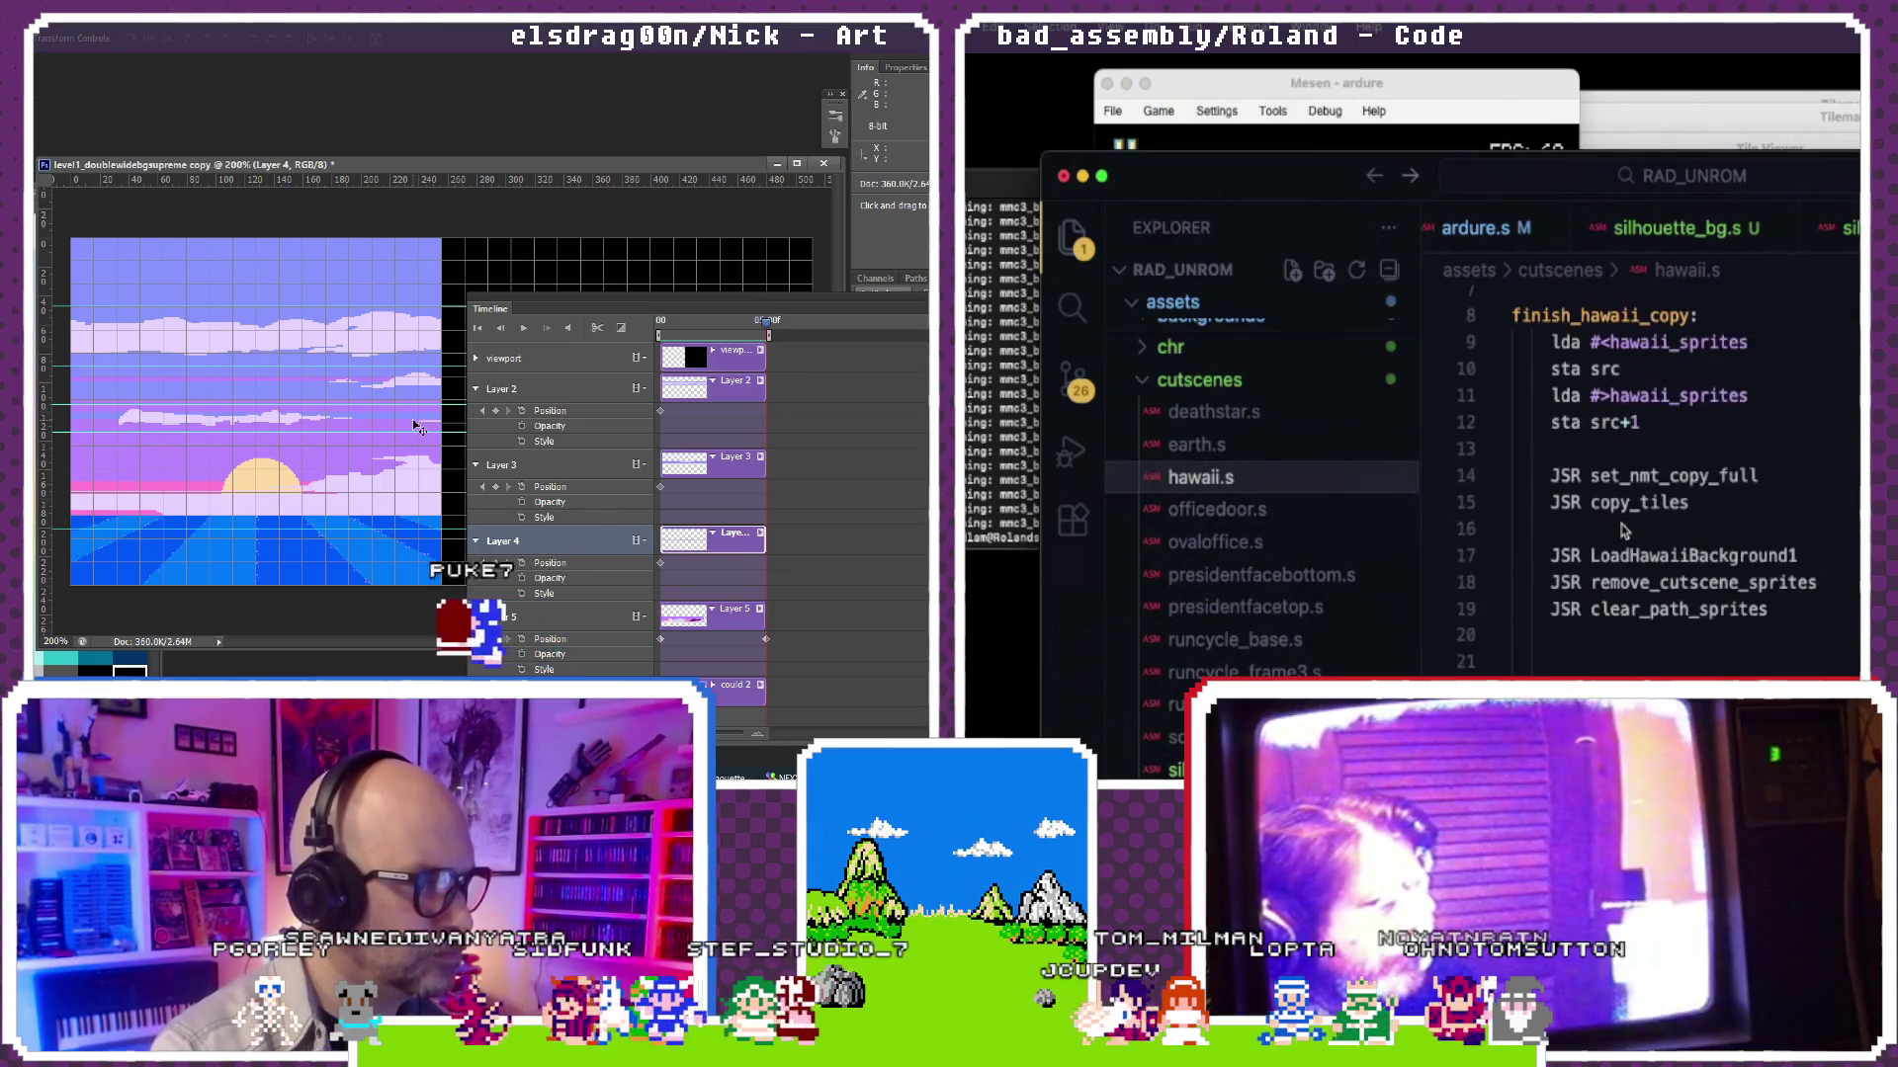
scroll(1624, 528, "up", 1)
scroll(1624, 530, "down", 1)
scroll(1624, 529, "down", 1)
scroll(1624, 529, "down", 1)
scroll(1624, 531, "down", 2)
scroll(1624, 528, "down", 2)
scroll(1623, 530, "down", 2)
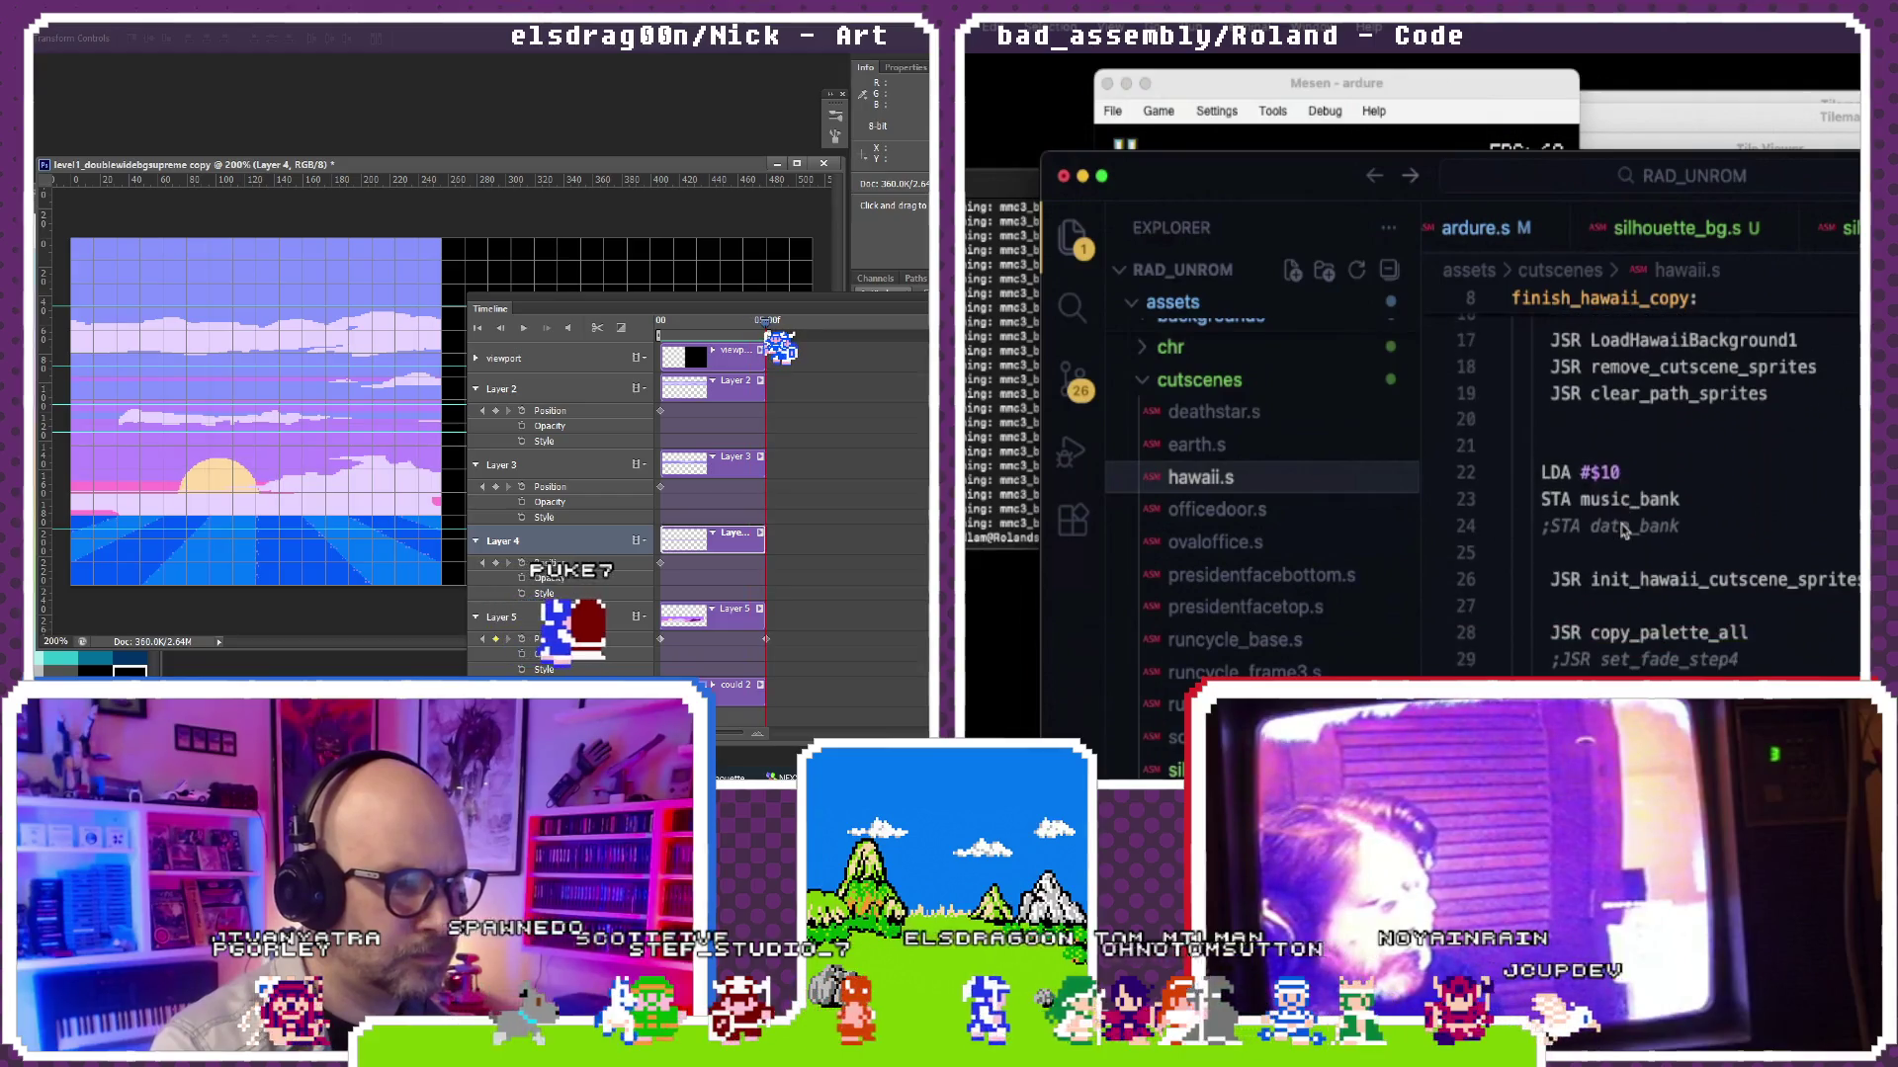
scroll(1622, 530, "down", 5)
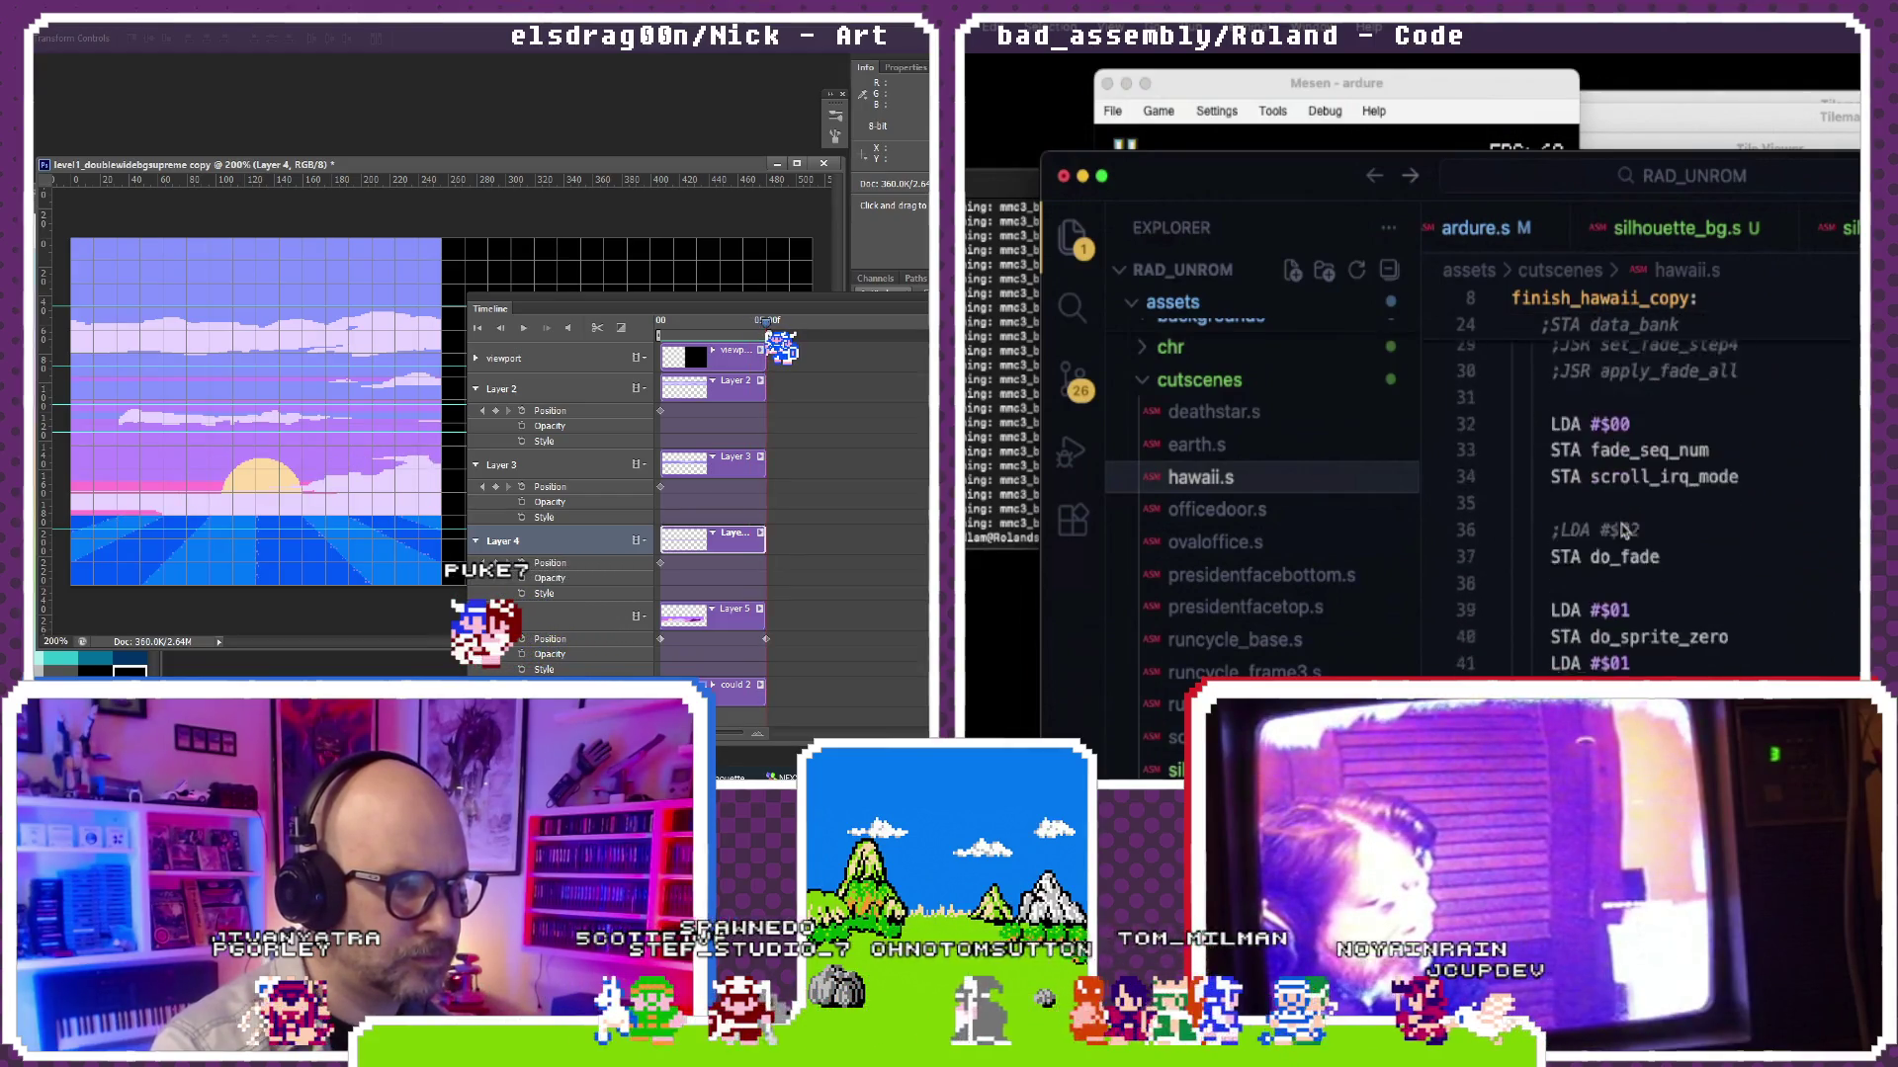
scroll(1623, 528, "up", 1)
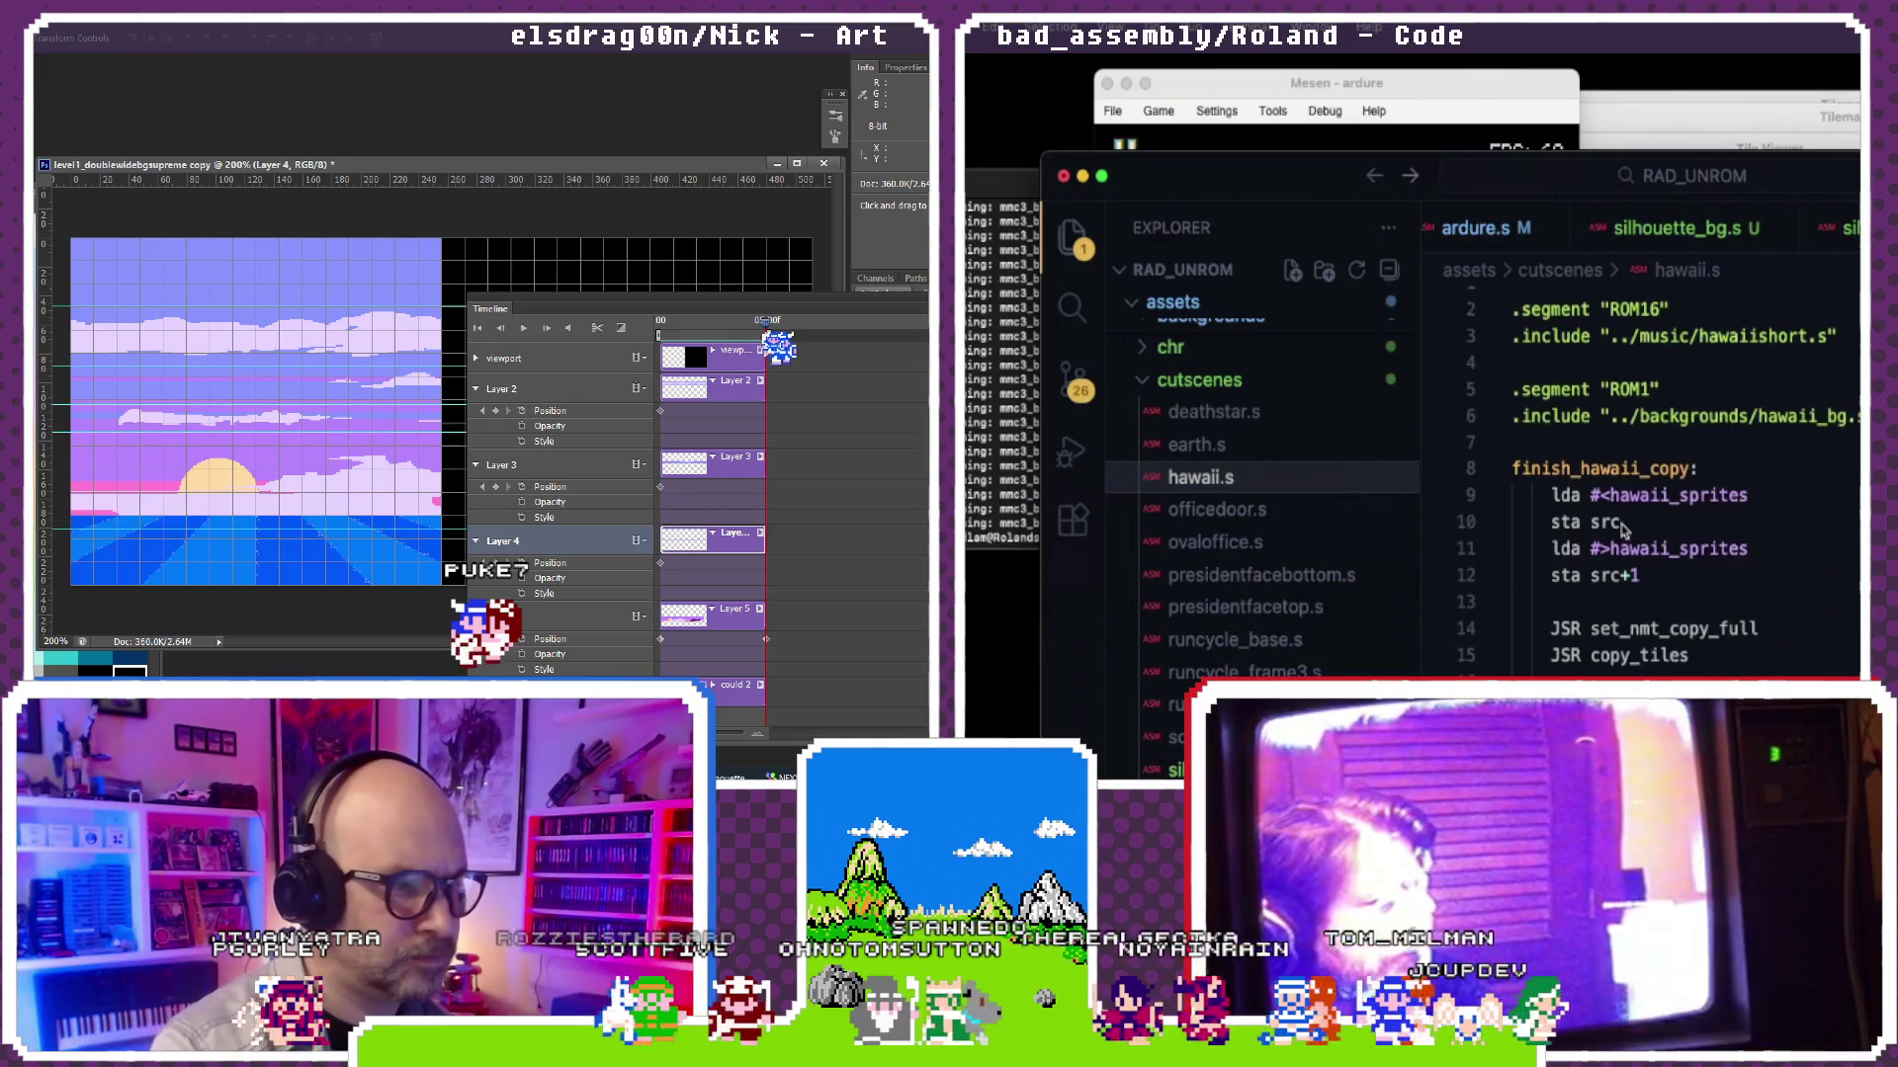
scroll(1598, 495, "down", 3)
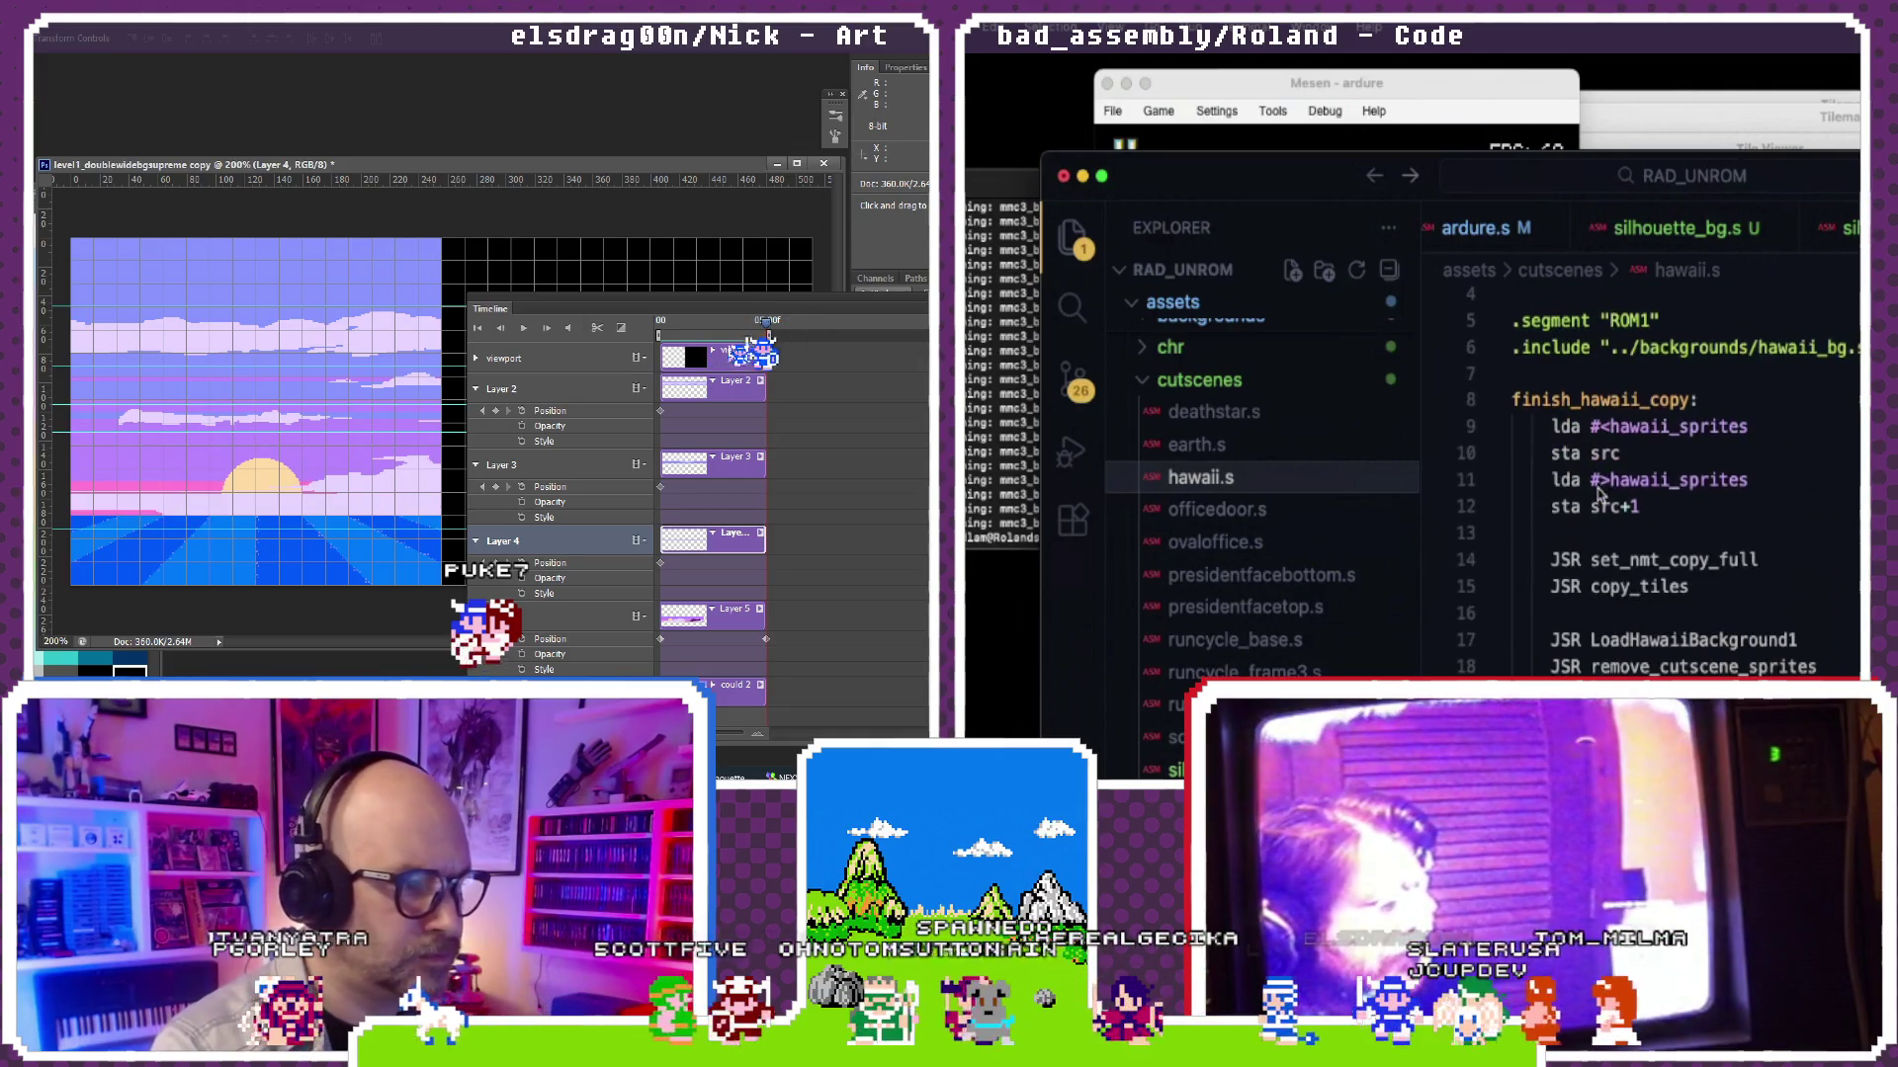
scroll(1598, 496, "down", 2)
scroll(1599, 496, "down", 2)
scroll(1598, 495, "down", 3)
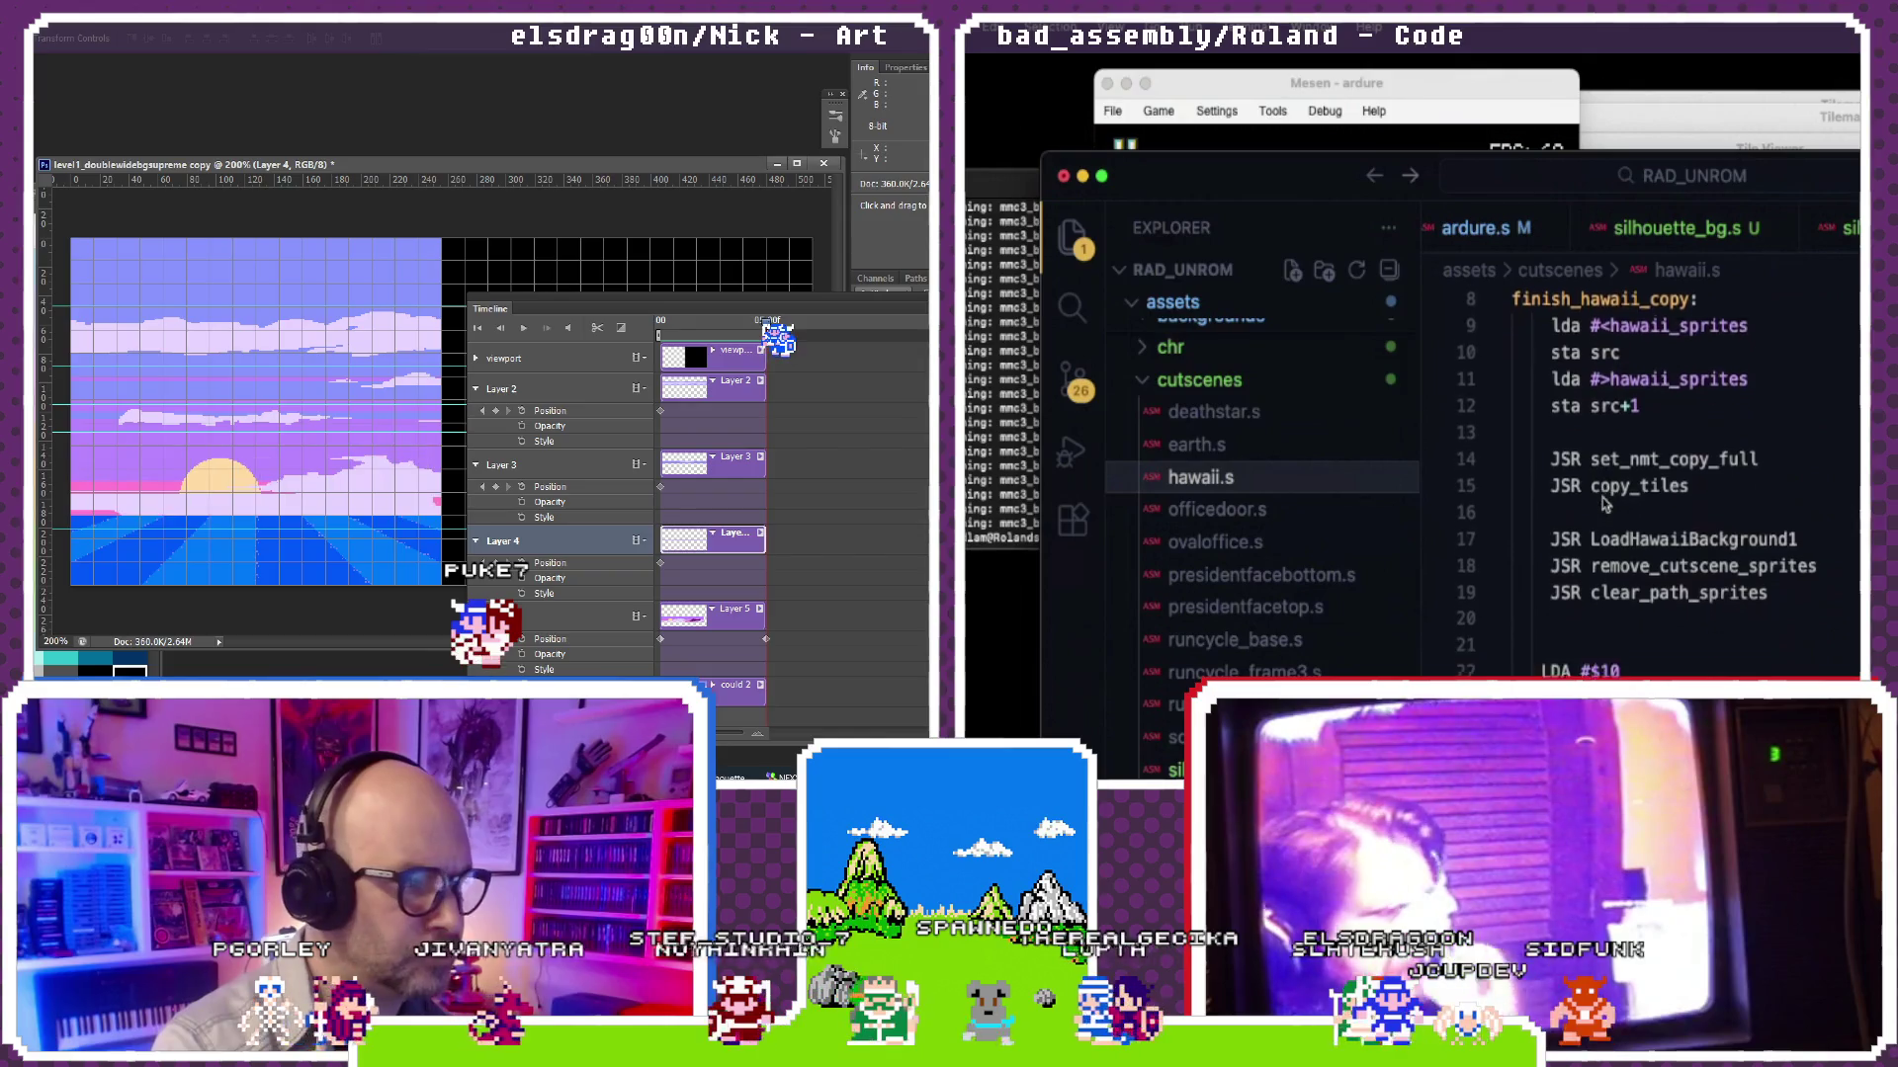
scroll(1601, 504, "down", 2)
scroll(1601, 505, "down", 5)
scroll(1601, 505, "down", 5)
scroll(1601, 504, "down", 5)
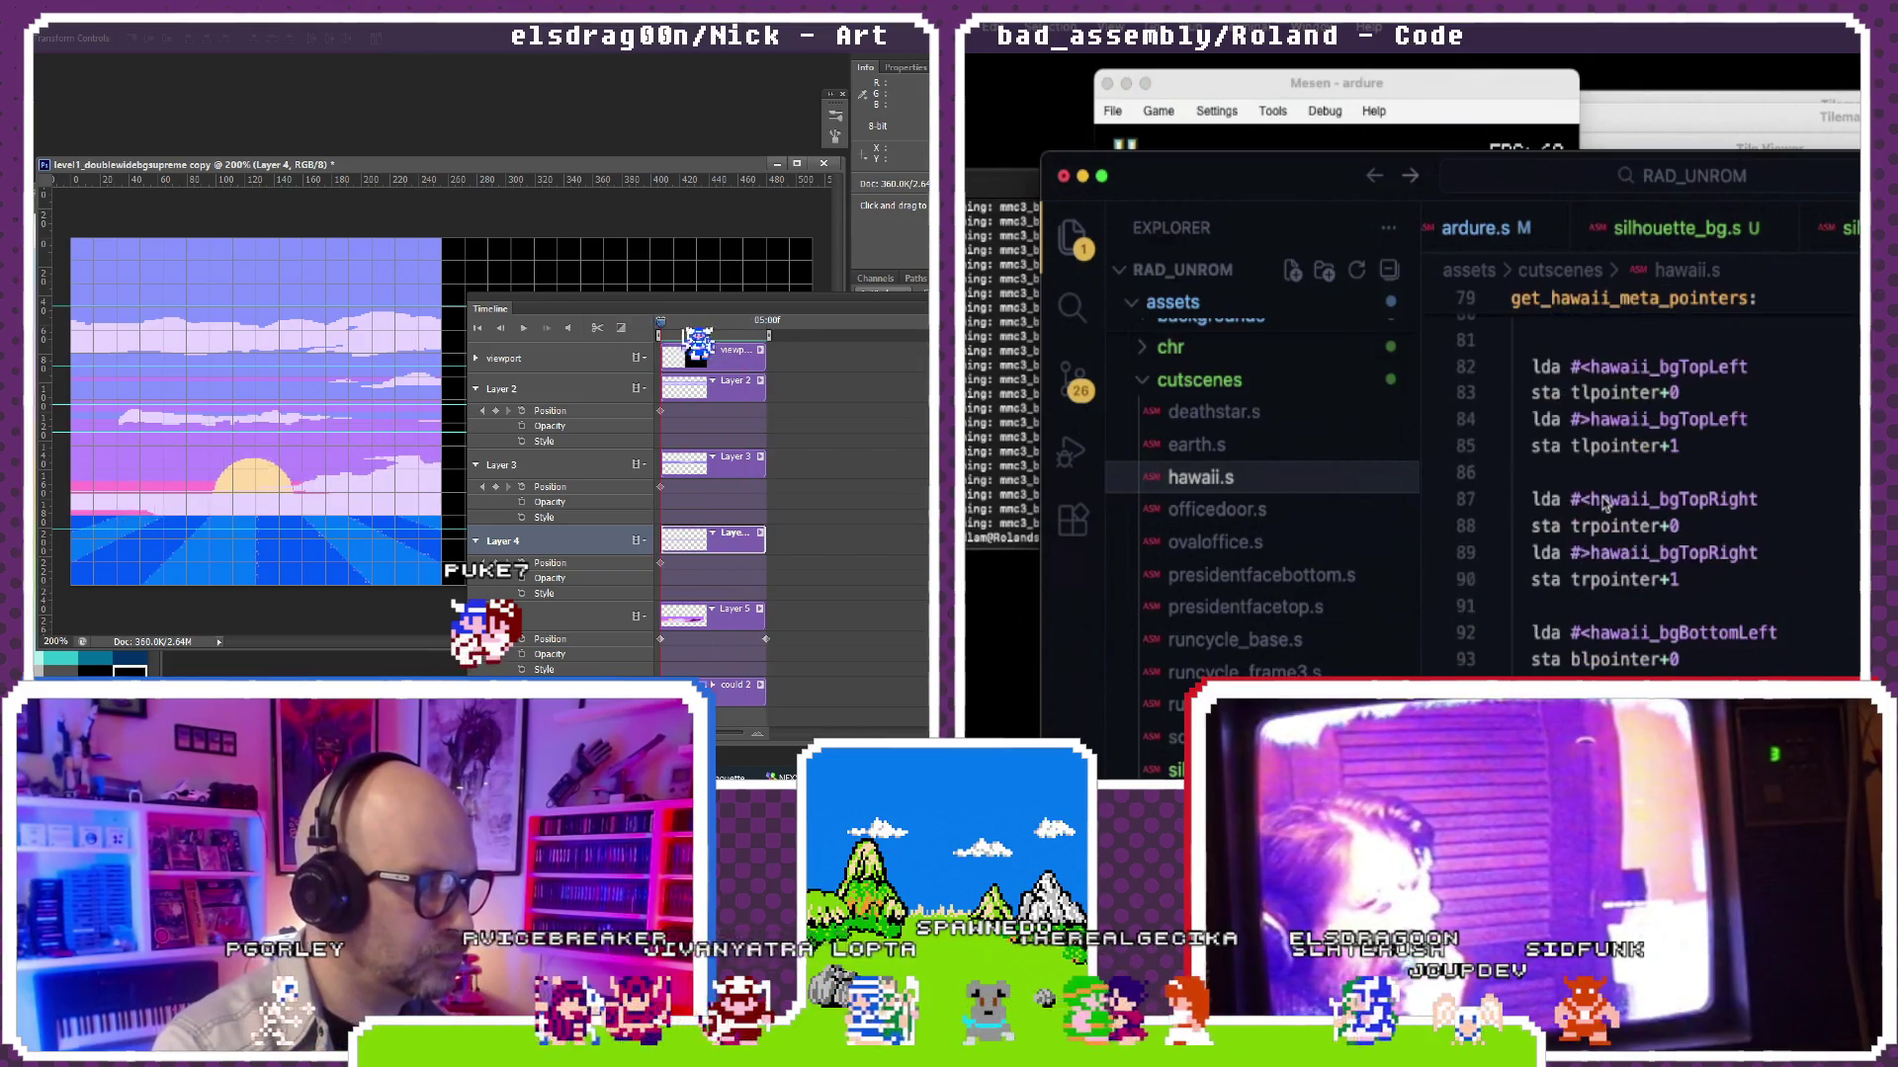
scroll(1604, 504, "down", 1)
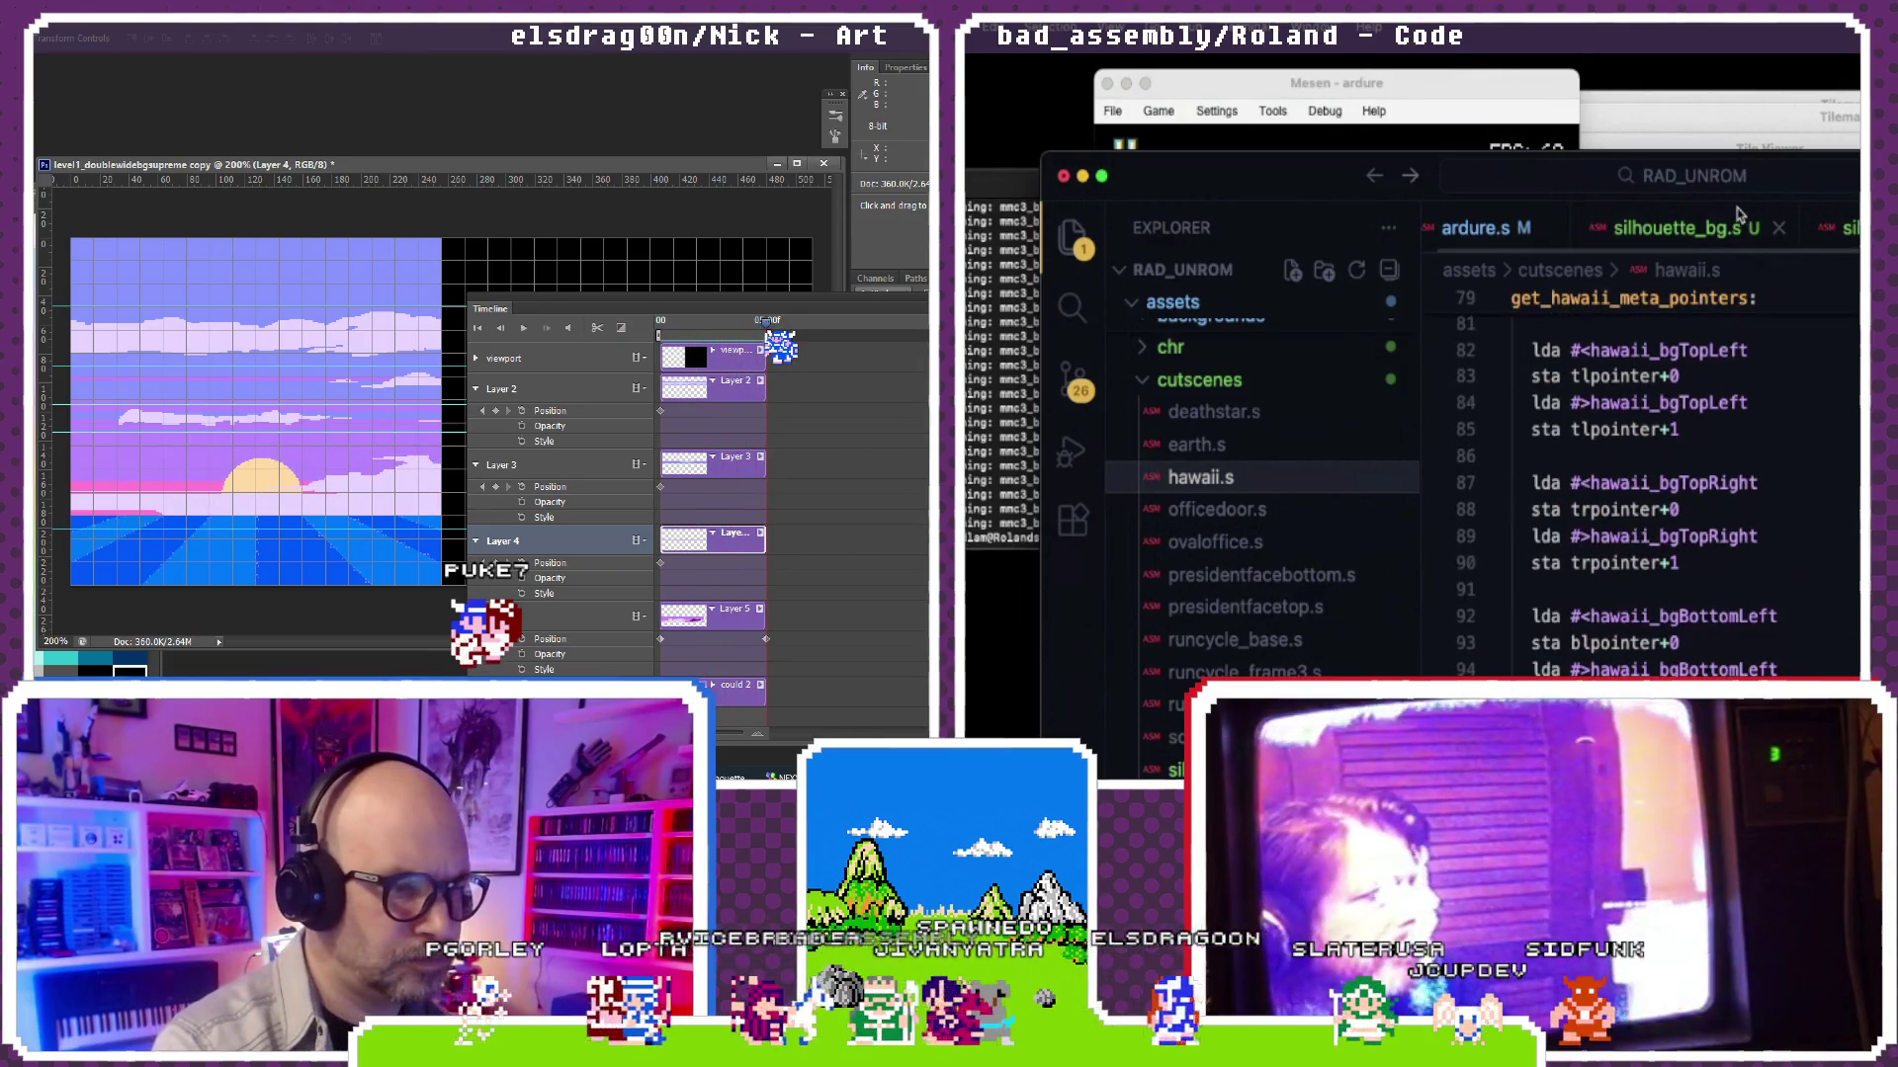
left_click(1715, 229)
left_click(1846, 228)
scroll(1849, 393, "down", 5)
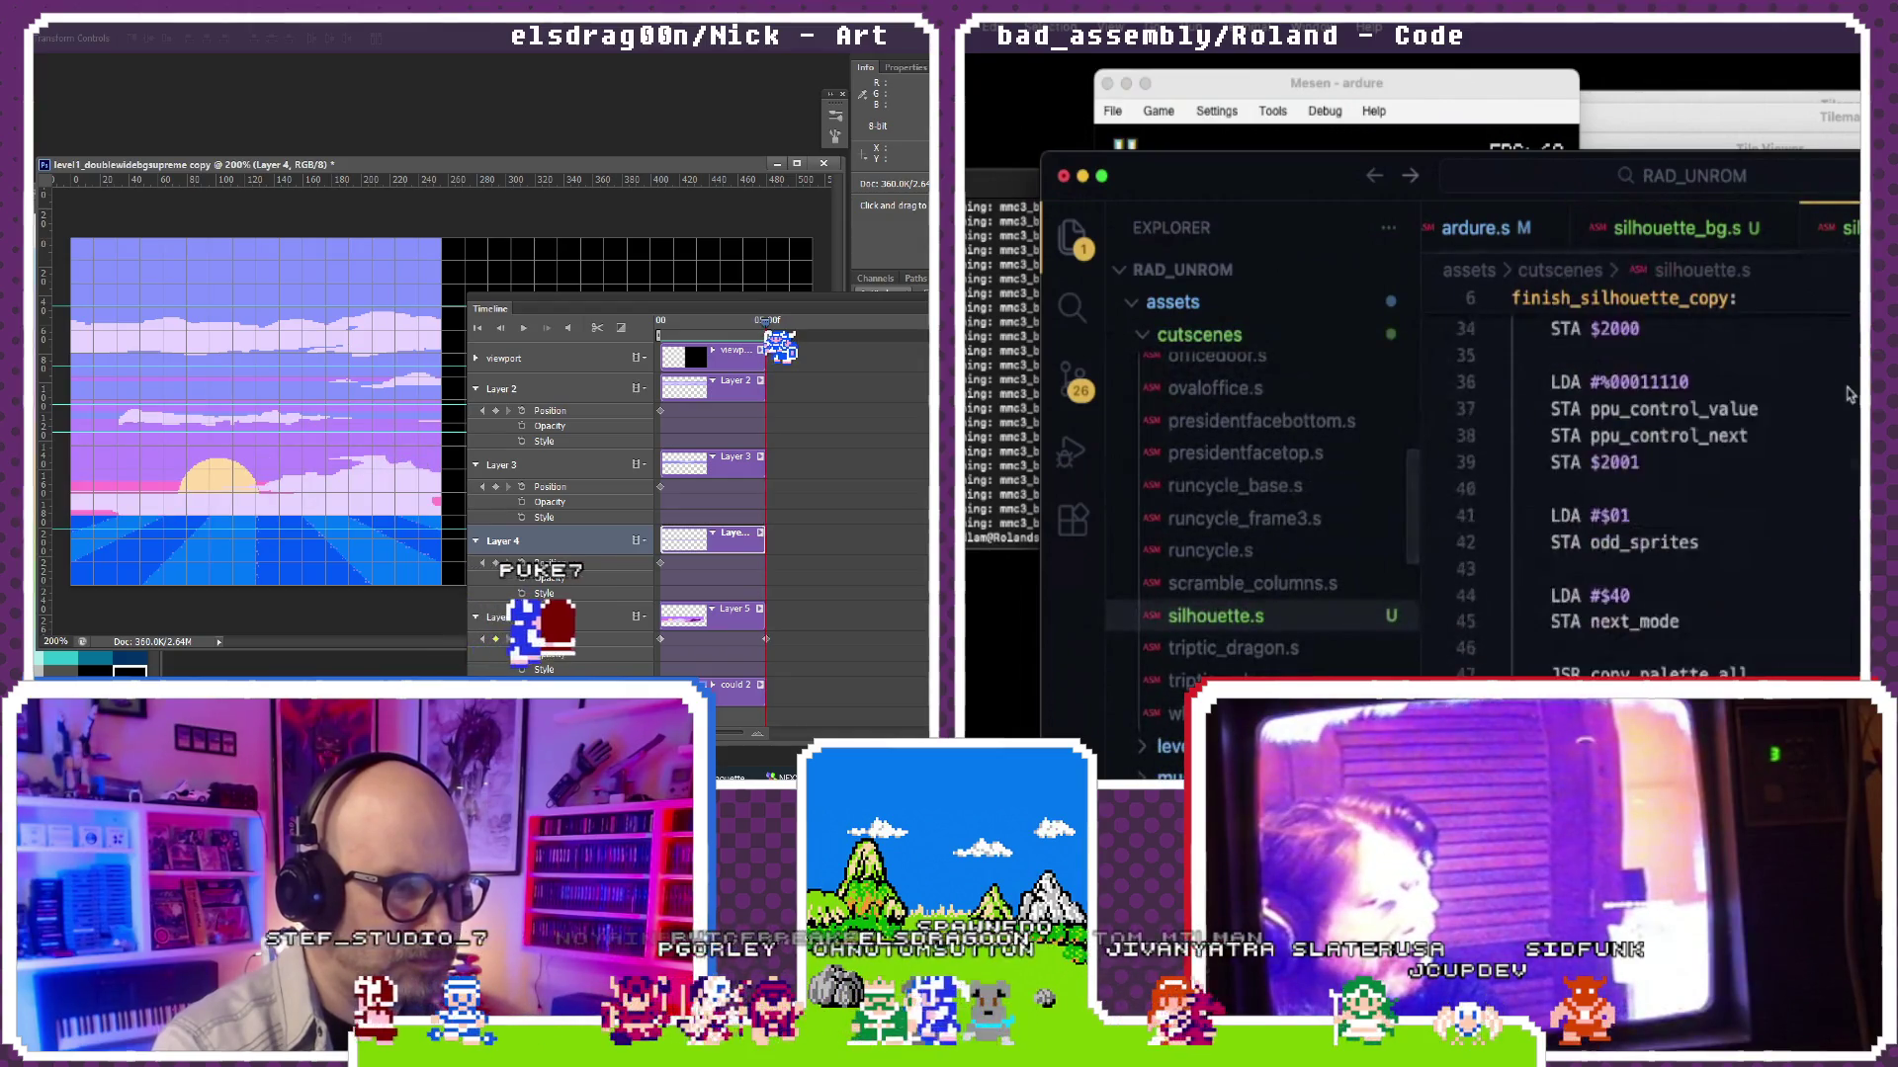
scroll(1848, 393, "down", 5)
scroll(1848, 393, "down", 2)
scroll(1848, 393, "down", 1)
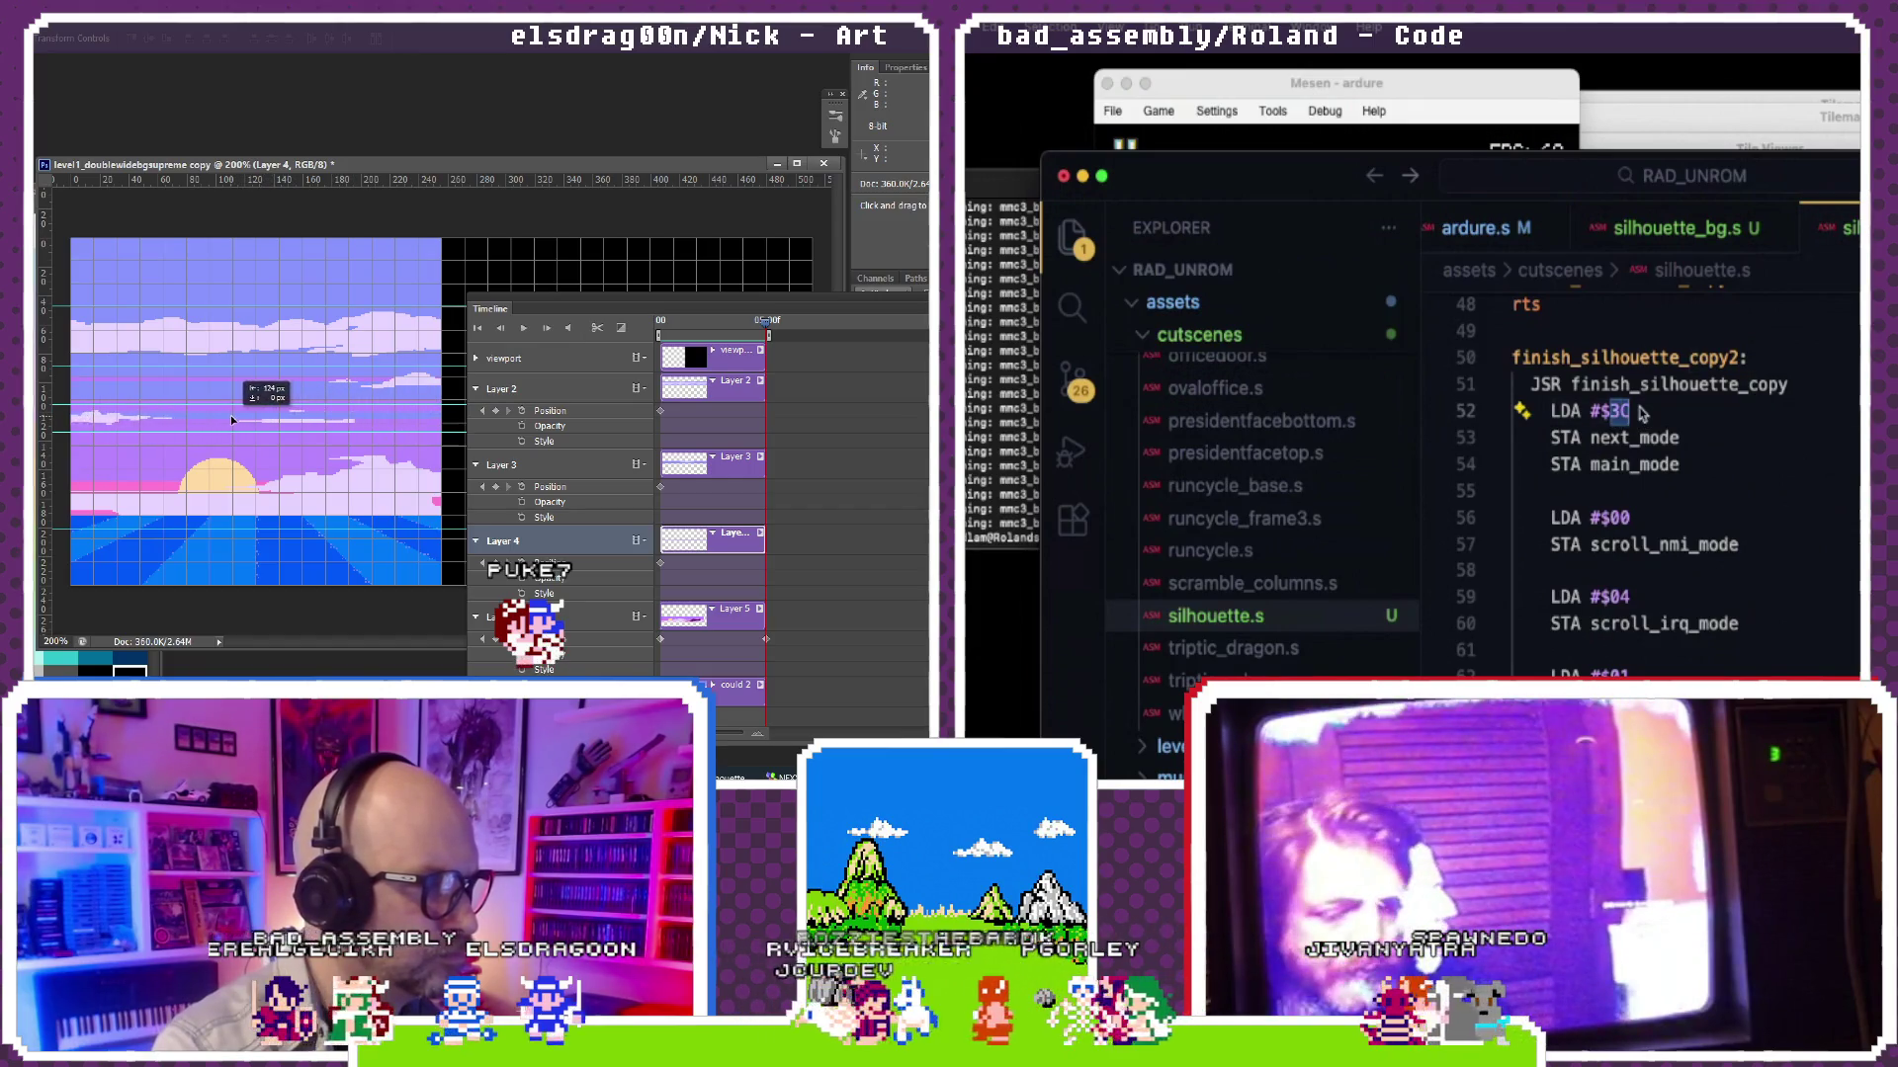
scroll(1642, 413, "up", 1)
type("4")
scroll(1711, 418, "down", 1)
scroll(1710, 418, "down", 2)
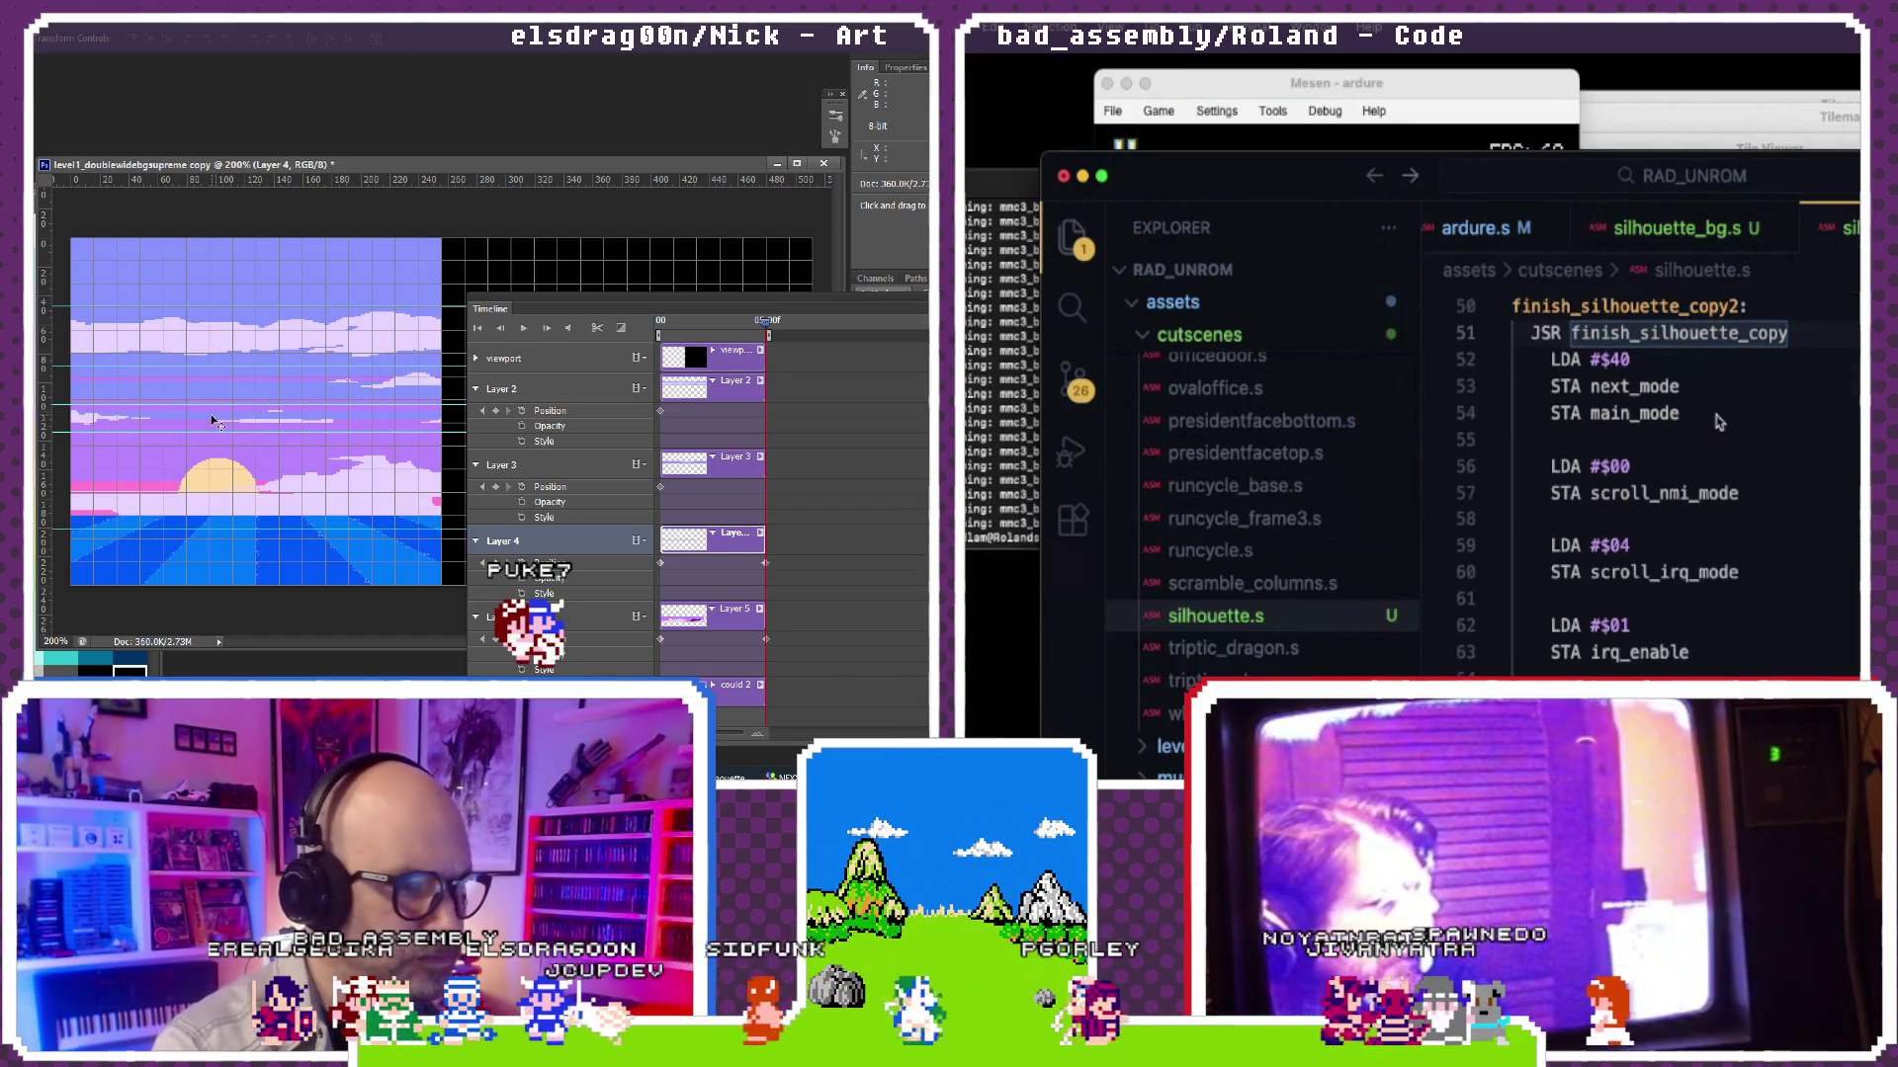
scroll(1714, 445, "down", 1)
scroll(1688, 468, "down", 1)
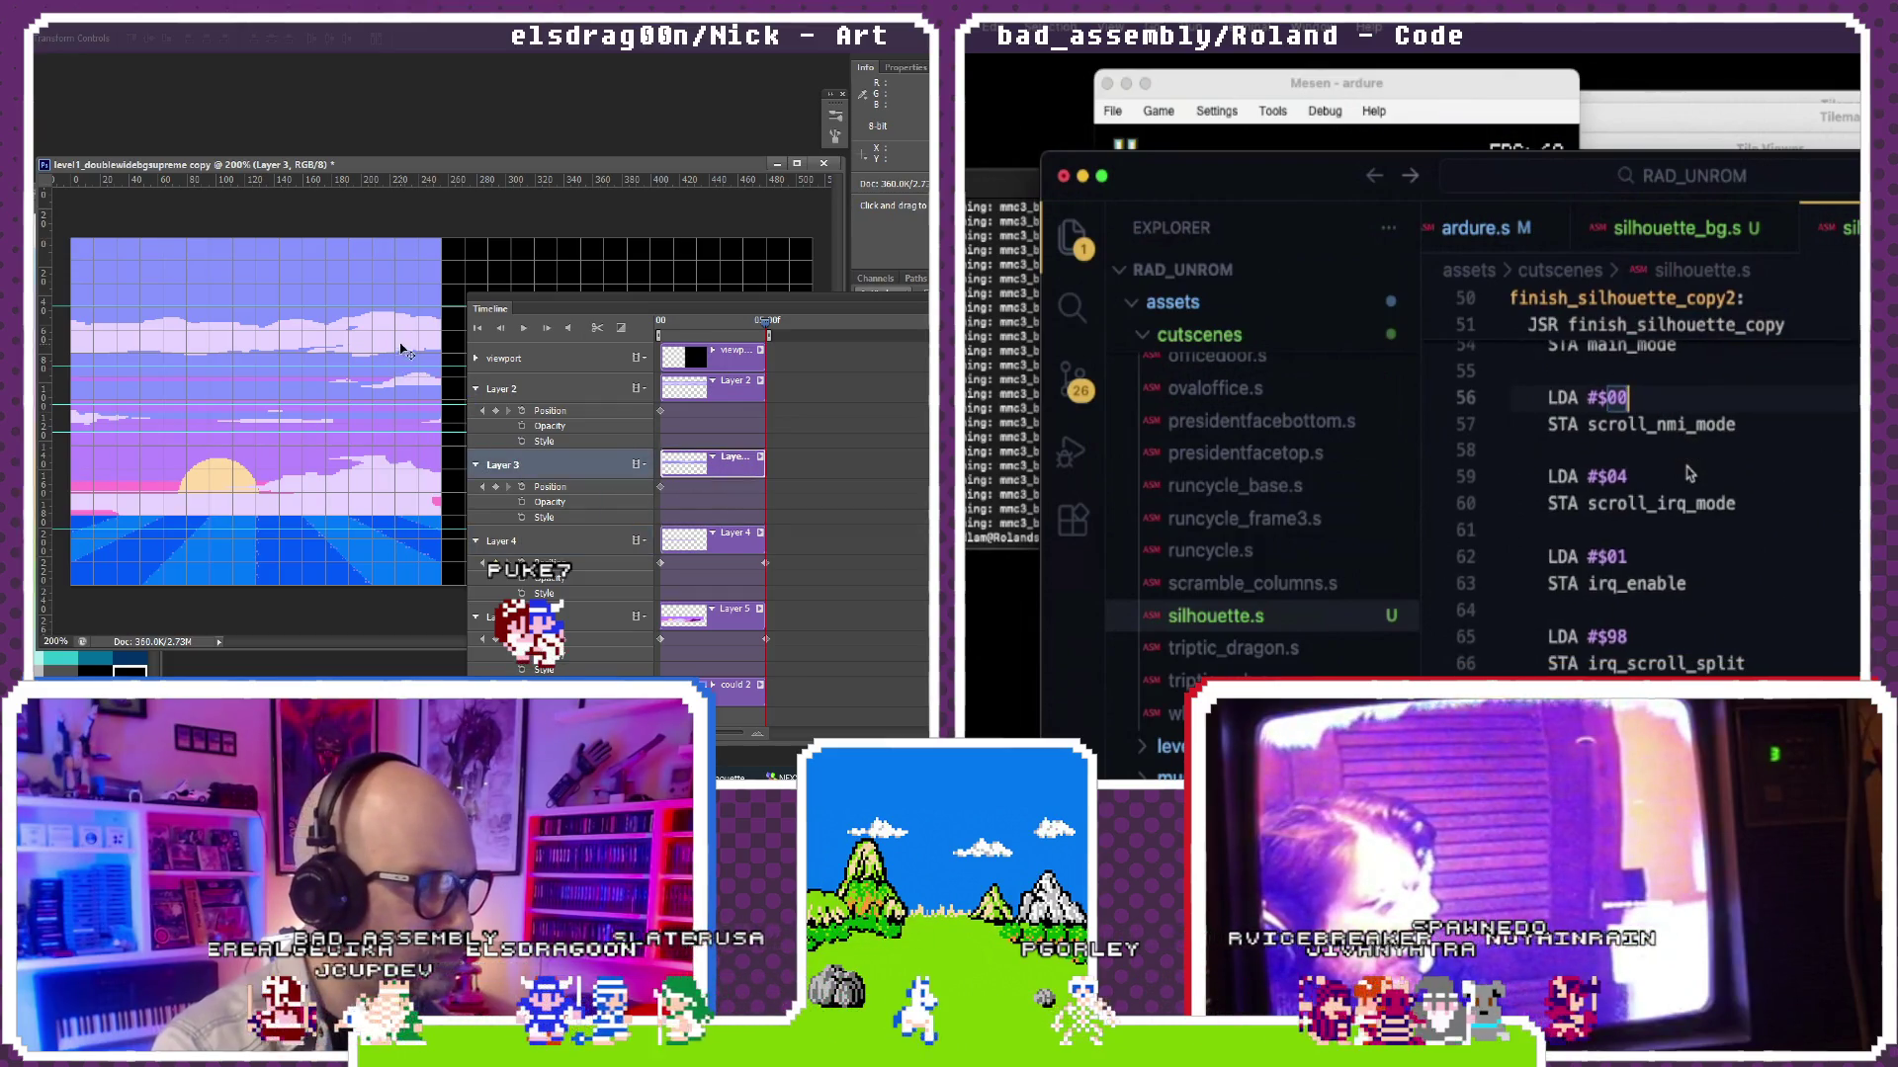
Step: Change LDA #$3C to #$40 before next_mode, then view the striped result in Mesen's debugger
double_click(1617, 477)
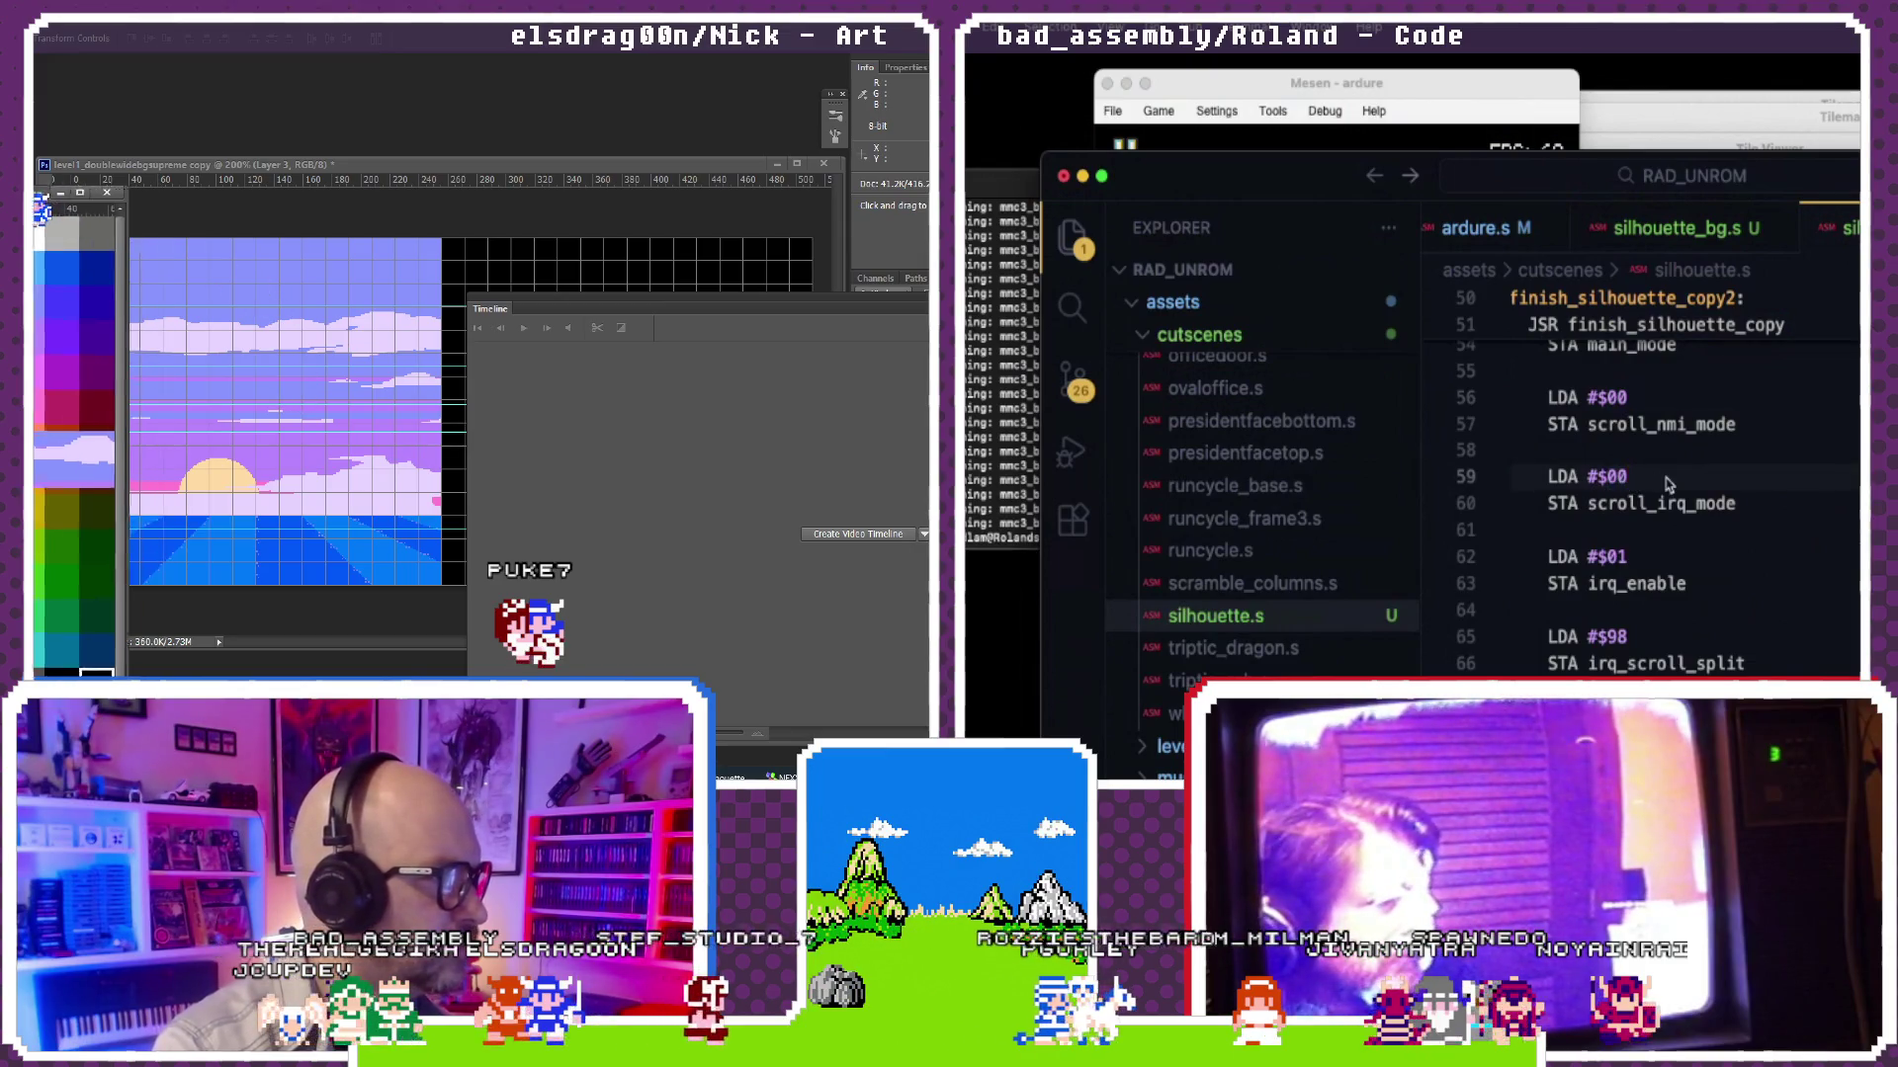
scroll(1612, 530, "down", 1)
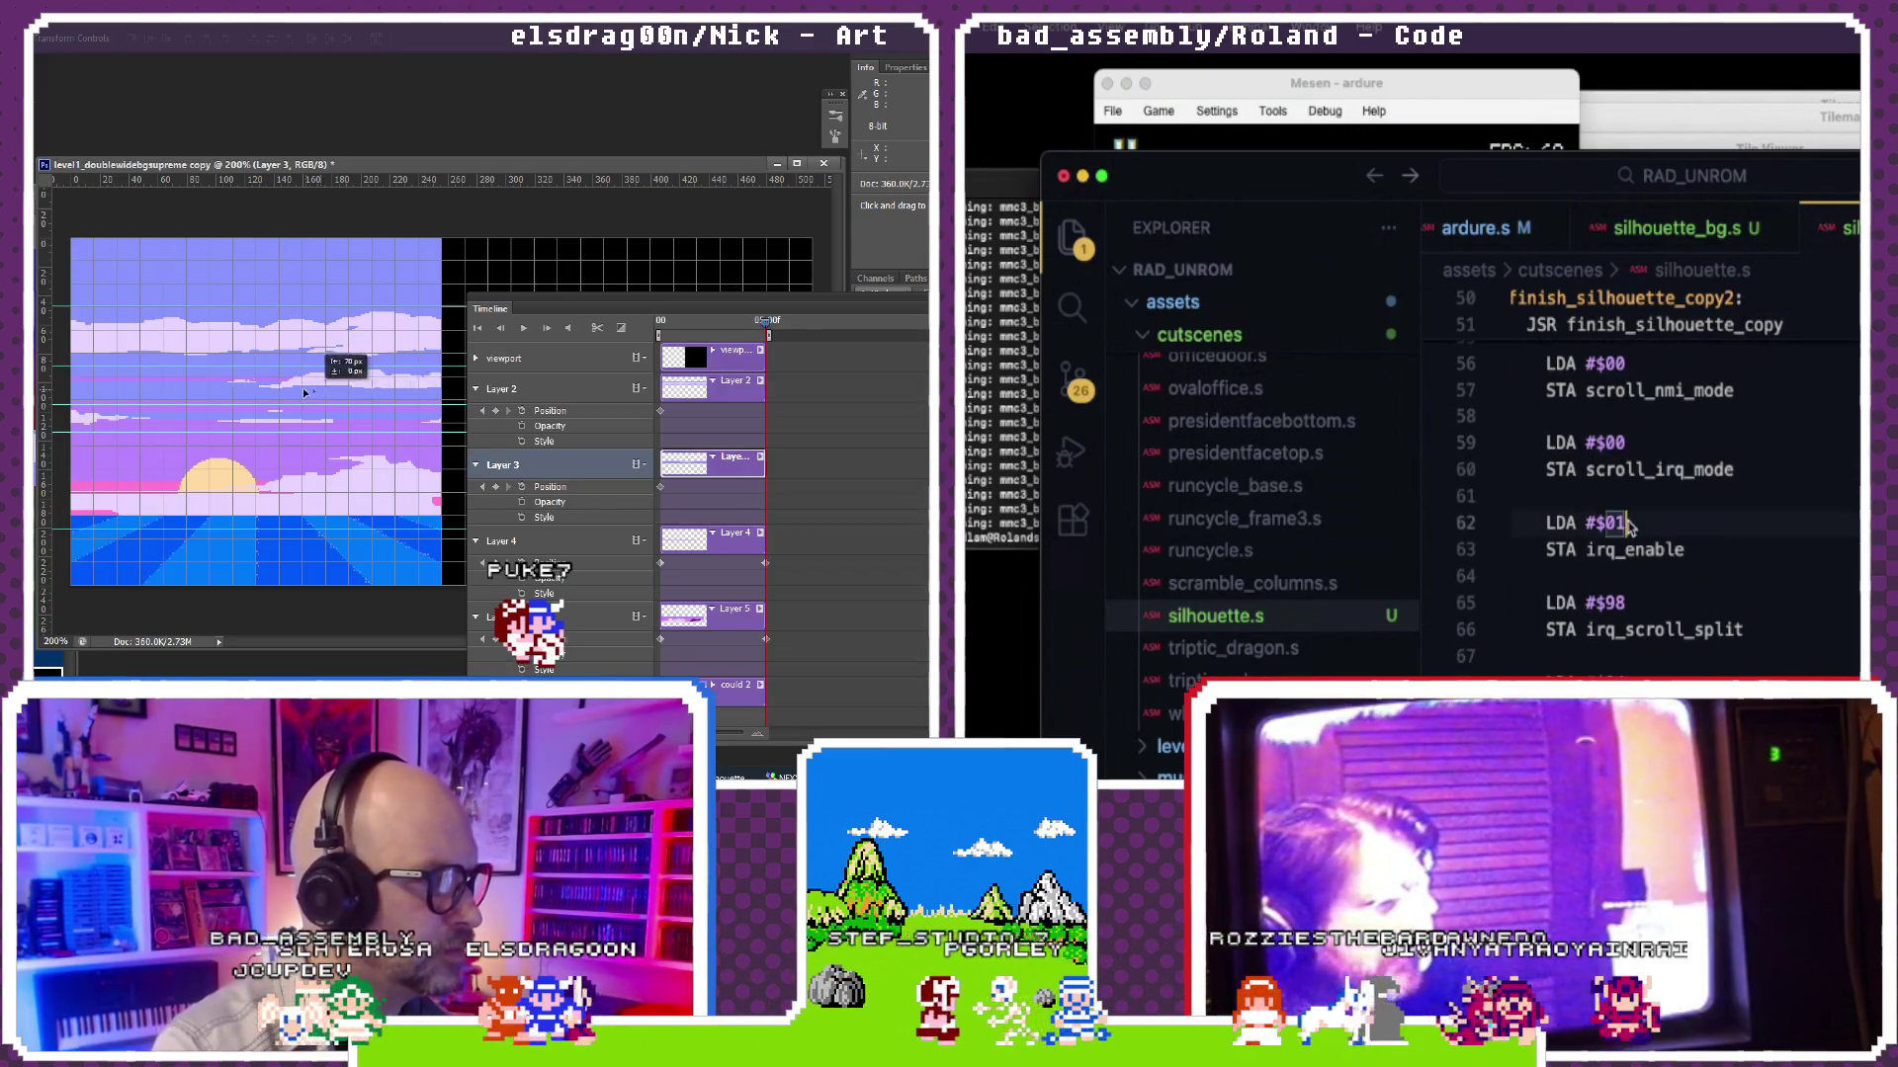
type("1")
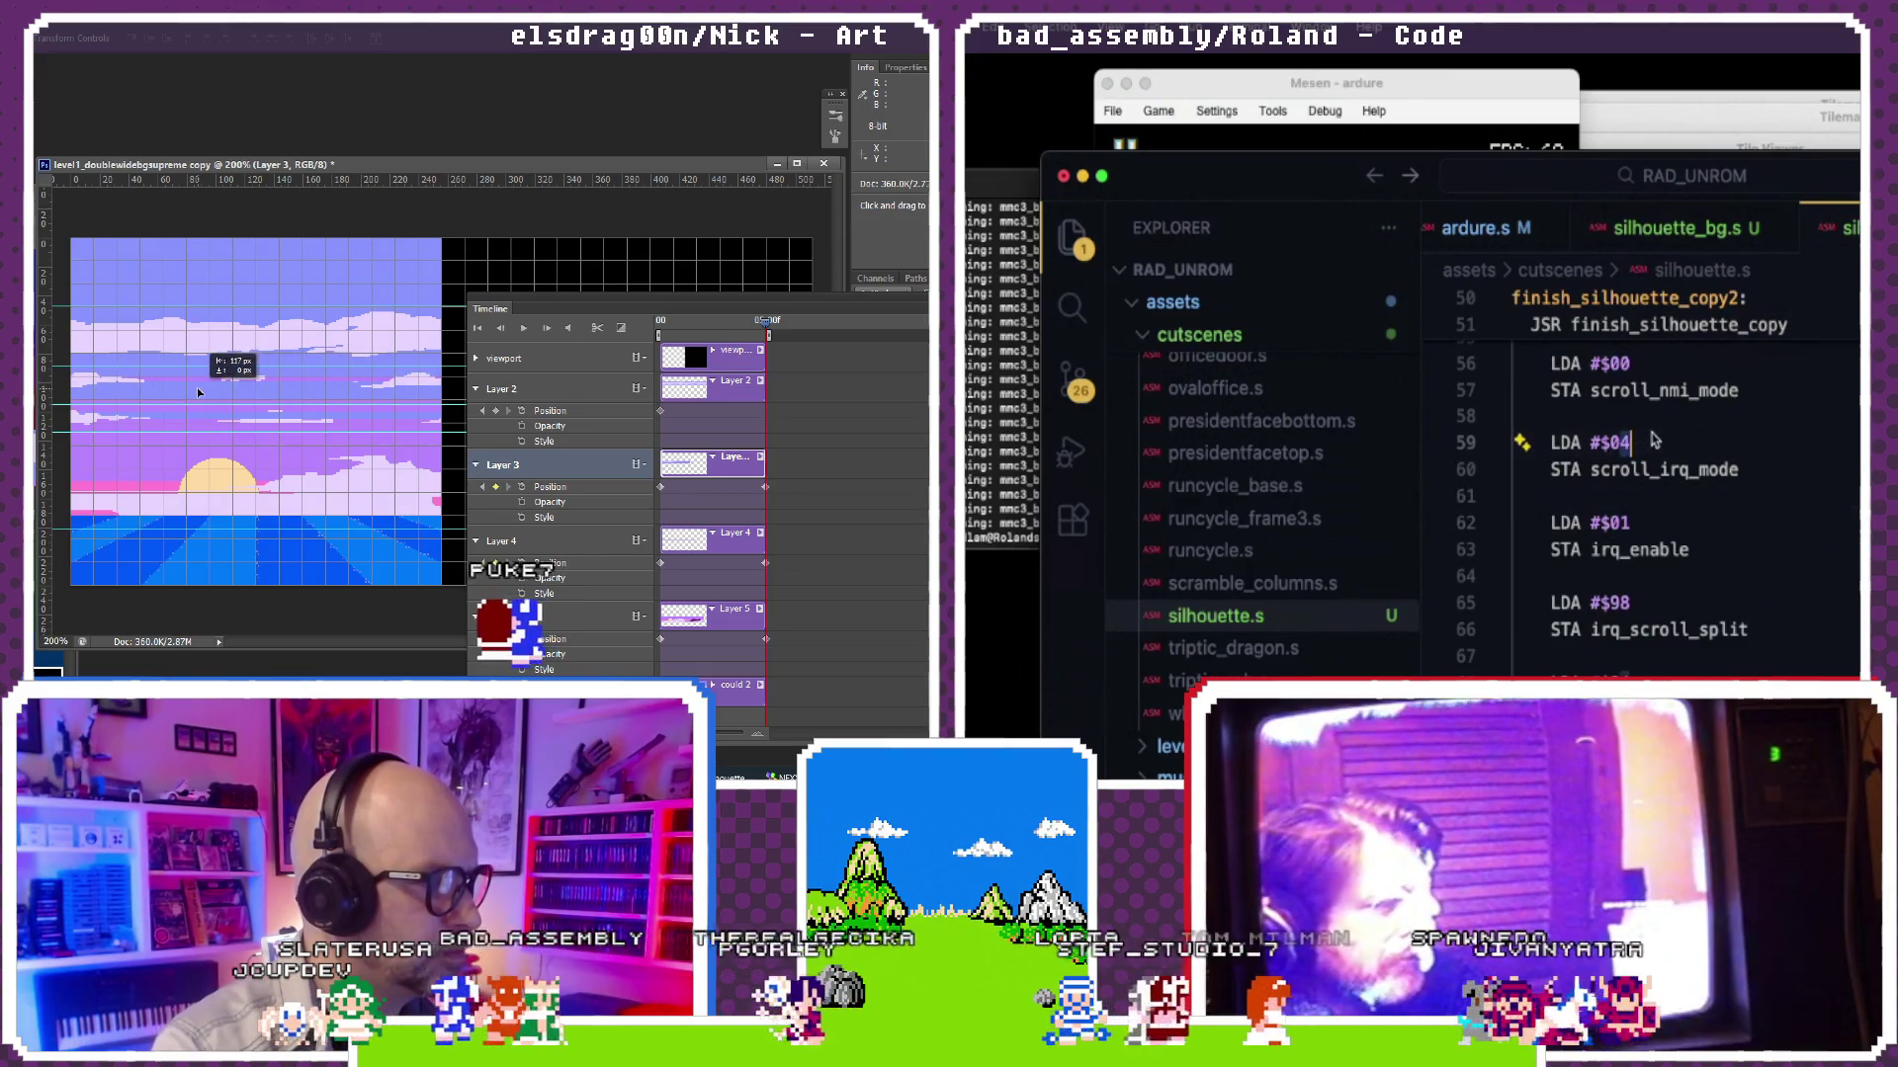
scroll(1647, 433, "up", 2)
scroll(1649, 424, "down", 1)
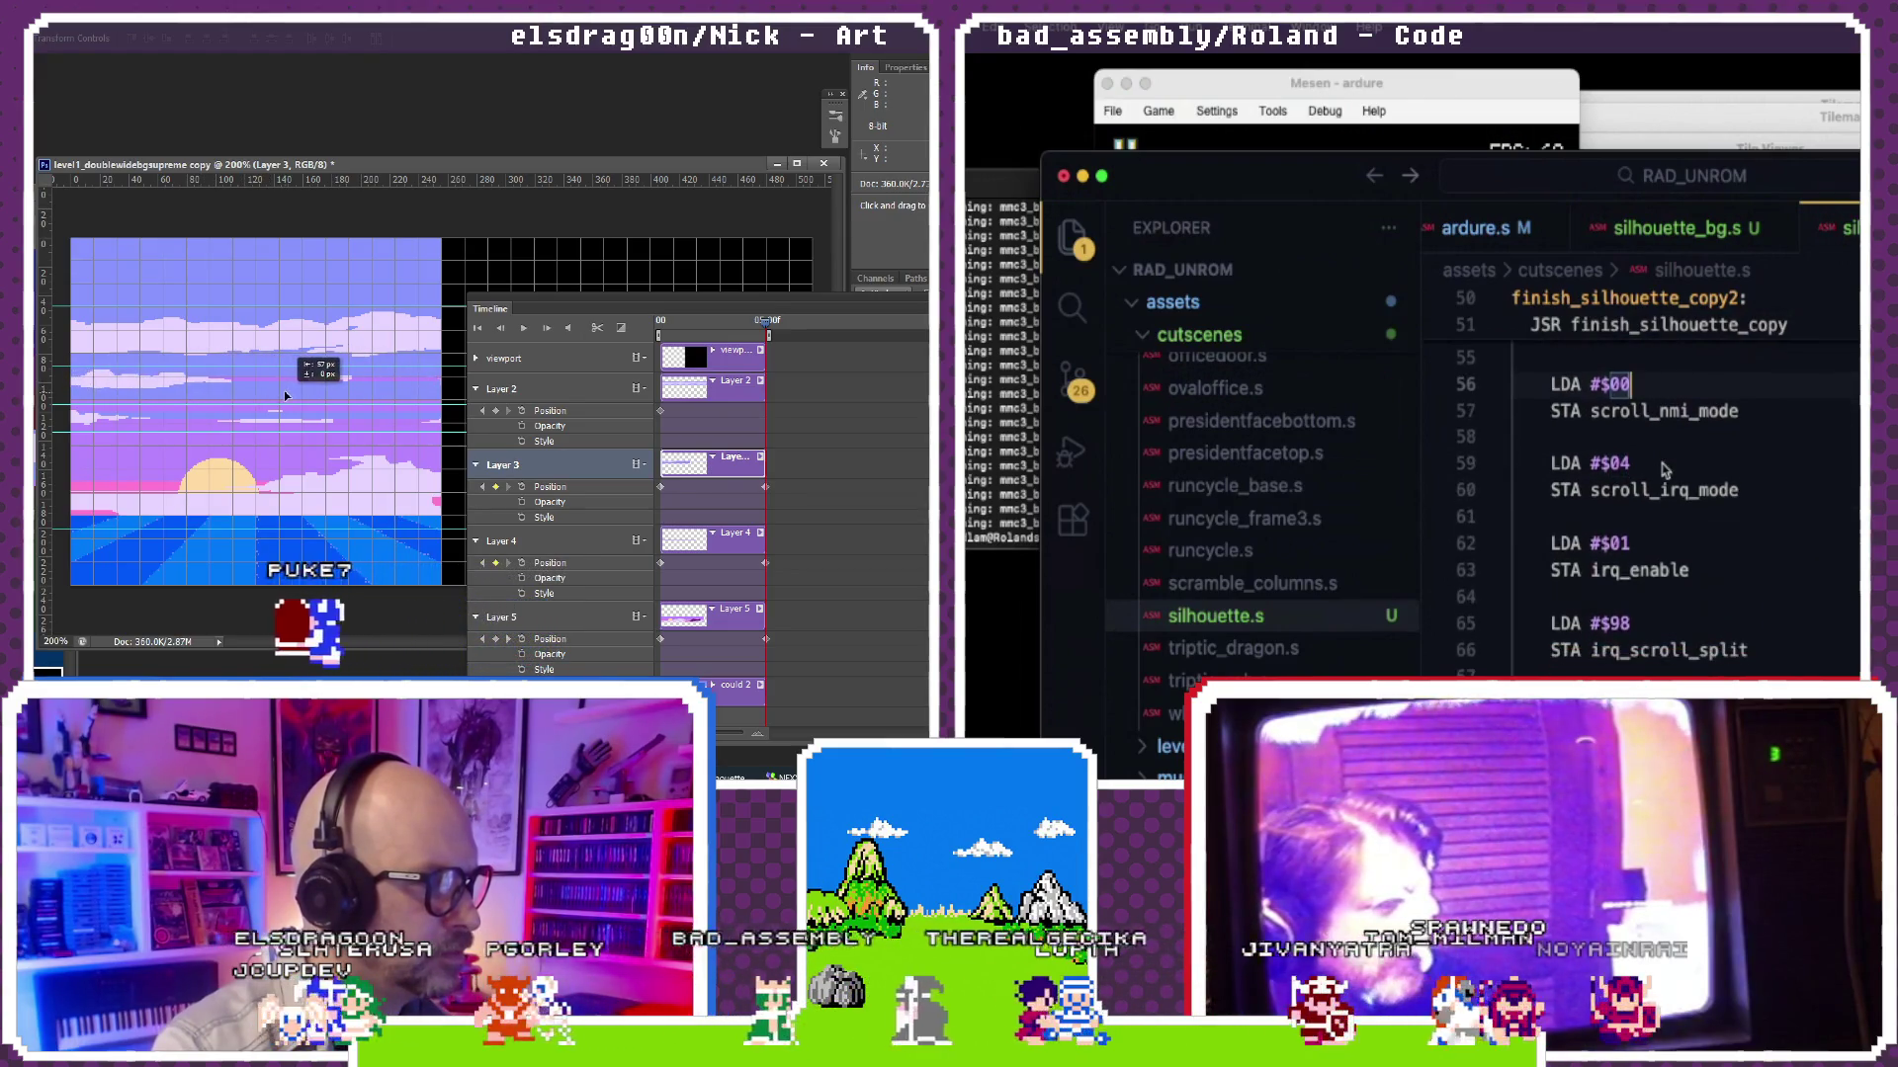
scroll(1663, 470, "down", 3)
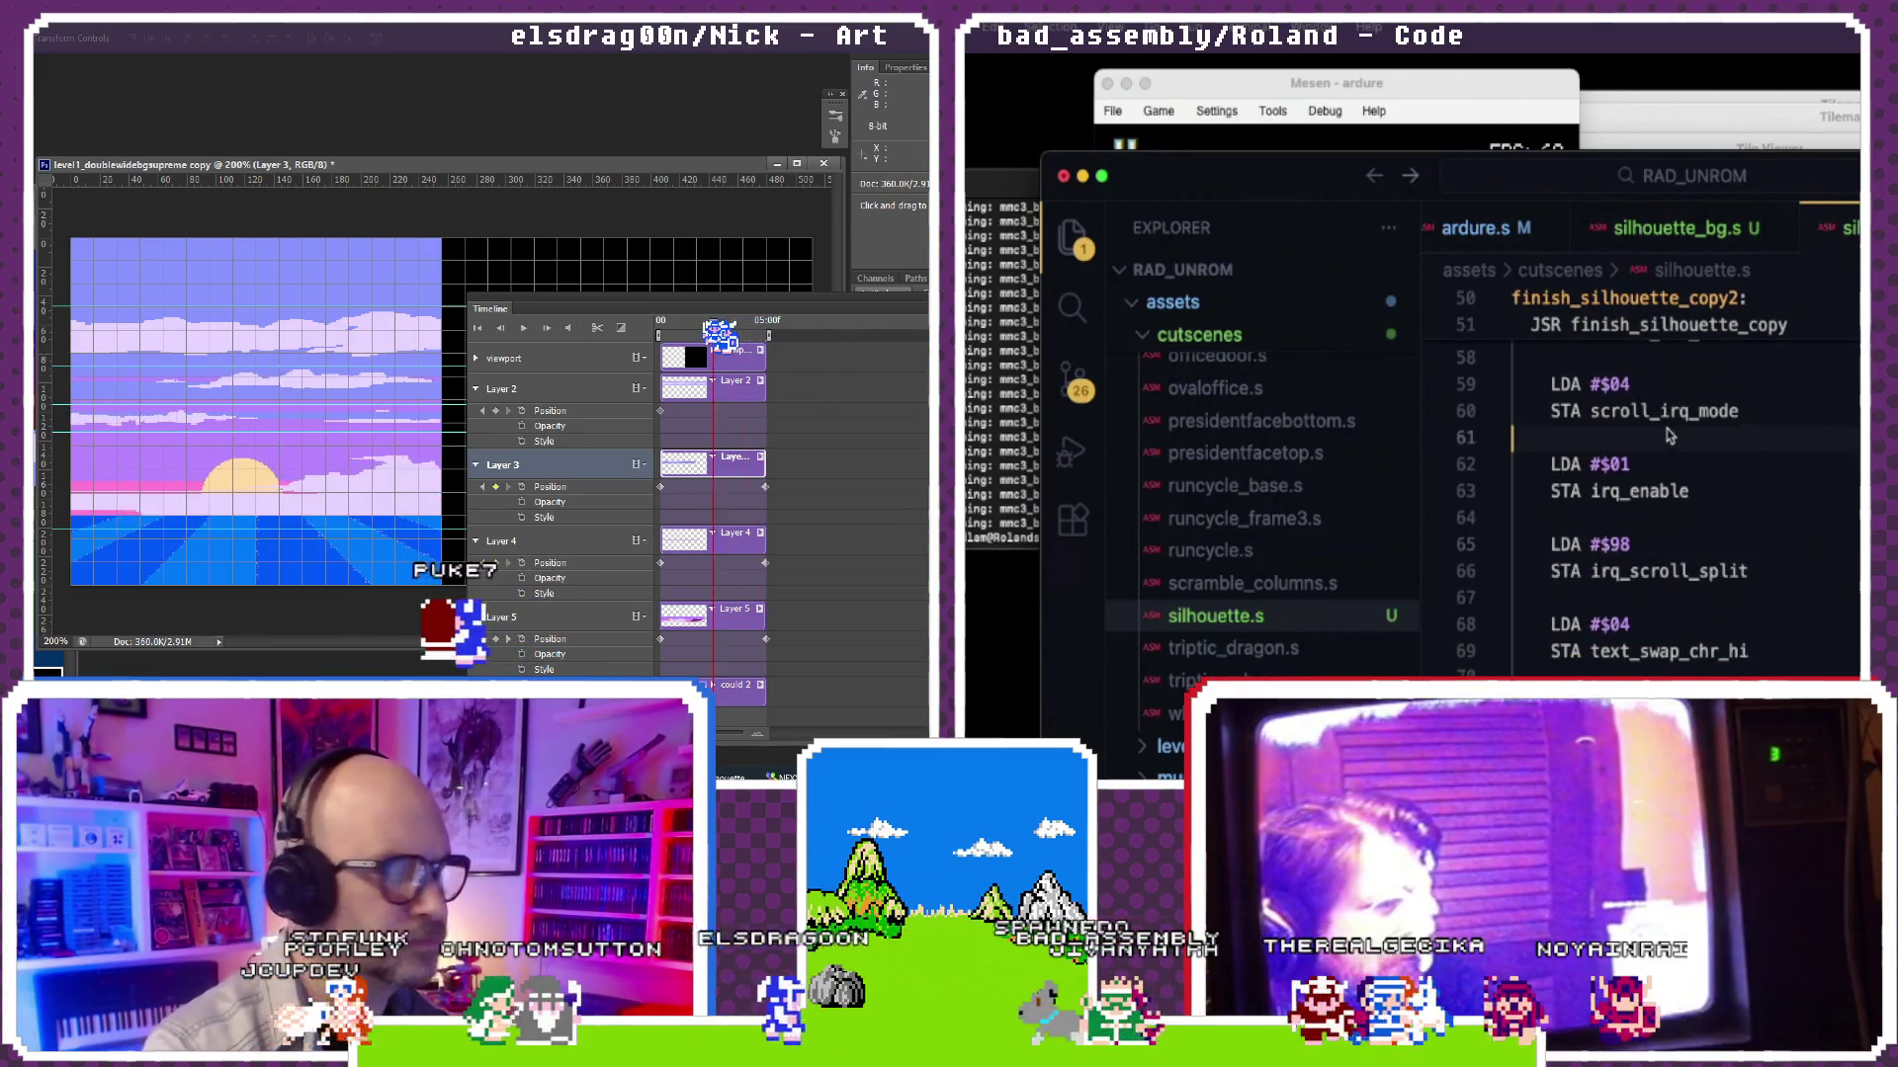
scroll(1670, 435, "down", 3)
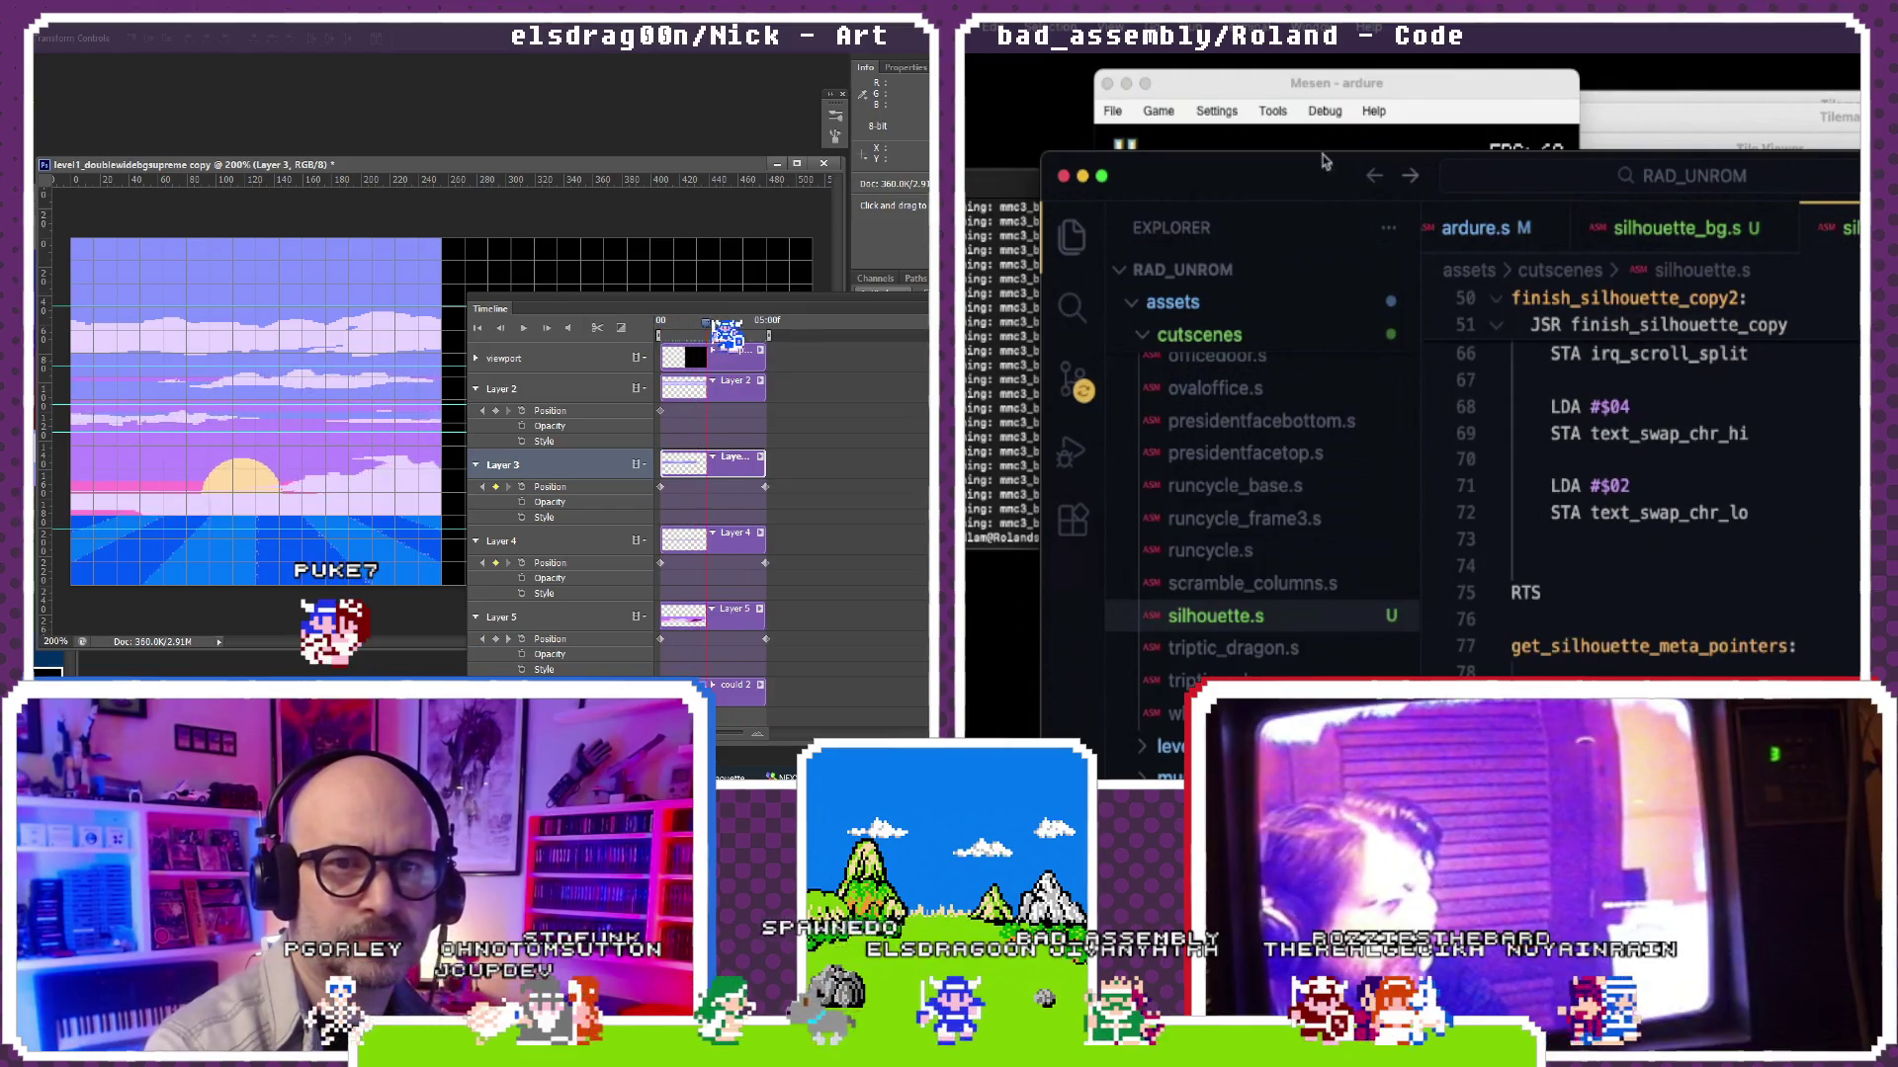
left_click(1323, 111)
left_click(1324, 112)
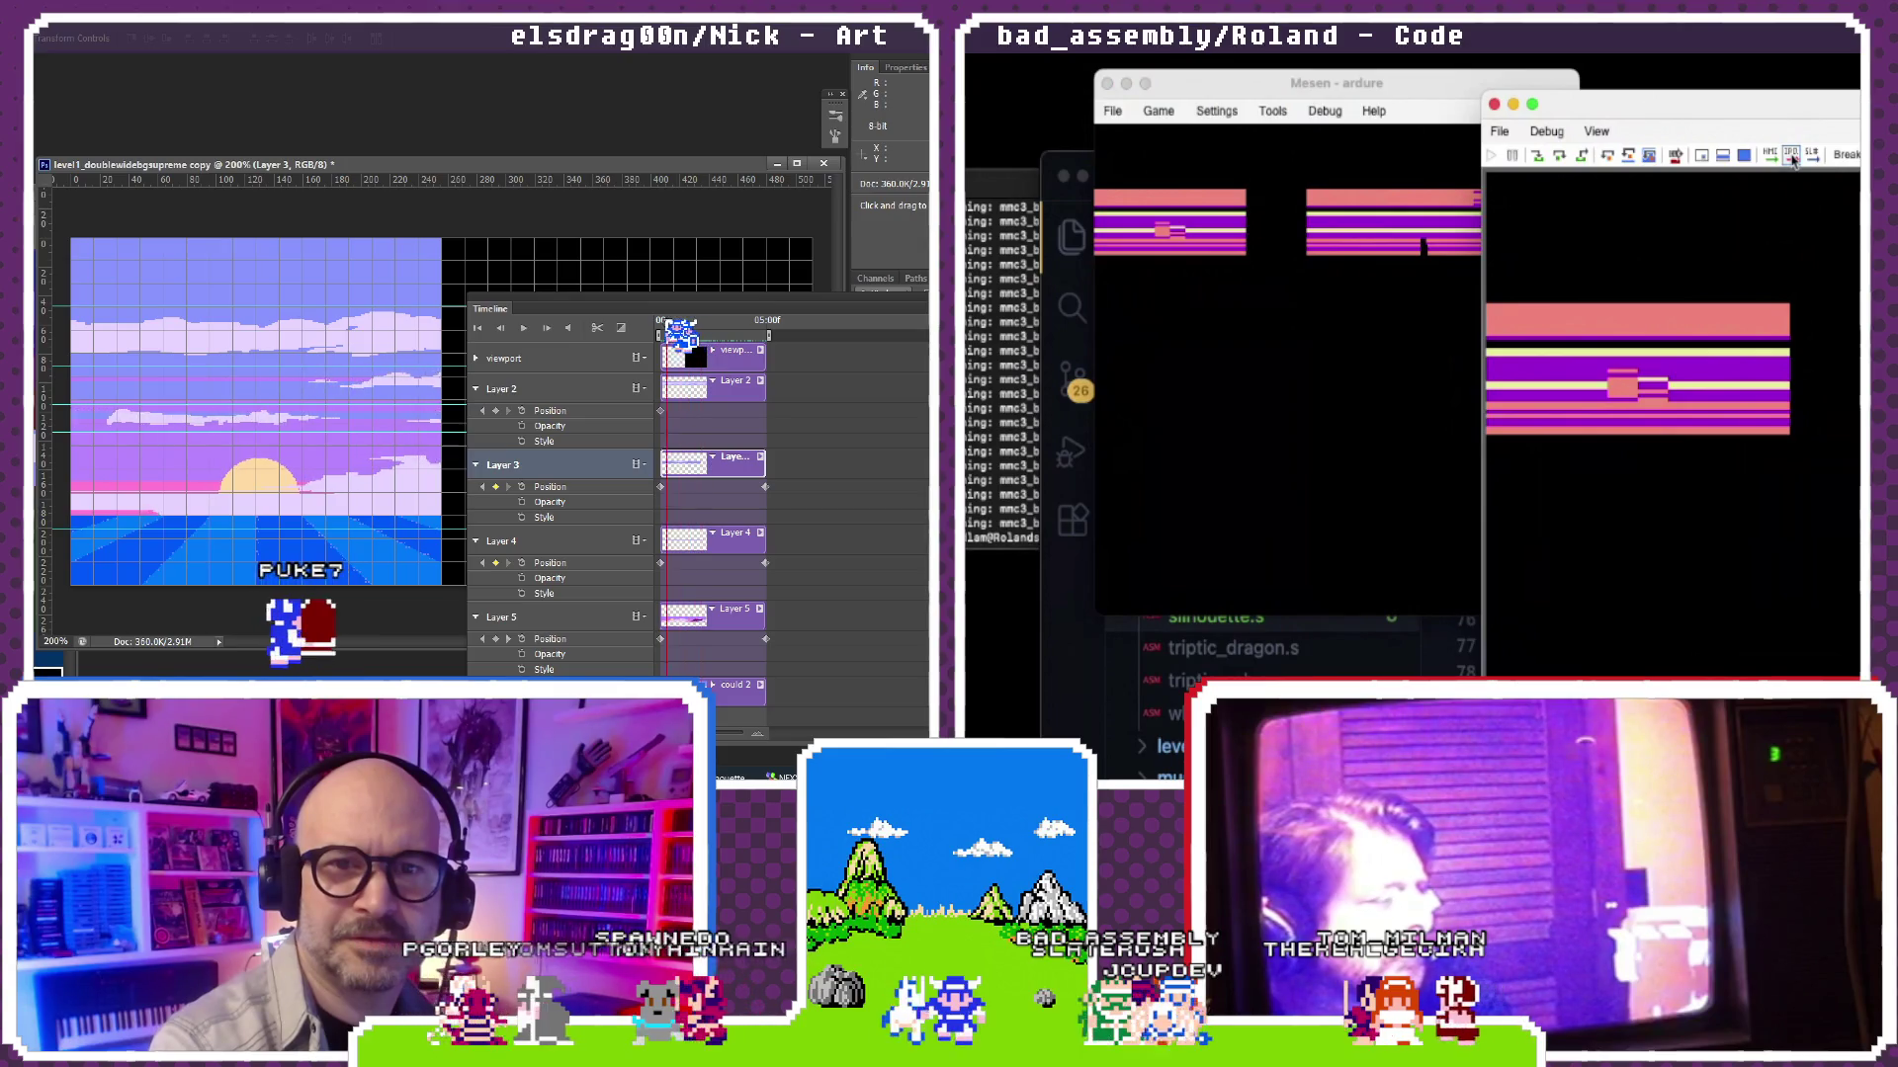
Step: Close the Mesen debugger window and bring the silhouette.s editor back to the front
left_click(1492, 104)
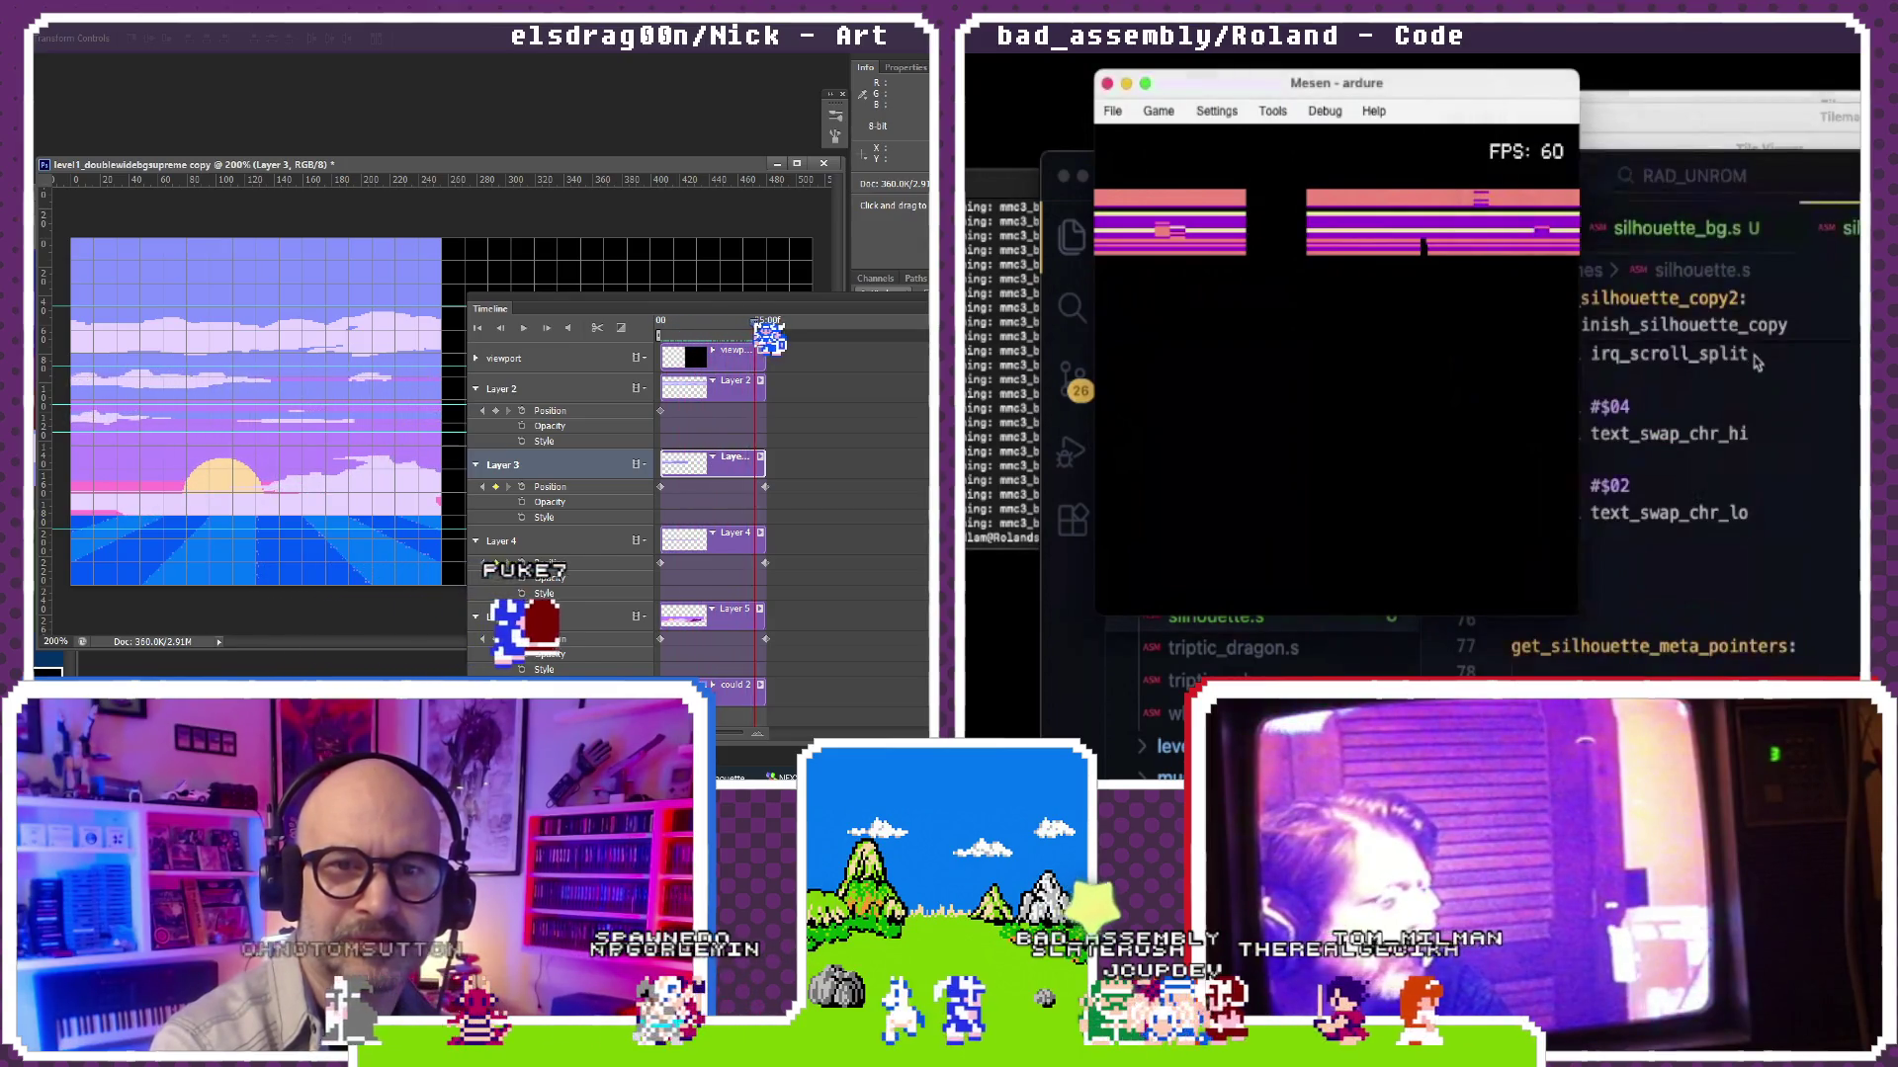
left_click(1761, 423)
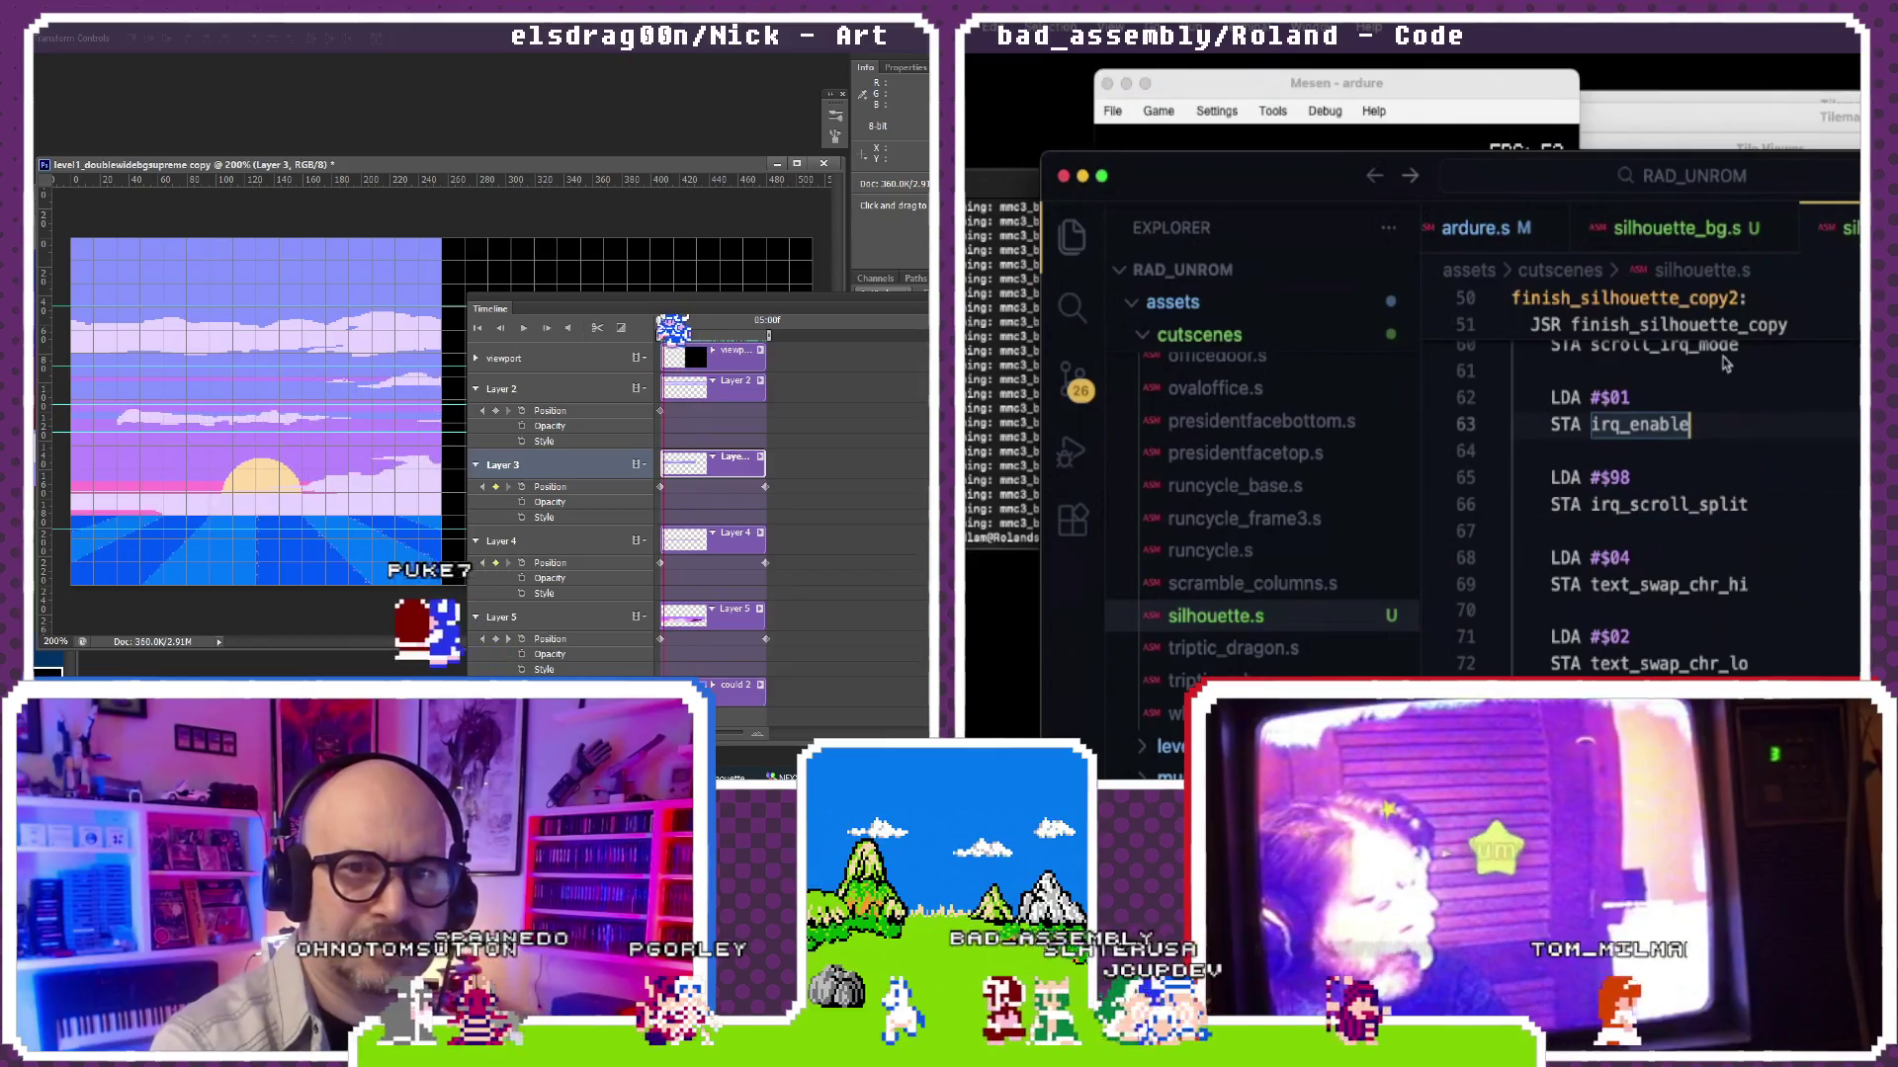
Step: Rerun the build, reload and restart the game in Mesen to the Hawaii cutscene, then return to silhouette.s
key("super+Tab")
key("Up")
key("Down")
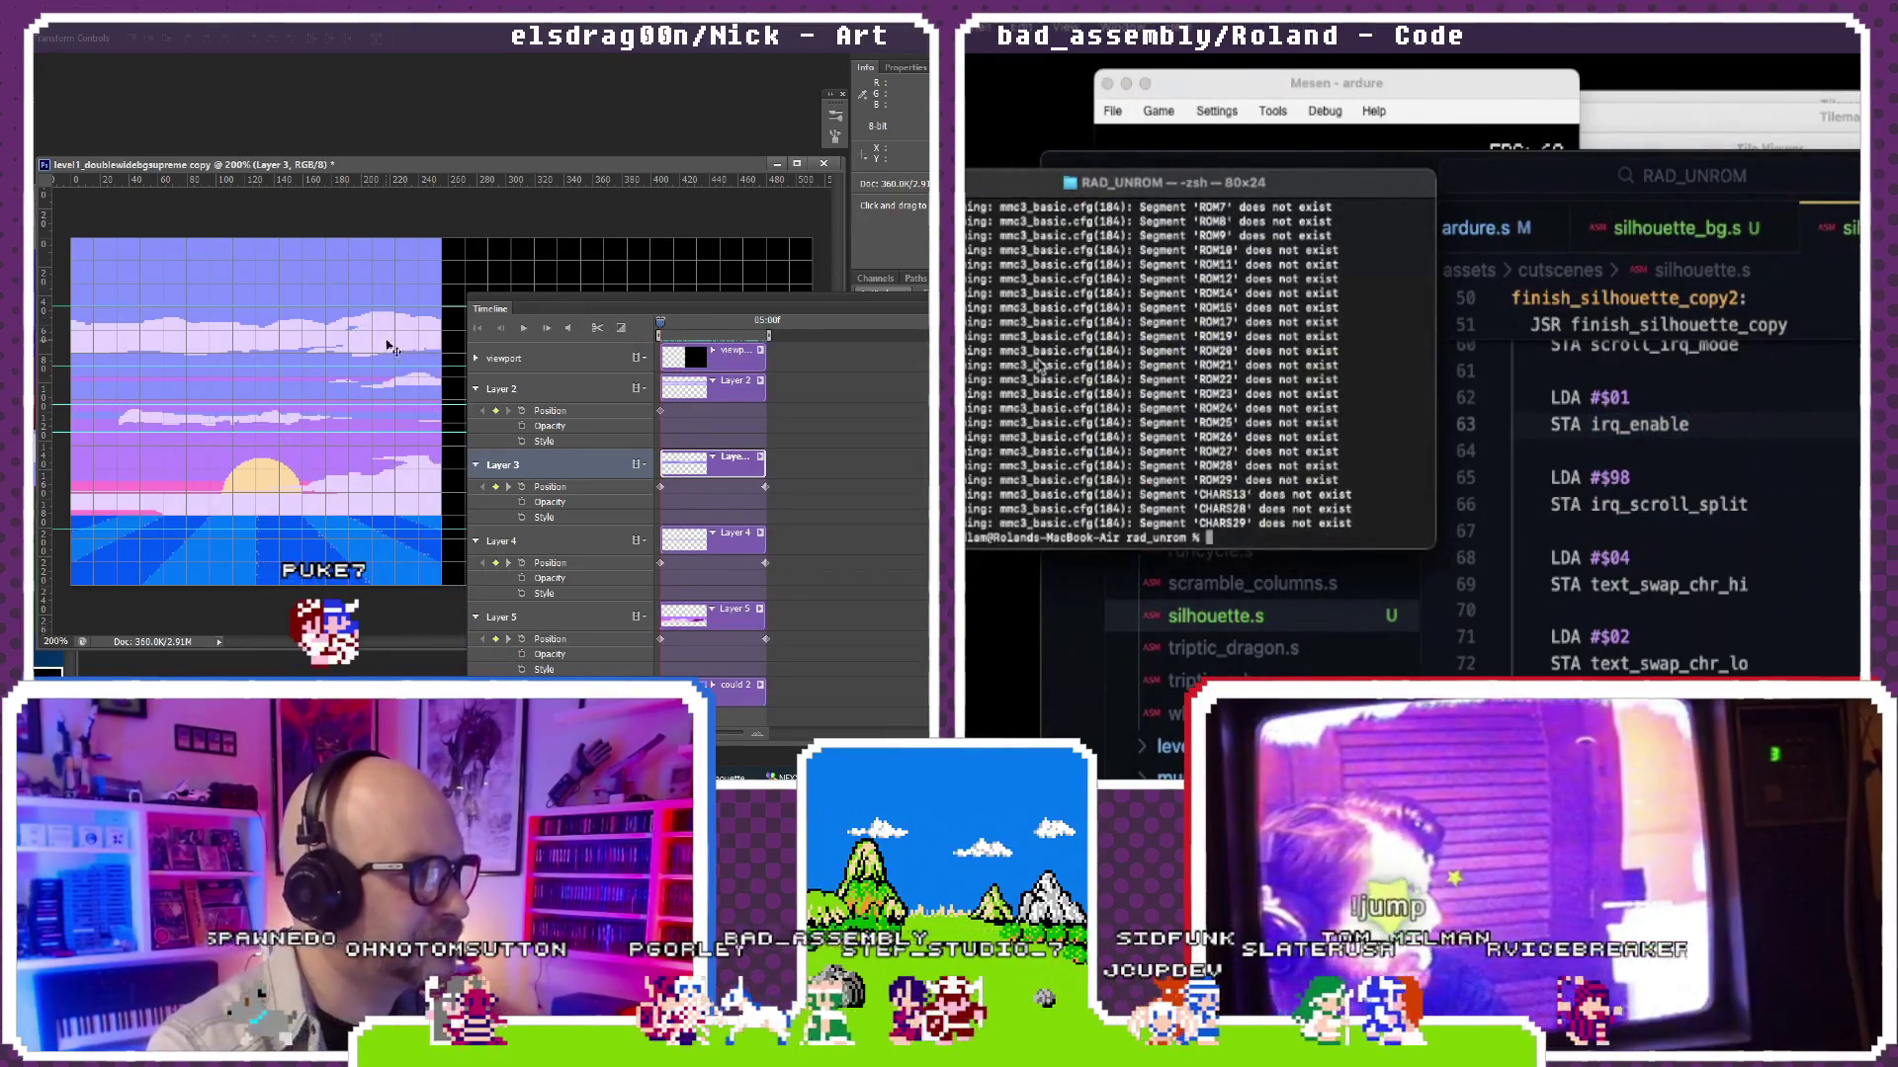
left_click(1157, 111)
left_click(1197, 208)
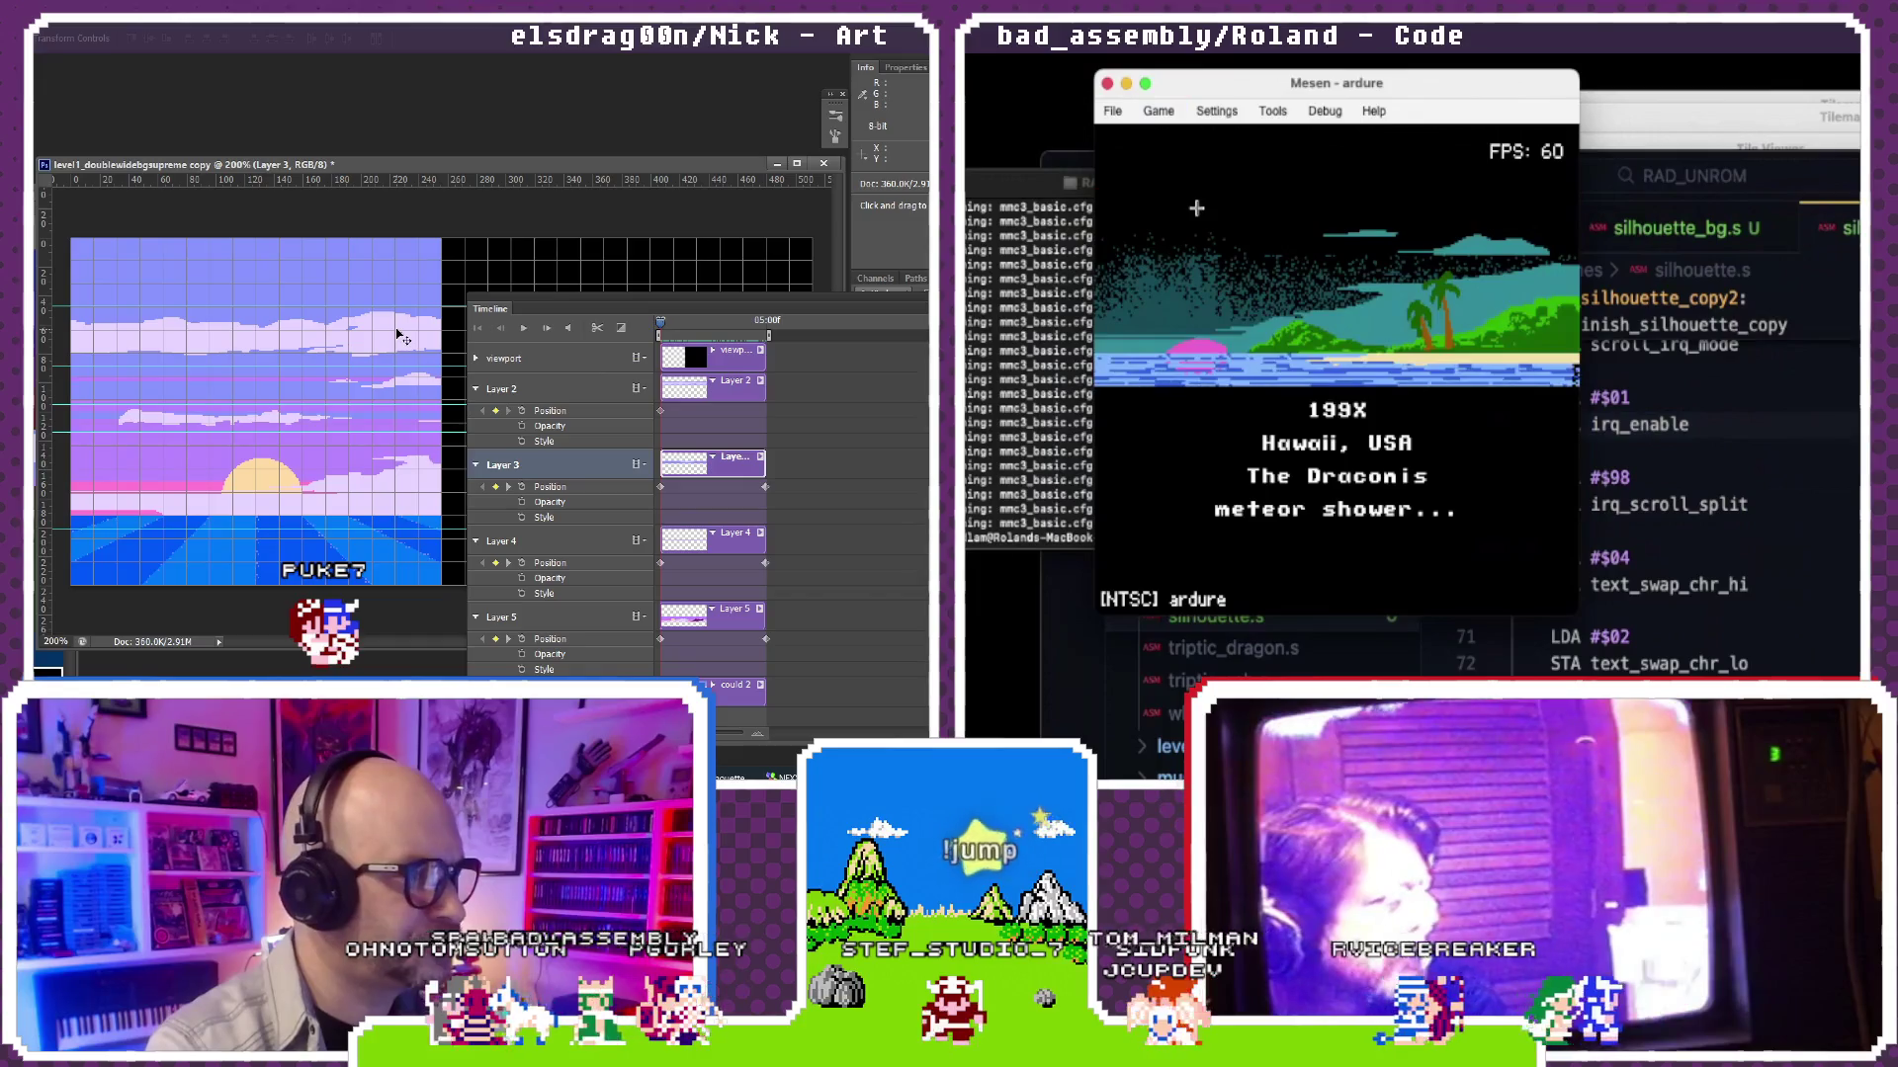
left_click(1158, 109)
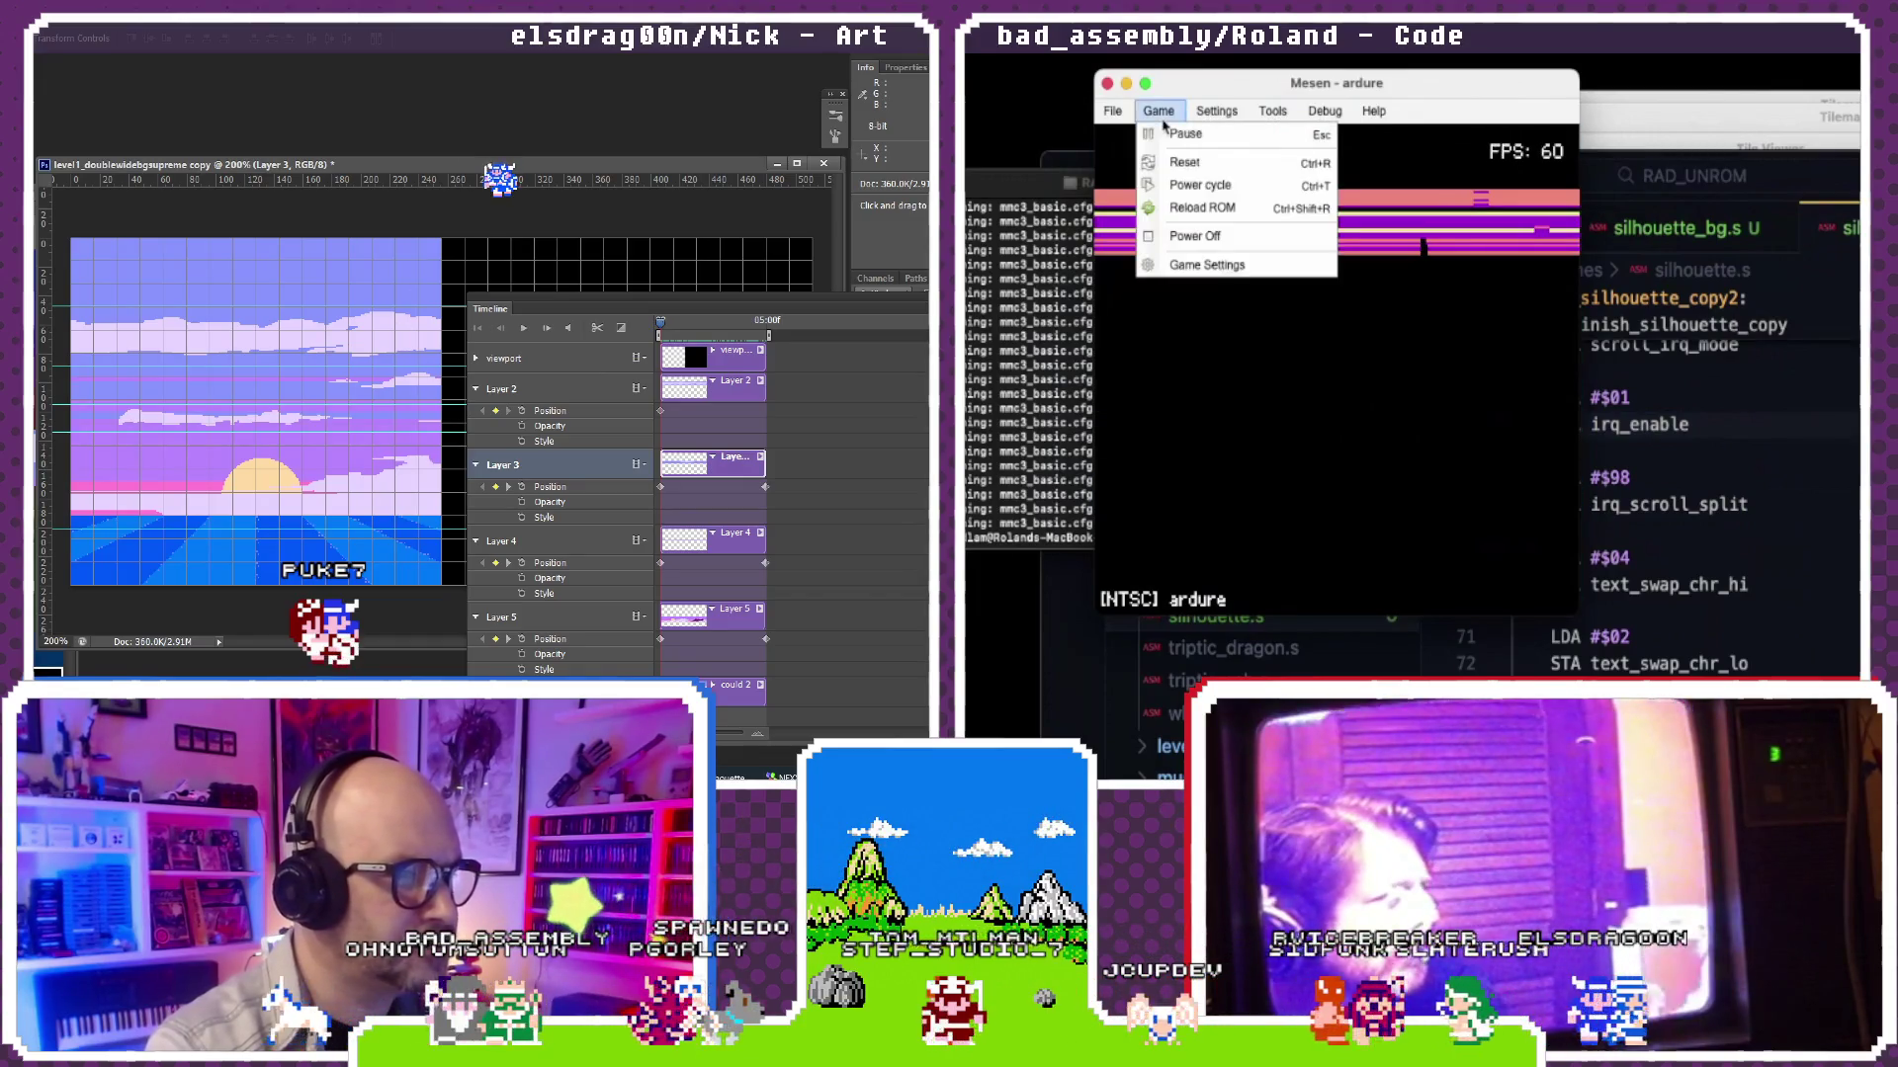
left_click(1697, 456)
scroll(1697, 456, "up", 3)
scroll(1698, 455, "up", 2)
scroll(1698, 455, "up", 5)
scroll(1698, 455, "up", 4)
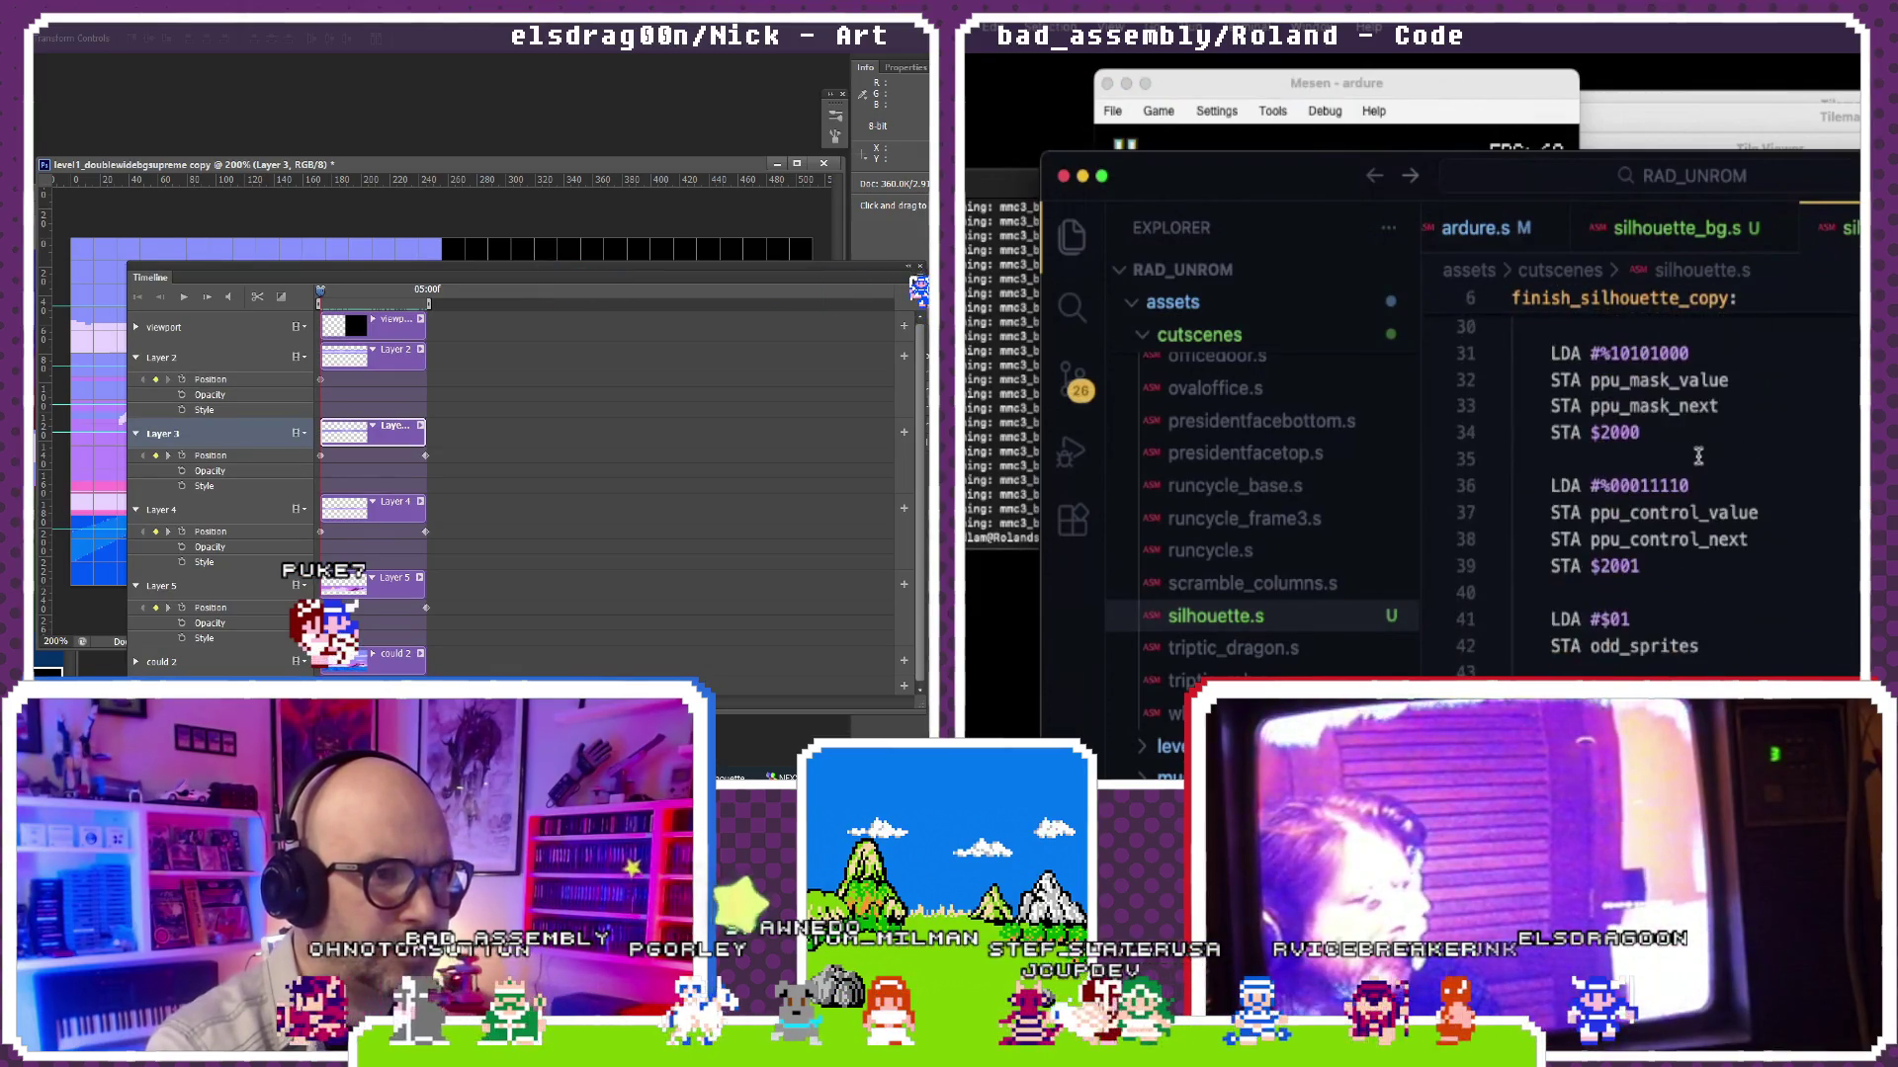
scroll(1698, 455, "up", 6)
scroll(1697, 454, "down", 1)
scroll(1698, 454, "down", 3)
scroll(1698, 456, "down", 1)
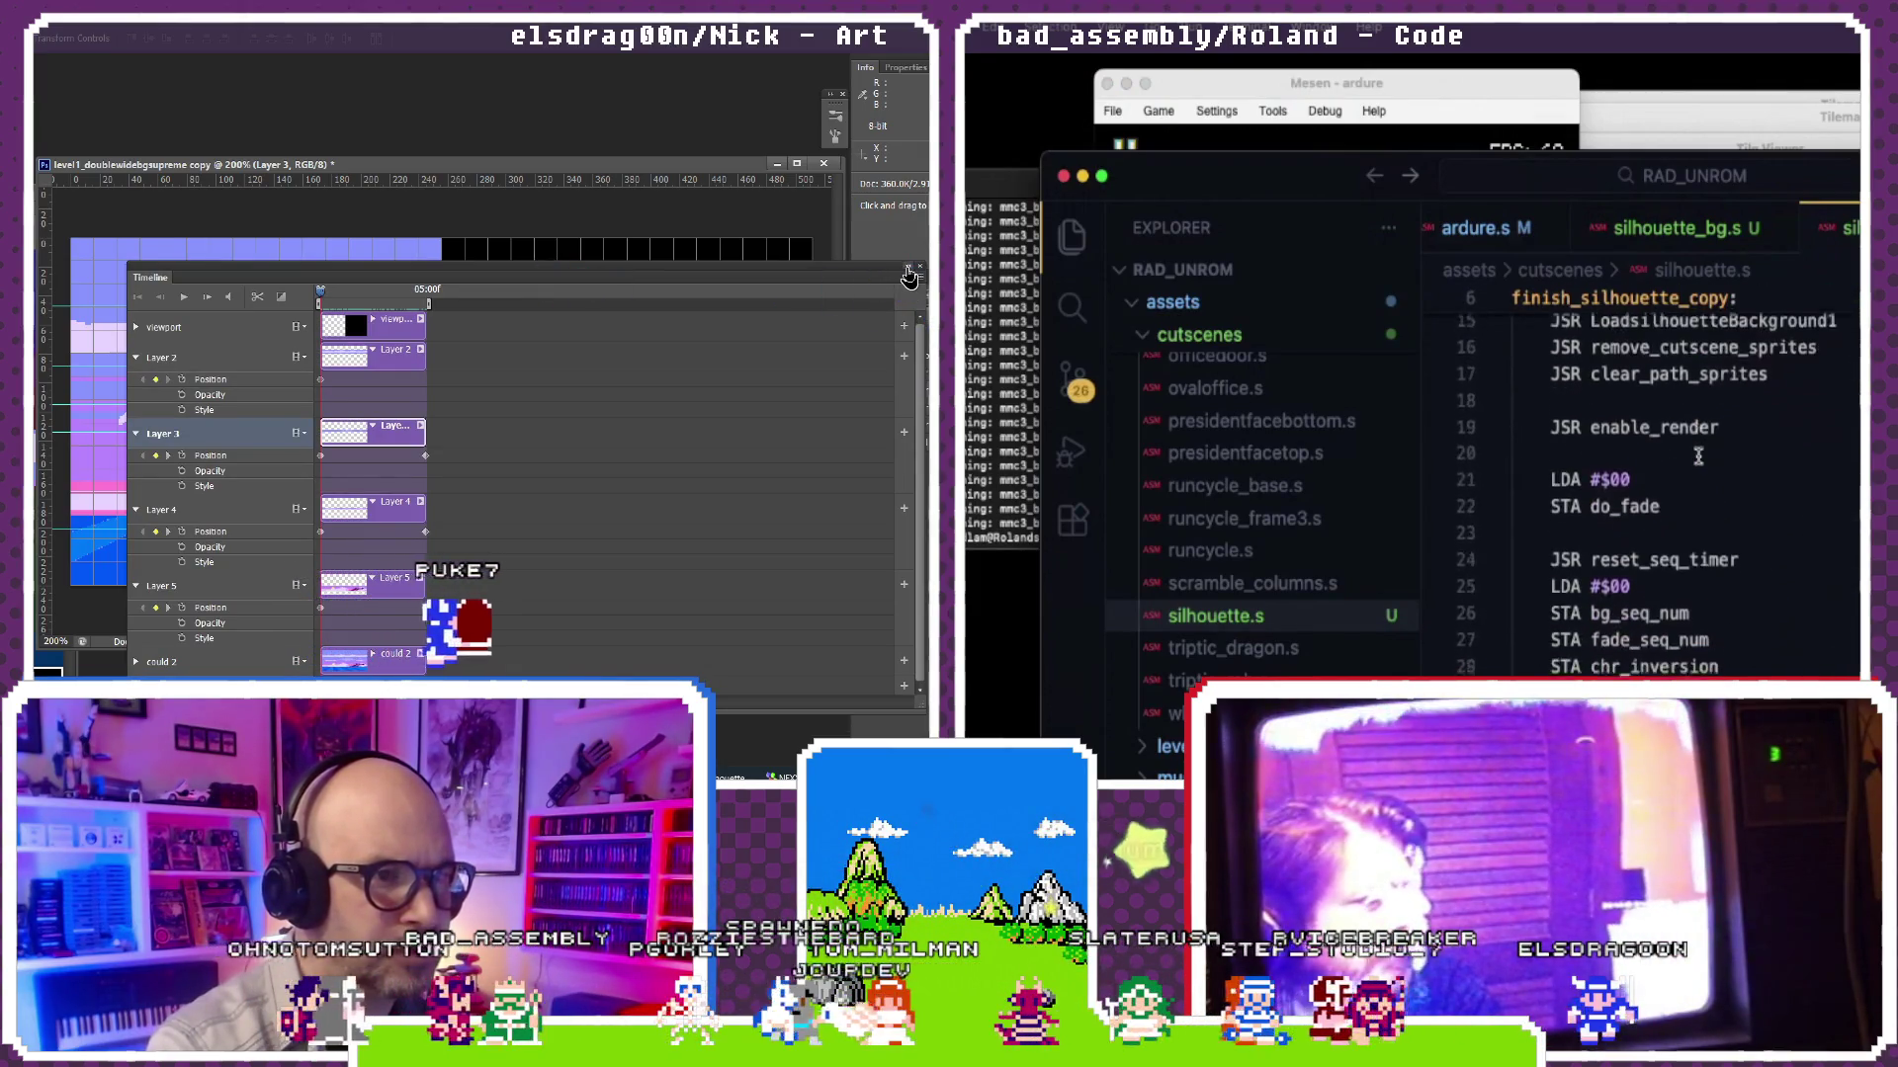
scroll(1698, 455, "down", 2)
scroll(1698, 455, "down", 2)
scroll(1698, 455, "down", 1)
scroll(1697, 456, "down", 1)
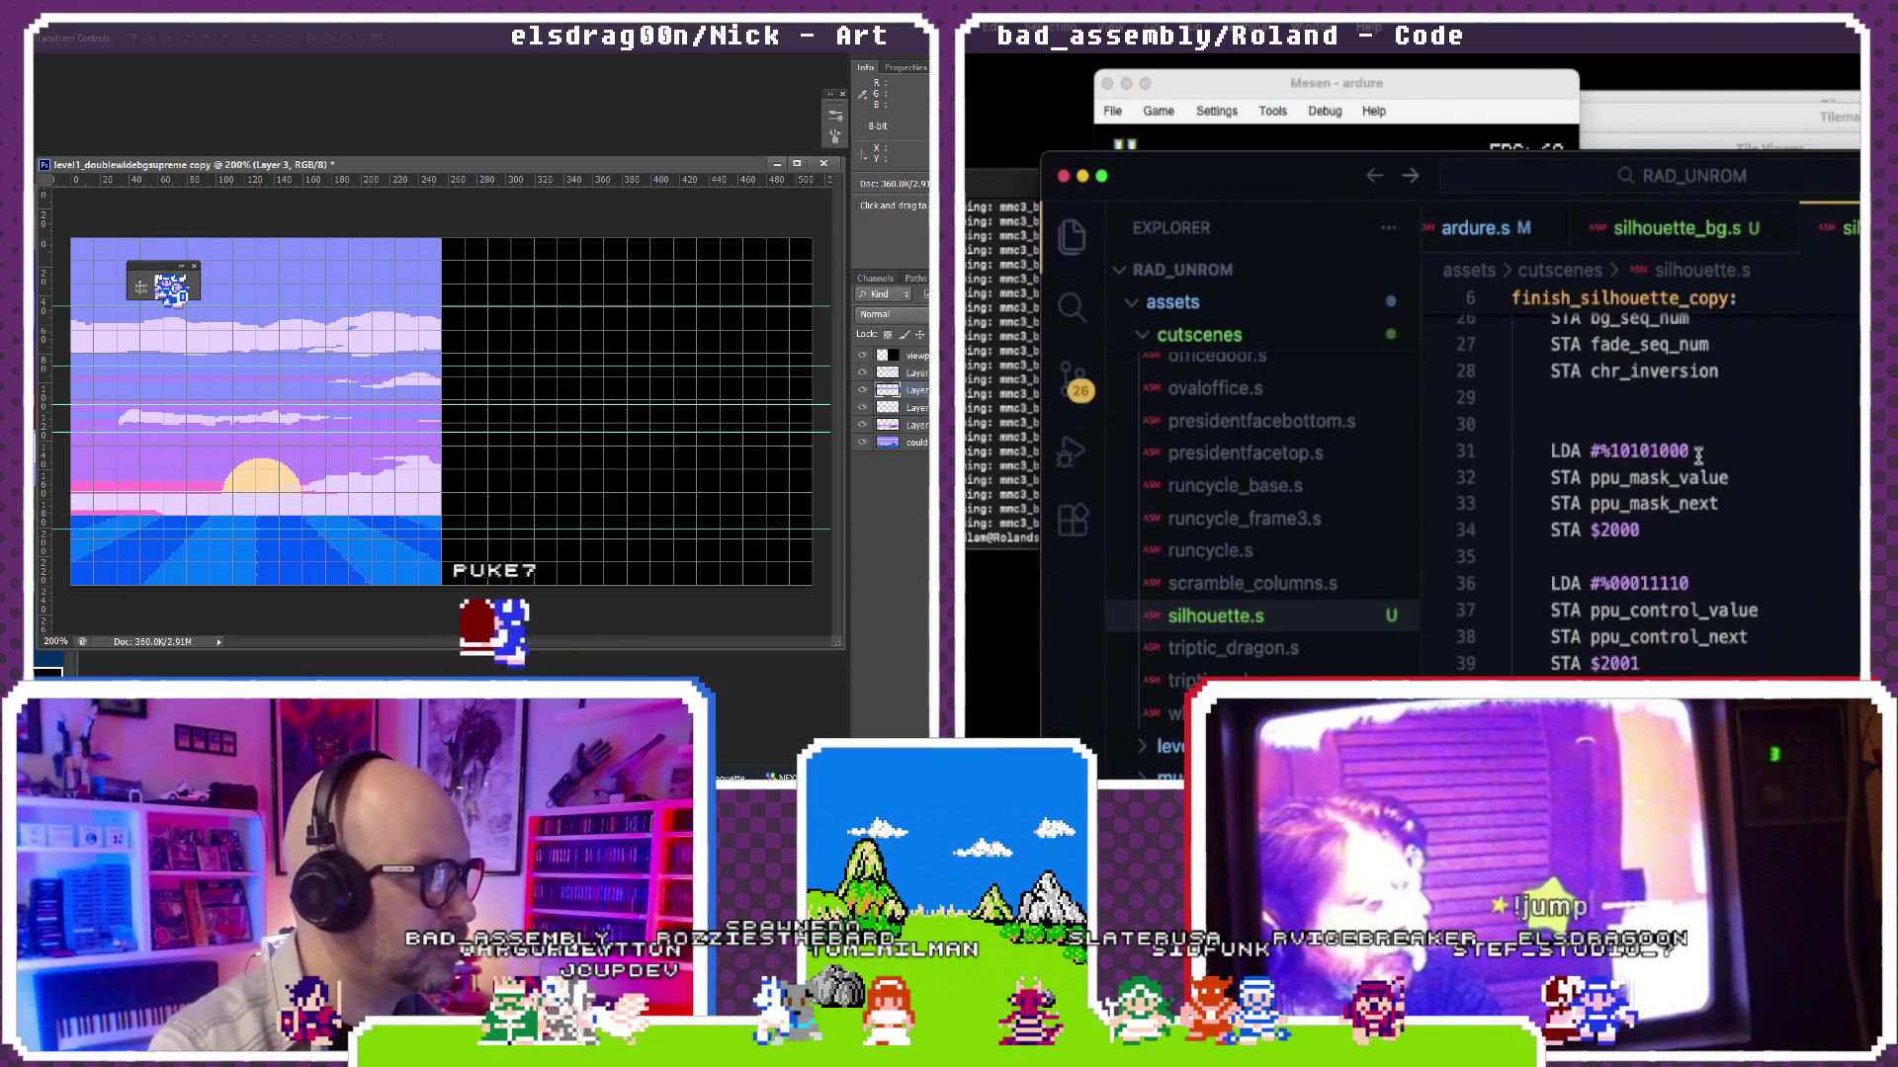
scroll(1698, 456, "down", 2)
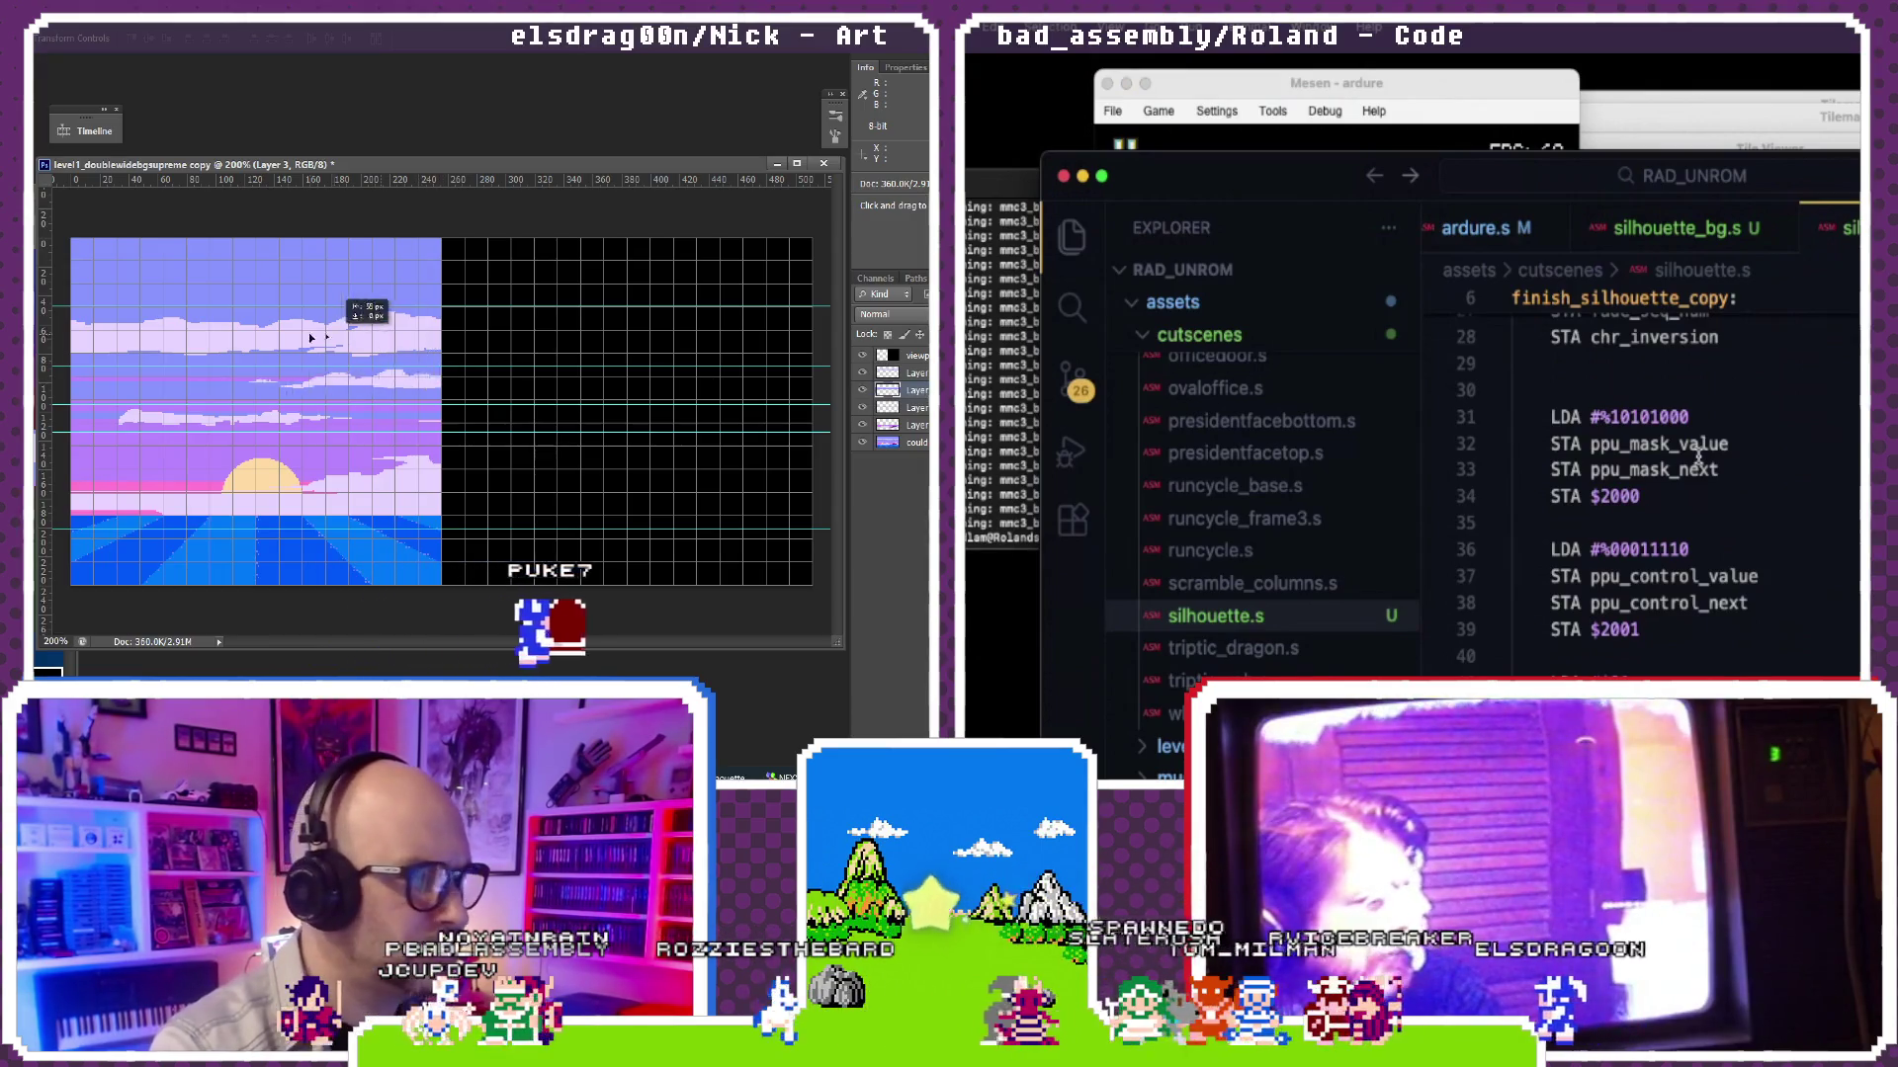
scroll(1698, 455, "down", 1)
scroll(1695, 550, "down", 1)
left_click(1701, 659)
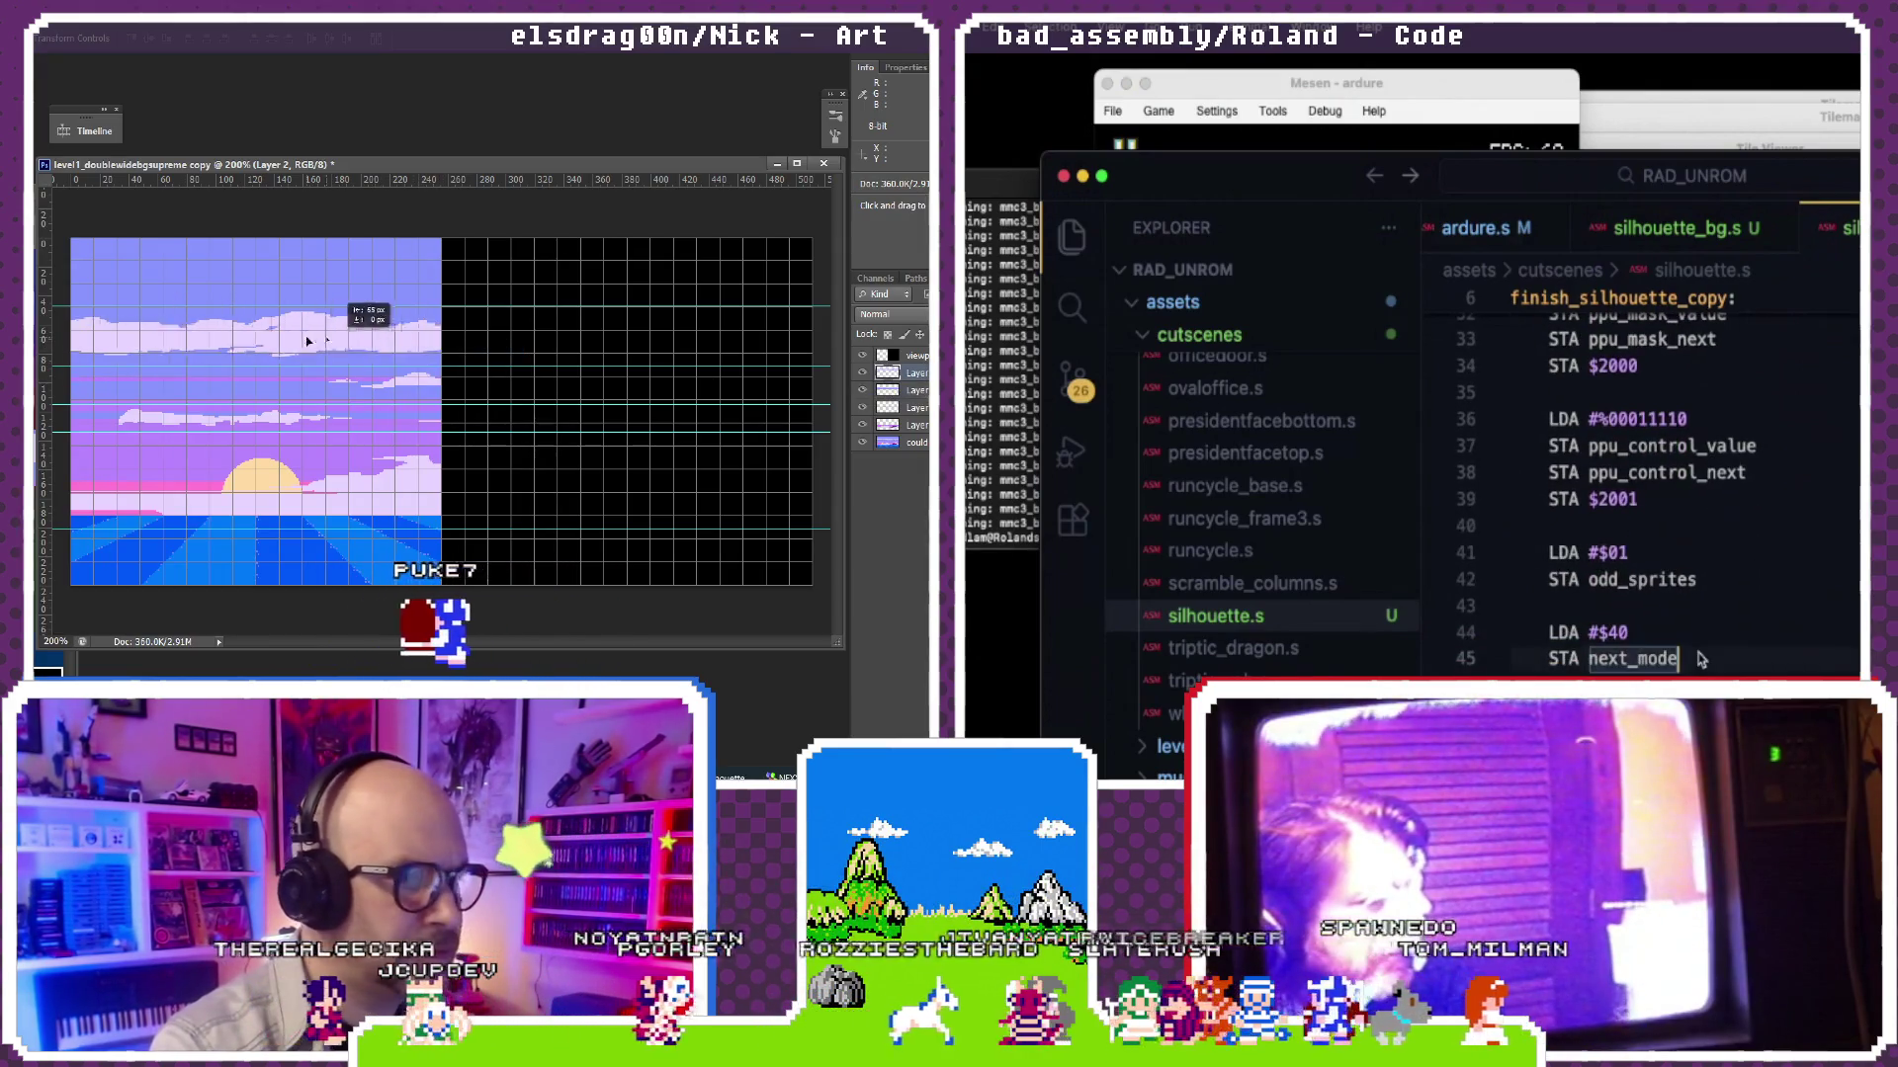
scroll(1701, 659, "down", 1)
scroll(1701, 659, "down", 1)
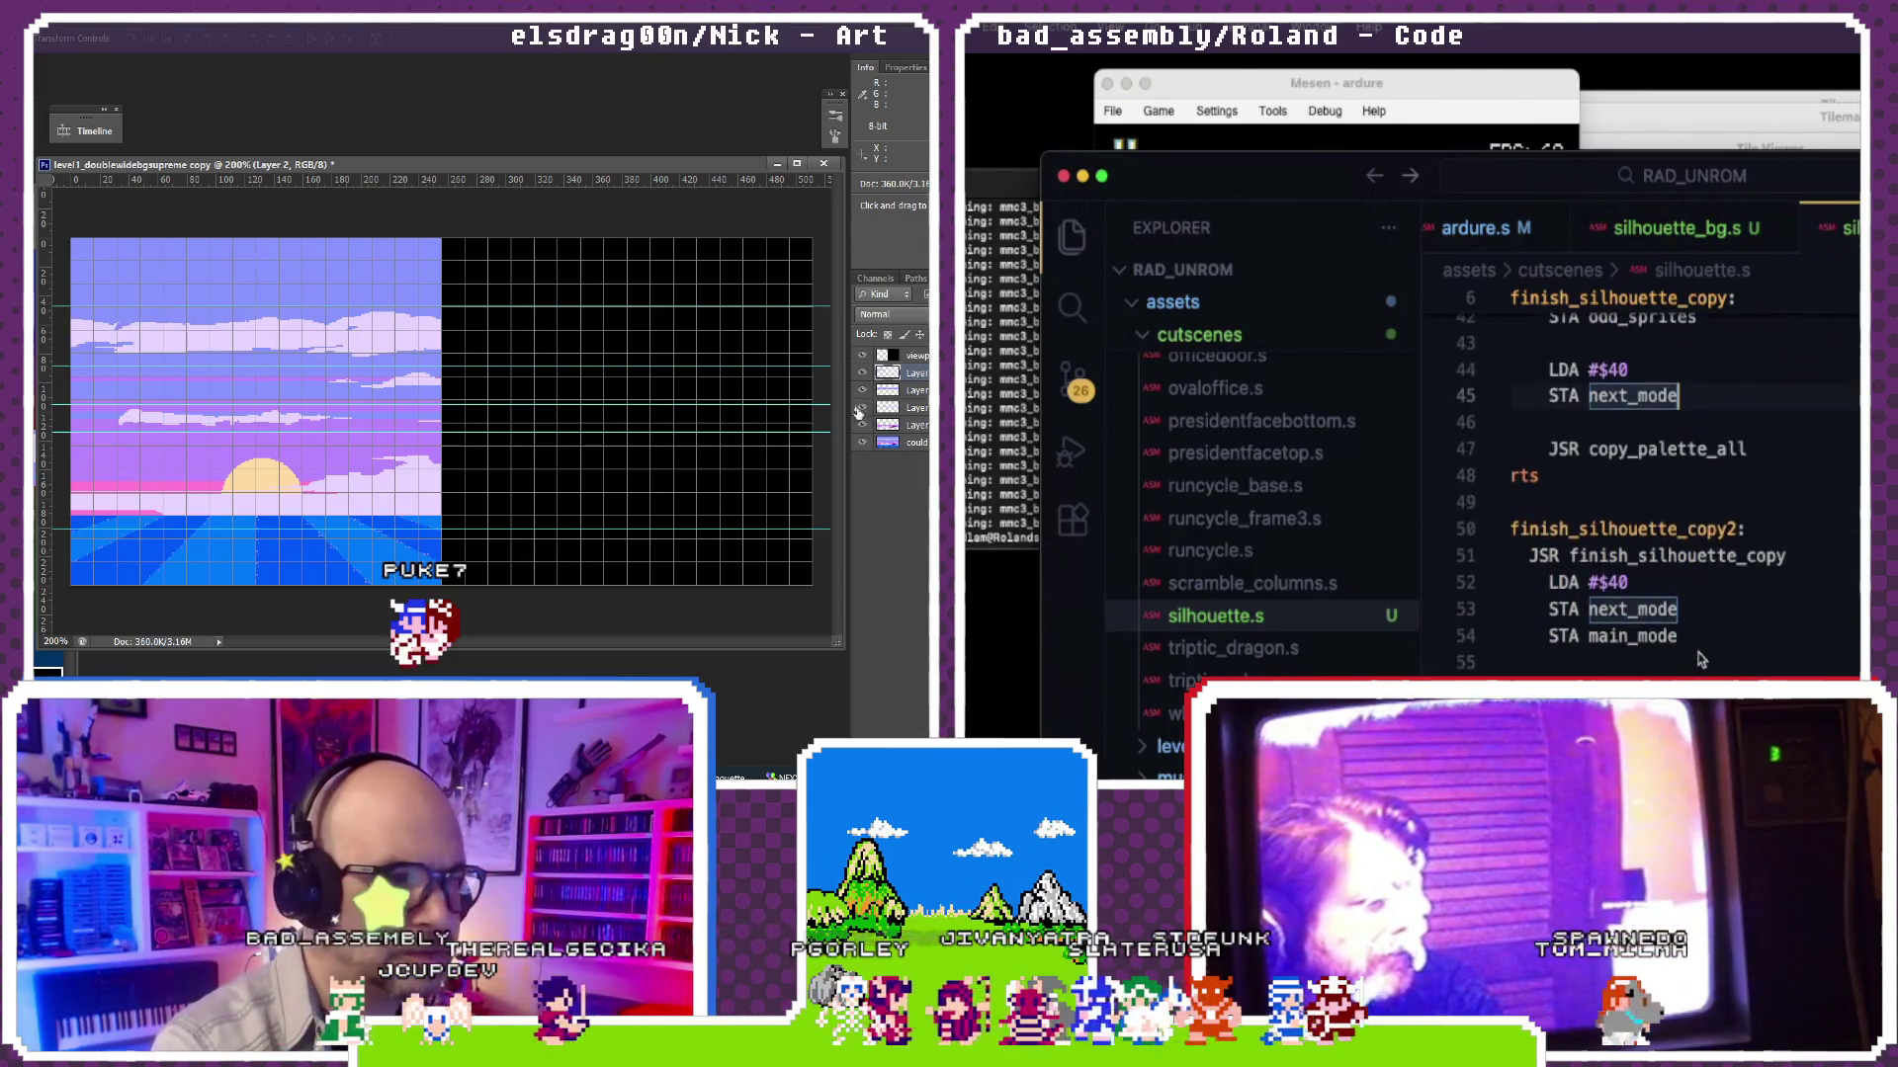
left_click_drag(215, 337, 233, 336)
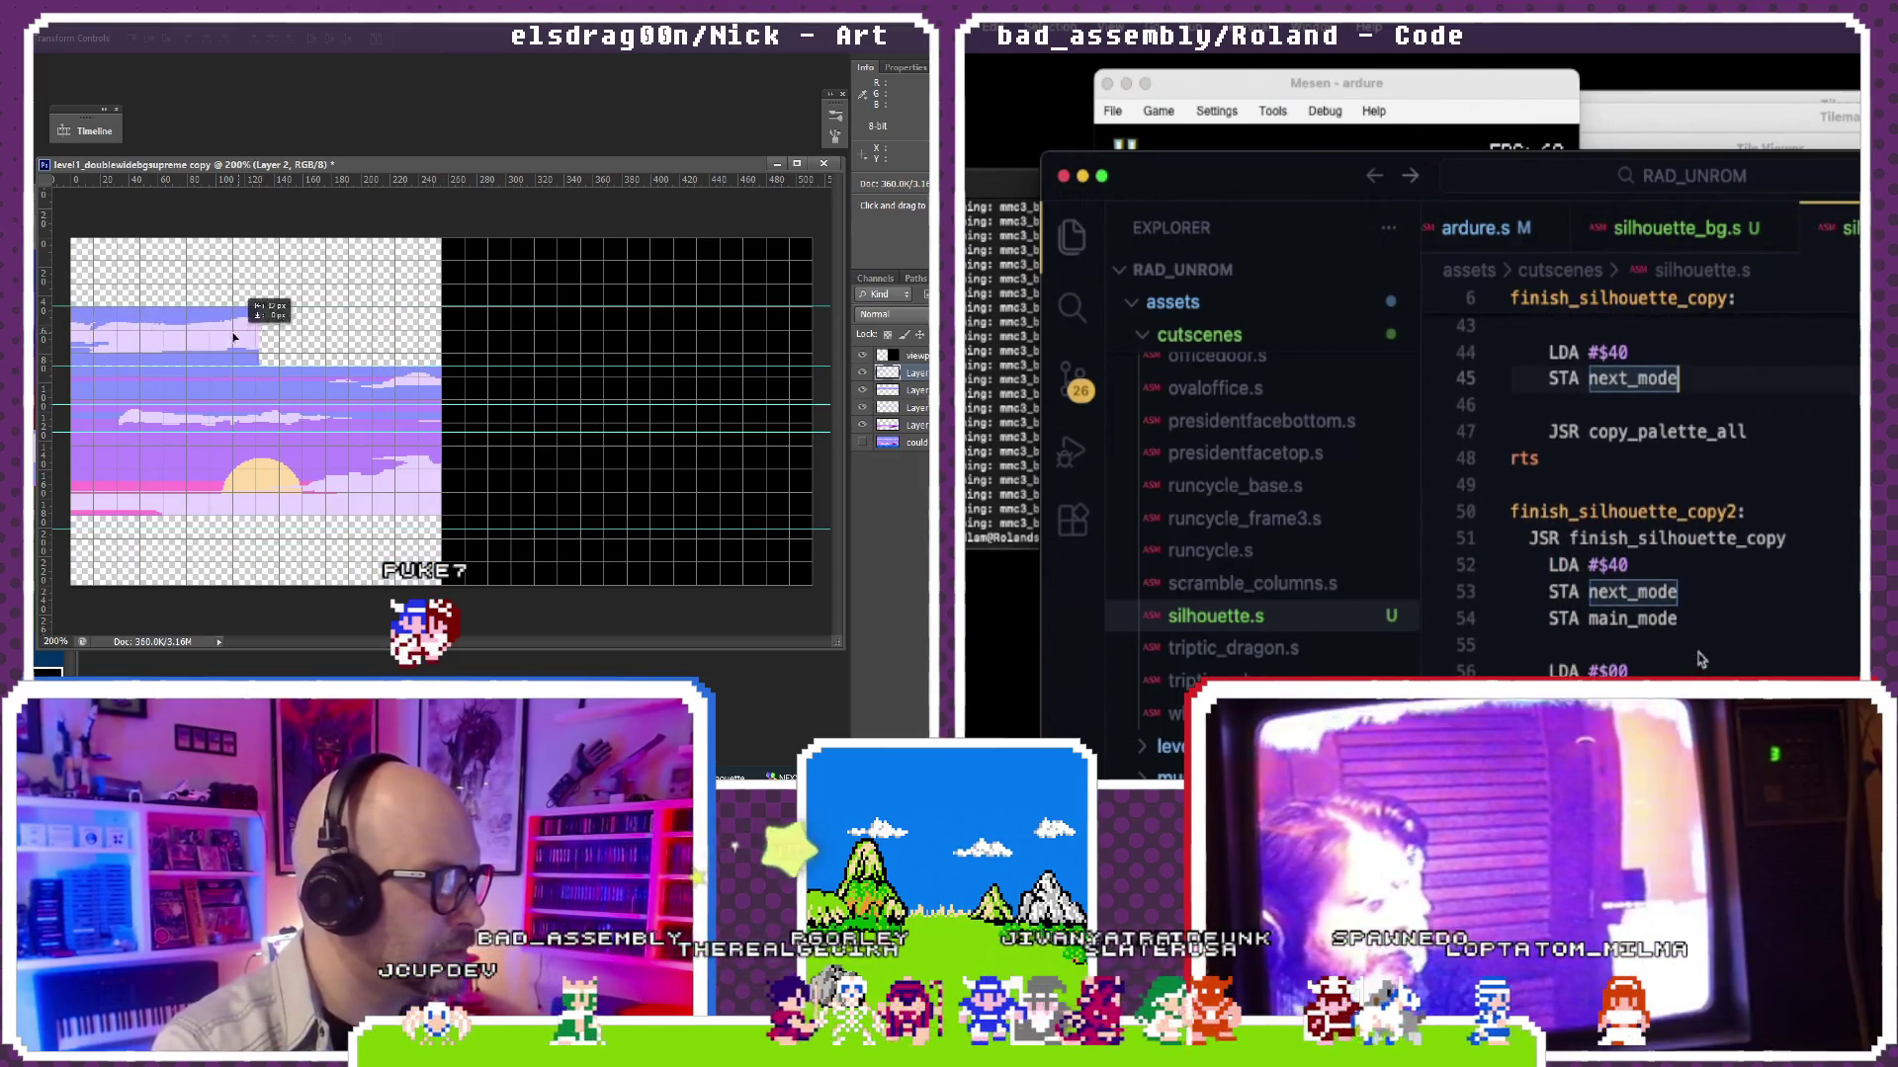
scroll(1700, 658, "up", 4)
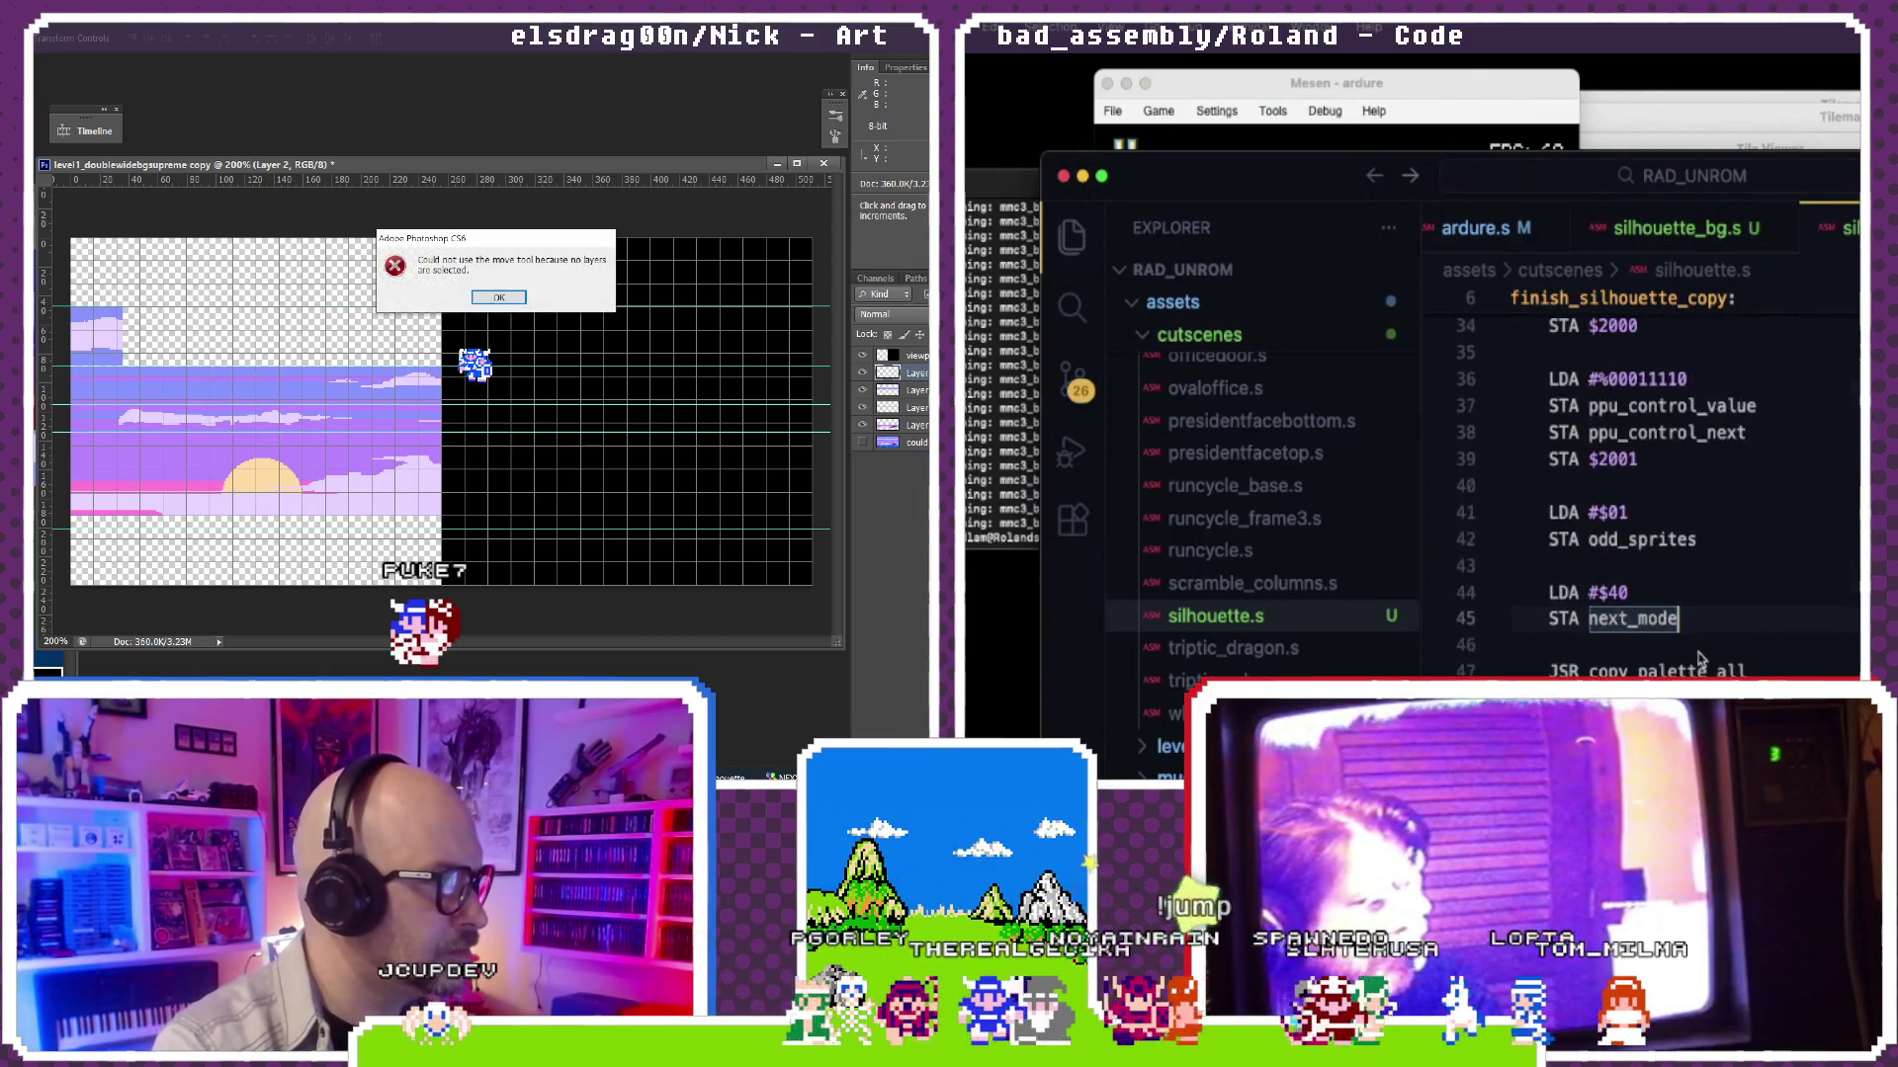
scroll(1631, 624, "down", 1)
scroll(1601, 592, "down", 2)
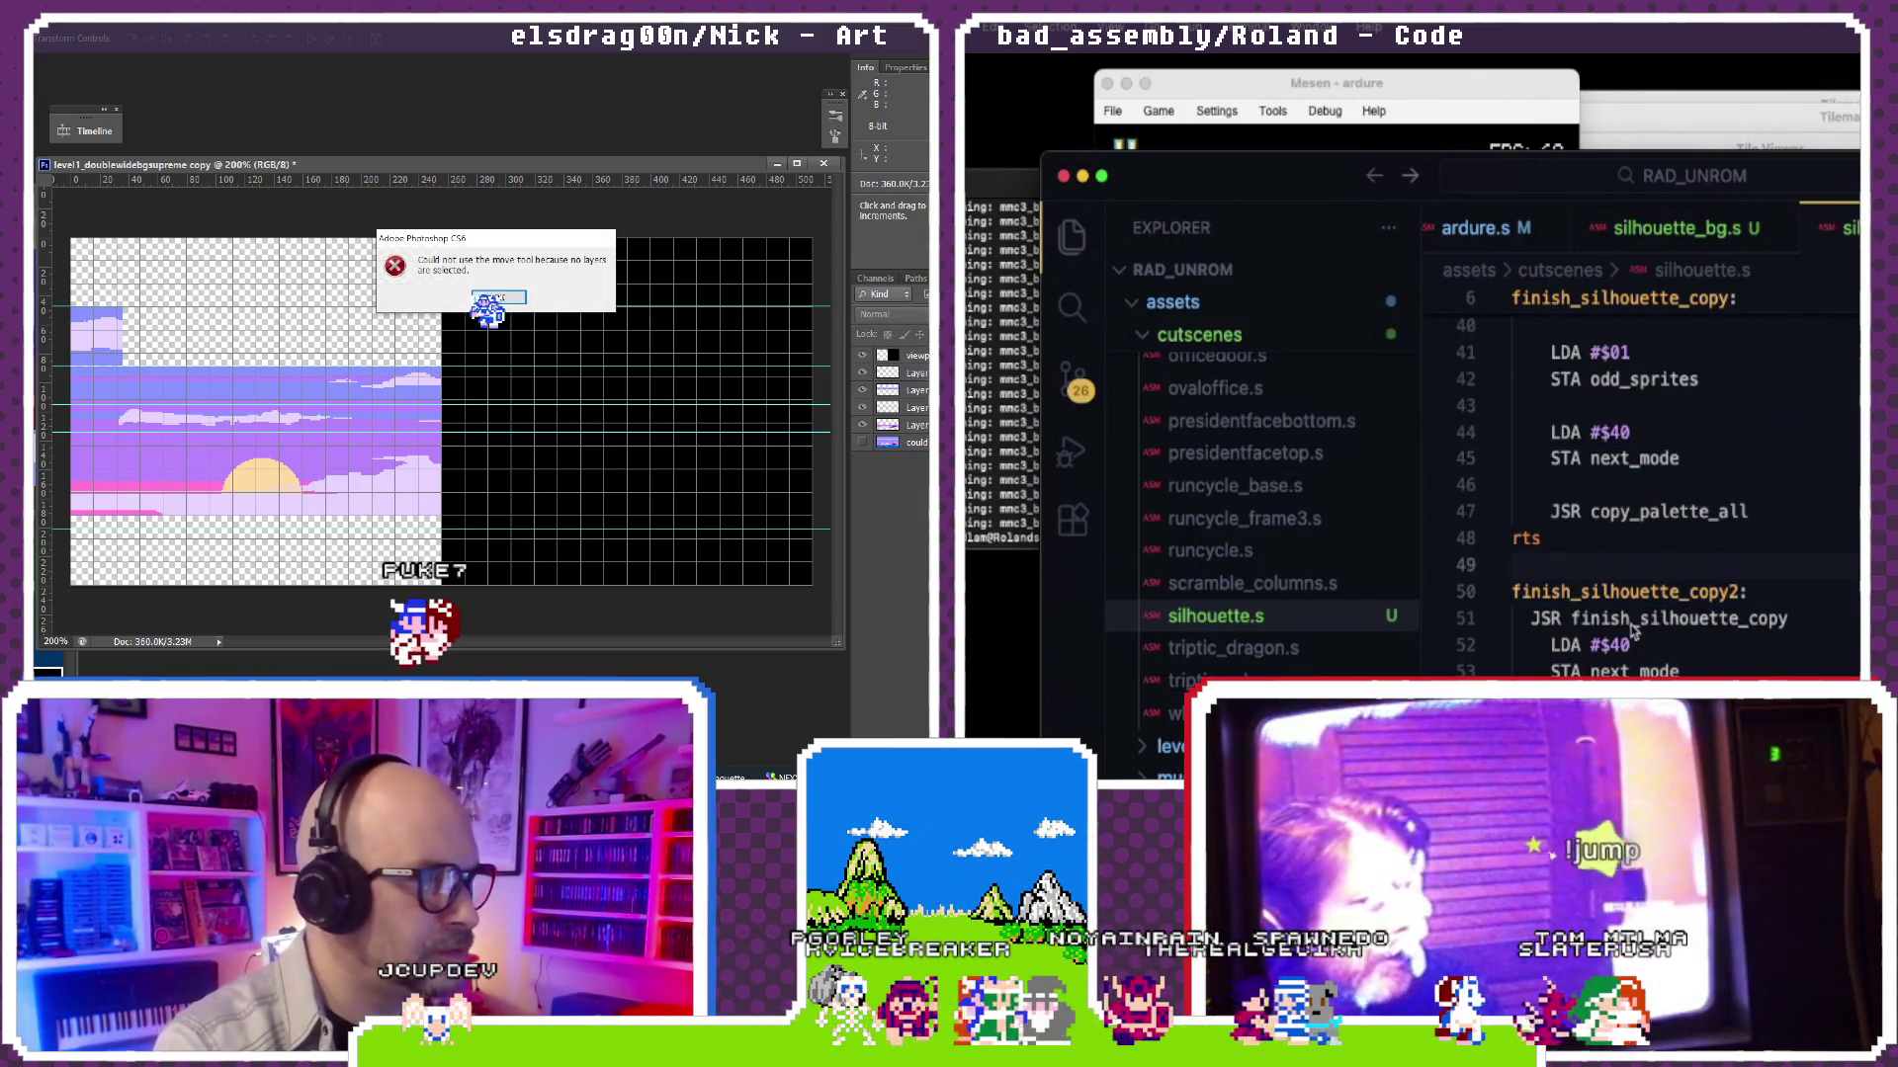
scroll(1631, 634, "up", 3)
scroll(1630, 634, "down", 5)
left_click_drag(137, 342, 282, 340)
scroll(1631, 633, "up", 4)
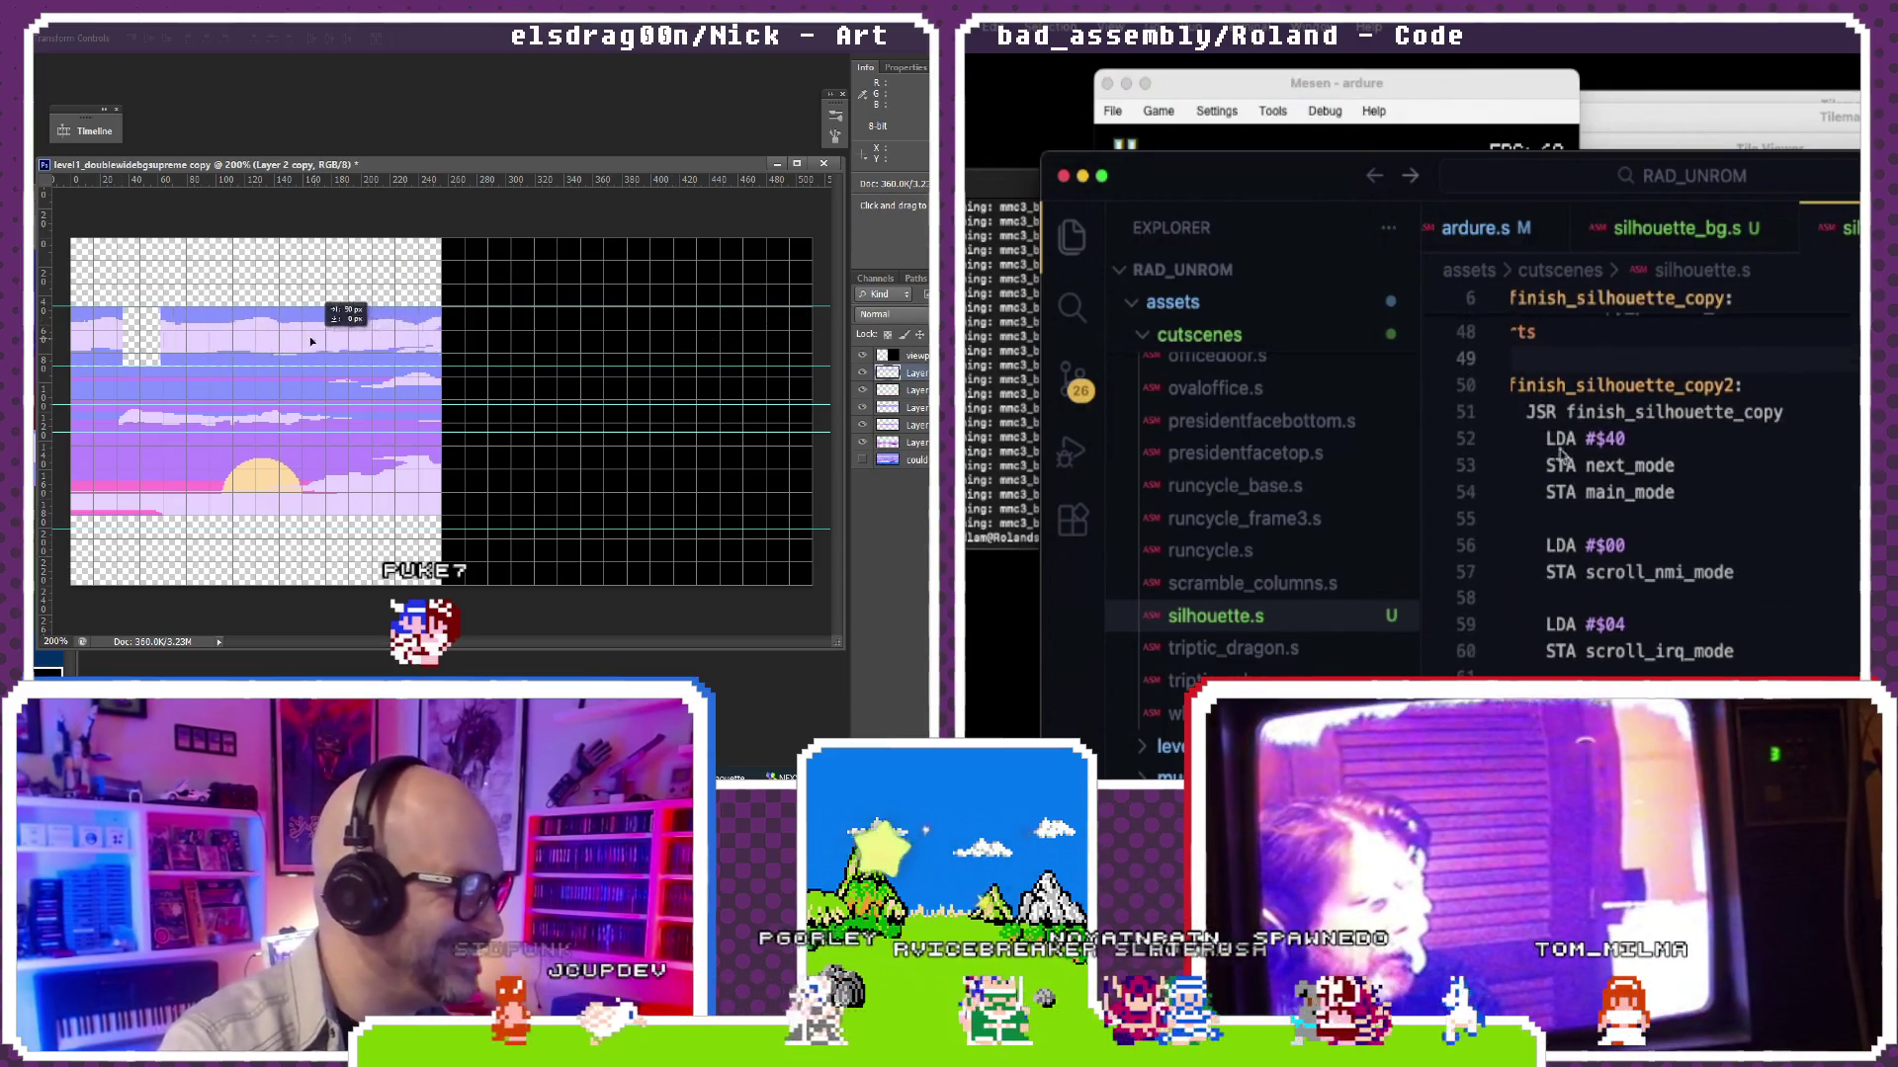
key("super+alt+bracketleft")
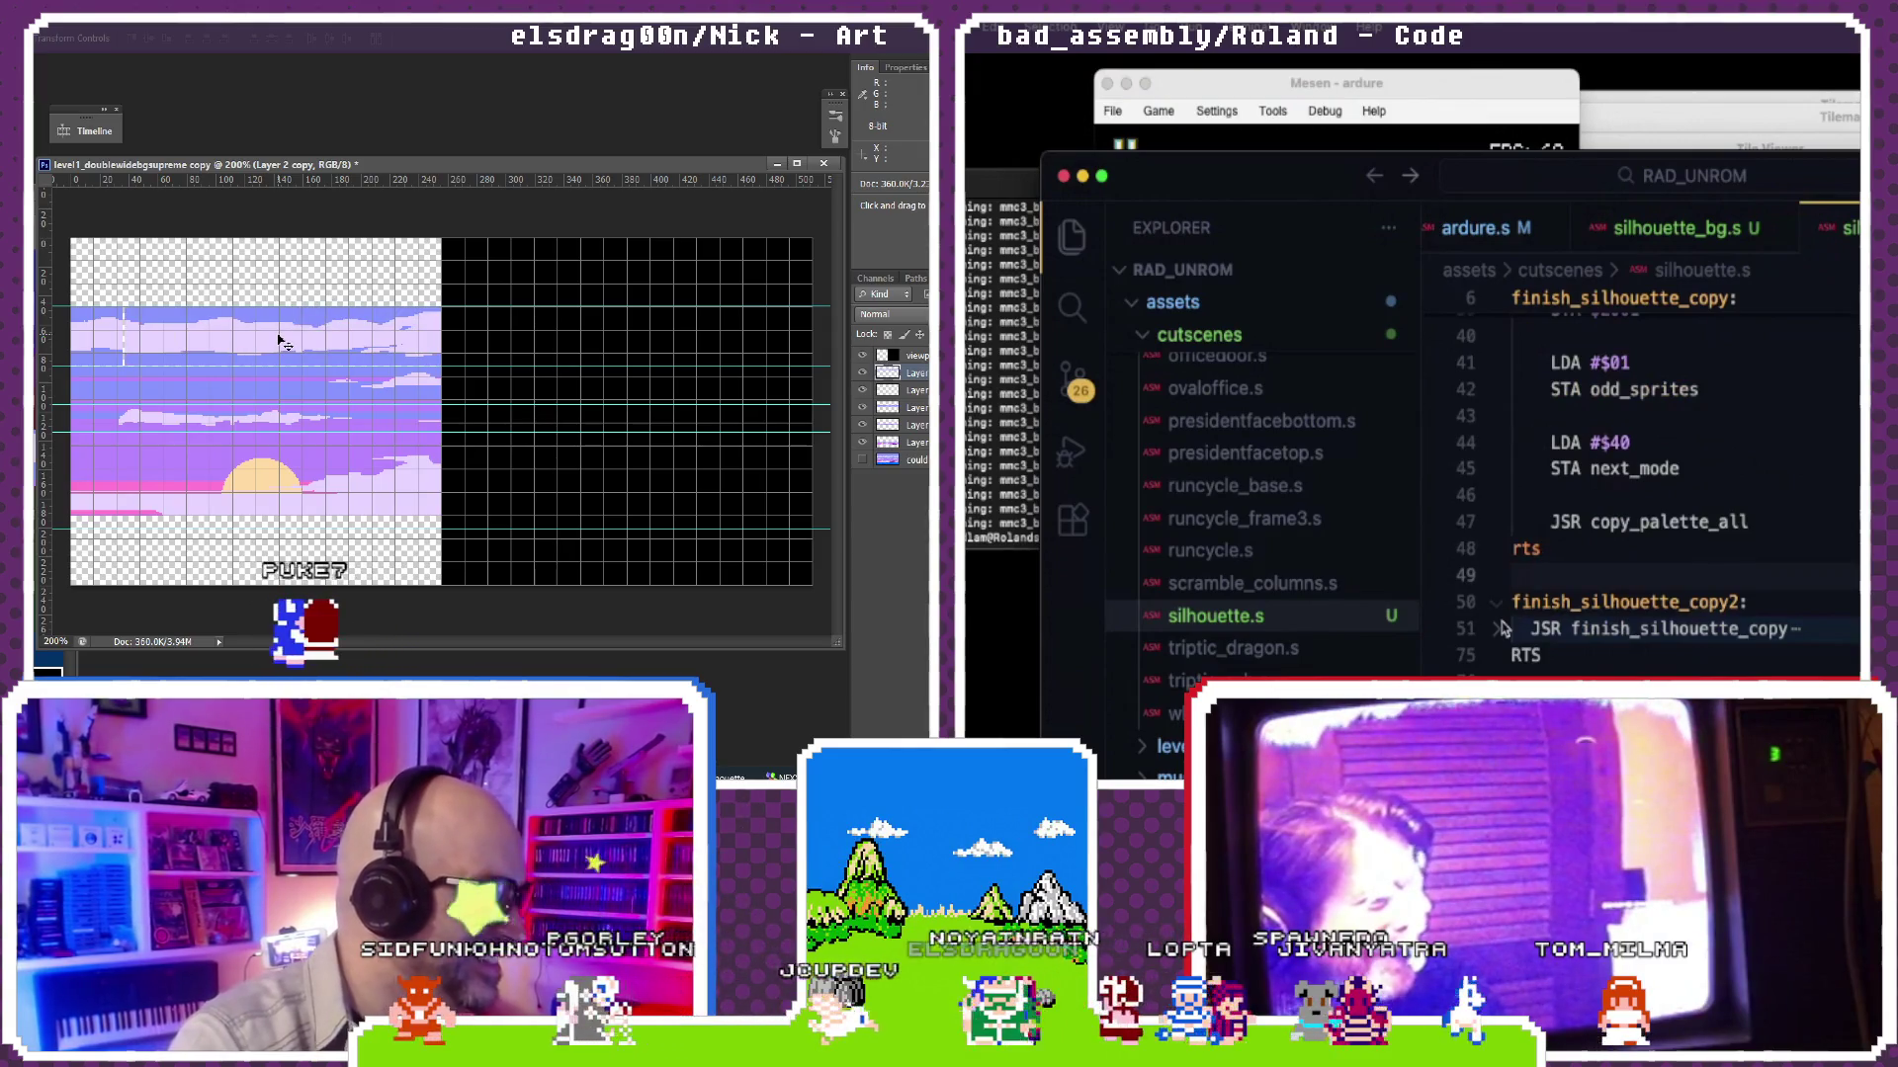
left_click(1504, 630)
scroll(1553, 653, "down", 5)
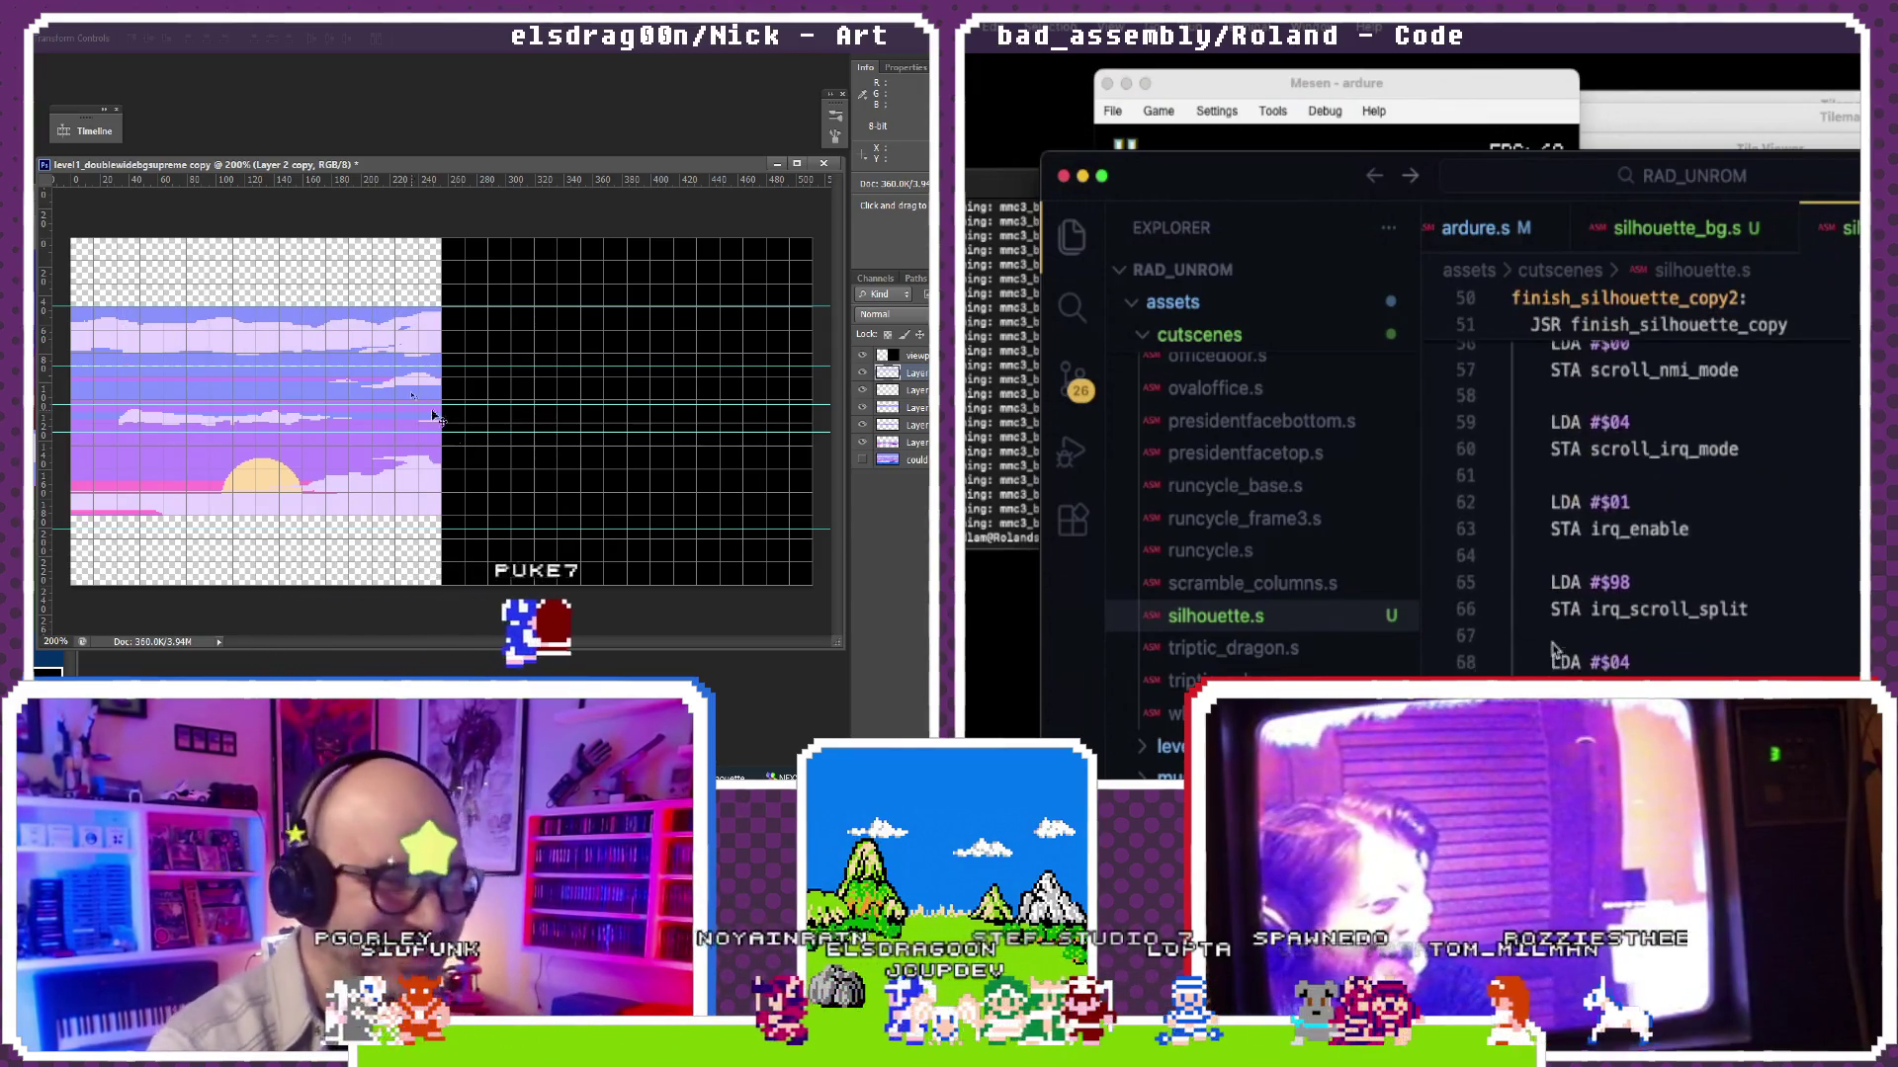
key("Delete")
key("super+a")
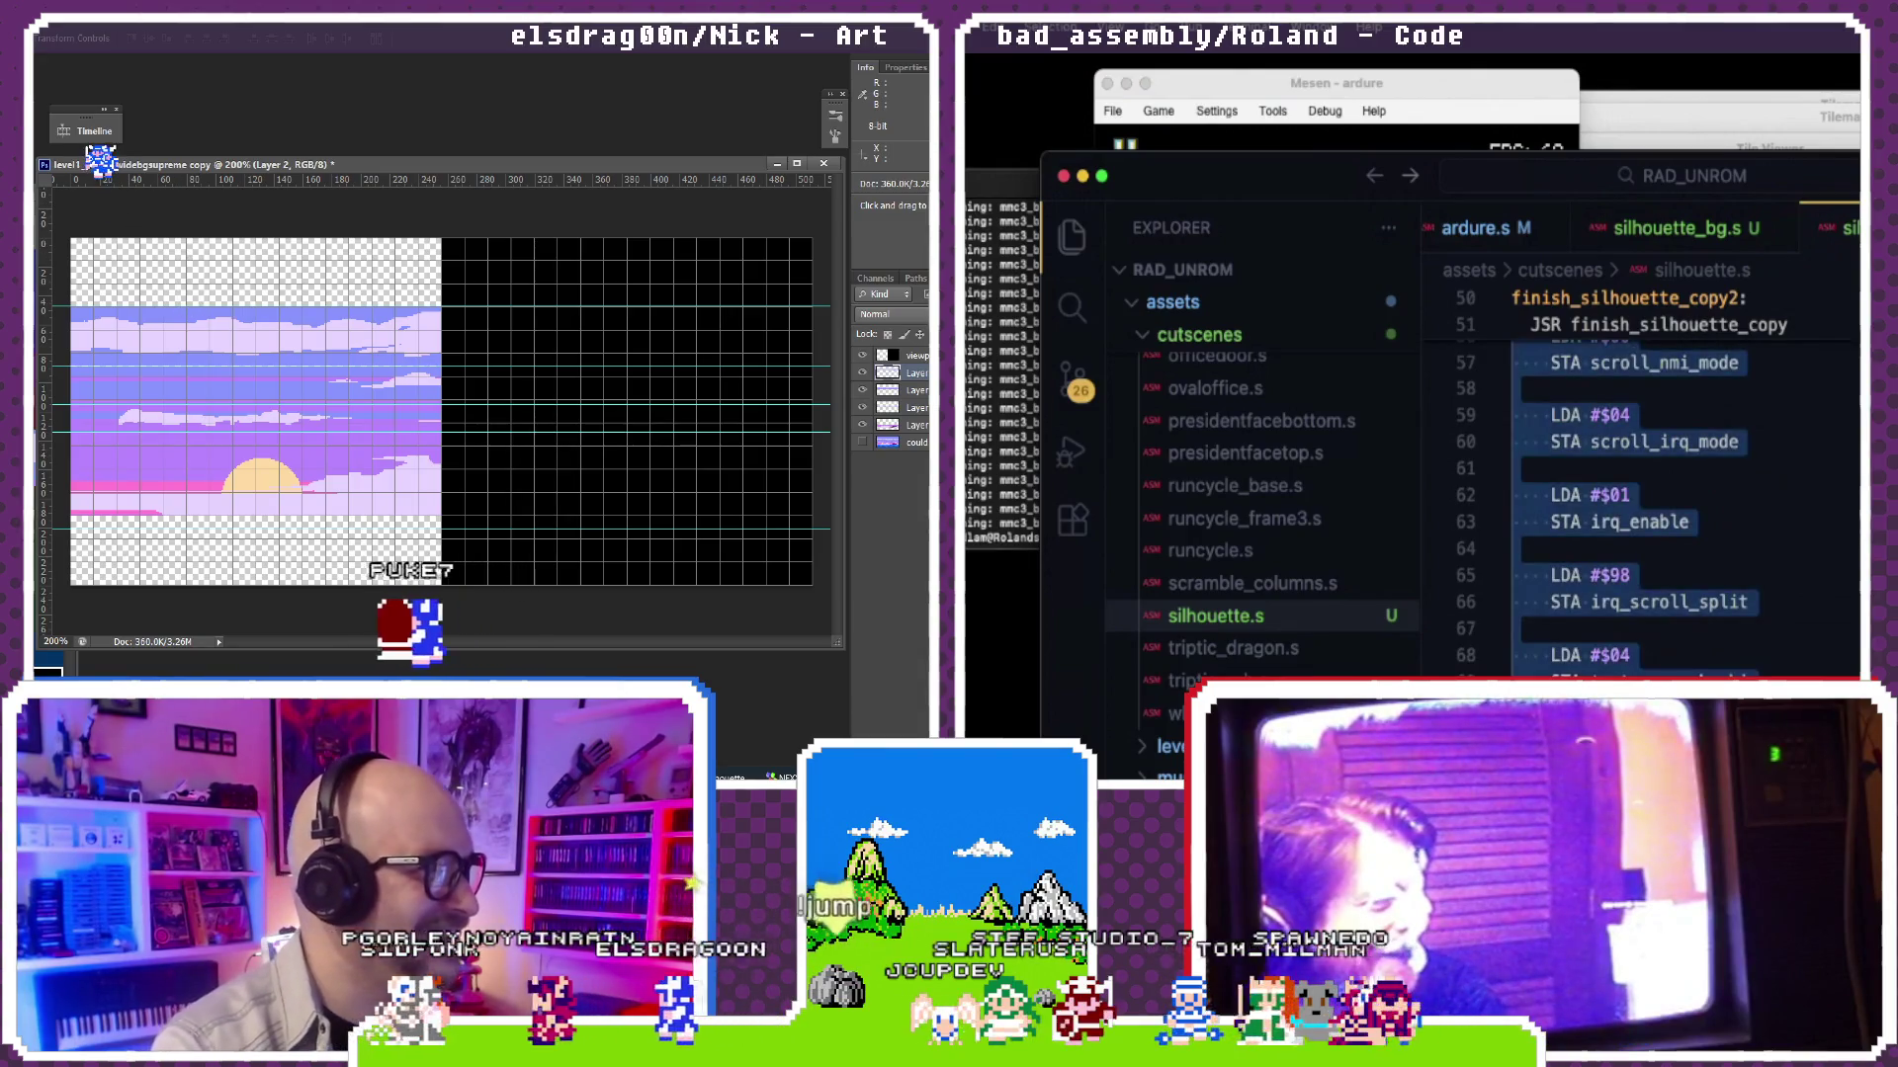
Step: Rearrange finish_silhouette_copy so copy_palette_all precedes setup, removing the LDA #$40 / STA next_mode lines
key("BackSpace")
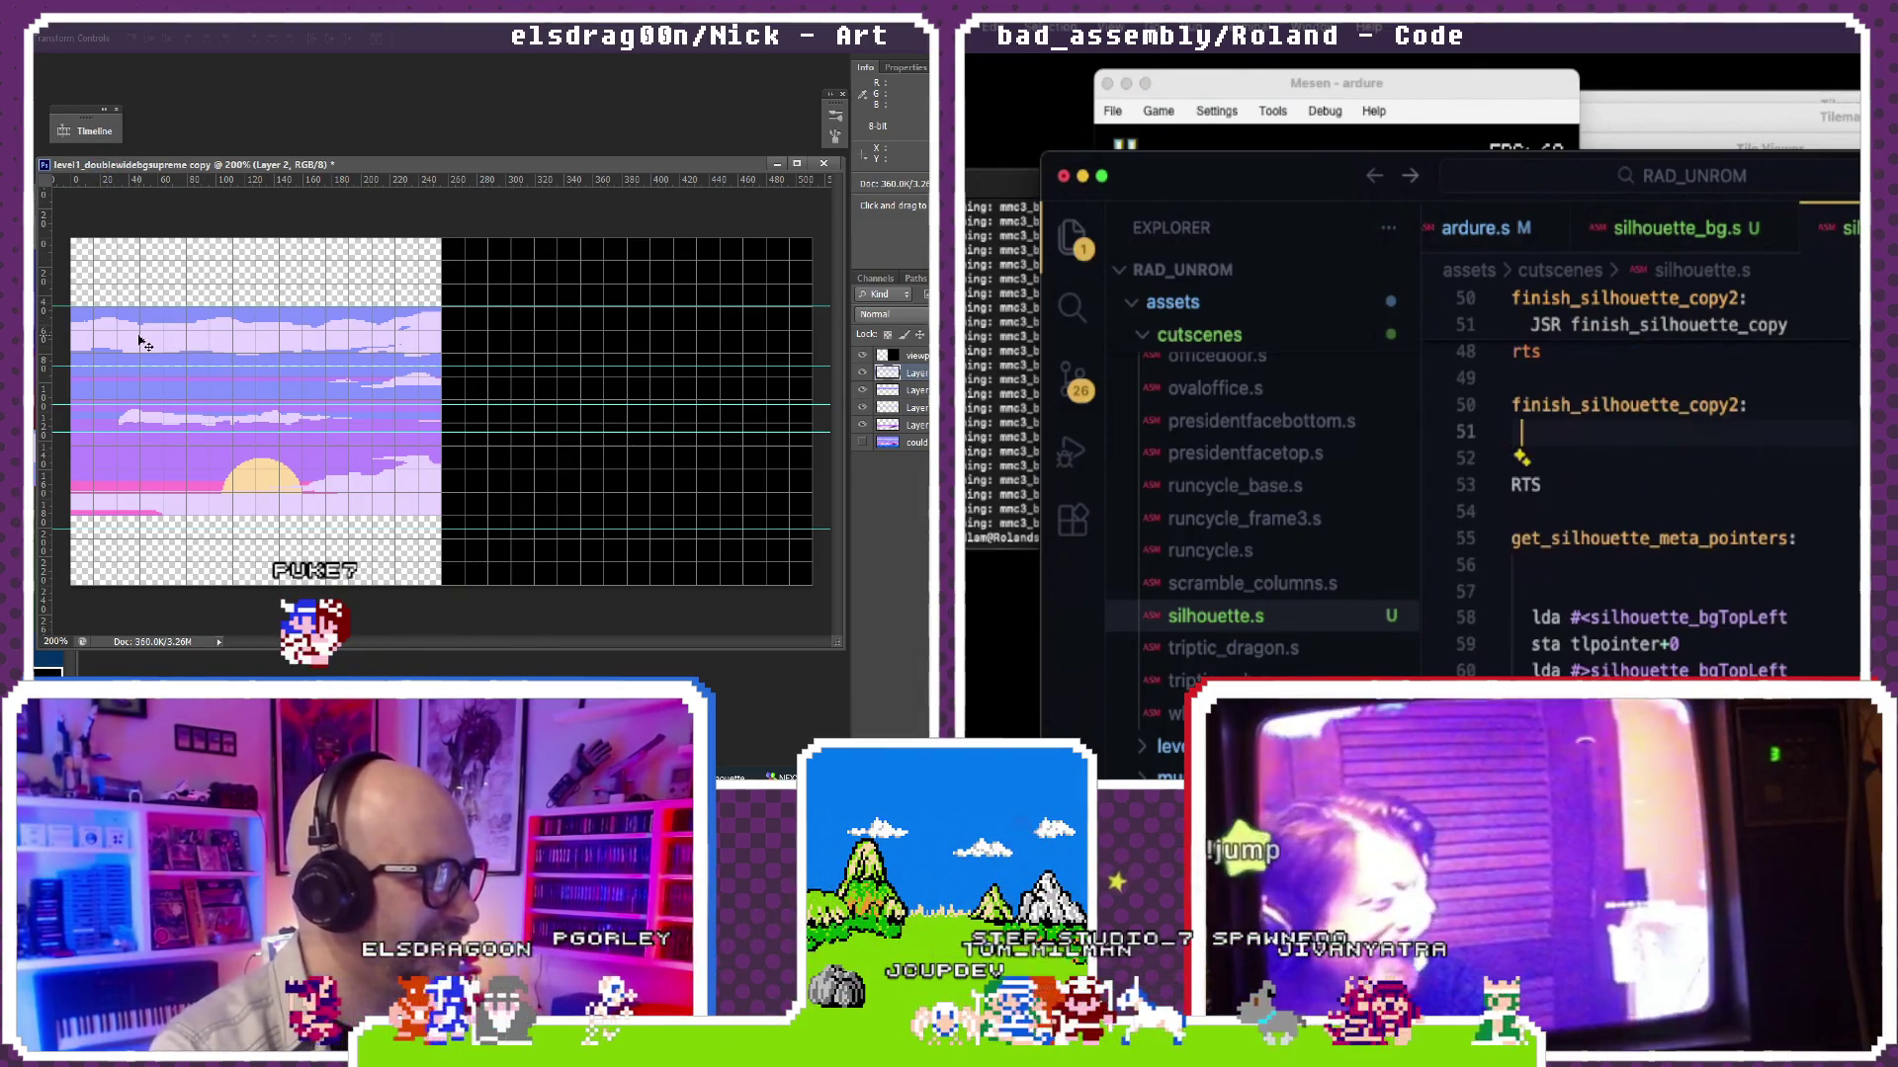
scroll(1596, 634, "up", 3)
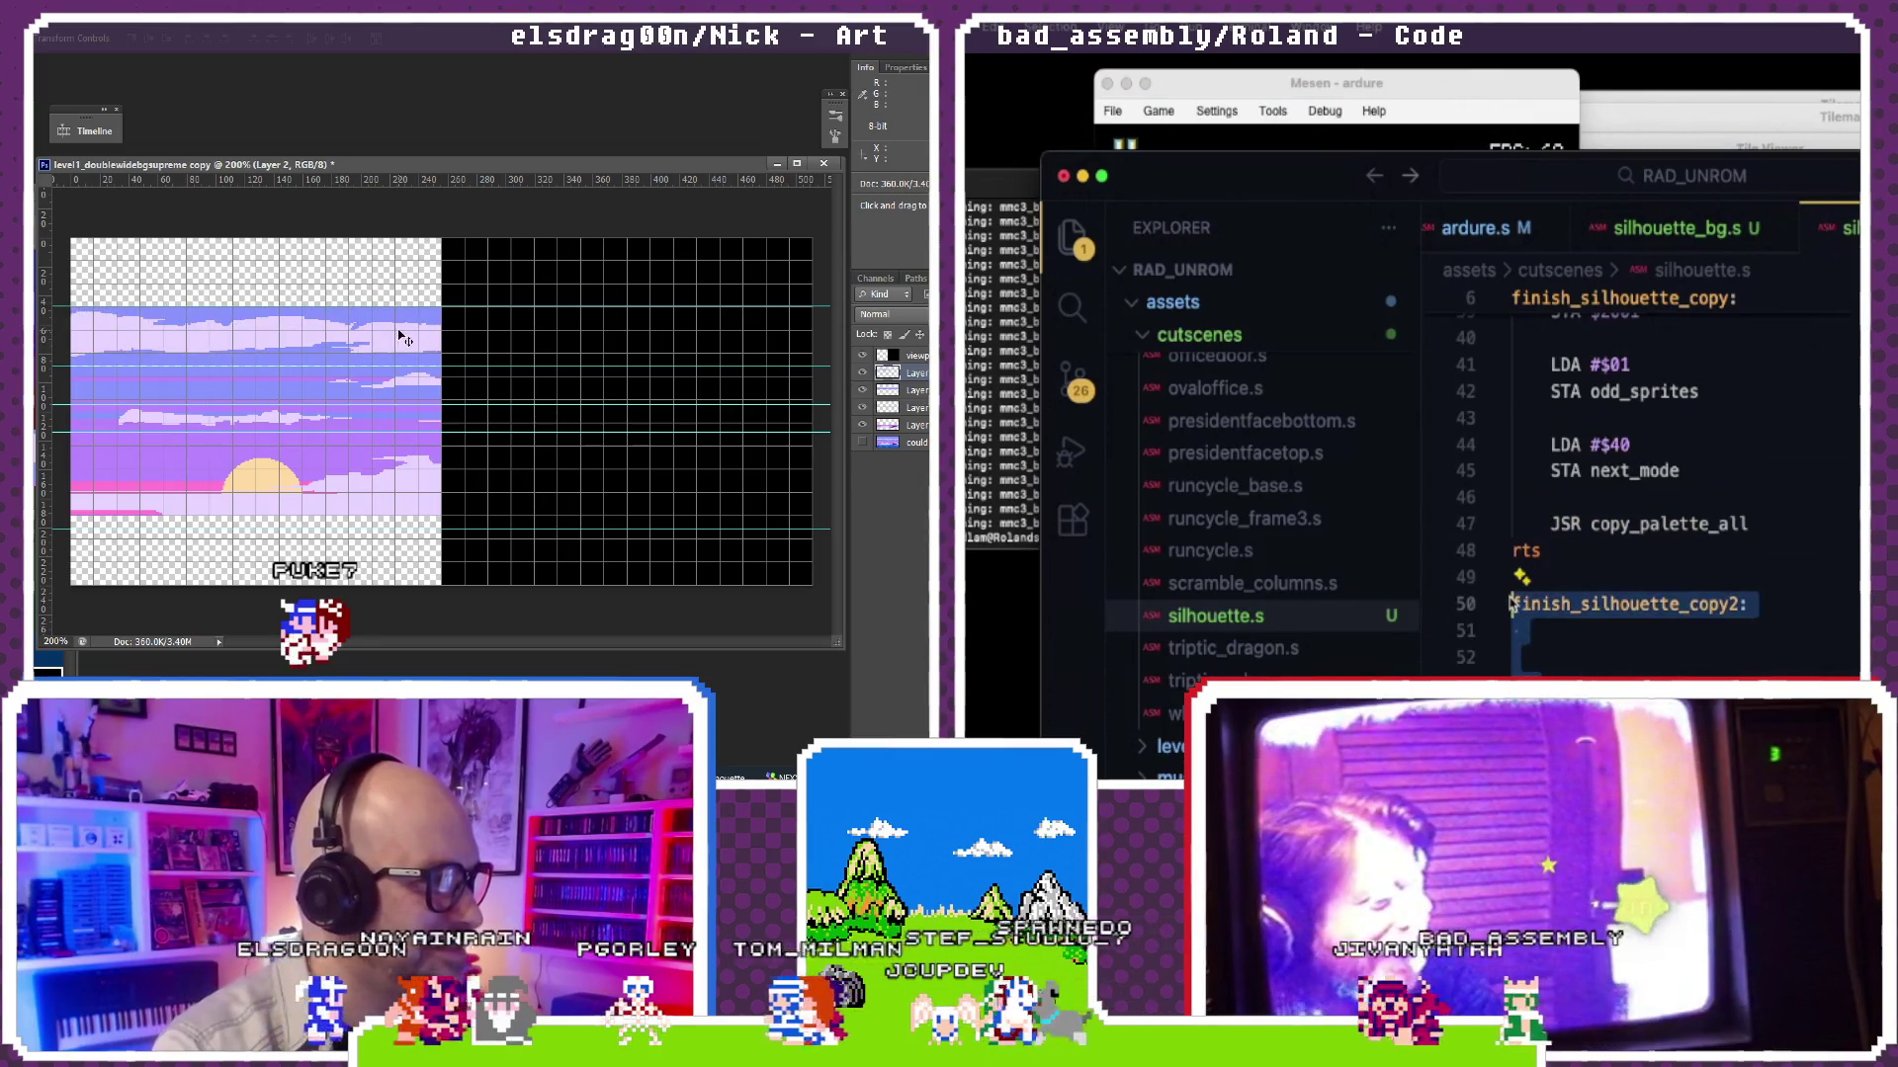
key("ctrl+v")
scroll(1515, 606, "up", 3)
scroll(1516, 605, "up", 1)
left_click_drag(257, 338, 544, 338)
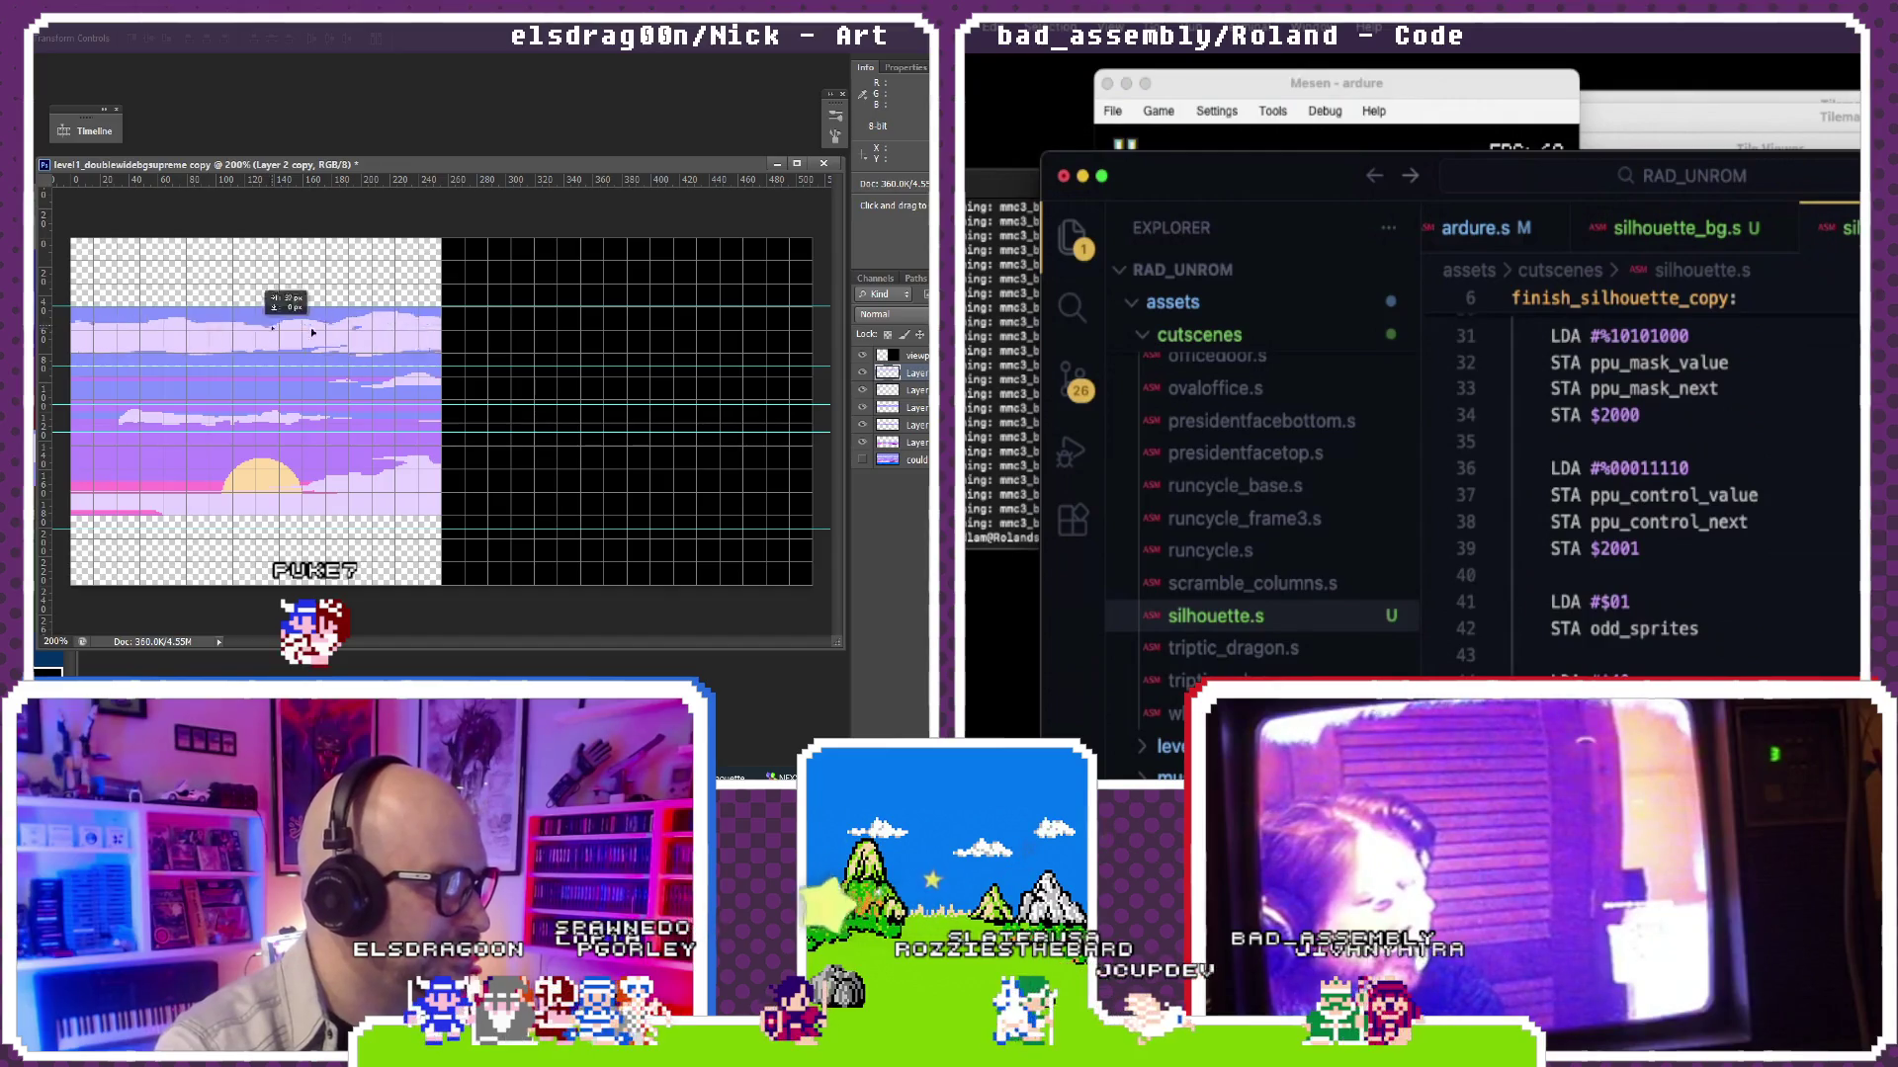
left_click_drag(312, 333, 339, 349)
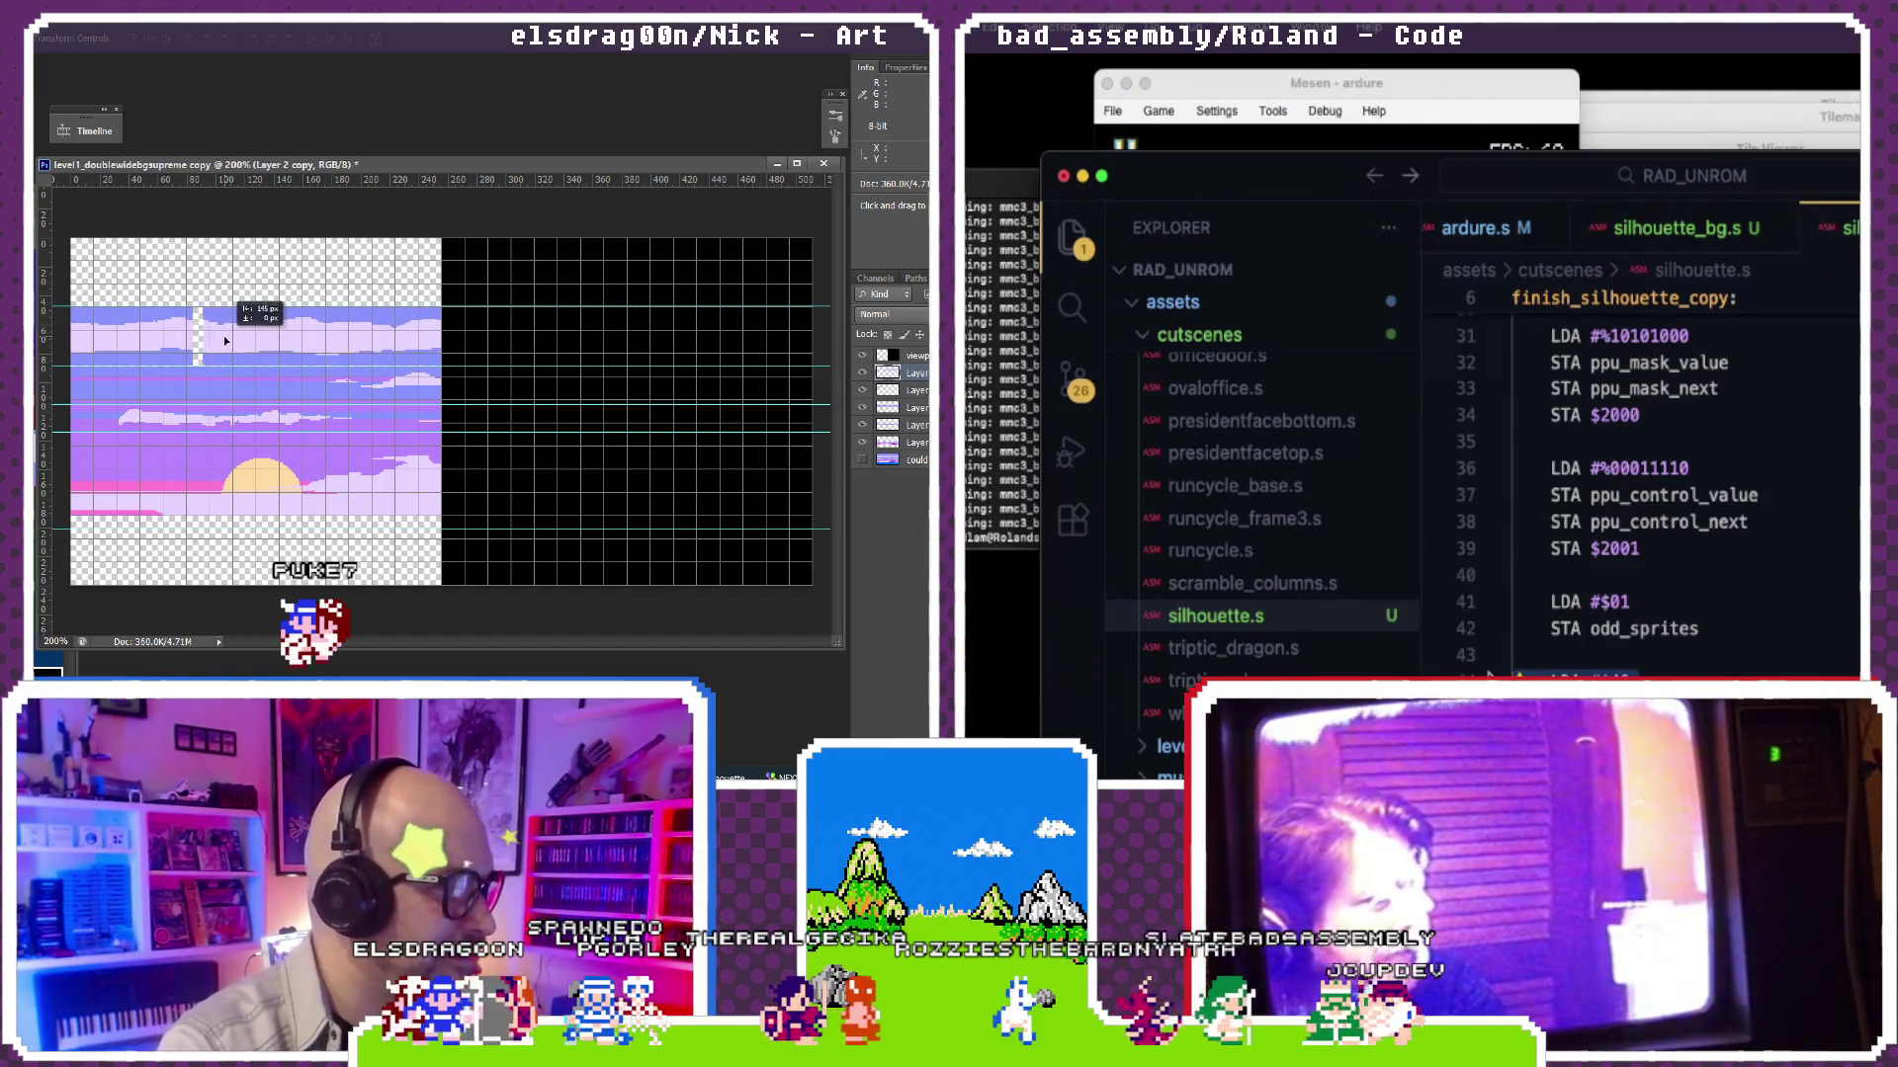
scroll(1615, 635, "up", 2)
scroll(1616, 636, "up", 2)
scroll(1616, 635, "up", 1)
scroll(1616, 635, "up", 2)
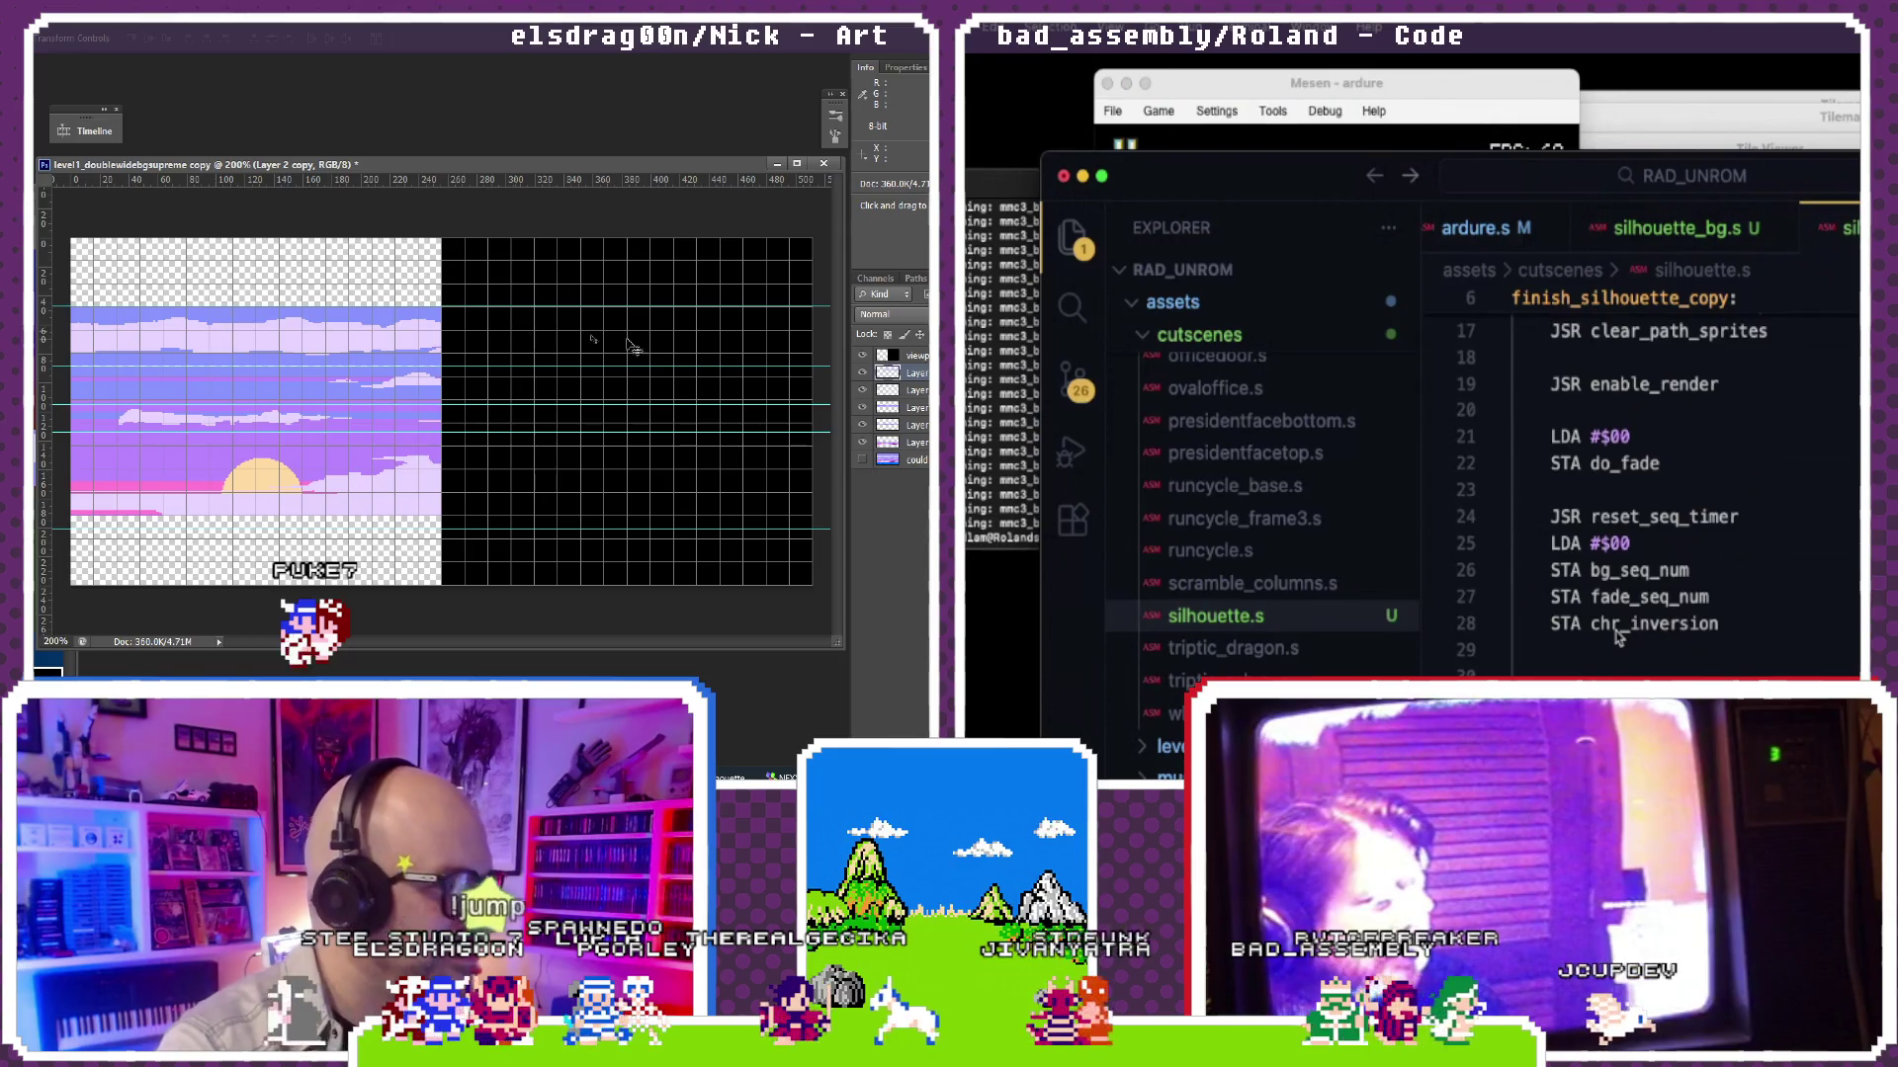
scroll(1626, 635, "up", 1)
scroll(1626, 636, "up", 2)
scroll(1625, 634, "up", 2)
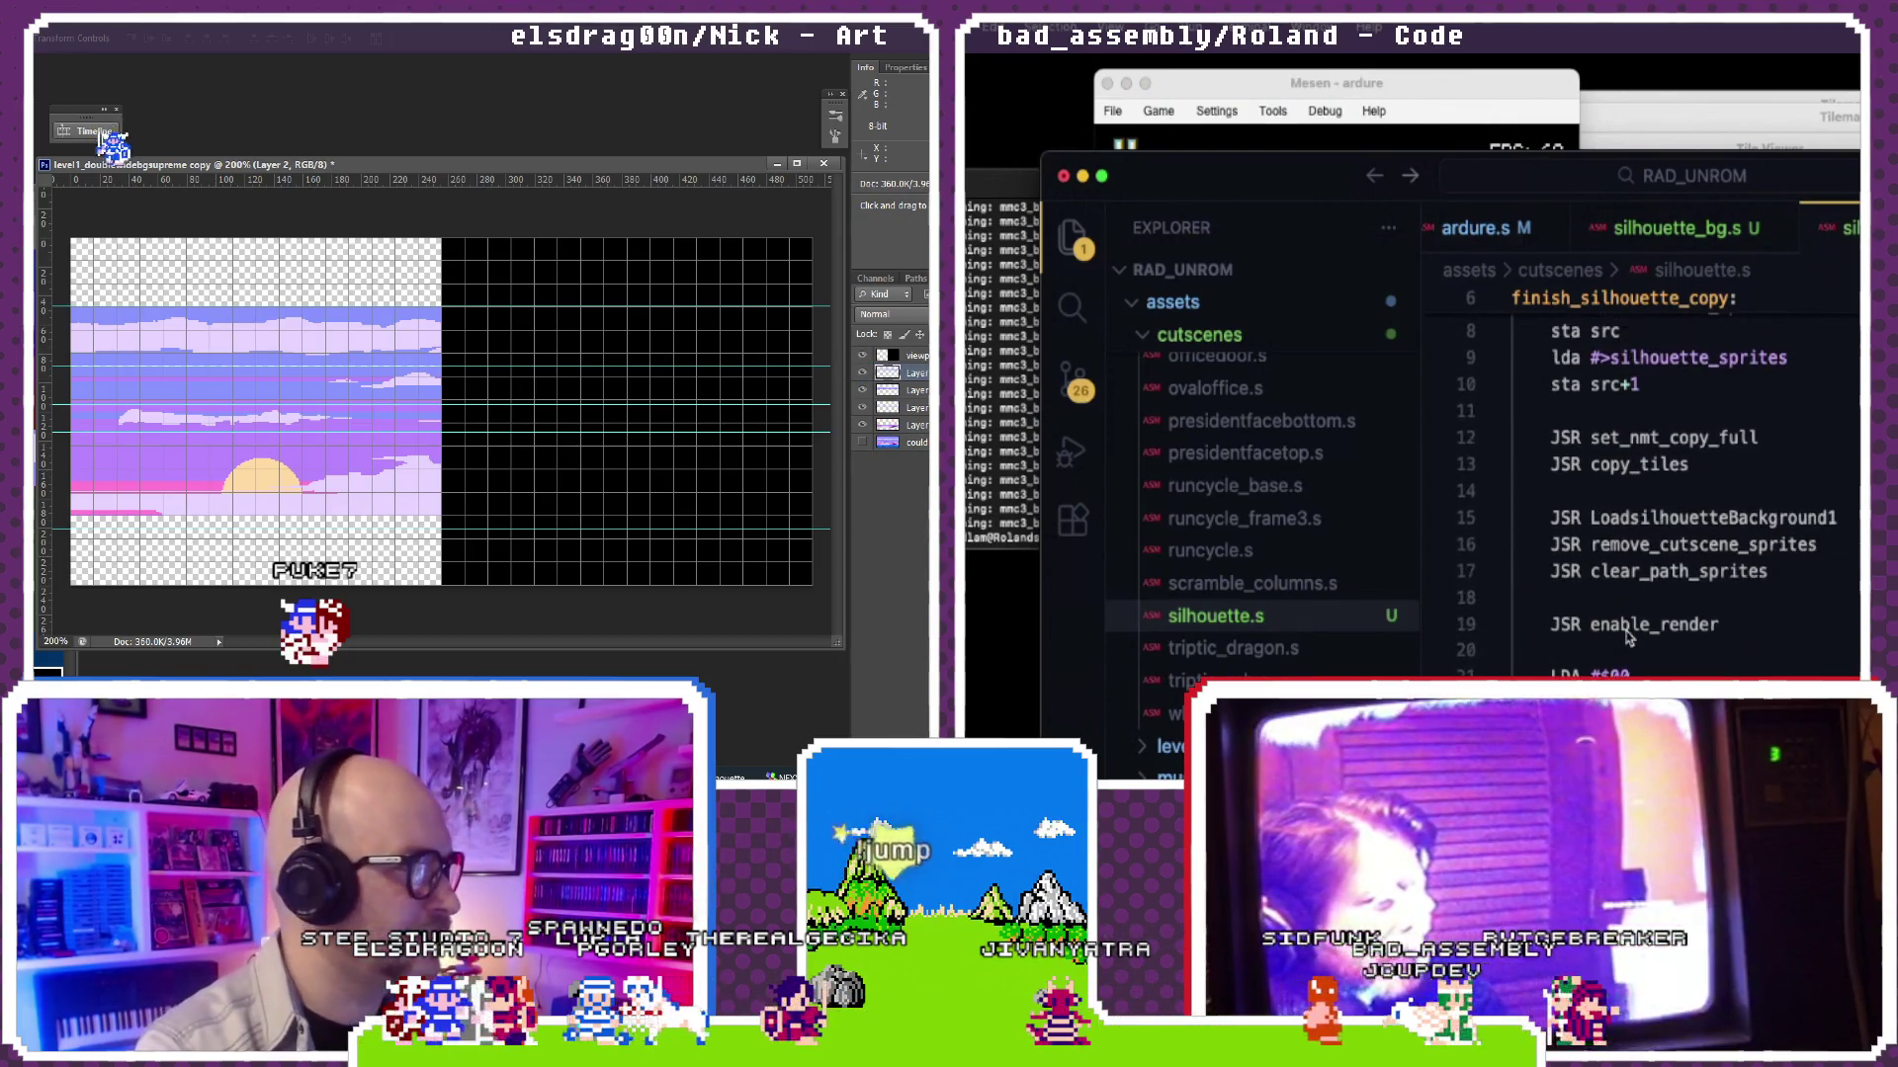
scroll(1627, 635, "down", 2)
scroll(1625, 634, "down", 3)
scroll(1626, 636, "down", 3)
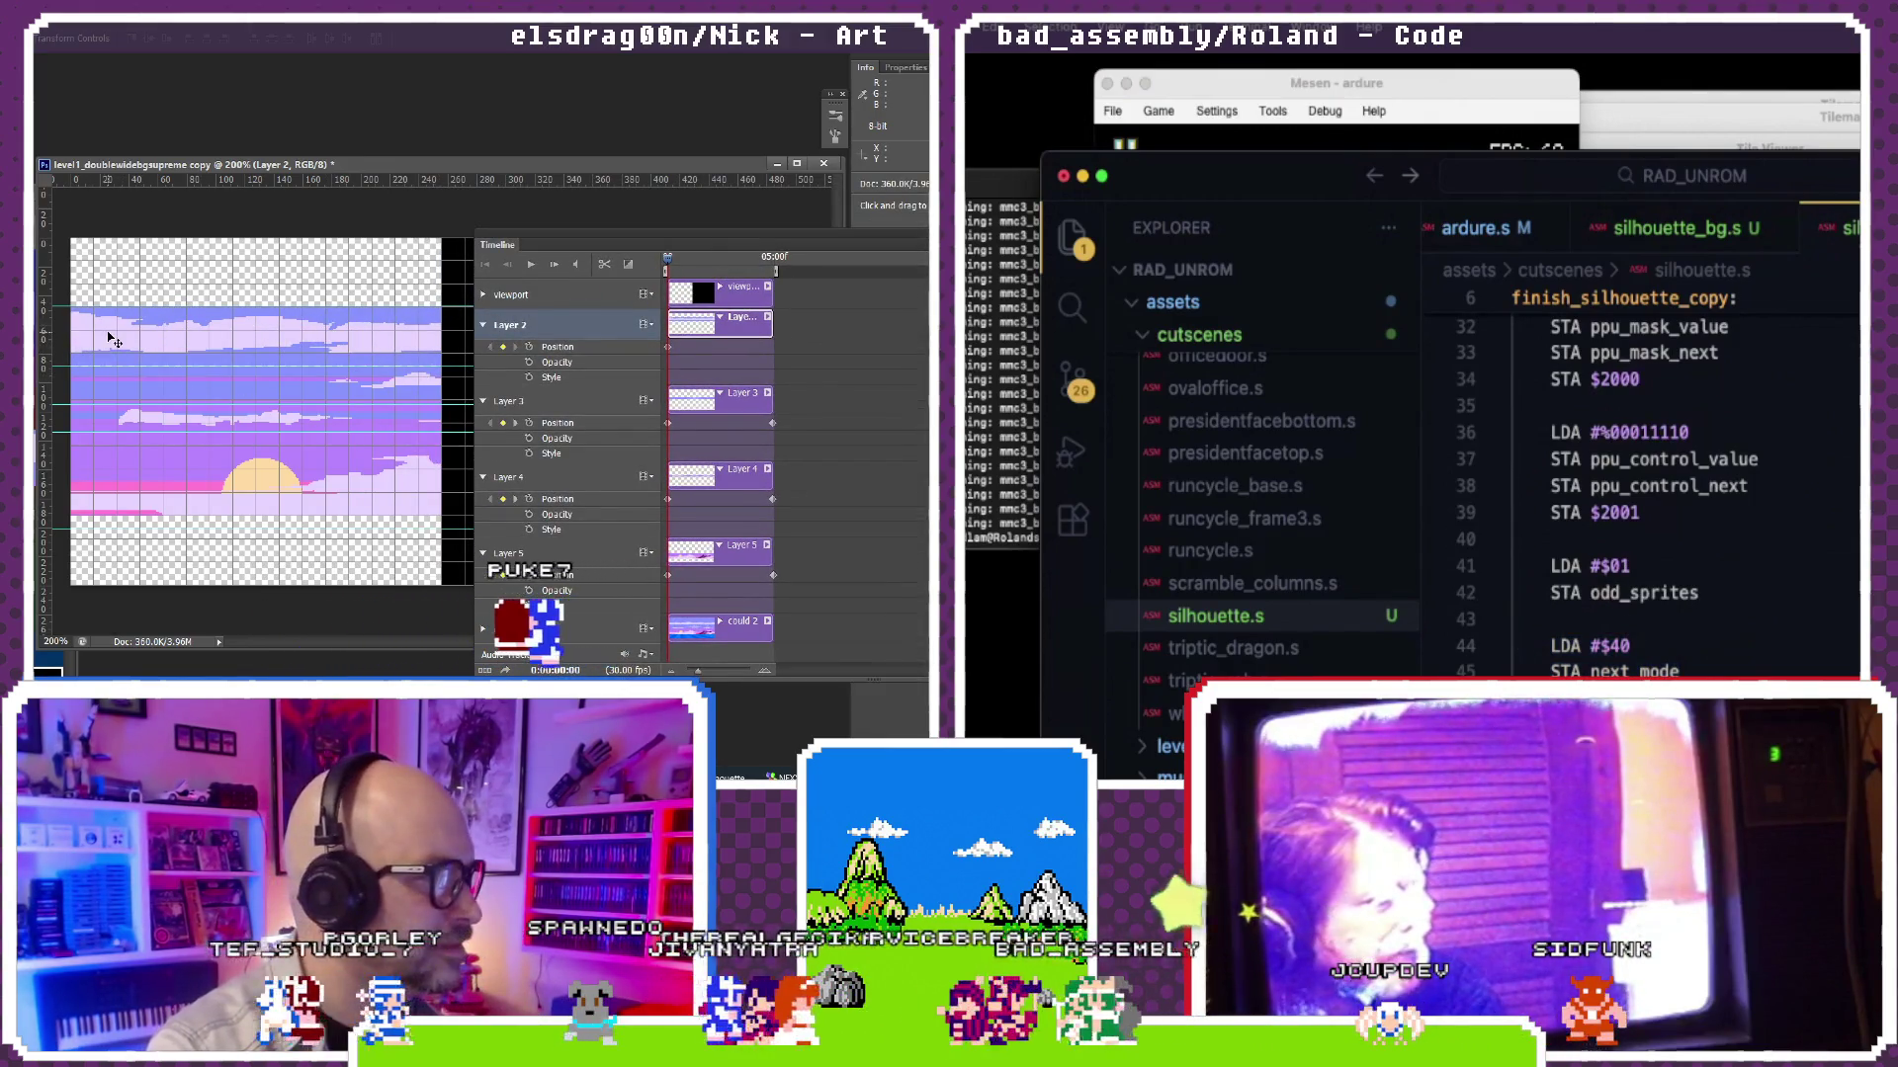
scroll(1625, 489, "down", 3)
scroll(1627, 490, "down", 2)
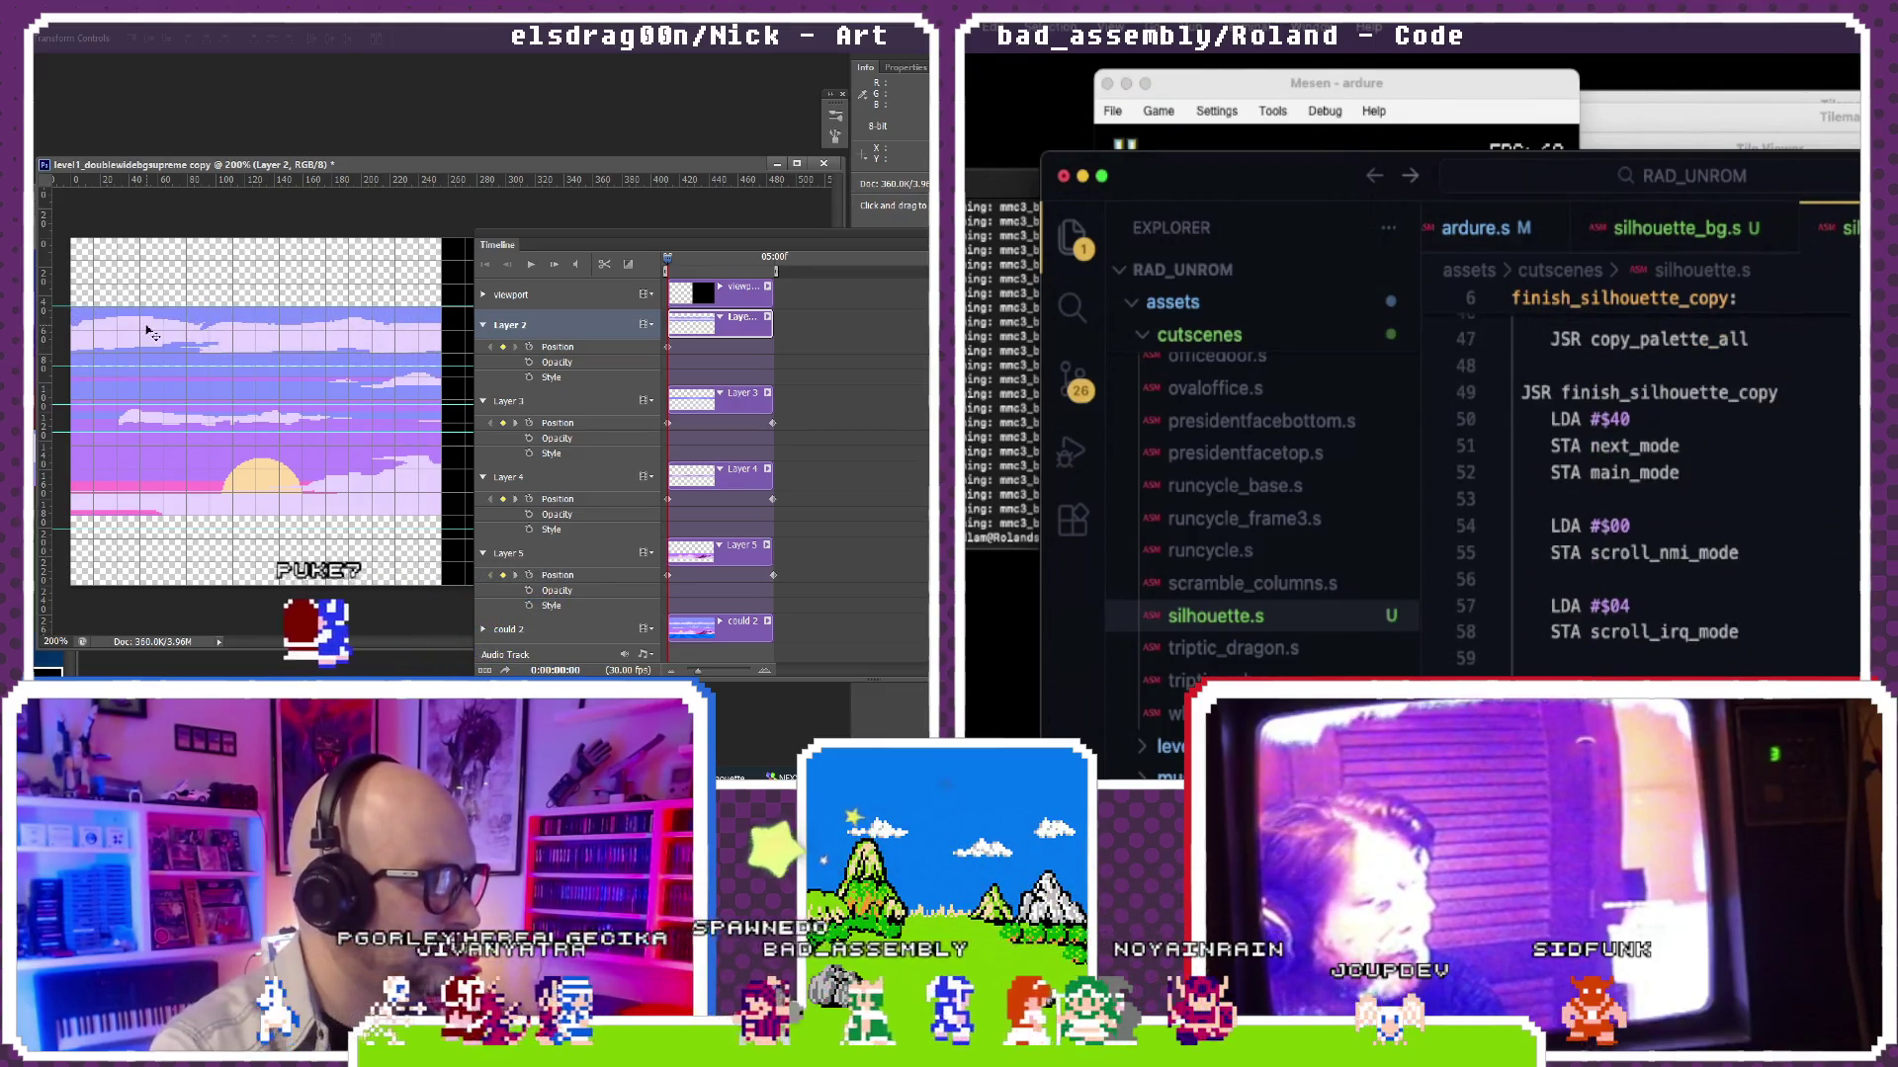
scroll(1630, 490, "up", 1)
scroll(1632, 490, "up", 4)
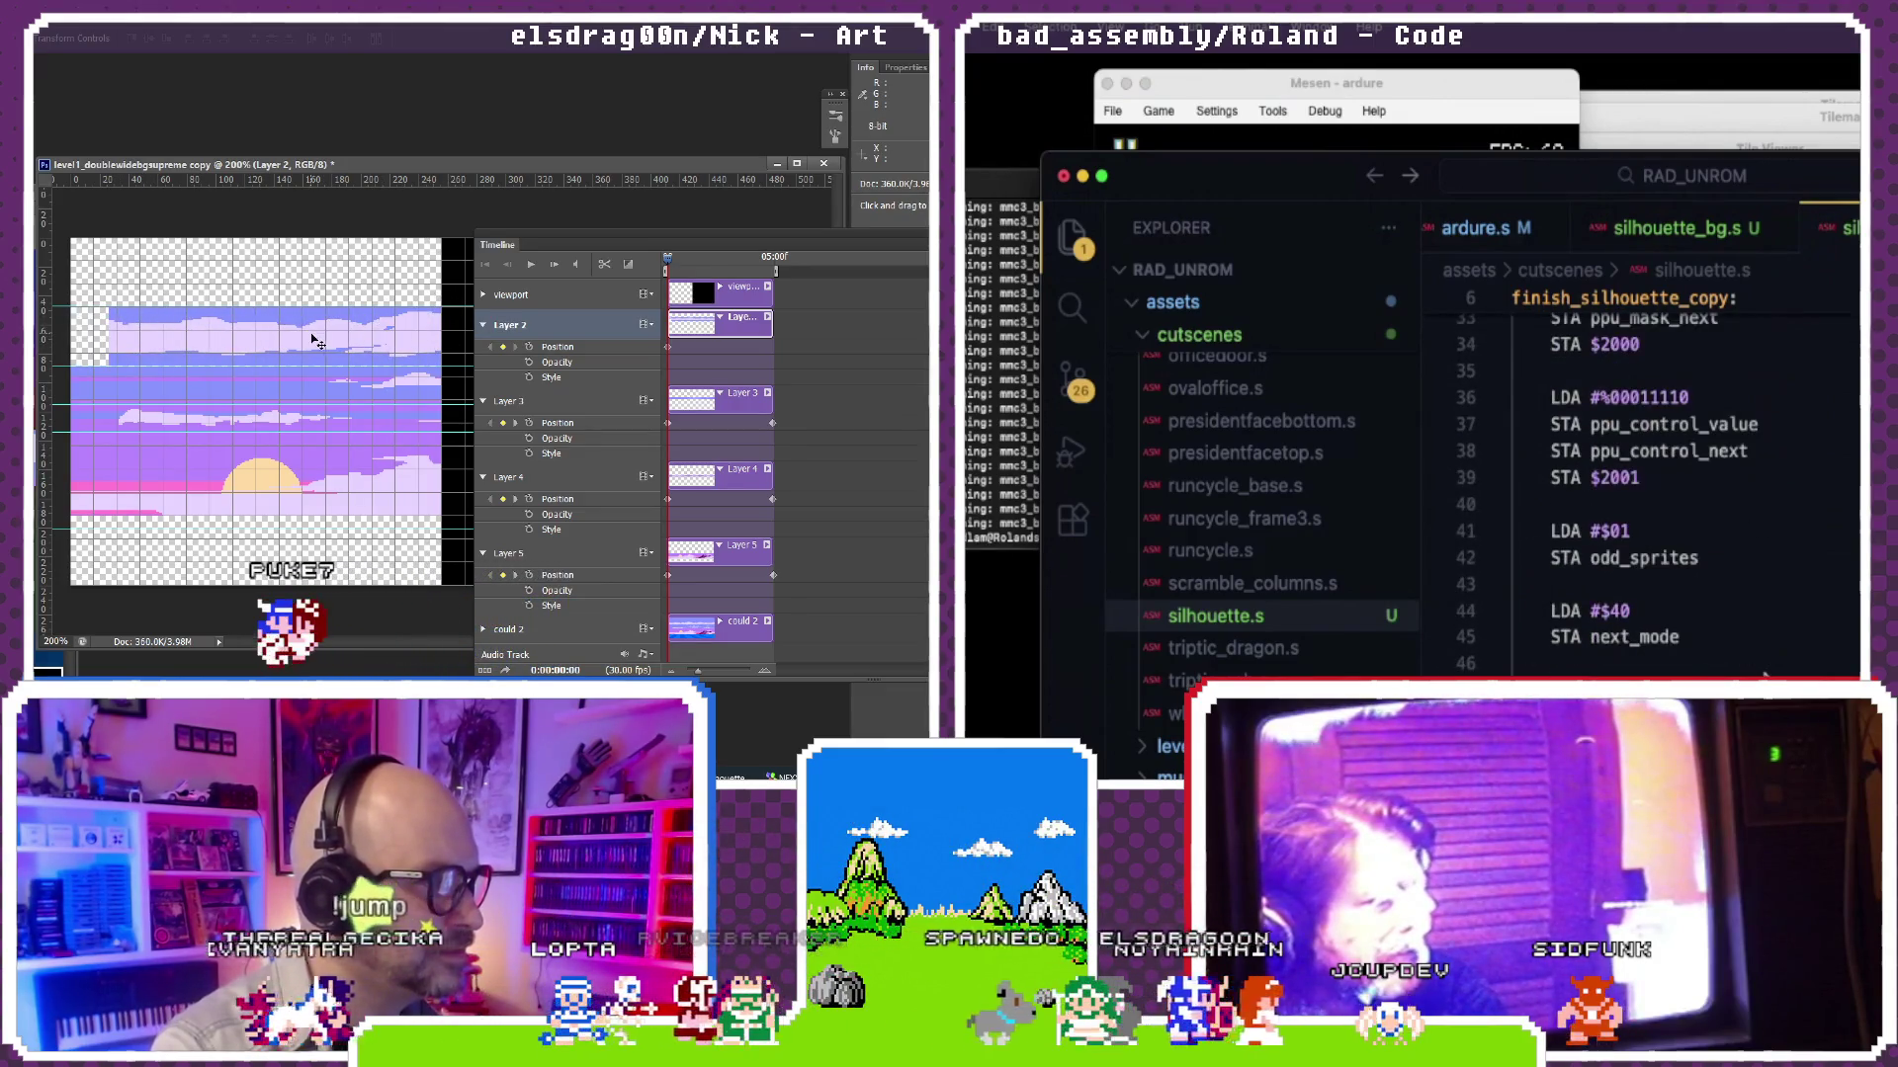
scroll(1631, 489, "up", 1)
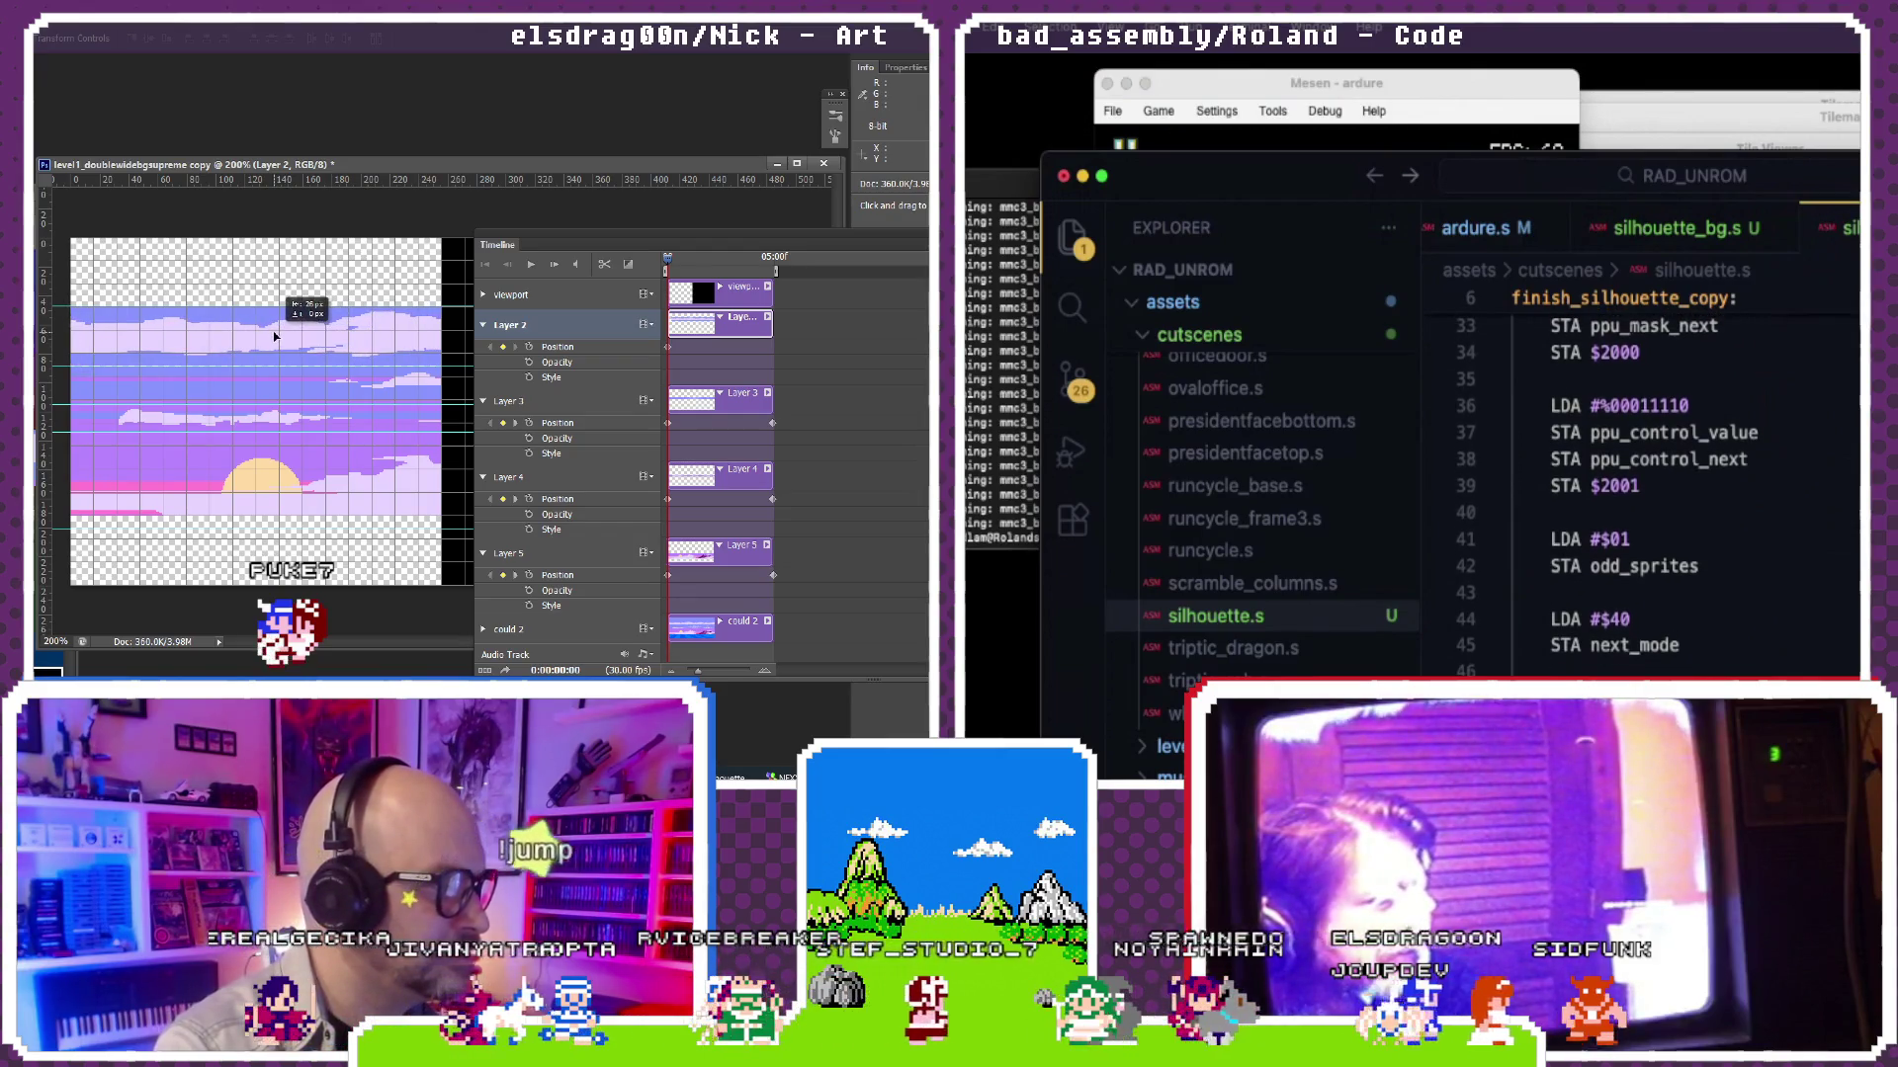
scroll(1631, 489, "down", 1)
key("space")
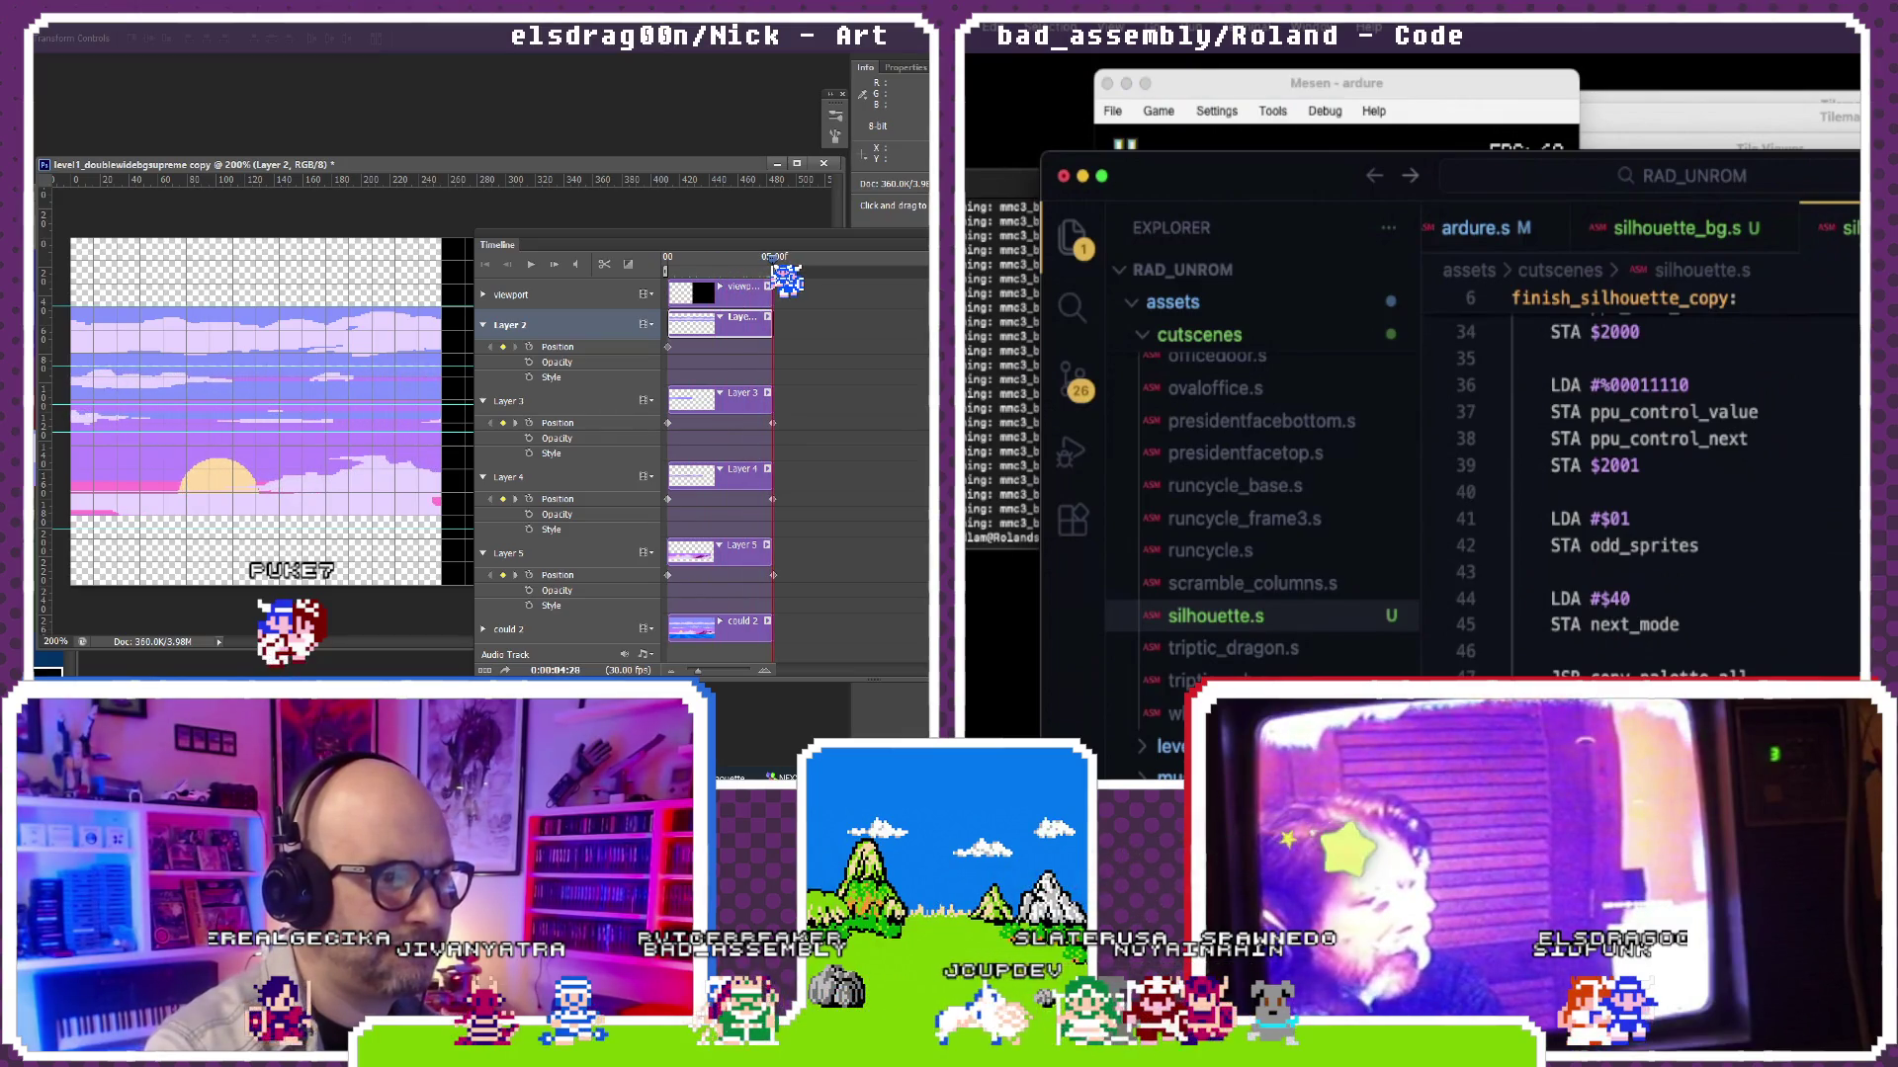
key("BackSpace")
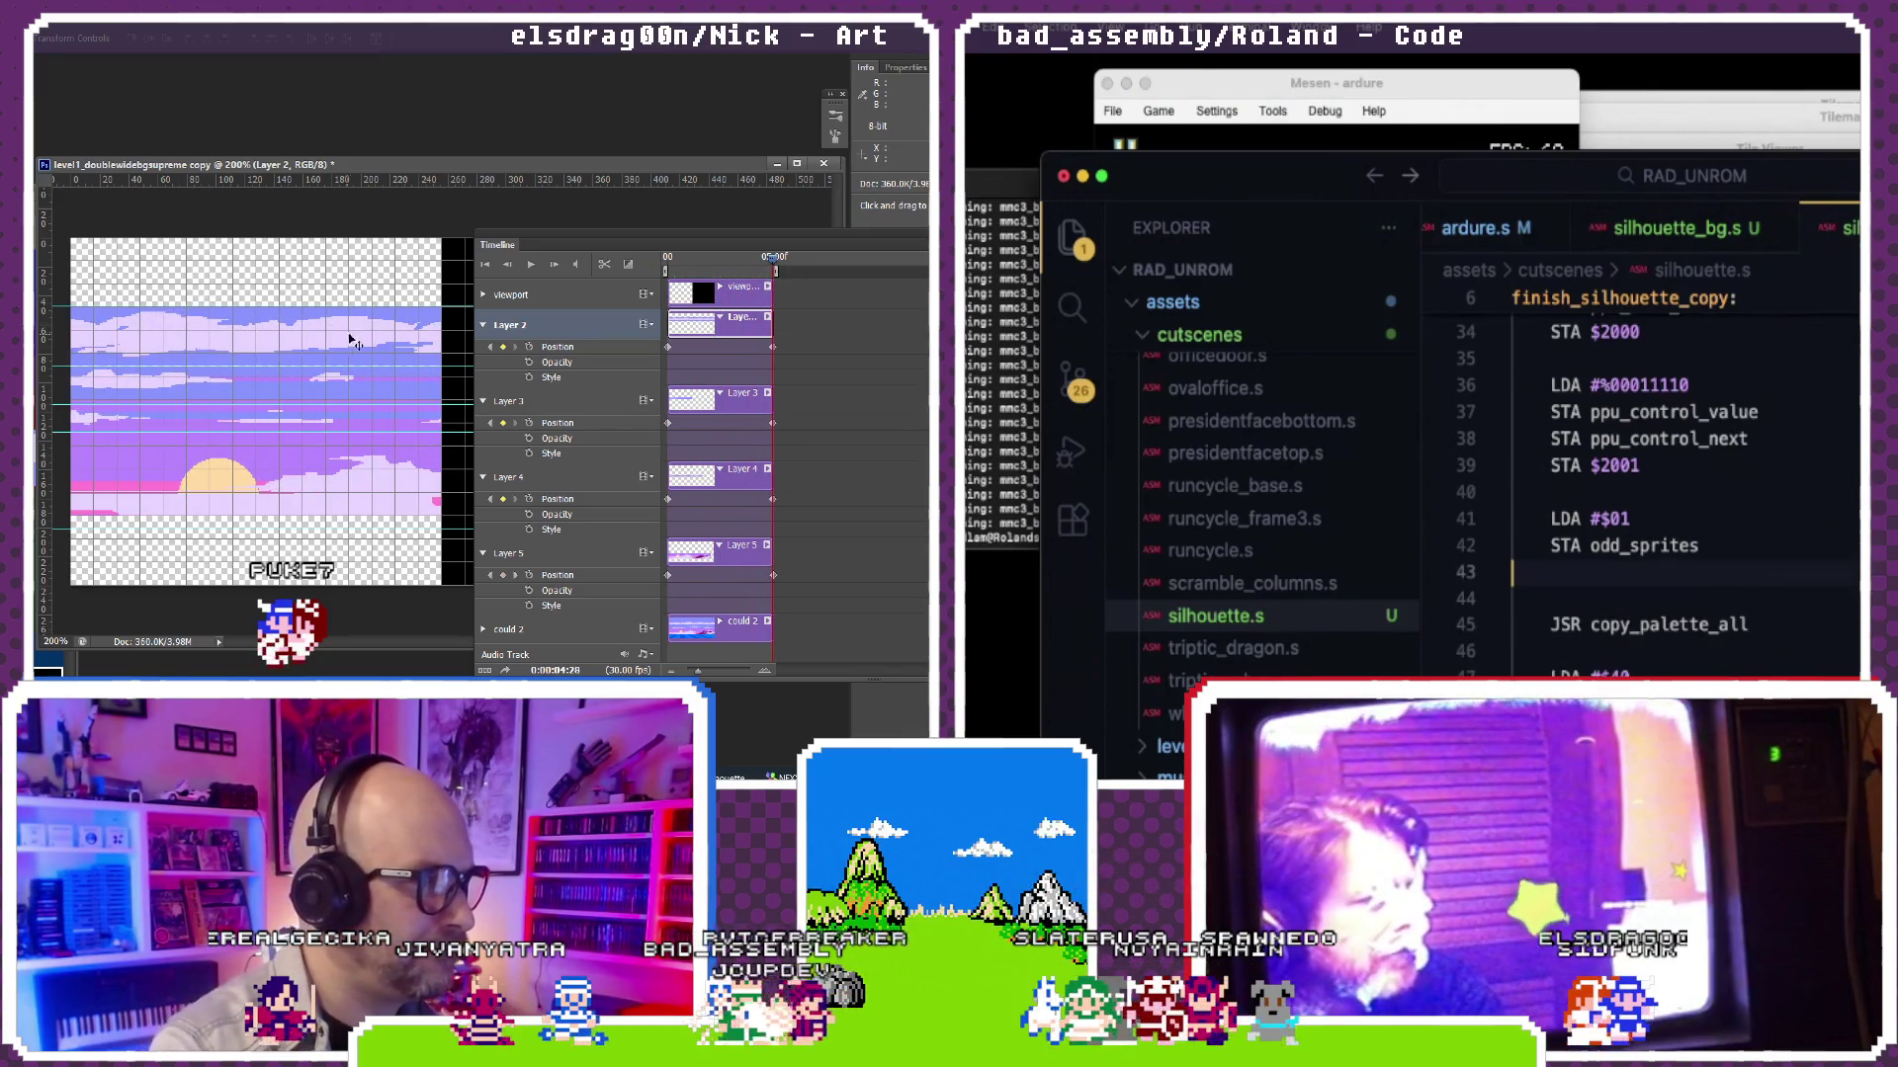
scroll(1631, 489, "down", 1)
scroll(1631, 489, "down", 1)
scroll(1630, 489, "down", 1)
scroll(1631, 489, "down", 1)
scroll(1631, 491, "down", 1)
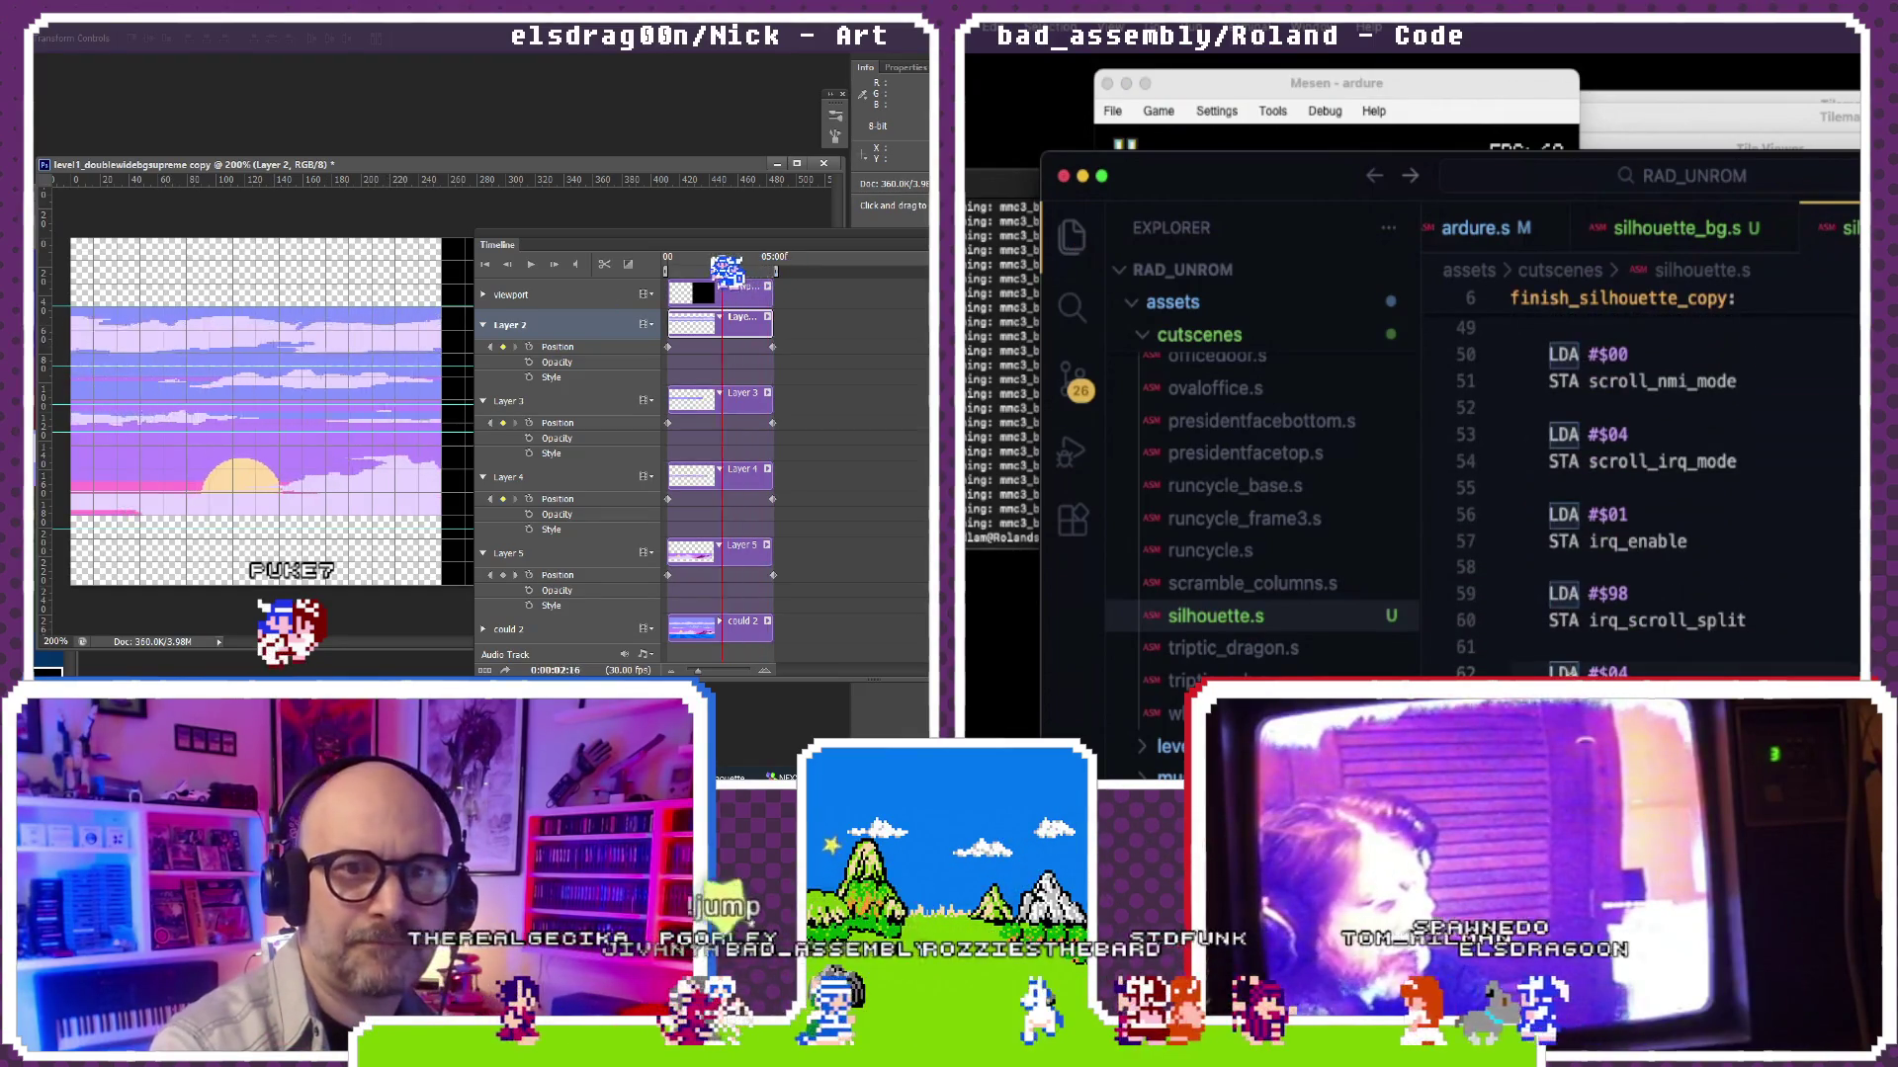
Step: Reload the freshly built ardure ROM in Mesen via Game > Reload ROM
left_click(1008, 522)
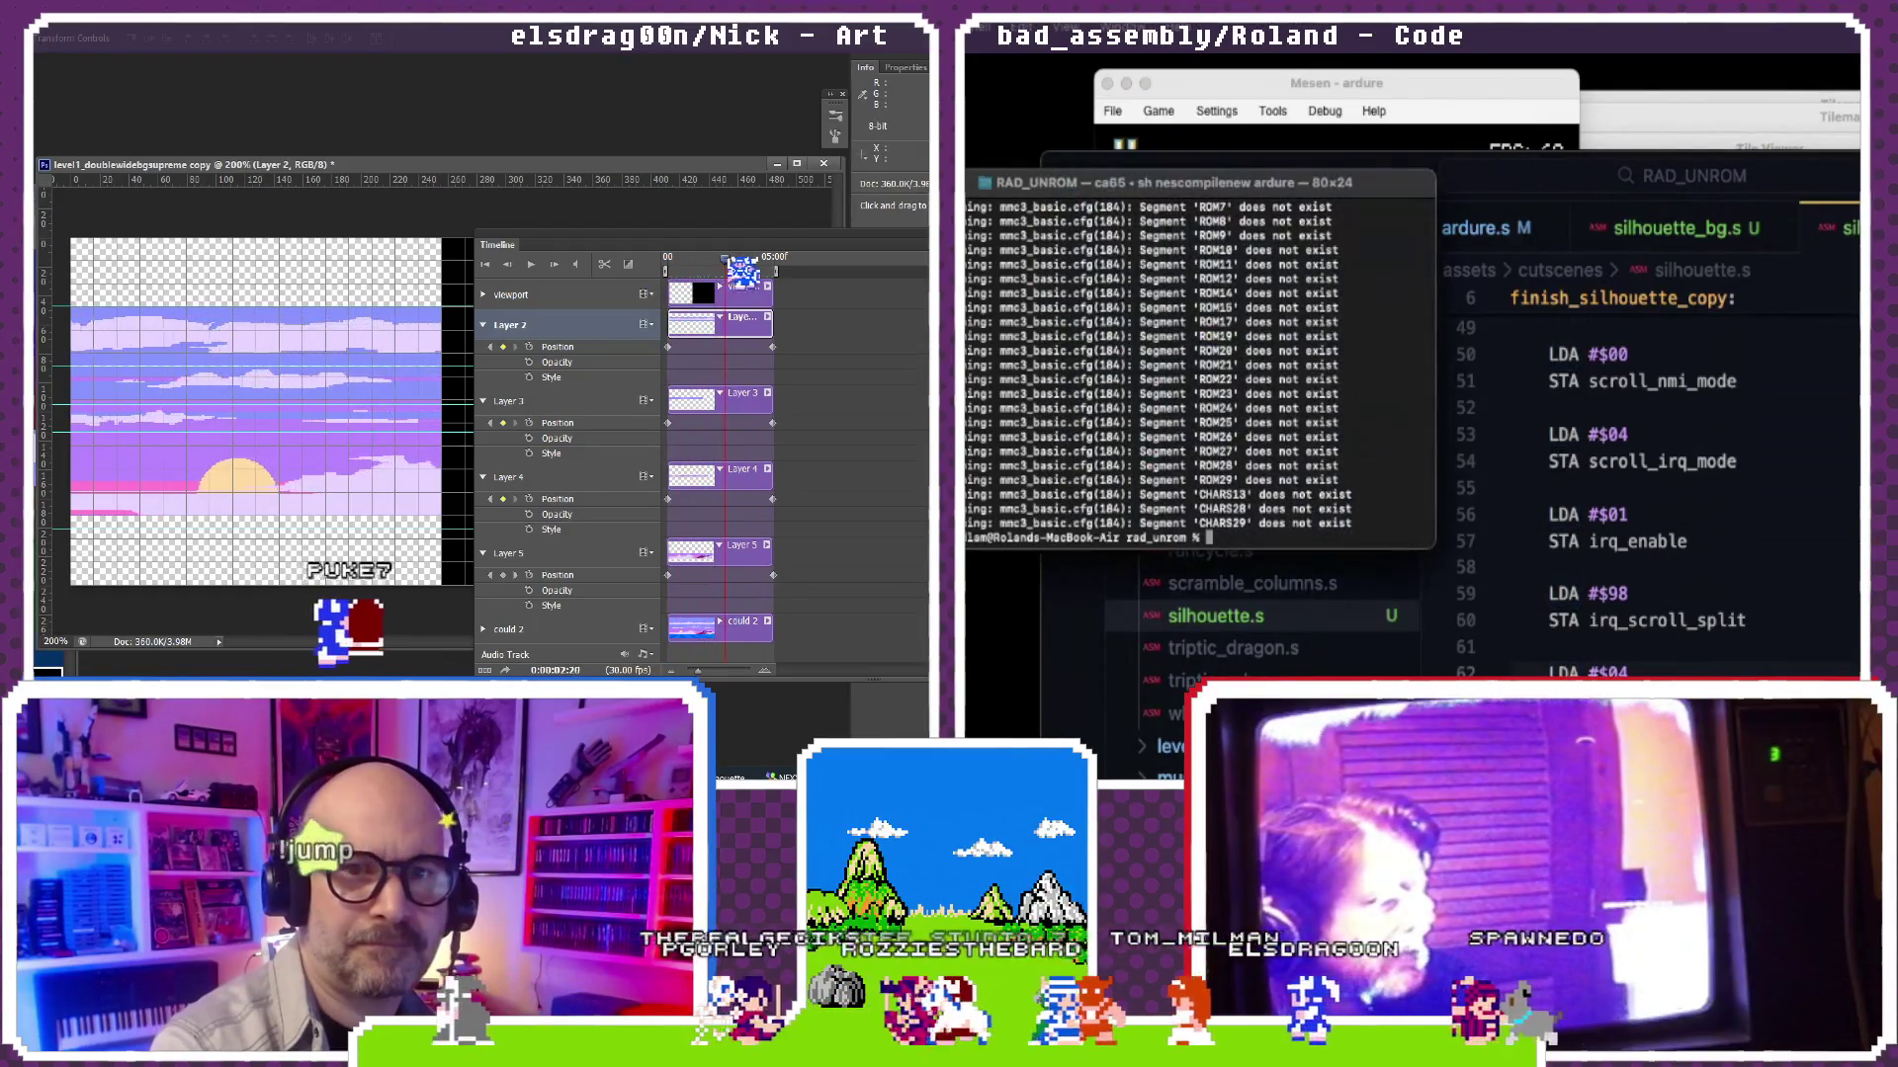
left_click(1196, 265)
type("sh nescompilenew ardure")
left_click(1158, 110)
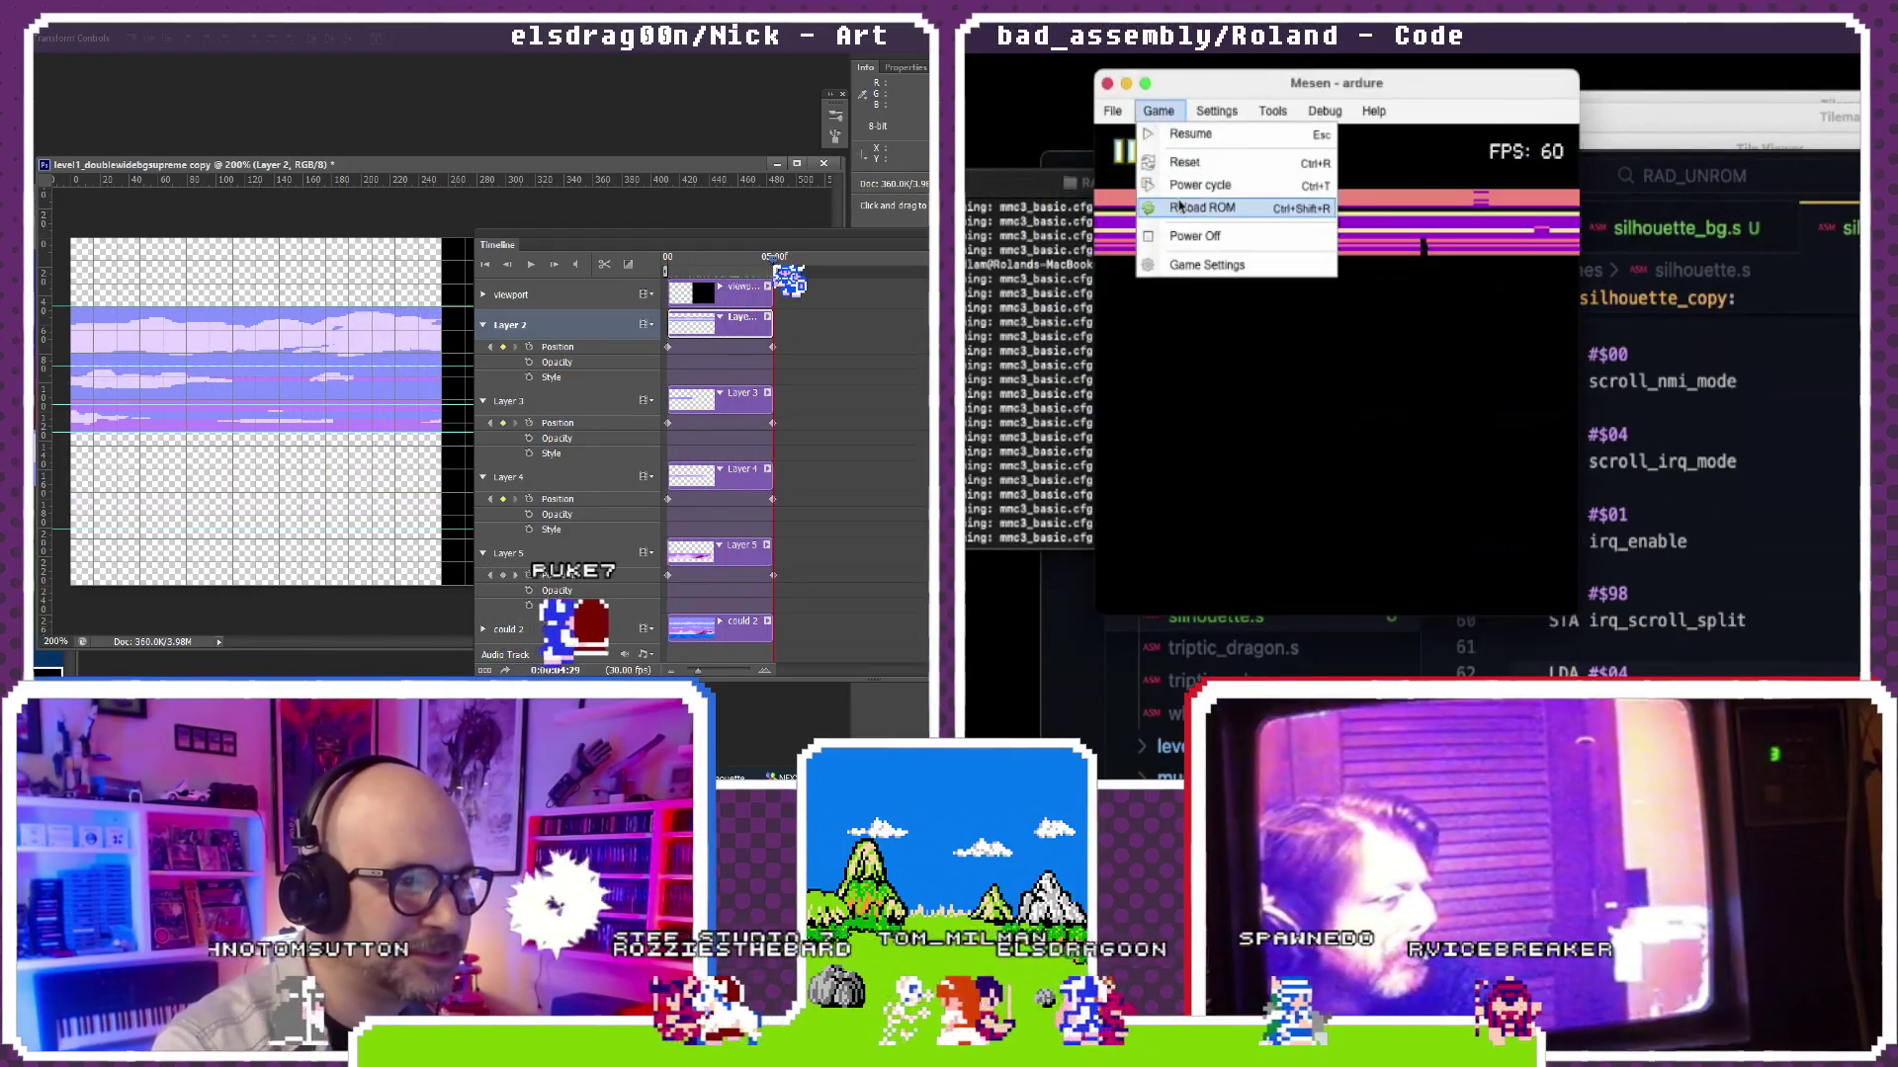
left_click(1178, 201)
Step: Bring up the Event Viewer, pause emulation on the striped screen, then close the viewer
left_click(1217, 109)
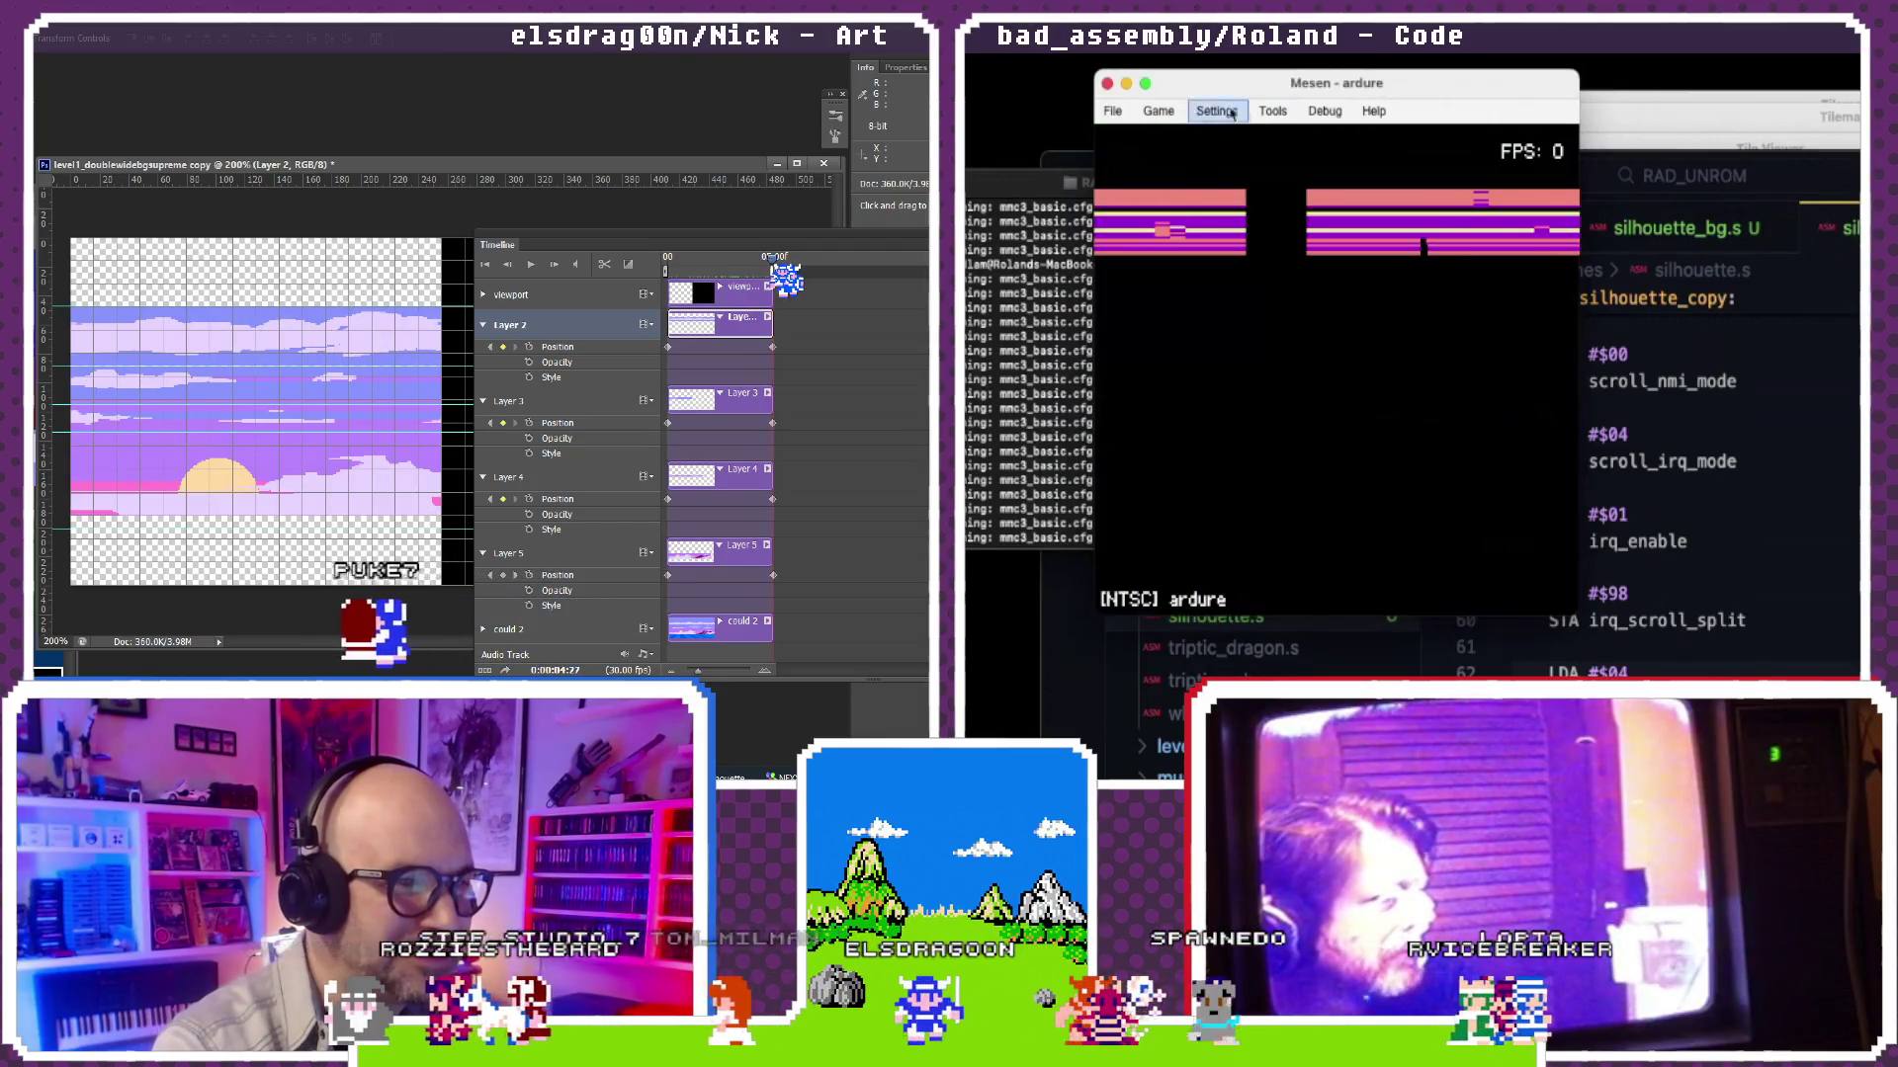
left_click(1341, 162)
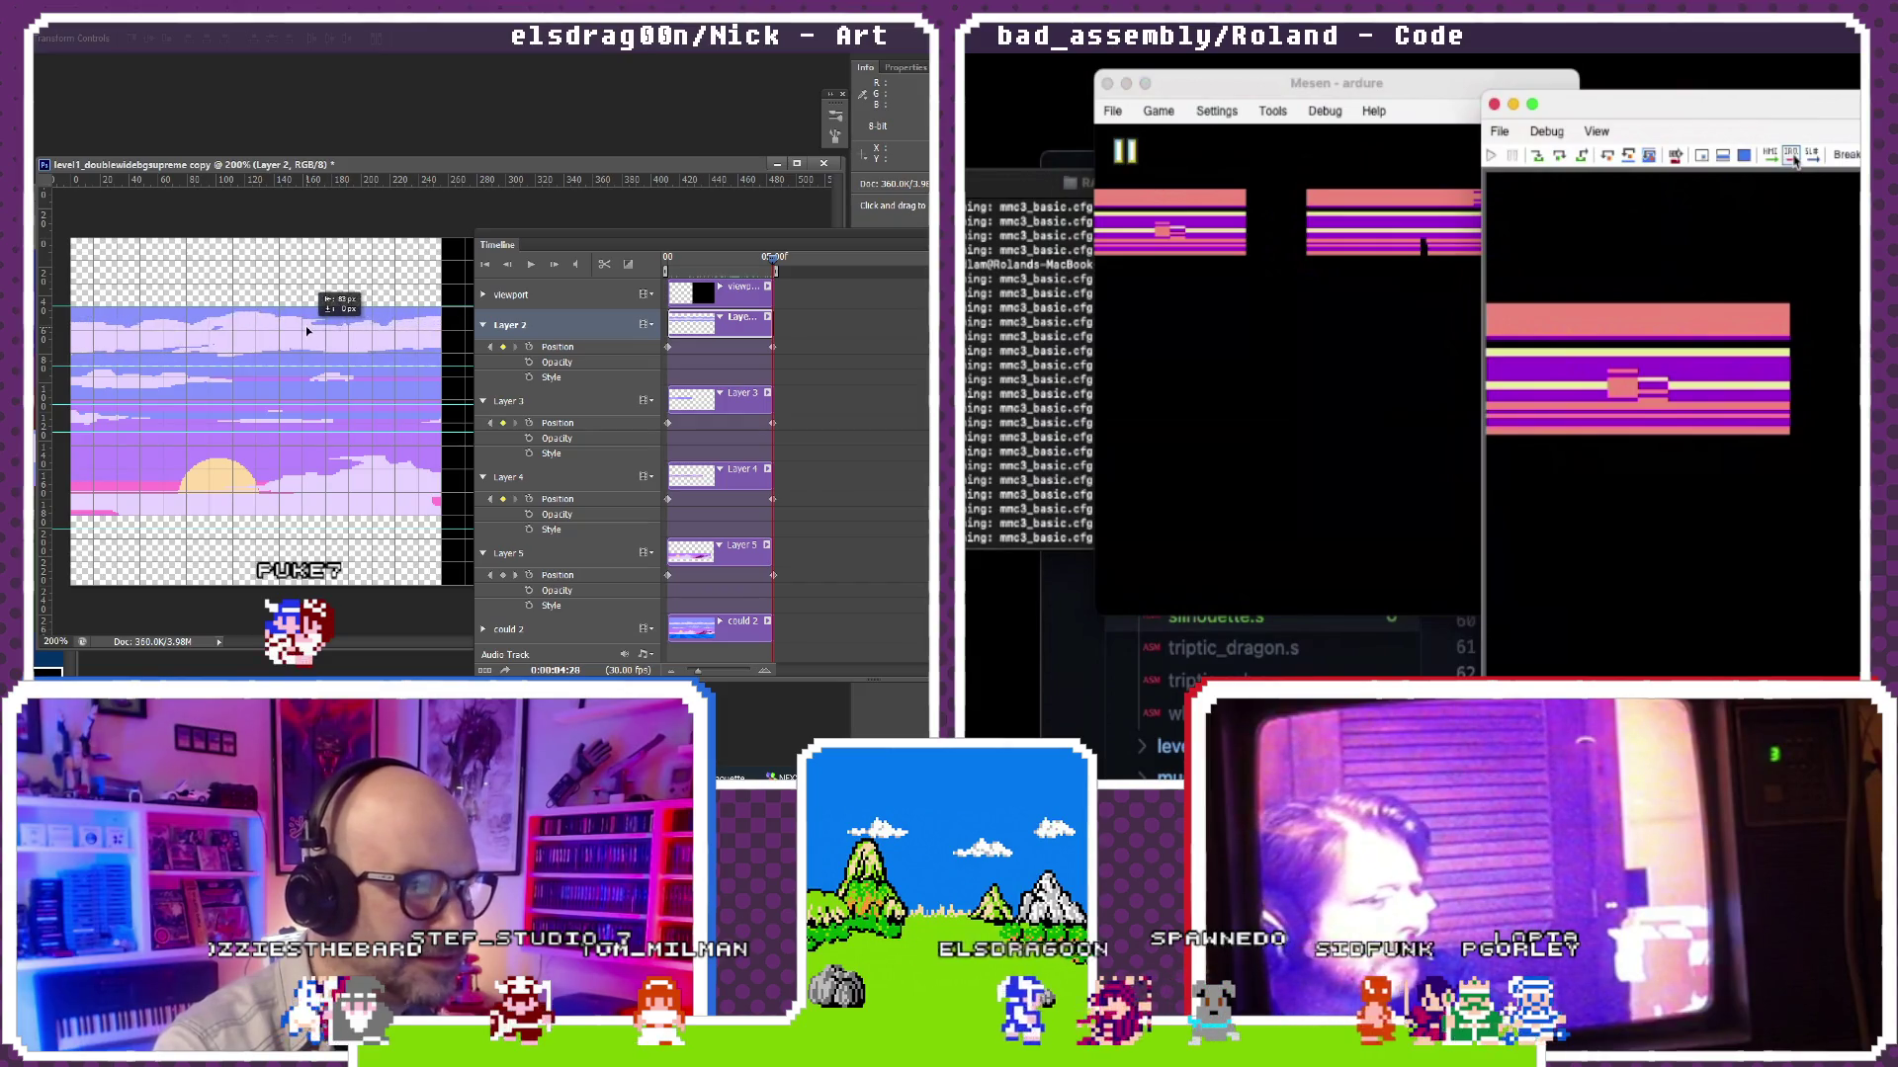
left_click_drag(1809, 122, 1737, 108)
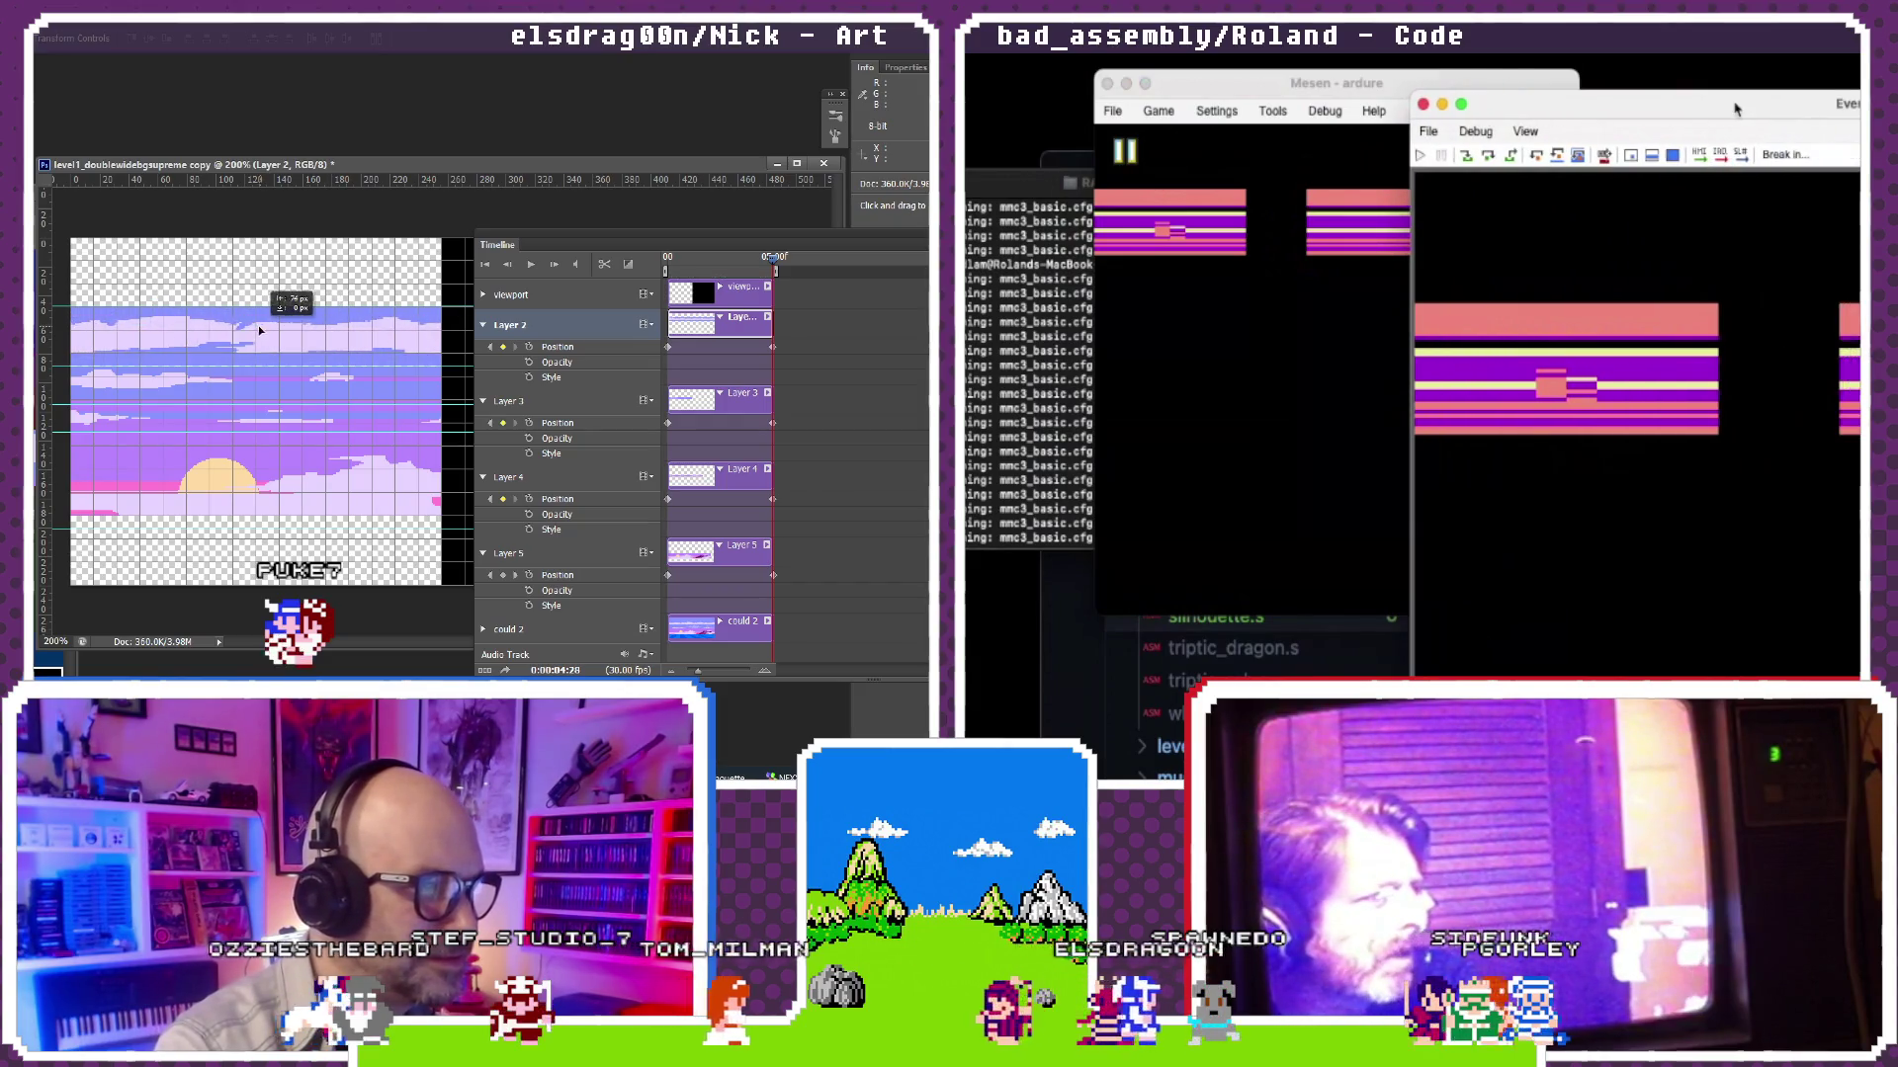
left_click(1723, 158)
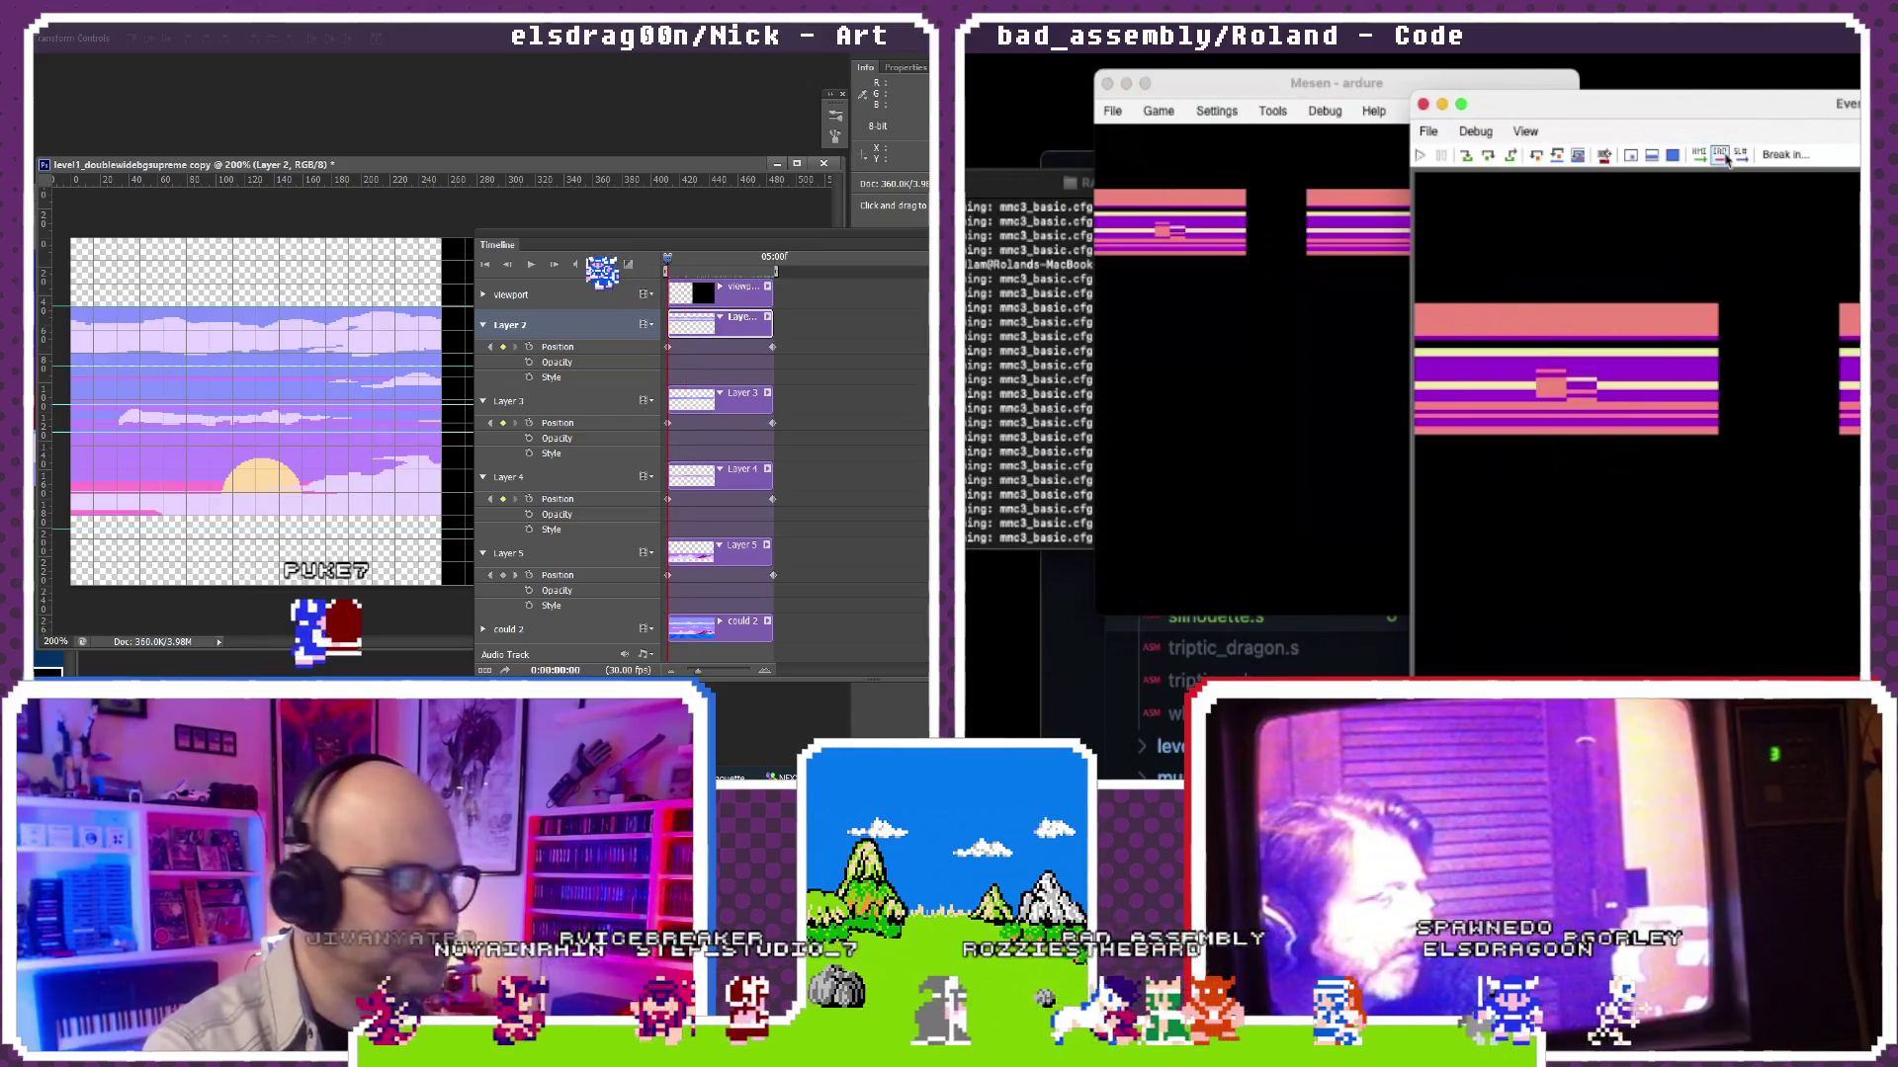
left_click(1422, 105)
left_click(1158, 111)
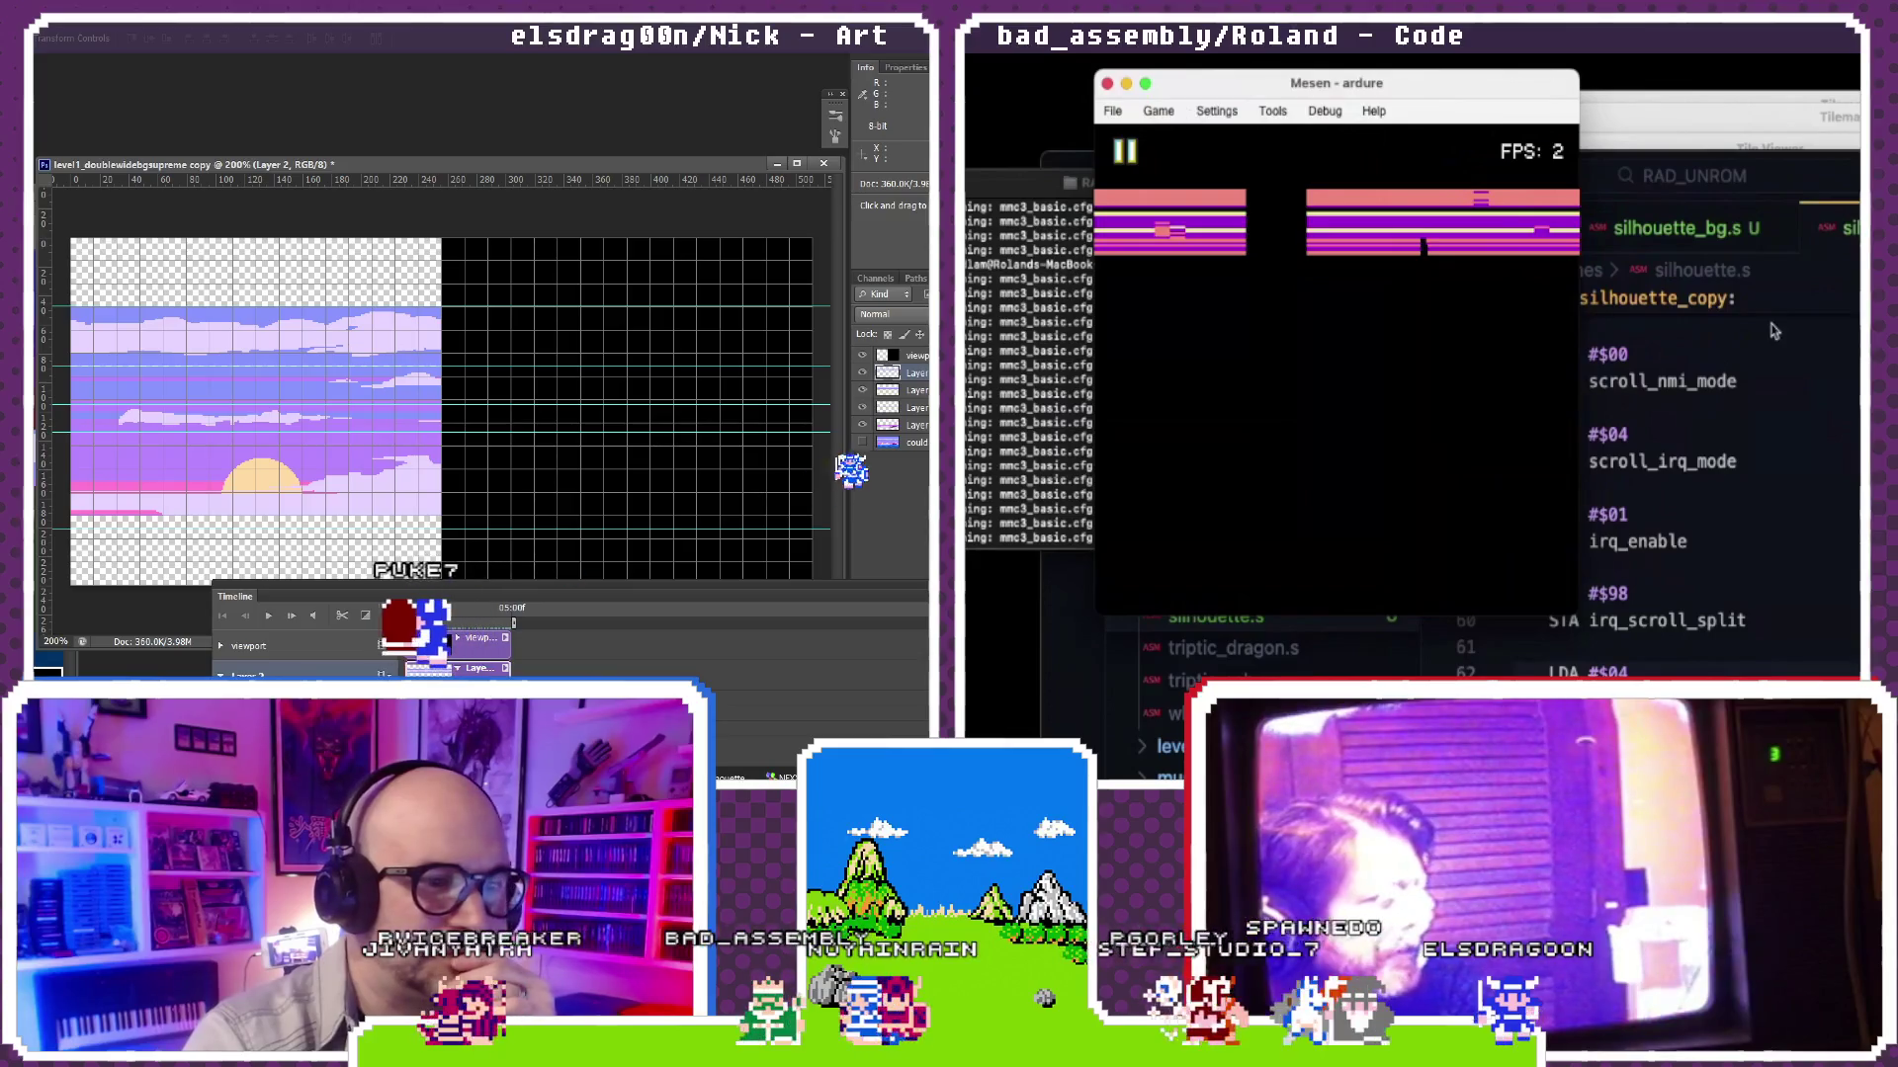
Step: Look over silhouette.s down to LoadsilhouetteBackground1, glancing at the paused emulator in between
left_click(1778, 412)
scroll(1778, 412, "up", 10)
scroll(1777, 412, "up", 5)
scroll(1777, 412, "up", 2)
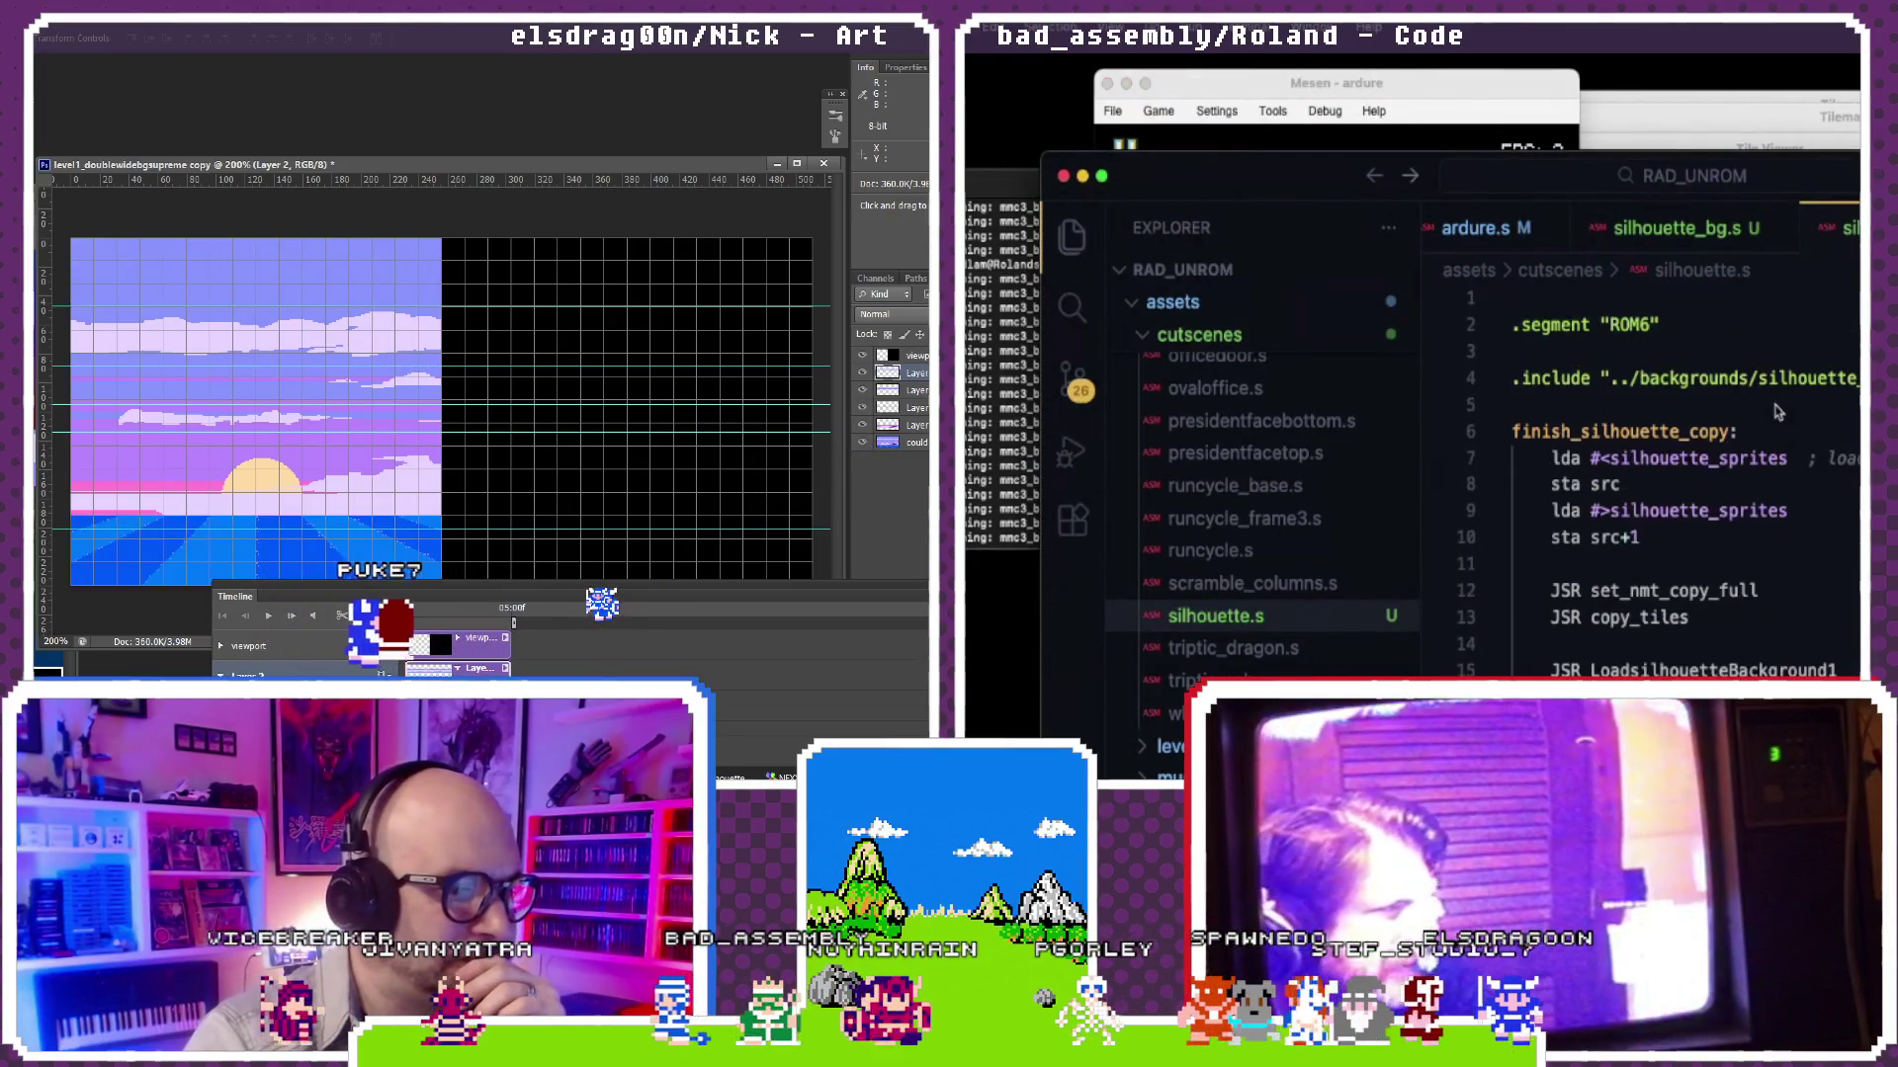
scroll(1778, 413, "down", 4)
scroll(1778, 413, "down", 2)
scroll(1777, 412, "down", 1)
scroll(1778, 413, "down", 1)
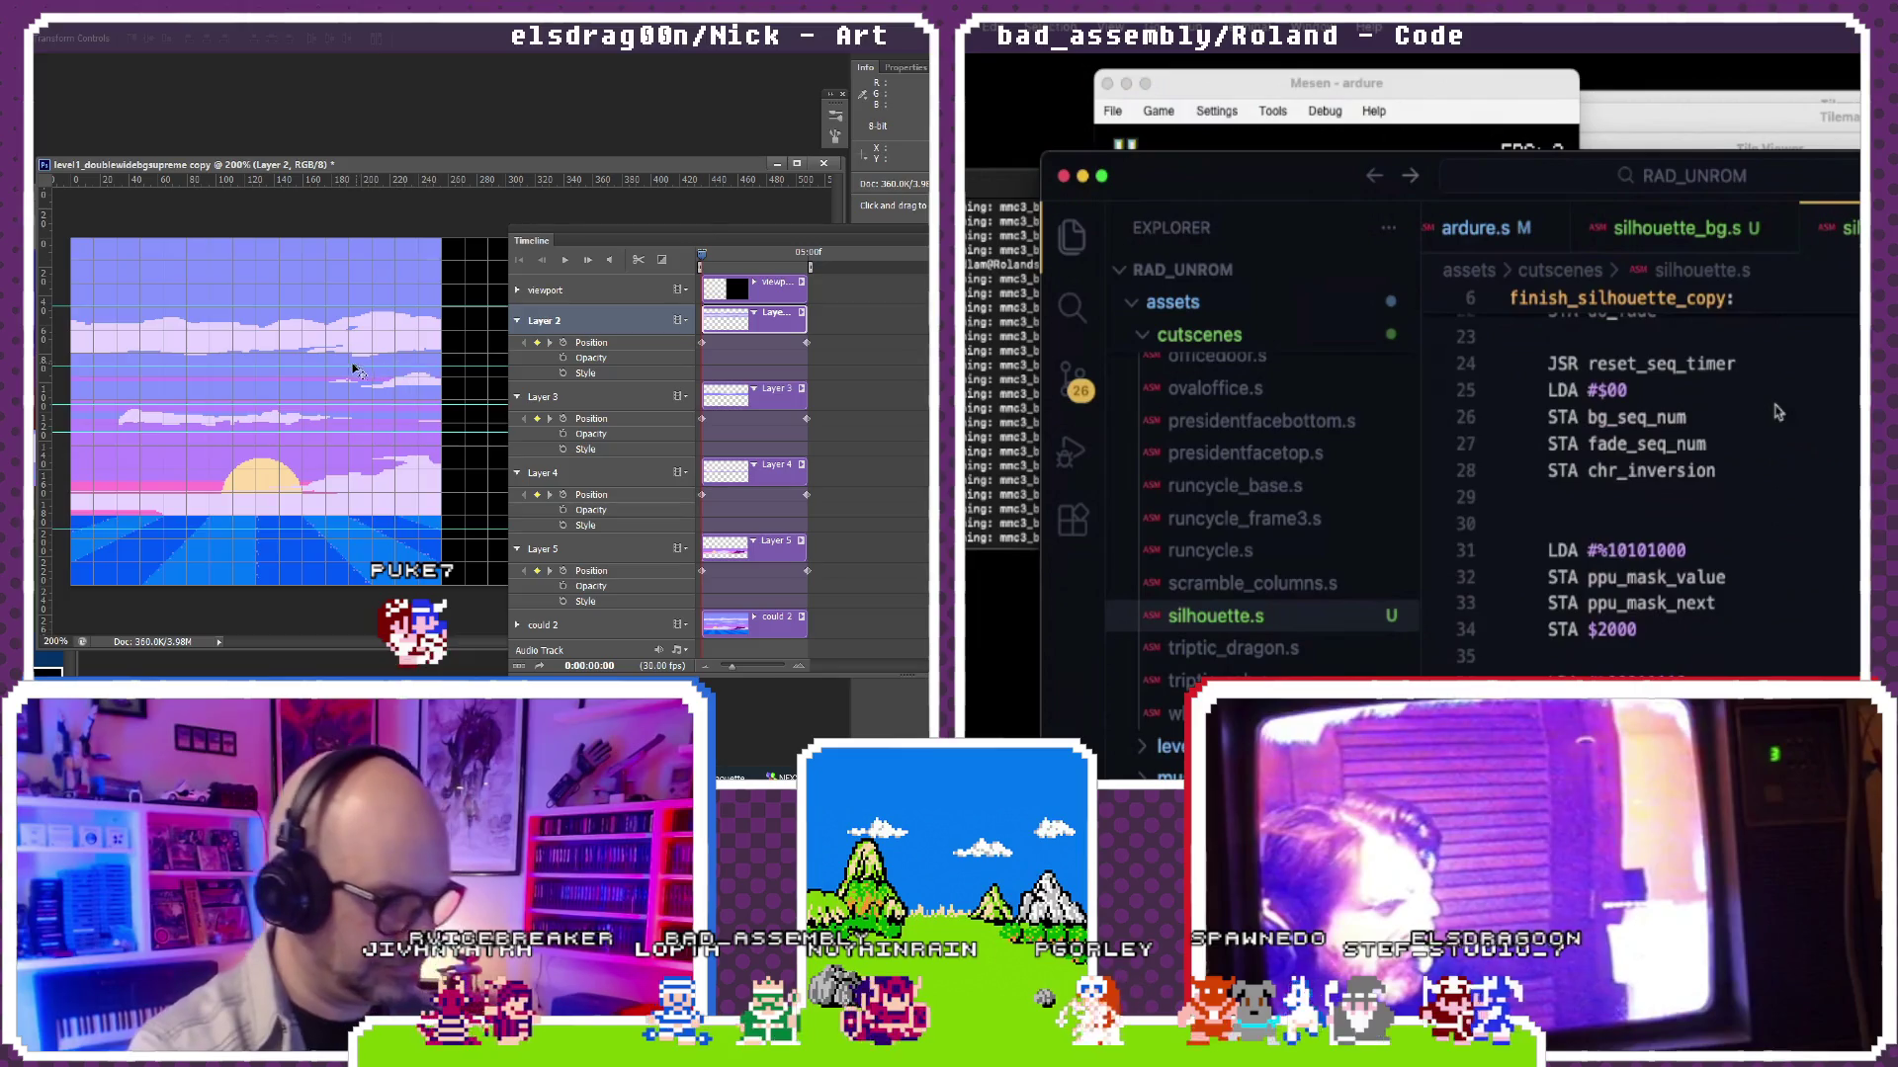
scroll(1778, 413, "down", 1)
scroll(1777, 413, "down", 1)
scroll(1777, 412, "down", 1)
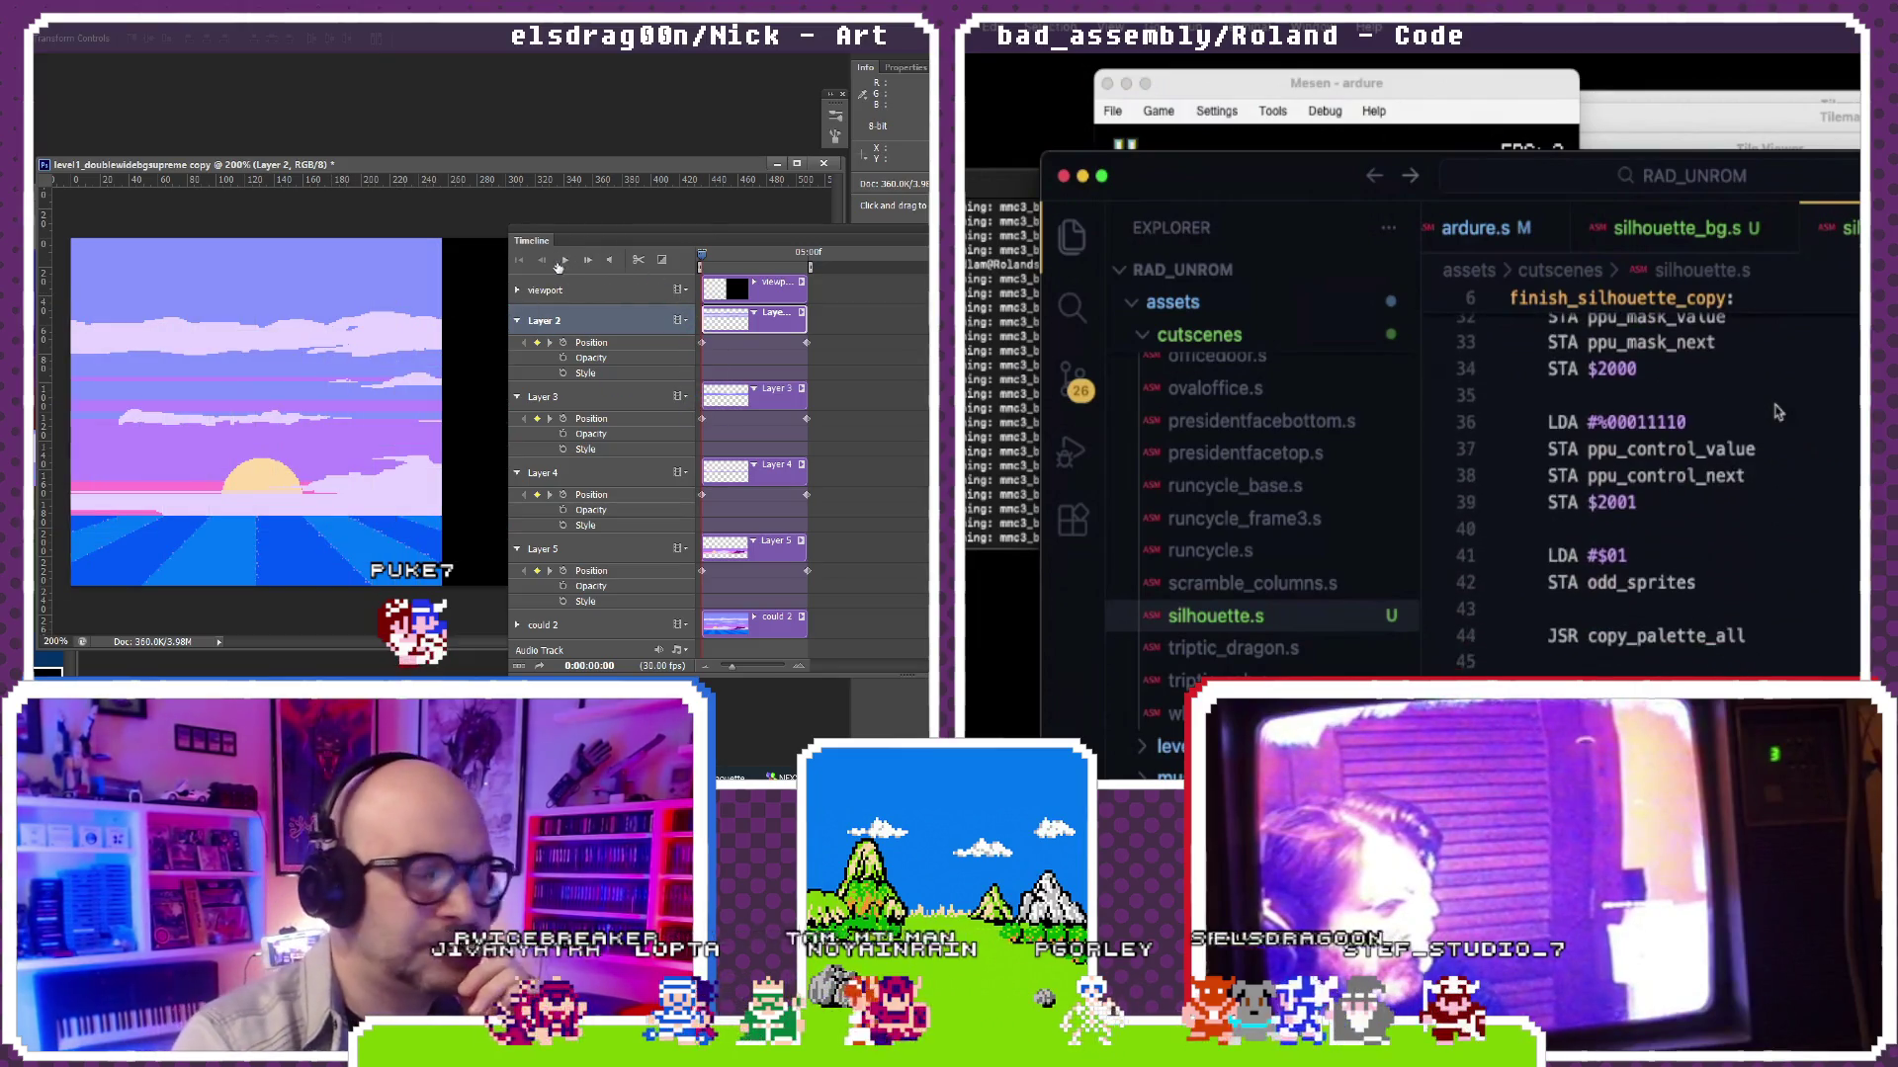
scroll(1778, 413, "down", 2)
scroll(1777, 413, "down", 1)
scroll(1778, 412, "down", 1)
scroll(1778, 414, "down", 1)
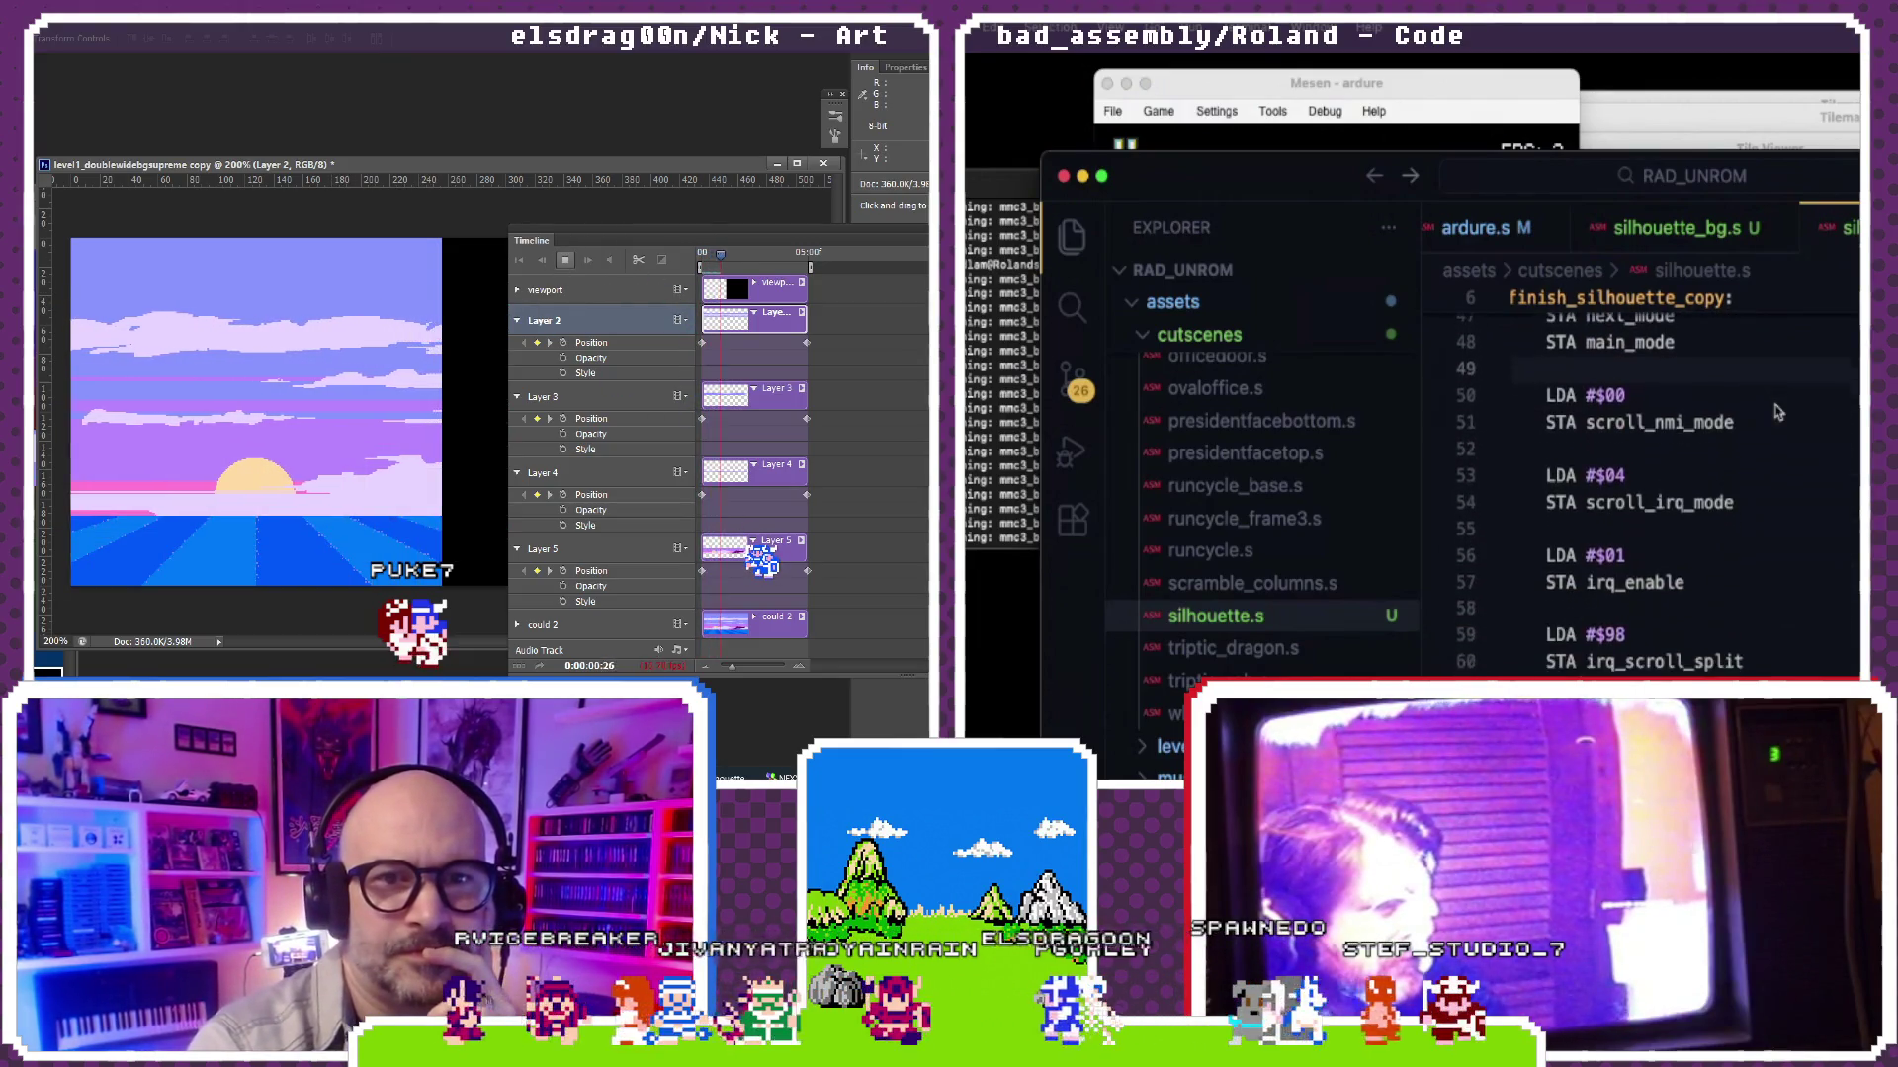
scroll(1778, 412, "down", 1)
scroll(1778, 413, "down", 1)
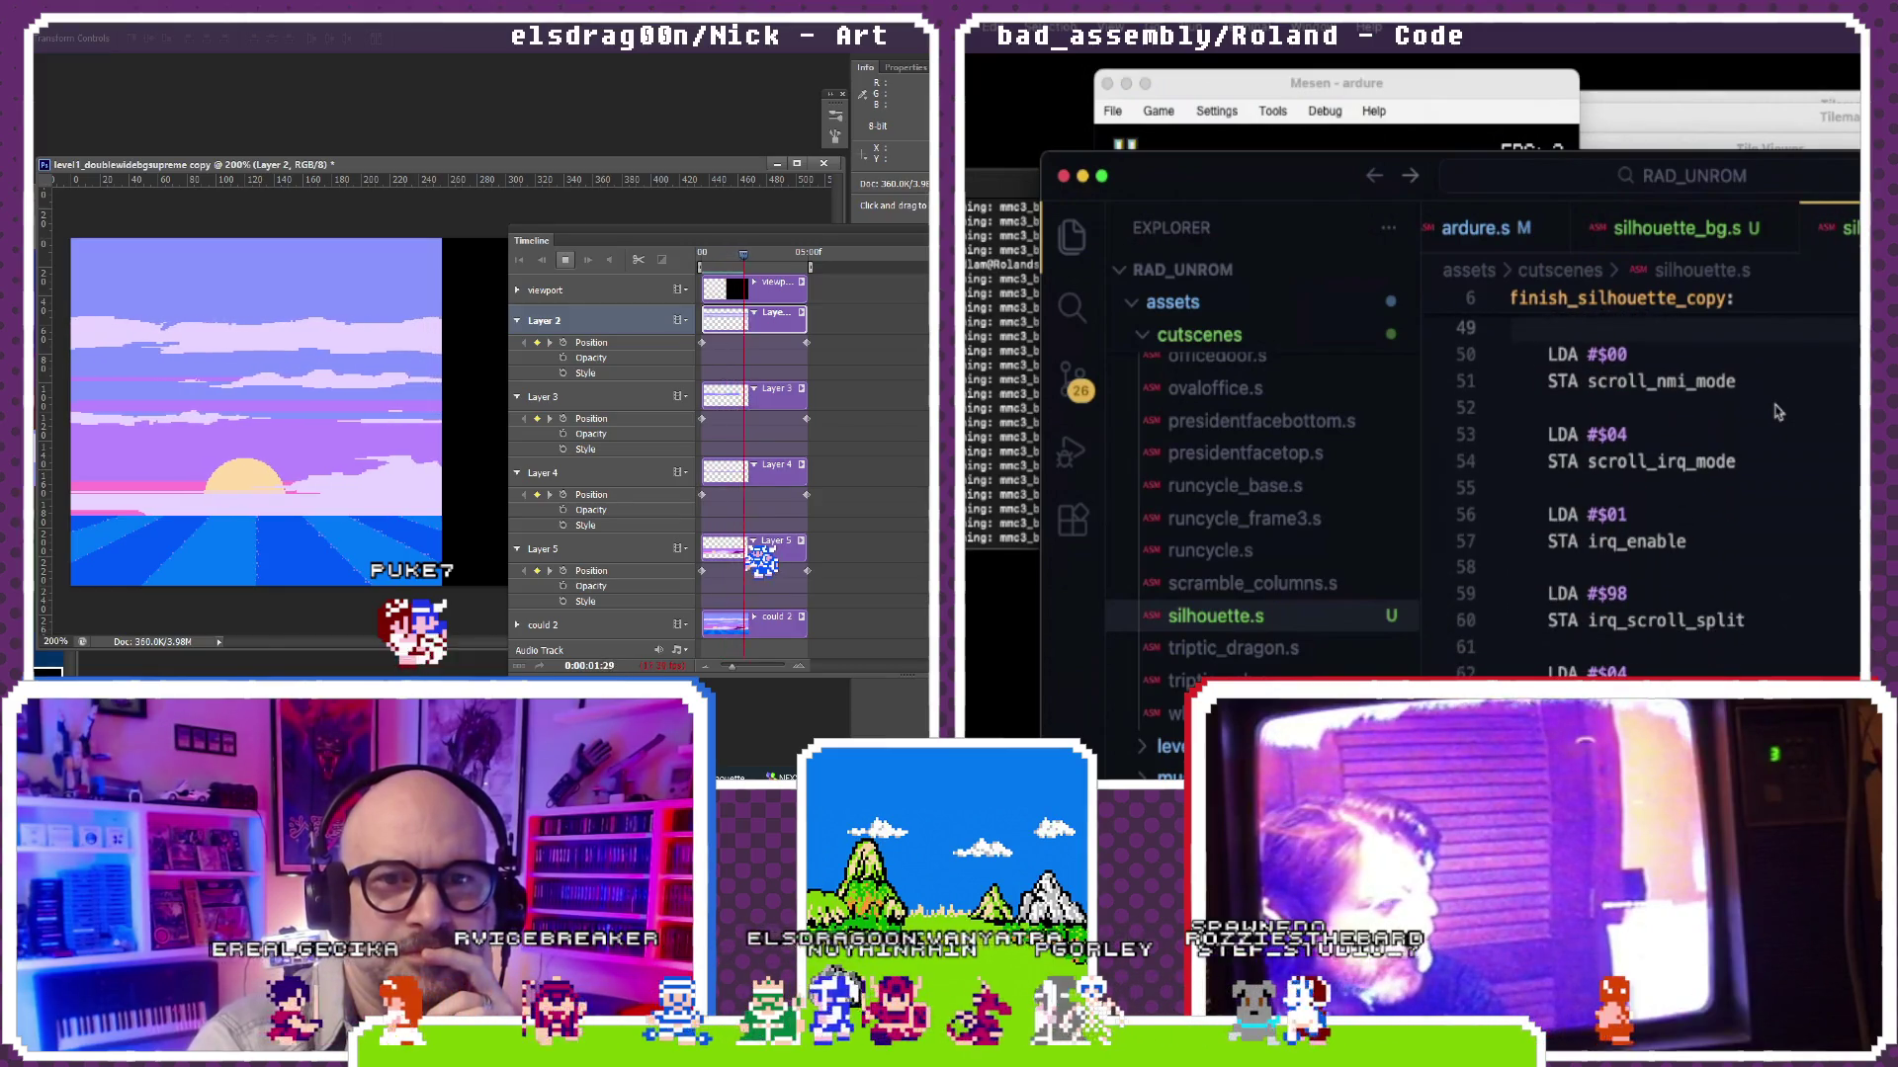
scroll(1851, 518, "down", 2)
scroll(1847, 522, "down", 1)
scroll(1844, 526, "down", 1)
scroll(1841, 532, "down", 1)
scroll(1840, 532, "down", 2)
scroll(1840, 533, "down", 3)
scroll(1839, 532, "down", 2)
scroll(1840, 533, "down", 3)
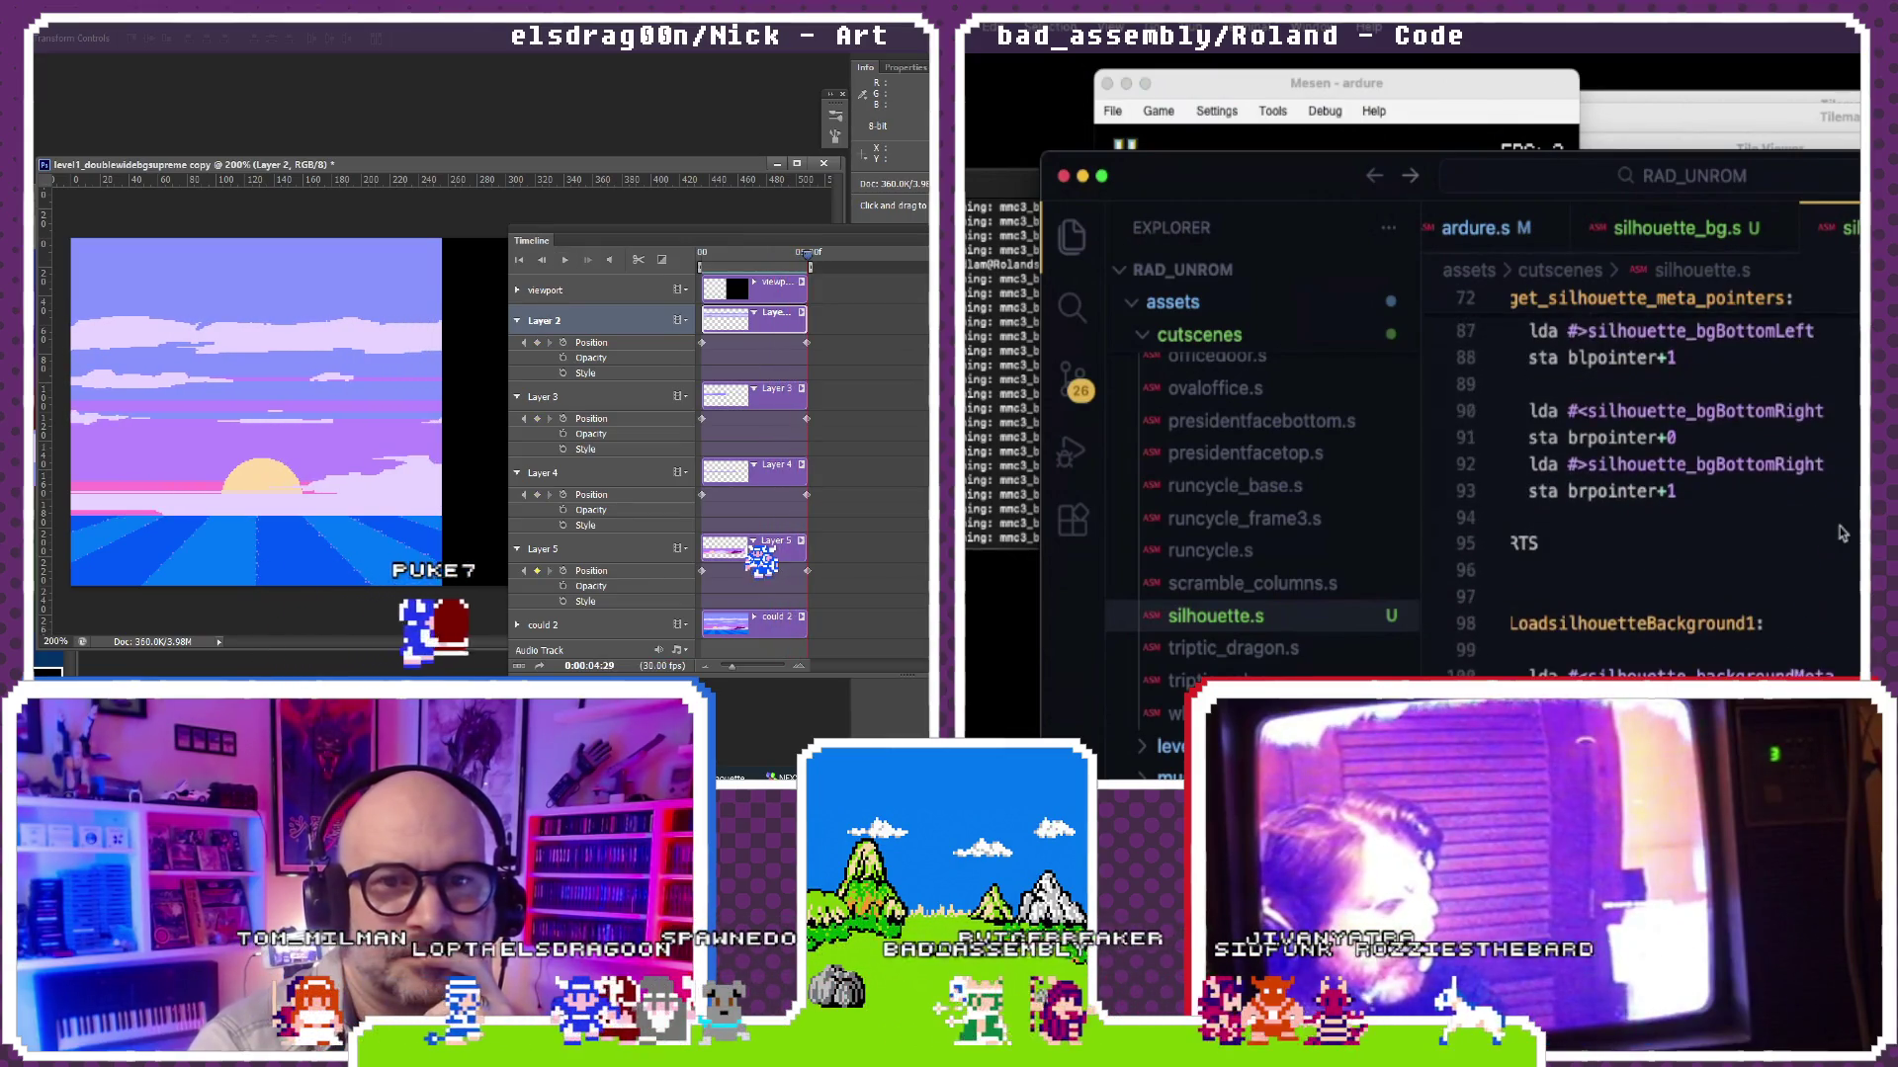
scroll(1840, 532, "down", 2)
scroll(1840, 532, "down", 1)
left_click(1404, 89)
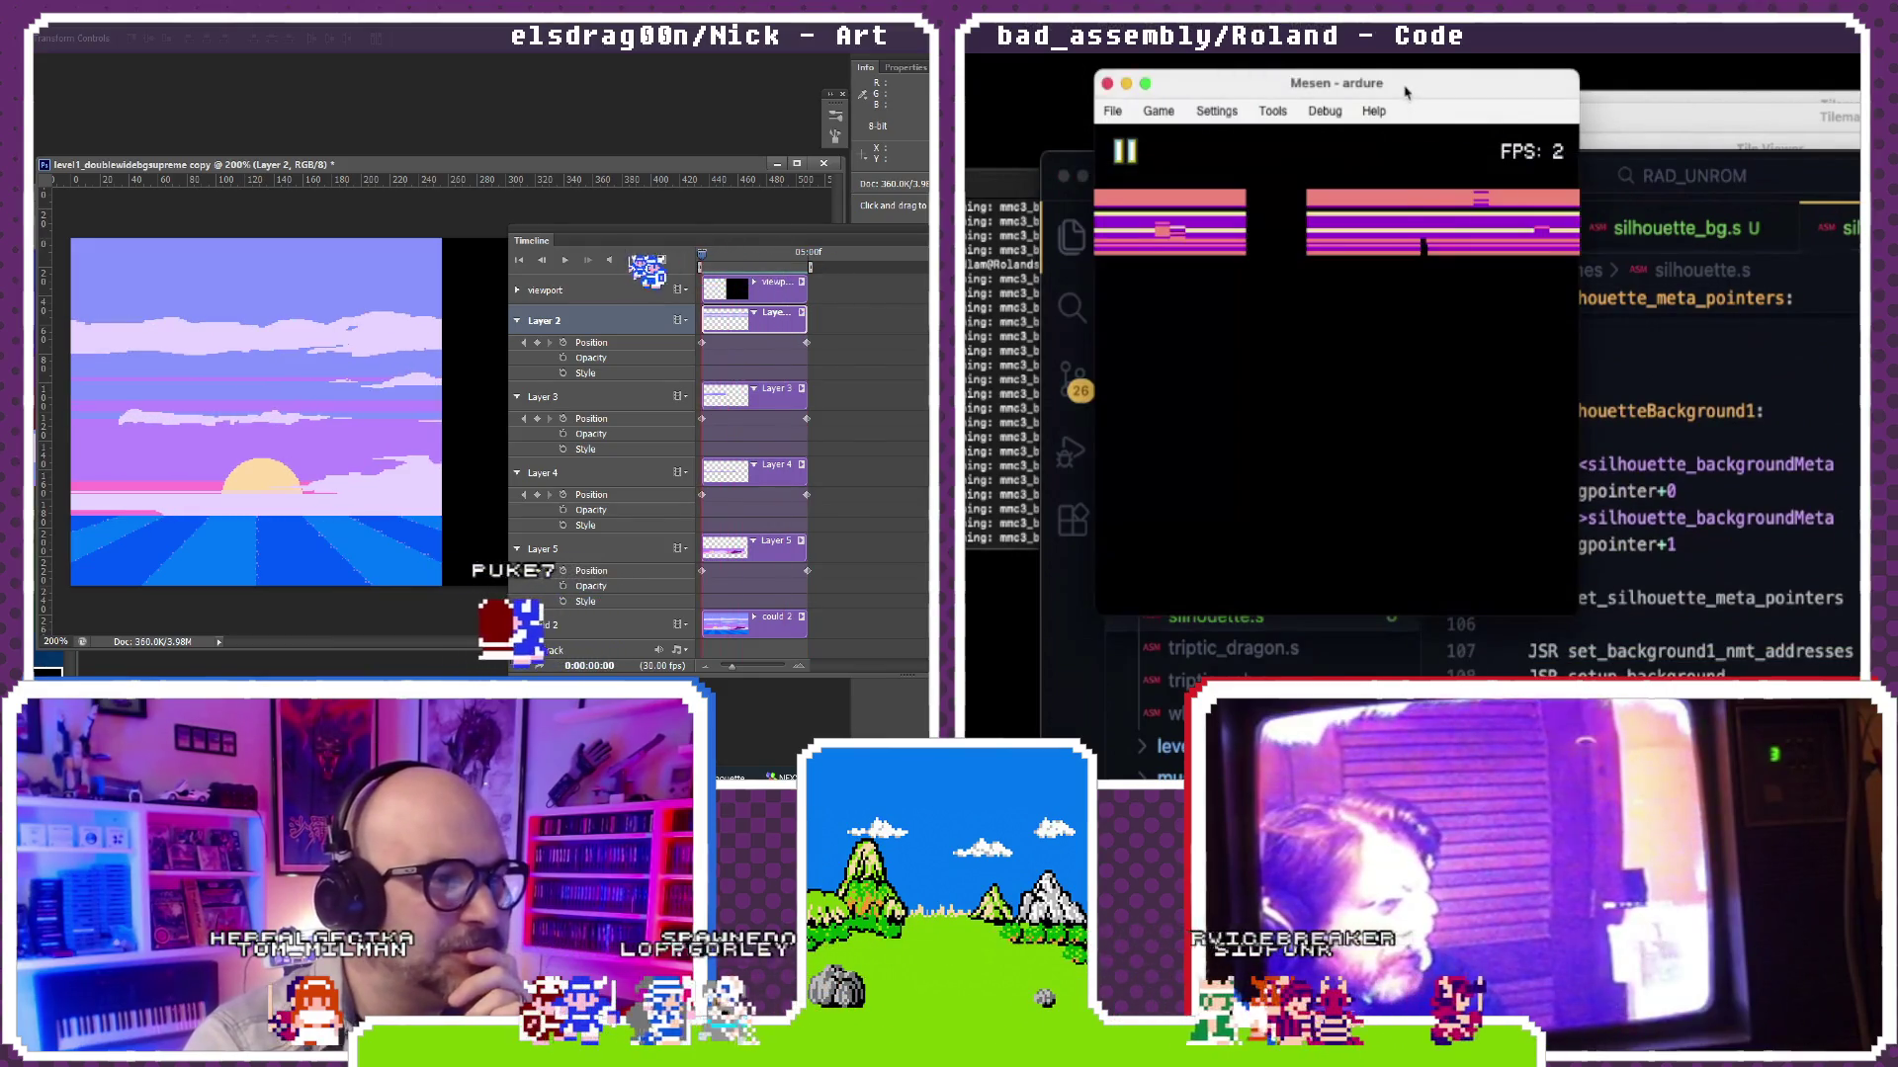
left_click(1821, 546)
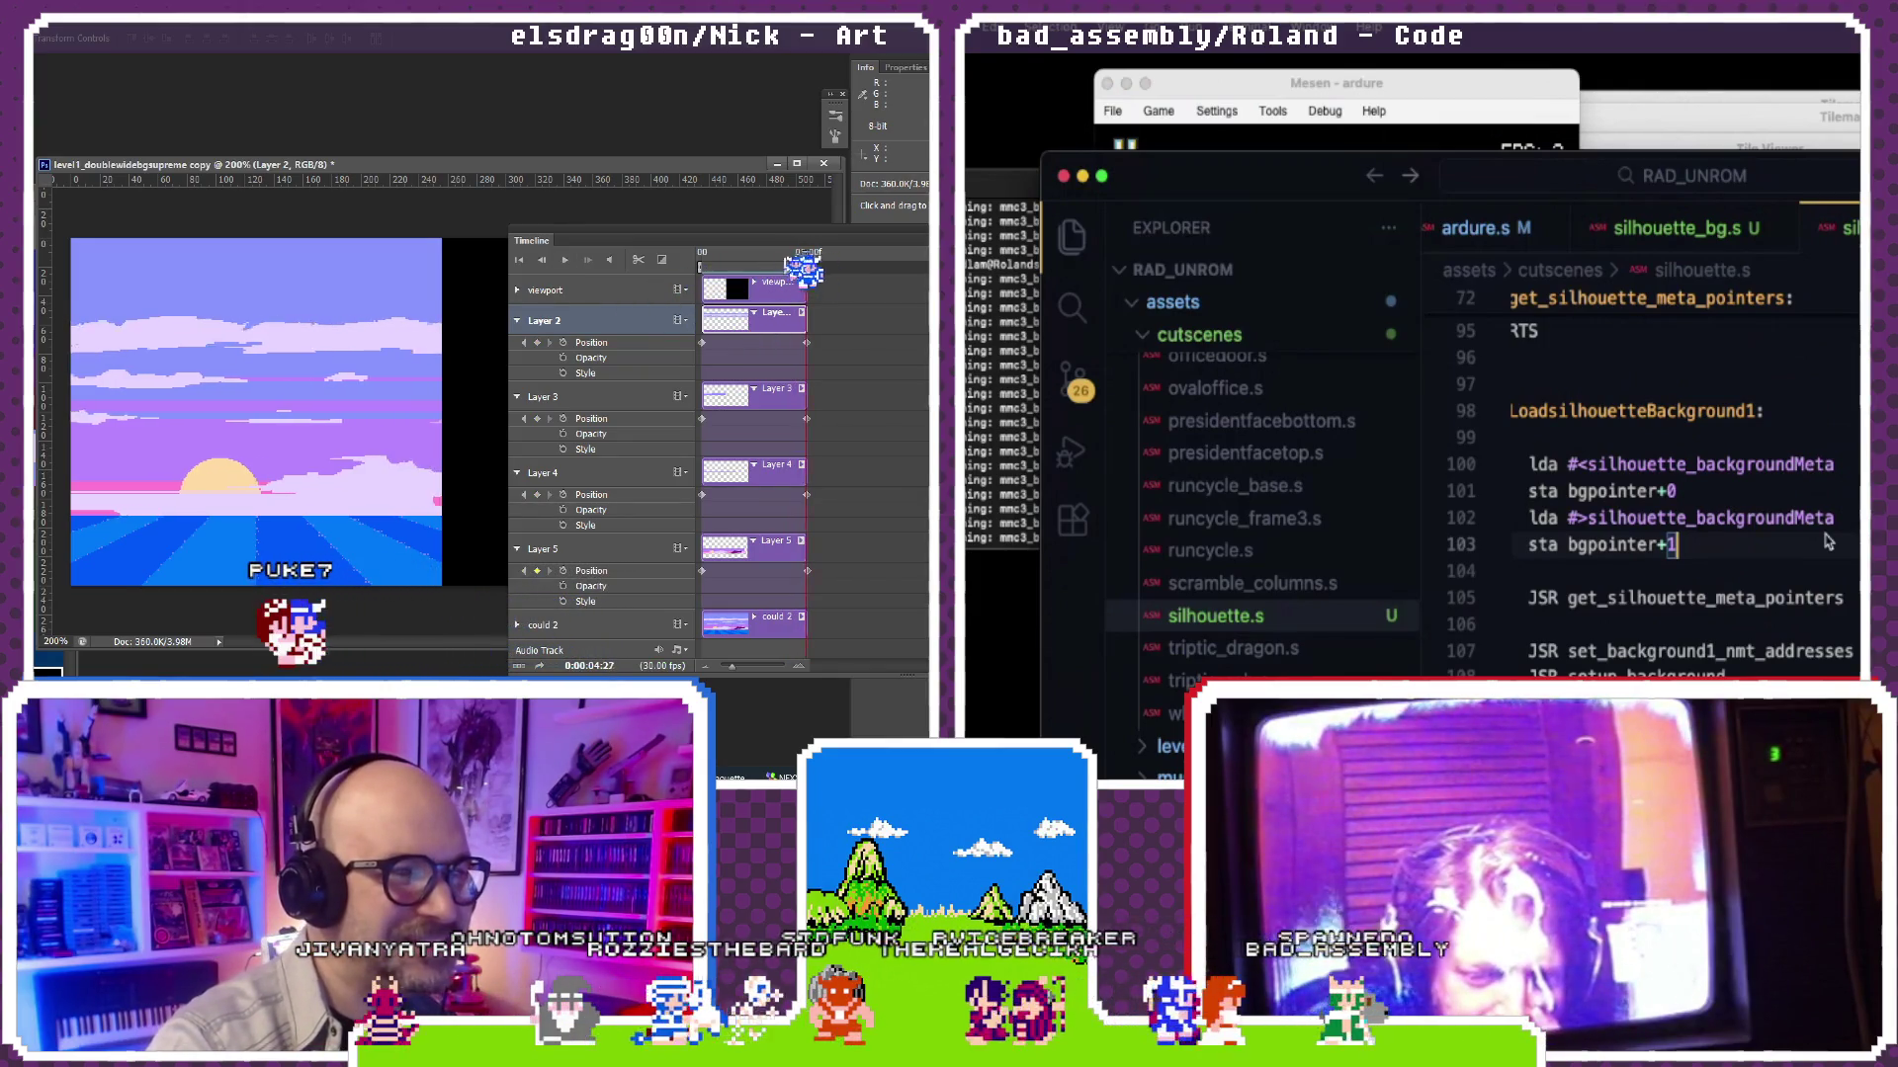
left_click(564, 261)
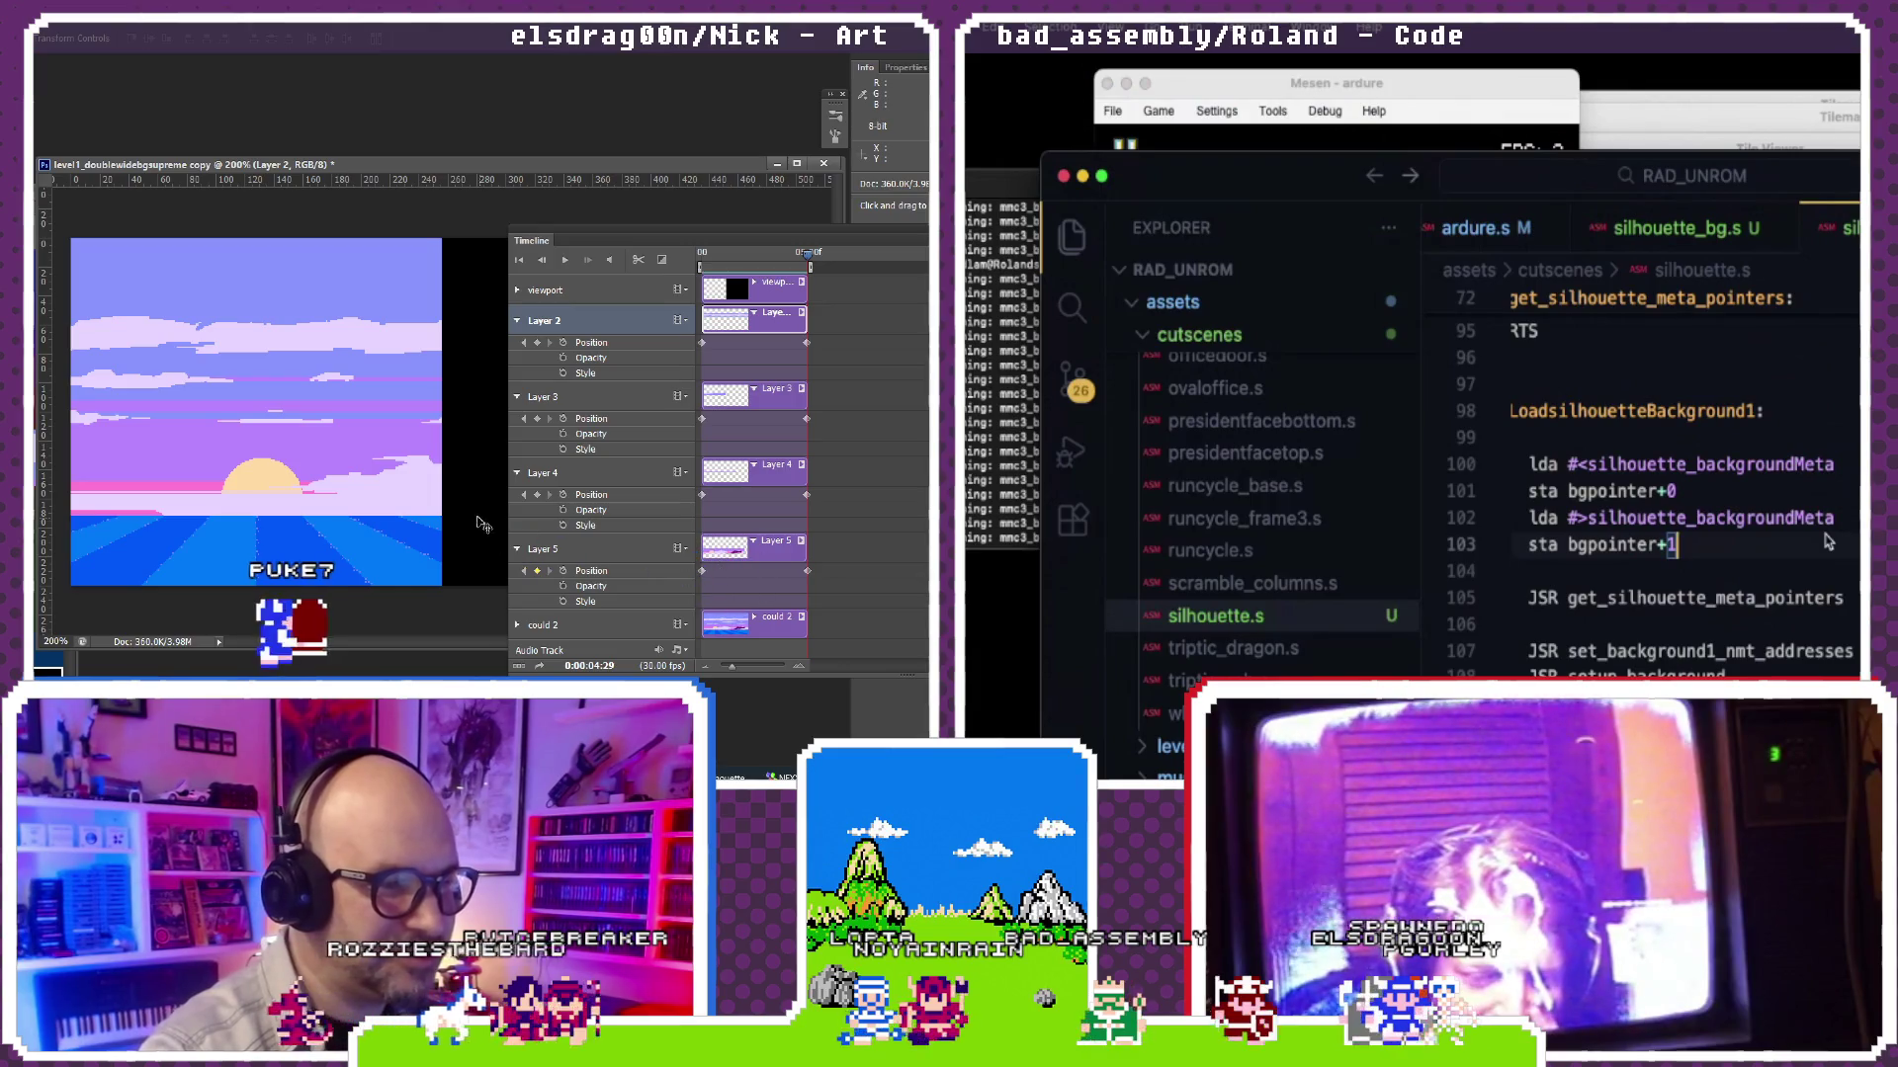
Step: Store silhouette_backgroundMeta's low and high bytes into bgpointer+0 and bgpointer+1 under LoadsilhouetteBackground1
left_click(545, 548)
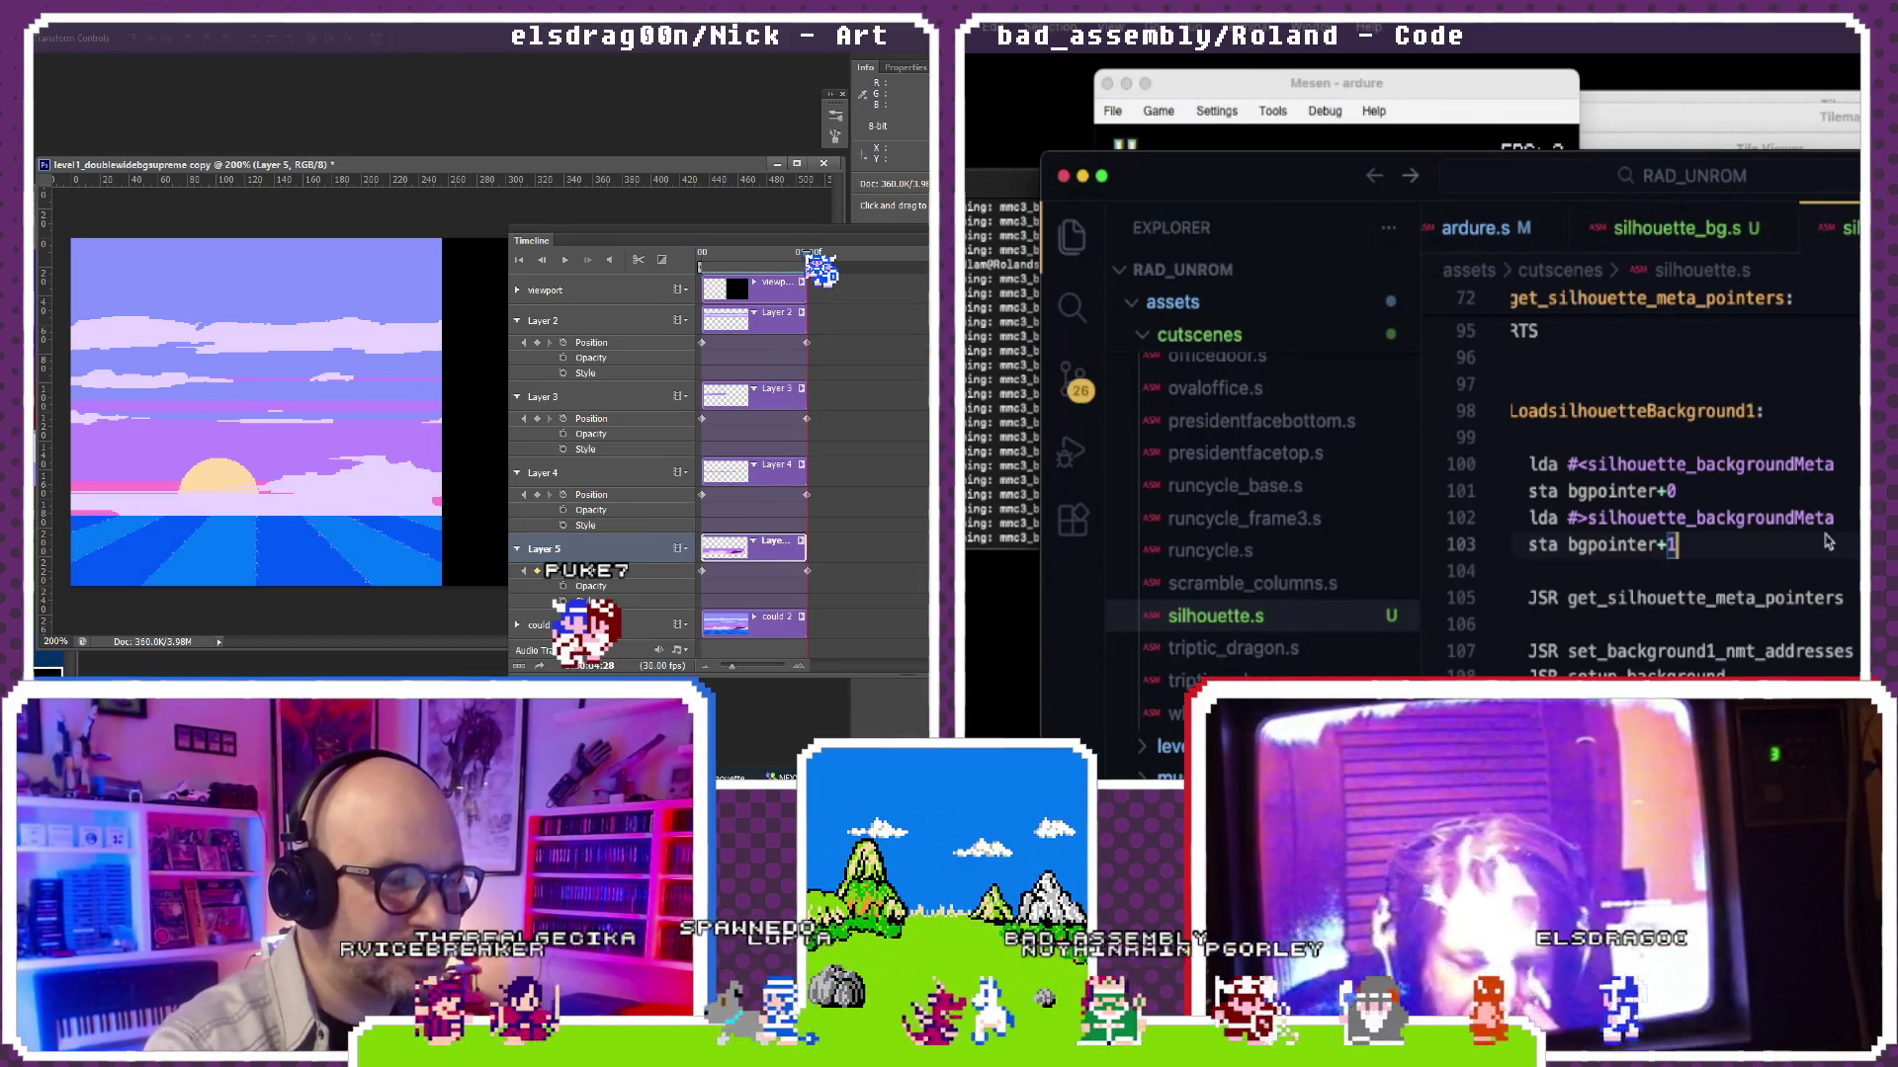
left_click_drag(415, 478, 90, 474)
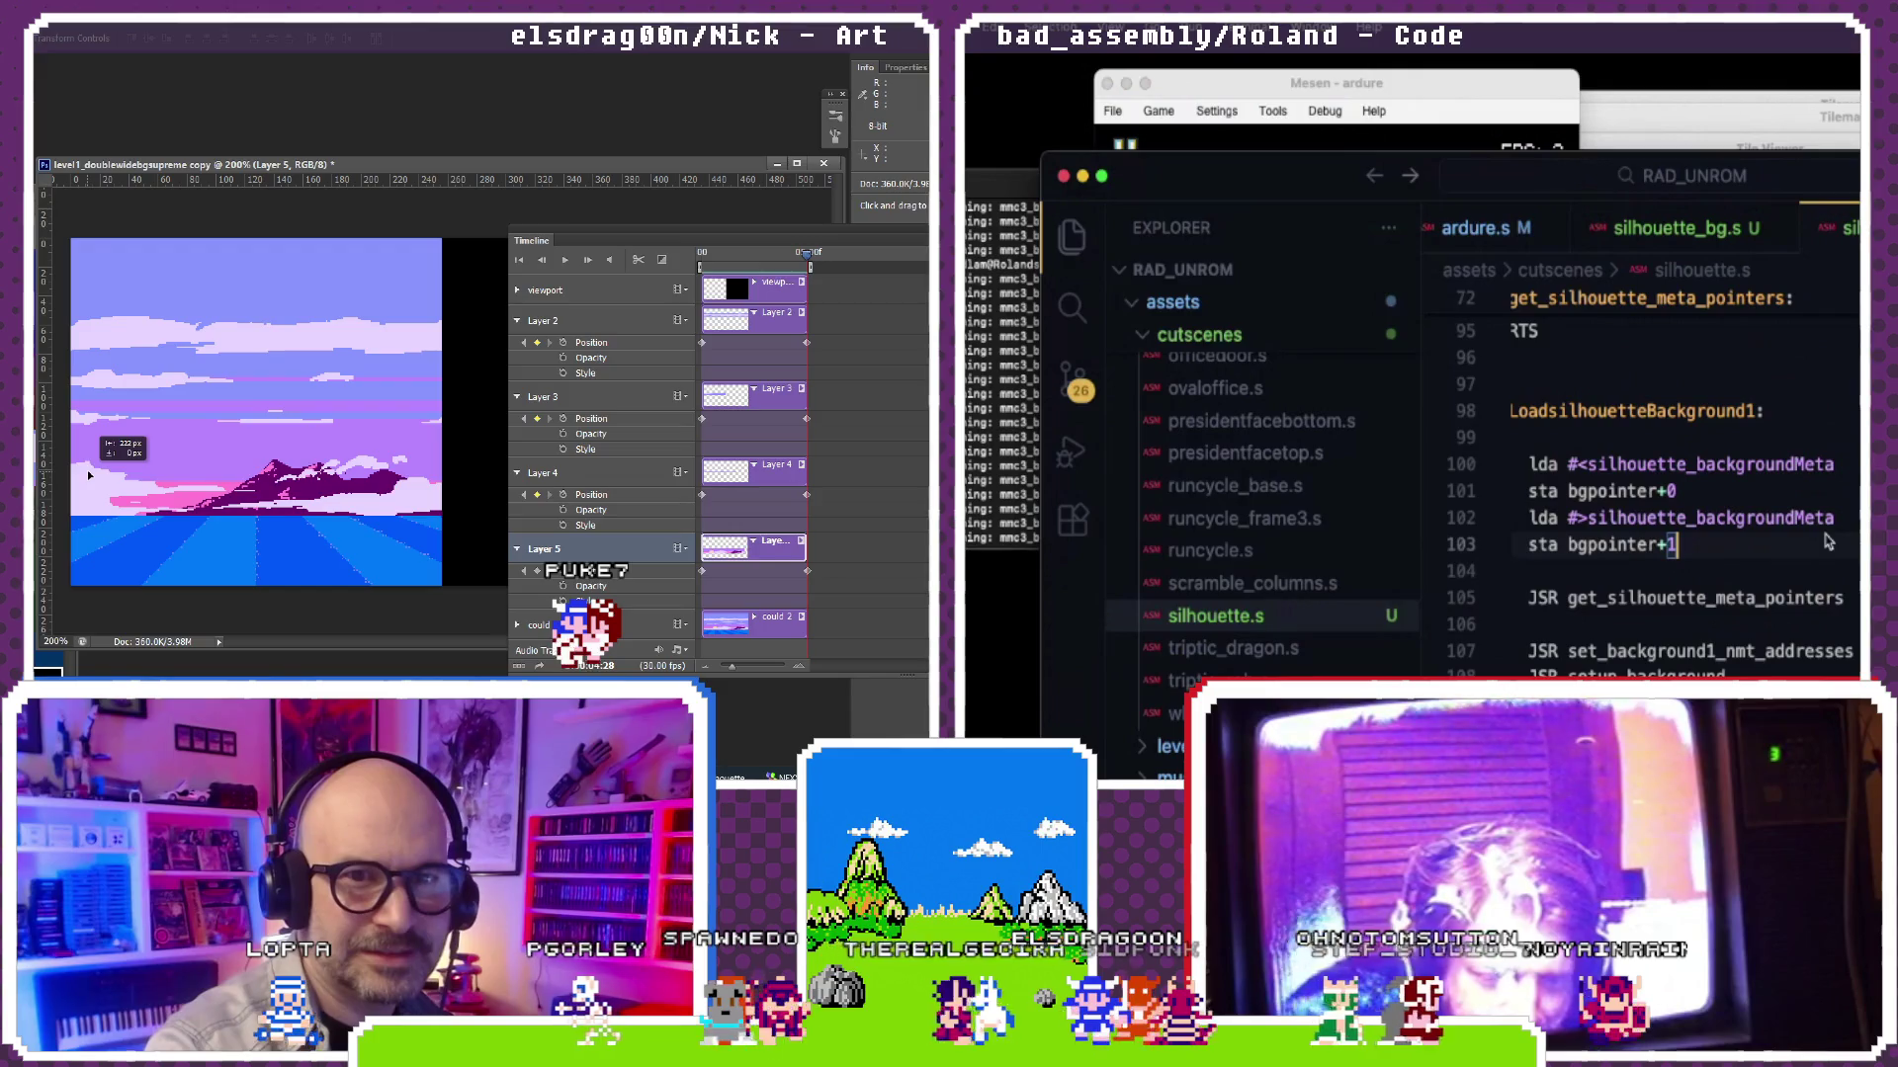
left_click_drag(201, 477, 417, 470)
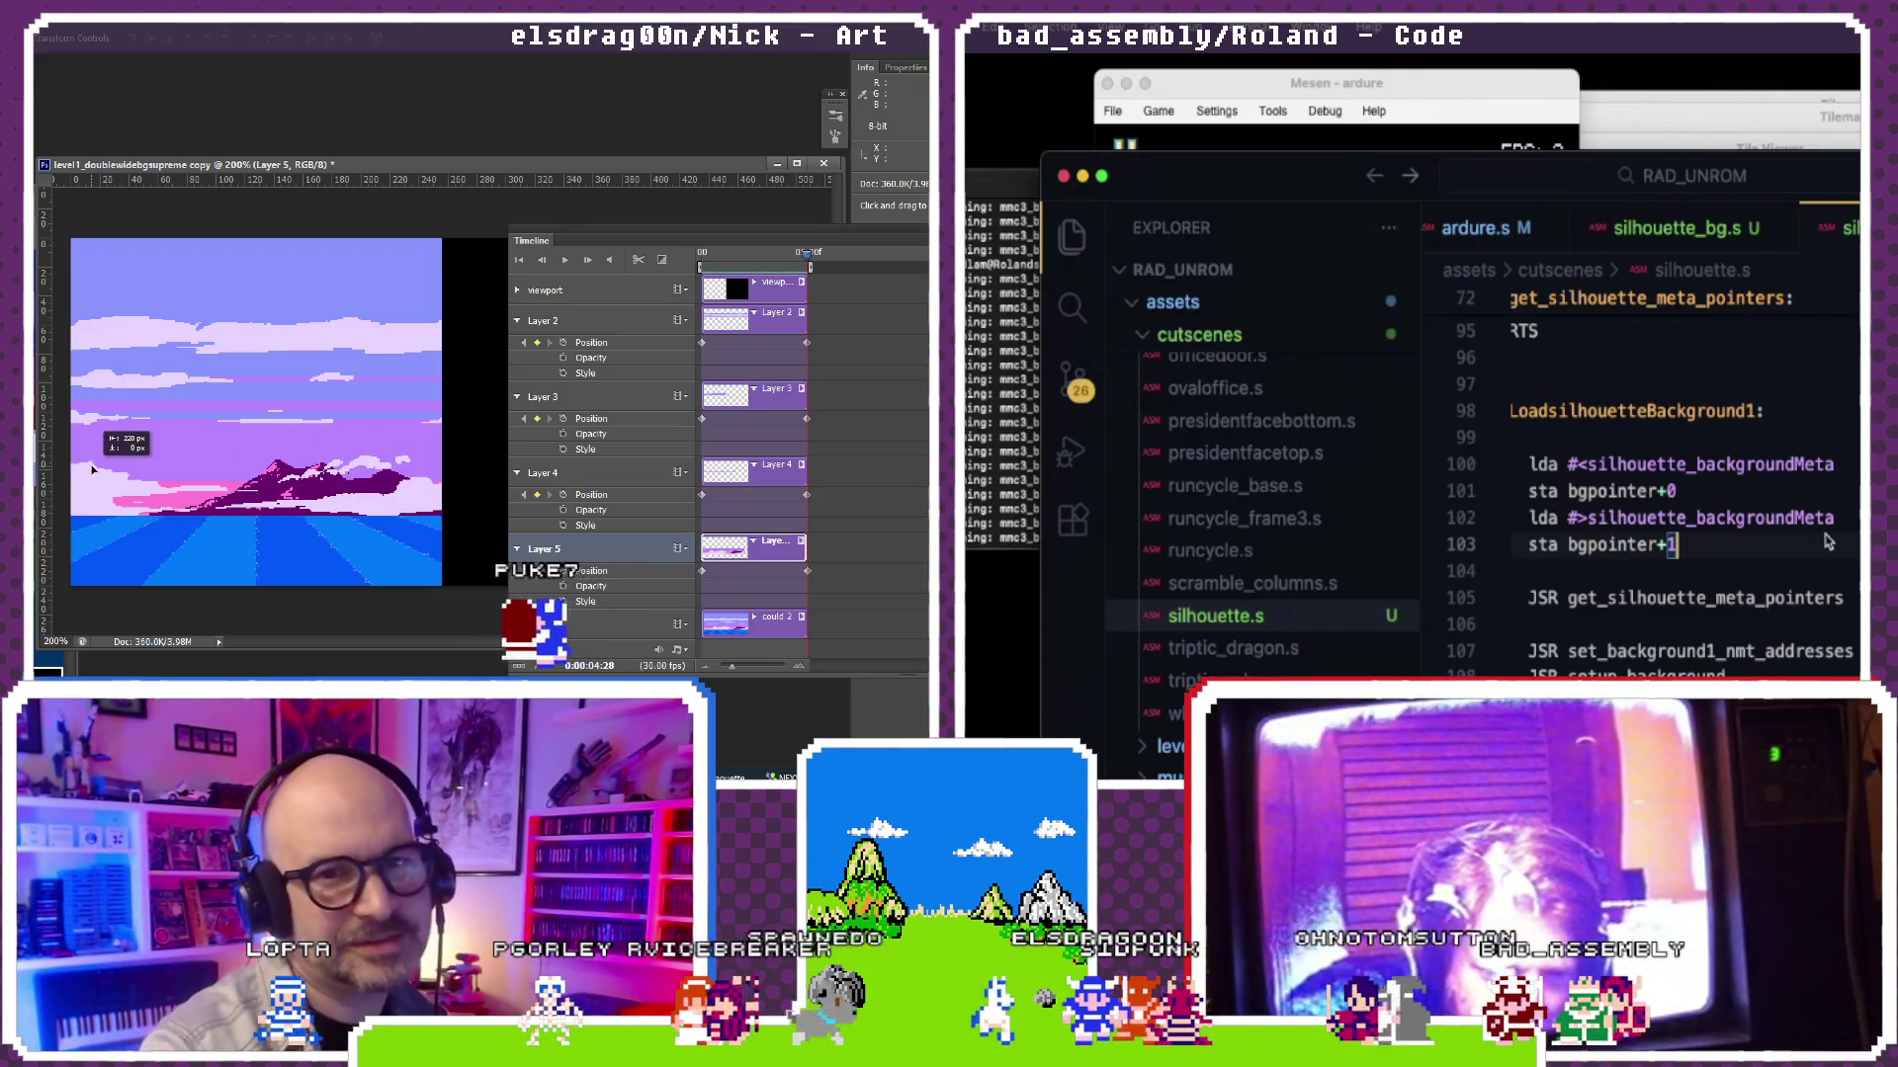
mouse_move(145, 465)
left_mouse_down()
mouse_move(352, 468)
mouse_move(109, 470)
left_mouse_up()
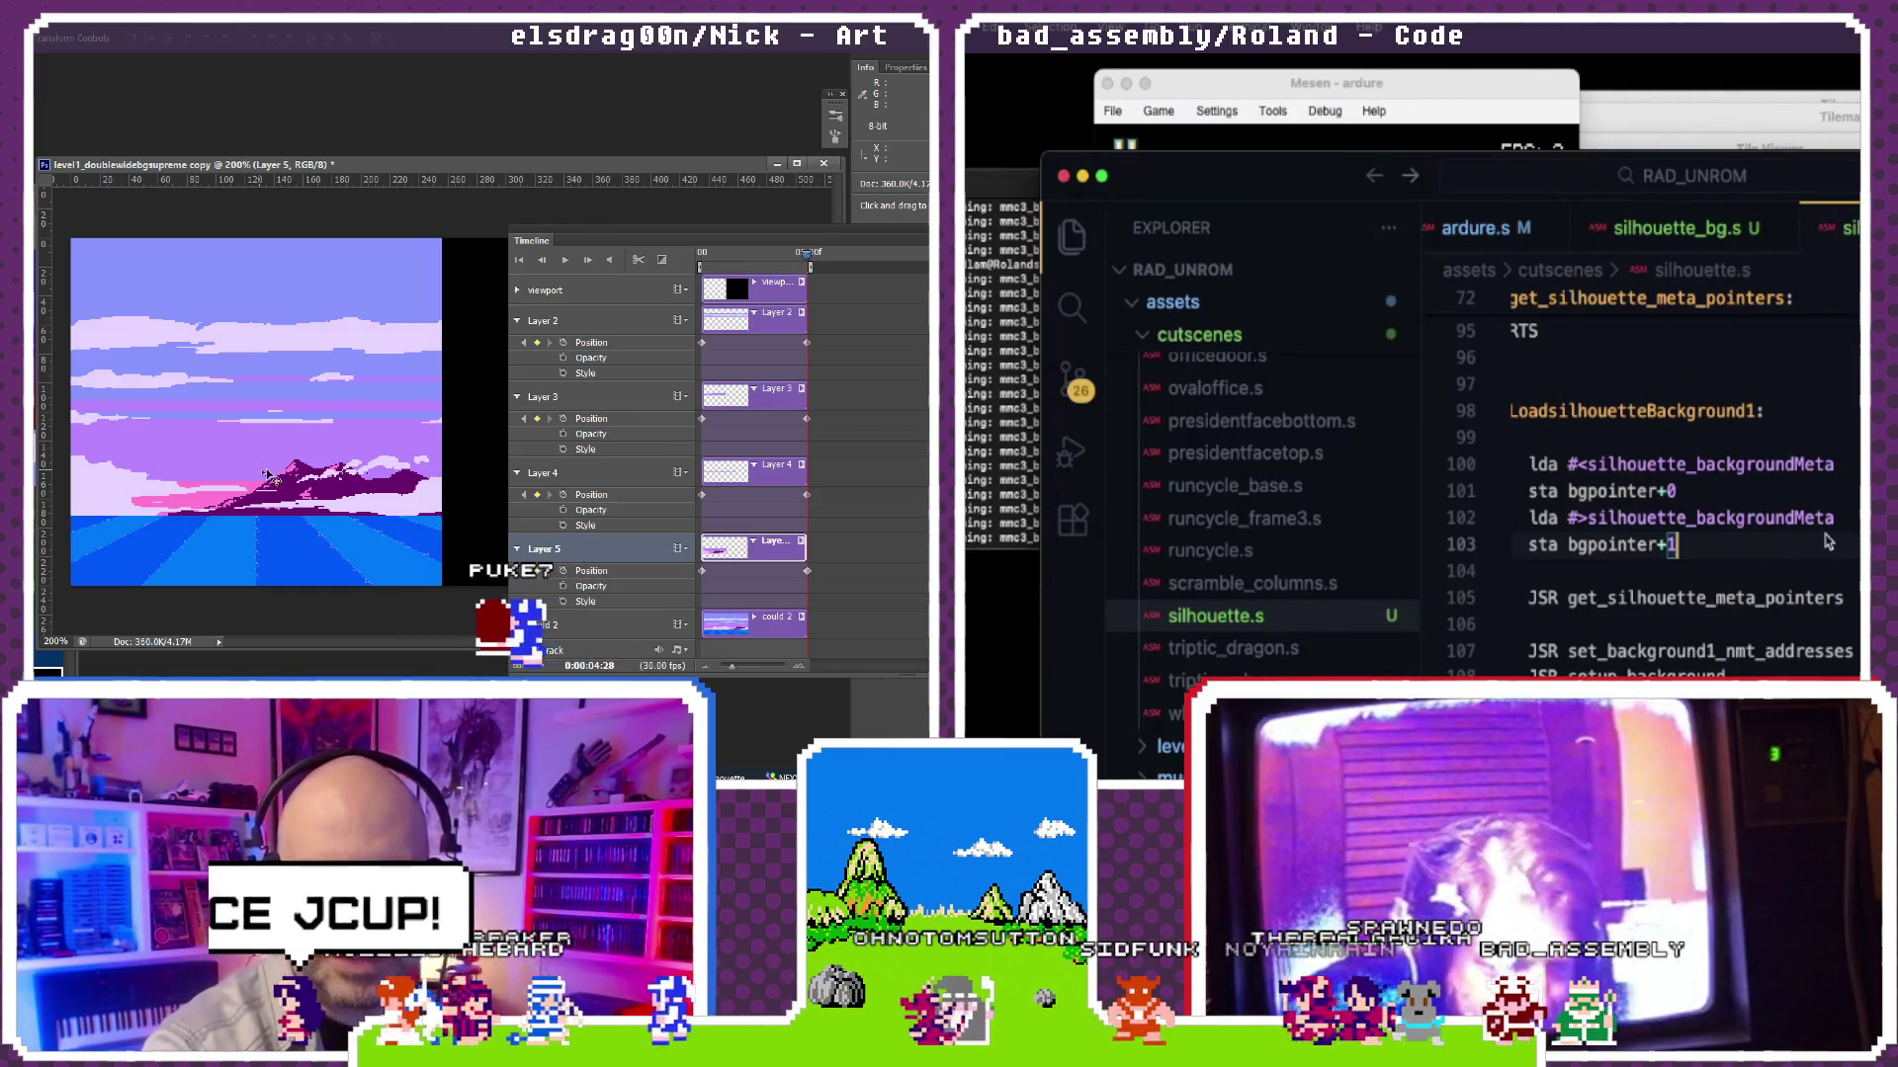
key("ctrl+z")
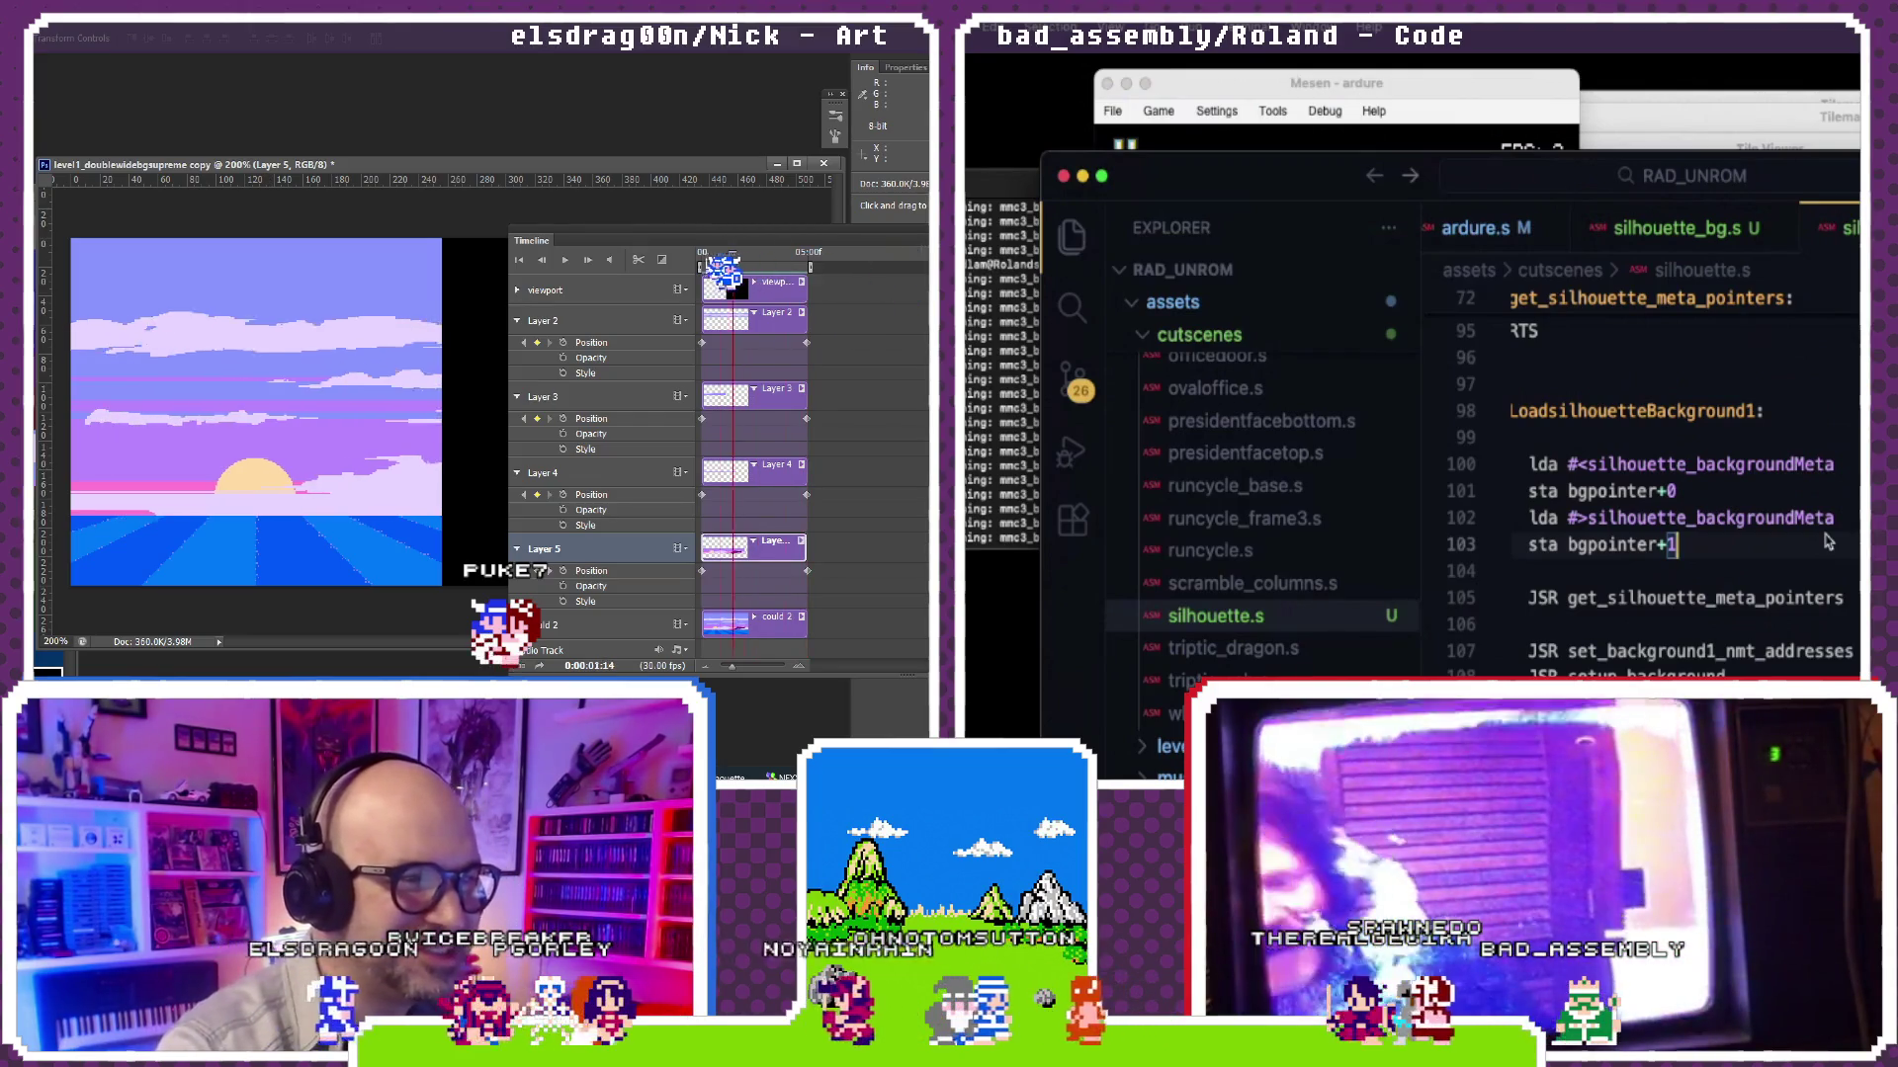
left_click(1339, 95)
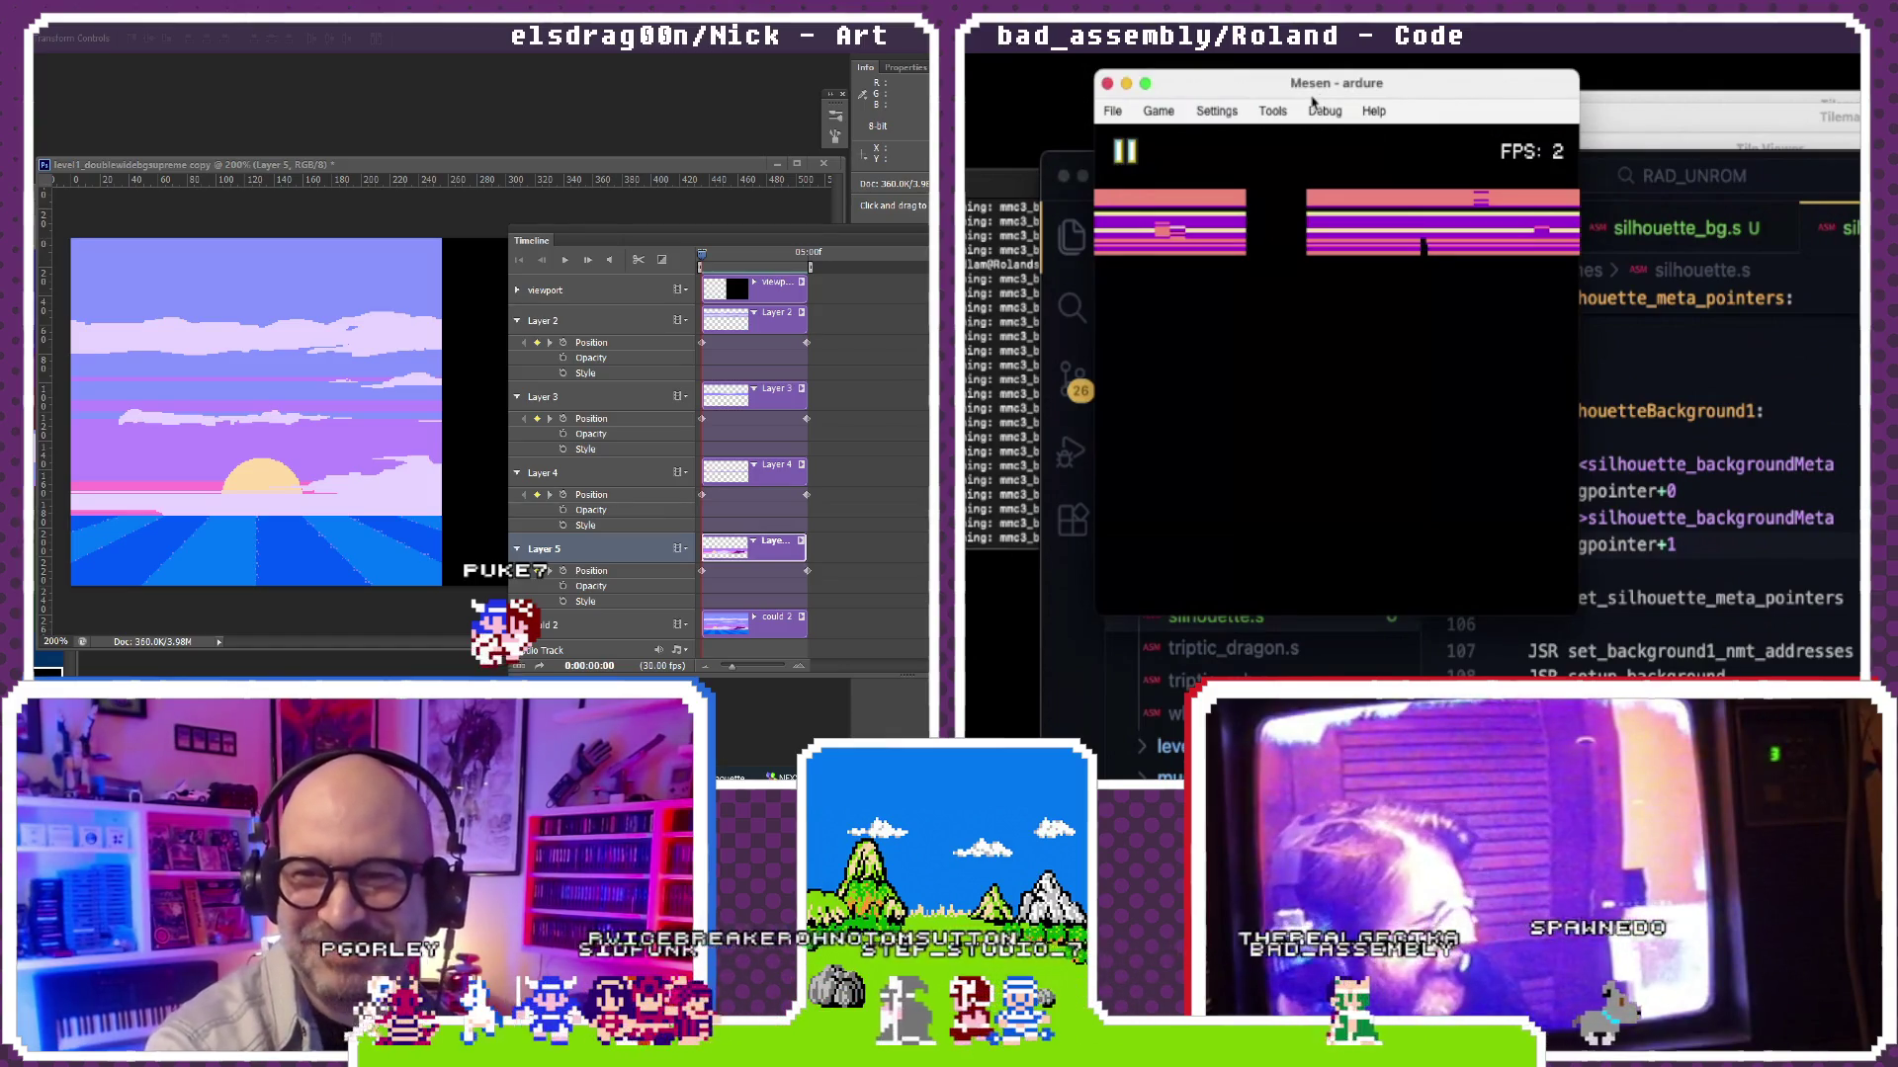
Step: Show Mesen's Tilemap Viewer with a tile grid over the background
left_click(1320, 113)
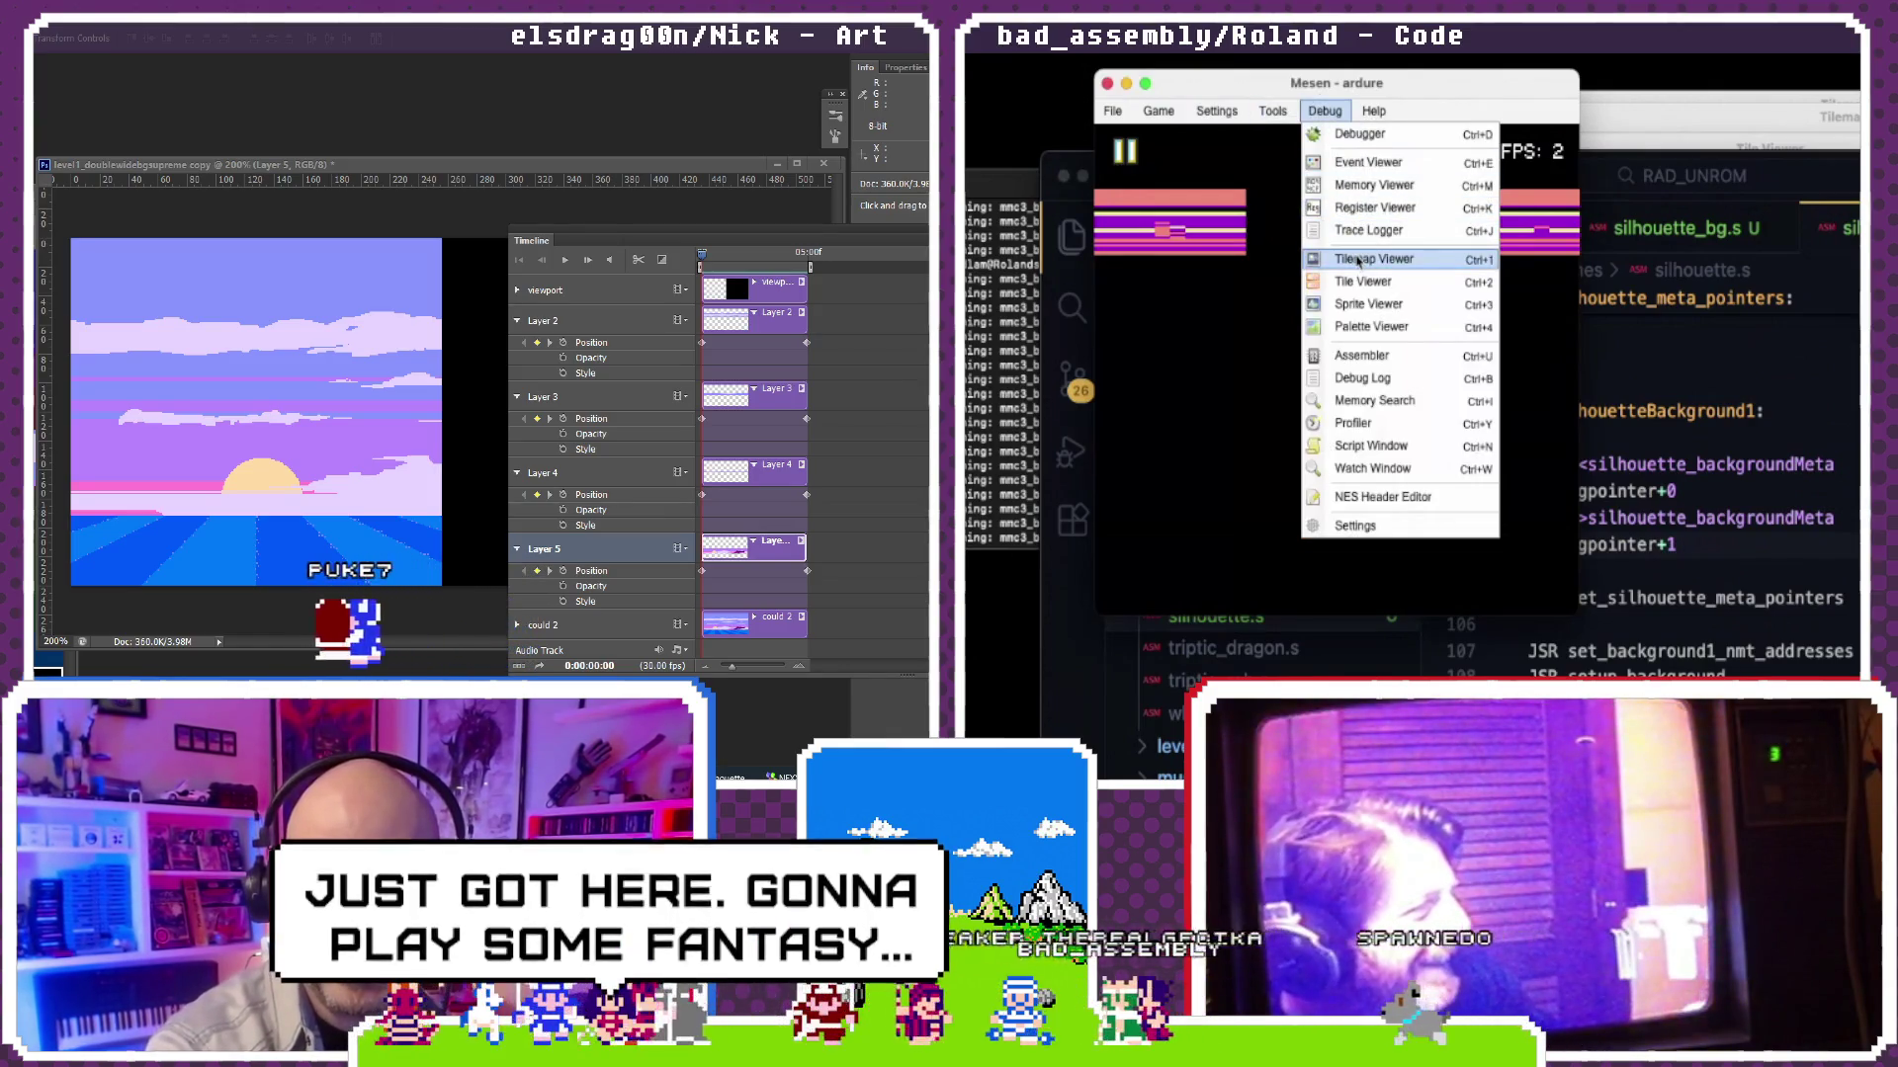
left_click(1357, 261)
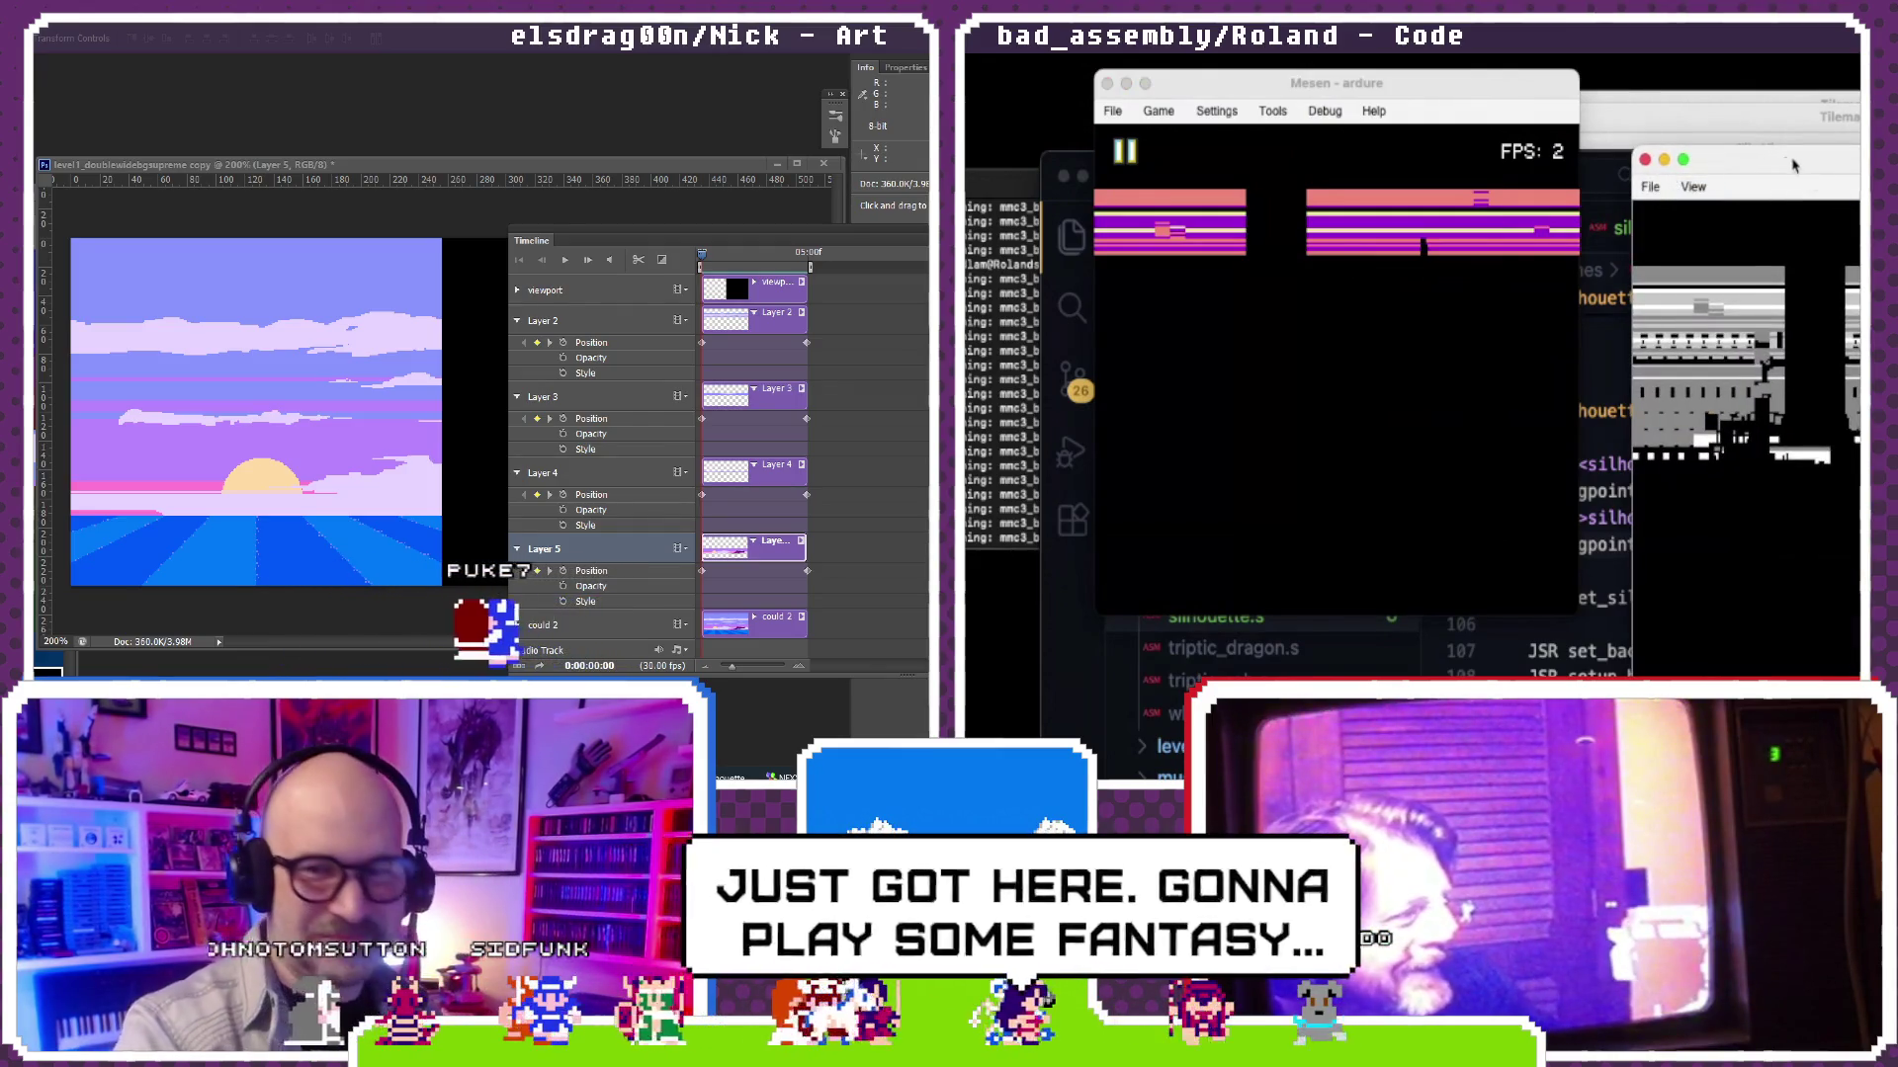
left_click_drag(1791, 164, 1676, 161)
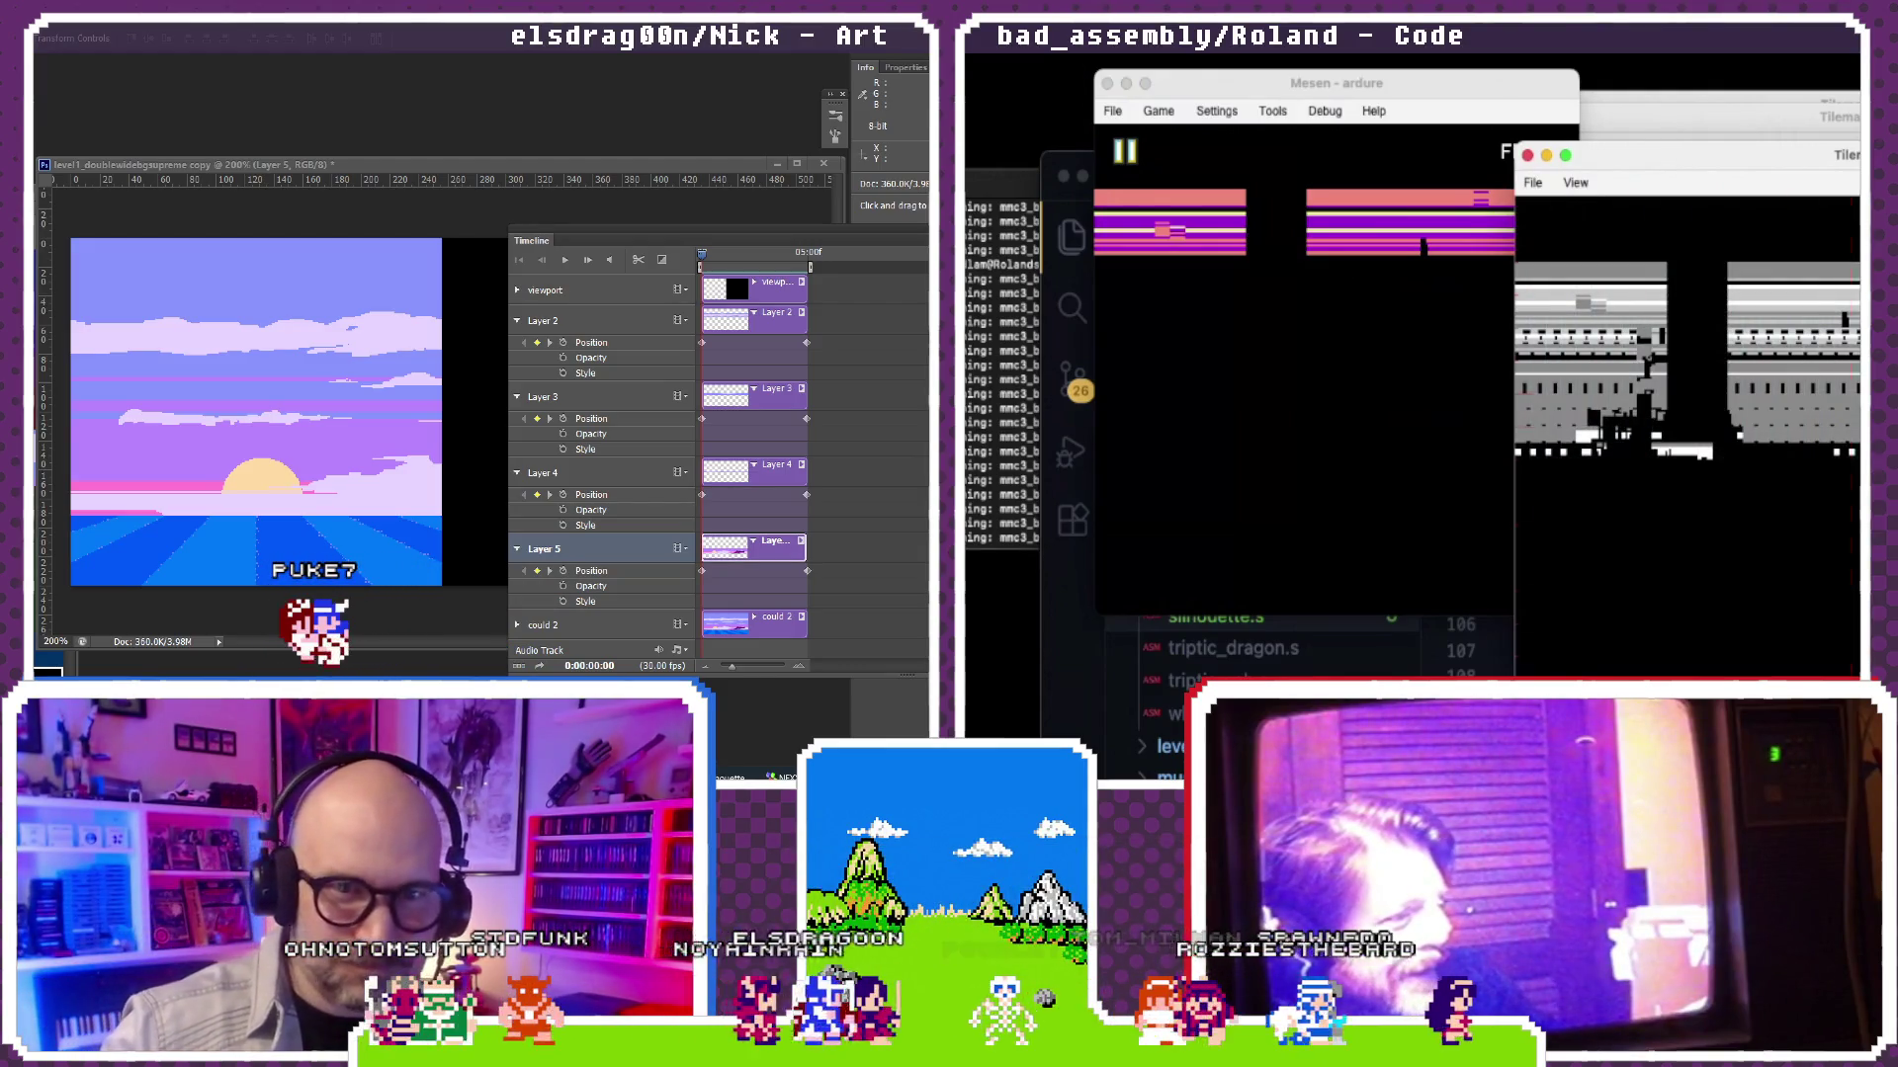
key("g")
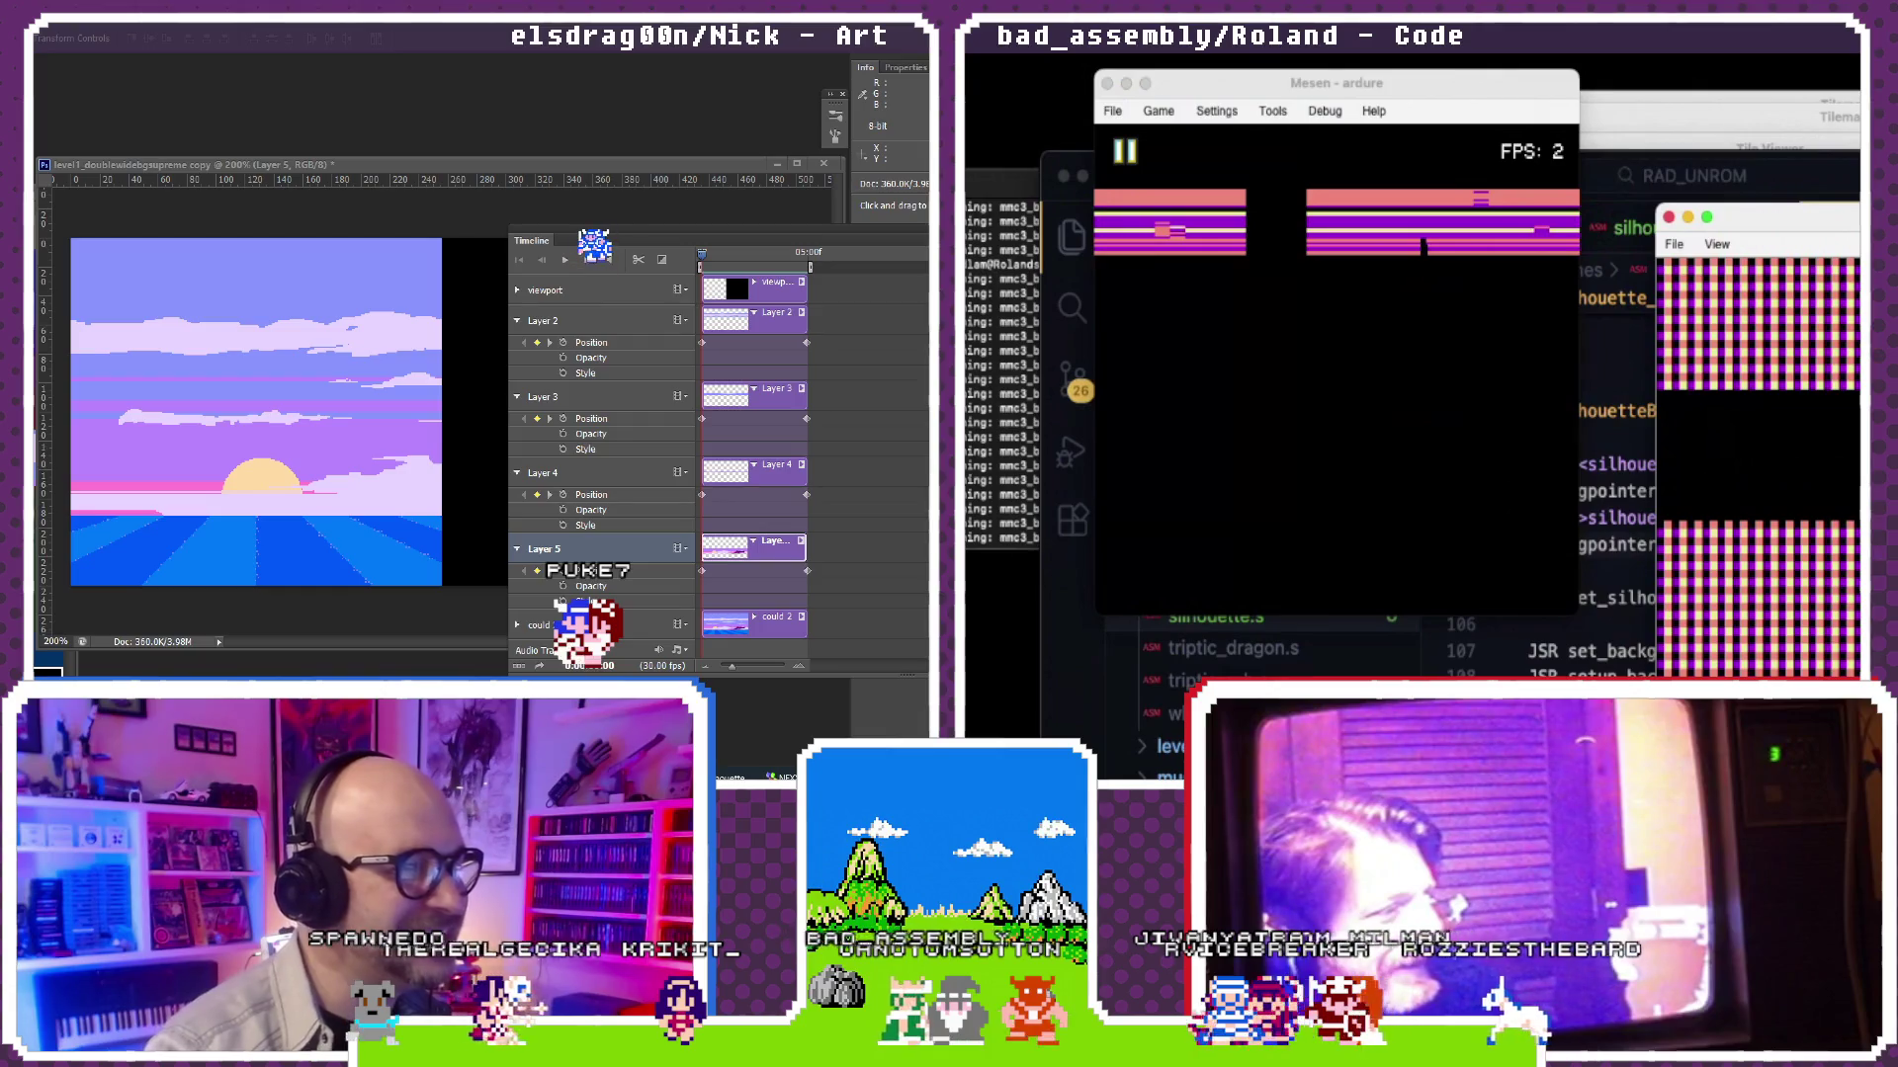
Step: Nudge the sun and cloud artwork and recentre it, close the tilemap viewer, and return to silhouette_bg.s
left_click_drag(583, 238, 576, 250)
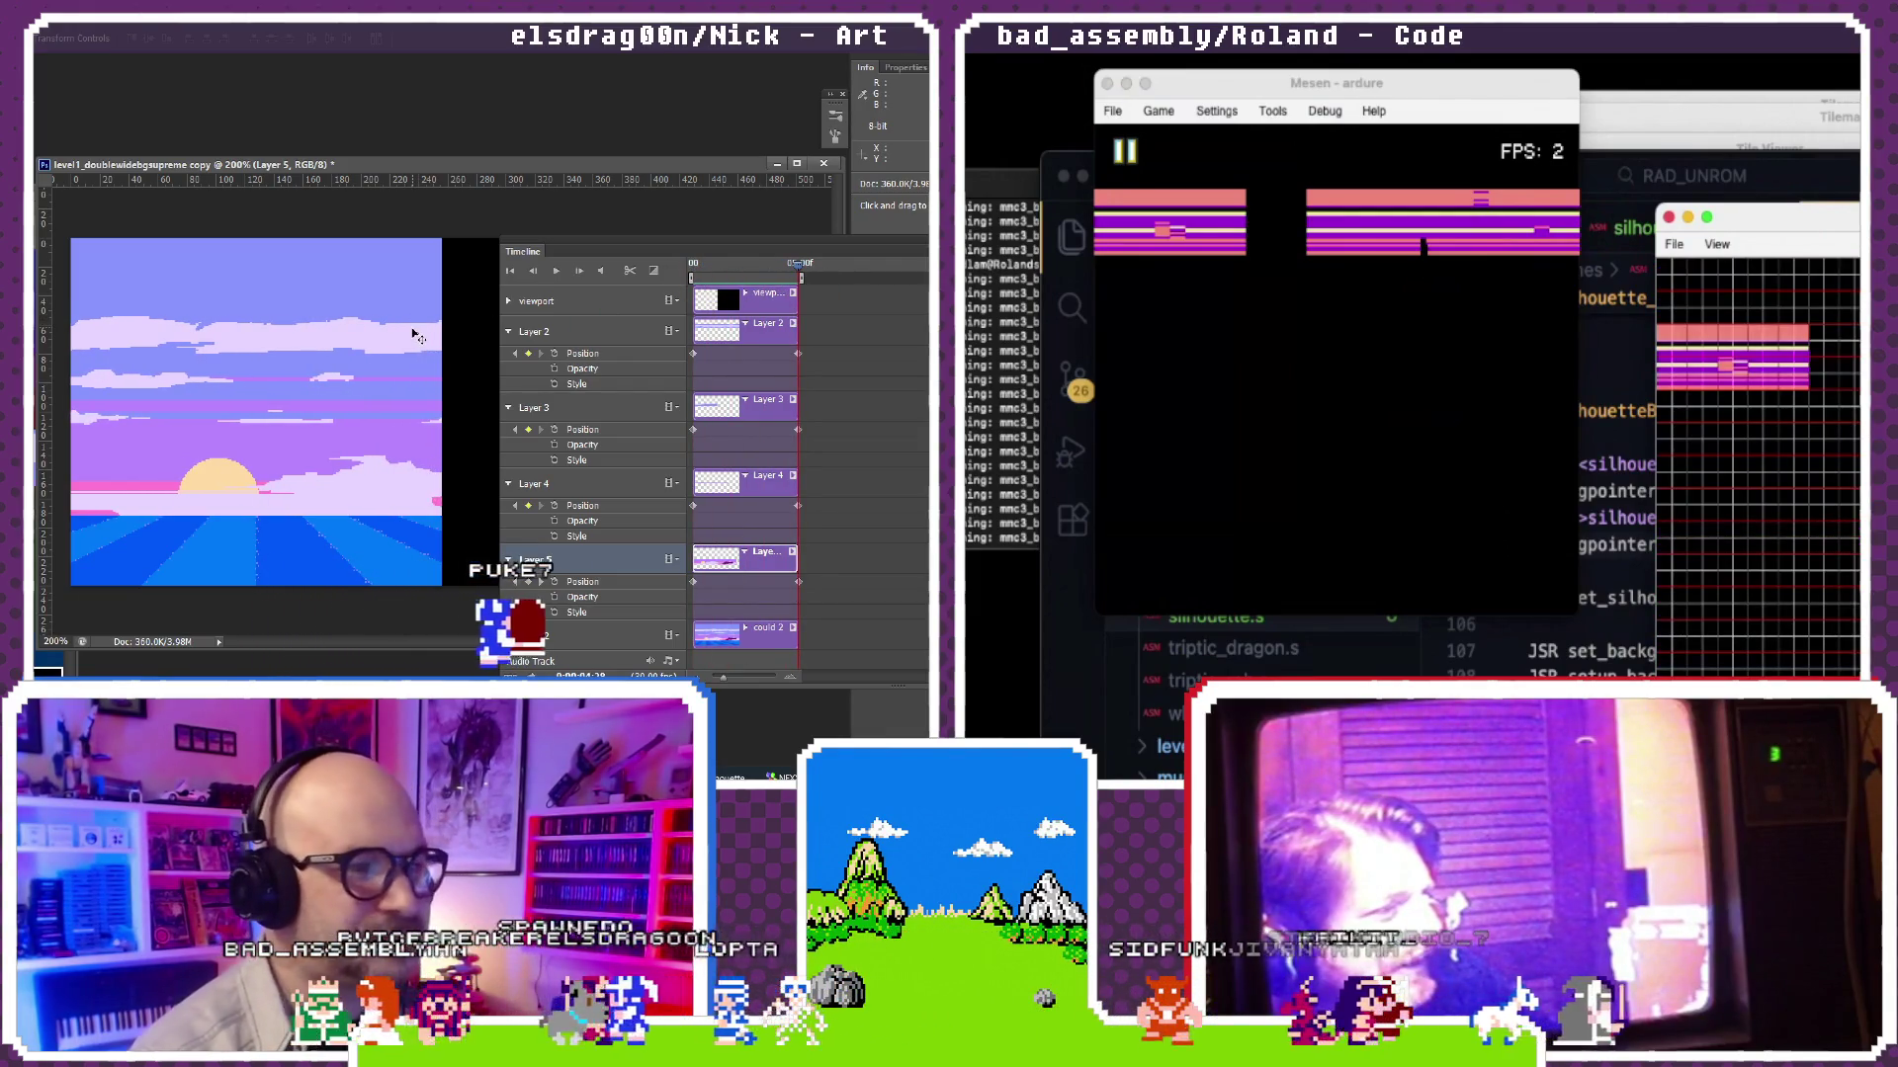
mouse_move(416, 335)
left_mouse_down()
mouse_move(260, 333)
mouse_move(400, 330)
left_mouse_up()
left_click(534, 331)
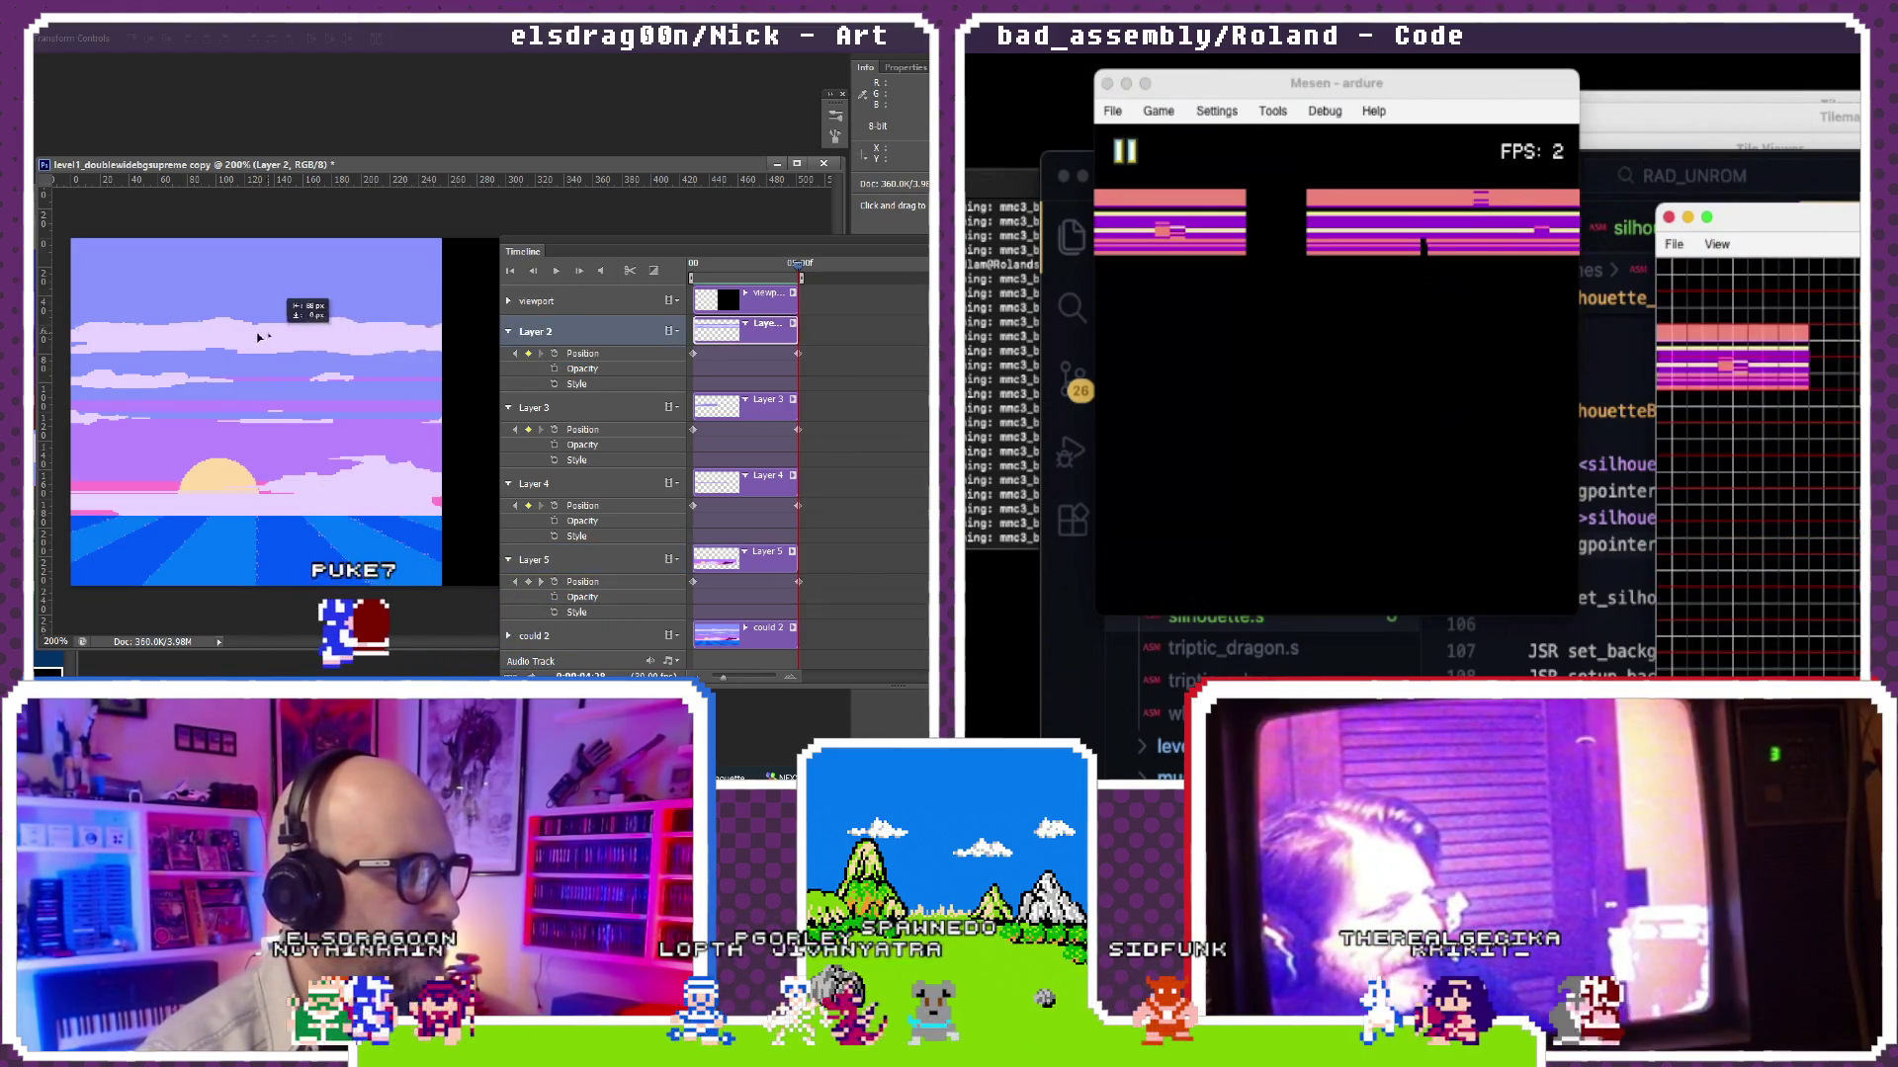
left_click(1668, 219)
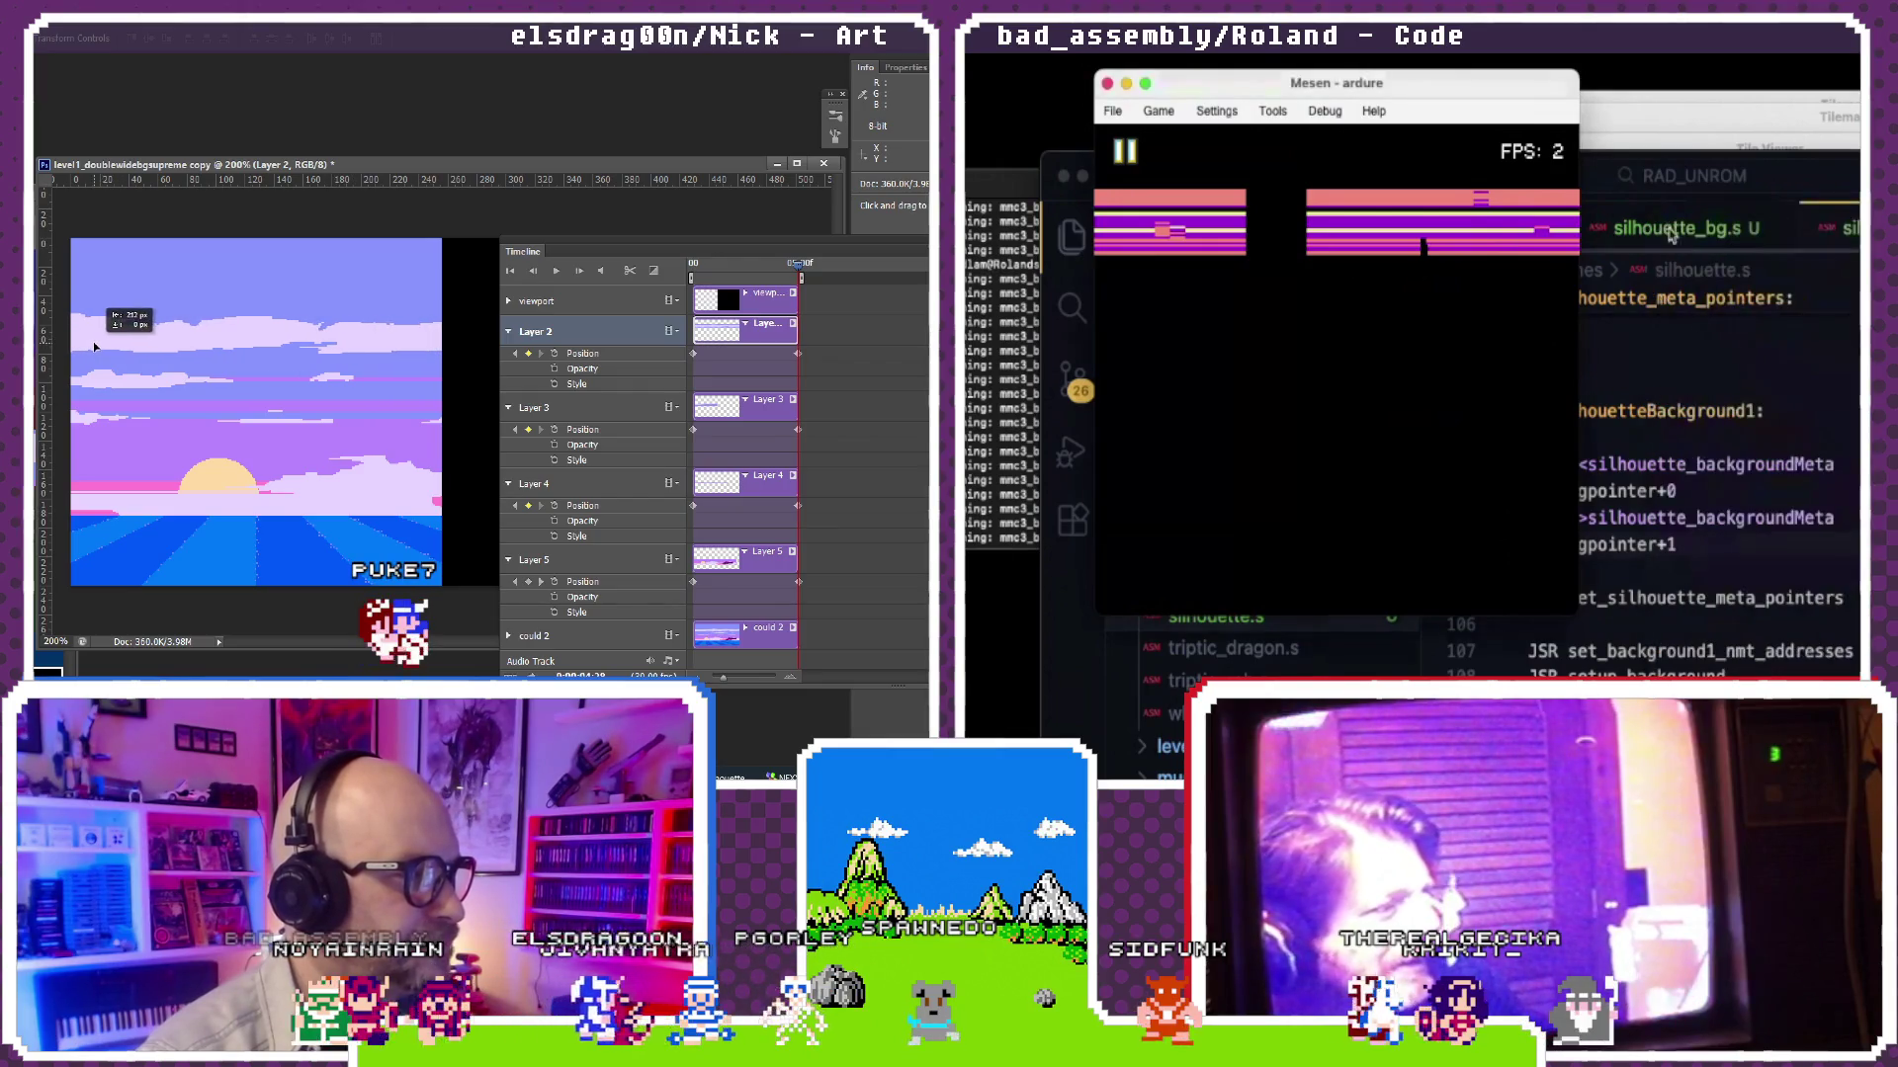
left_click(1716, 375)
left_click(1728, 233)
scroll(1765, 422, "down", 1)
scroll(1764, 421, "right", 2)
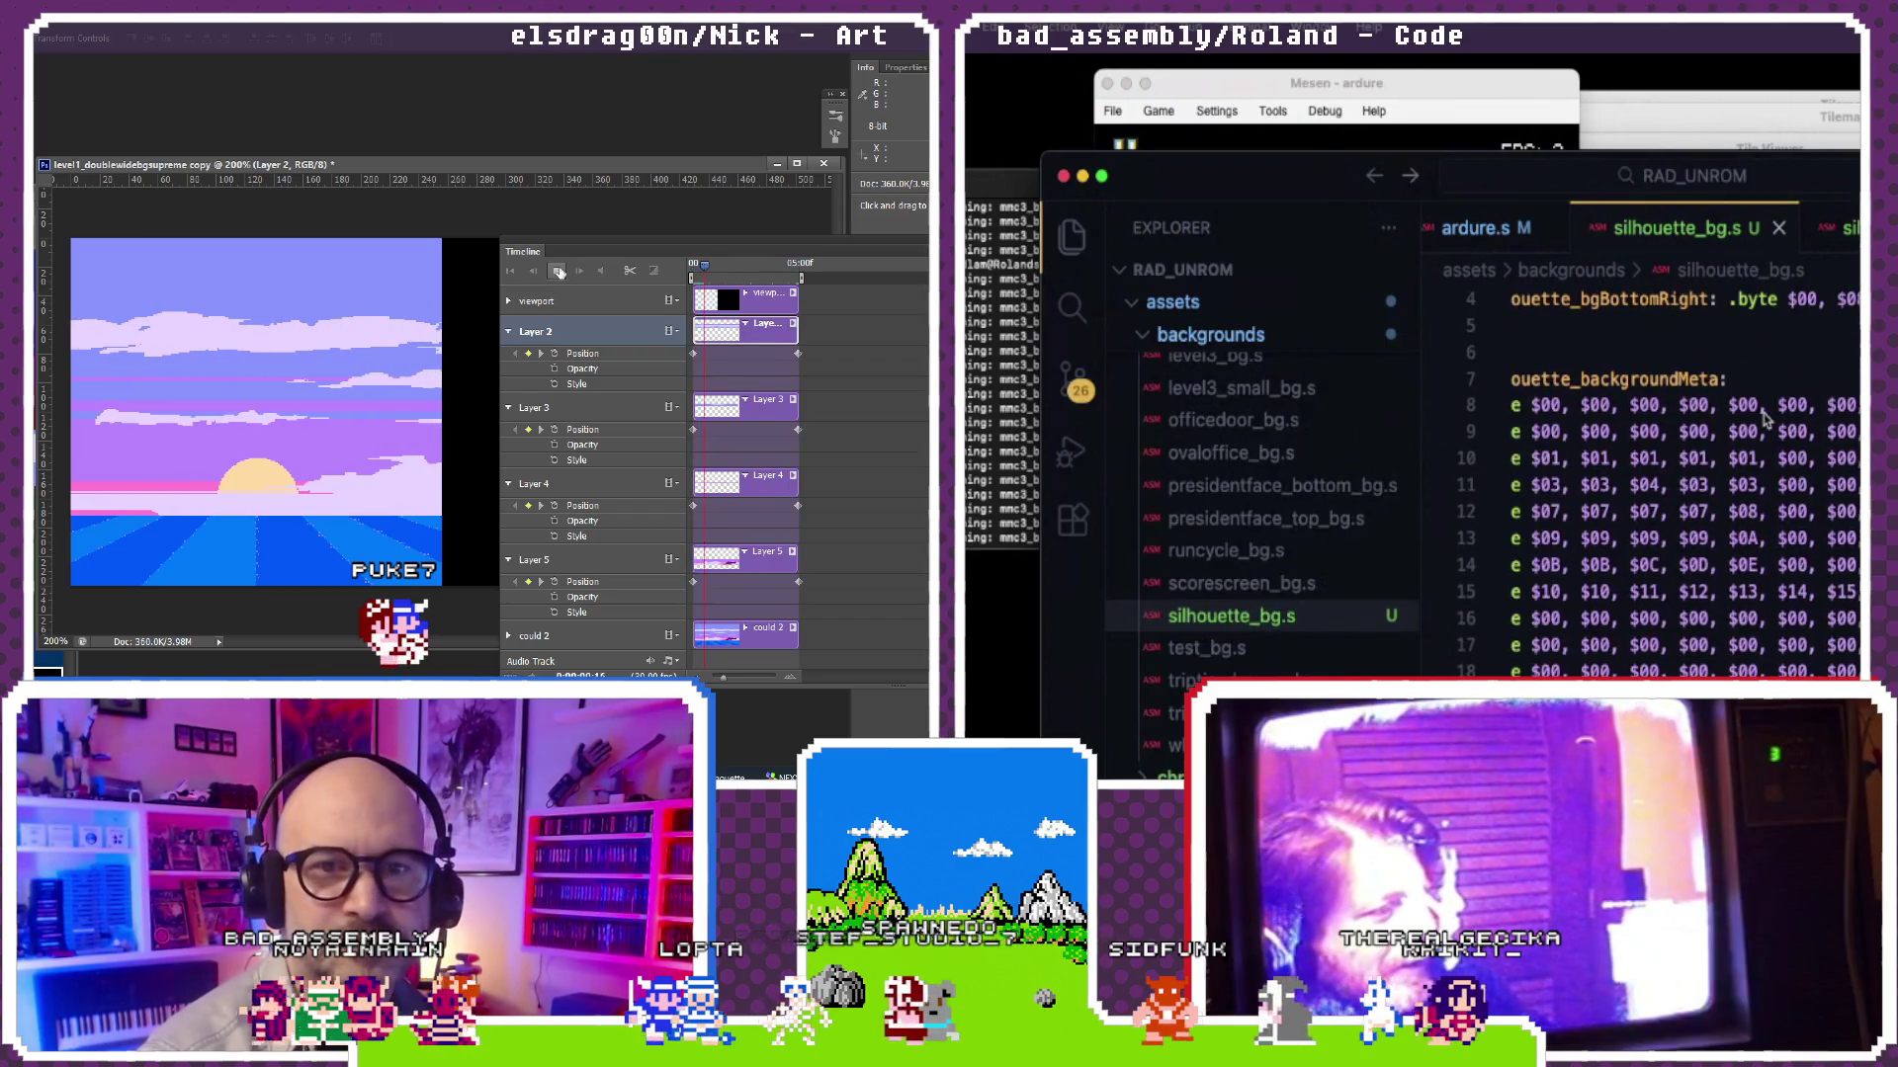
scroll(1765, 422, "down", 1)
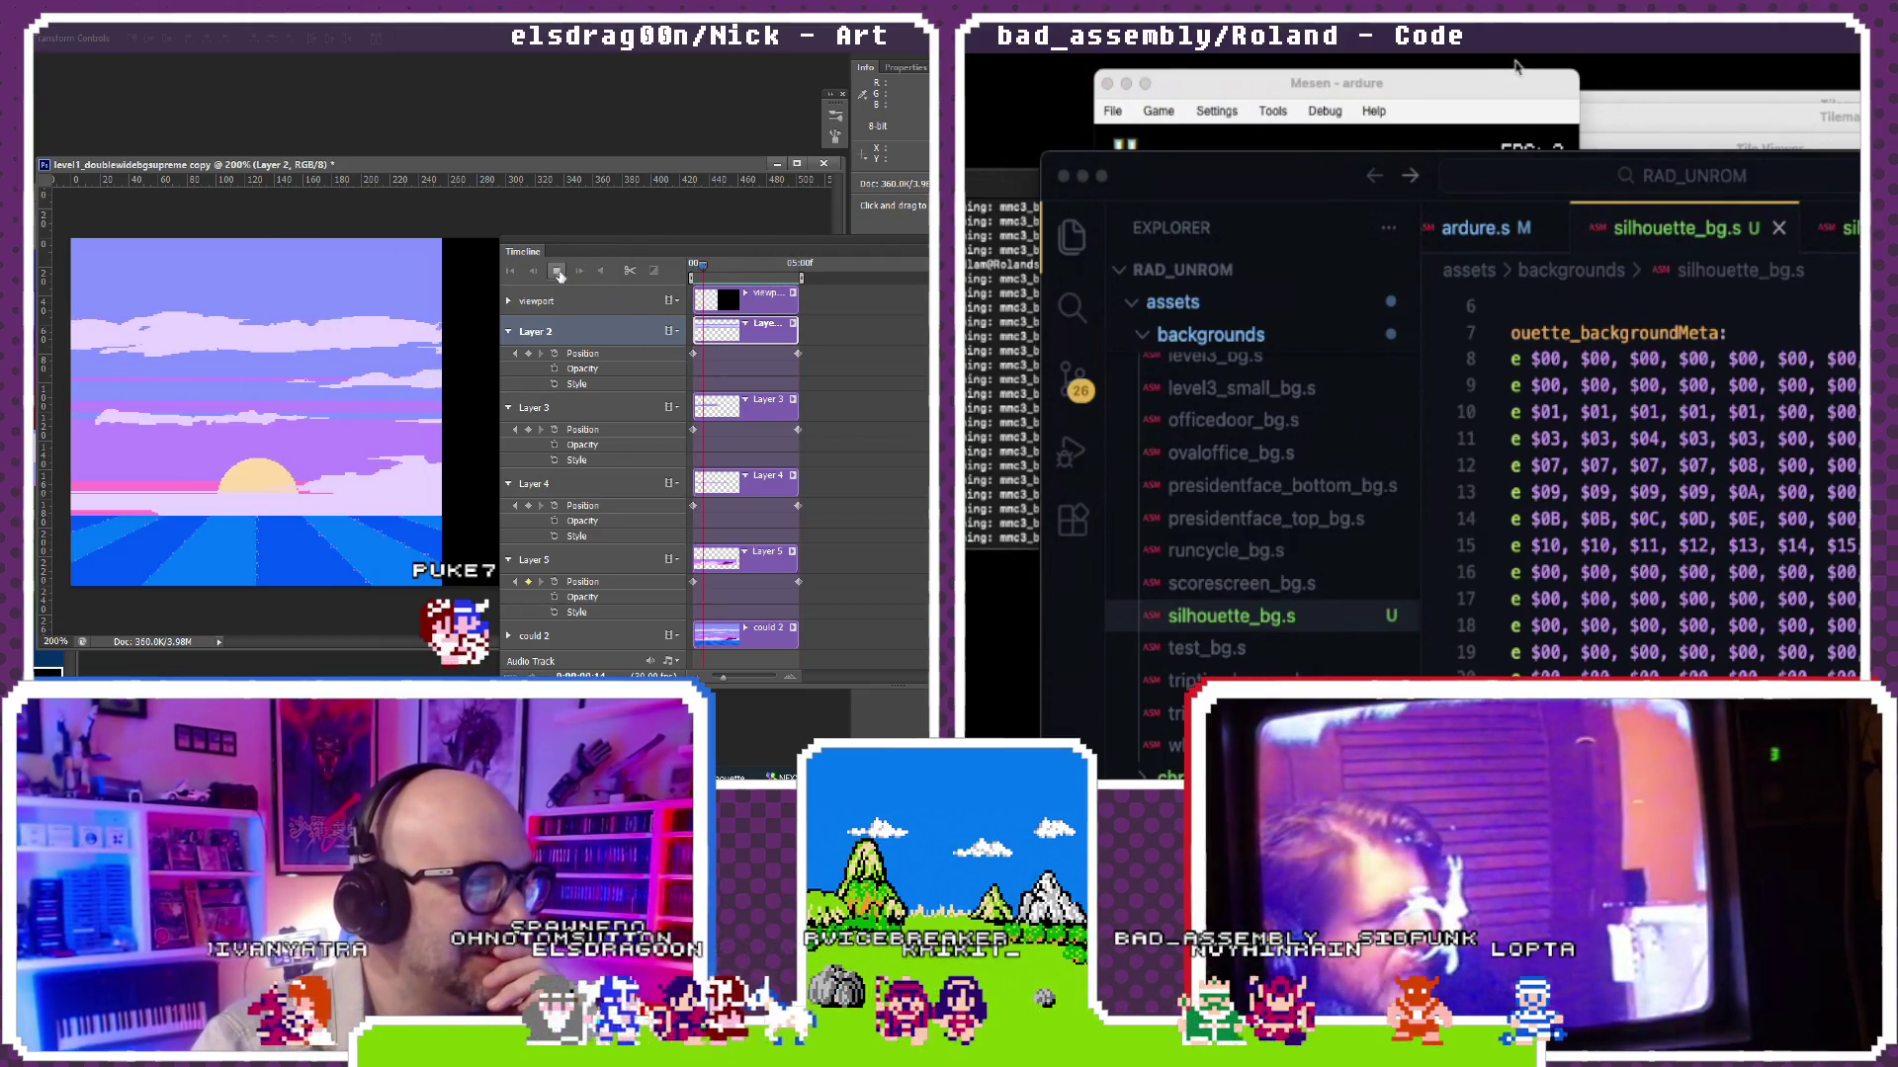
Step: Bring the Mesen emulator back to the front after reviewing silhouette_backgroundMeta
left_click(1472, 90)
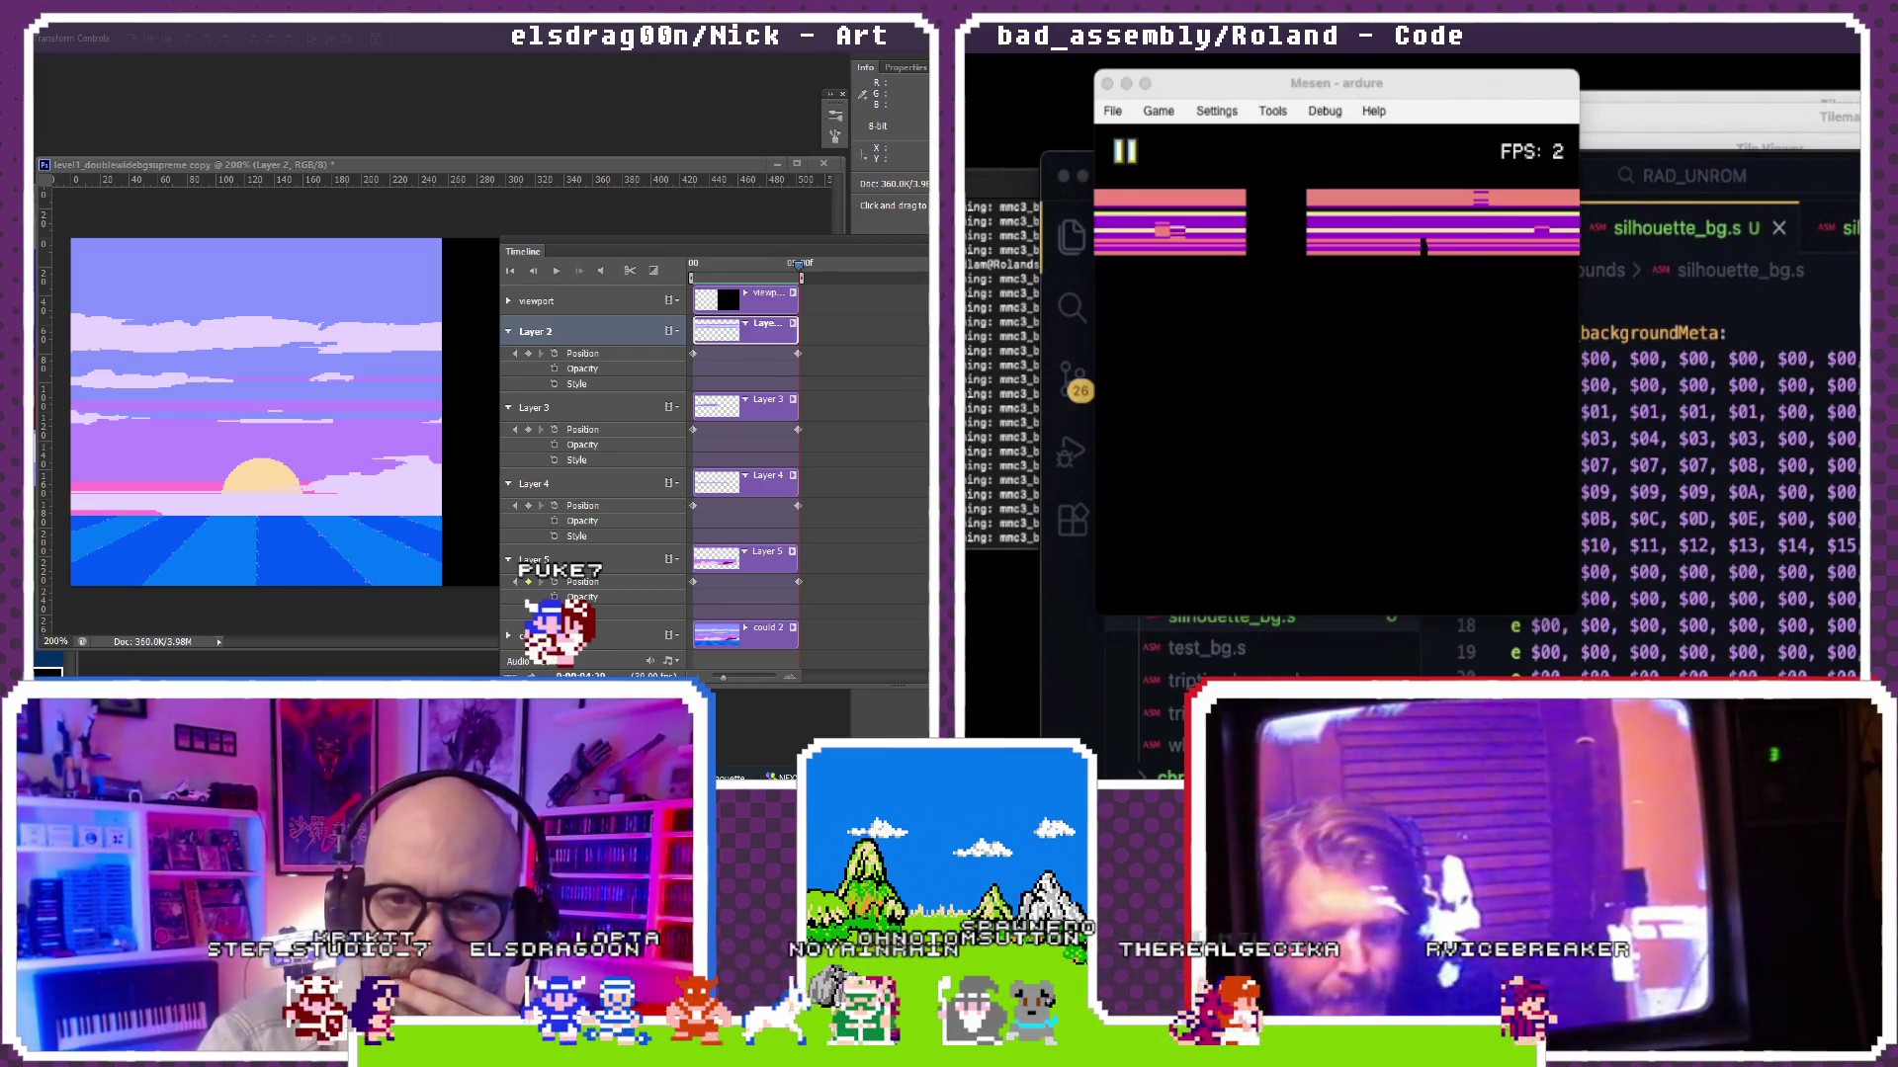
Step: Reopen the Tilemap Viewer, check a tile's details and the cloud animation preview, then return to the editor
left_click(1324, 110)
left_click(1349, 258)
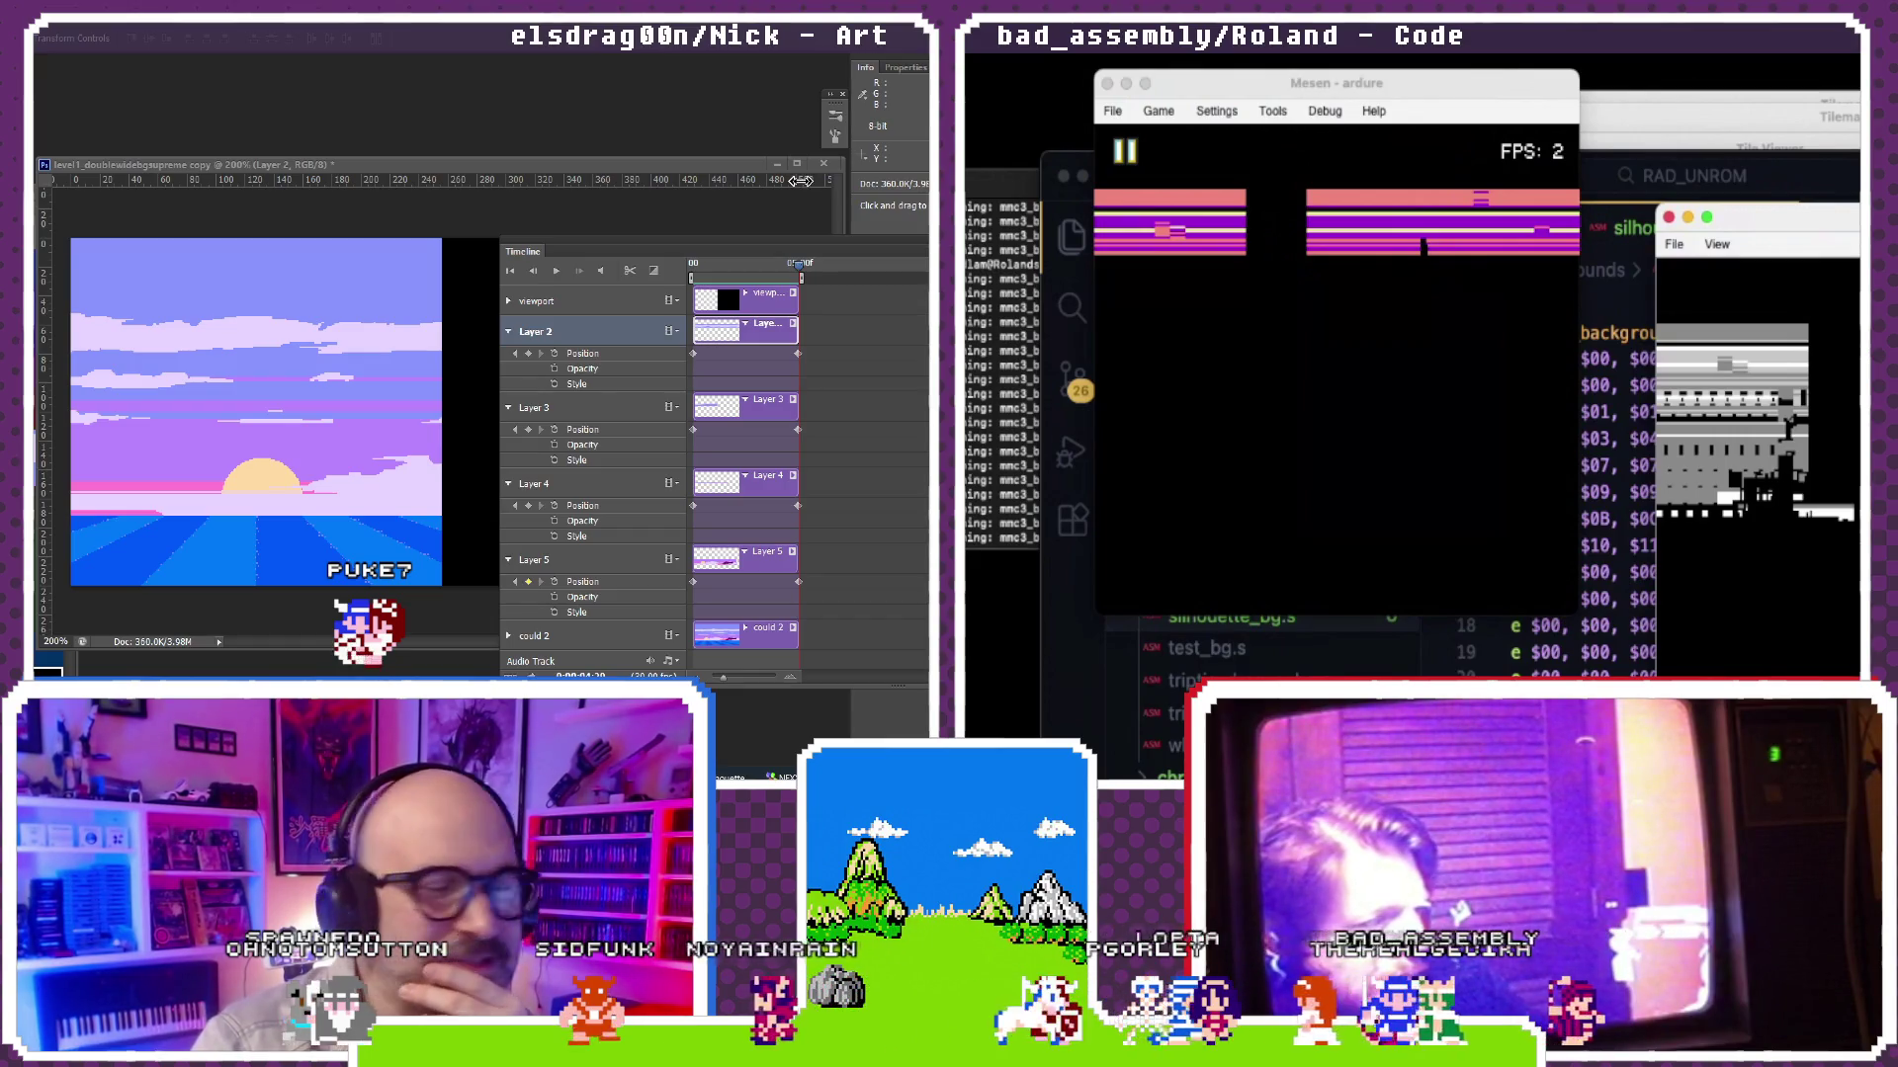
left_click(557, 274)
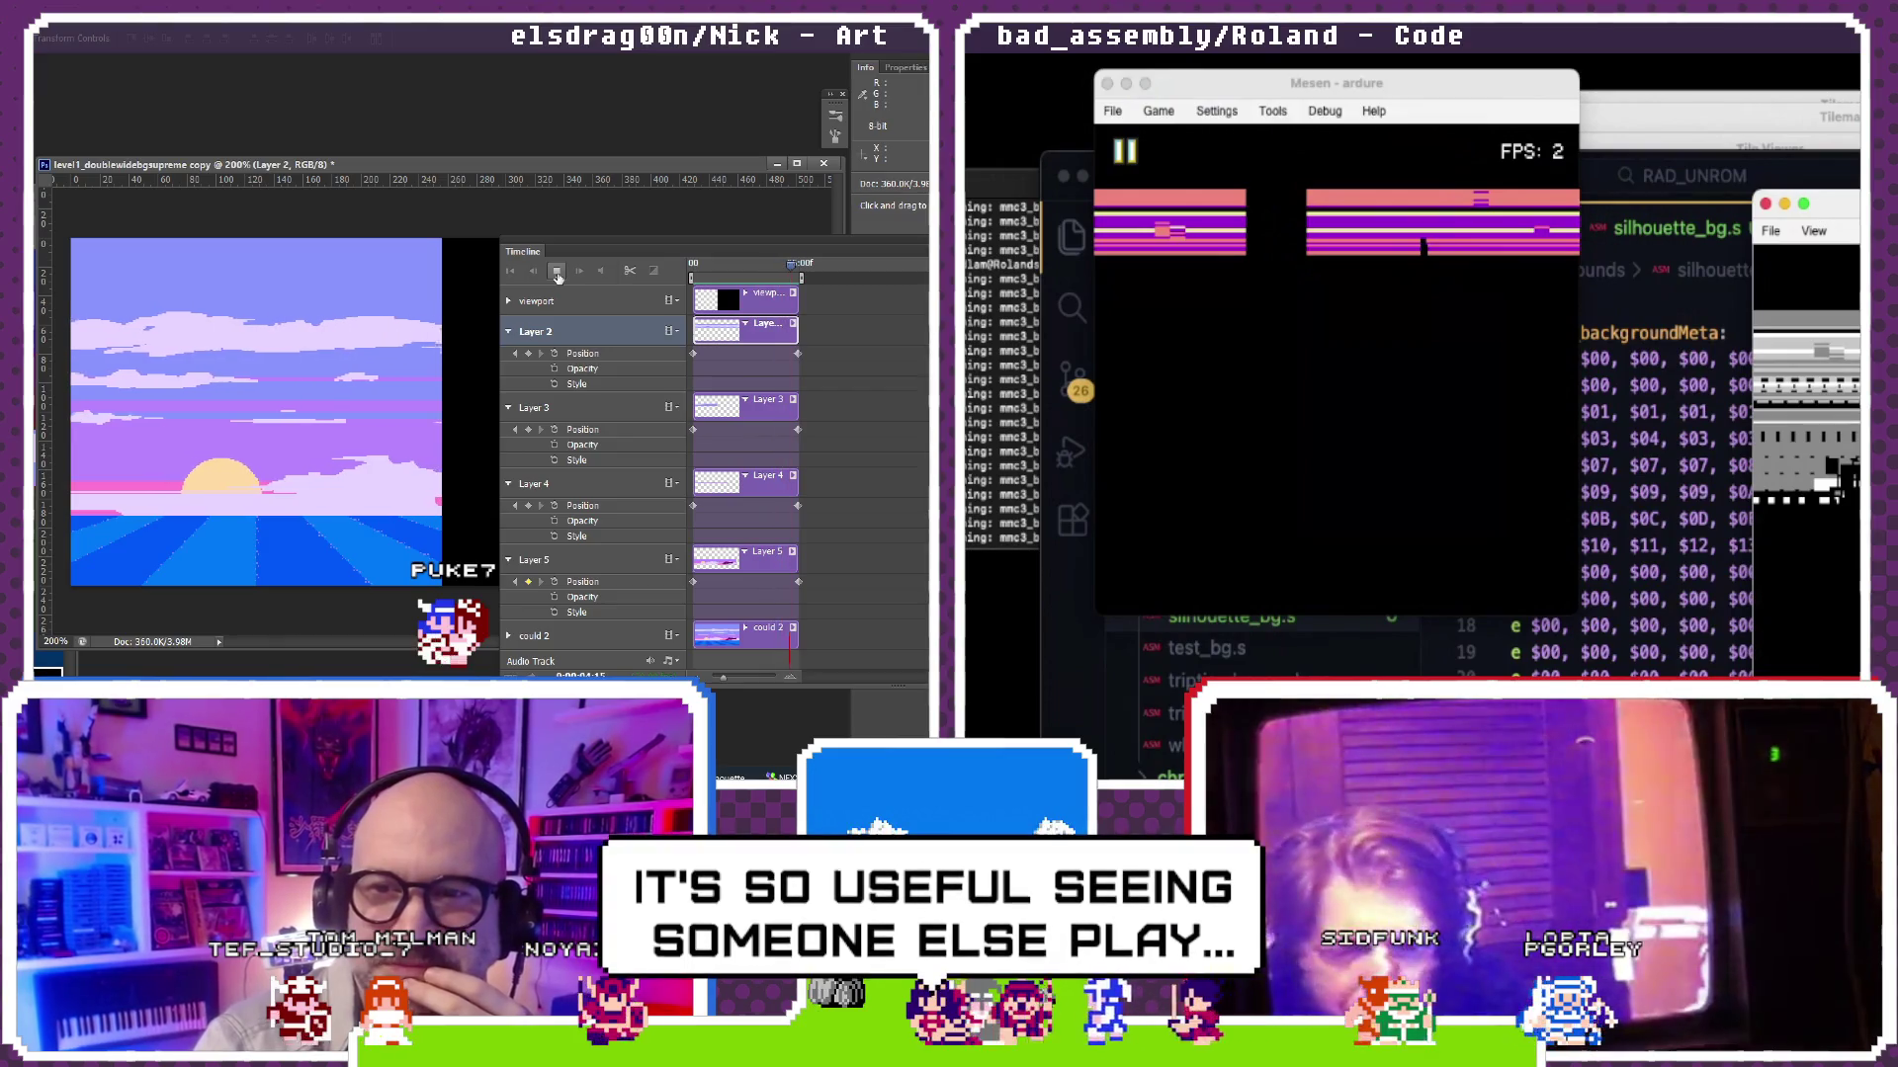
left_click(557, 277)
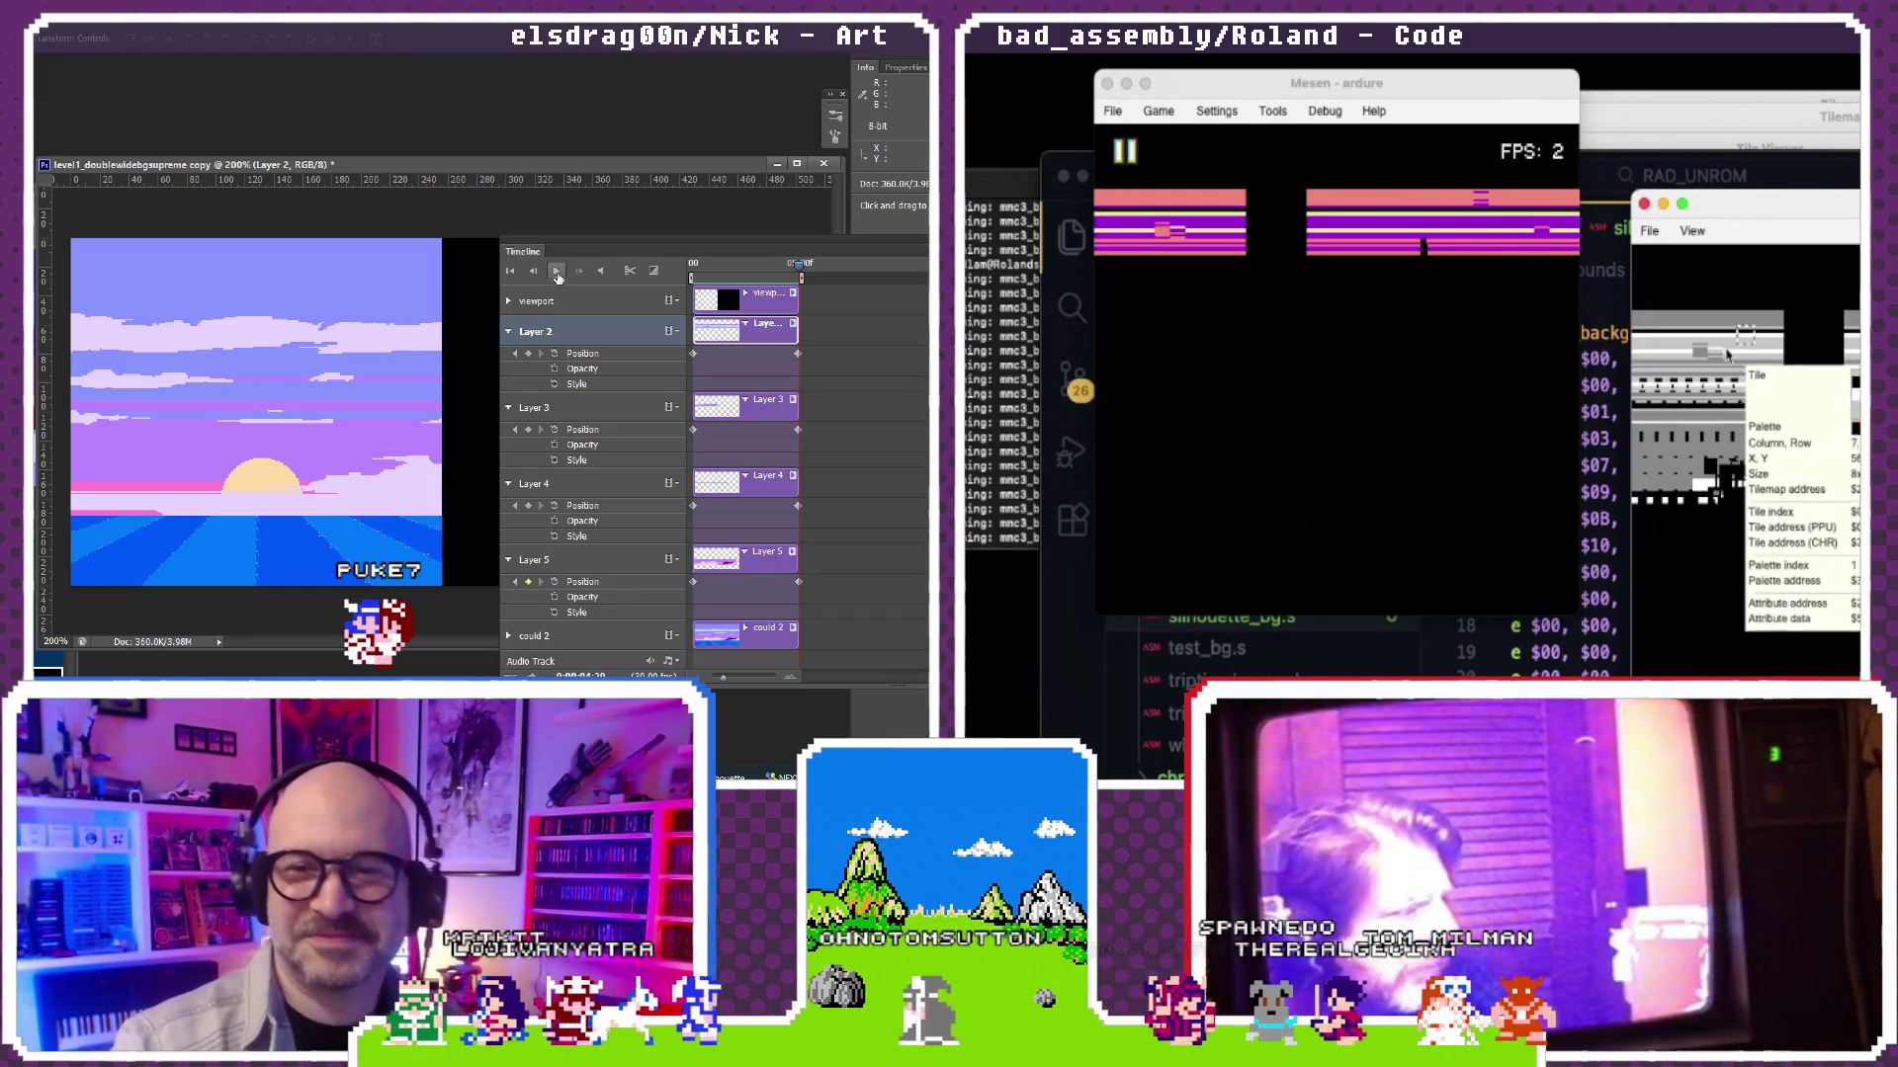
left_click(1608, 394)
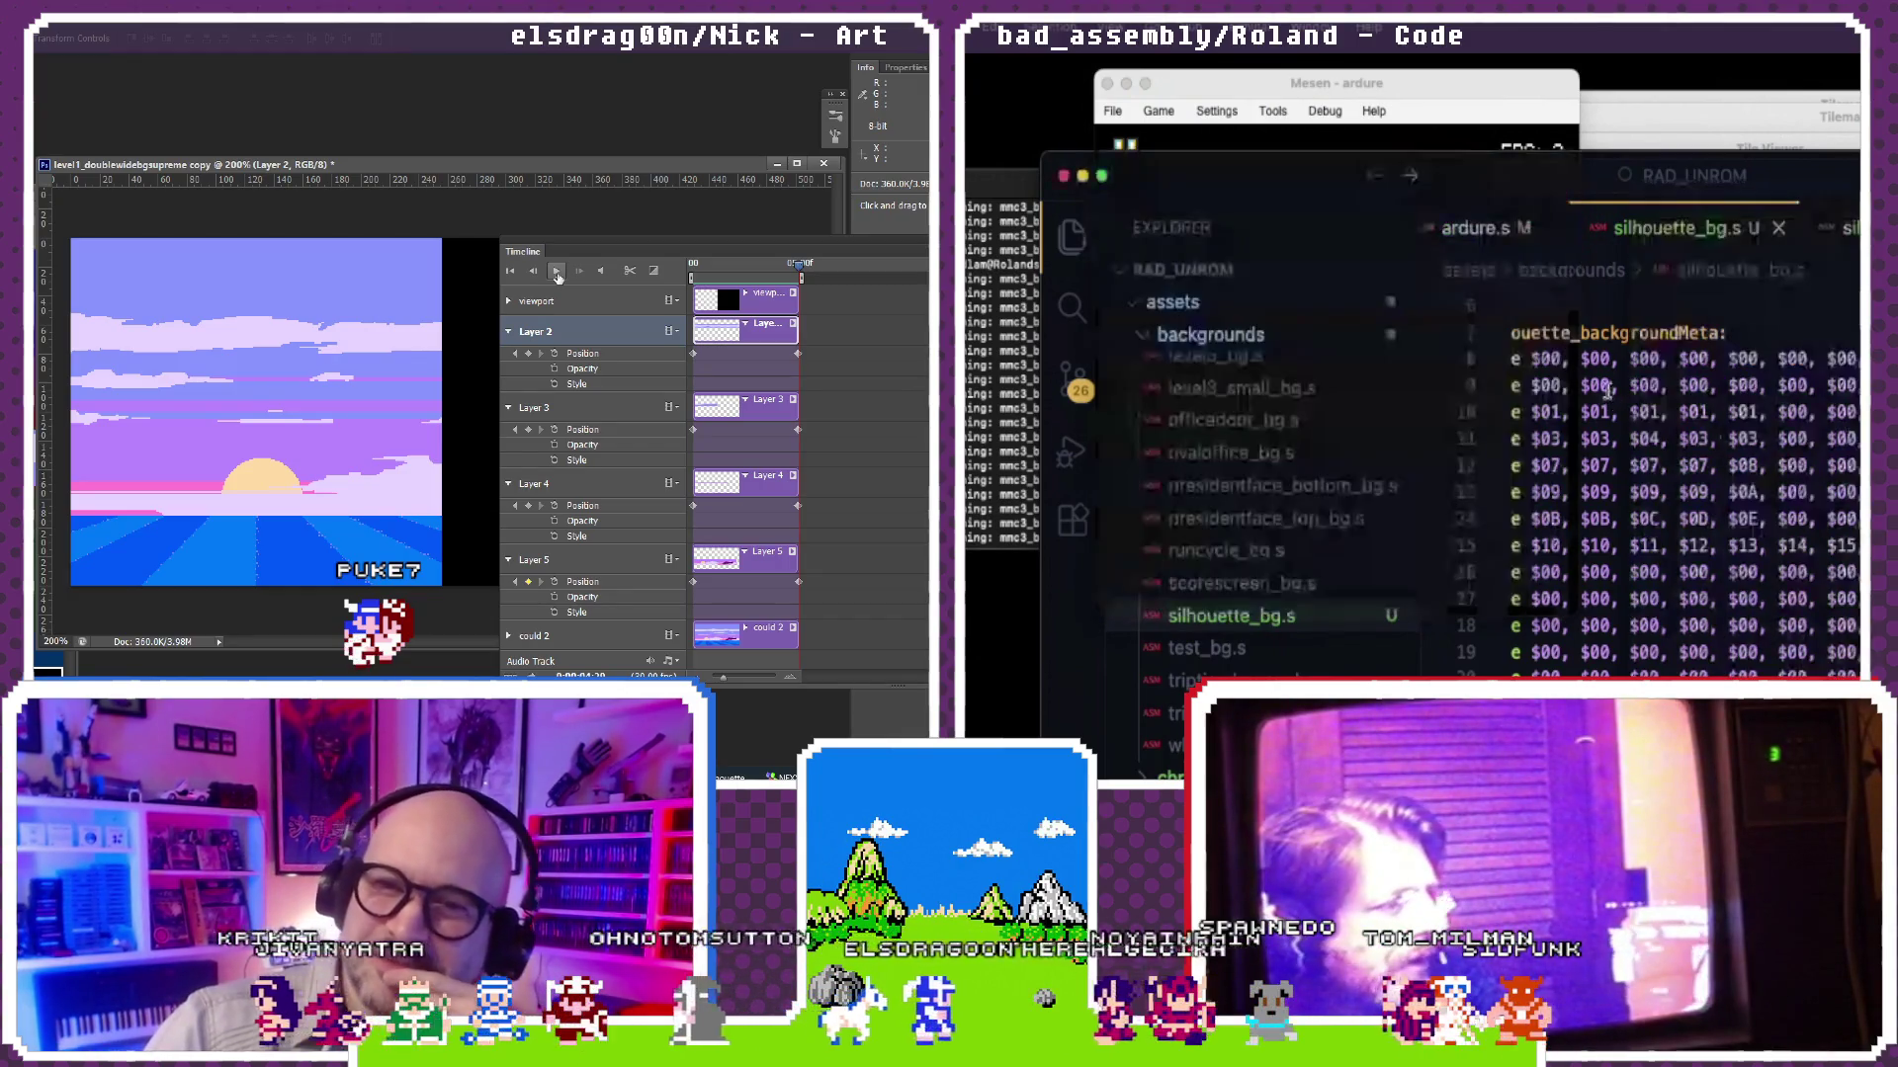
scroll(1248, 626, "up", 3)
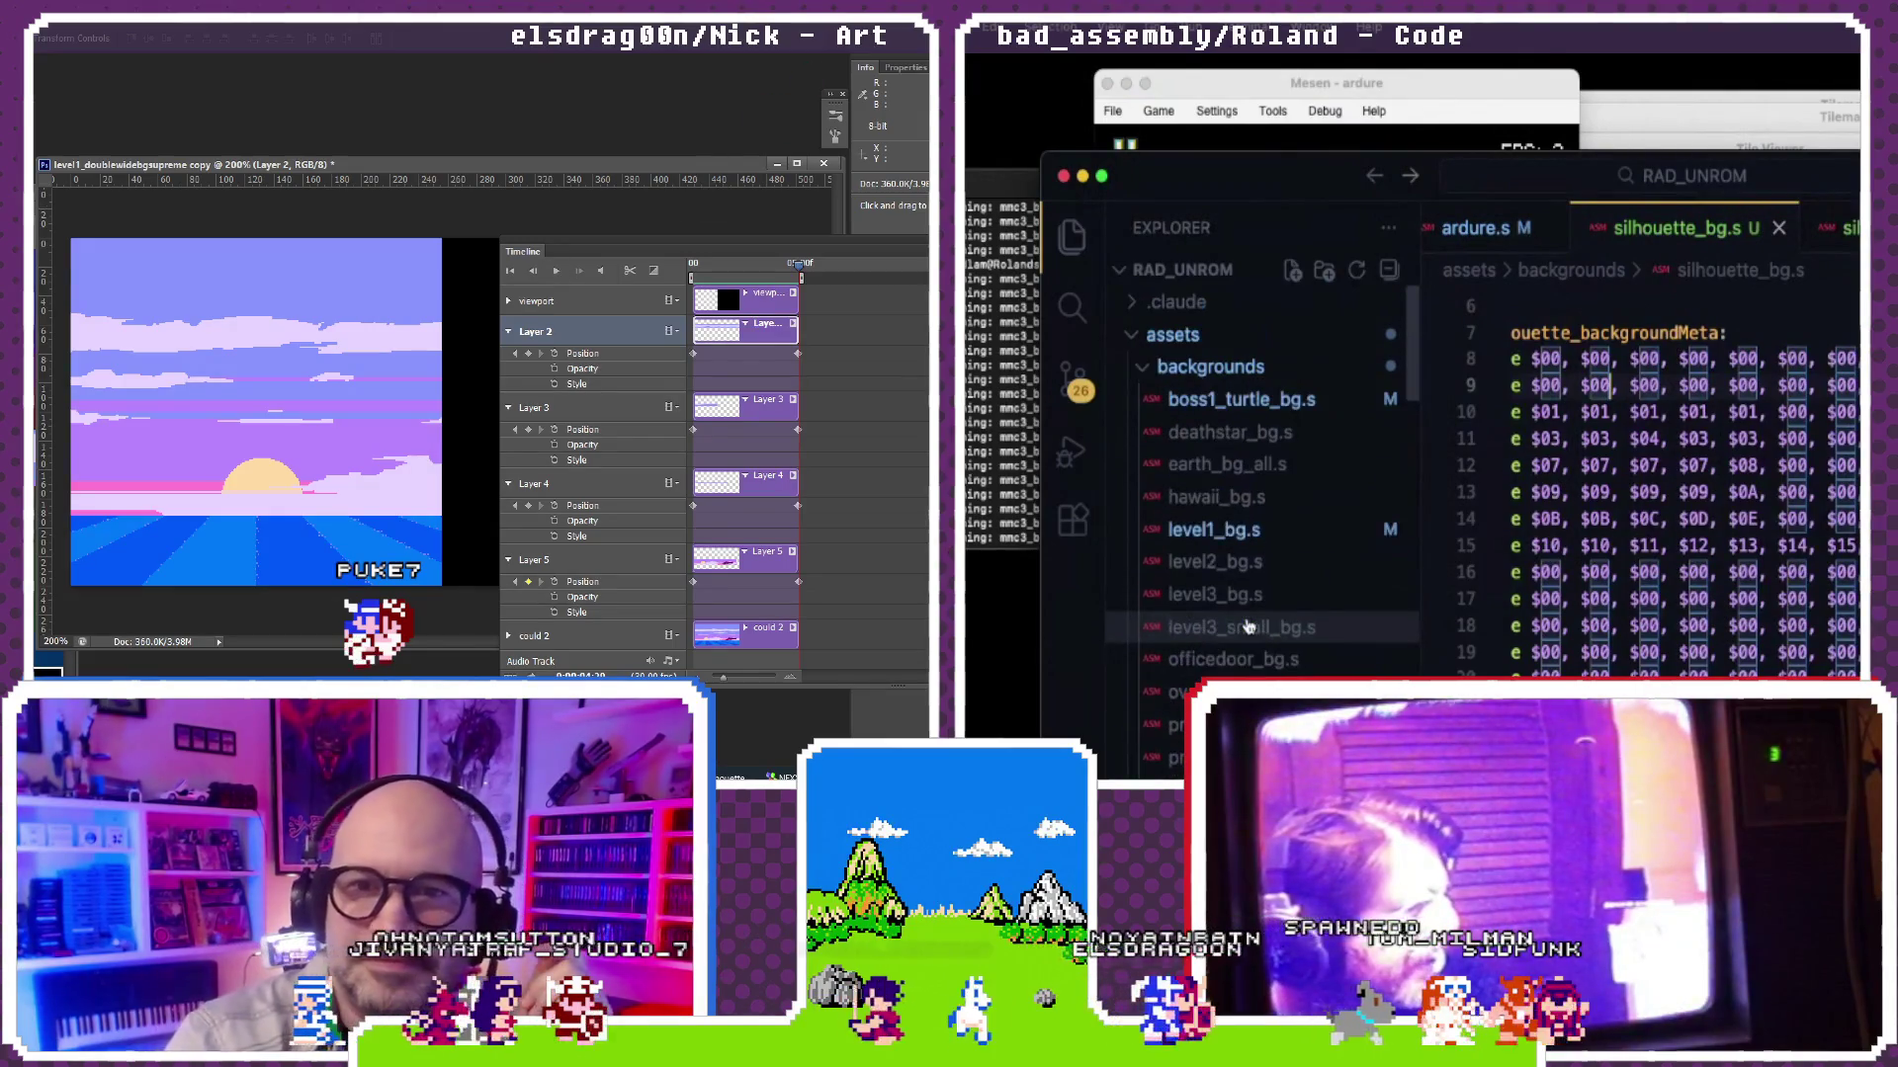
Step: Collapse backgrounds, expand cutscenes, maximize the window and hide the sidebar around silhouette_bg.s
left_click(1211, 365)
left_click(1198, 431)
key("super+ctrl+f")
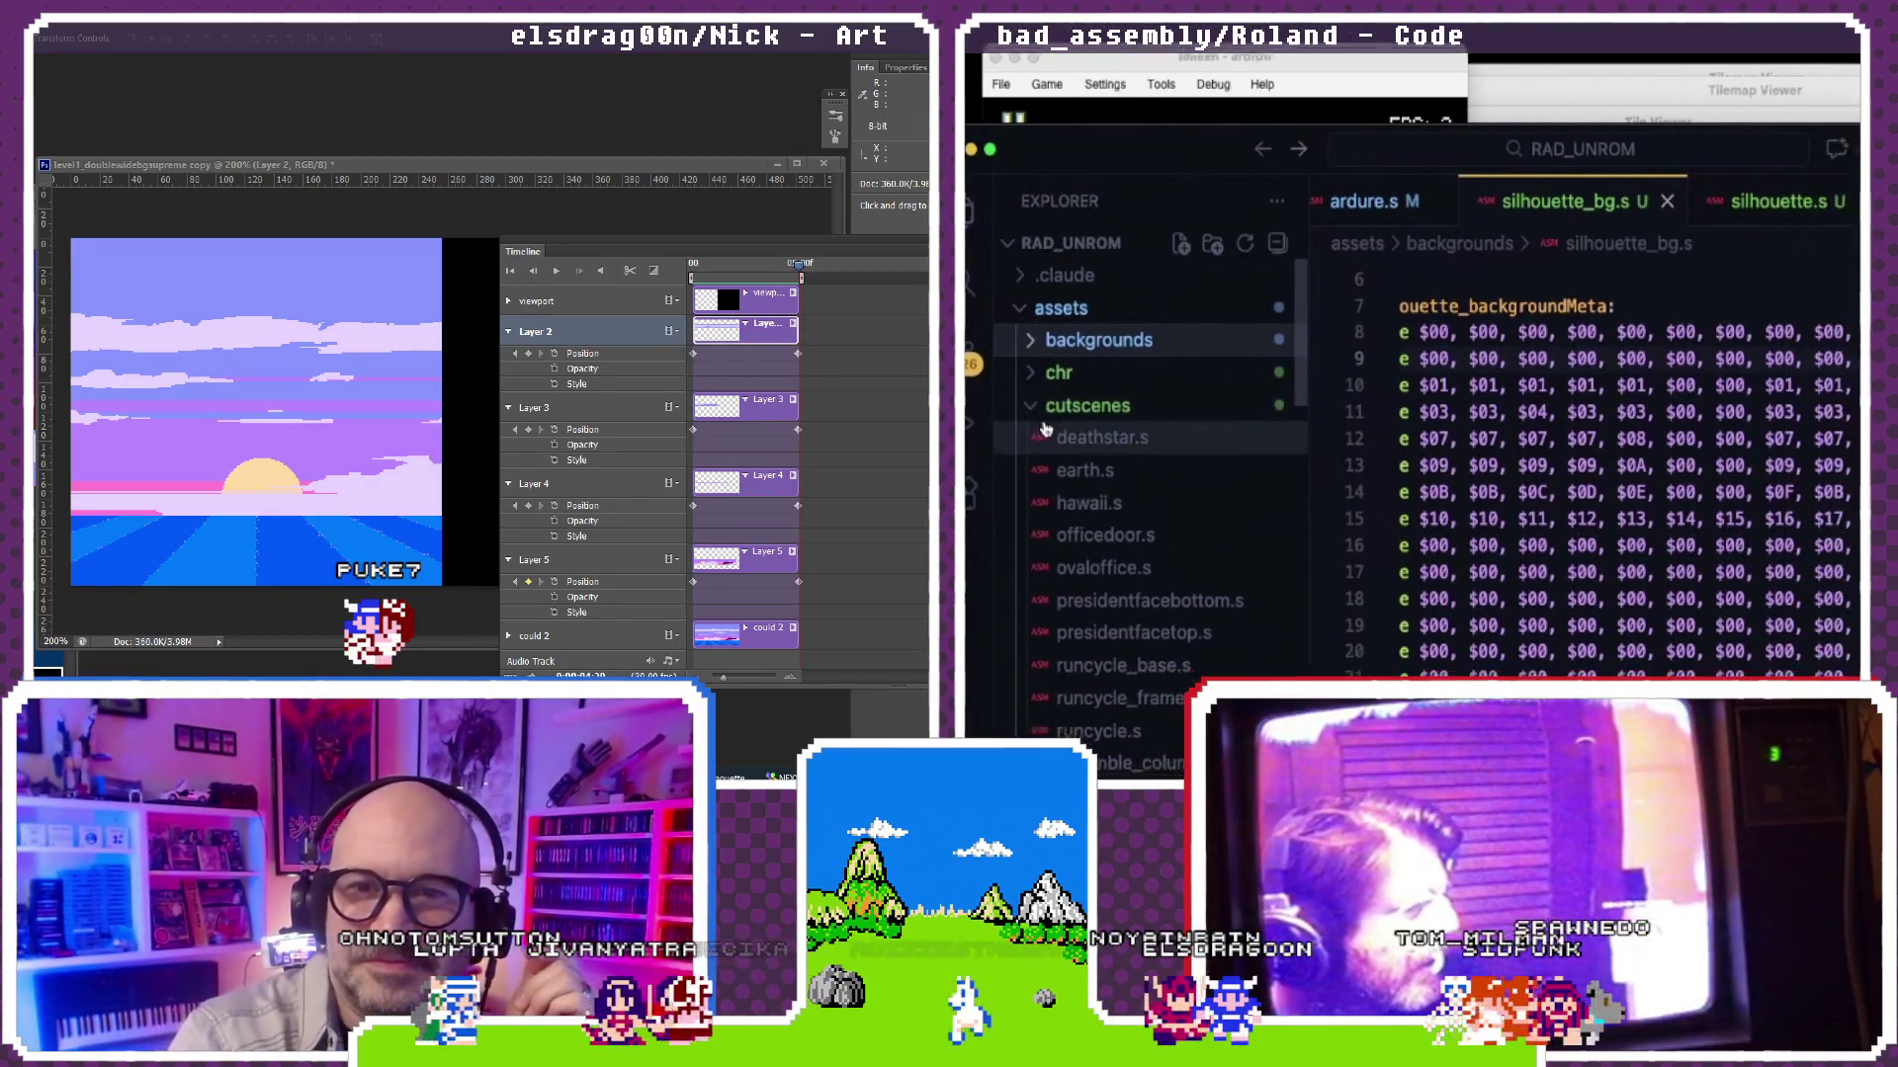
key("super+b")
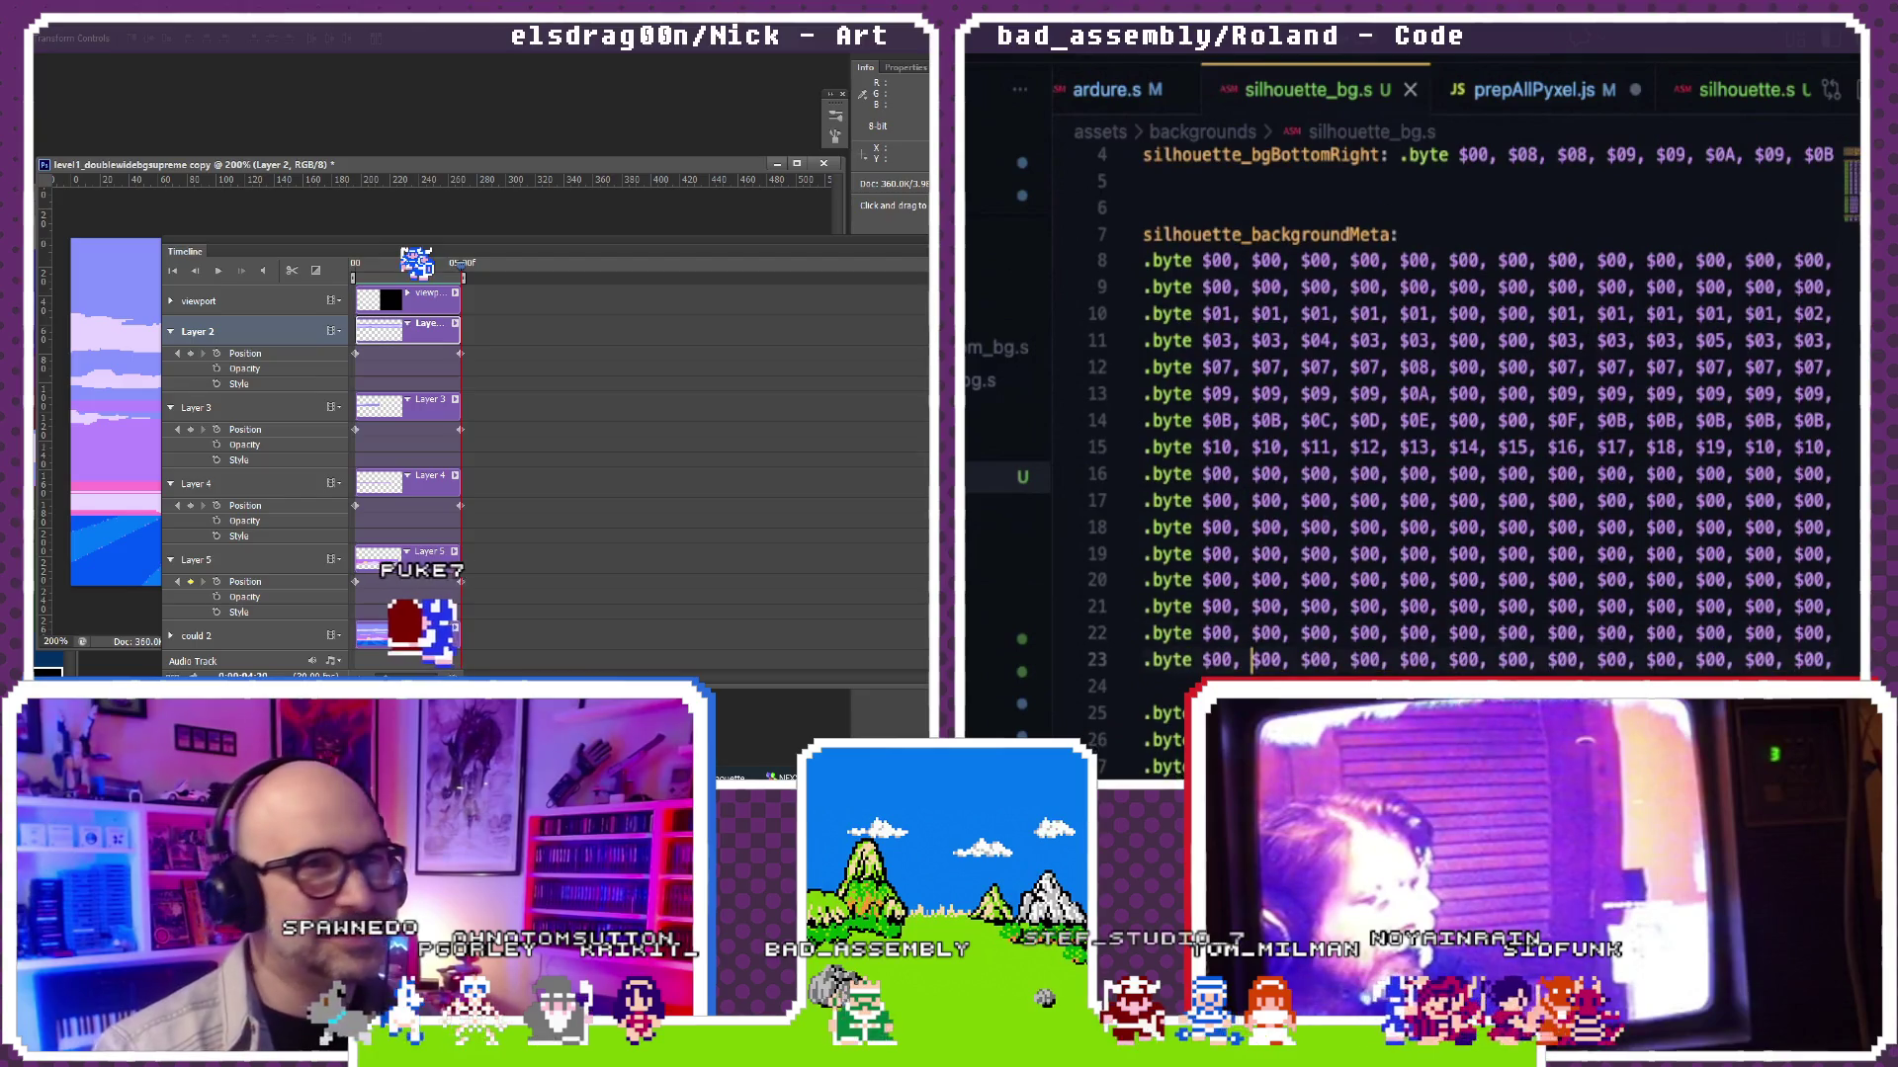
scroll(1326, 252, "down", 1)
scroll(1327, 253, "down", 2)
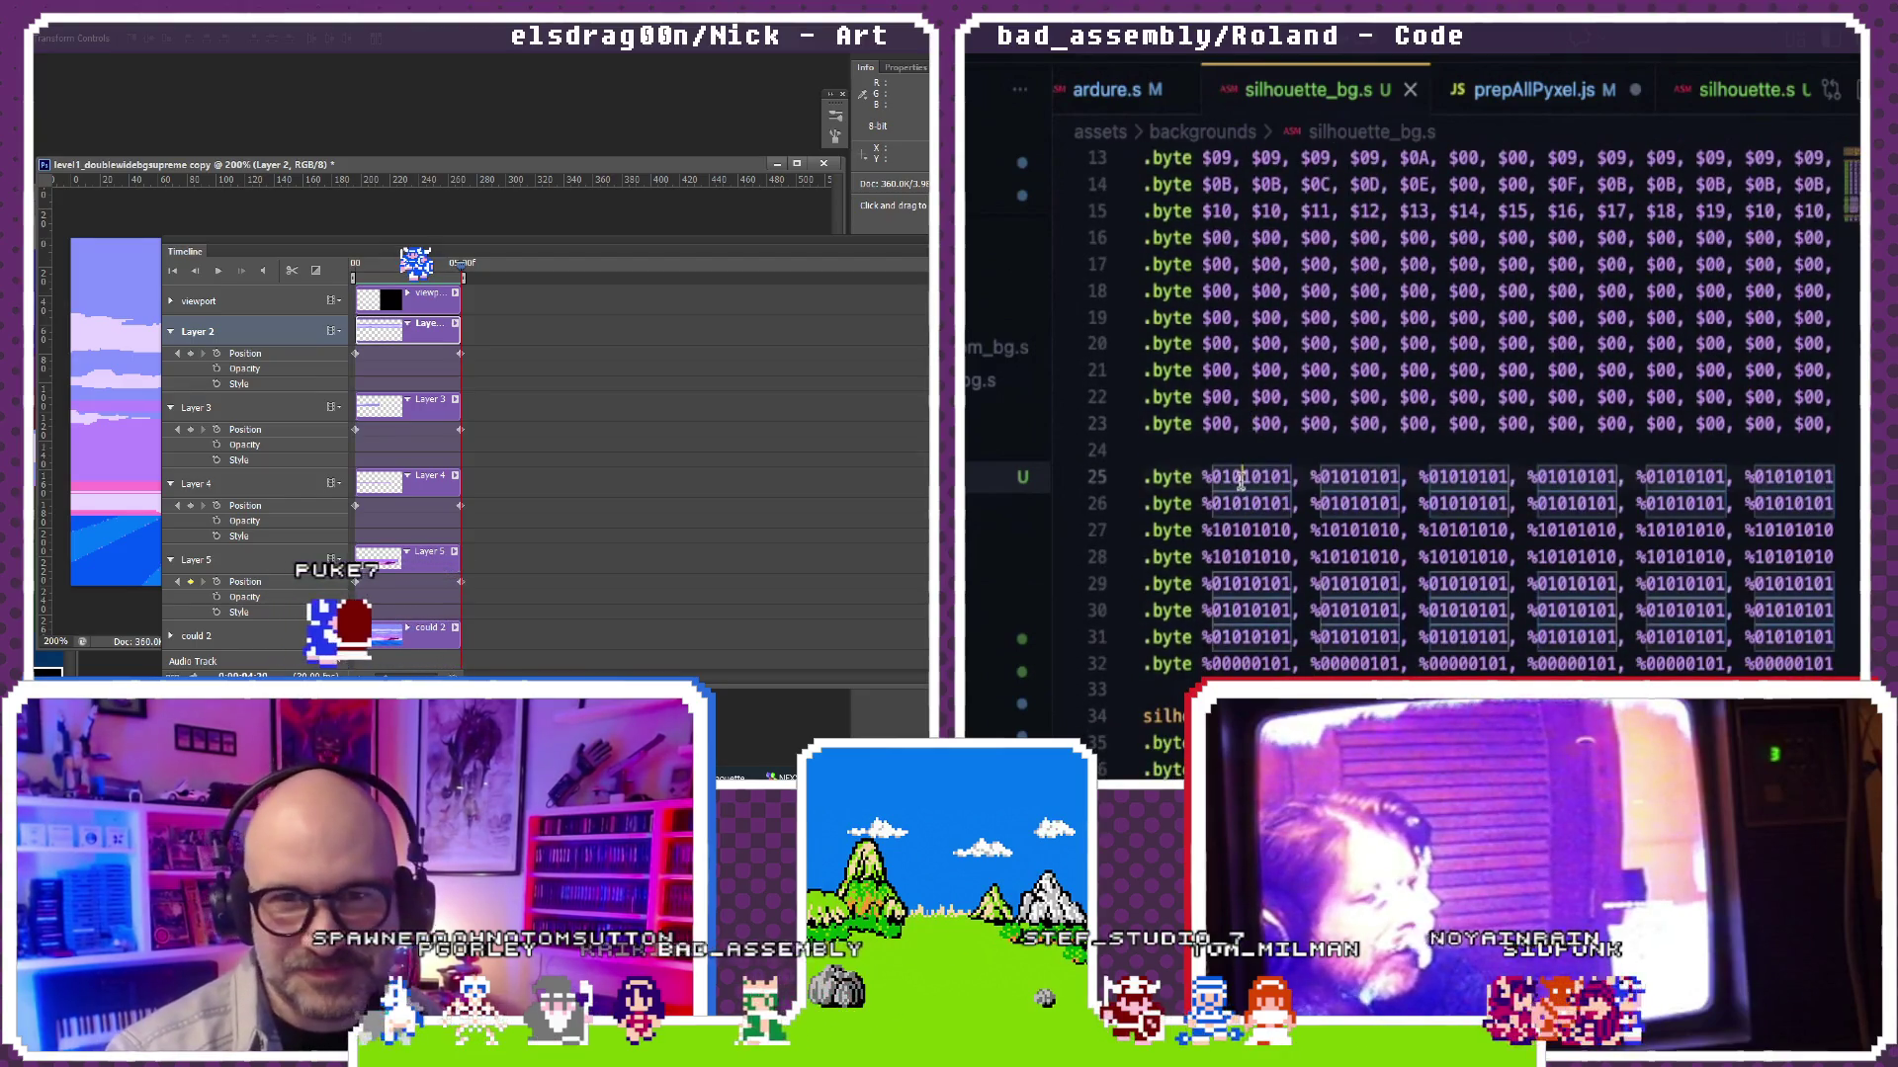
Step: Flip between the chrscripts and backgrounds copies of silhouette_bg.s while a save-as dialog comes up
left_click(1242, 583)
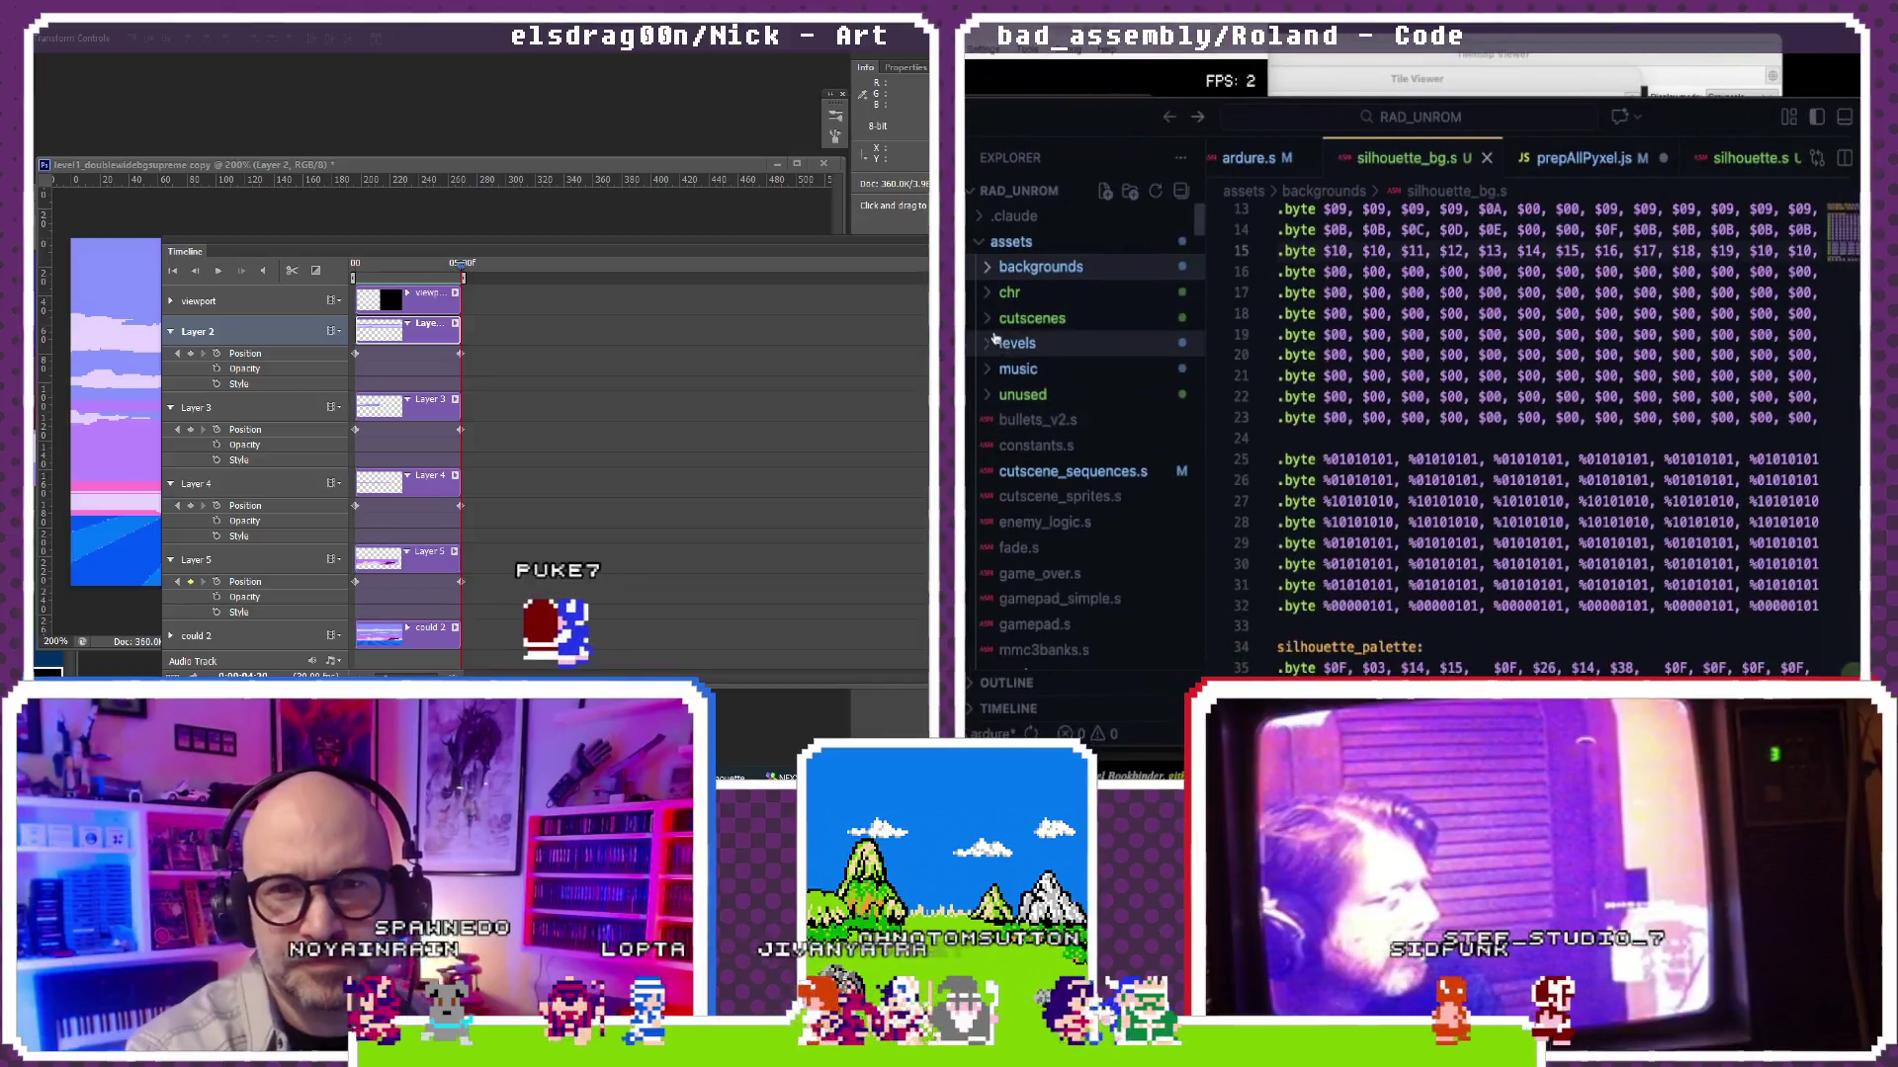
scroll(1060, 371, "down", 3)
scroll(1060, 371, "down", 3)
scroll(977, 361, "down", 2)
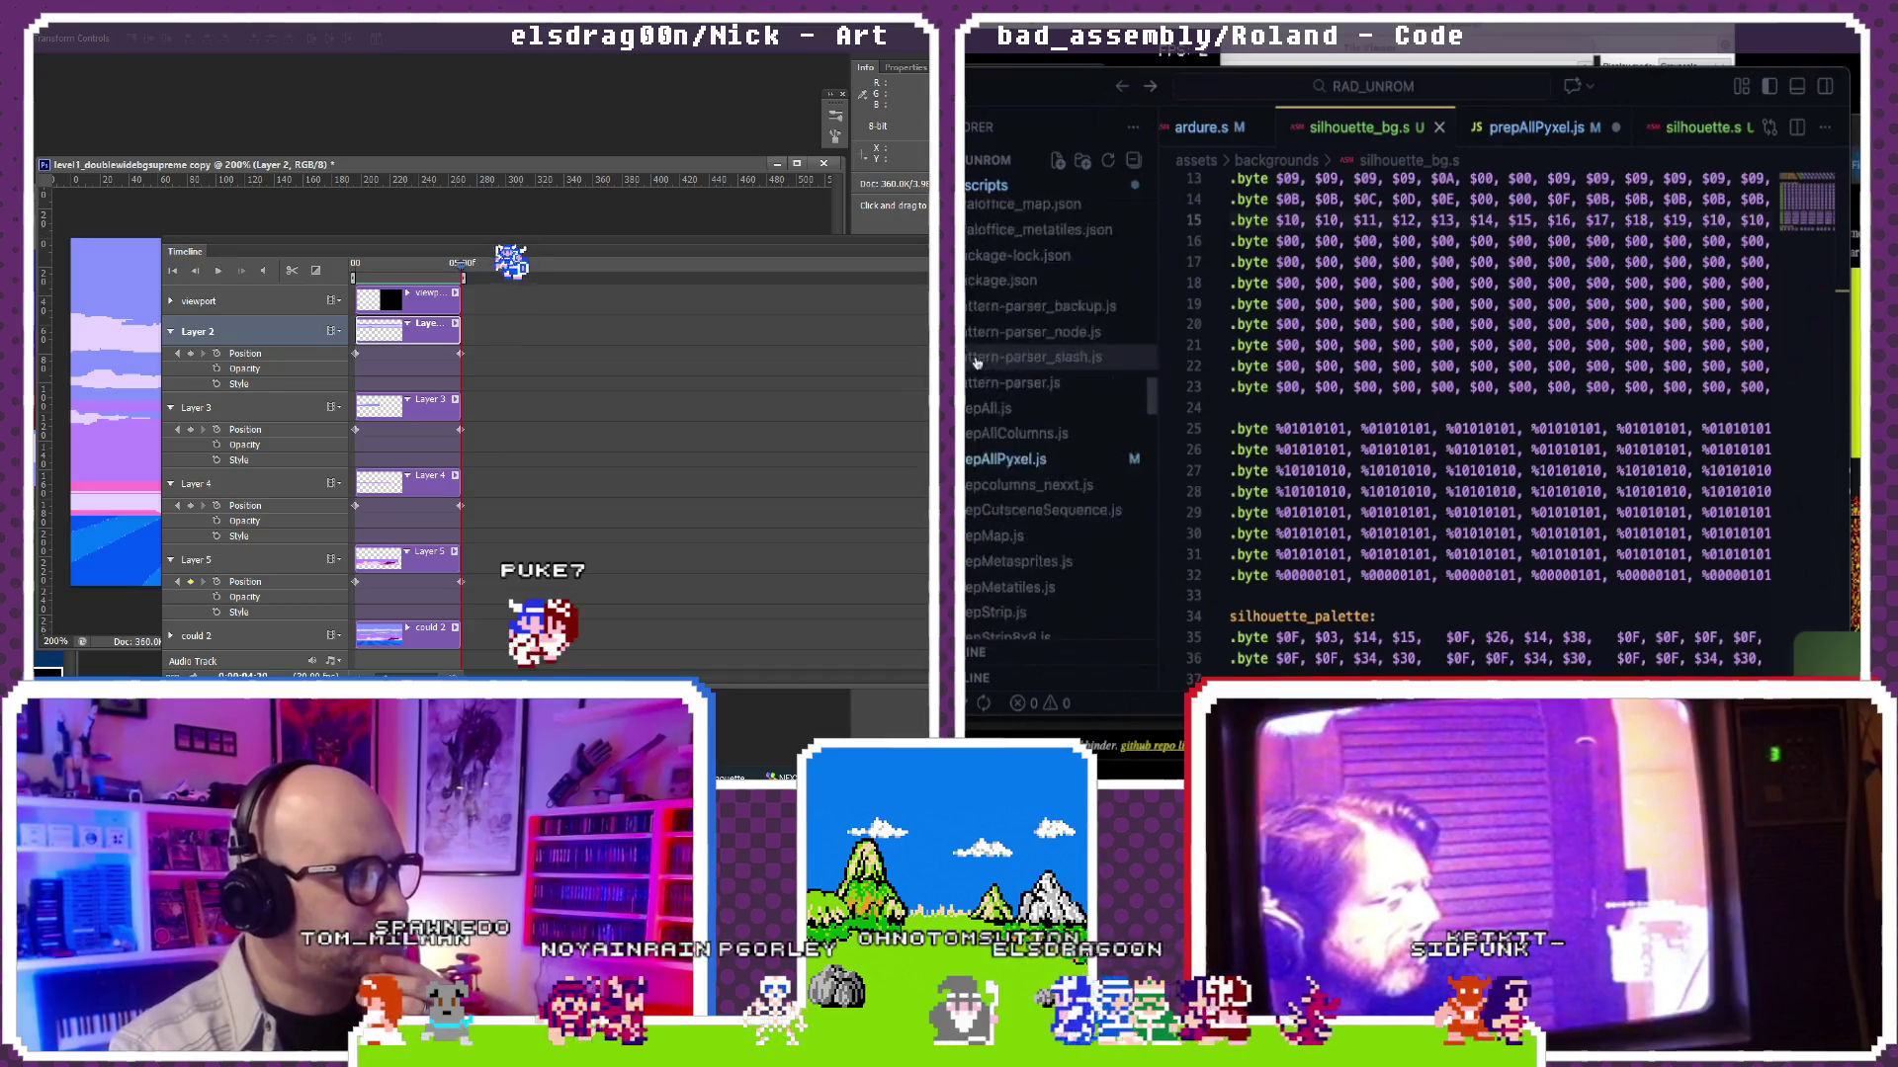
scroll(976, 362, "down", 2)
scroll(976, 362, "down", 5)
scroll(976, 363, "down", 1)
scroll(978, 362, "down", 3)
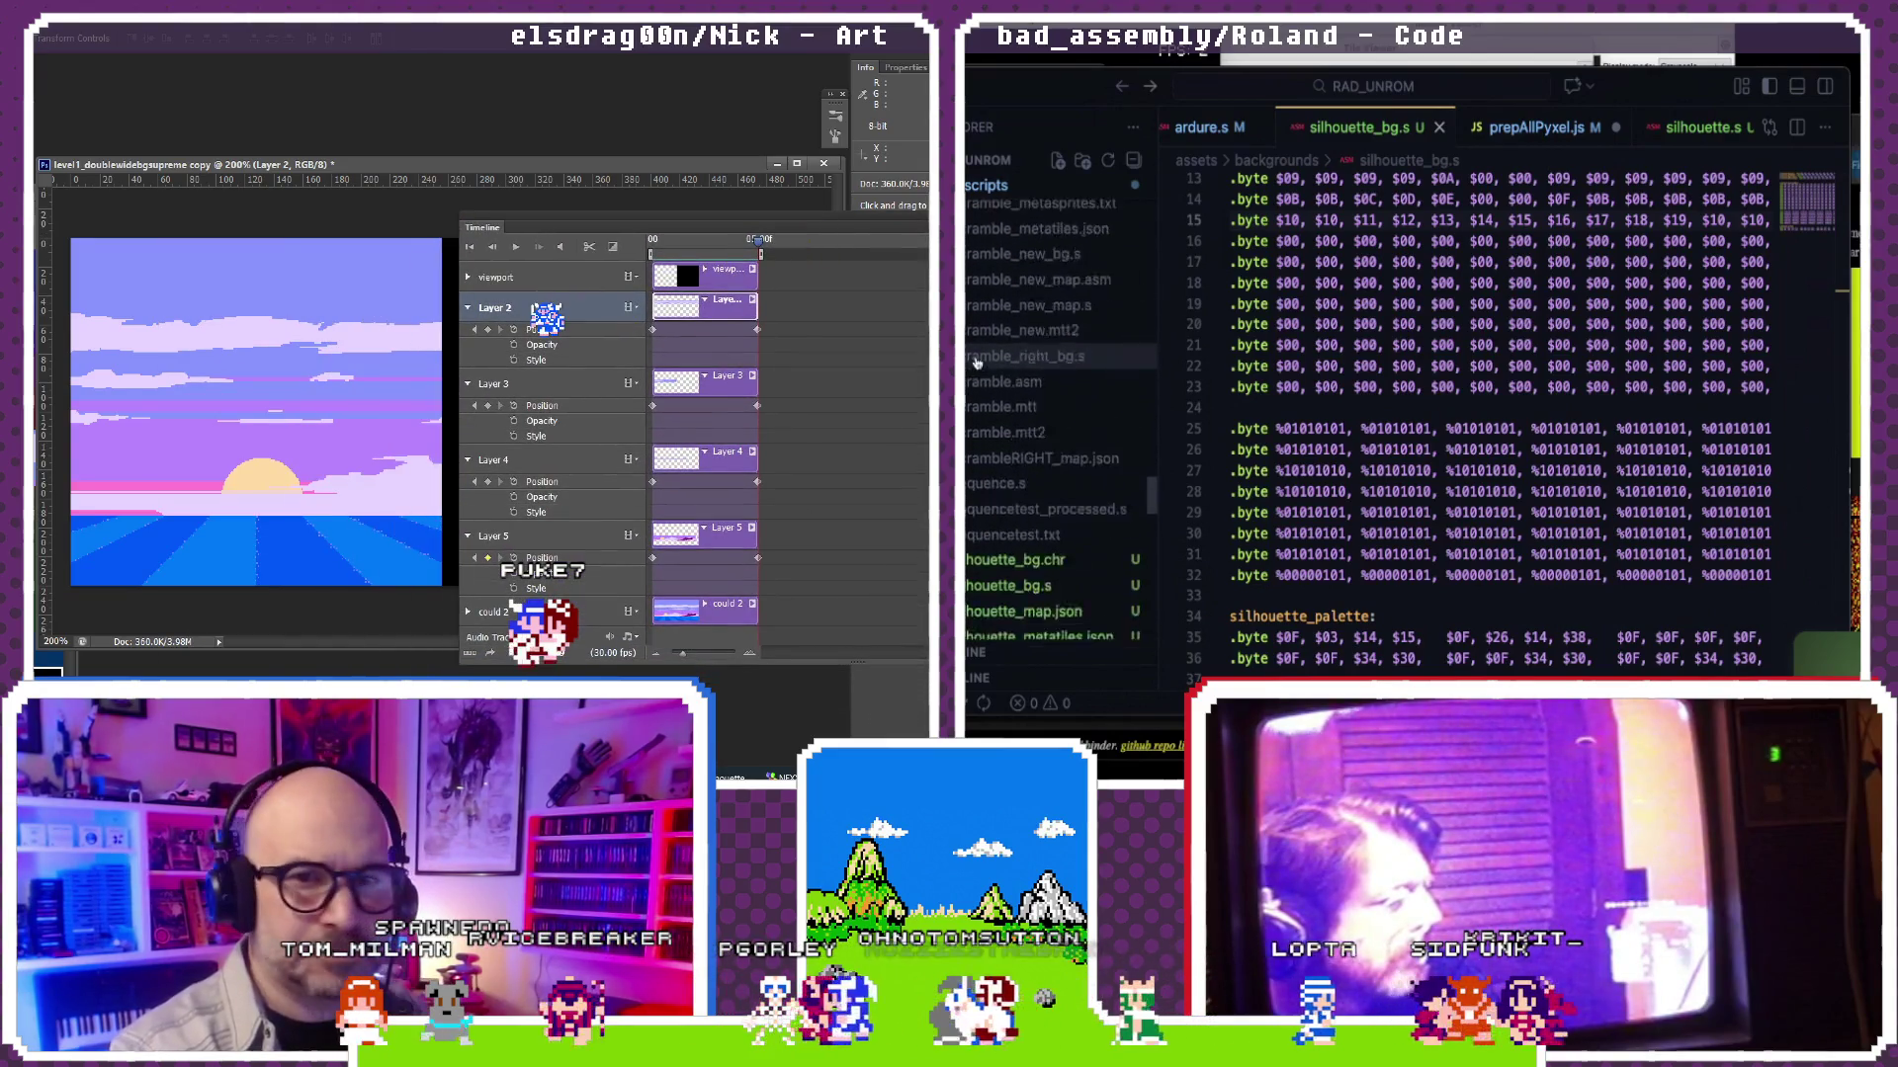
scroll(977, 362, "down", 2)
key("ctrl+shift+s")
left_click(1011, 493)
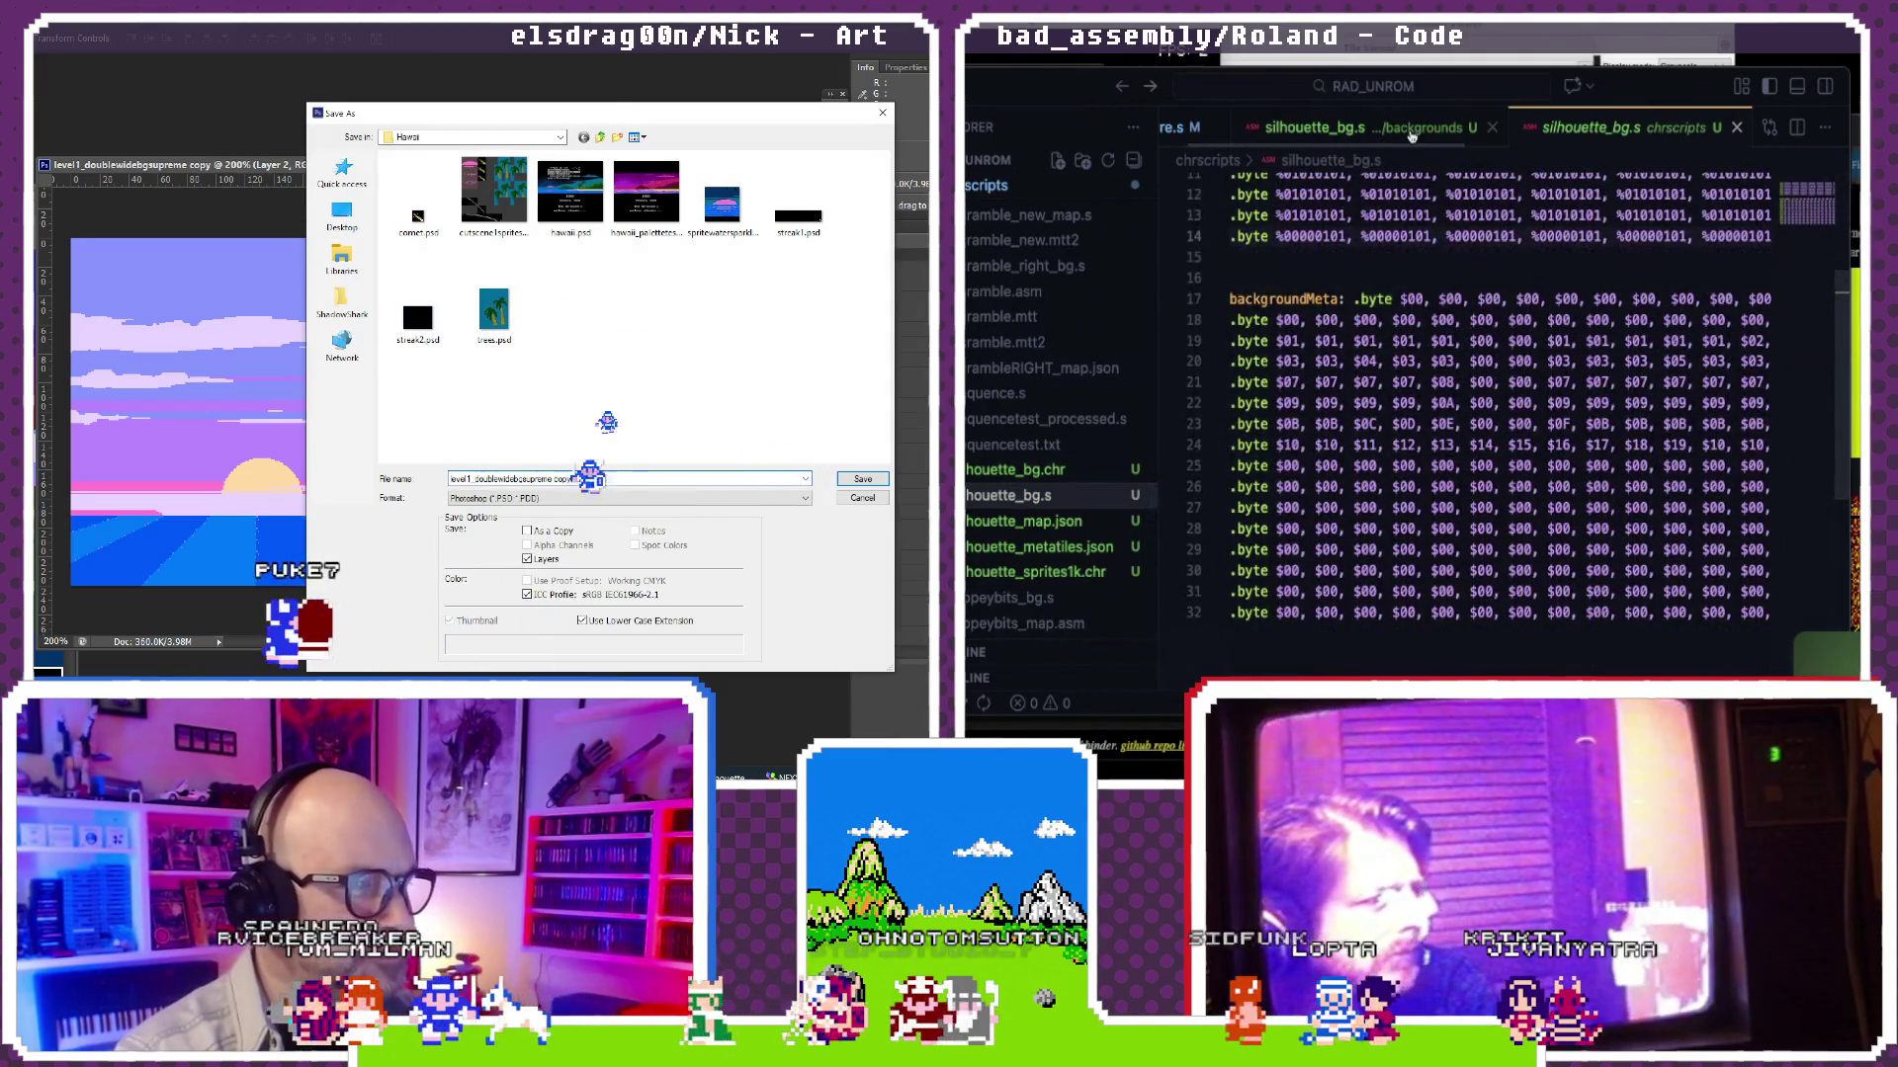
left_click(1314, 127)
scroll(1526, 225, "up", 2)
key("Escape")
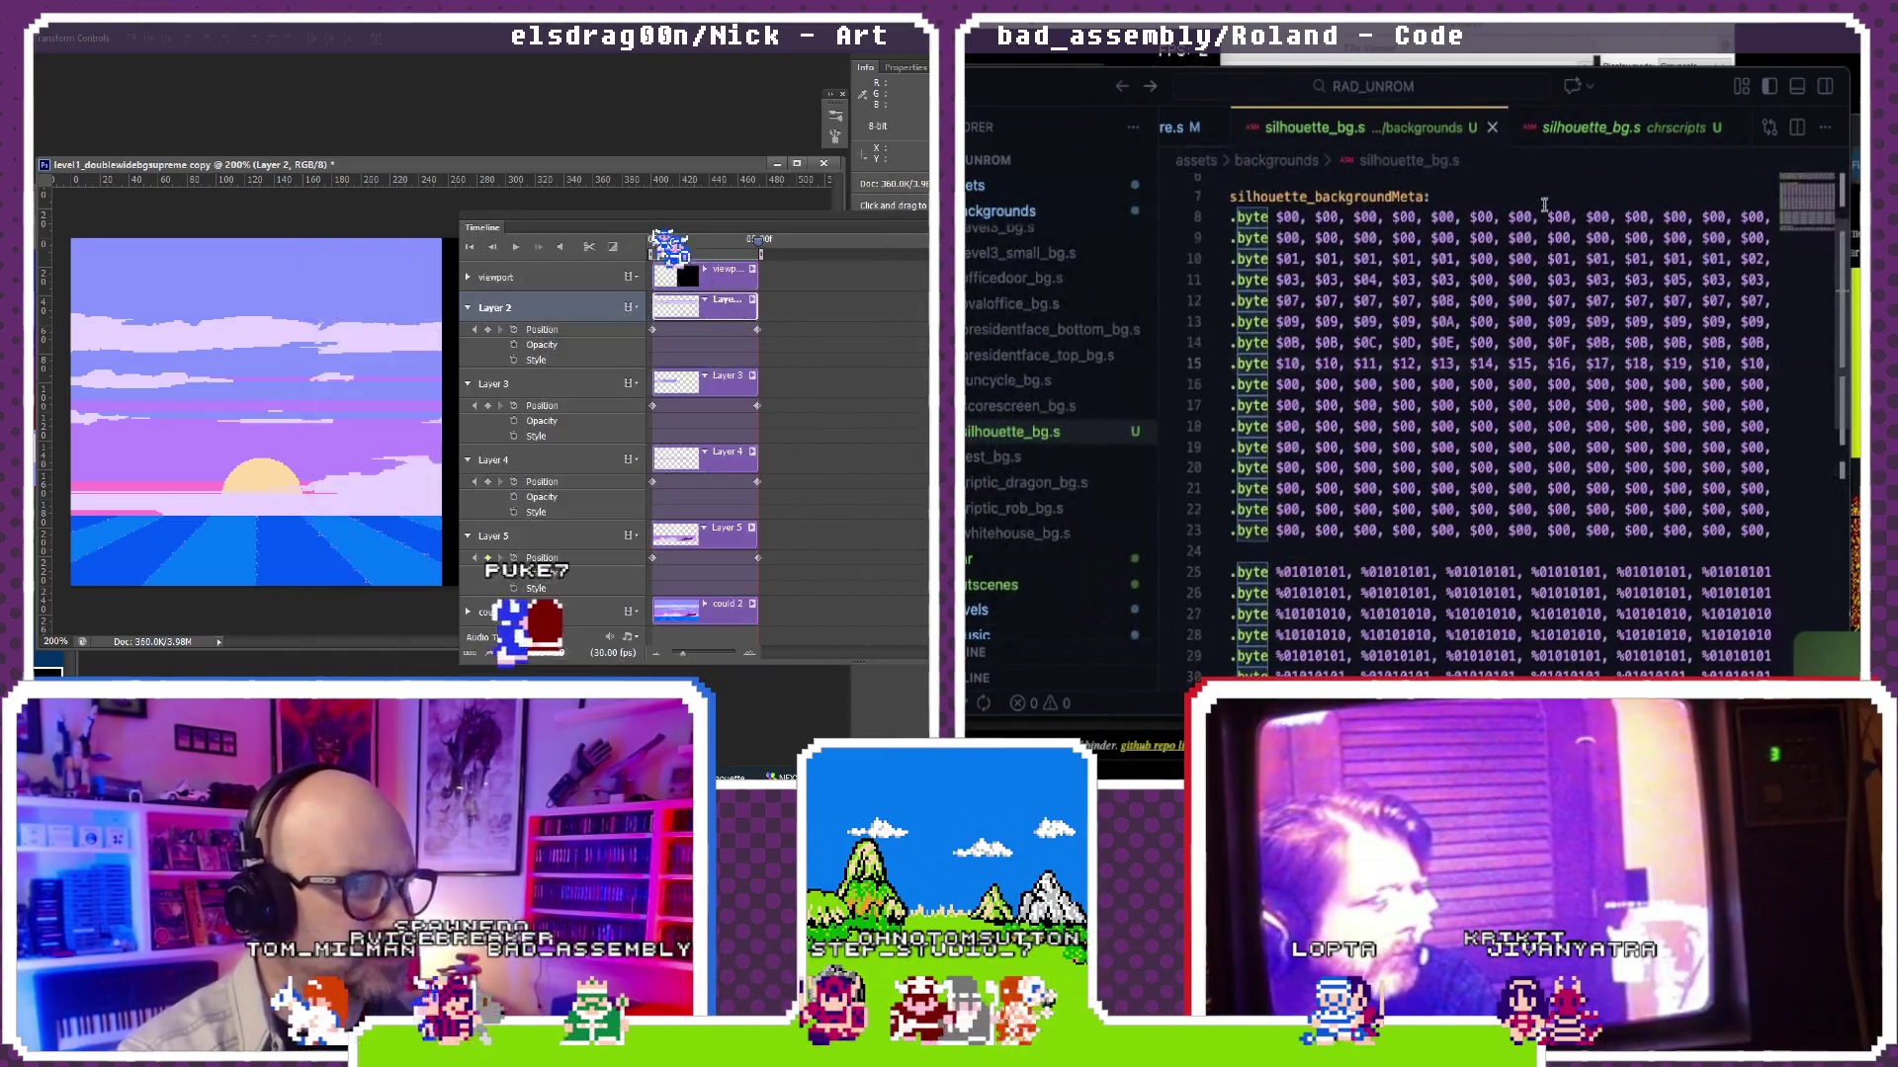
left_click(1580, 130)
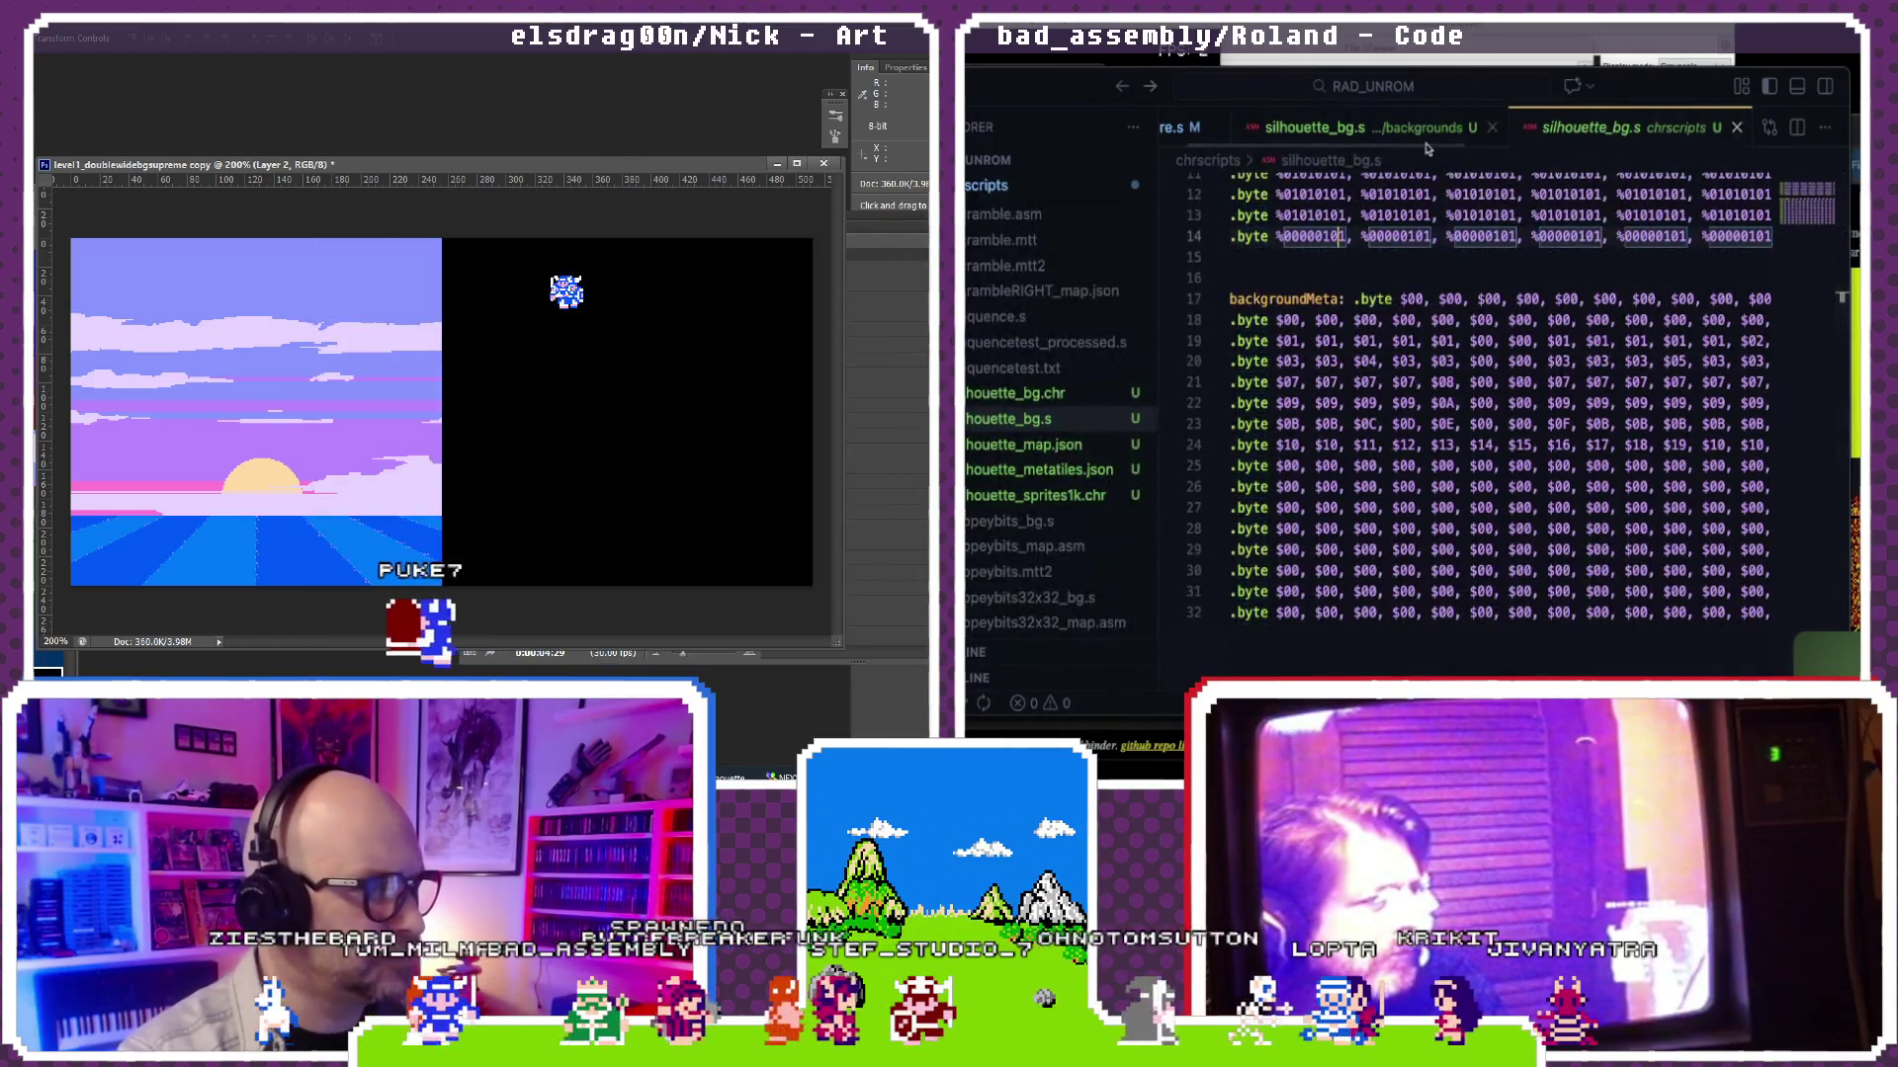
key("ctrl+shift+s")
key("ctrl+Tab")
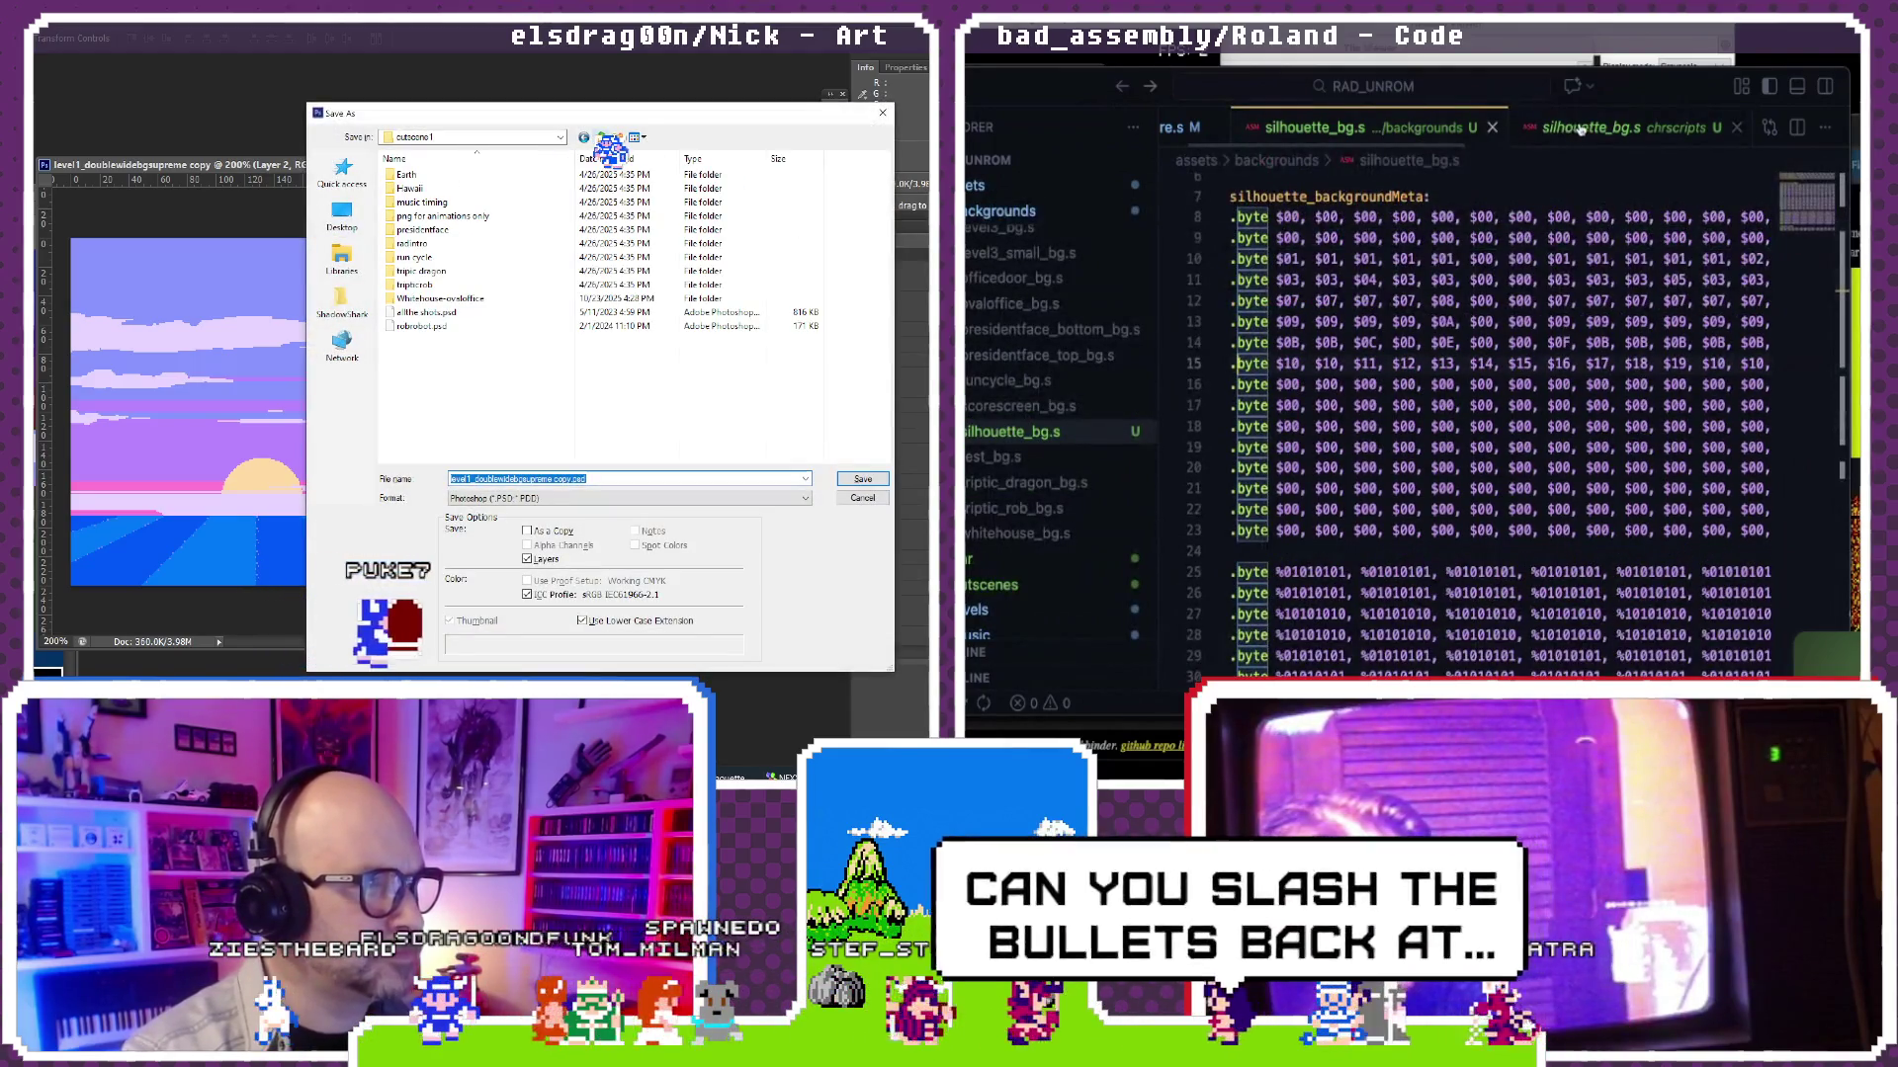
Step: In the save-as dialog go into NESRADragon/level1, trim a word from the file name and confirm
left_click(599, 138)
left_click(1566, 130)
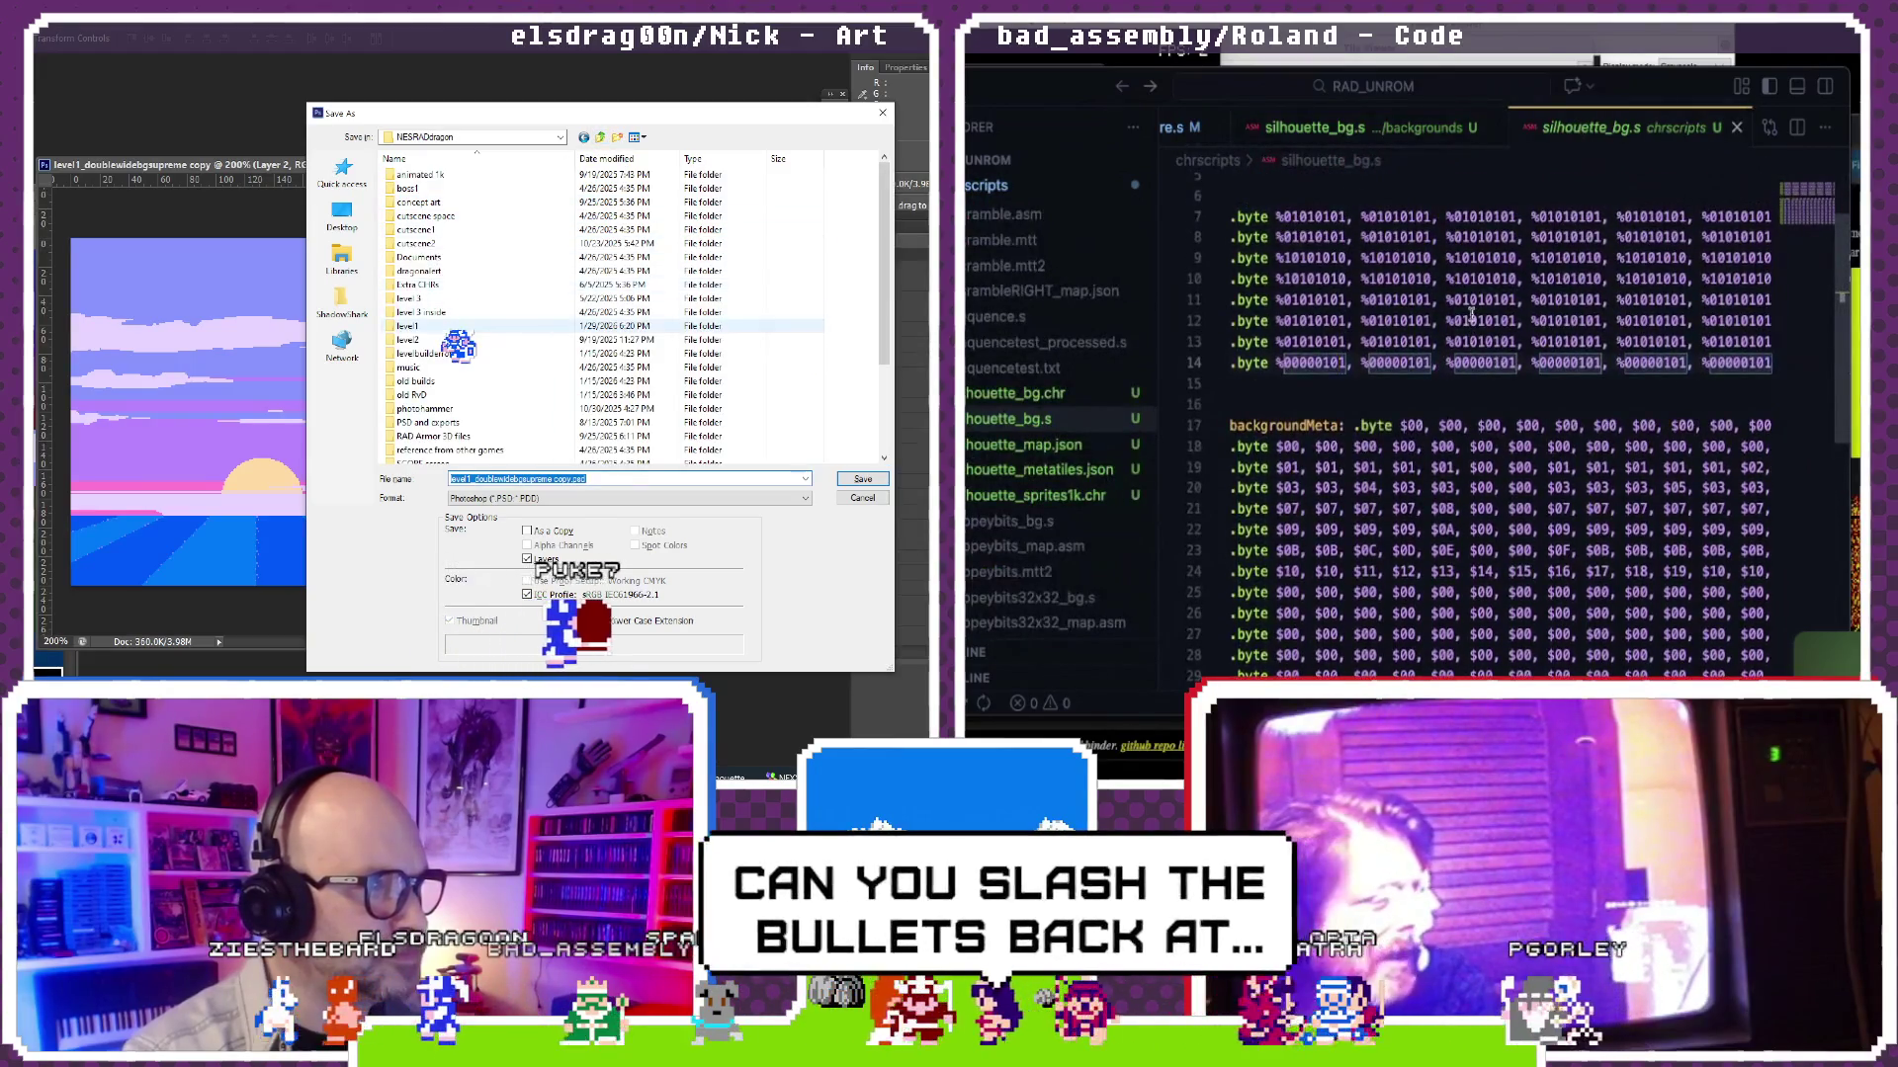
double_click(450, 326)
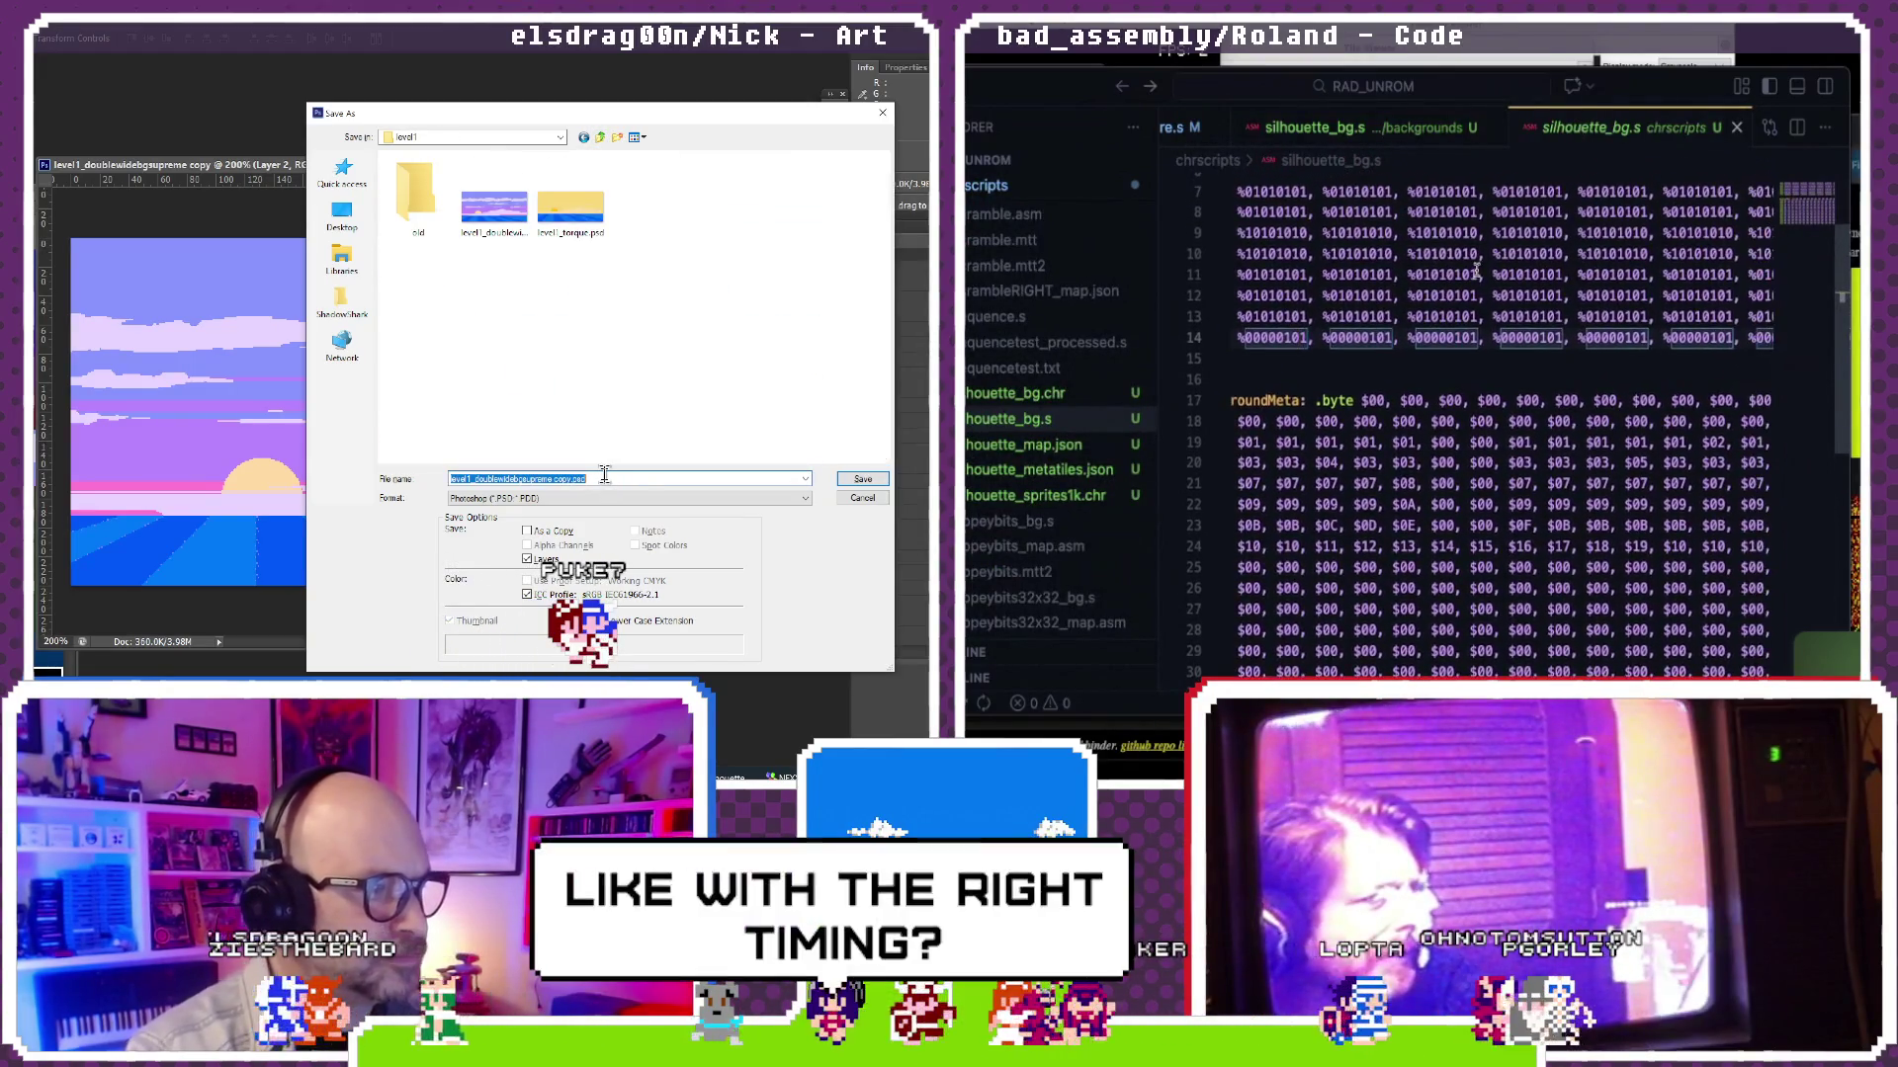
left_click(552, 479)
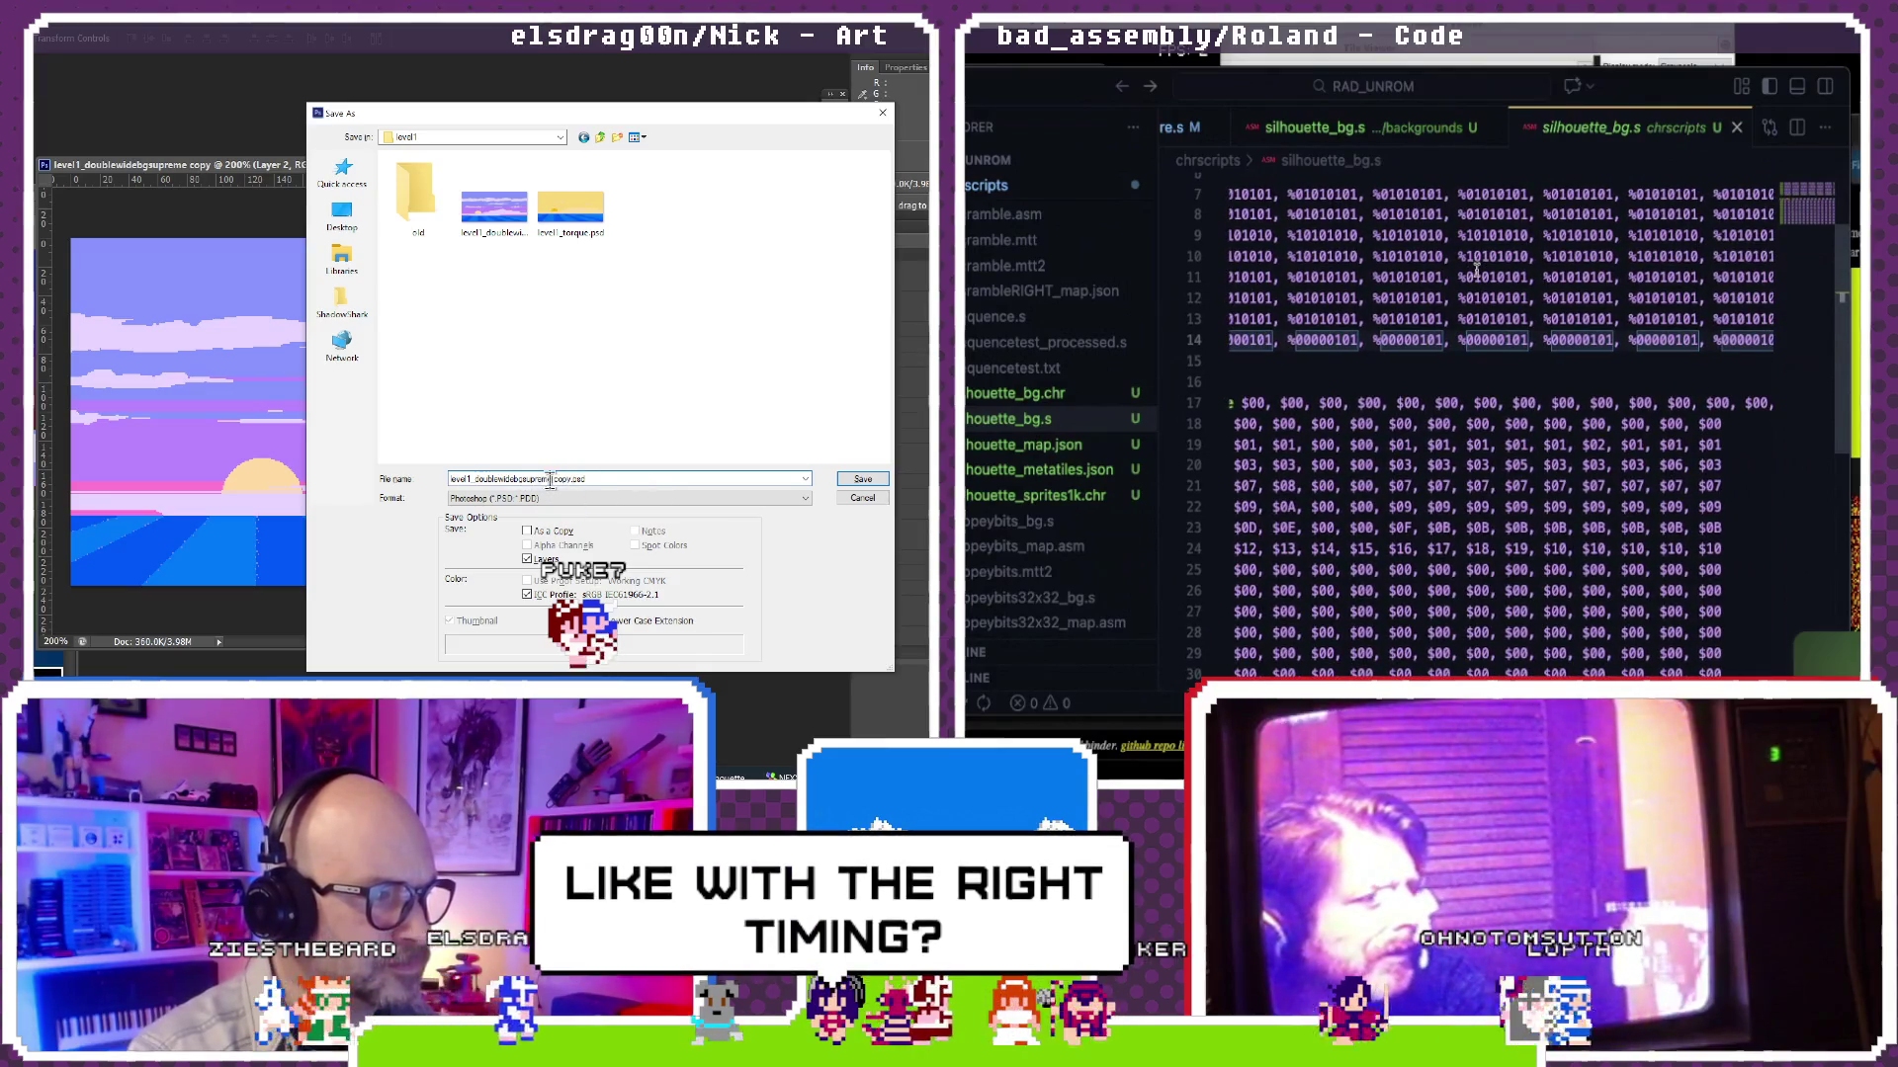
double_click(559, 482)
key("BackSpace")
scroll(1477, 267, "up", 2)
left_click(1438, 128)
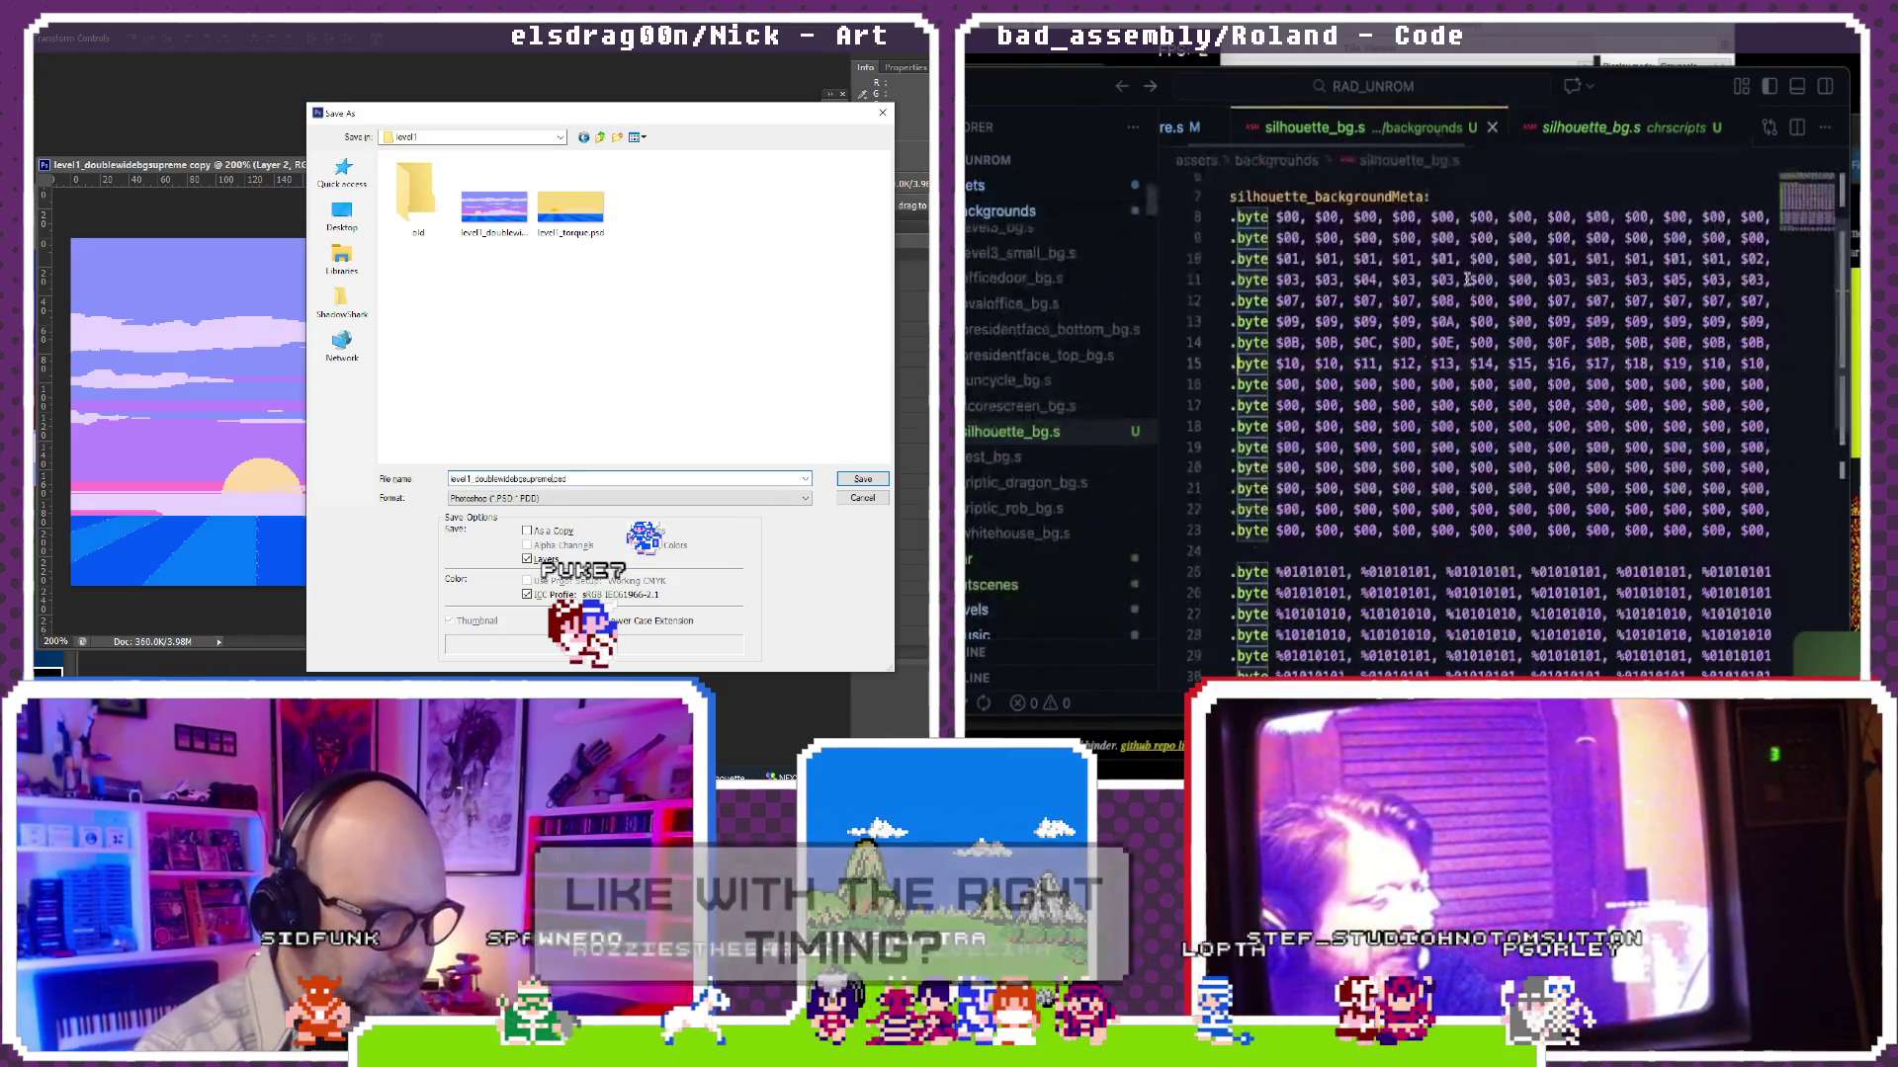
scroll(1482, 371, "down", 5)
key("Return")
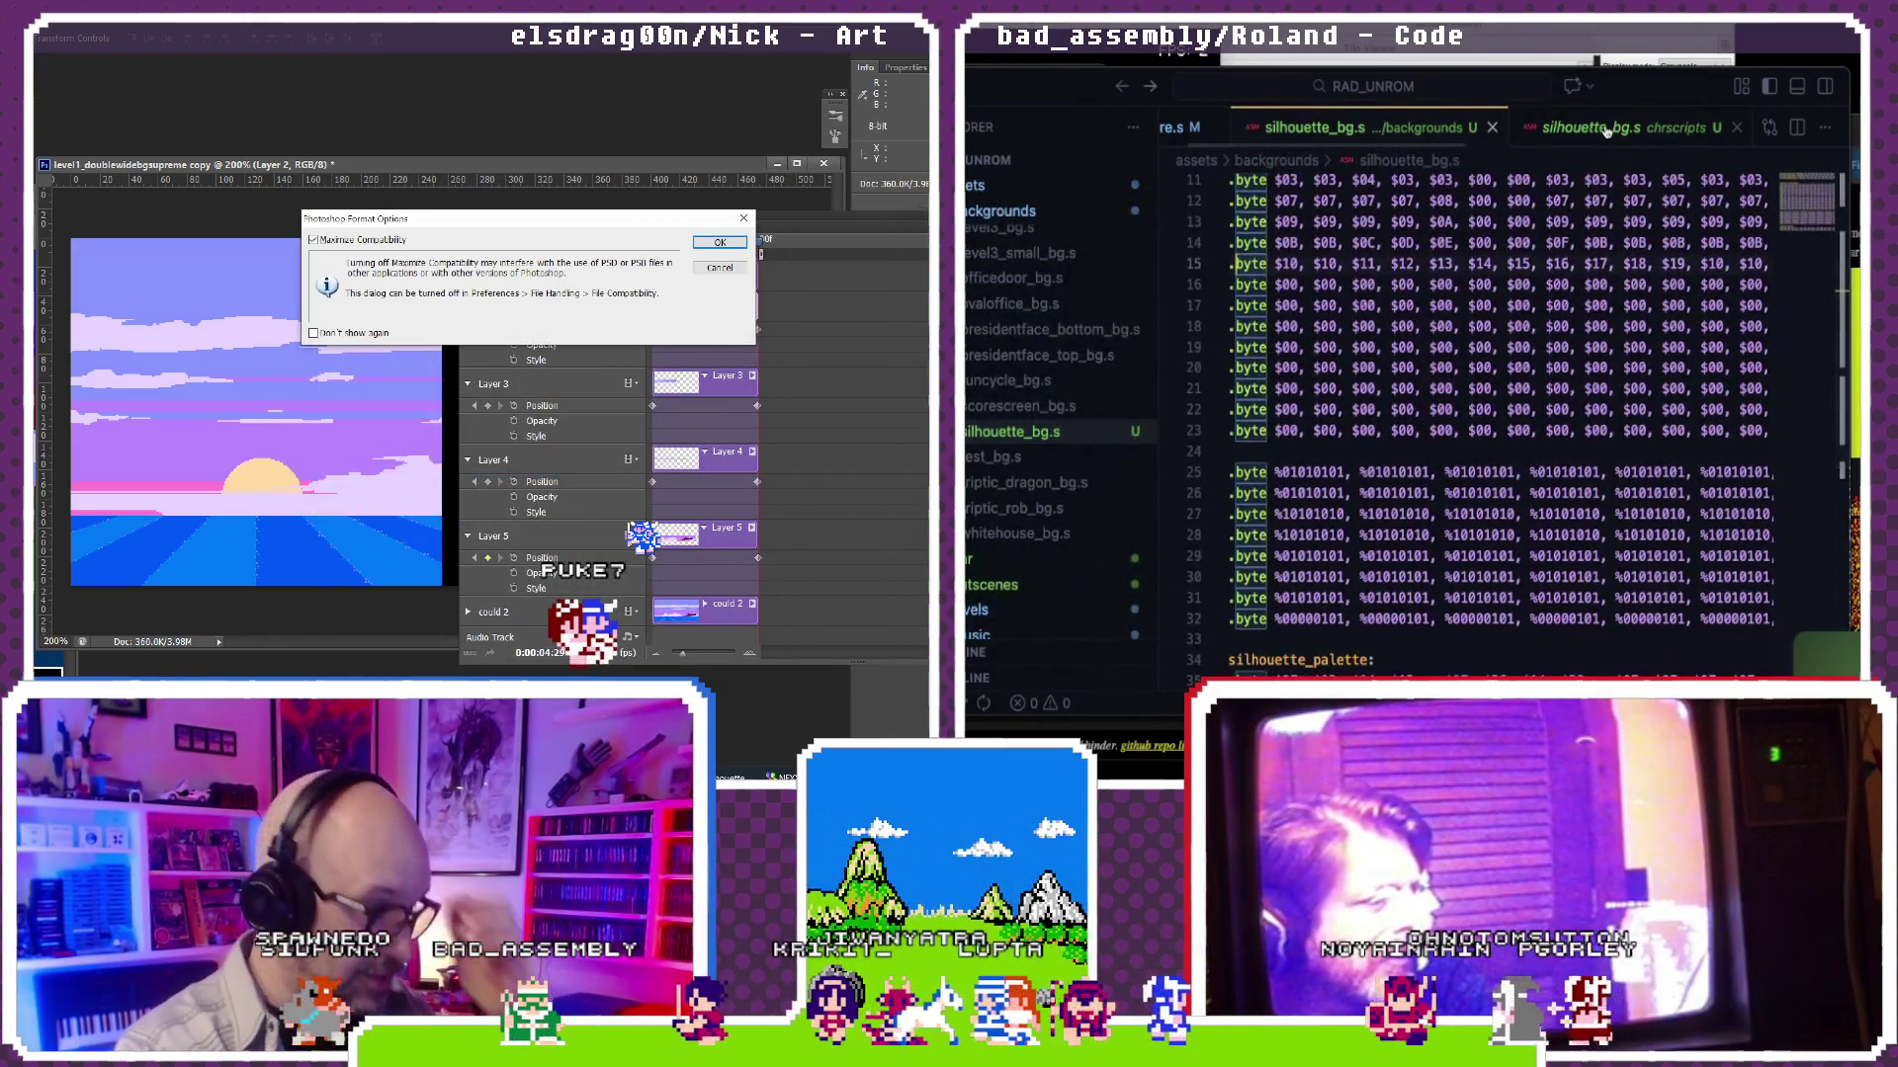
Step: Copy the binary rows 7–14 from the chrscripts copy and add a blank line before silhouette_palette in backgrounds
left_click(1624, 127)
left_click(1388, 426)
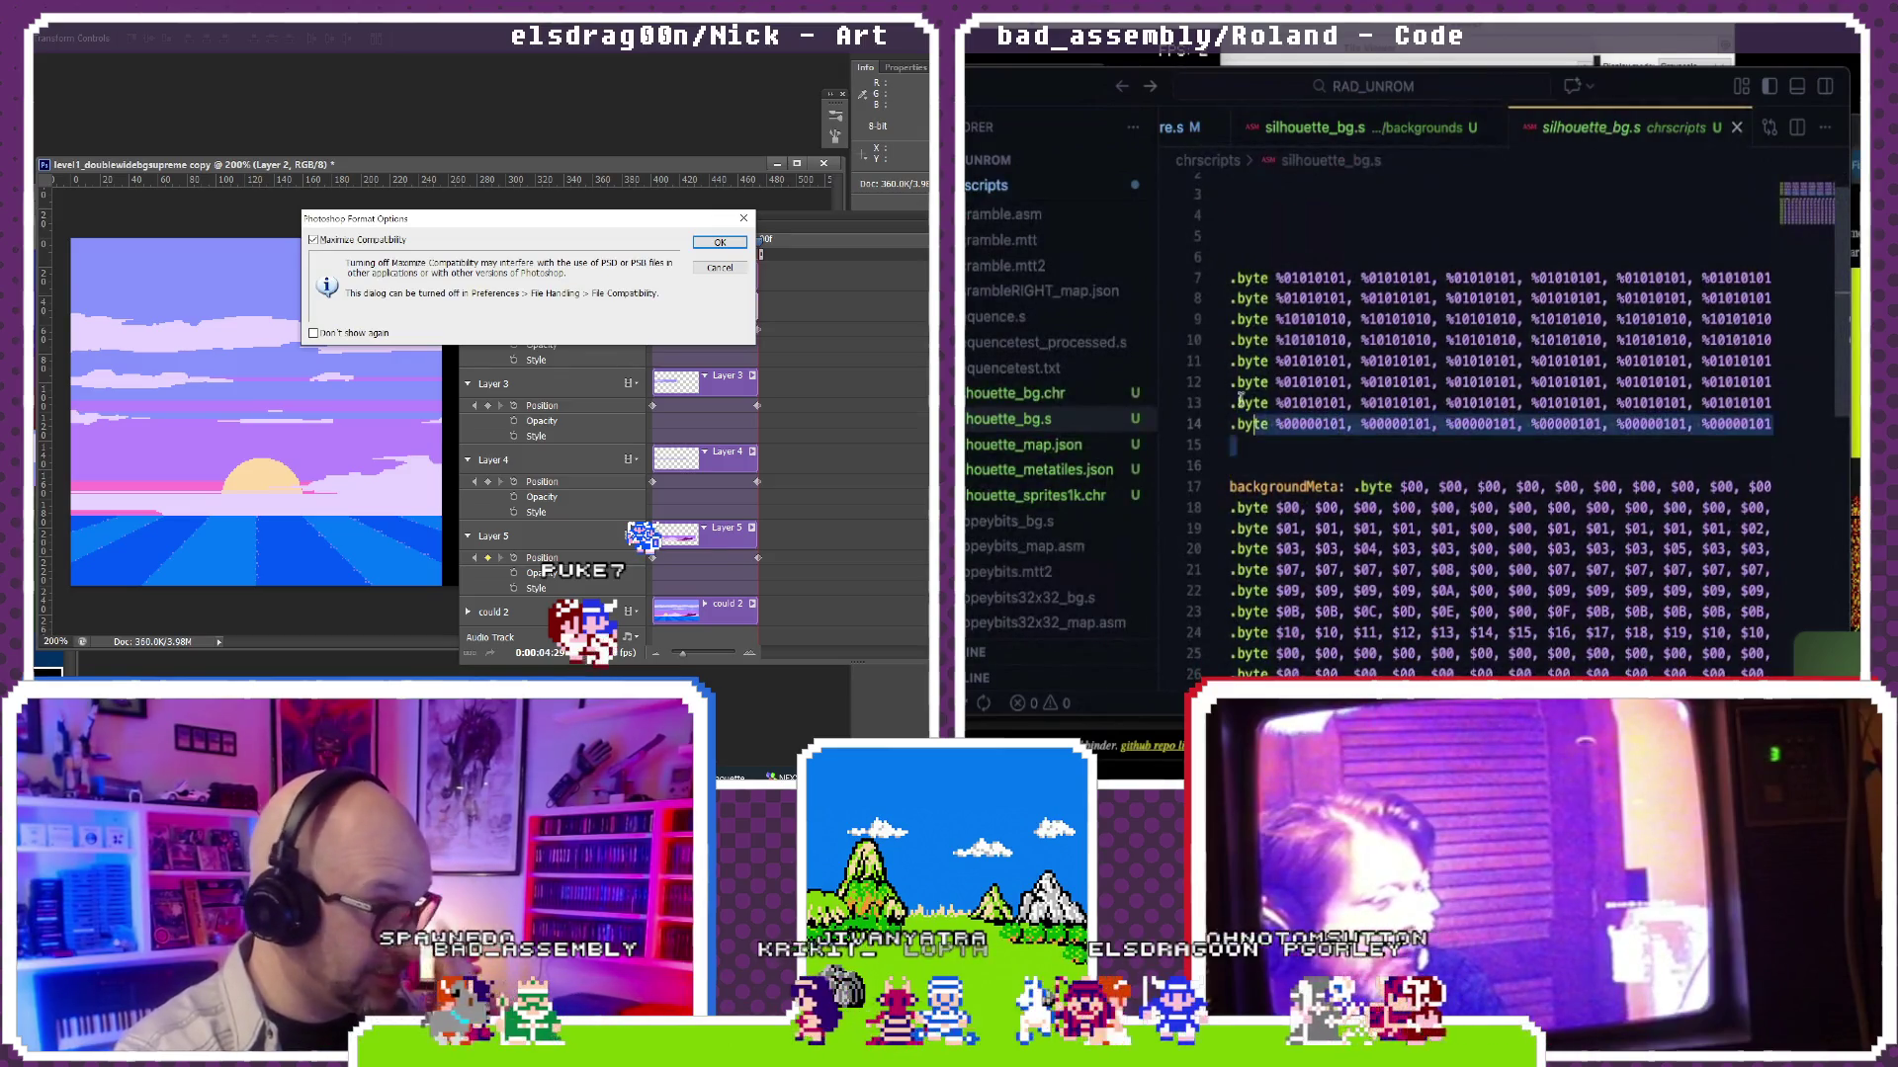
left_click_drag(1234, 445, 1204, 280)
key("Return")
left_click(1352, 127)
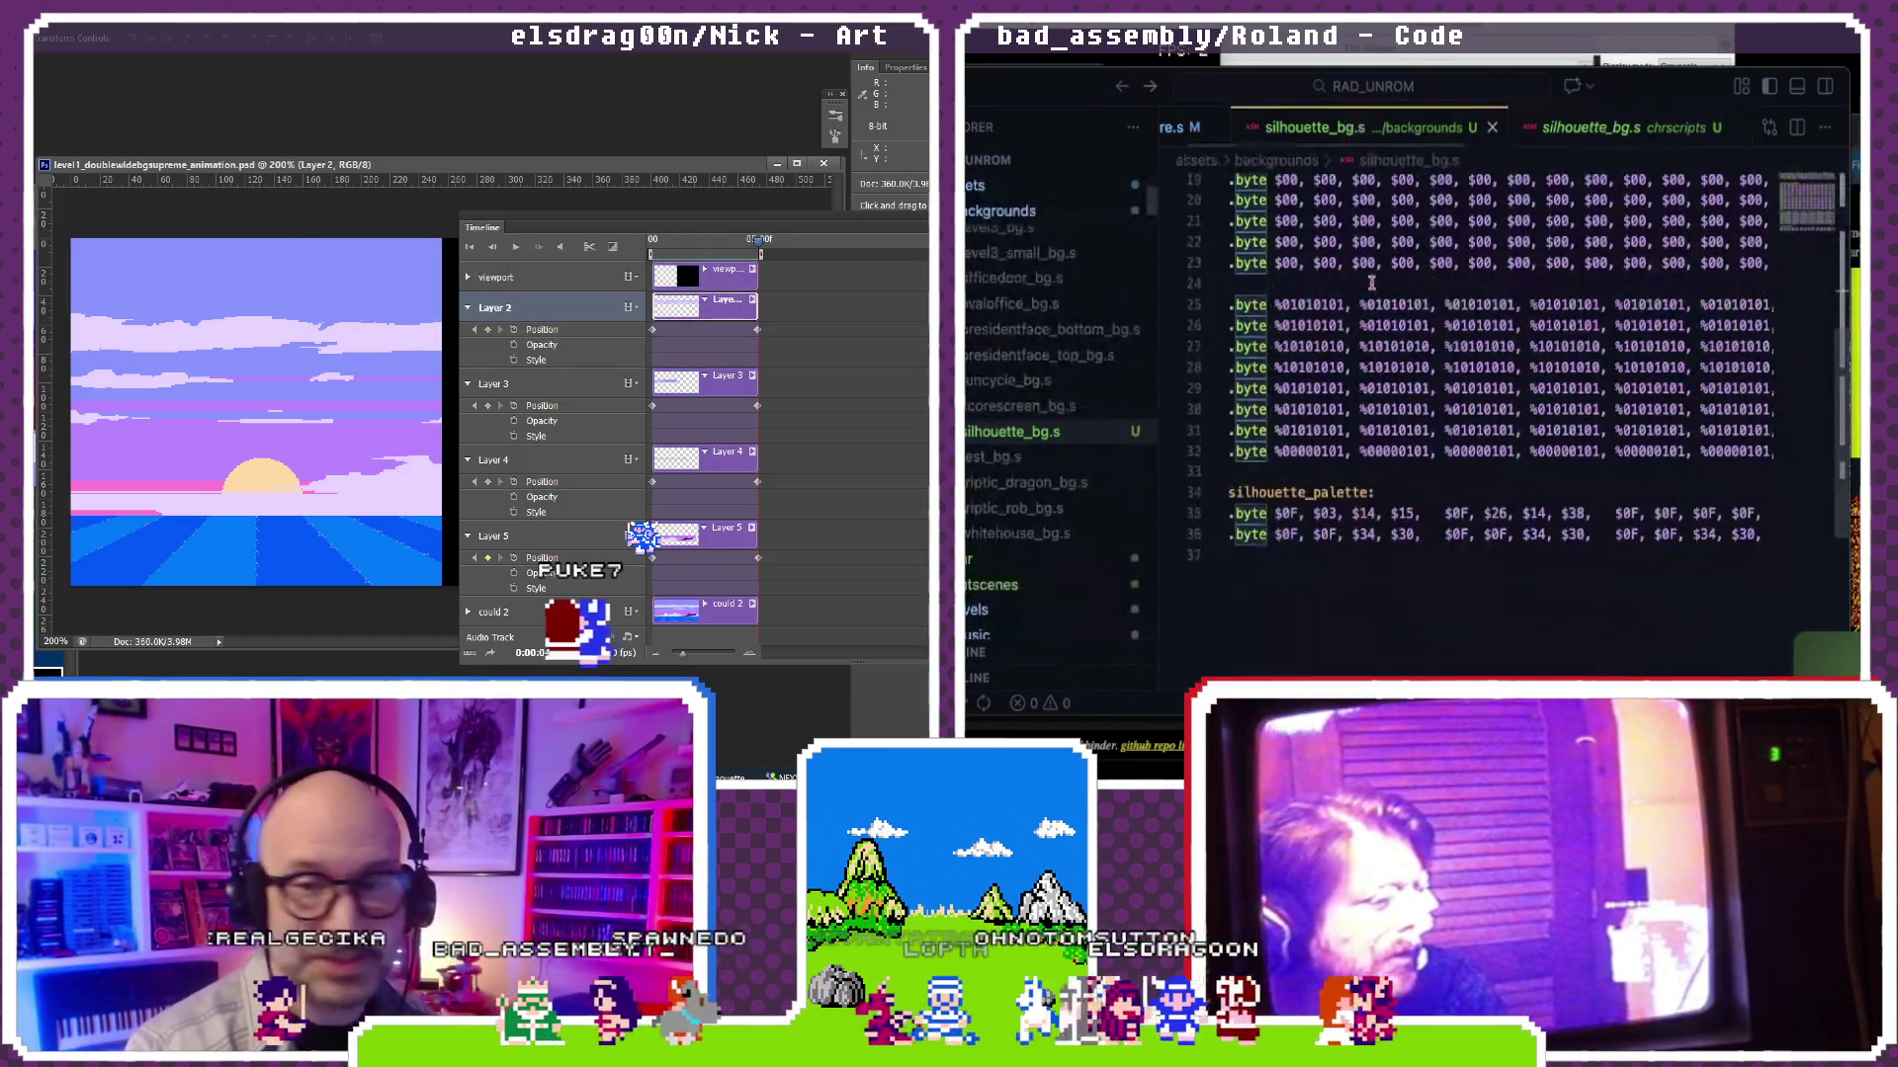
left_click(1308, 468)
key("Return")
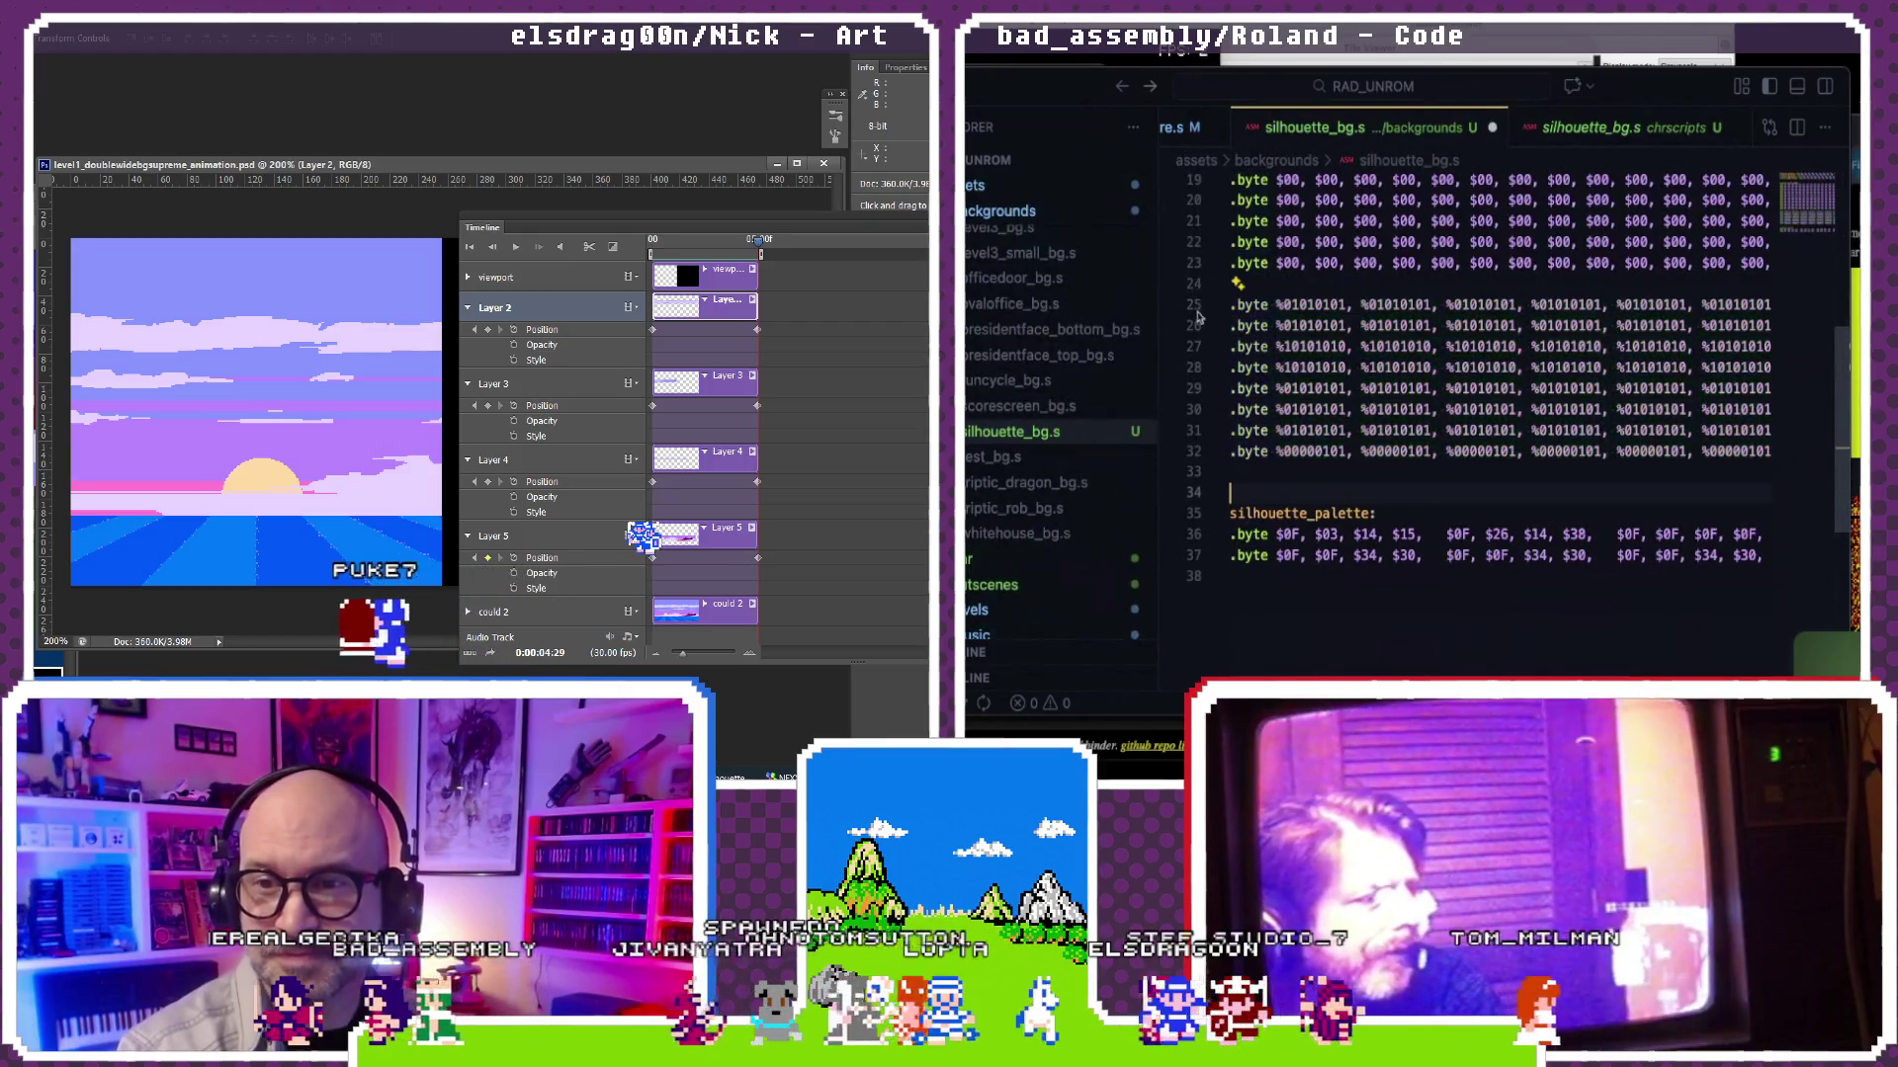
Step: Paste the chrscripts backgroundMeta rows 17–32 over the old rows 8–23 in backgrounds silhouette_bg.s
left_click(1590, 126)
scroll(1387, 479, "down", 3)
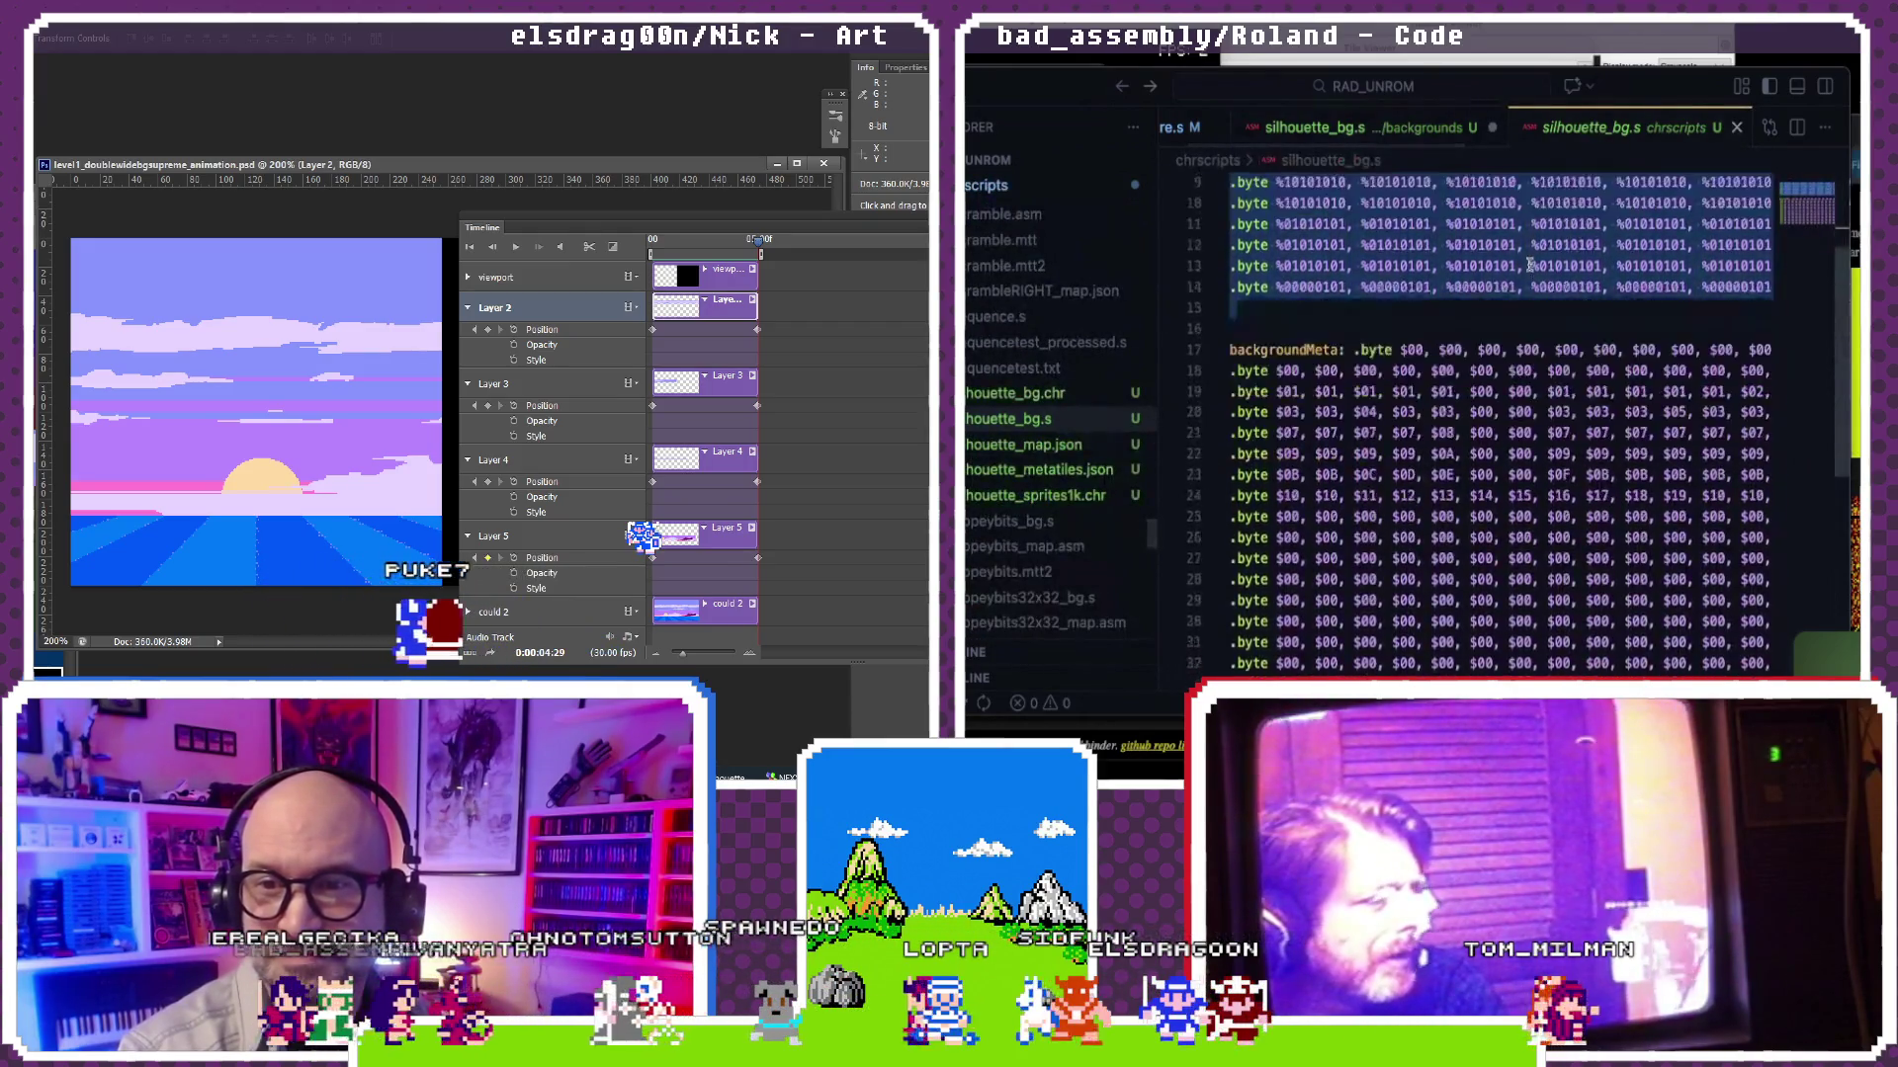
left_click_drag(1266, 569, 1182, 237)
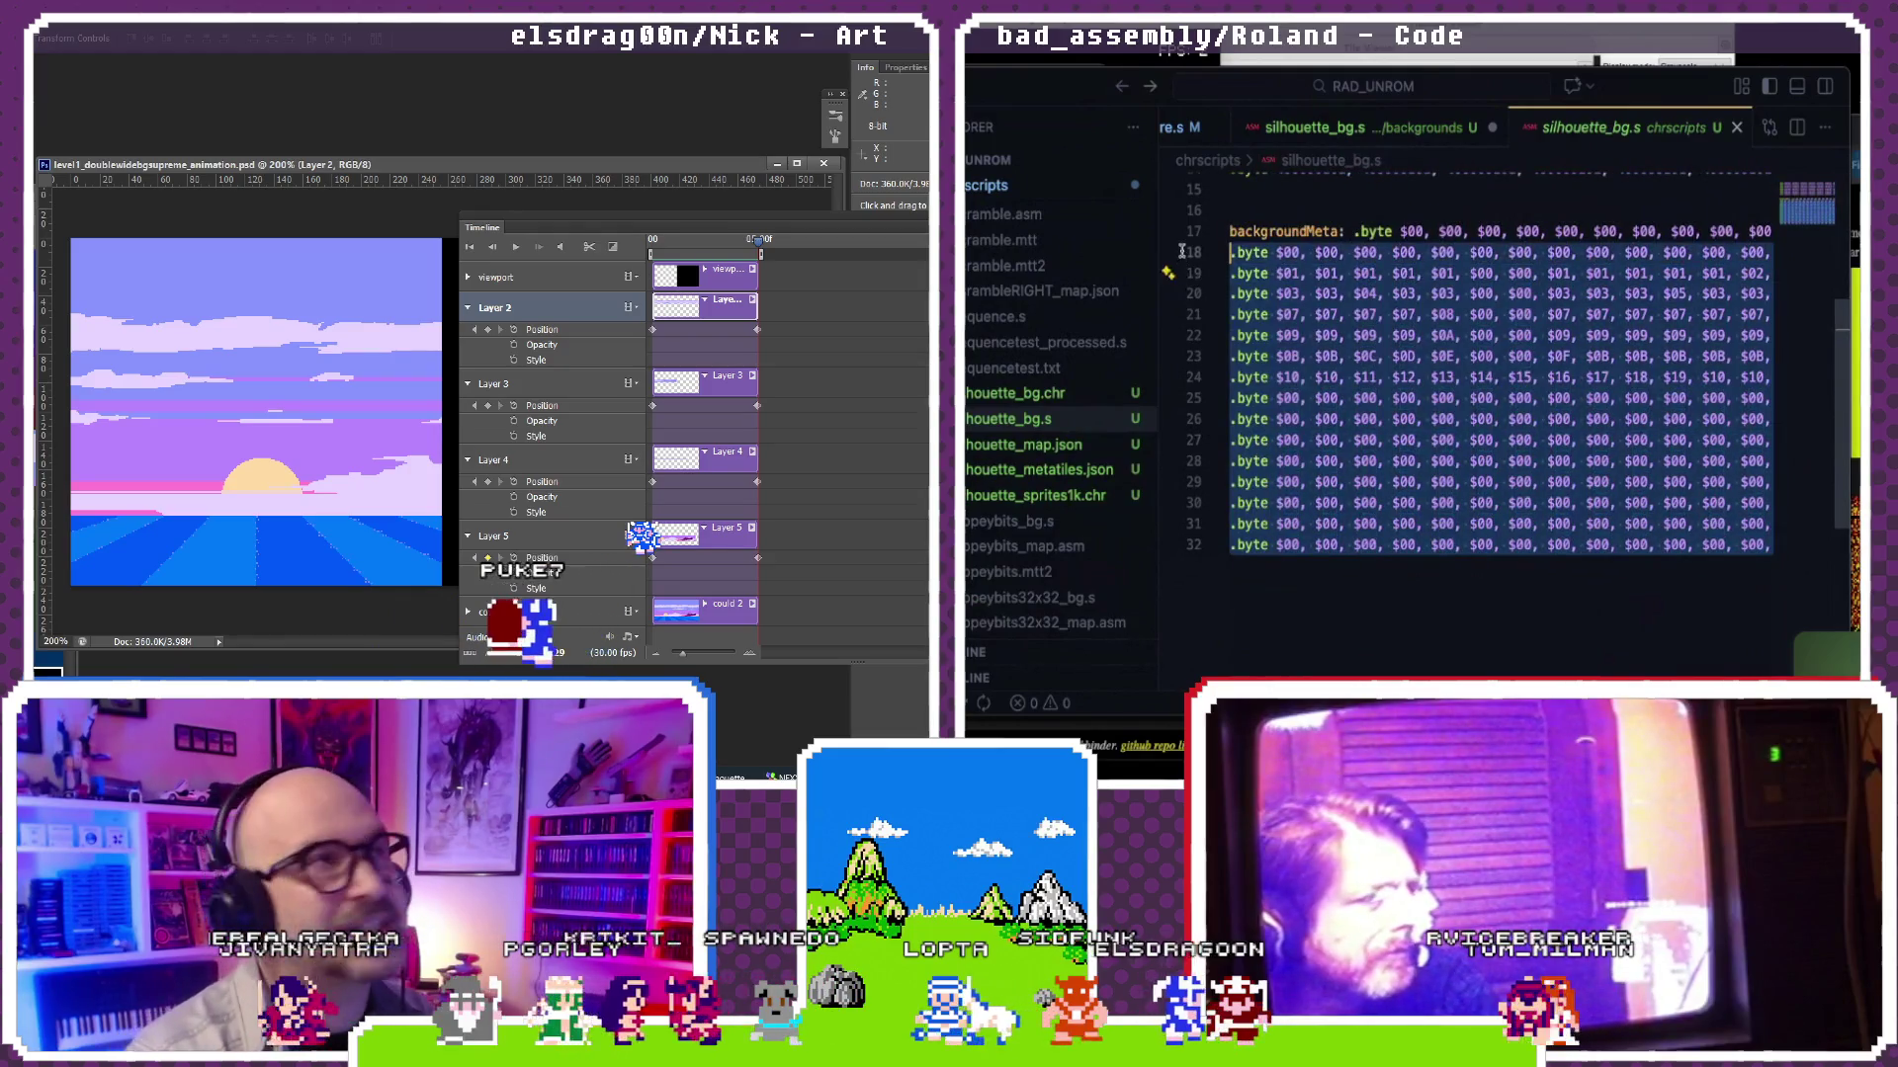
left_click(1341, 126)
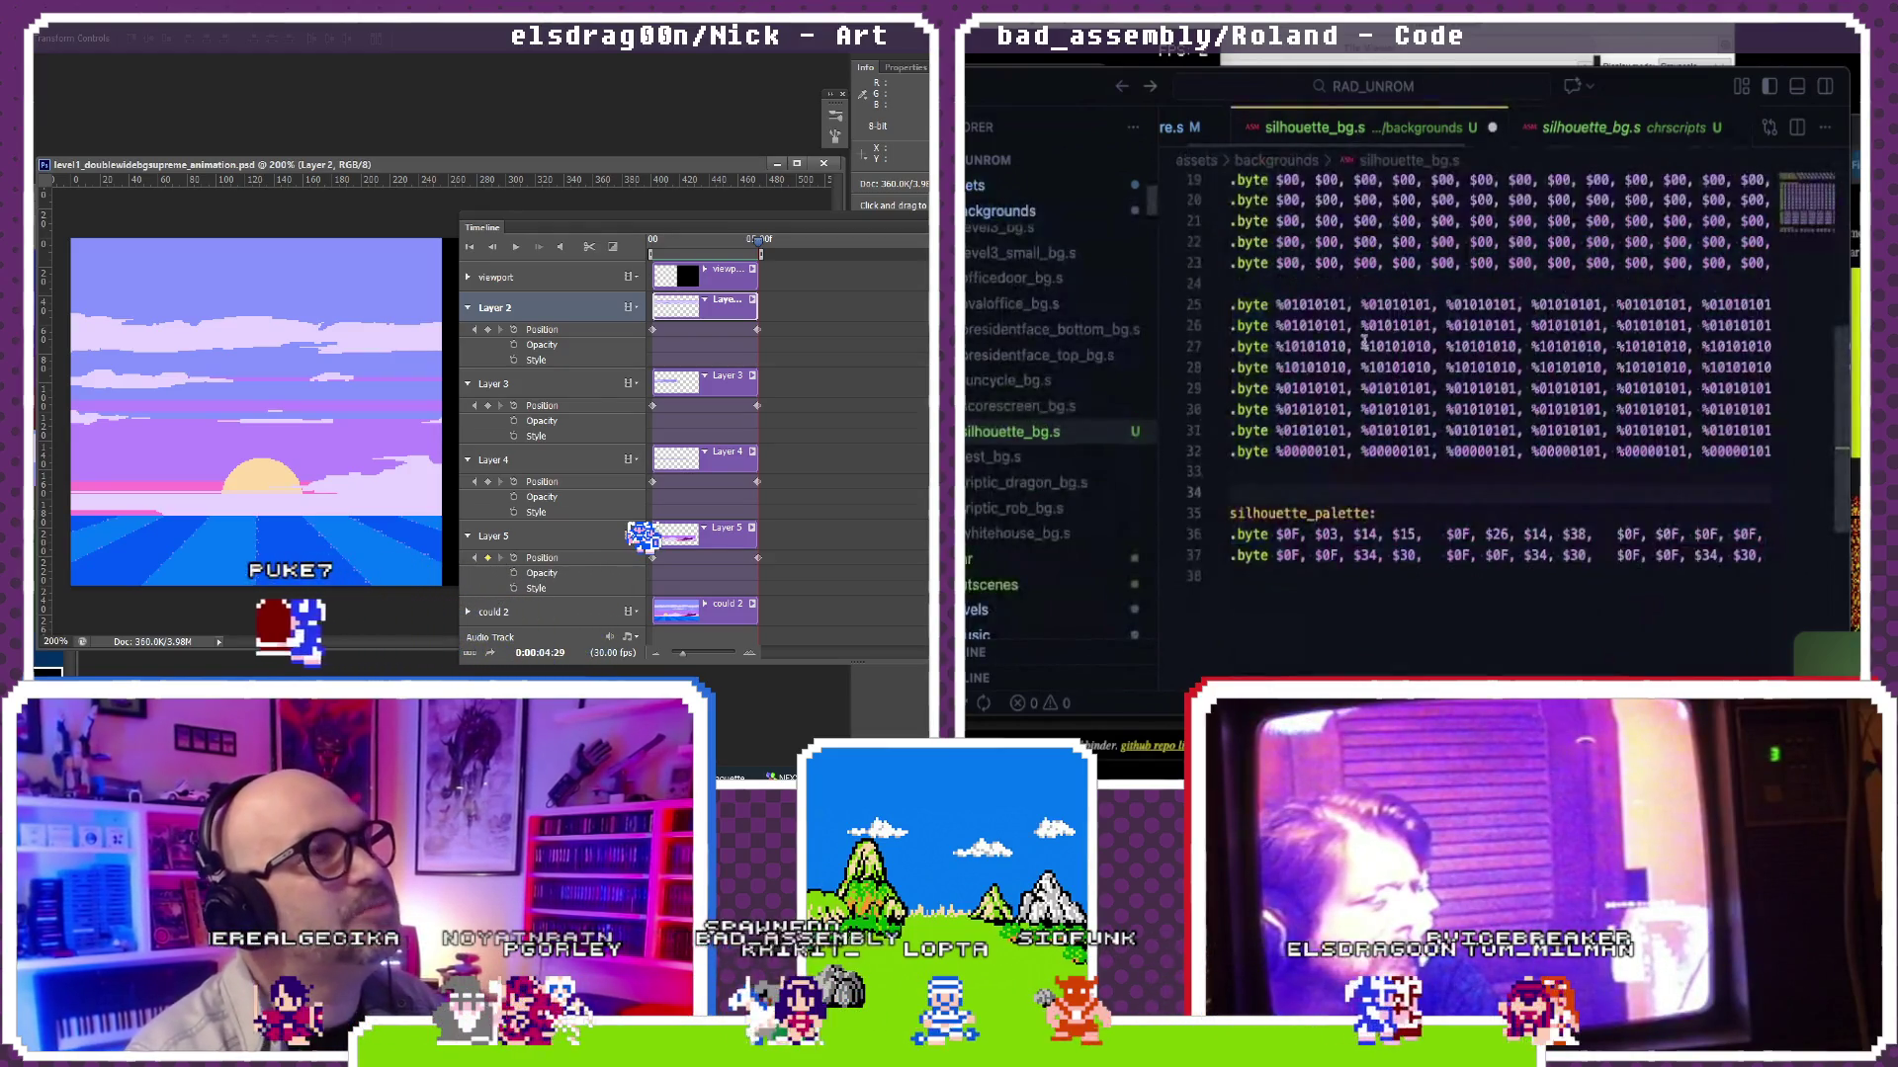
scroll(1291, 433, "up", 3)
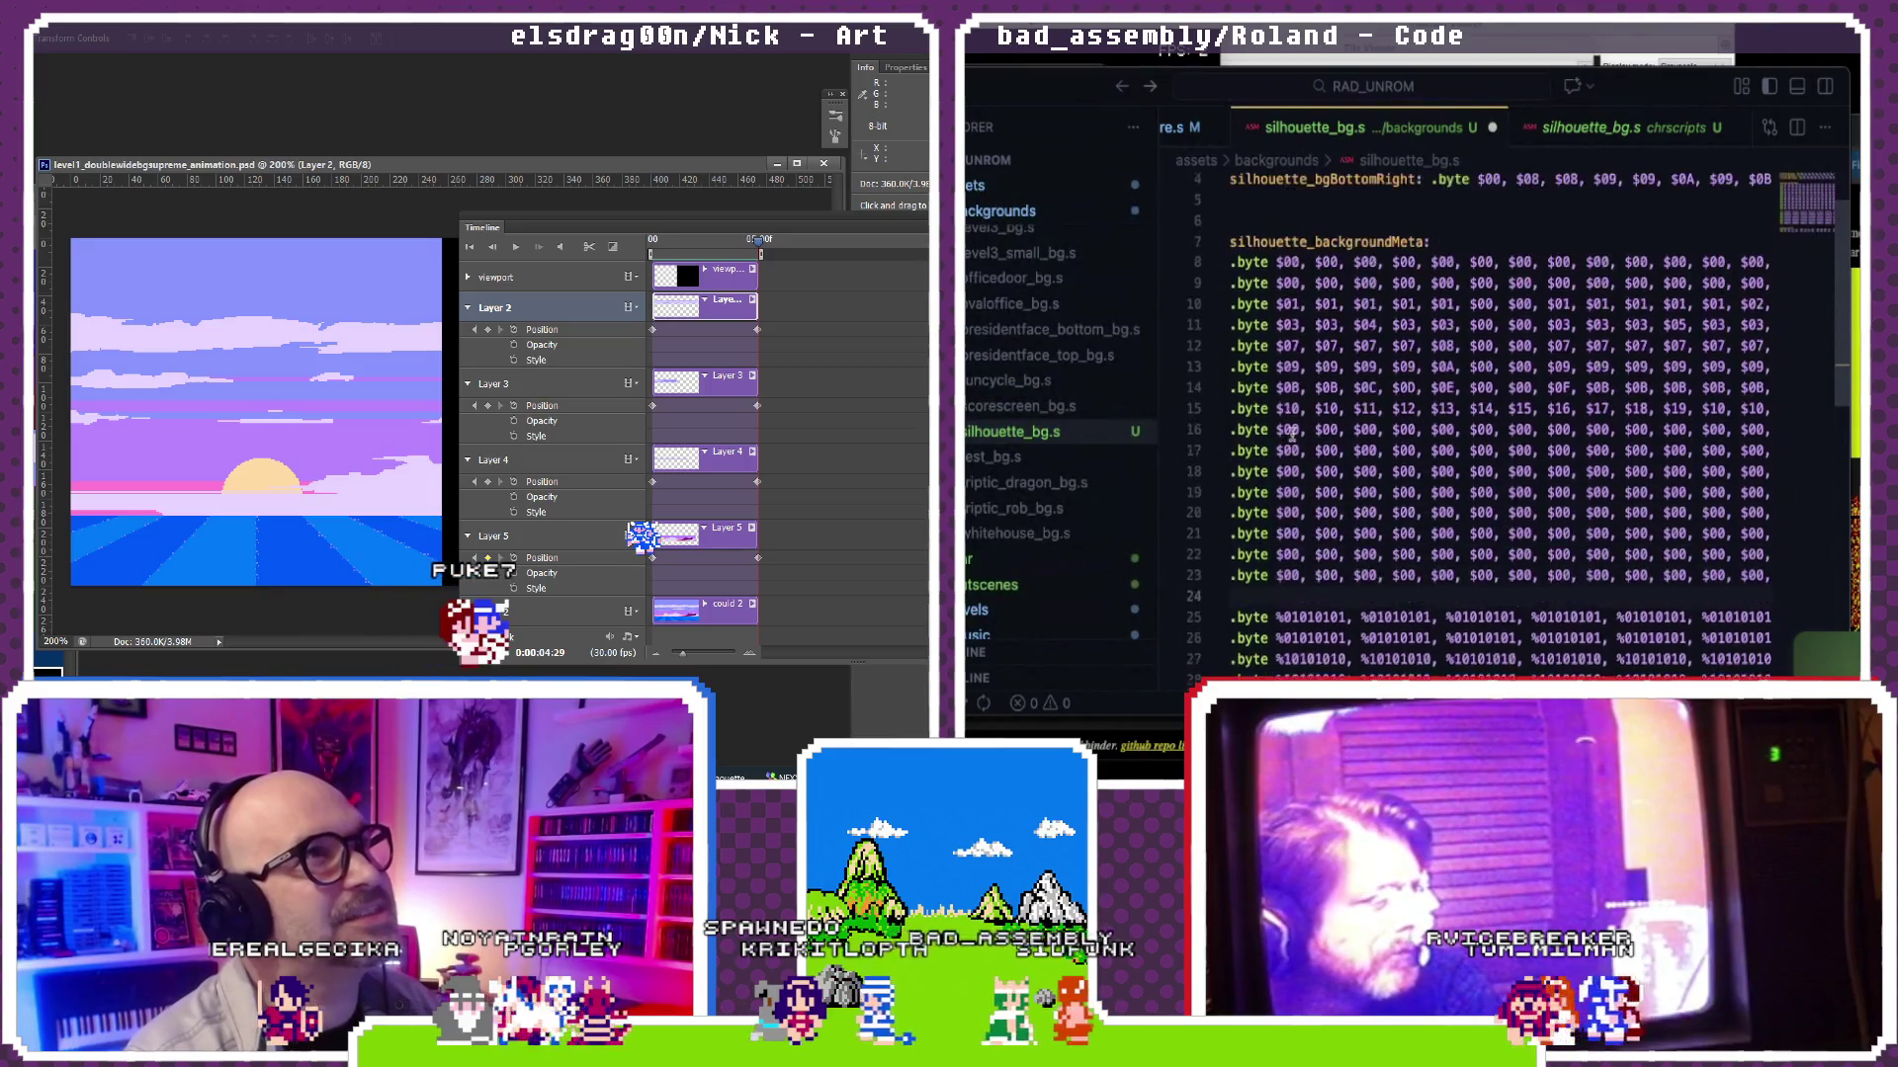
left_click(1235, 287, "shift")
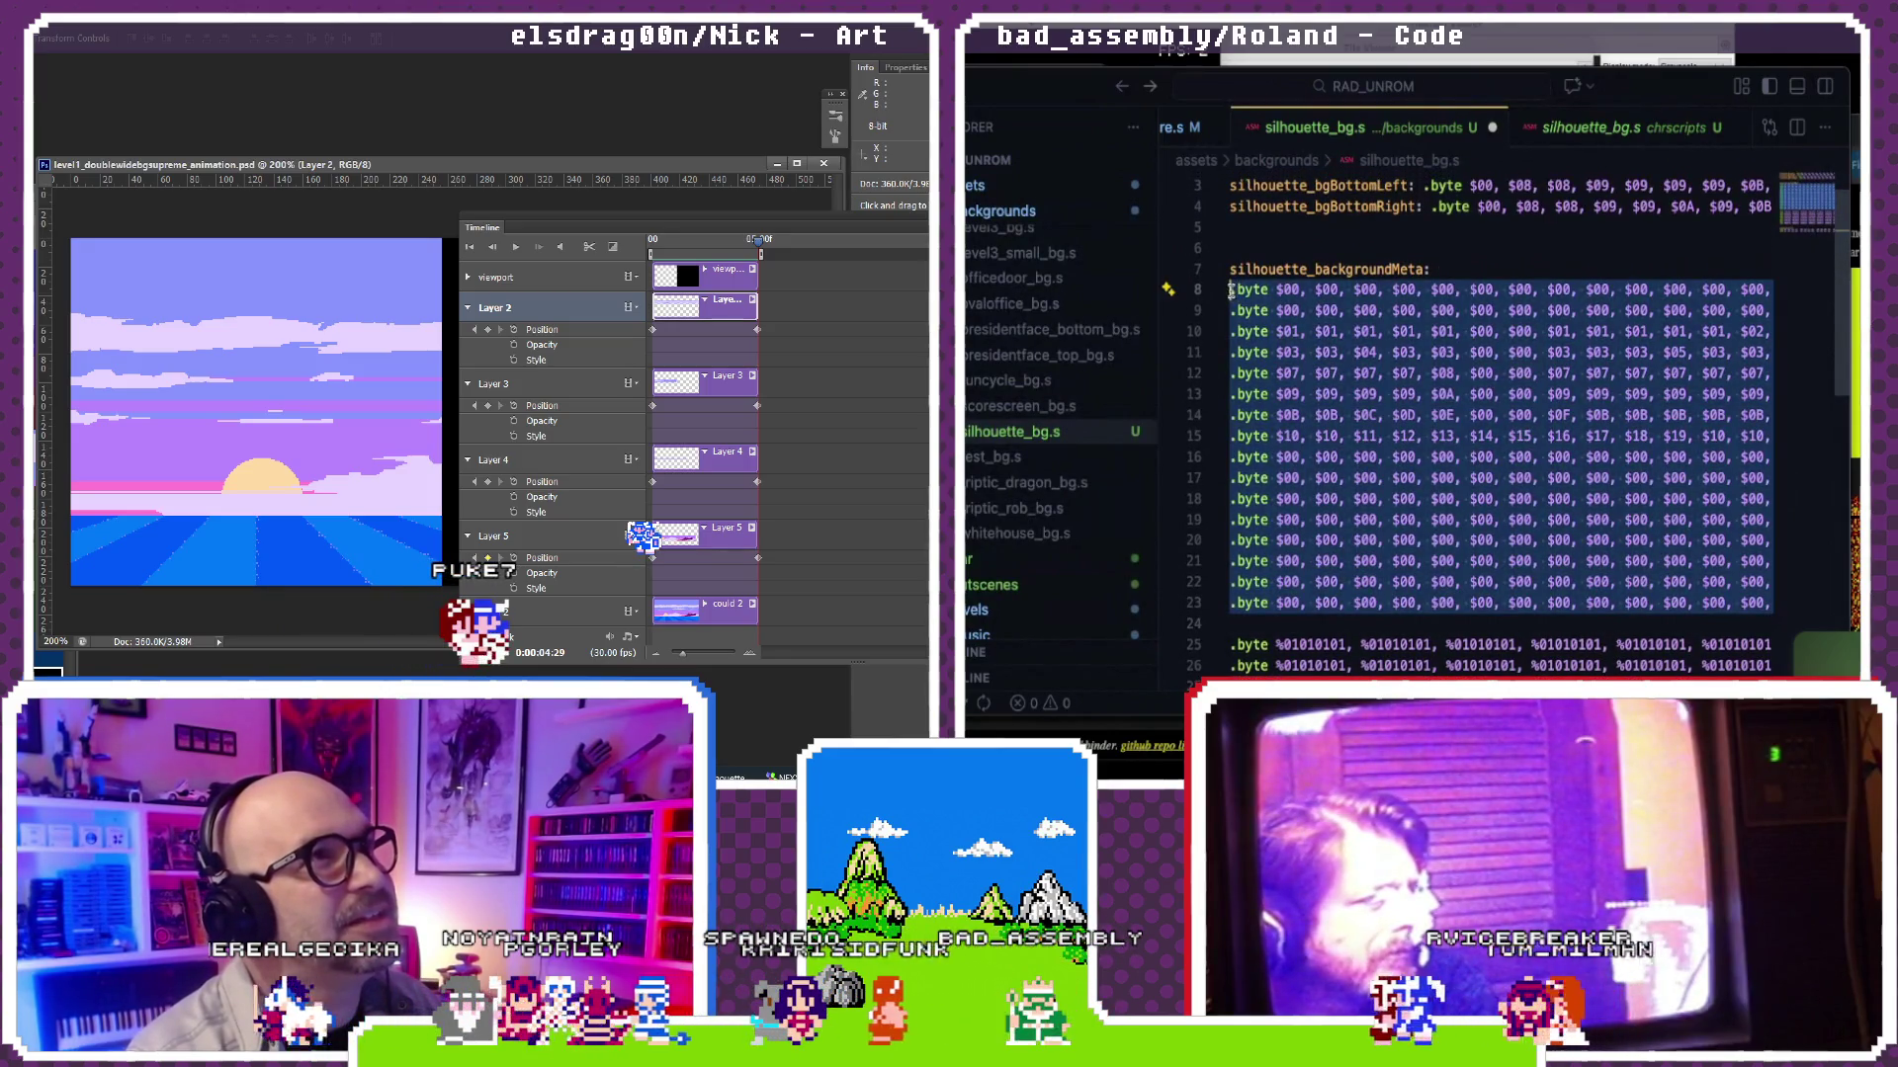
key("ctrl+v")
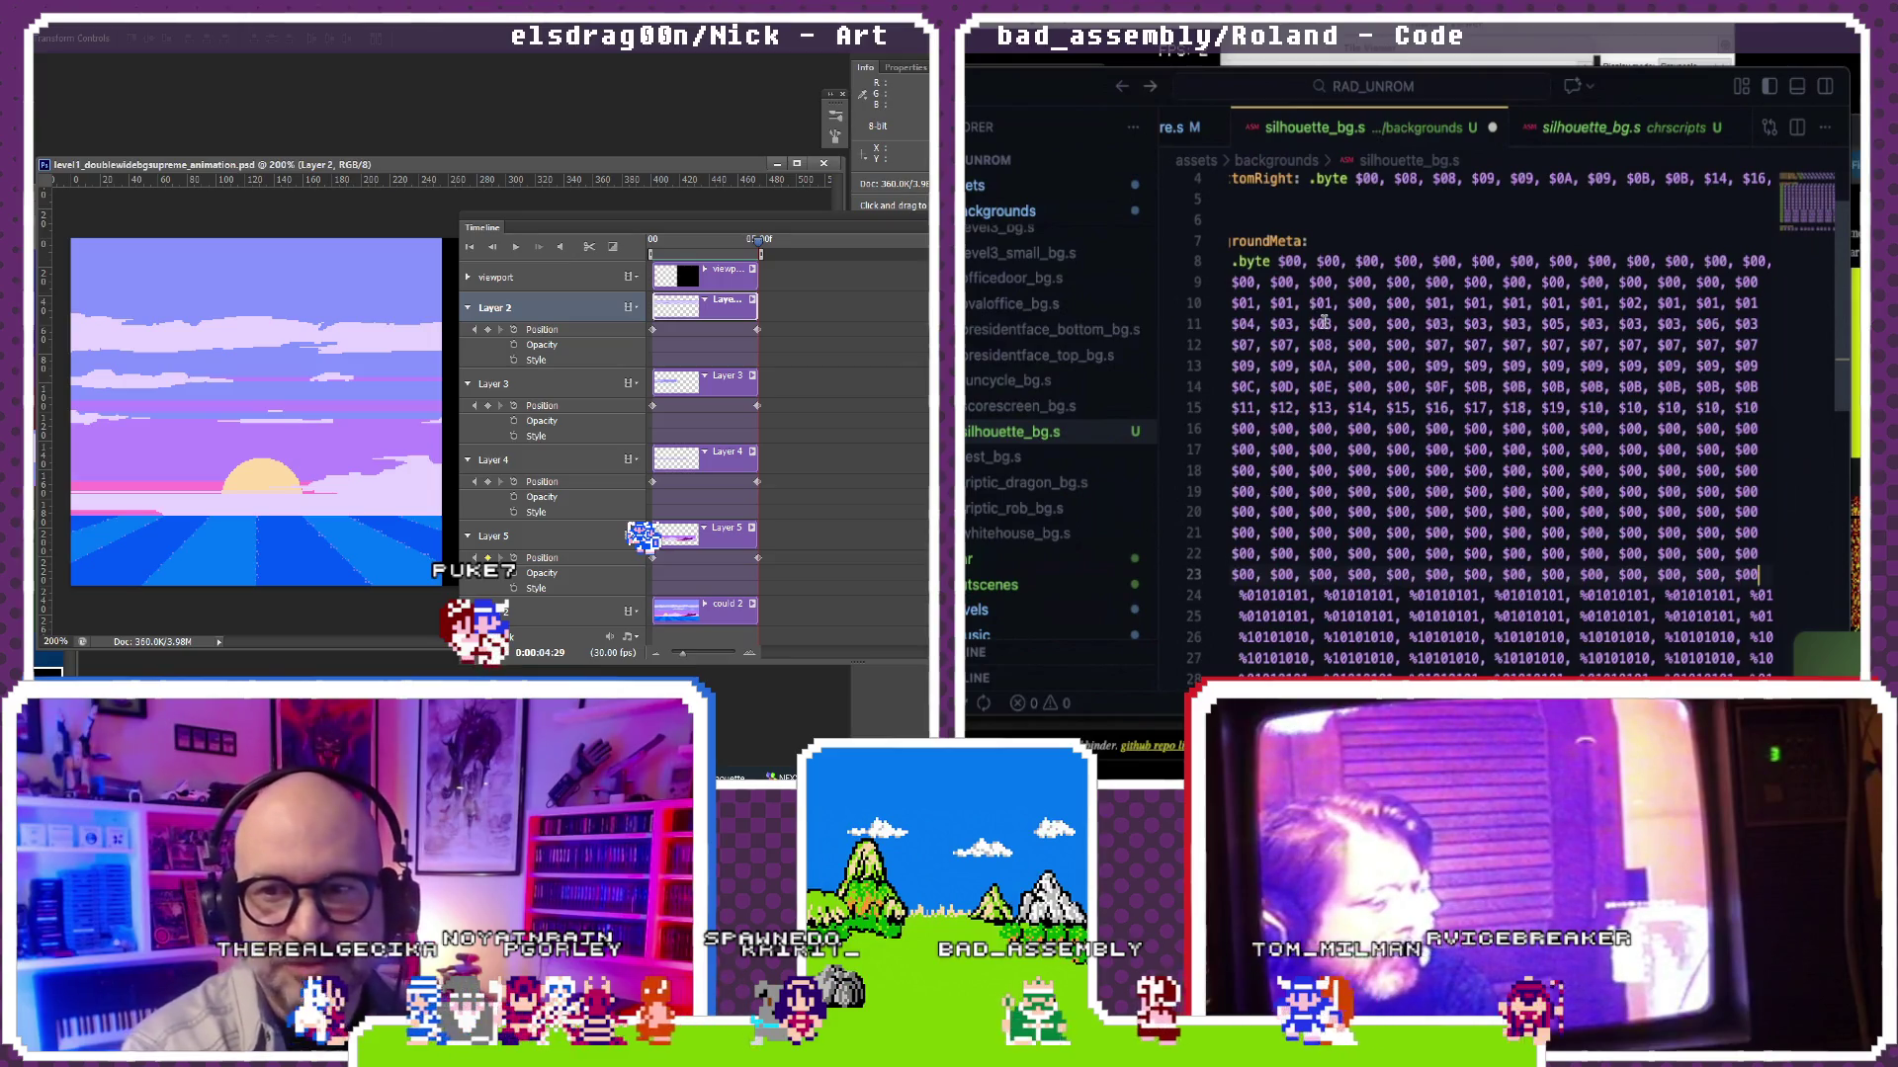
scroll(1322, 323, "up", 3)
scroll(1323, 322, "left", 3)
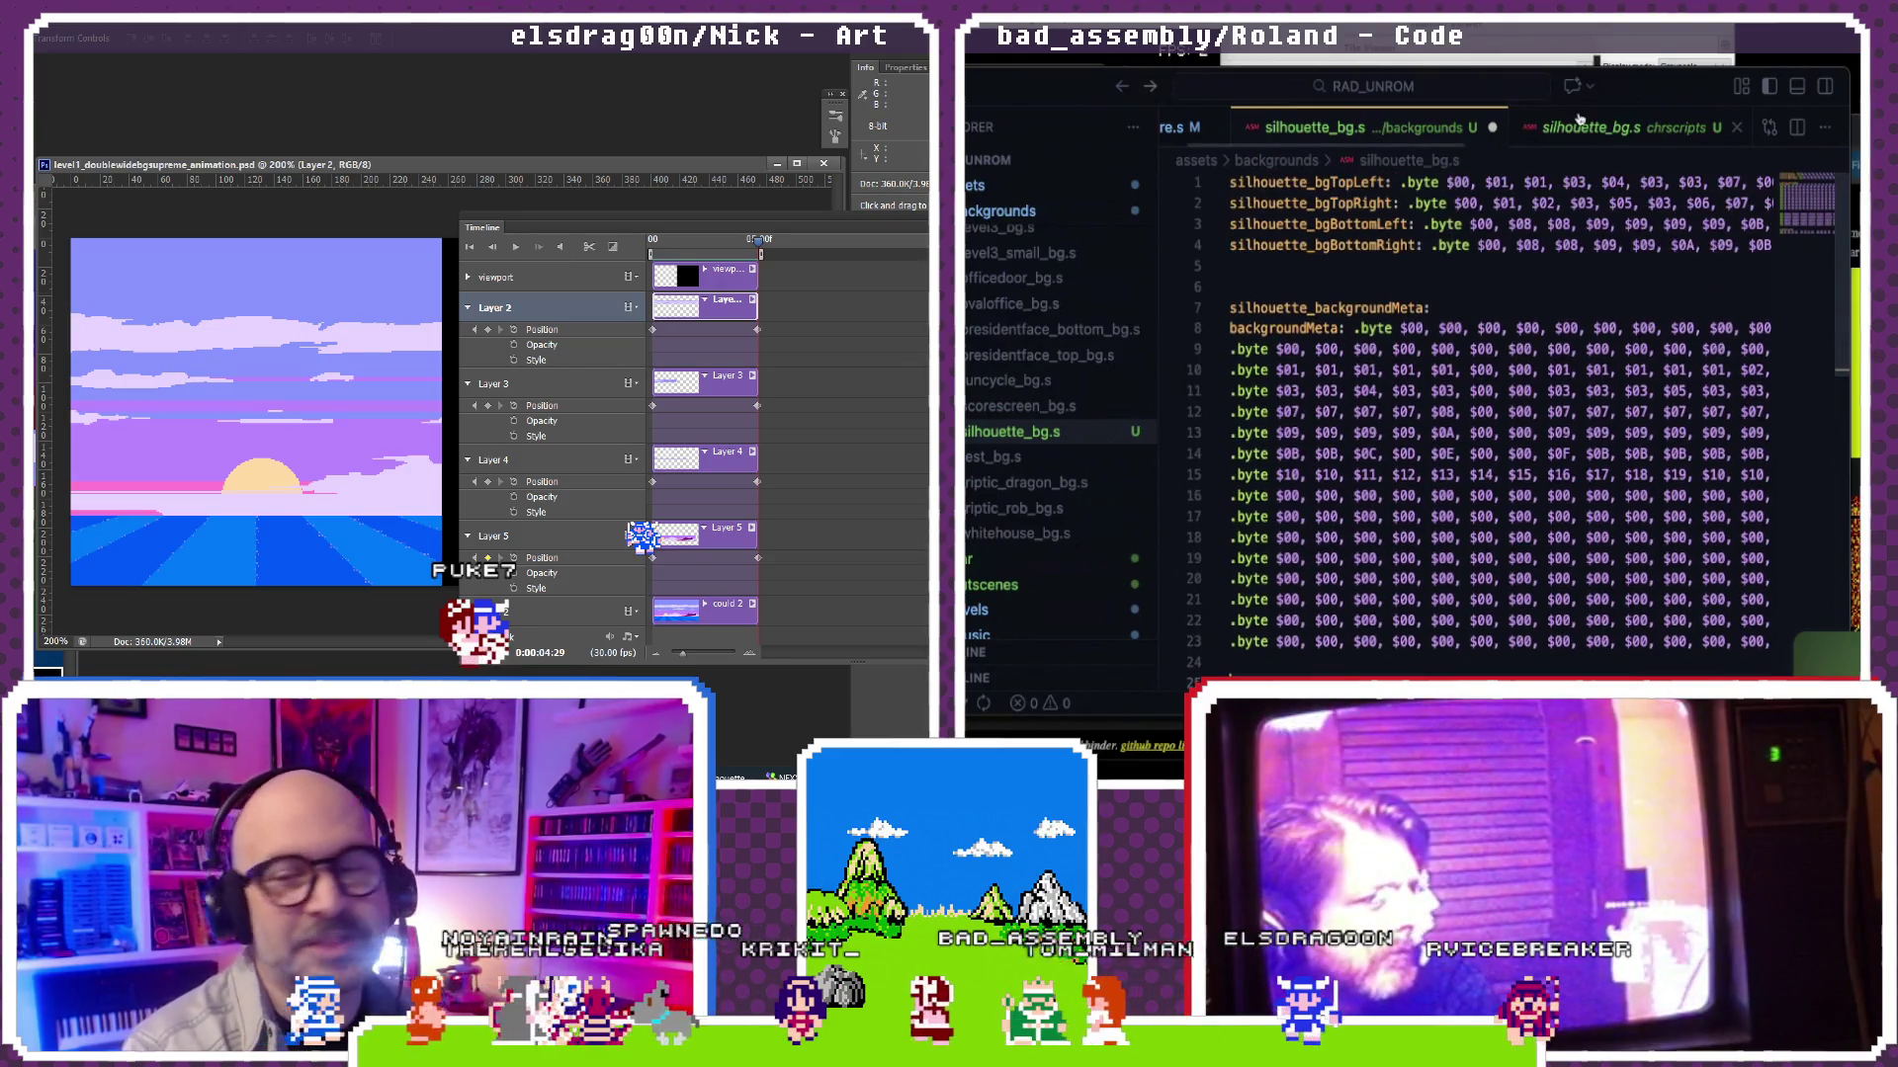
Step: Review the chrscripts copy's long byte line, then return to the backgrounds silhouette_bg.s
left_click(1580, 126)
scroll(1497, 245, "up", 2)
scroll(1497, 245, "up", 2)
scroll(1497, 244, "down", 8)
scroll(1498, 244, "up", 2)
scroll(1497, 245, "down", 2)
scroll(1497, 244, "down", 1)
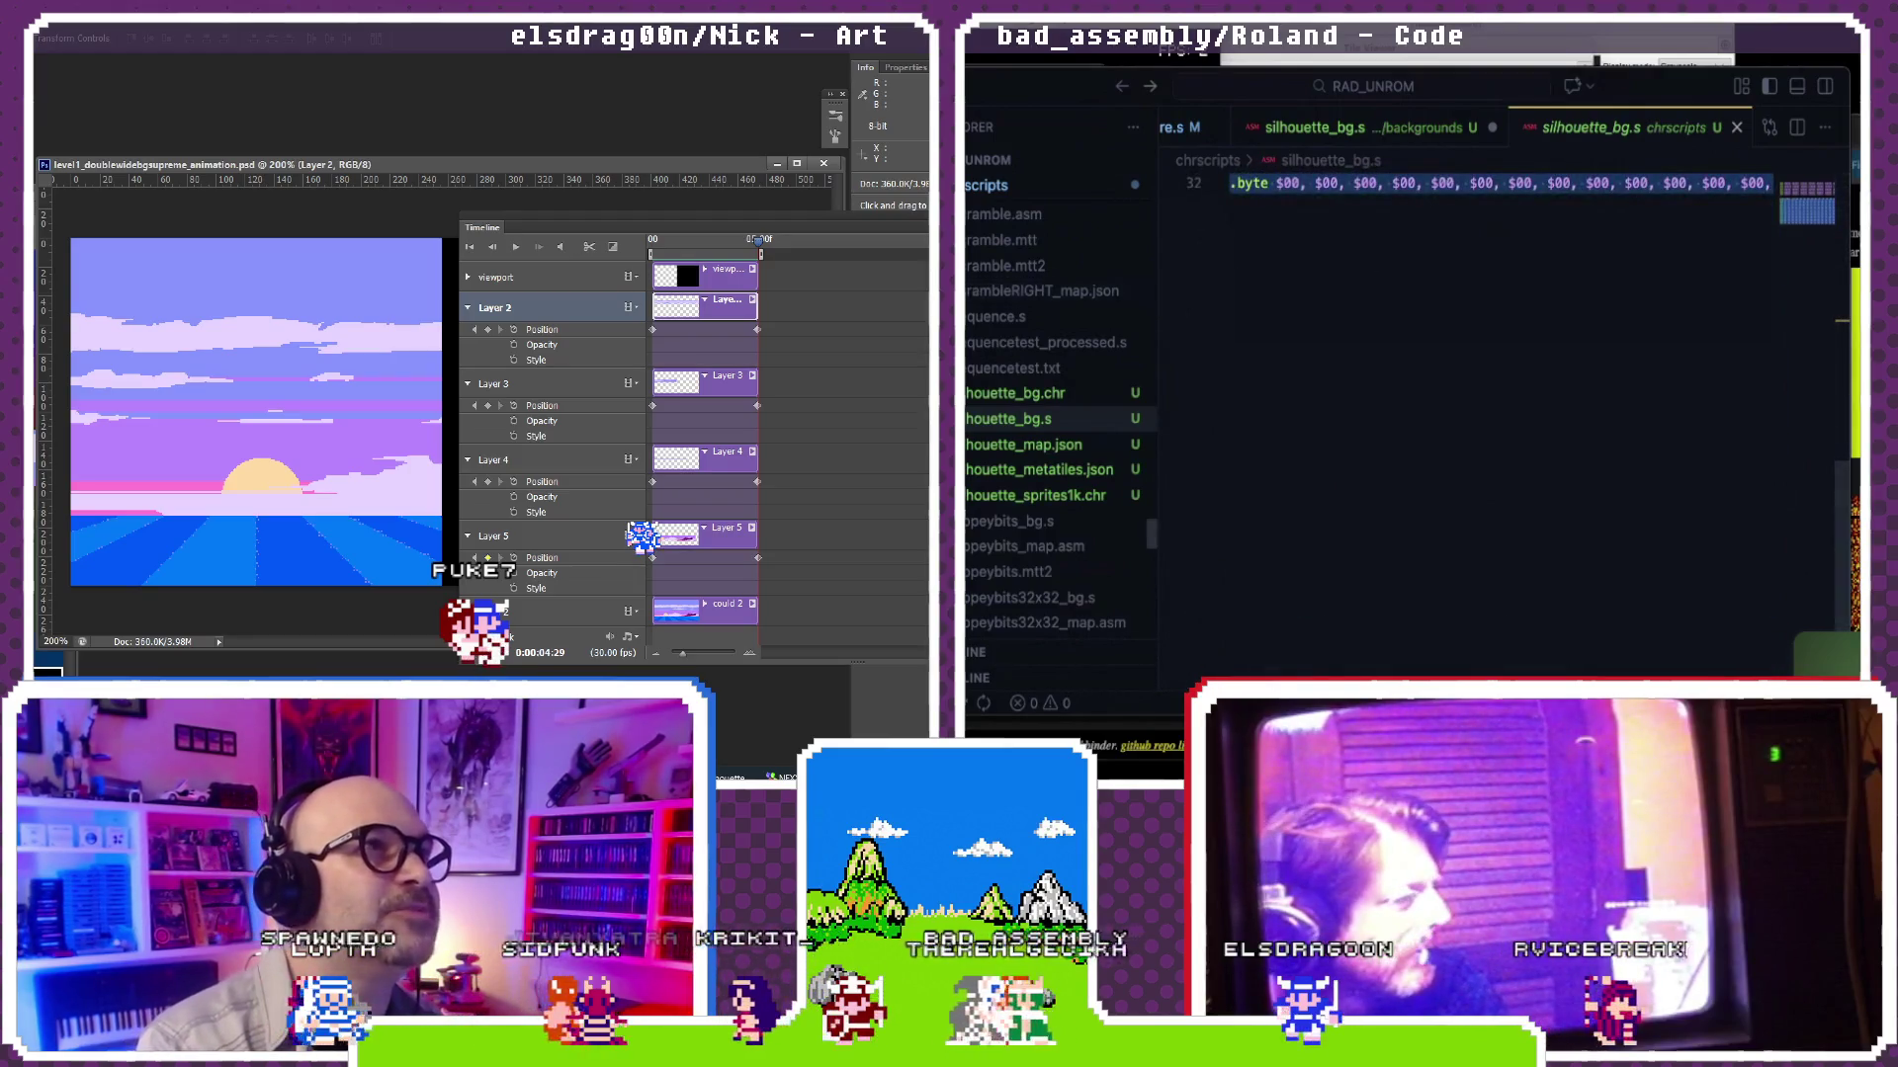
left_click_drag(1334, 183, 1113, 372)
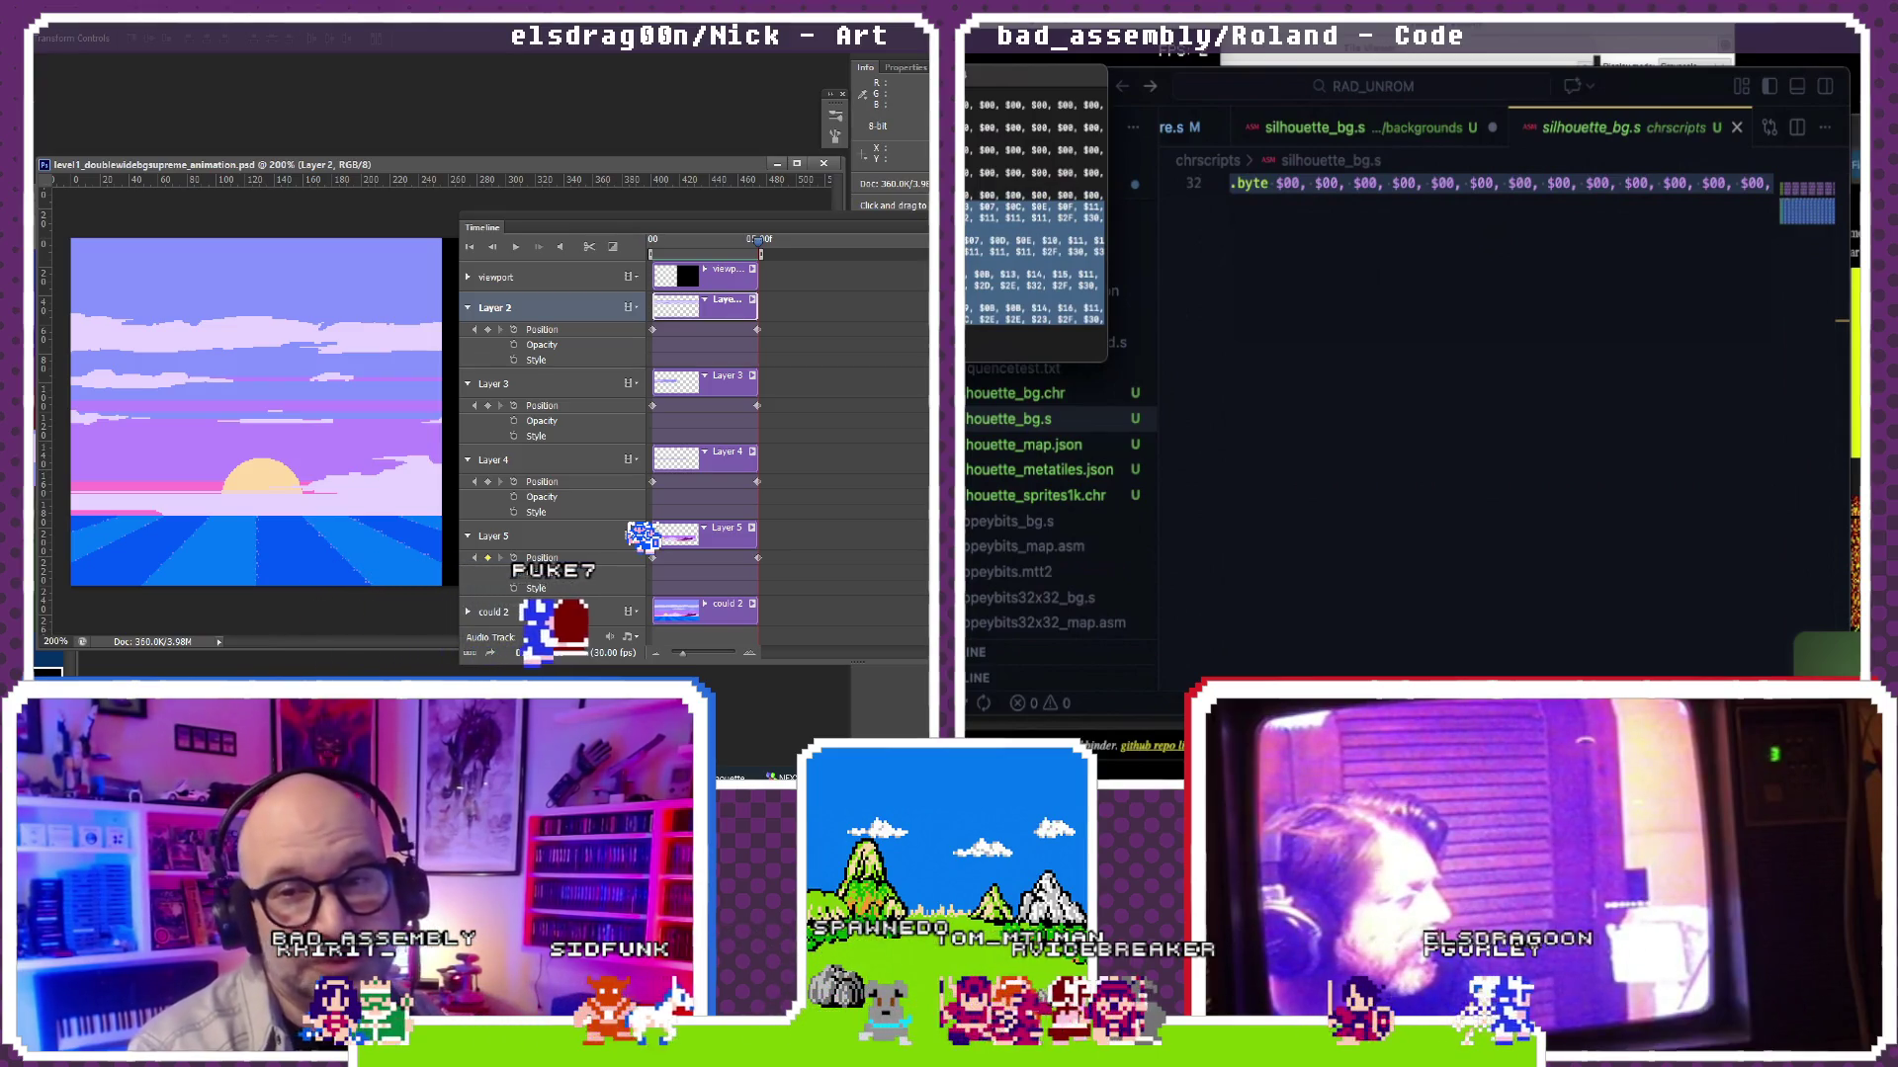
left_click(1269, 263)
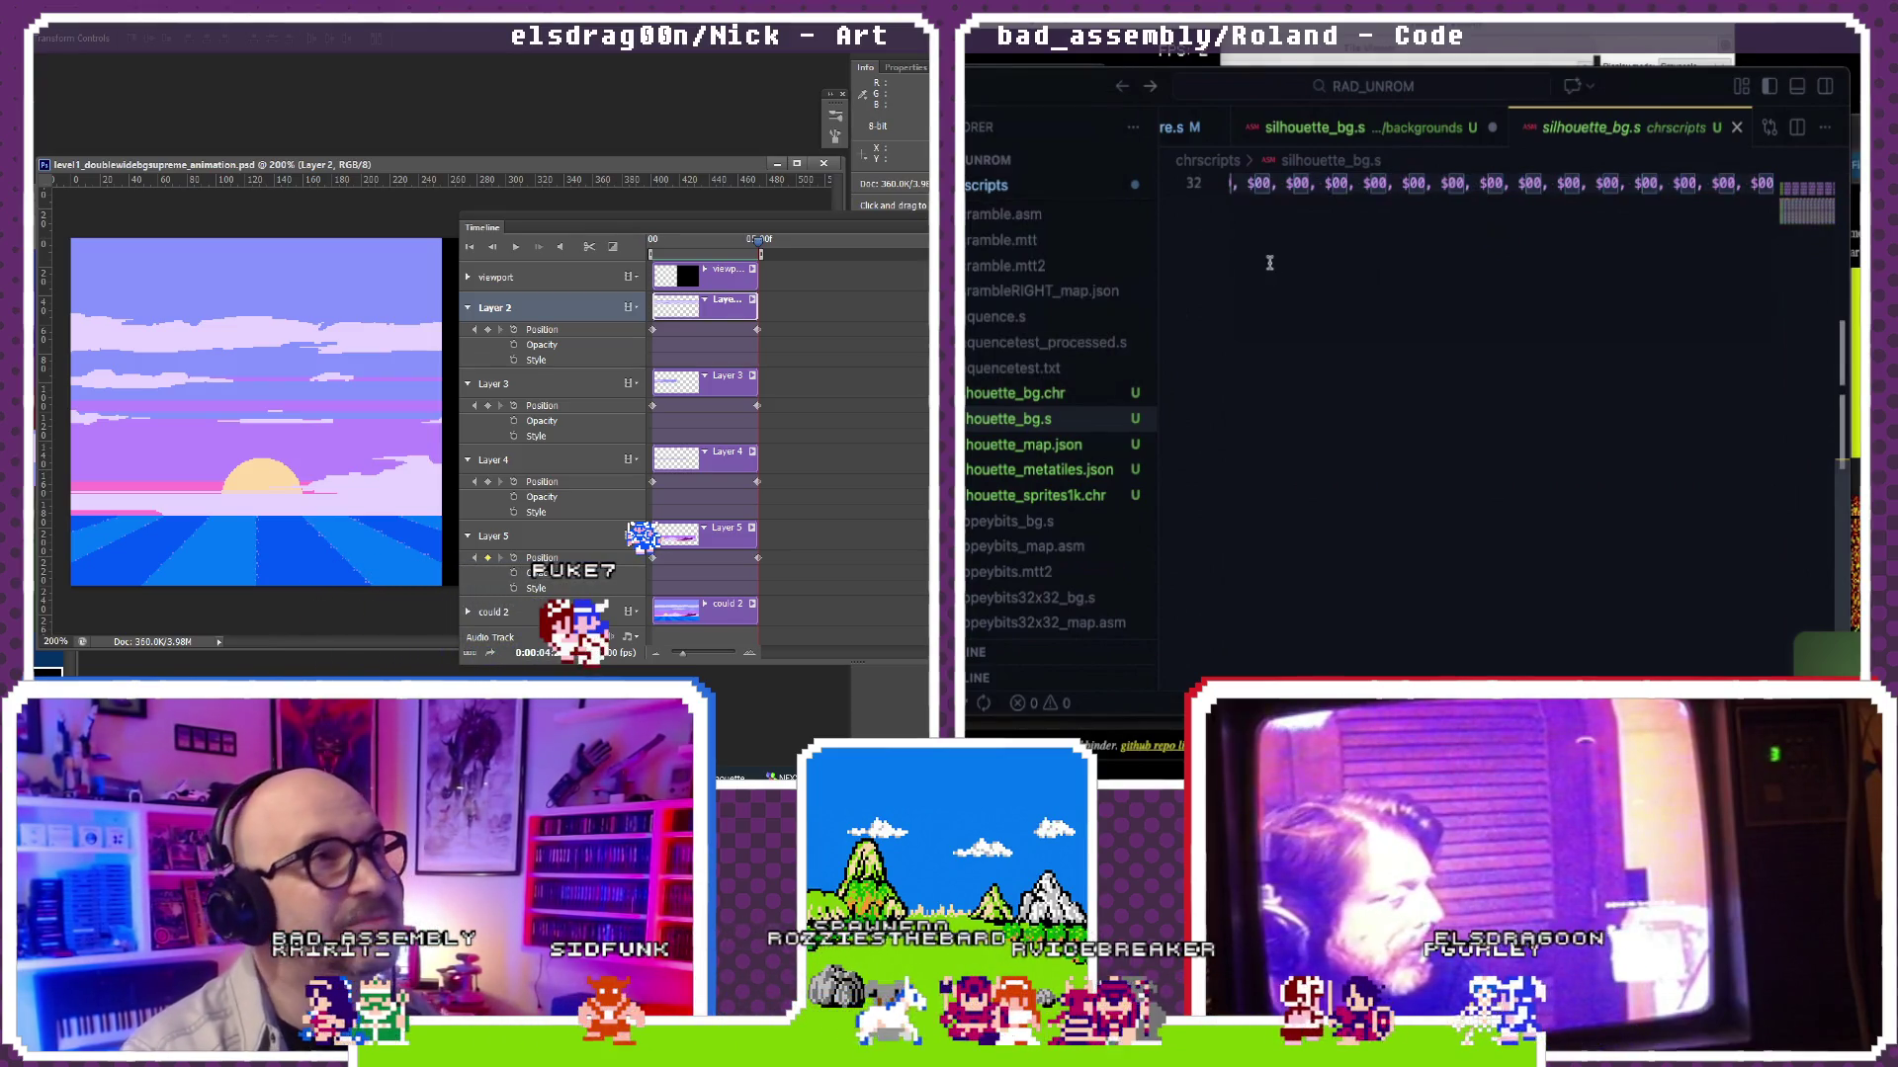
left_click(1336, 132)
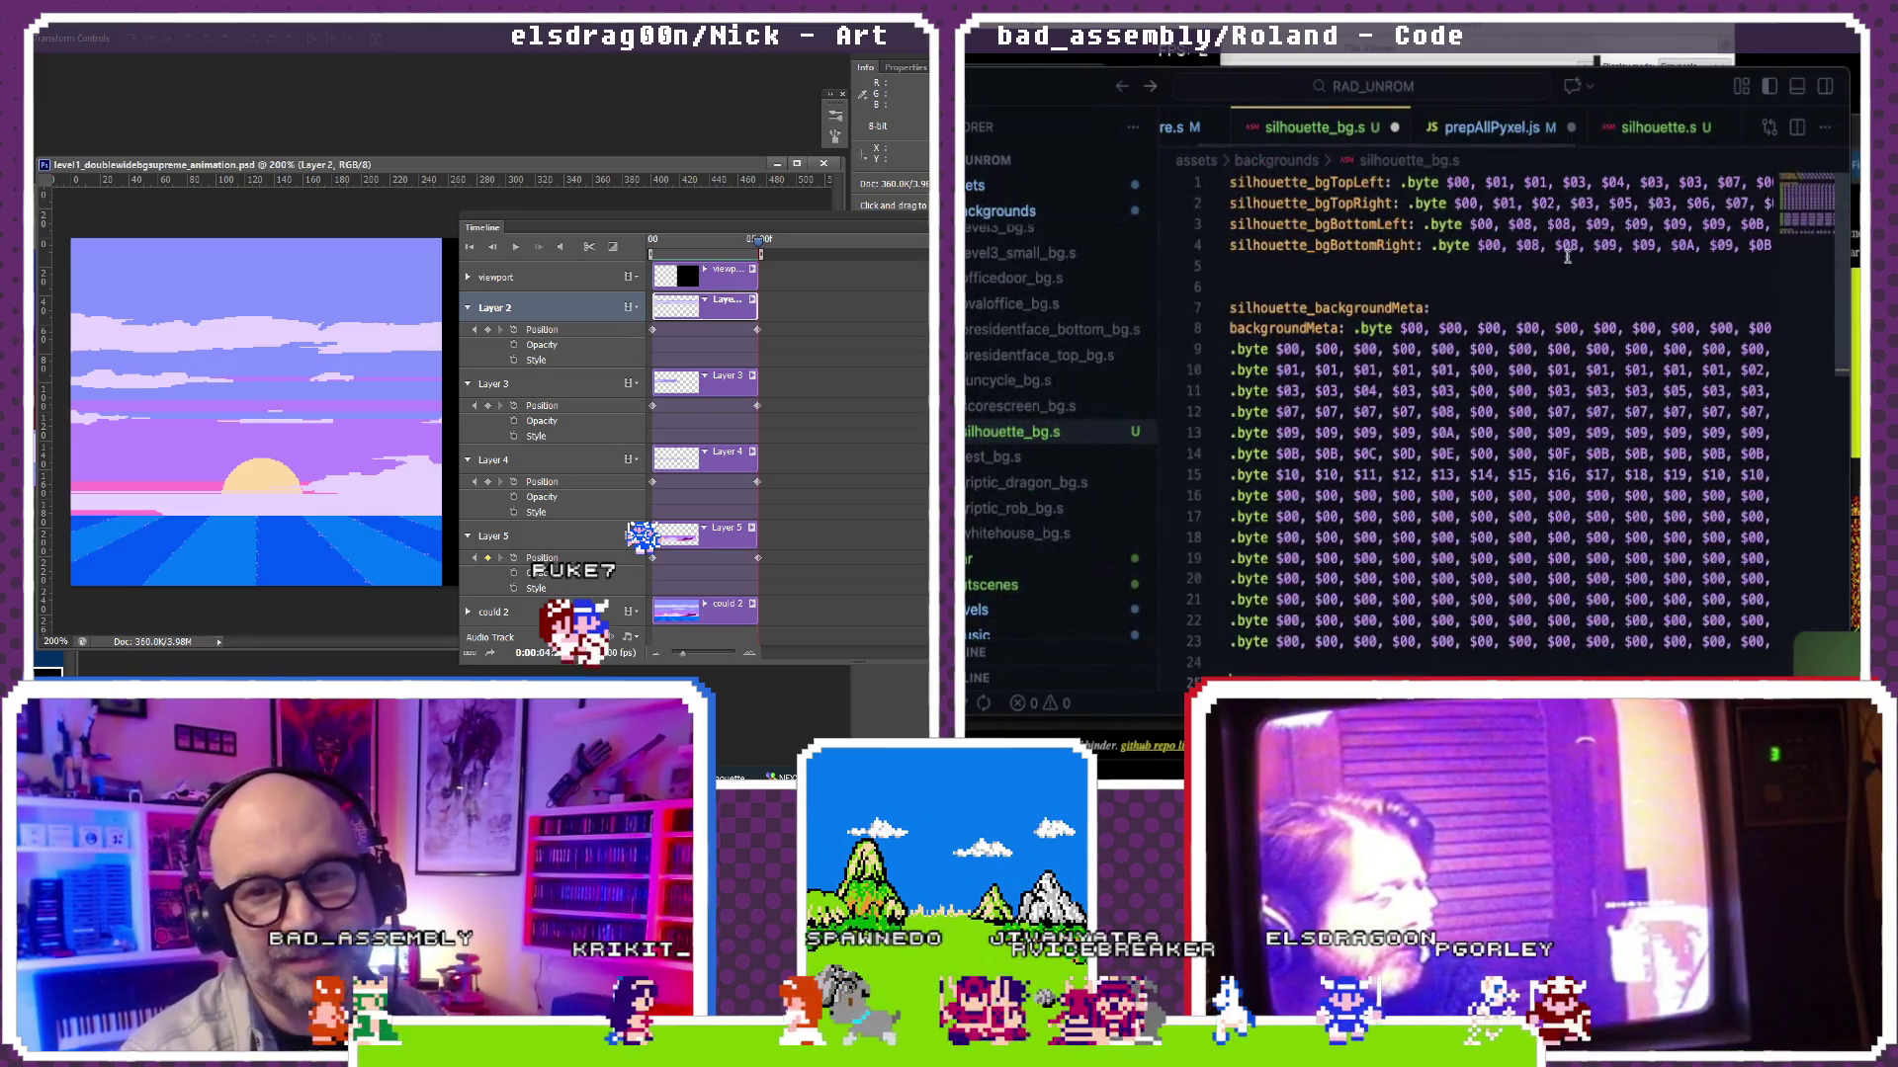
Step: Undo an accidental paste-over of the file and separate the four corner rows with blank lines
key("ctrl+a")
key("ctrl+v")
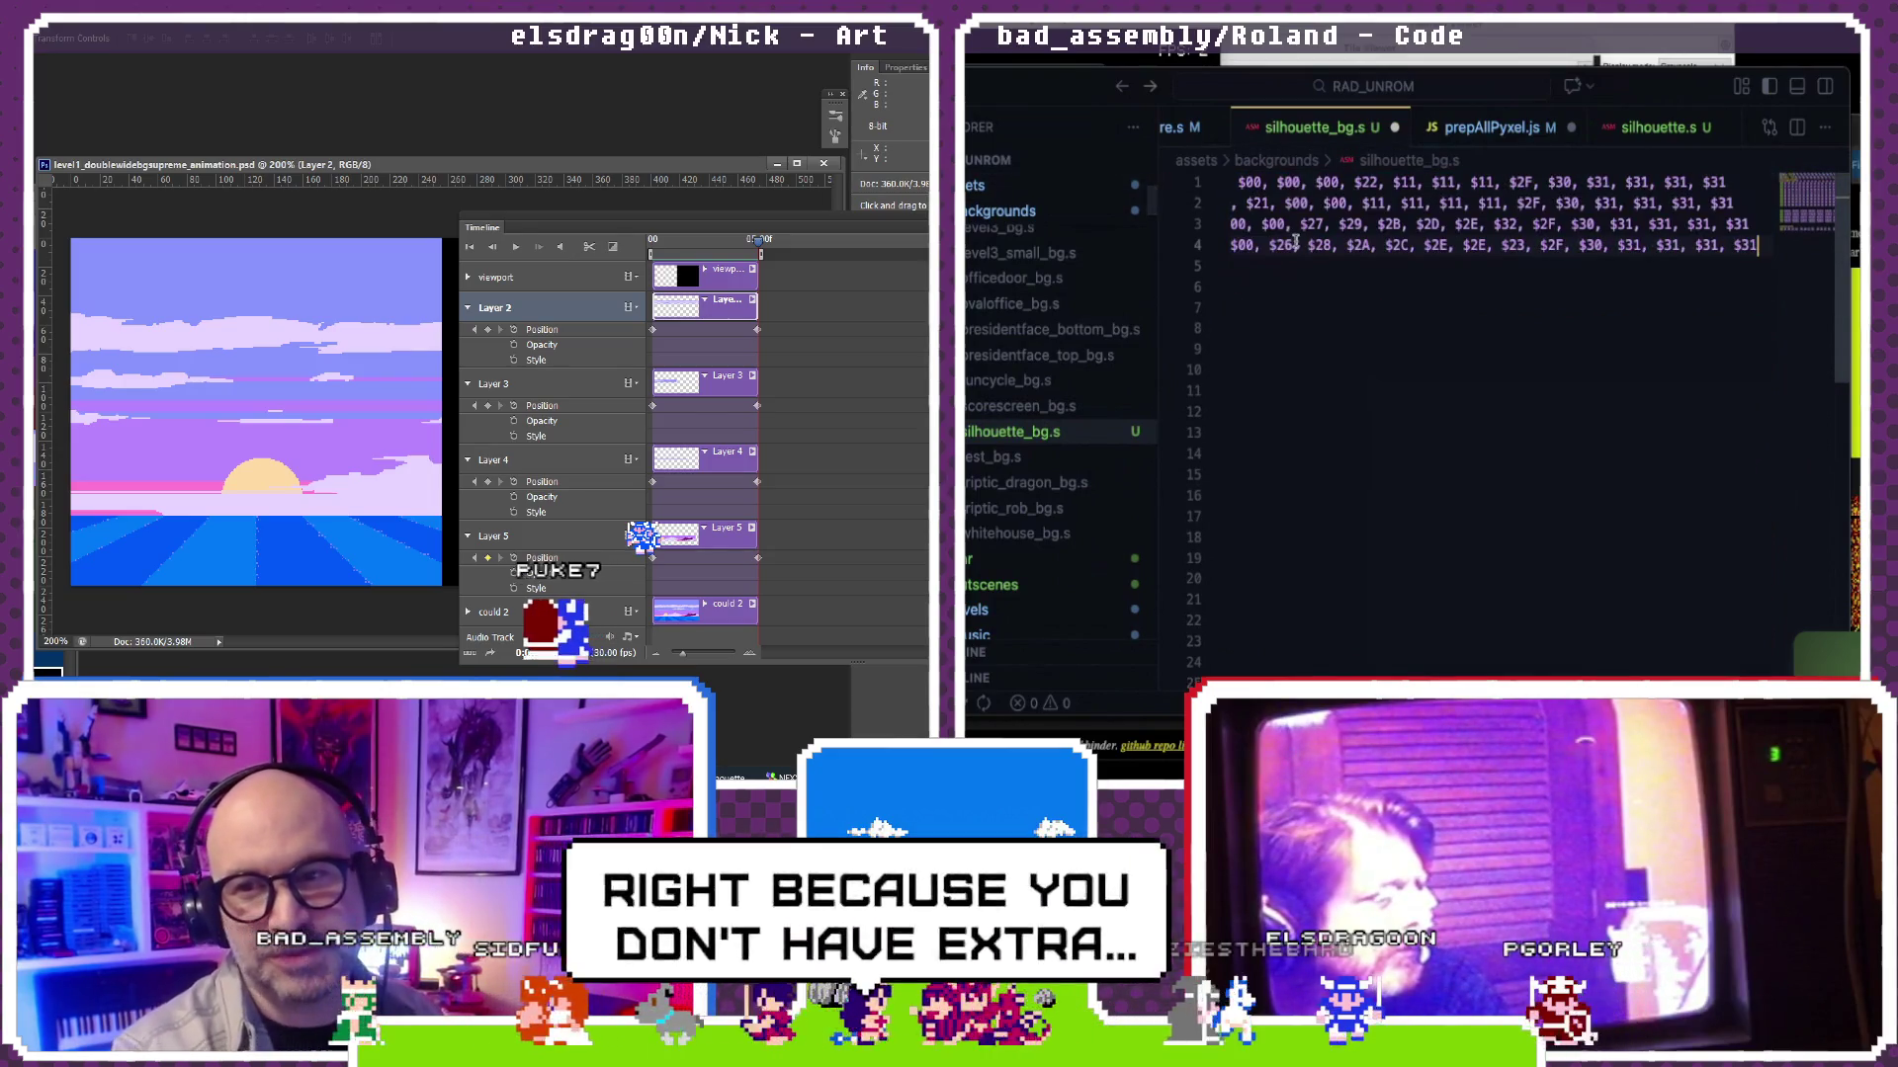
key("ctrl+z")
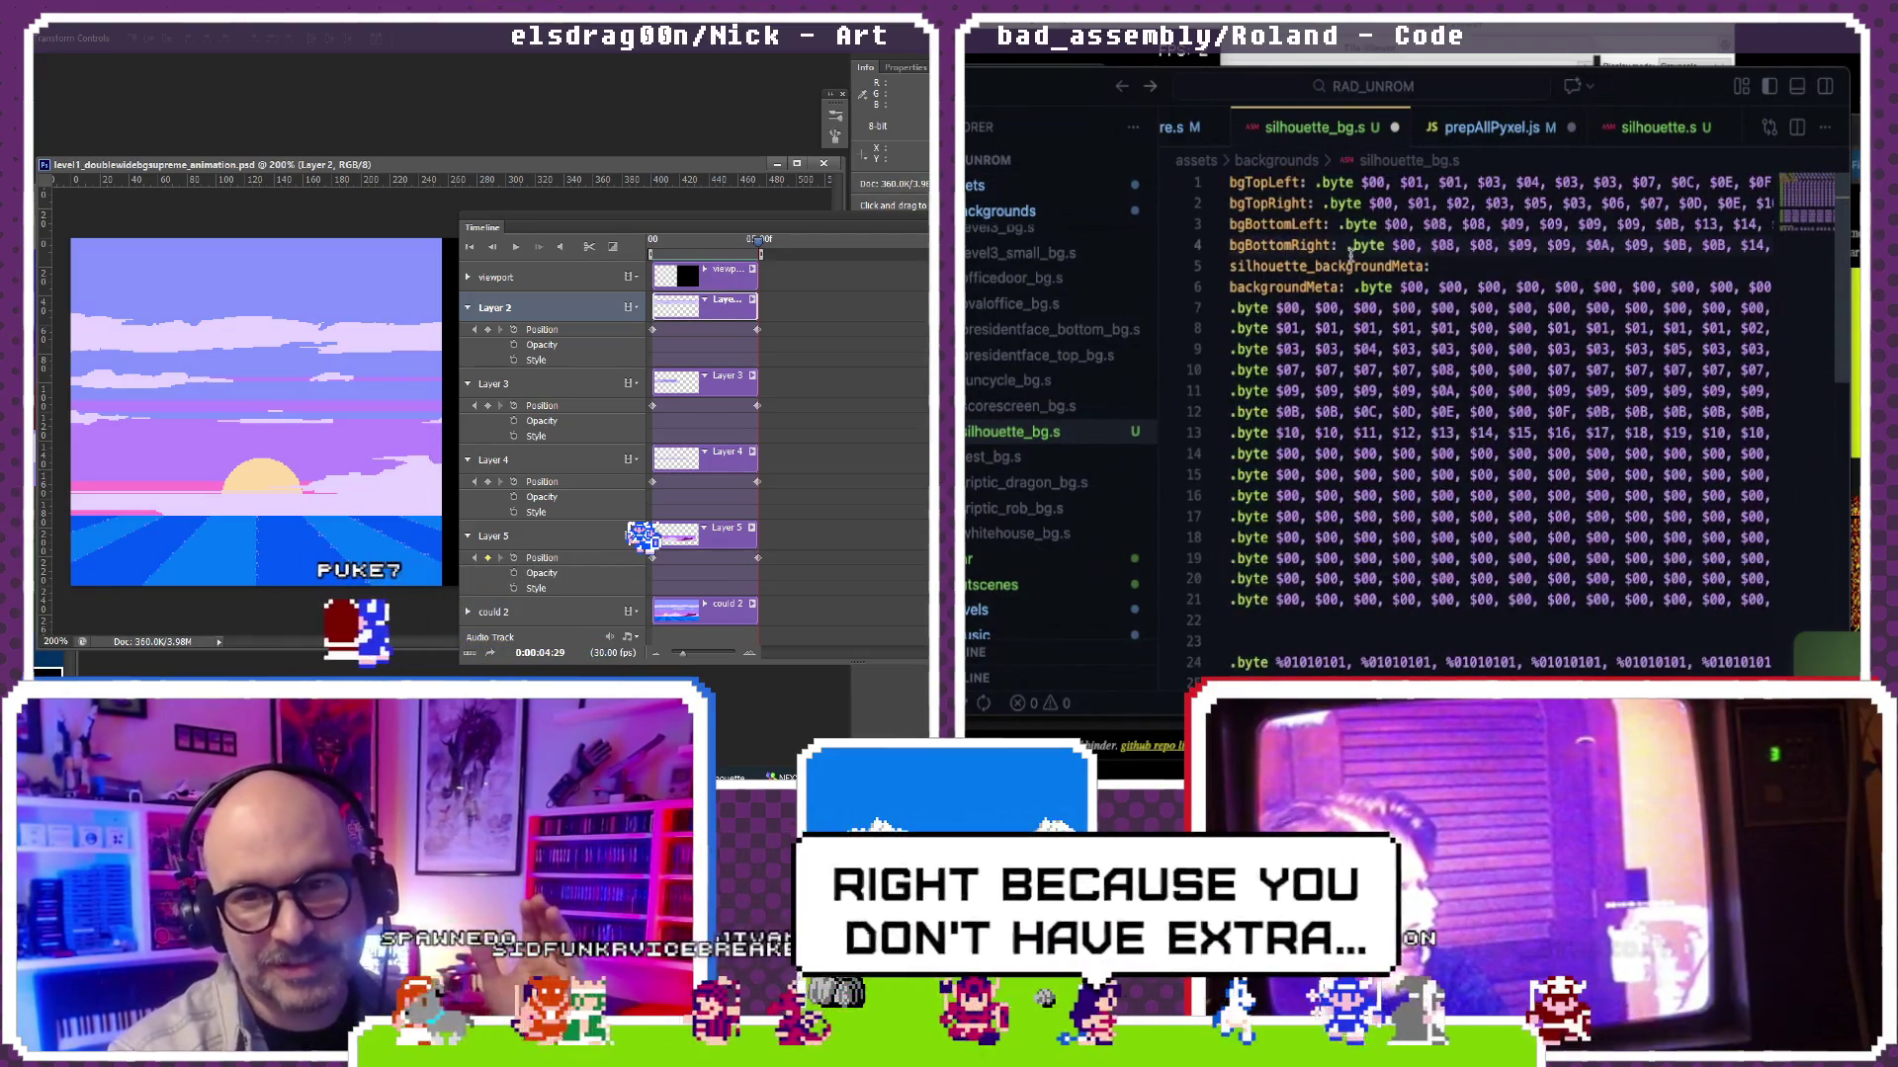
key("Return")
key("Return")
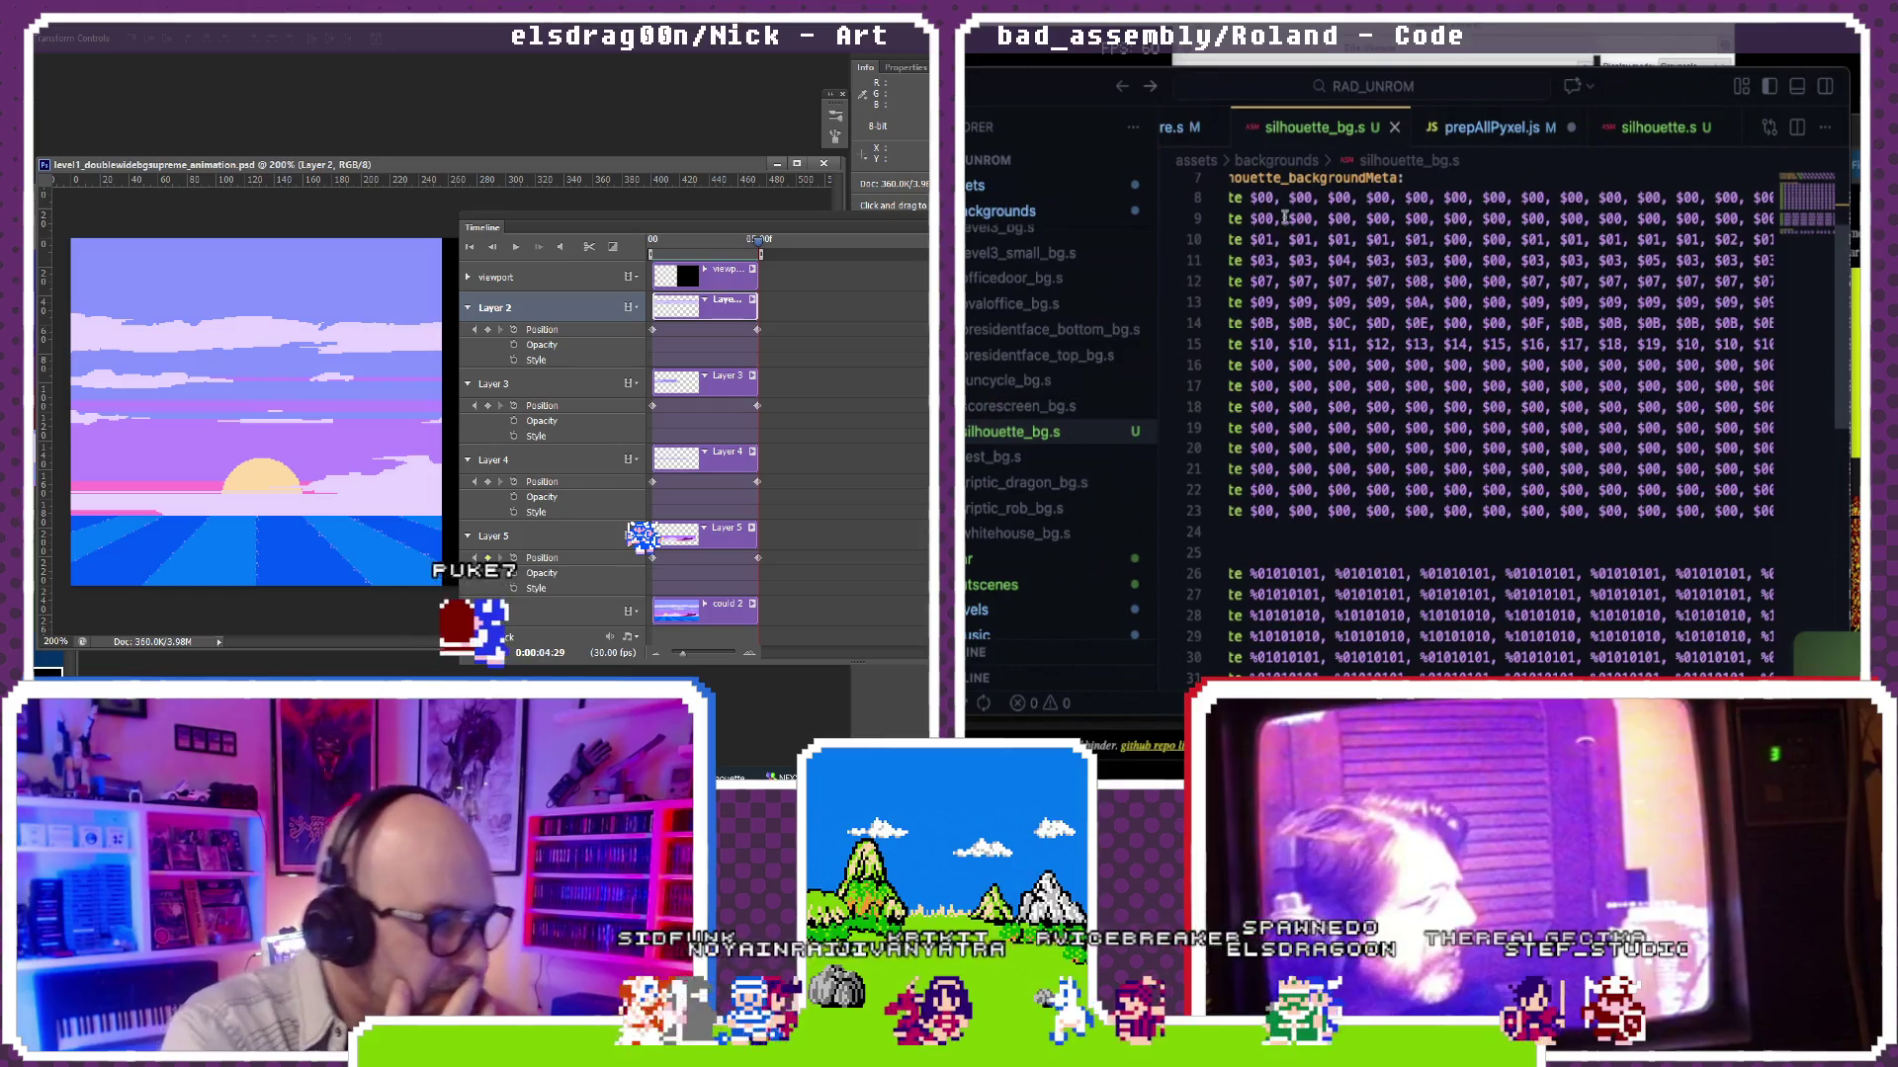
left_click(984, 45)
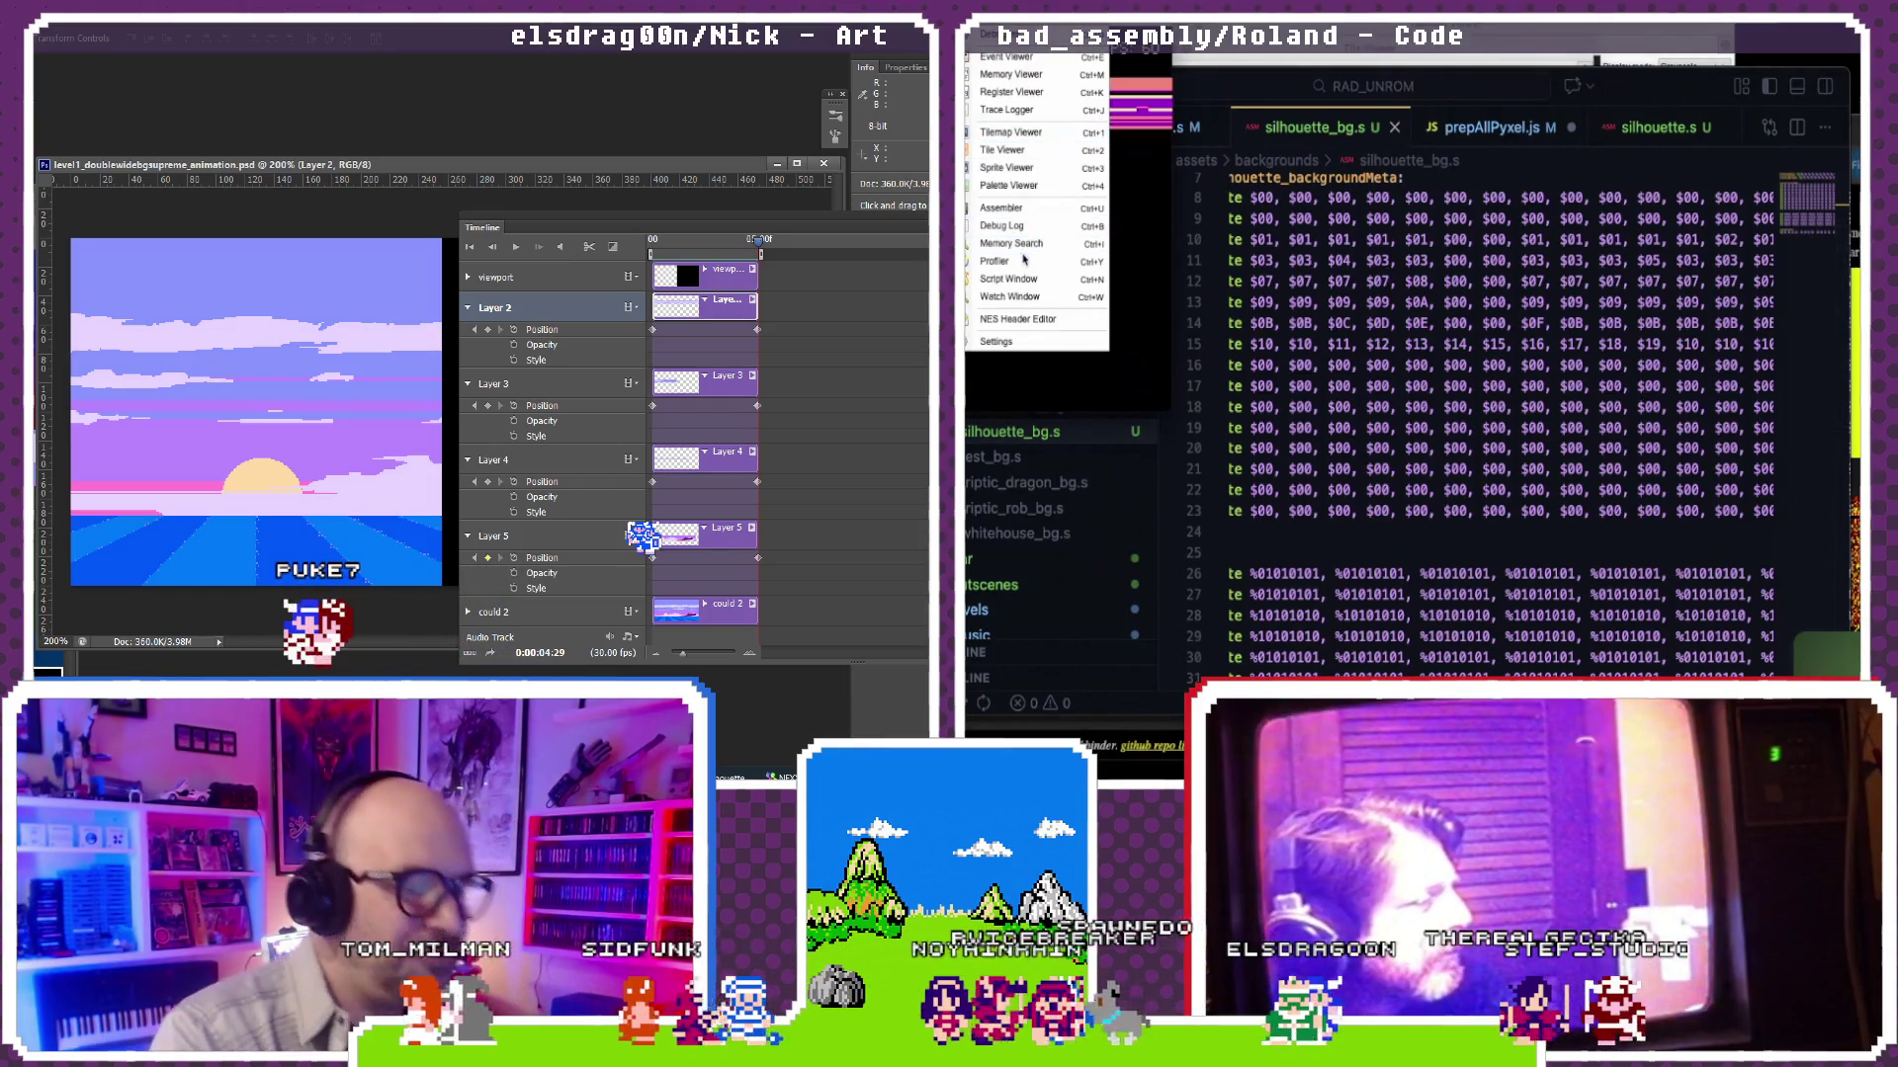
Step: Show Mesen's Tile Viewer enlarged alongside the Tilemap Viewer for the ardure background
left_click(990, 150)
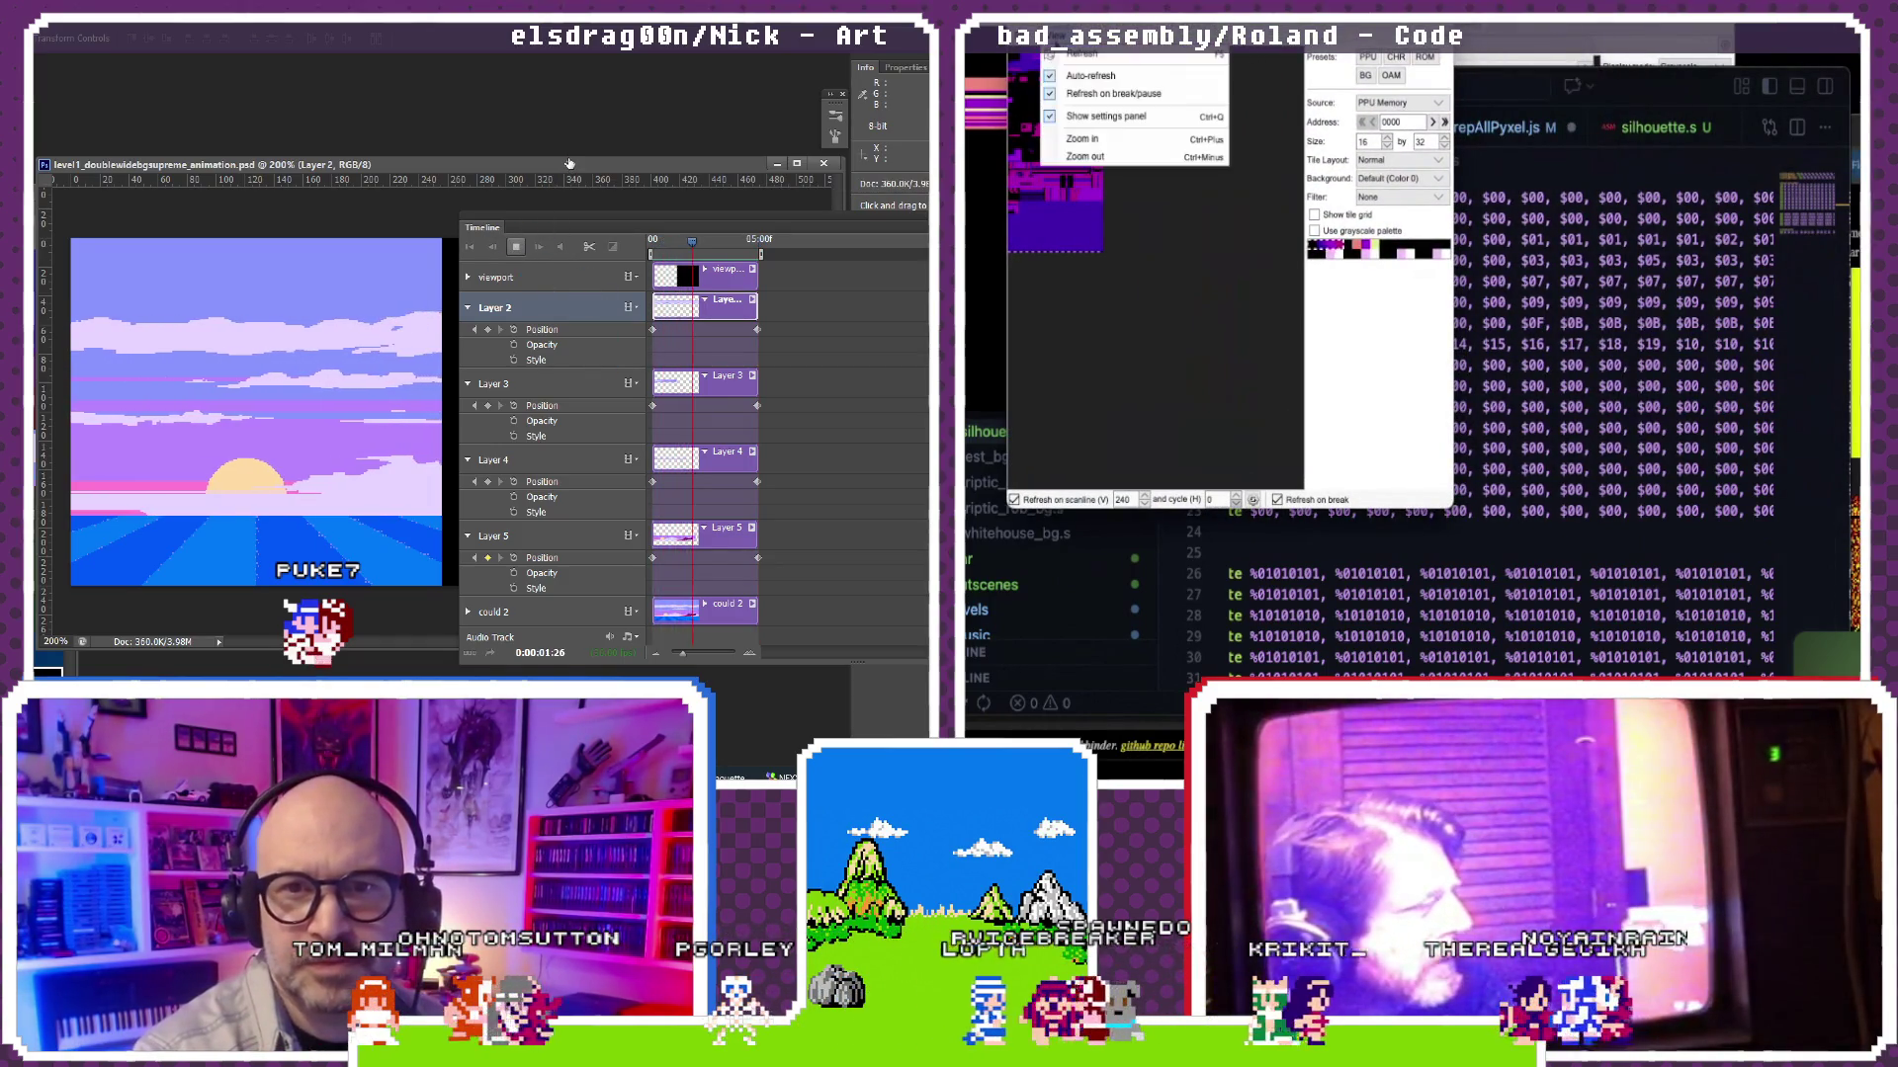
left_click(1087, 137)
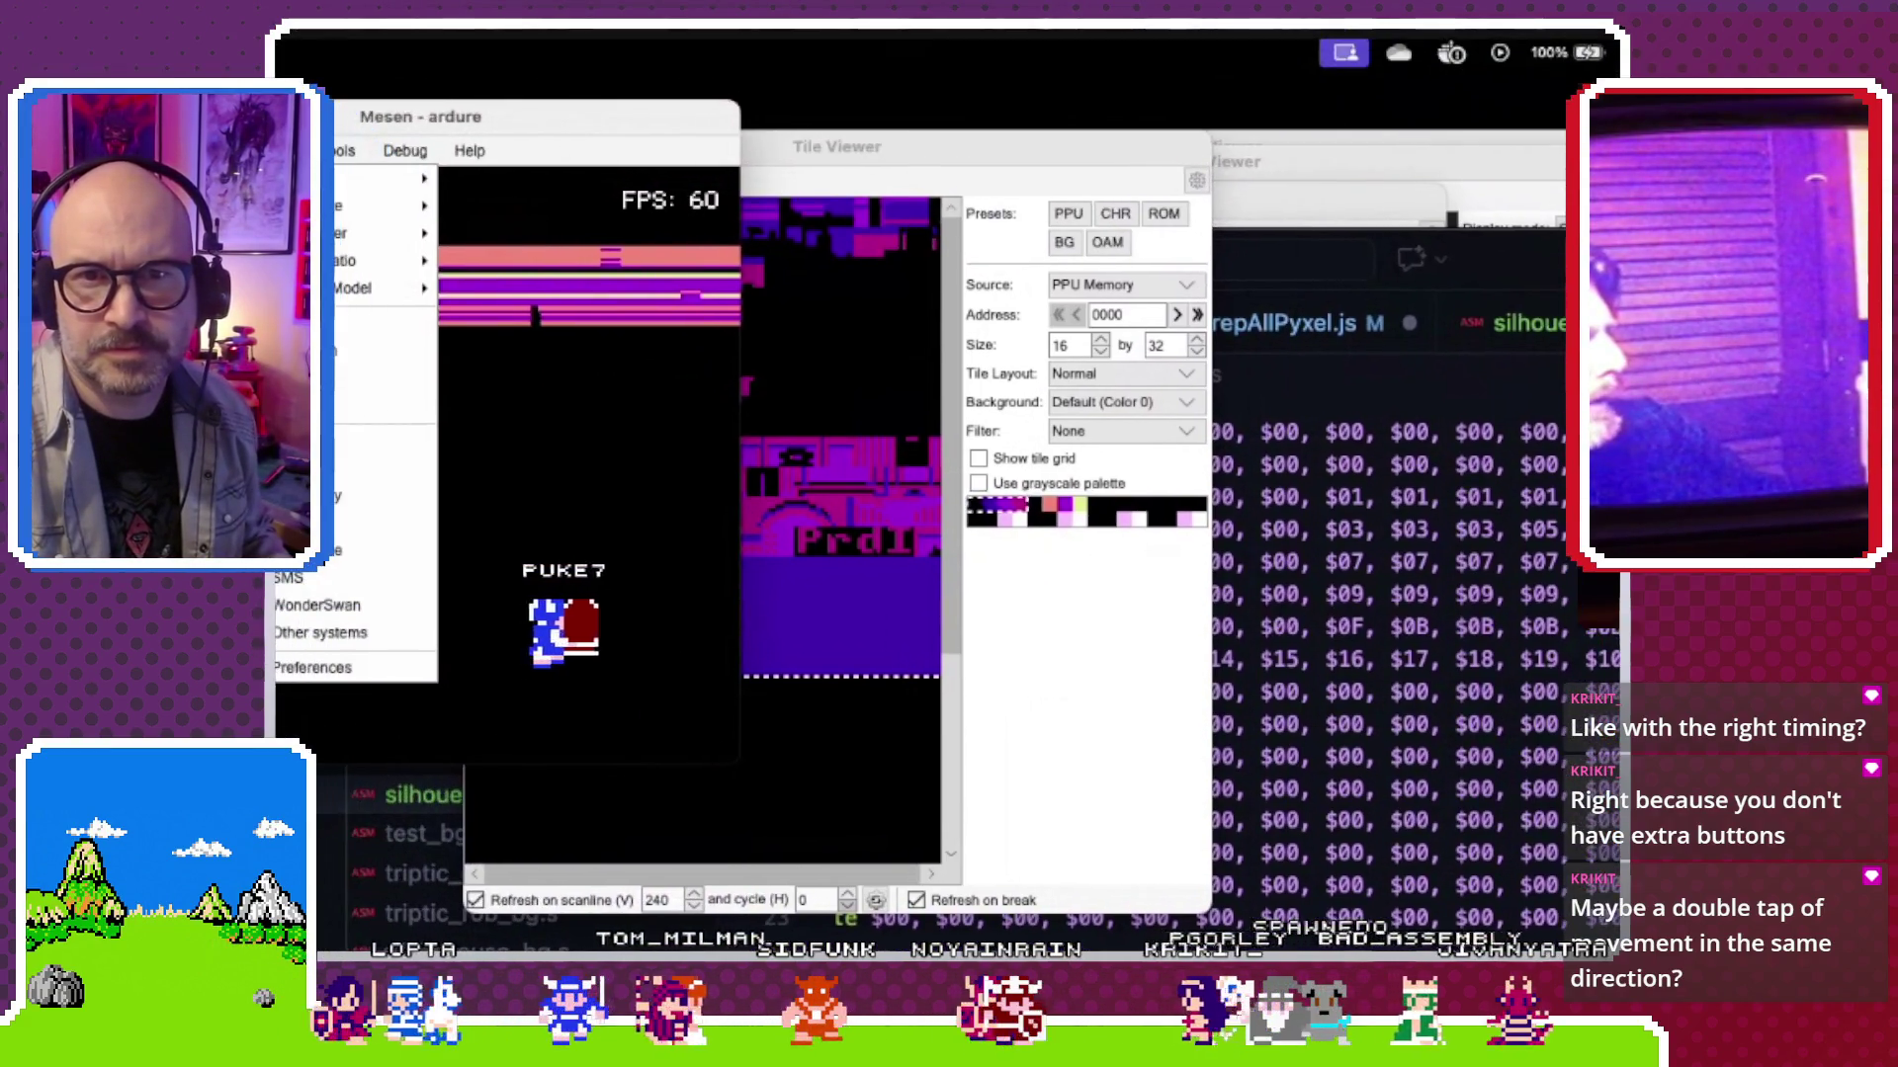
left_click(636, 150)
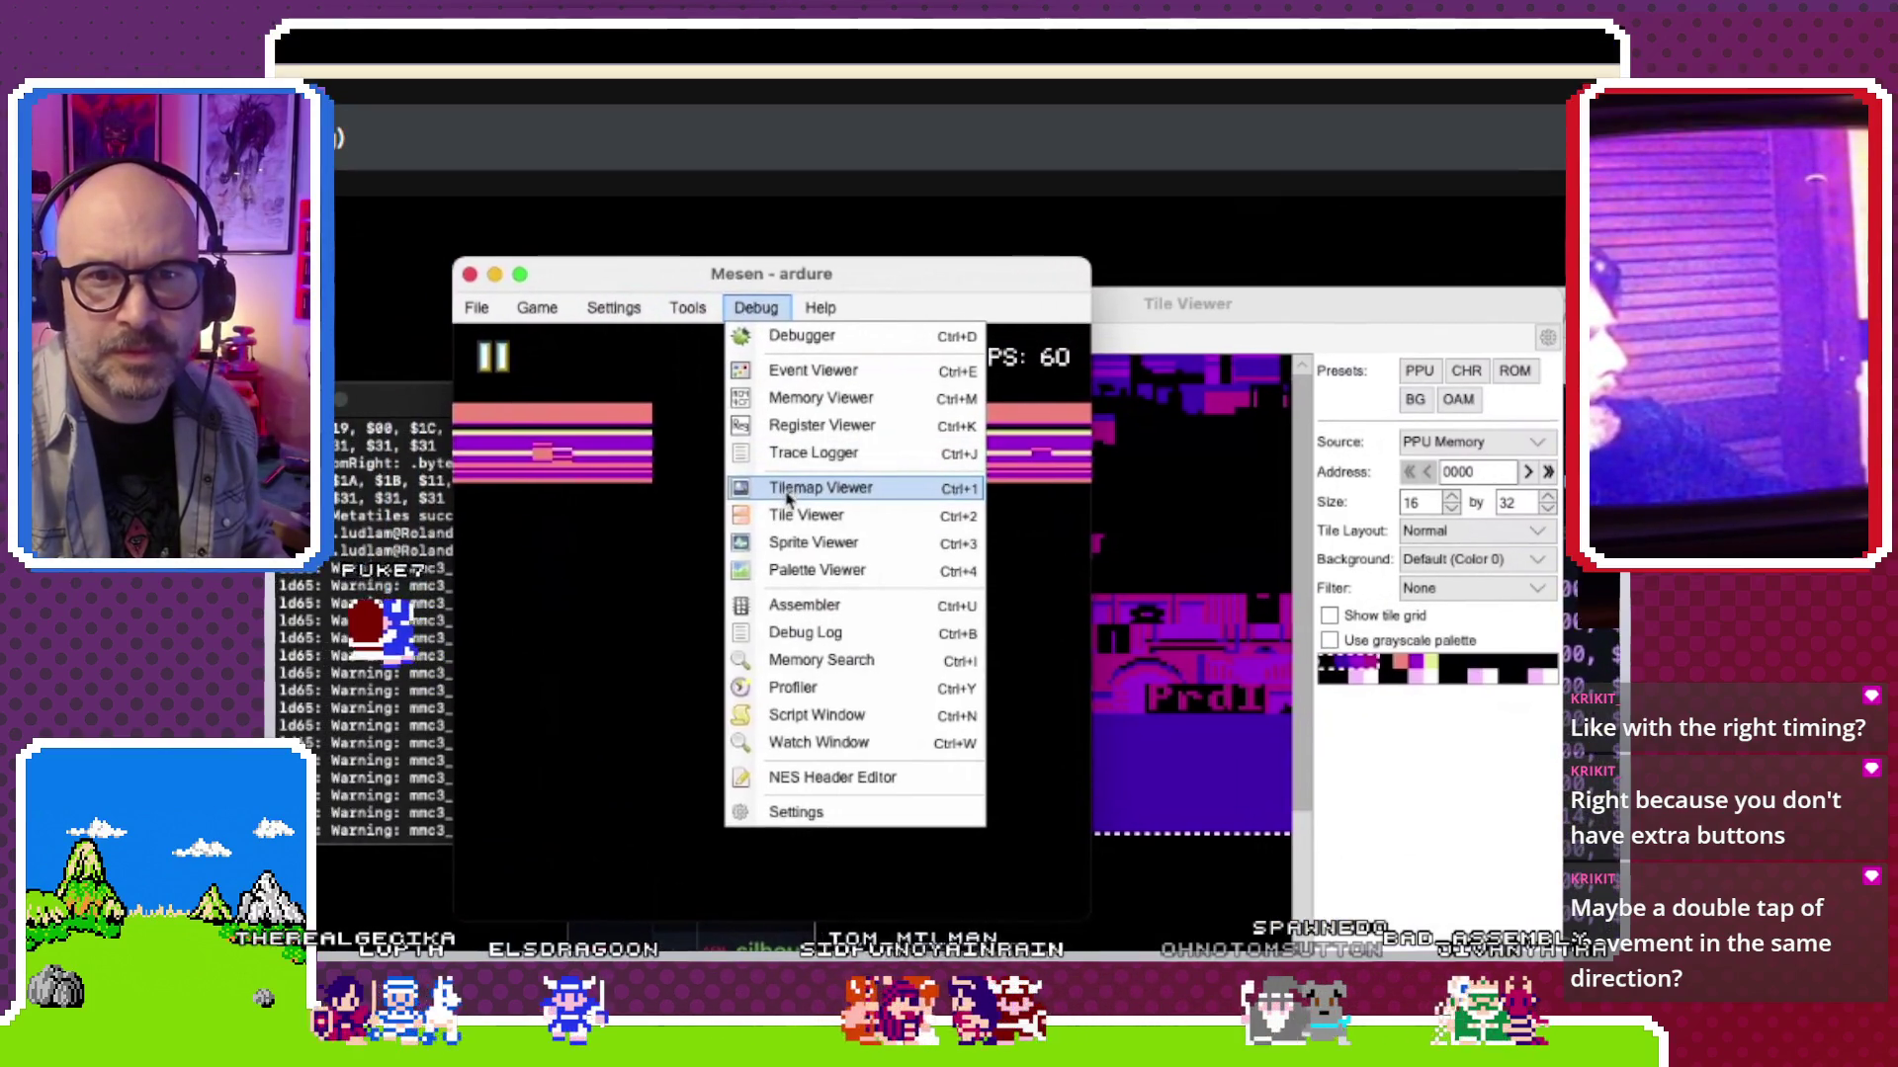
left_click(806, 483)
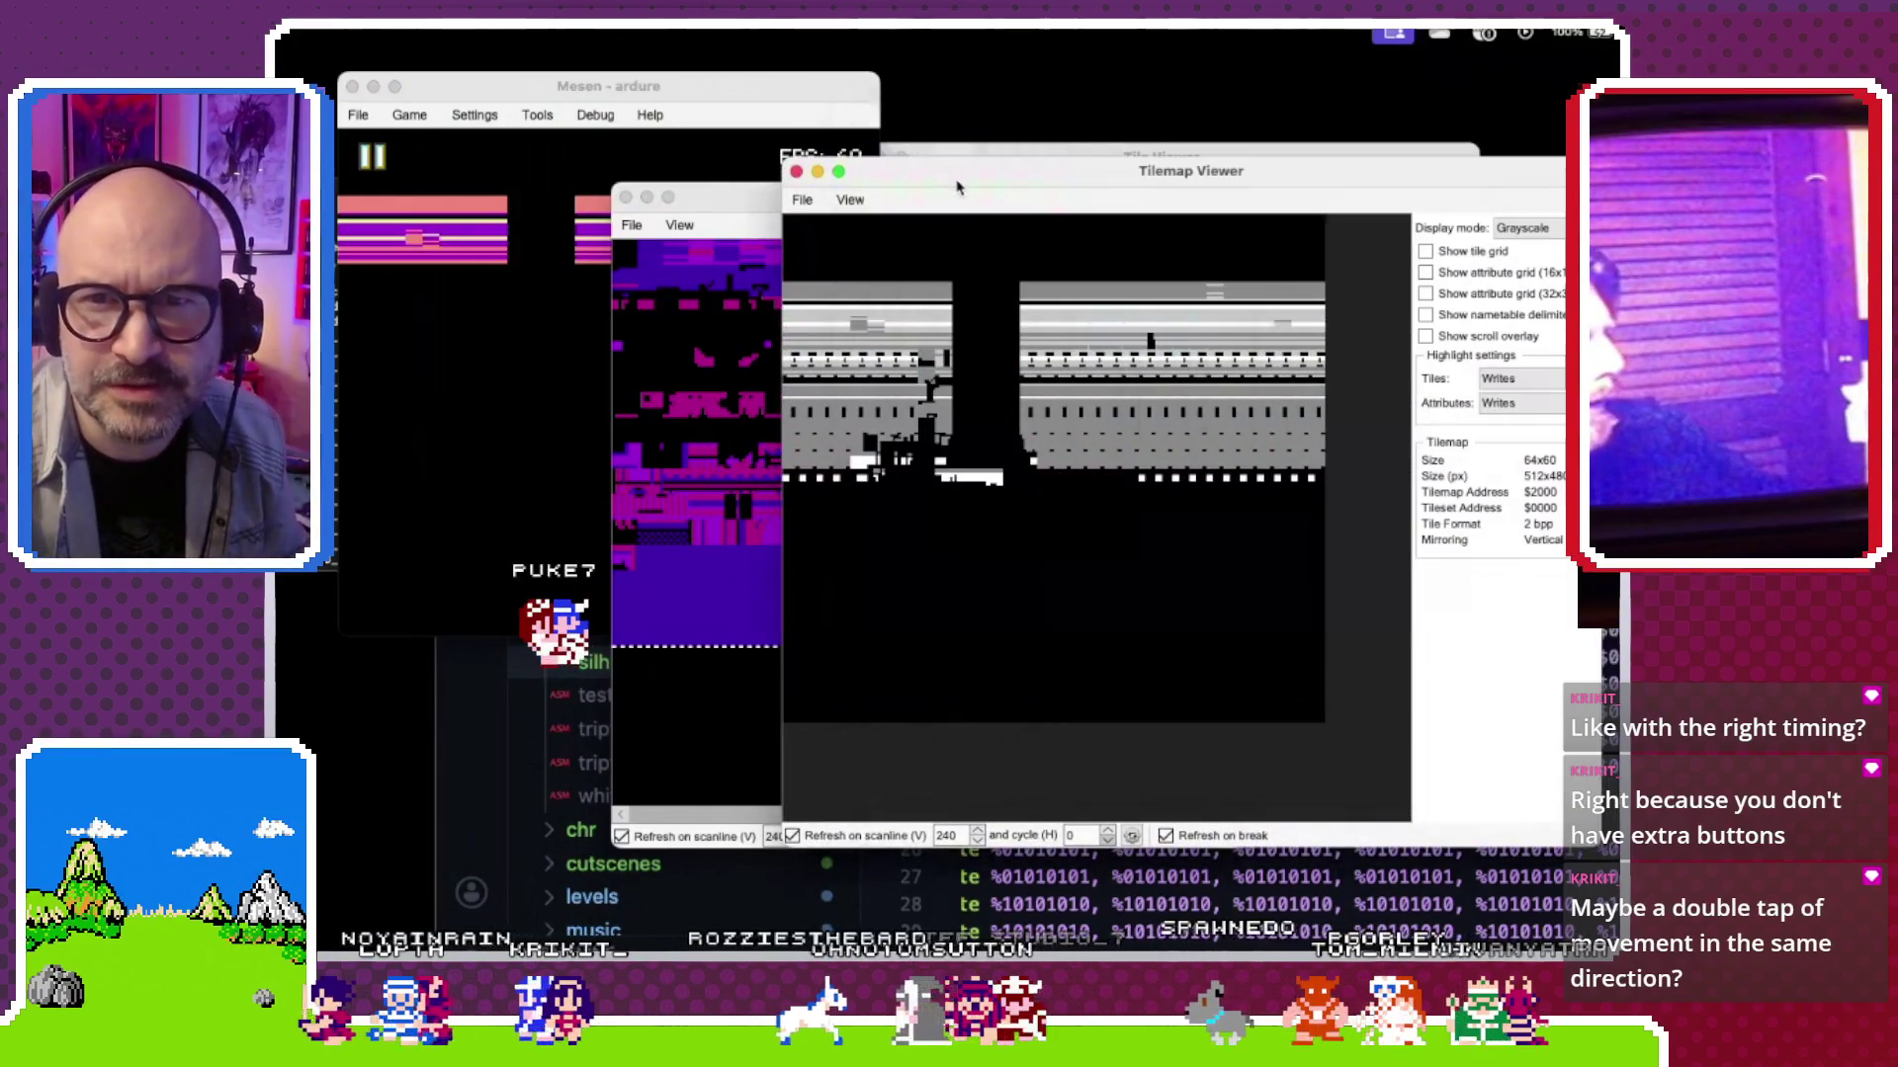
Step: Power cycle the game via the Game menu so the sunset silhouette intro replays, tilemap viewer beside it
left_click_drag(957, 188, 875, 173)
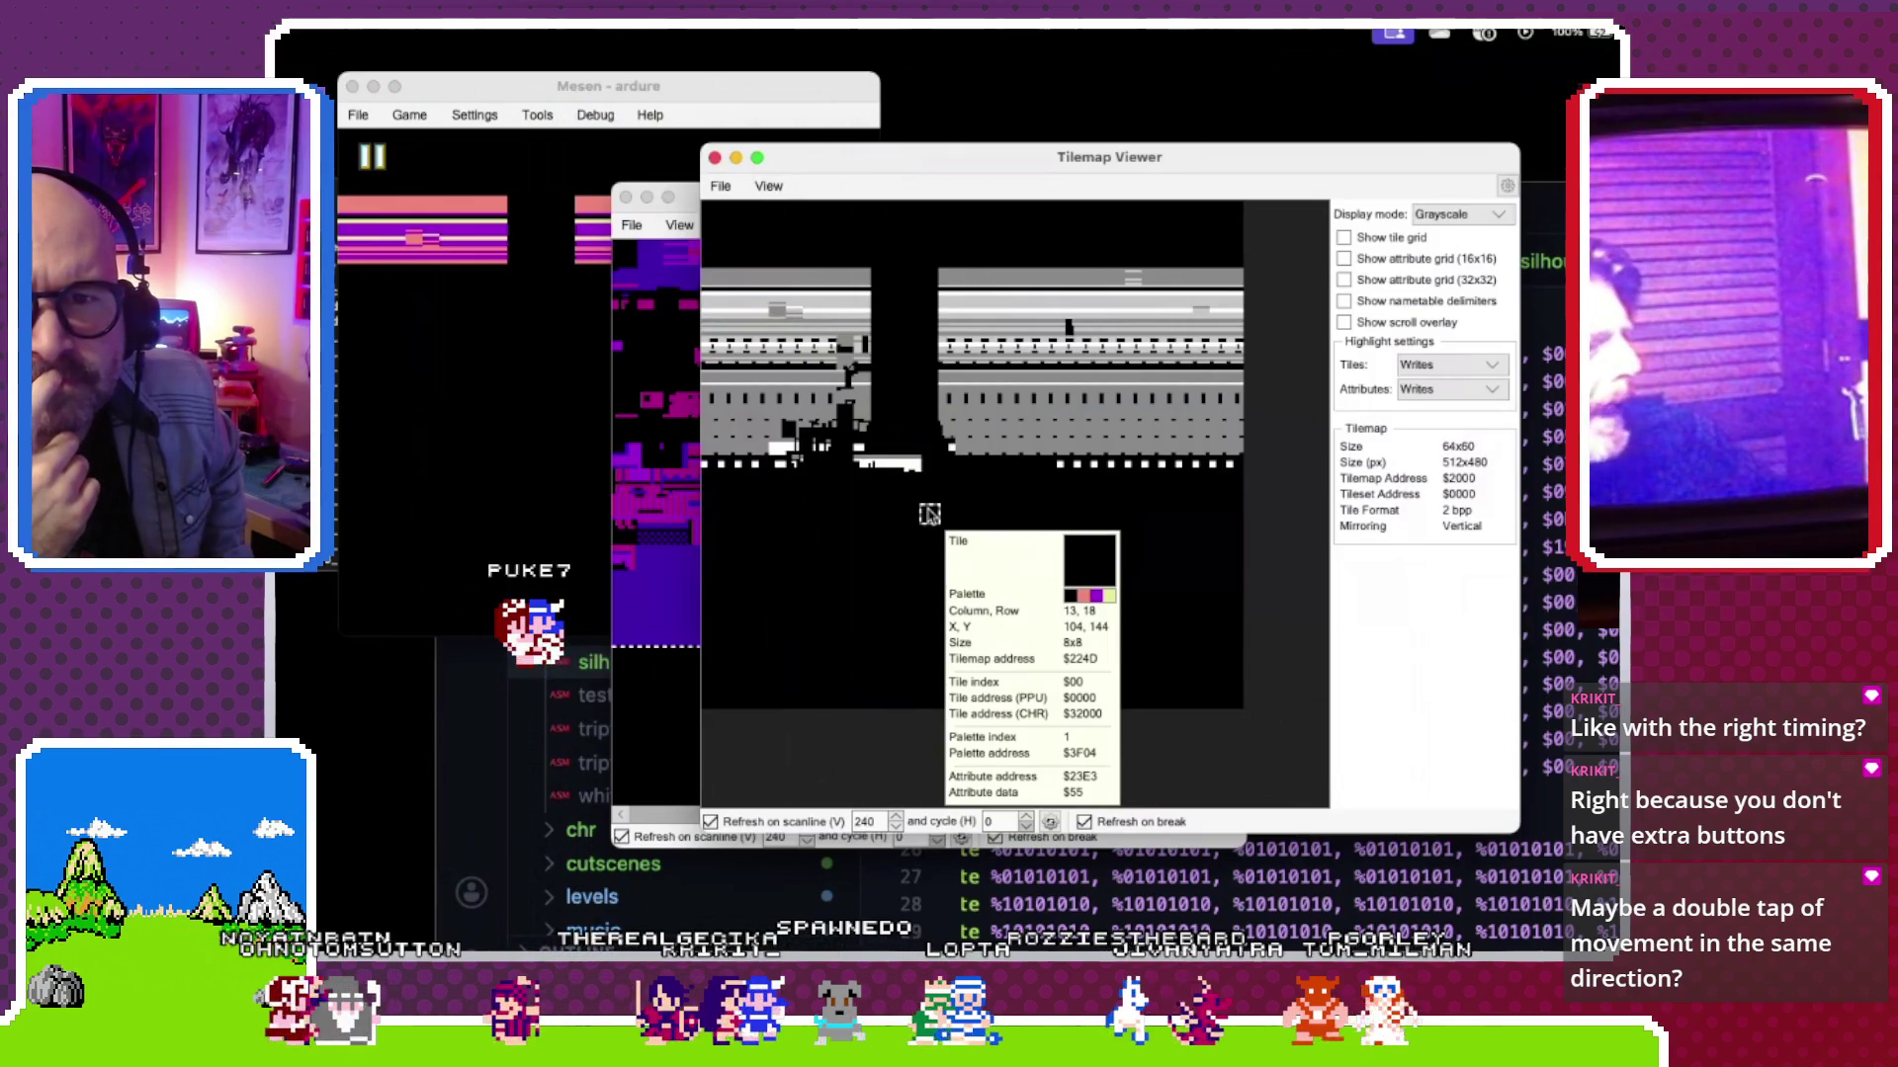
left_click(409, 114)
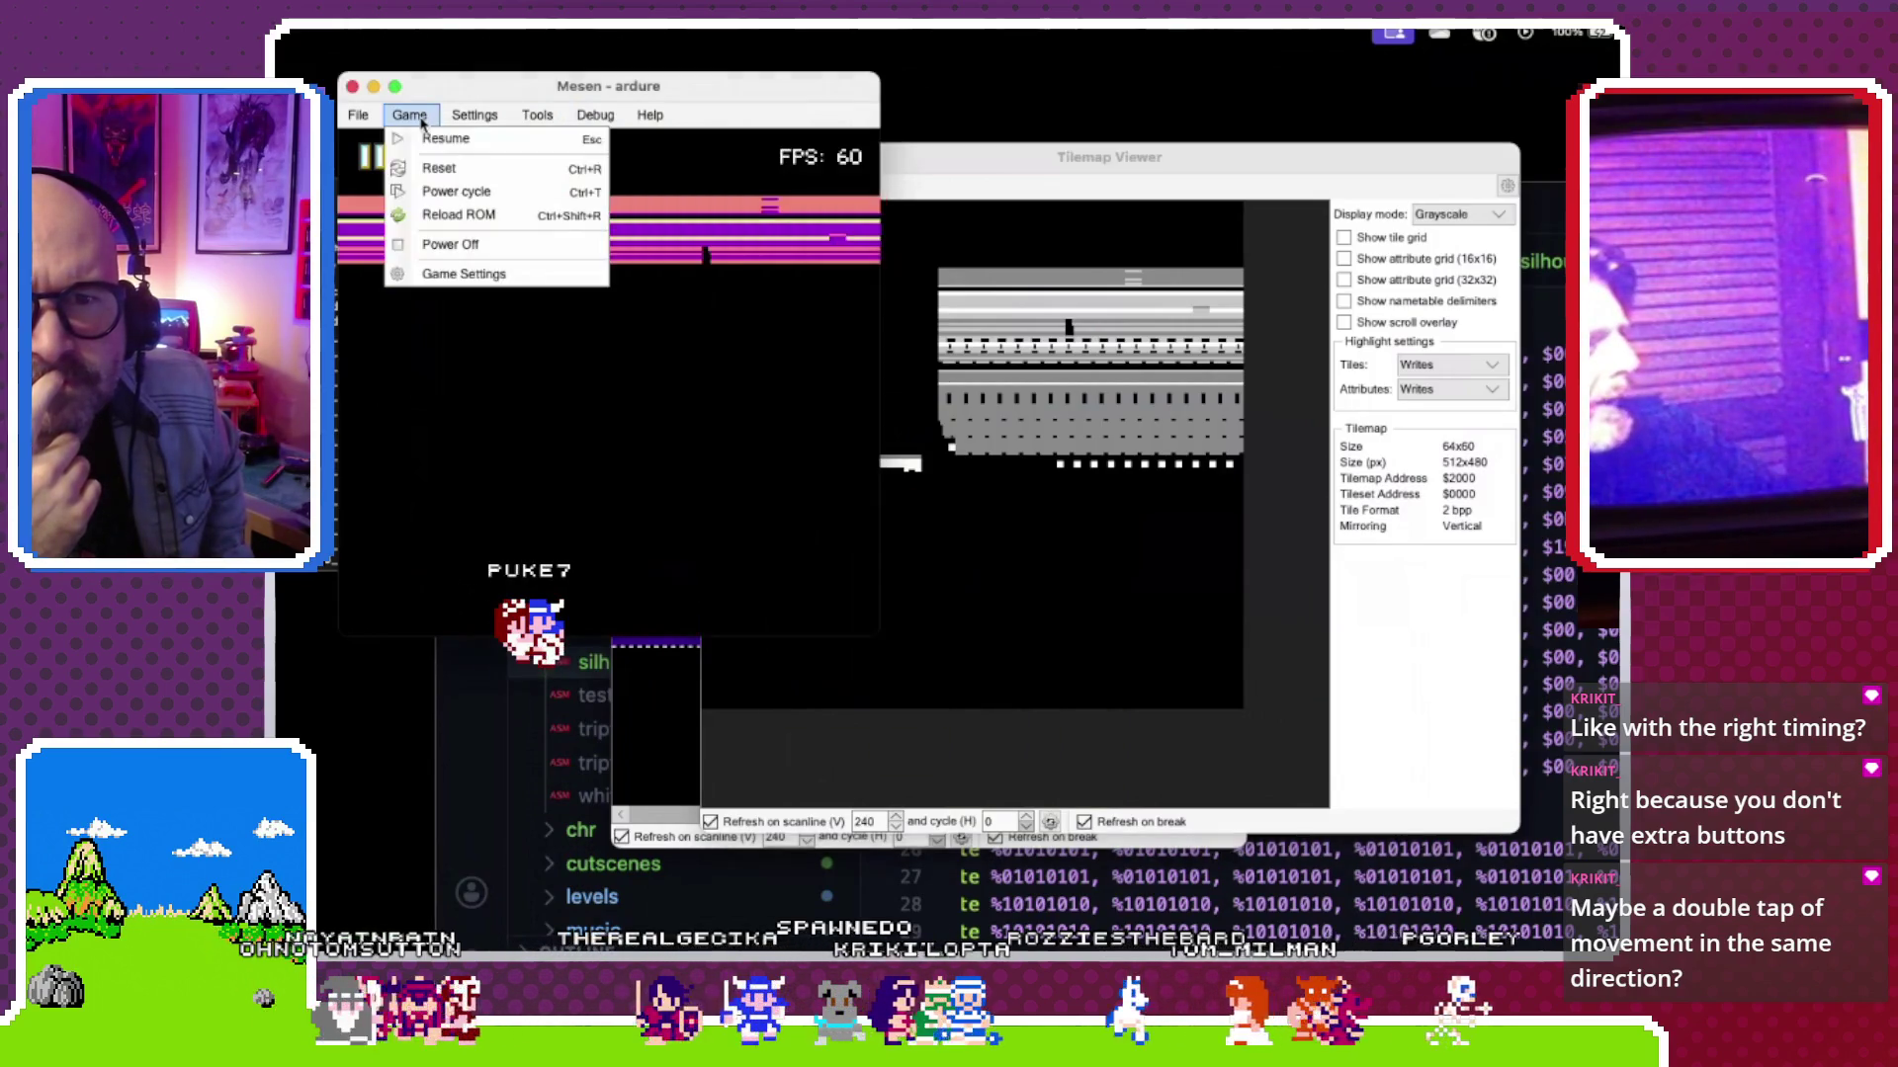
left_click(448, 216)
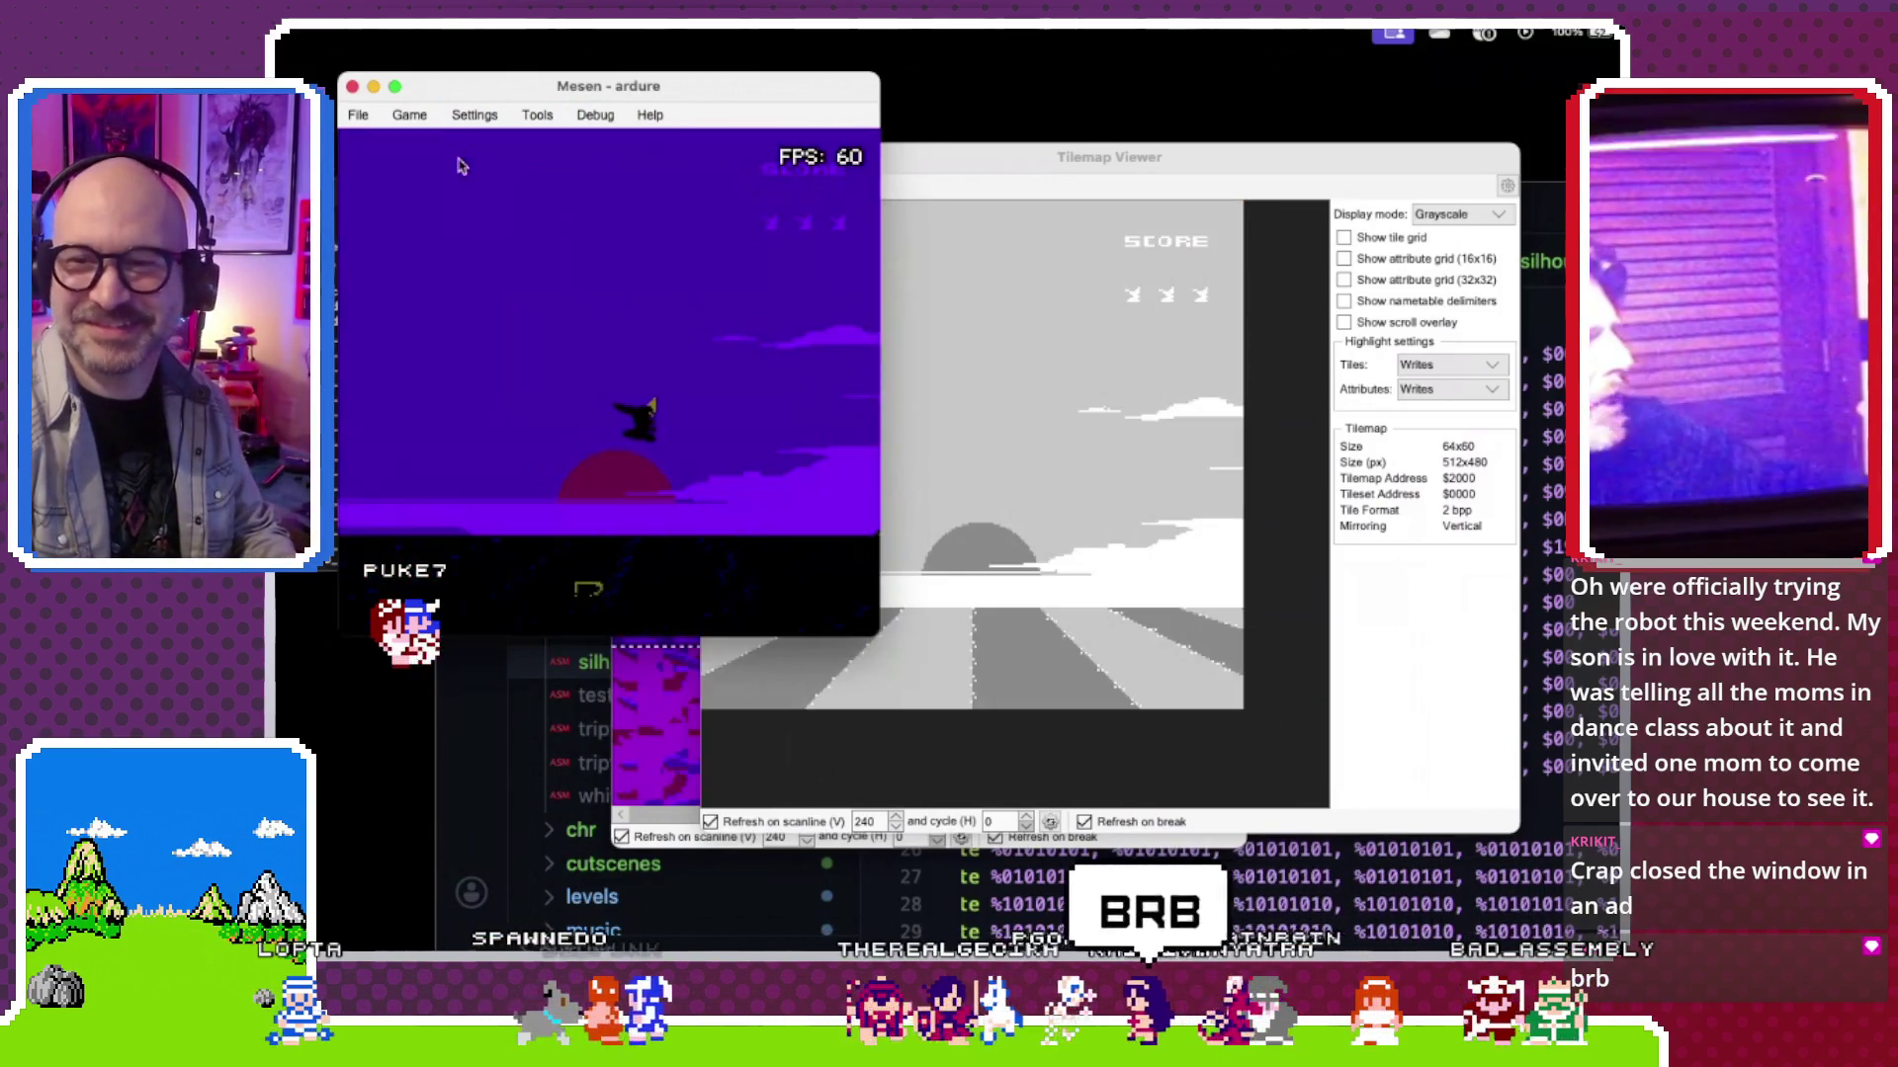
left_click(417, 127)
left_click(421, 139)
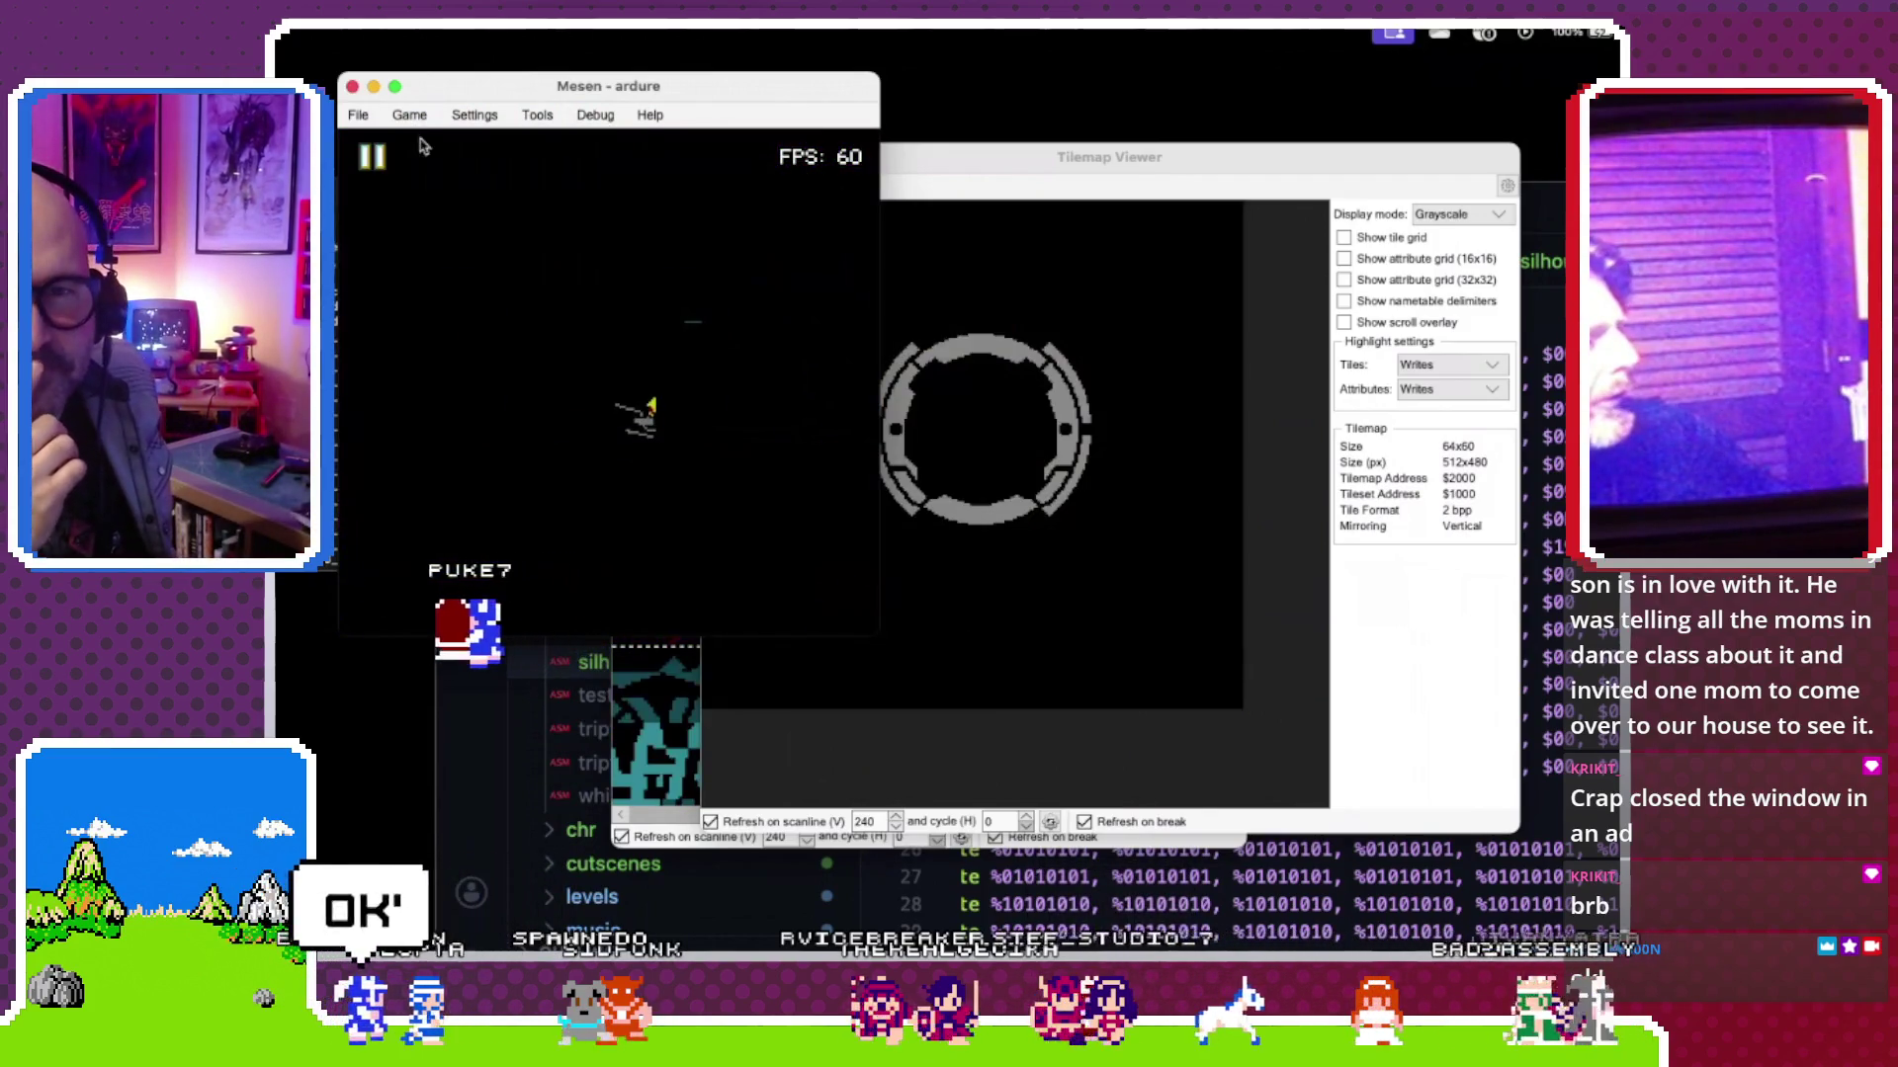
left_click(409, 117)
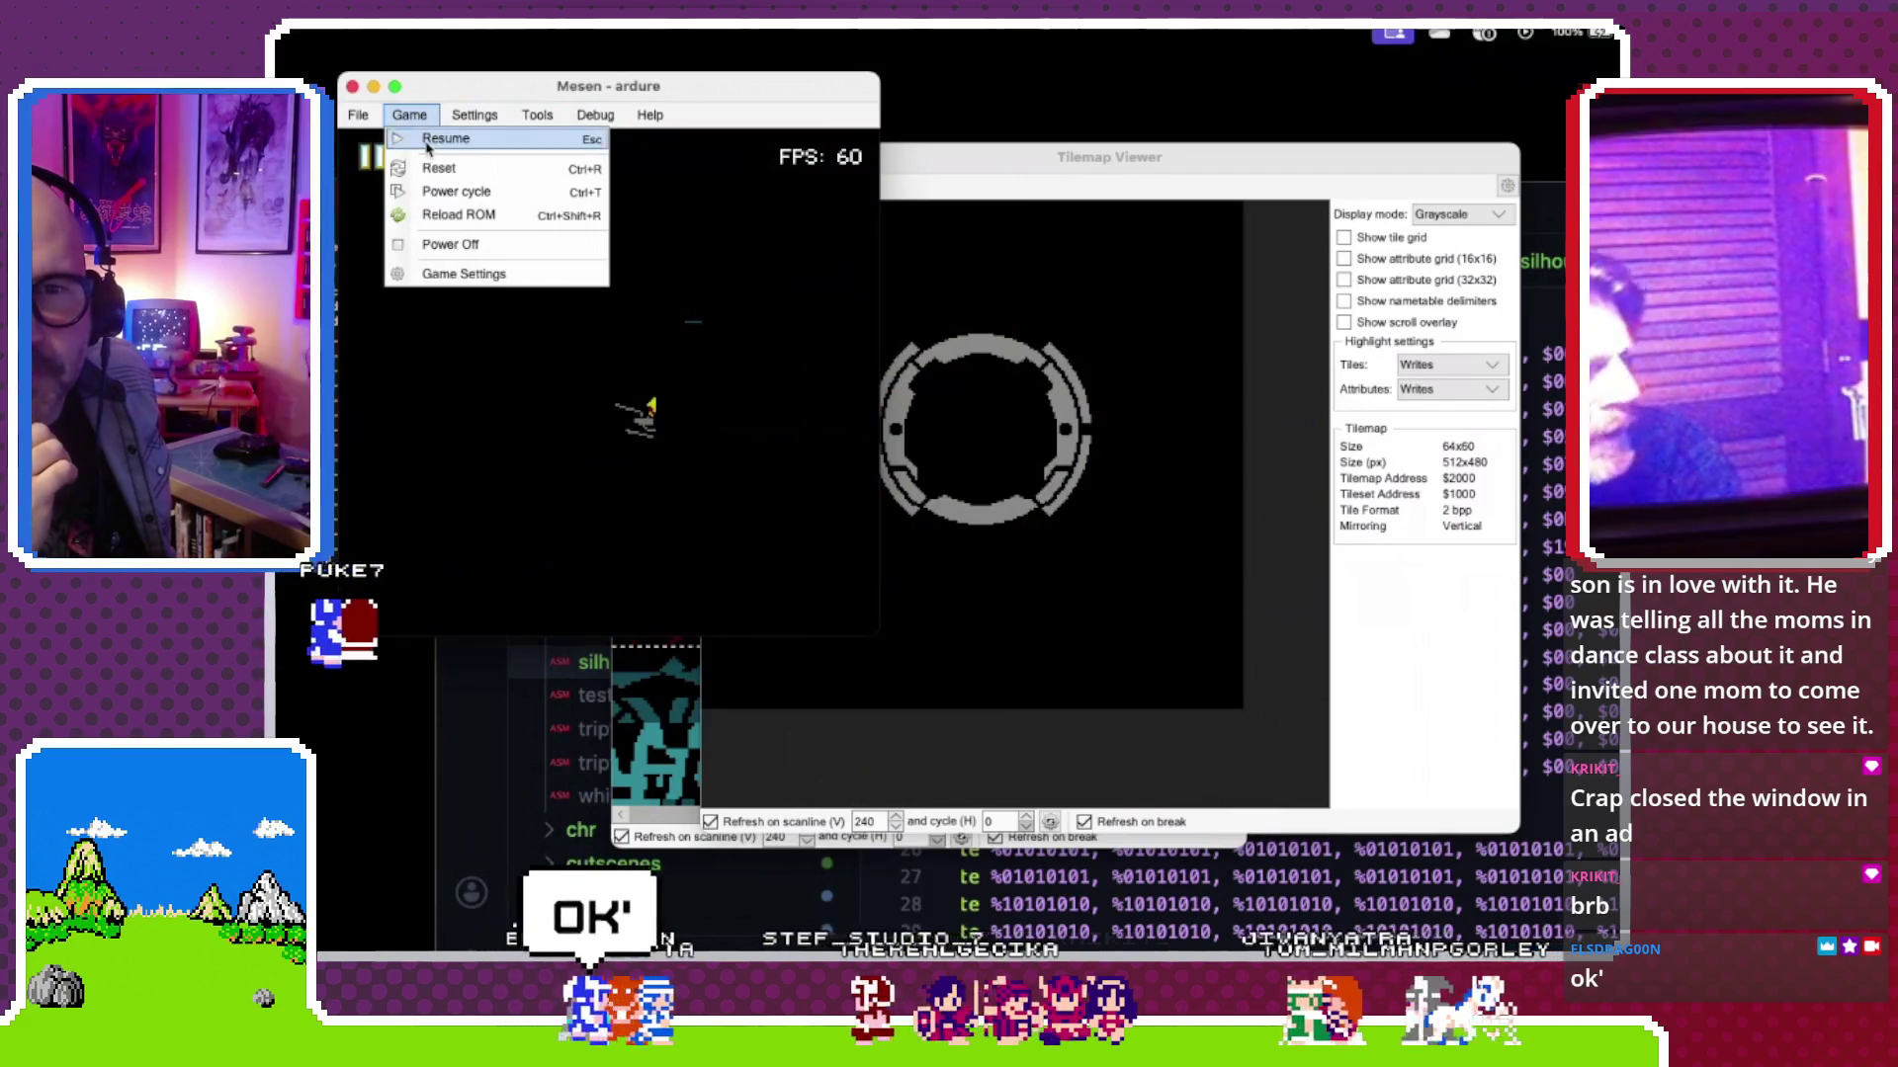
left_click(424, 140)
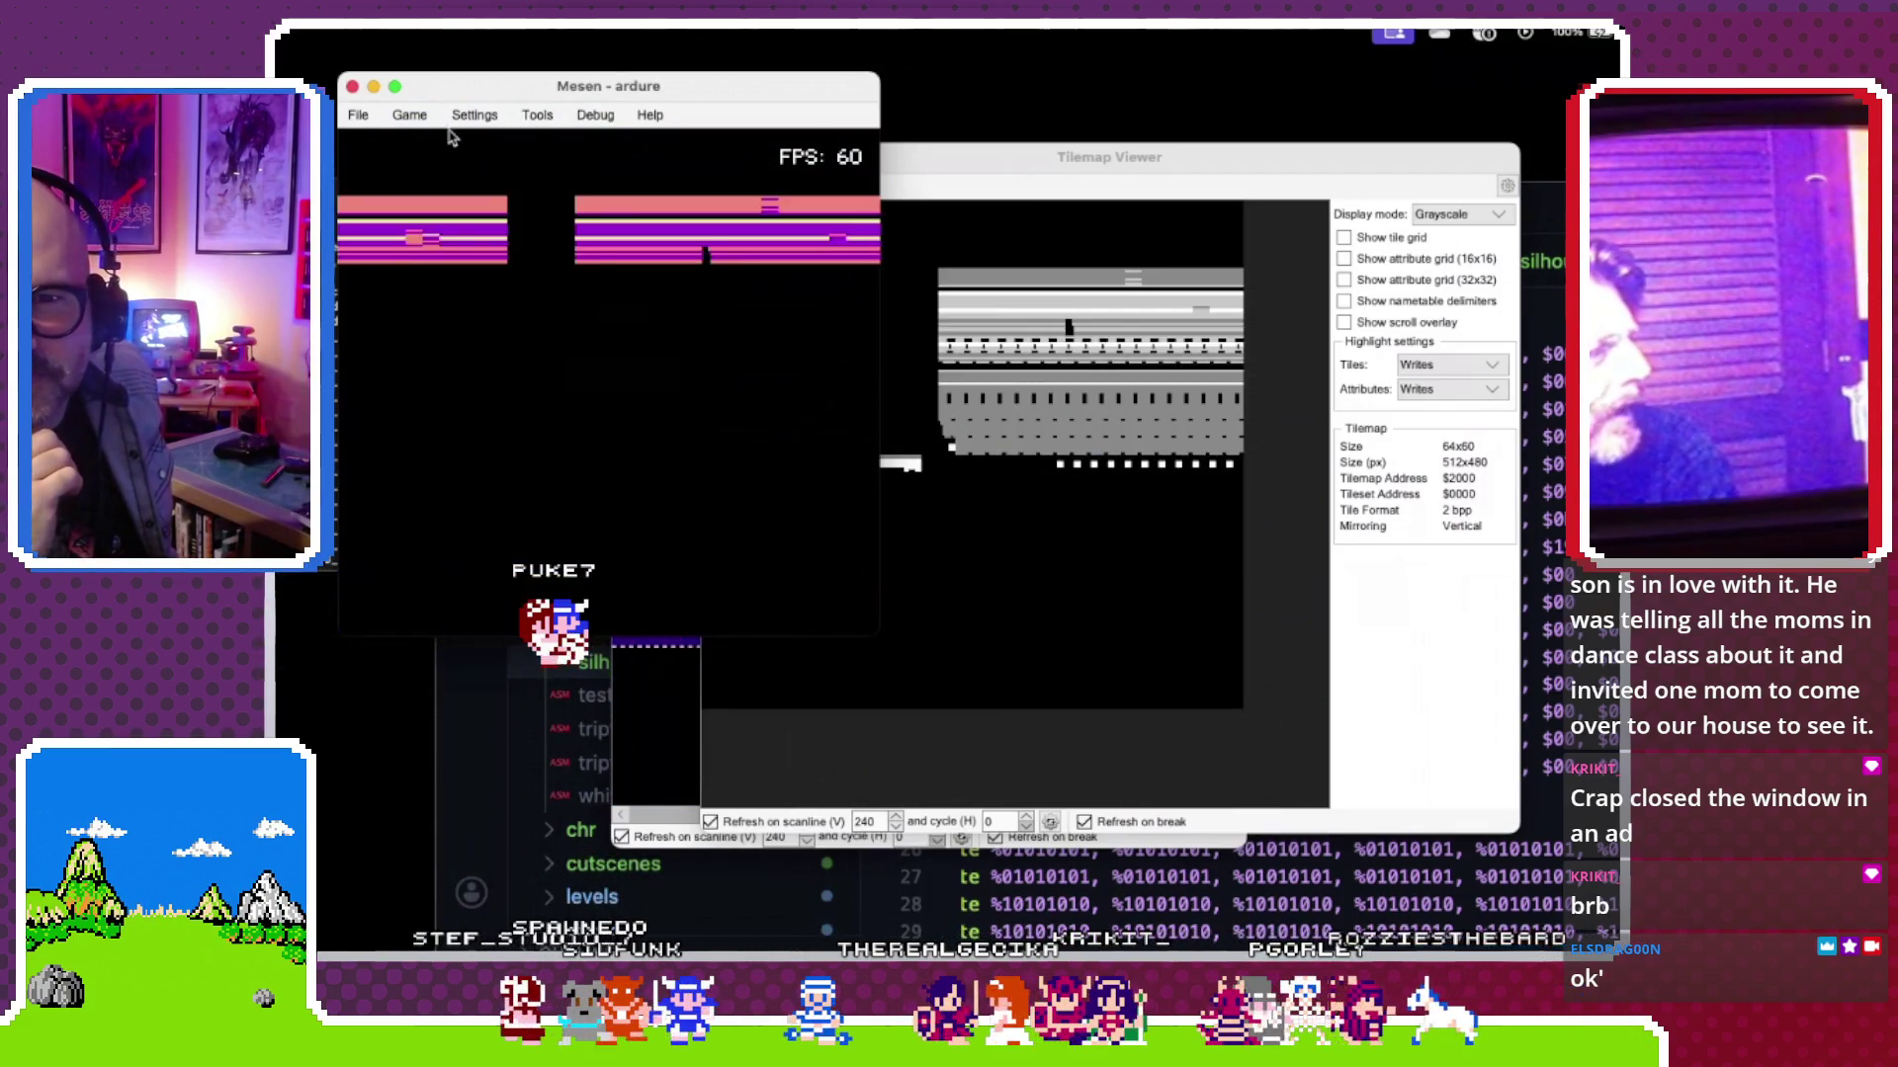
left_click(409, 117)
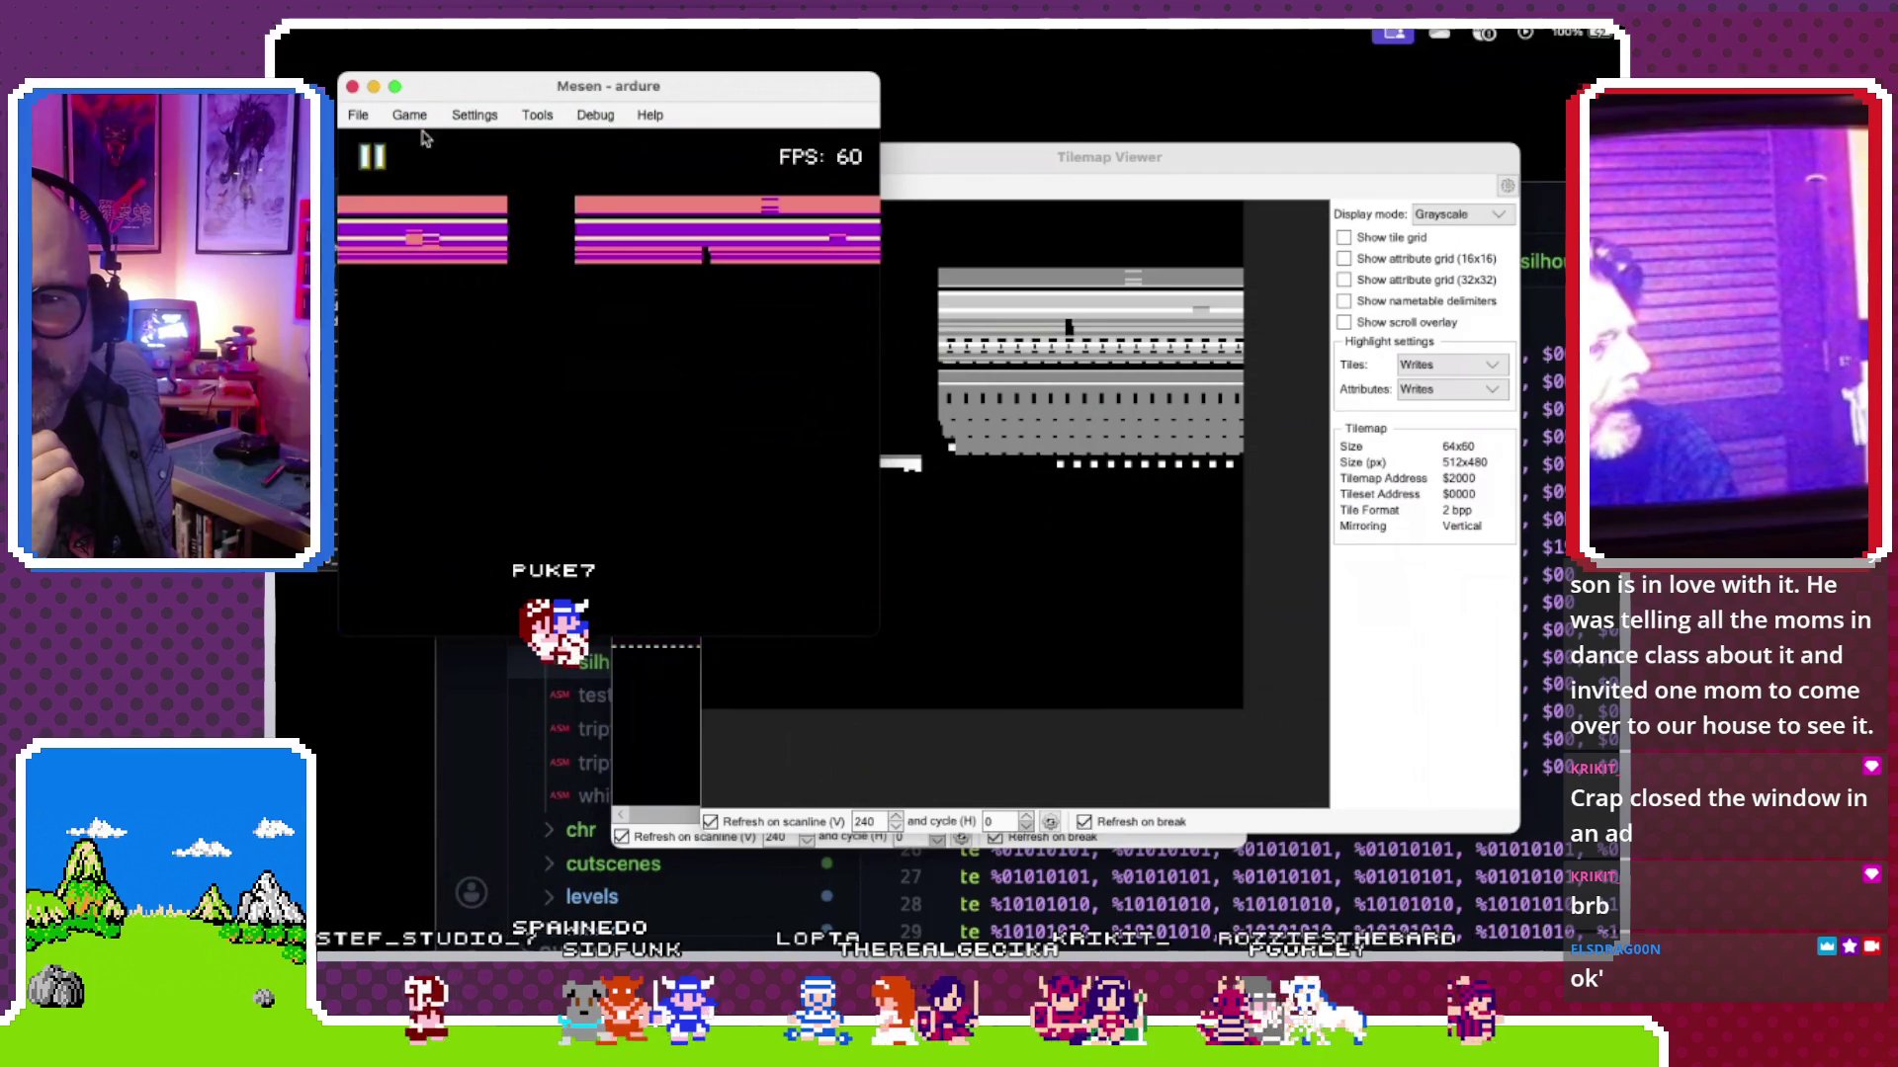
left_click(920, 152)
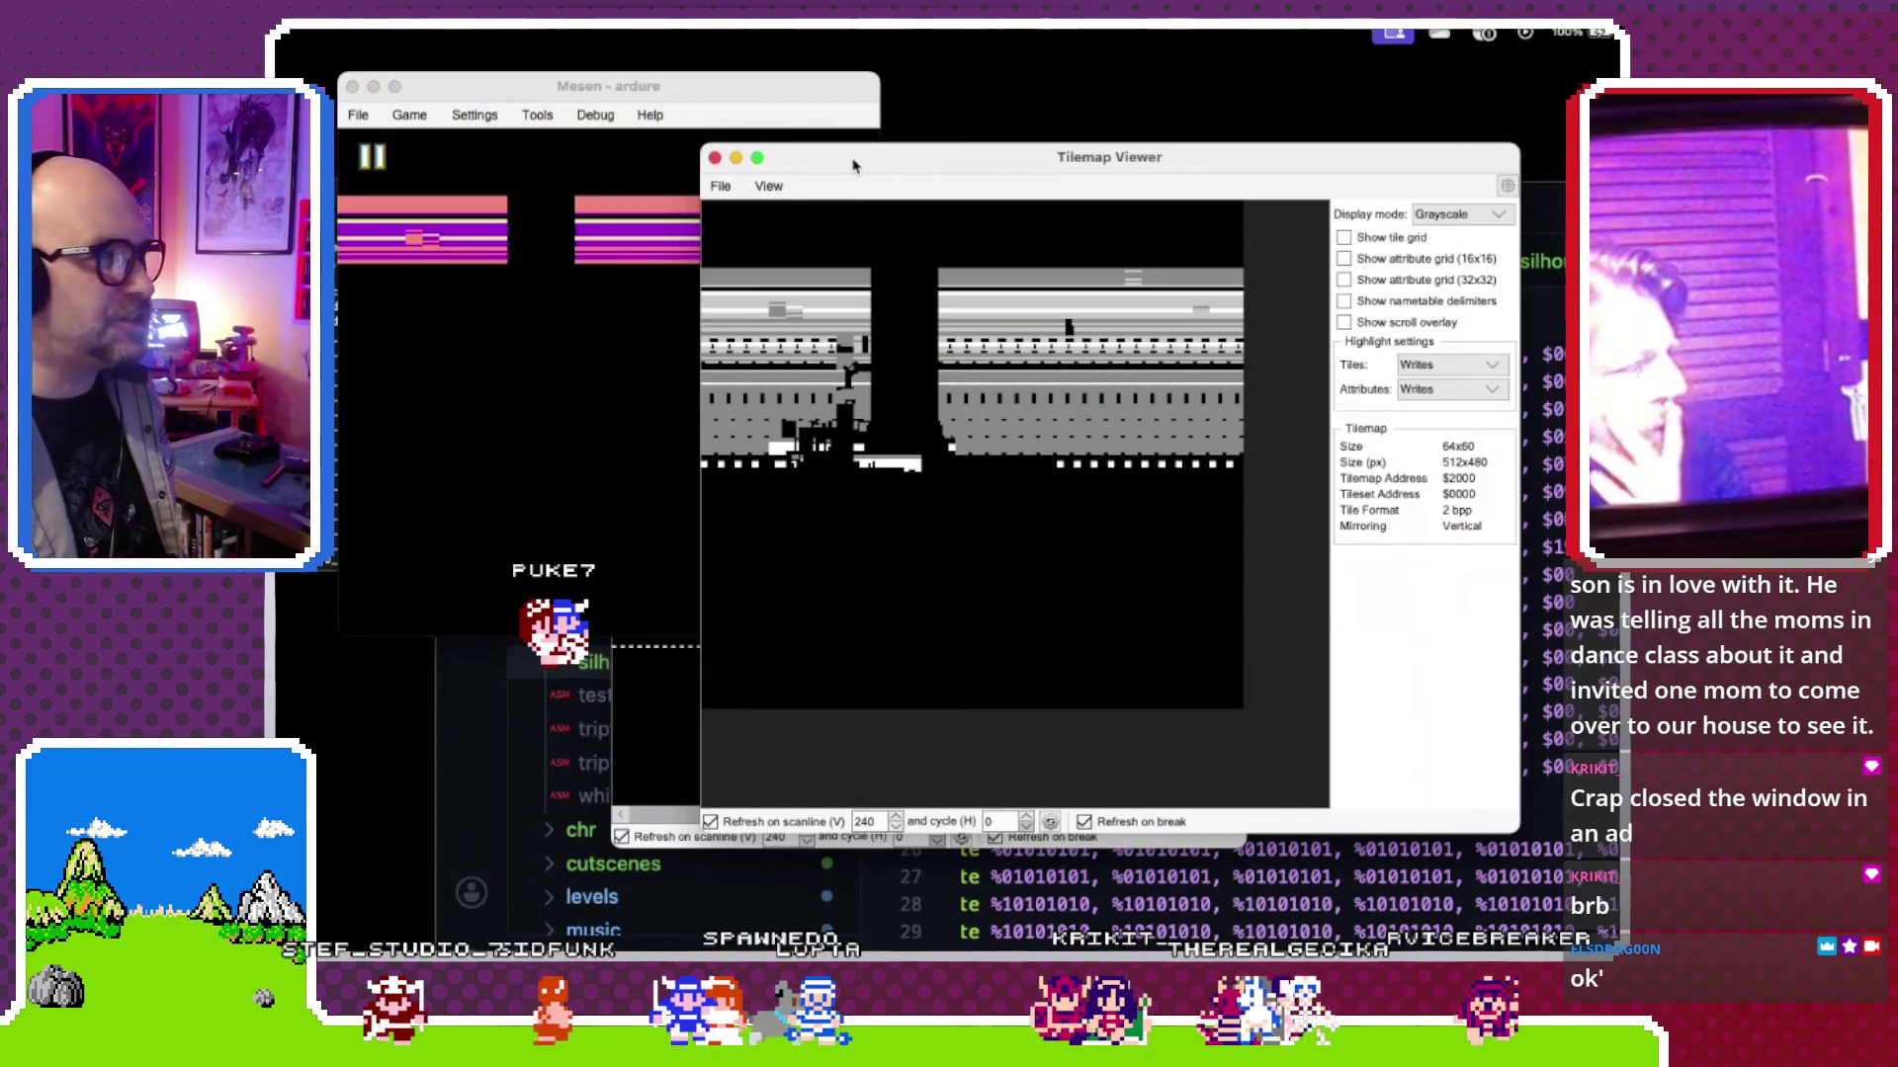
left_click_drag(854, 165, 866, 165)
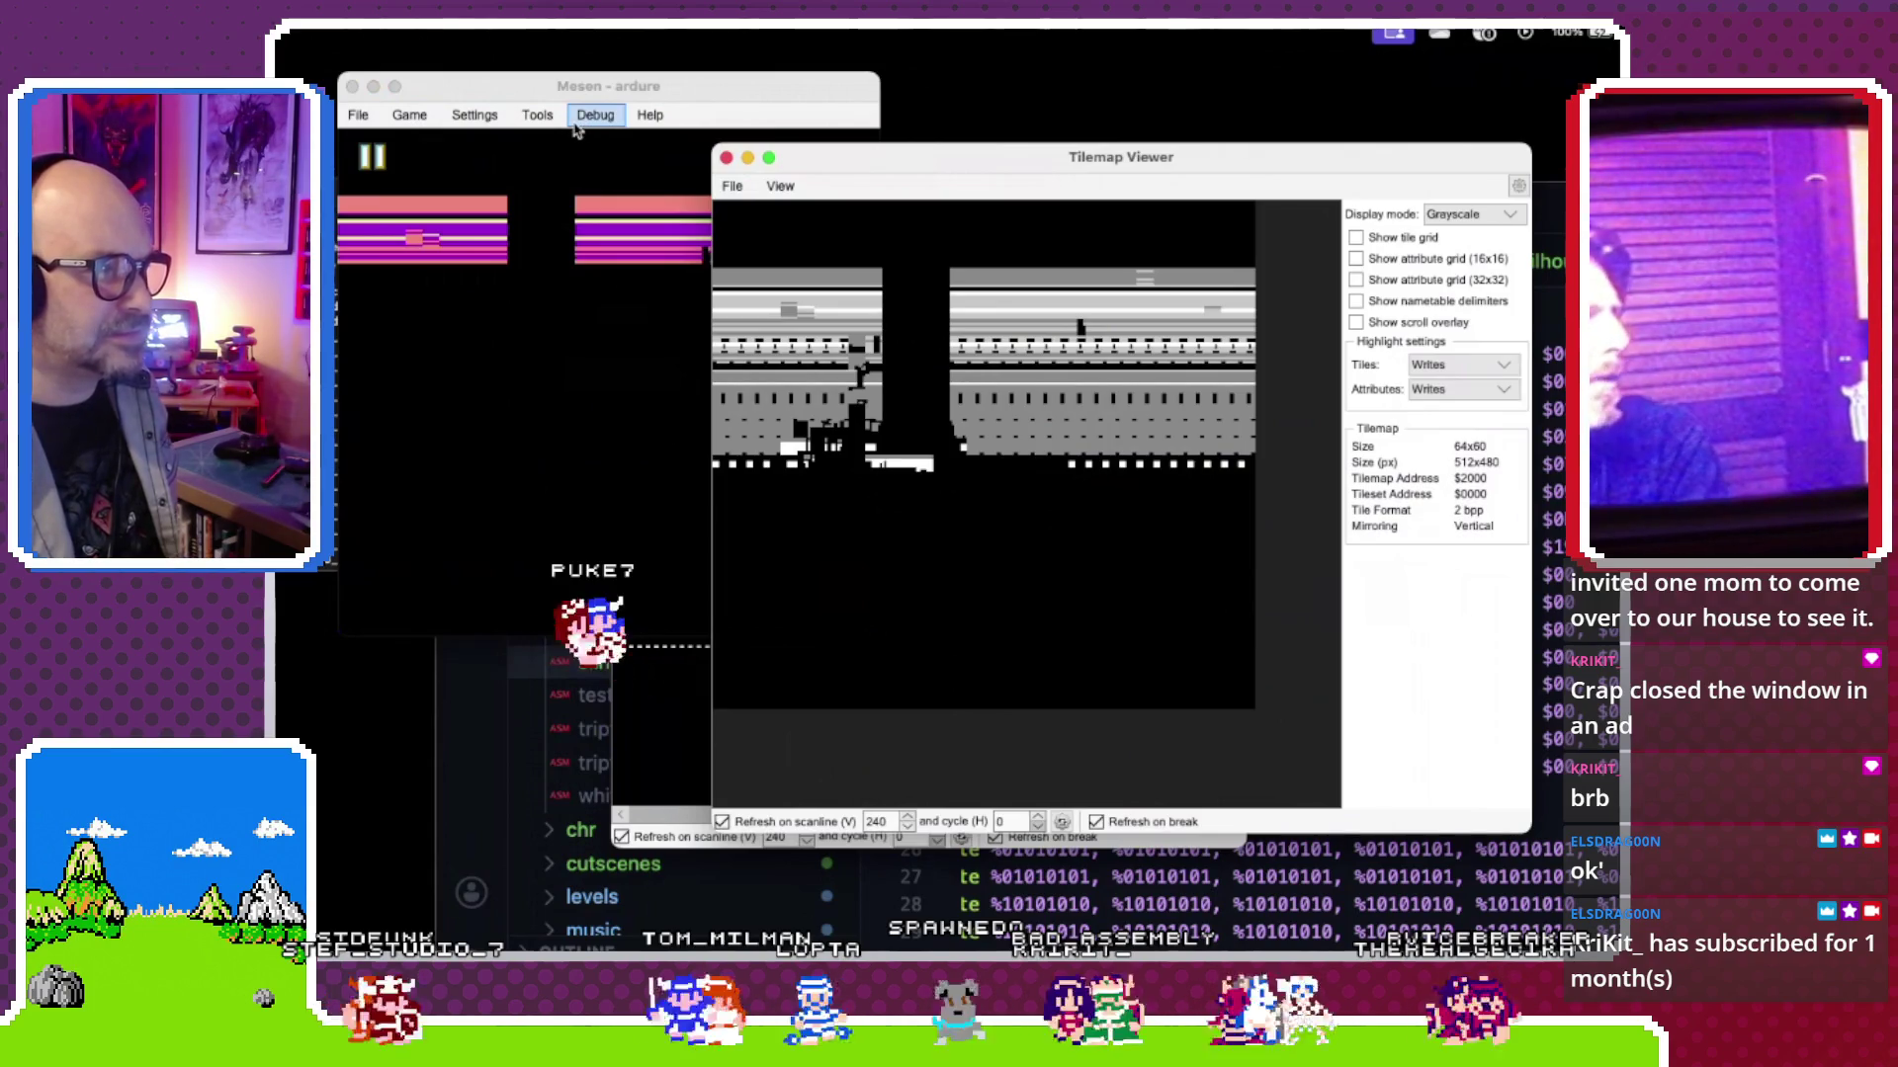
Step: Move the Tilemap Viewer aside and bring up the Tile Viewer of PPU memory tiles
left_click(537, 114)
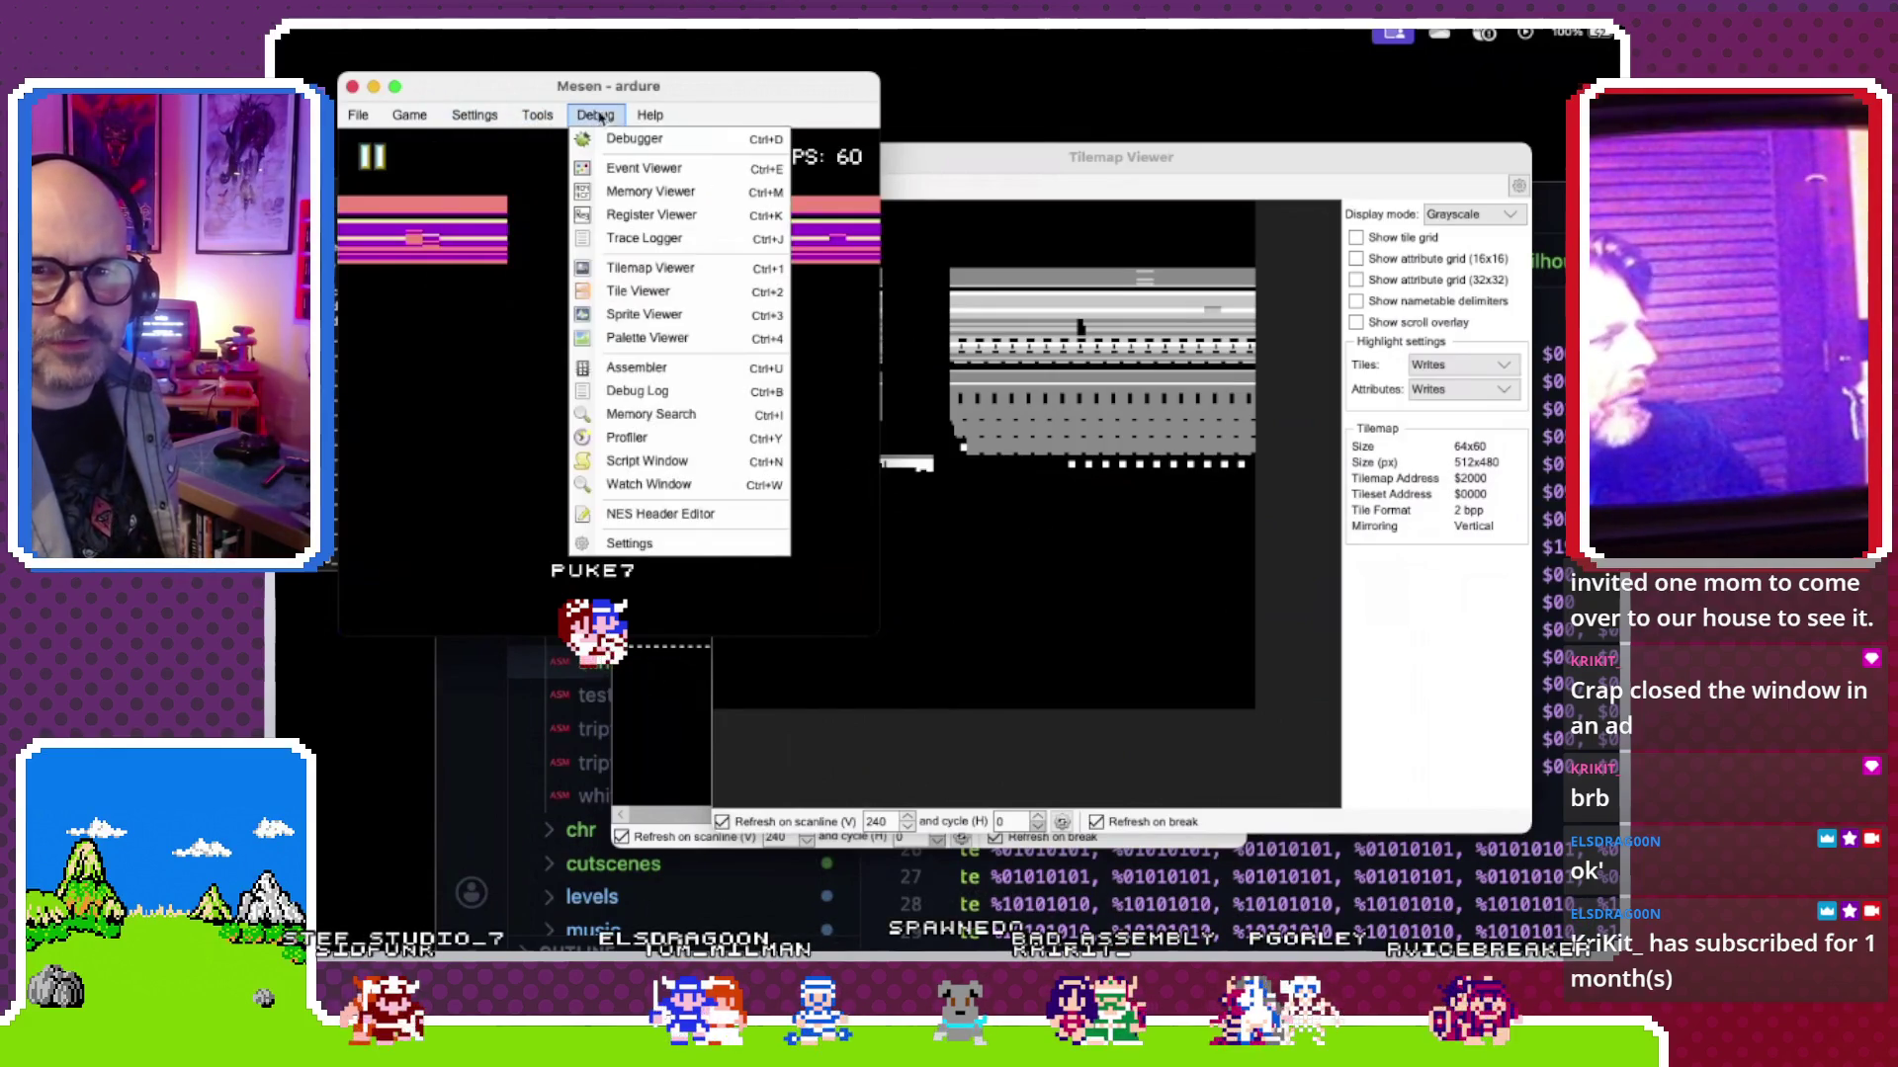
left_click(935, 157)
left_click_drag(934, 157, 931, 111)
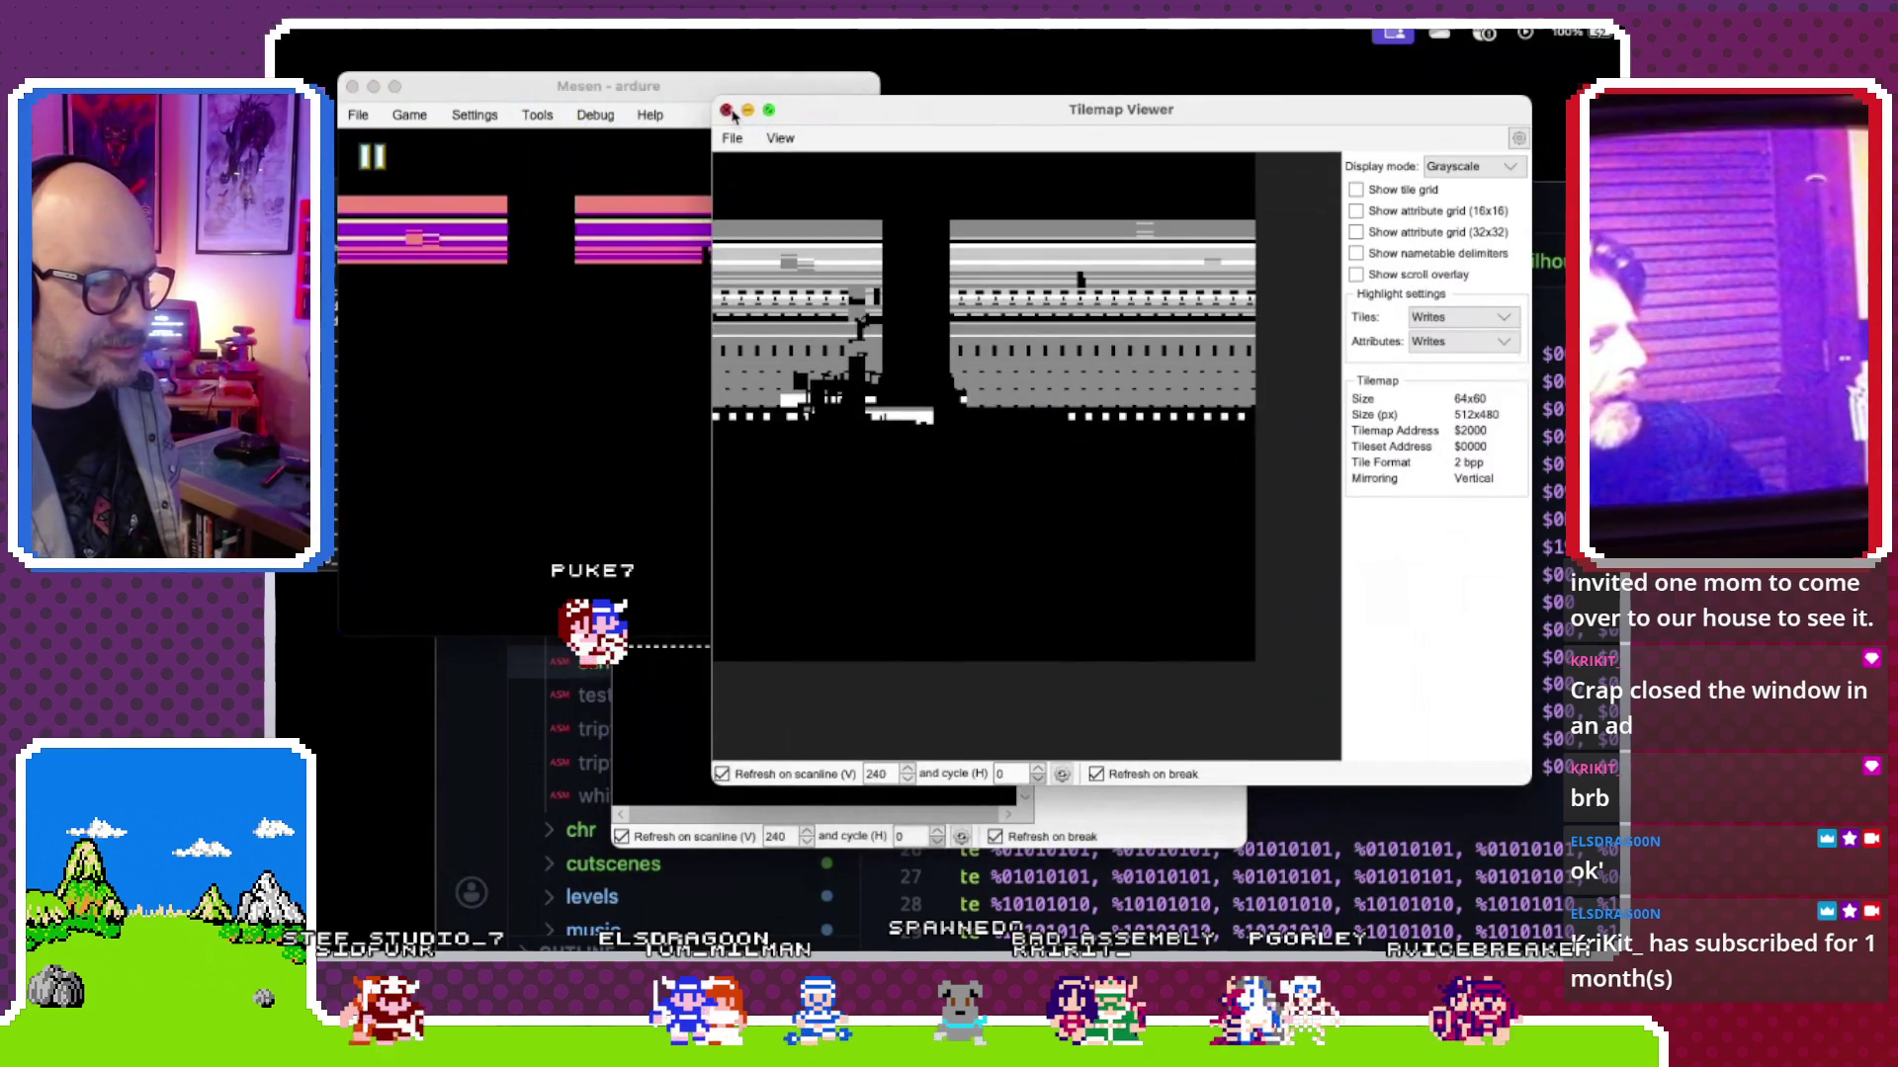
left_click_drag(823, 116, 992, 115)
key("ctrl+t")
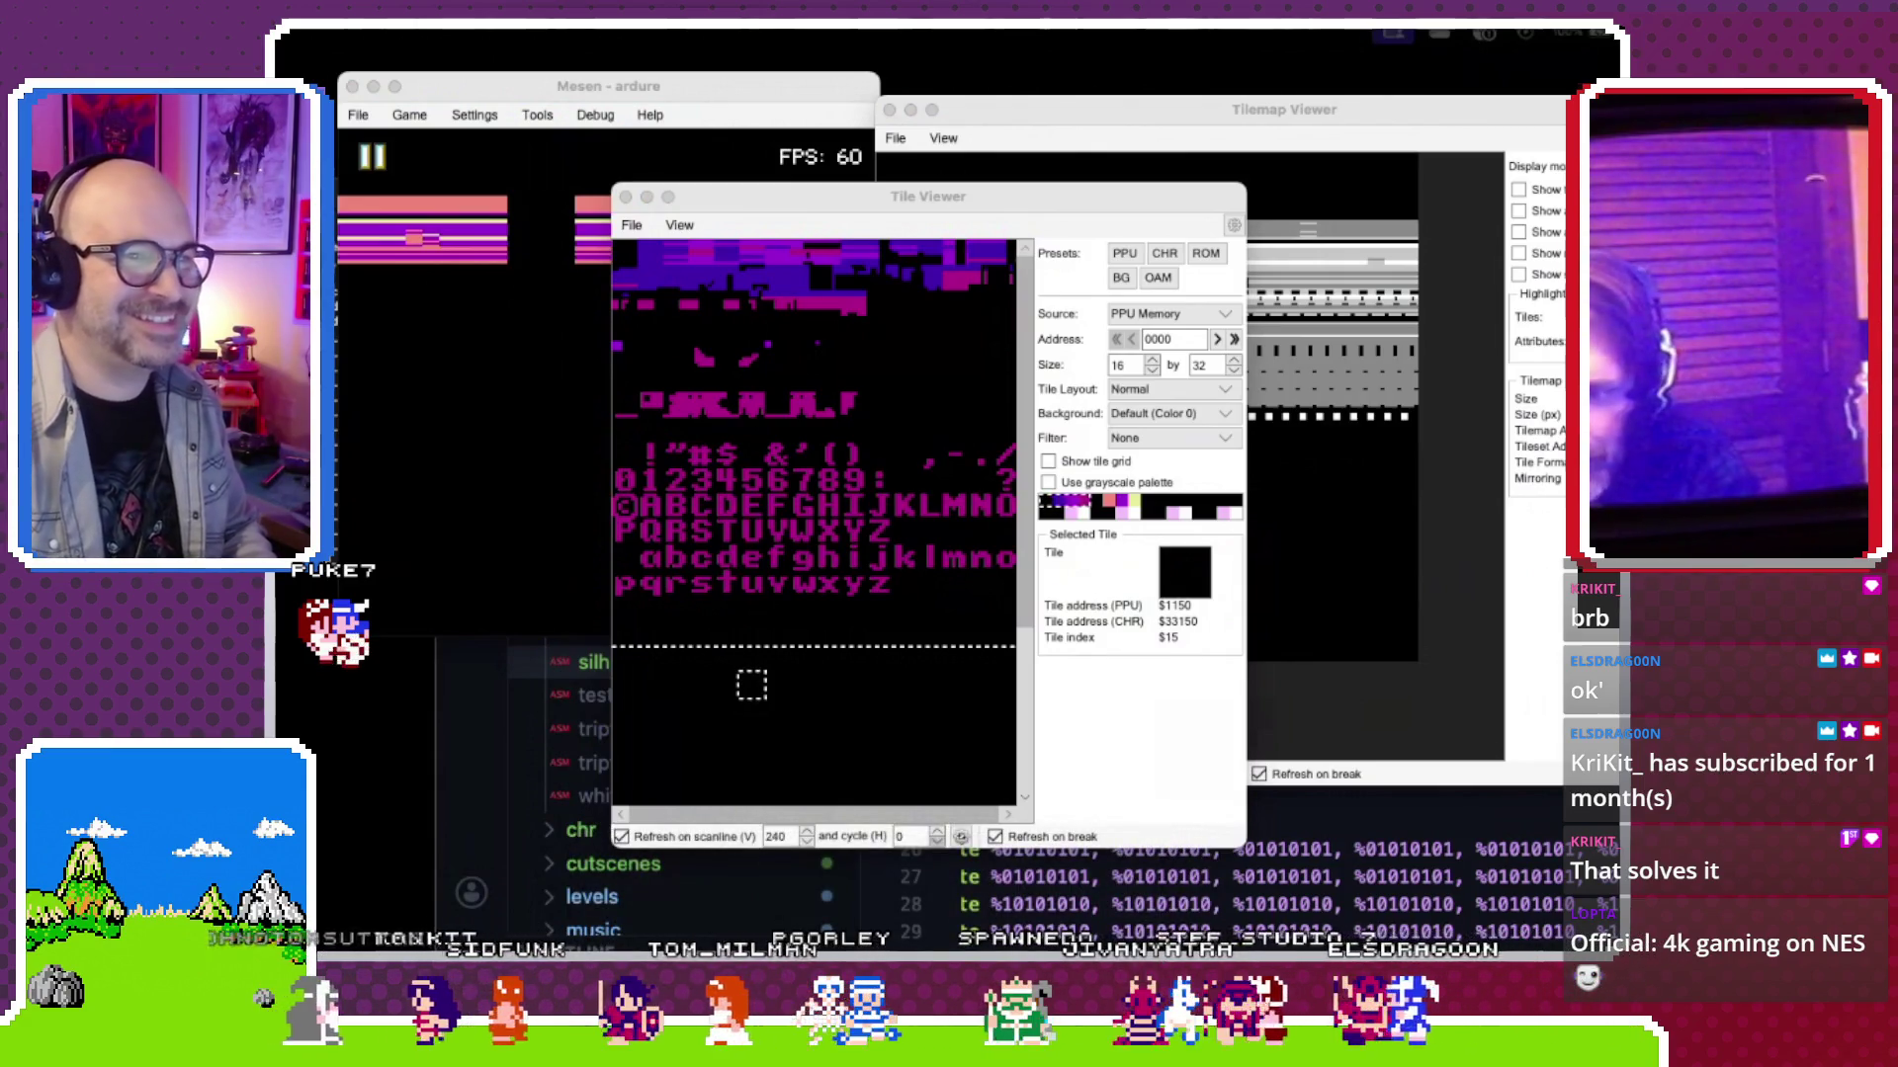
key("super+Tab")
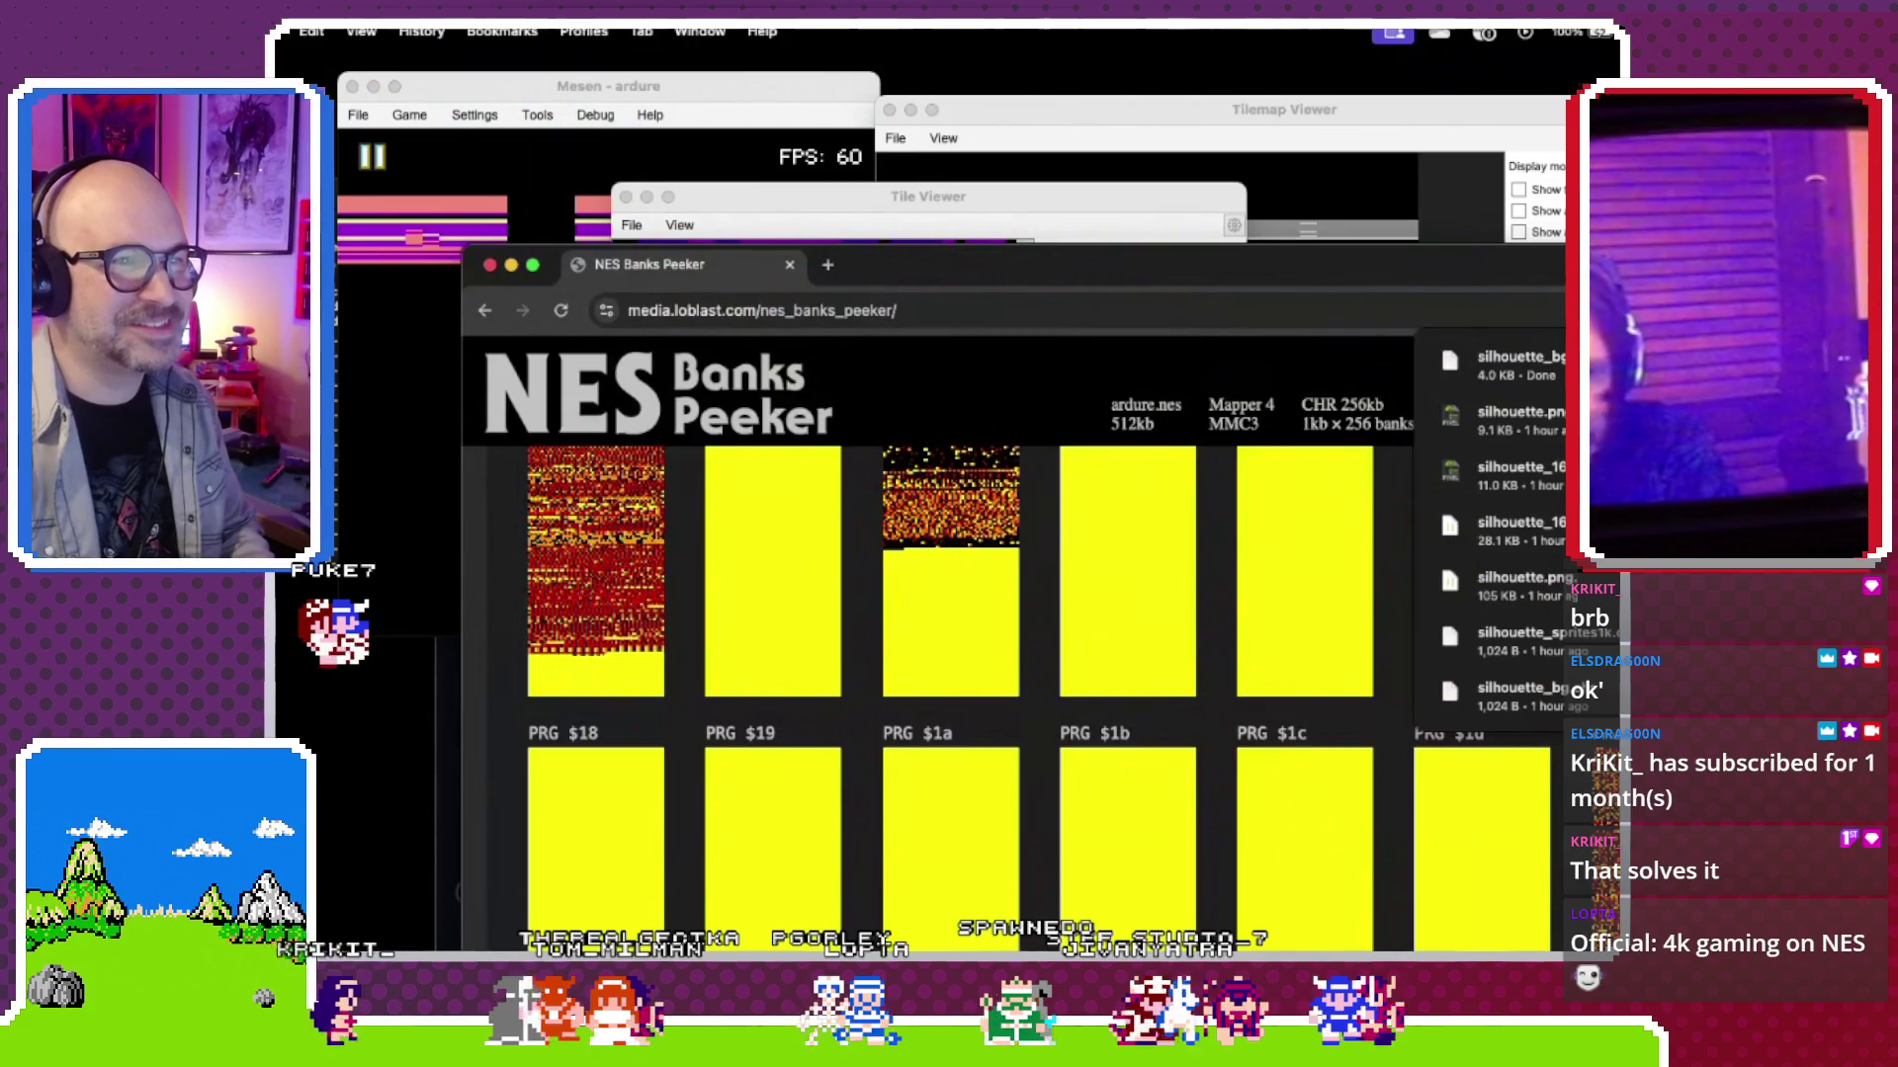
Step: Bring the NES Banks Peeker page for ardure.nes beside the tile view, then return to the code editor
key("super+Tab")
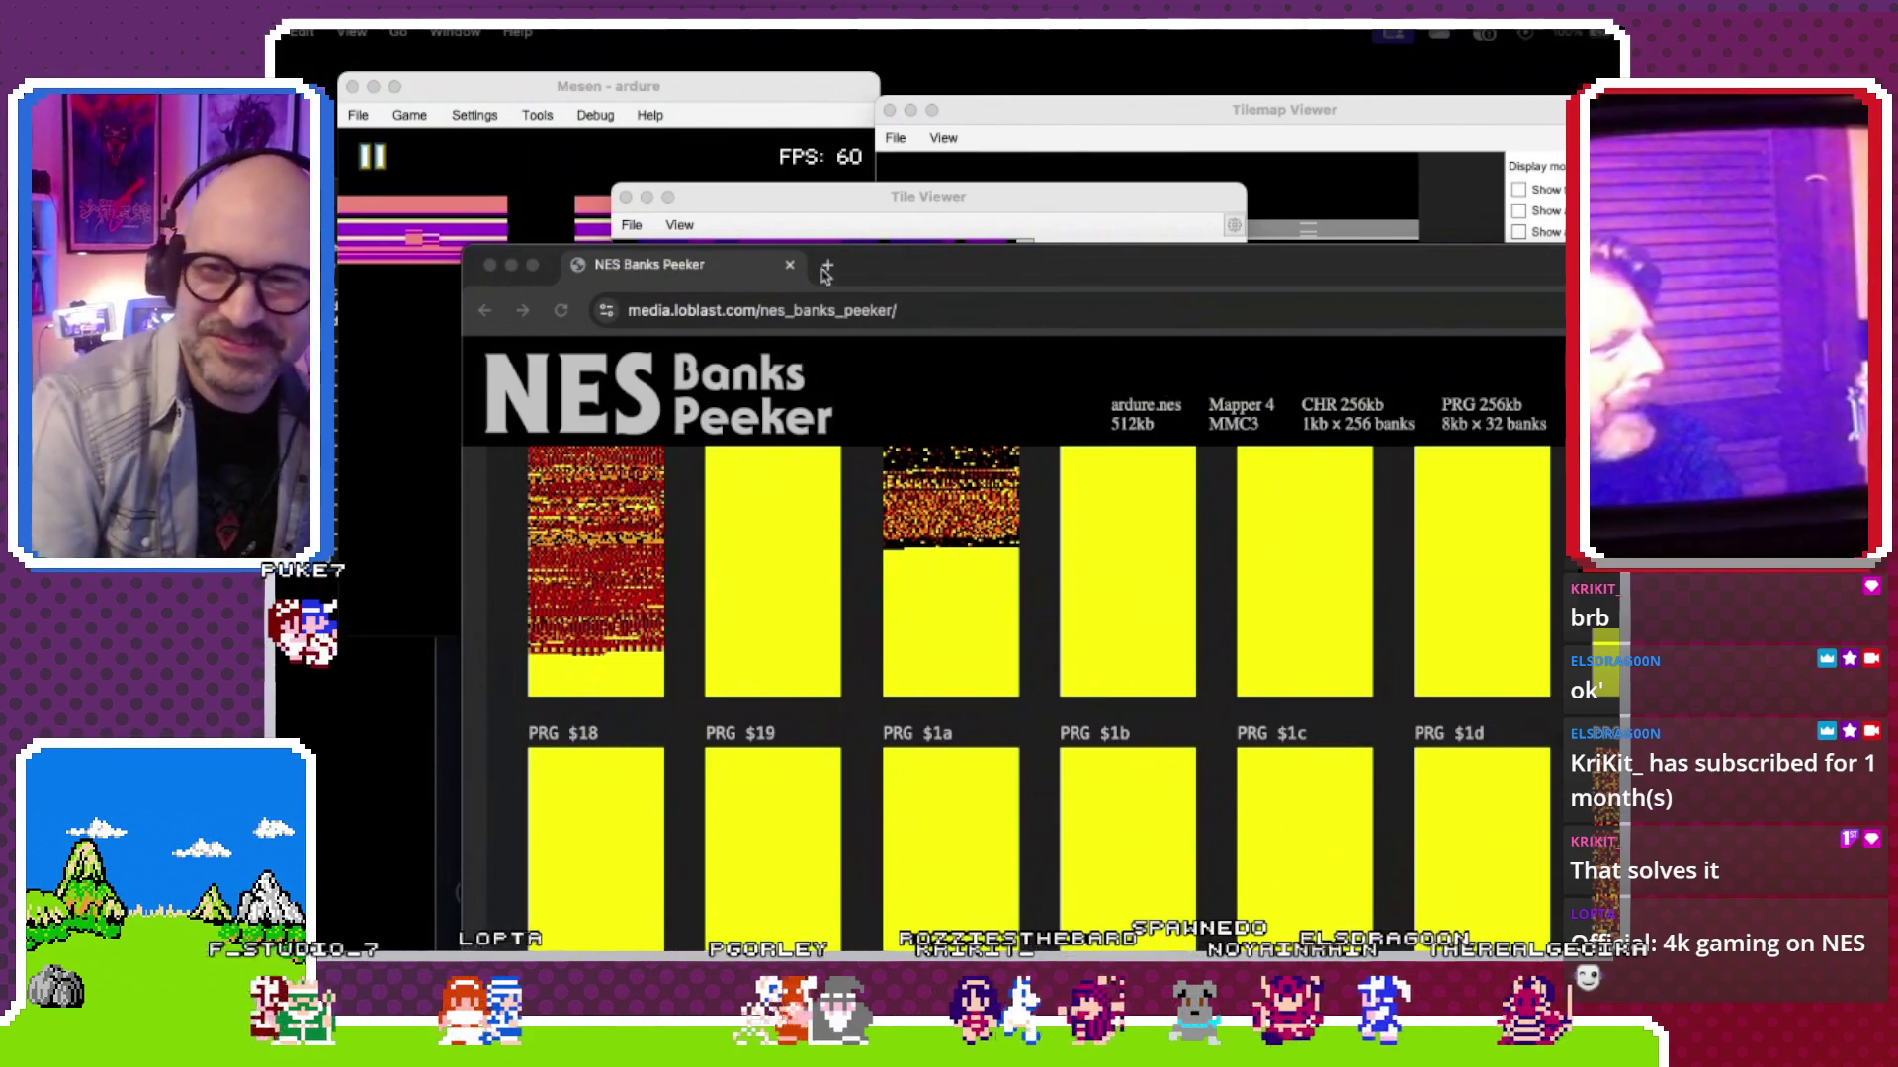
left_click_drag(951, 276, 1080, 422)
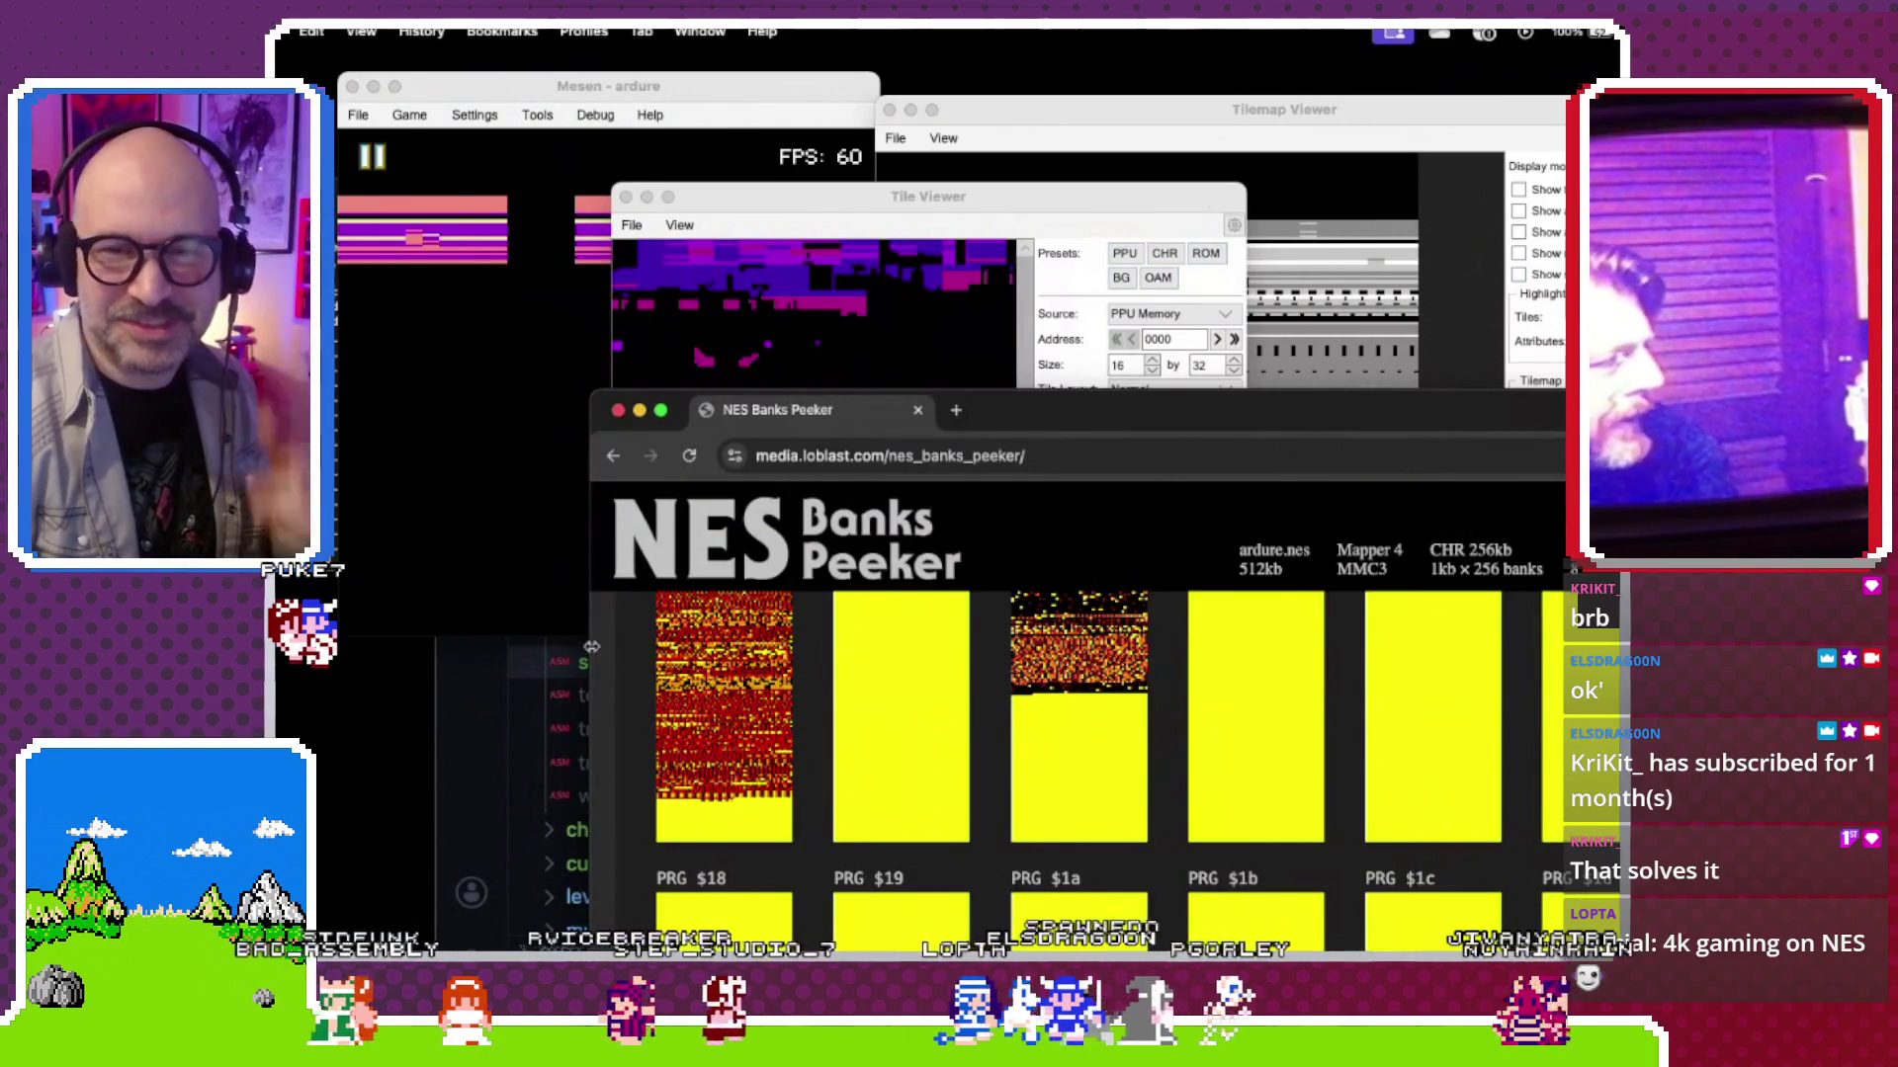
left_click(477, 703)
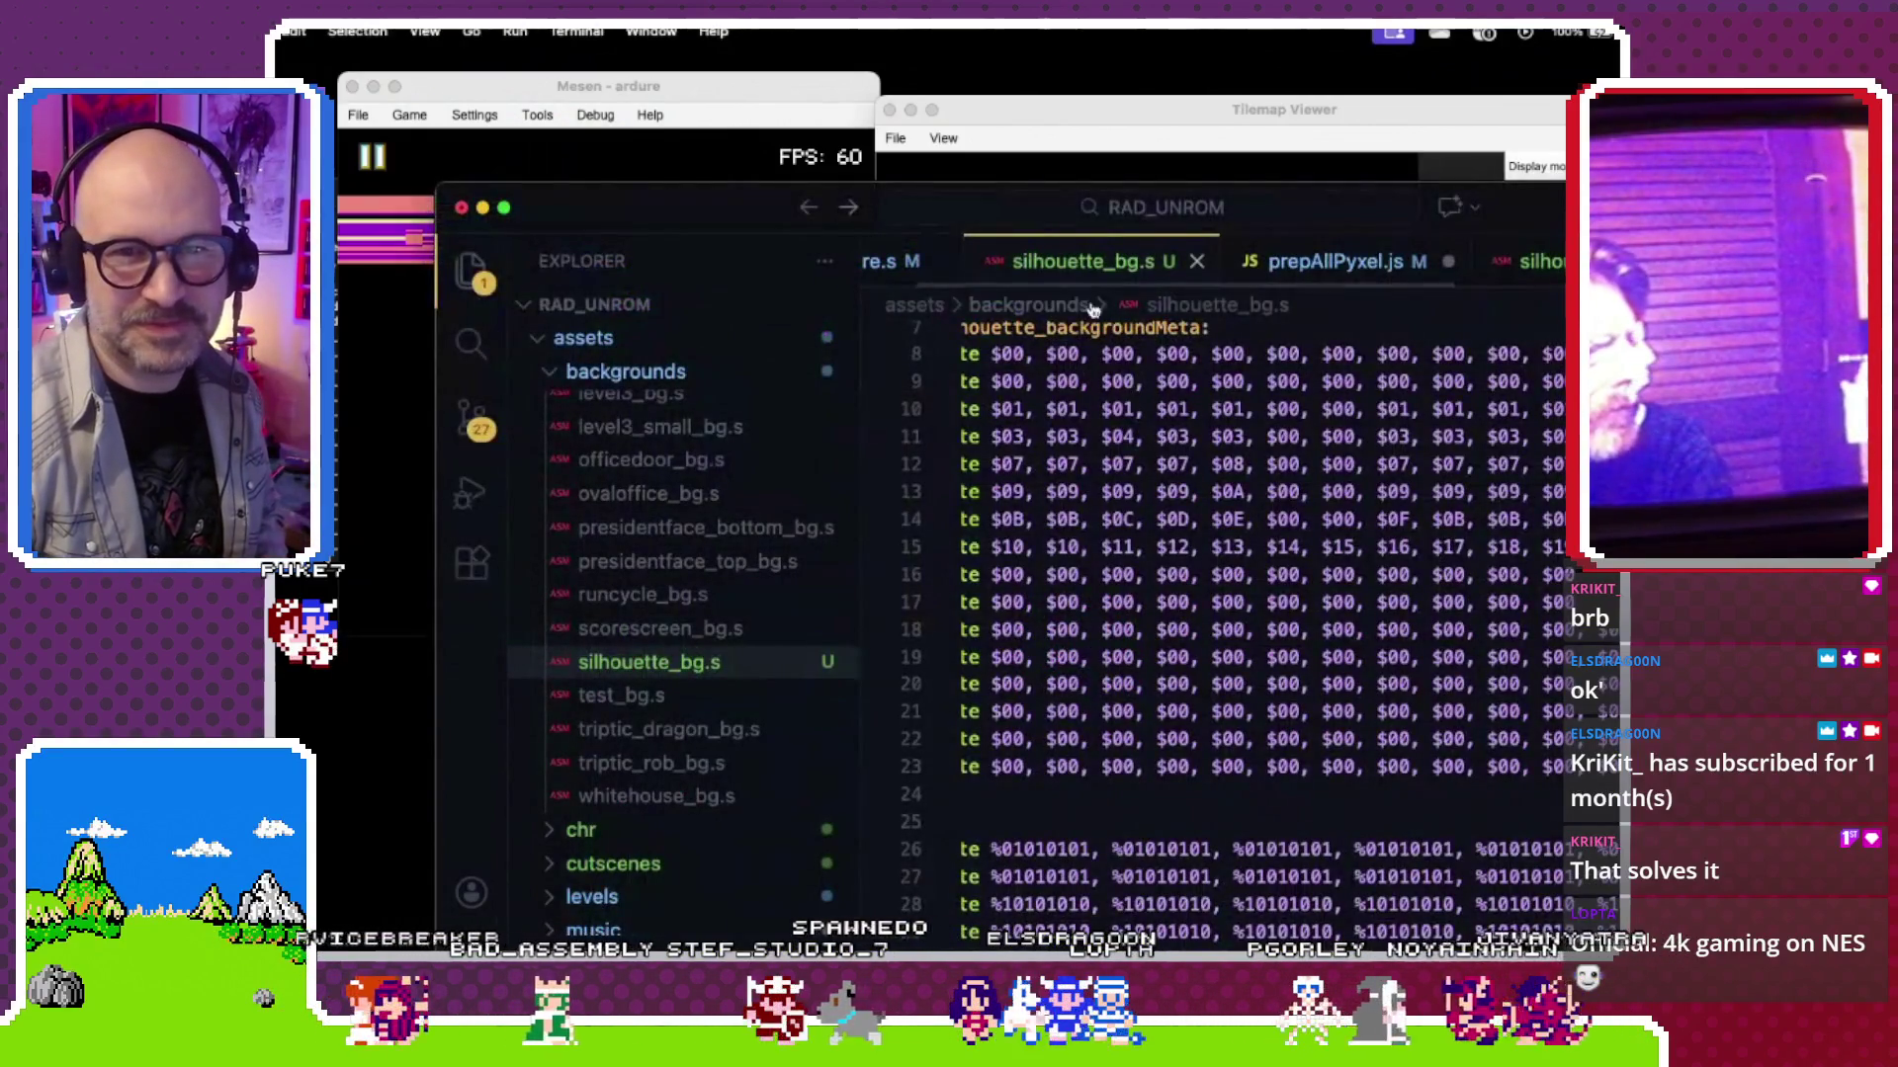
scroll(1072, 269, "down", 3)
Step: Point the silhouette sprites incbin at silhouette_bg_4k.chr and save silhouette.s
left_click(1398, 262)
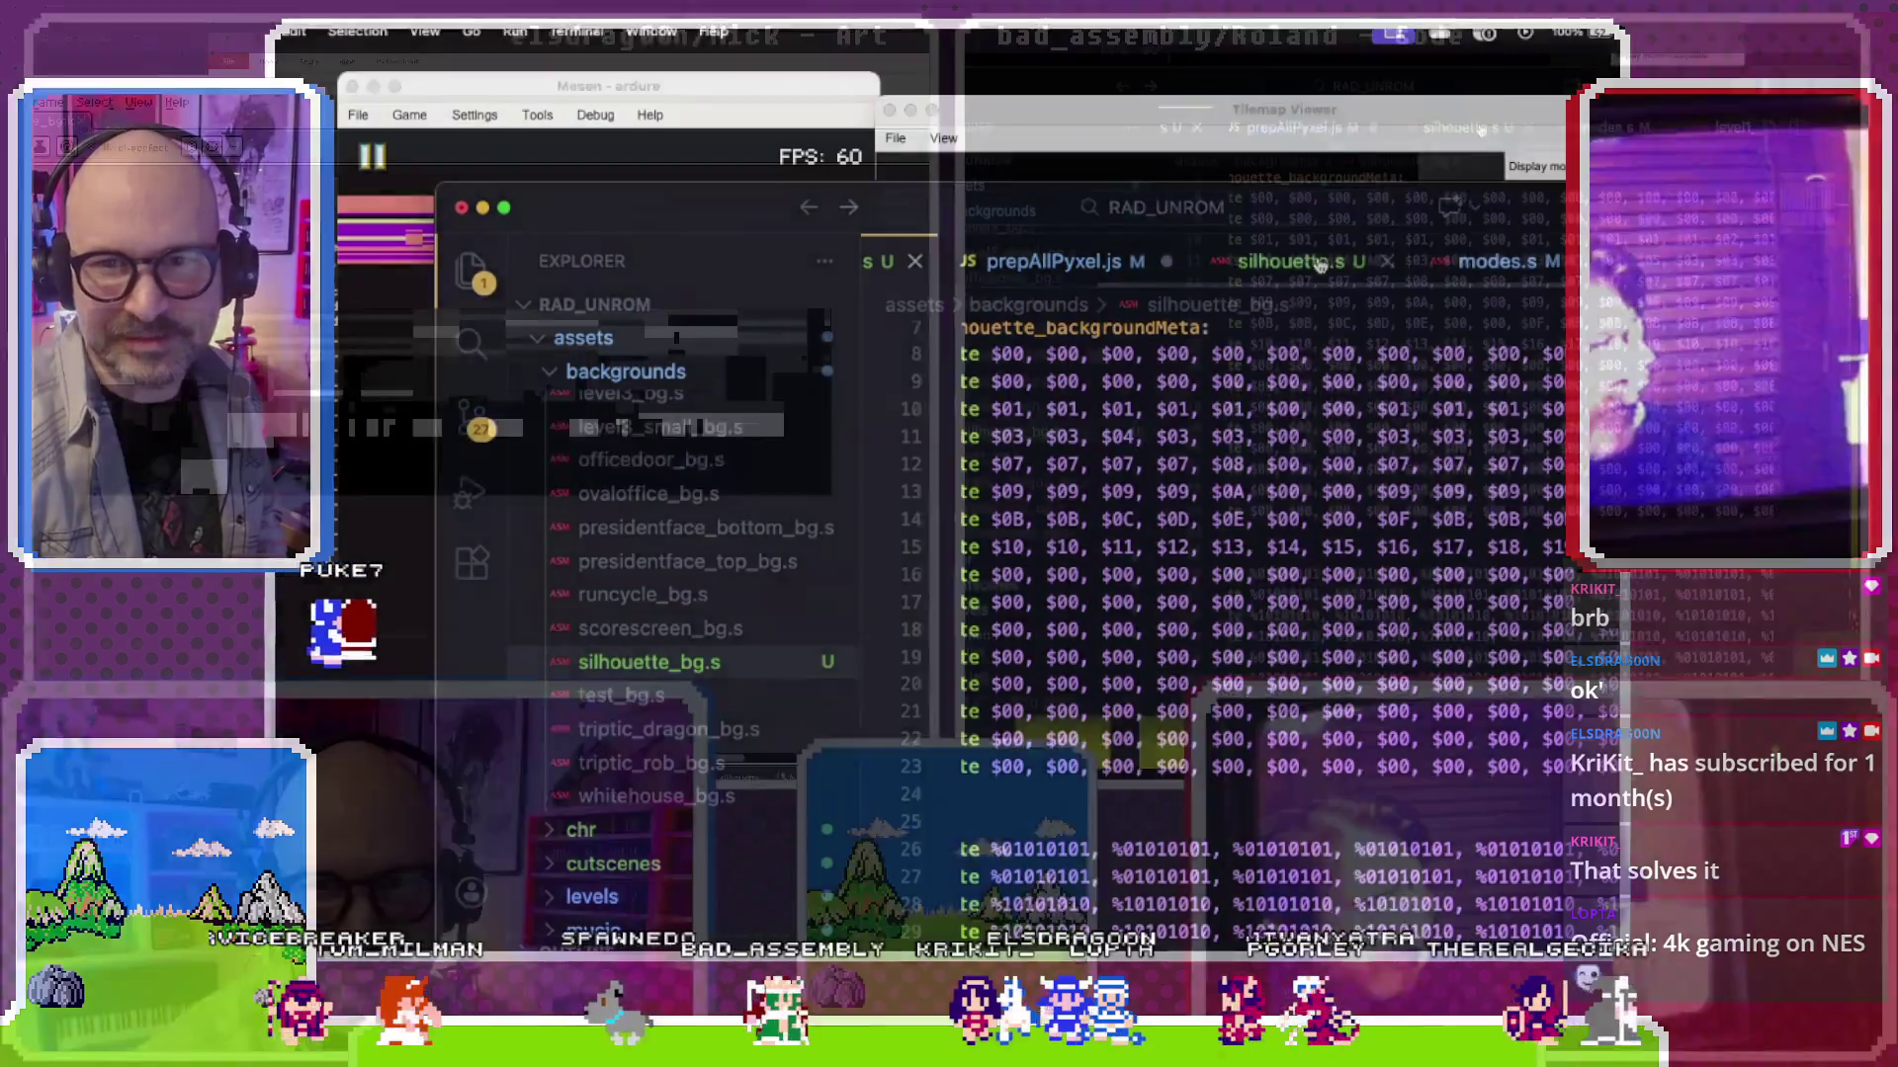
scroll(1480, 393, "down", 2)
scroll(1481, 393, "down", 15)
scroll(1476, 341, "down", 5)
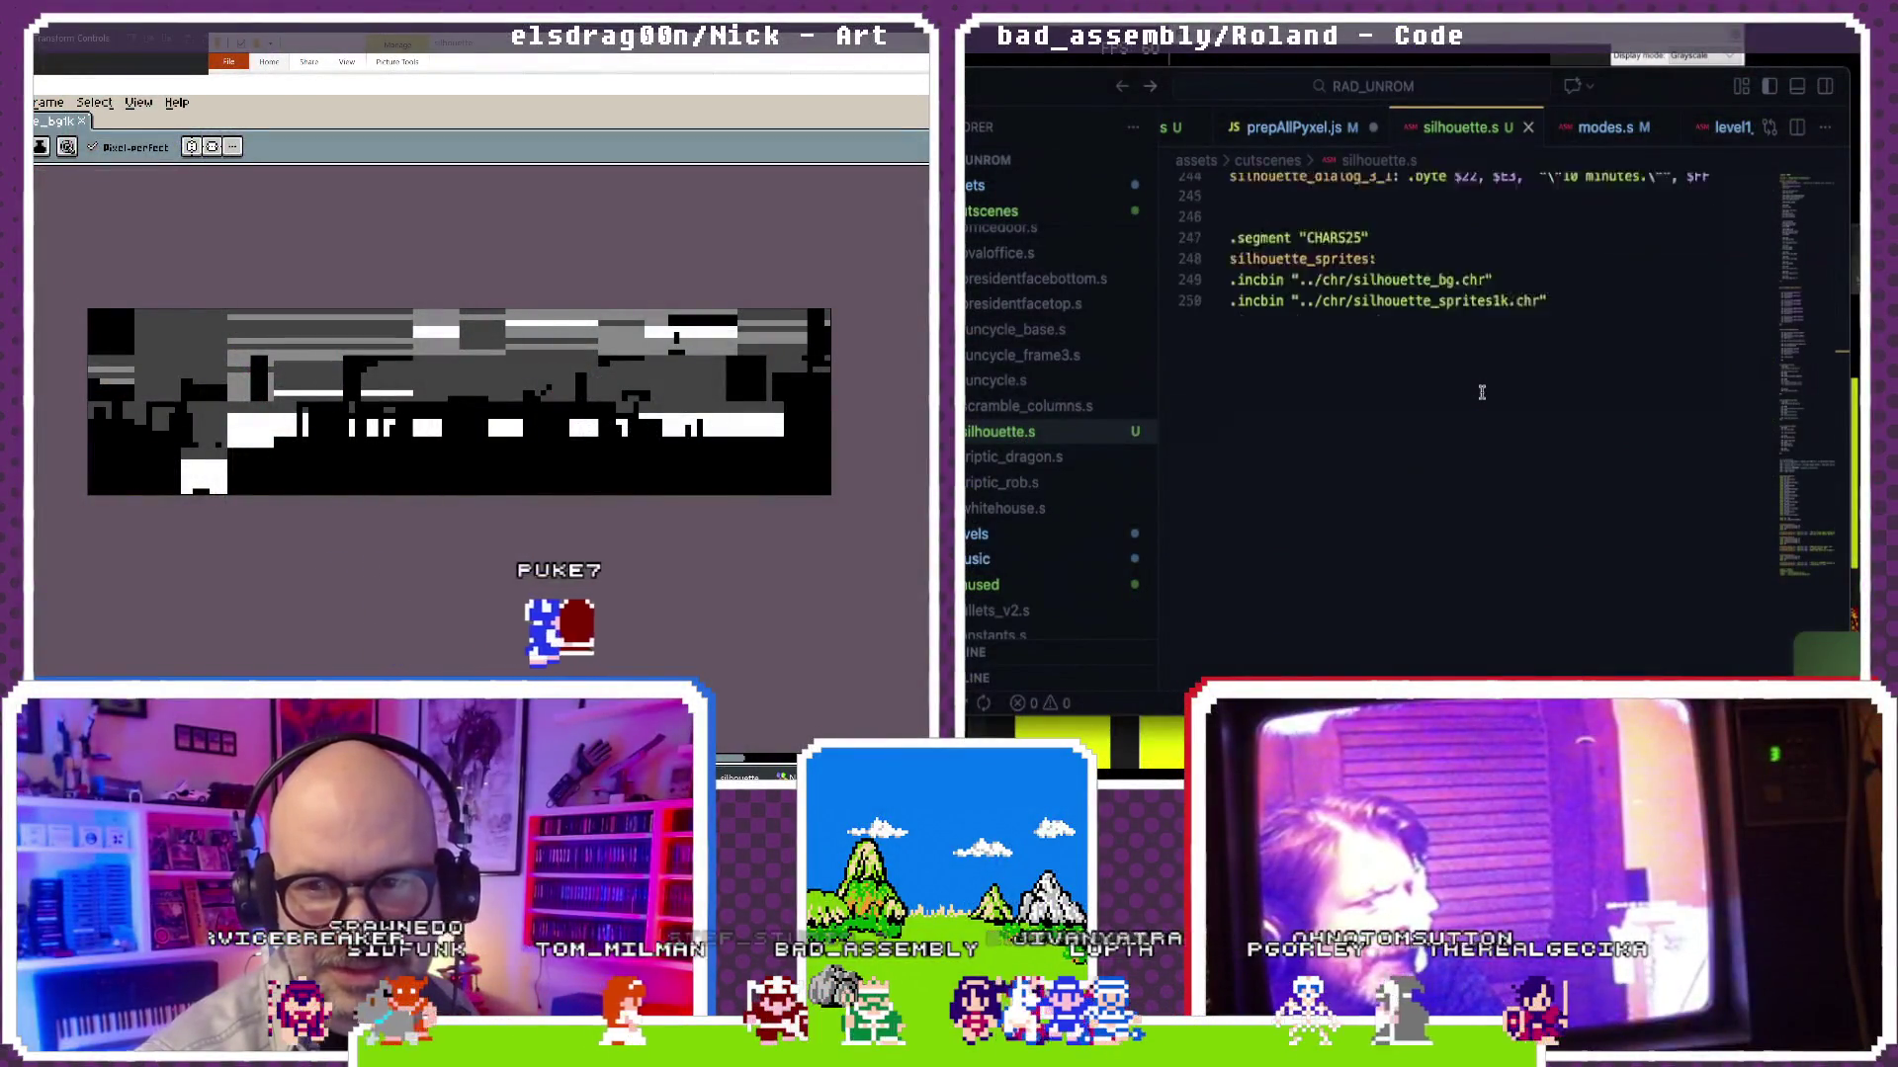
type("_4k")
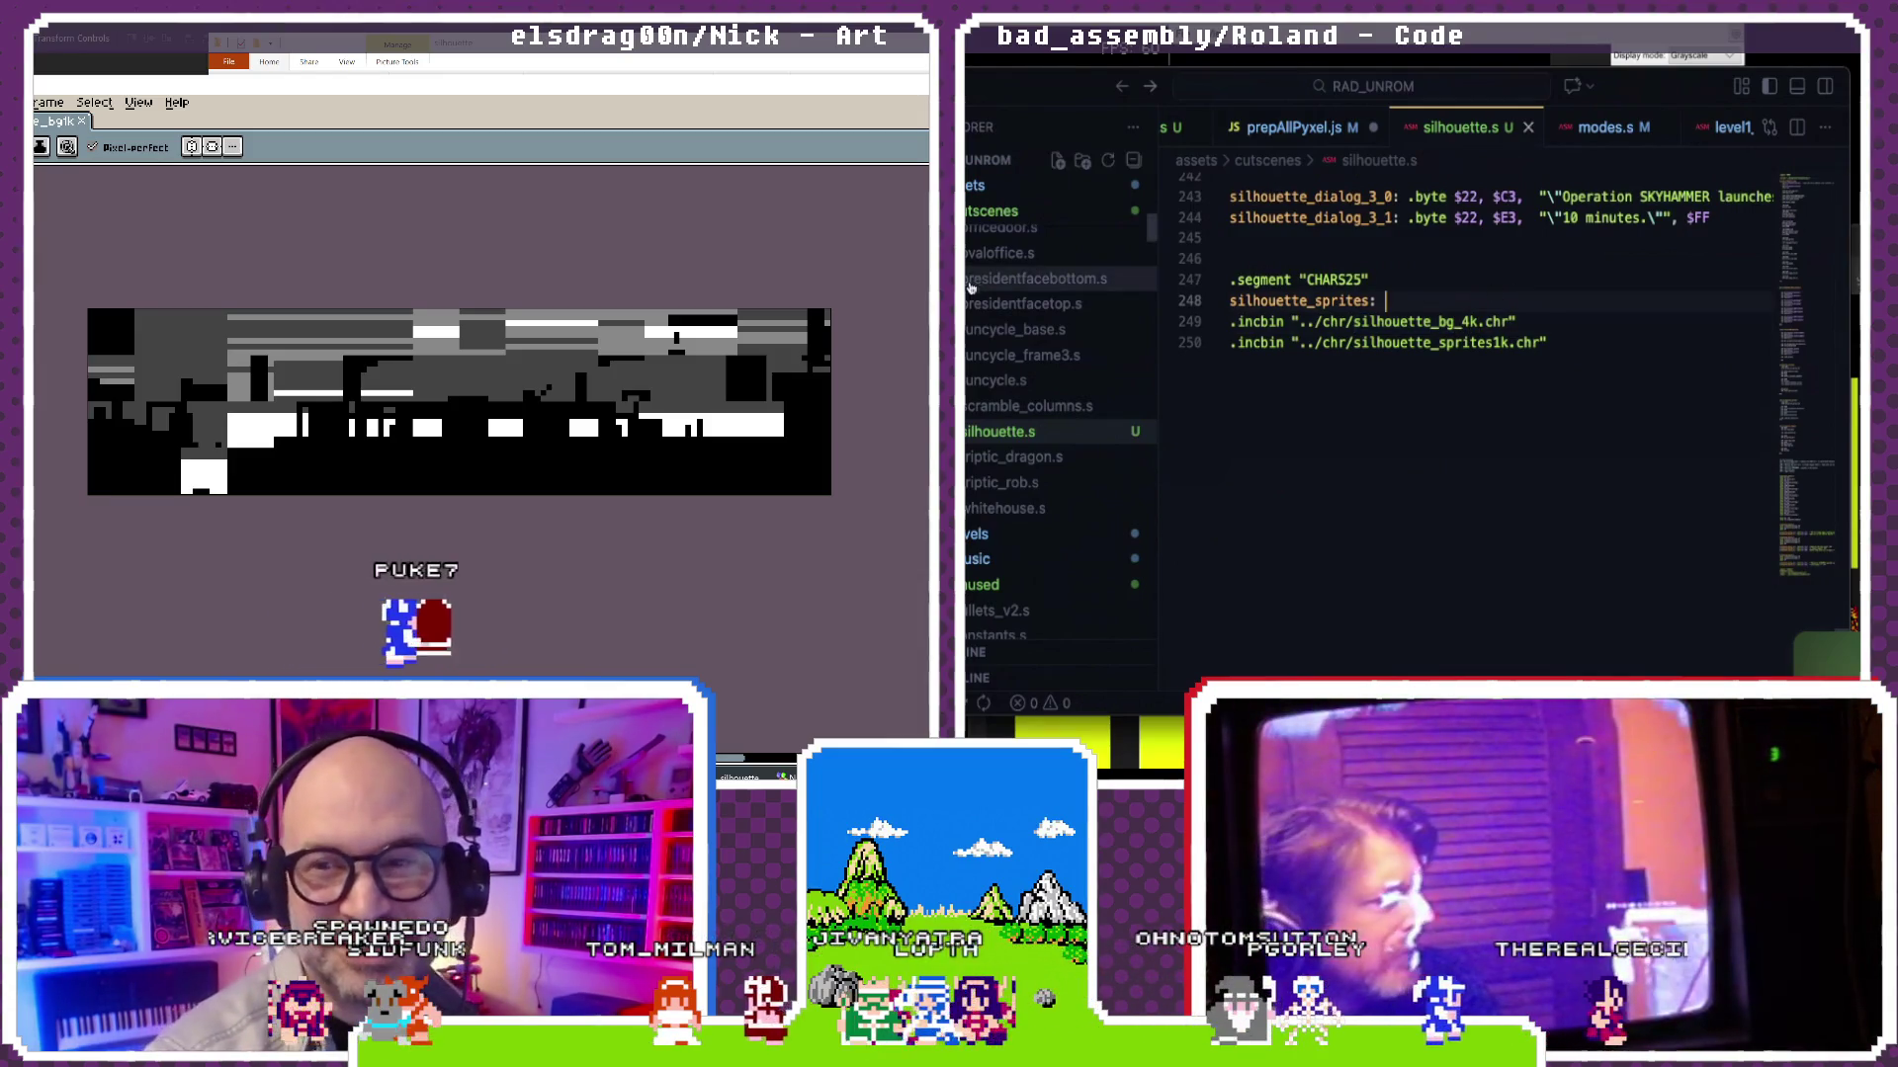
key("ctrl+s")
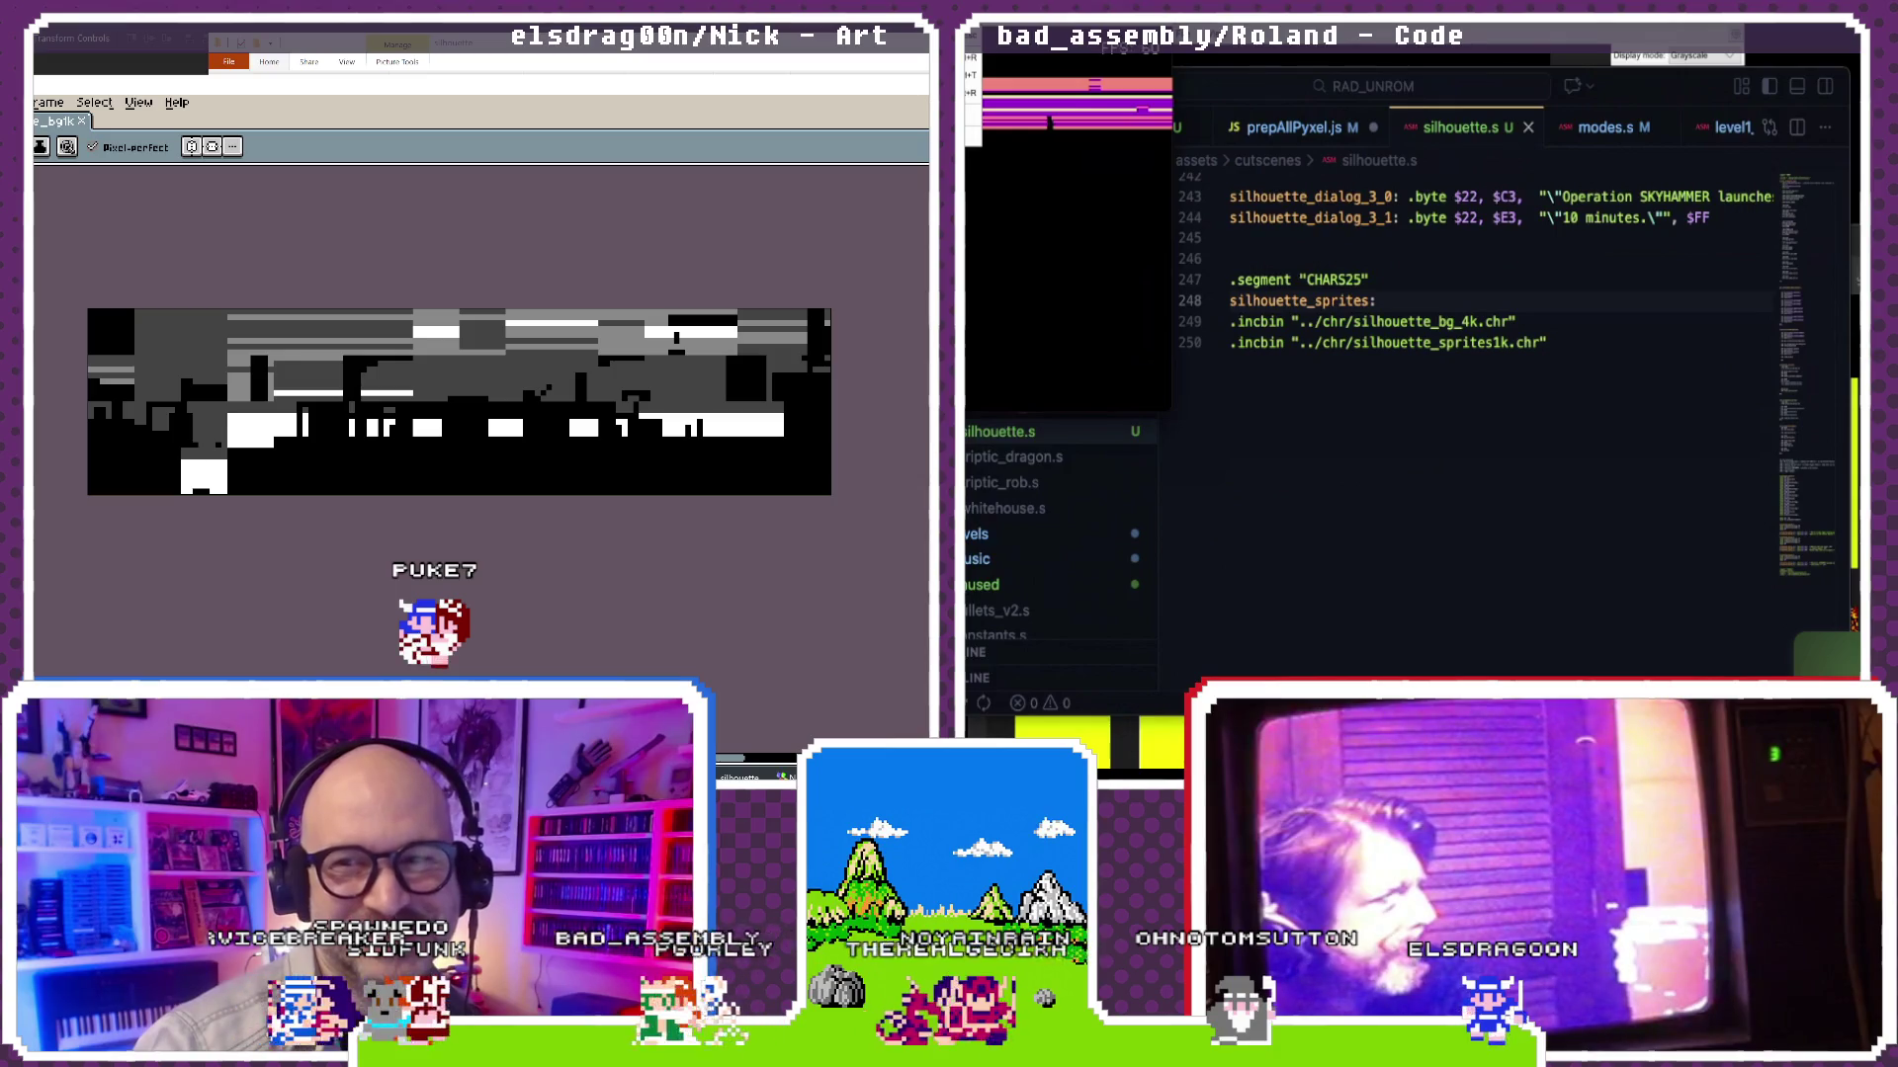
key("alt+d")
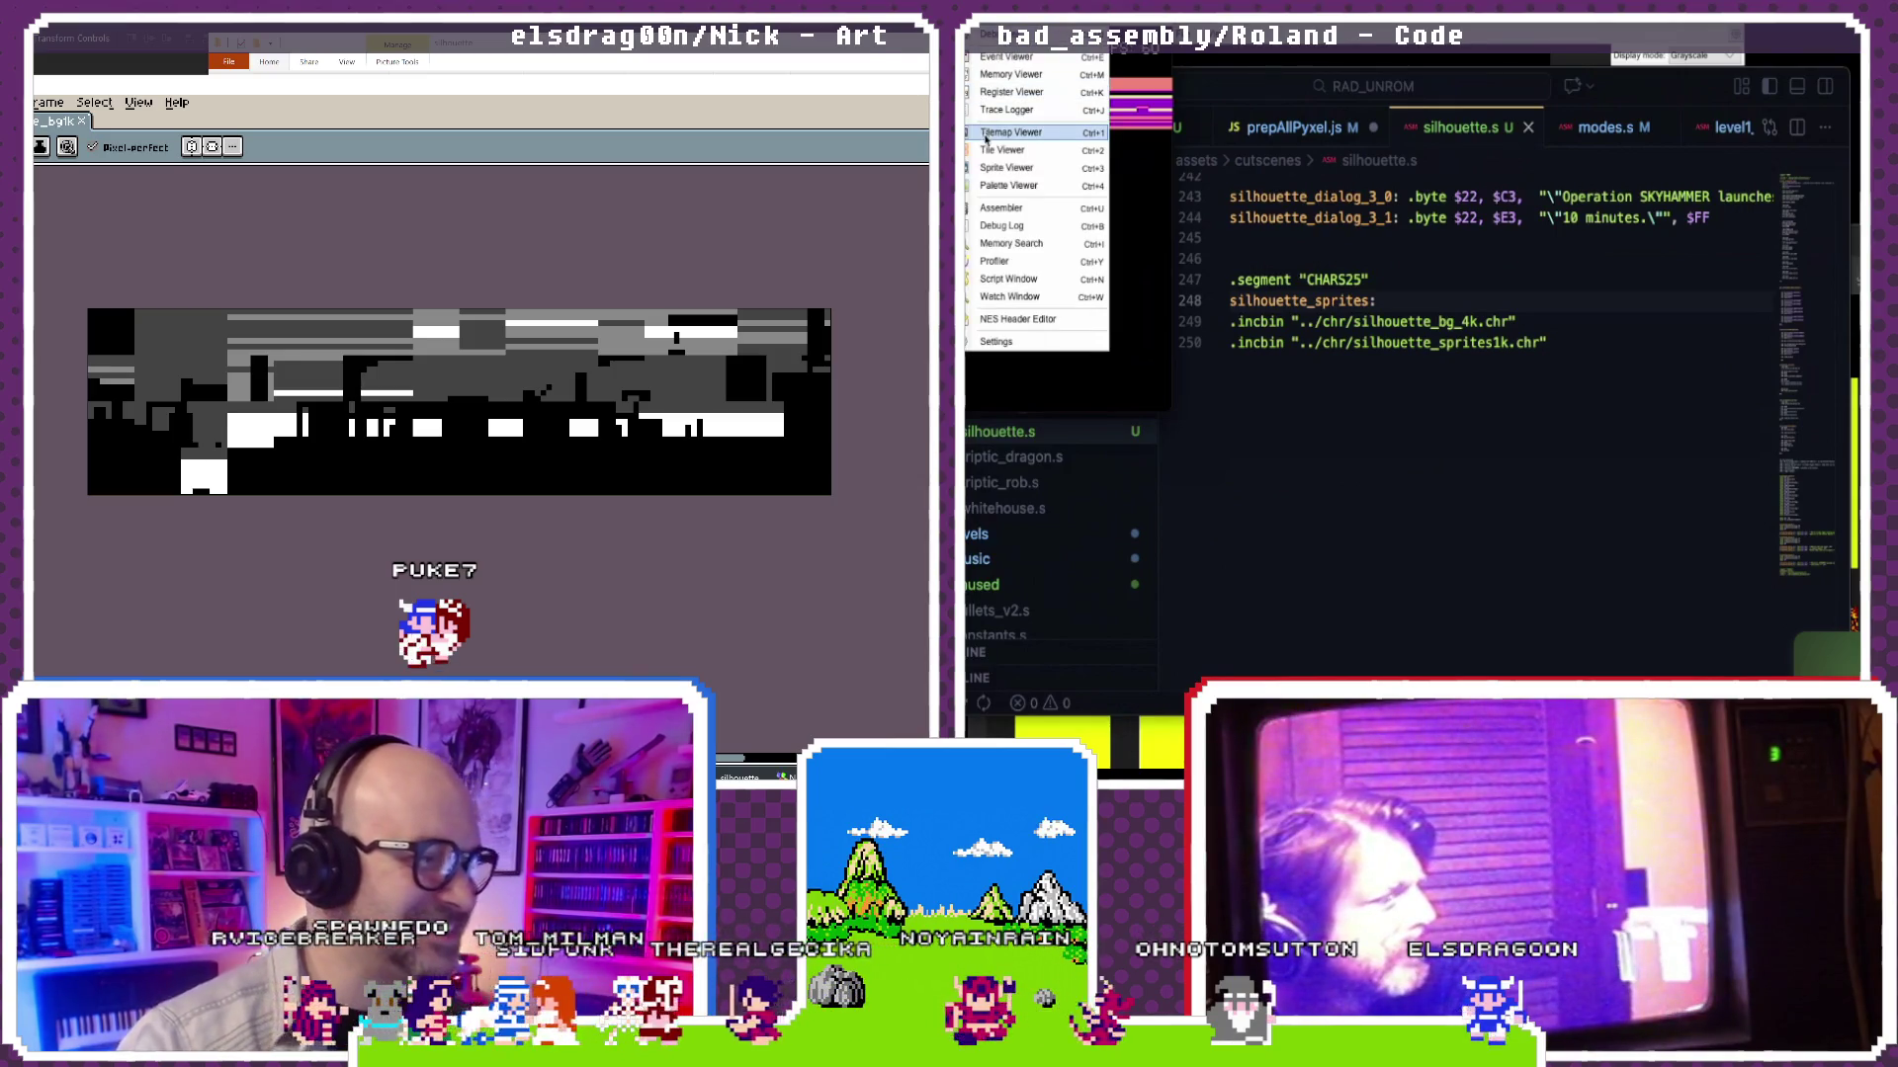
left_click(987, 149)
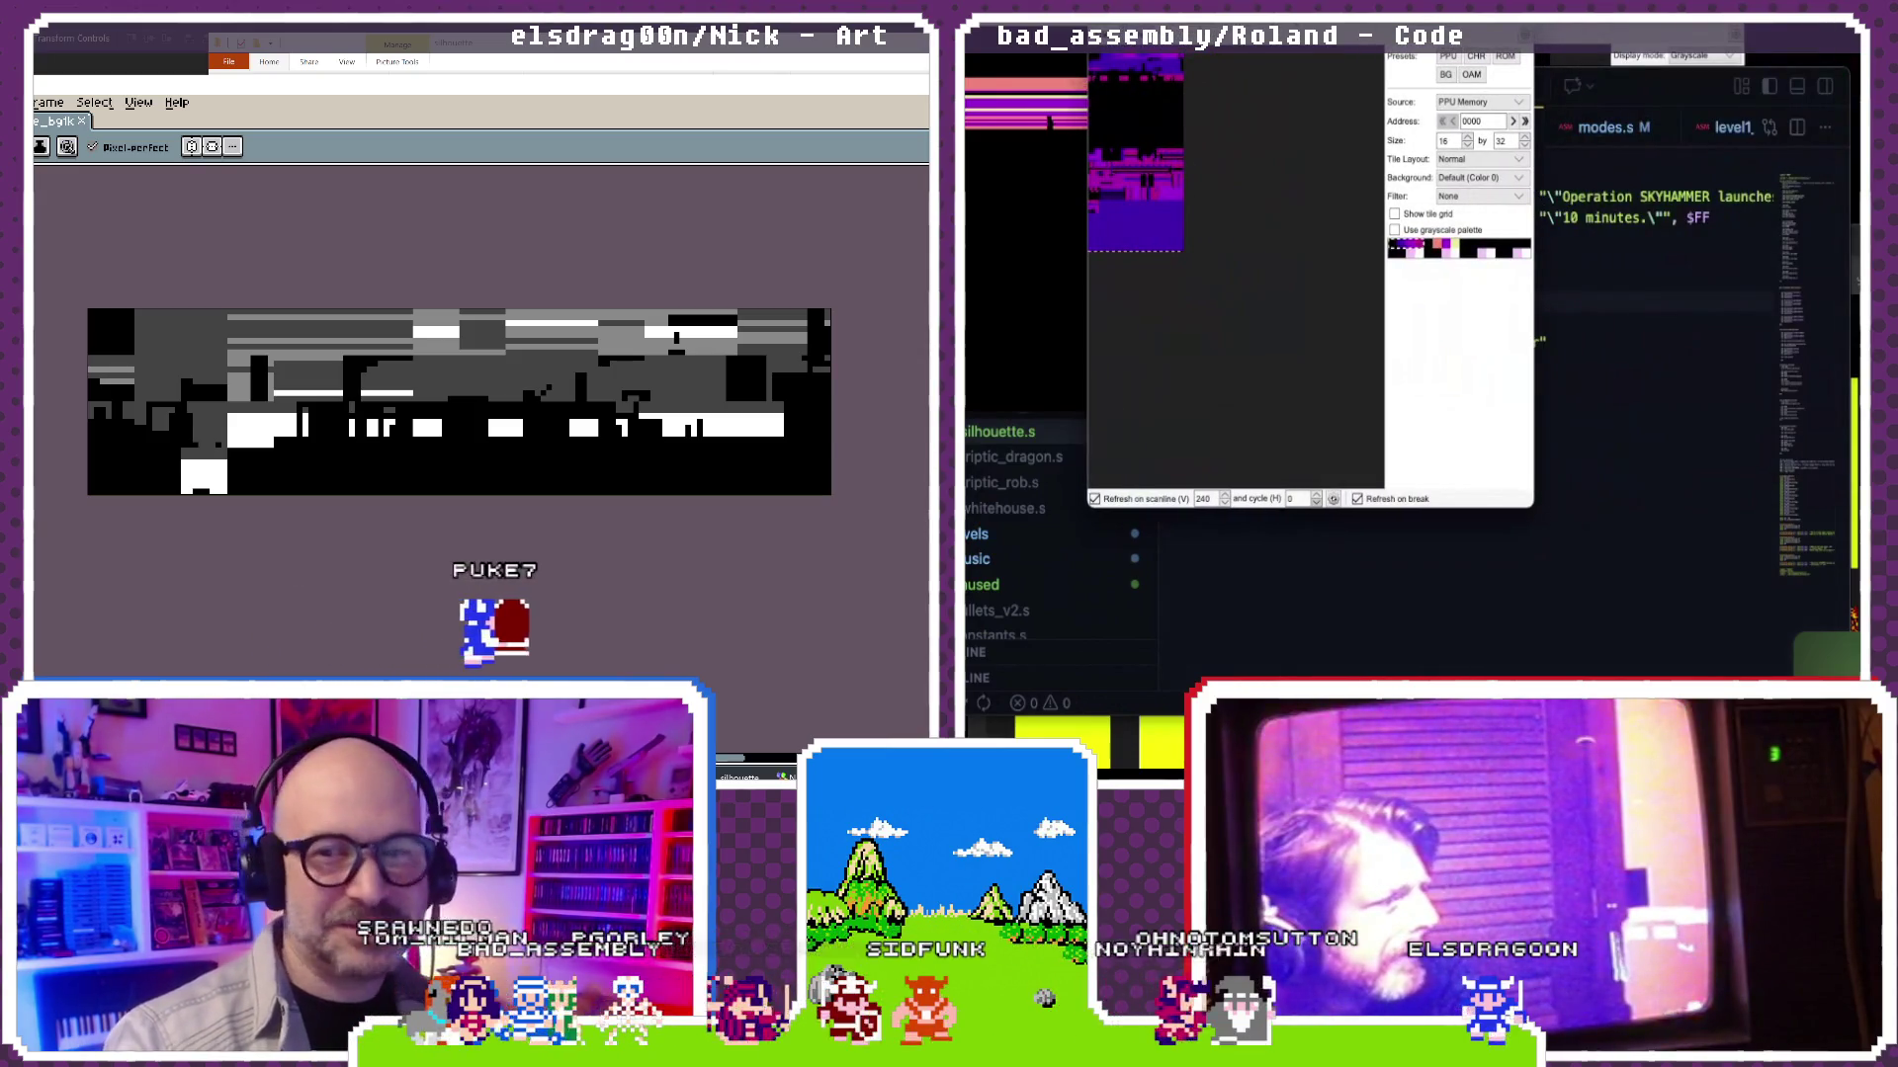
key("alt+v")
left_click(1168, 137)
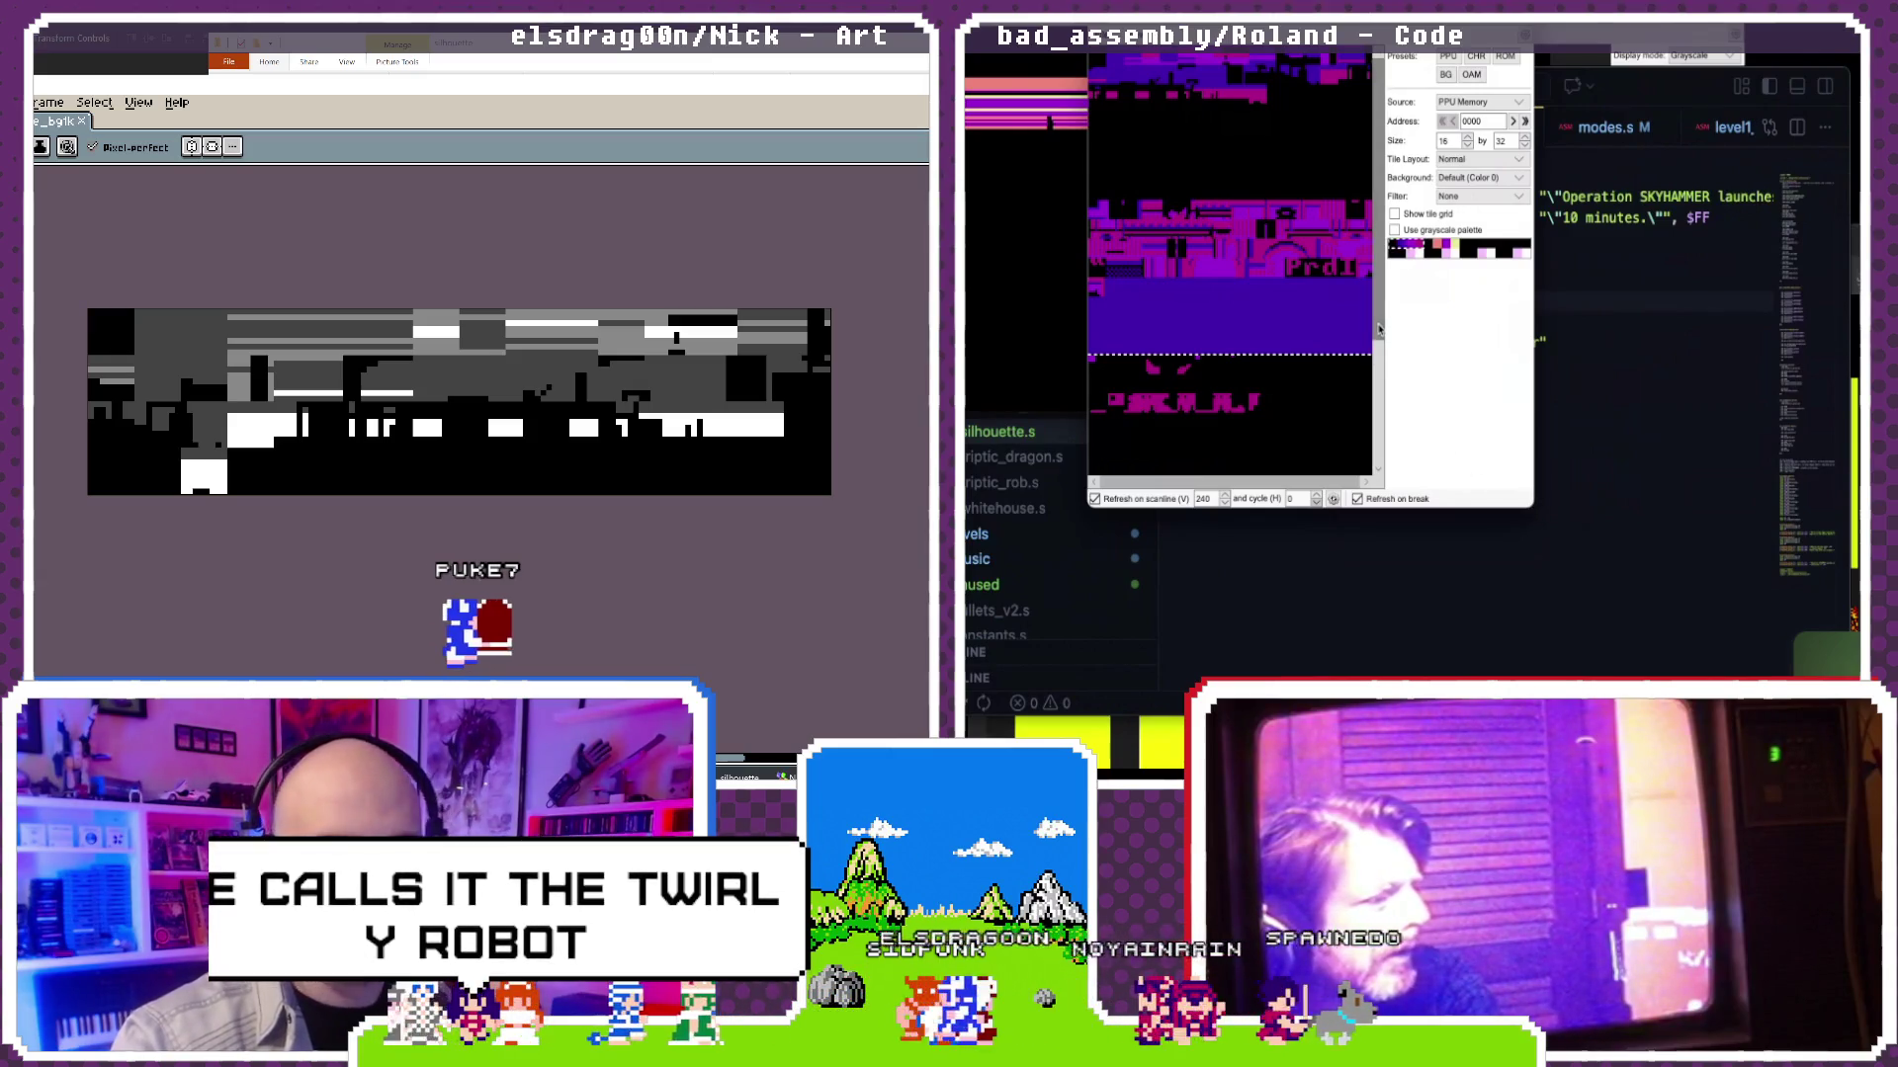
left_click_drag(1378, 330, 1398, 423)
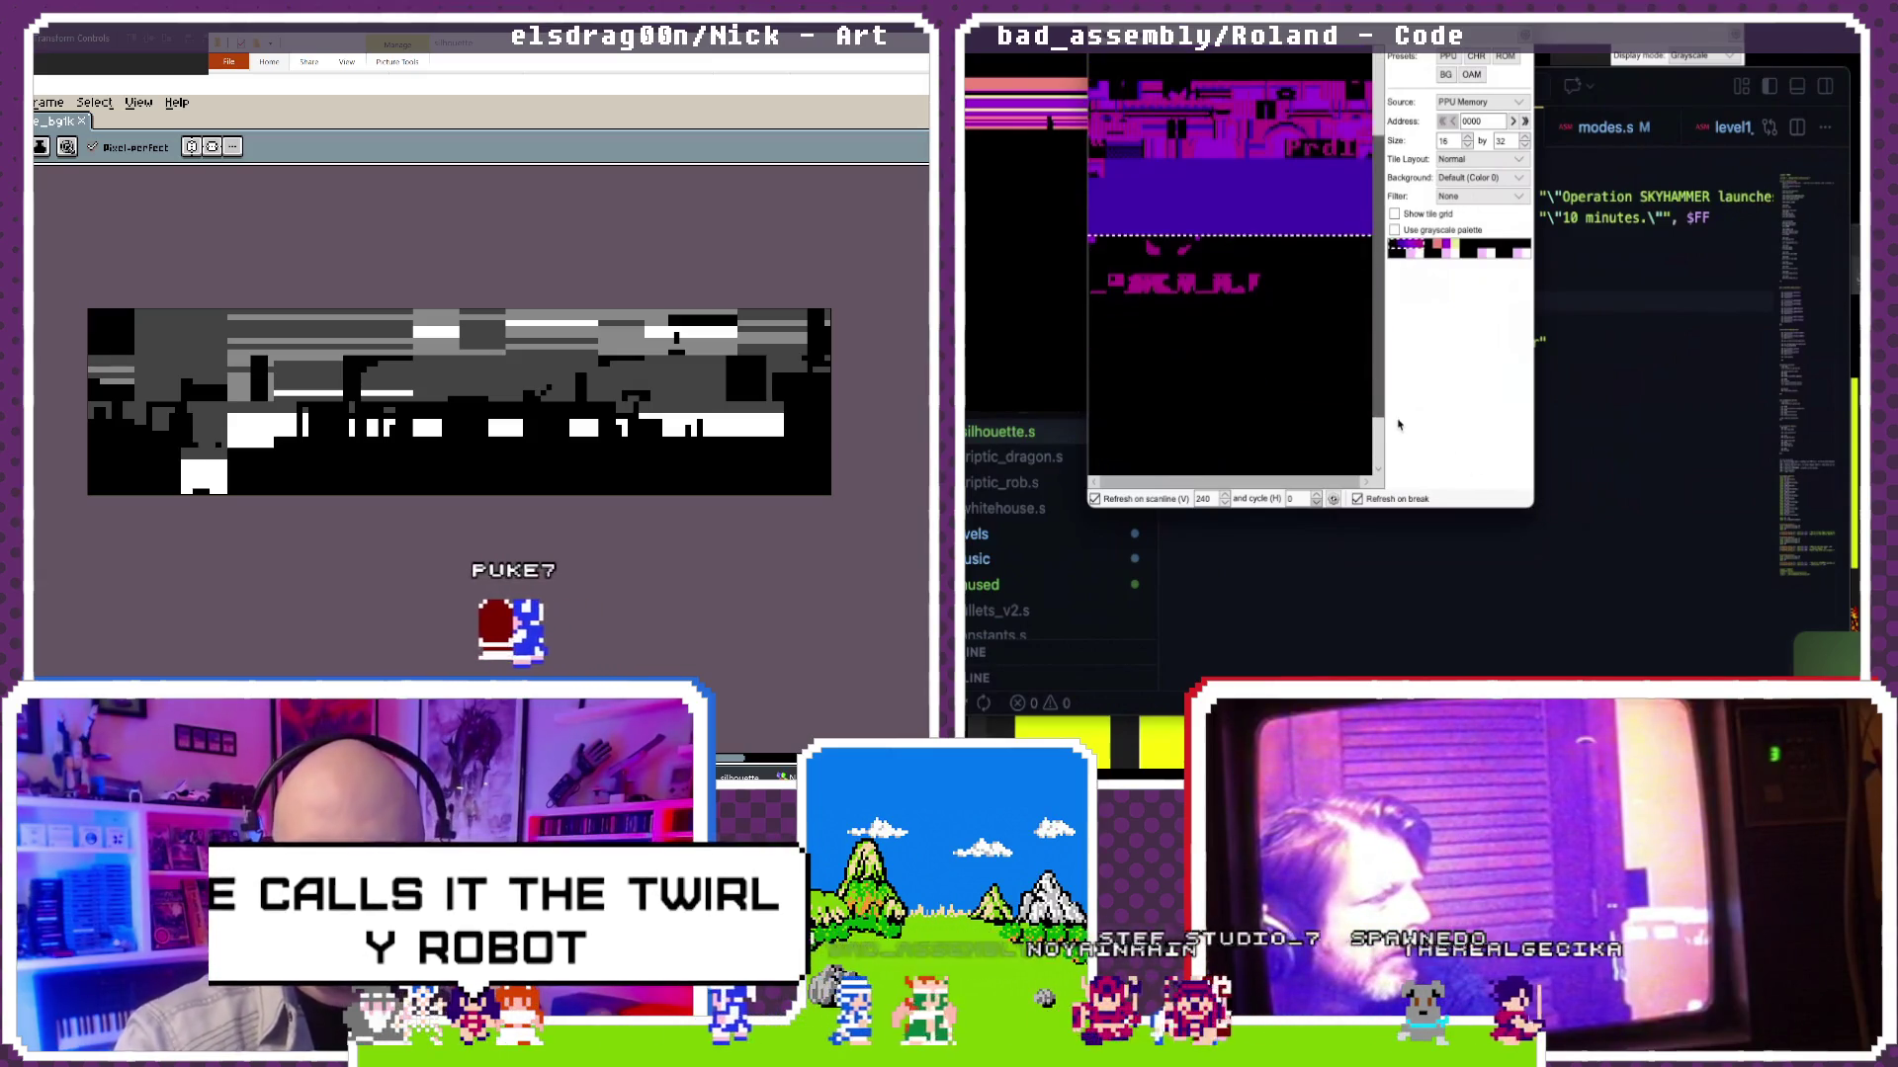
left_click_drag(1397, 423, 1377, 286)
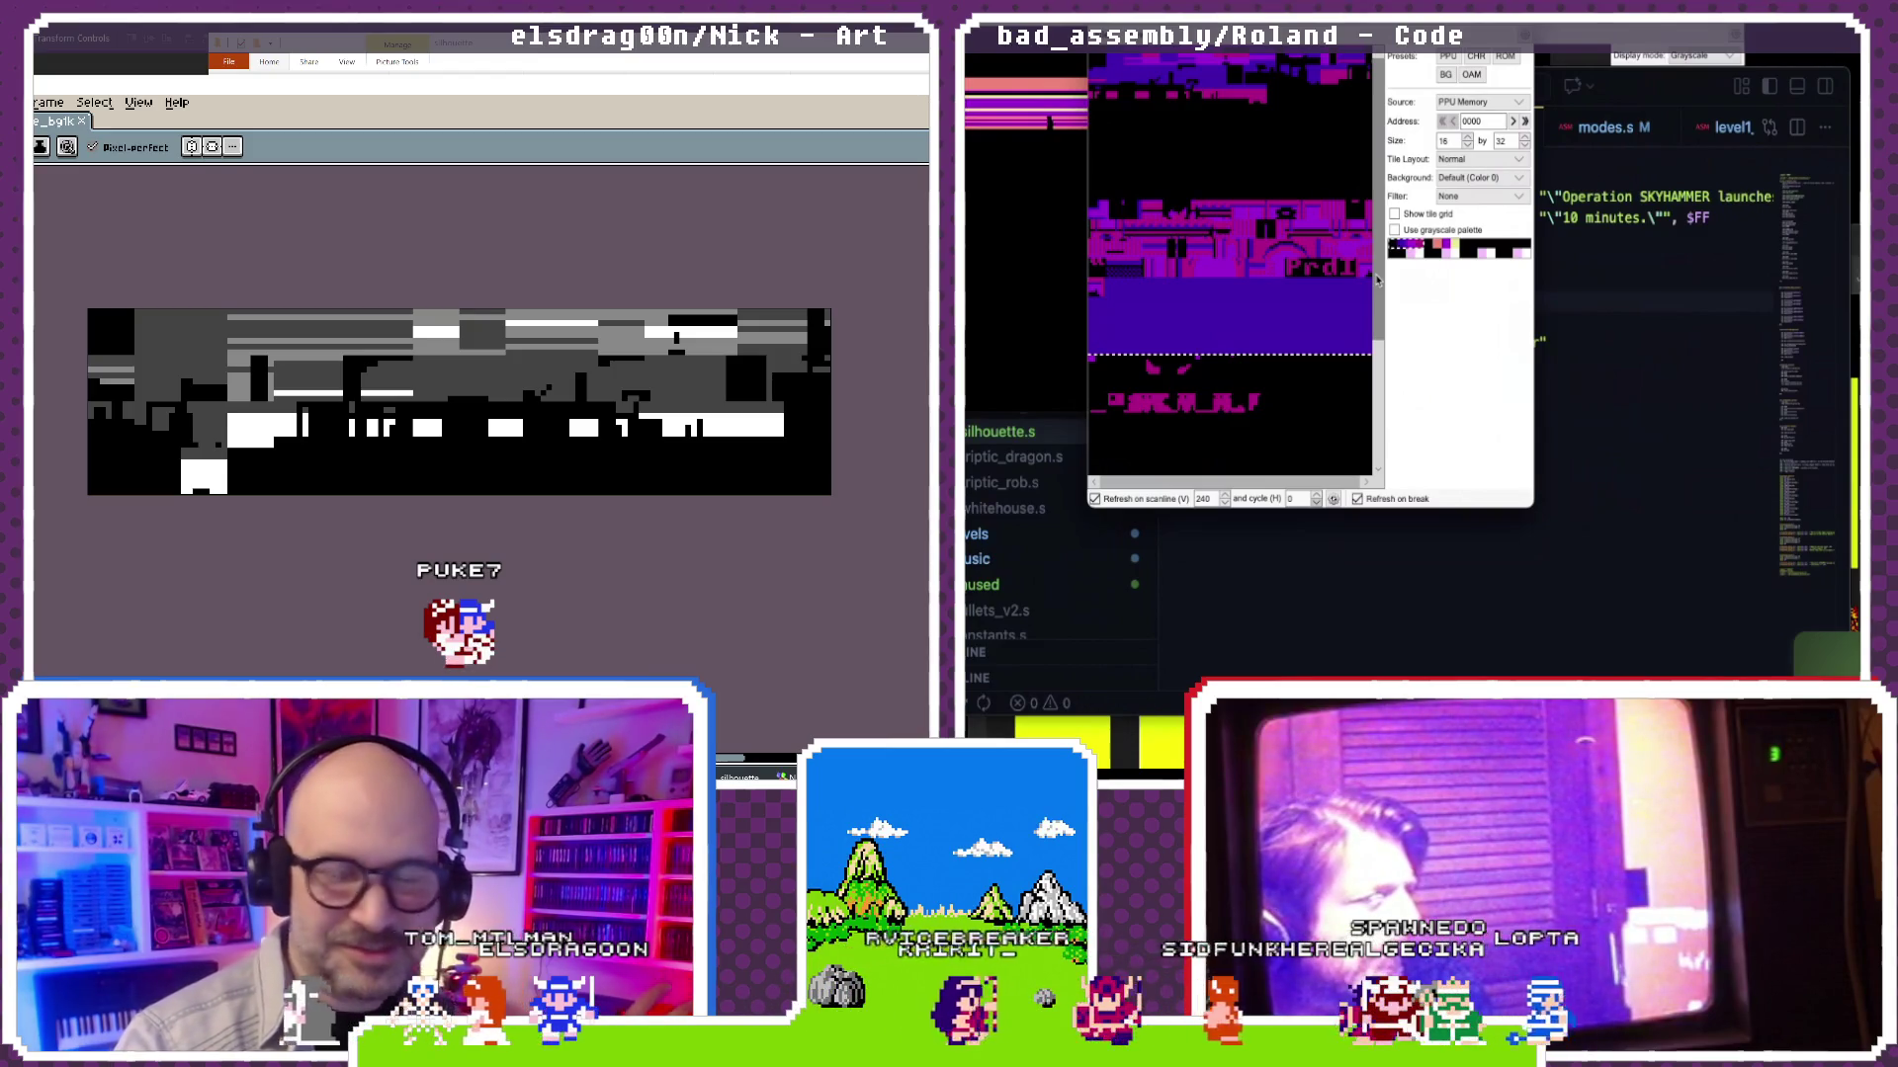
right_click(1171, 82)
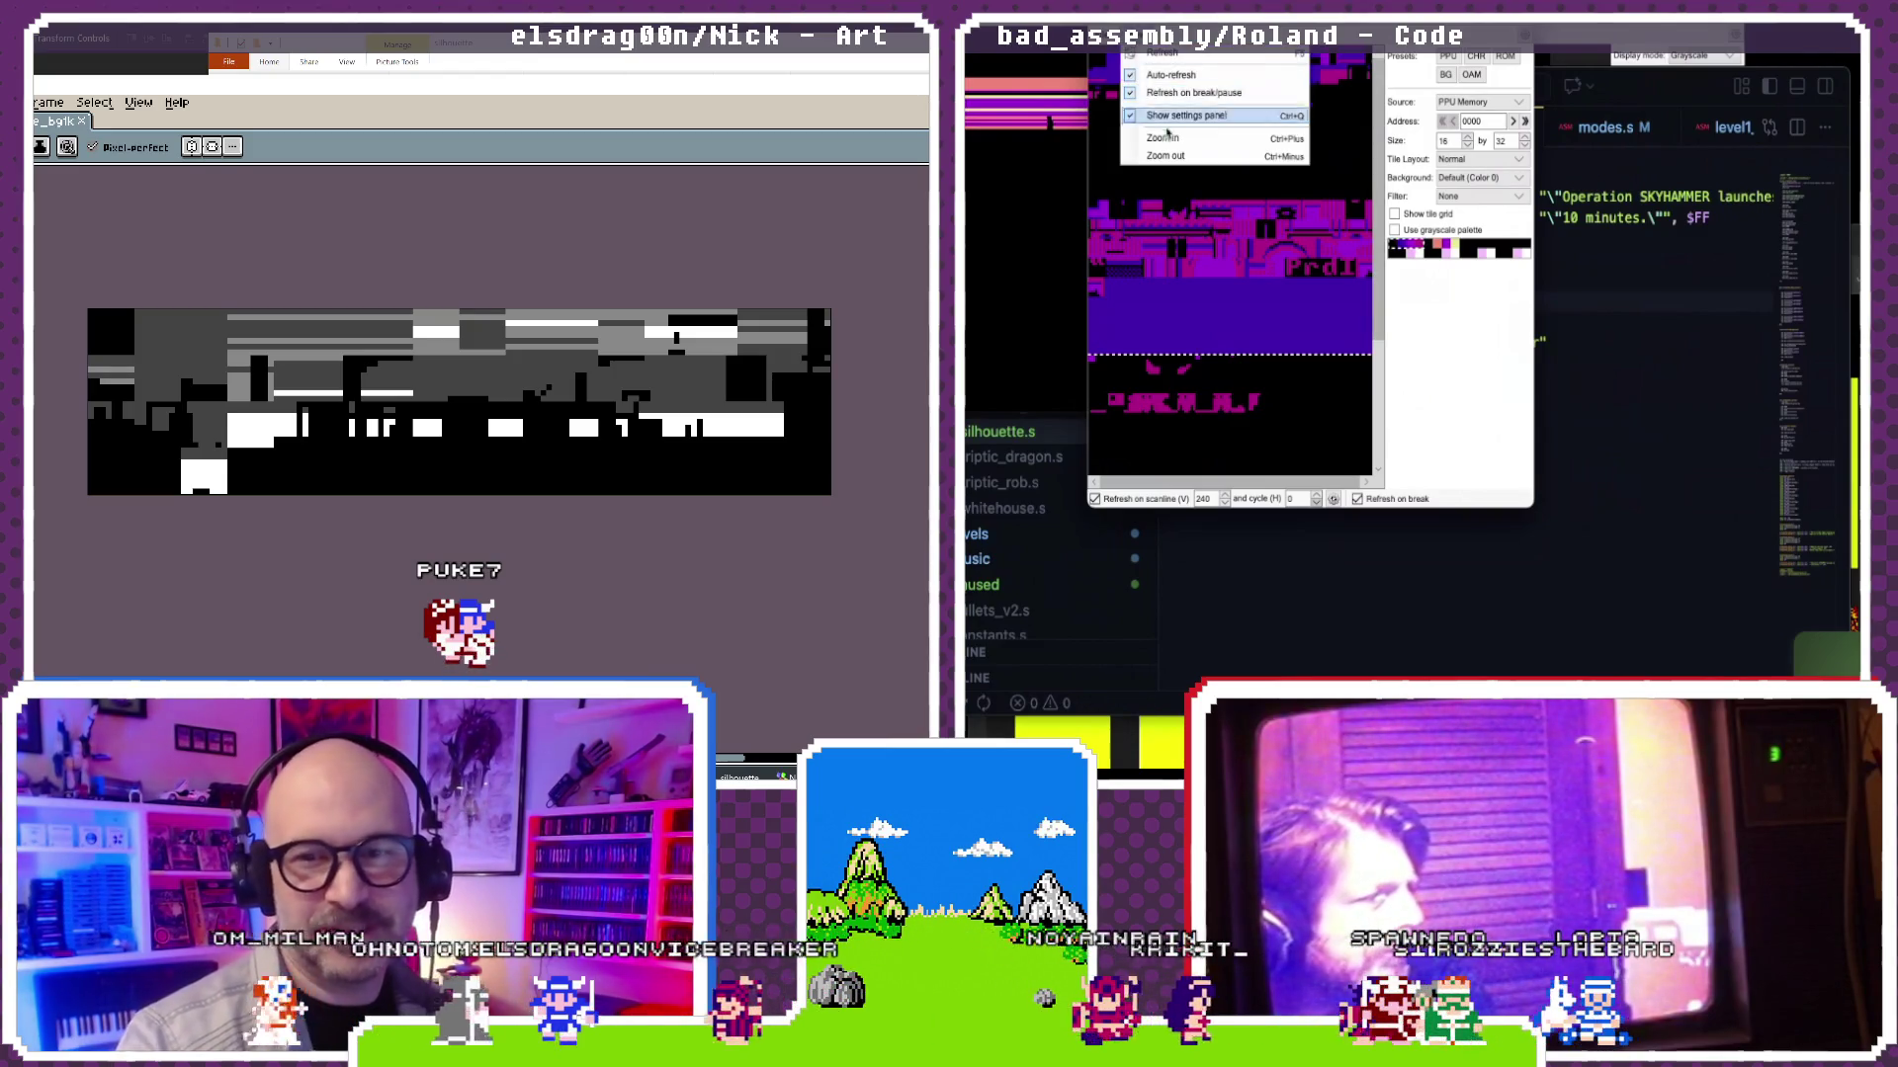
left_click(1186, 114)
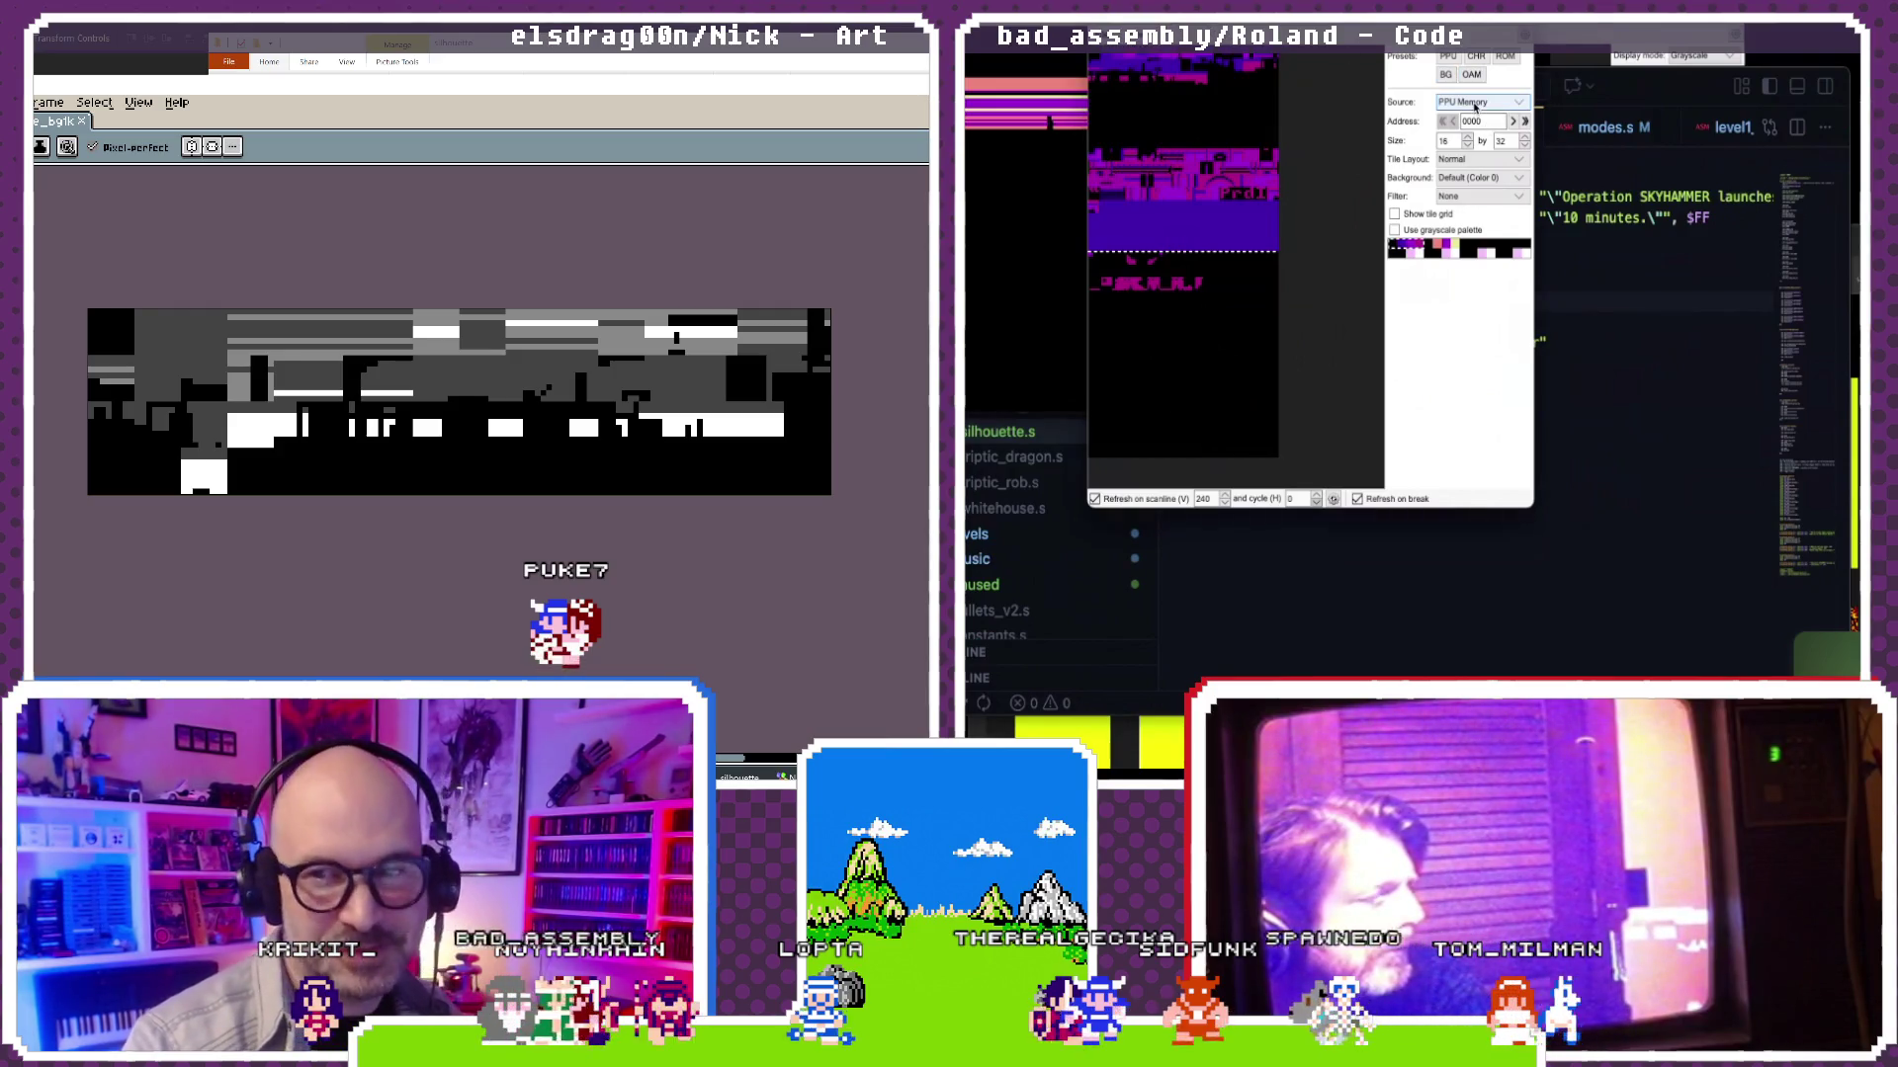
left_click(1473, 161)
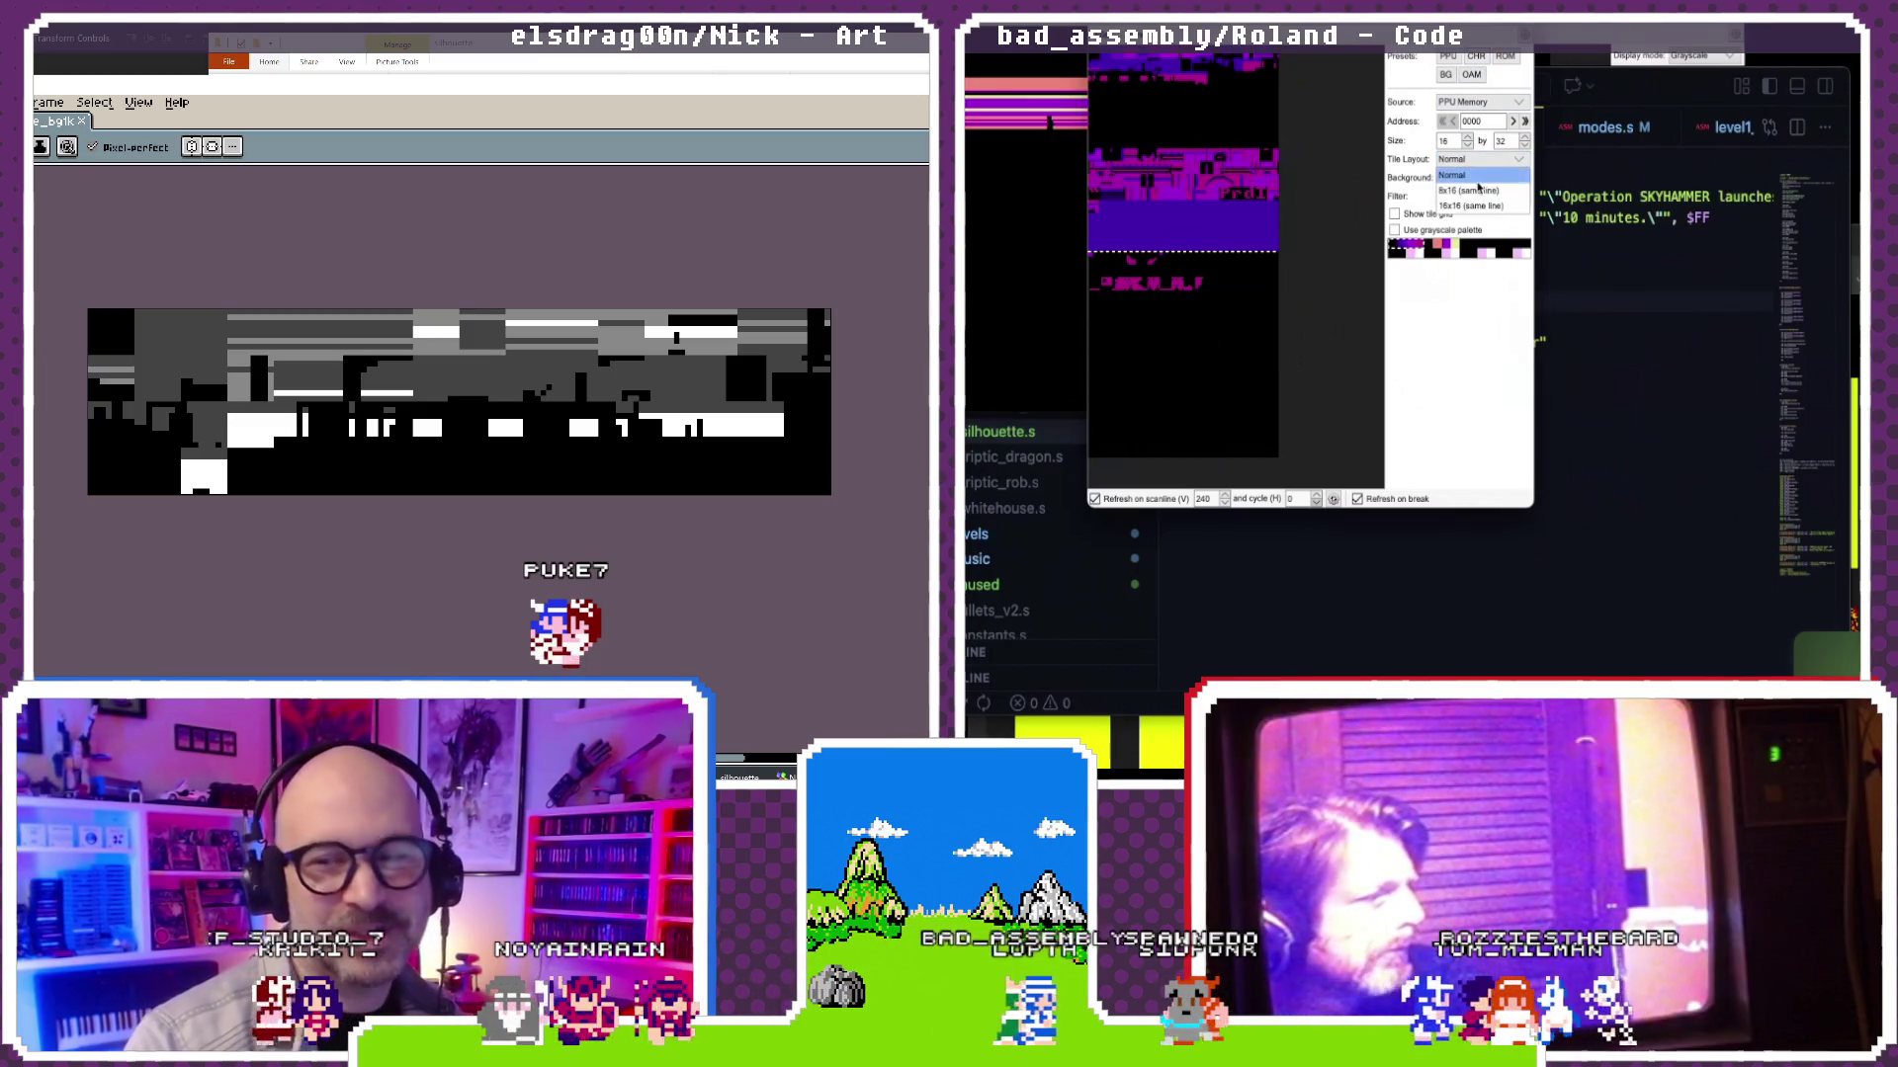
left_click(1479, 192)
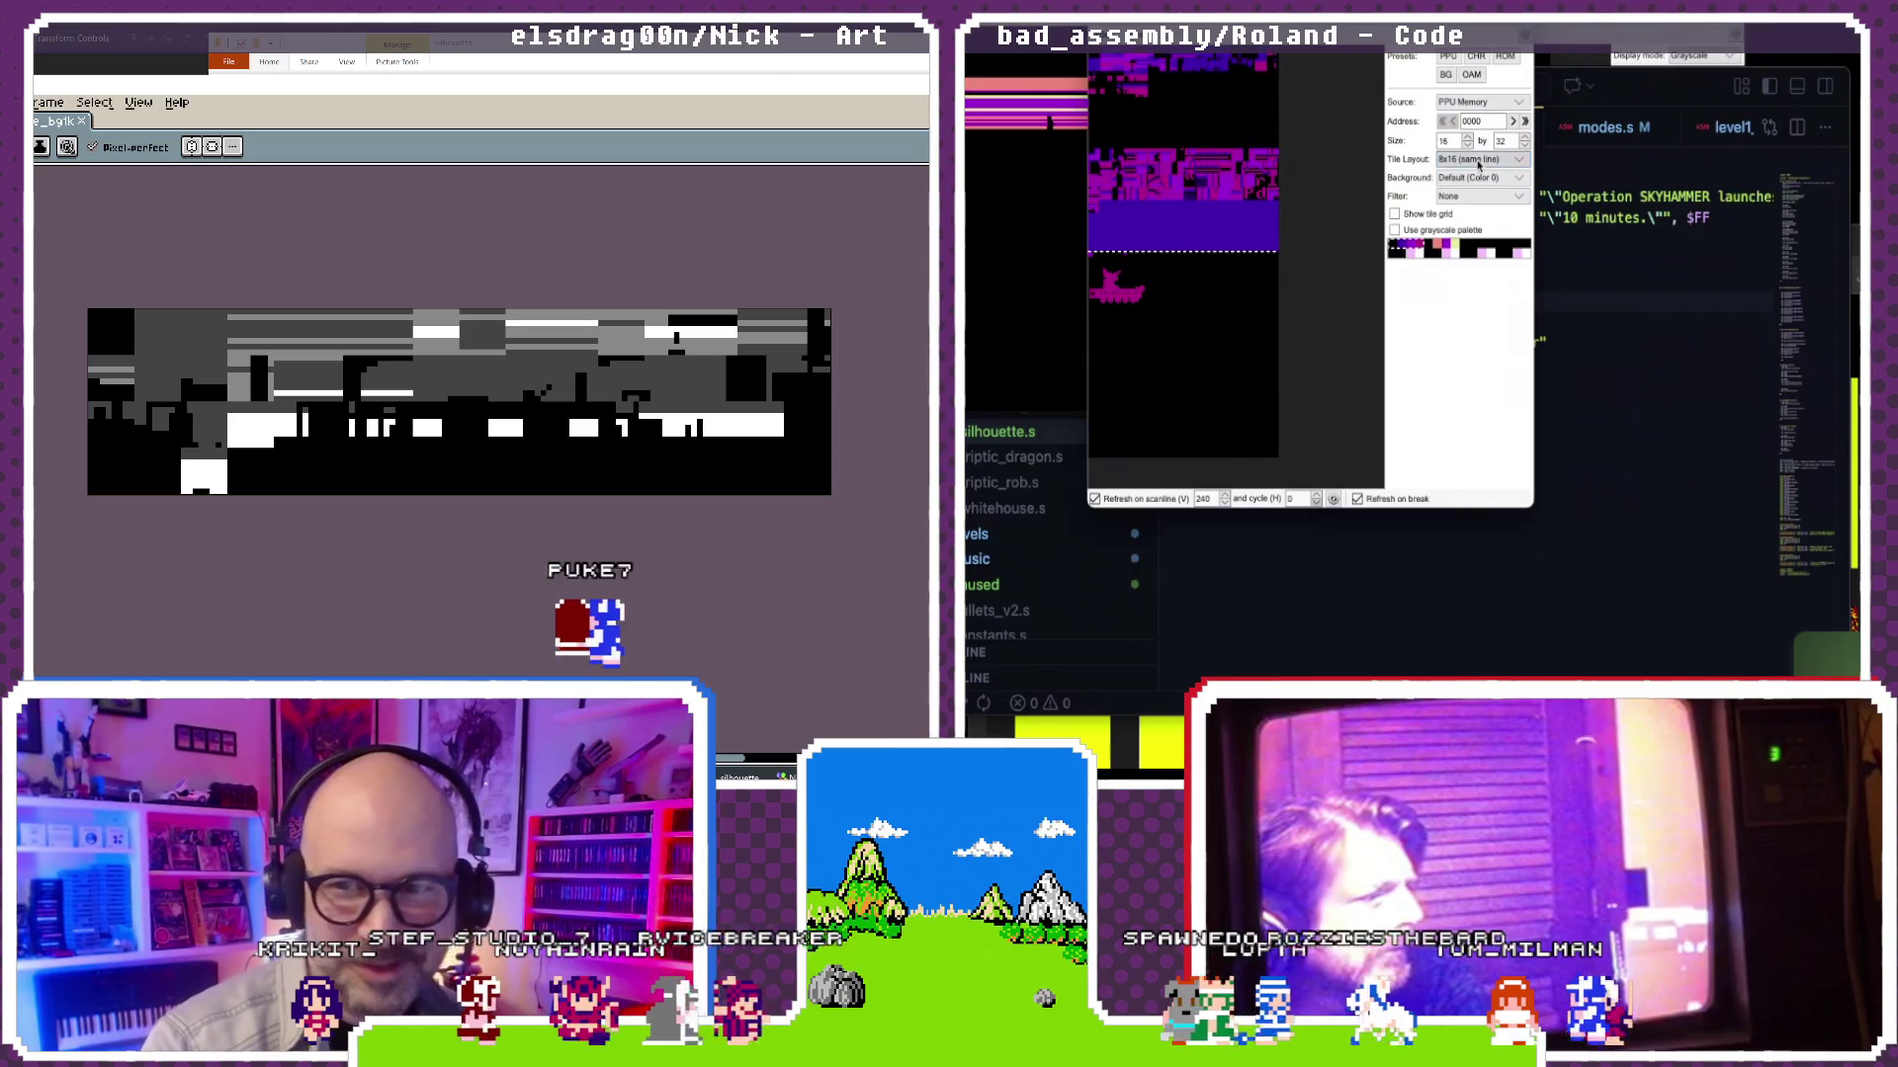
left_click(1477, 160)
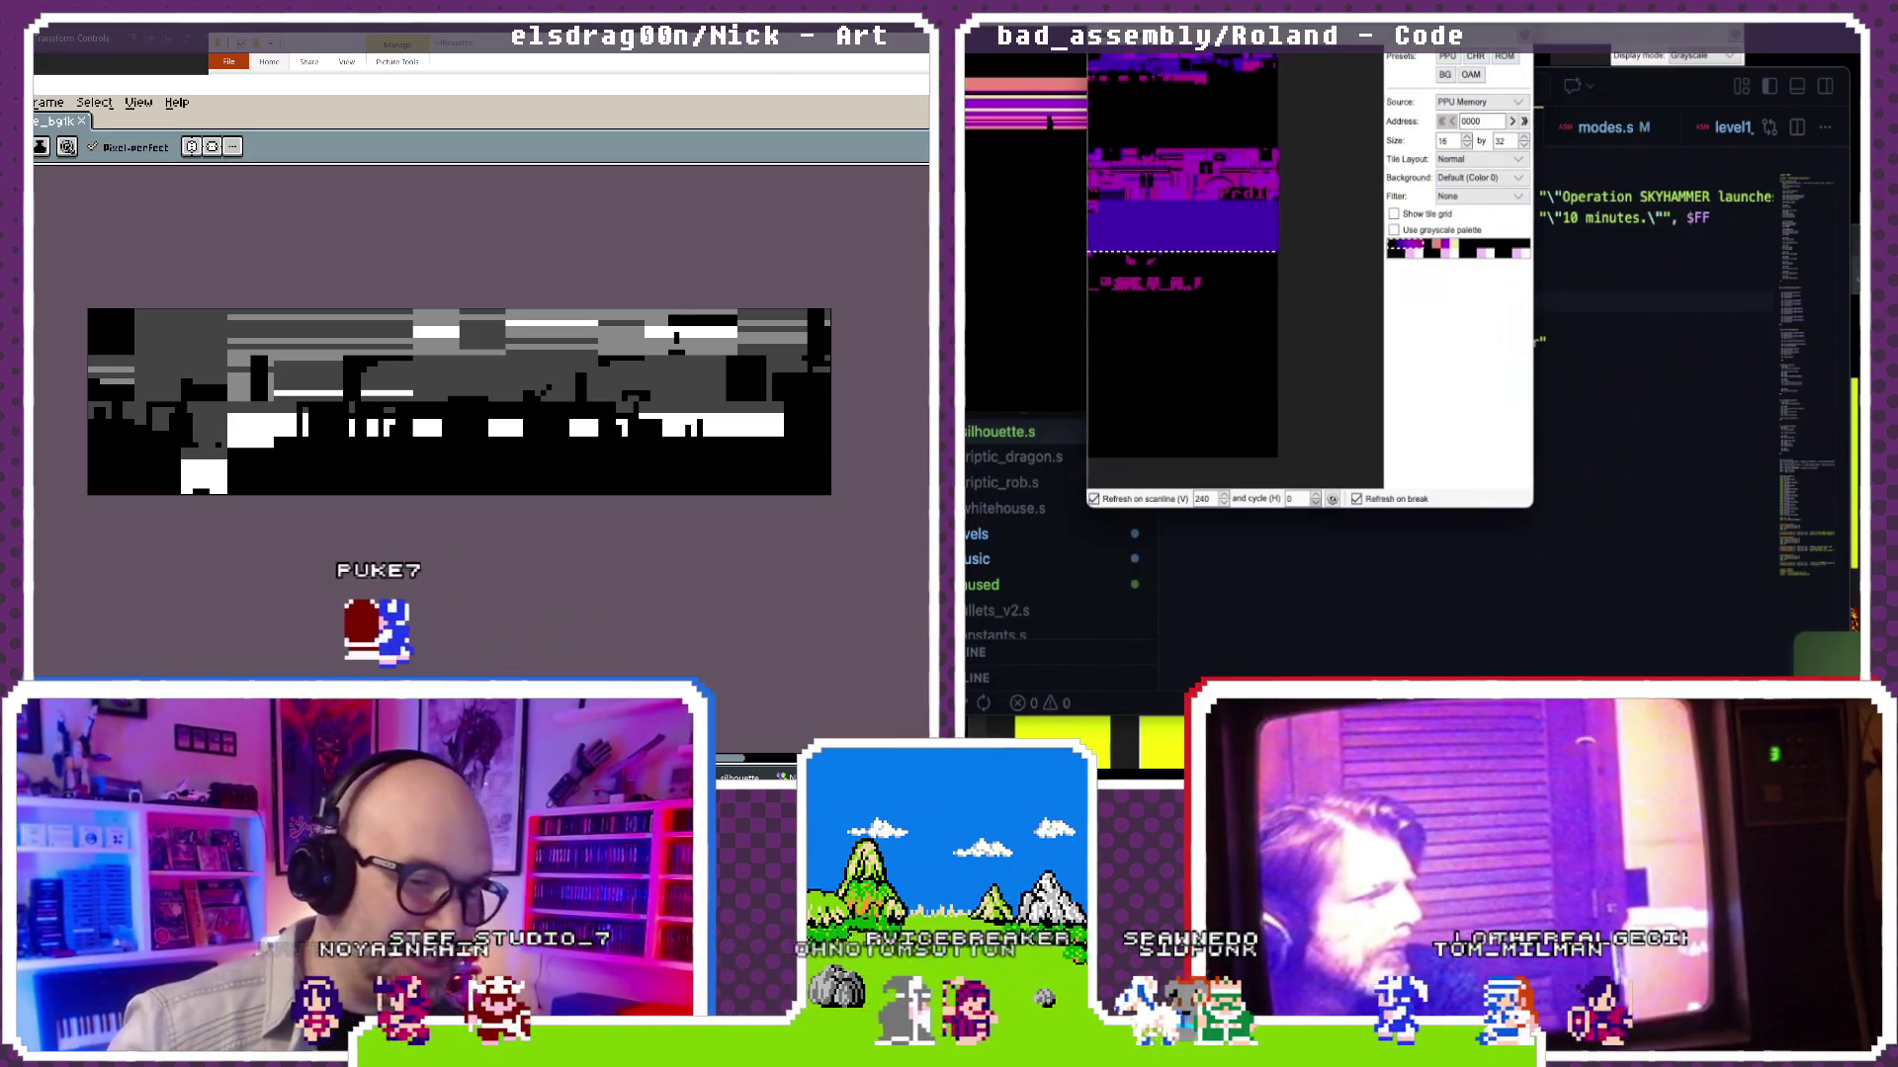
left_click_drag(1243, 26, 1280, 110)
left_click(1137, 98)
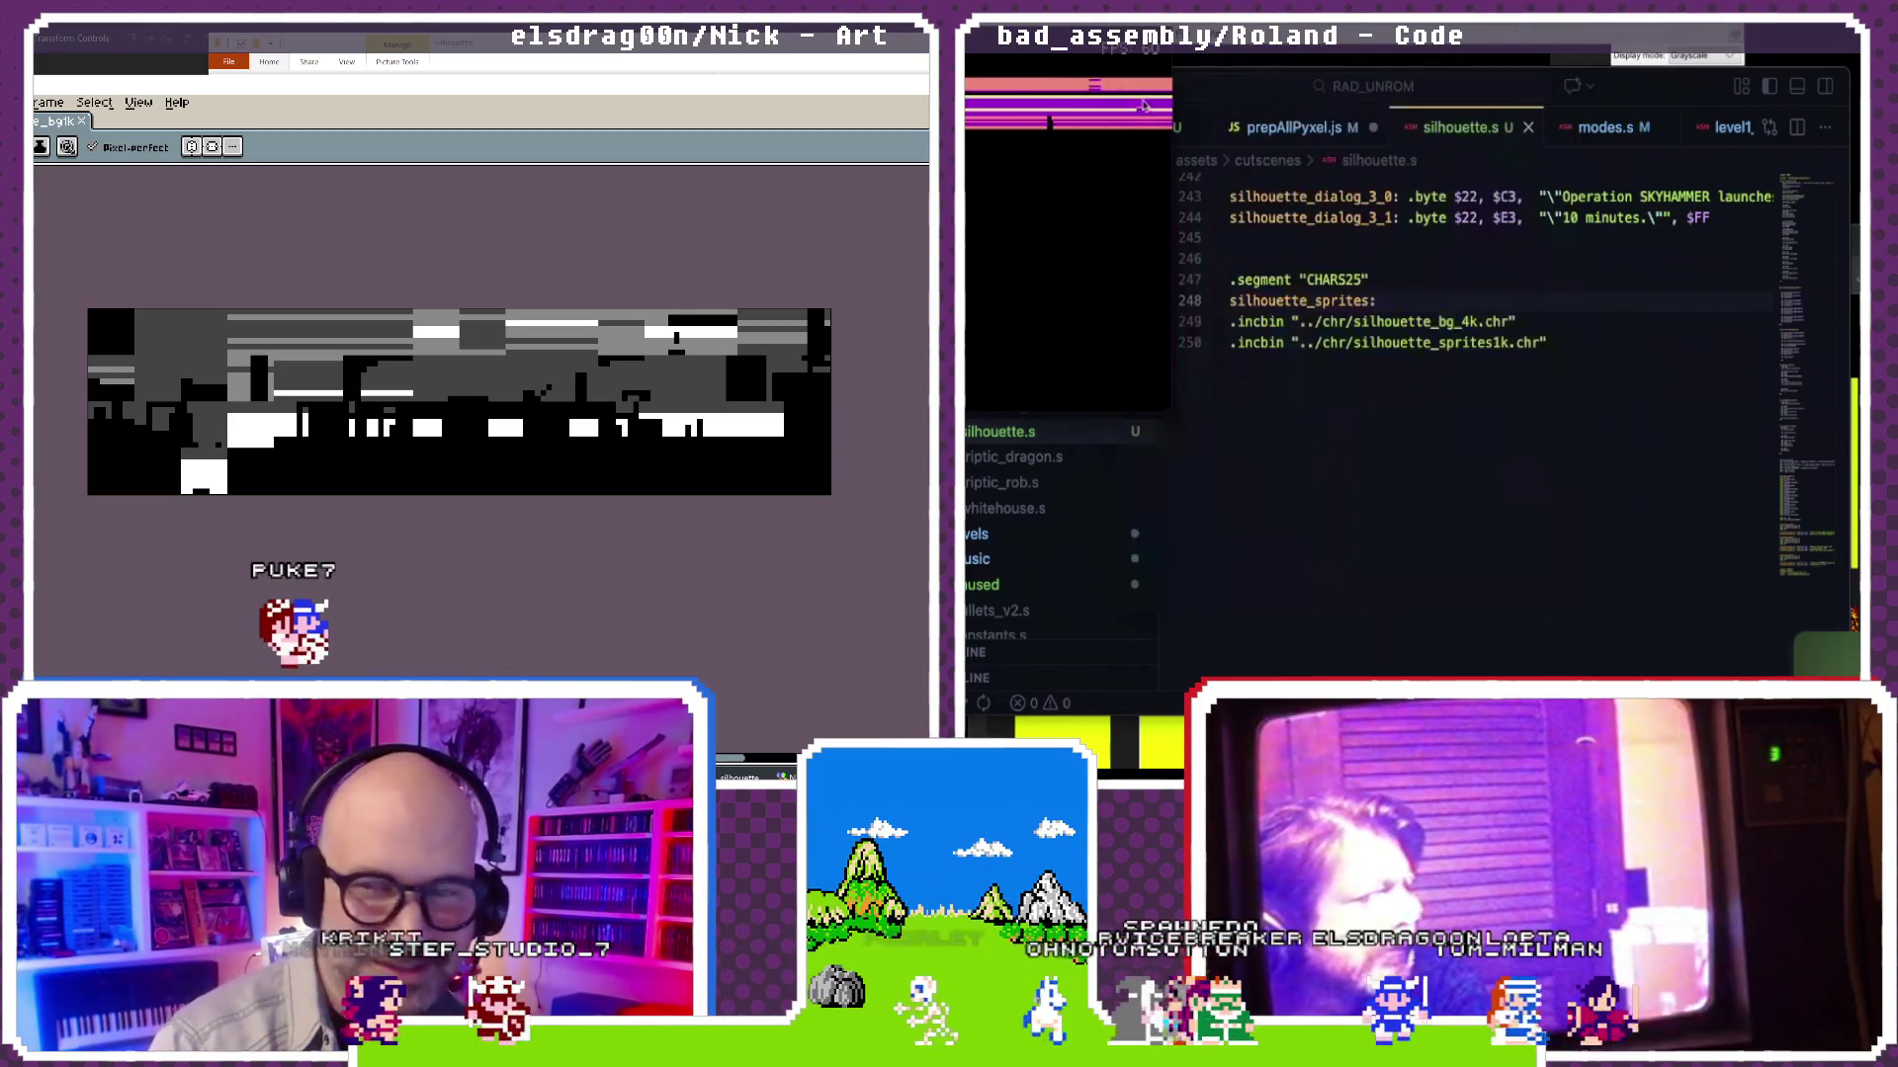
left_click(1329, 227)
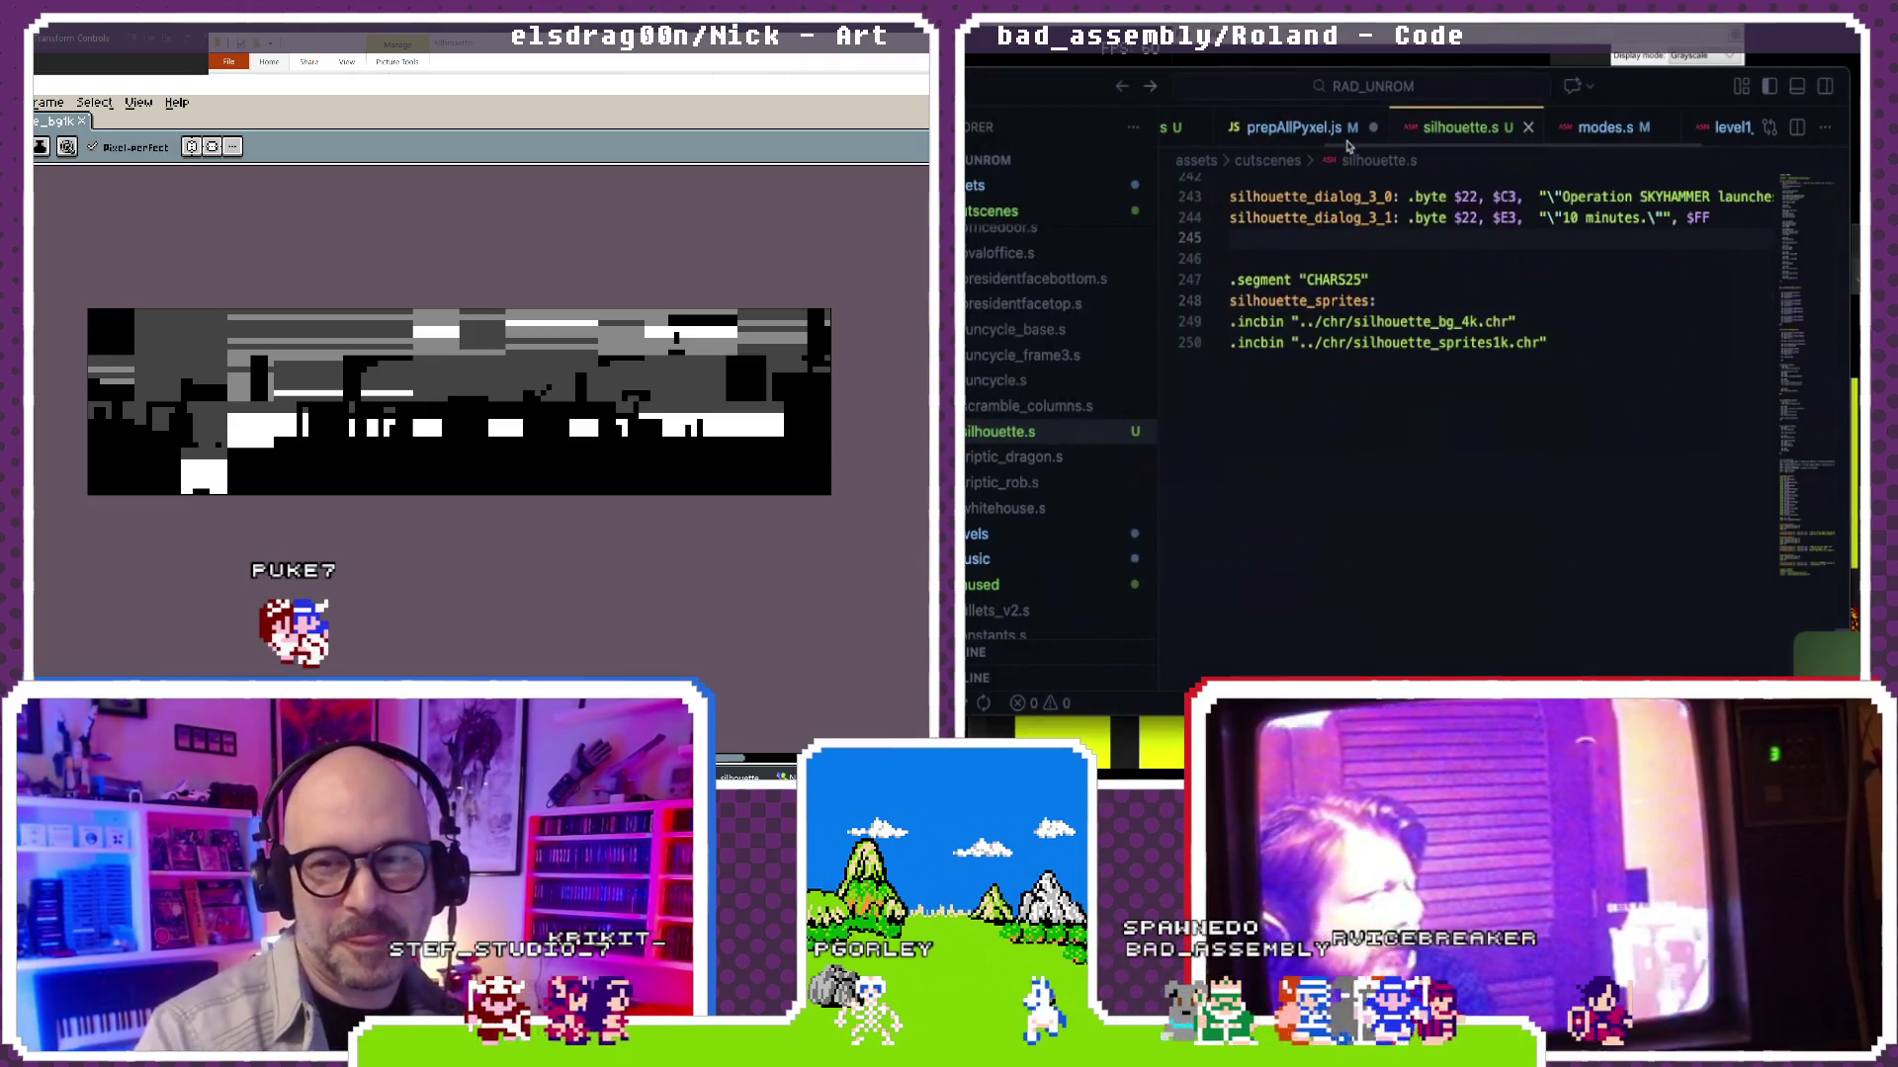
scroll(1415, 255, "up", 2)
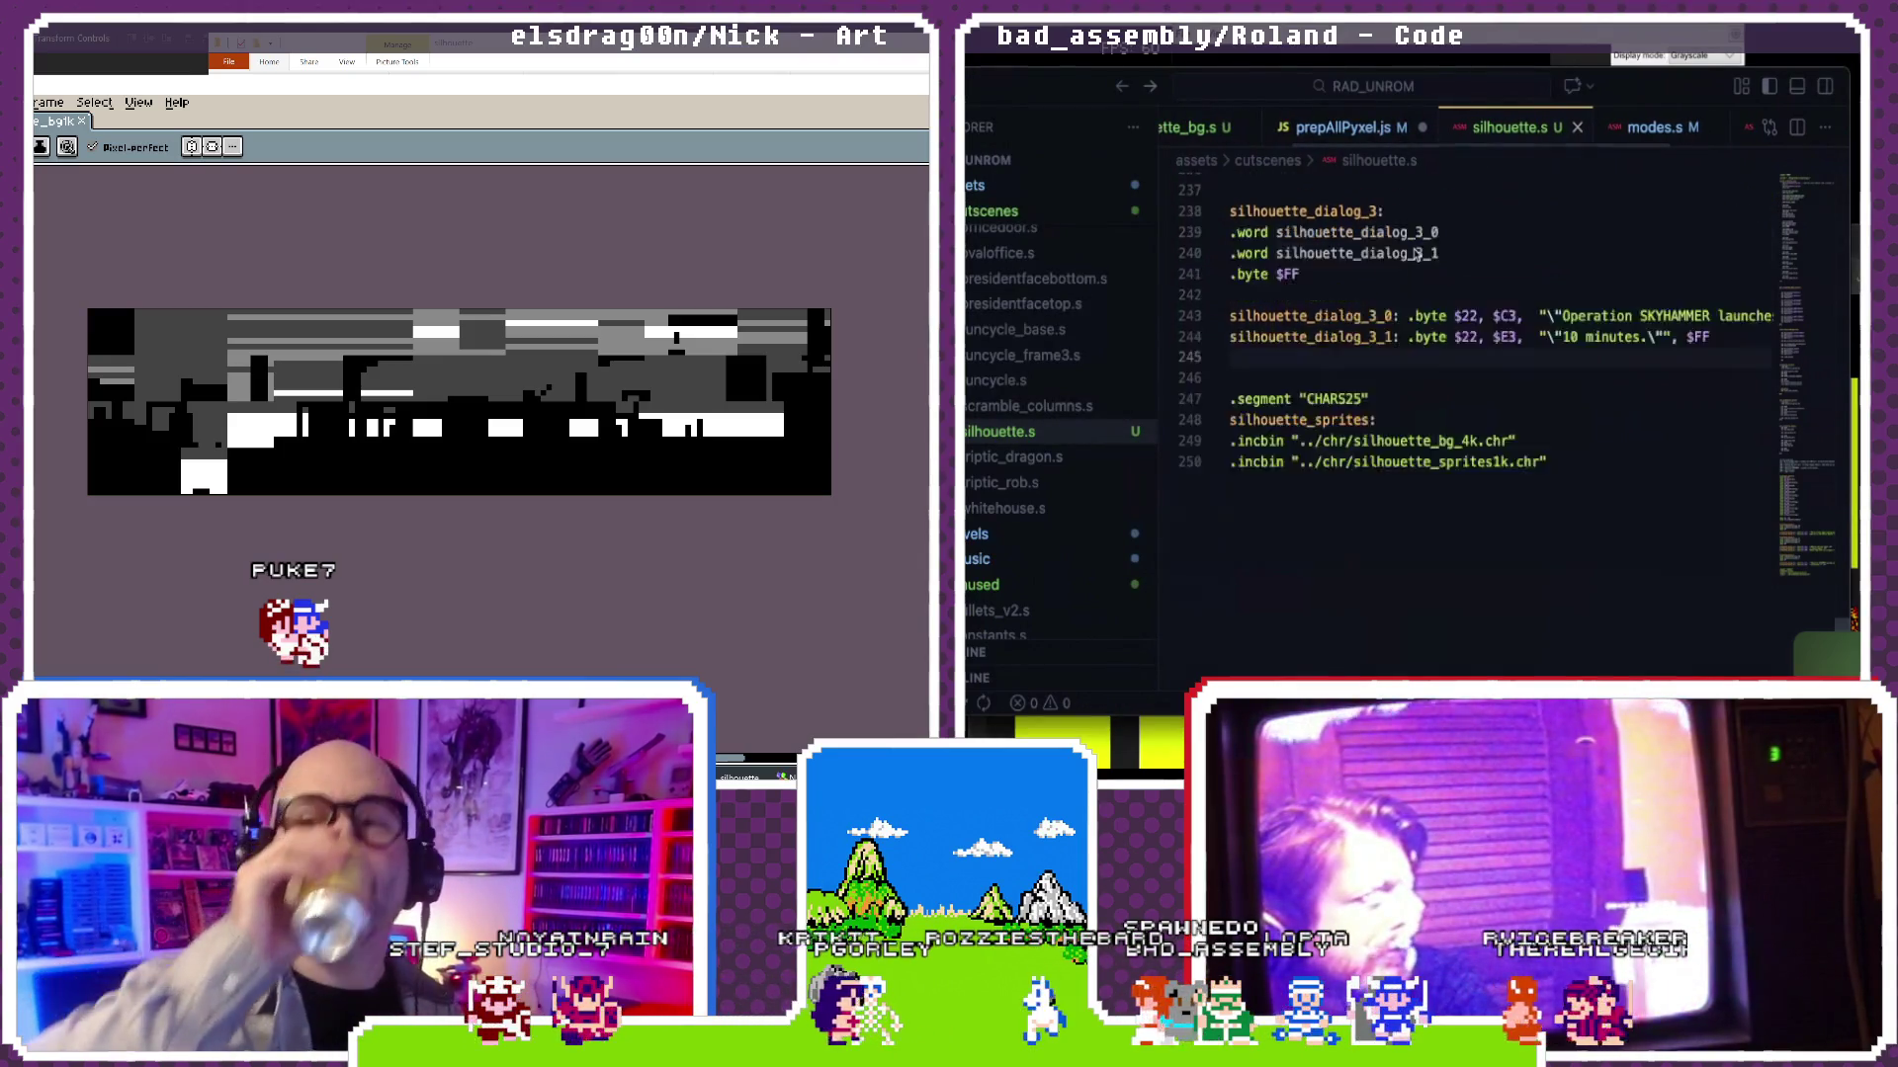
scroll(1415, 256, "up", 5)
scroll(1414, 256, "up", 10)
scroll(1415, 255, "up", 15)
scroll(1414, 255, "up", 5)
scroll(1414, 255, "down", 3)
scroll(1415, 256, "down", 2)
scroll(1414, 255, "down", 3)
scroll(1415, 255, "down", 1)
scroll(1414, 255, "down", 2)
scroll(1415, 255, "down", 3)
scroll(1416, 255, "down", 5)
scroll(1414, 255, "down", 1)
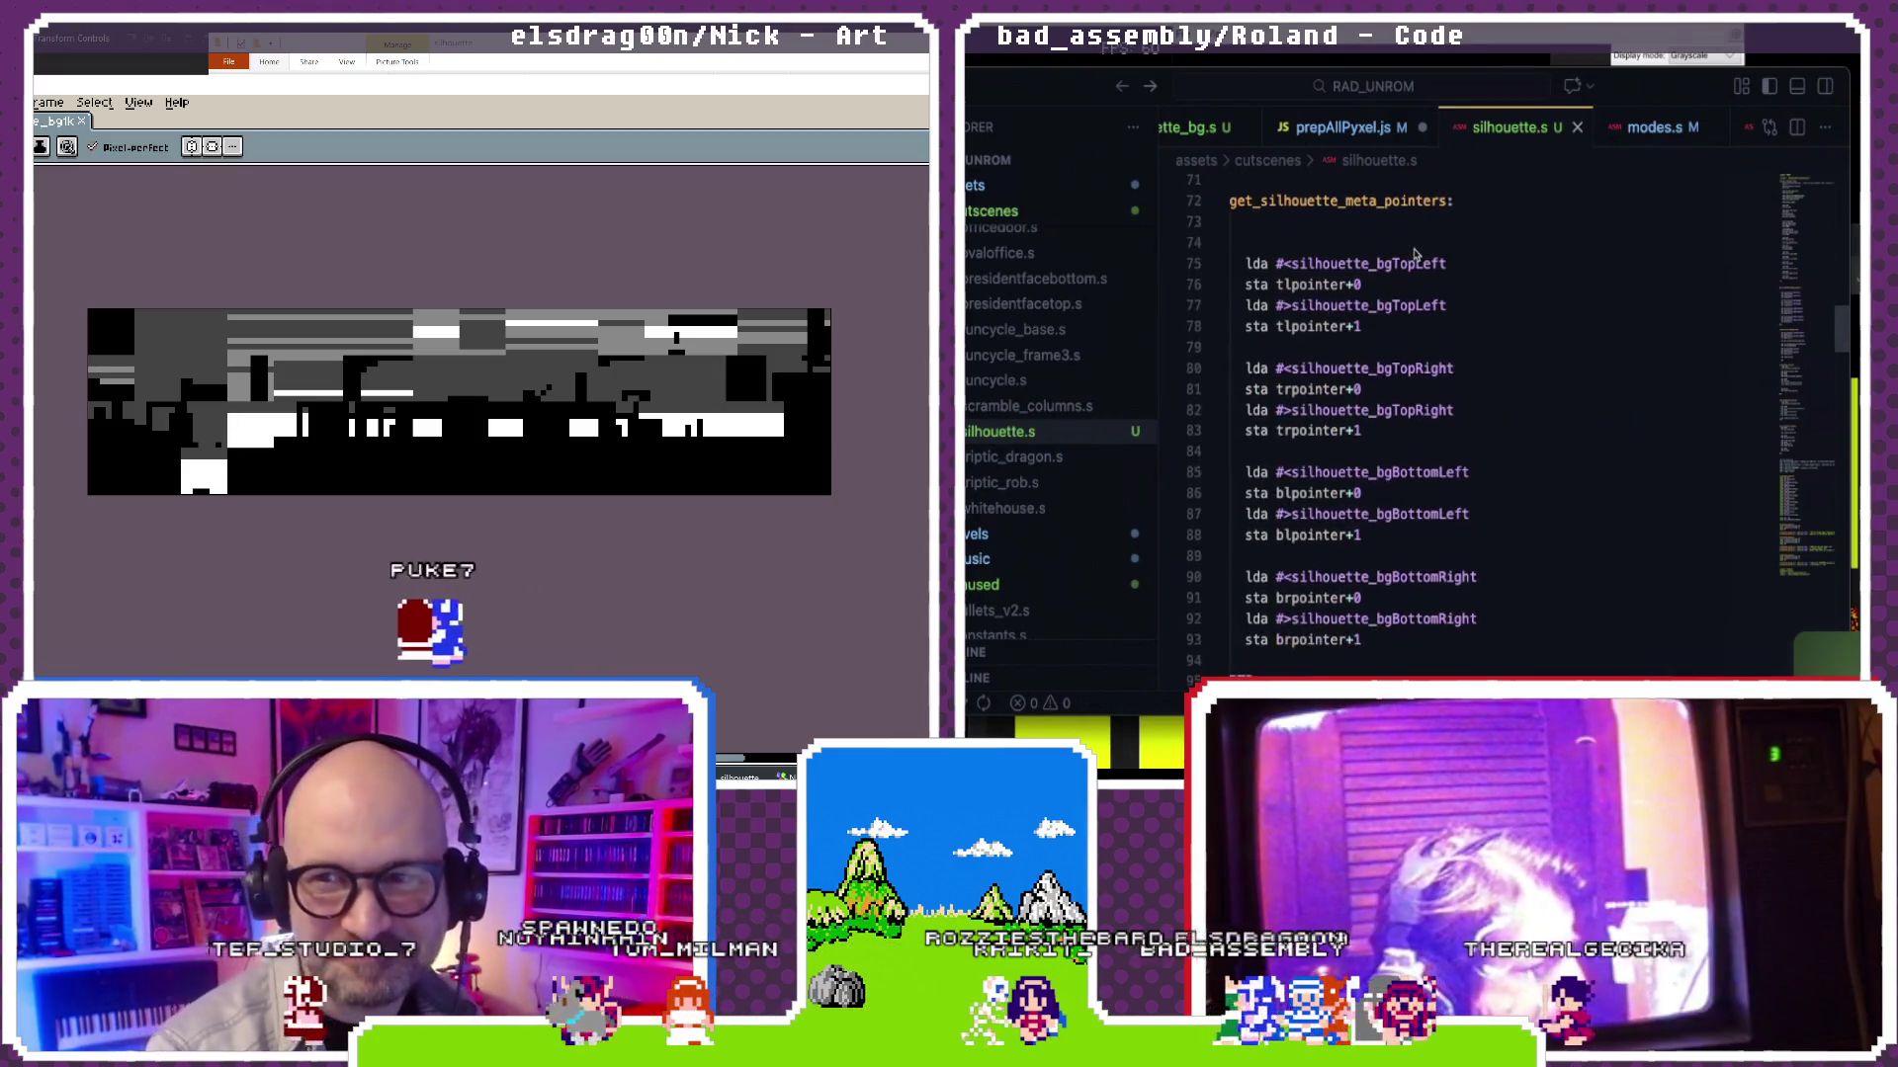
scroll(1415, 255, "down", 1)
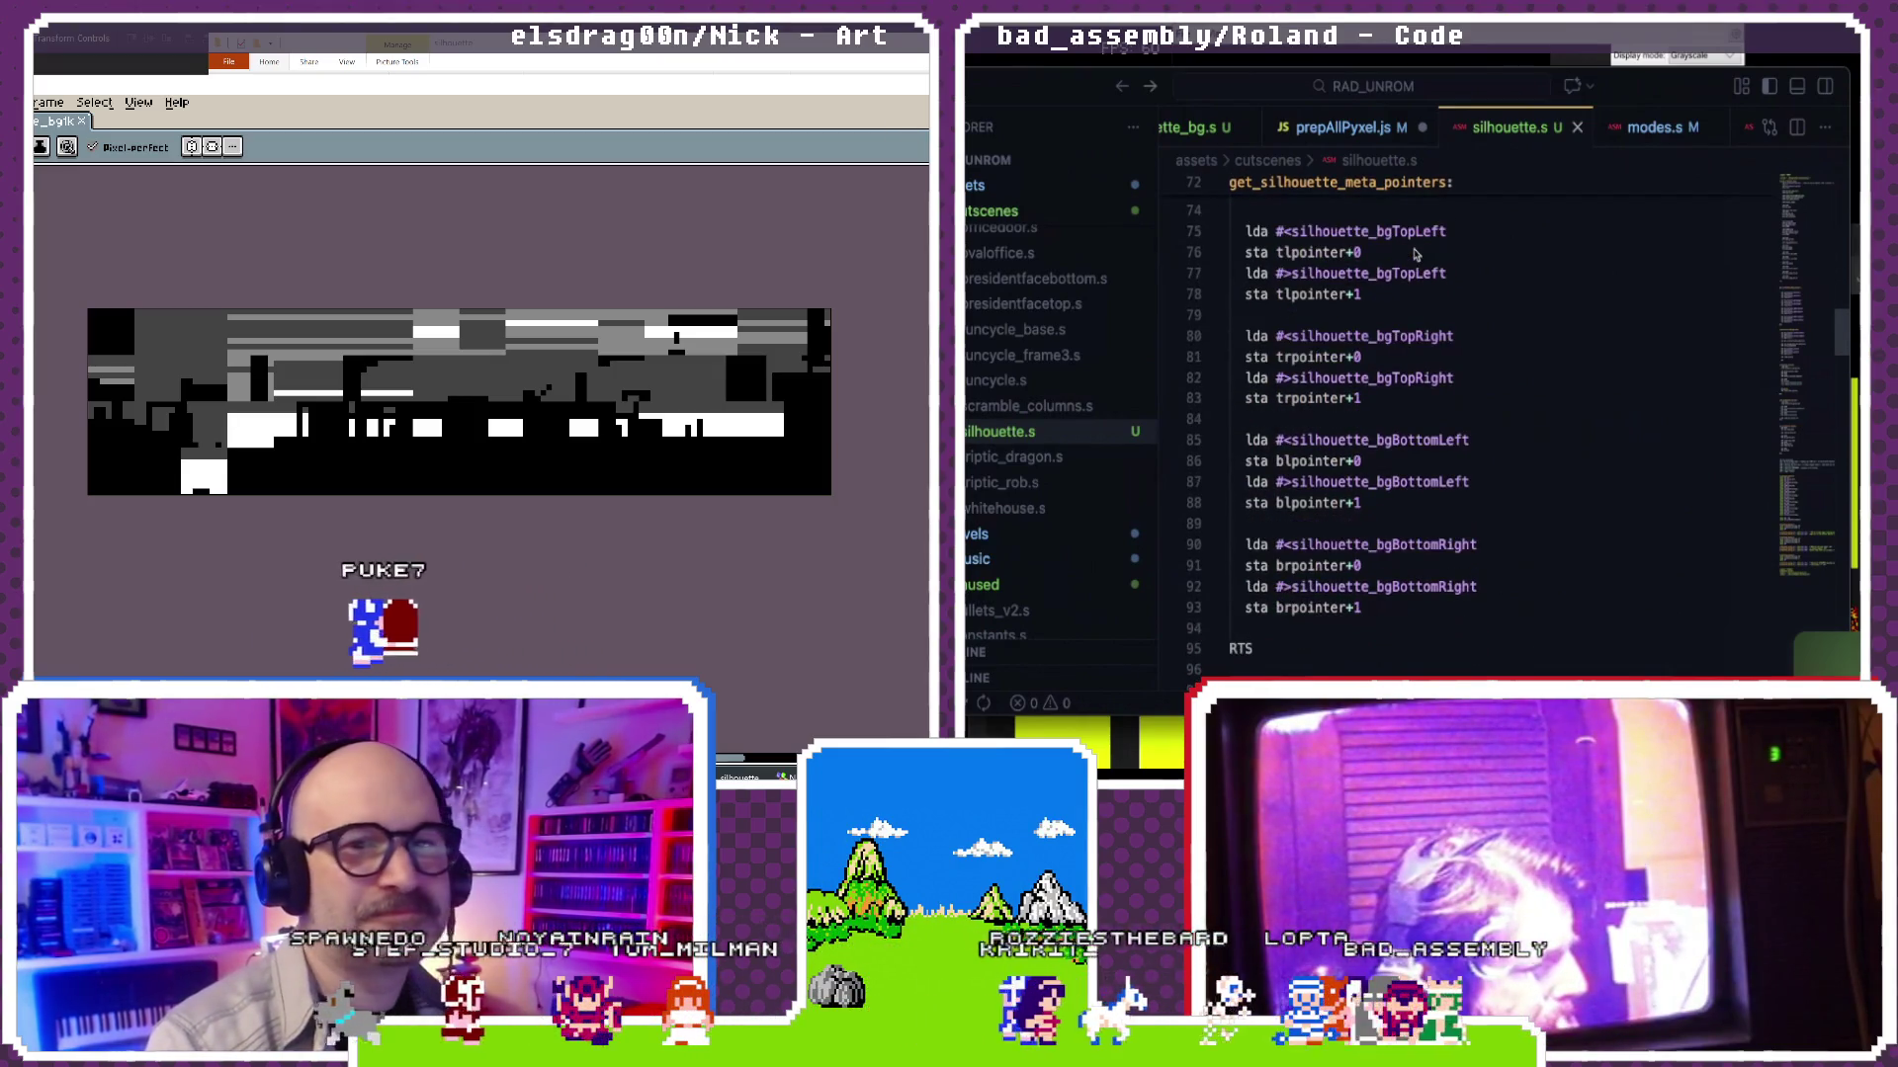
scroll(1414, 255, "down", 1)
scroll(1415, 255, "down", 3)
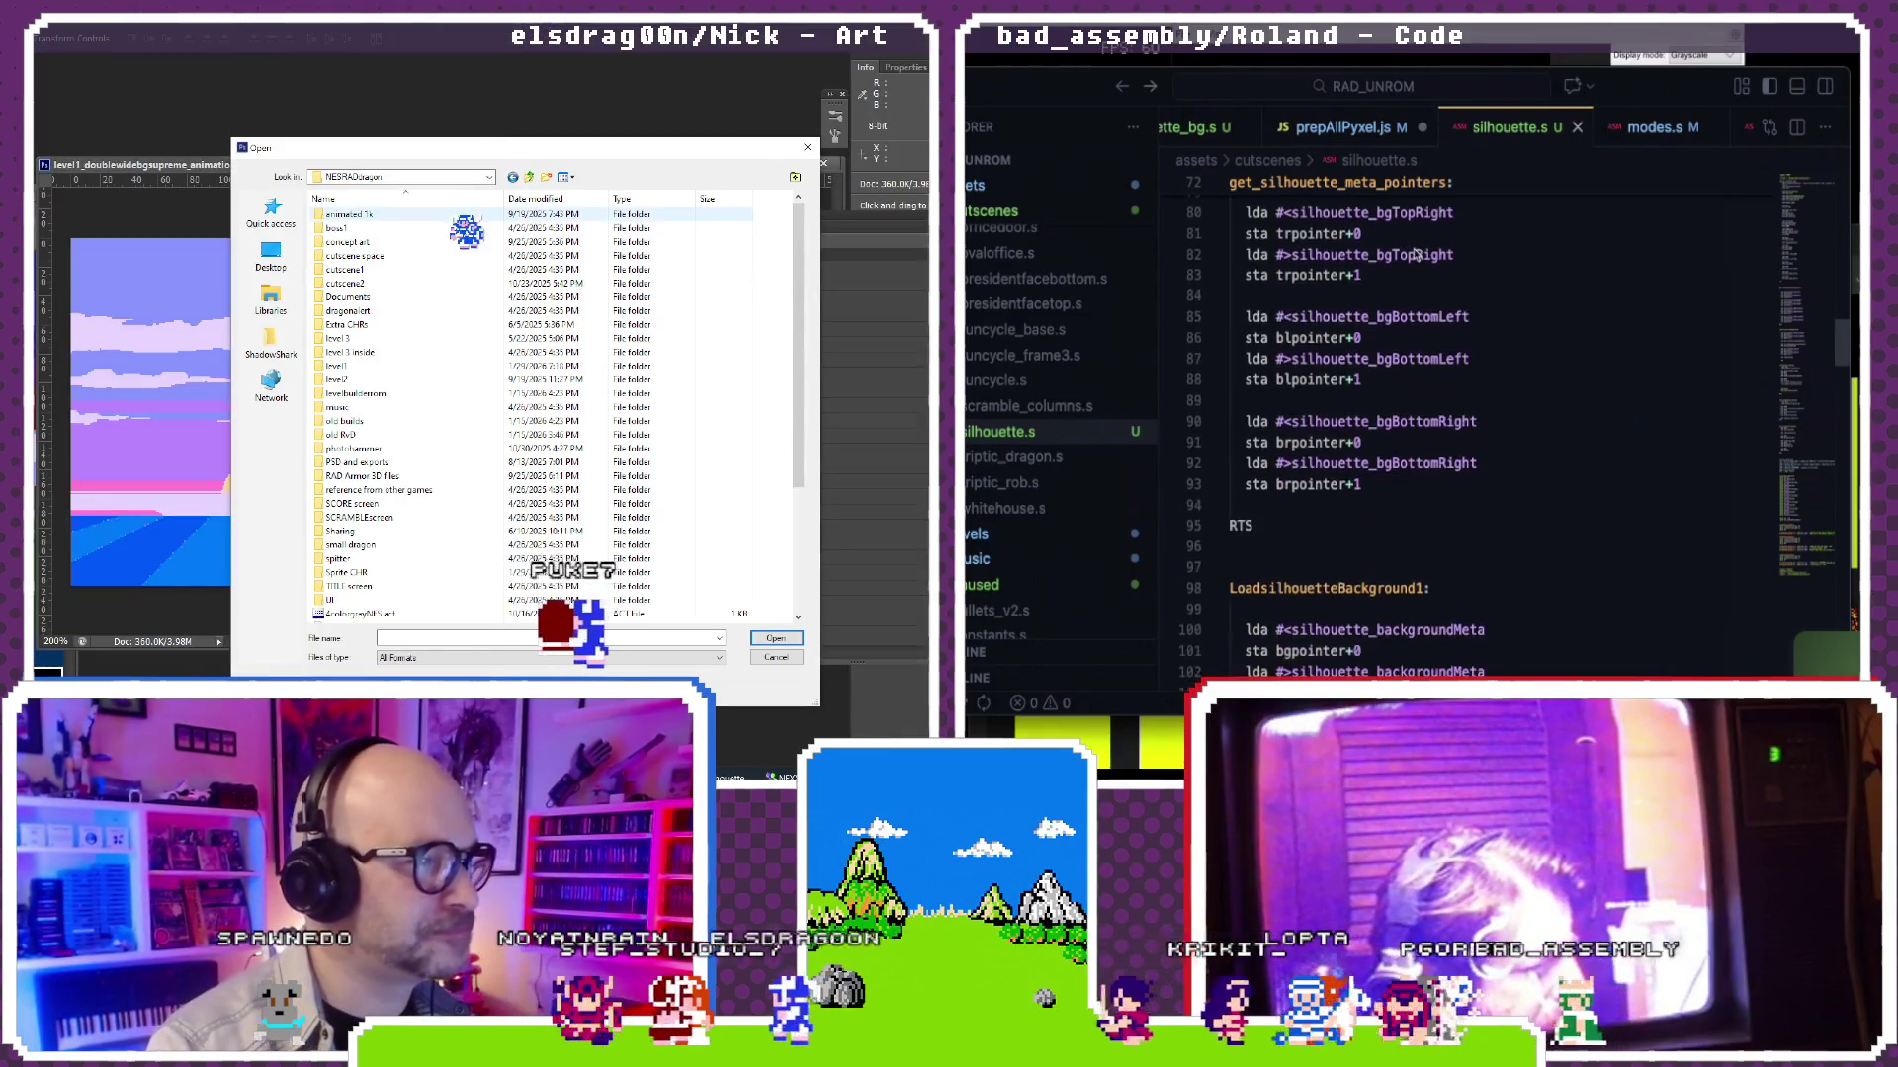
scroll(1416, 255, "down", 1)
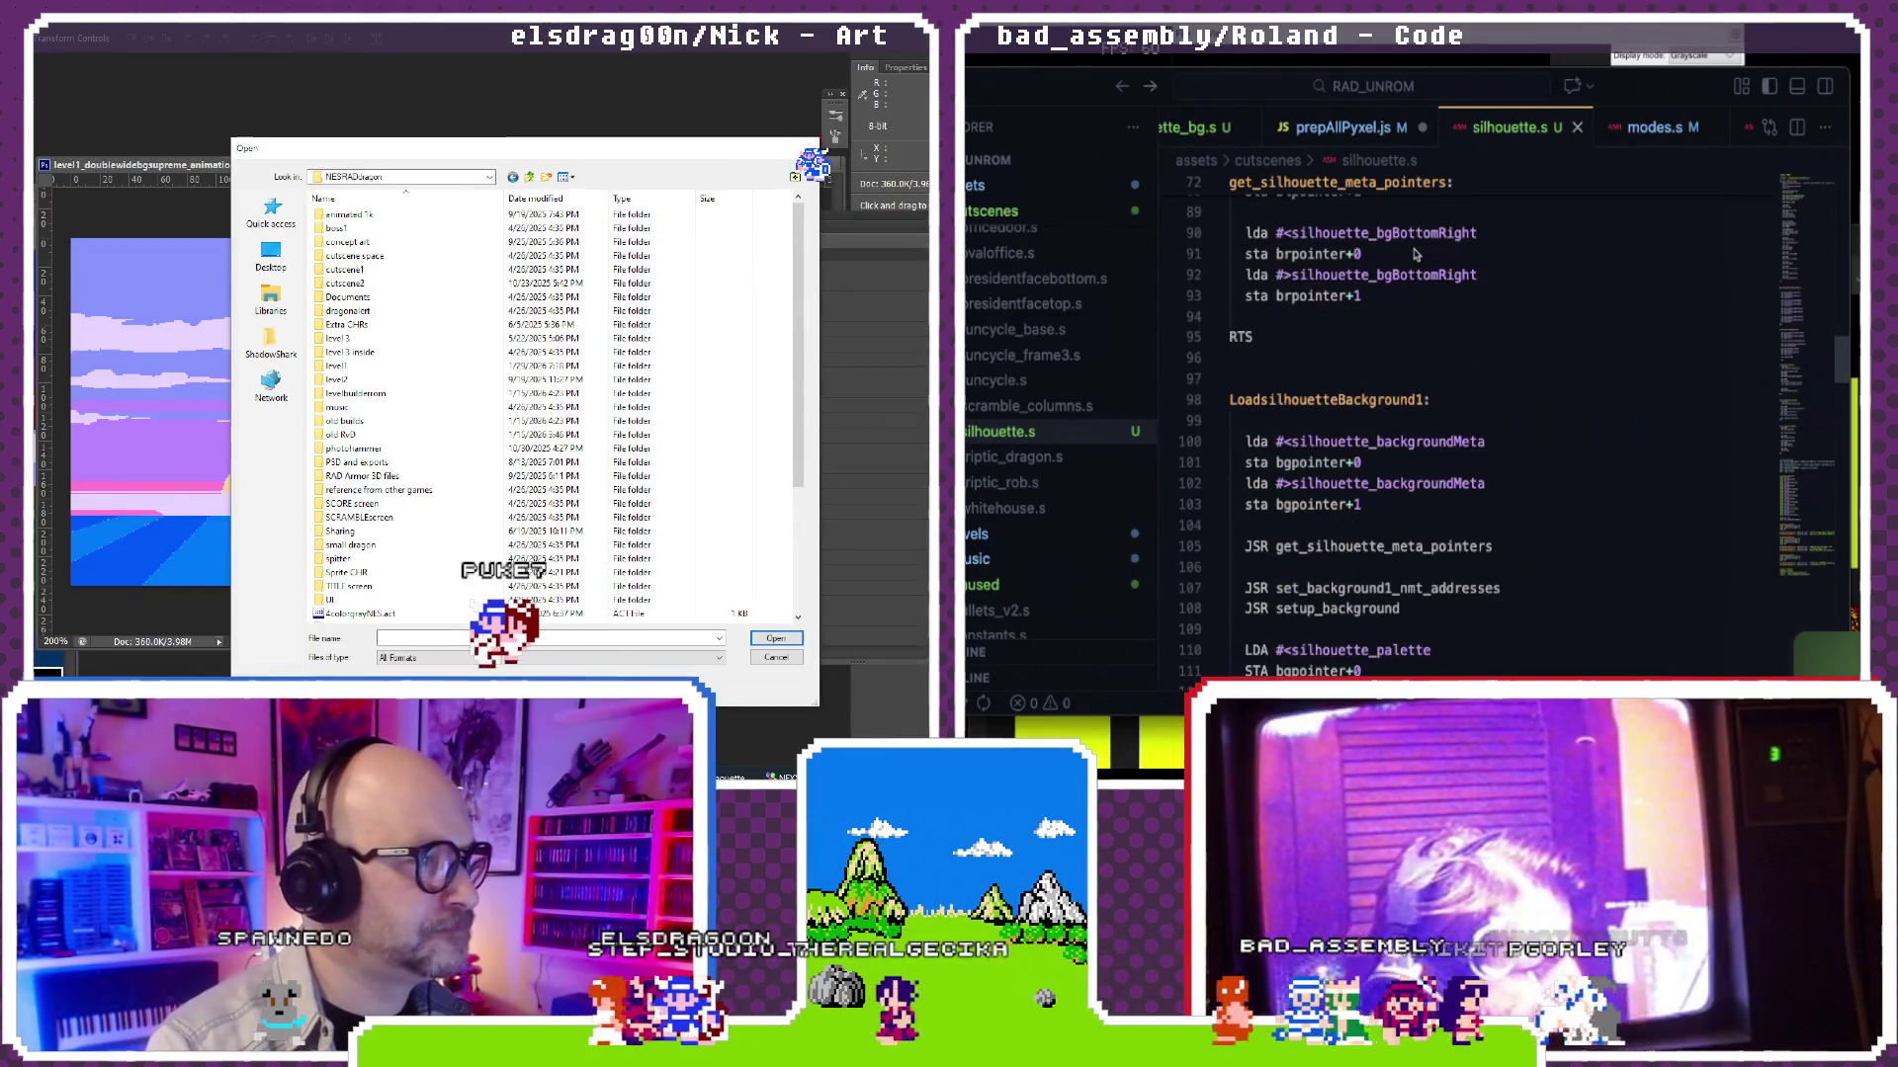
scroll(1415, 256, "down", 2)
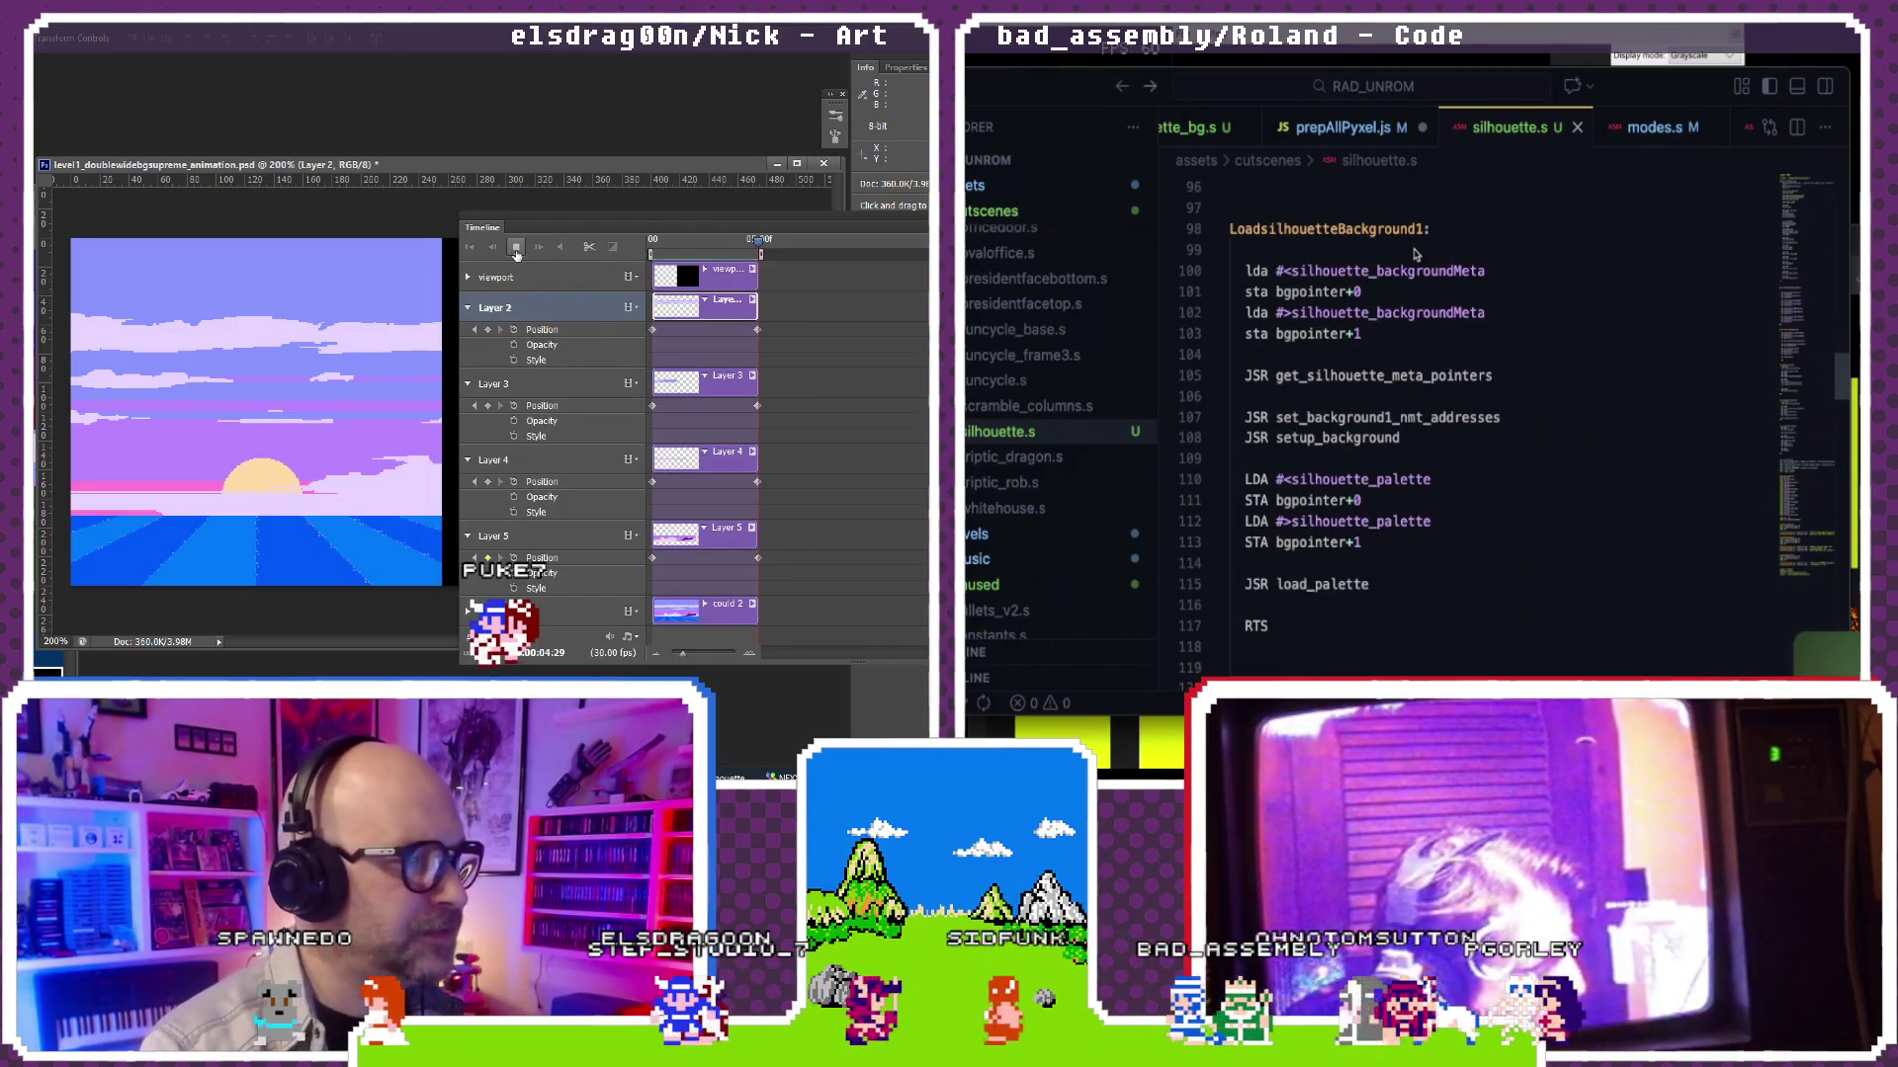
scroll(1415, 255, "down", 2)
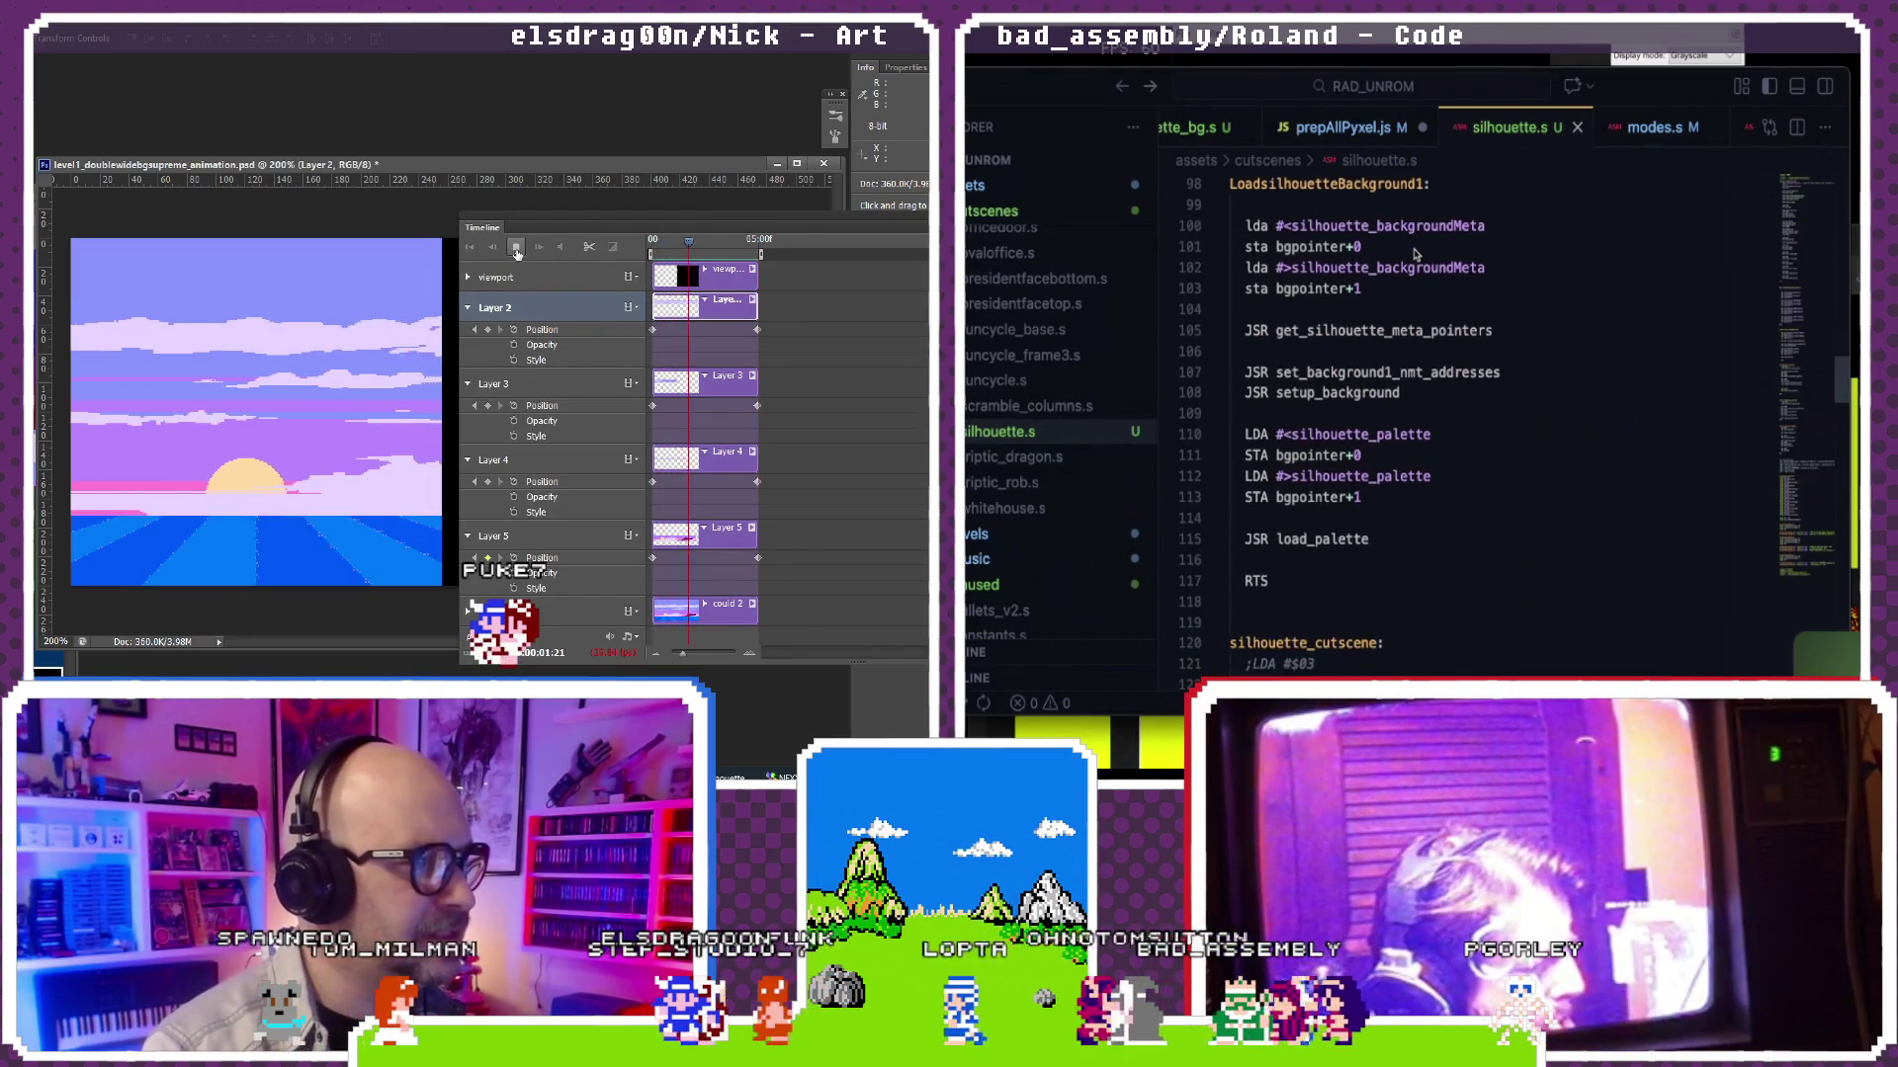
scroll(1414, 256, "down", 1)
scroll(1414, 255, "down", 1)
scroll(1415, 255, "down", 1)
scroll(1416, 255, "down", 3)
scroll(1415, 256, "down", 1)
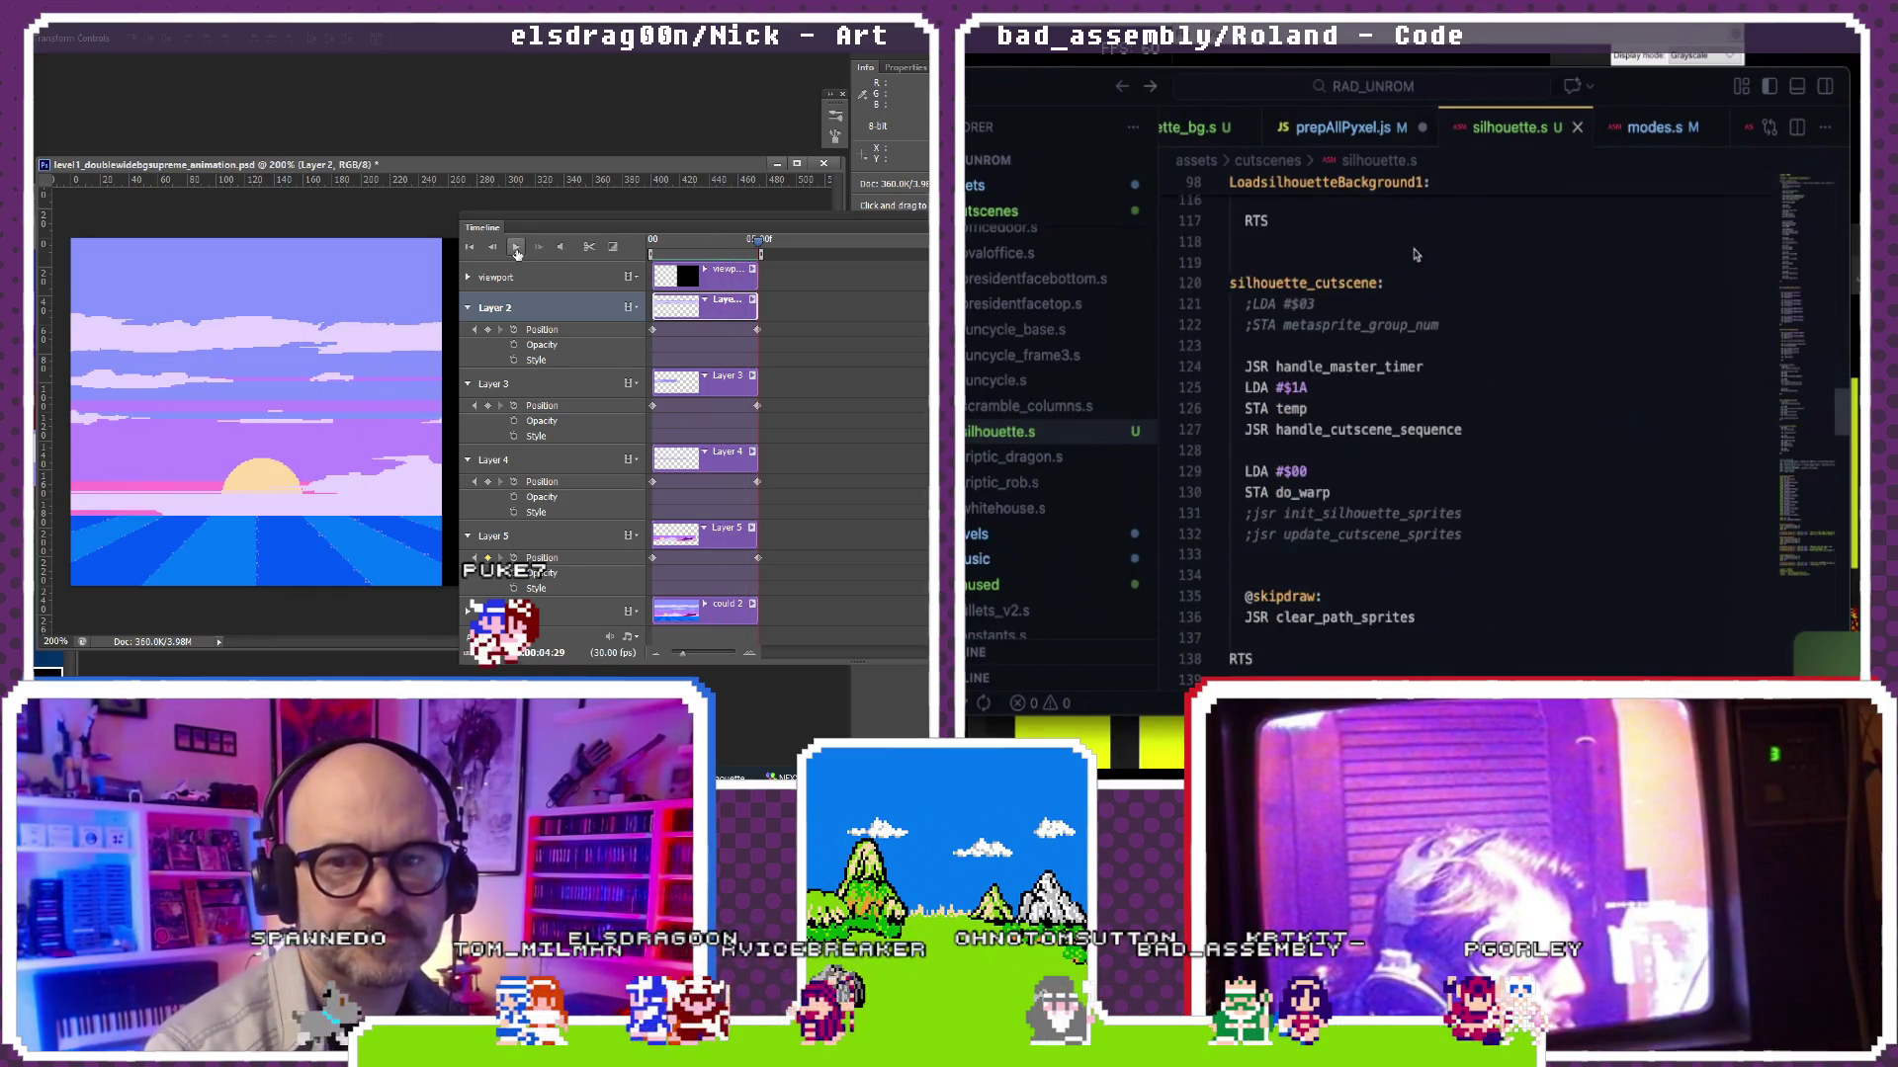
scroll(1414, 255, "down", 2)
scroll(1414, 256, "down", 1)
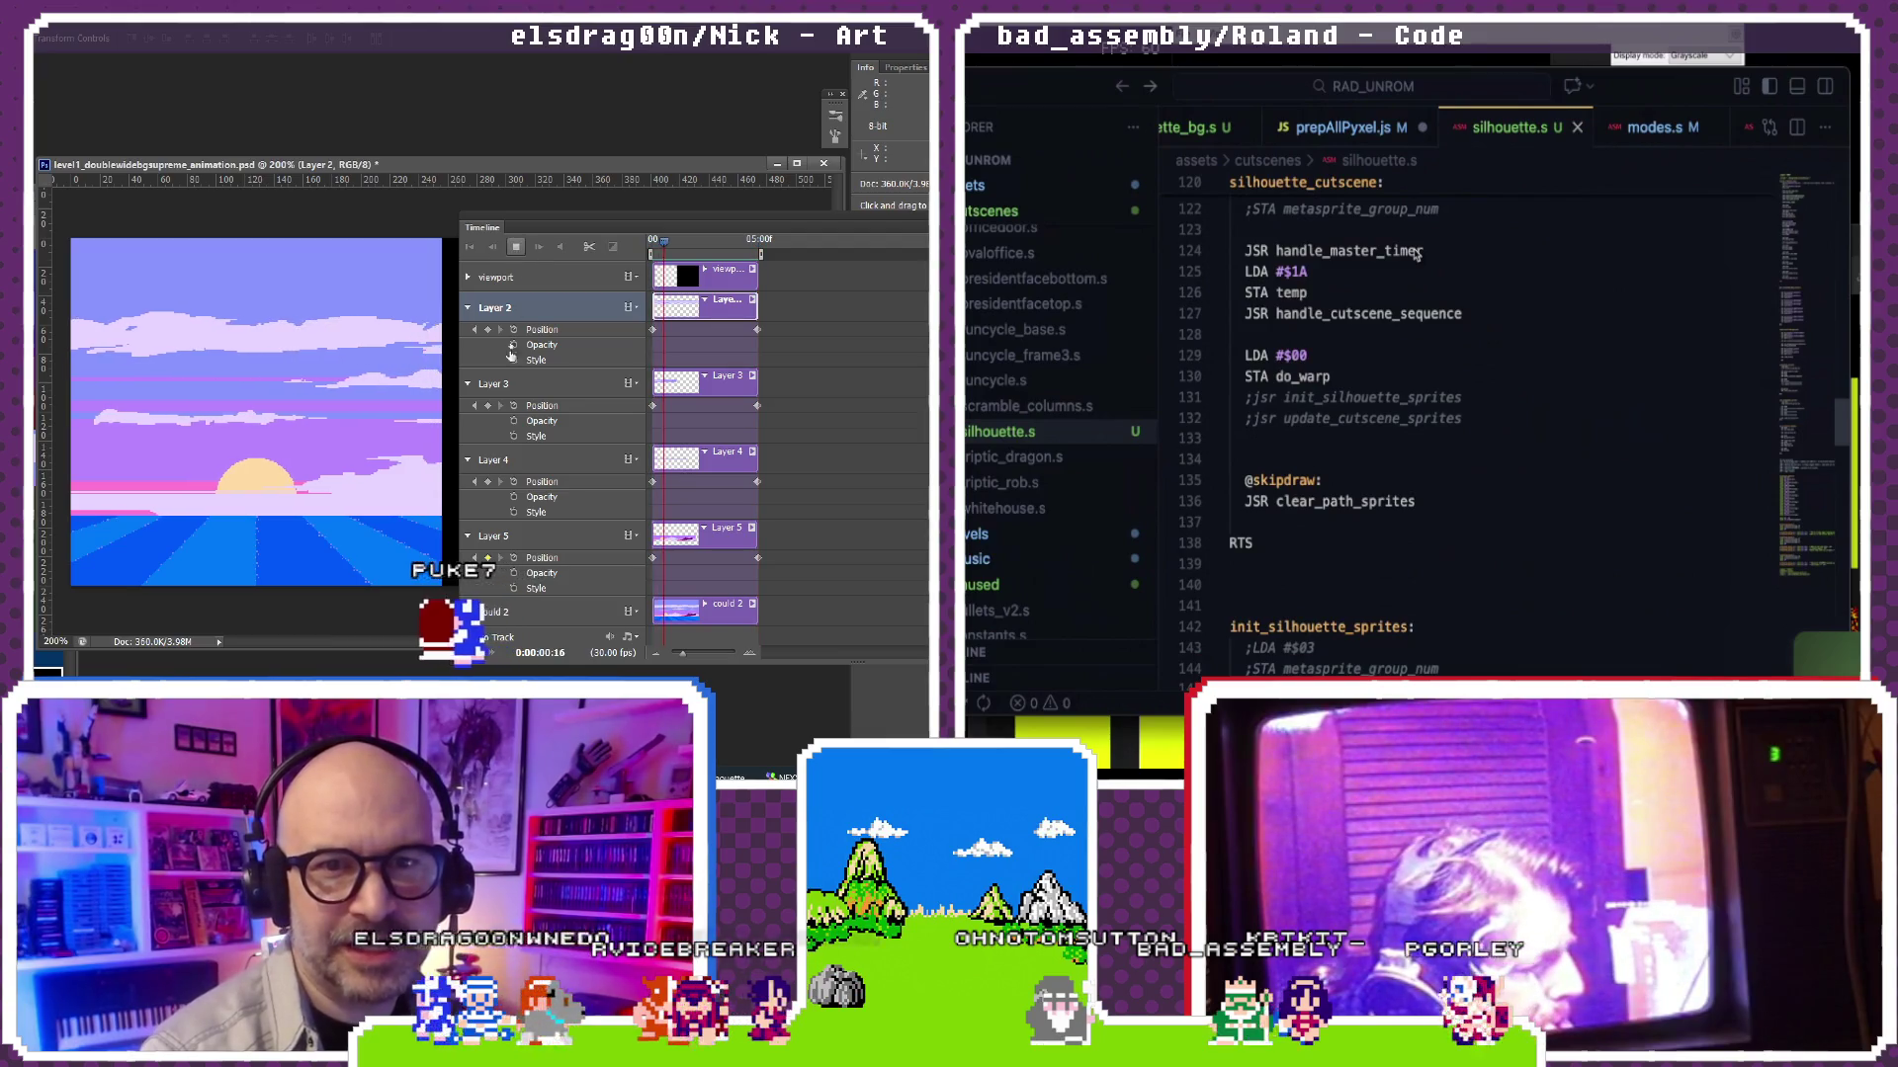
scroll(1414, 255, "down", 1)
scroll(1414, 256, "down", 4)
scroll(1415, 255, "down", 2)
scroll(1416, 256, "down", 1)
scroll(1415, 255, "down", 1)
scroll(1415, 255, "down", 2)
scroll(1415, 256, "down", 1)
scroll(1414, 256, "down", 8)
scroll(1414, 255, "down", 3)
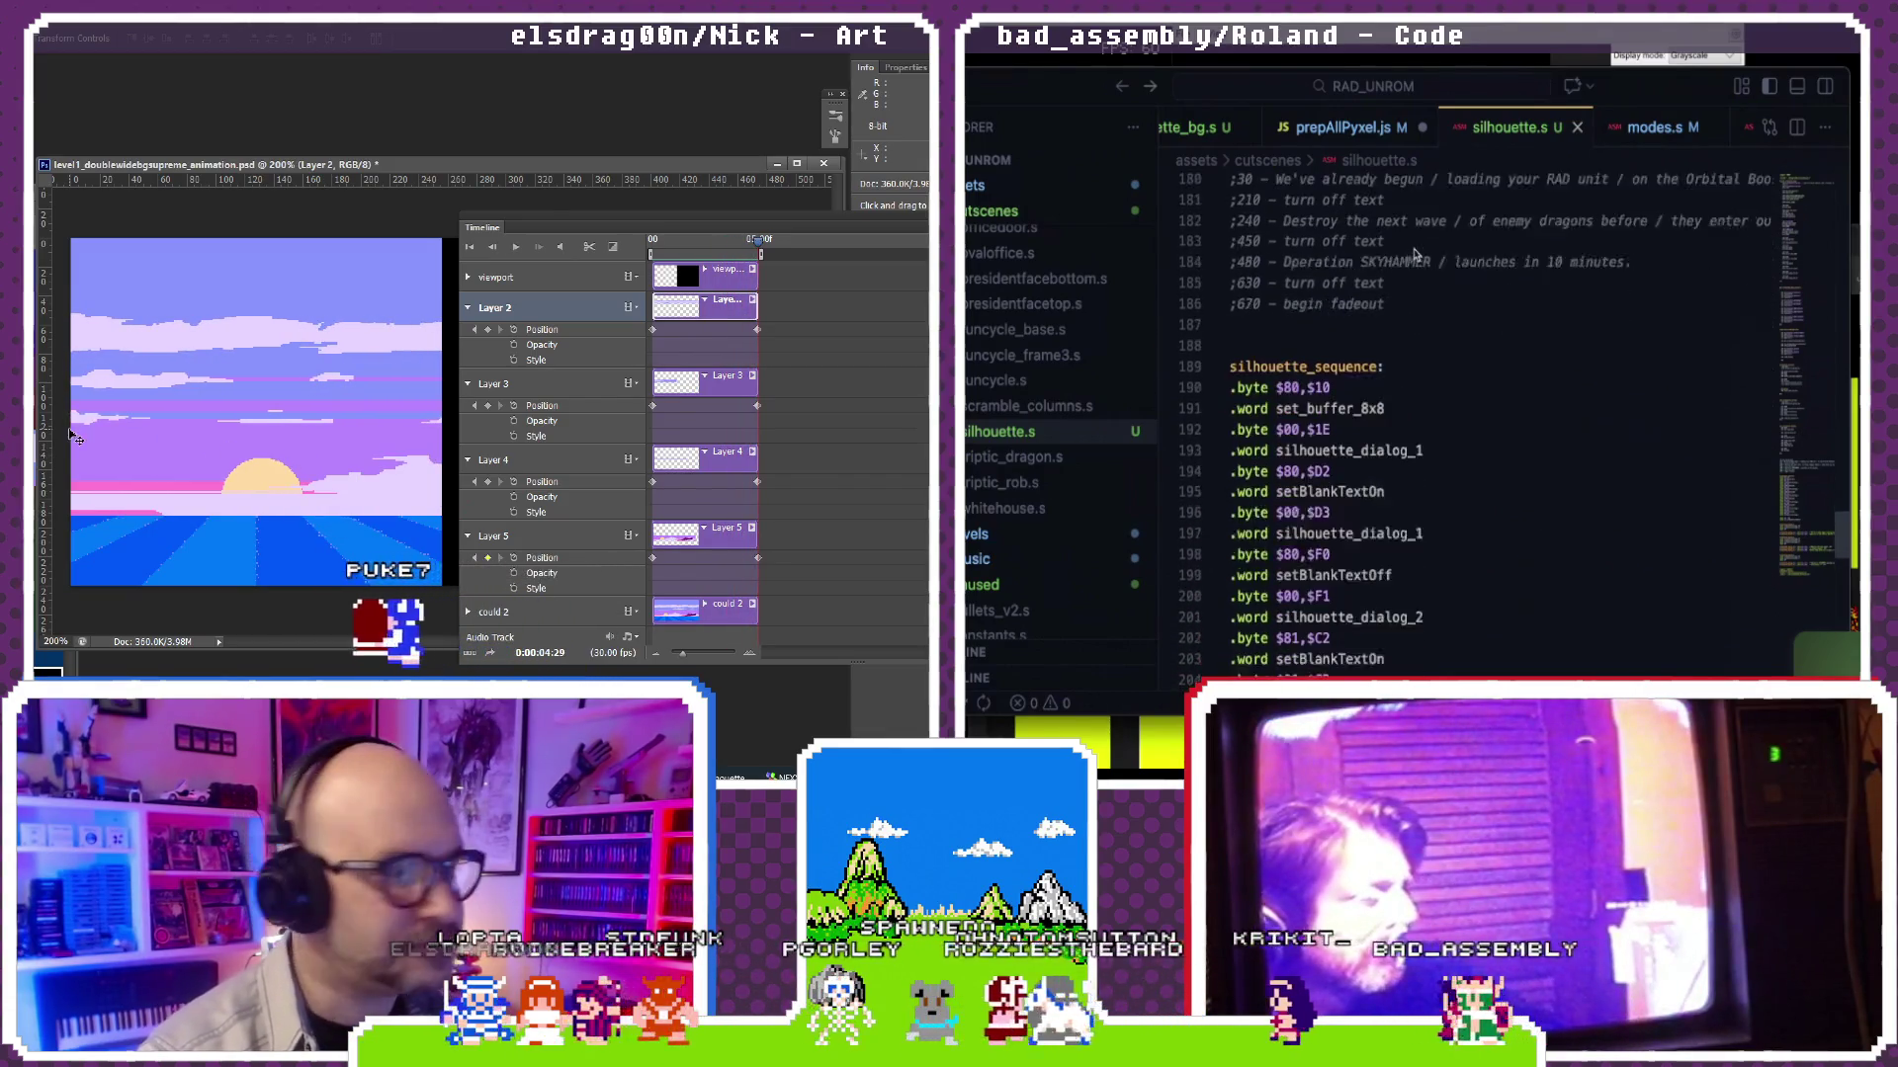
scroll(1415, 255, "down", 3)
scroll(1415, 255, "up", 15)
scroll(1415, 255, "up", 10)
scroll(1414, 255, "up", 10)
scroll(1414, 255, "up", 10)
scroll(1416, 256, "up", 10)
scroll(1414, 255, "up", 3)
scroll(1416, 255, "down", 3)
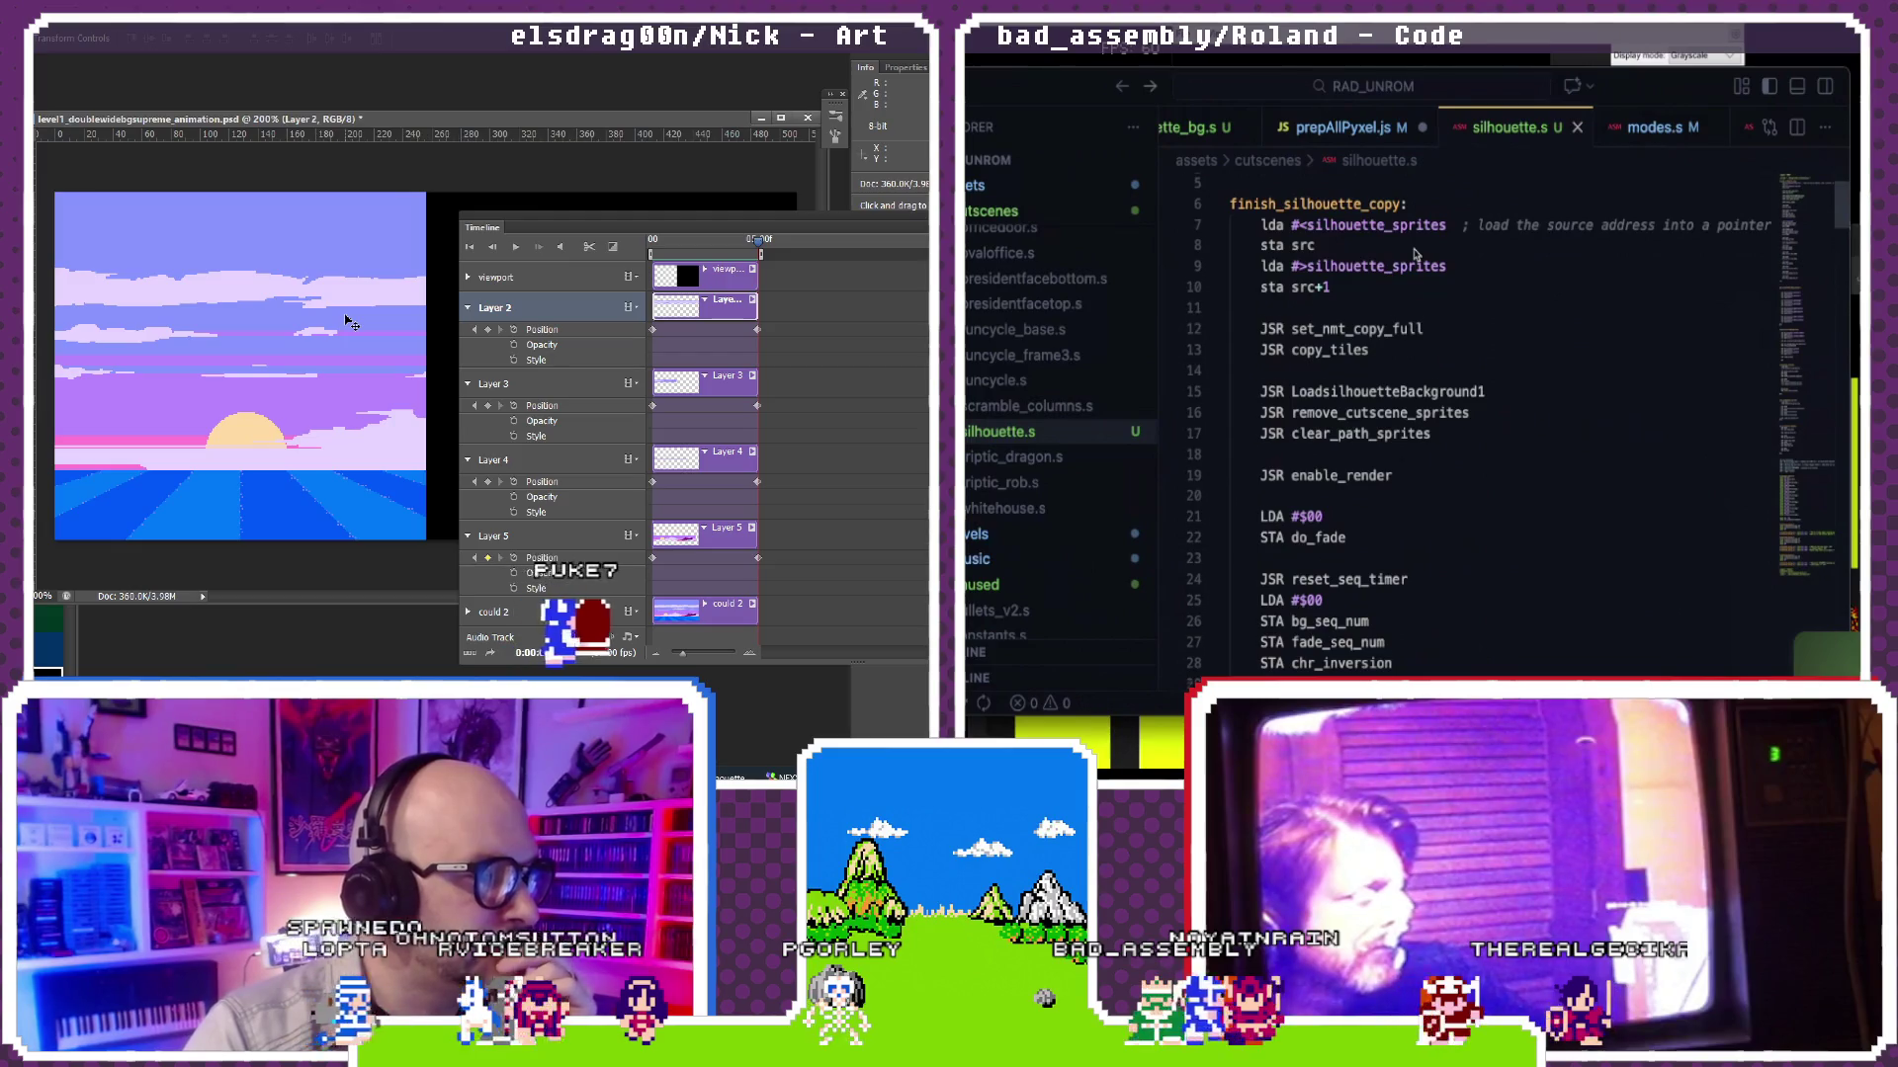
scroll(1416, 255, "down", 3)
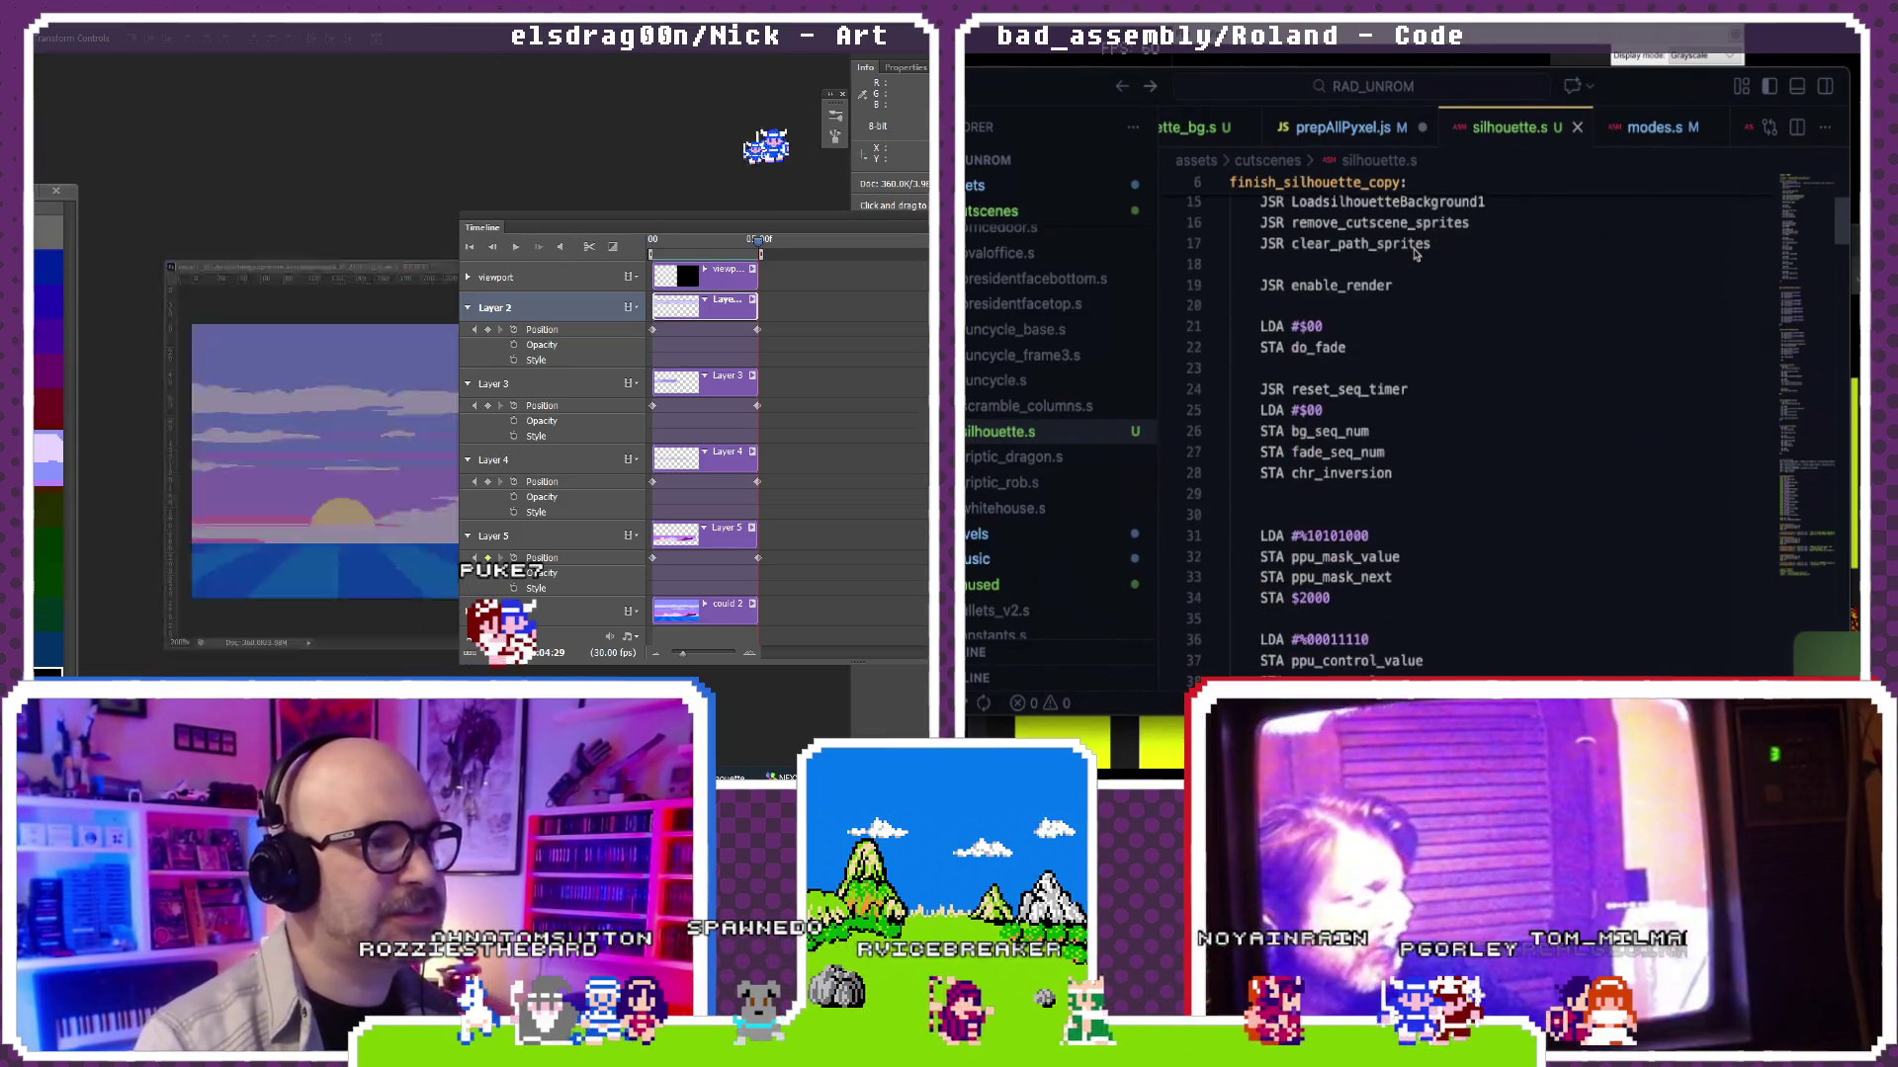
scroll(1414, 255, "down", 3)
left_click(1324, 304)
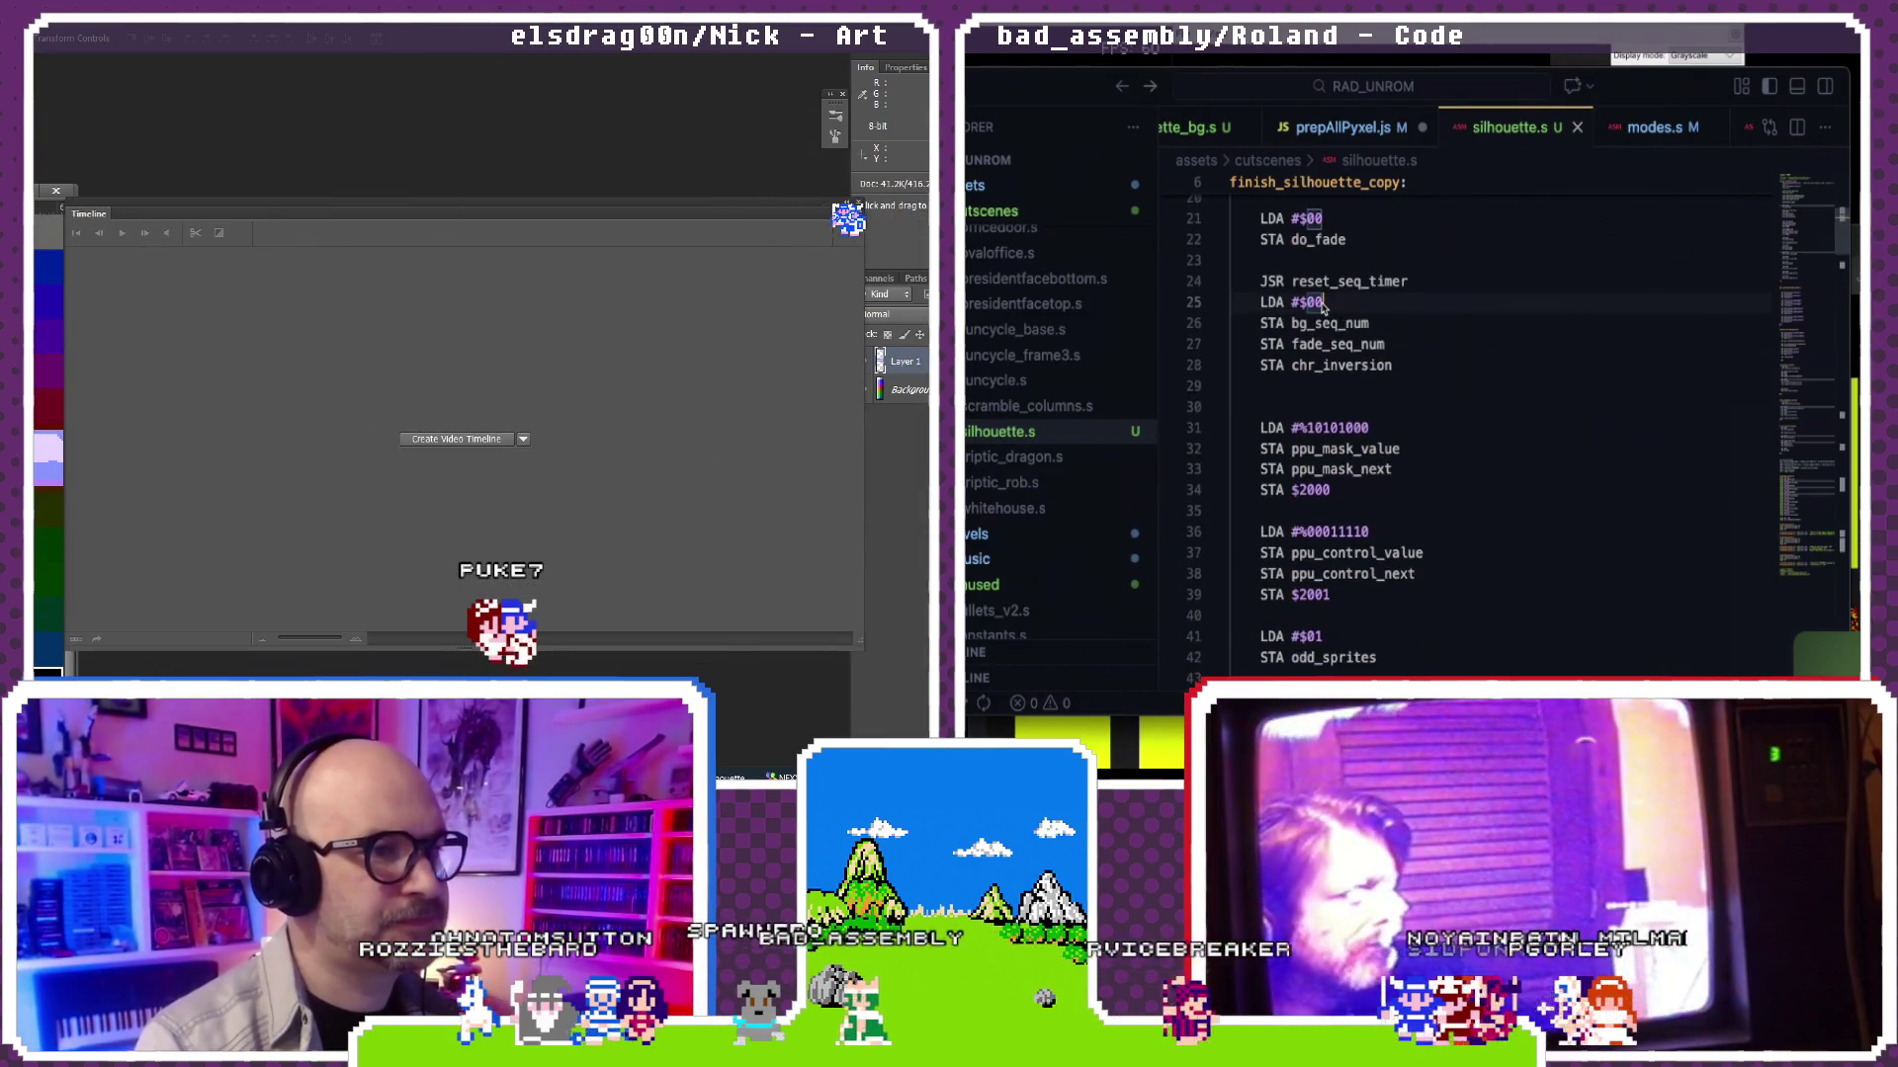
scroll(1330, 338, "down", 3)
scroll(1330, 338, "down", 3)
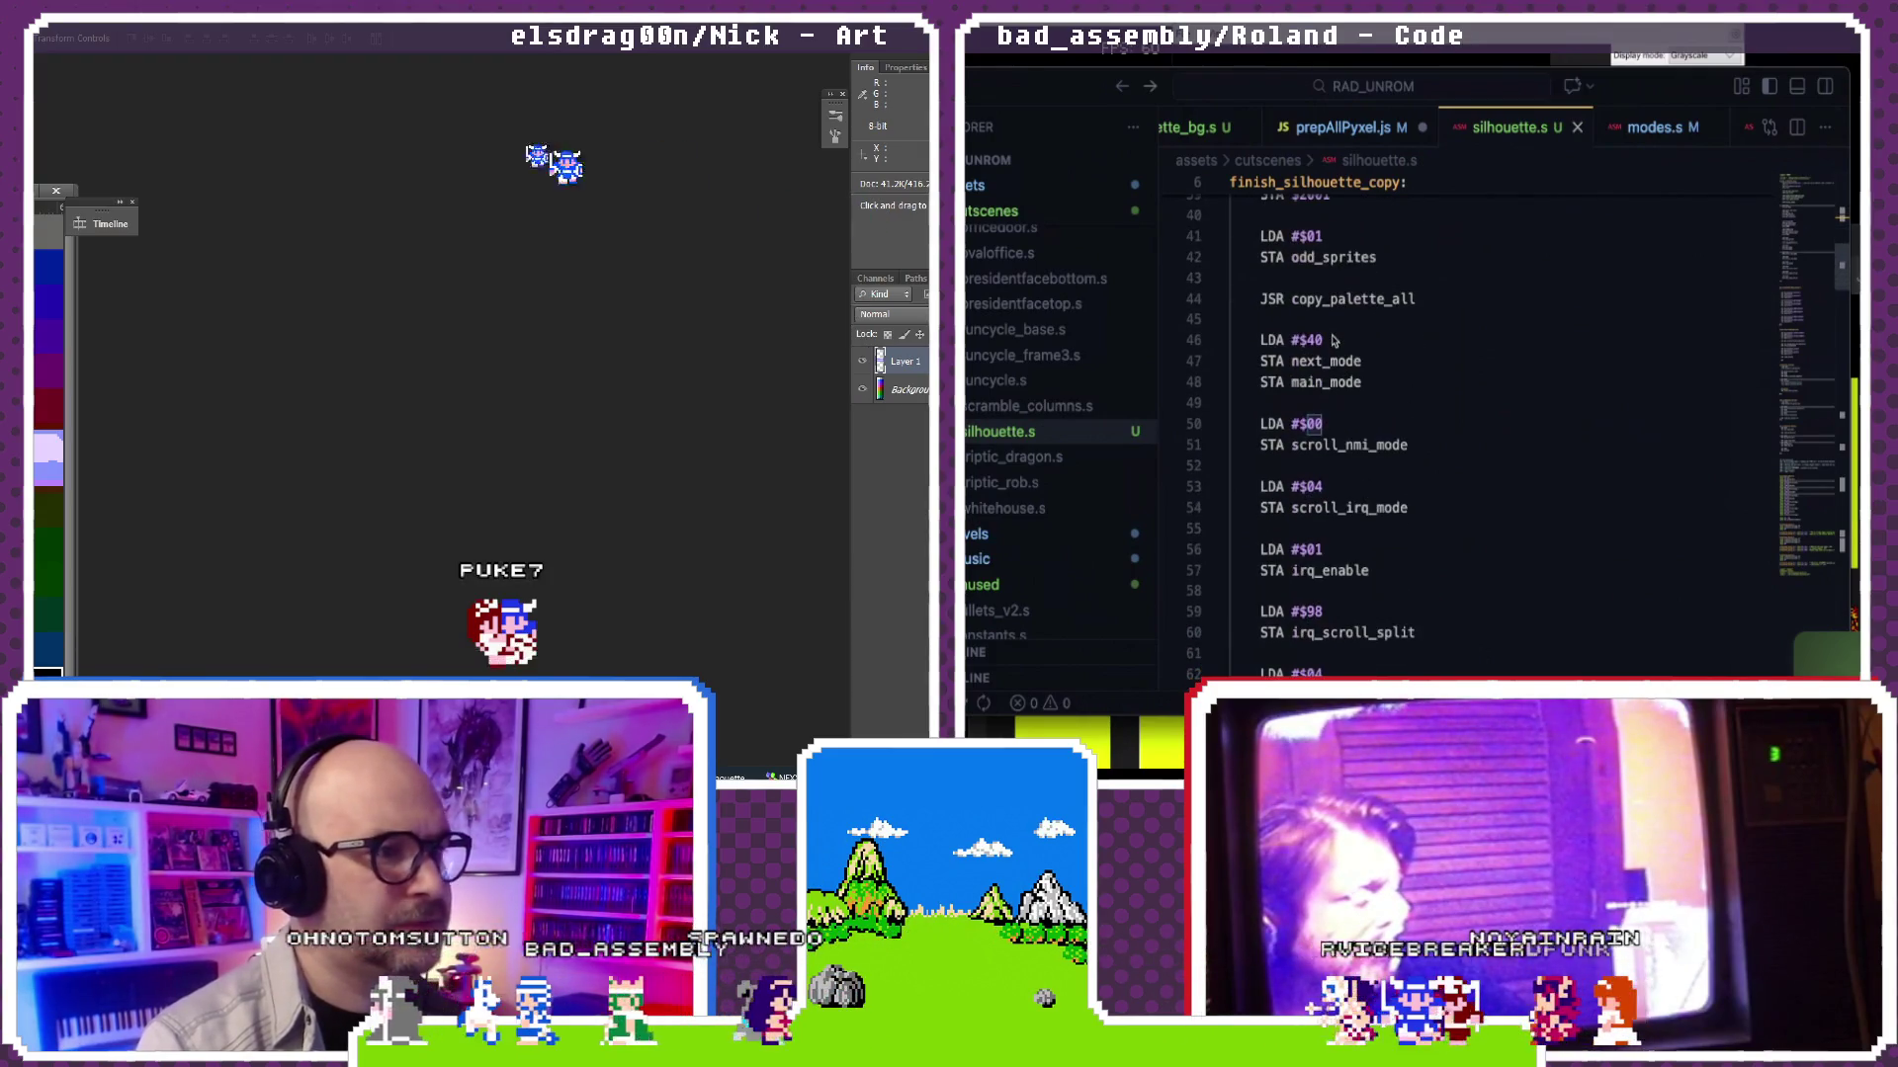
scroll(1332, 338, "up", 8)
Step: Add an LDA #$01 line before STA chr_inversion in silhouette.s and save
key("ctrl+o")
scroll(1332, 338, "up", 1)
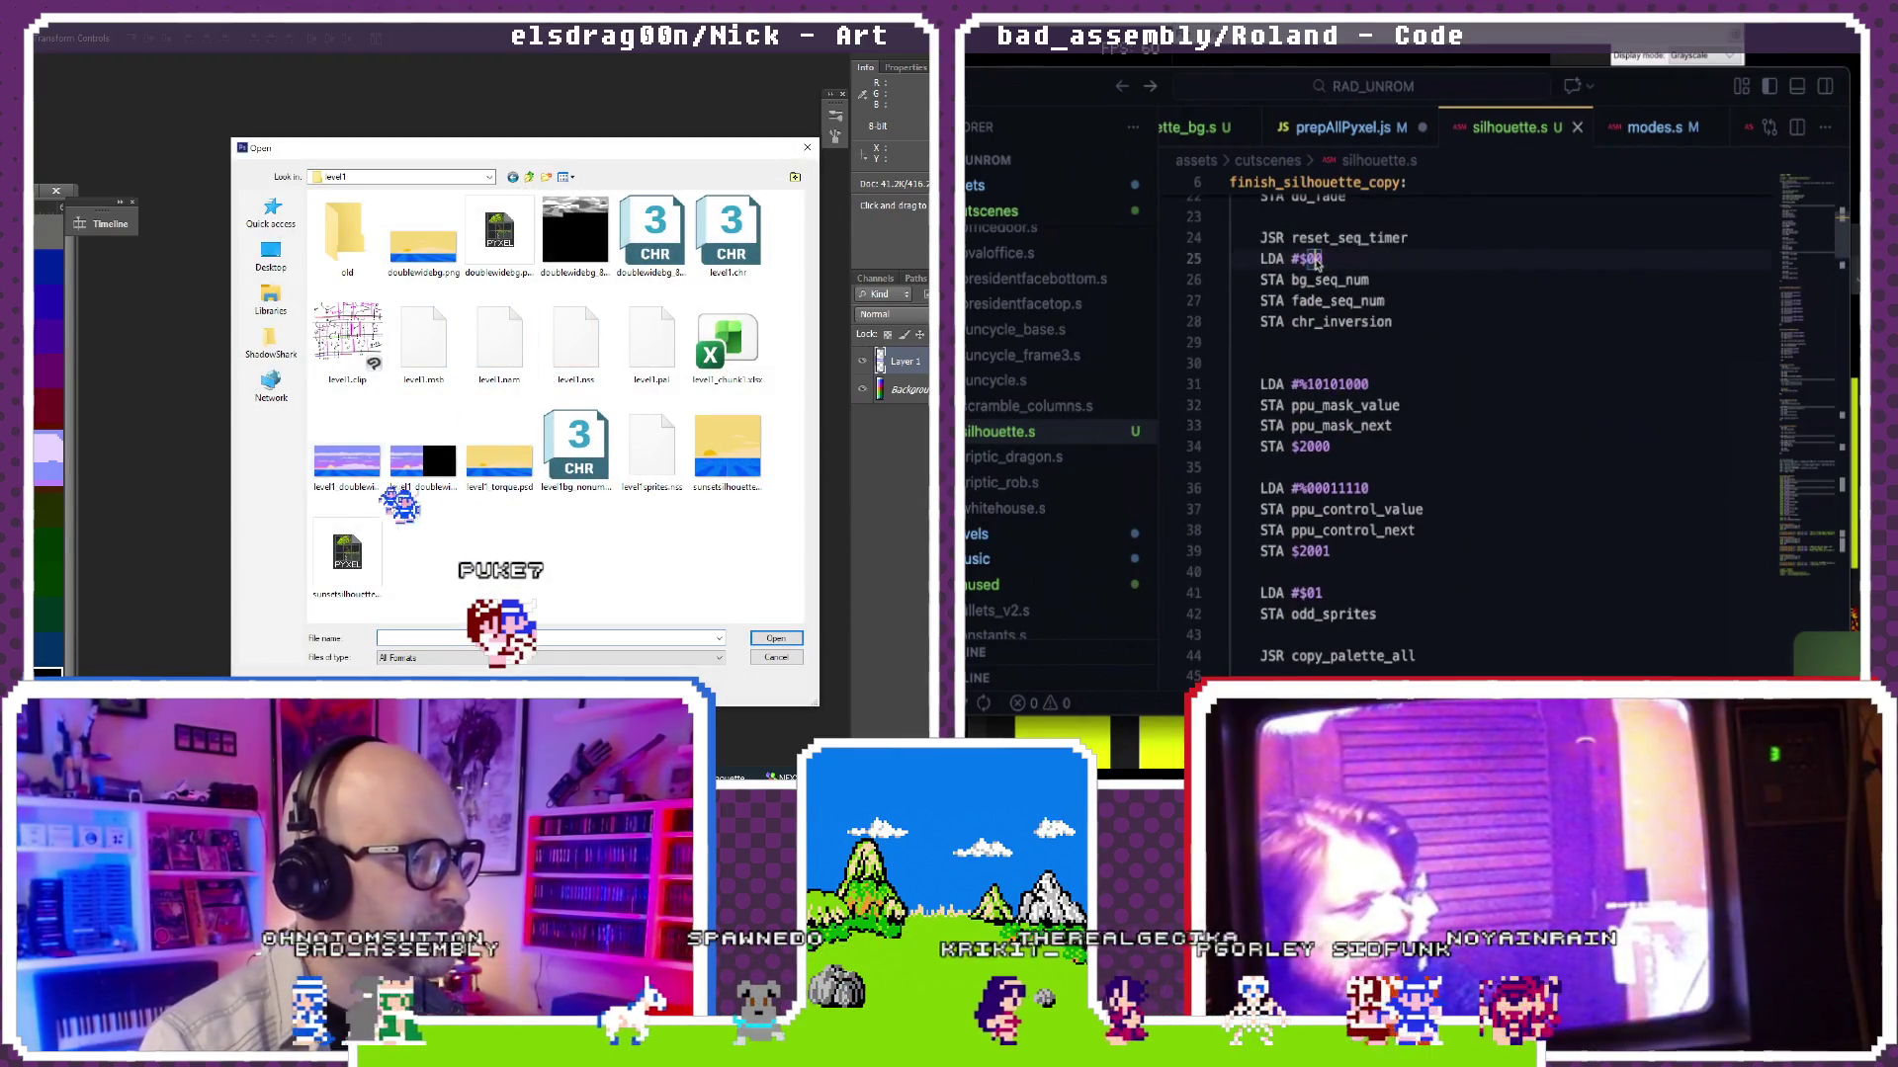
left_click(376, 463)
left_click(1394, 304)
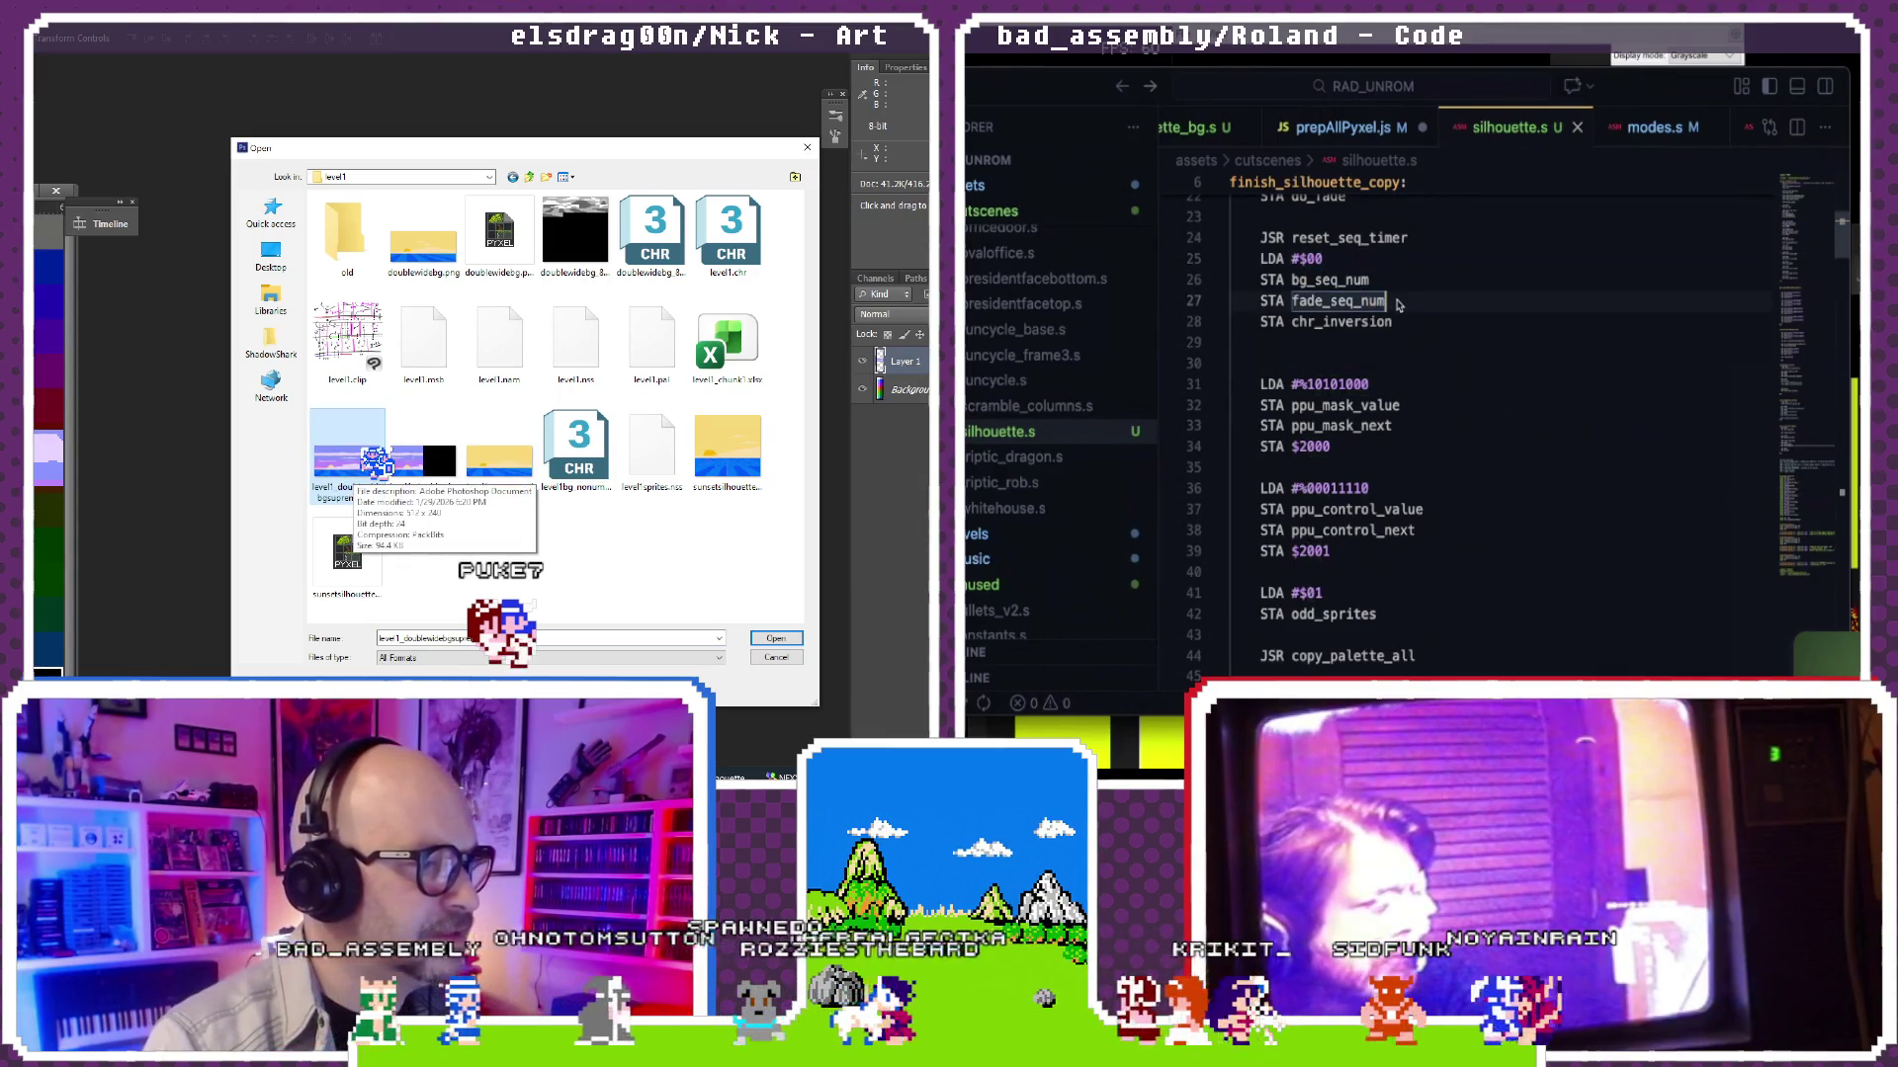
double_click(376, 462)
key("Return")
type("LDA #$0")
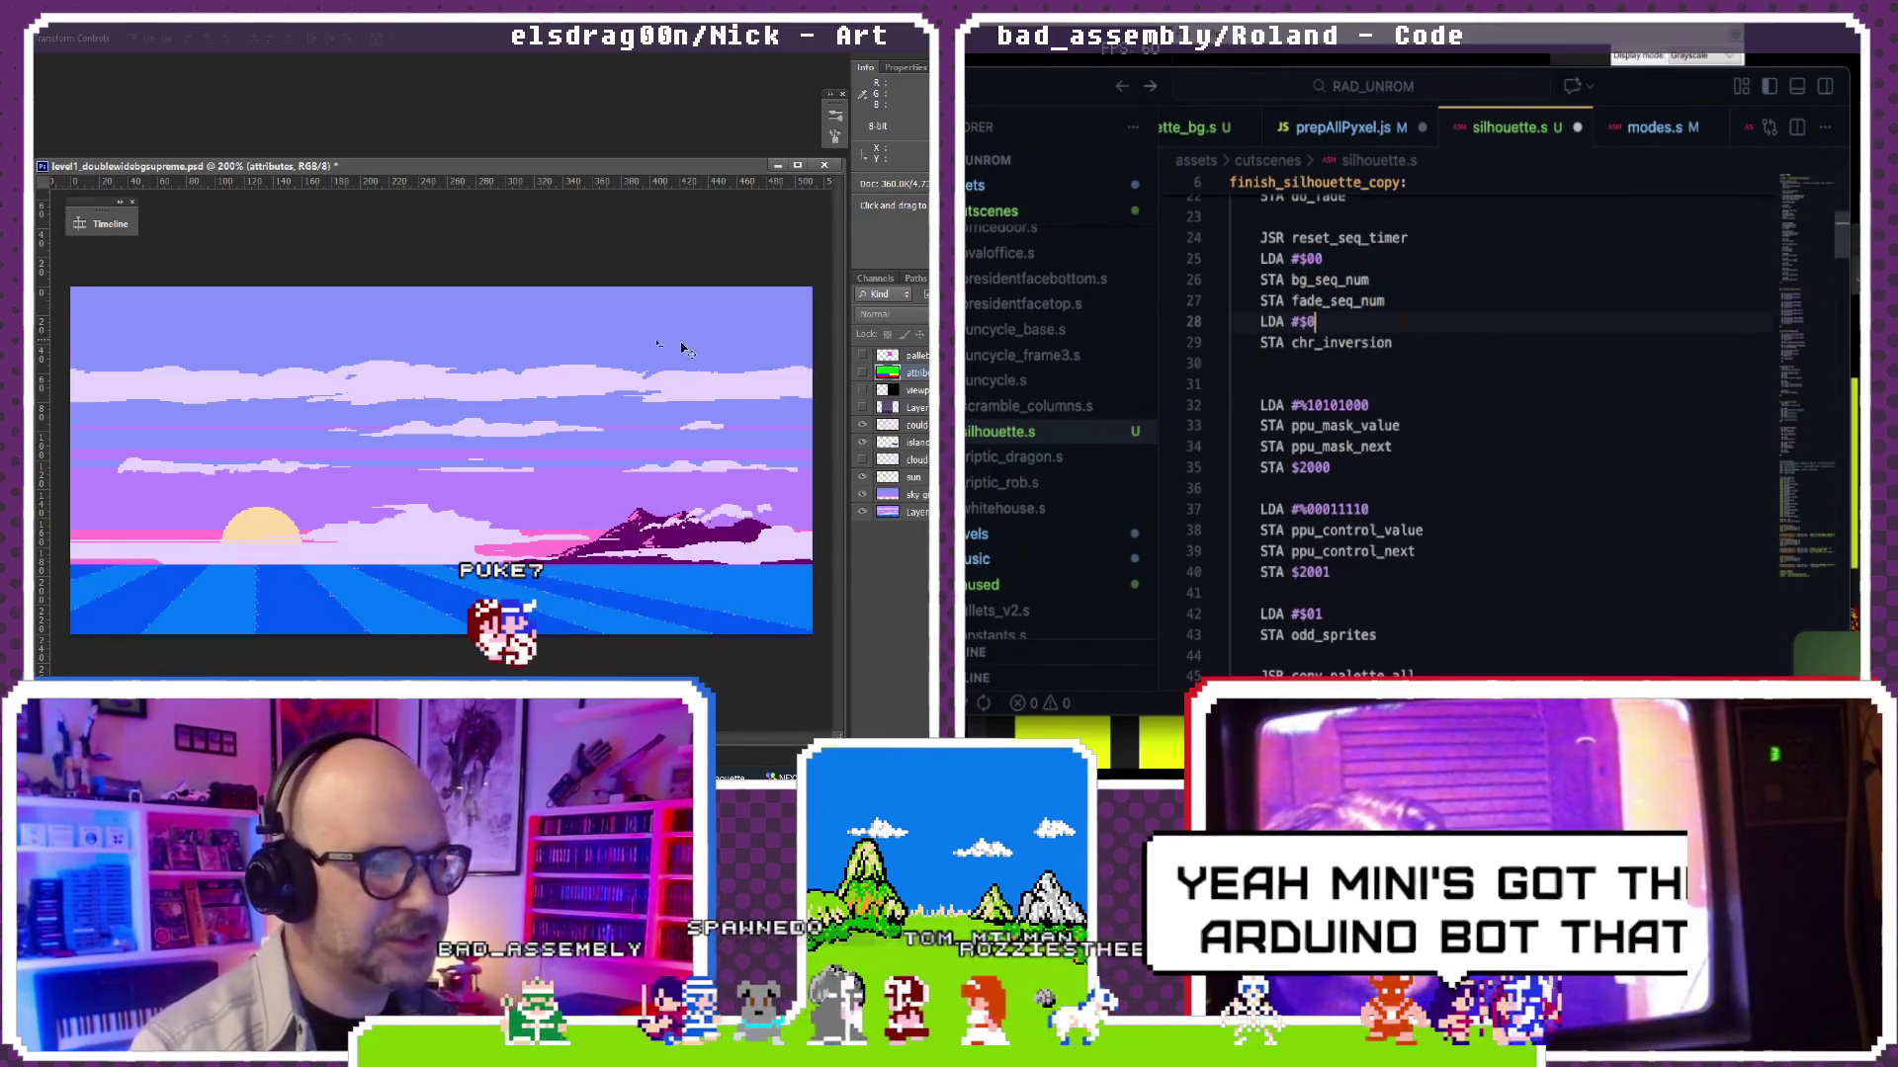
type("1")
key("ctrl+s")
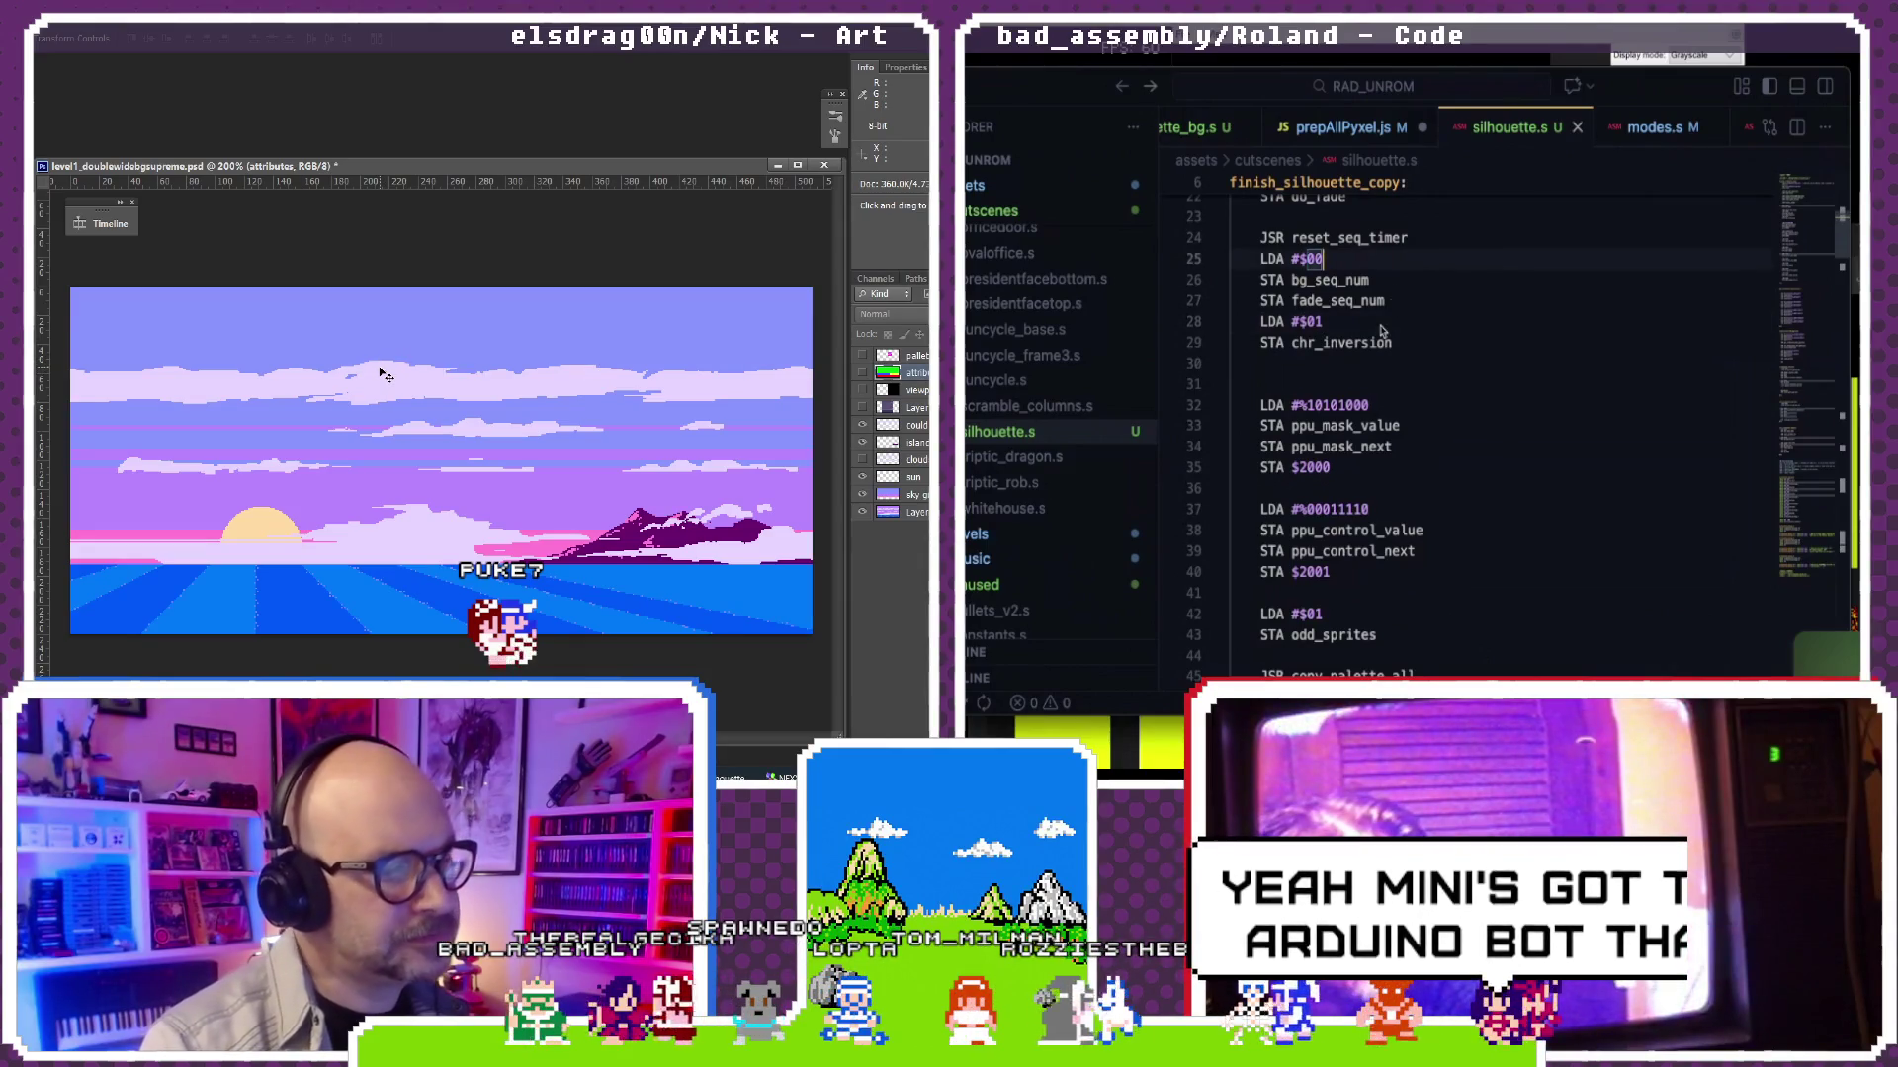
scroll(1379, 330, "down", 2)
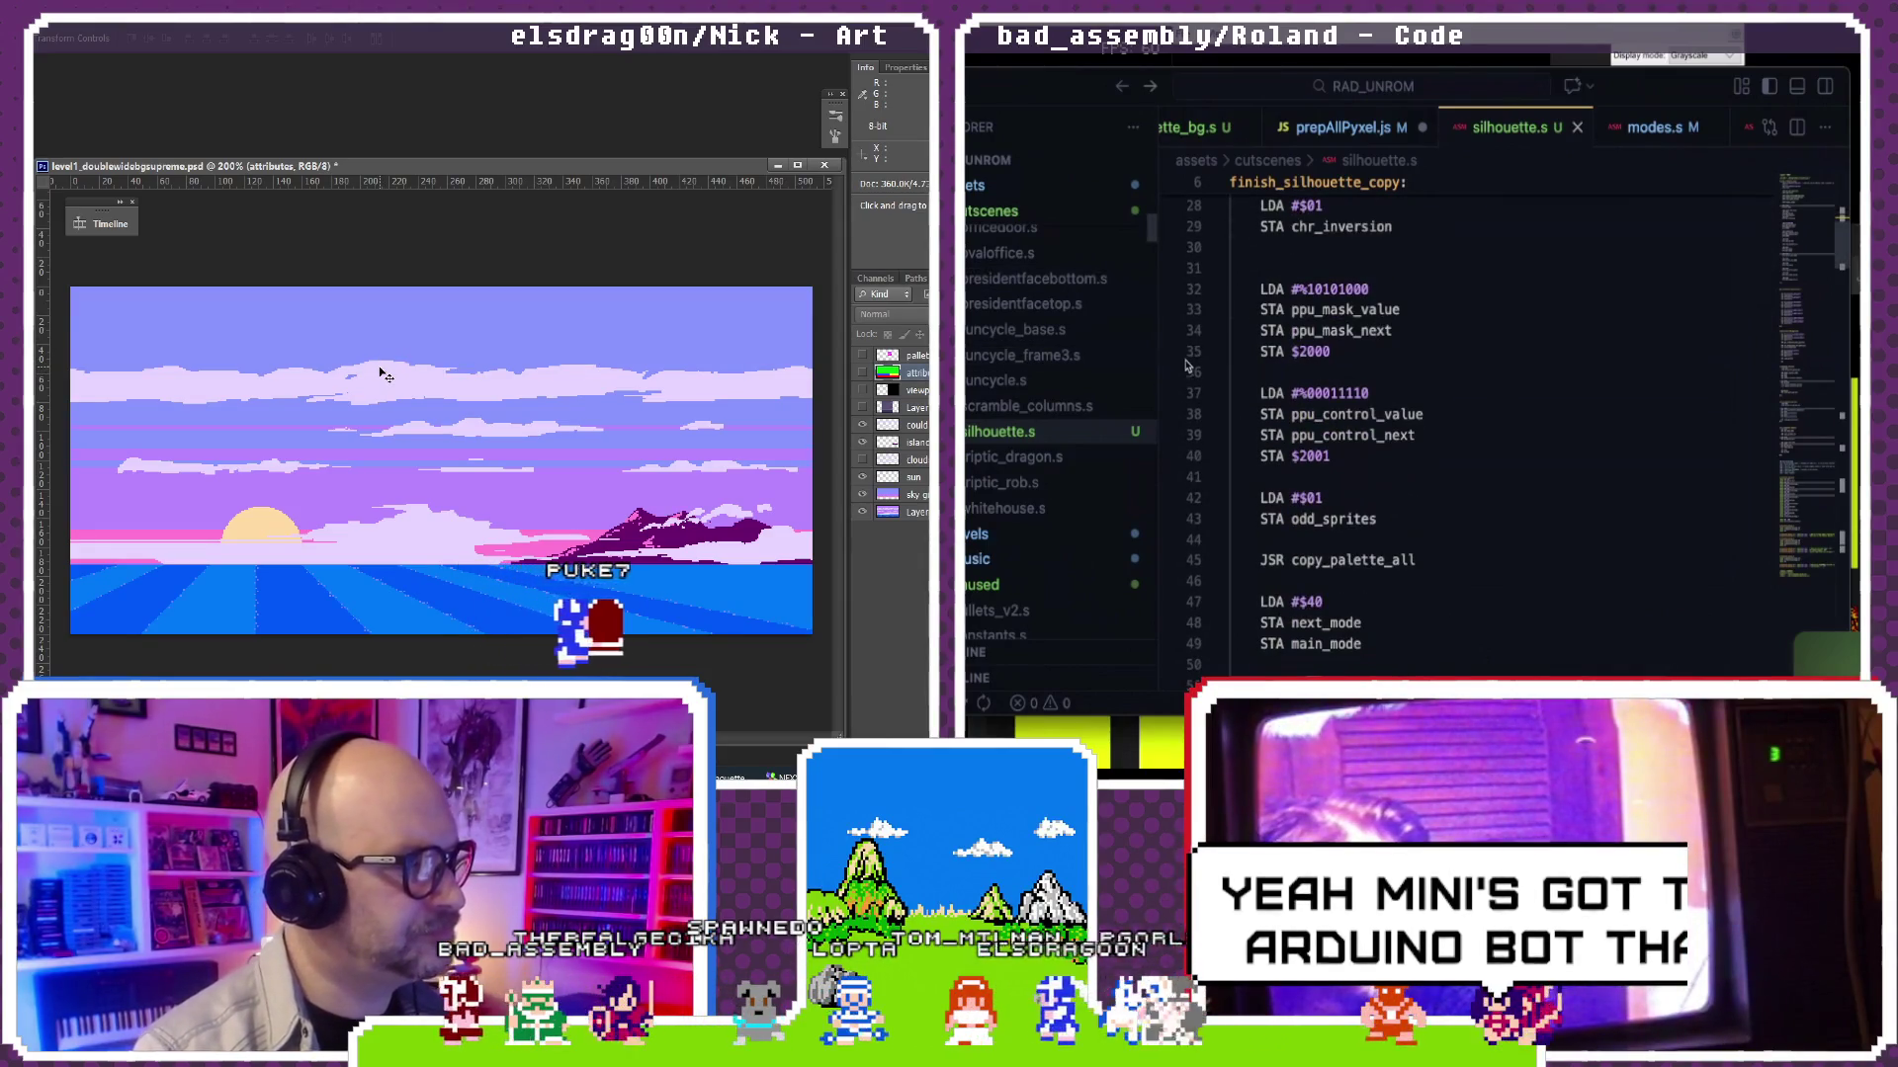
Step: Run the build, dismiss the crashed emulator, and undo the added chr_inversion load
left_click(1311, 498)
scroll(1334, 498, "down", 3)
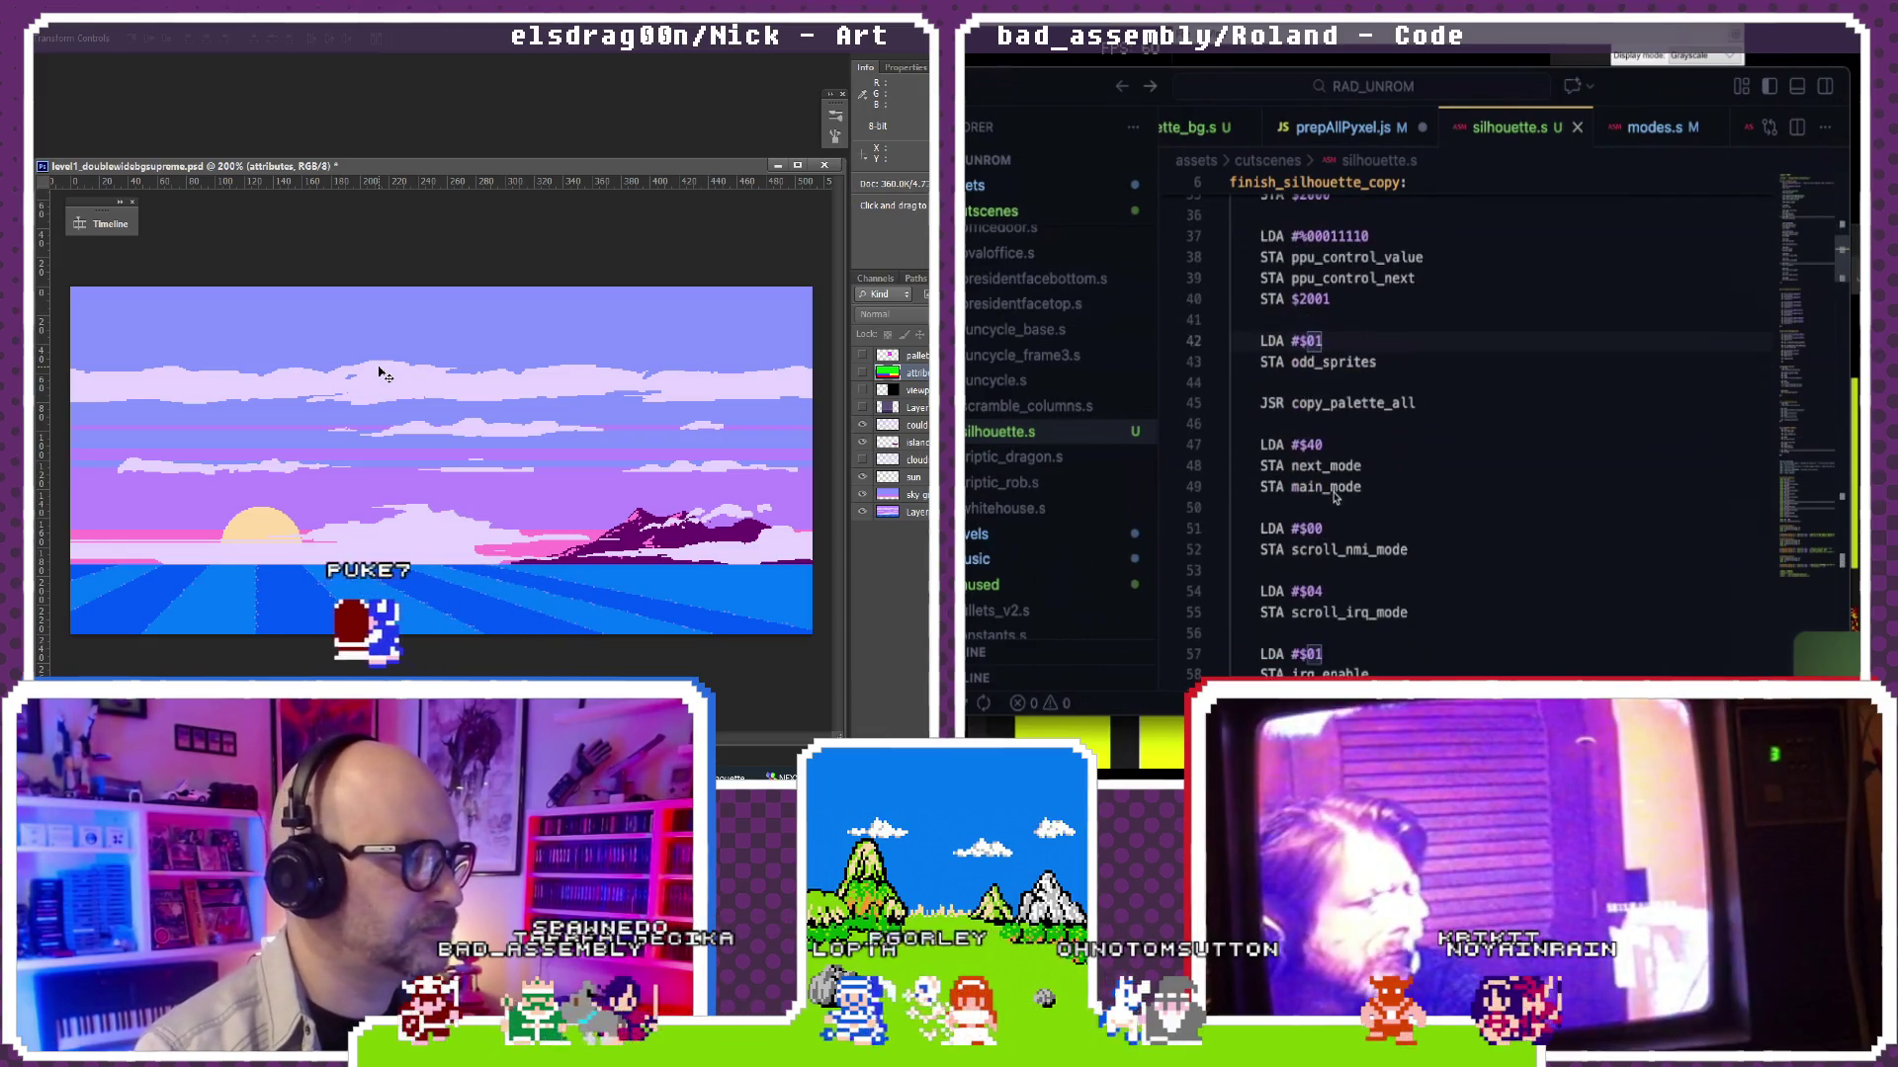
key("ctrl+shift+b")
key("Return")
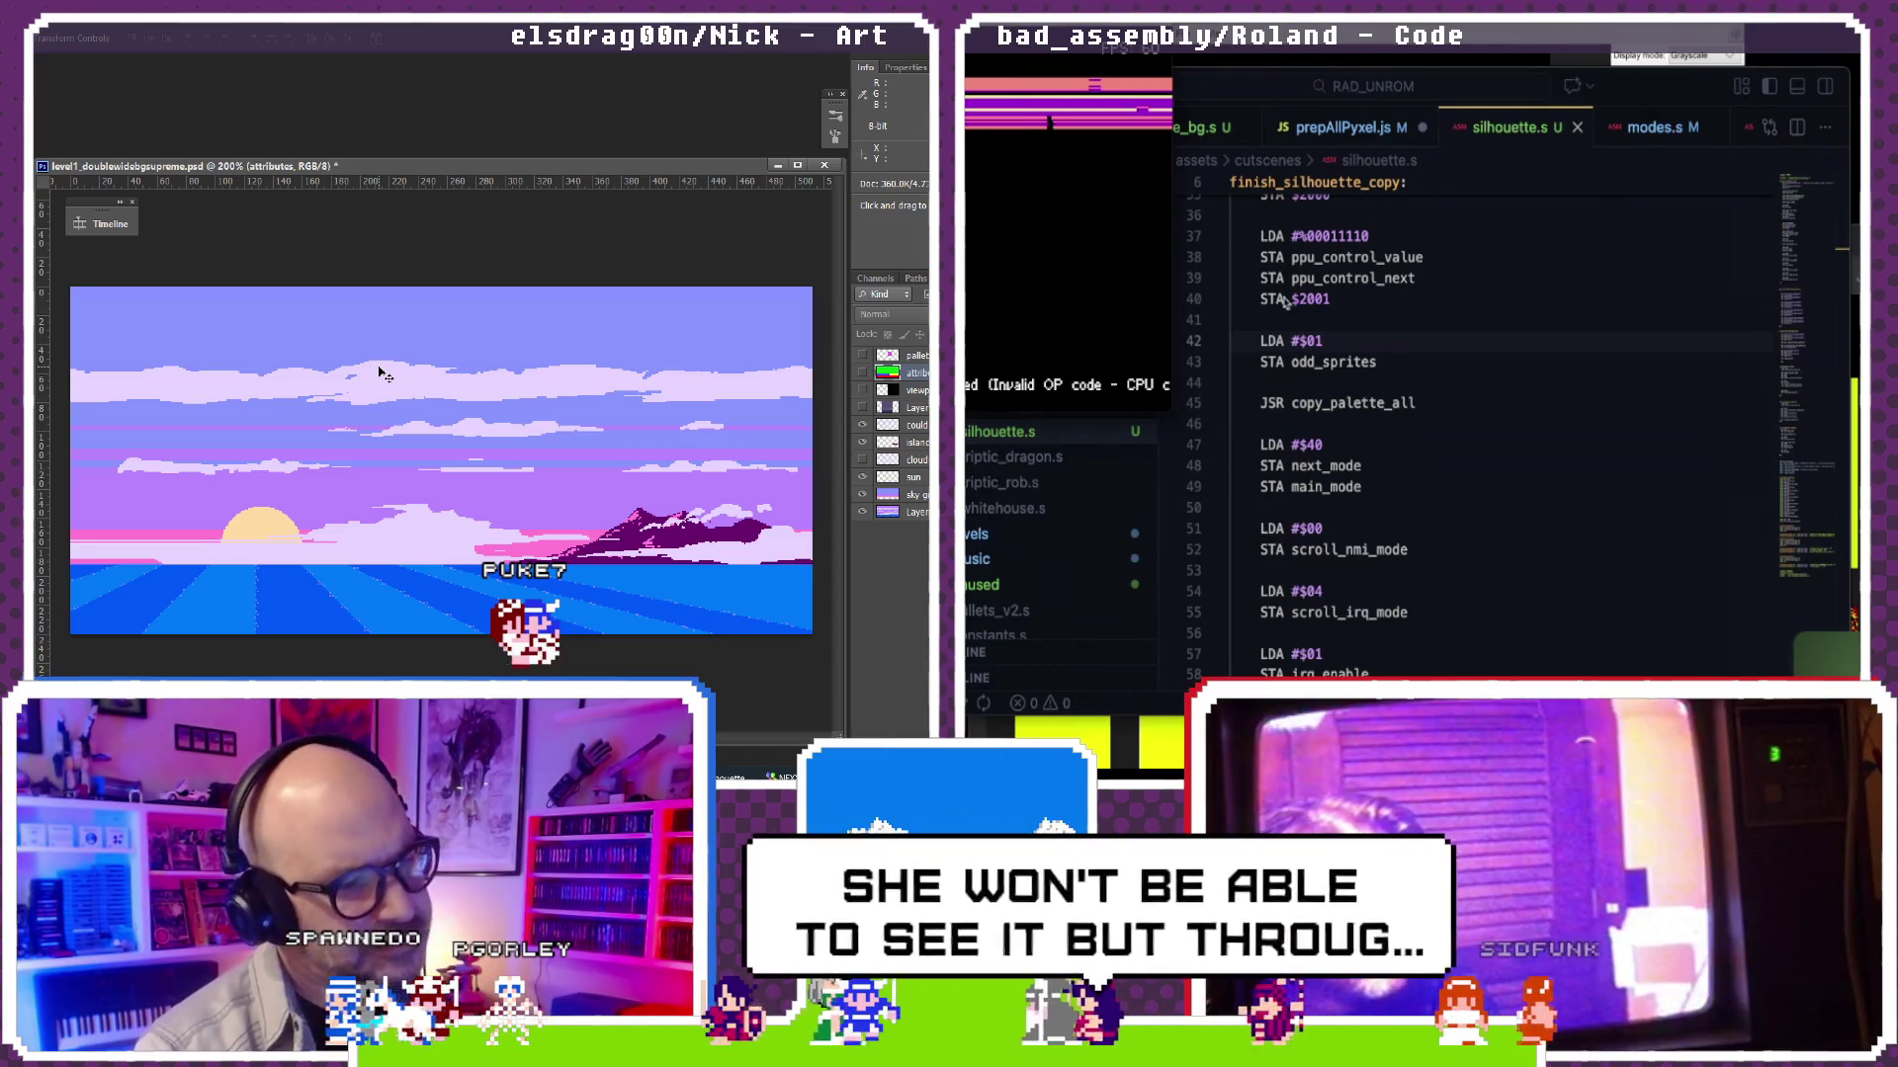
left_click(1334, 341)
key("ctrl+z")
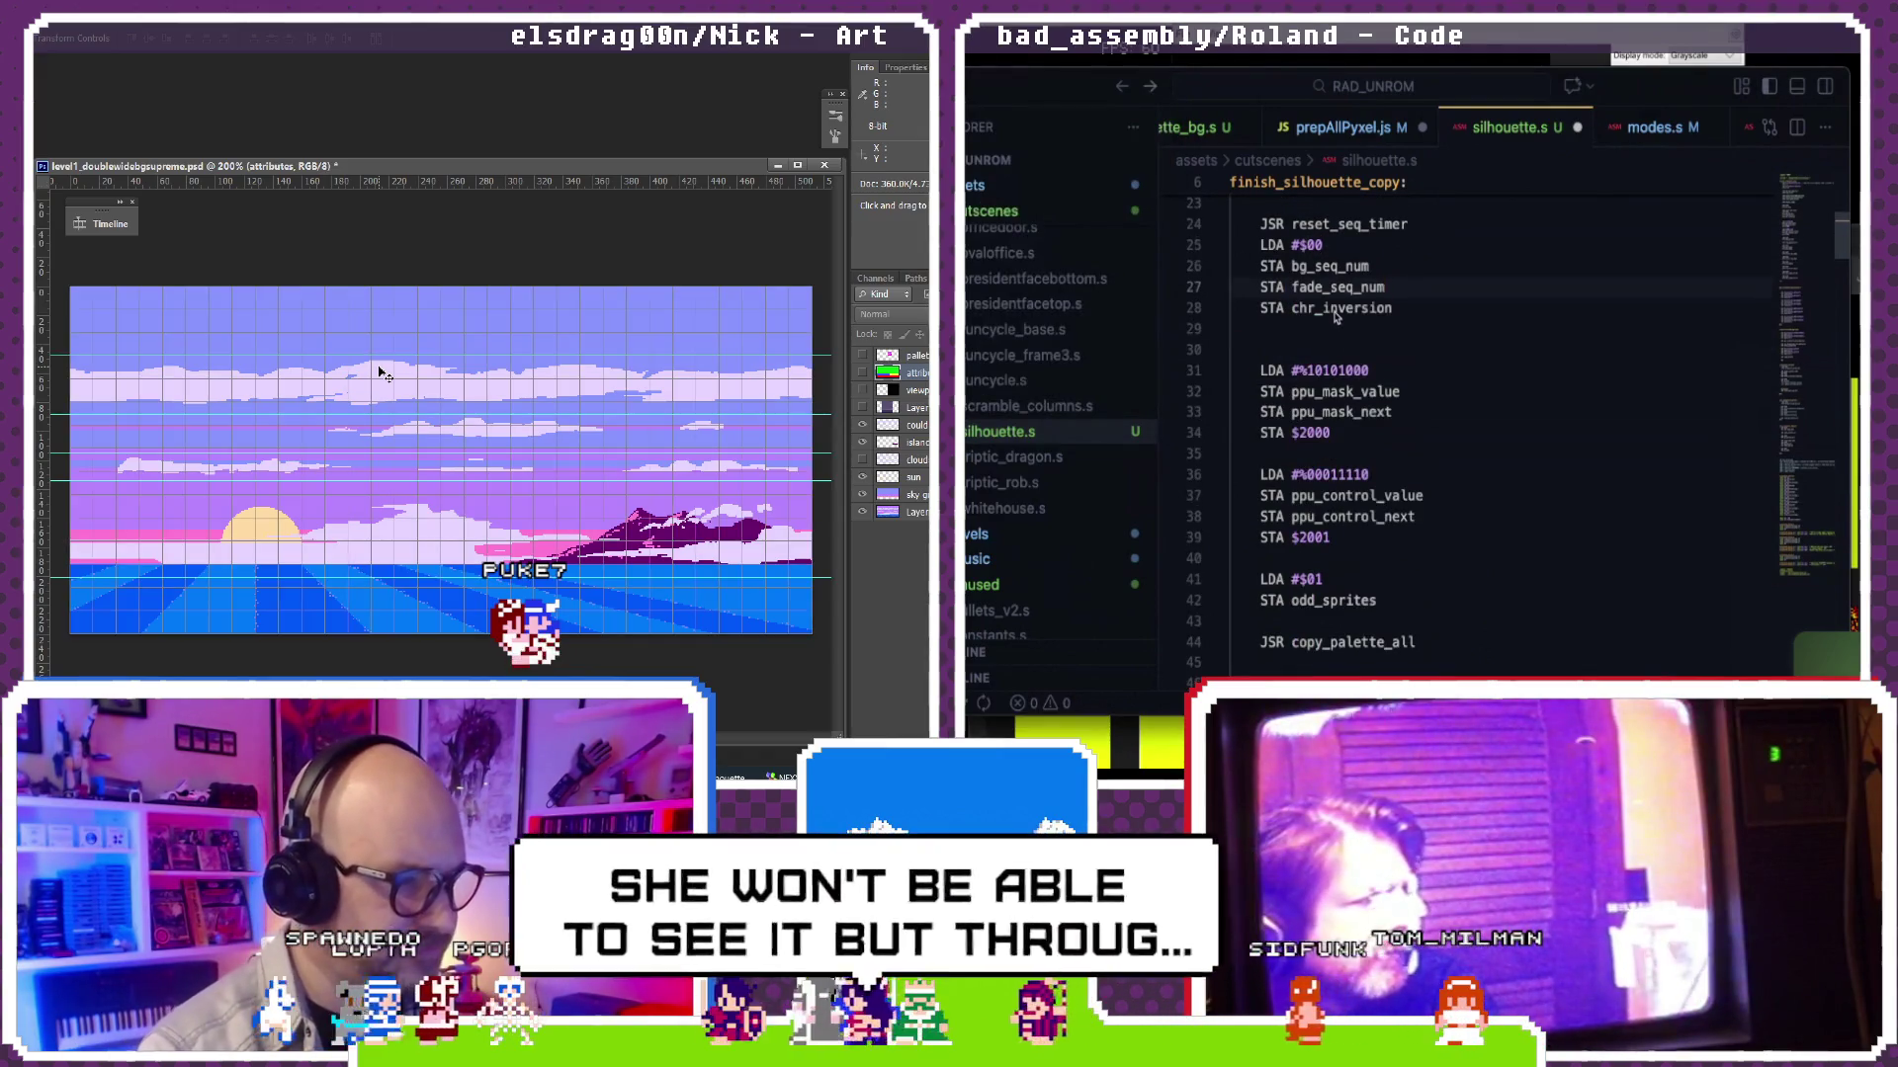
scroll(382, 375, "up", 3)
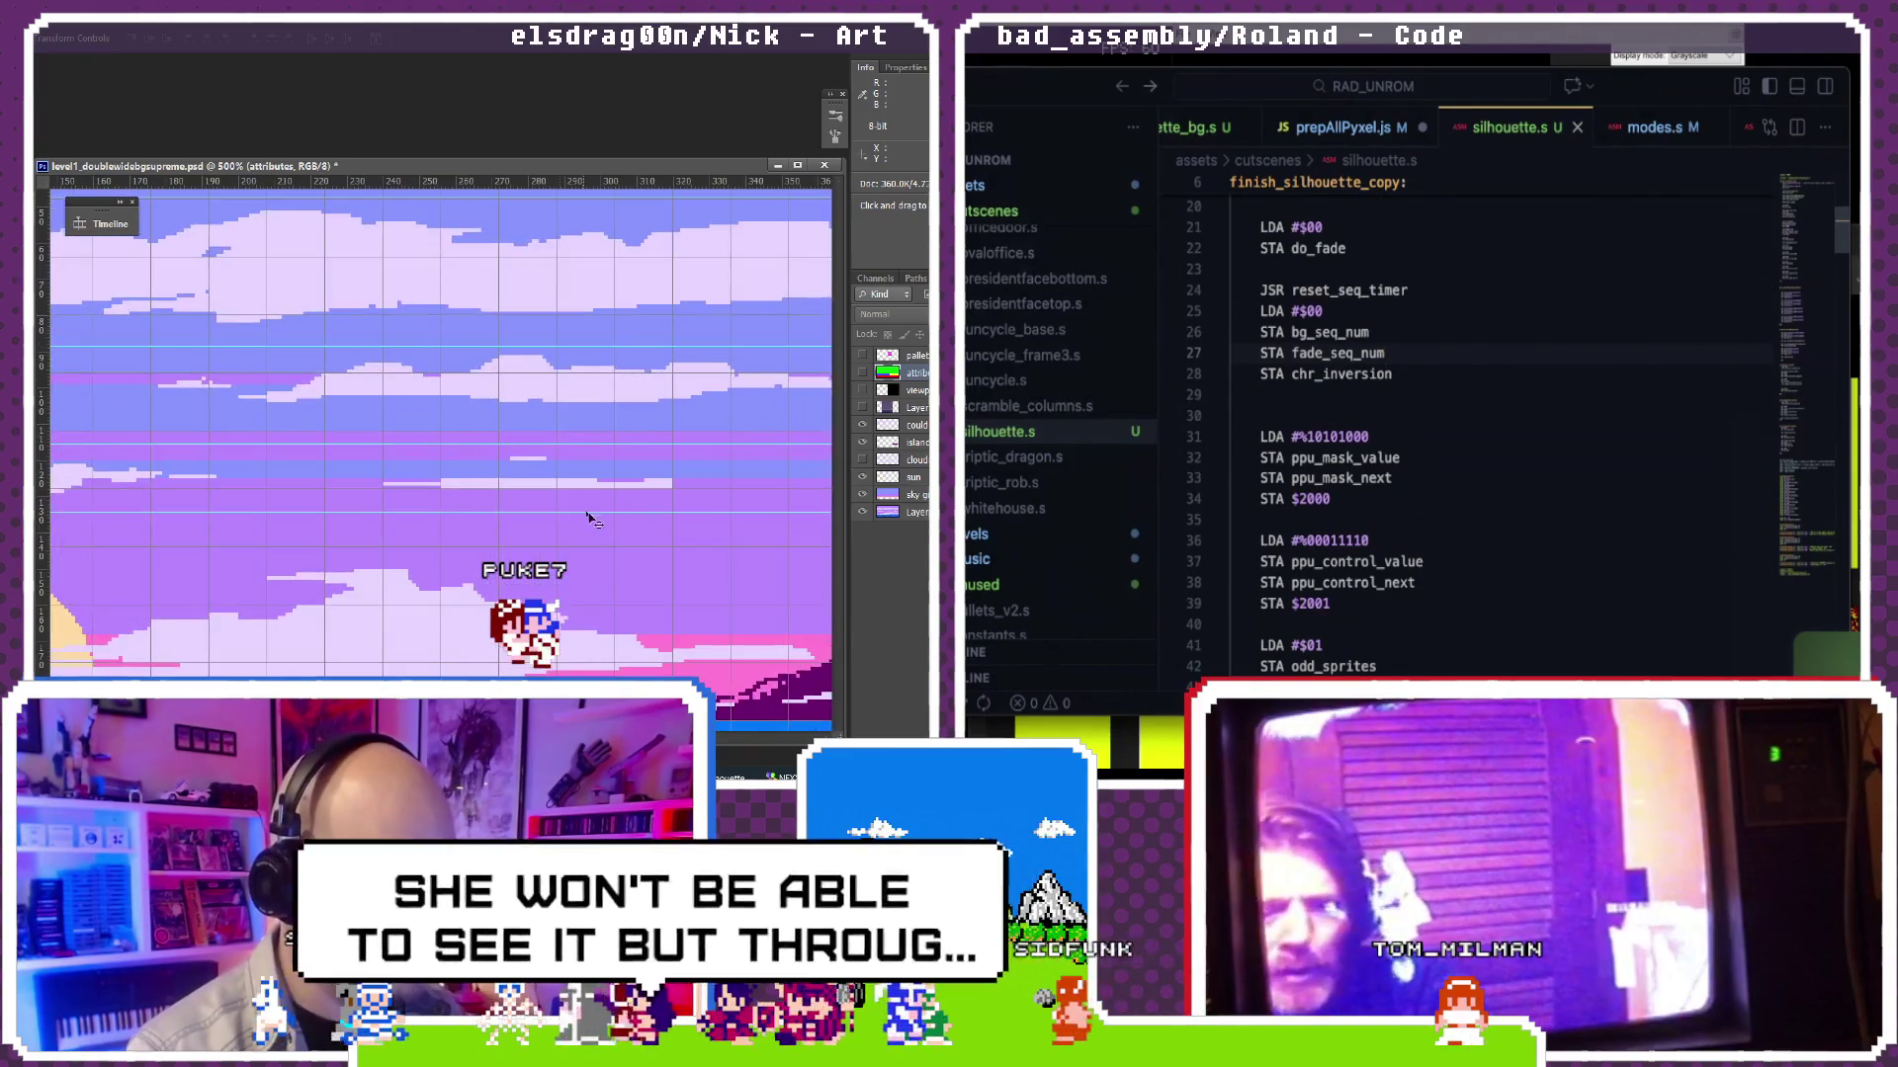
scroll(382, 393, "down", 3)
scroll(478, 293, "up", 3)
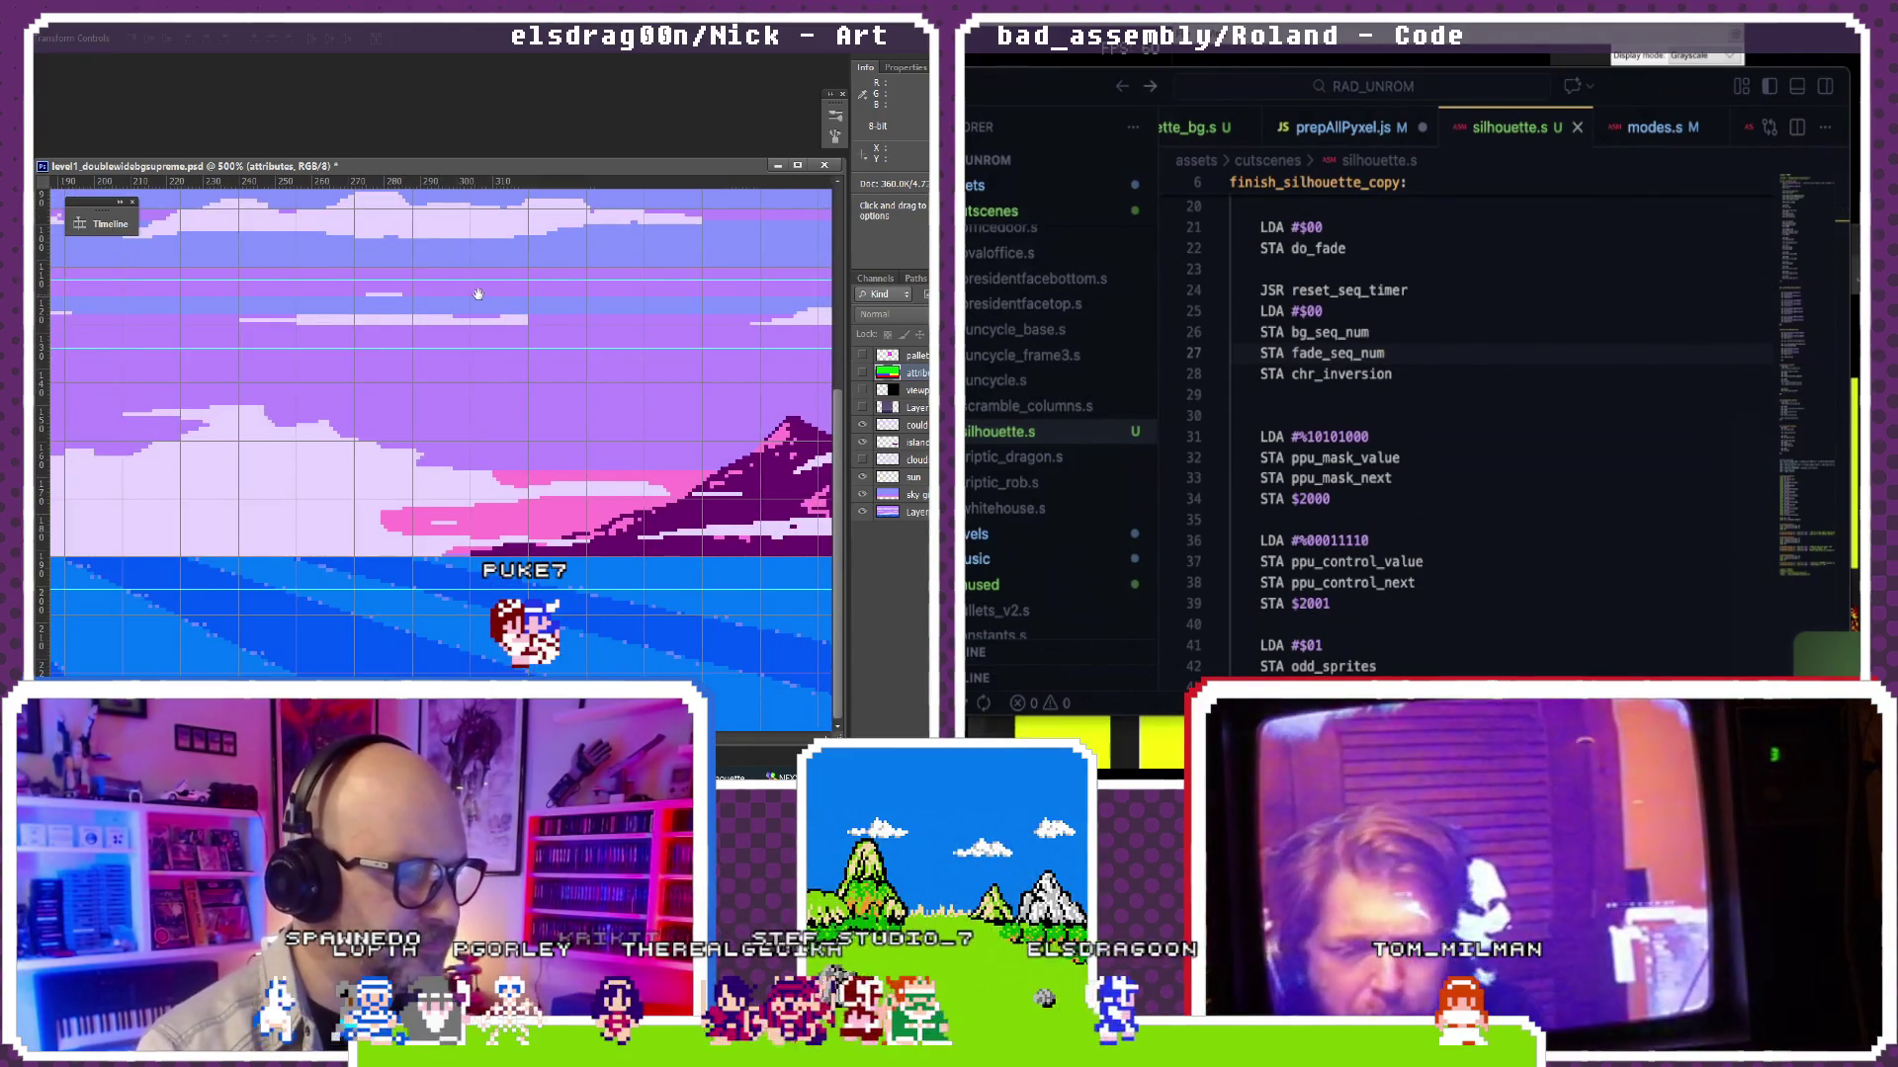
scroll(364, 504, "left", 8)
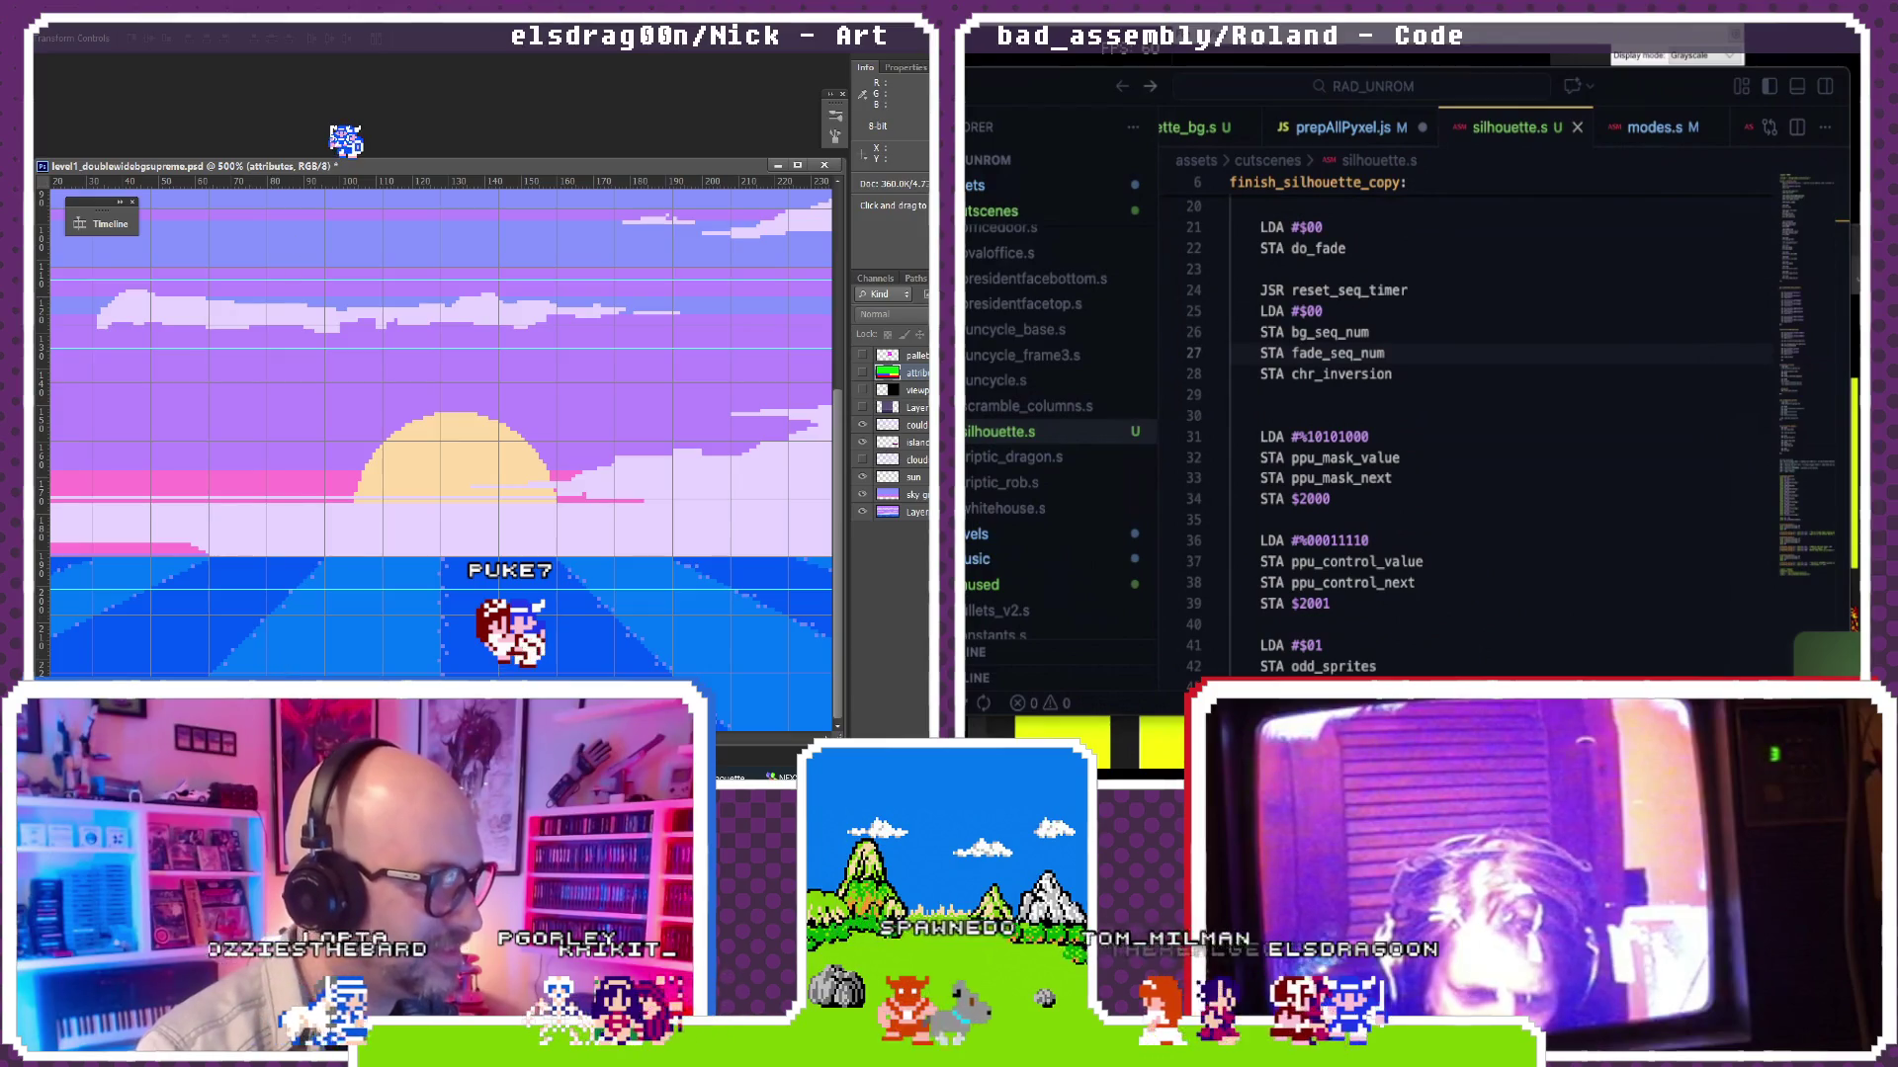
Step: Open doublewidebg_8x8.bmp, zoom it to 500% and move its window up and right
key("ctrl+o")
left_click(578, 237)
double_click(579, 238)
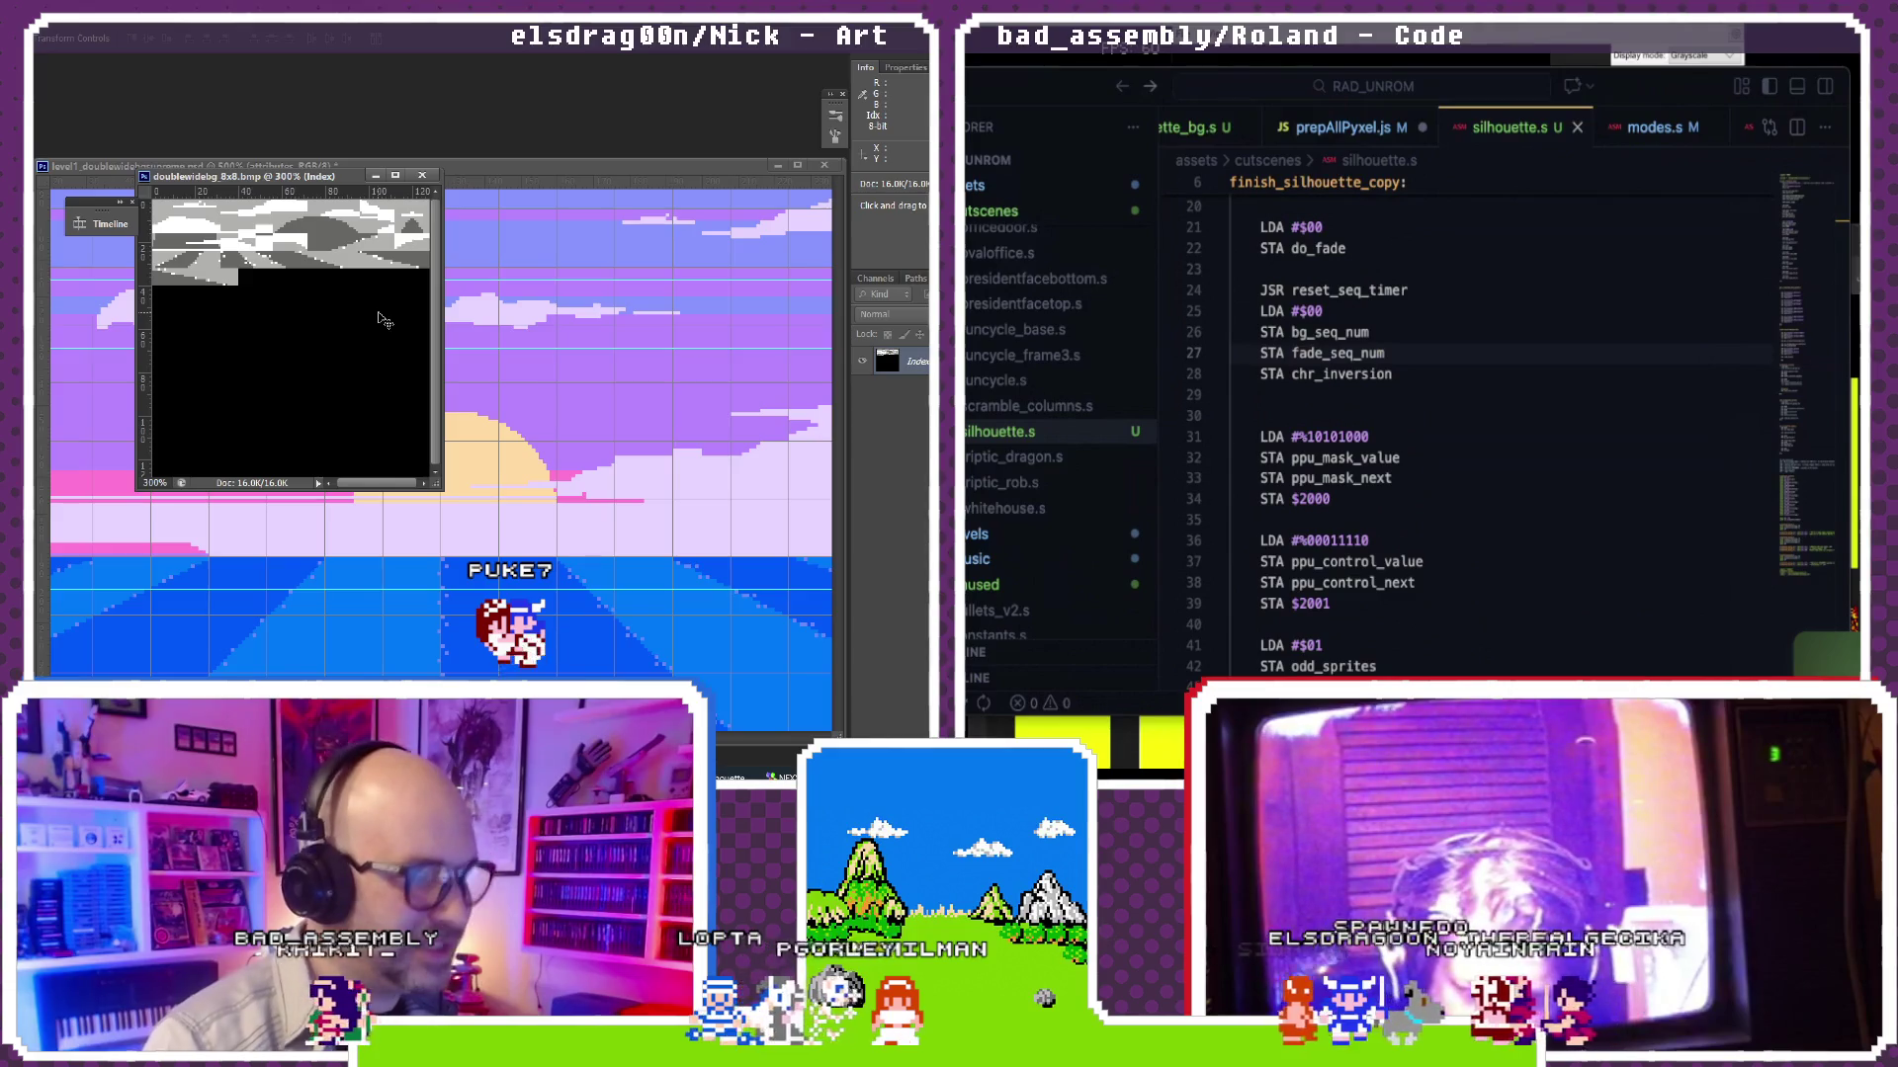
key("ctrl+plus")
key("ctrl+plus")
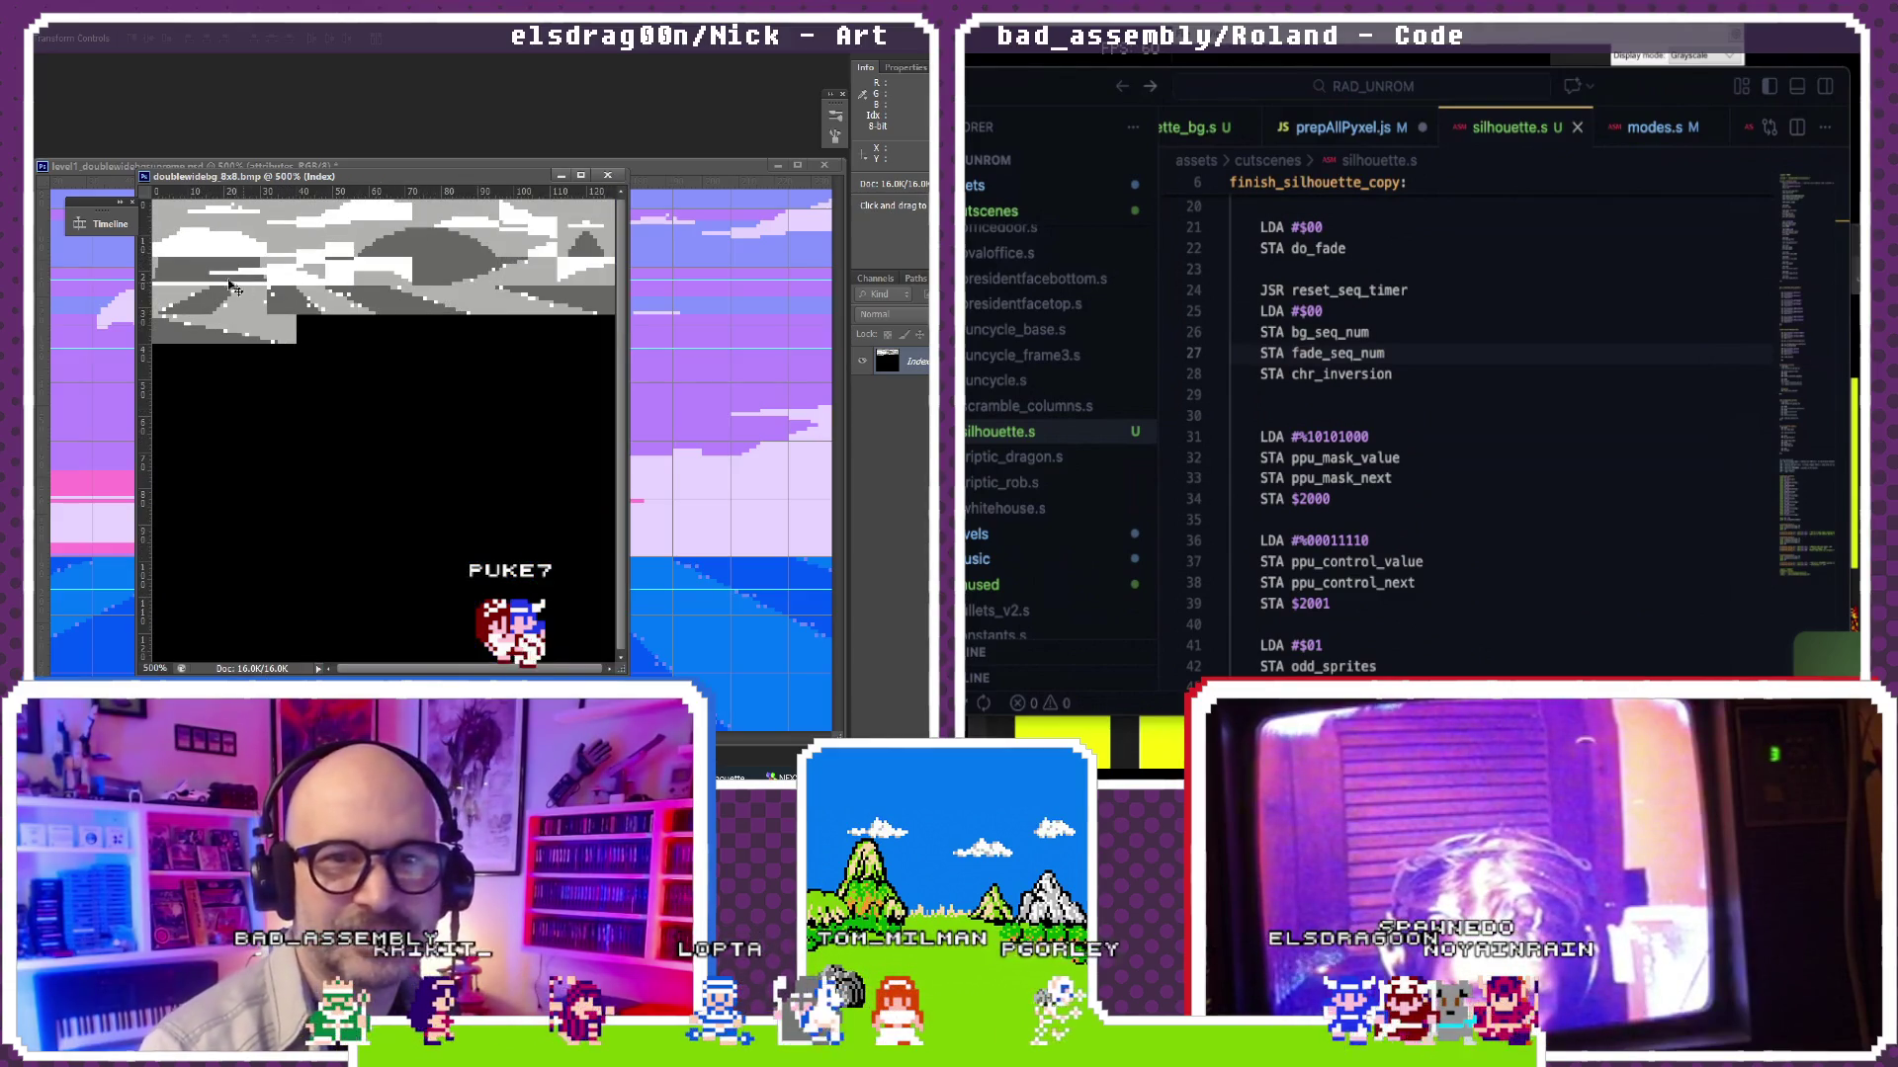
left_click_drag(359, 185, 479, 104)
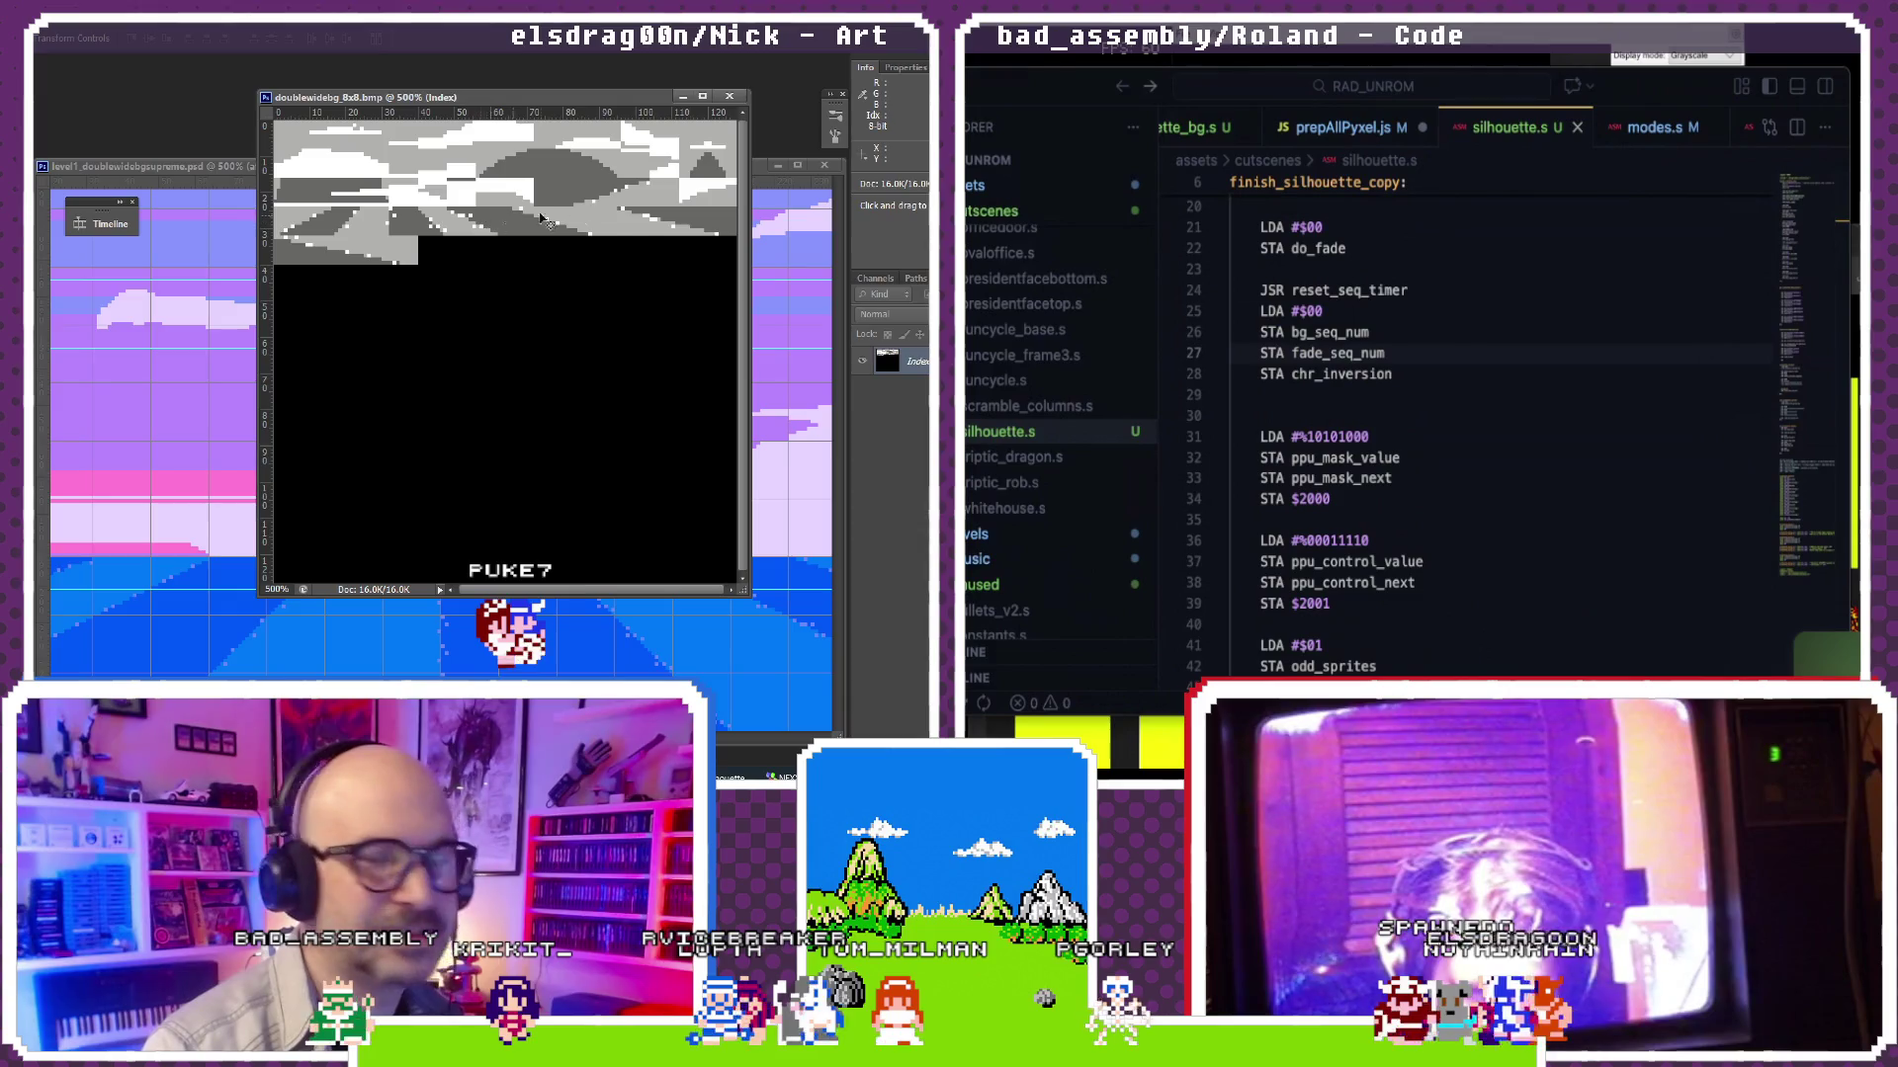
Step: Flip between the level1 scene document and the 8x8 bitmap to compare them
left_click(501, 630)
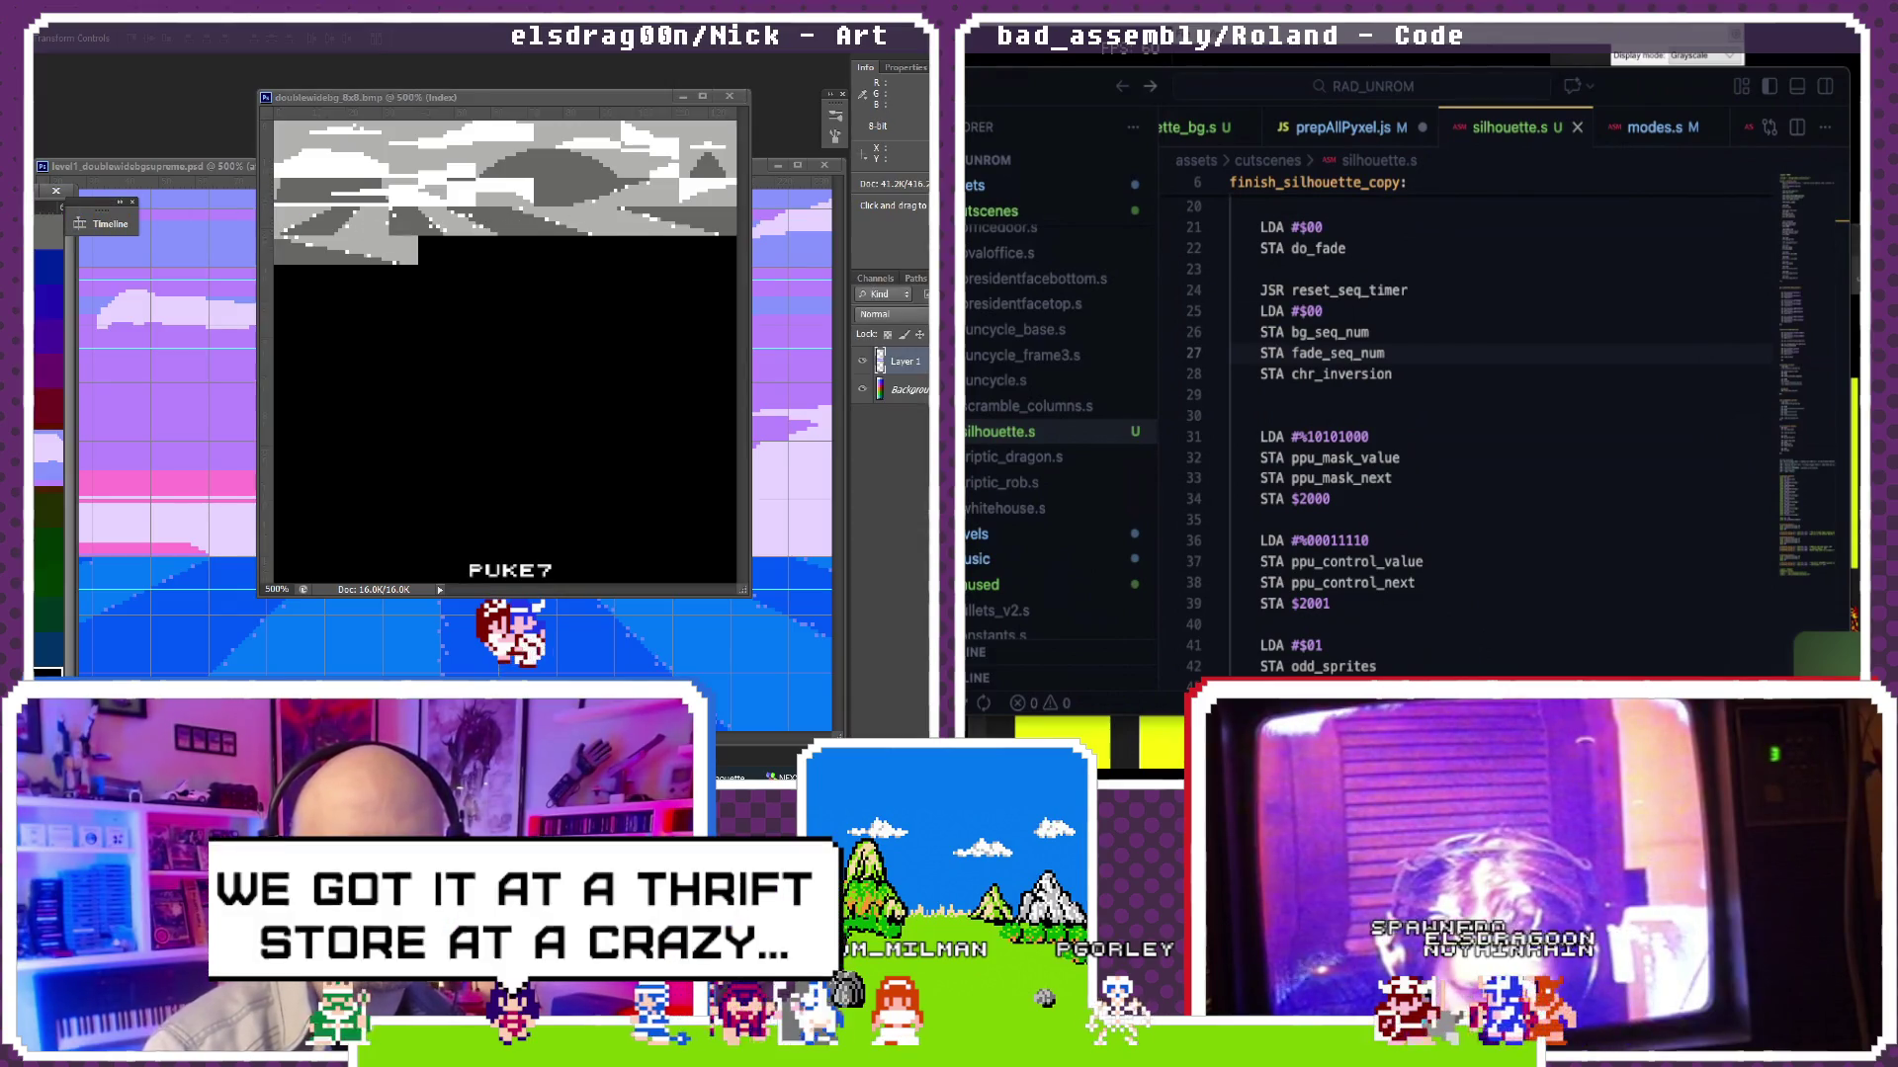
left_click(570, 119)
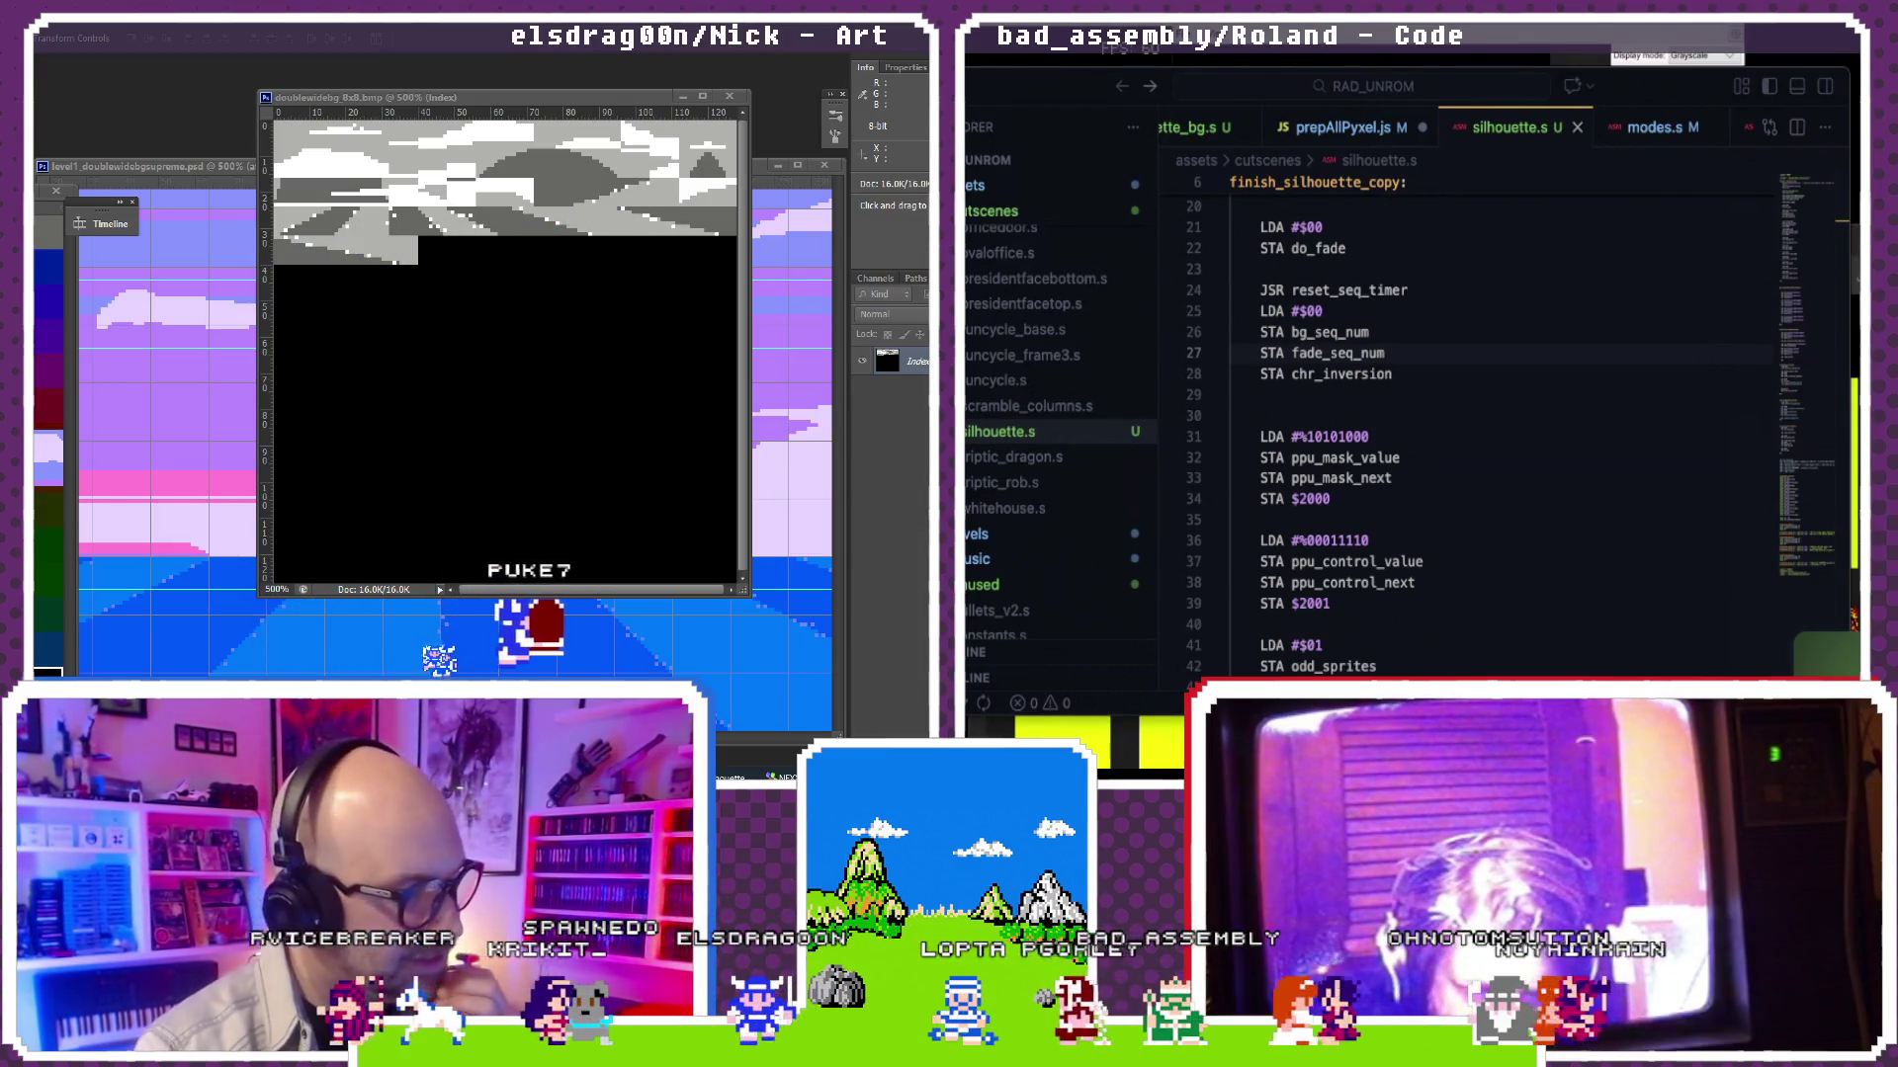
left_click(414, 630)
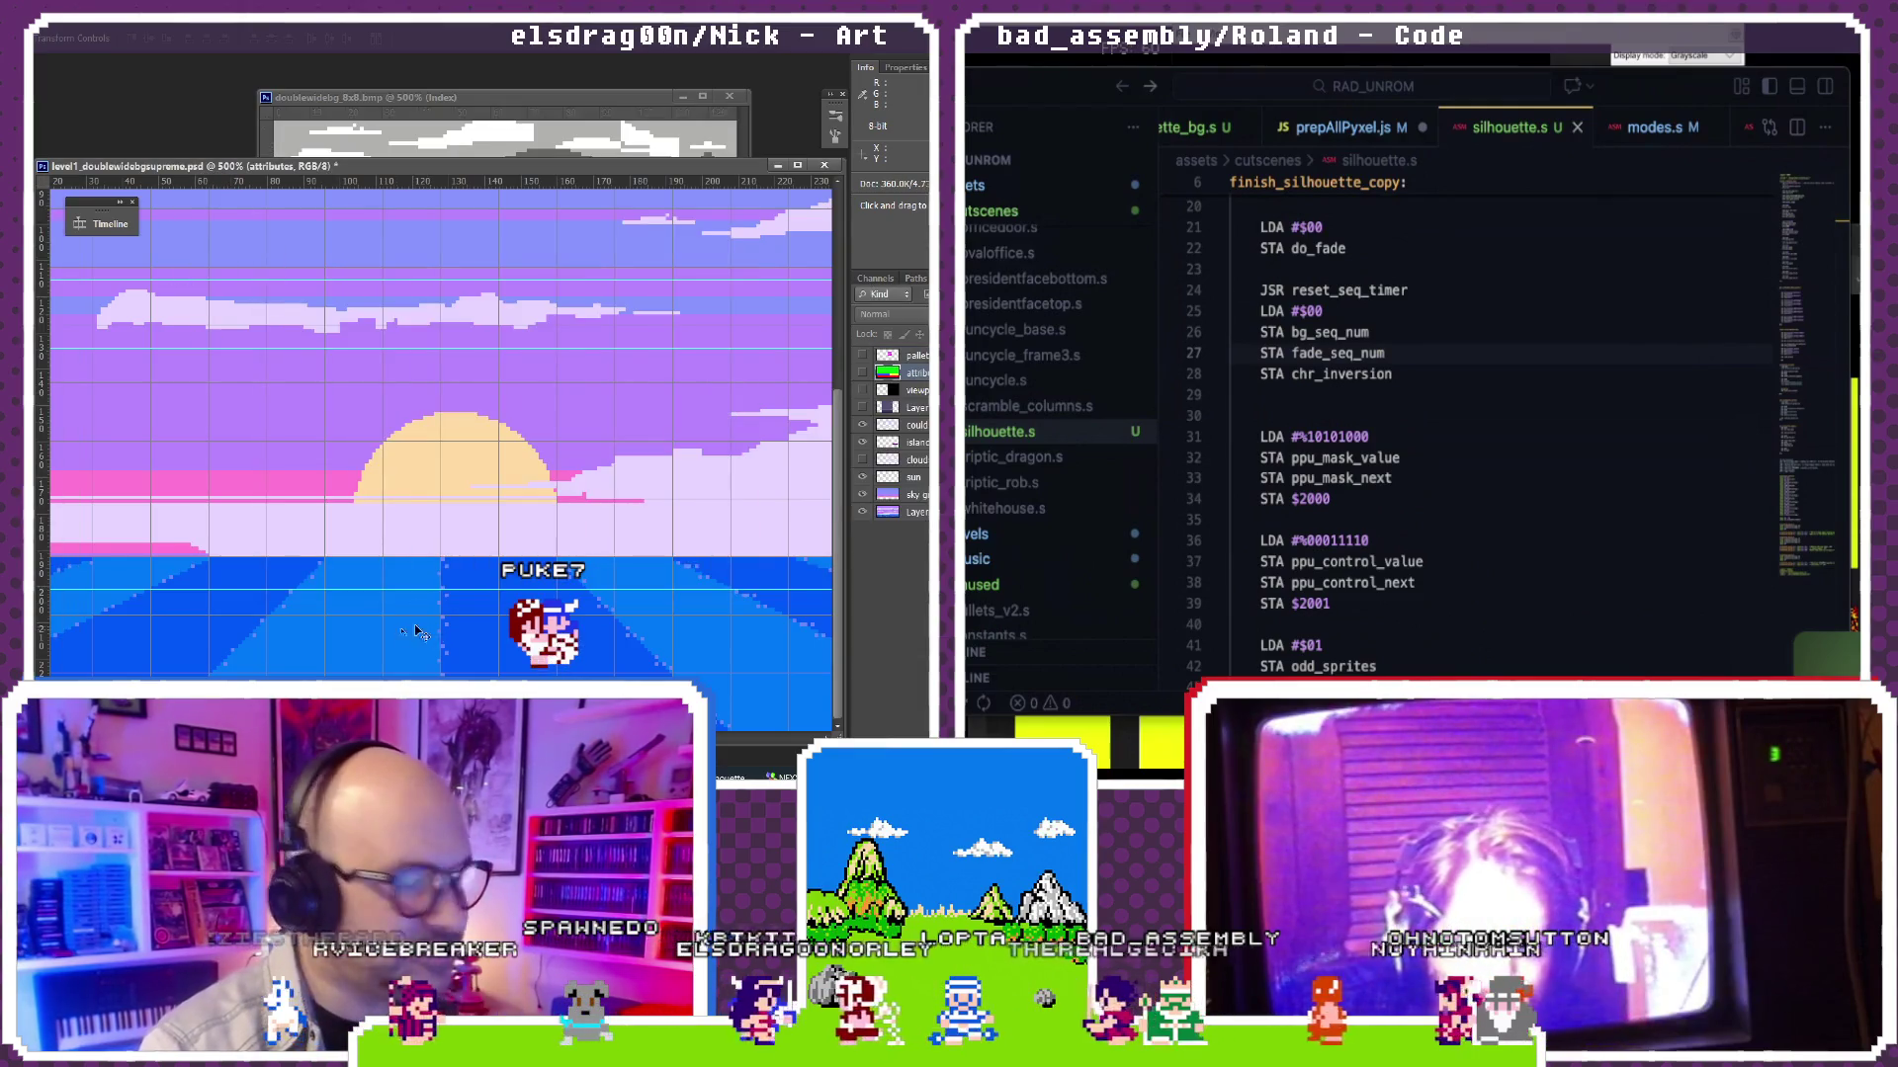
scroll(455, 624, "down", 3)
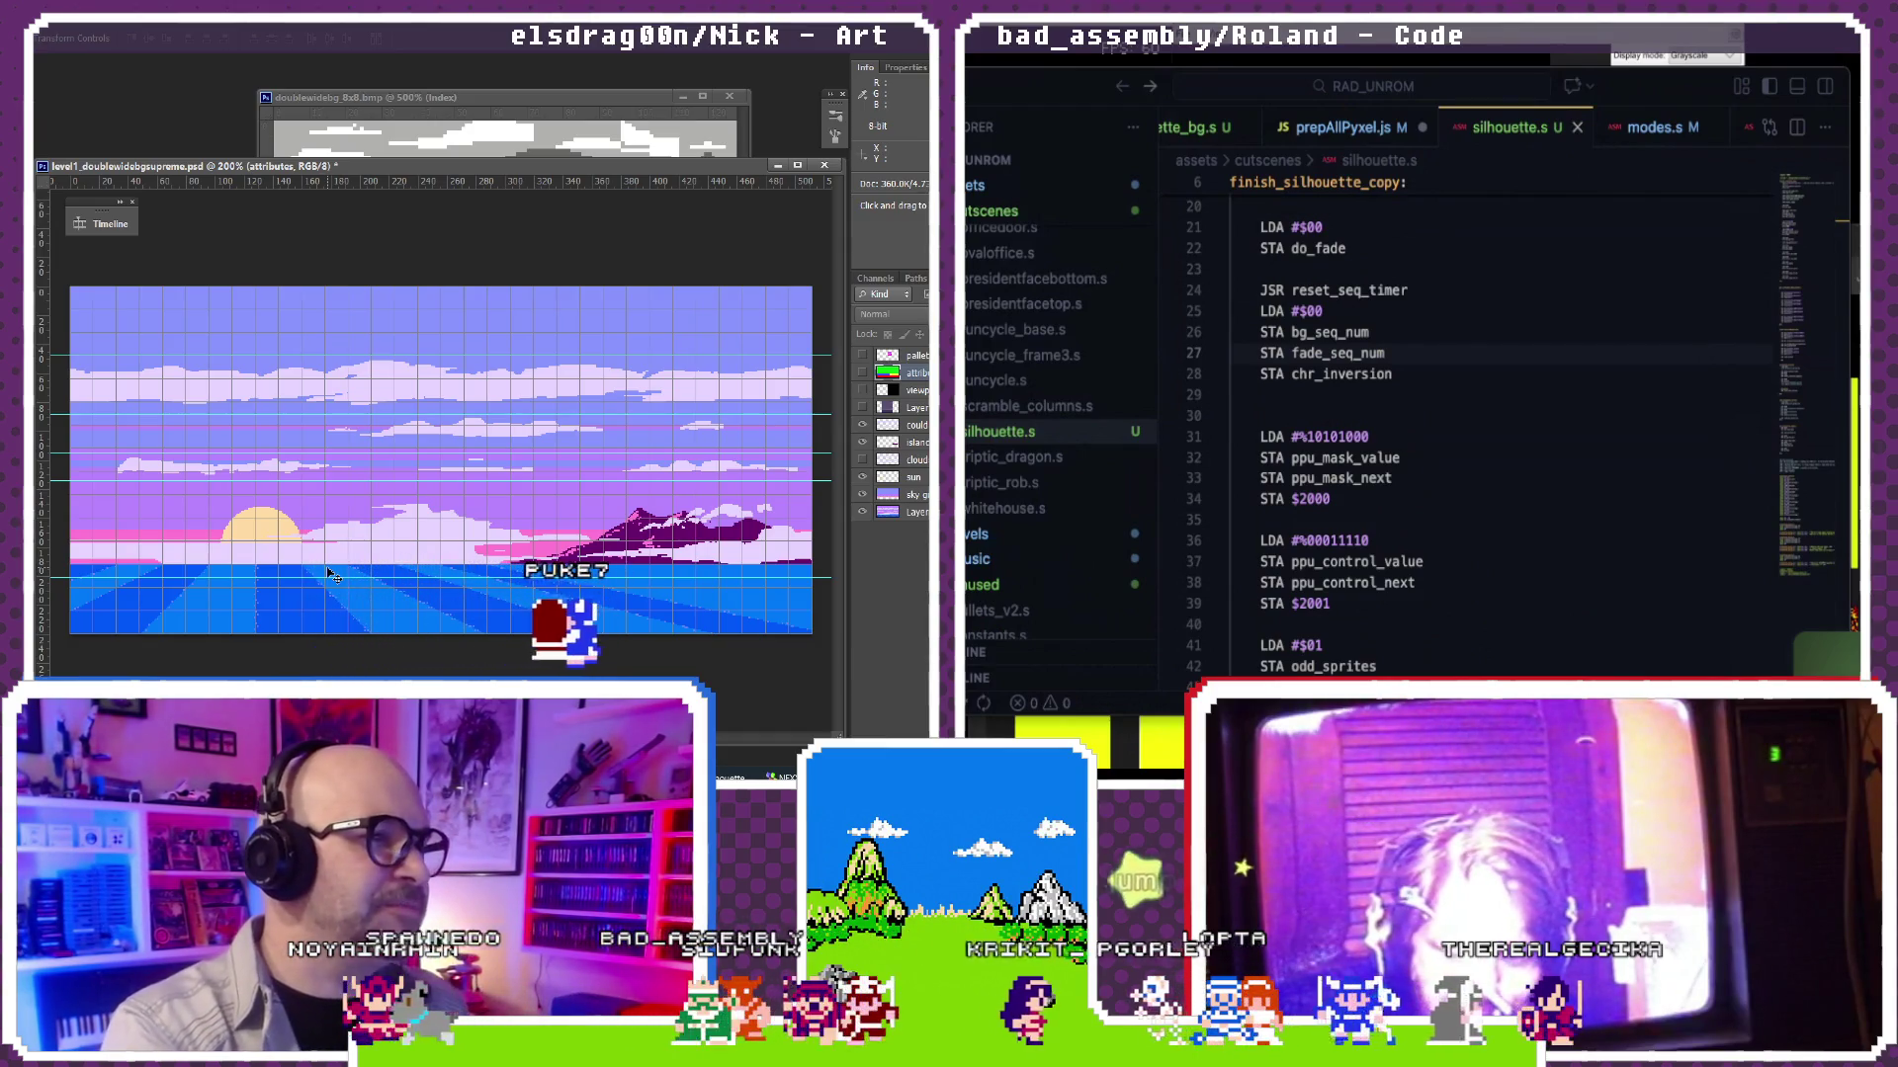
Step: Compare the 8x8 bitmap against the level1 scene, then hide the scene's grid and guides
left_click(471, 112)
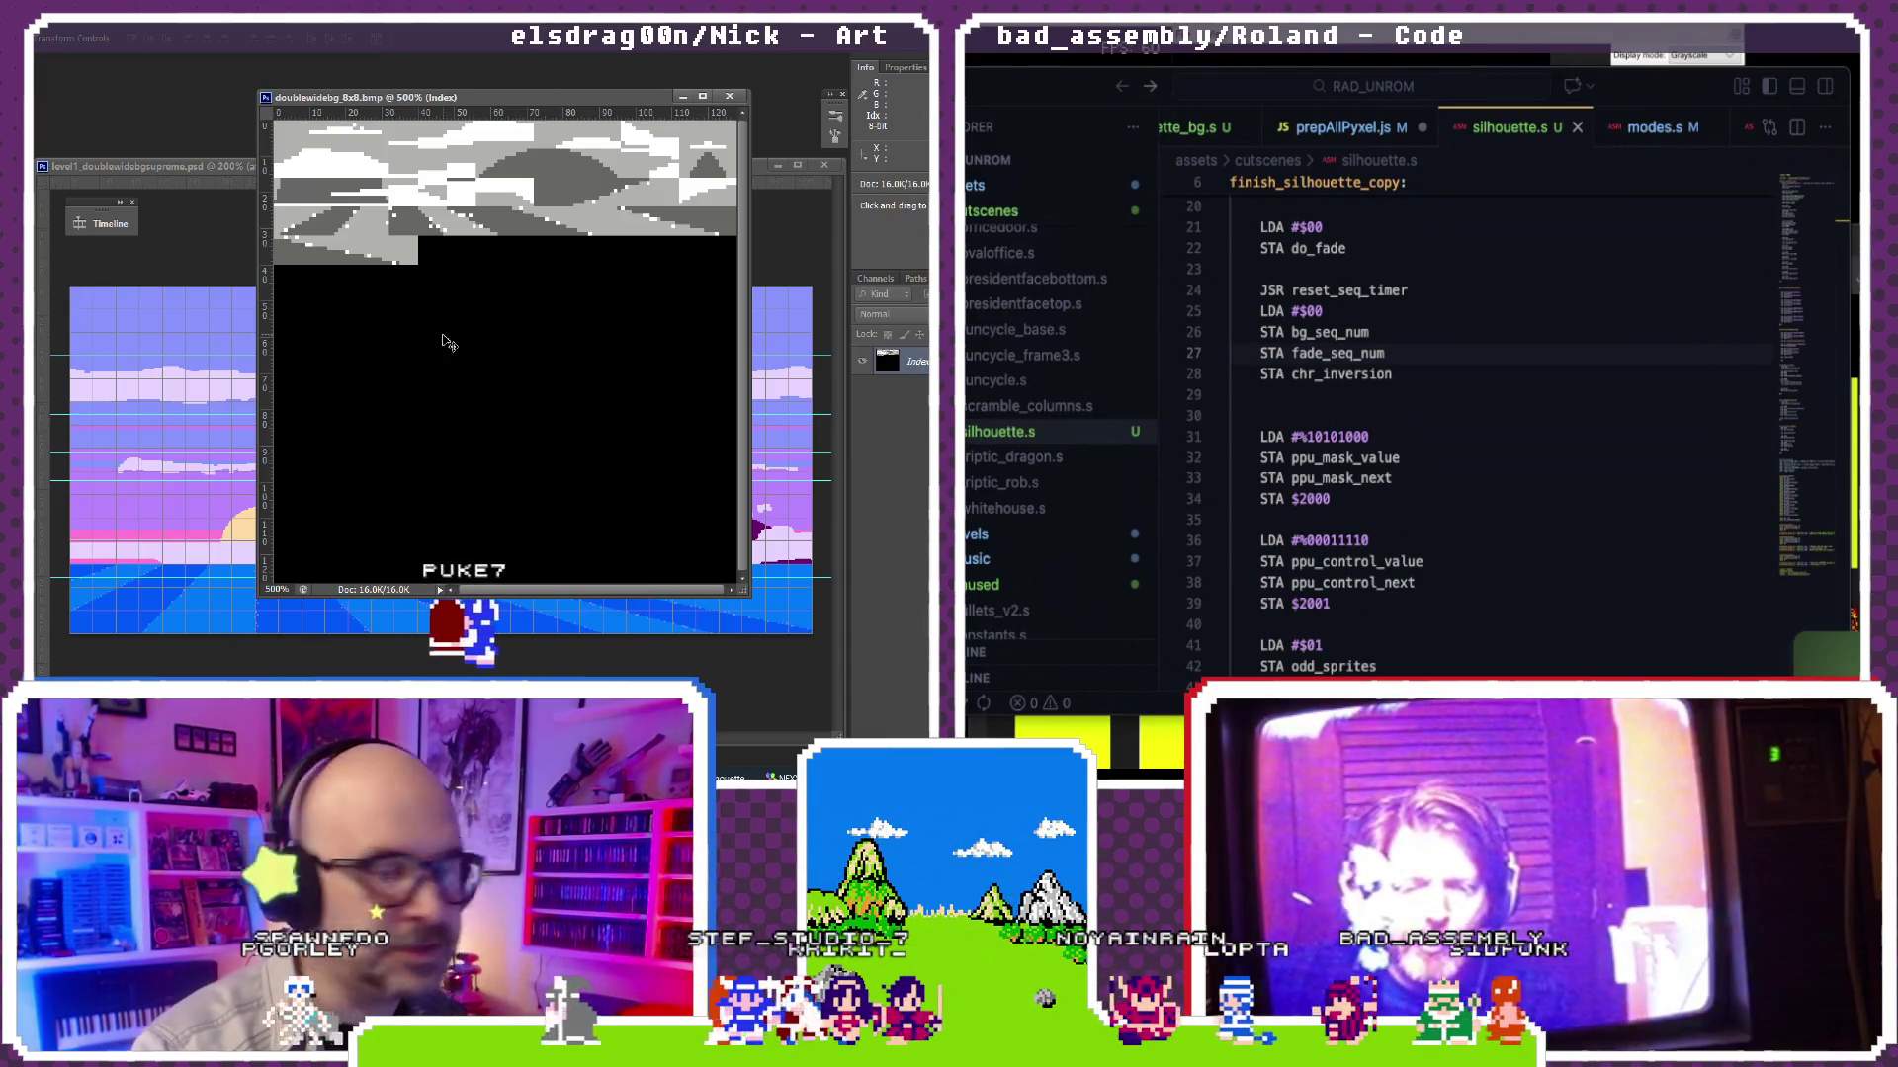
left_click(184, 173)
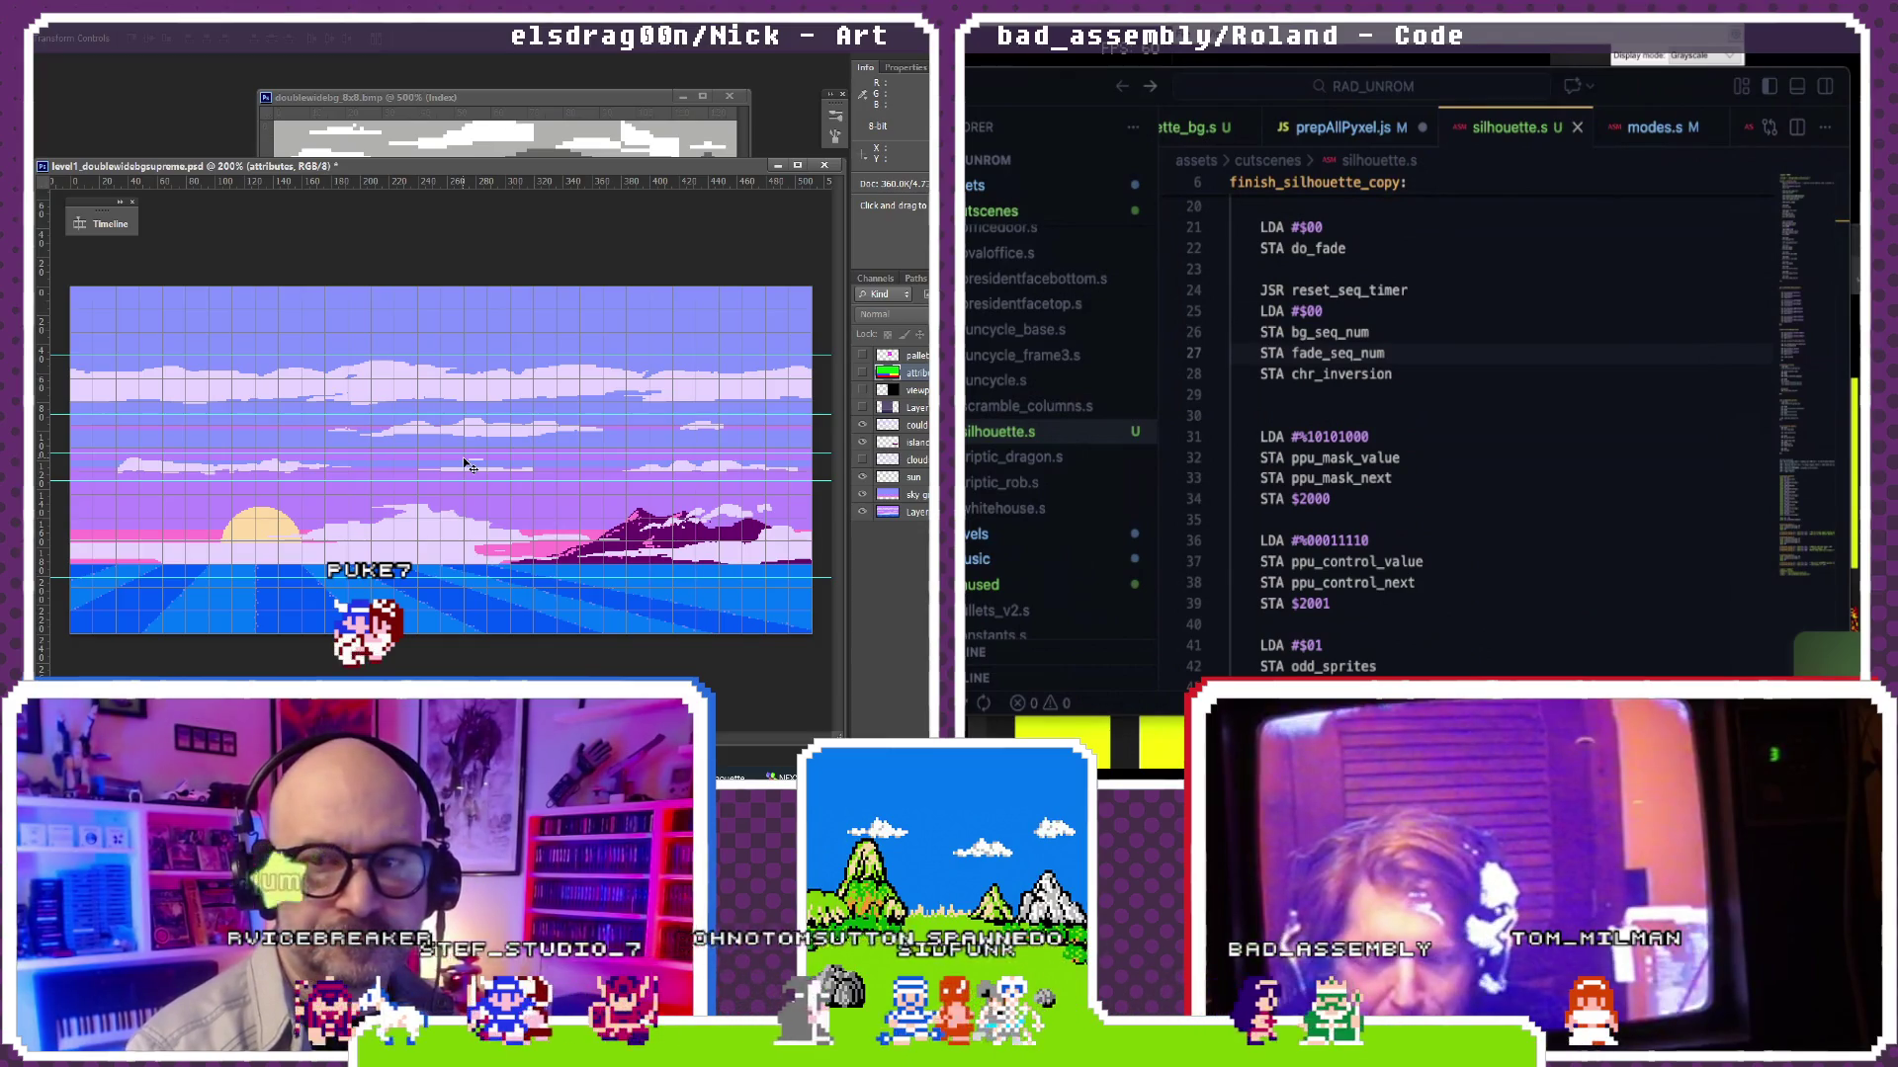
key("ctrl+h")
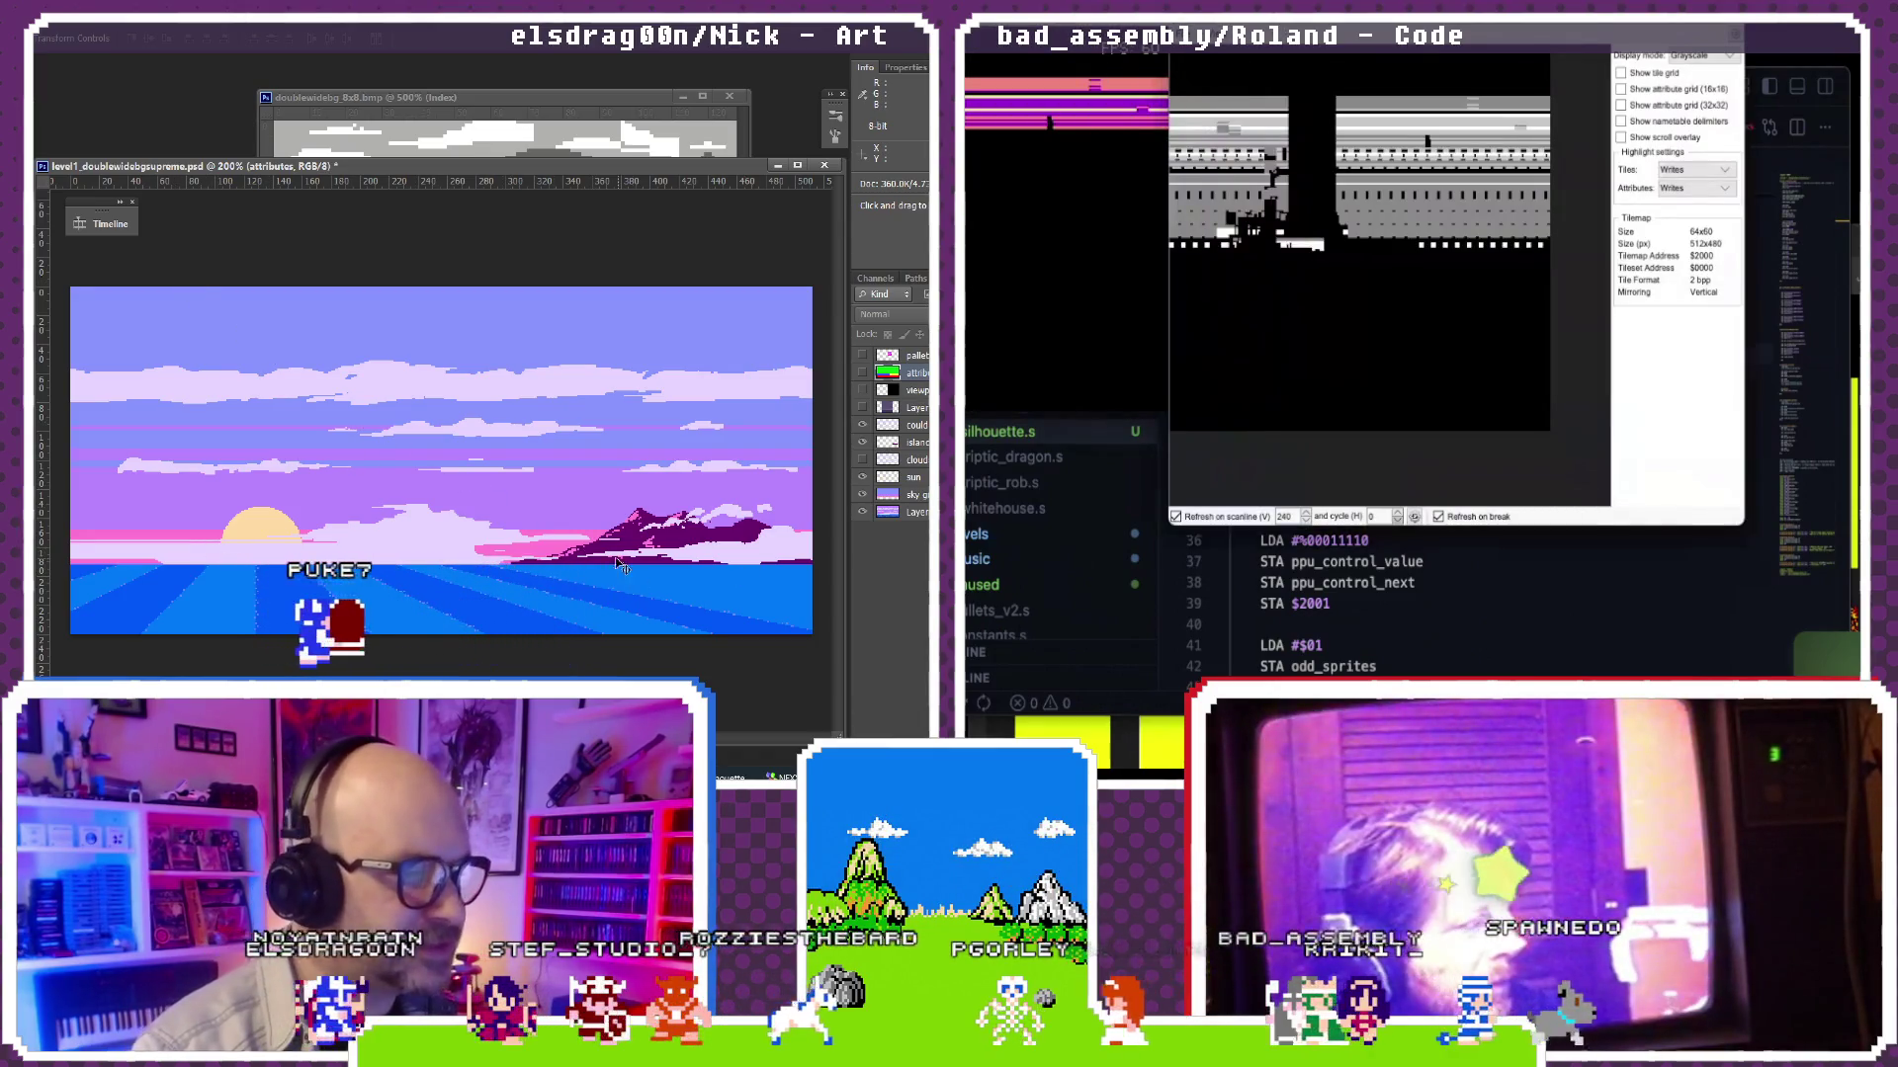
Step: Zoom in on the level1 scene while Mesen's tilemap and tile viewers are opened
key("ctrl+plus")
scroll(610, 562, "up", 4)
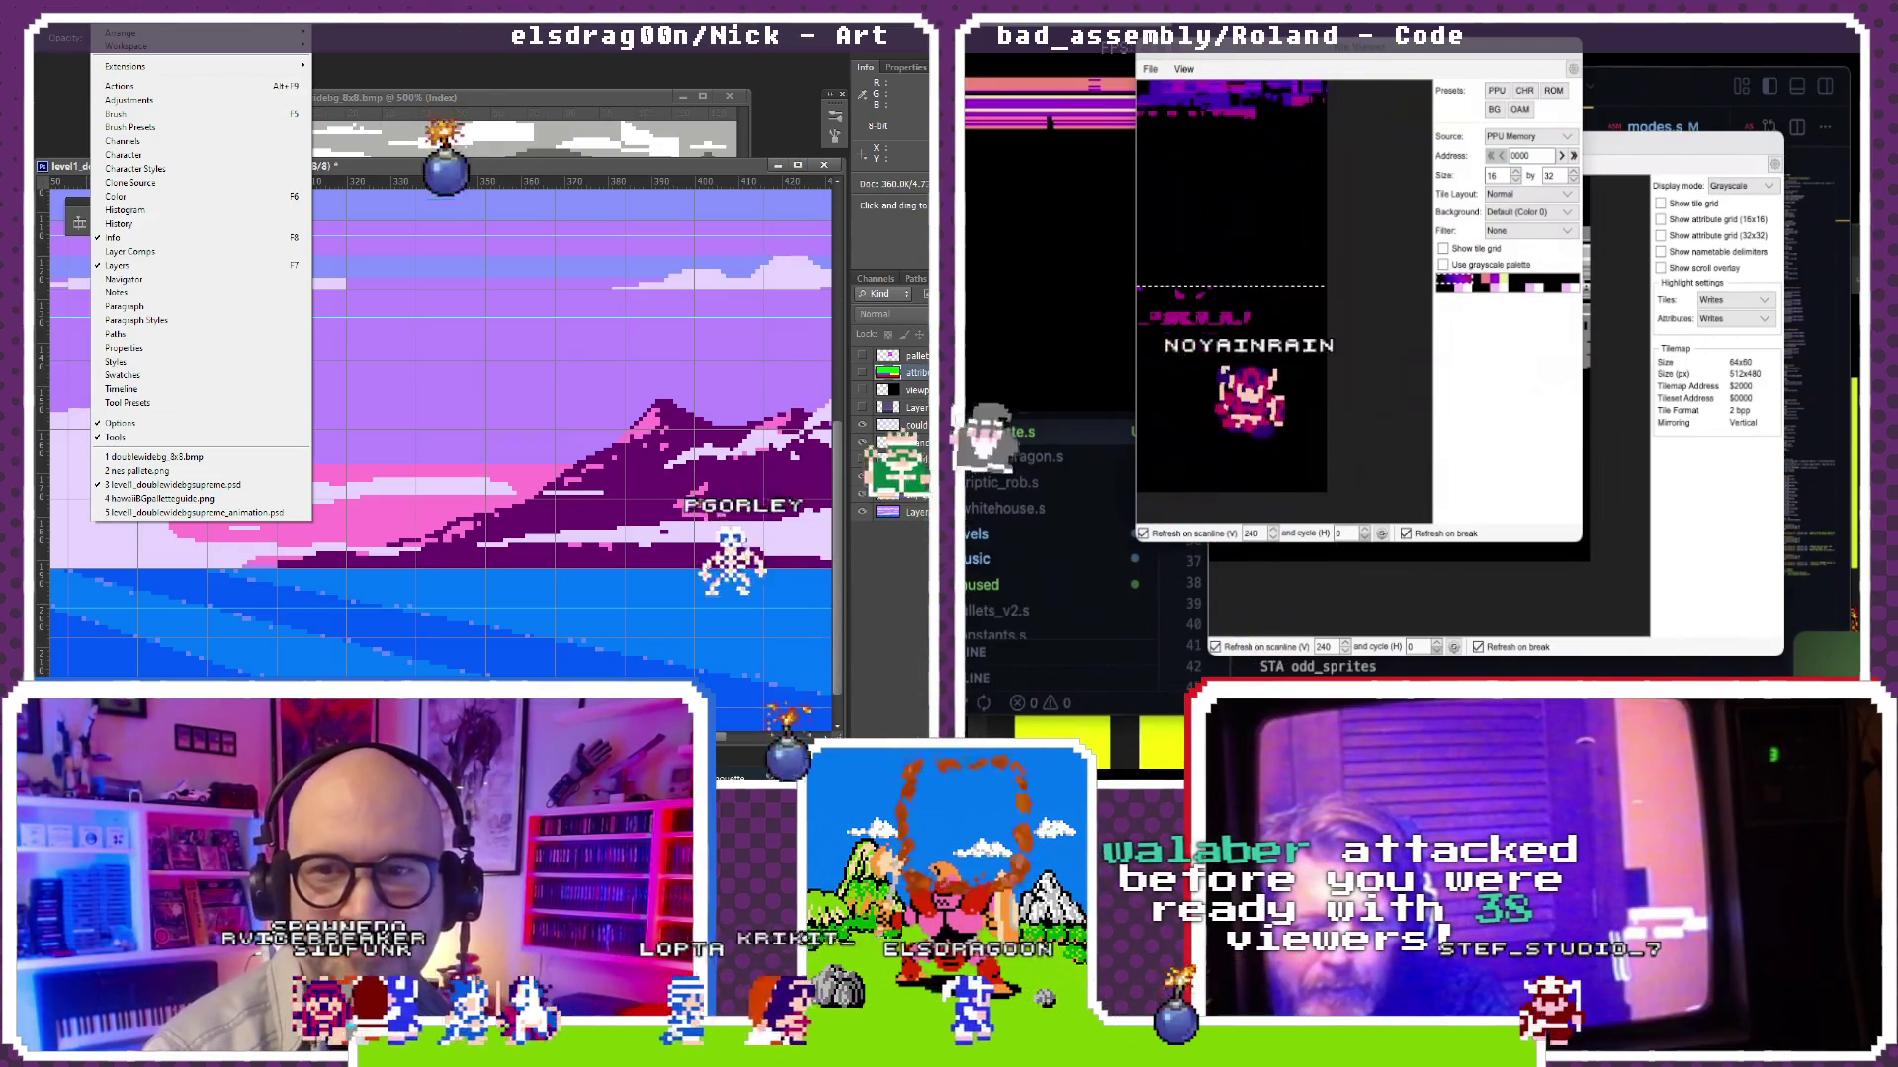
Step: Show the timeline, pick the pencil, and zoom the background out to the whole sunset-and-mountains image
left_click(122, 390)
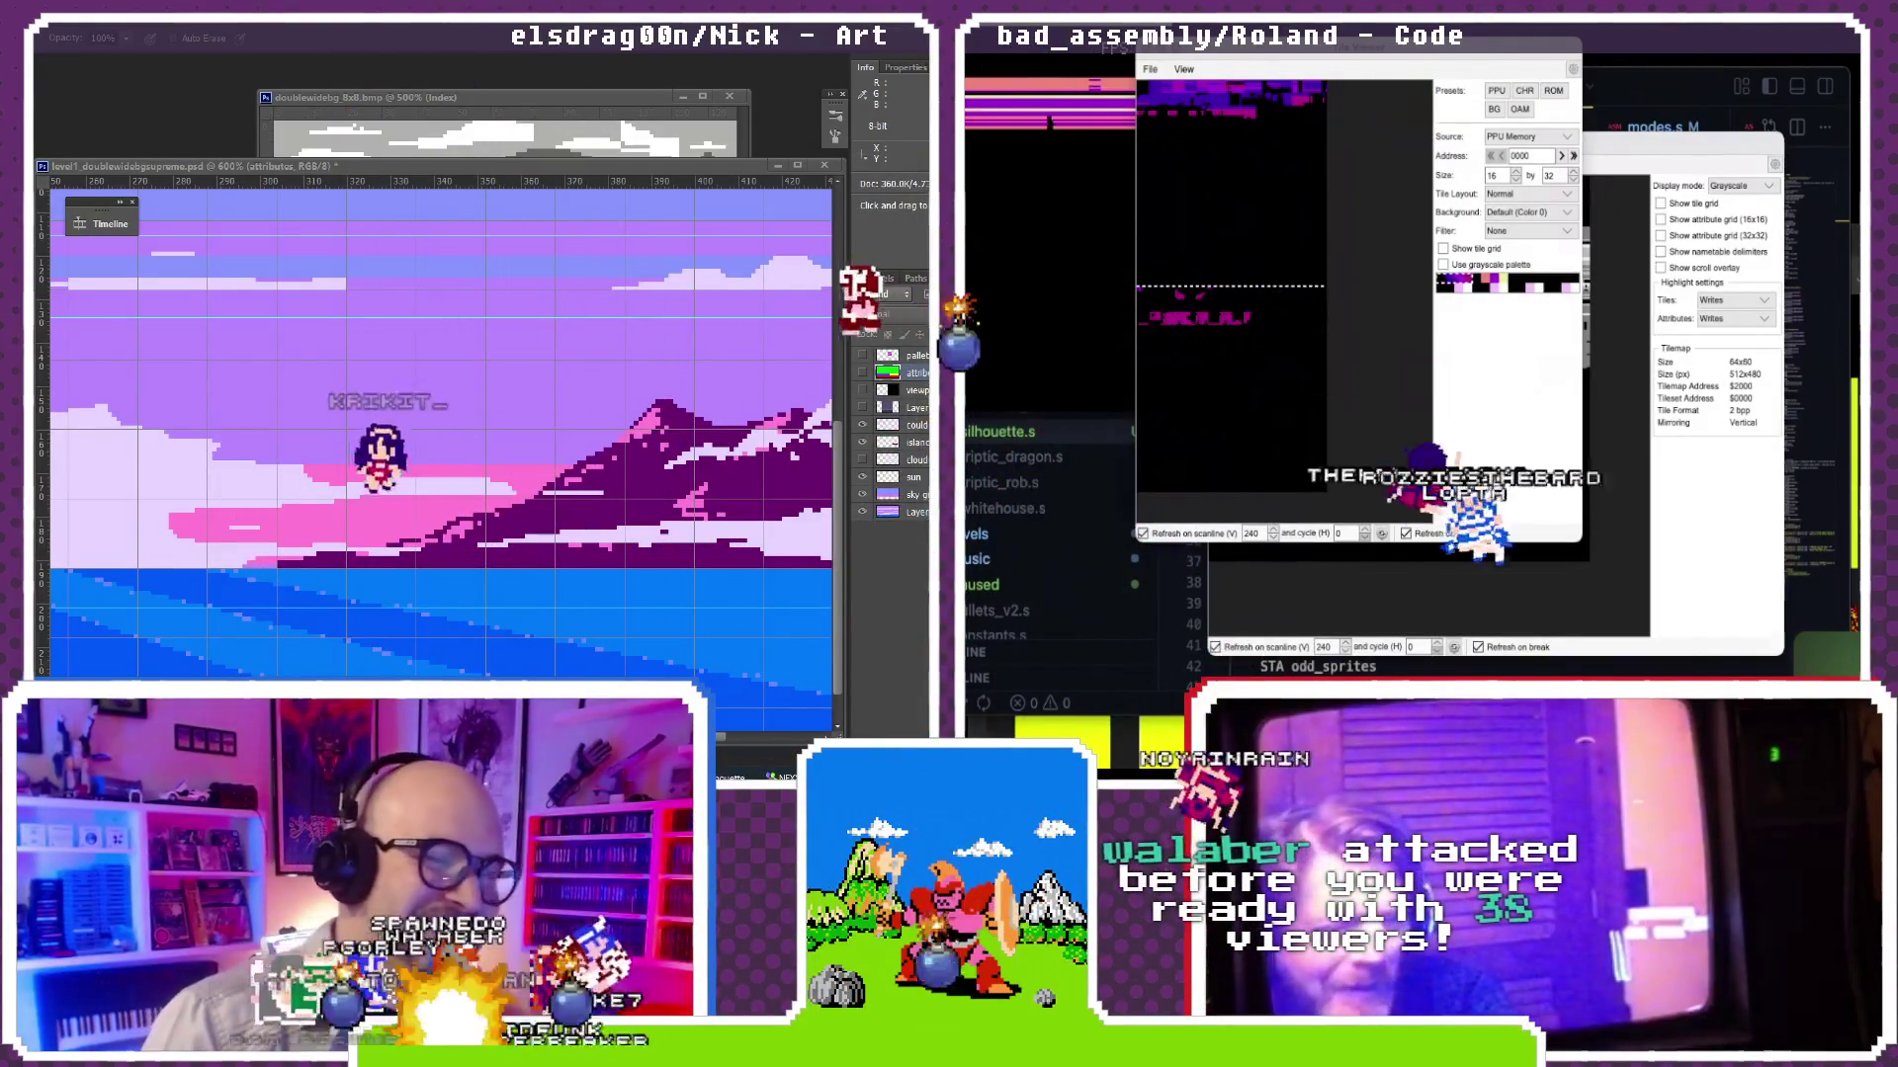
key("b")
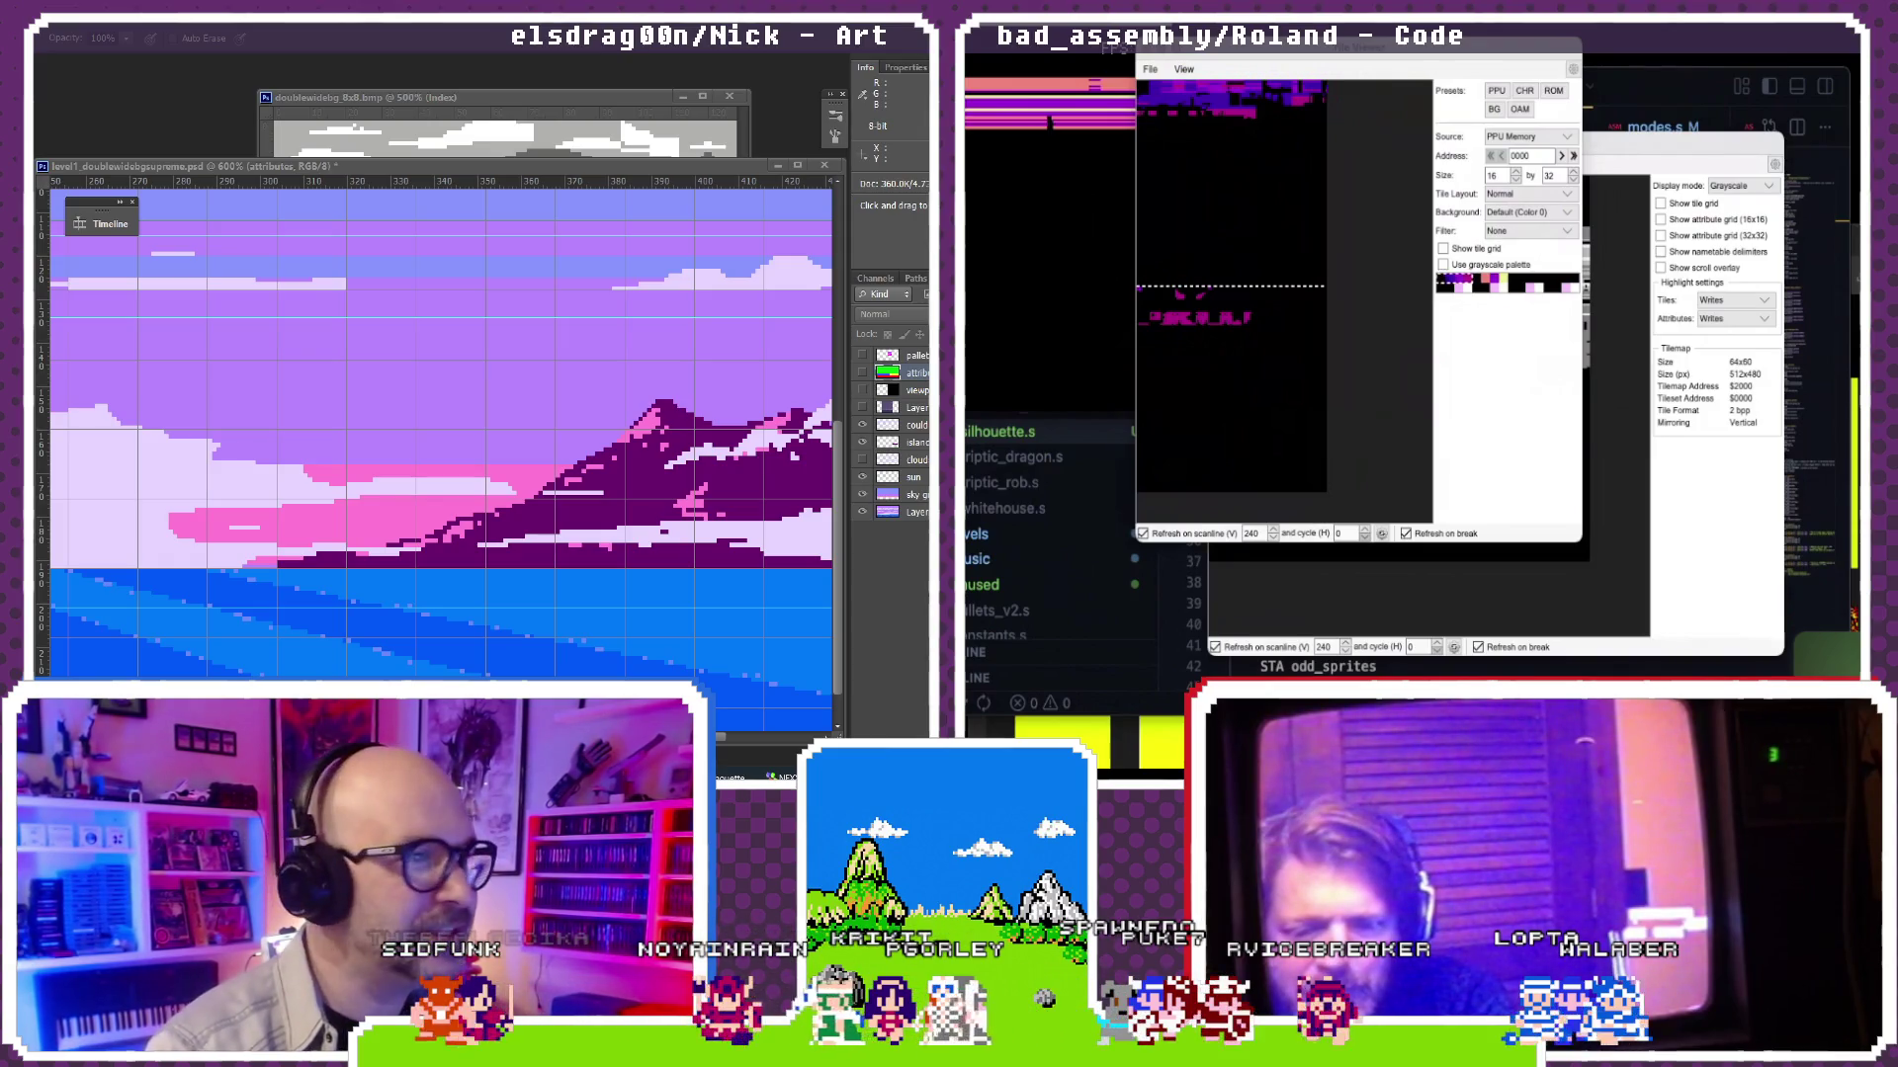
key("ctrl+0")
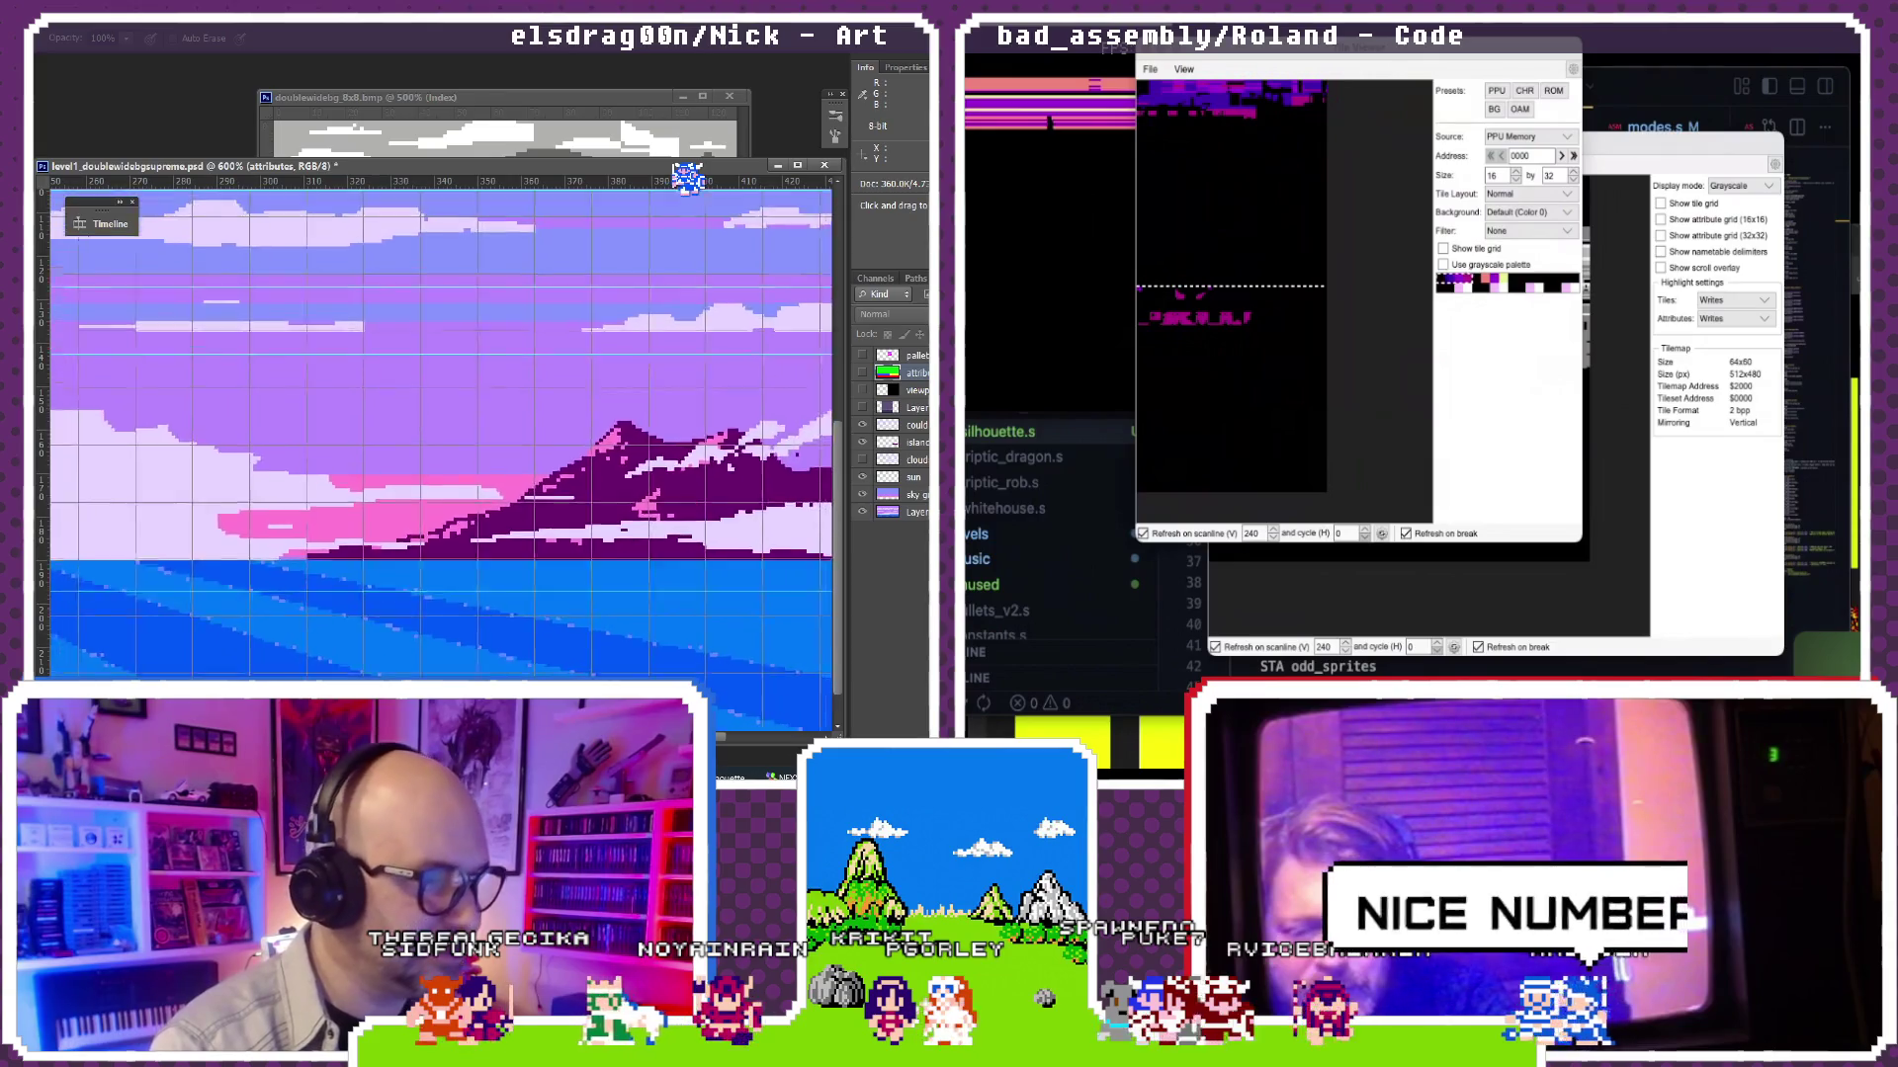
key("ctrl+minus")
key("ctrl+minus")
key("ctrl+minus")
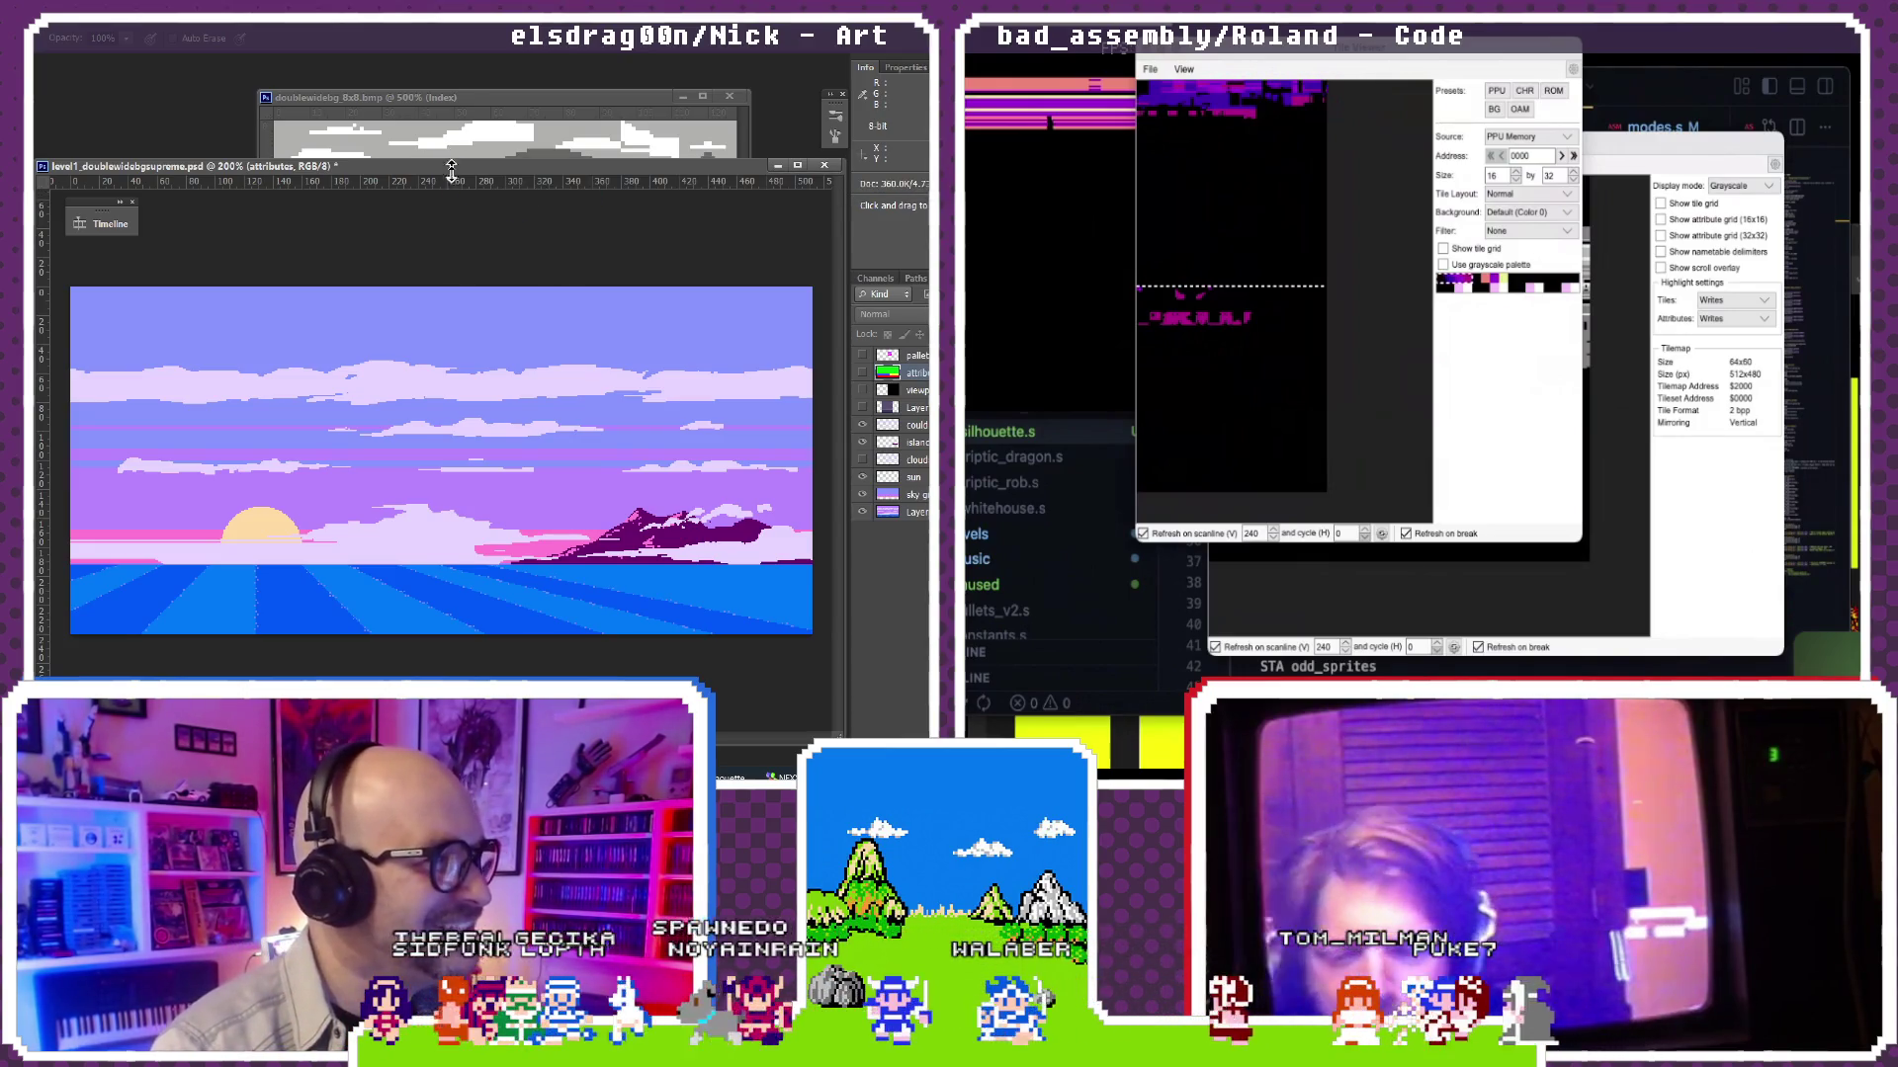
Step: Open the level1 sunset animation .psd and move its document window aside
left_click_drag(451, 160, 450, 188)
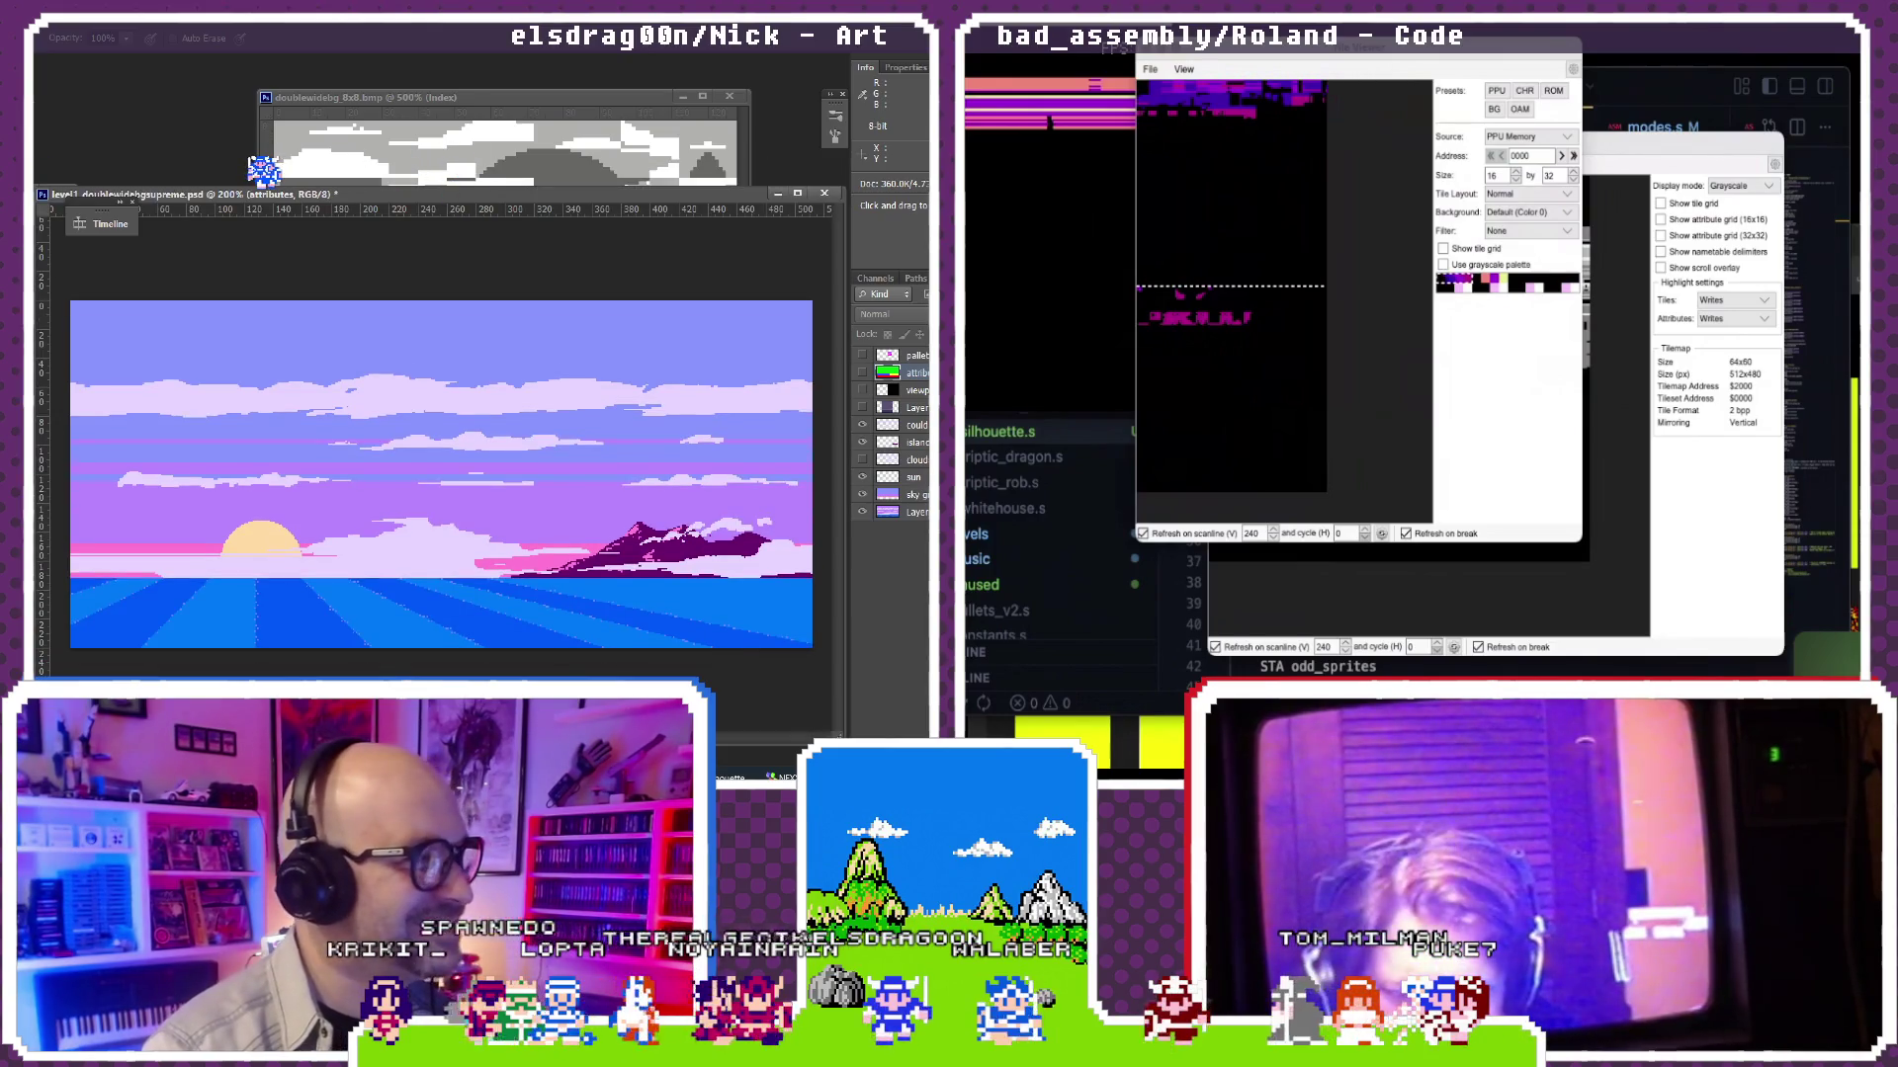
key("ctrl+o")
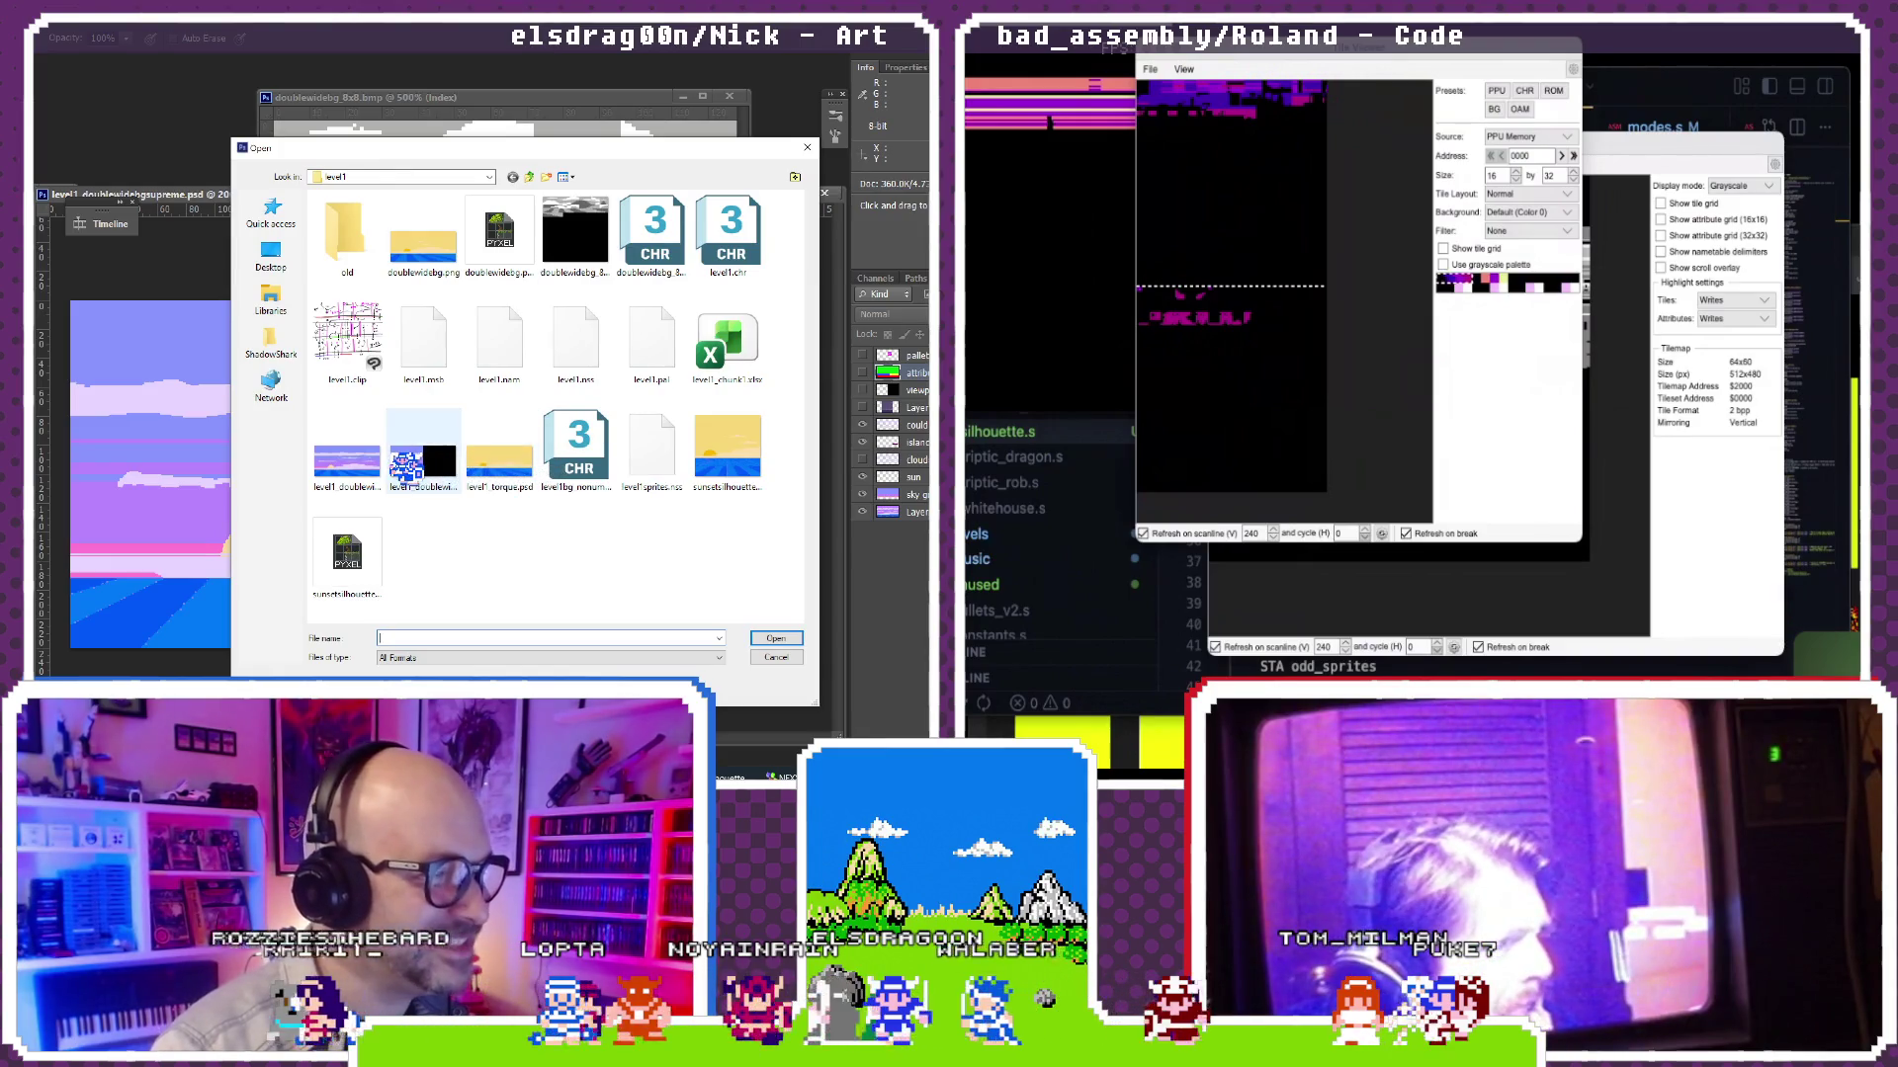
double_click(423, 452)
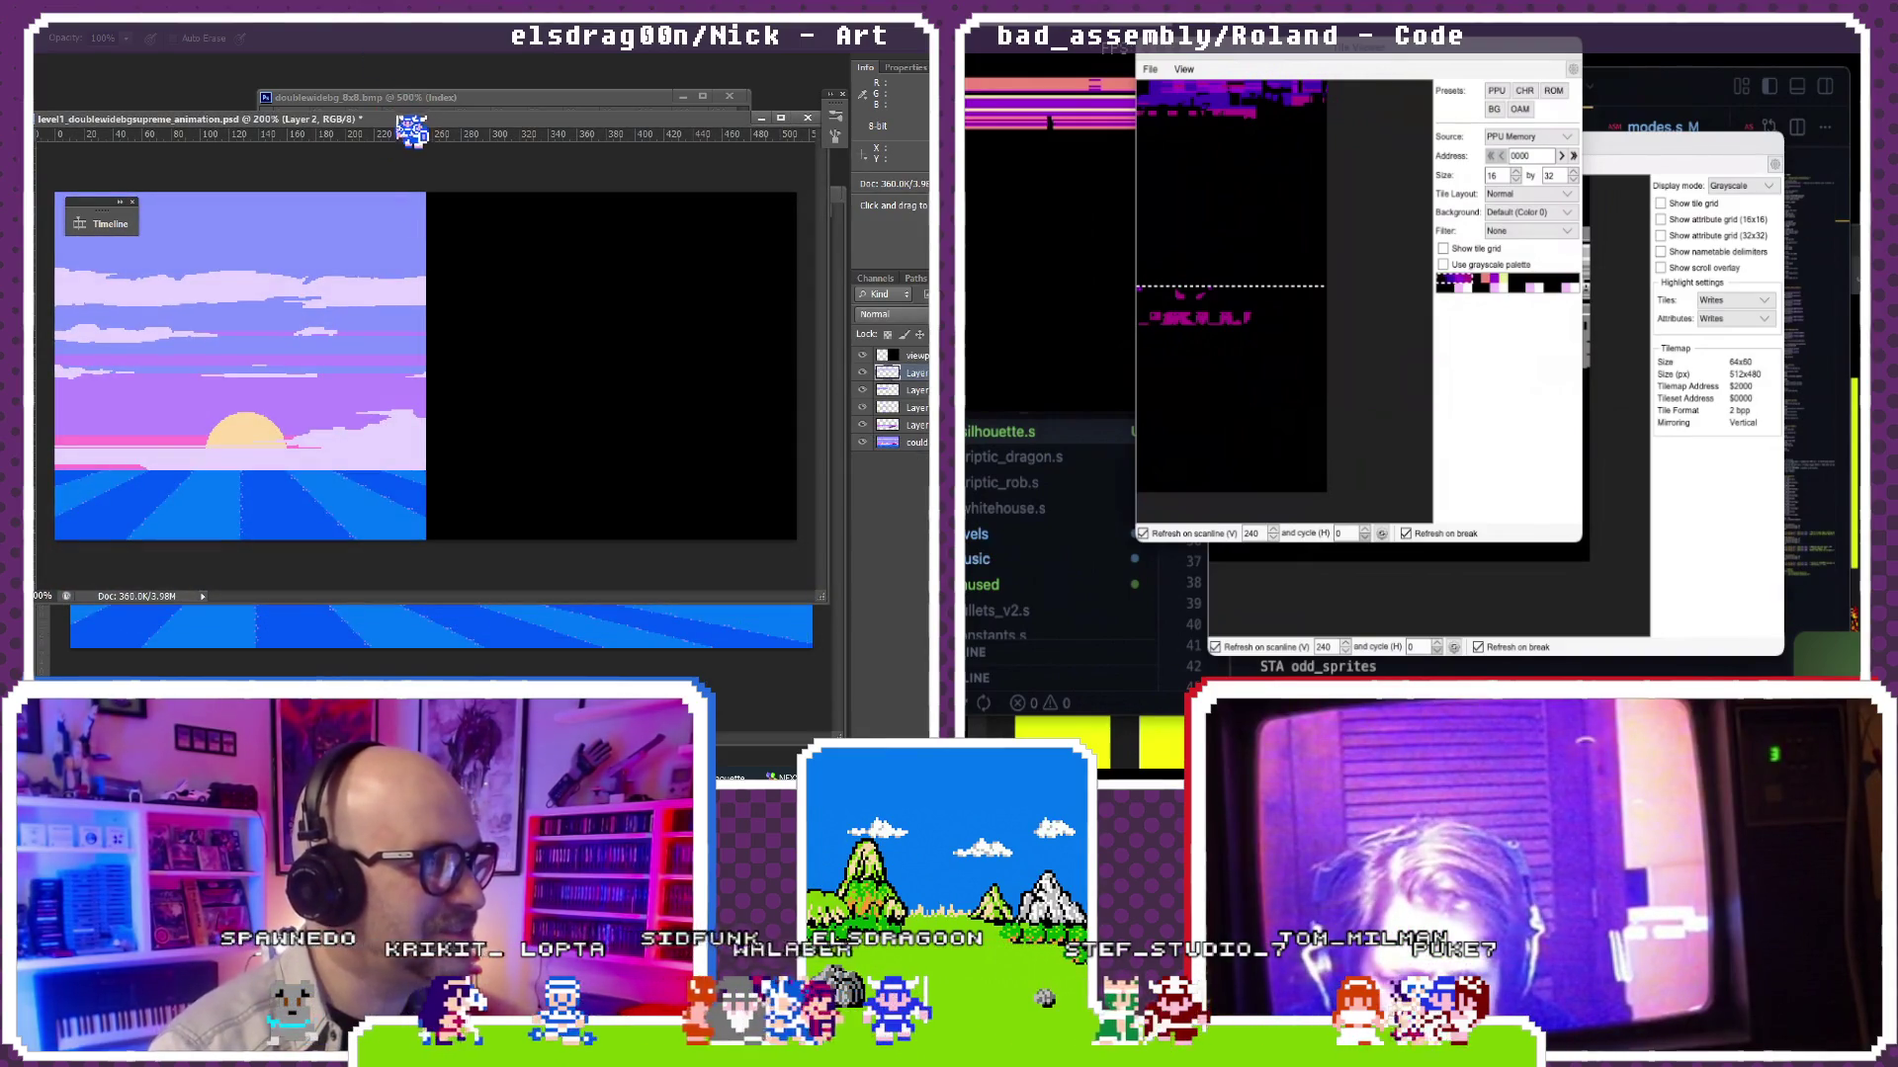
left_click_drag(410, 131, 541, 146)
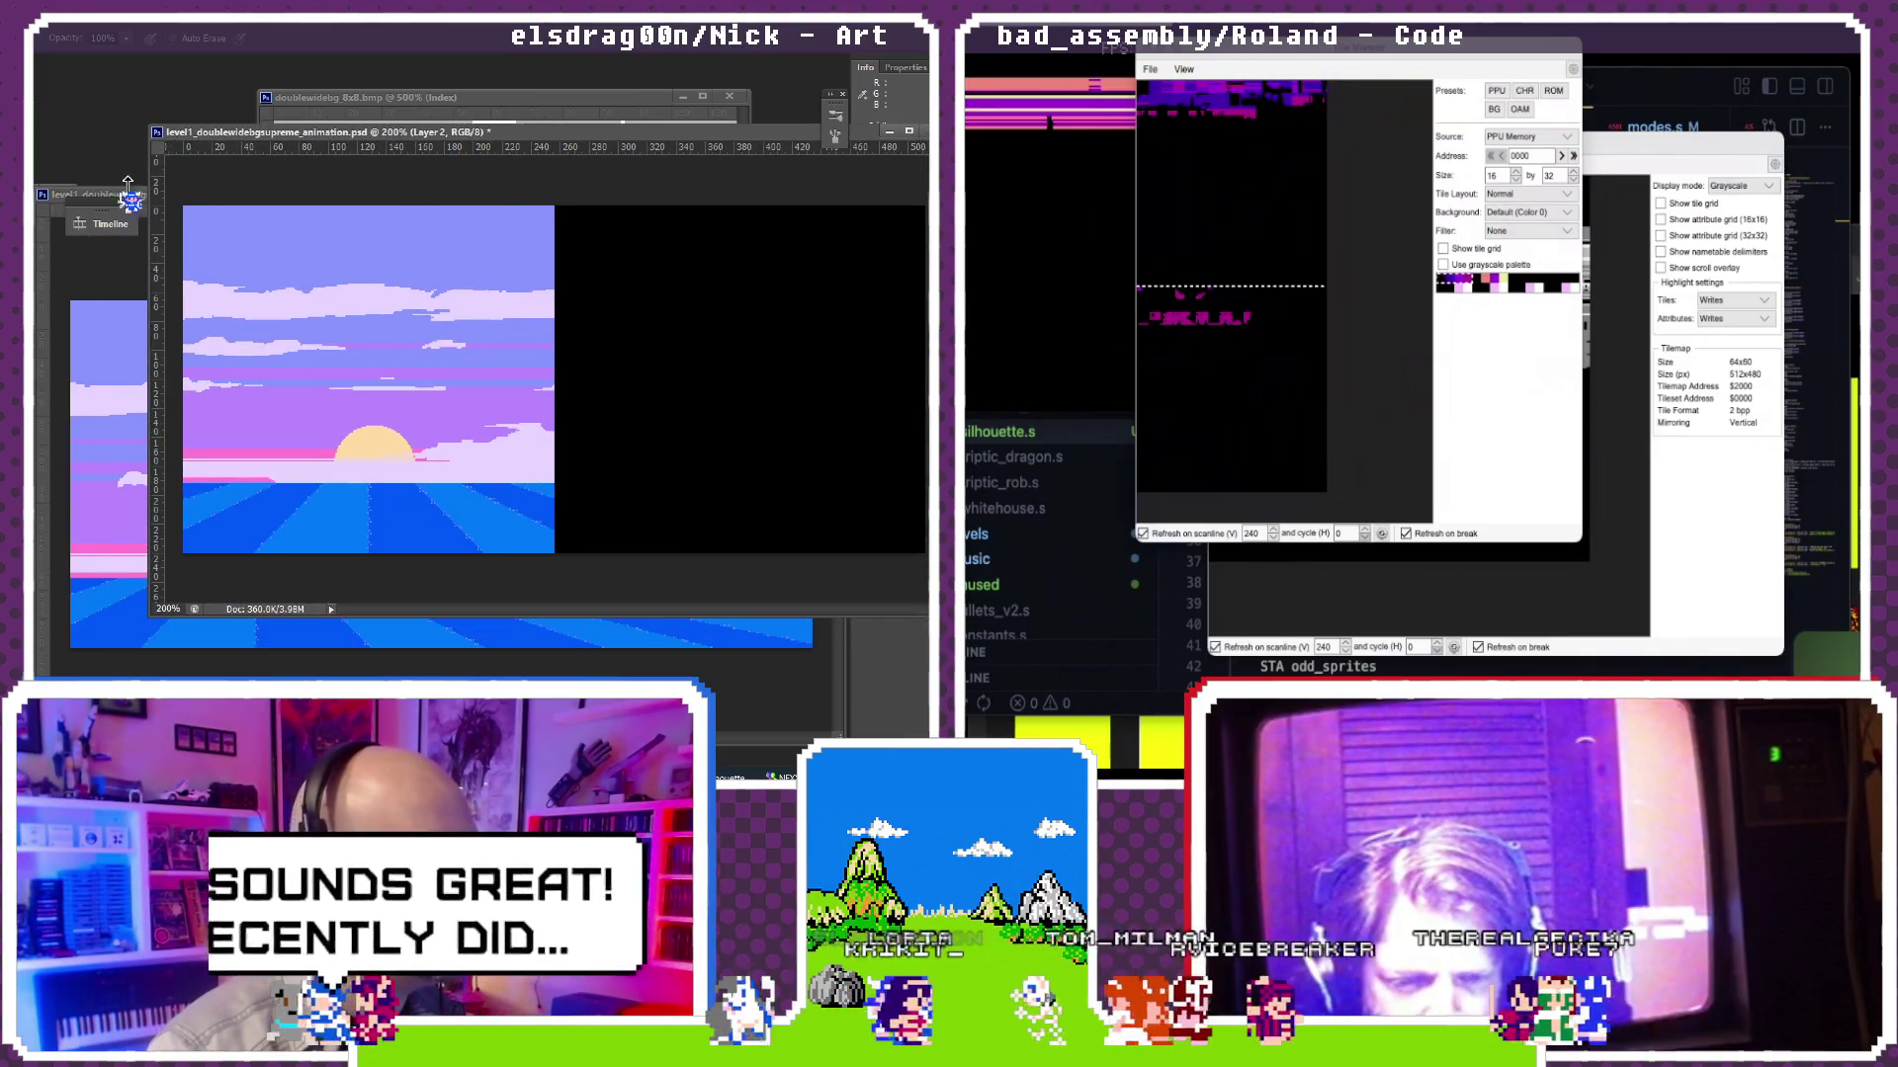
Step: Show the Timeline panel, drag it off the canvas, and play the sunset animation
left_click(110, 223)
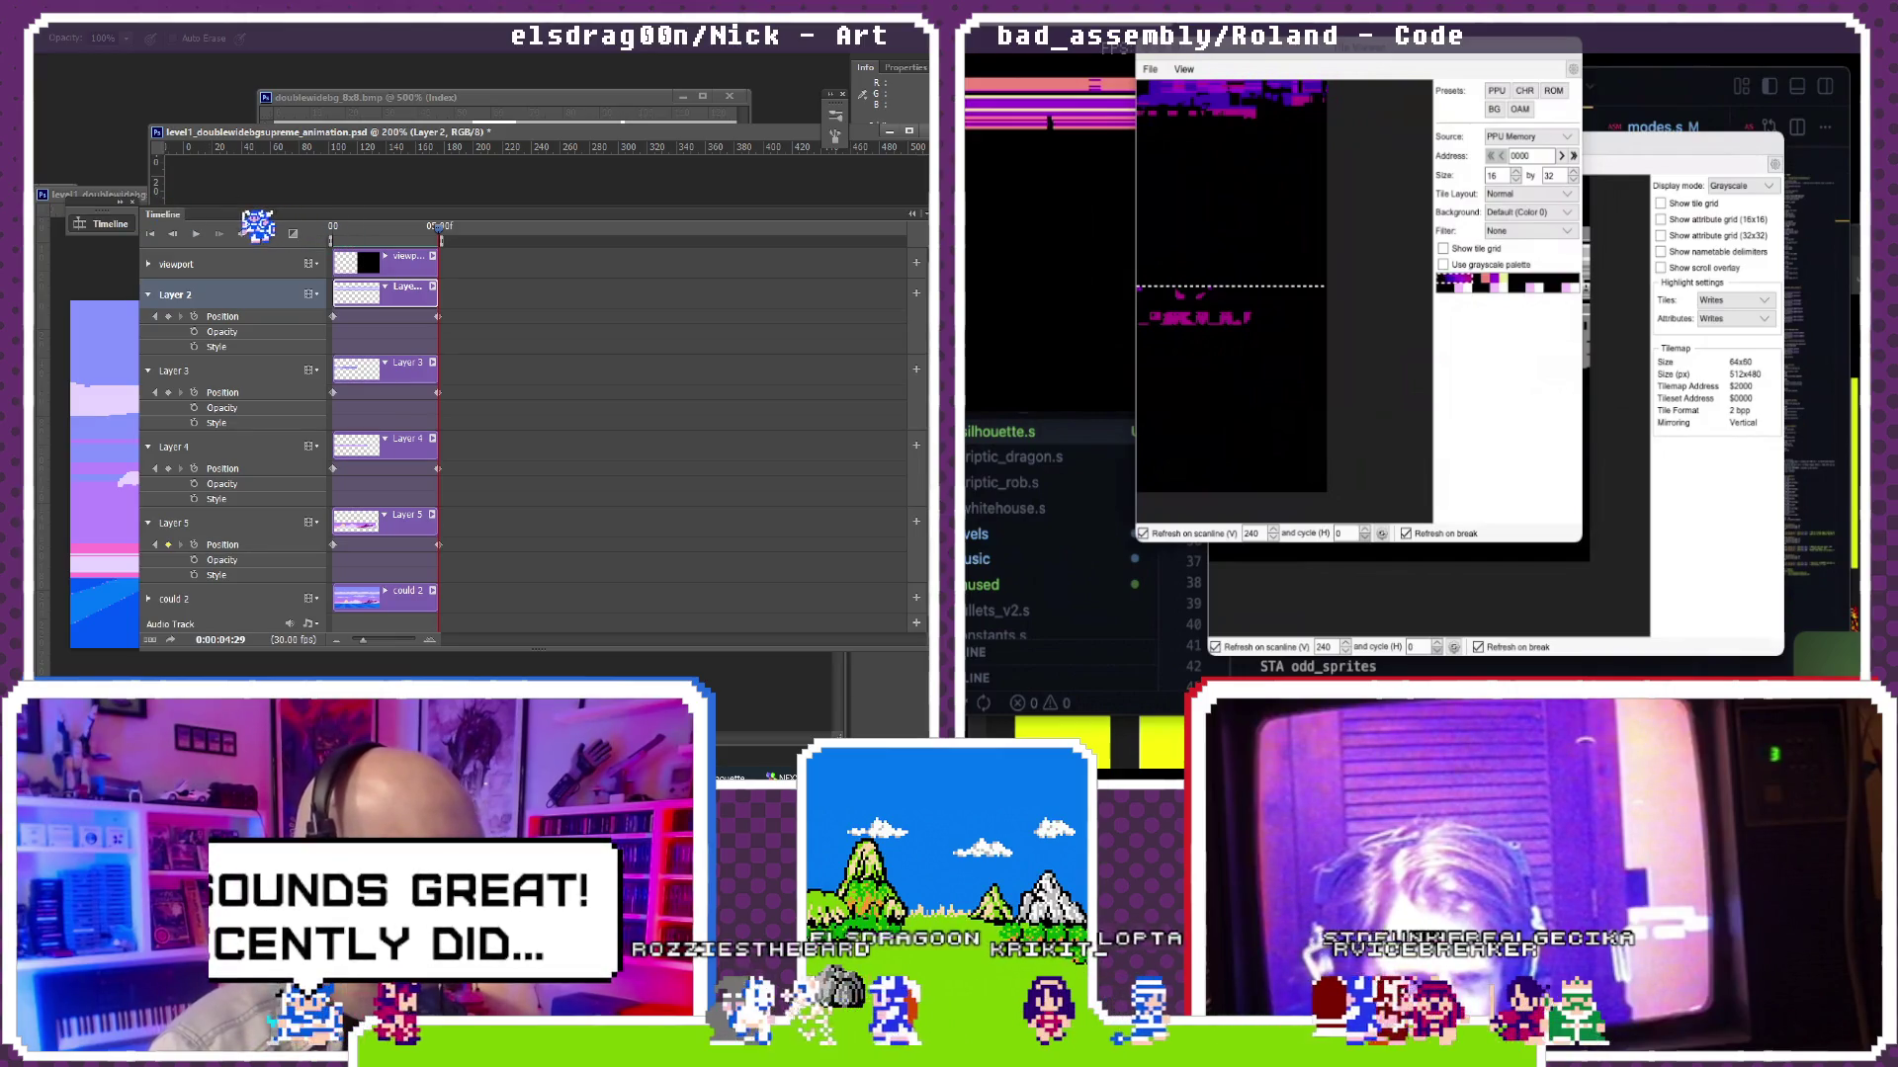
left_click_drag(256, 224, 625, 222)
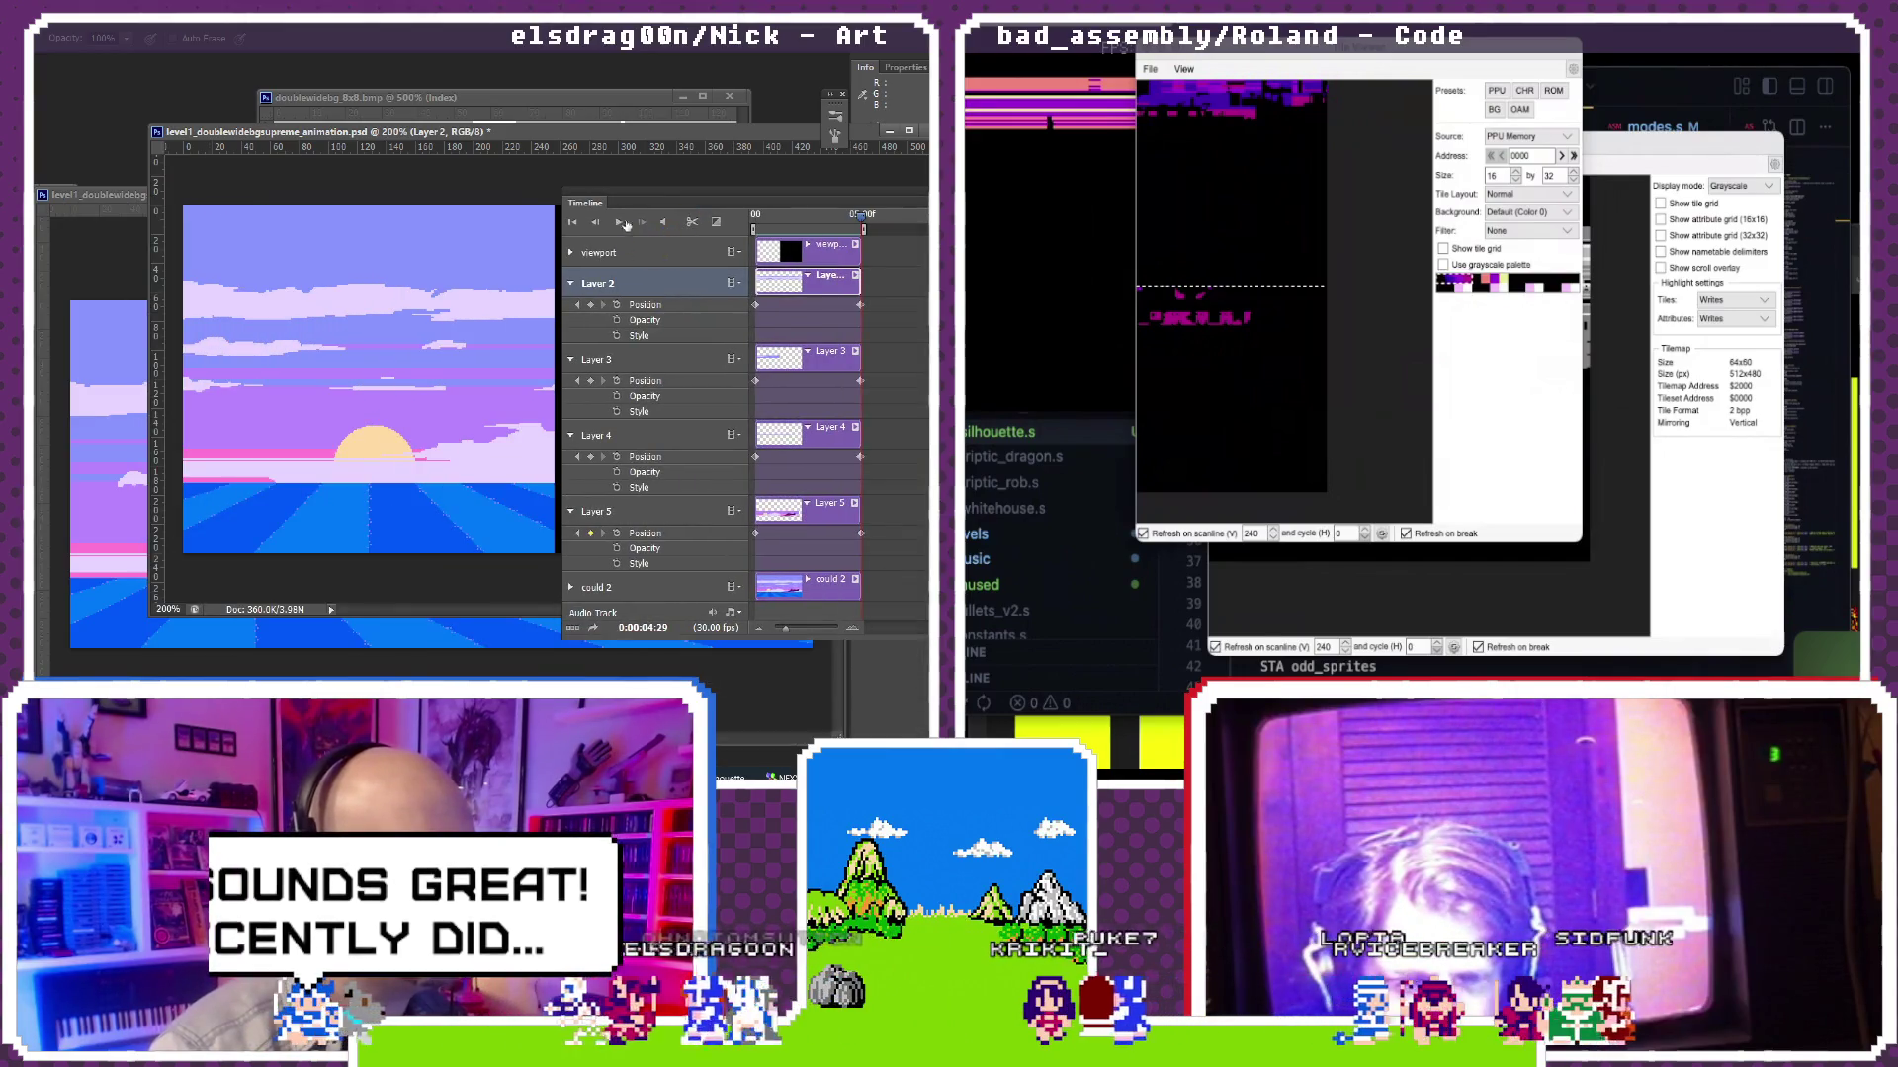
left_click(621, 221)
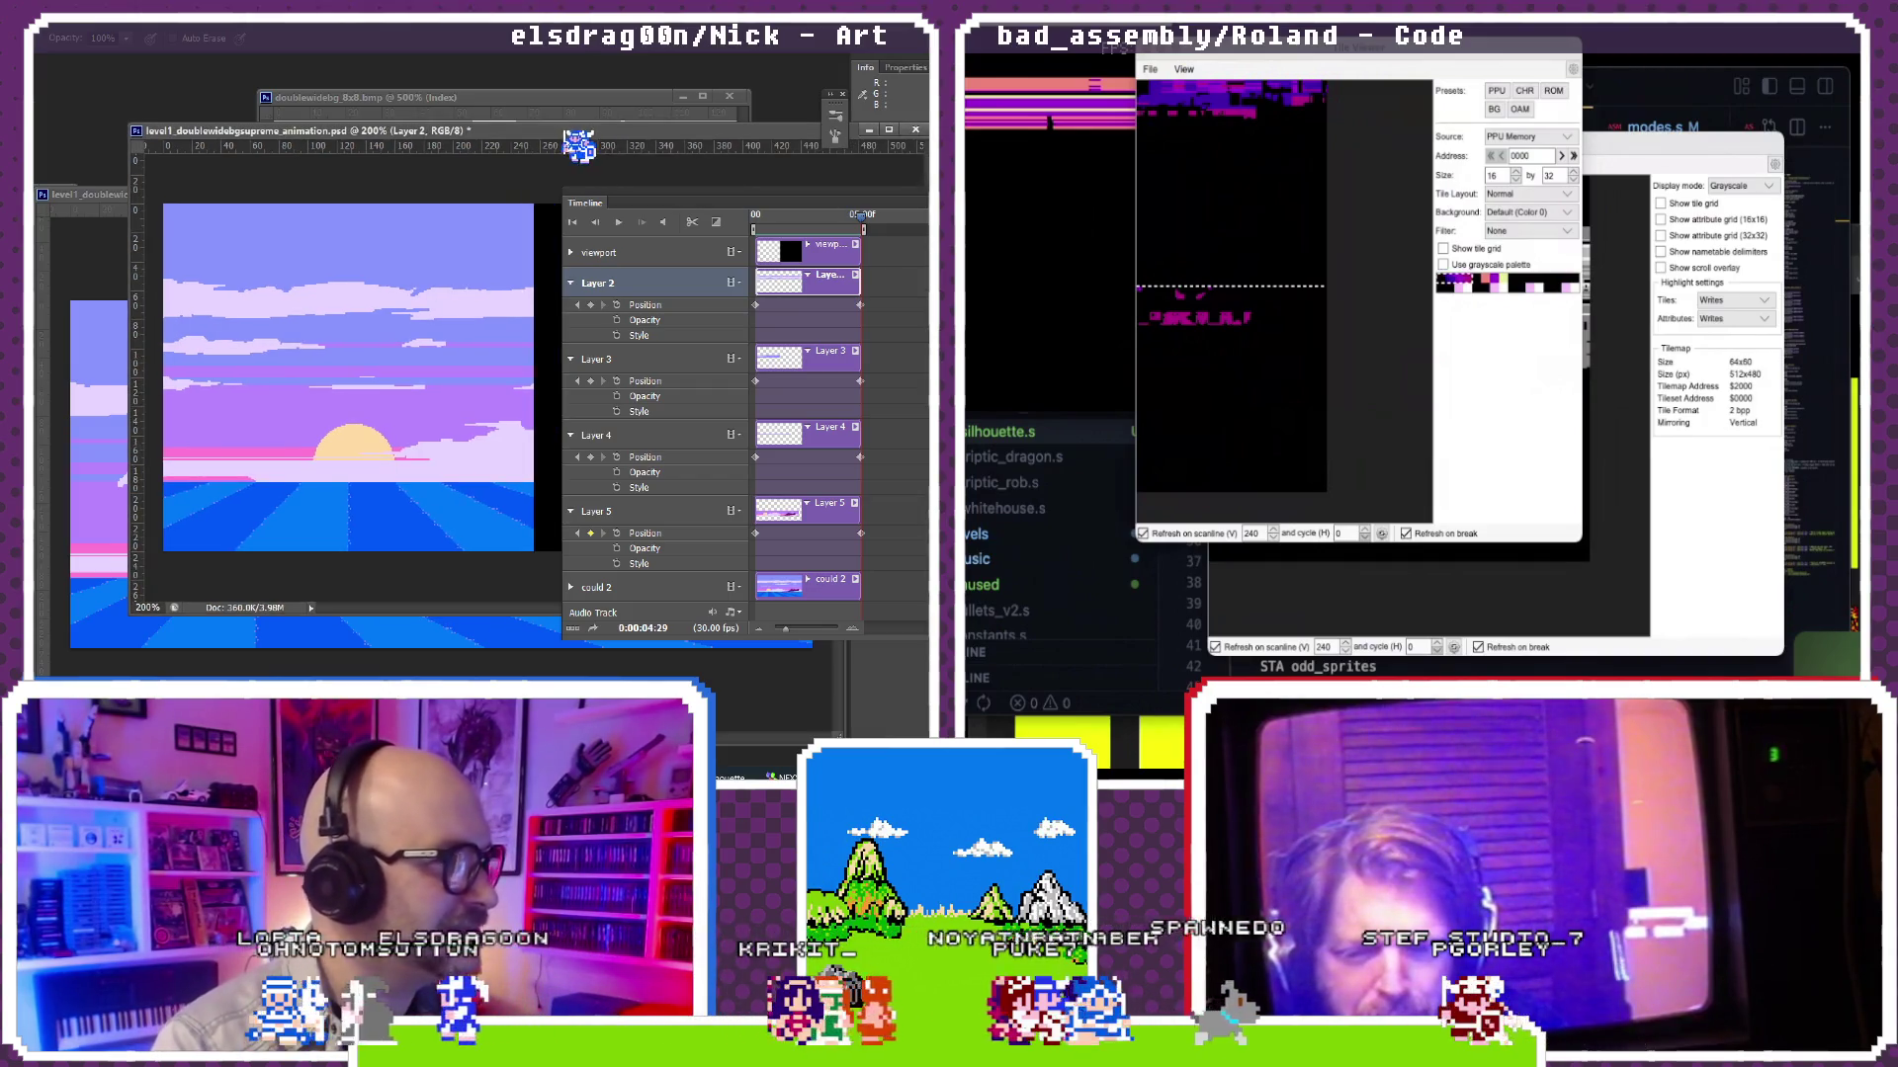
left_click_drag(597, 148, 571, 149)
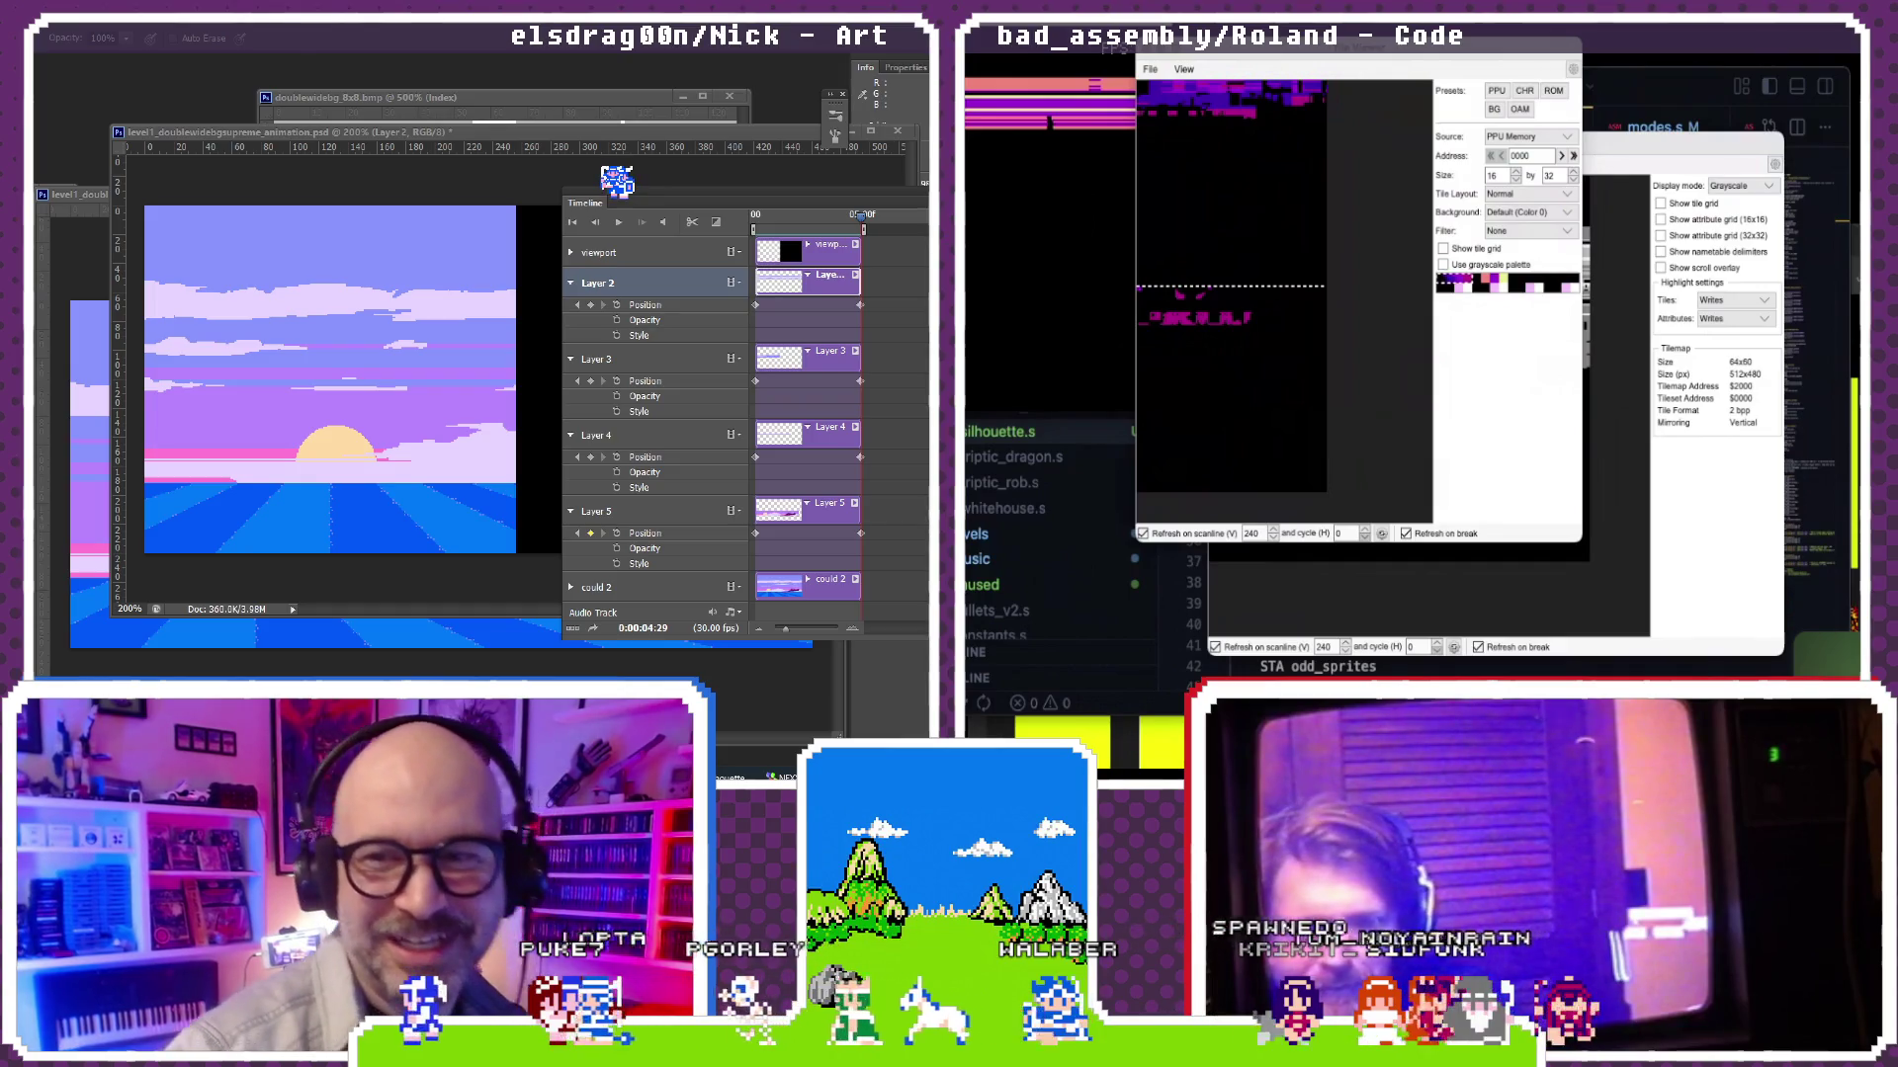
key("alt+Tab")
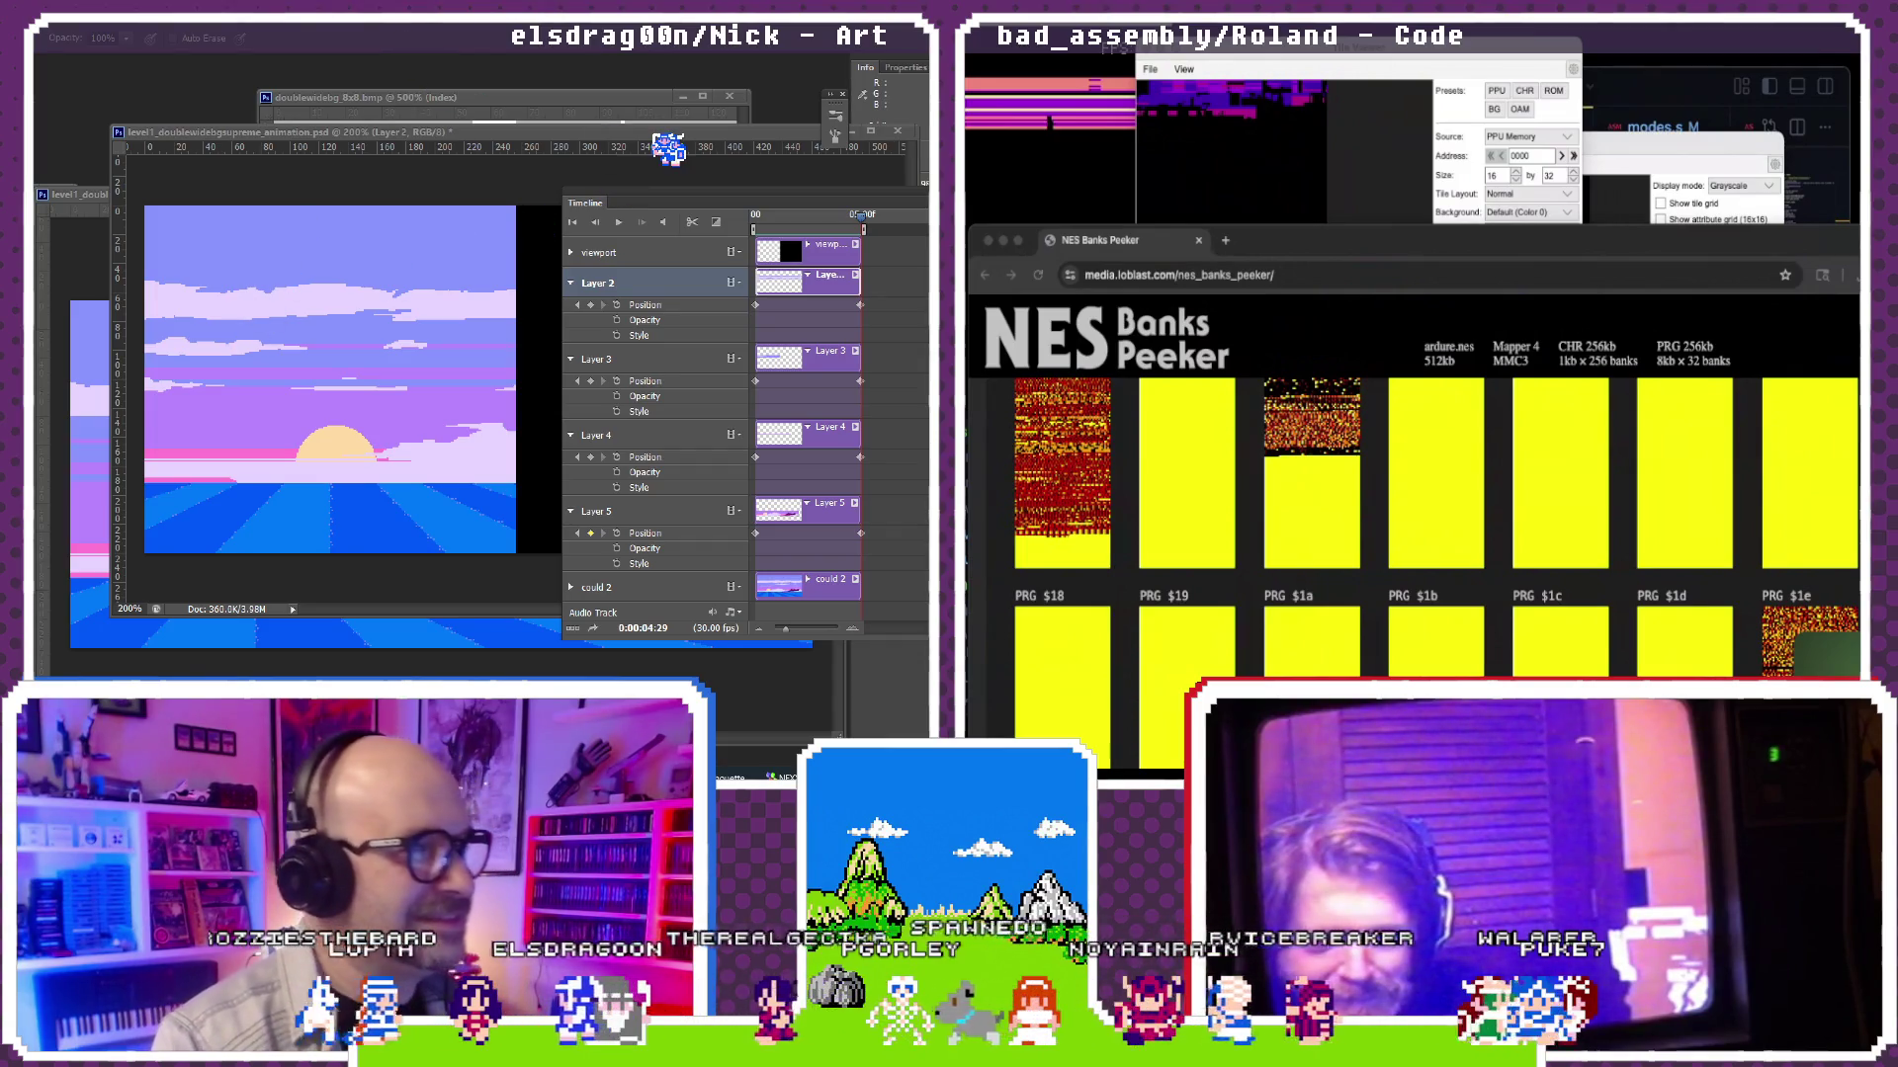
left_click(571, 112)
left_click_drag(581, 116, 386, 98)
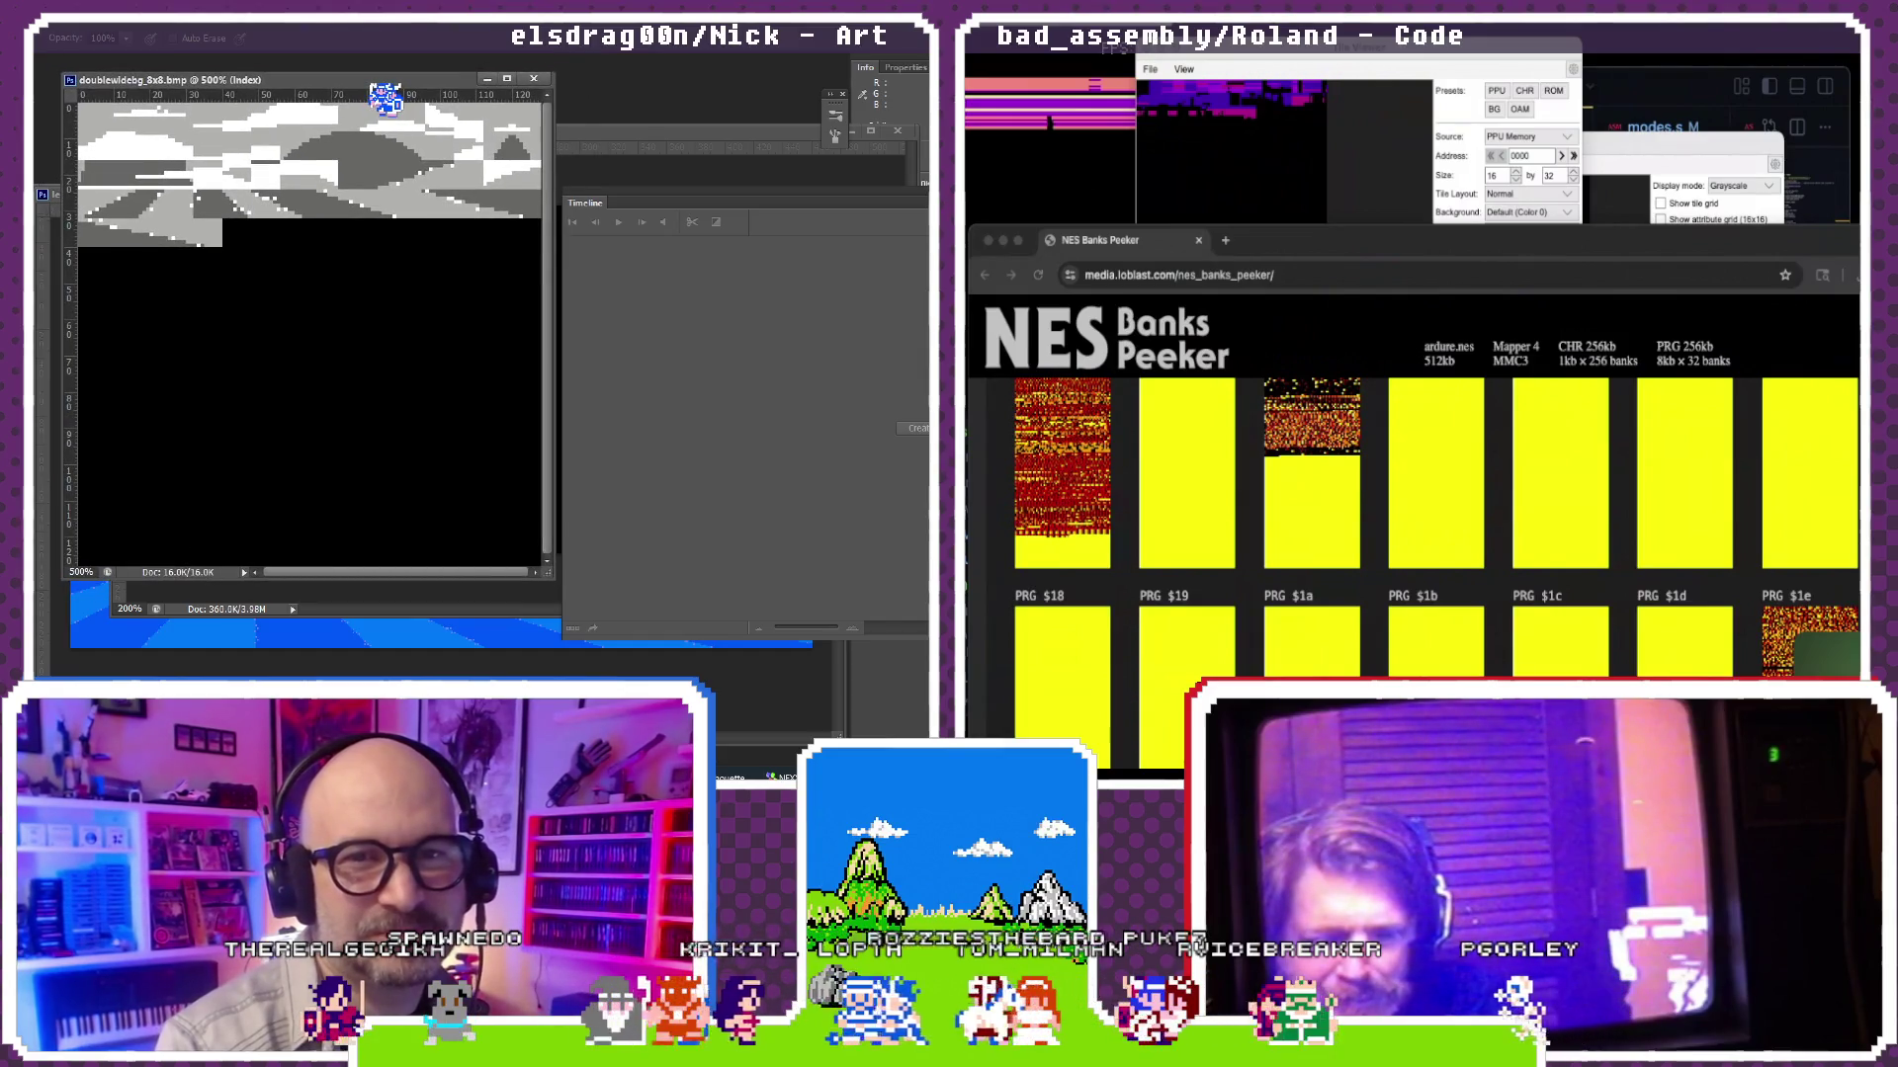
left_click_drag(385, 98, 371, 103)
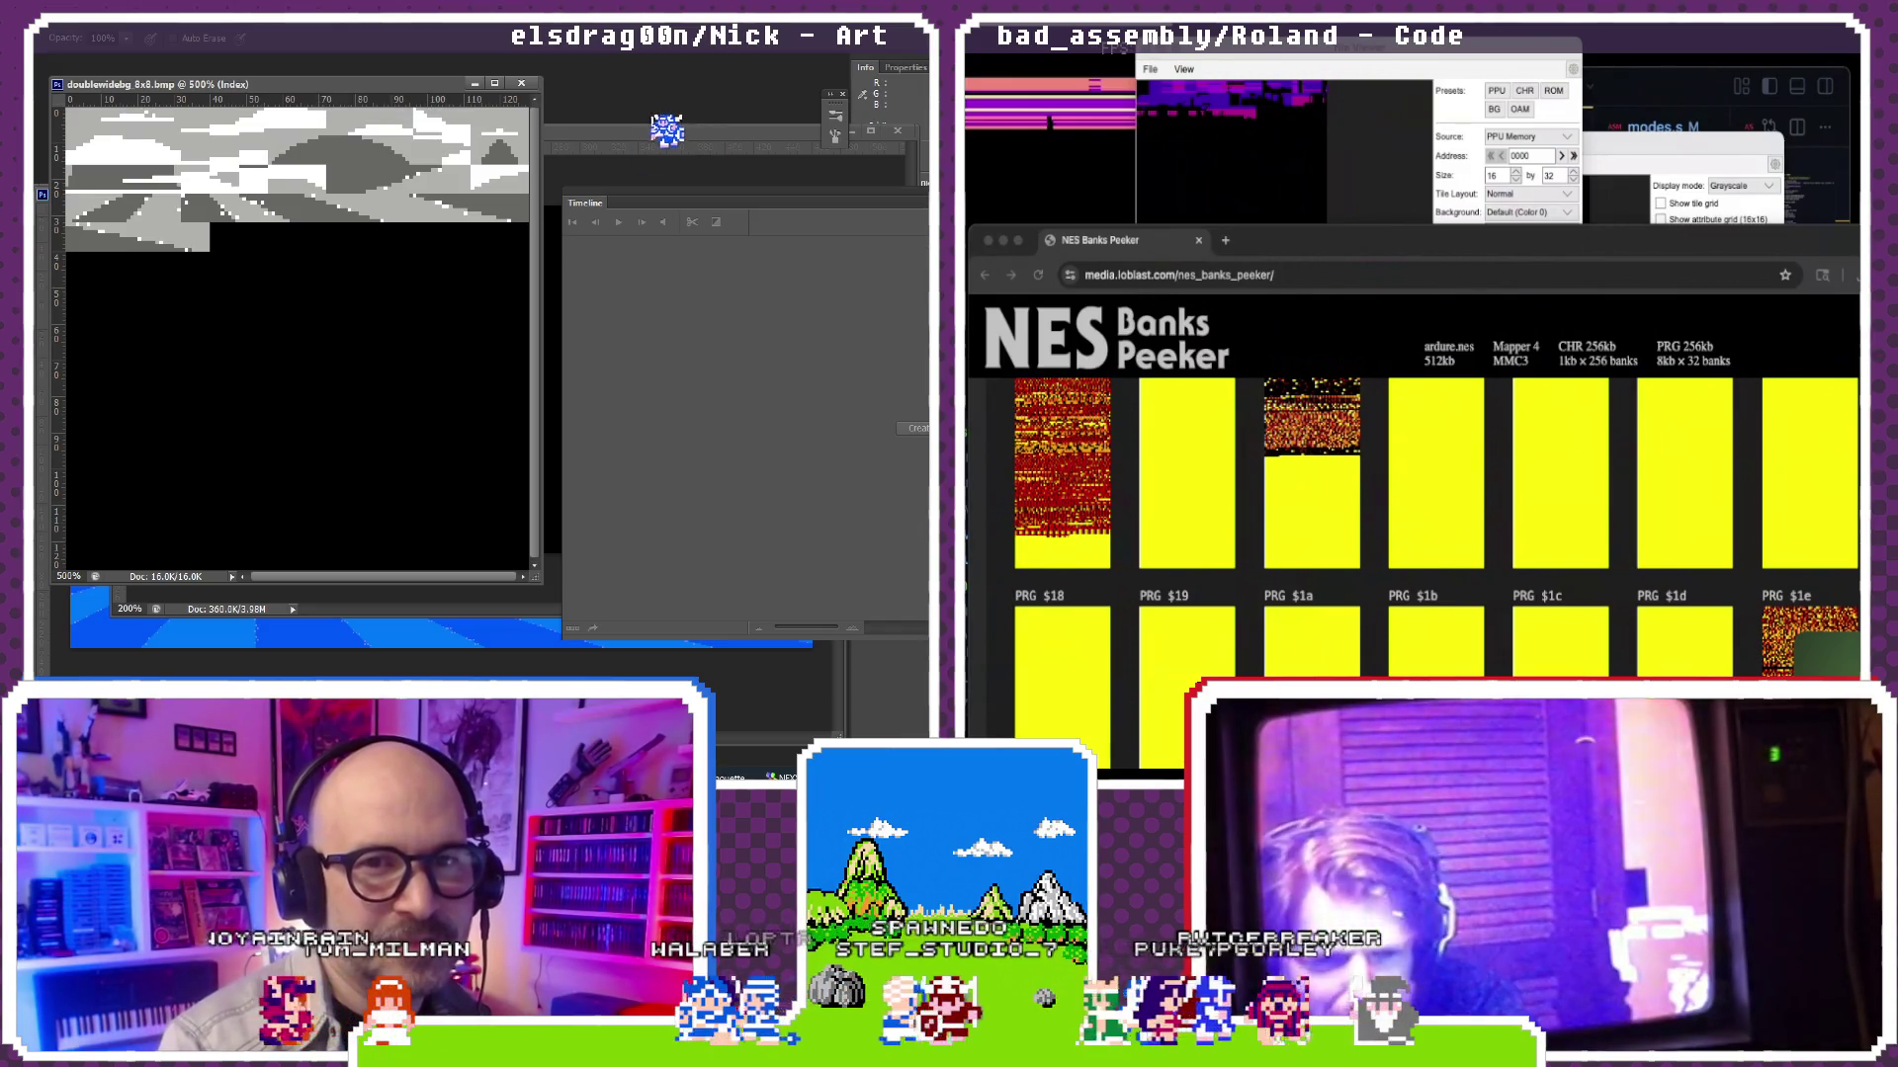
key("ctrl+Tab")
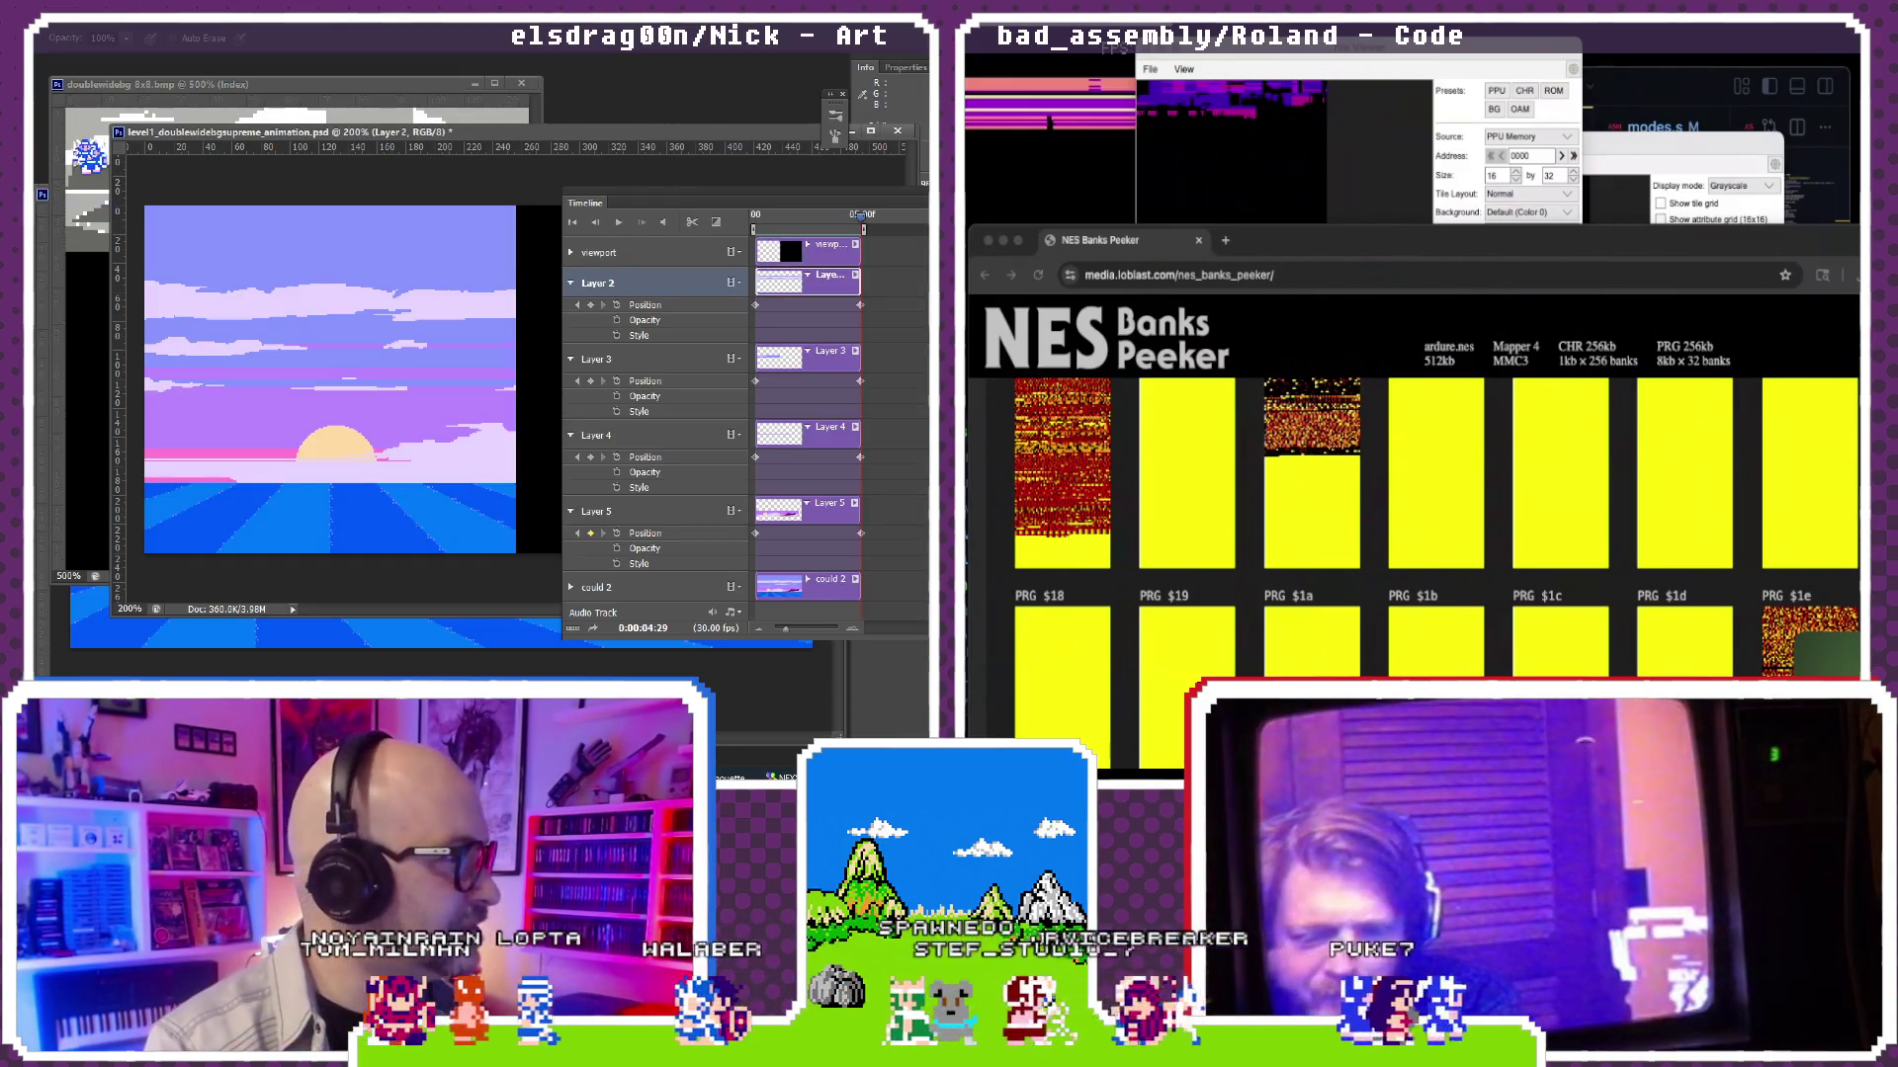
key("ctrl+o")
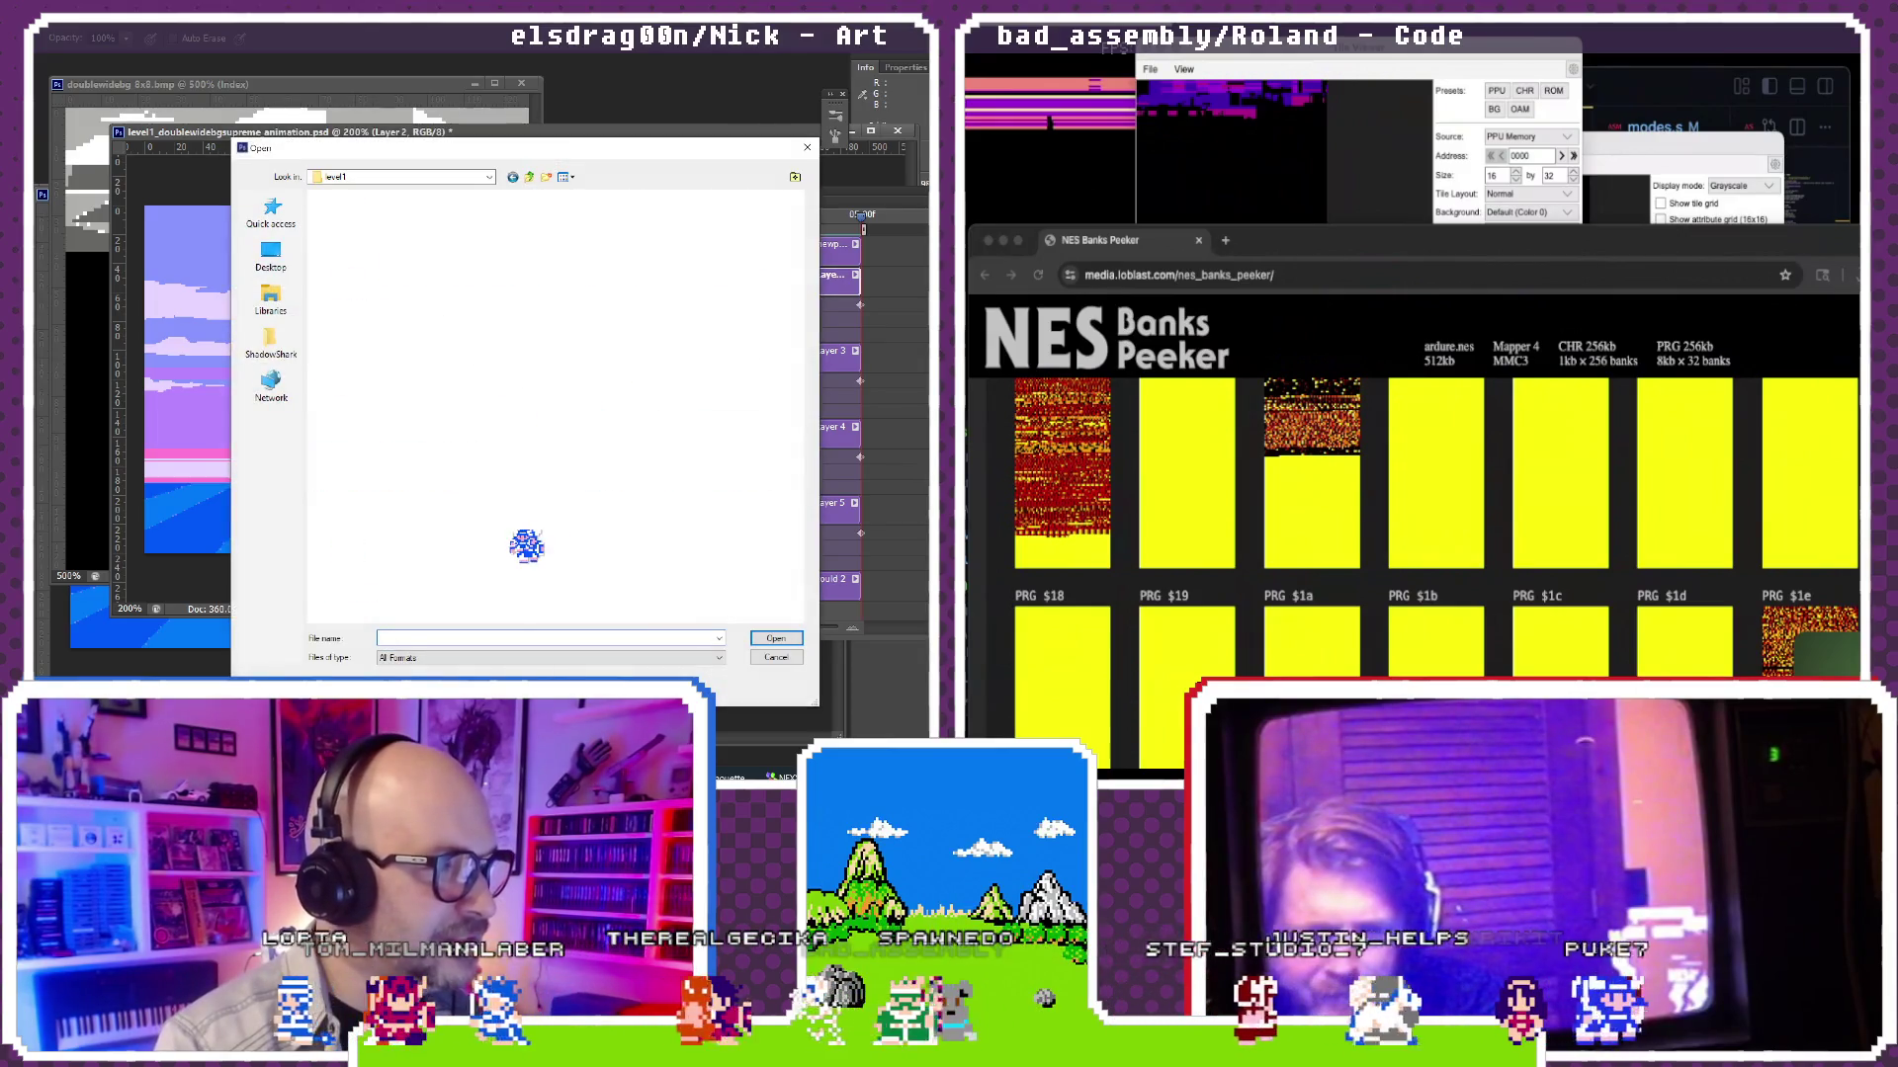
Step: Load doublewidebg.png (yellow-sky sunset) and enlarge its view
double_click(444, 274)
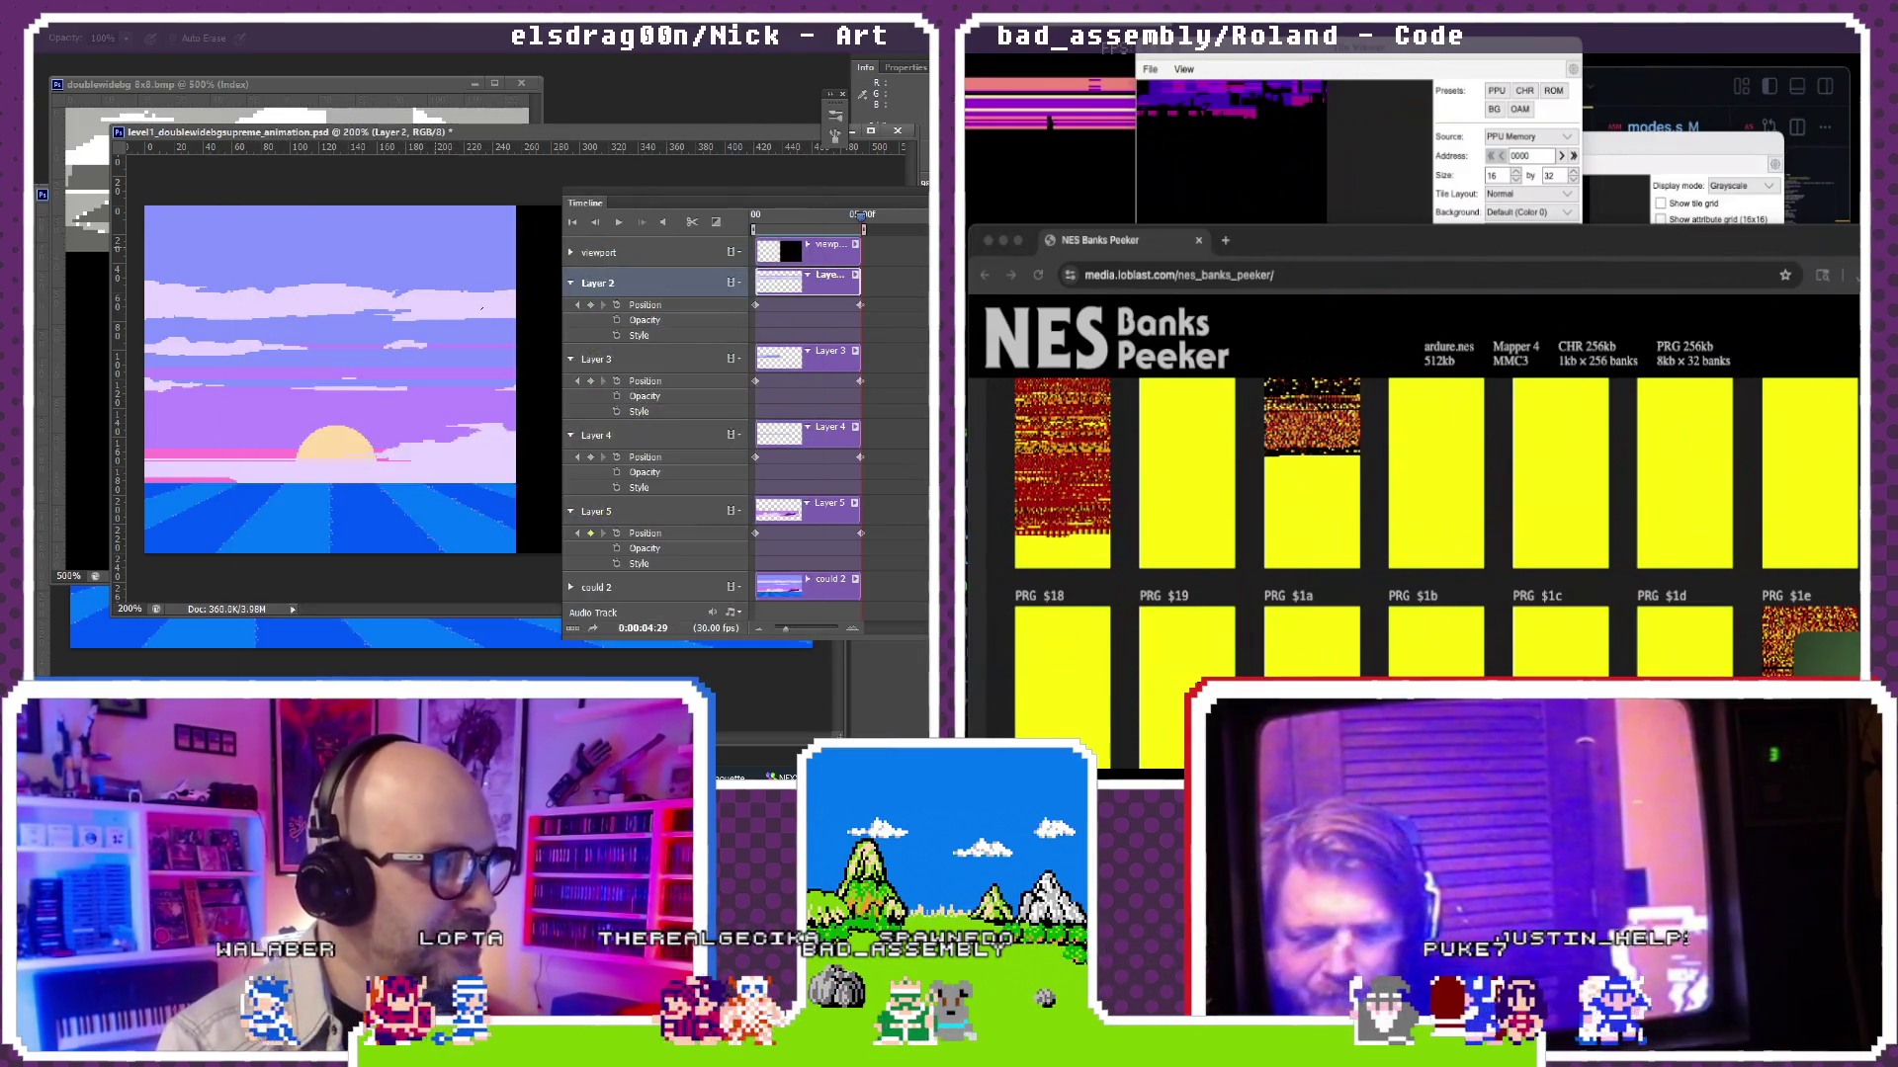
key("ctrl+plus")
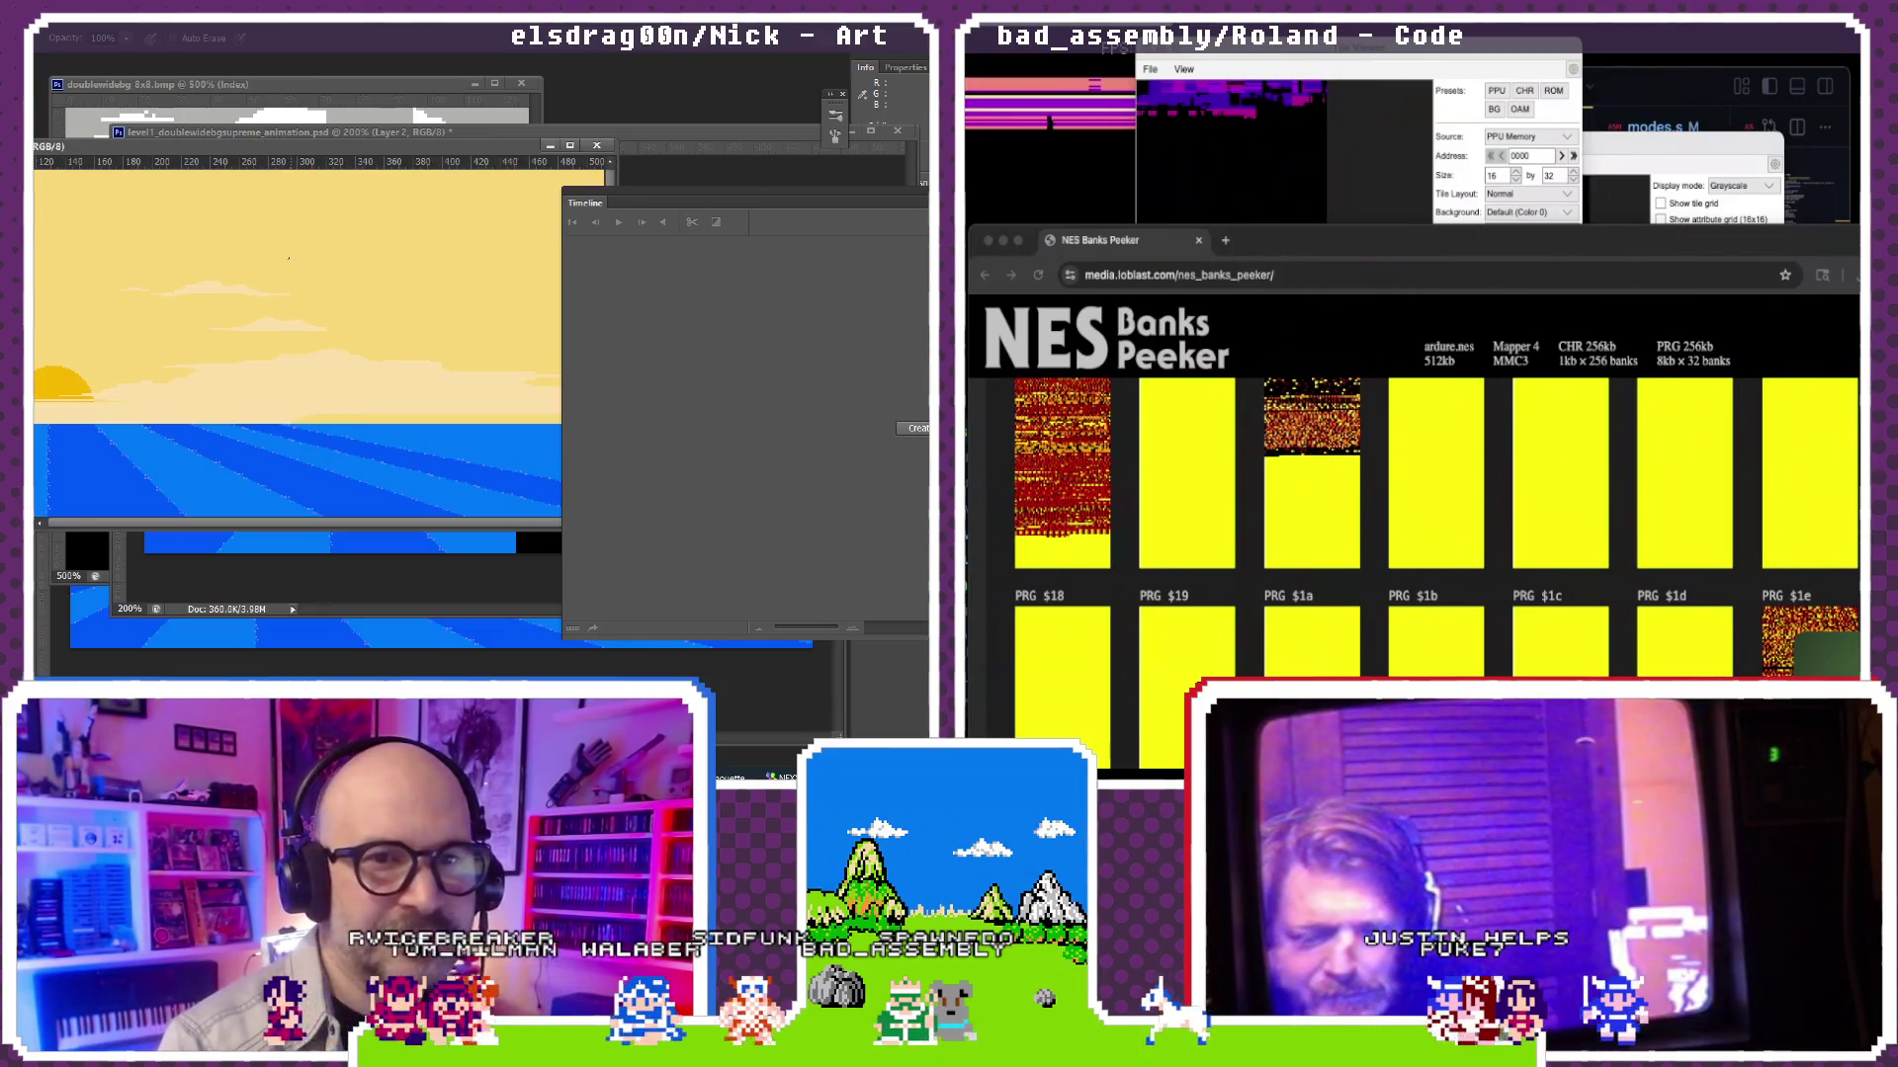
key("ctrl+Tab")
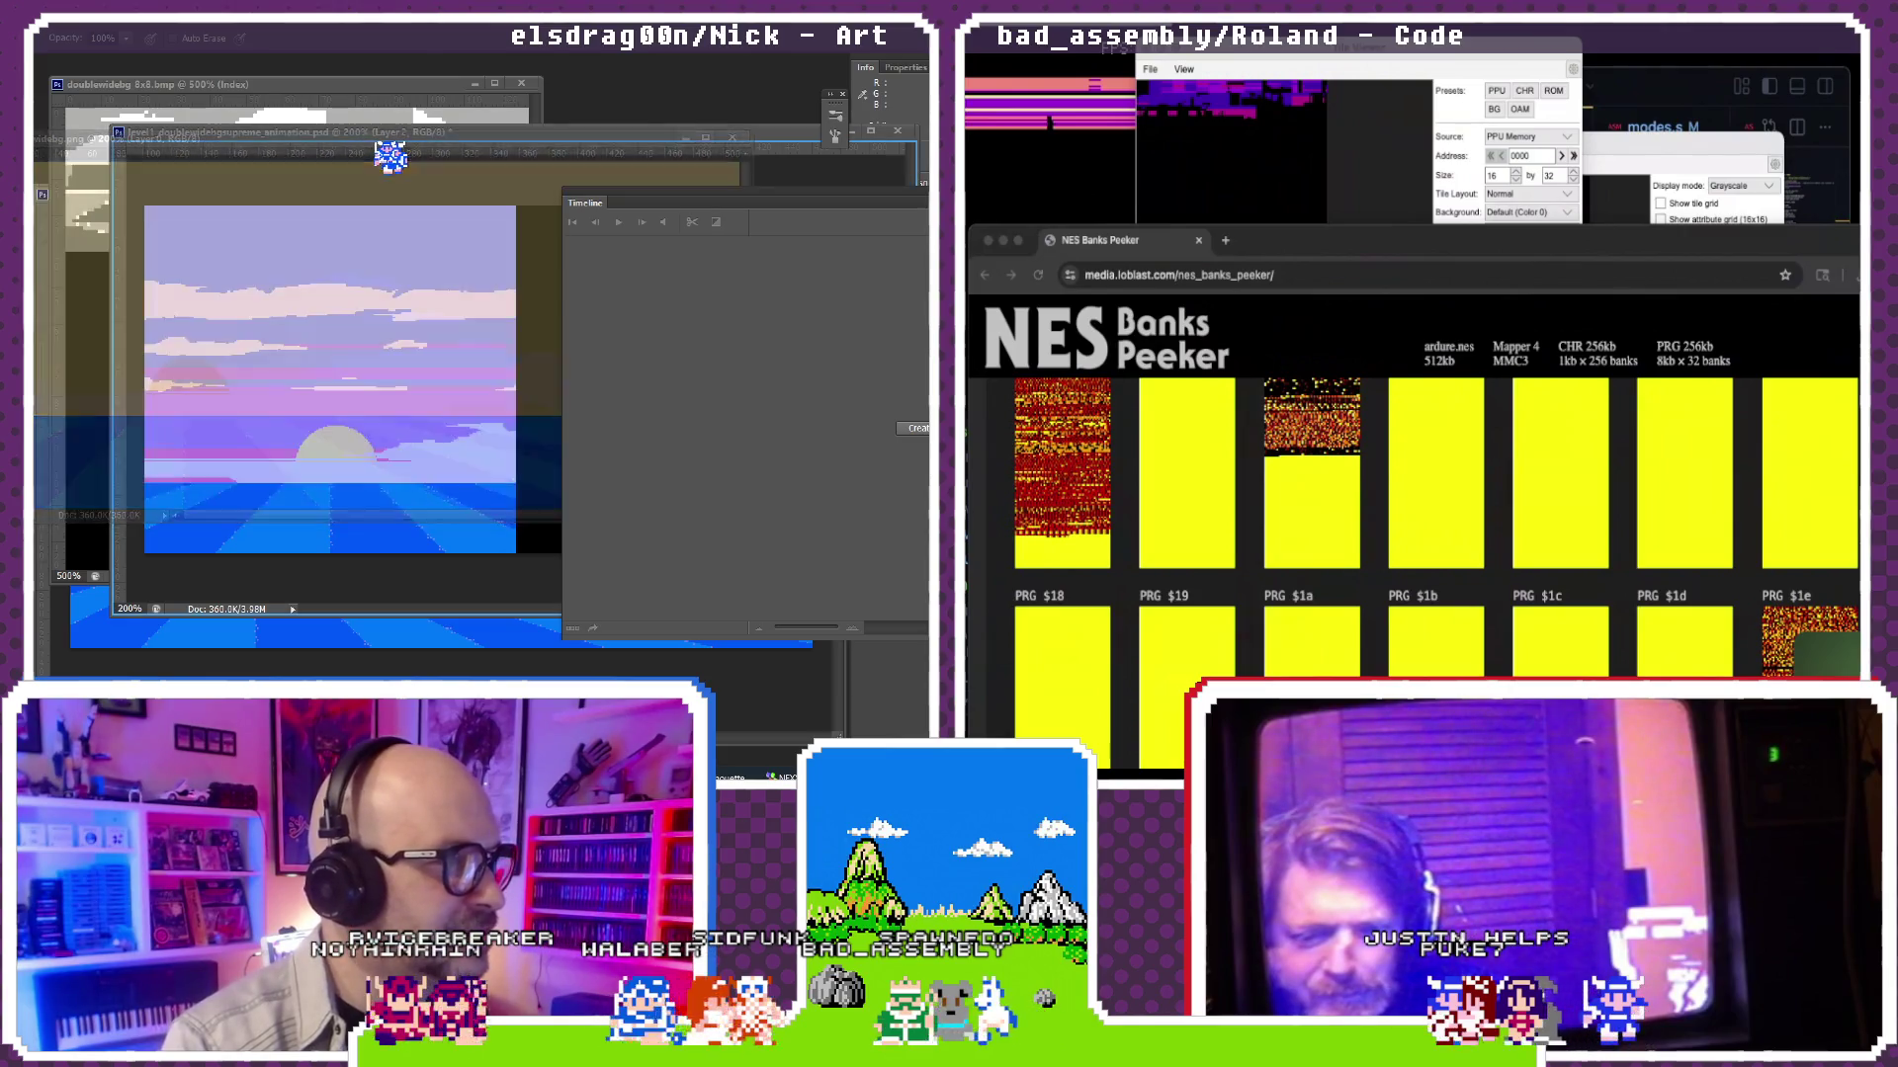
key("ctrl+Tab")
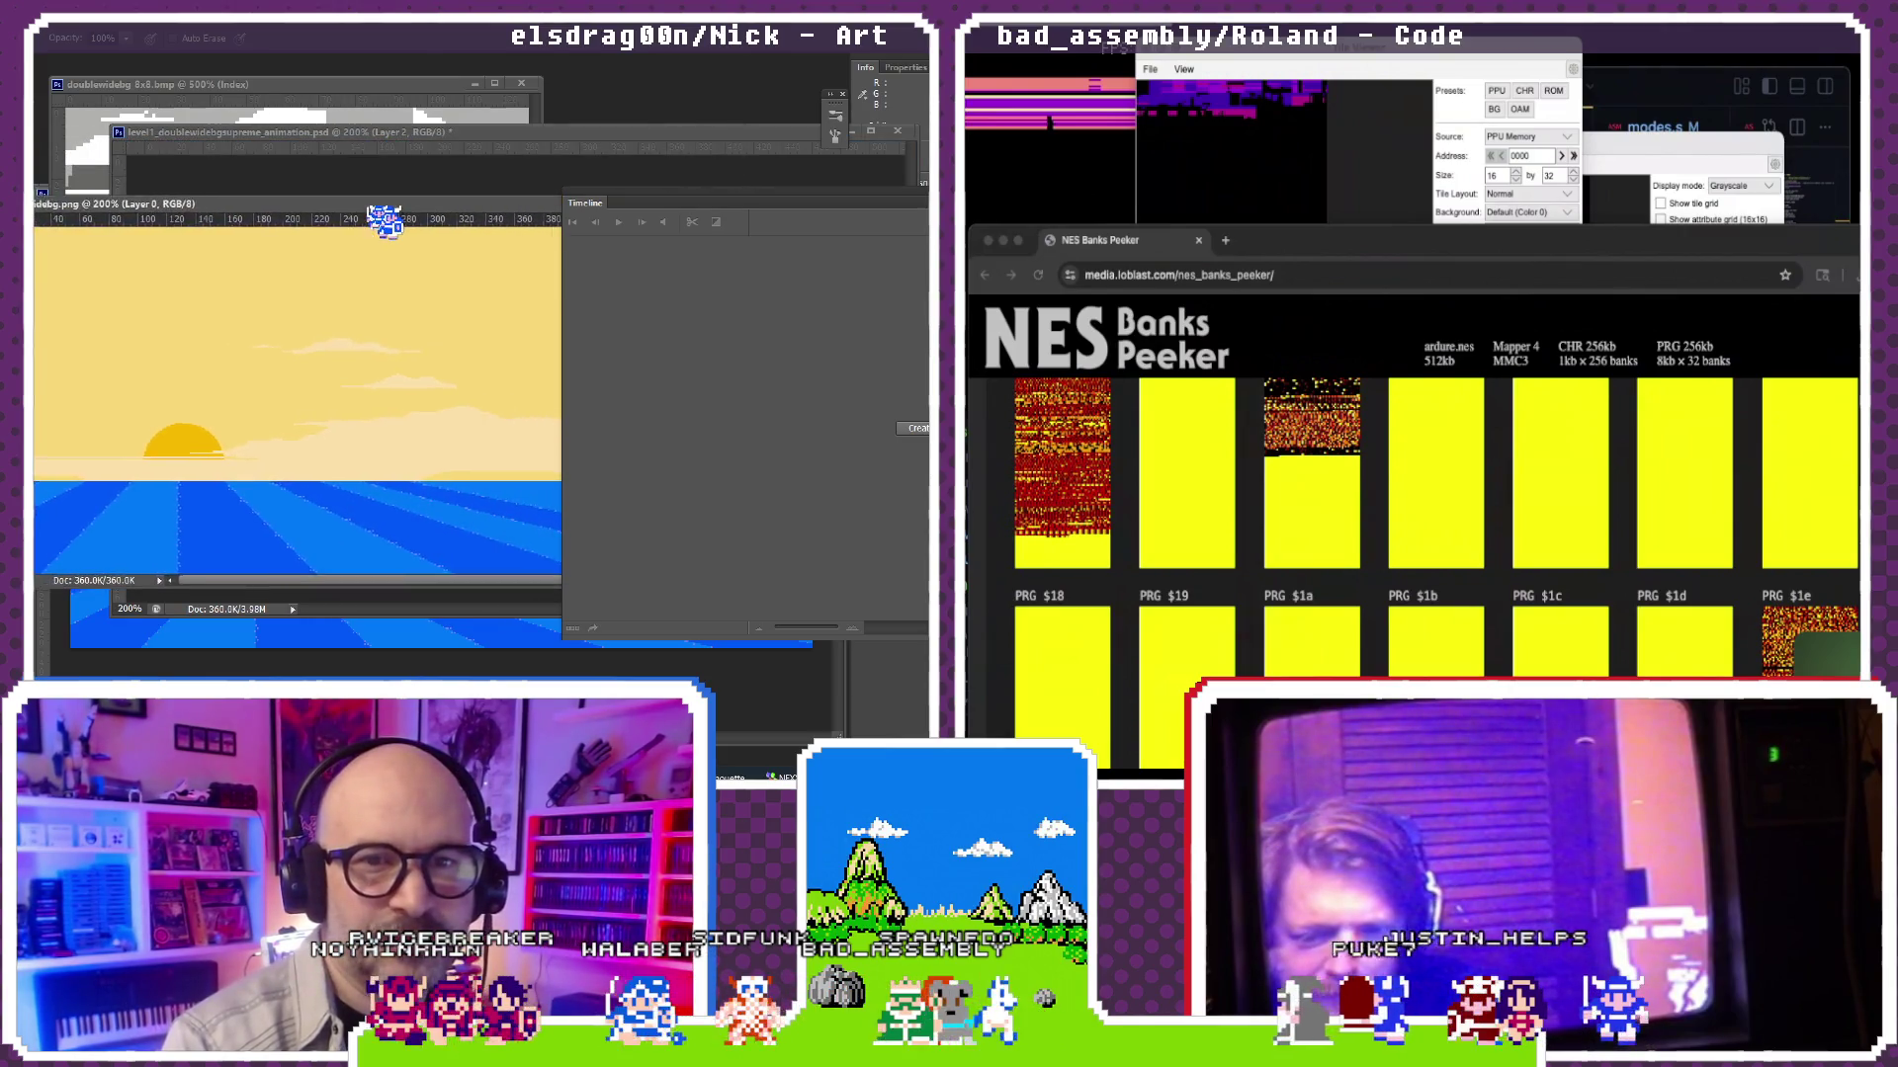
Step: Collapse the Timeline, shift the sunset window aside, and bring the doublewidebg 8x8.bmp bitmap forward
left_click(612, 206)
left_click_drag(537, 218, 606, 243)
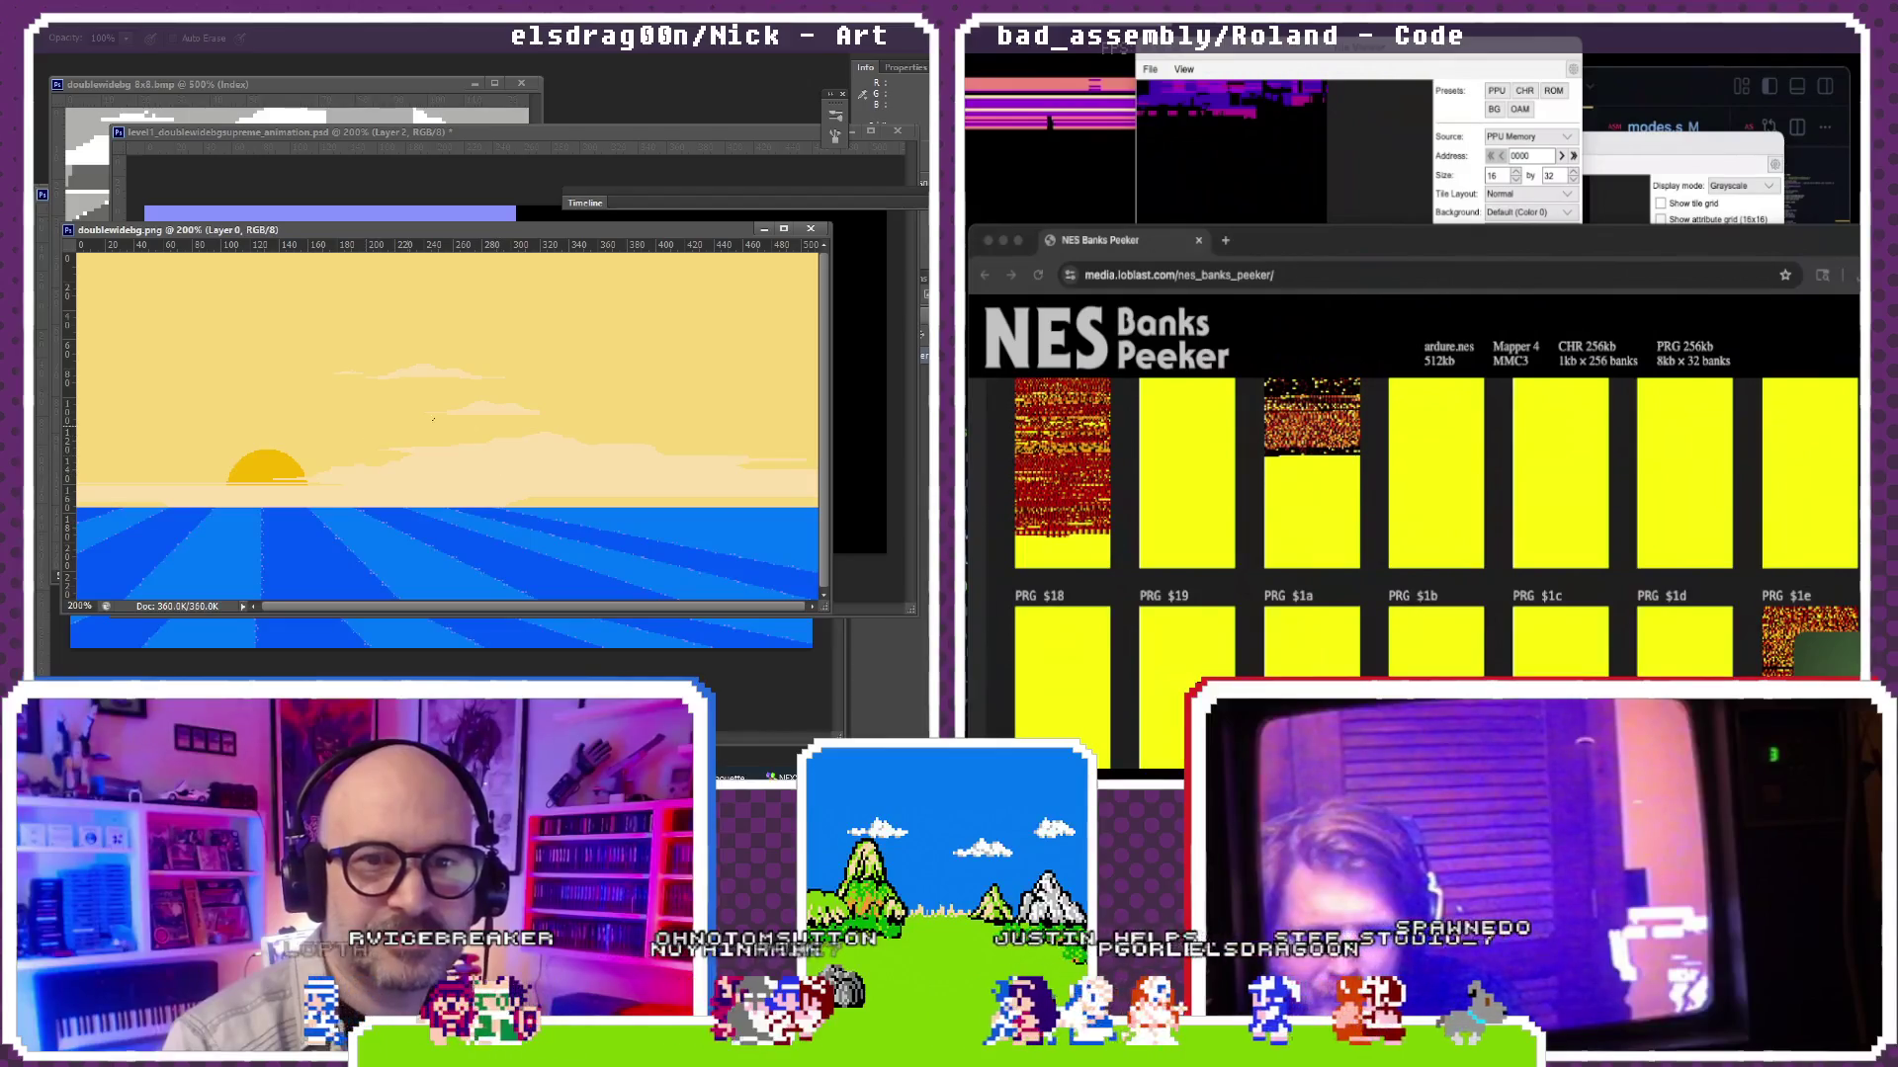
left_click(339, 92)
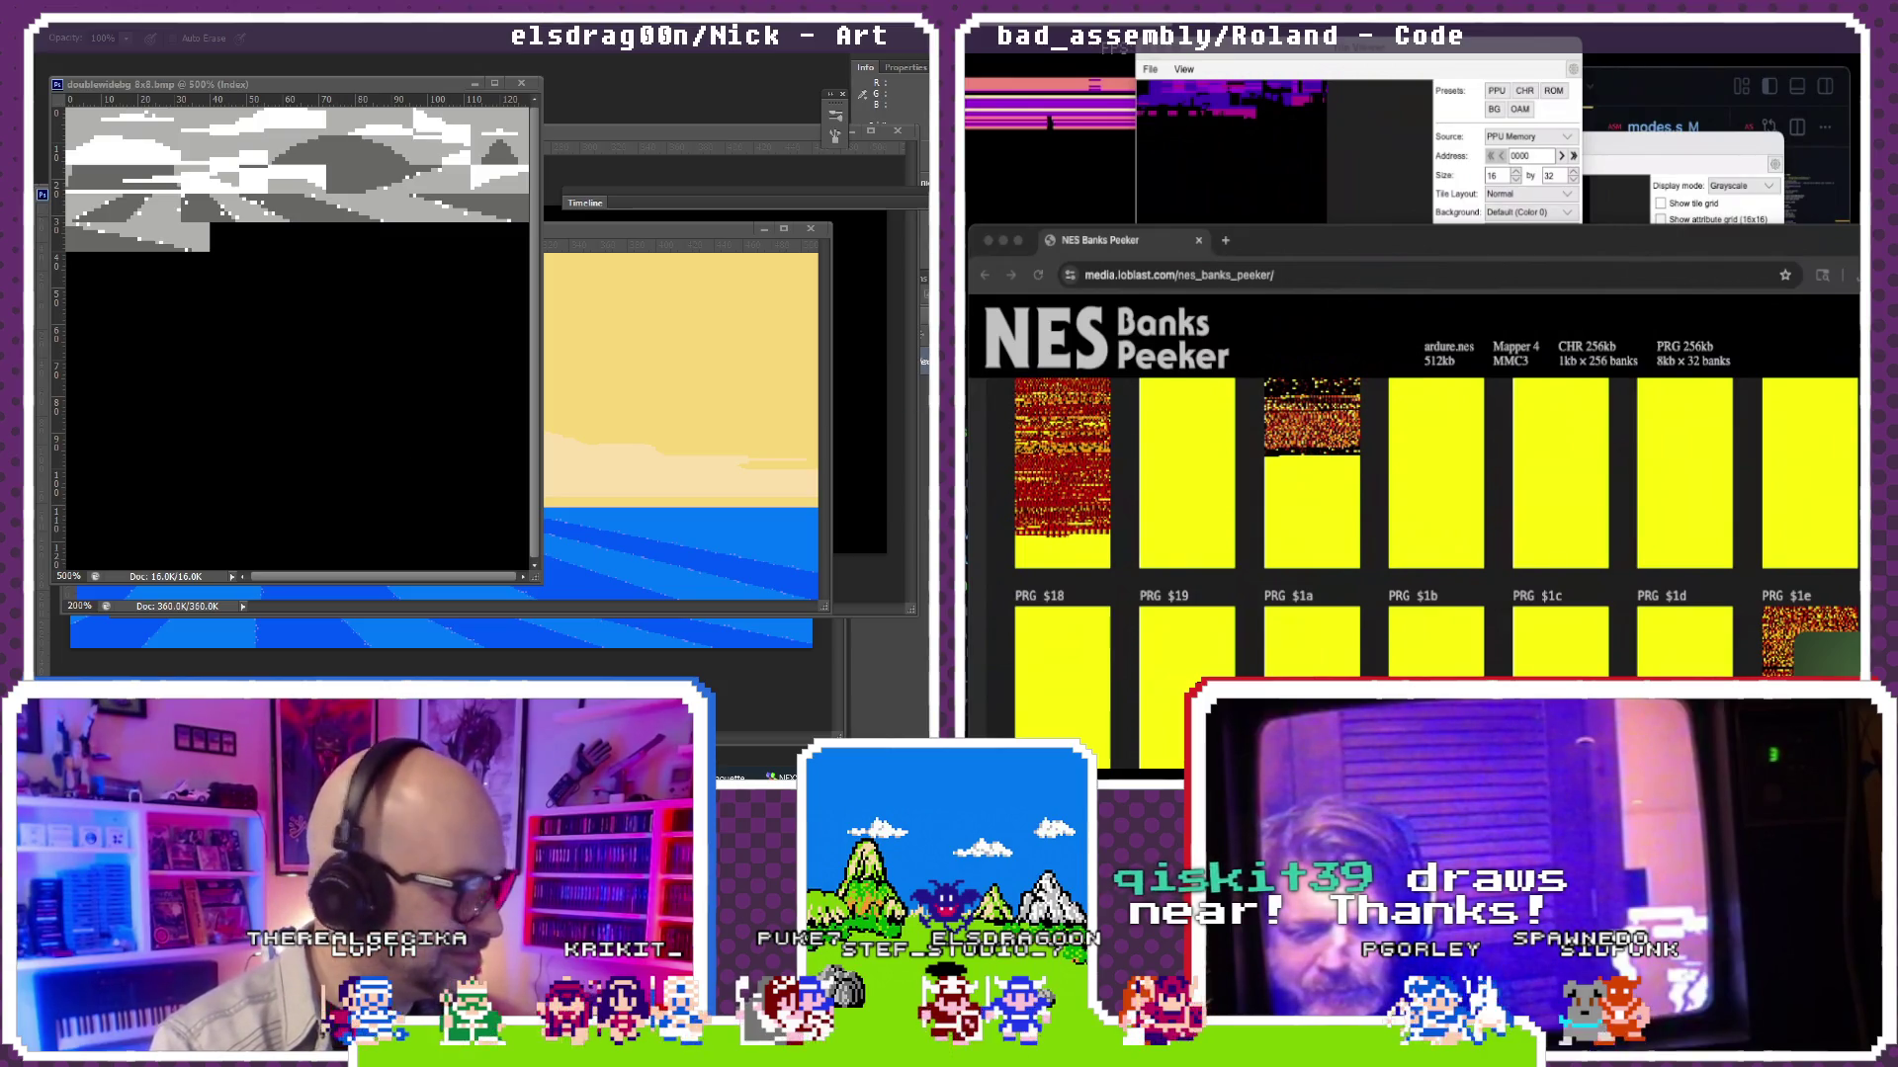
Step: Switch from NES Banks Peeker to the browser showing the YouTube advert
key("alt+Tab")
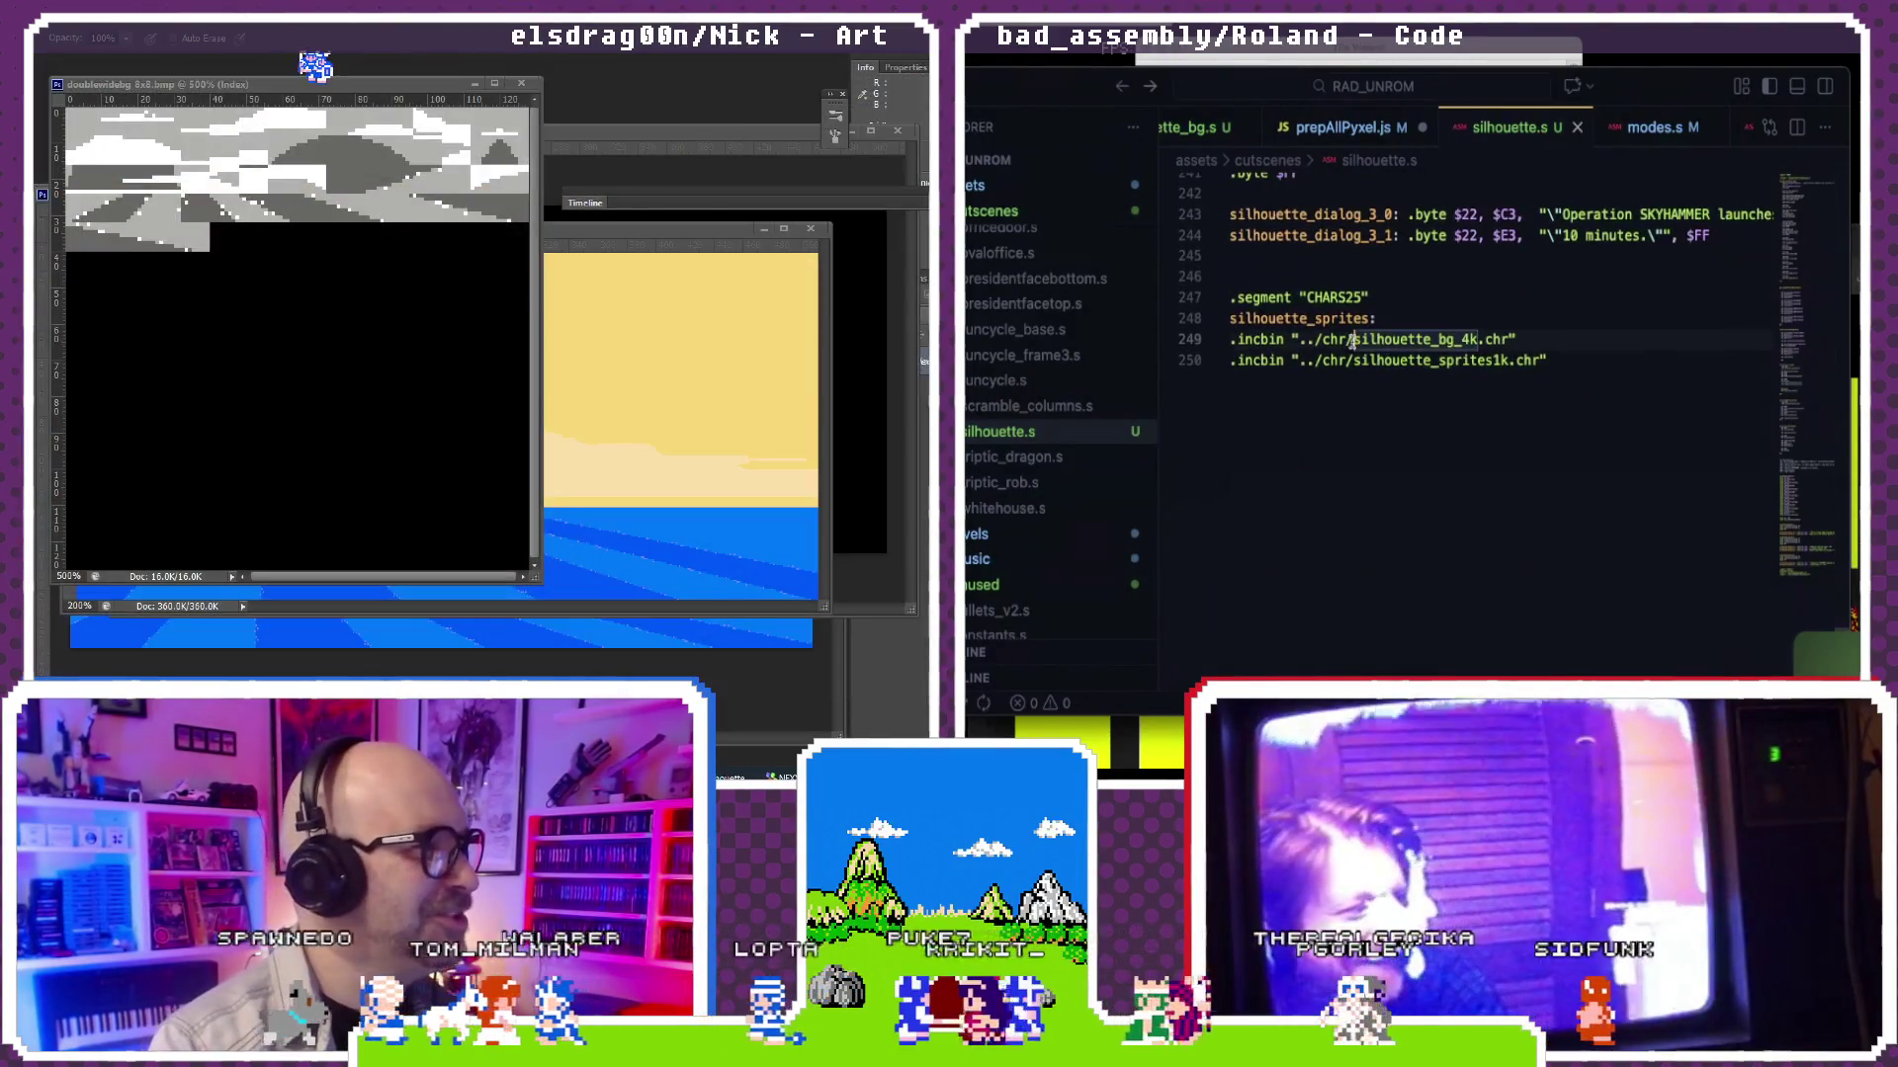
Step: Select silhouette_bg_4k on line 249 to replace it with silhouette_8x.chr
left_click_drag(1353, 340, 1494, 340)
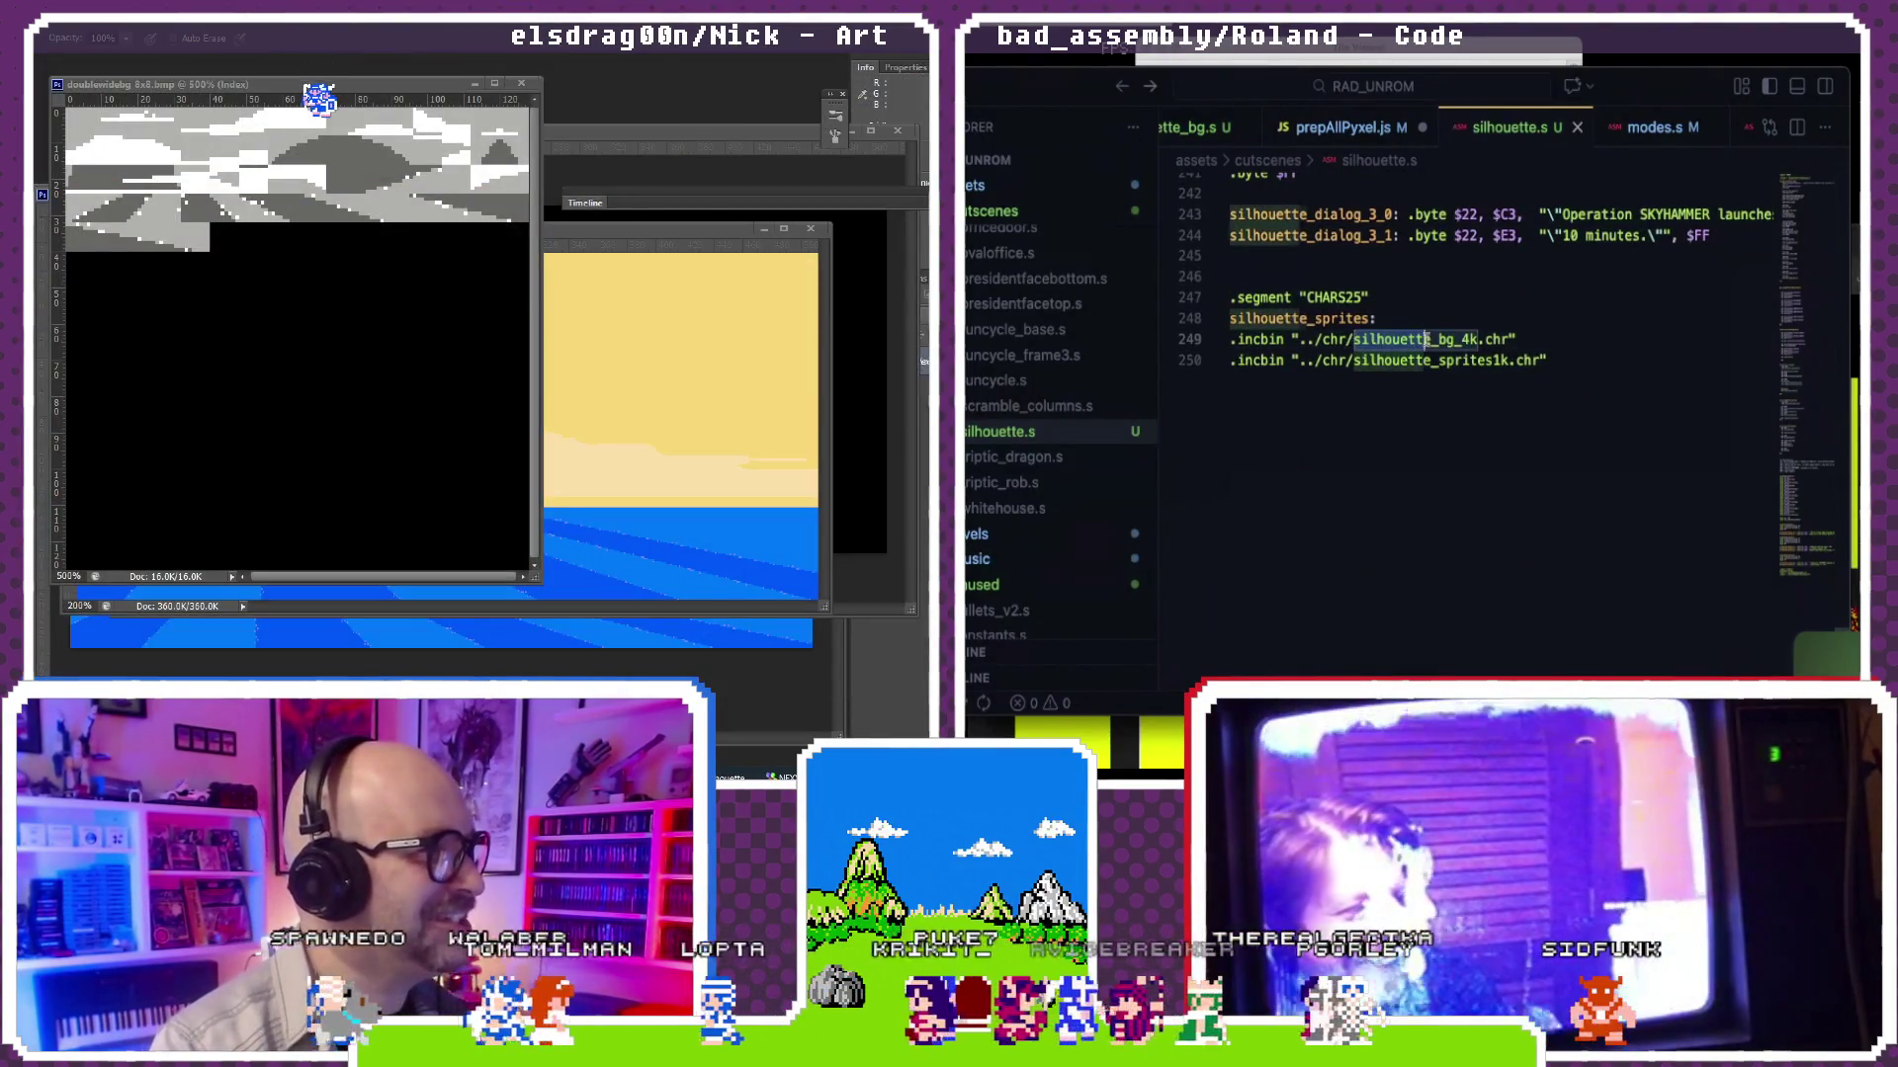
type("silhouette_bg_8x.c")
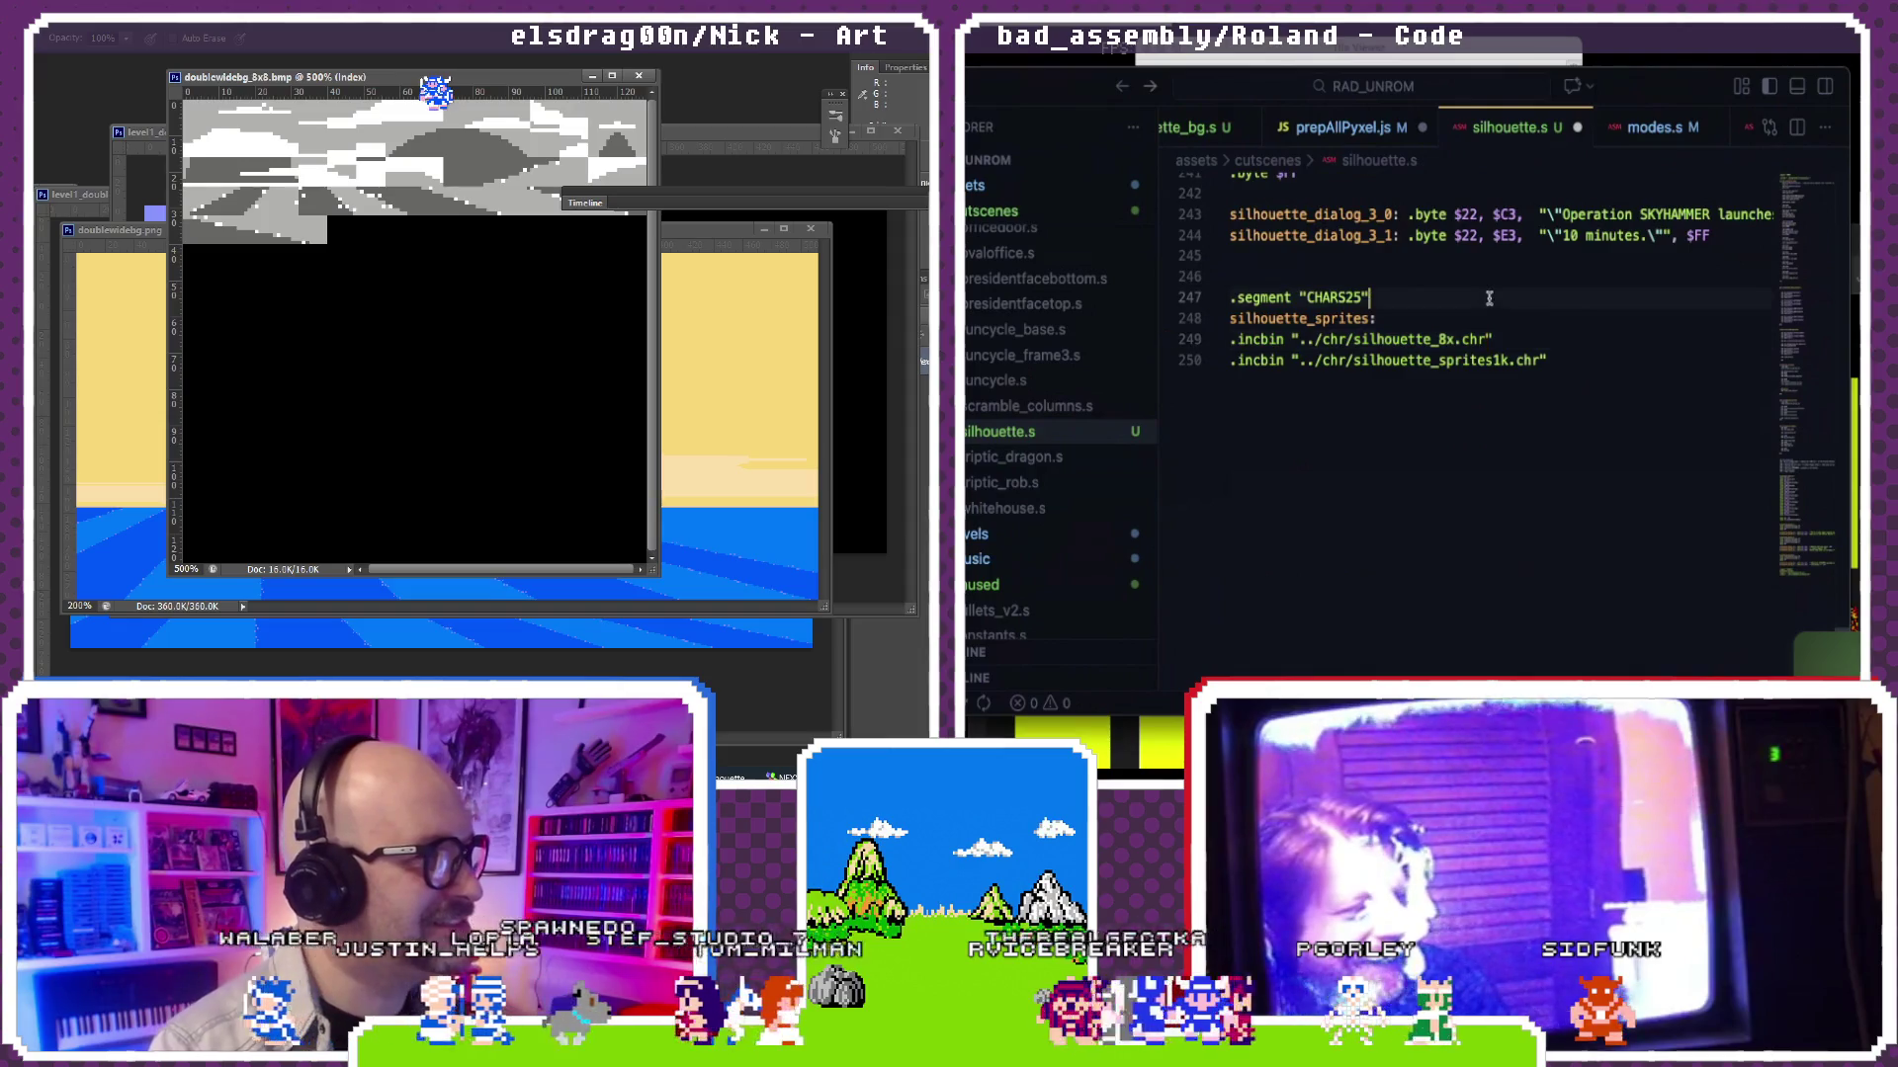